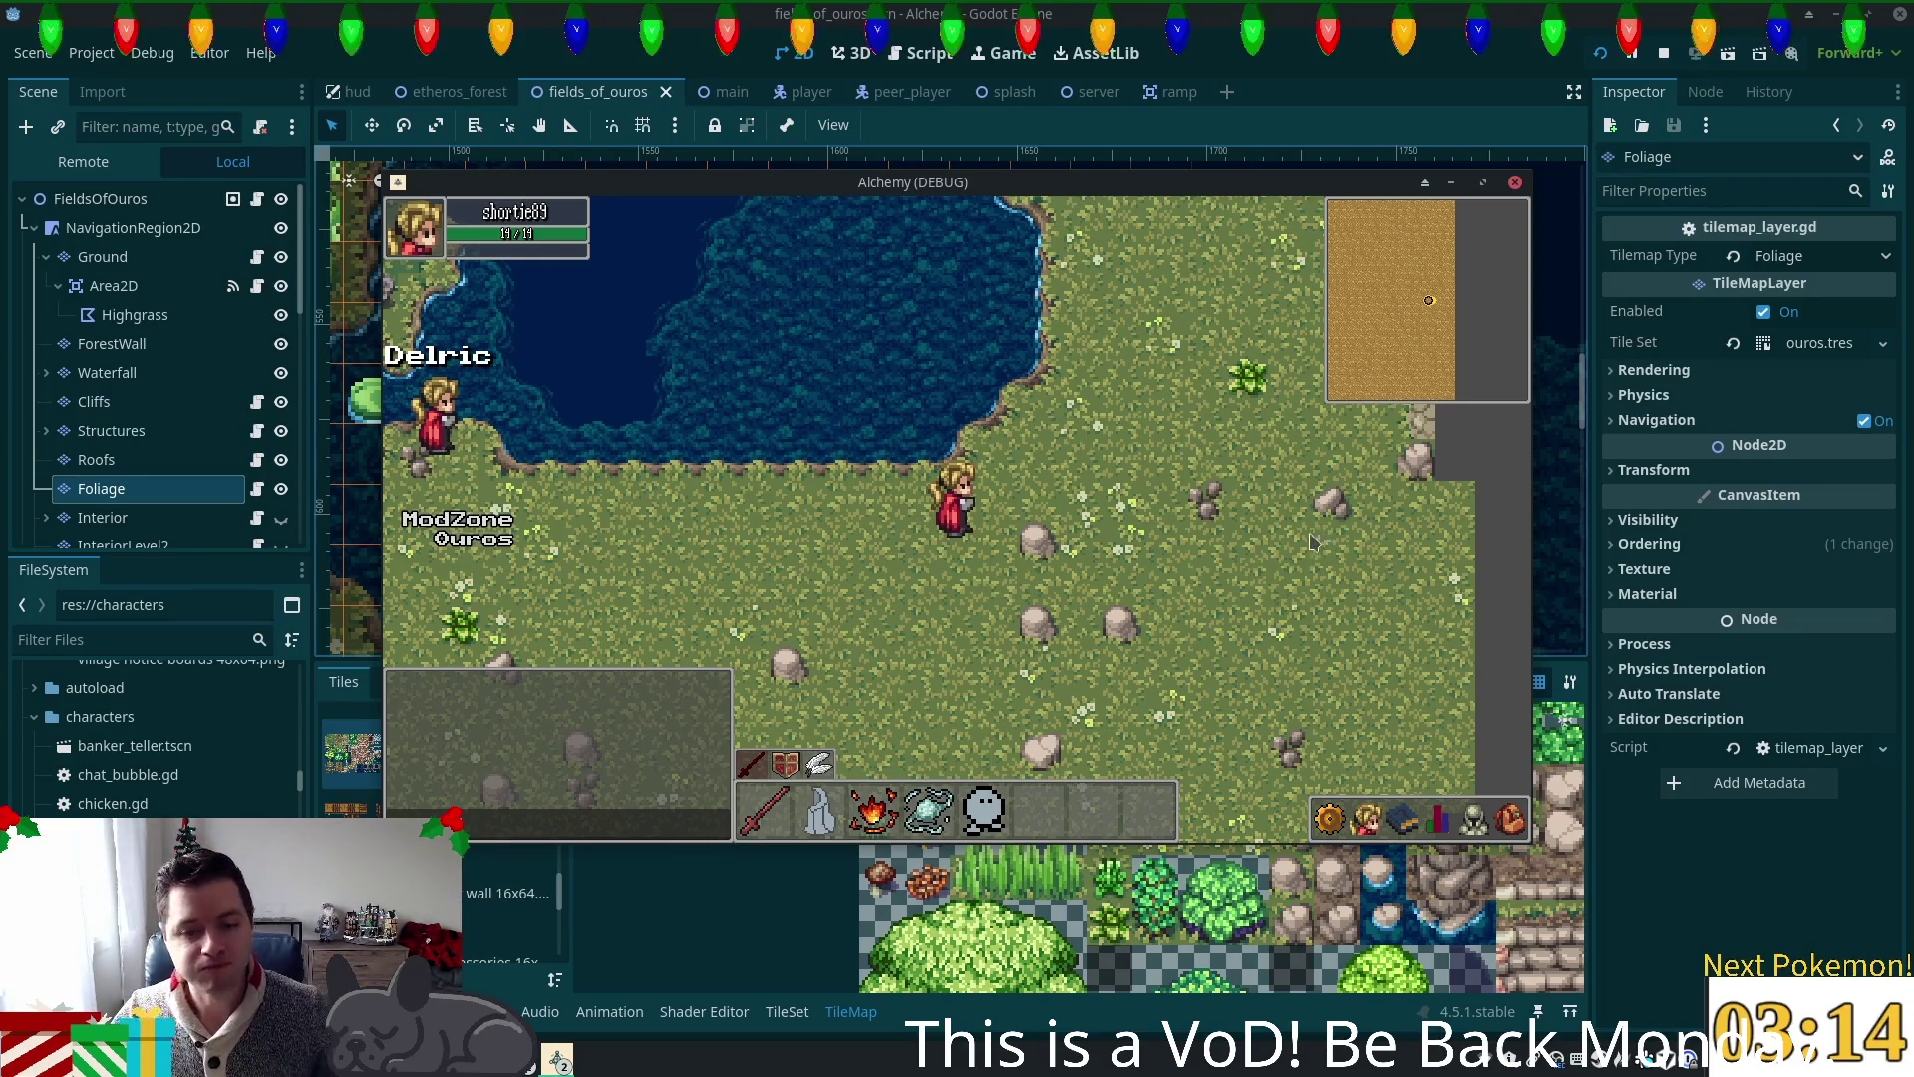
# Step: Walk the player north to the cobblestone road and along the wooden bridge, then stop the game with F8
pyautogui.press('w')
pyautogui.press('d')
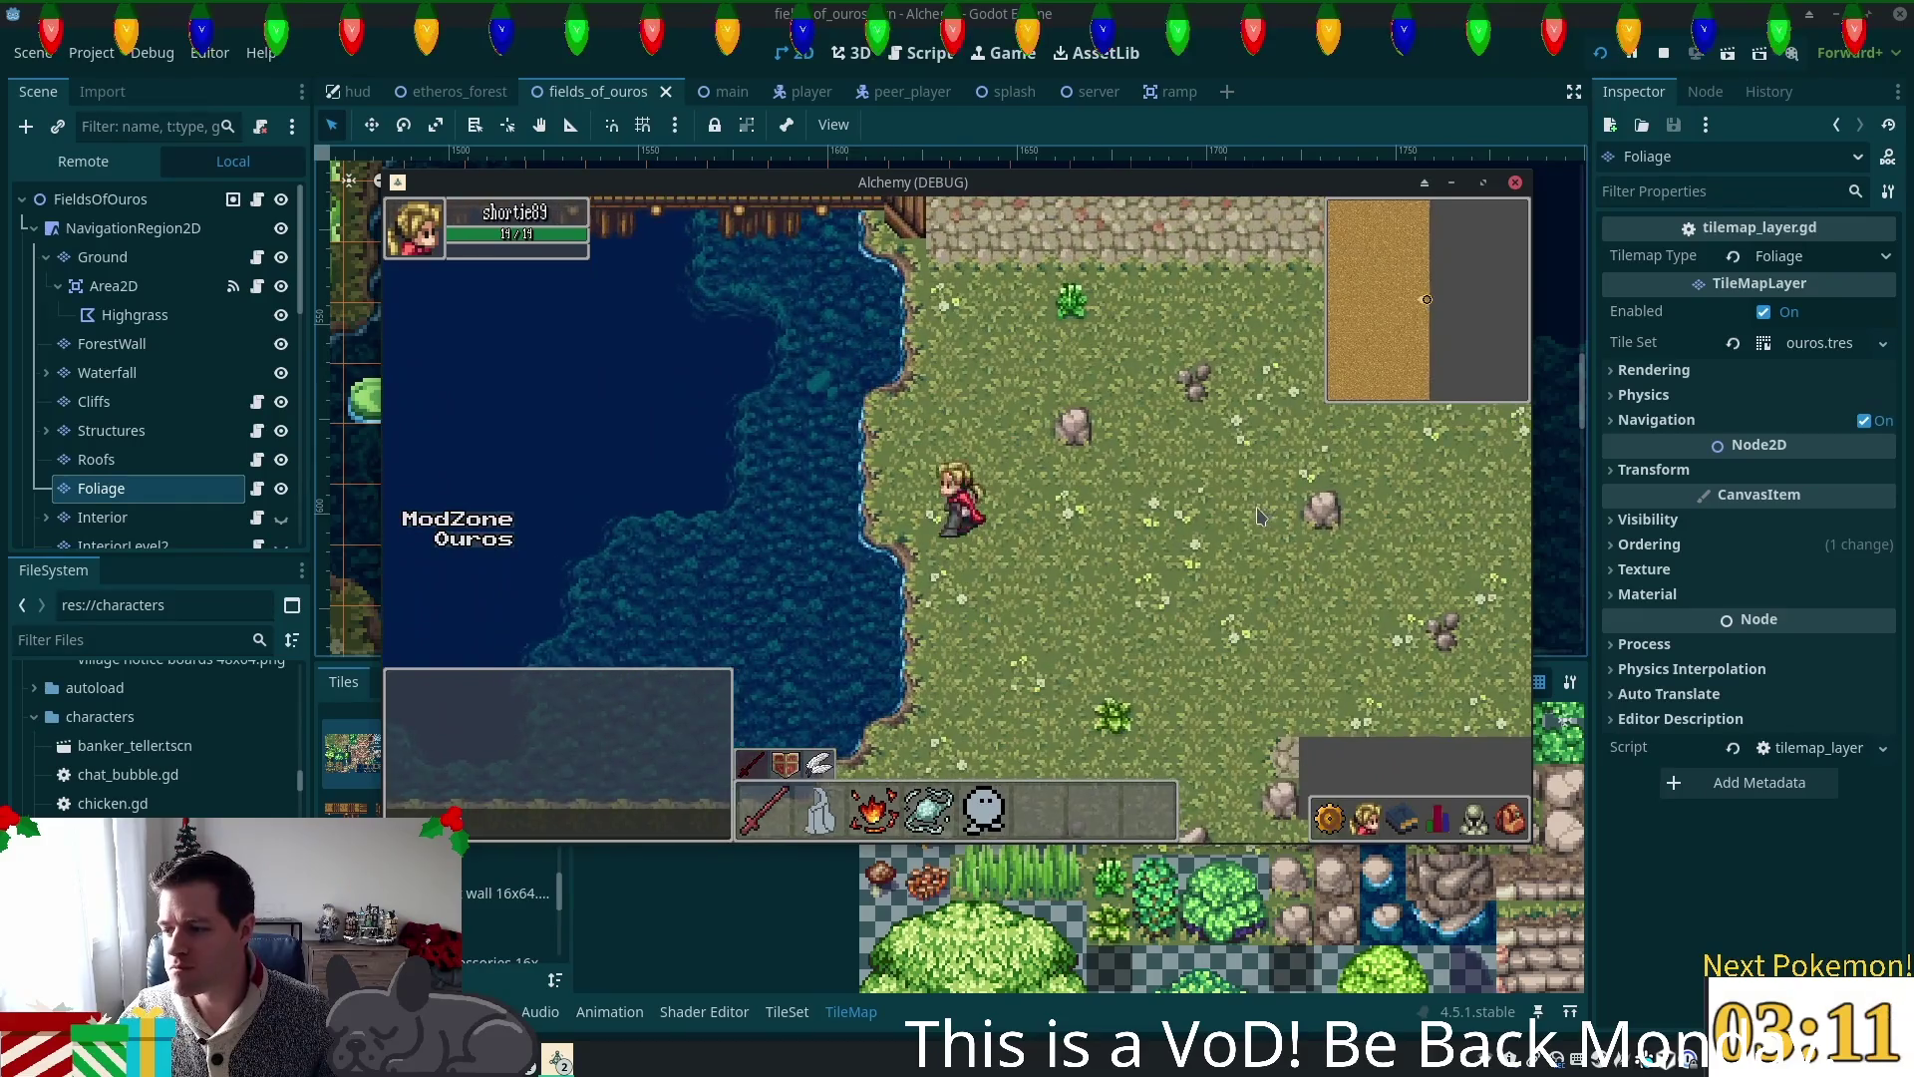
pyautogui.press('w')
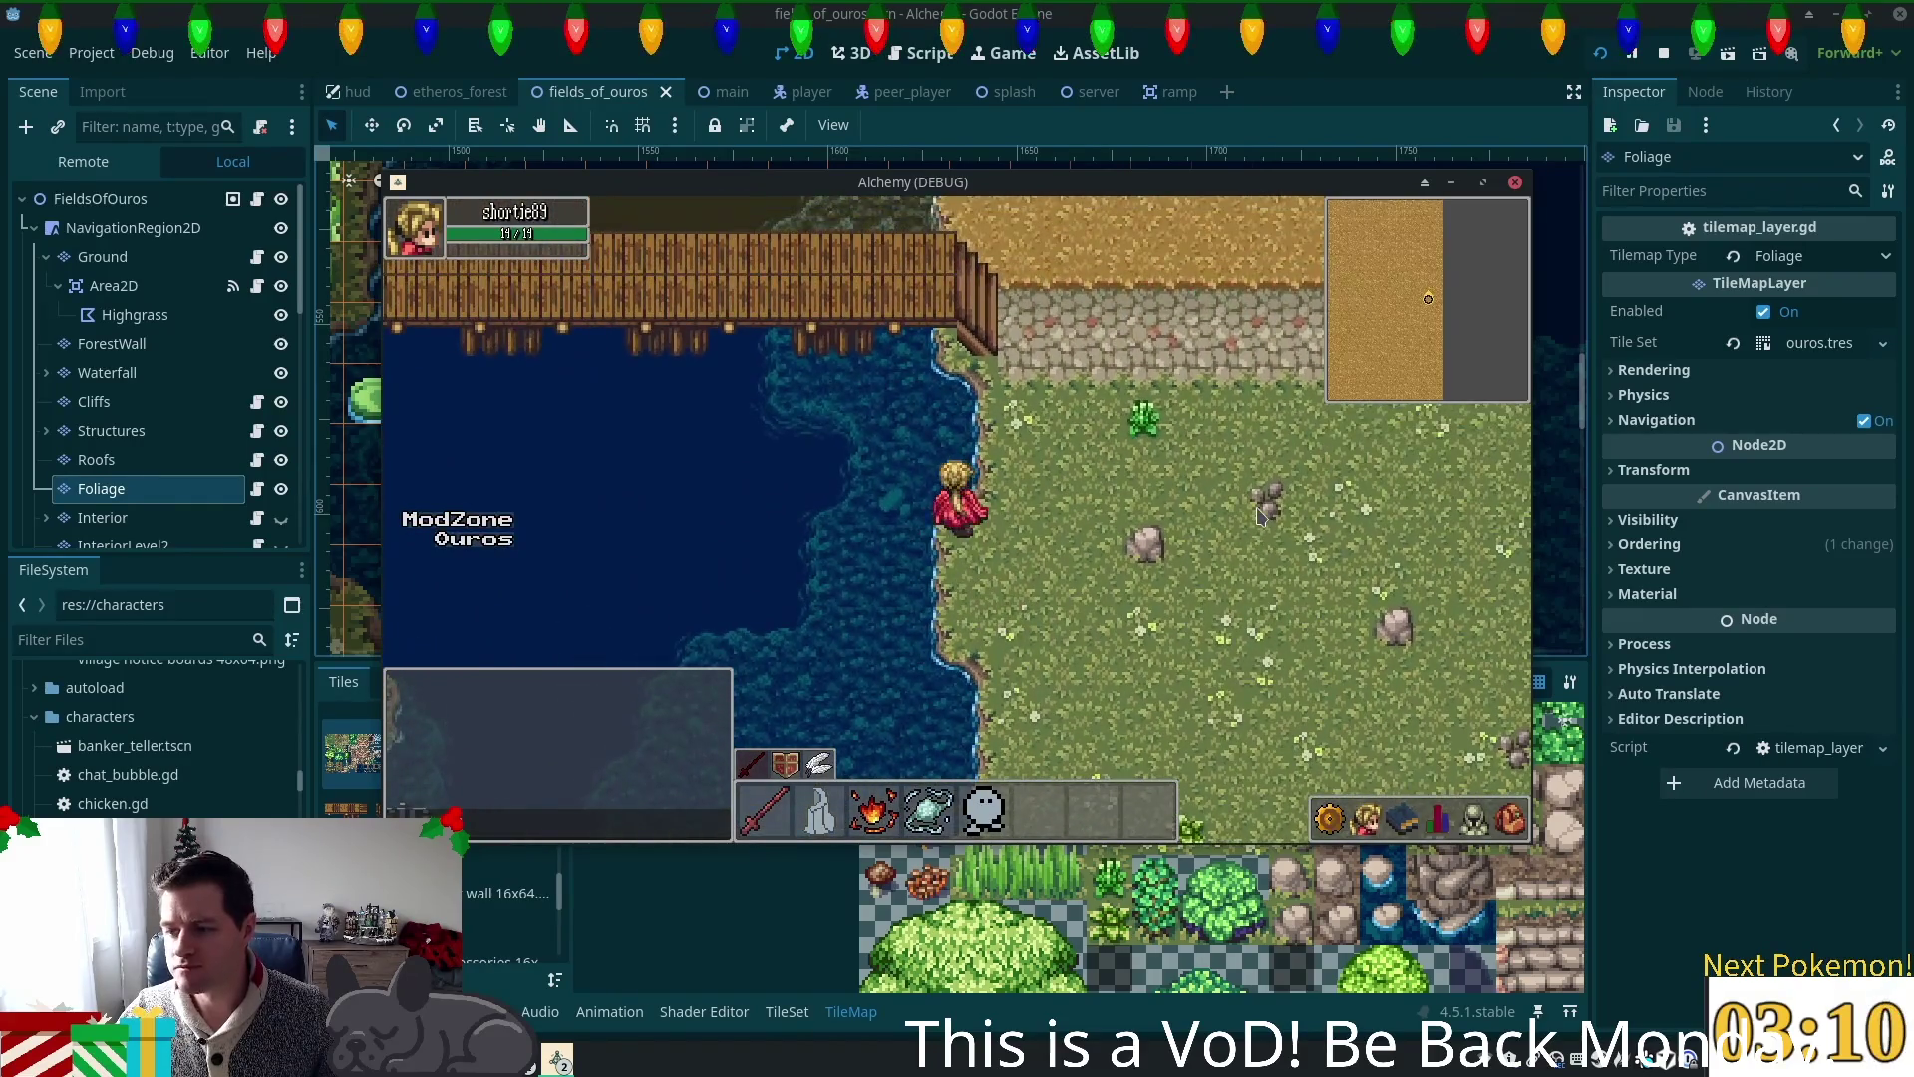
pyautogui.press('w')
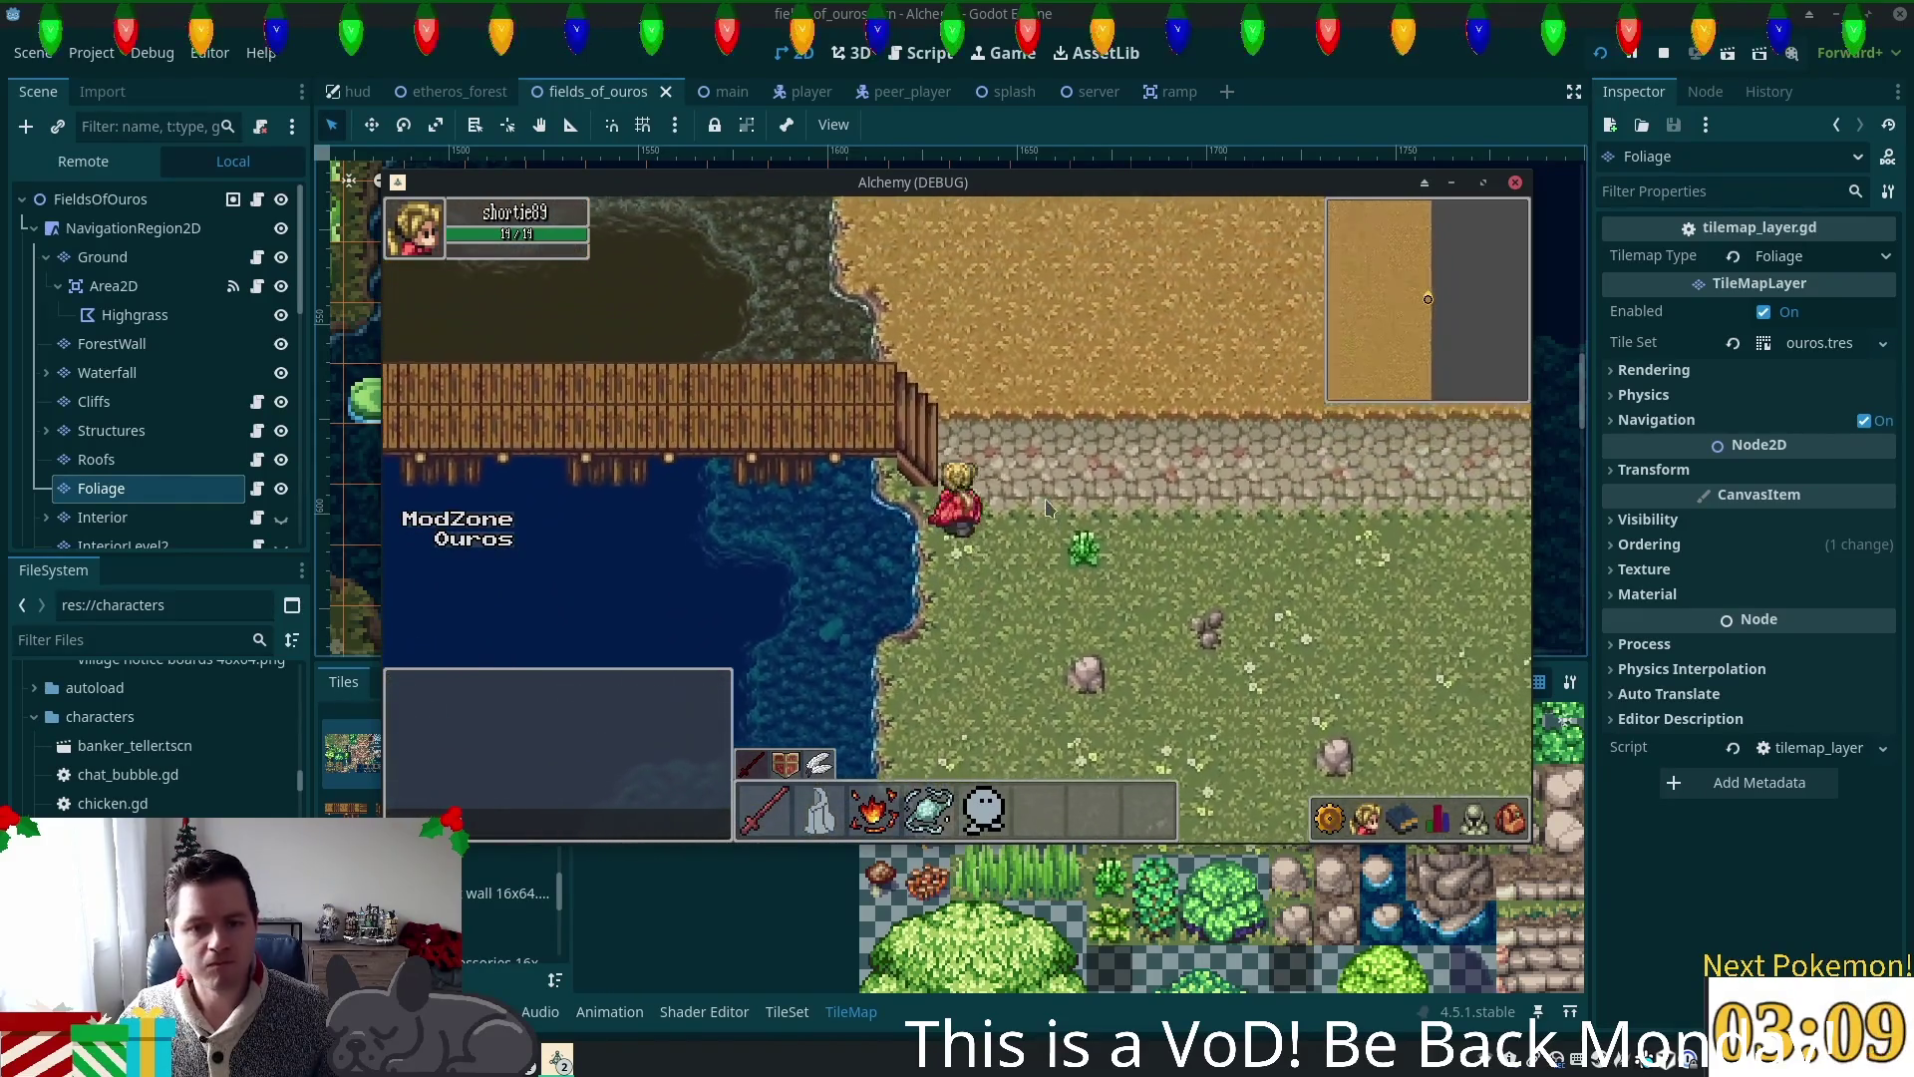
pyautogui.press('w')
pyautogui.press('a')
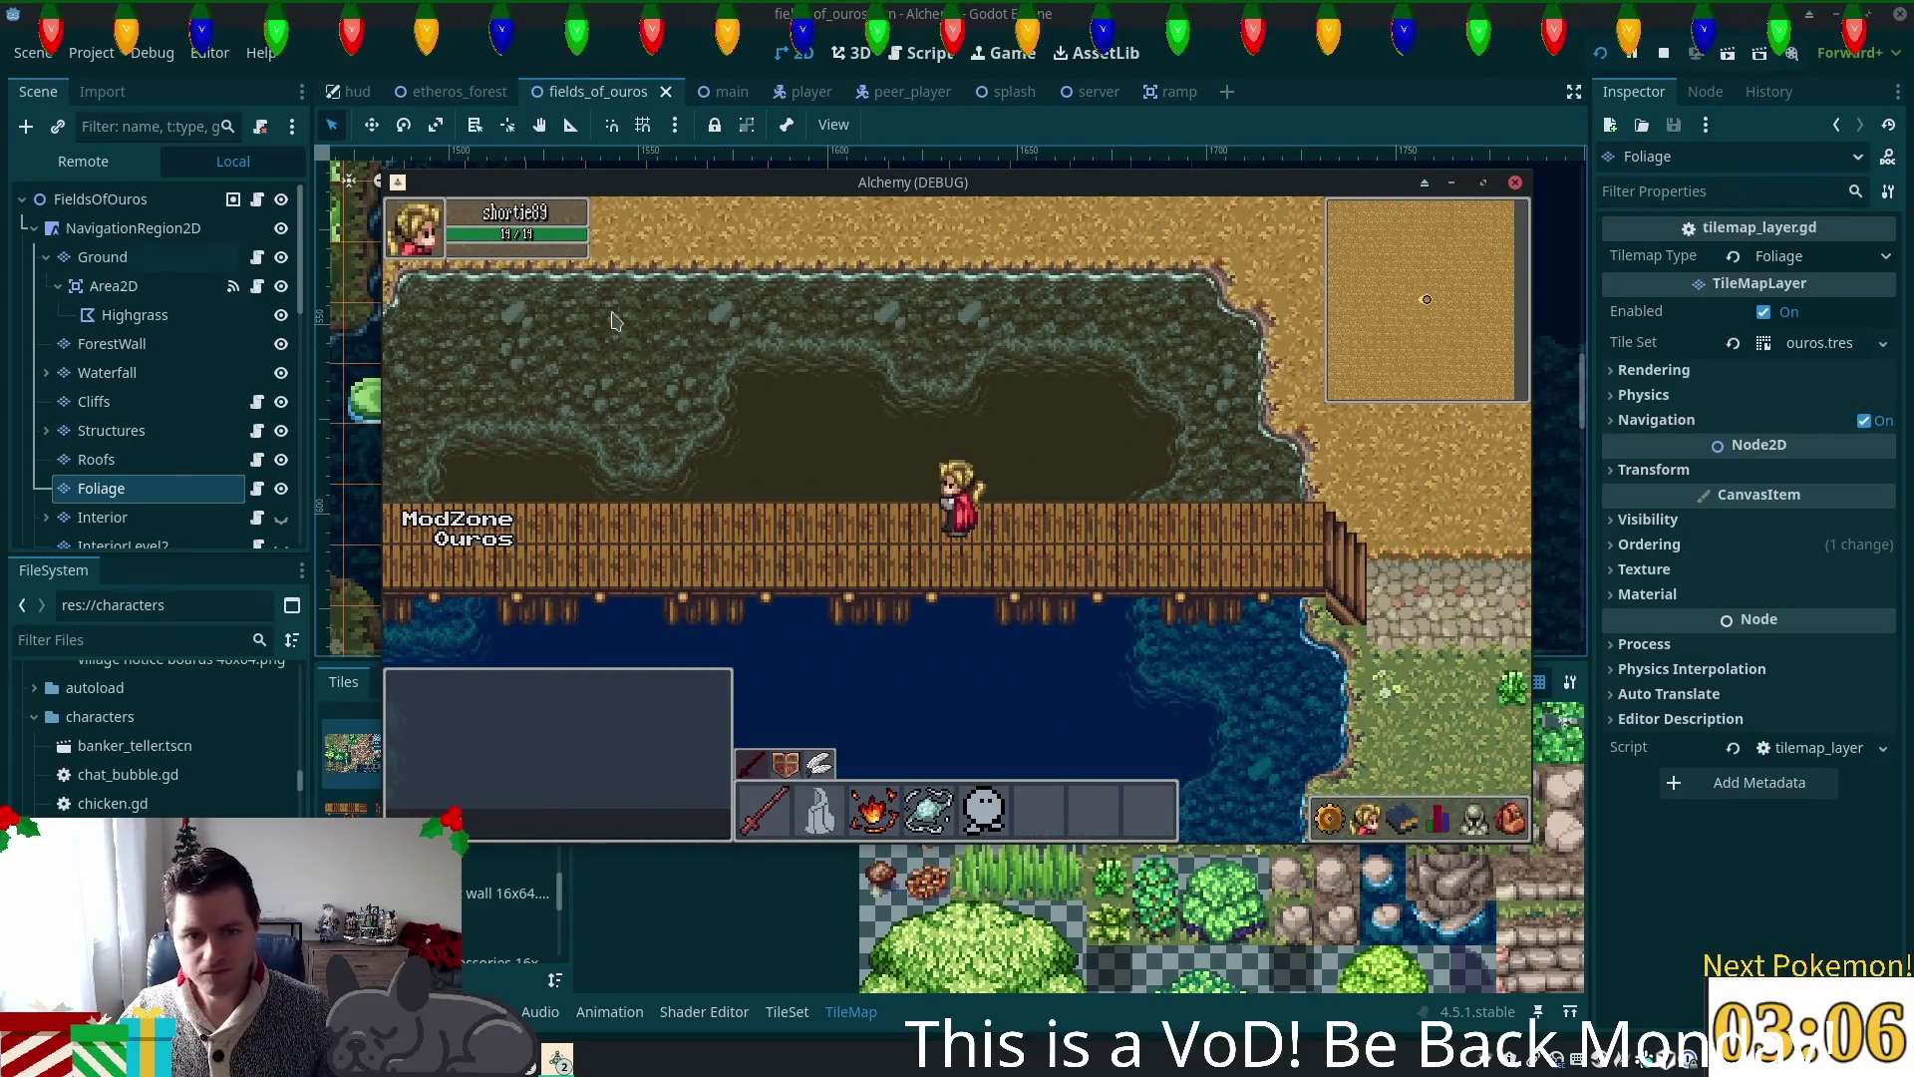
pyautogui.press('d')
pyautogui.press('d')
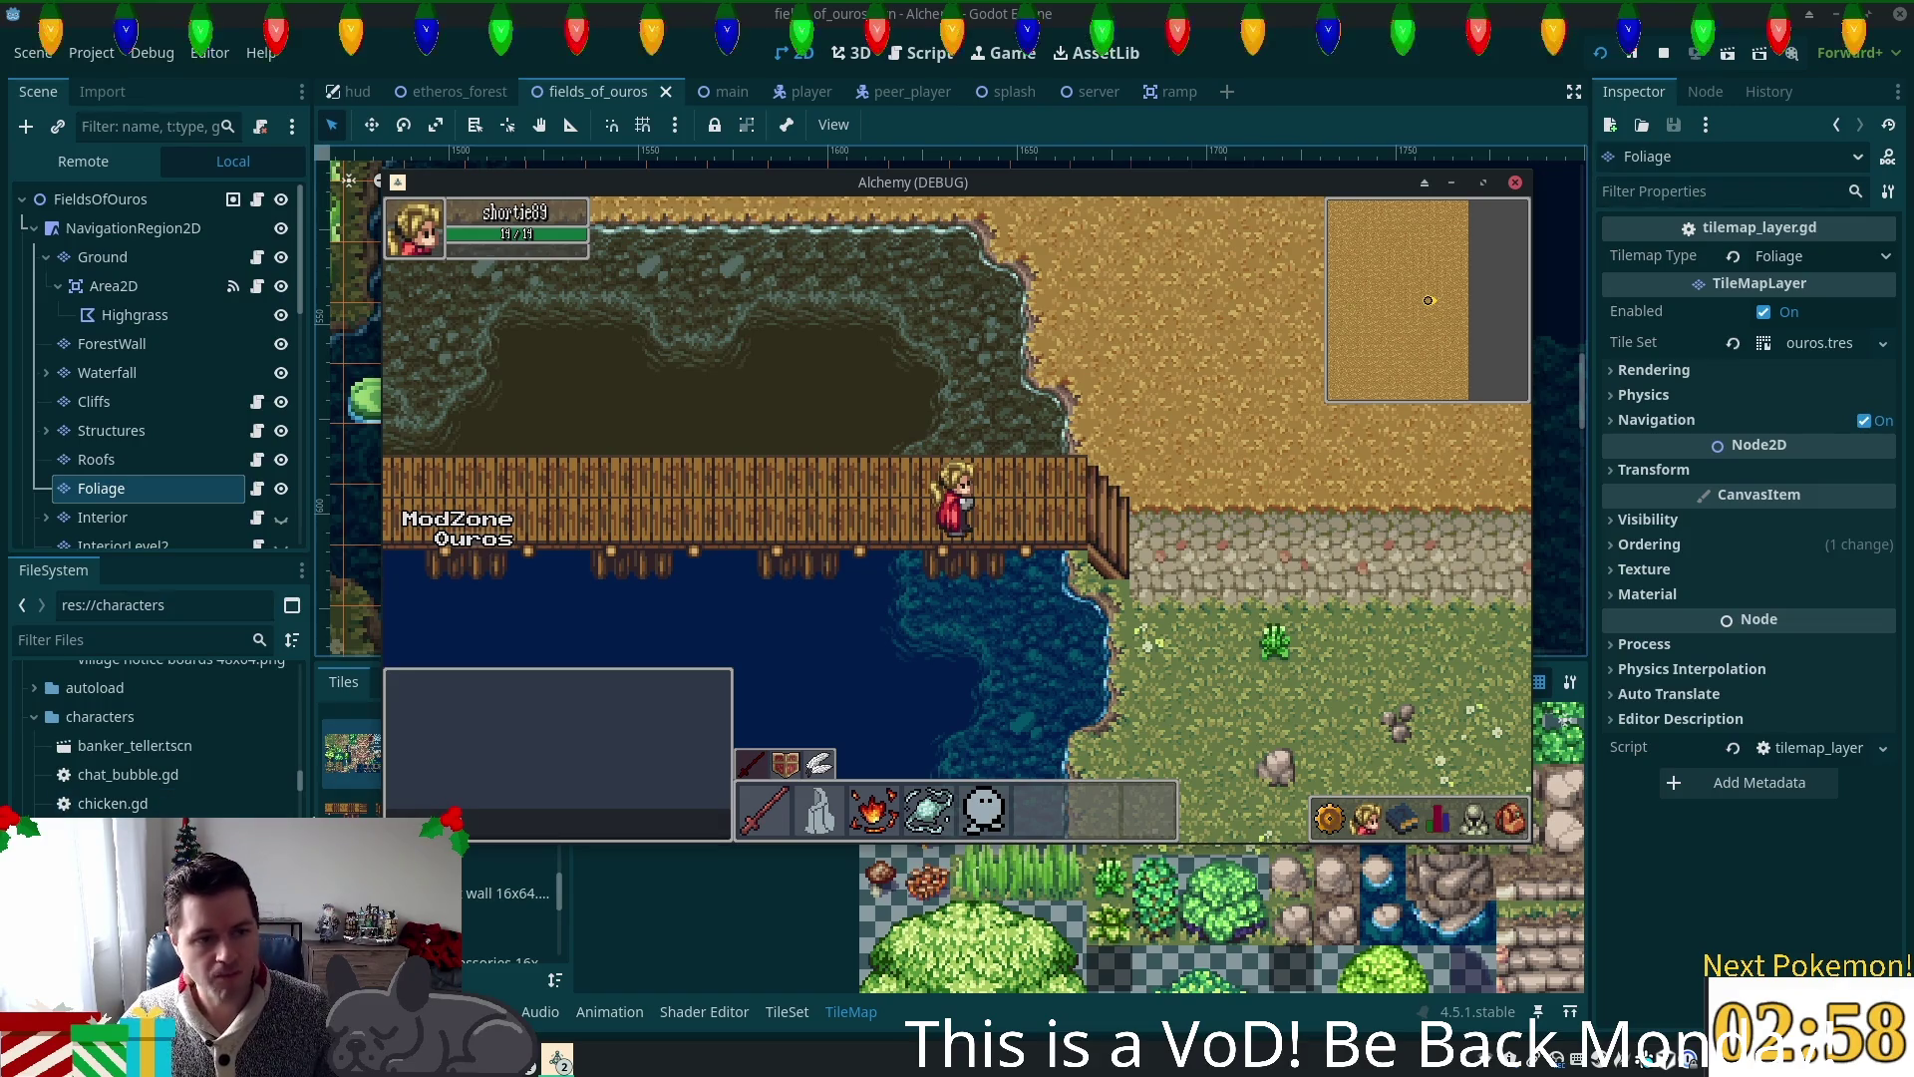
pyautogui.press('F8')
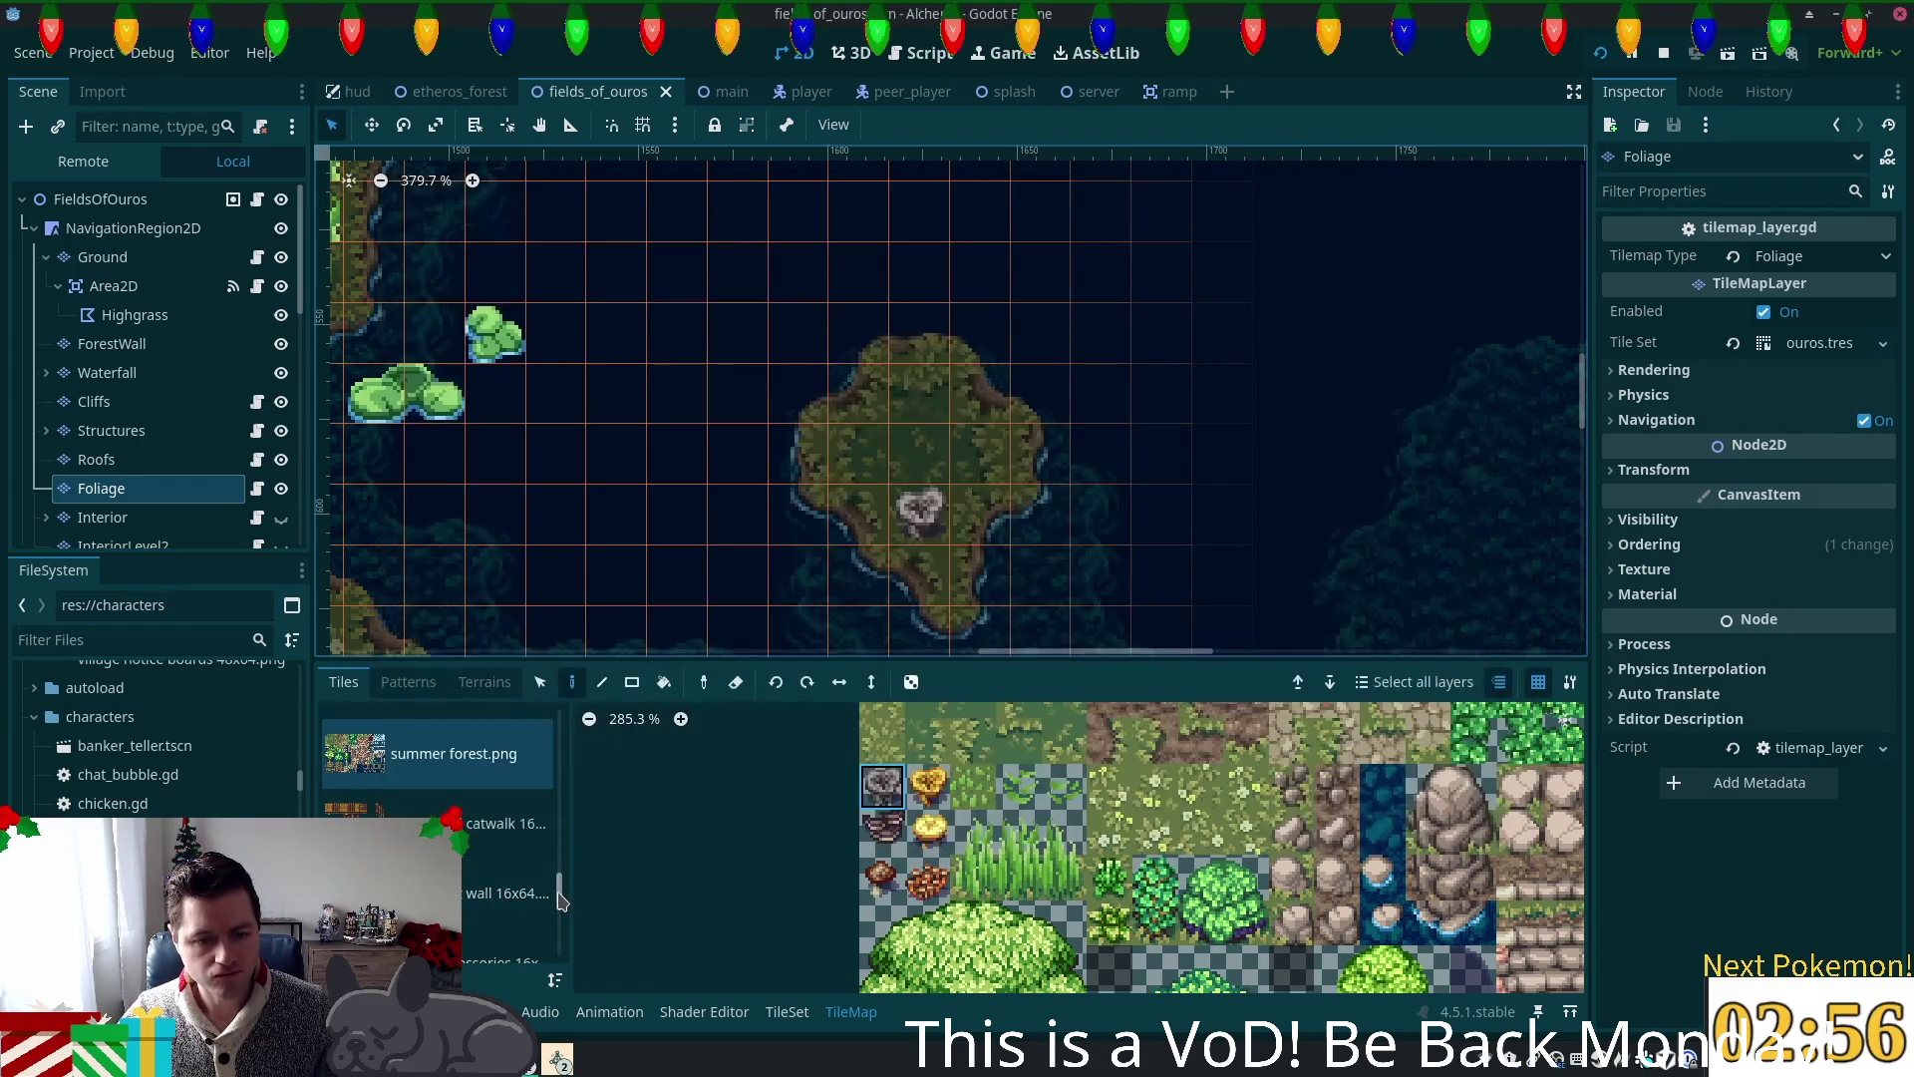
# Step: Show the autumn forest (clean) atlas in the palette and zoom the canvas to the field above the bridge
pyautogui.click(439, 740)
pyautogui.scroll(10, 778, 439)
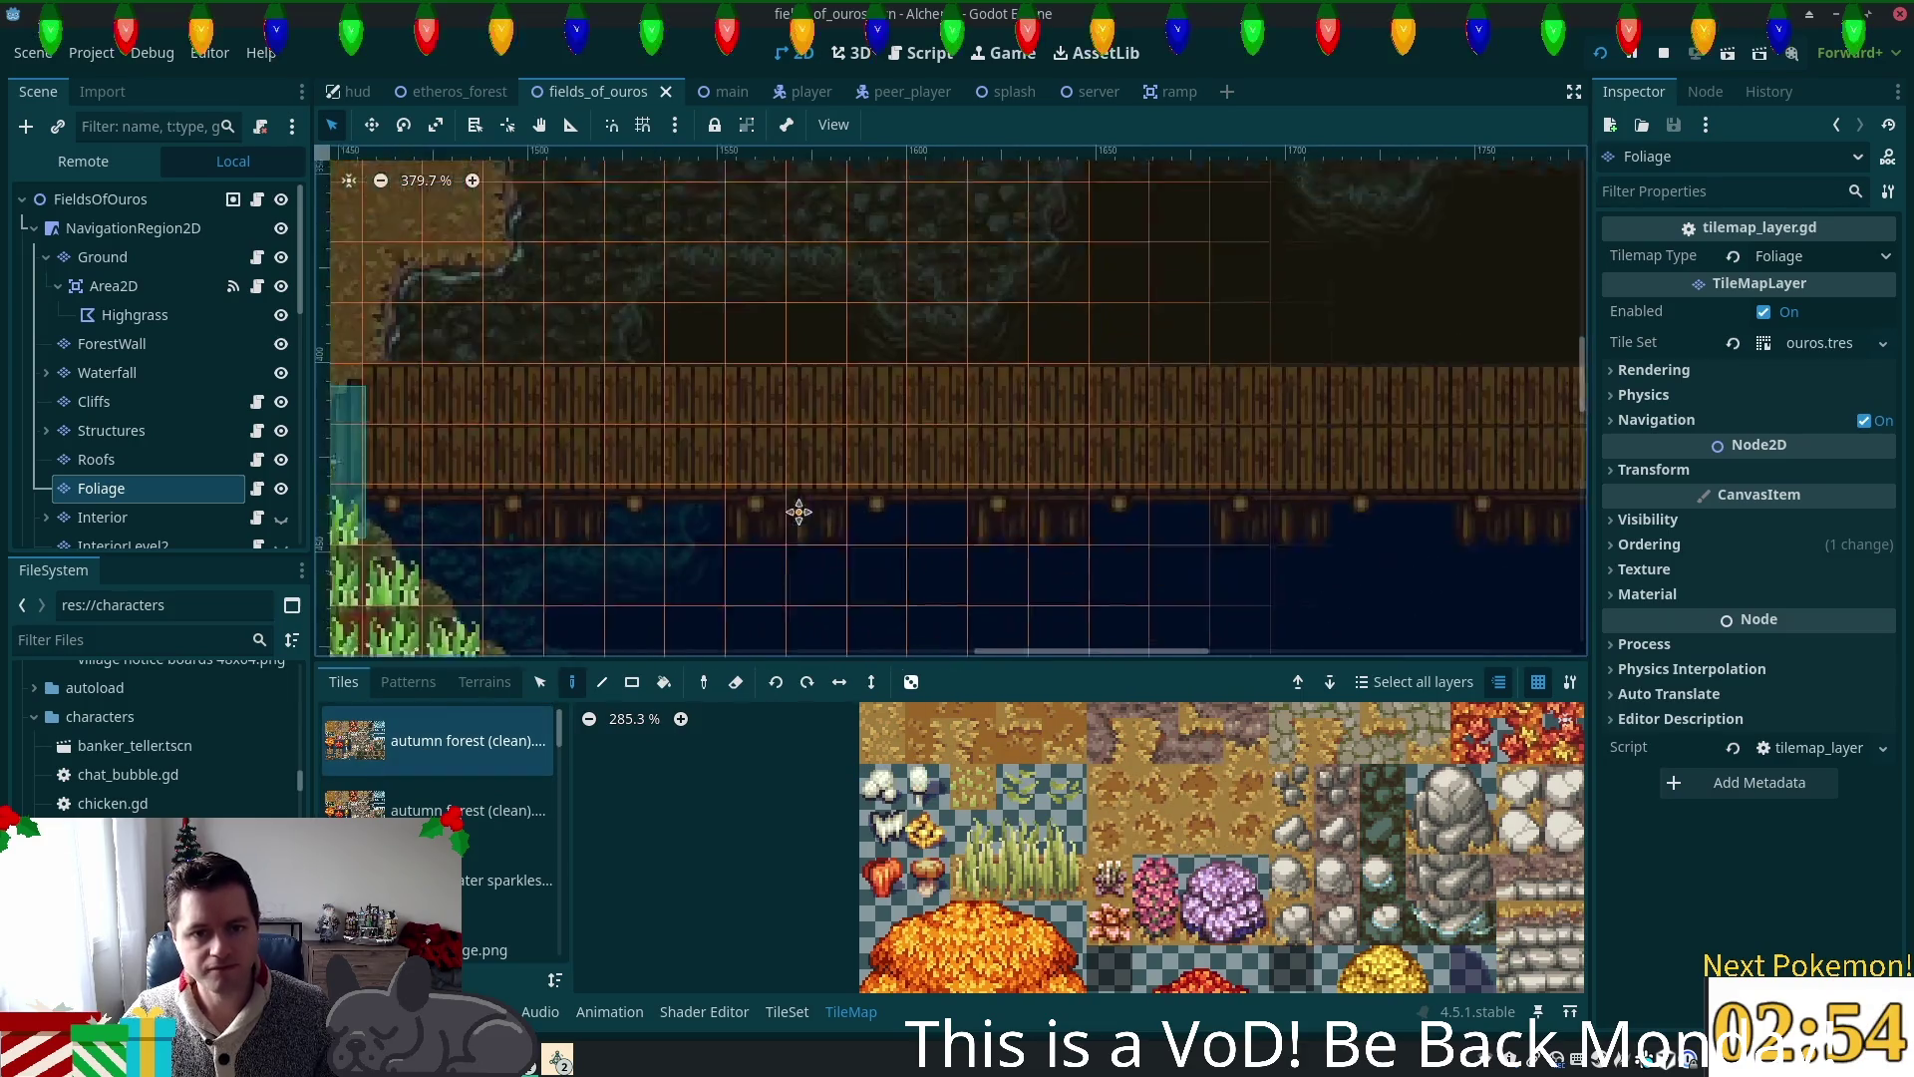
pyautogui.scroll(-3, 822, 464)
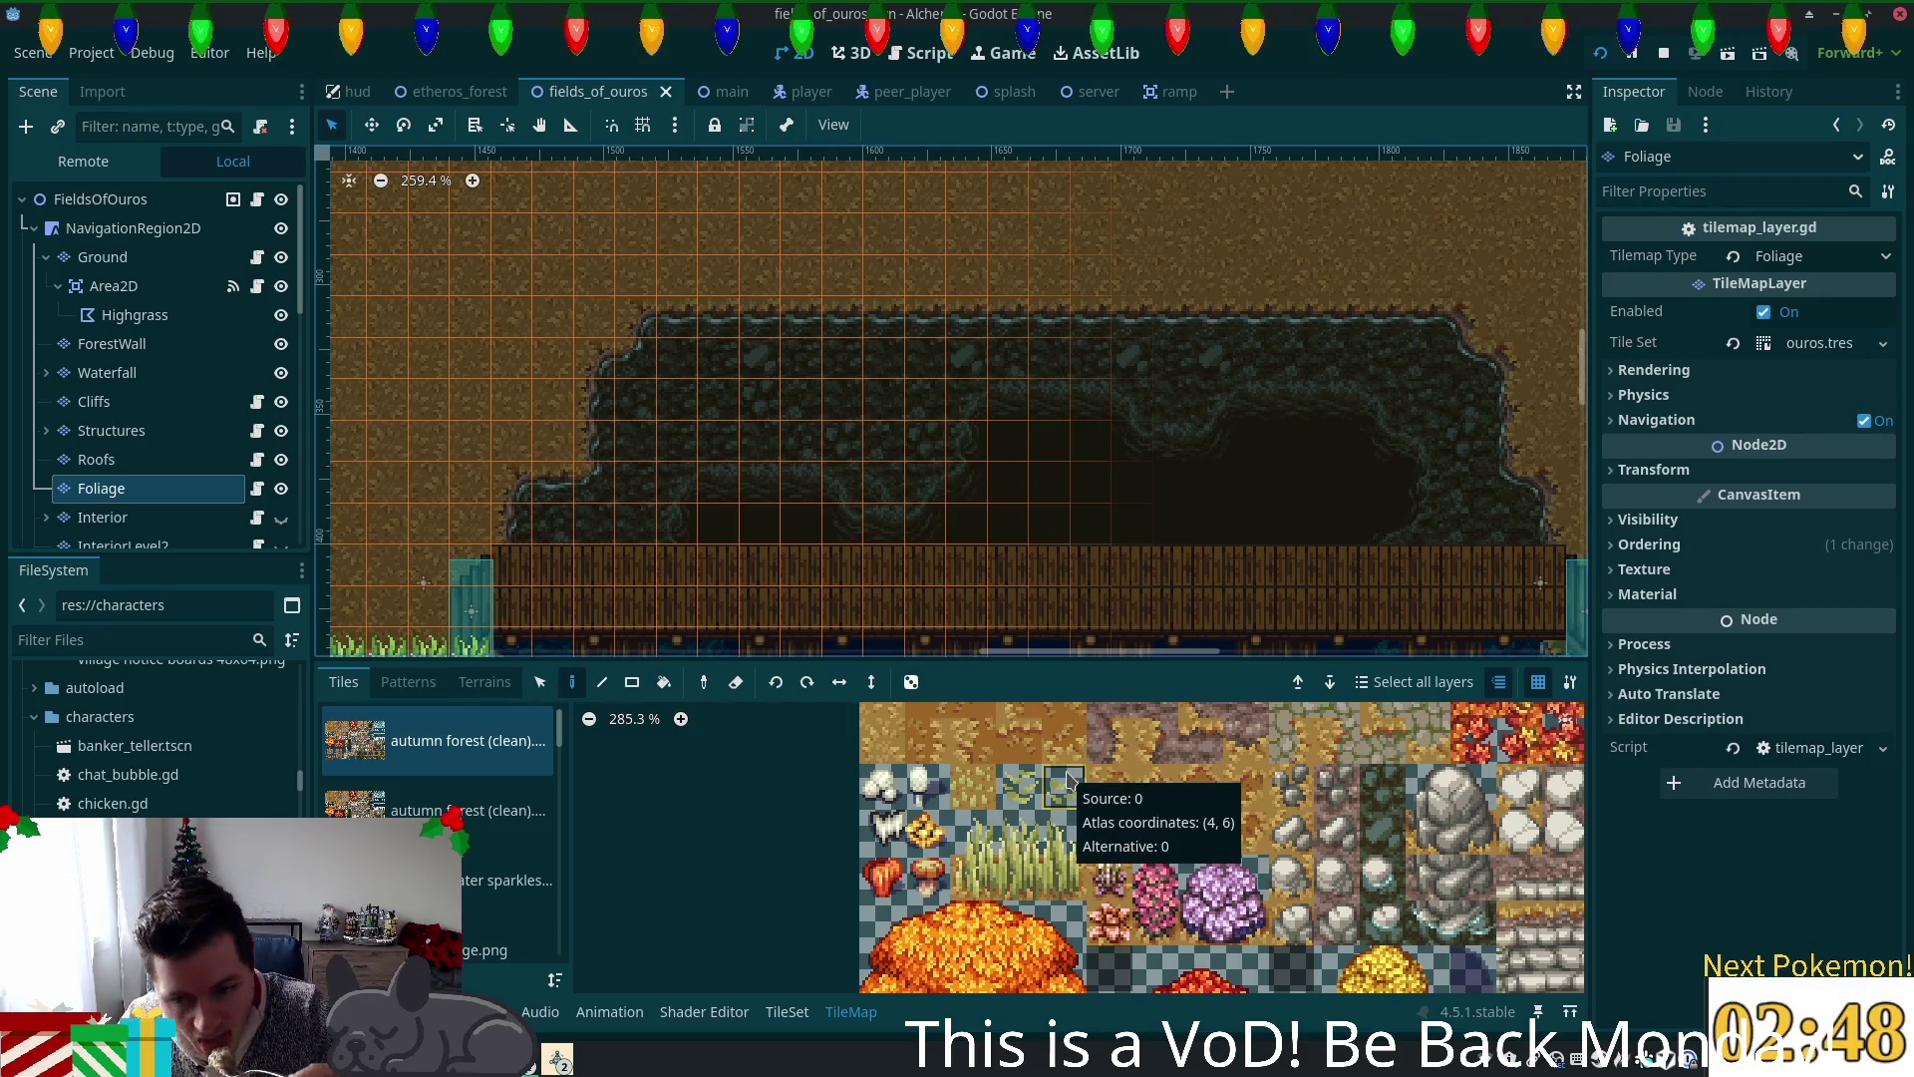
pyautogui.scroll(-1, 1227, 803)
pyautogui.scroll(-2, 873, 806)
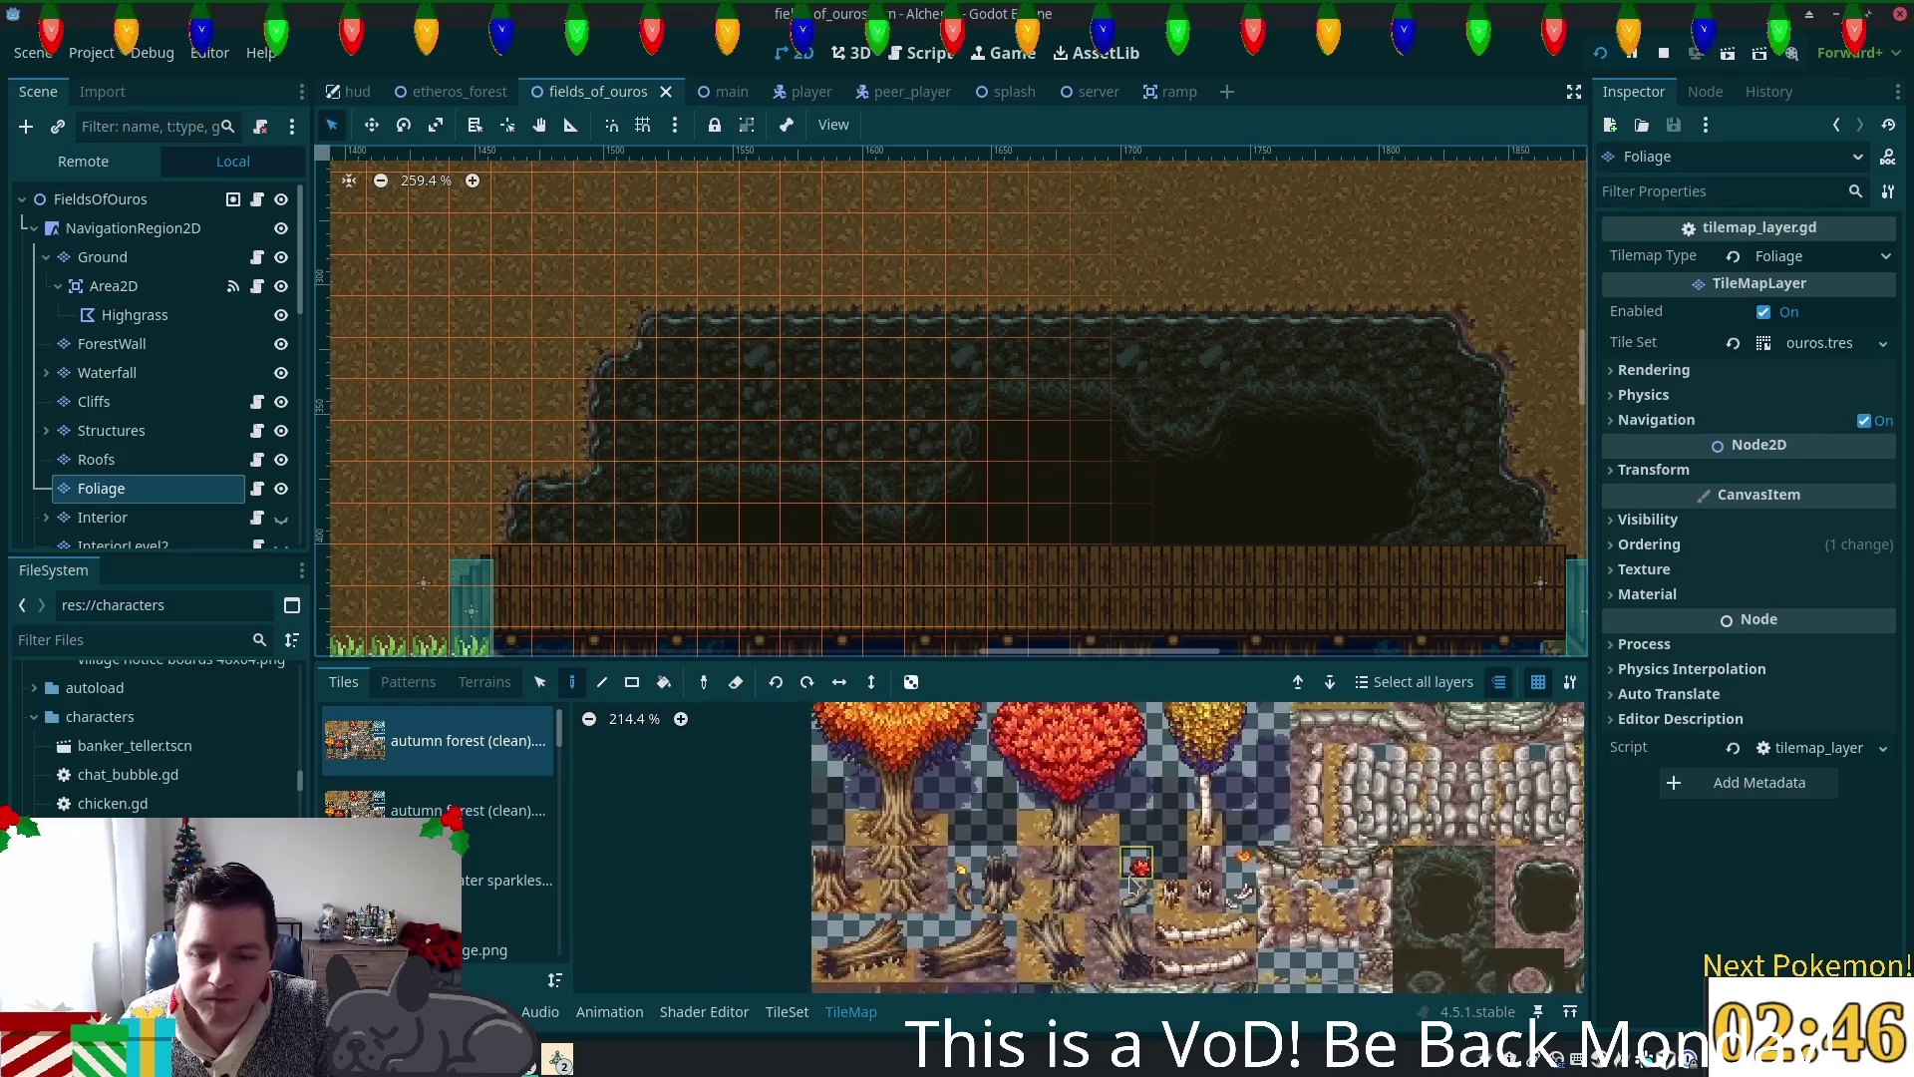
pyautogui.scroll(-5, 873, 806)
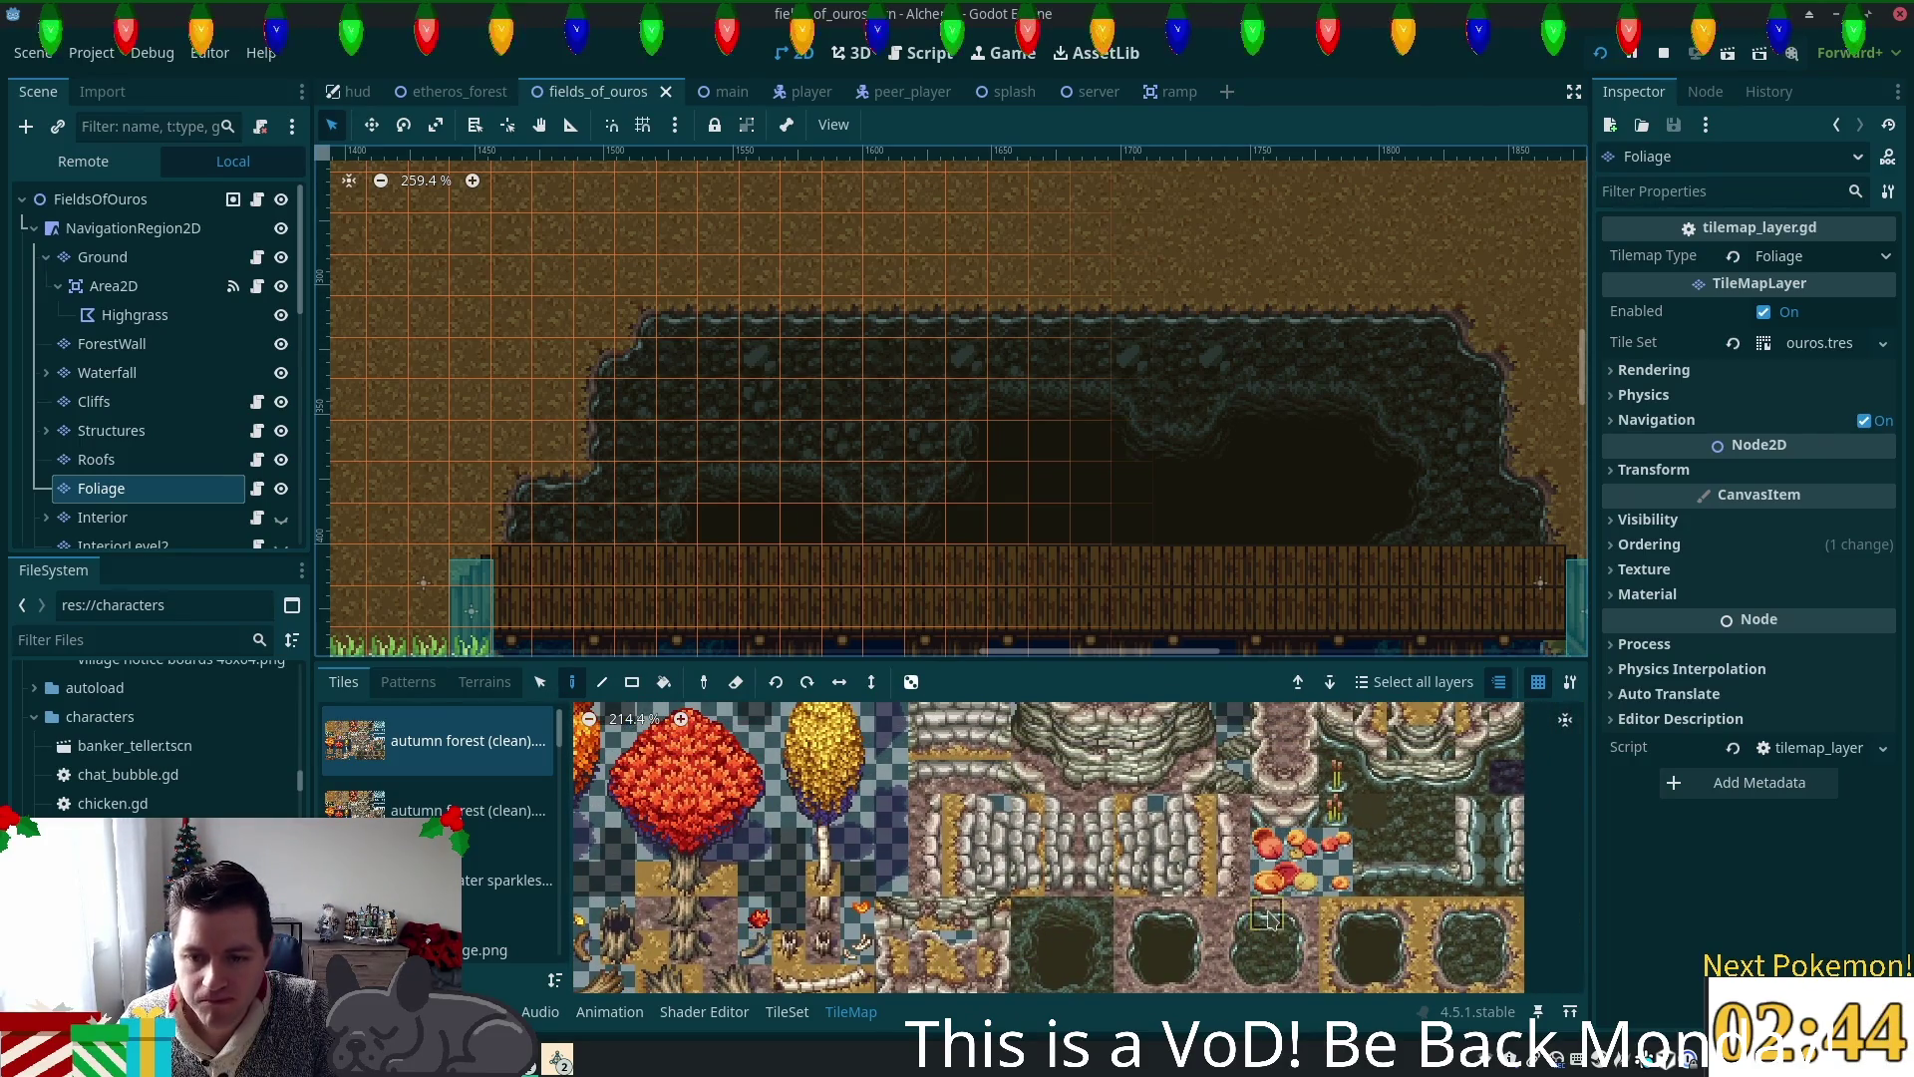
pyautogui.scroll(1, 1077, 913)
# Step: Paint three reed tiles near the field's right edge
pyautogui.click(1162, 838)
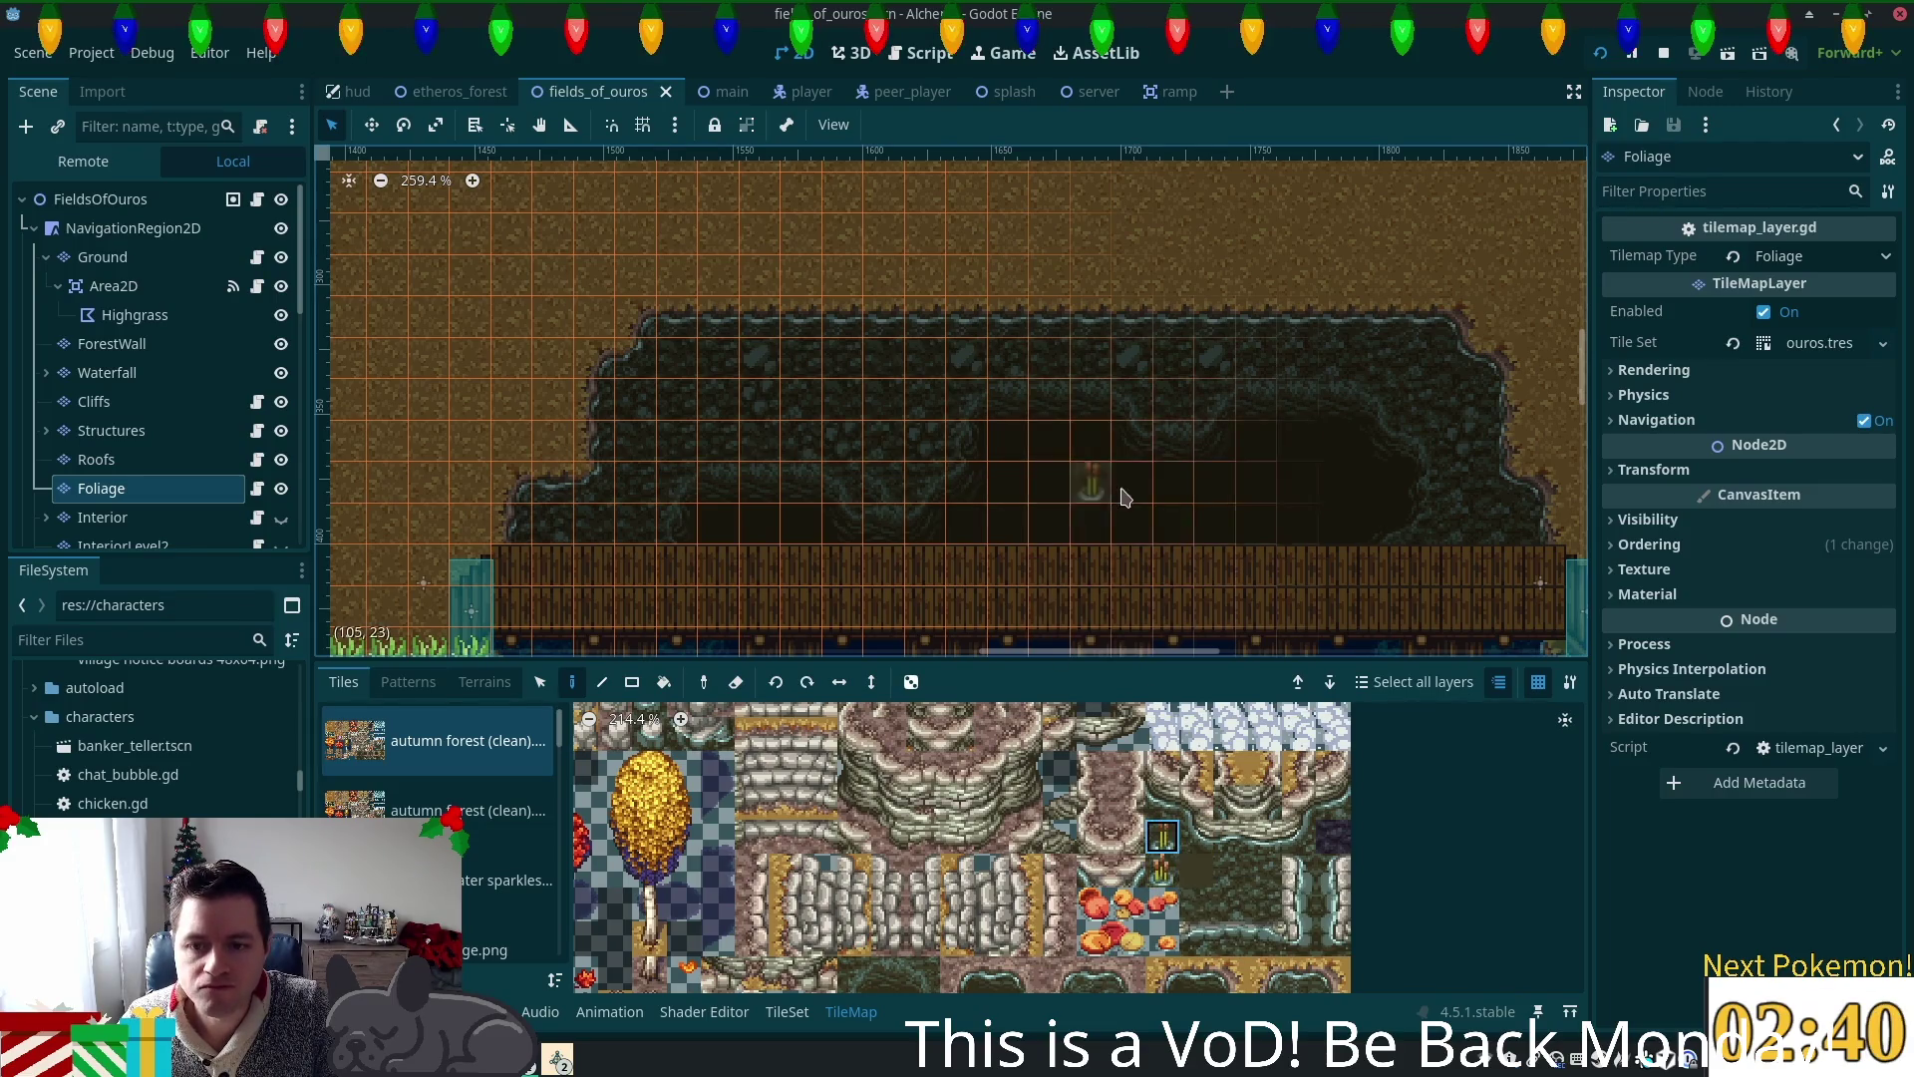
pyautogui.click(1436, 385)
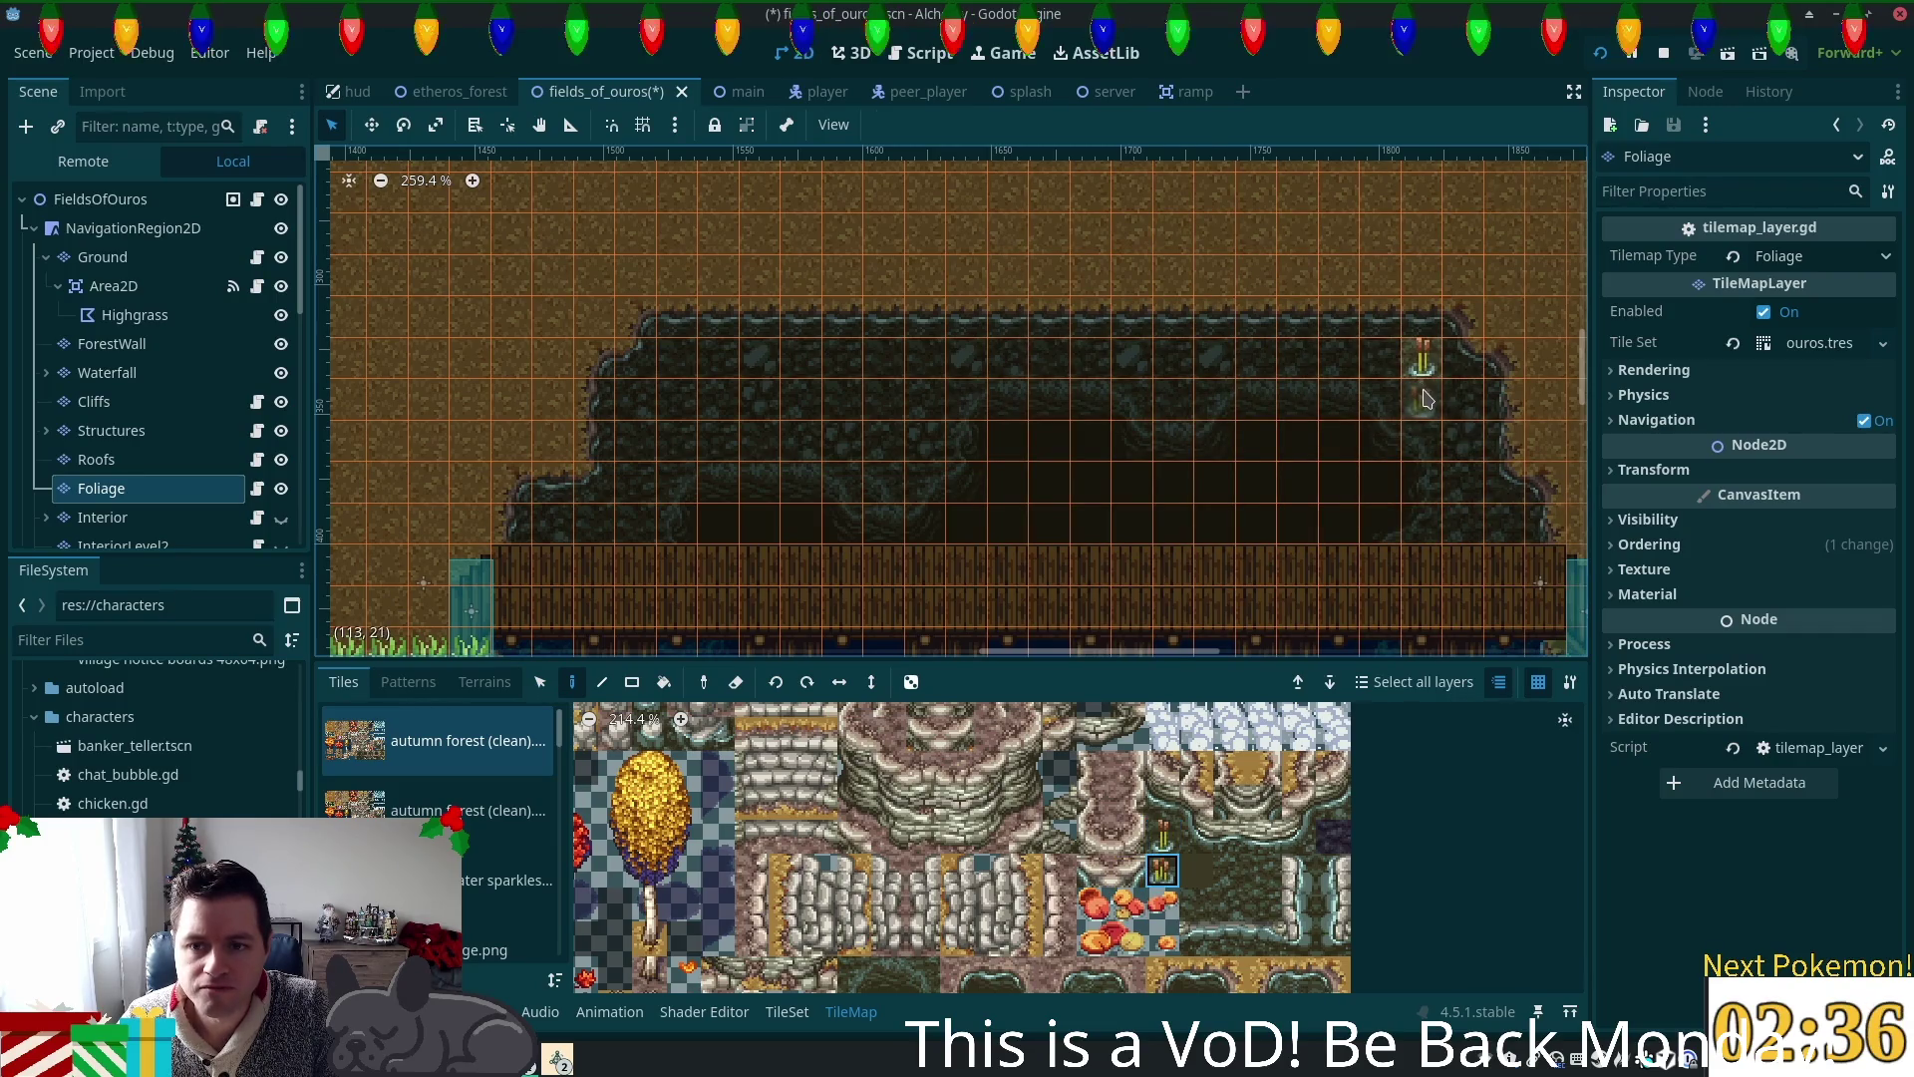
pyautogui.click(1434, 404)
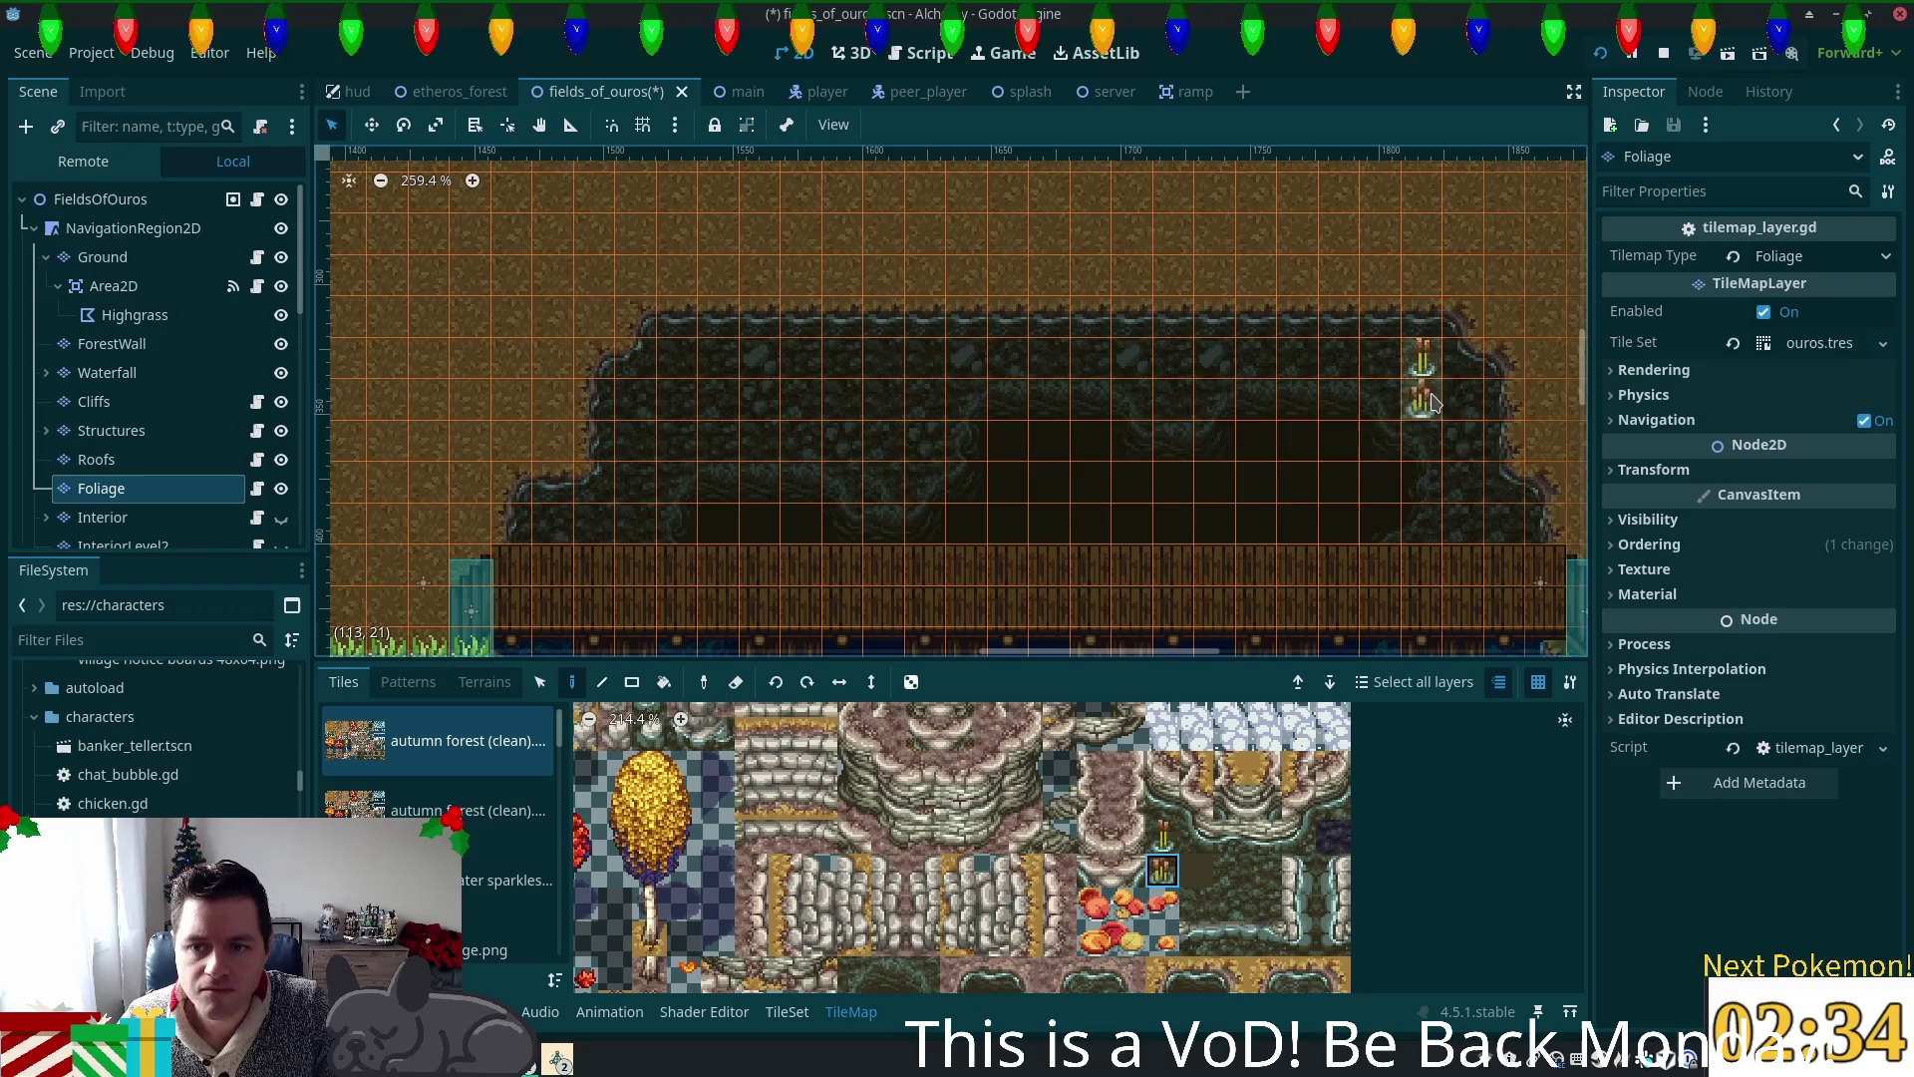
pyautogui.click(1163, 837)
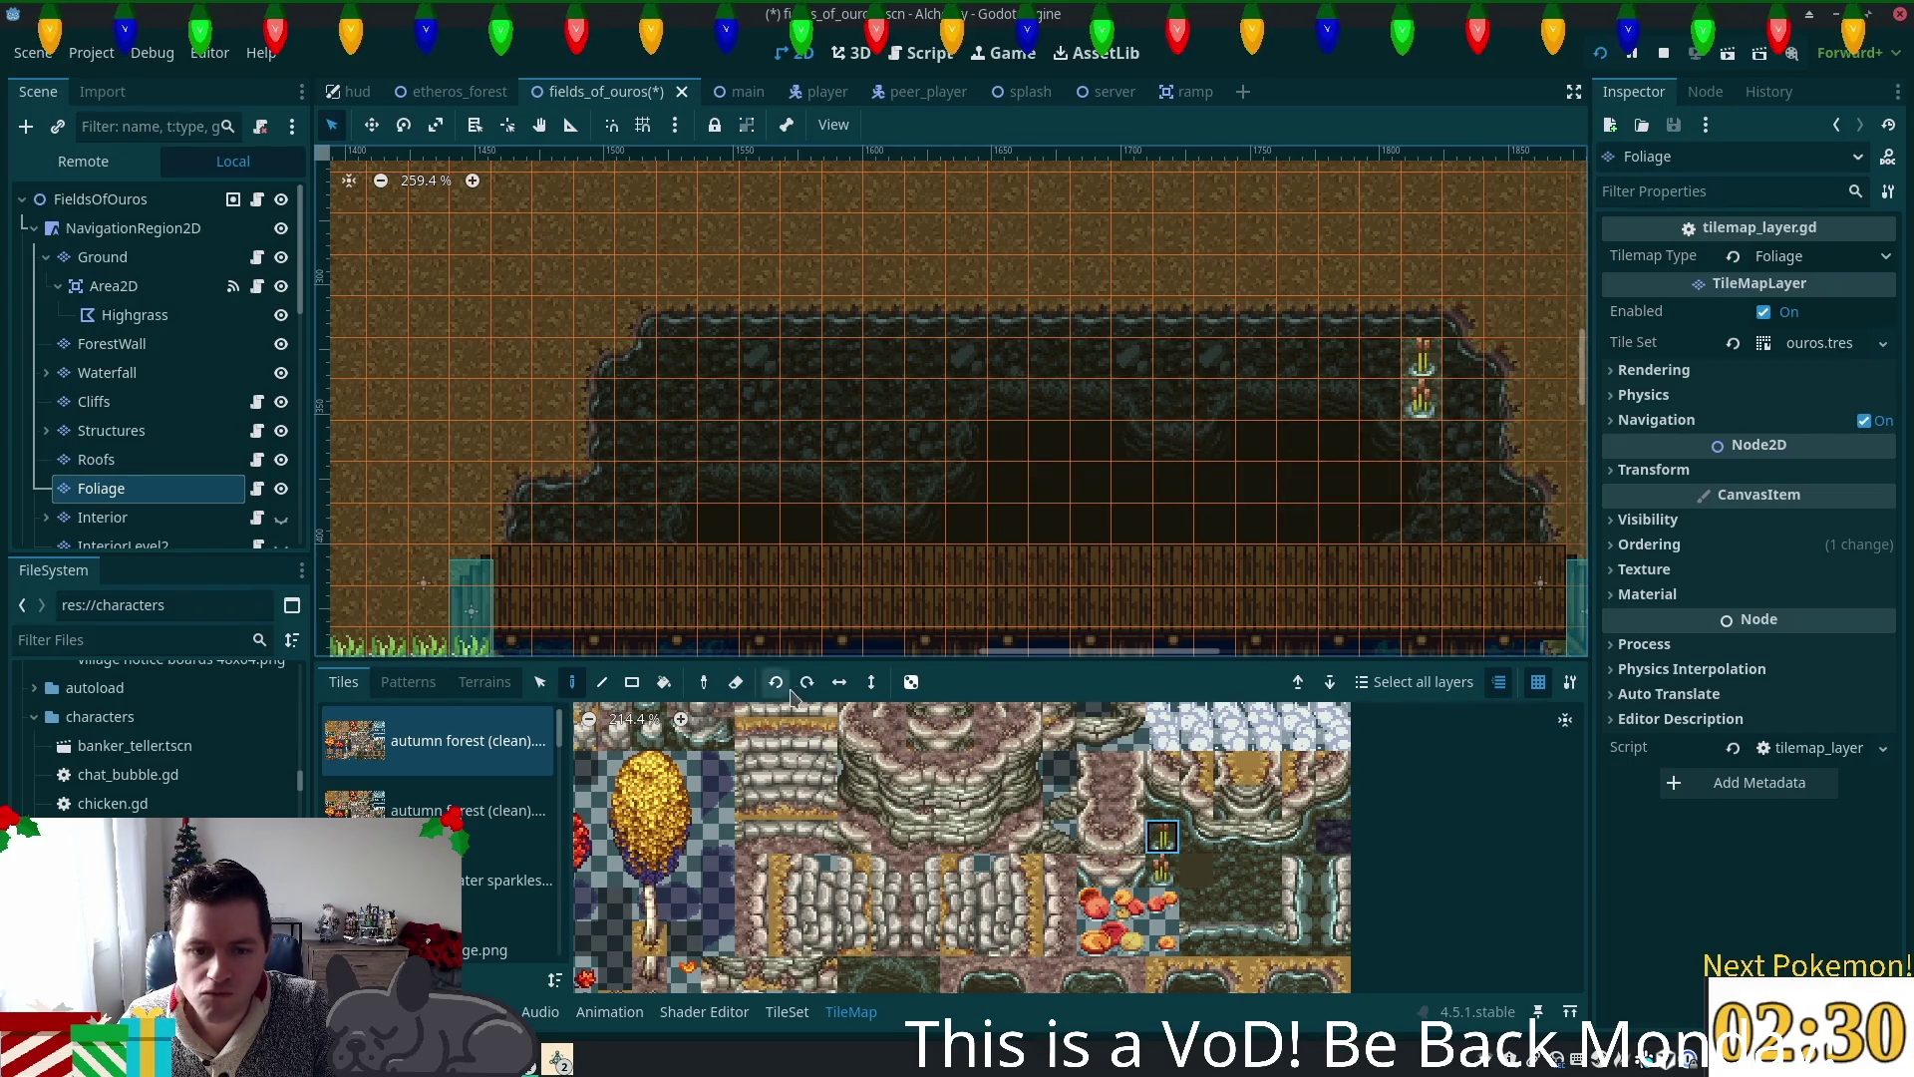
pyautogui.click(1468, 404)
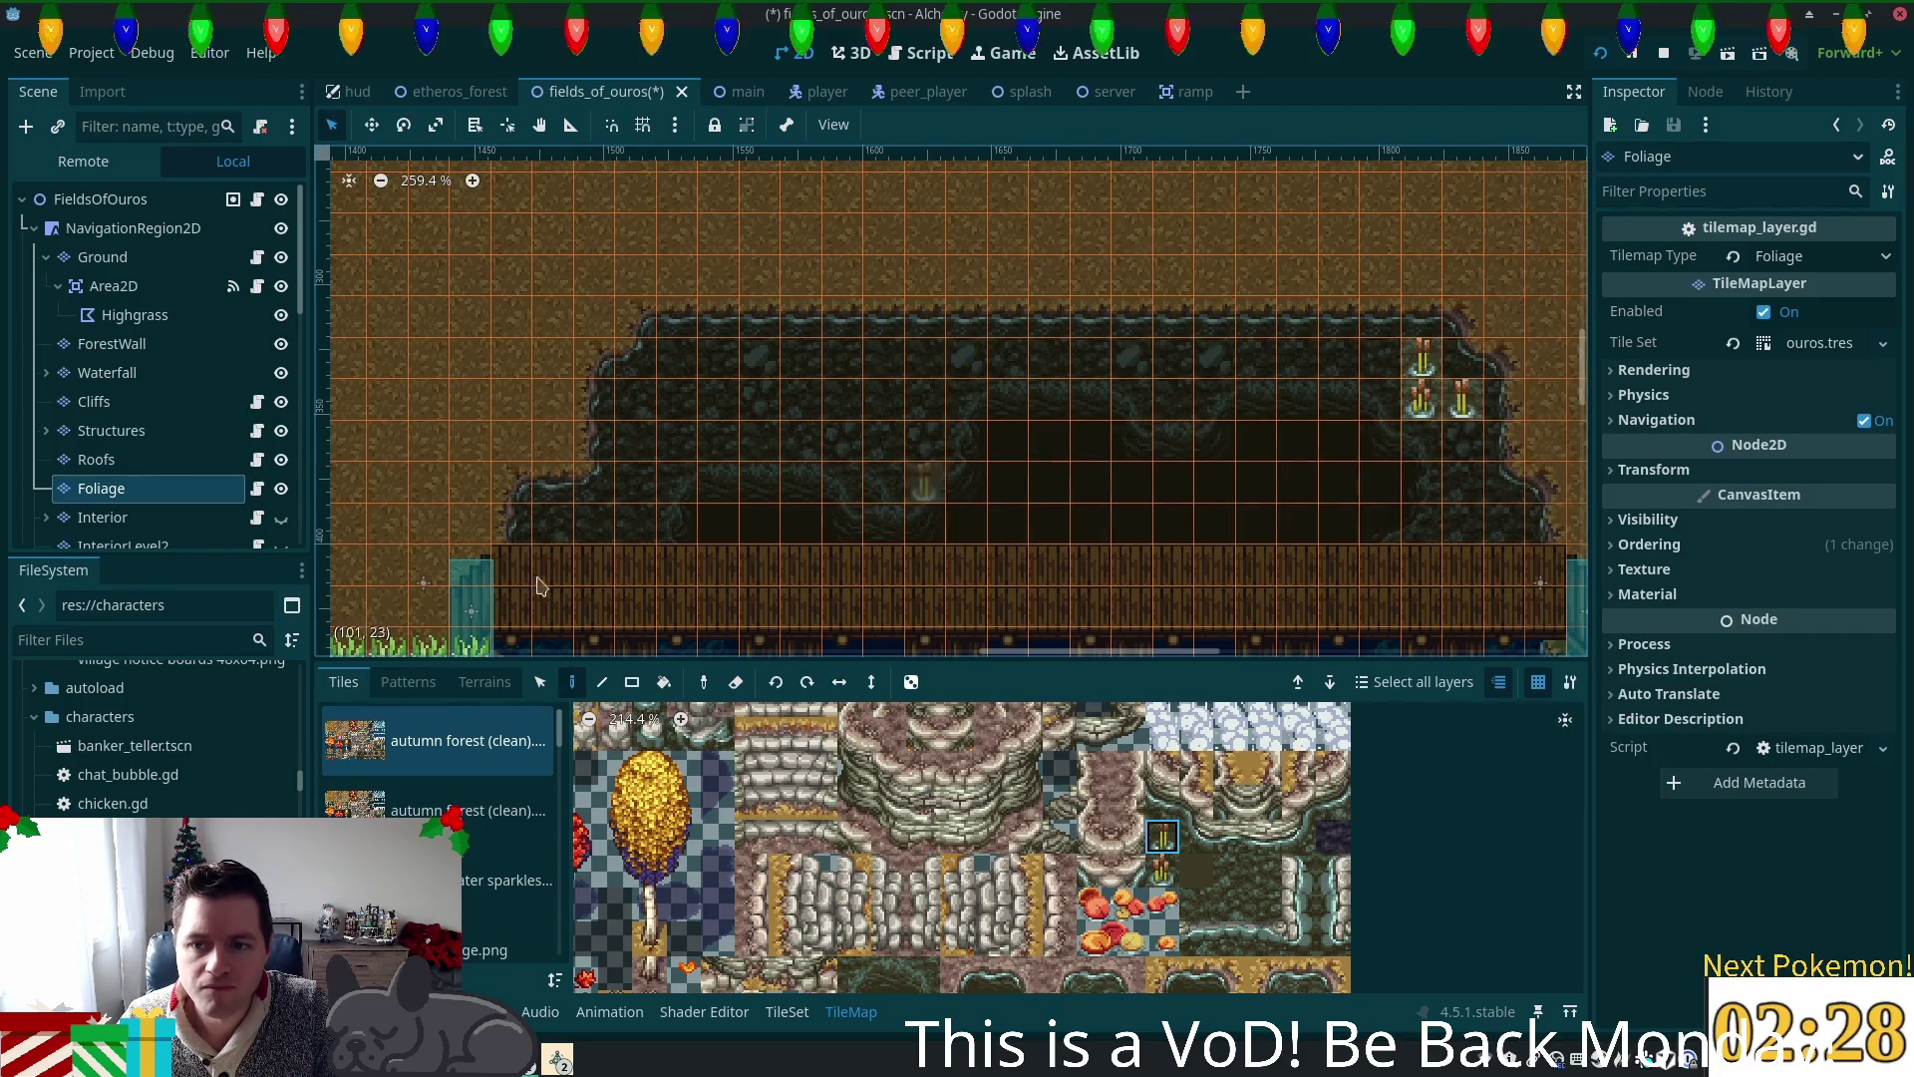
# Step: Add an orange berry bush and a new reed cluster further left, then reselect the Foliage layer
pyautogui.click(1163, 903)
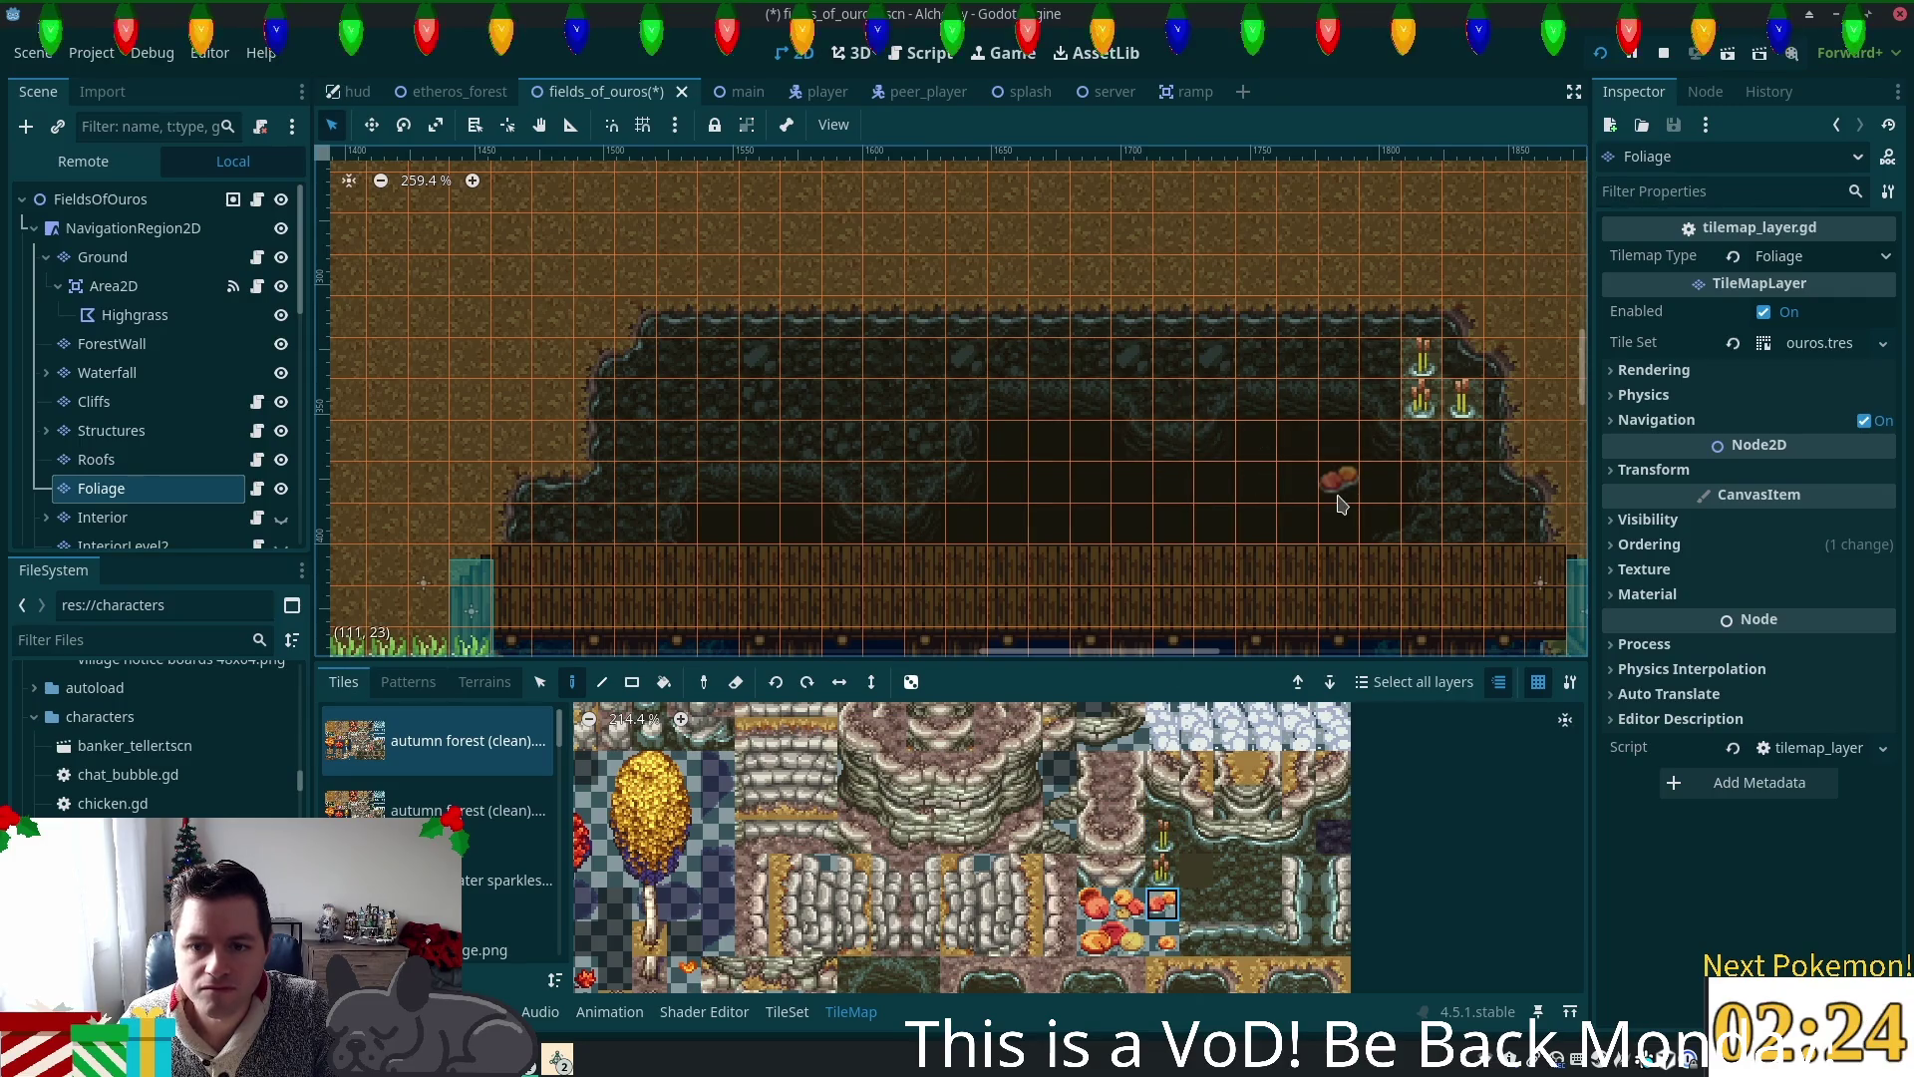
pyautogui.click(1178, 487)
pyautogui.click(1161, 870)
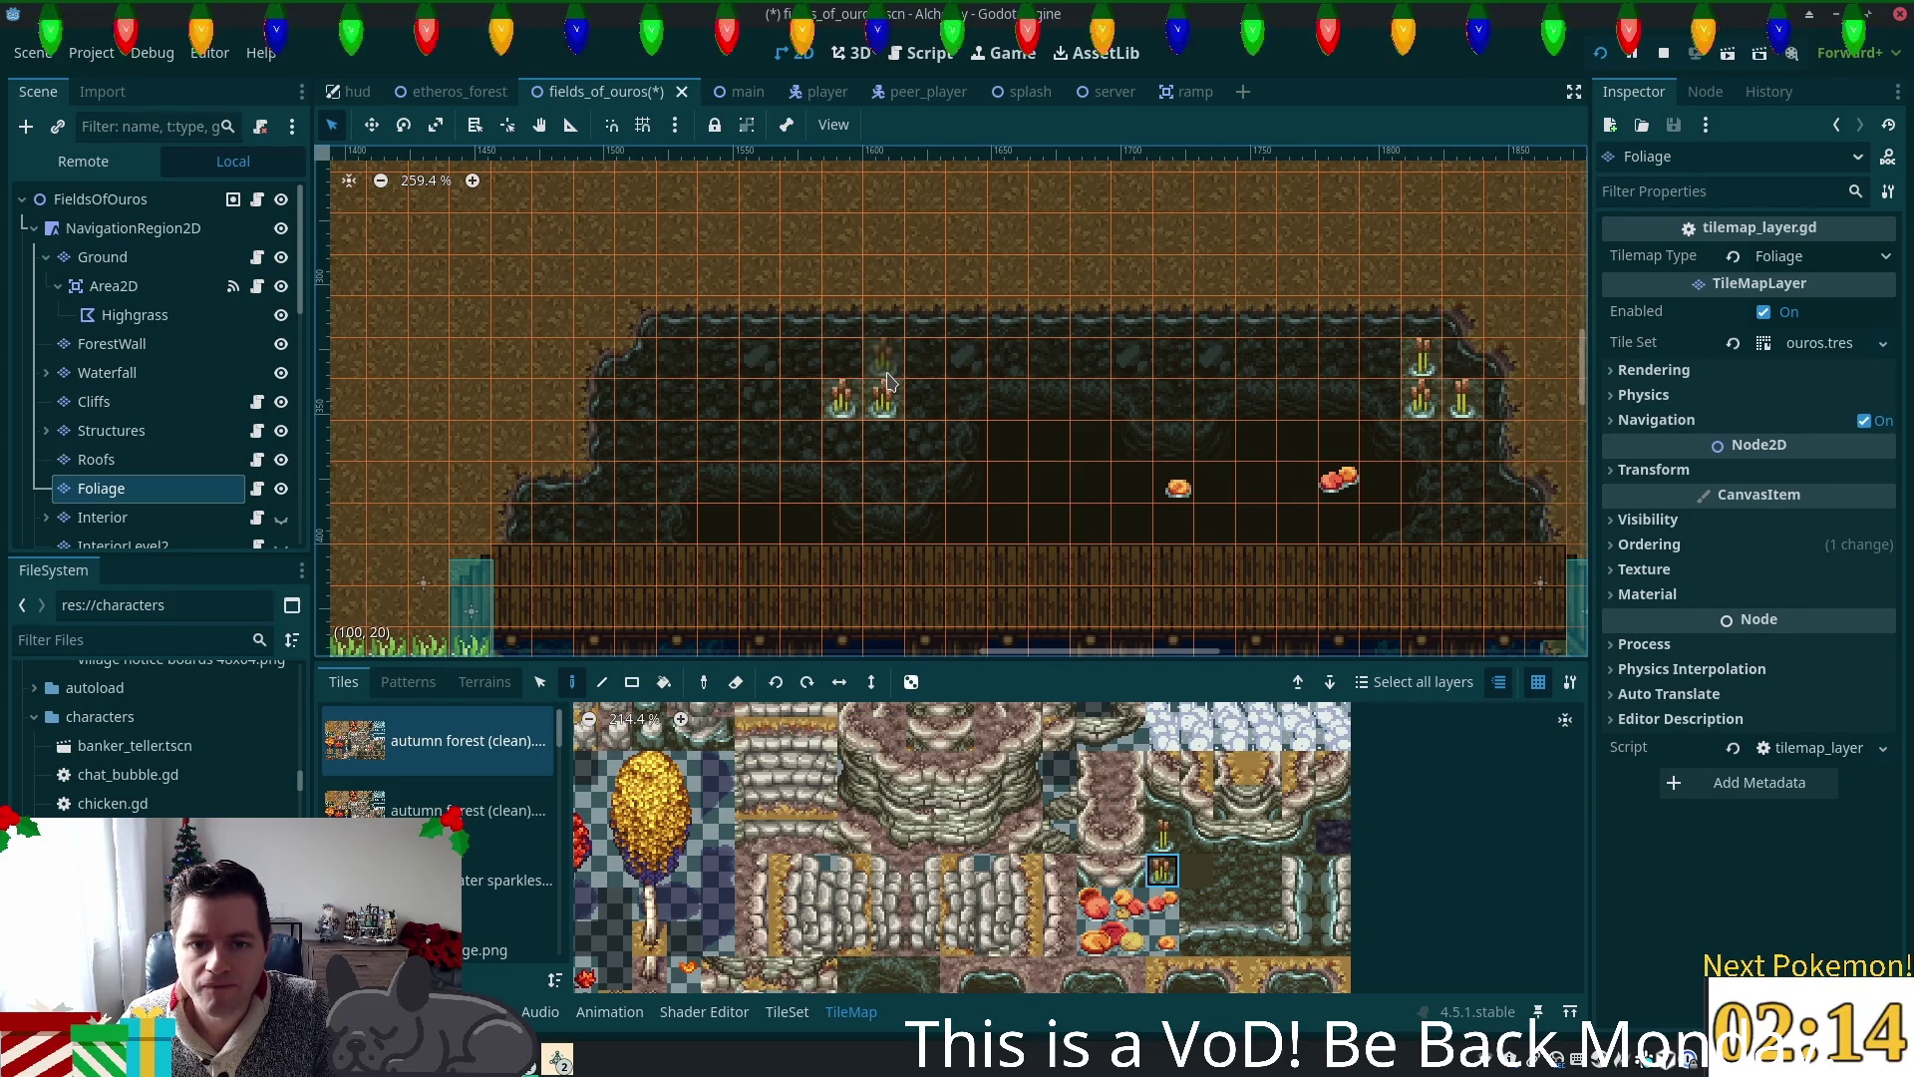
pyautogui.click(1163, 836)
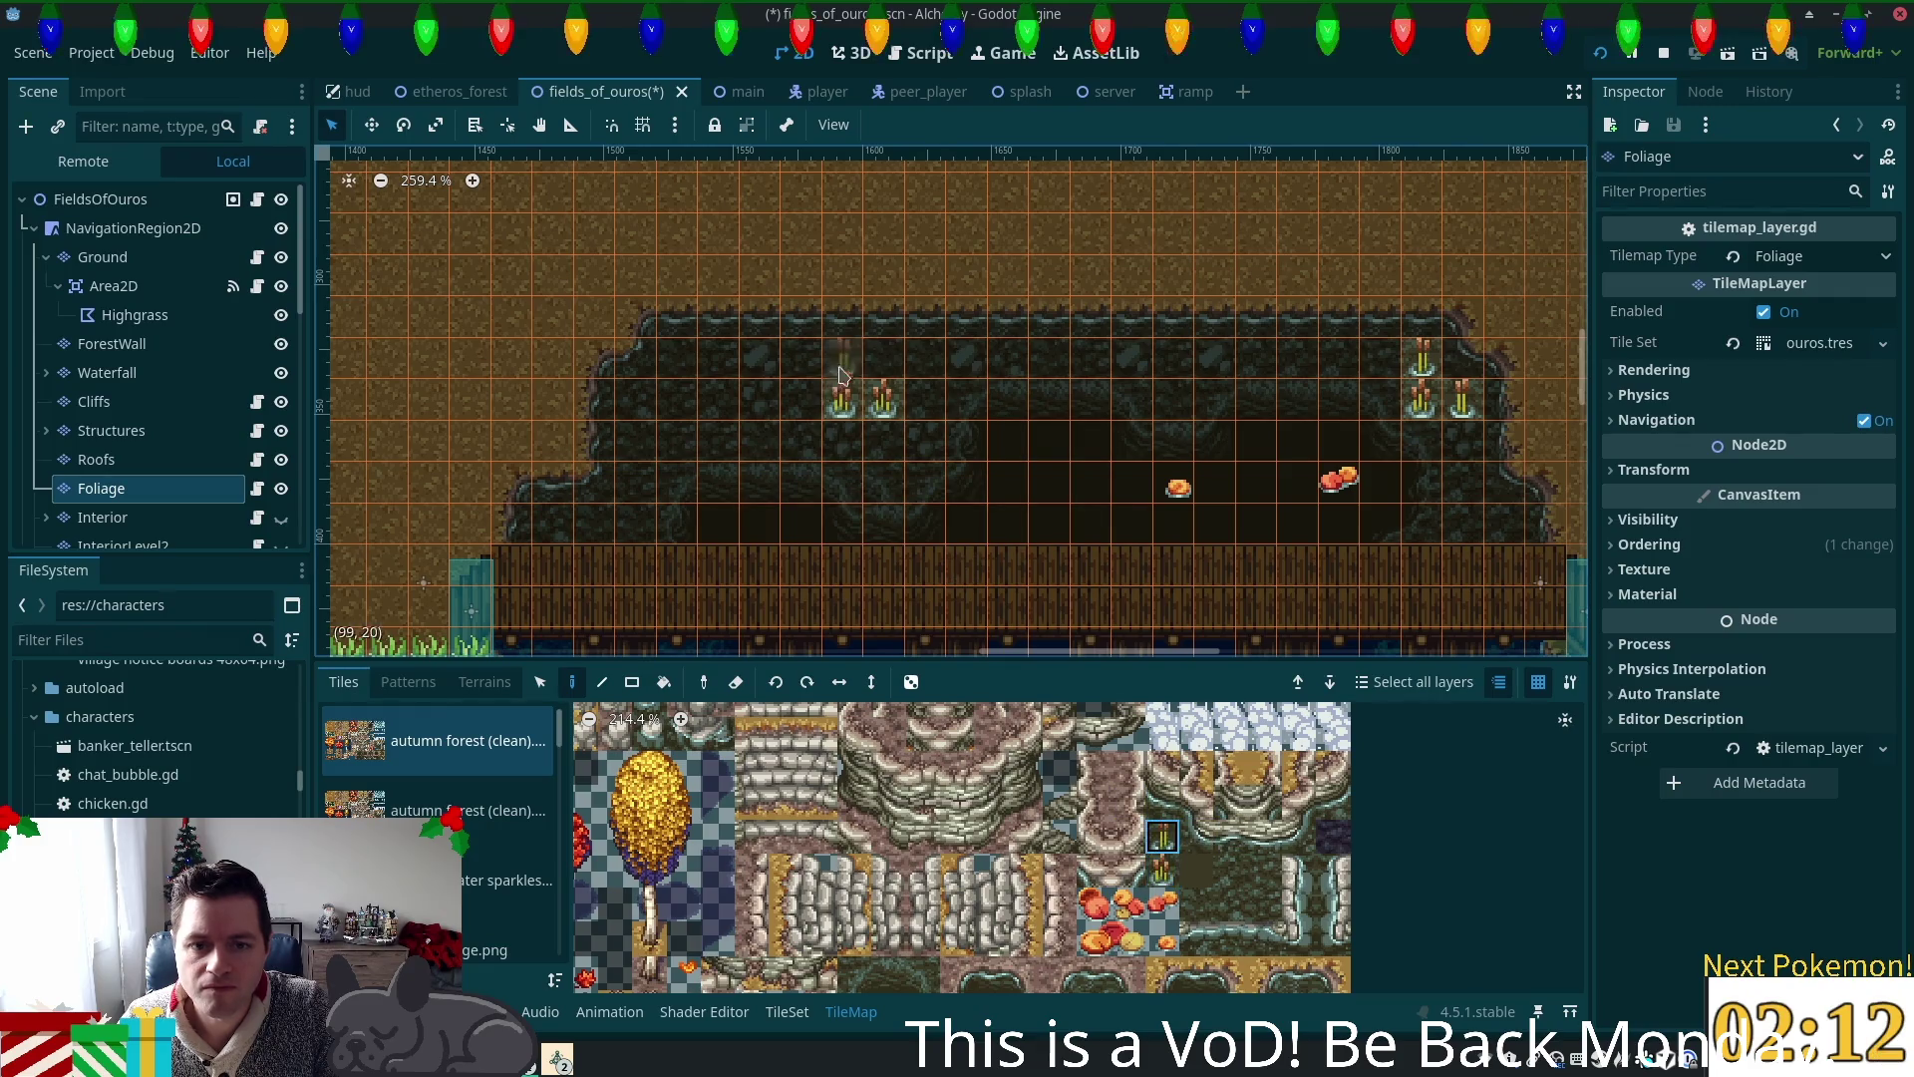
pyautogui.click(884, 359)
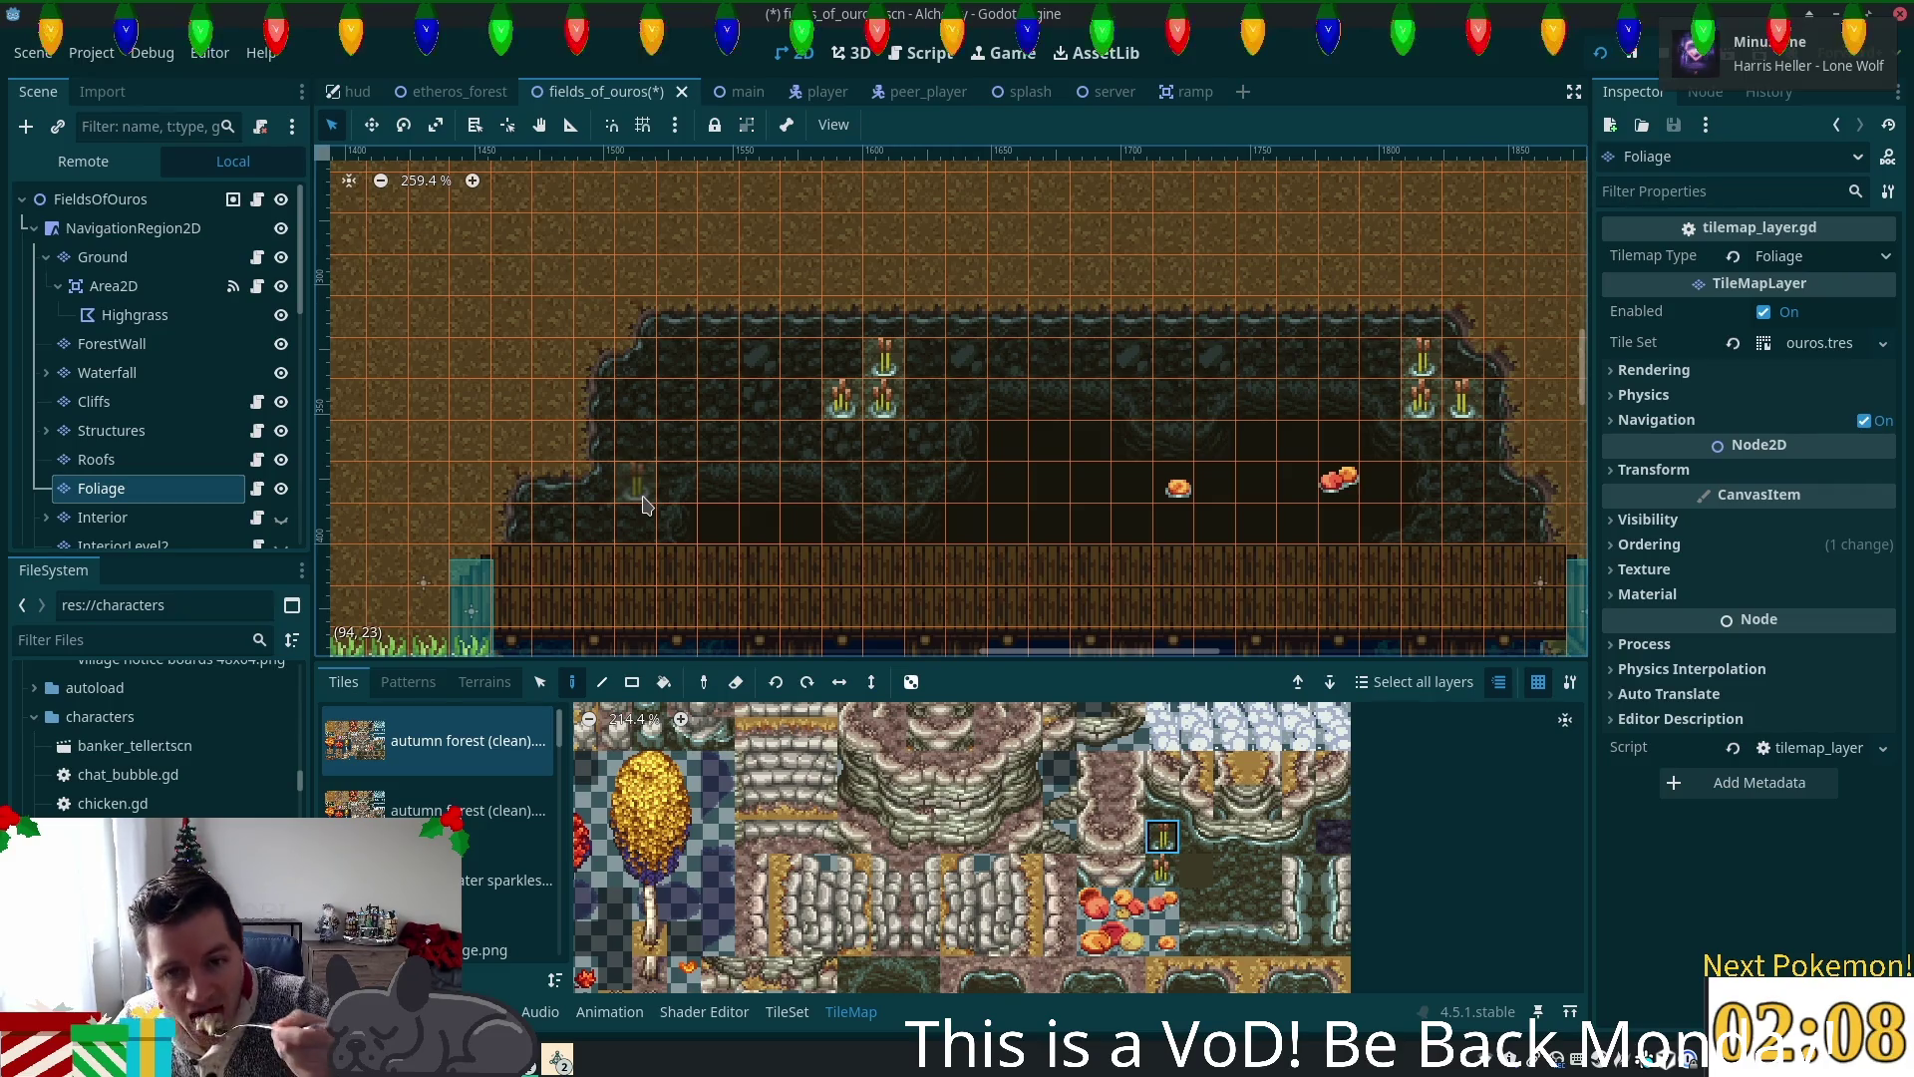
pyautogui.click(140, 199)
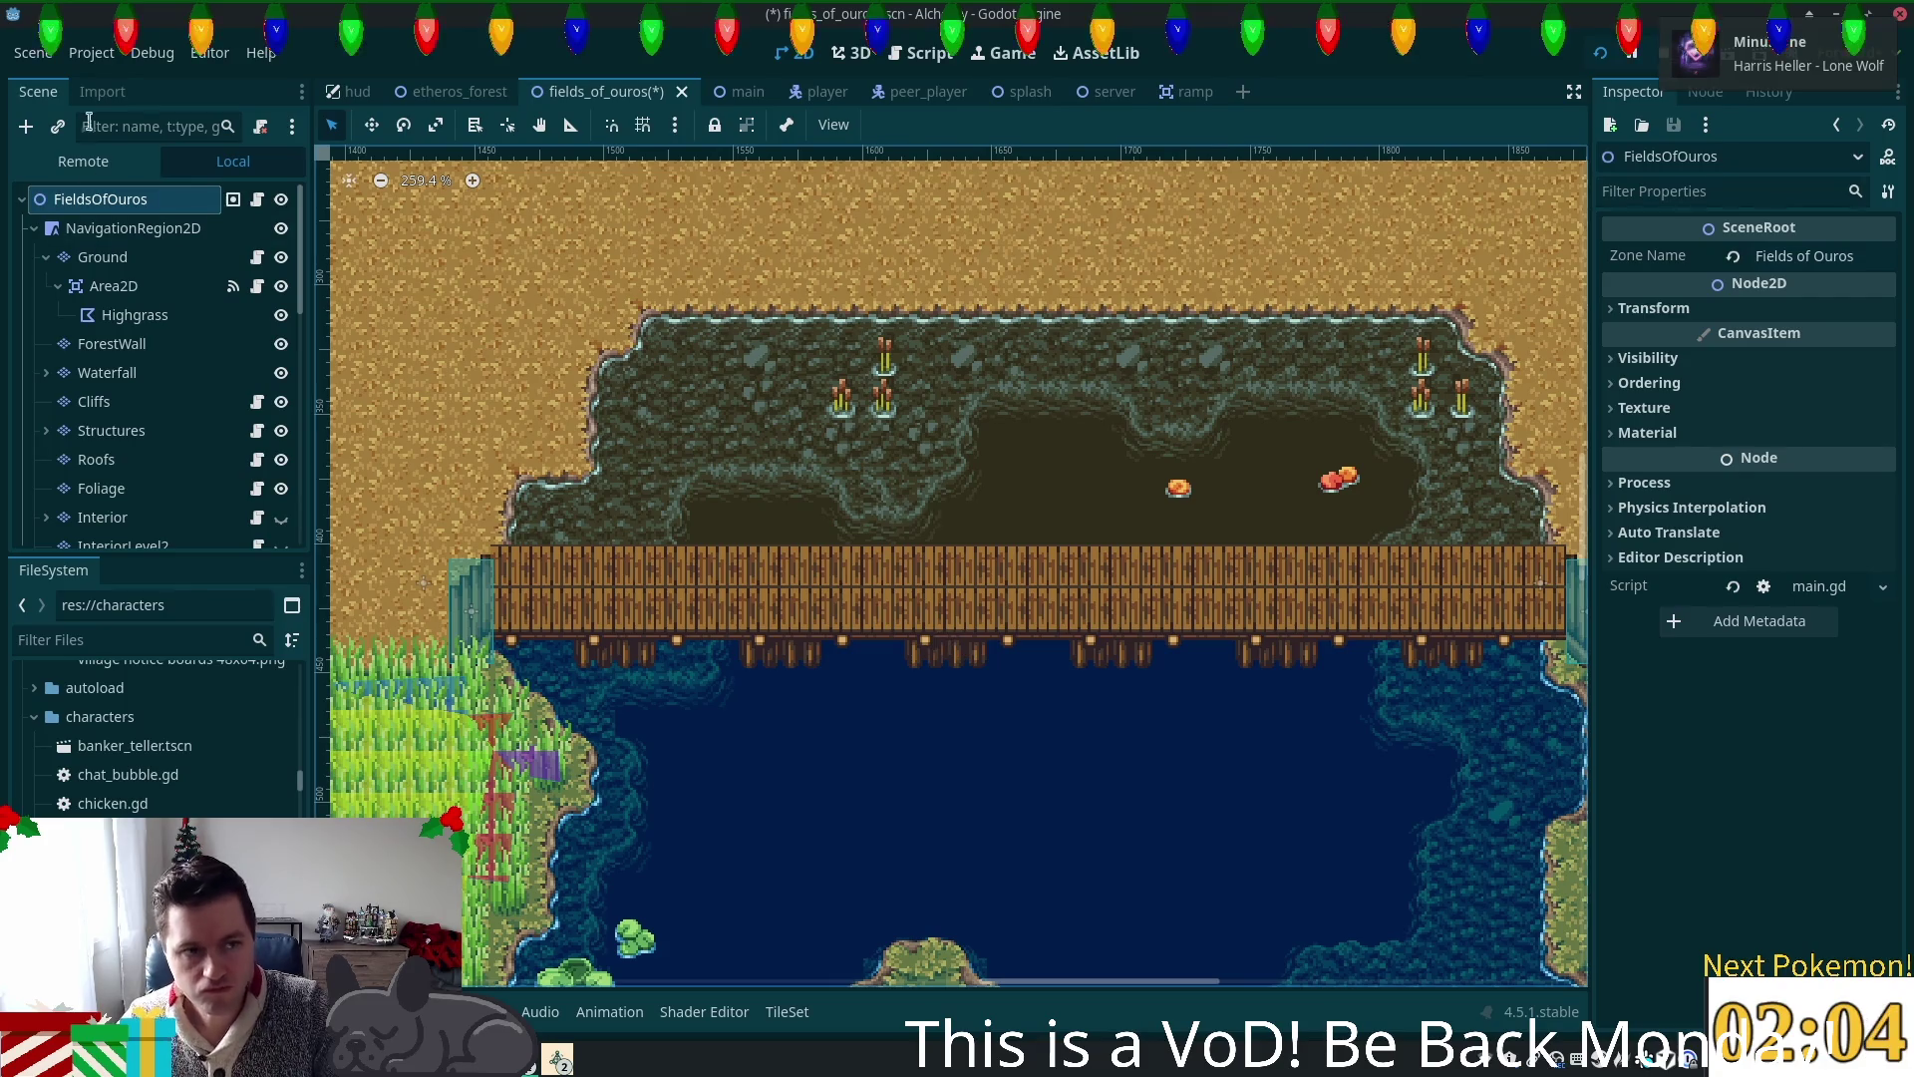
pyautogui.click(101, 489)
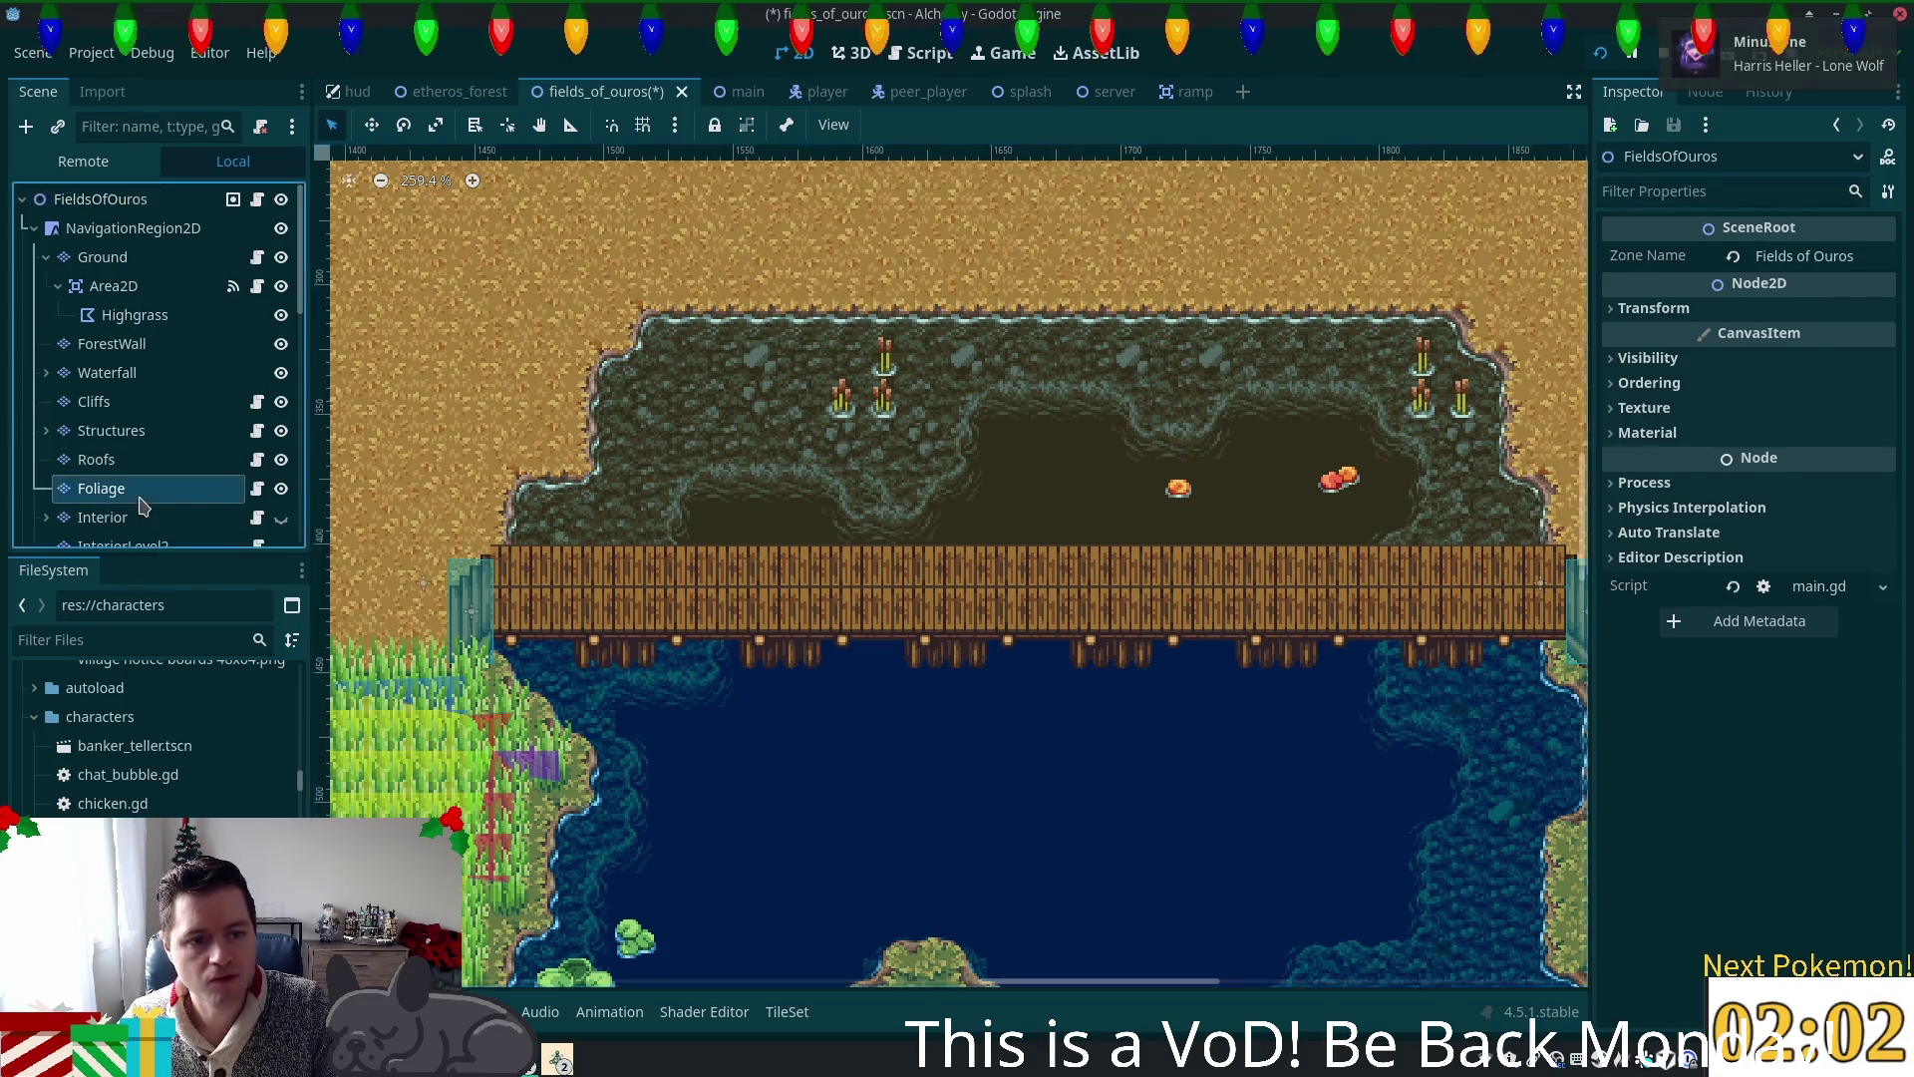
pyautogui.scroll(-2, 1074, 855)
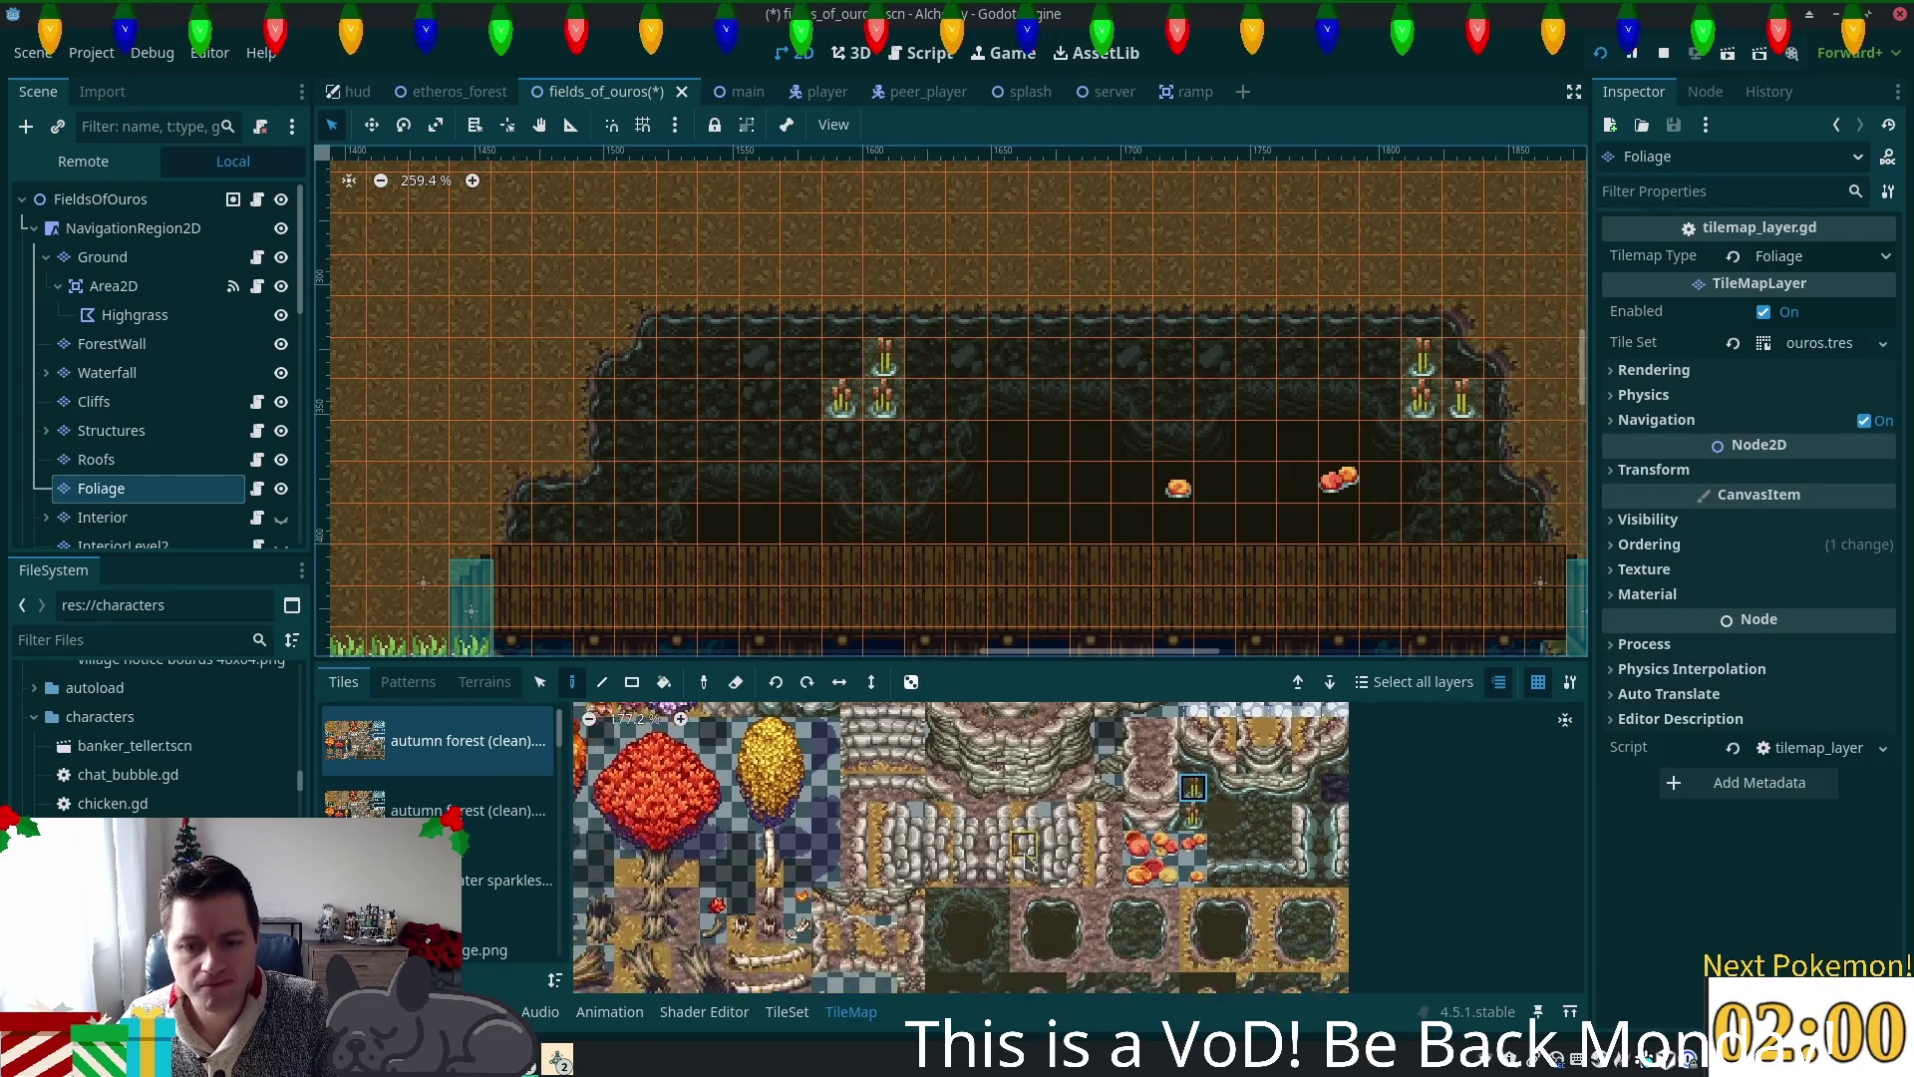
# Step: Paint an orange leaf tile and red mushrooms on the field's left side and centre
pyautogui.click(808, 871)
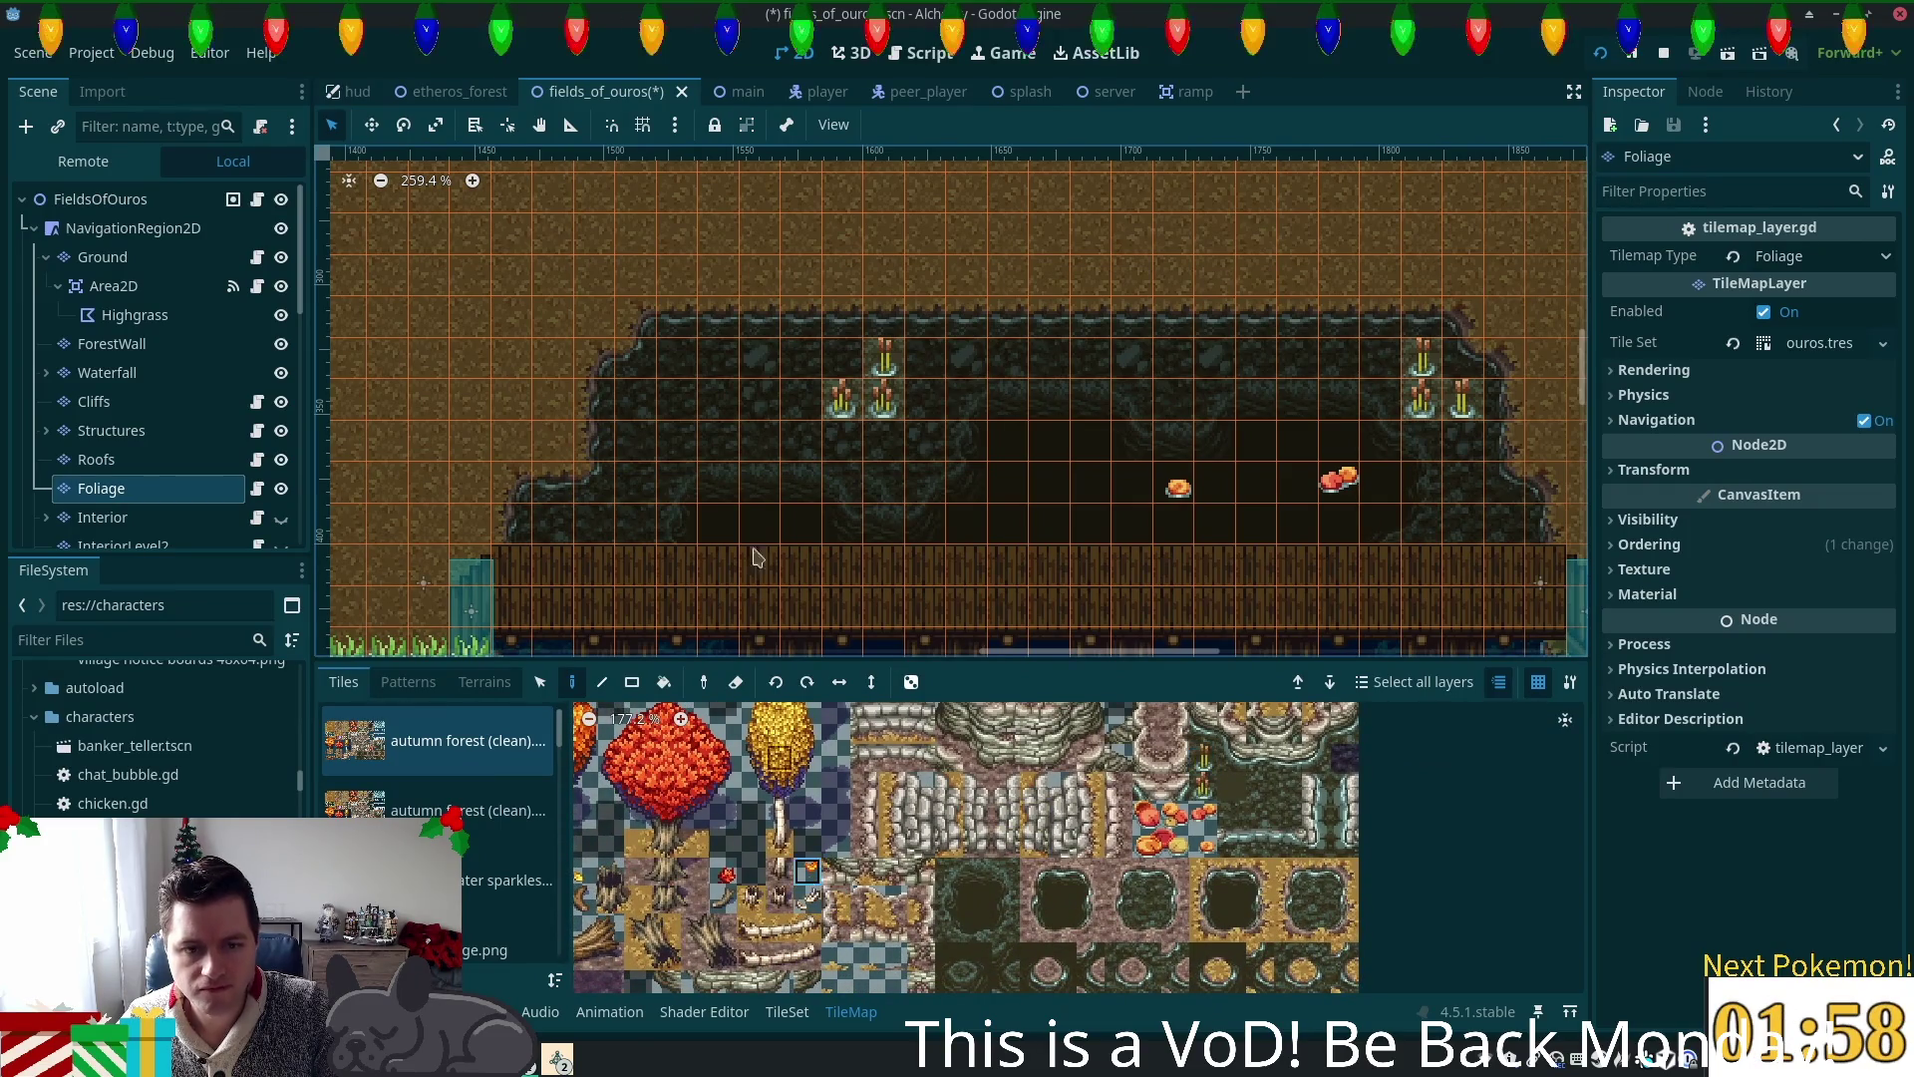
pyautogui.click(731, 402)
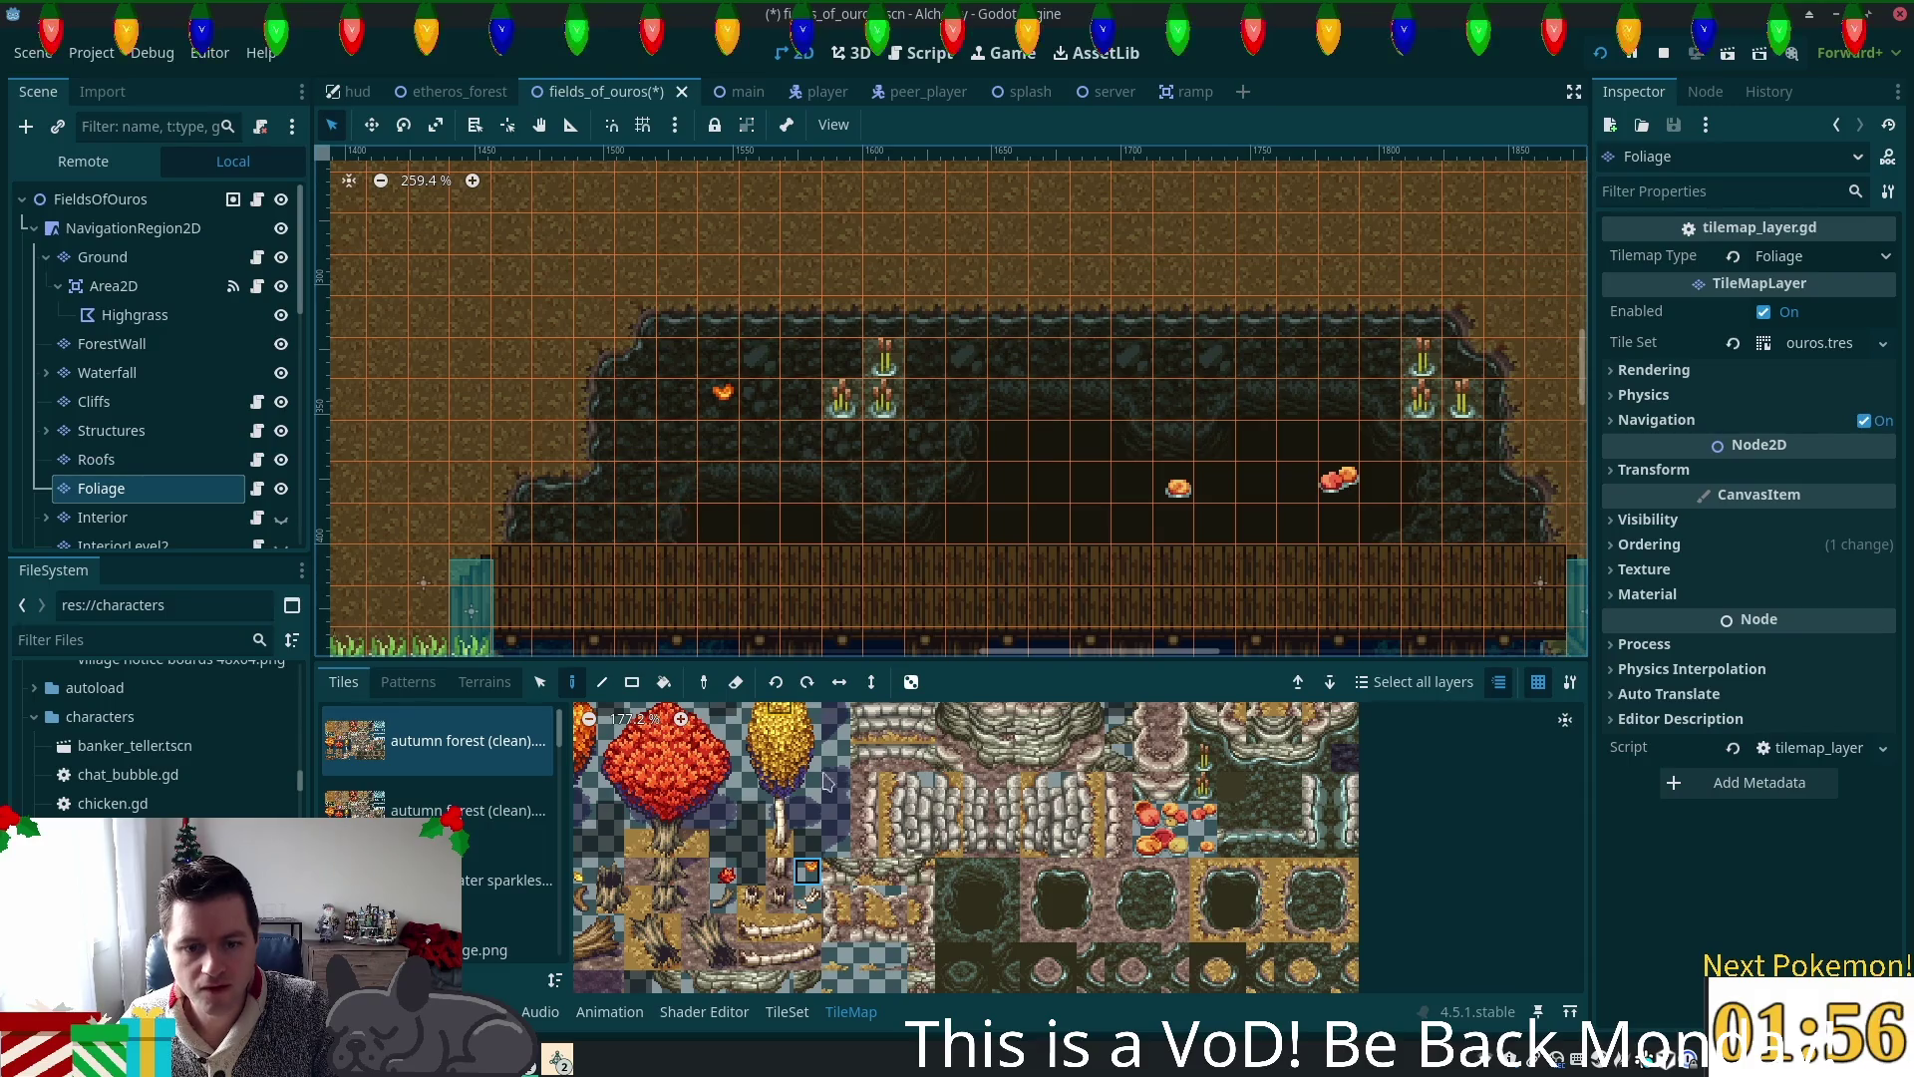
pyautogui.click(723, 872)
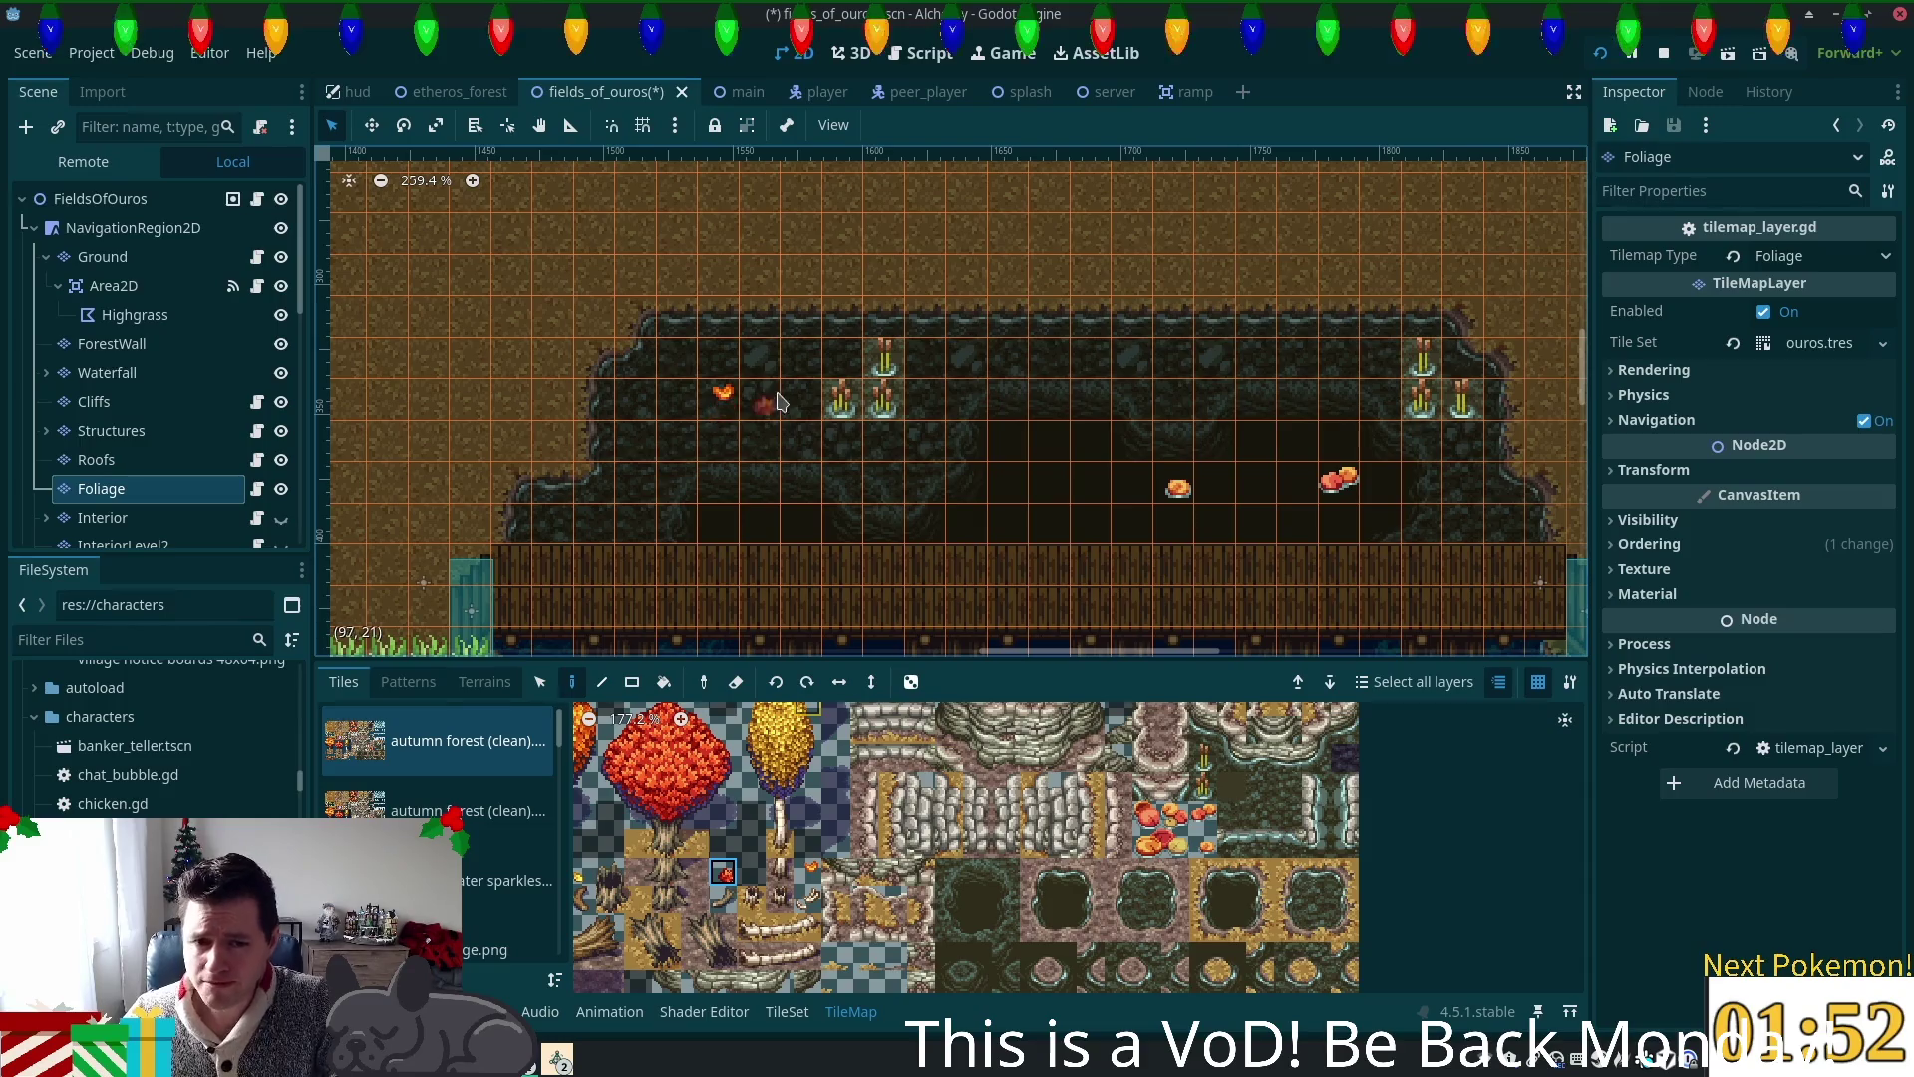
pyautogui.click(686, 450)
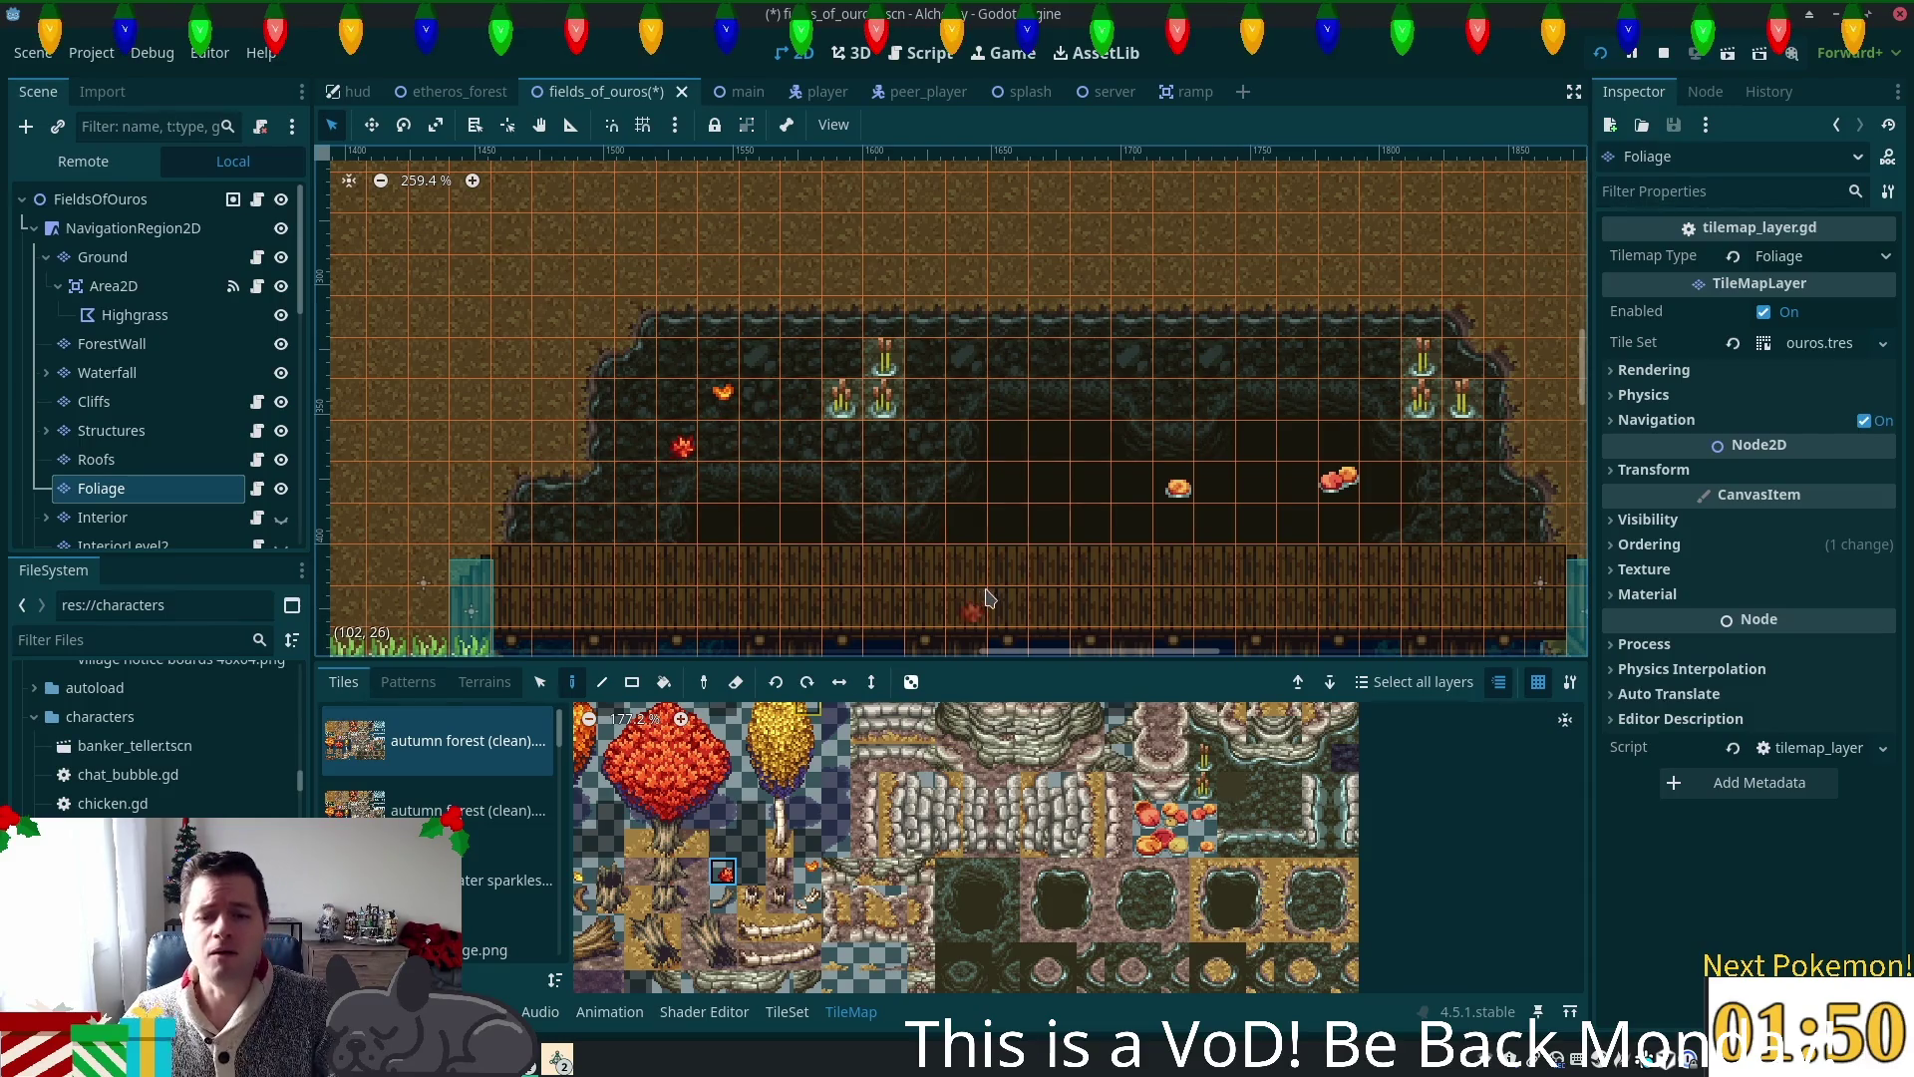
pyautogui.click(1179, 404)
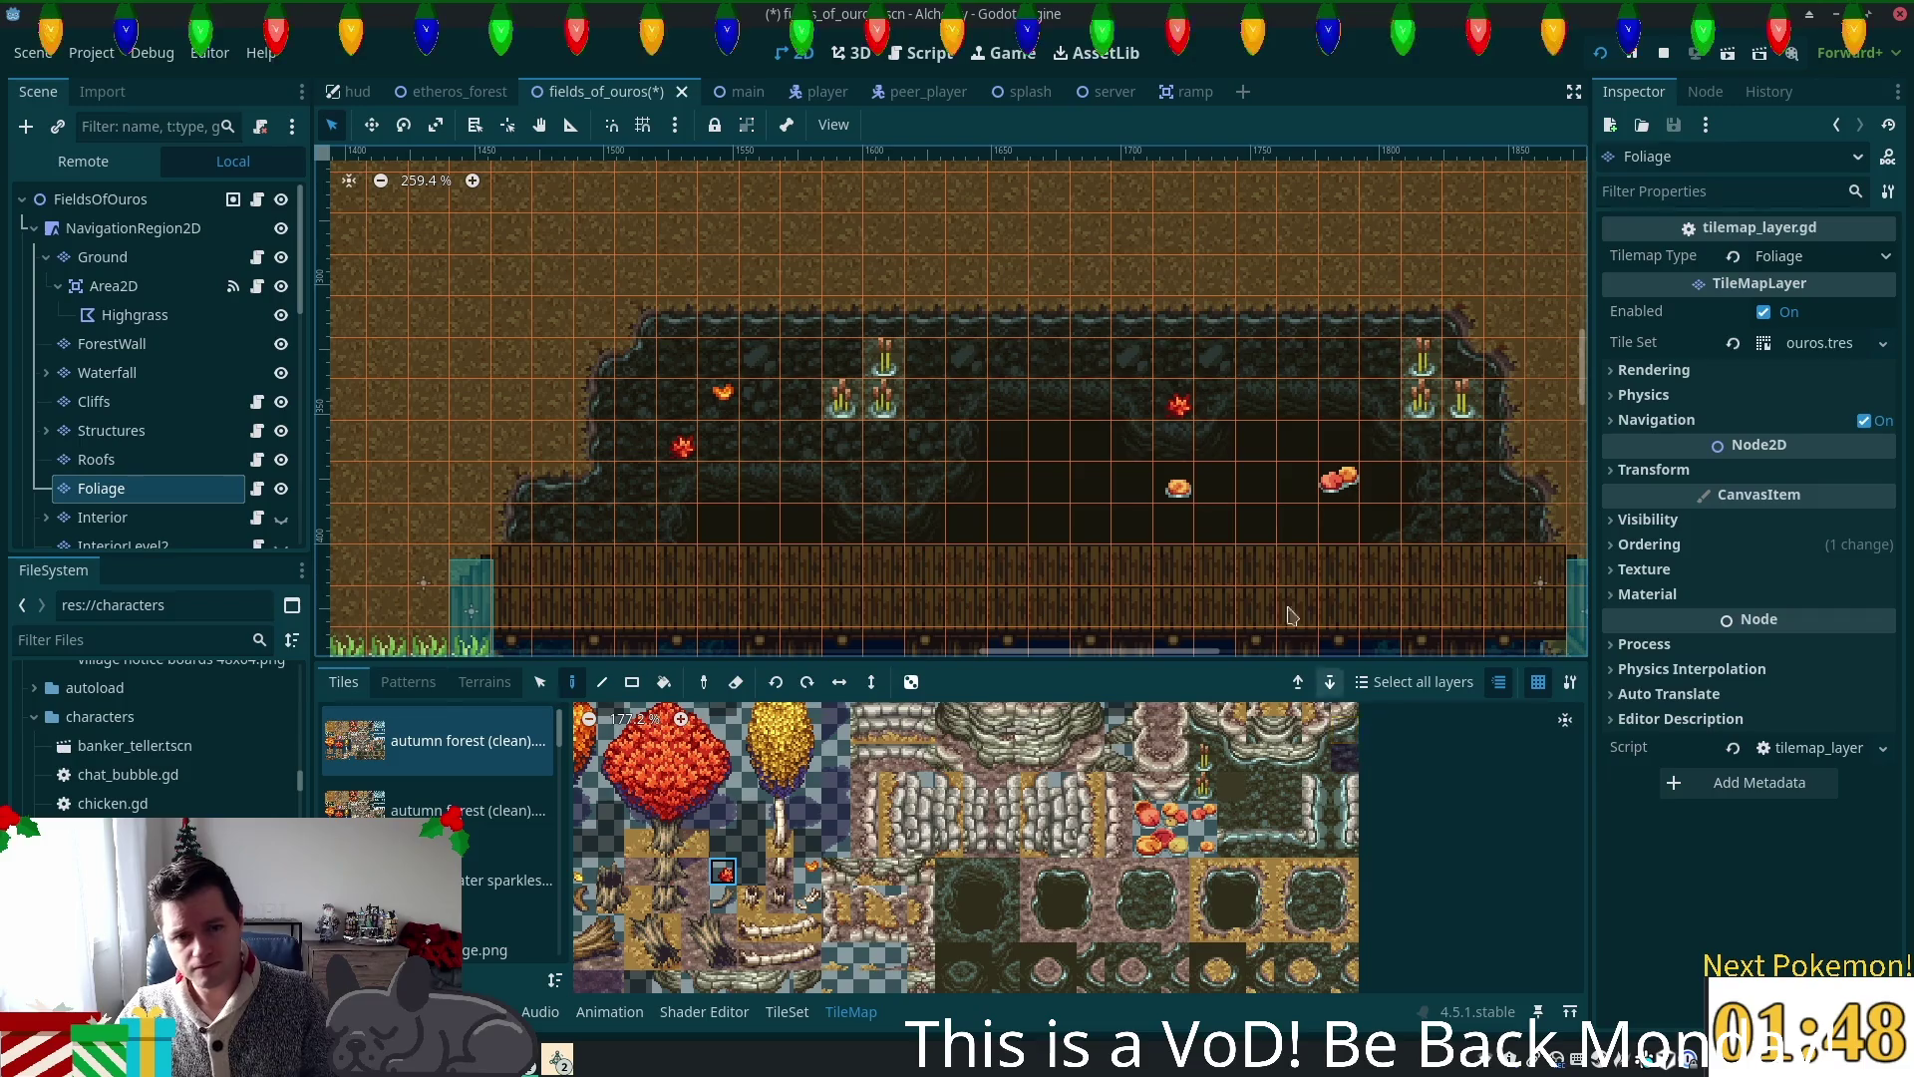
# Step: Undo the misplaced red mushroom, repaint it on the cave floor, and save the scene
pyautogui.hotkey('ctrl', 'z')
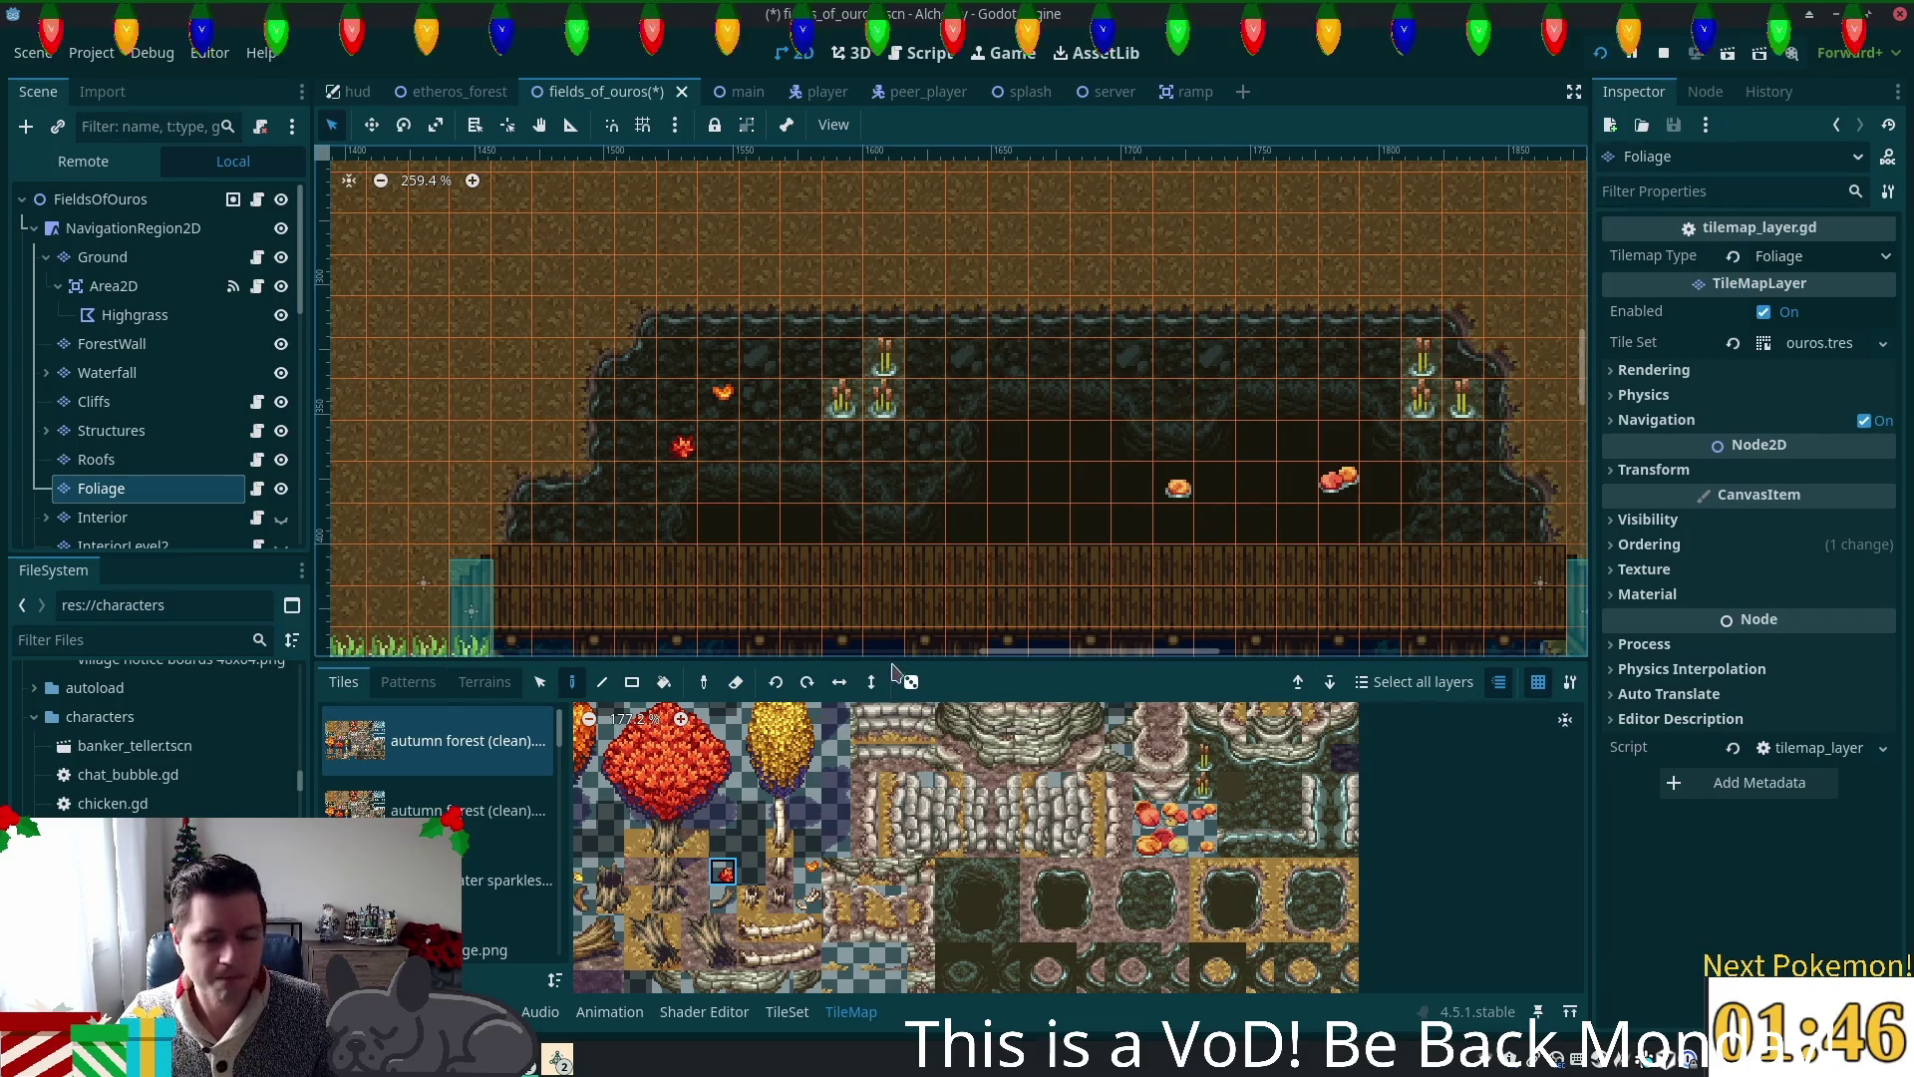
pyautogui.click(1176, 404)
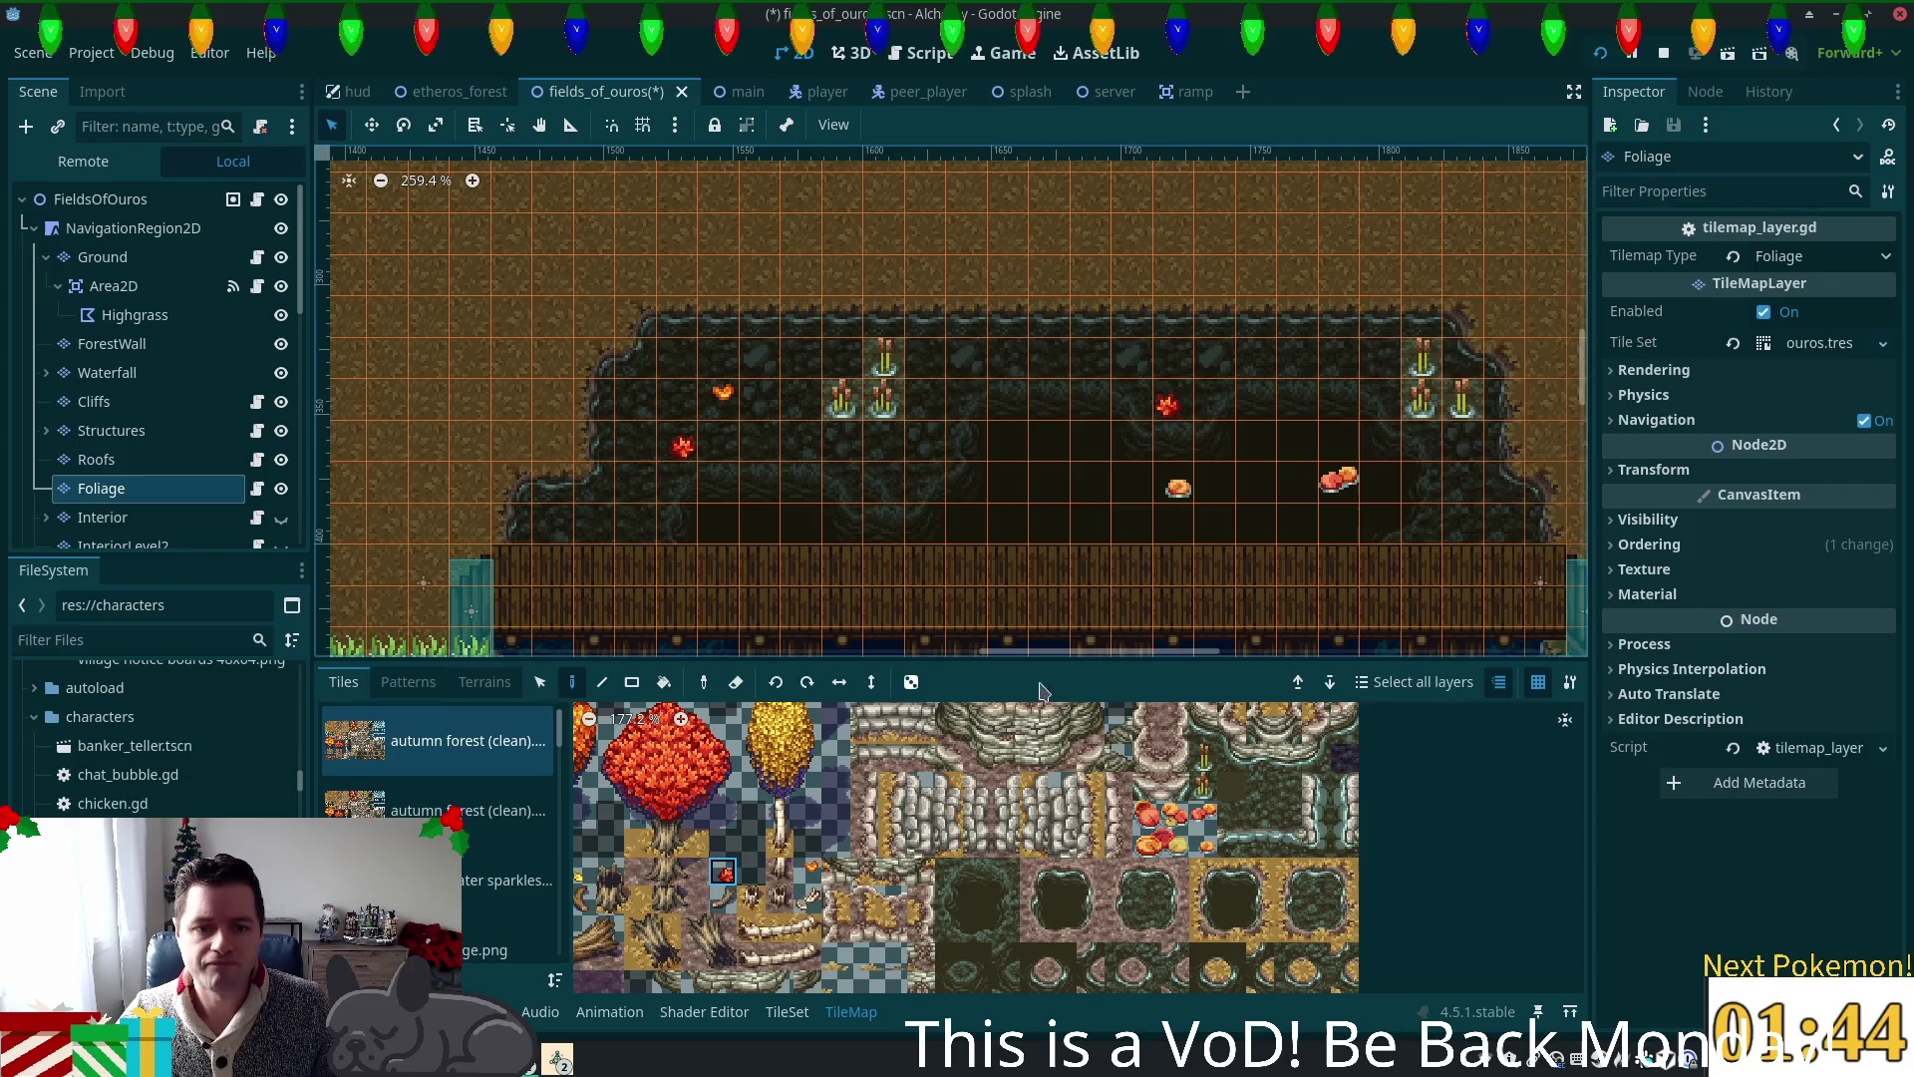
pyautogui.hotkey('ctrl', 's')
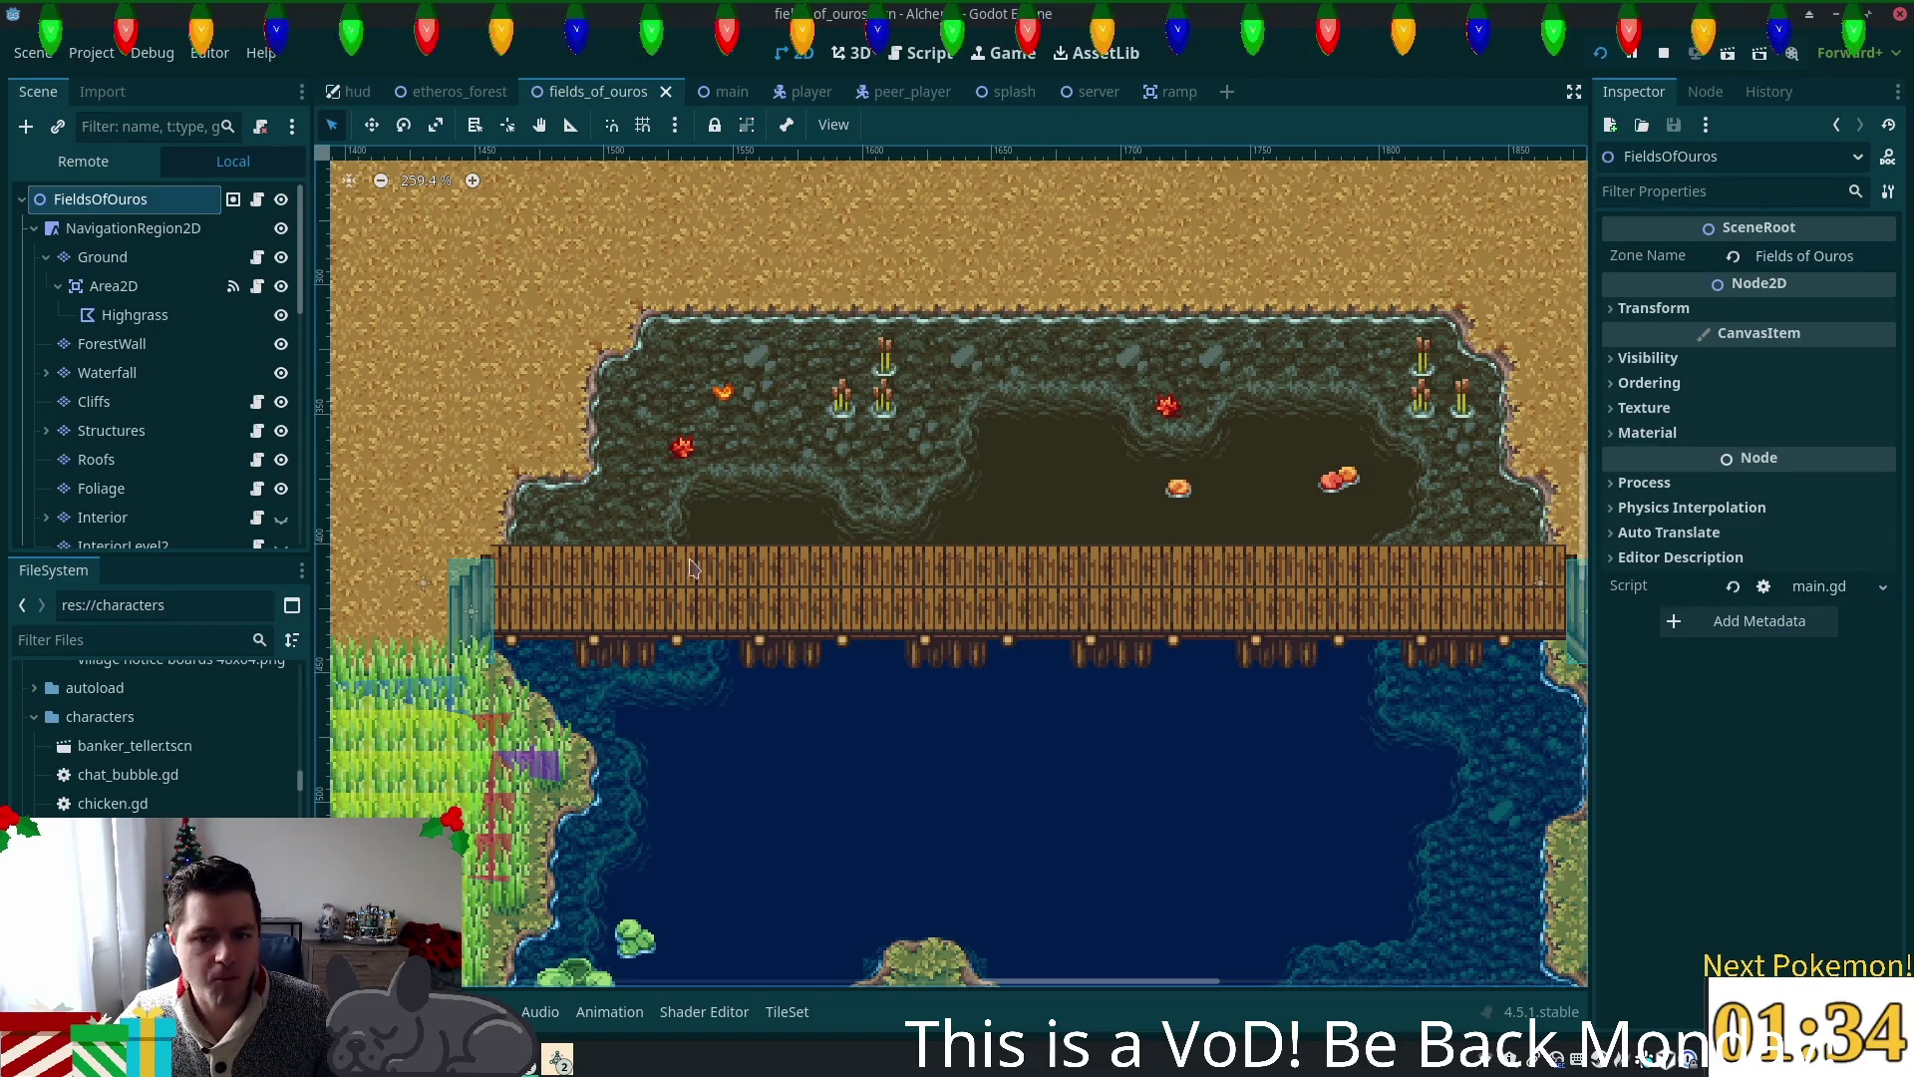
# Step: Pan and zoom onto the pond's island and east shore, then select the Foliage node
pyautogui.scroll(-4, 1010, 635)
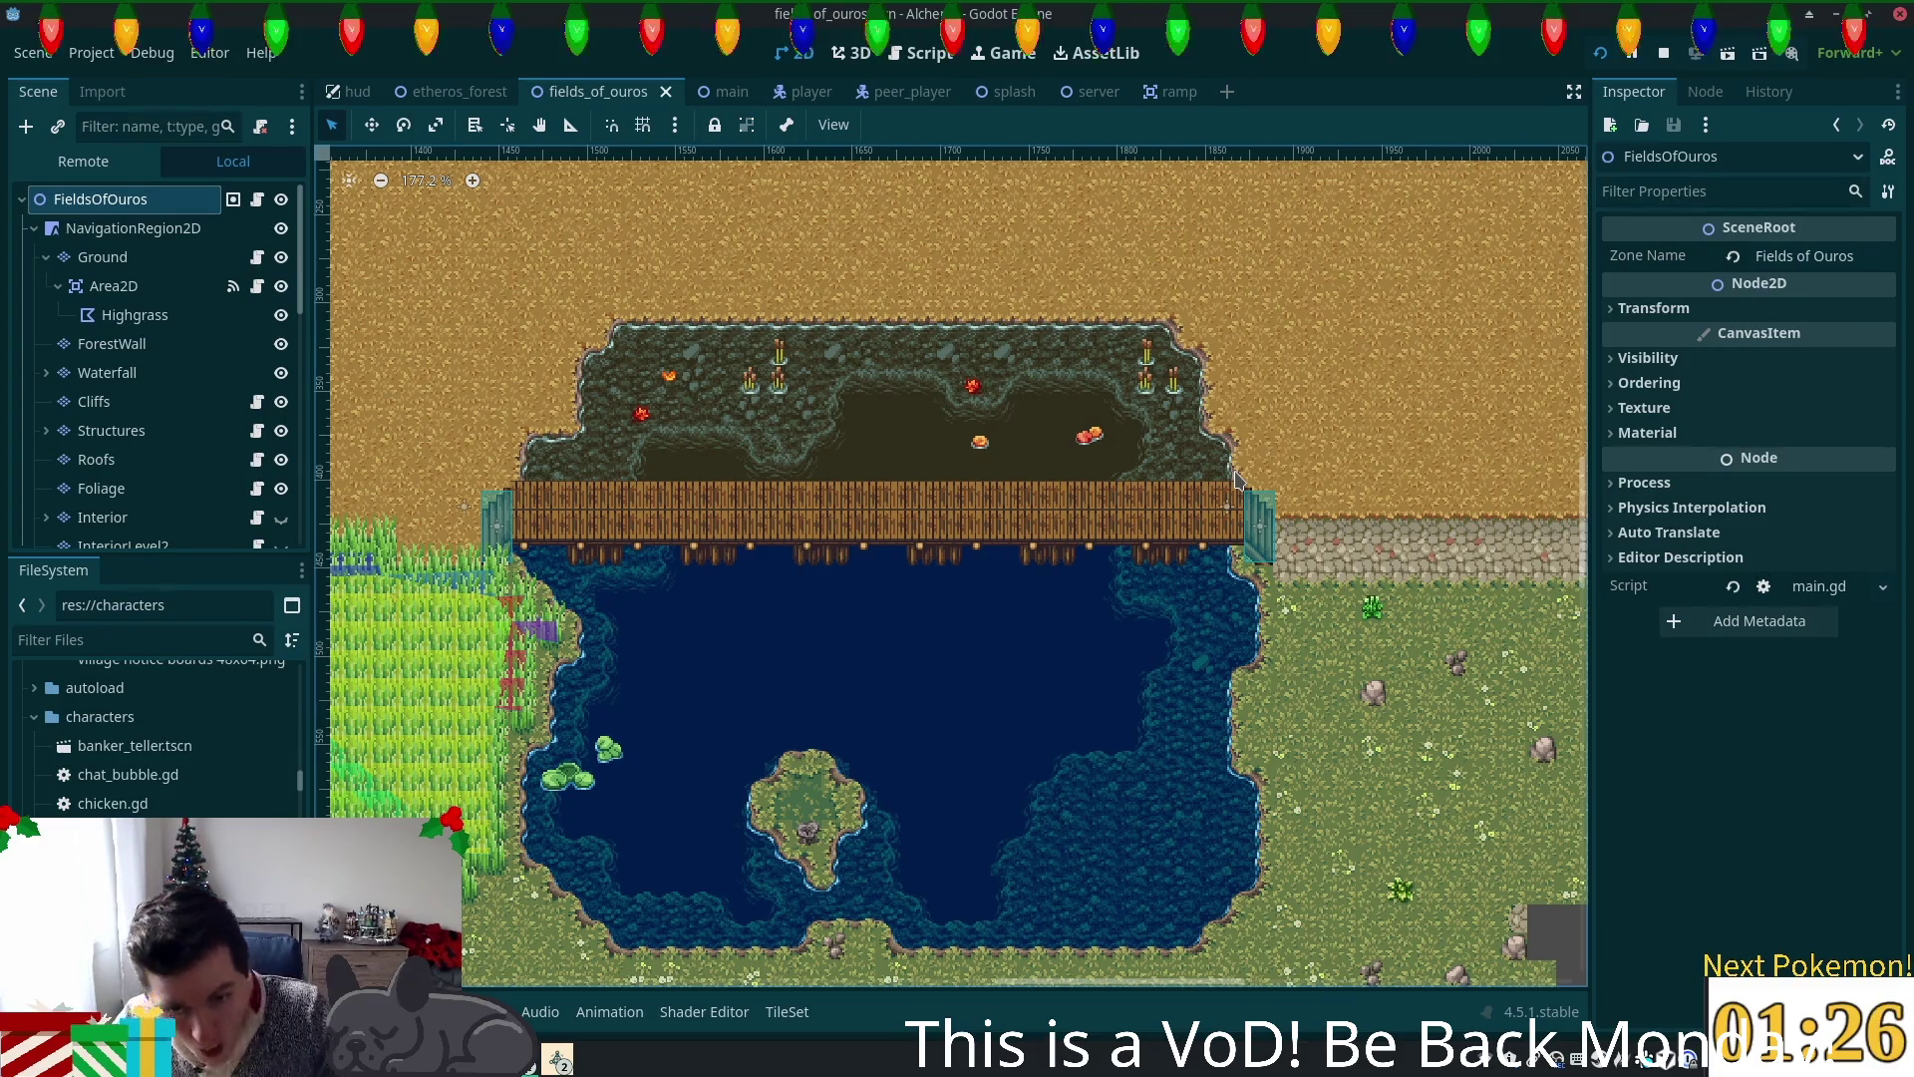
pyautogui.moveTo(978, 735)
pyautogui.mouseDown()
pyautogui.moveTo(1030, 624)
pyautogui.moveTo(1211, 492)
pyautogui.moveTo(1092, 613)
pyautogui.mouseUp()
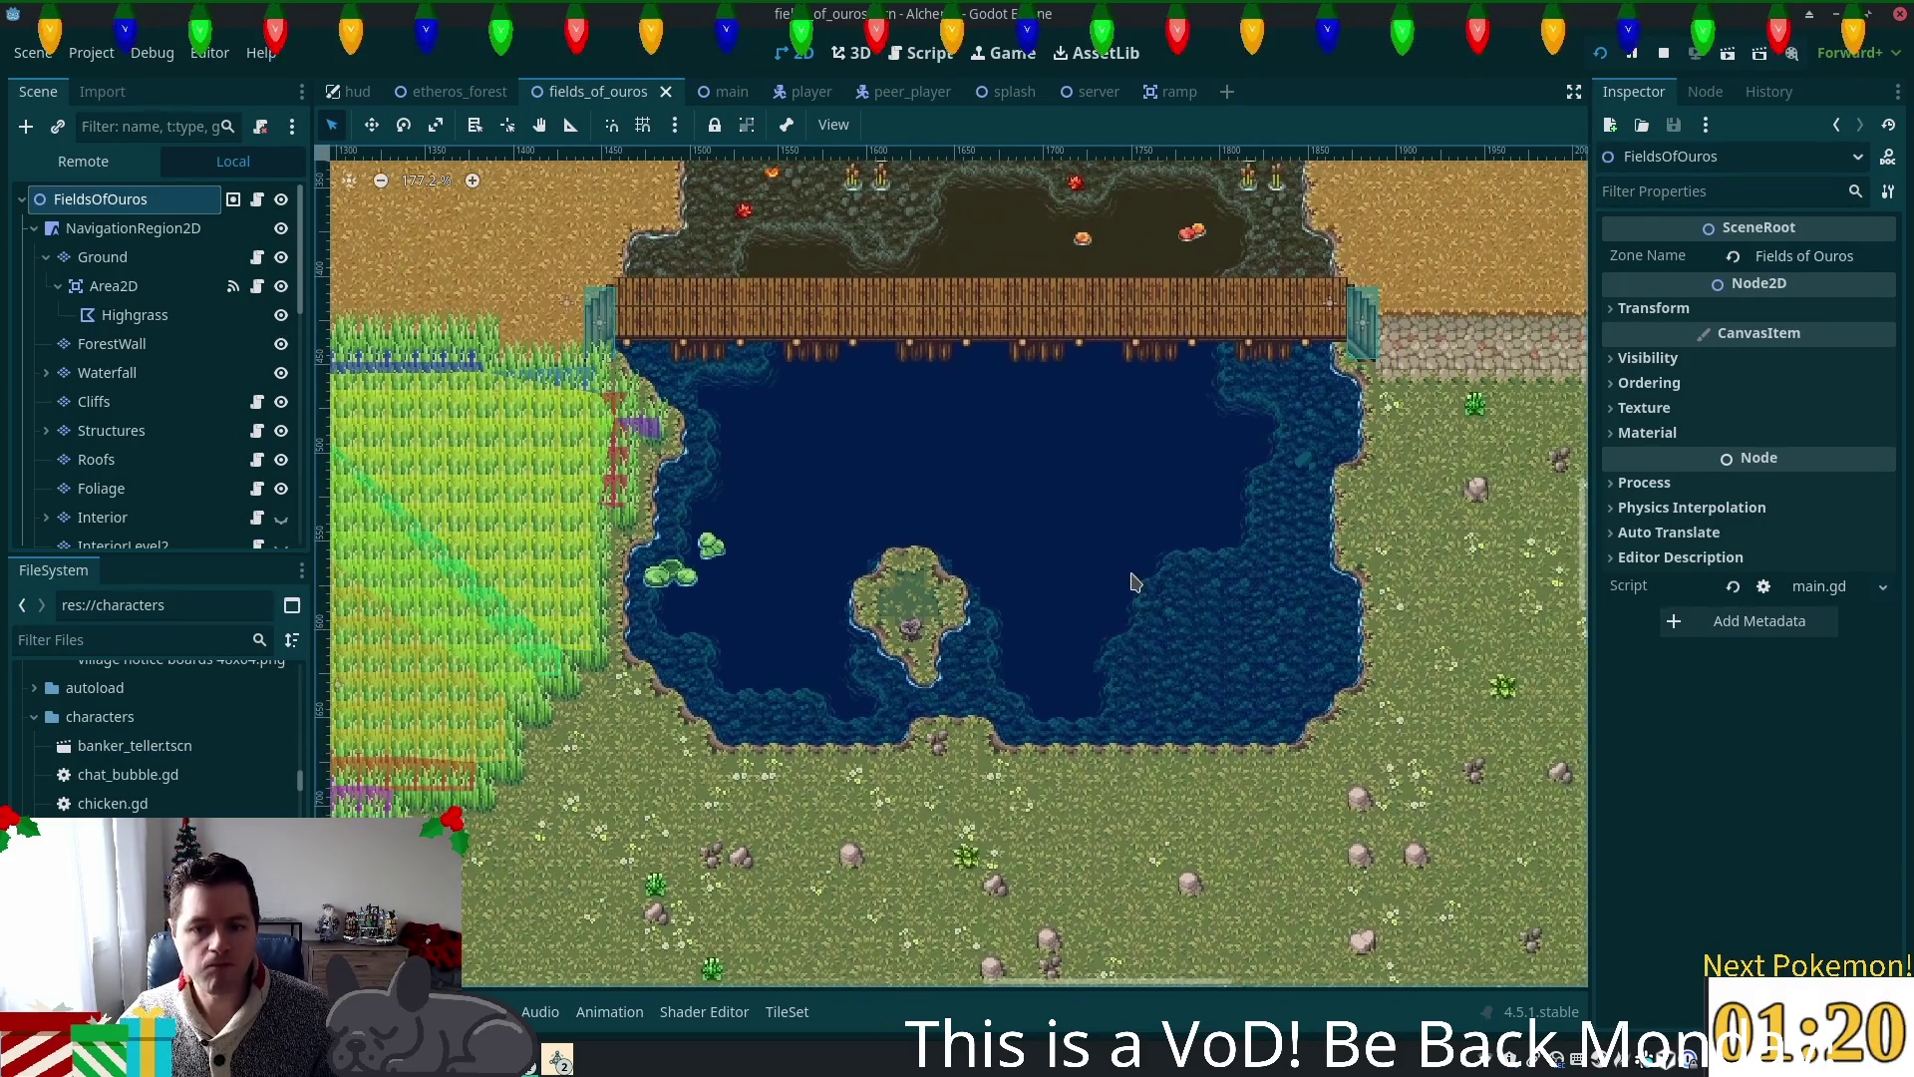
pyautogui.scroll(4, 1222, 623)
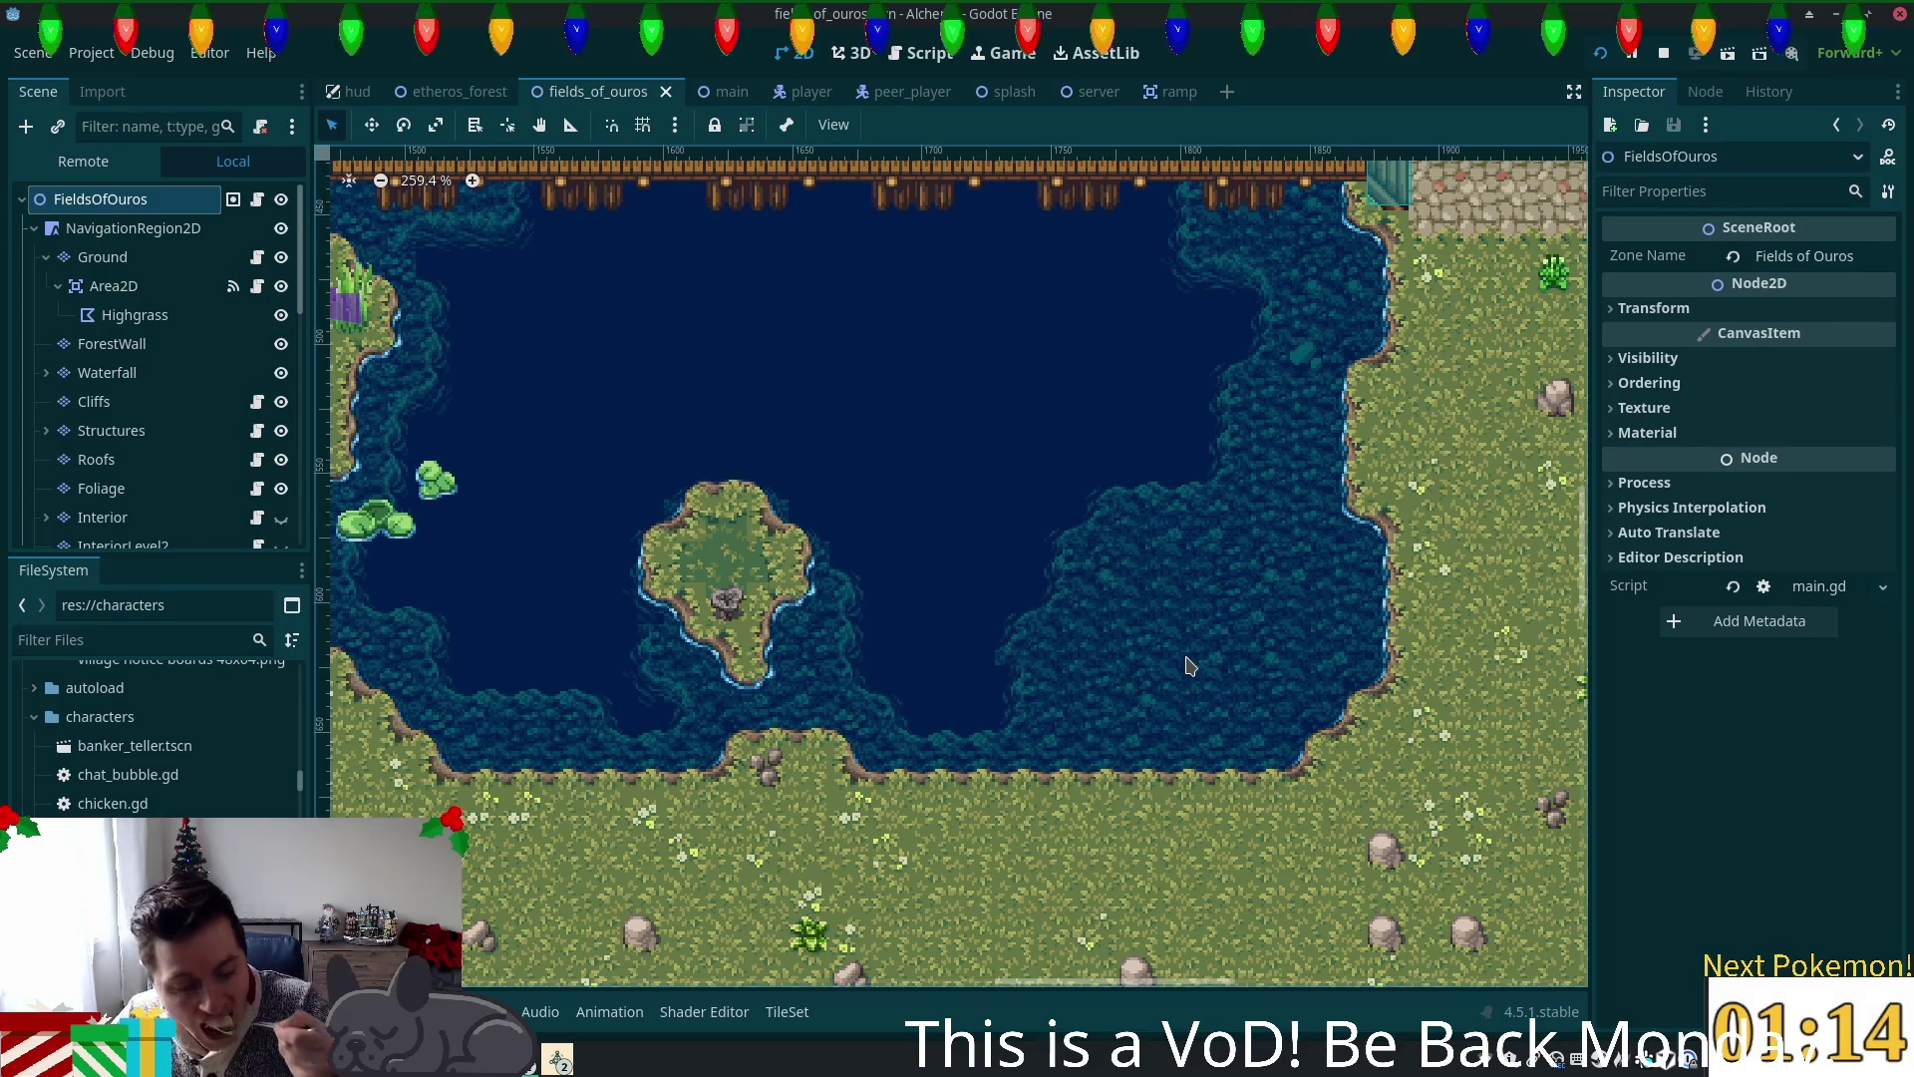
pyautogui.scroll(1, 1221, 655)
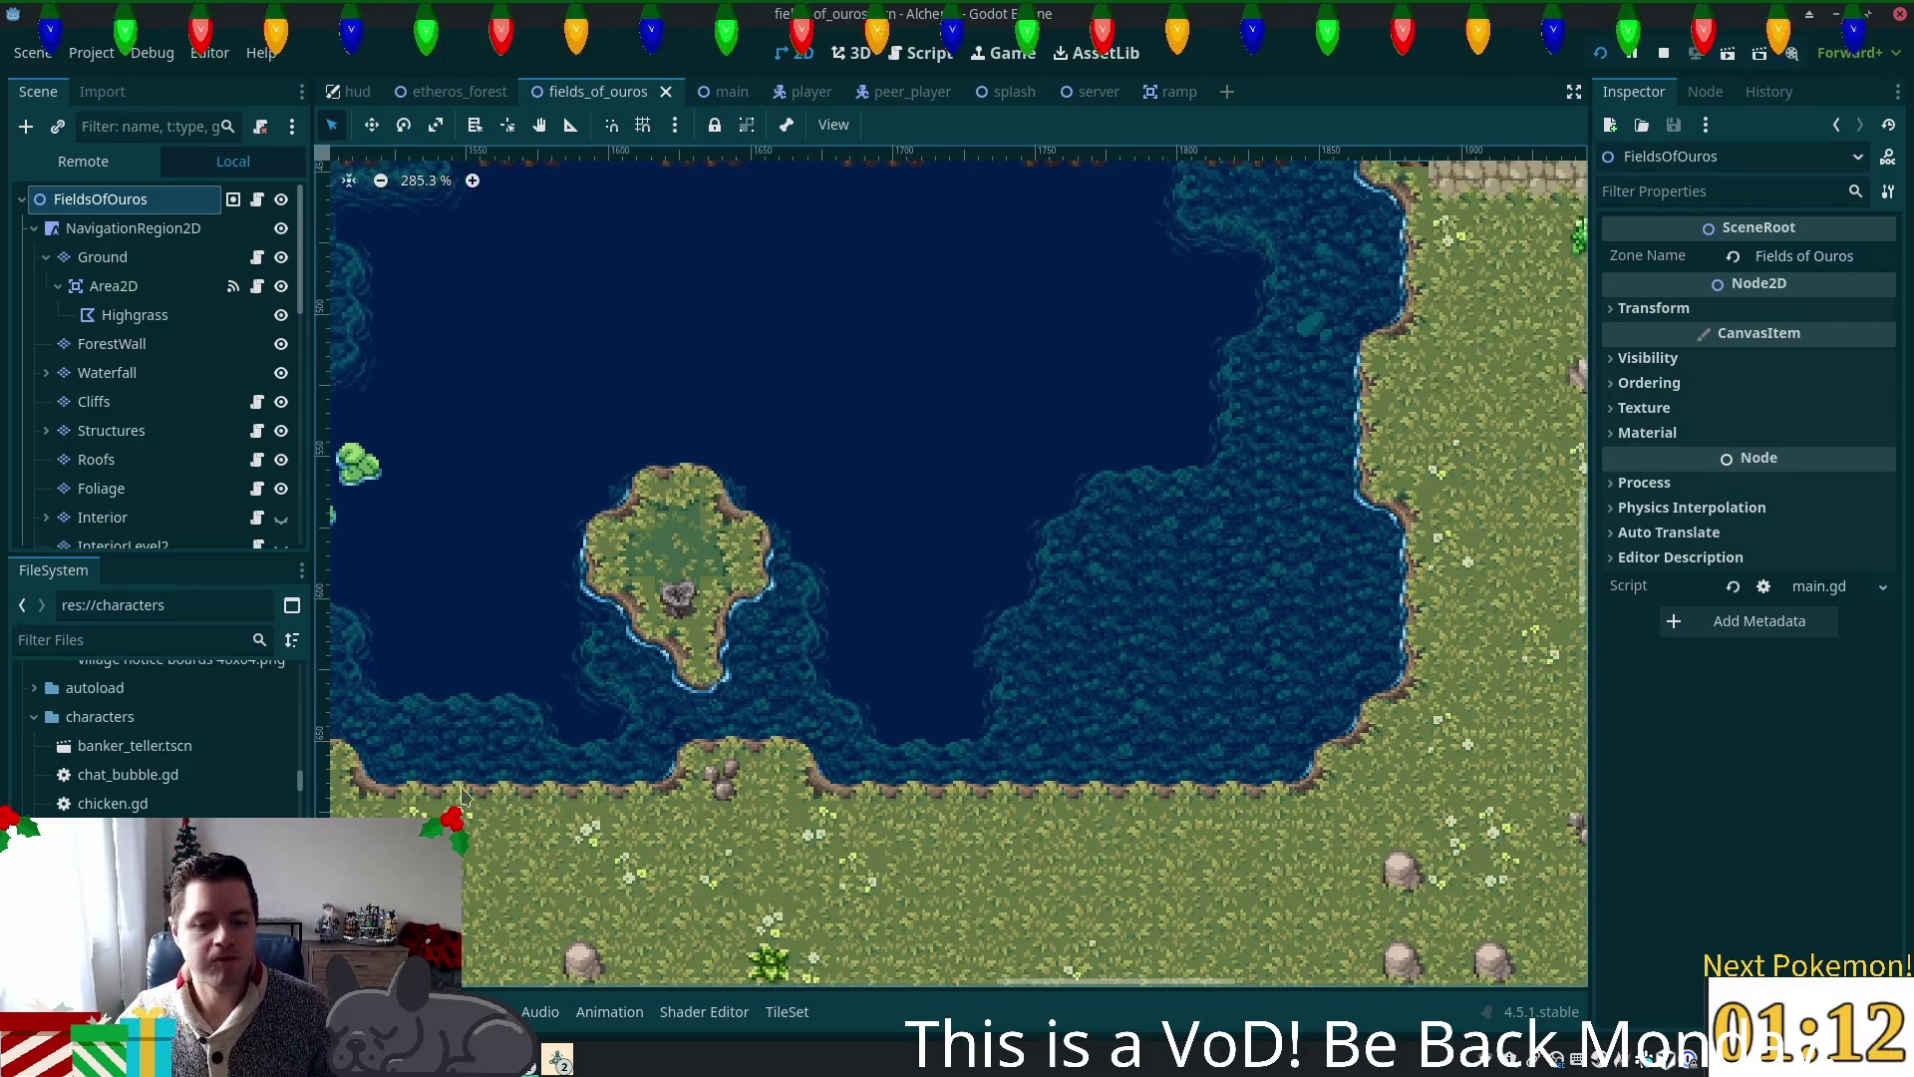
pyautogui.click(171, 488)
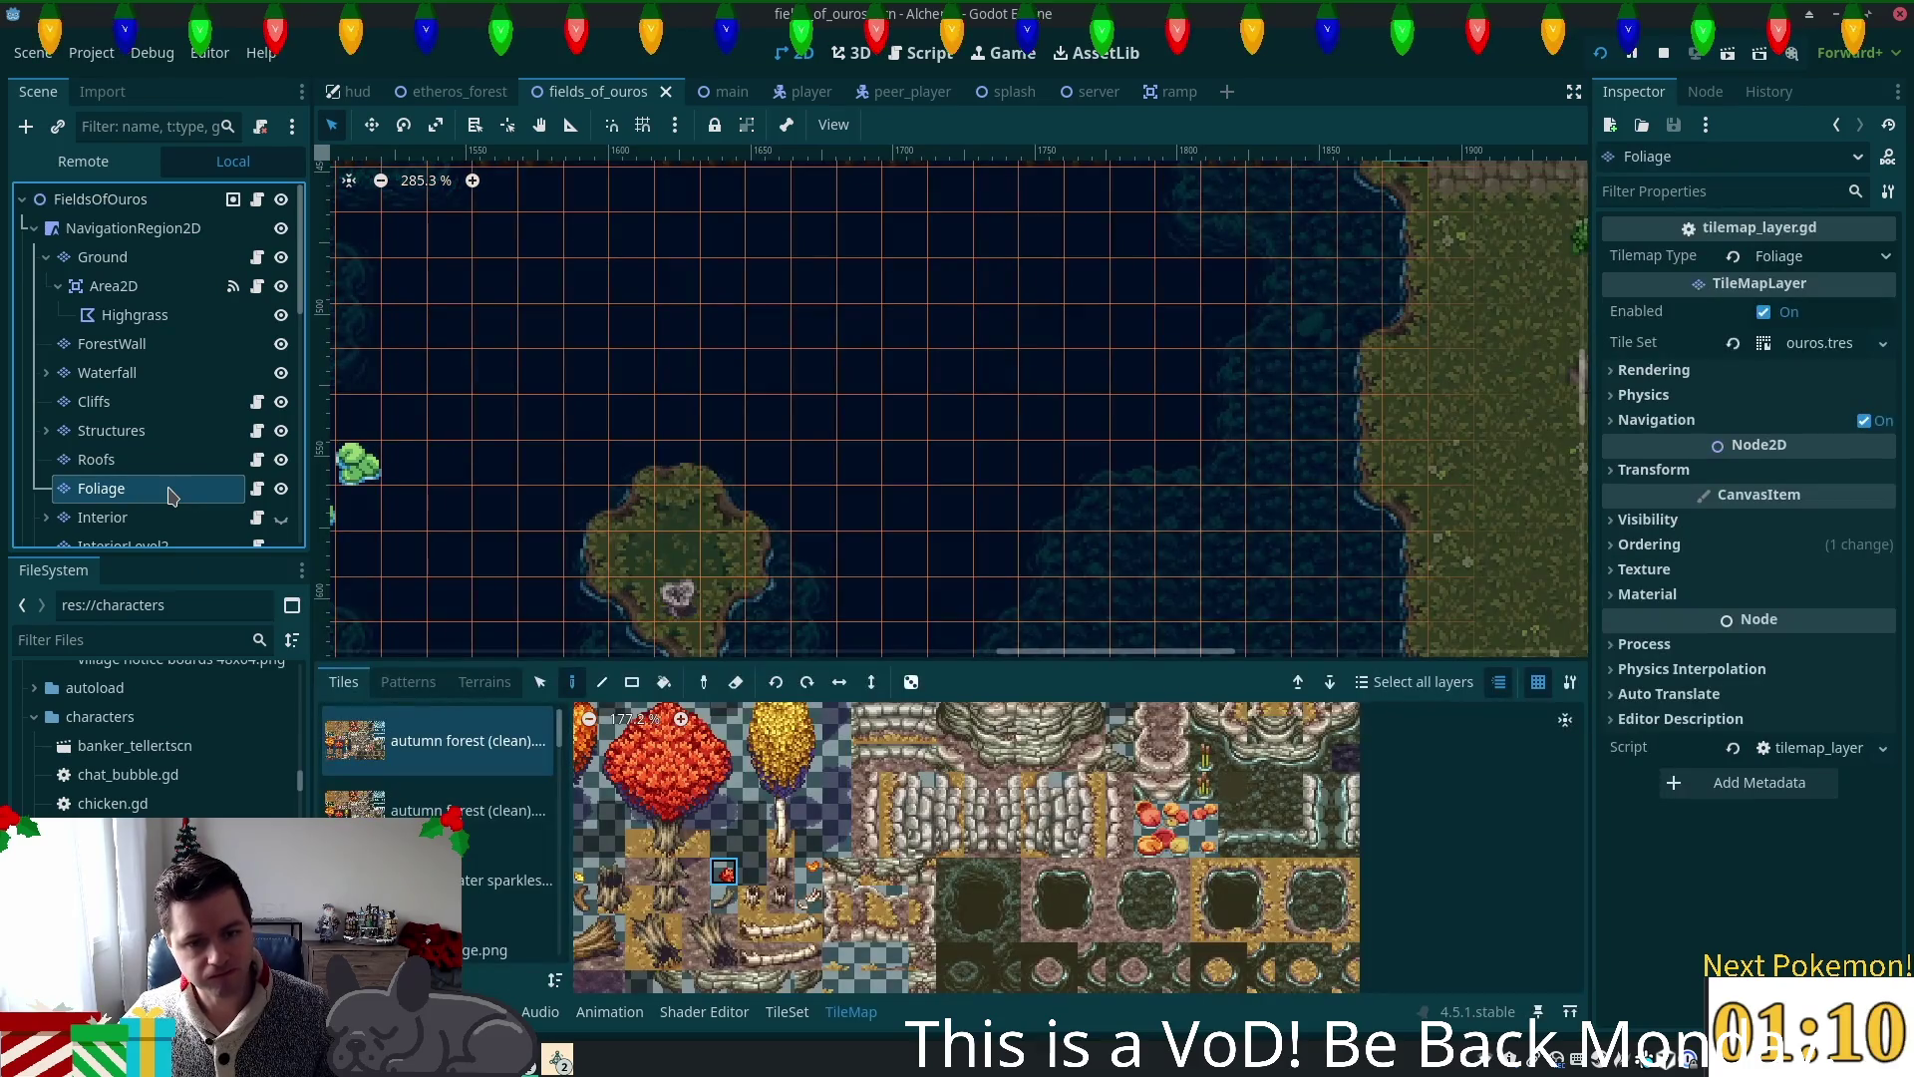
# Step: Switch to the summer forest atlas and paint a pair of plant tiles in the pond
pyautogui.scroll(-2, 932, 963)
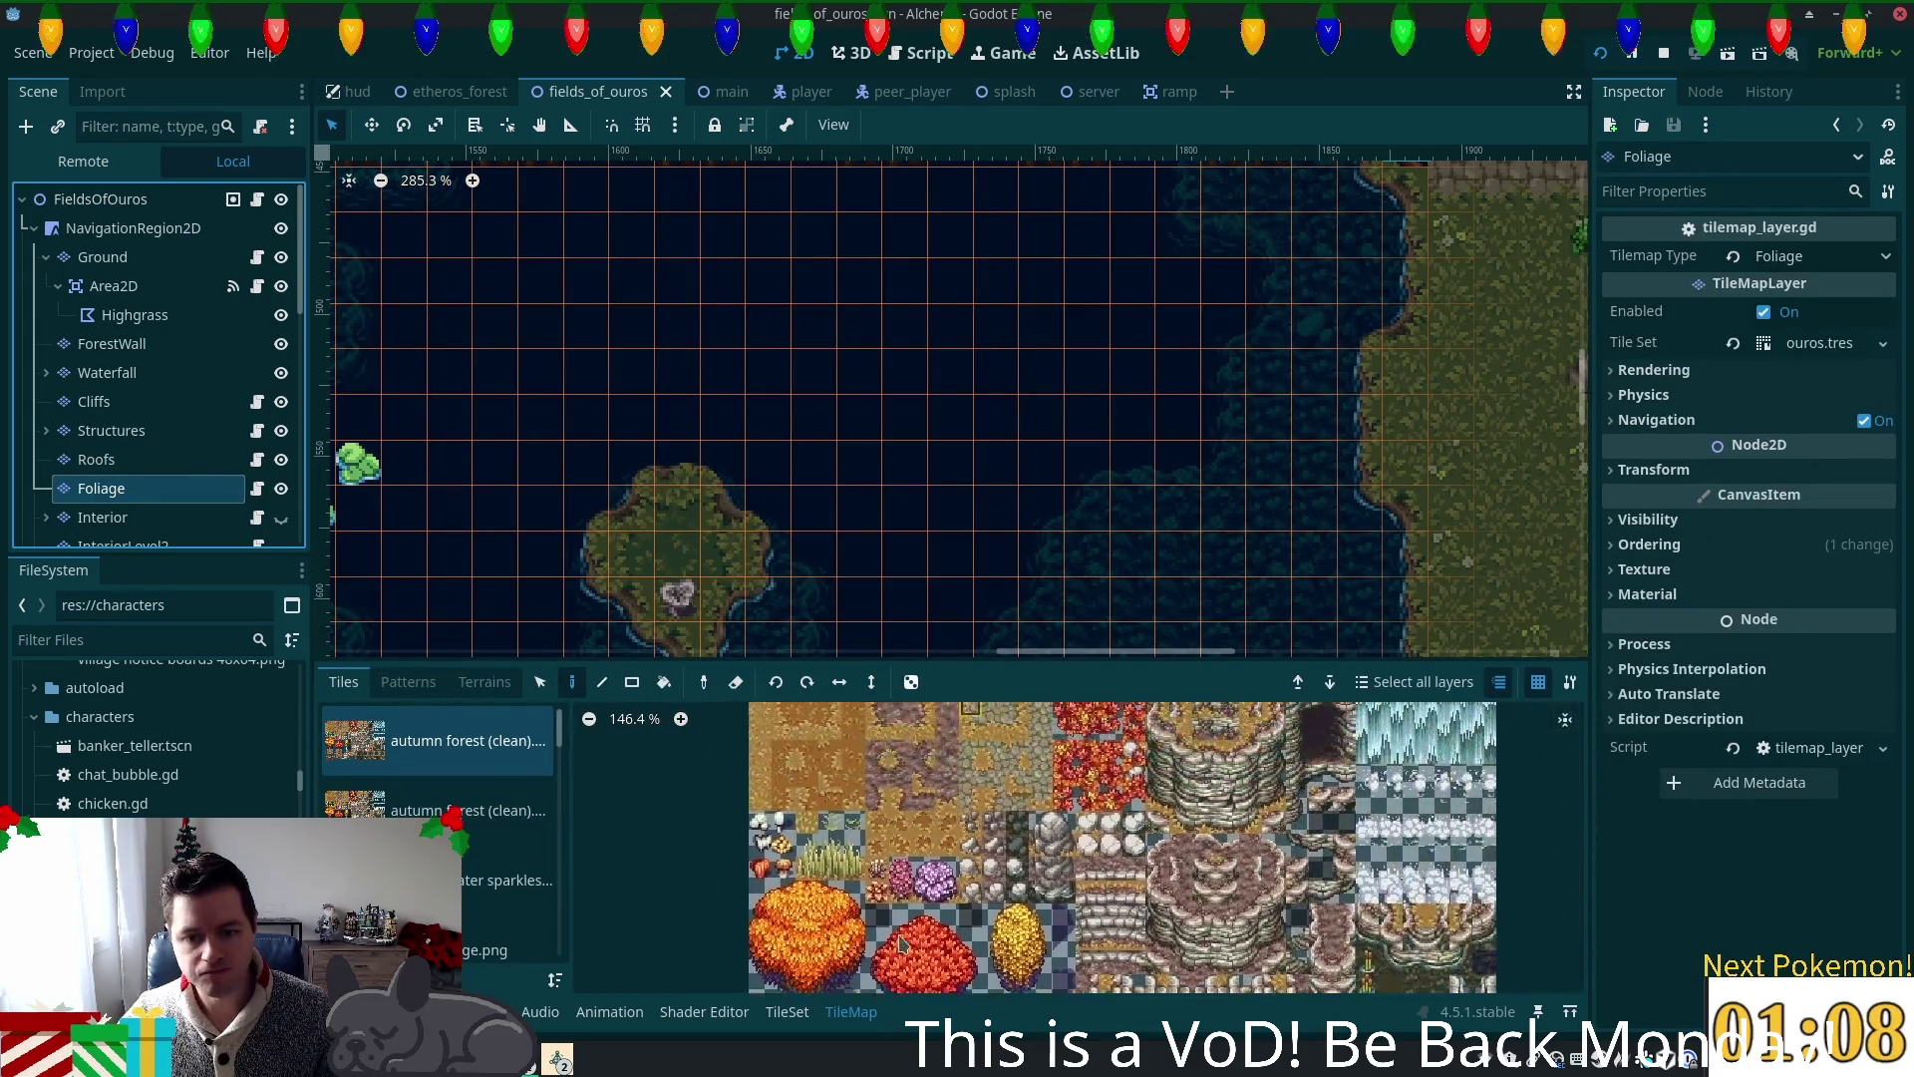
pyautogui.scroll(-3, 932, 962)
pyautogui.scroll(-5, 469, 818)
pyautogui.scroll(-5, 559, 823)
pyautogui.click(448, 758)
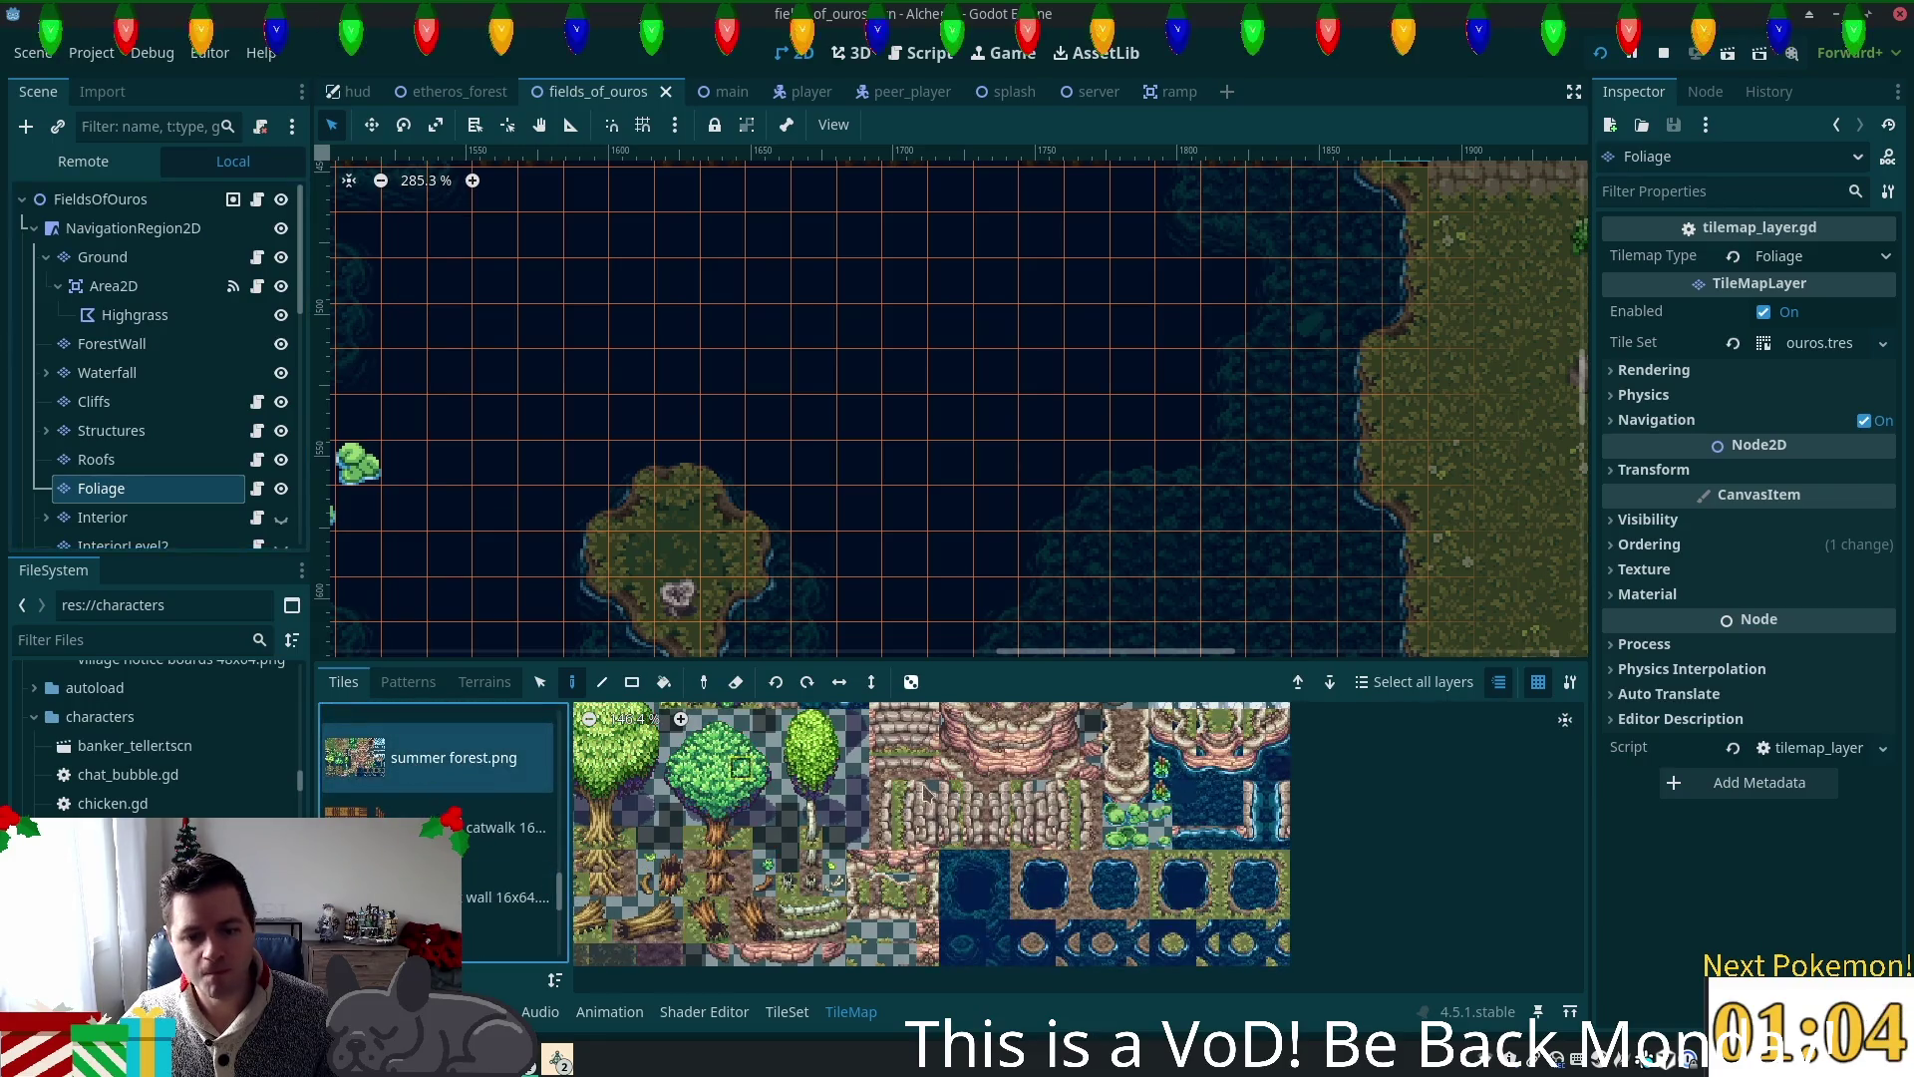
pyautogui.scroll(-1, 924, 790)
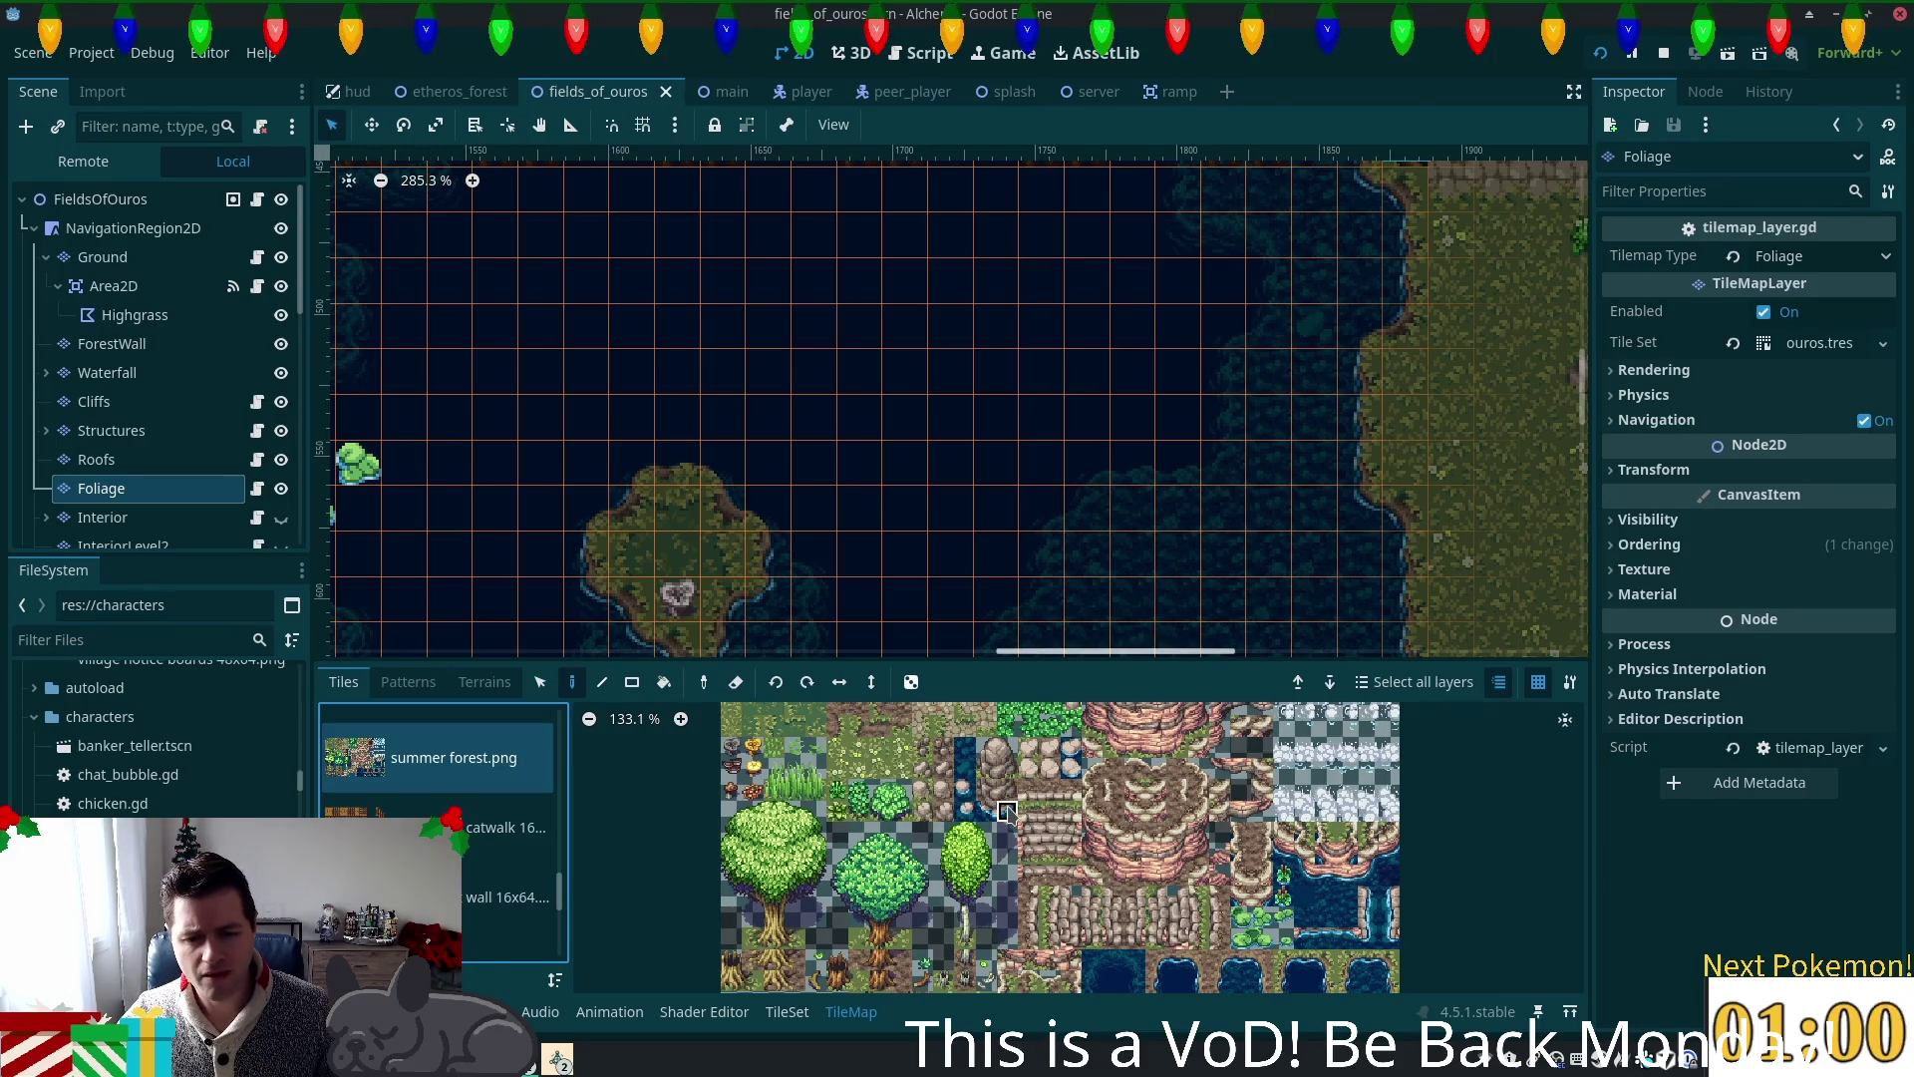
pyautogui.moveTo(988, 811); pyautogui.dragTo(1012, 813)
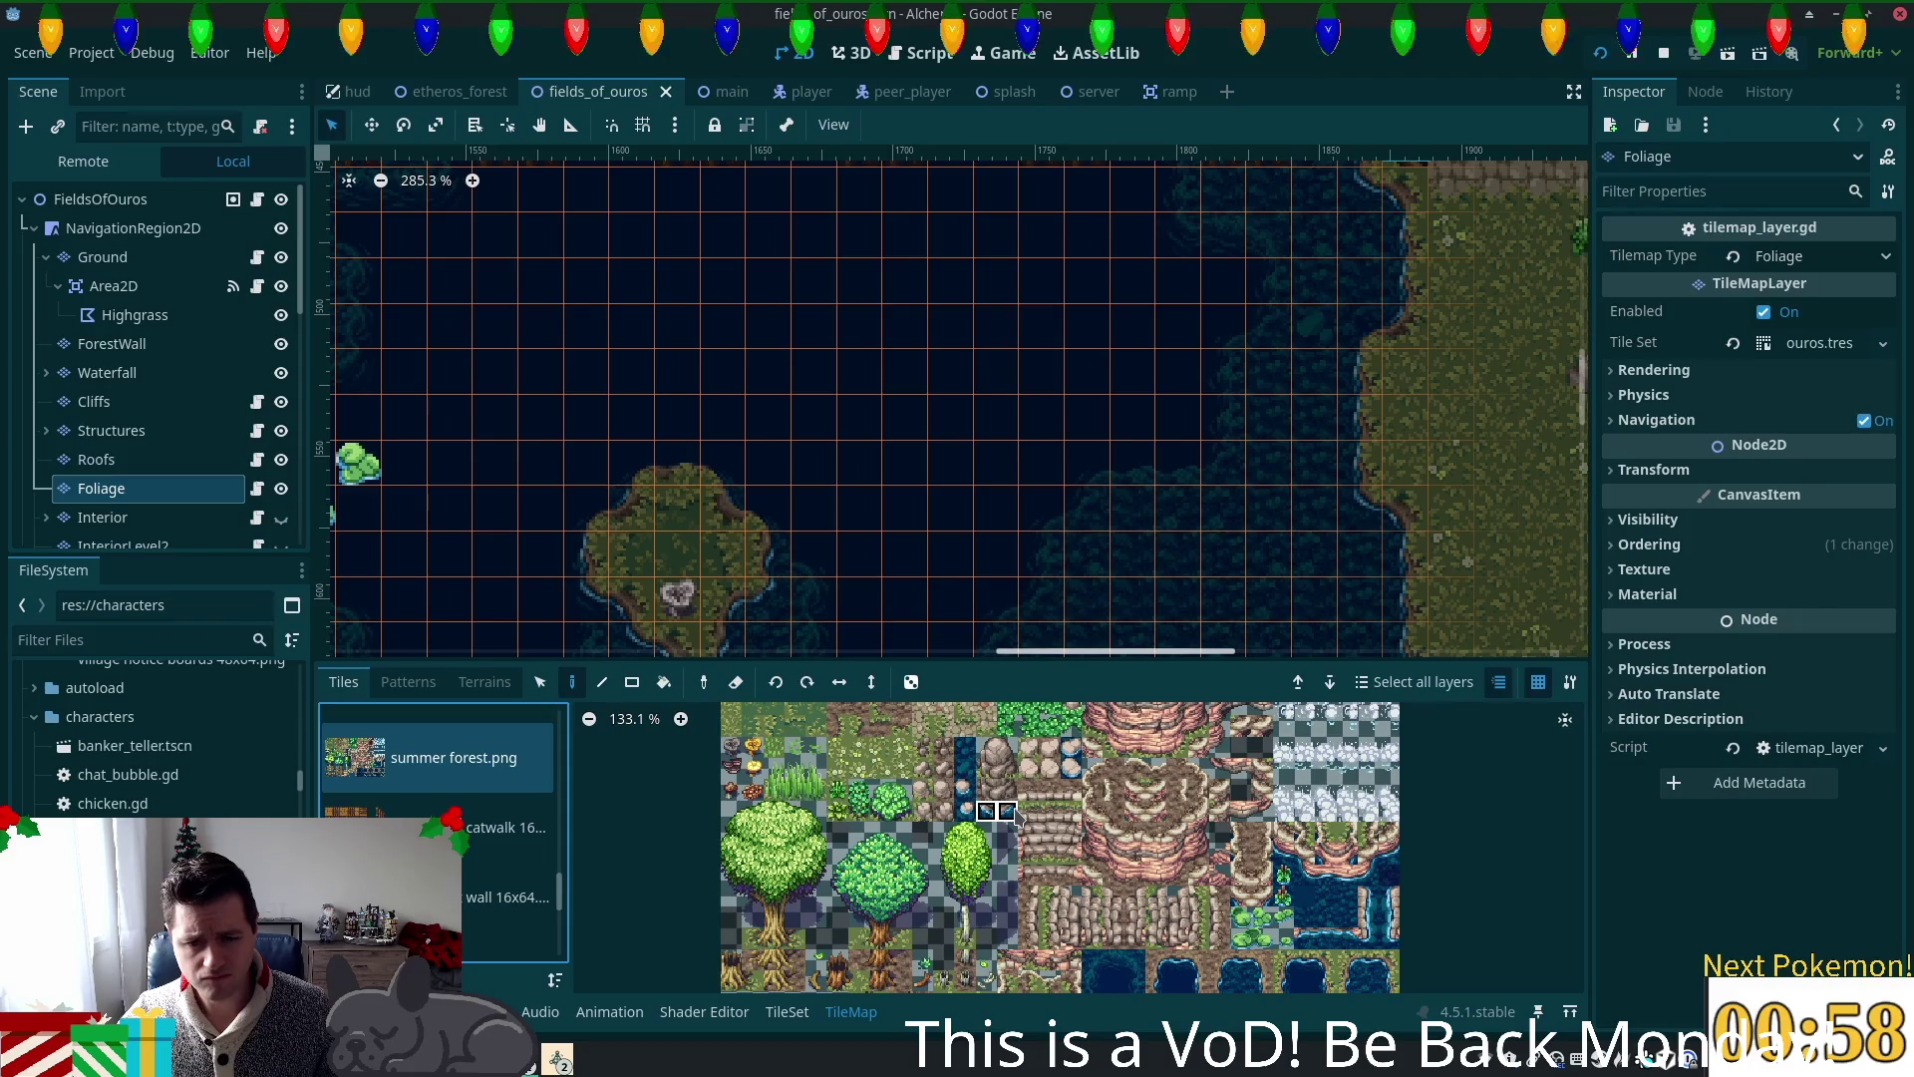
pyautogui.scroll(-5, 1217, 409)
pyautogui.click(1203, 401)
# Step: Place green bushes and plant tiles around the rock in the pond, then save the scene
pyautogui.moveTo(986, 747); pyautogui.dragTo(1007, 747)
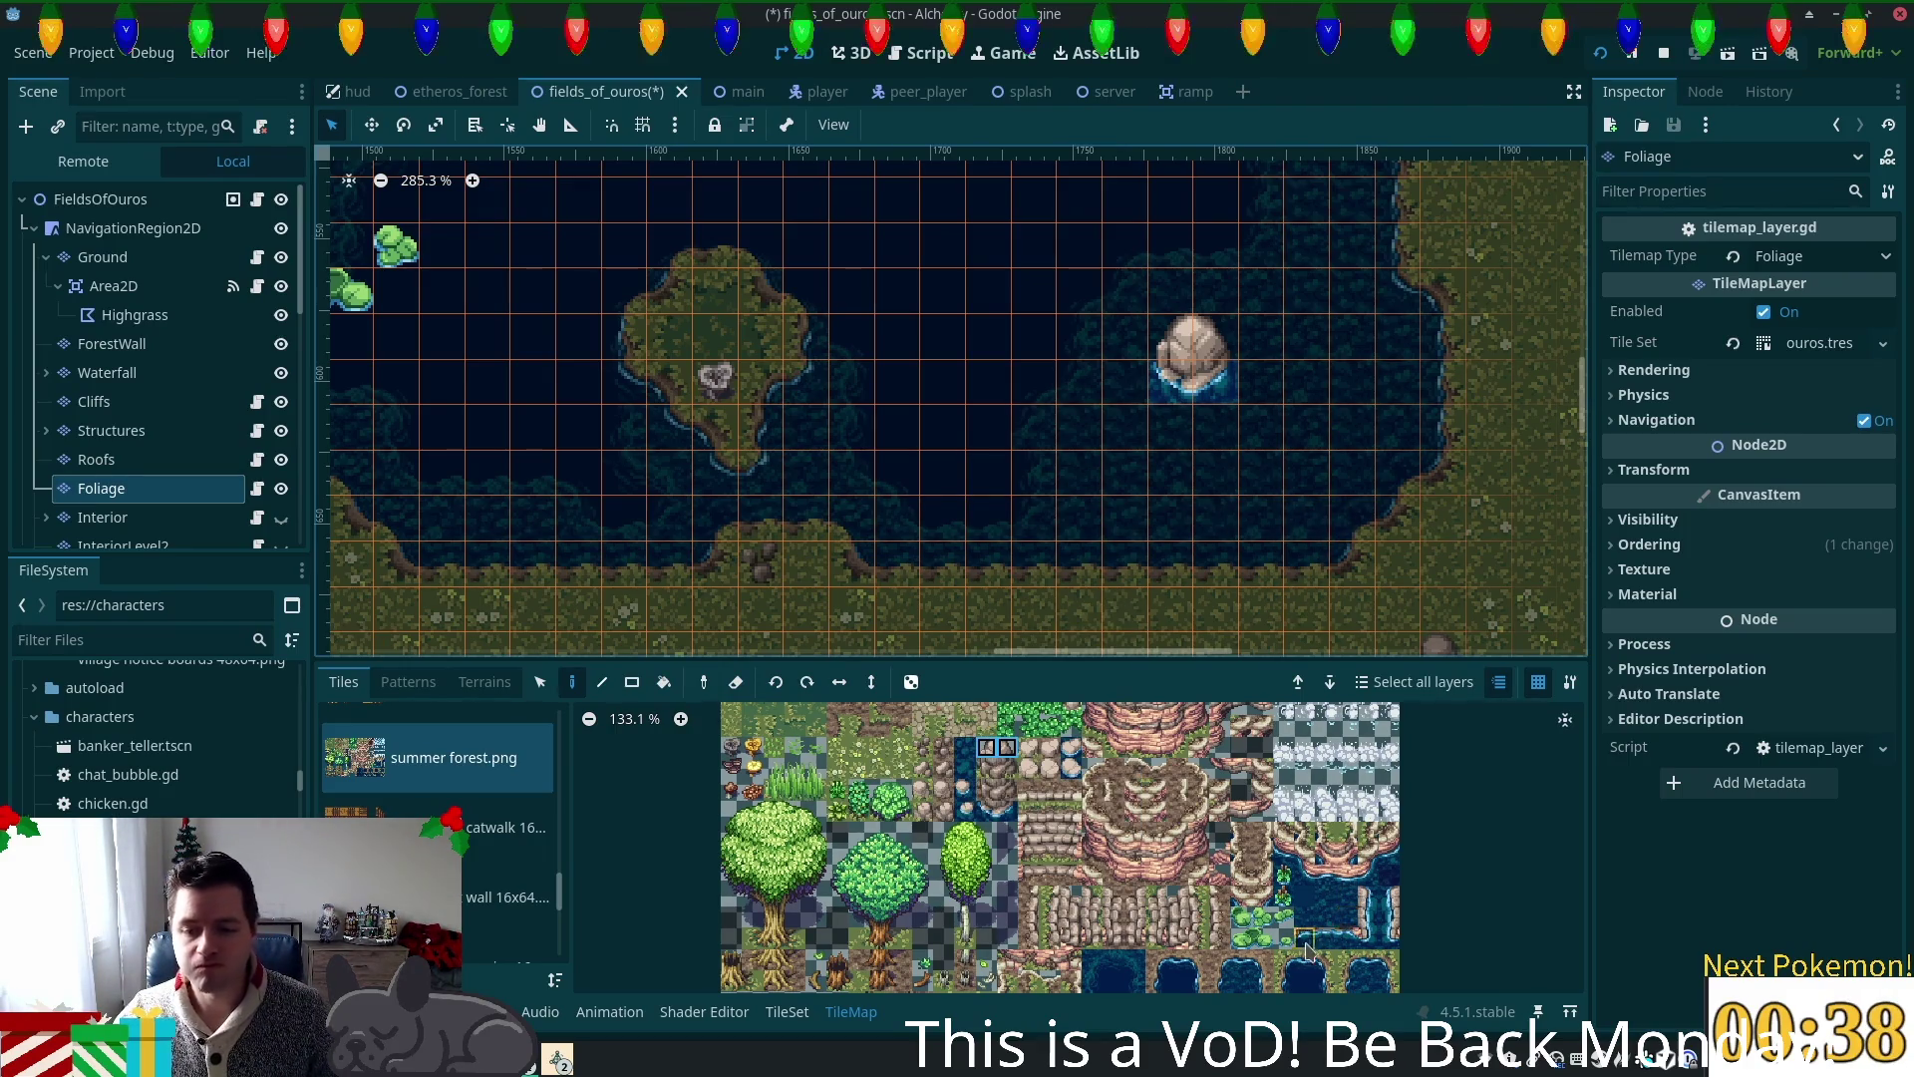
pyautogui.moveTo(1249, 922); pyautogui.dragTo(1284, 934)
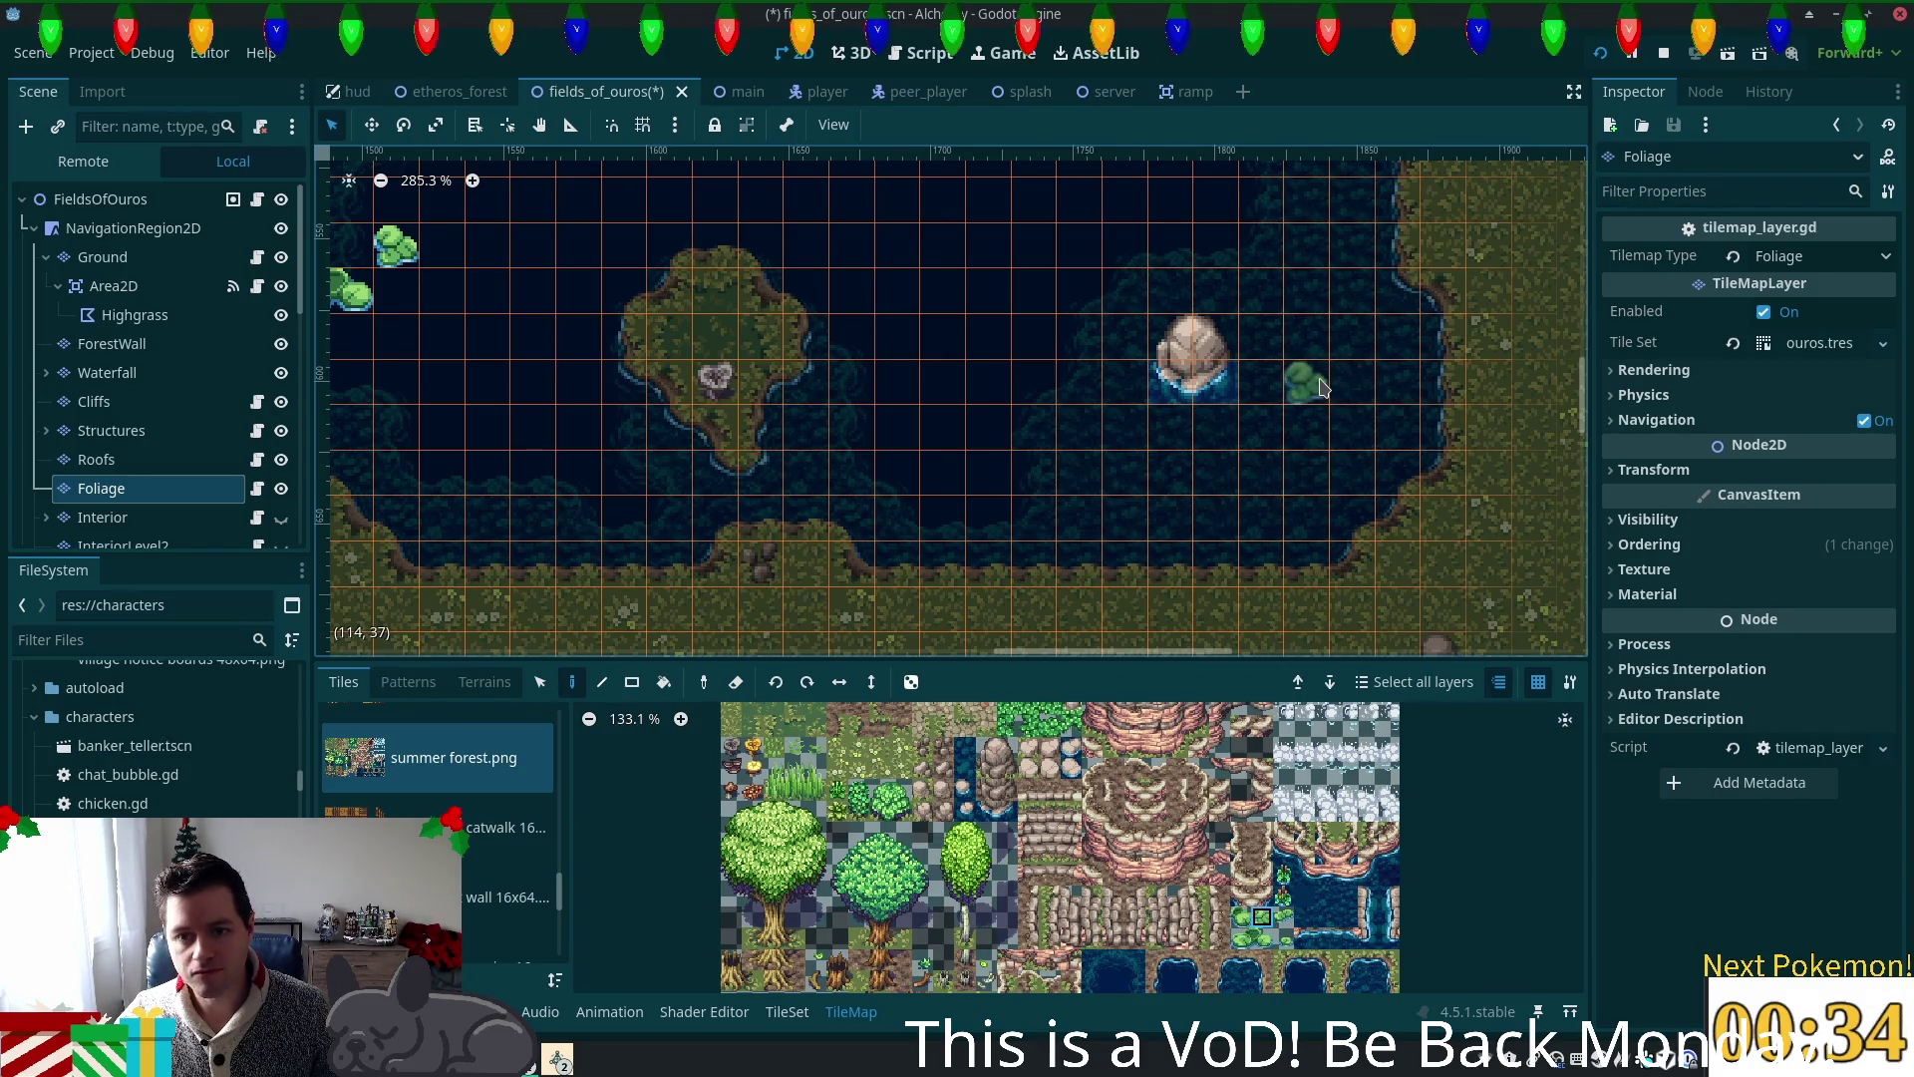
pyautogui.click(1261, 384)
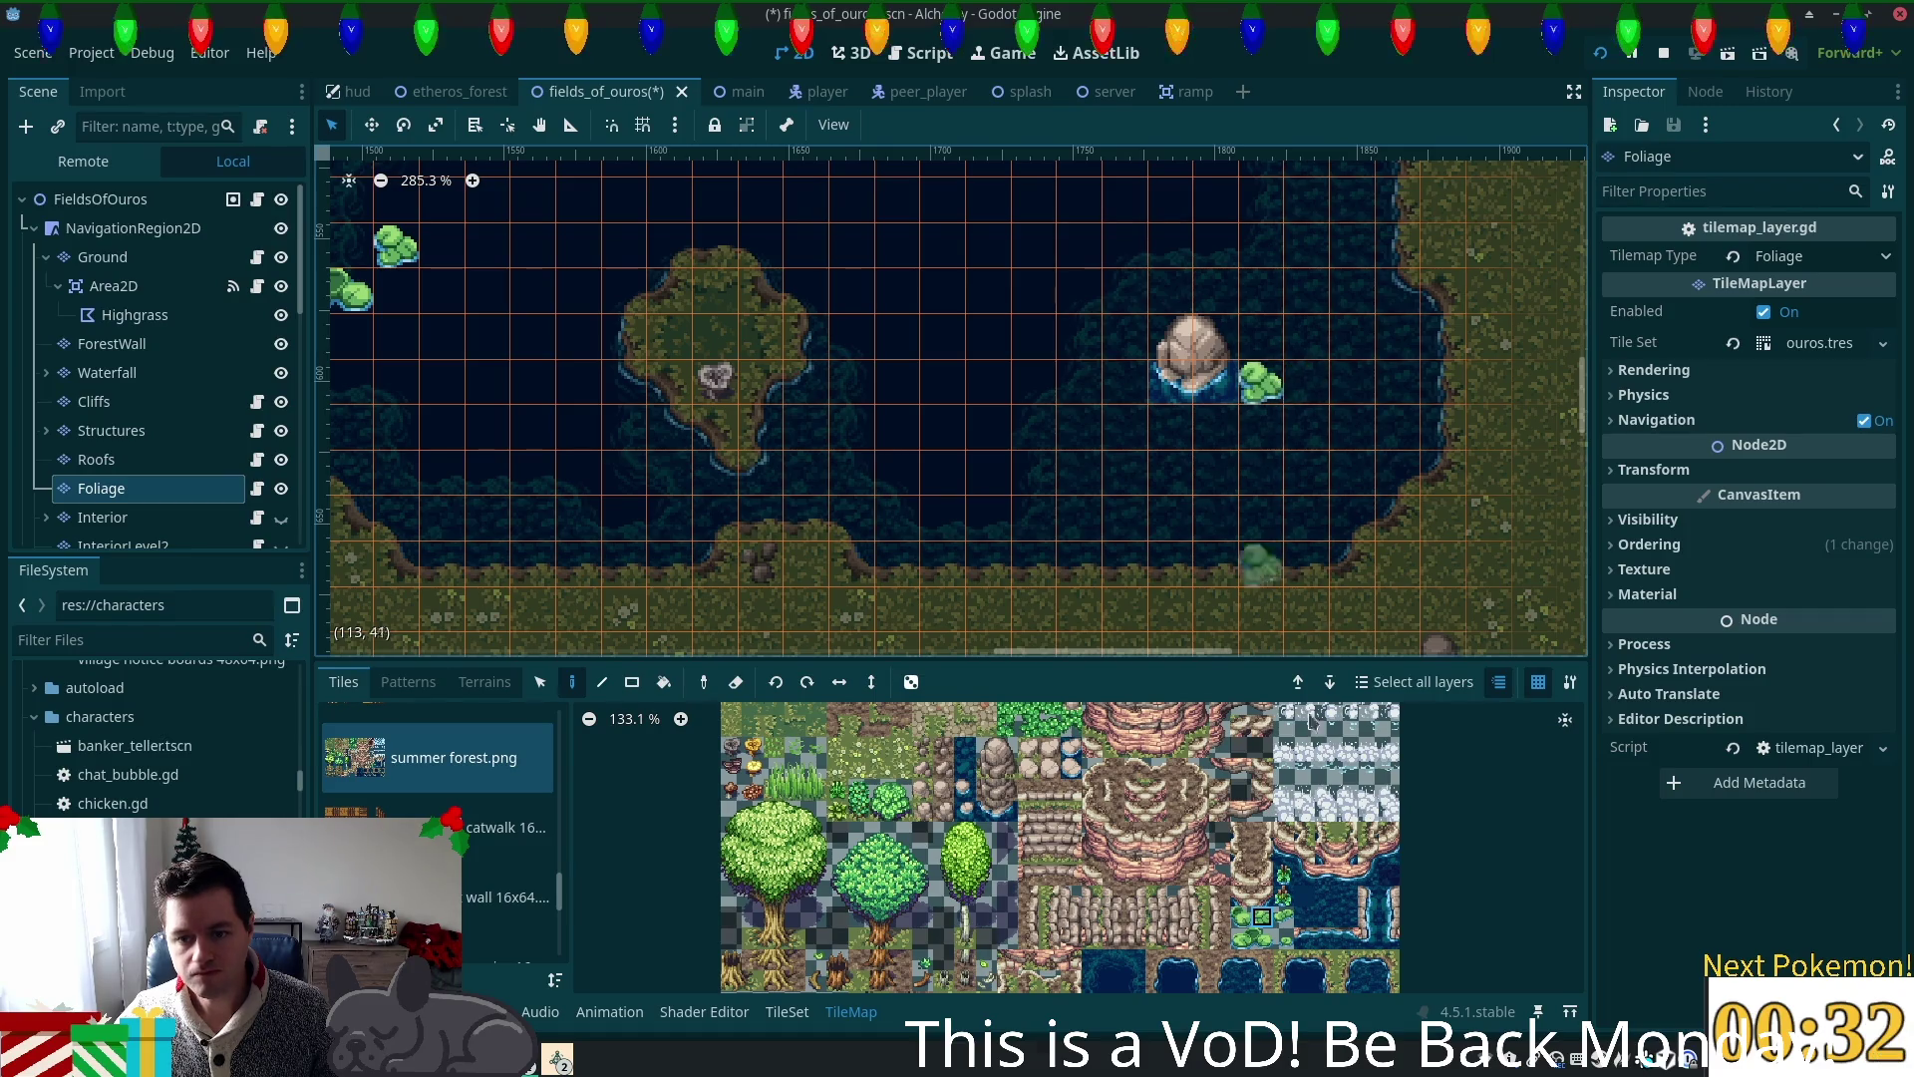
pyautogui.click(1283, 895)
pyautogui.click(1216, 427)
pyautogui.click(1286, 937)
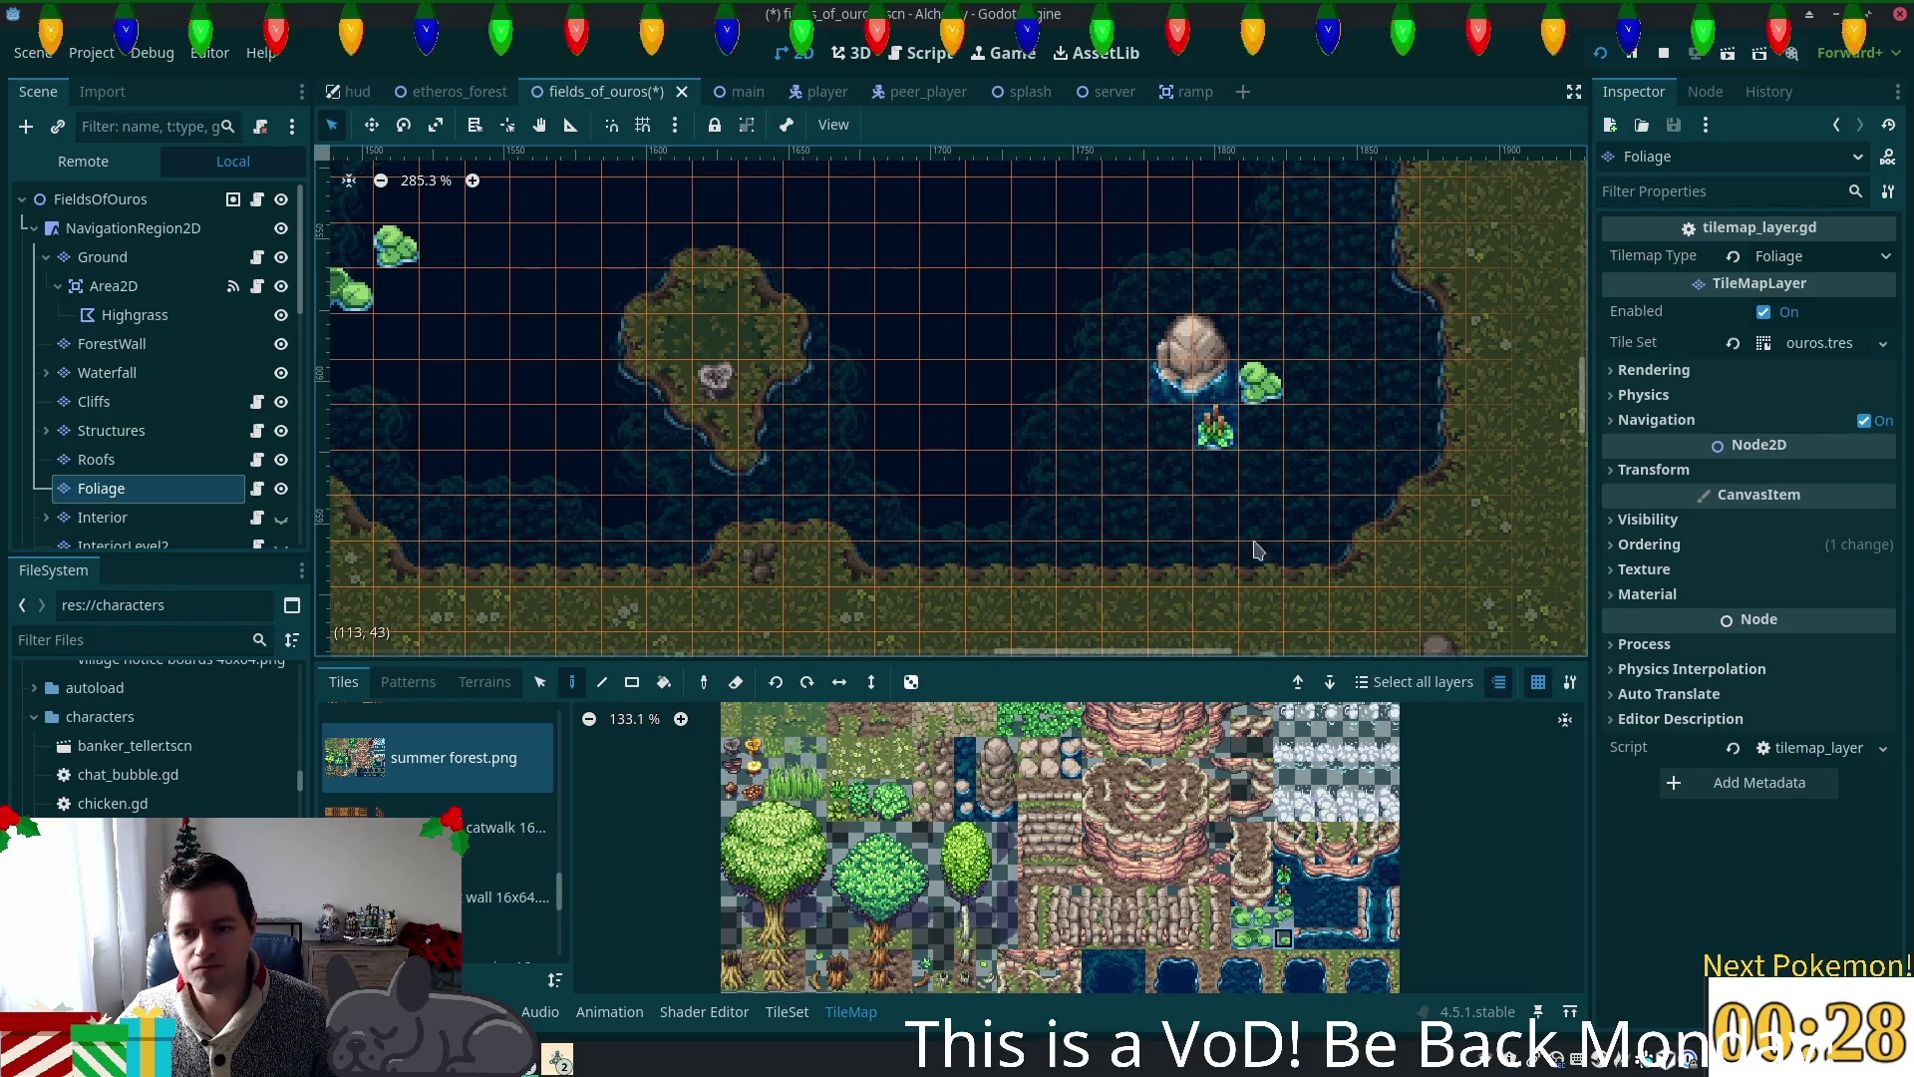
pyautogui.click(1177, 427)
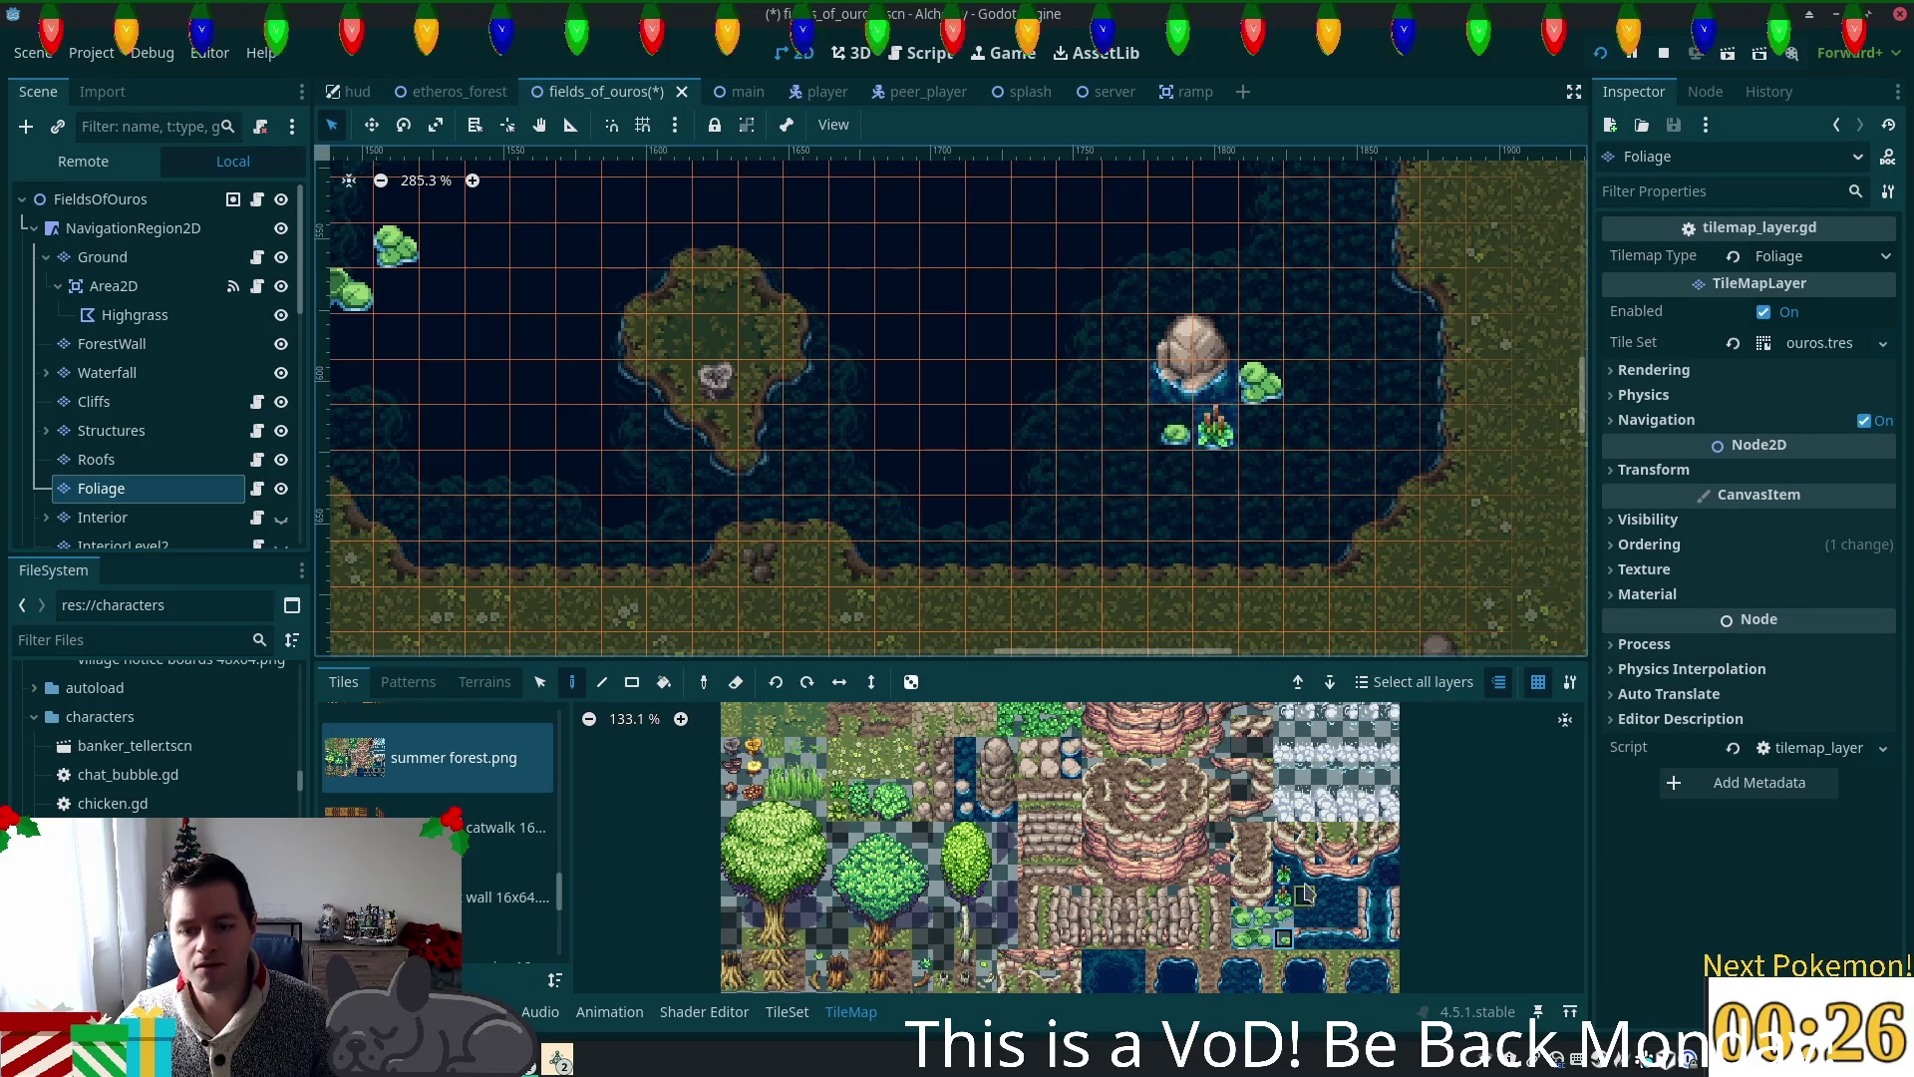
pyautogui.hotkey('ctrl', 's')
# Step: Reselect the Foliage layer and place small leaf tiles in the open water
pyautogui.click(79, 205)
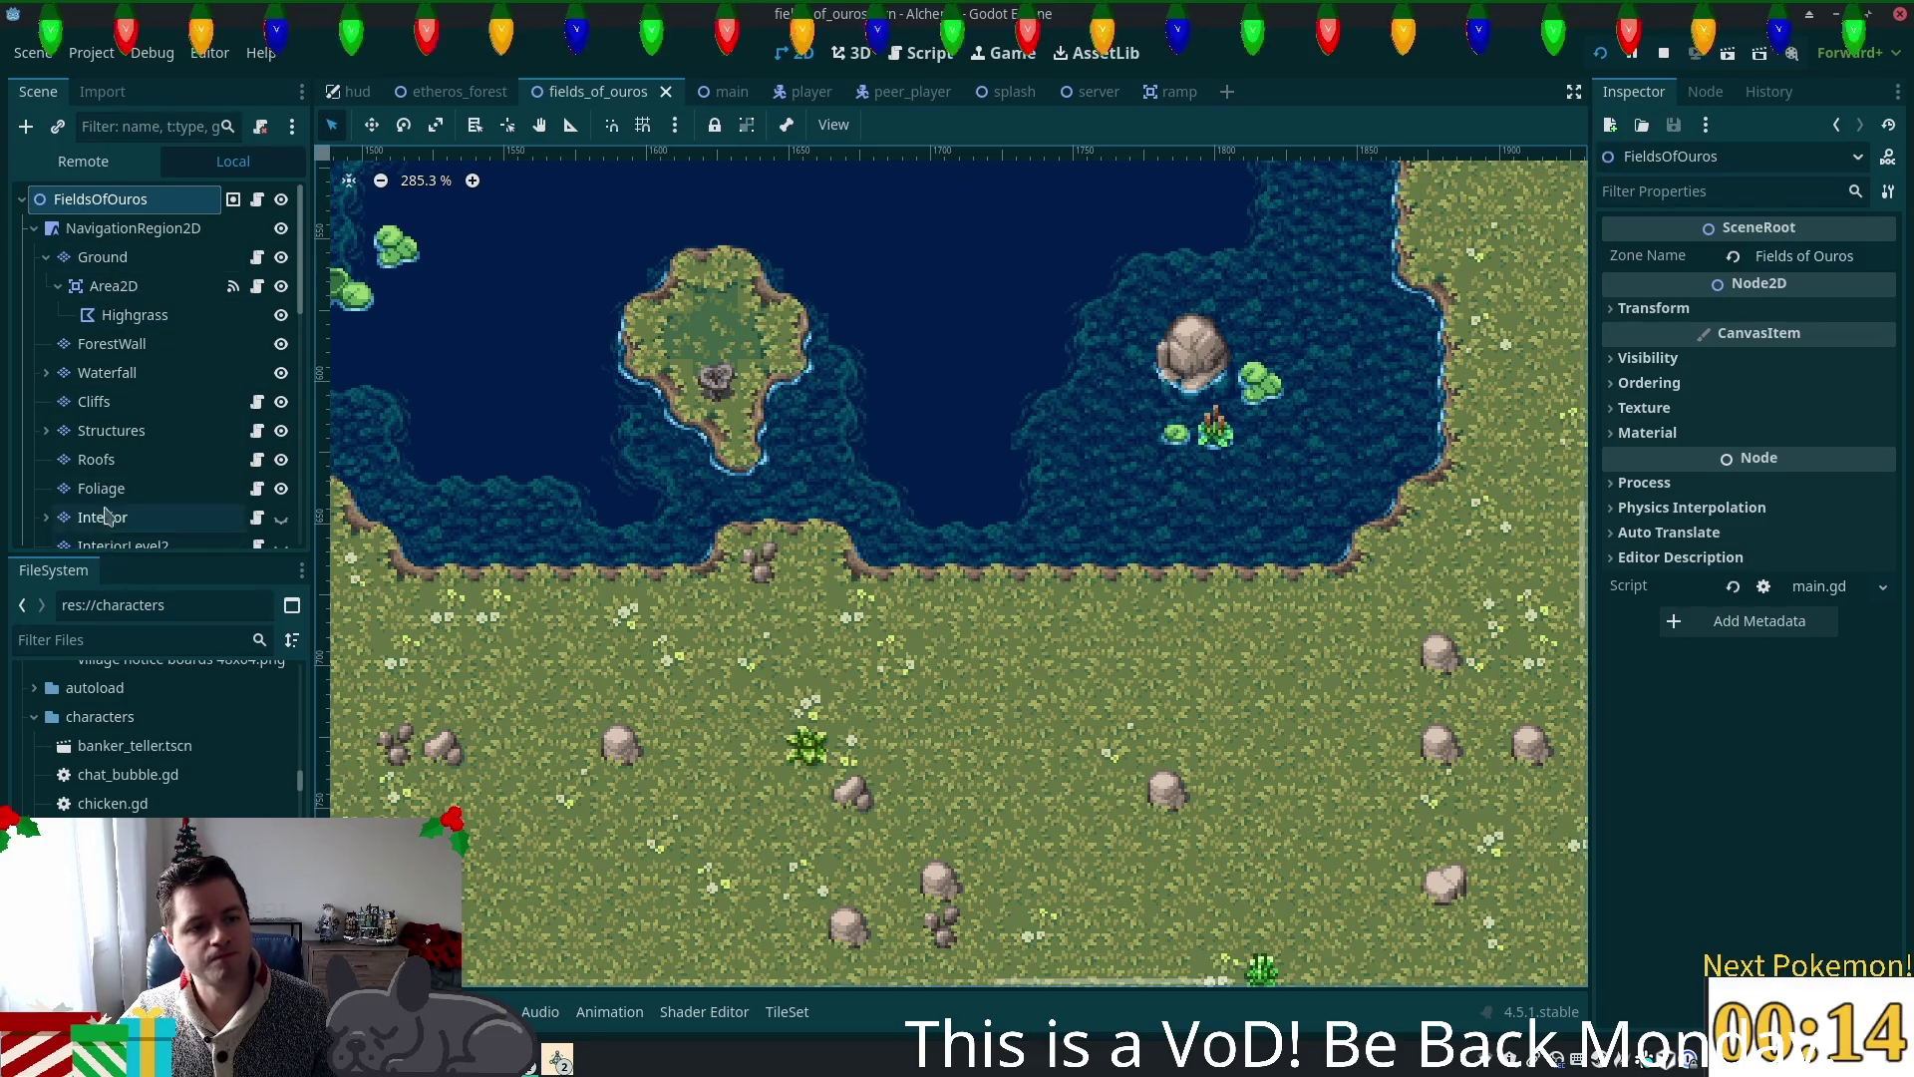
pyautogui.click(99, 488)
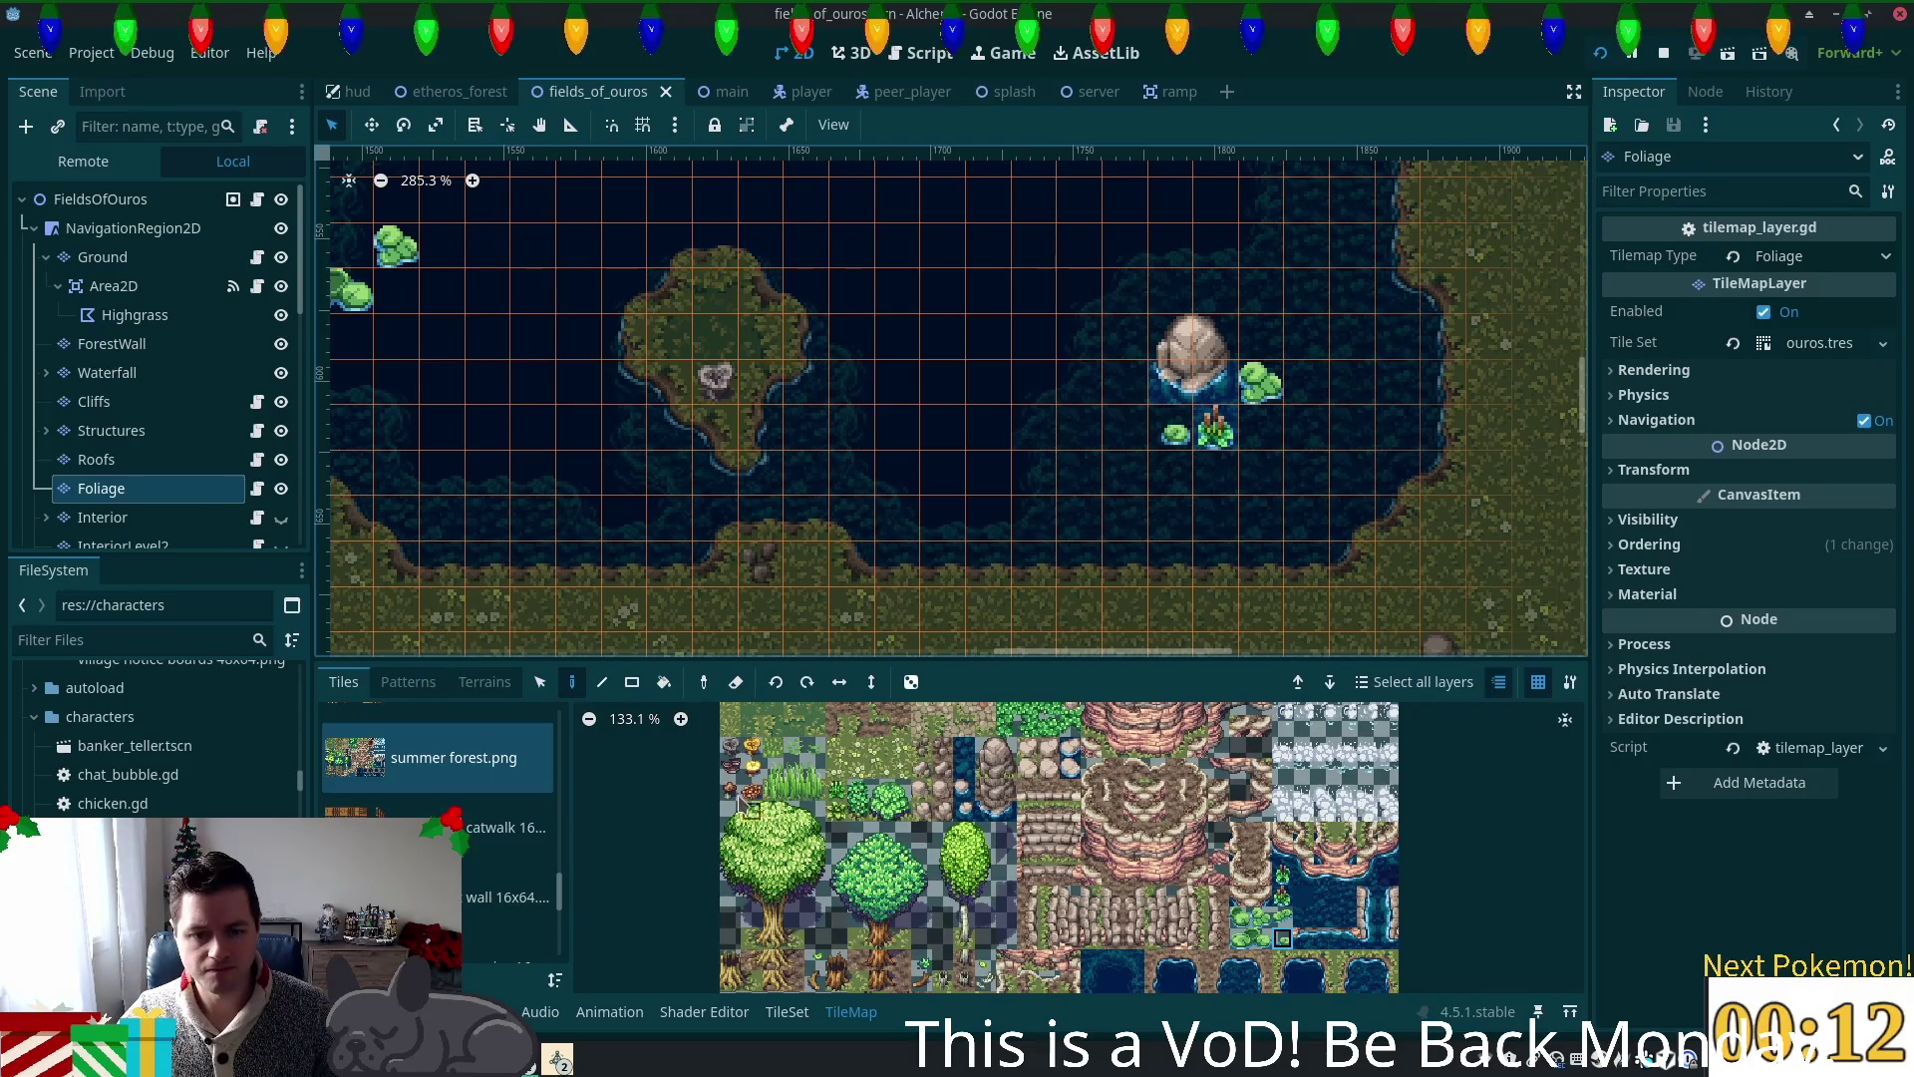
pyautogui.scroll(-2, 1055, 760)
pyautogui.scroll(-1, 1055, 759)
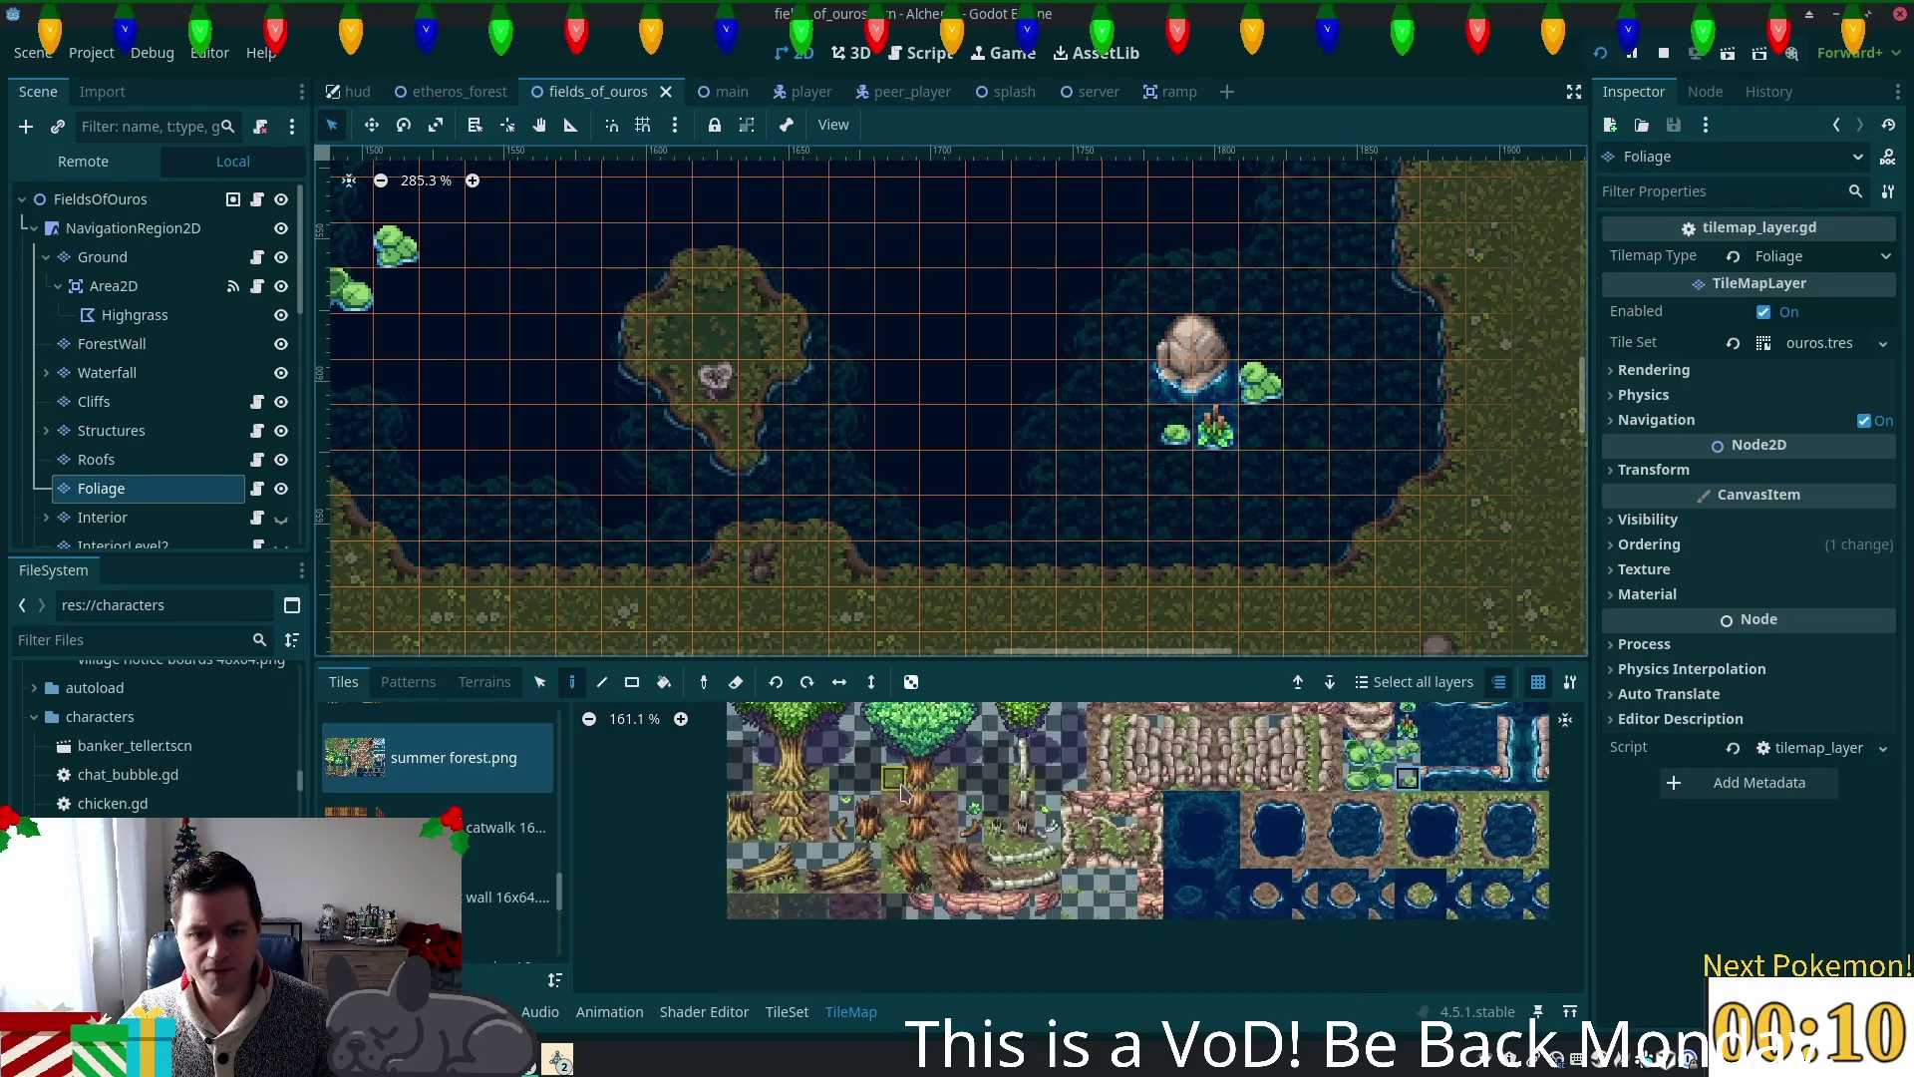
pyautogui.scroll(3, 898, 798)
pyautogui.click(843, 804)
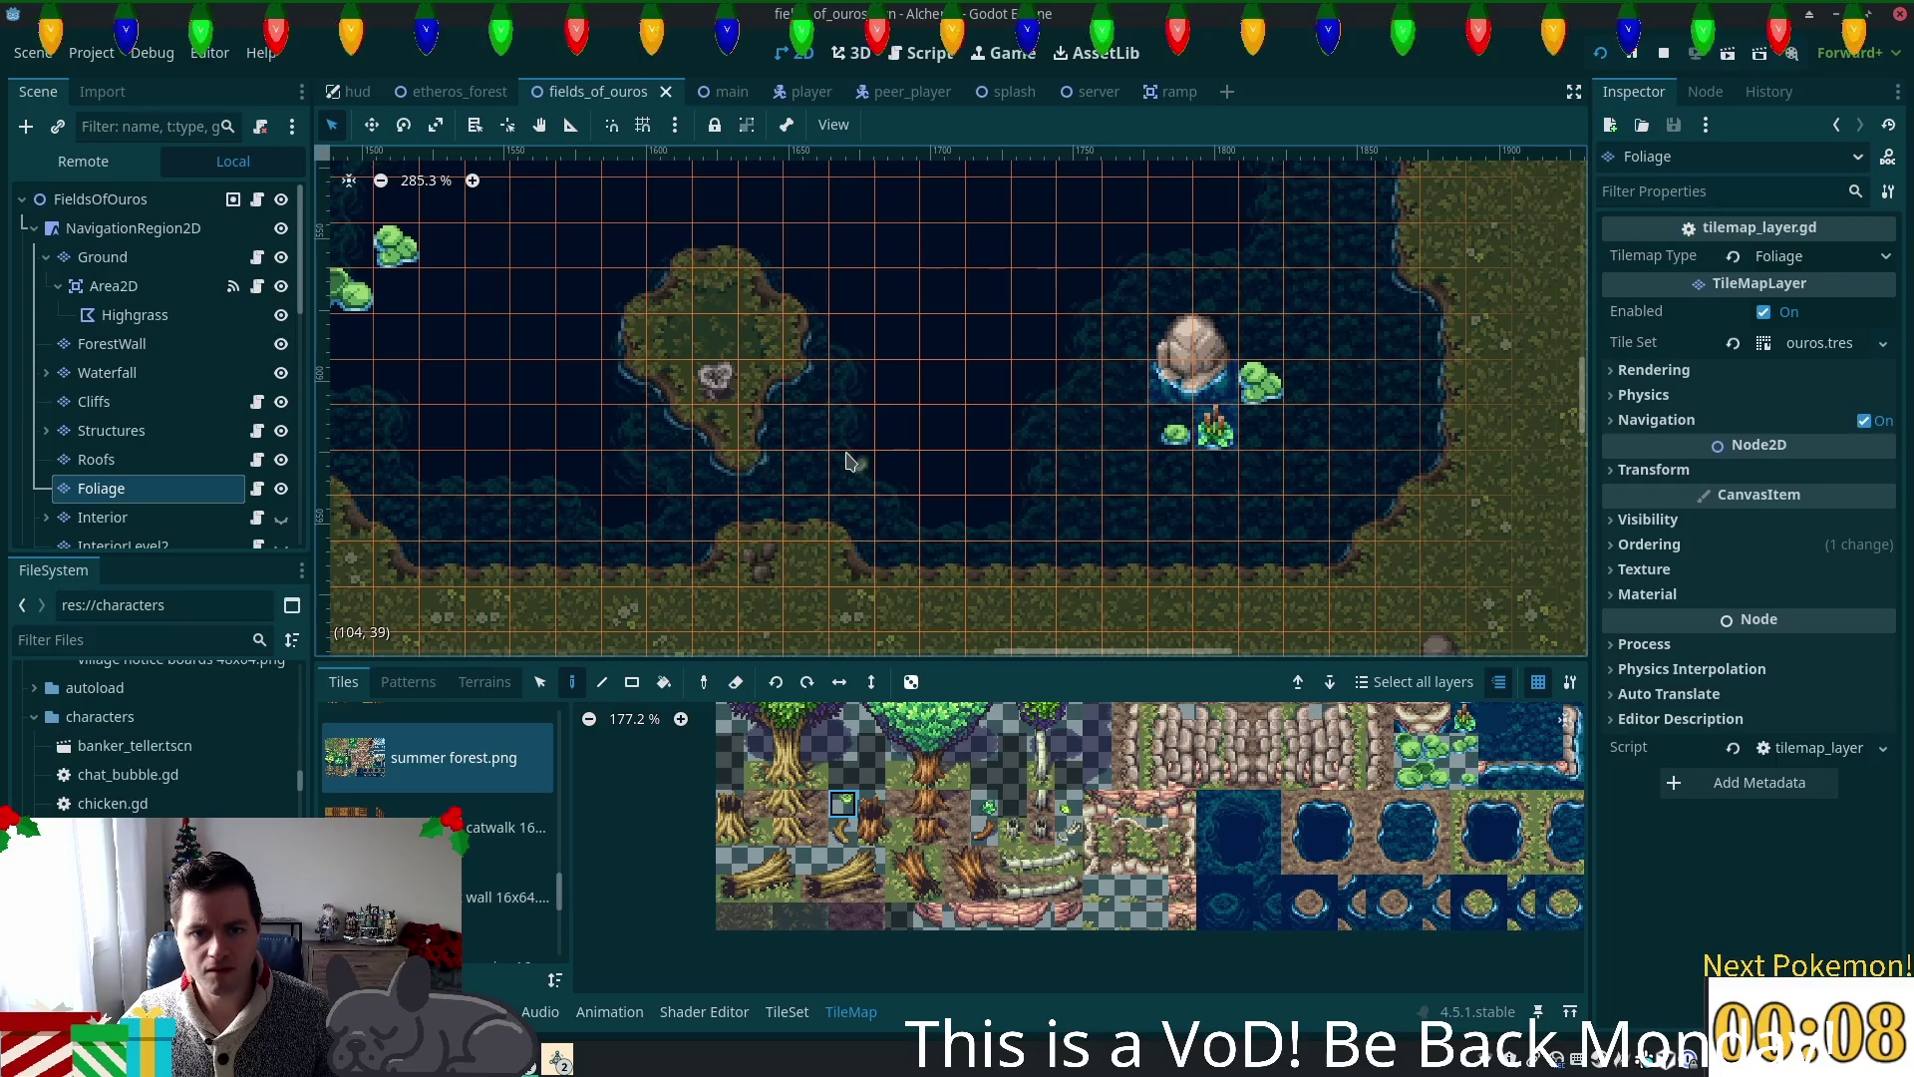
pyautogui.click(948, 418)
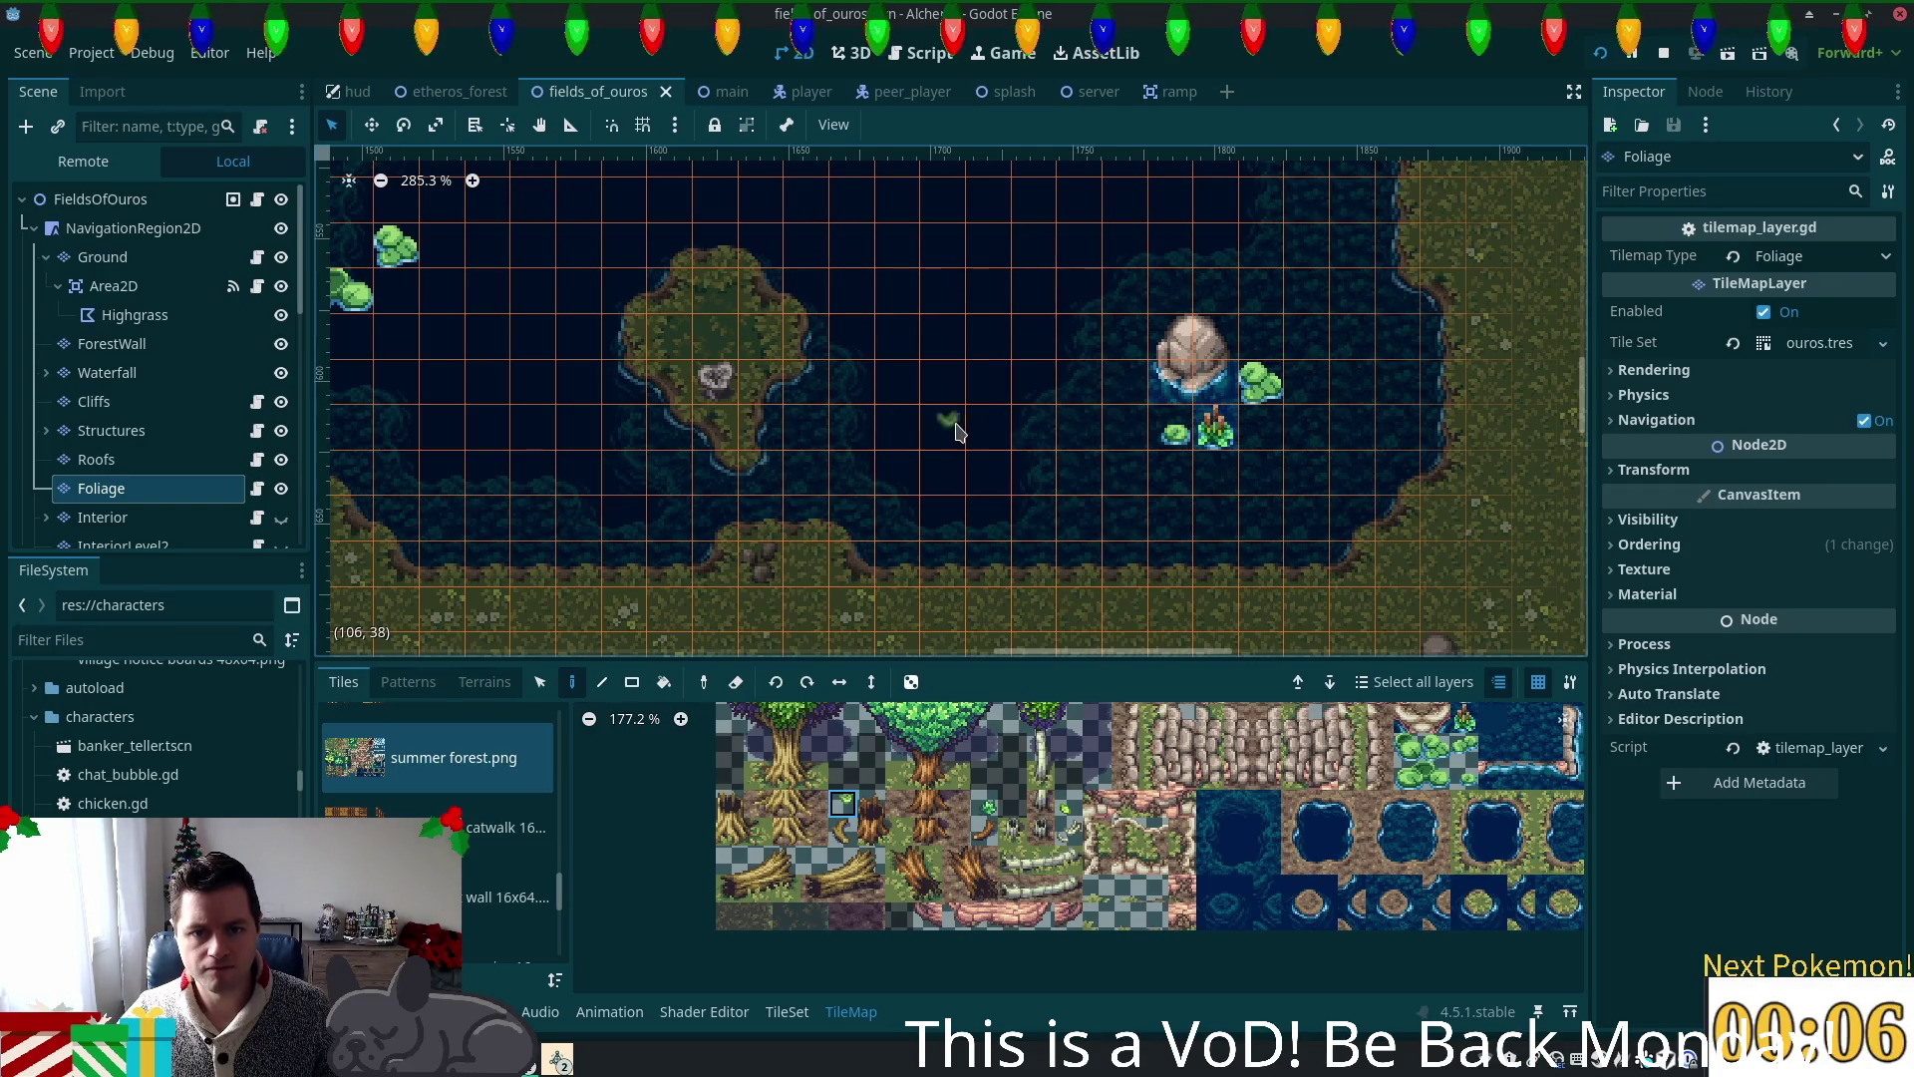
pyautogui.hscroll(-5, 947, 399)
pyautogui.scroll(4, 947, 399)
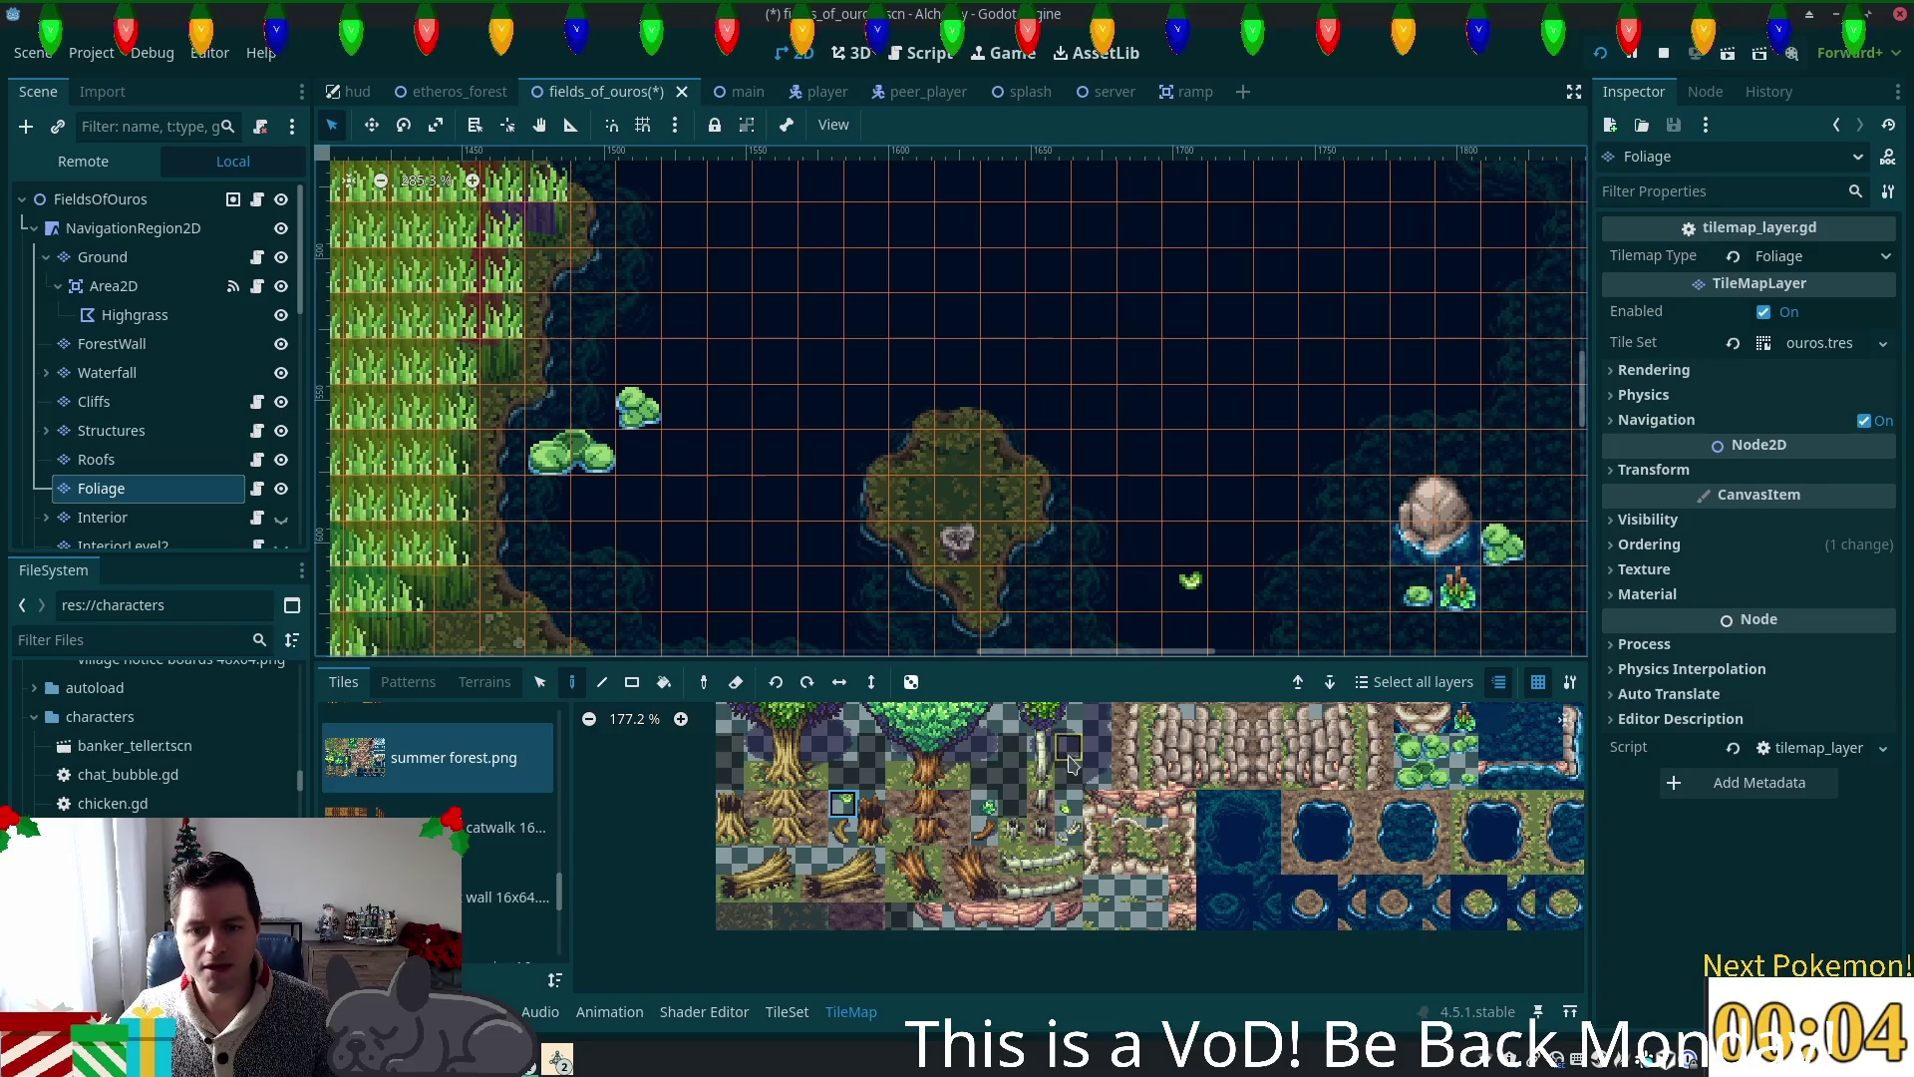
pyautogui.click(1065, 809)
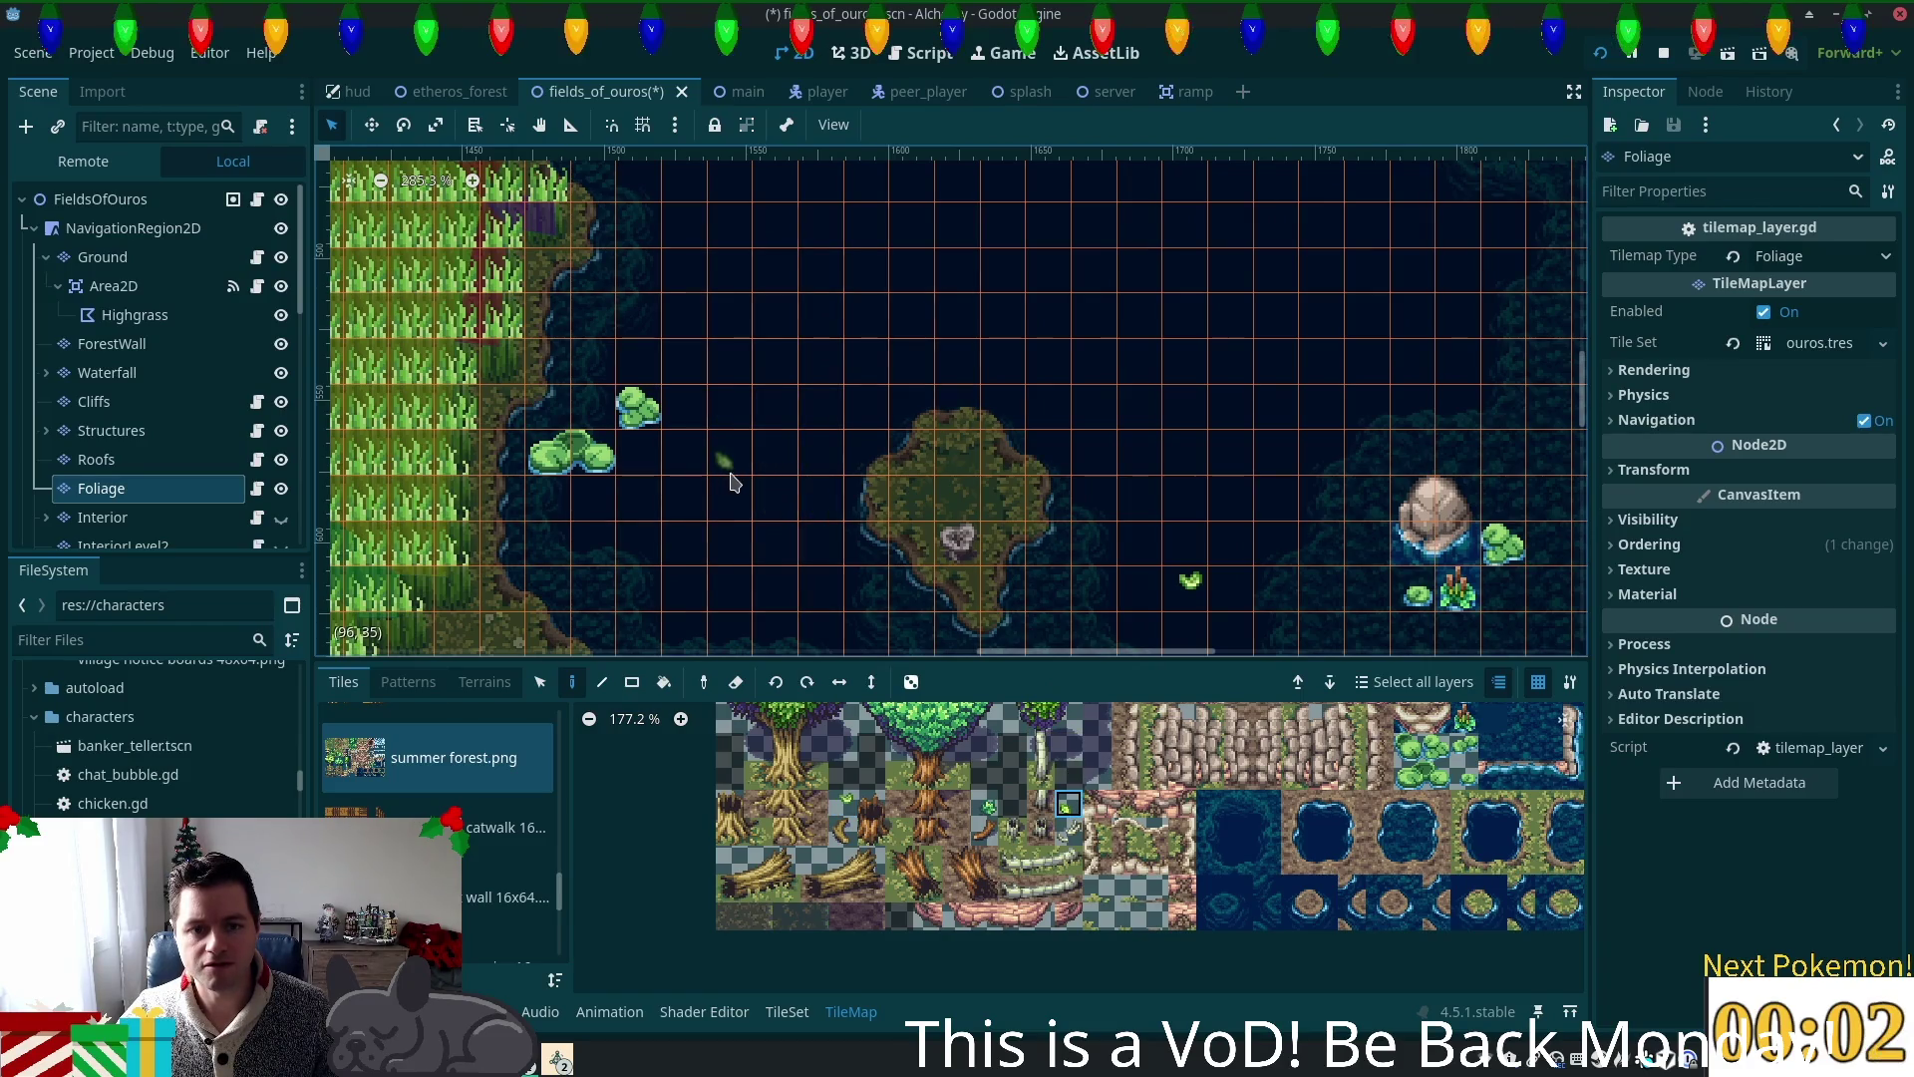
pyautogui.press('F5')
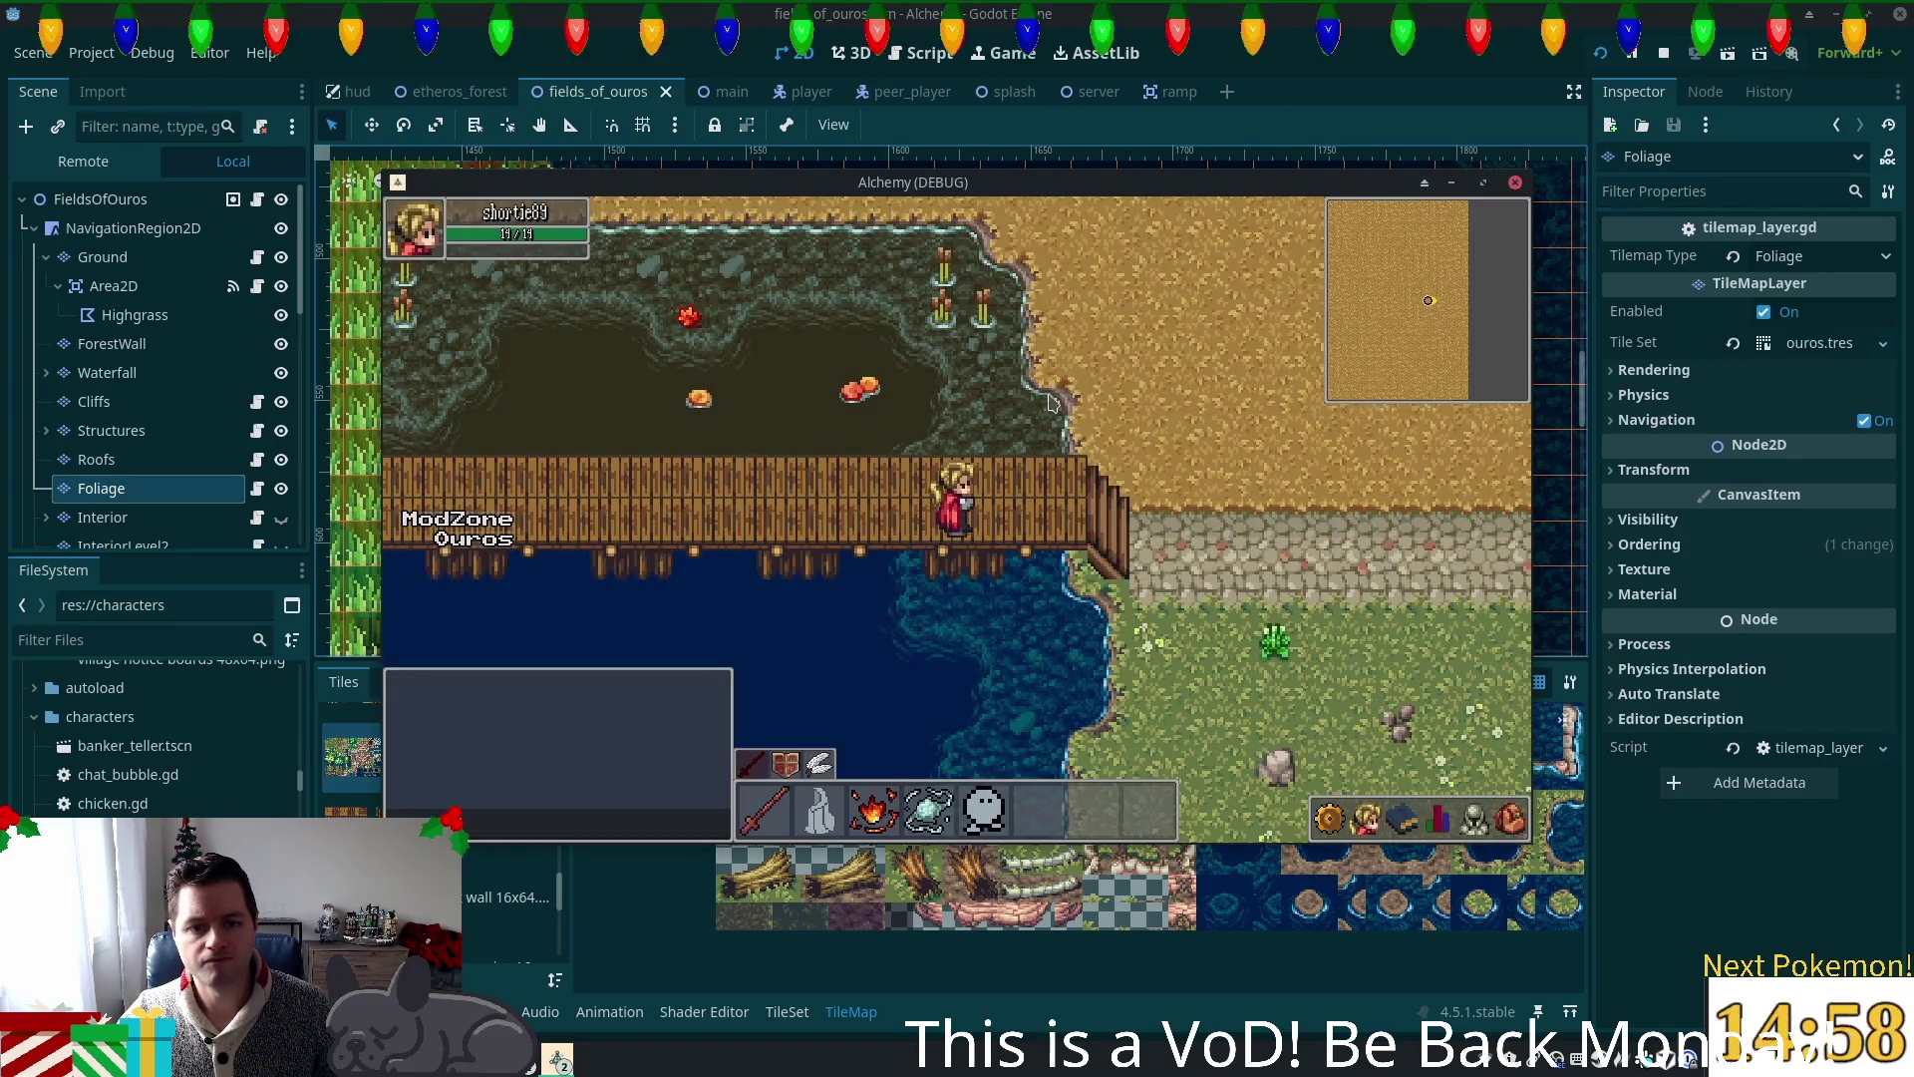
pyautogui.press('Right')
pyautogui.press('Down')
pyautogui.press('Down')
pyautogui.press('Left')
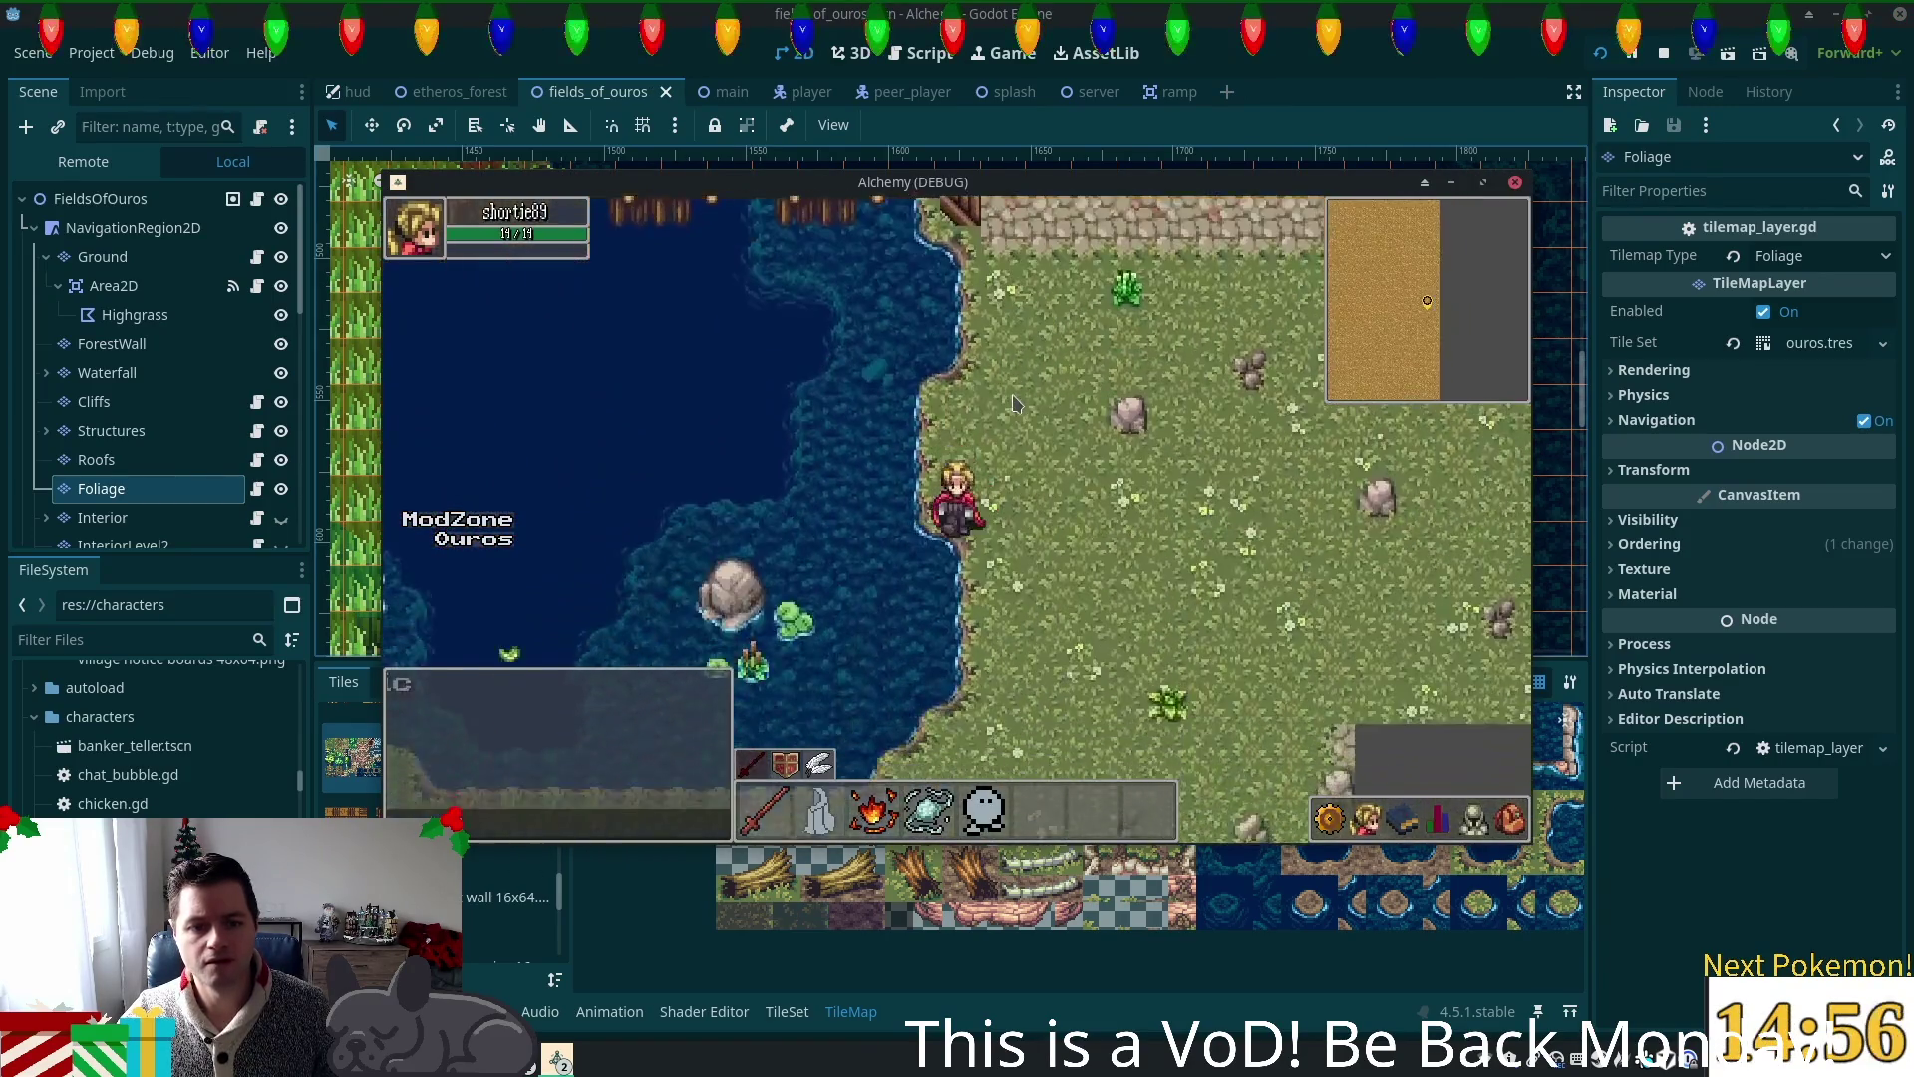
pyautogui.press('Left')
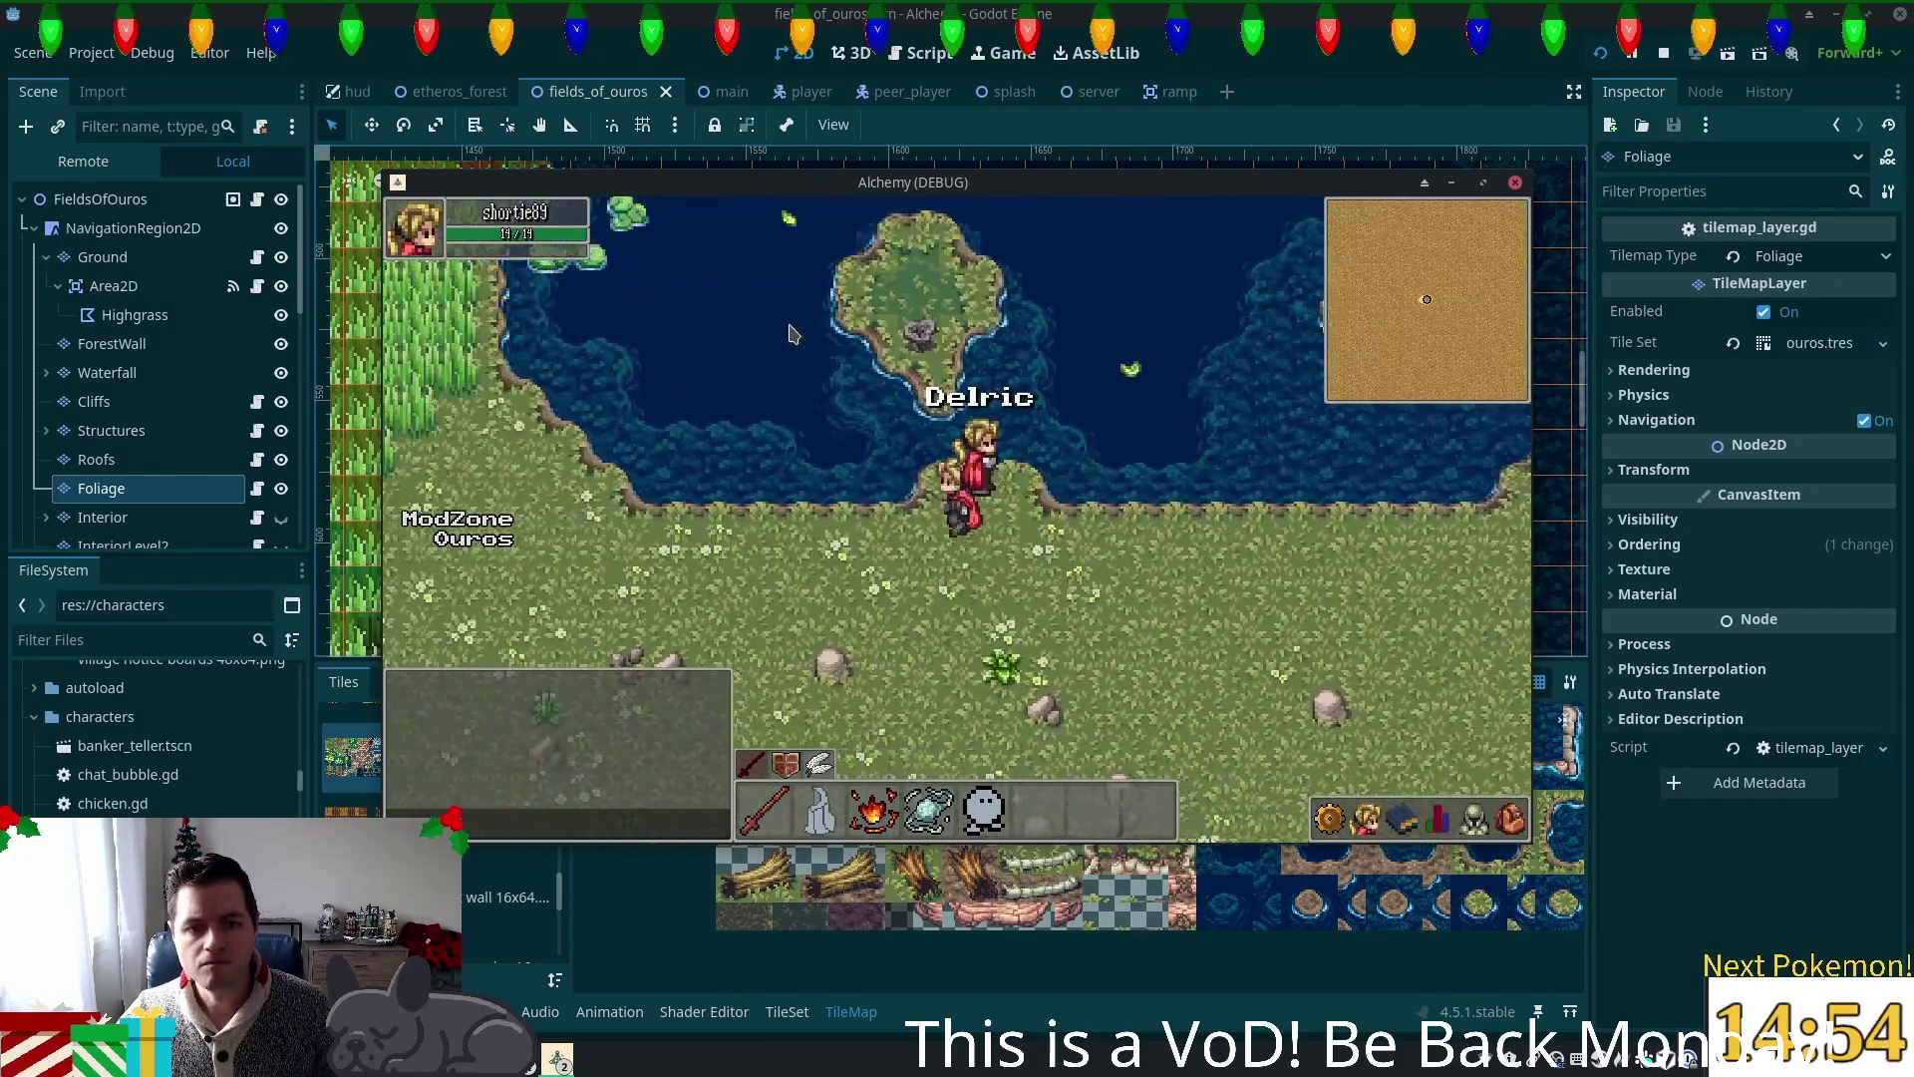
pyautogui.press('Up')
pyautogui.press('Up')
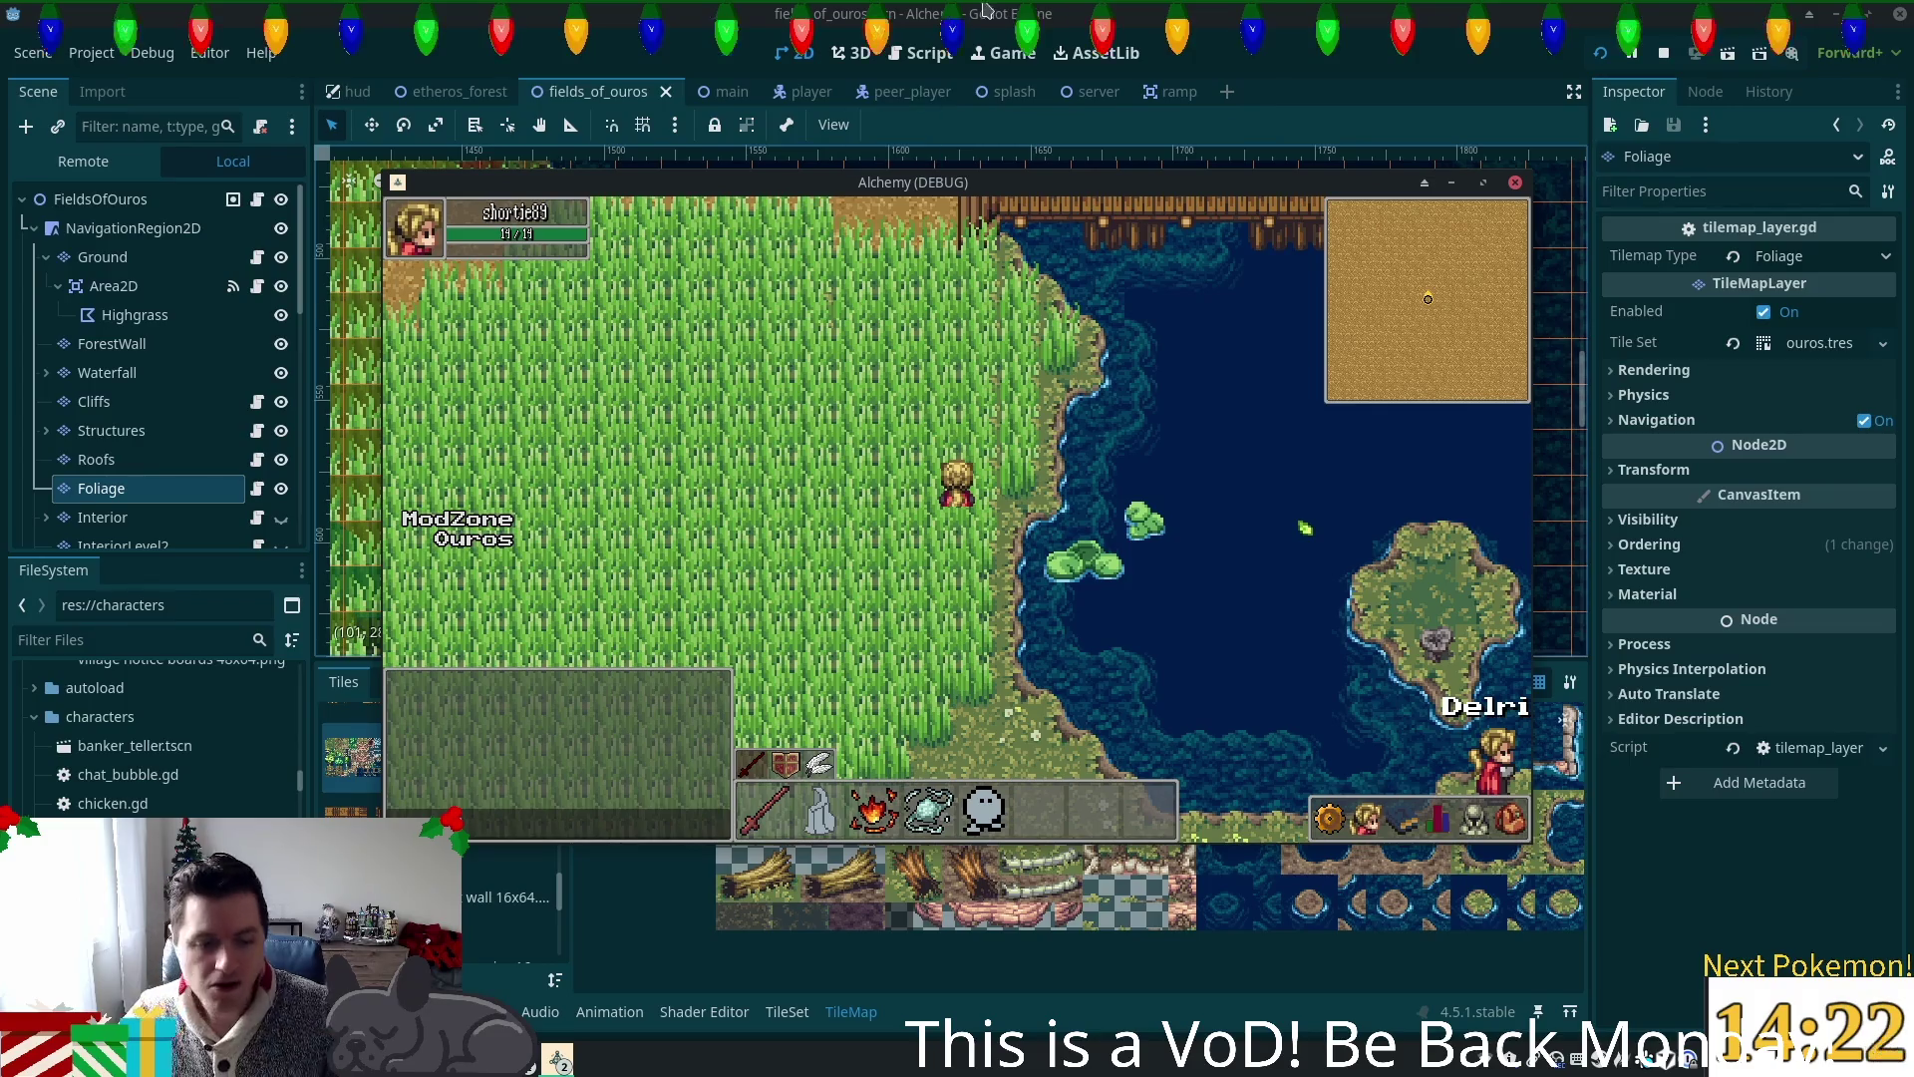
# Step: Bring the PokemonCommunityGame window forward from Brave, view the item inventory, then return to owned Pokémon
pyautogui.click(557, 1059)
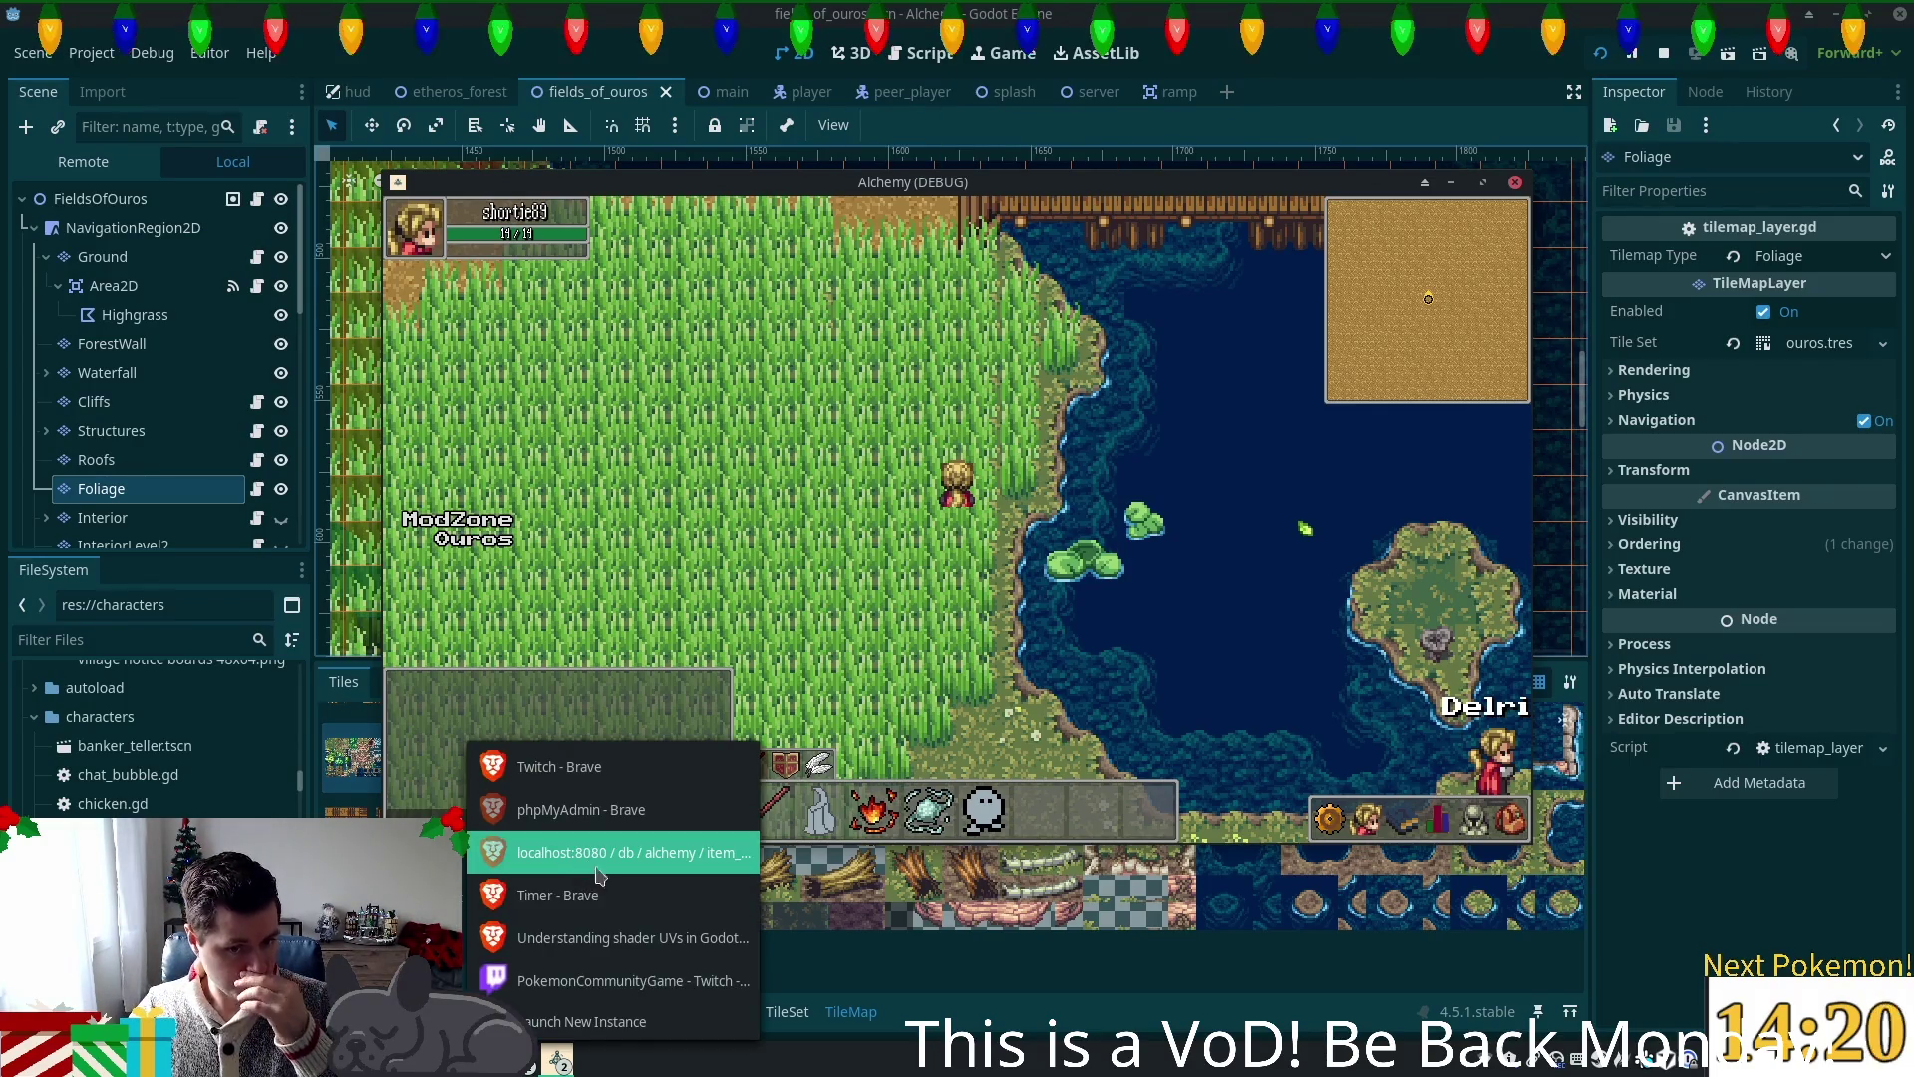
pyautogui.click(578, 980)
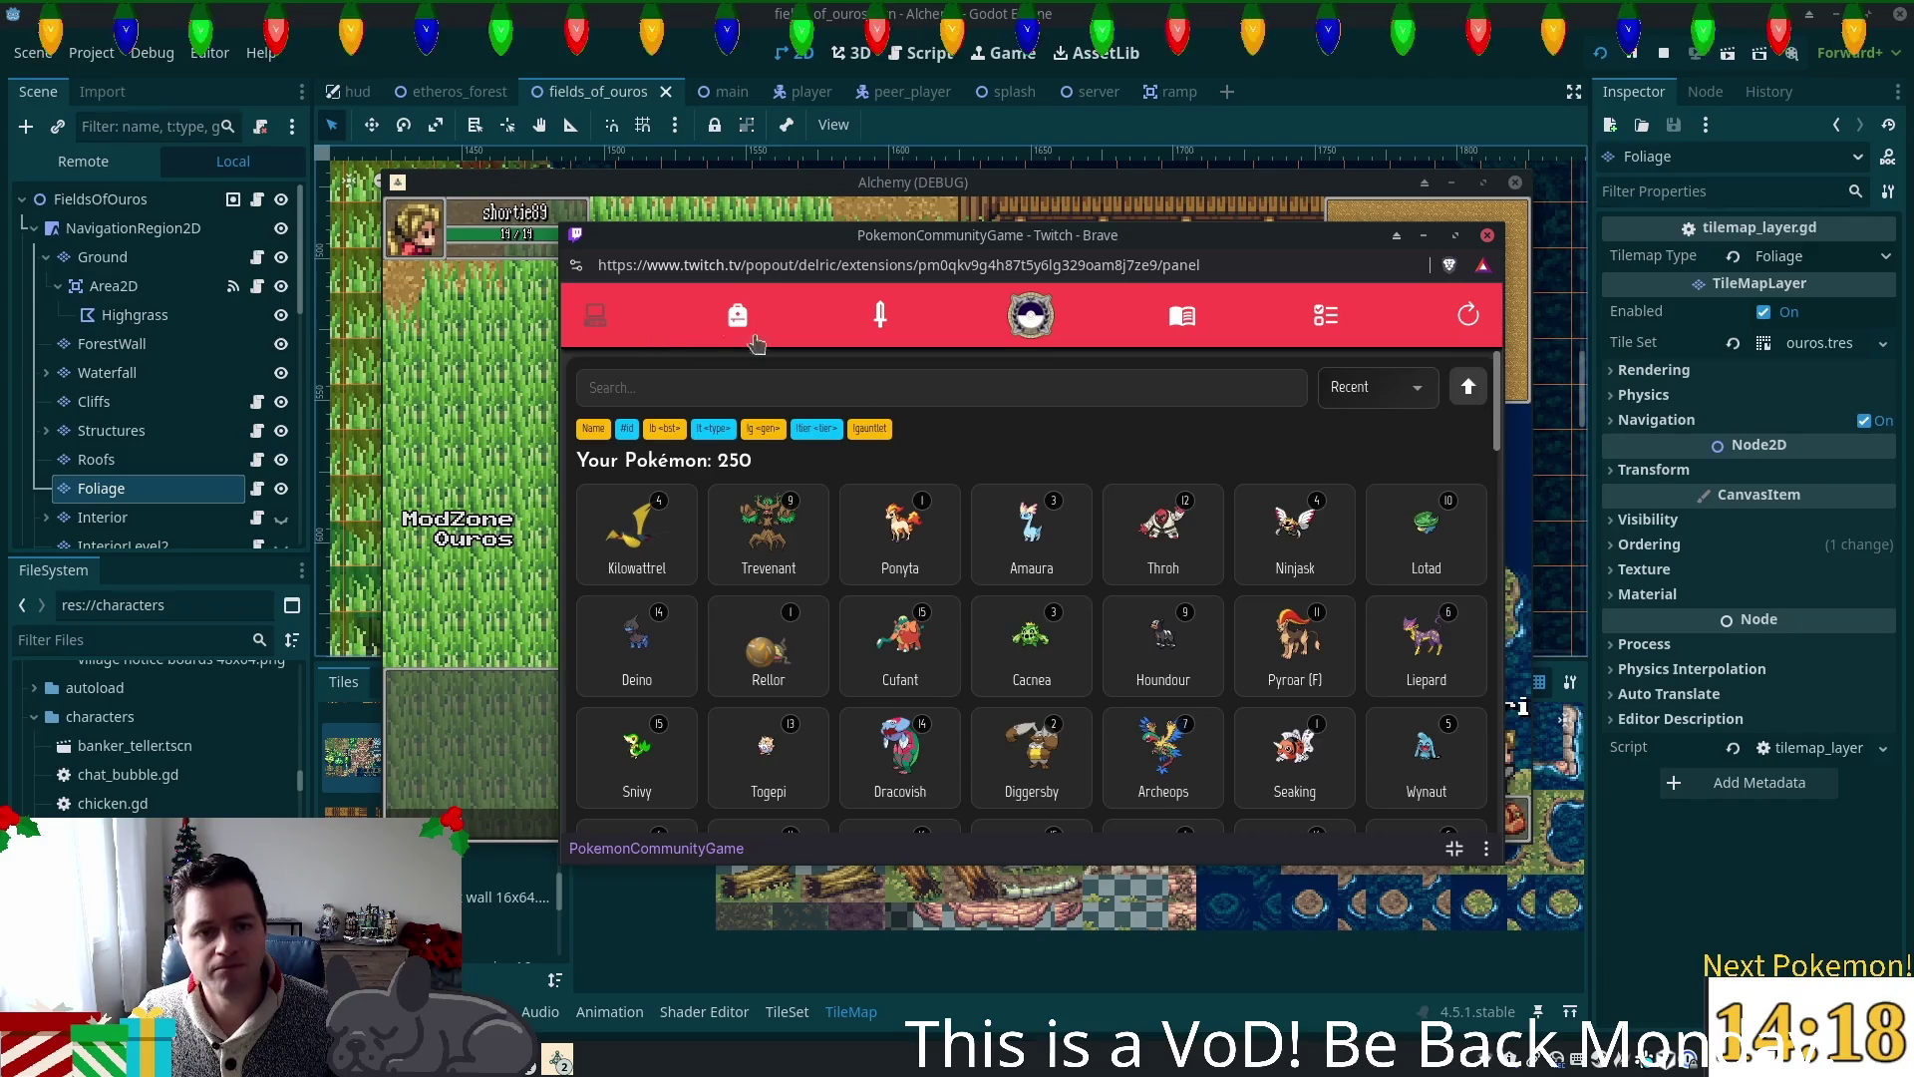
pyautogui.click(1474, 316)
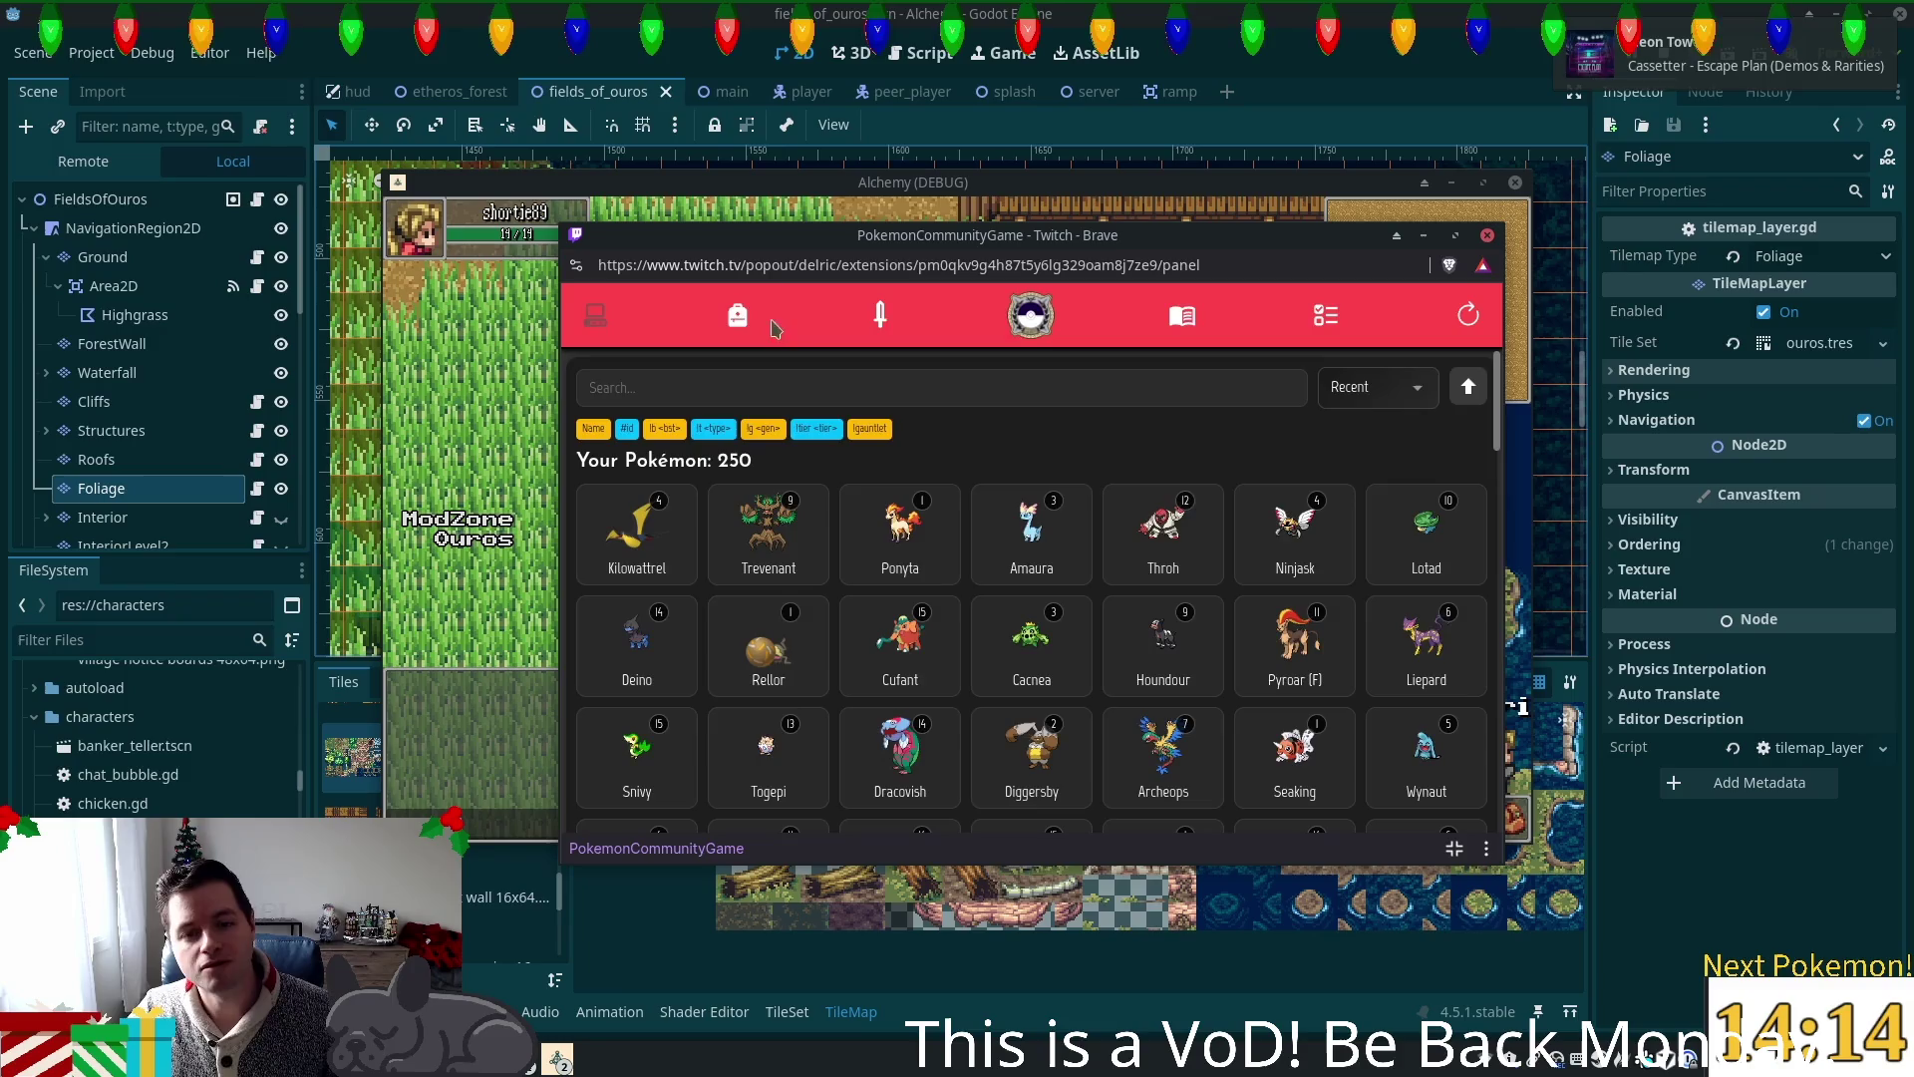
pyautogui.click(738, 316)
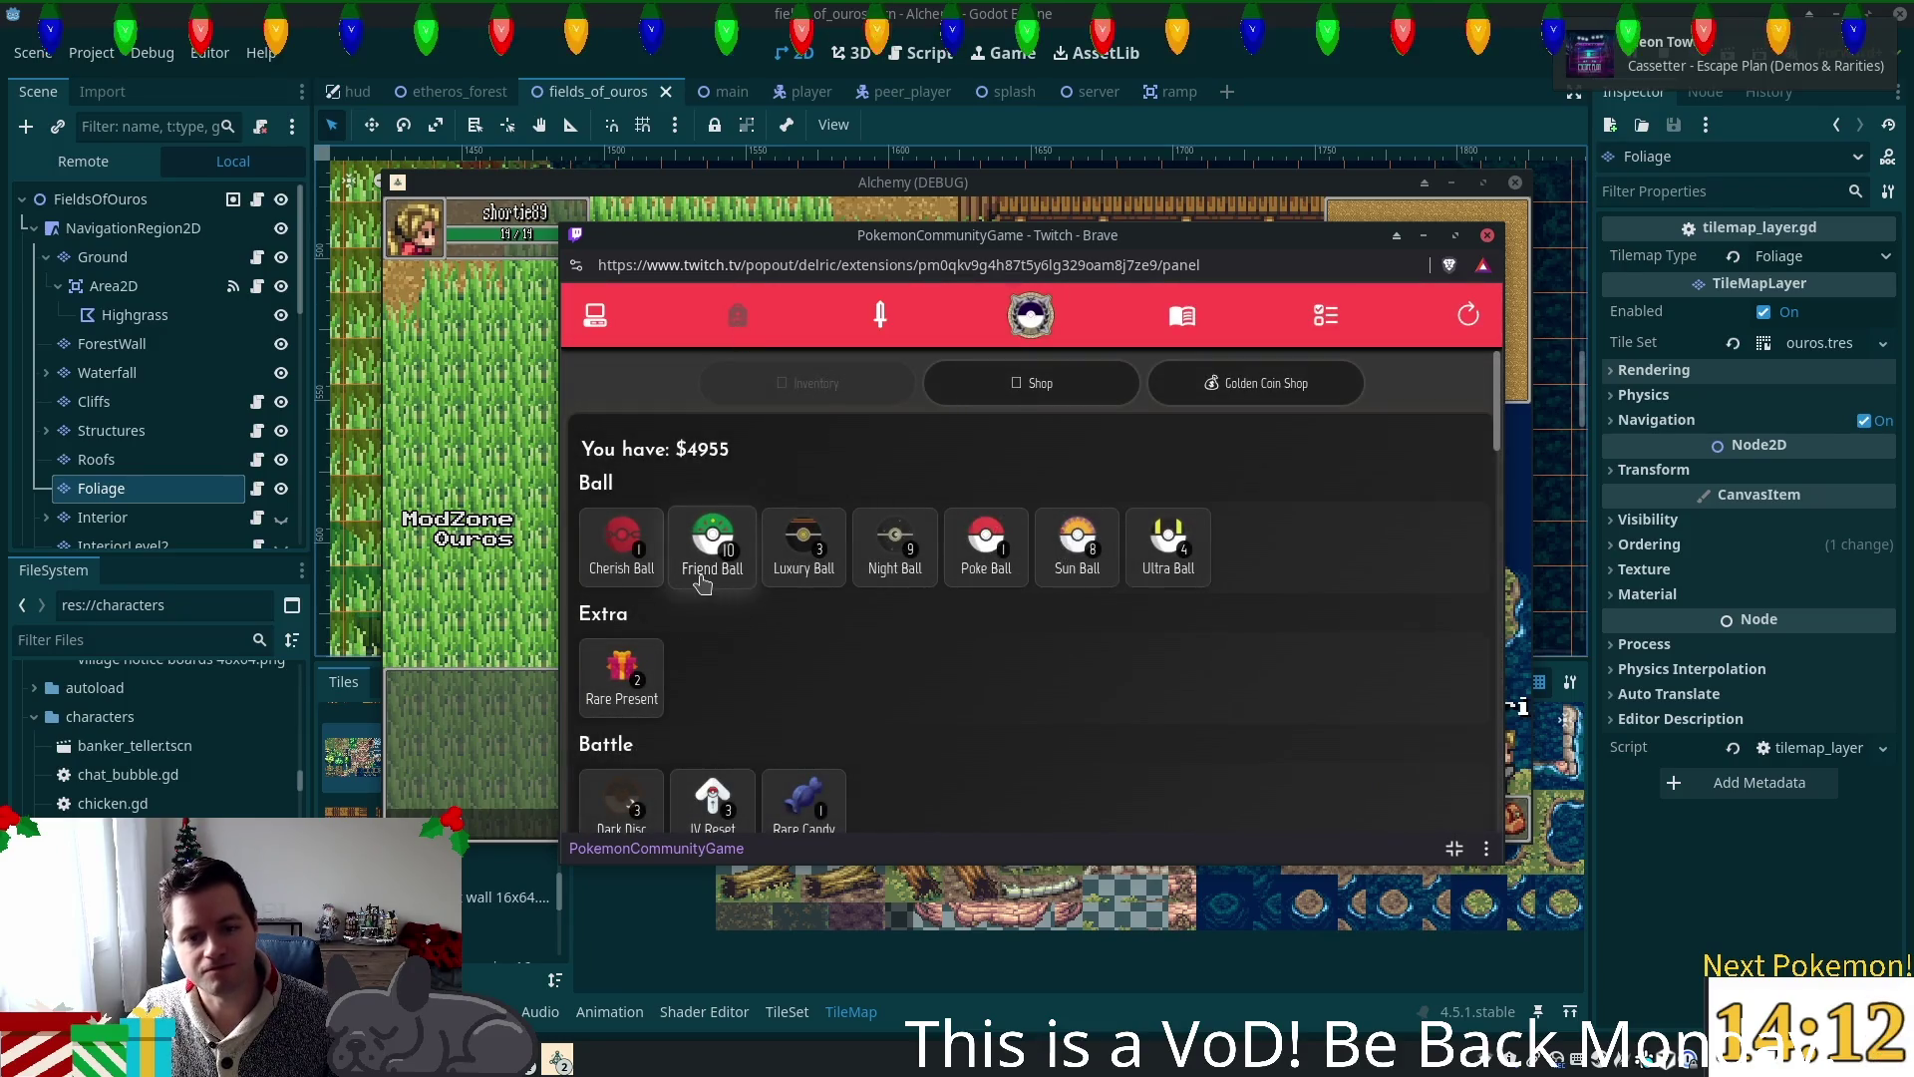
pyautogui.click(596, 316)
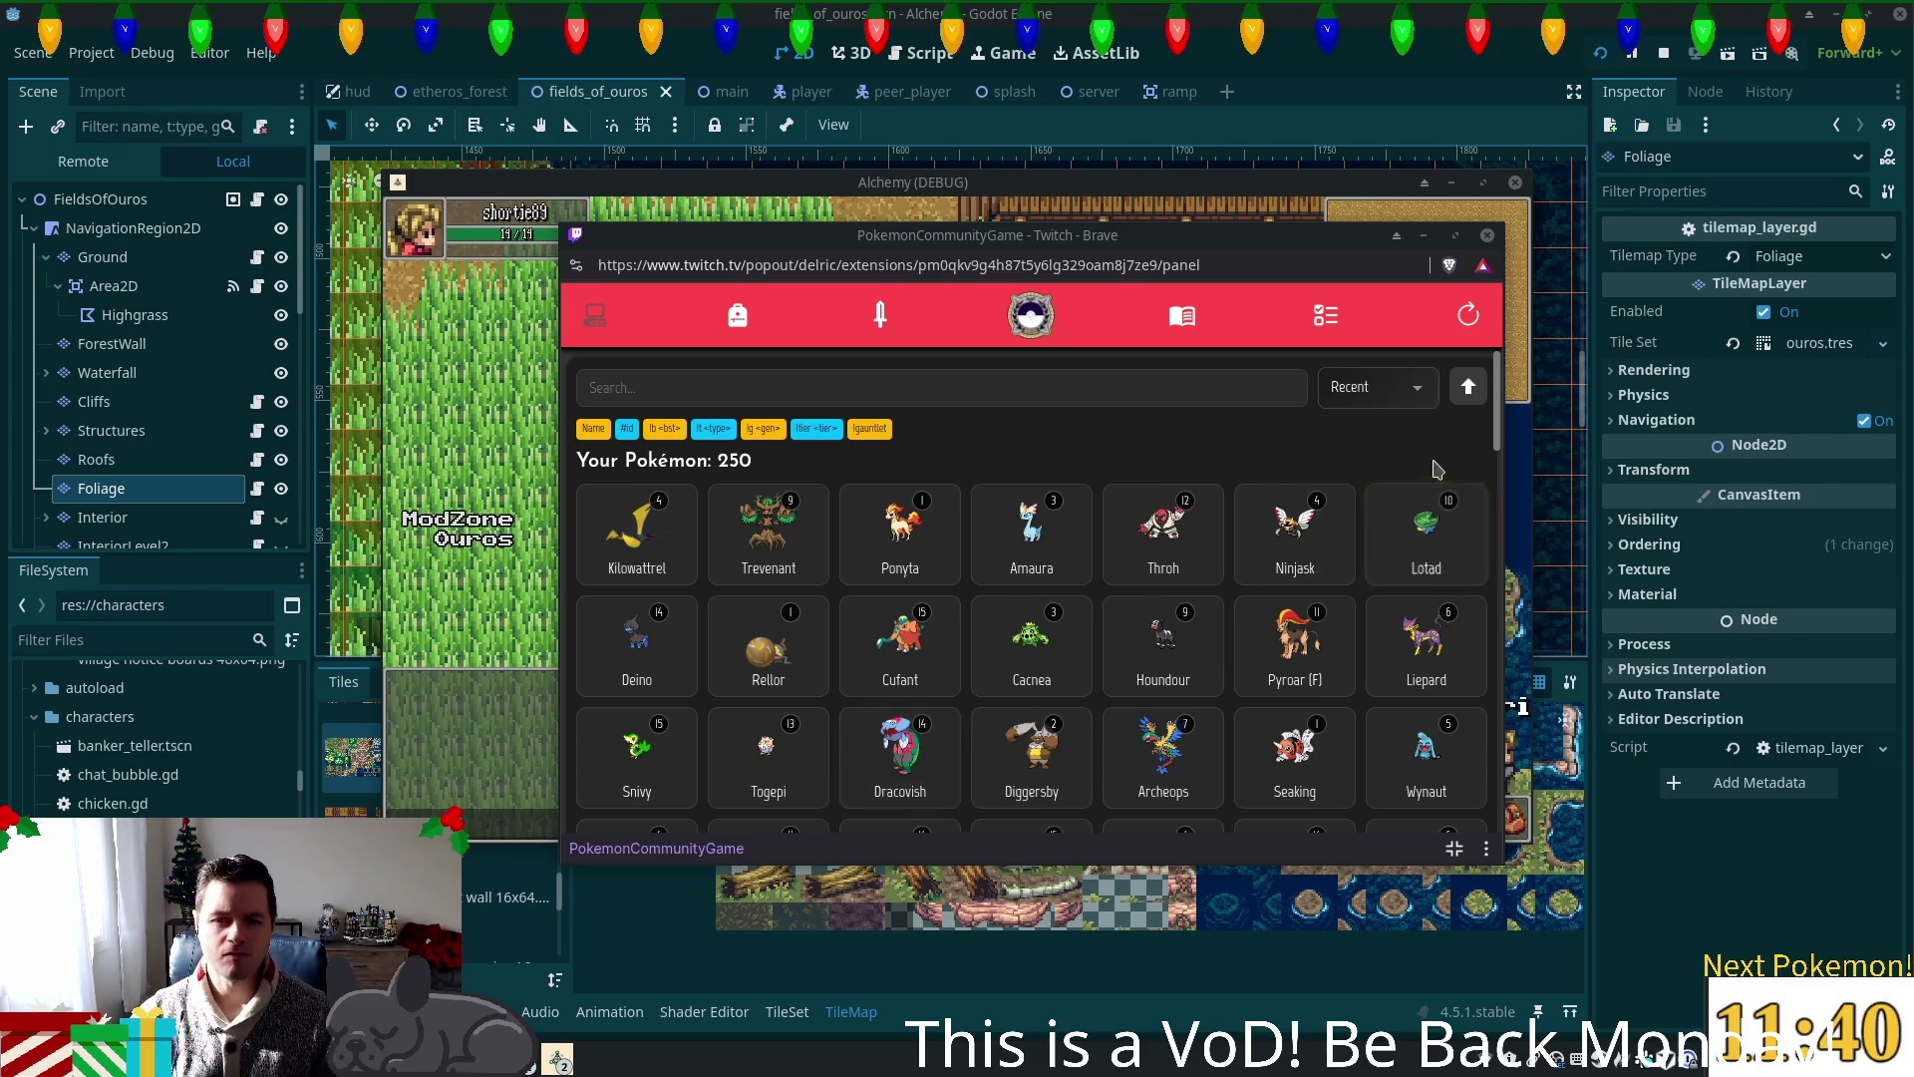
# Step: Review the details of Trevenant, Kilowattrel and Ponyta, then open the Pokédex
pyautogui.click(767, 528)
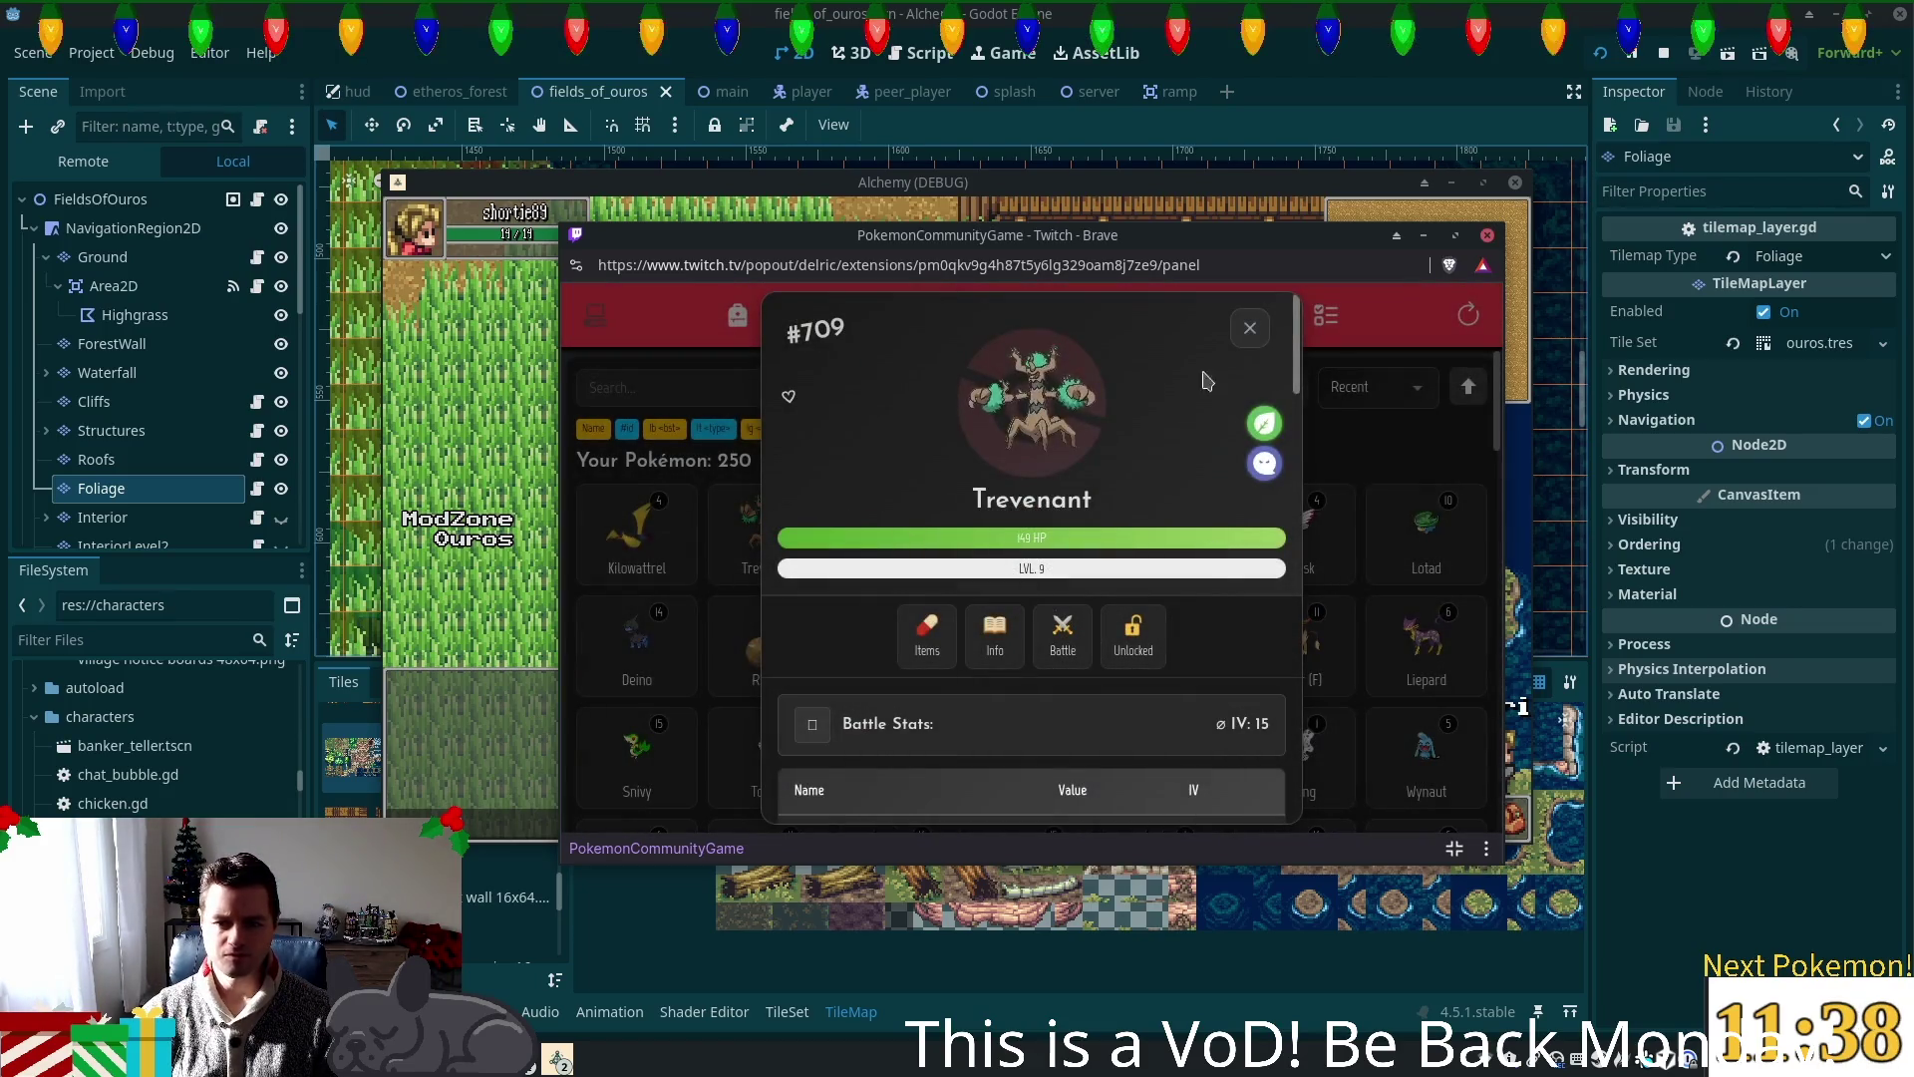
pyautogui.click(1248, 329)
pyautogui.click(1030, 529)
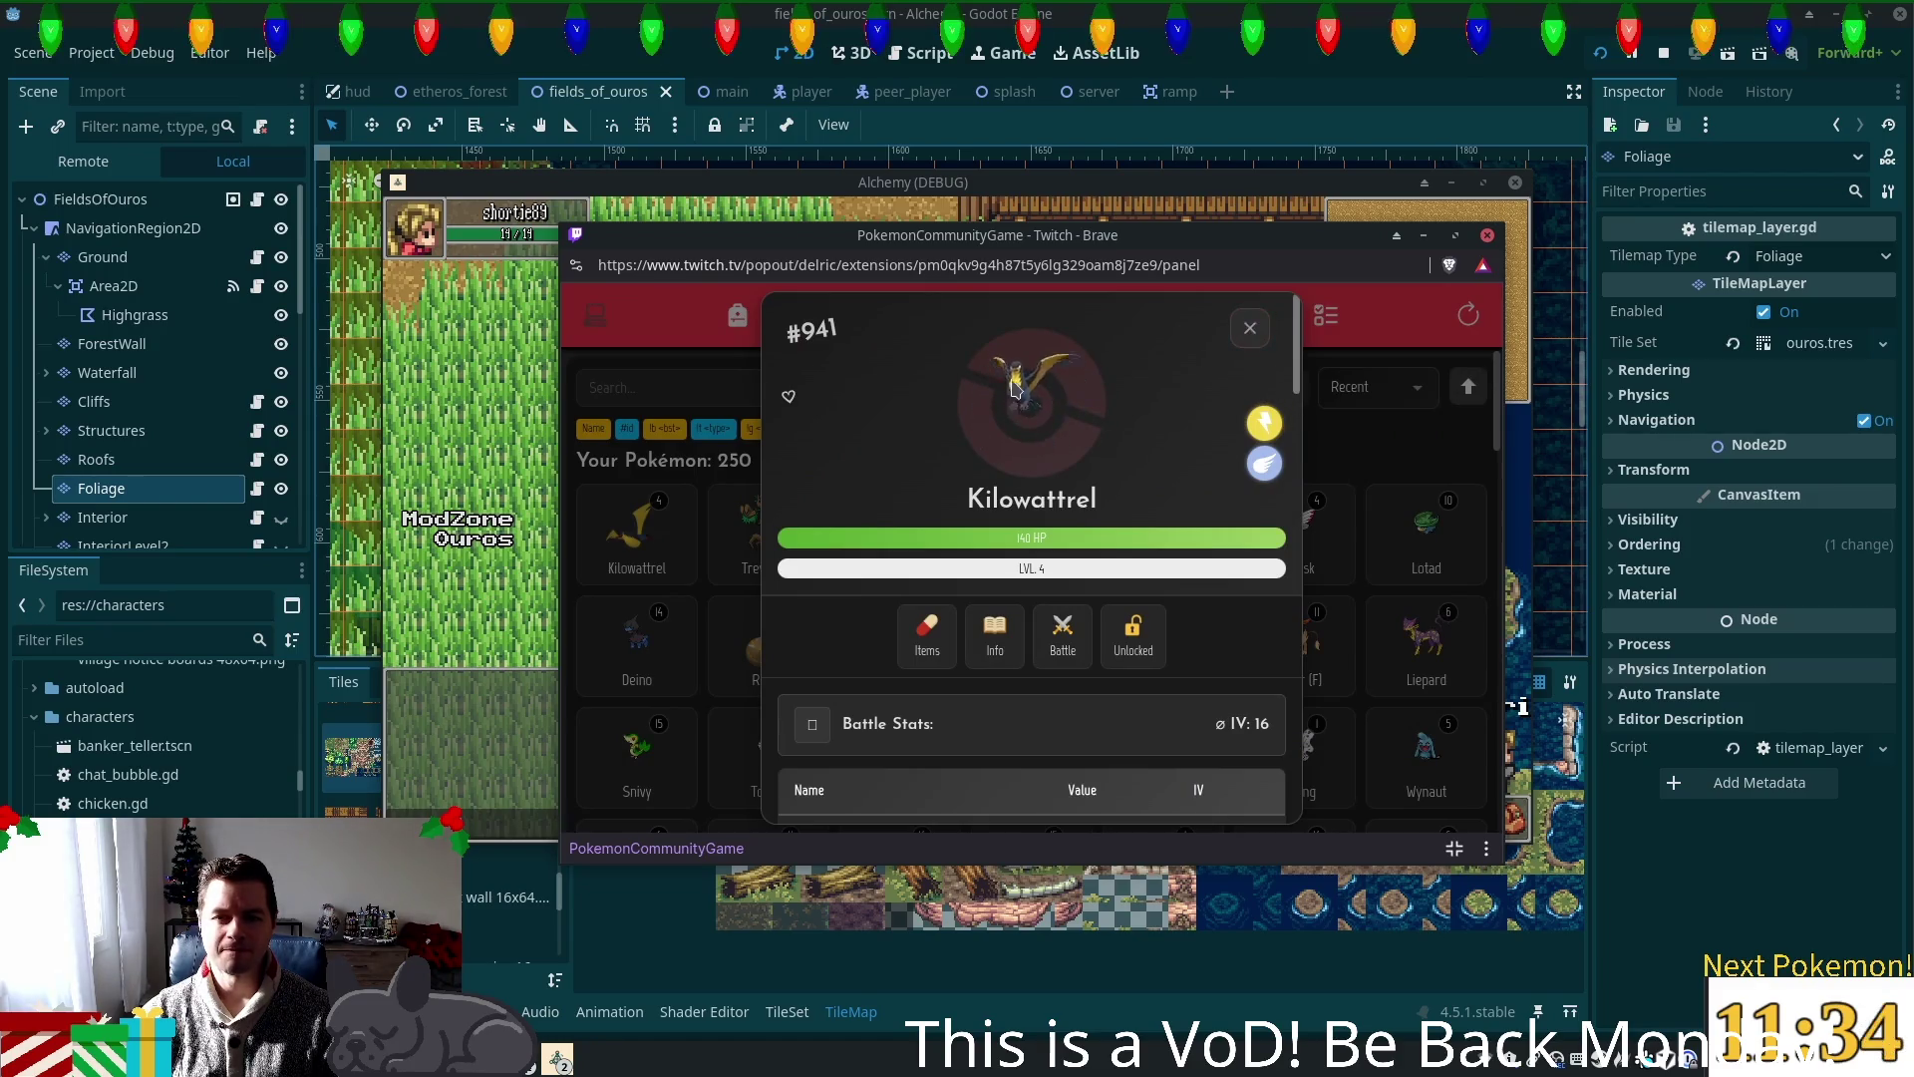
pyautogui.scroll(-8, 1139, 486)
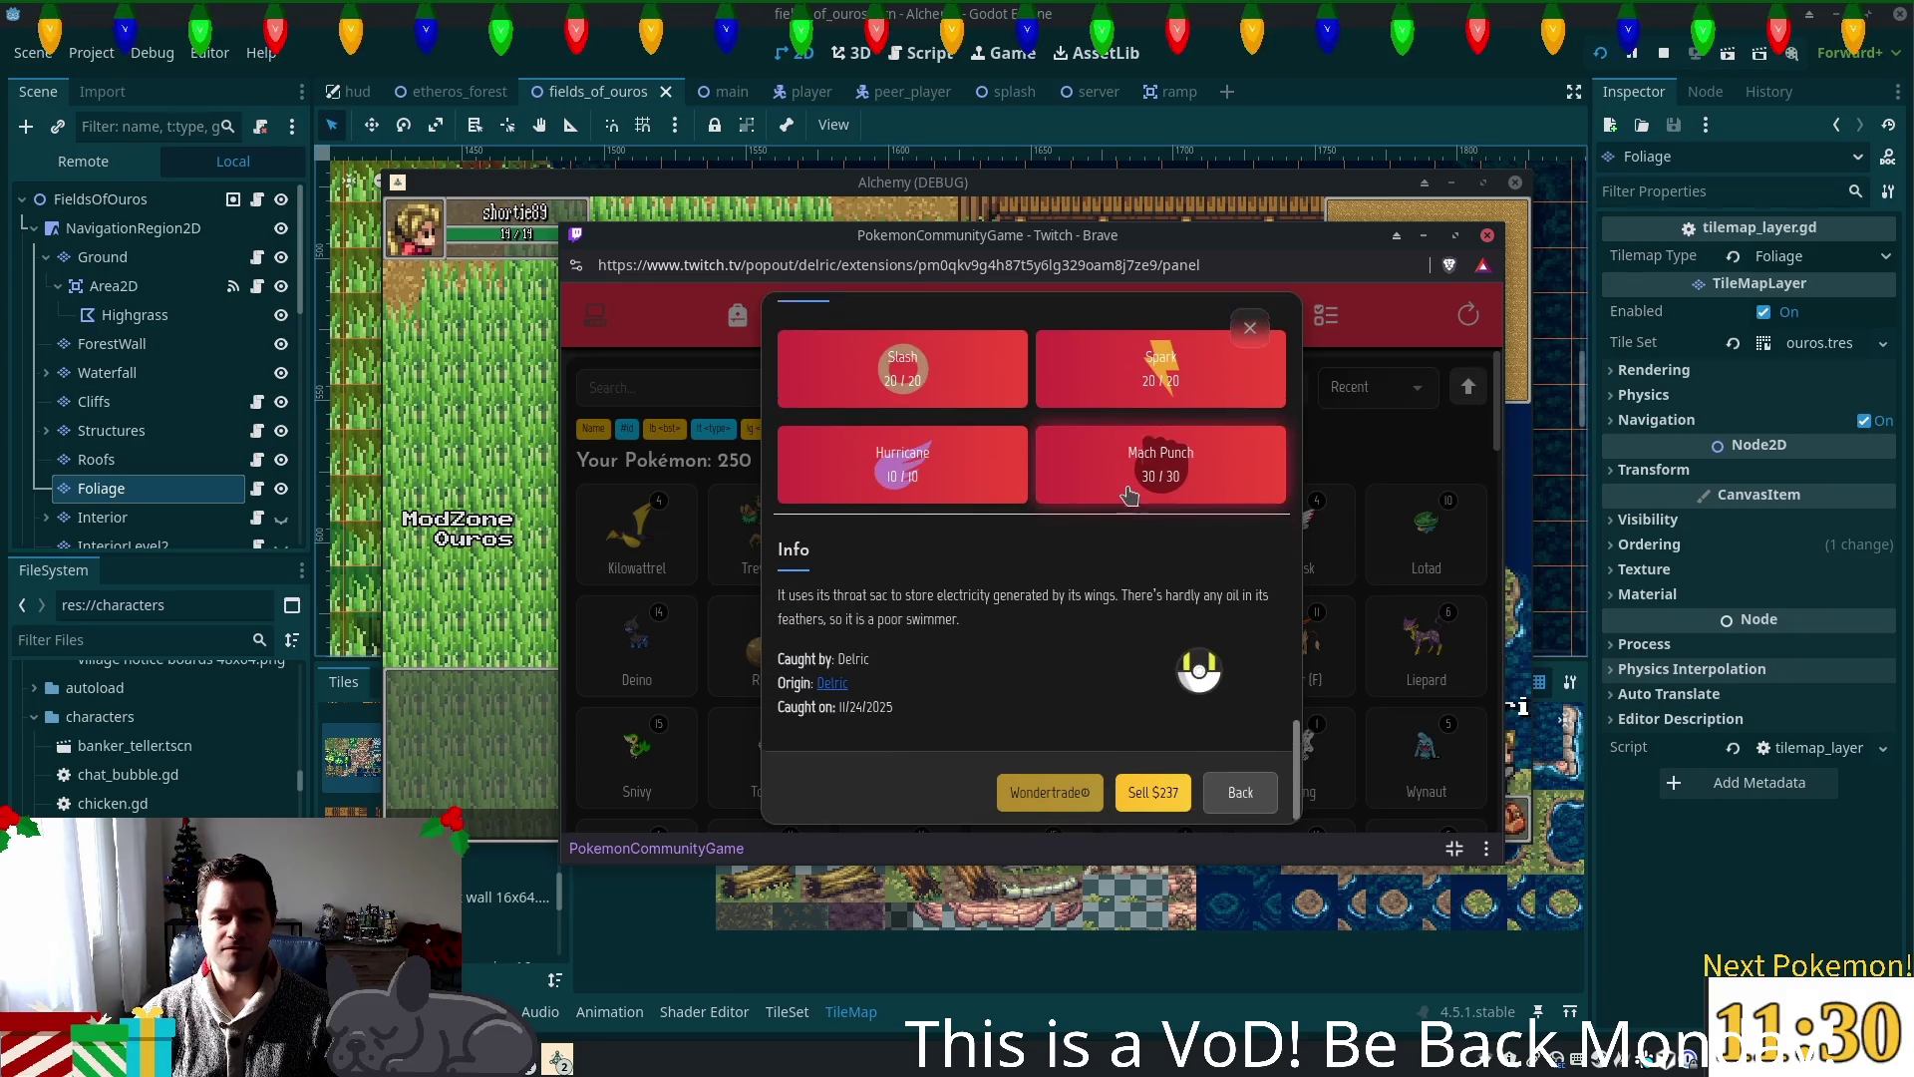
pyautogui.scroll(3, 1157, 496)
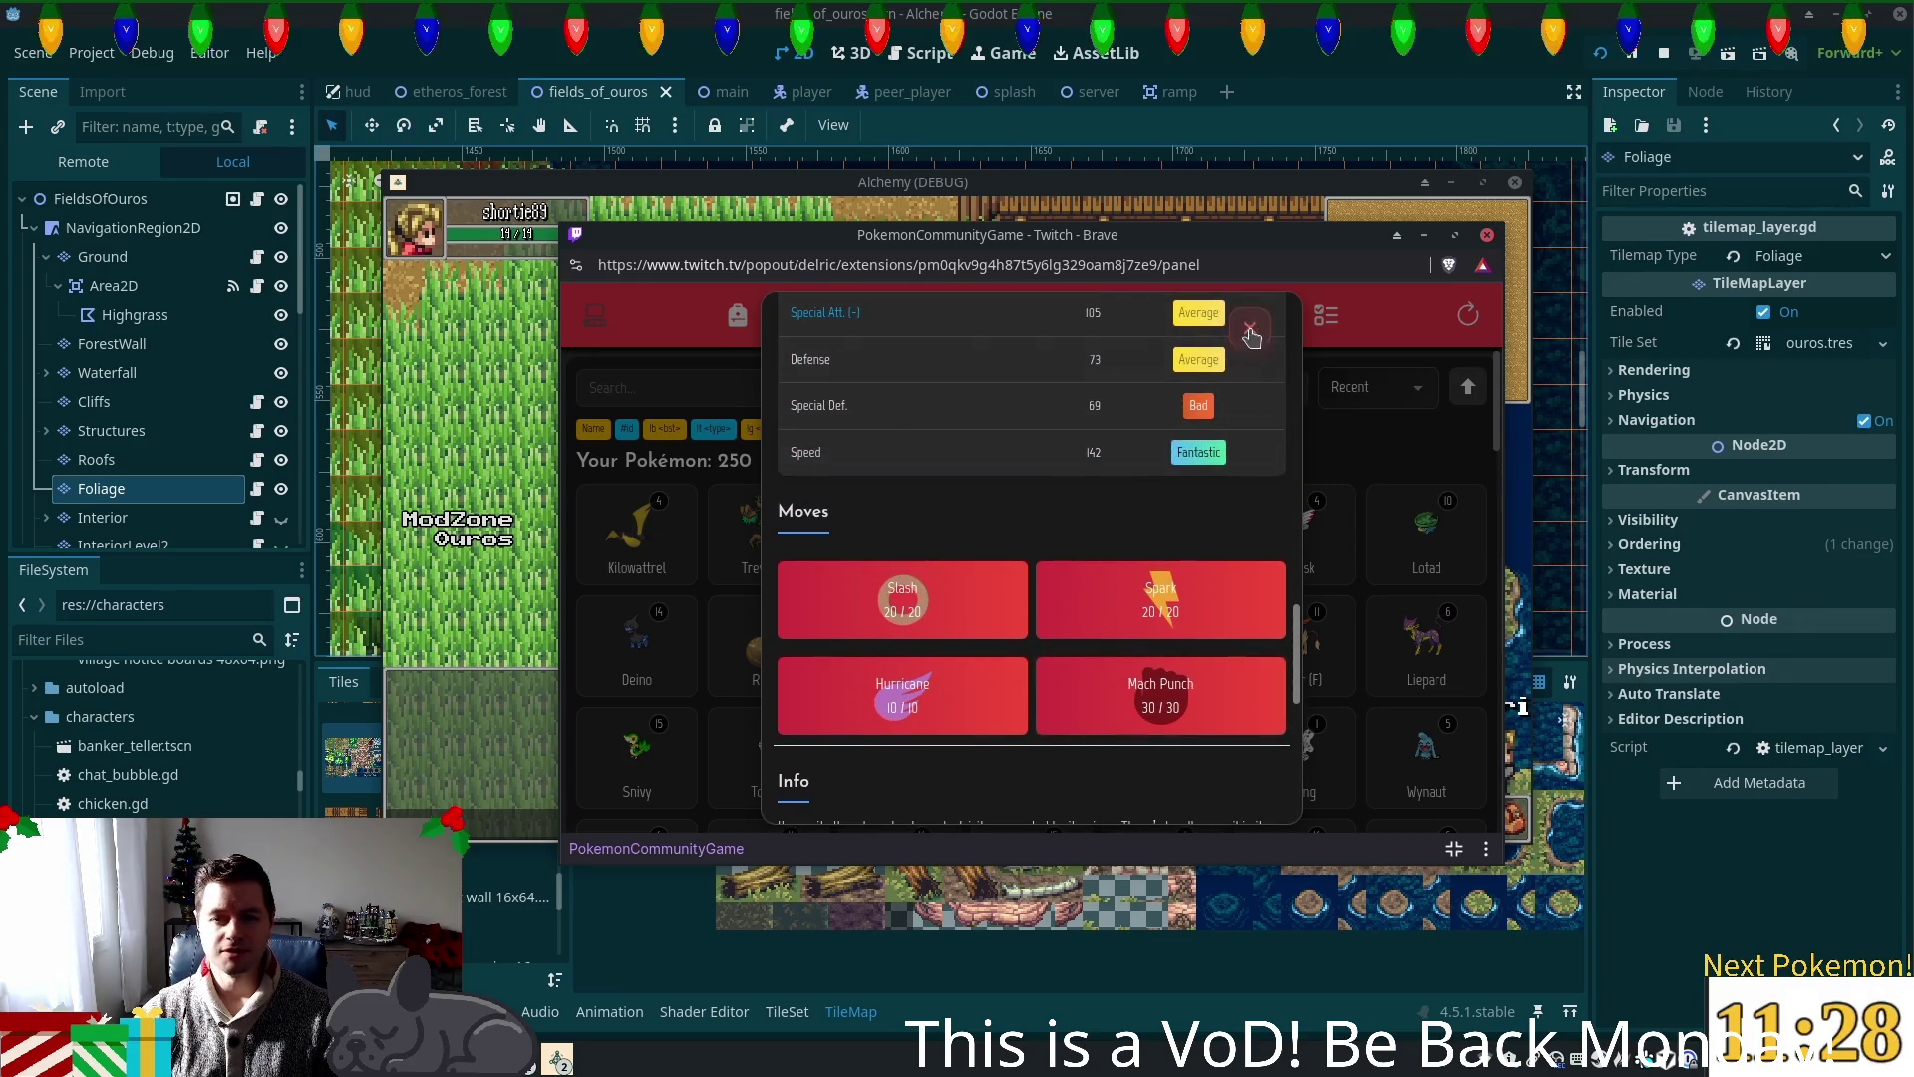
pyautogui.click(1249, 328)
pyautogui.click(946, 556)
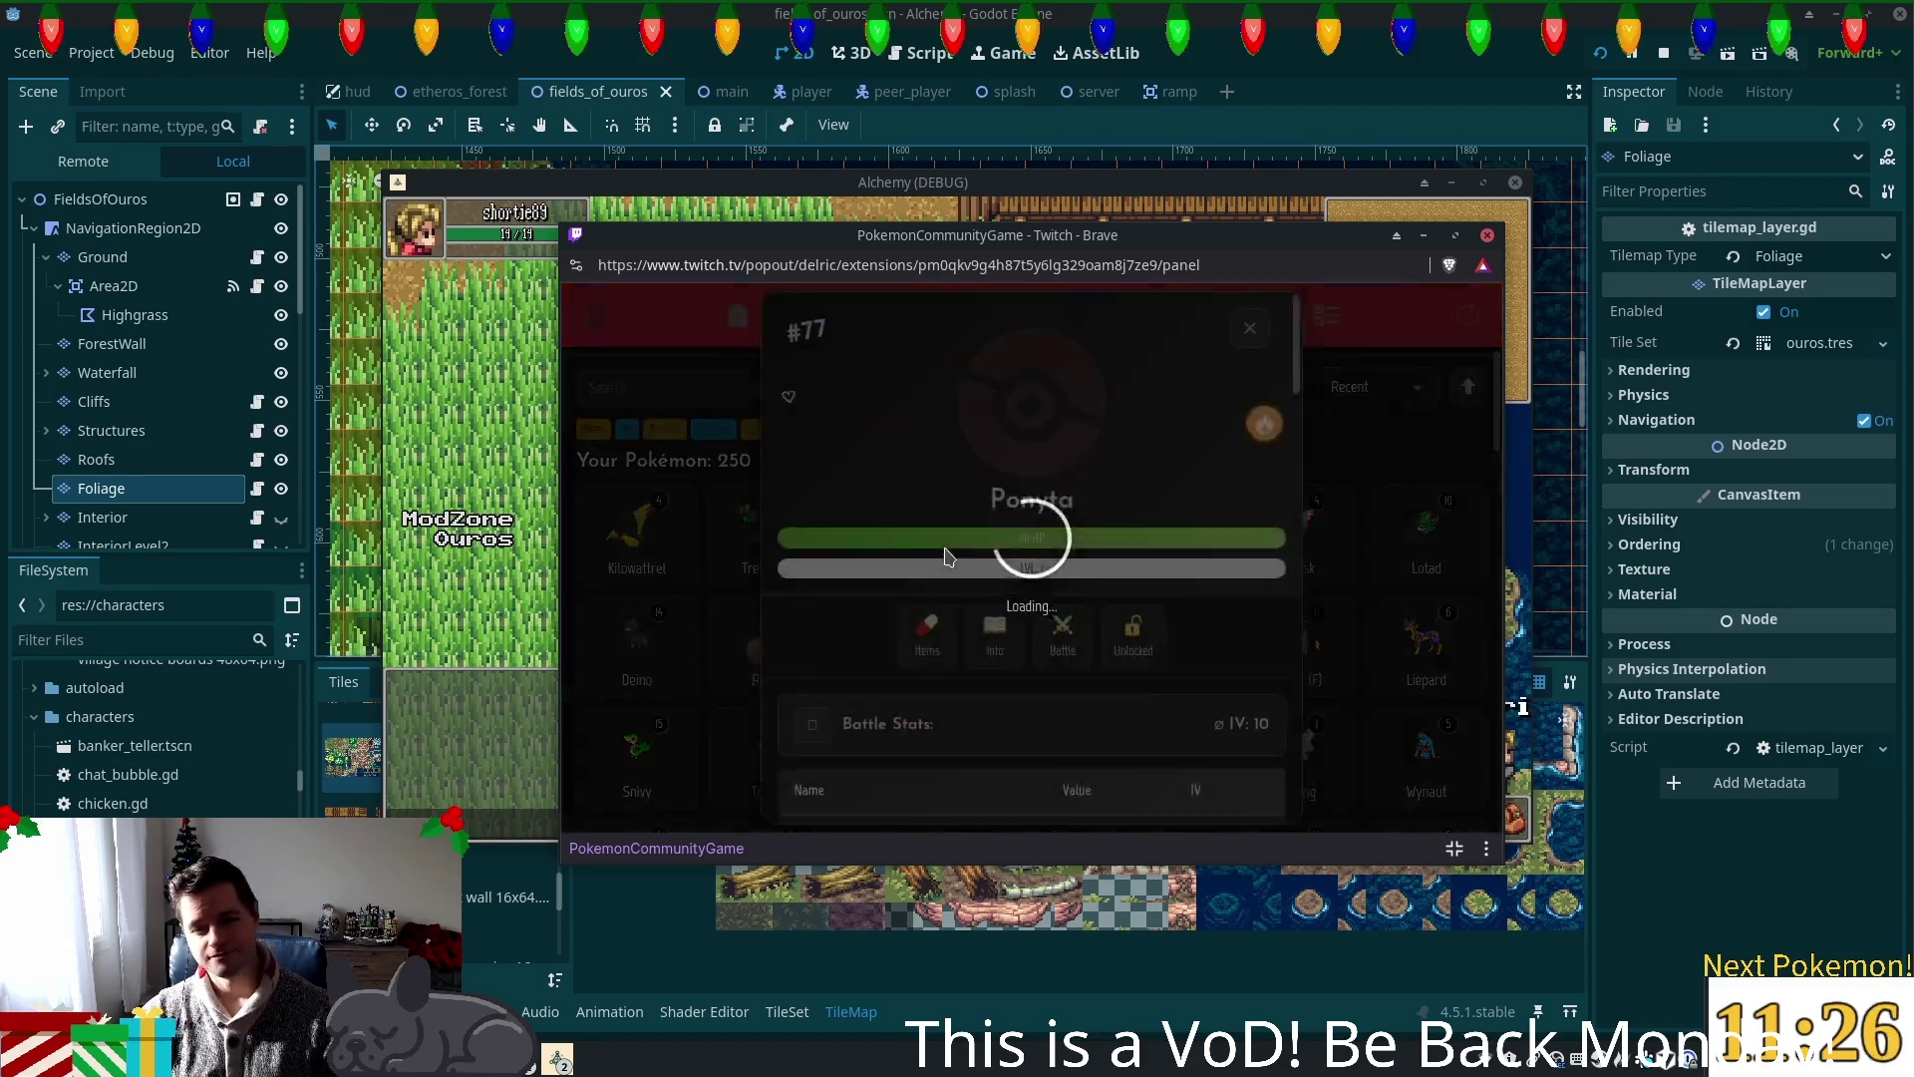
pyautogui.scroll(-4, 967, 550)
pyautogui.scroll(-5, 971, 542)
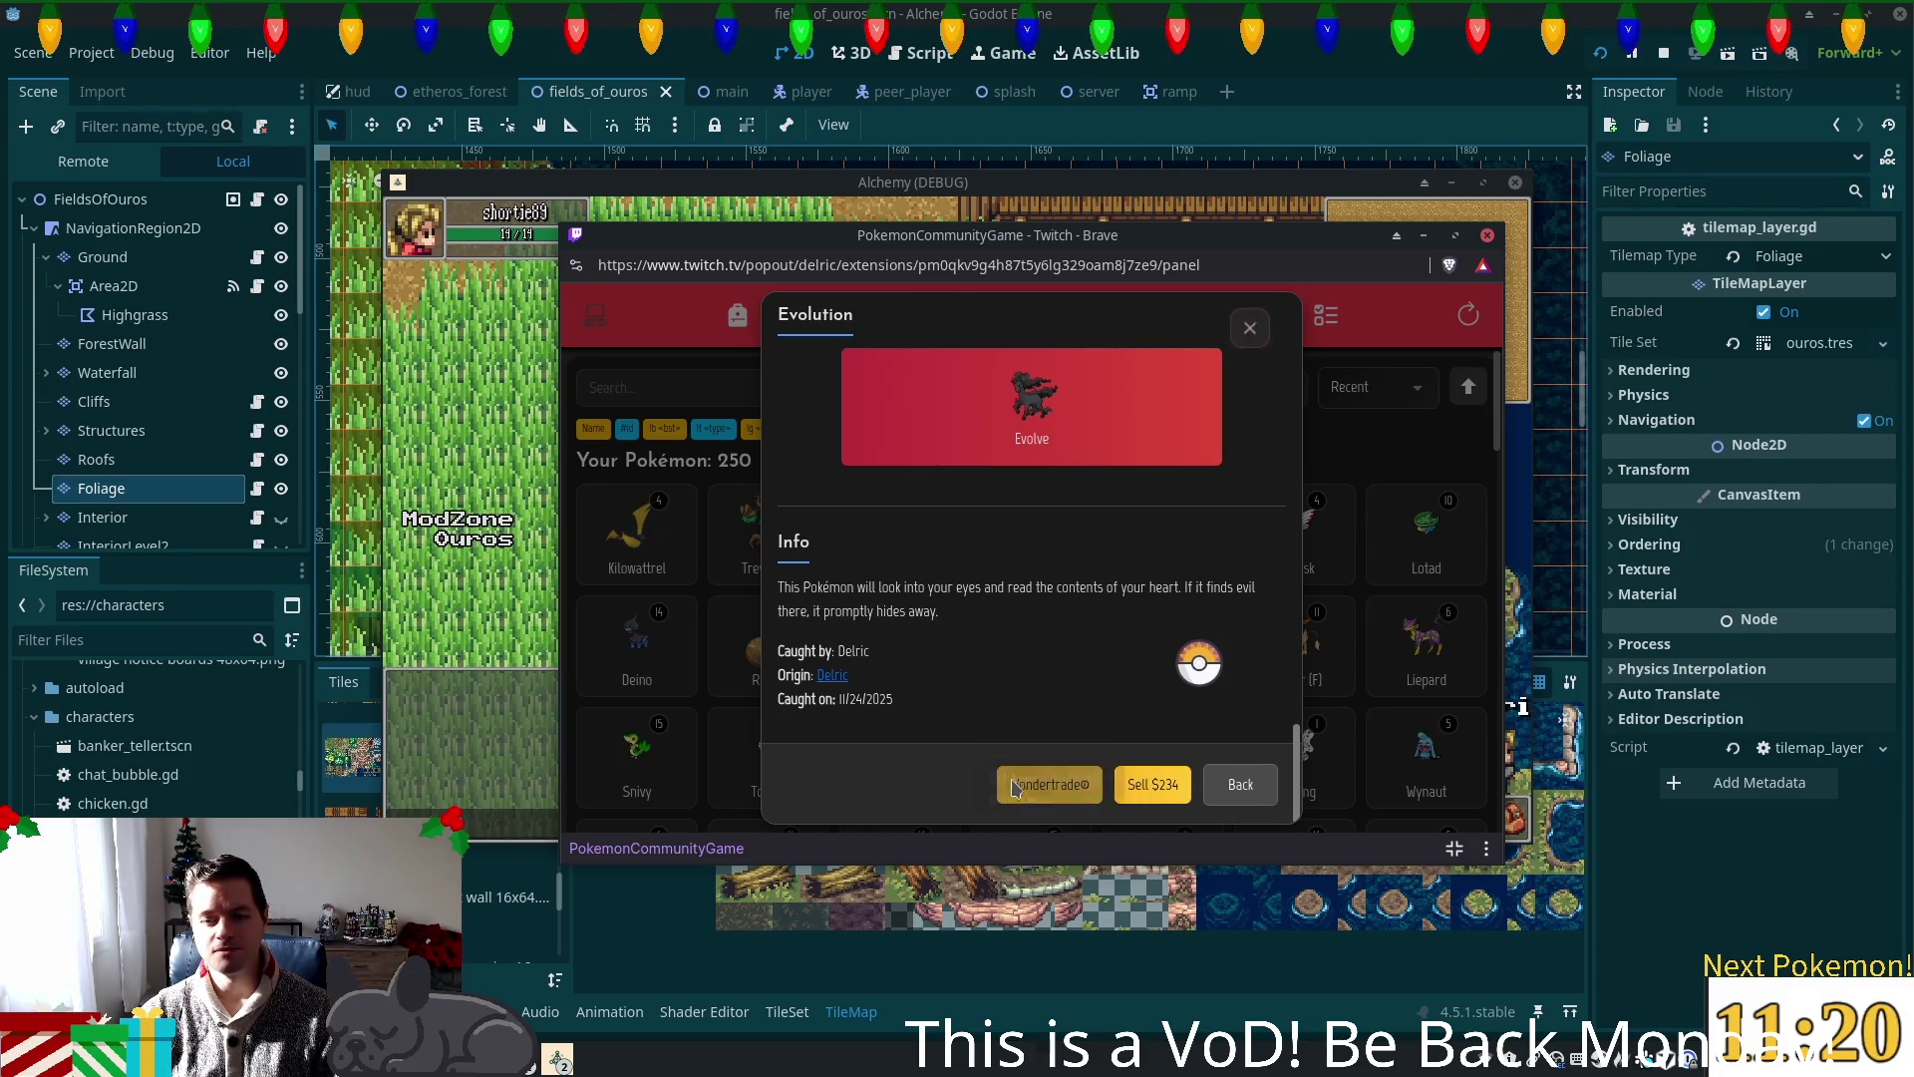
pyautogui.click(1248, 328)
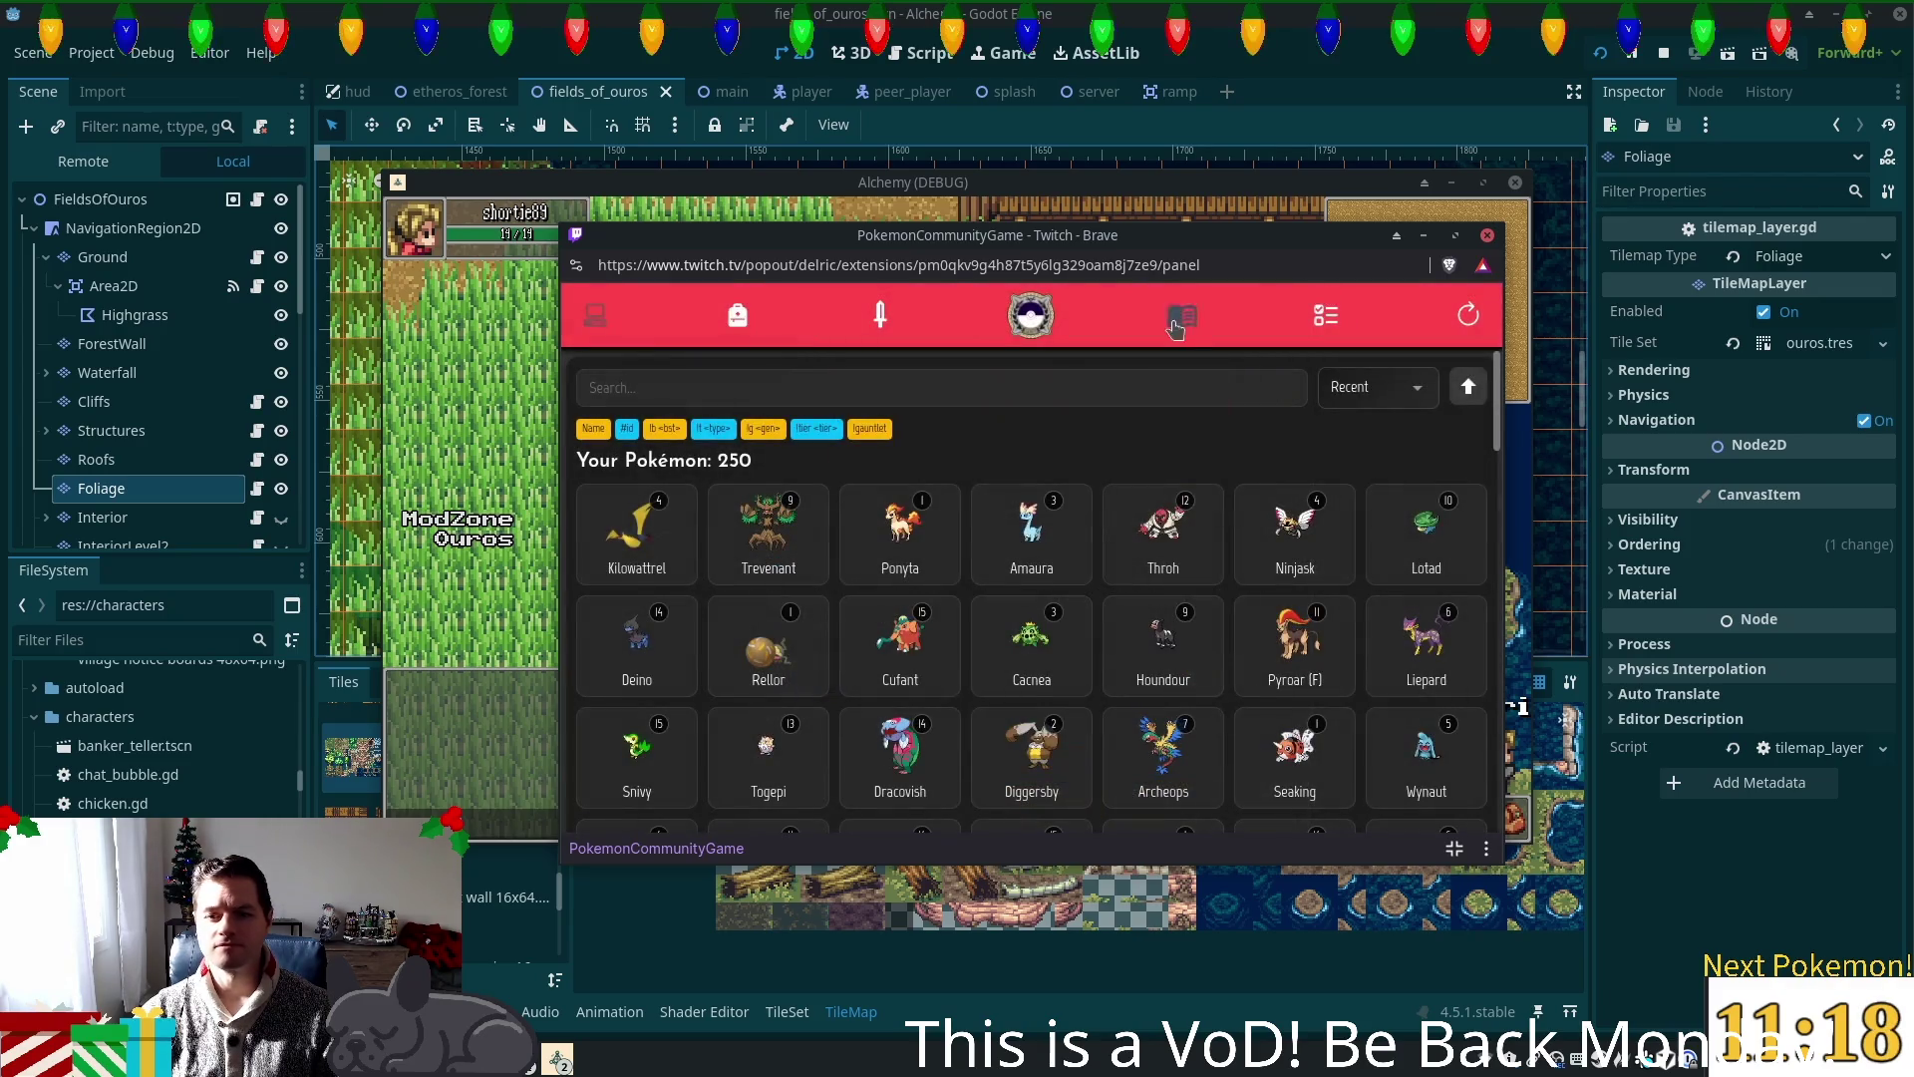
pyautogui.click(1177, 329)
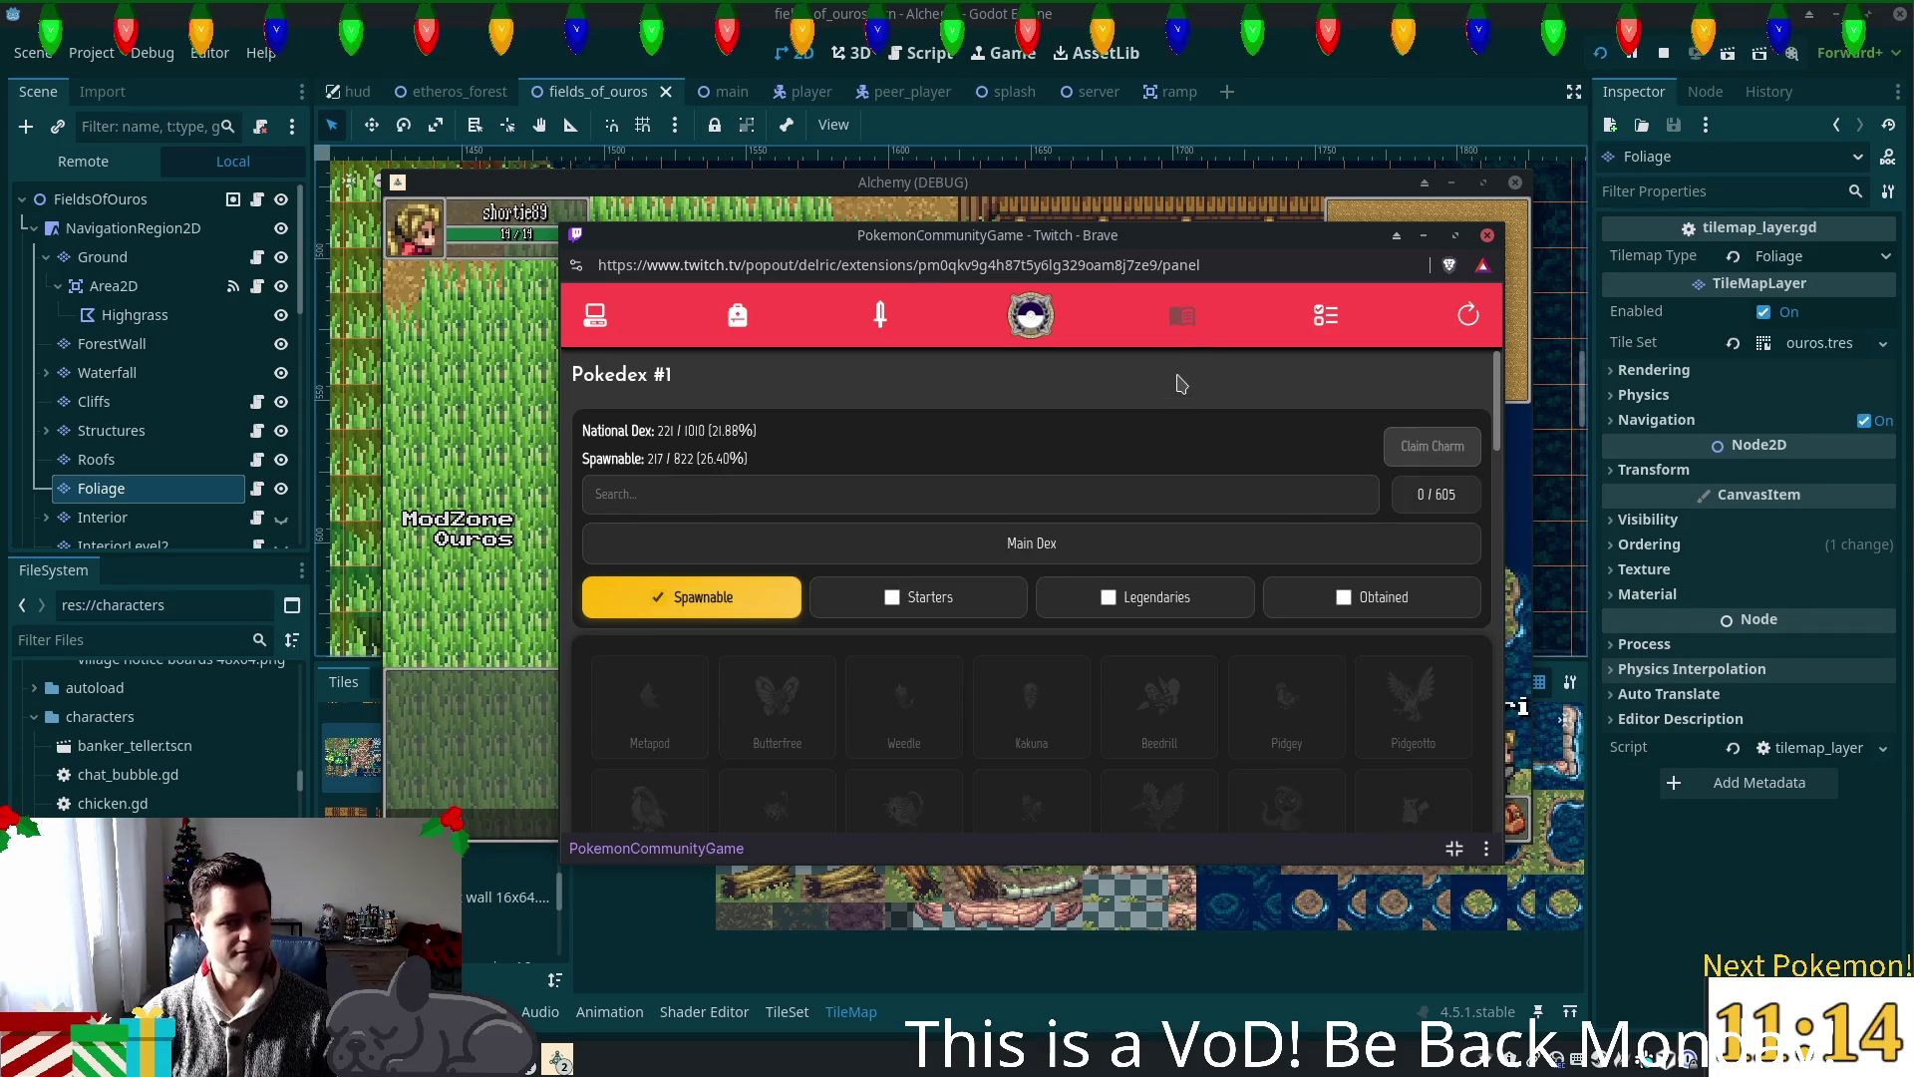
# Step: Read the missions list, highlighting the requirement 'Base HP above 80'
pyautogui.click(1328, 325)
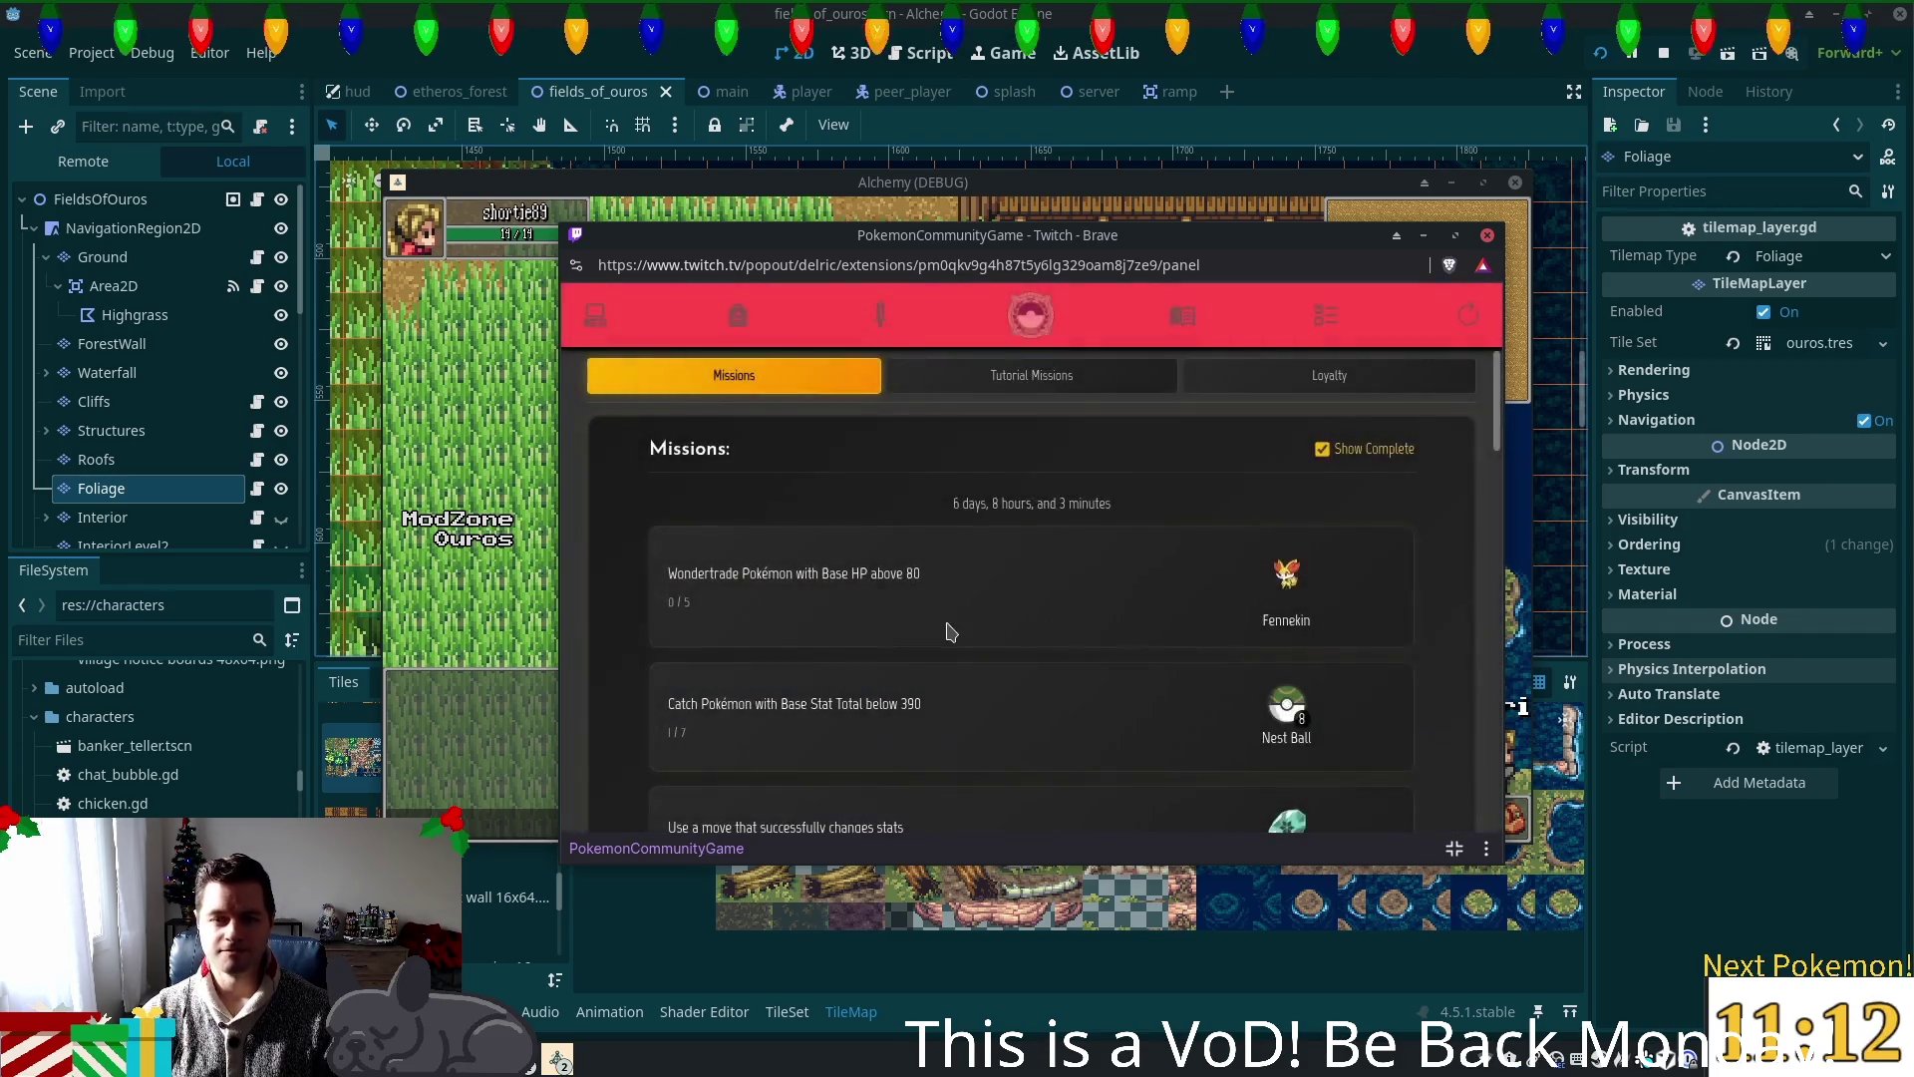
pyautogui.moveTo(818, 571); pyautogui.dragTo(919, 572)
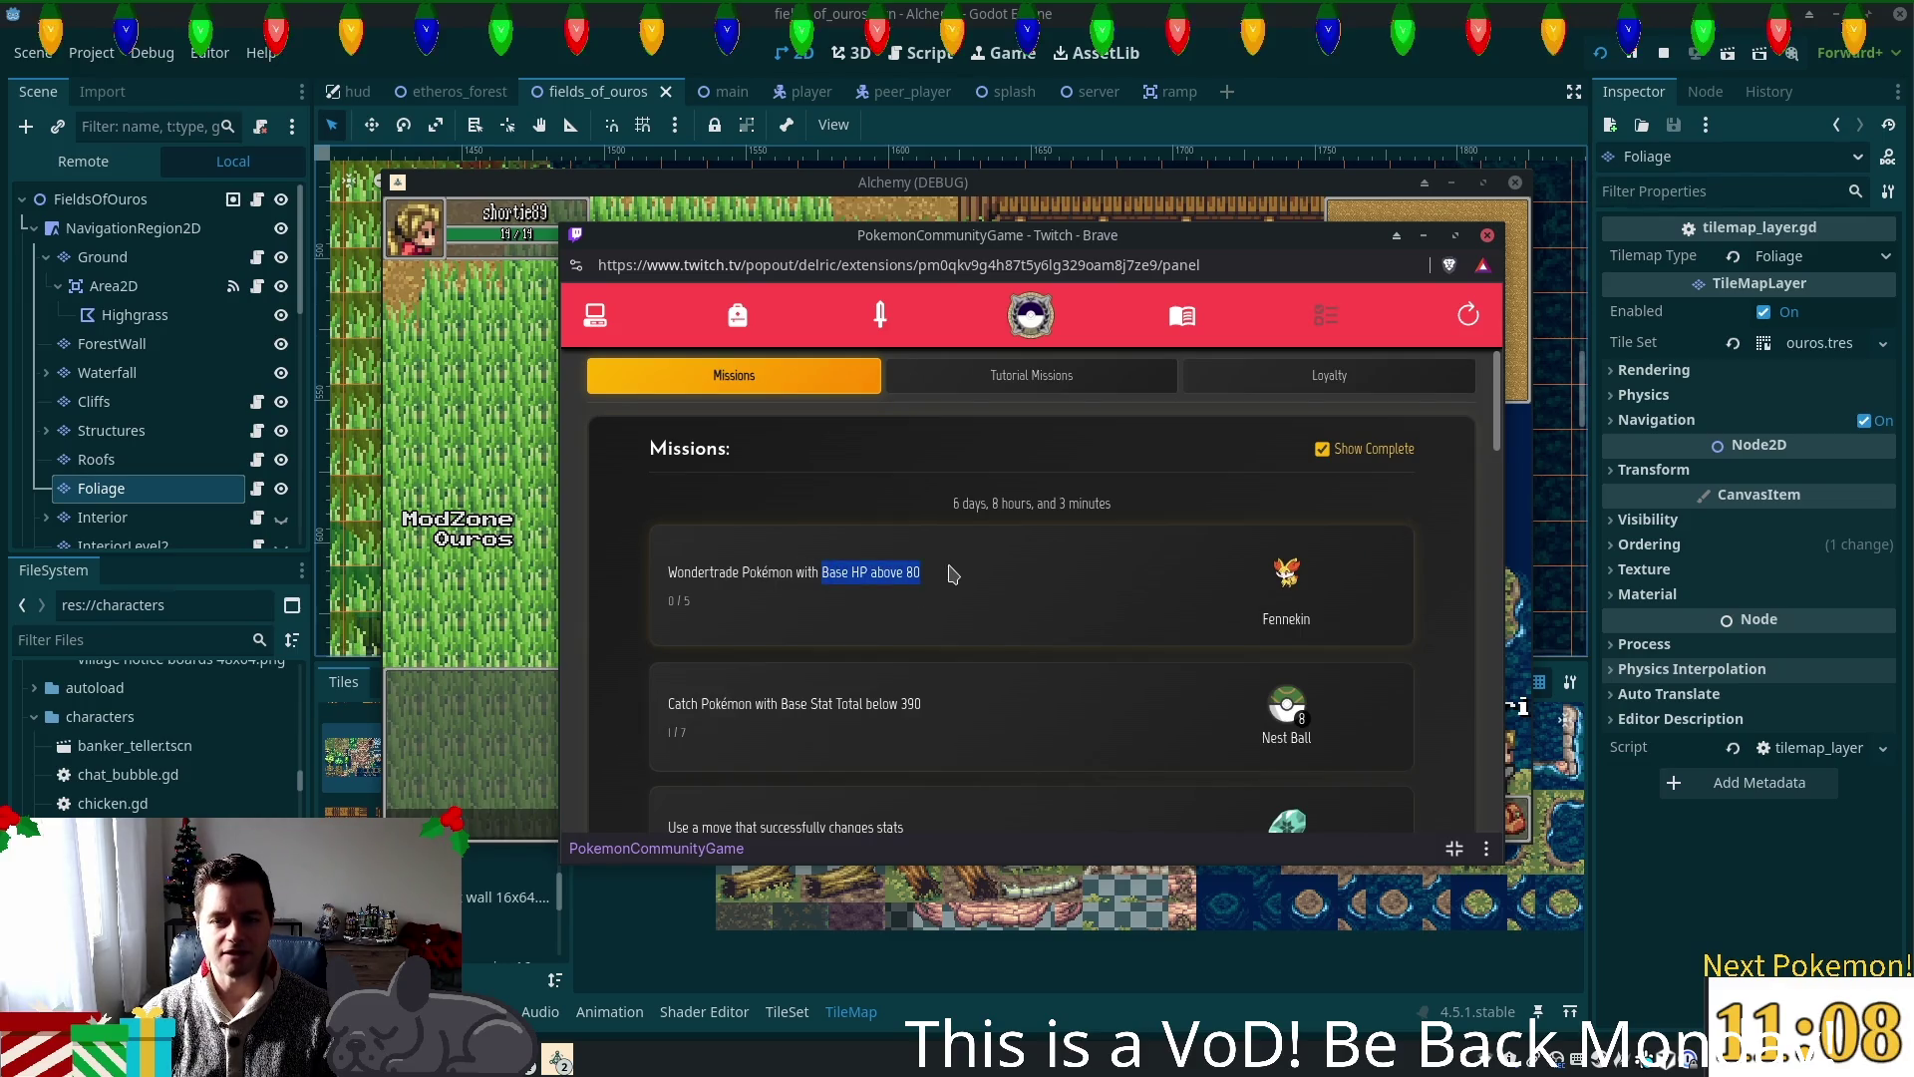
pyautogui.scroll(-5, 1079, 598)
pyautogui.scroll(4, 937, 539)
# Step: Return to the owned collection and look over Ponyta's details
pyautogui.click(595, 315)
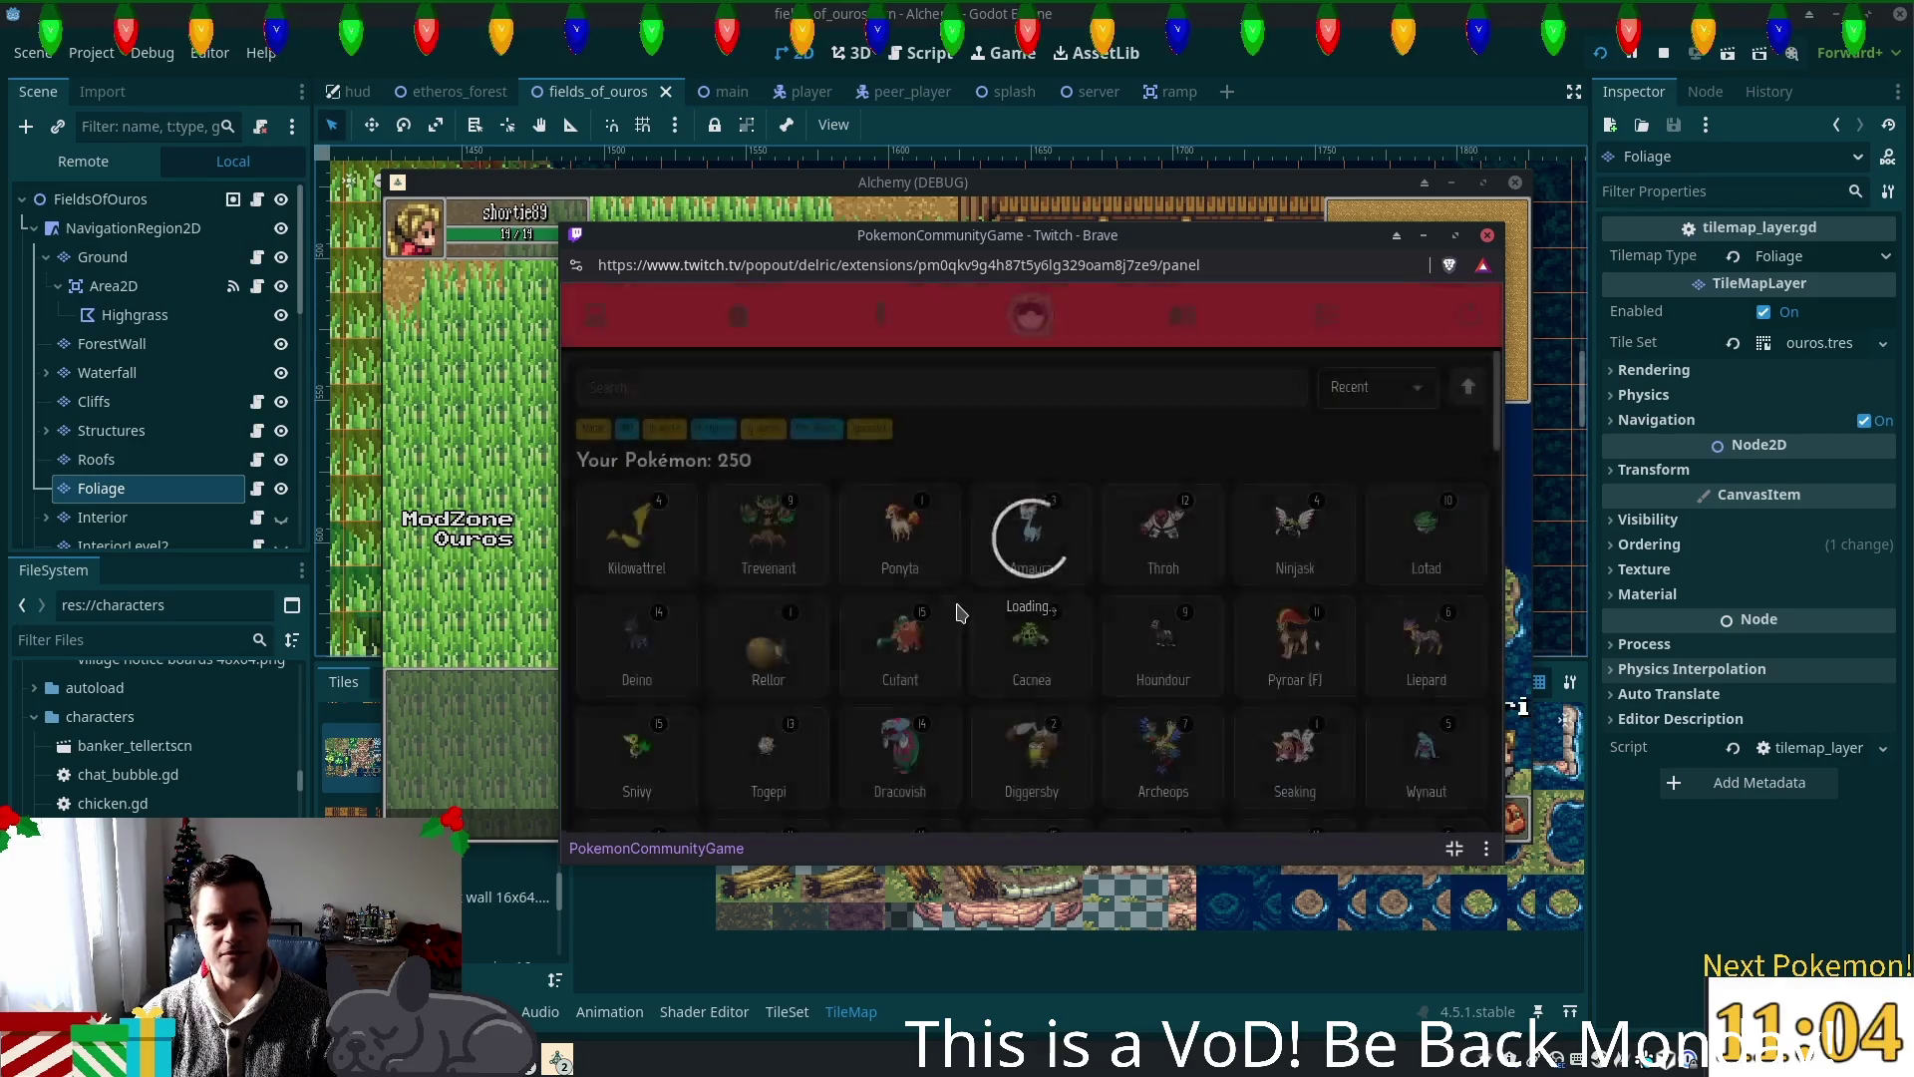
pyautogui.click(927, 541)
pyautogui.scroll(-3, 950, 567)
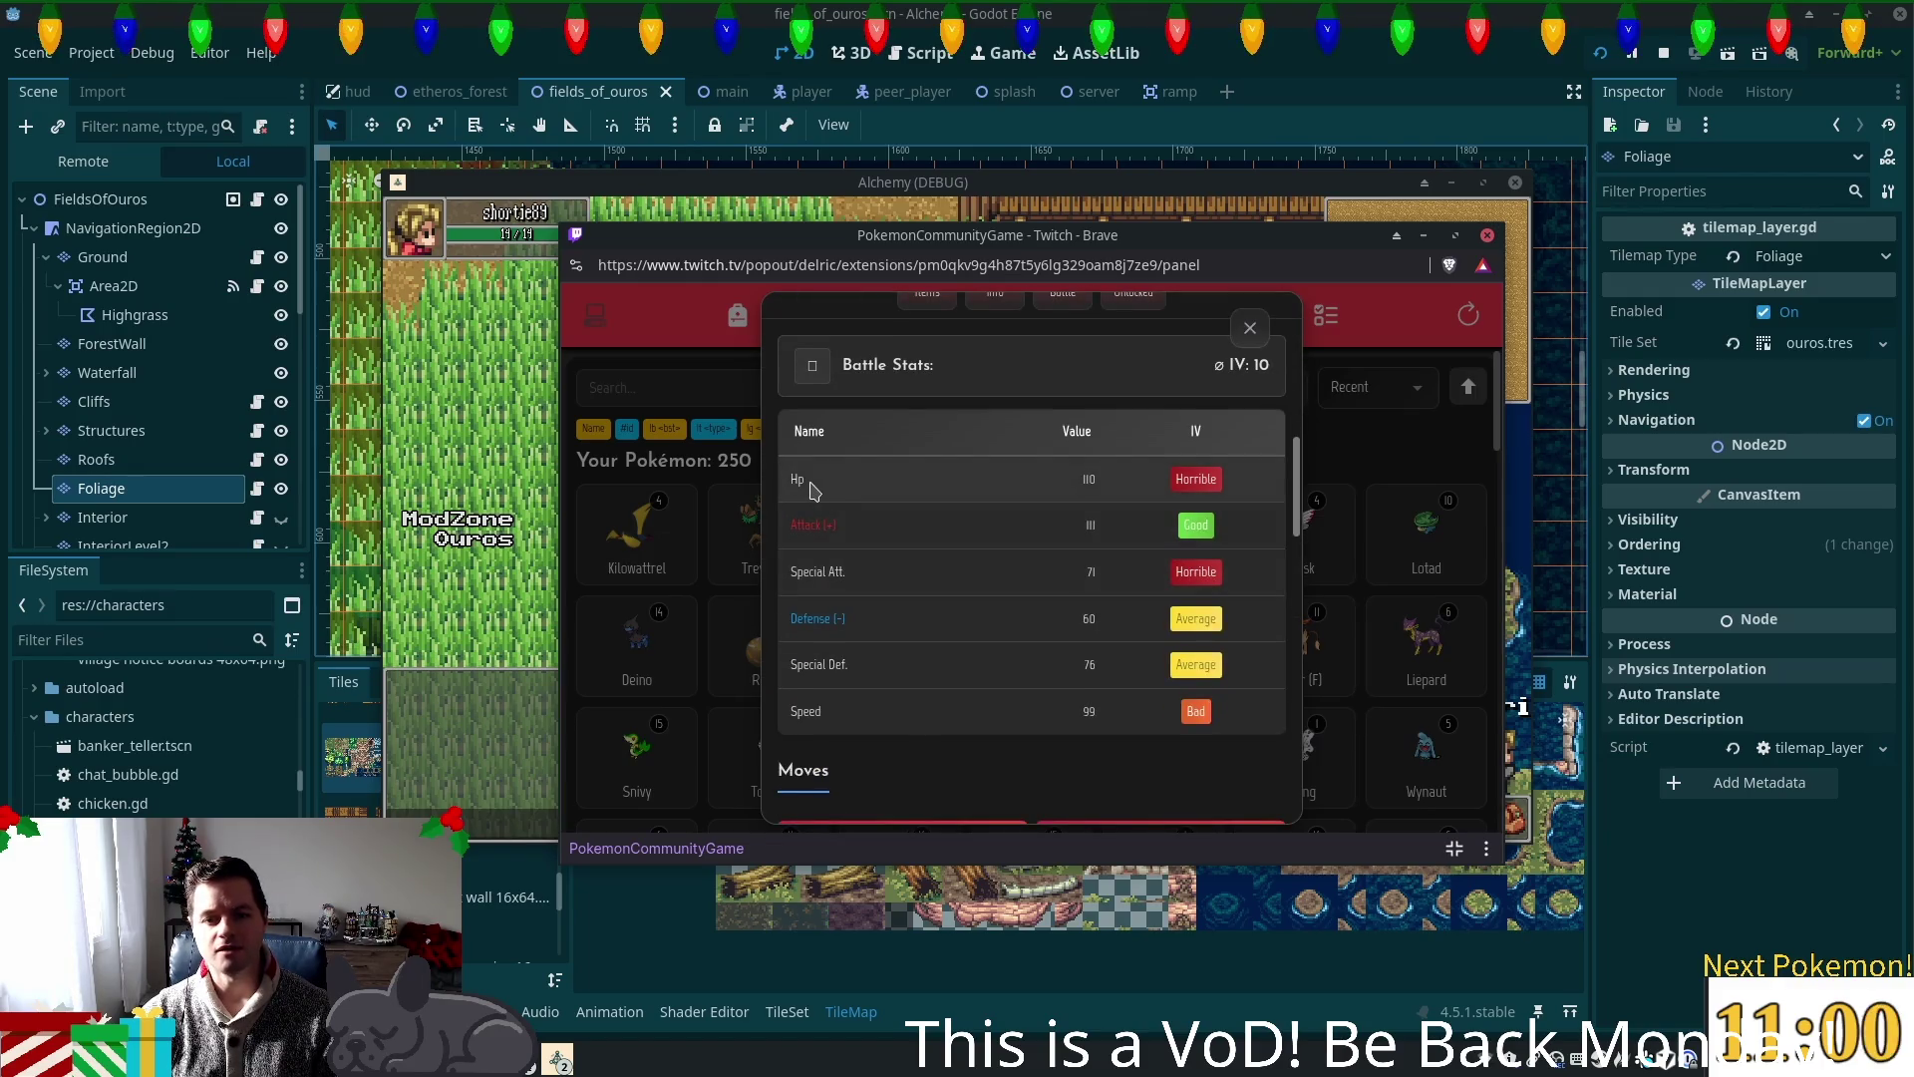
pyautogui.scroll(4, 793, 484)
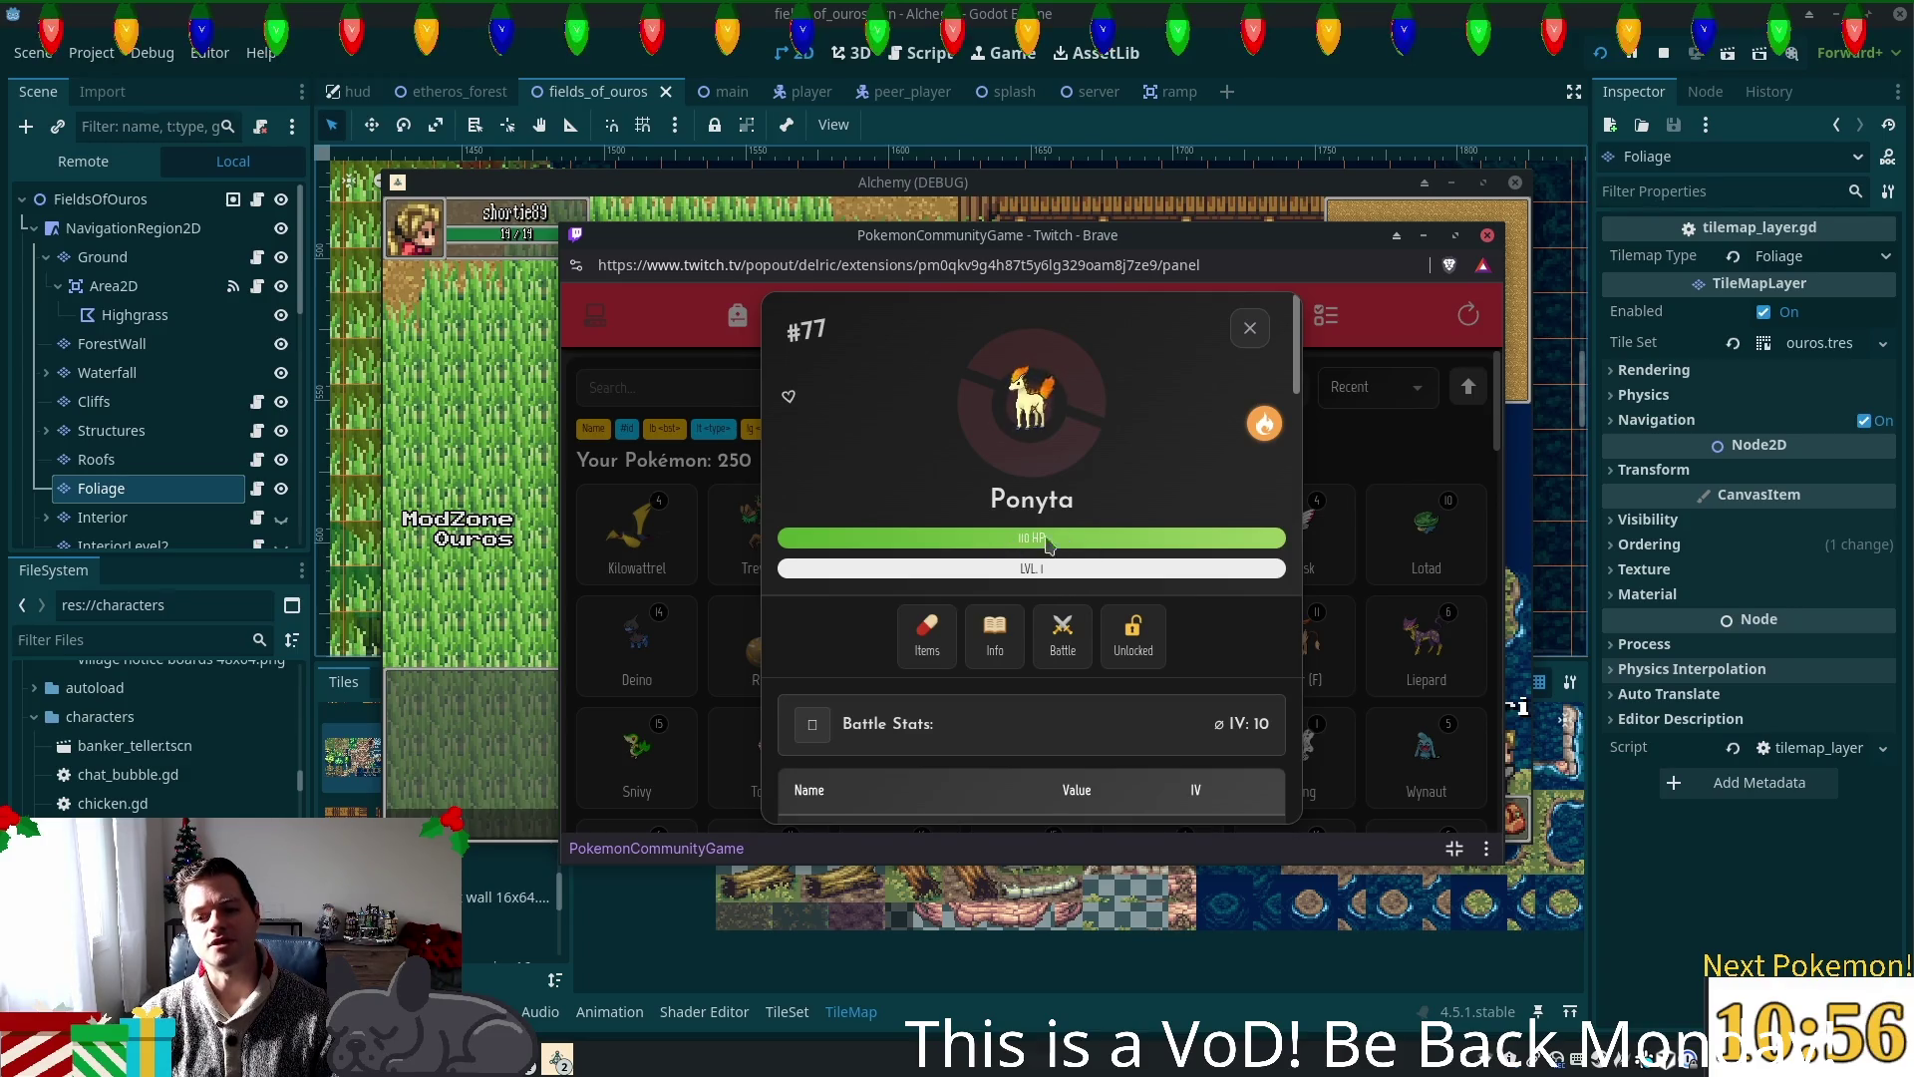
pyautogui.click(1251, 329)
# Step: Scroll through the full grid of 250 caught Pokémon
pyautogui.scroll(-5, 1277, 558)
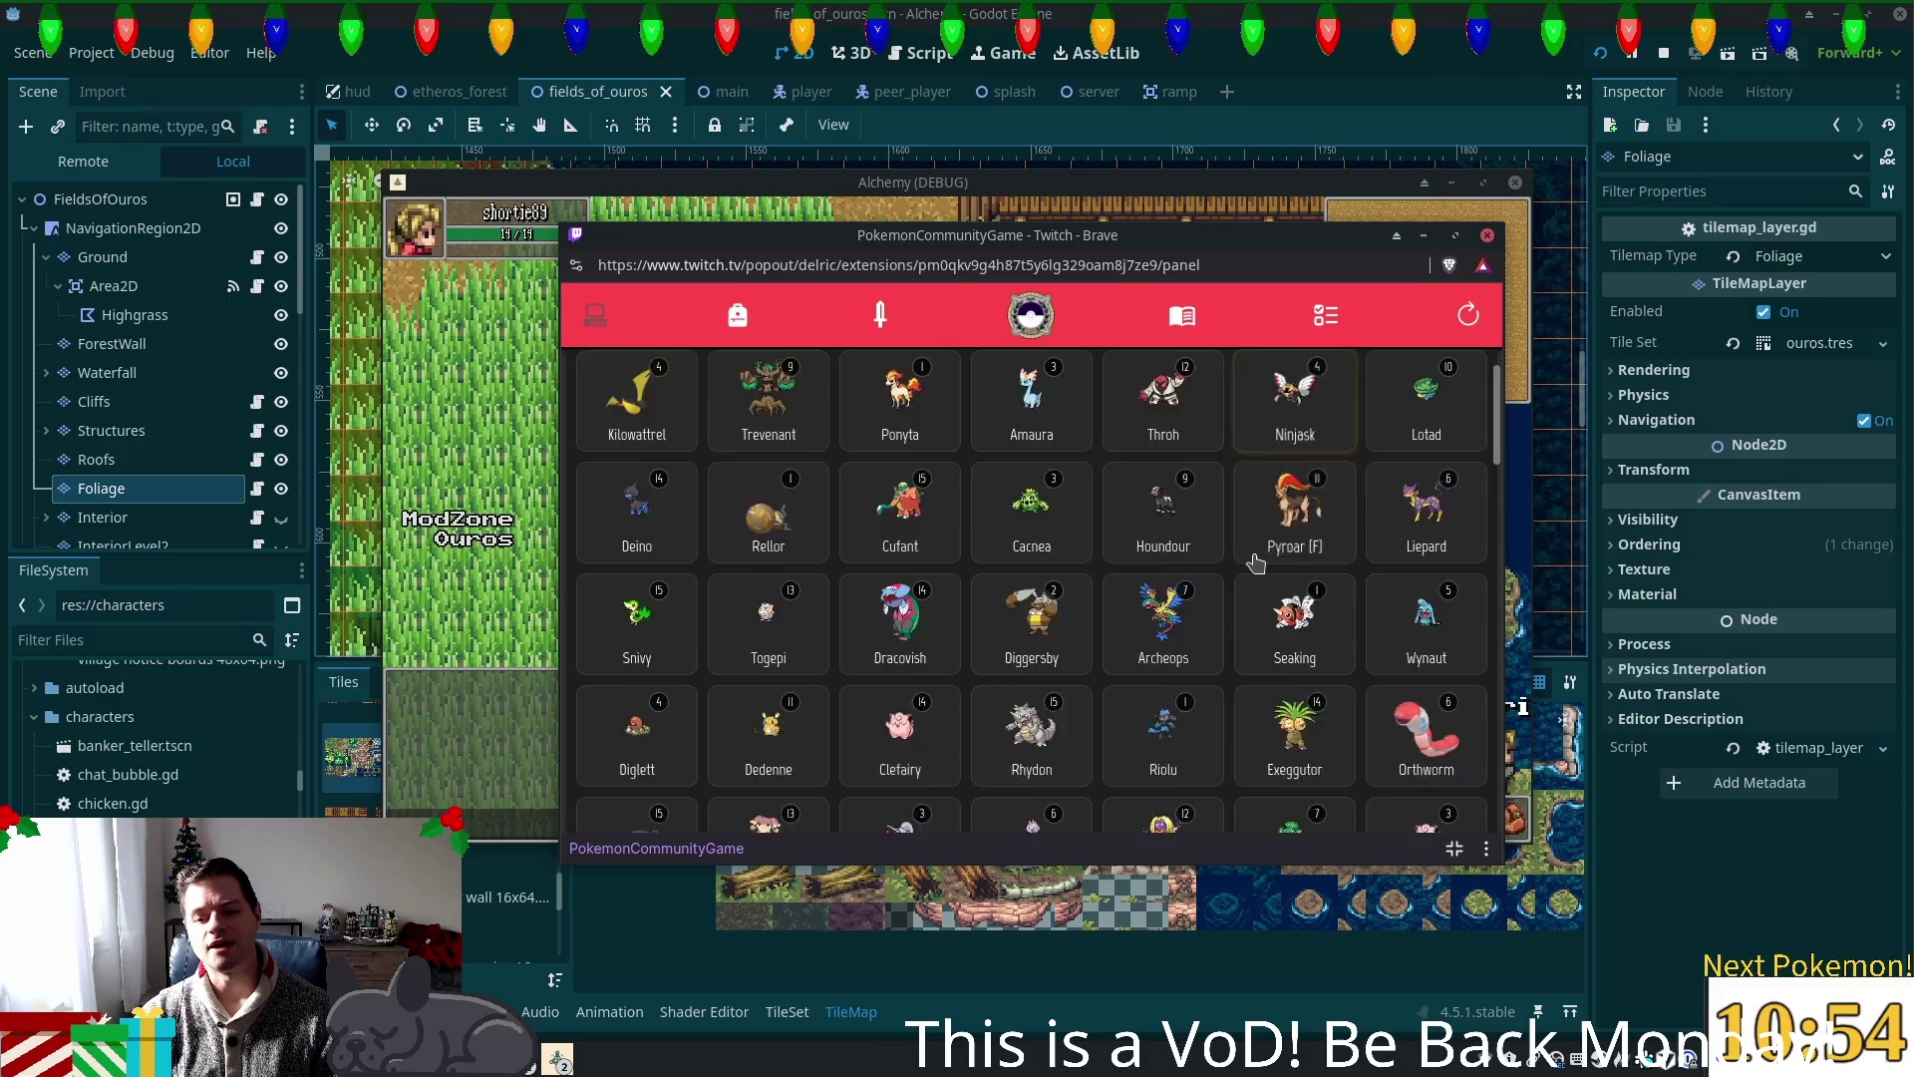
pyautogui.scroll(-4, 1277, 571)
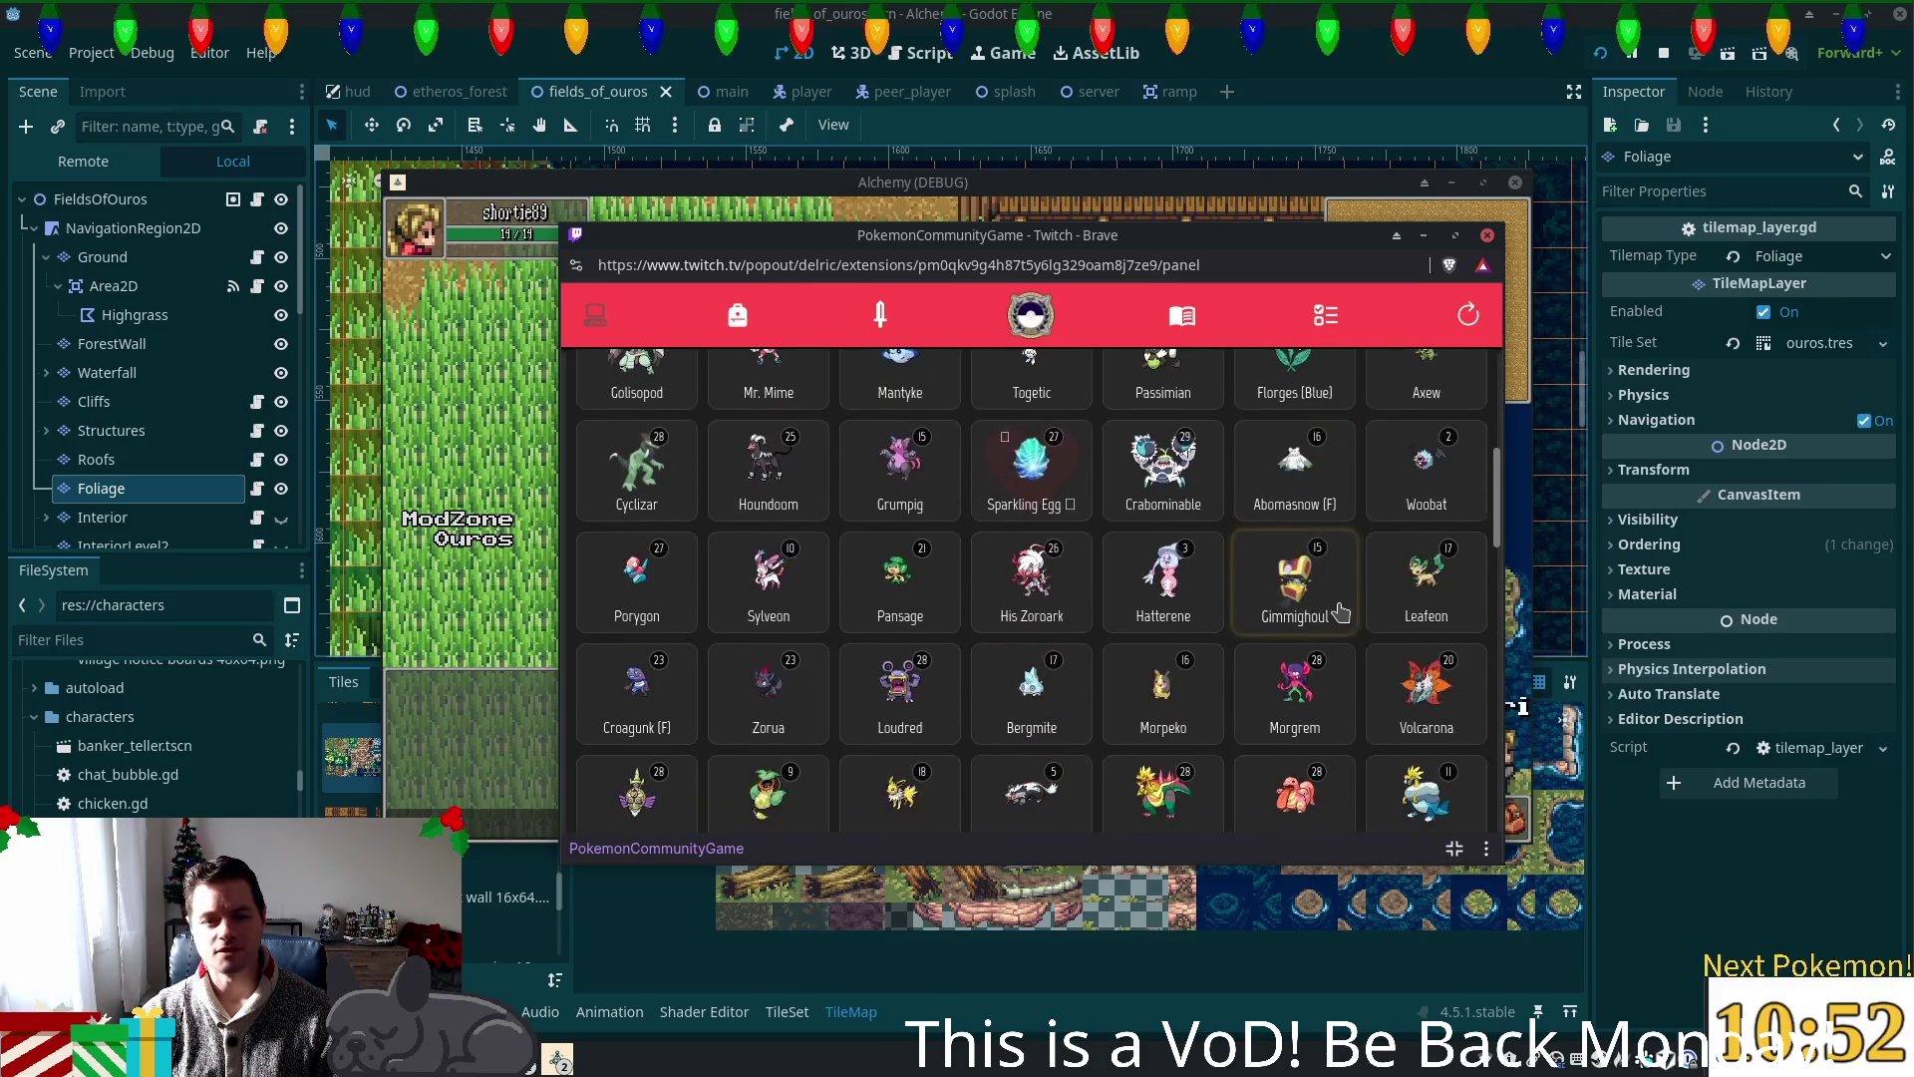
pyautogui.scroll(-4, 1226, 576)
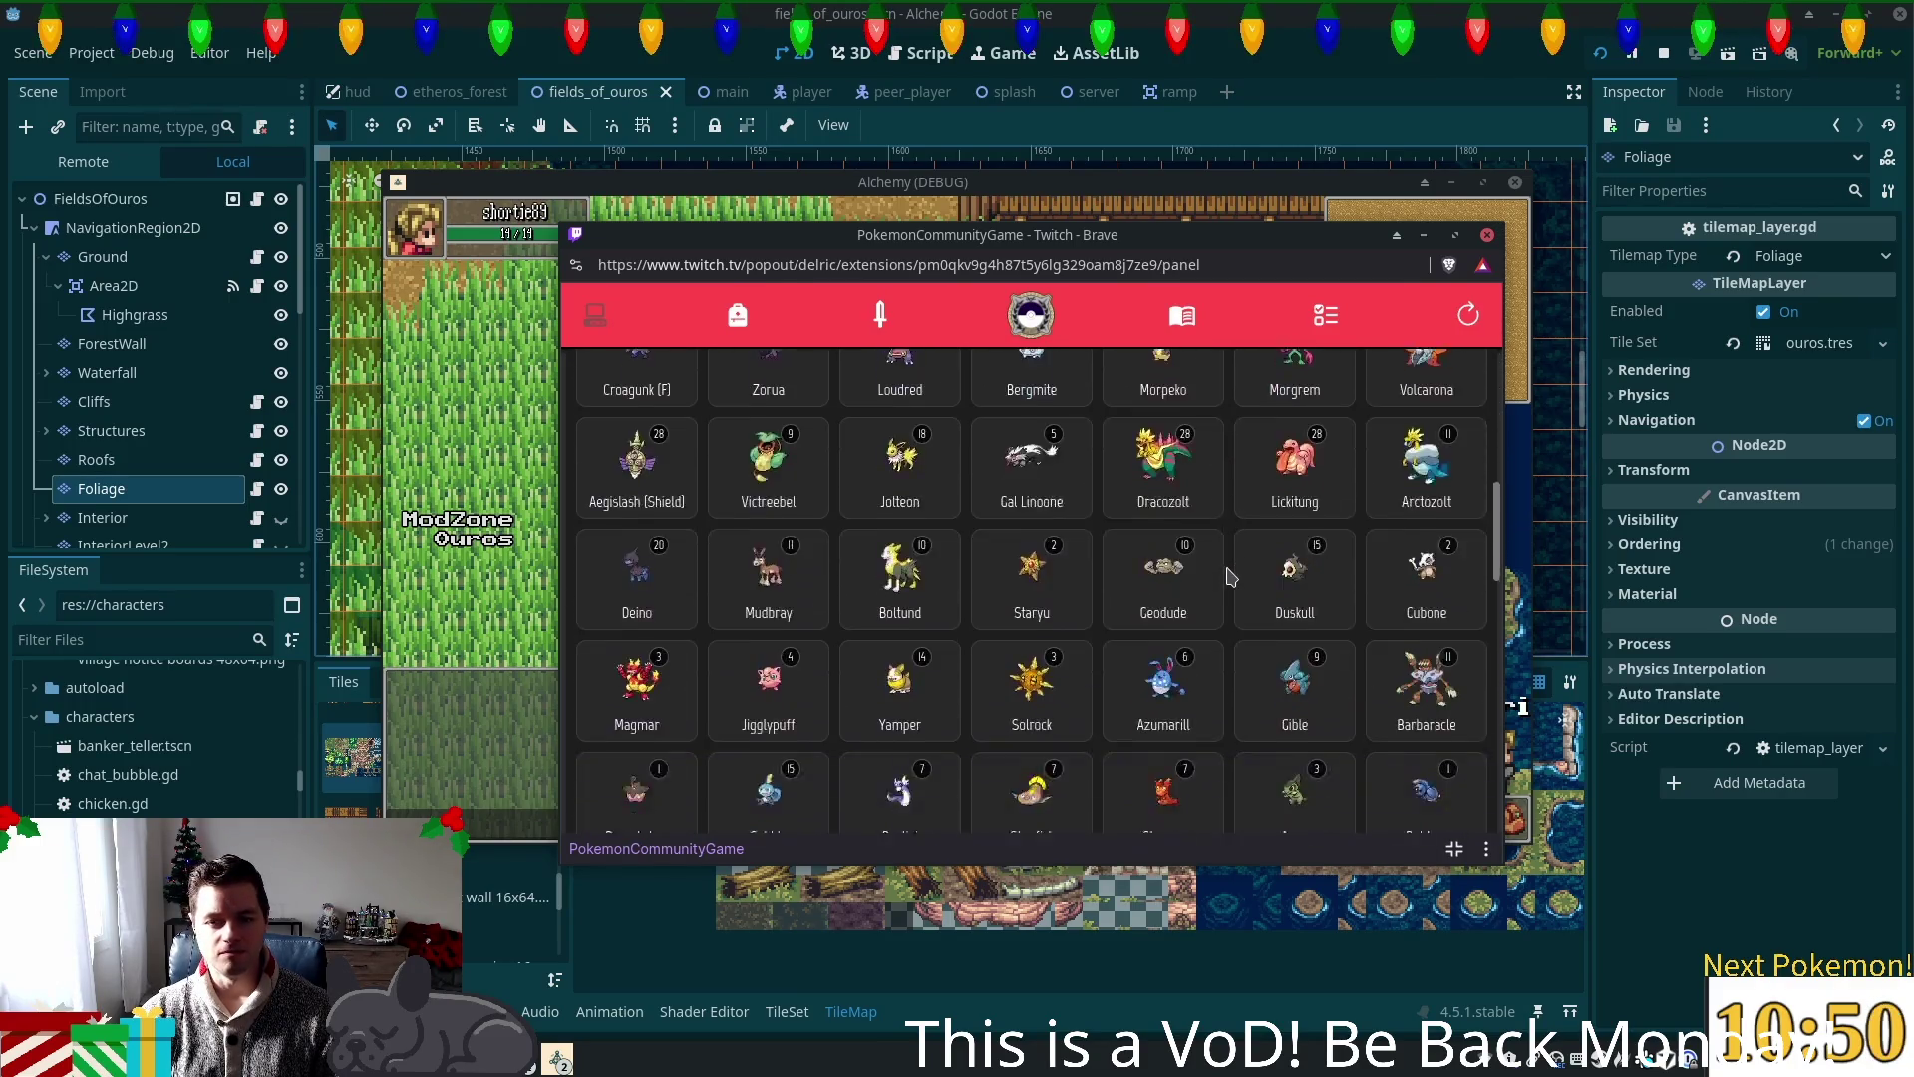
pyautogui.scroll(-4, 1239, 575)
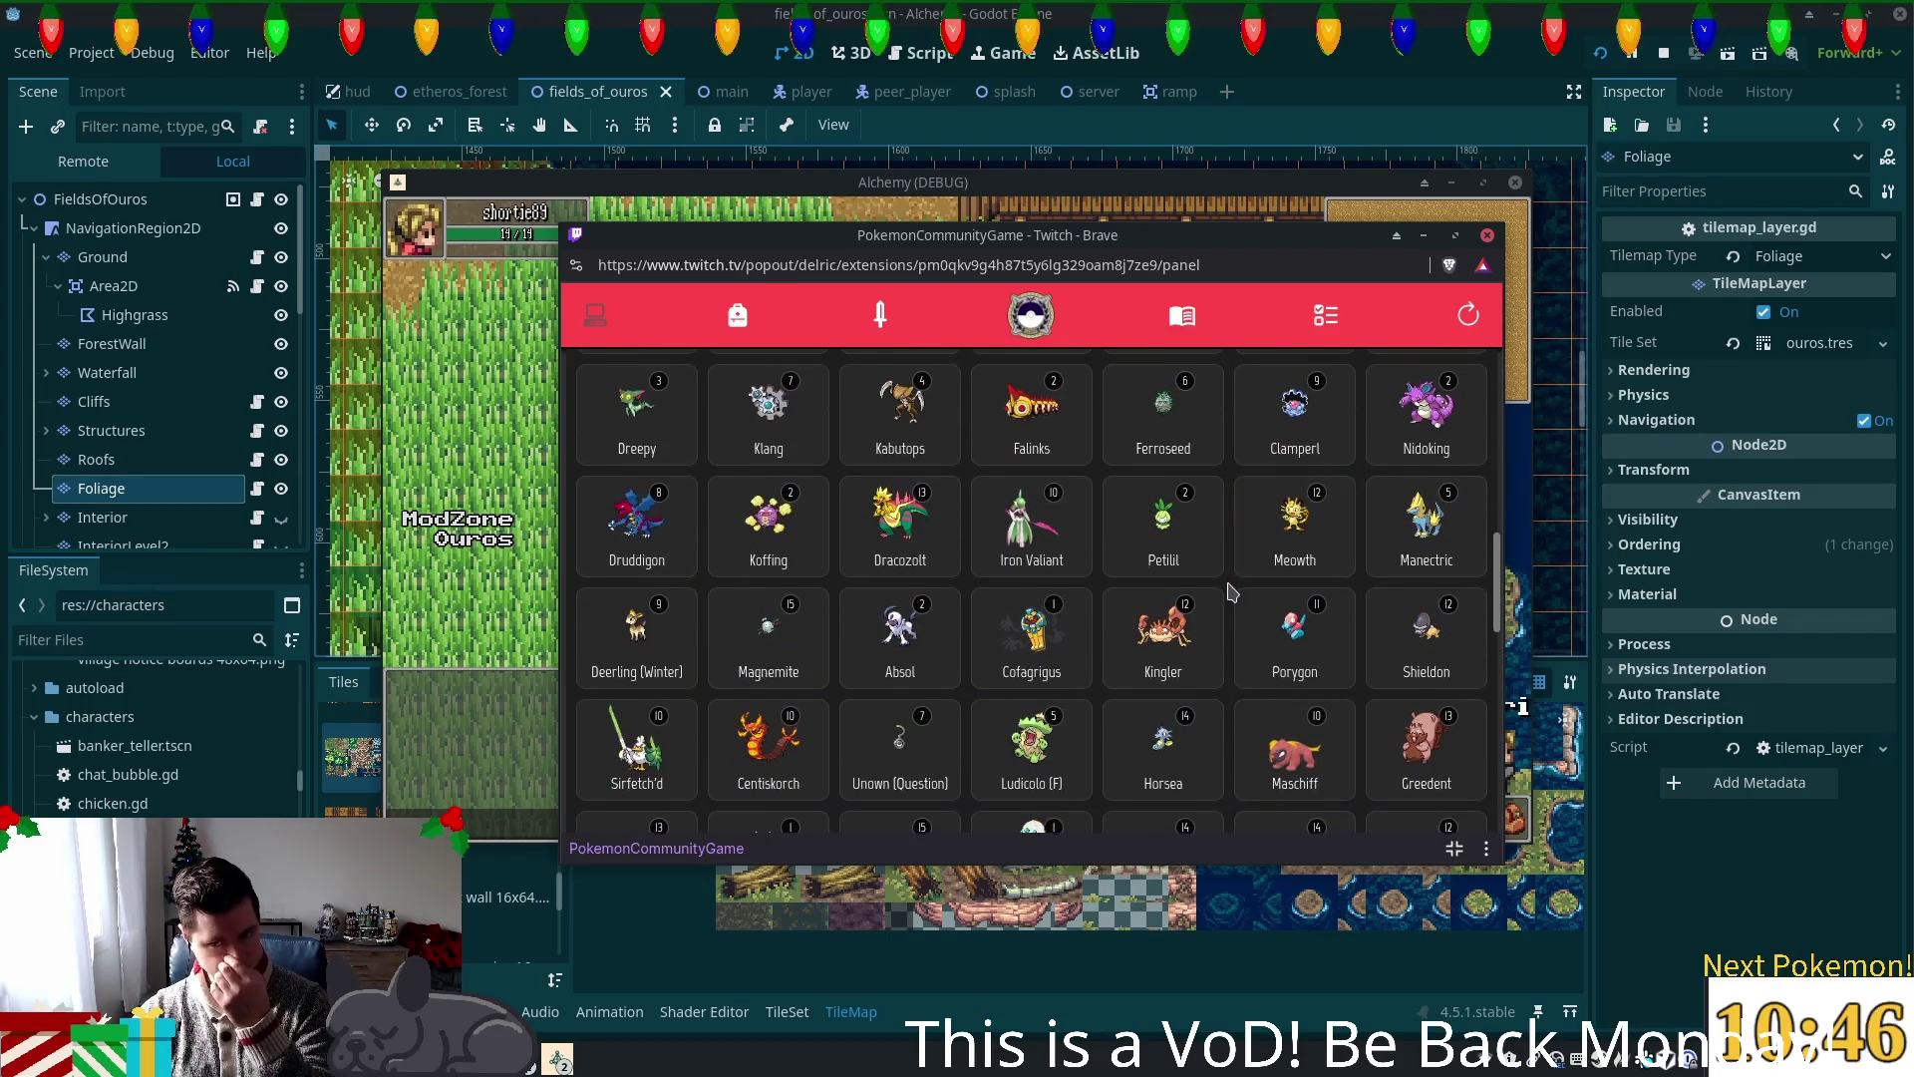
pyautogui.scroll(-2, 1234, 592)
pyautogui.scroll(-3, 1233, 592)
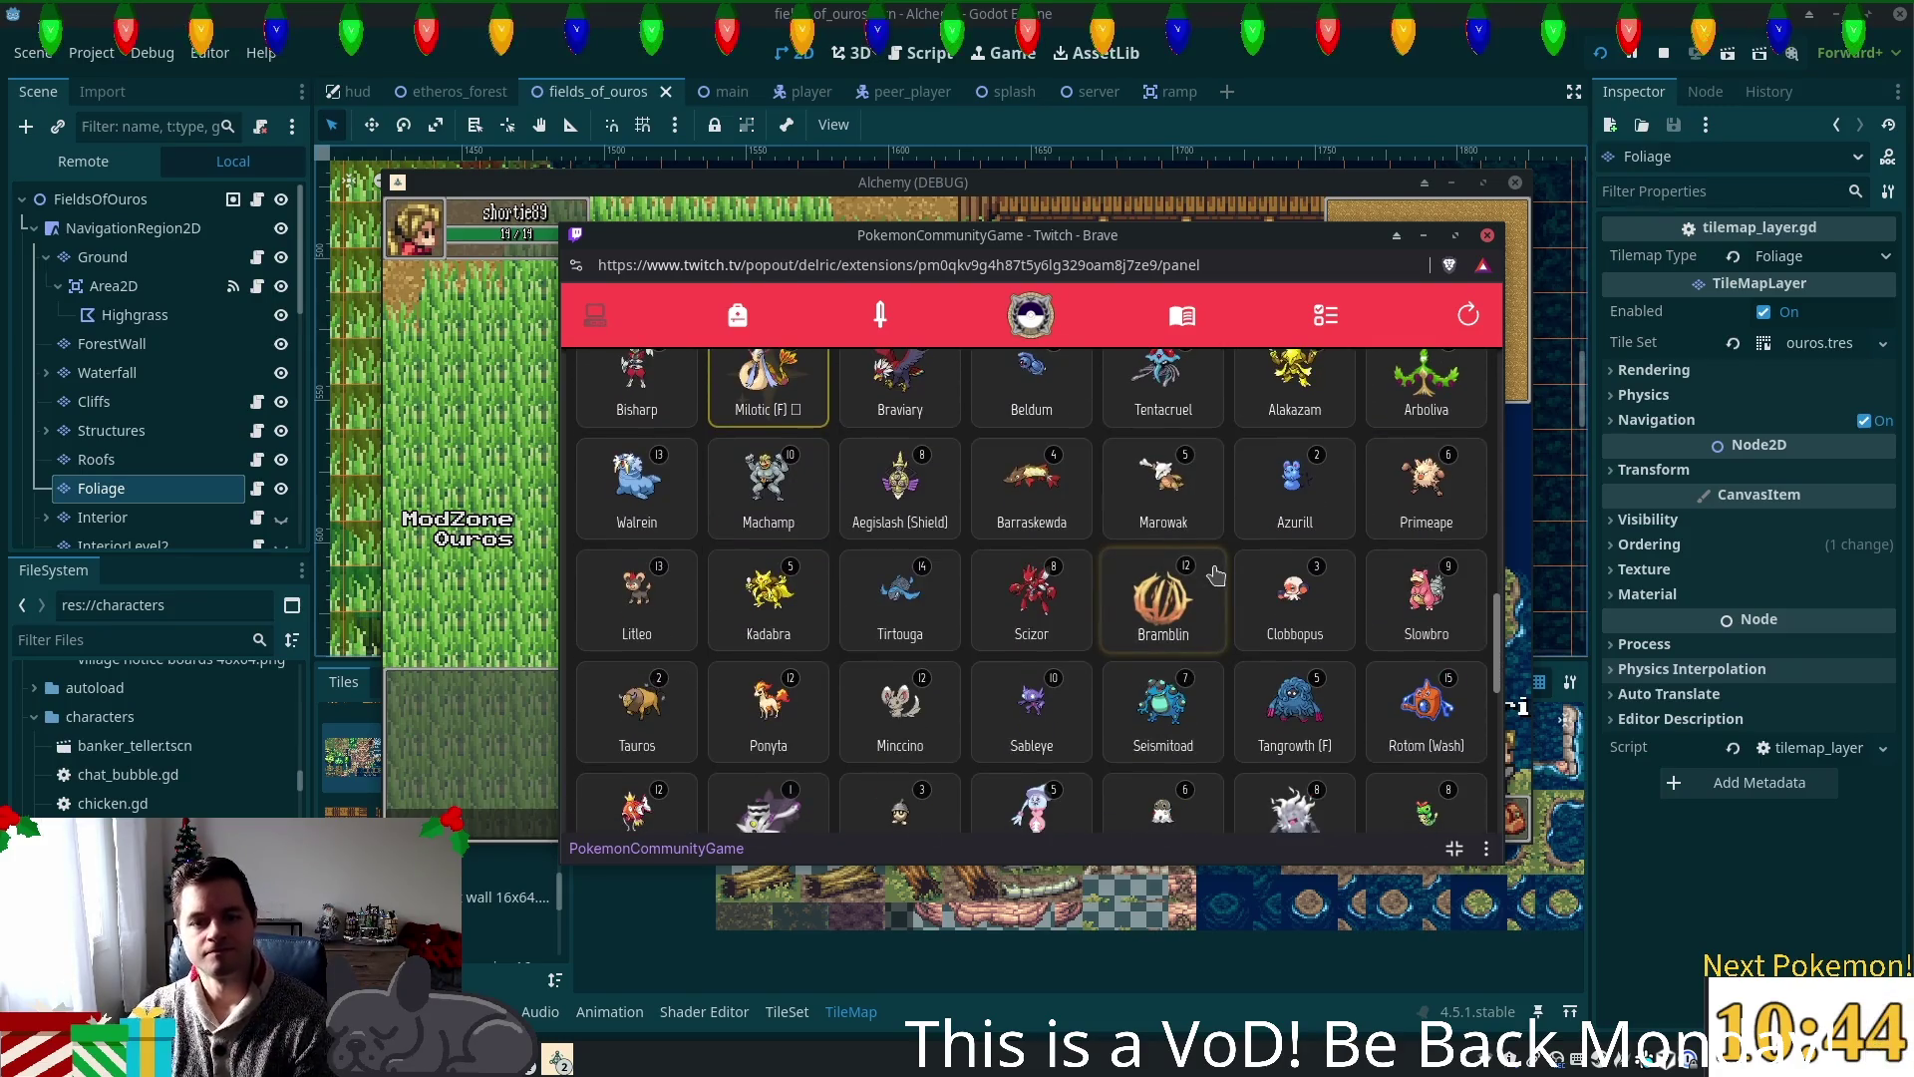
pyautogui.scroll(-3, 1296, 628)
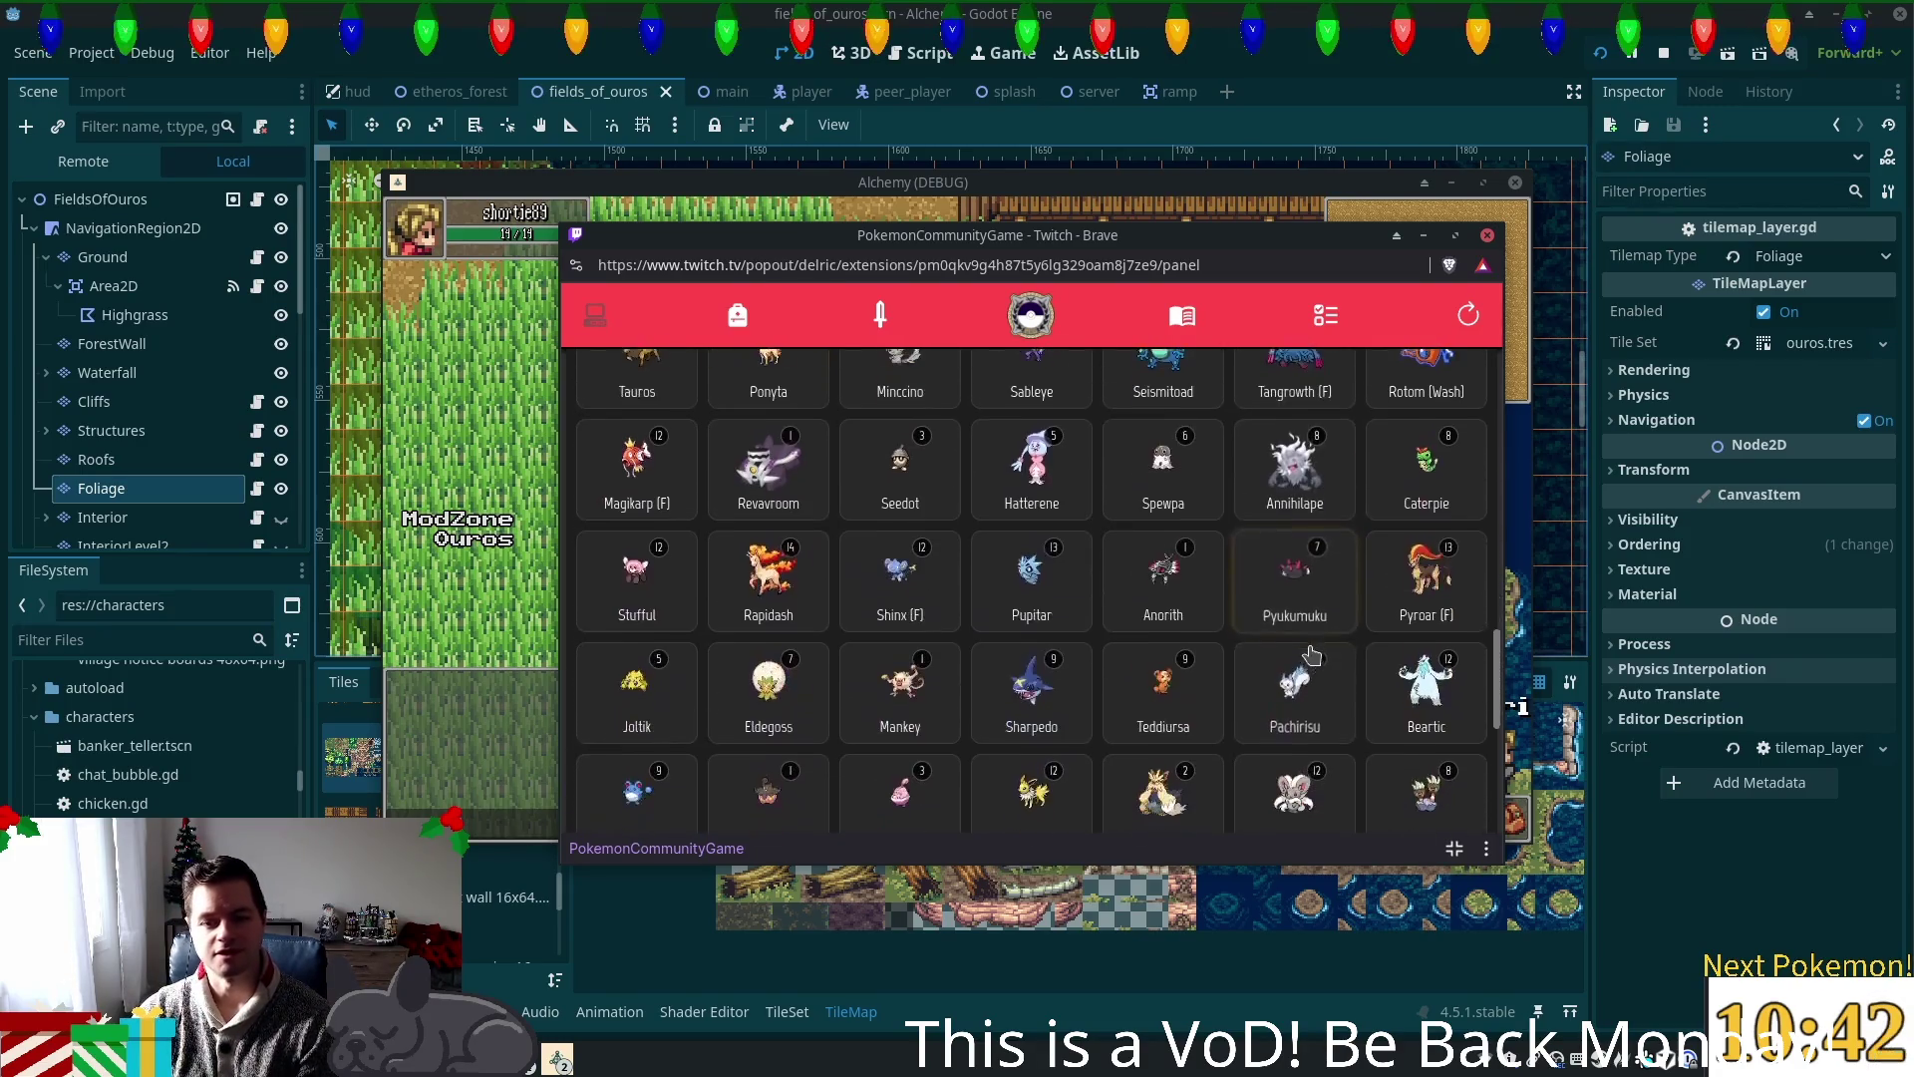
pyautogui.scroll(-5, 1311, 653)
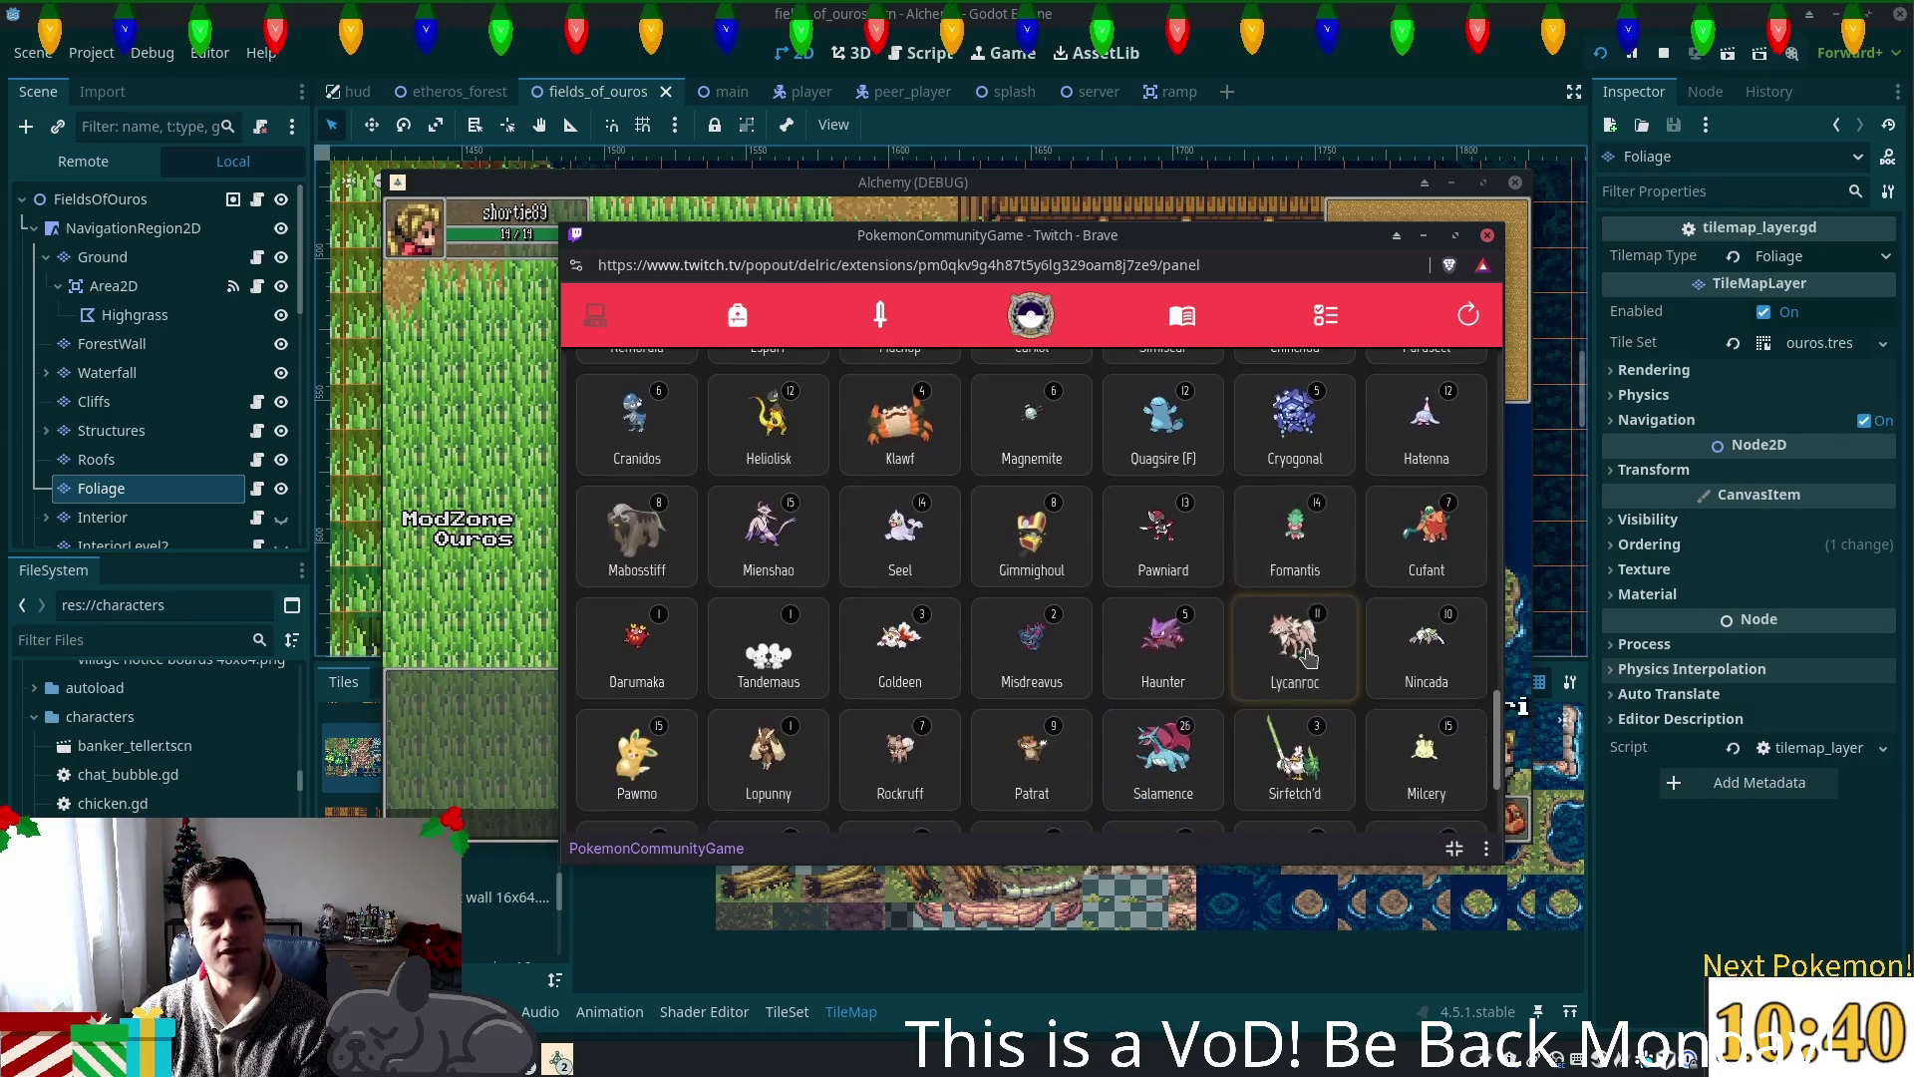
pyautogui.scroll(-3, 1311, 655)
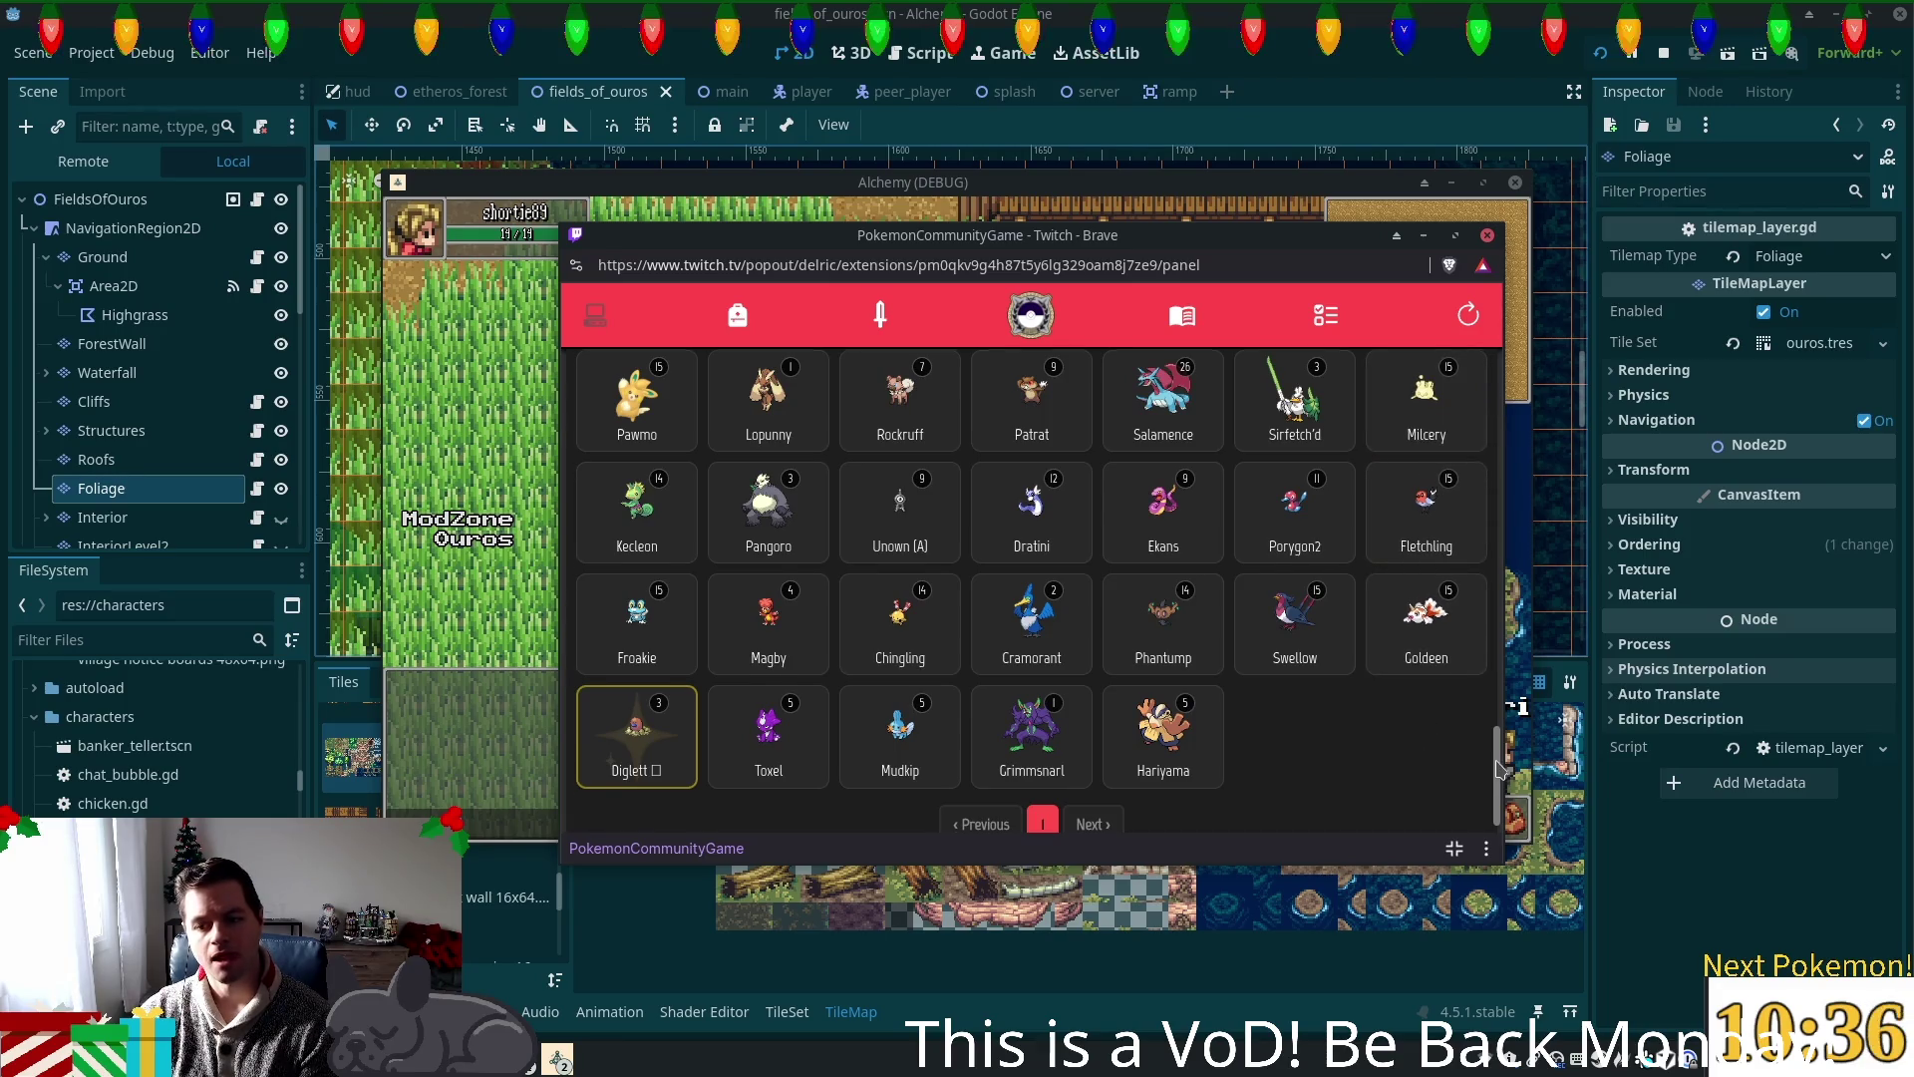
pyautogui.click(1499, 449)
pyautogui.moveTo(1502, 451); pyautogui.dragTo(1499, 359)
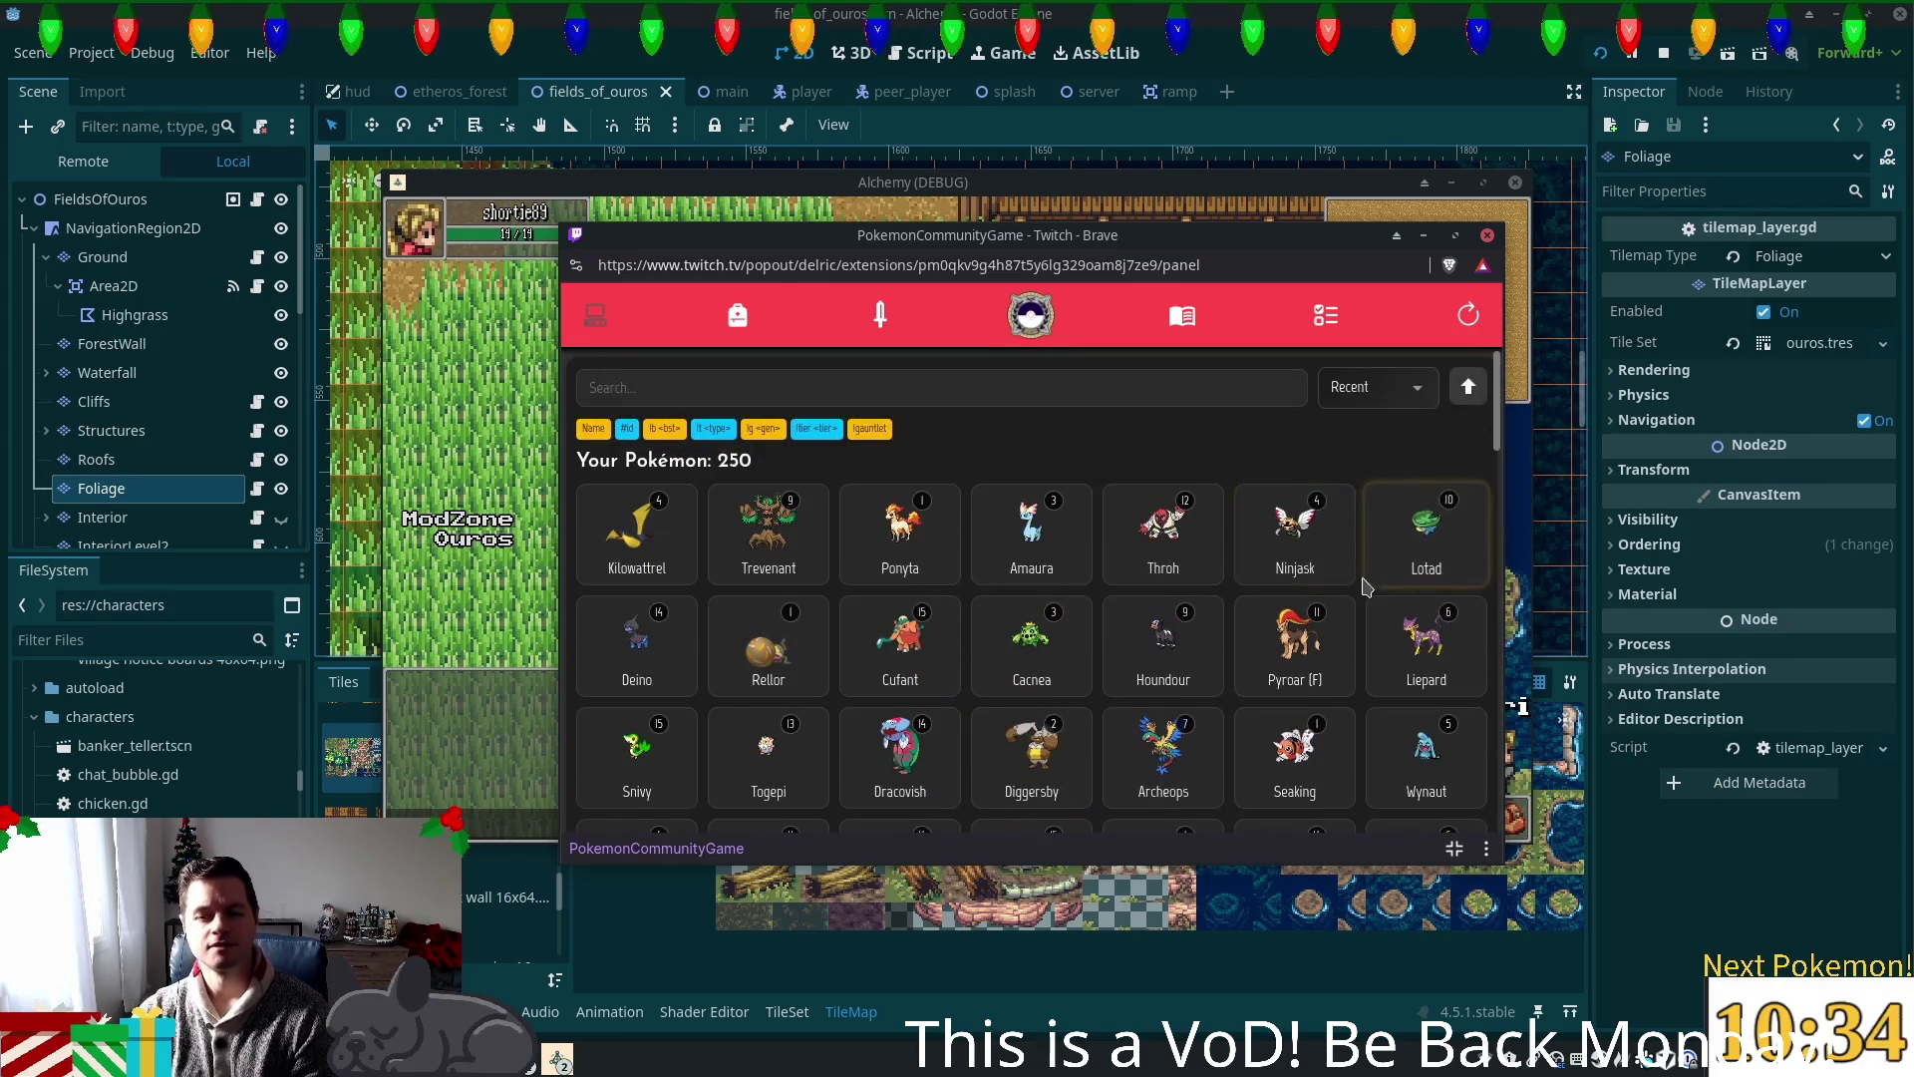
# Step: Check the tutorial missions, the Team 1 battle view and the item inventory
pyautogui.click(1325, 315)
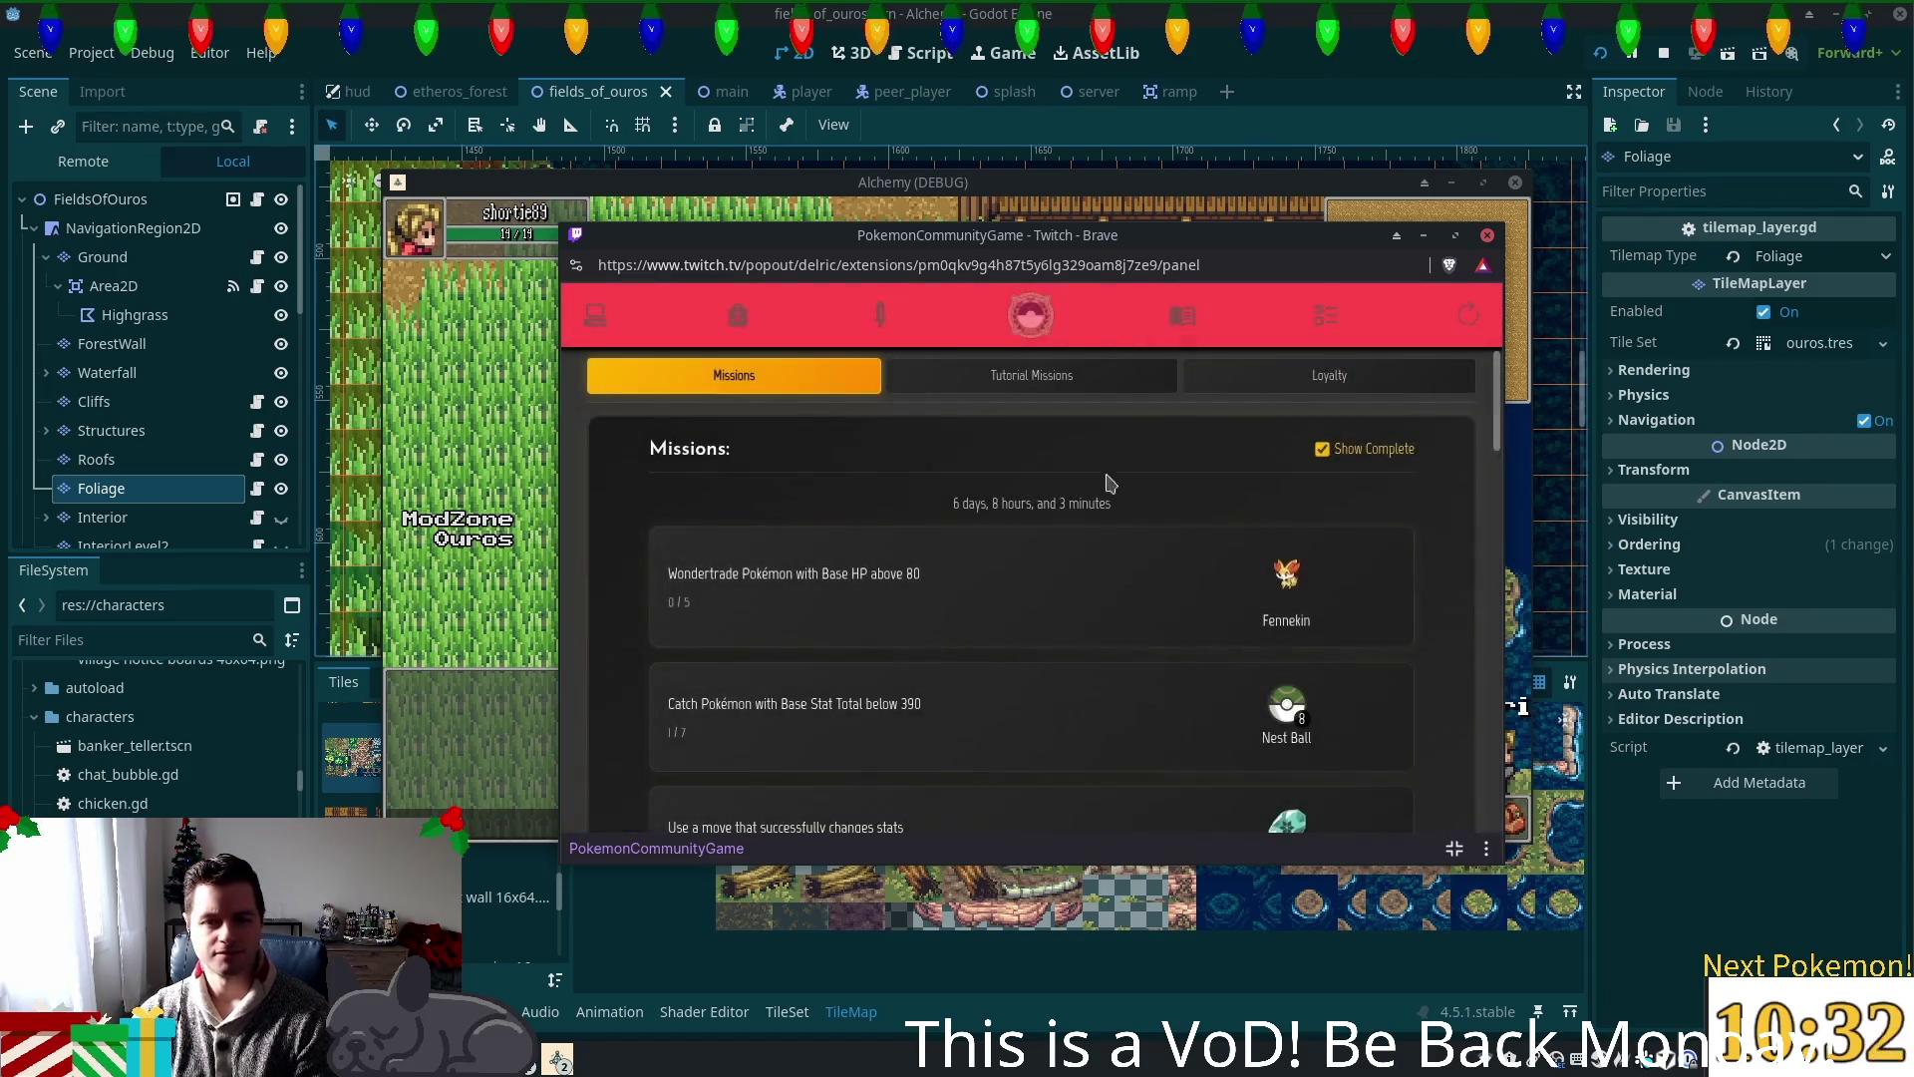
pyautogui.click(1047, 389)
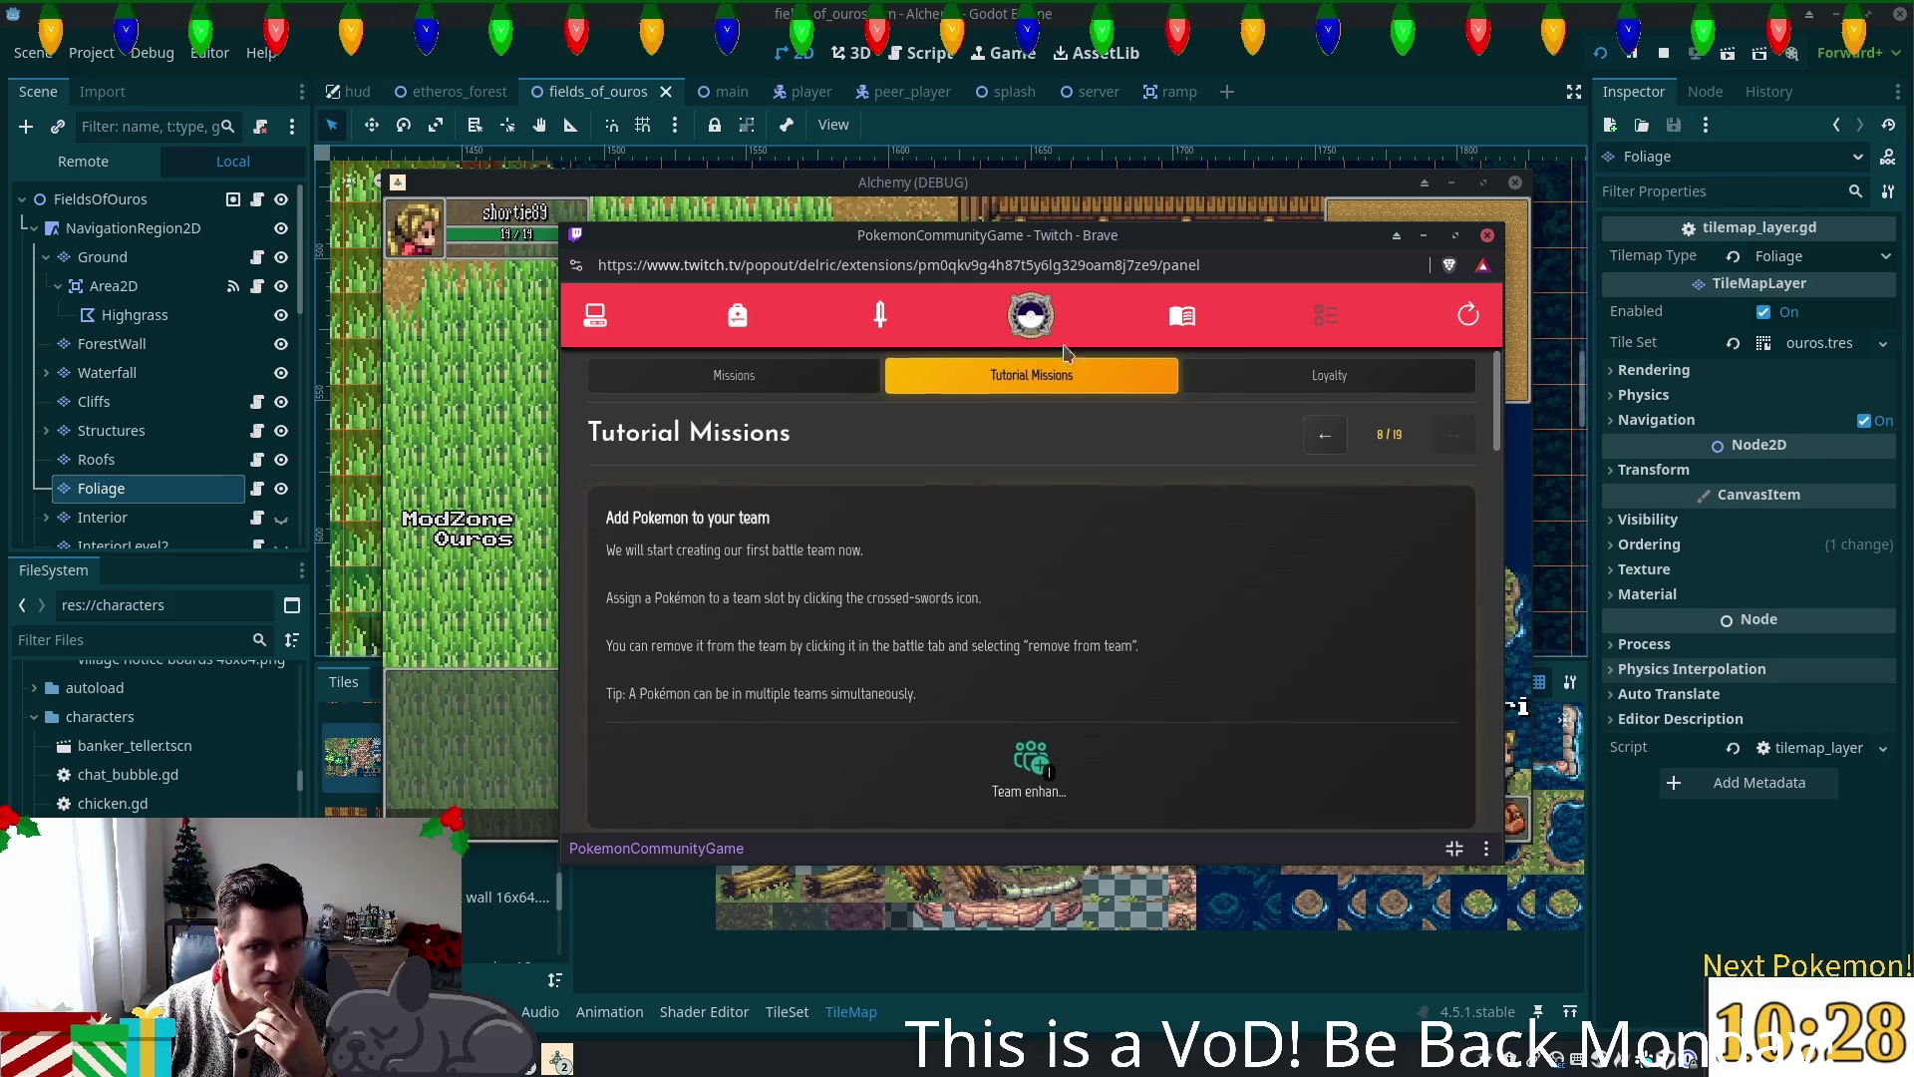
pyautogui.click(880, 317)
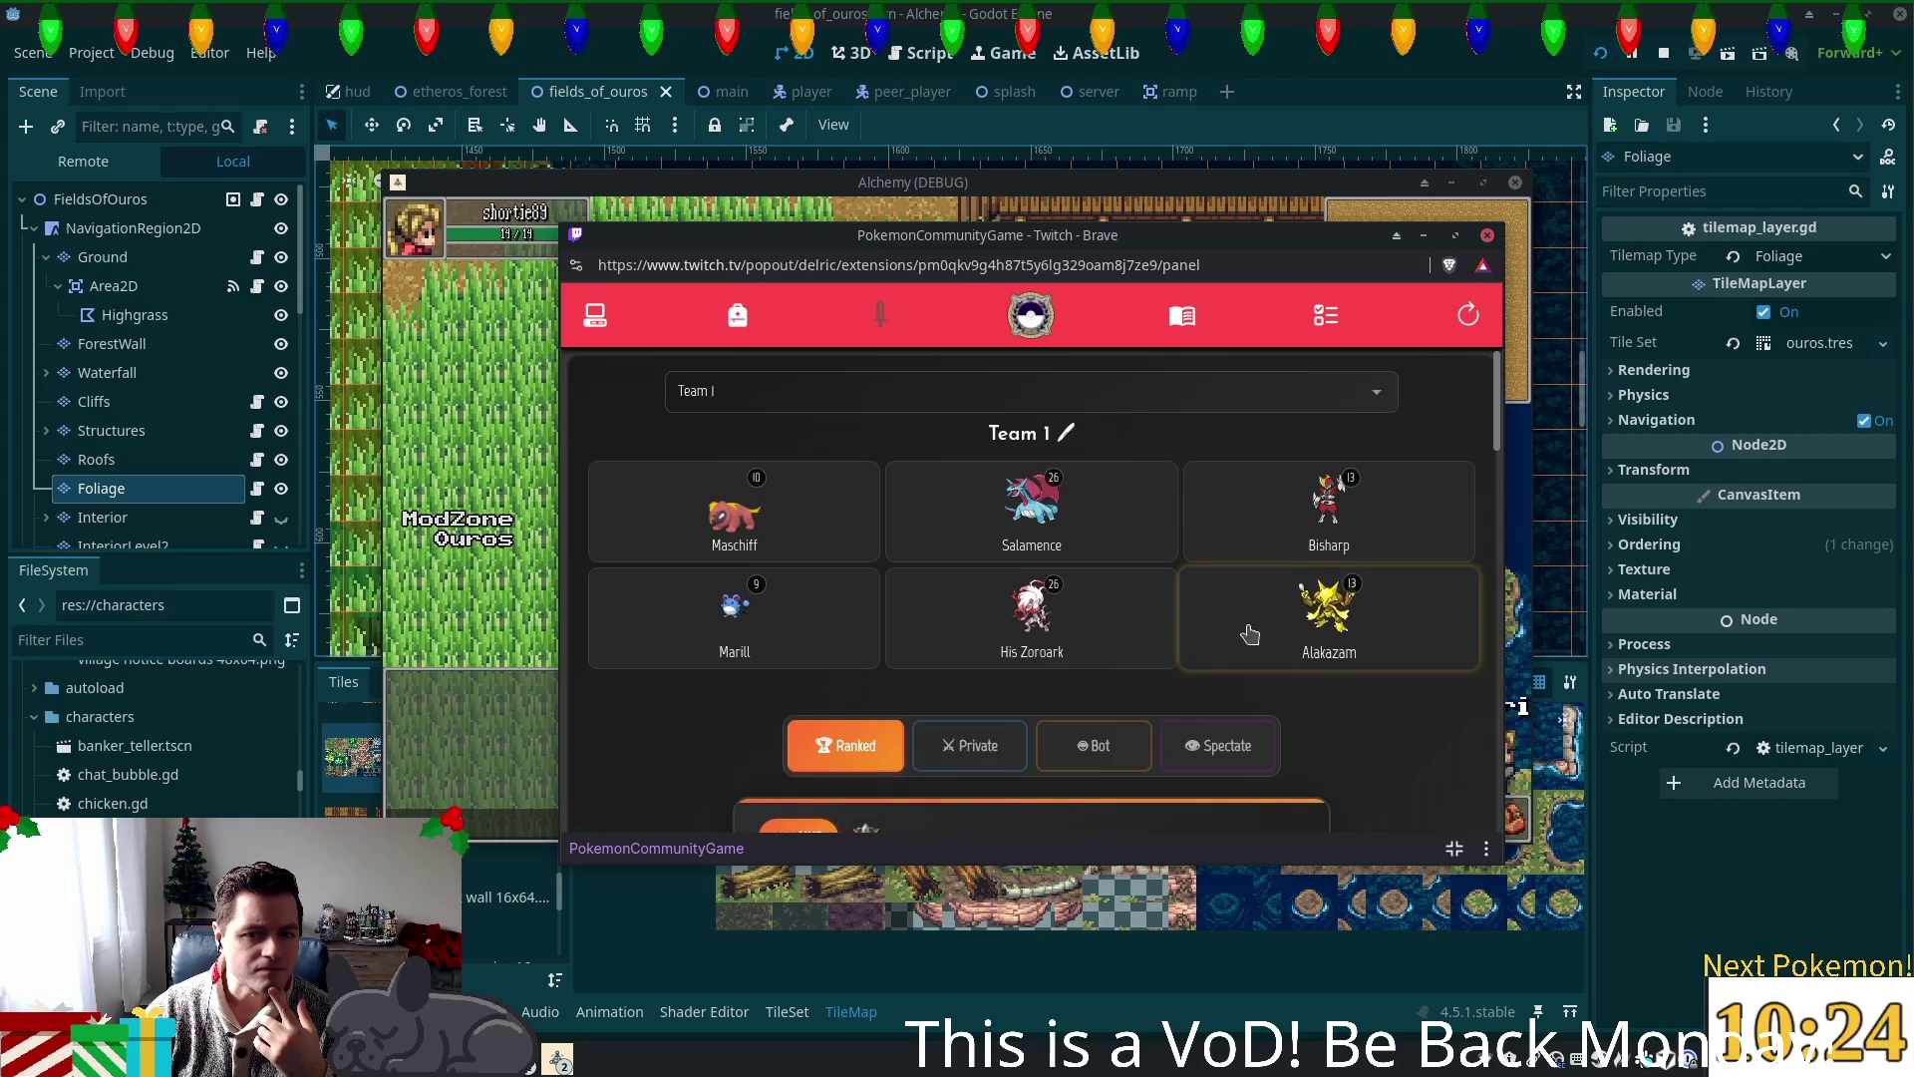
pyautogui.click(1282, 658)
pyautogui.click(738, 315)
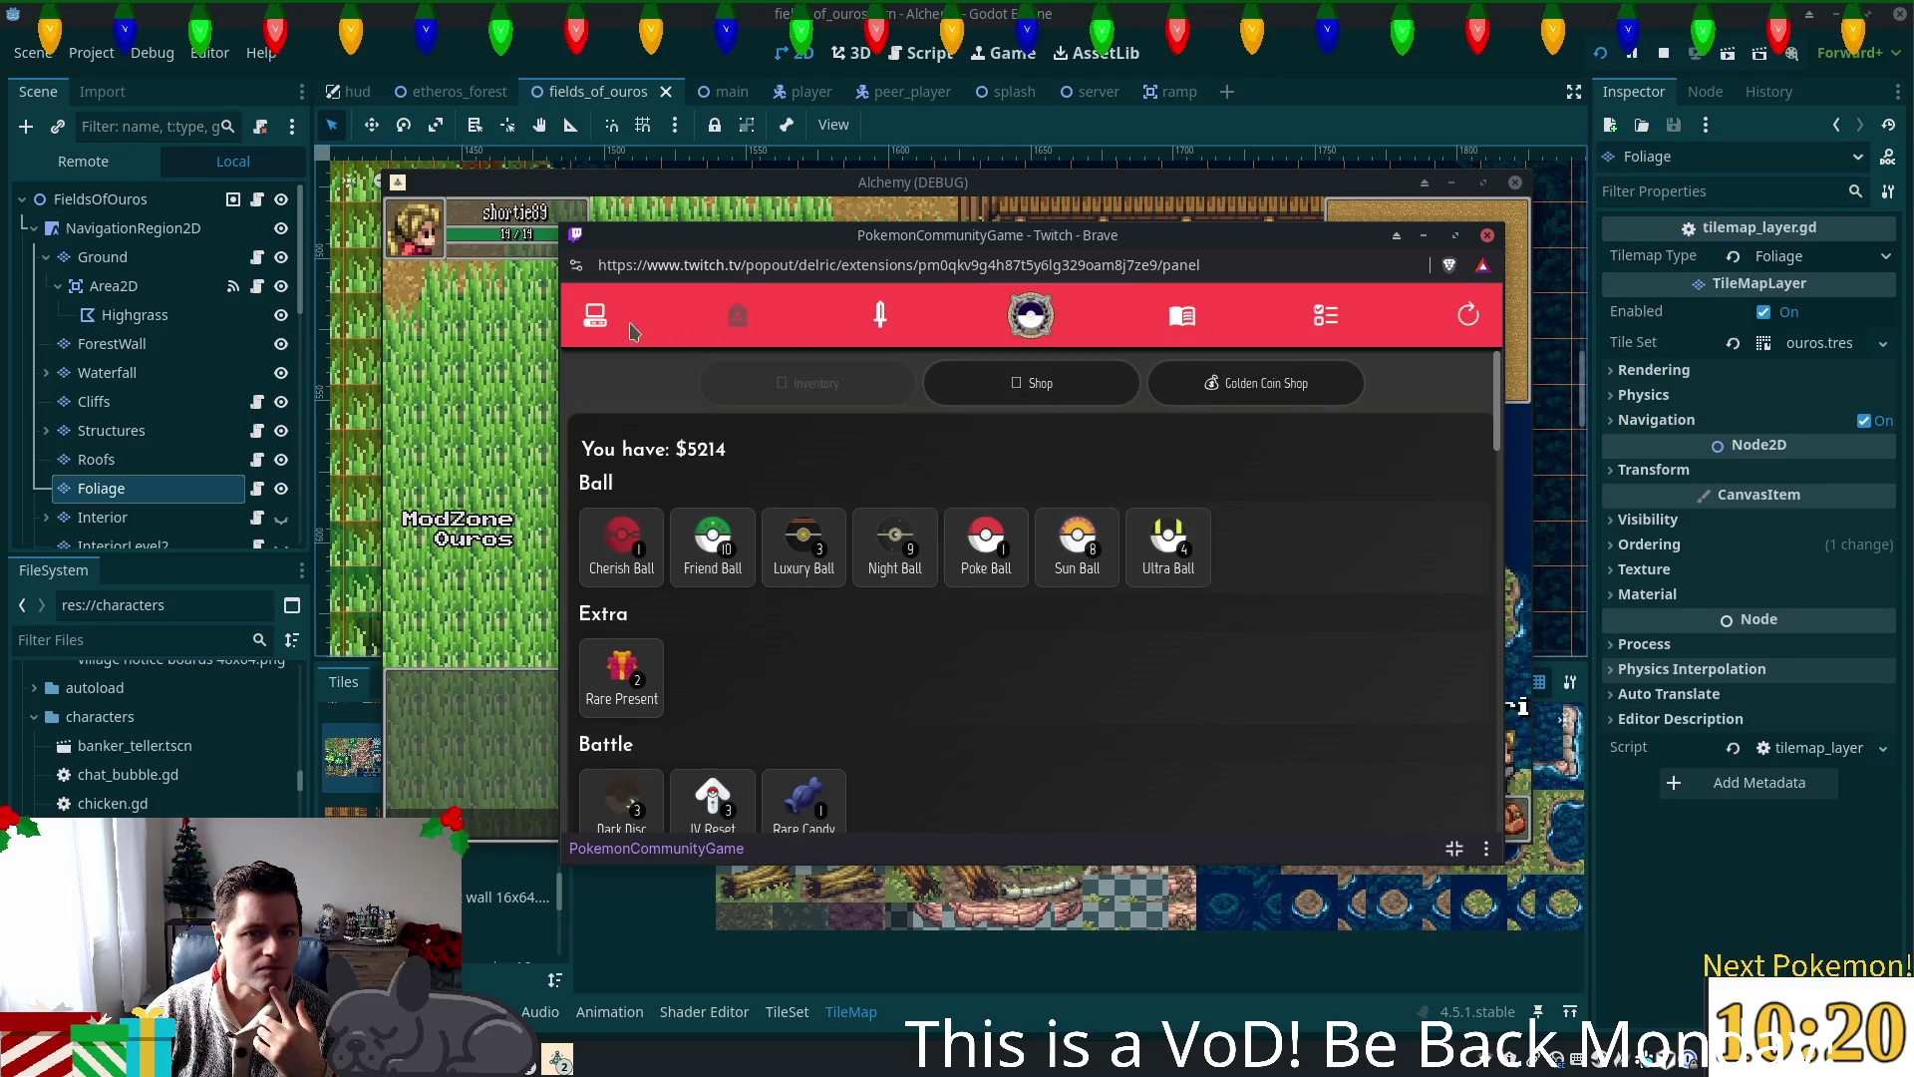
pyautogui.click(595, 315)
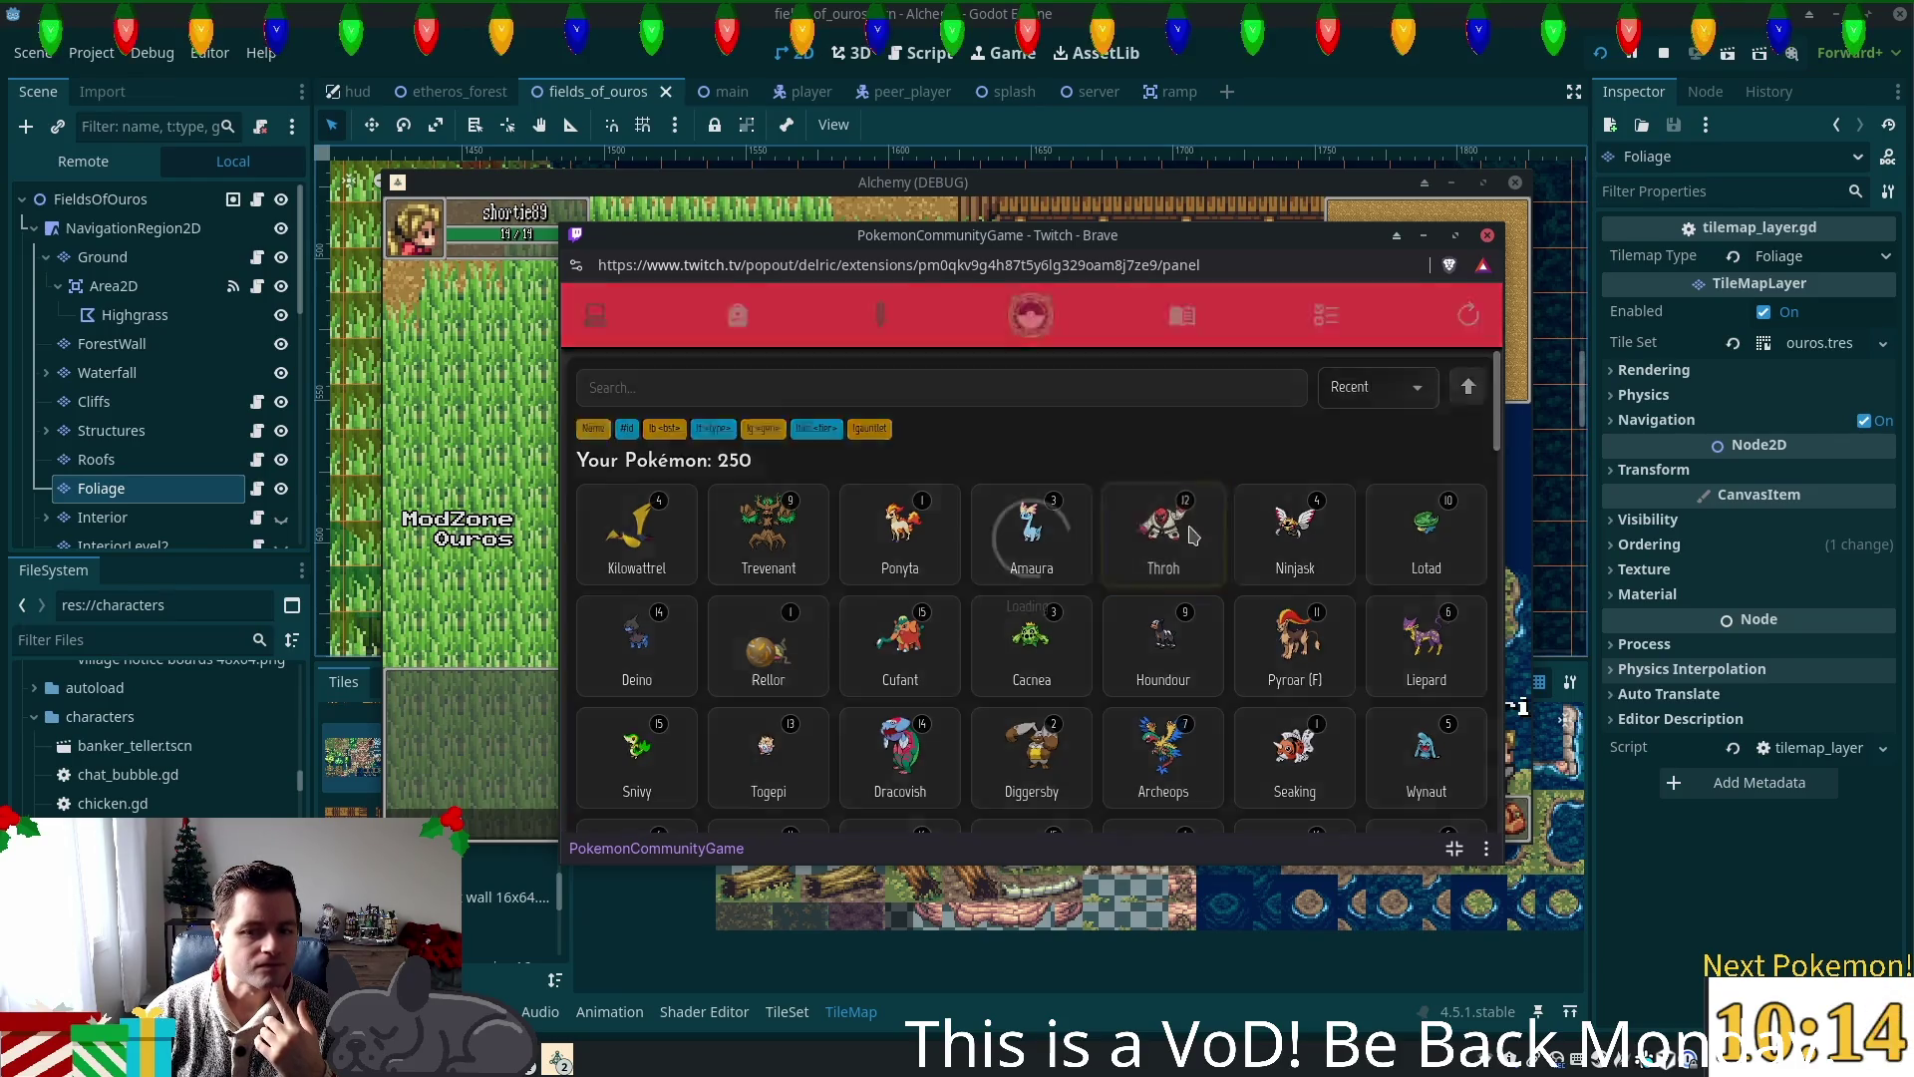
# Step: Search 'ala' and swap Throh out of Team 1 for Alakazam
pyautogui.click(977, 390)
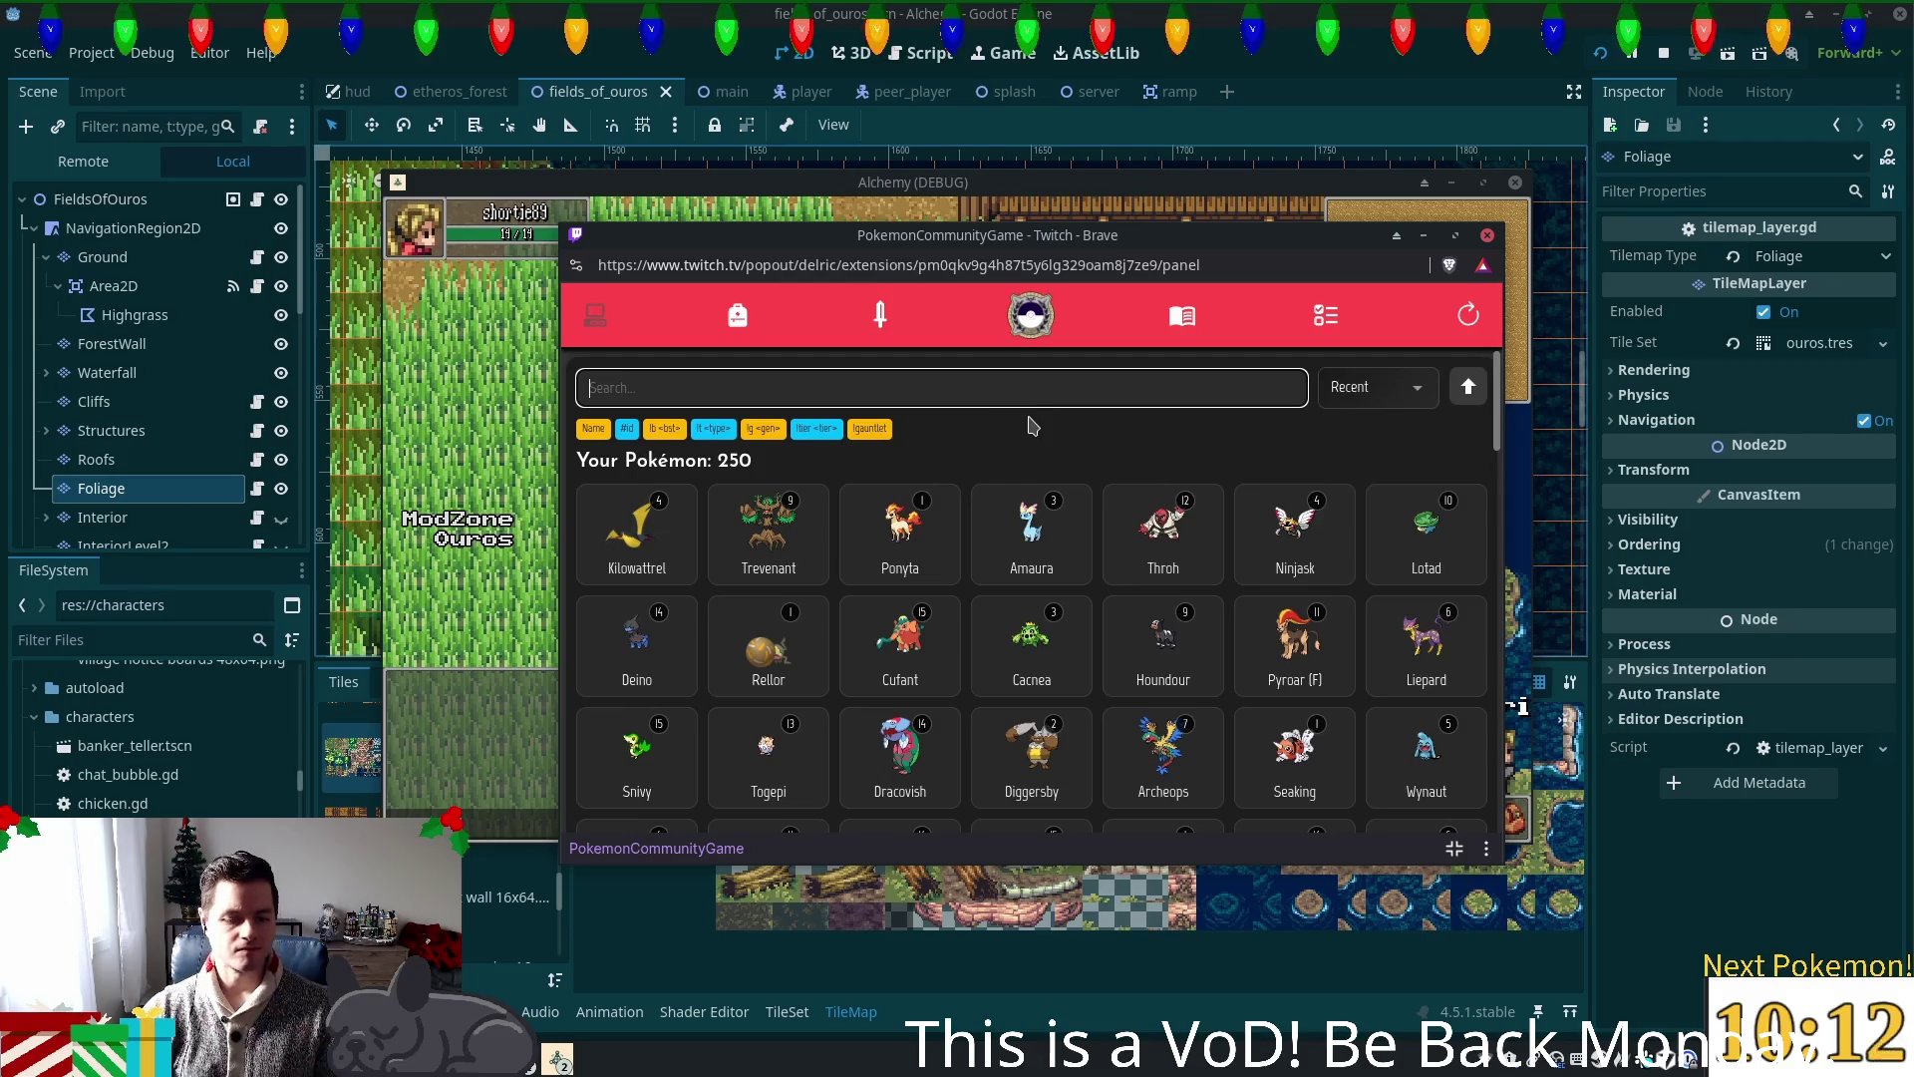
pyautogui.write('ala')
pyautogui.click(638, 558)
pyautogui.click(881, 315)
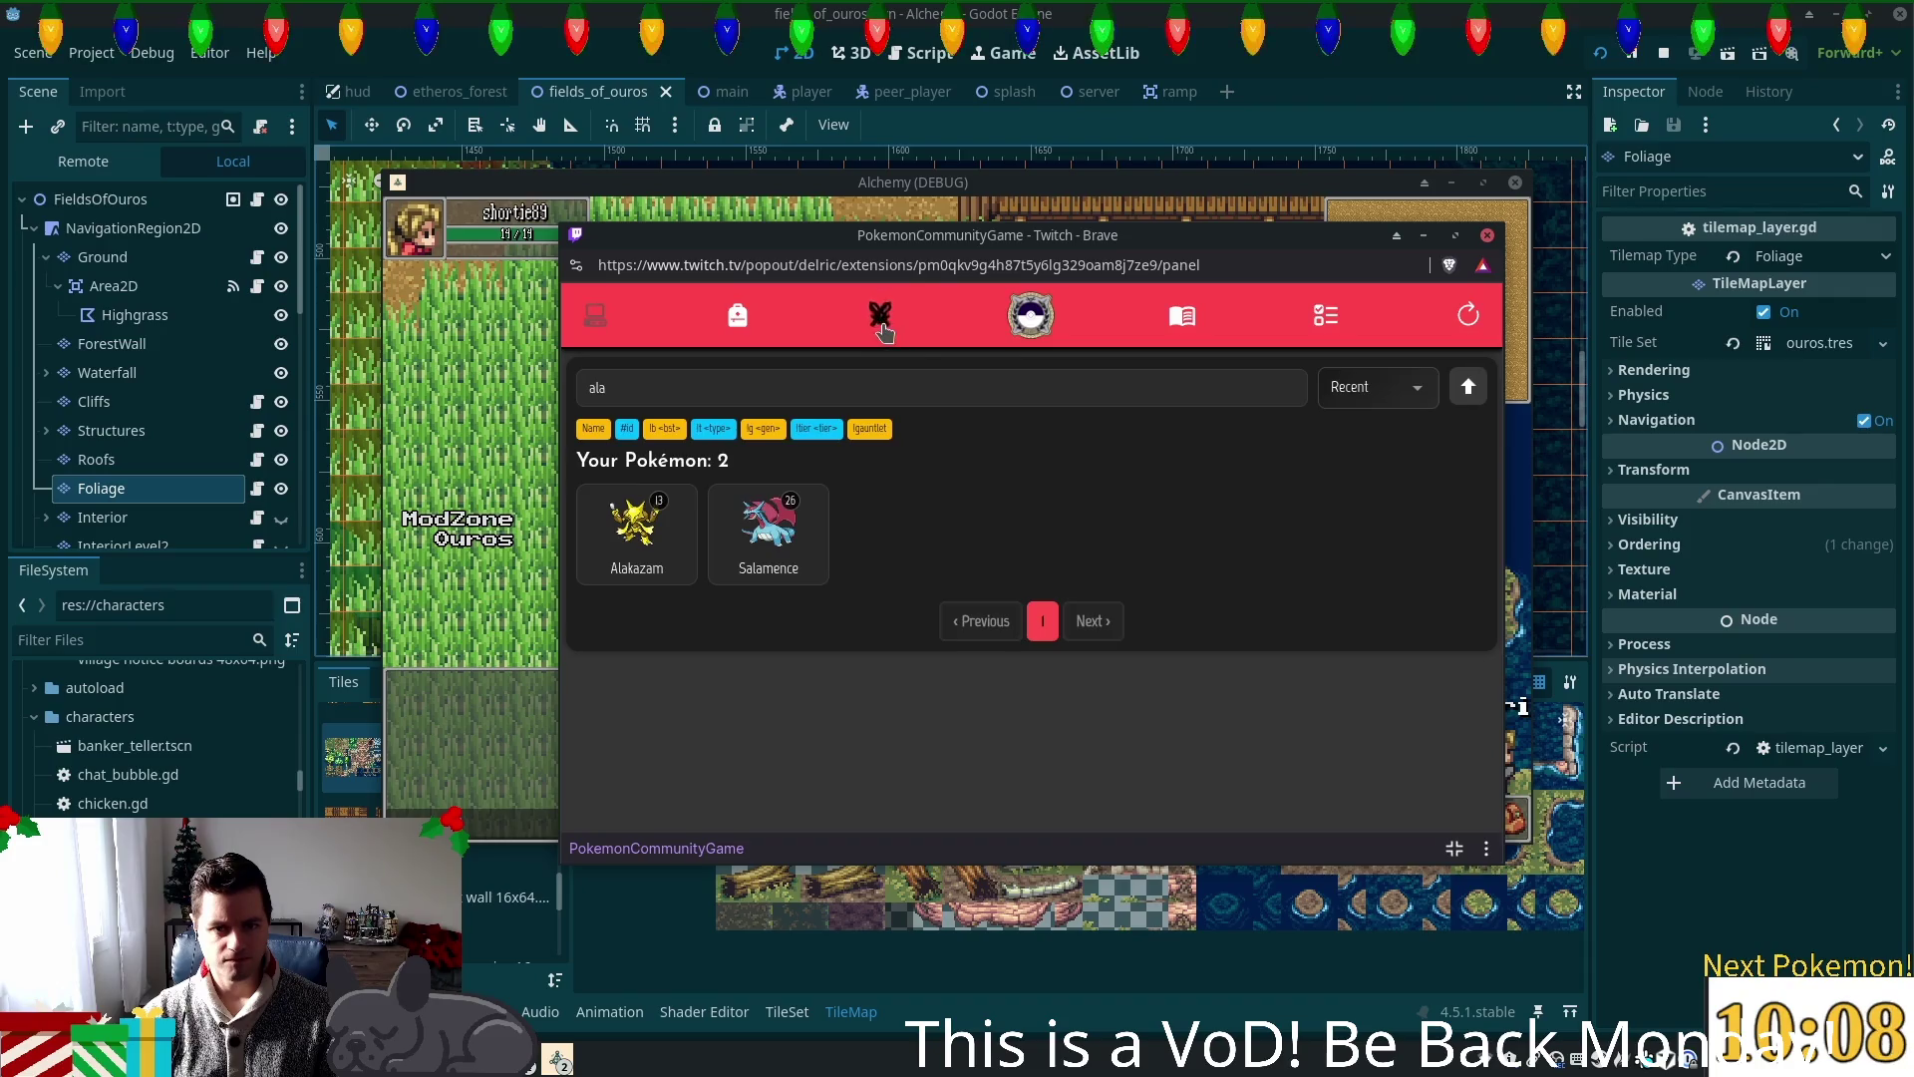
pyautogui.click(1372, 635)
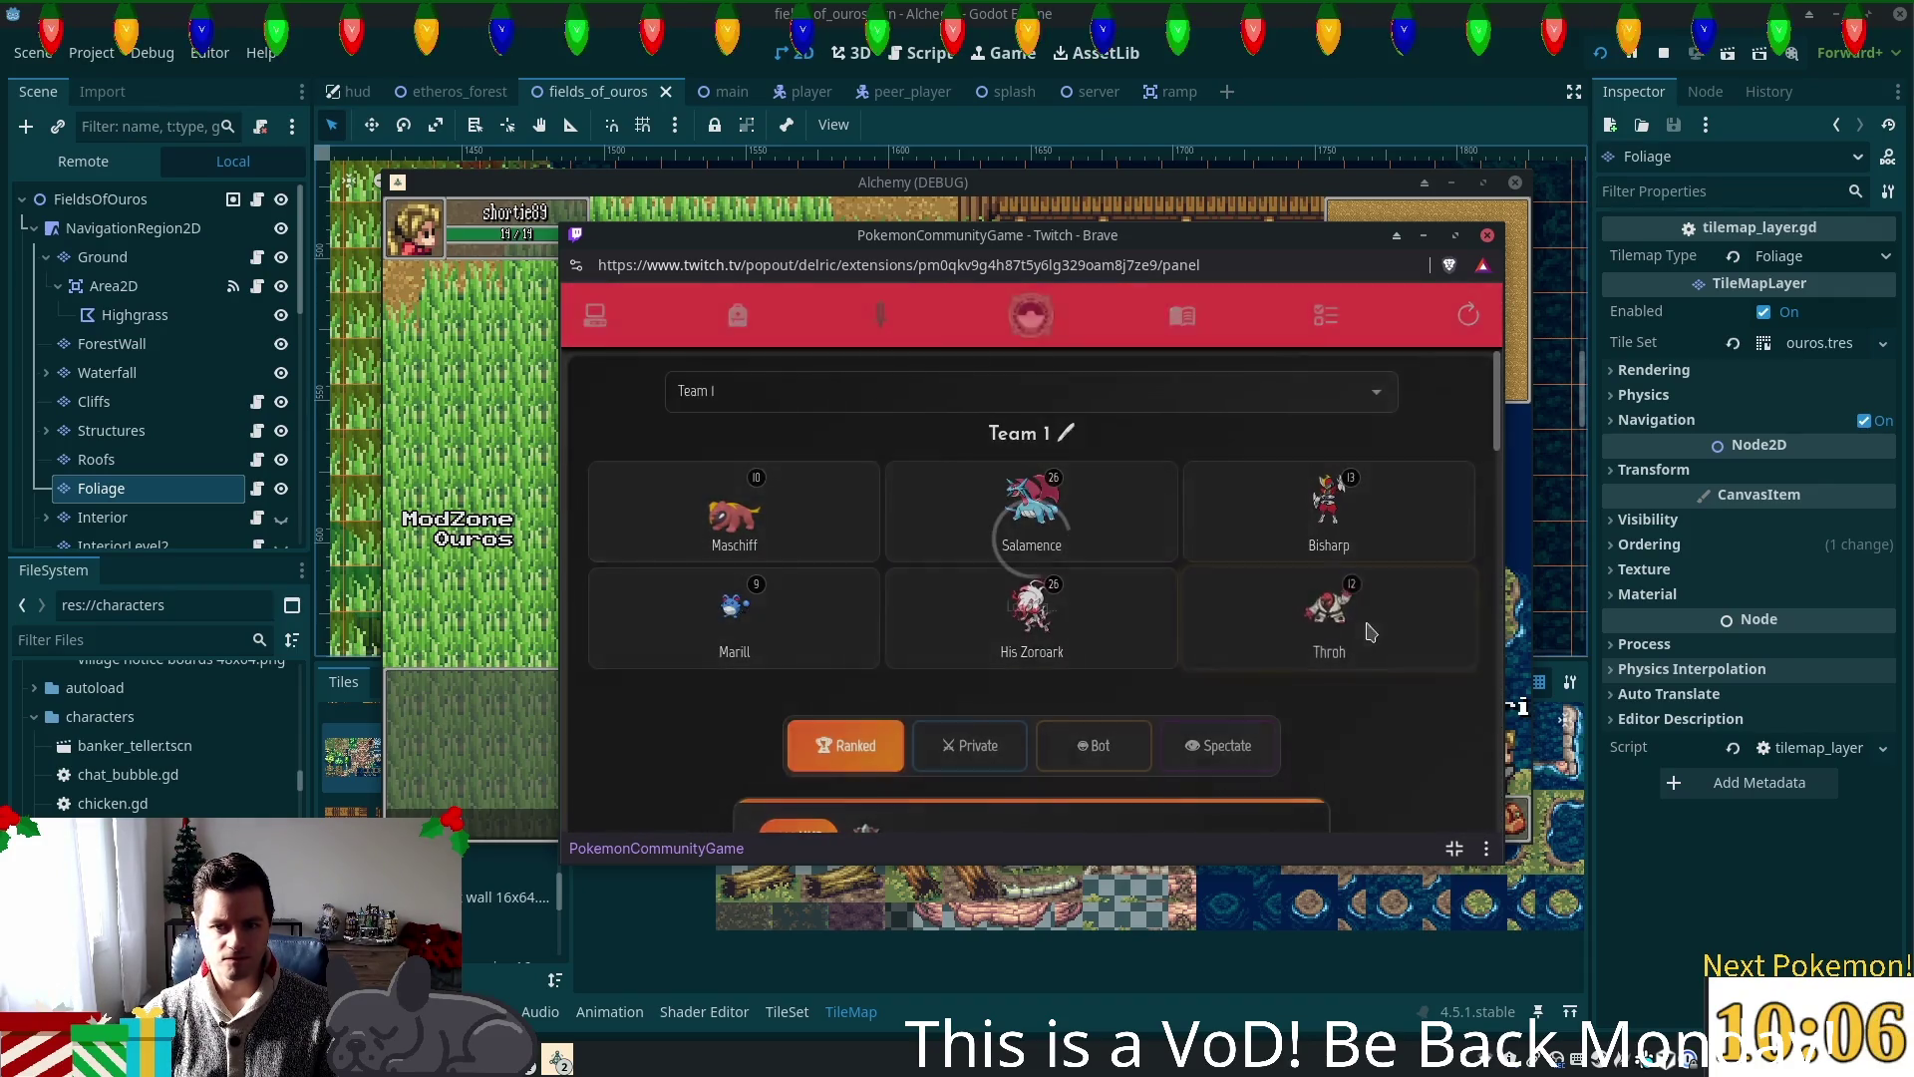
pyautogui.click(595, 317)
pyautogui.write('ala')
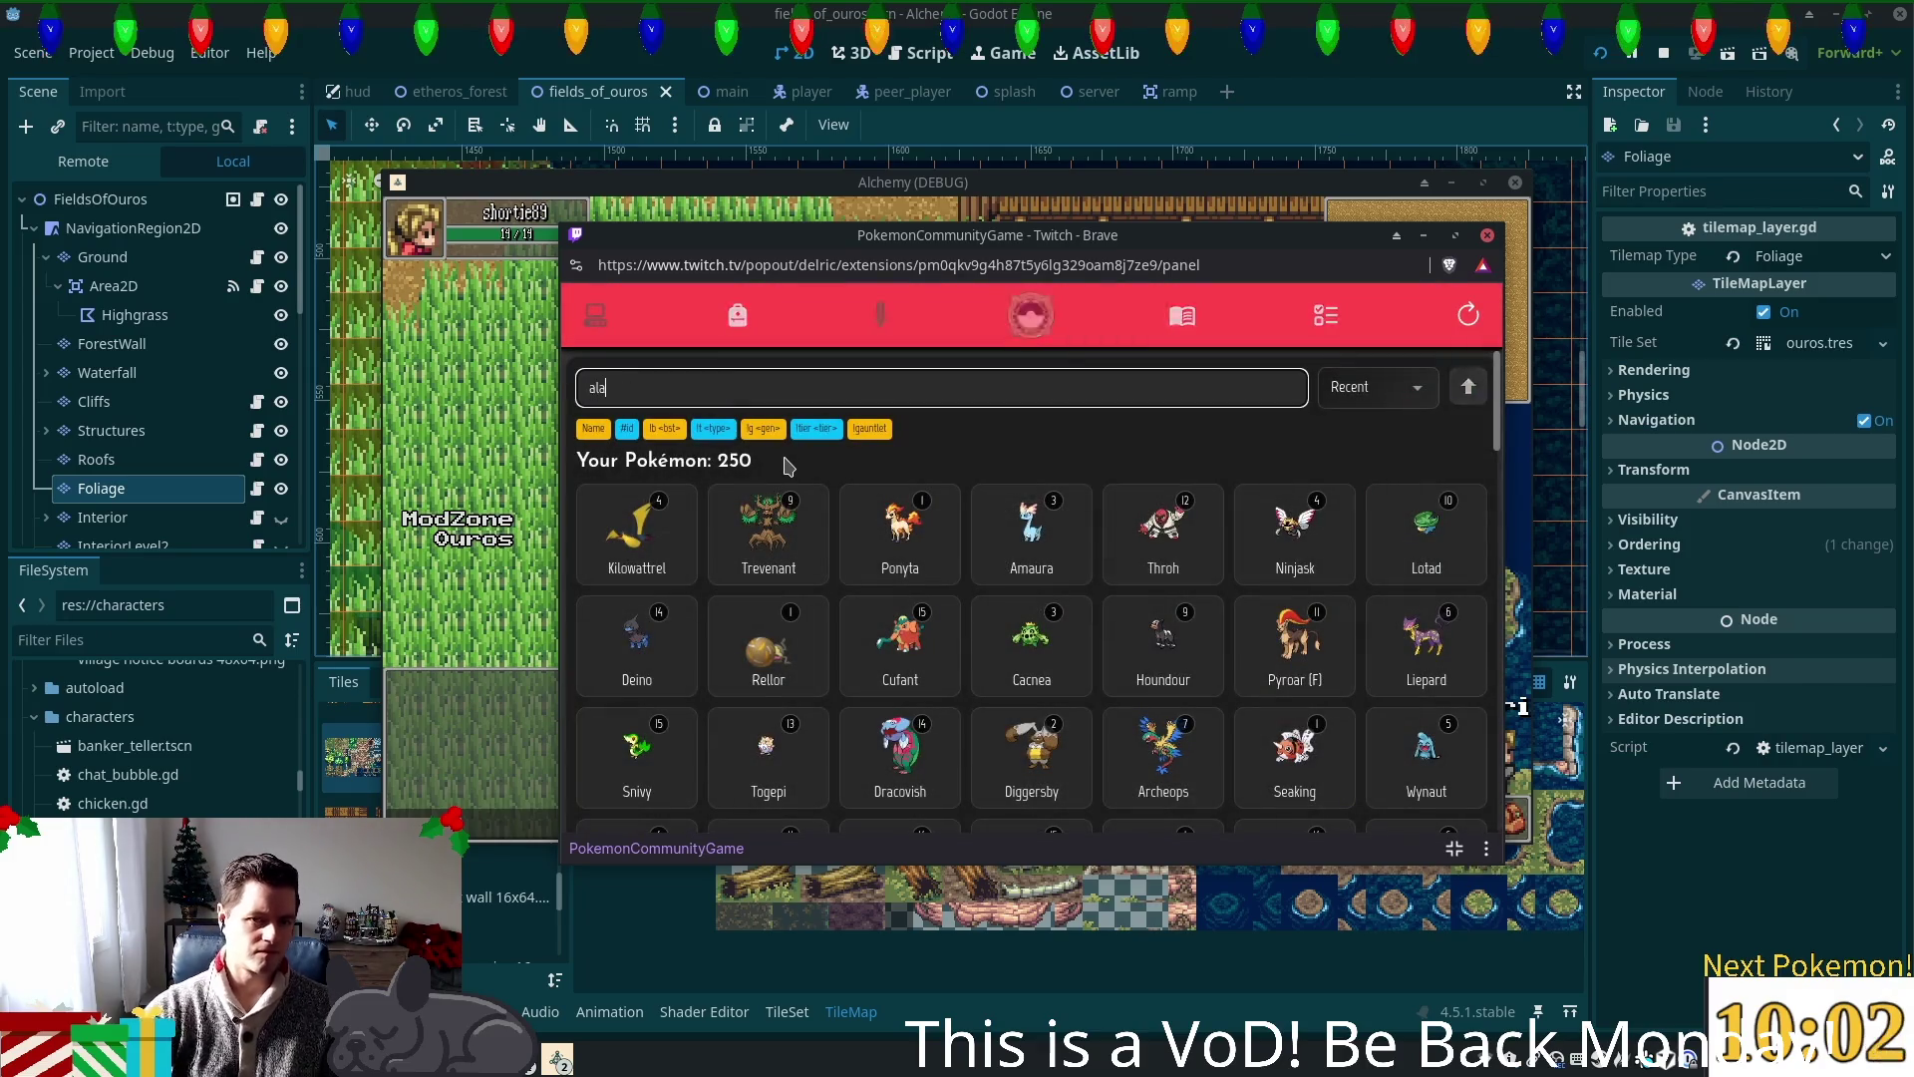
pyautogui.click(655, 539)
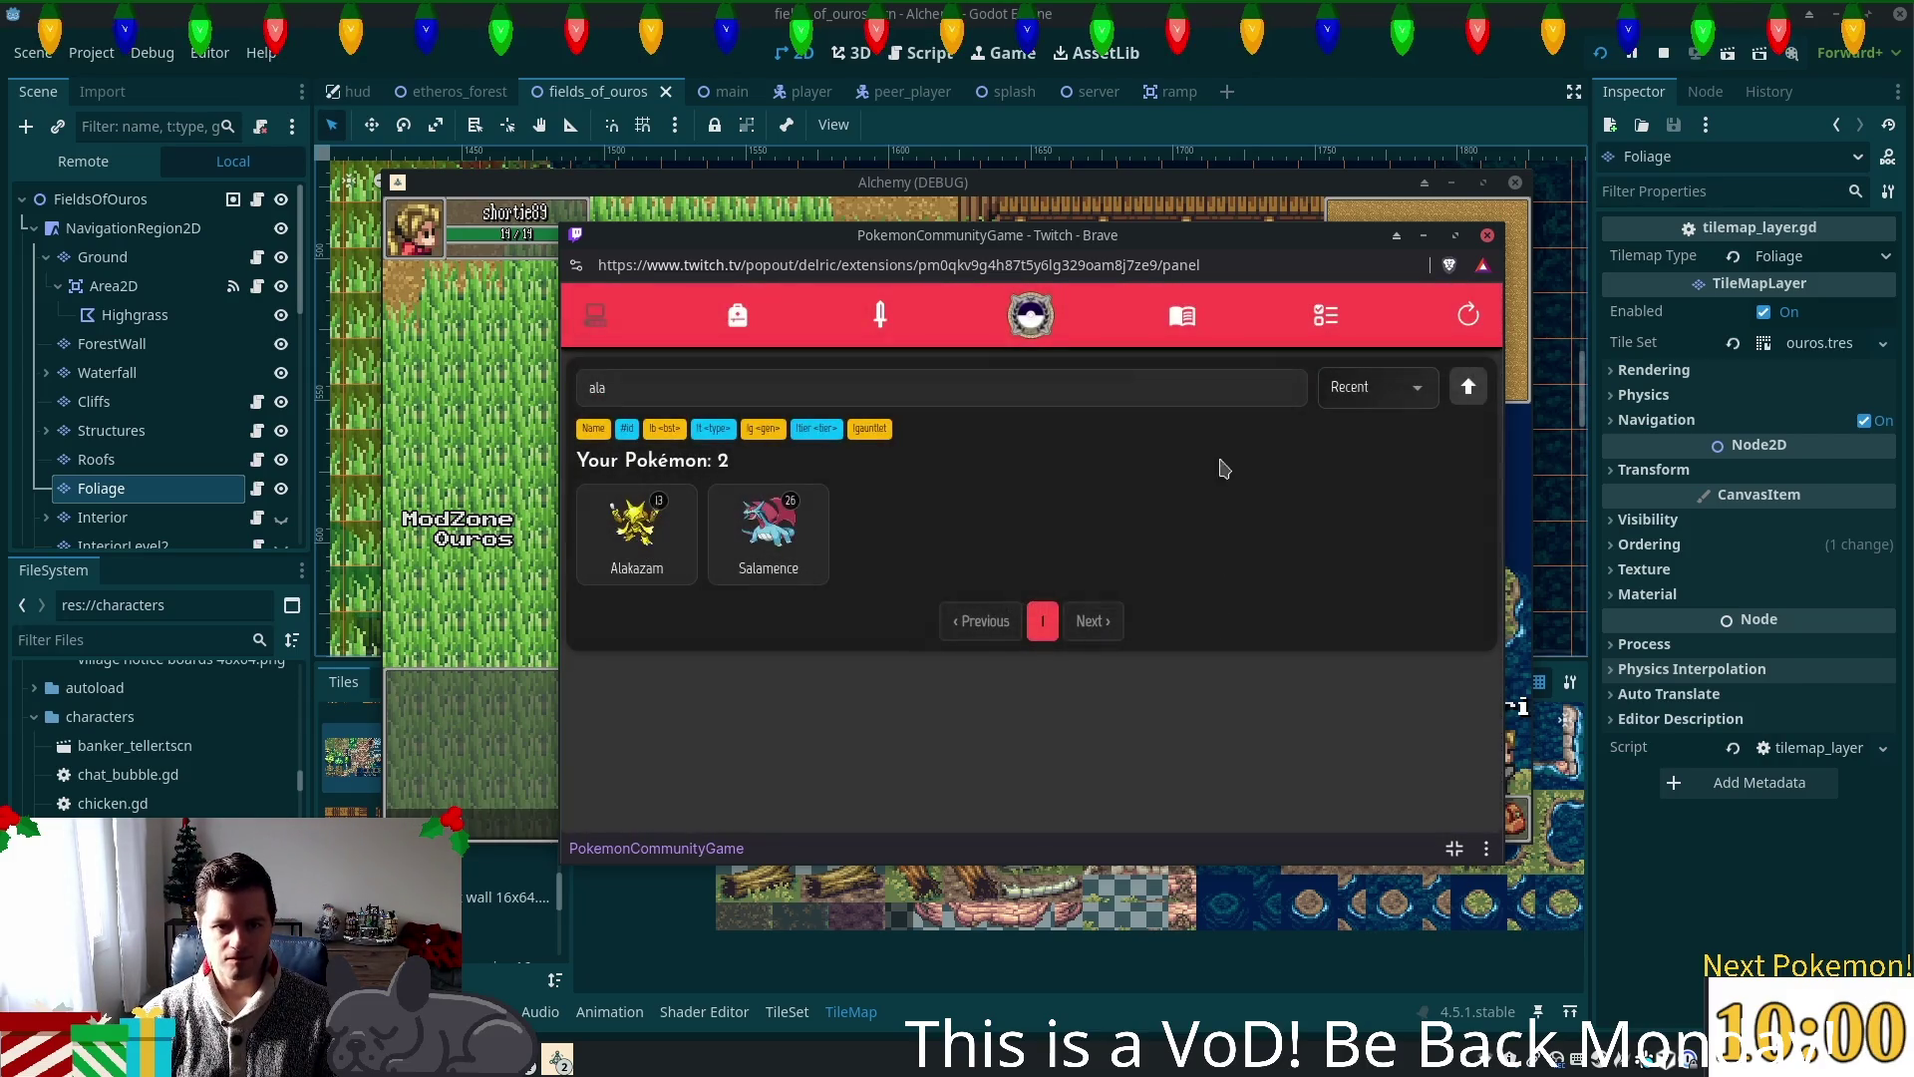
# Step: Confirm the Check a Pokémon's stats tutorial mission, then return to the owned-Pokémon list
pyautogui.click(1326, 324)
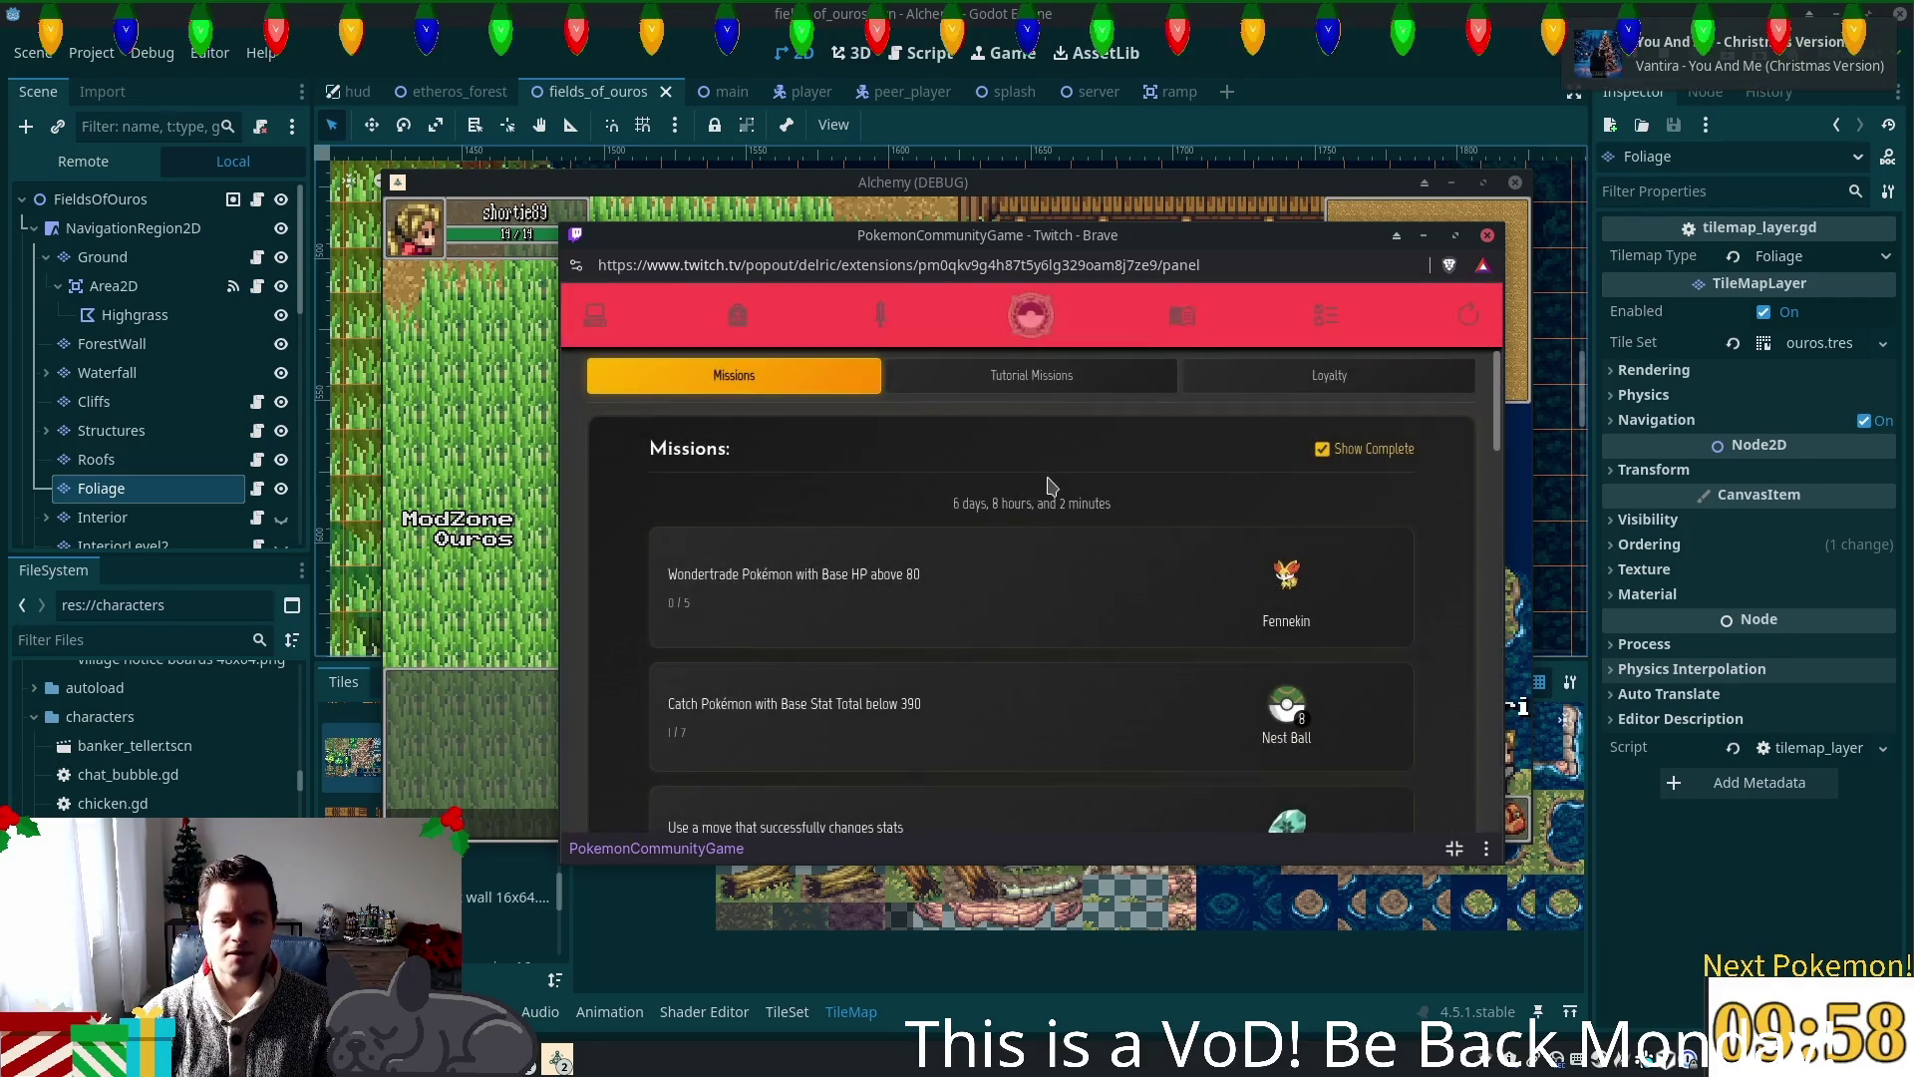
pyautogui.click(957, 389)
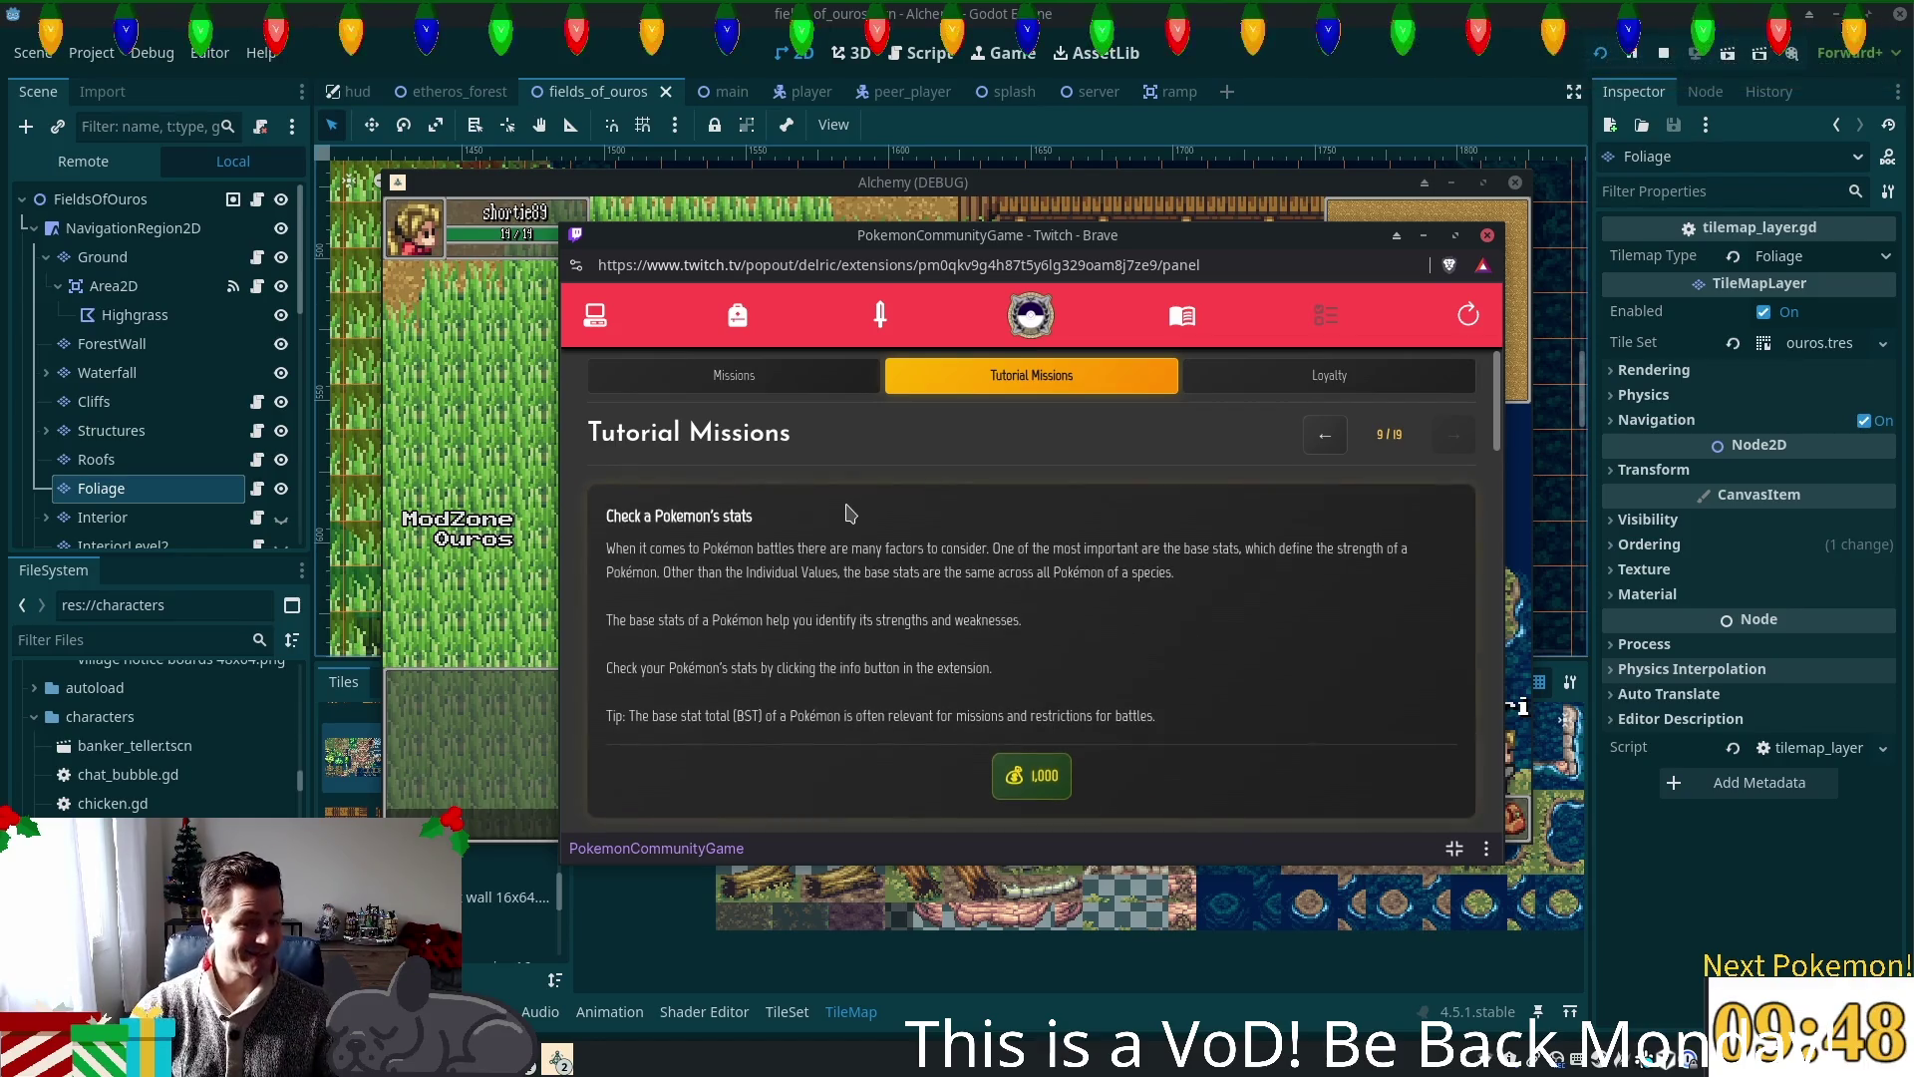
pyautogui.click(1031, 315)
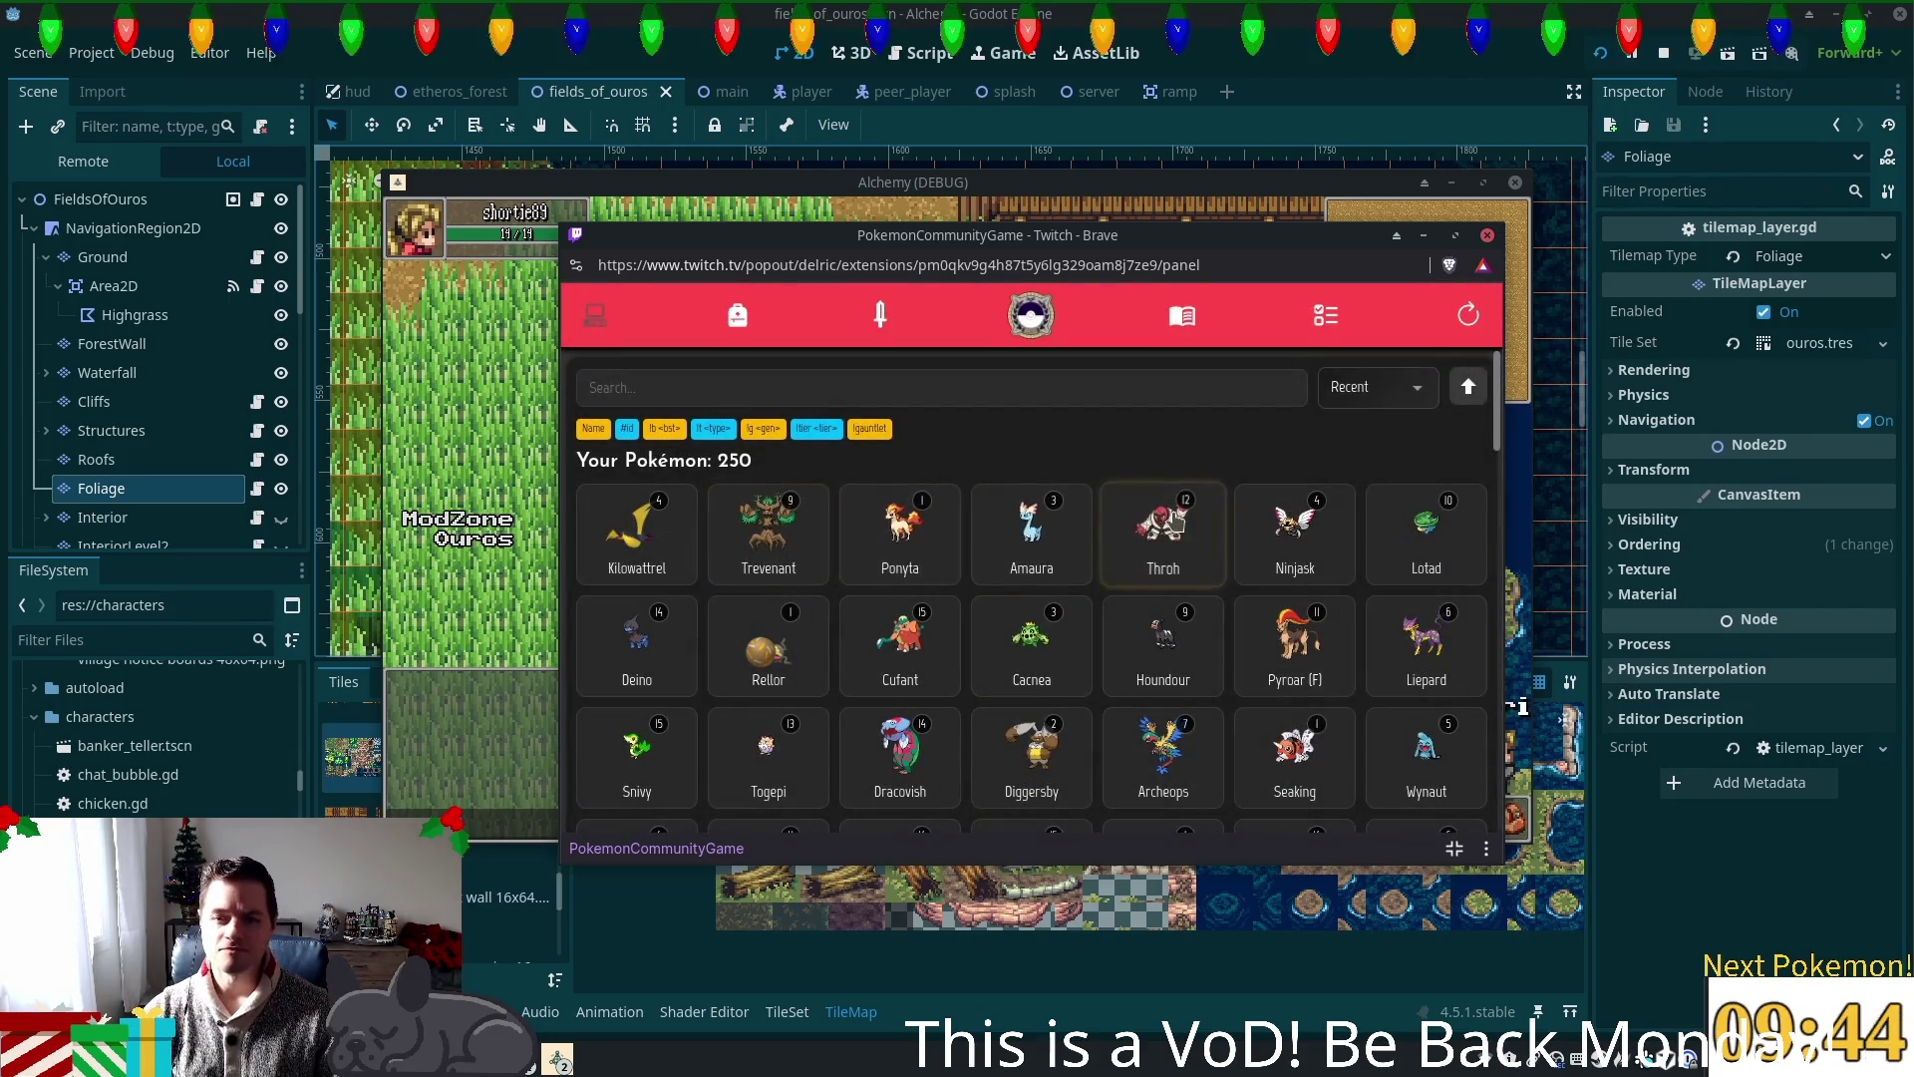
# Step: View Throh's info card and its base stats from the PC list
pyautogui.click(1163, 528)
pyautogui.scroll(-10, 1066, 559)
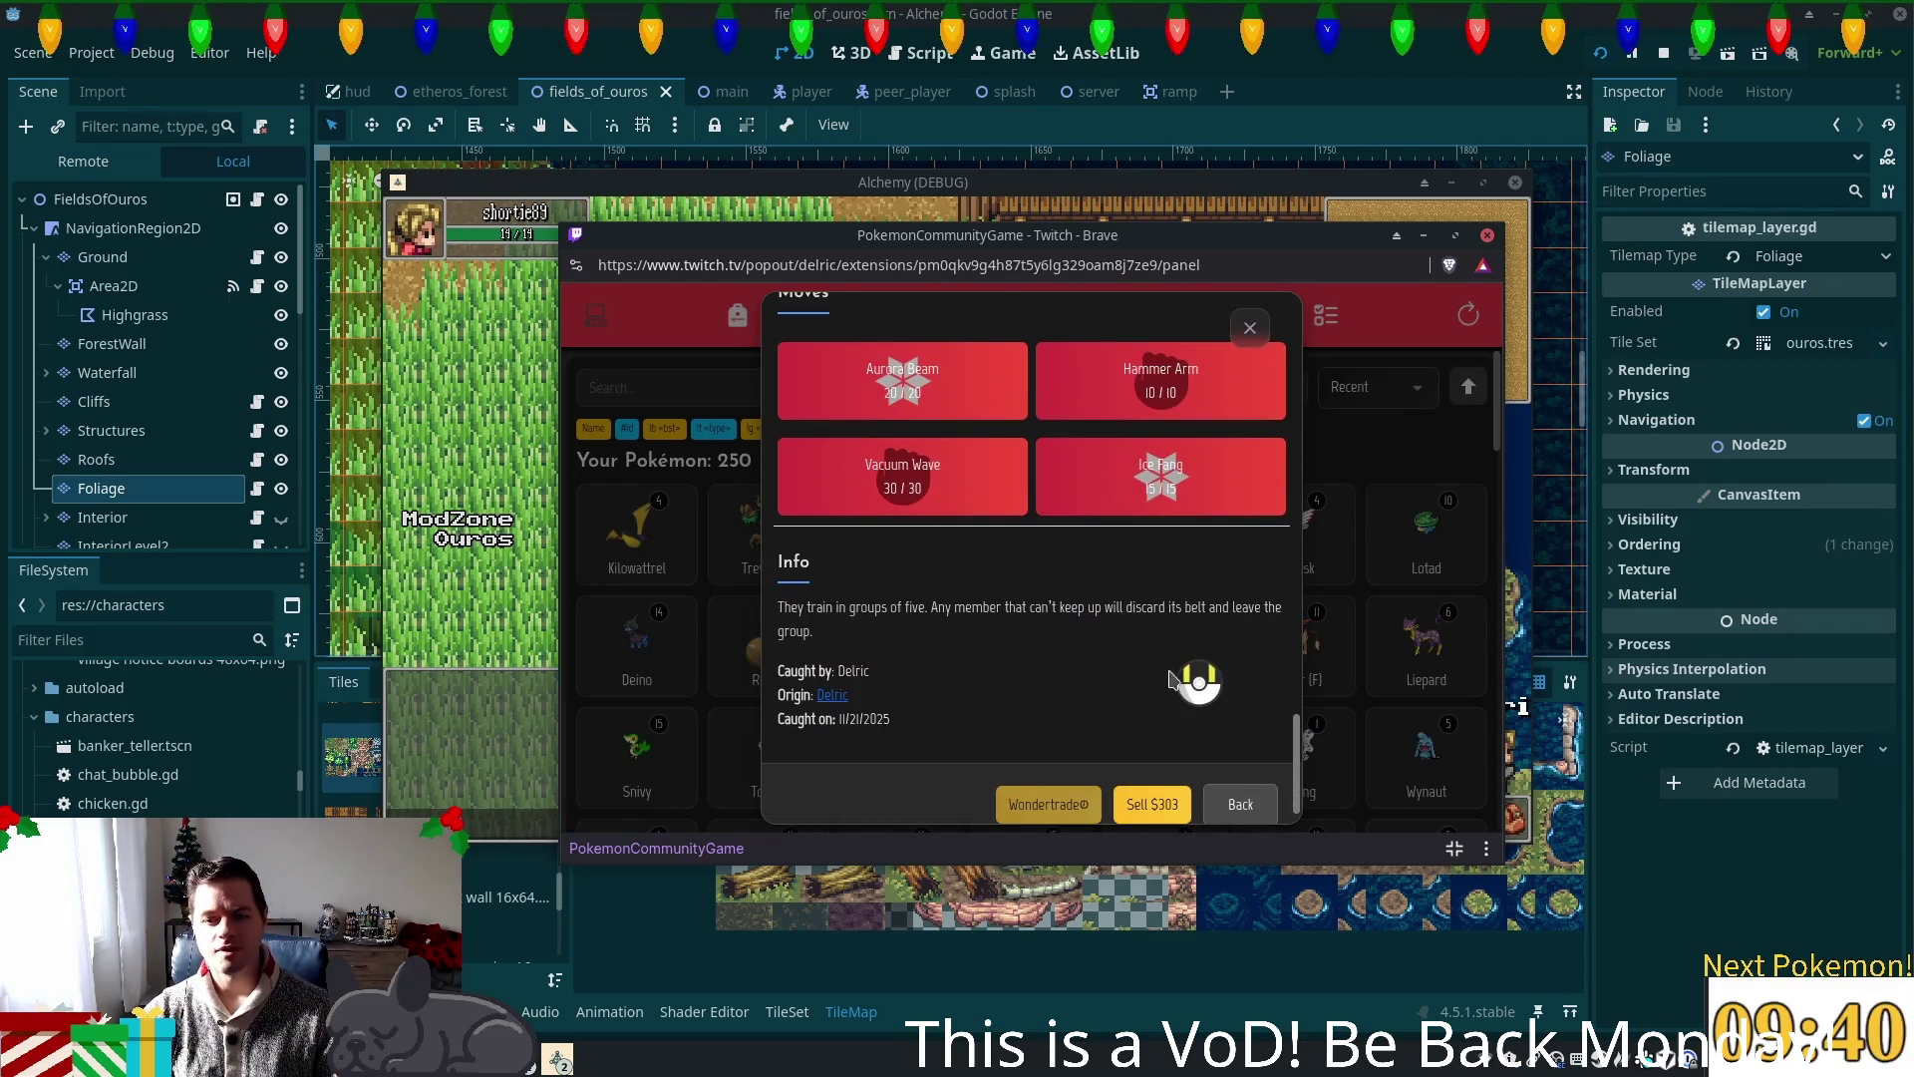
pyautogui.scroll(10, 1168, 687)
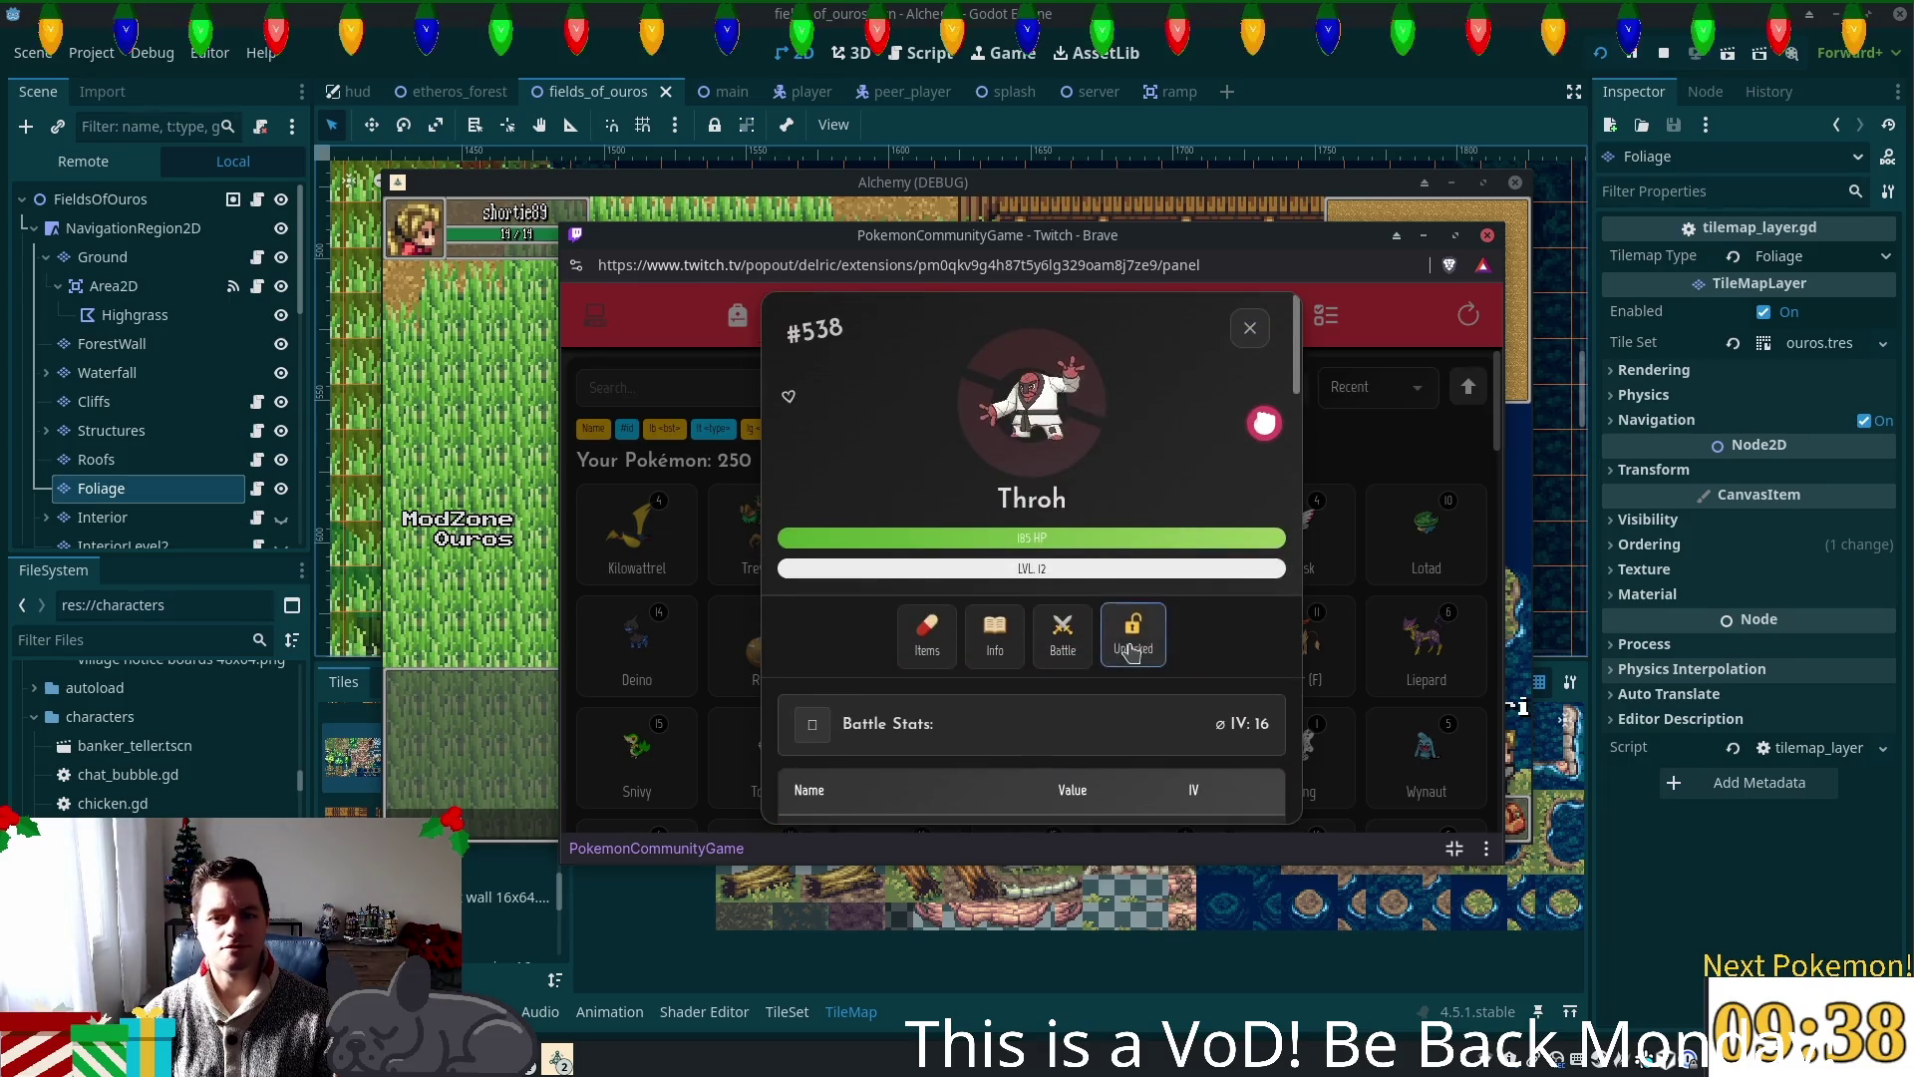
pyautogui.click(998, 638)
pyautogui.scroll(-3, 1027, 633)
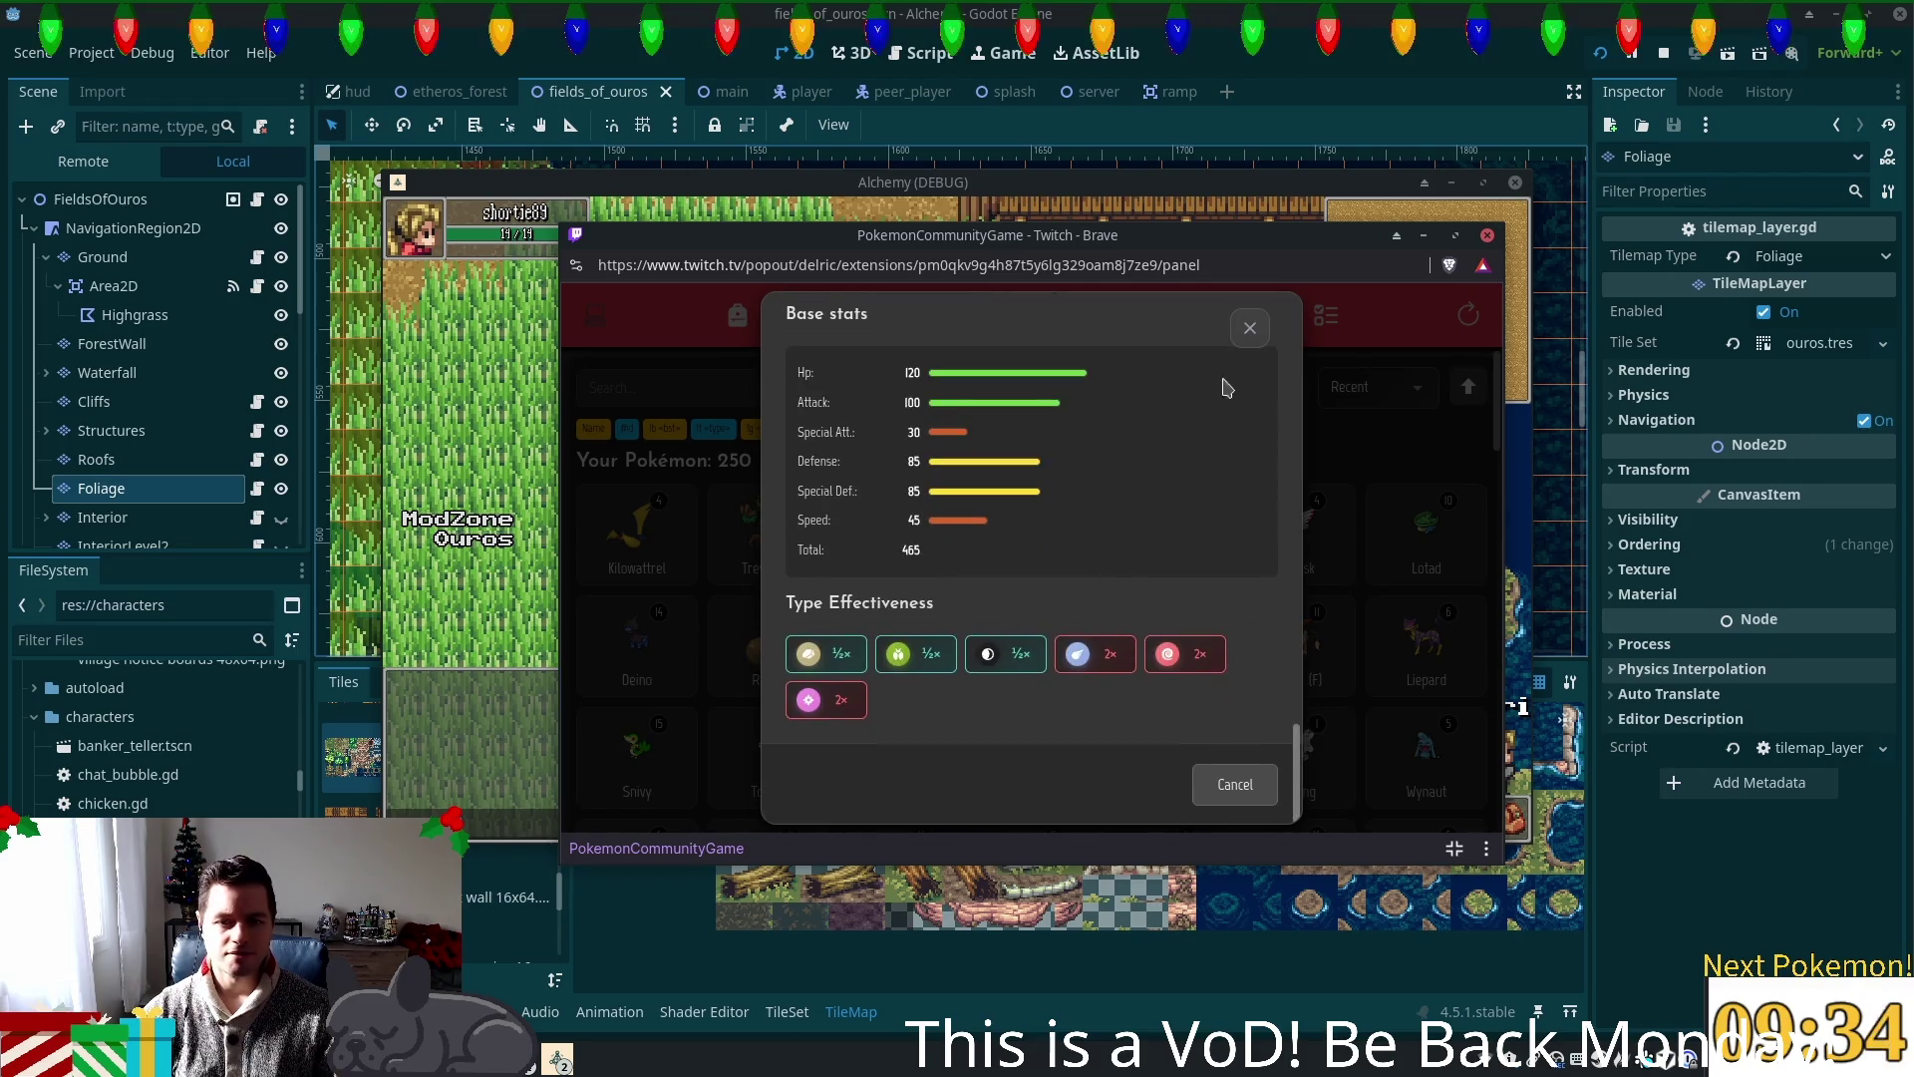
# Step: Close Throh's cards and open Tutorial Missions, now at Check move information
pyautogui.click(1251, 332)
pyautogui.click(1249, 329)
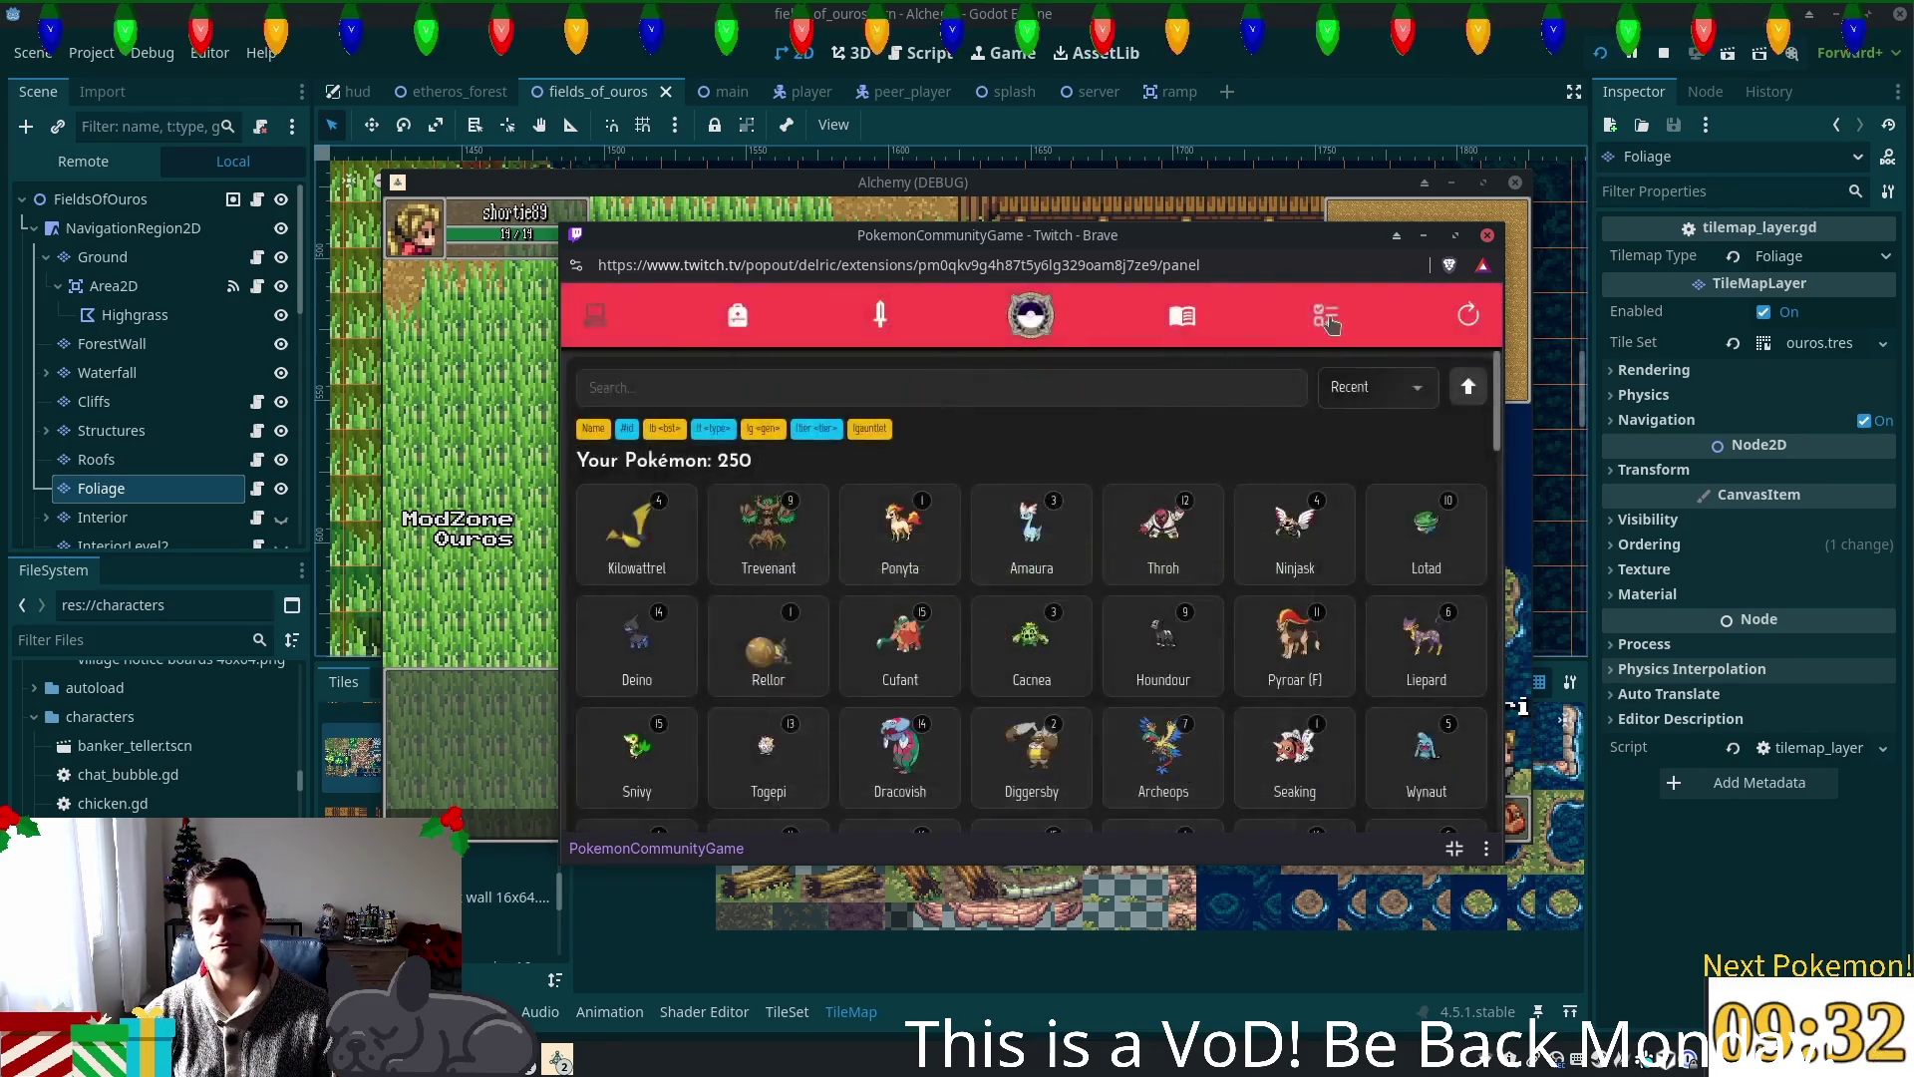
pyautogui.click(1327, 315)
pyautogui.click(1084, 384)
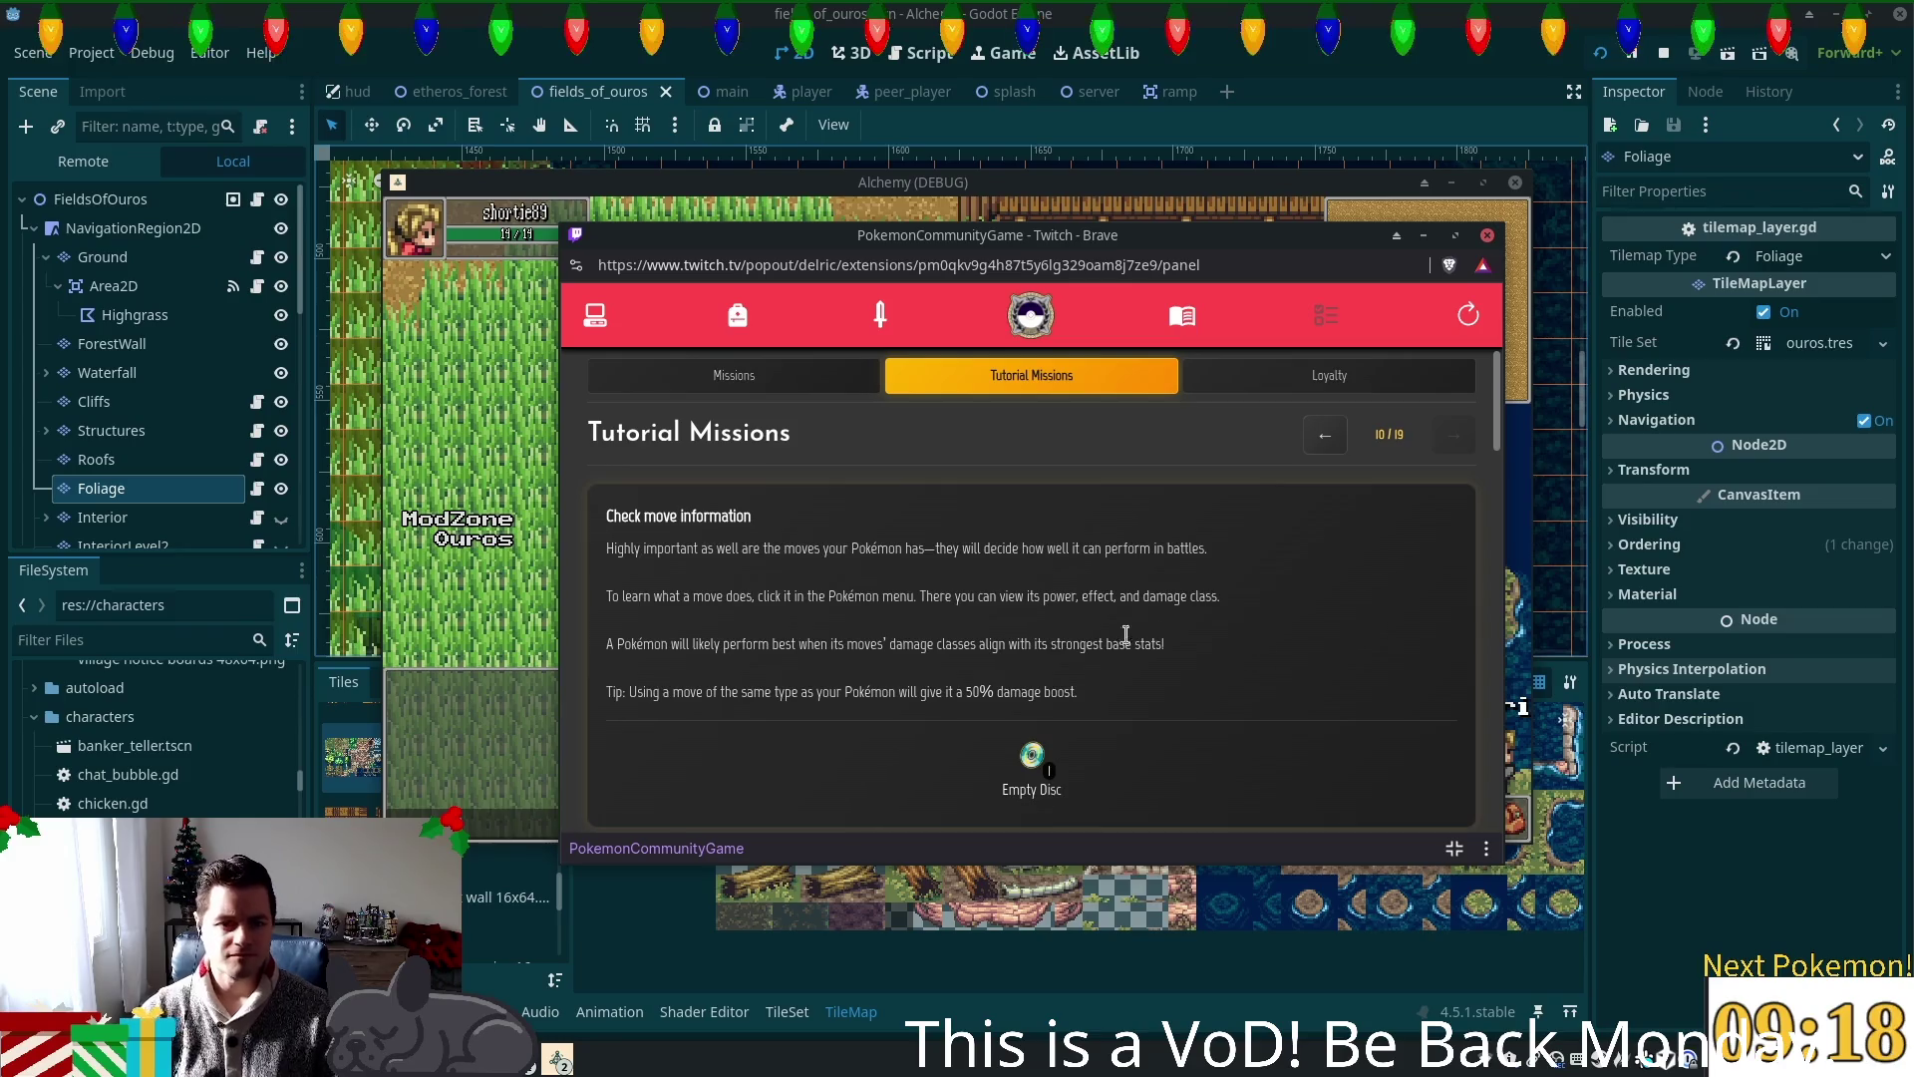
# Step: Open Trevenant from the owned Pokémon and read its Spike Cannon move details
pyautogui.click(1031, 315)
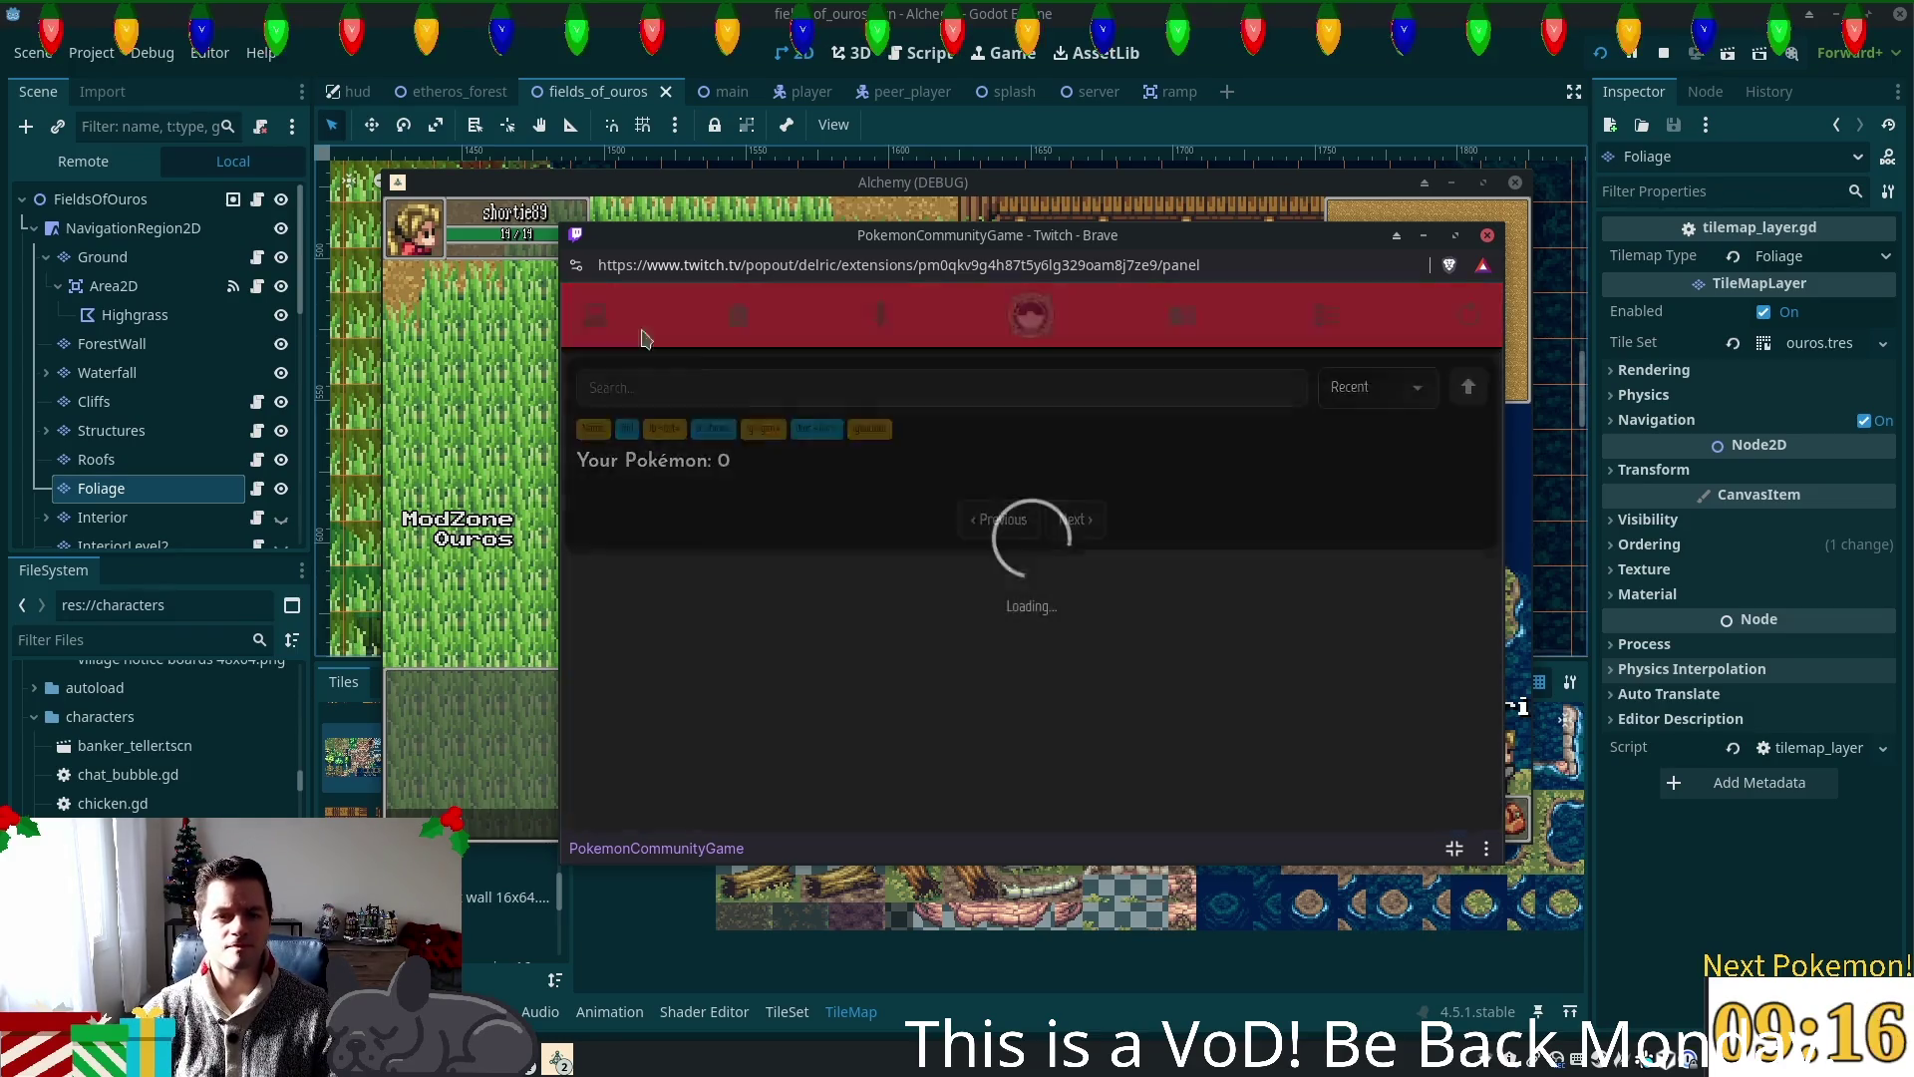
pyautogui.click(768, 538)
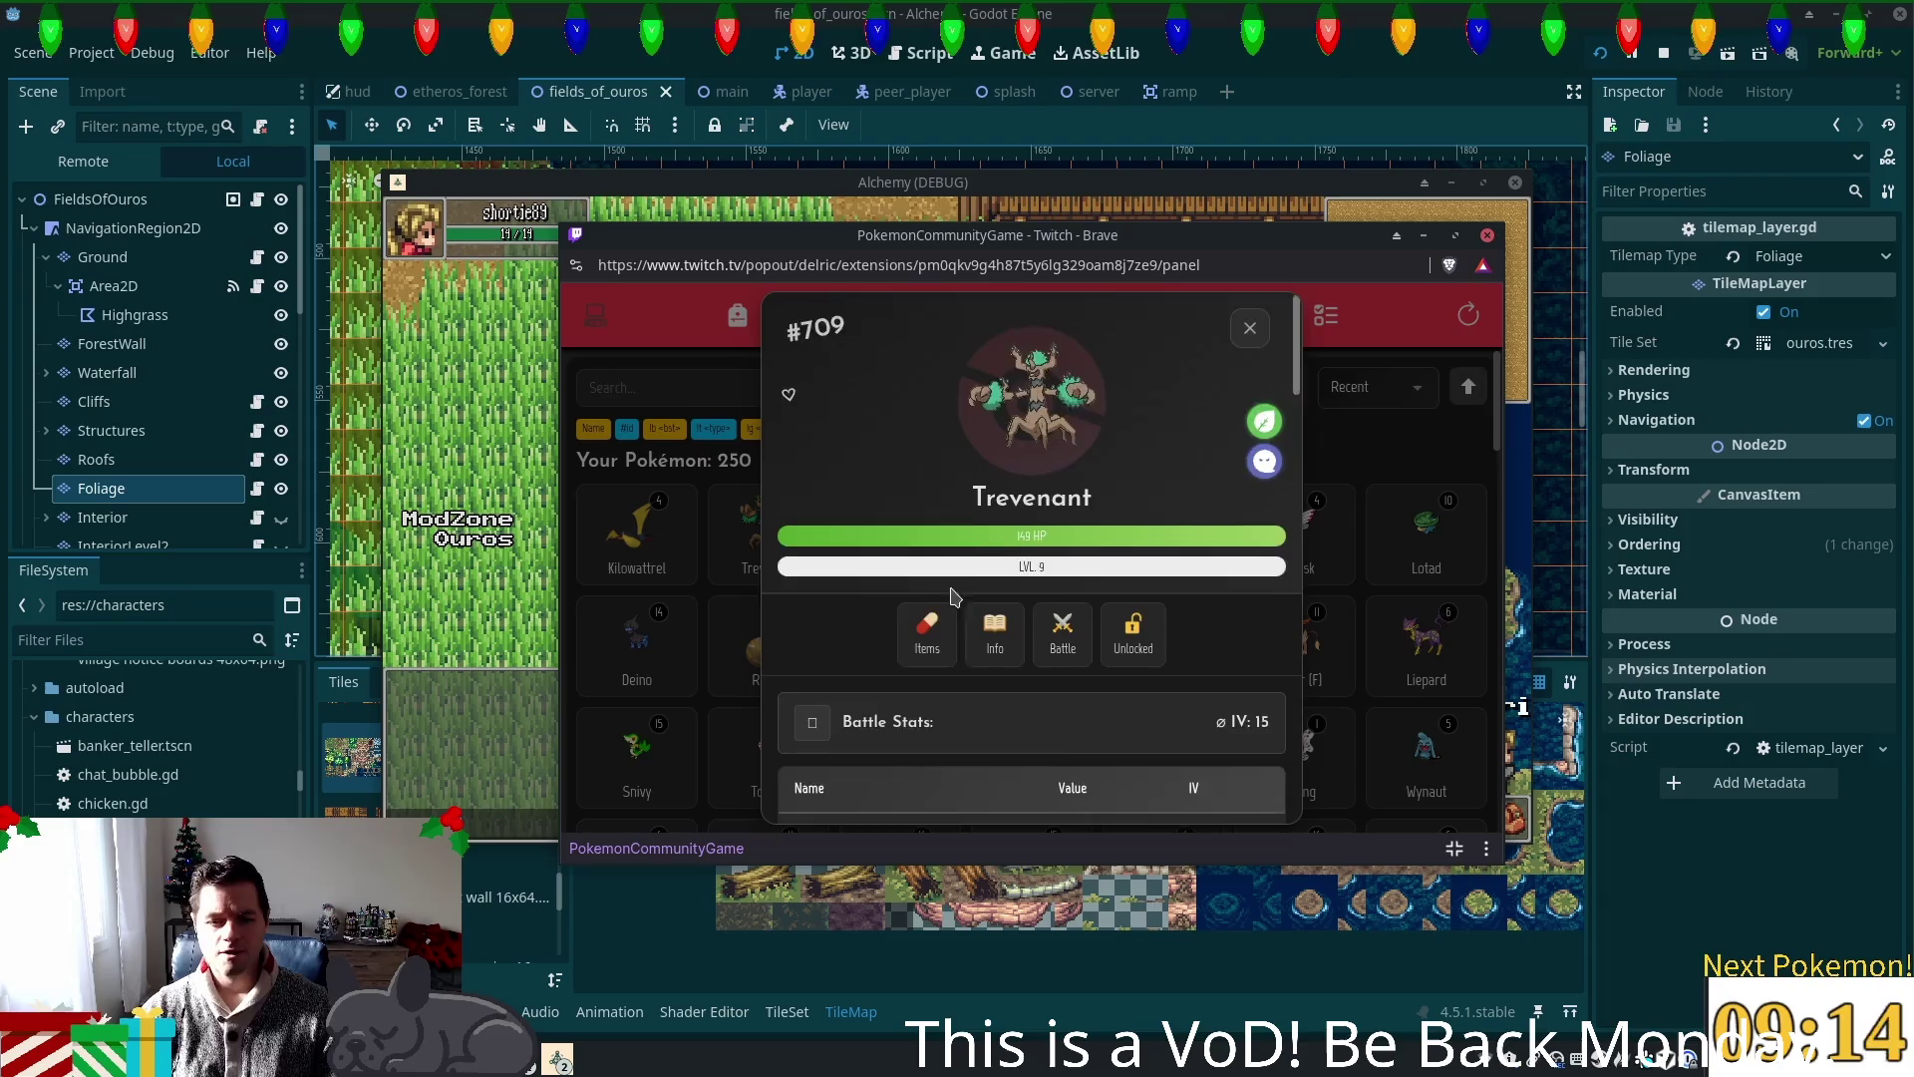
pyautogui.scroll(-3, 1027, 646)
pyautogui.scroll(-5, 1027, 646)
pyautogui.click(941, 526)
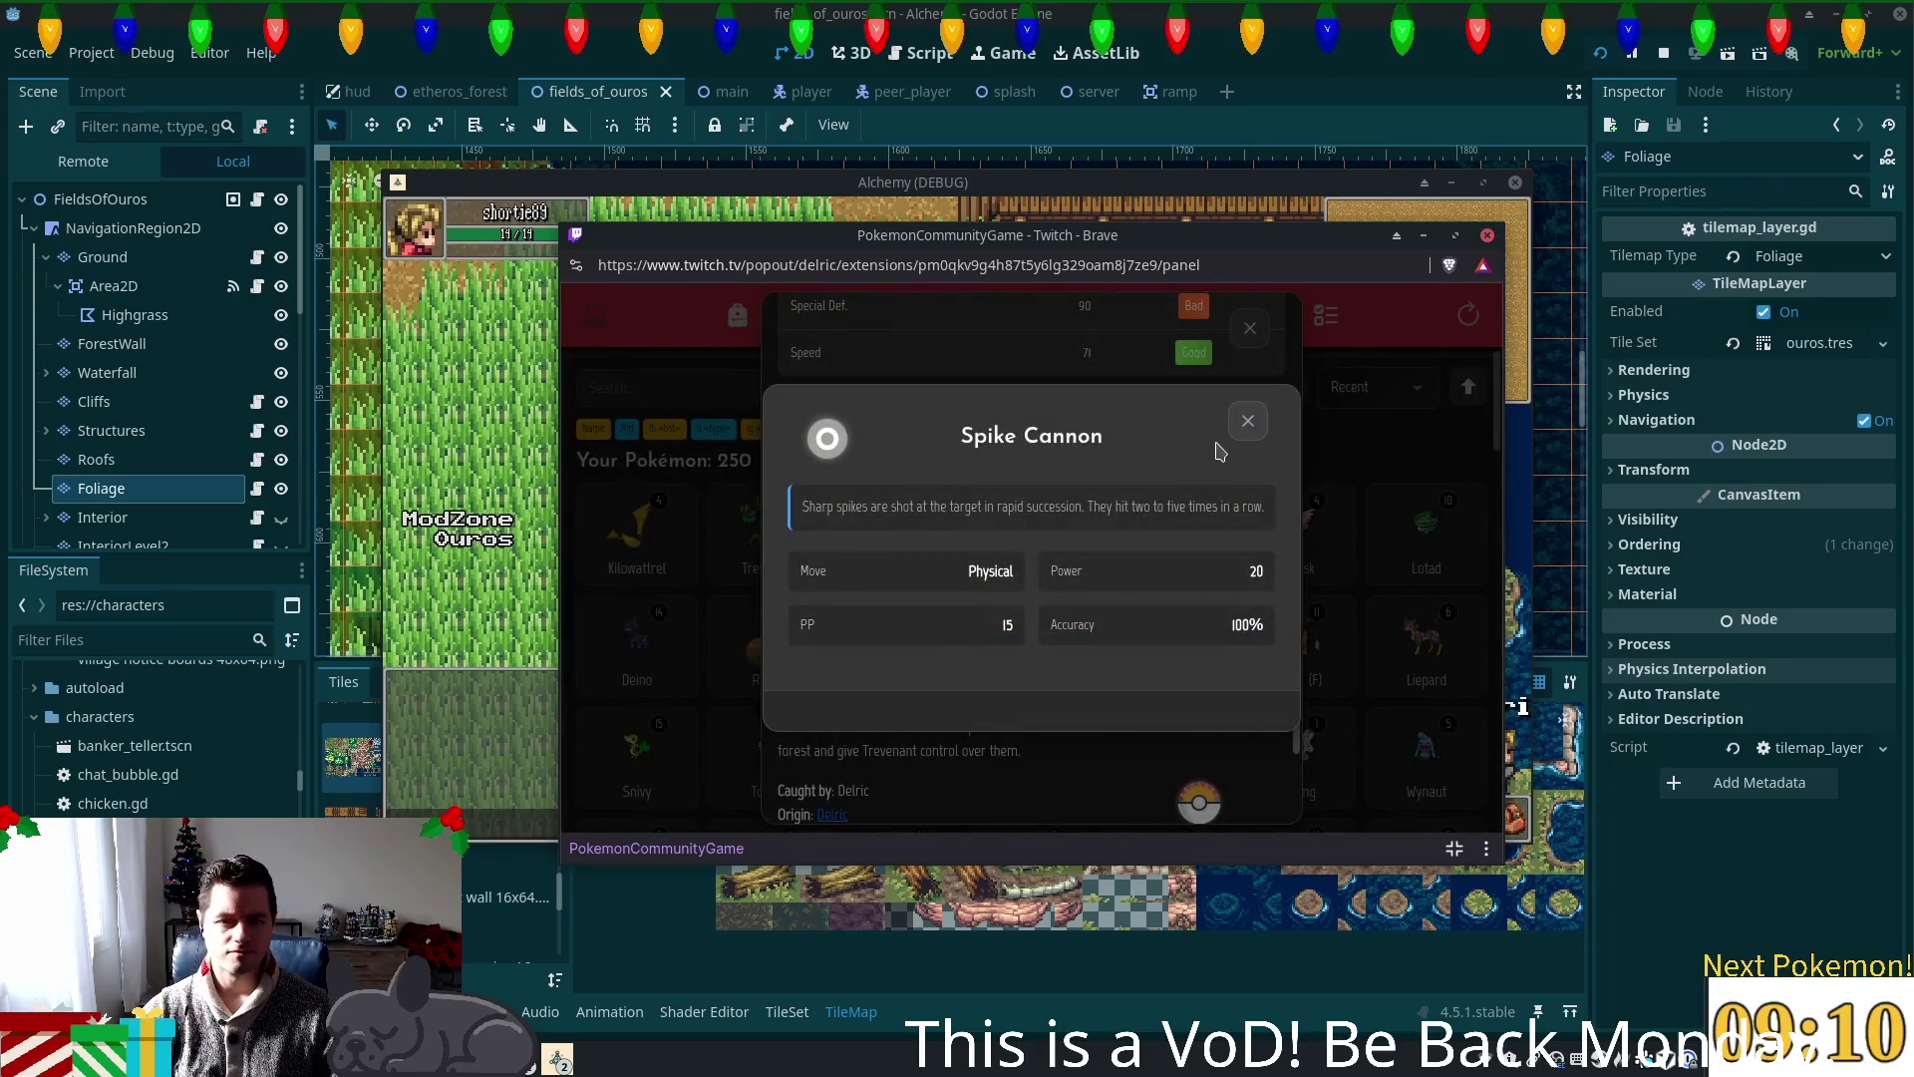
# Step: Close Trevenant's cards, check Tutorial Missions, then show the regular Missions list
pyautogui.click(1248, 421)
pyautogui.click(1250, 327)
pyautogui.click(1306, 317)
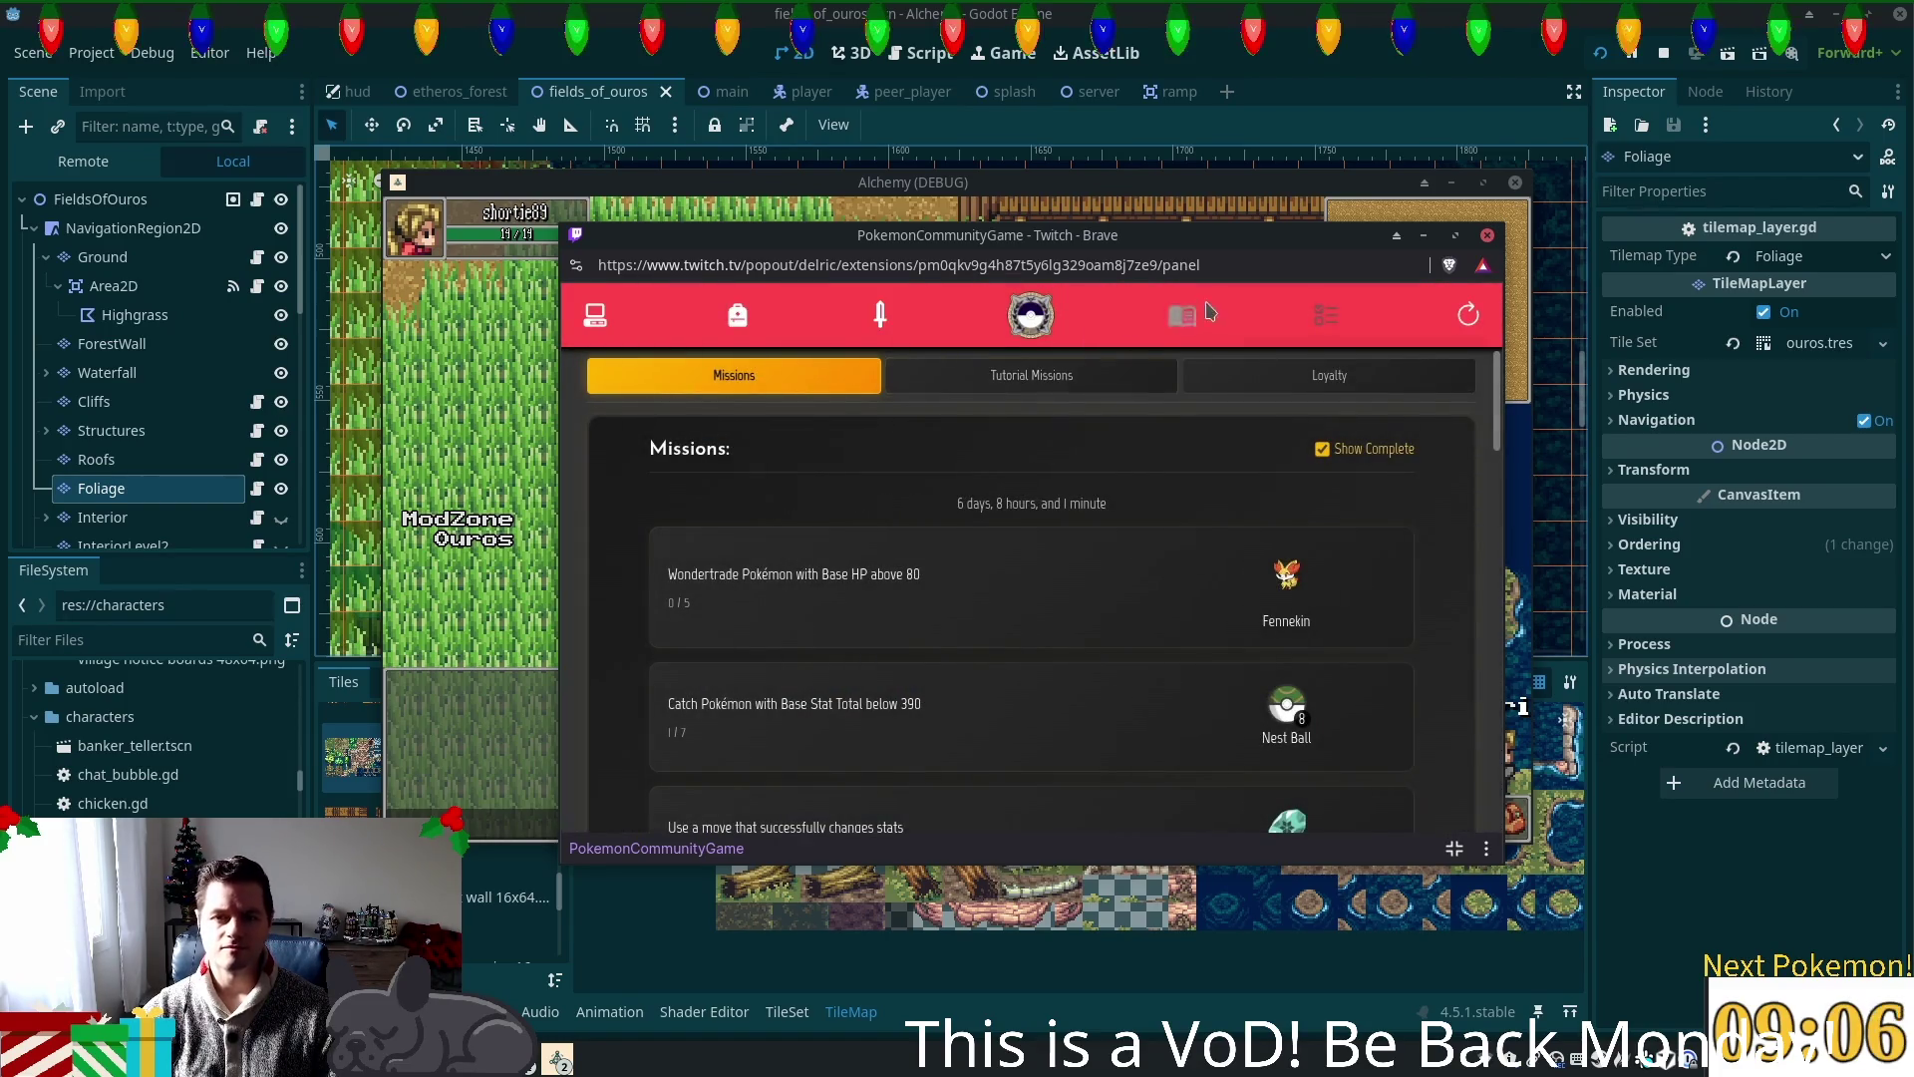
pyautogui.click(1060, 387)
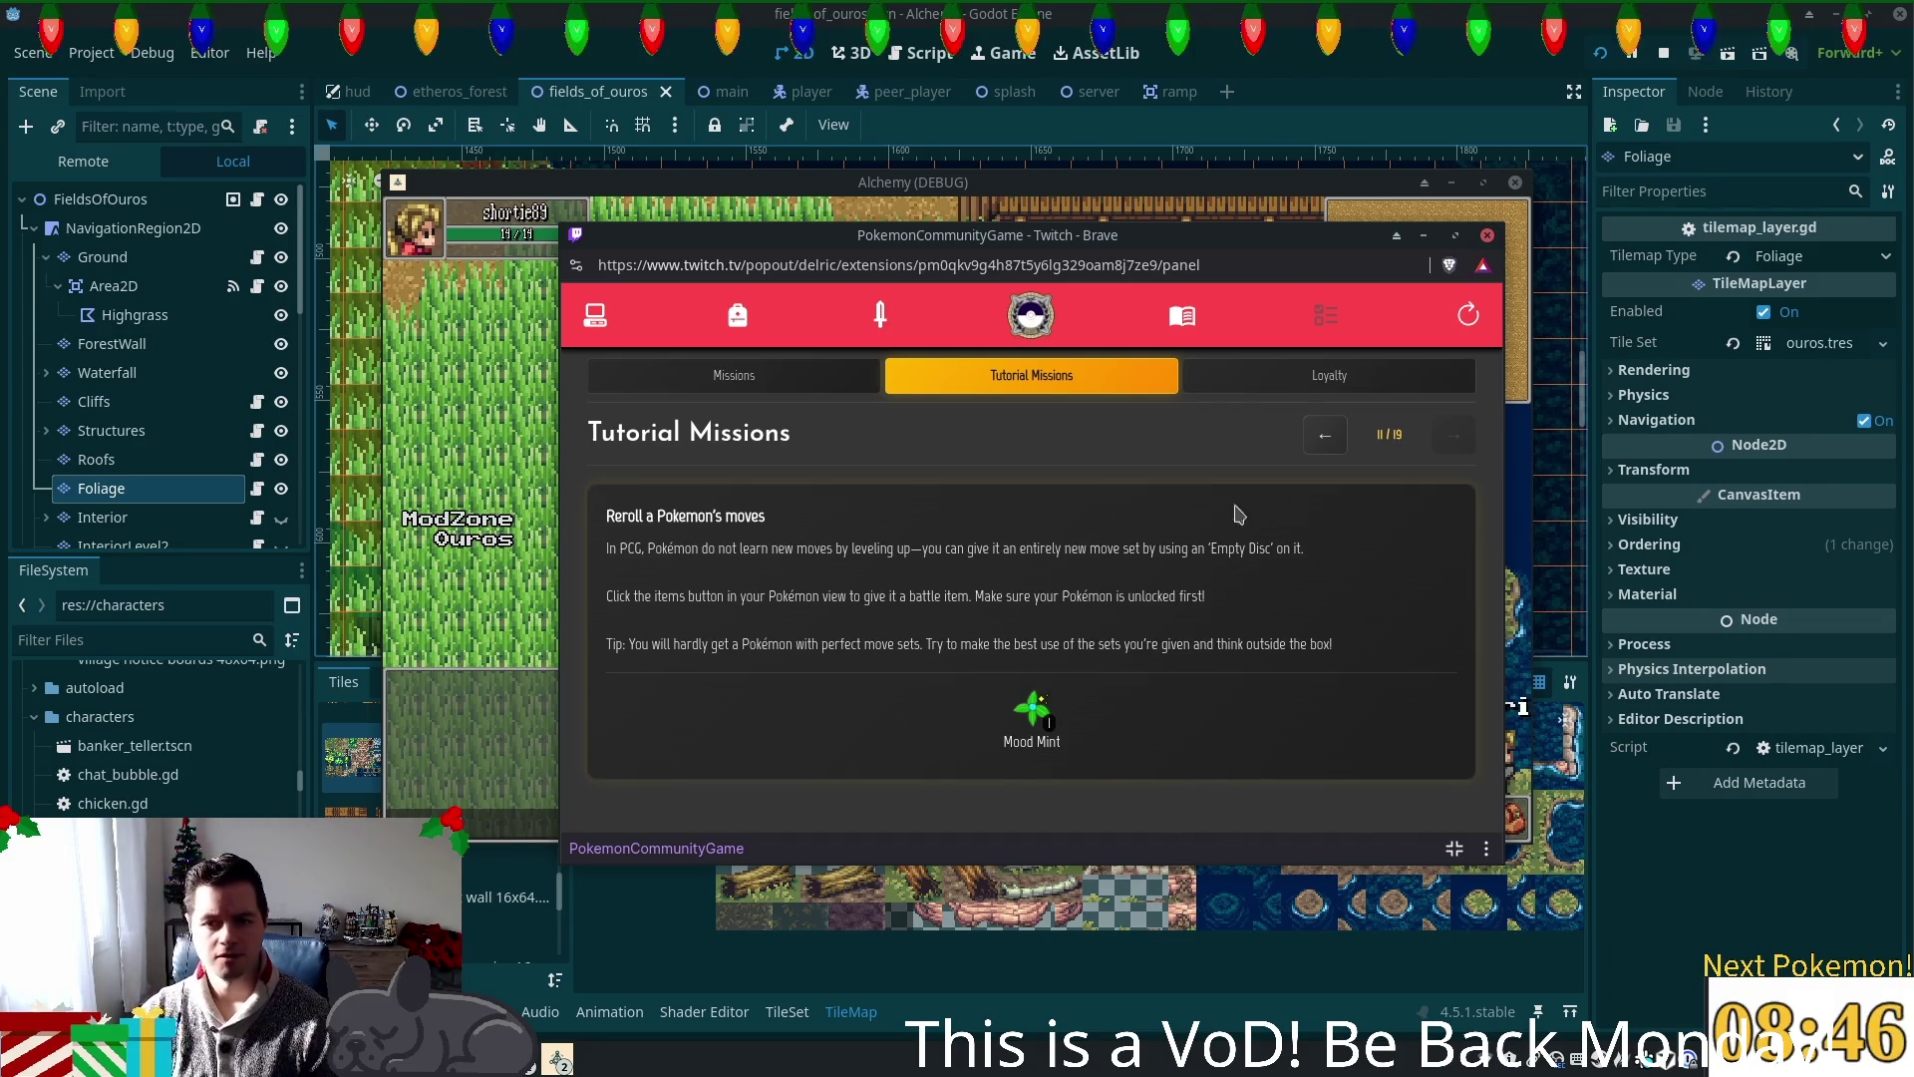
pyautogui.click(766, 400)
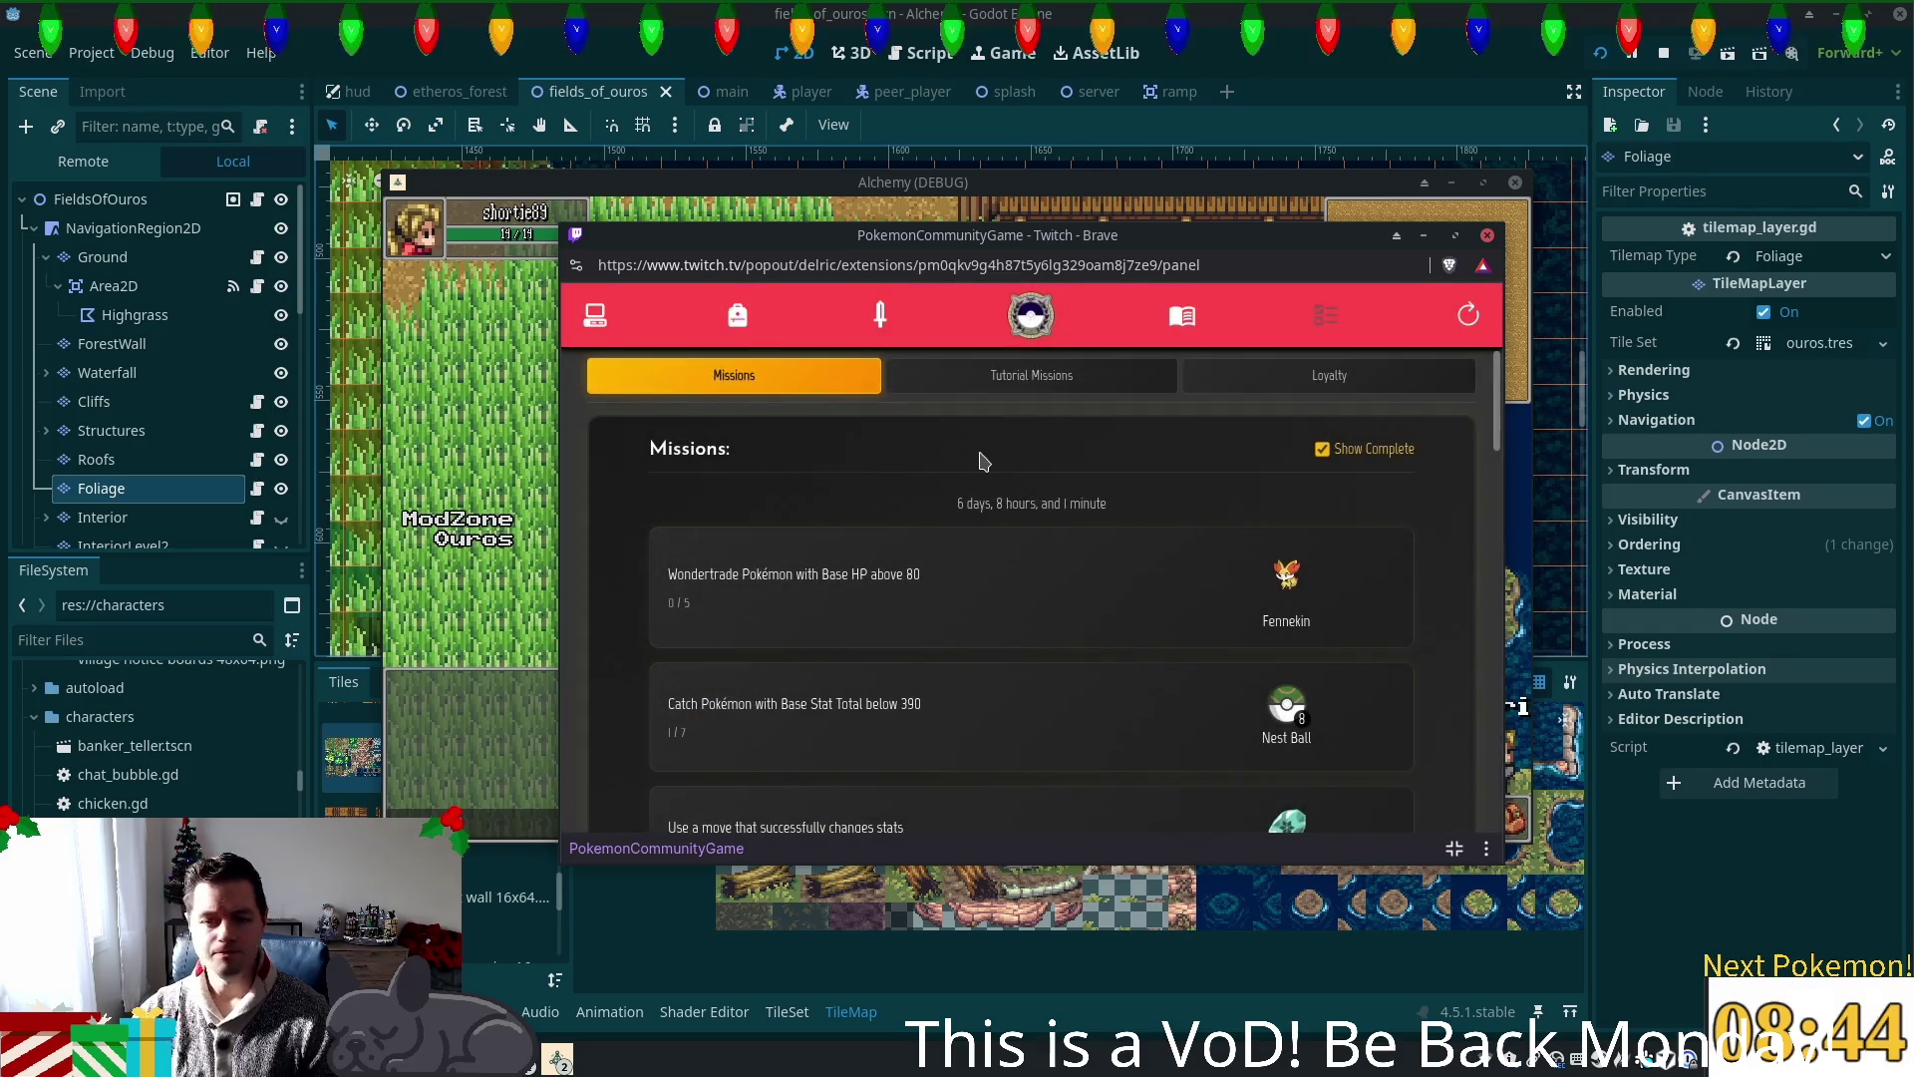
# Step: Go to the Team 1 battle view and dismiss Salamence's held-item choices
pyautogui.click(598, 329)
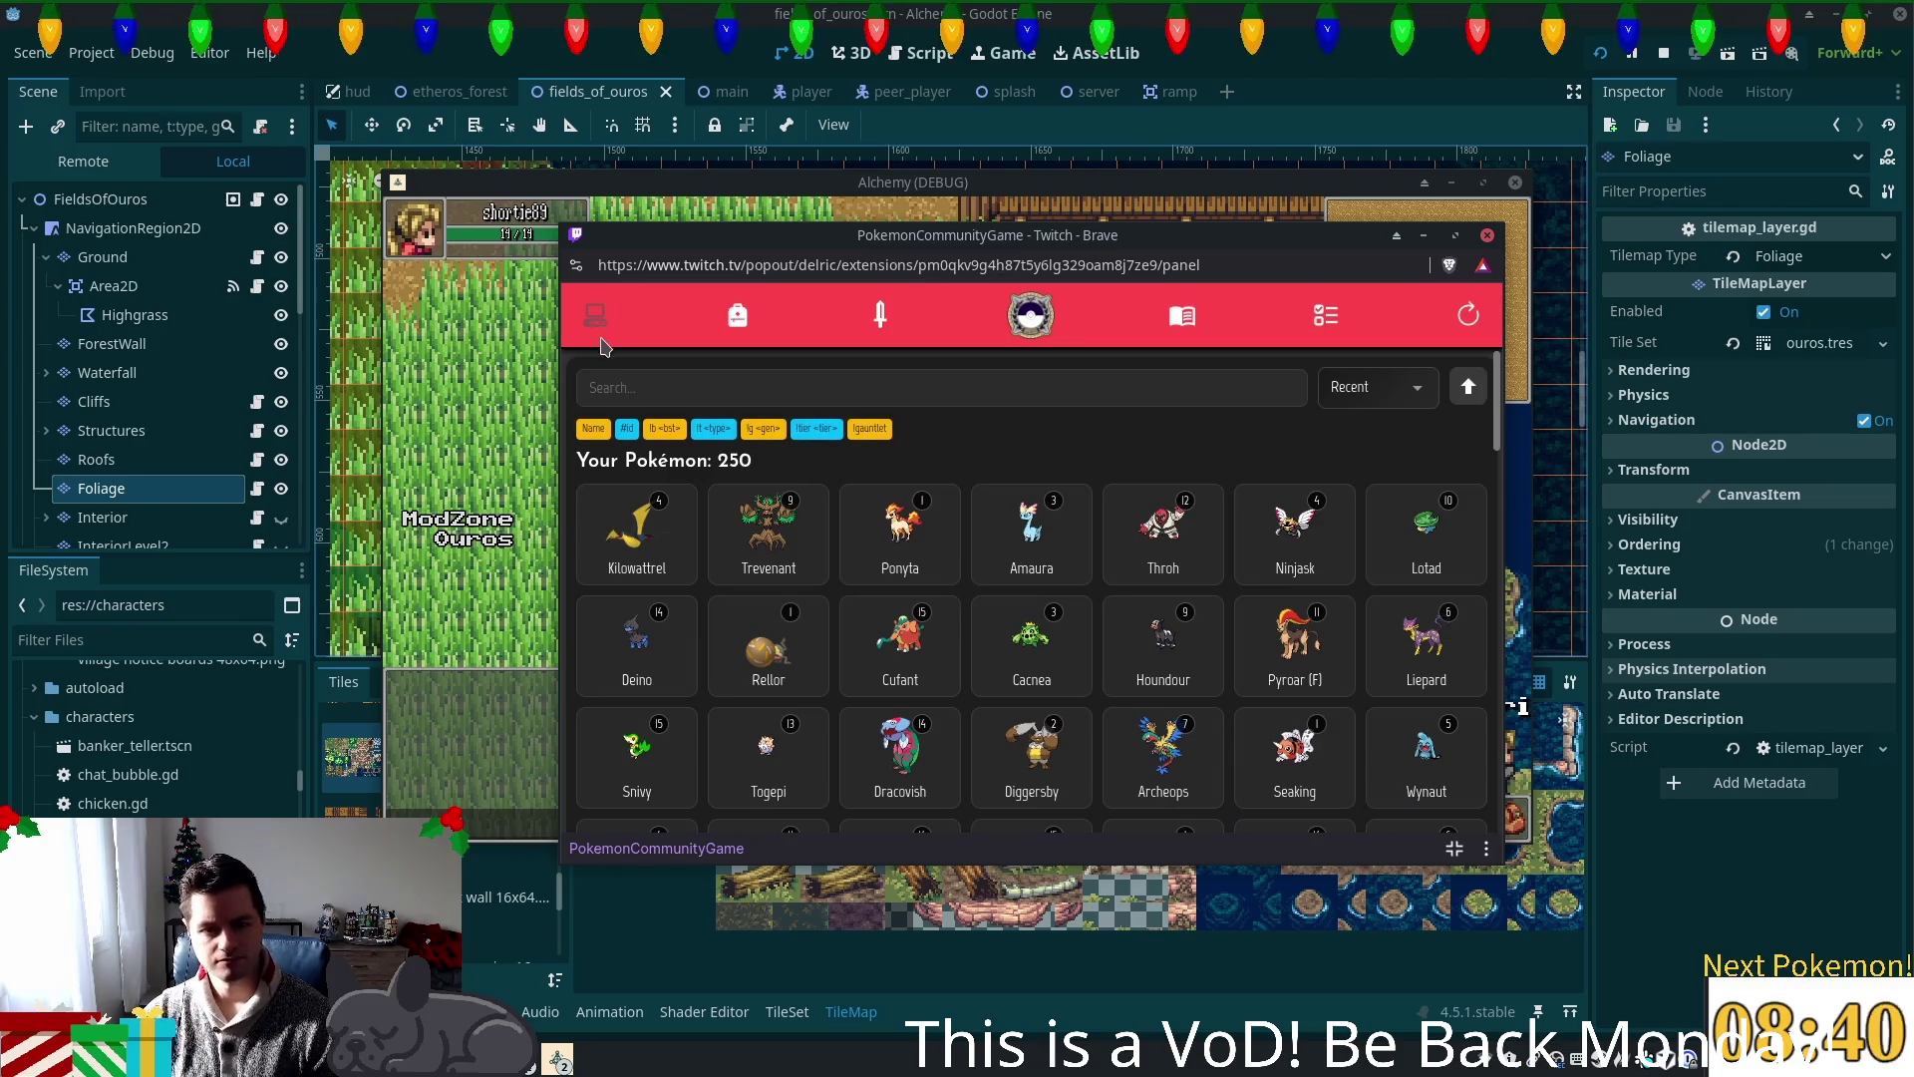
pyautogui.click(880, 317)
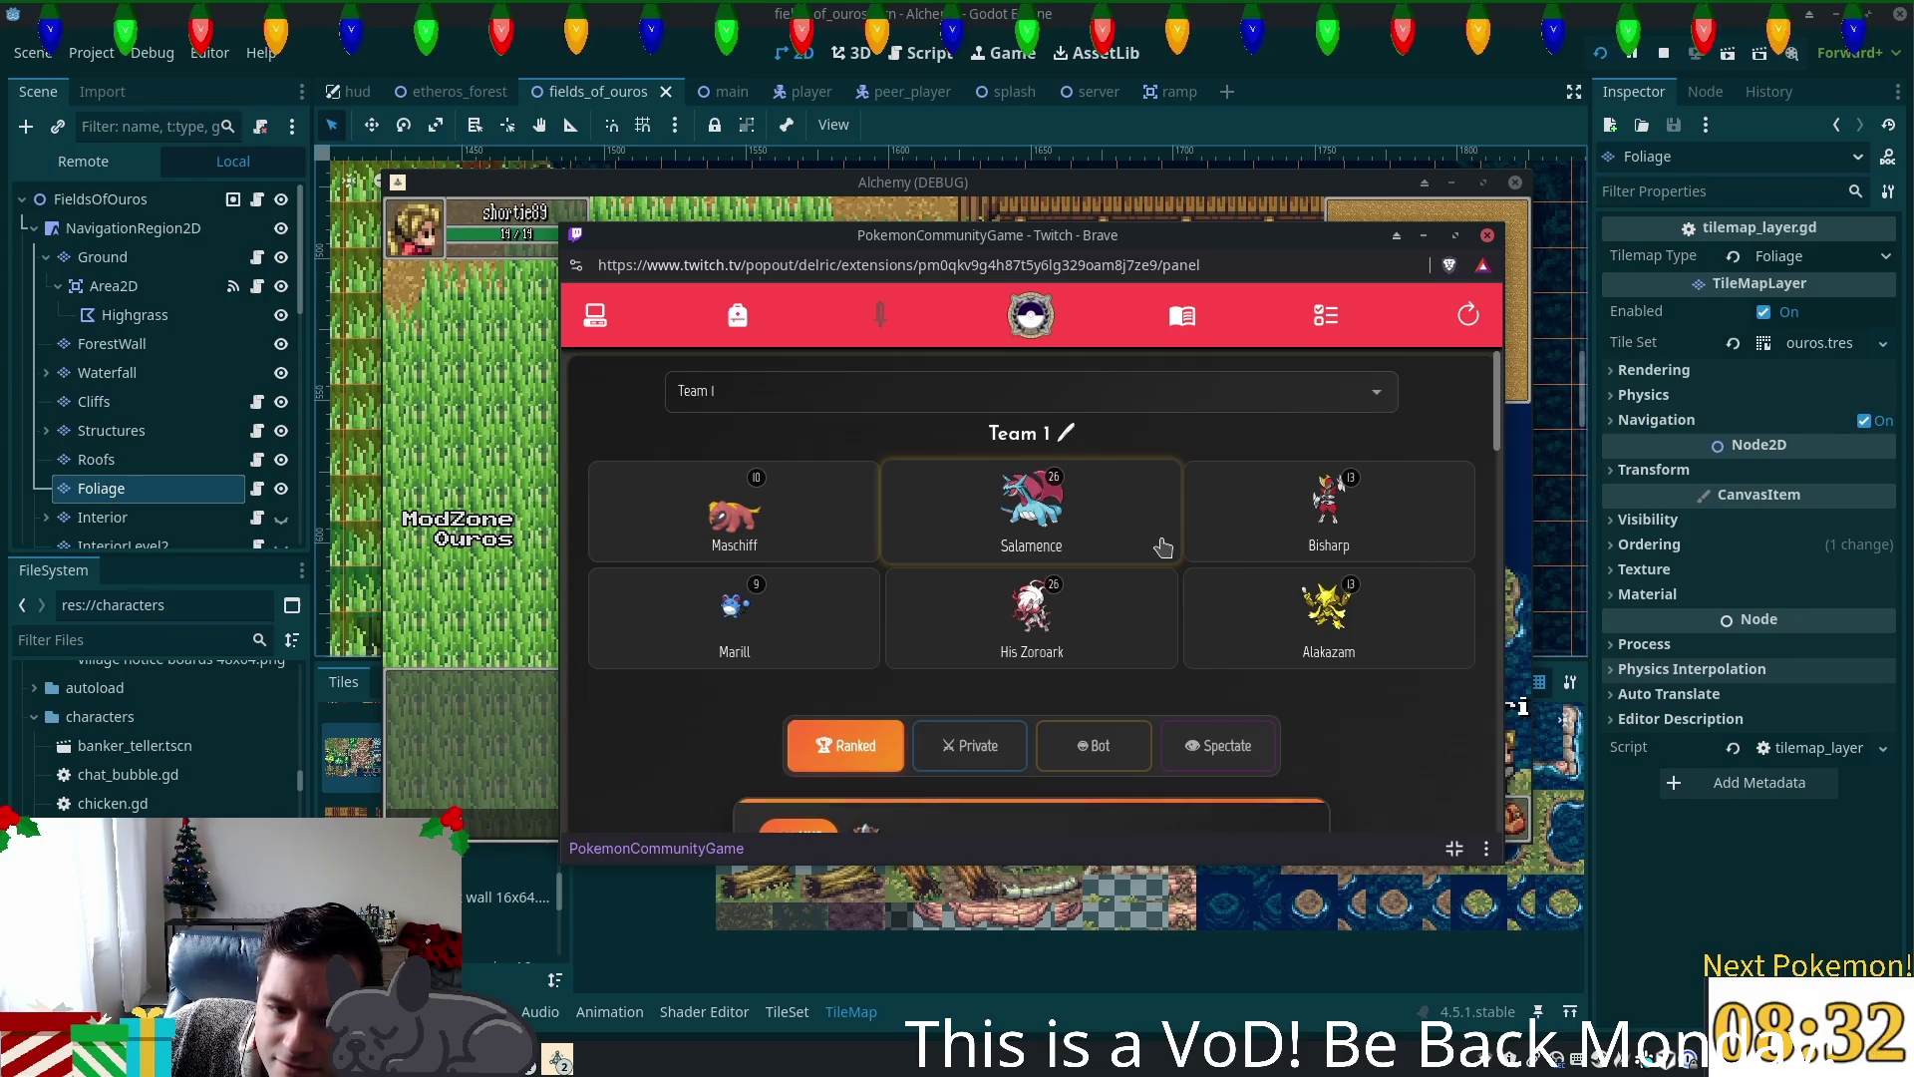
pyautogui.click(1102, 529)
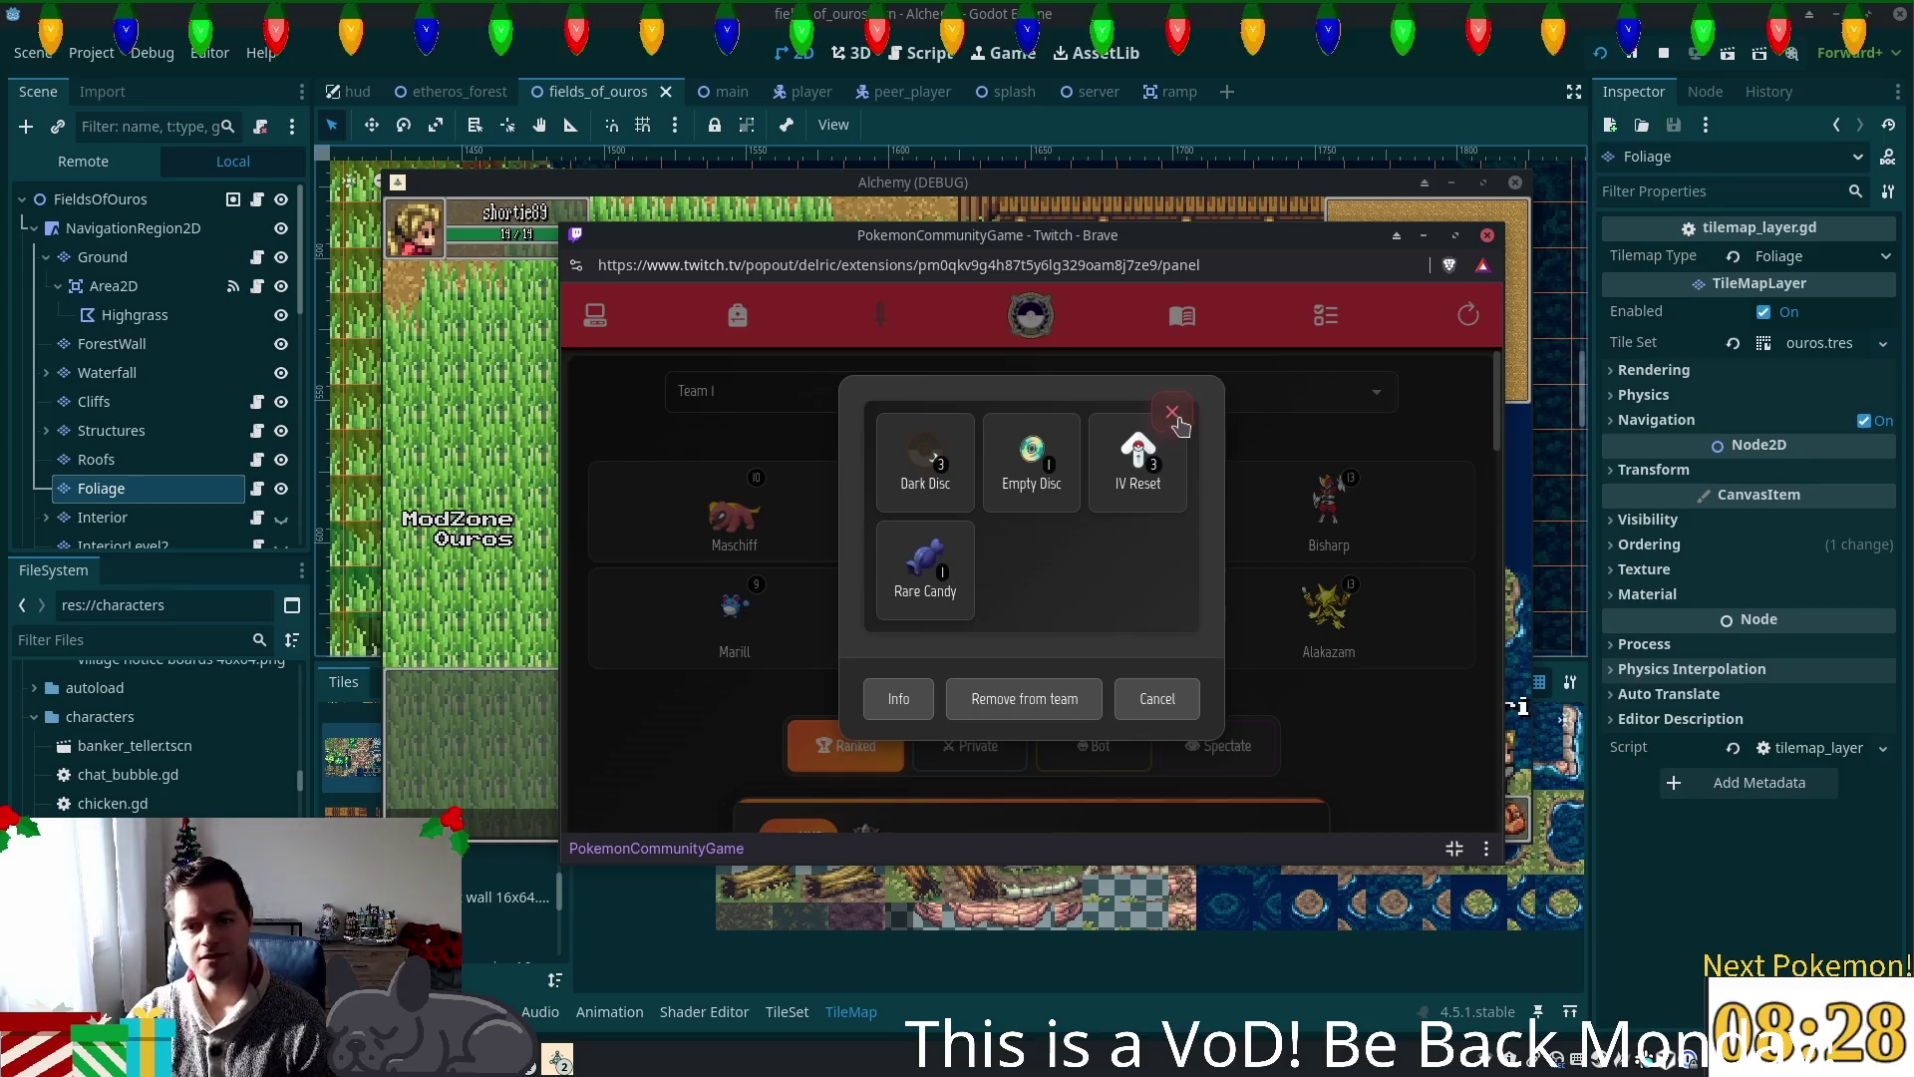
pyautogui.click(1172, 412)
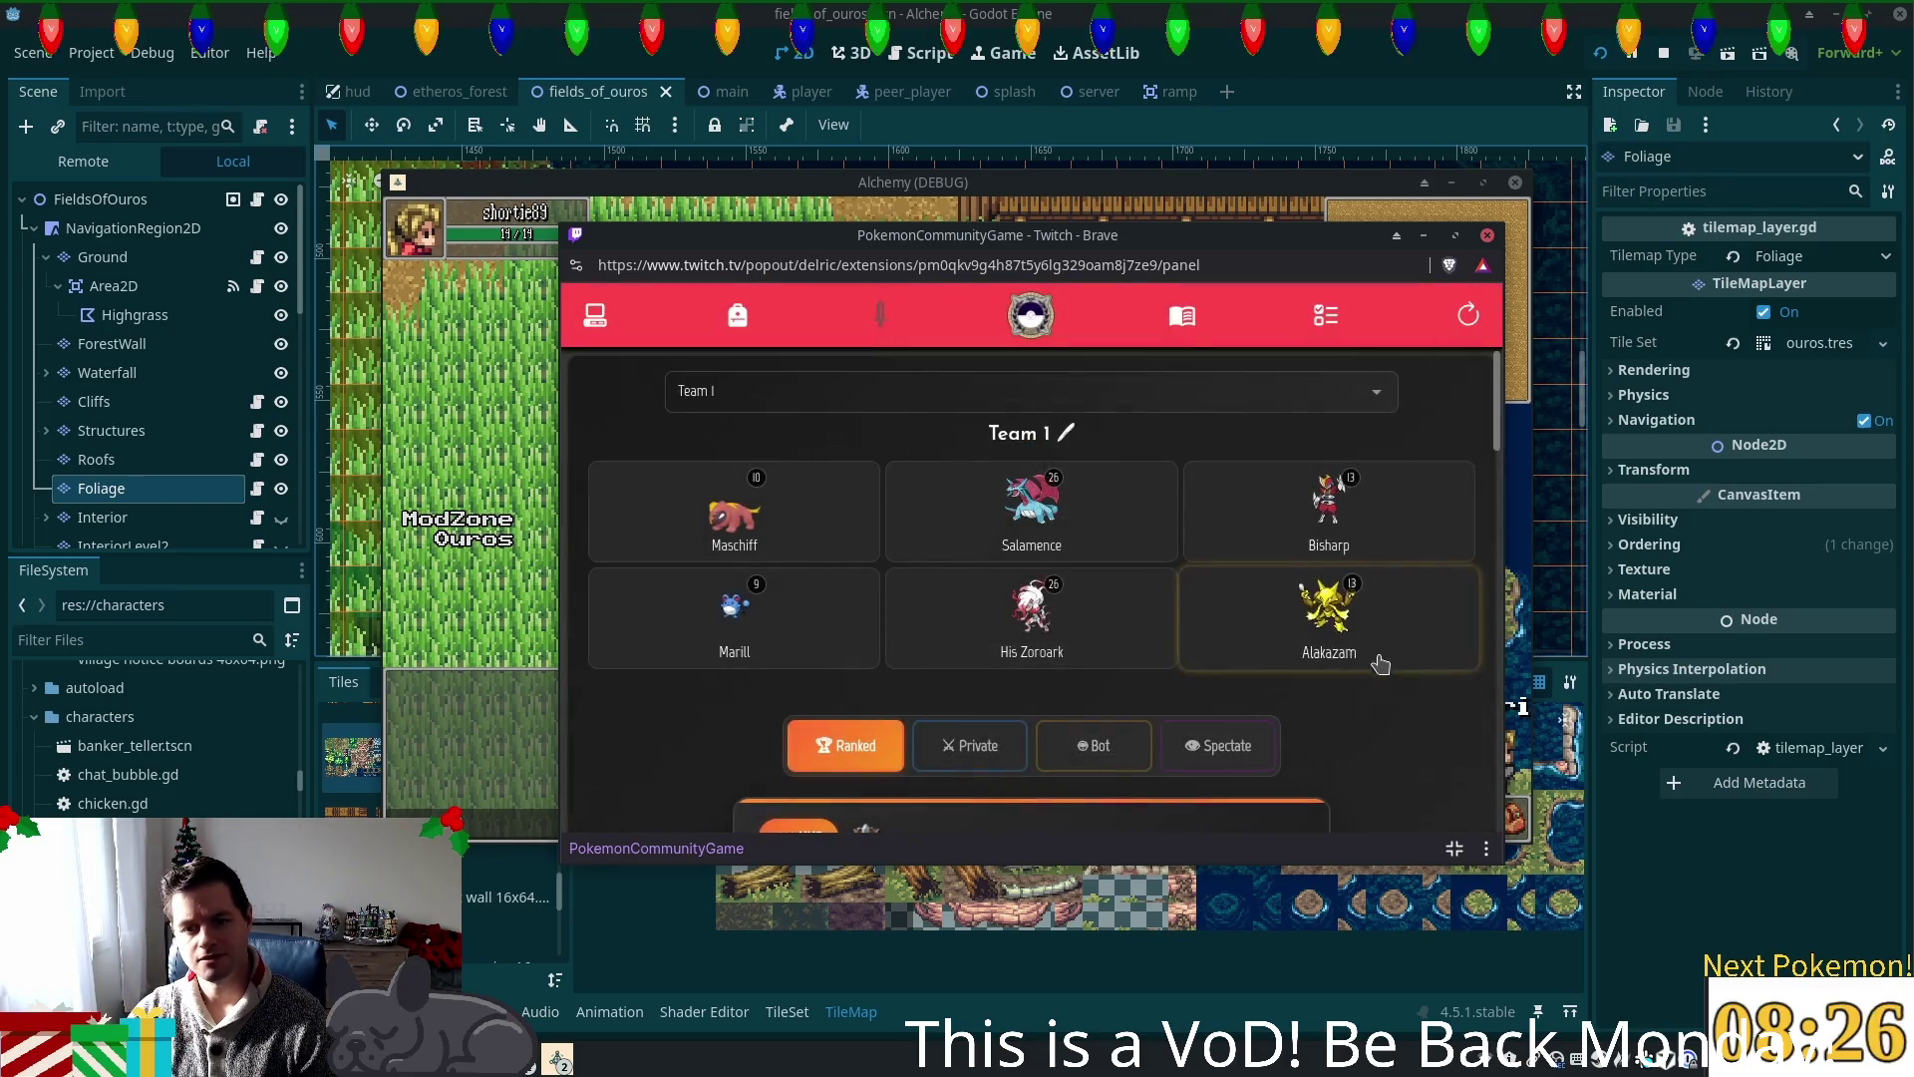
# Step: Look over the Ranked rewards list
pyautogui.scroll(-4, 1109, 493)
pyautogui.scroll(1, 1107, 528)
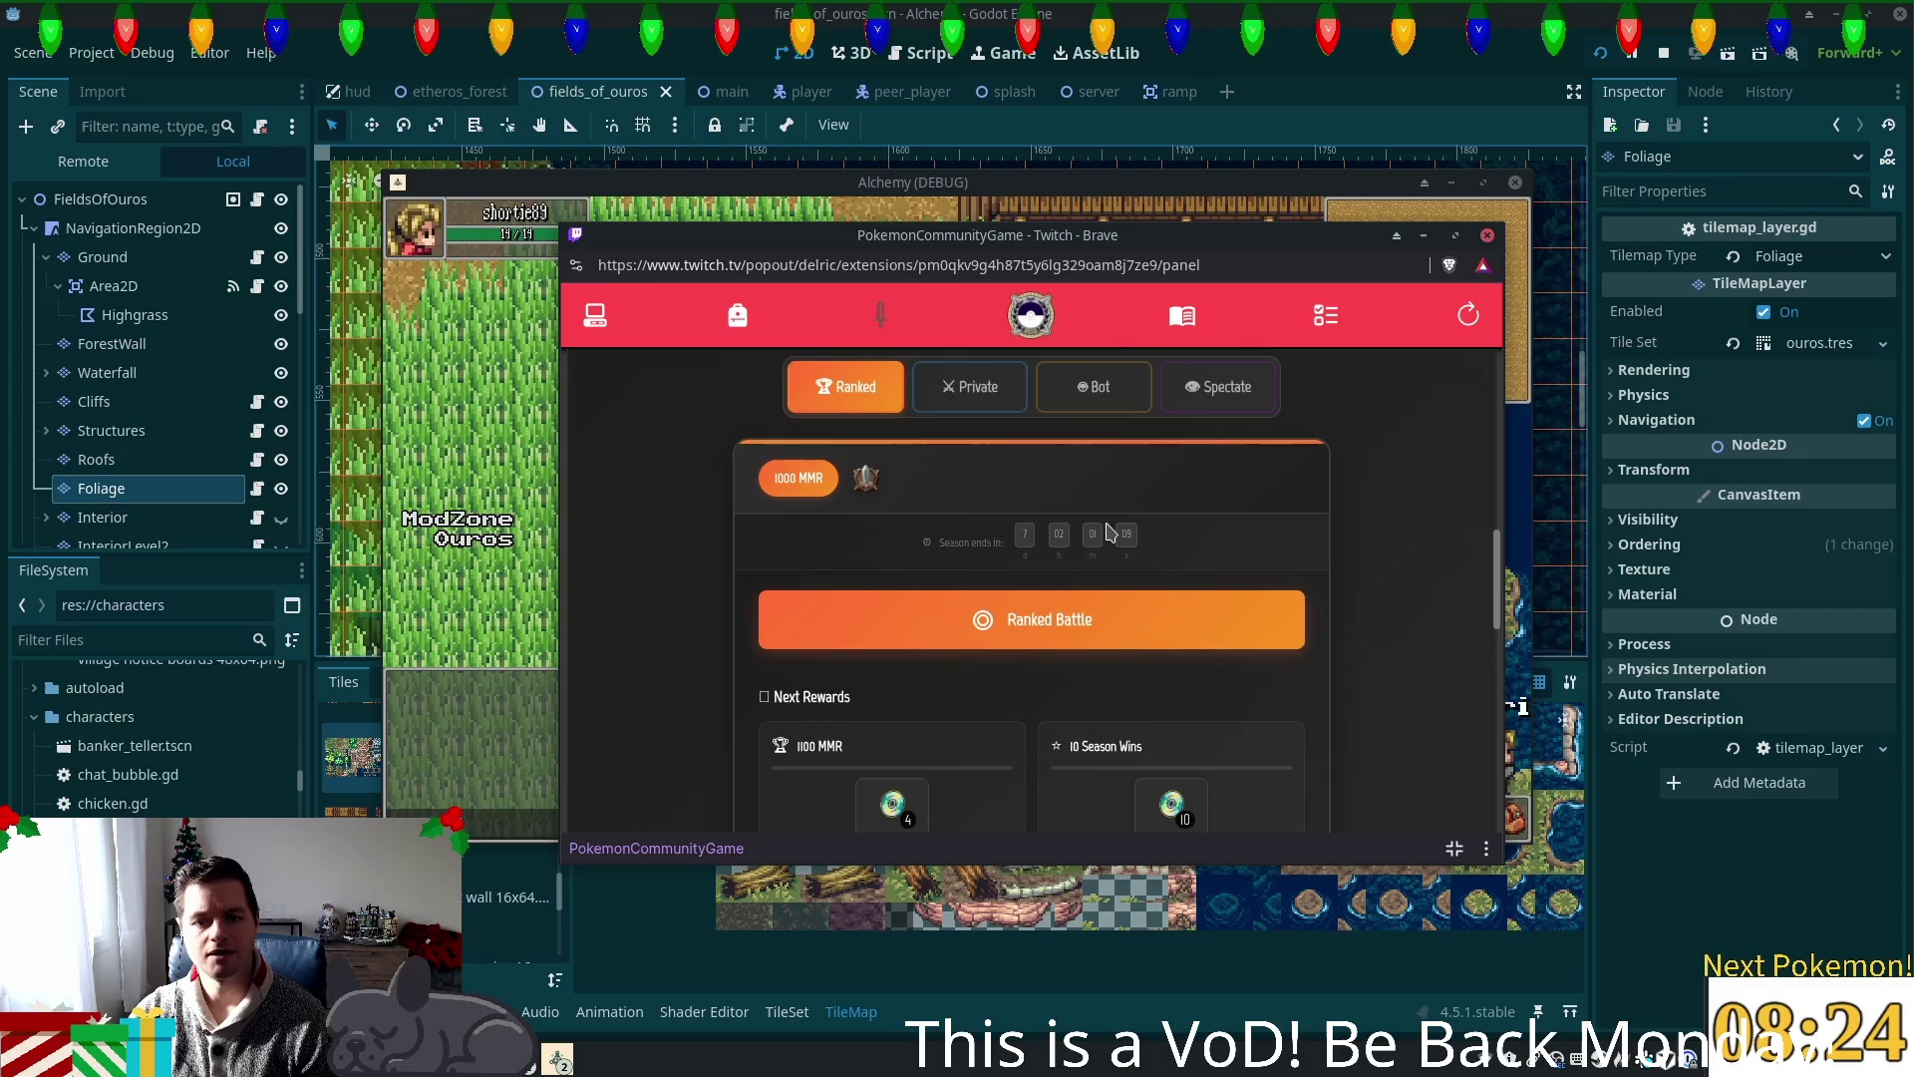
pyautogui.scroll(-4, 1109, 538)
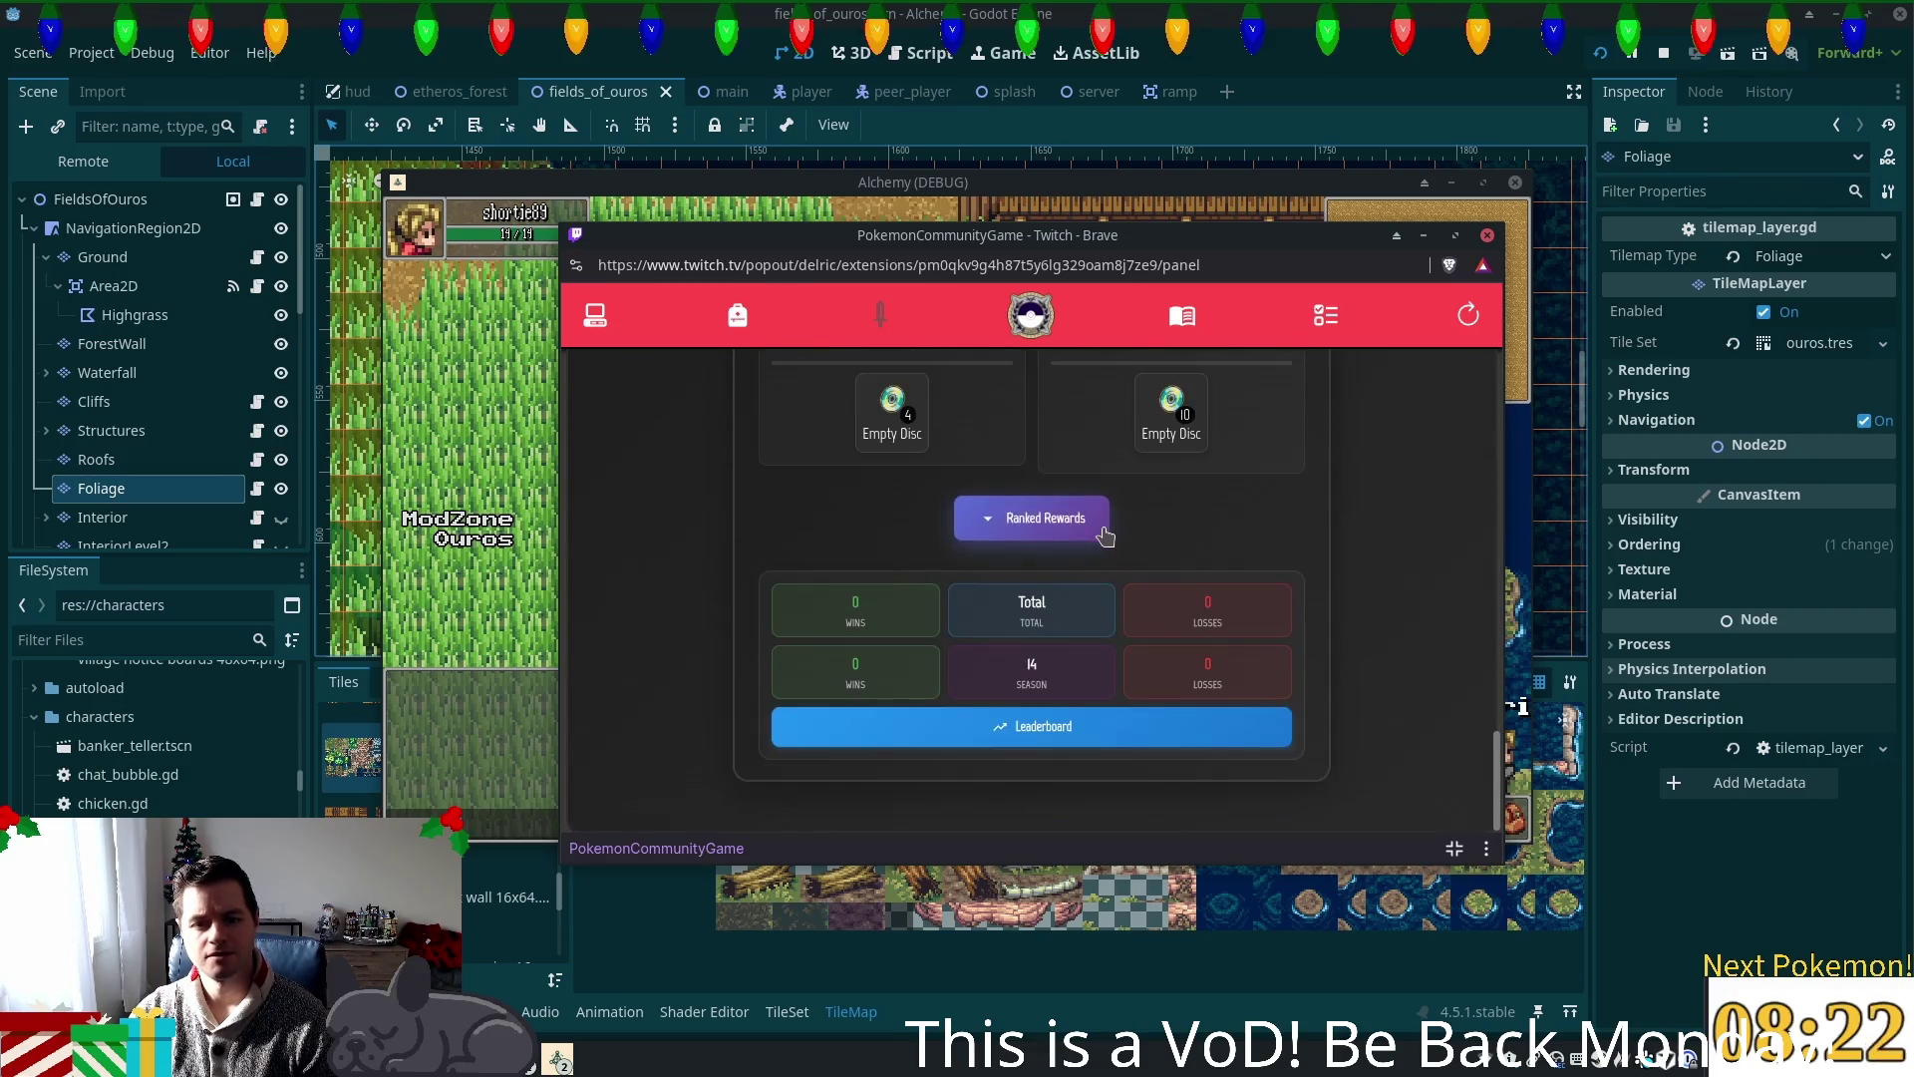
pyautogui.scroll(2, 1012, 494)
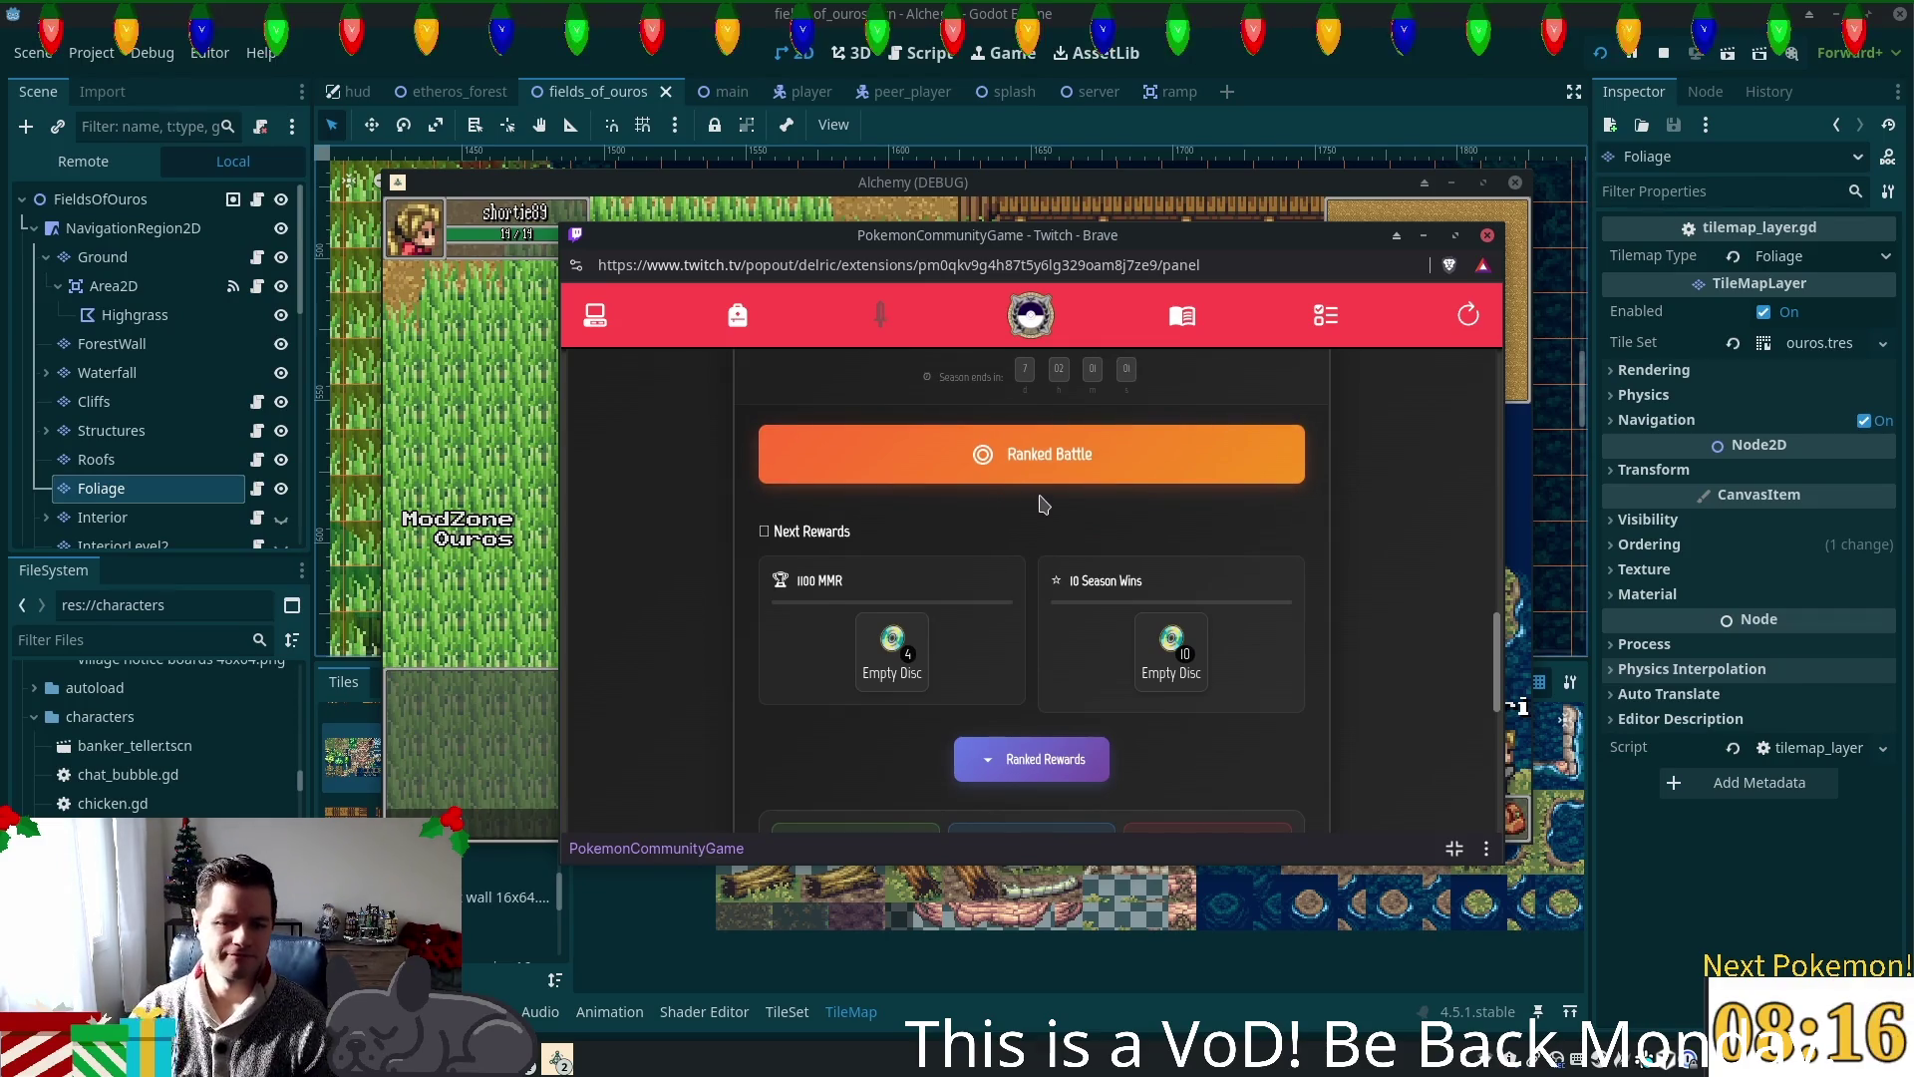
pyautogui.scroll(-3, 1034, 501)
pyautogui.scroll(5, 1045, 509)
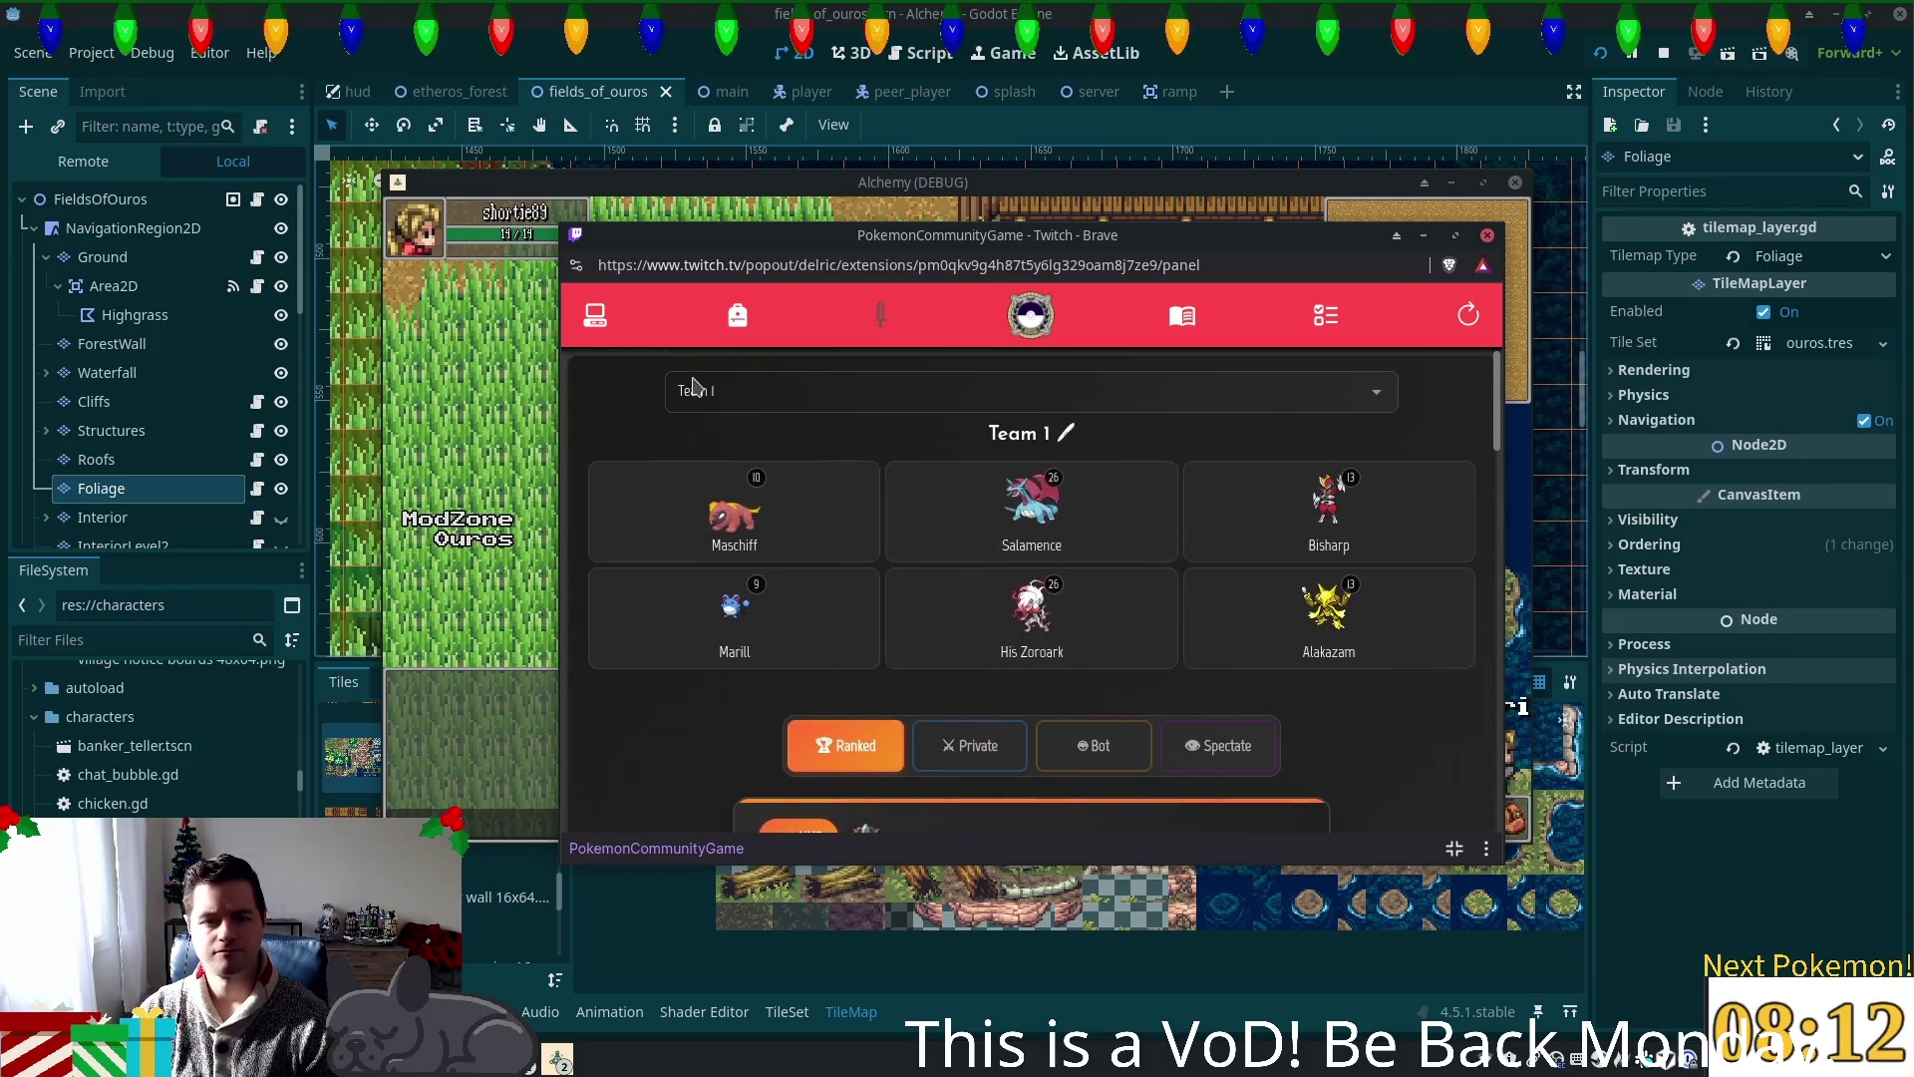
# Step: Review Maschiff's and Salamence's detailed battle stats, closing each card
pyautogui.click(776, 502)
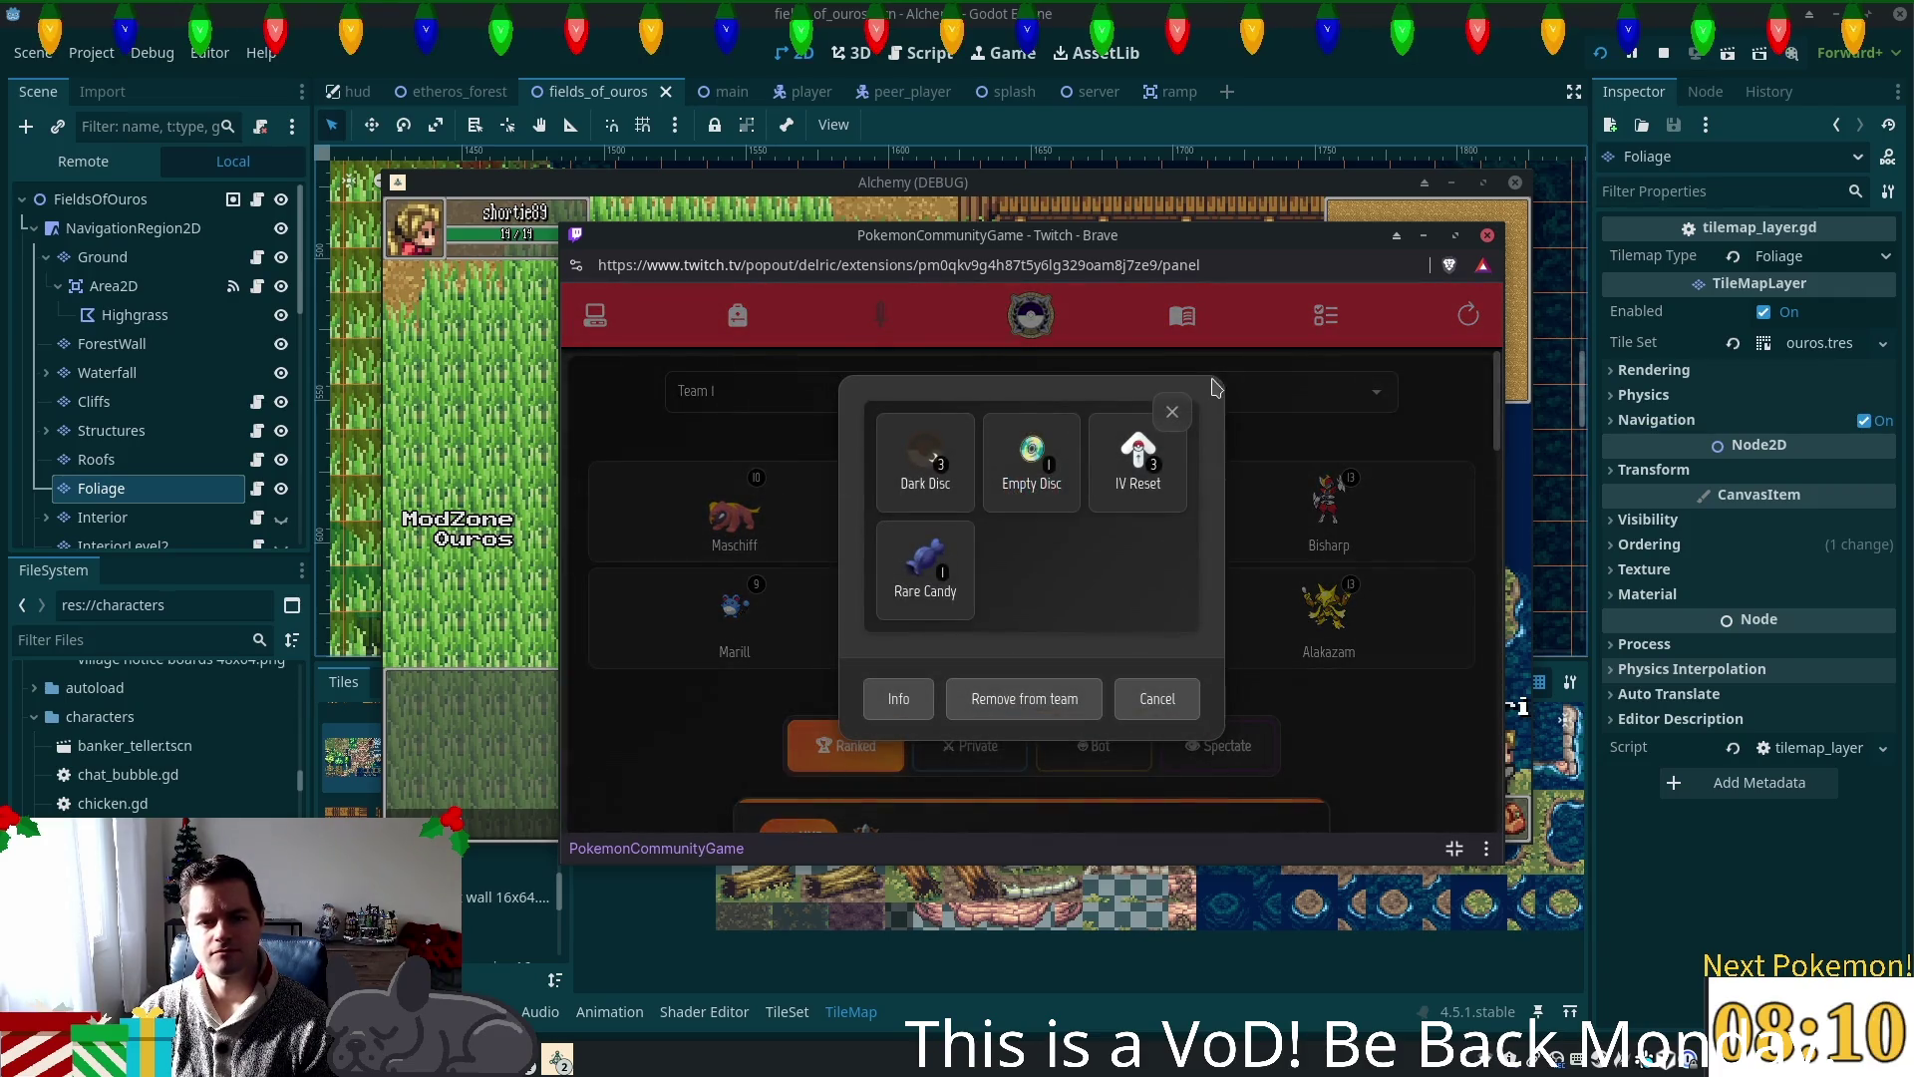
pyautogui.click(893, 701)
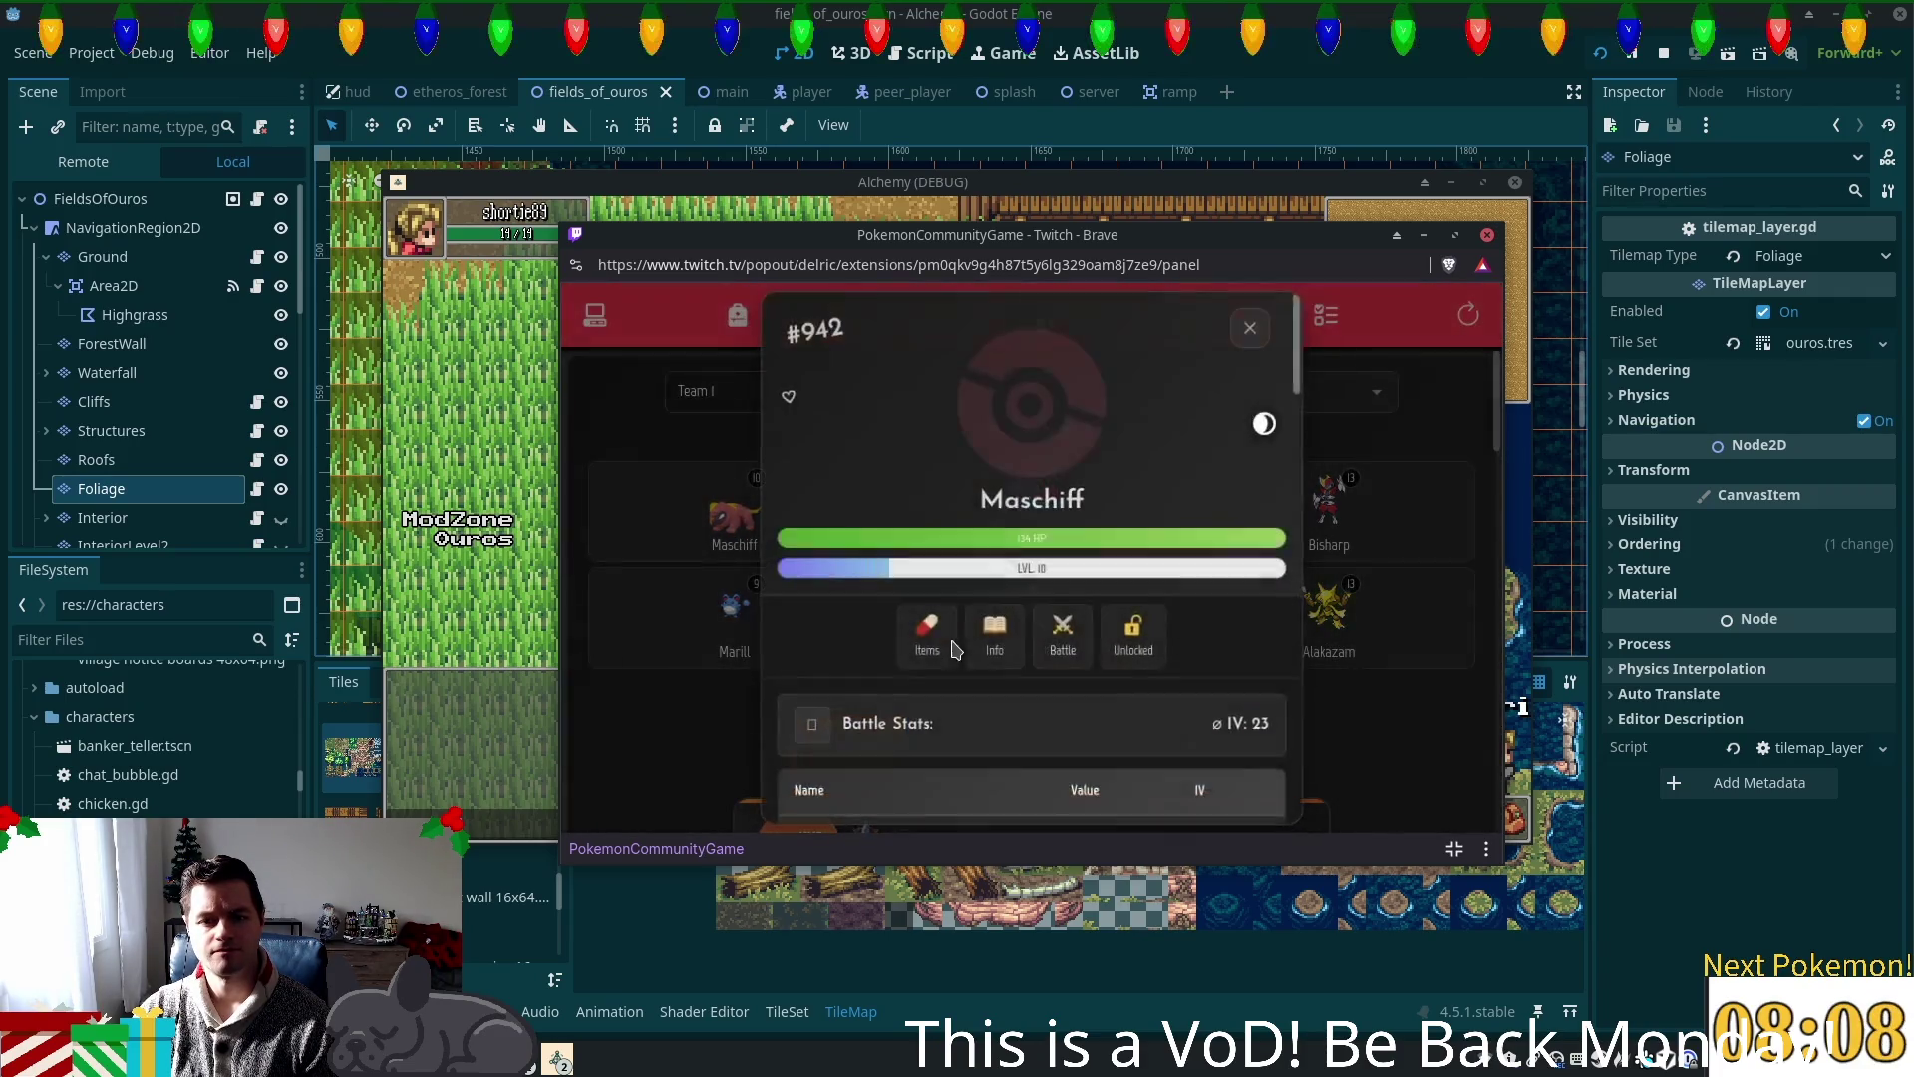
pyautogui.scroll(-8, 1135, 531)
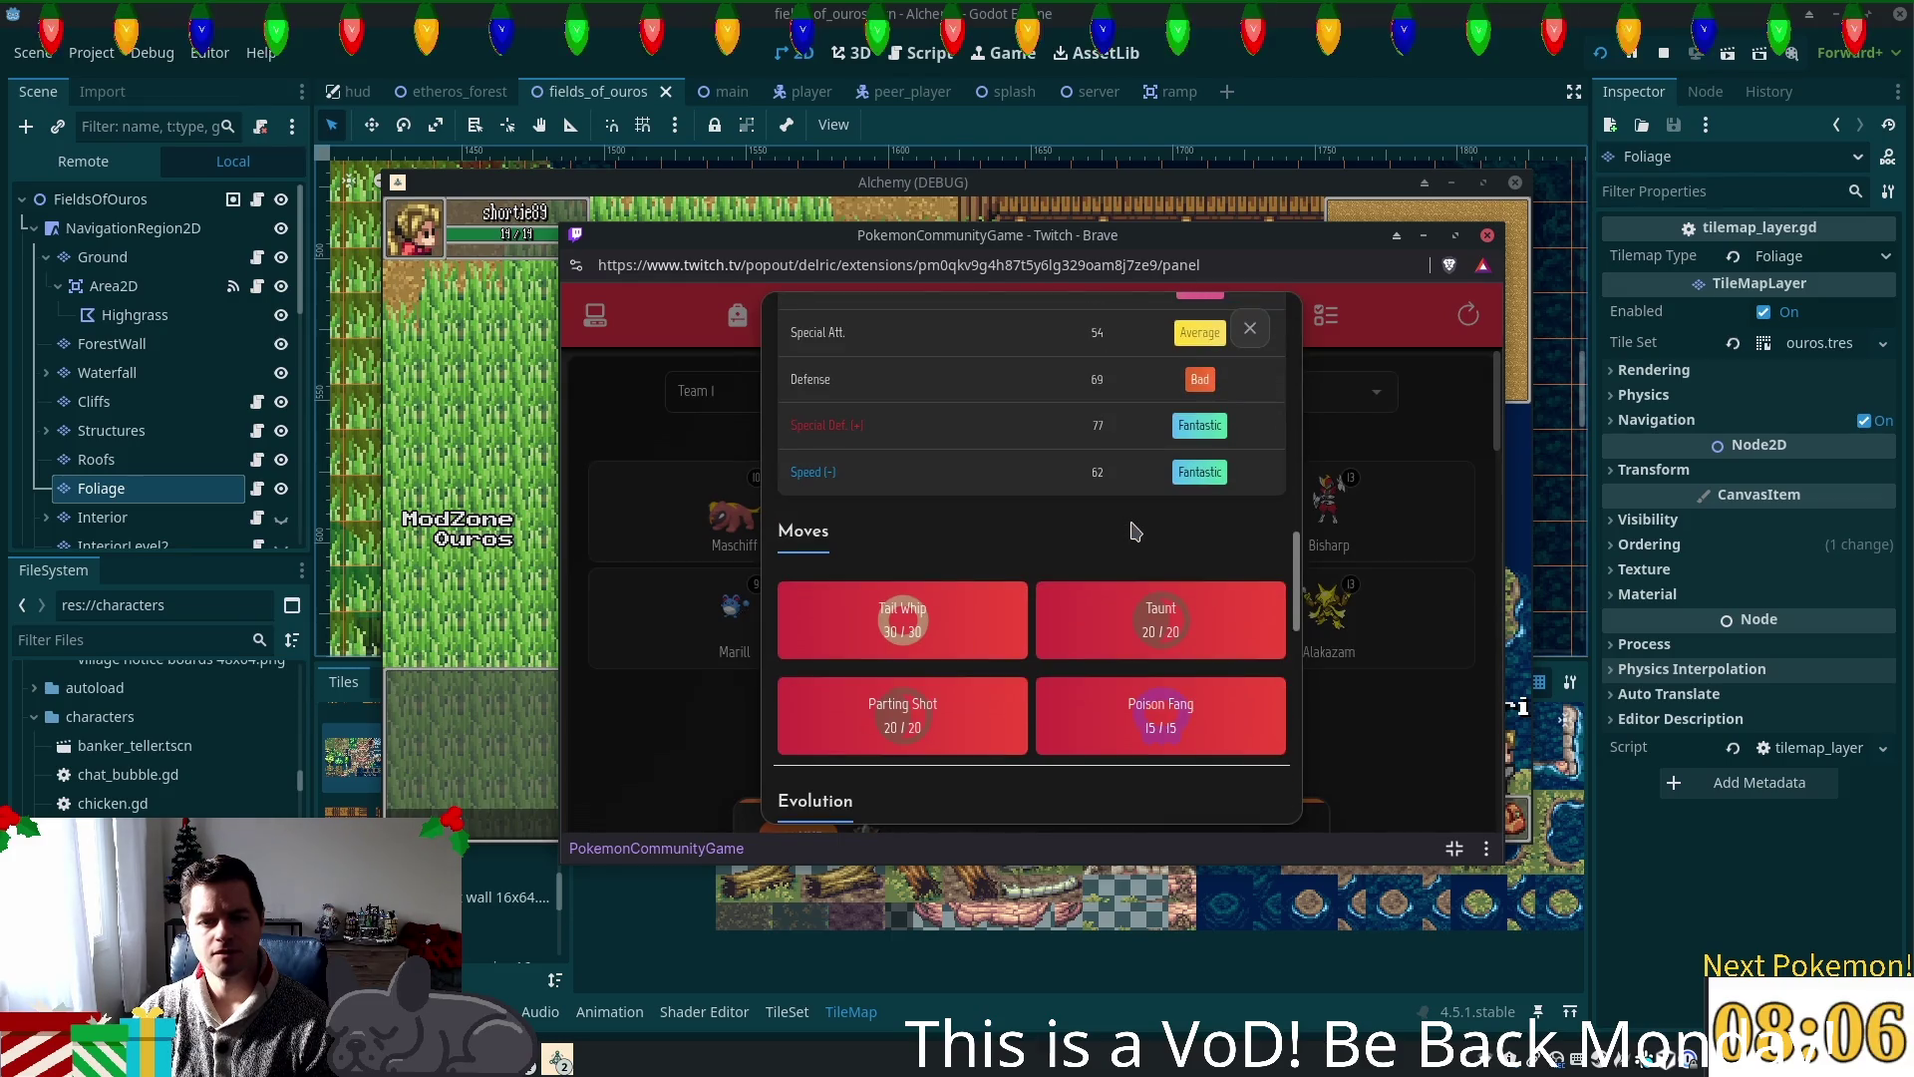
pyautogui.click(1249, 328)
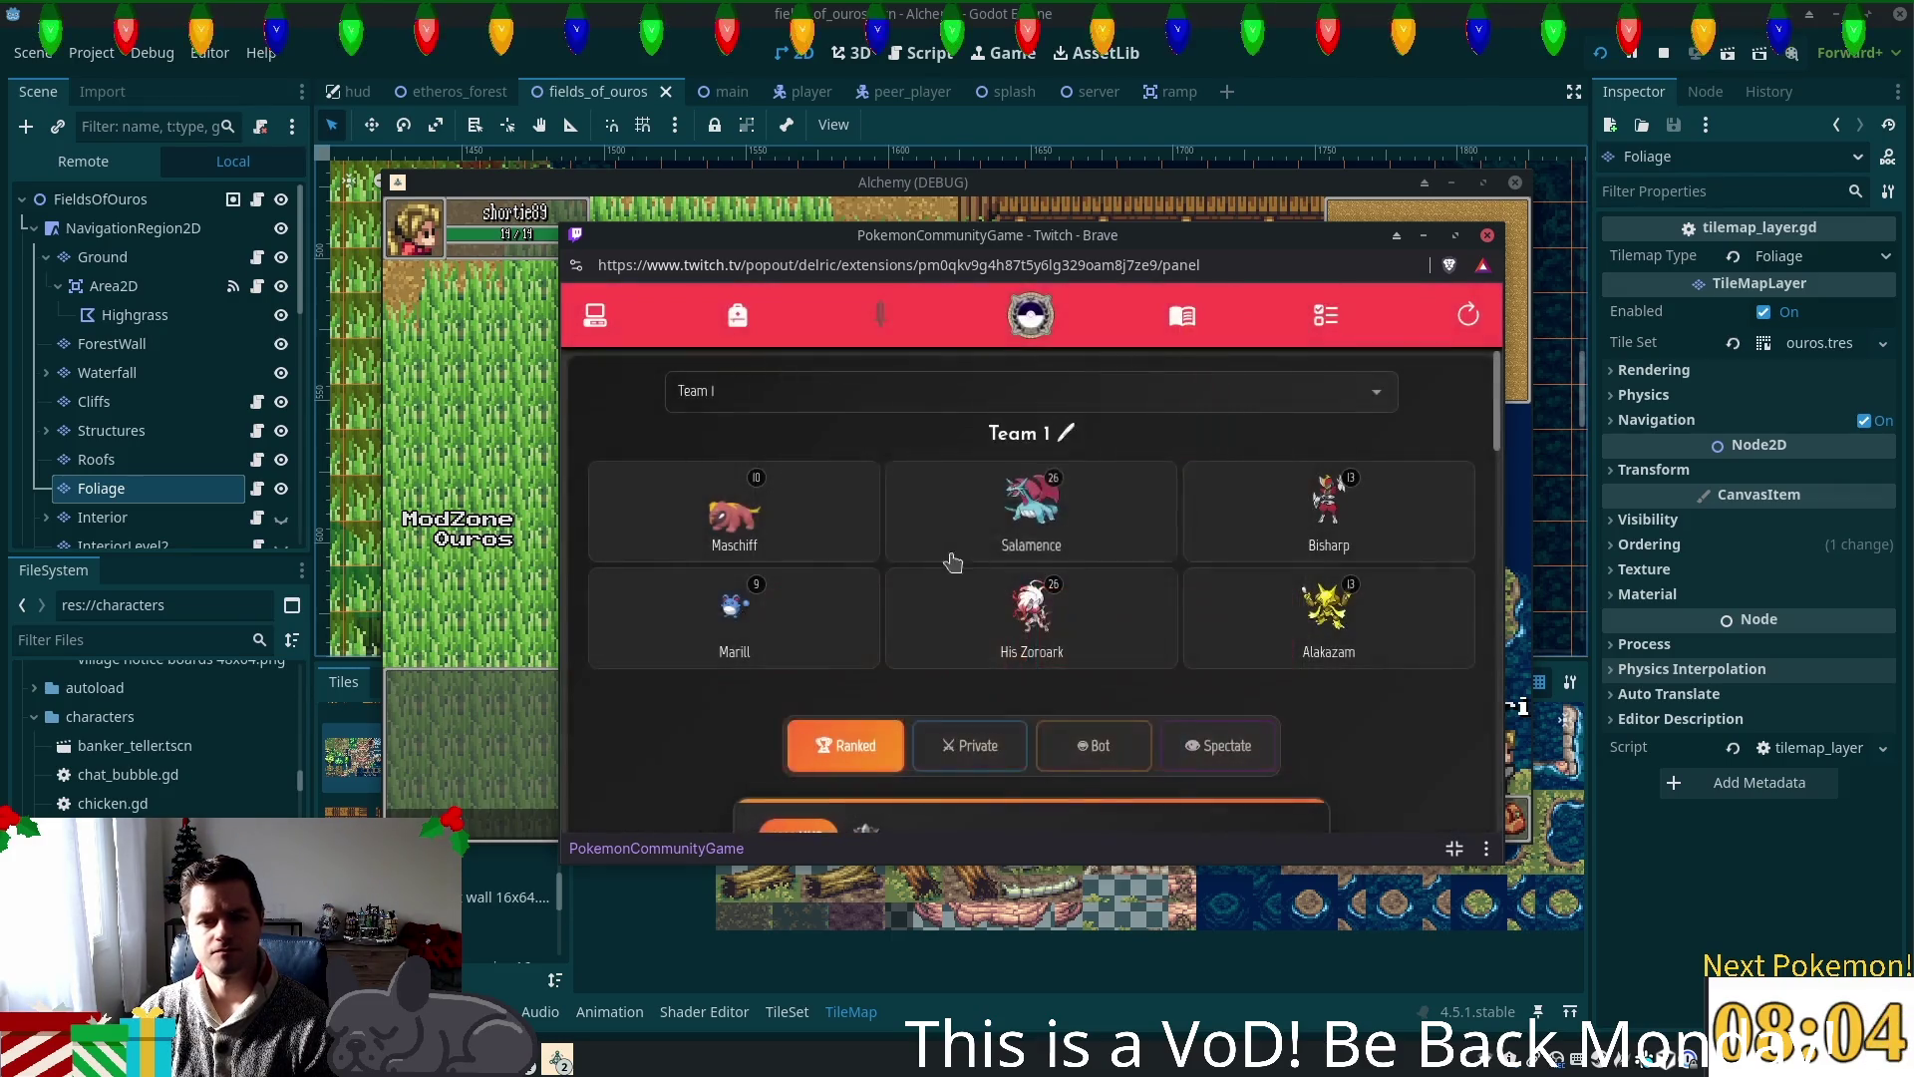
pyautogui.click(997, 519)
pyautogui.click(899, 698)
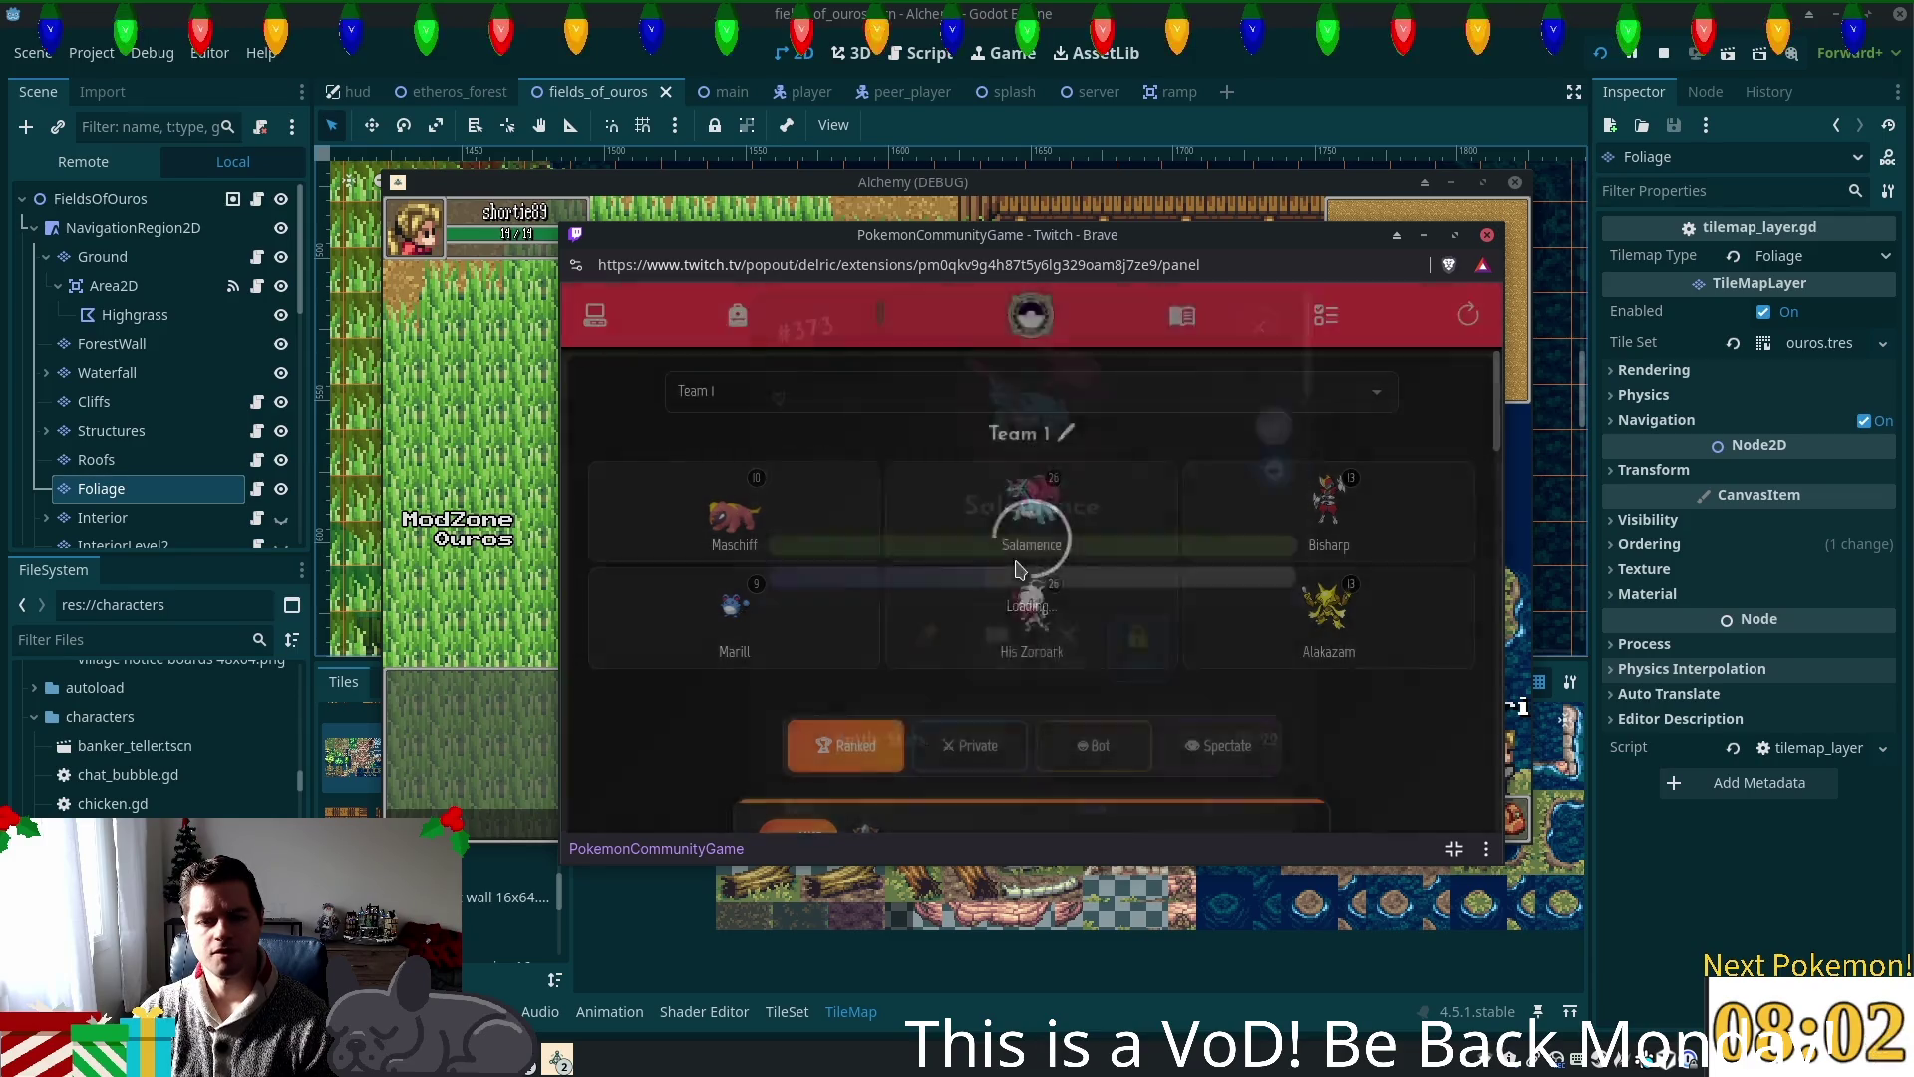
pyautogui.scroll(-5, 1017, 571)
pyautogui.scroll(-5, 1017, 571)
pyautogui.scroll(1, 1017, 571)
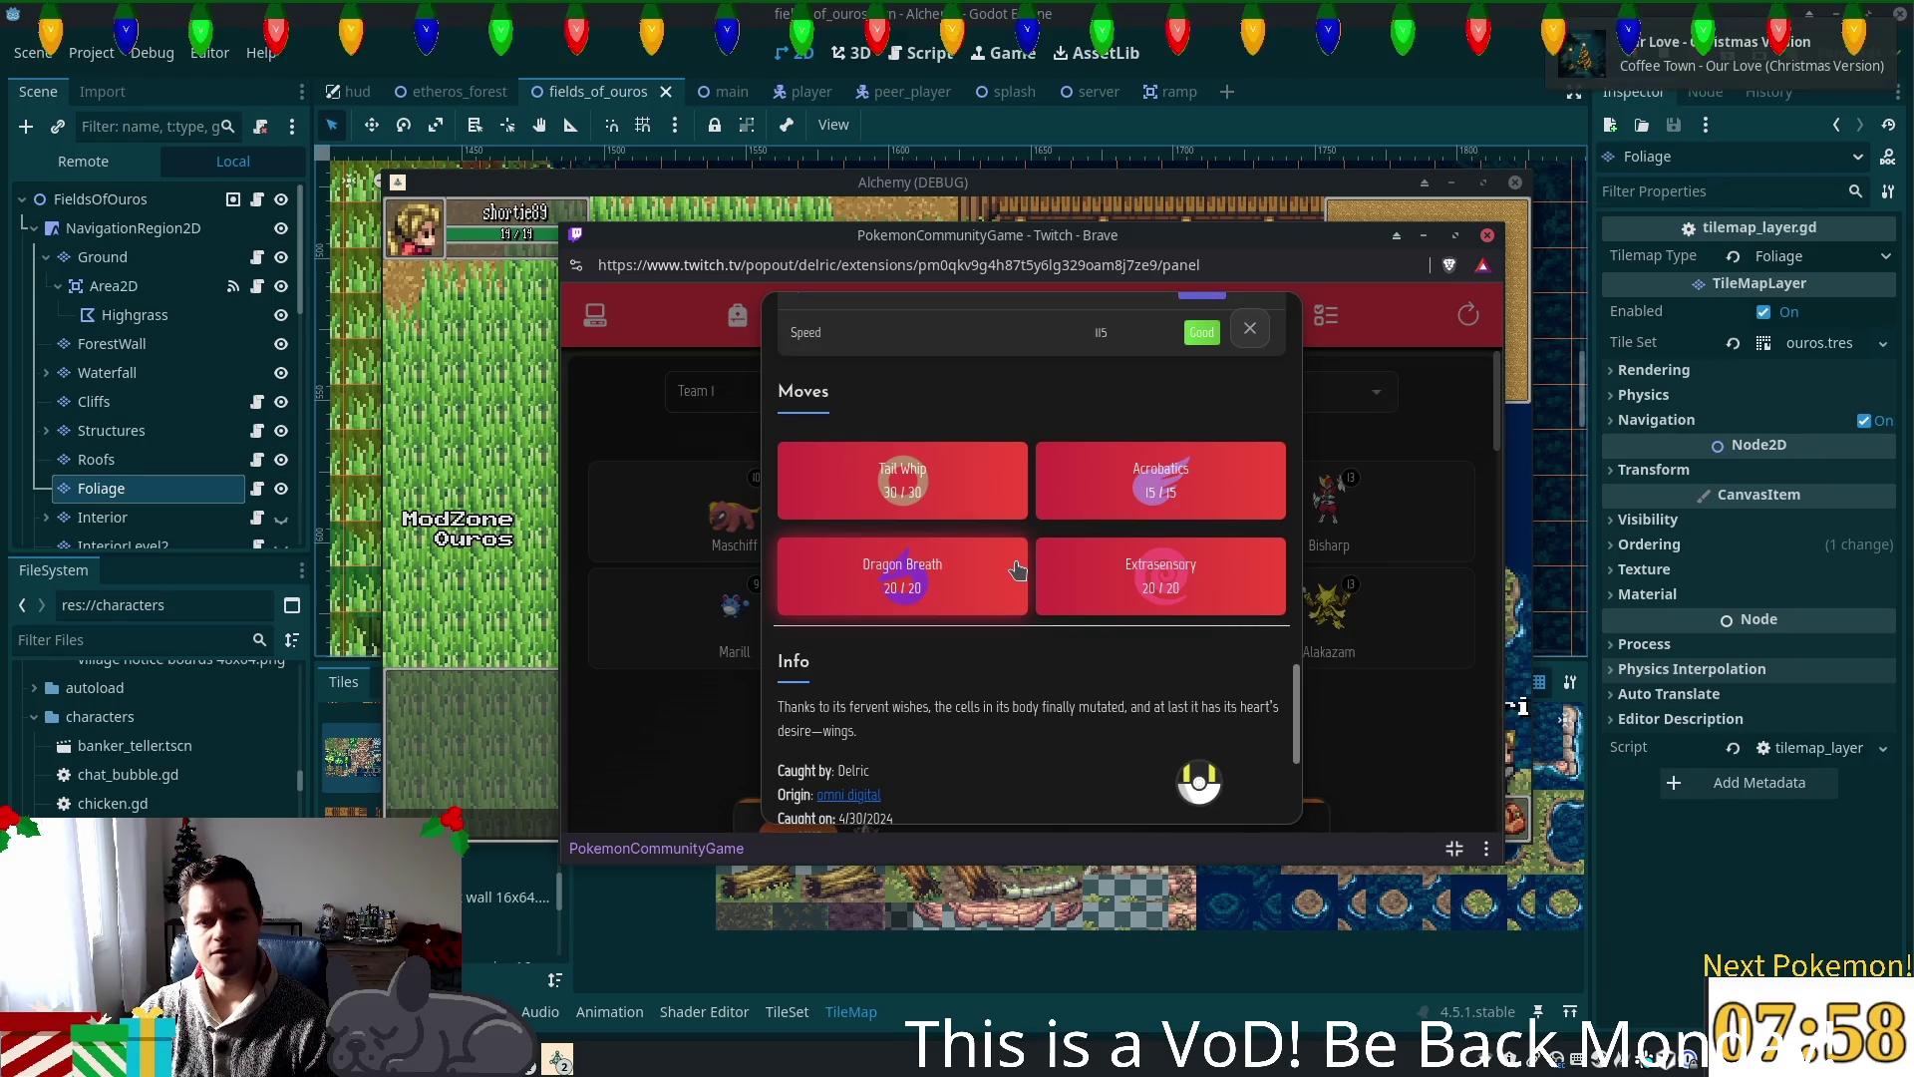
pyautogui.click(1249, 328)
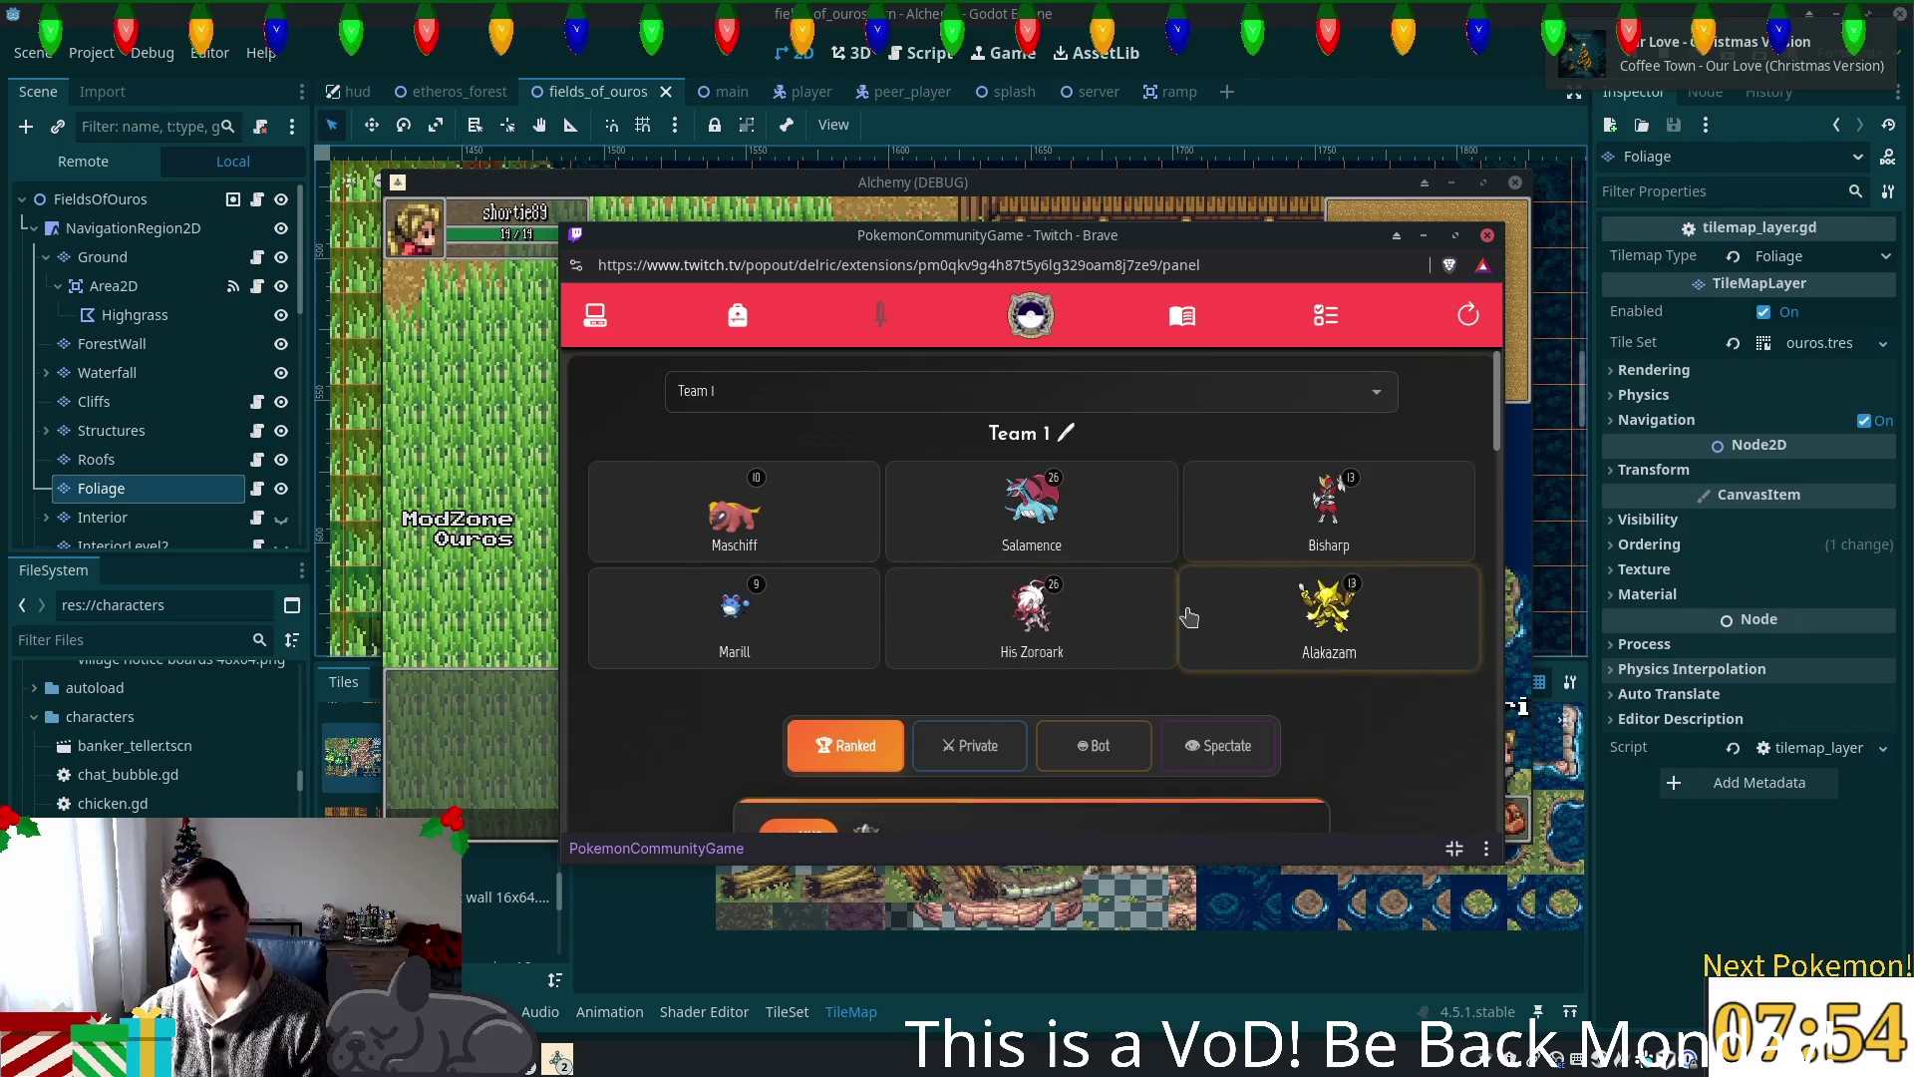
pyautogui.click(1293, 605)
# Step: Review Alakazam's stats and moves, then list its usable items: Dark Disc, Empty Disc, IV Reset, Rare Candy
pyautogui.click(897, 700)
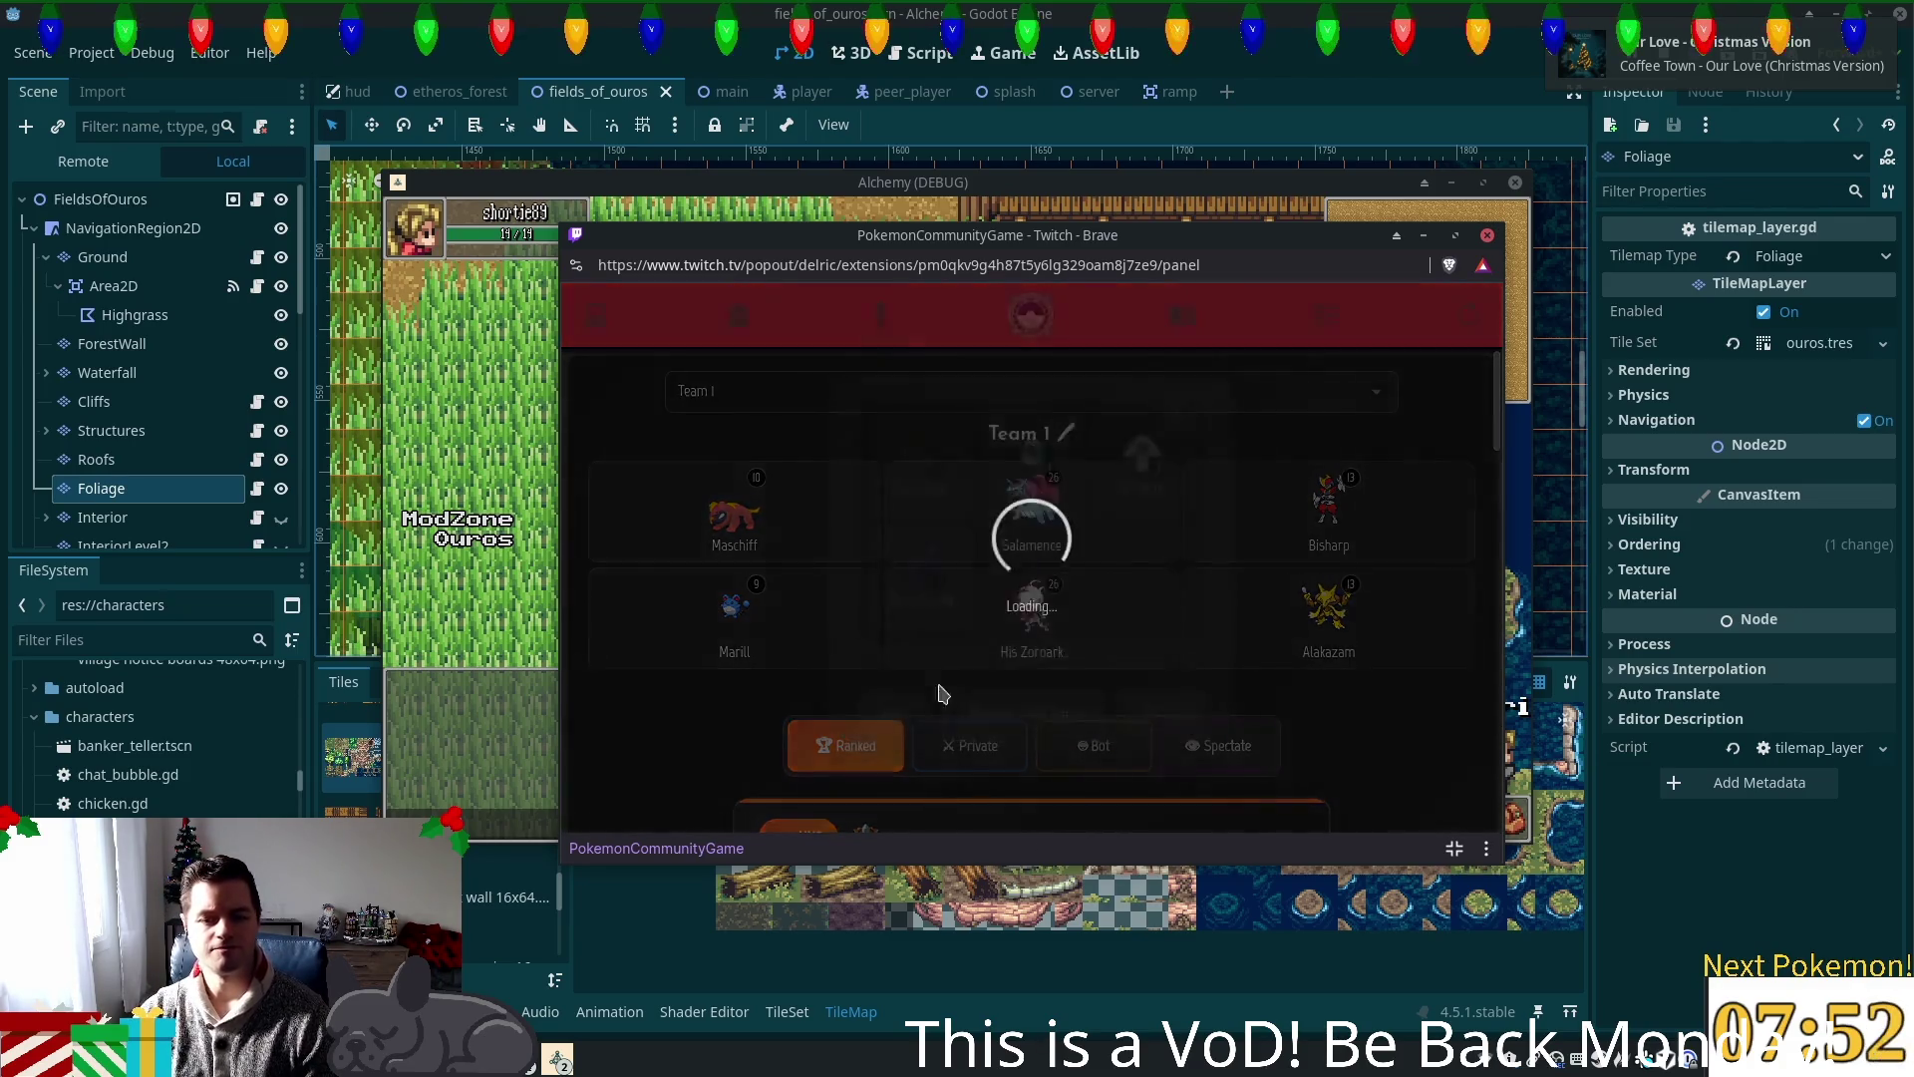
pyautogui.scroll(-5, 974, 668)
pyautogui.scroll(-3, 974, 674)
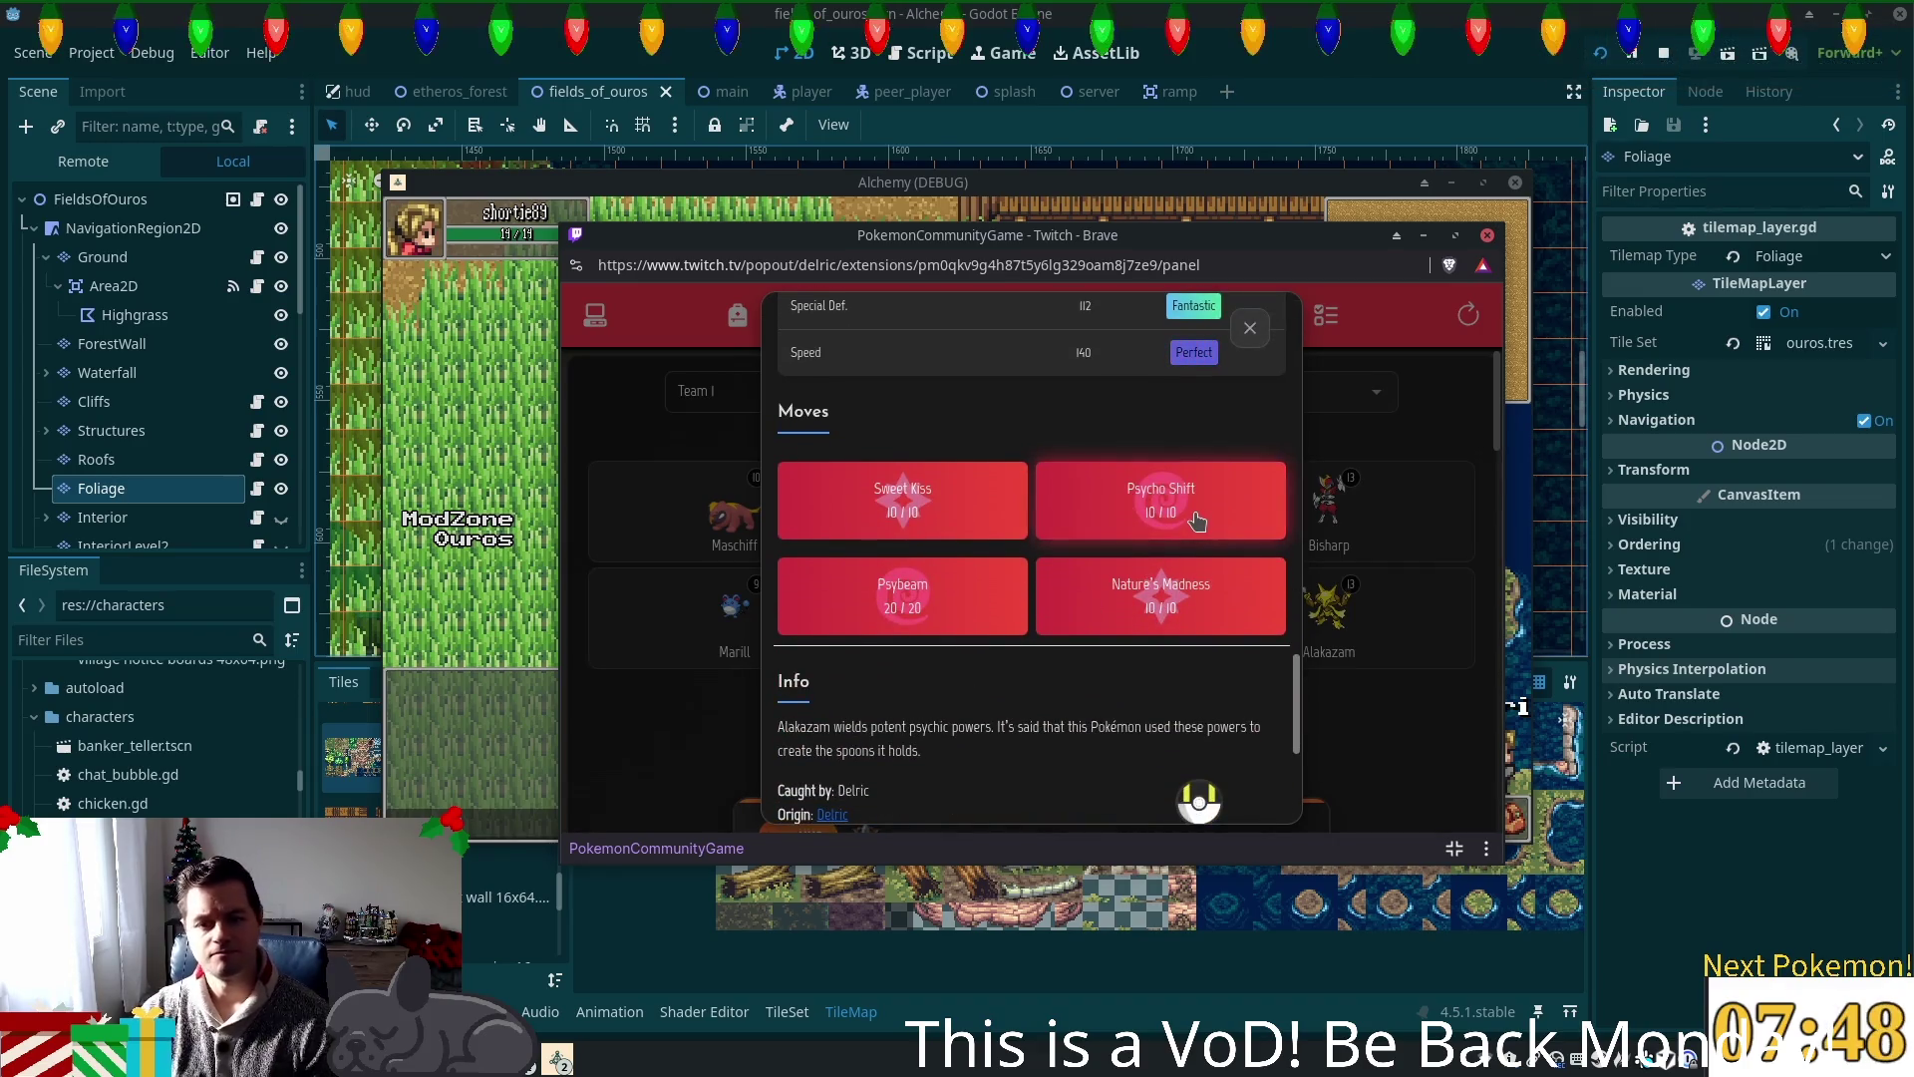
pyautogui.click(1250, 328)
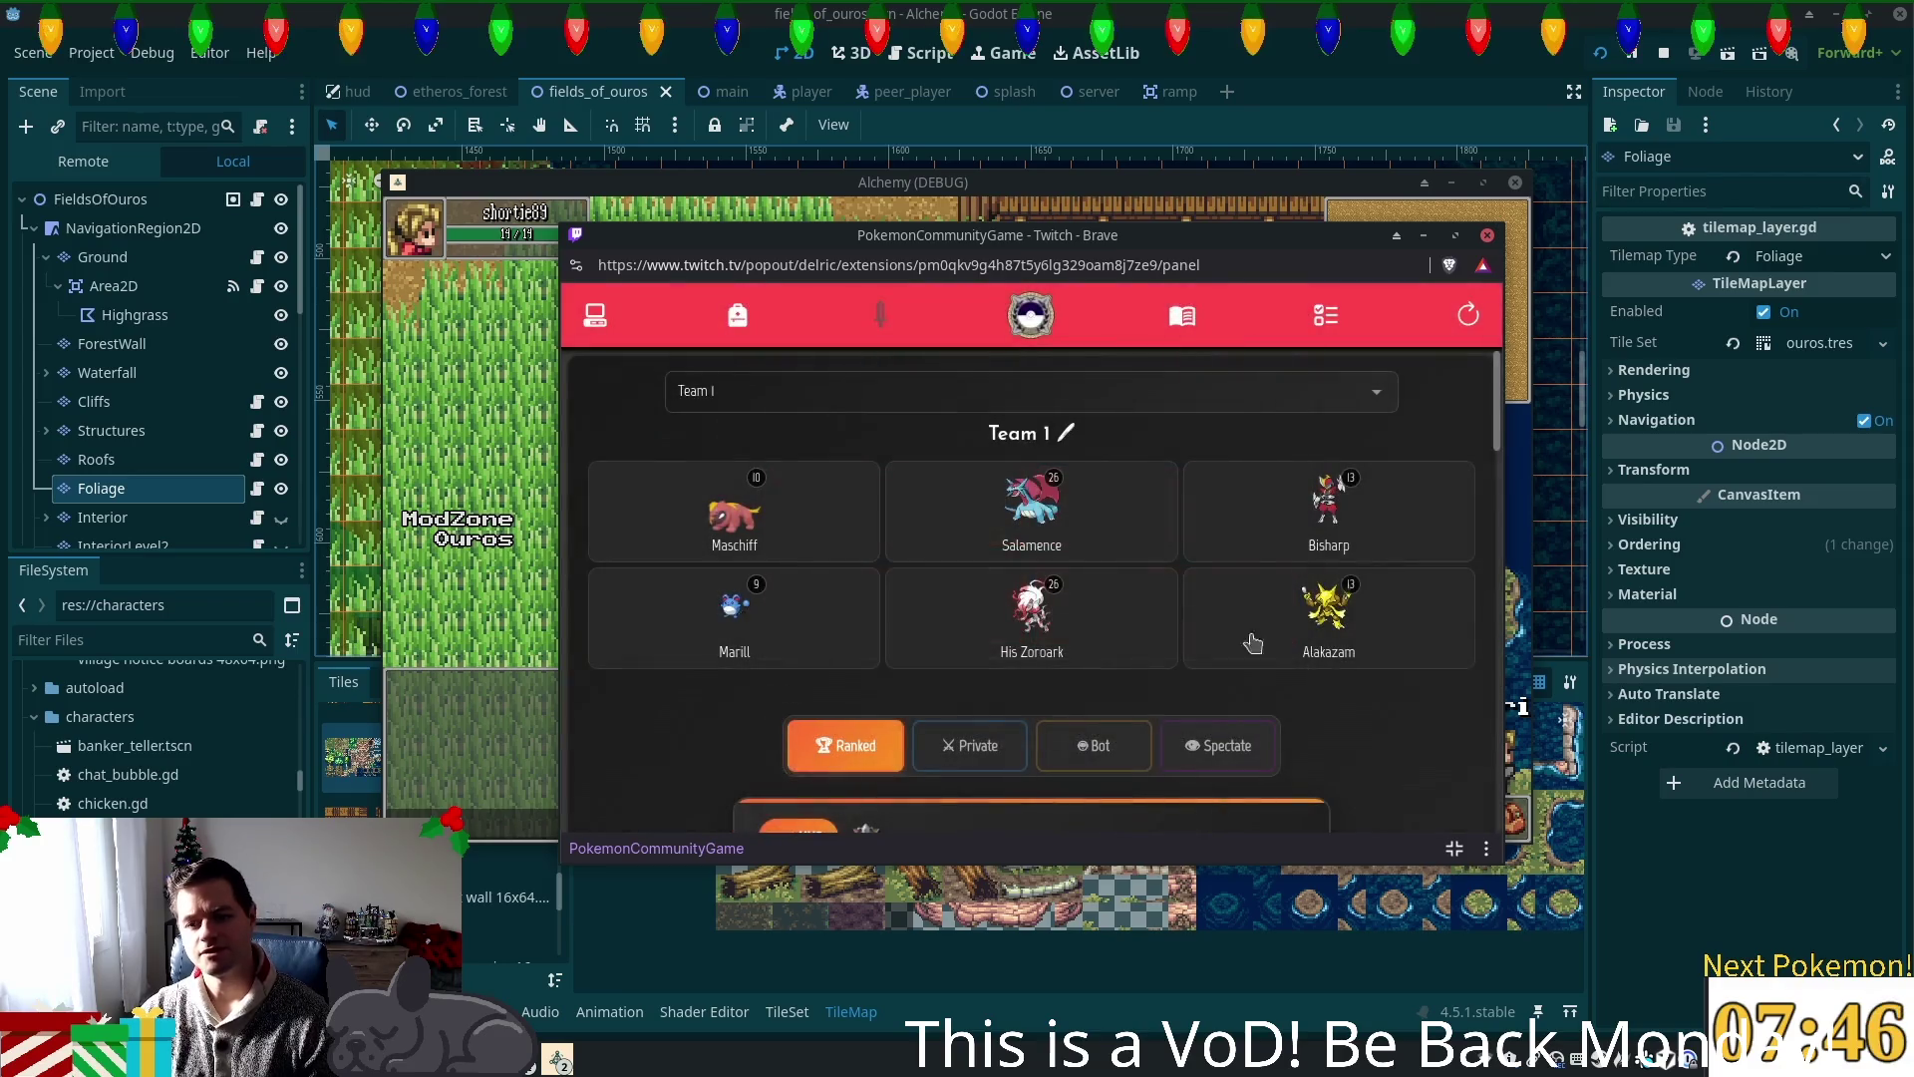
pyautogui.click(1303, 629)
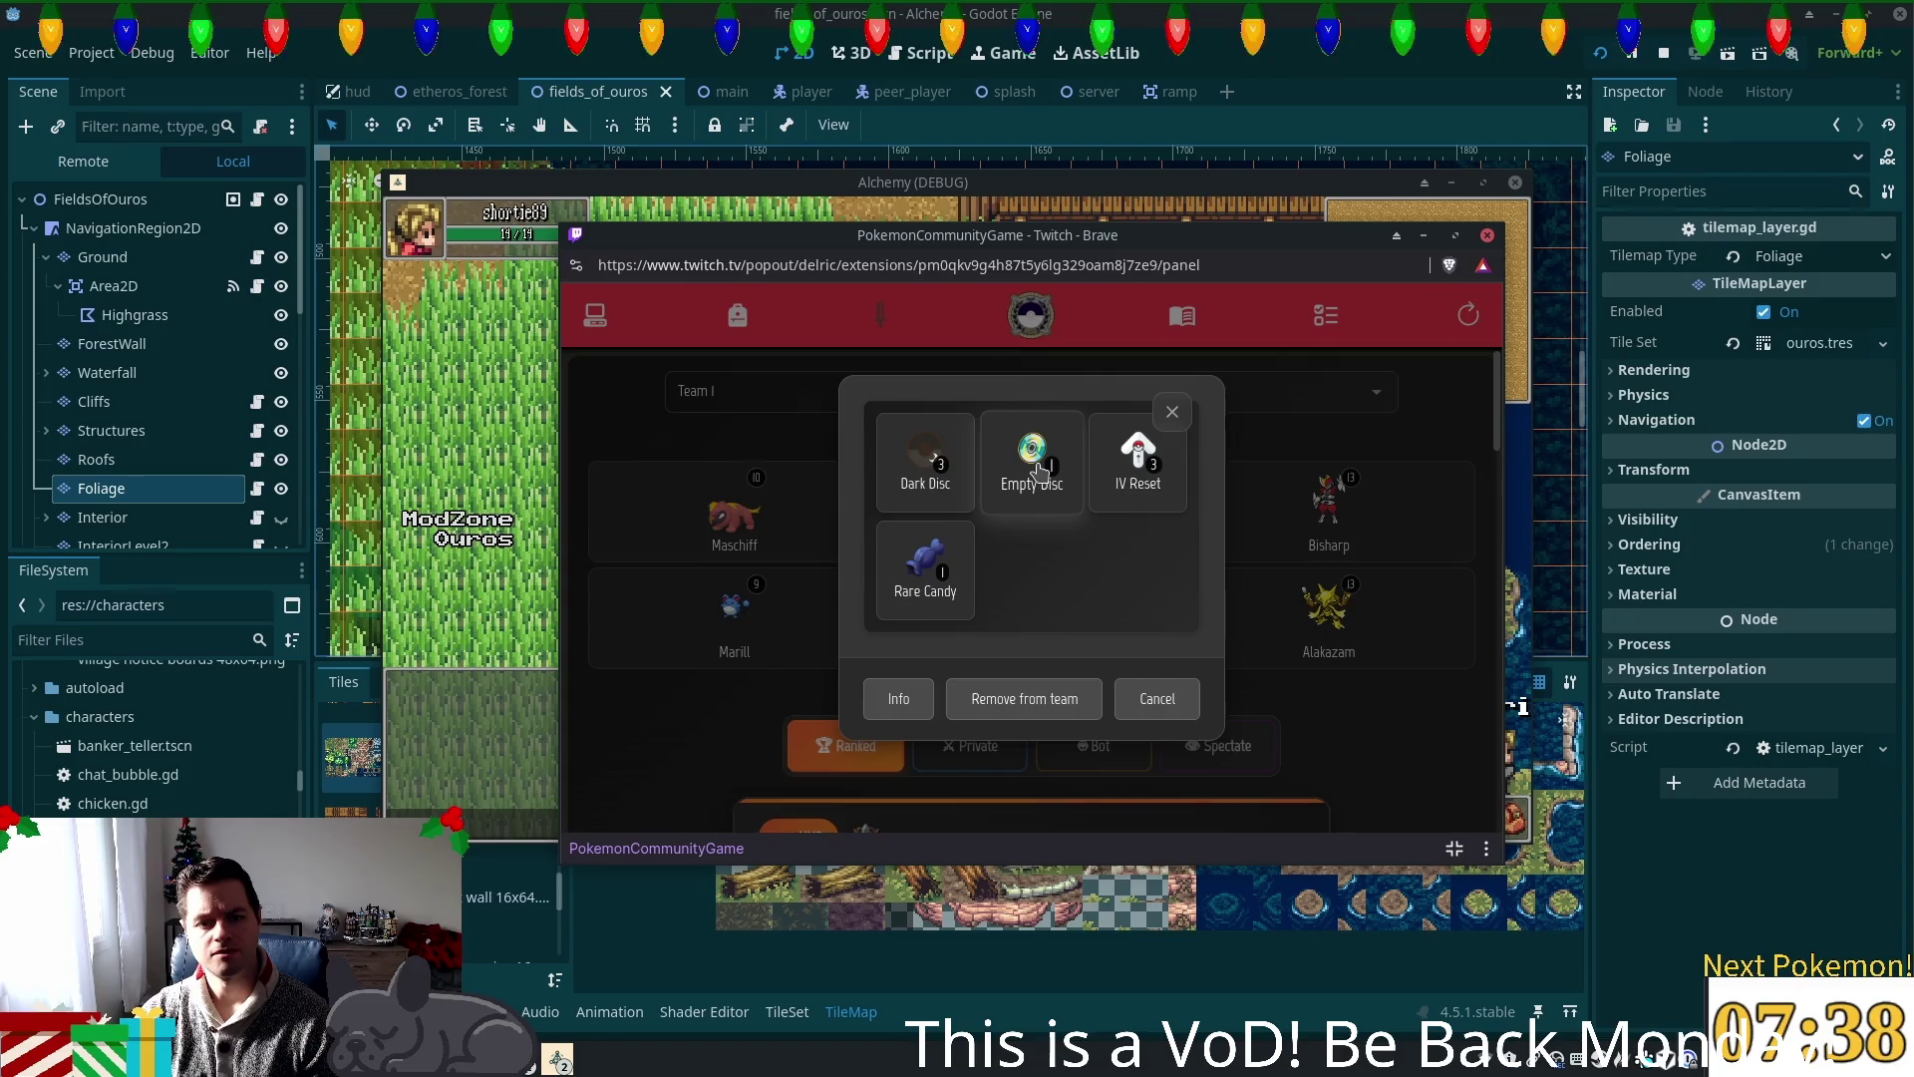
# Step: Back out of the Empty Disc and read its description in the bag without selling
pyautogui.click(1038, 469)
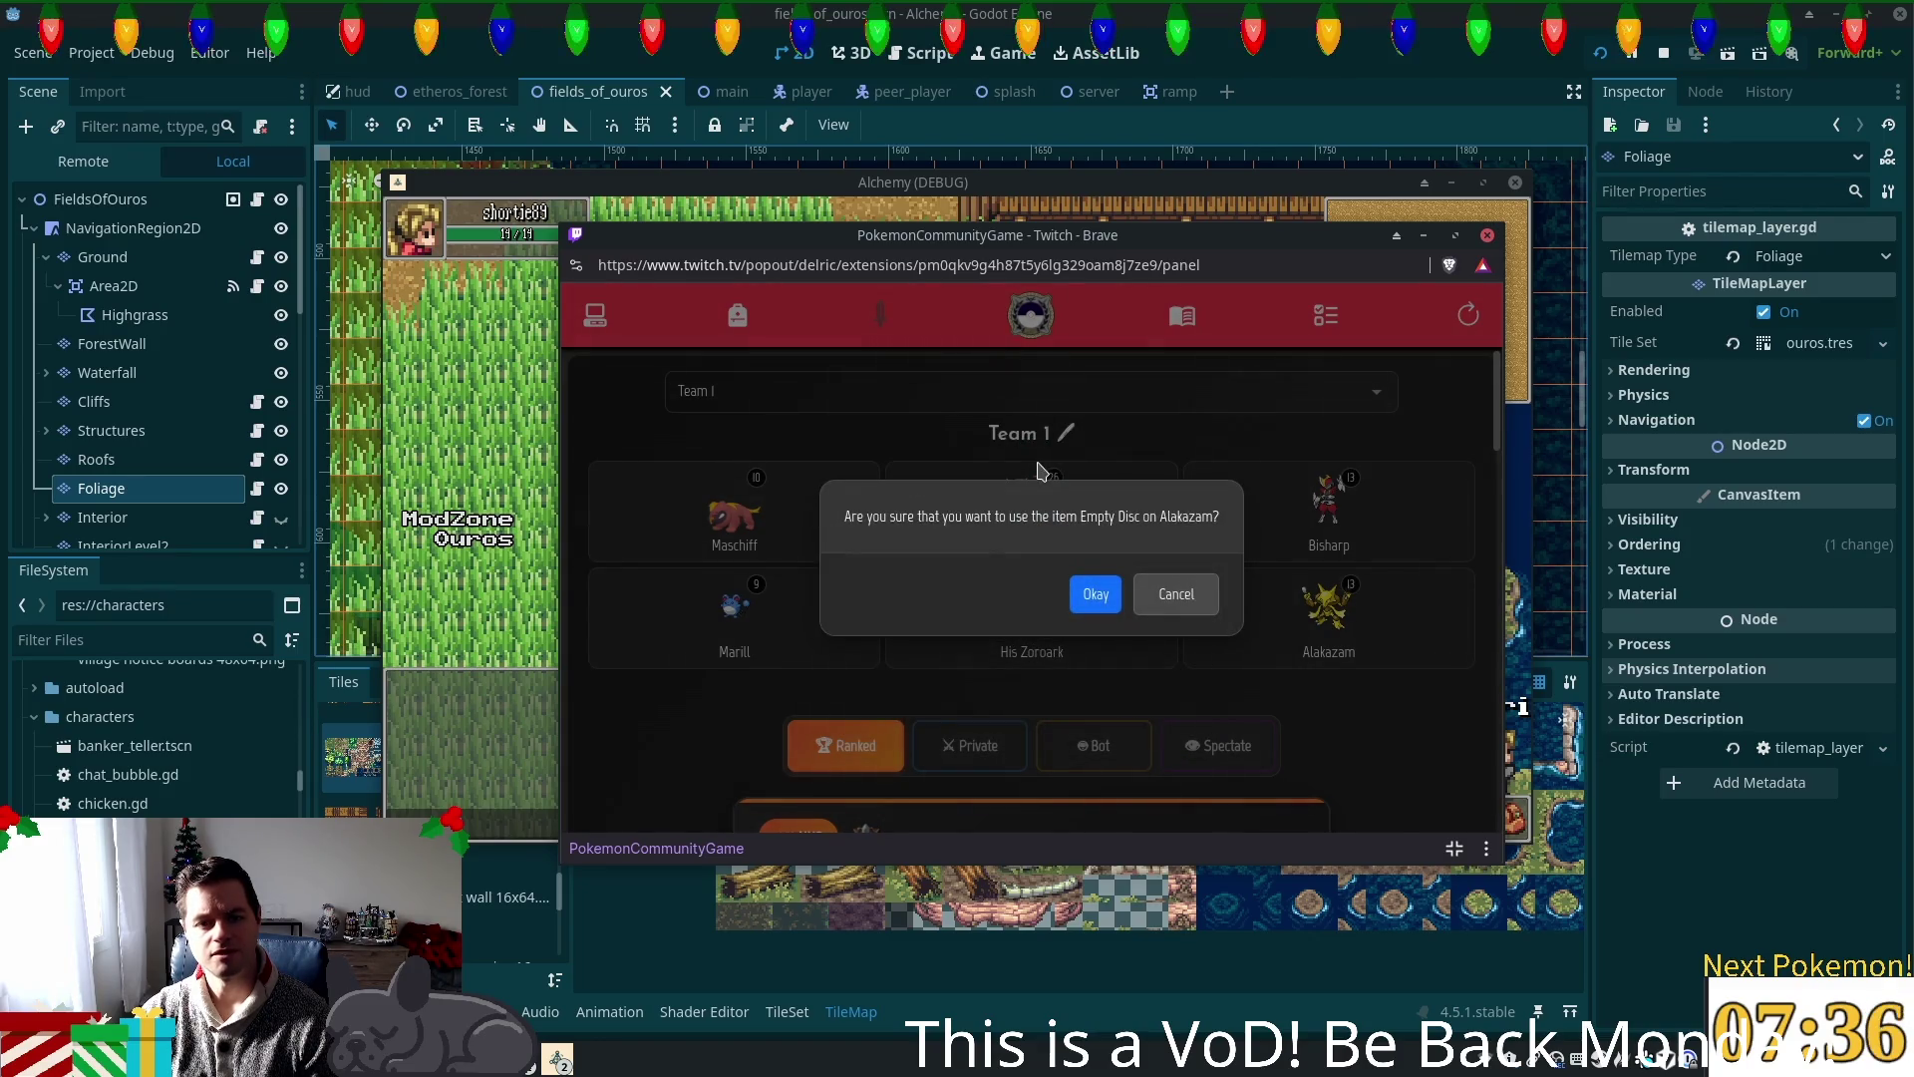
pyautogui.click(1177, 596)
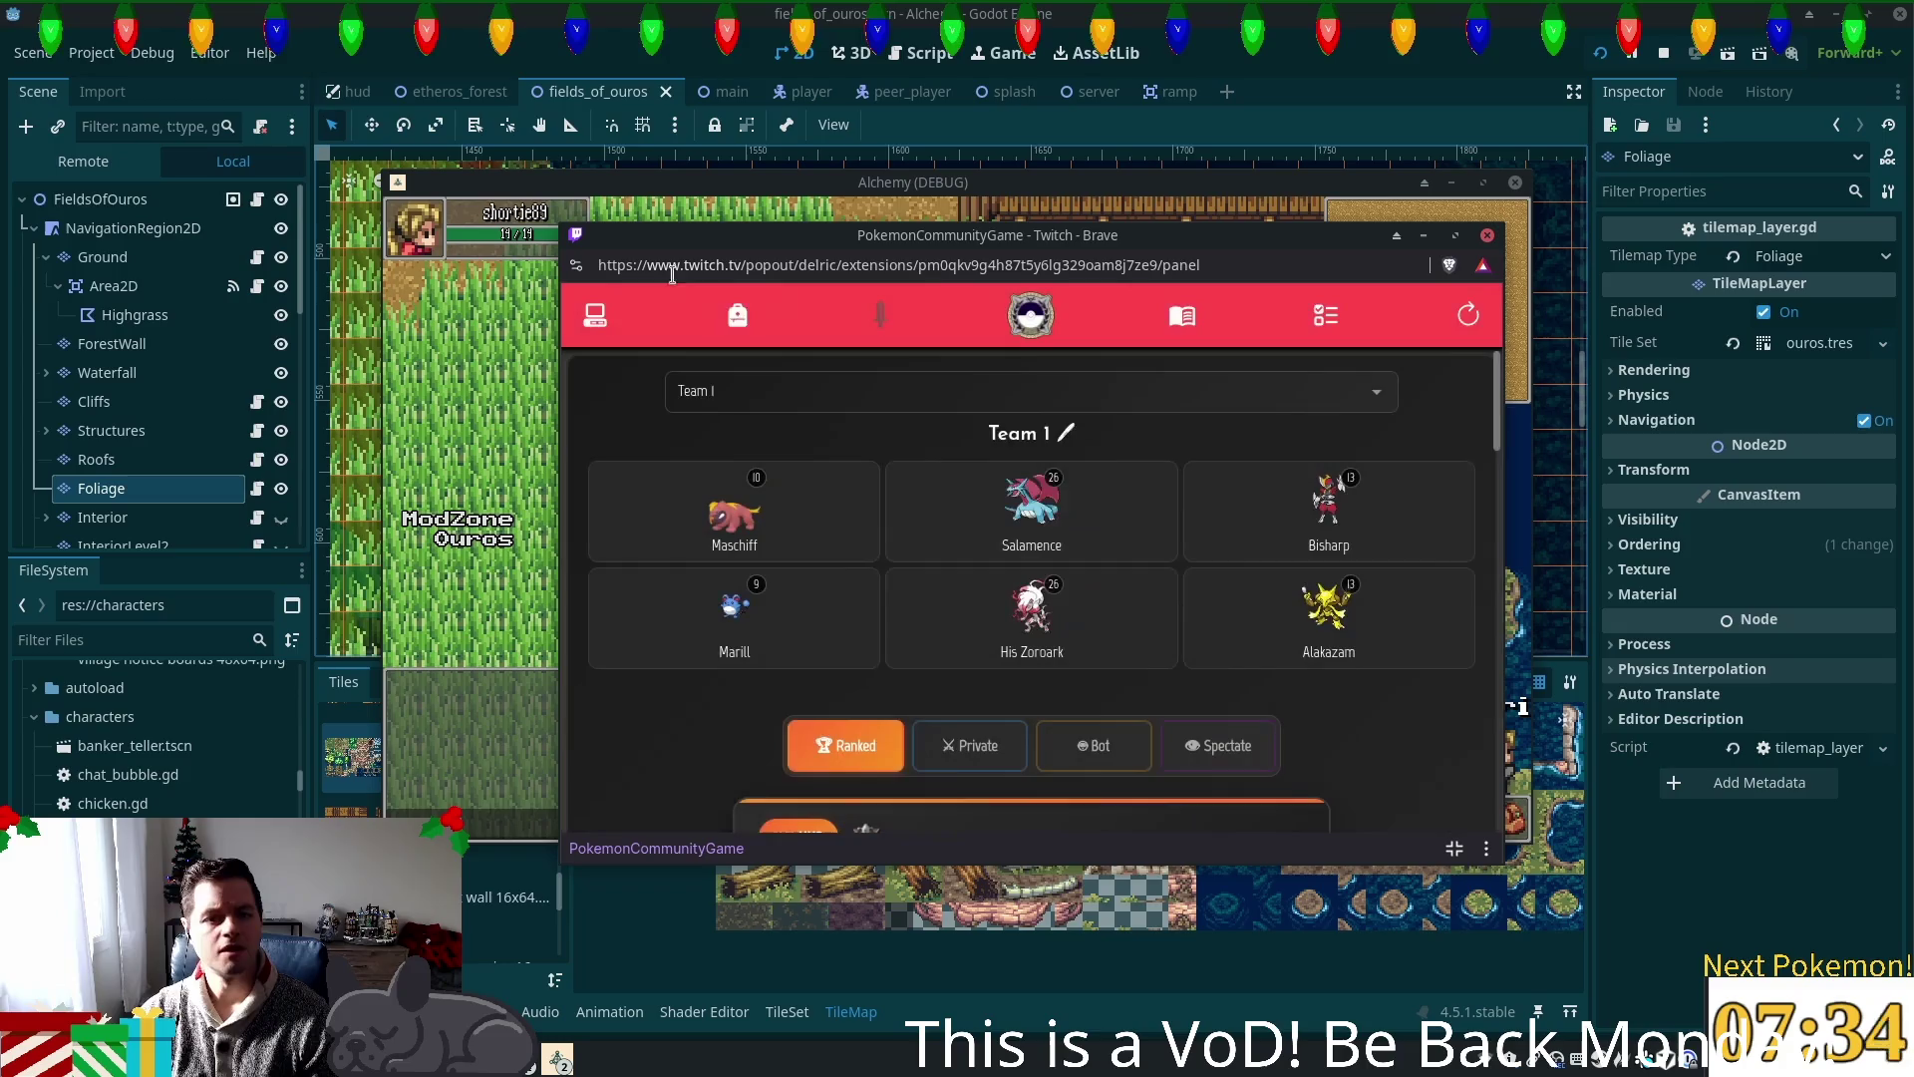
pyautogui.click(738, 315)
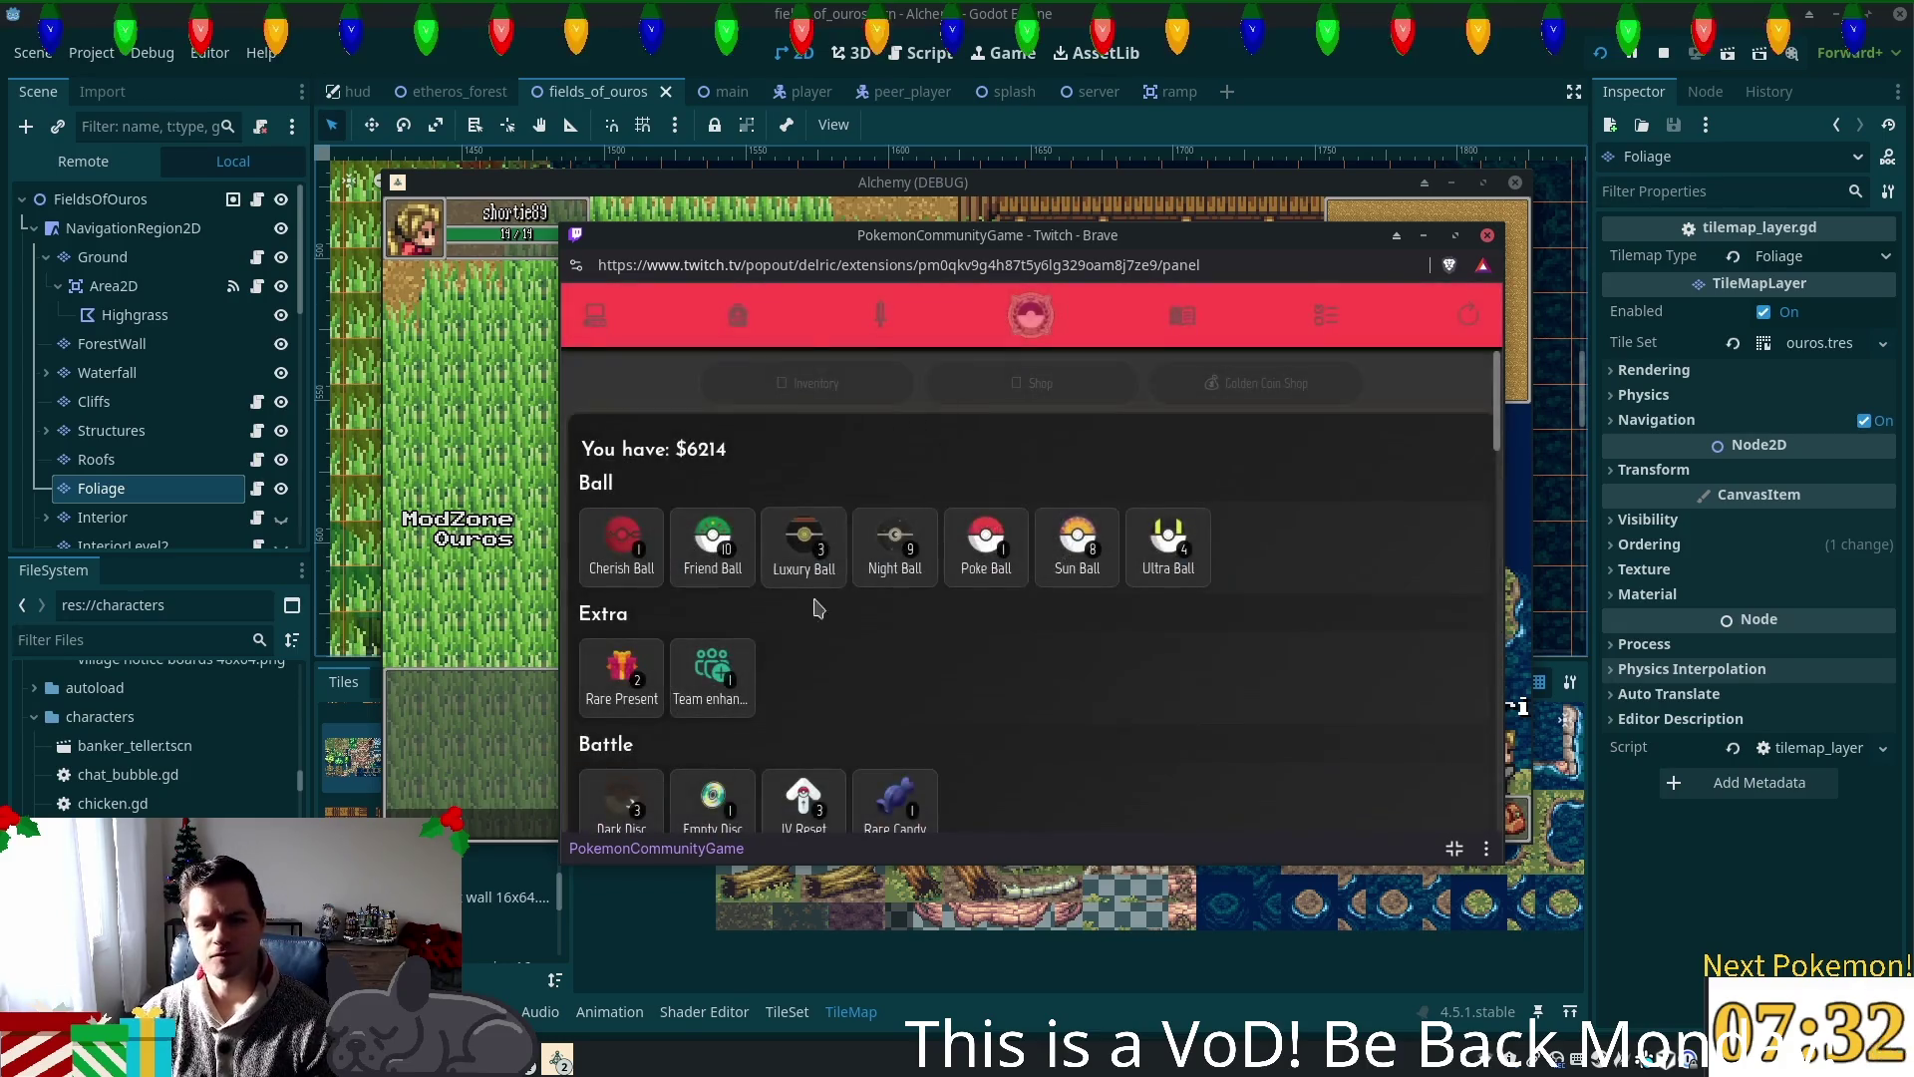
pyautogui.scroll(-5, 843, 595)
pyautogui.click(713, 374)
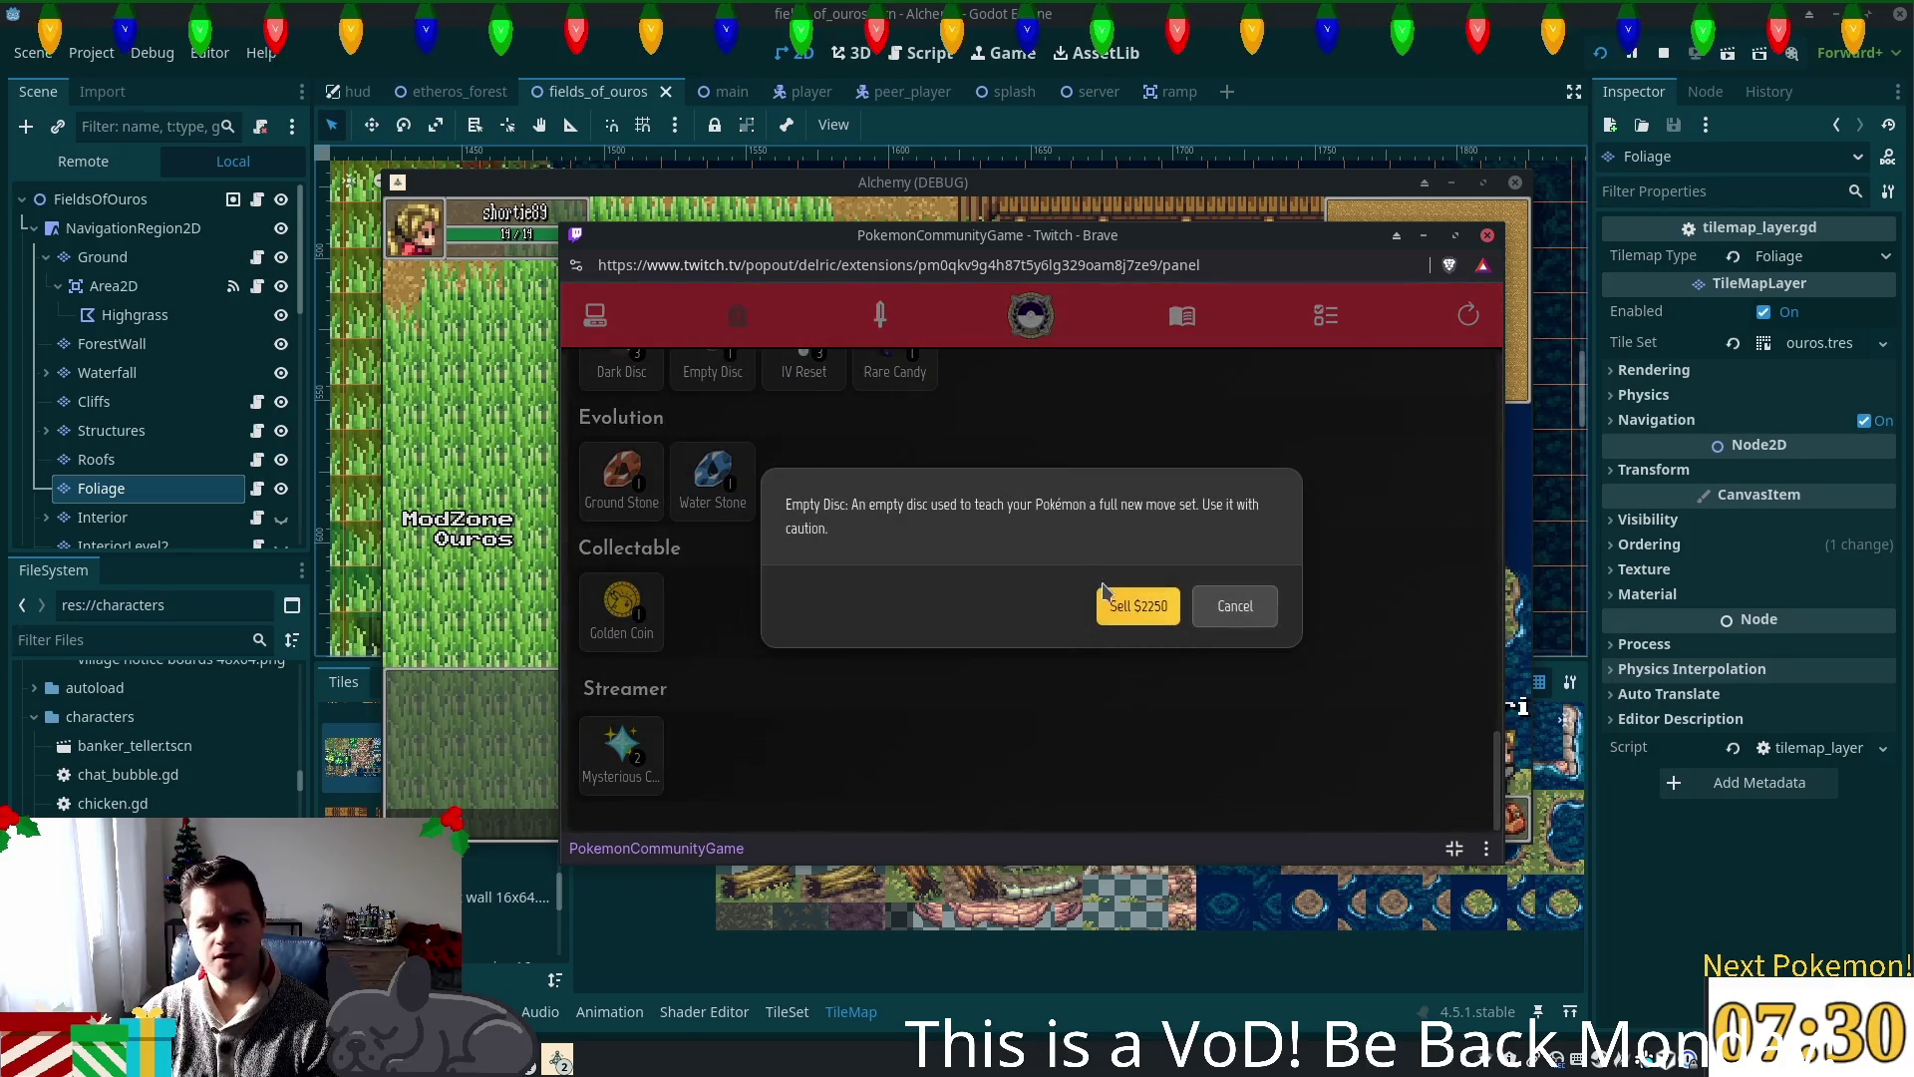
pyautogui.click(1236, 606)
# Step: Use the Empty Disc on Alakazam and verify Confuse Ray, Zen Headbutt, Psycho Cut, Ominous Wind
pyautogui.click(880, 315)
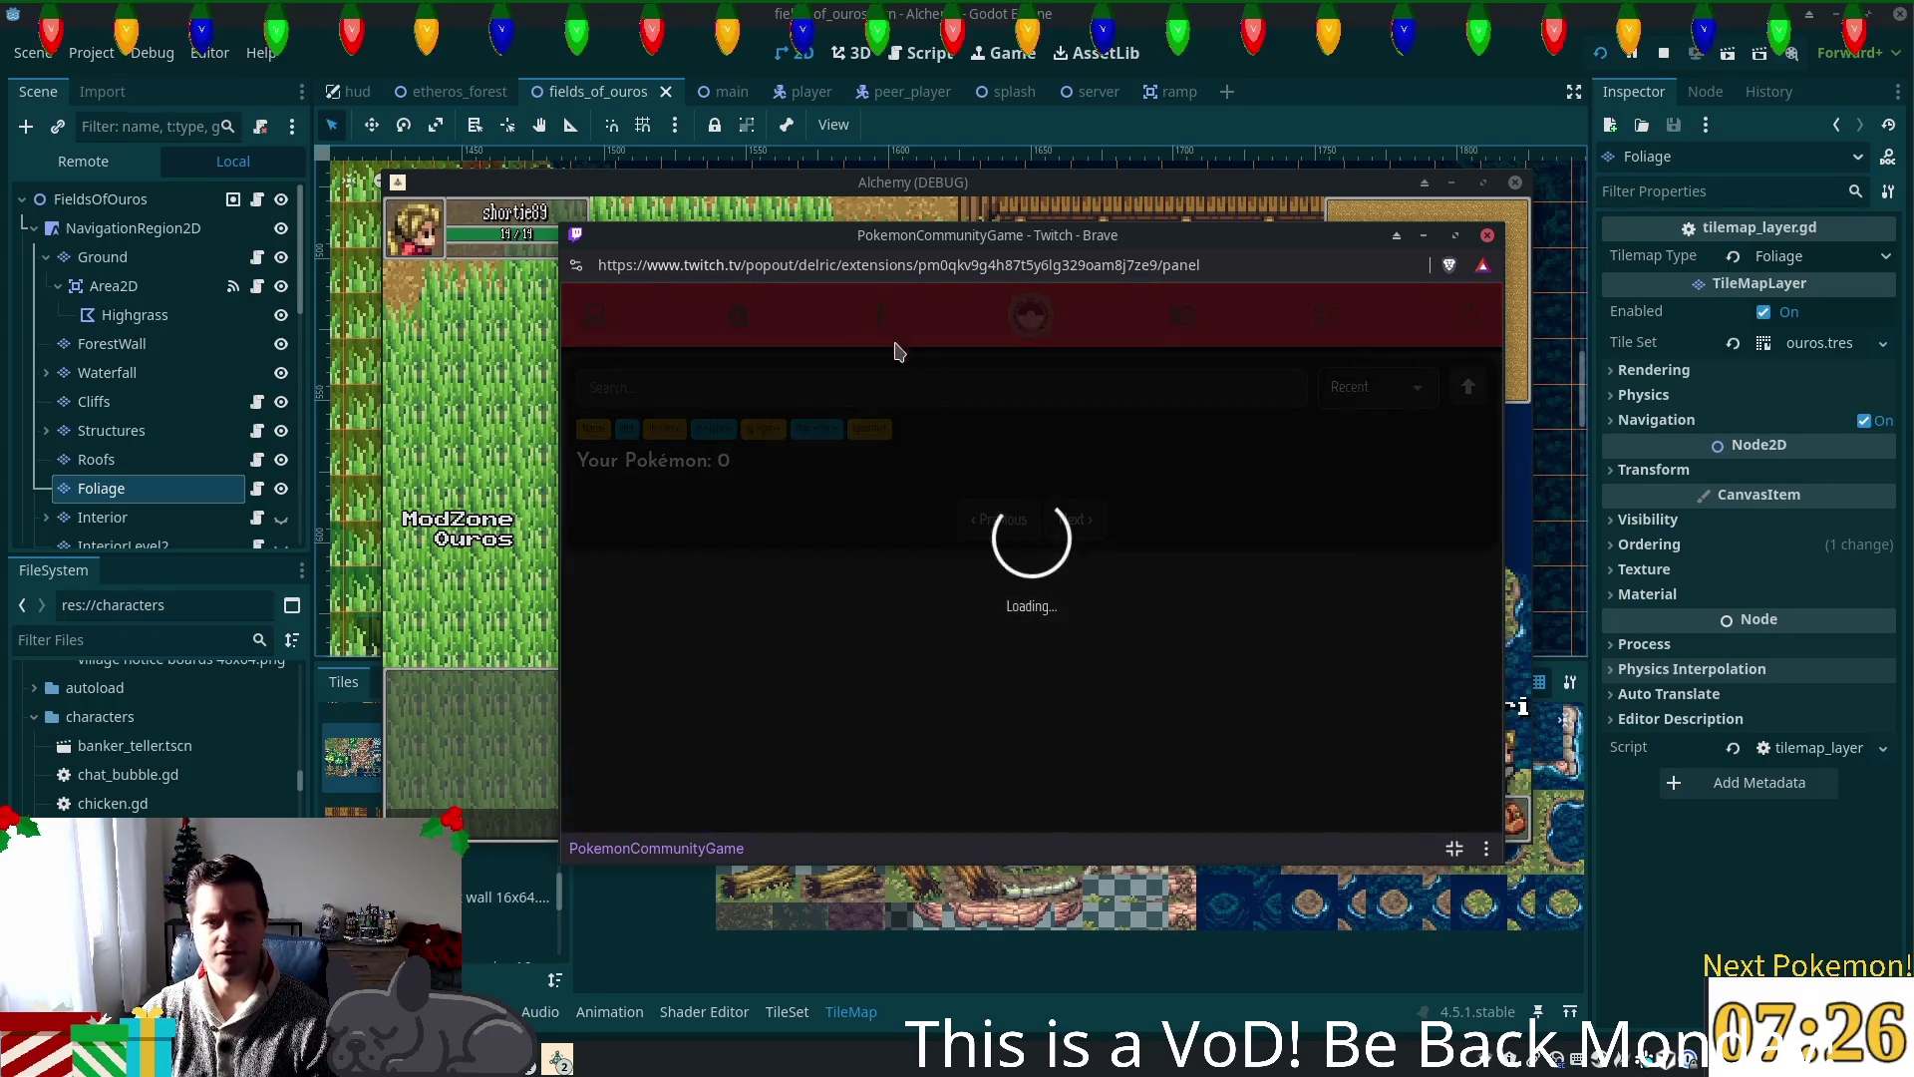
pyautogui.click(1031, 315)
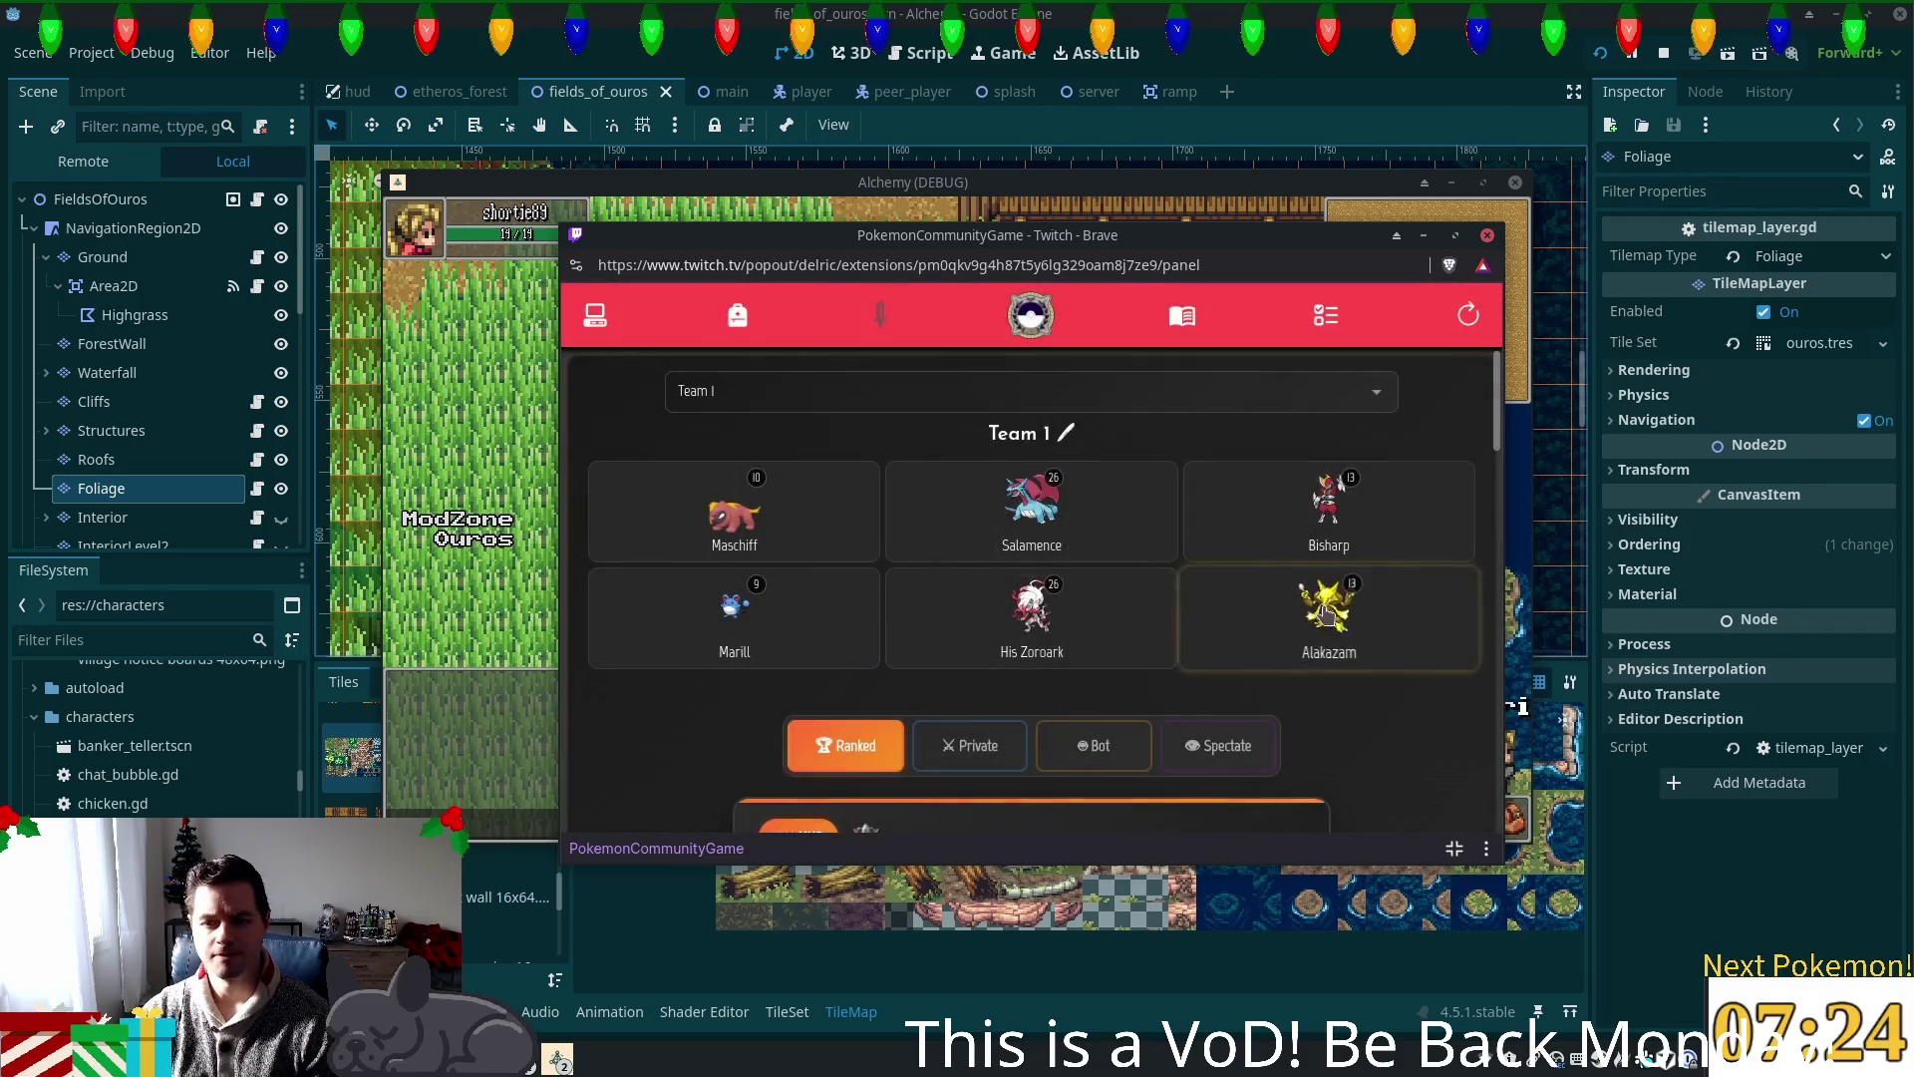
pyautogui.click(1226, 589)
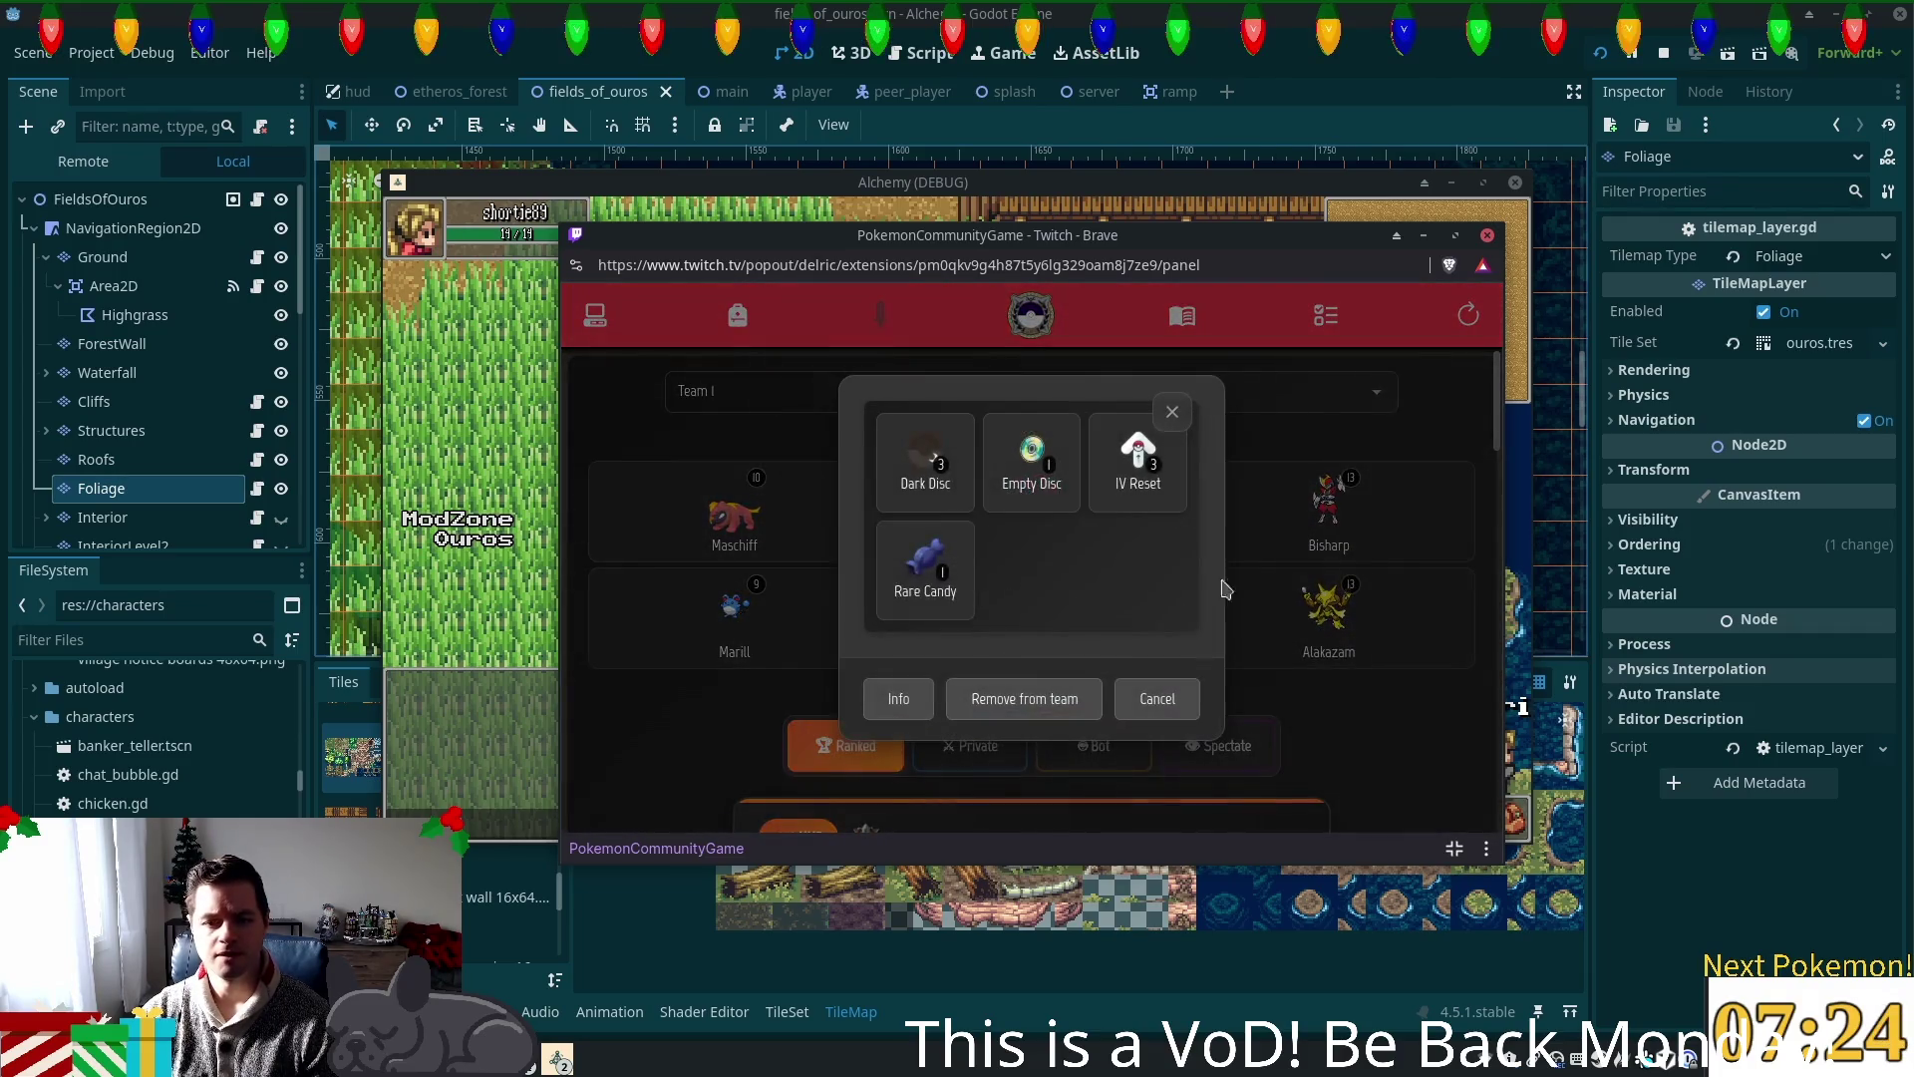
pyautogui.click(1032, 464)
pyautogui.click(1092, 595)
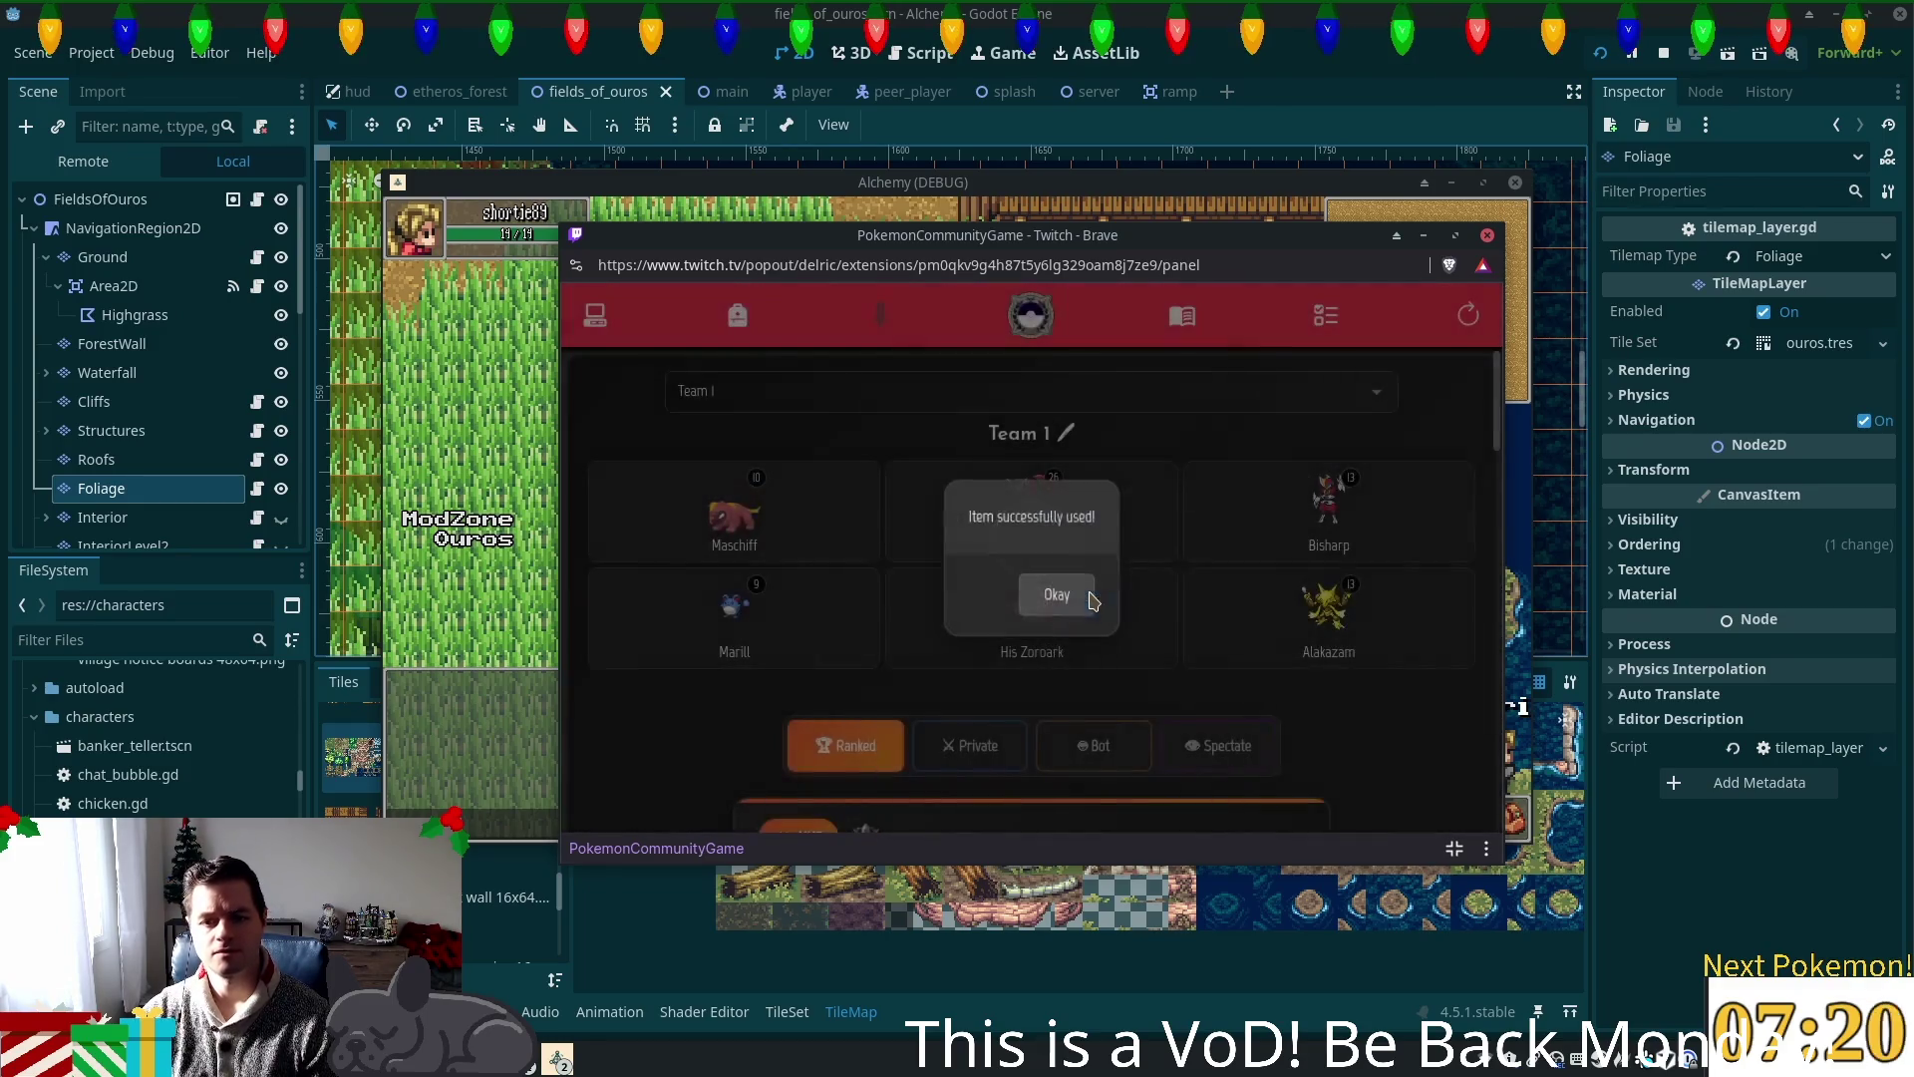
pyautogui.click(1049, 599)
pyautogui.click(1261, 608)
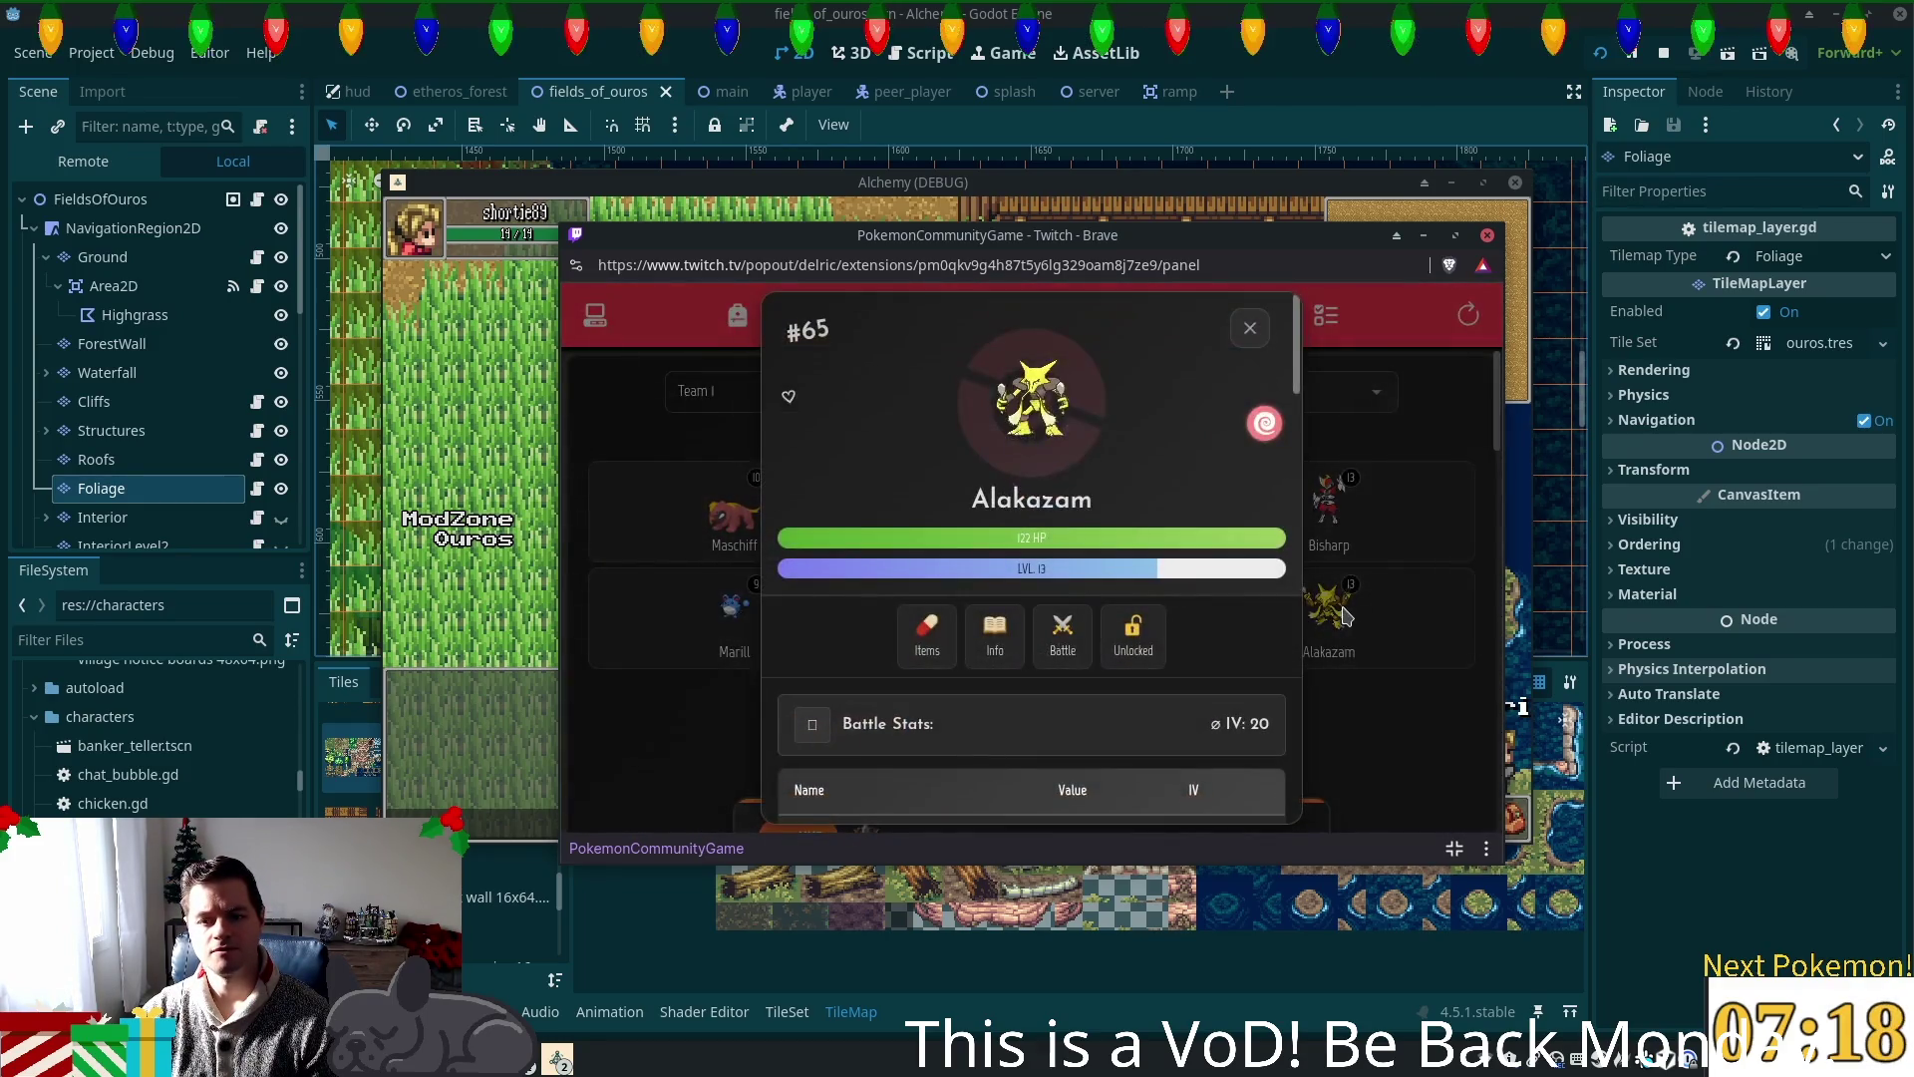
pyautogui.scroll(-5, 1071, 571)
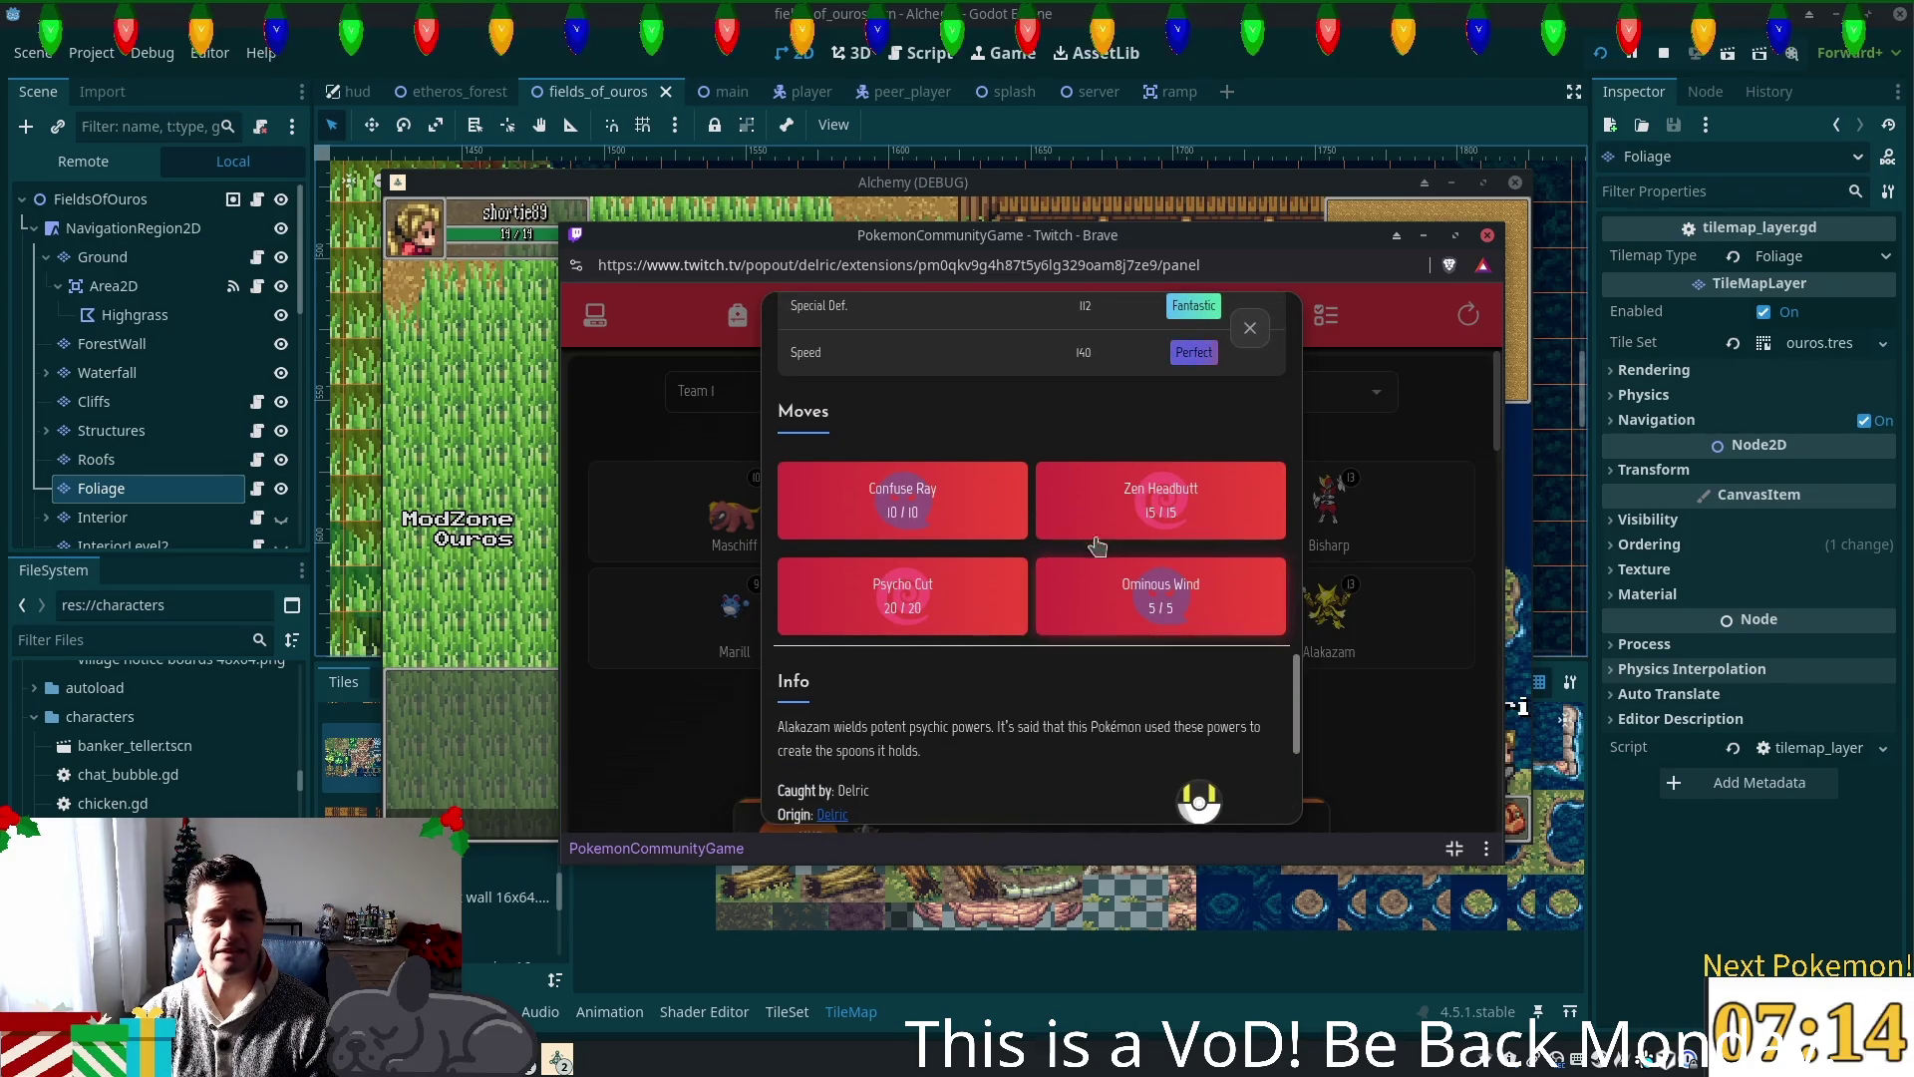
pyautogui.click(1251, 331)
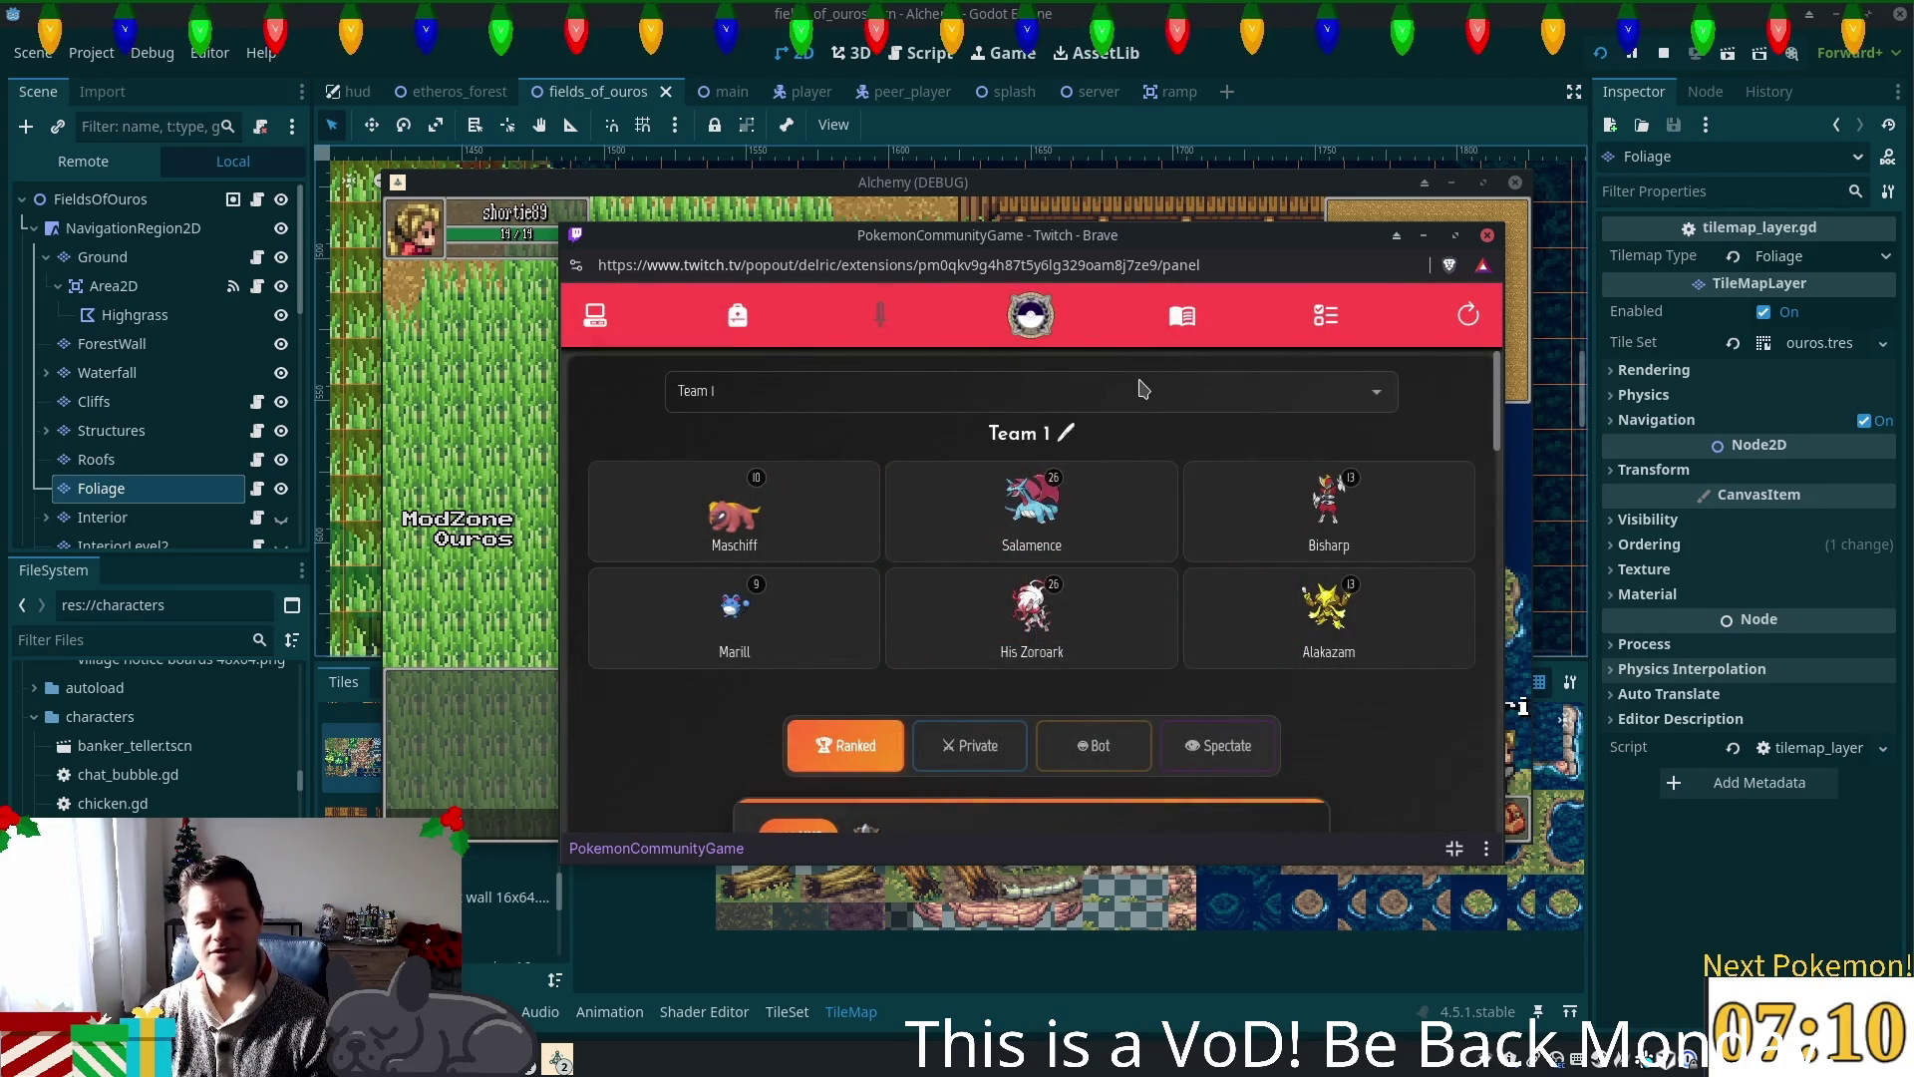
# Step: Check the Missions and Tutorial Missions, now at mission 12: Reroll a Pokémon's nature
pyautogui.click(1325, 317)
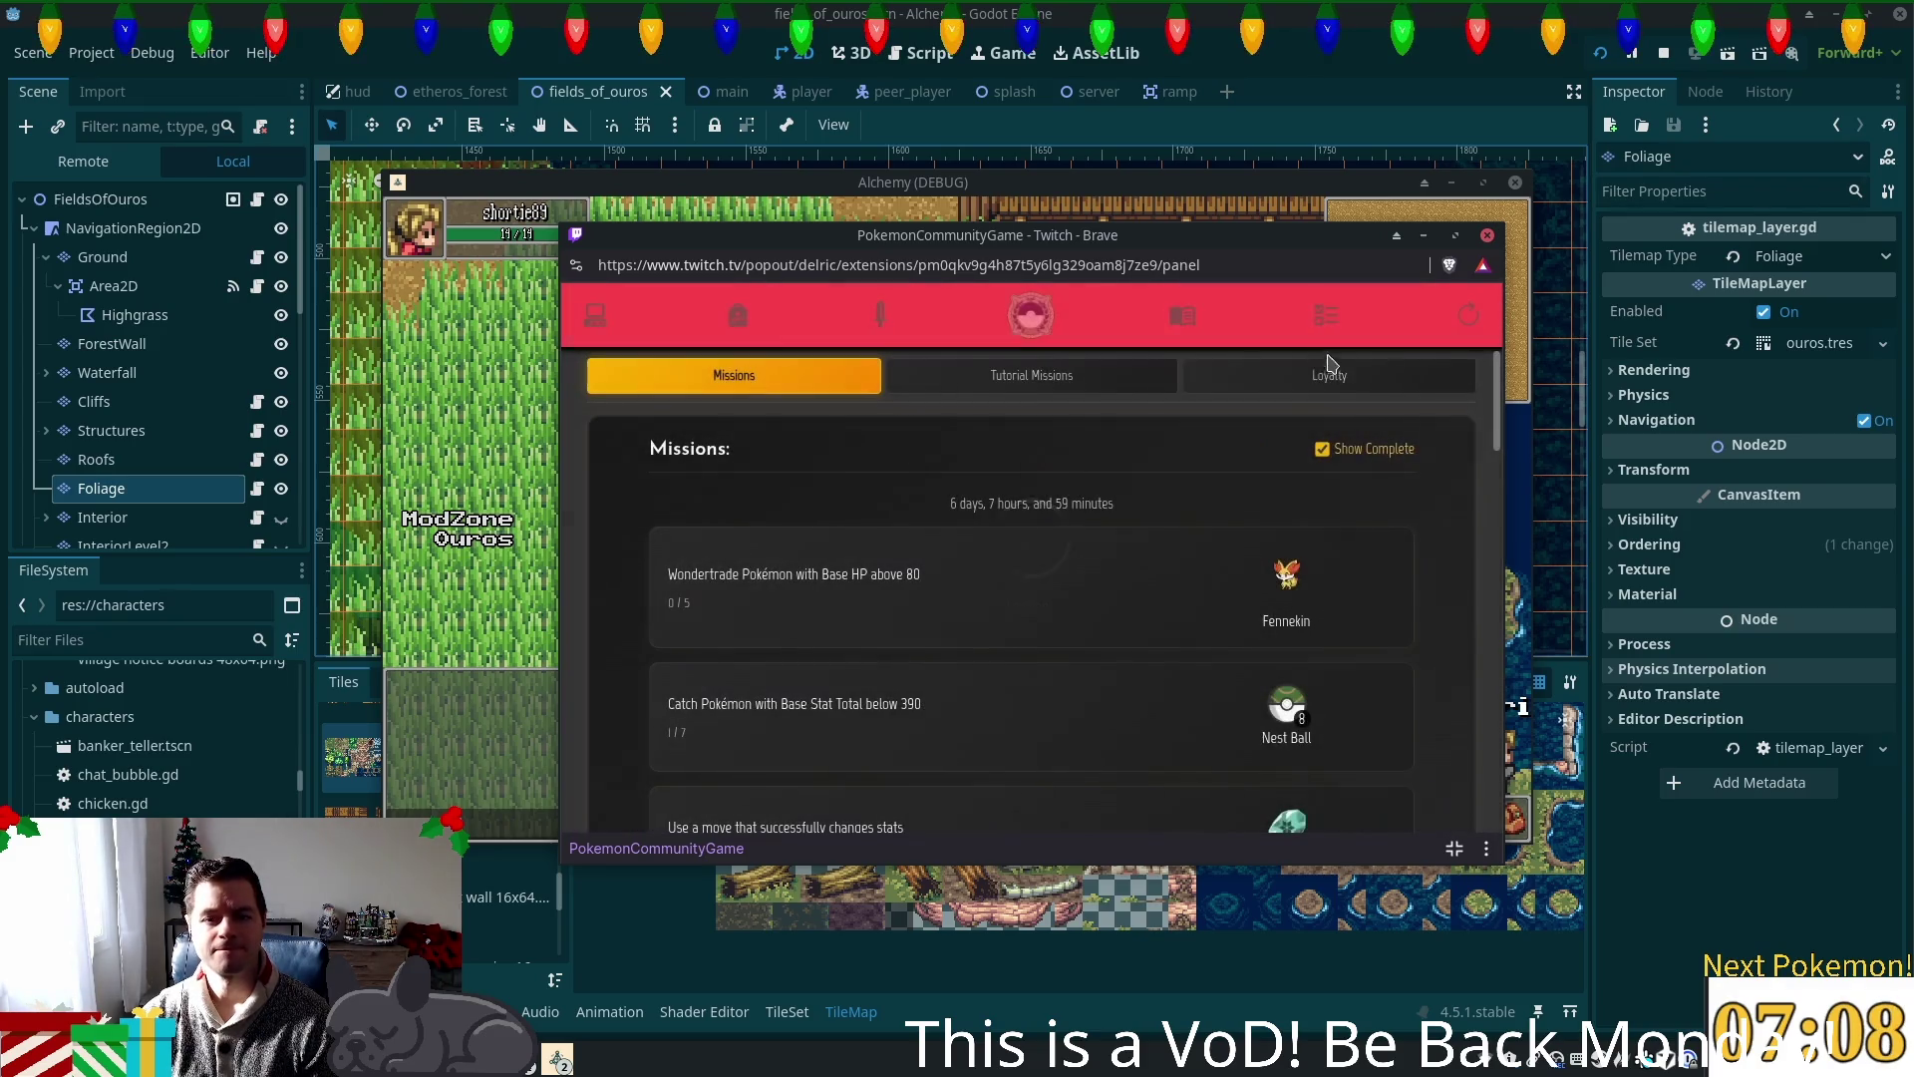
pyautogui.click(1077, 390)
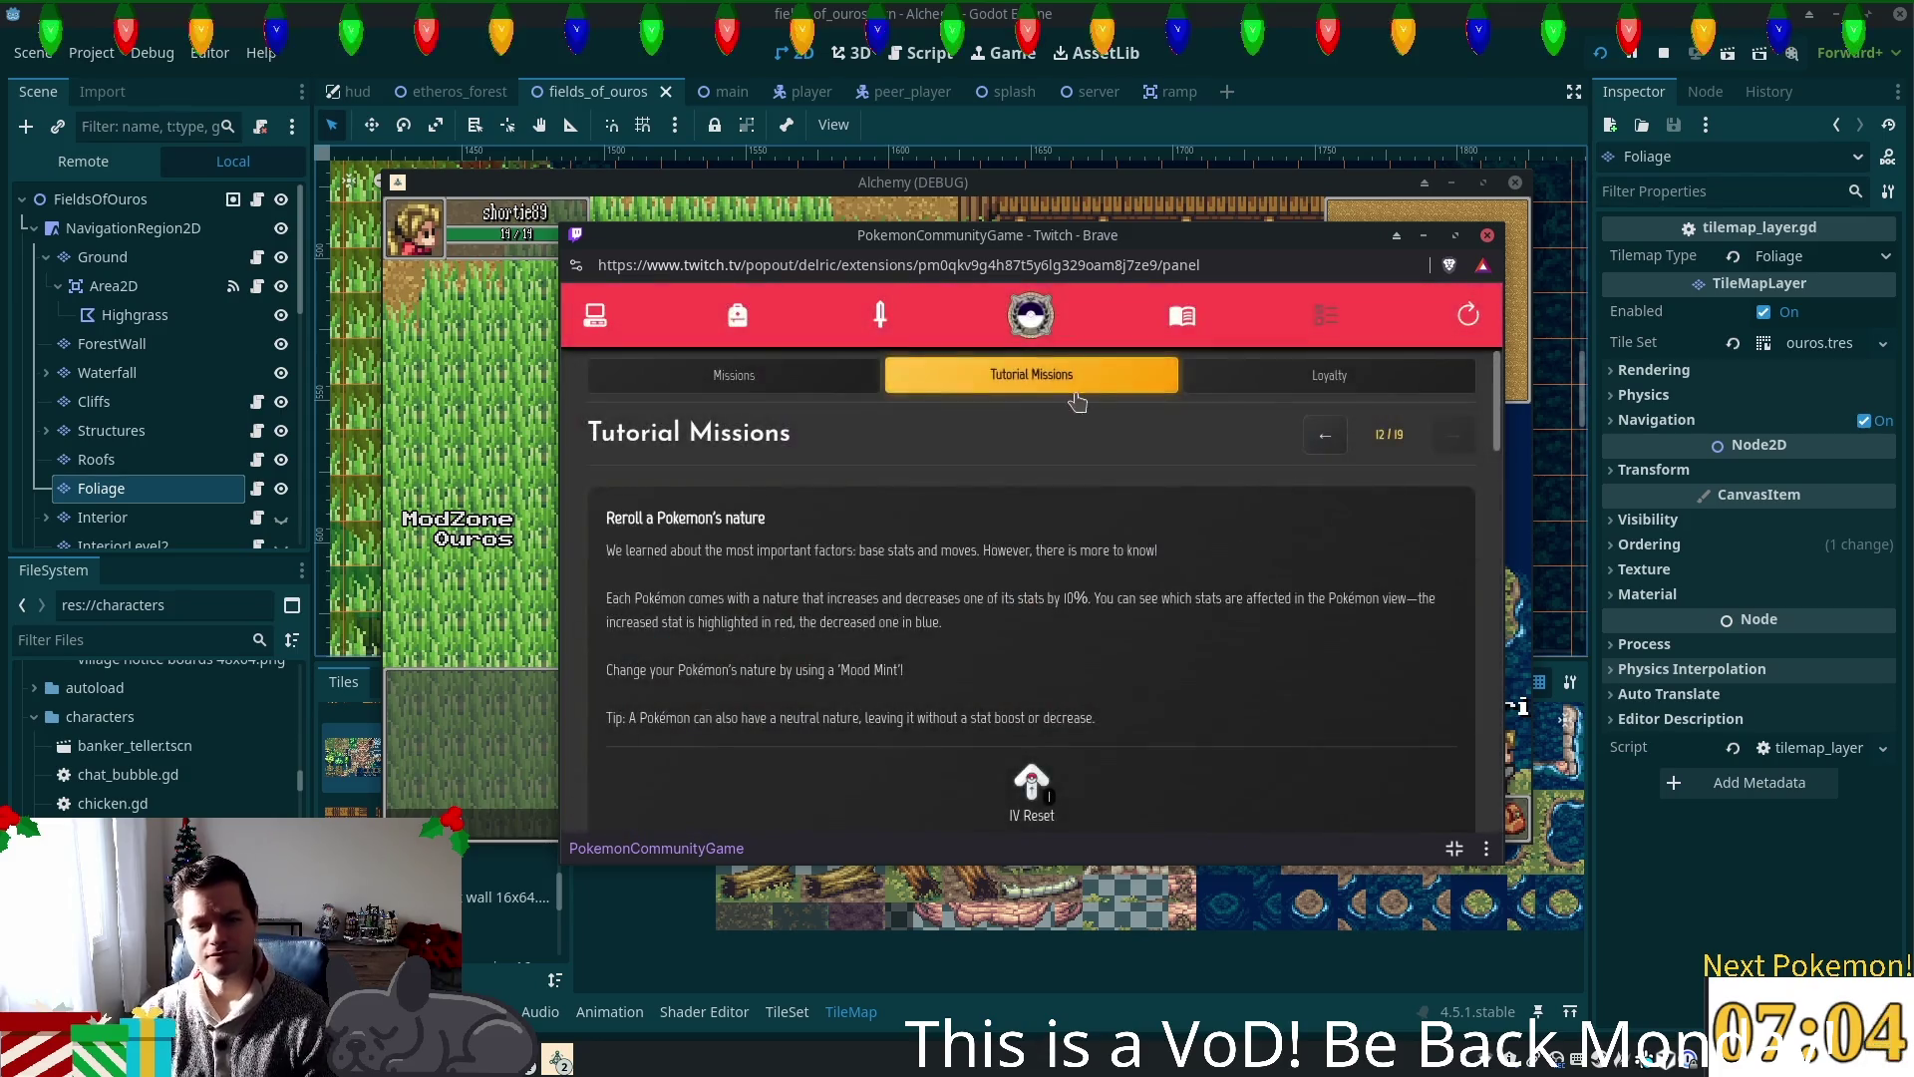
pyautogui.scroll(-1, 1113, 534)
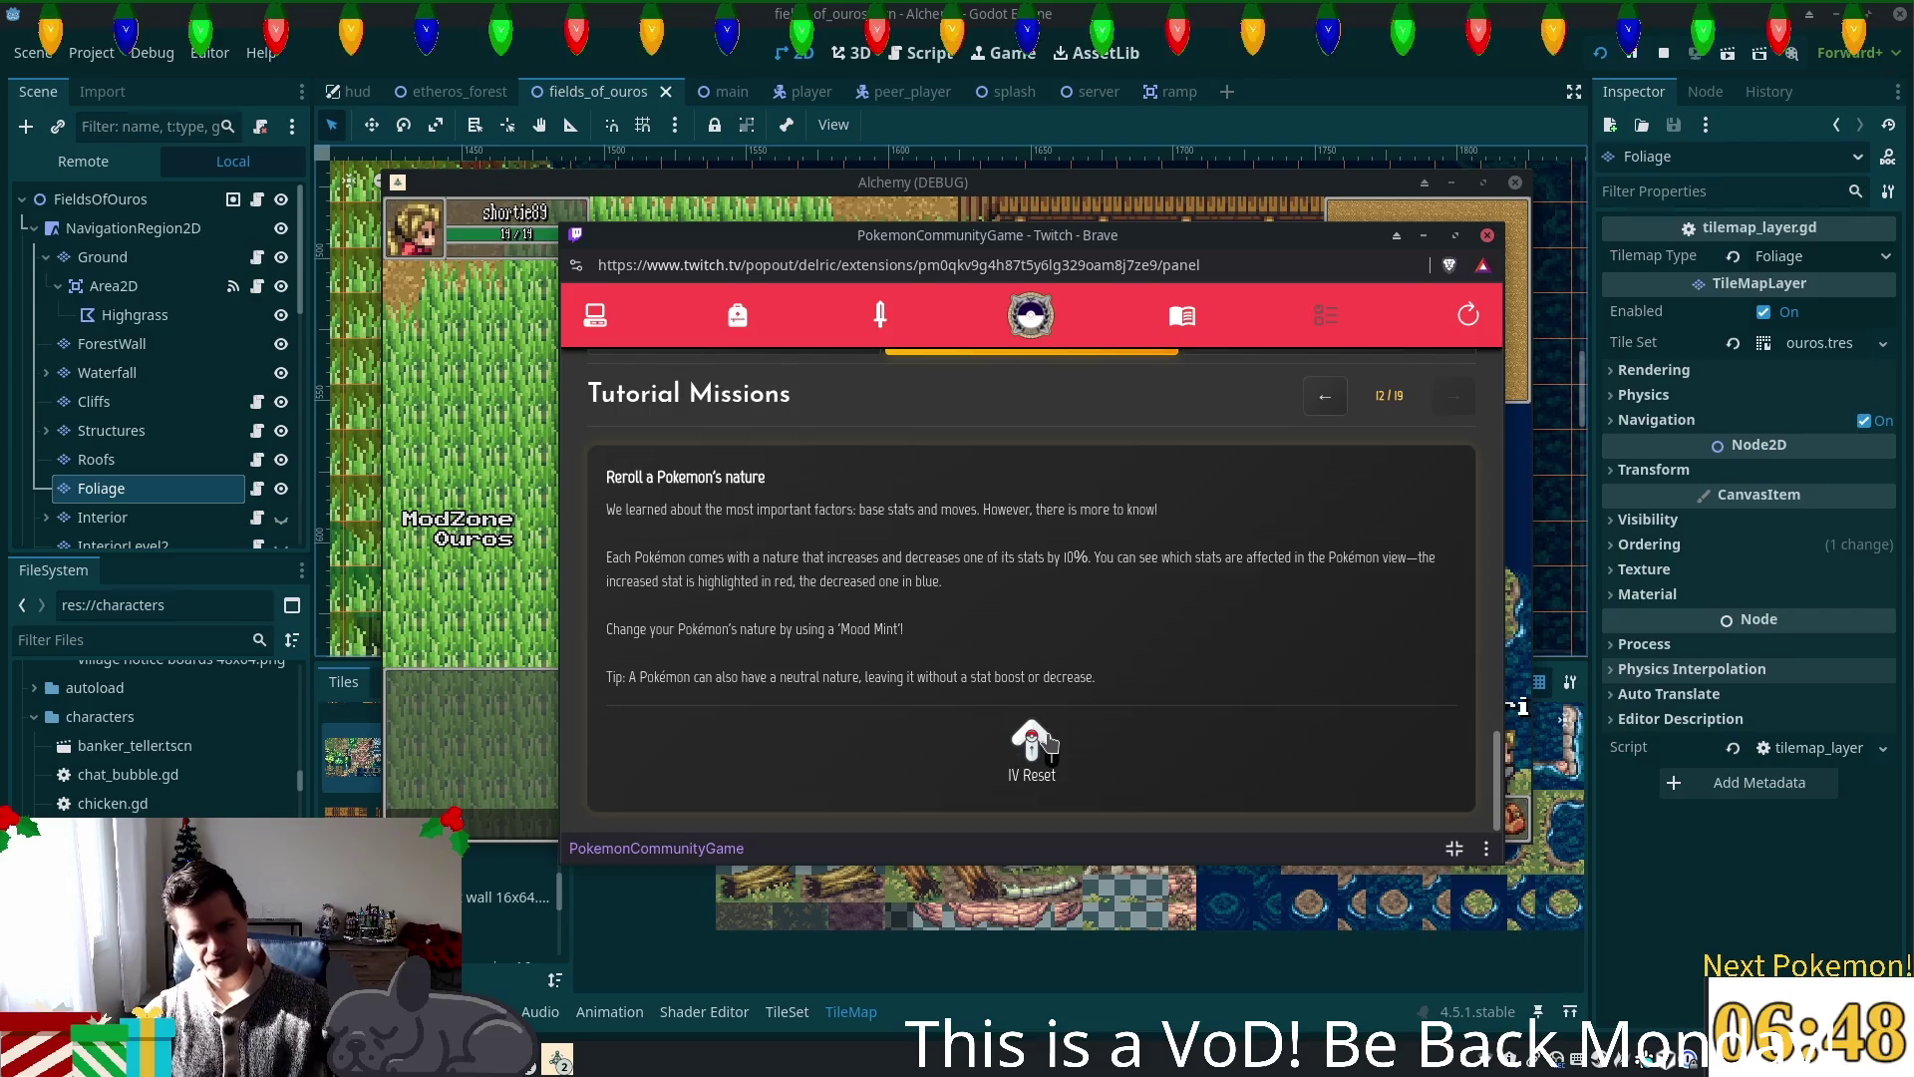
# Step: Check the item inventory, including the Mood Mint, and review Salamence's detailed stats
pyautogui.click(740, 317)
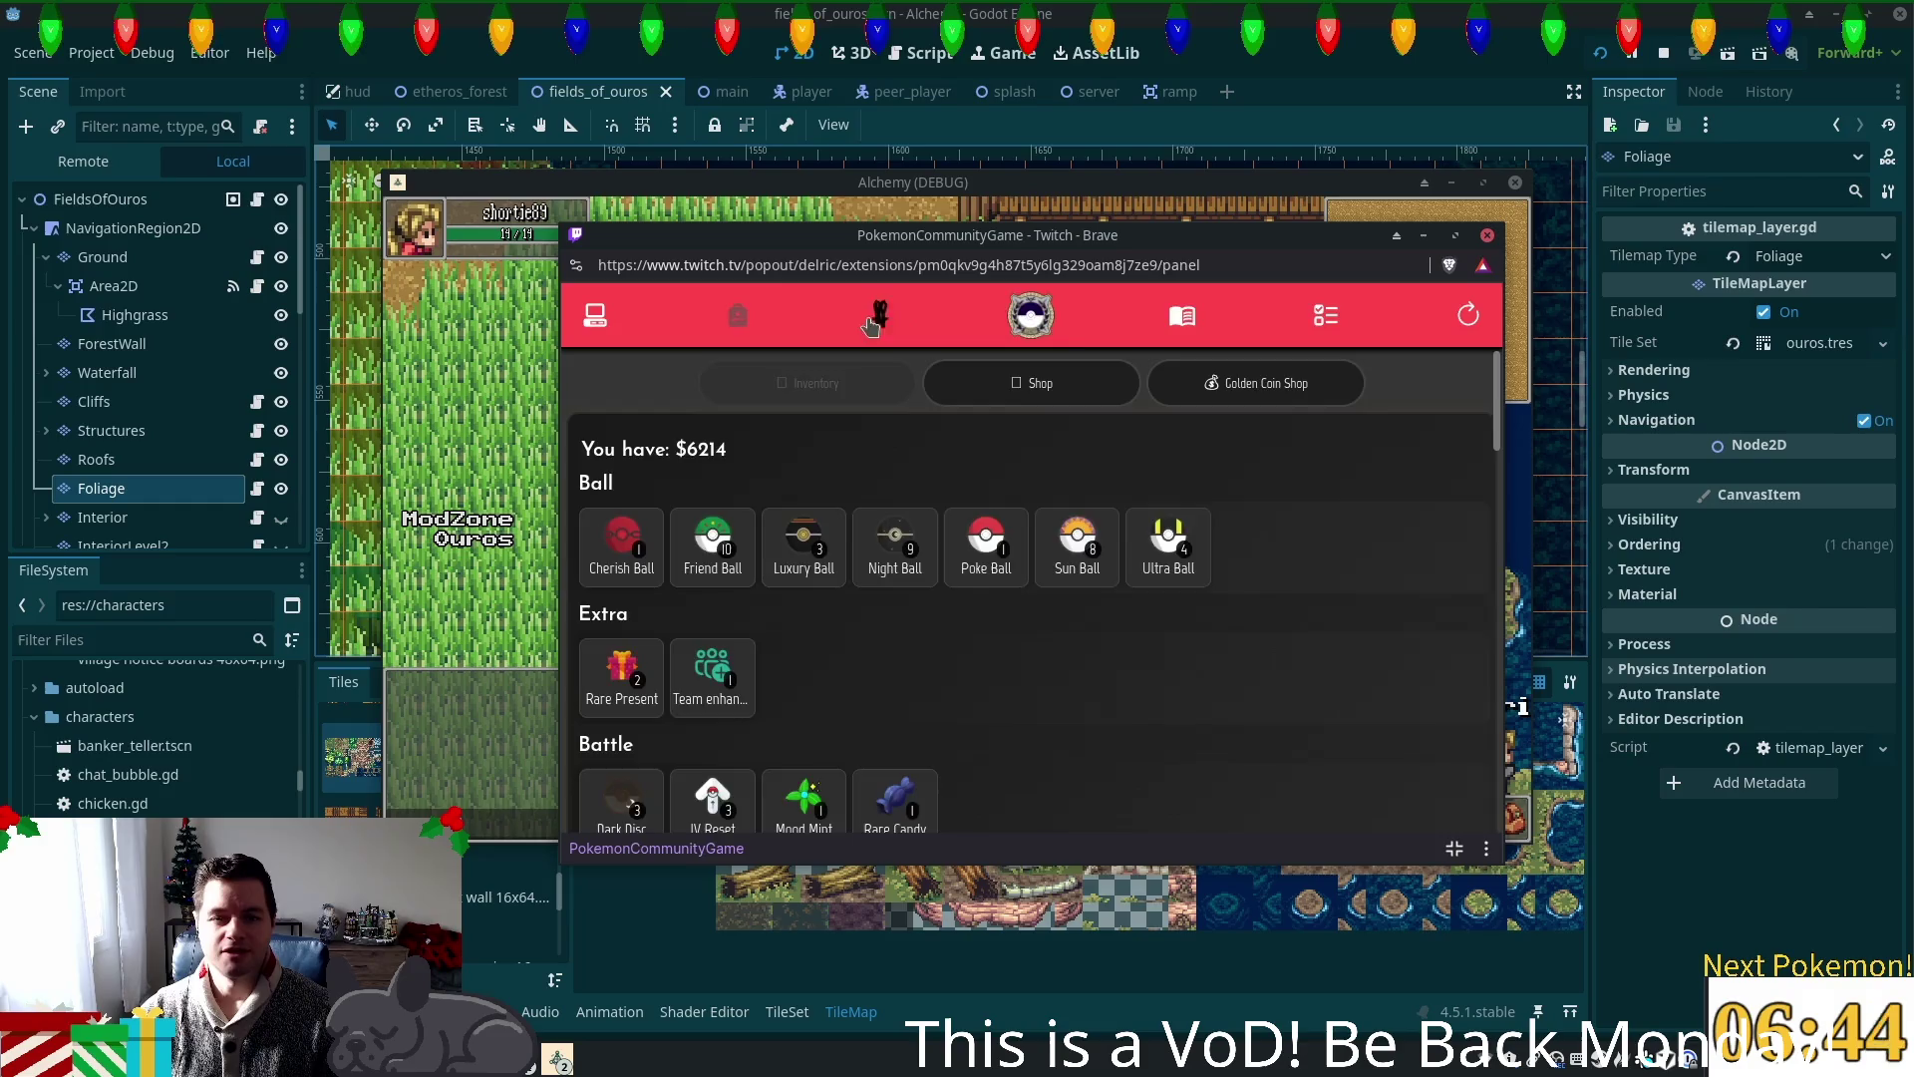
pyautogui.click(967, 474)
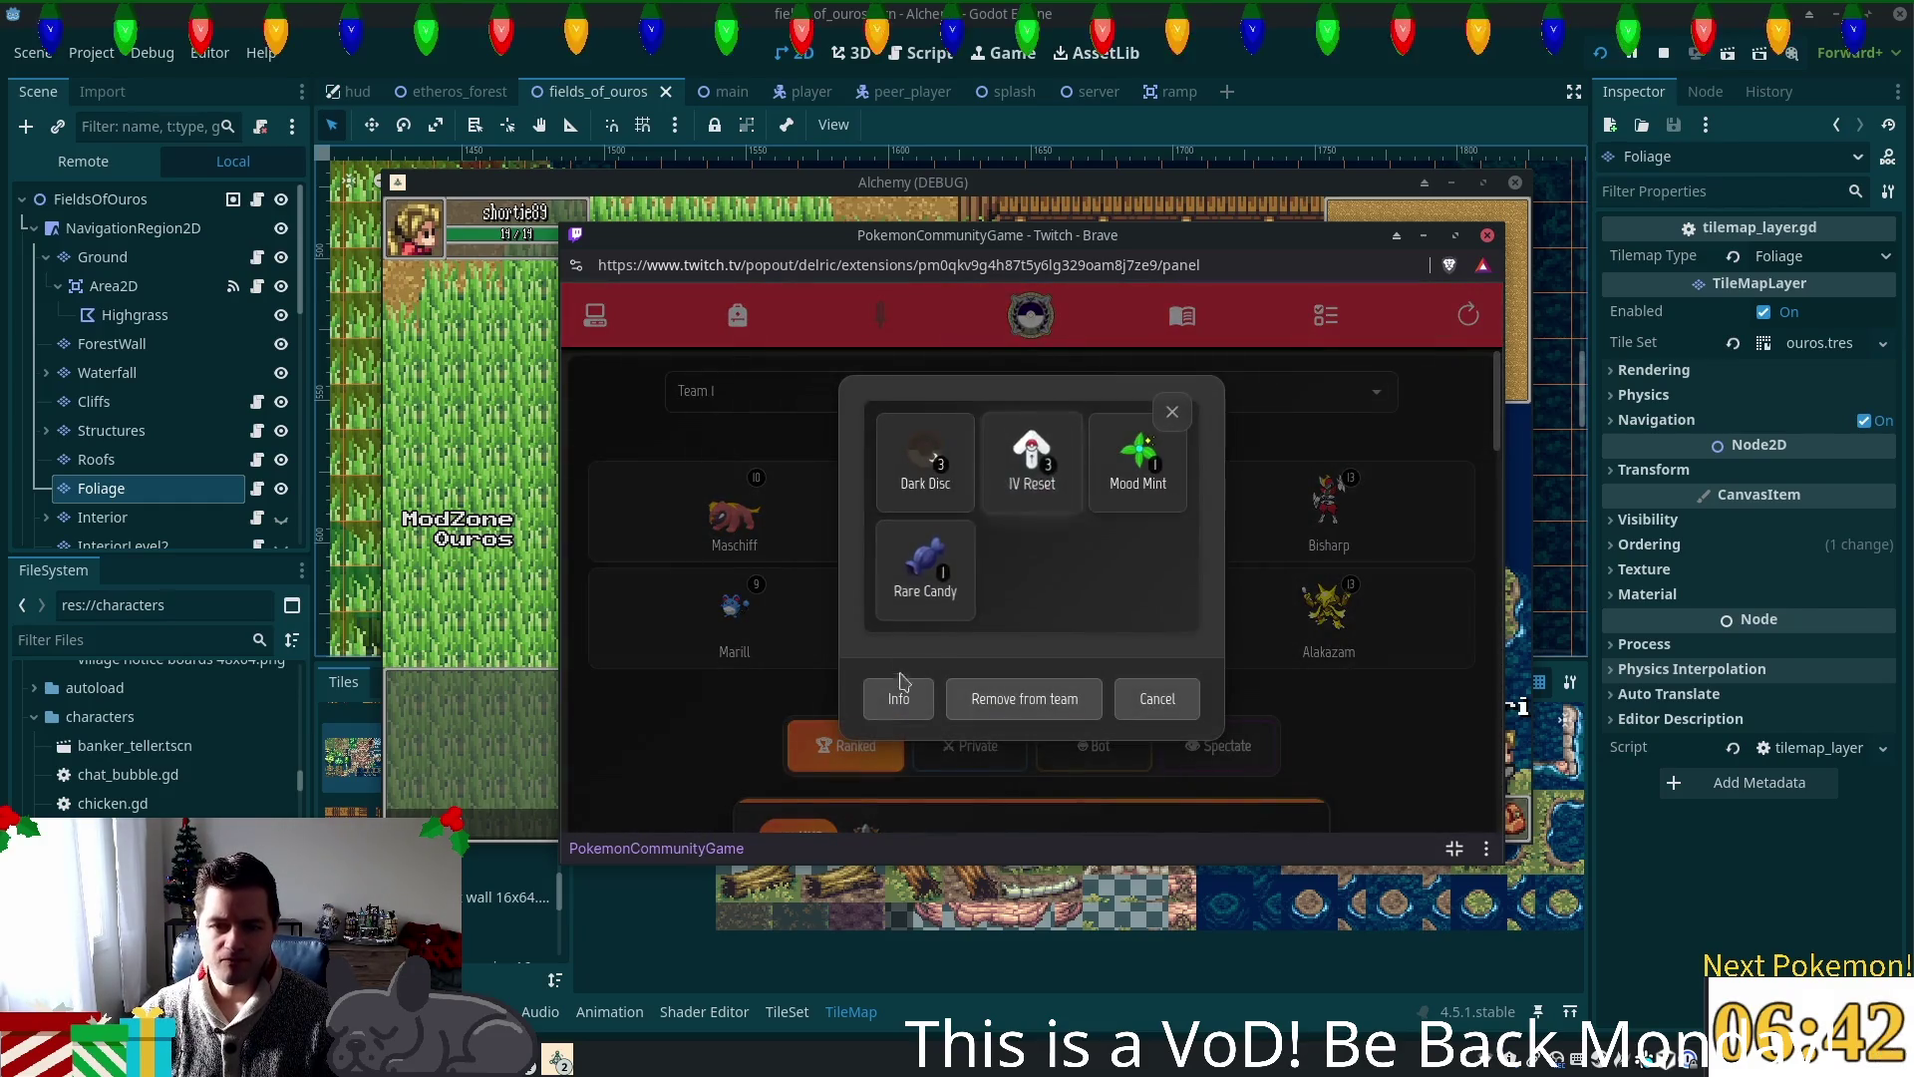
pyautogui.click(896, 688)
pyautogui.scroll(-3, 1027, 607)
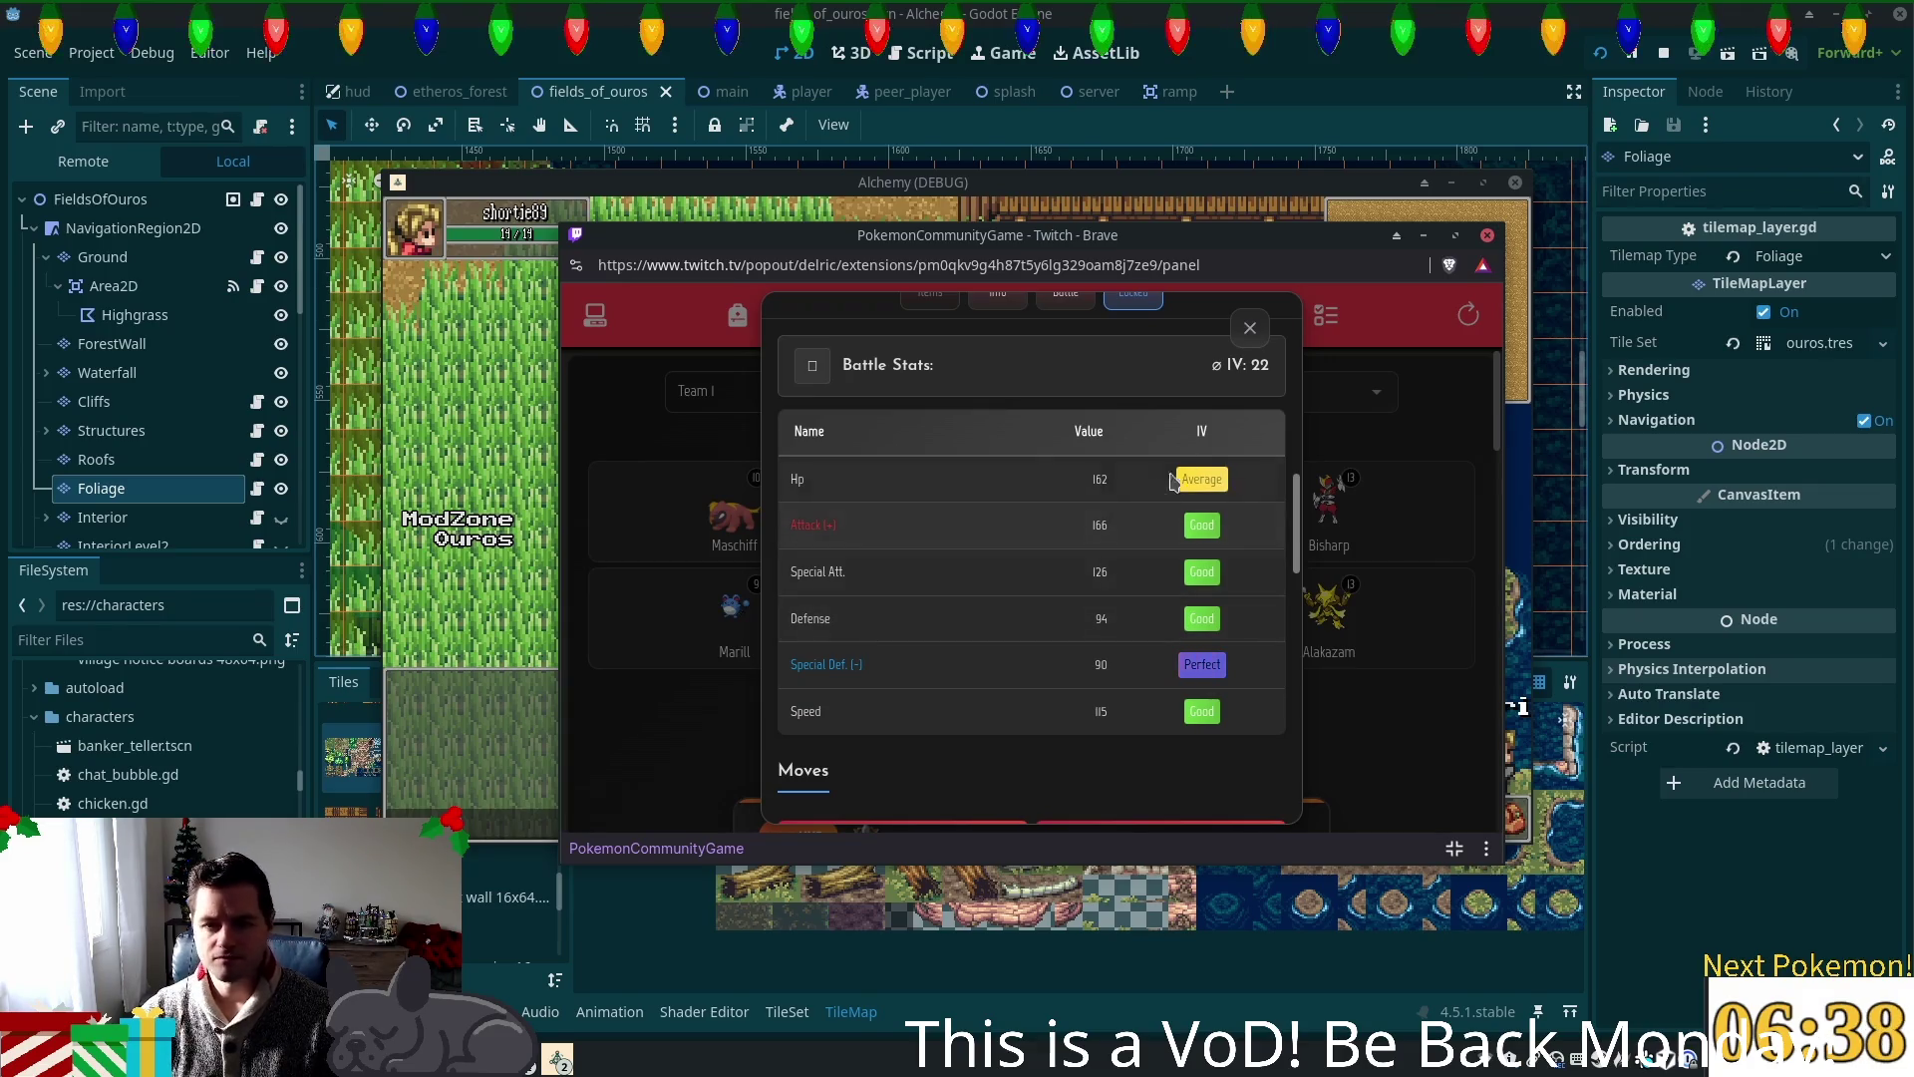
pyautogui.click(1249, 328)
pyautogui.click(598, 317)
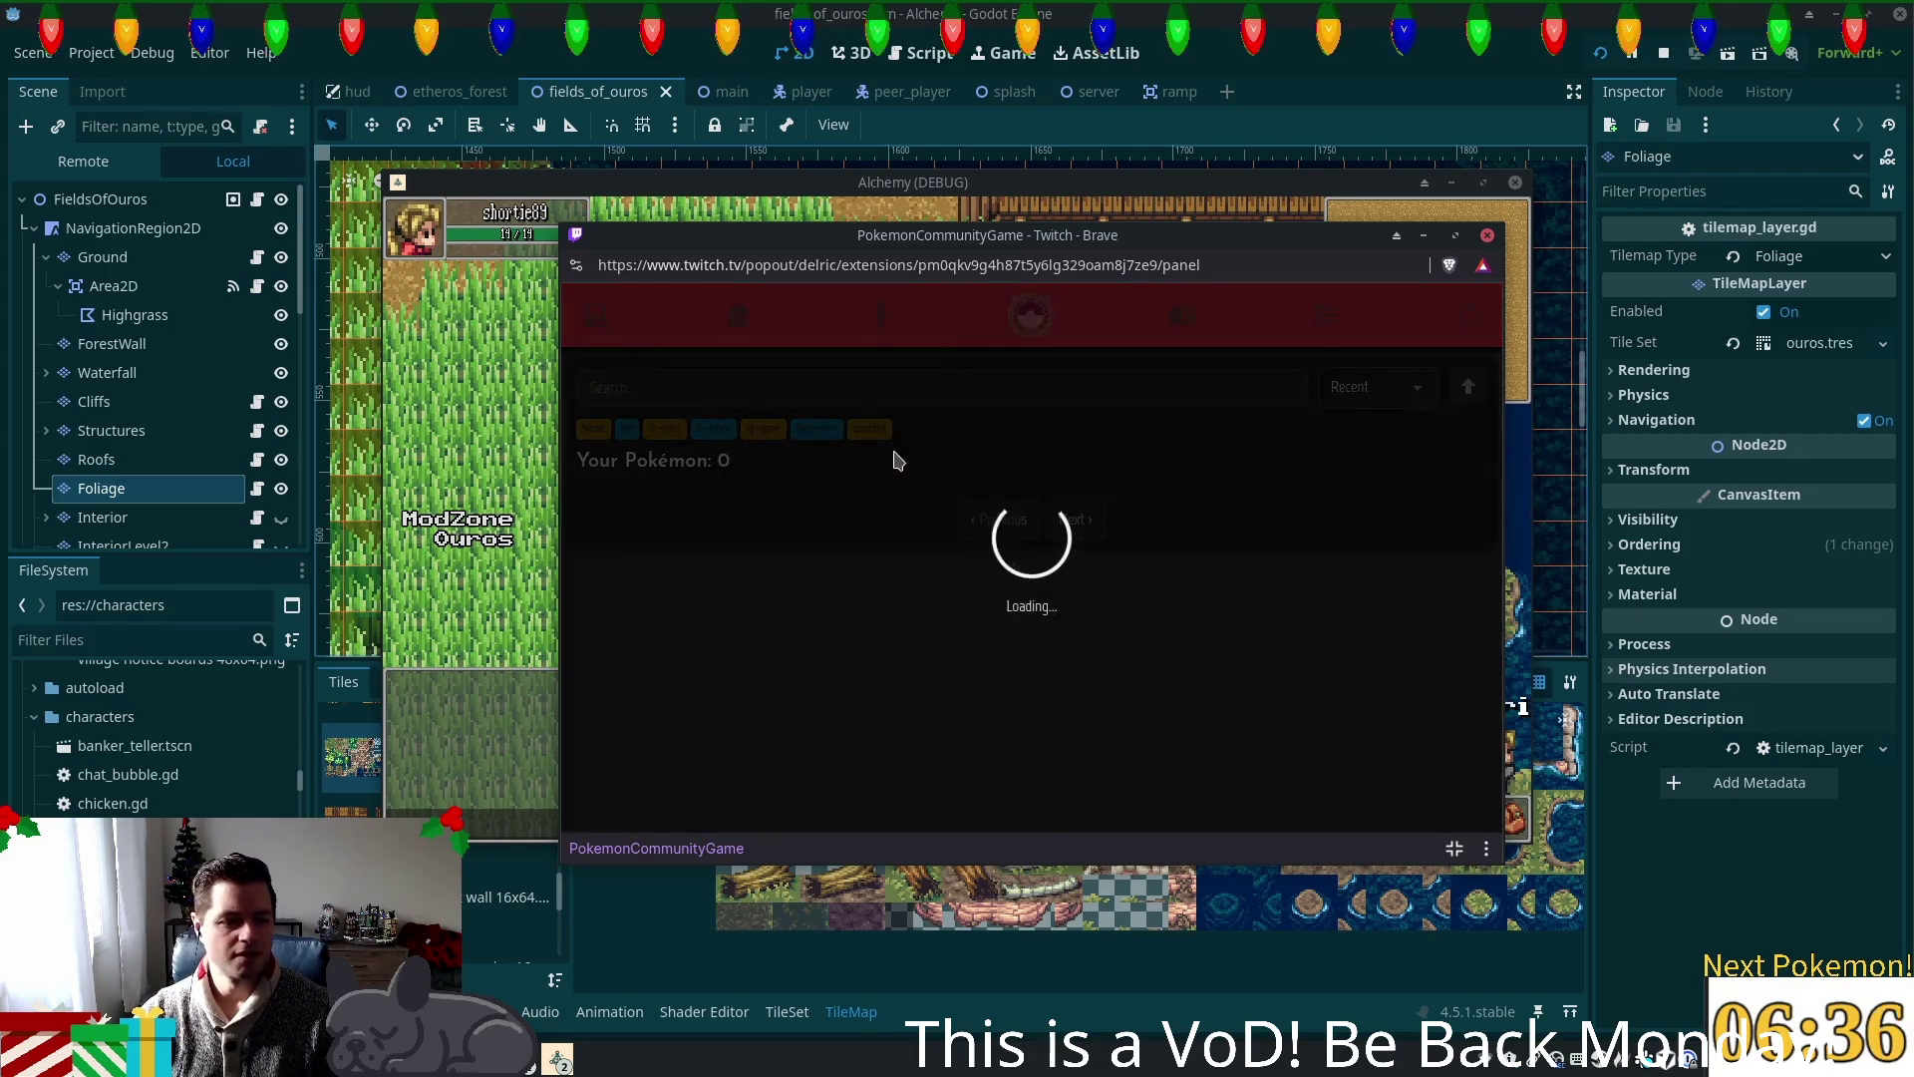
# Step: Scroll through the 250-Pokémon collection and return to Kilowattrel at the top
pyautogui.scroll(-1, 1107, 563)
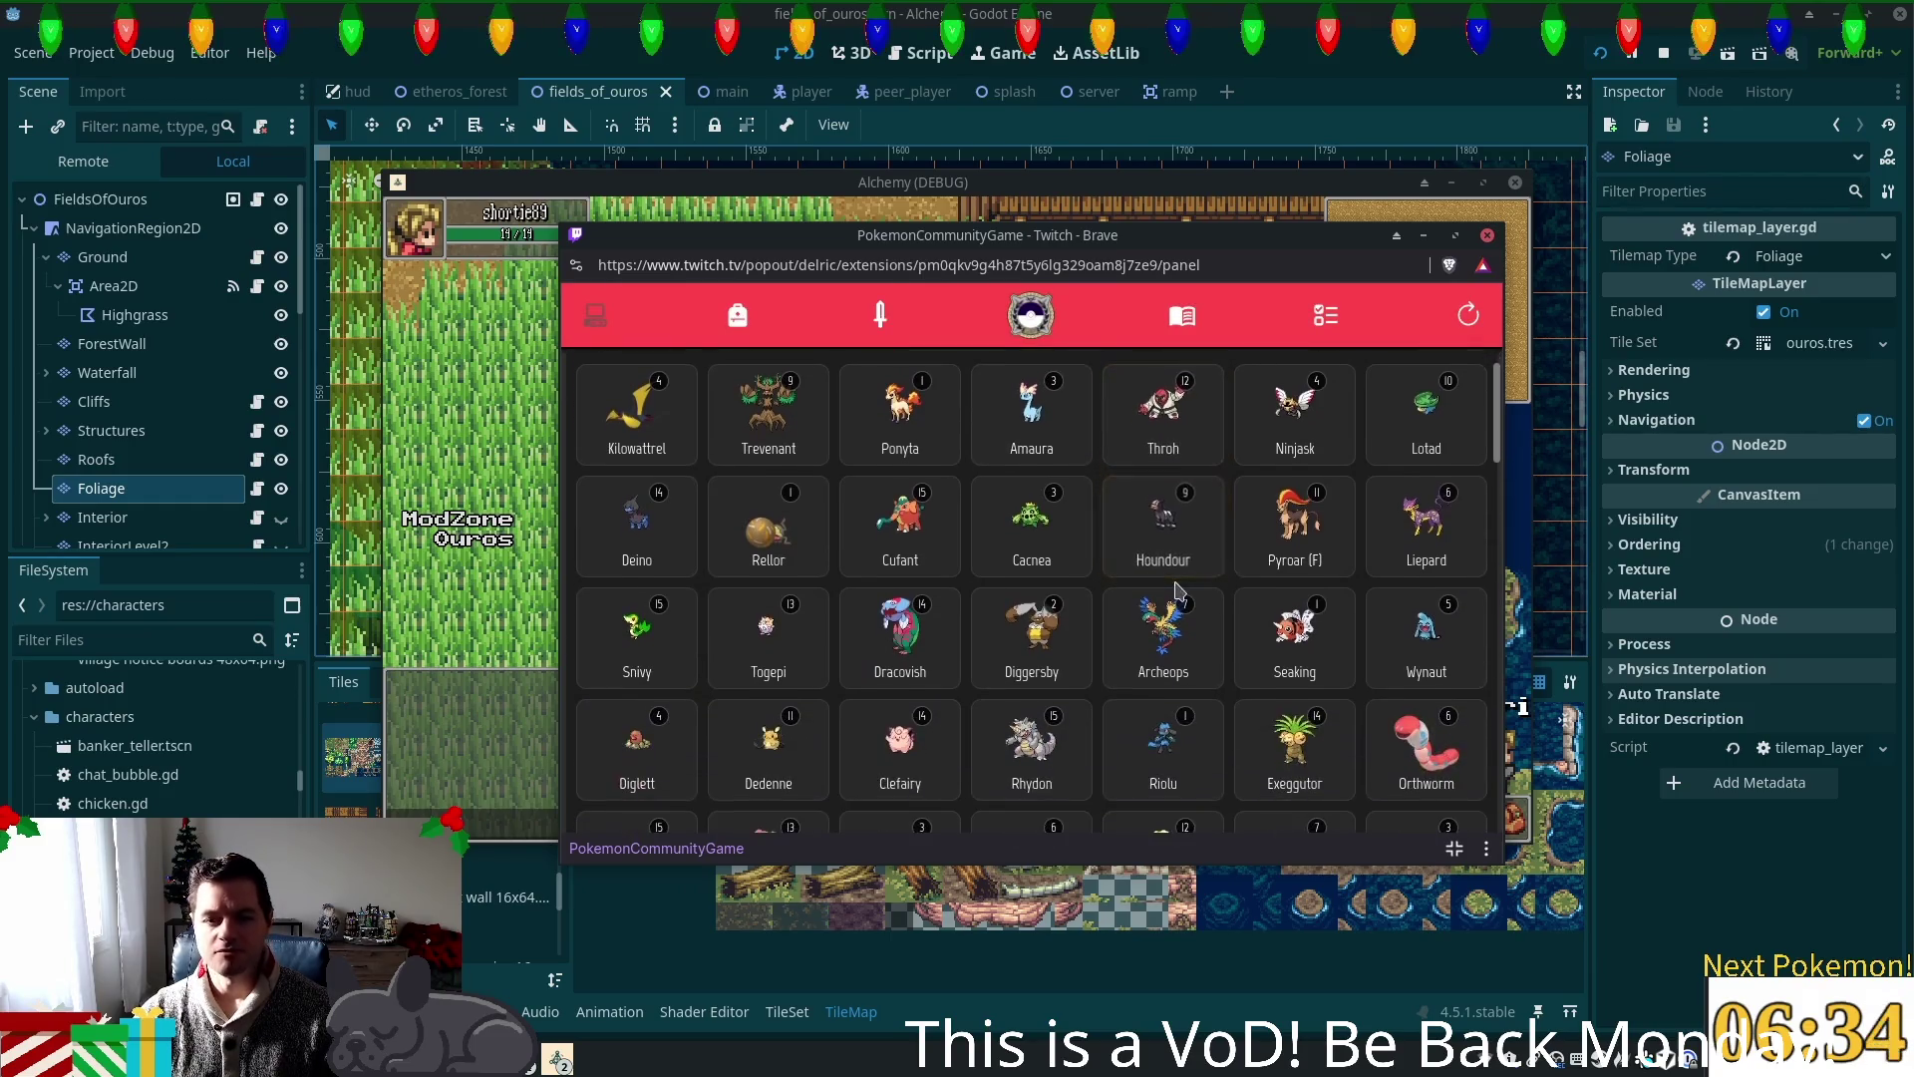
pyautogui.scroll(-3, 1485, 444)
pyautogui.moveTo(1496, 449); pyautogui.dragTo(1489, 486)
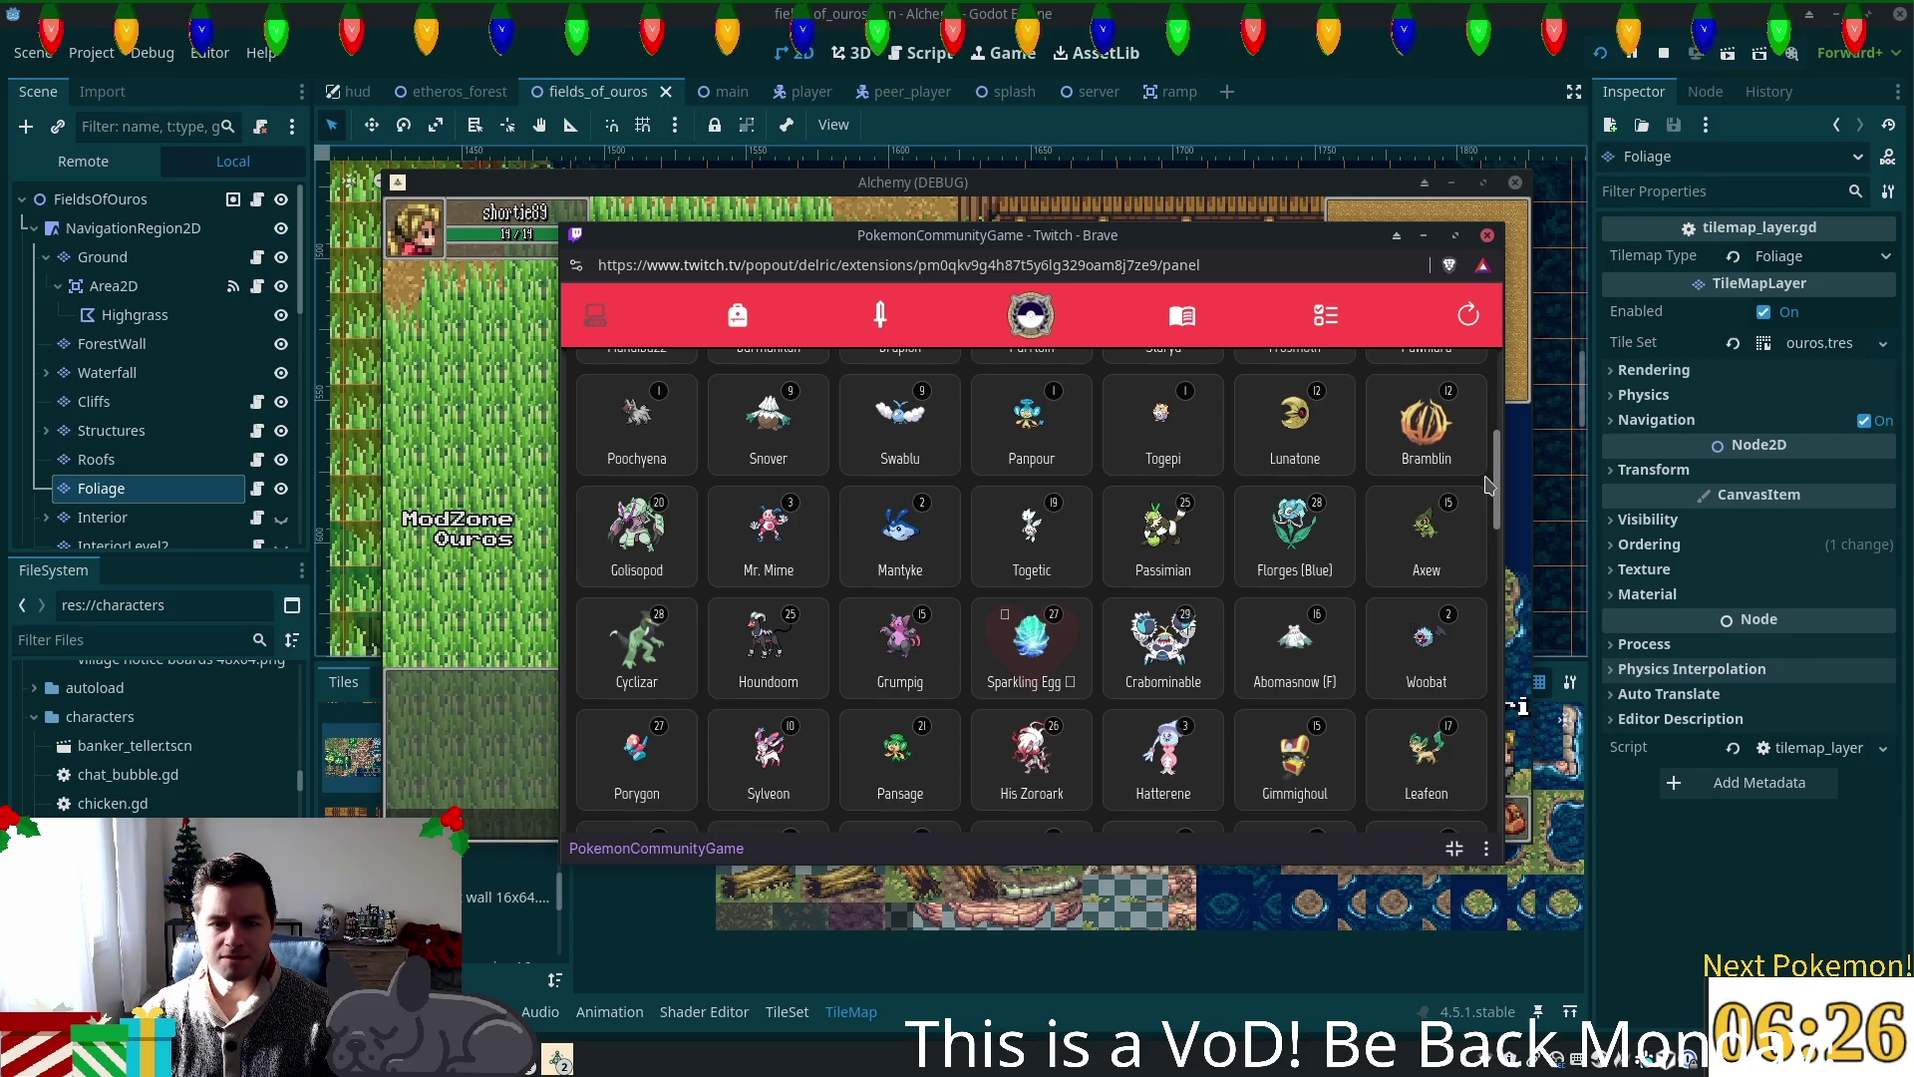
pyautogui.moveTo(1489, 486)
pyautogui.mouseDown()
pyautogui.moveTo(1507, 582)
pyautogui.moveTo(1497, 398)
pyautogui.mouseUp()
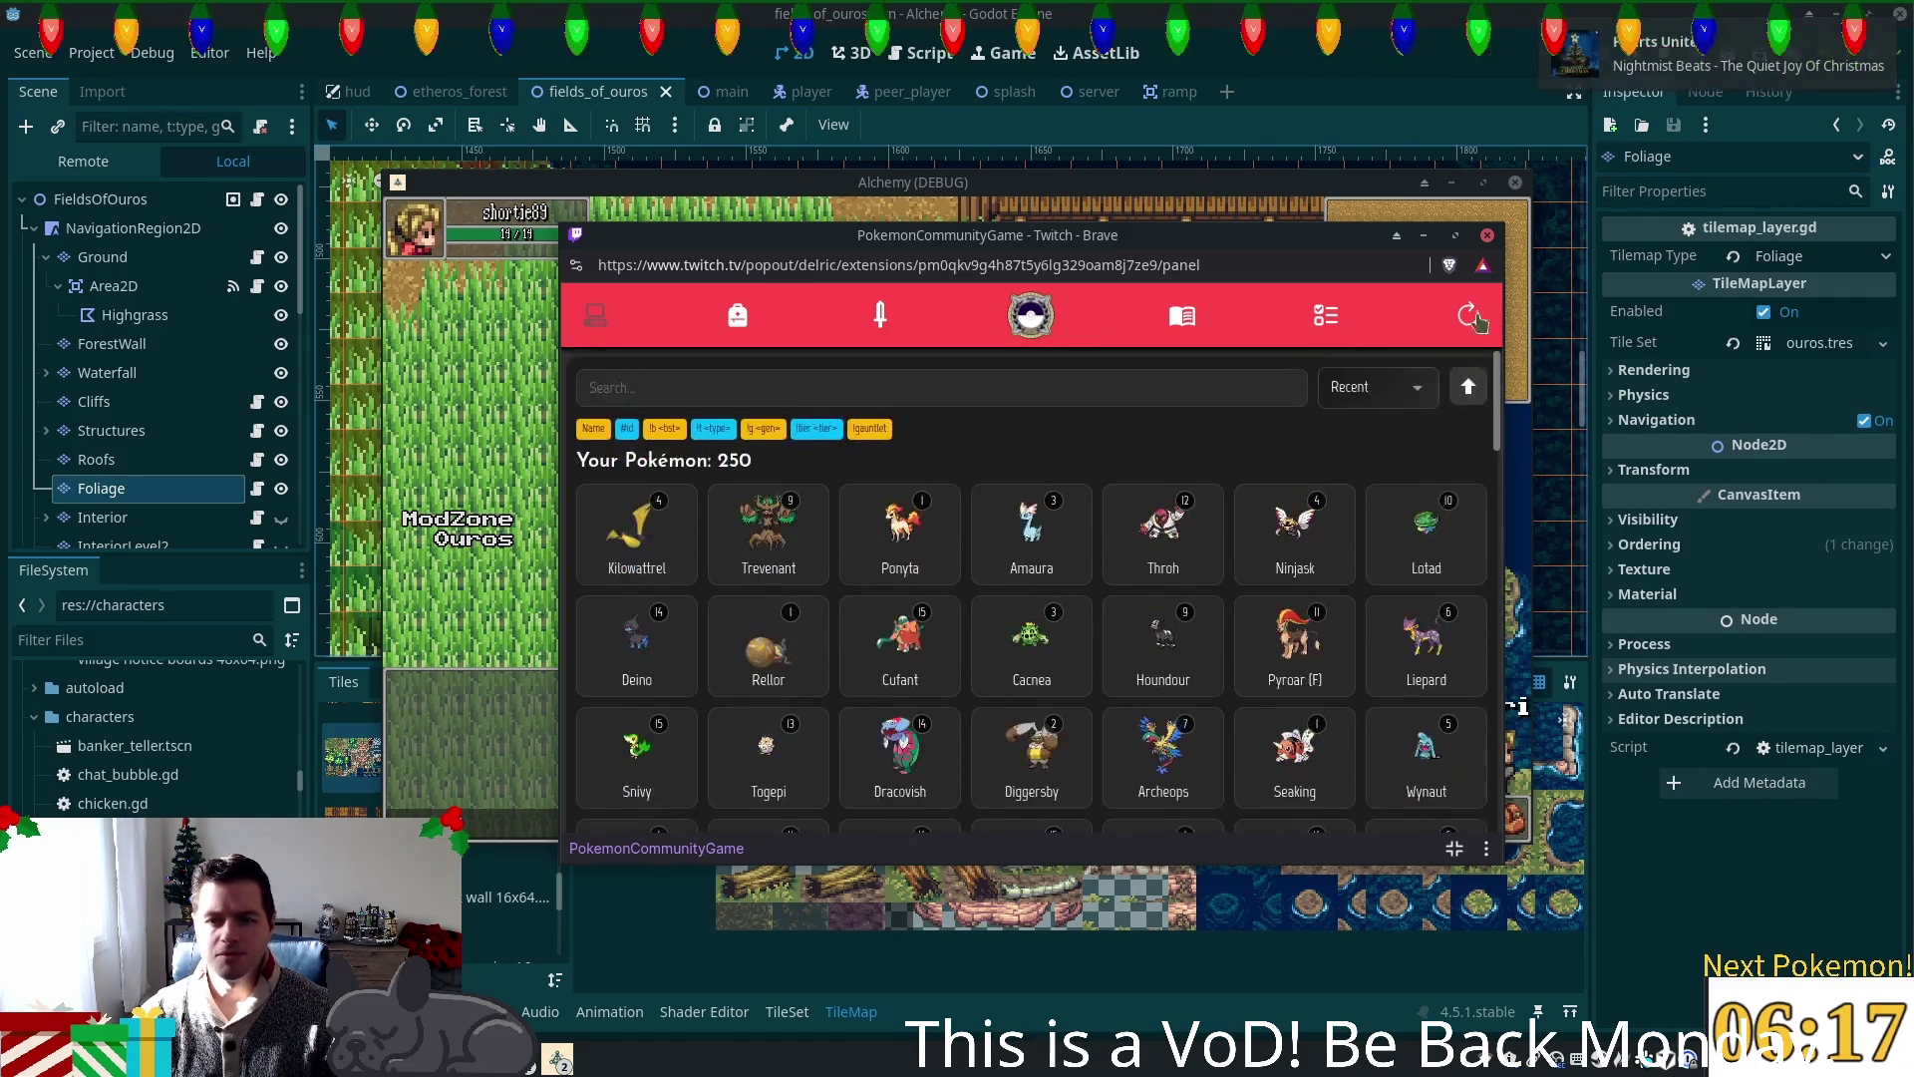
# Step: Sort the Pokémon collection by ID
pyautogui.click(1376, 387)
pyautogui.scroll(-5, 1376, 553)
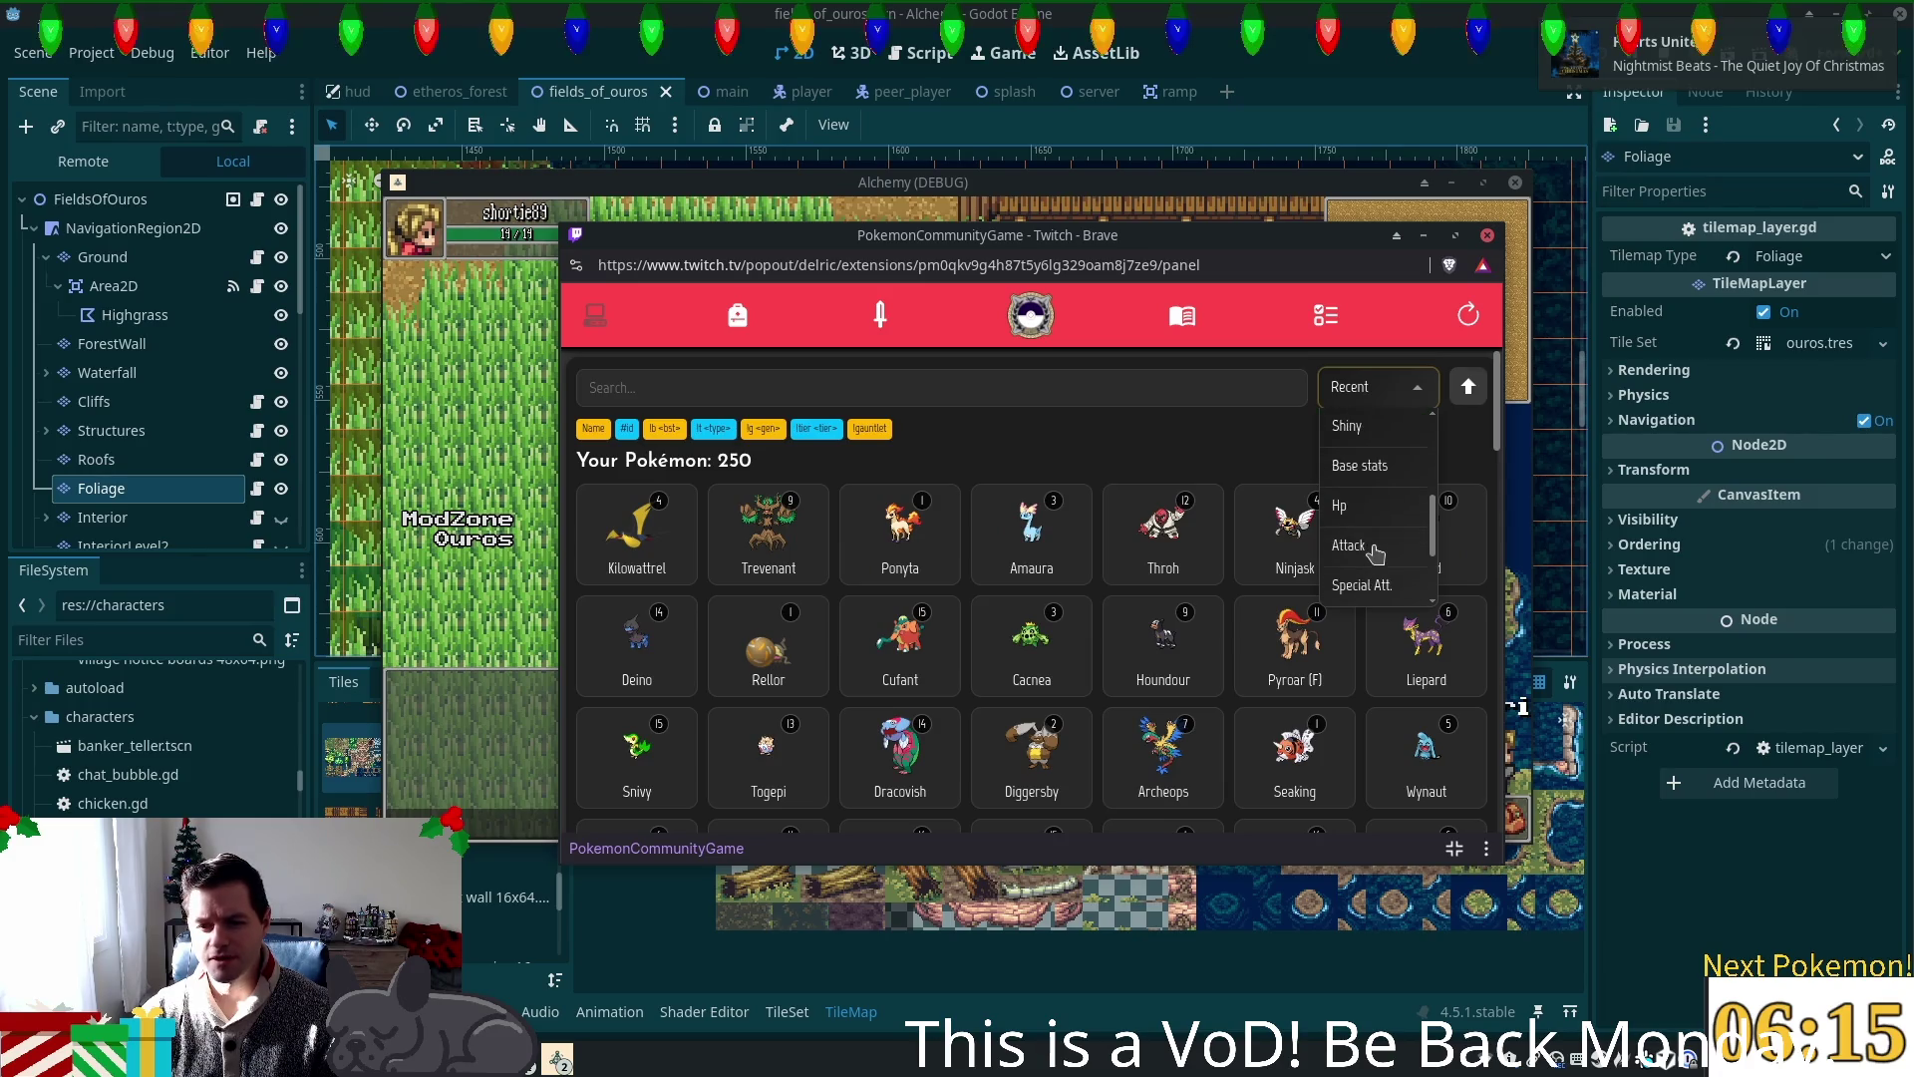
pyautogui.scroll(5, 1376, 534)
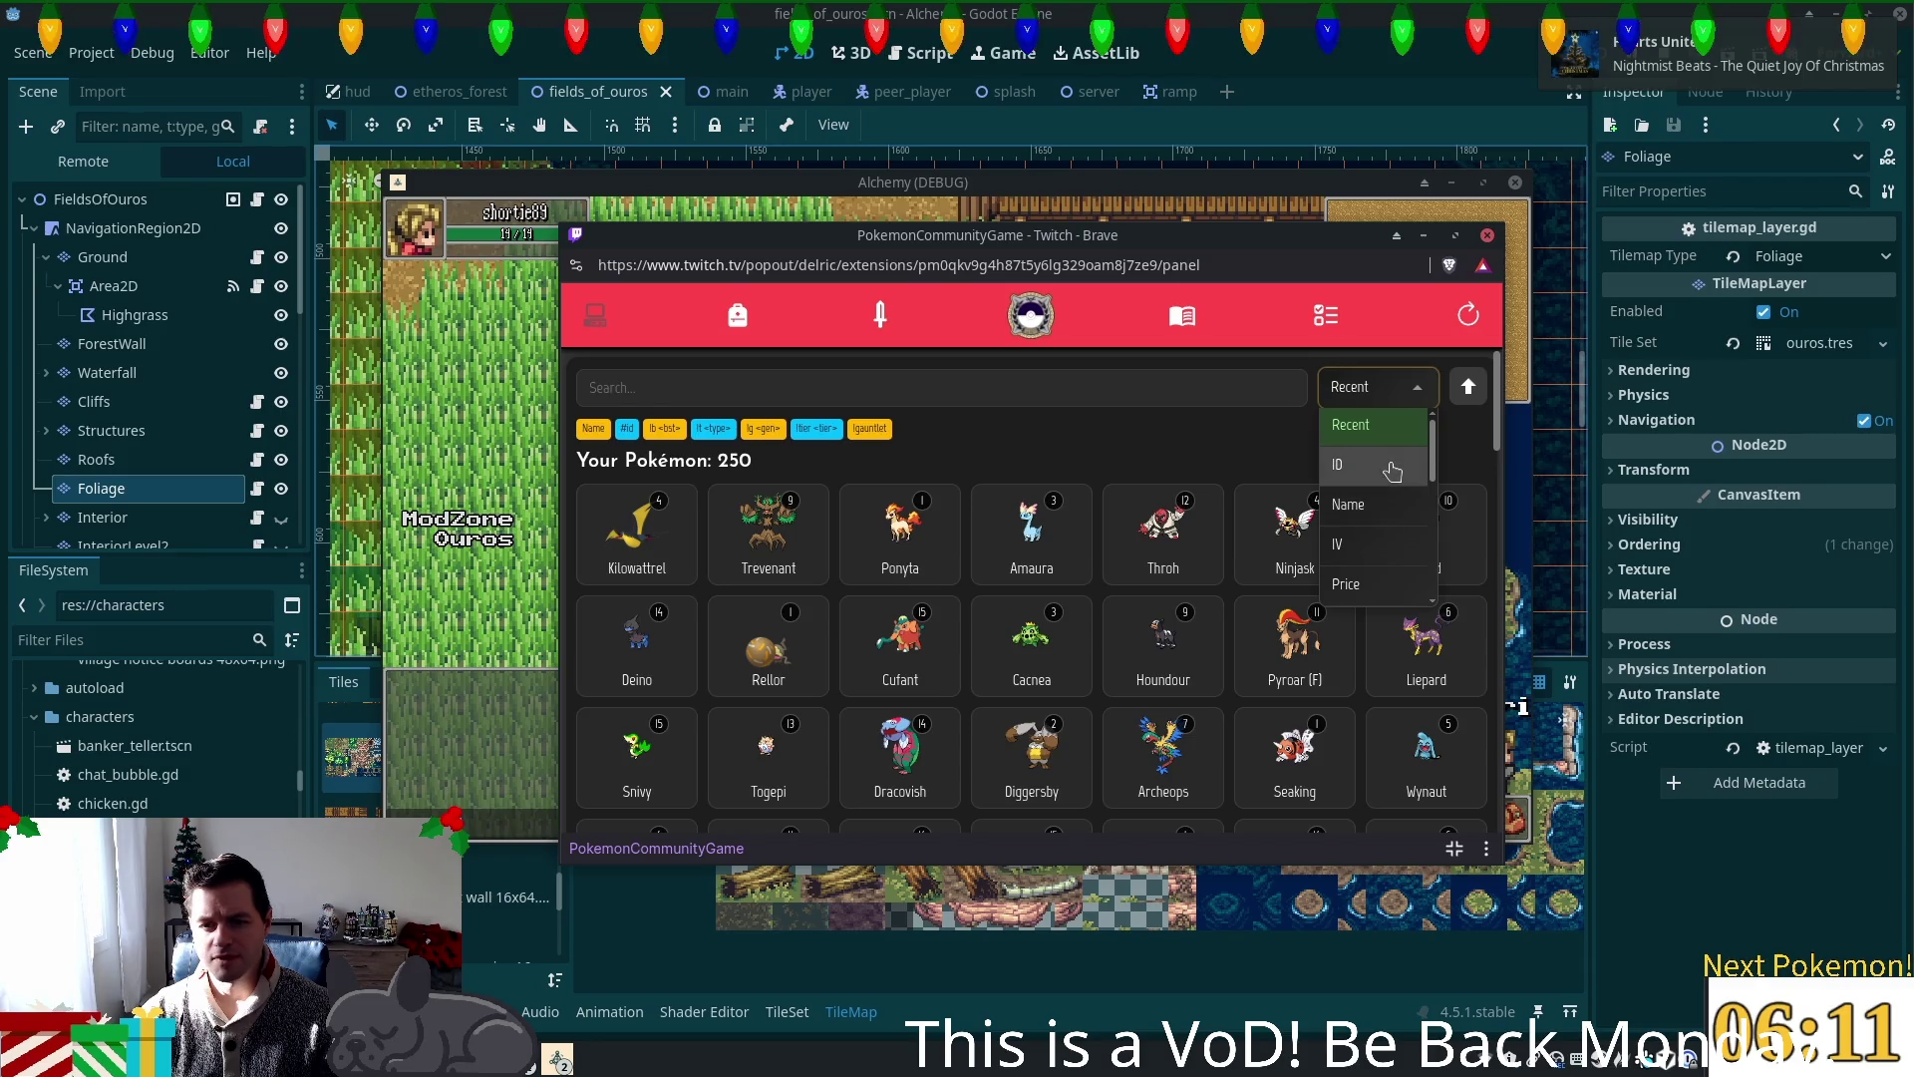
pyautogui.scroll(-5, 1371, 488)
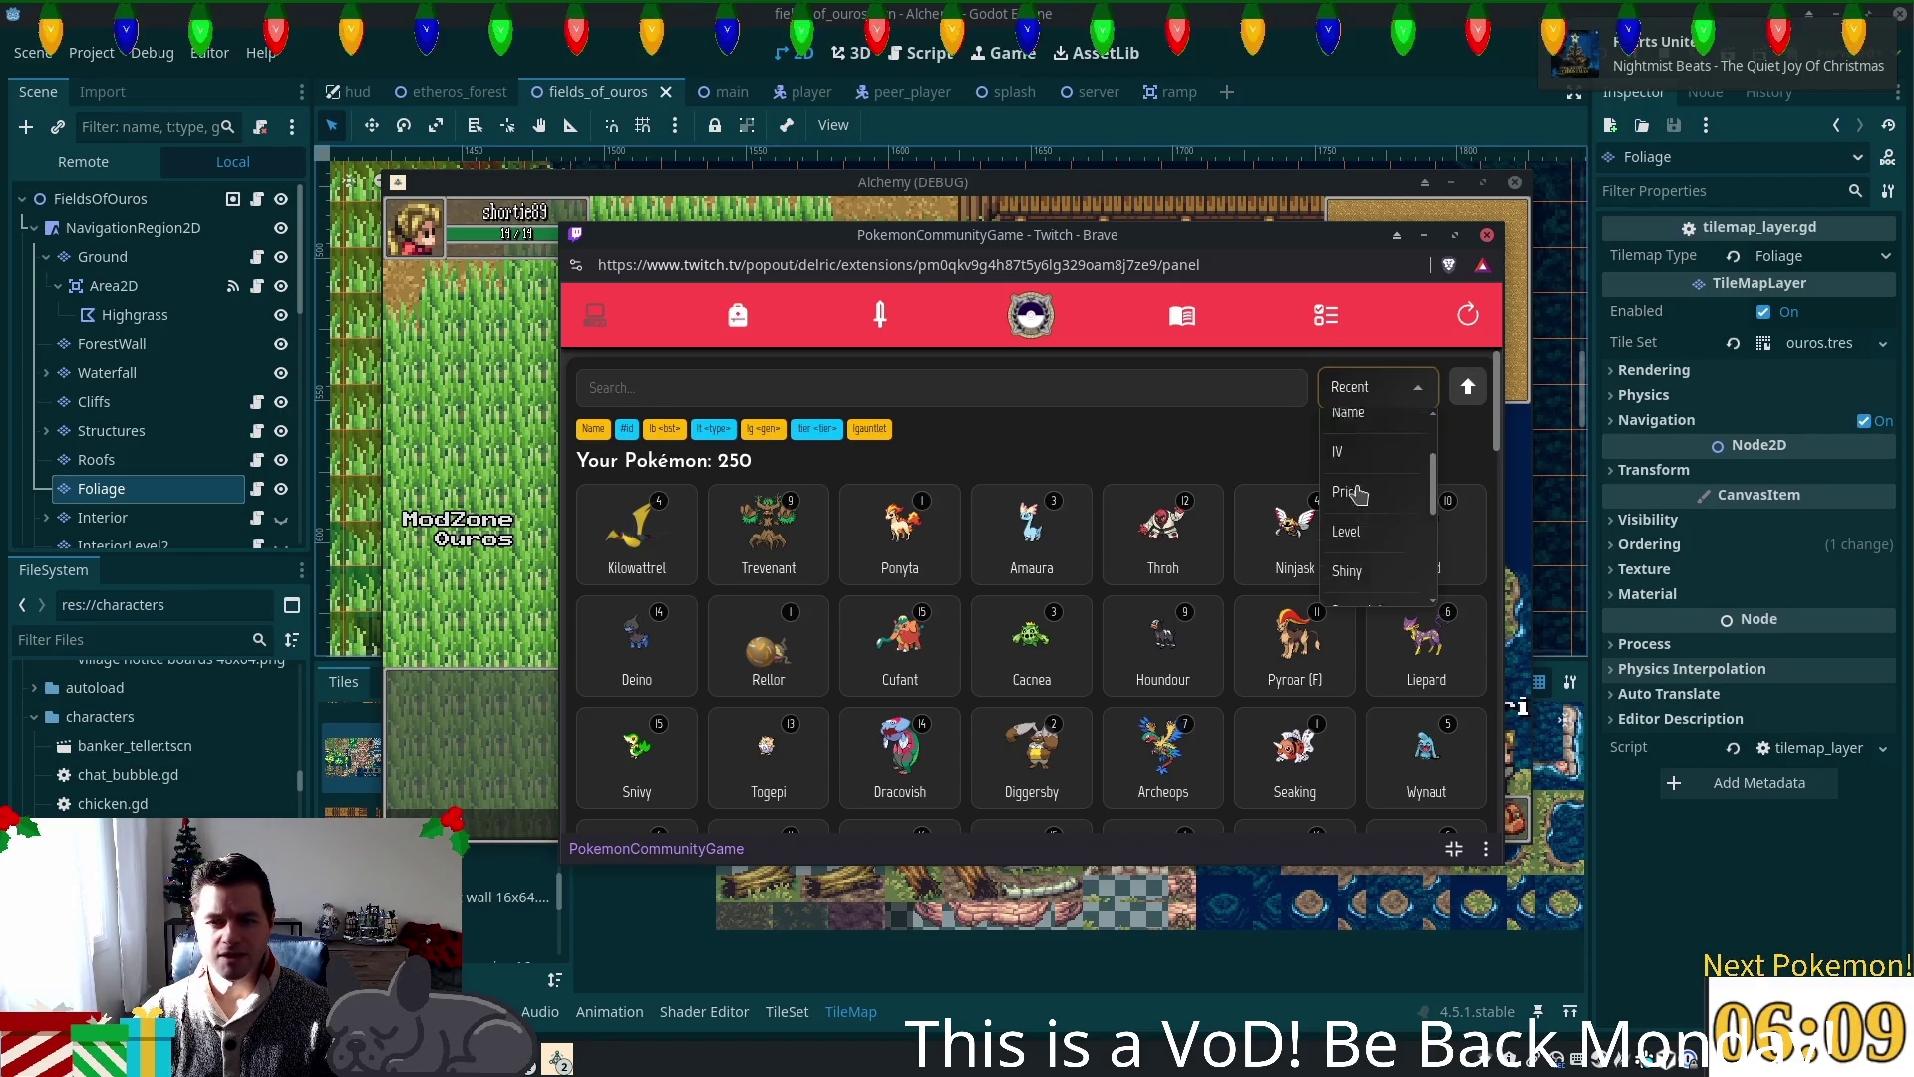
pyautogui.scroll(5, 1361, 495)
pyautogui.scroll(-5, 1396, 507)
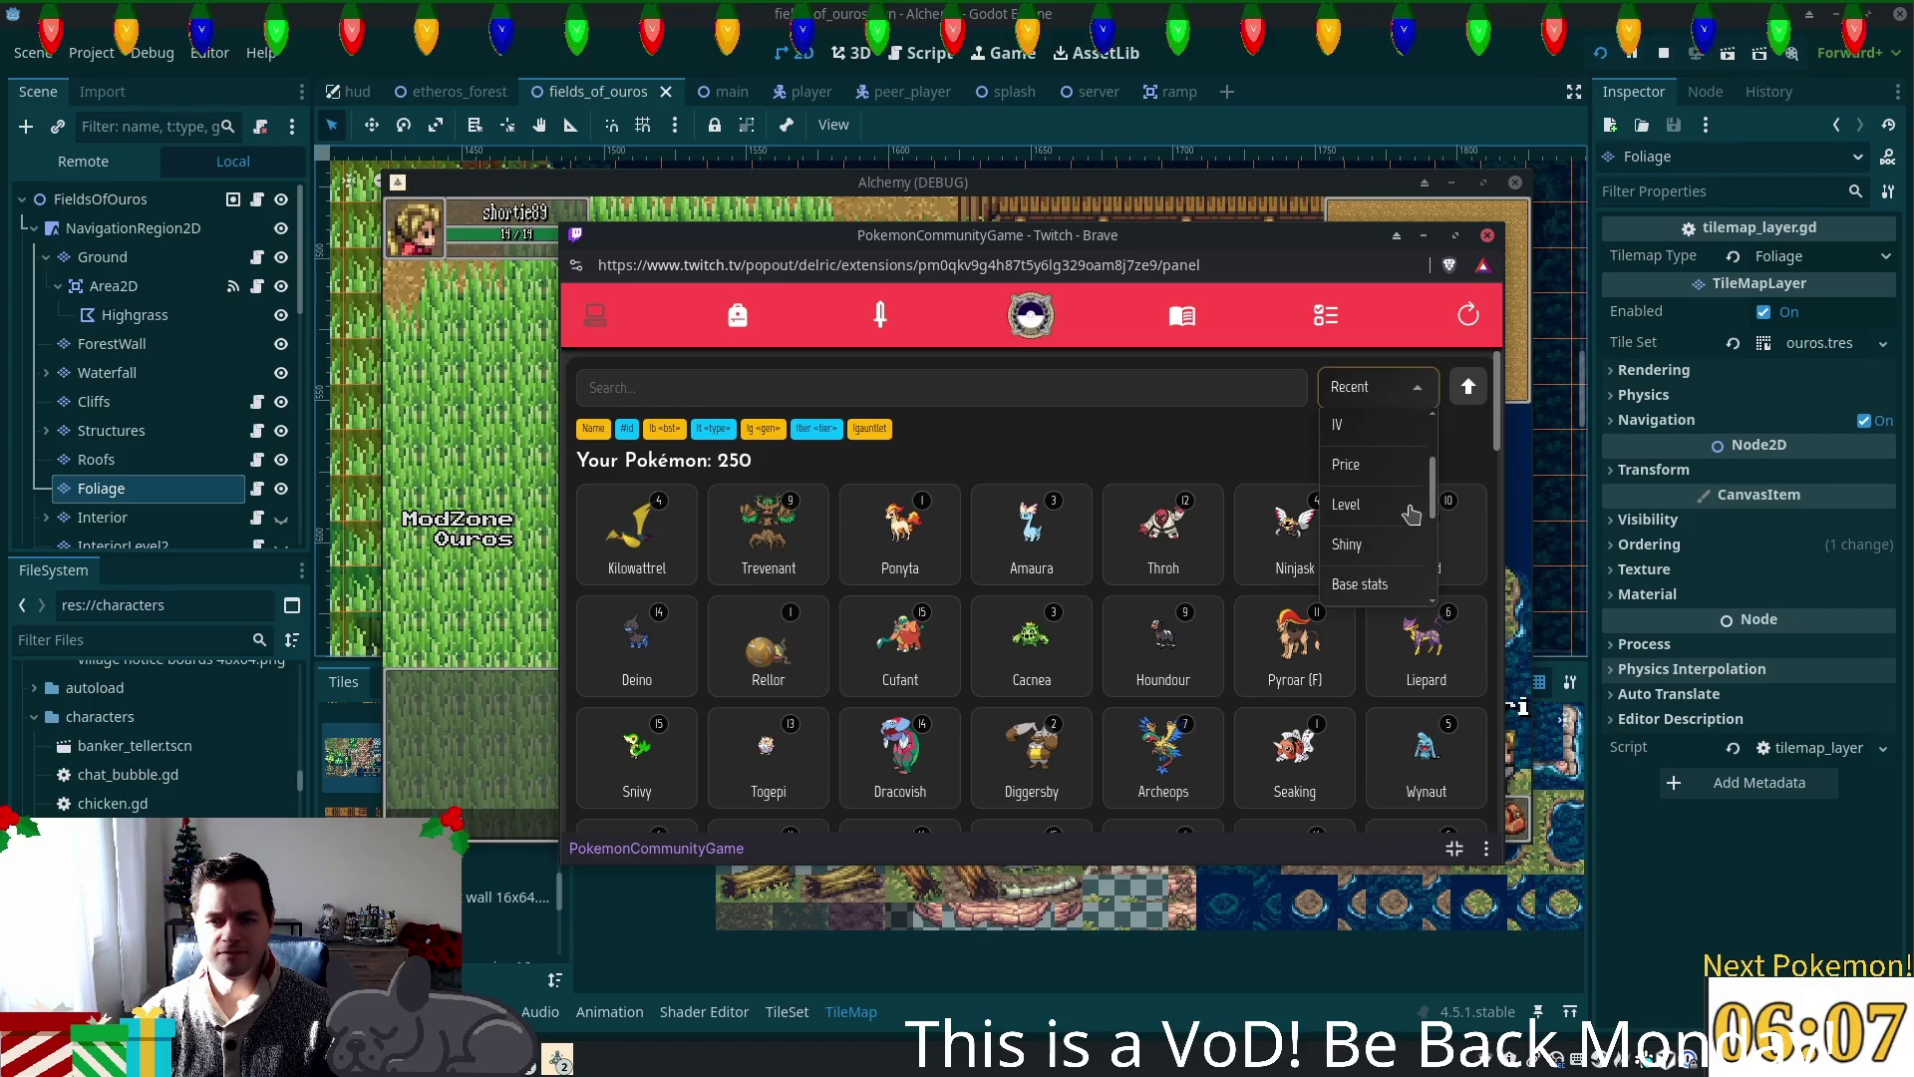
pyautogui.scroll(5, 1401, 510)
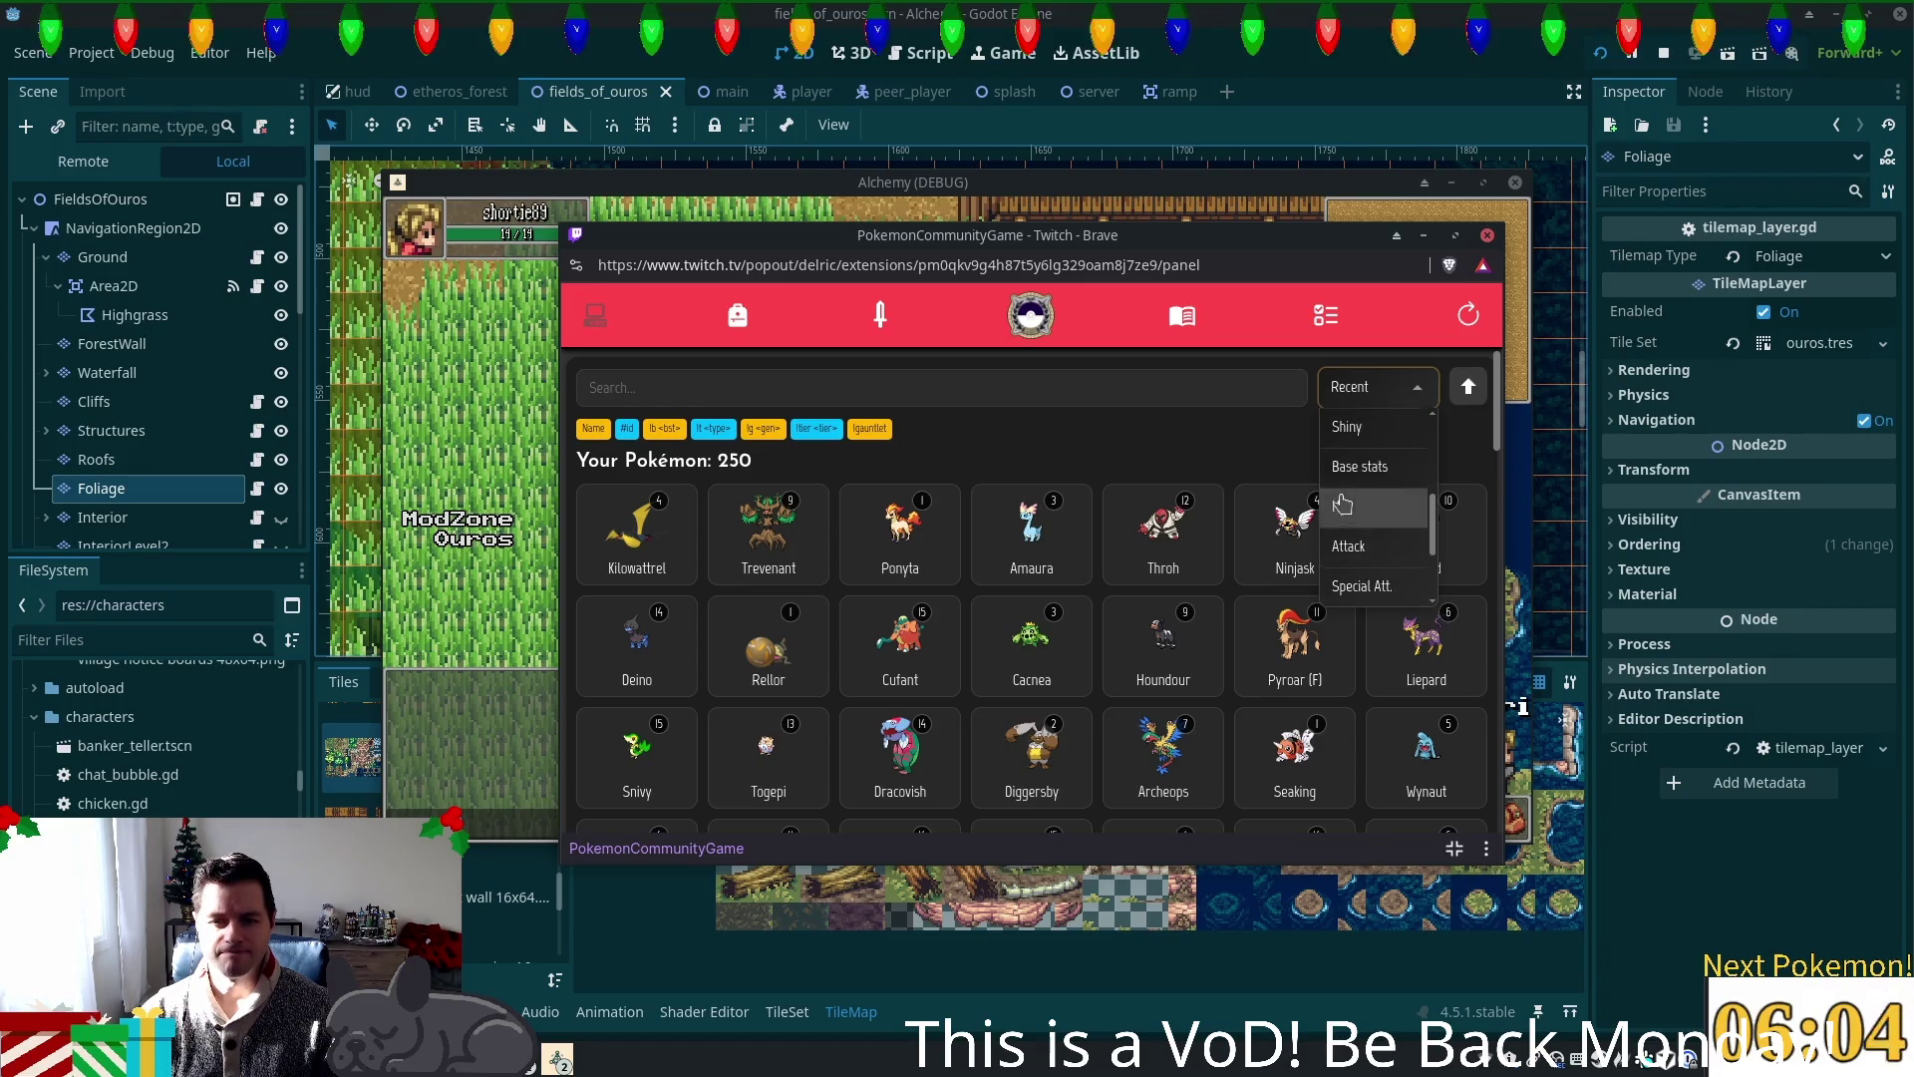
pyautogui.click(1007, 444)
pyautogui.click(1338, 376)
pyautogui.click(1361, 477)
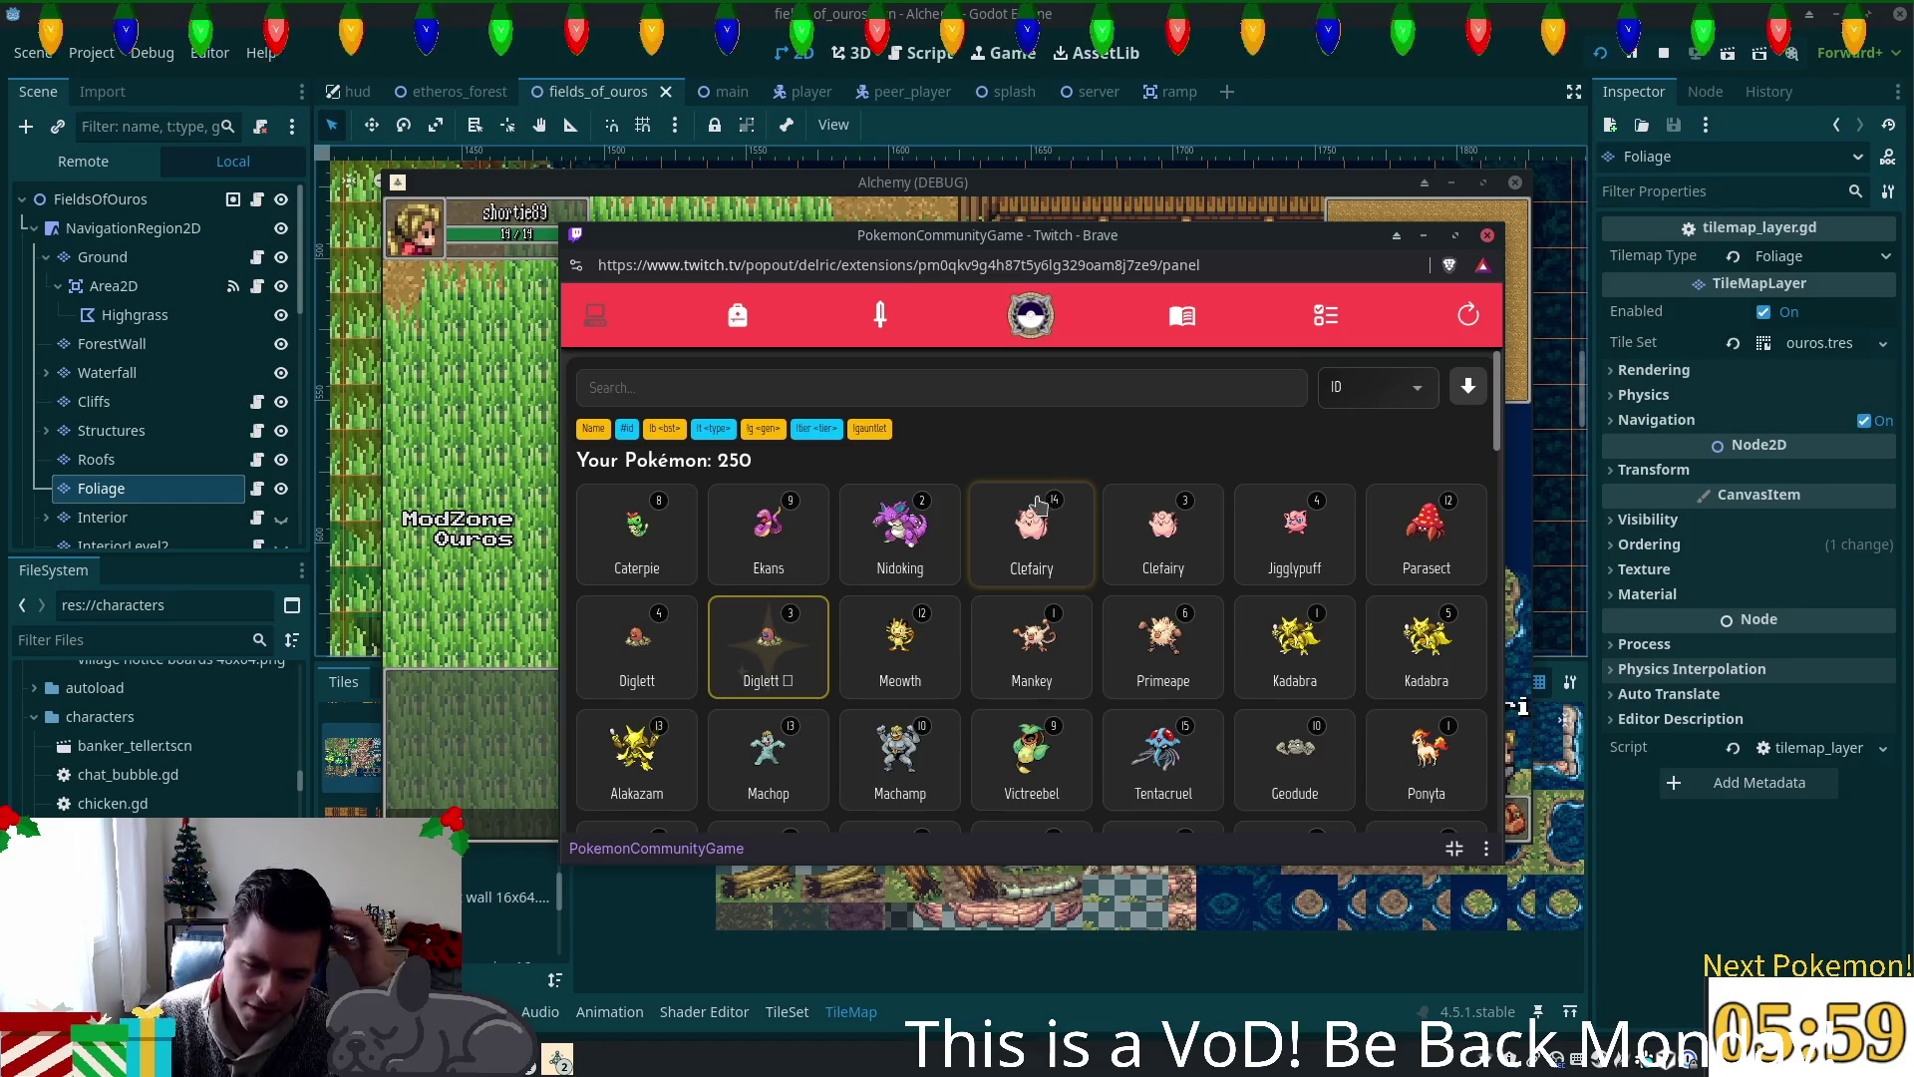
# Step: View Machamp's and Alakazam's details from the sorted collection
pyautogui.scroll(-1, 1027, 524)
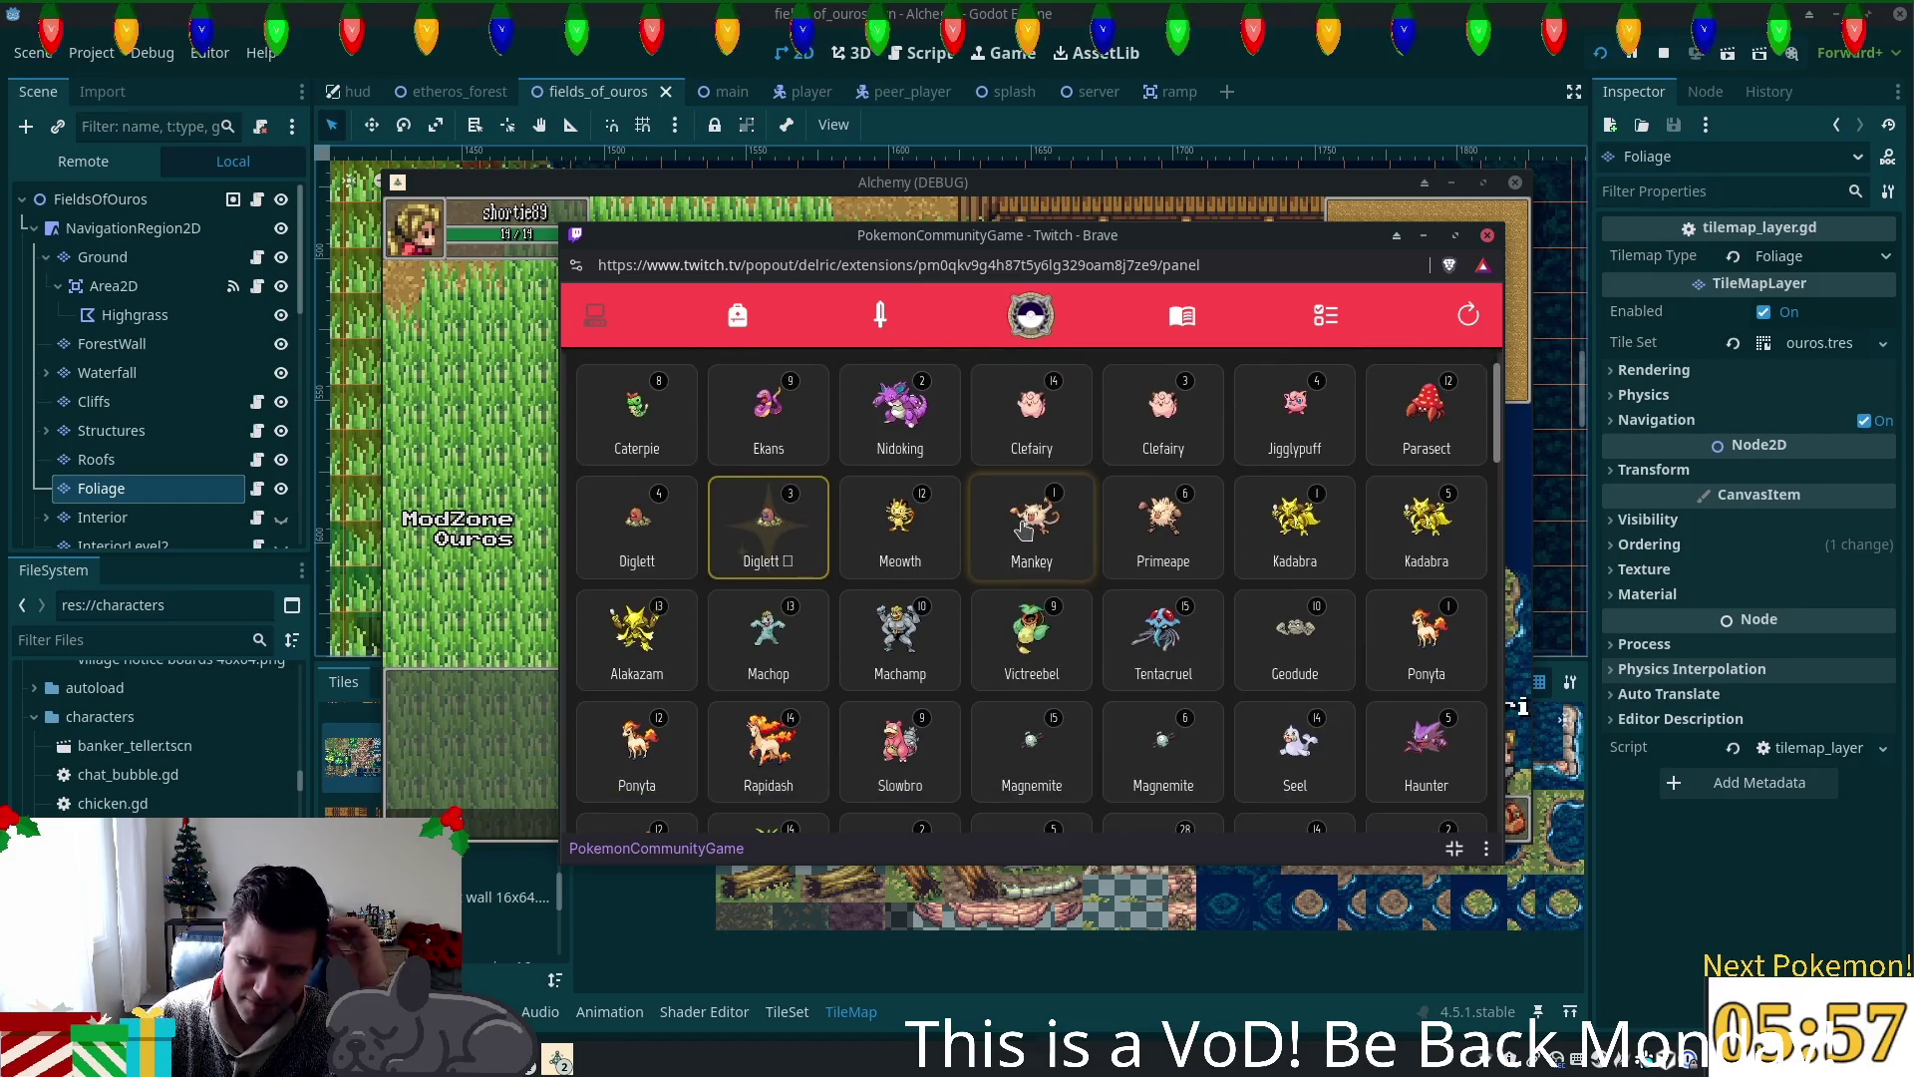
pyautogui.click(939, 613)
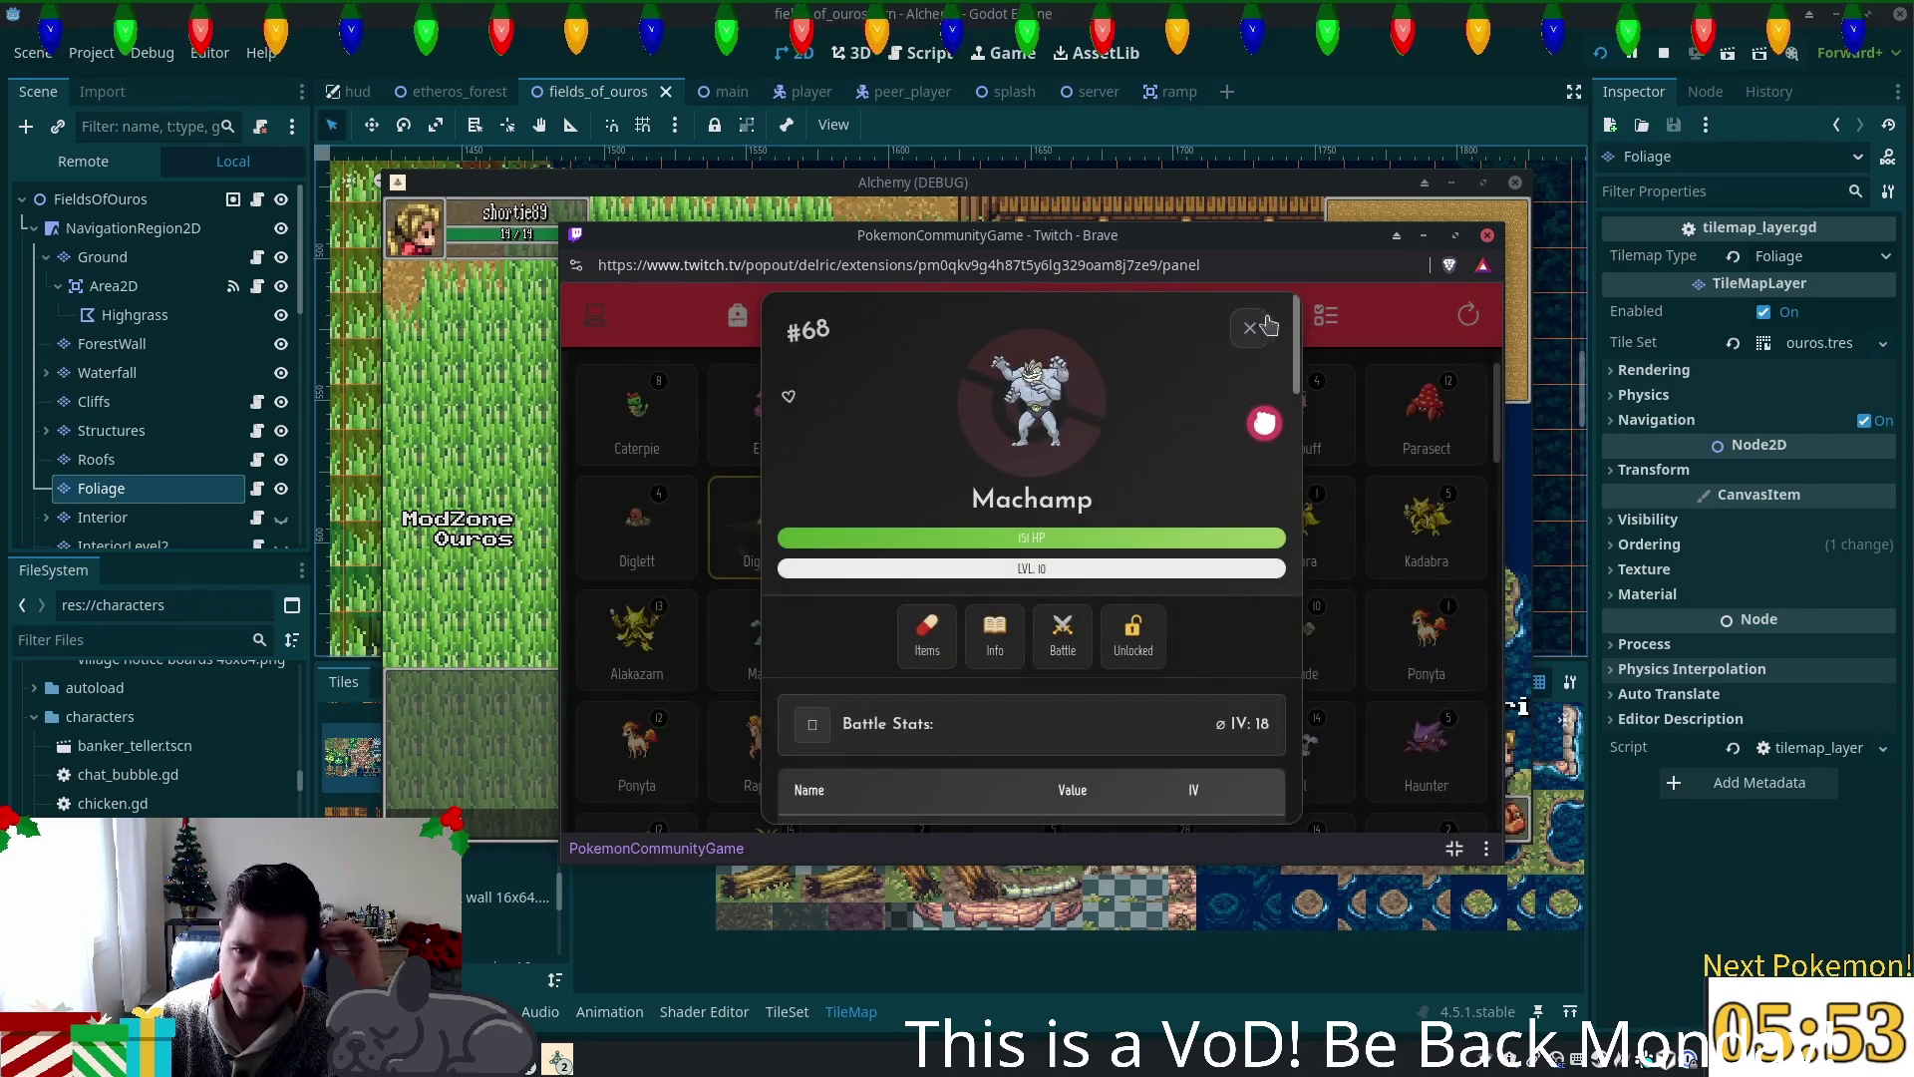
pyautogui.click(1249, 328)
pyautogui.scroll(-1, 1196, 479)
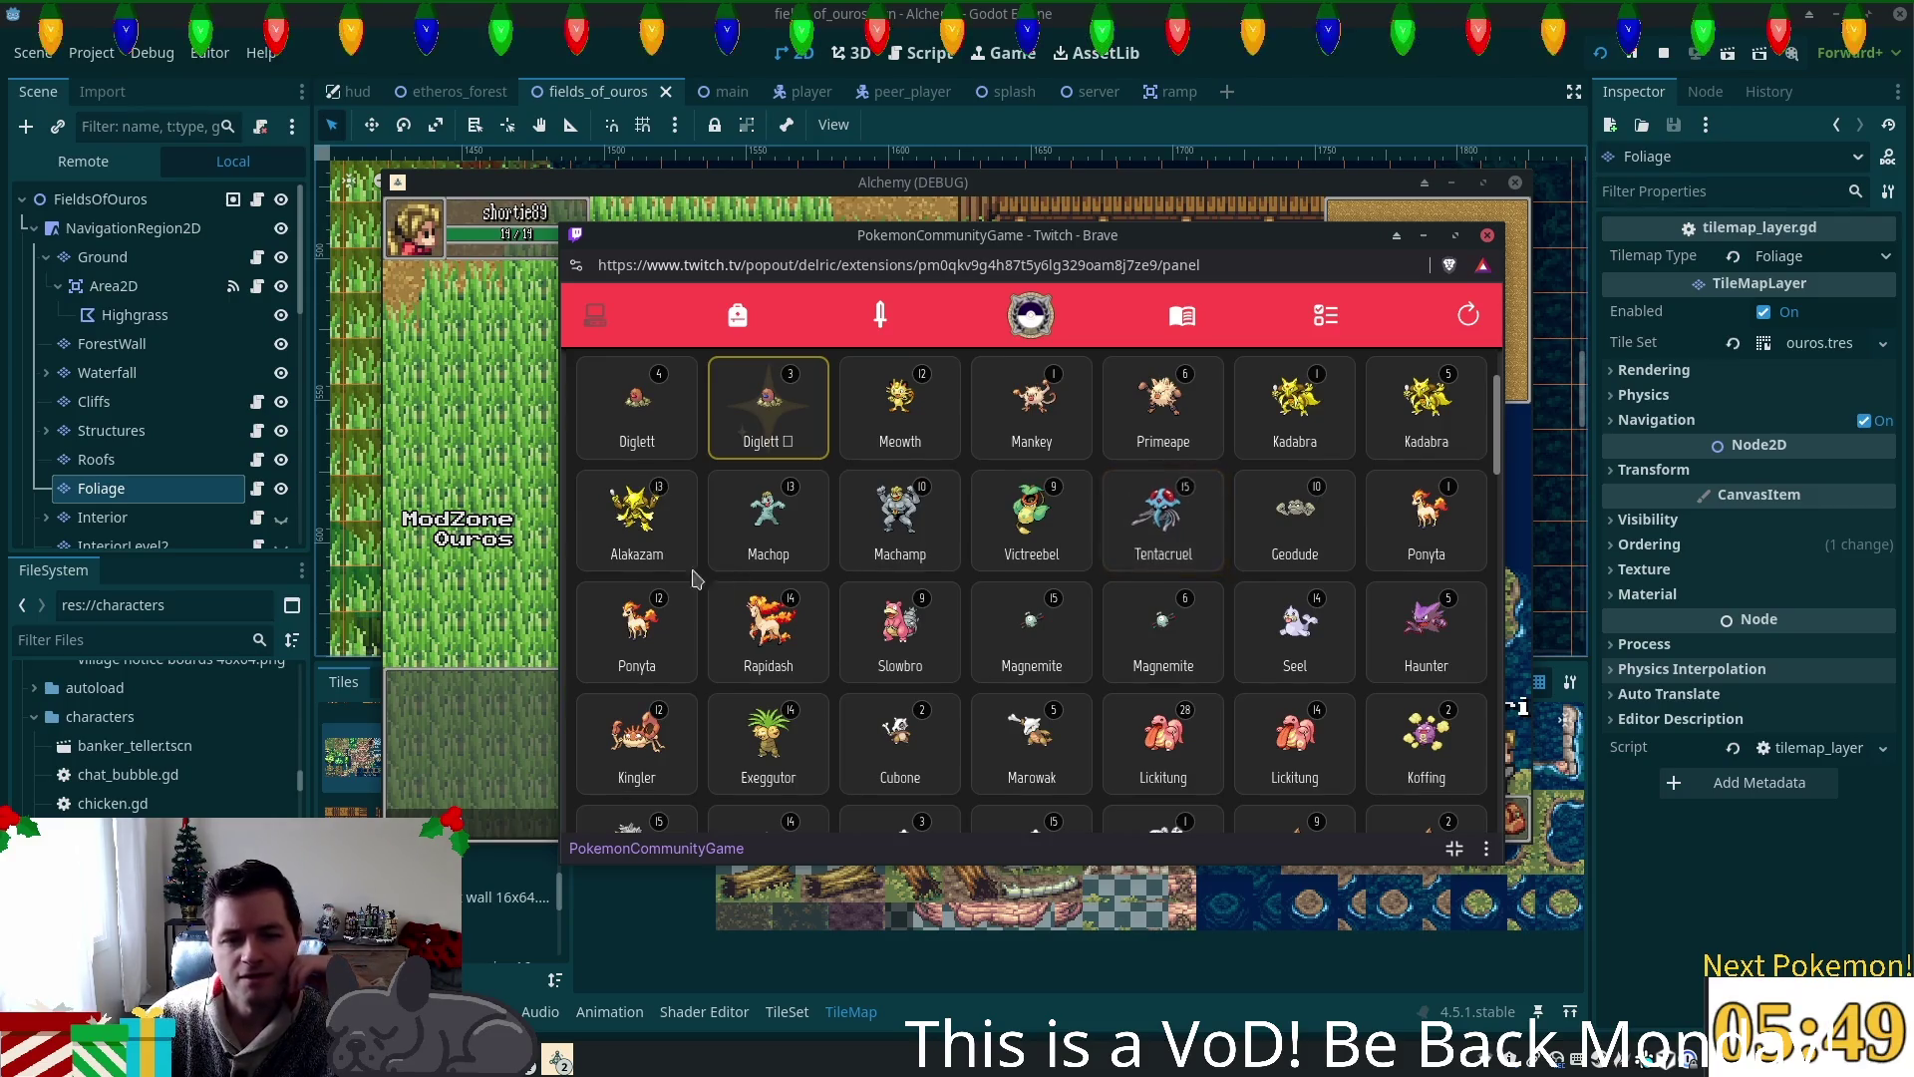
pyautogui.click(636, 518)
pyautogui.click(1251, 328)
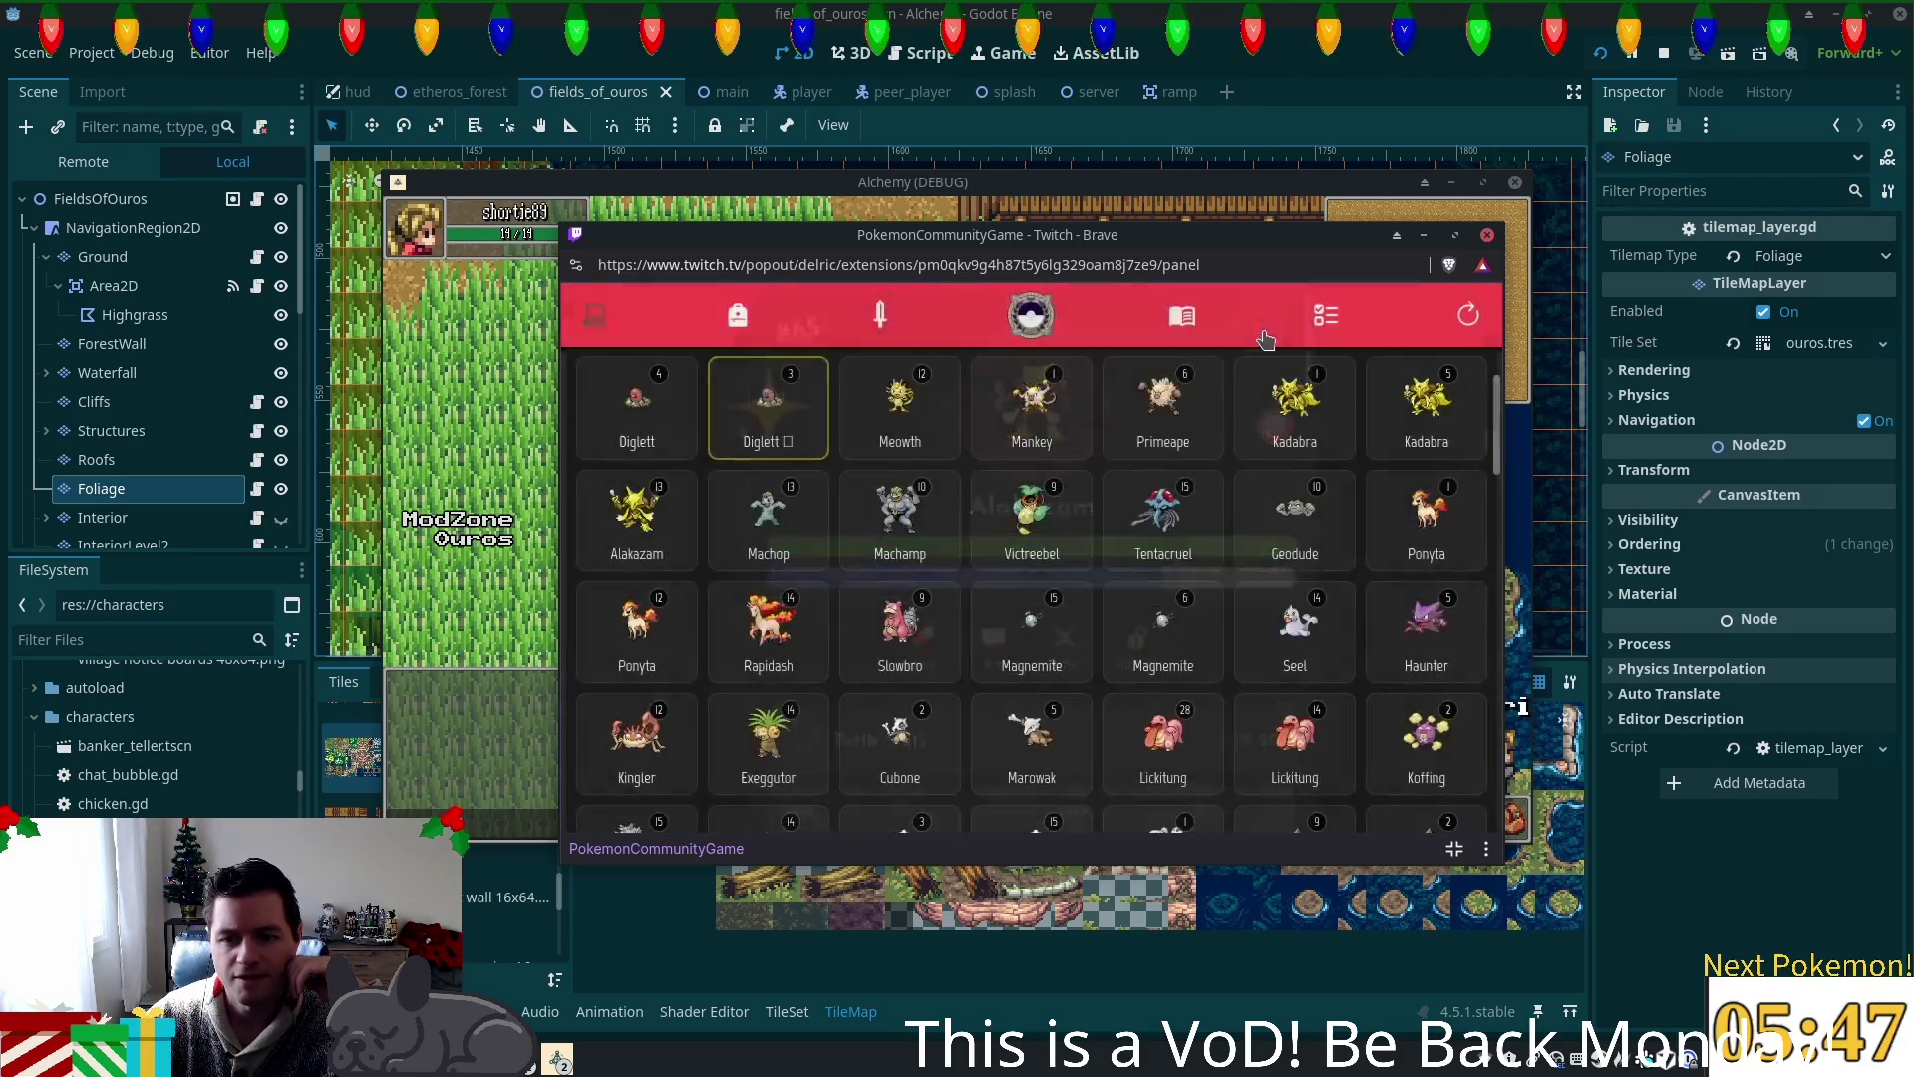
# Step: Scroll to the end of the collection, past Annihilape to the Sparkling Egg
pyautogui.scroll(-3, 1237, 540)
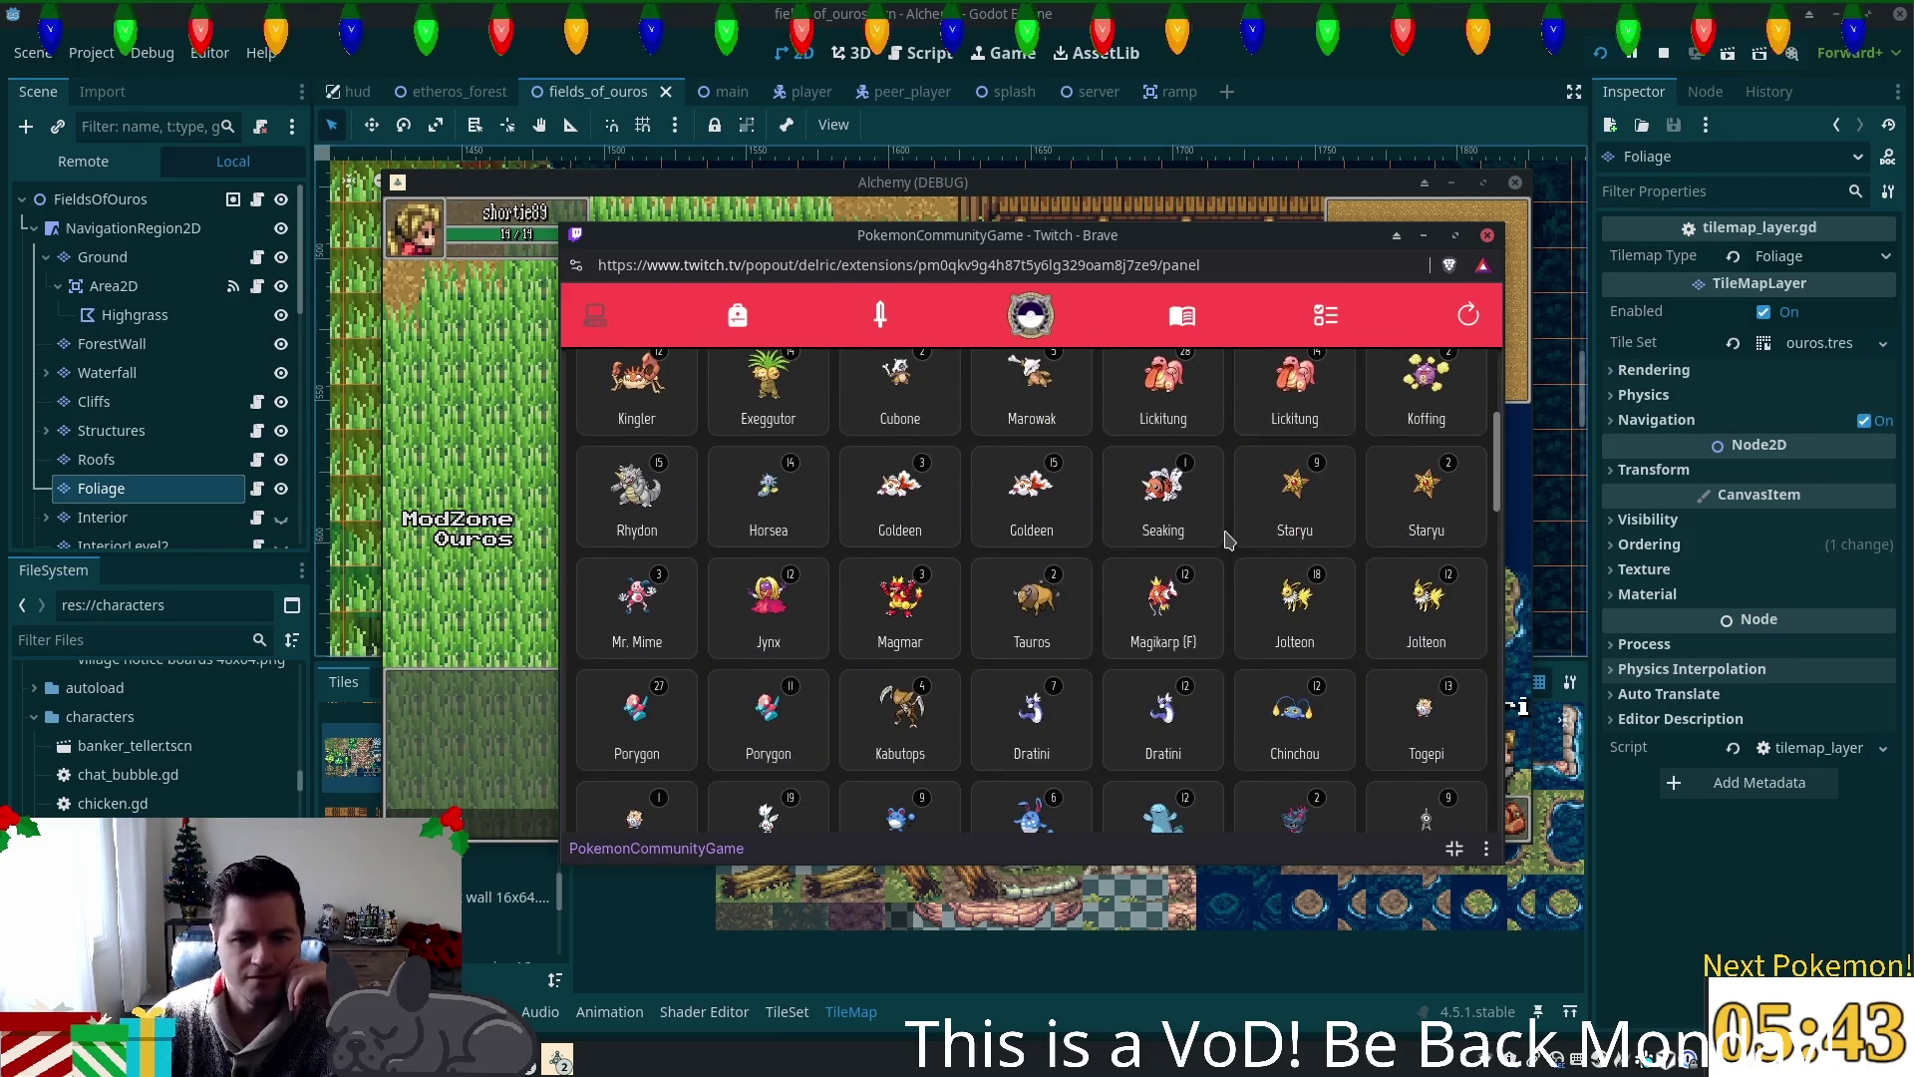
pyautogui.scroll(-2, 1231, 542)
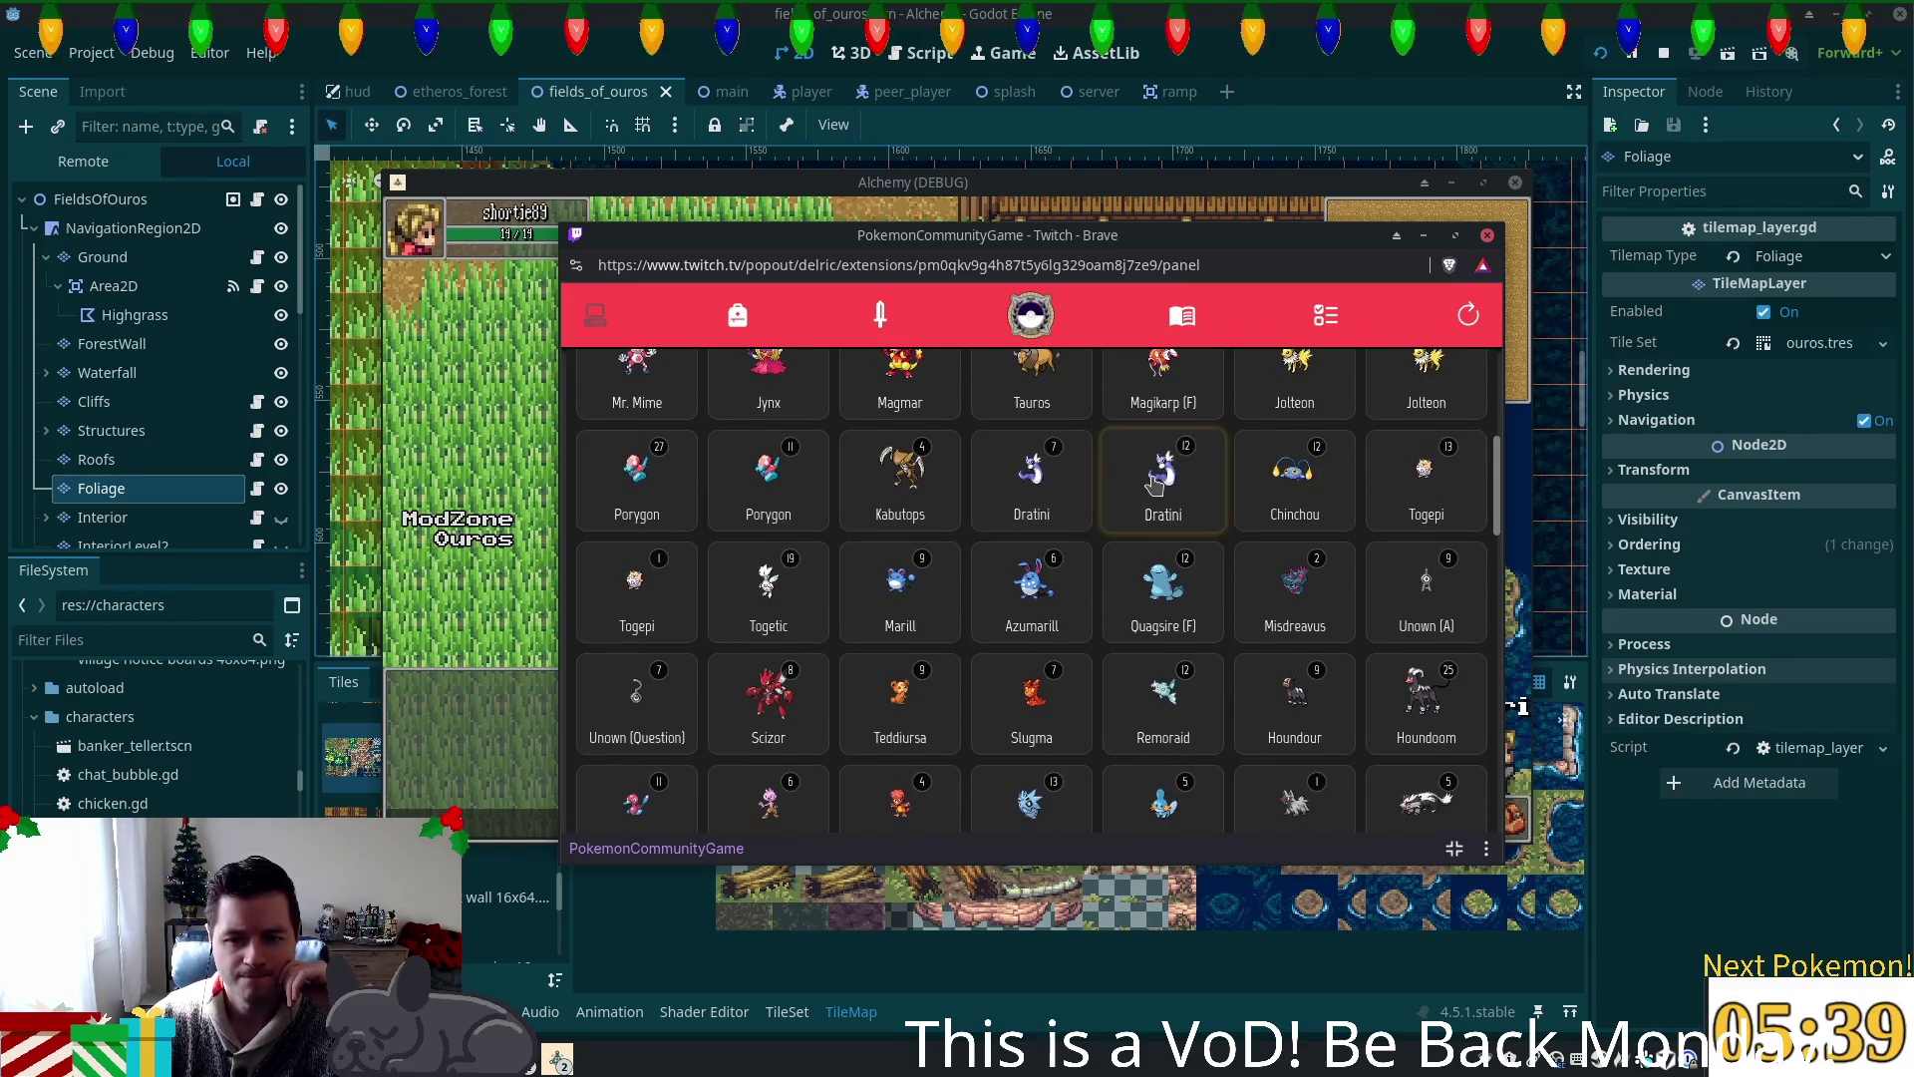
pyautogui.scroll(-2, 1154, 485)
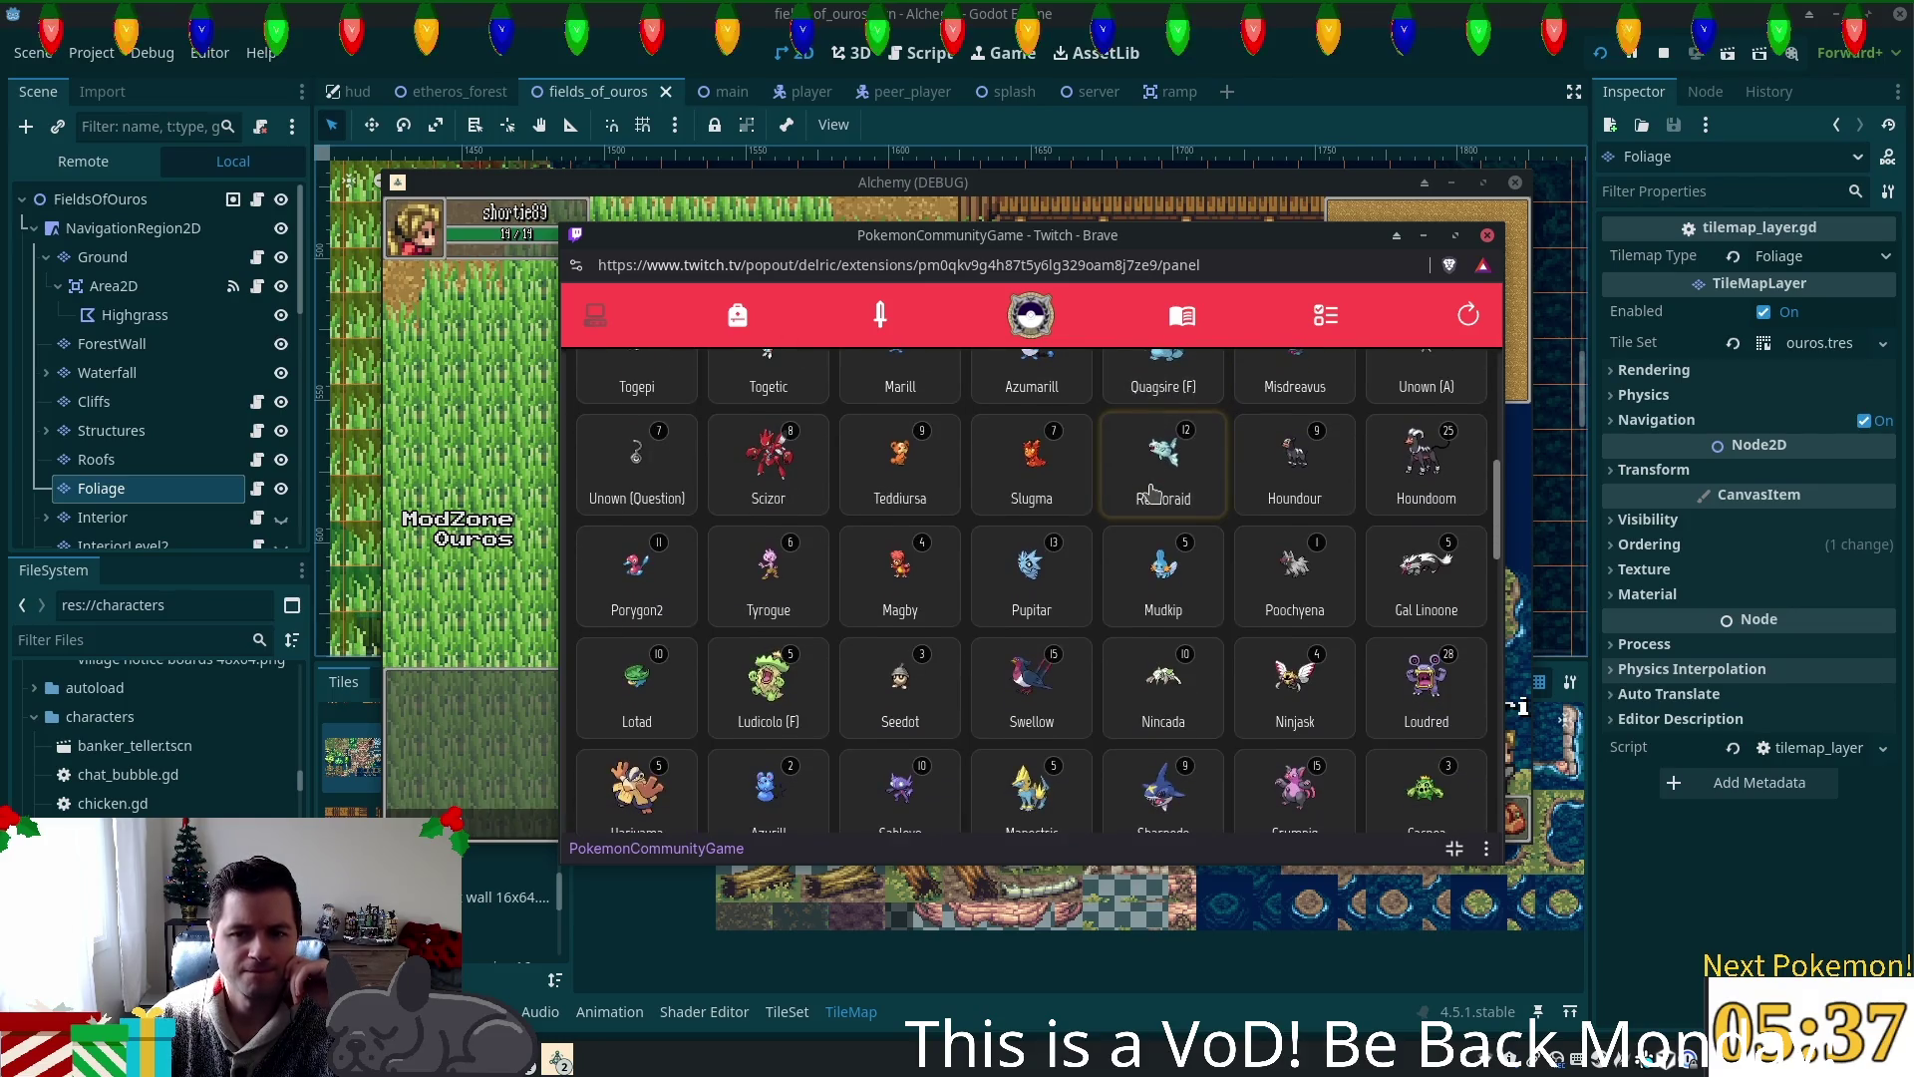
pyautogui.scroll(-1, 1154, 492)
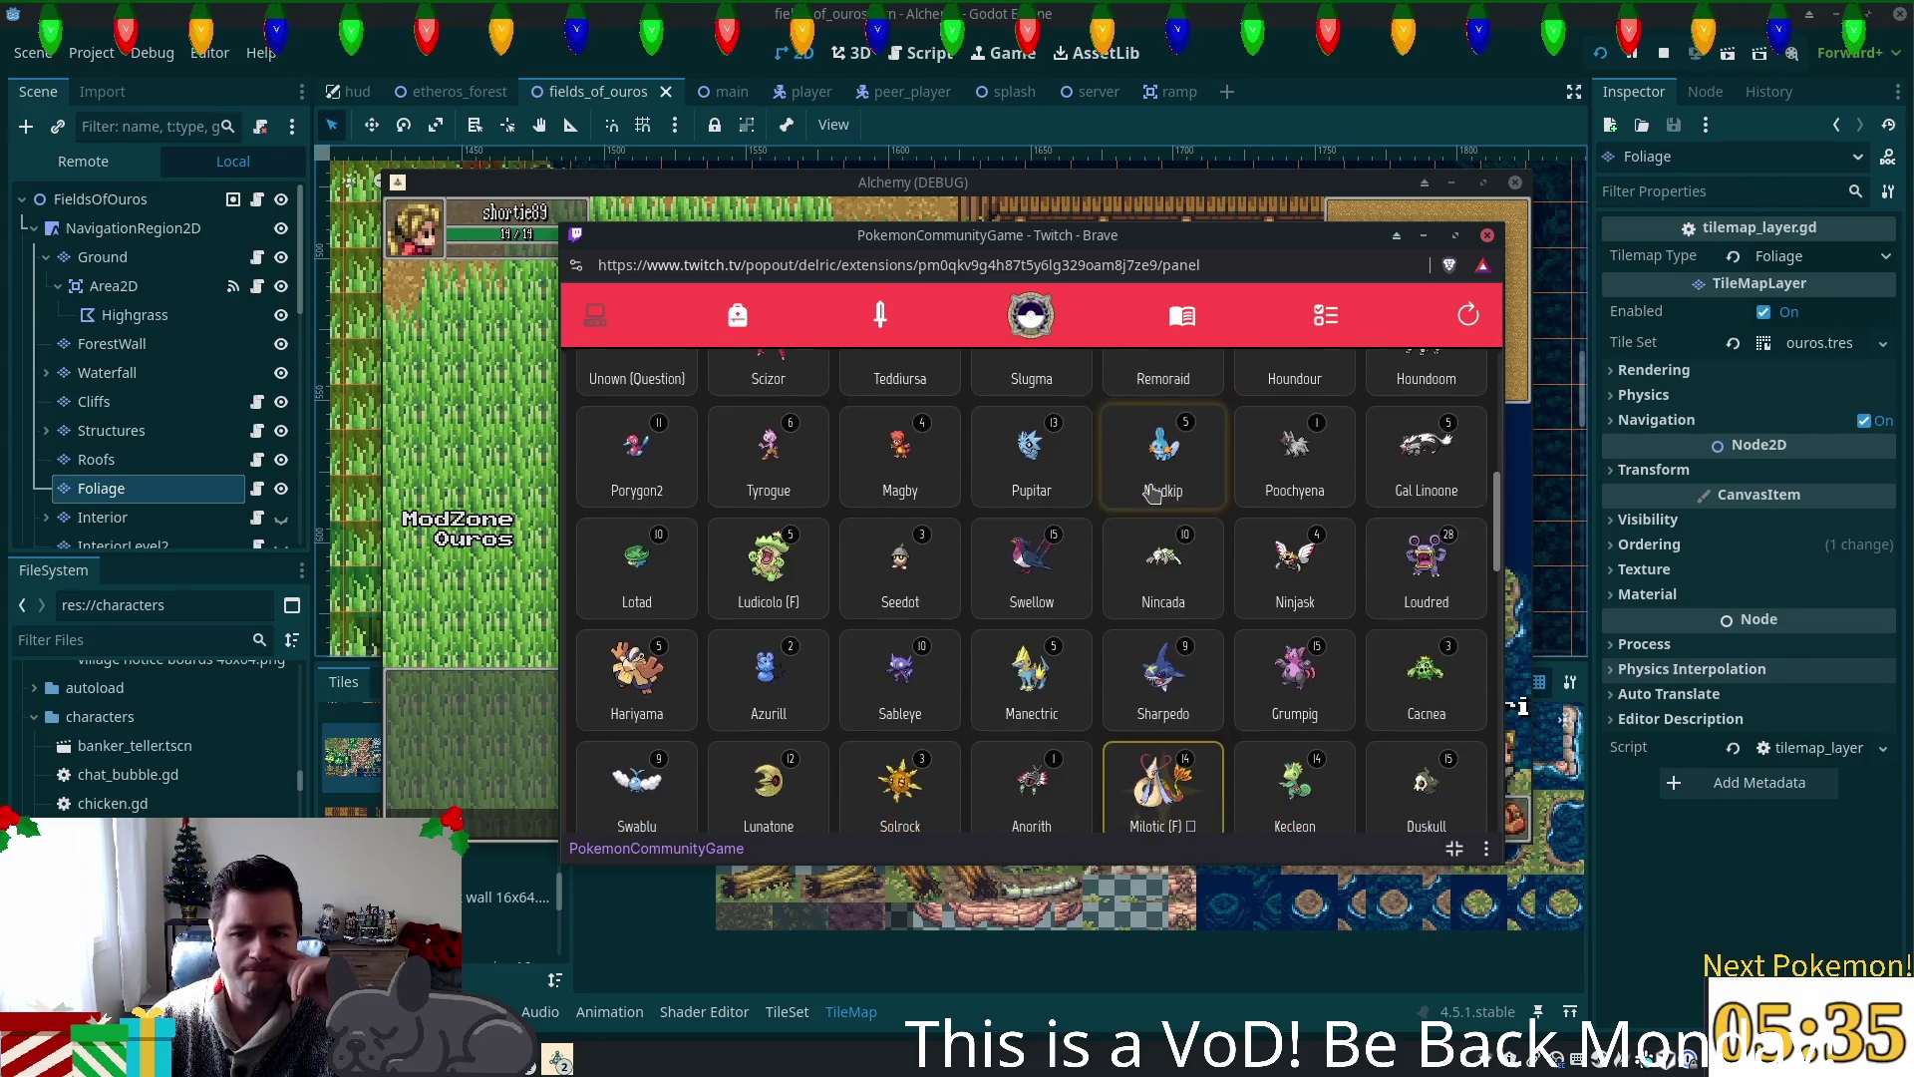
pyautogui.scroll(-1, 1154, 493)
pyautogui.scroll(-1, 1154, 493)
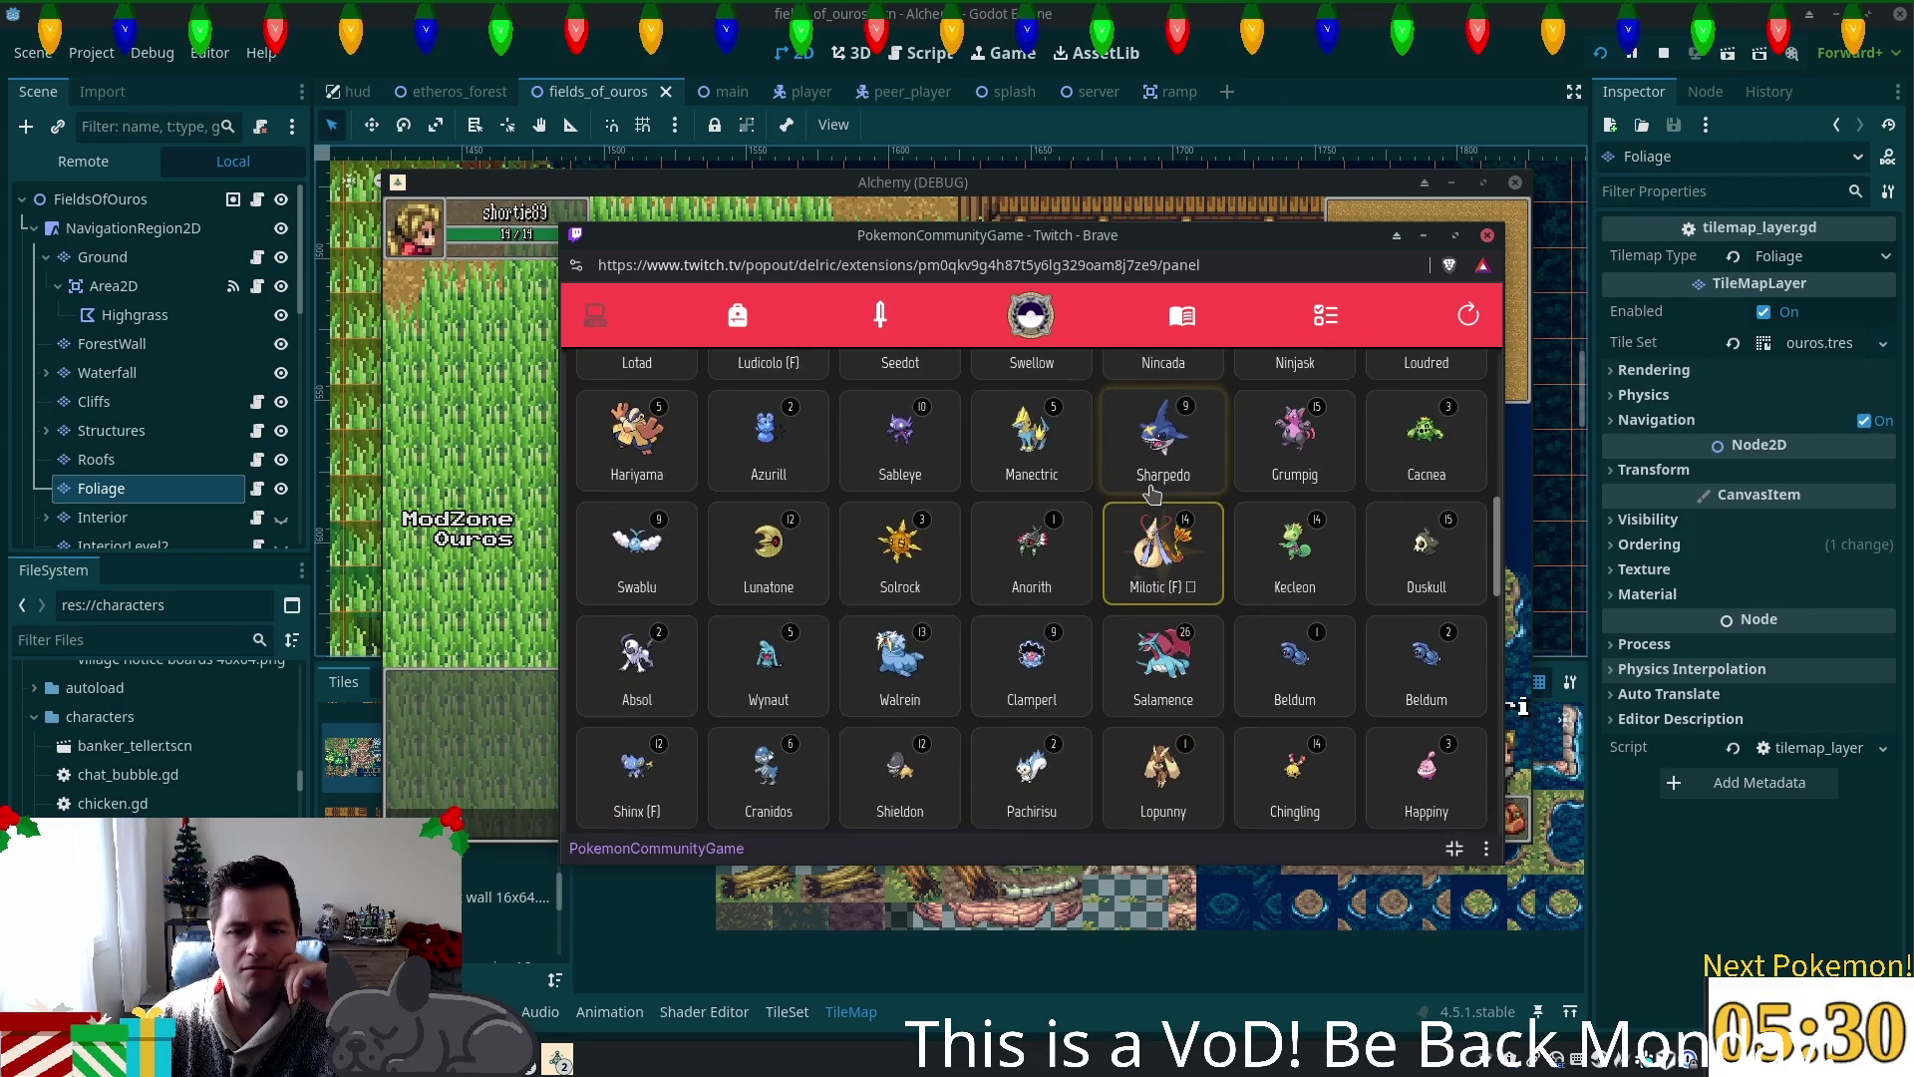
pyautogui.scroll(-5, 1144, 514)
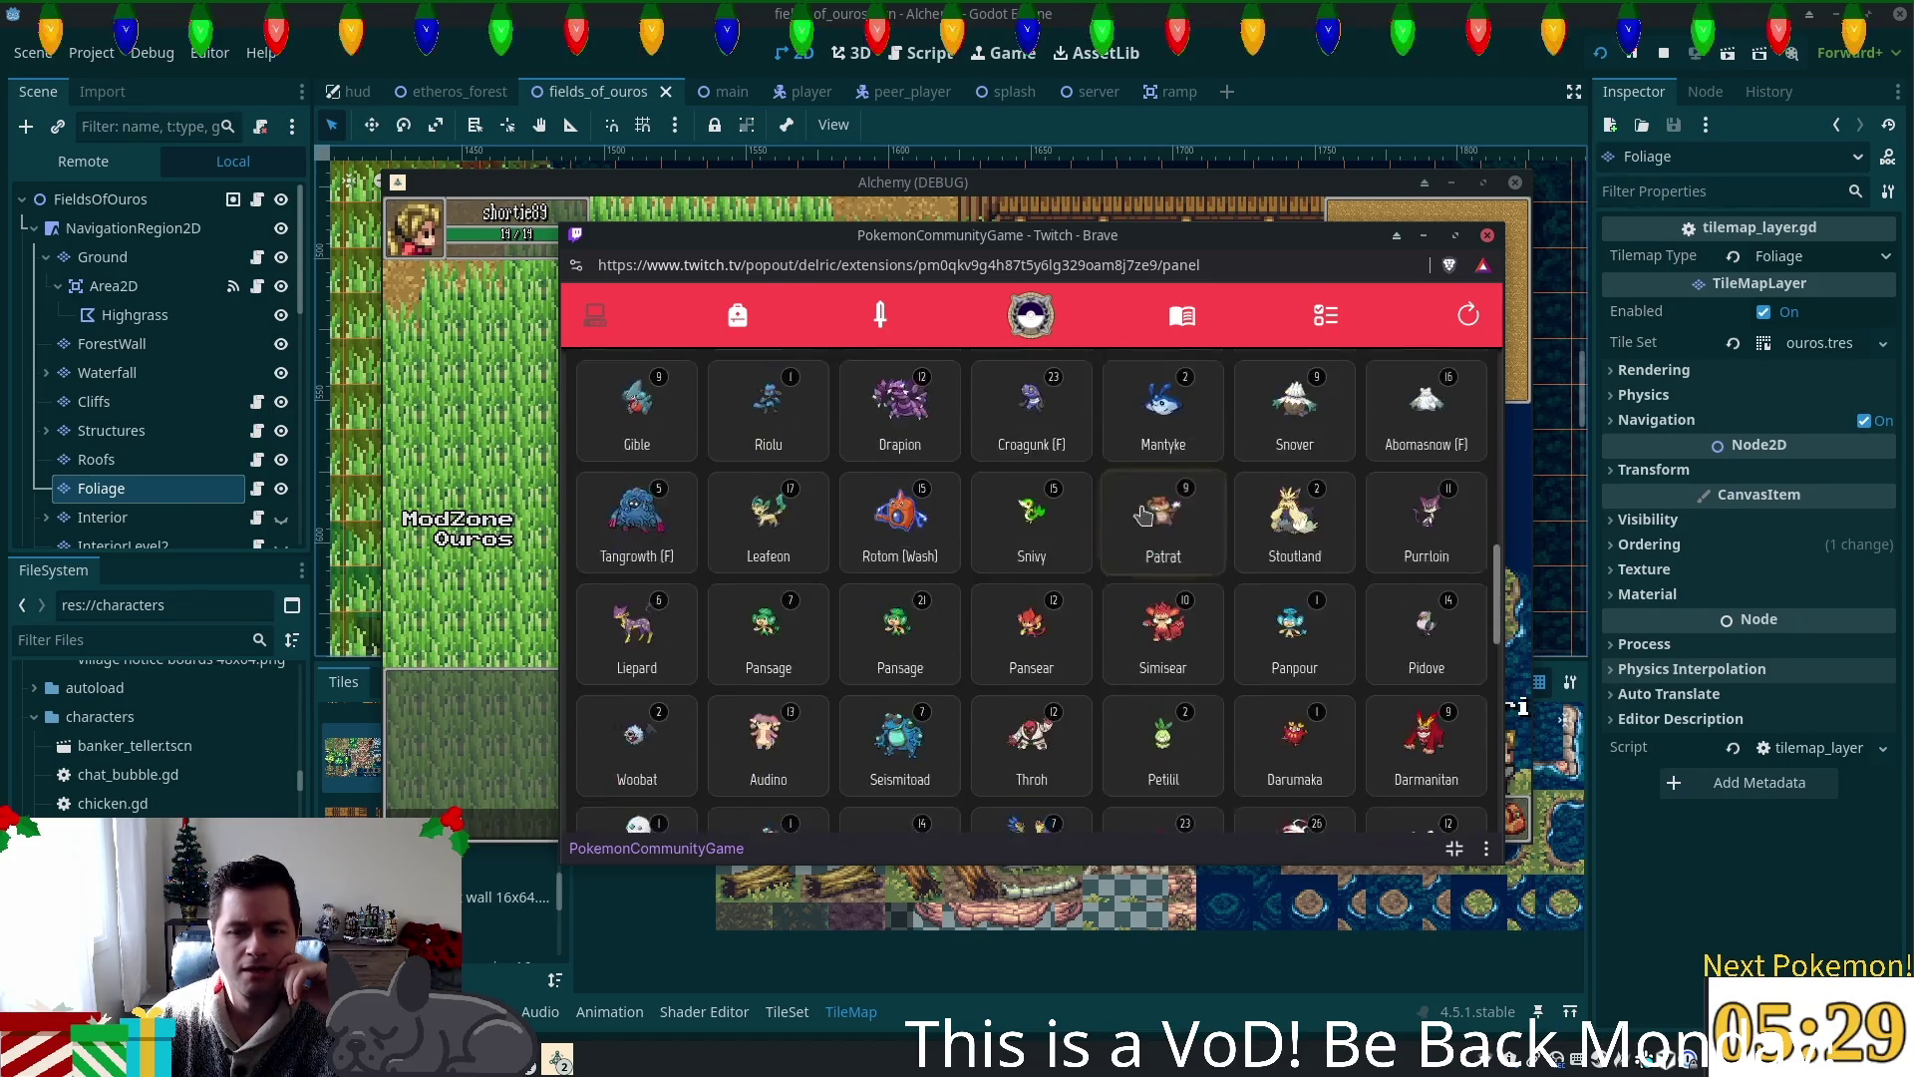
pyautogui.scroll(-1, 1144, 514)
pyautogui.scroll(-1, 1143, 513)
pyautogui.scroll(-2, 1144, 514)
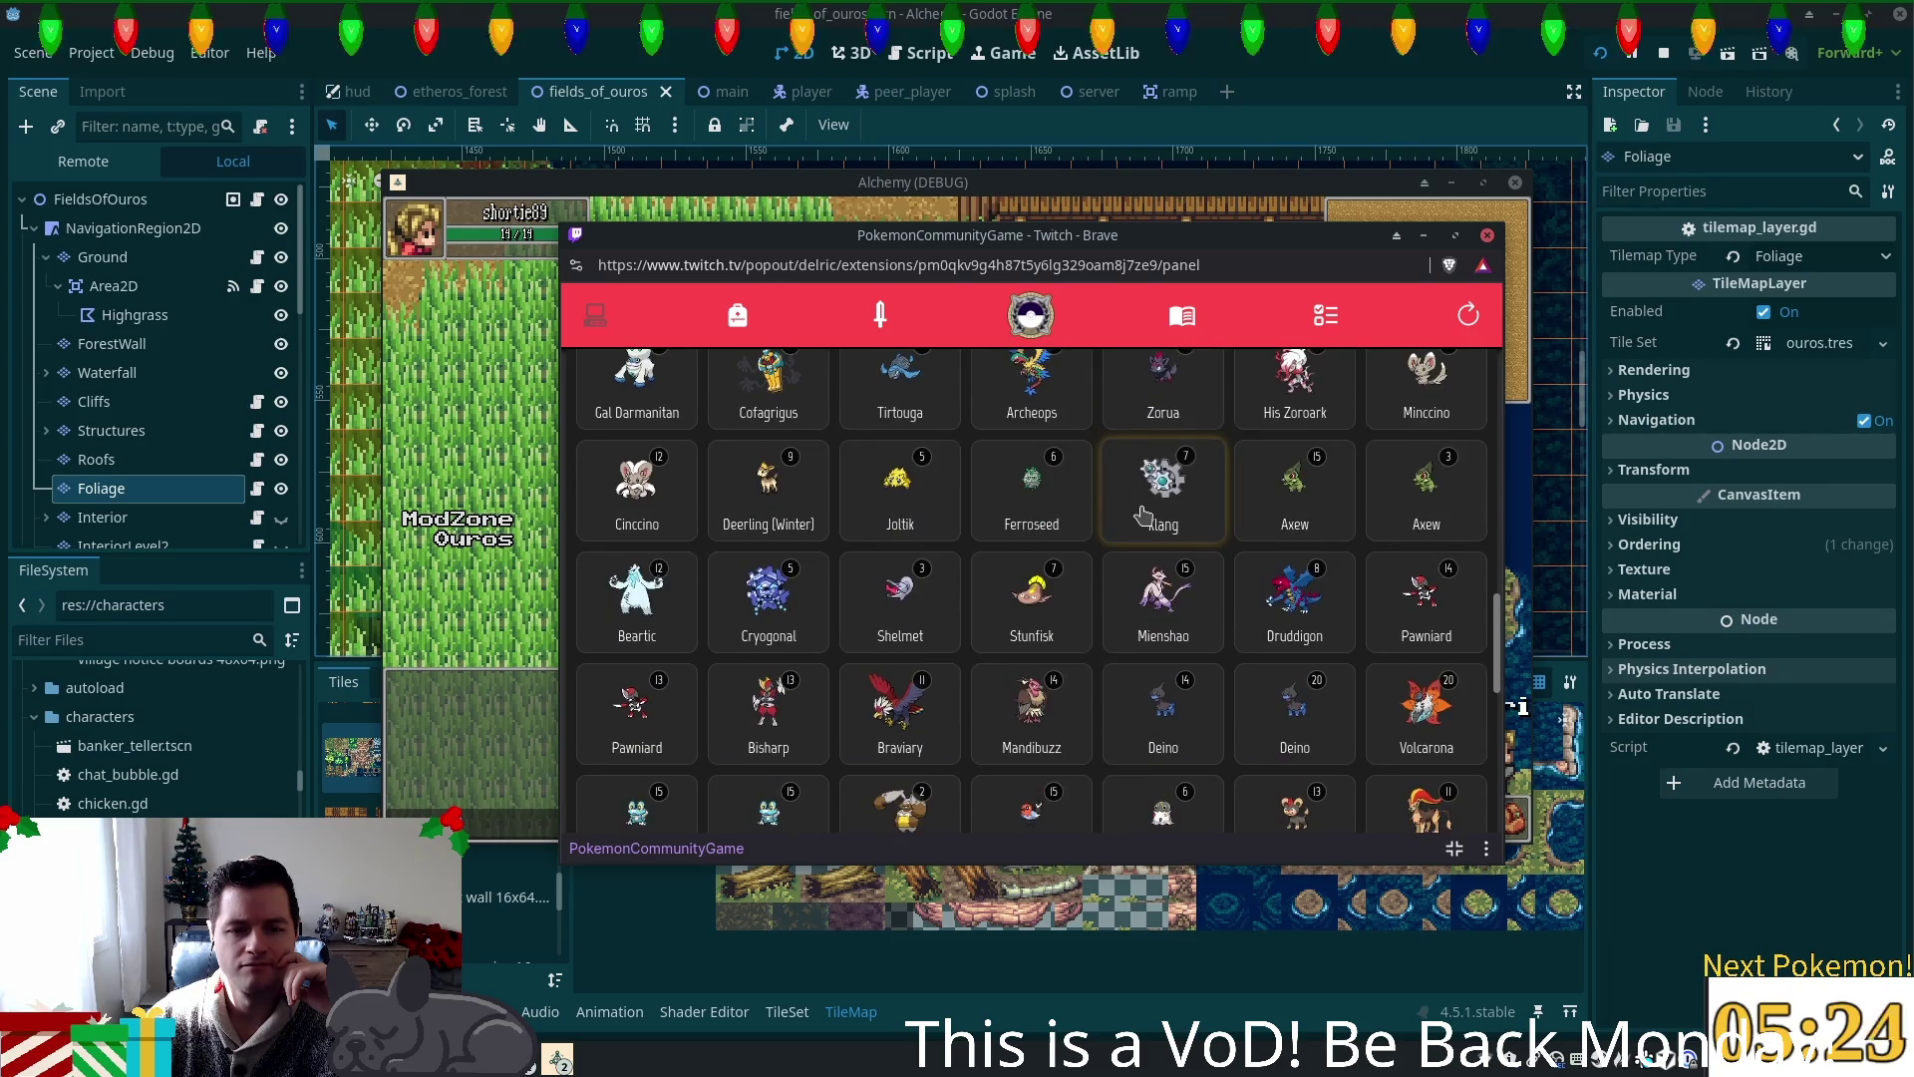
pyautogui.scroll(-1, 1144, 514)
pyautogui.scroll(-1, 1144, 513)
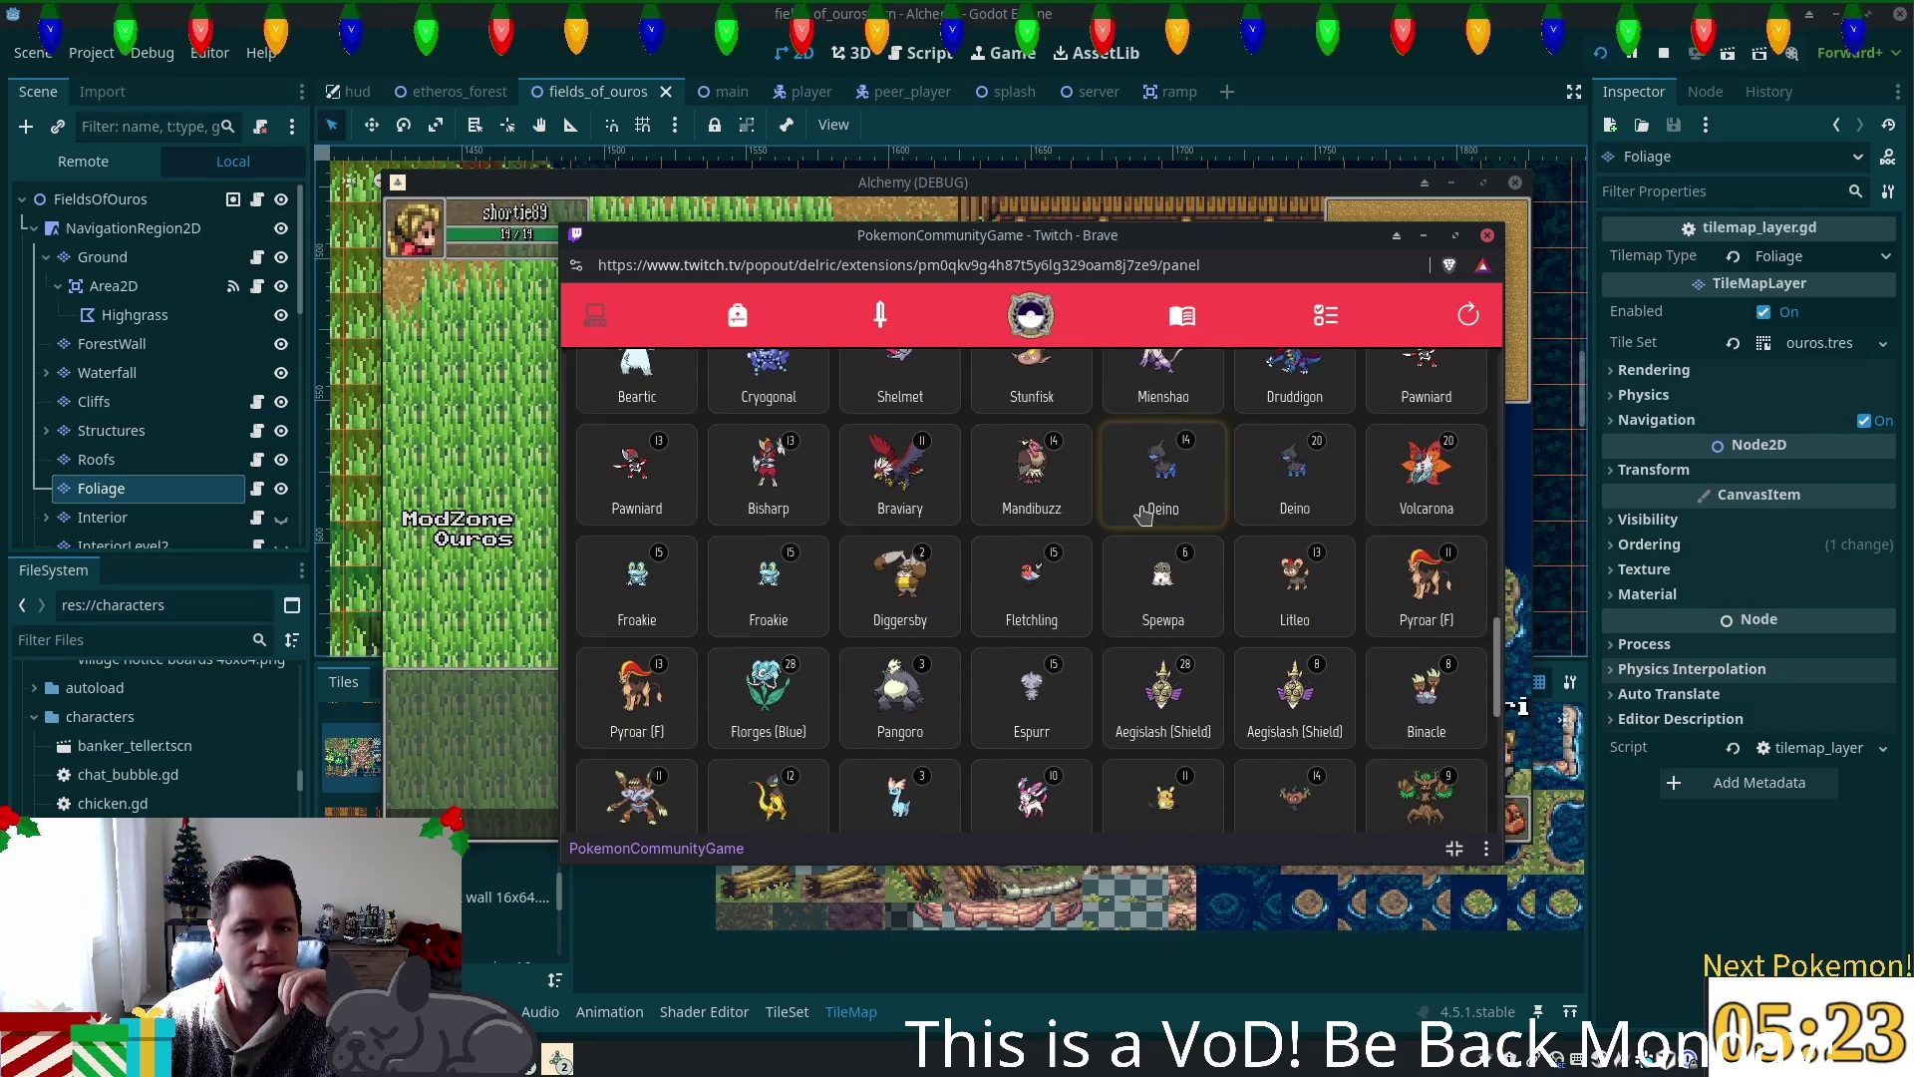
pyautogui.scroll(-2, 1144, 513)
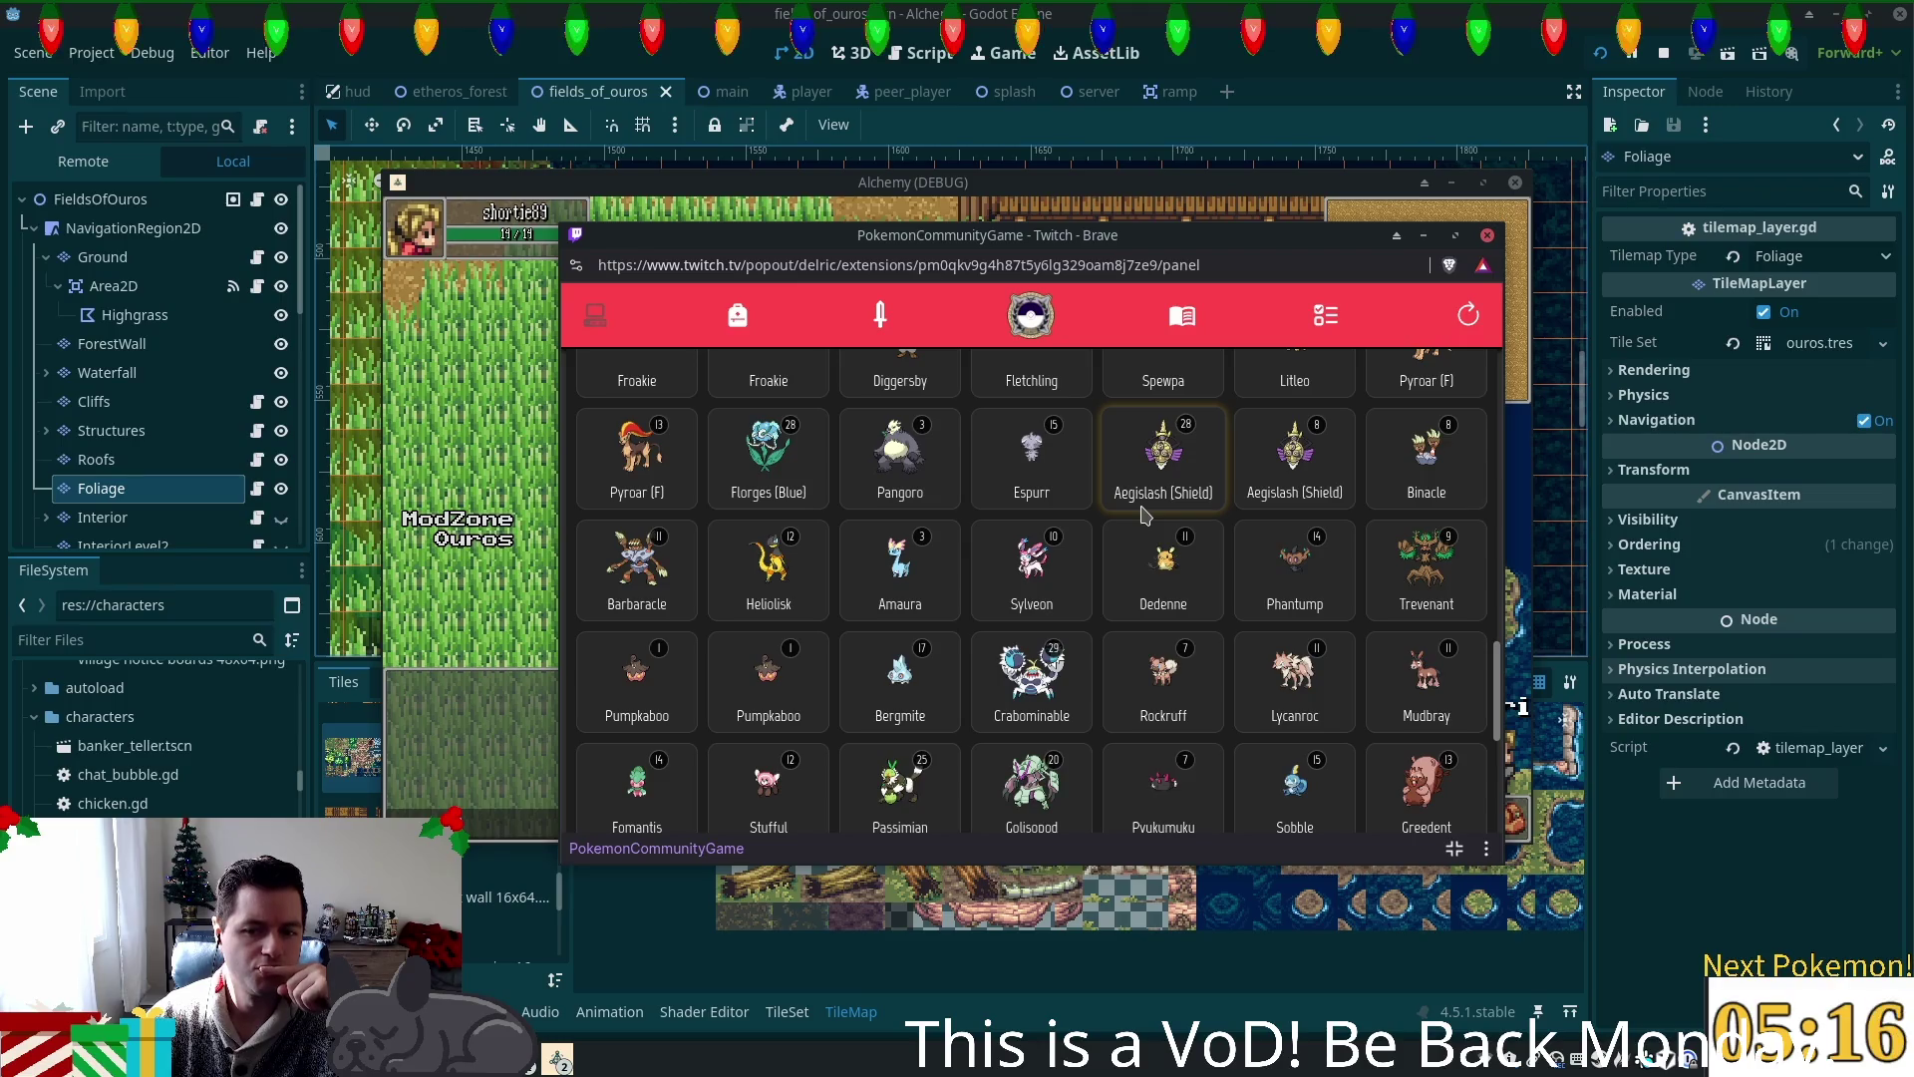
pyautogui.scroll(-2, 1144, 514)
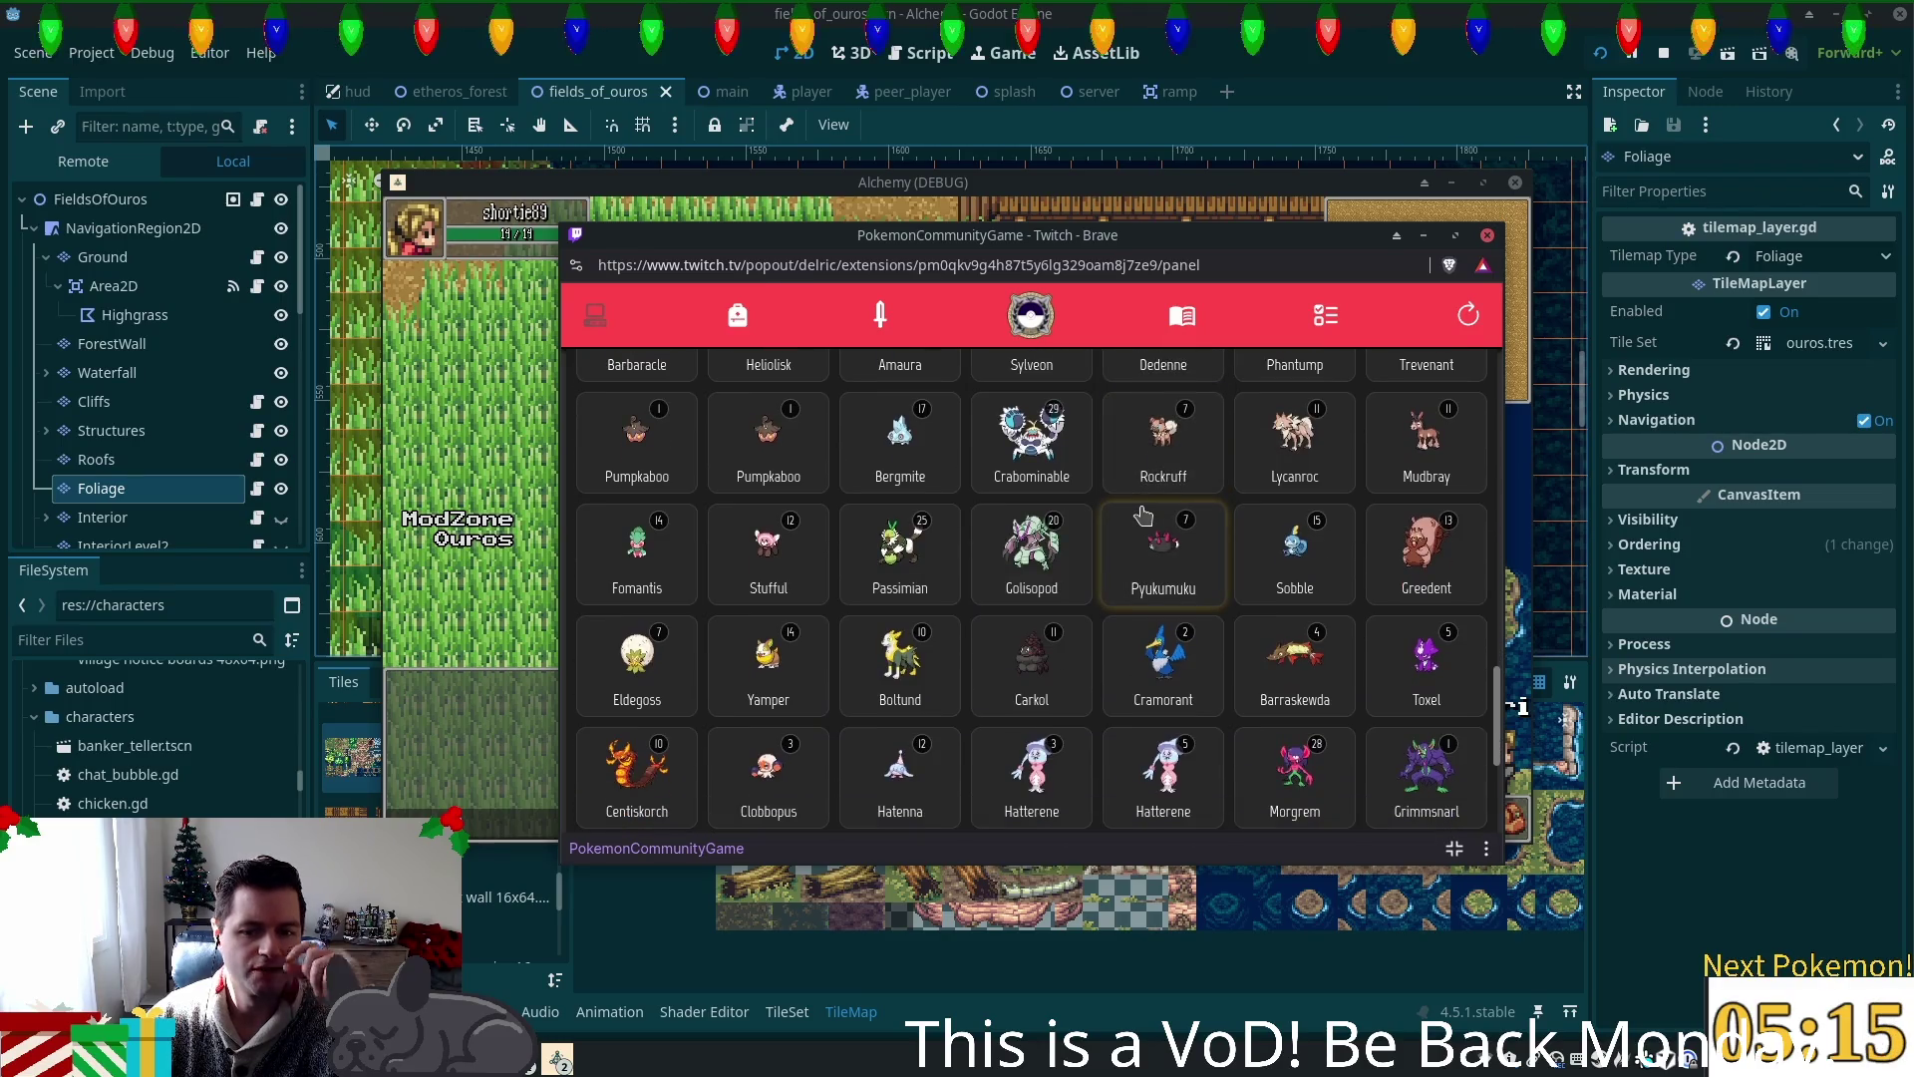
pyautogui.scroll(-2, 1145, 513)
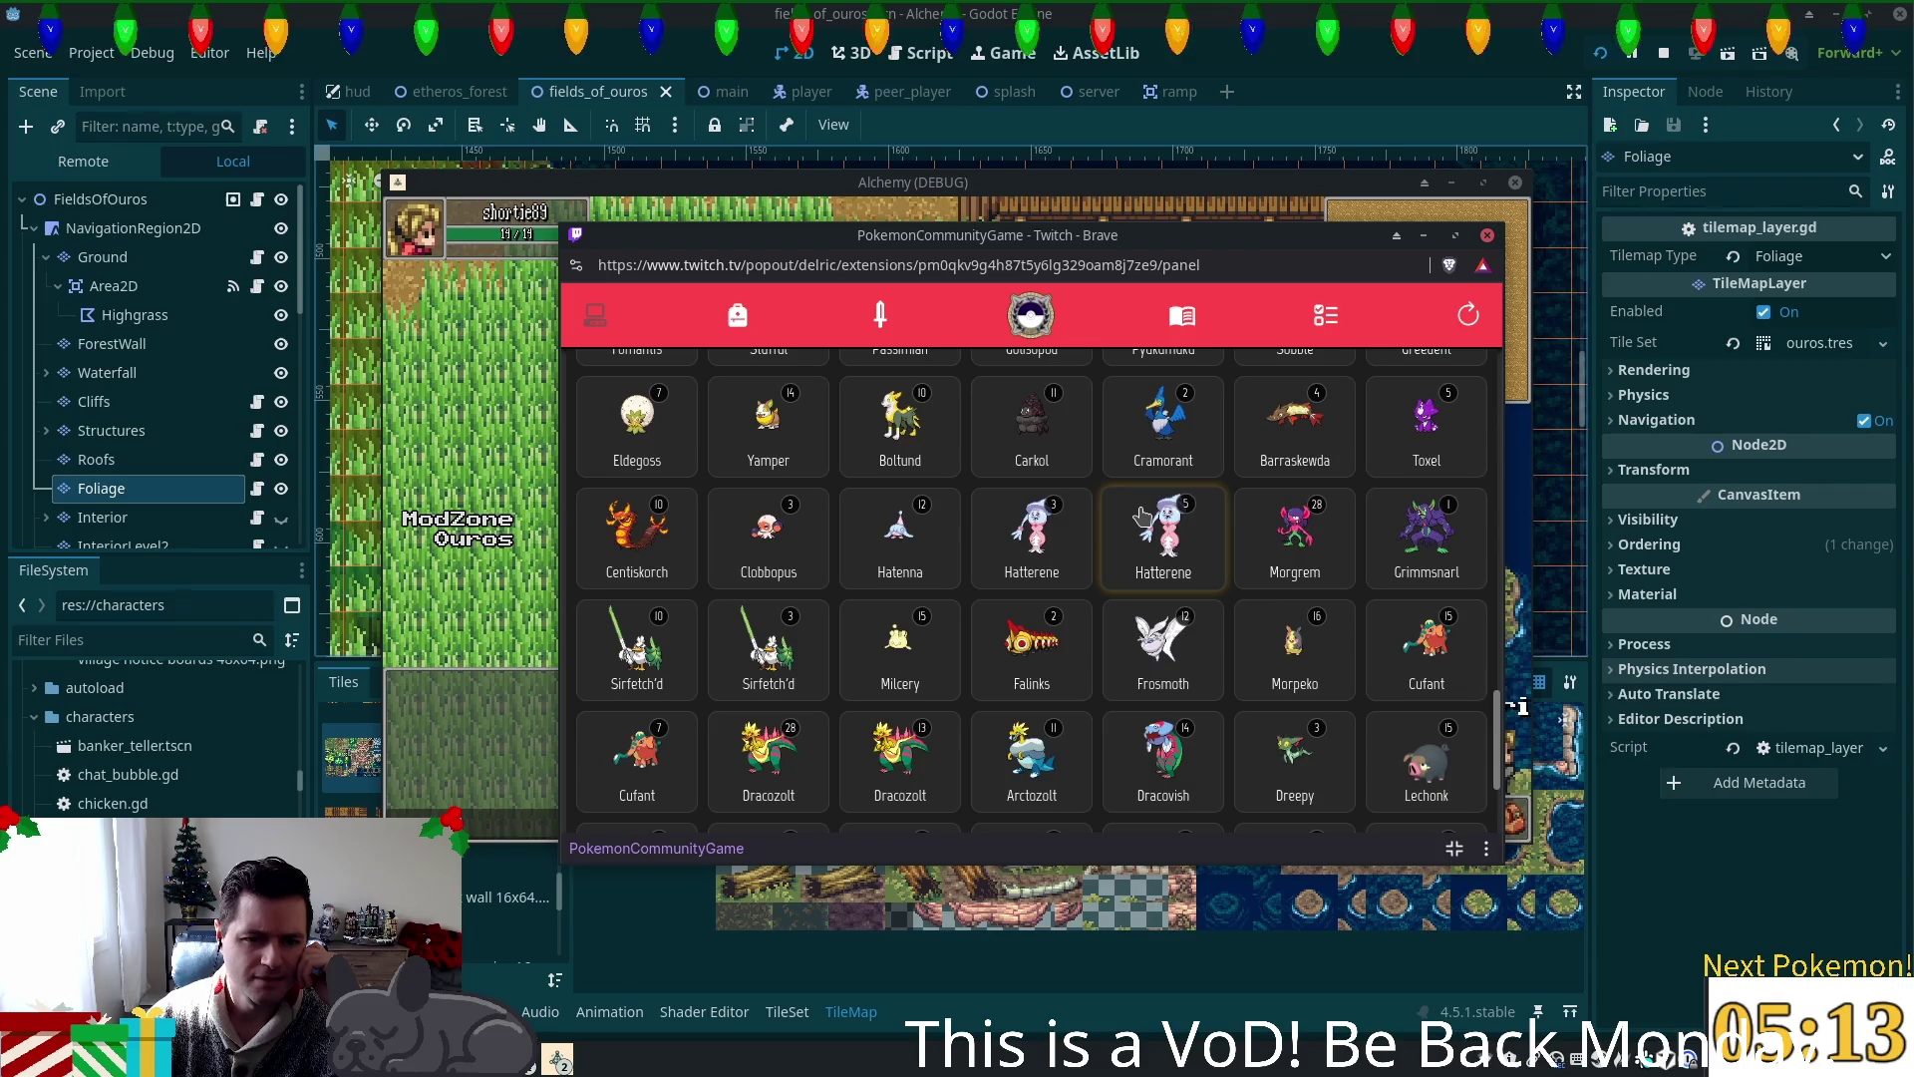
pyautogui.scroll(-1, 1142, 515)
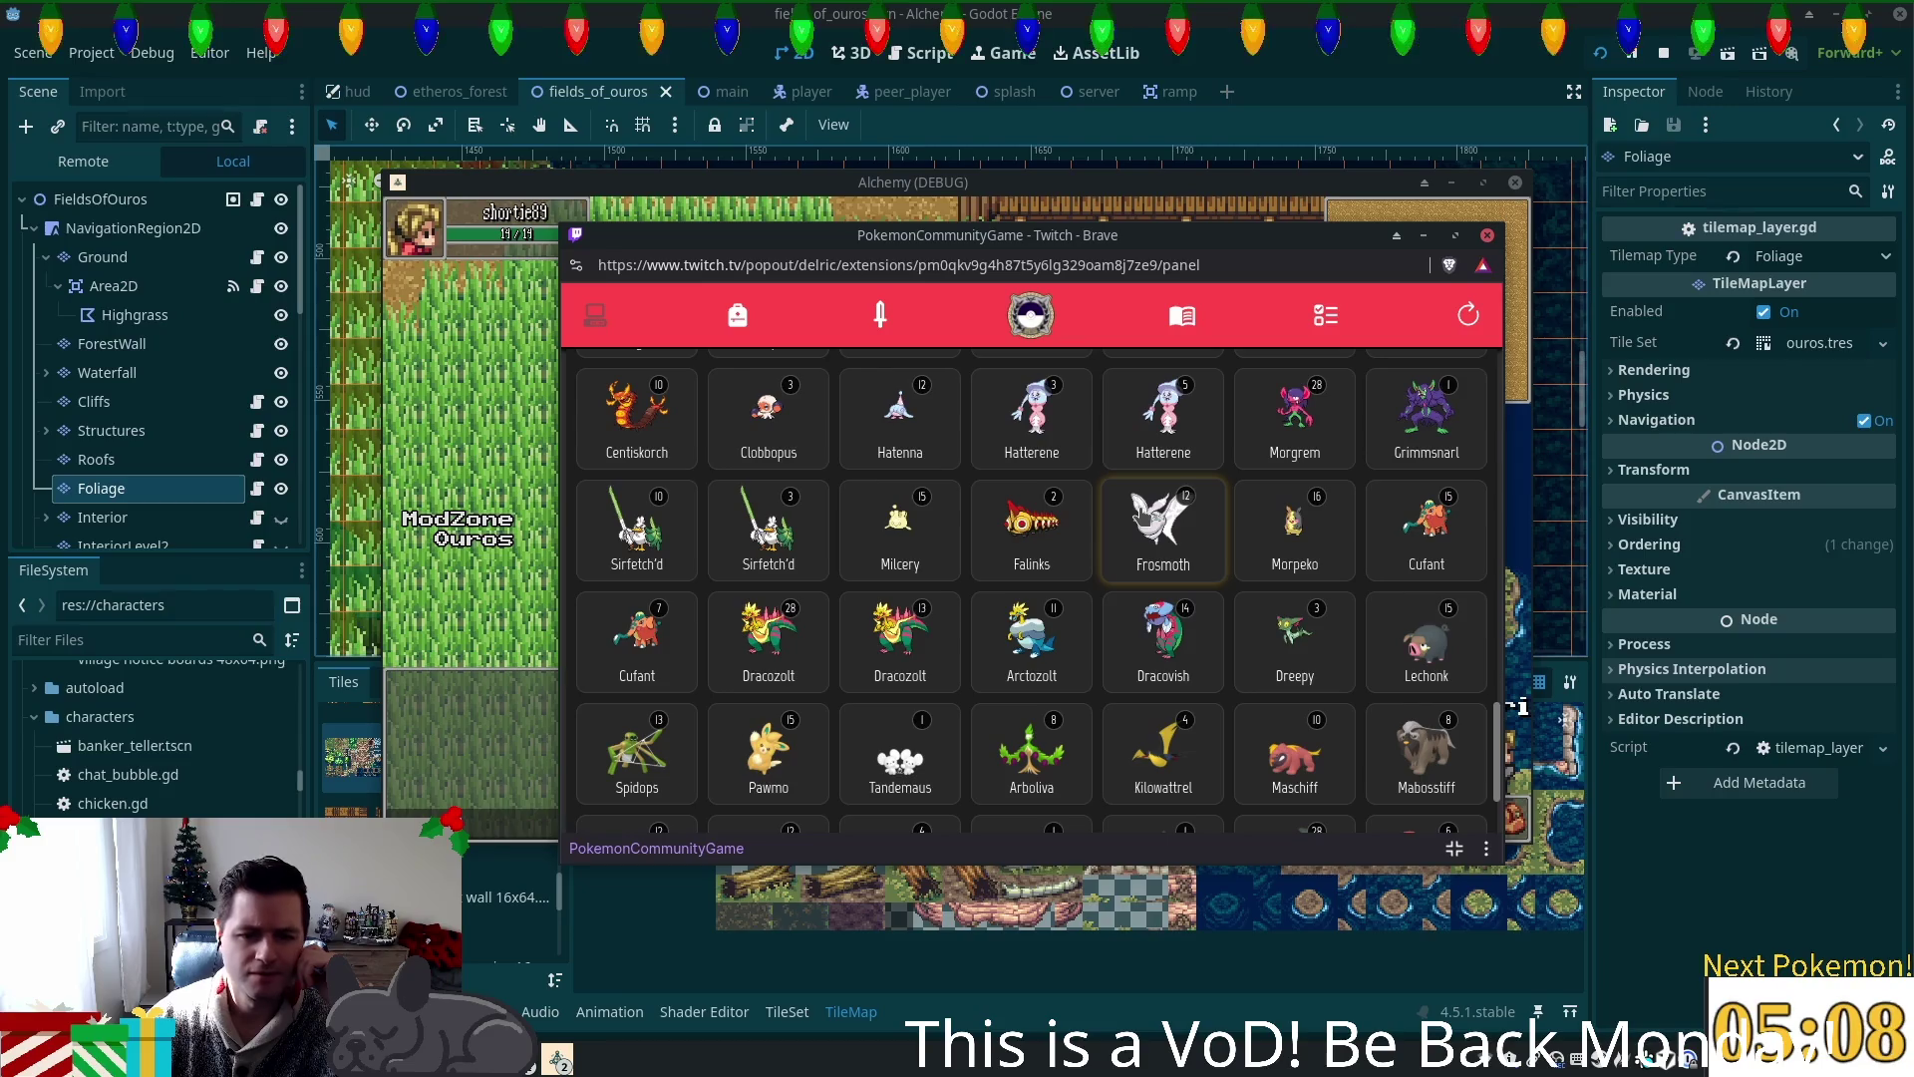
pyautogui.scroll(-1, 1143, 516)
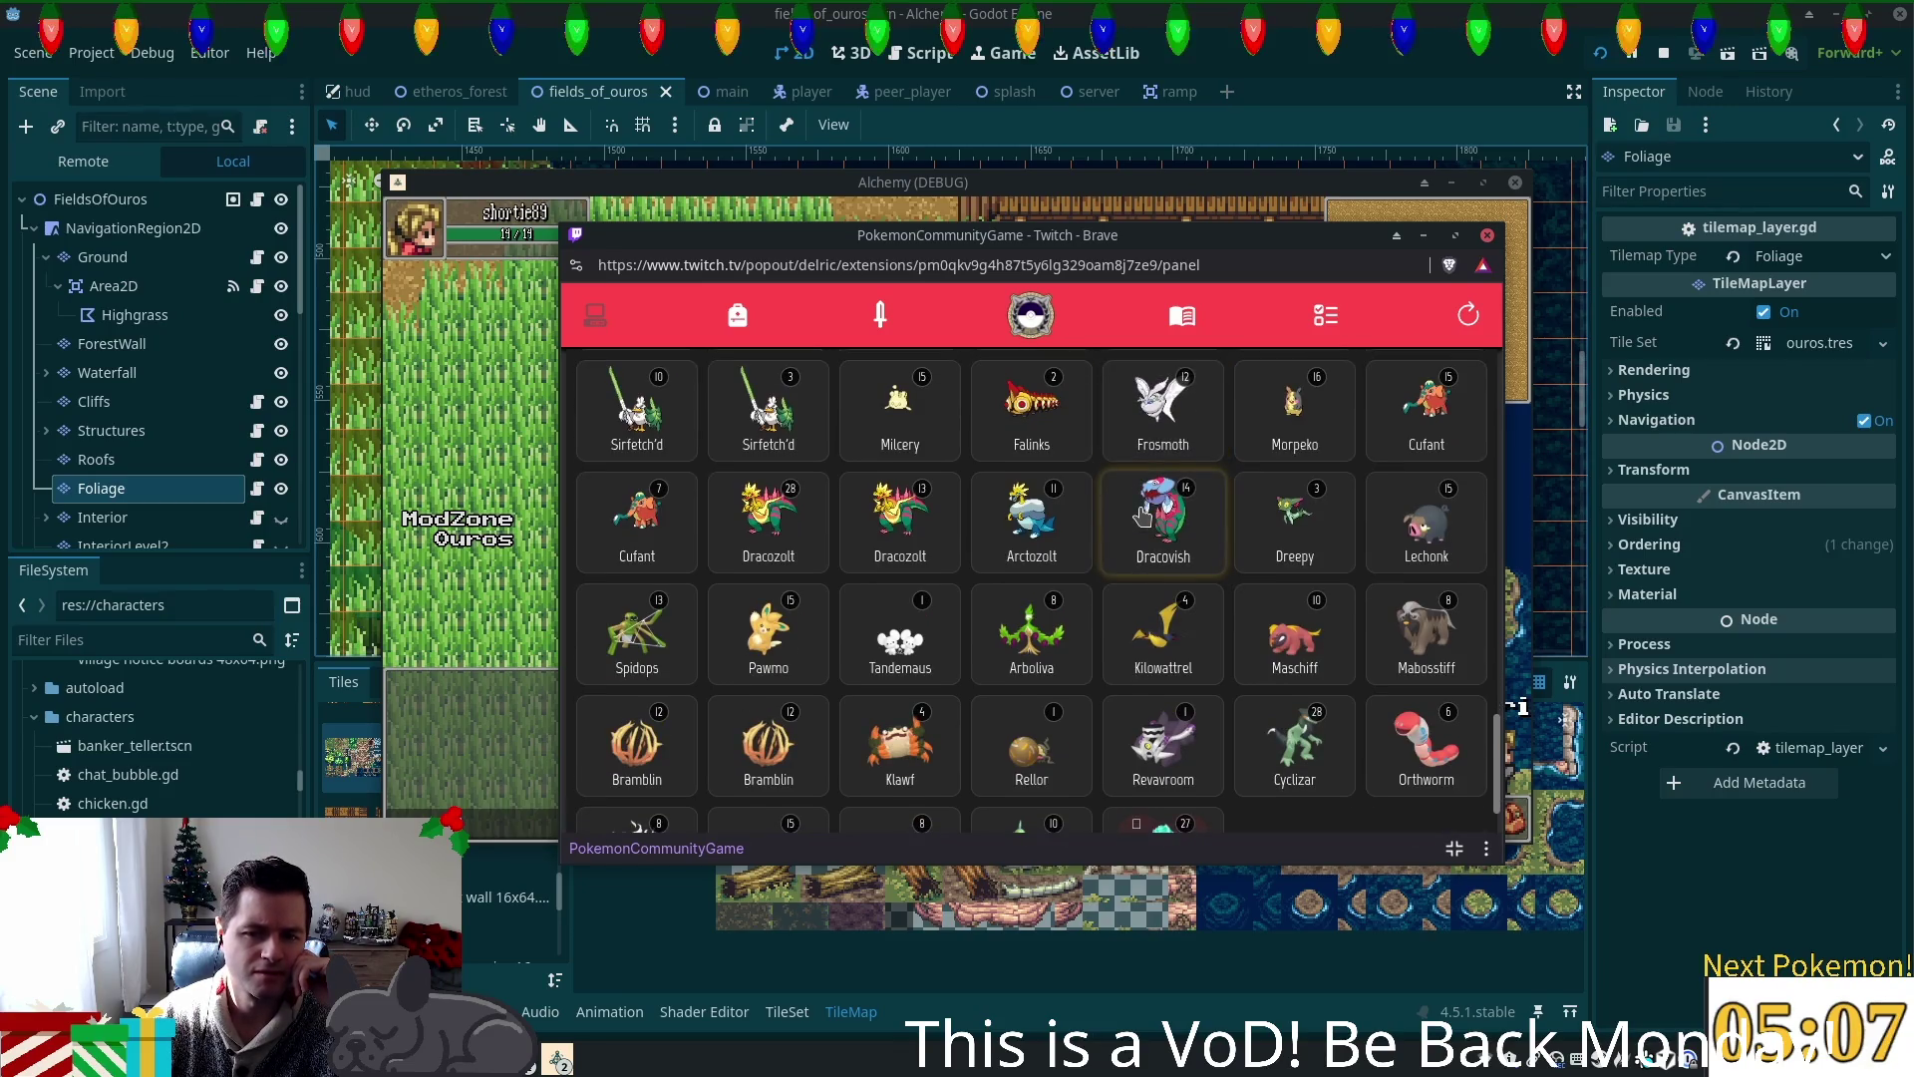
pyautogui.scroll(-1, 1143, 515)
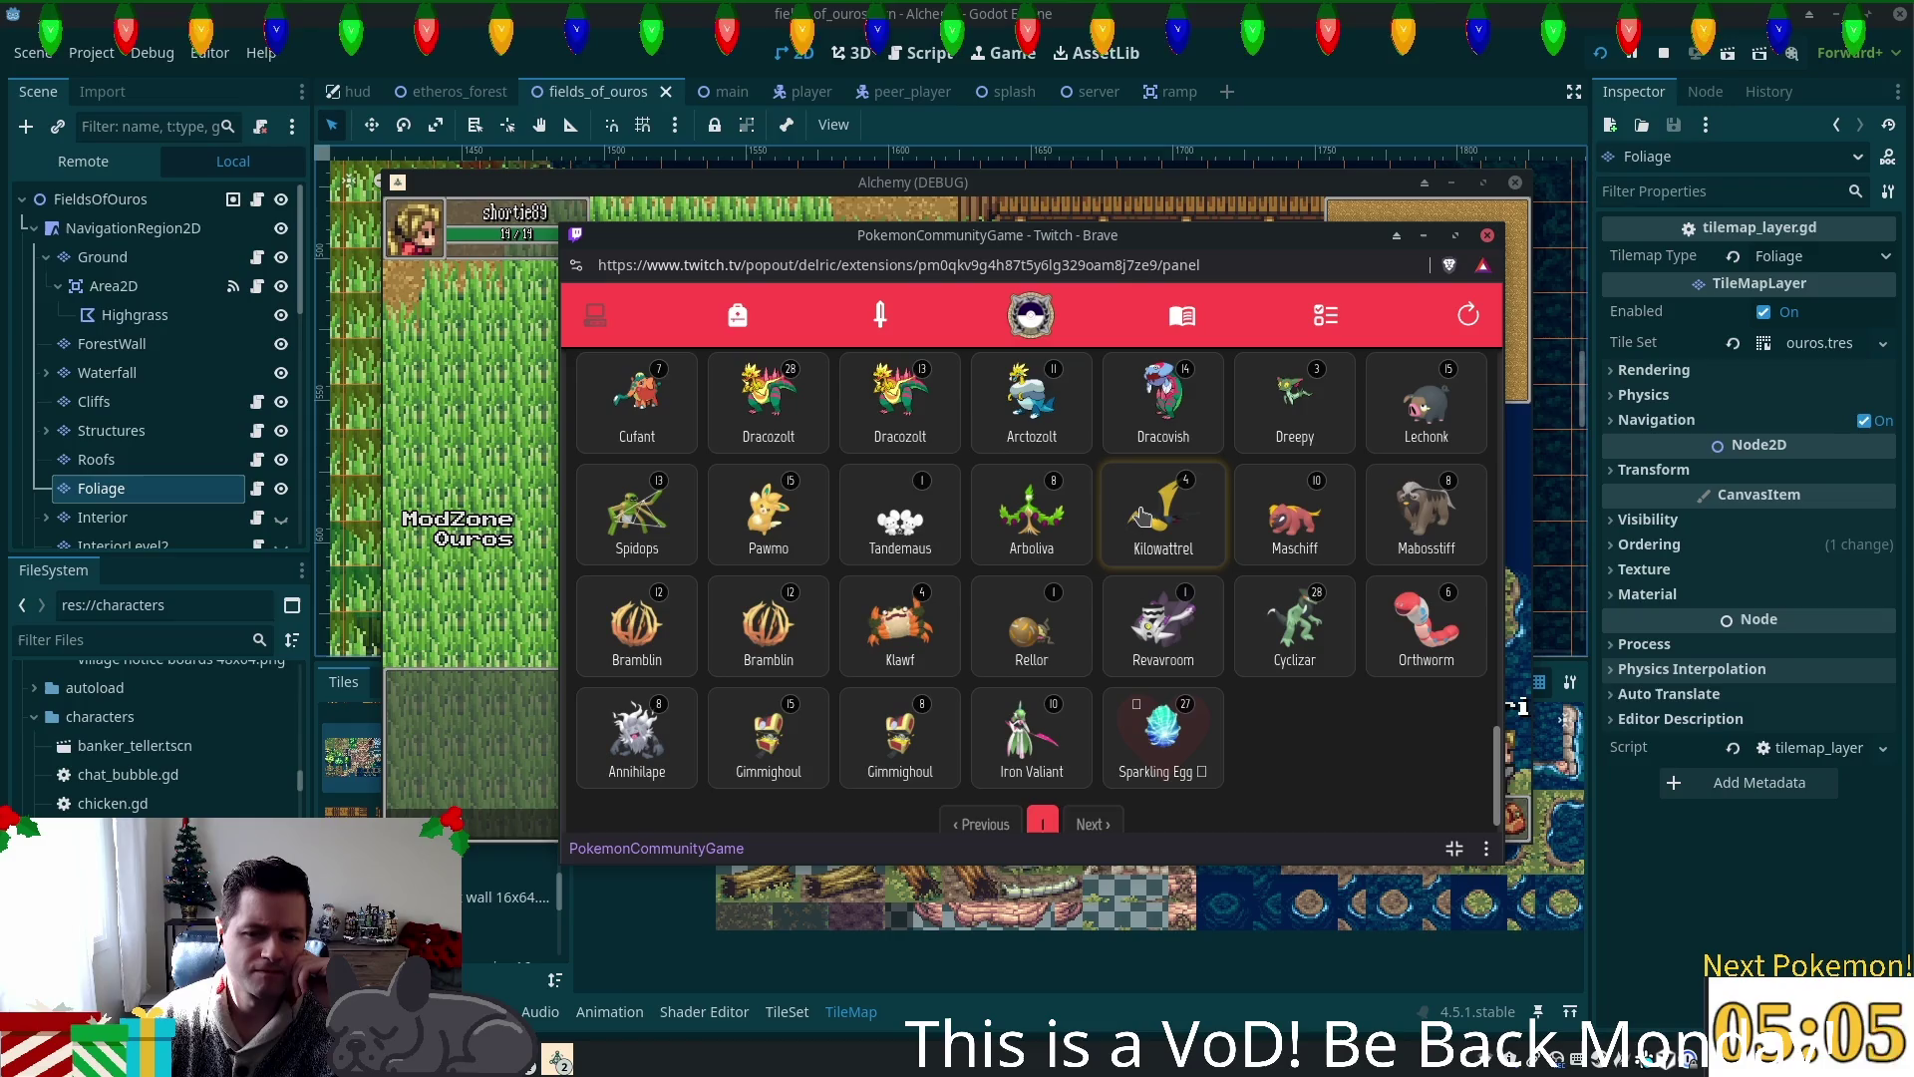
pyautogui.scroll(-1, 1143, 515)
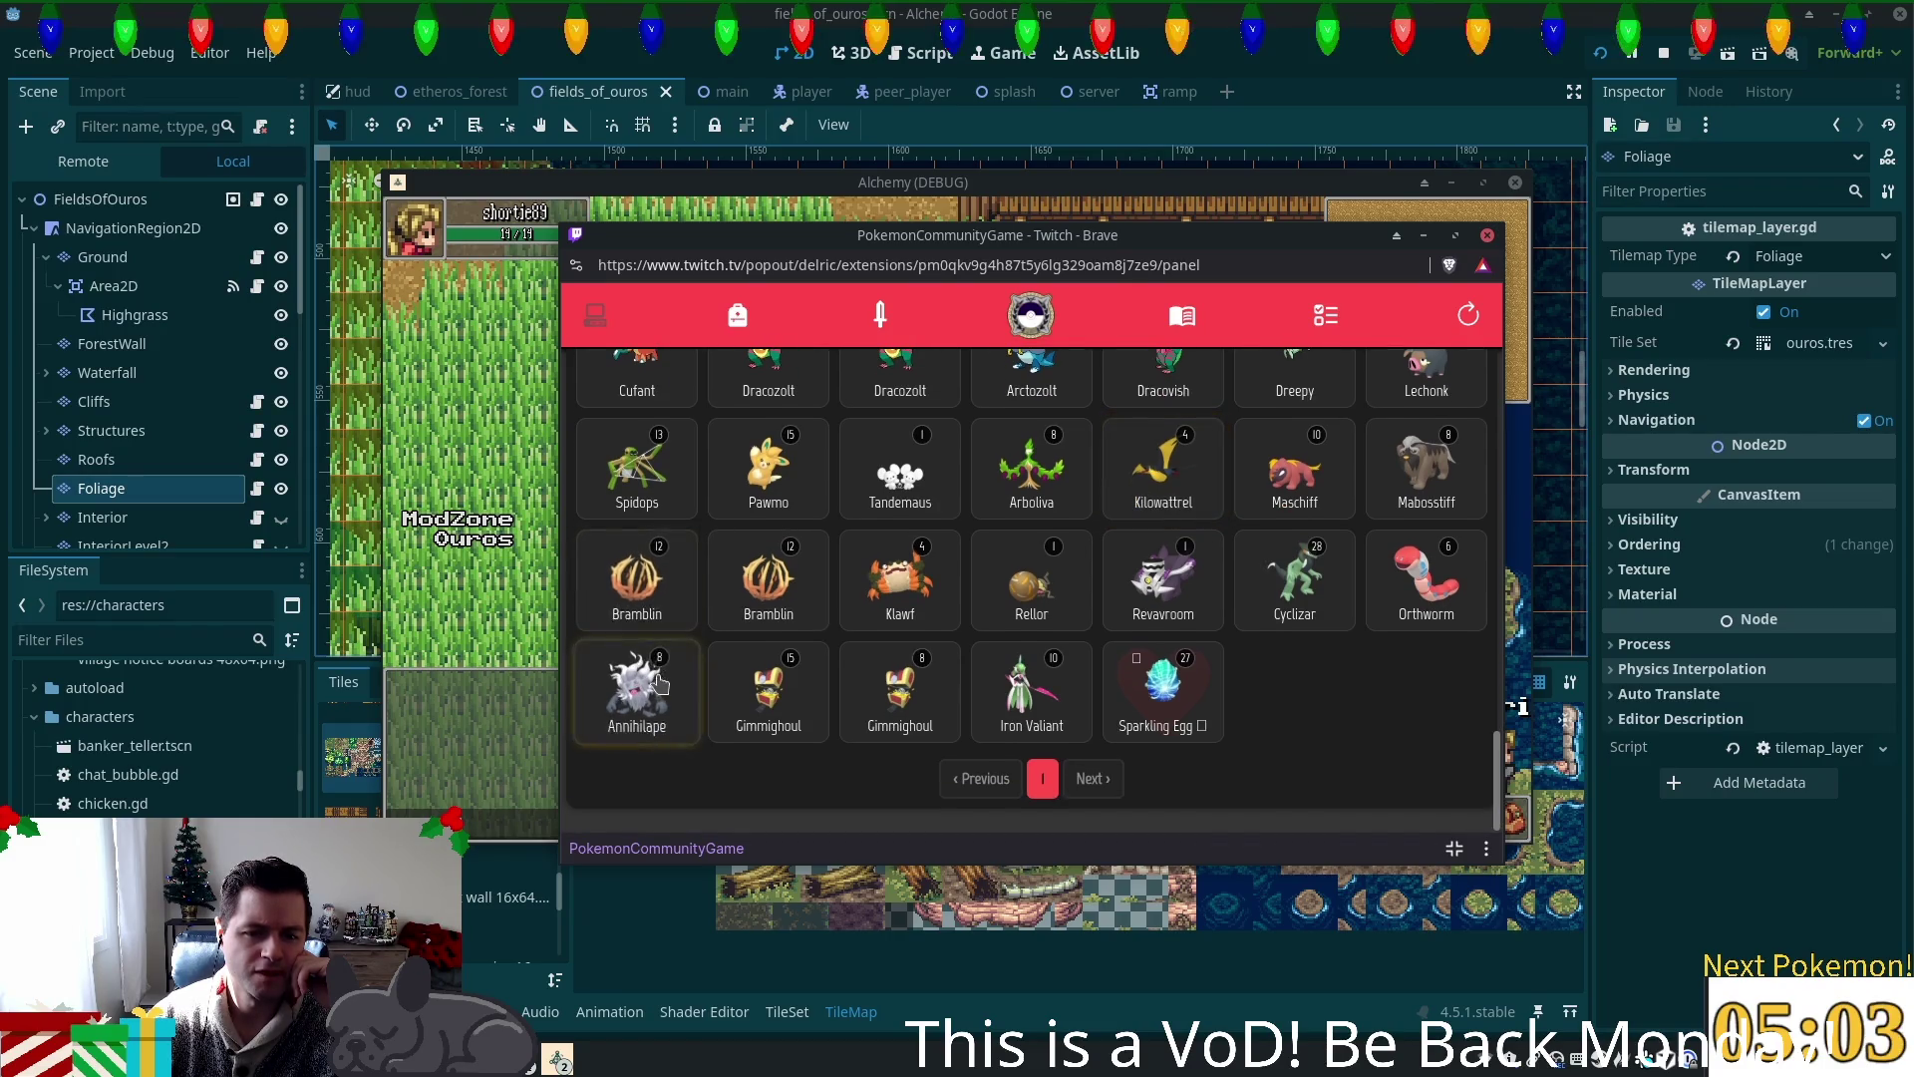
# Step: Use an IV Reset on Annihilape from its details card
pyautogui.click(639, 686)
pyautogui.scroll(-5, 1095, 597)
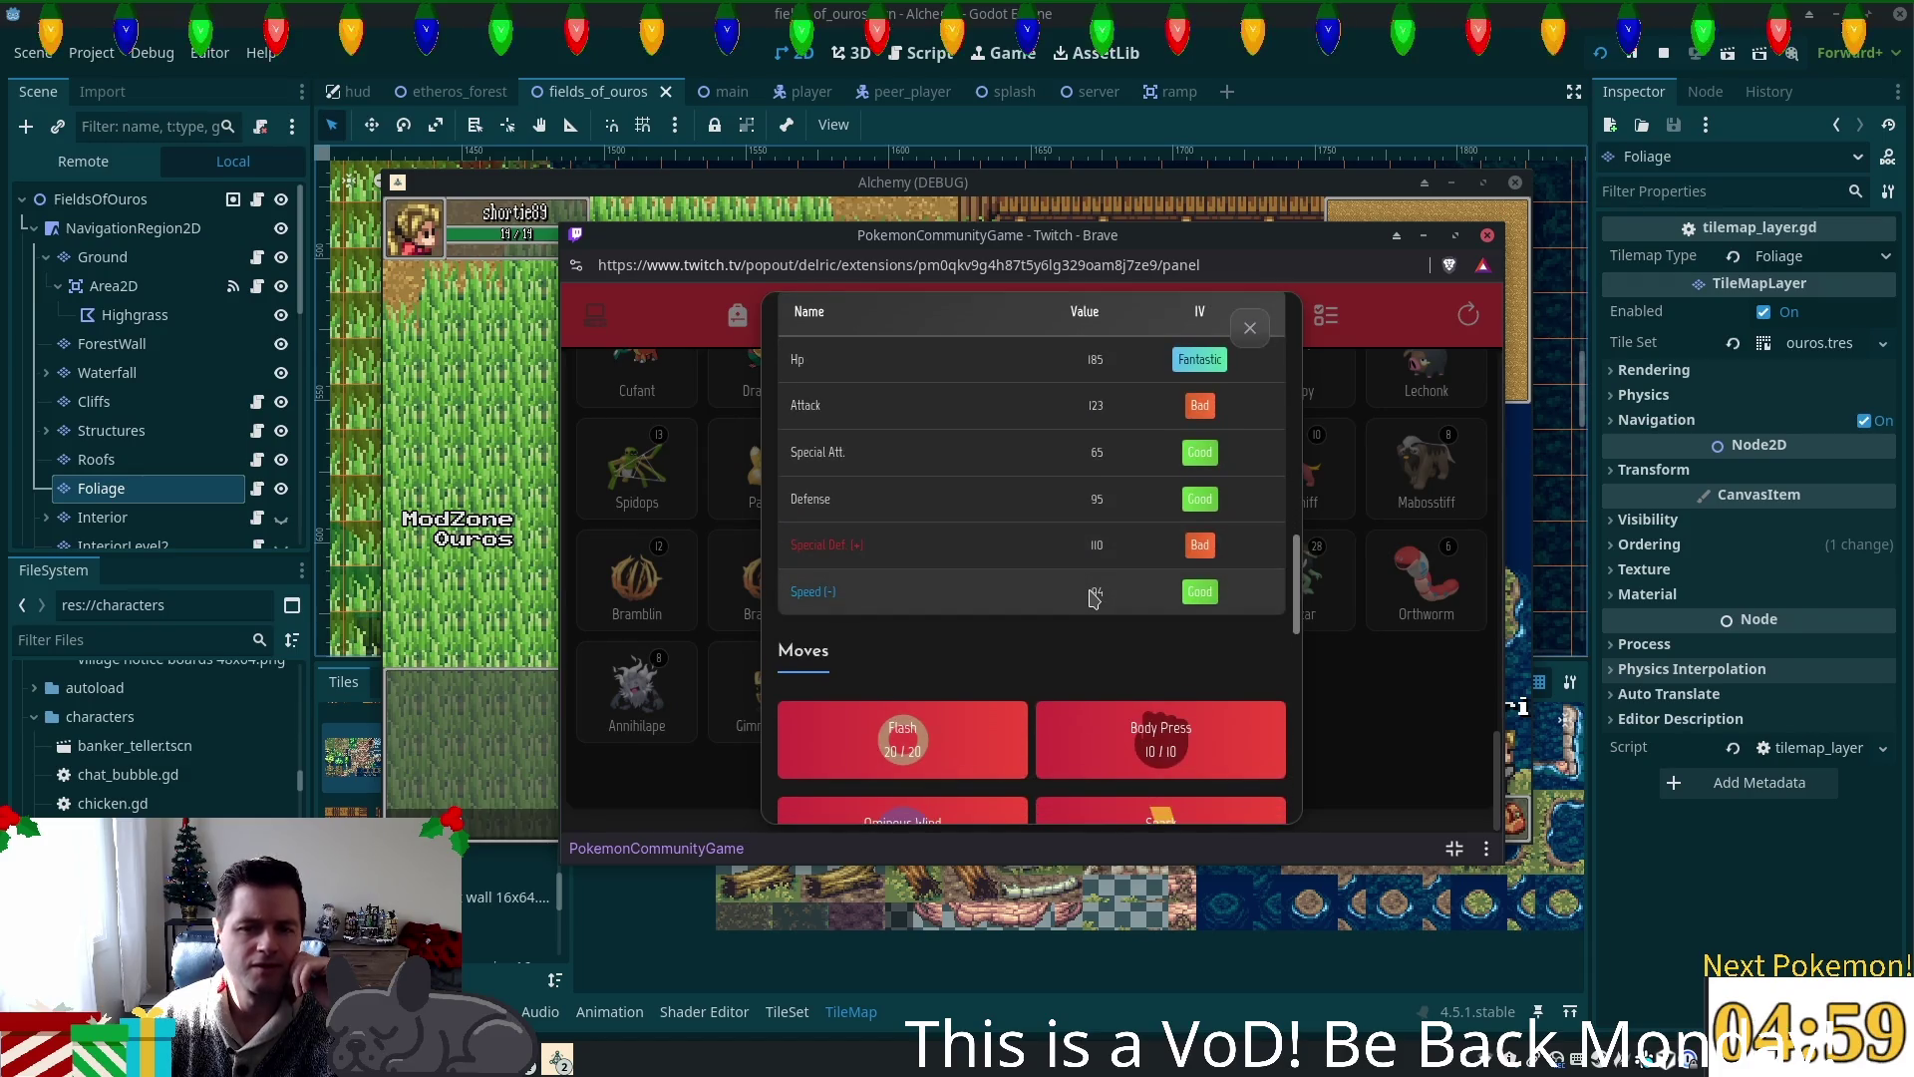
pyautogui.scroll(5, 1102, 590)
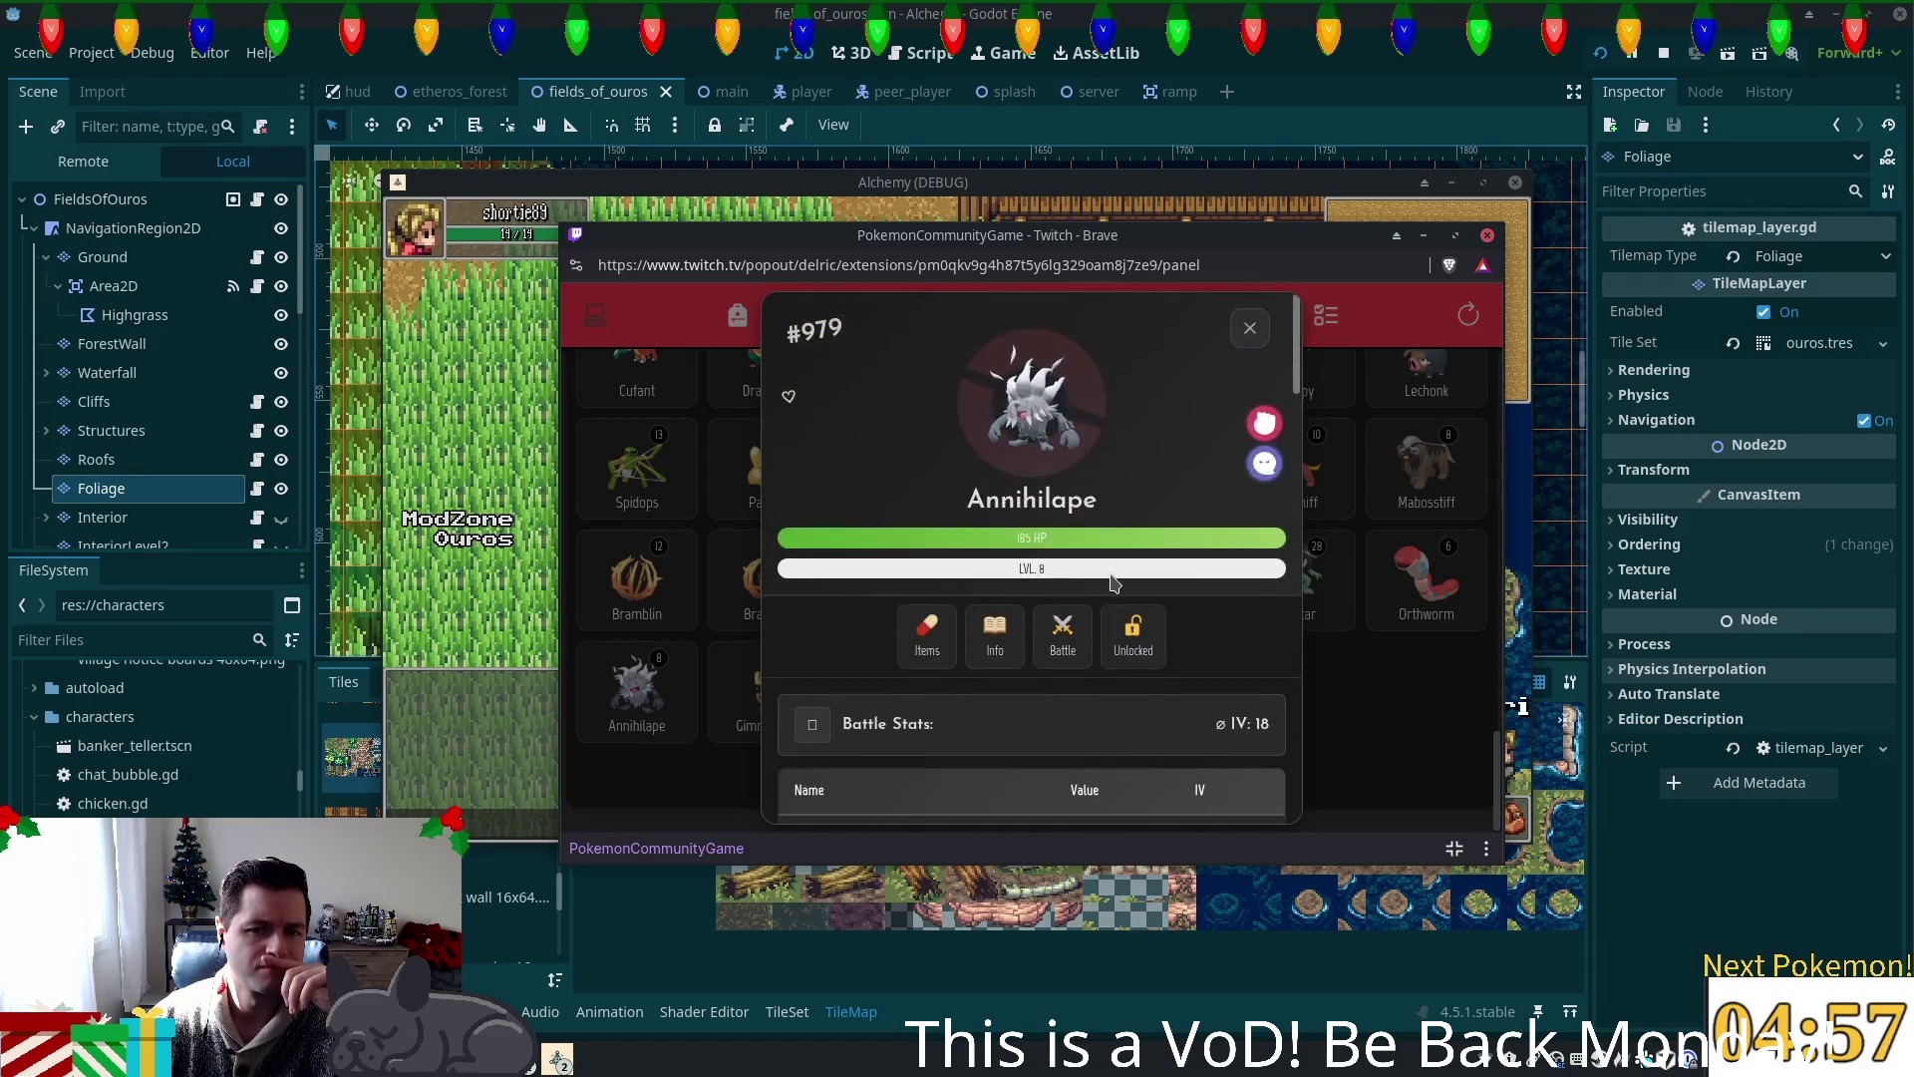
pyautogui.click(927, 633)
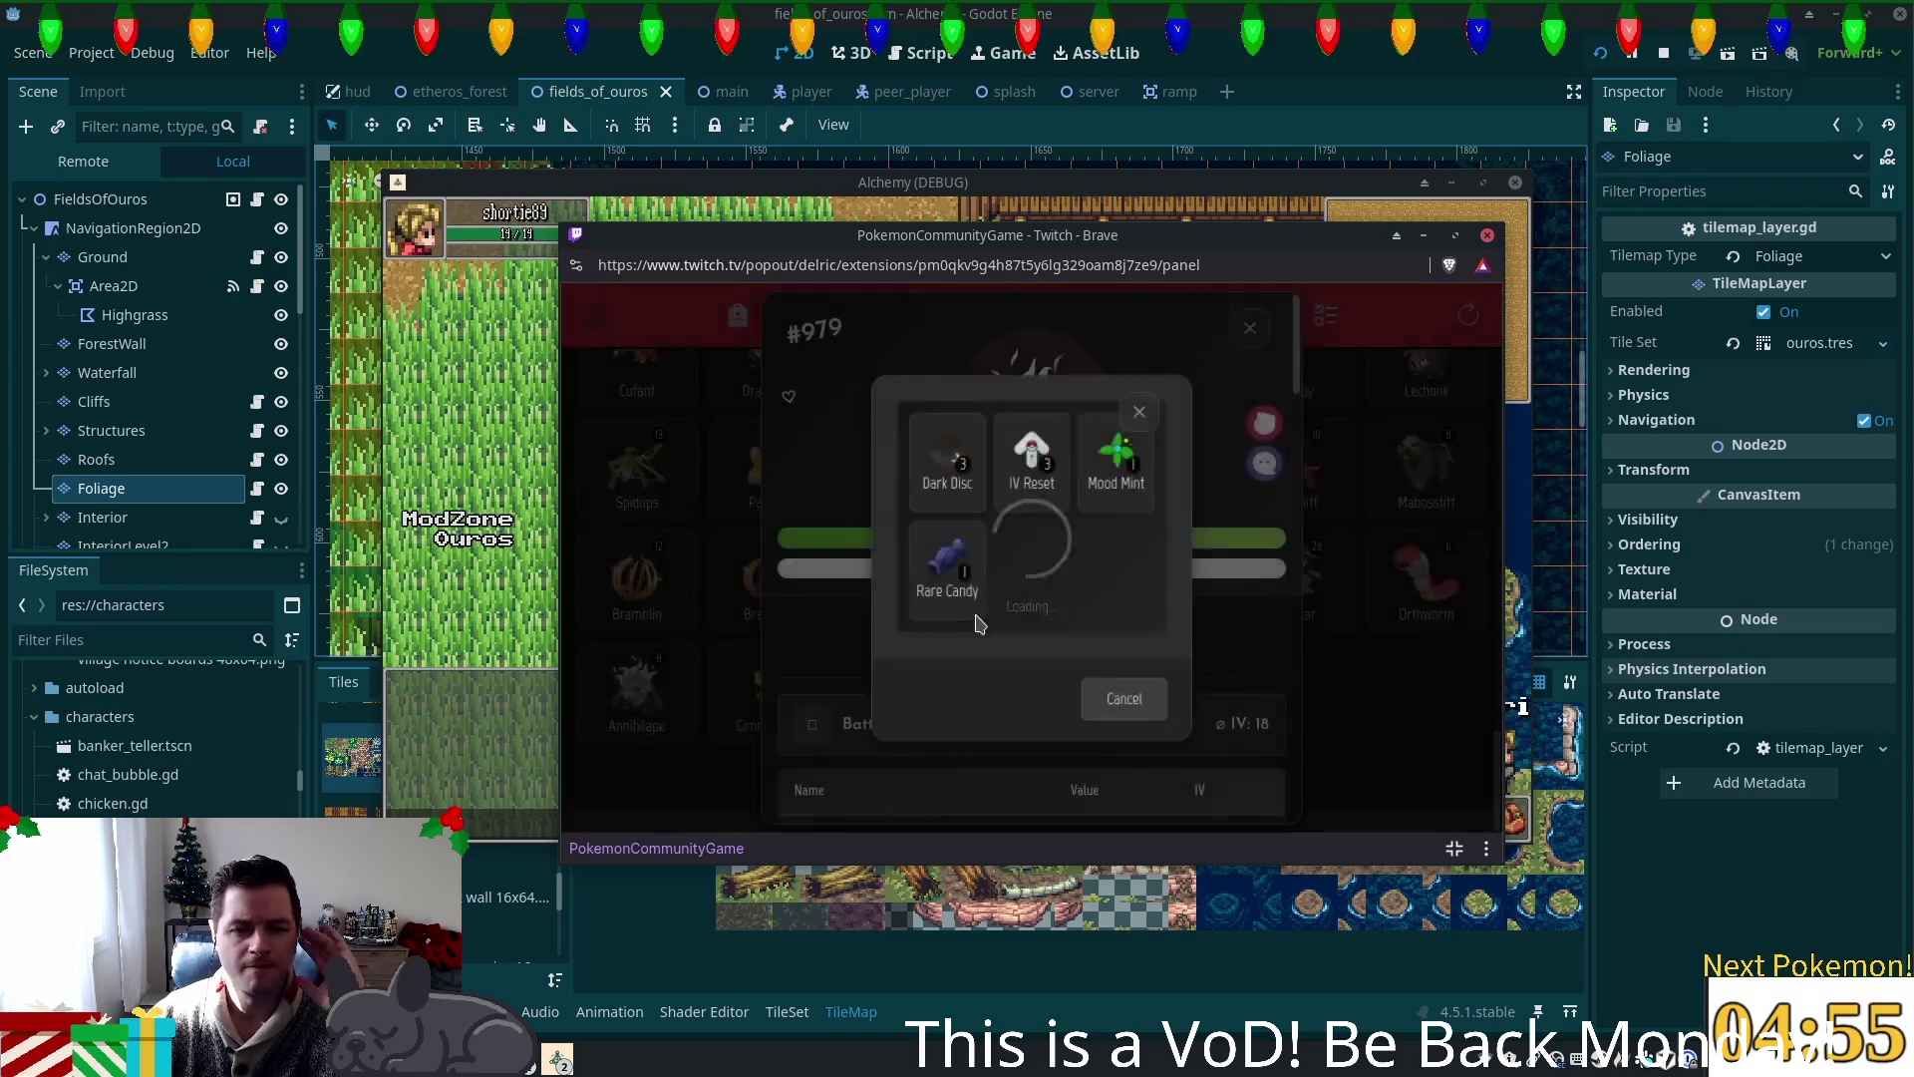
pyautogui.click(1037, 486)
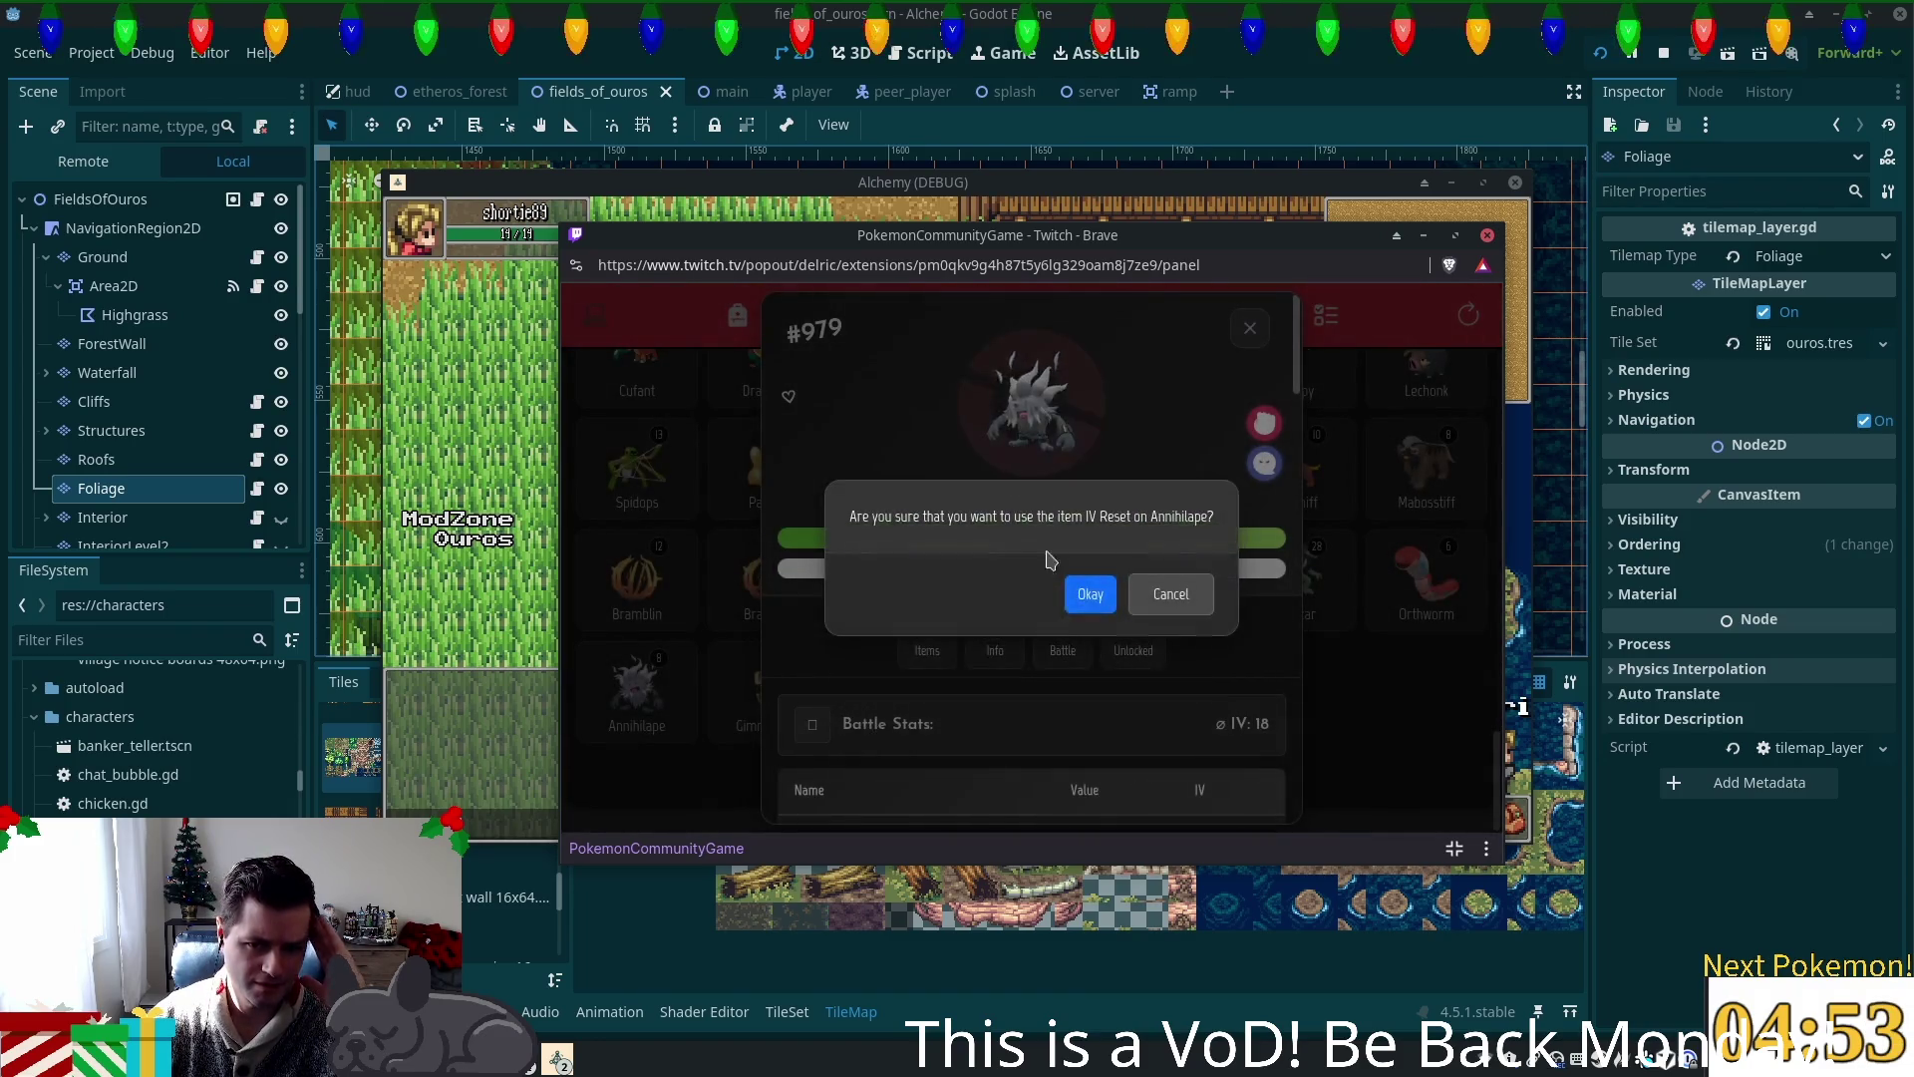
pyautogui.click(1090, 596)
pyautogui.click(1061, 599)
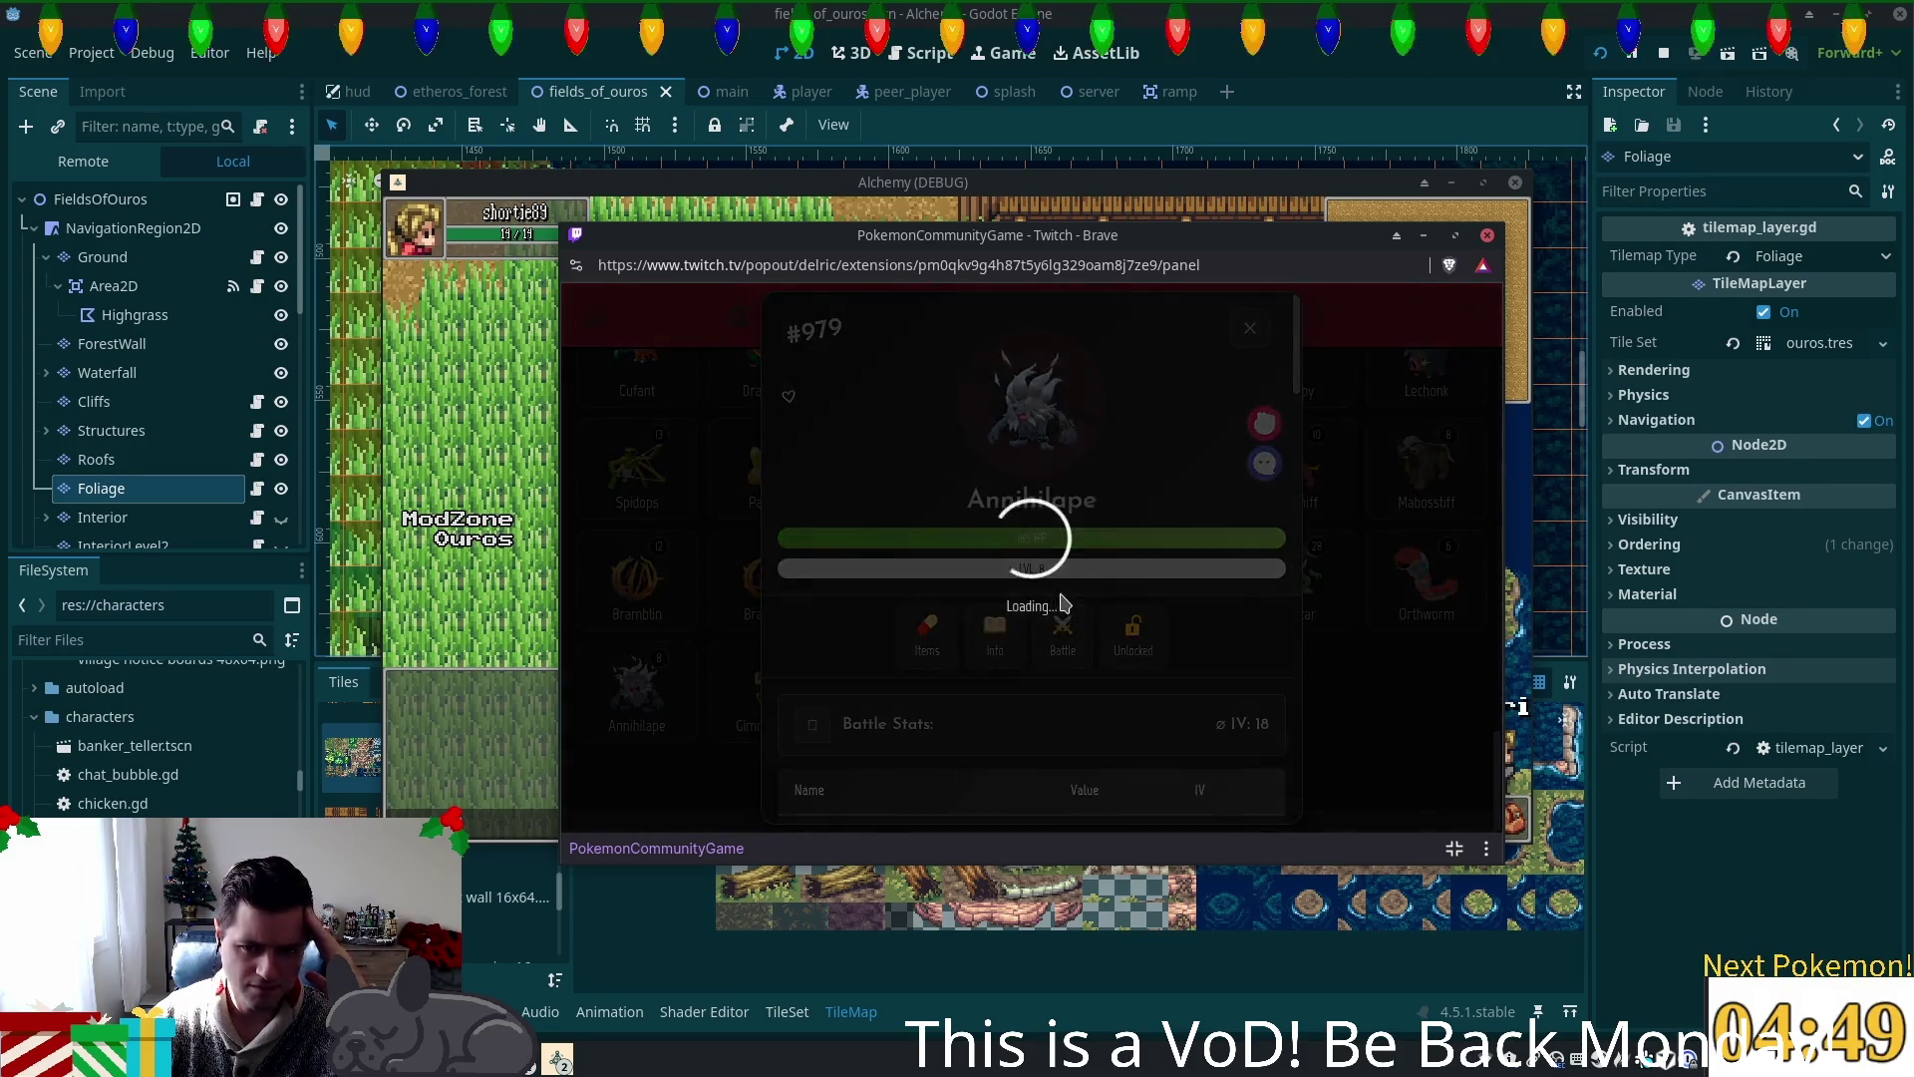
# Step: Review Annihilape's new average IV of 9, glance at the Mood Mint tutorial, and return to Your Pokémon
pyautogui.scroll(-6, 1067, 598)
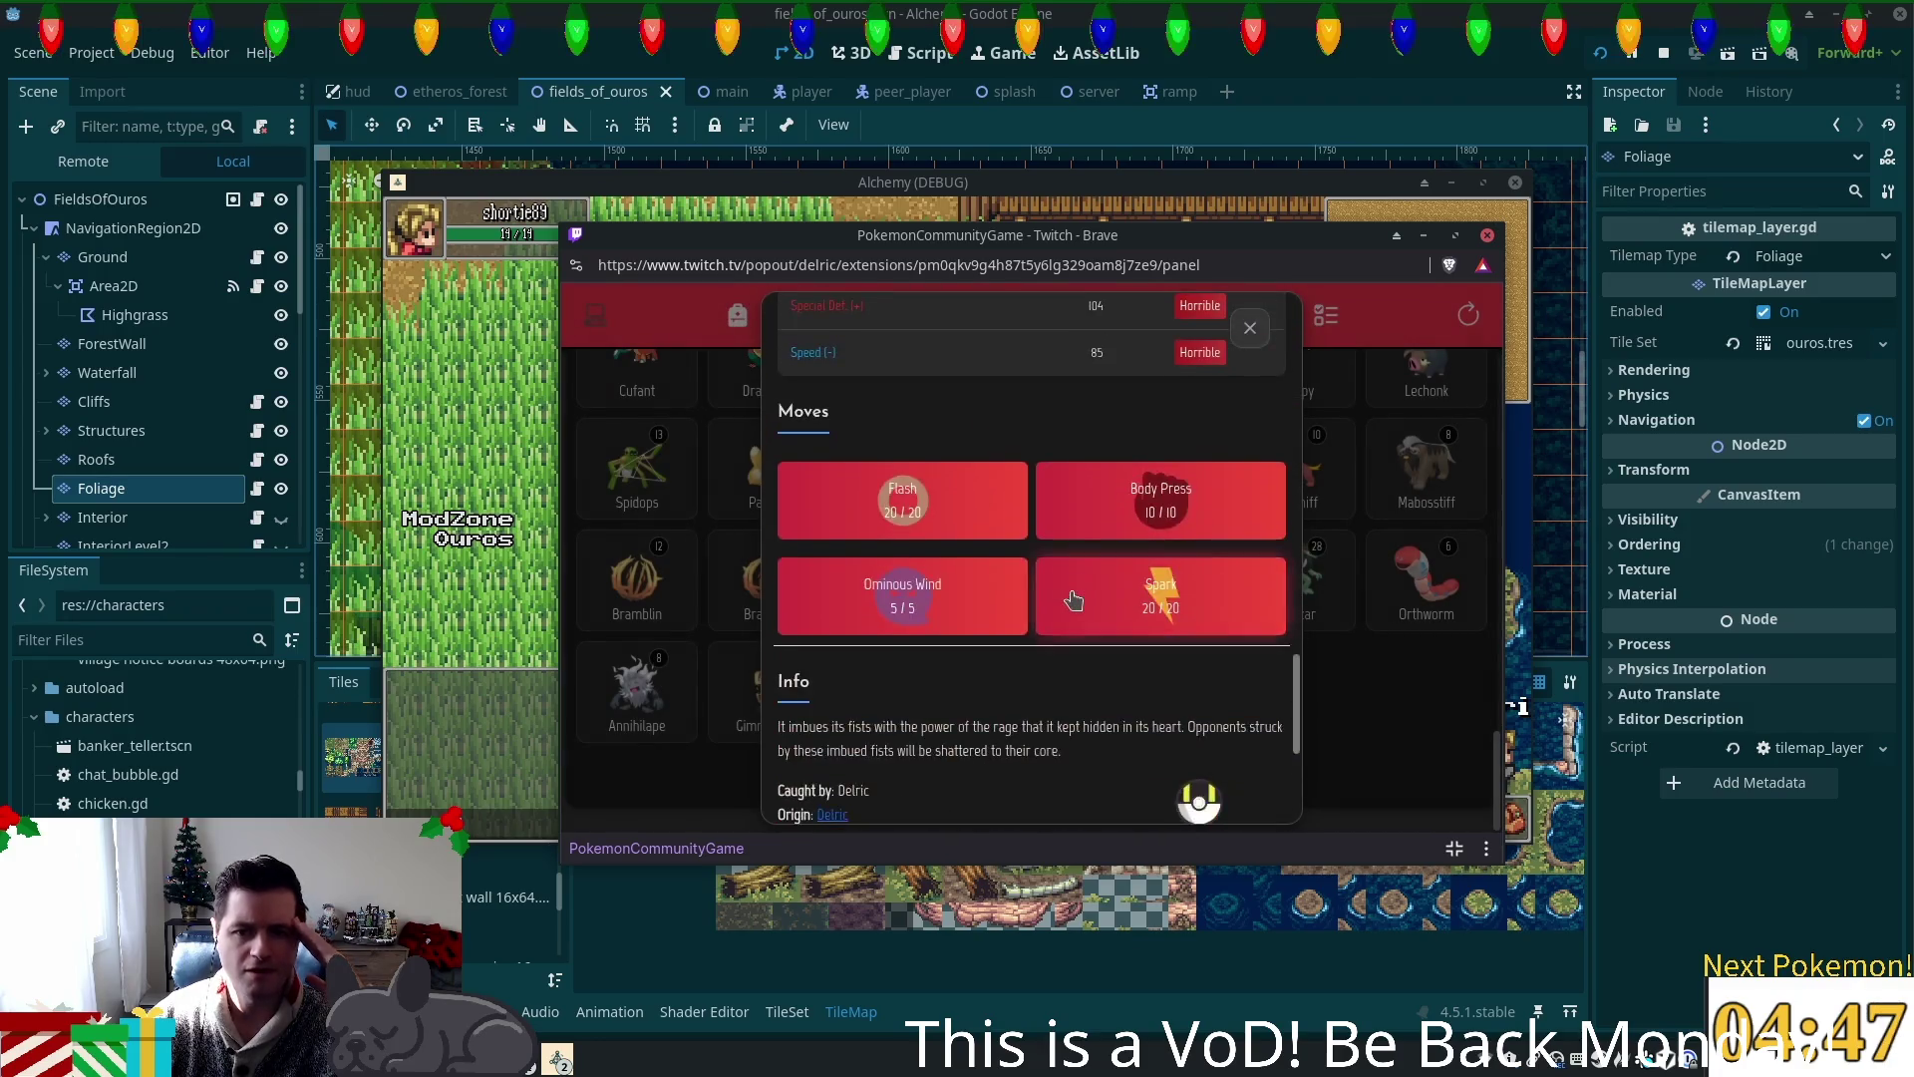
pyautogui.scroll(6, 1073, 599)
pyautogui.scroll(-6, 1248, 334)
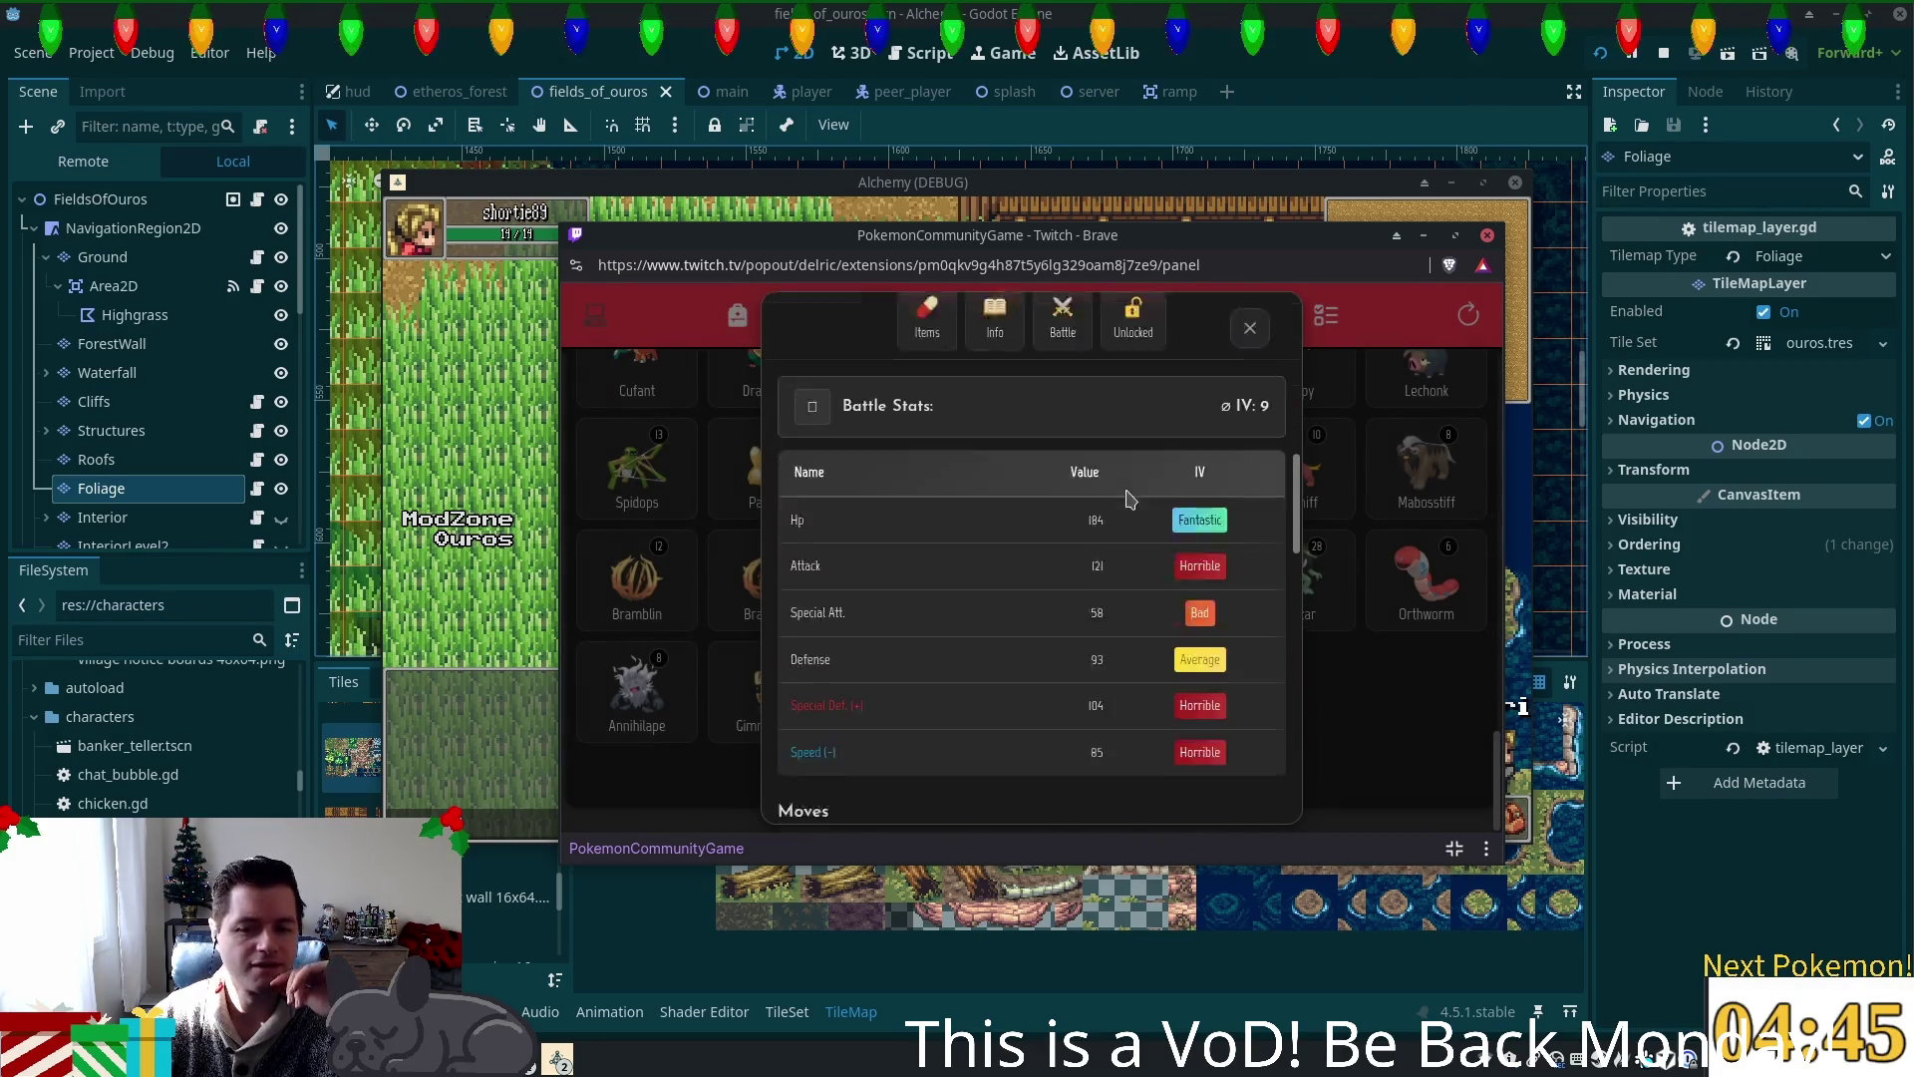
pyautogui.click(1241, 783)
pyautogui.click(1325, 316)
pyautogui.moveTo(841, 669); pyautogui.dragTo(903, 669)
pyautogui.click(880, 315)
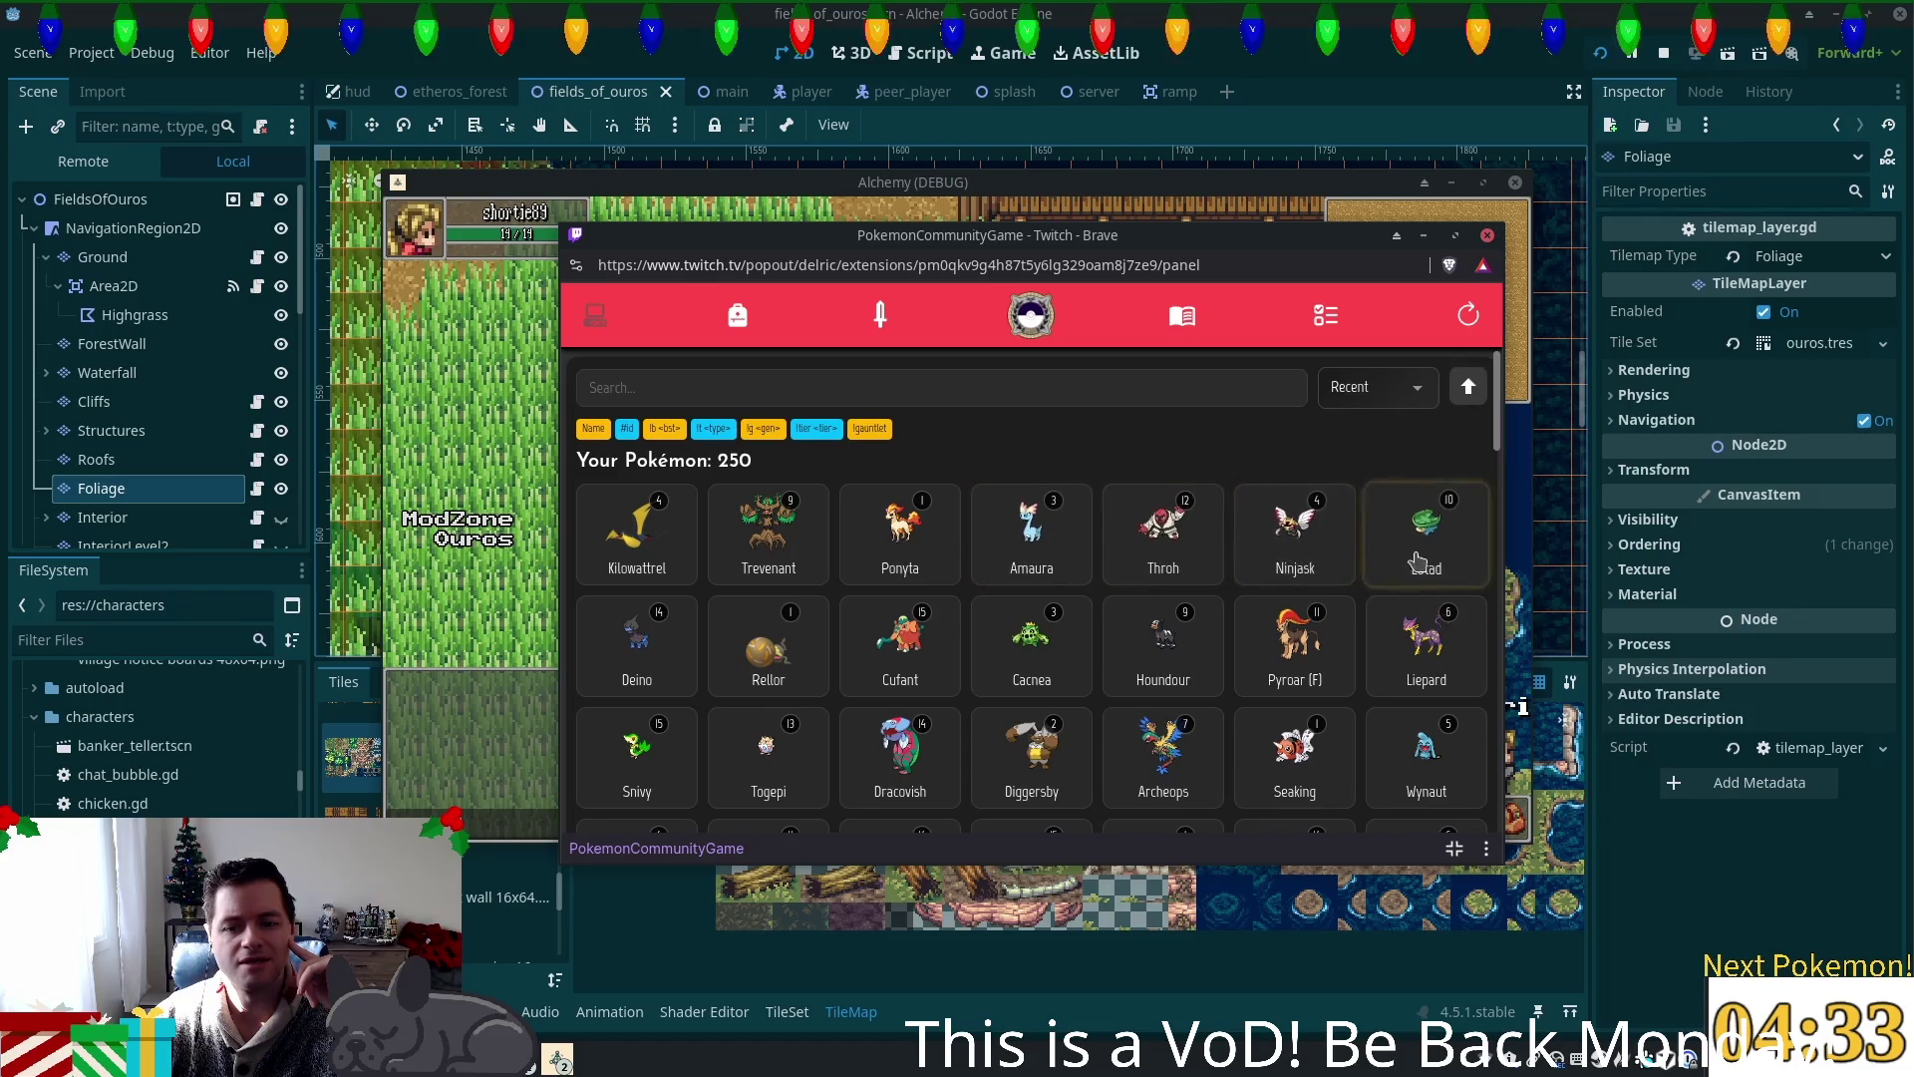
pyautogui.click(742, 324)
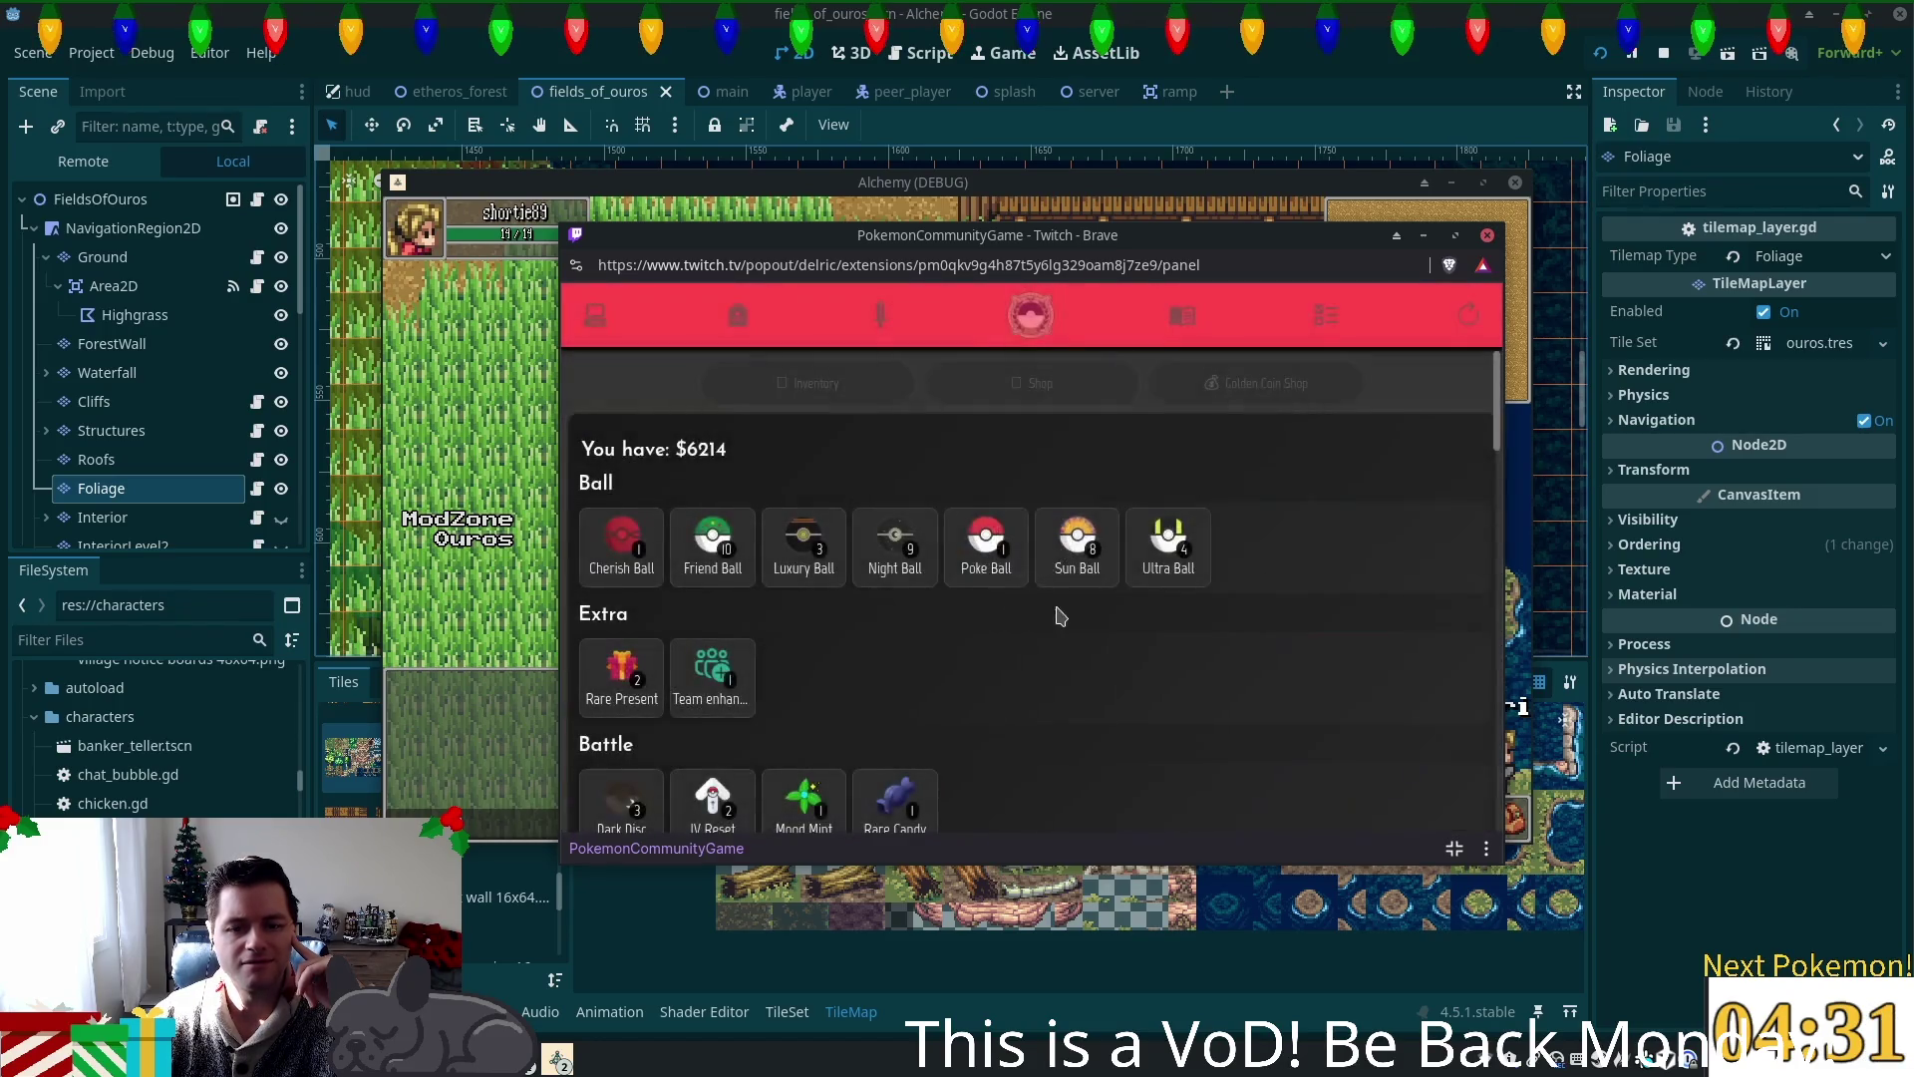
pyautogui.scroll(-3, 906, 649)
pyautogui.click(838, 479)
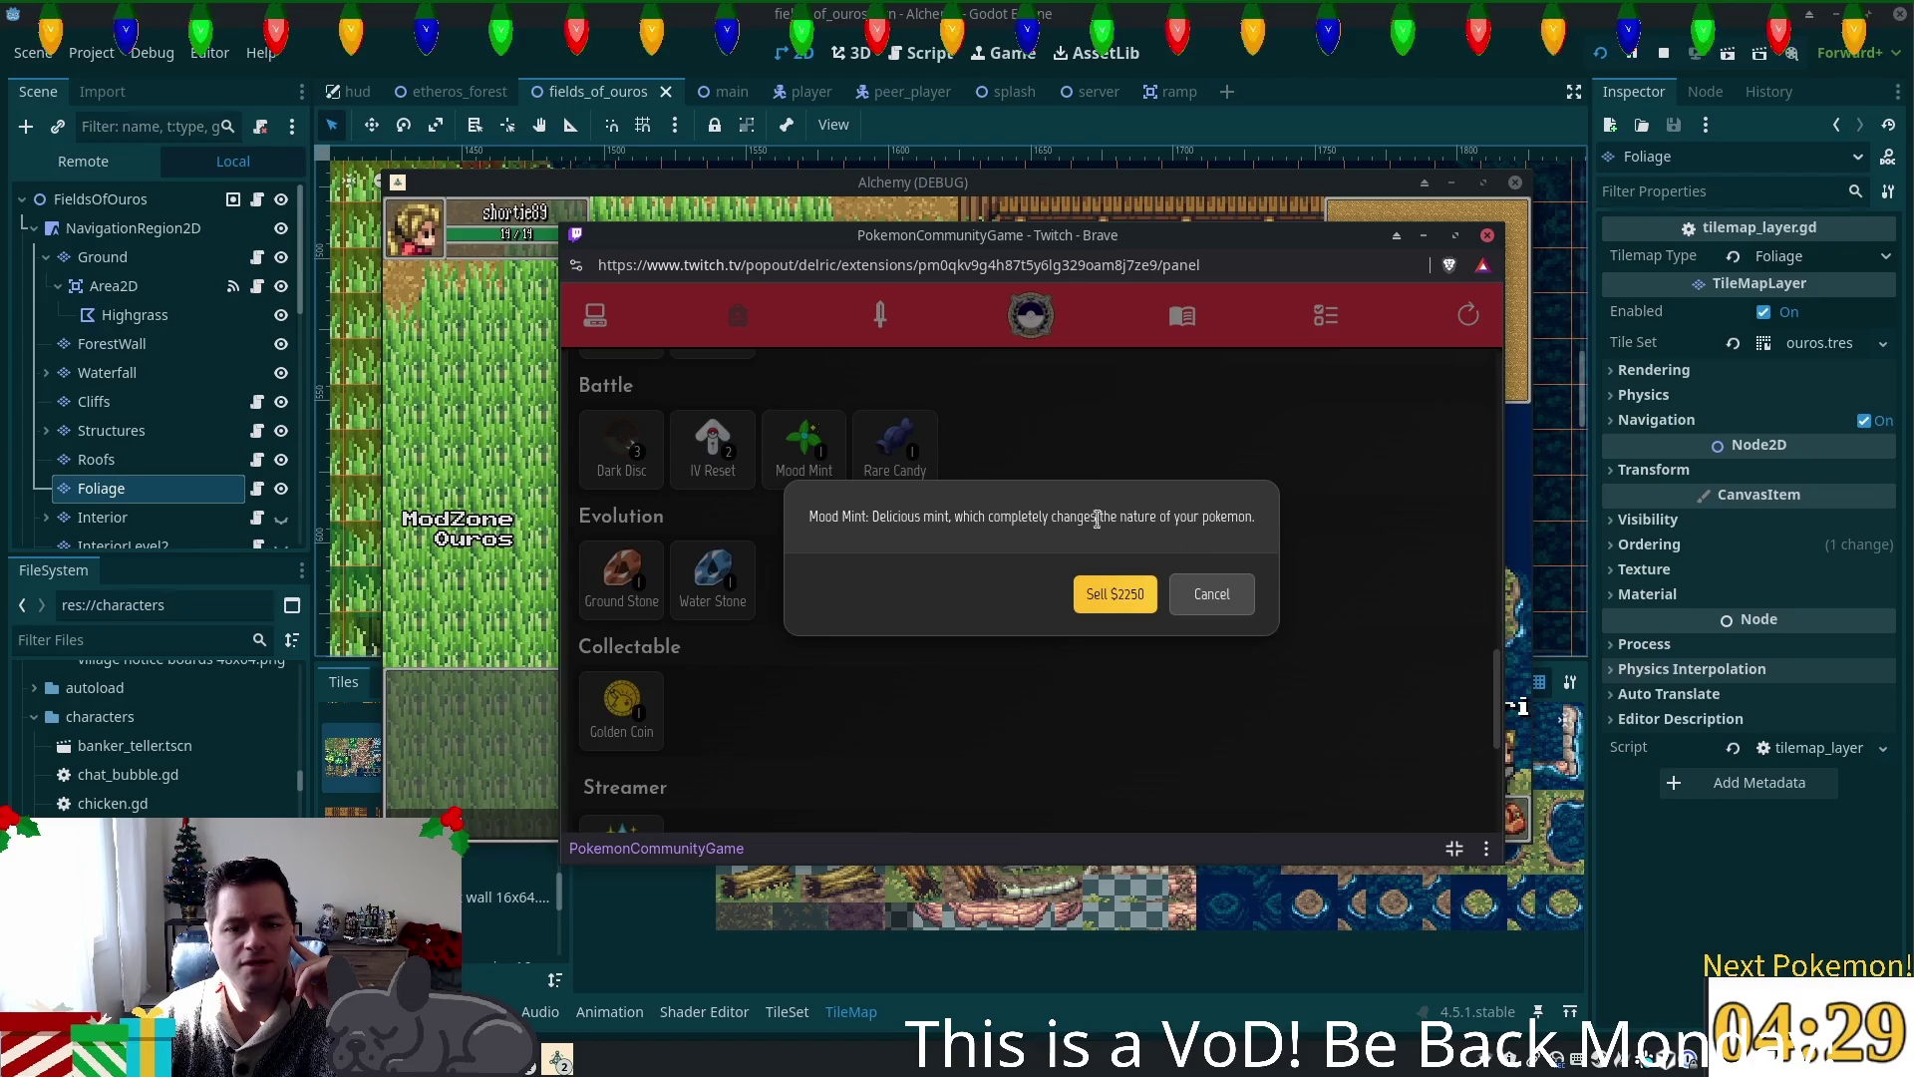
pyautogui.click(1219, 595)
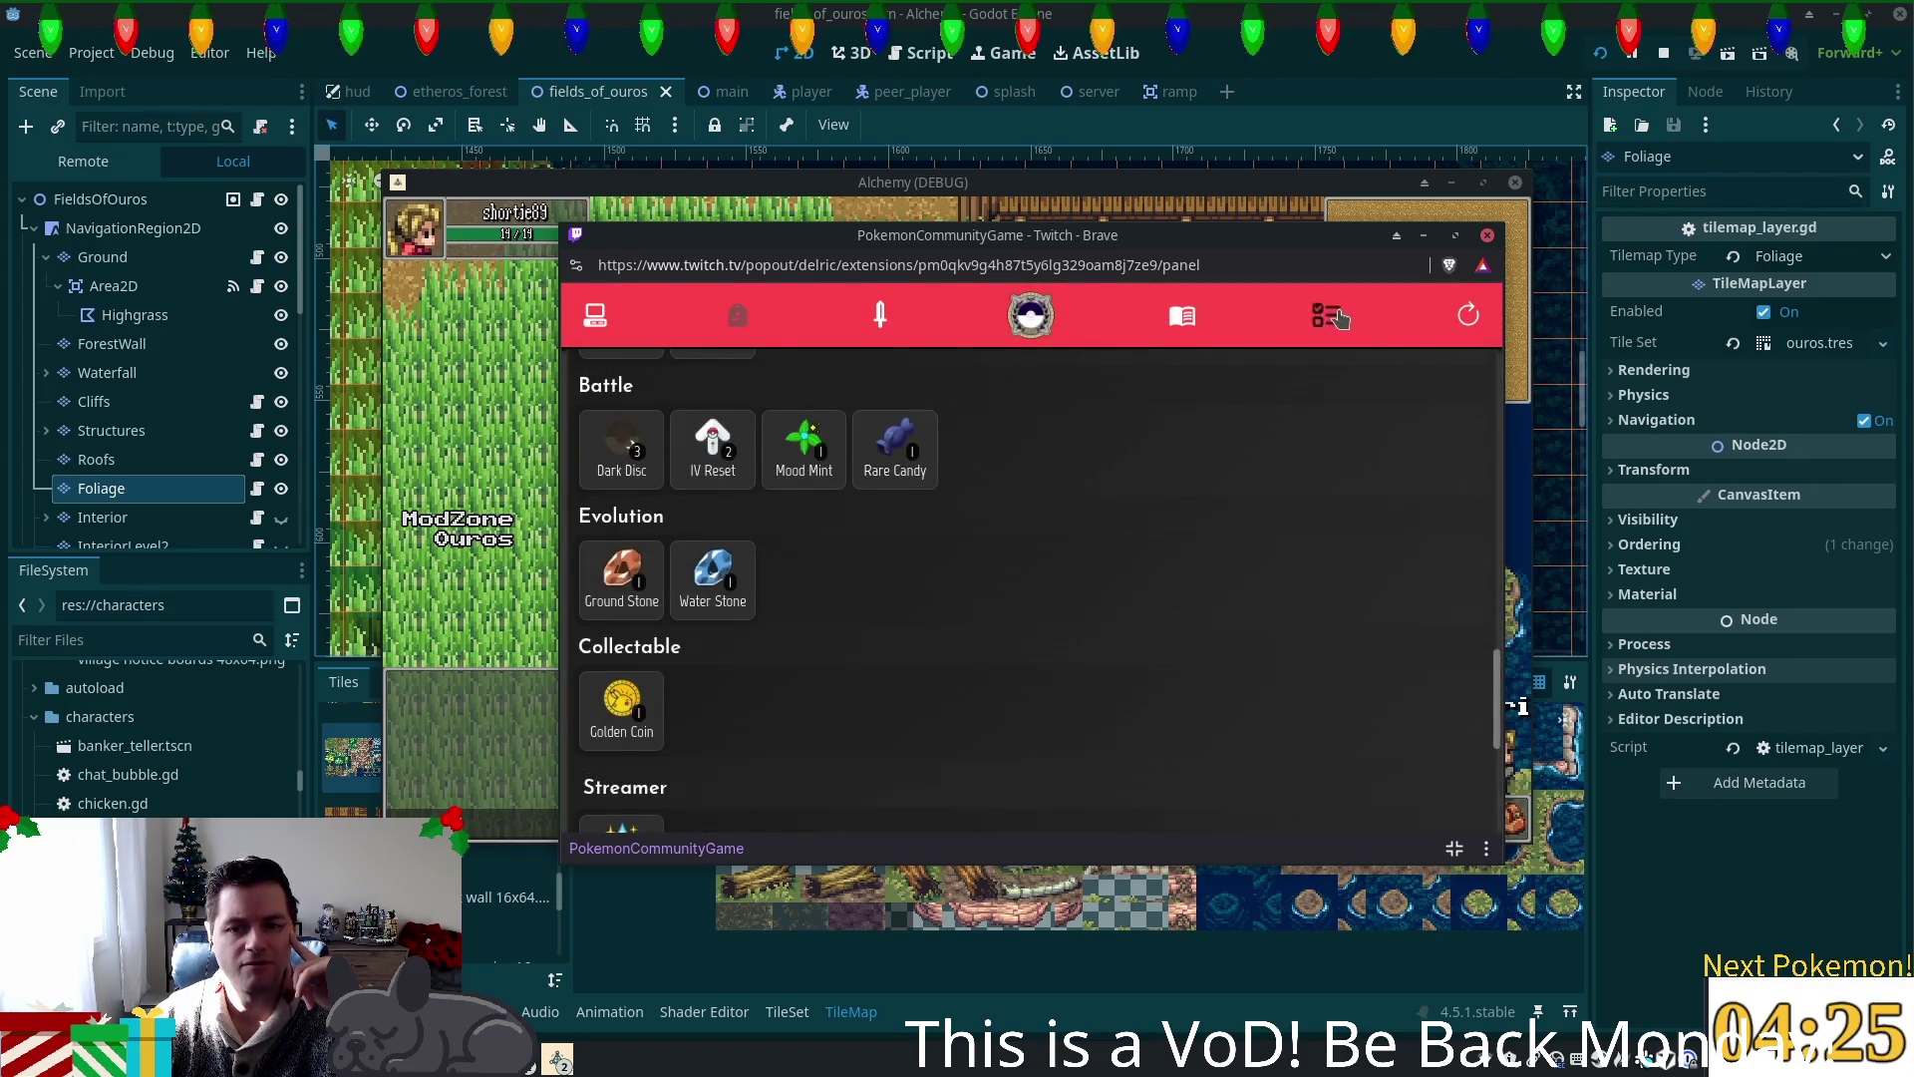
pyautogui.click(1326, 316)
pyautogui.click(997, 375)
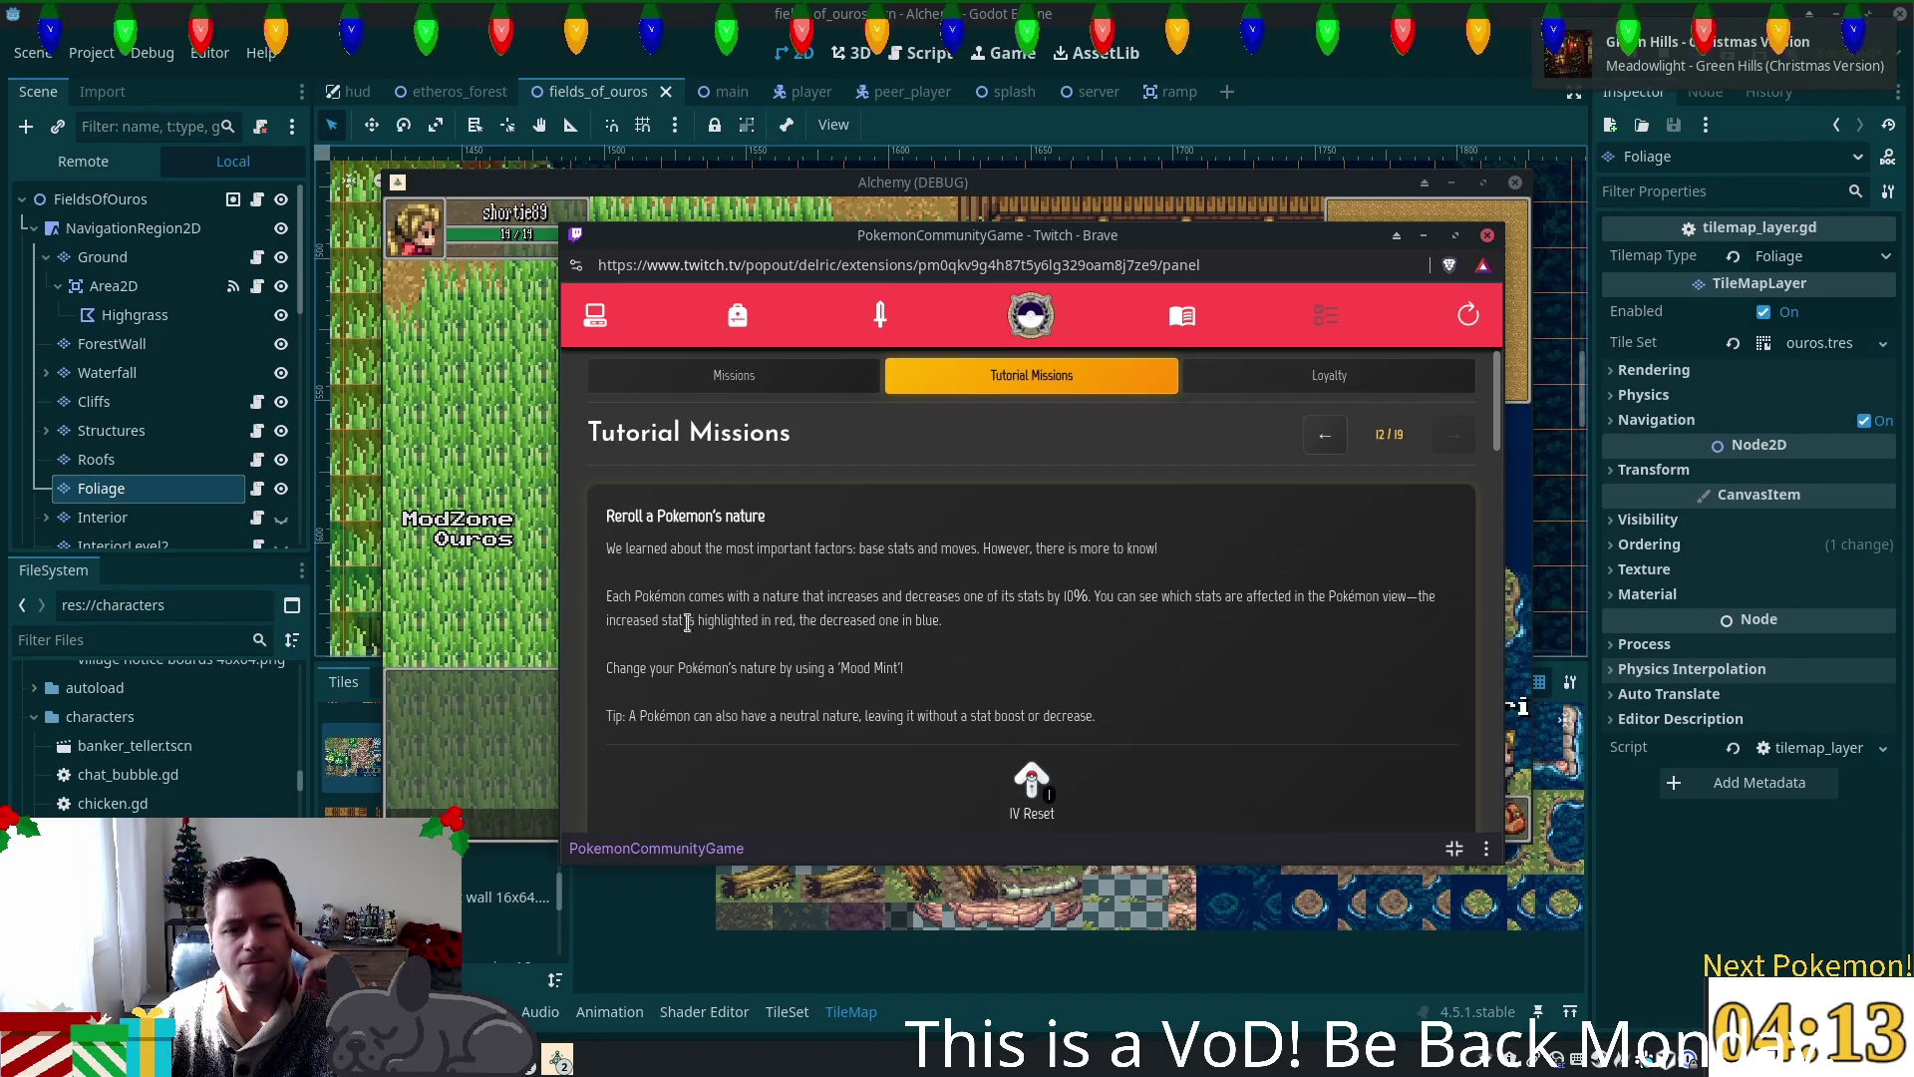
pyautogui.moveTo(685, 621); pyautogui.dragTo(820, 622)
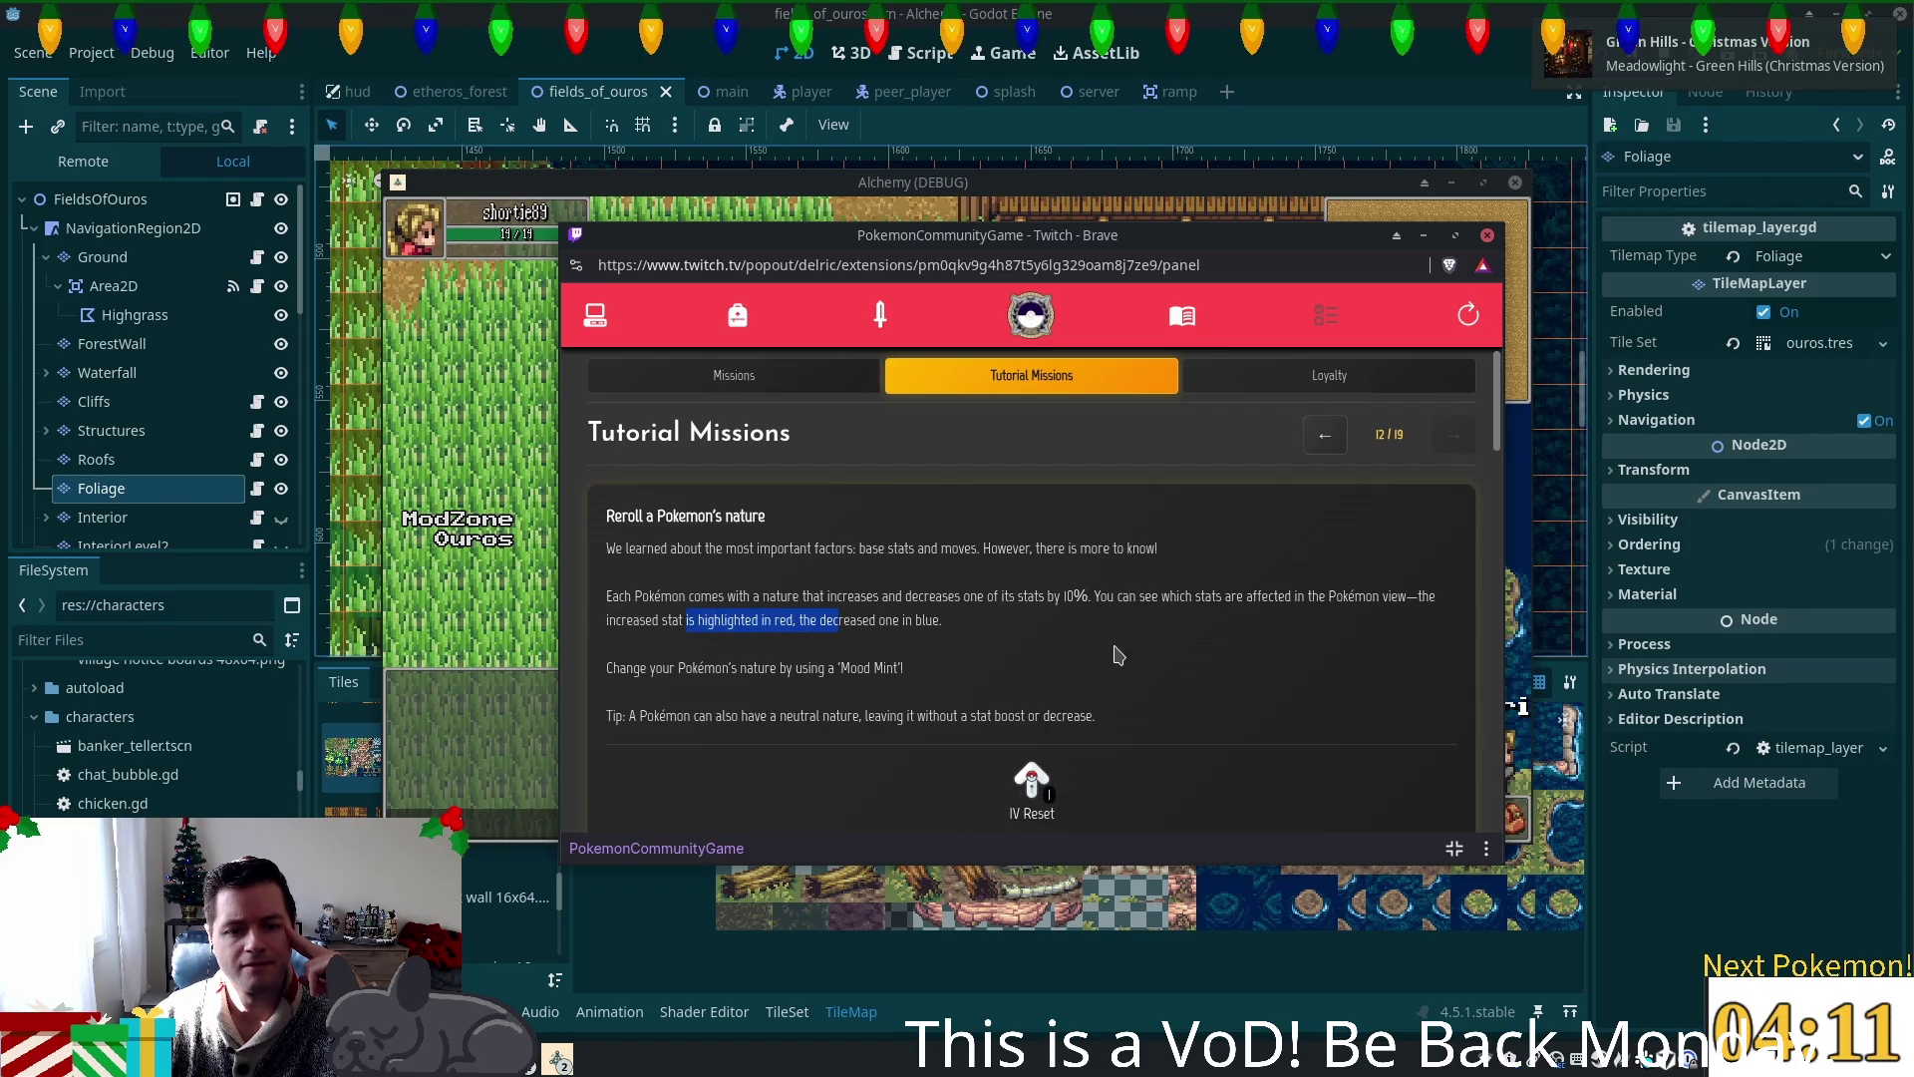
pyautogui.click(736, 319)
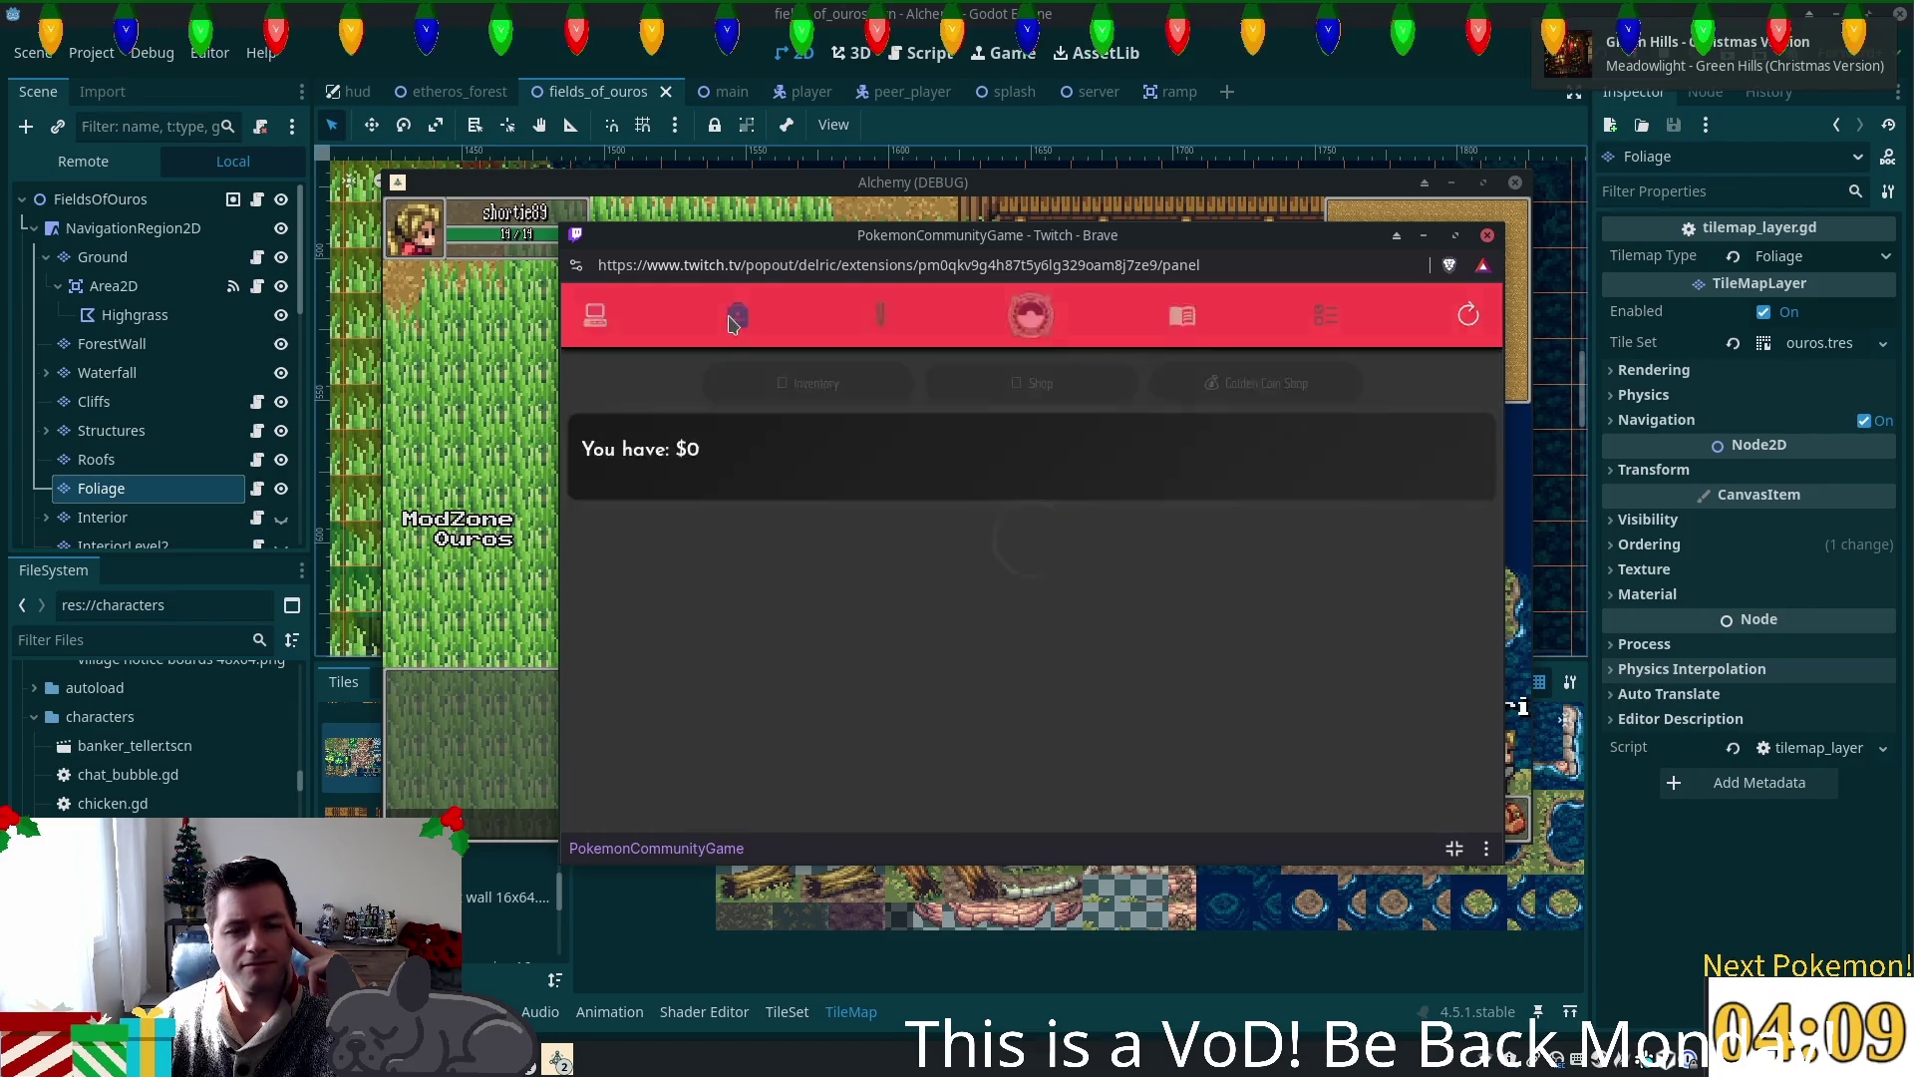
pyautogui.click(1031, 315)
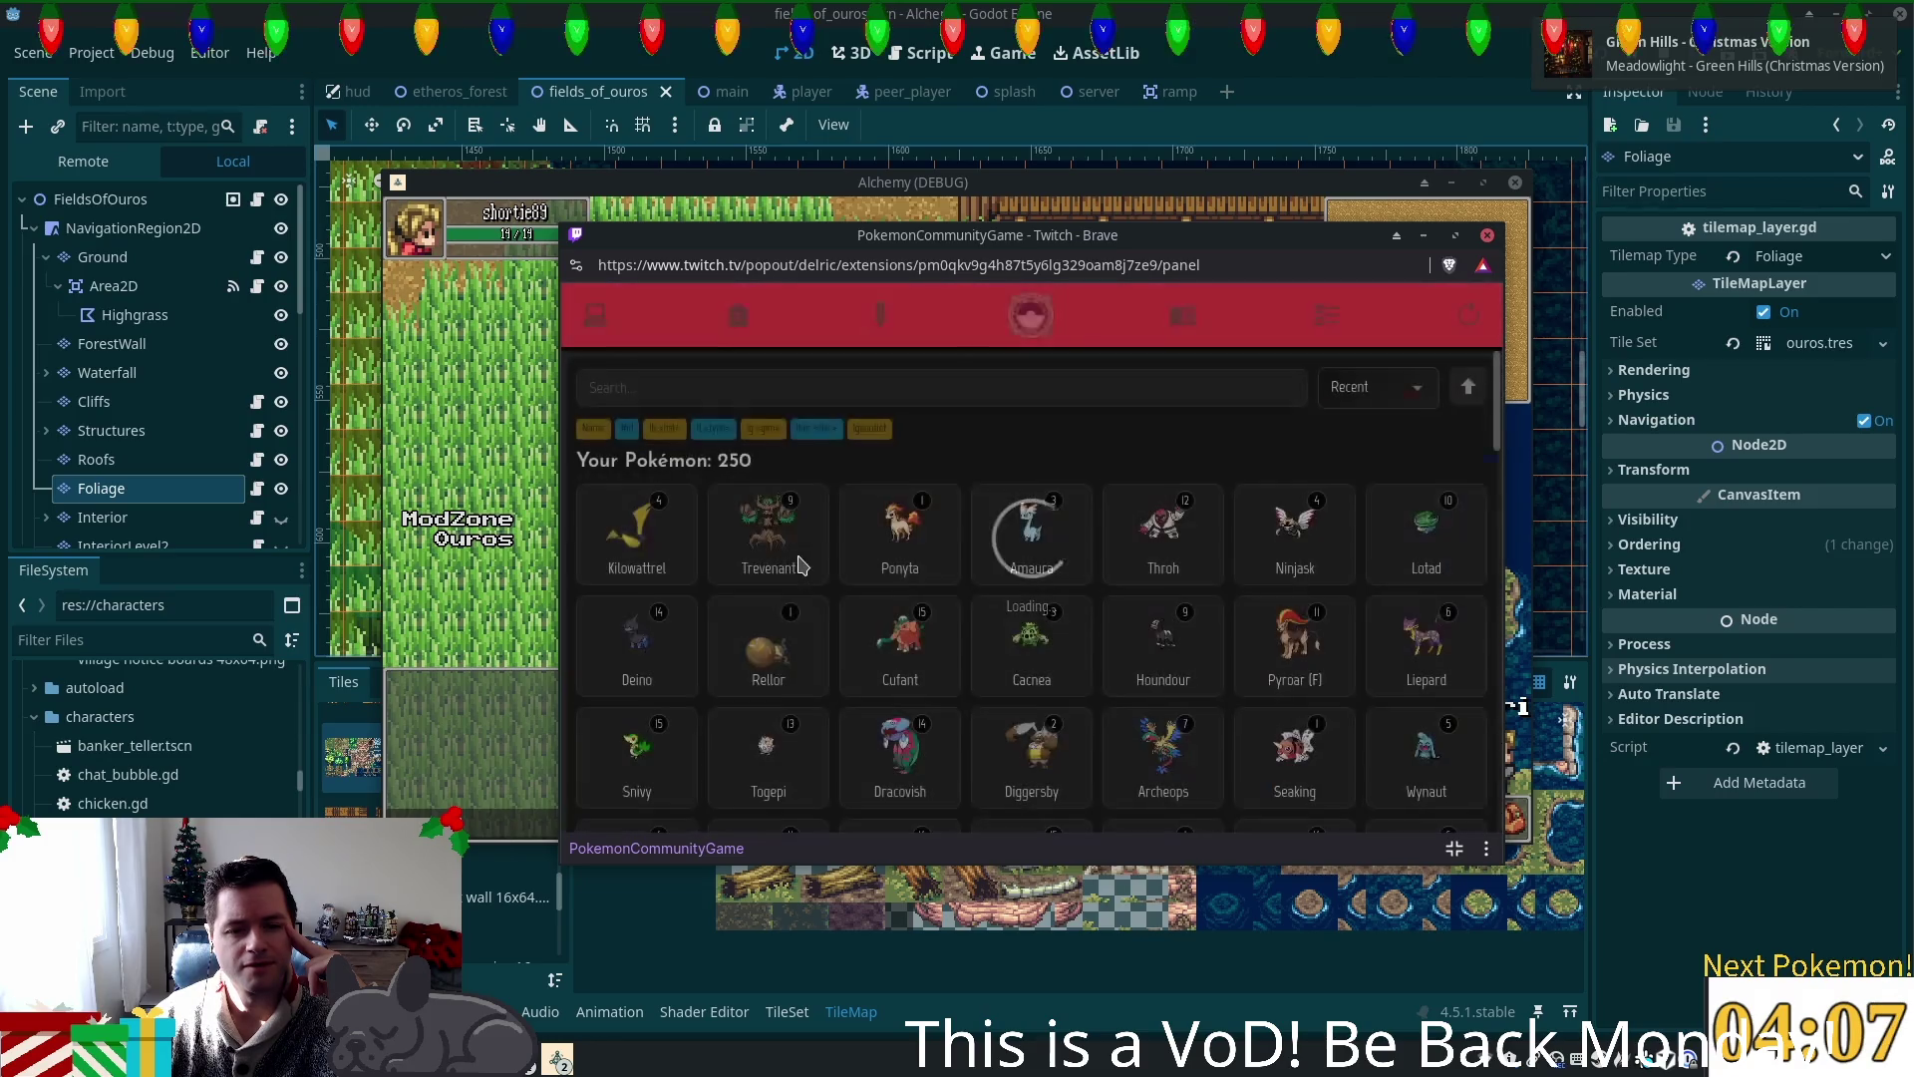
pyautogui.click(898, 402)
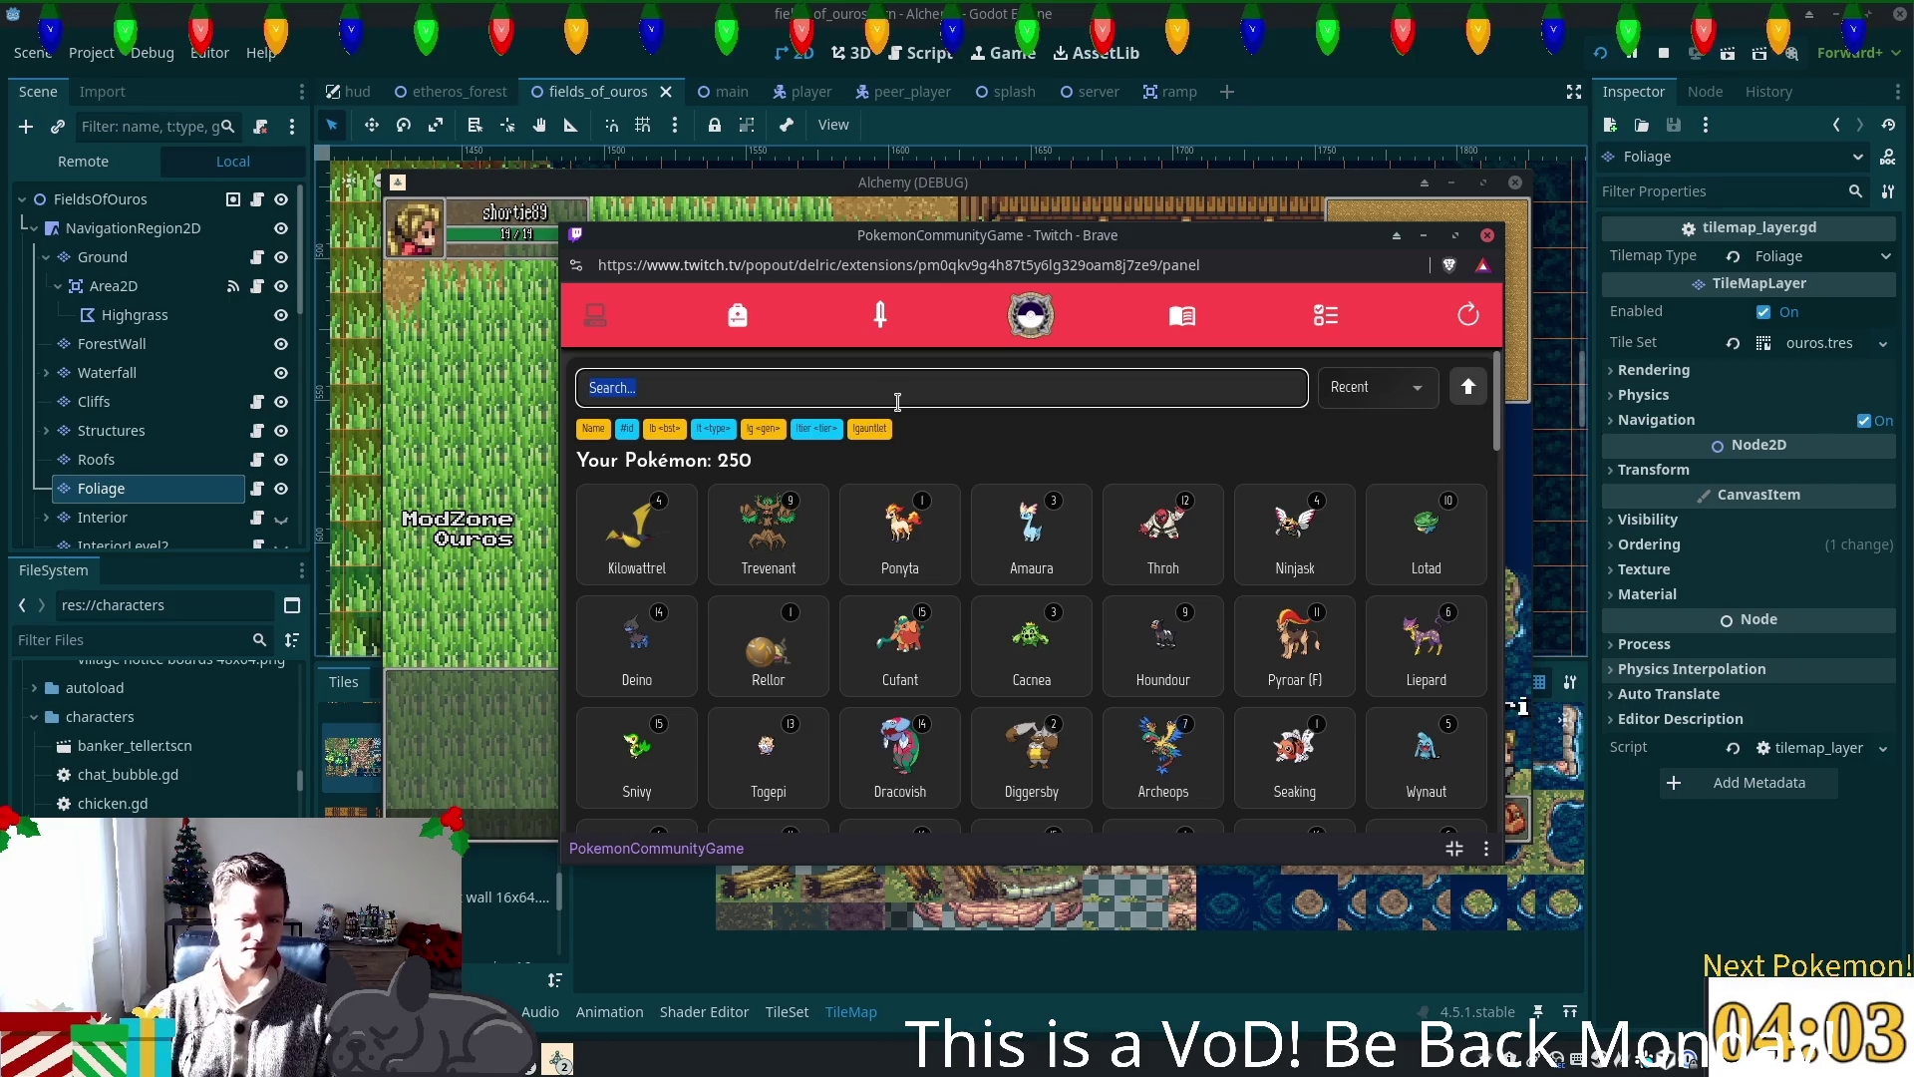
# Step: Search 'salam' to find Salamence, review its battle stats, then switch back to Godot
pyautogui.write('salam')
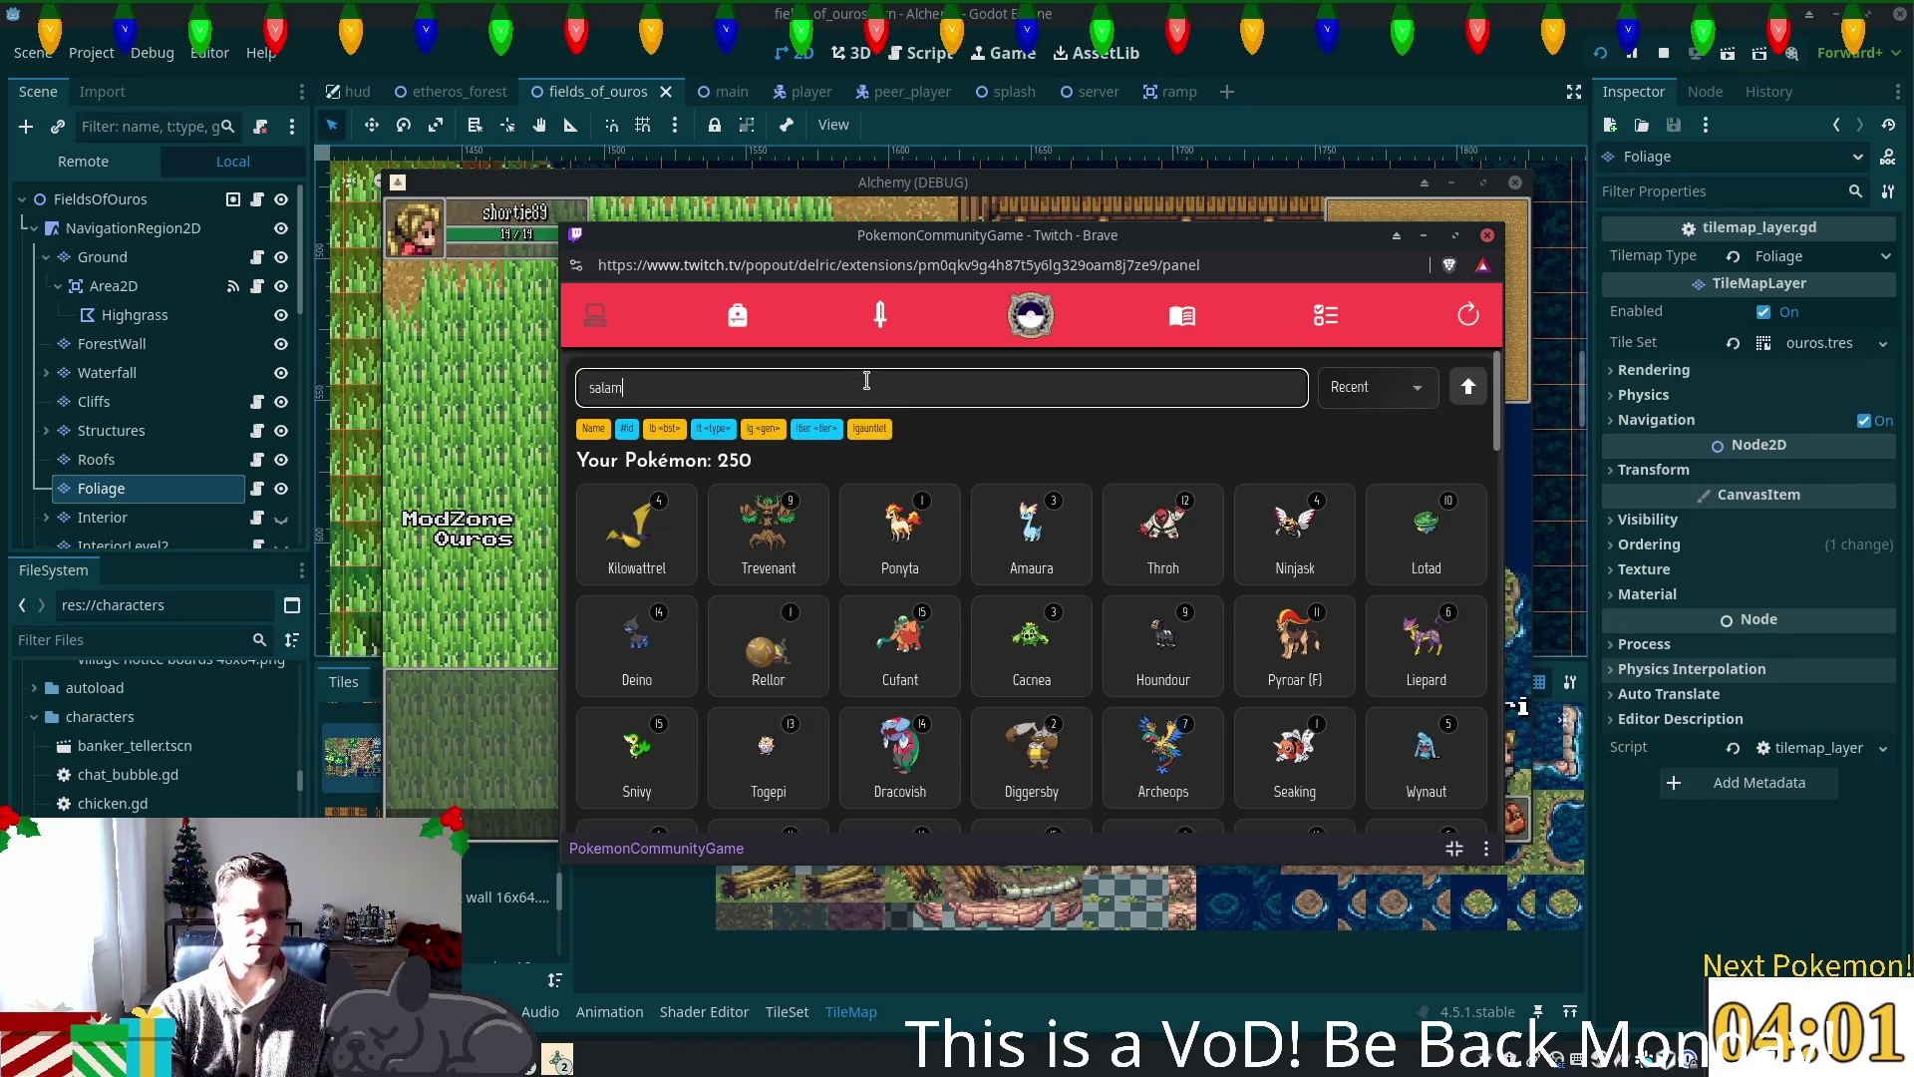
pyautogui.click(637, 534)
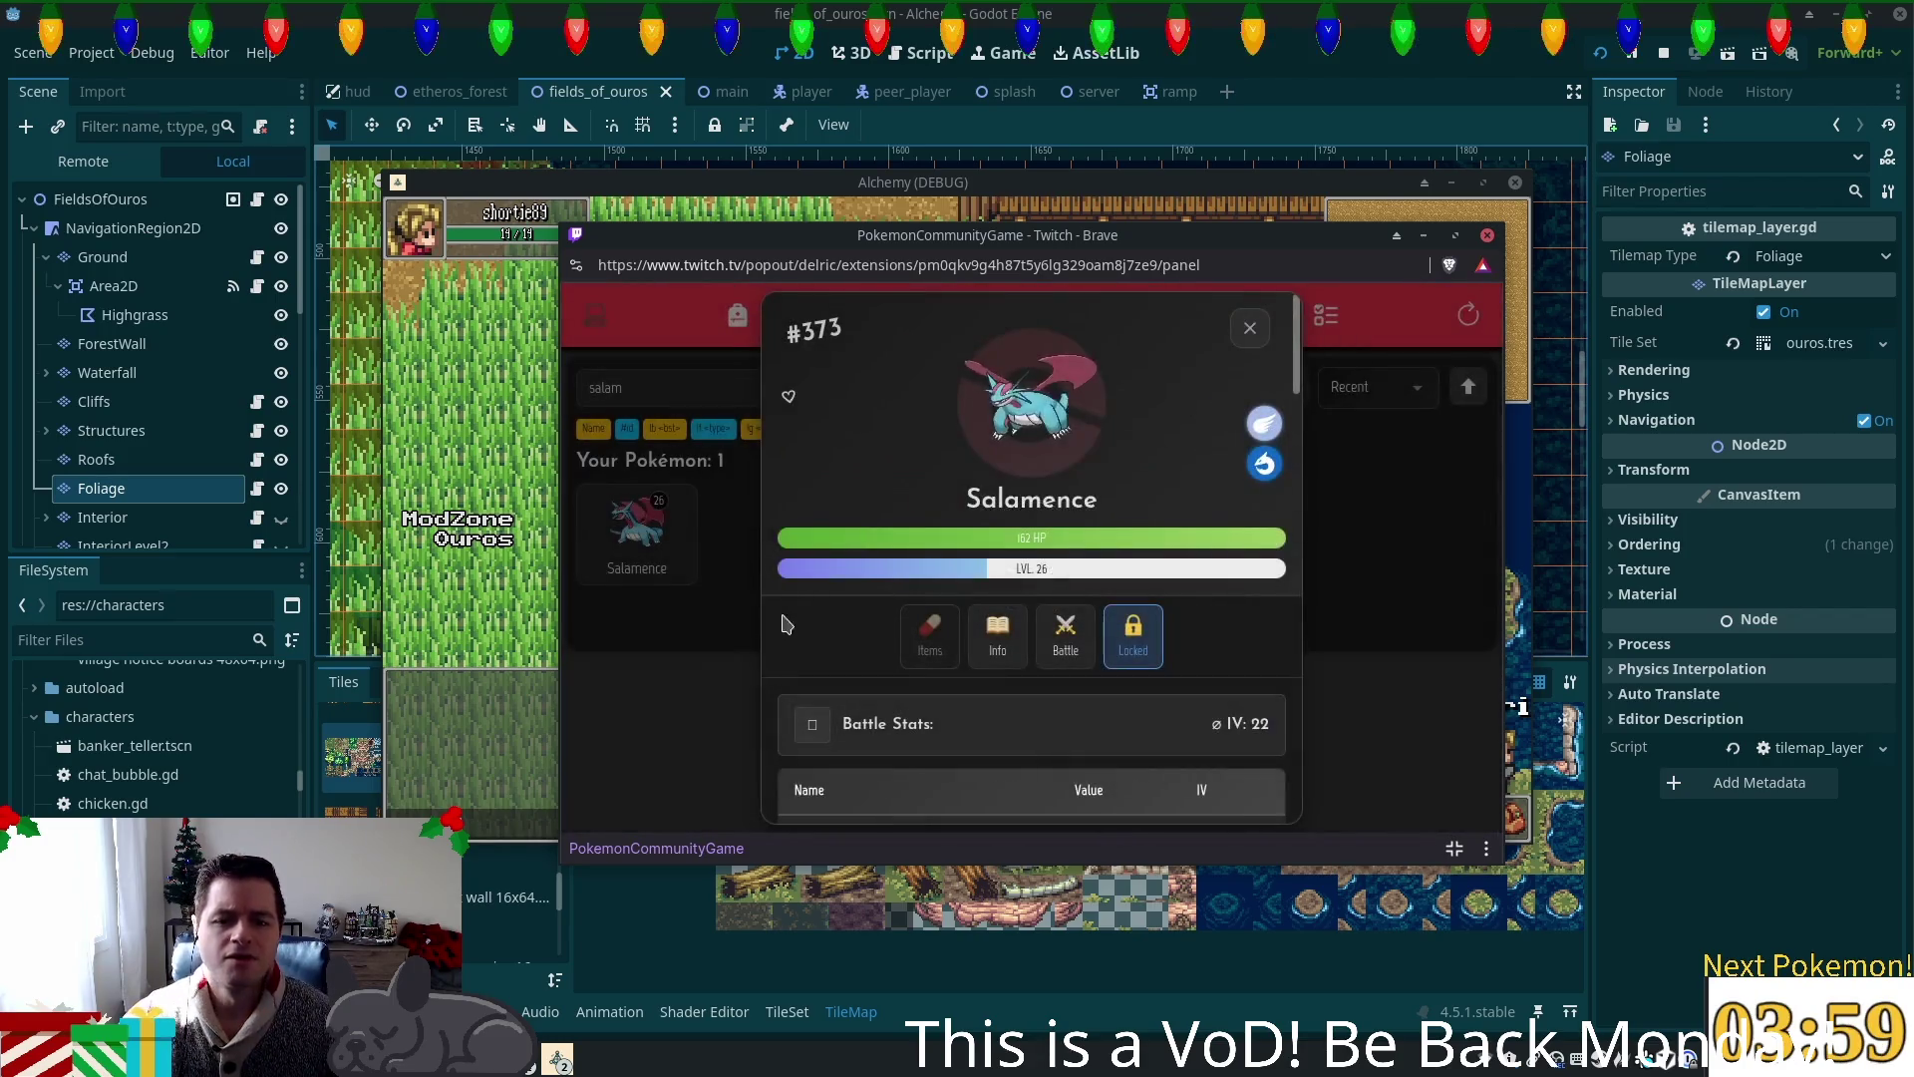
pyautogui.scroll(-3, 878, 598)
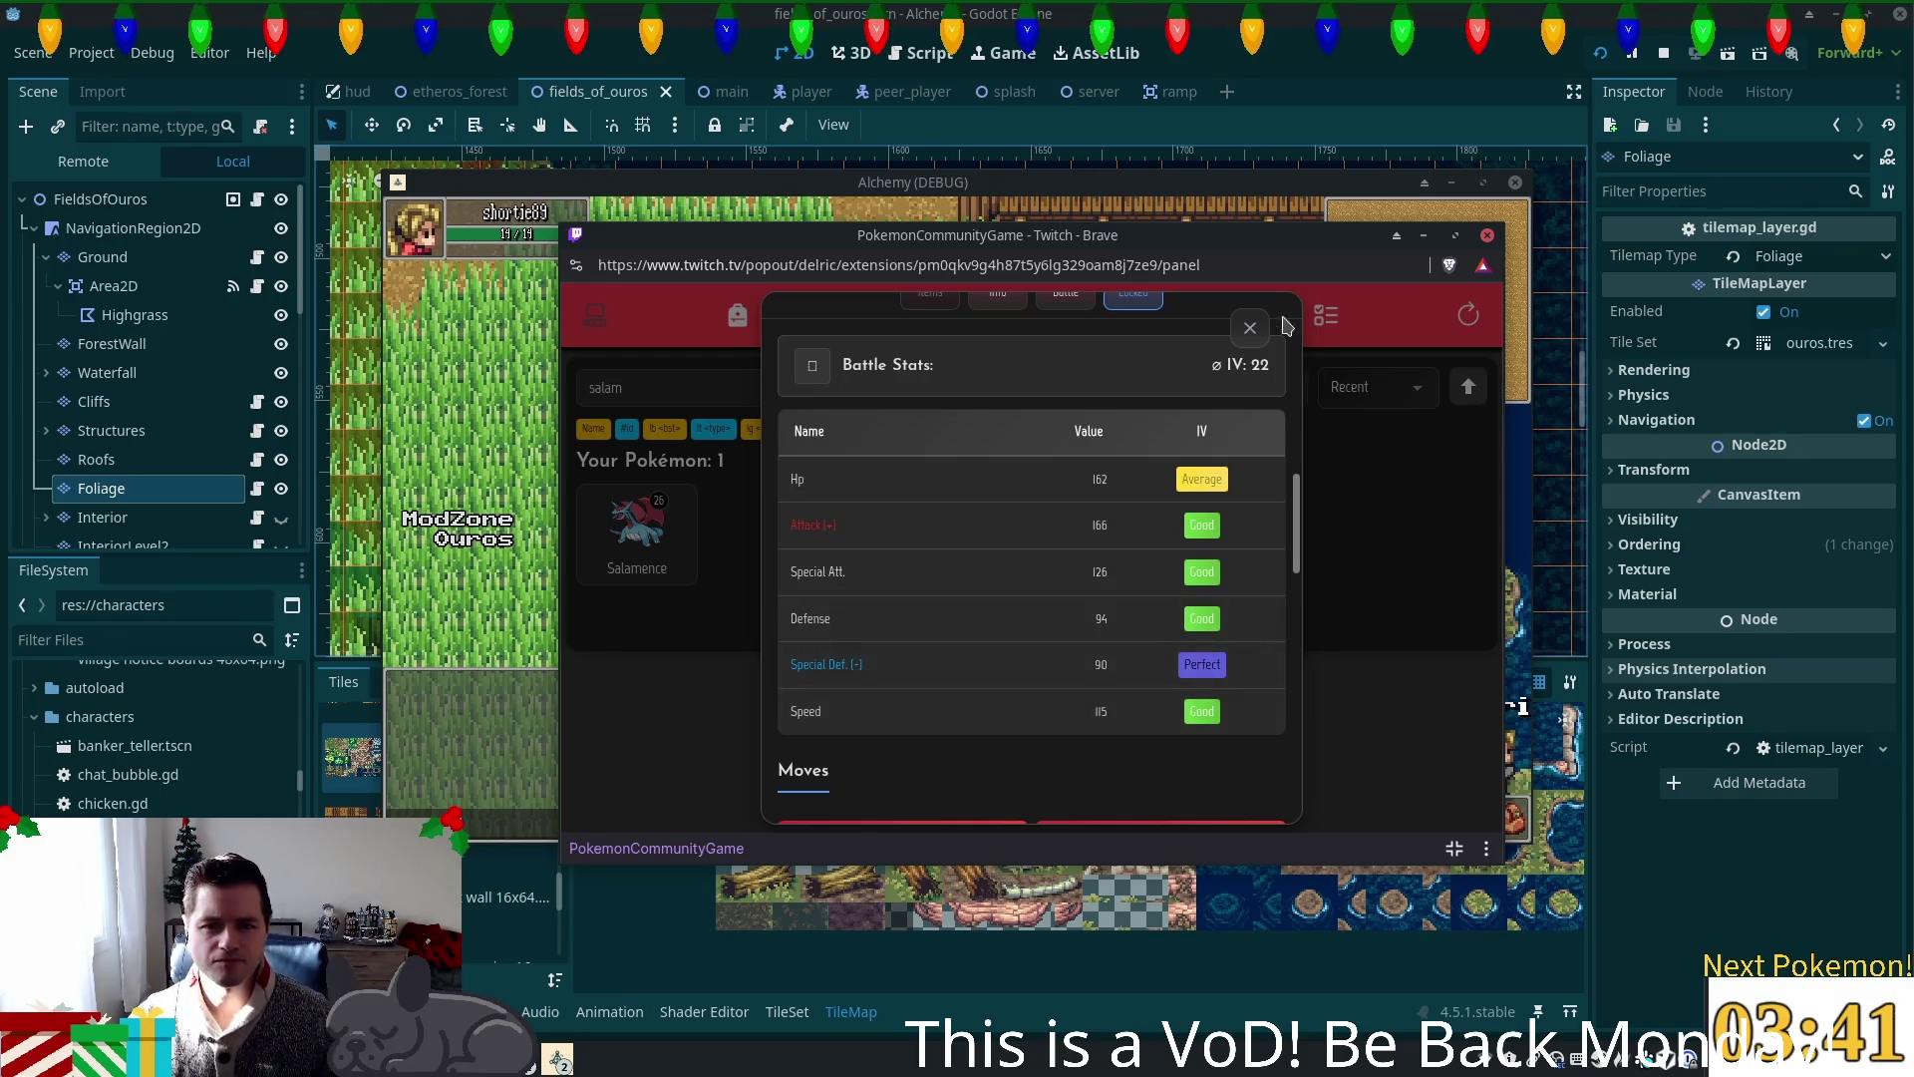
pyautogui.click(1249, 327)
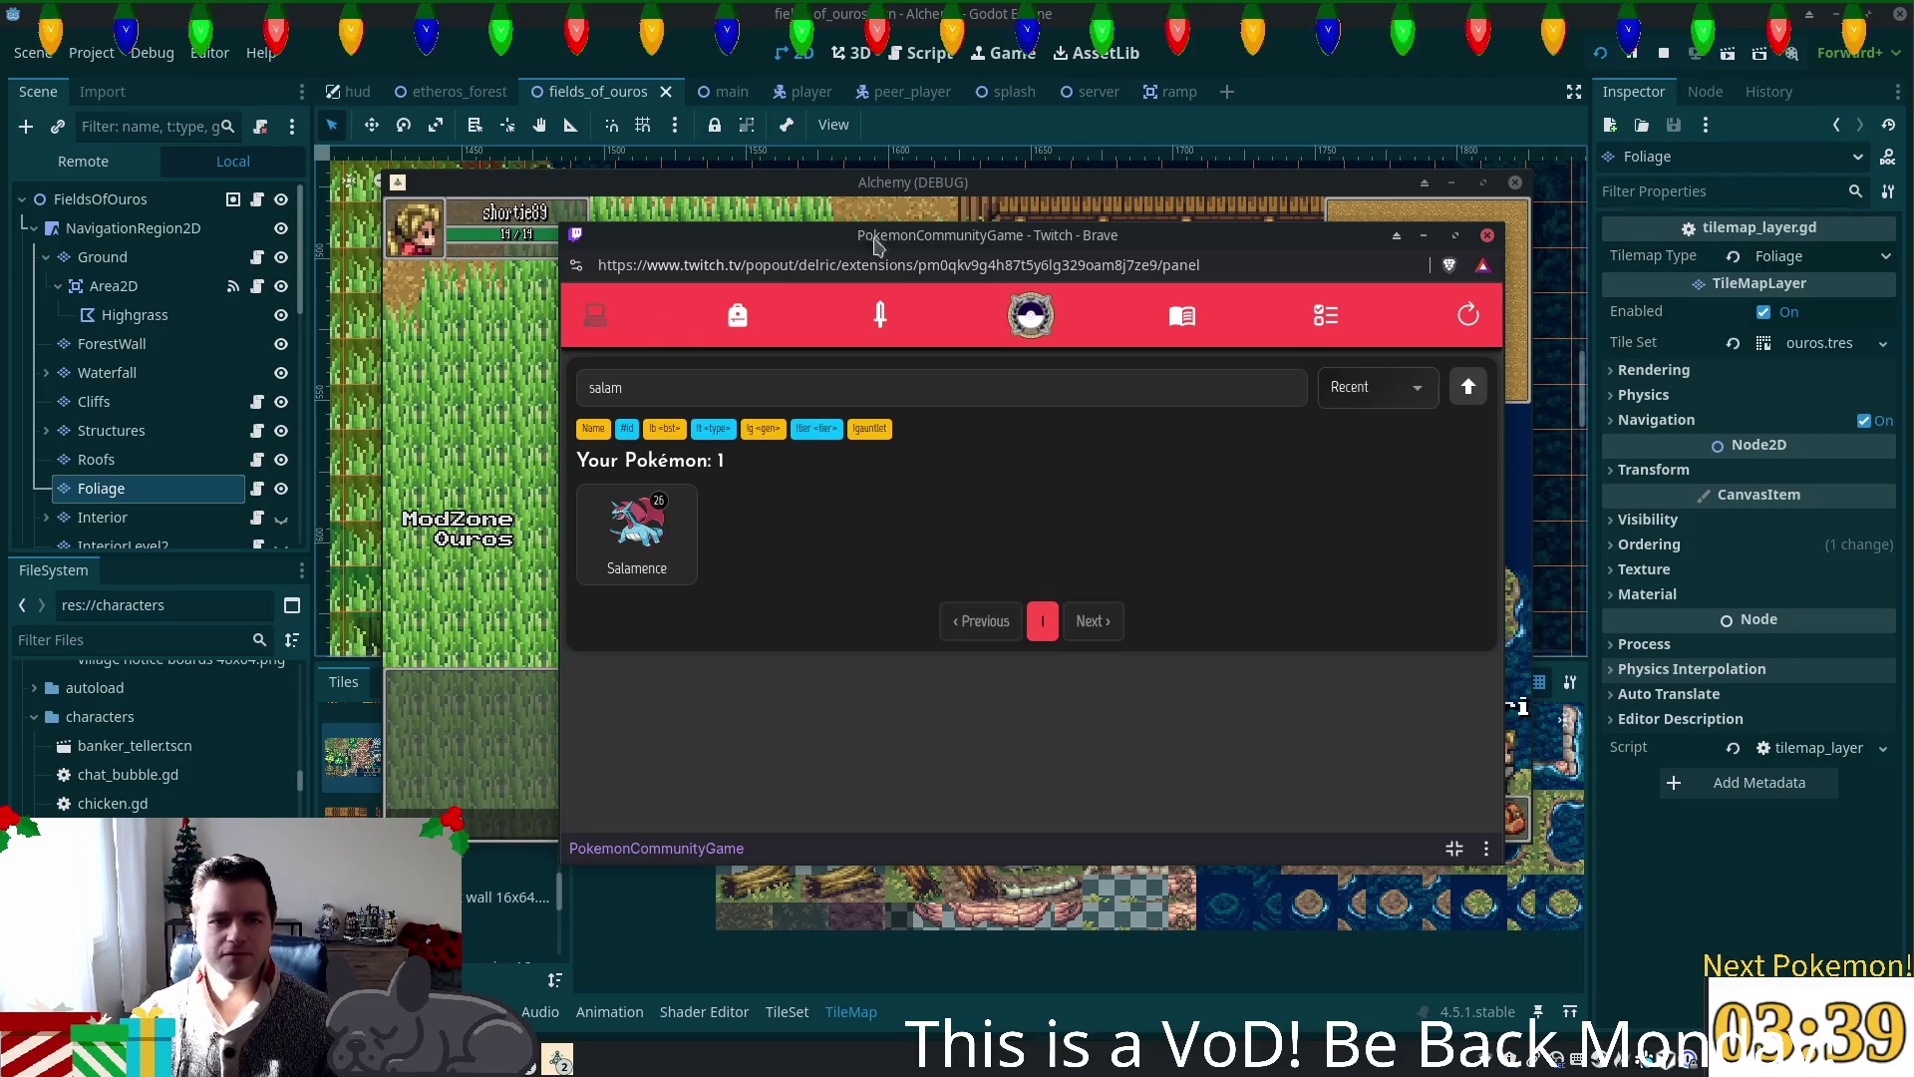
pyautogui.hotkey('alt', 'Tab')
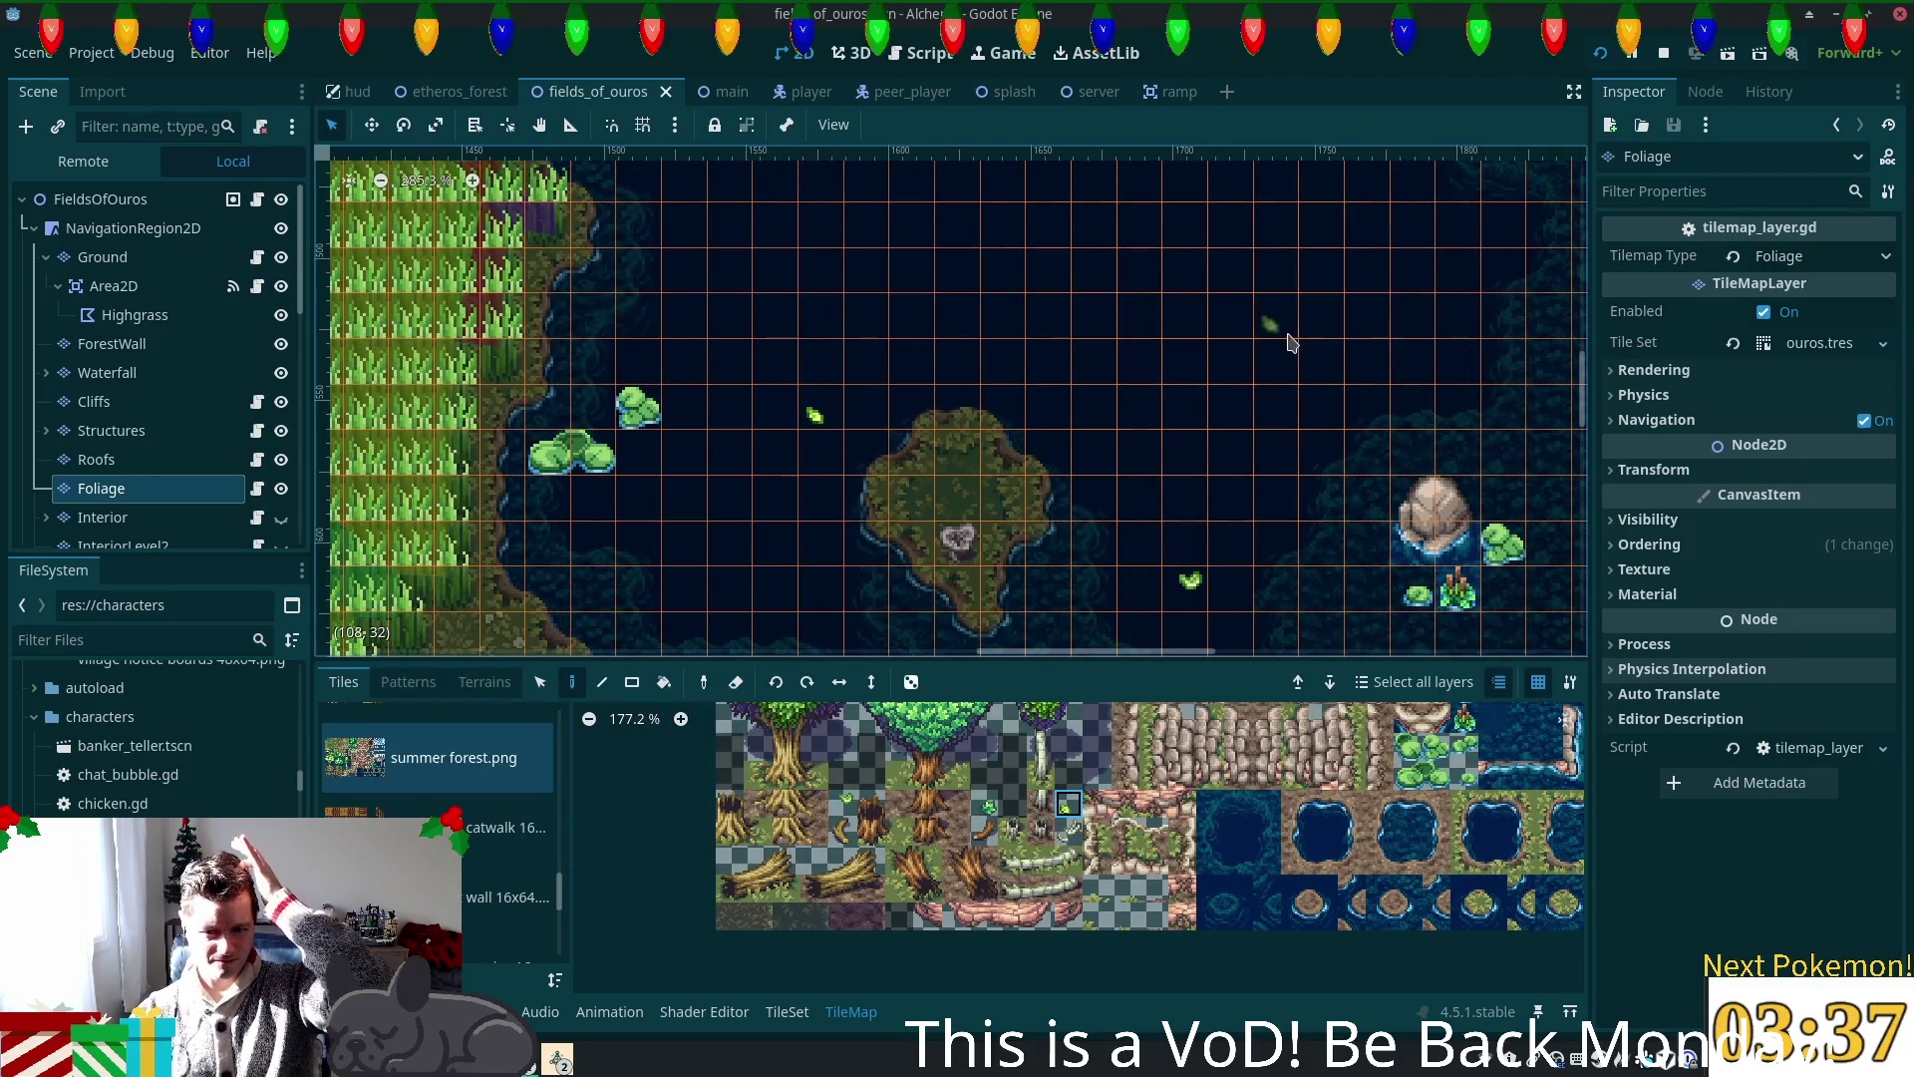
# Step: Zoom out and pan the map so the pond sits upper right with the surrounding fields visible
pyautogui.scroll(-7, 1291, 342)
pyautogui.moveTo(1341, 432)
pyautogui.mouseDown()
pyautogui.moveTo(1017, 355)
pyautogui.moveTo(1004, 435)
pyautogui.mouseUp()
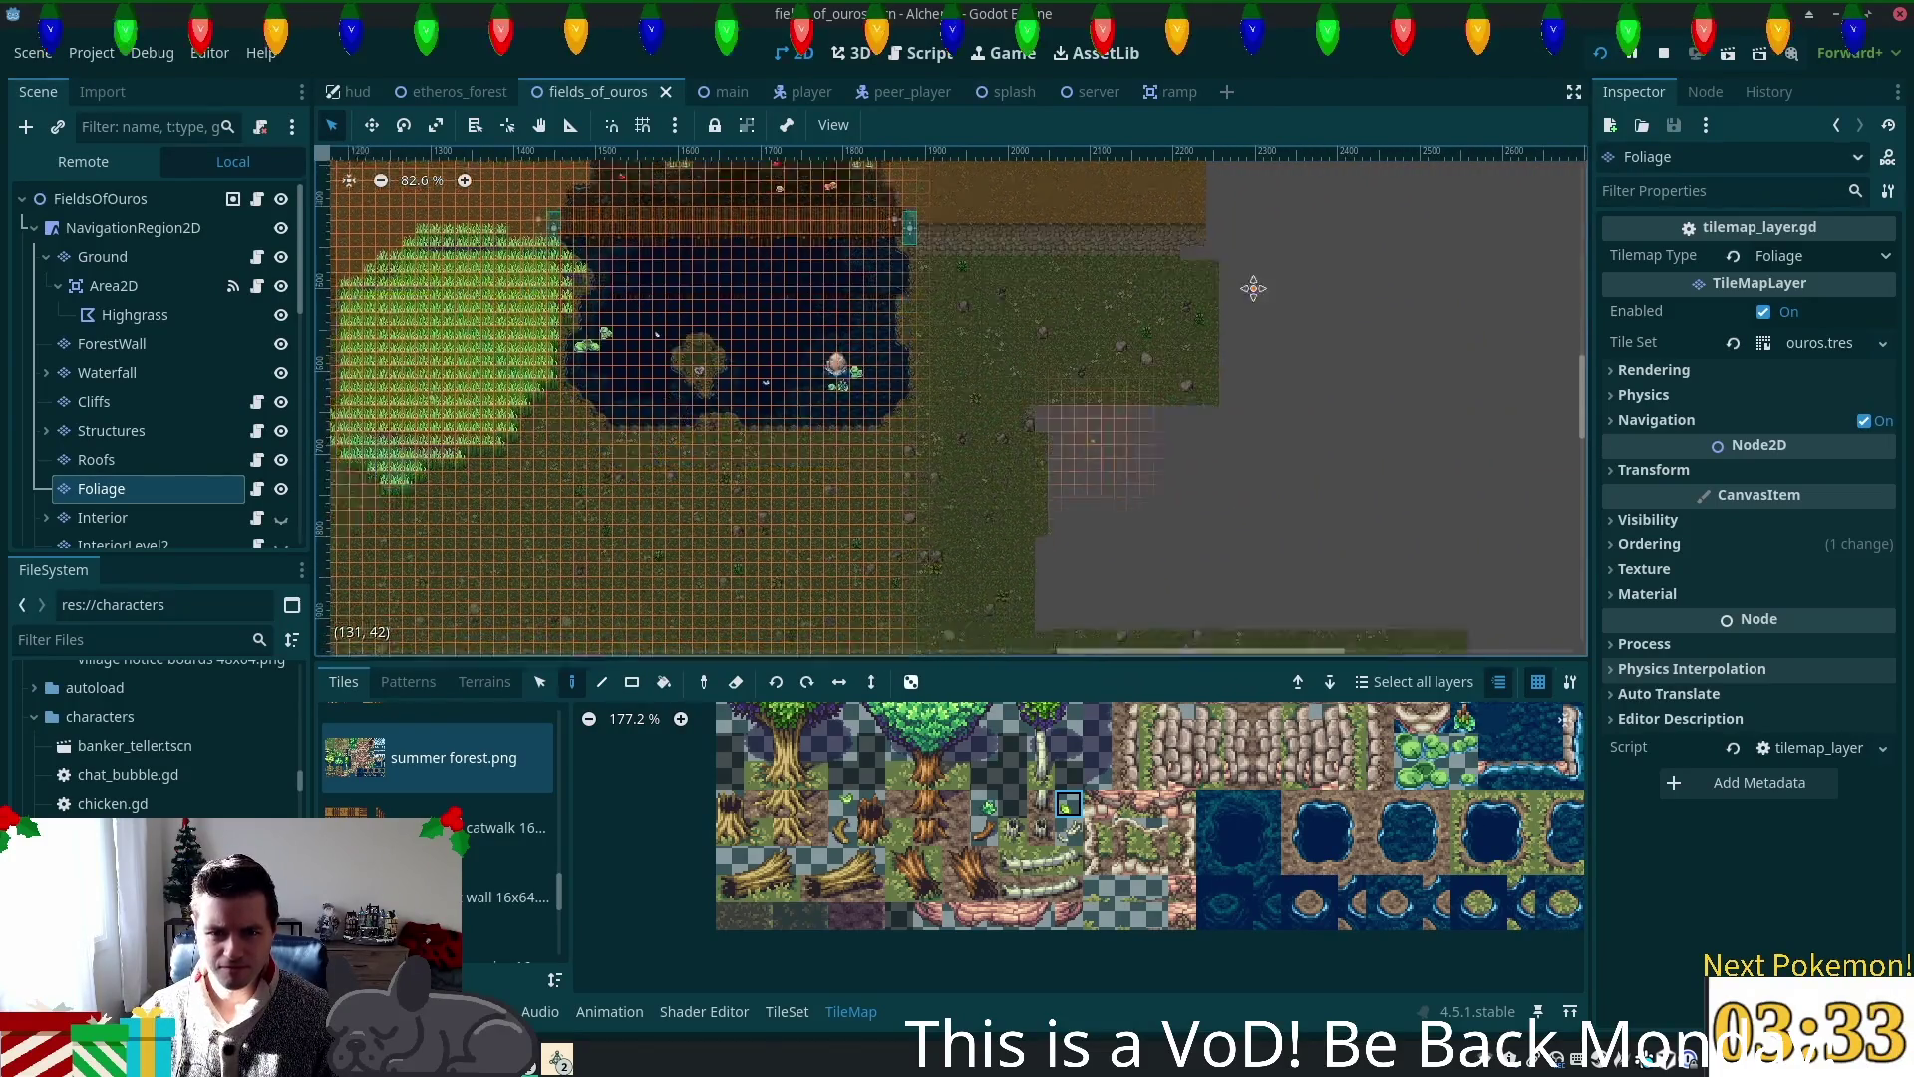
pyautogui.scroll(-4, 1227, 314)
pyautogui.moveTo(1227, 314)
pyautogui.mouseDown()
pyautogui.moveTo(1279, 589)
pyautogui.moveTo(1196, 159)
pyautogui.moveTo(1131, 473)
pyautogui.mouseUp()
pyautogui.scroll(-2, 1133, 452)
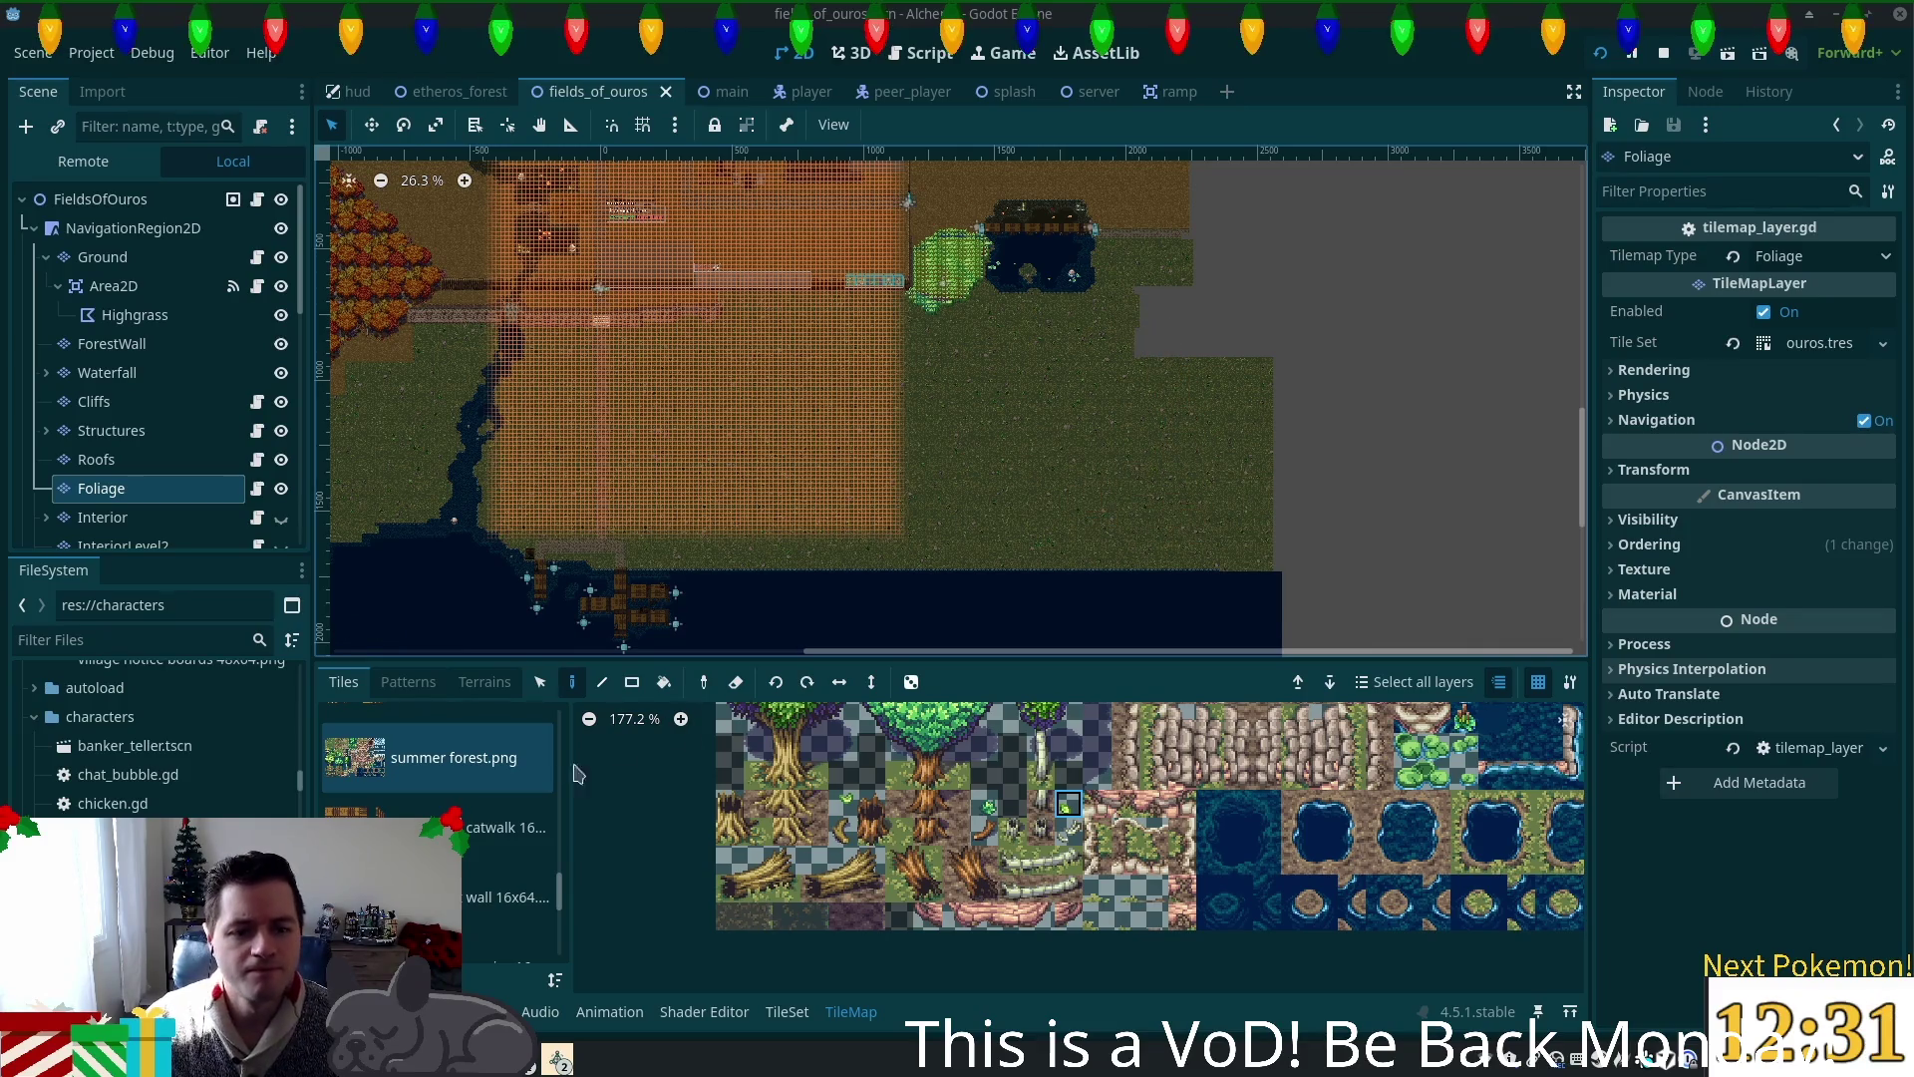
# Step: With the Rect tool, fill a rectangle of foliage tiles beside the pond on the Foliage layer
pyautogui.click(632, 682)
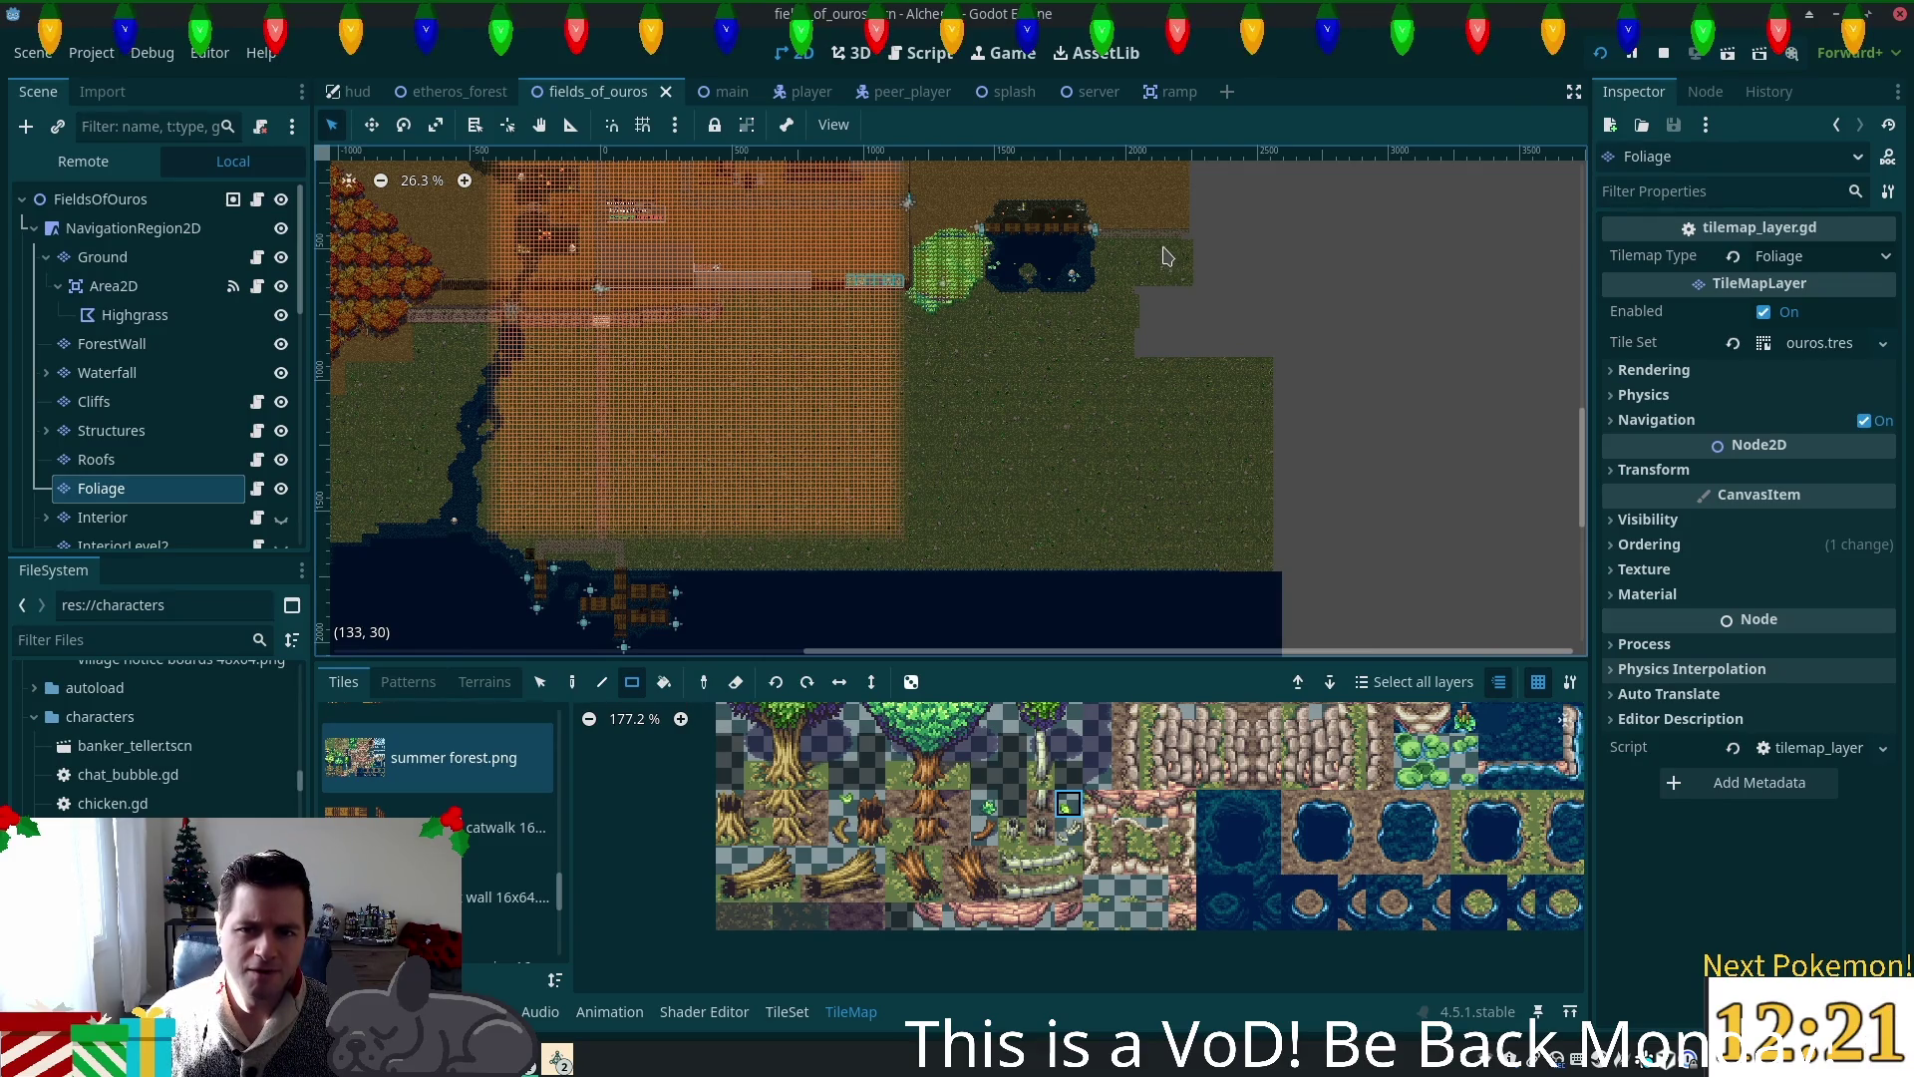
pyautogui.moveTo(1168, 276); pyautogui.dragTo(1150, 294)
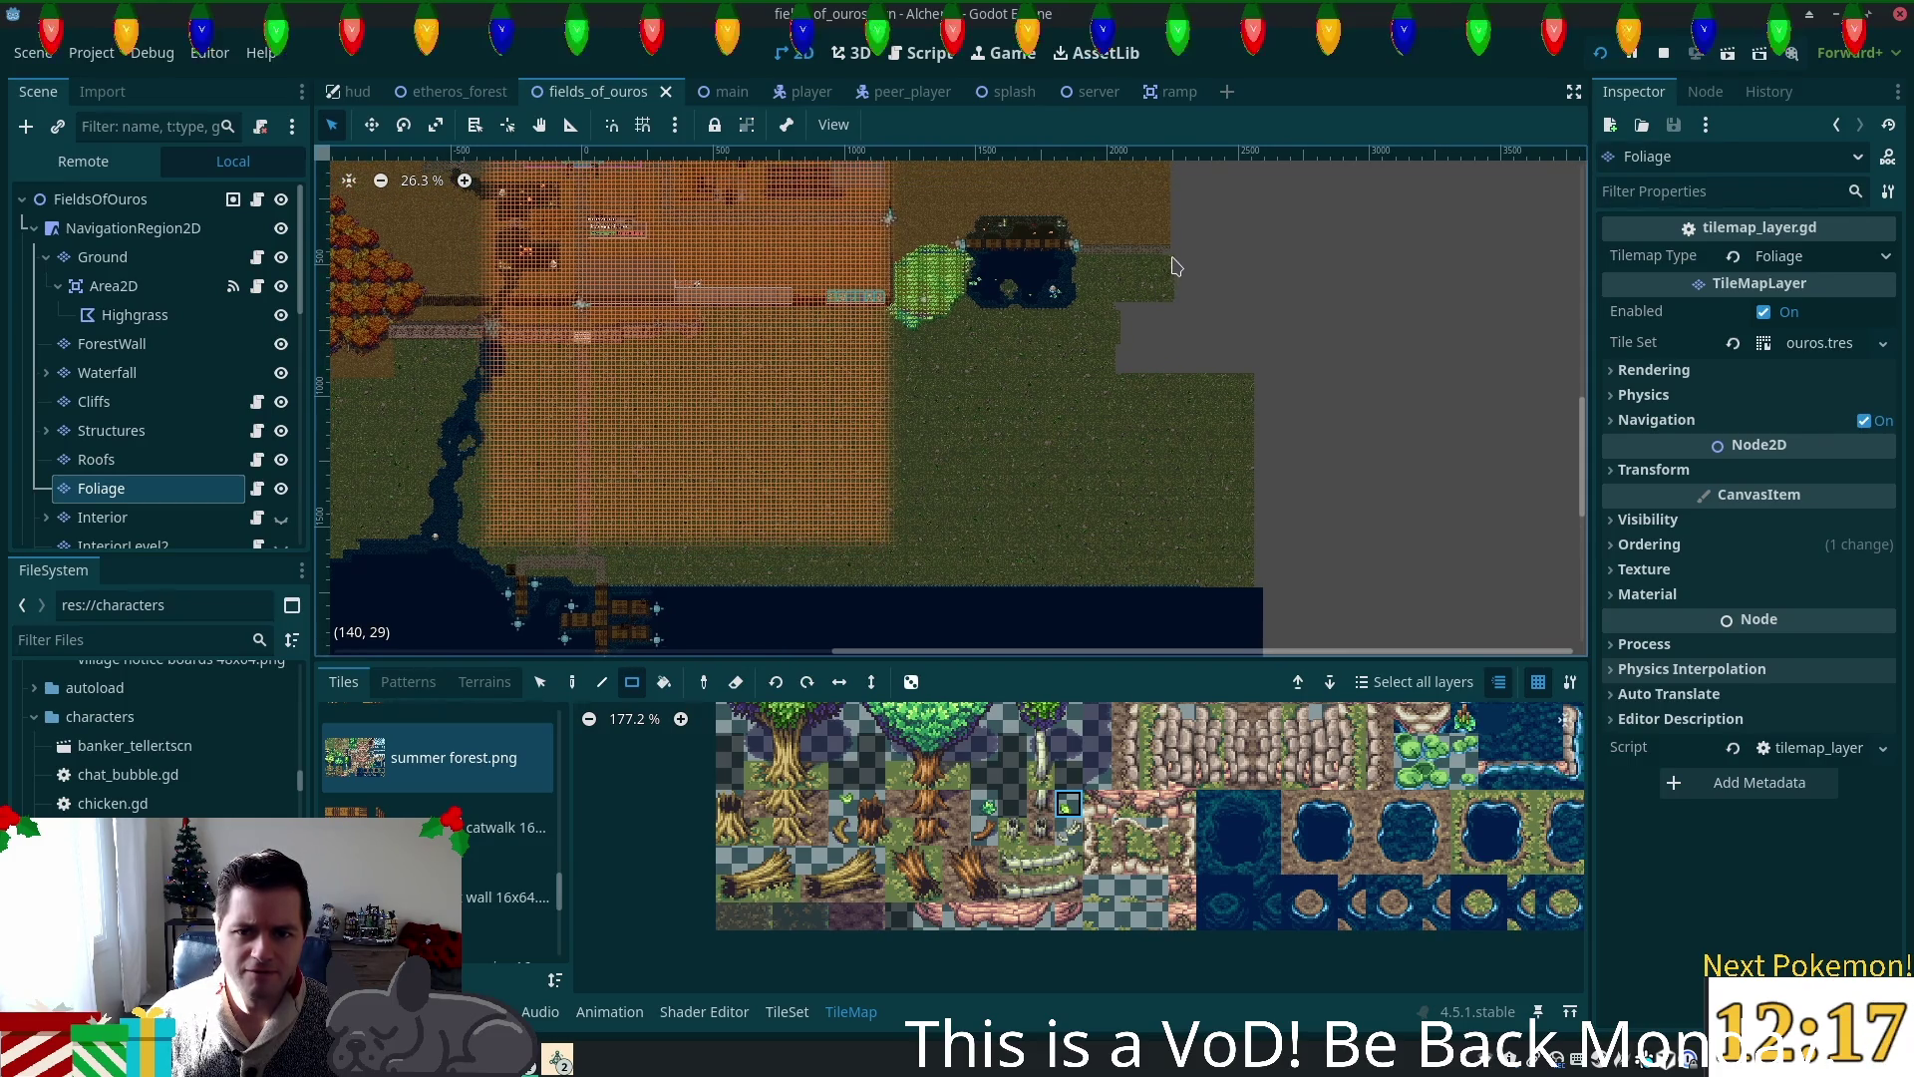
pyautogui.moveTo(1171, 264)
pyautogui.mouseDown()
pyautogui.moveTo(1221, 538)
pyautogui.moveTo(1286, 628)
pyautogui.moveTo(1256, 558)
pyautogui.mouseUp()
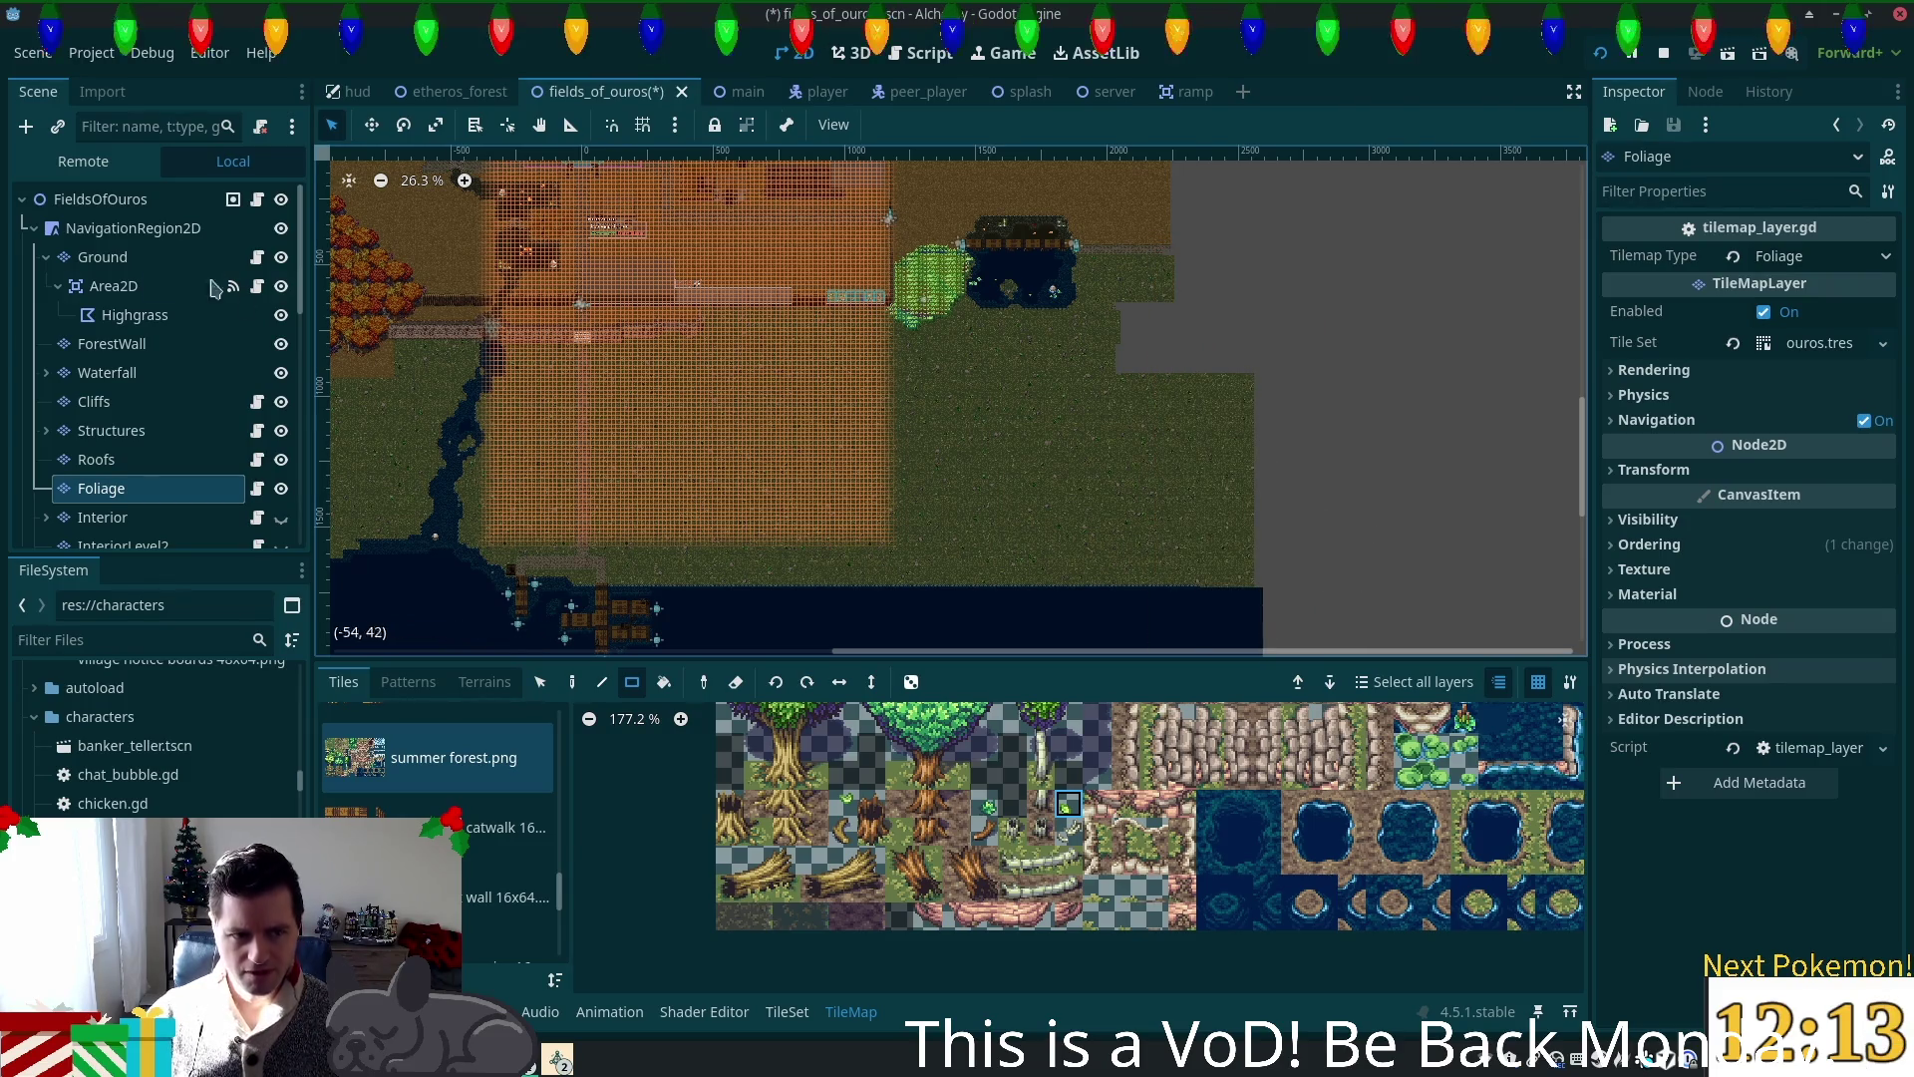
# Step: On the Ground layer, draw a tall rectangle of tiles, then zoom to the field's right edge
pyautogui.click(108, 257)
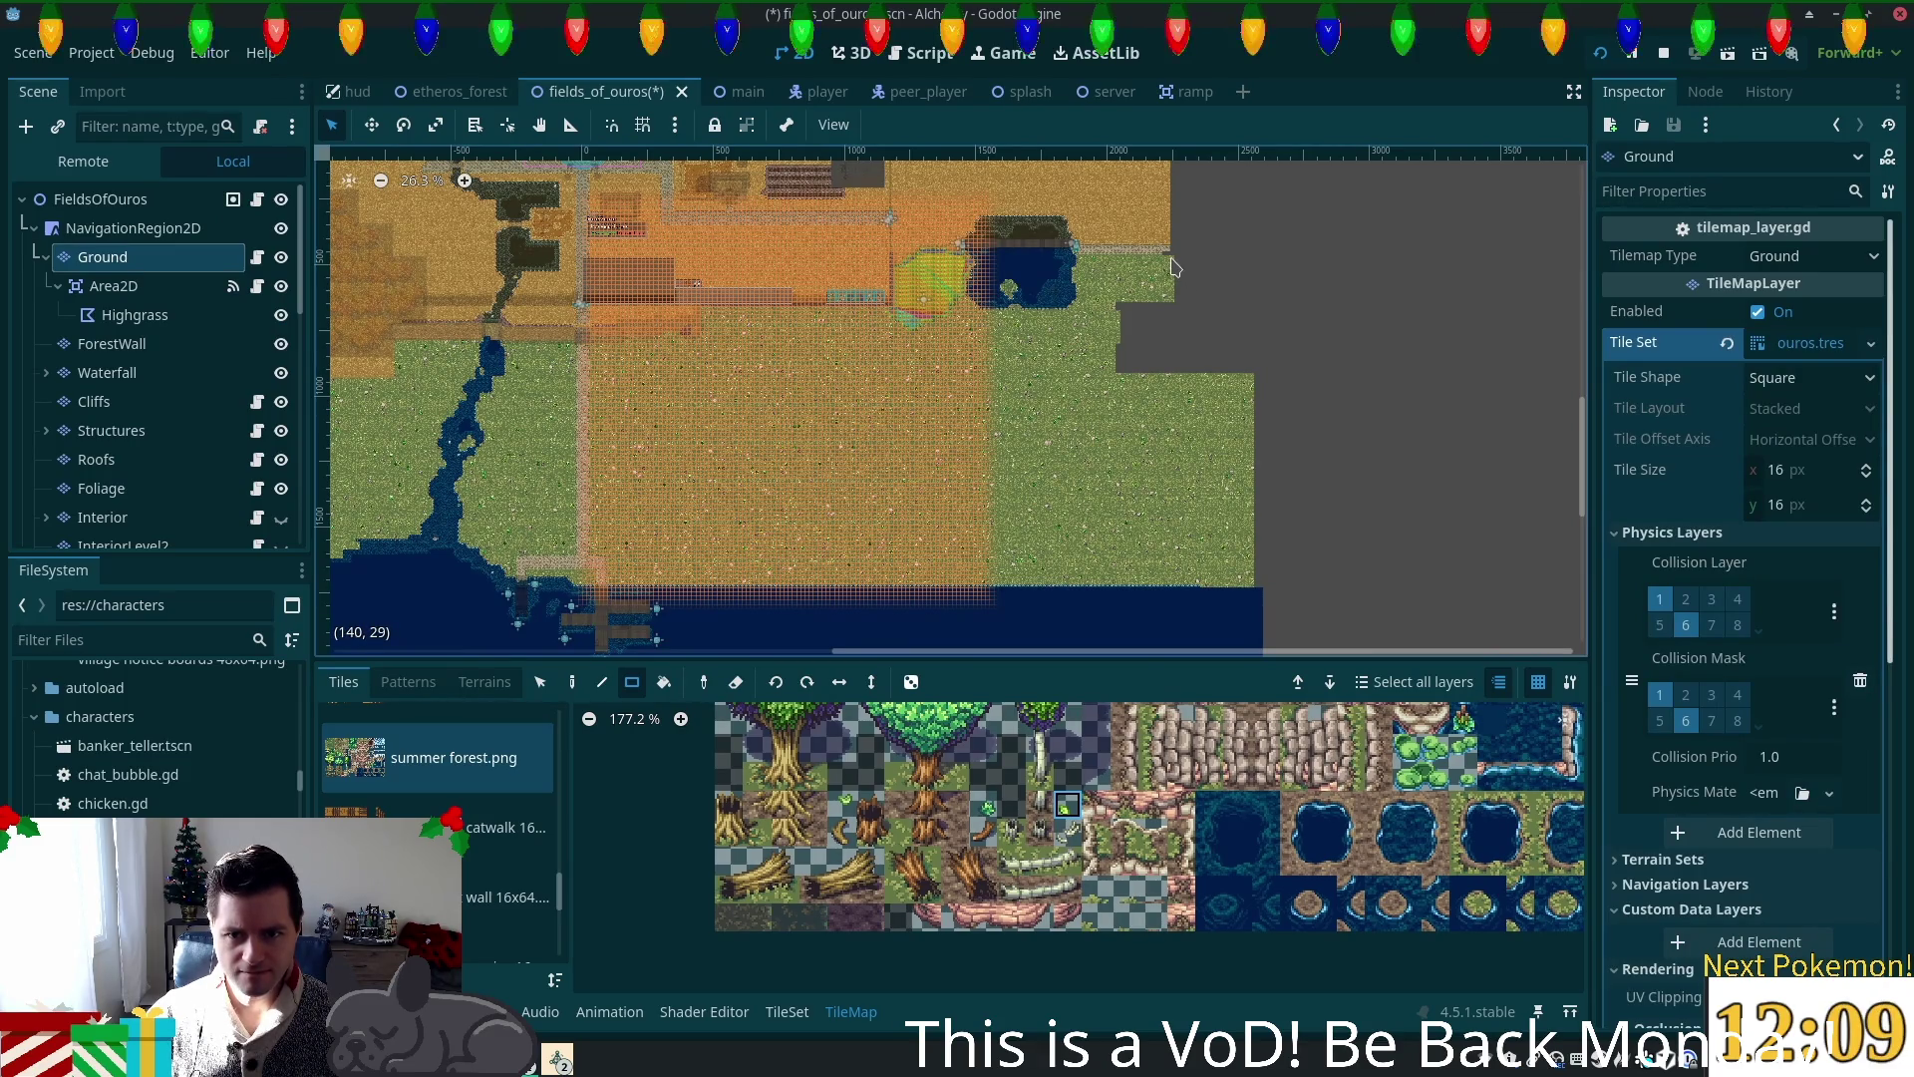
pyautogui.moveTo(1173, 266)
pyautogui.mouseDown()
pyautogui.moveTo(1294, 542)
pyautogui.moveTo(1297, 598)
pyautogui.mouseUp()
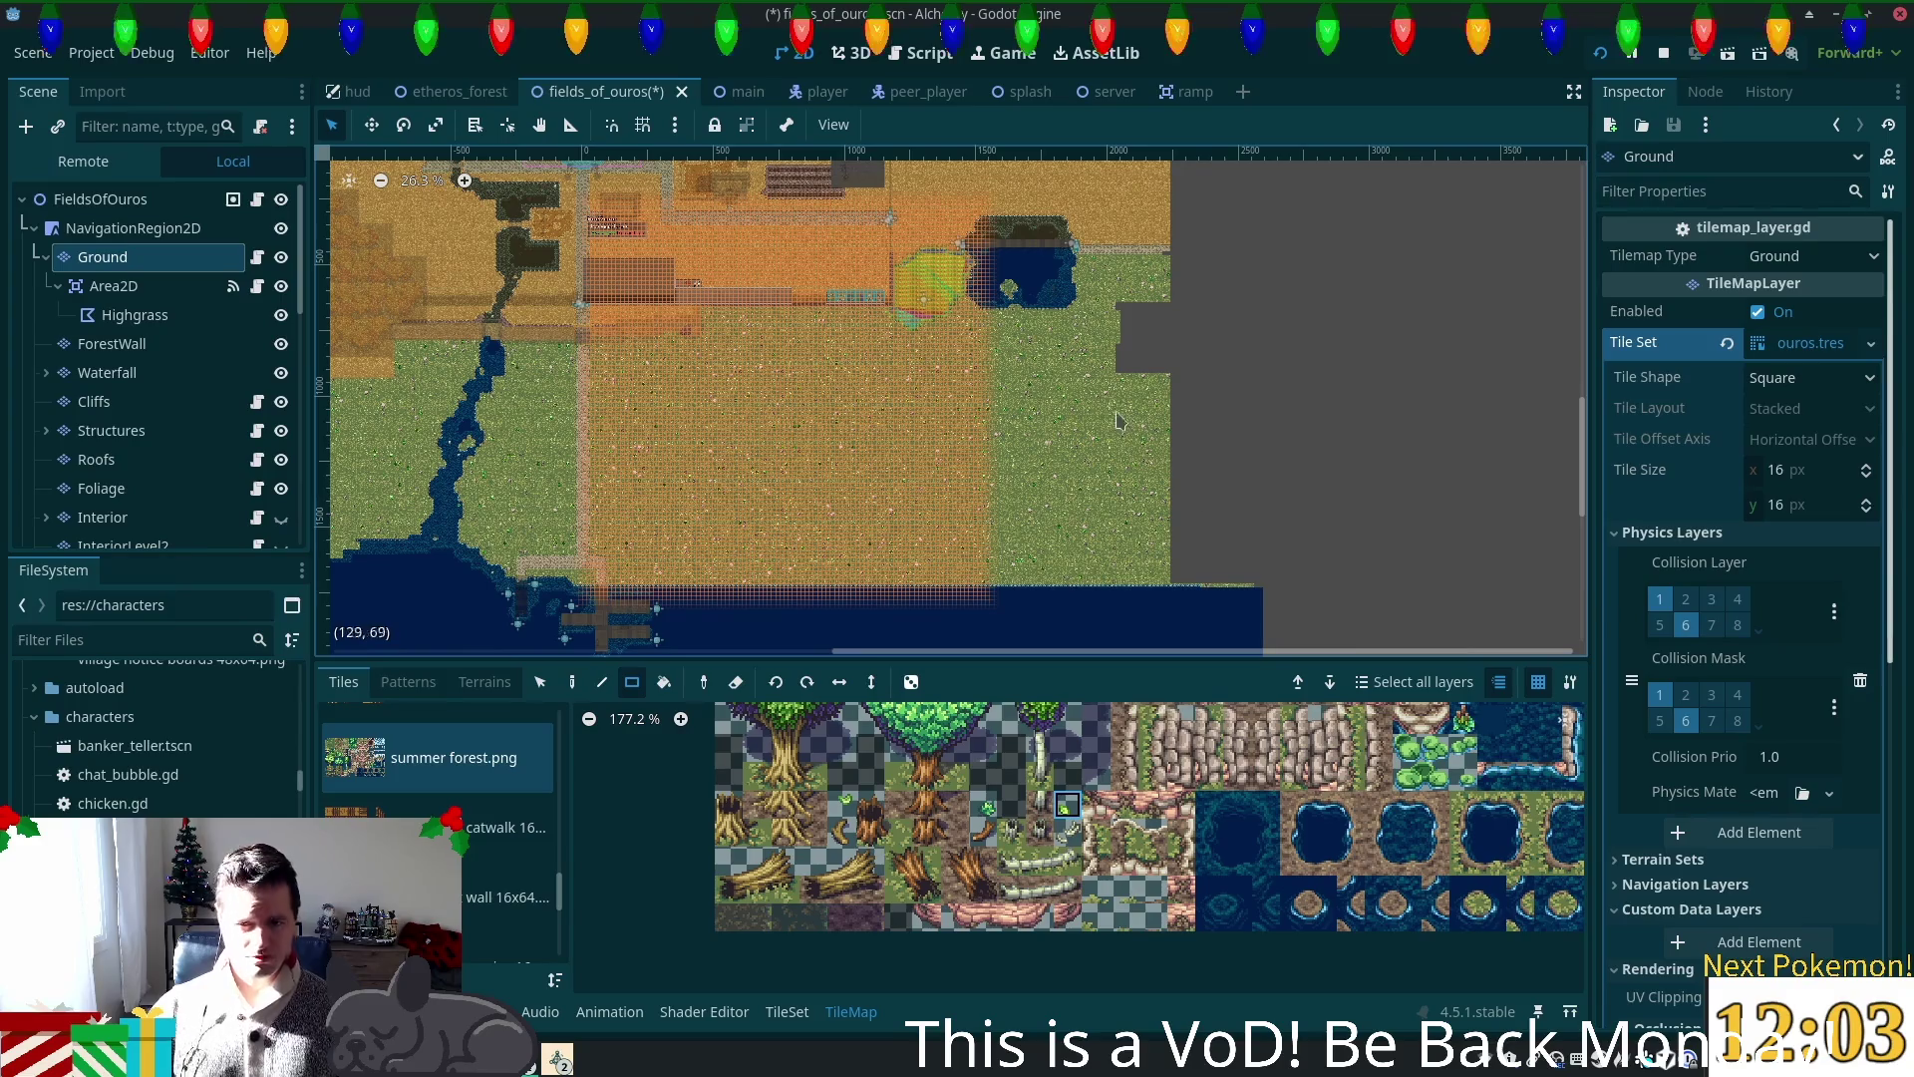
pyautogui.scroll(2, 1102, 364)
pyautogui.scroll(7, 1145, 339)
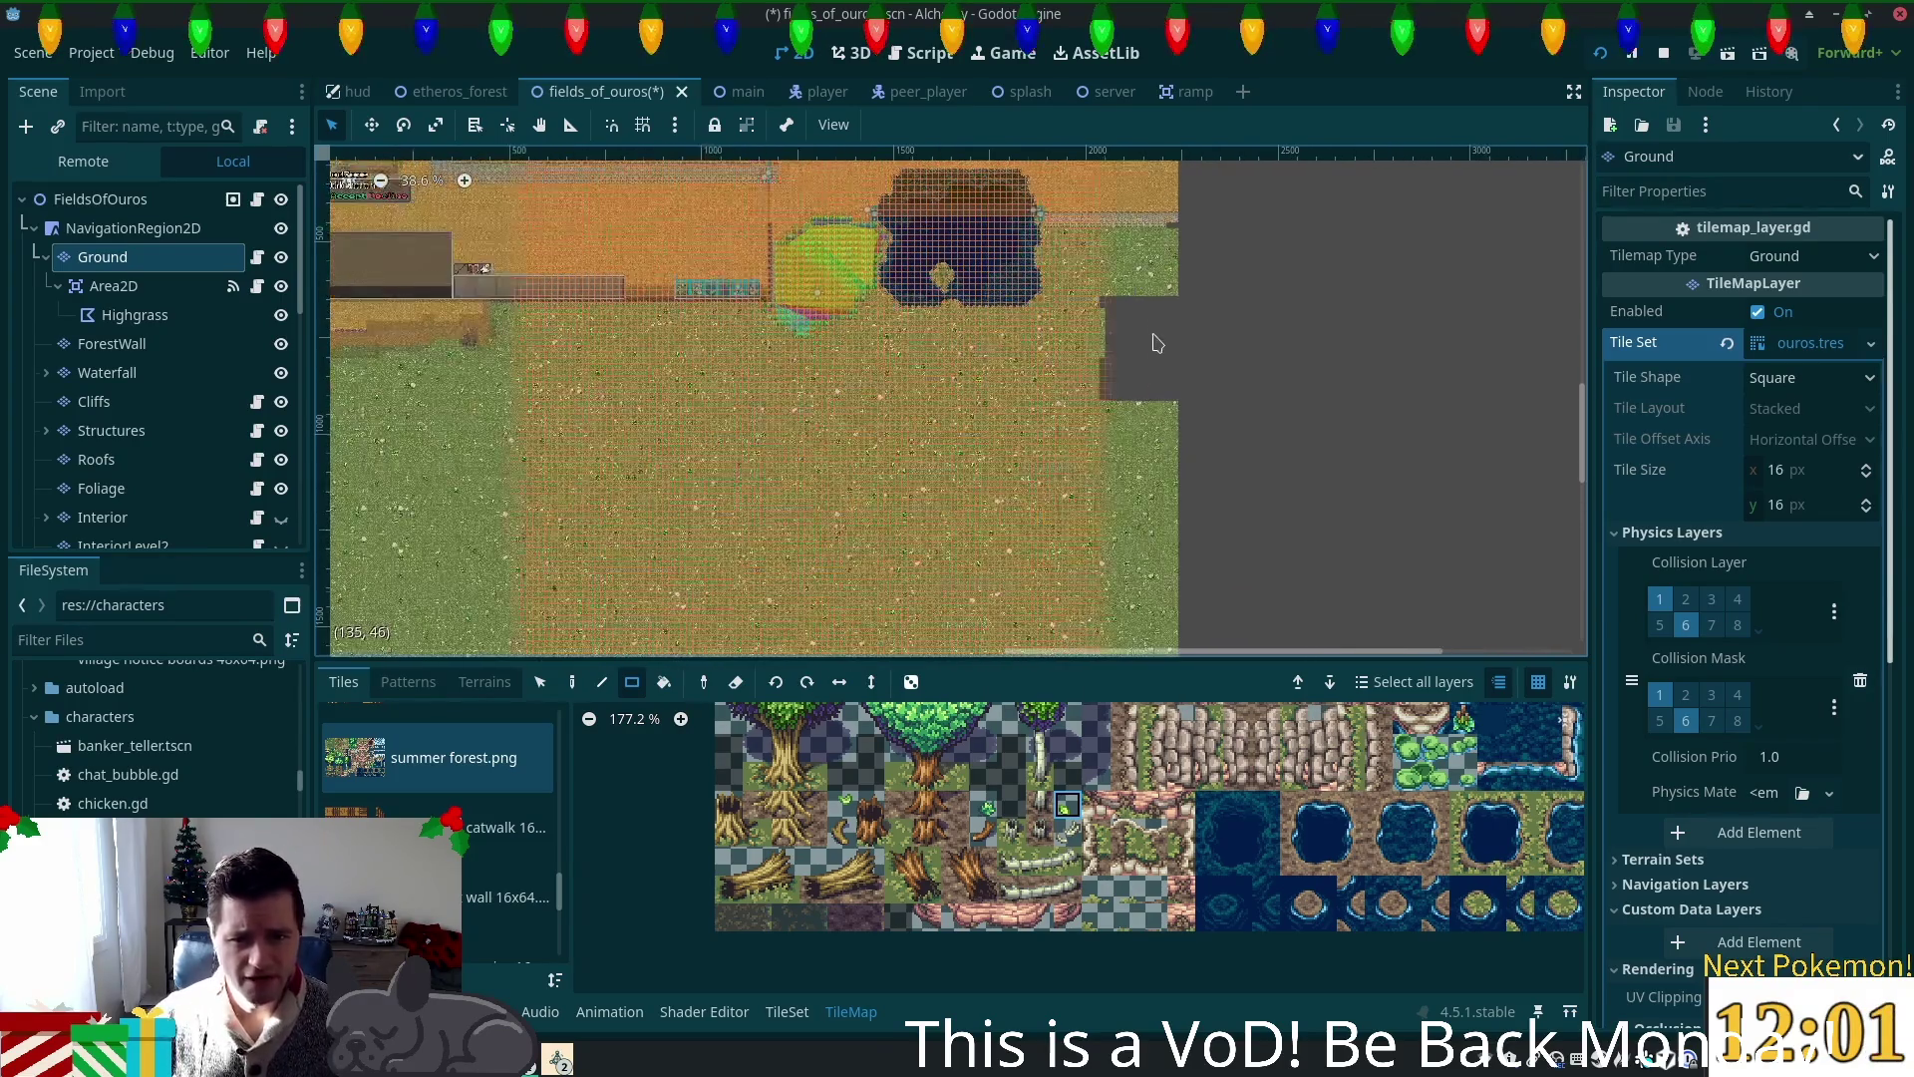
pyautogui.moveTo(1274, 380); pyautogui.dragTo(1243, 439)
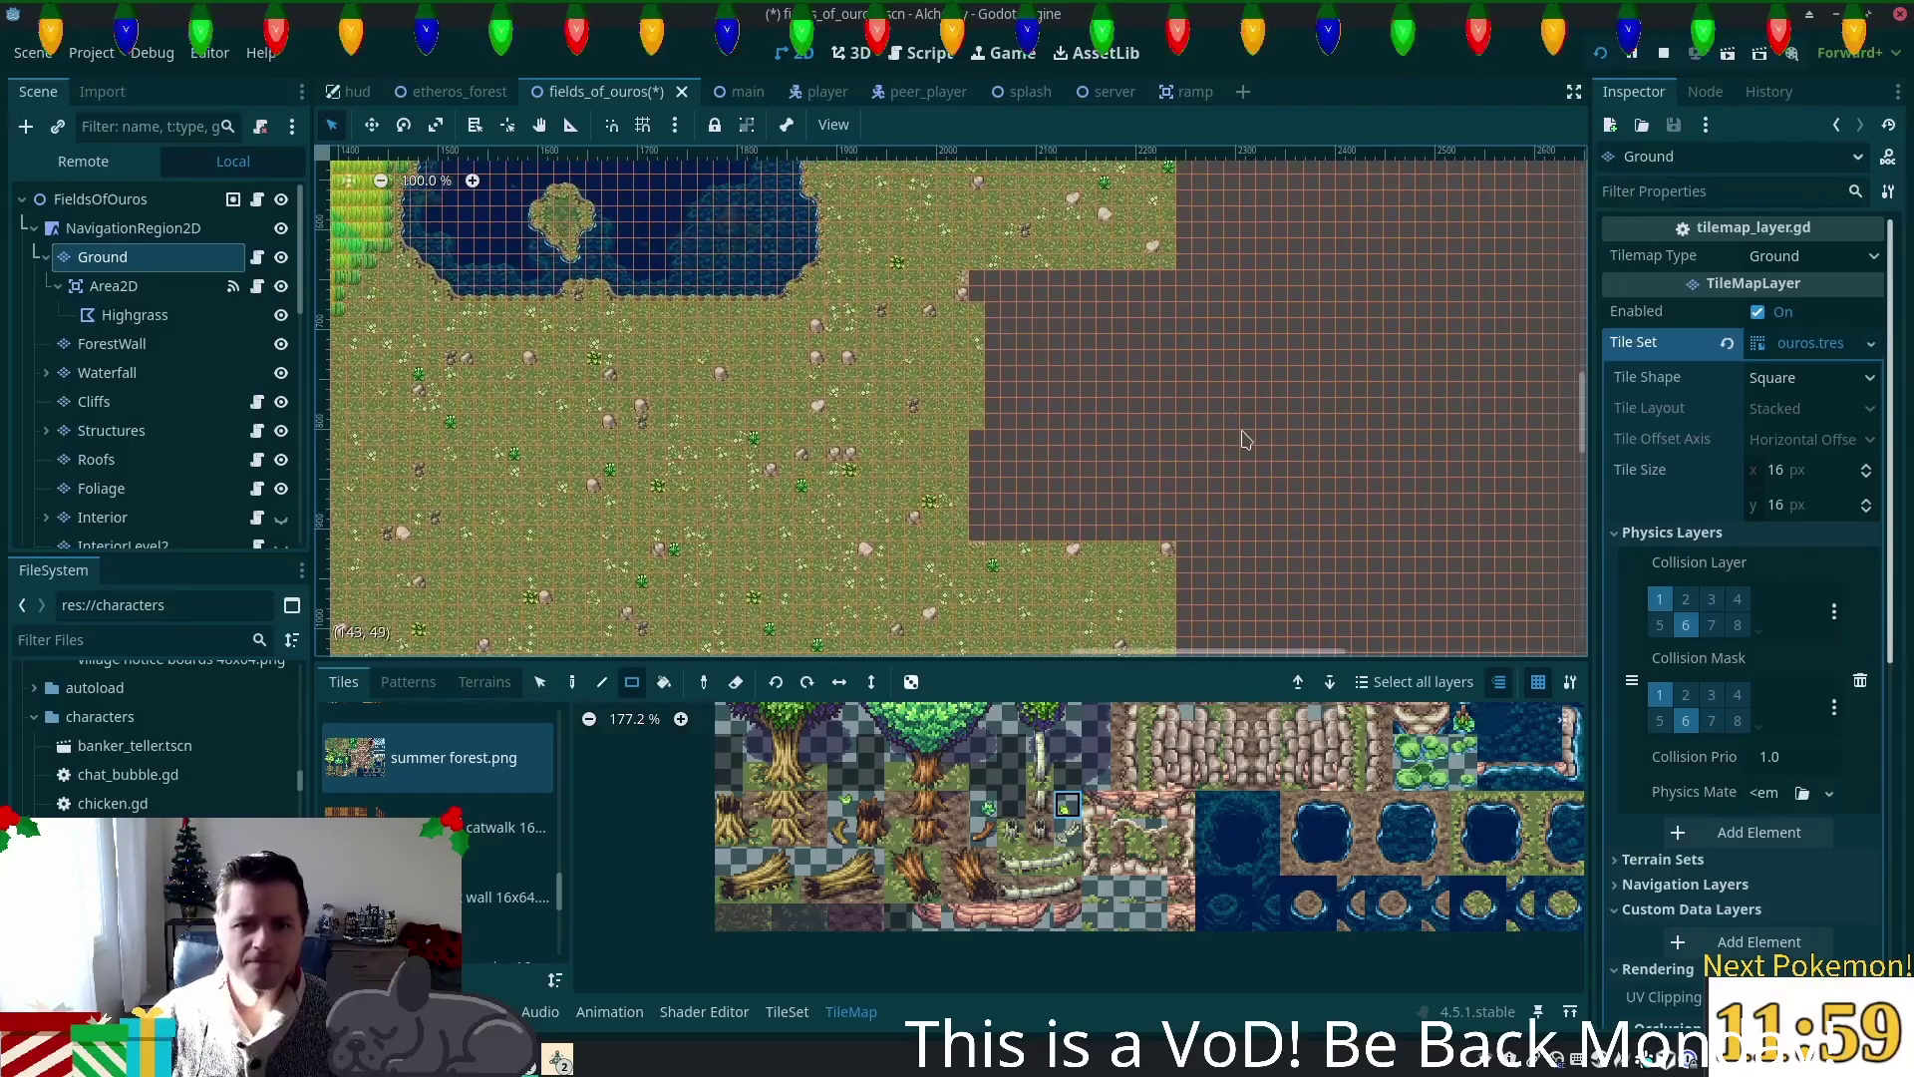
pyautogui.hscroll(-5, 698, 548)
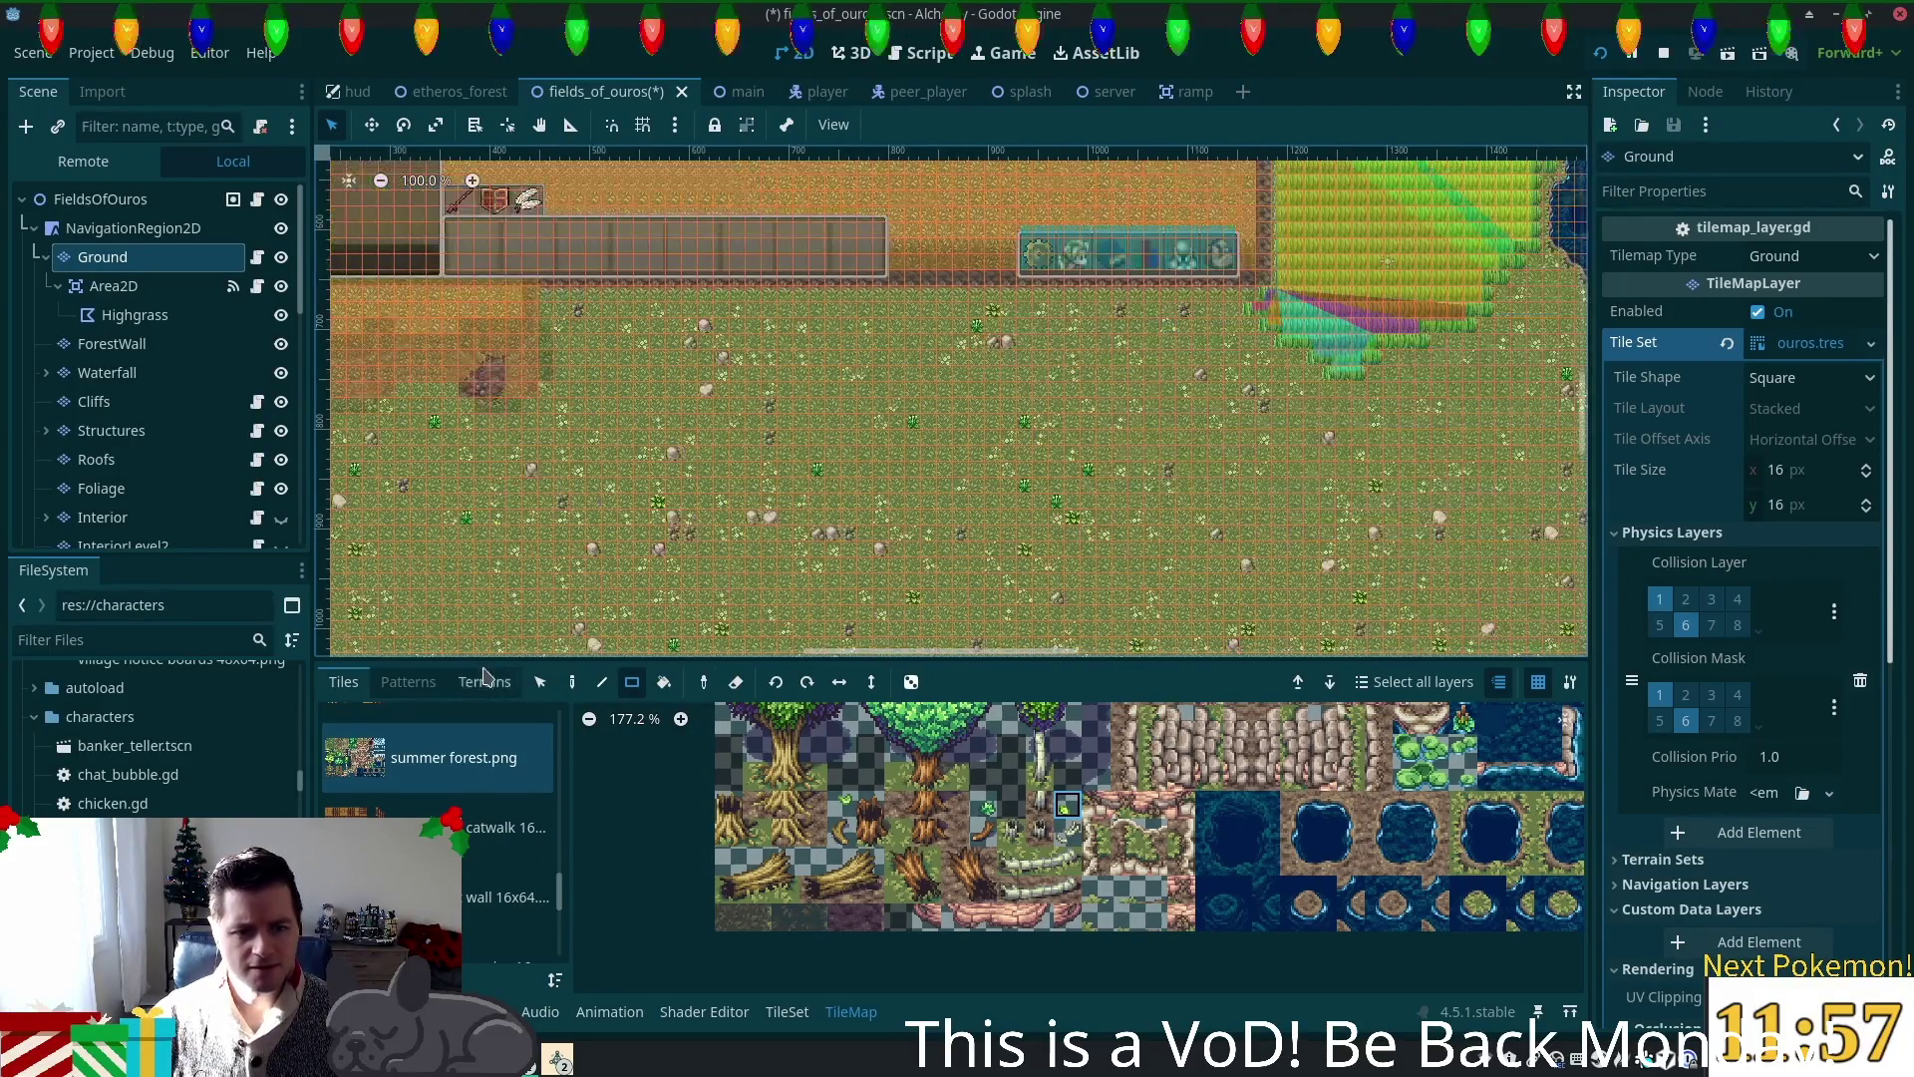
# Step: Fill the empty notch at the field's right edge with Summer Grass terrain
pyautogui.click(485, 682)
pyautogui.scroll(-3, 1476, 419)
pyautogui.hscroll(10, 1483, 415)
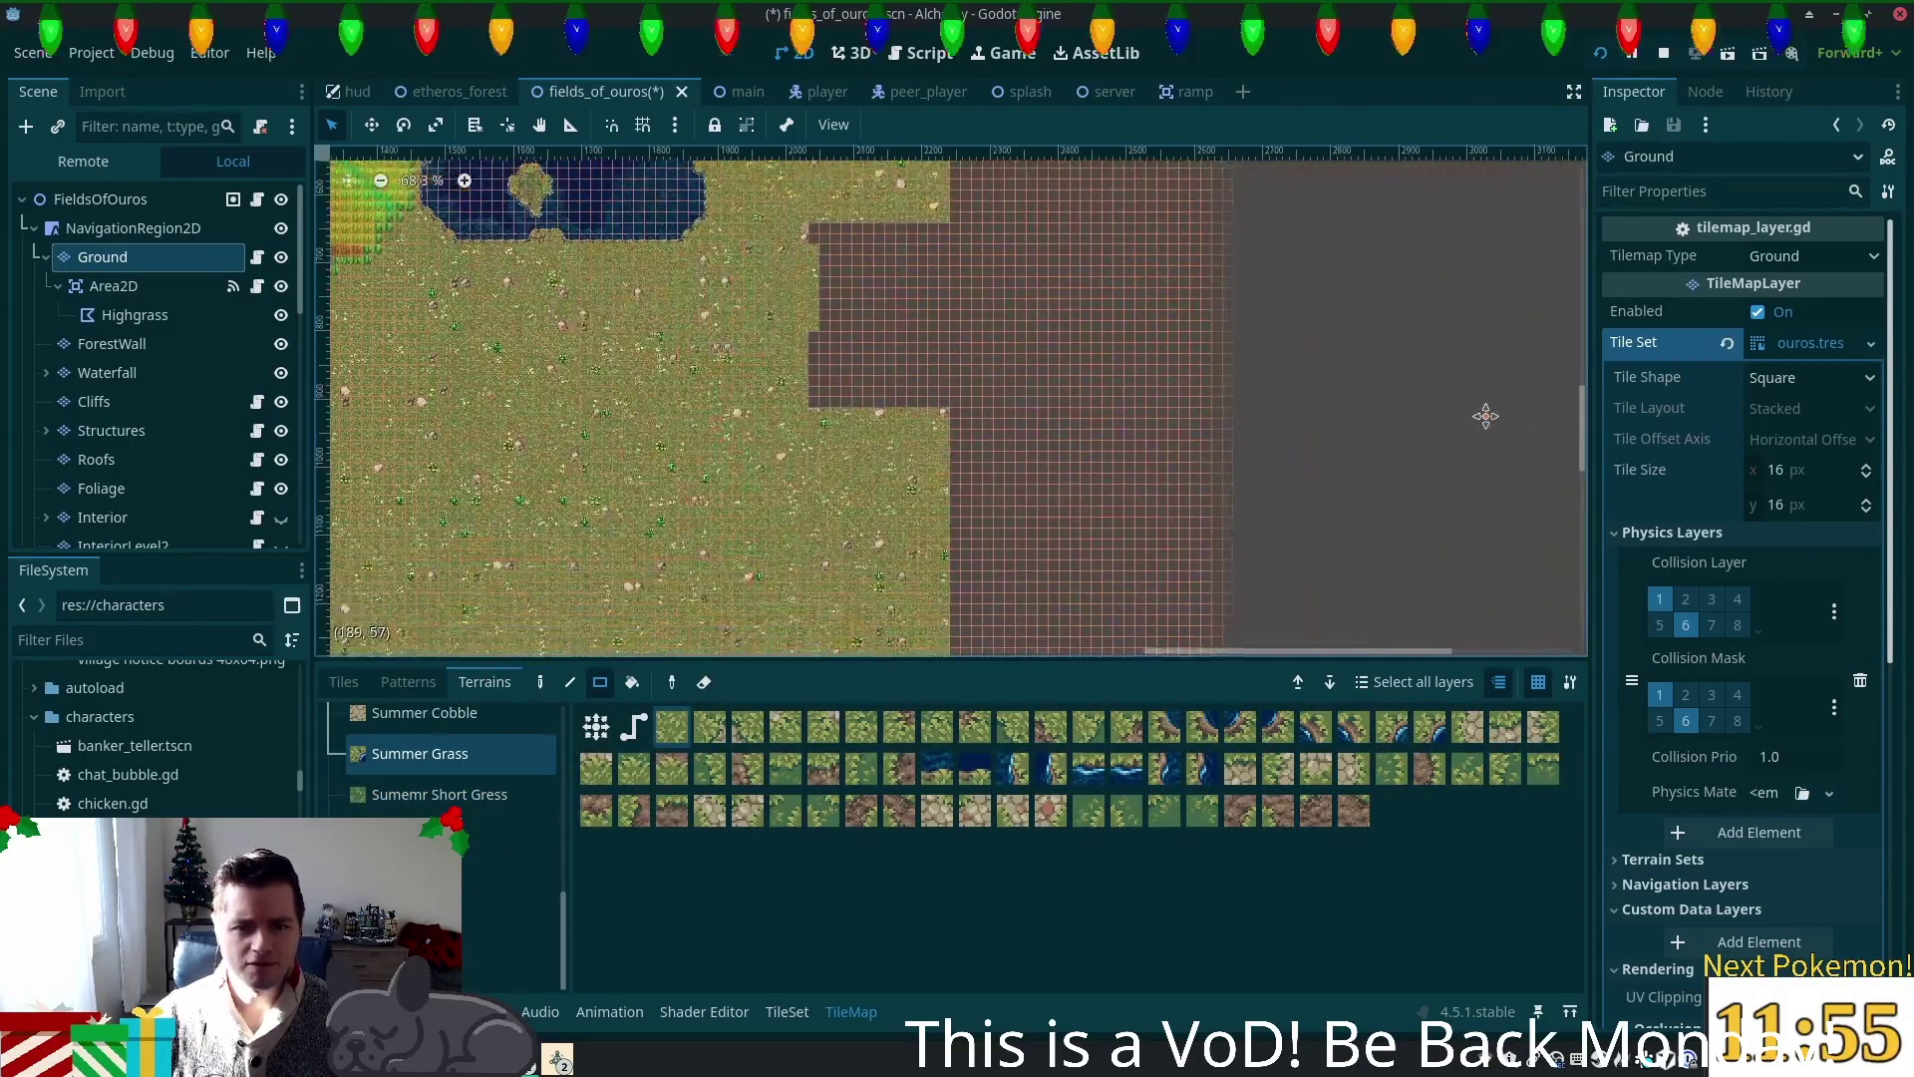
pyautogui.scroll(1, 1140, 537)
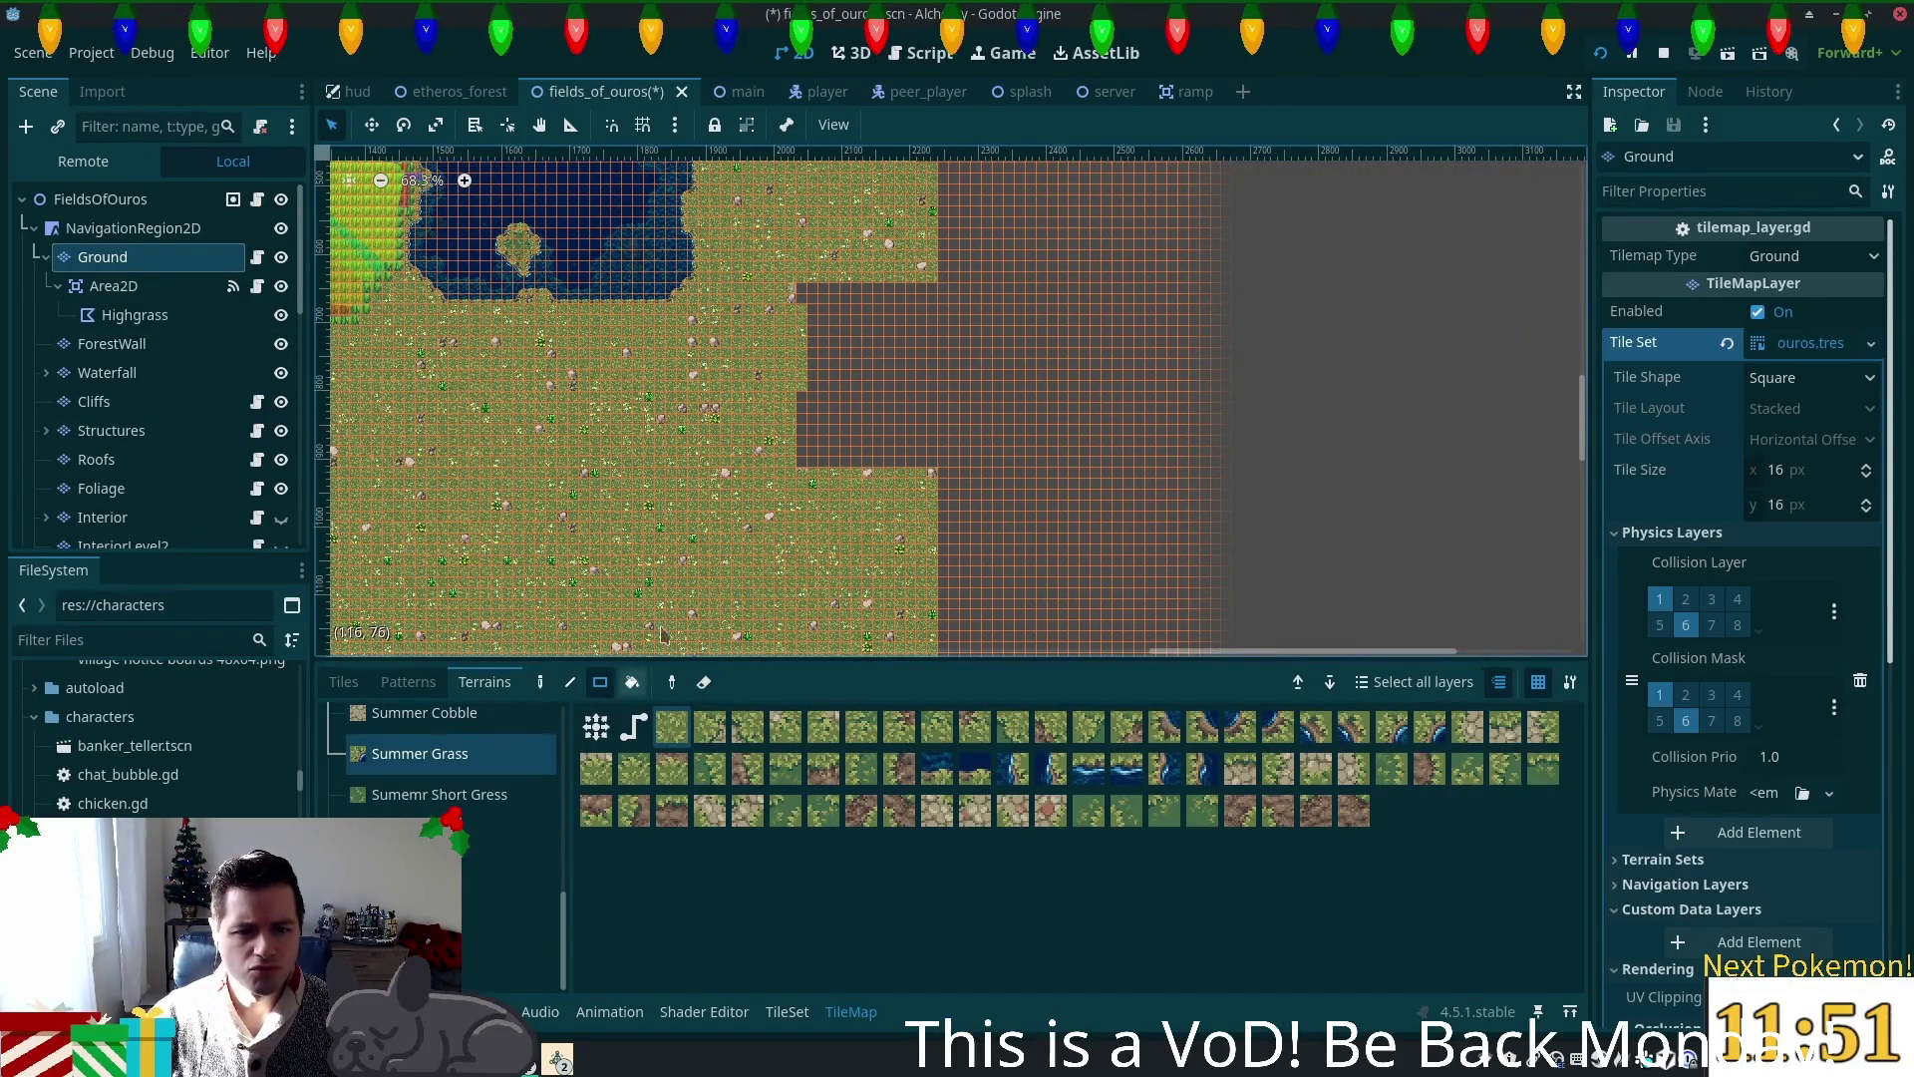
pyautogui.moveTo(801, 289); pyautogui.dragTo(937, 467)
pyautogui.scroll(-2, 974, 415)
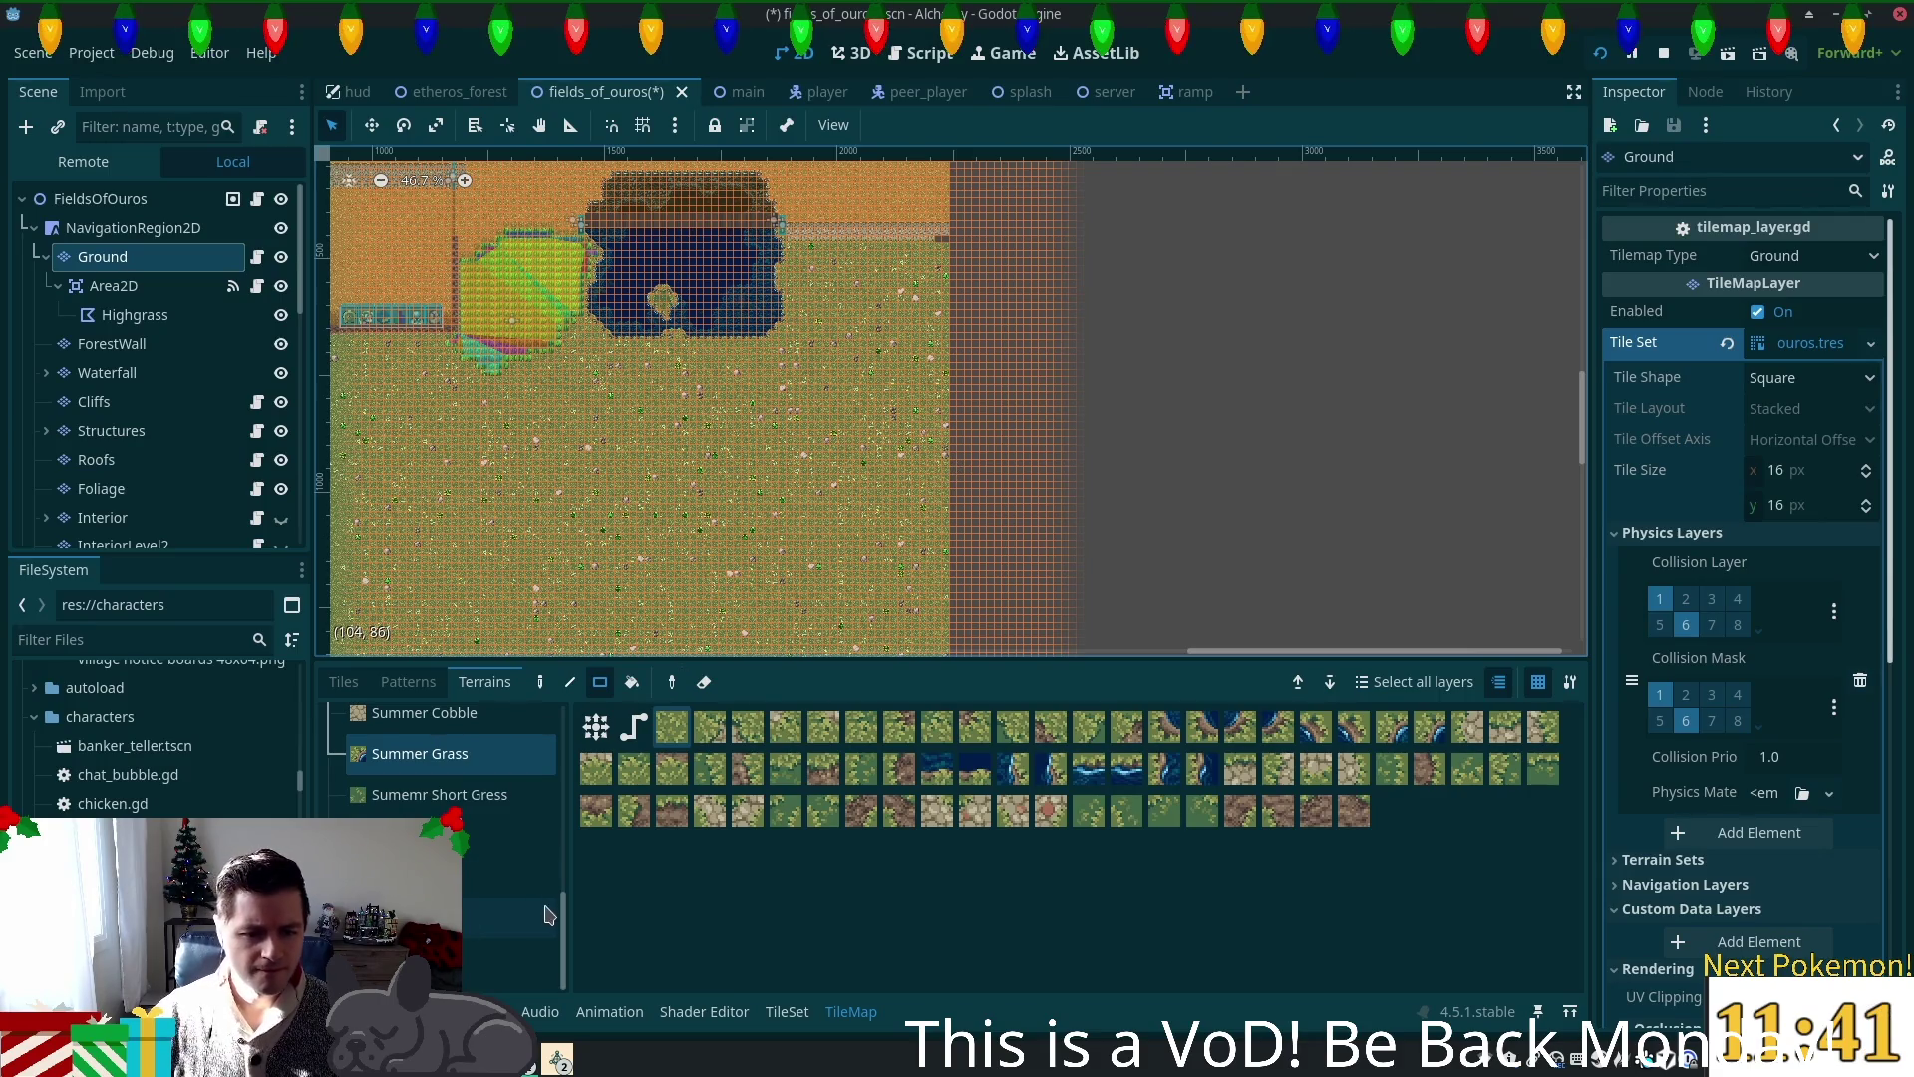
pyautogui.click(343, 682)
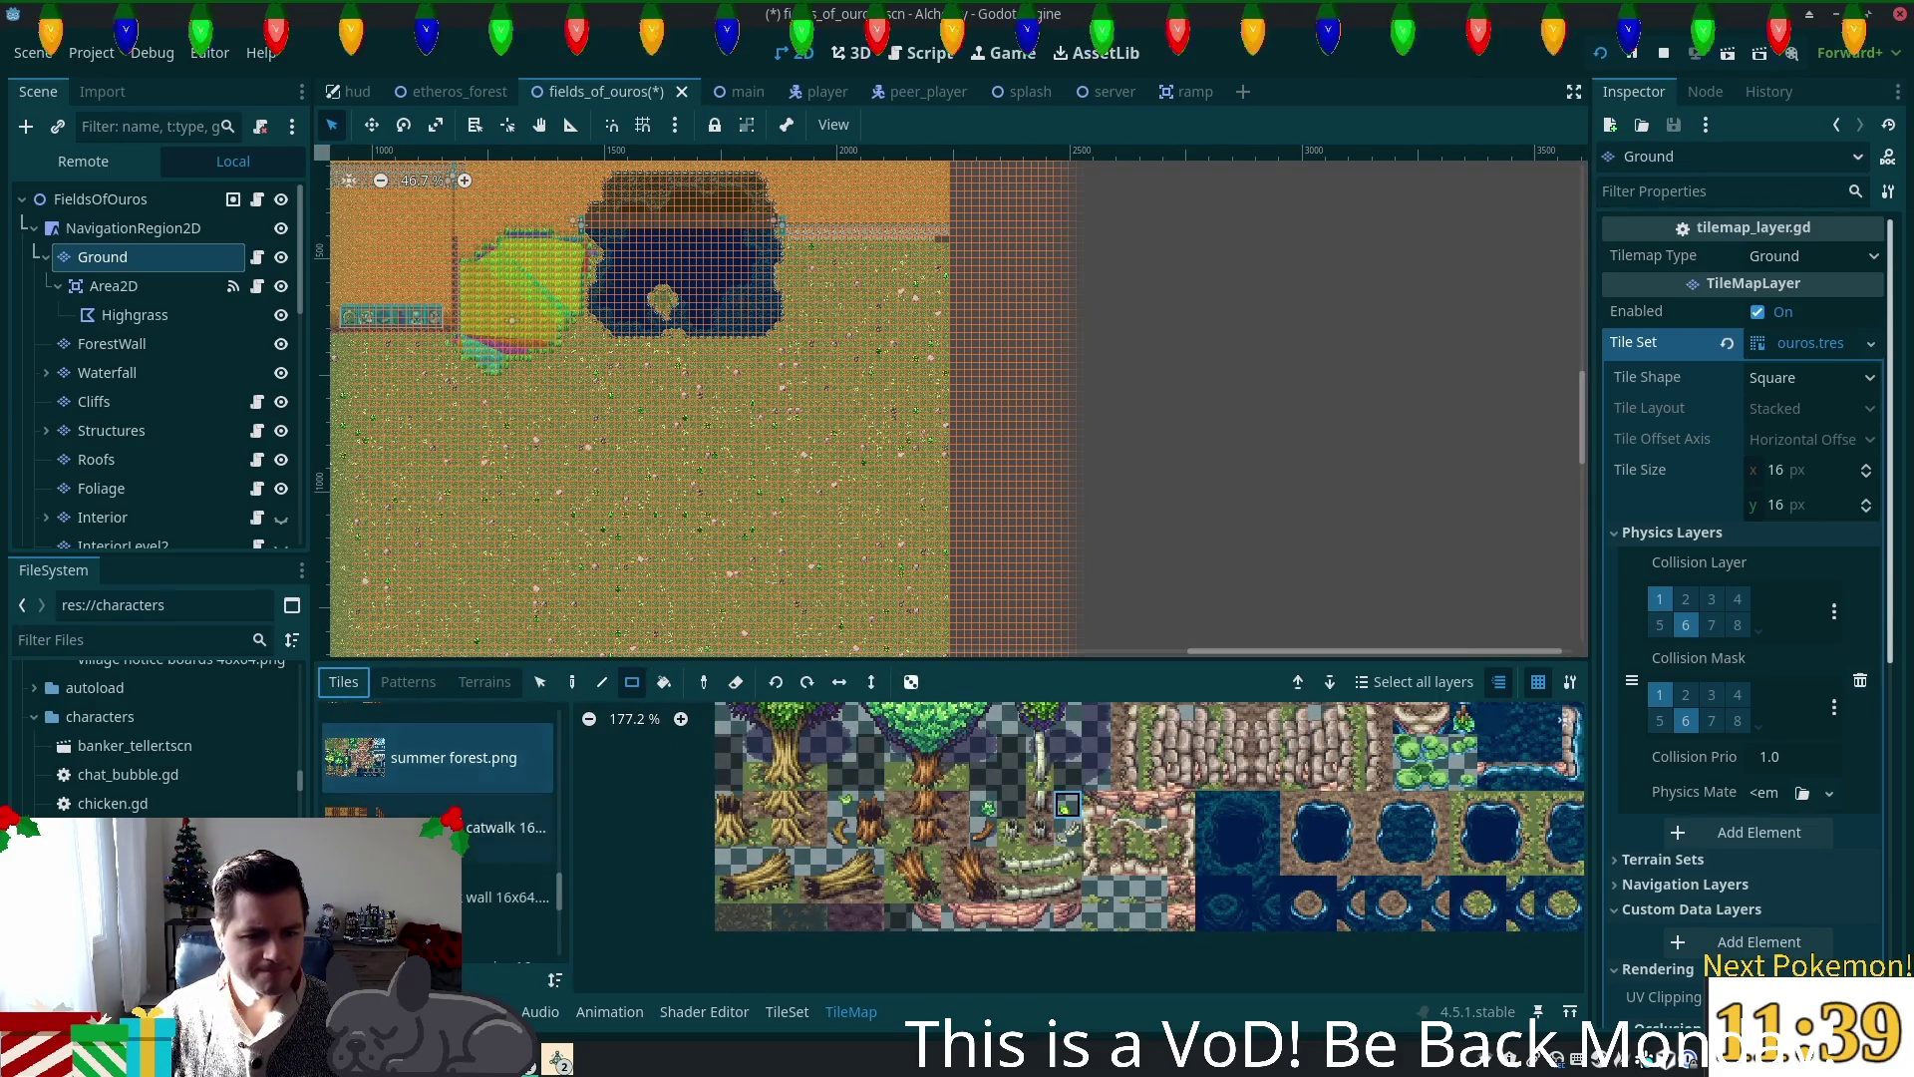
# Step: Browse the village accessories, larger village accessories and forest tile atlases
pyautogui.scroll(-3, 448, 827)
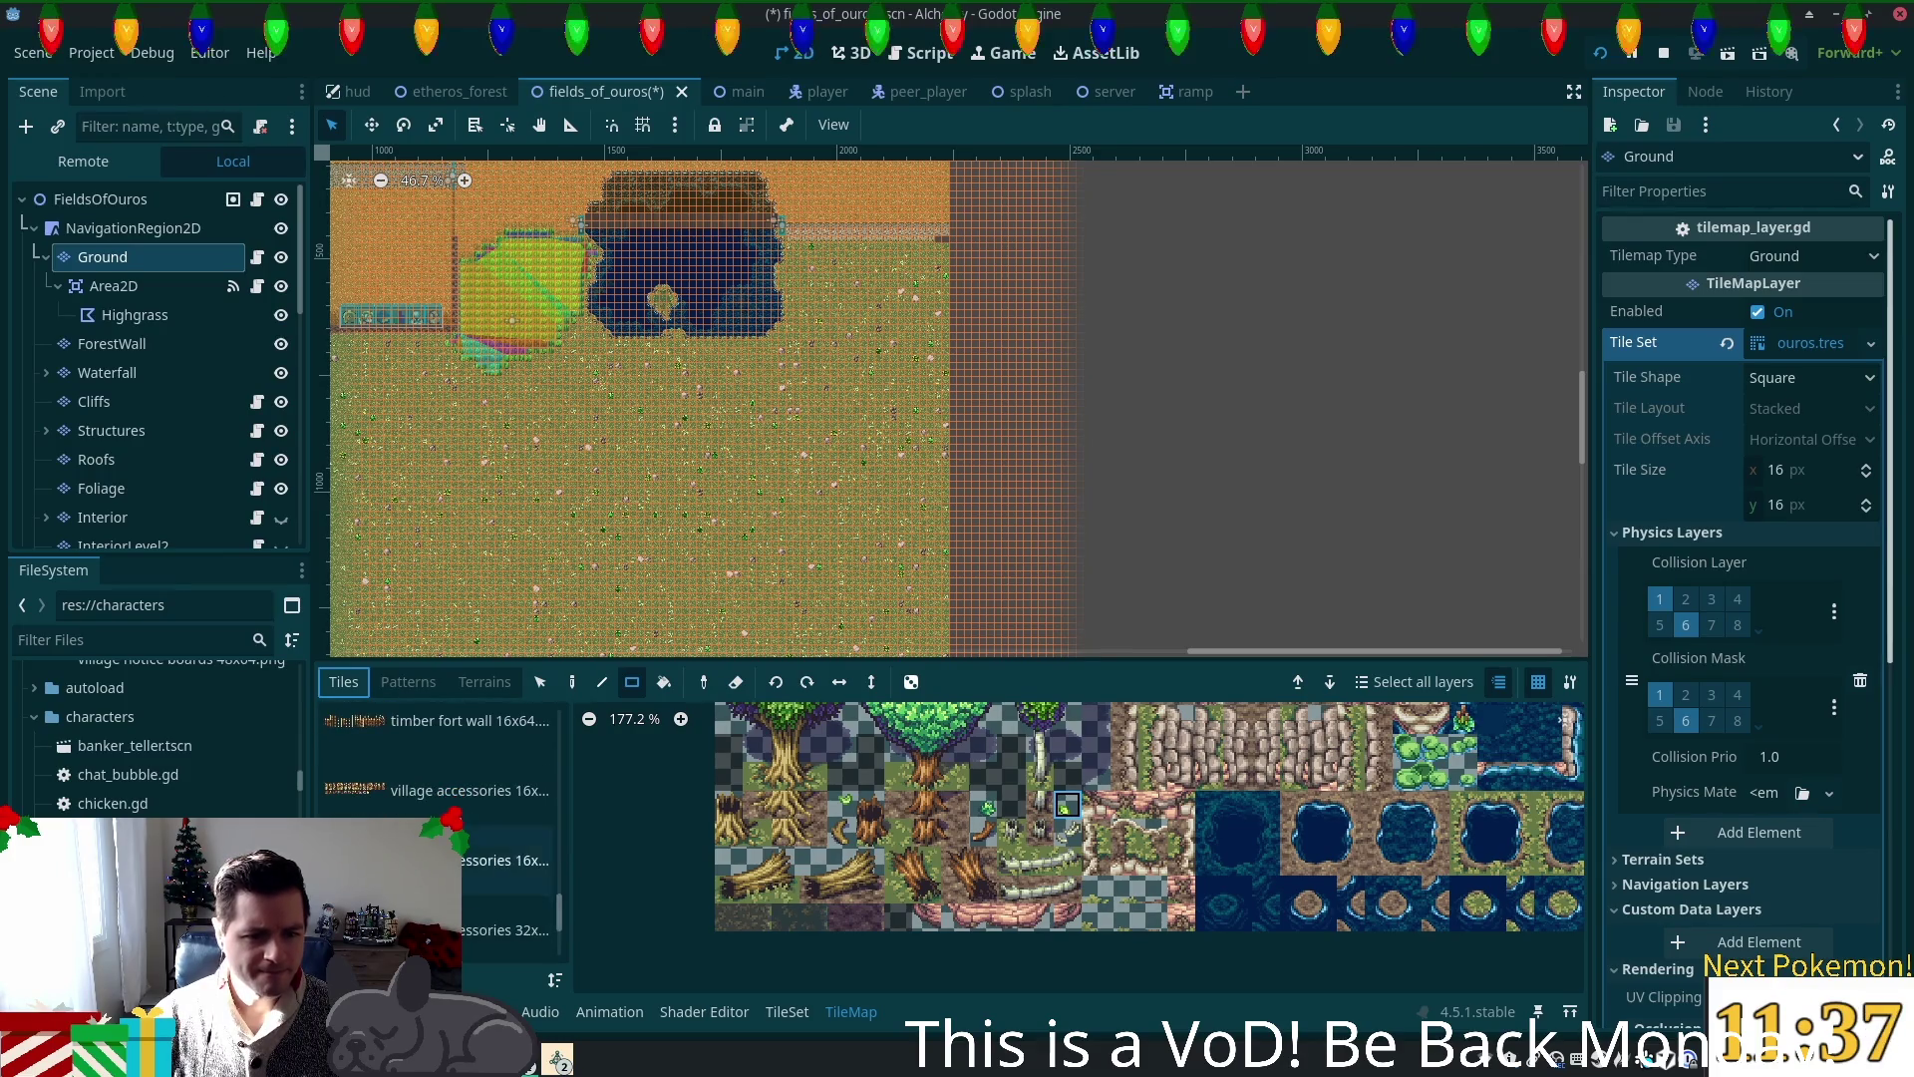
pyautogui.click(406, 803)
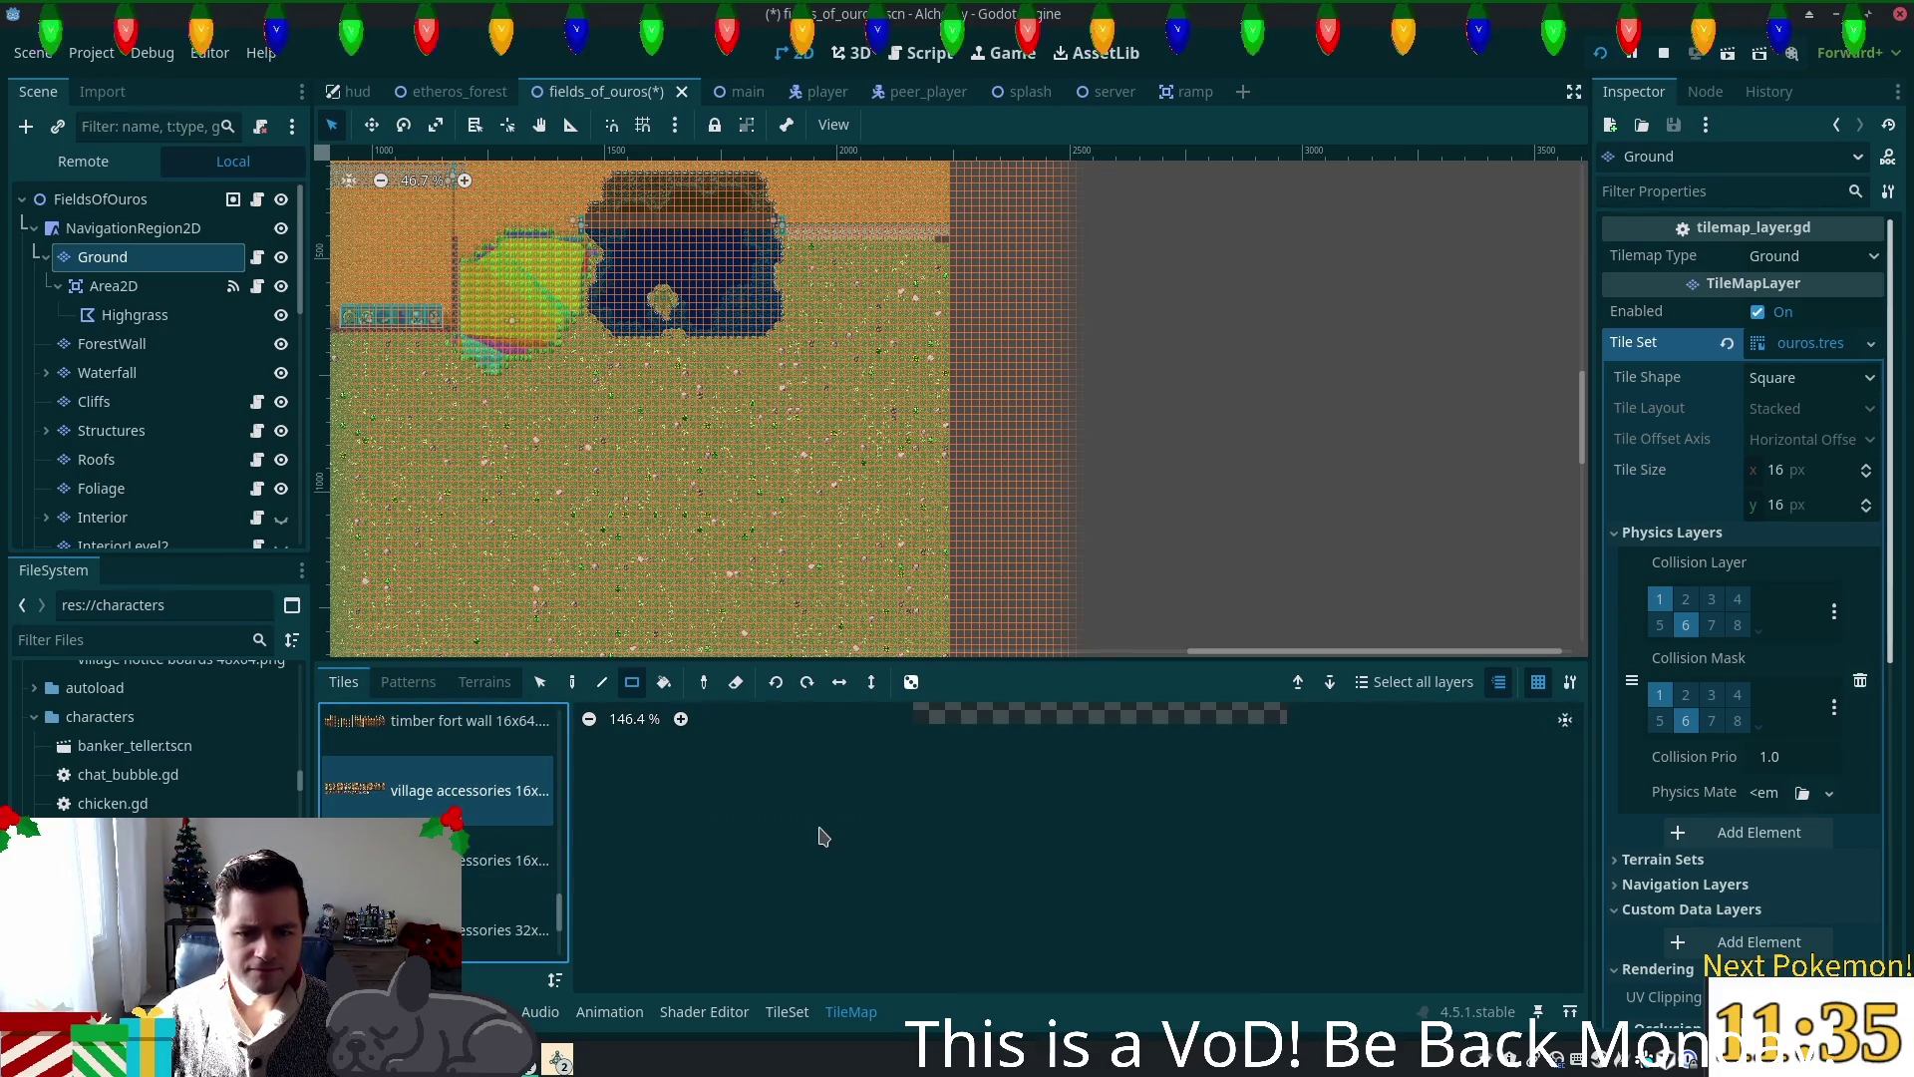
pyautogui.scroll(-2, 756, 820)
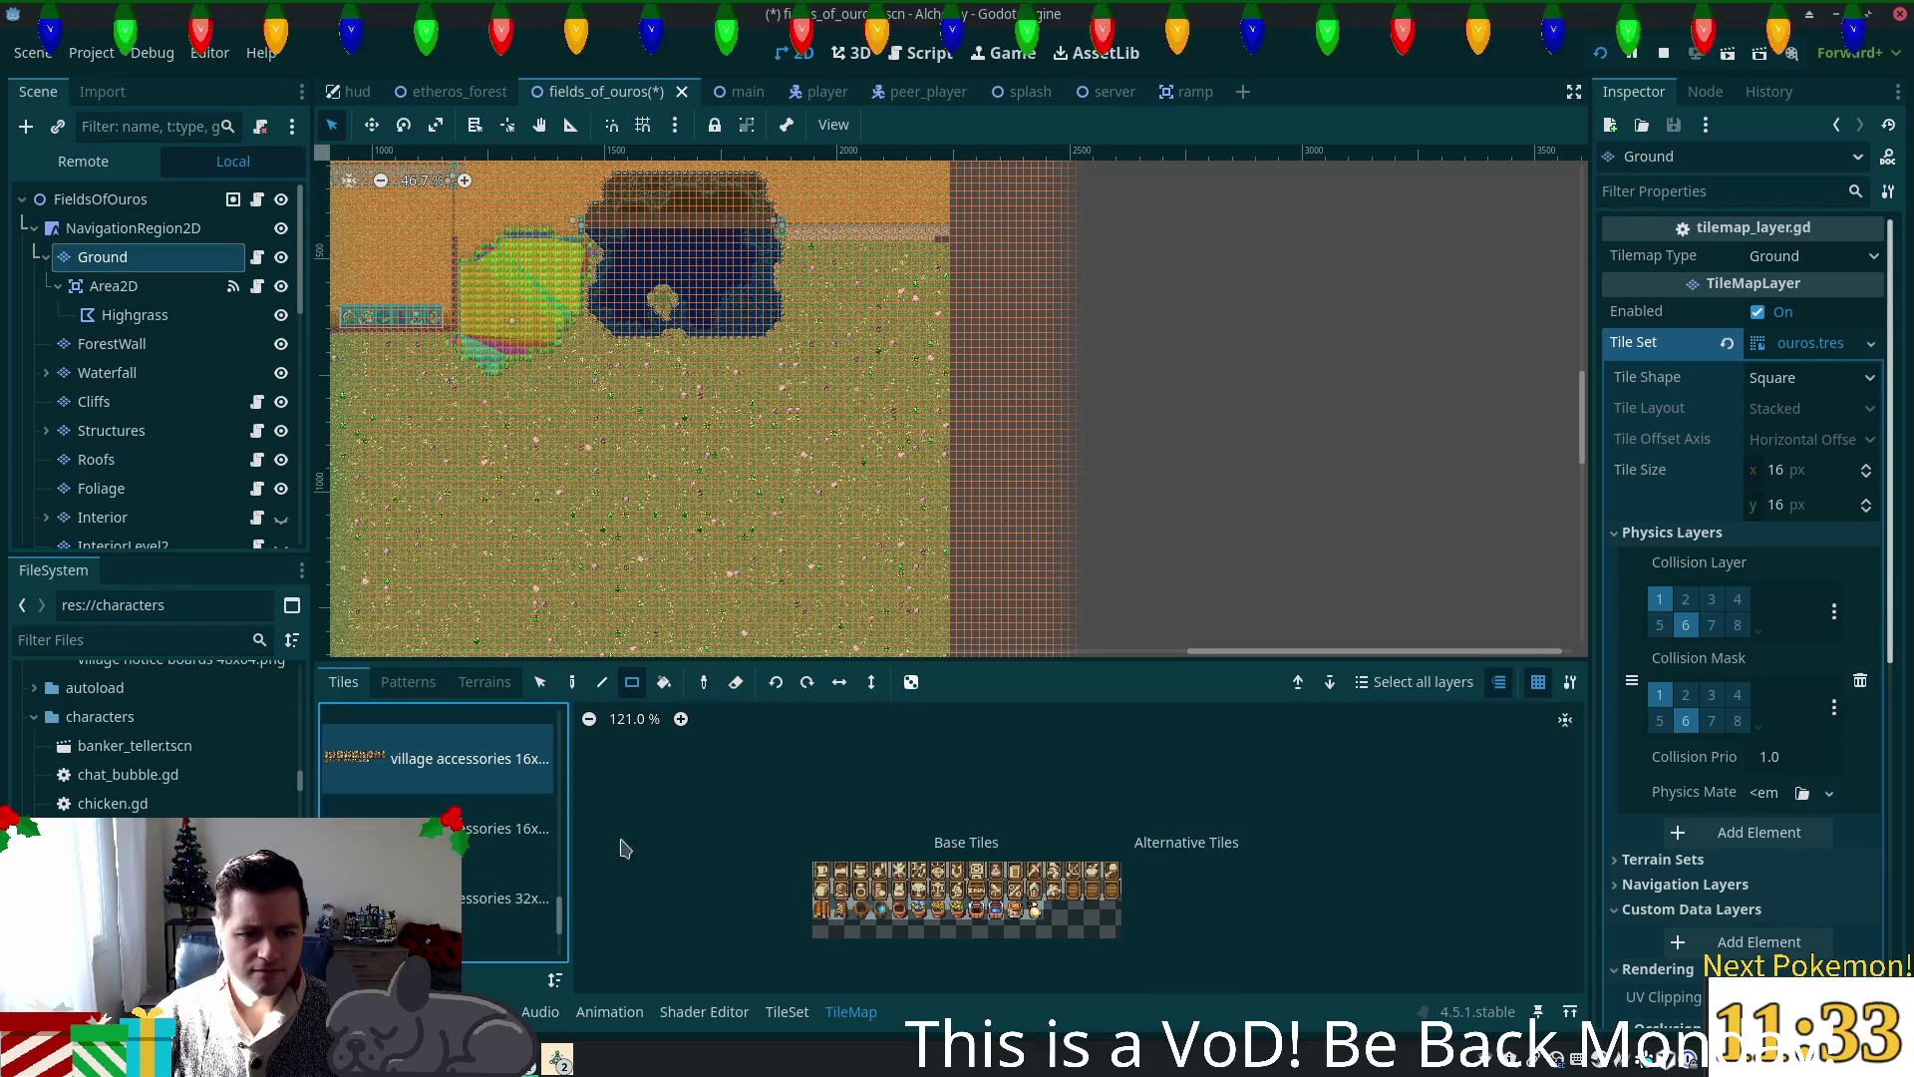
pyautogui.scroll(-3, 419, 877)
pyautogui.scroll(-1, 492, 850)
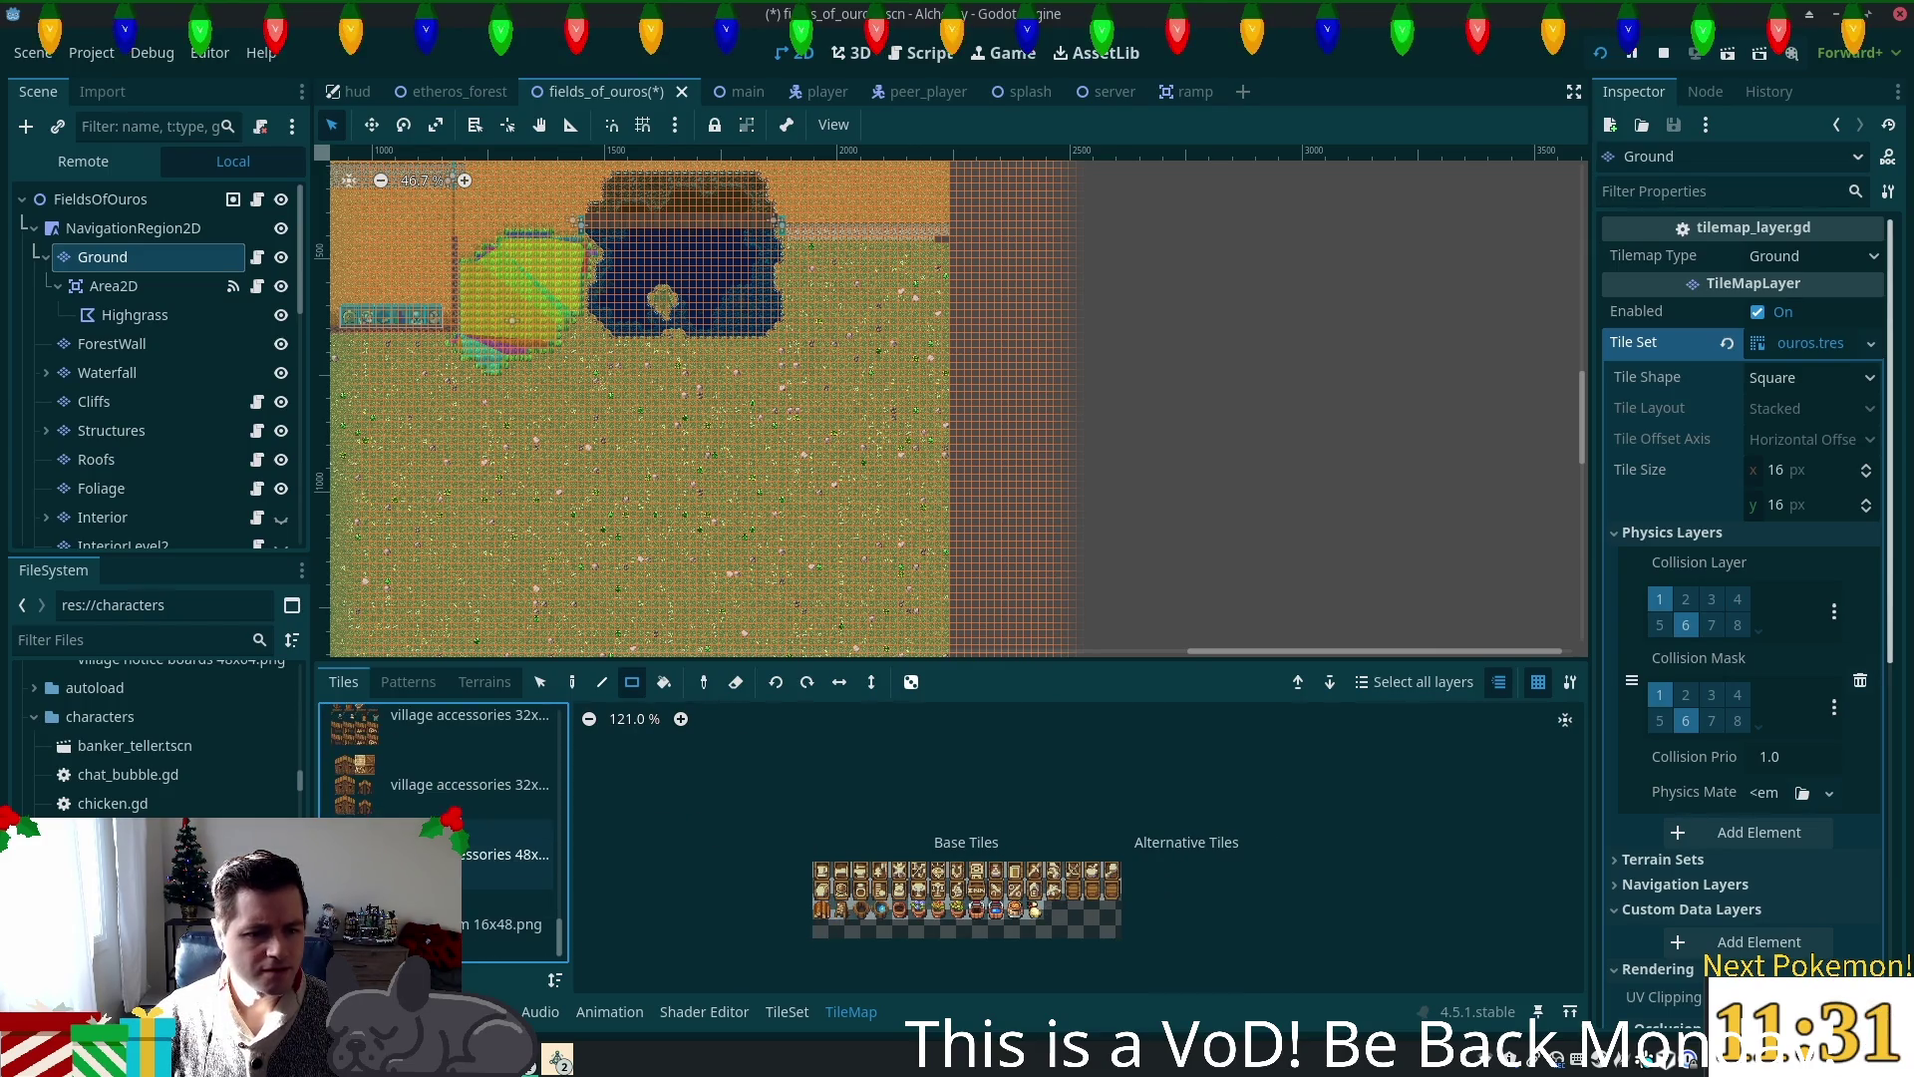
pyautogui.click(492, 851)
pyautogui.scroll(4, 491, 848)
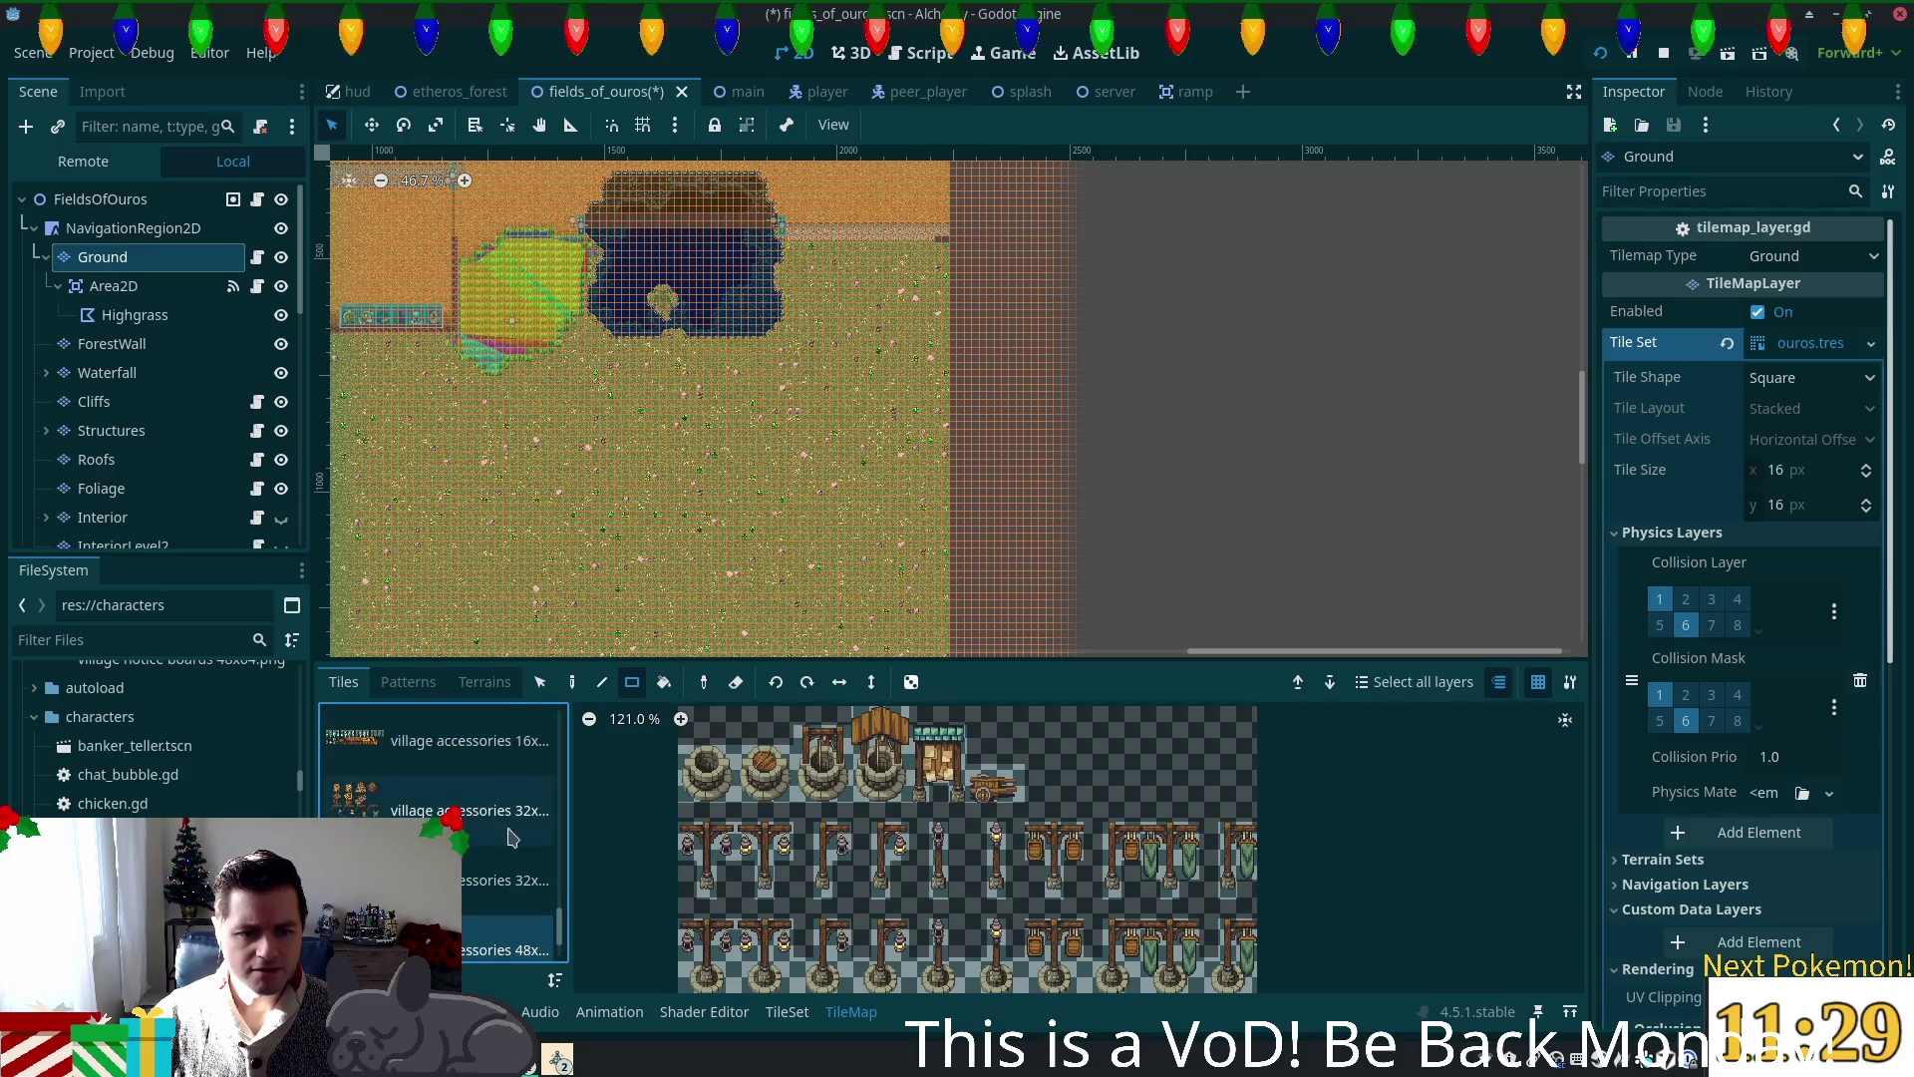
pyautogui.scroll(3, 491, 833)
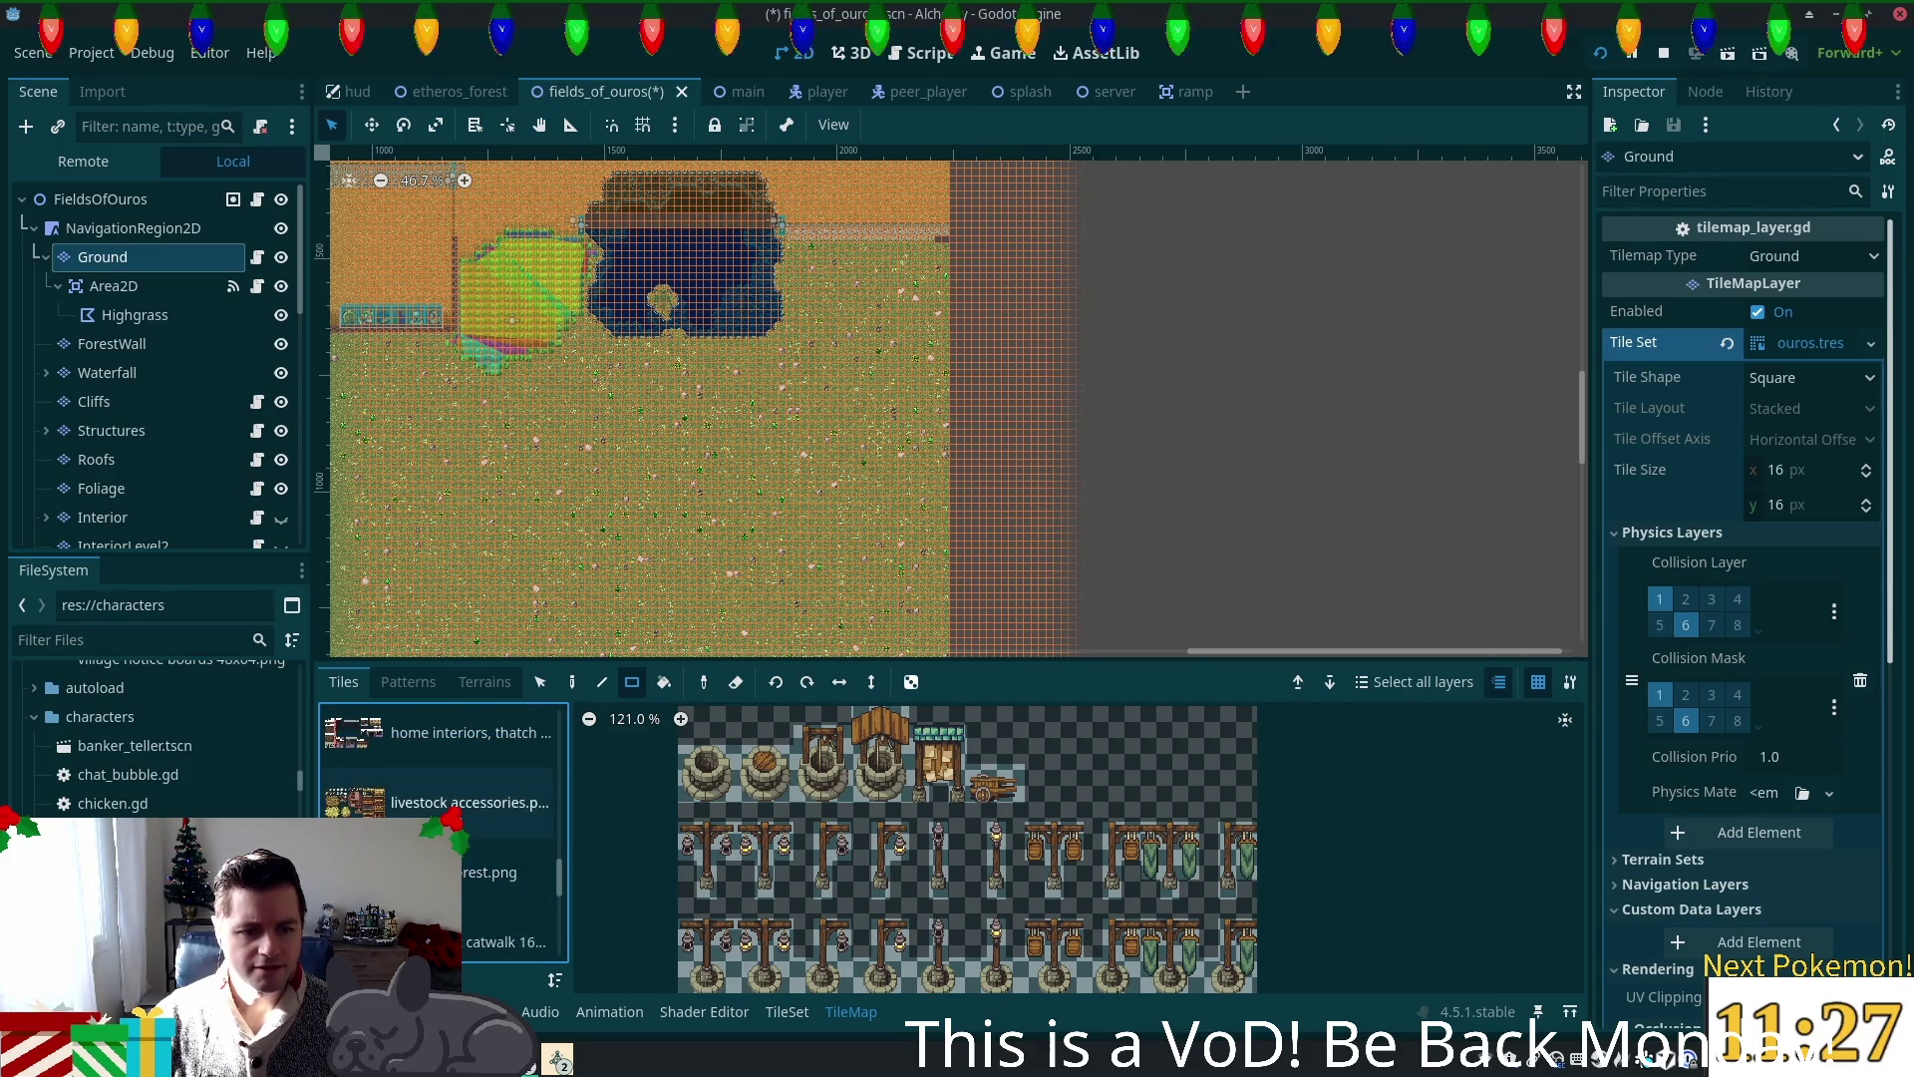
pyautogui.click(490, 873)
# Step: Browse the livestock, home interiors, stone interiors, thatch exterior and fences & walls atlases
pyautogui.click(436, 809)
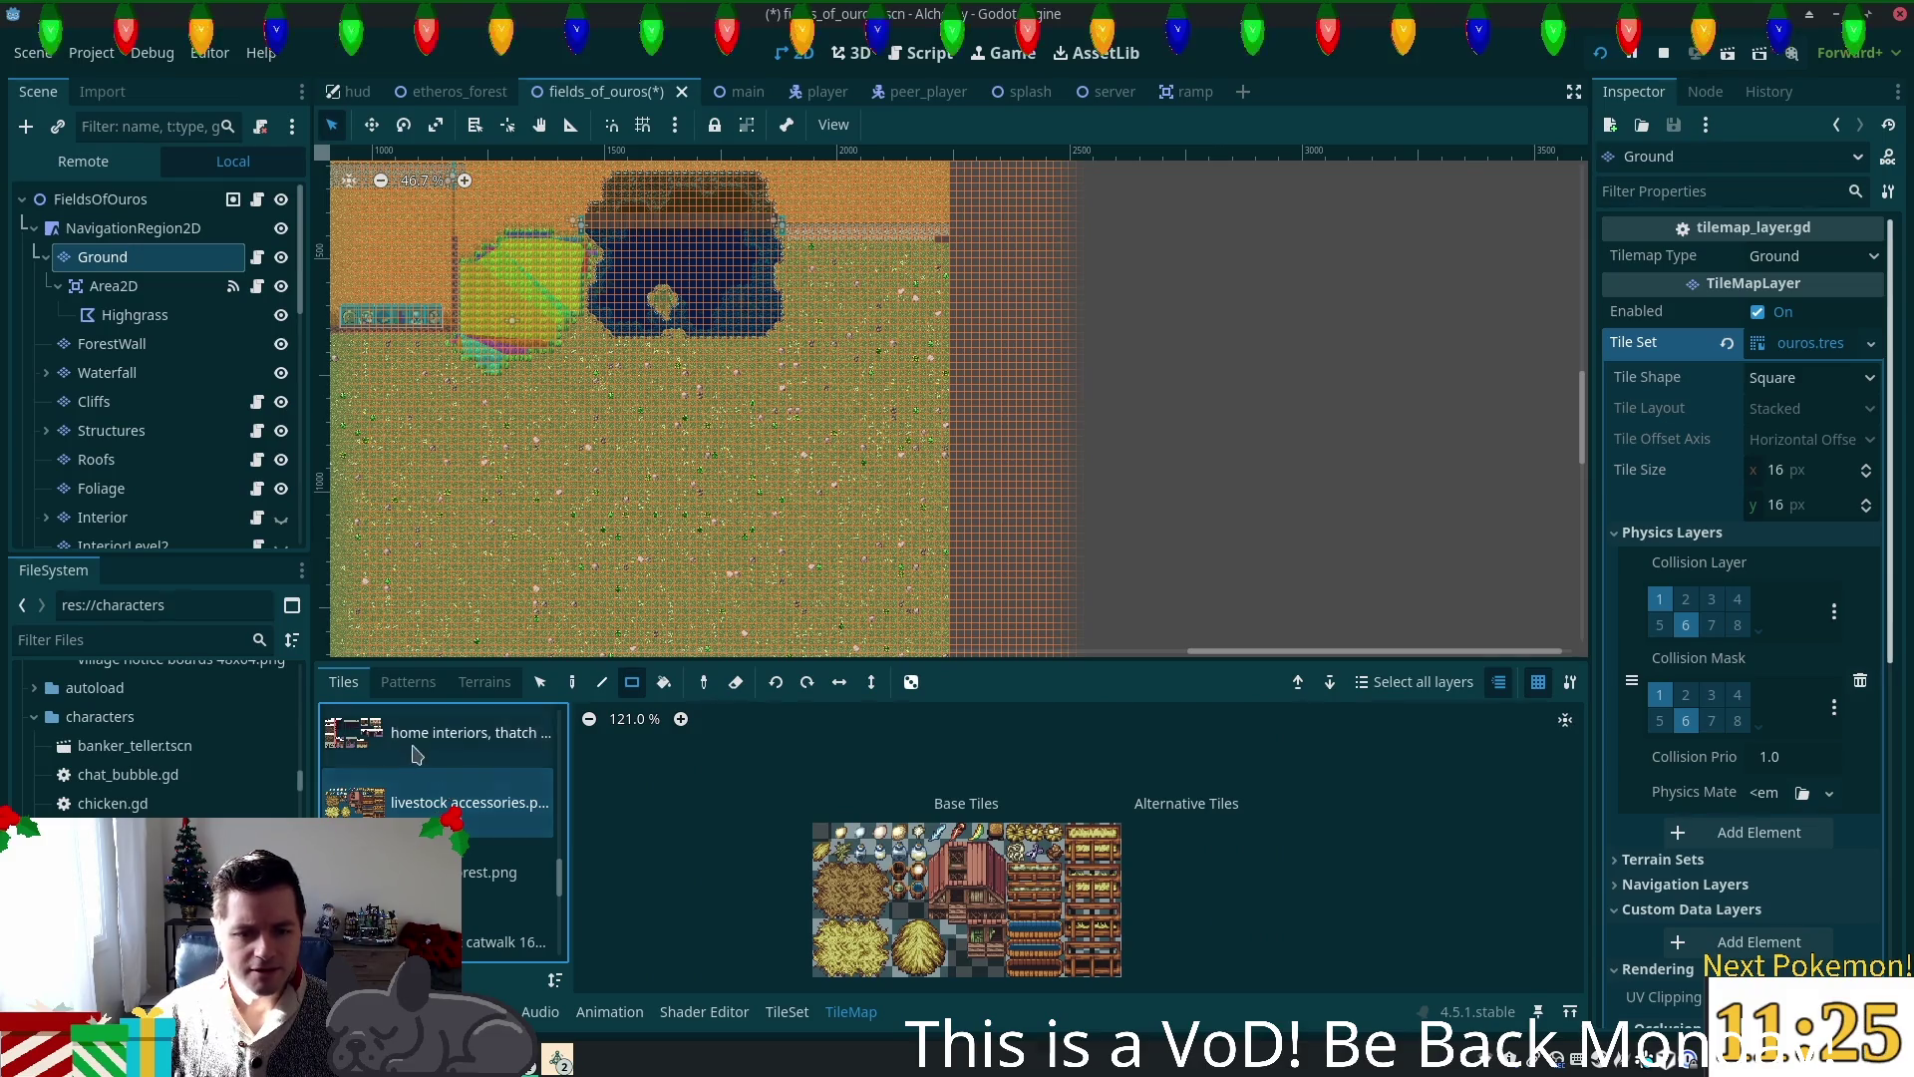
pyautogui.click(419, 753)
pyautogui.scroll(2, 448, 793)
pyautogui.click(438, 788)
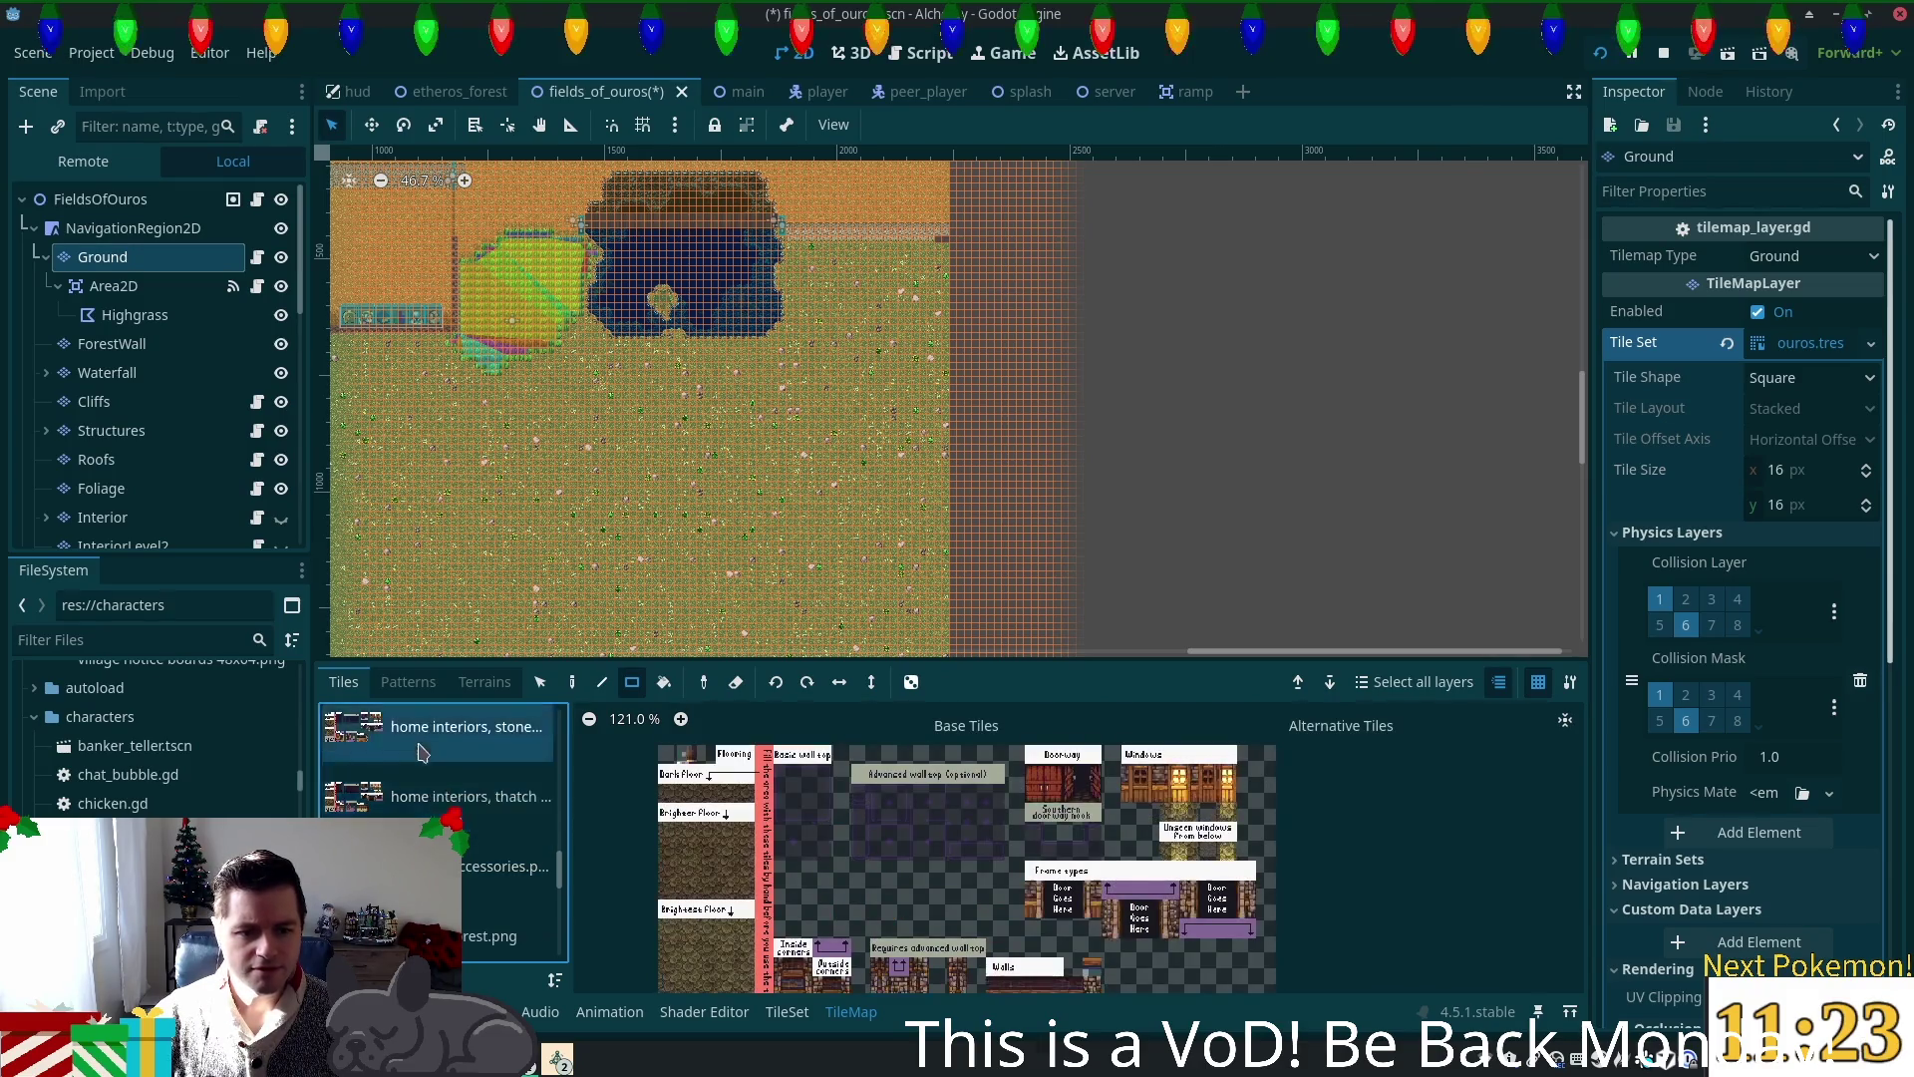
pyautogui.scroll(1, 429, 778)
pyautogui.click(429, 783)
pyautogui.click(433, 738)
pyautogui.scroll(2, 449, 782)
pyautogui.scroll(1, 449, 783)
pyautogui.click(407, 801)
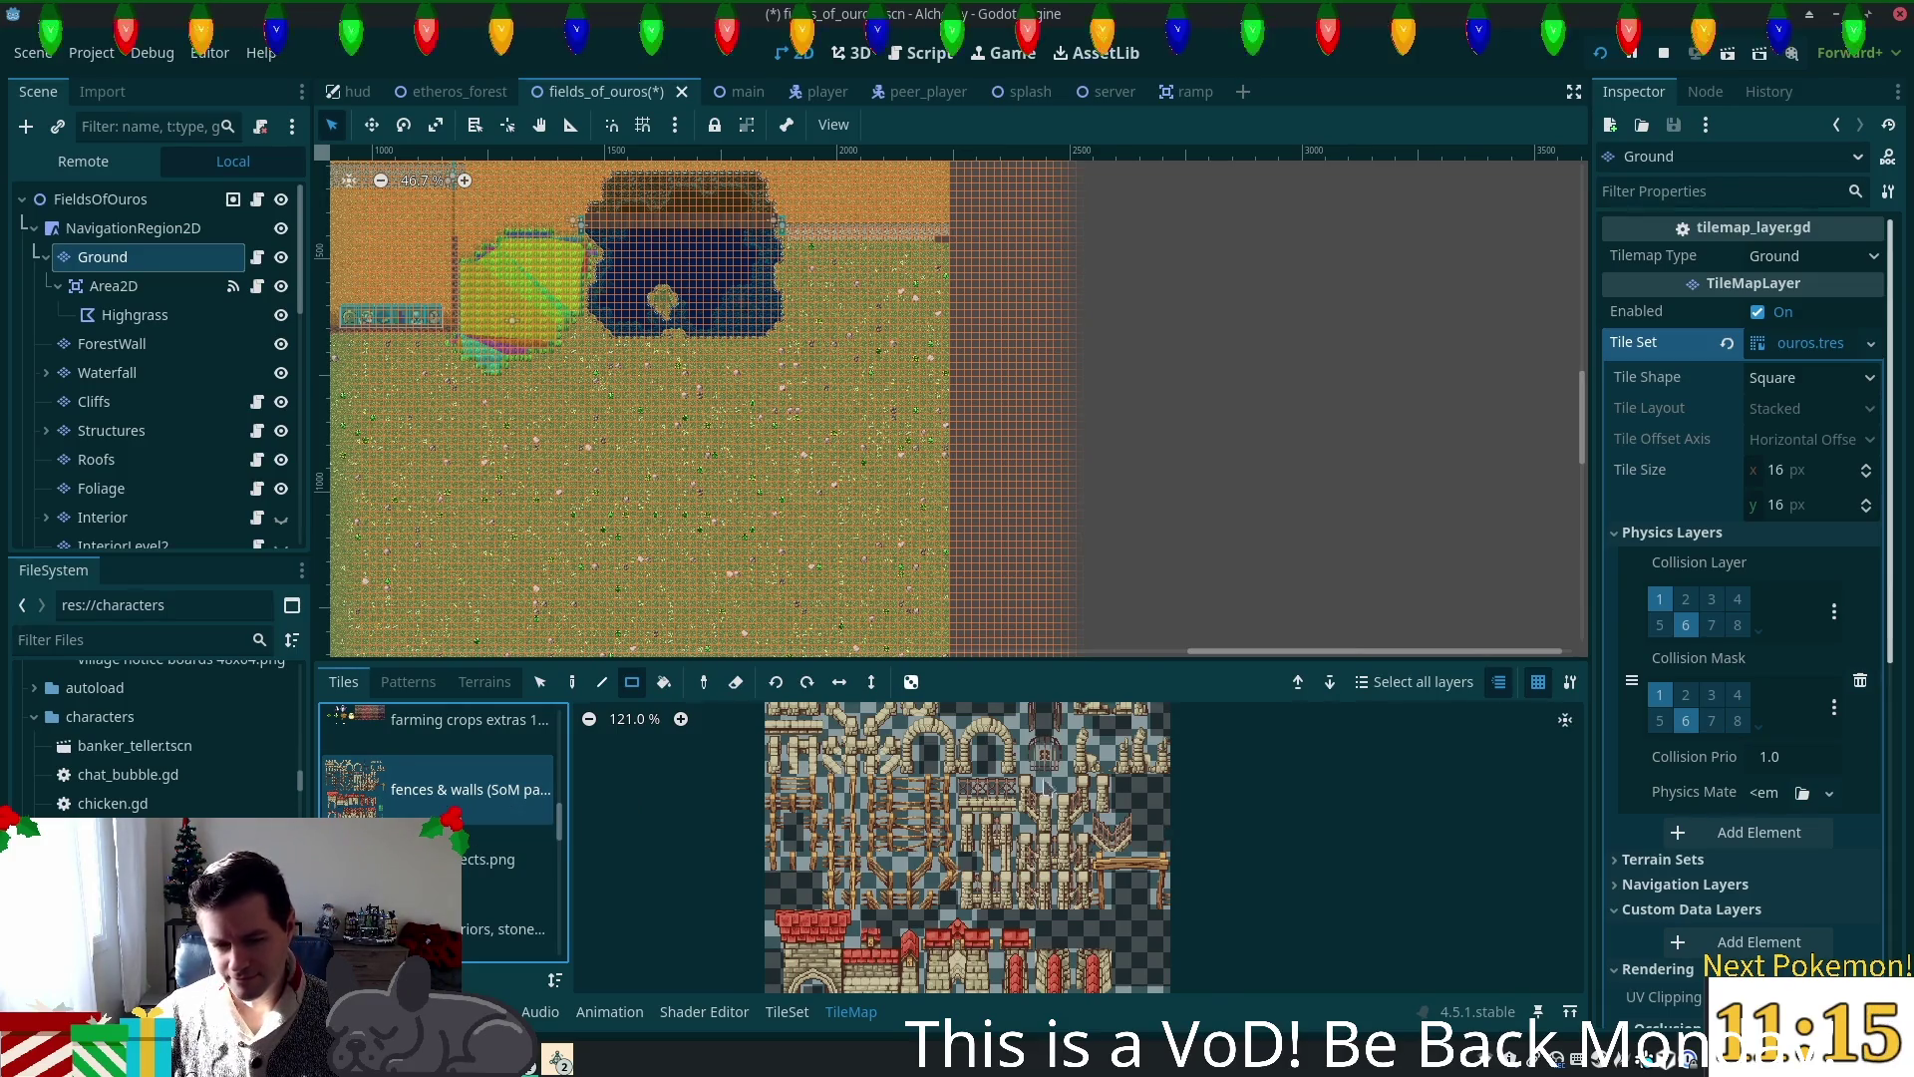
# Step: Scroll the Inspector and fold the ouros.tres tile set's expanded properties closed
pyautogui.scroll(1, 1003, 776)
pyautogui.scroll(-1, 1003, 775)
pyautogui.scroll(4, 1003, 778)
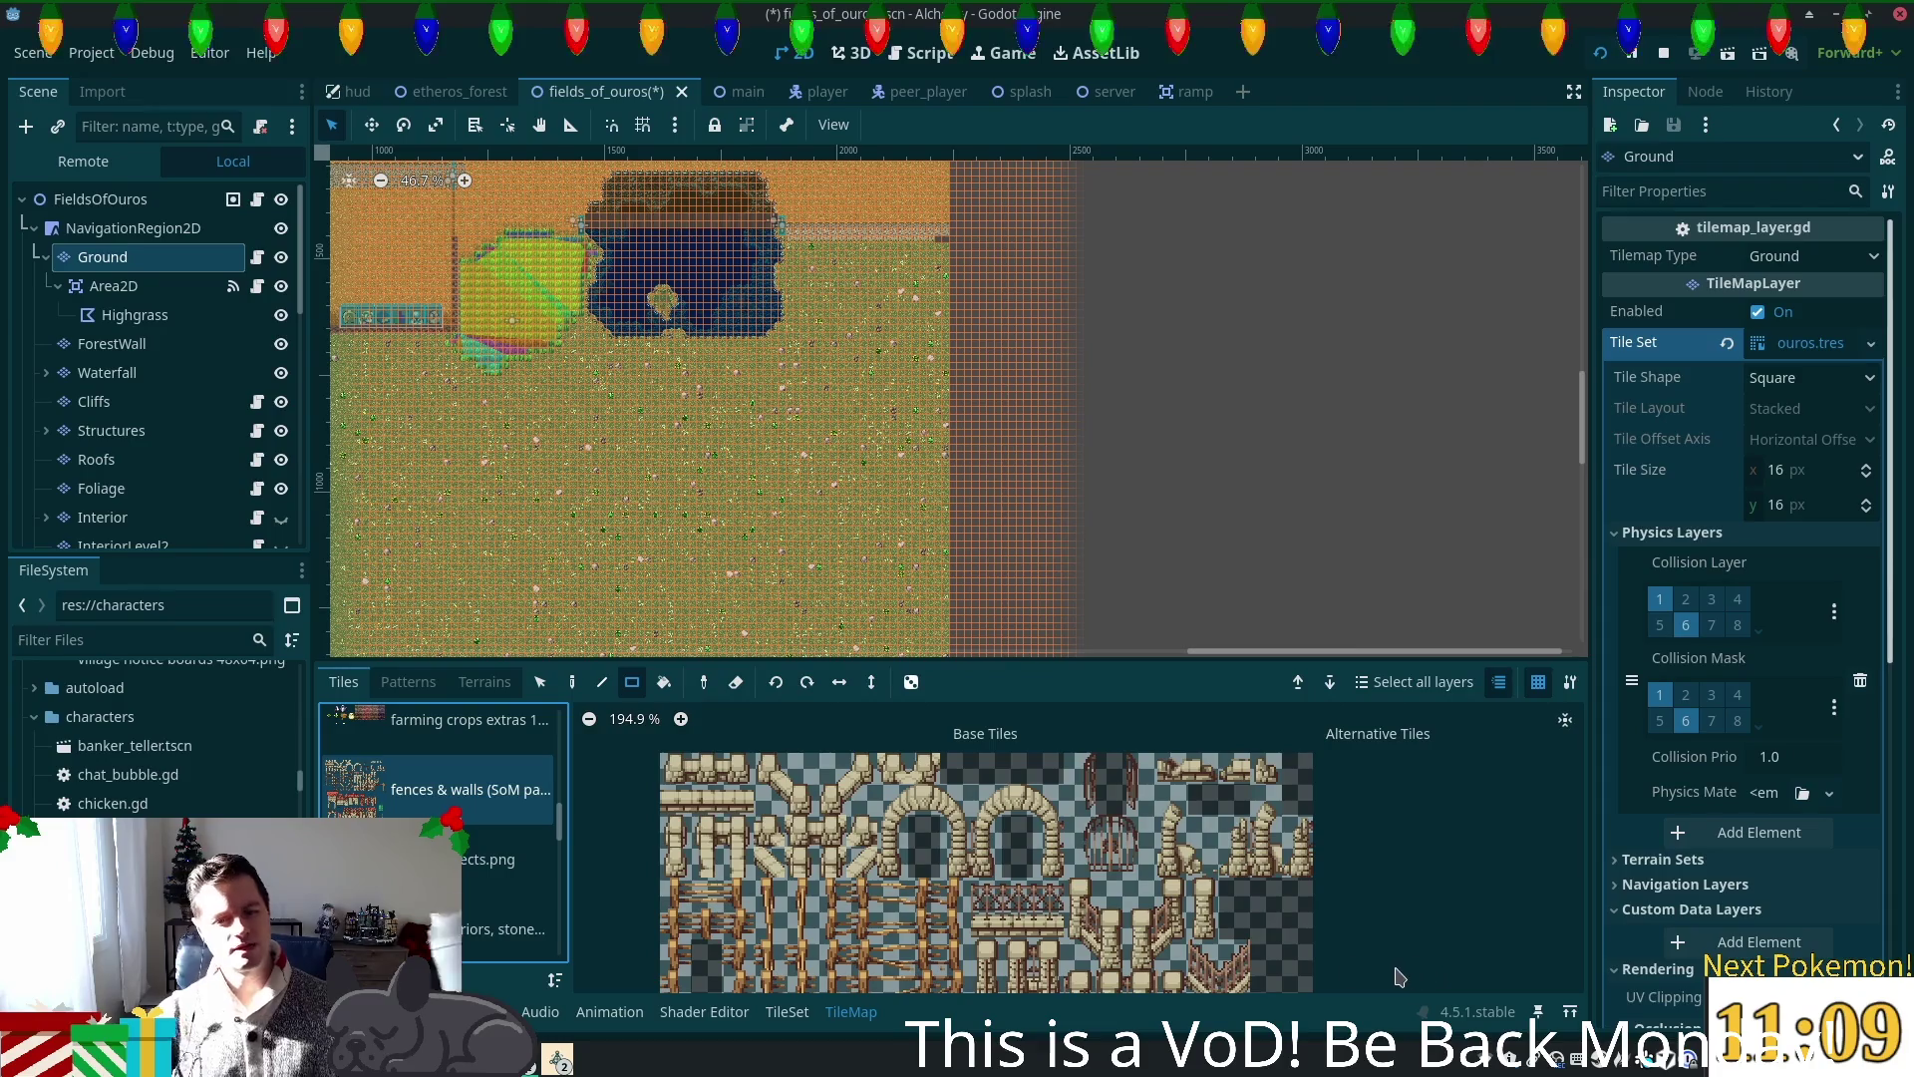
pyautogui.scroll(-3, 1169, 945)
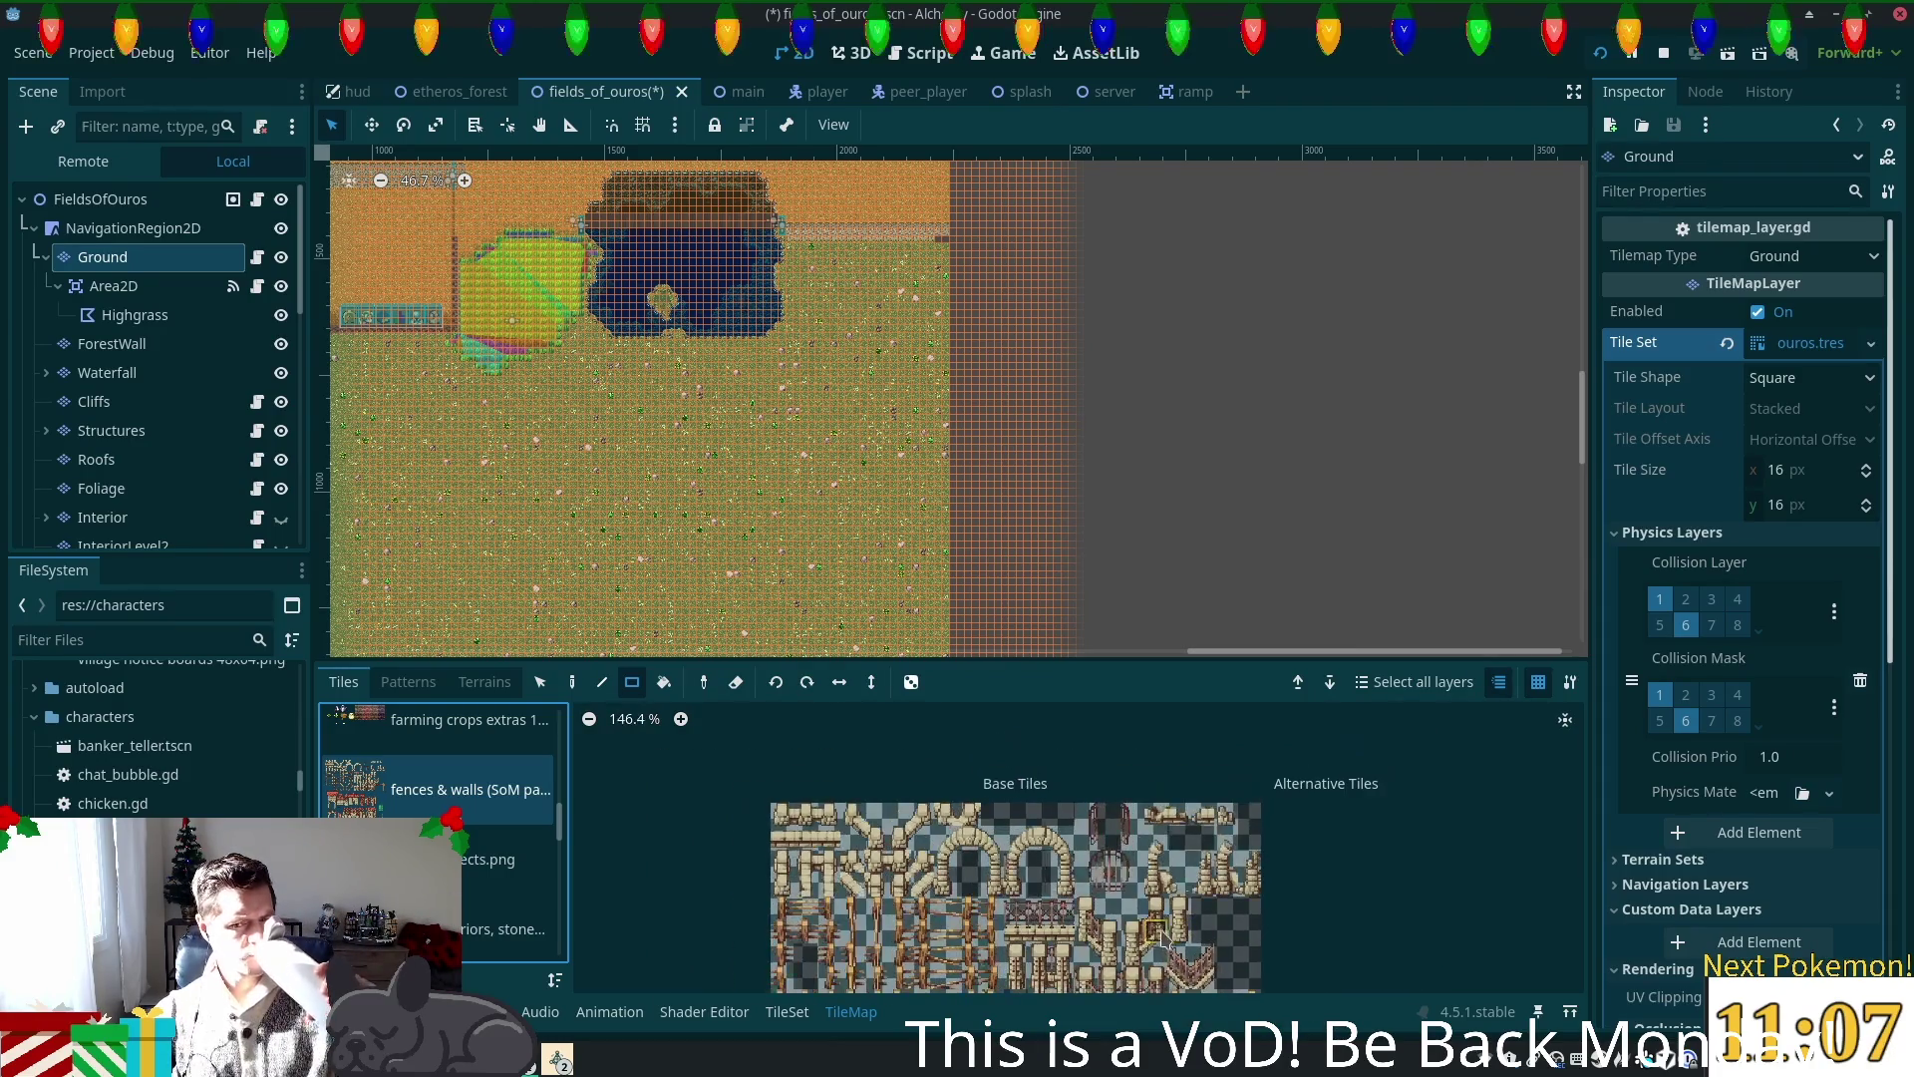
pyautogui.scroll(-2, 1149, 820)
pyautogui.scroll(2, 1146, 838)
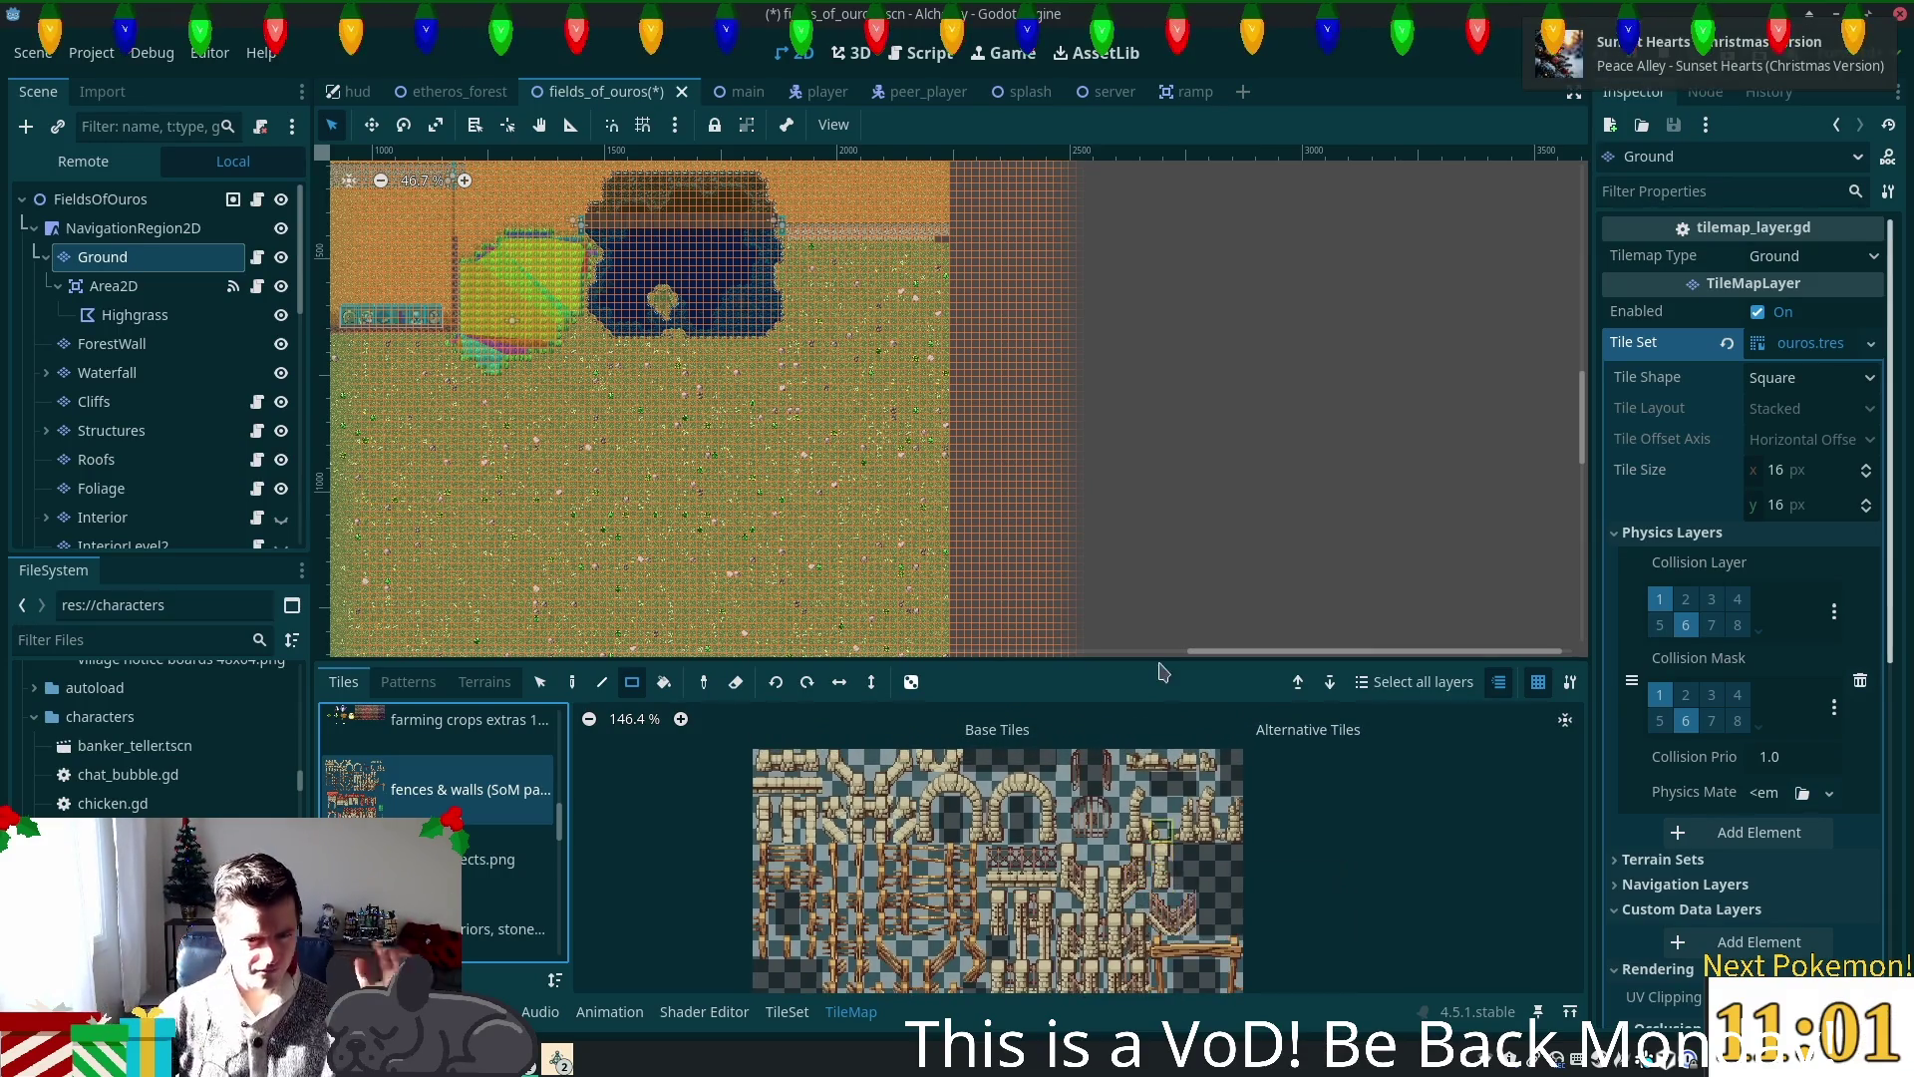
pyautogui.scroll(5, 493, 832)
pyautogui.scroll(3, 491, 832)
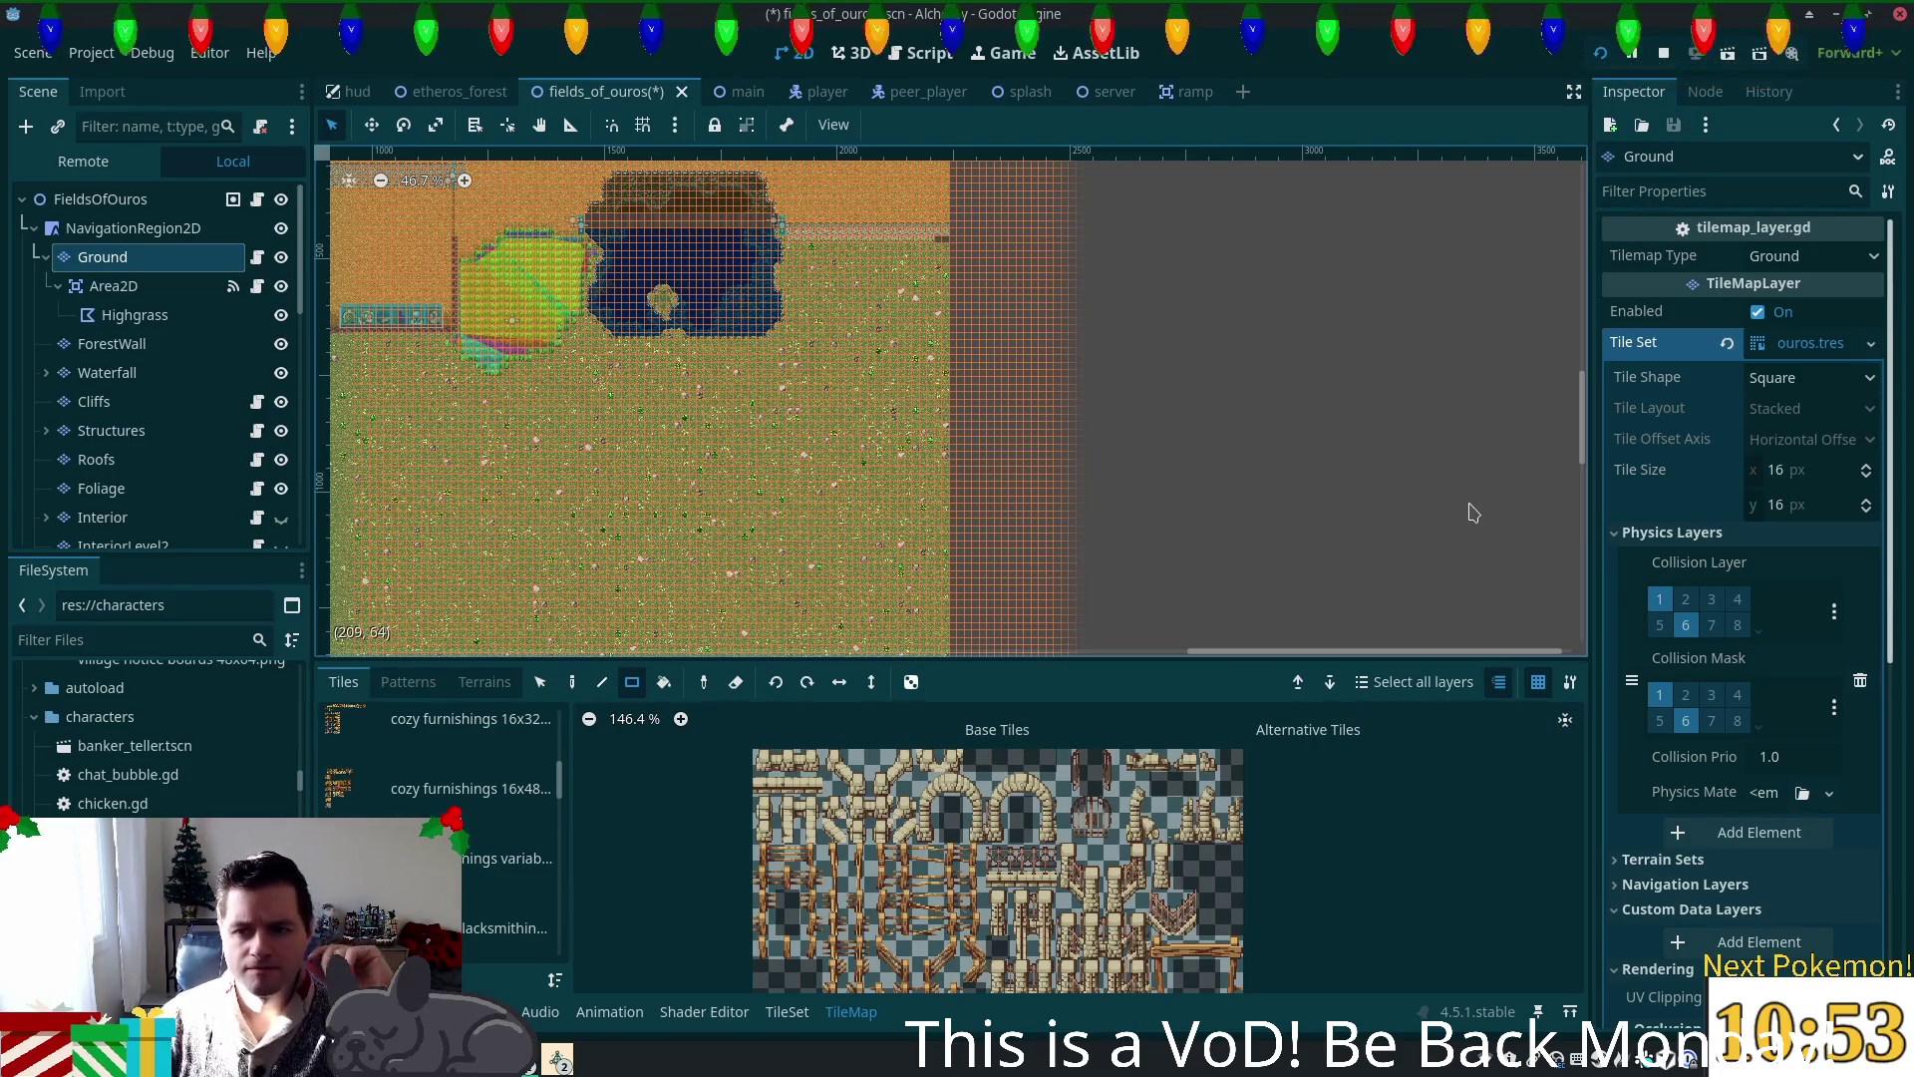
pyautogui.click(1831, 345)
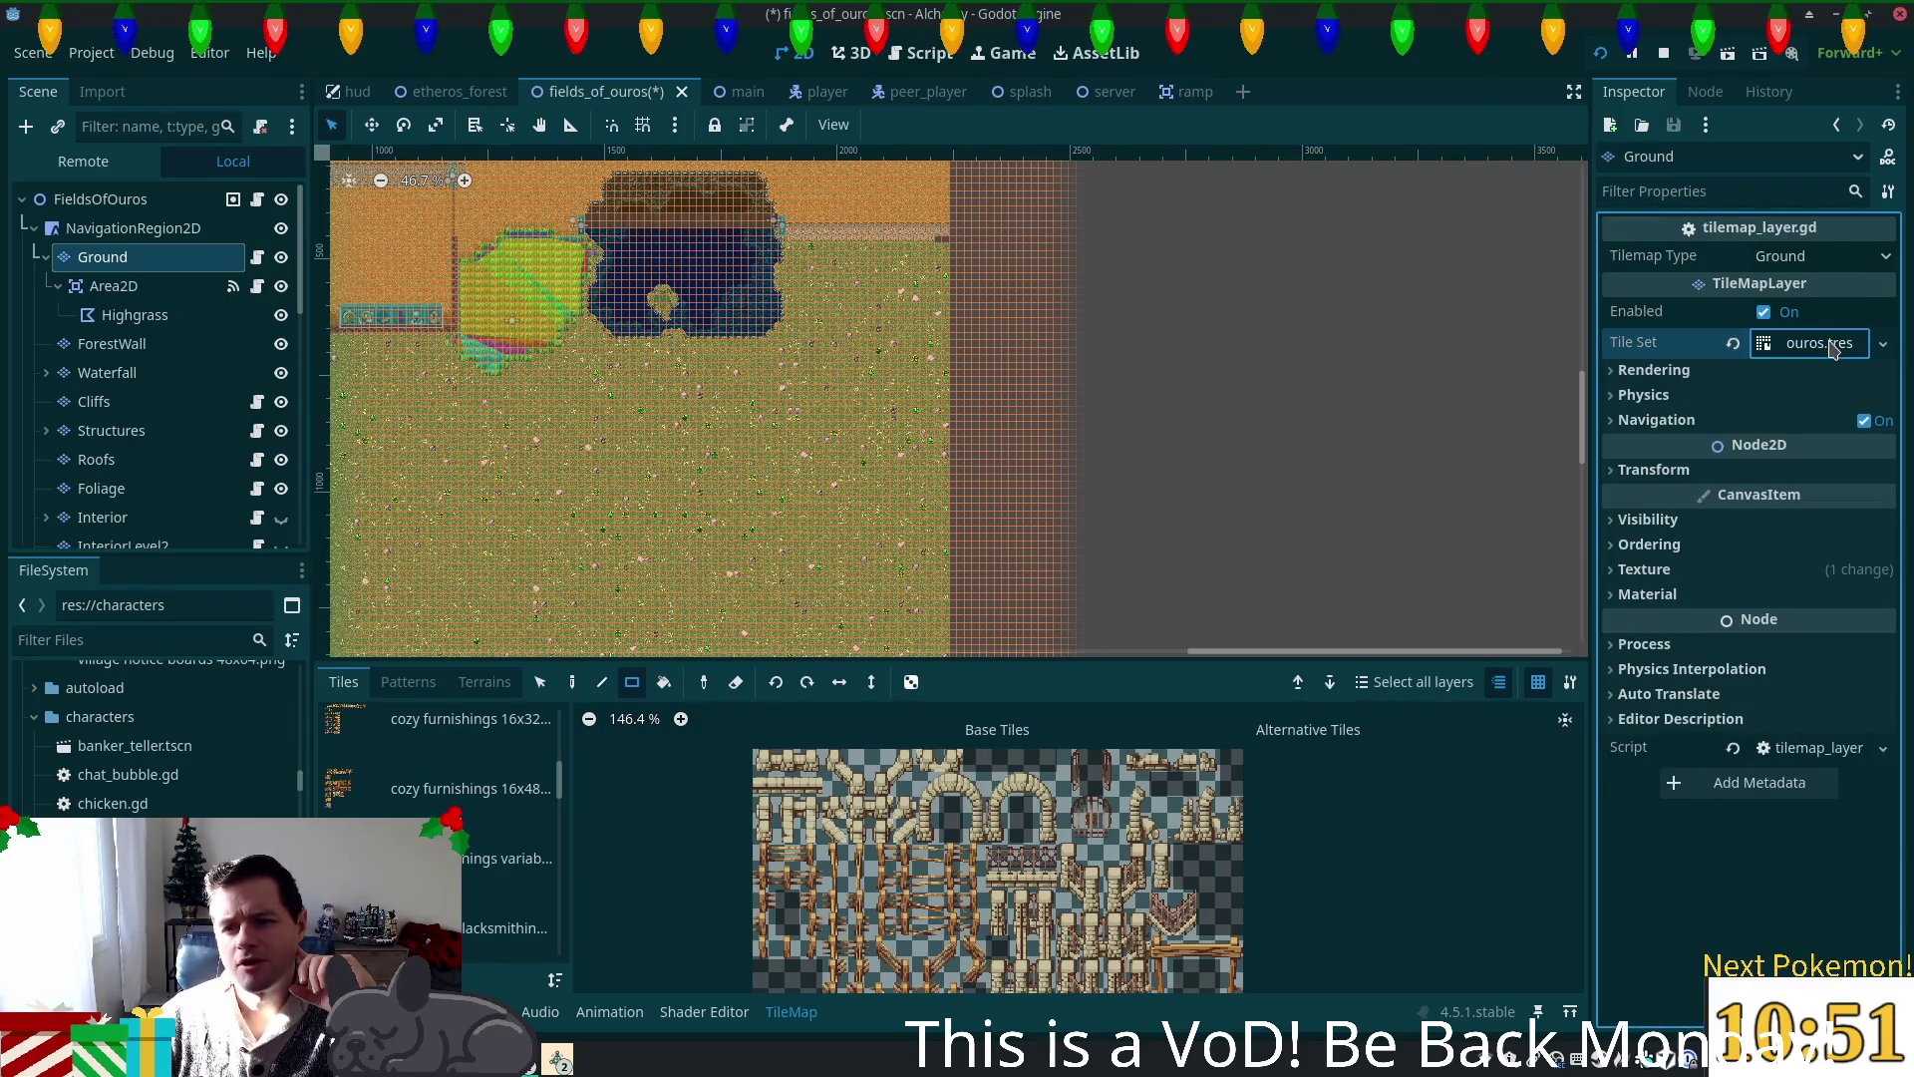
# Step: Re-expand the ouros.tres tile set, pick a top-row atlas tile, and widen the tile source list
pyautogui.click(1831, 345)
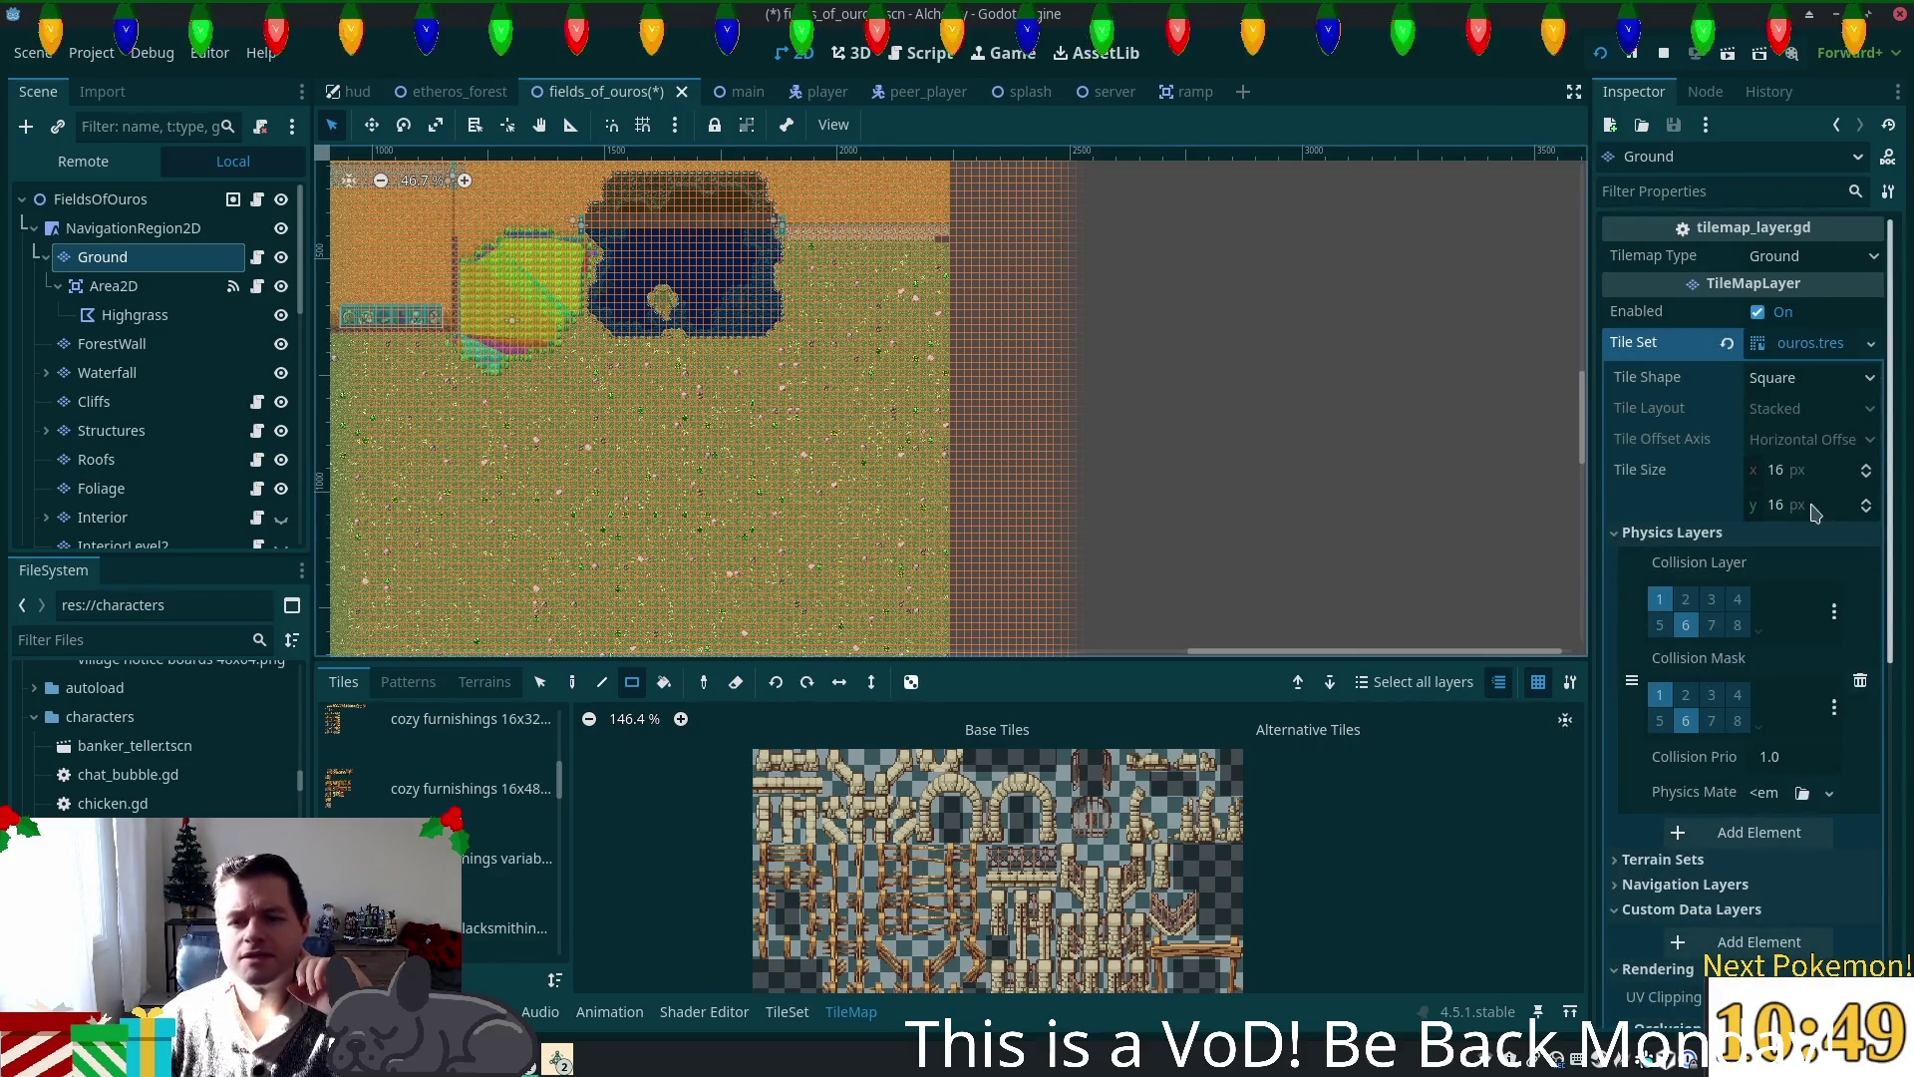
pyautogui.click(951, 759)
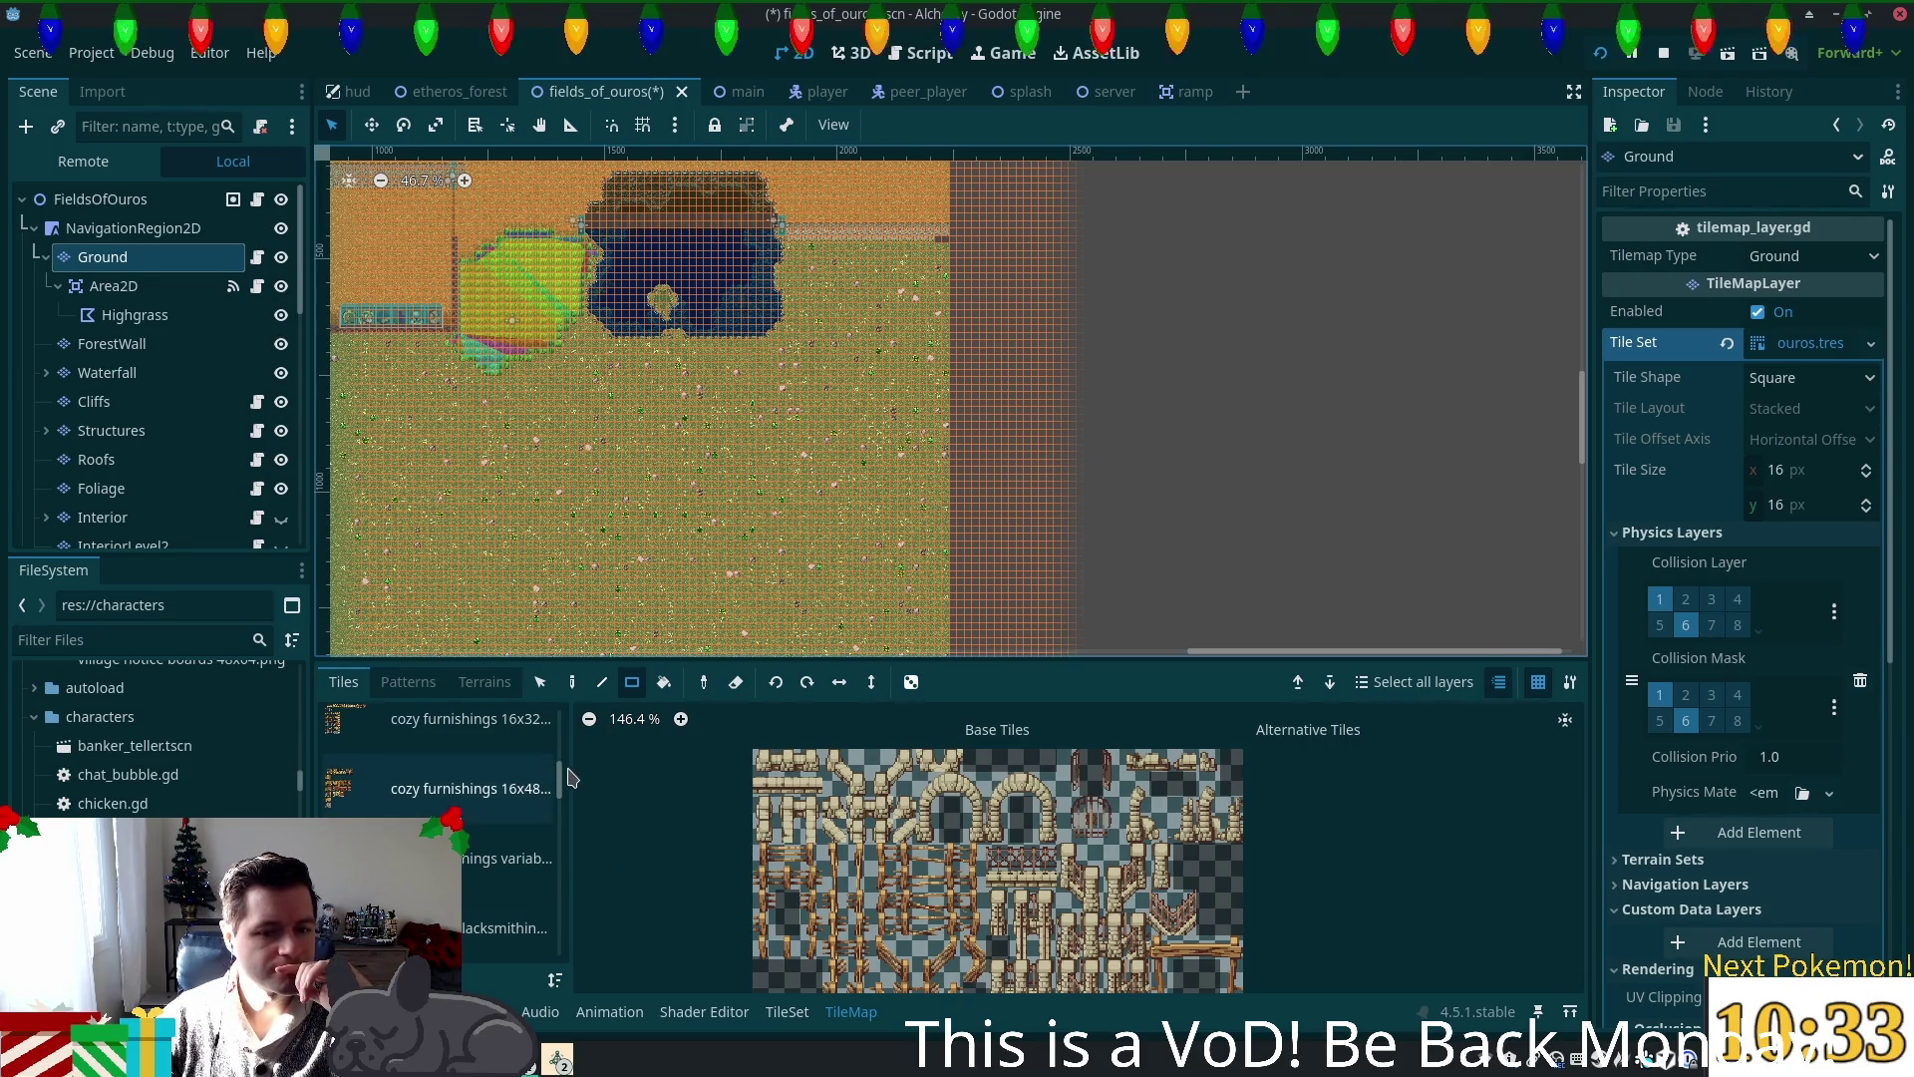
pyautogui.moveTo(575, 780)
pyautogui.mouseDown()
pyautogui.moveTo(645, 779)
pyautogui.moveTo(676, 719)
pyautogui.mouseUp()
pyautogui.scroll(-5, 654, 847)
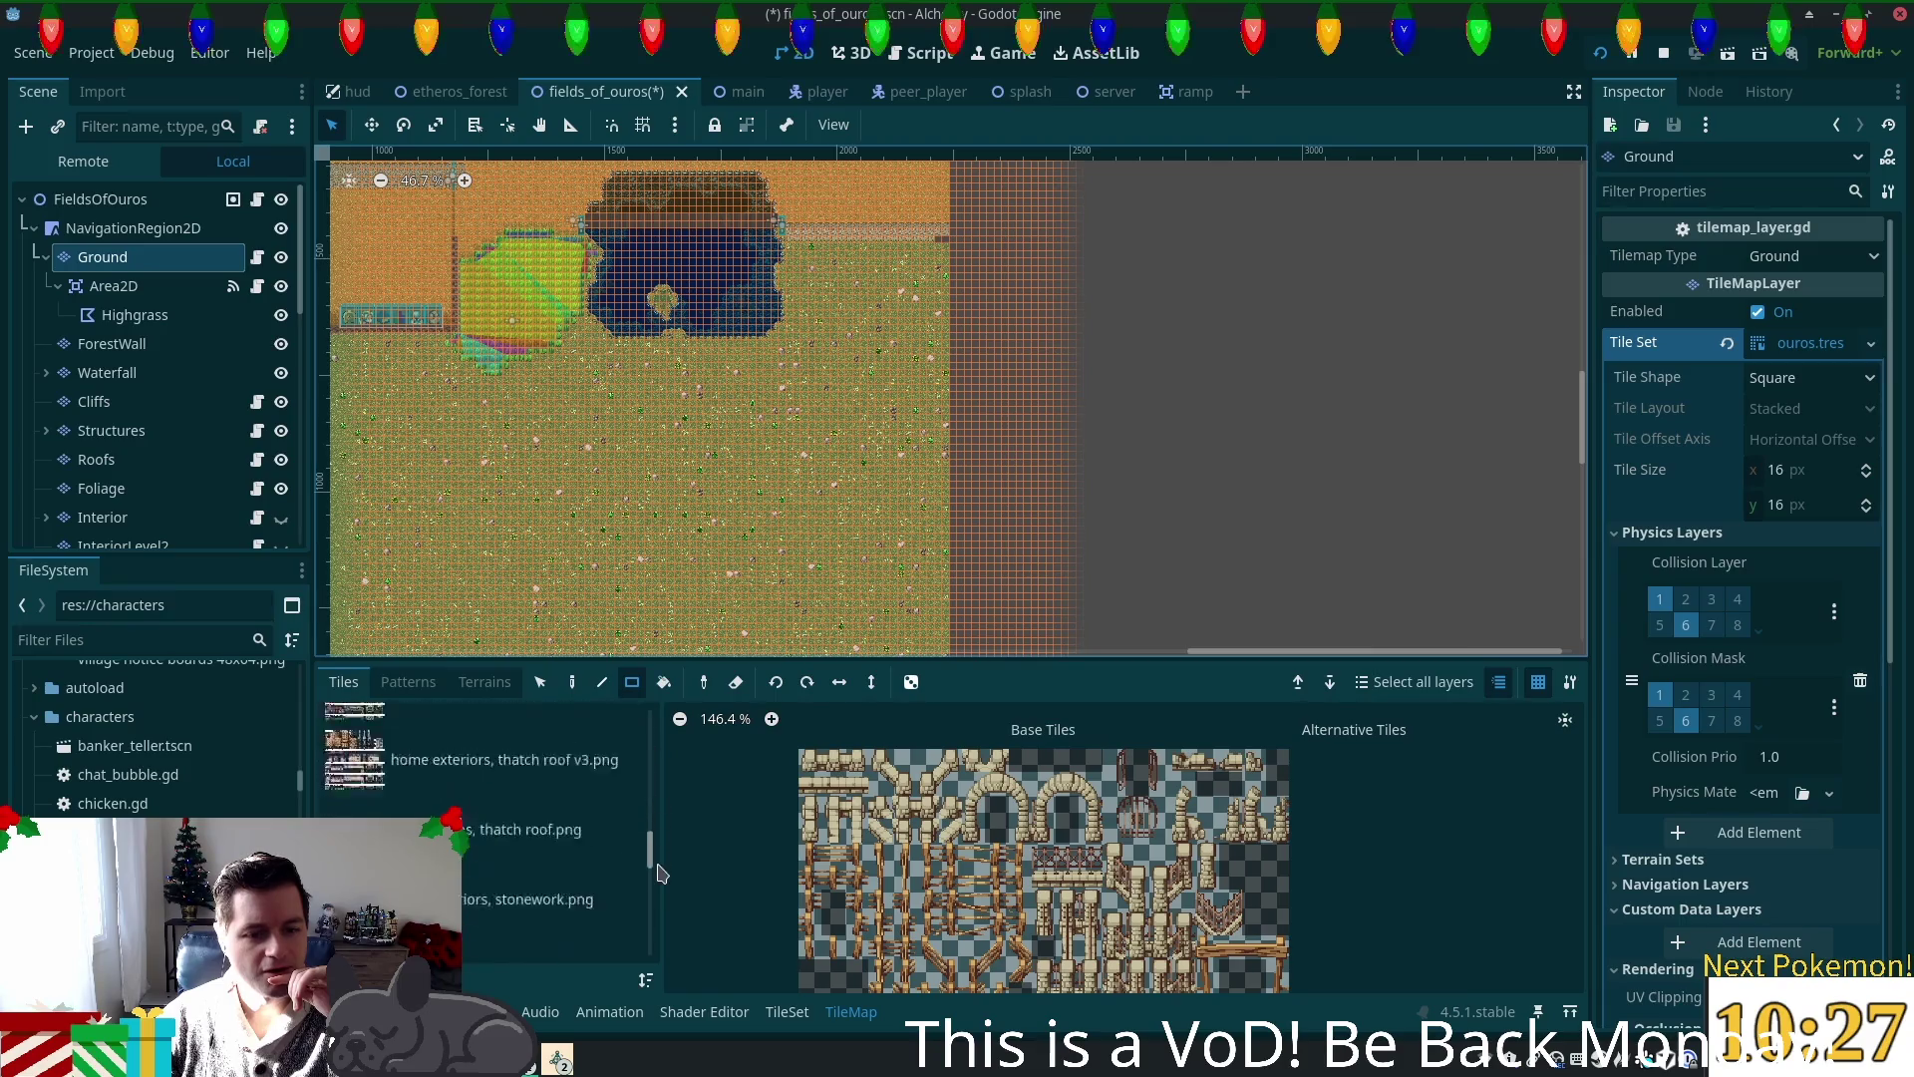
pyautogui.scroll(-5, 653, 883)
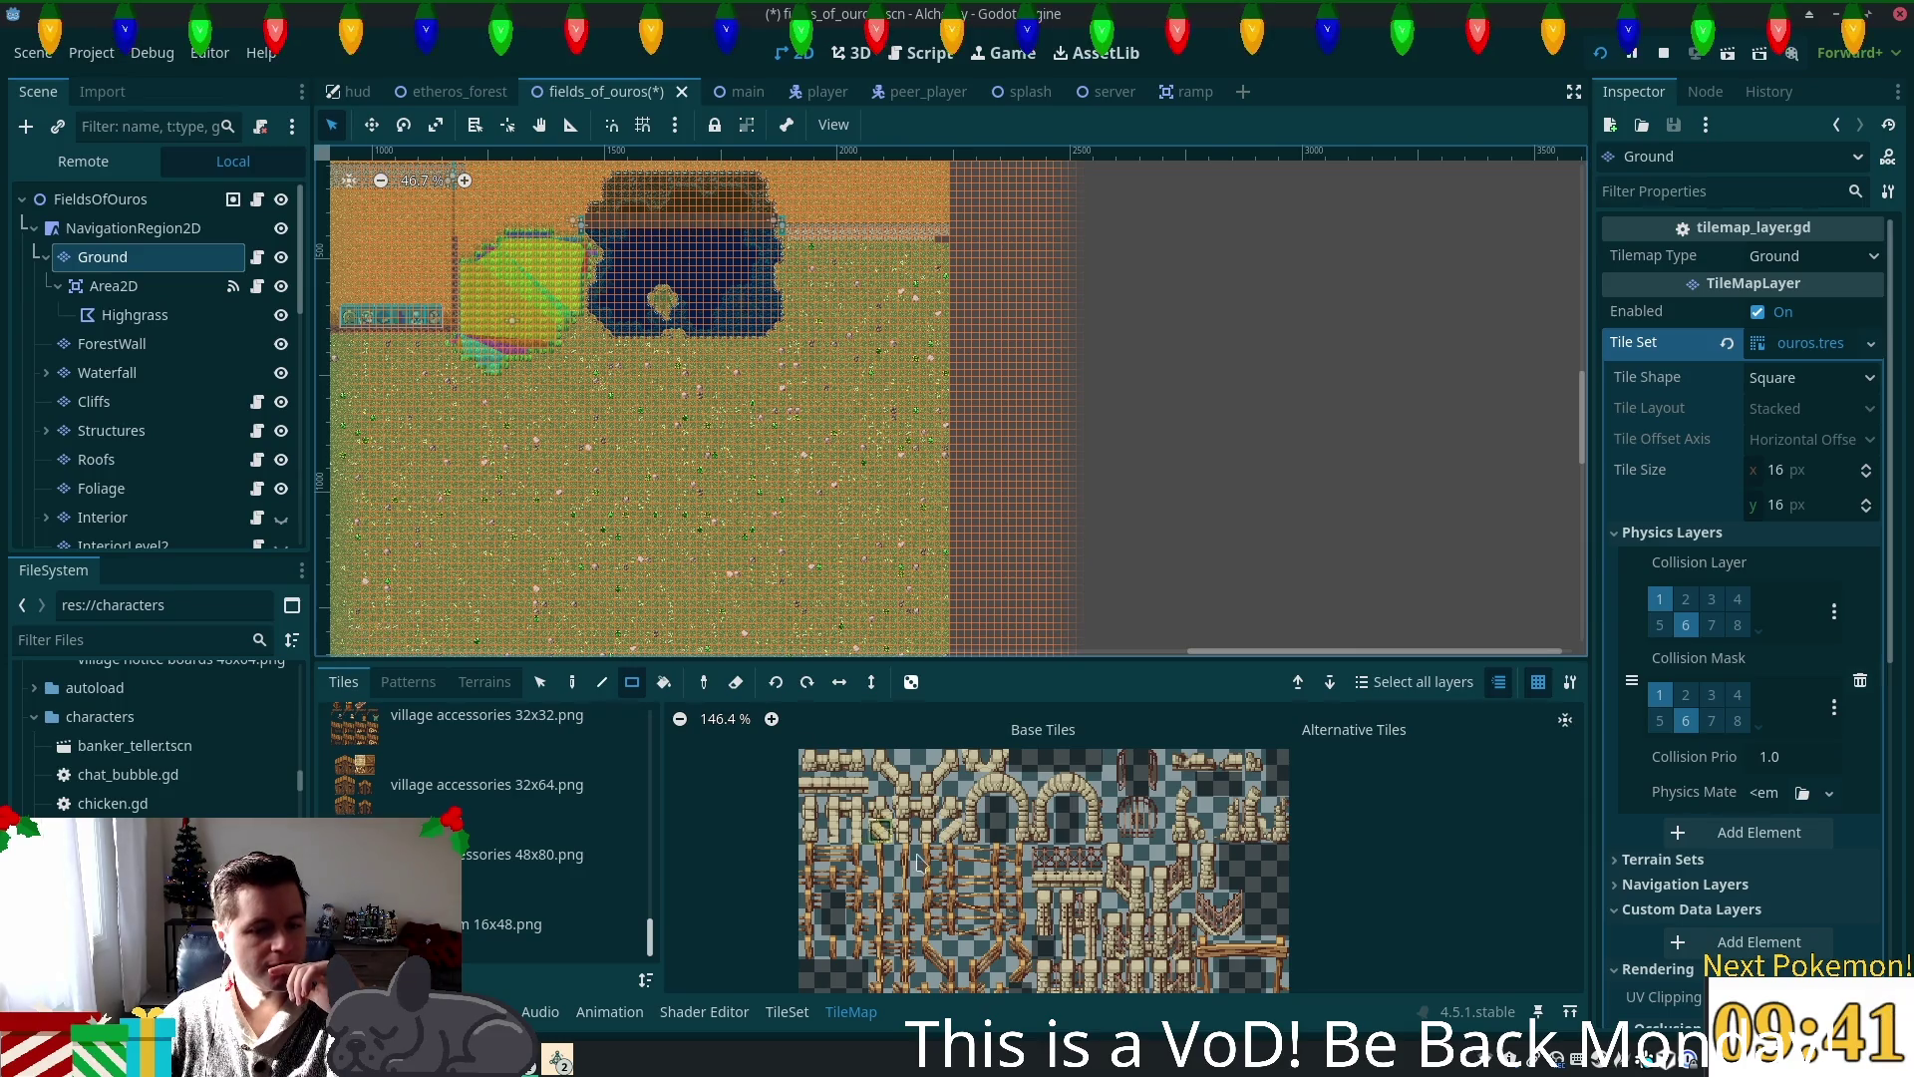
pyautogui.moveTo(649, 951); pyautogui.dragTo(661, 764)
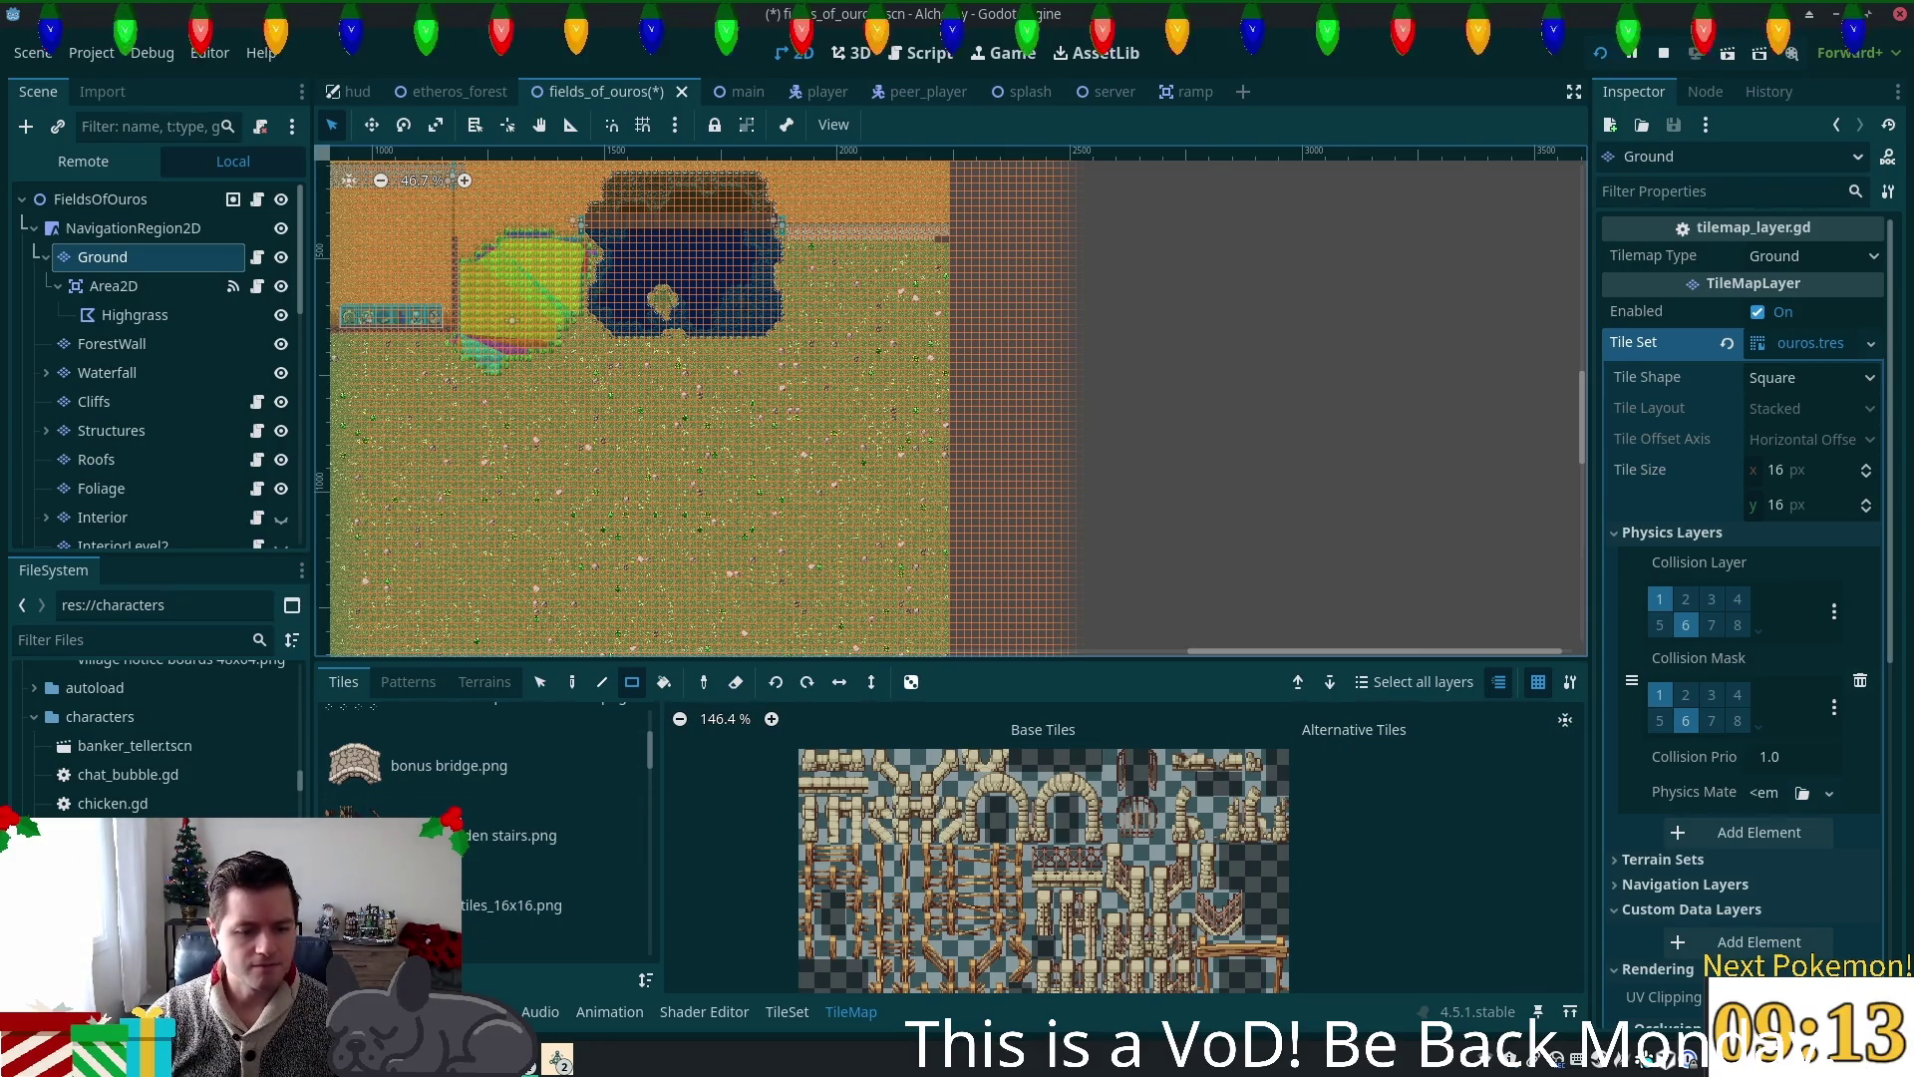
# Step: In Thunar, open pixel art assets > Badger and preview _Preview.gif and badger_hurt.png
pyautogui.click(998, 1058)
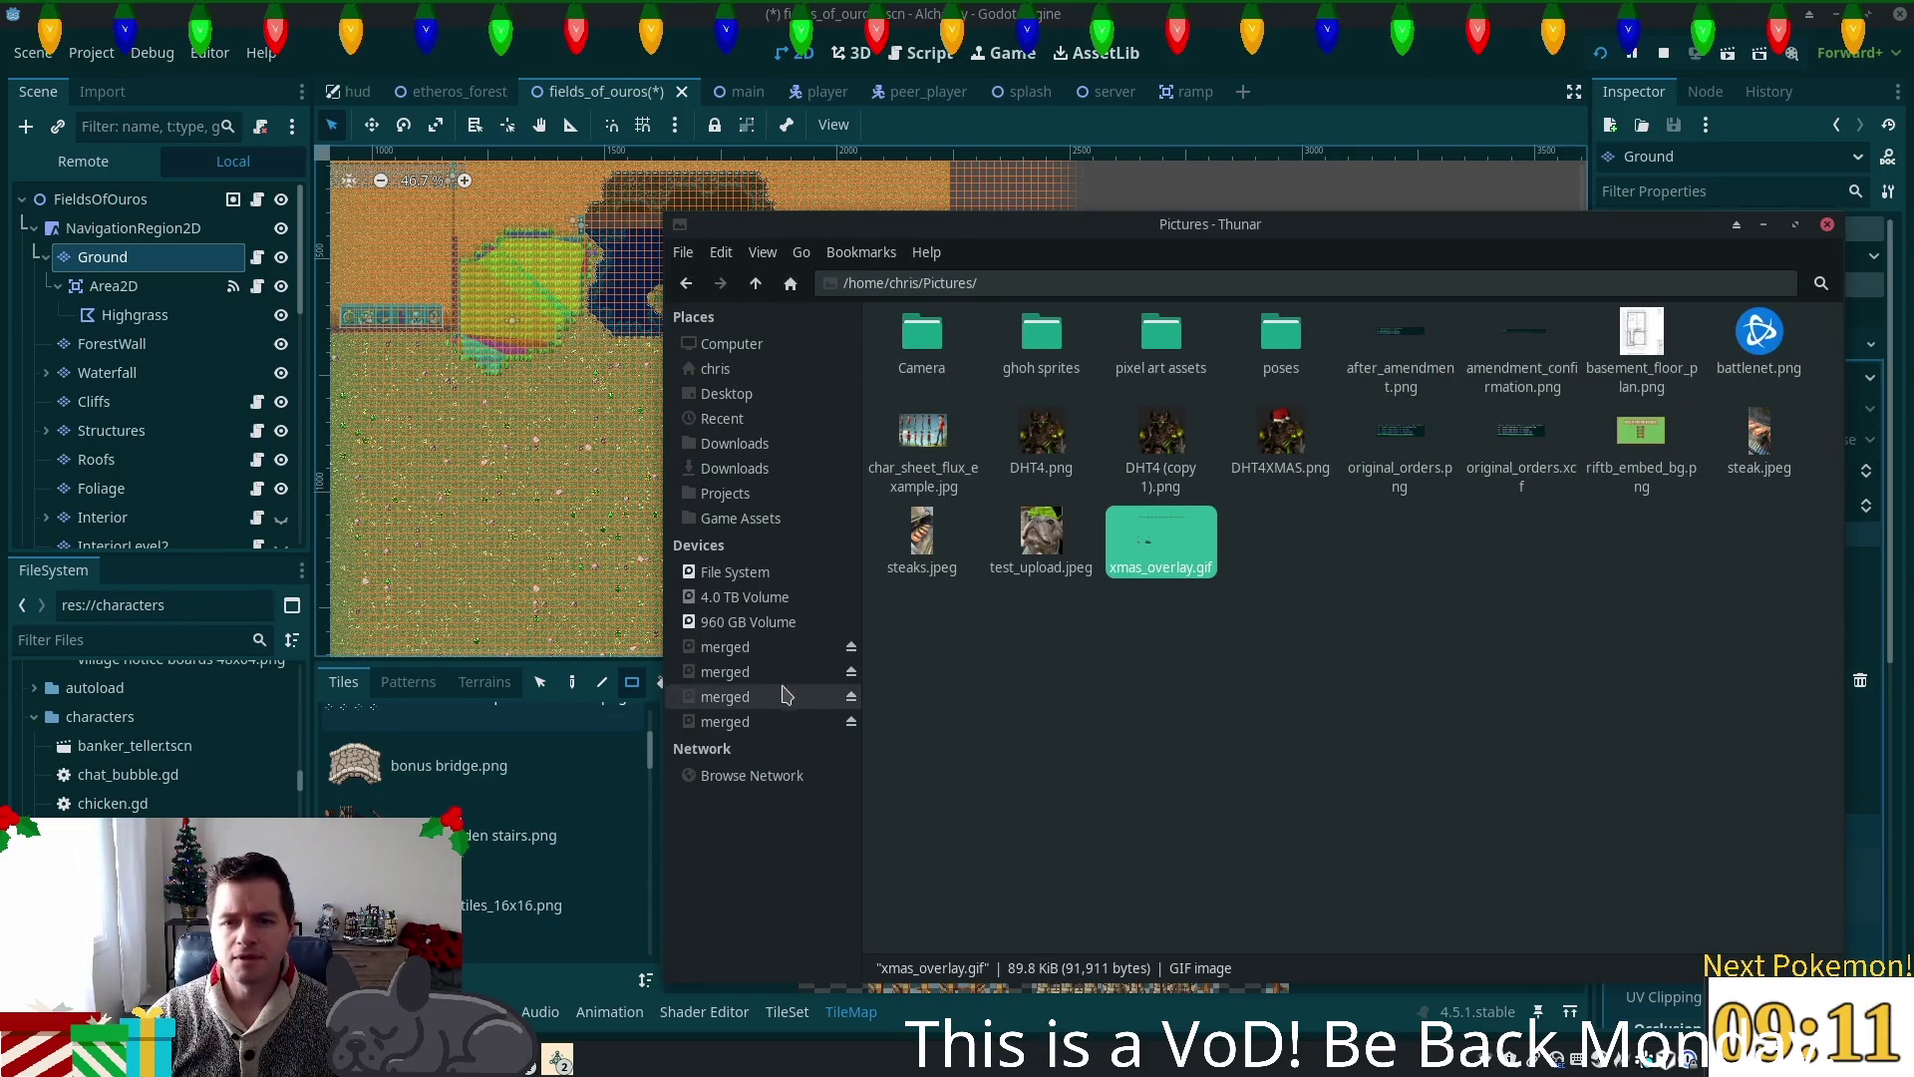
pyautogui.doubleClick(1176, 343)
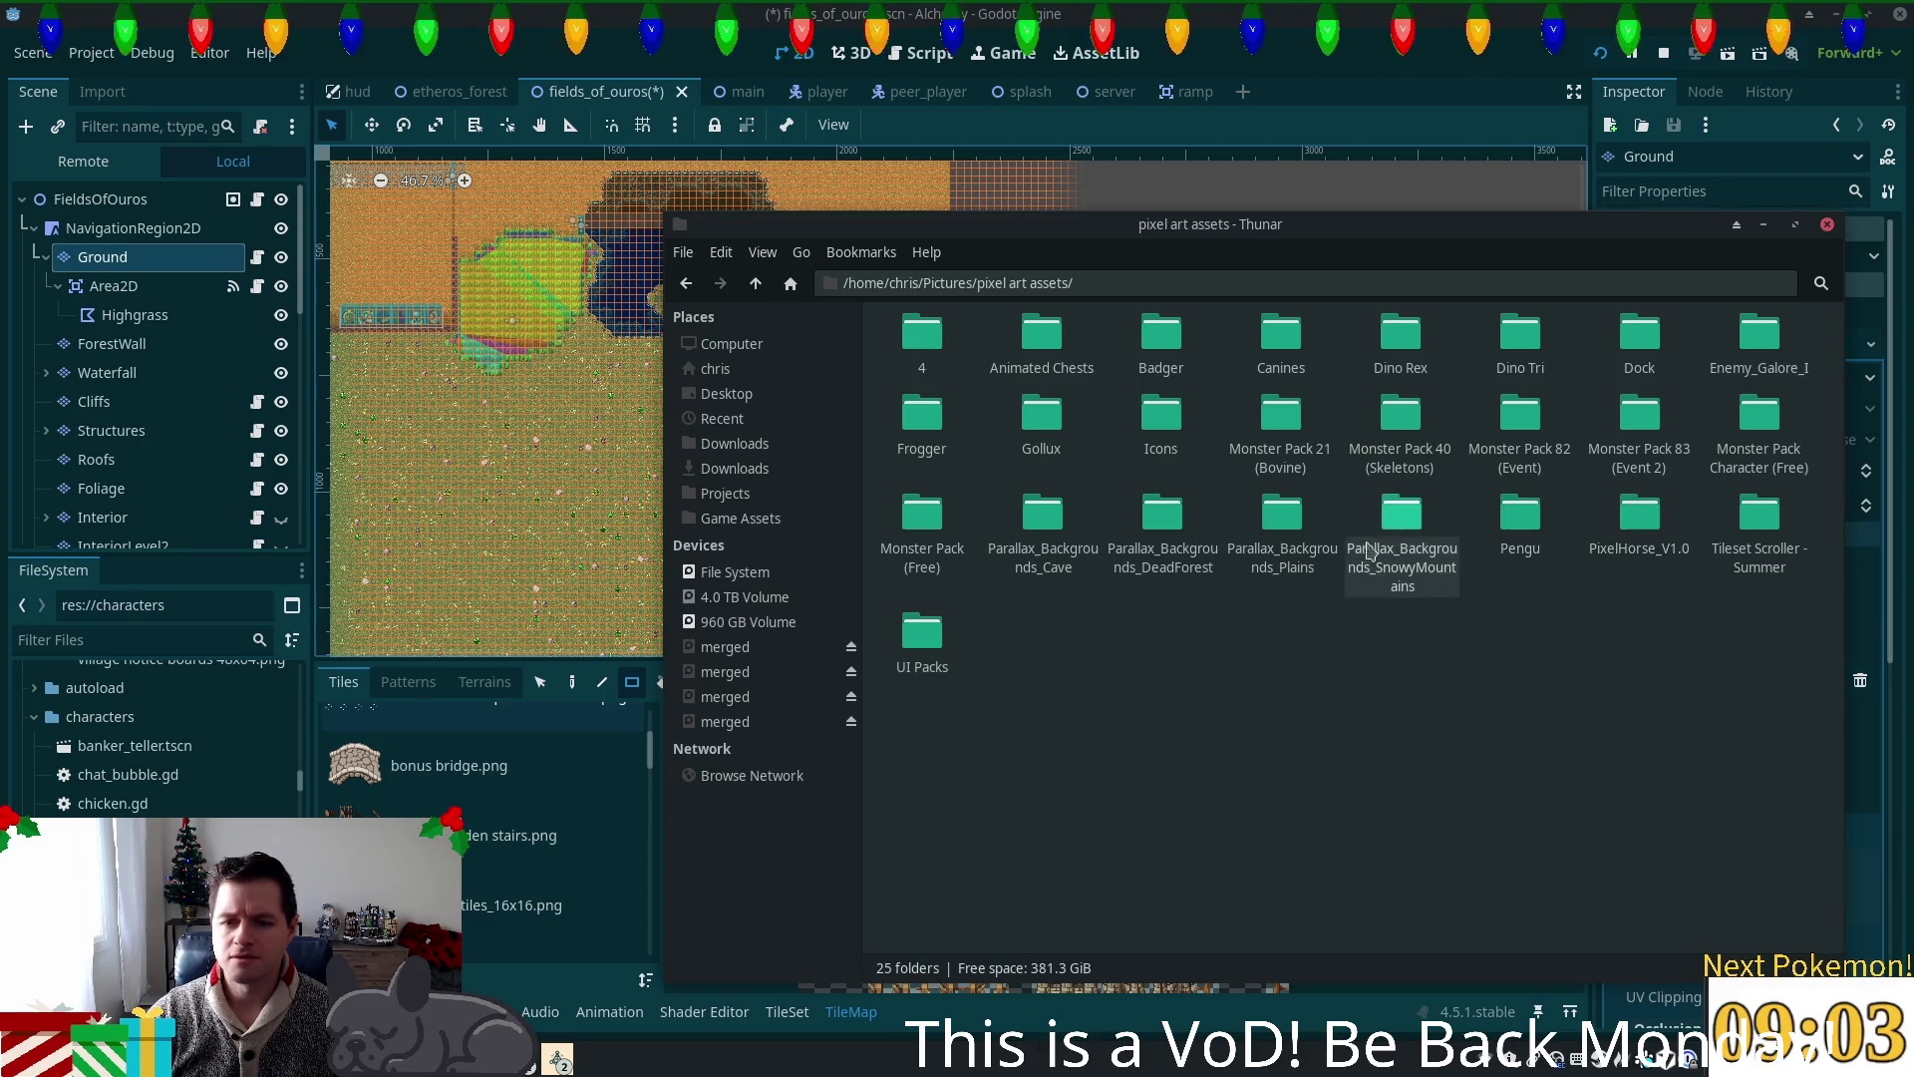
pyautogui.click(1159, 355)
pyautogui.doubleClick(1160, 355)
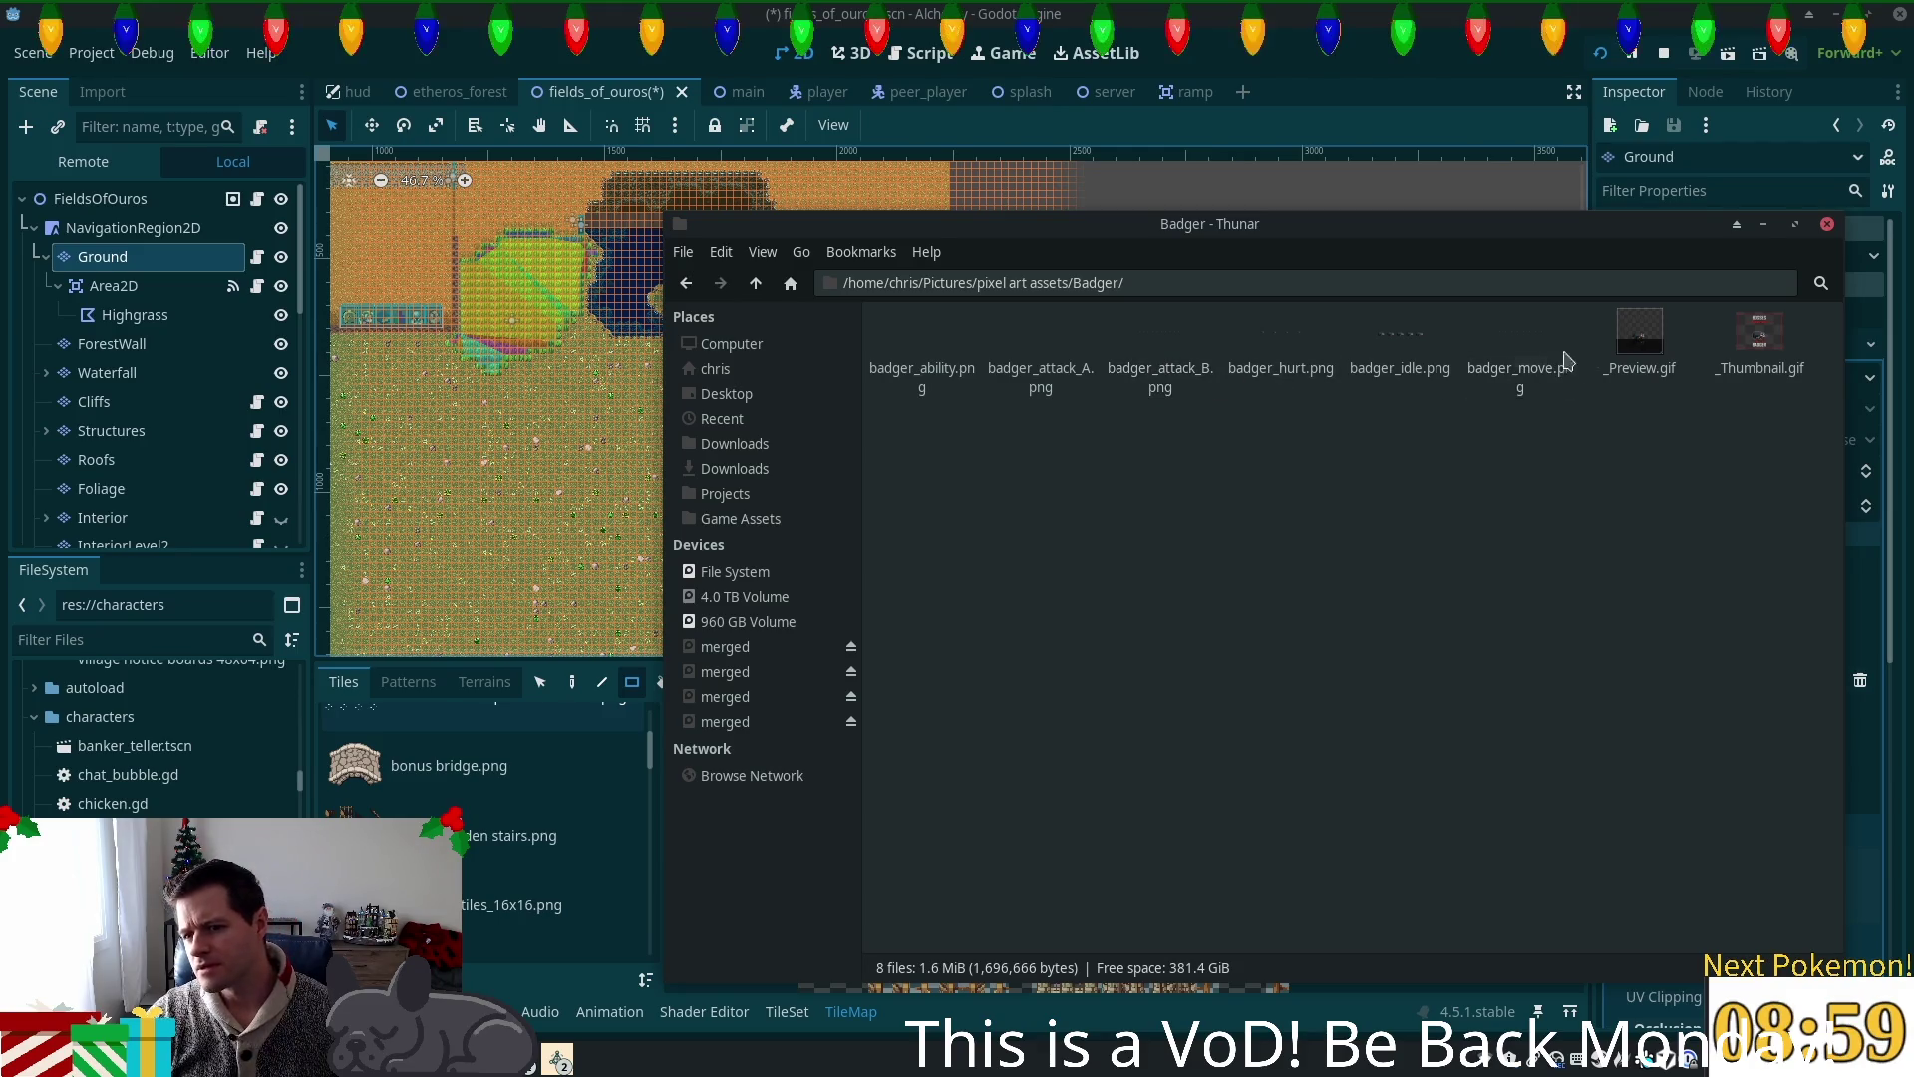
pyautogui.click(1643, 344)
pyautogui.doubleClick(1645, 344)
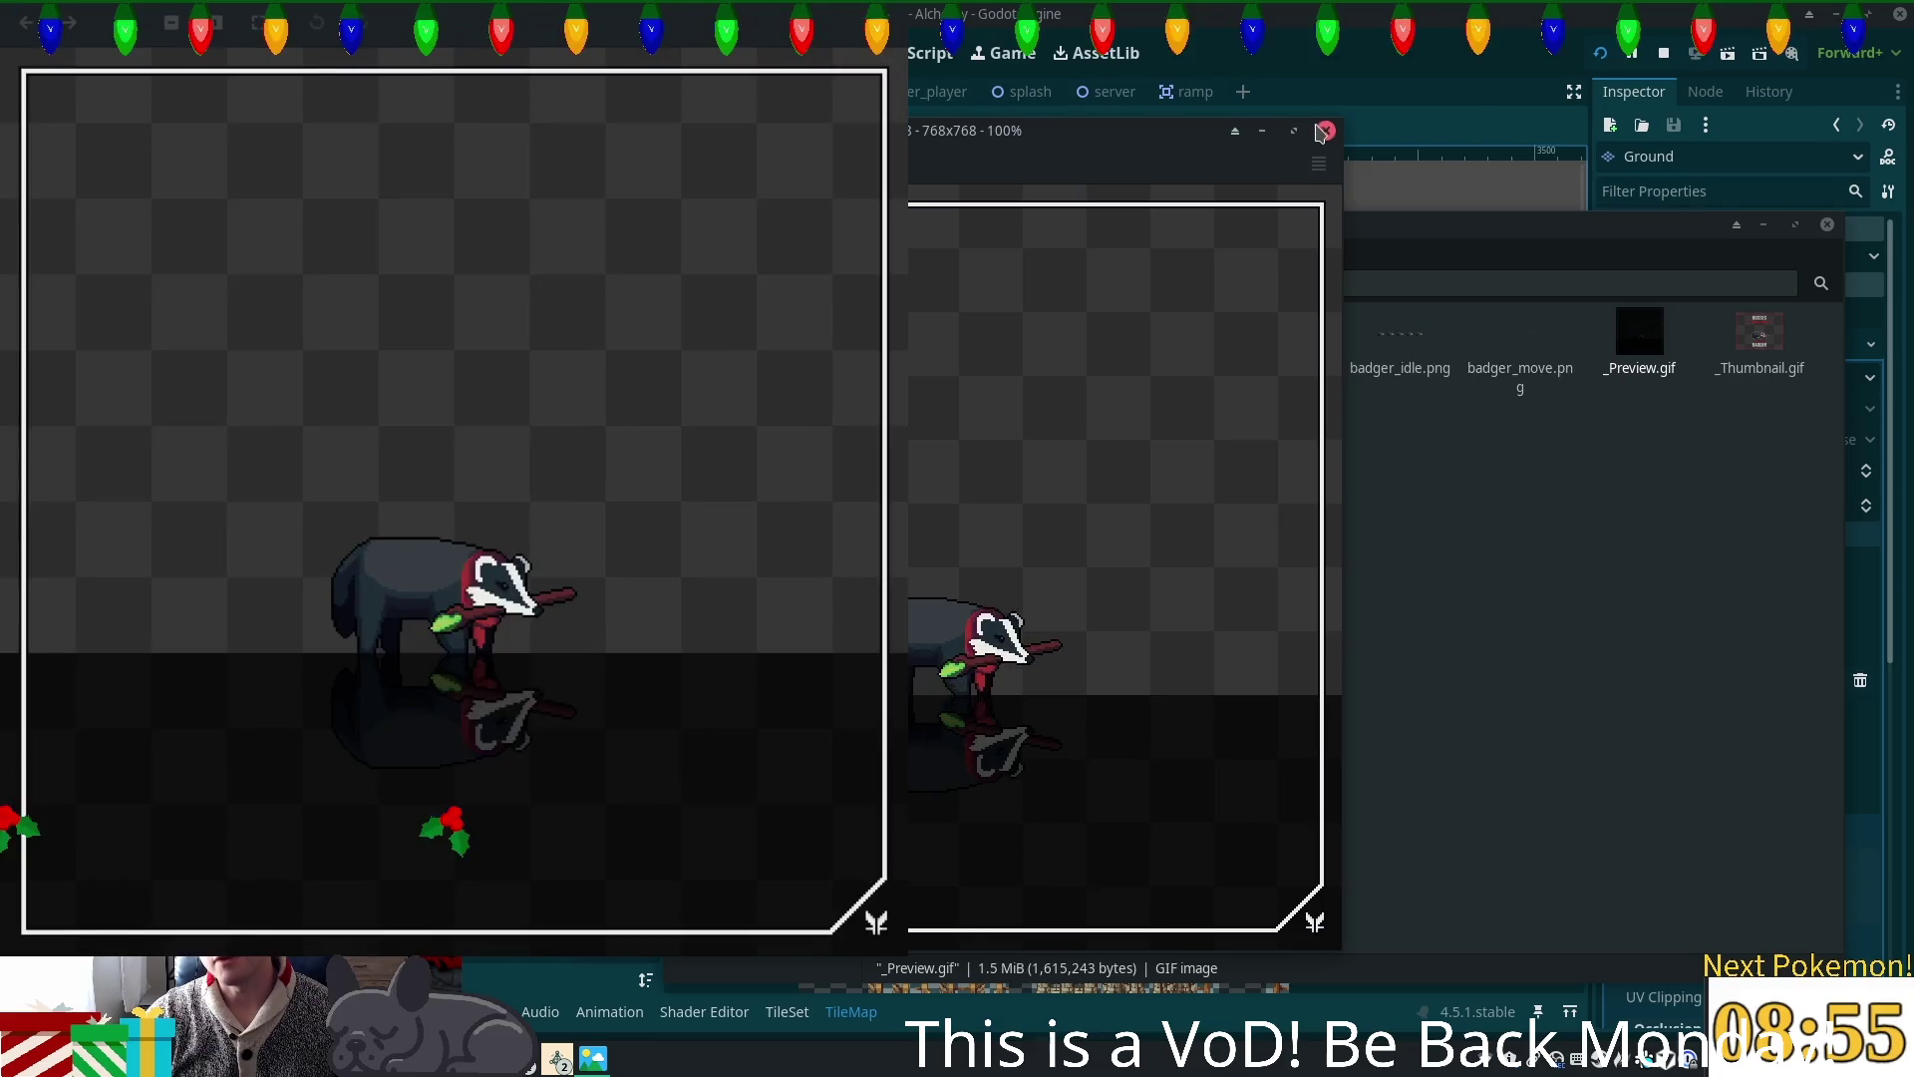
pyautogui.click(1323, 131)
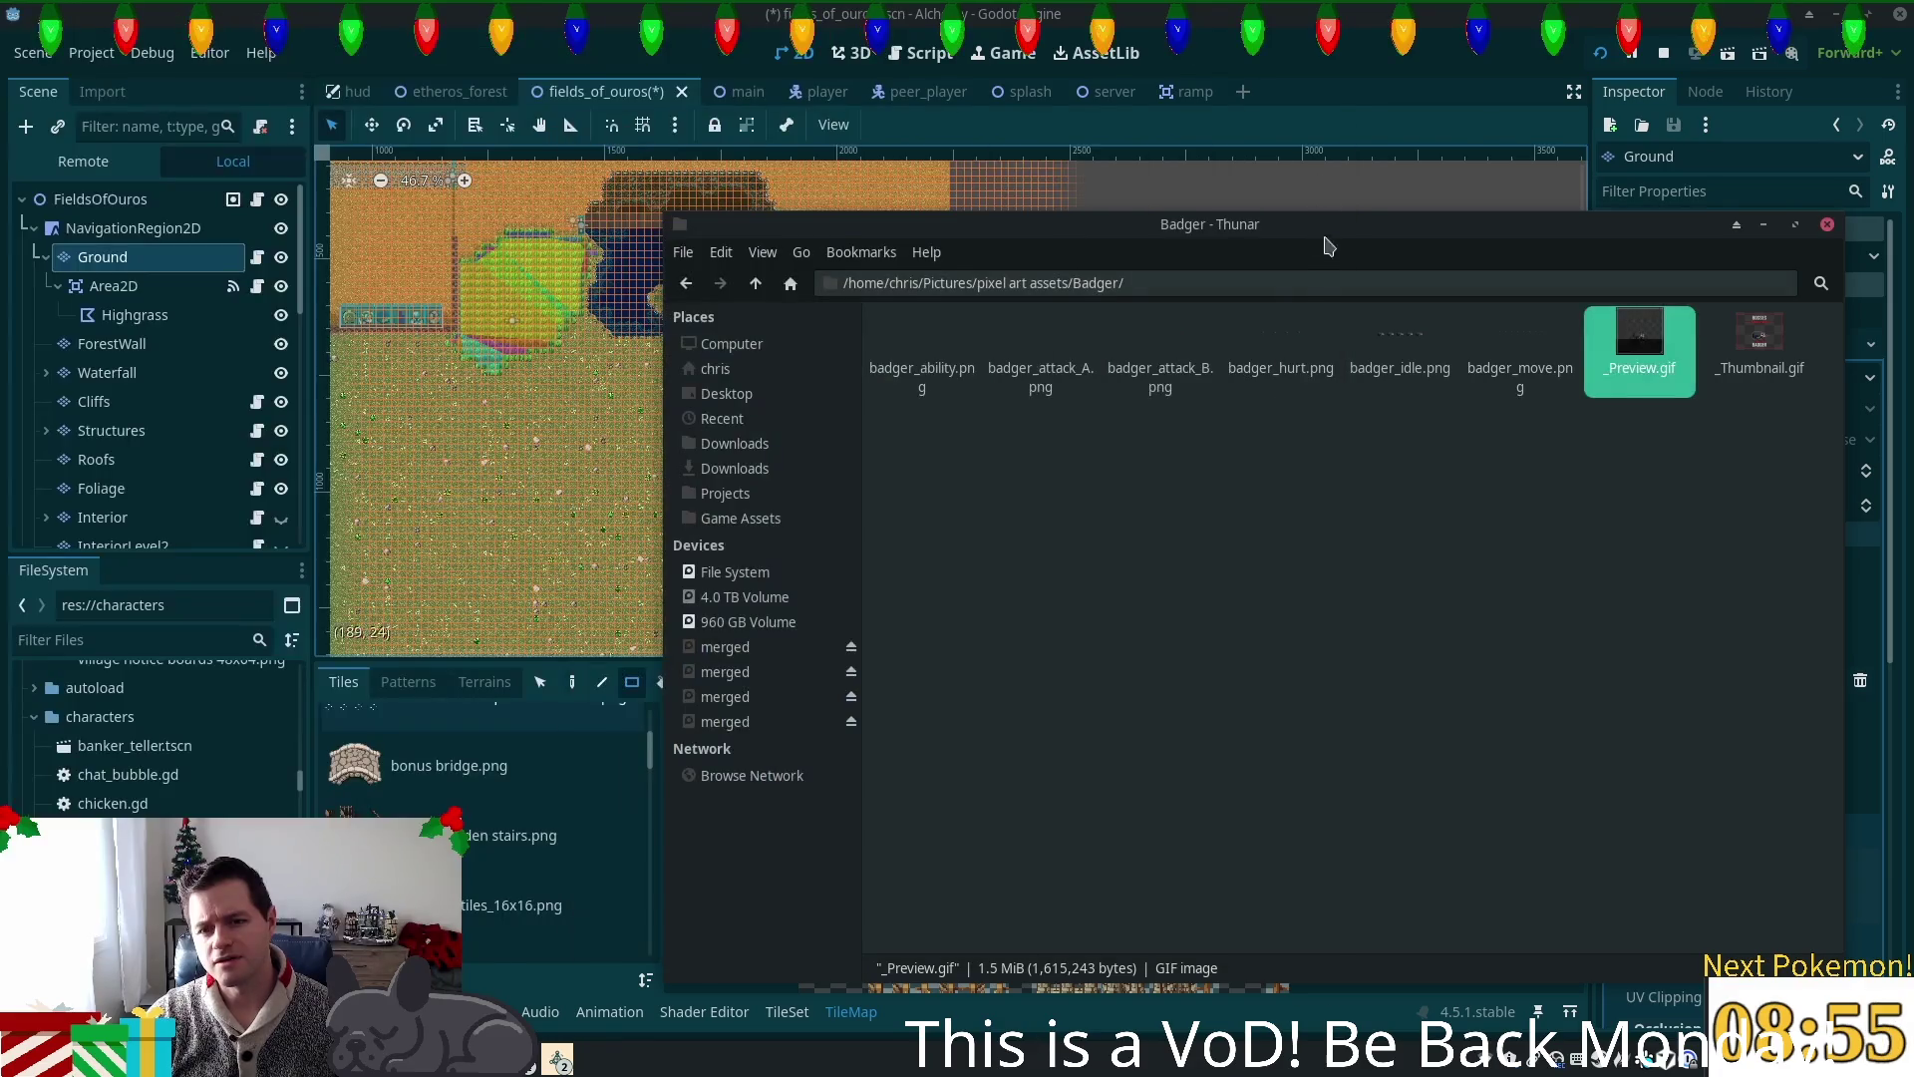
pyautogui.doubleClick(1282, 344)
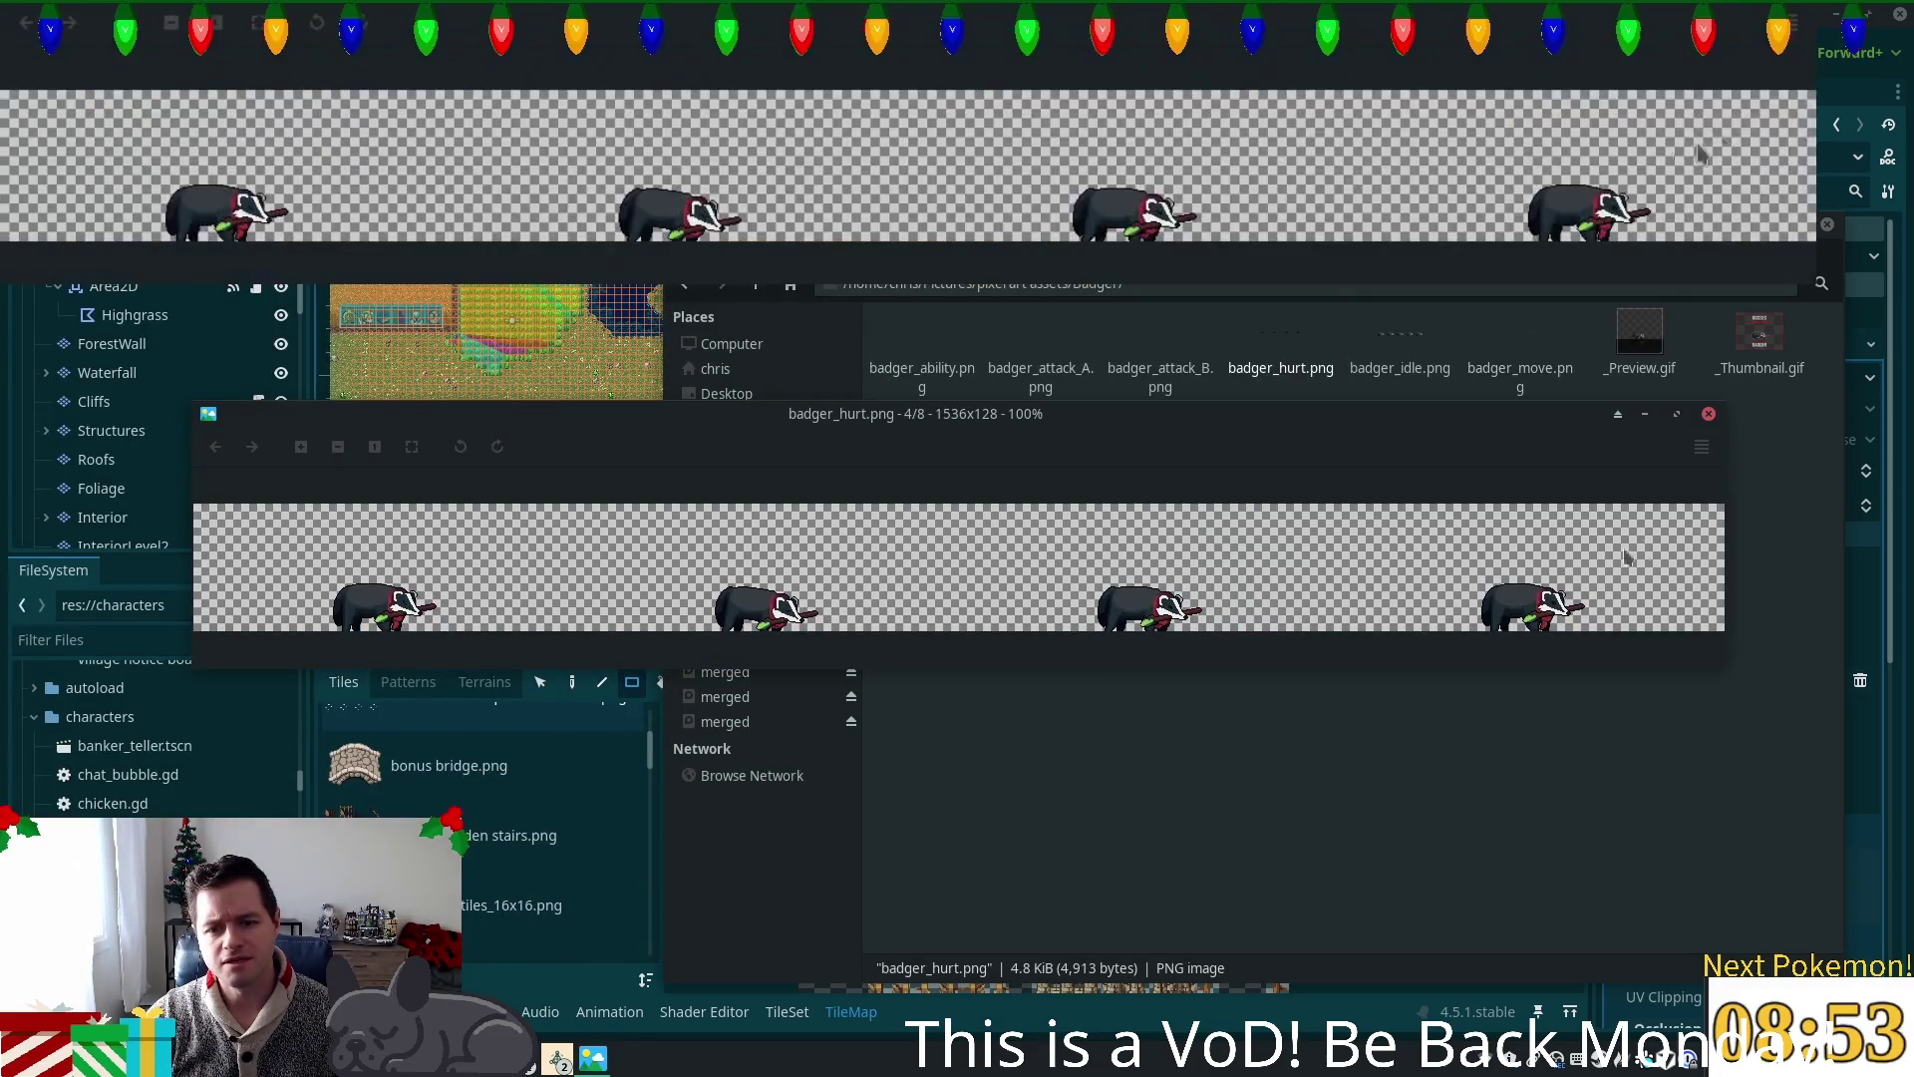
pyautogui.click(1589, 795)
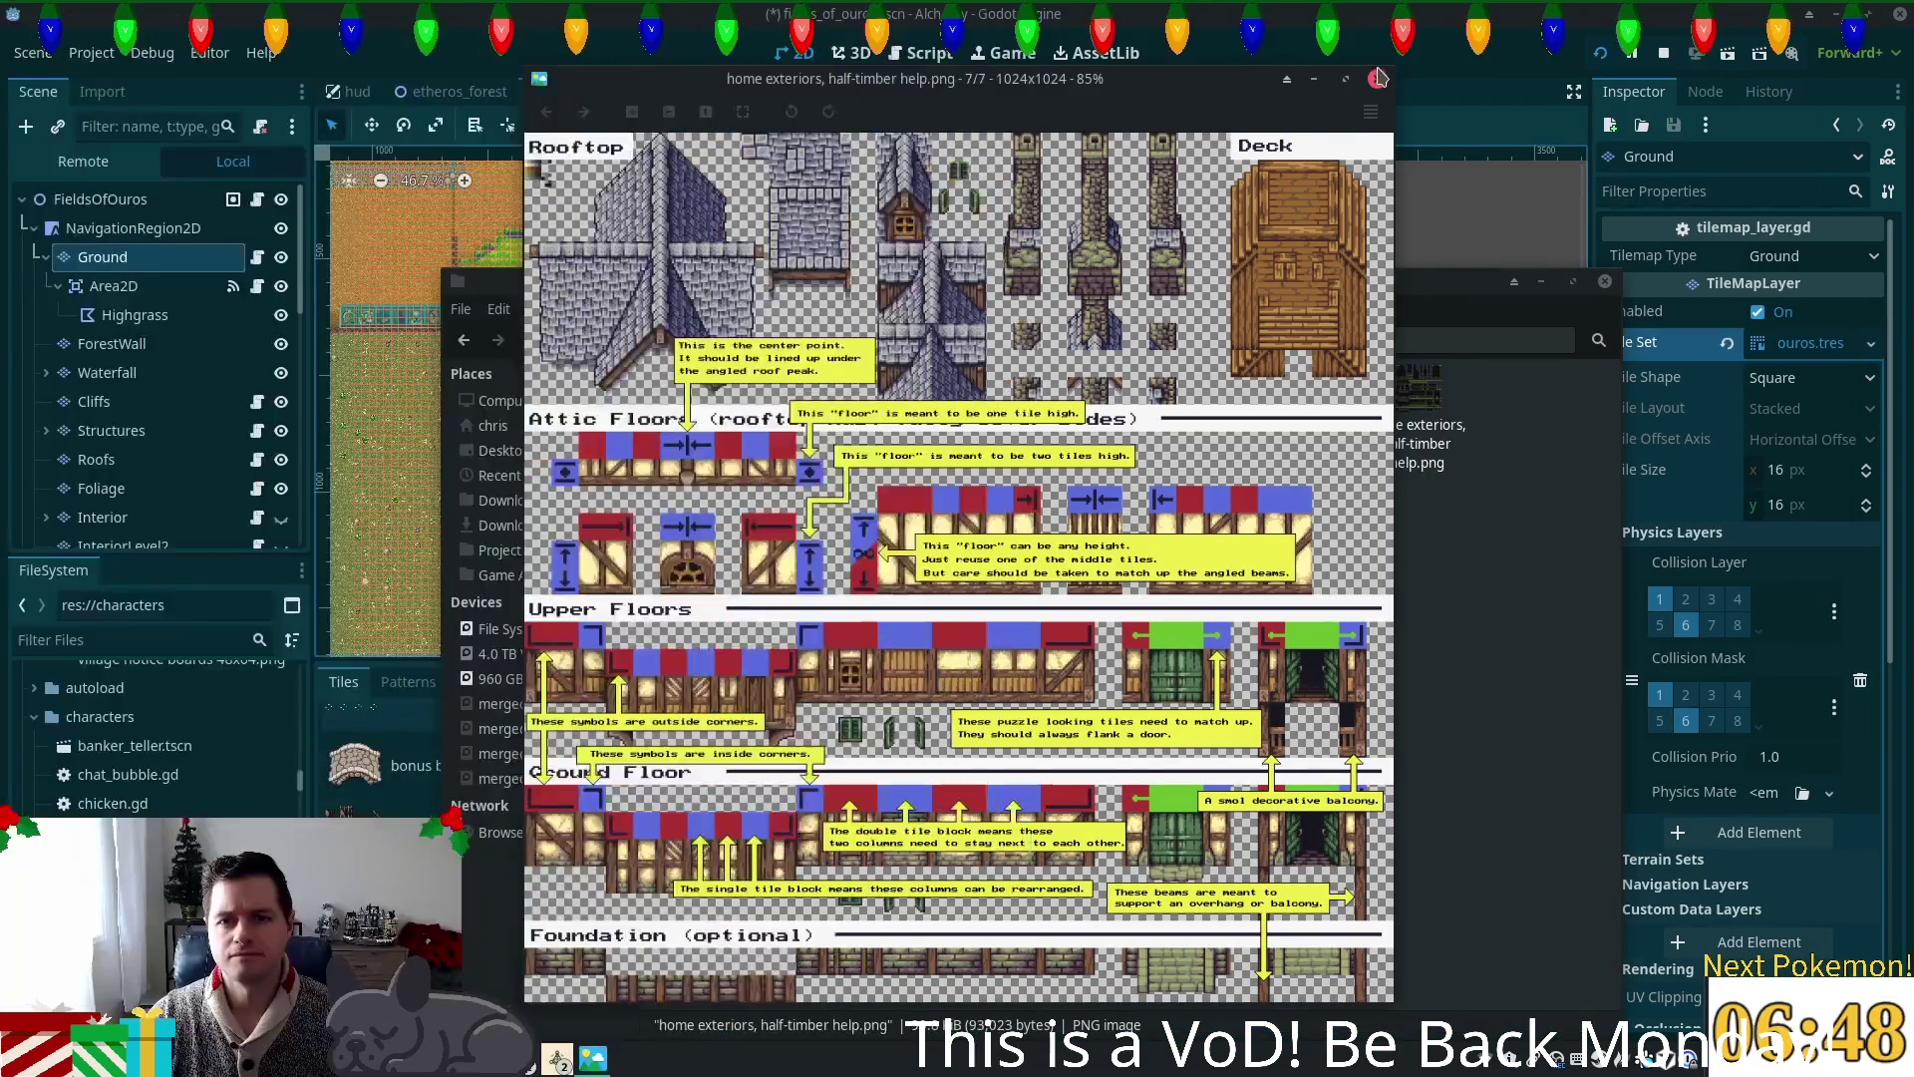
pyautogui.click(1377, 79)
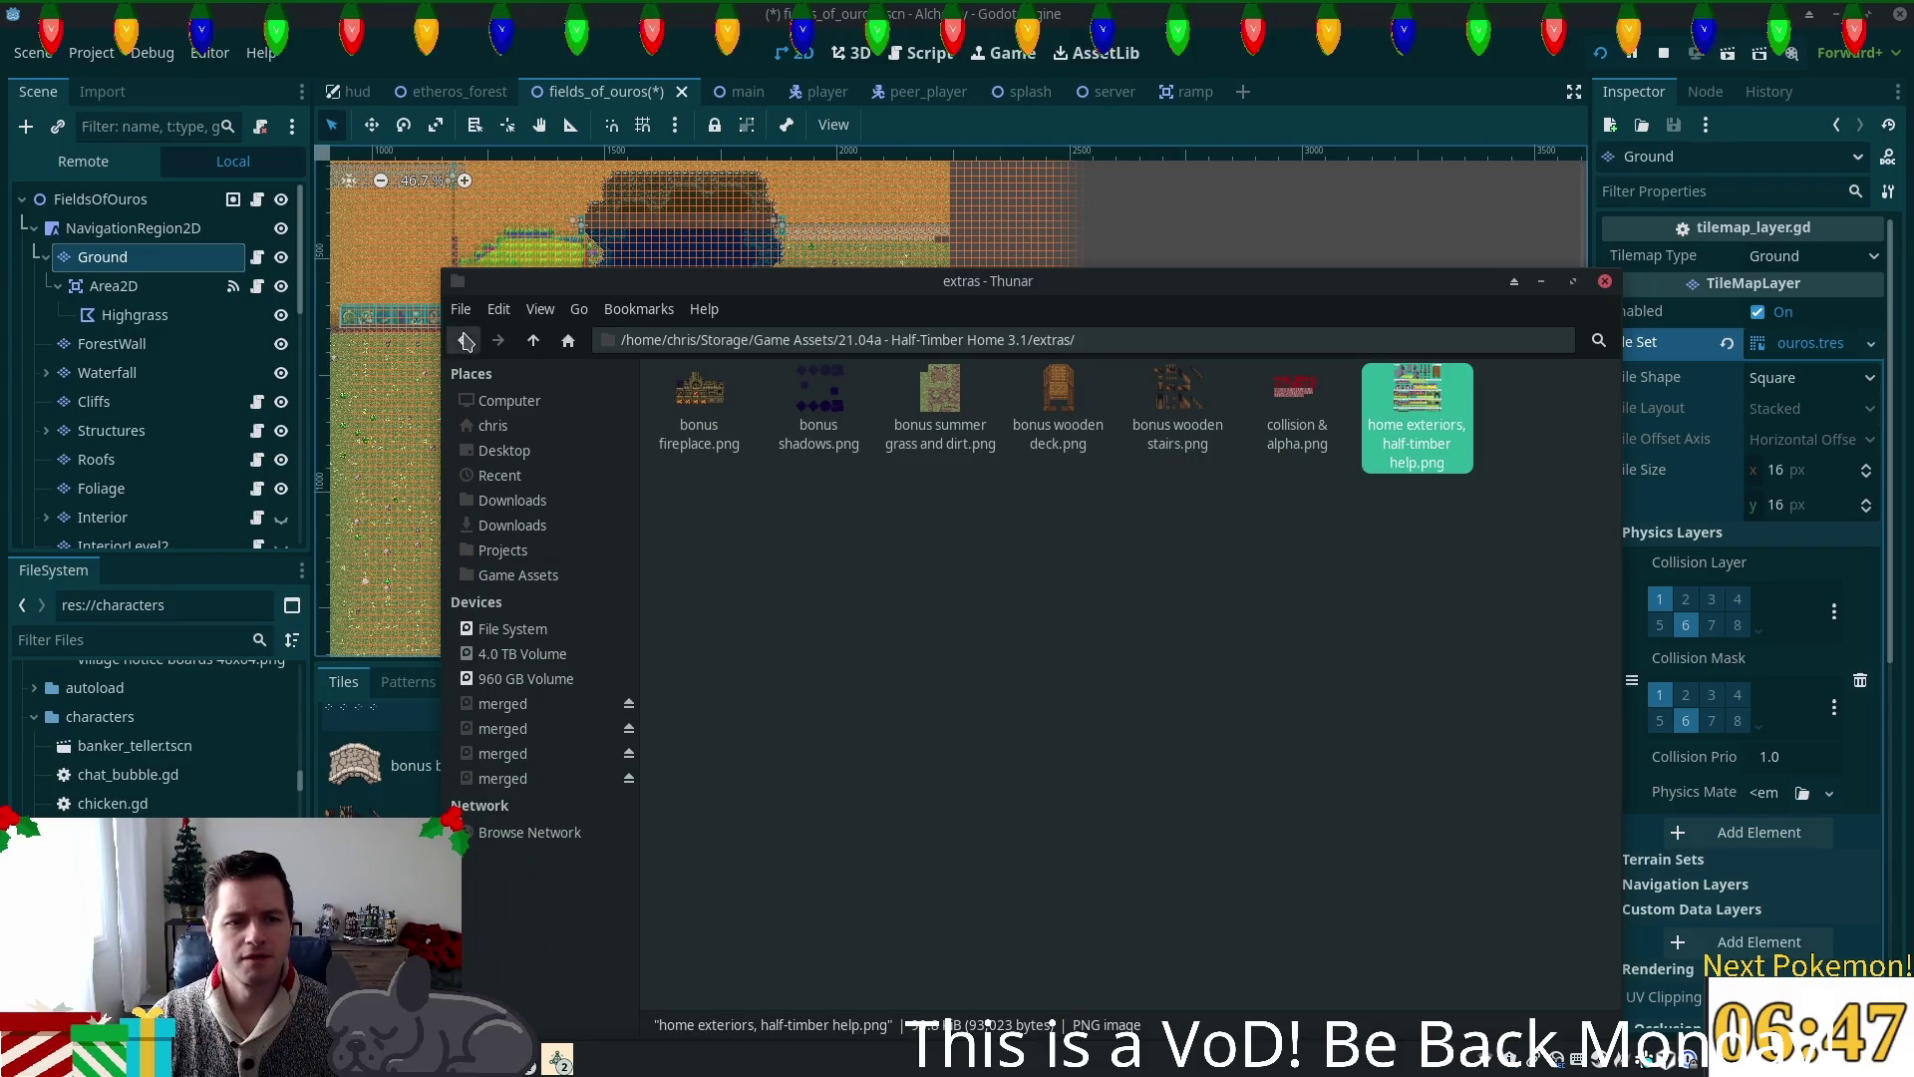
# Step: Browse Game Assets > 18.10a - Fences & Walls 3.0 and its old version folder, then return to Godot
pyautogui.click(528, 342)
pyautogui.click(531, 342)
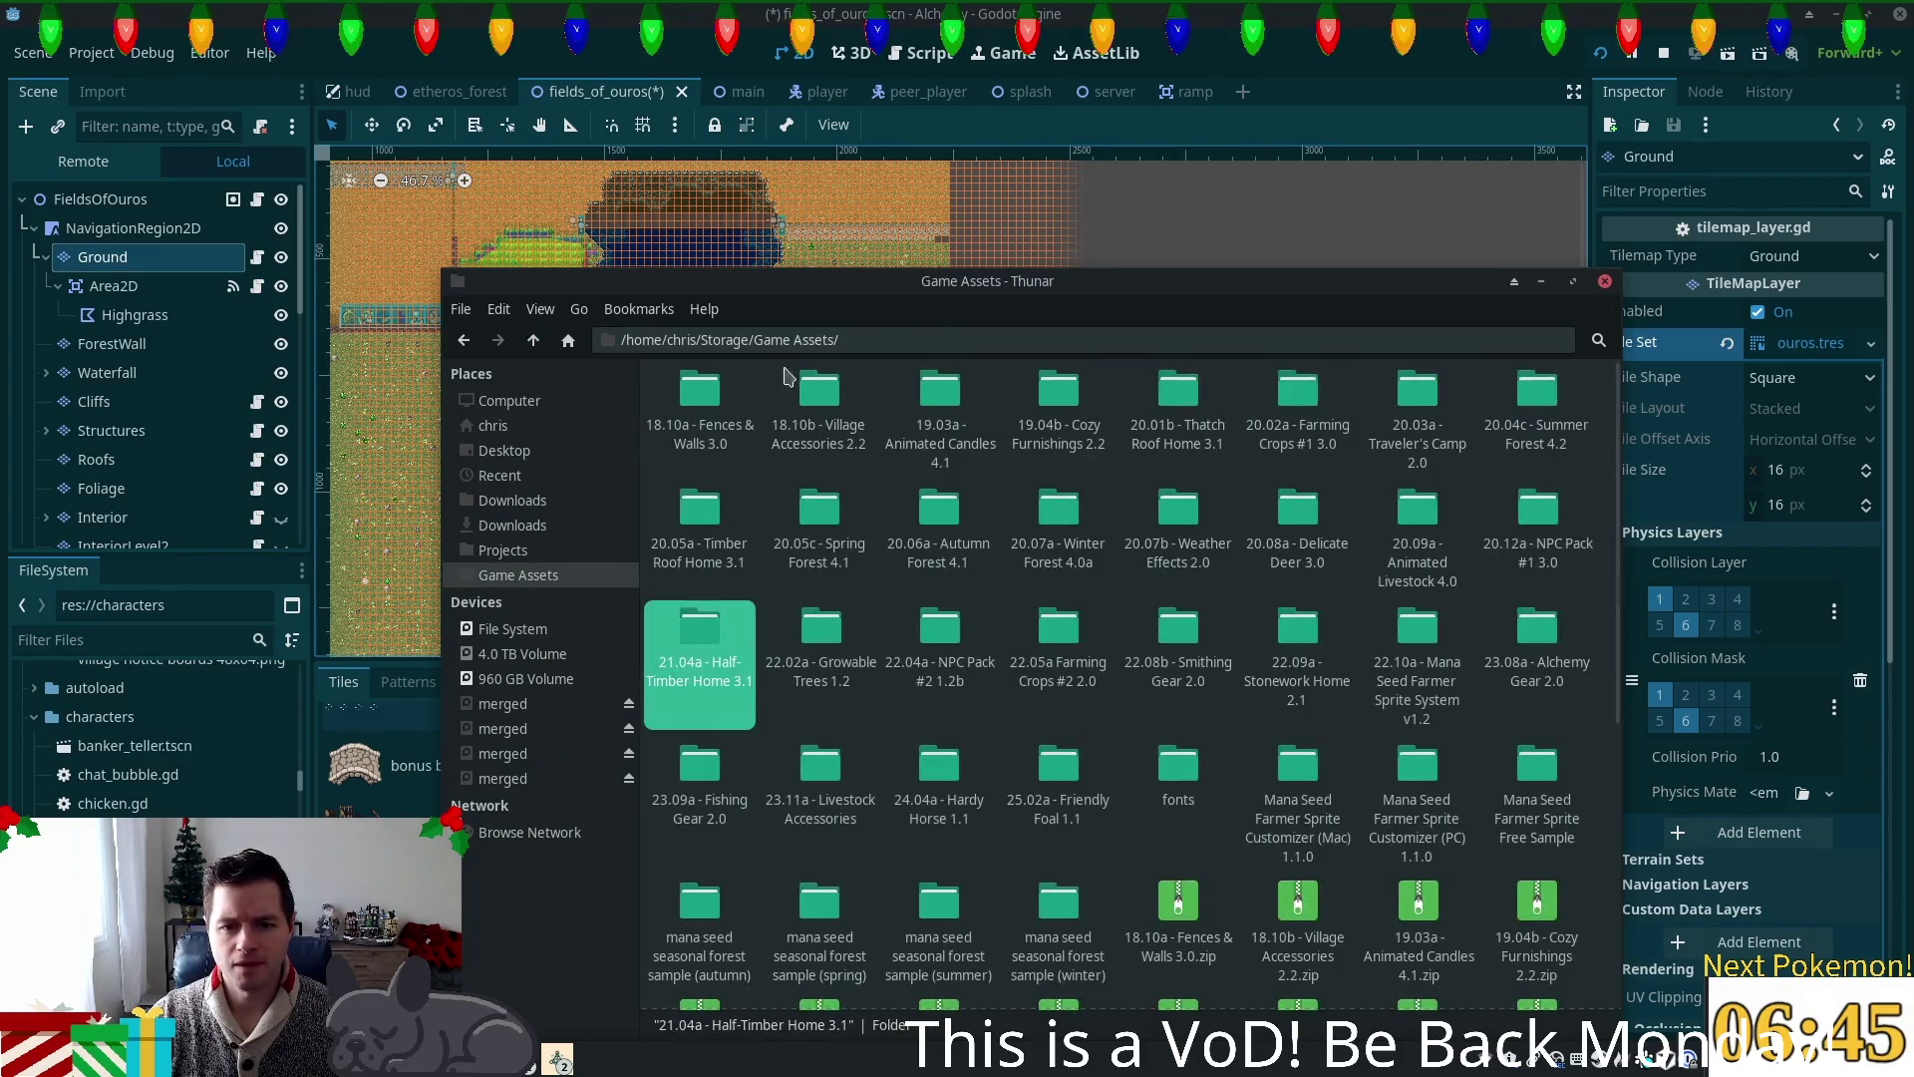
pyautogui.doubleClick(700, 399)
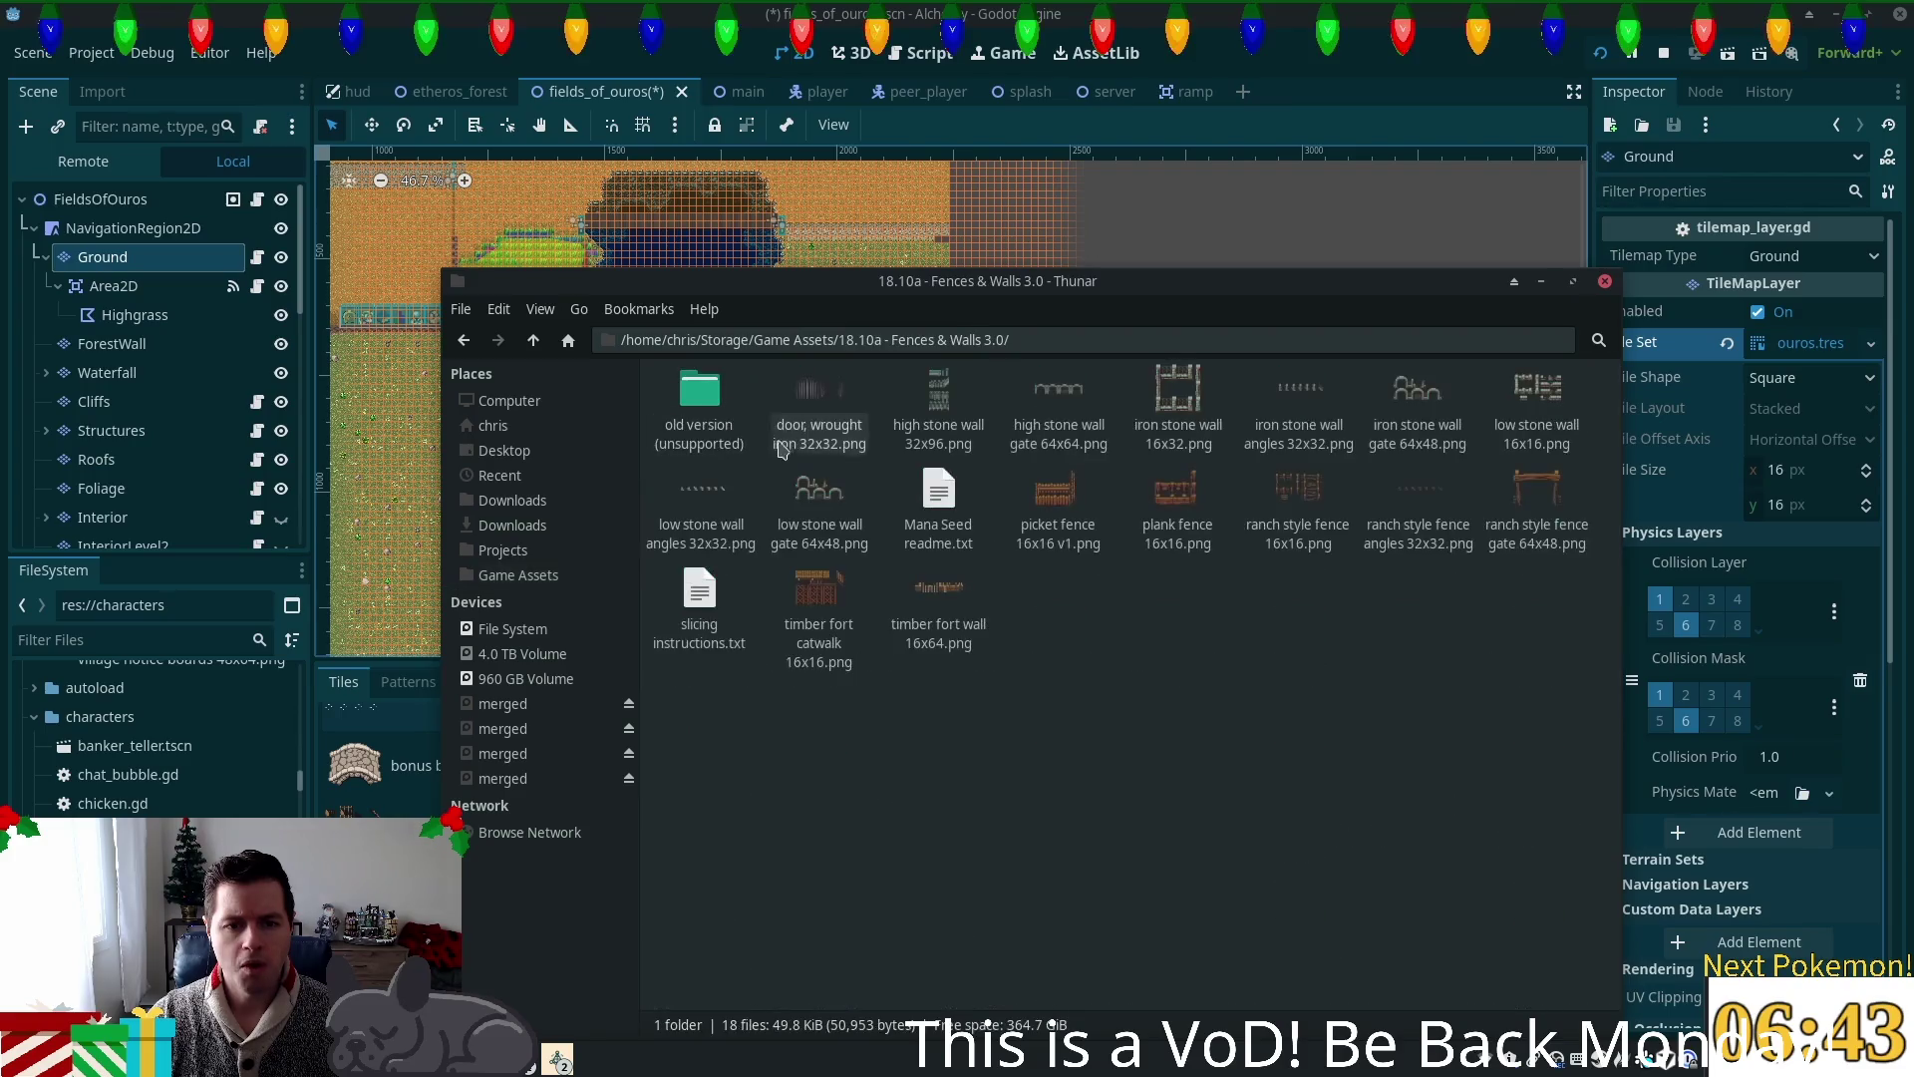
pyautogui.doubleClick(700, 399)
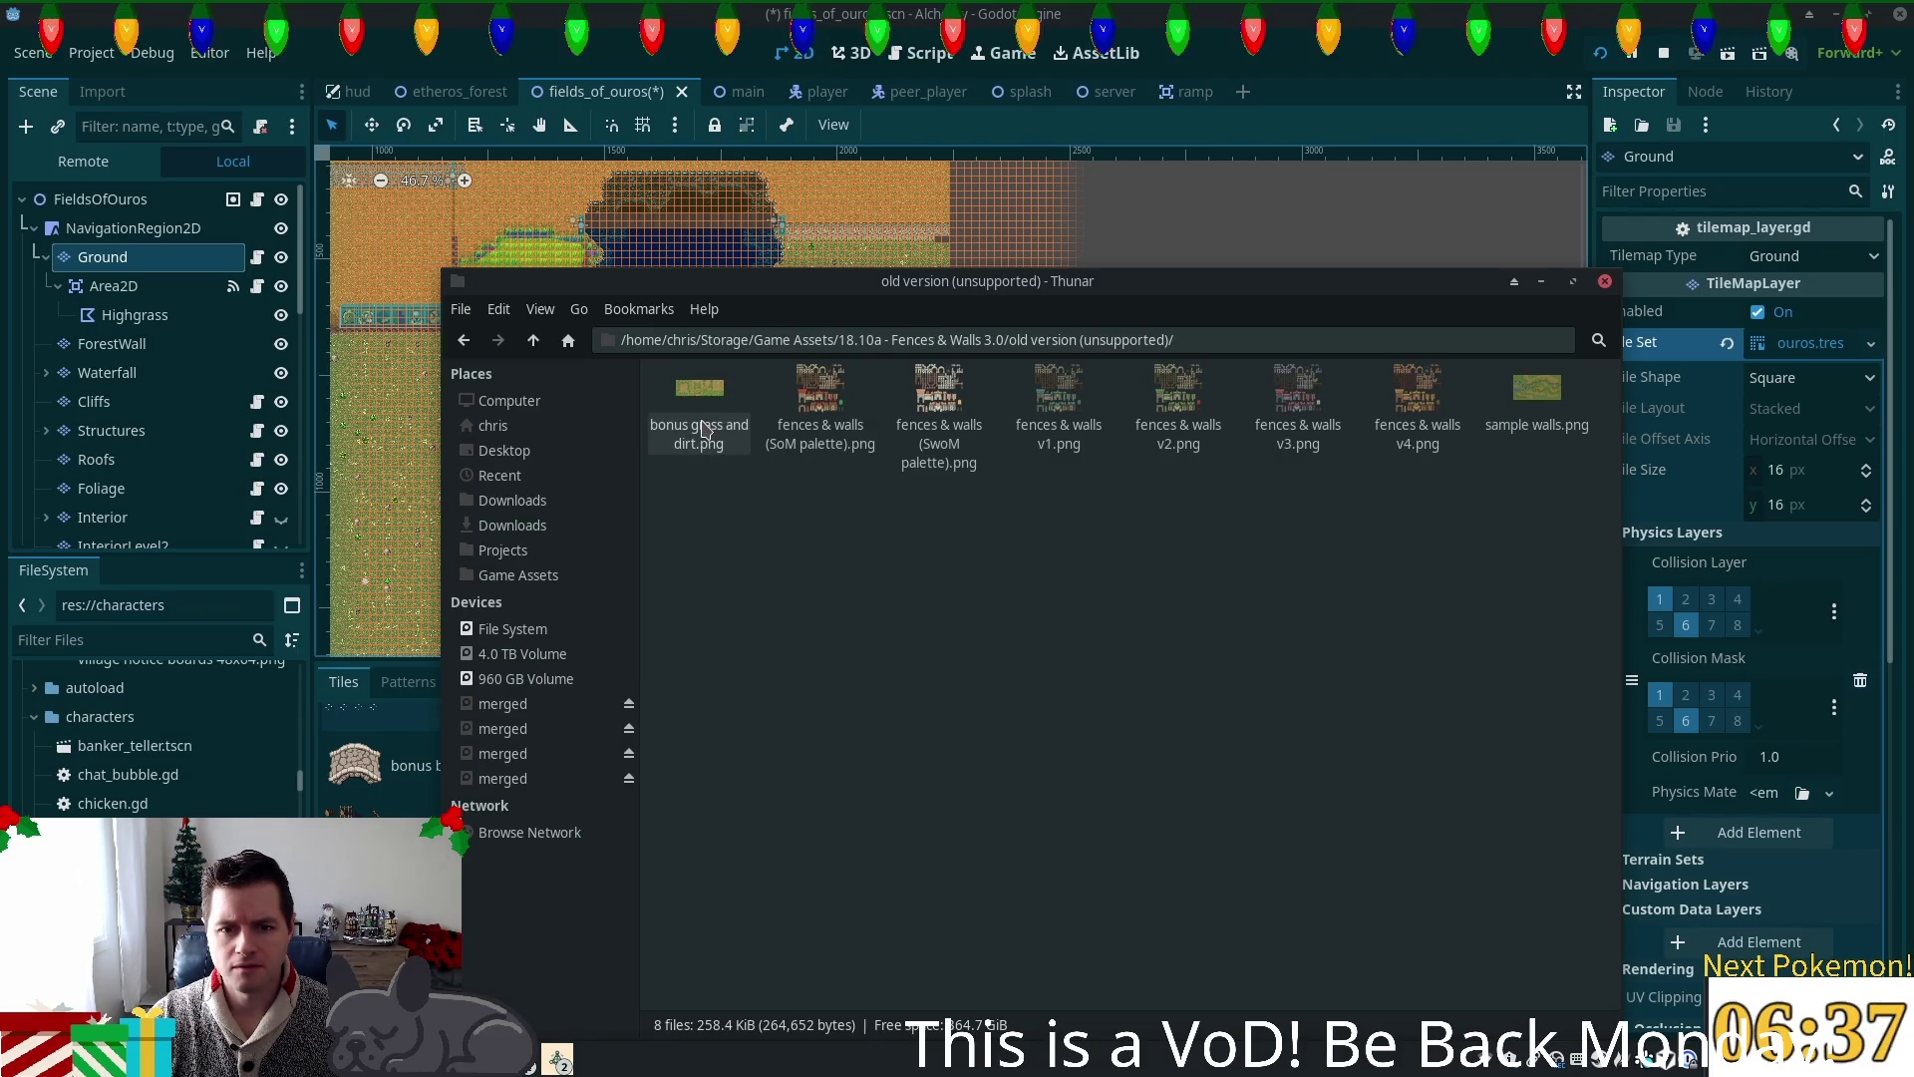
pyautogui.click(533, 341)
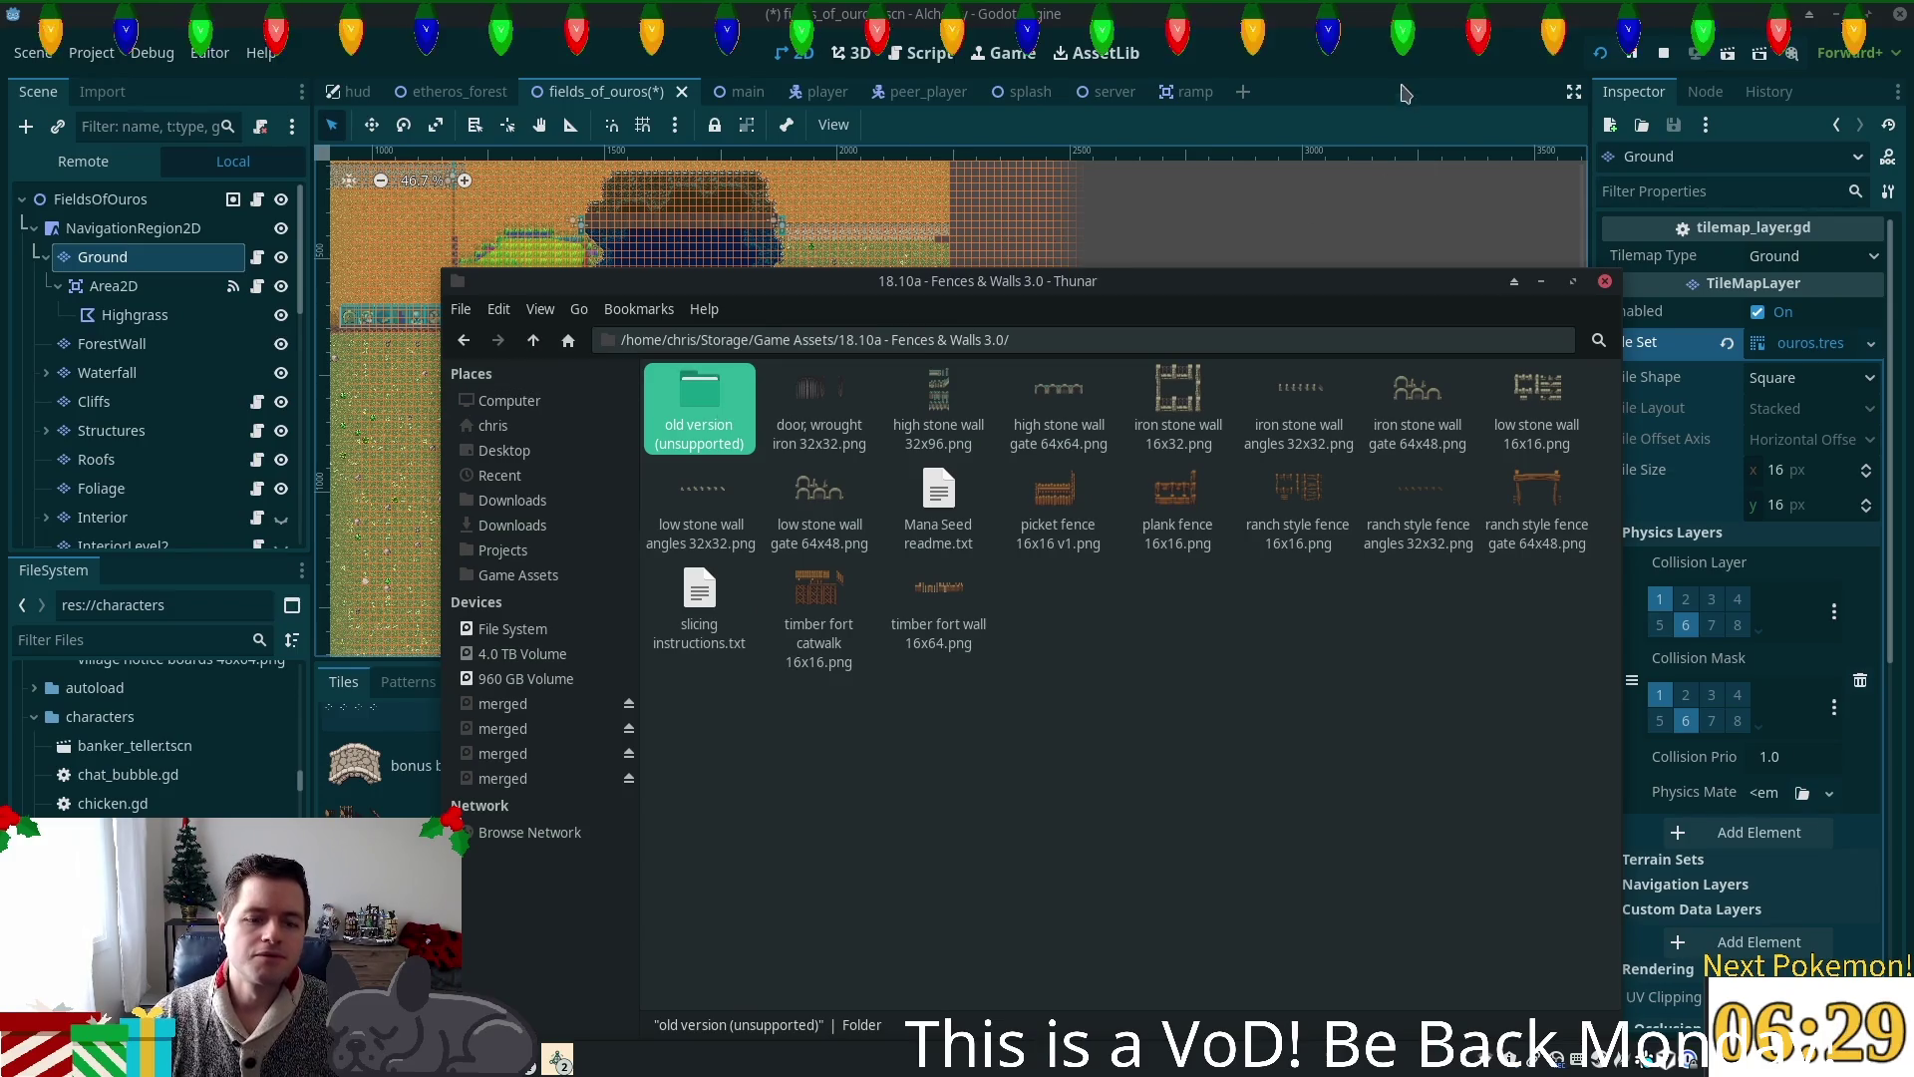
pyautogui.hotkey('alt', 'Tab')
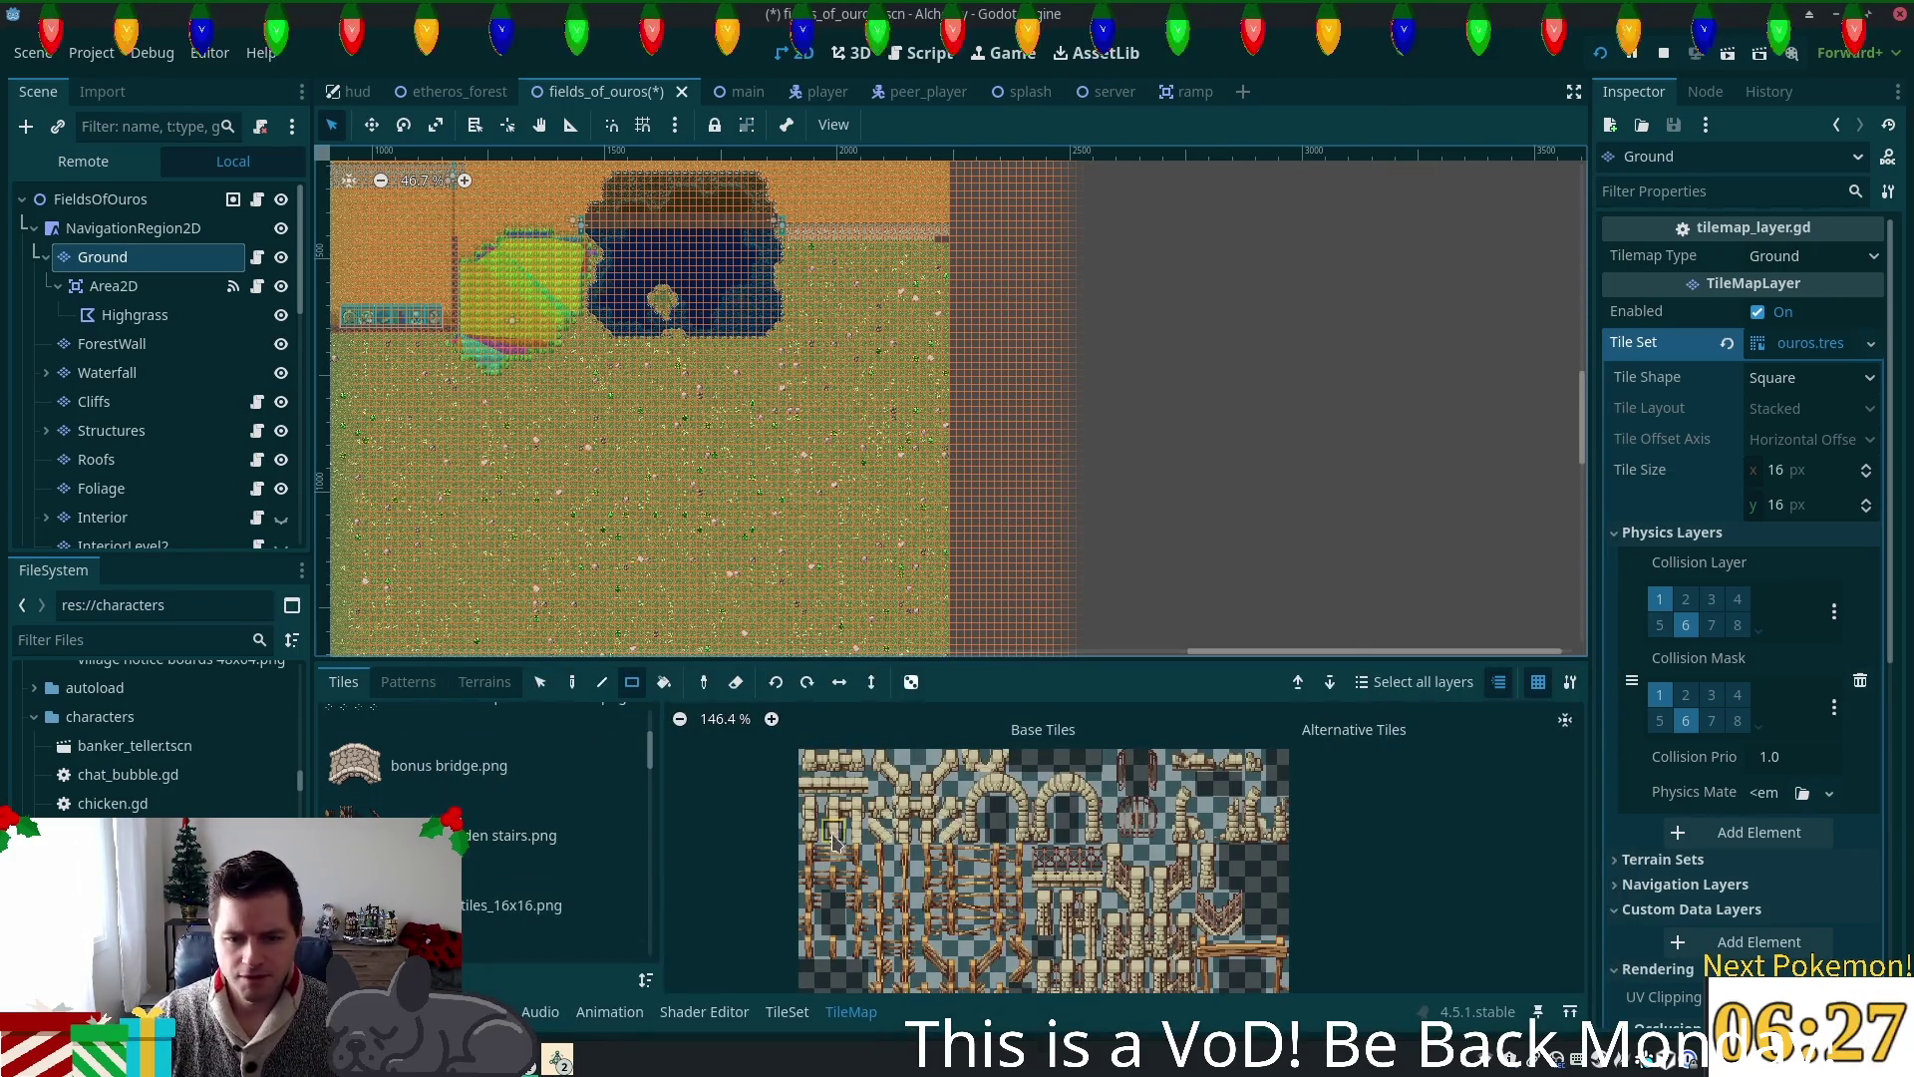
pyautogui.scroll(-4, 836, 843)
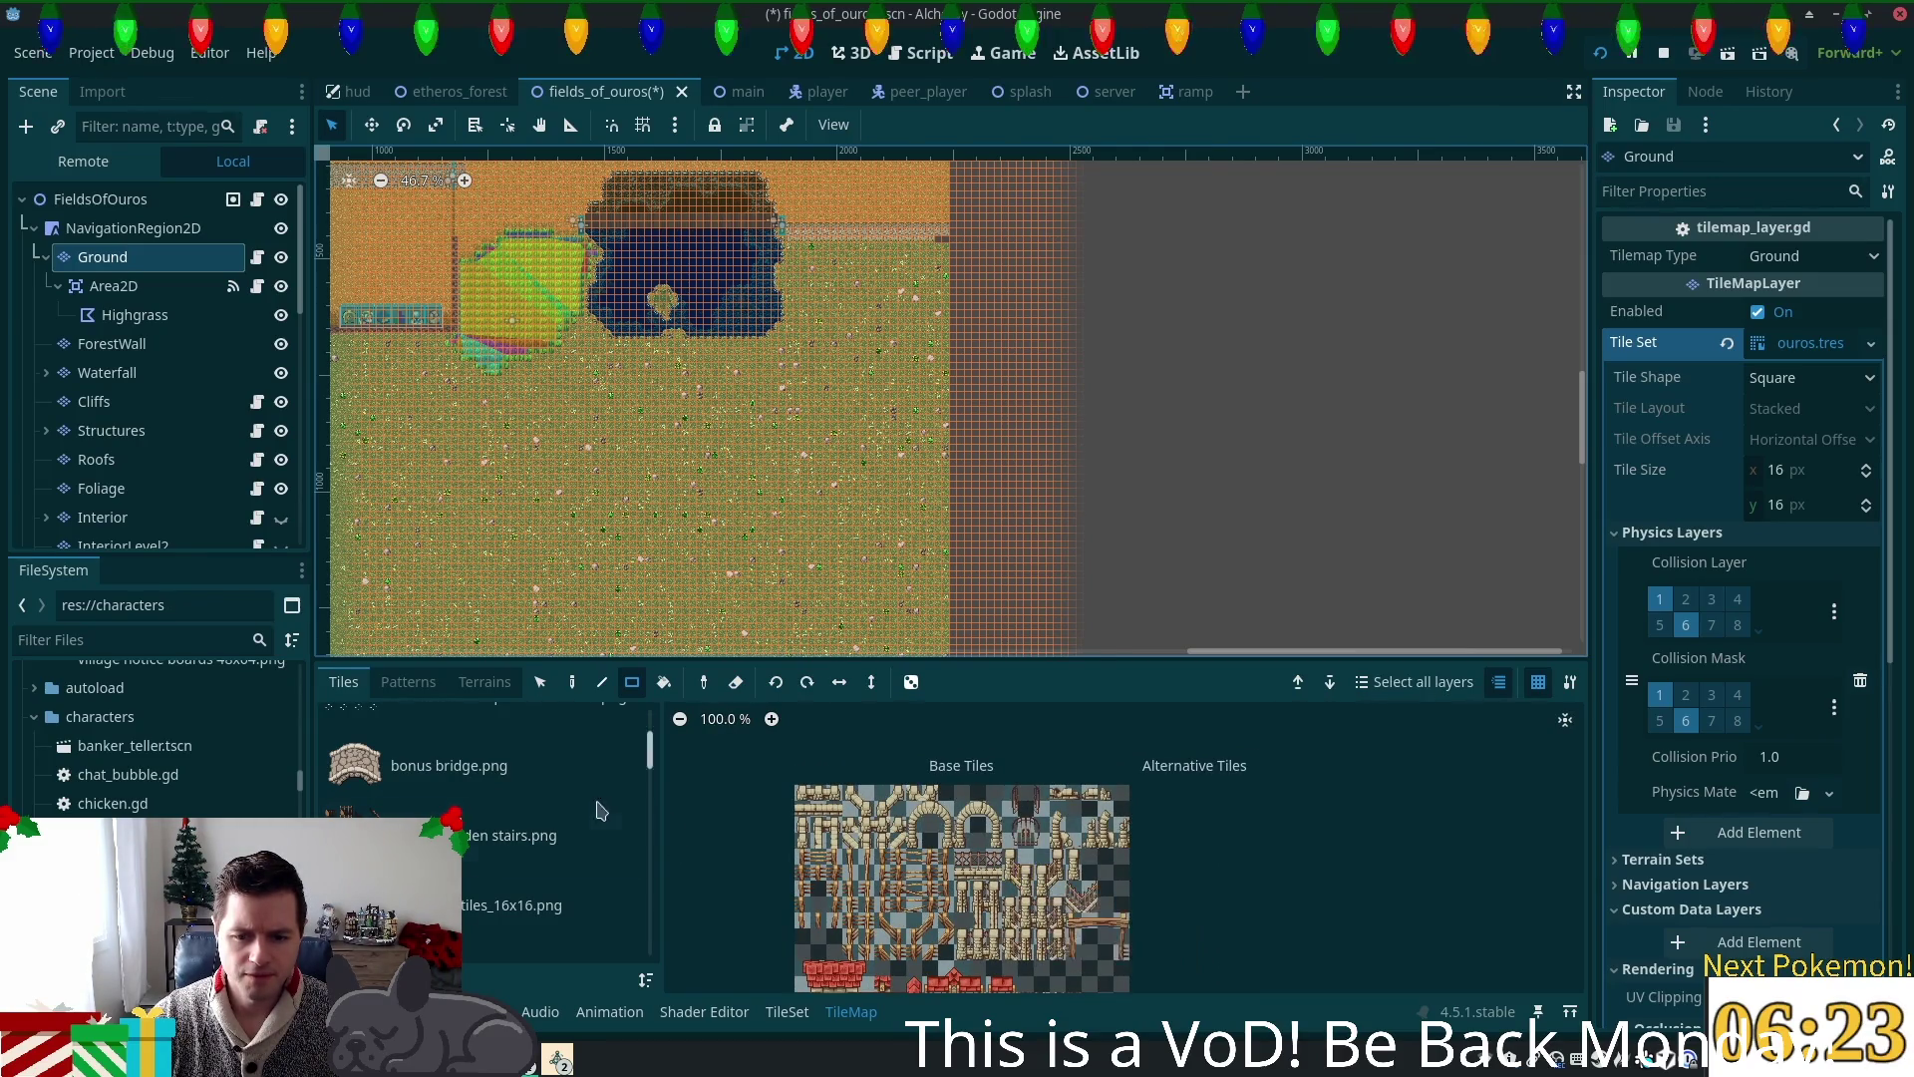
pyautogui.scroll(-1, 610, 815)
pyautogui.scroll(-5, 610, 815)
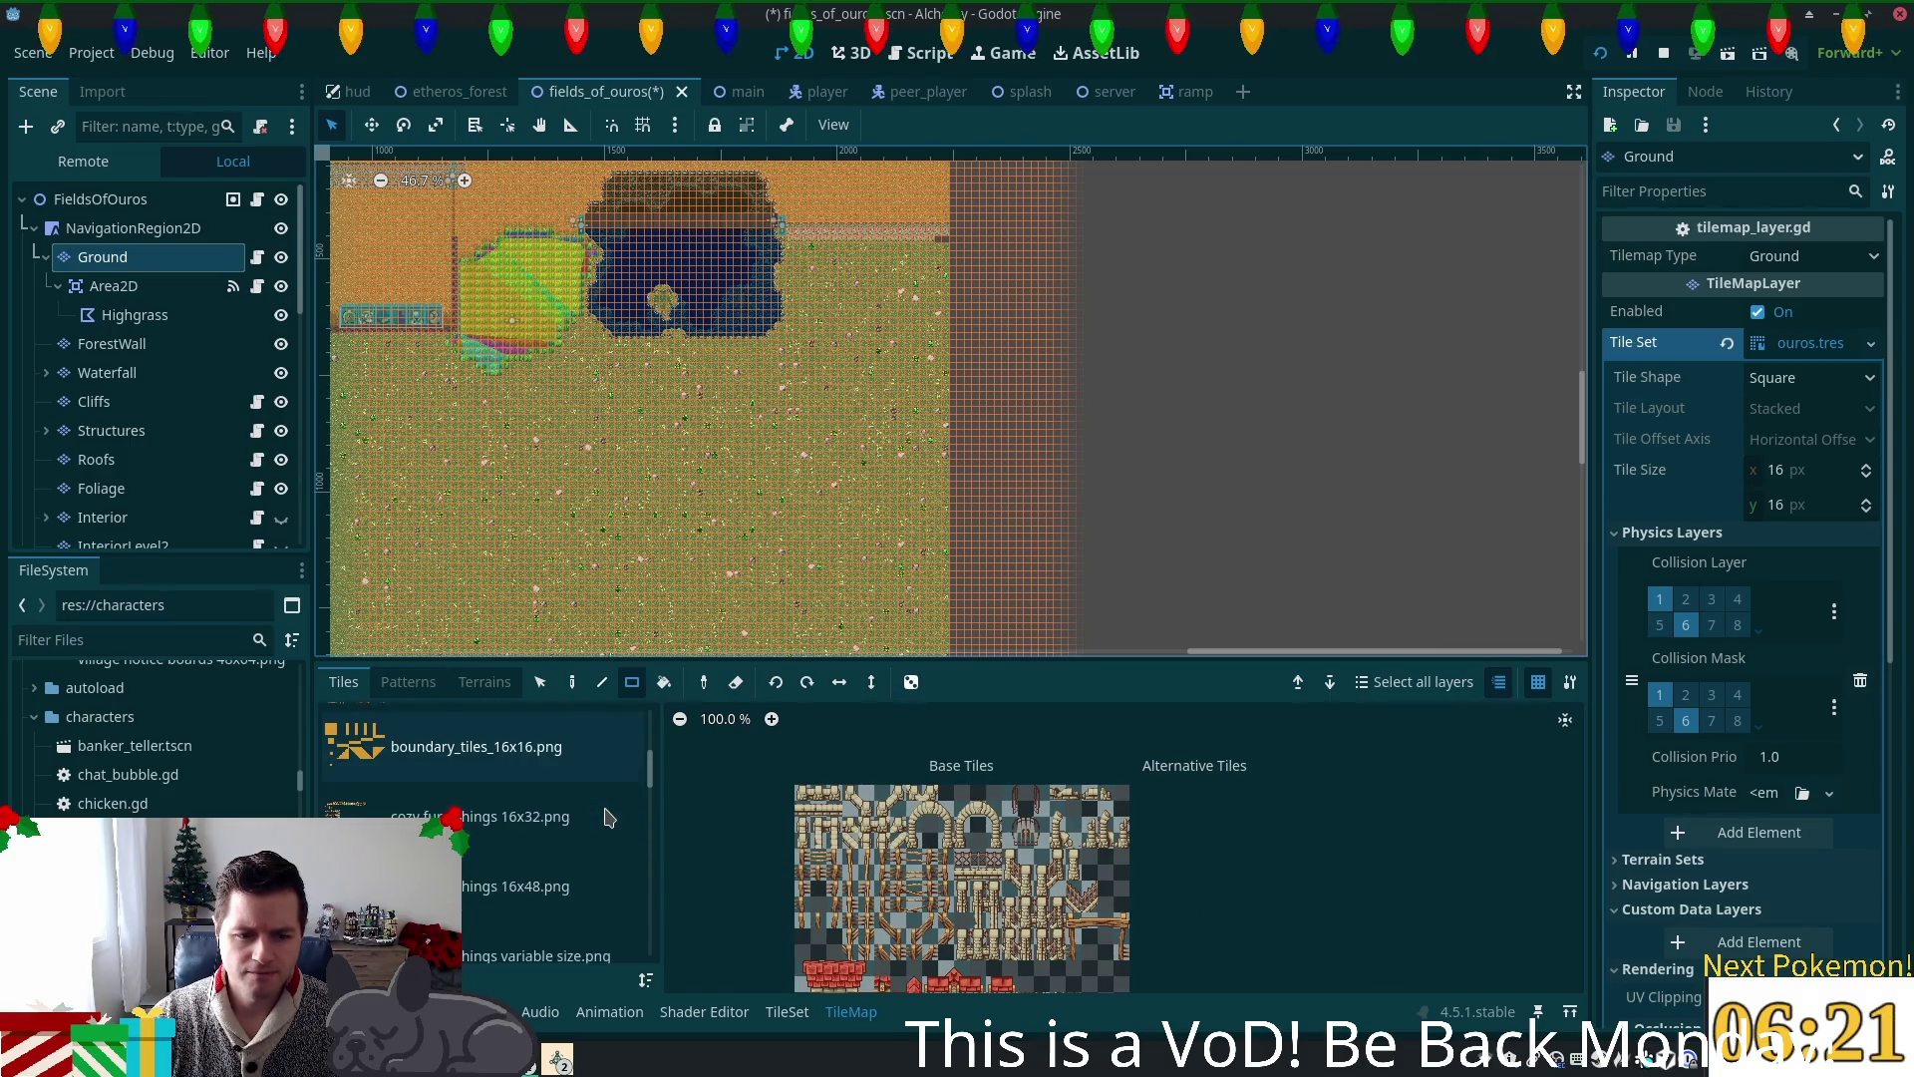
pyautogui.scroll(-3, 607, 820)
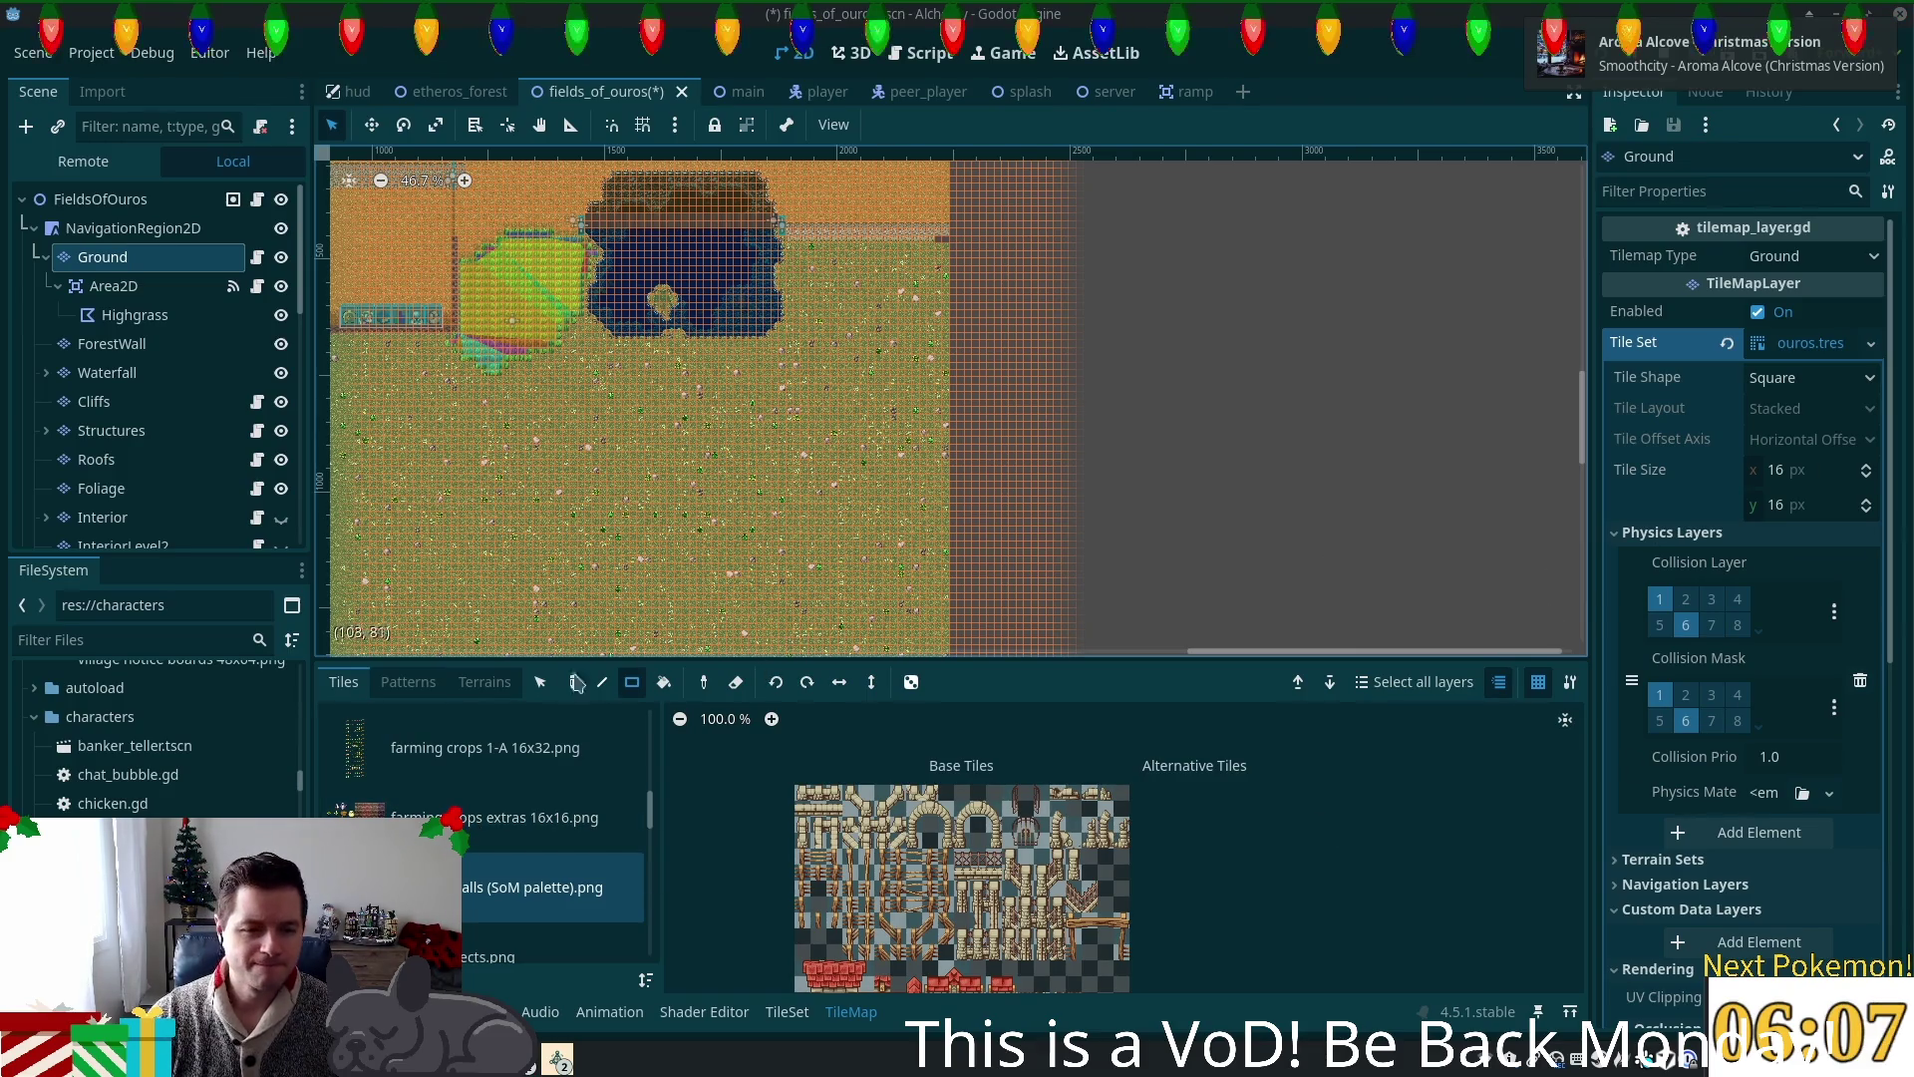
pyautogui.scroll(4, 974, 264)
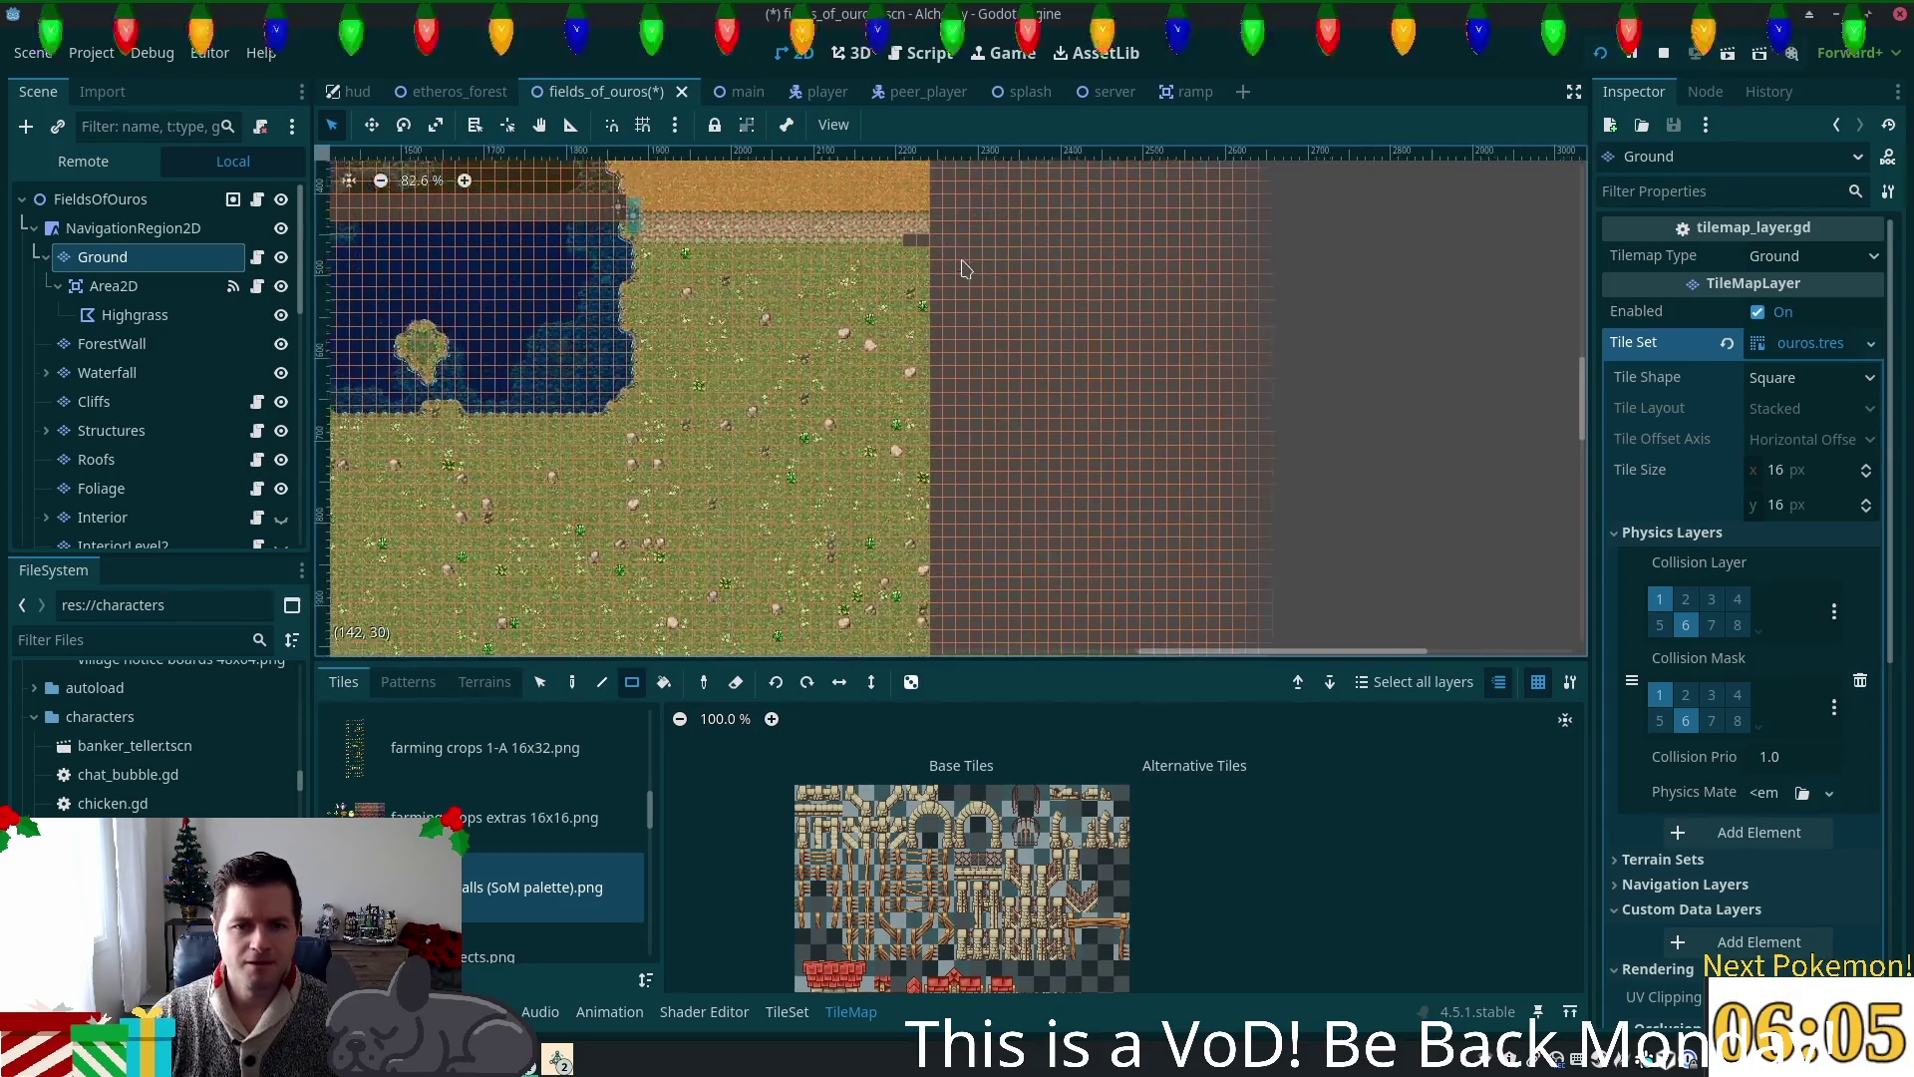
pyautogui.scroll(2, 973, 272)
pyautogui.moveTo(960, 289); pyautogui.dragTo(1002, 443)
pyautogui.hotkey('ctrl', '-')
pyautogui.hotkey('ctrl', '-')
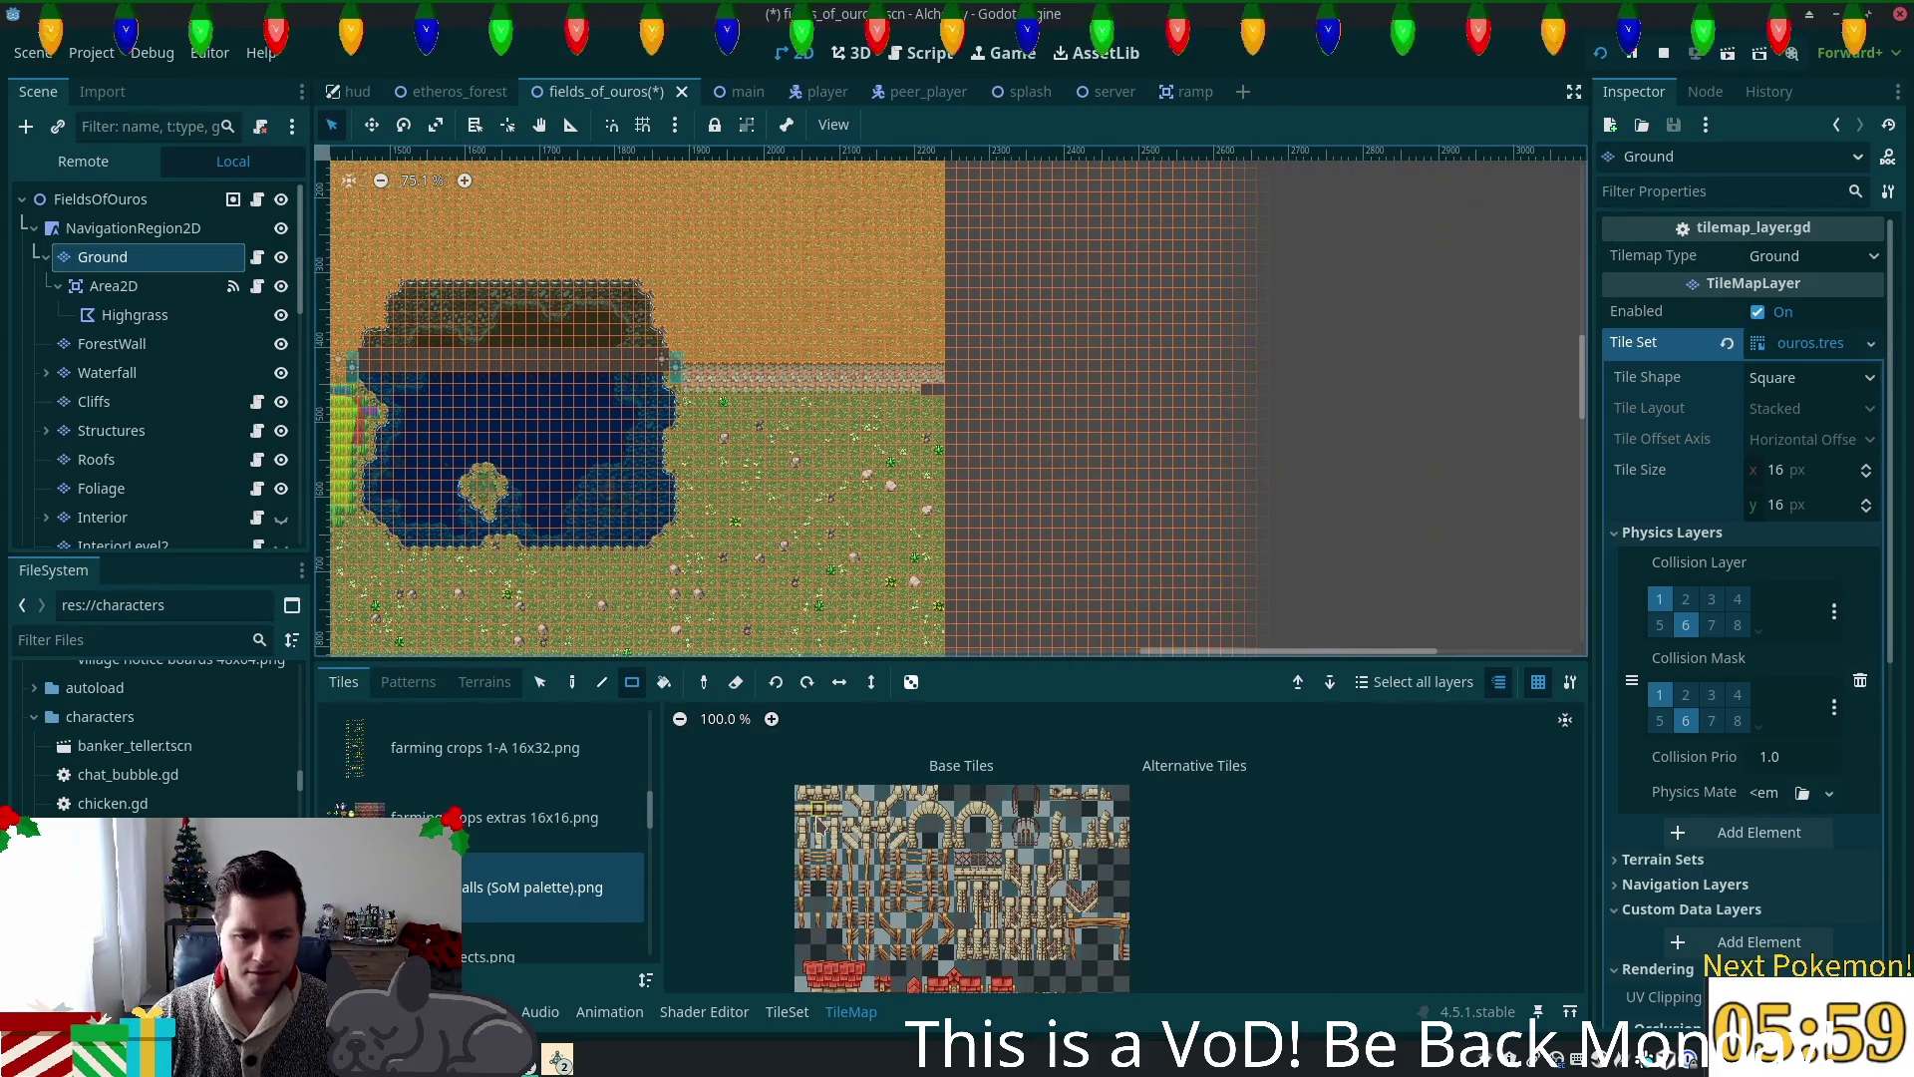
pyautogui.scroll(8, 823, 835)
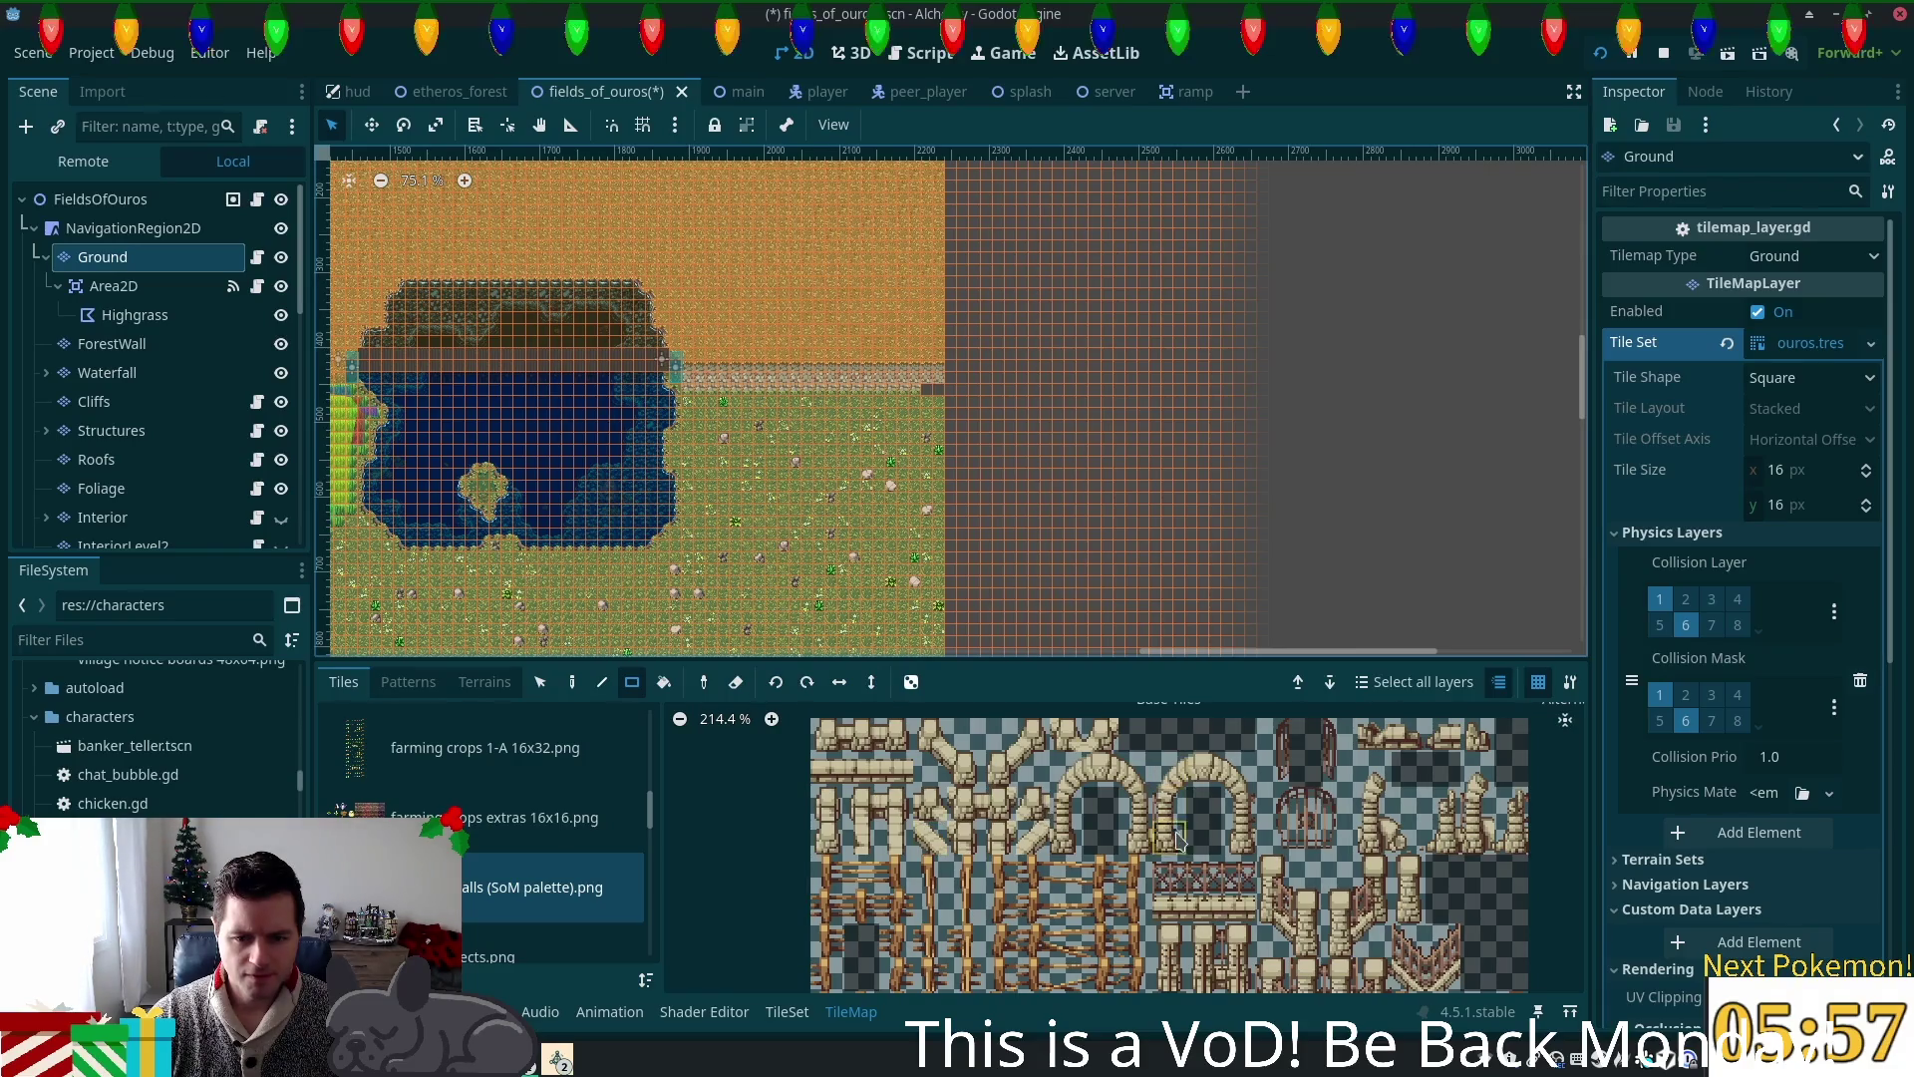
pyautogui.moveTo(1100, 886)
pyautogui.mouseDown()
pyautogui.moveTo(1060, 733)
pyautogui.moveTo(1010, 716)
pyautogui.moveTo(1140, 832)
pyautogui.mouseUp()
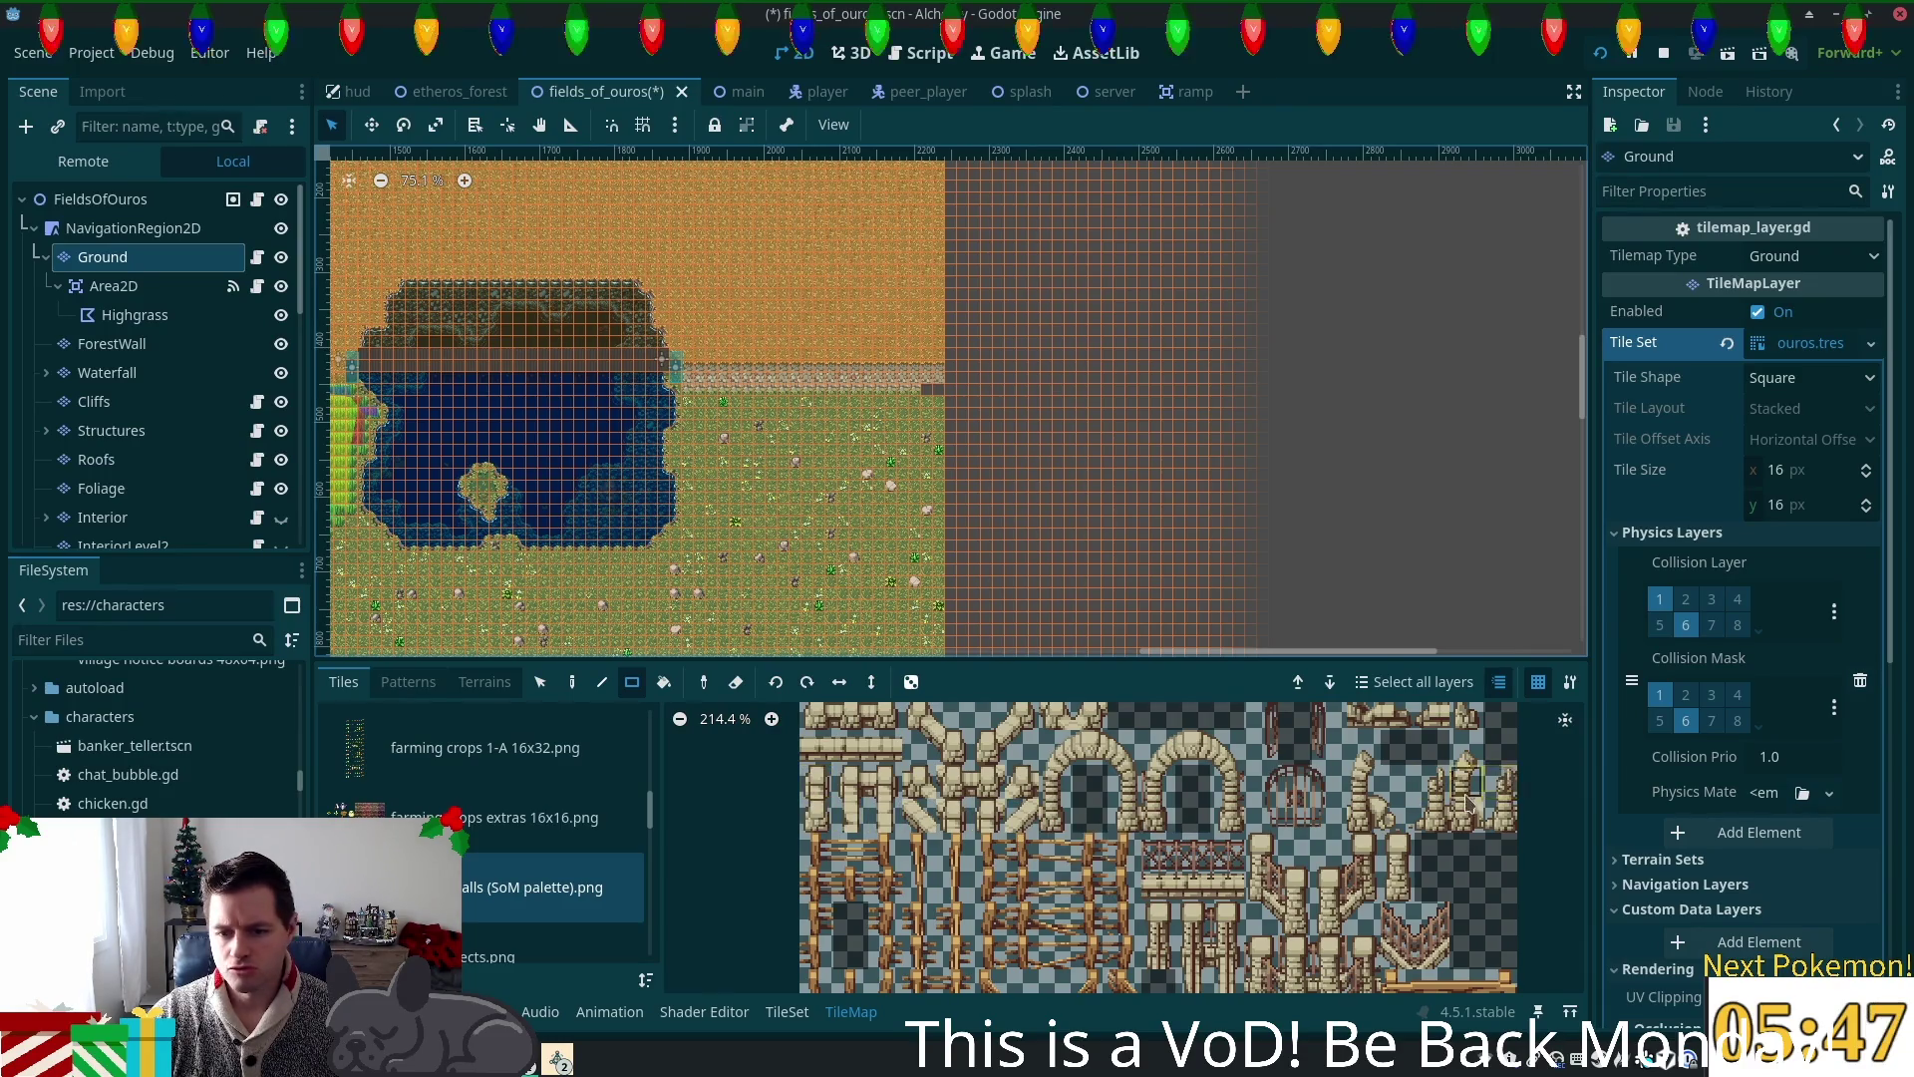
pyautogui.scroll(2, 1436, 797)
pyautogui.scroll(-2, 1433, 836)
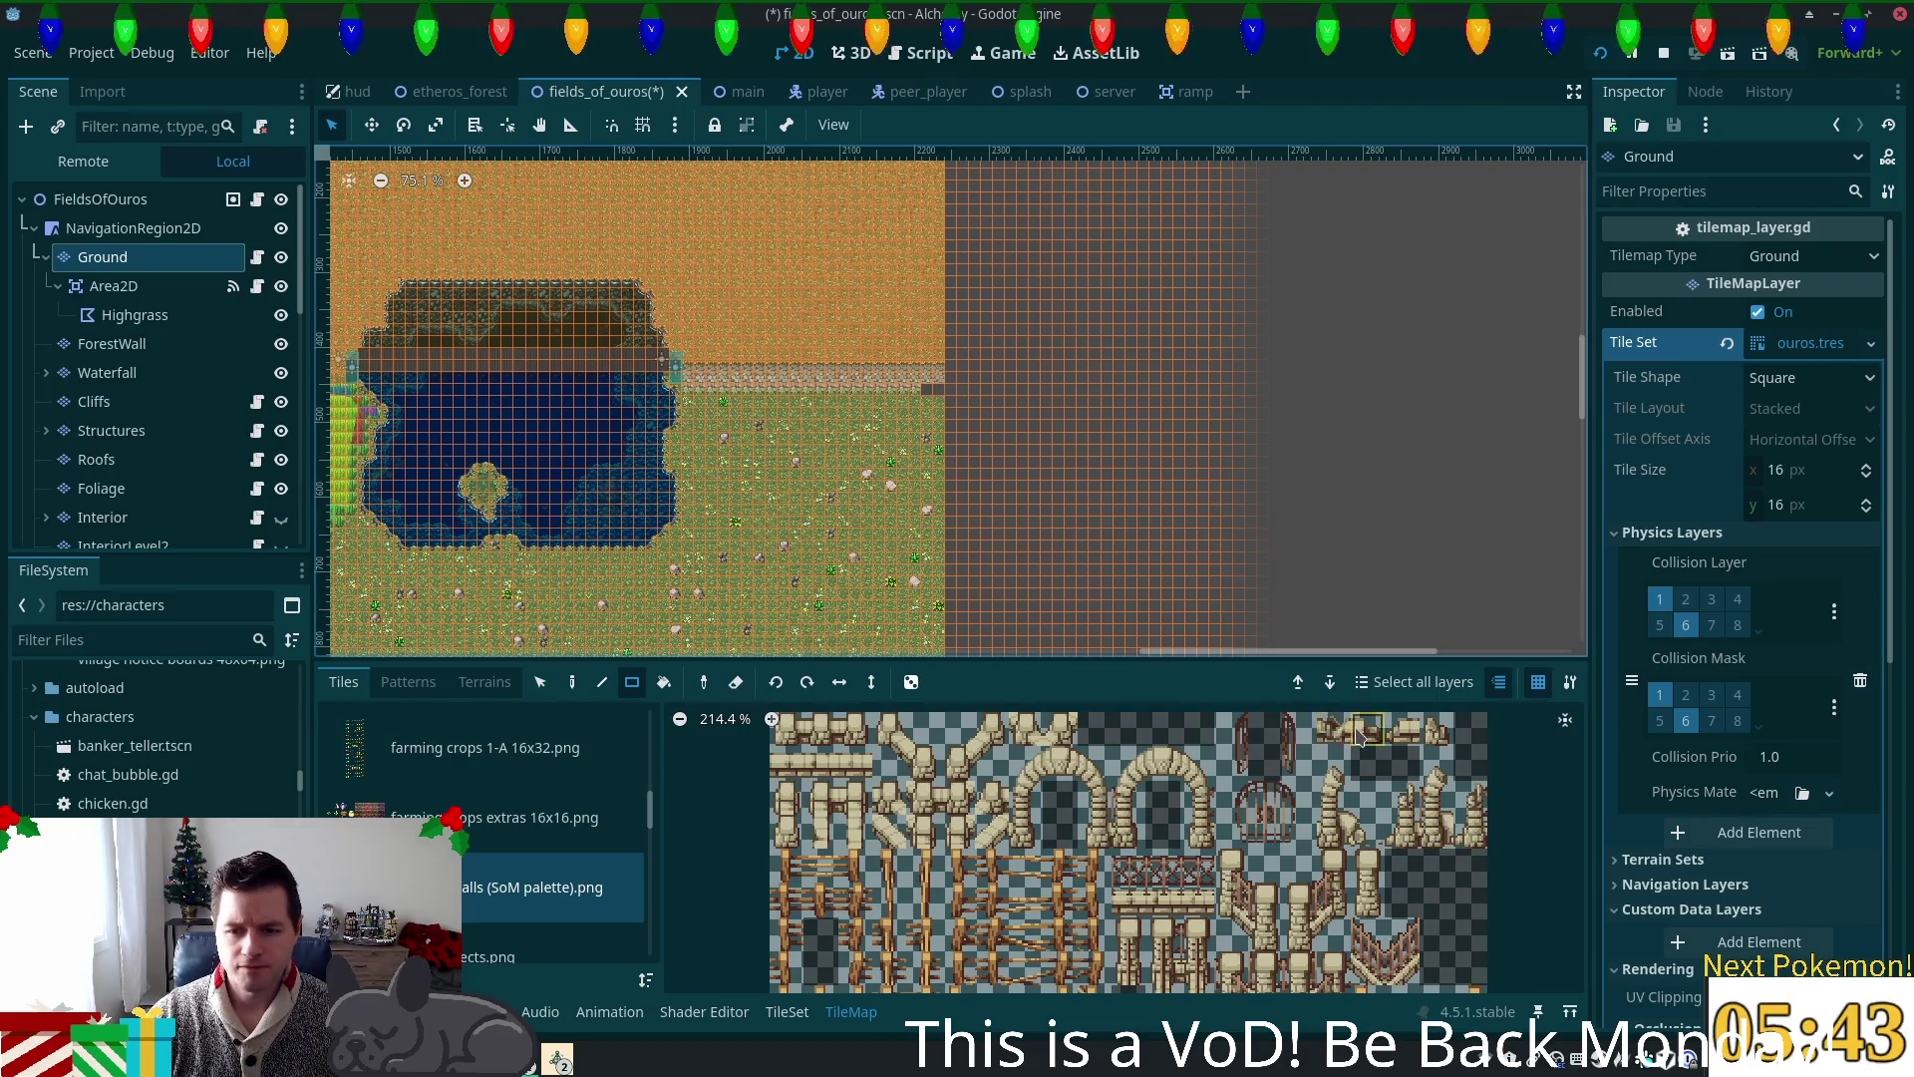
pyautogui.scroll(-1, 1199, 847)
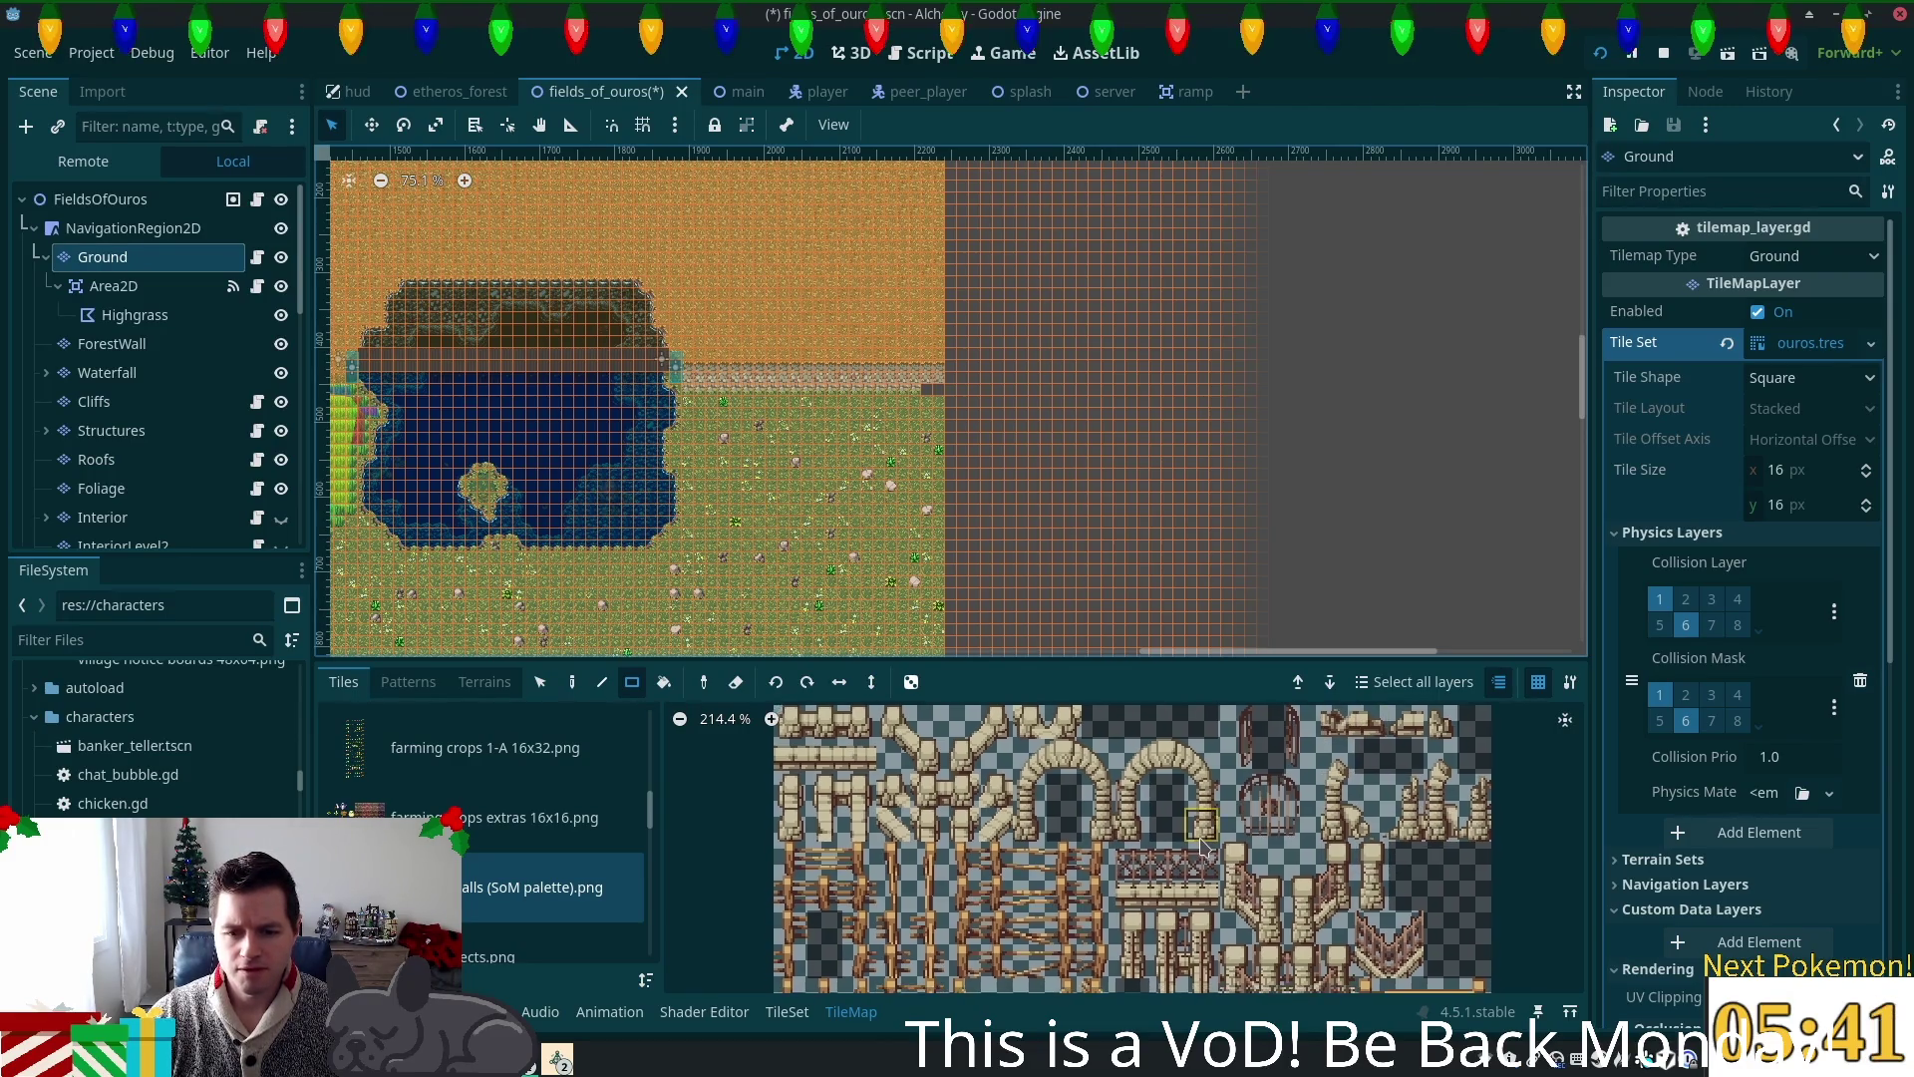
pyautogui.scroll(-5, 1201, 846)
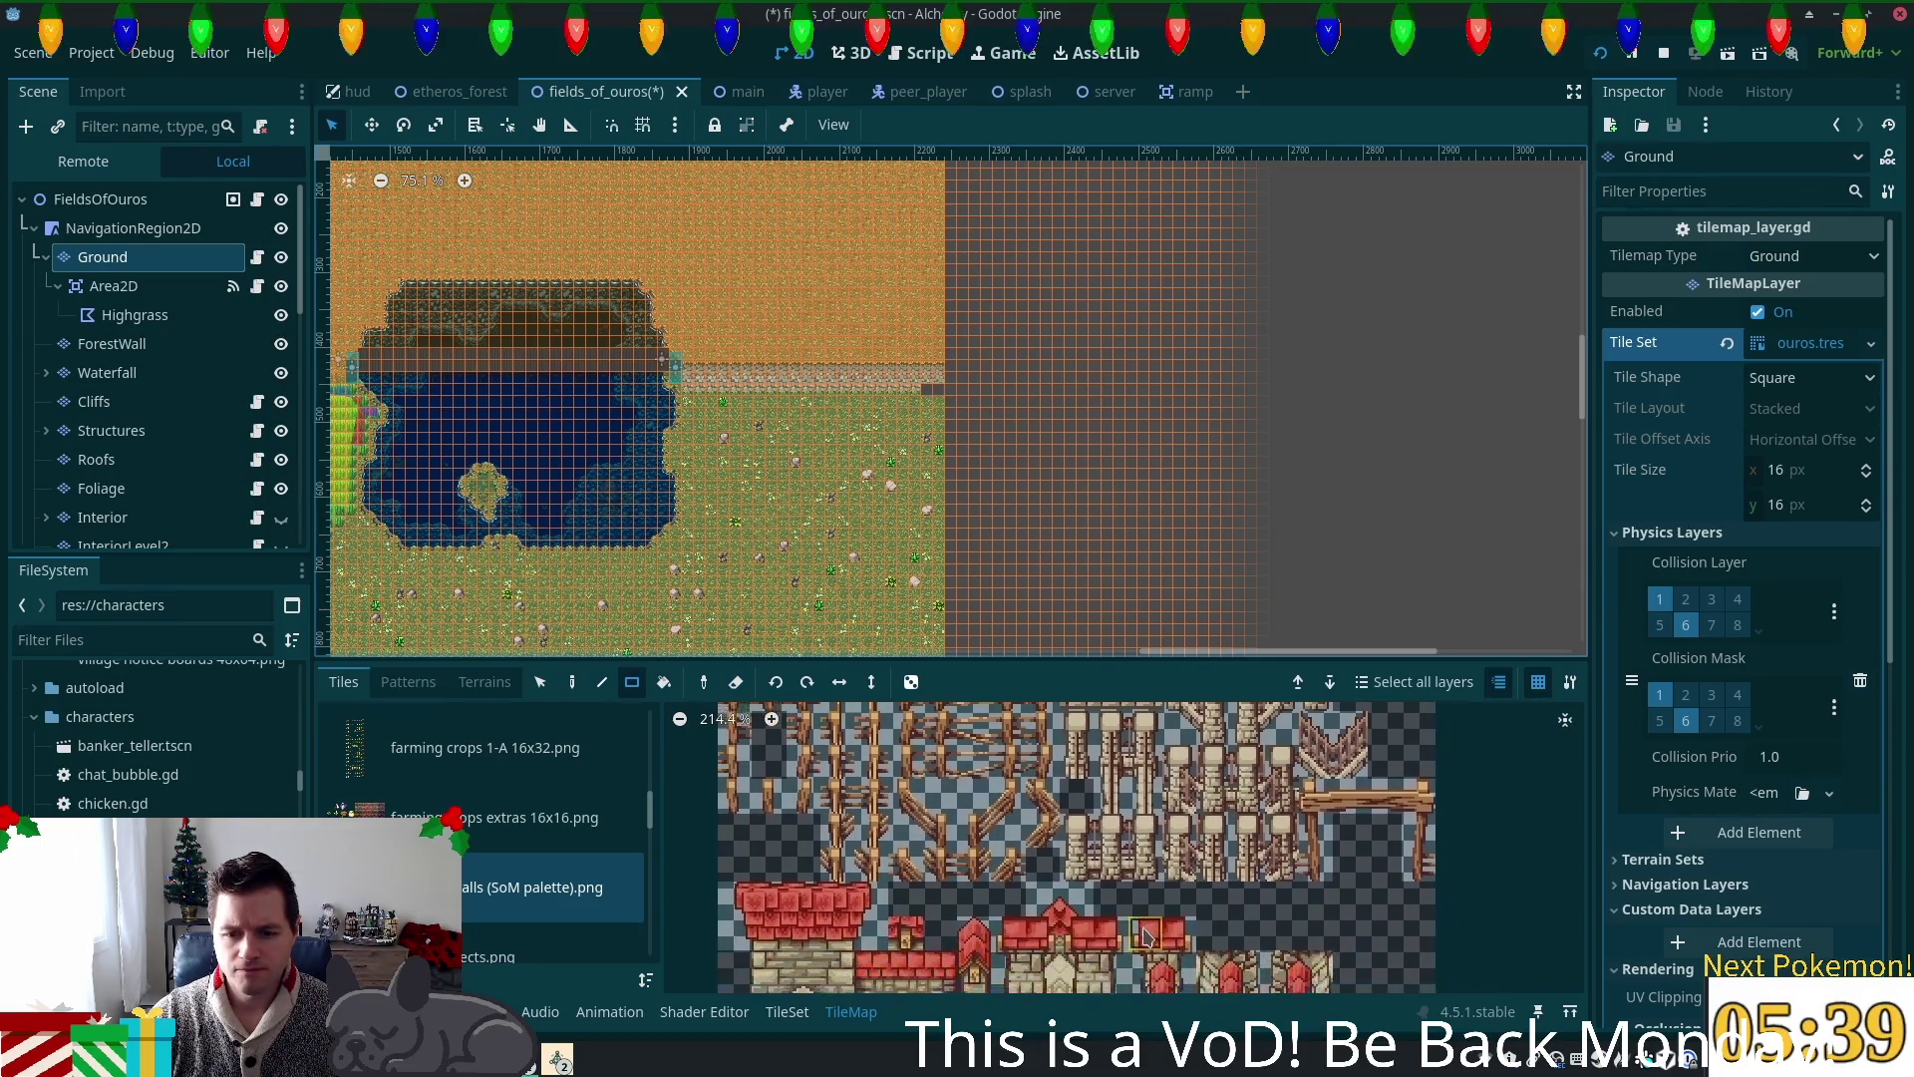
pyautogui.scroll(5, 1052, 957)
# Step: Select the fence post tile from the fences & walls atlas
pyautogui.click(815, 854)
pyautogui.click(877, 815)
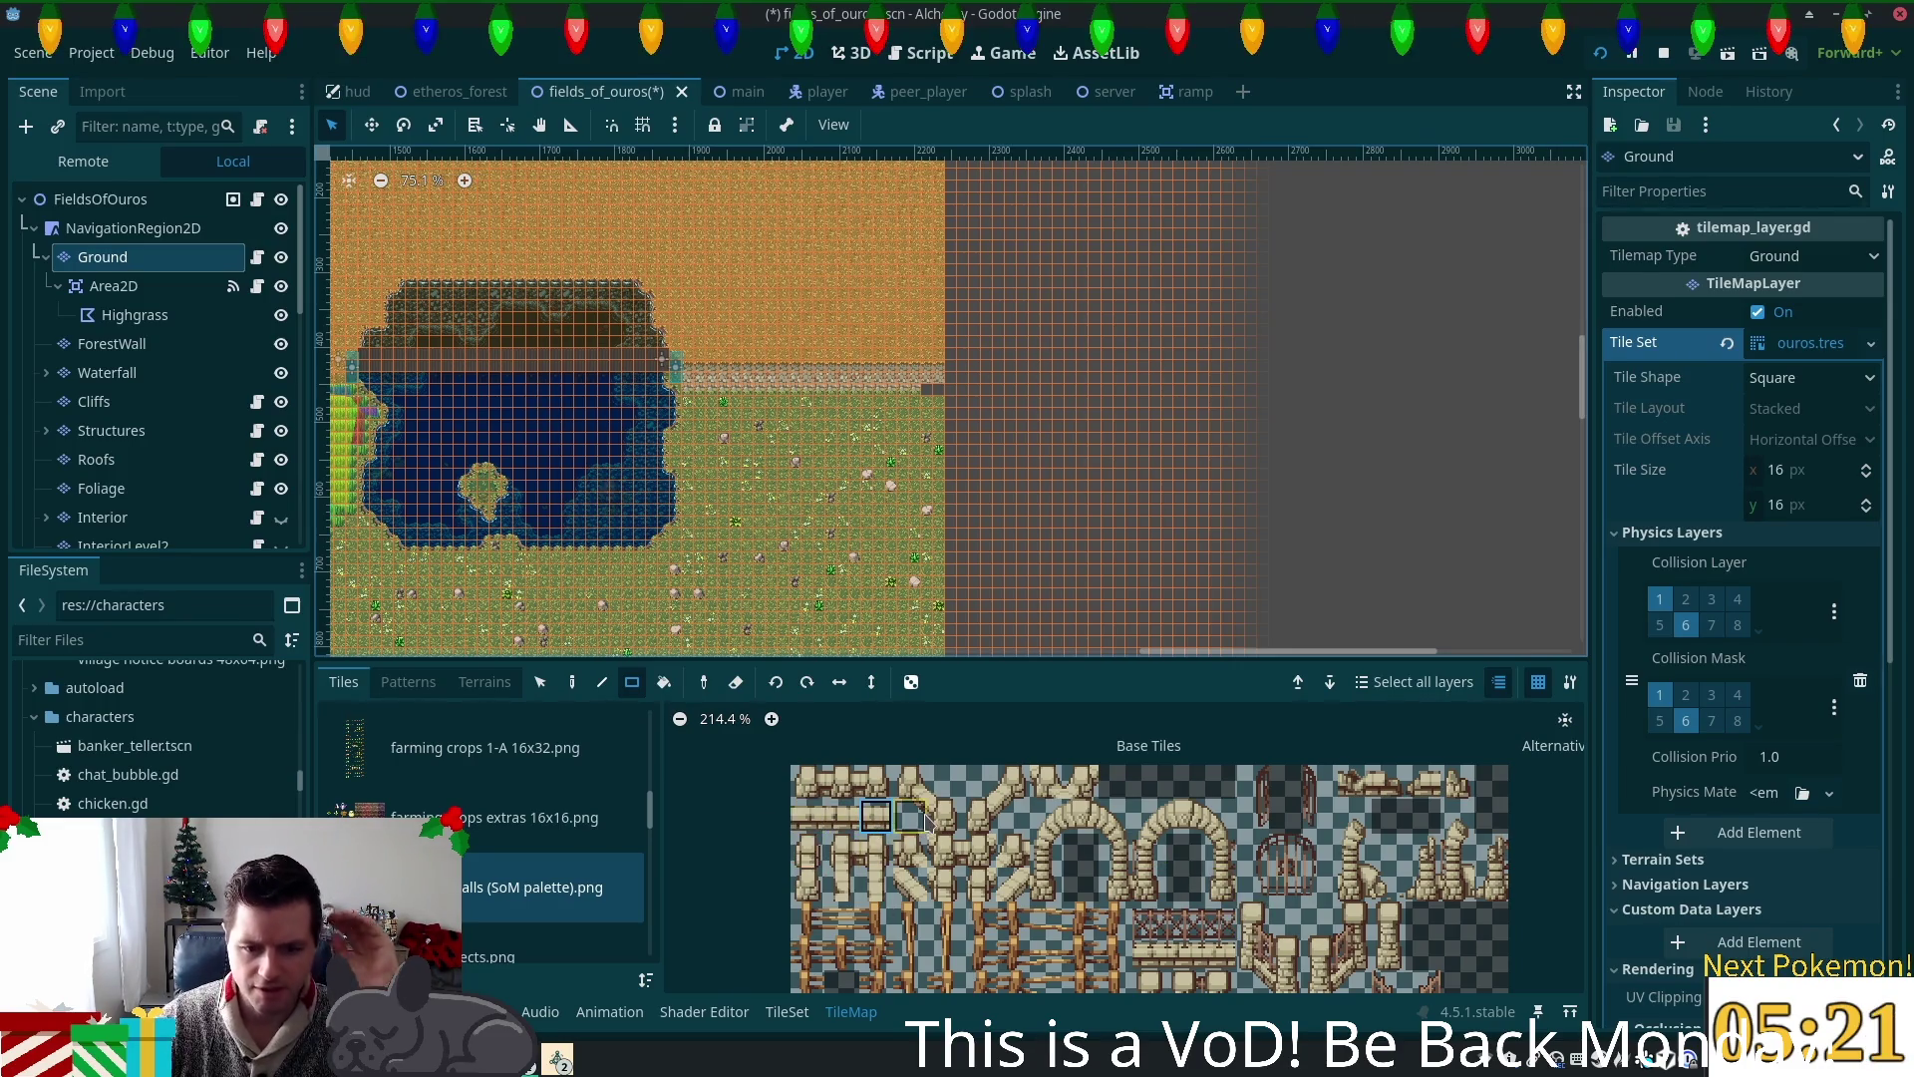
pyautogui.scroll(-2, 924, 823)
pyautogui.scroll(-2, 1170, 758)
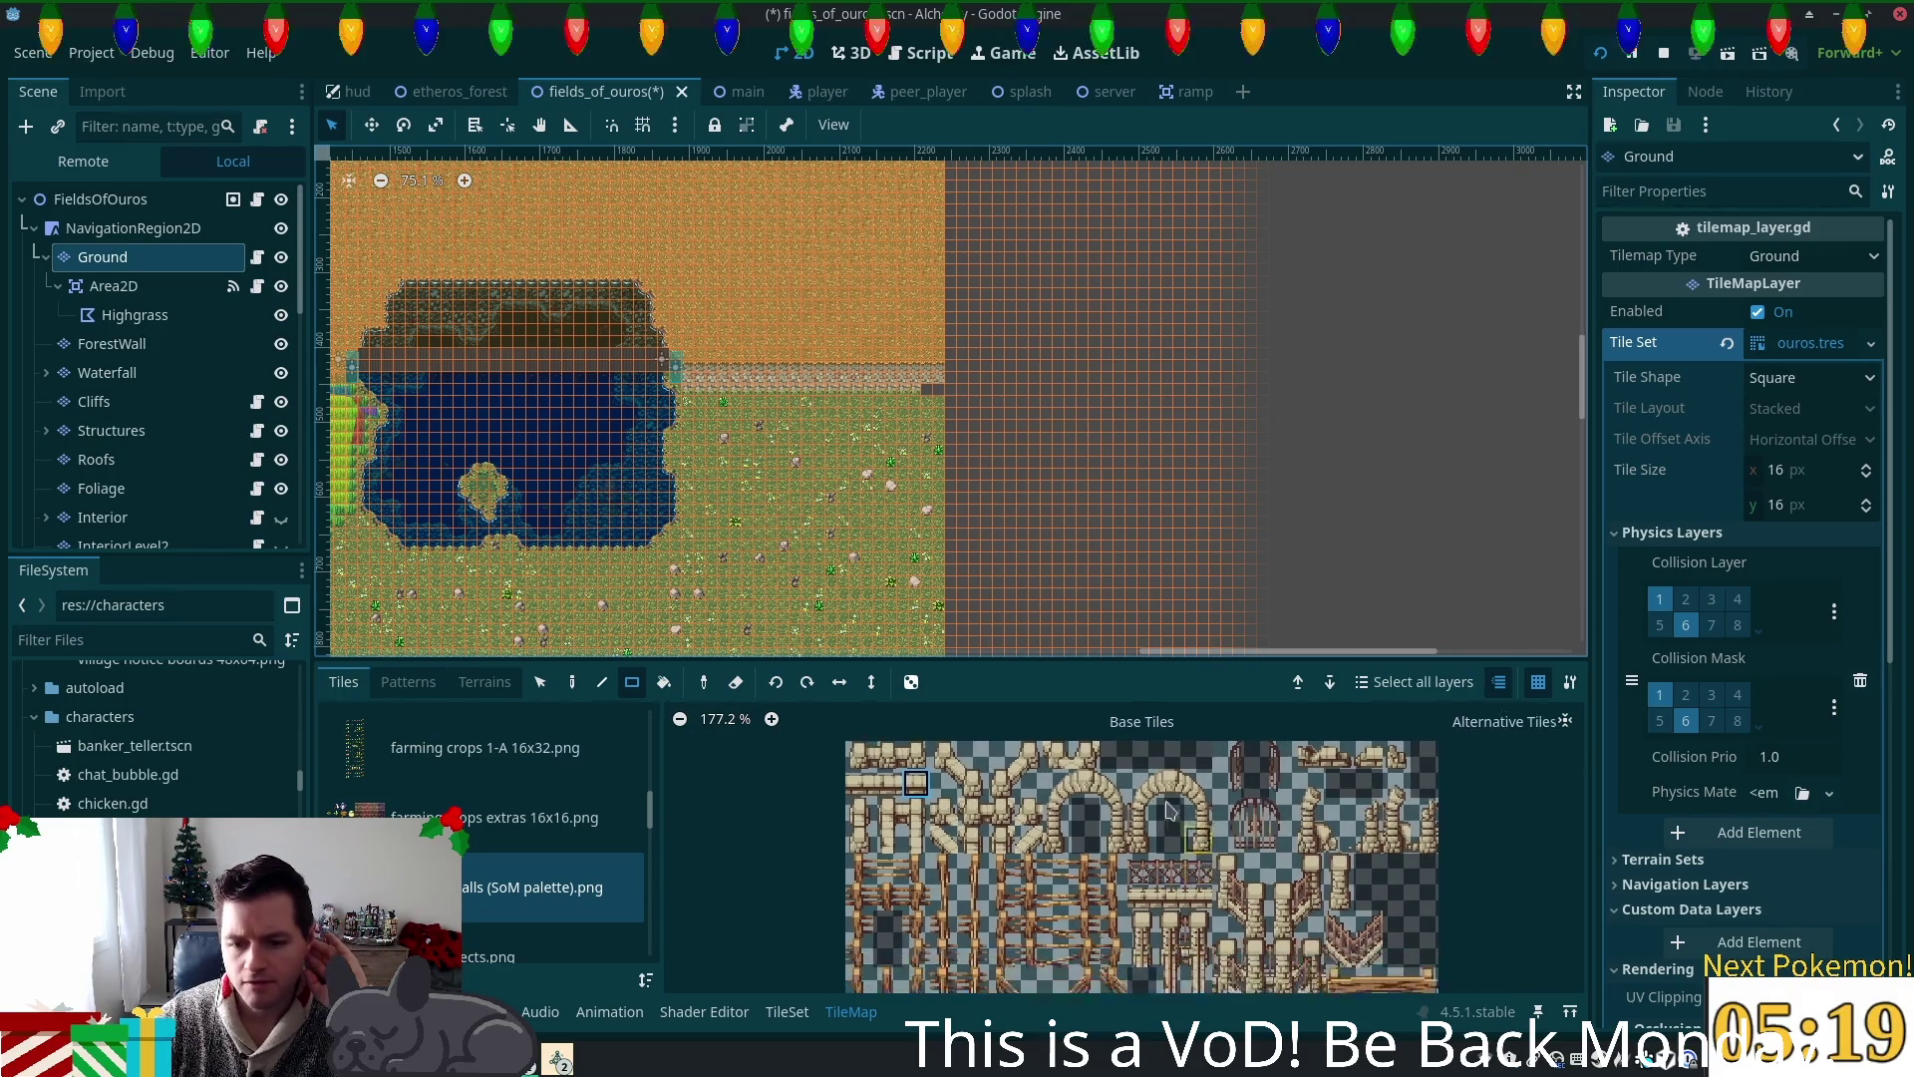
pyautogui.scroll(3, 1202, 853)
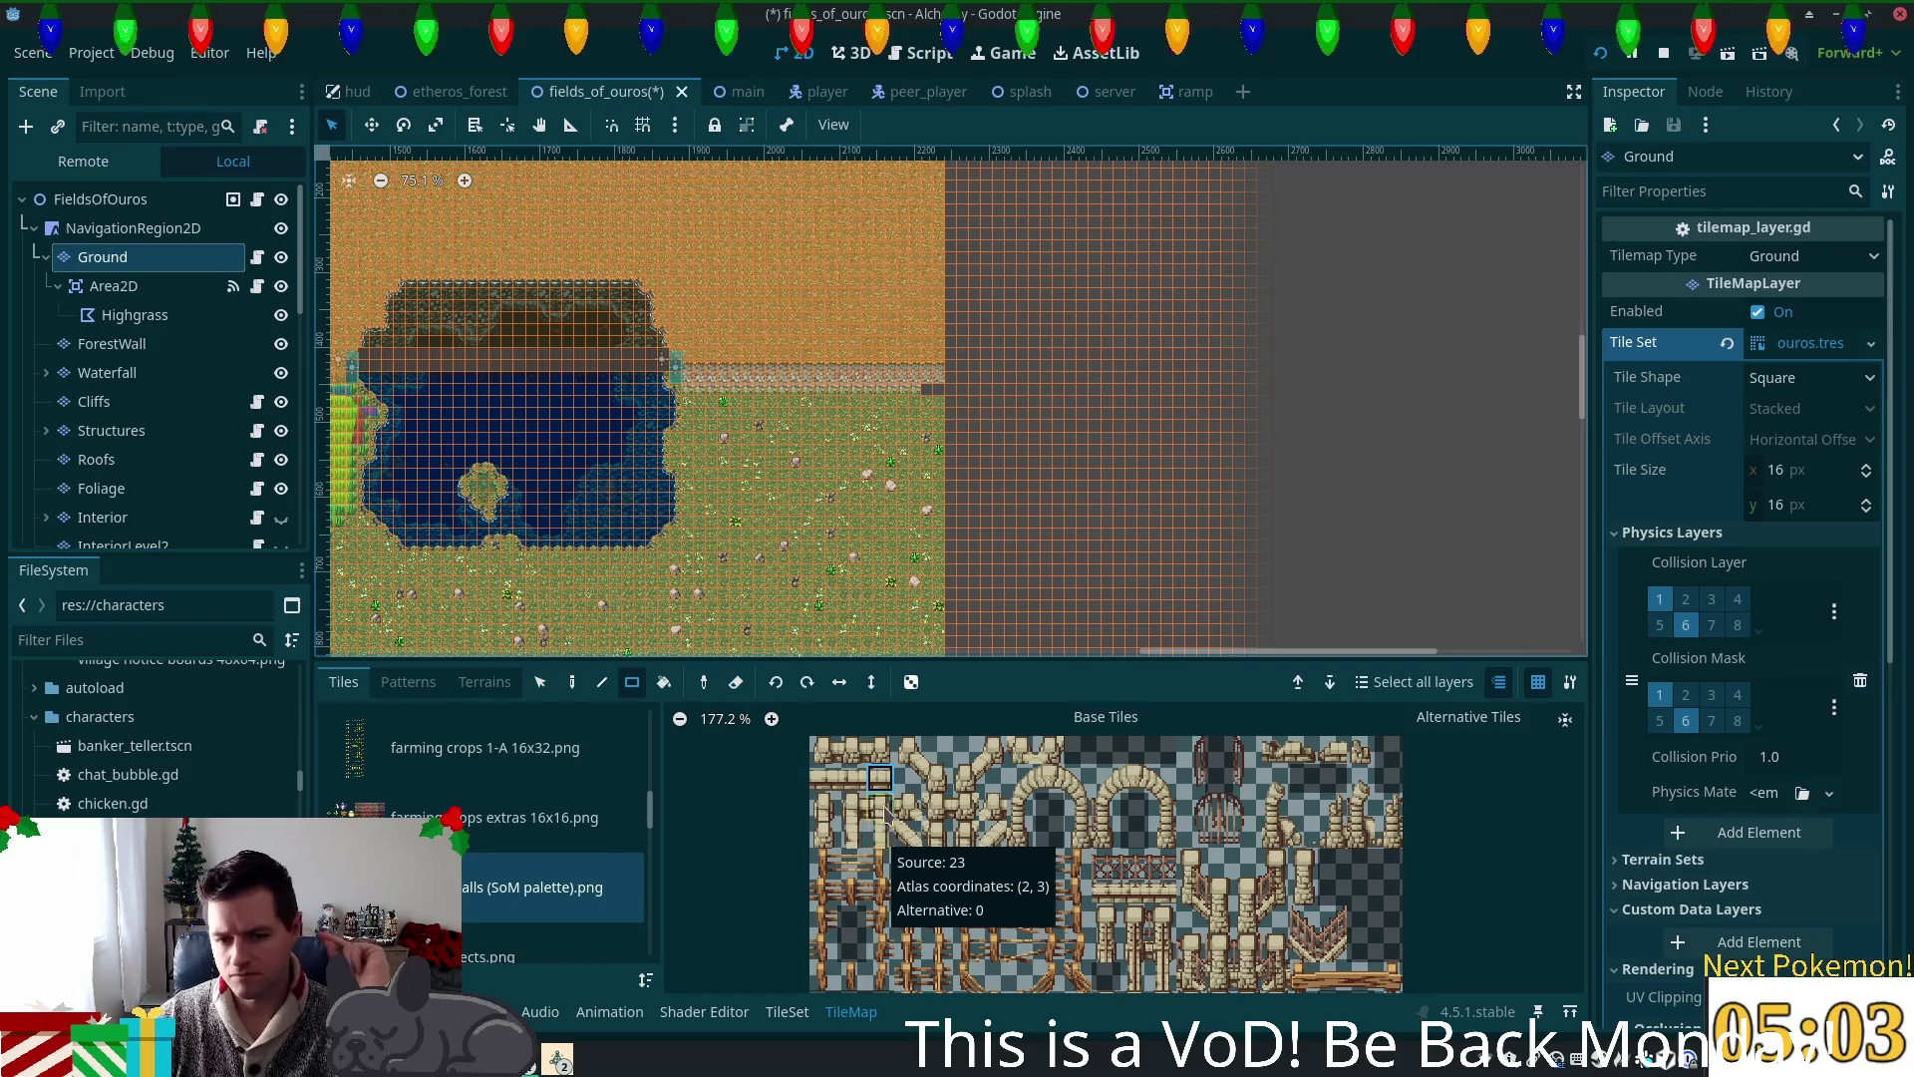
pyautogui.click(824, 806)
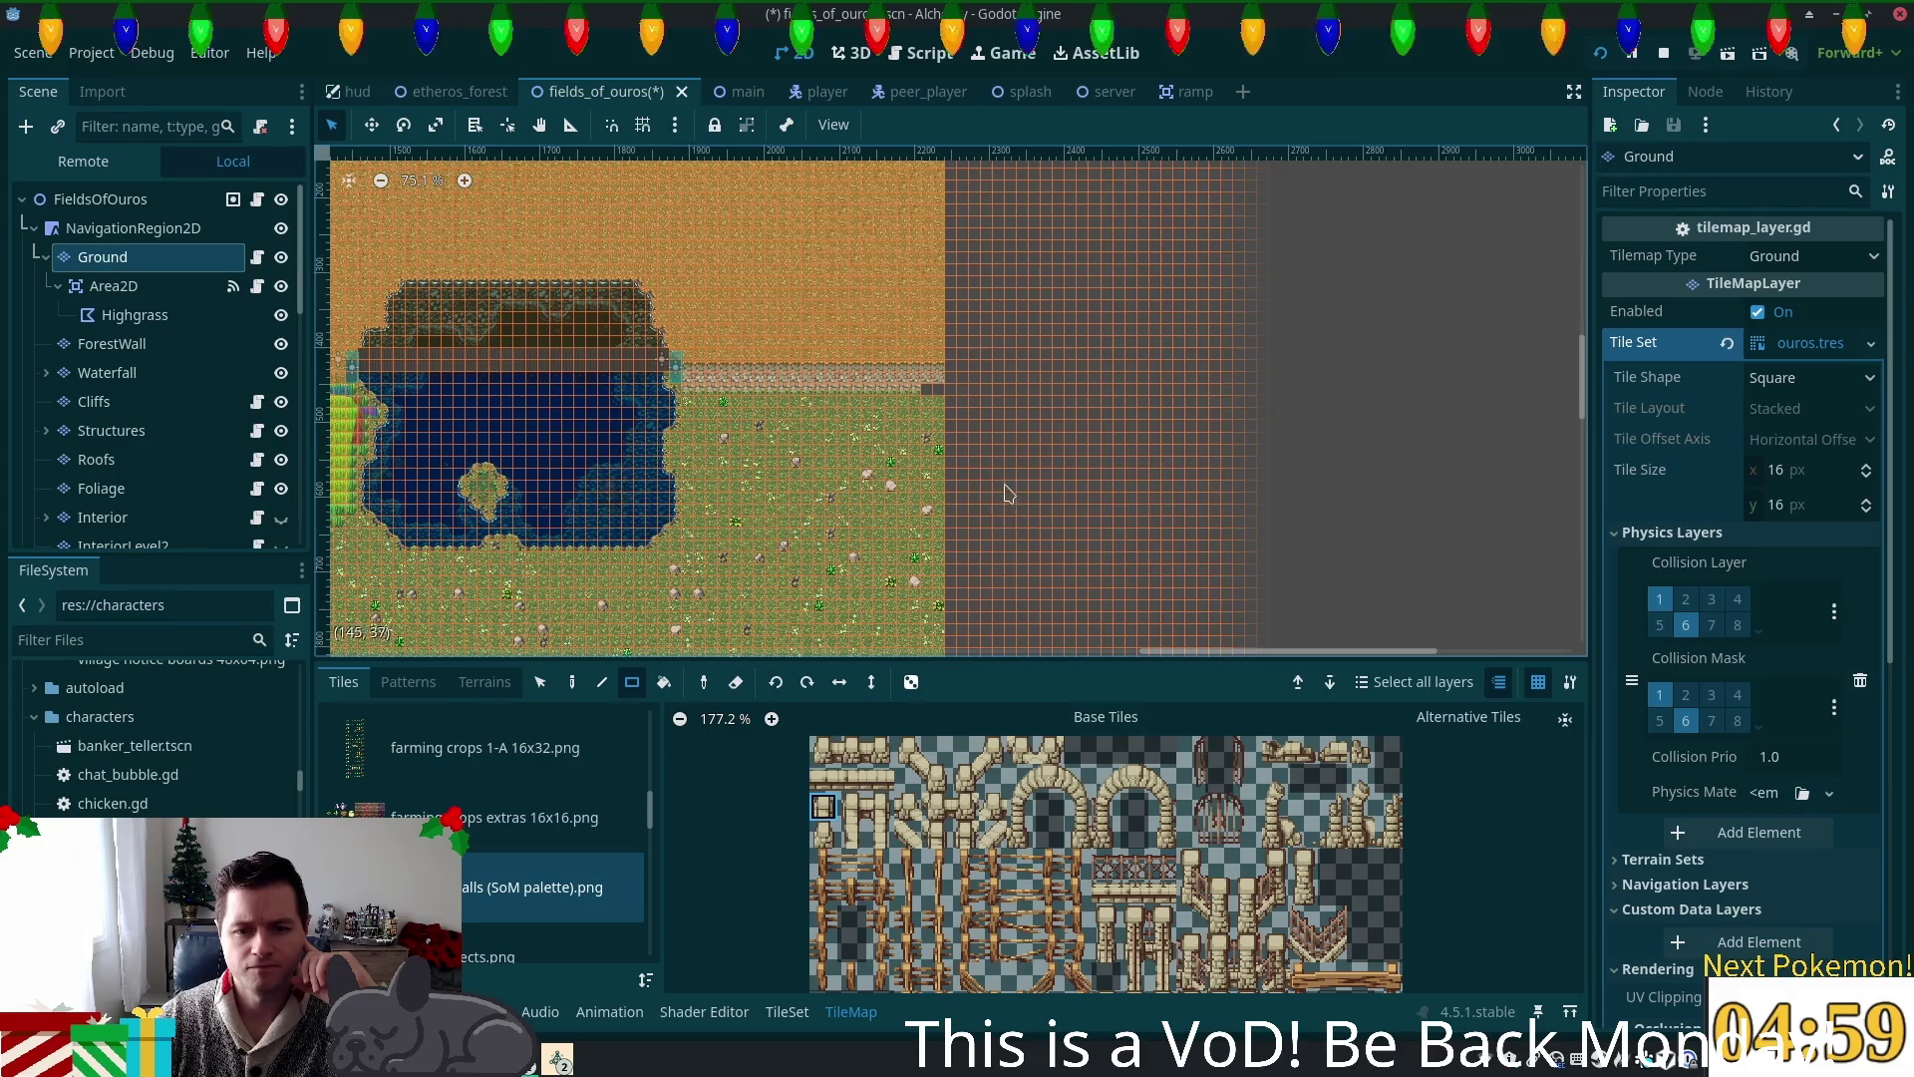
# Step: Switch to the Structures layer and zoom in toward the field edge
pyautogui.scroll(2, 1004, 491)
pyautogui.click(139, 431)
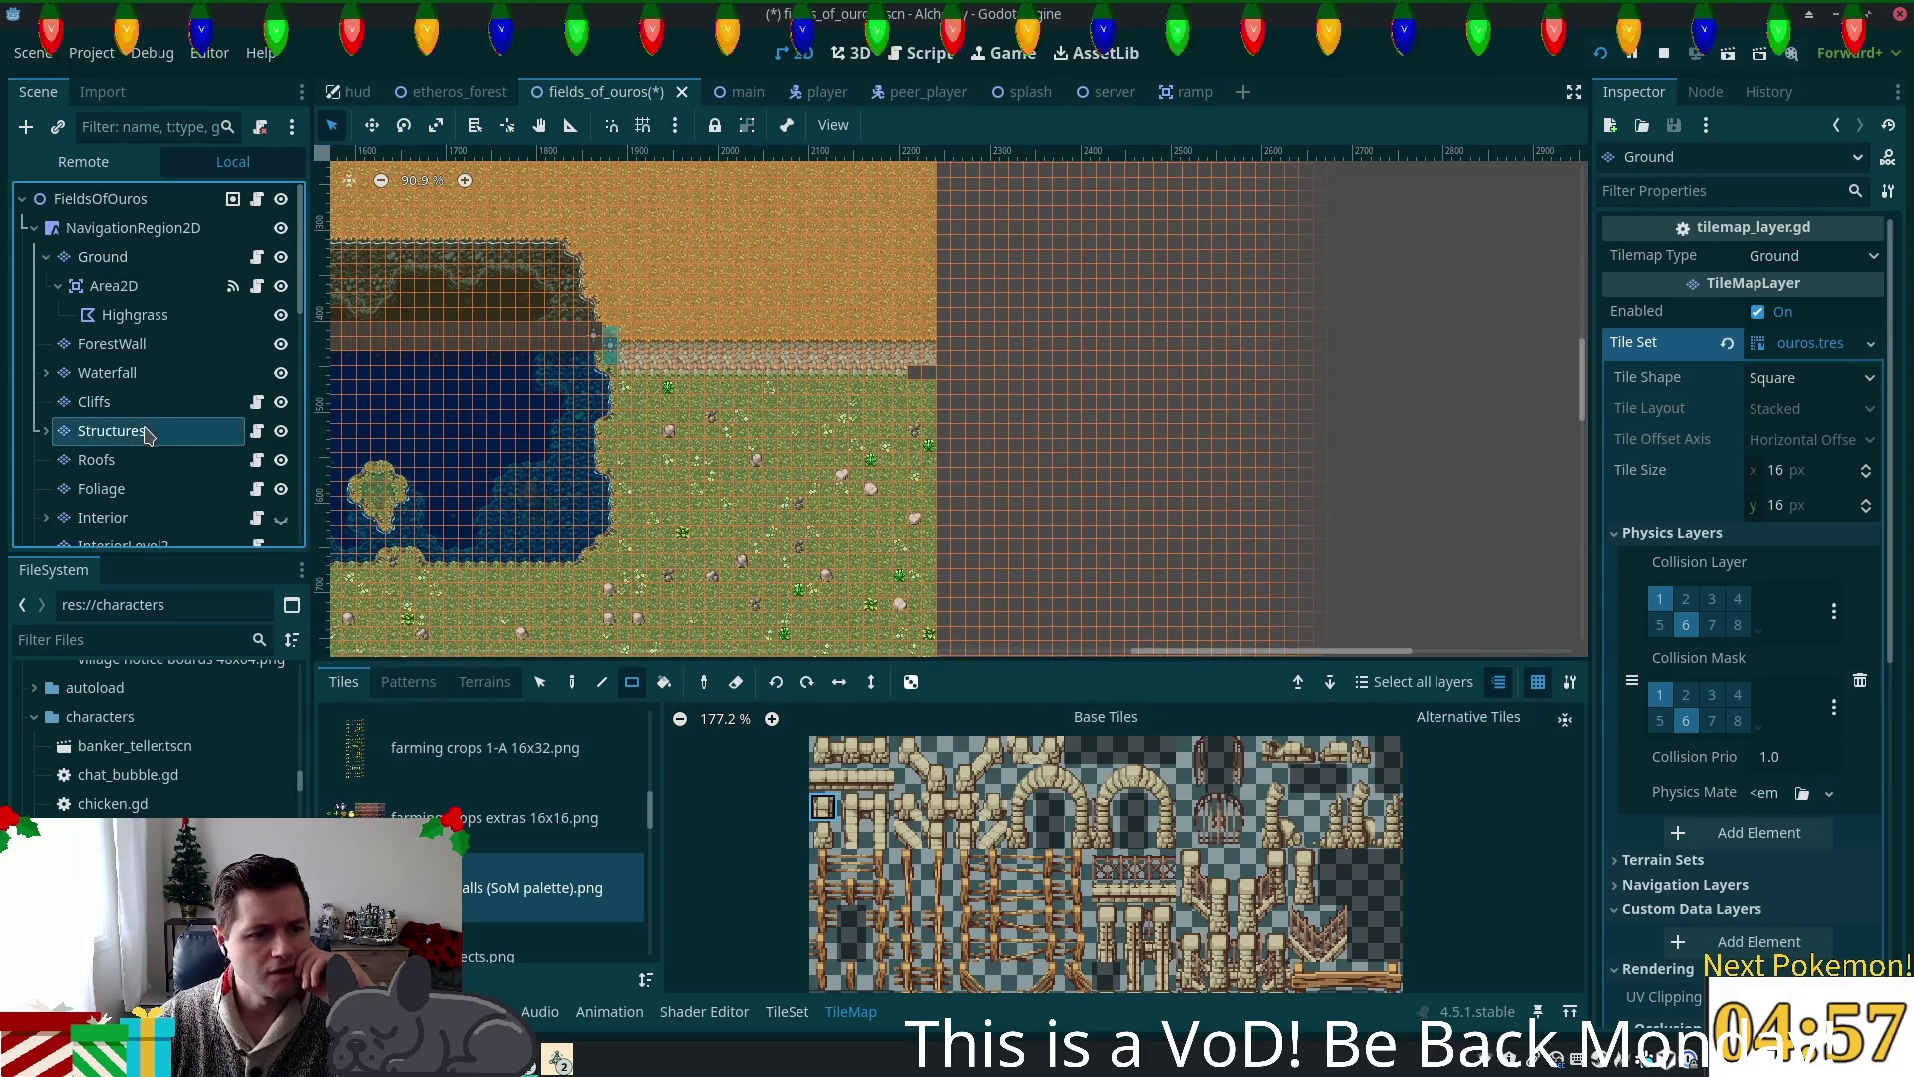
pyautogui.scroll(4, 877, 389)
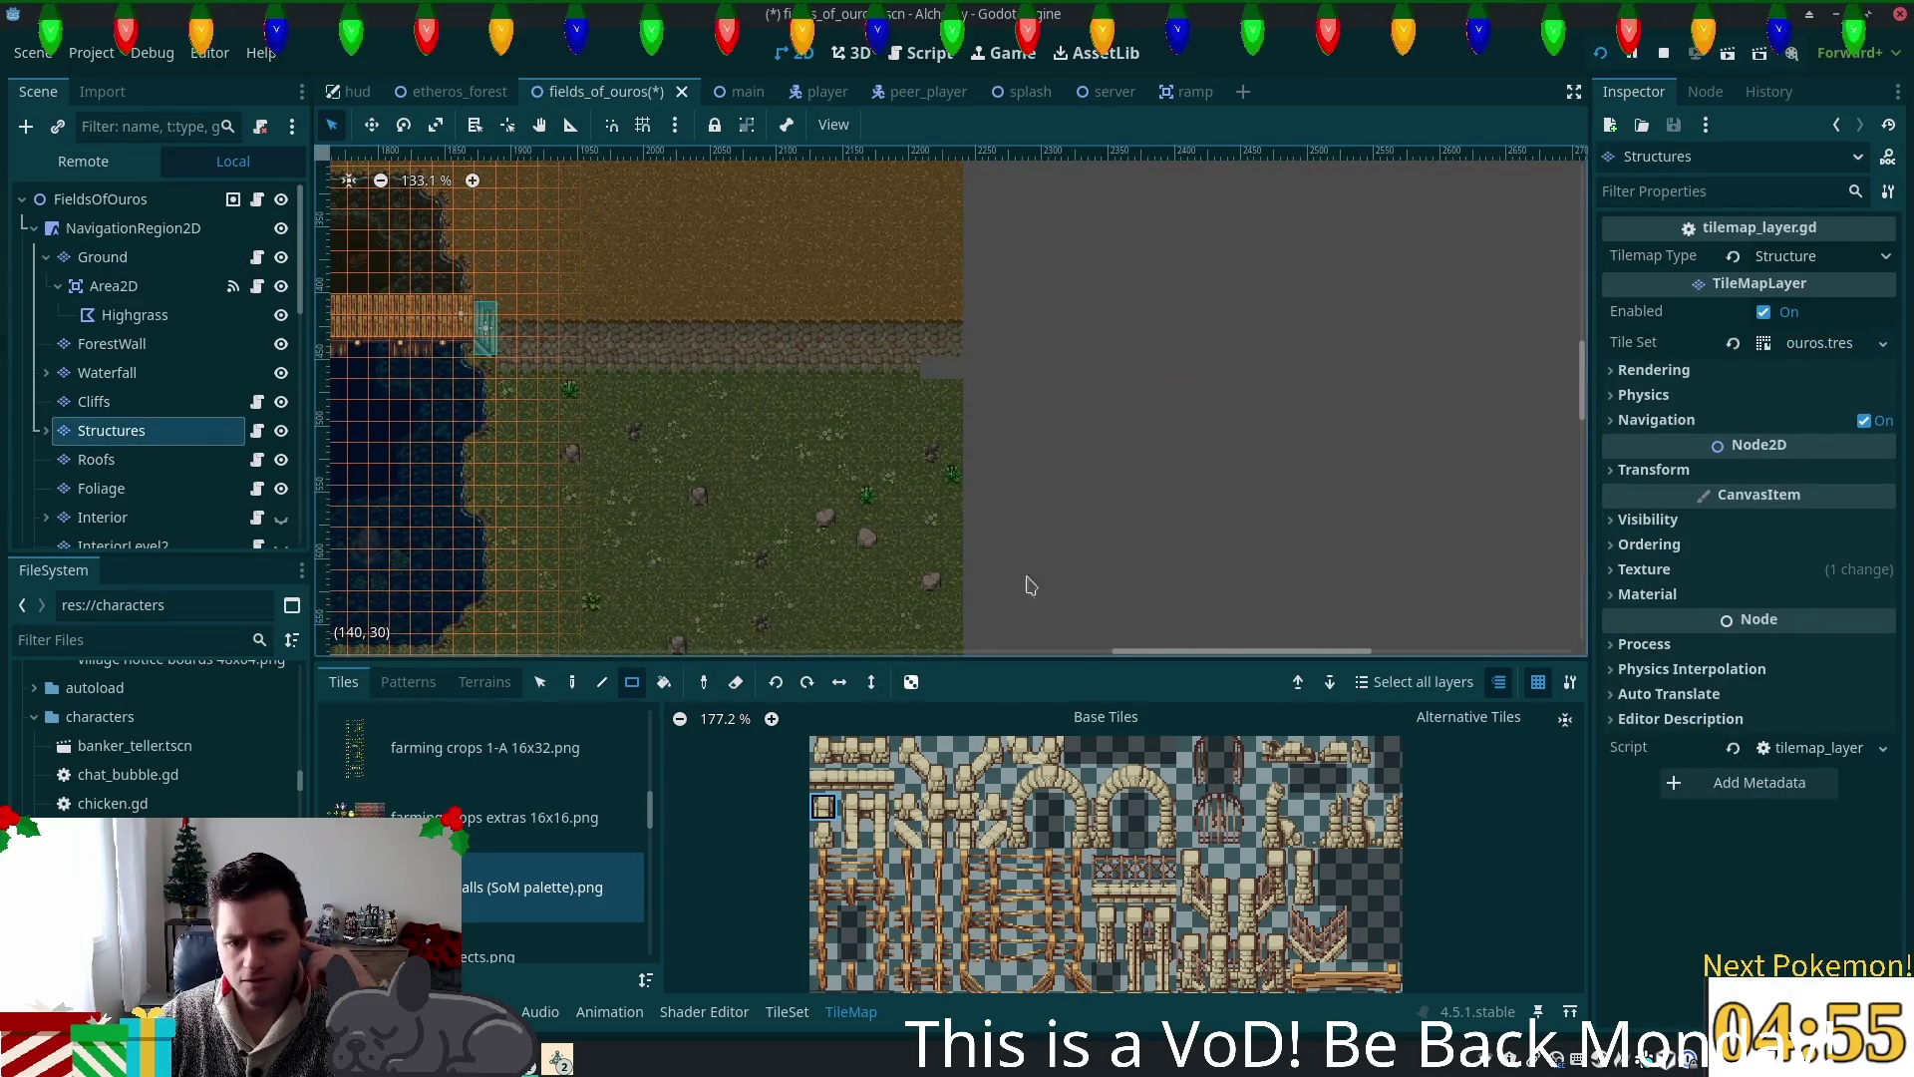
# Step: Paint a vertical wooden fence column down the field's right edge, finishing with a fence end piece
pyautogui.click(558, 690)
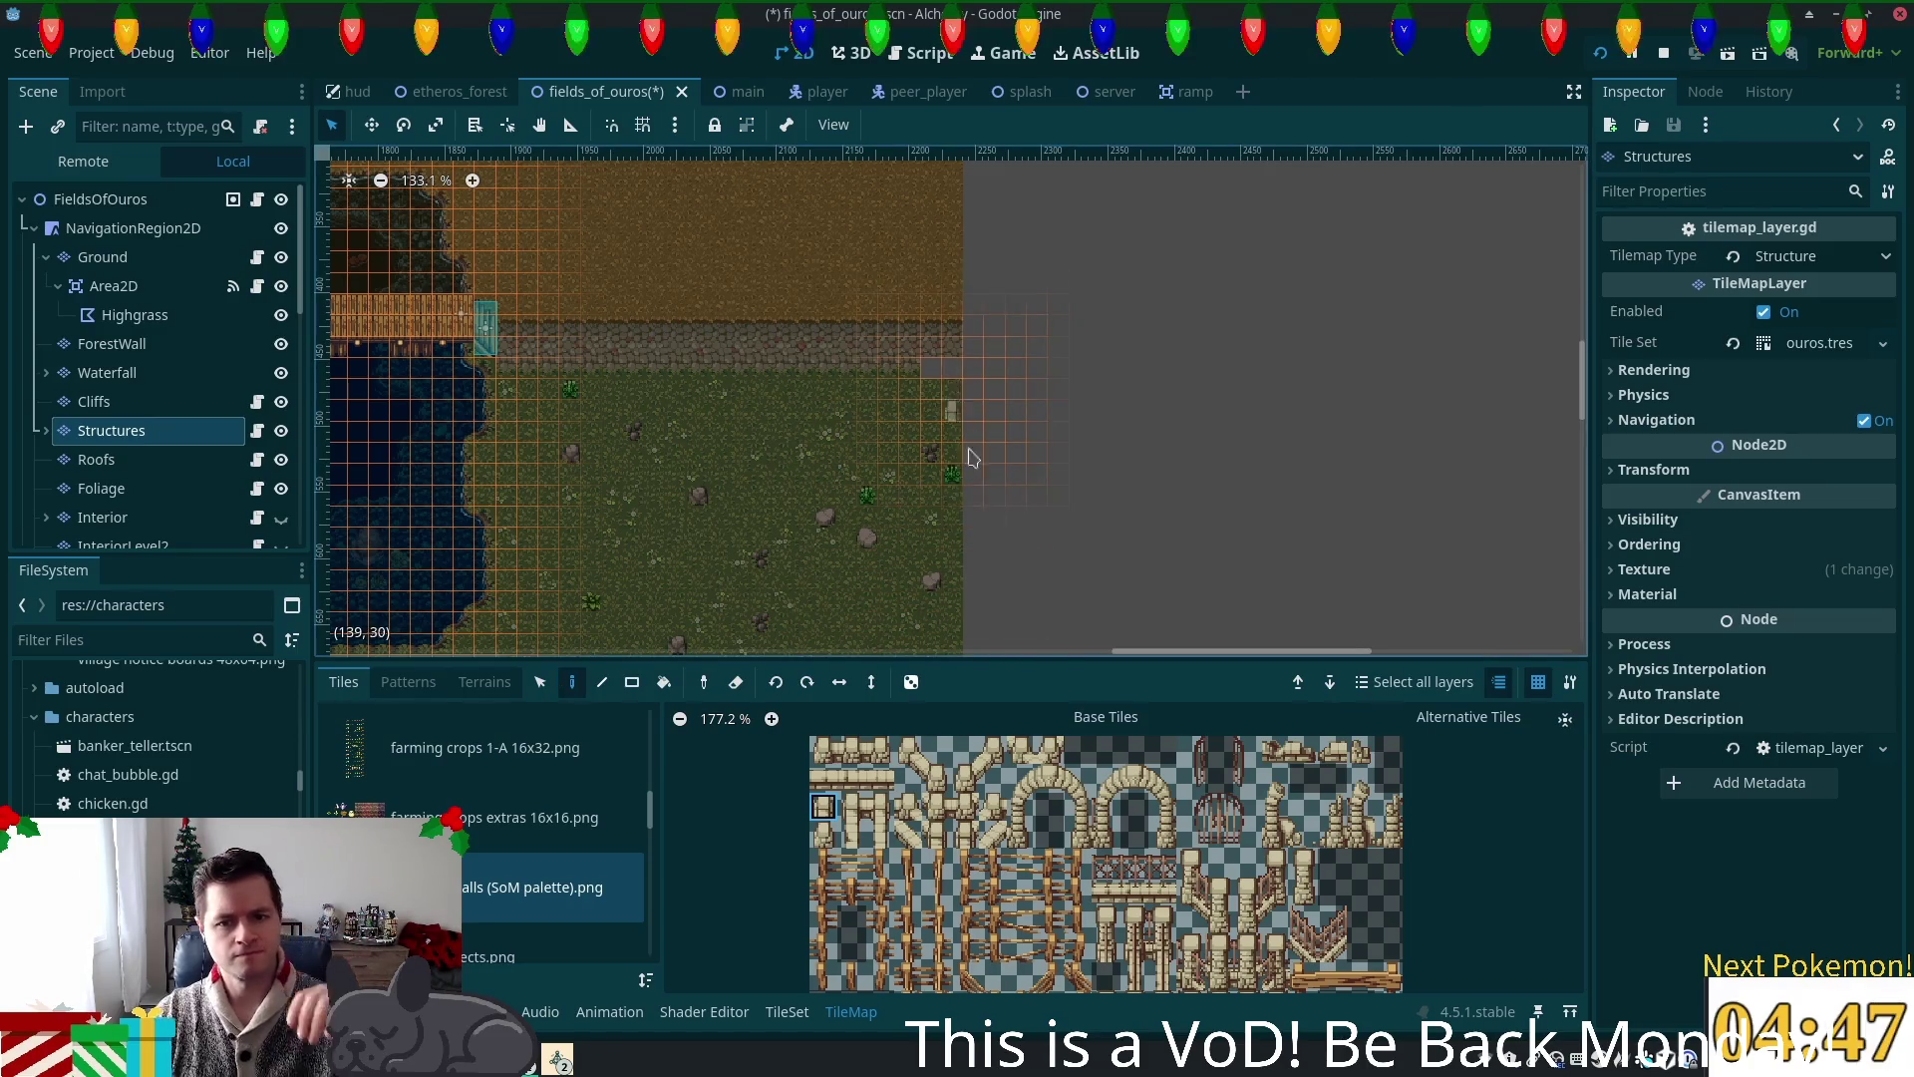
pyautogui.click(880, 838)
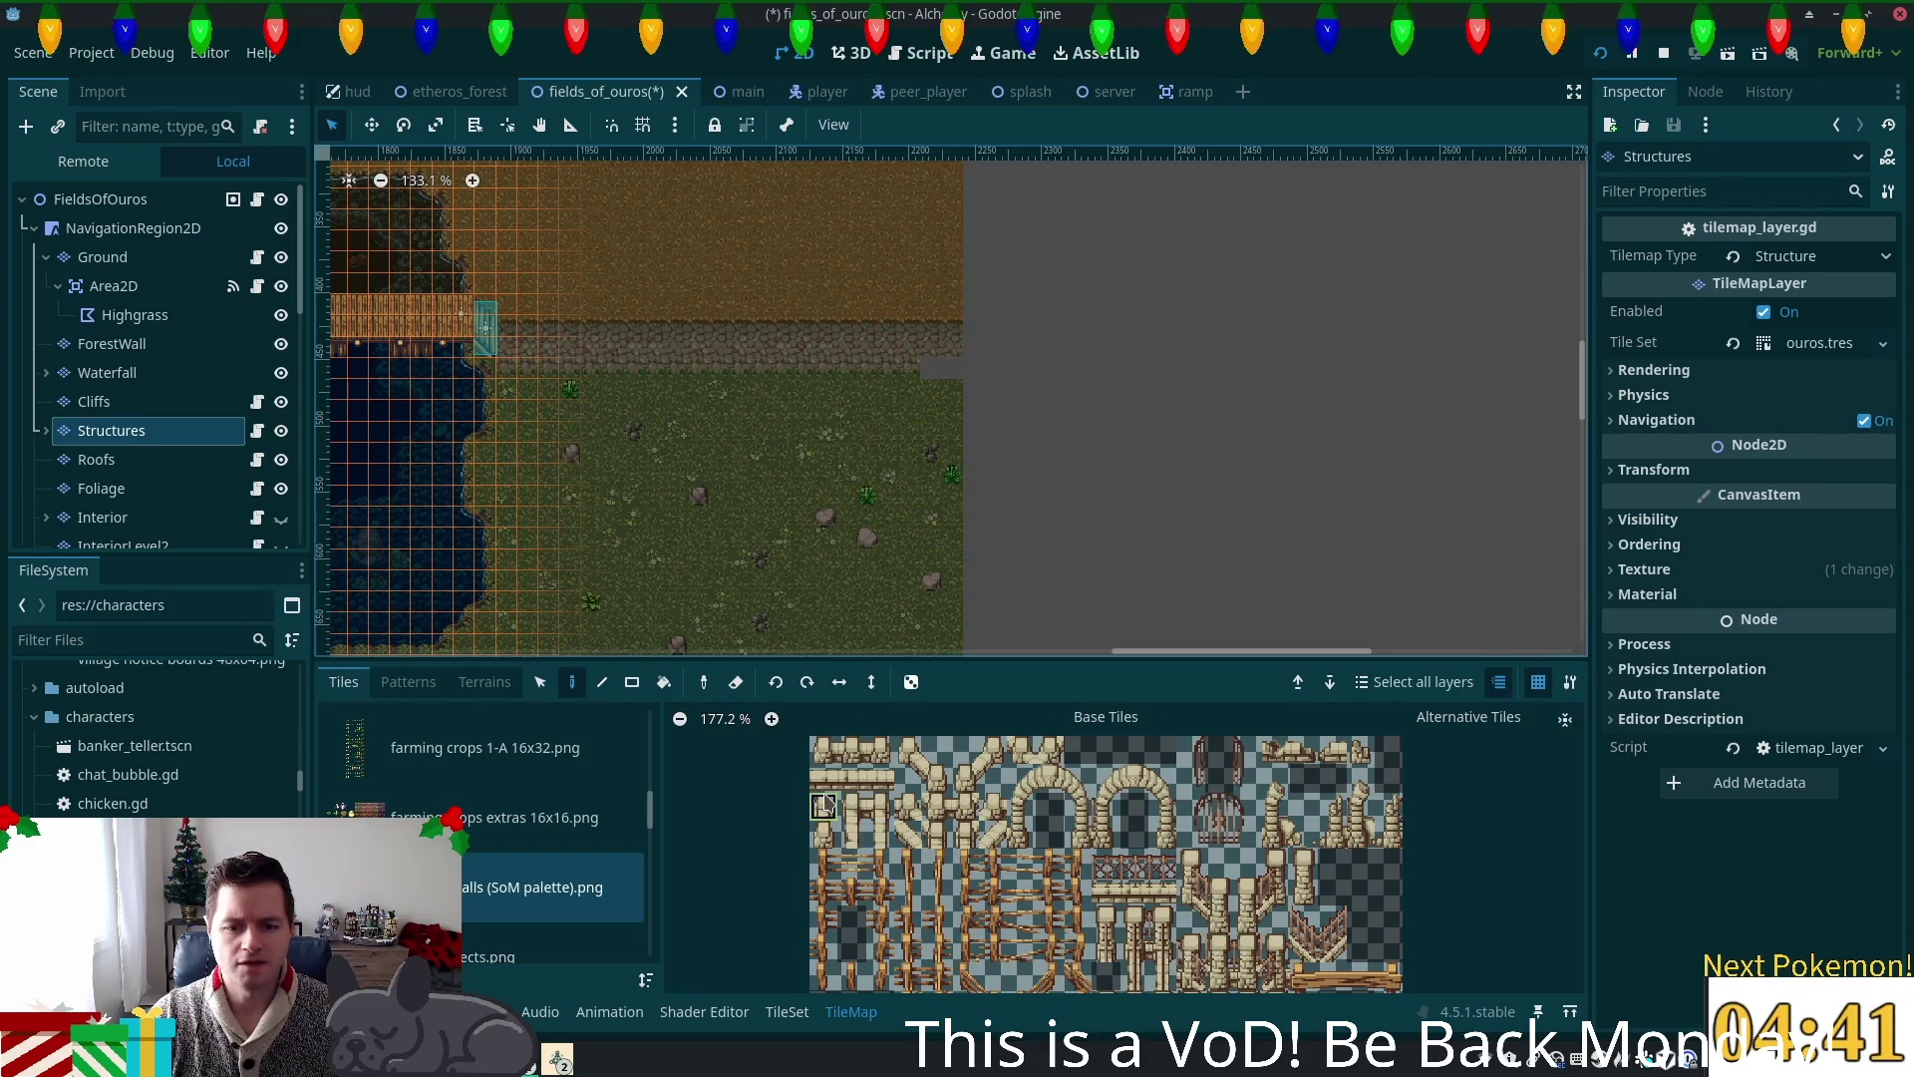
pyautogui.click(972, 399)
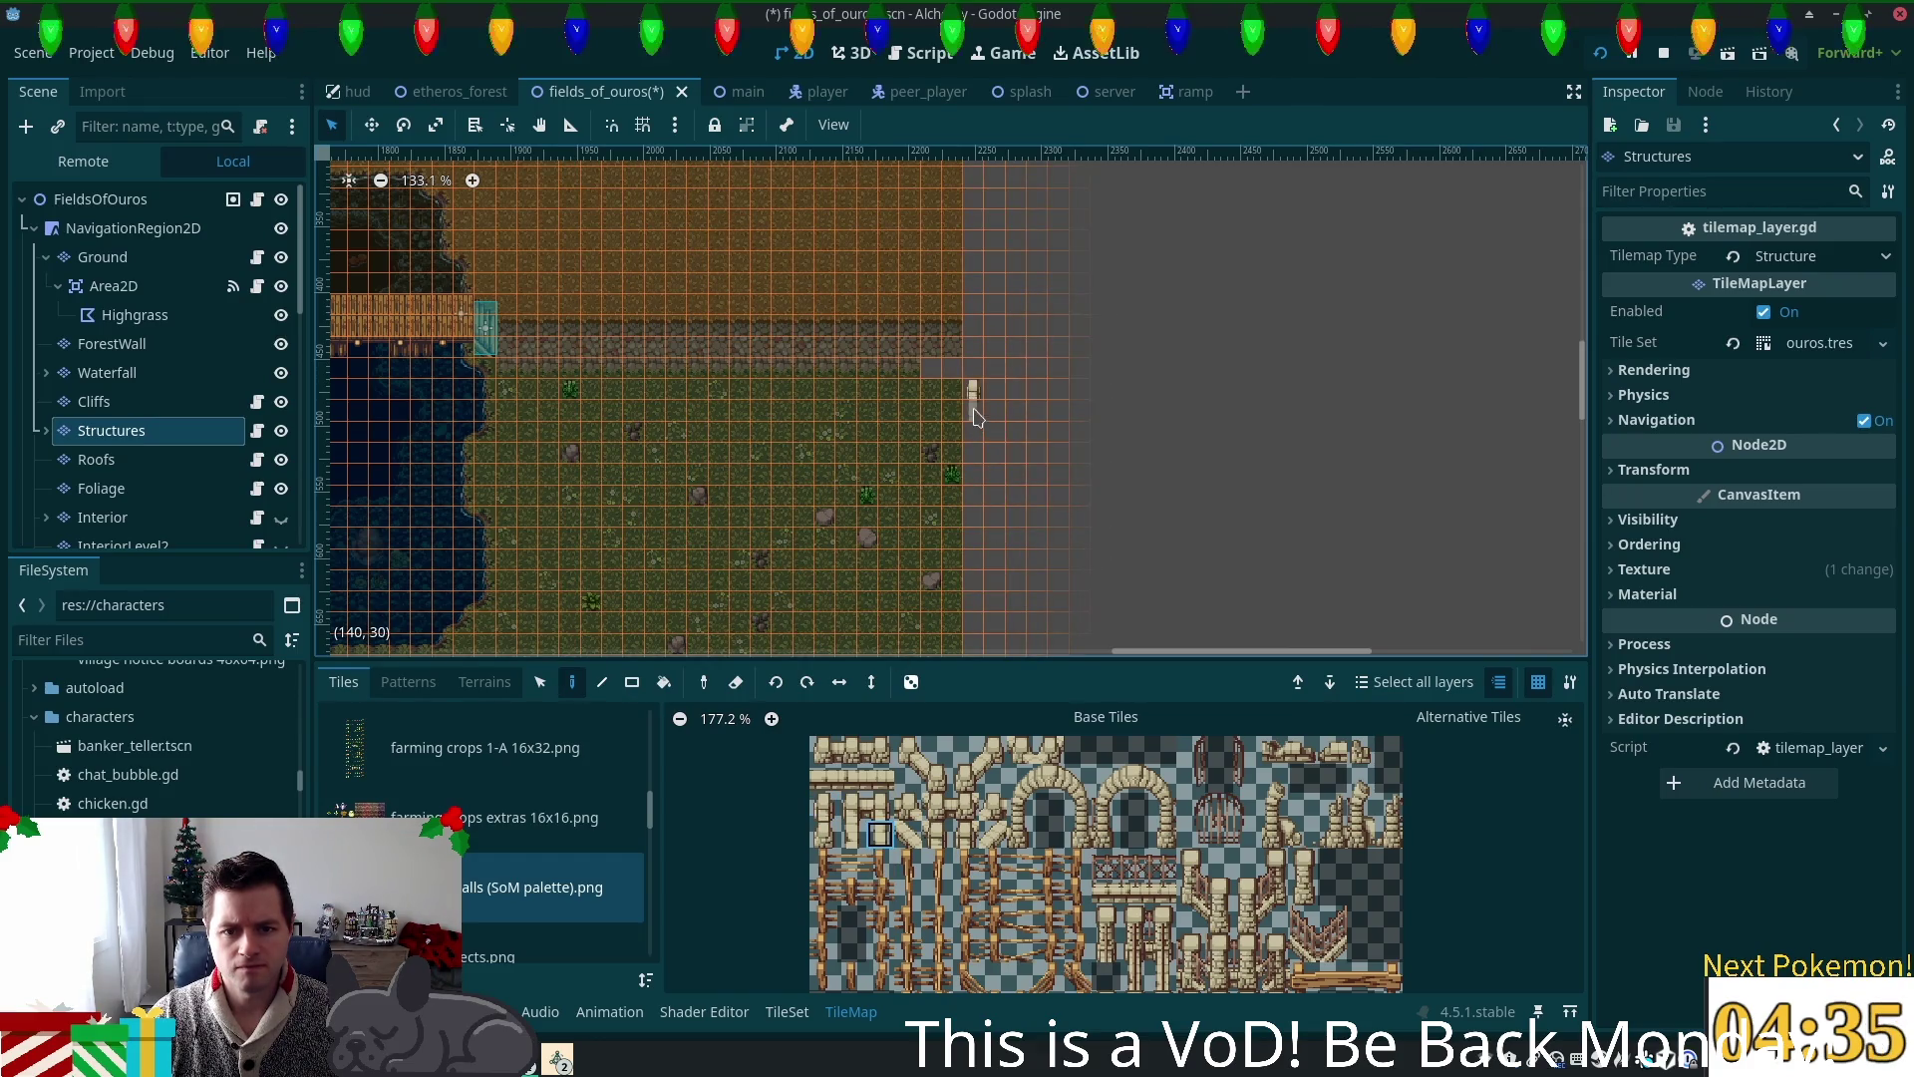
pyautogui.click(853, 834)
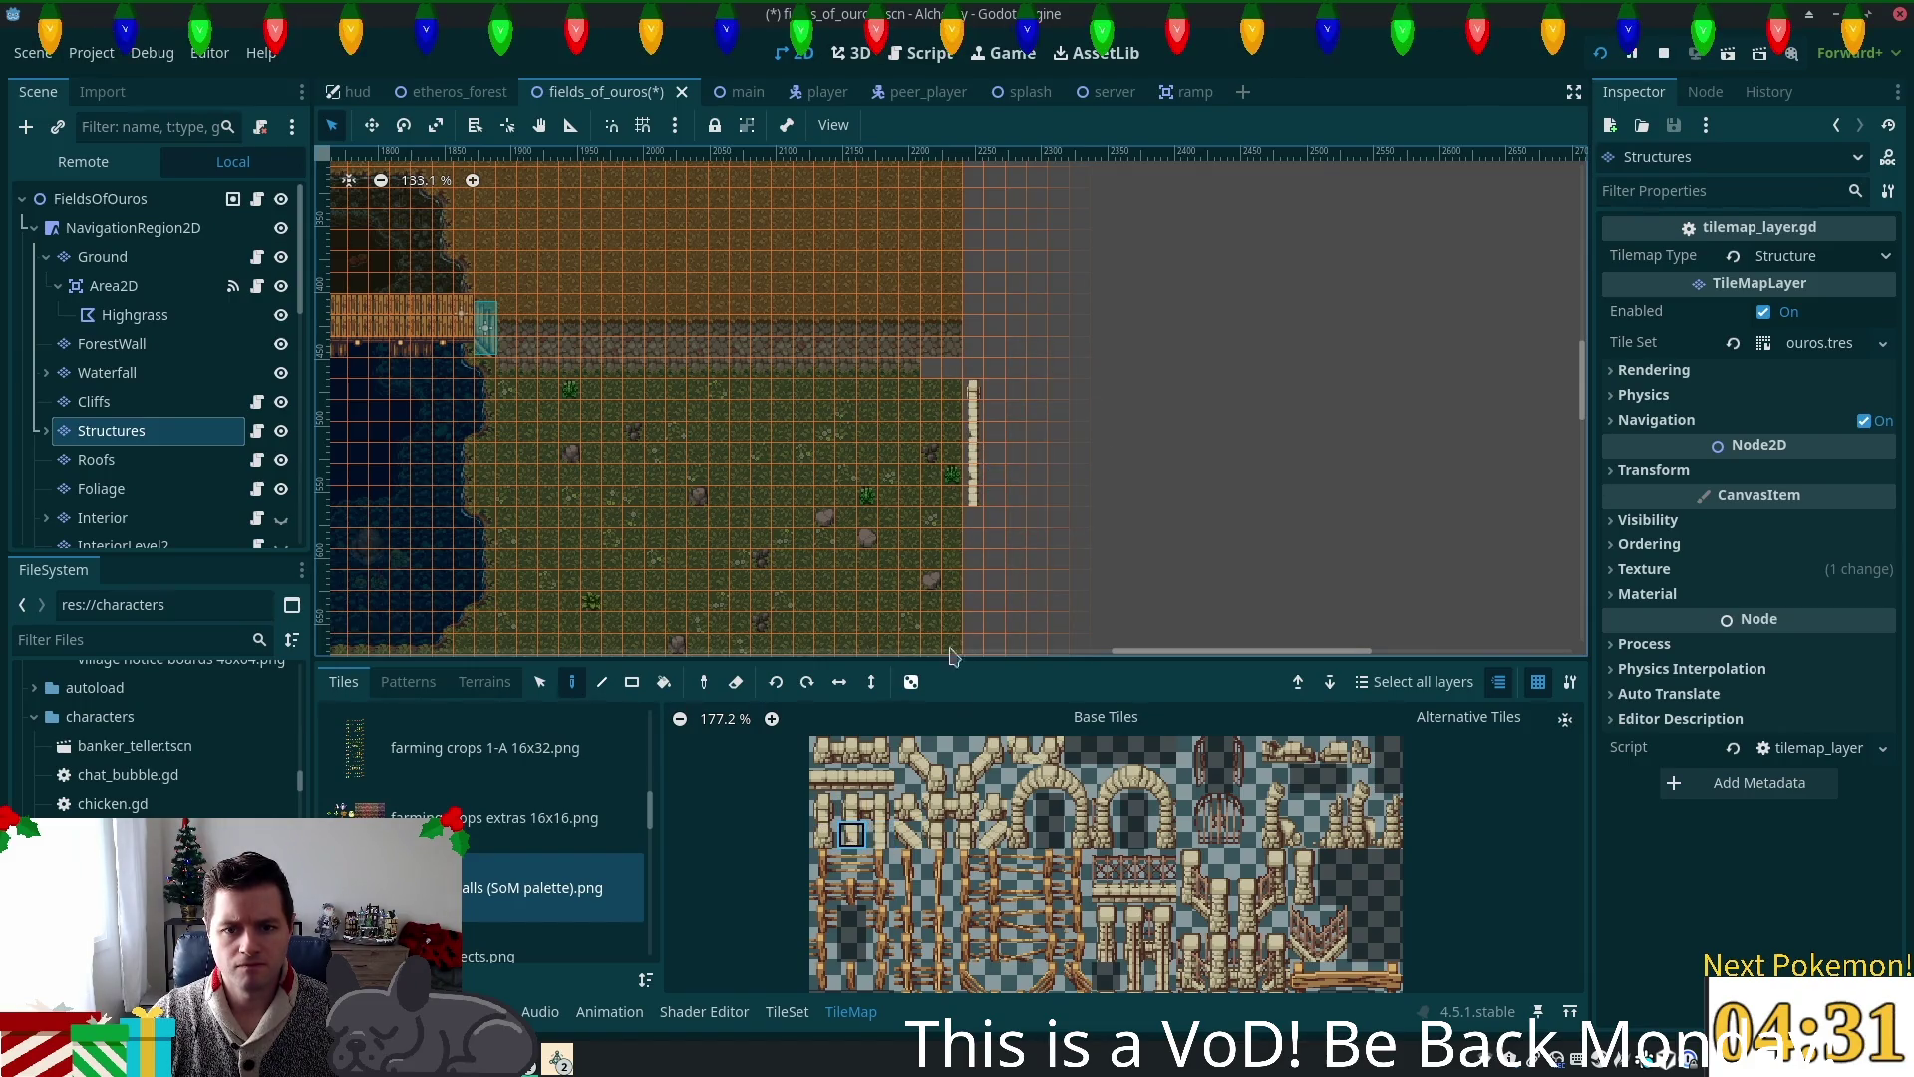
pyautogui.click(823, 835)
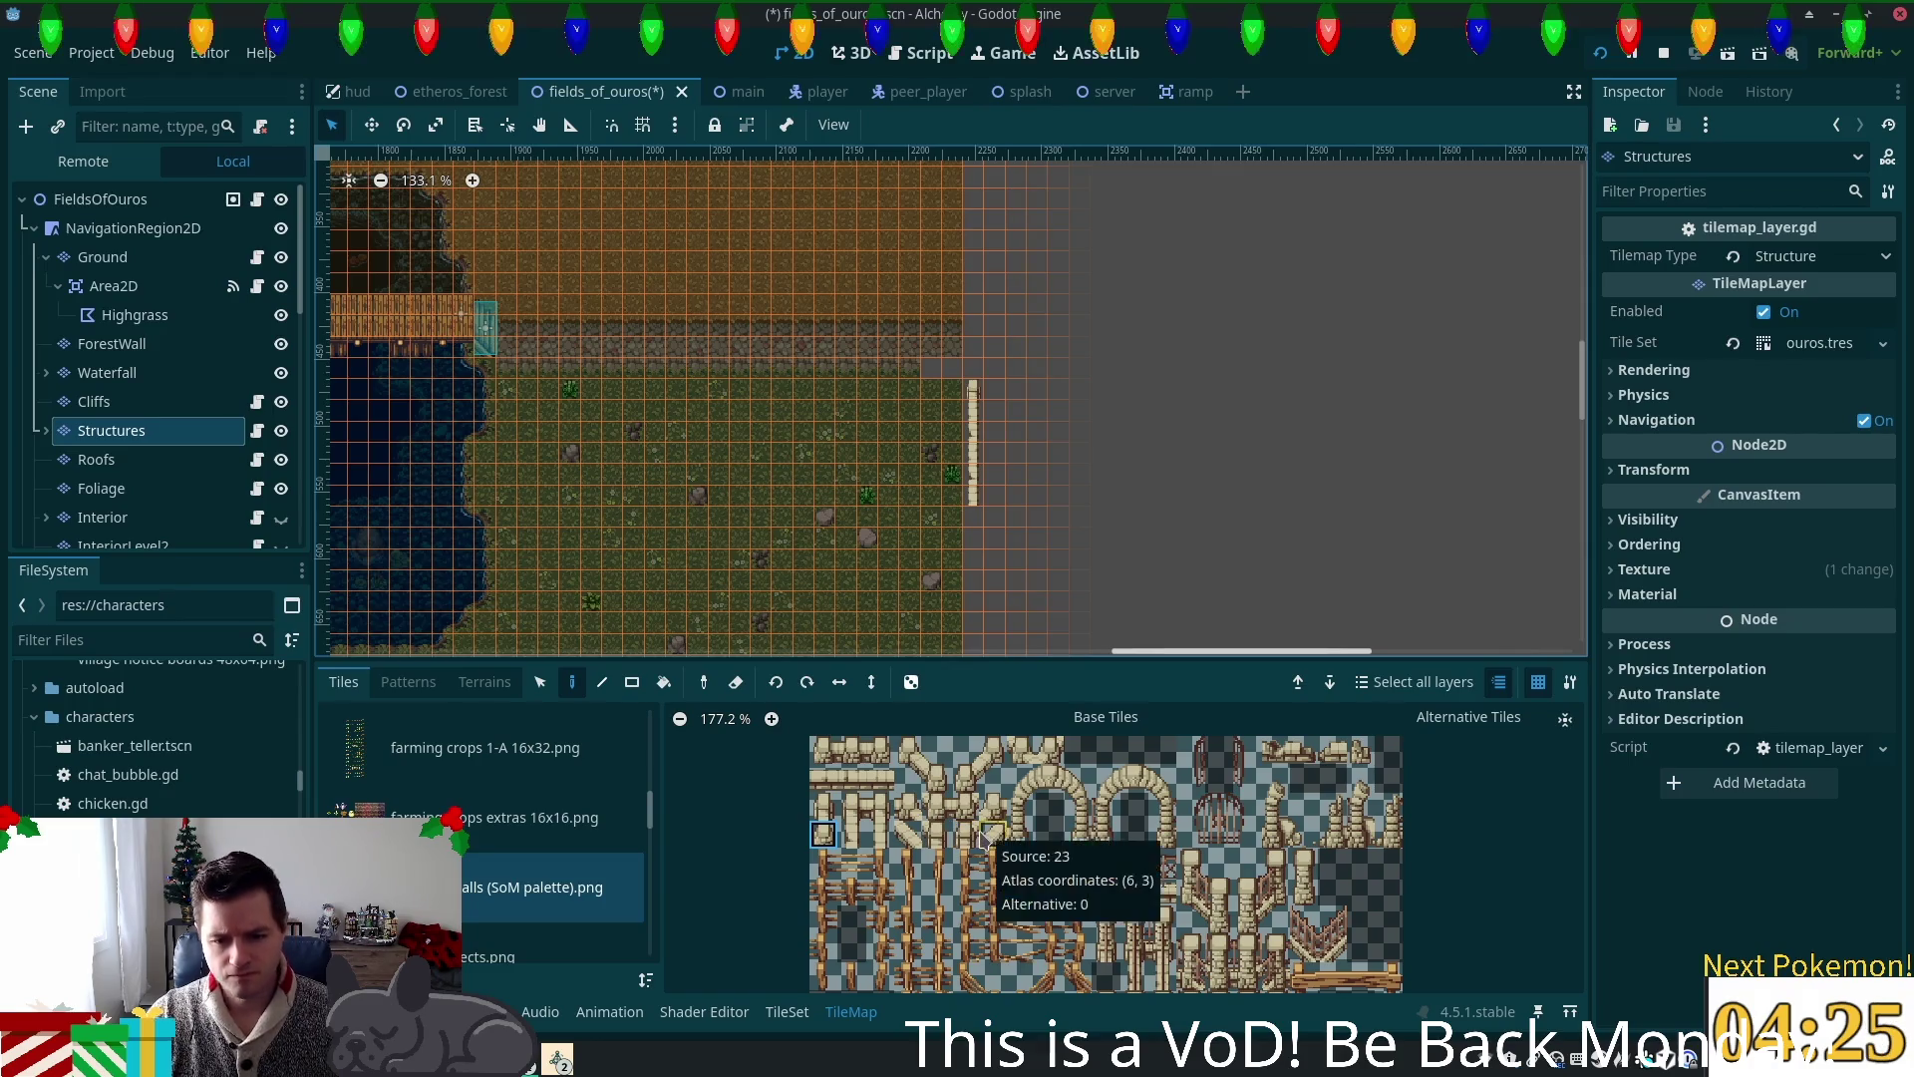
pyautogui.click(822, 805)
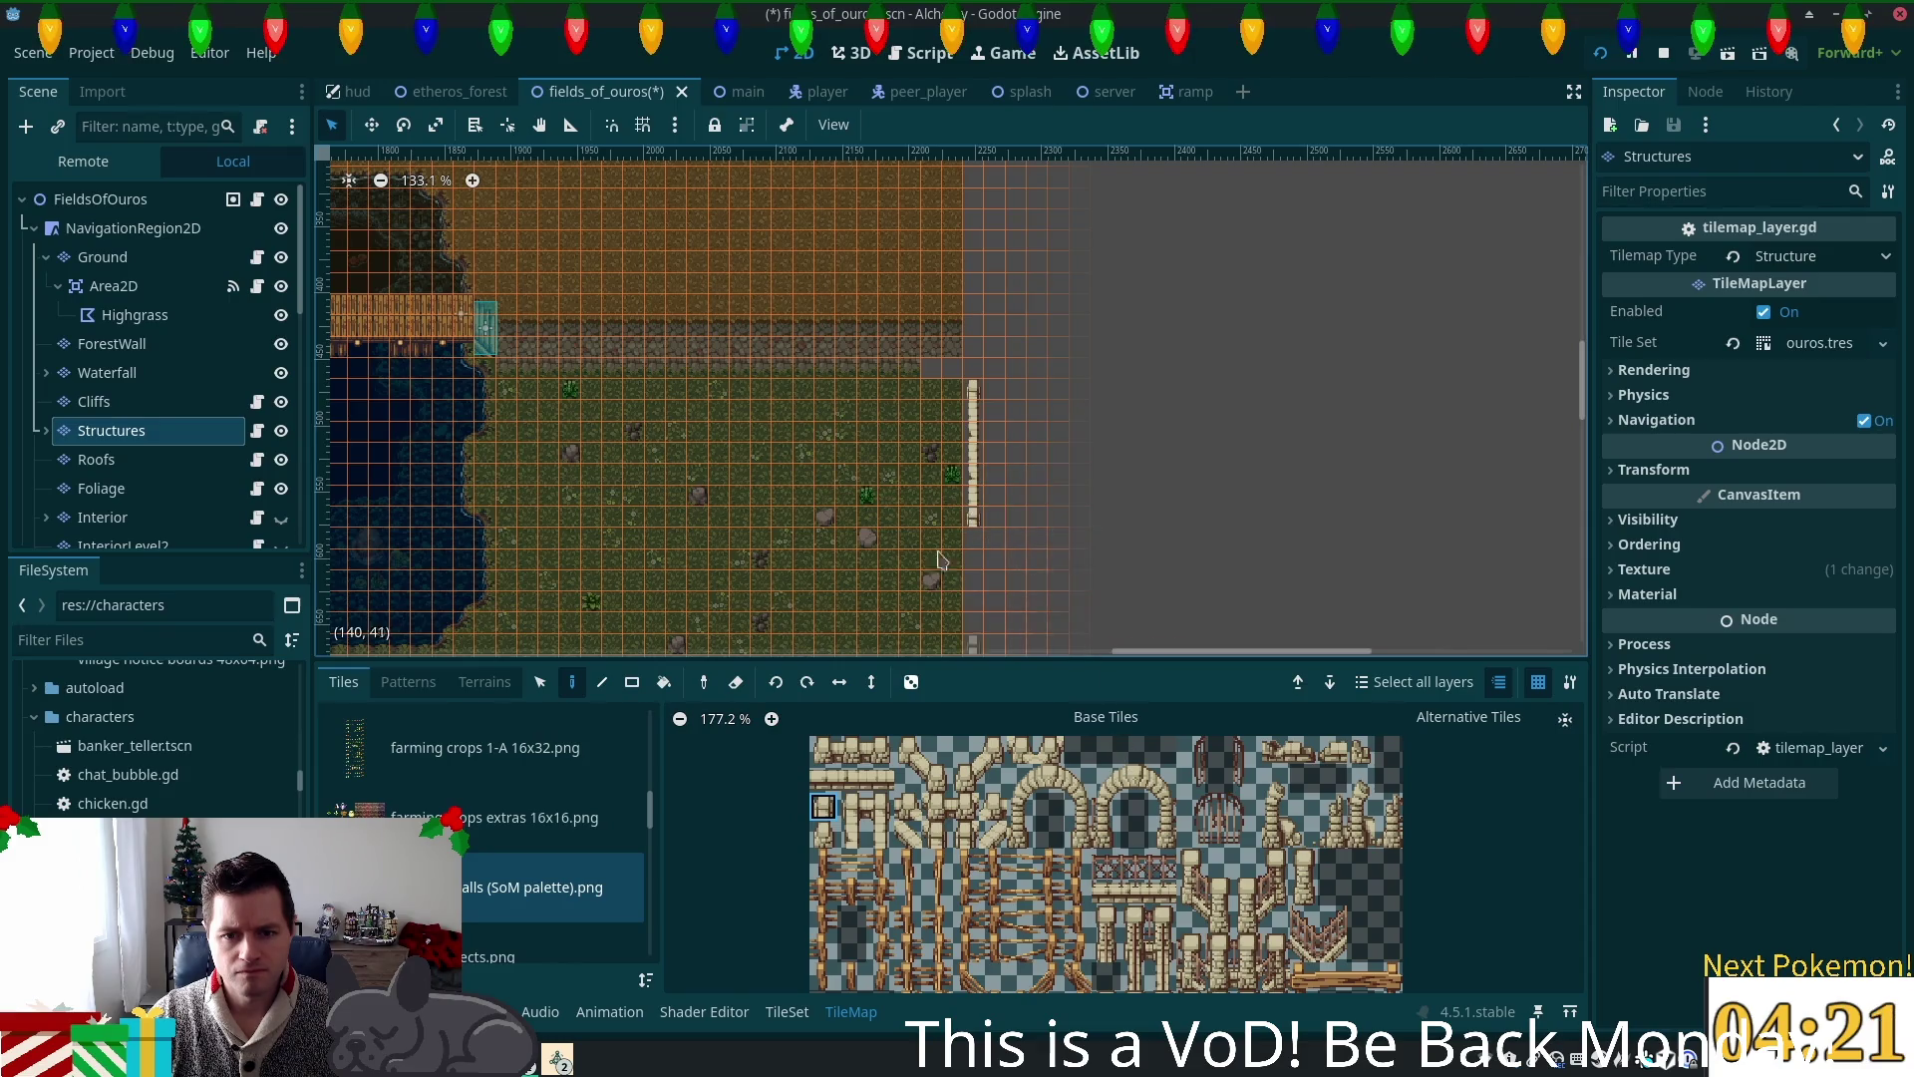
pyautogui.scroll(12, 936, 576)
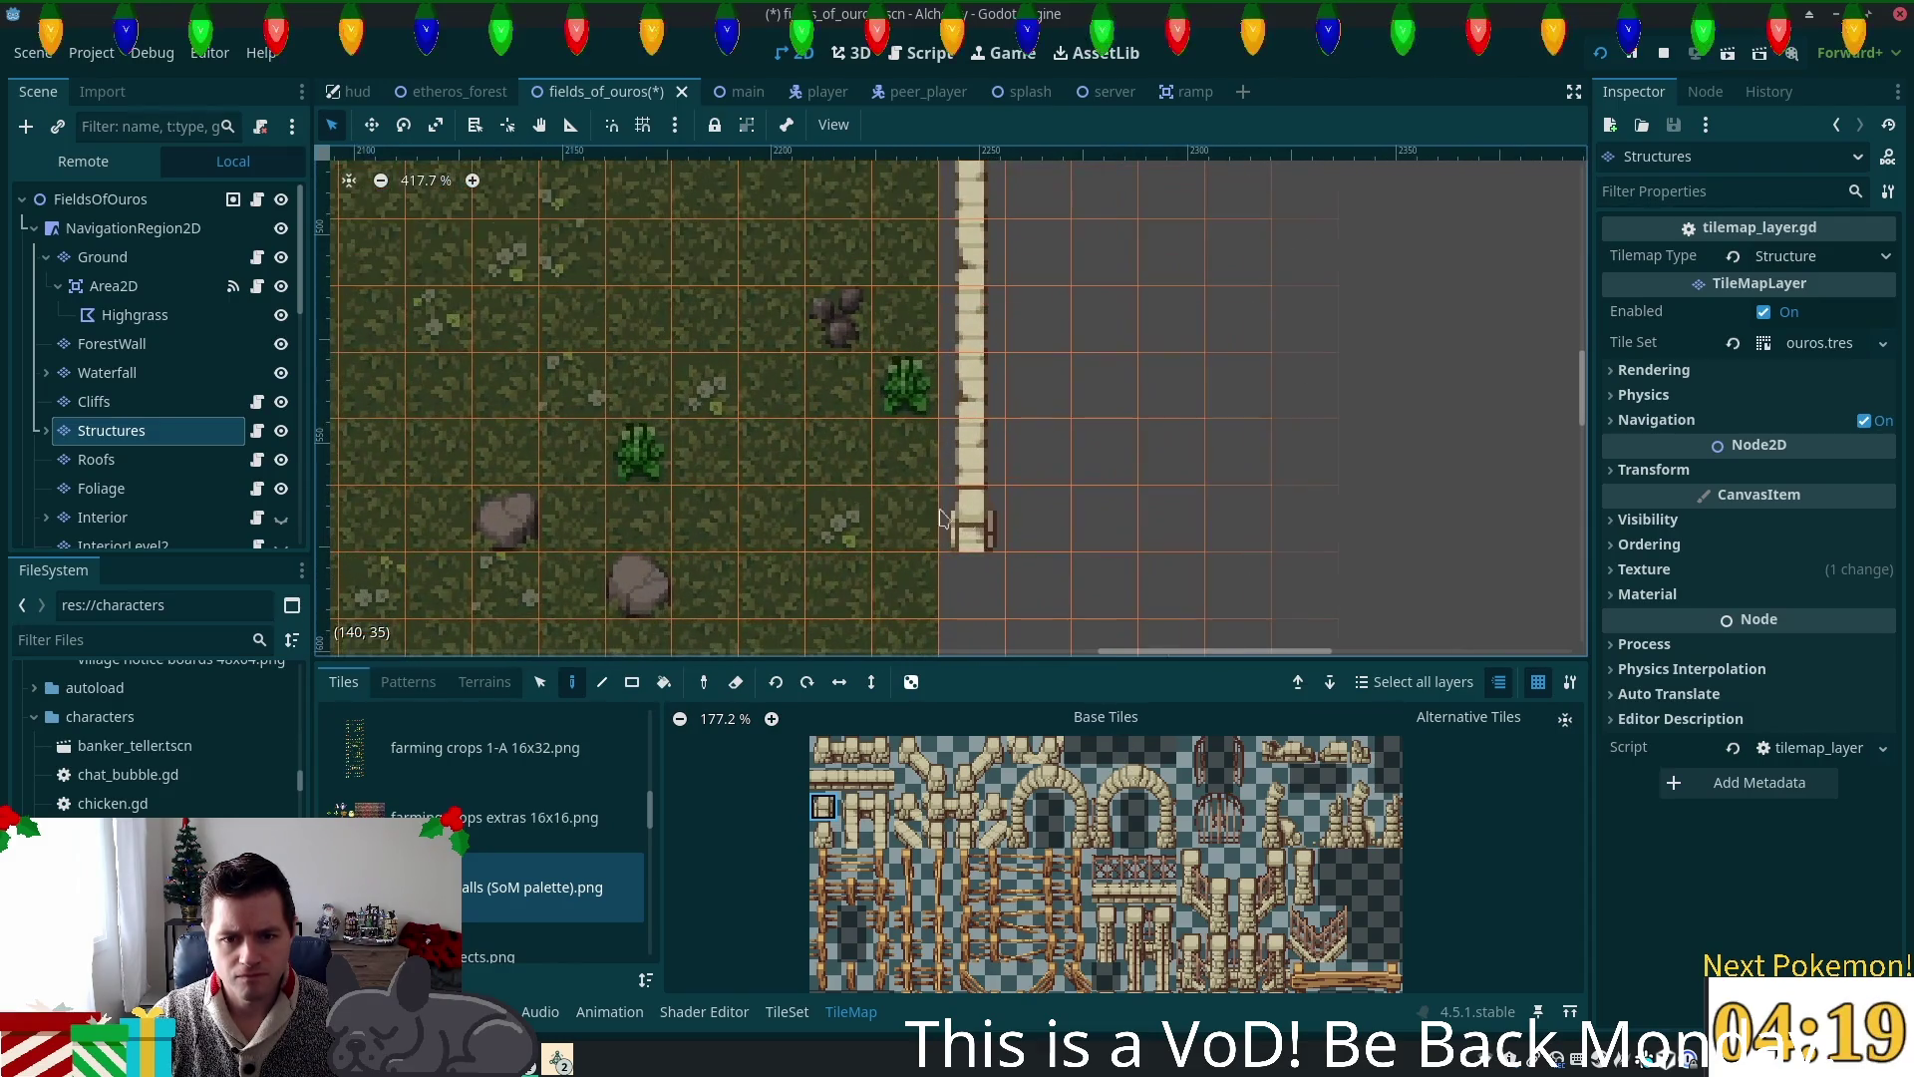
pyautogui.click(140, 201)
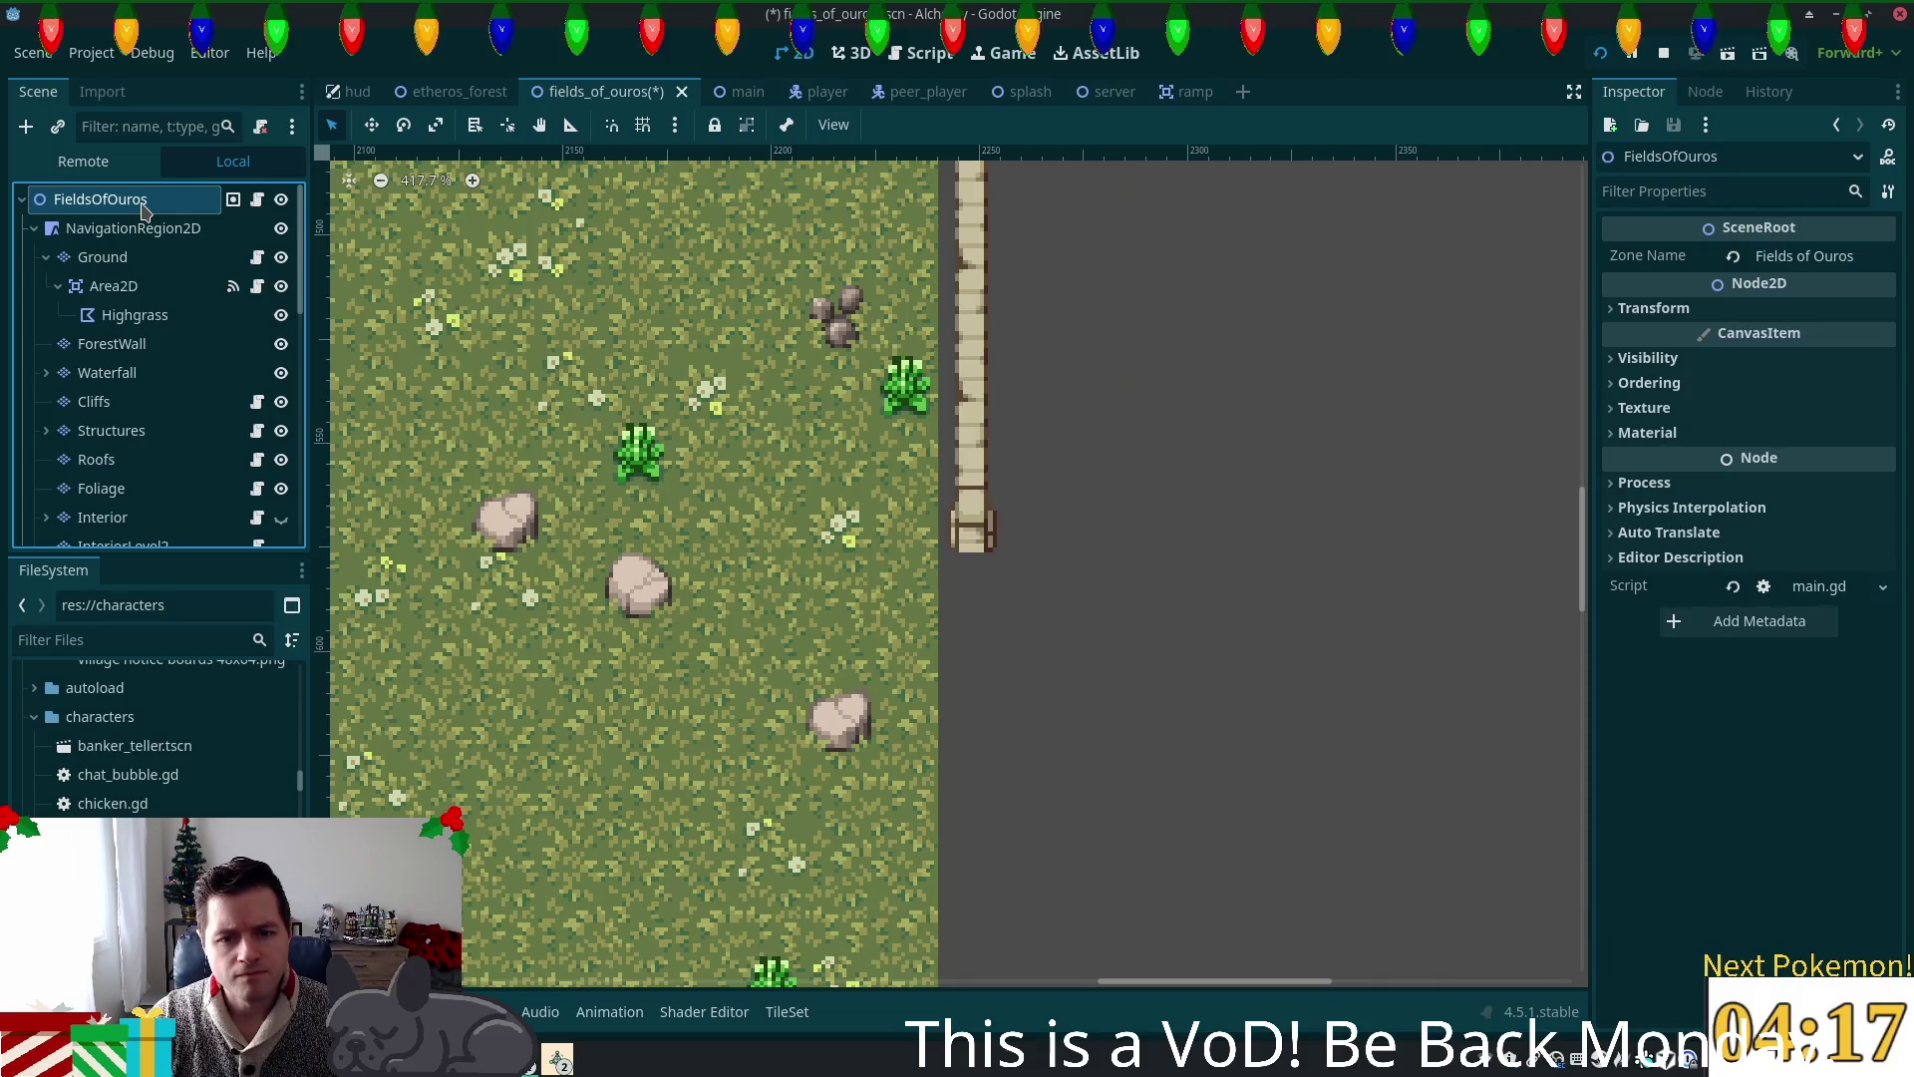
# Step: Zoom out and pan to review the fence running down the field's eastern edge
pyautogui.scroll(-4, 1027, 379)
pyautogui.moveTo(1073, 567)
pyautogui.mouseDown()
pyautogui.moveTo(957, 496)
pyautogui.moveTo(1008, 504)
pyautogui.mouseUp()
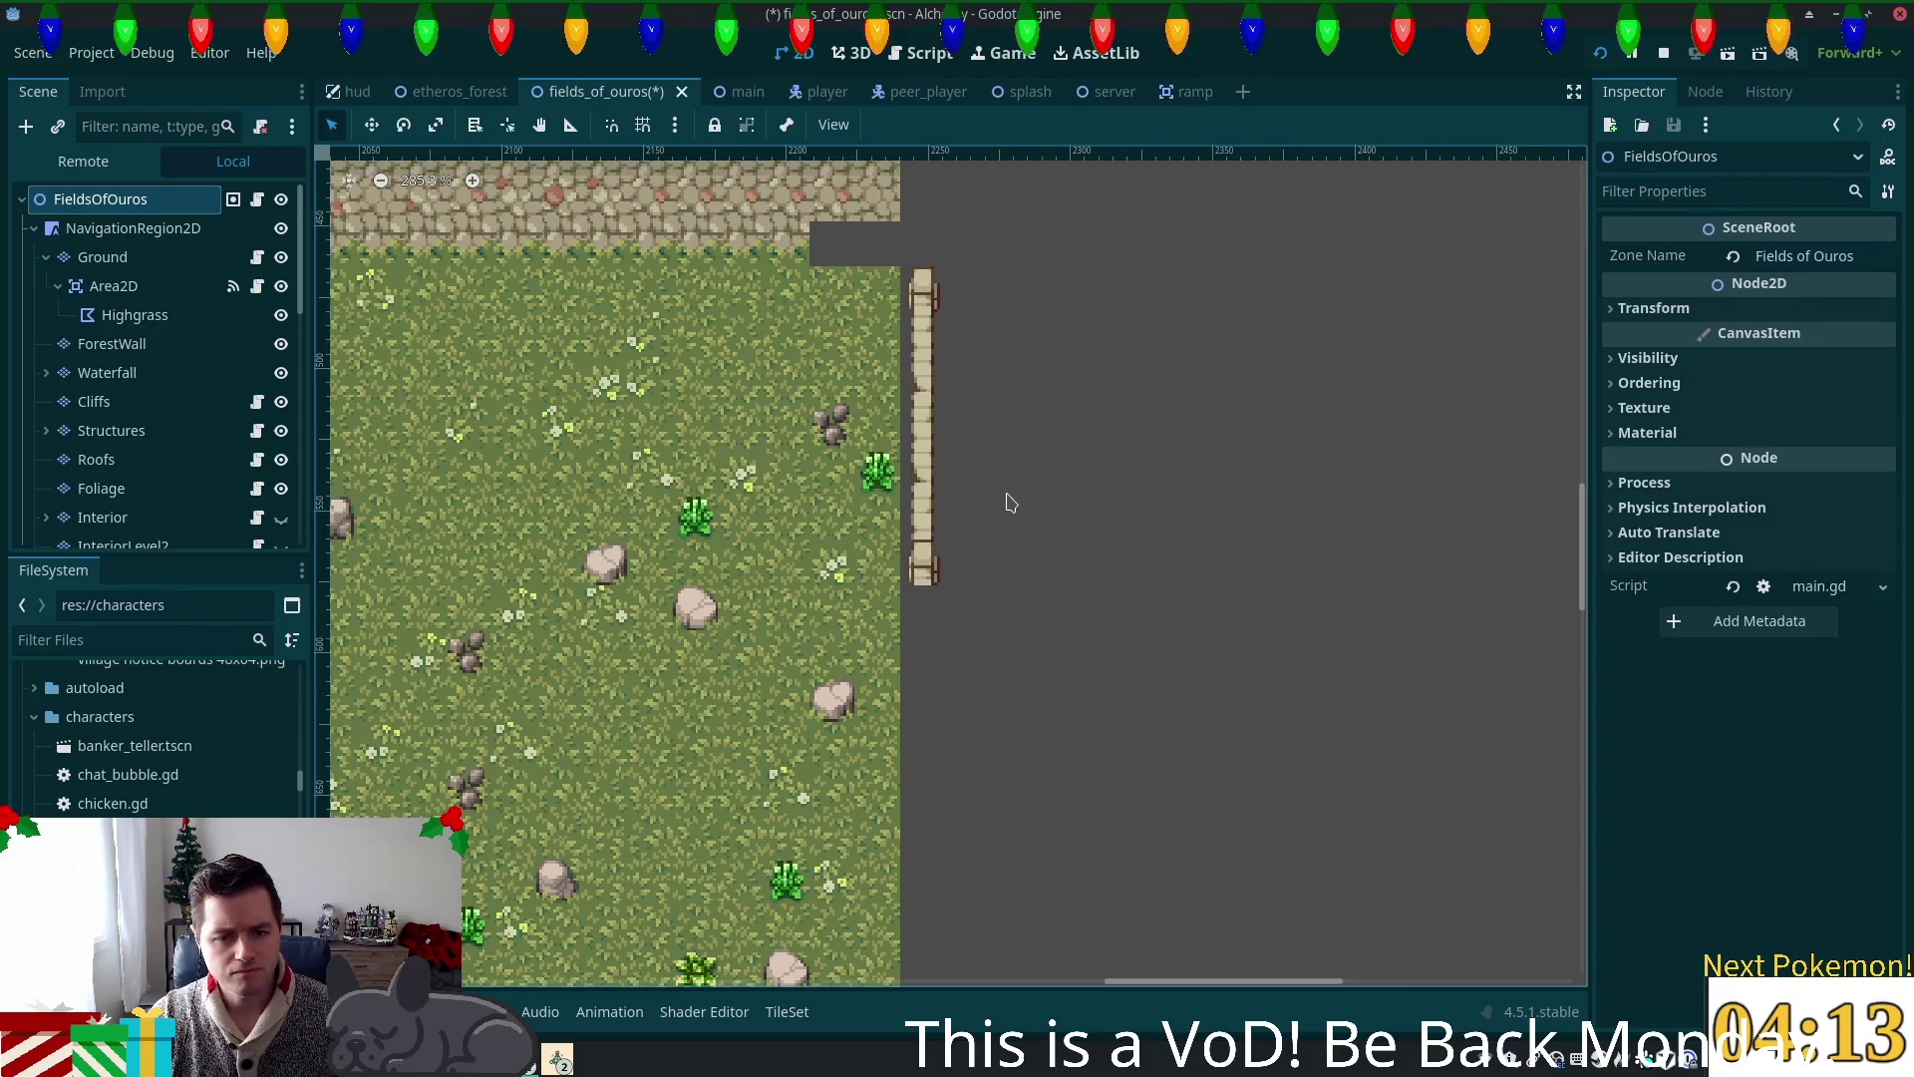
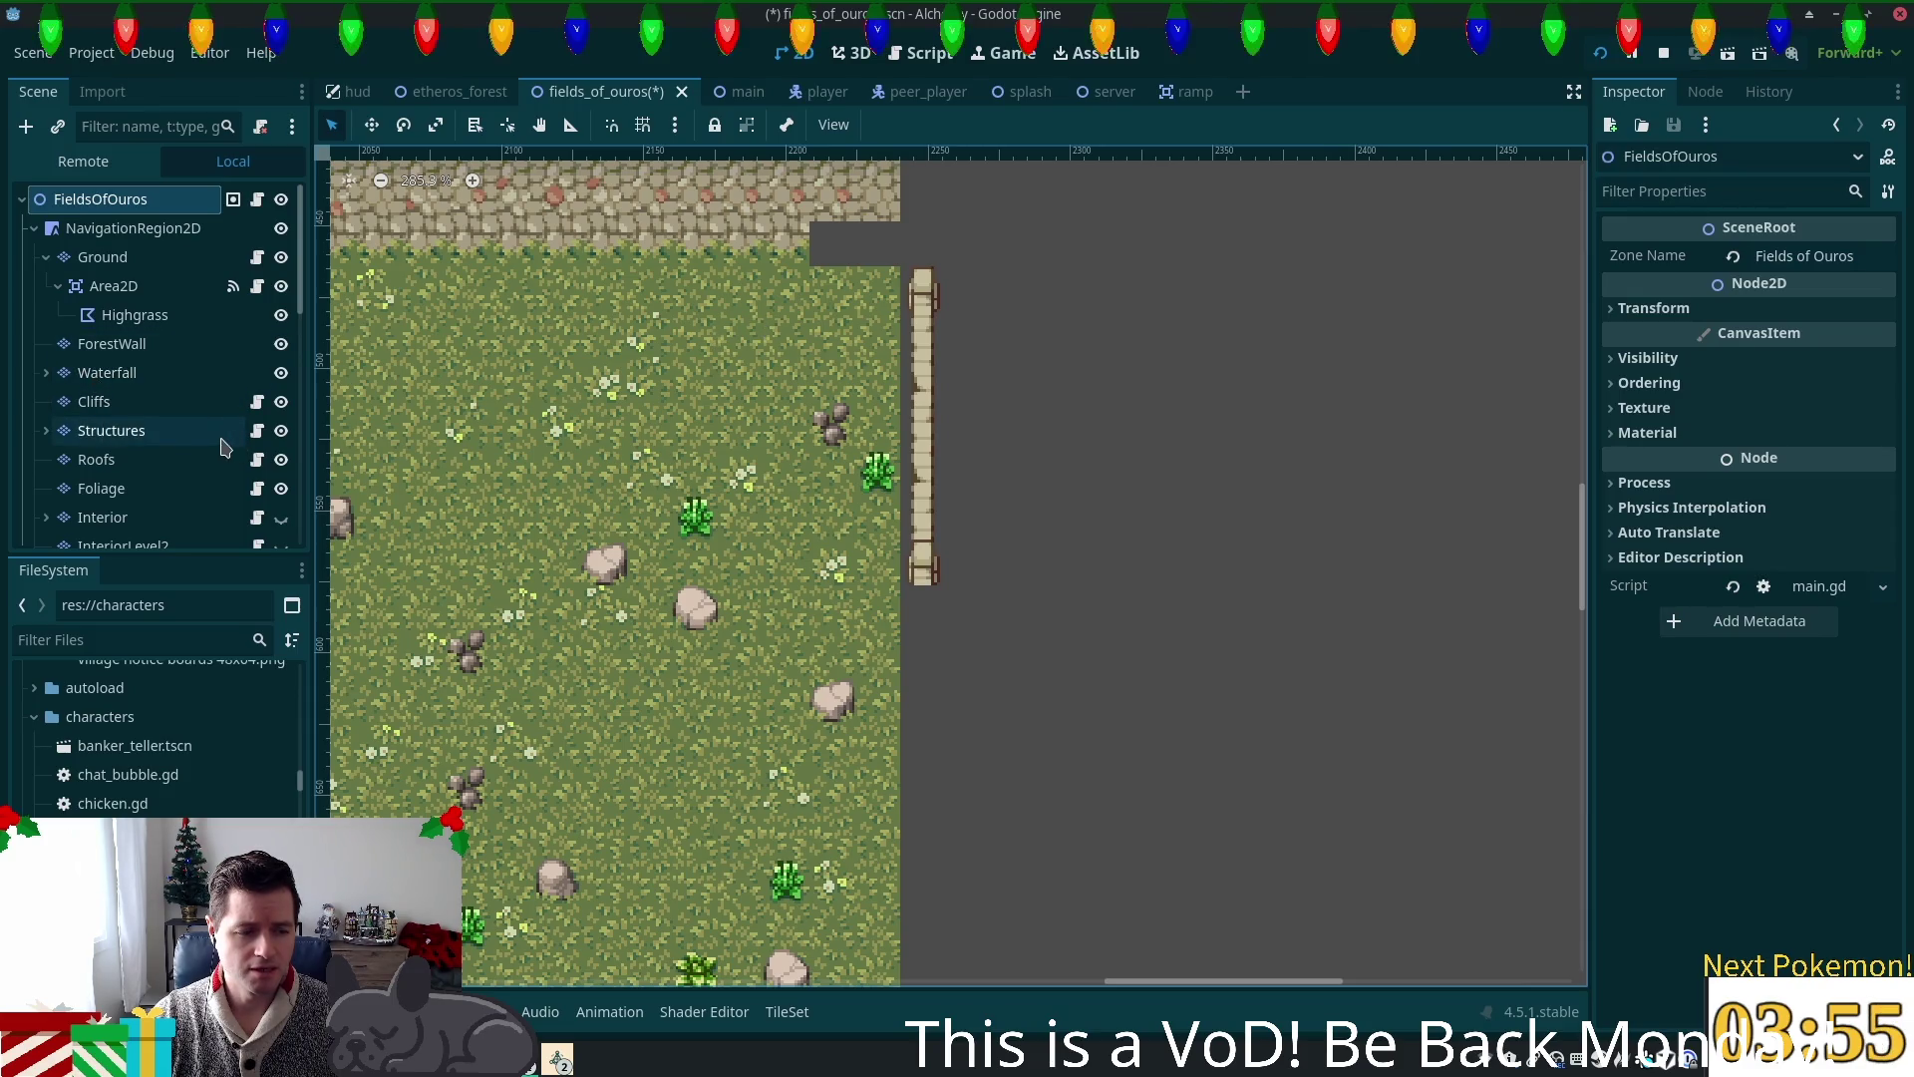
# Step: Switch tile editing to the Ground layer and show the forest tileset atlas
pyautogui.click(141, 430)
pyautogui.press('Up')
pyautogui.press('Up')
pyautogui.press('Up')
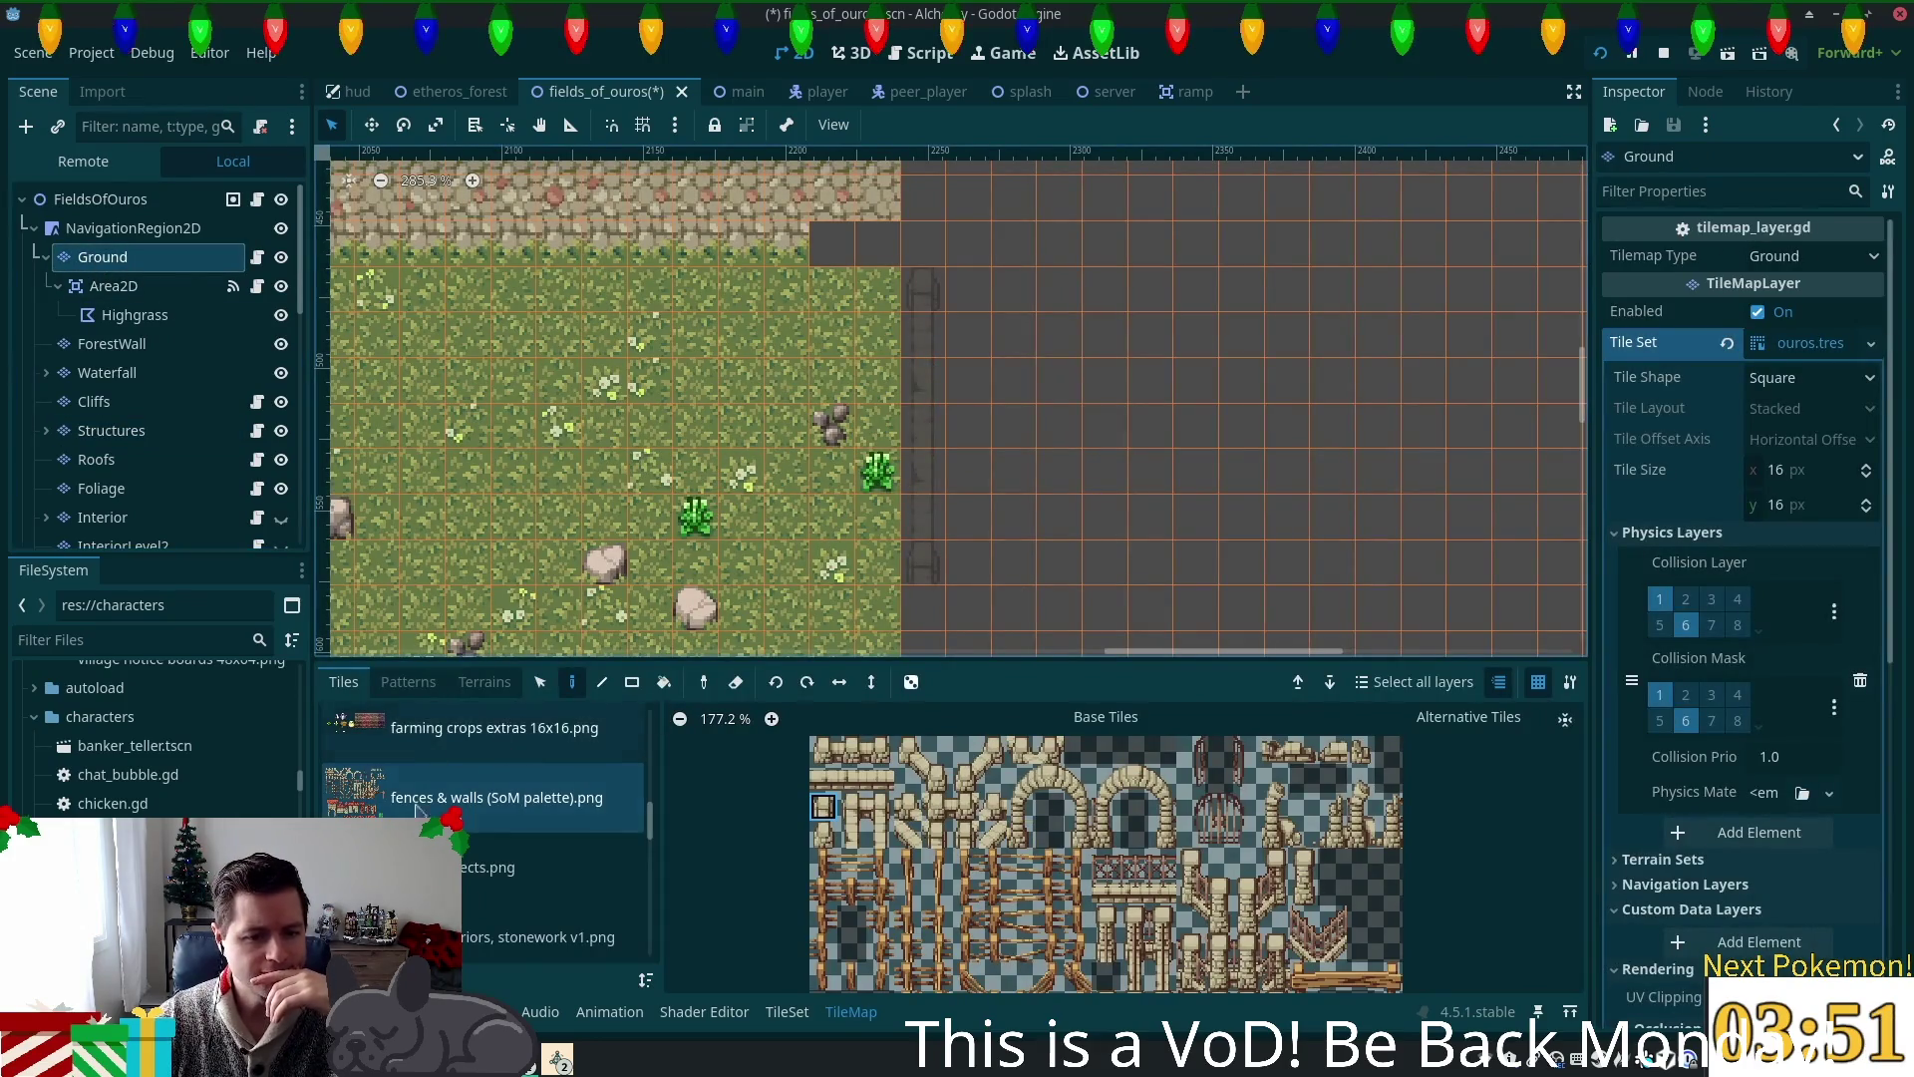
pyautogui.moveTo(648, 820); pyautogui.dragTo(644, 888)
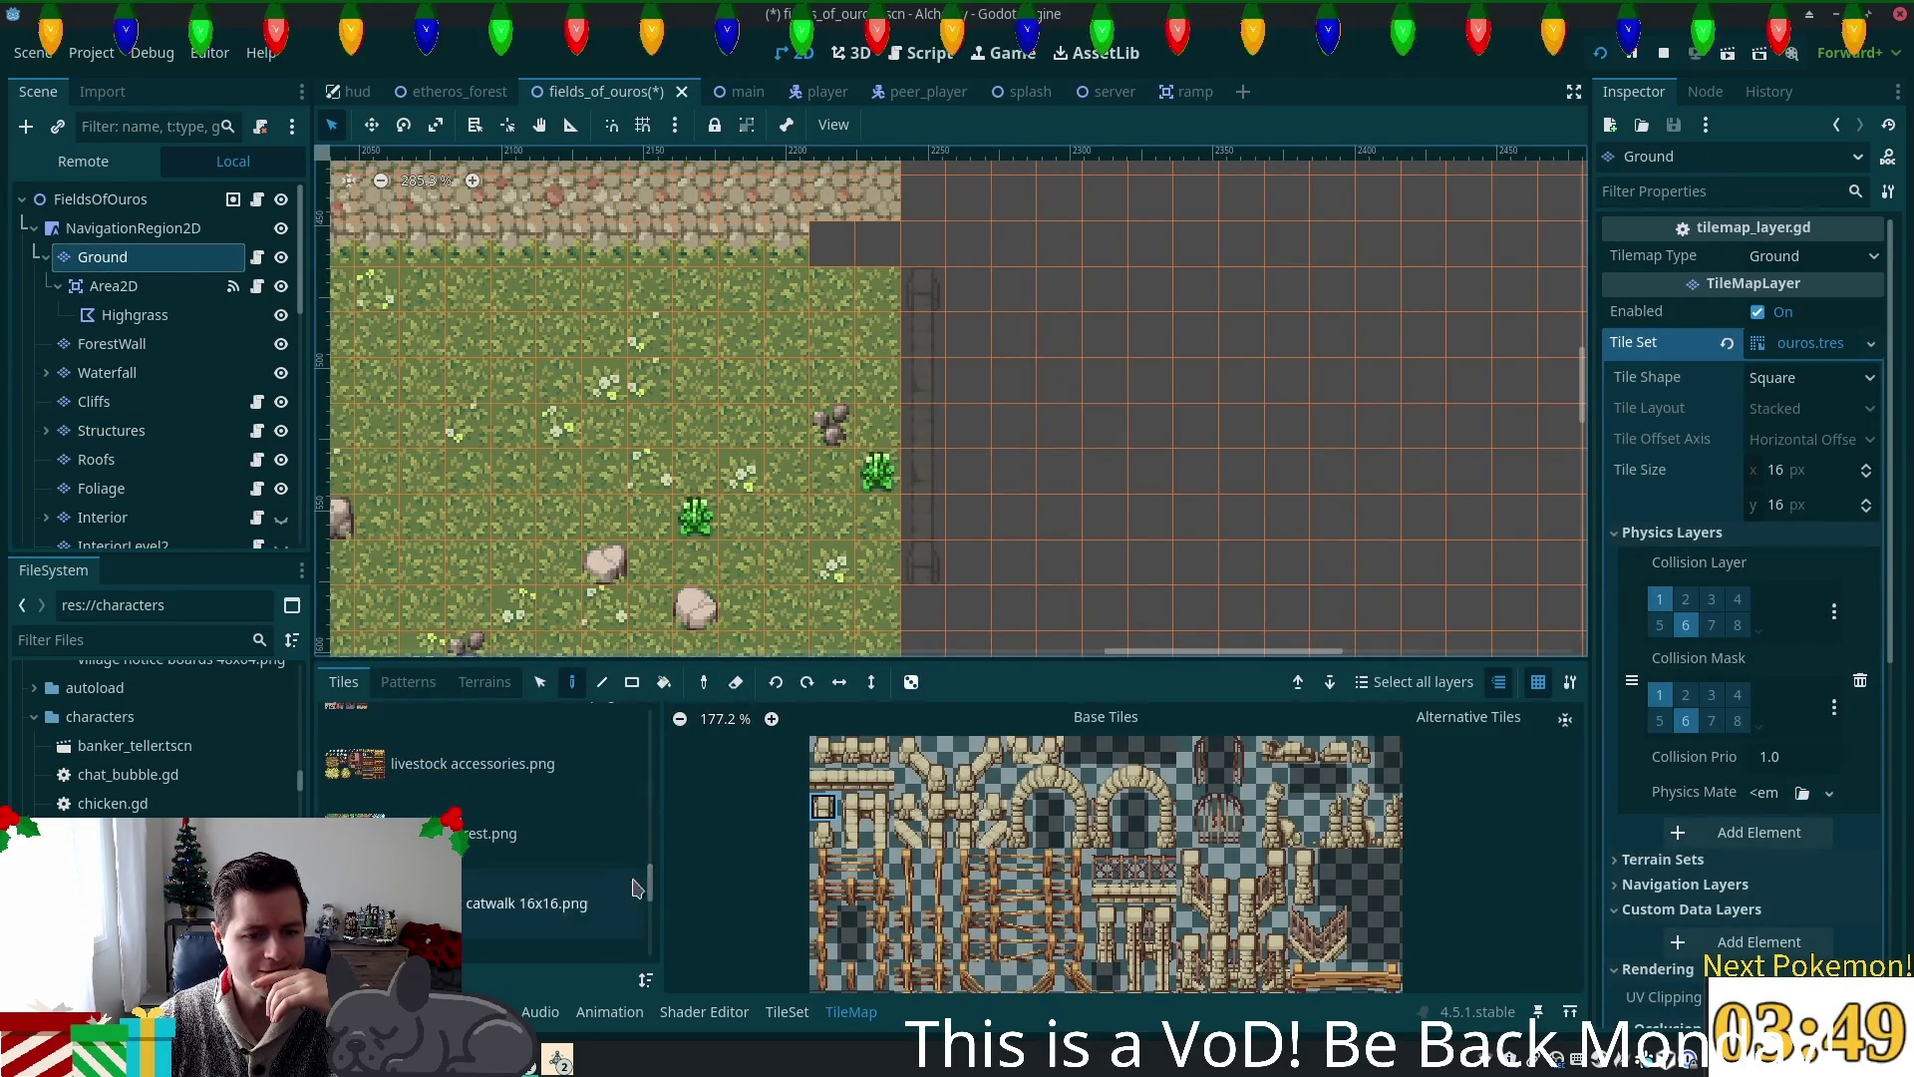
pyautogui.click(638, 860)
pyautogui.scroll(-2, 925, 829)
# Step: Paint a vertical column of one forest-edge tile beside the fence, then select the root node
pyautogui.moveTo(914, 805); pyautogui.dragTo(936, 806)
pyautogui.click(894, 807)
pyautogui.moveTo(924, 315); pyautogui.dragTo(922, 514)
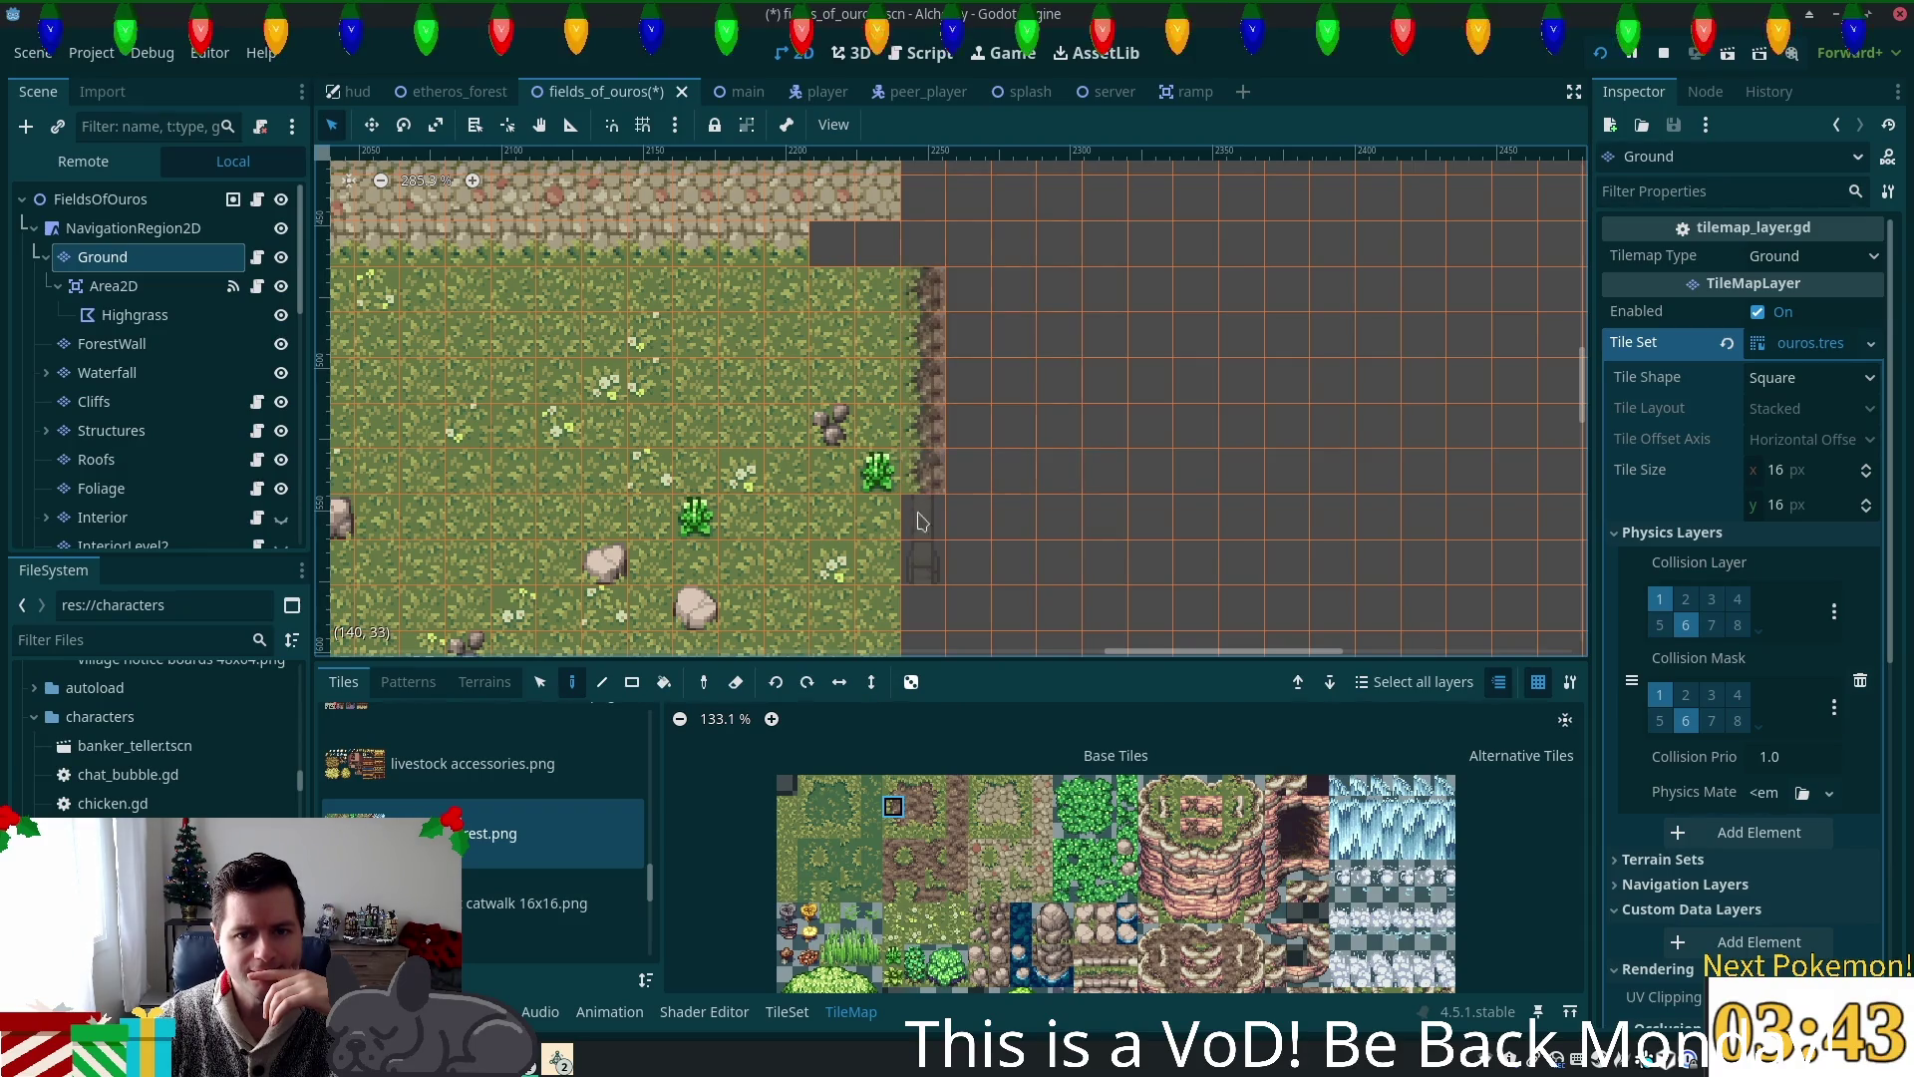
pyautogui.click(100, 200)
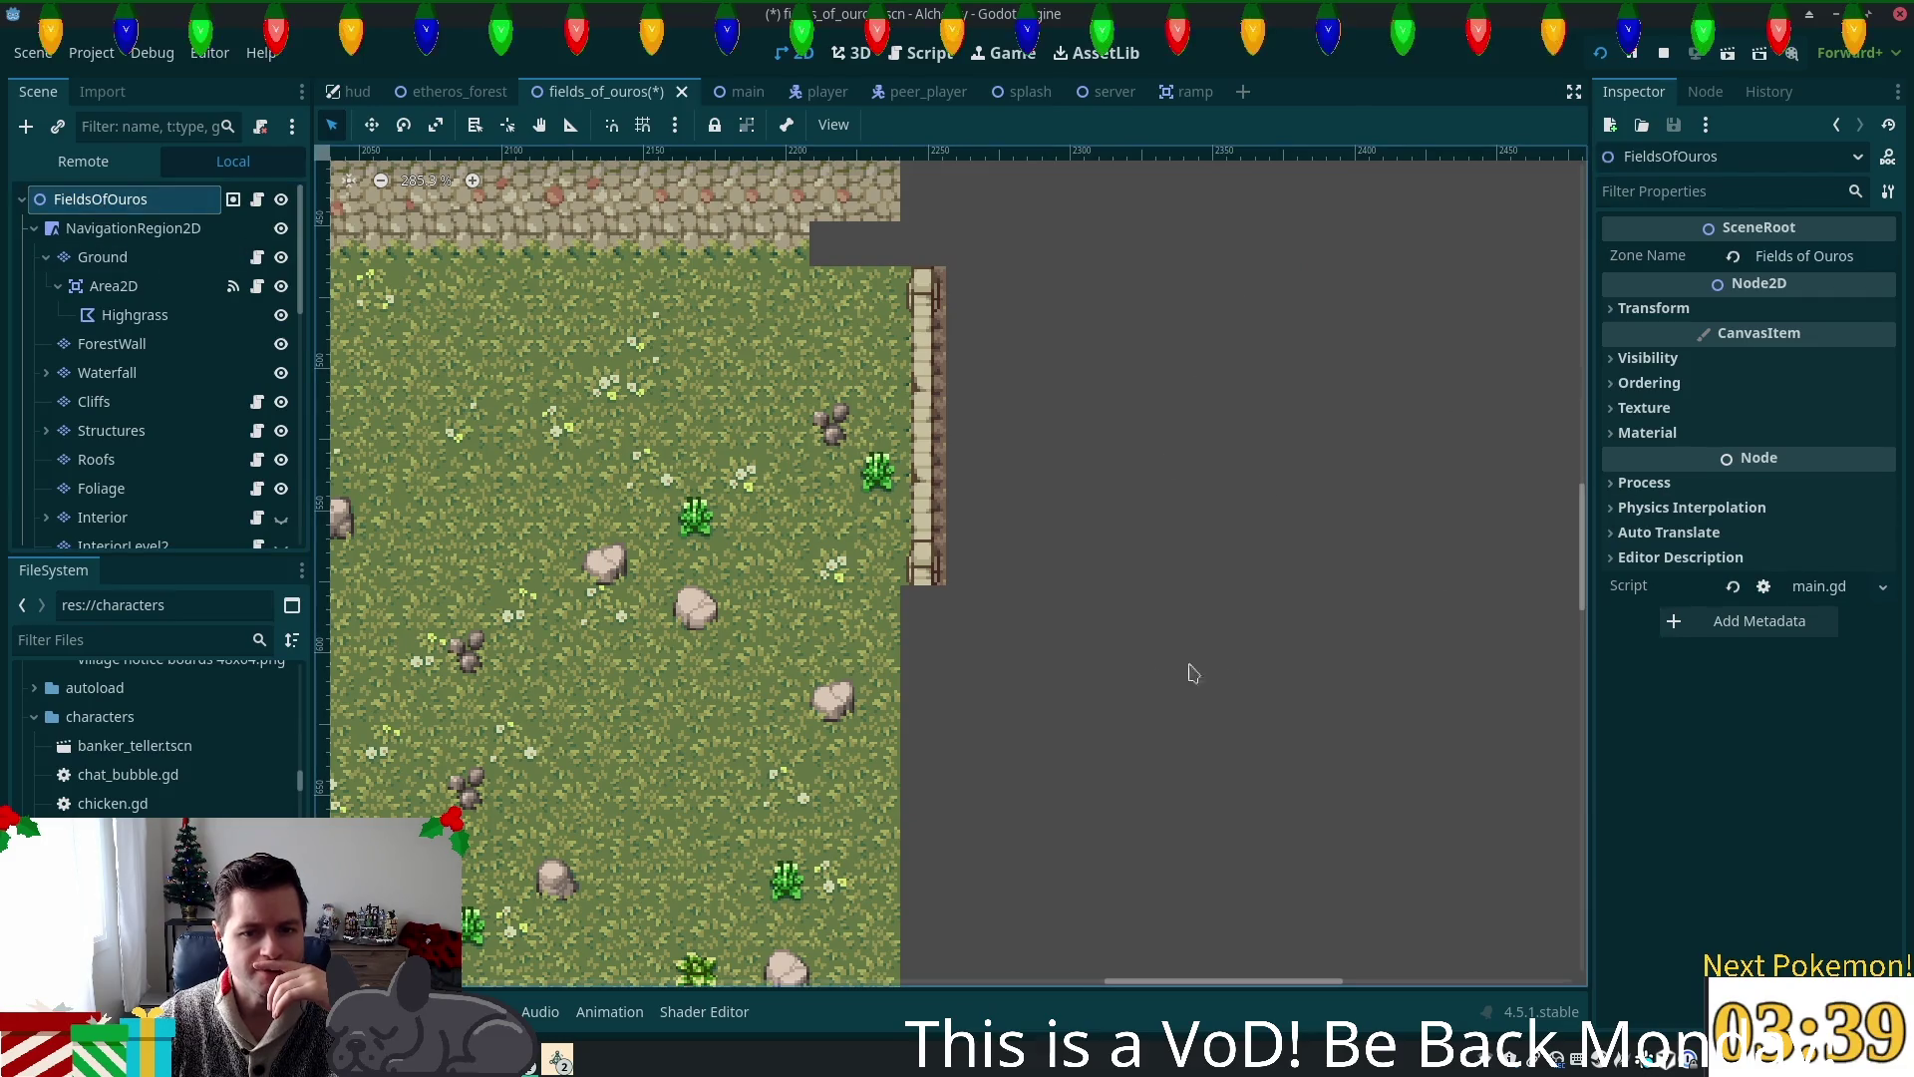
# Step: Pan the map toward the fence and select the Structures layer for tile editing
pyautogui.moveTo(1077, 774)
pyautogui.mouseDown()
pyautogui.moveTo(1055, 640)
pyautogui.moveTo(943, 778)
pyautogui.moveTo(978, 658)
pyautogui.moveTo(983, 733)
pyautogui.mouseUp()
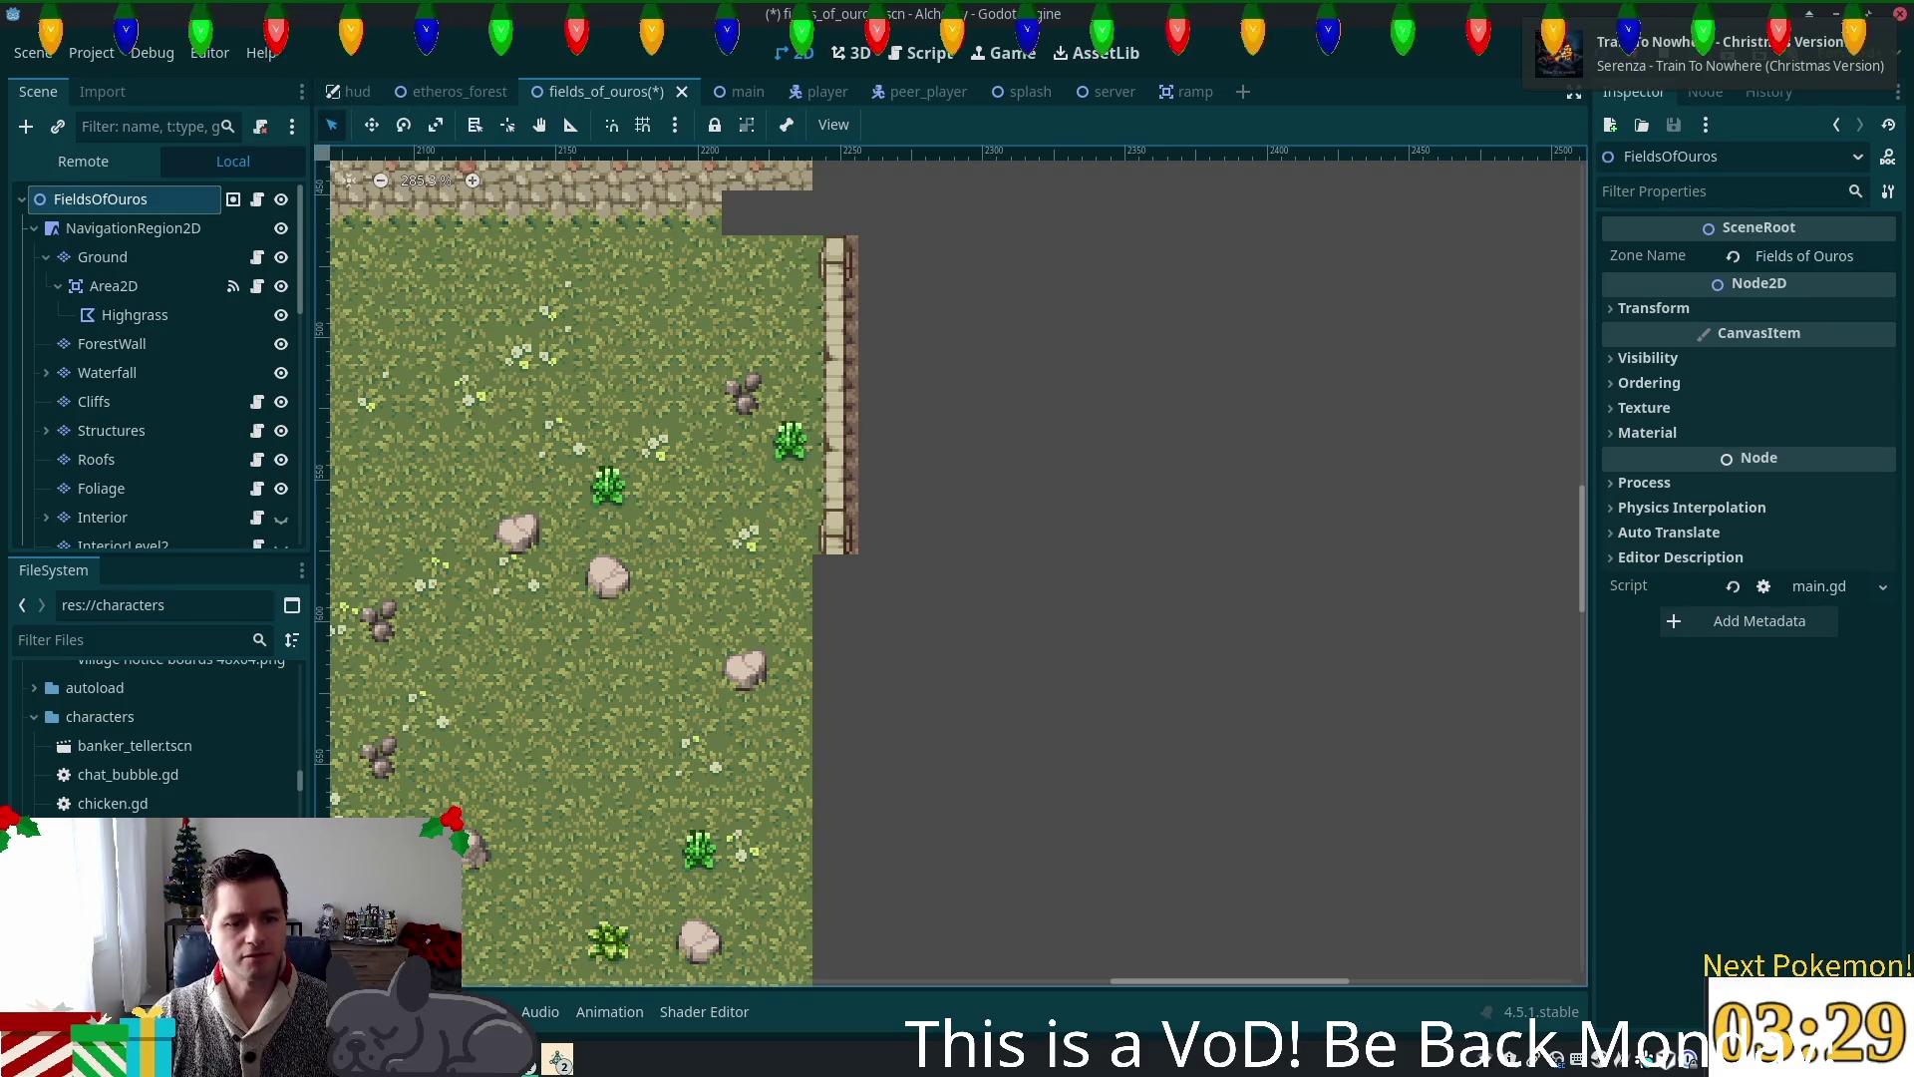
pyautogui.click(111, 430)
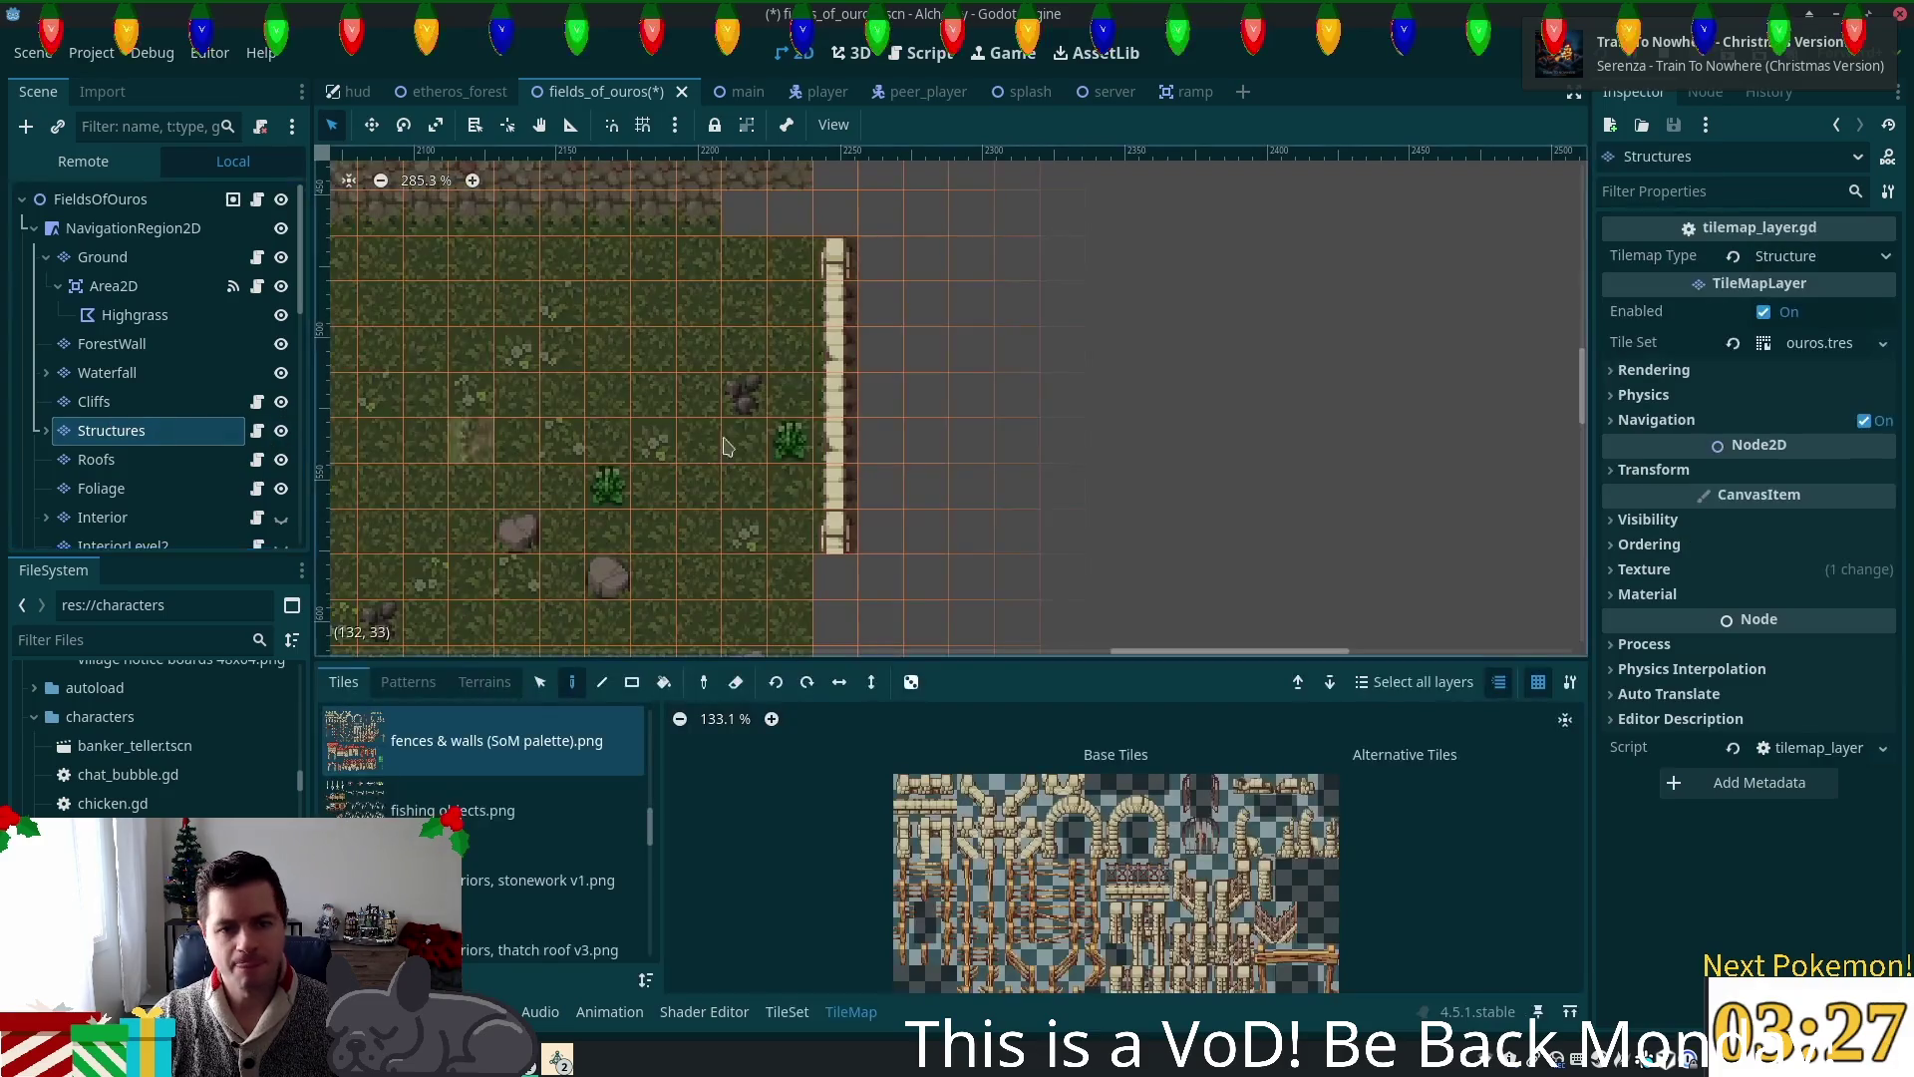
# Step: Grab the existing fence column tiles as a pattern to paint with
pyautogui.click(539, 682)
pyautogui.moveTo(836, 299); pyautogui.dragTo(834, 539)
pyautogui.scroll(-4, 919, 441)
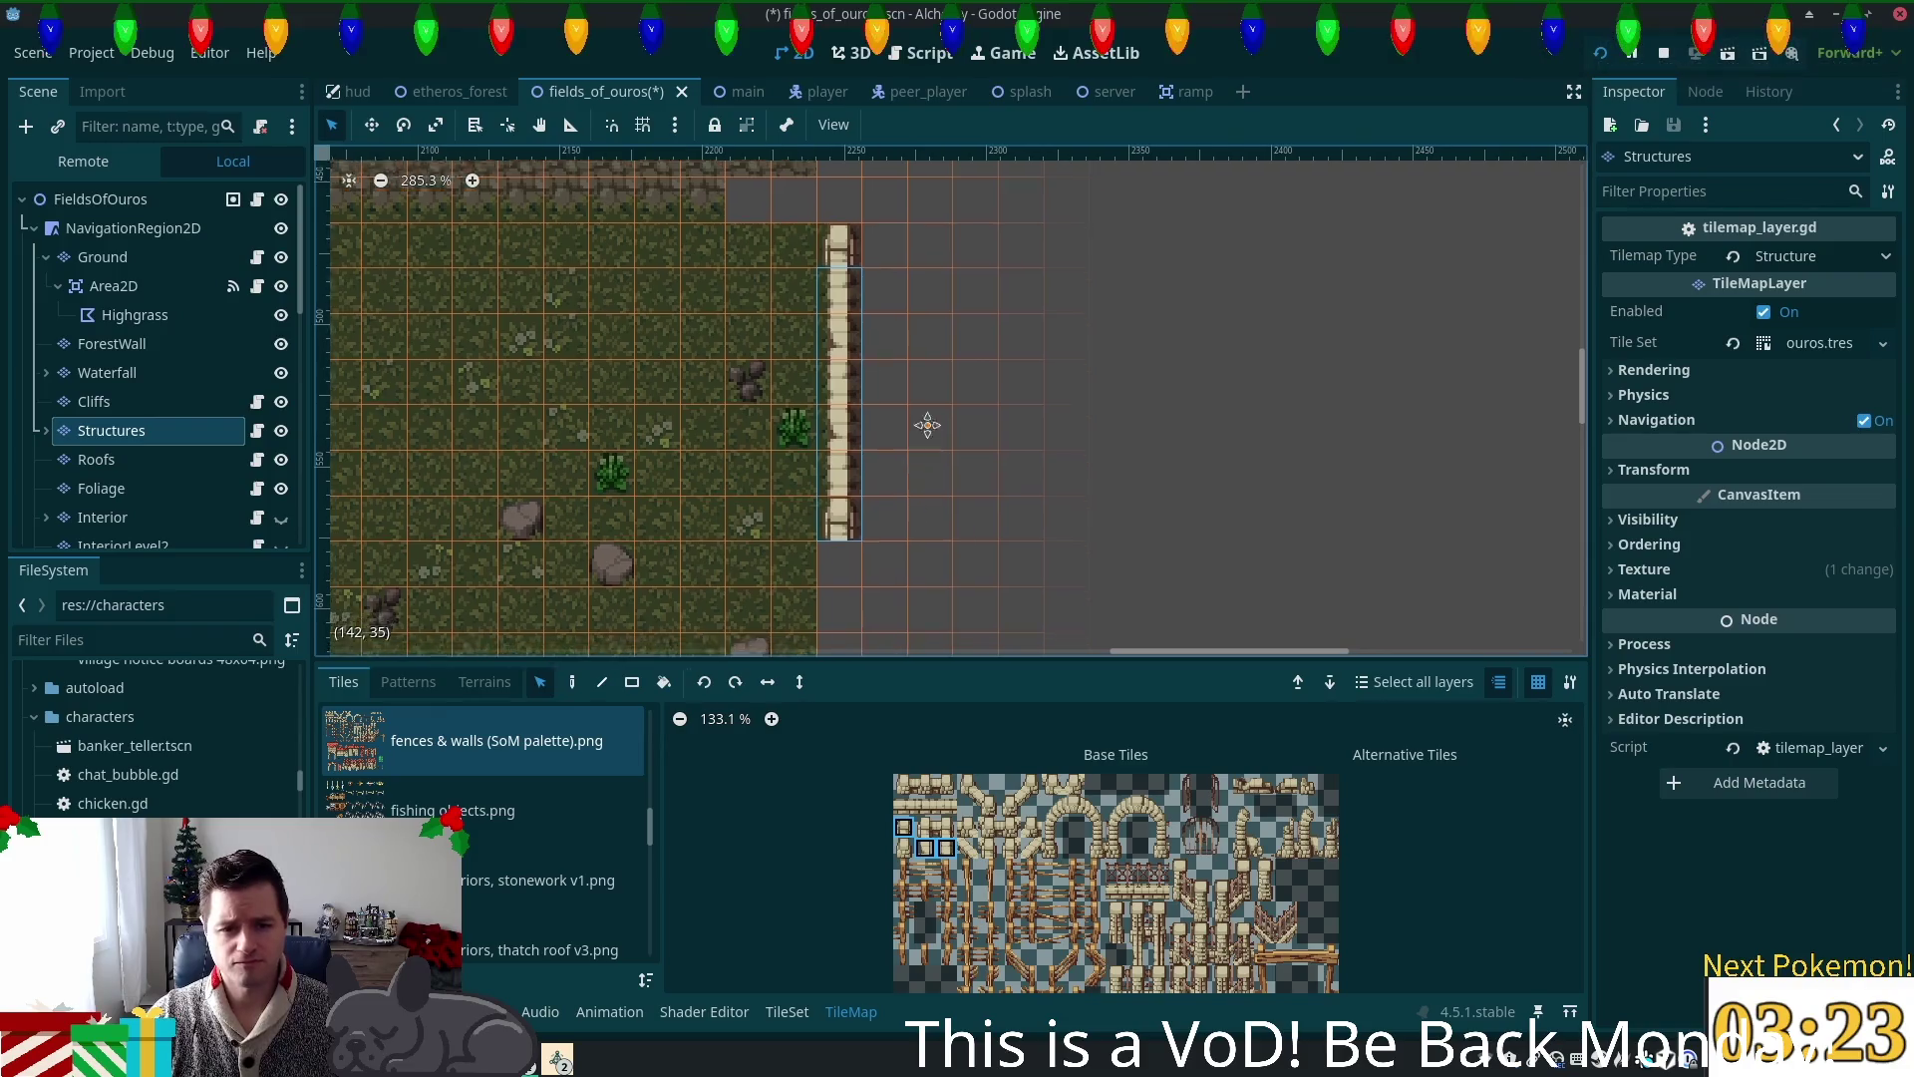
pyautogui.scroll(-5, 997, 513)
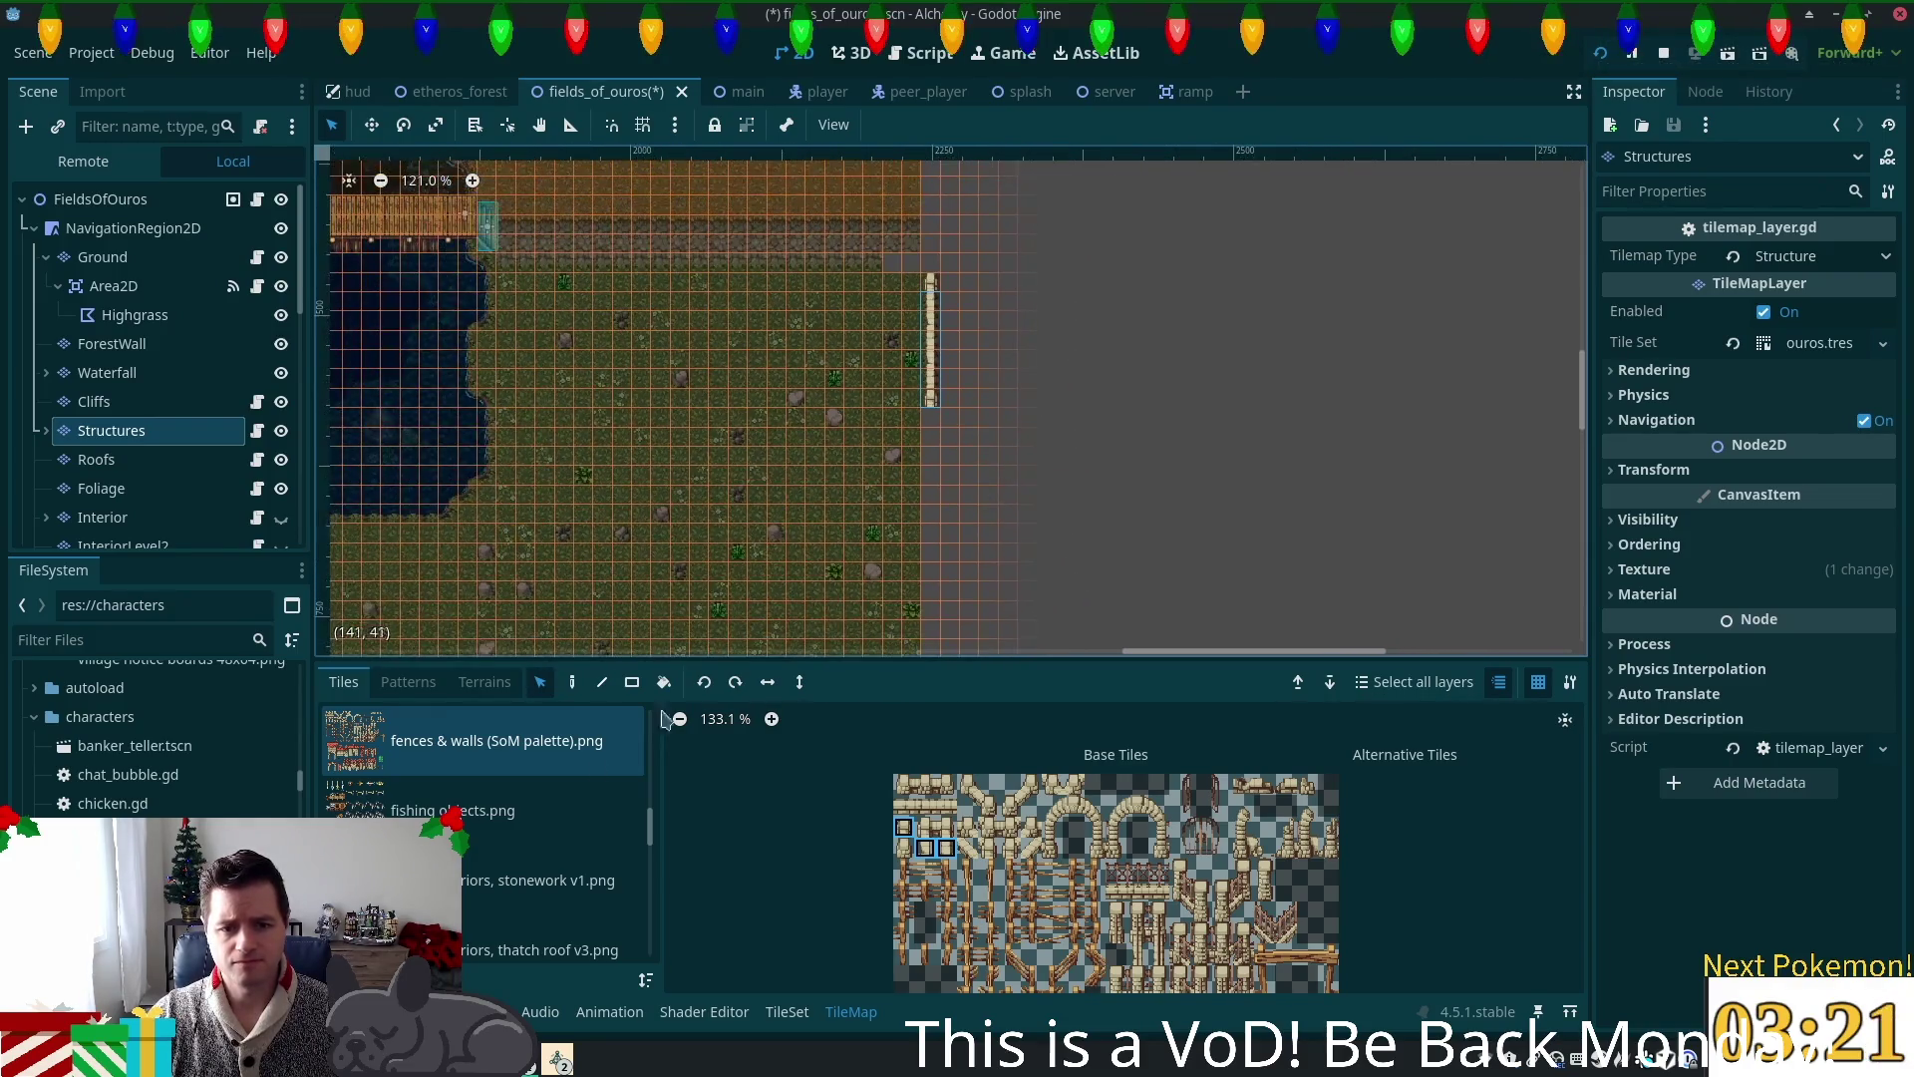
pyautogui.click(574, 685)
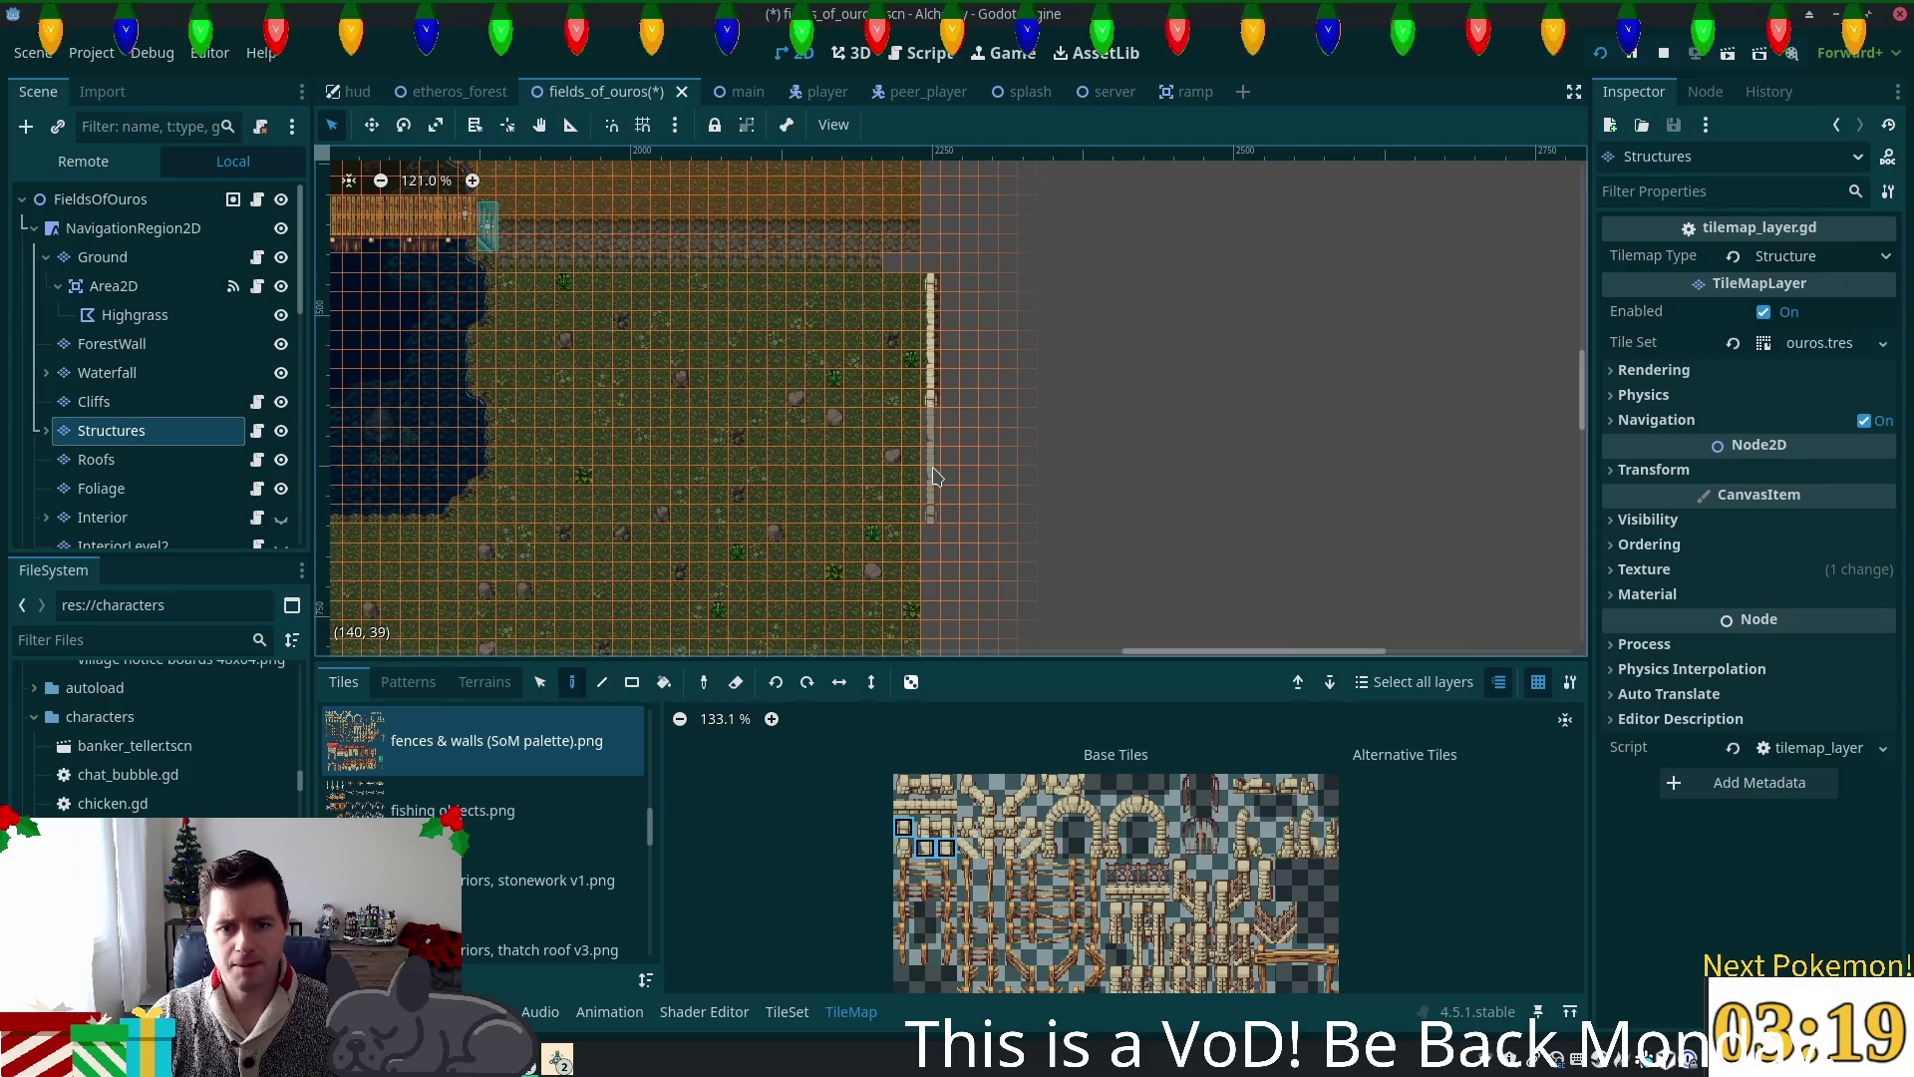
# Step: Stamp the fence pattern several times below the existing fence column
pyautogui.click(927, 596)
pyautogui.scroll(-5, 1047, 528)
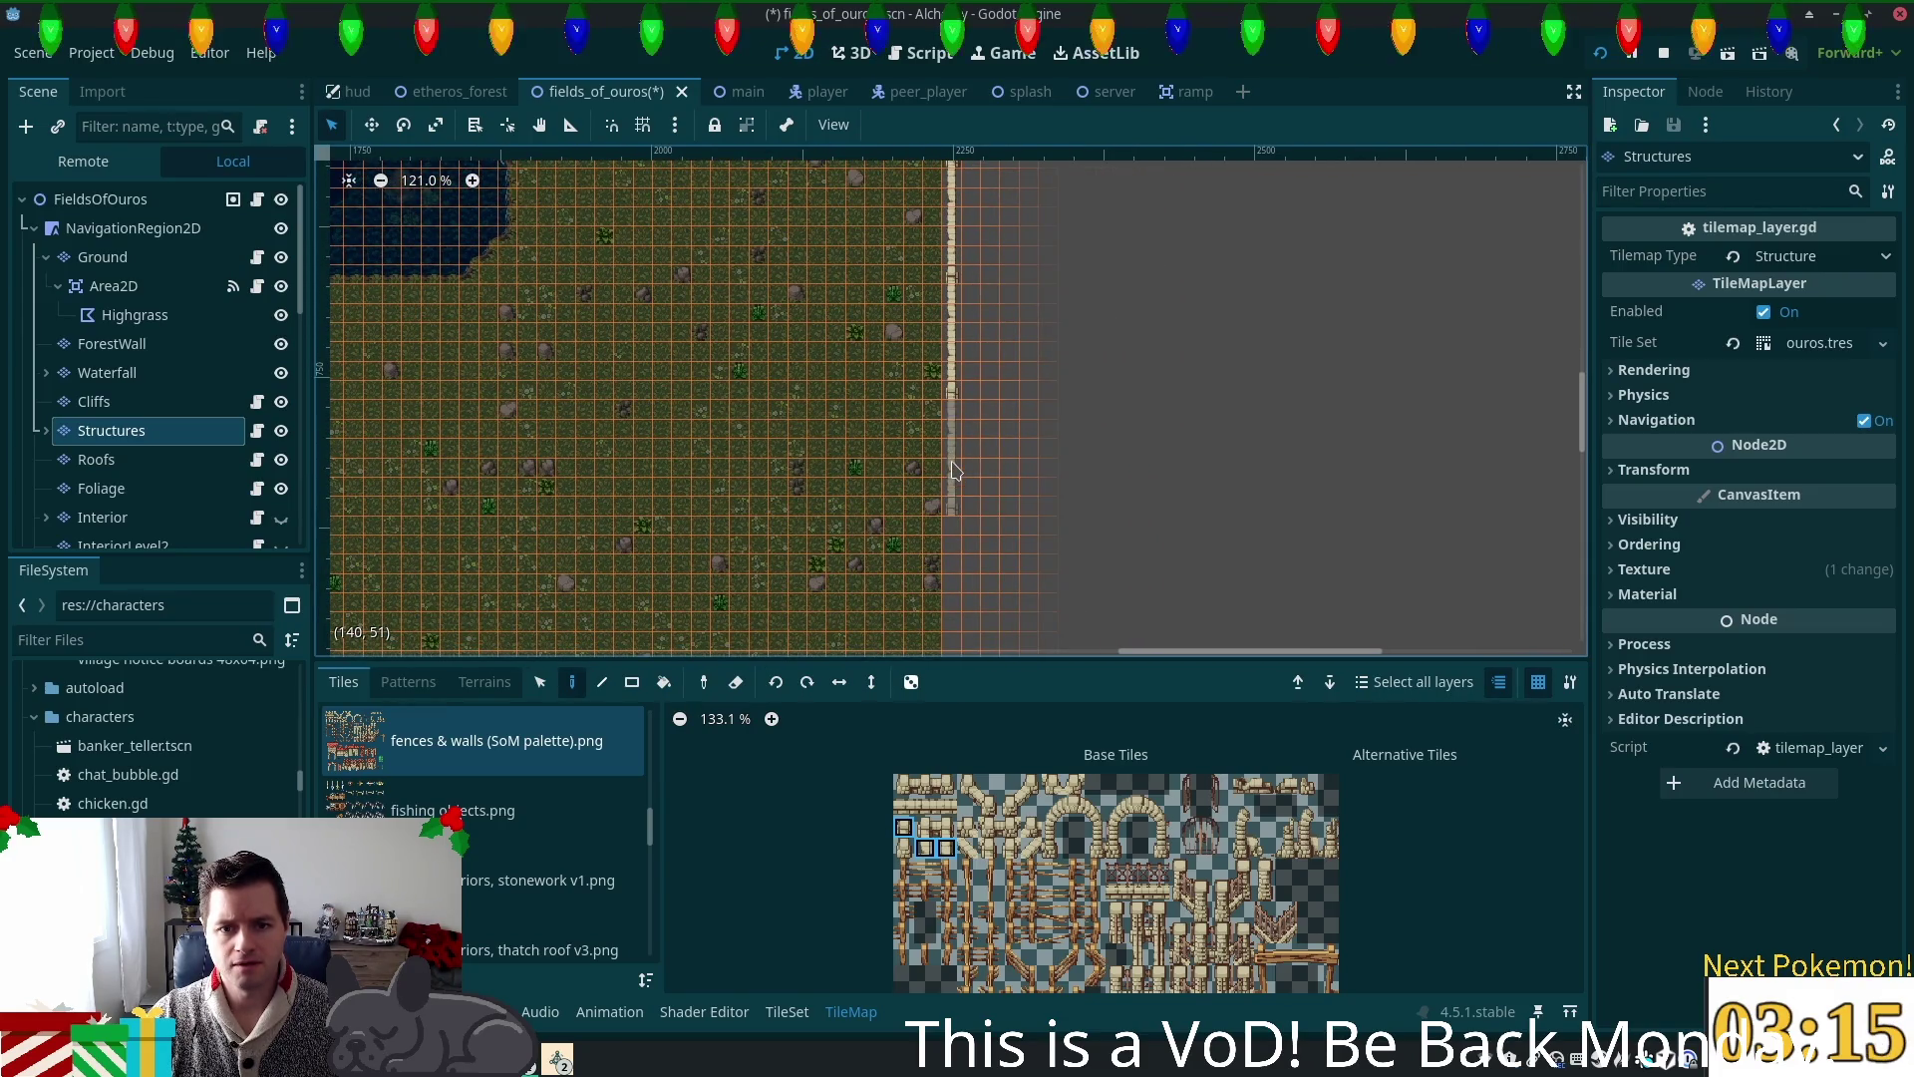
pyautogui.scroll(-5, 1187, 449)
pyautogui.click(964, 338)
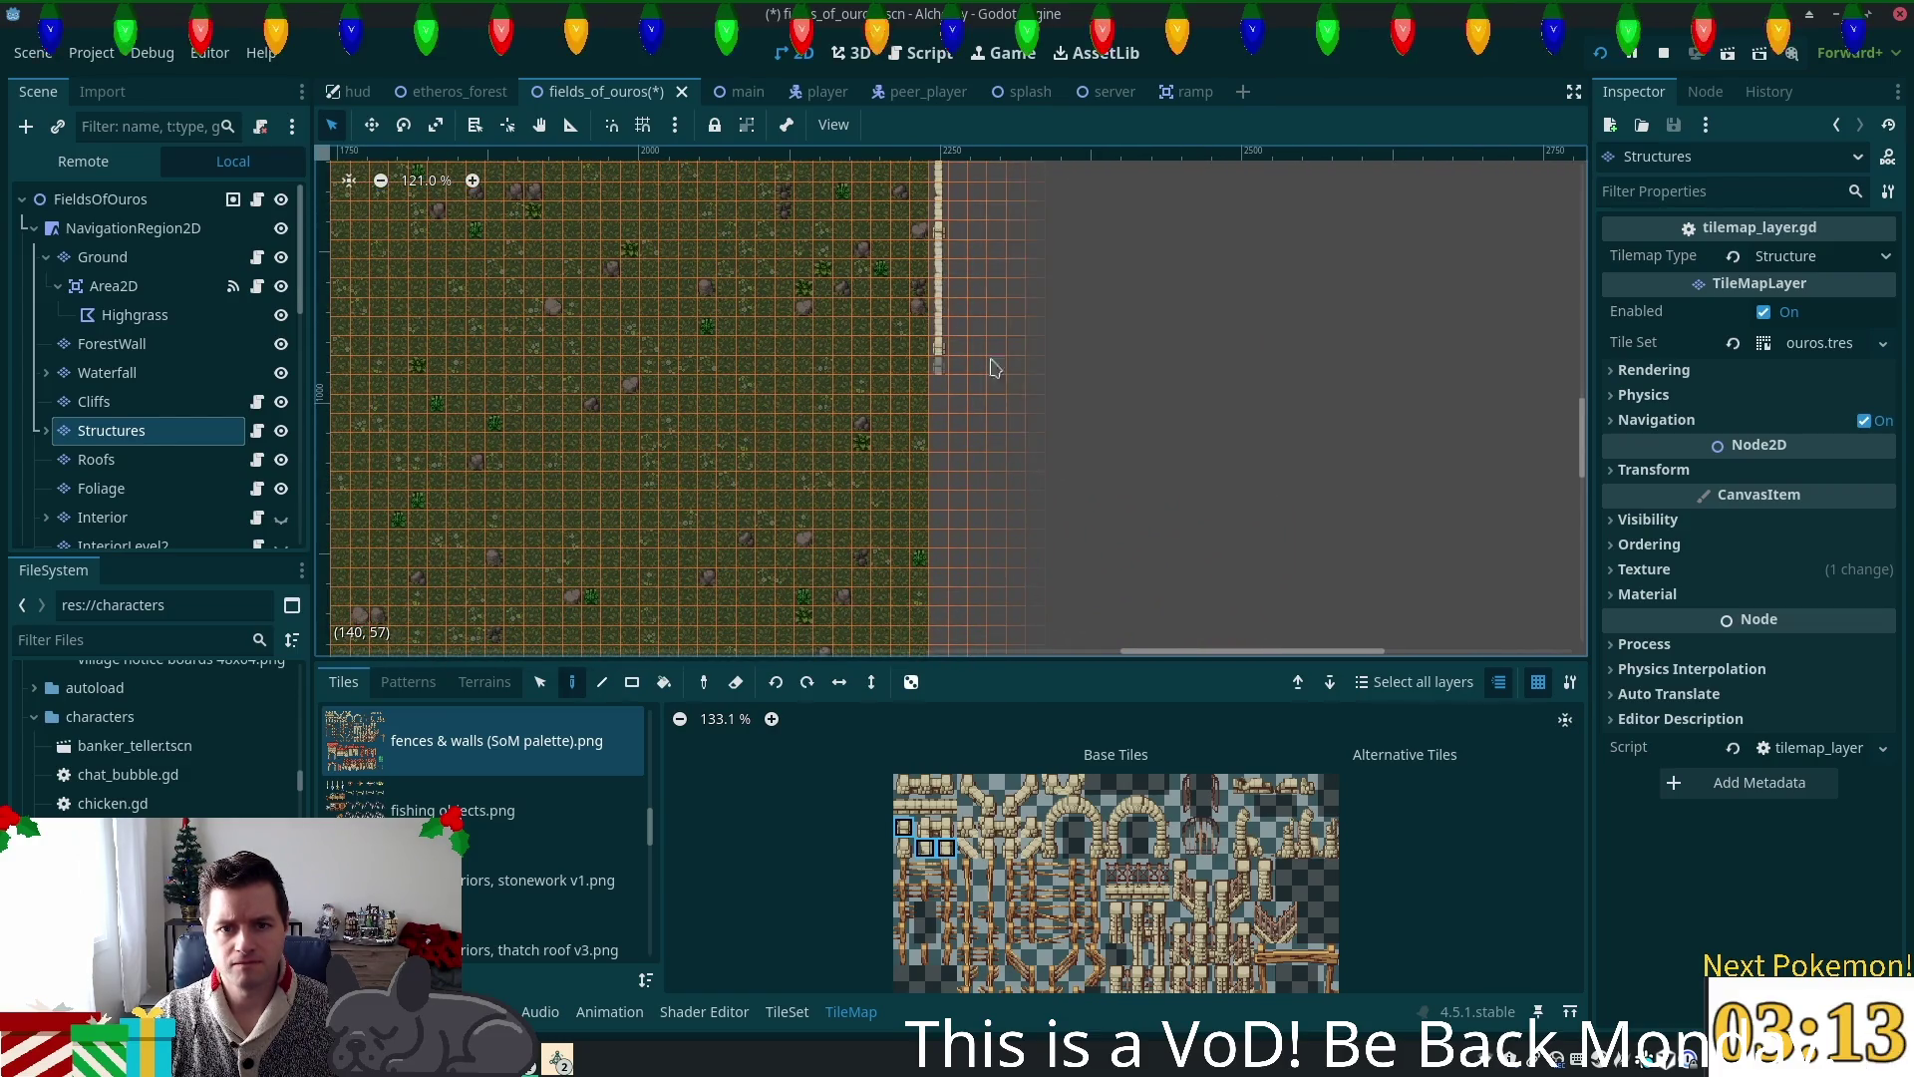
pyautogui.scroll(-4, 1177, 428)
pyautogui.click(967, 292)
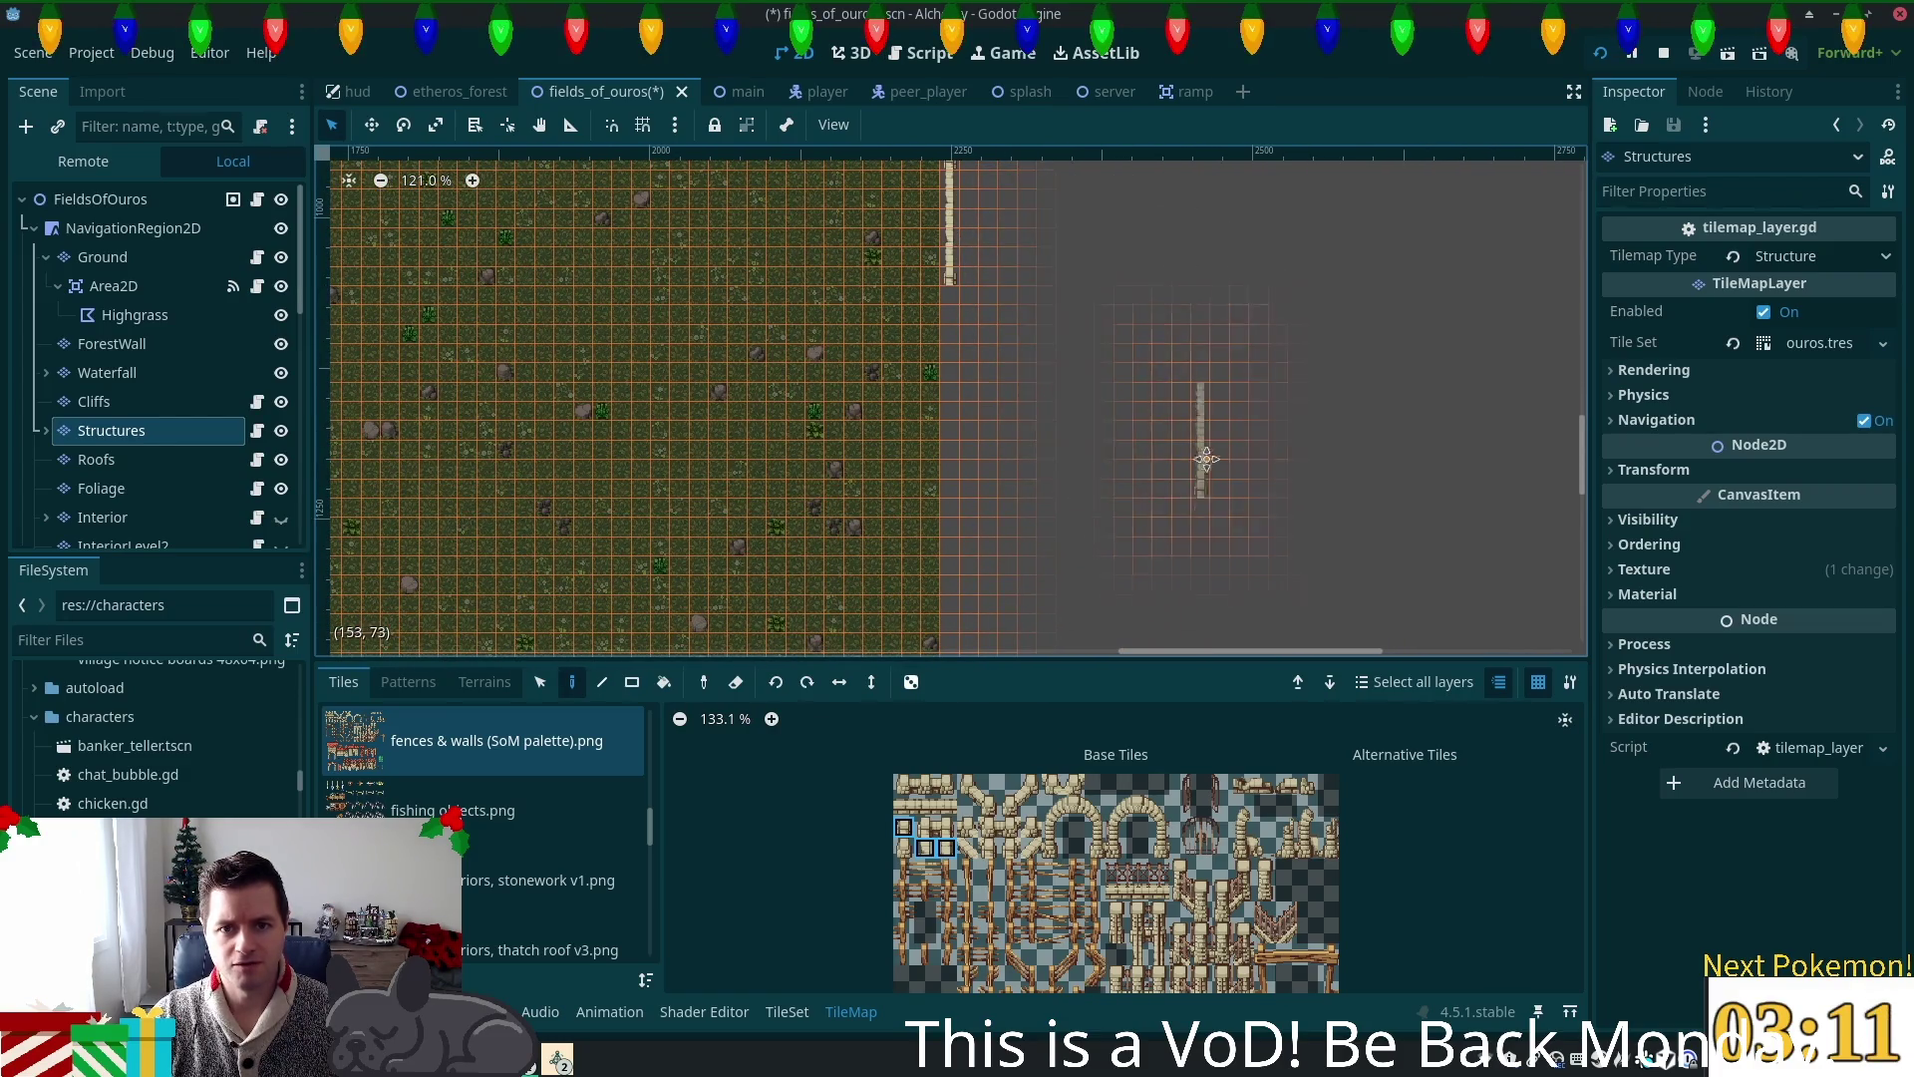
pyautogui.scroll(-1, 1211, 466)
pyautogui.click(927, 344)
pyautogui.scroll(-4, 1176, 415)
pyautogui.click(979, 389)
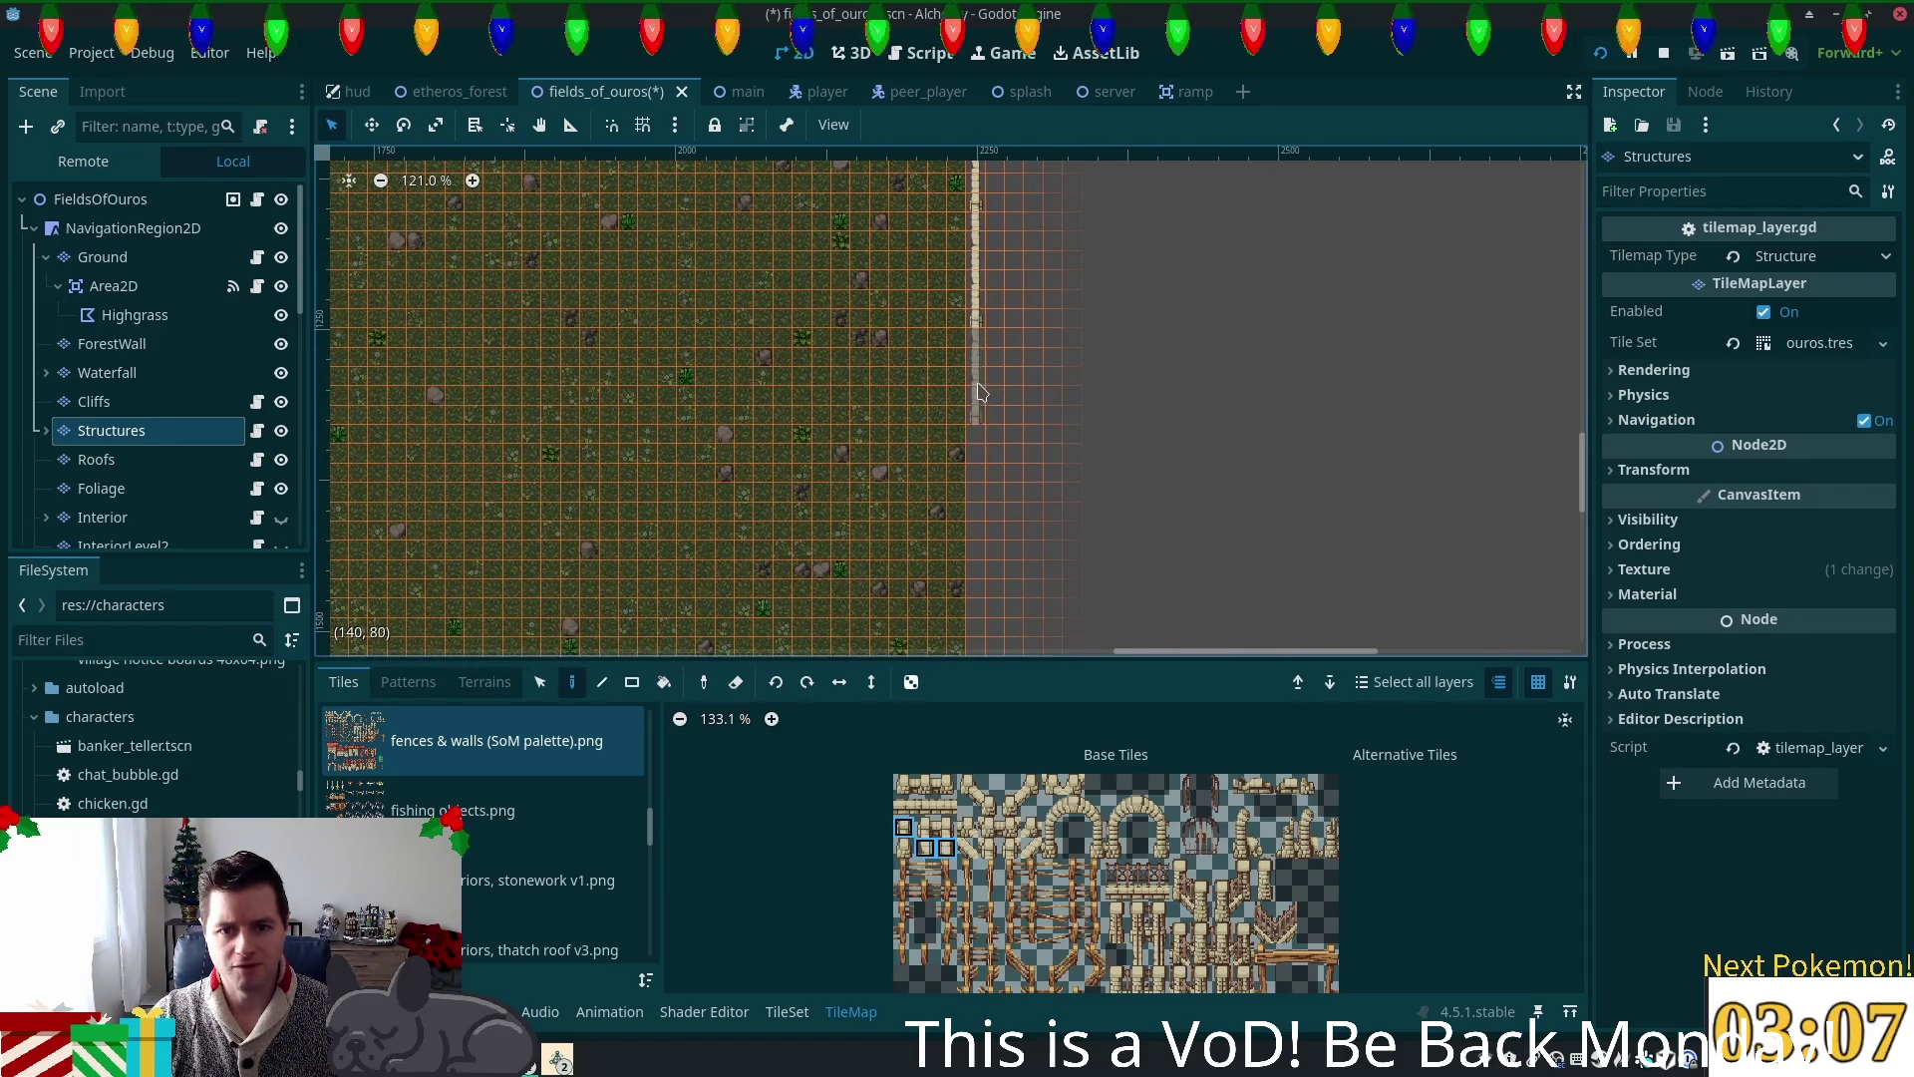
# Step: Paint the fence column the rest of the way down to the water
pyautogui.scroll(-5, 1154, 387)
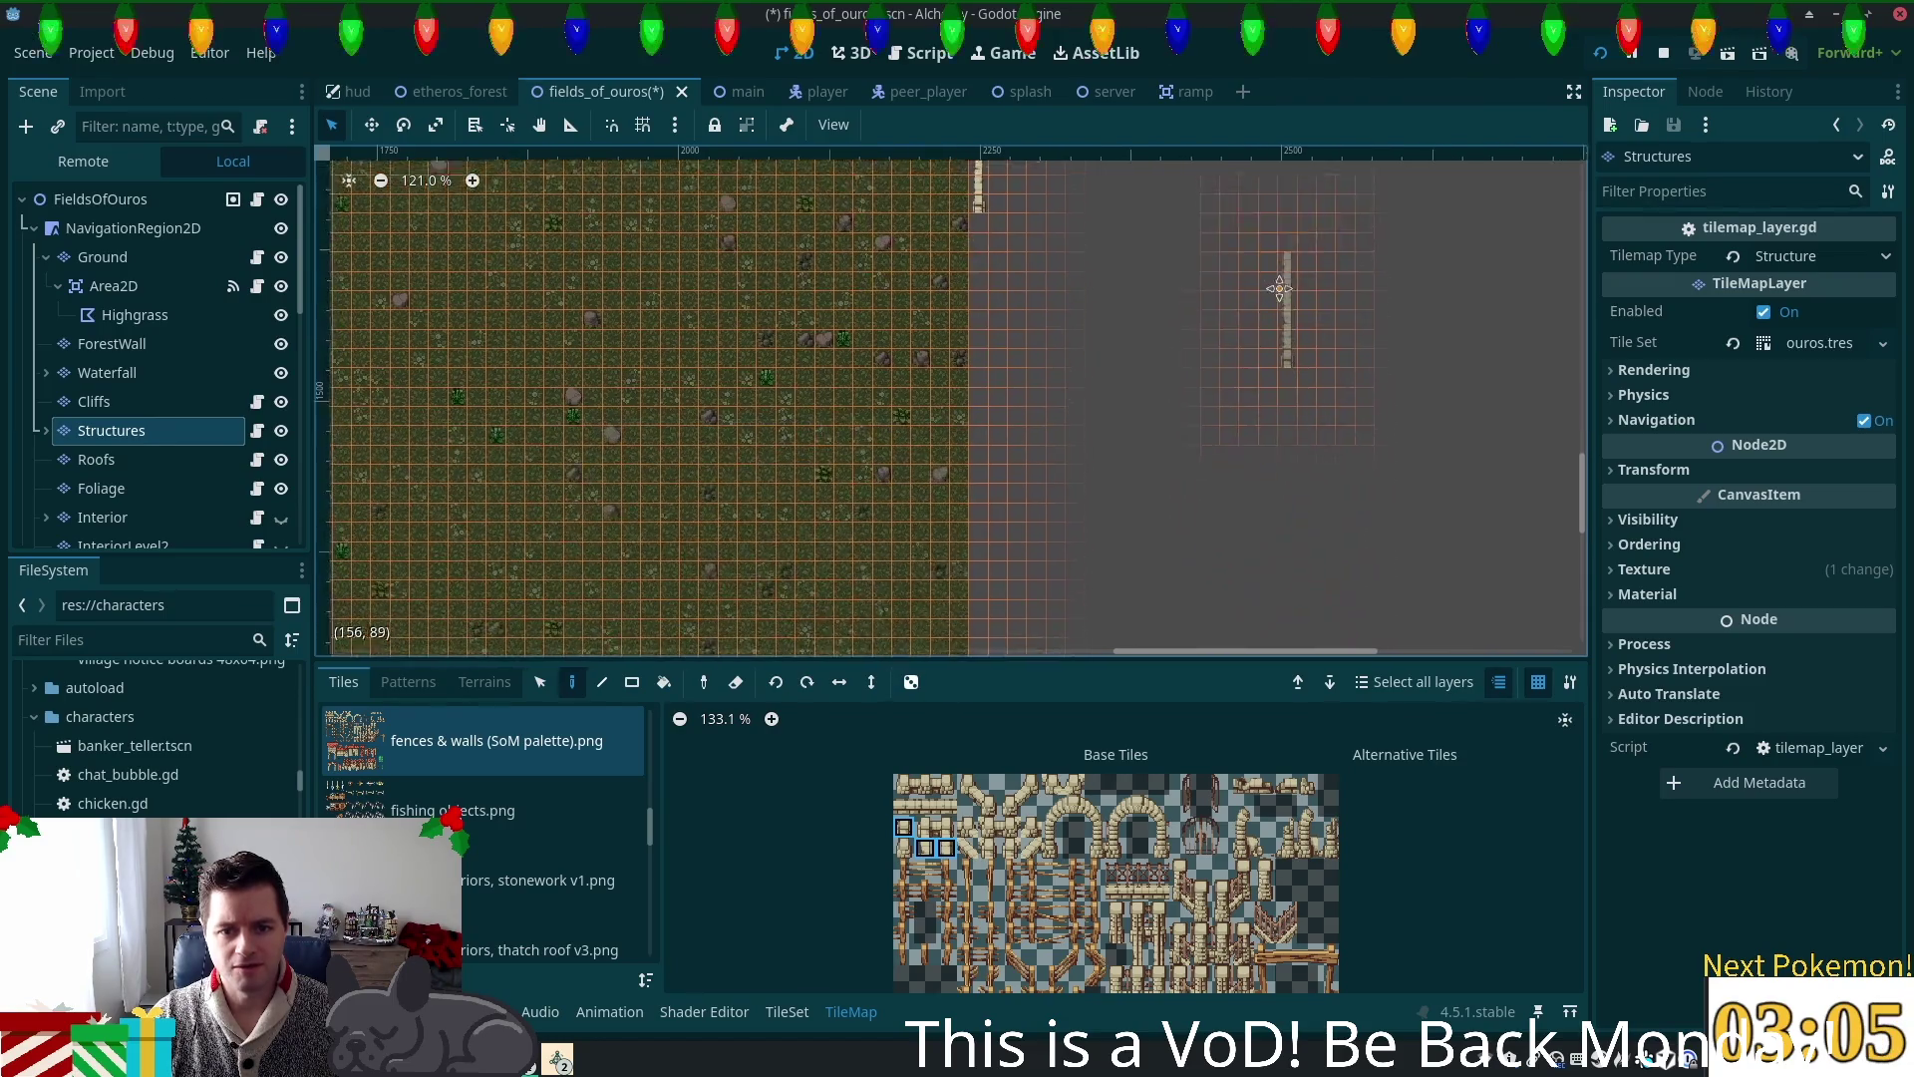
pyautogui.scroll(2, 1155, 387)
pyautogui.moveTo(978, 260); pyautogui.dragTo(976, 612)
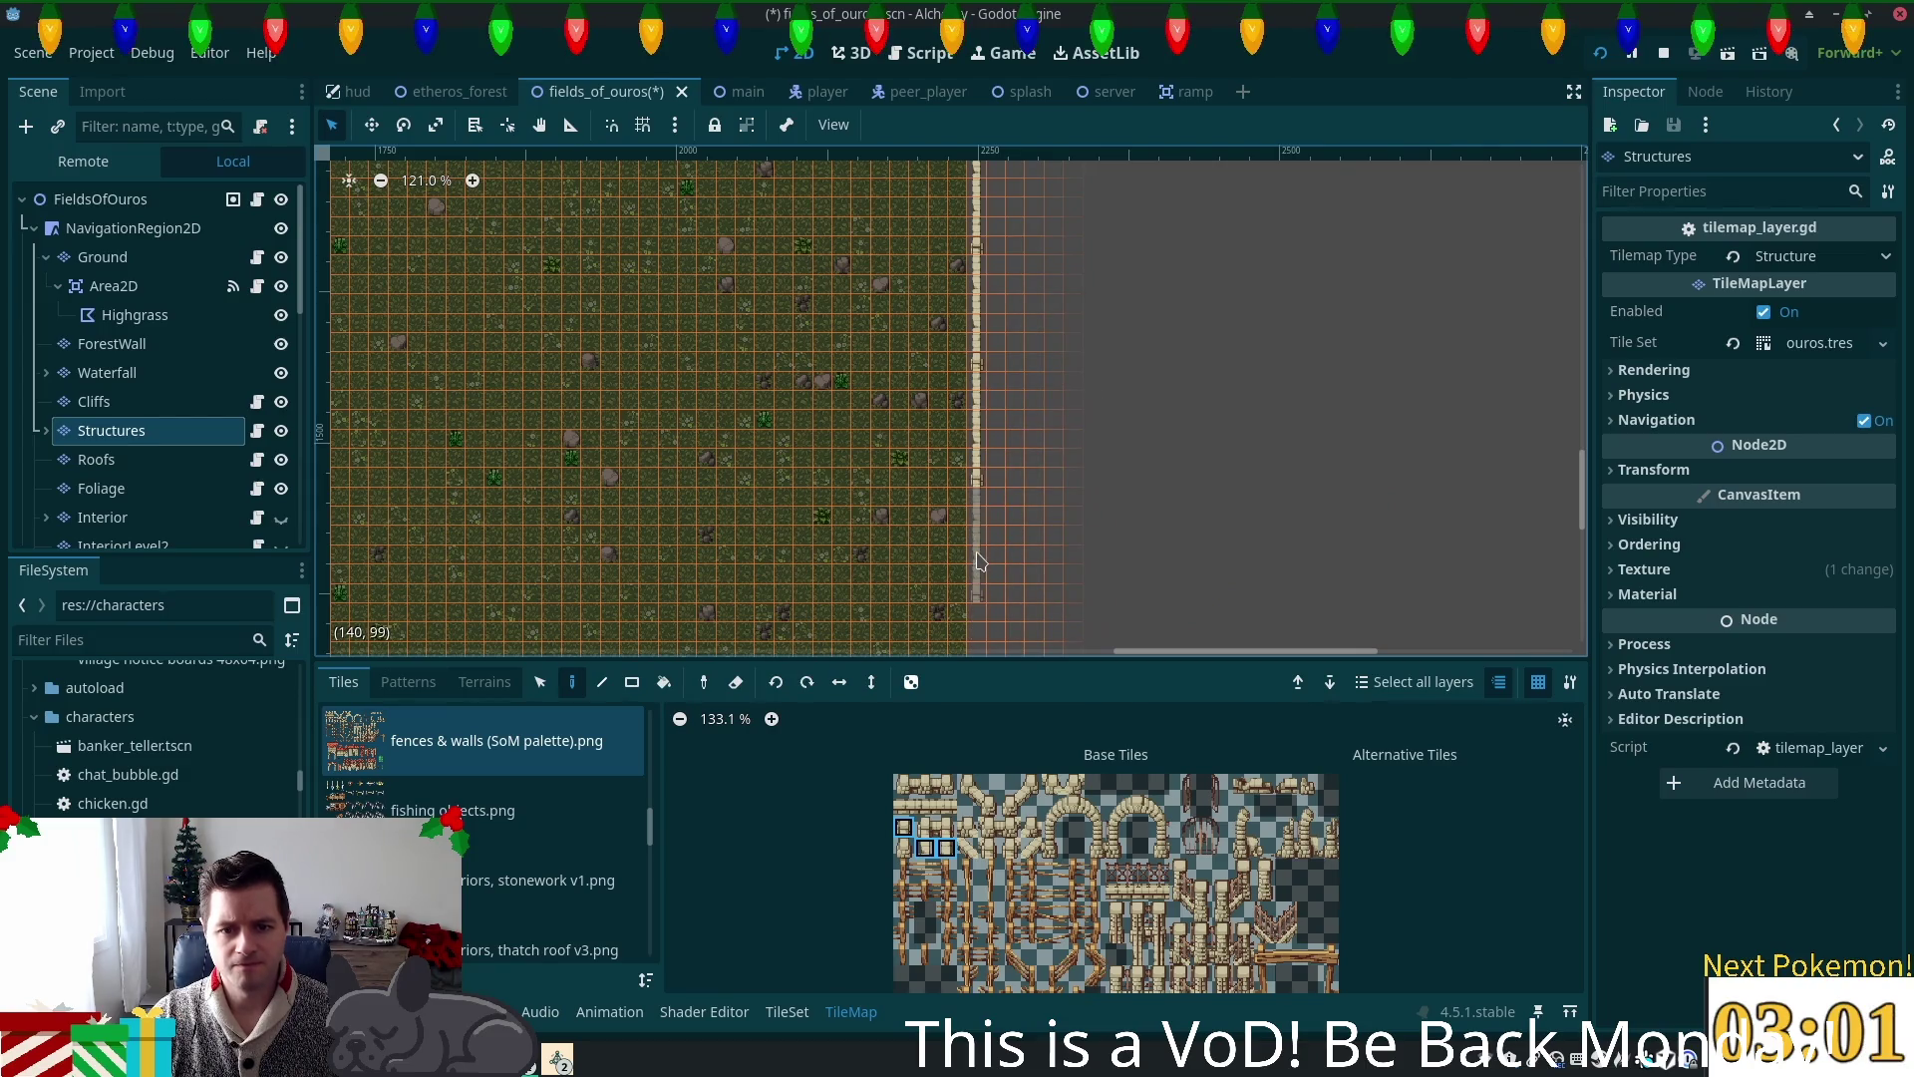
pyautogui.scroll(-4, 1176, 539)
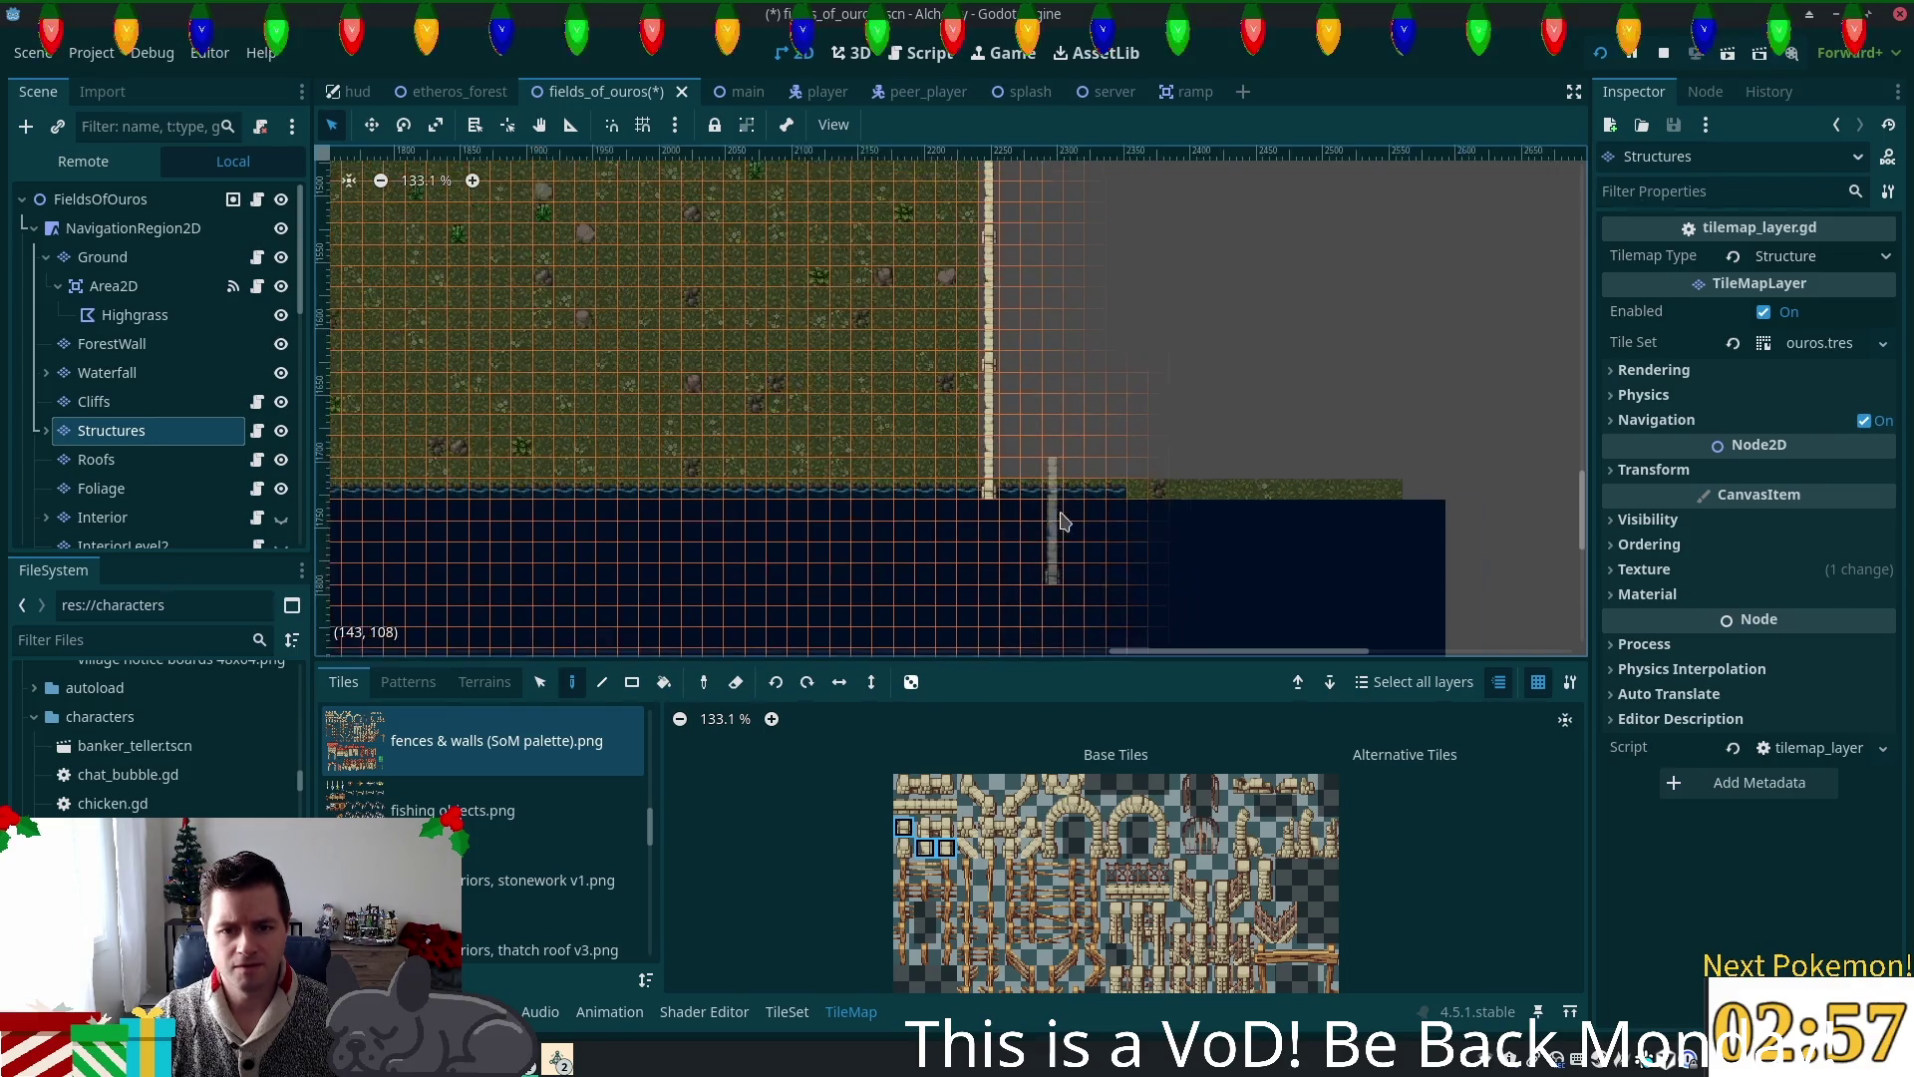
pyautogui.scroll(5, 1060, 517)
pyautogui.scroll(2, 1060, 518)
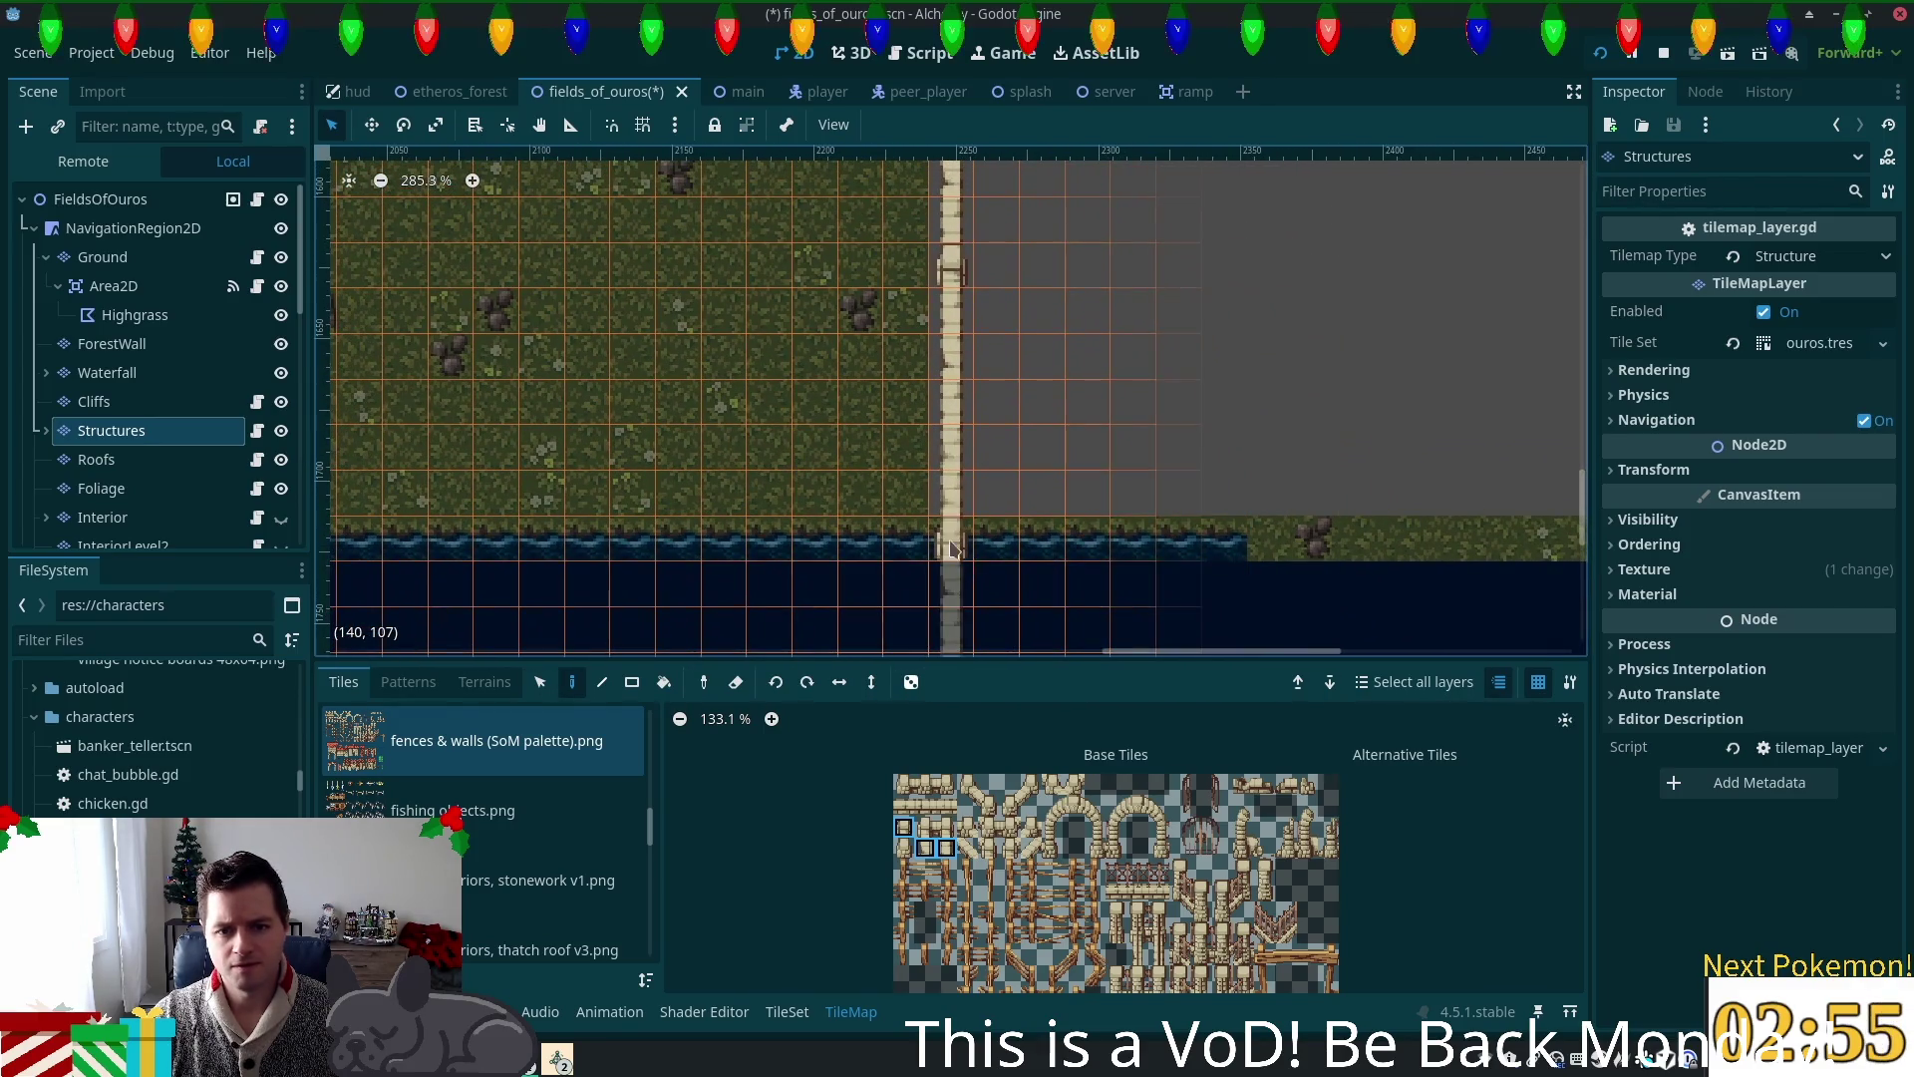
pyautogui.scroll(5, 1052, 847)
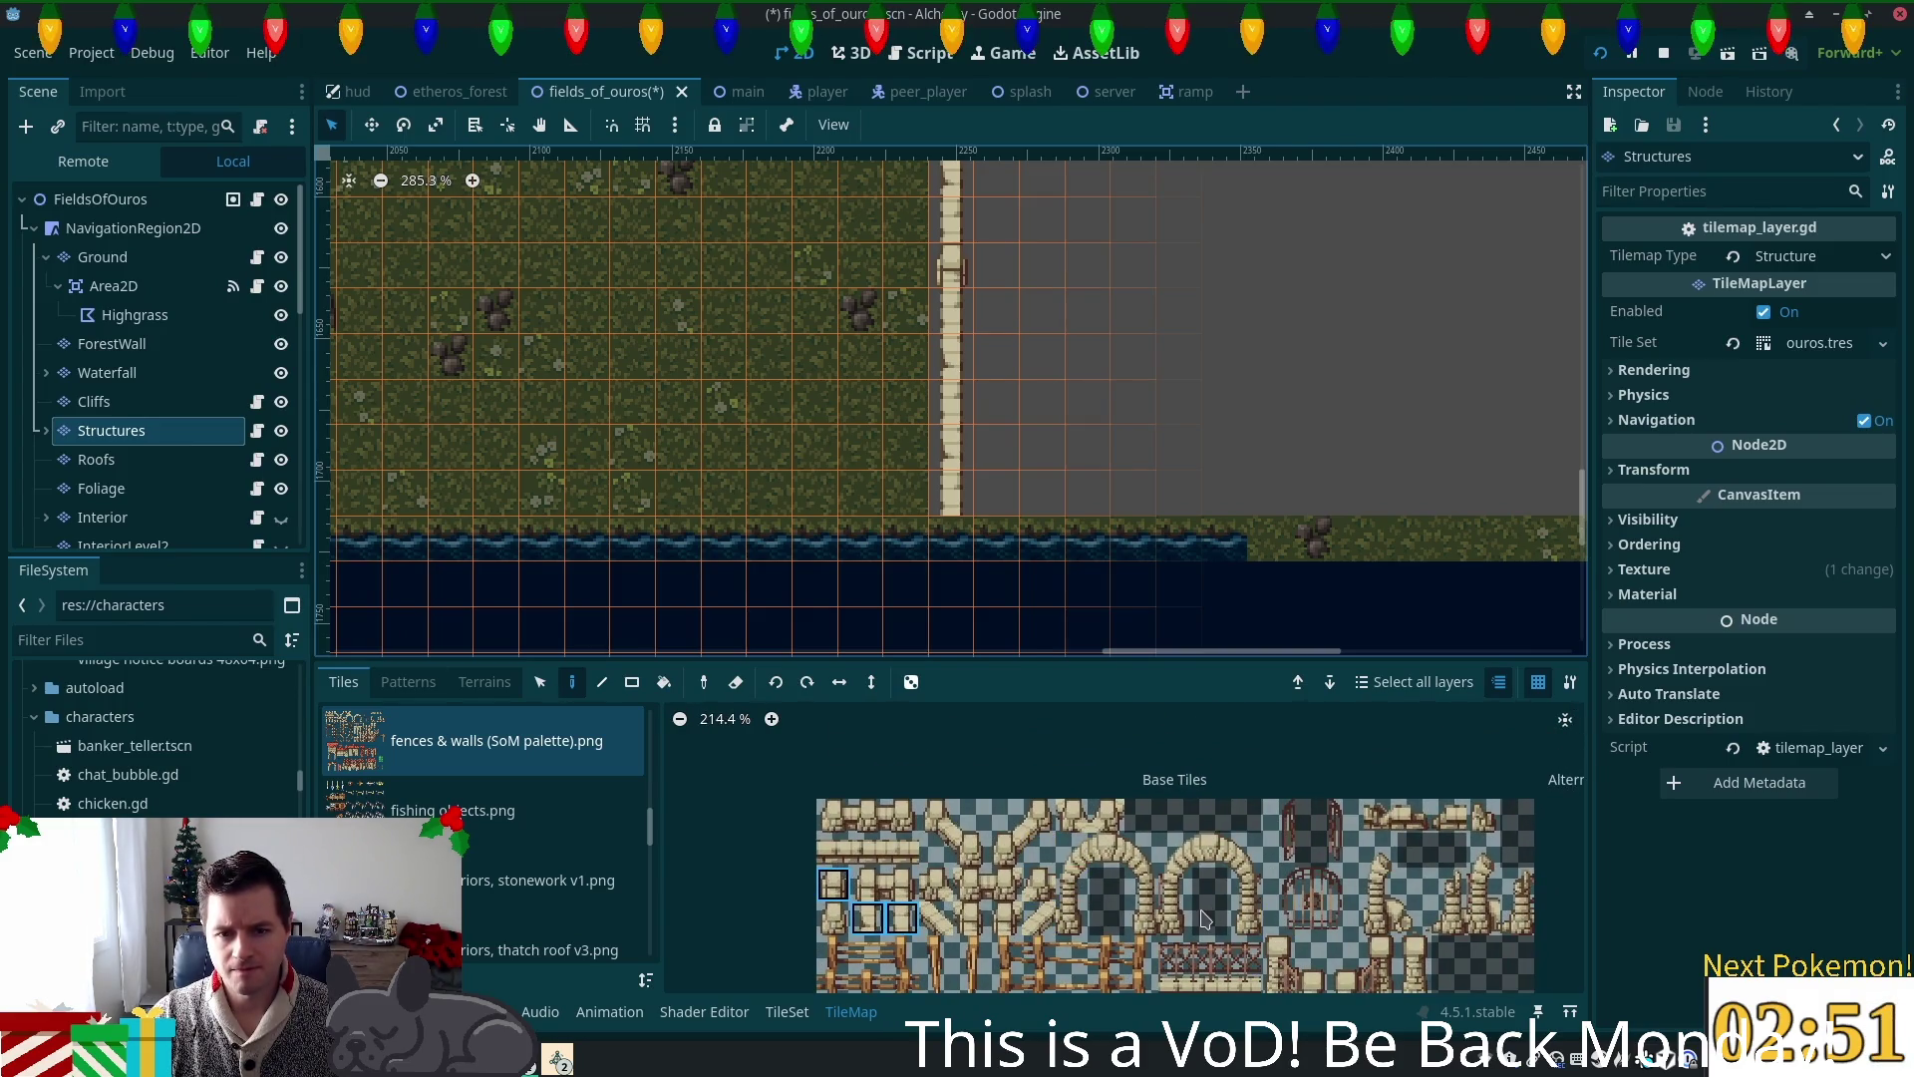
# Step: Place the fence end-cap tile at the bottom of the fence column
pyautogui.click(836, 918)
pyautogui.click(952, 494)
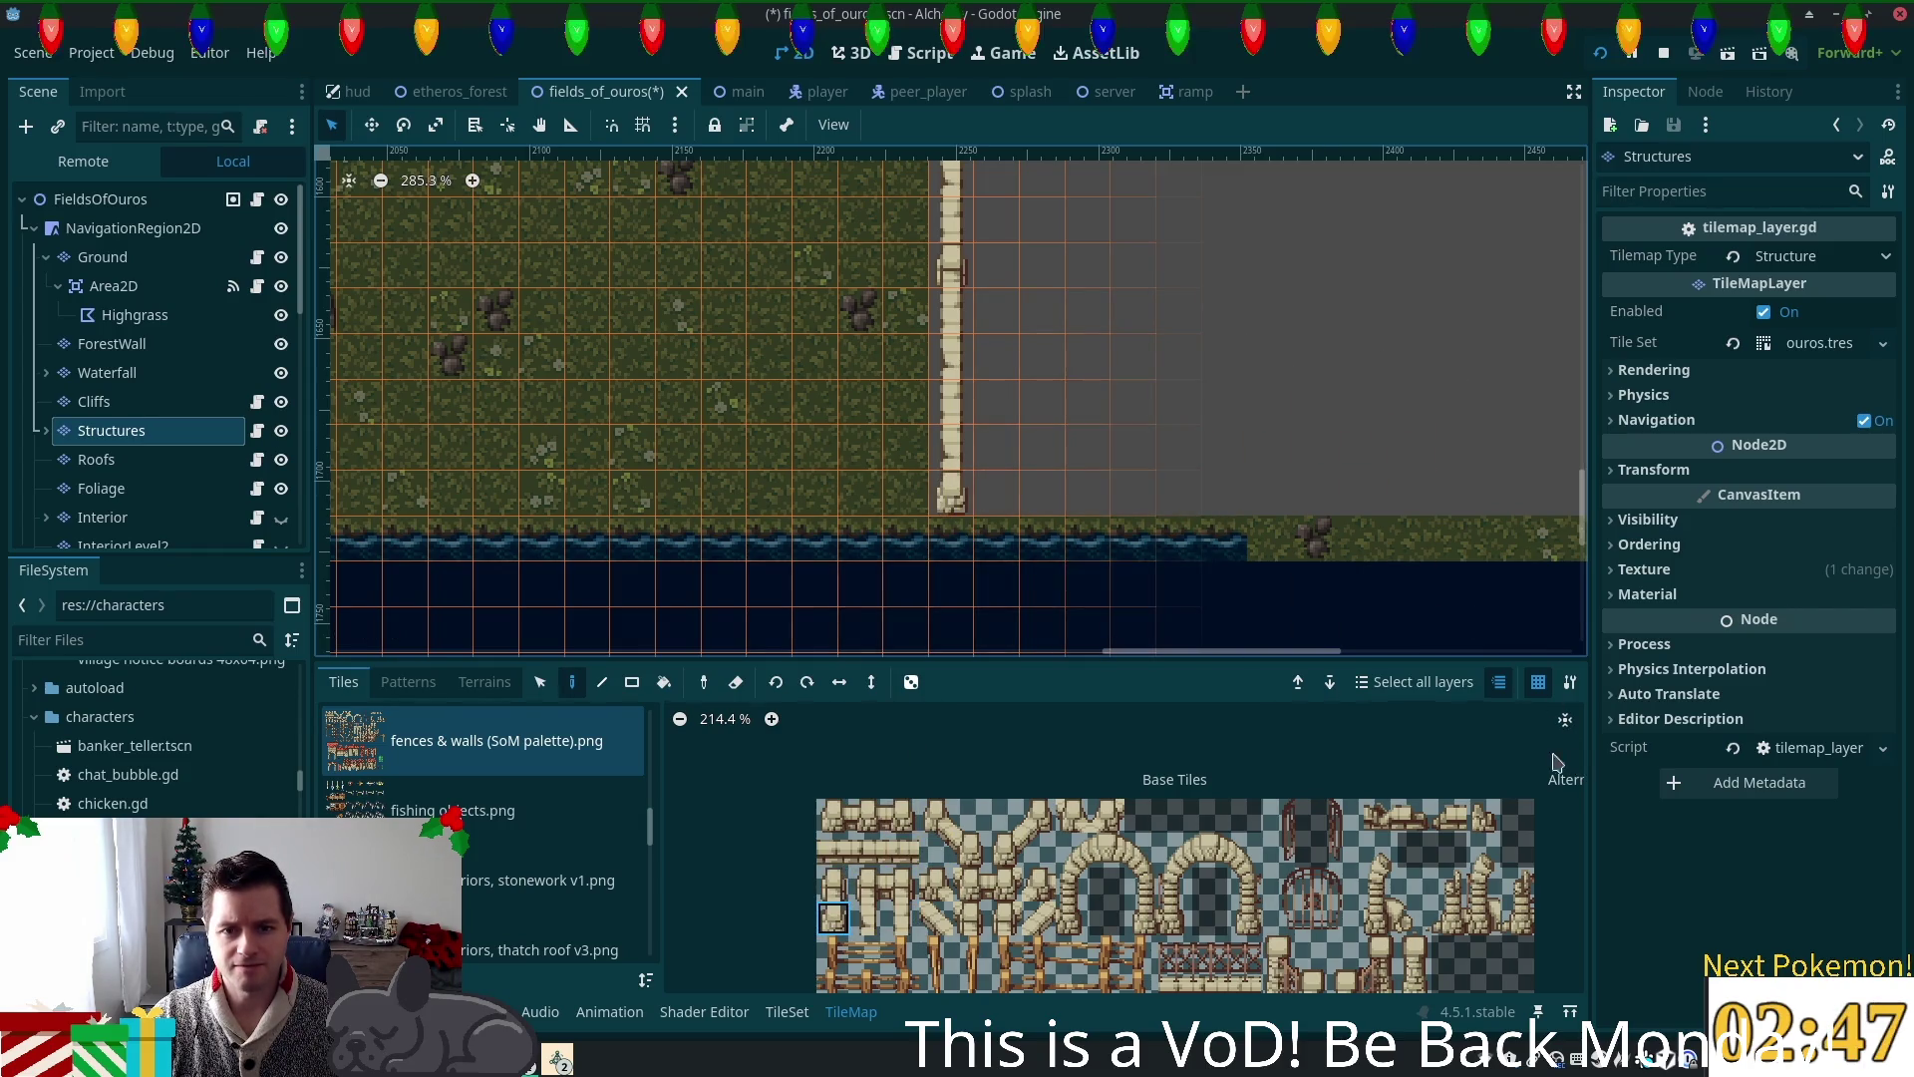
pyautogui.scroll(-3, 1118, 918)
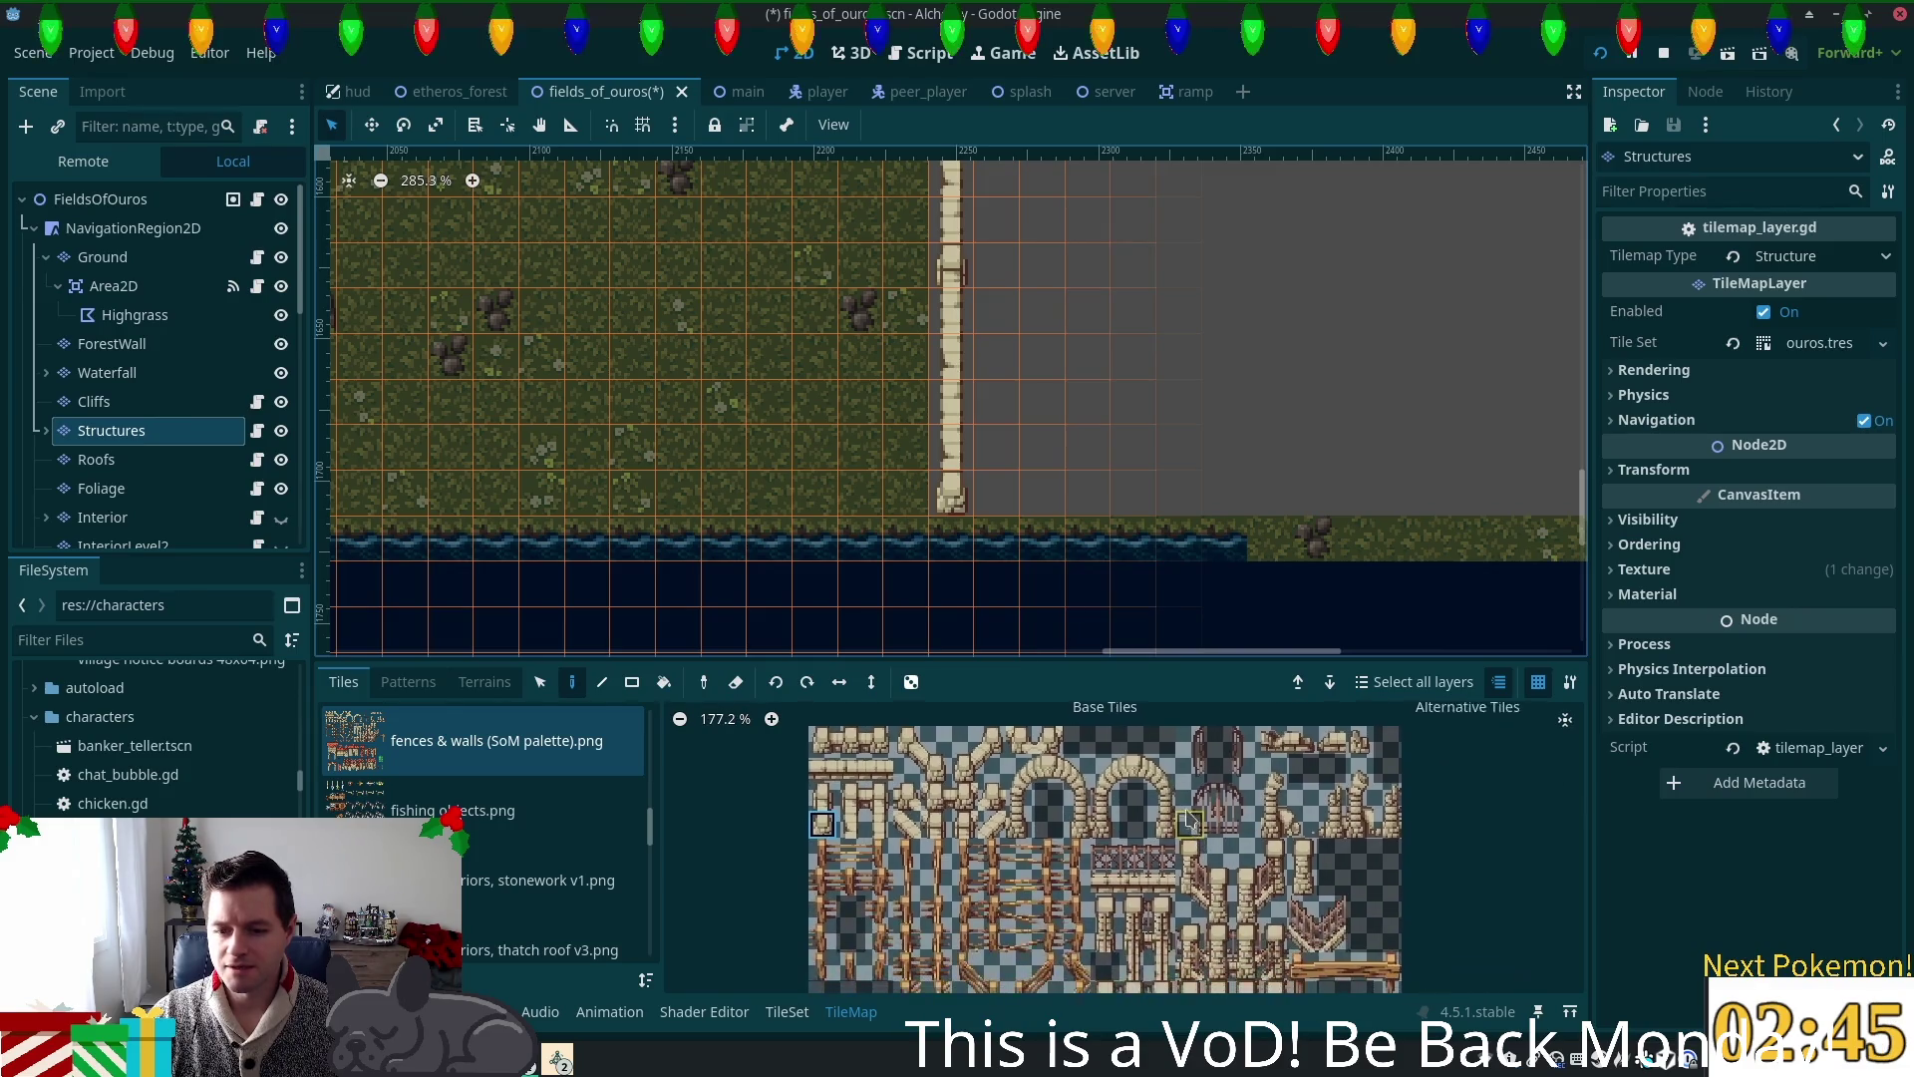
# Step: Browse the fences & walls atlas for other fence and wall tiles
pyautogui.moveTo(1154, 732); pyautogui.dragTo(992, 850)
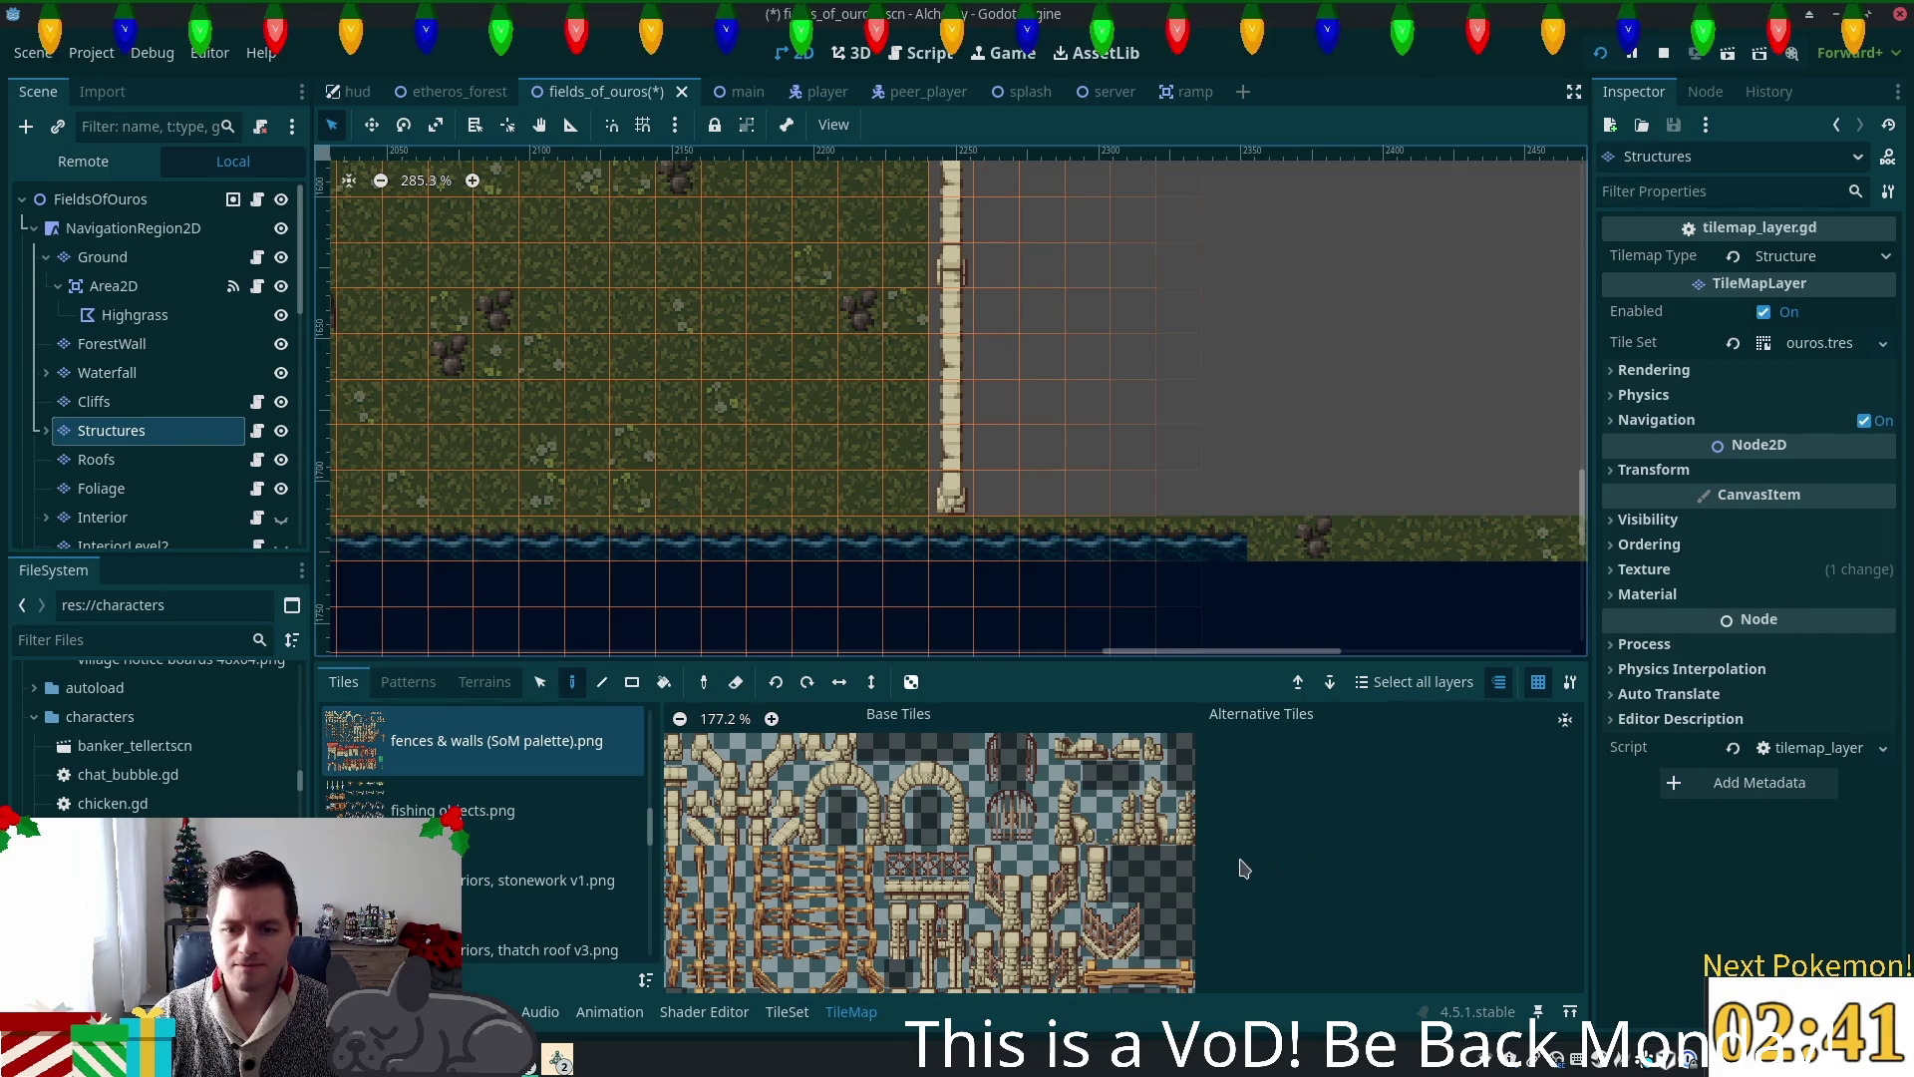
pyautogui.scroll(-3, 967, 848)
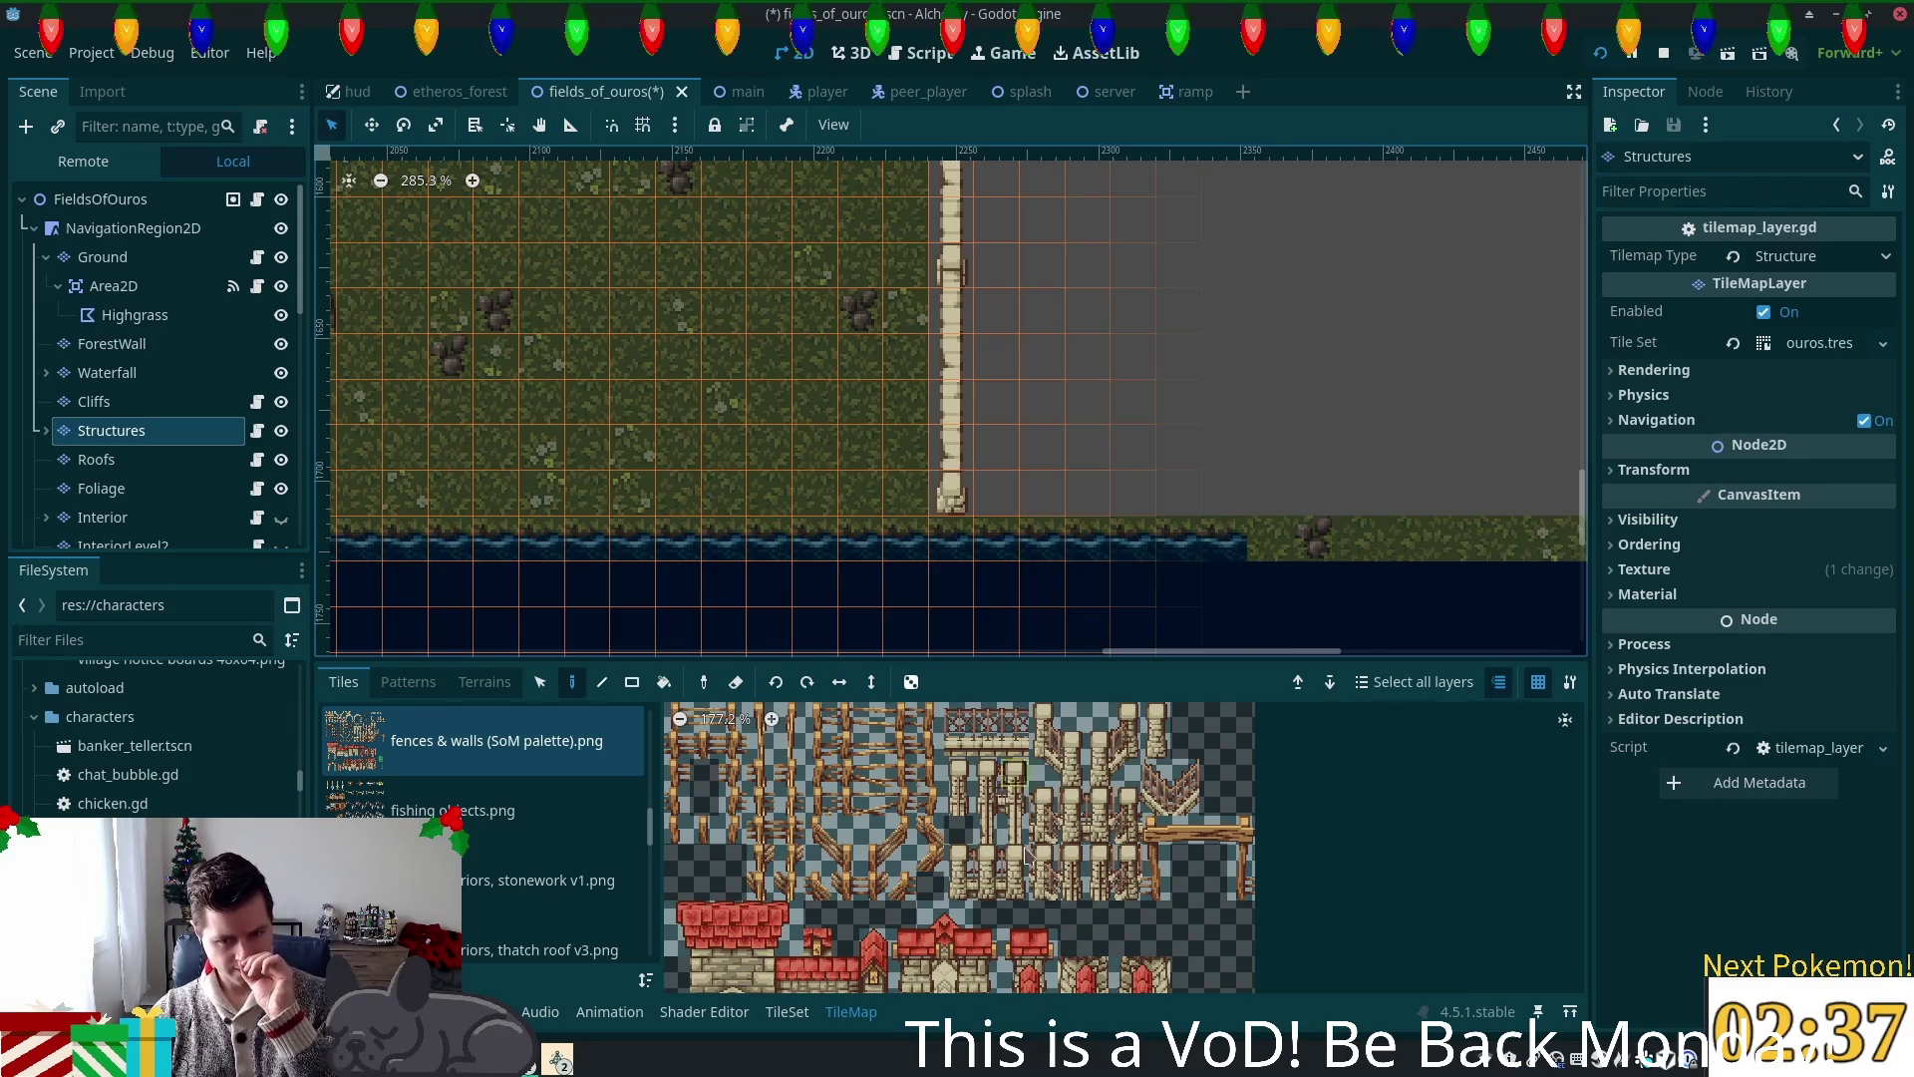
pyautogui.scroll(3, 1017, 811)
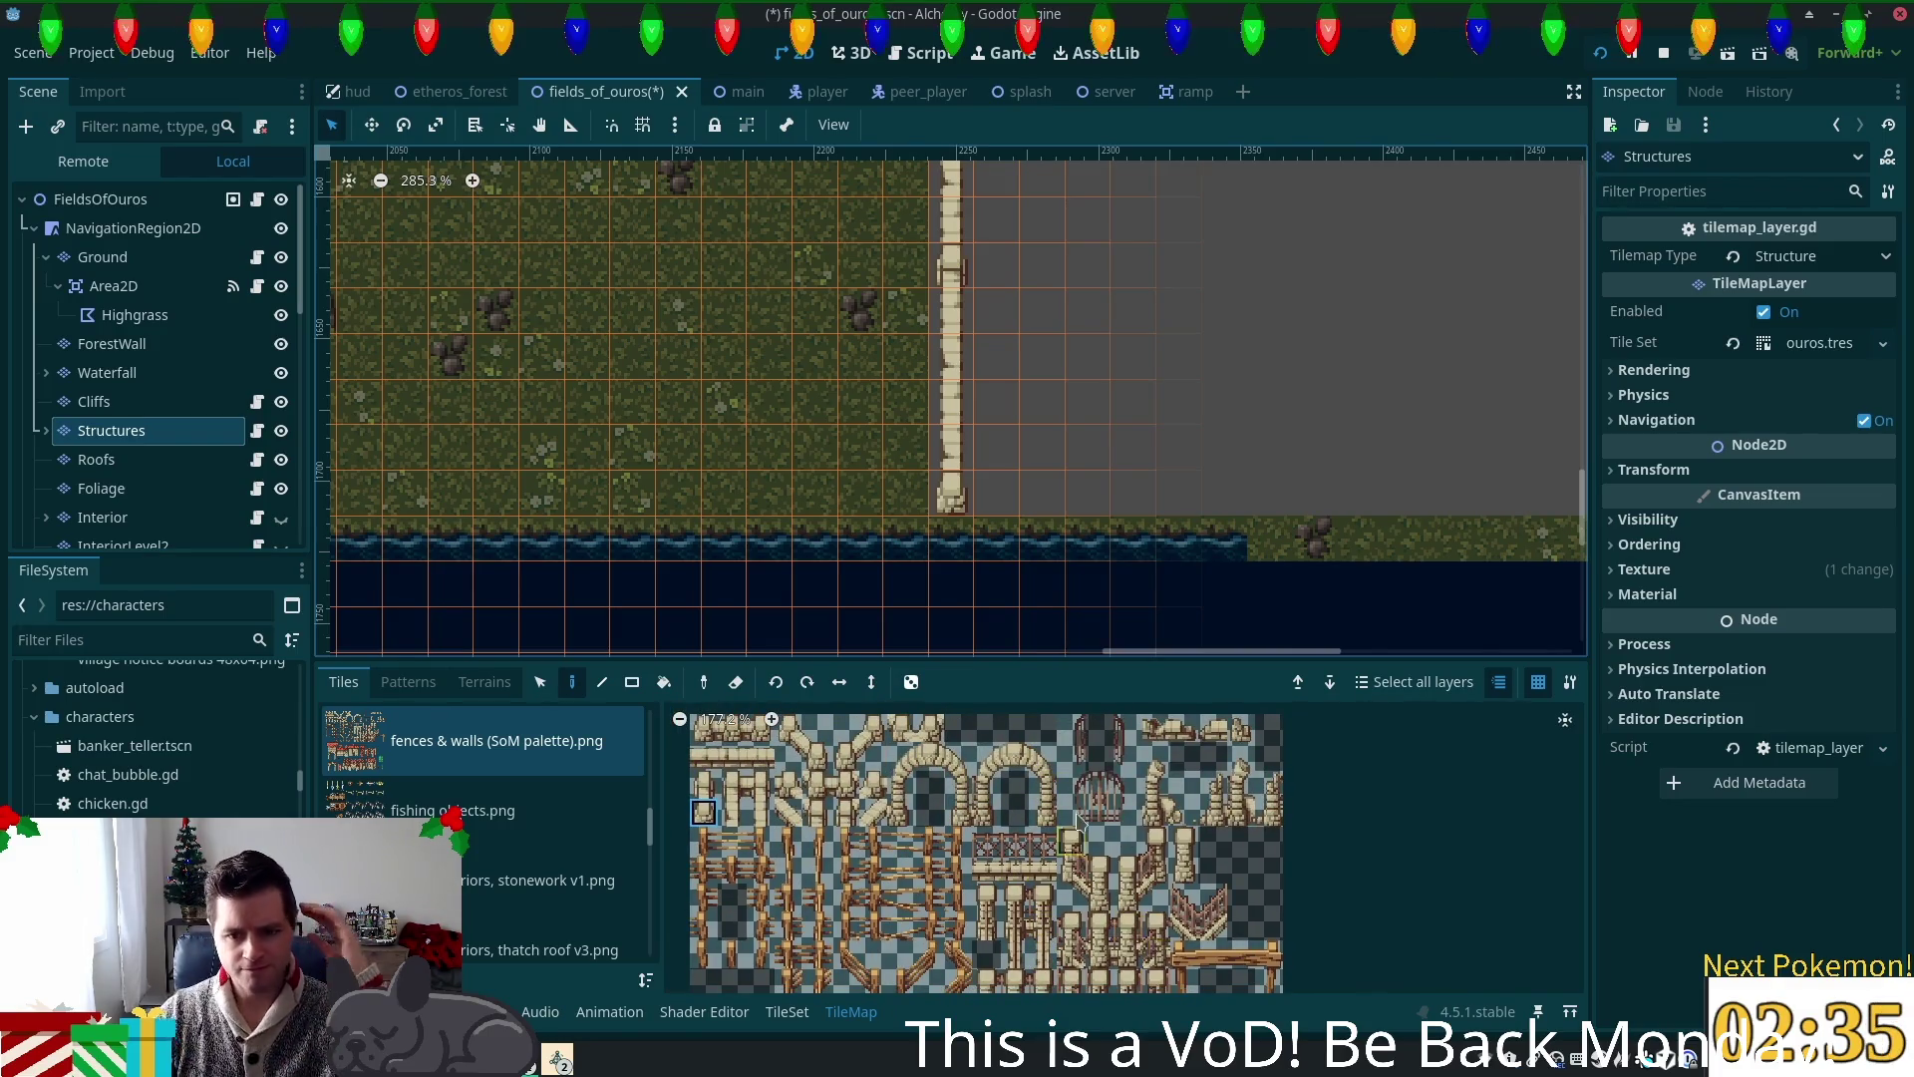
pyautogui.scroll(-3, 1067, 802)
pyautogui.scroll(-3, 1065, 787)
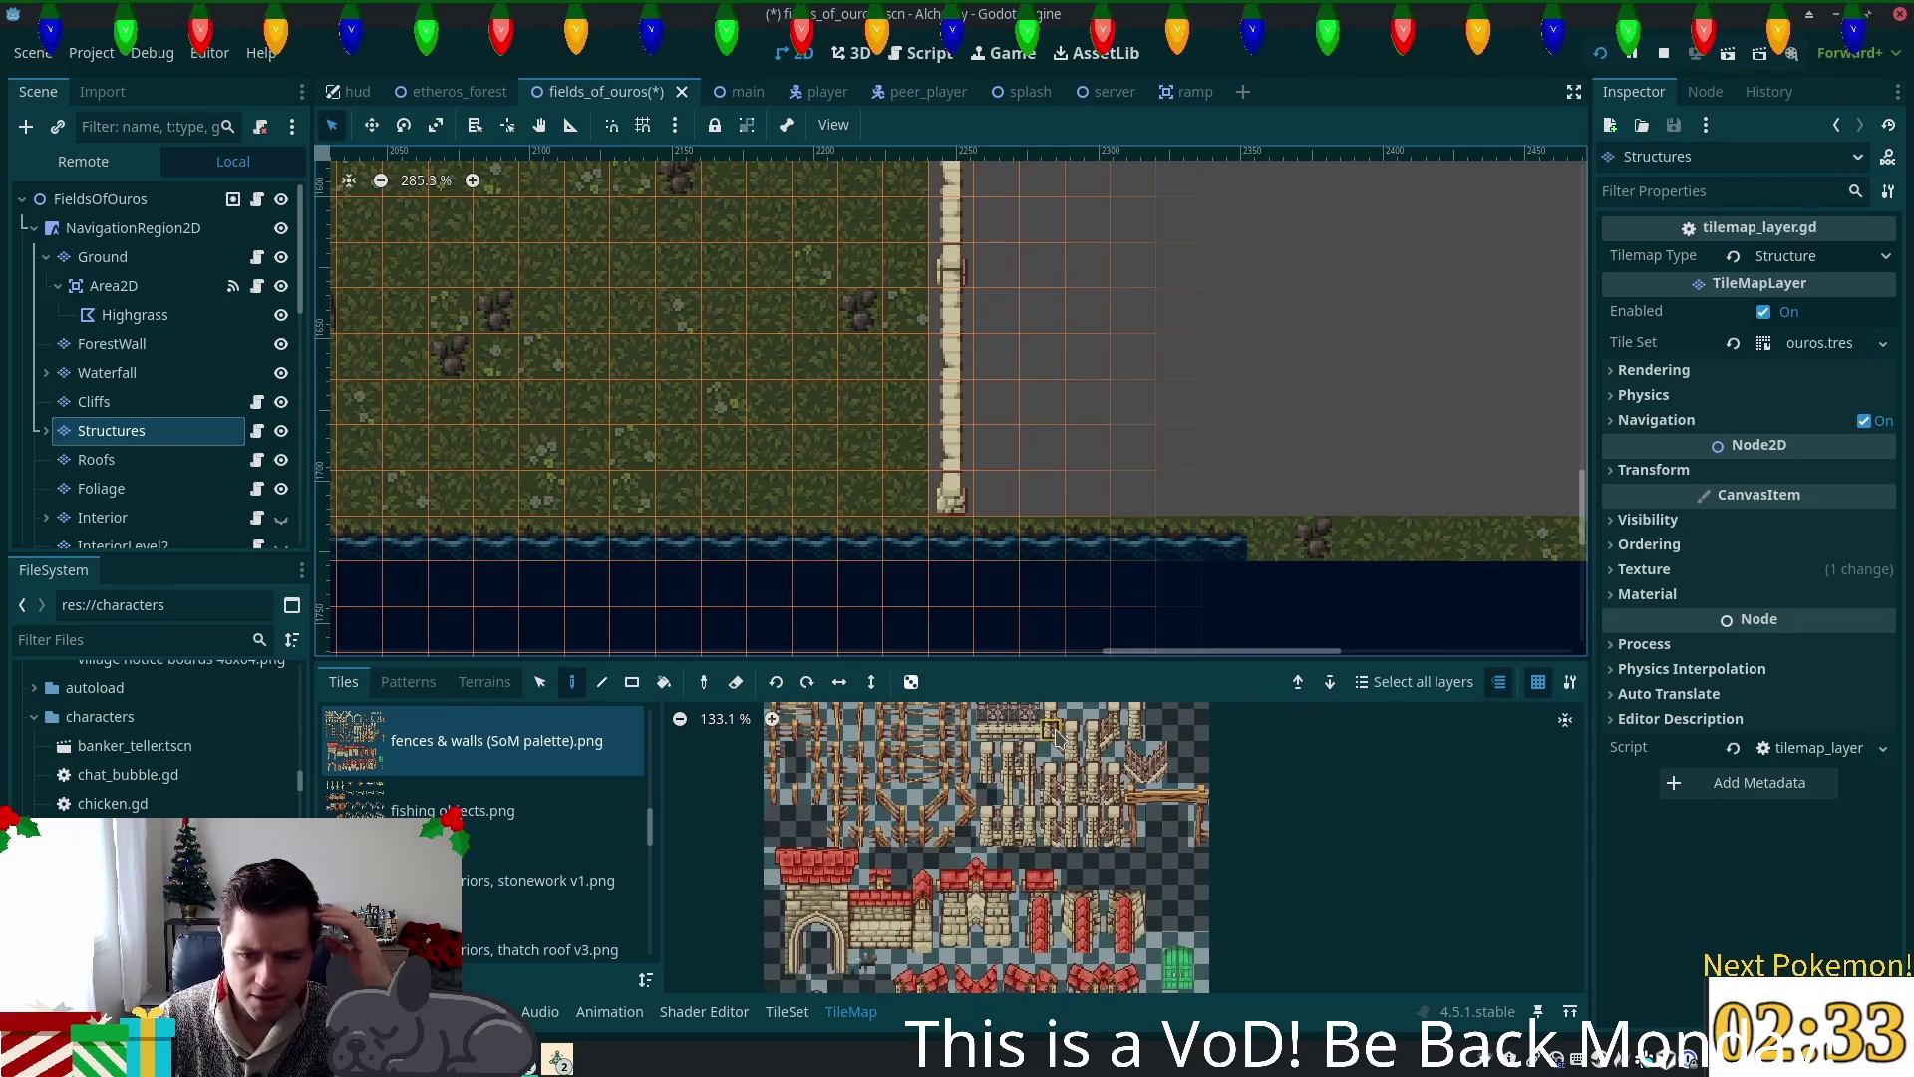
pyautogui.scroll(-3, 1050, 729)
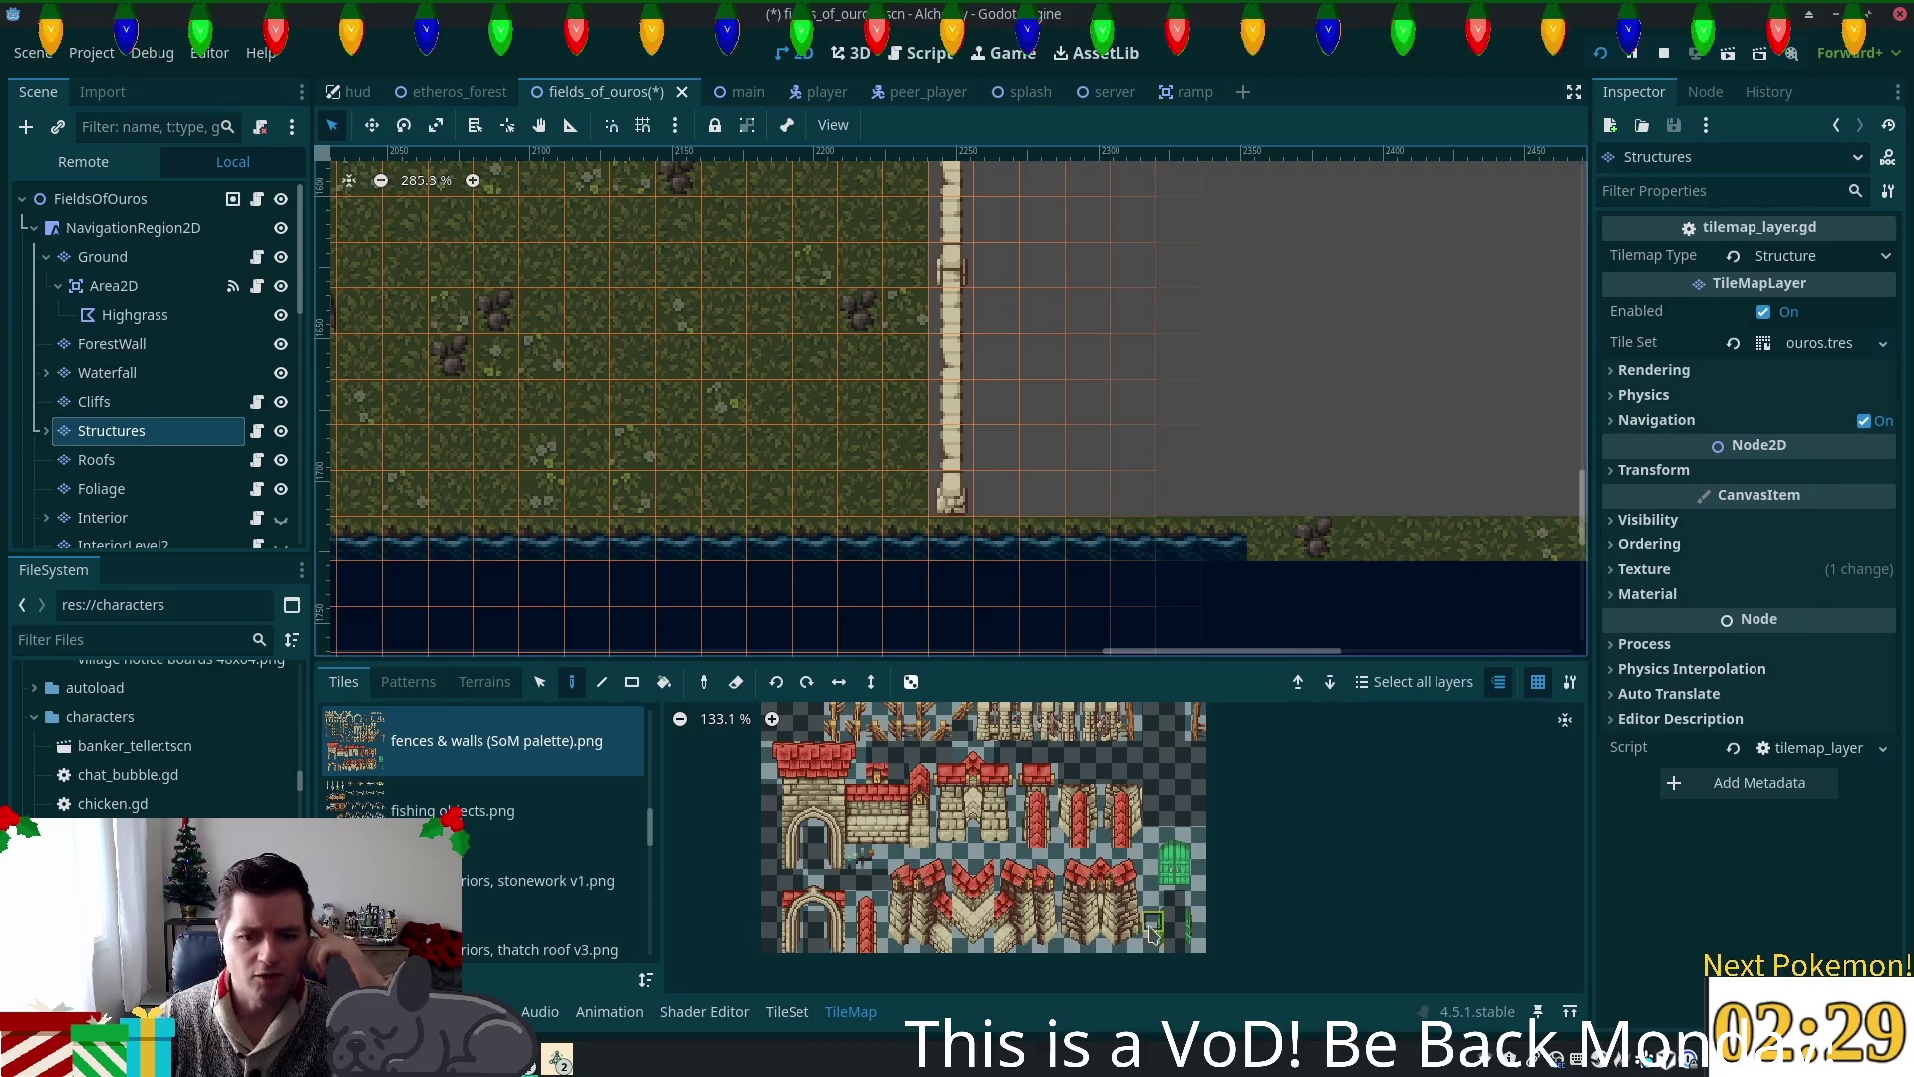
pyautogui.scroll(4, 991, 720)
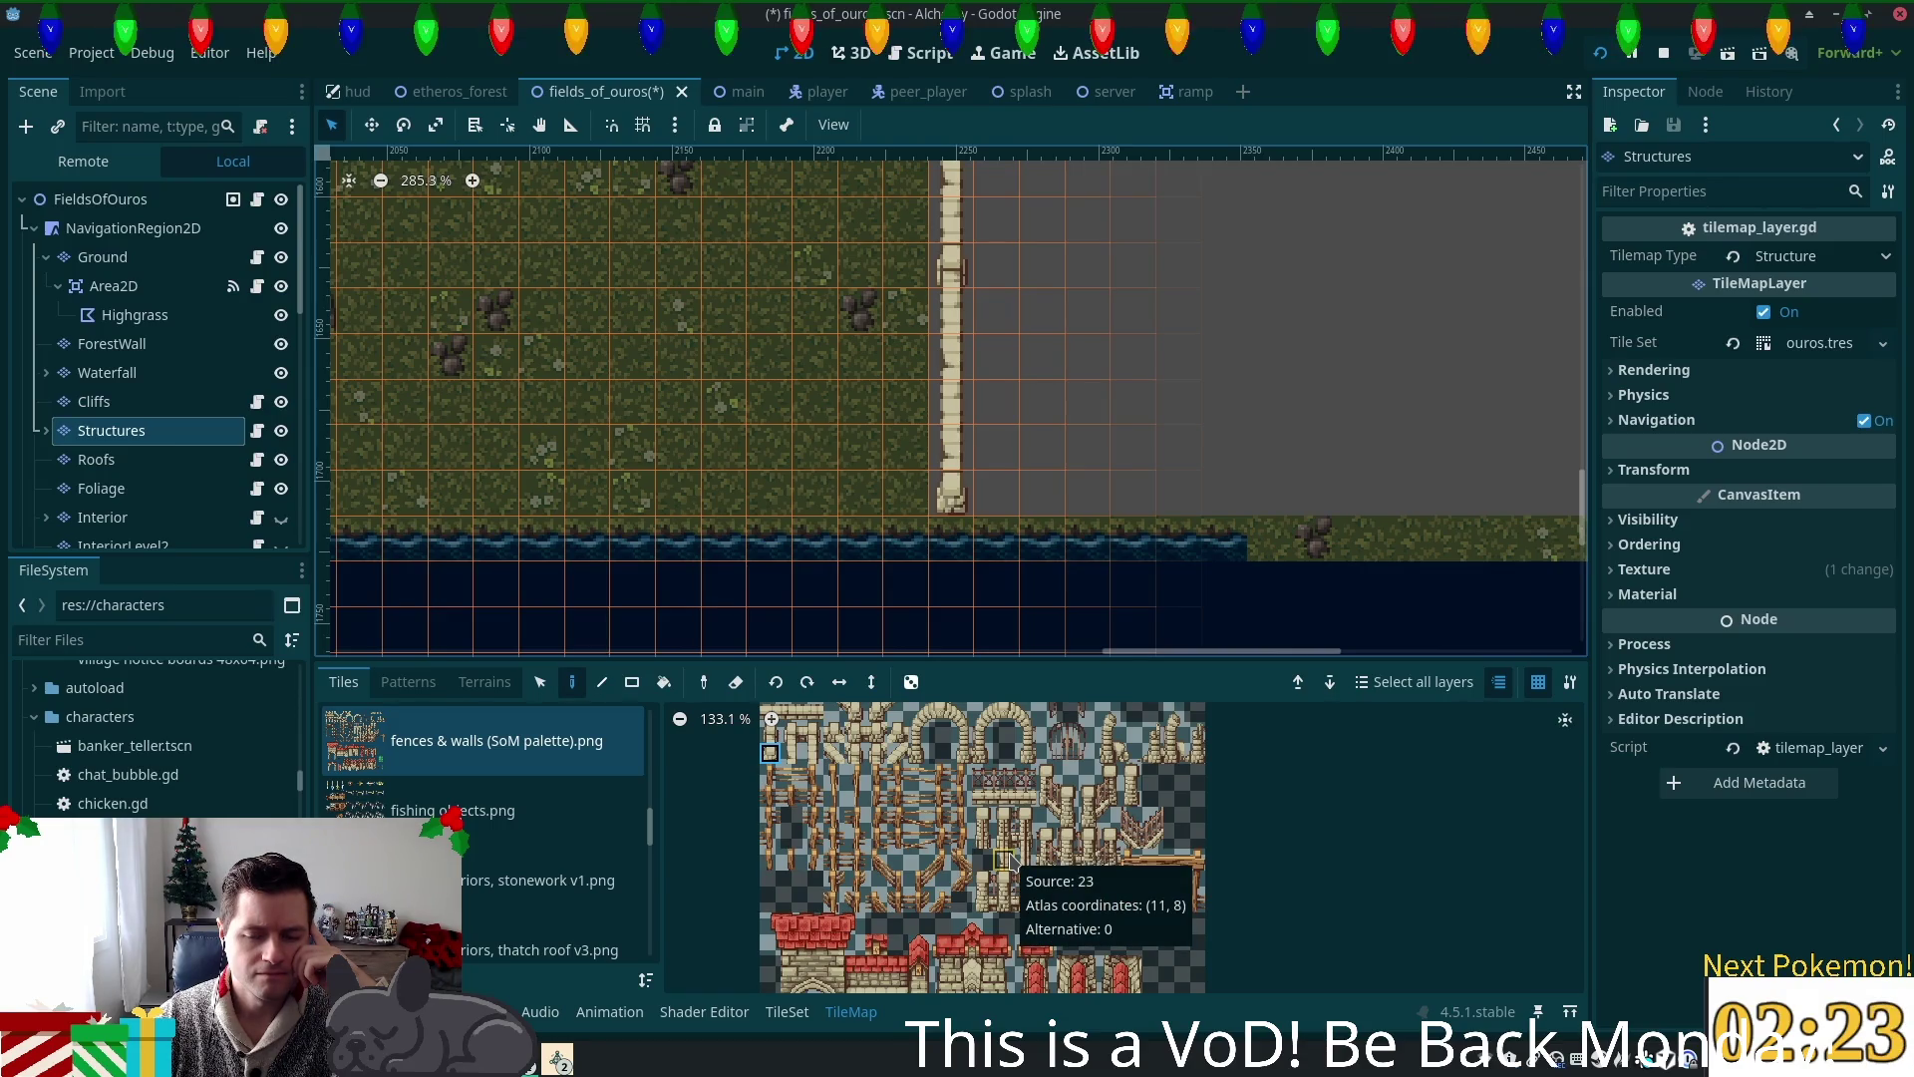
pyautogui.scroll(5, 1100, 928)
pyautogui.scroll(-3, 1037, 922)
pyautogui.scroll(-3, 1009, 748)
pyautogui.scroll(-3, 1009, 748)
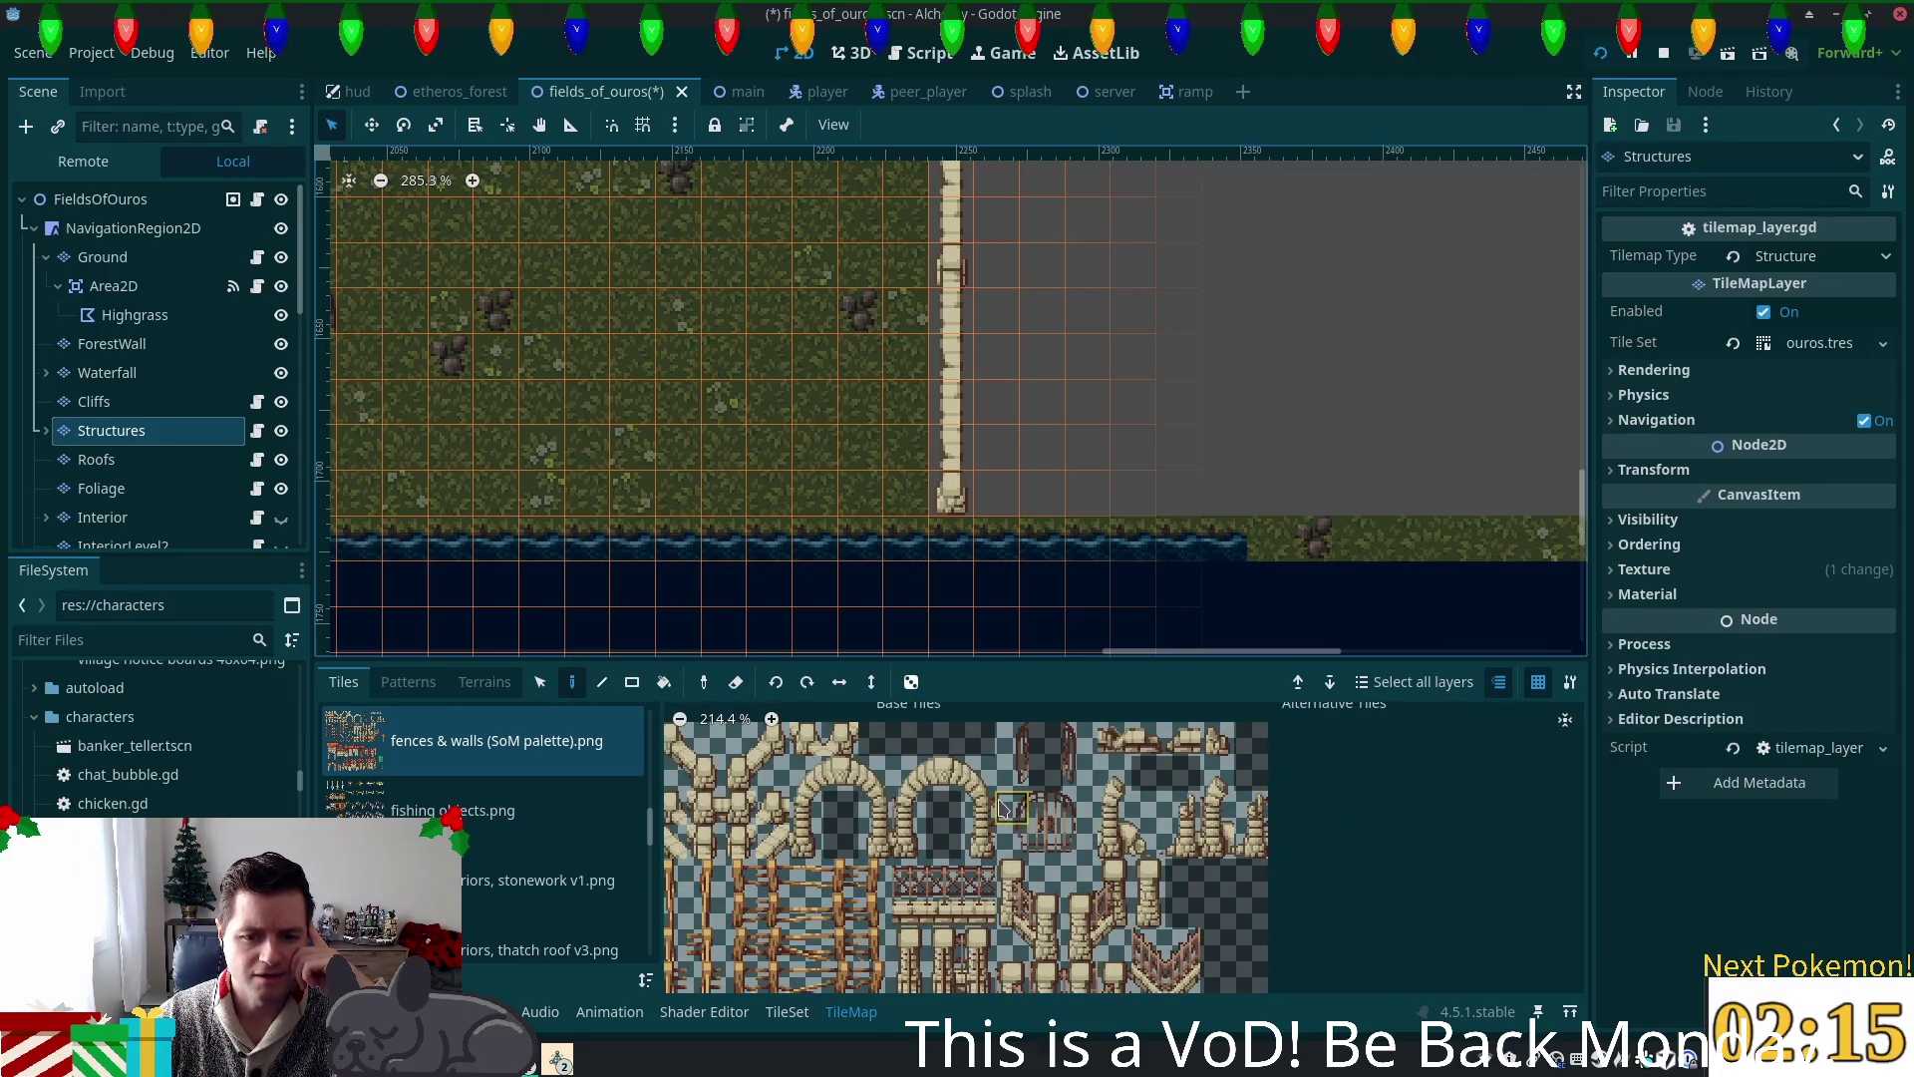
pyautogui.scroll(-5, 1197, 758)
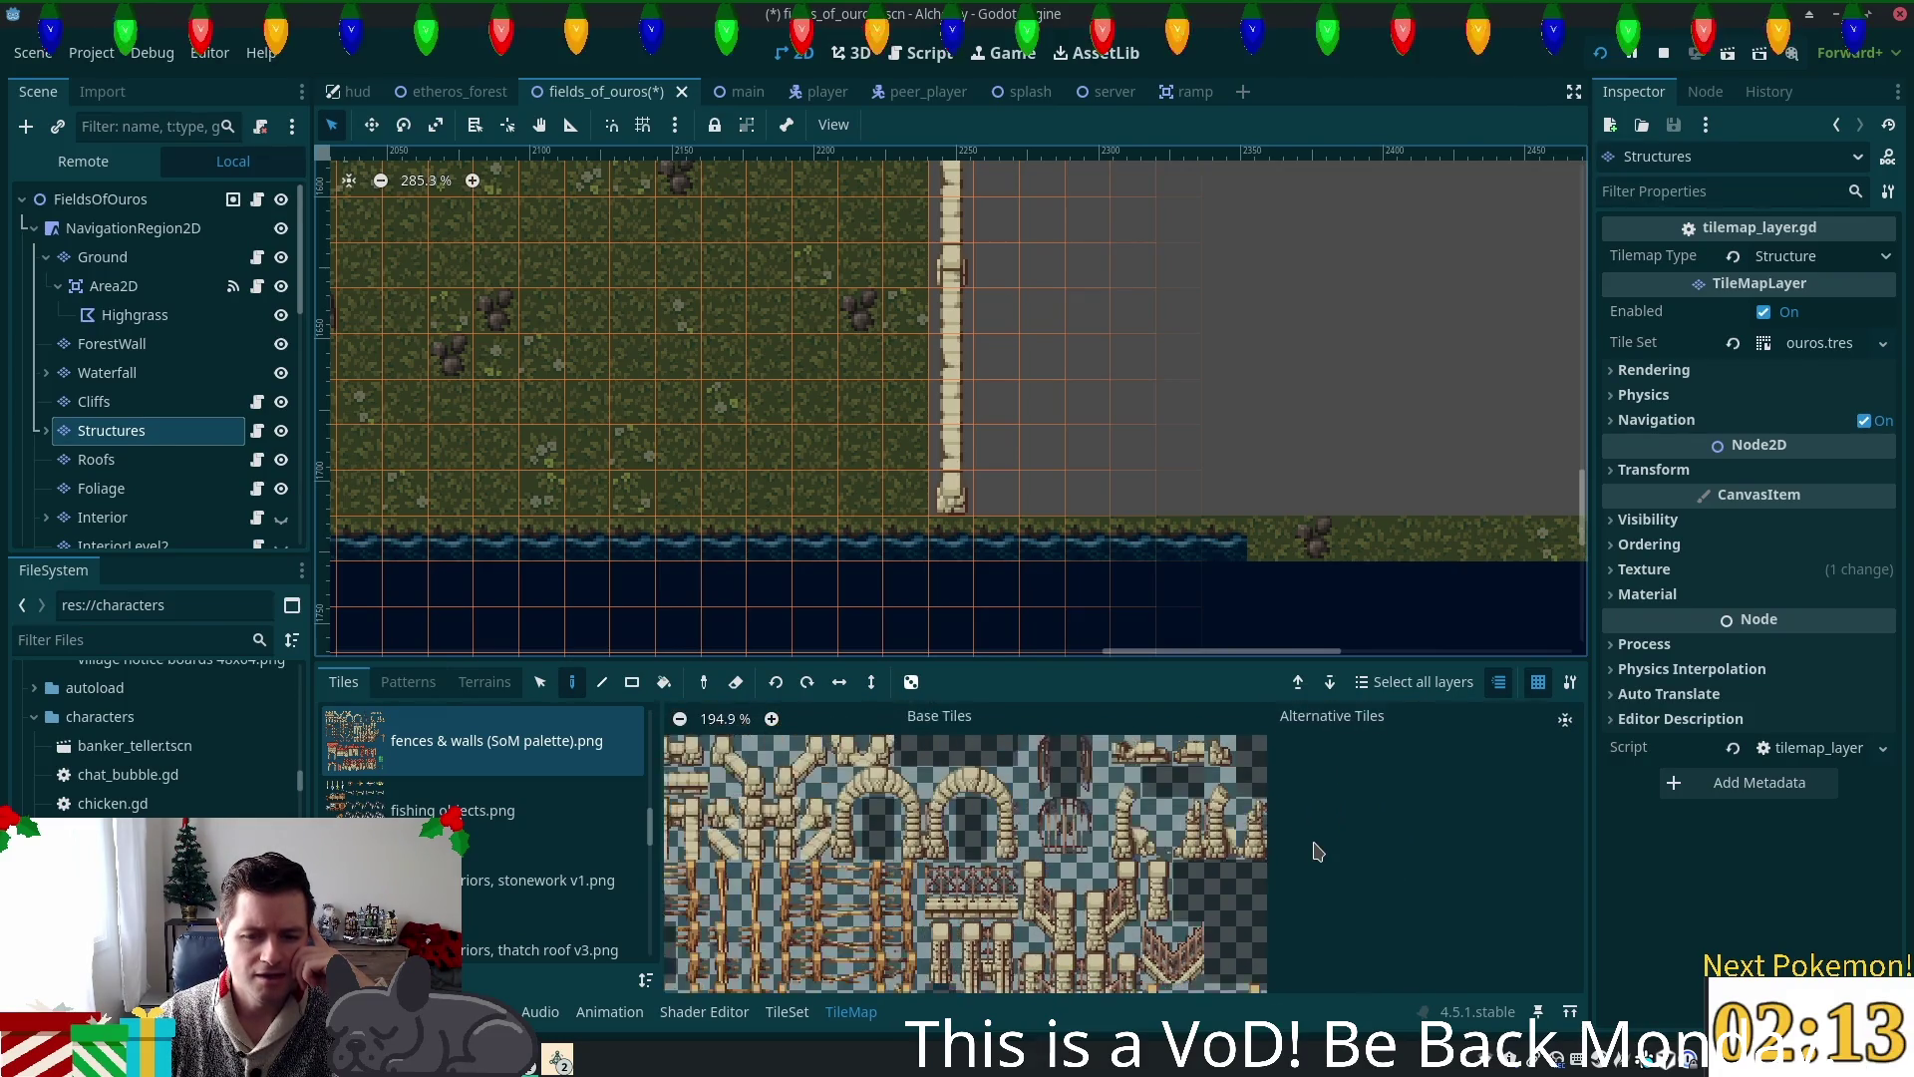
pyautogui.scroll(-3, 1175, 726)
pyautogui.scroll(3, 1157, 708)
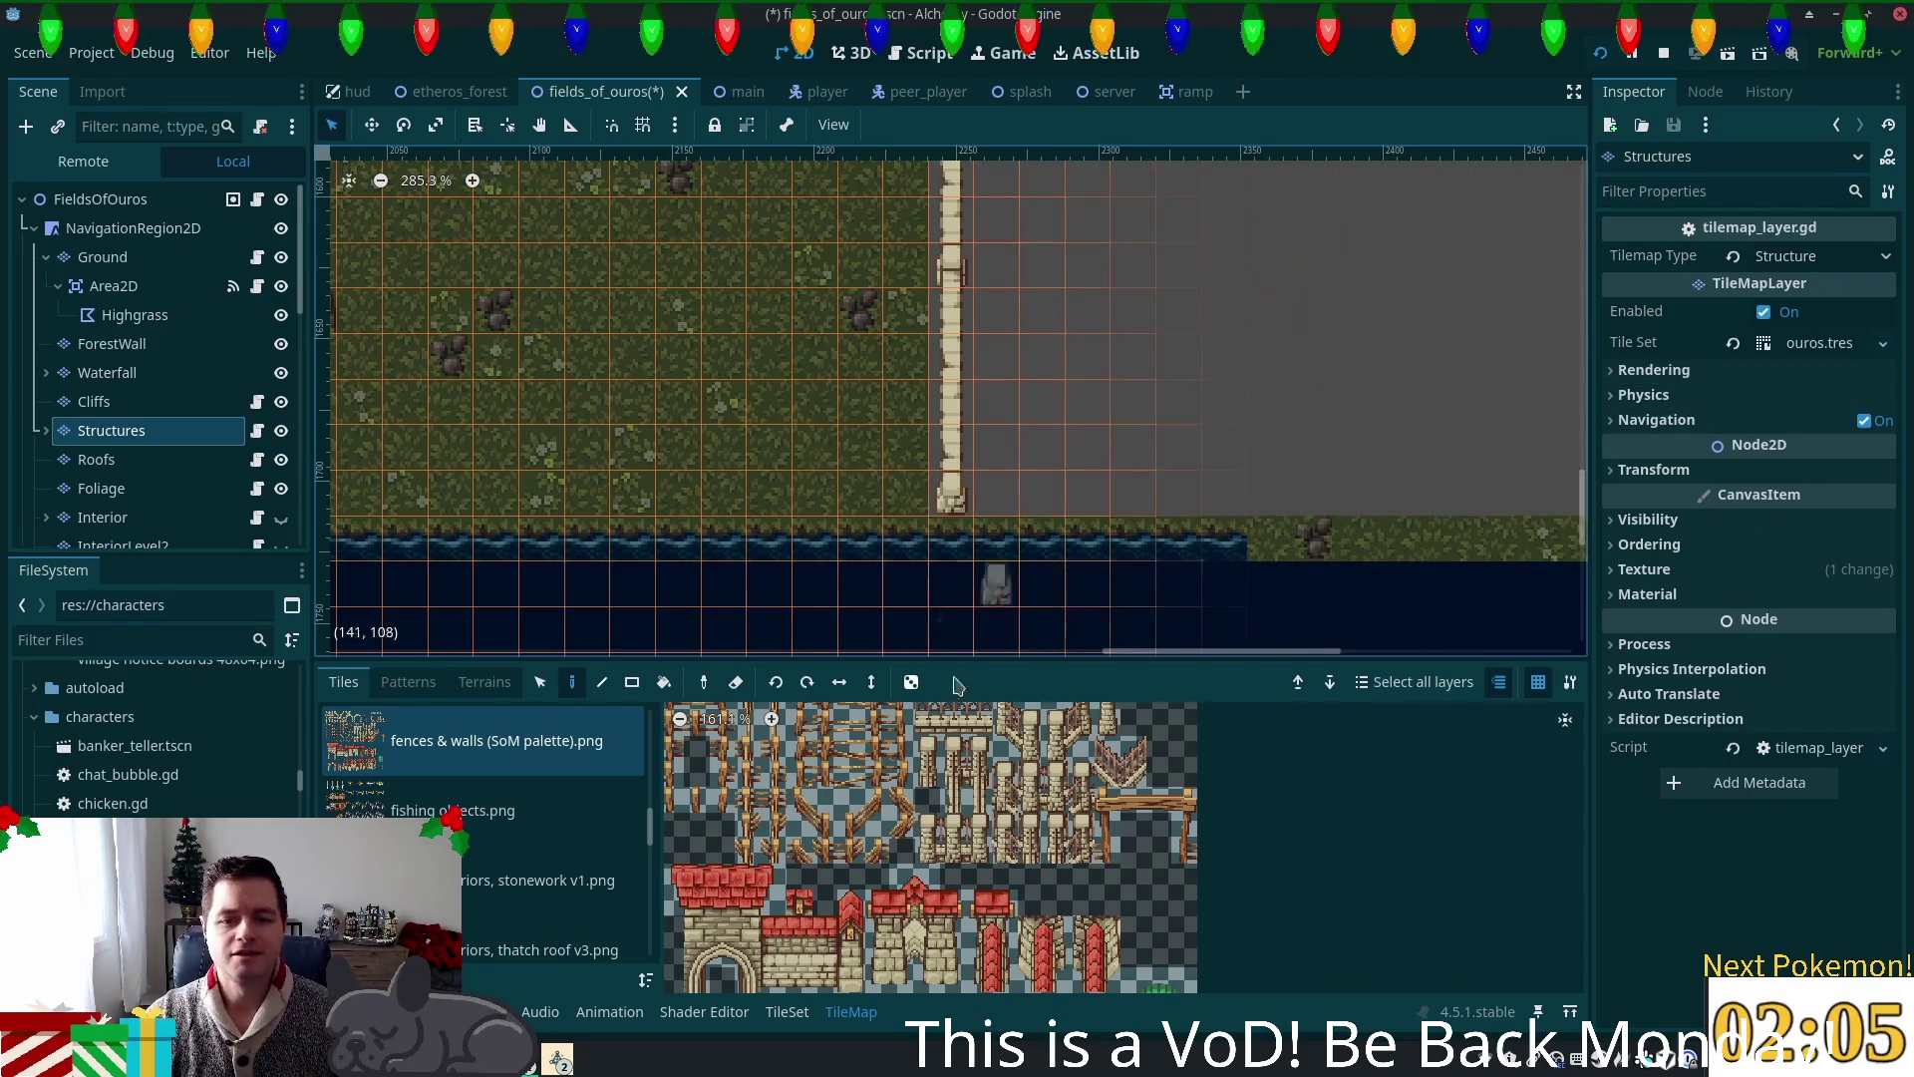
pyautogui.scroll(-1, 1156, 371)
pyautogui.scroll(-3, 1156, 372)
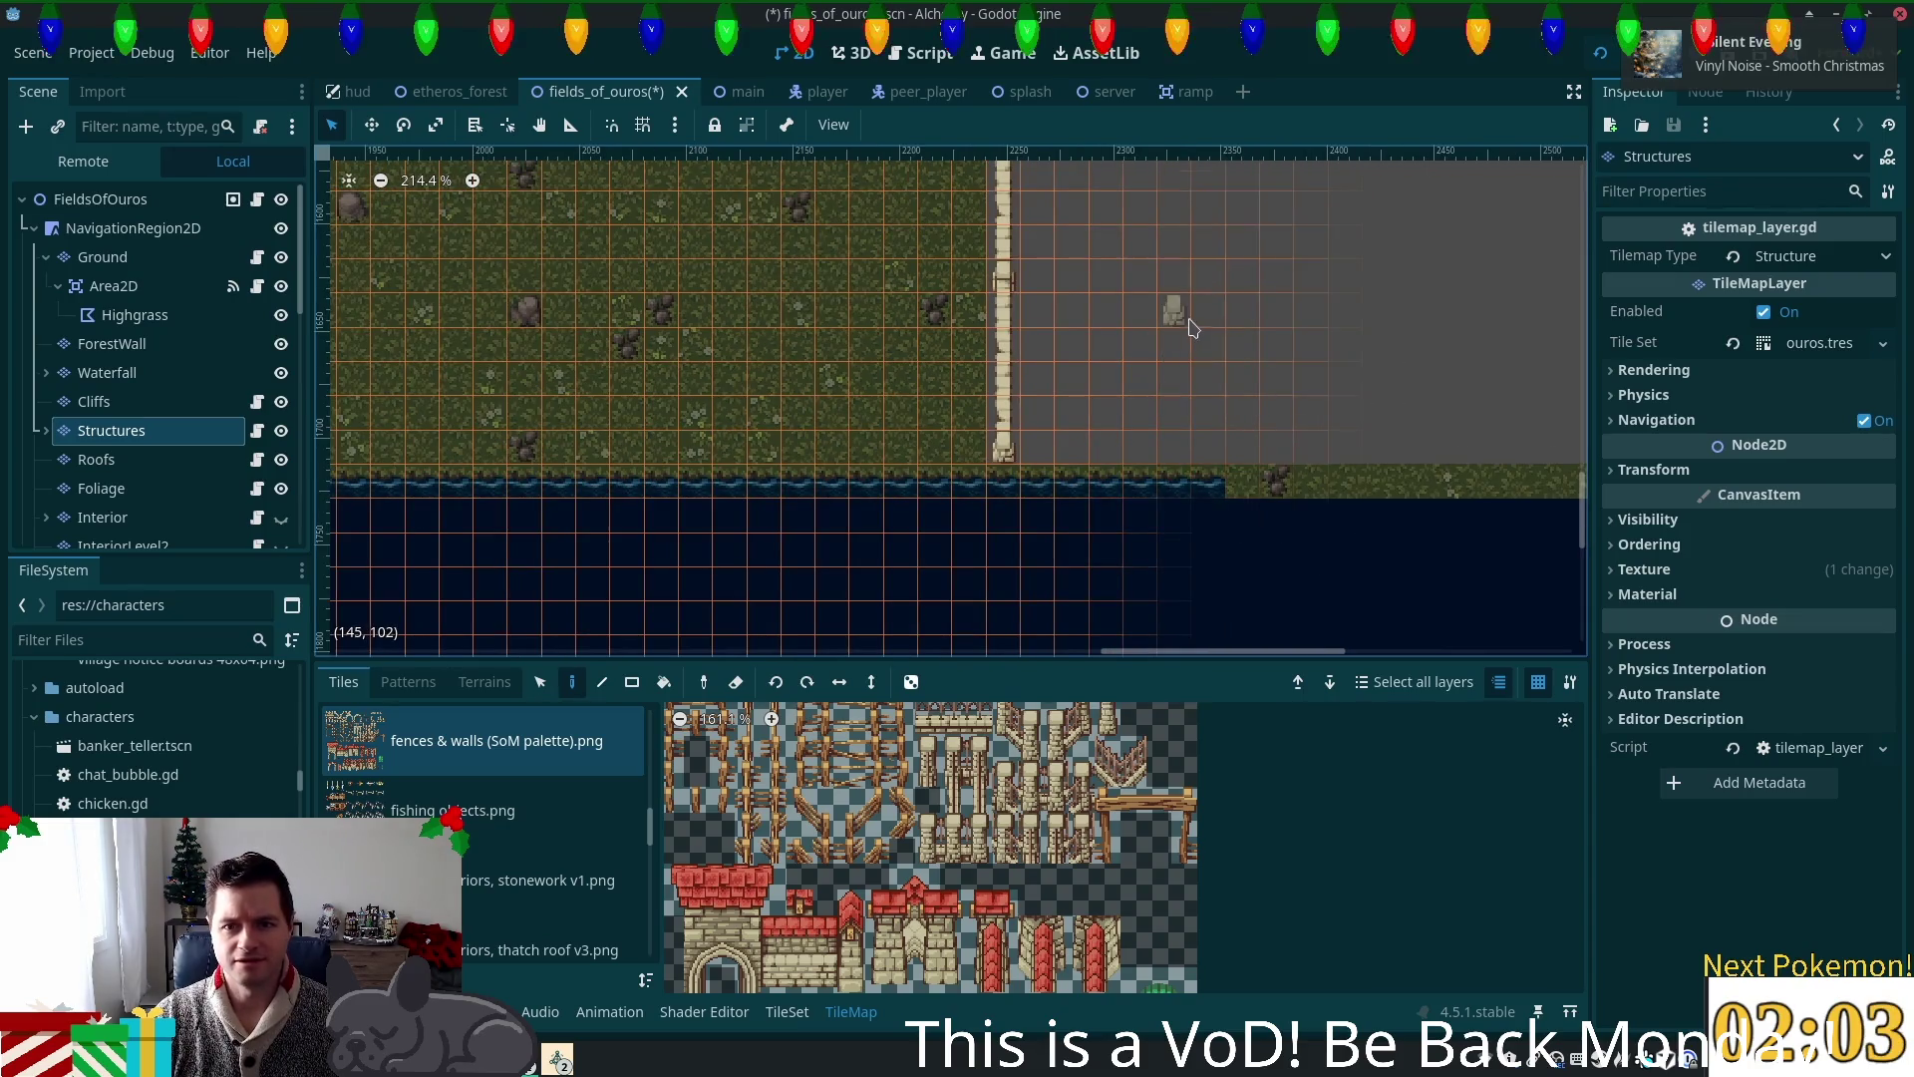
pyautogui.scroll(3, 1169, 518)
pyautogui.scroll(-9, 1168, 518)
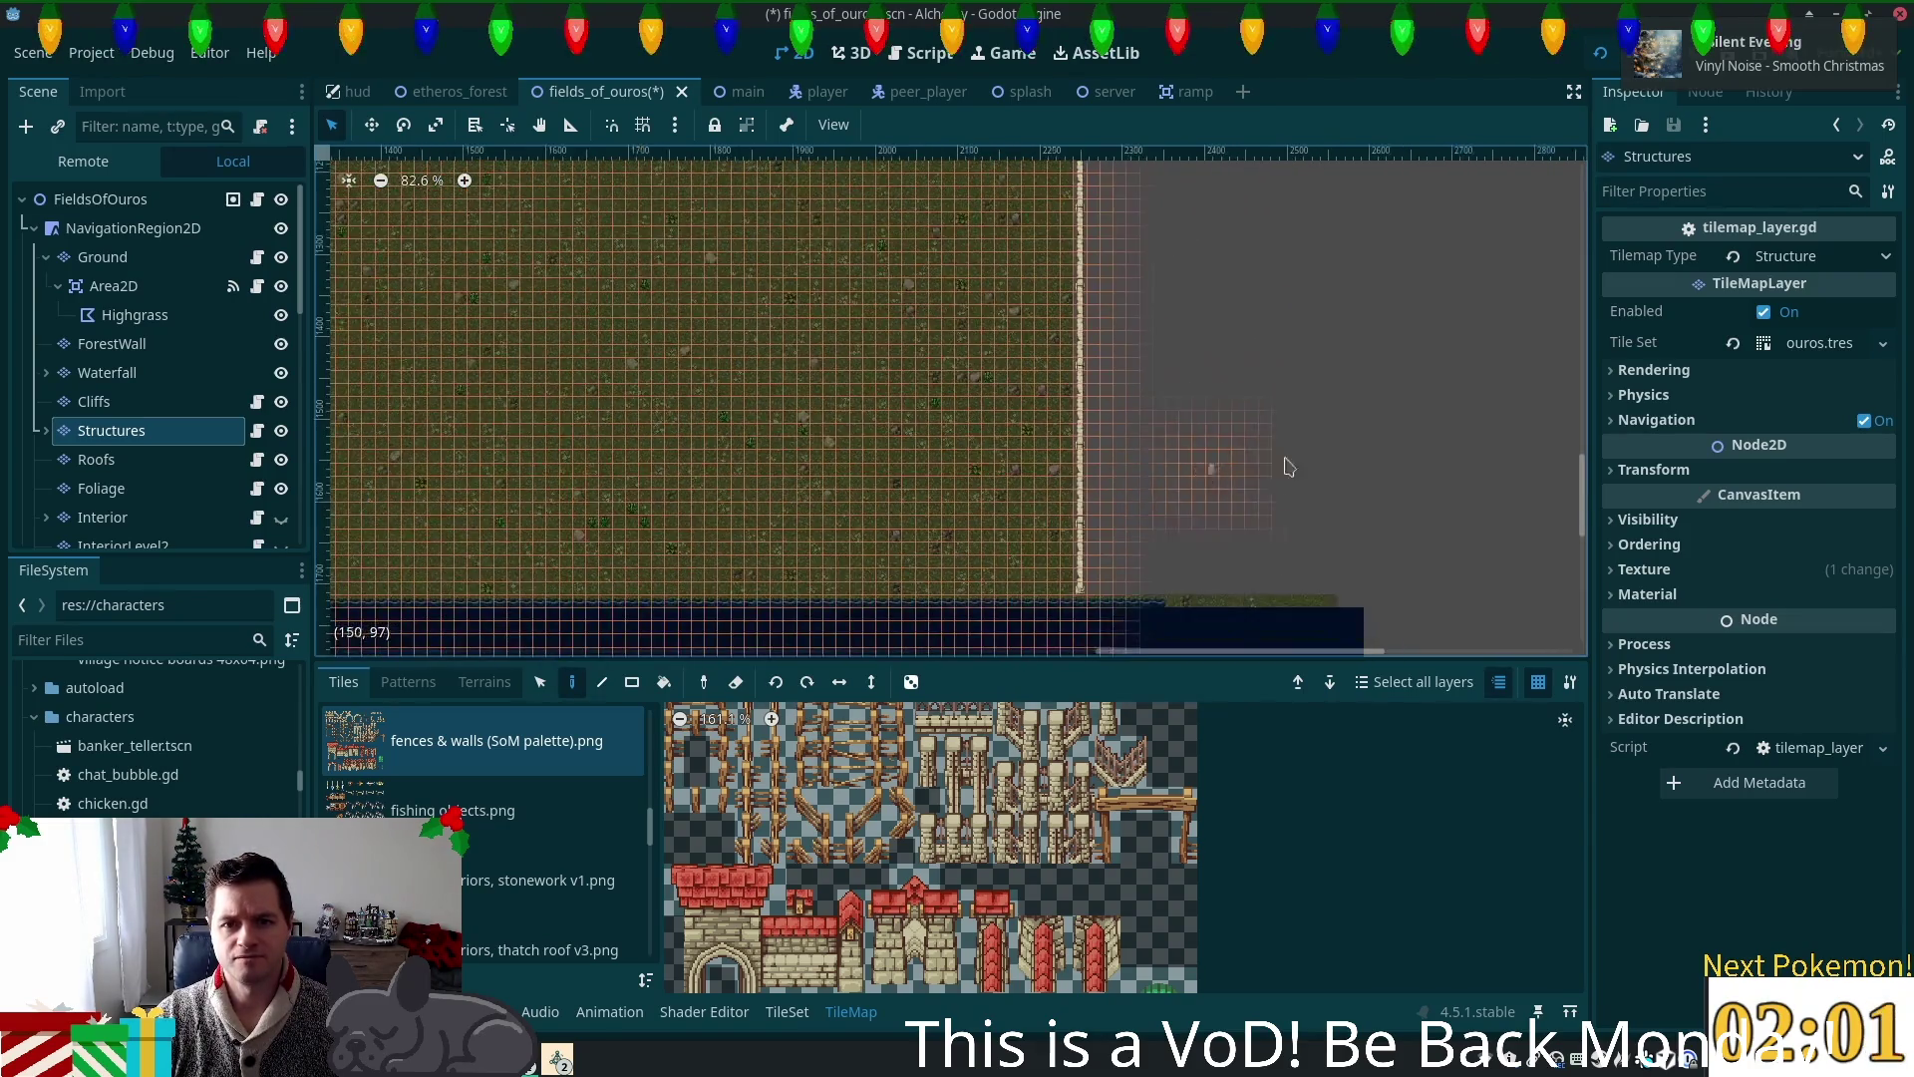
pyautogui.scroll(-2, 1202, 539)
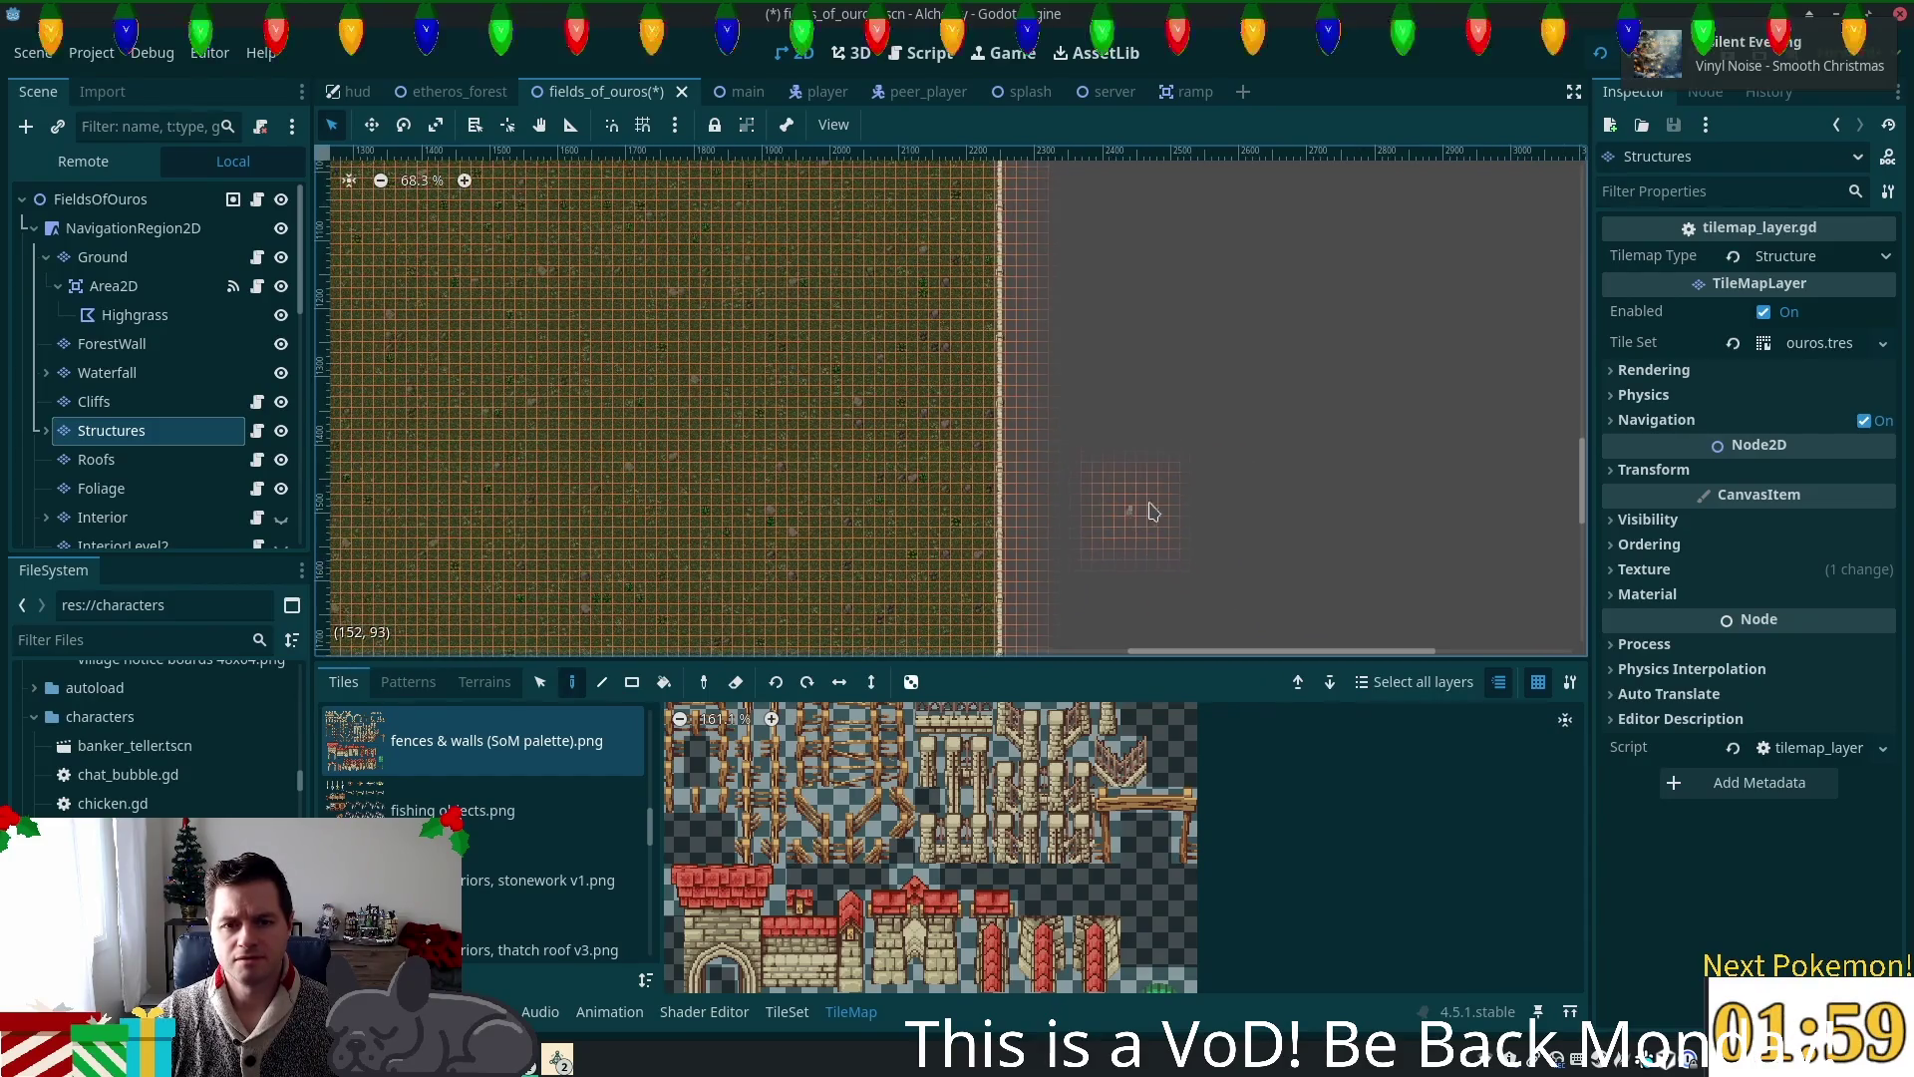
pyautogui.scroll(5, 1095, 527)
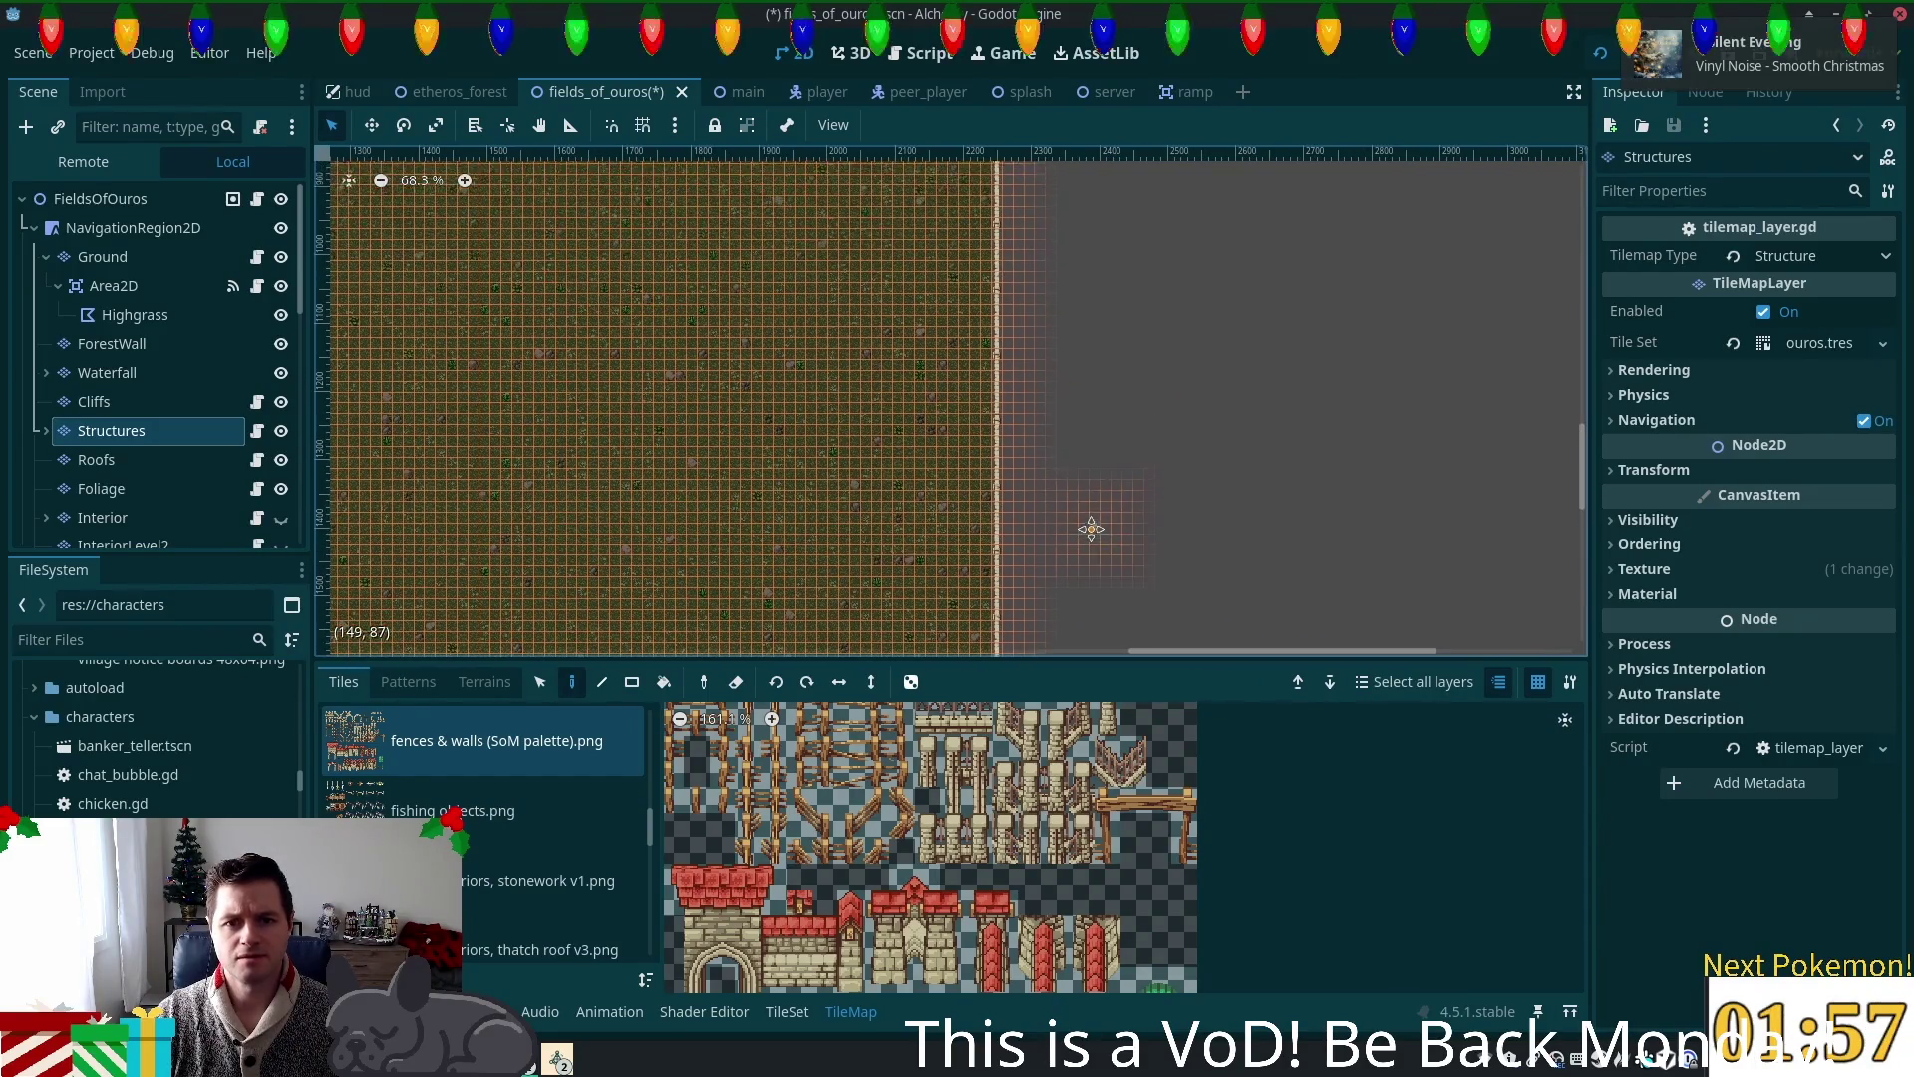
pyautogui.scroll(2, 1072, 280)
pyautogui.scroll(-2, 1069, 269)
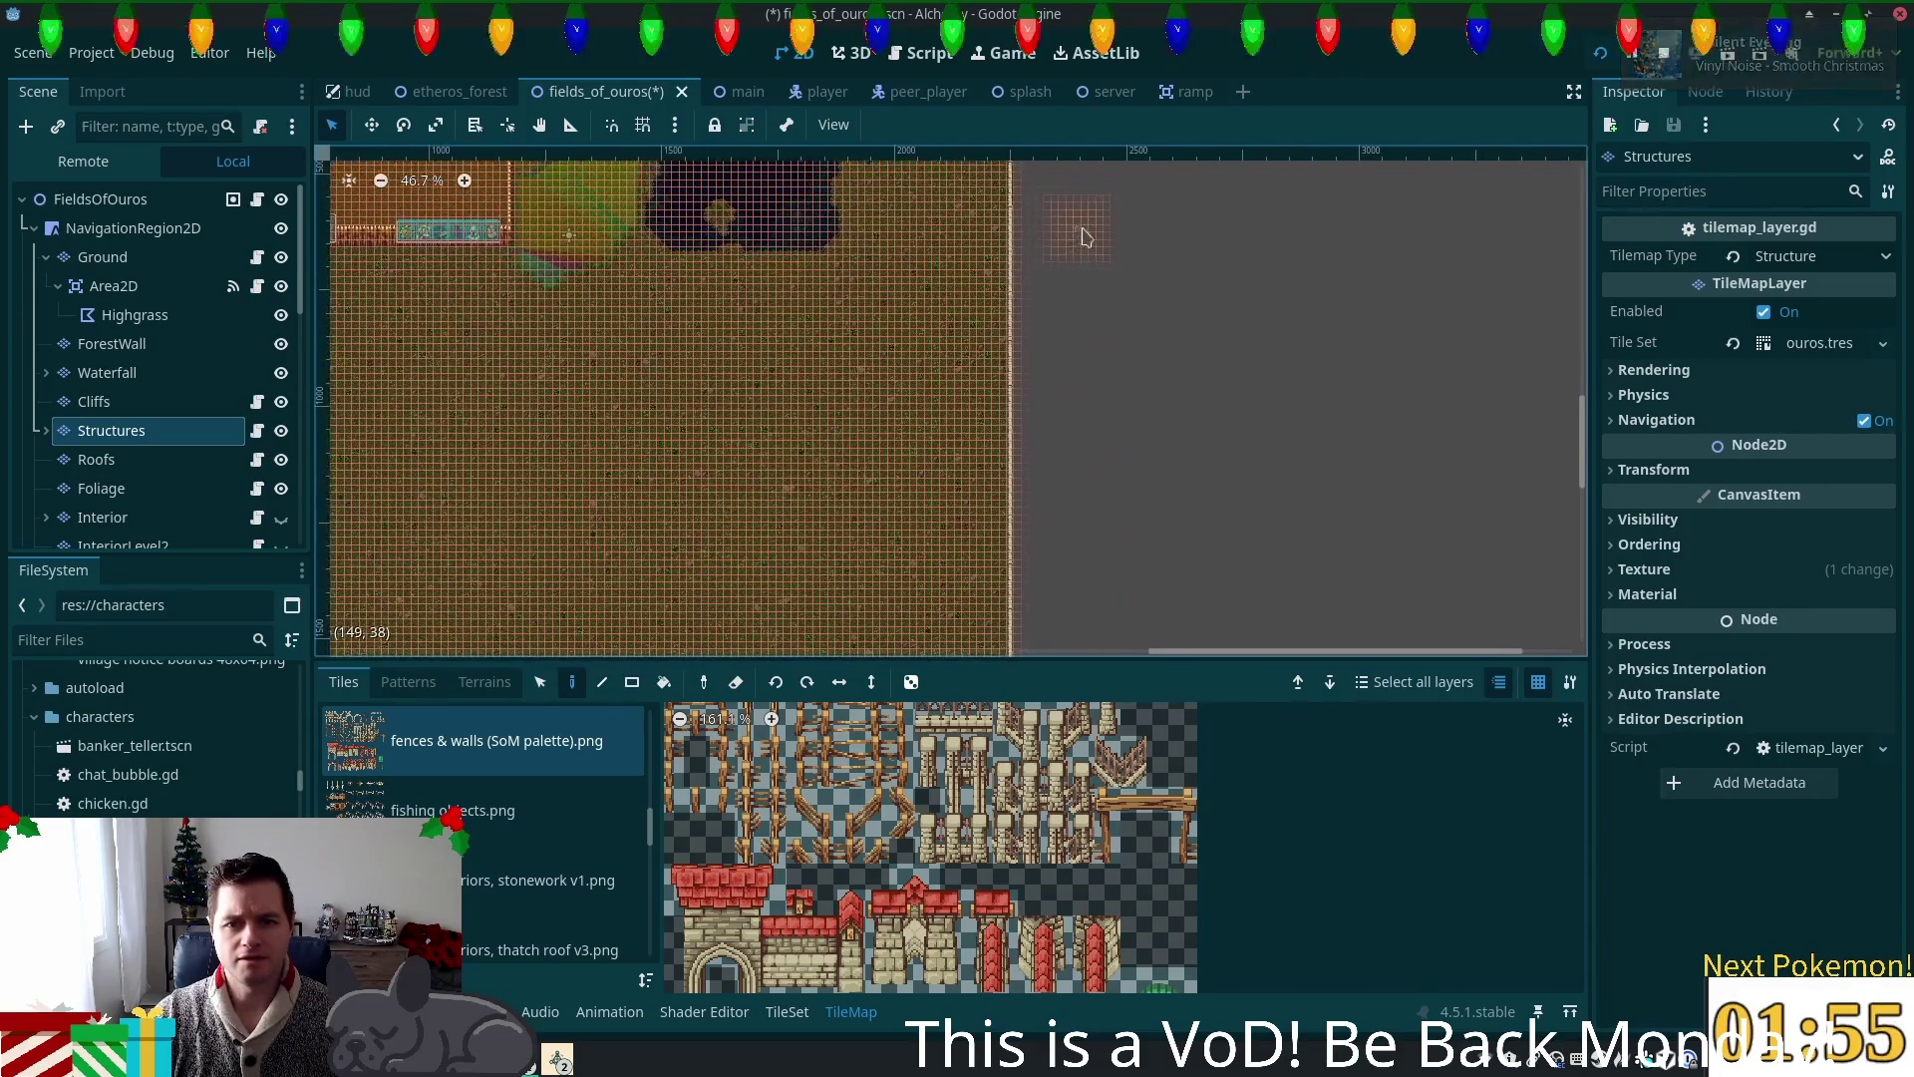
pyautogui.scroll(3, 556, 838)
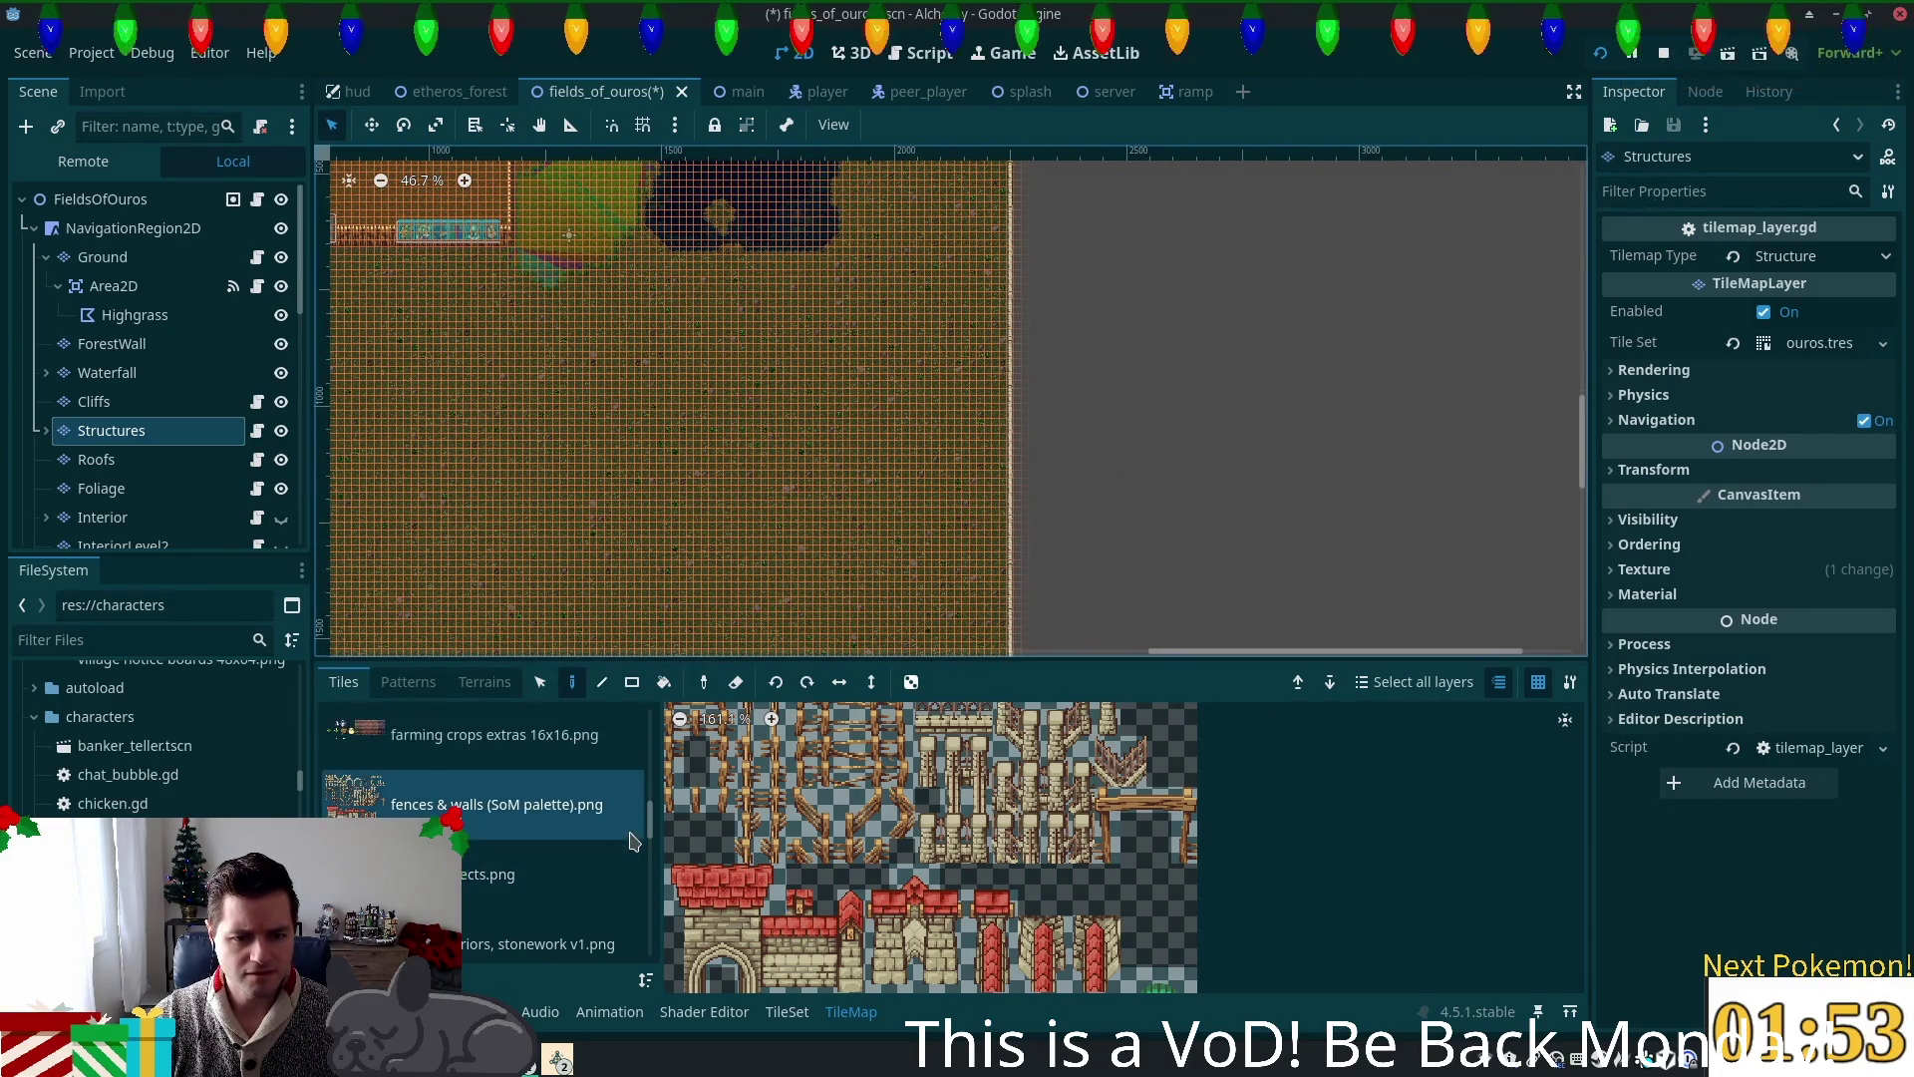
pyautogui.scroll(-5, 361, 760)
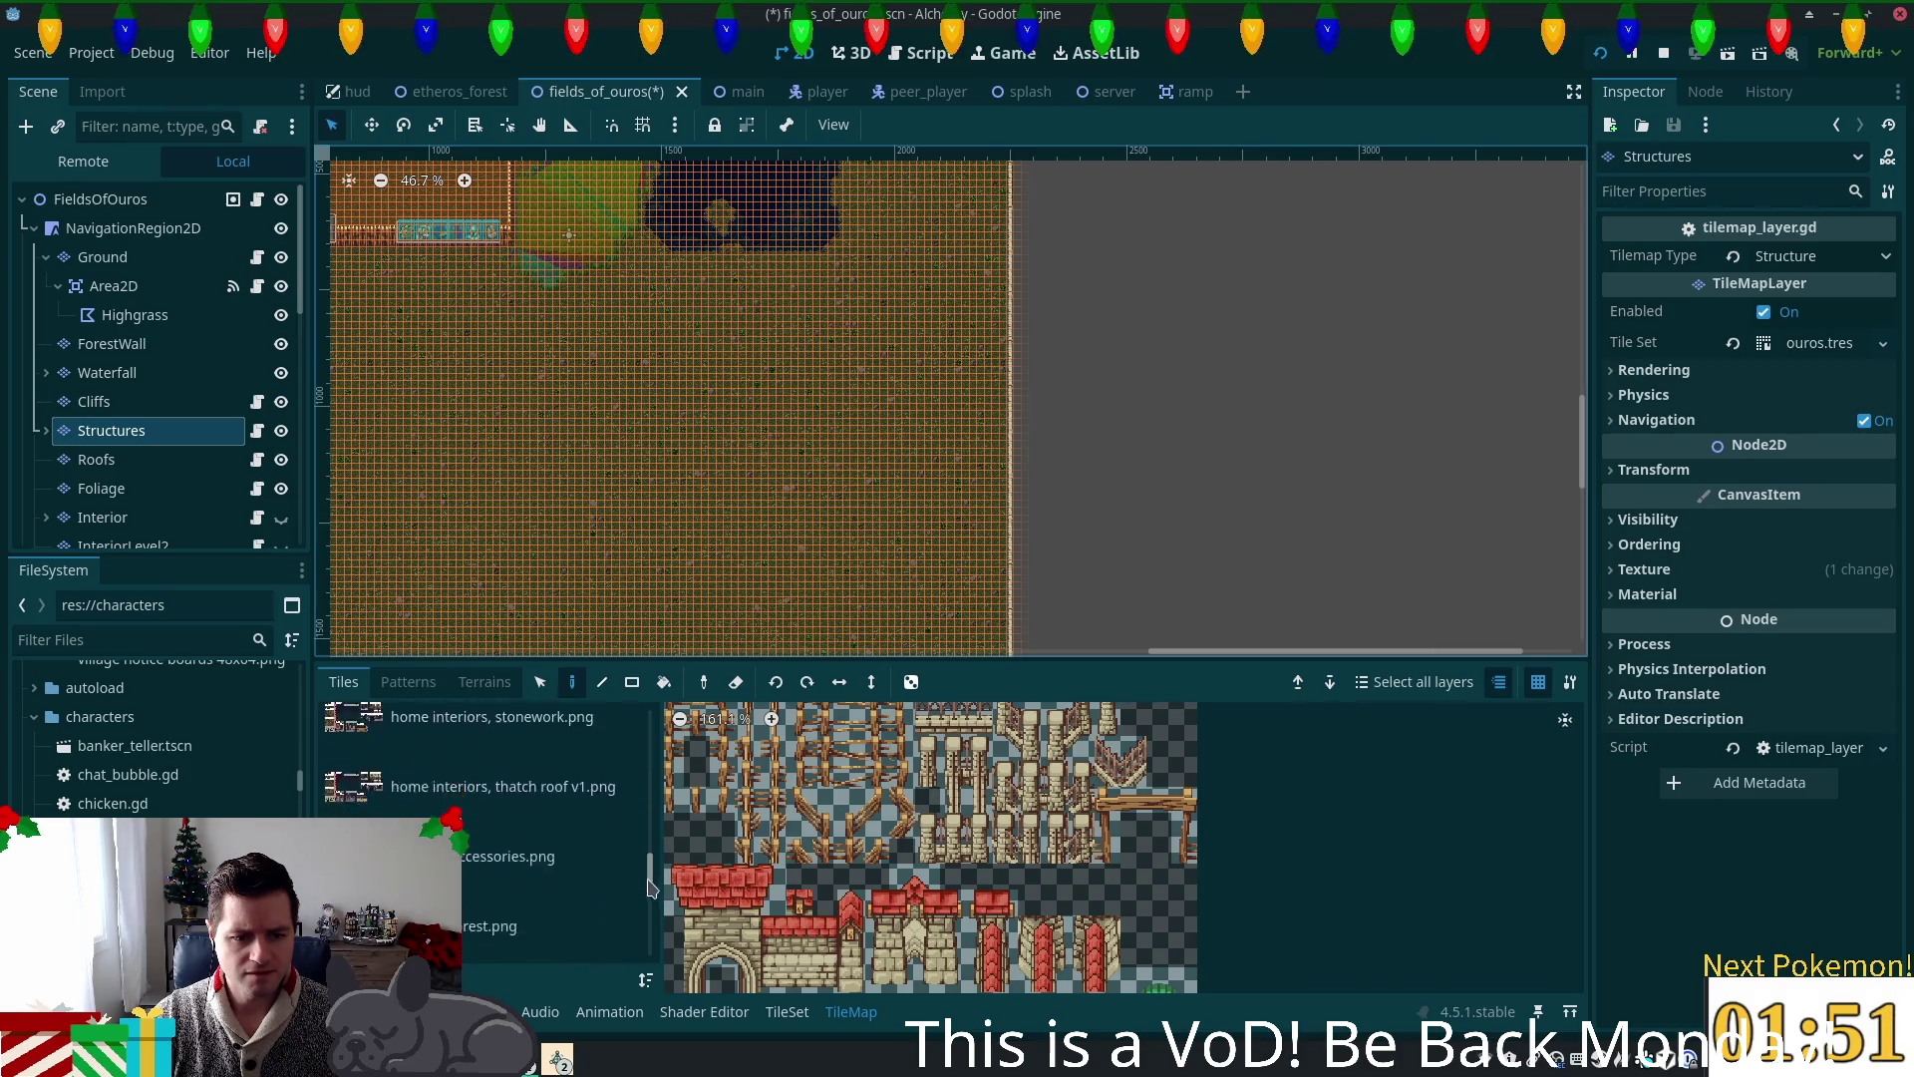
# Step: Switch the tile source to summer forest.png and pick a base forest tile
pyautogui.click(361, 760)
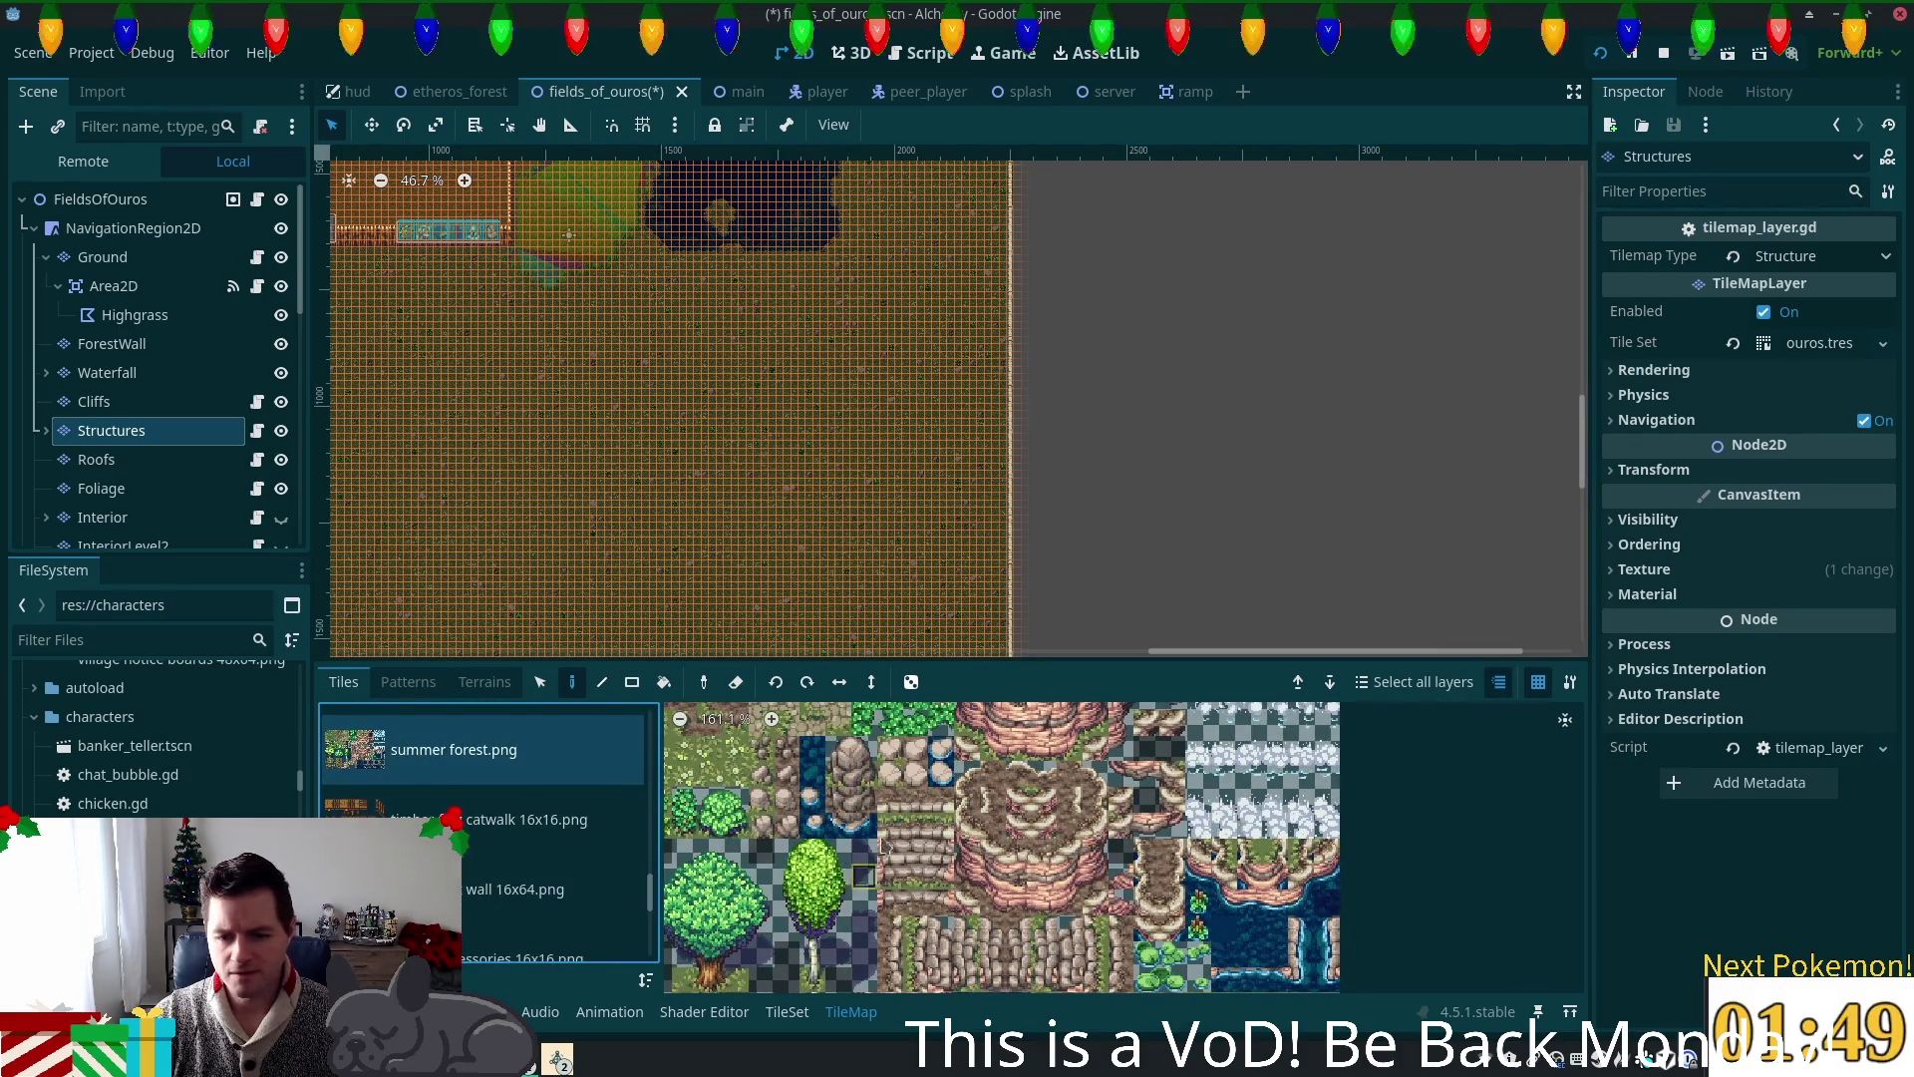
pyautogui.scroll(3, 897, 798)
pyautogui.scroll(-3, 897, 798)
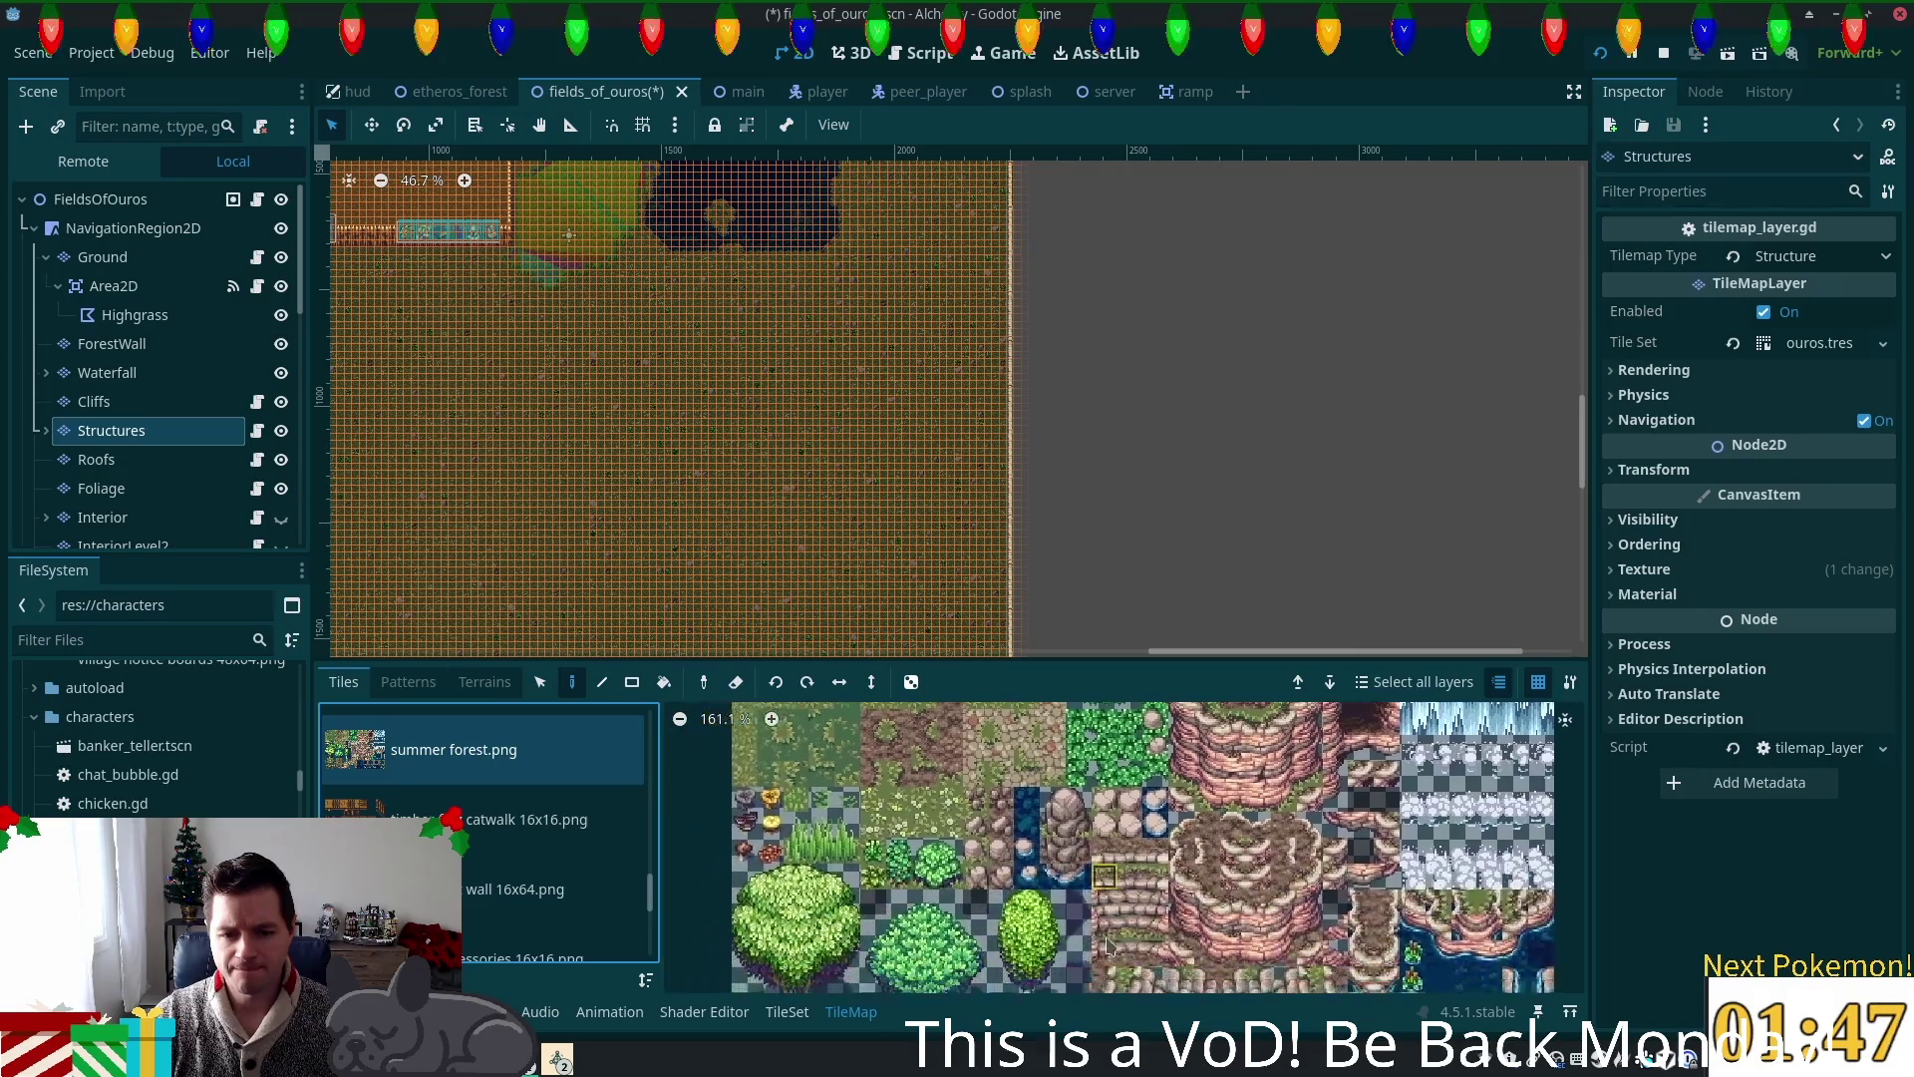
pyautogui.click(887, 765)
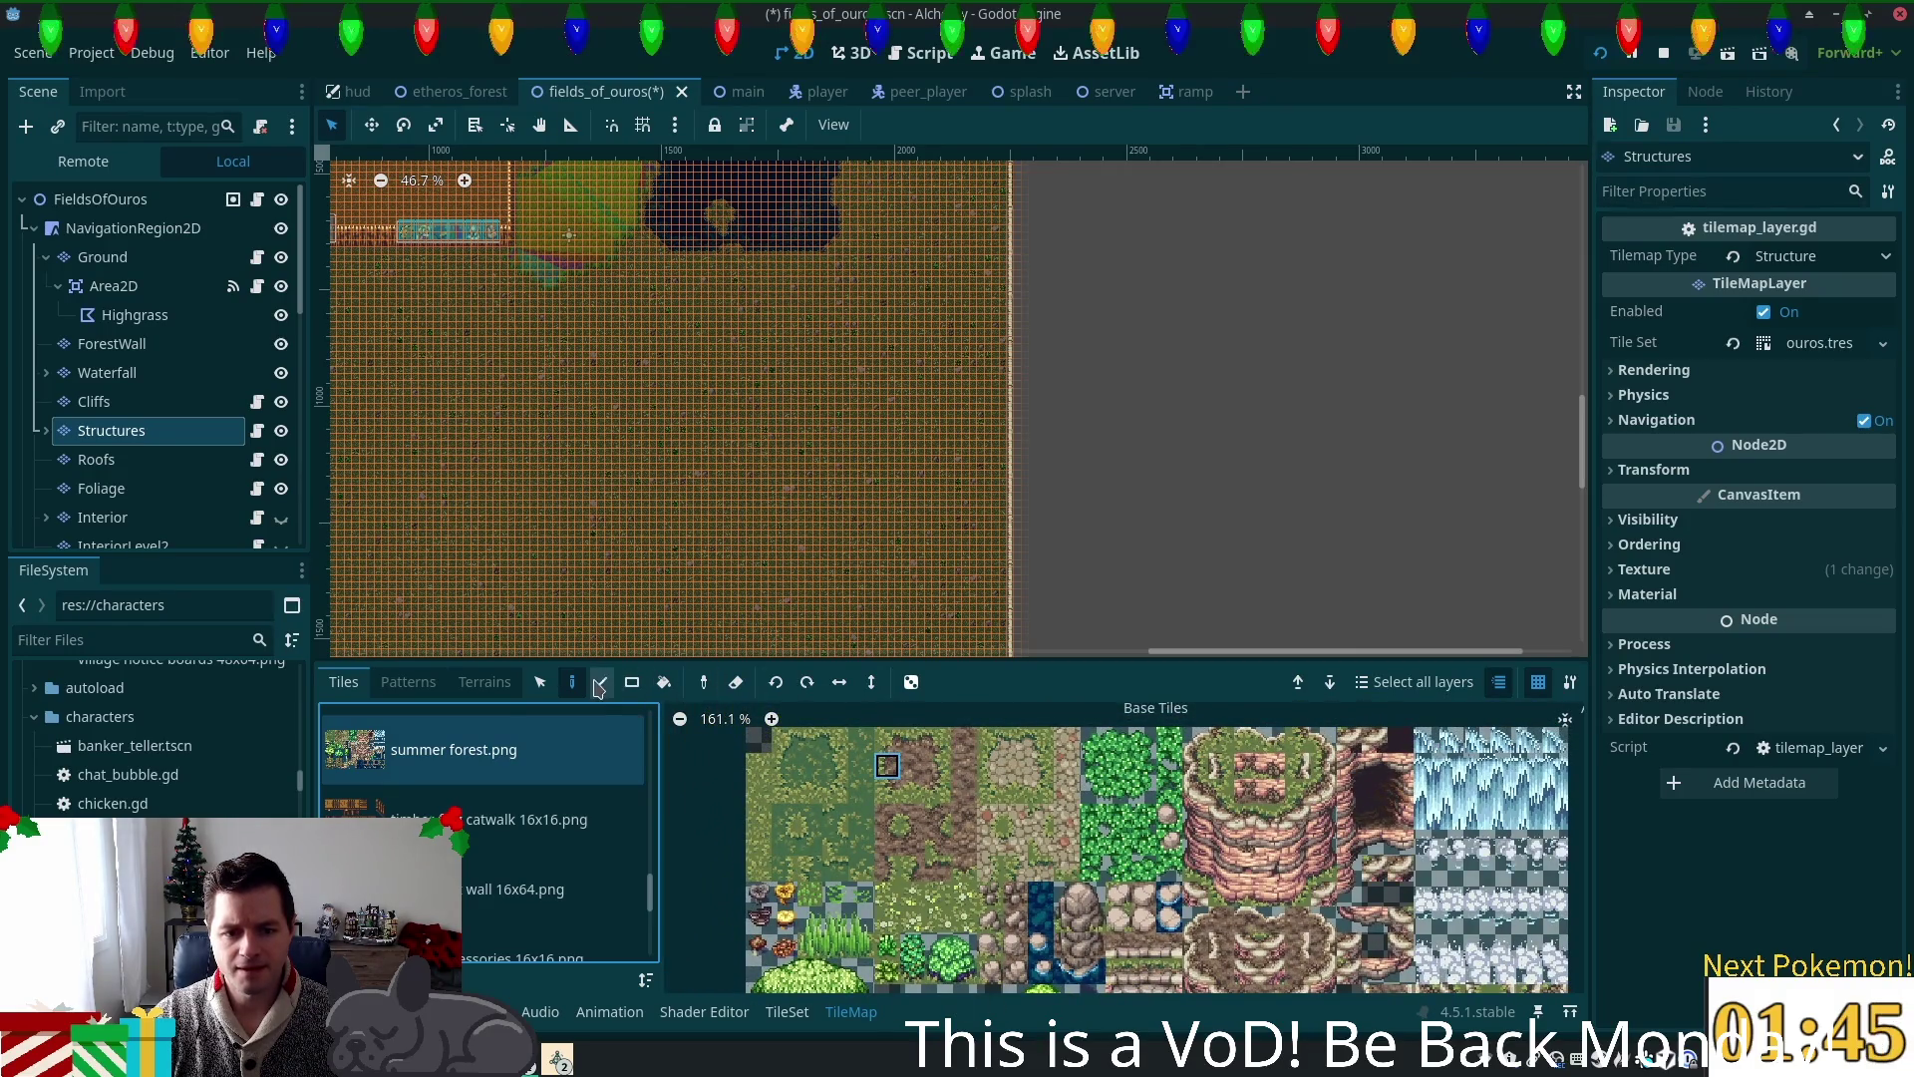
pyautogui.scroll(2, 1135, 458)
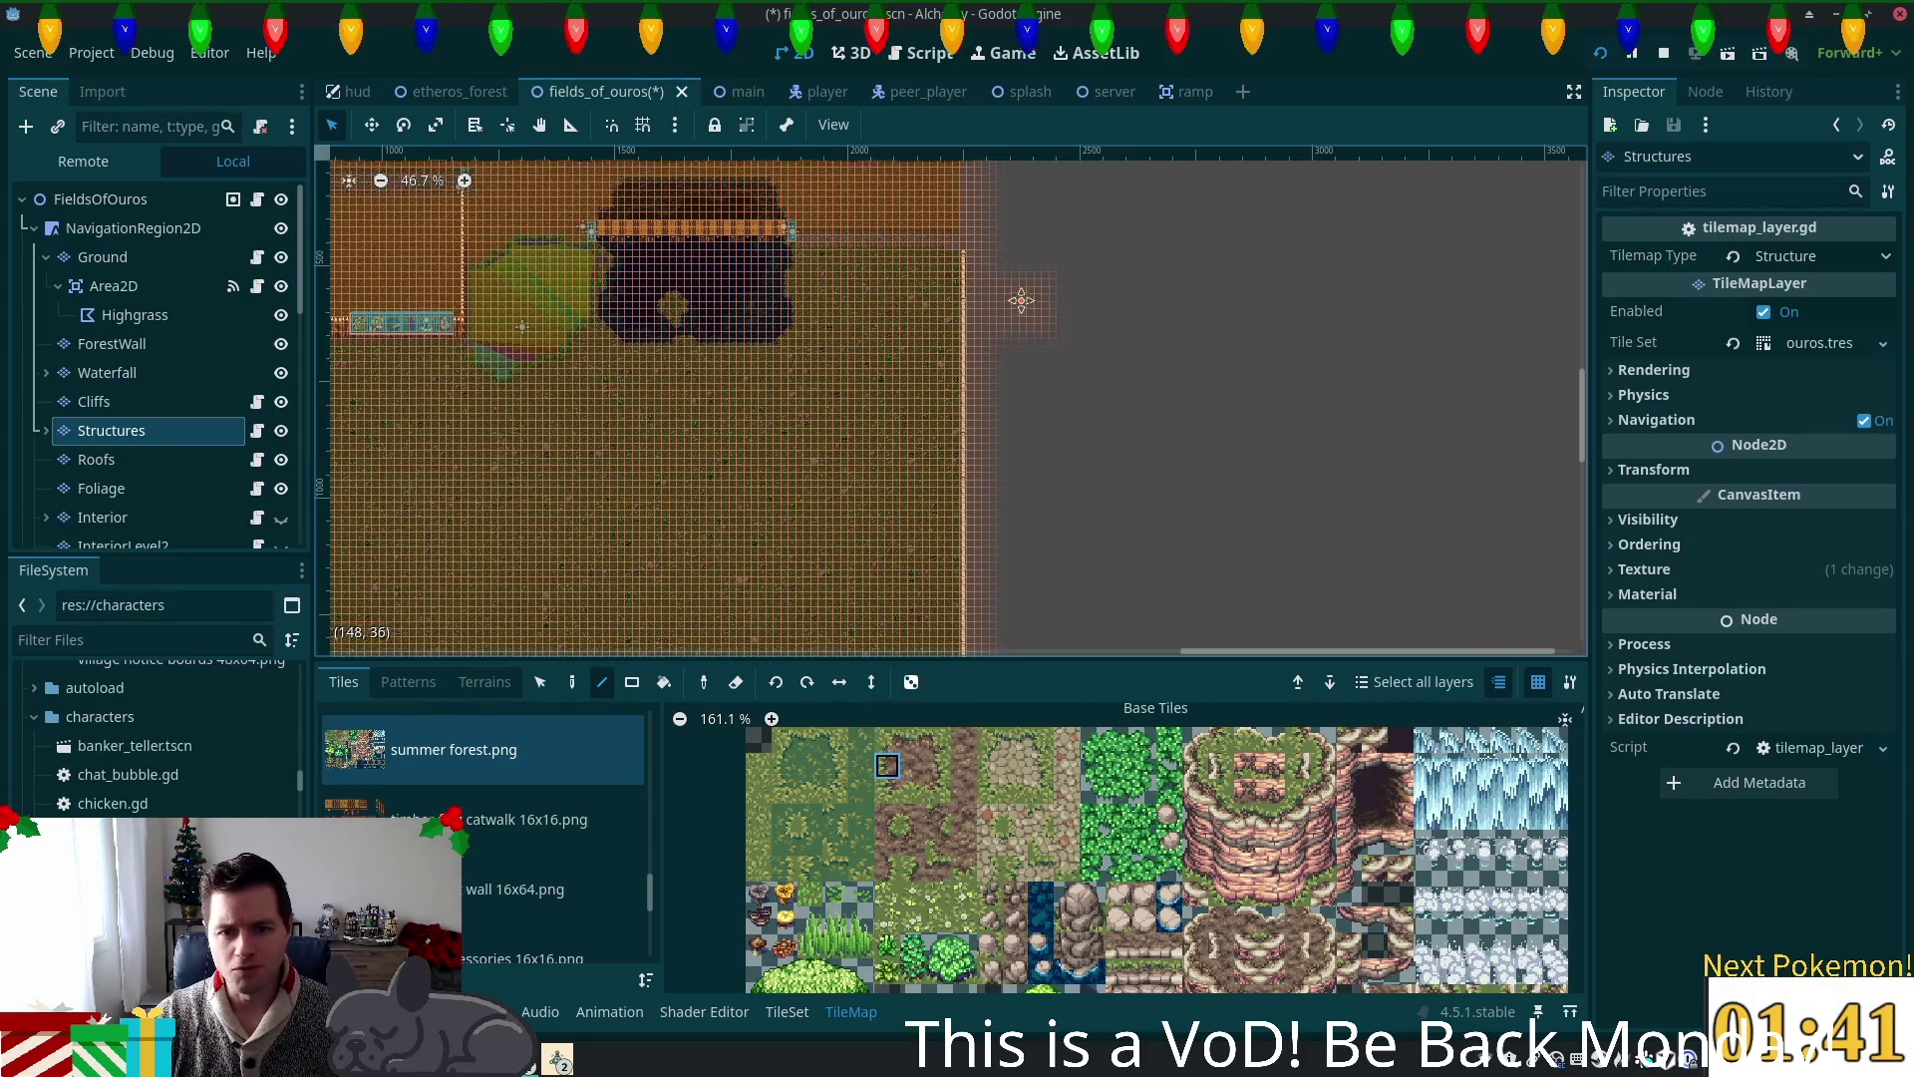
pyautogui.scroll(-2, 1022, 289)
pyautogui.scroll(-2, 1022, 232)
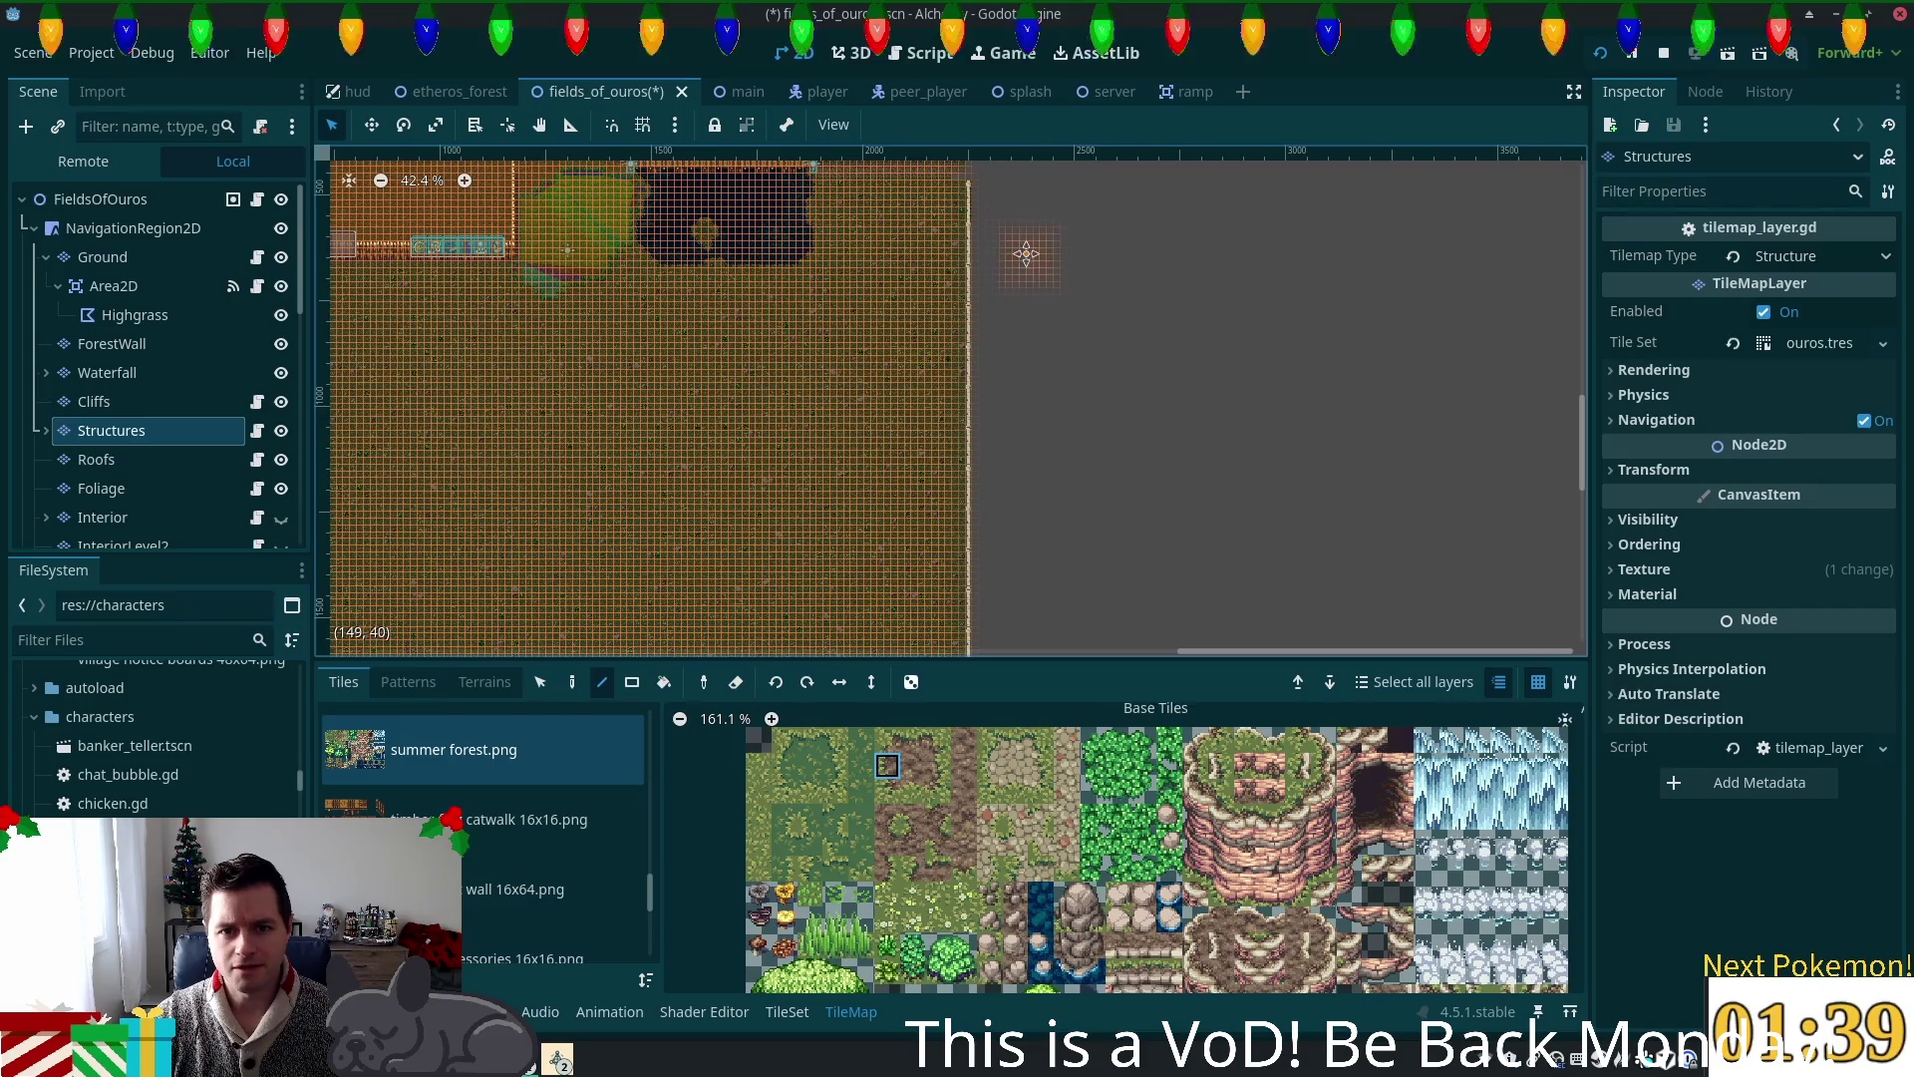
pyautogui.scroll(-3, 1027, 233)
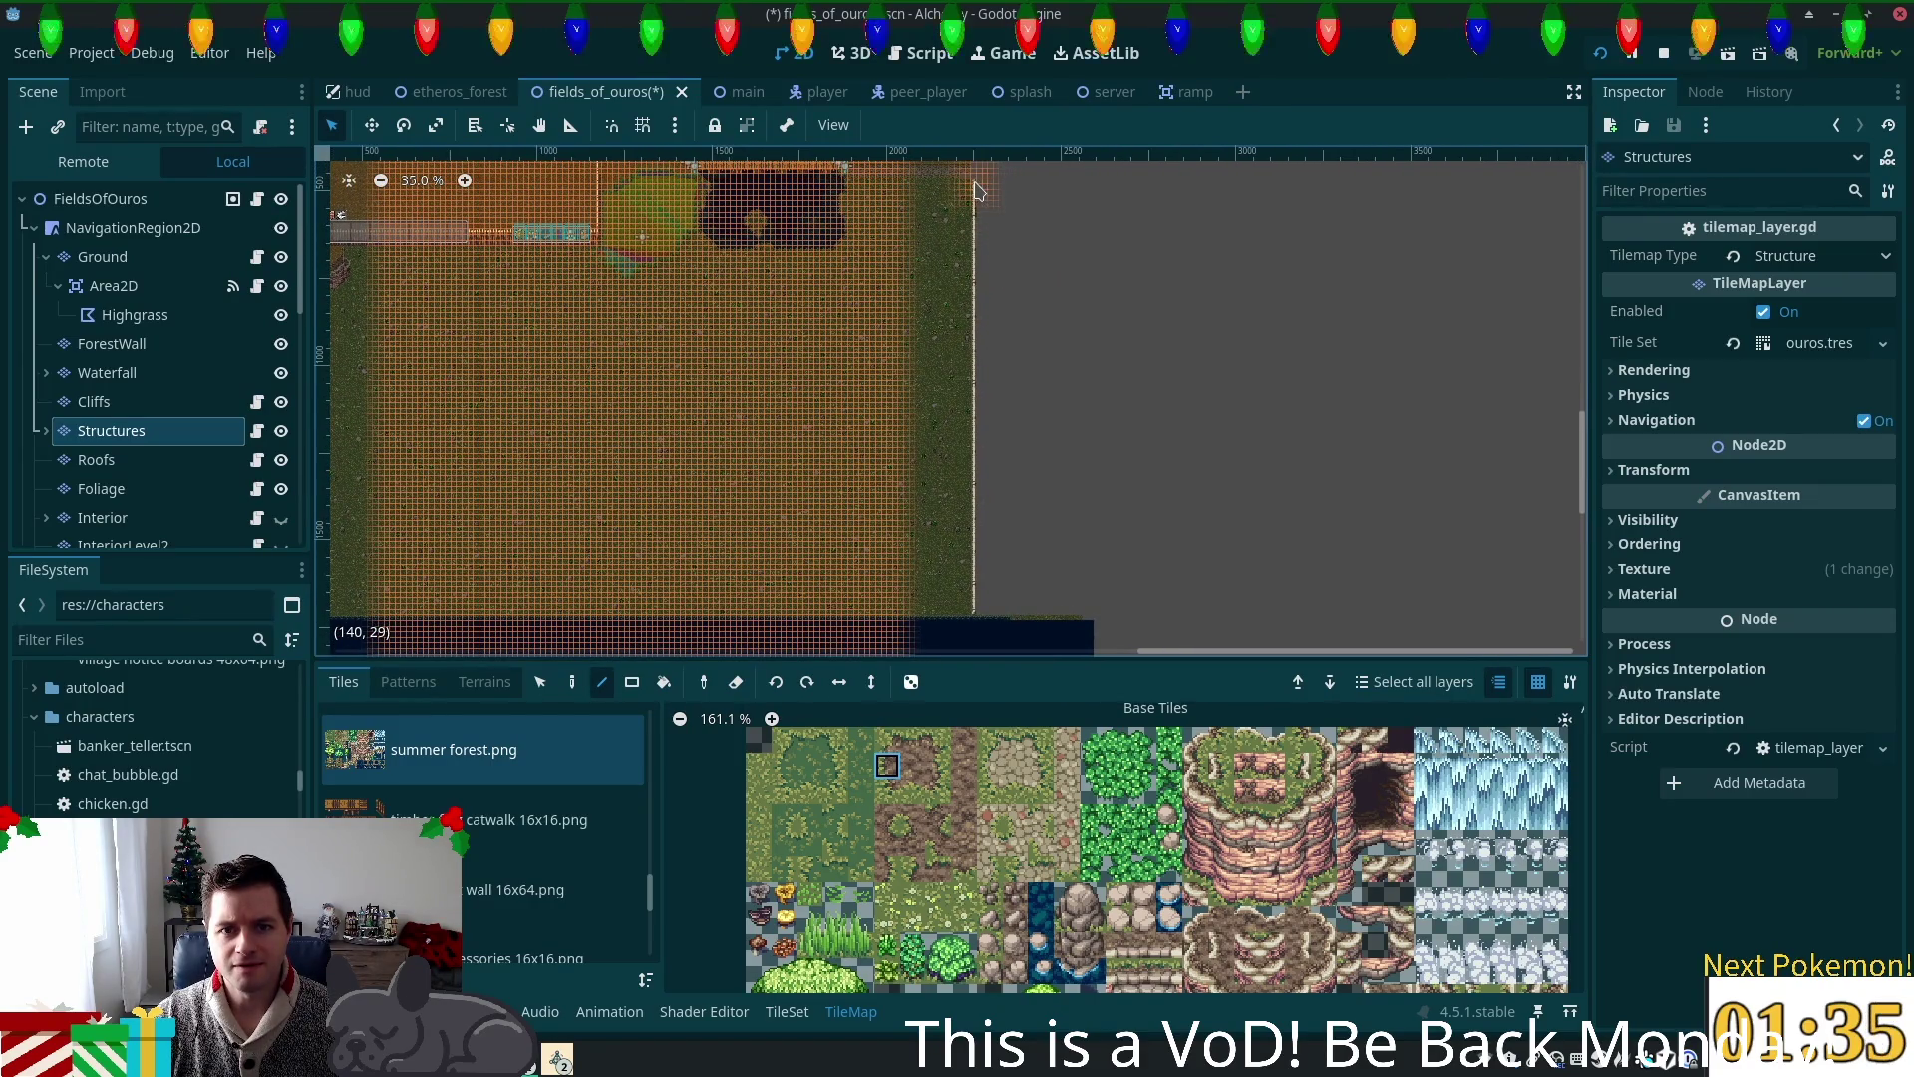
# Step: Paint a strip of summer forest tiles down the map's right edge
pyautogui.moveTo(978, 194); pyautogui.dragTo(947, 576)
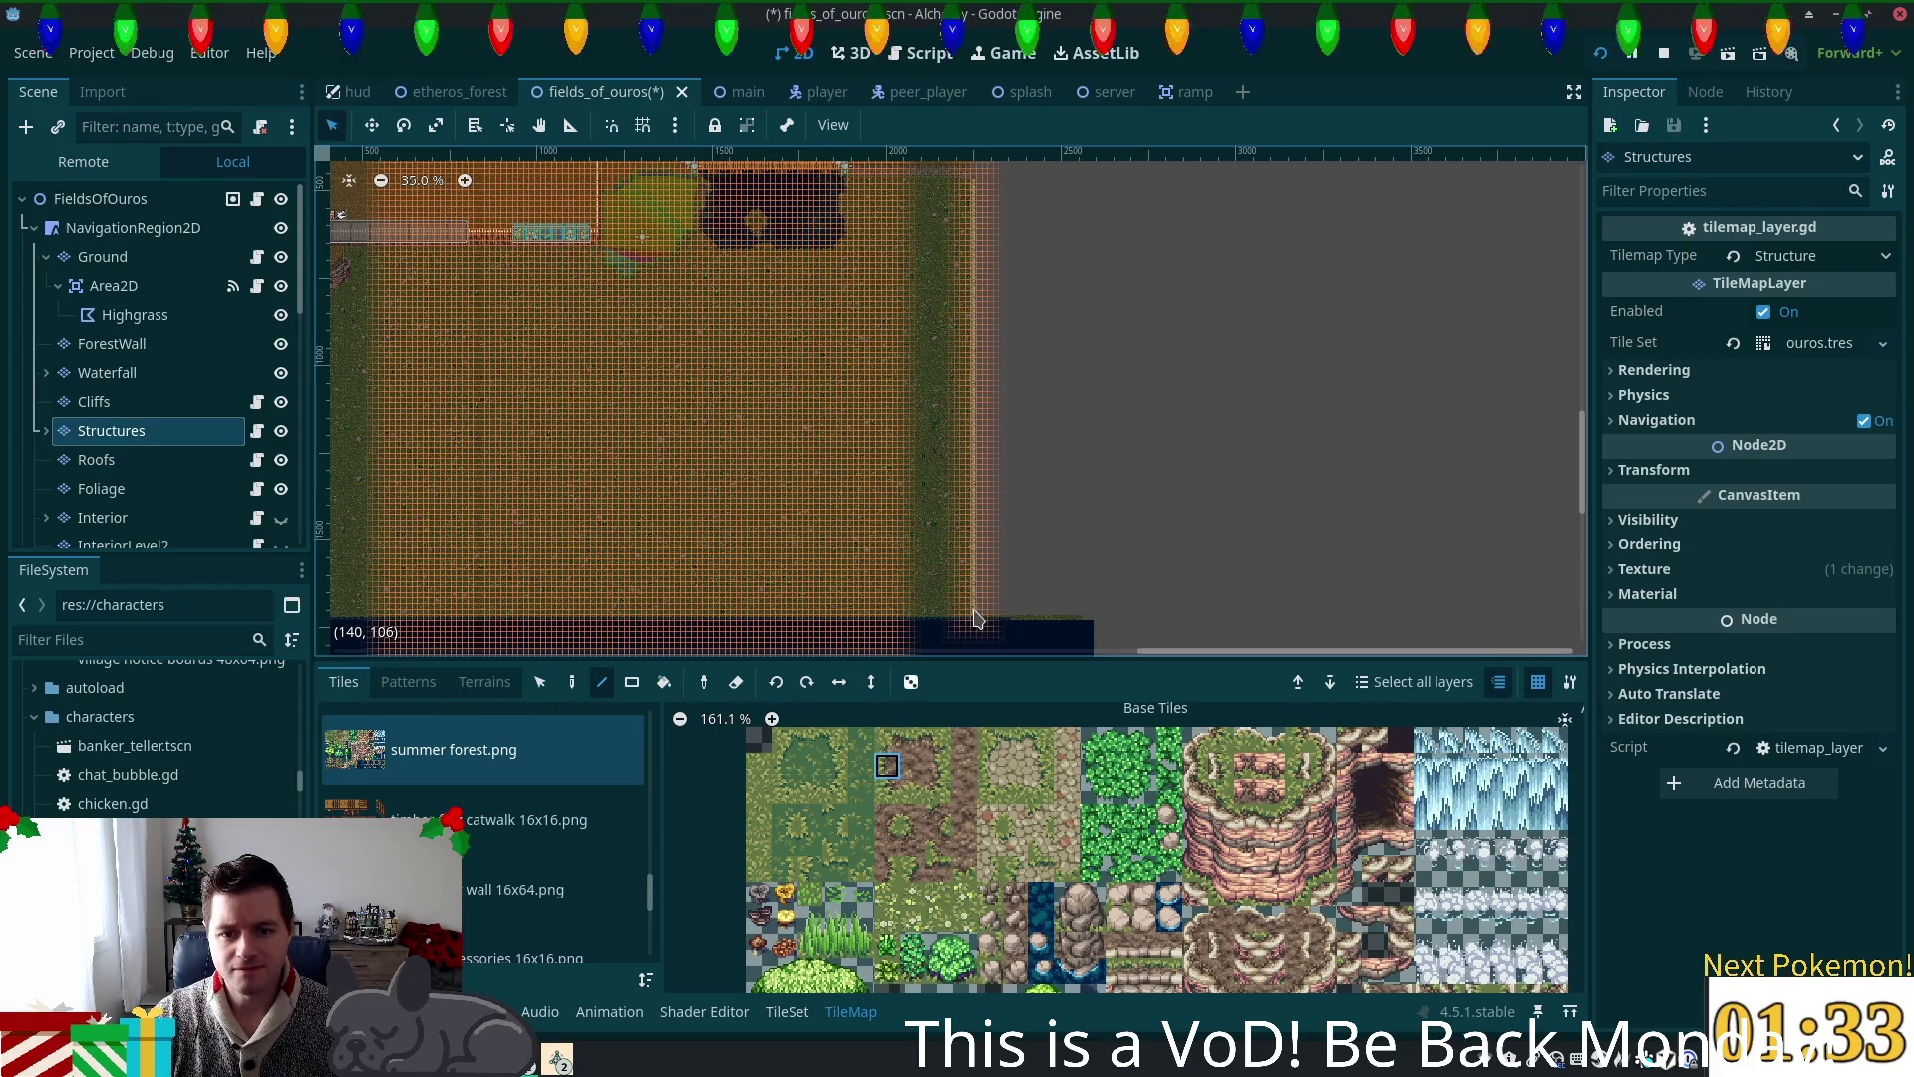
pyautogui.scroll(6, 977, 620)
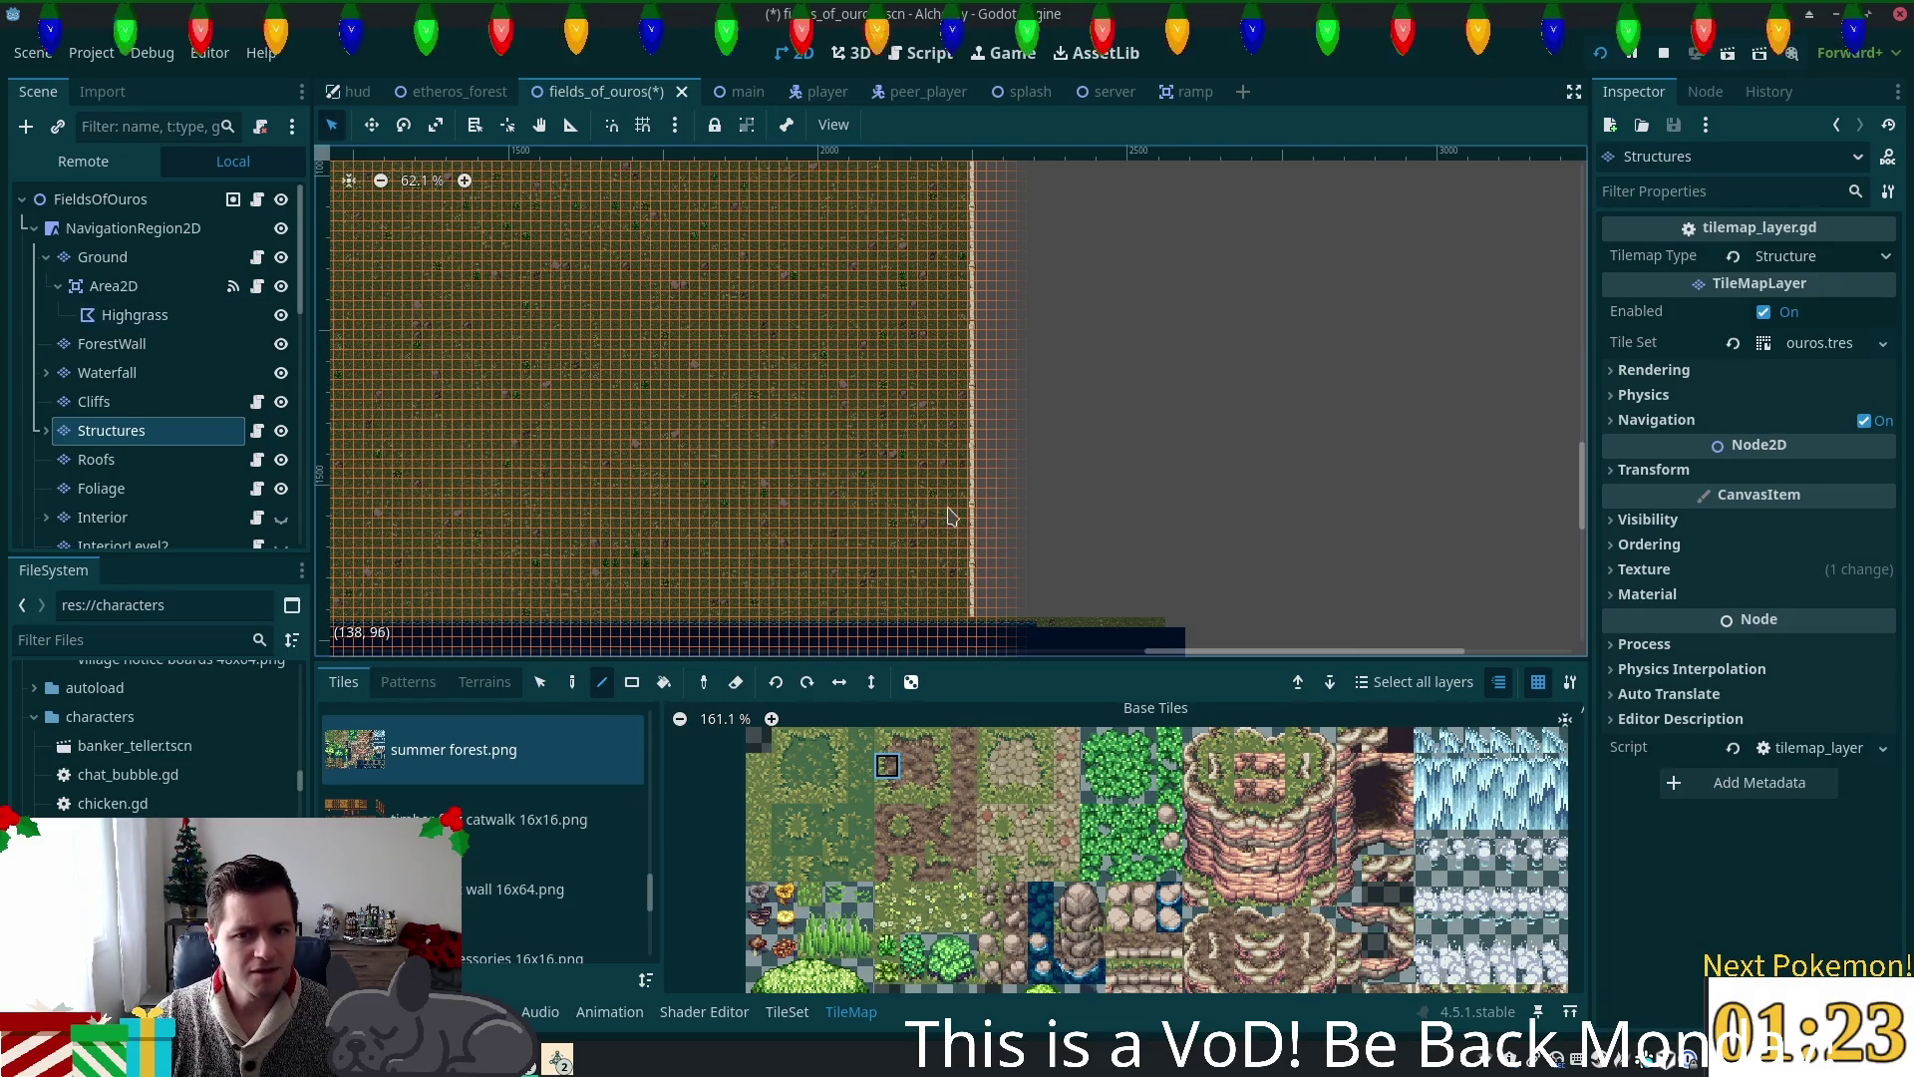
pyautogui.scroll(3, 982, 580)
pyautogui.scroll(-3, 1054, 574)
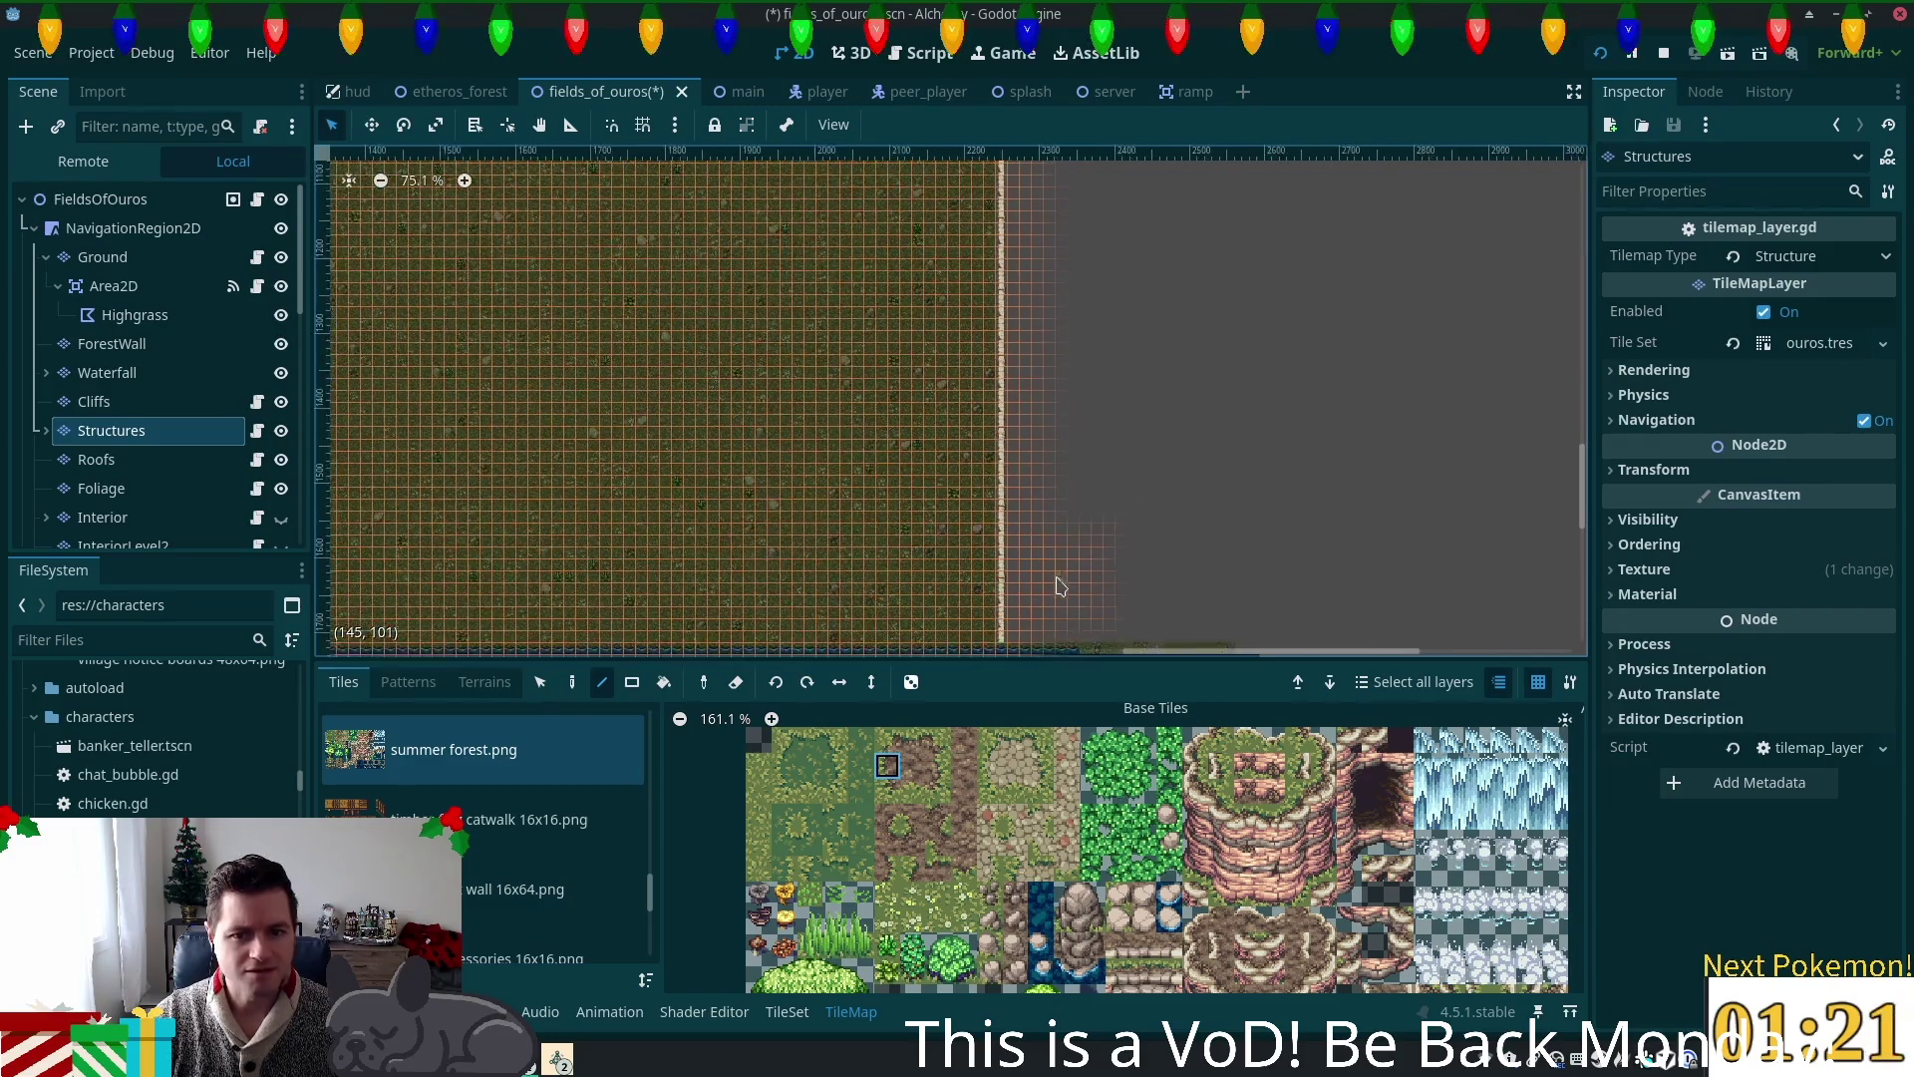
# Step: Select the Ground layer and scene root in turn, ending back on the Structures layer
pyautogui.click(103, 257)
pyautogui.scroll(2, 937, 492)
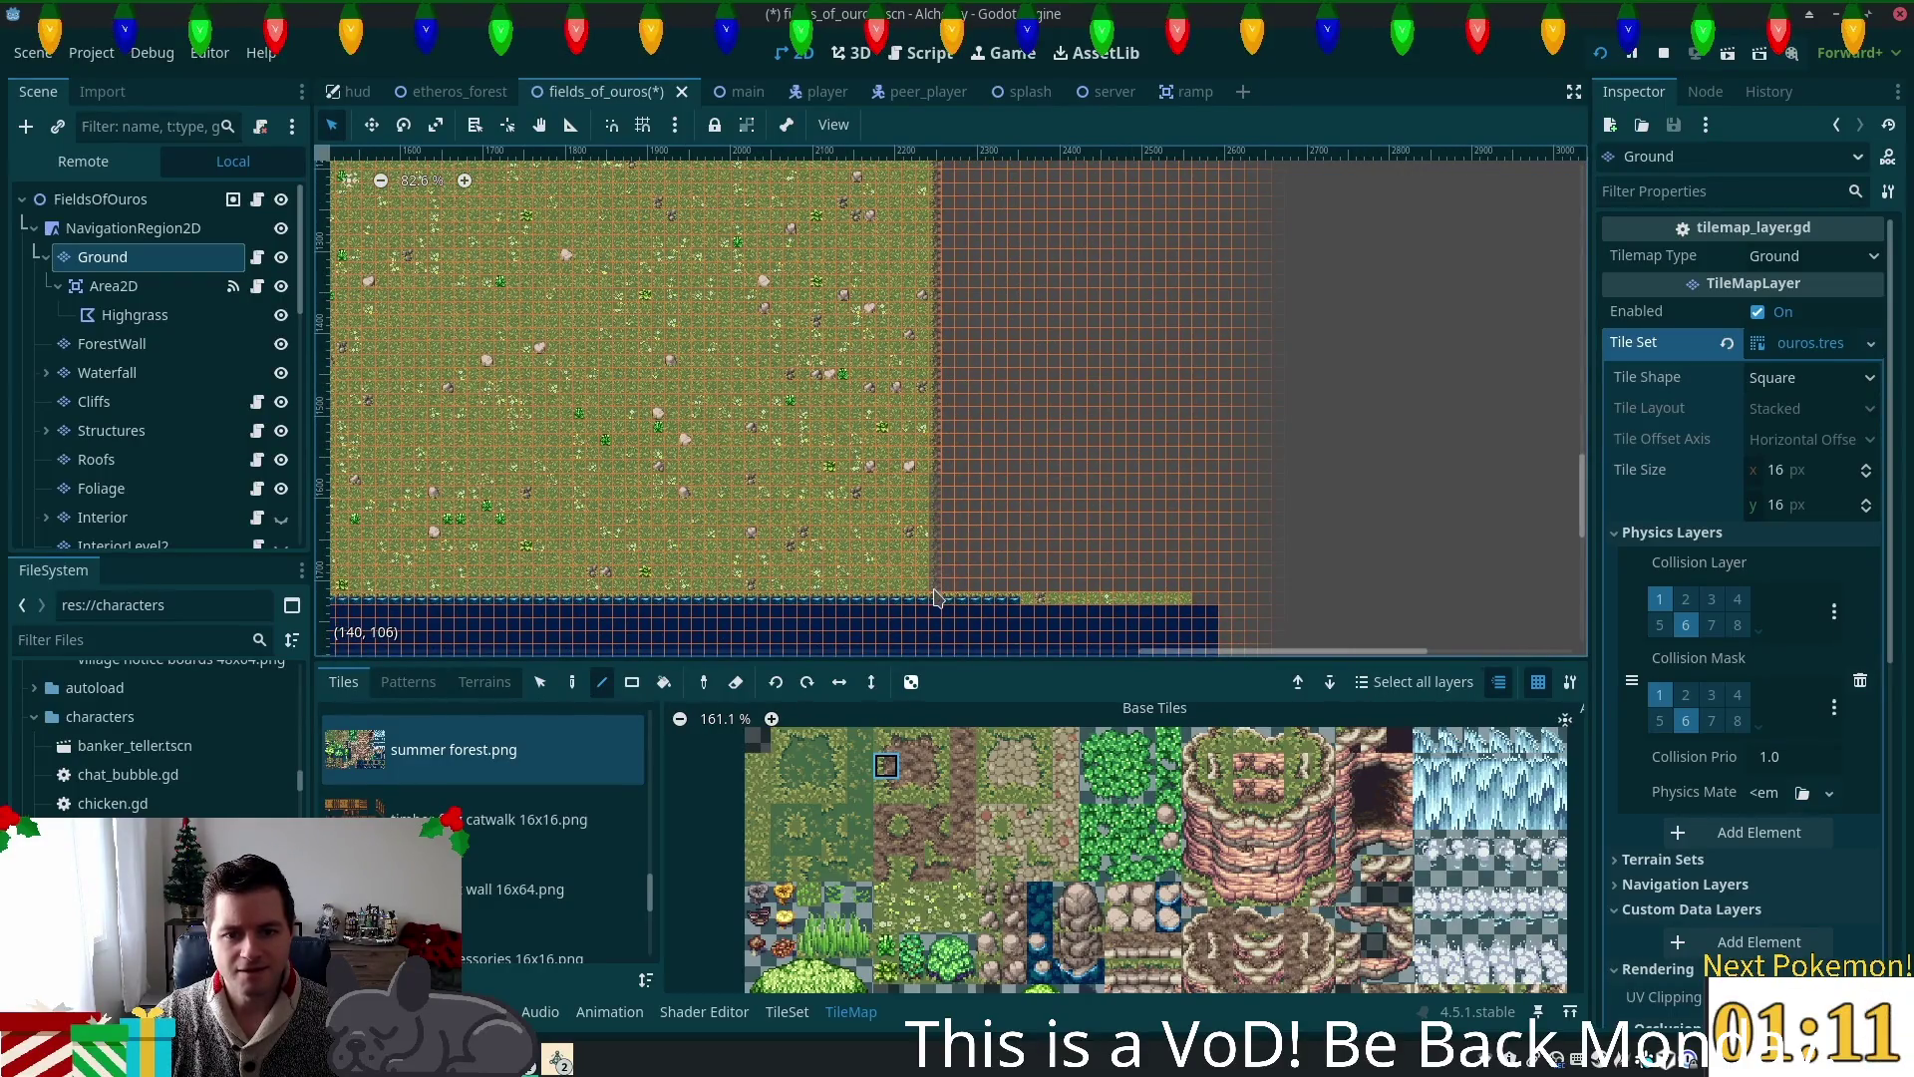
pyautogui.scroll(8, 975, 565)
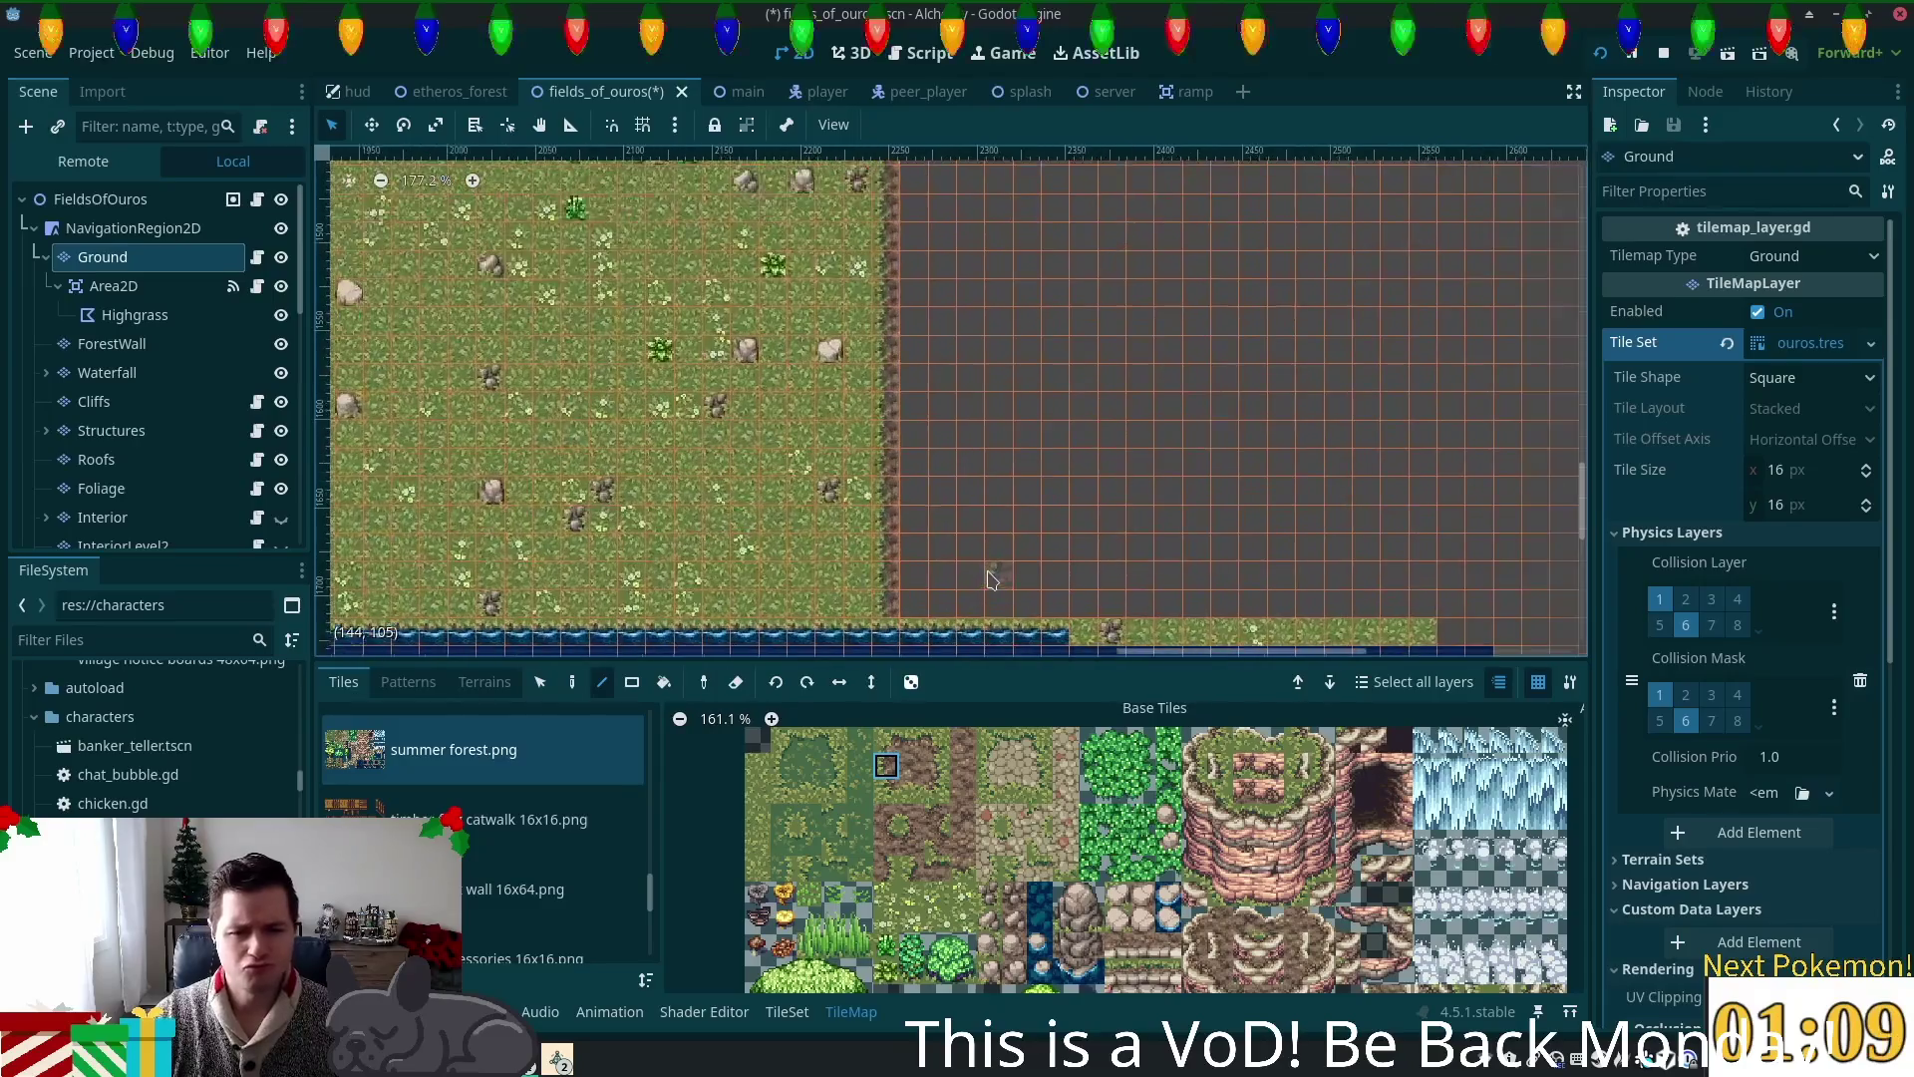
pyautogui.scroll(1, 987, 579)
pyautogui.click(99, 198)
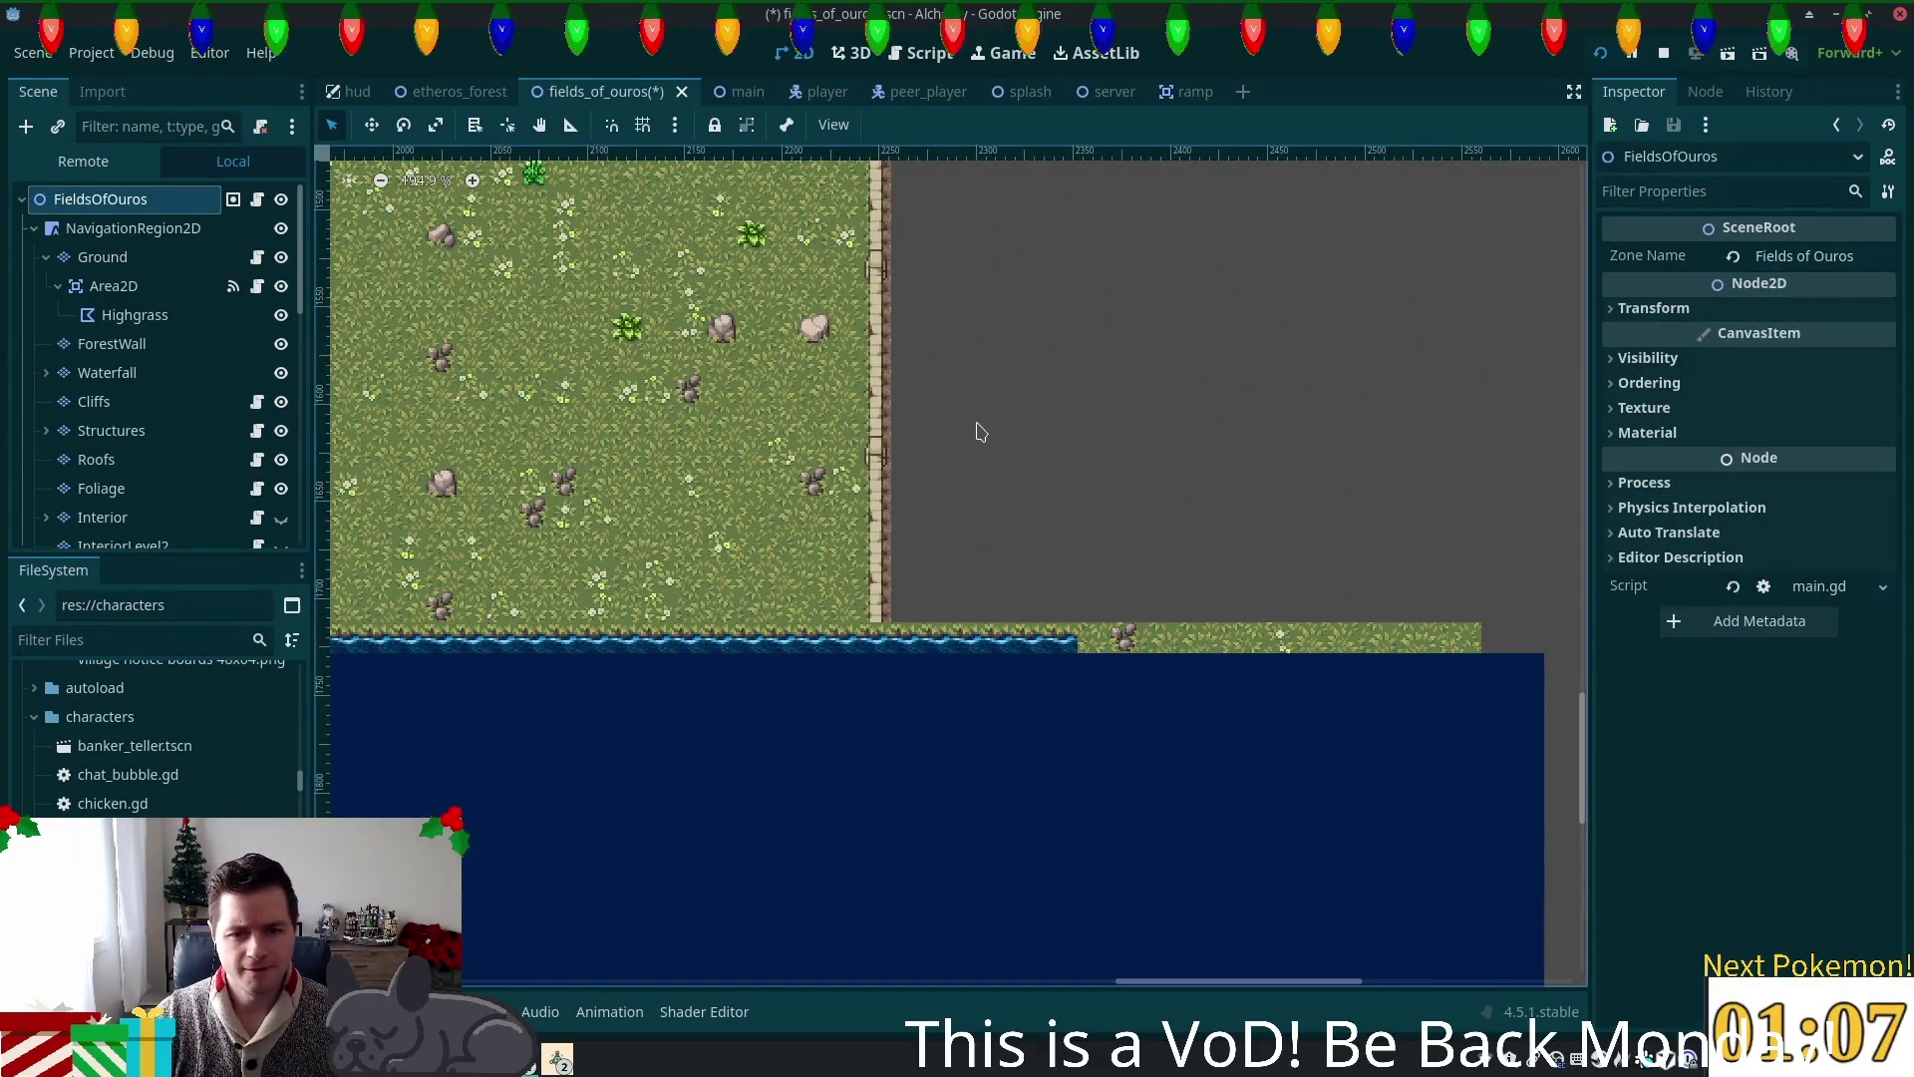
pyautogui.scroll(5, 913, 583)
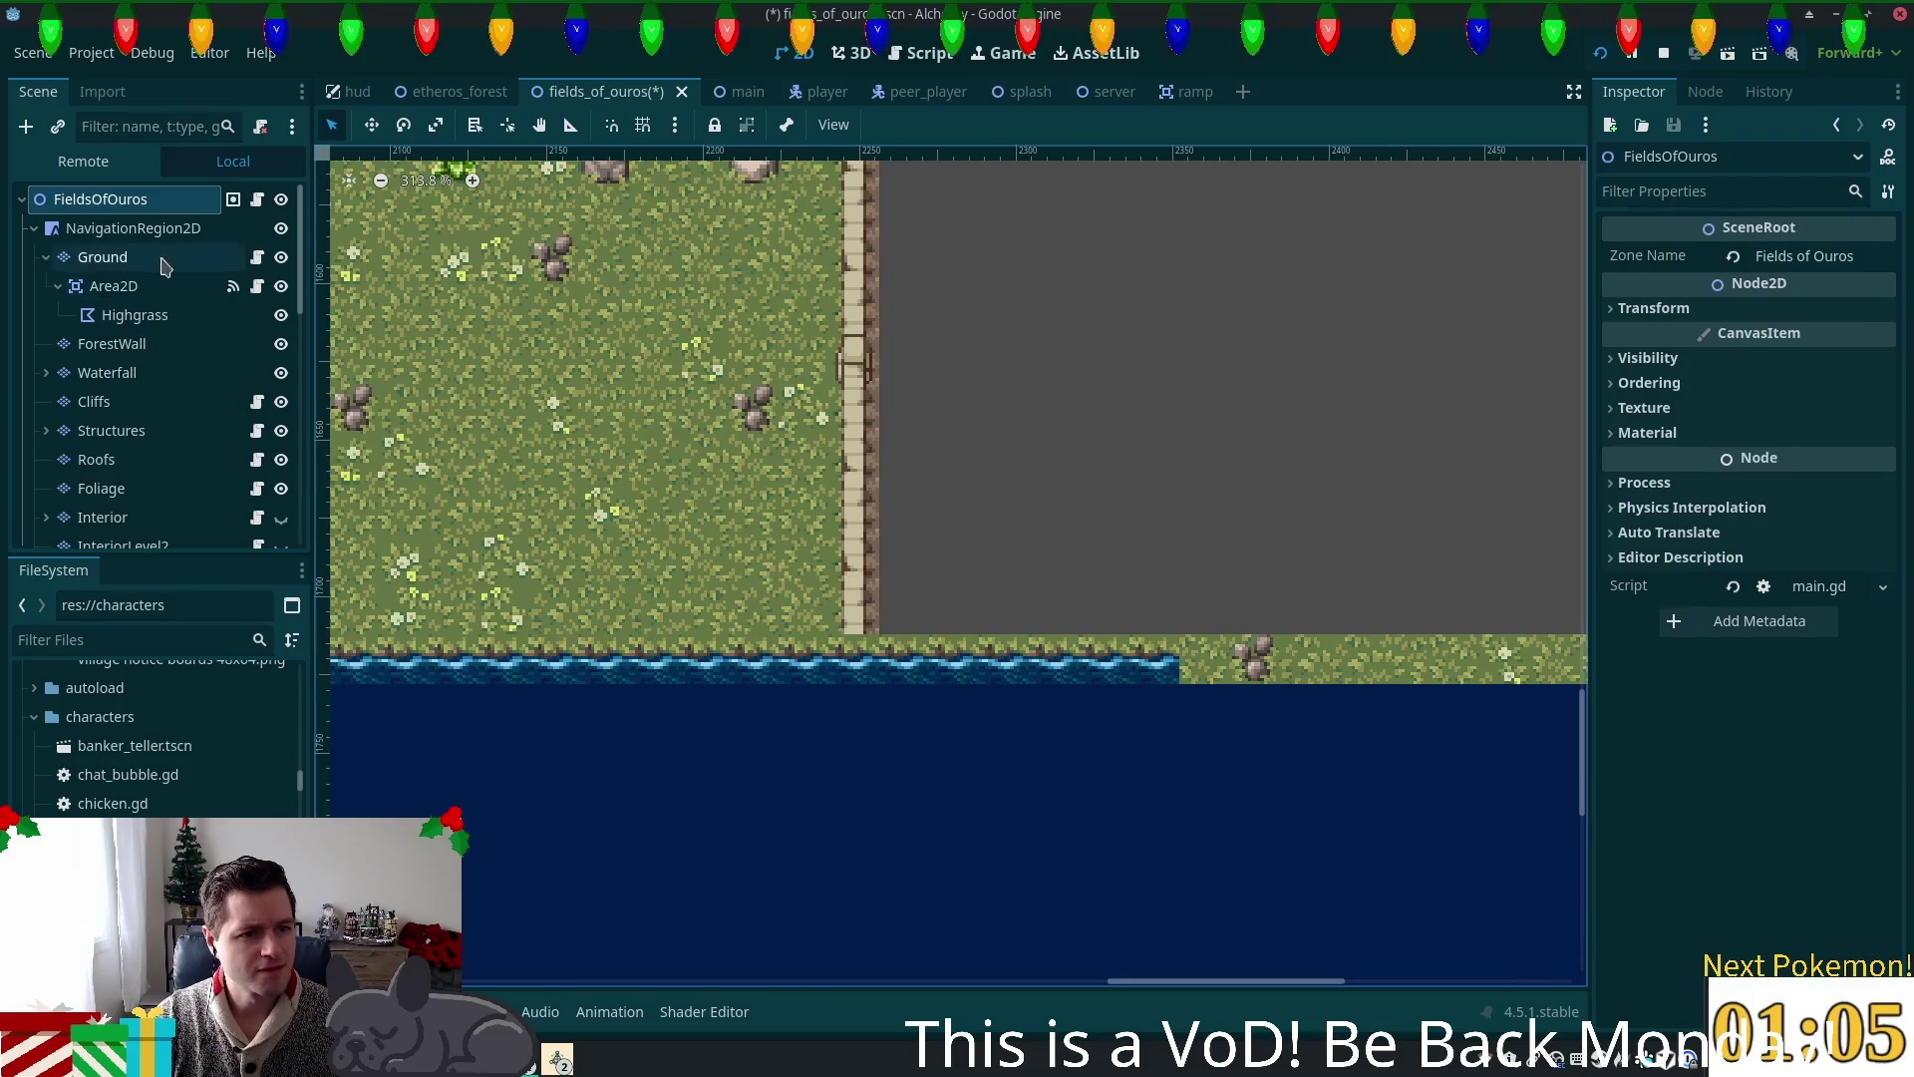
pyautogui.click(124, 432)
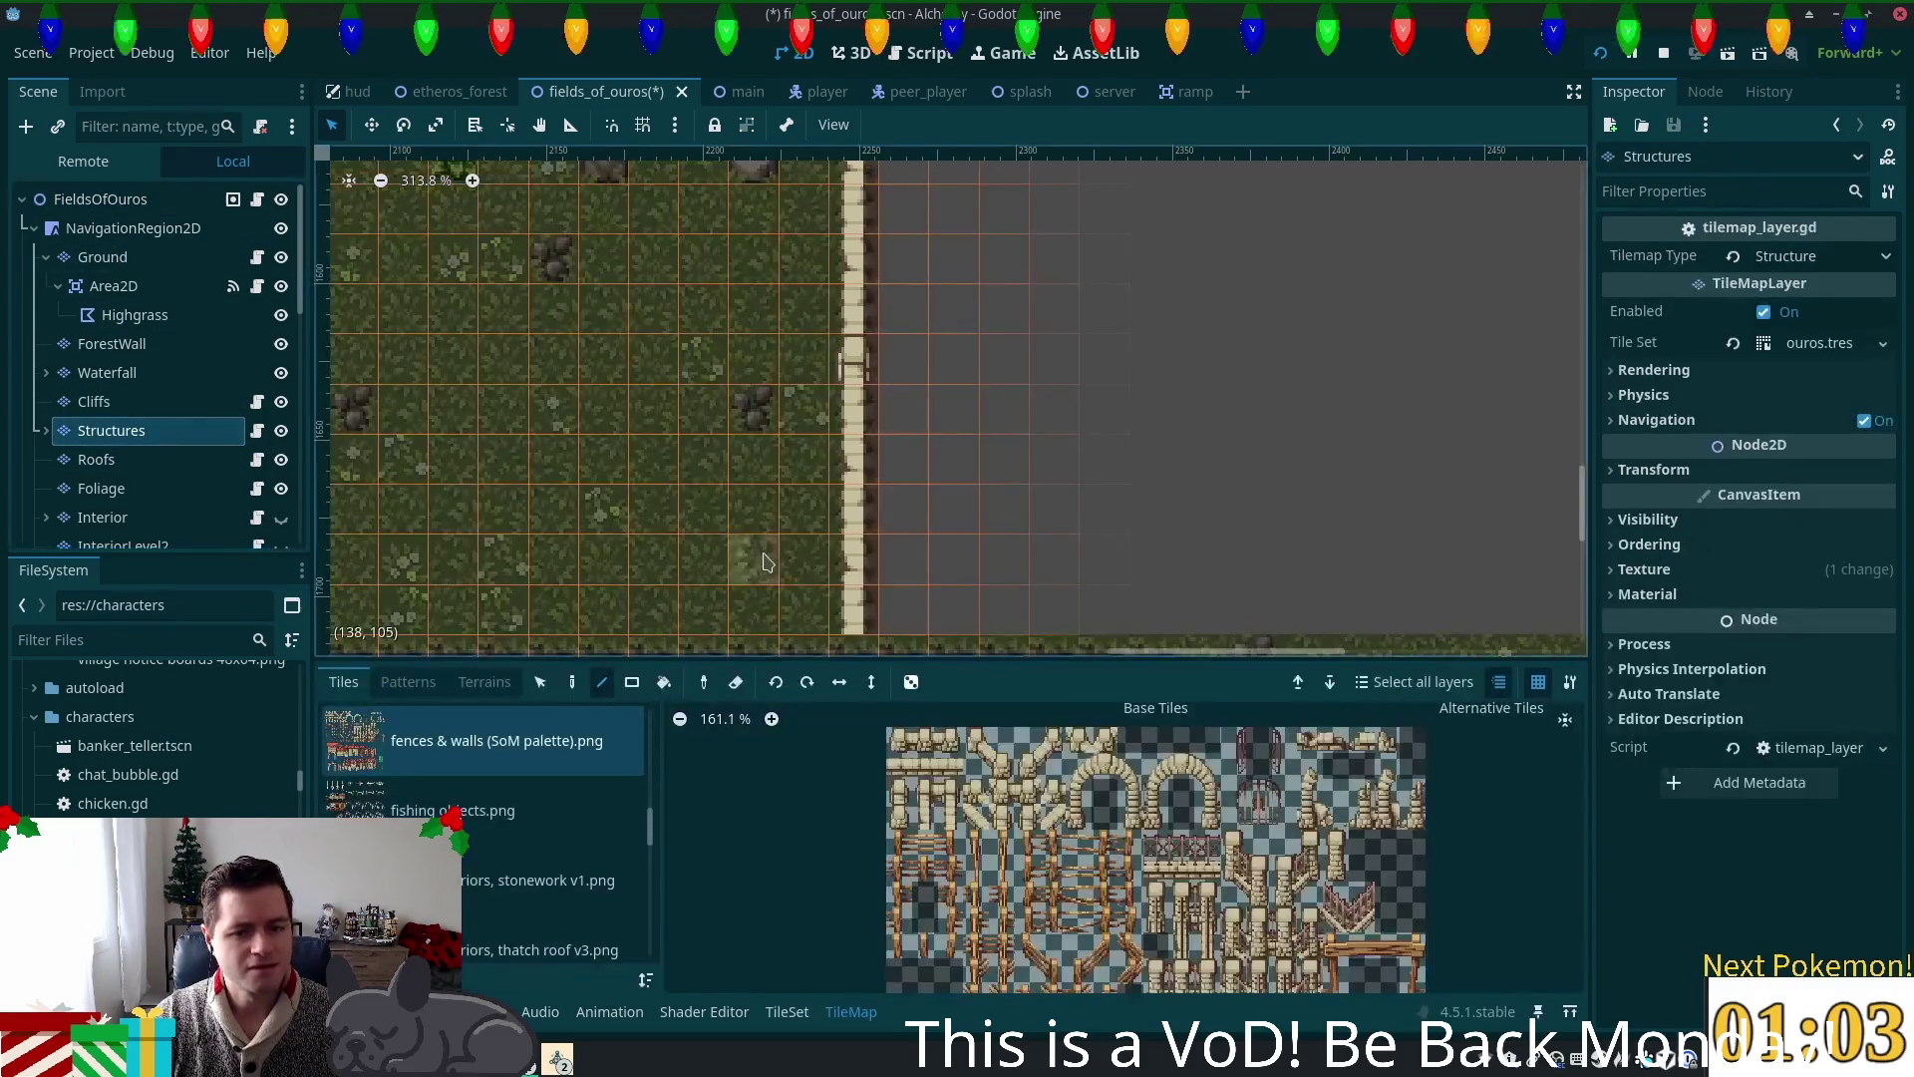
# Step: Select the FieldsOfOuros root node to leave tile painting
pyautogui.scroll(-3, 972, 638)
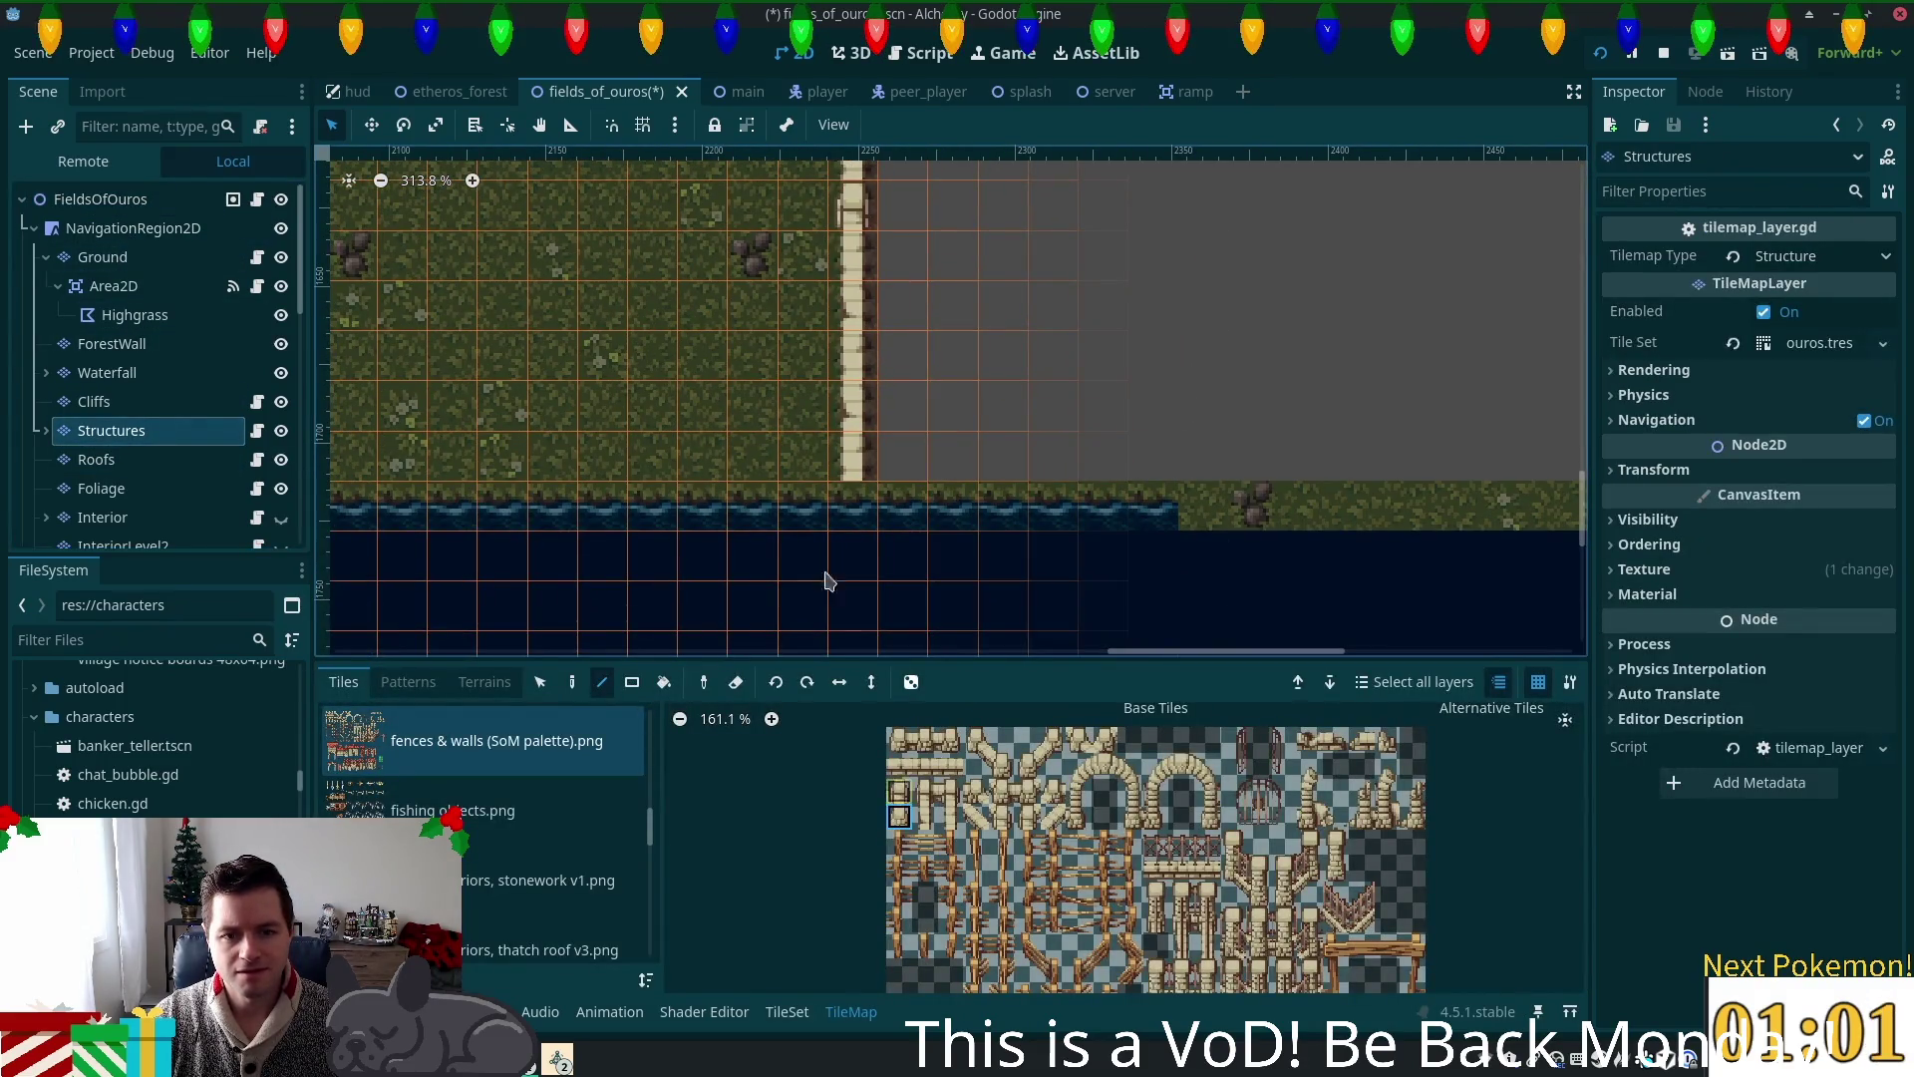
pyautogui.scroll(-4, 1207, 429)
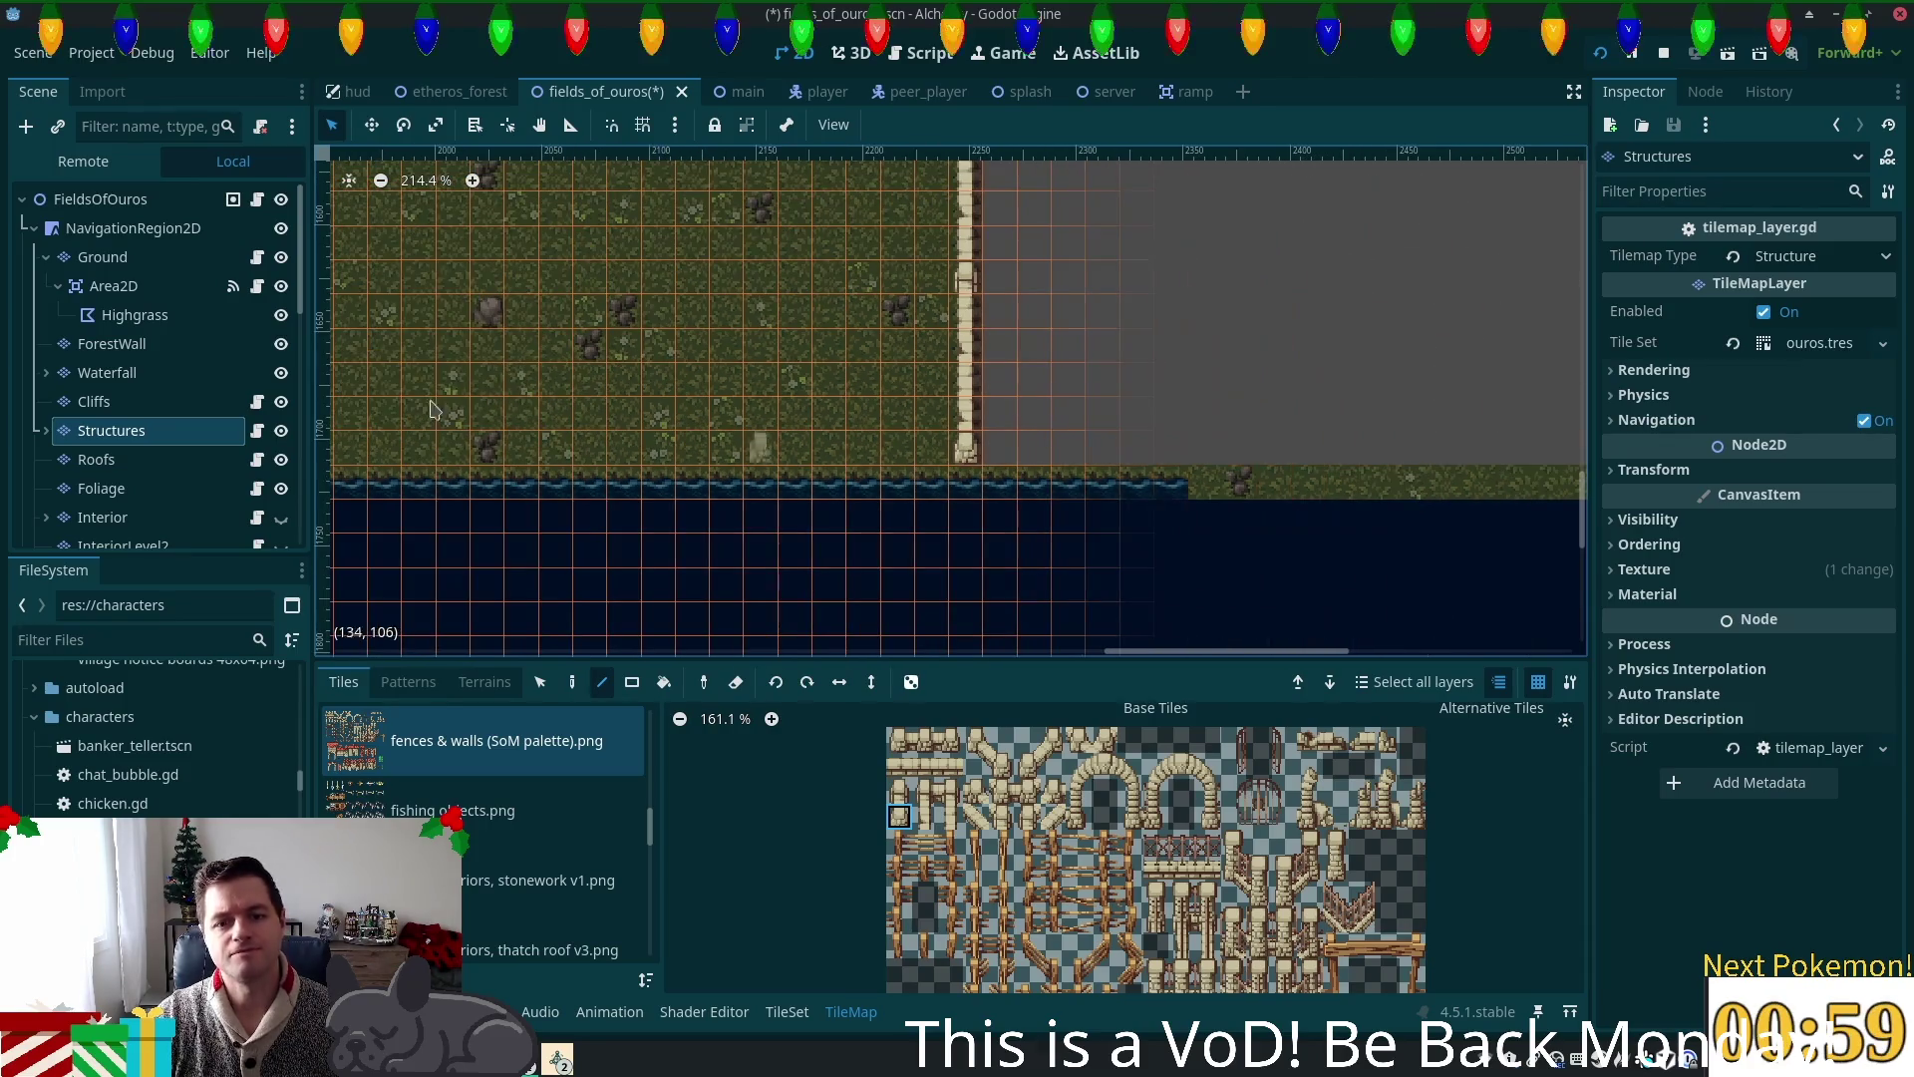
pyautogui.click(99, 199)
# Step: Zoom and pan the canvas over the dirt and stone band and grass below
pyautogui.scroll(5, 1087, 449)
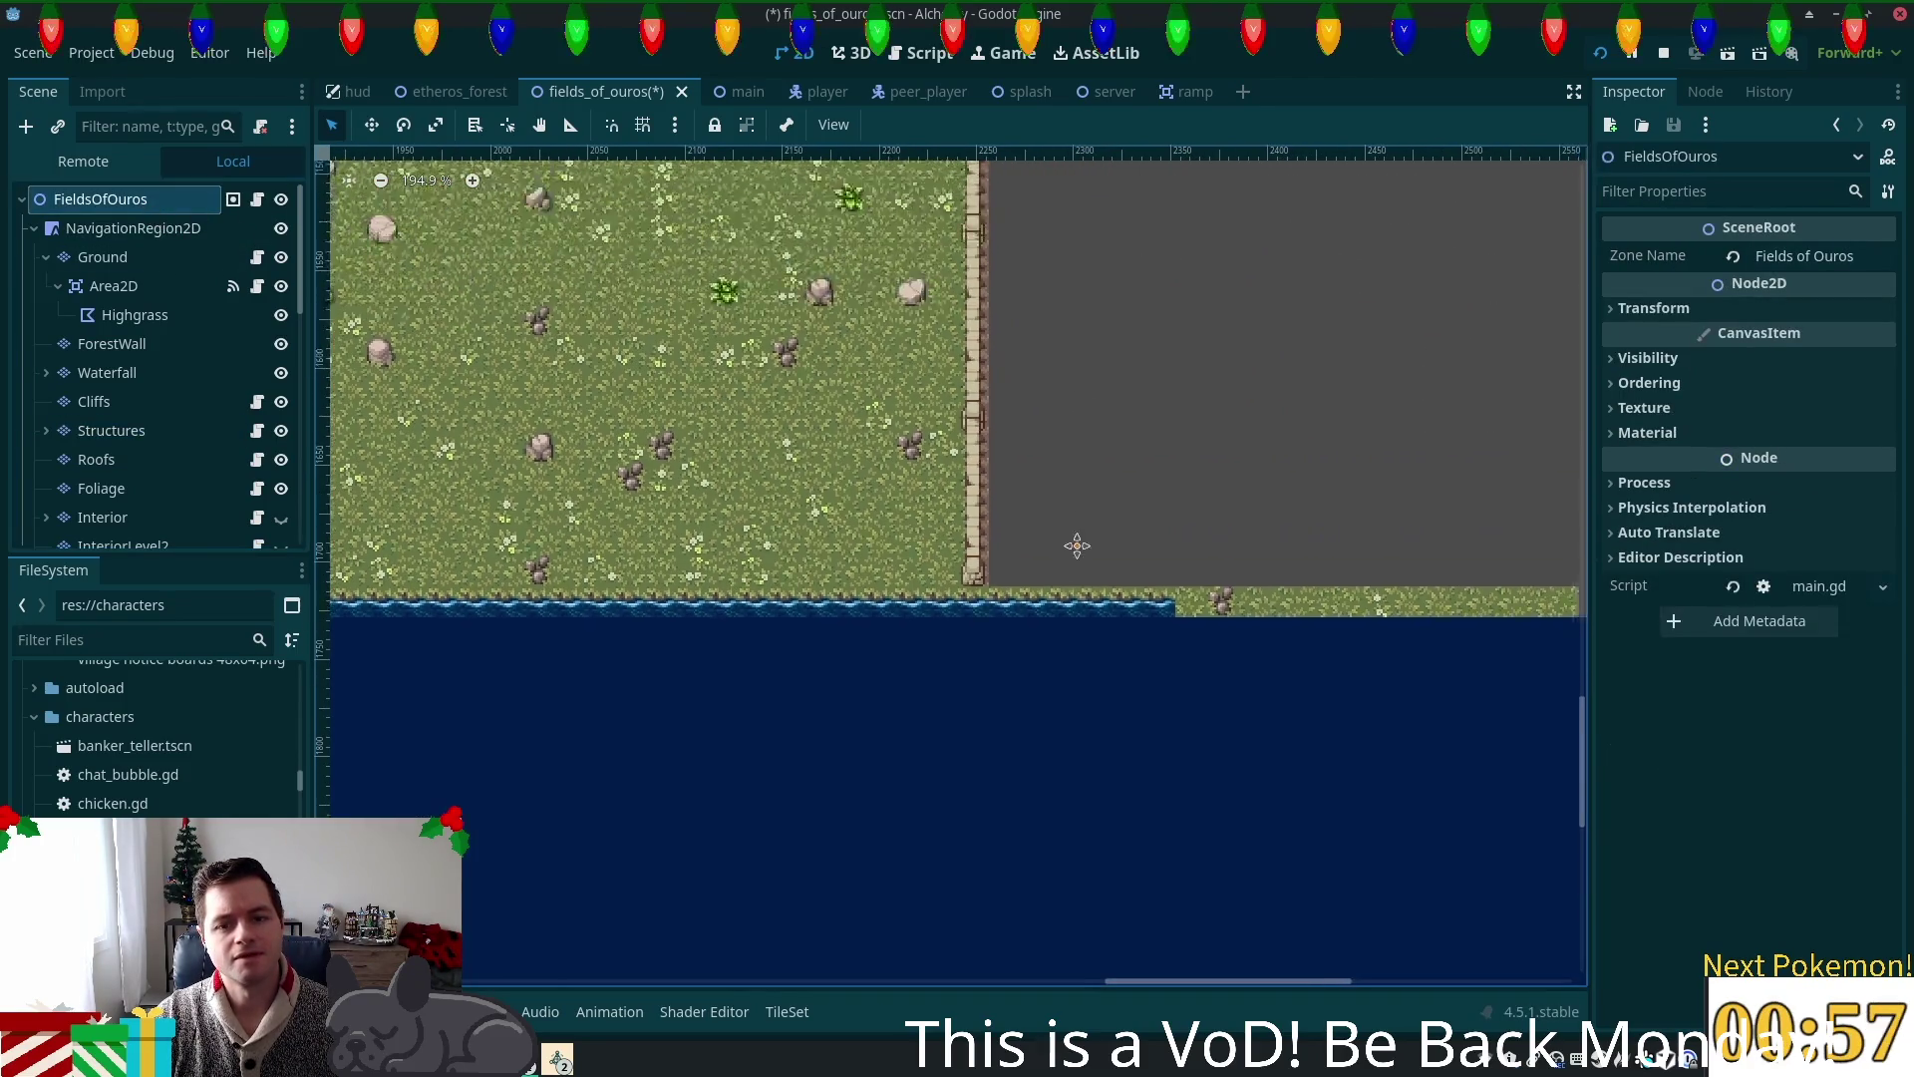
pyautogui.scroll(-3, 1147, 299)
pyautogui.scroll(5, 1068, 698)
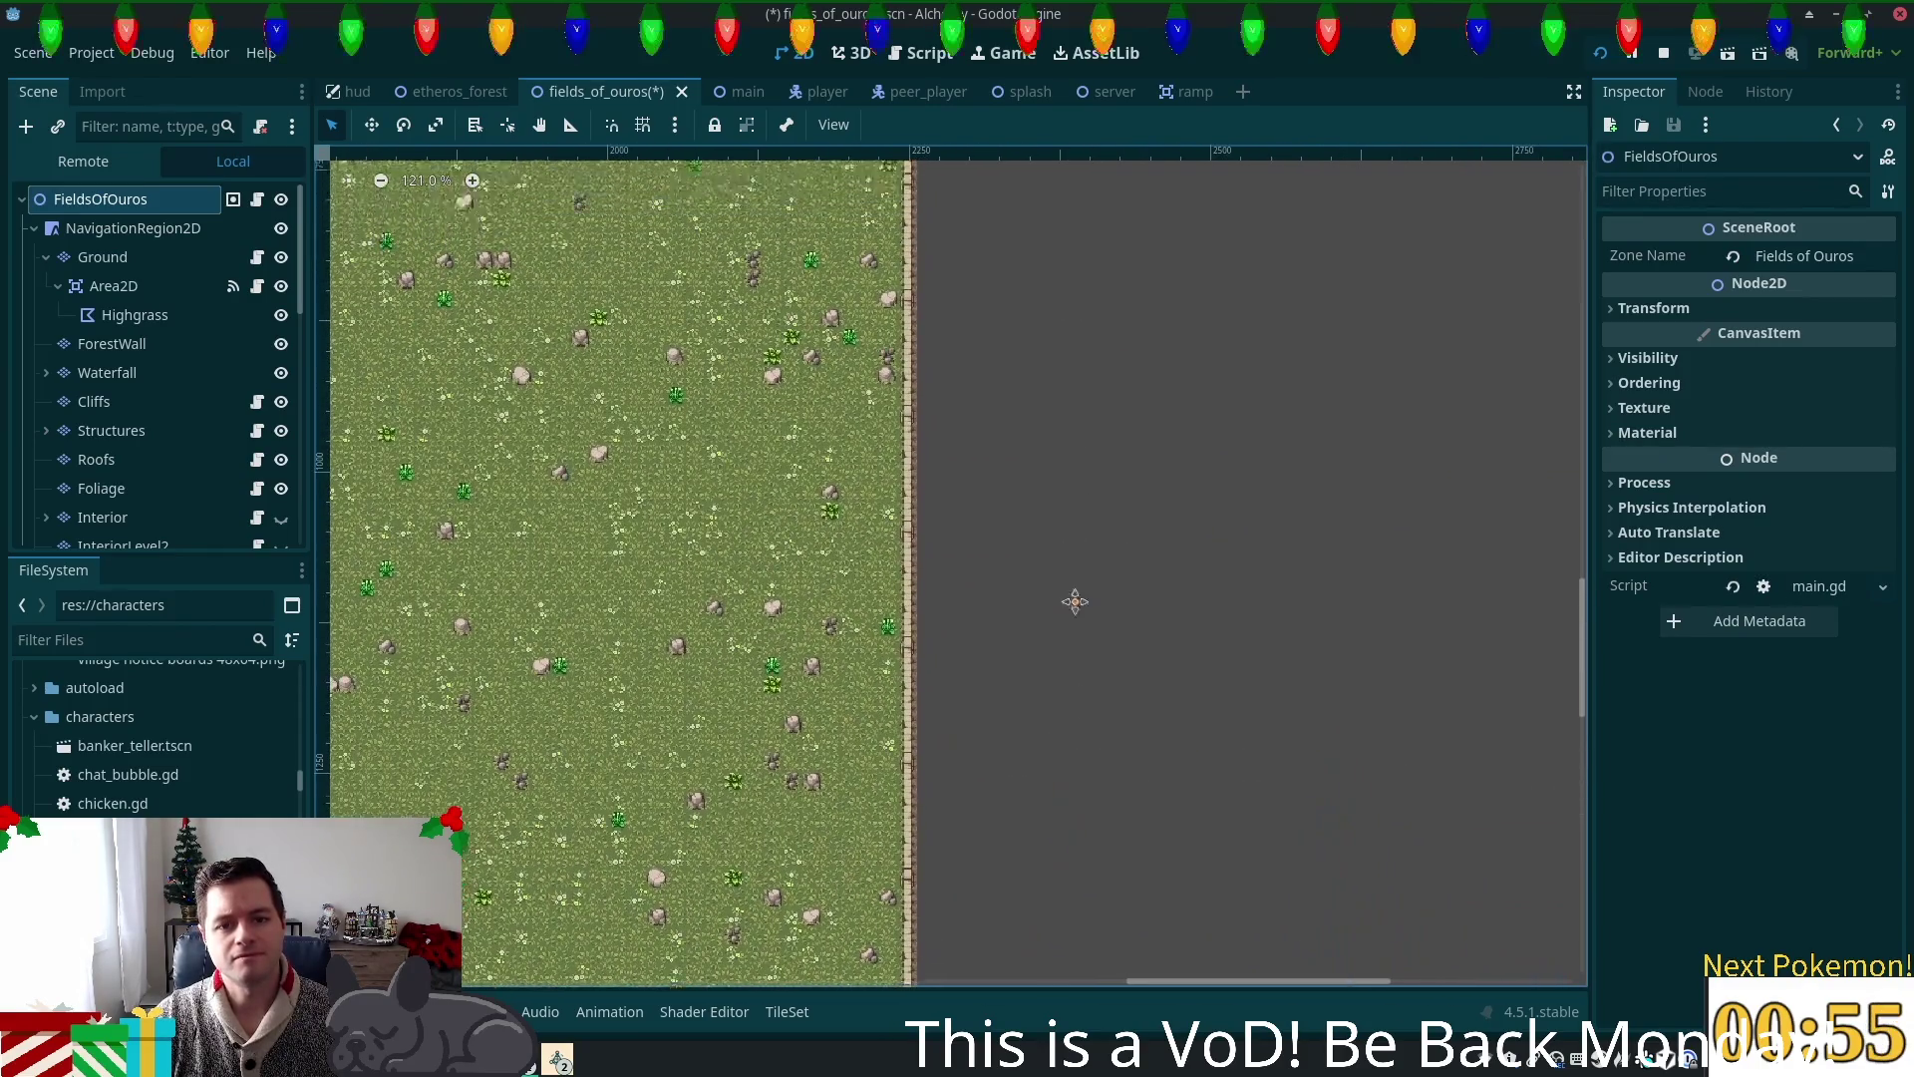
pyautogui.scroll(8, 919, 306)
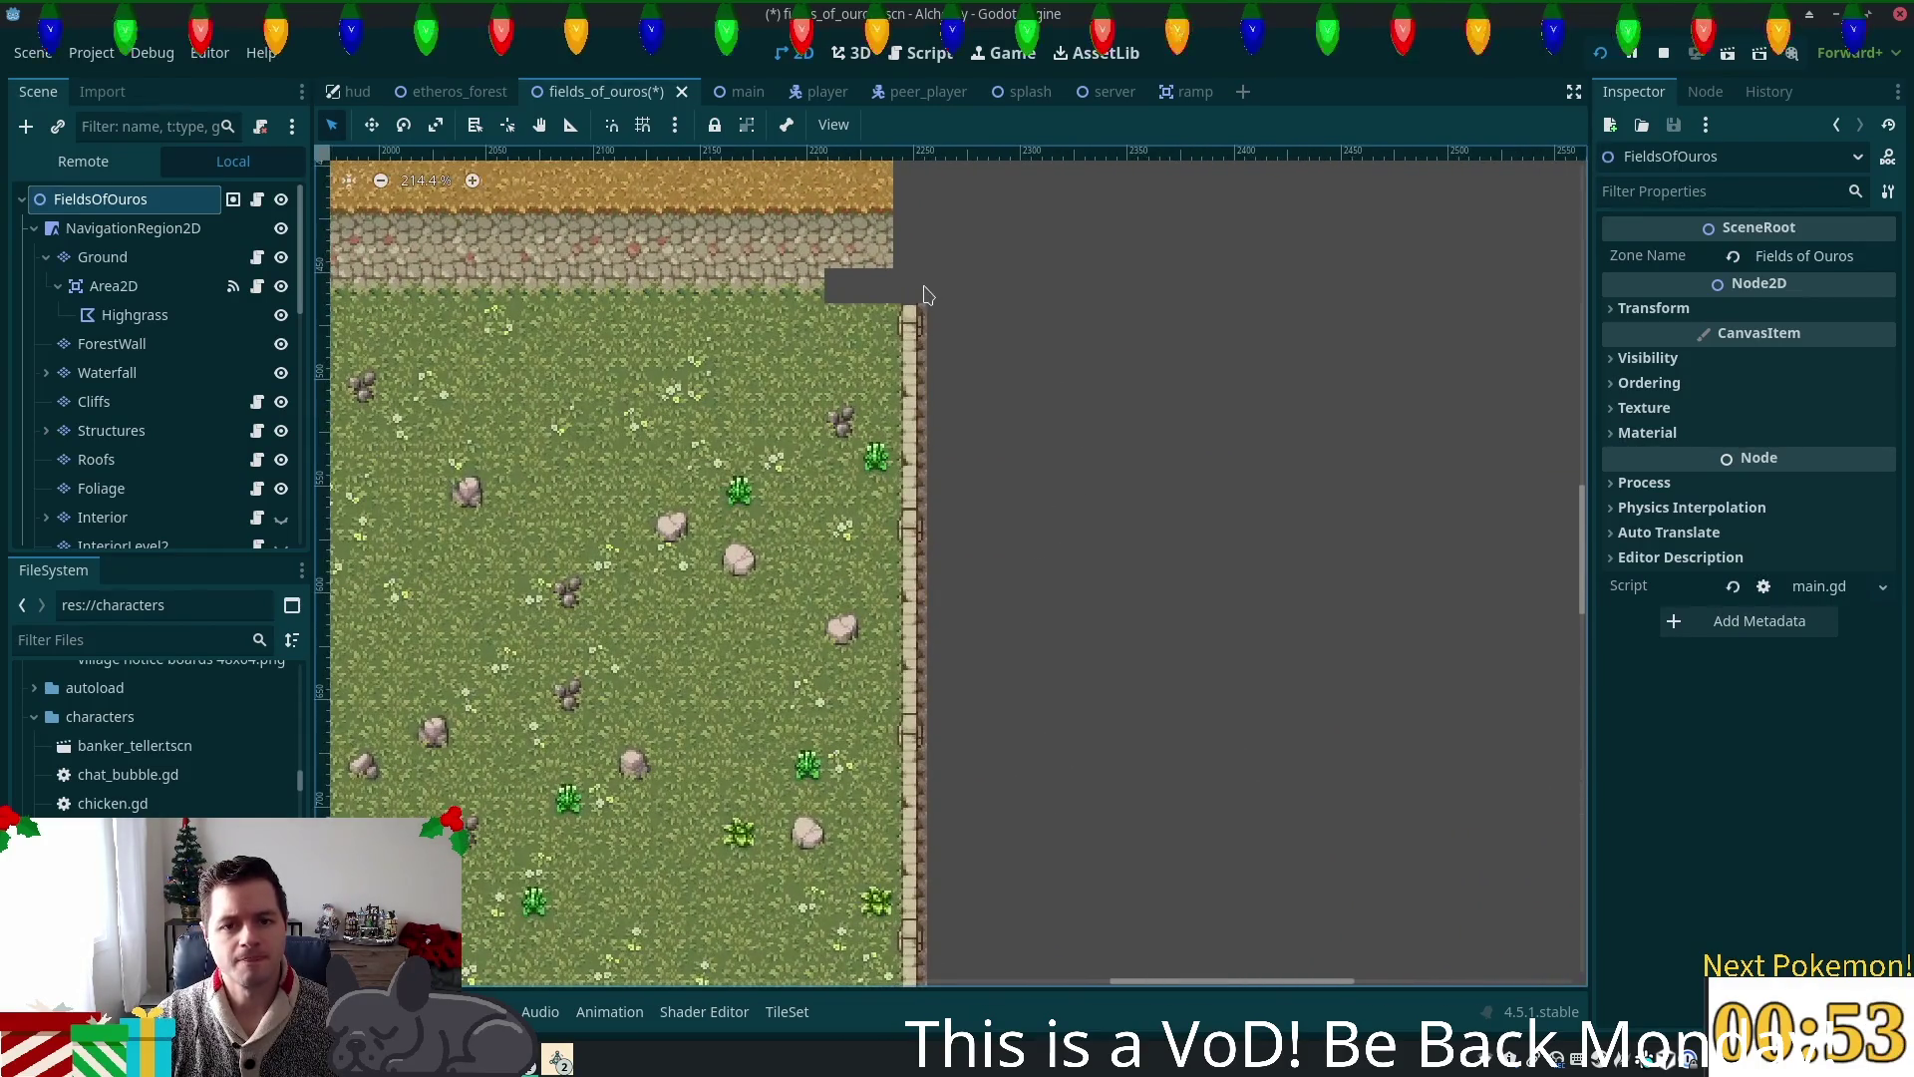
pyautogui.scroll(8, 919, 305)
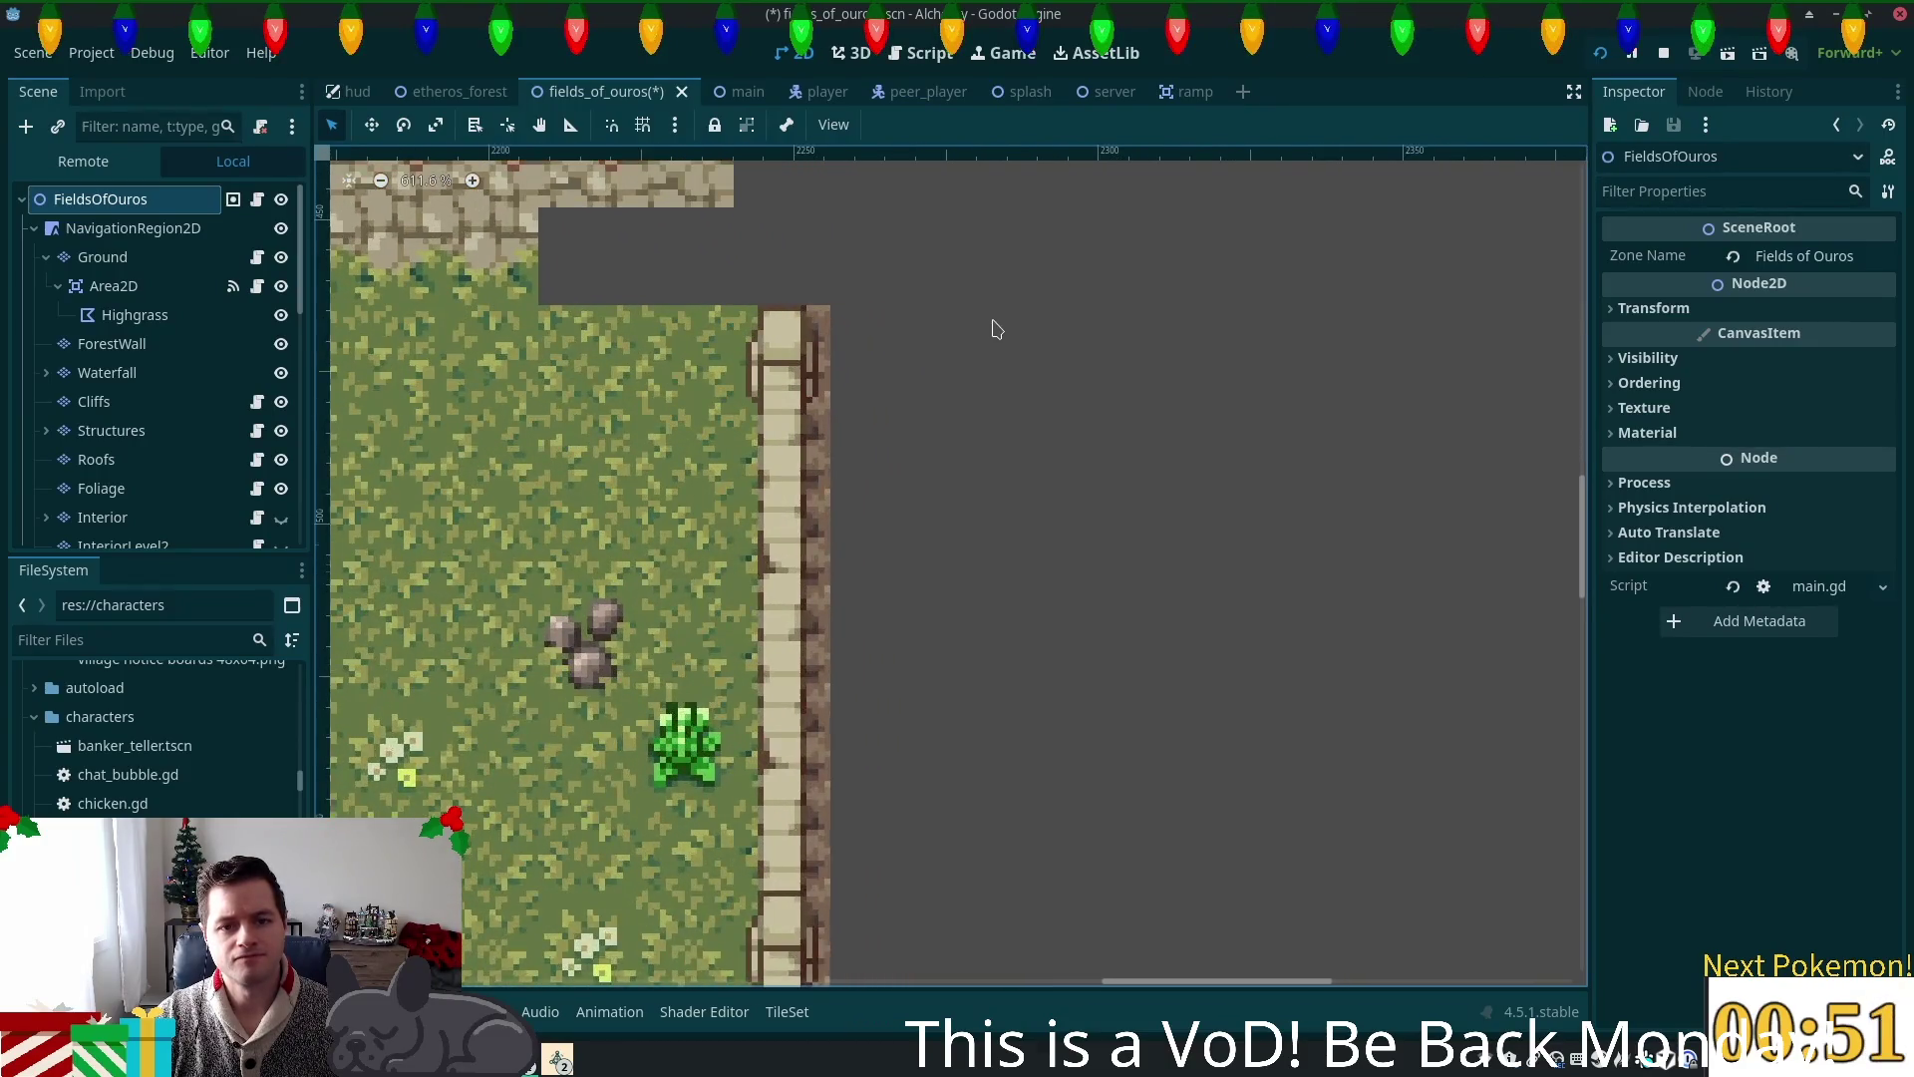
pyautogui.scroll(-7, 985, 351)
pyautogui.moveTo(978, 331); pyautogui.dragTo(965, 590)
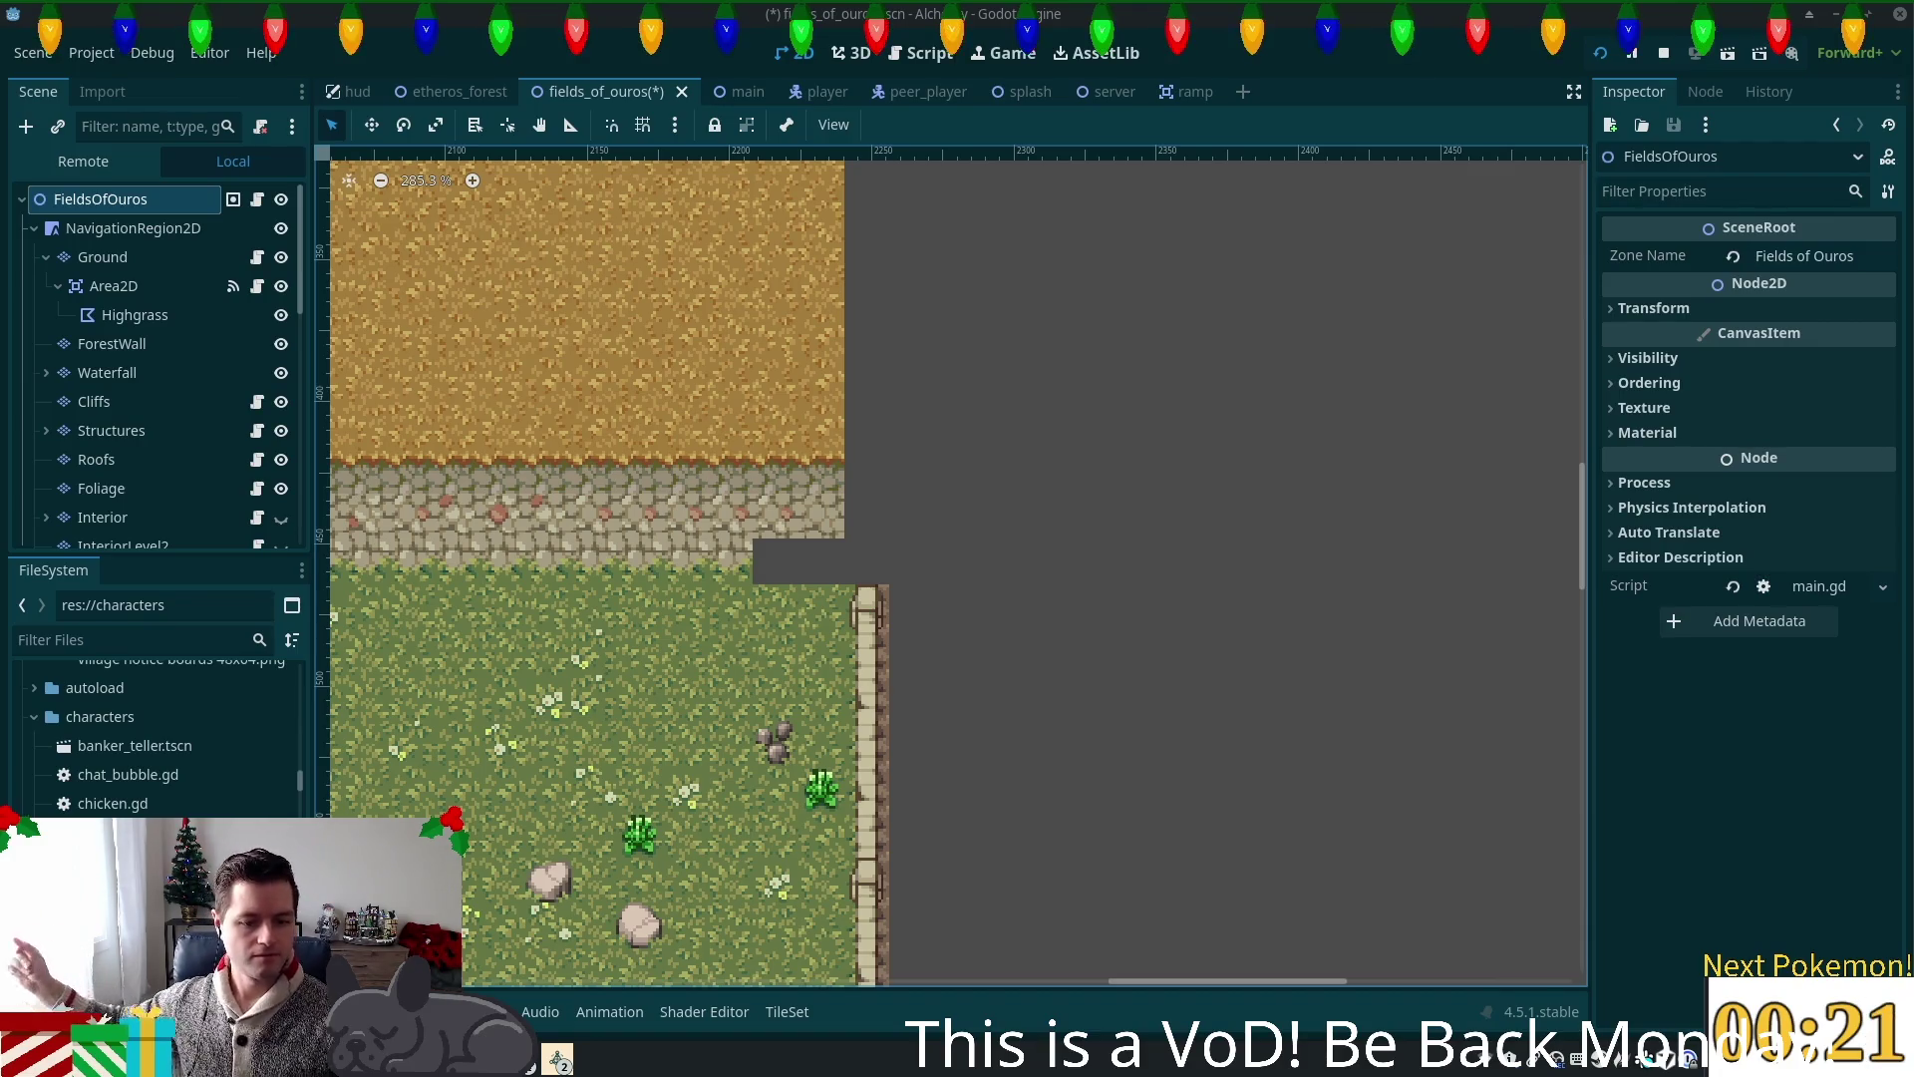
pyautogui.click(557, 1059)
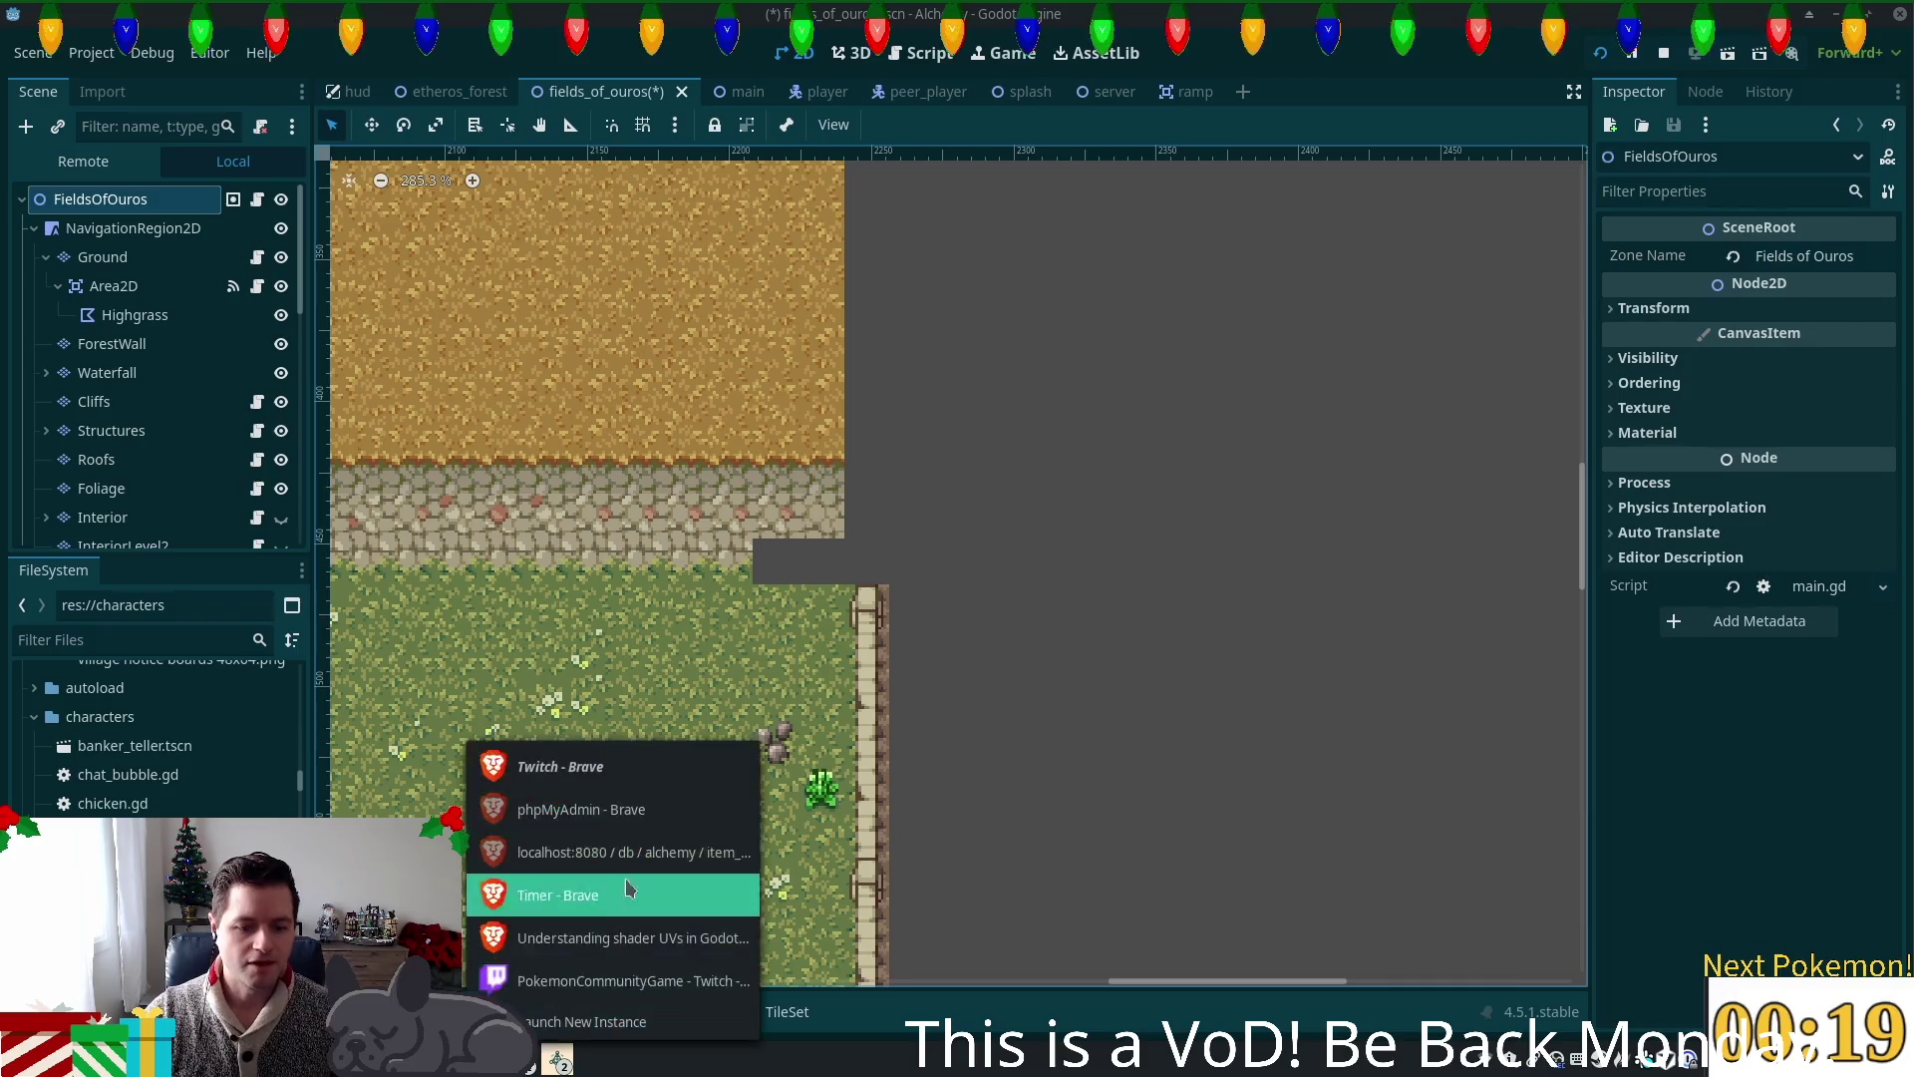
# Step: Bring the PokemonCommunityGame window forward and look through the Inventory and Pokedex tabs
pyautogui.click(567, 979)
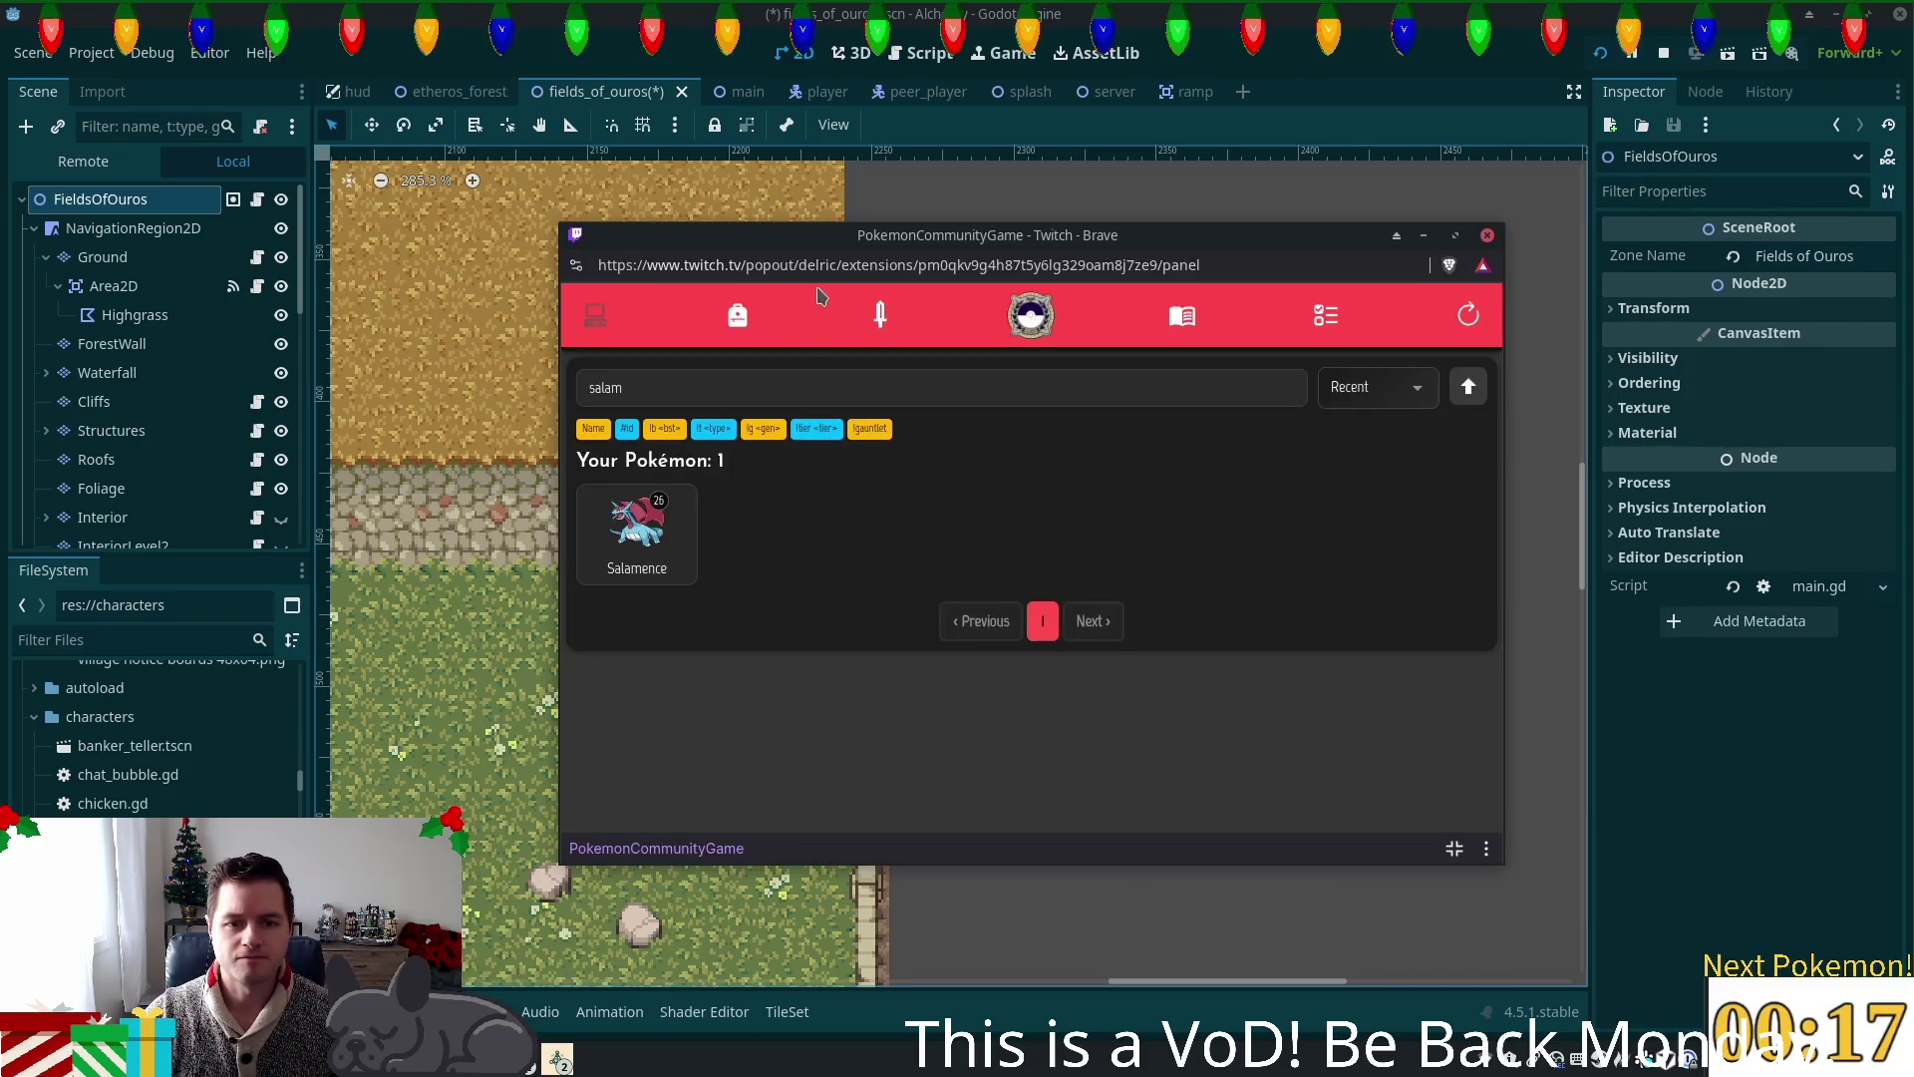
pyautogui.click(738, 317)
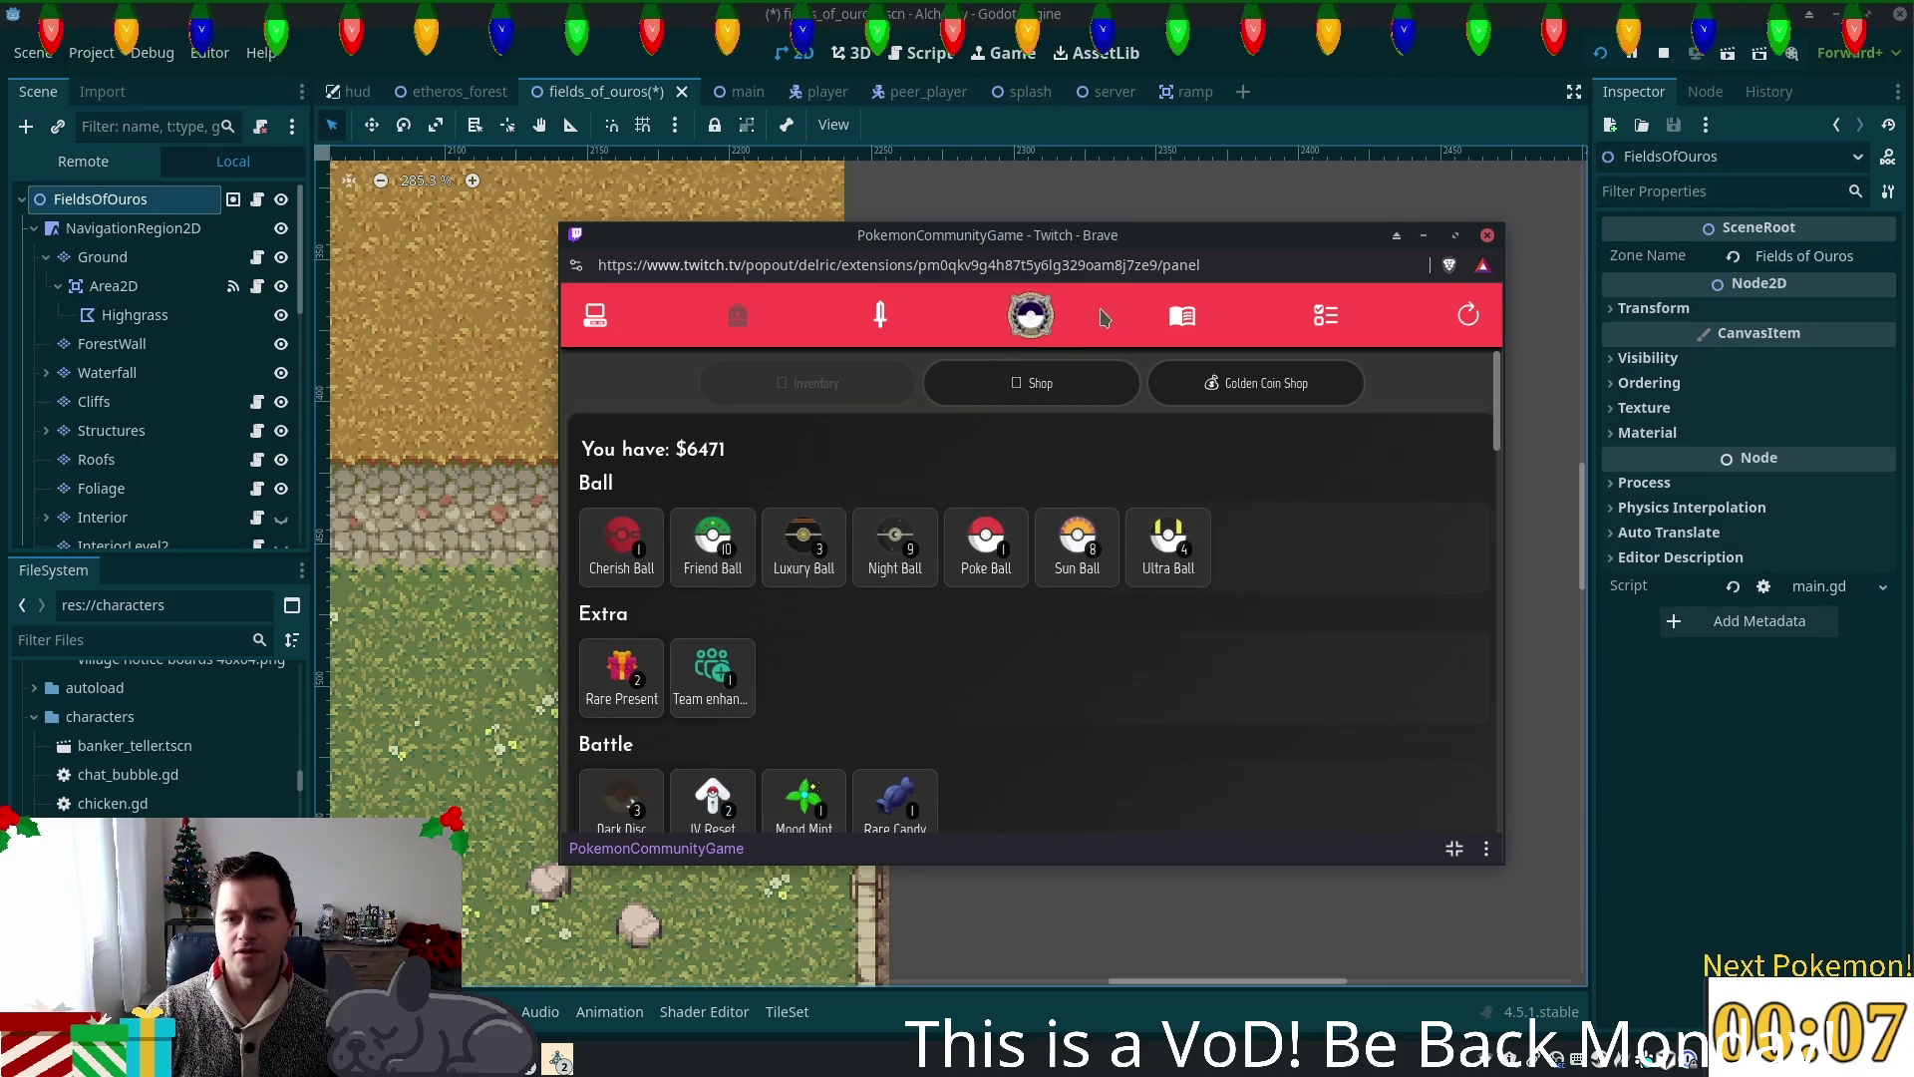
pyautogui.click(1181, 317)
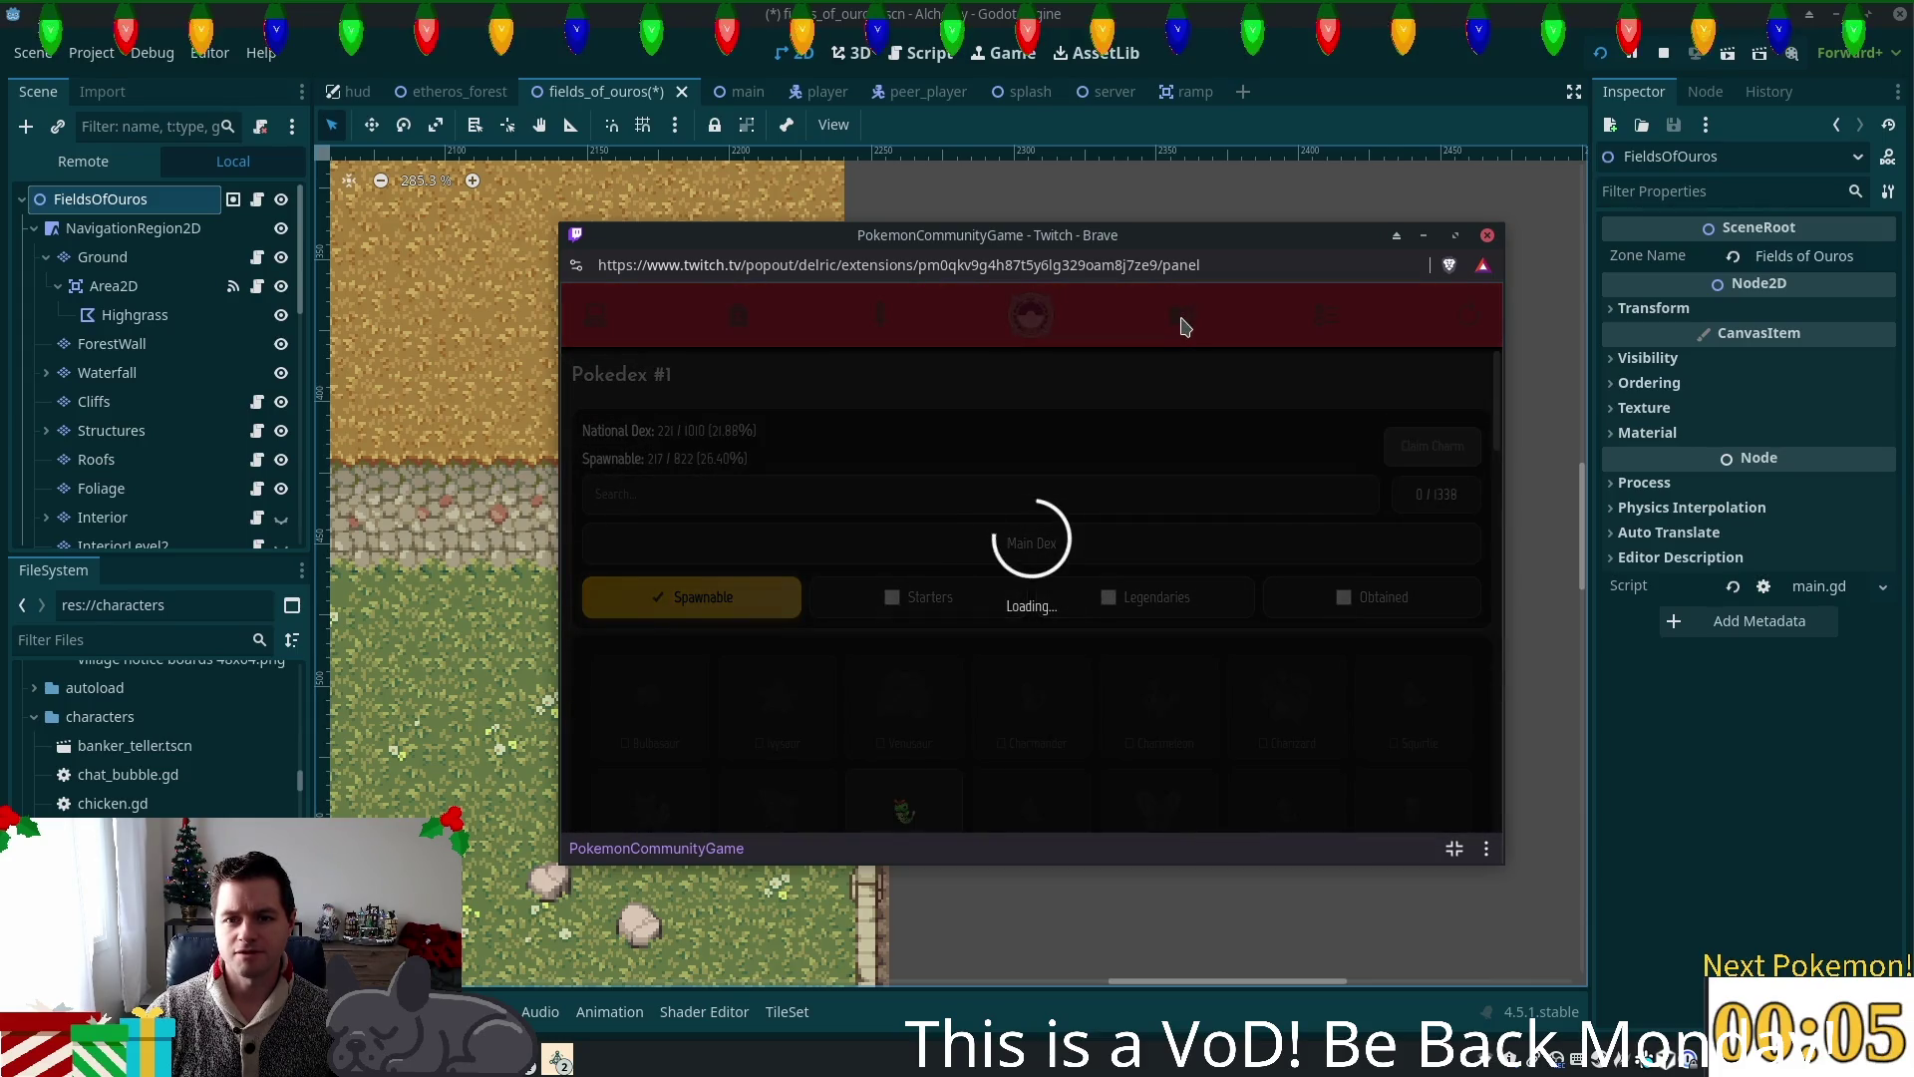
pyautogui.click(880, 317)
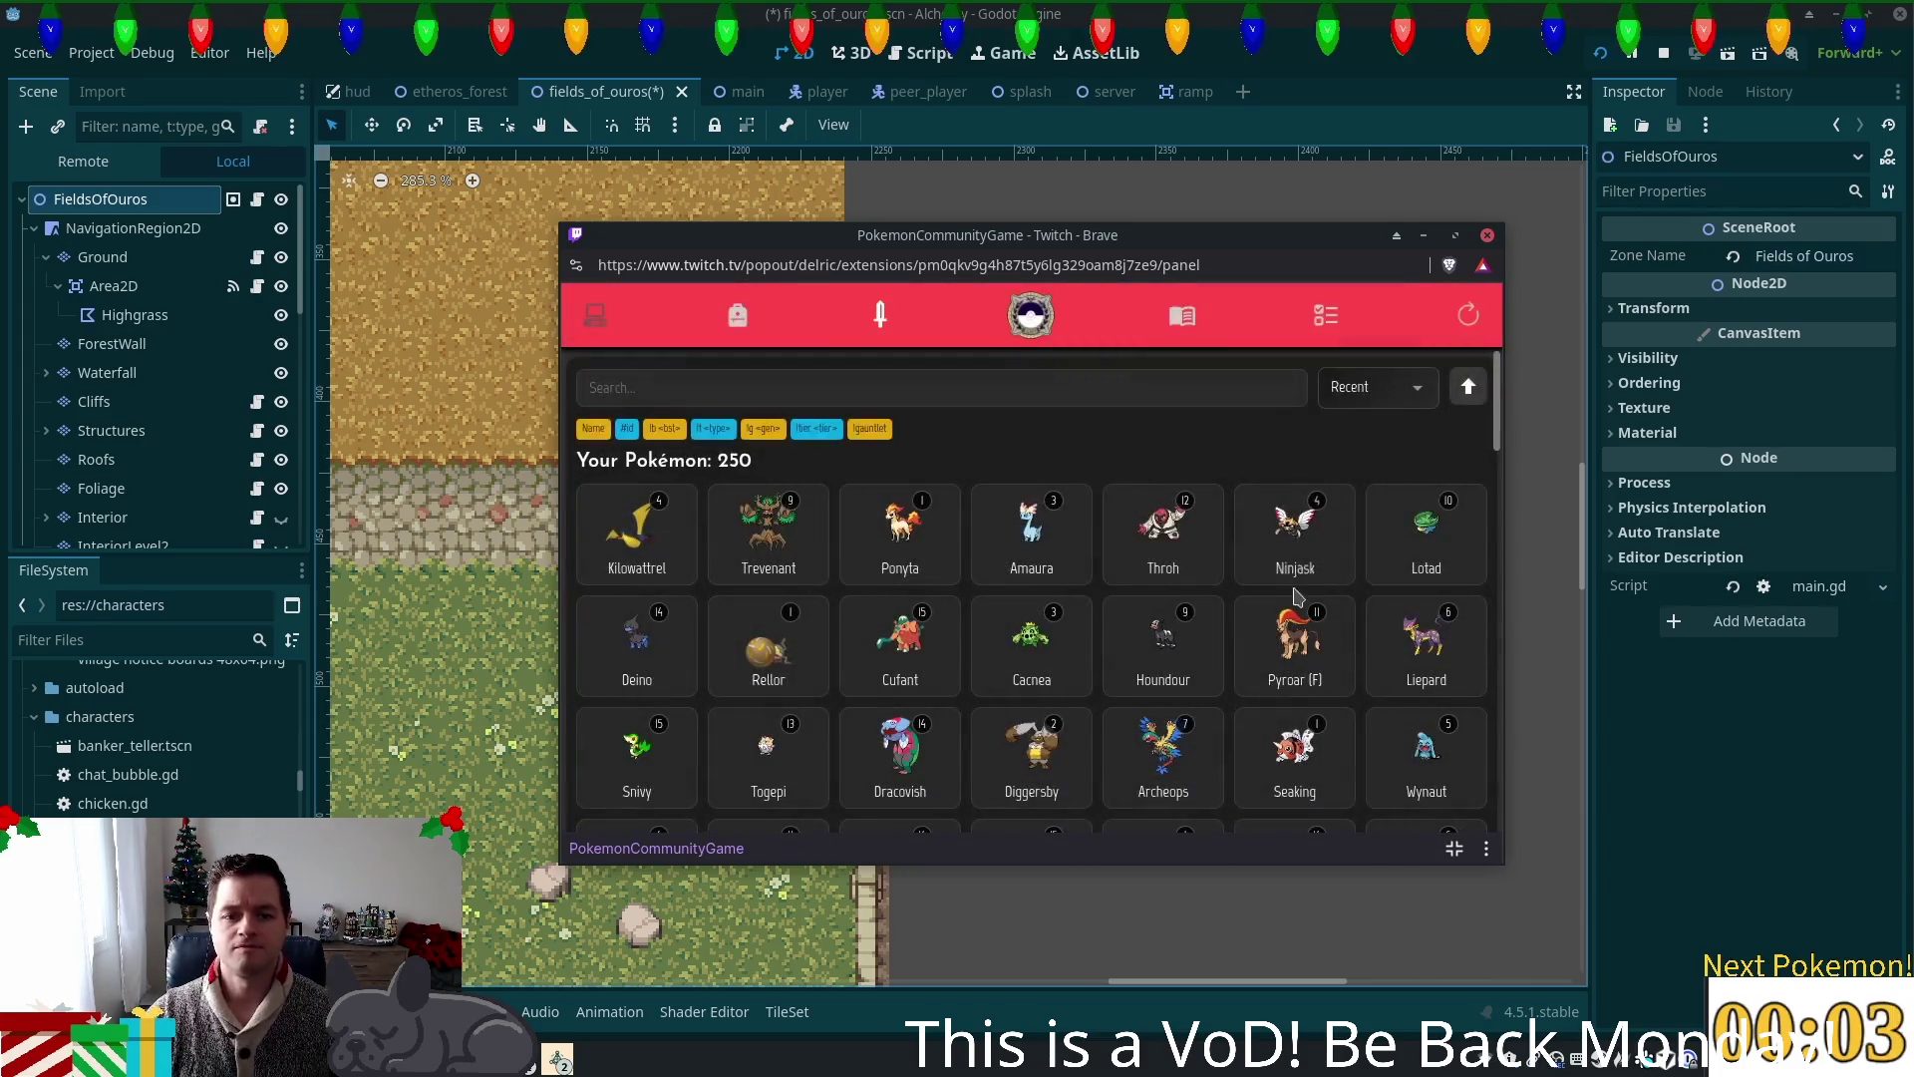
# Step: Search 'egg', check the Sparkling Egg's hatching requirements, then clear the search
pyautogui.click(827, 371)
pyautogui.write('egg')
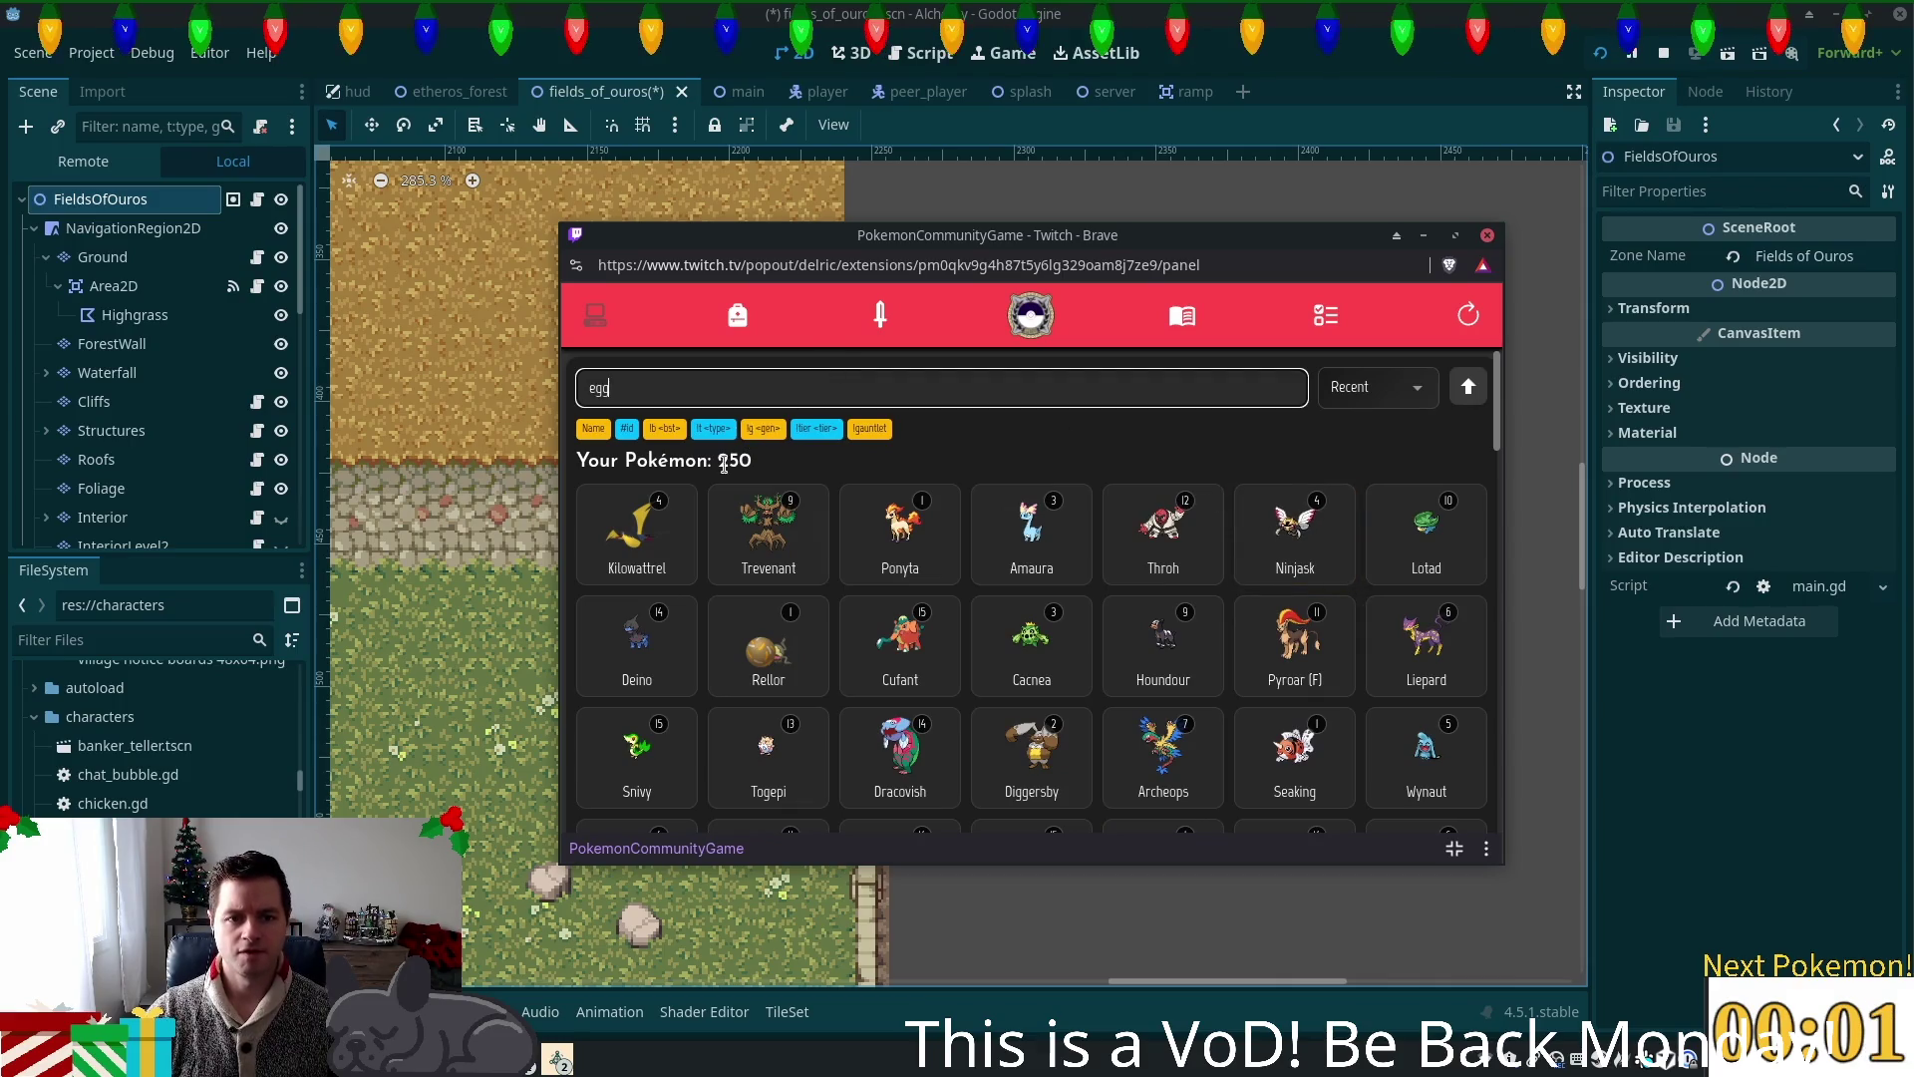
pyautogui.click(746, 496)
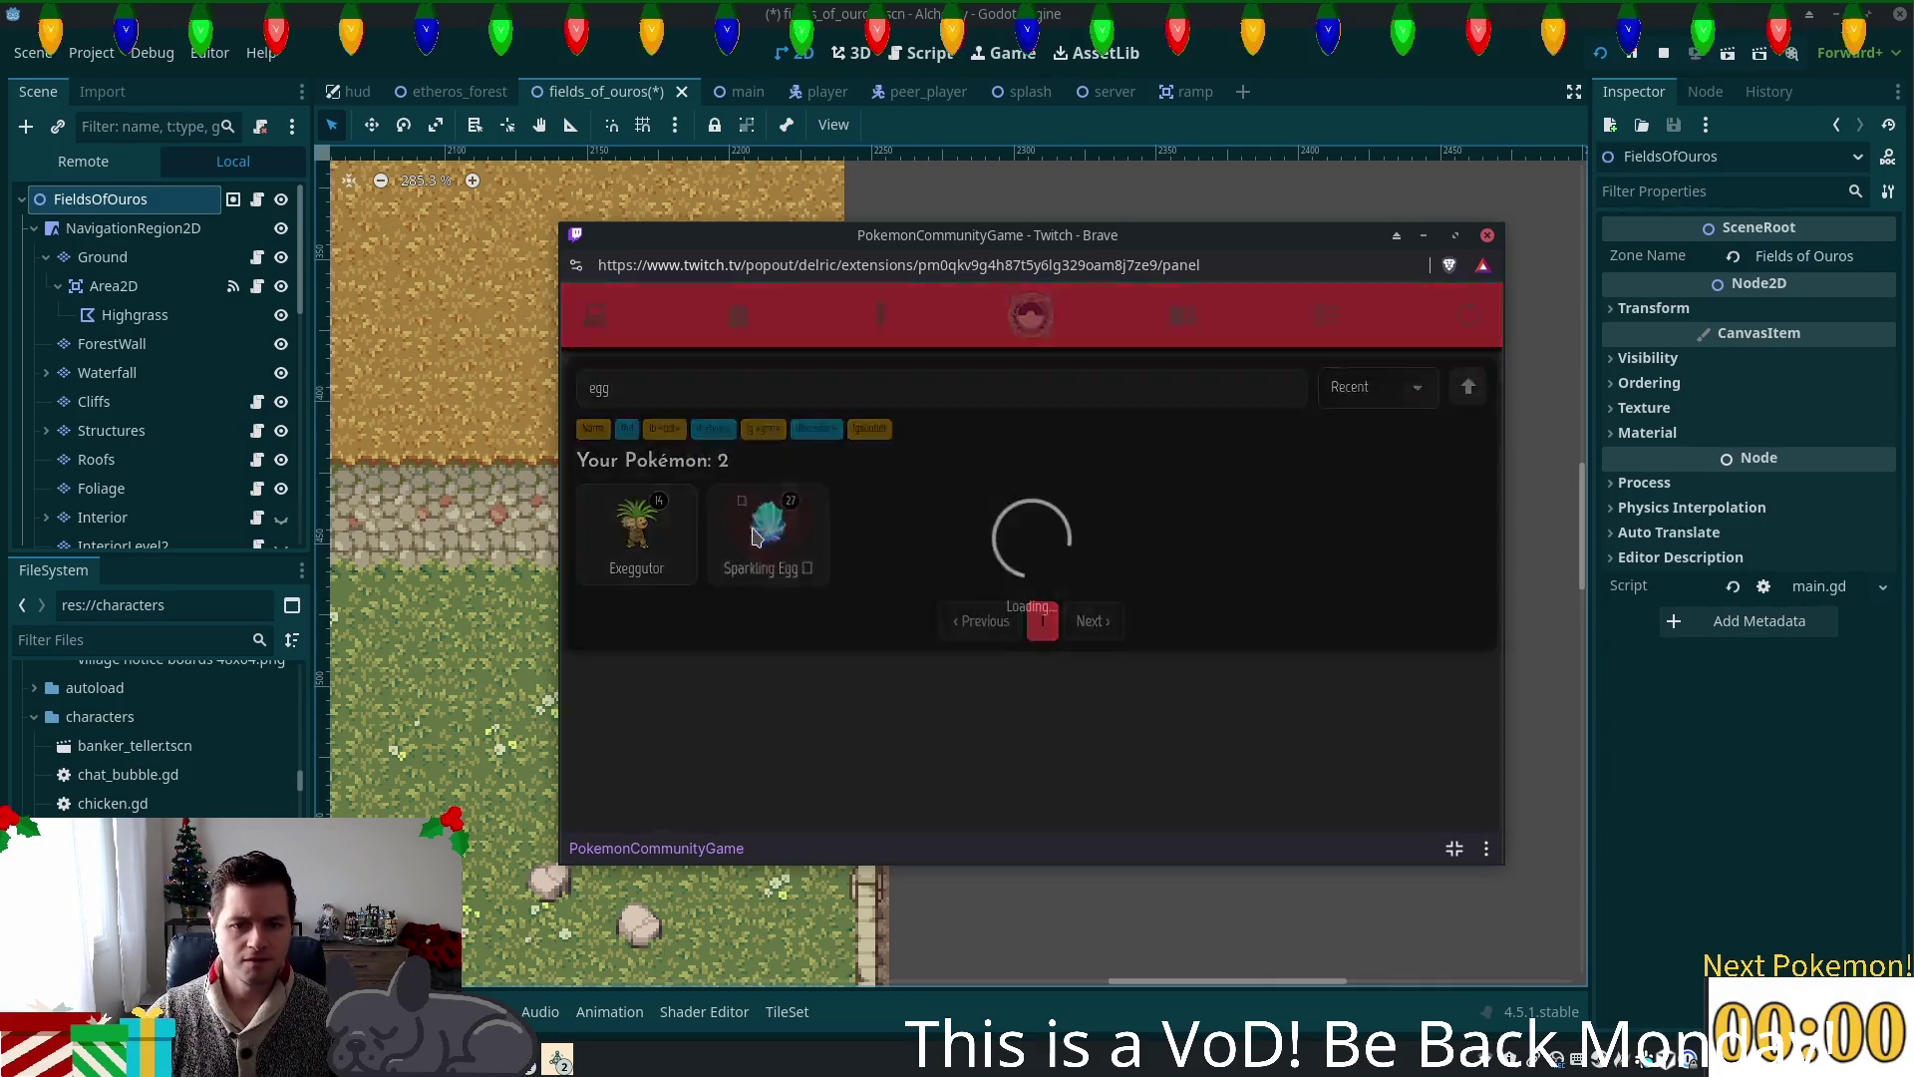
pyautogui.scroll(-6, 1233, 622)
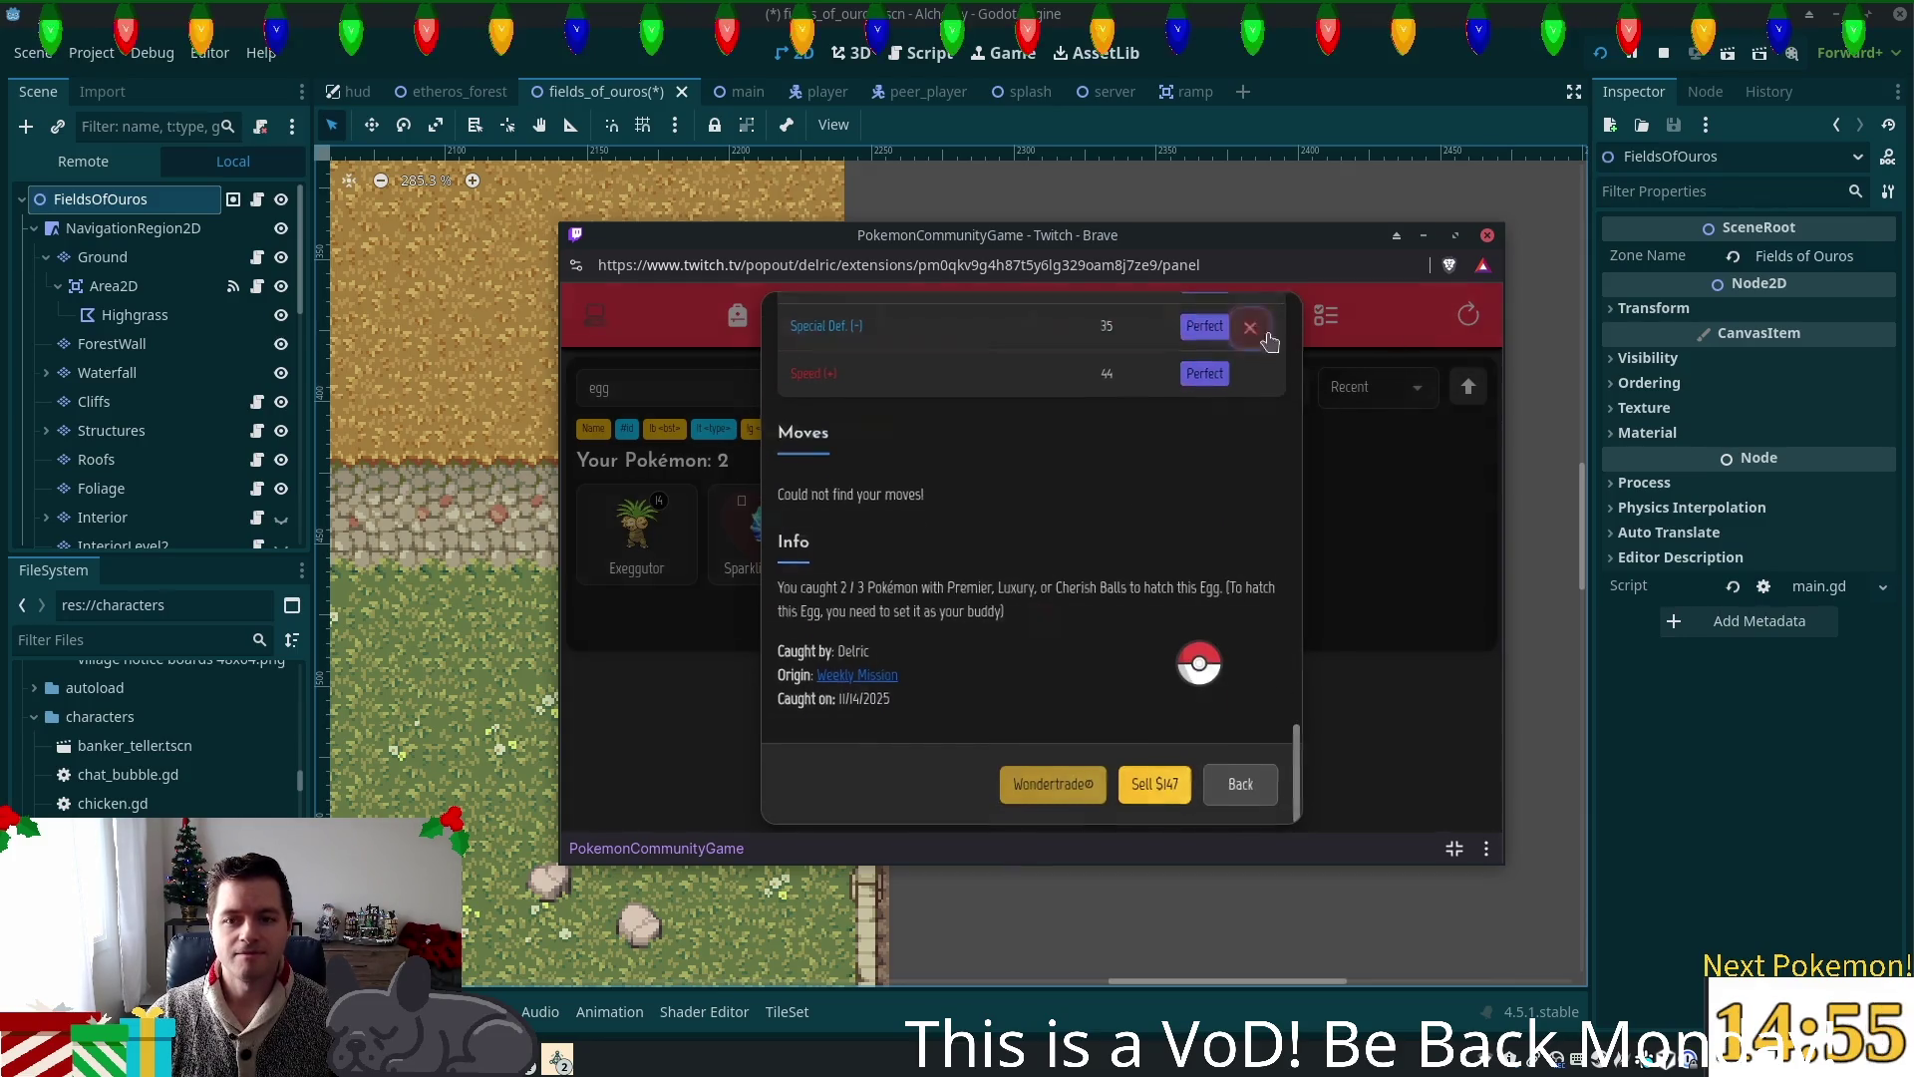
pyautogui.click(1250, 328)
pyautogui.click(680, 384)
pyautogui.hotkey('ctrl', 'a')
pyautogui.press('BackSpace')
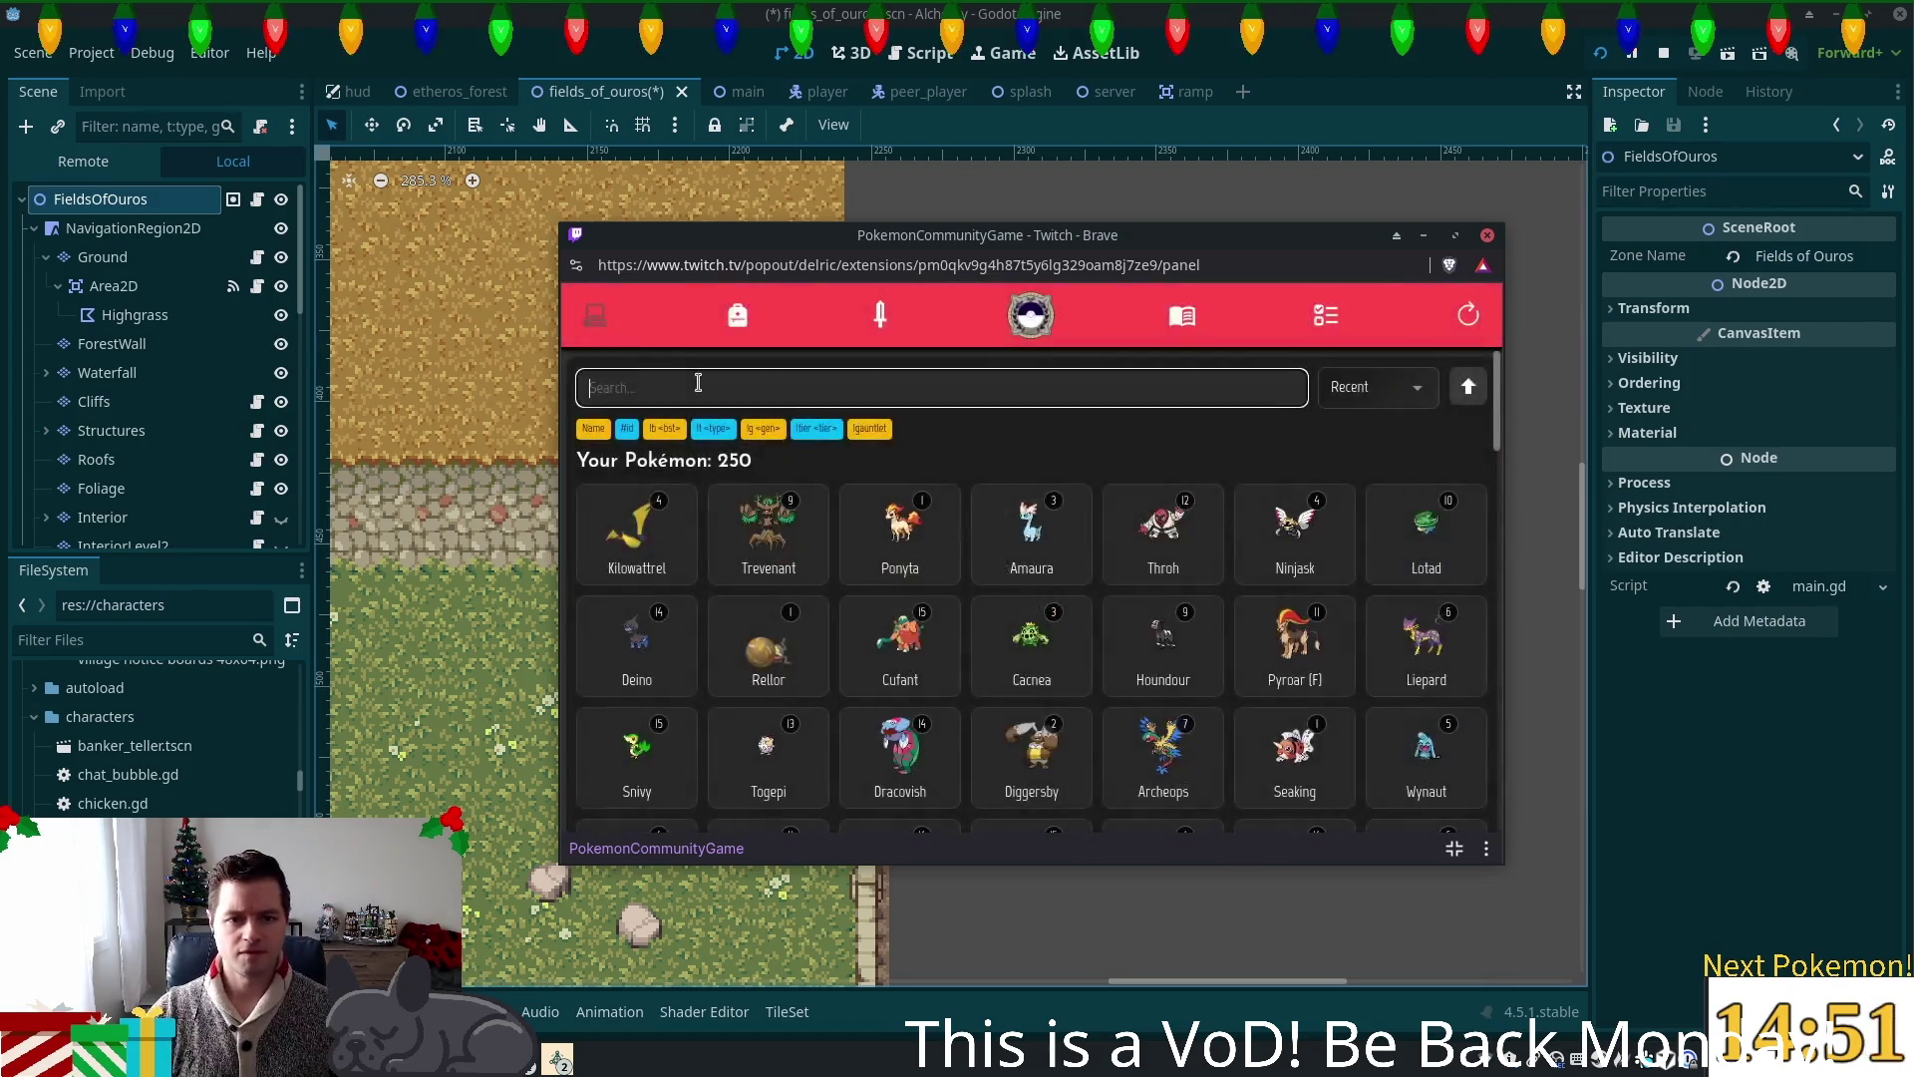
pyautogui.click(725, 318)
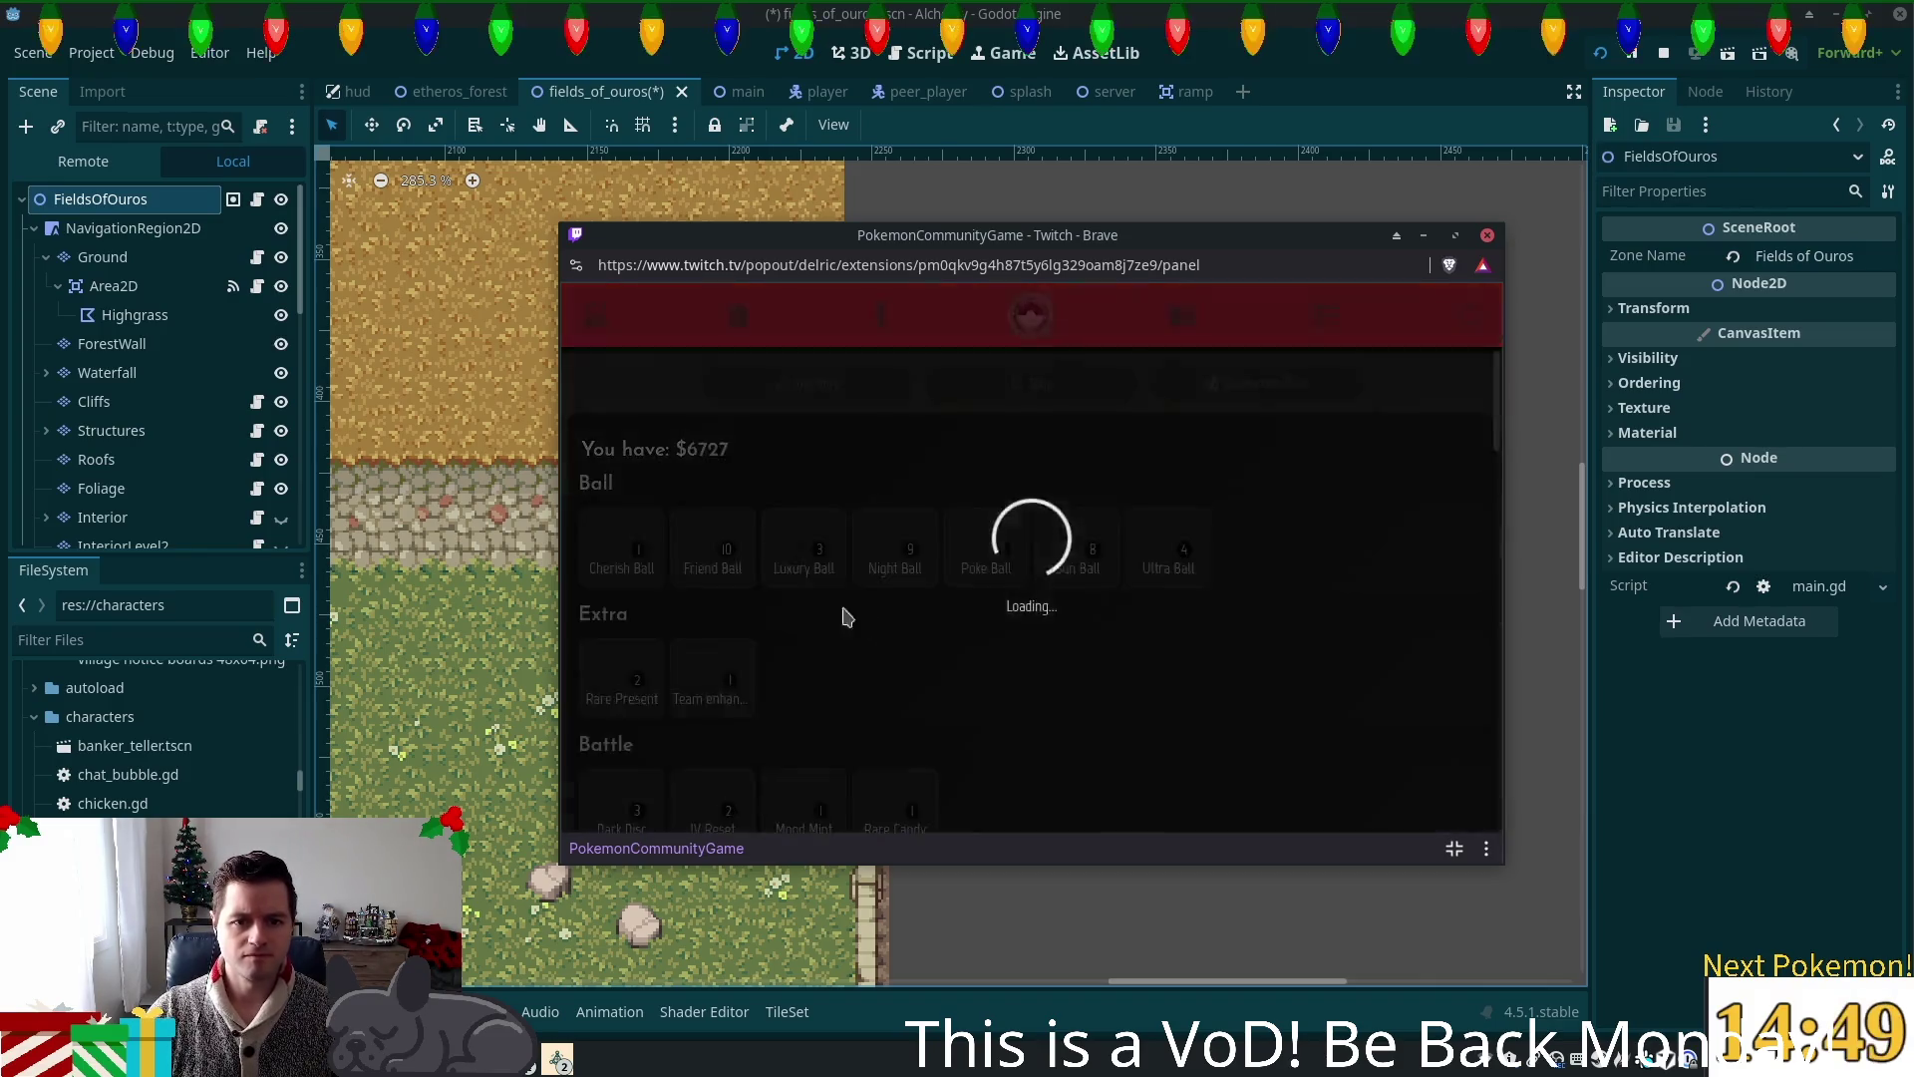
pyautogui.click(791, 543)
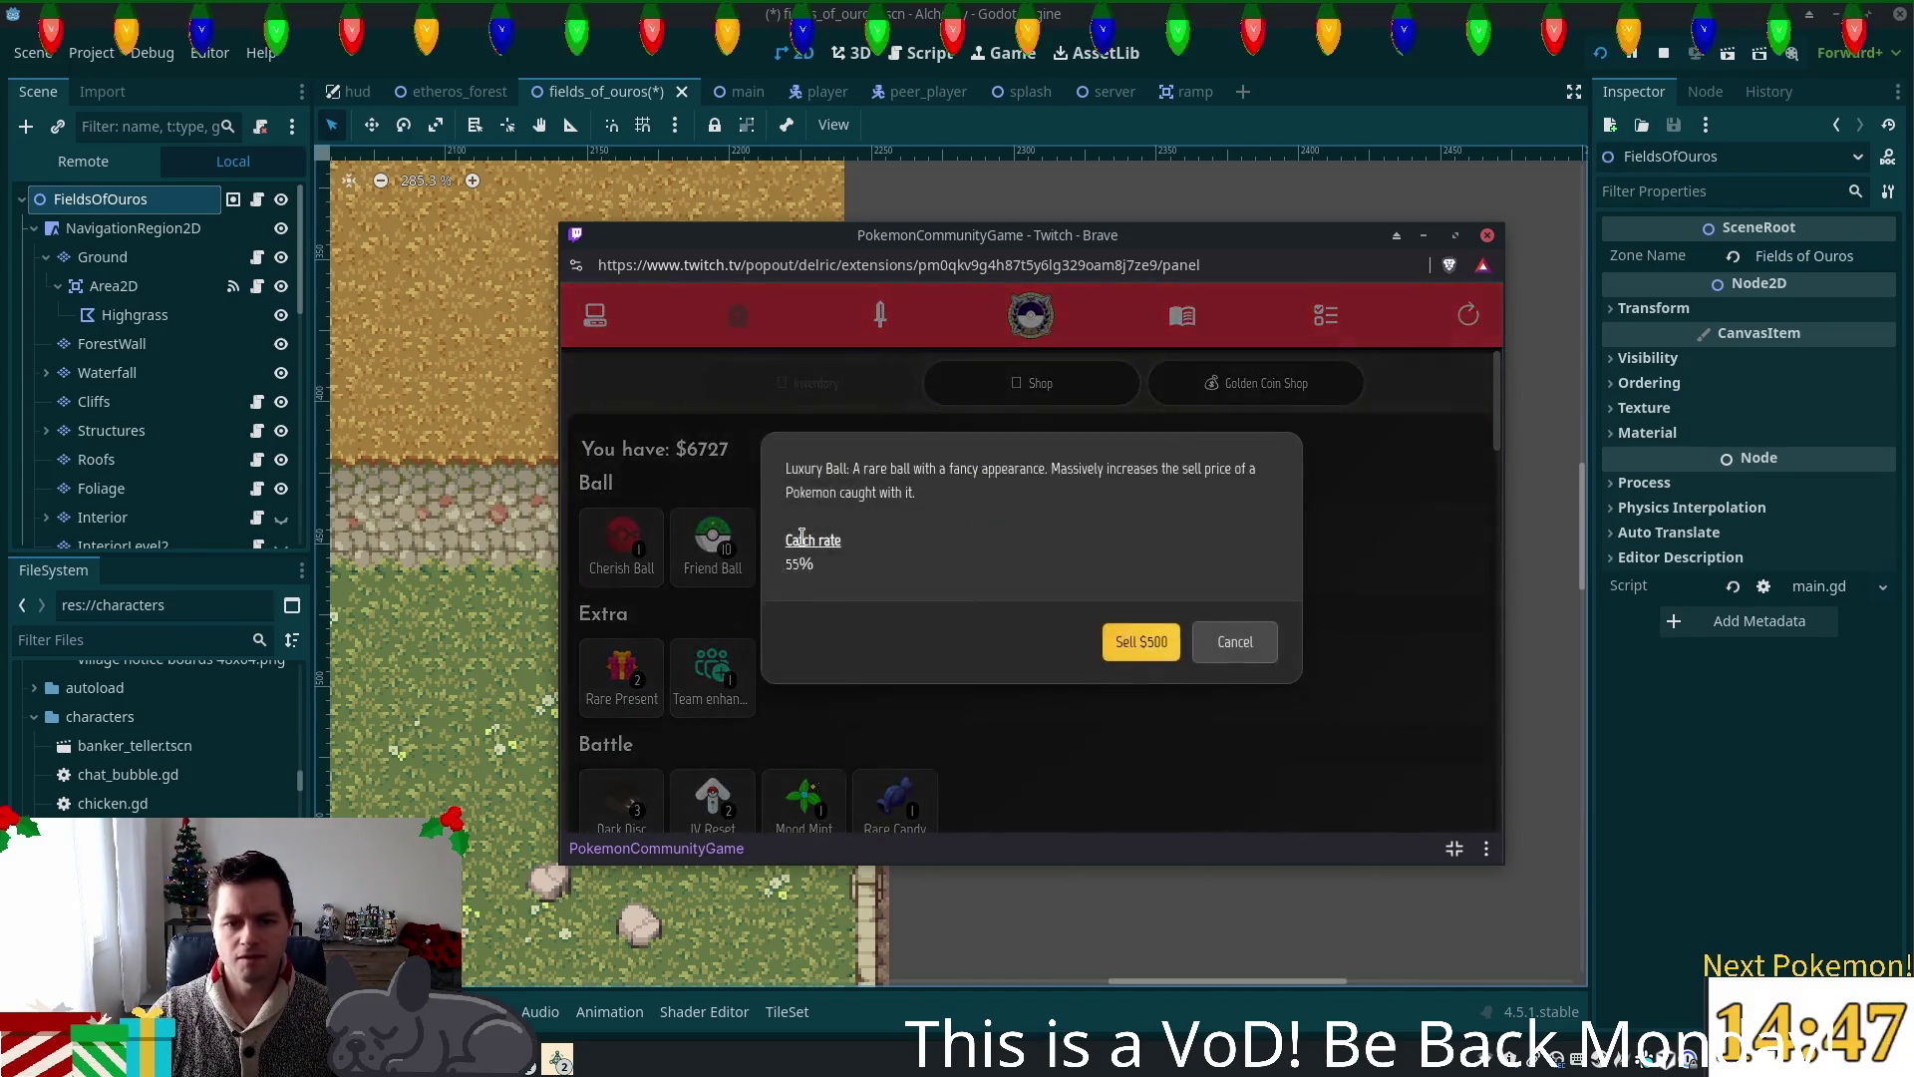
pyautogui.click(1236, 646)
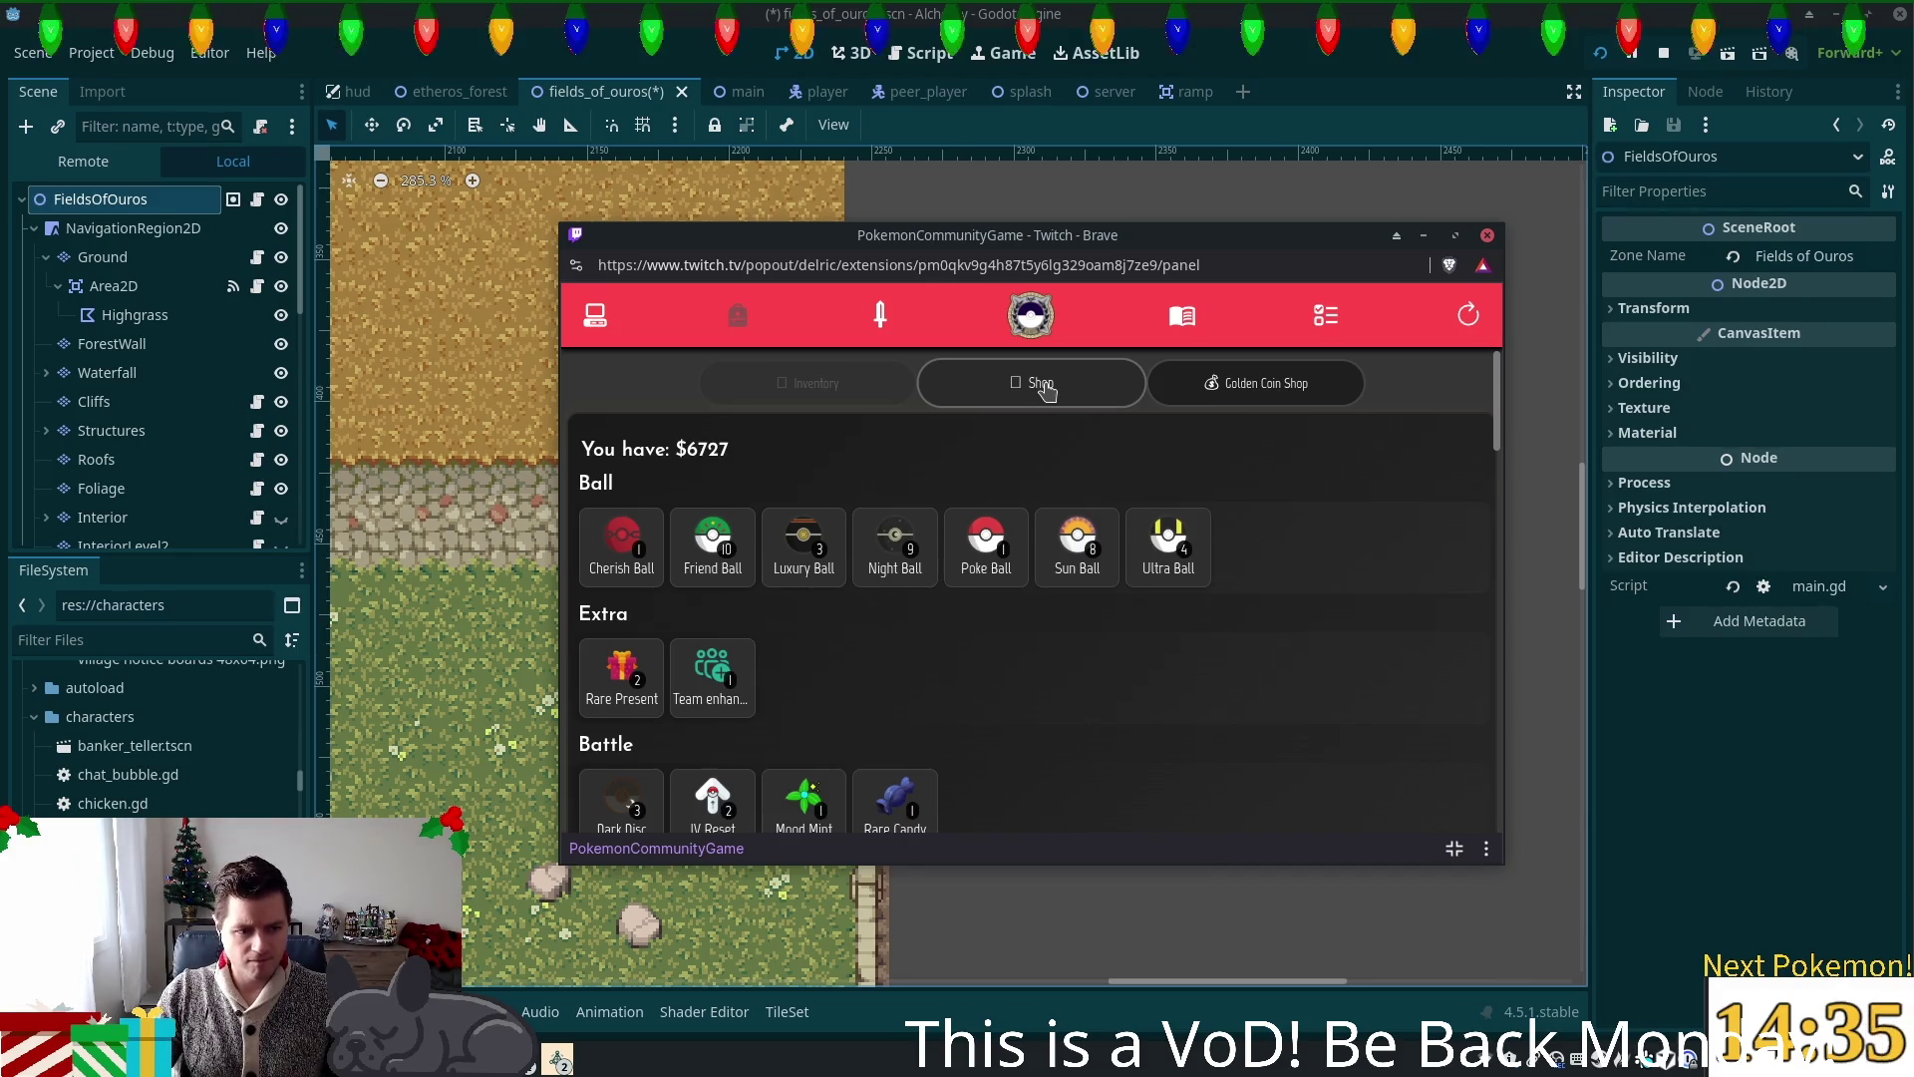
pyautogui.click(596, 317)
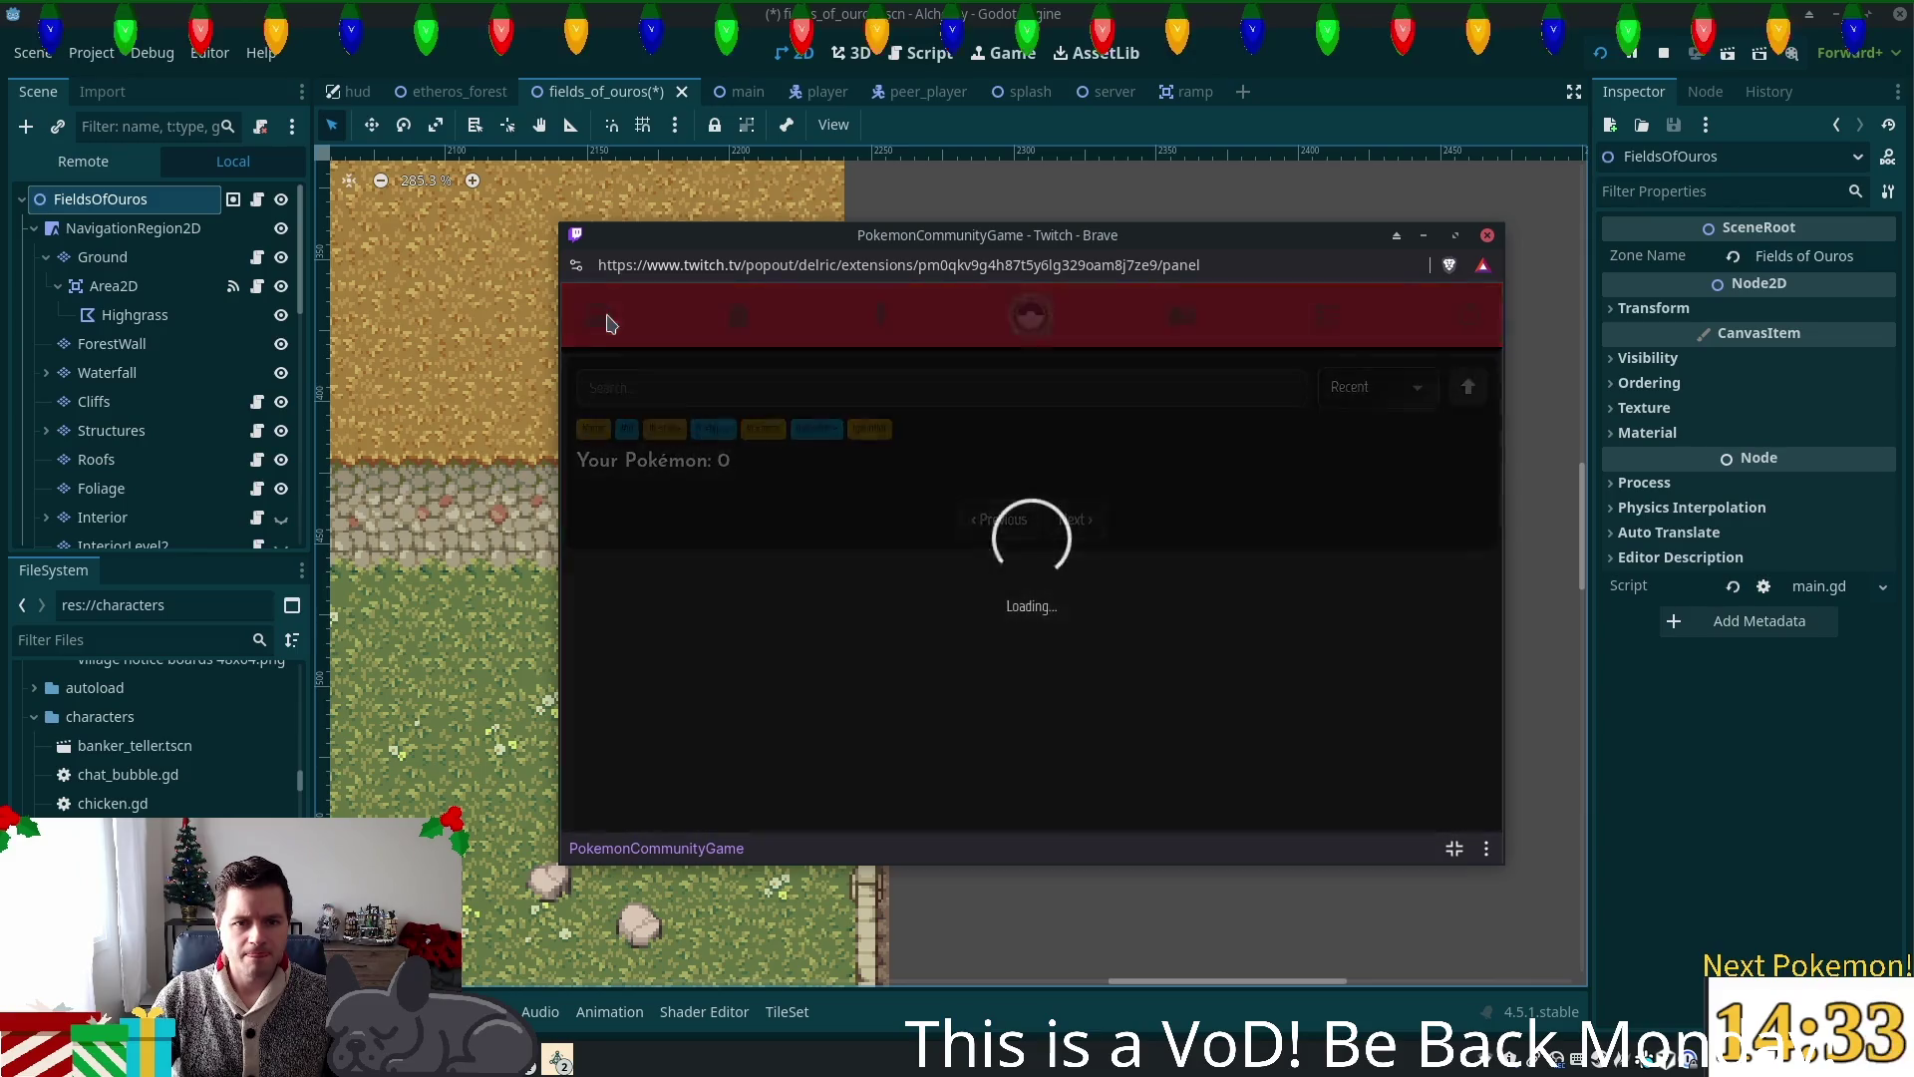
# Step: Search 'egg', refresh the panel, clear the search to list 251 Pokémon, and open Nincada
pyautogui.write('egg')
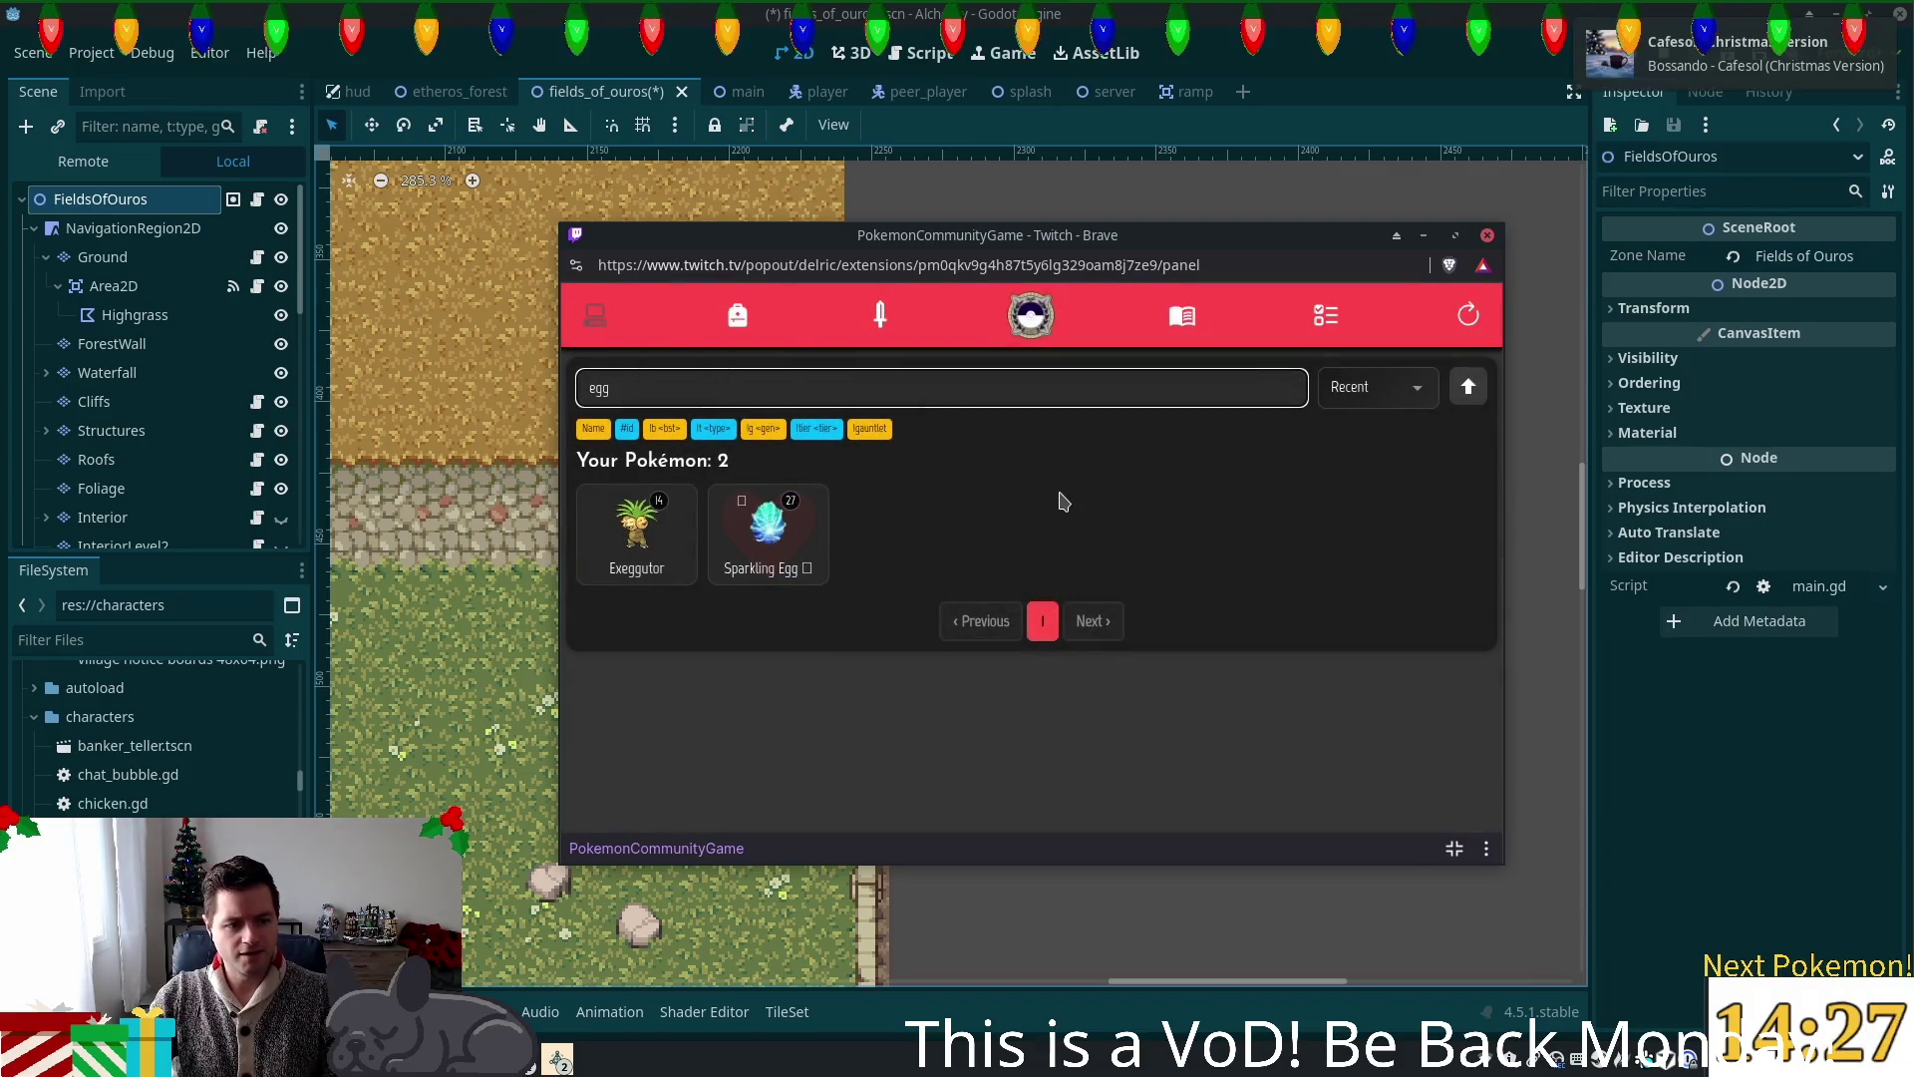
pyautogui.click(603, 318)
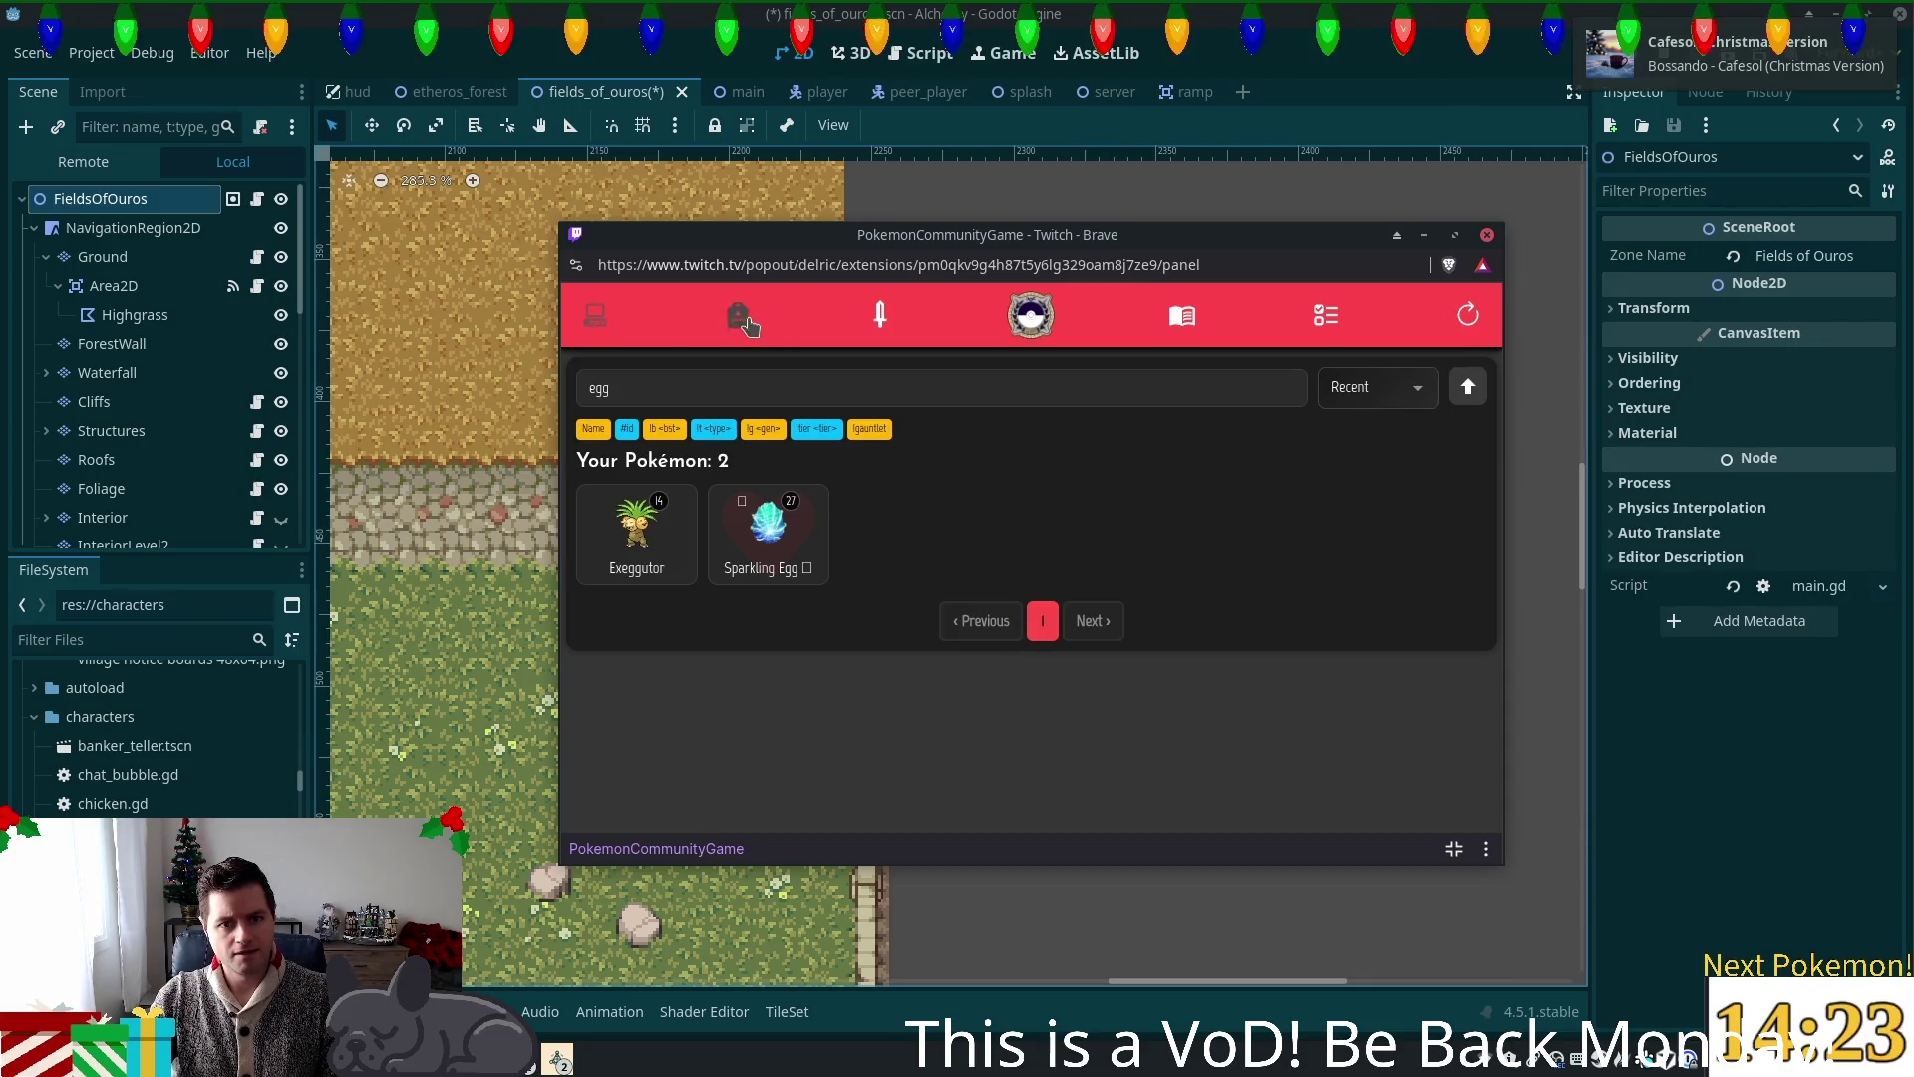
pyautogui.click(1101, 384)
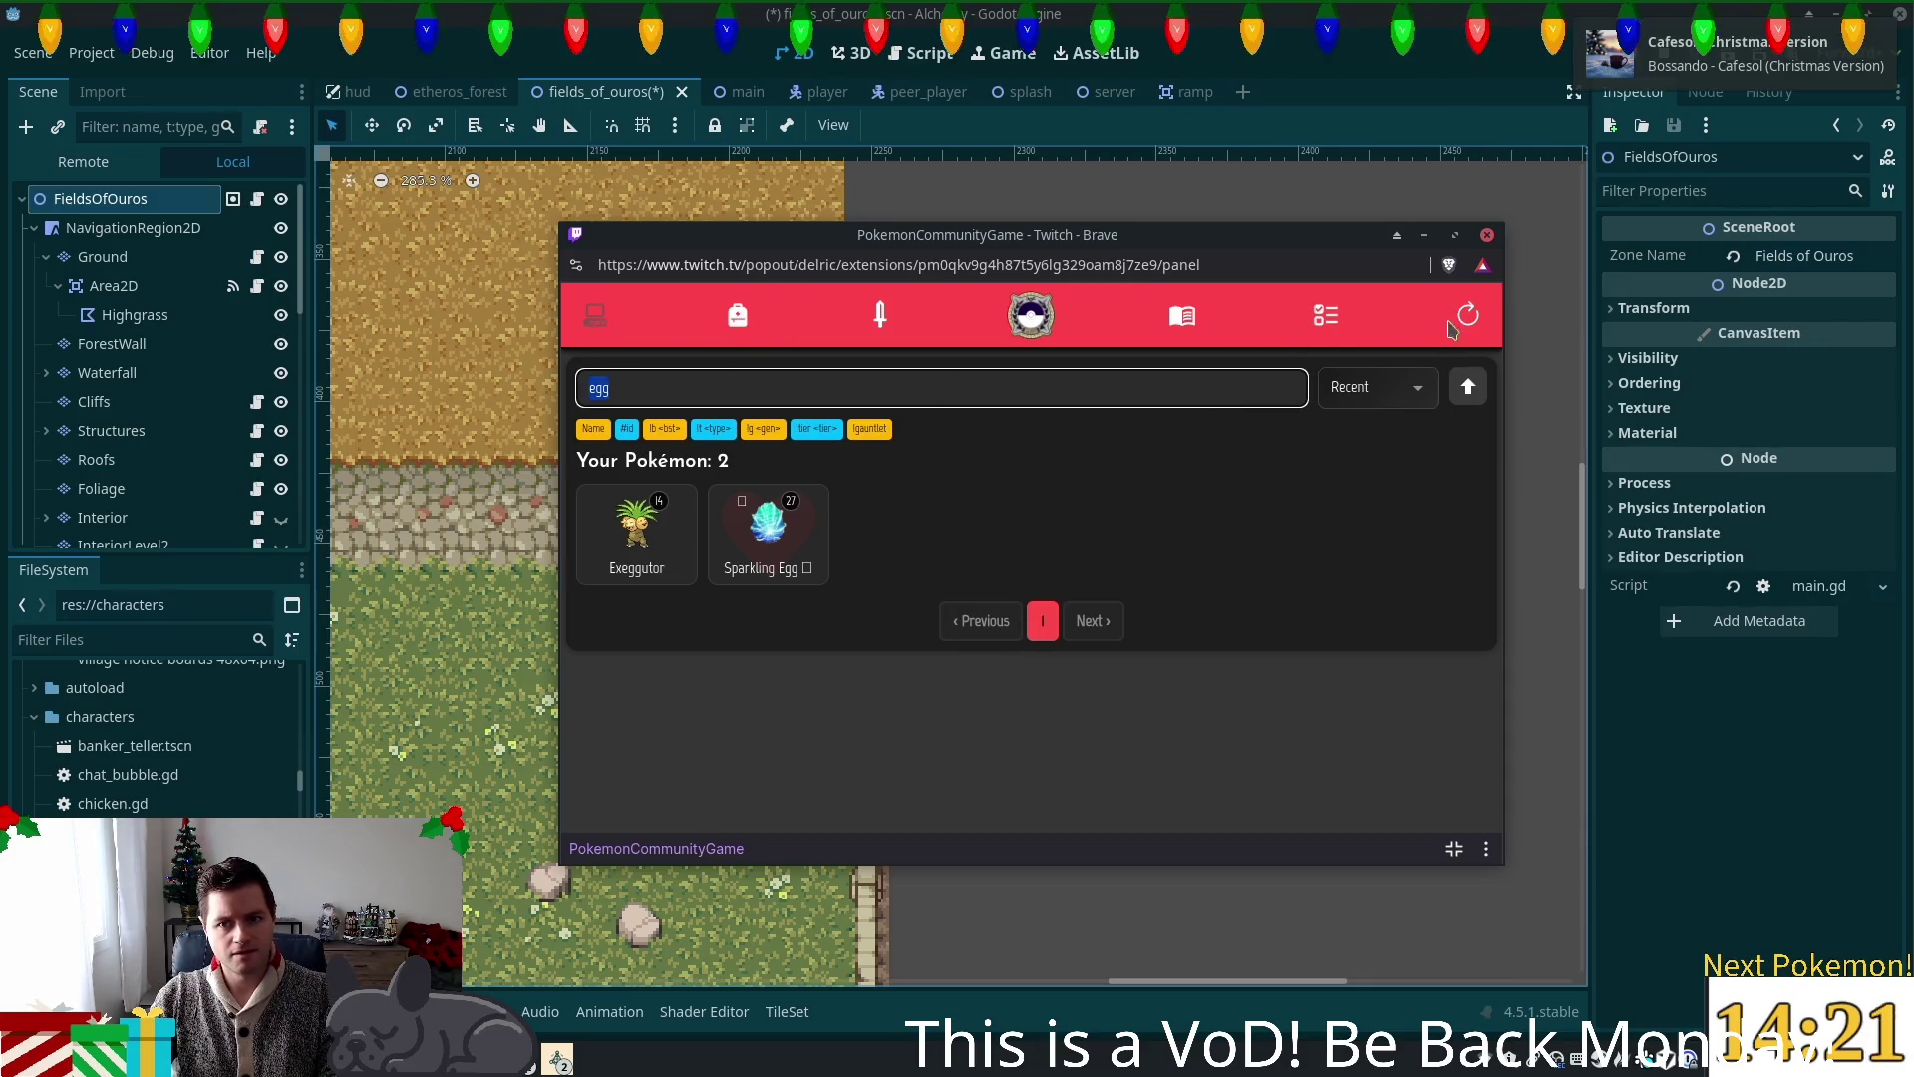
pyautogui.click(1446, 325)
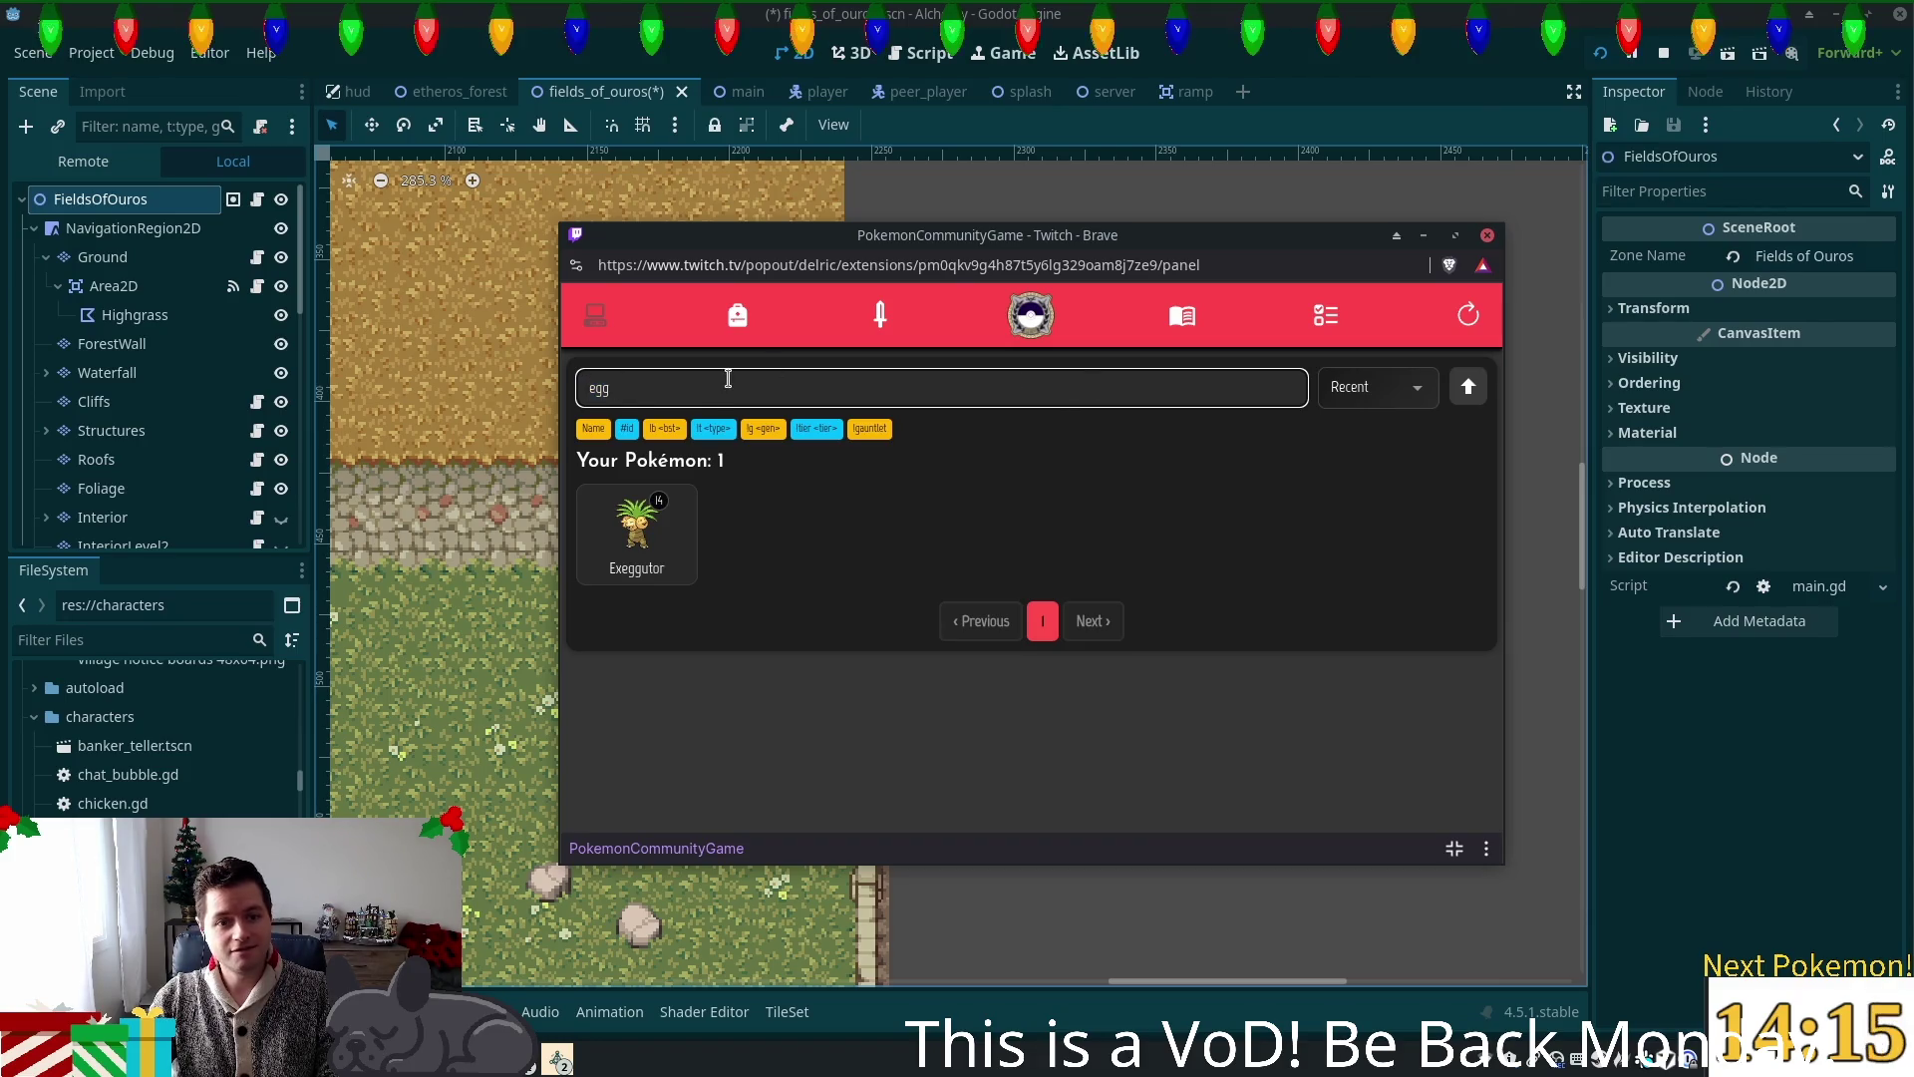
pyautogui.press('BackSpace')
pyautogui.press('BackSpace')
pyautogui.press('BackSpace')
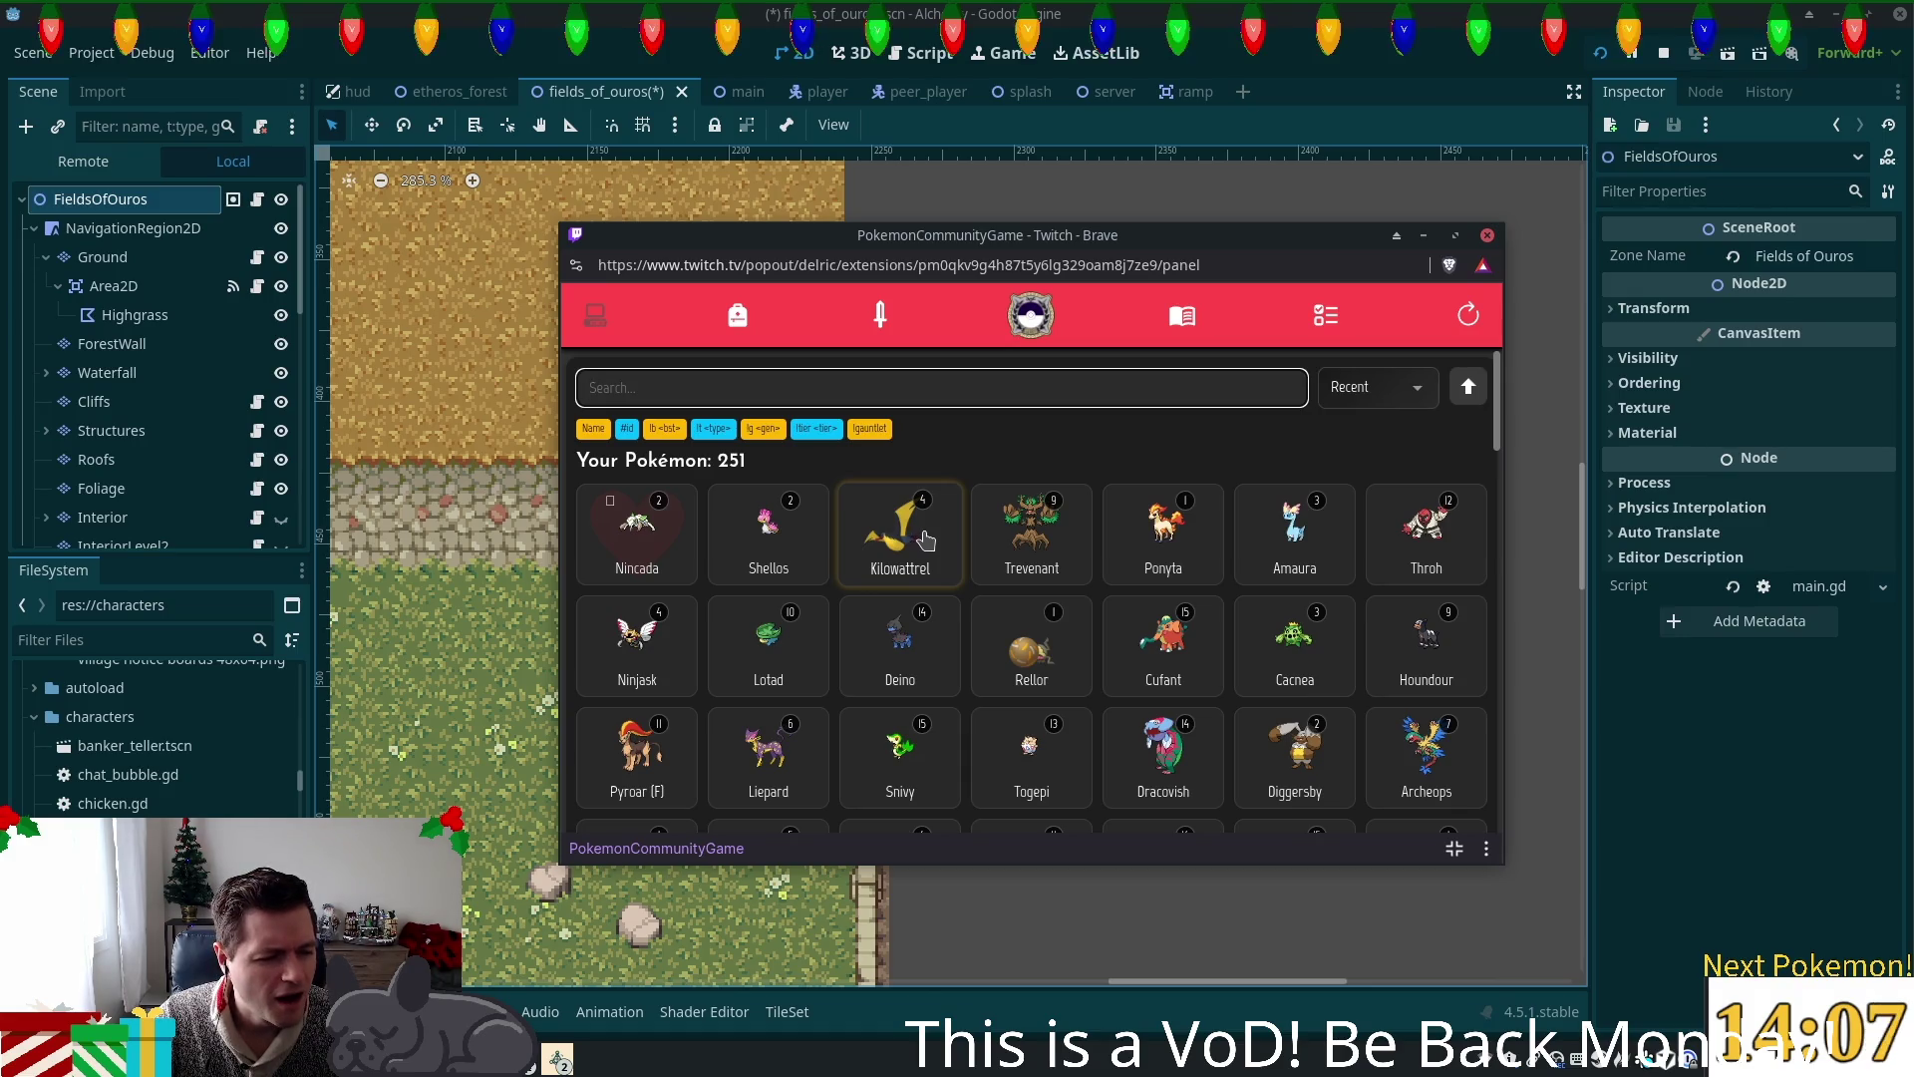
pyautogui.click(650, 564)
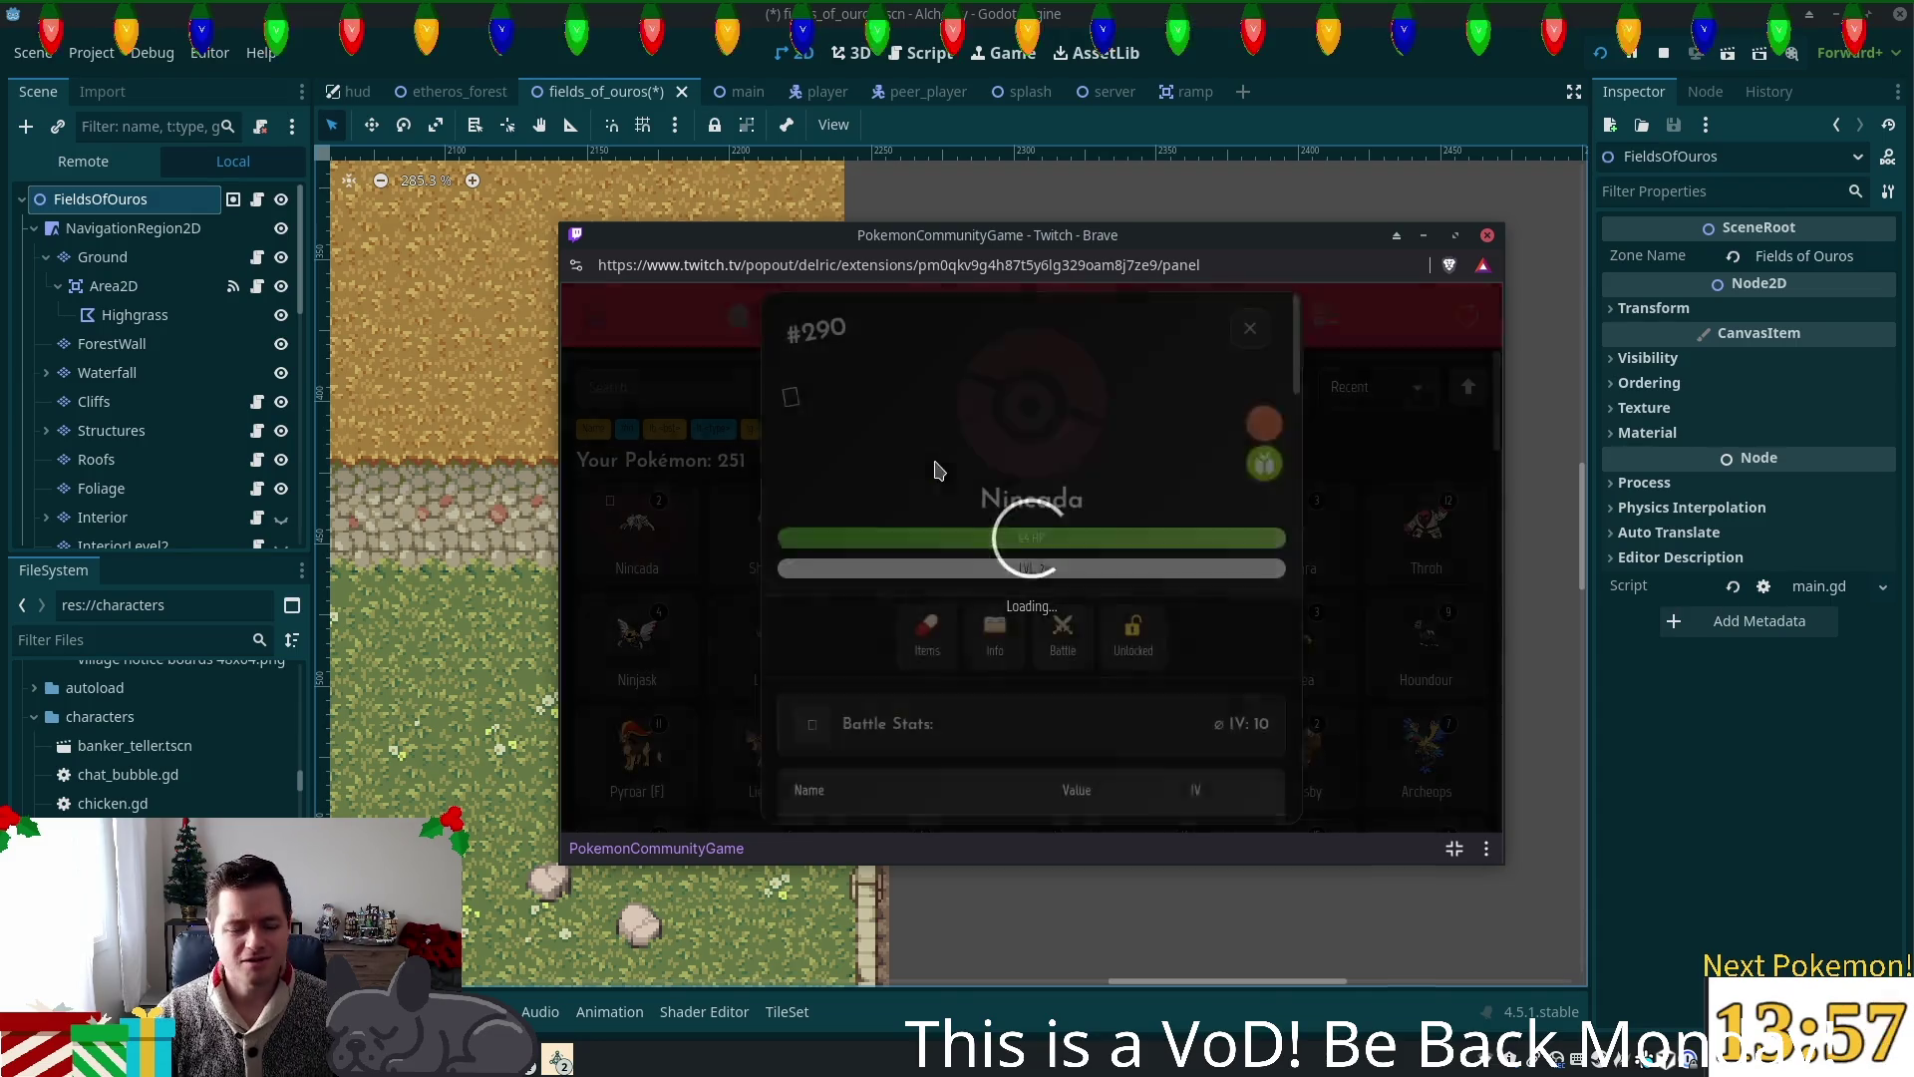
# Step: Scroll through Nincada's #290 details card, closing and reopening it
pyautogui.scroll(-3, 1059, 520)
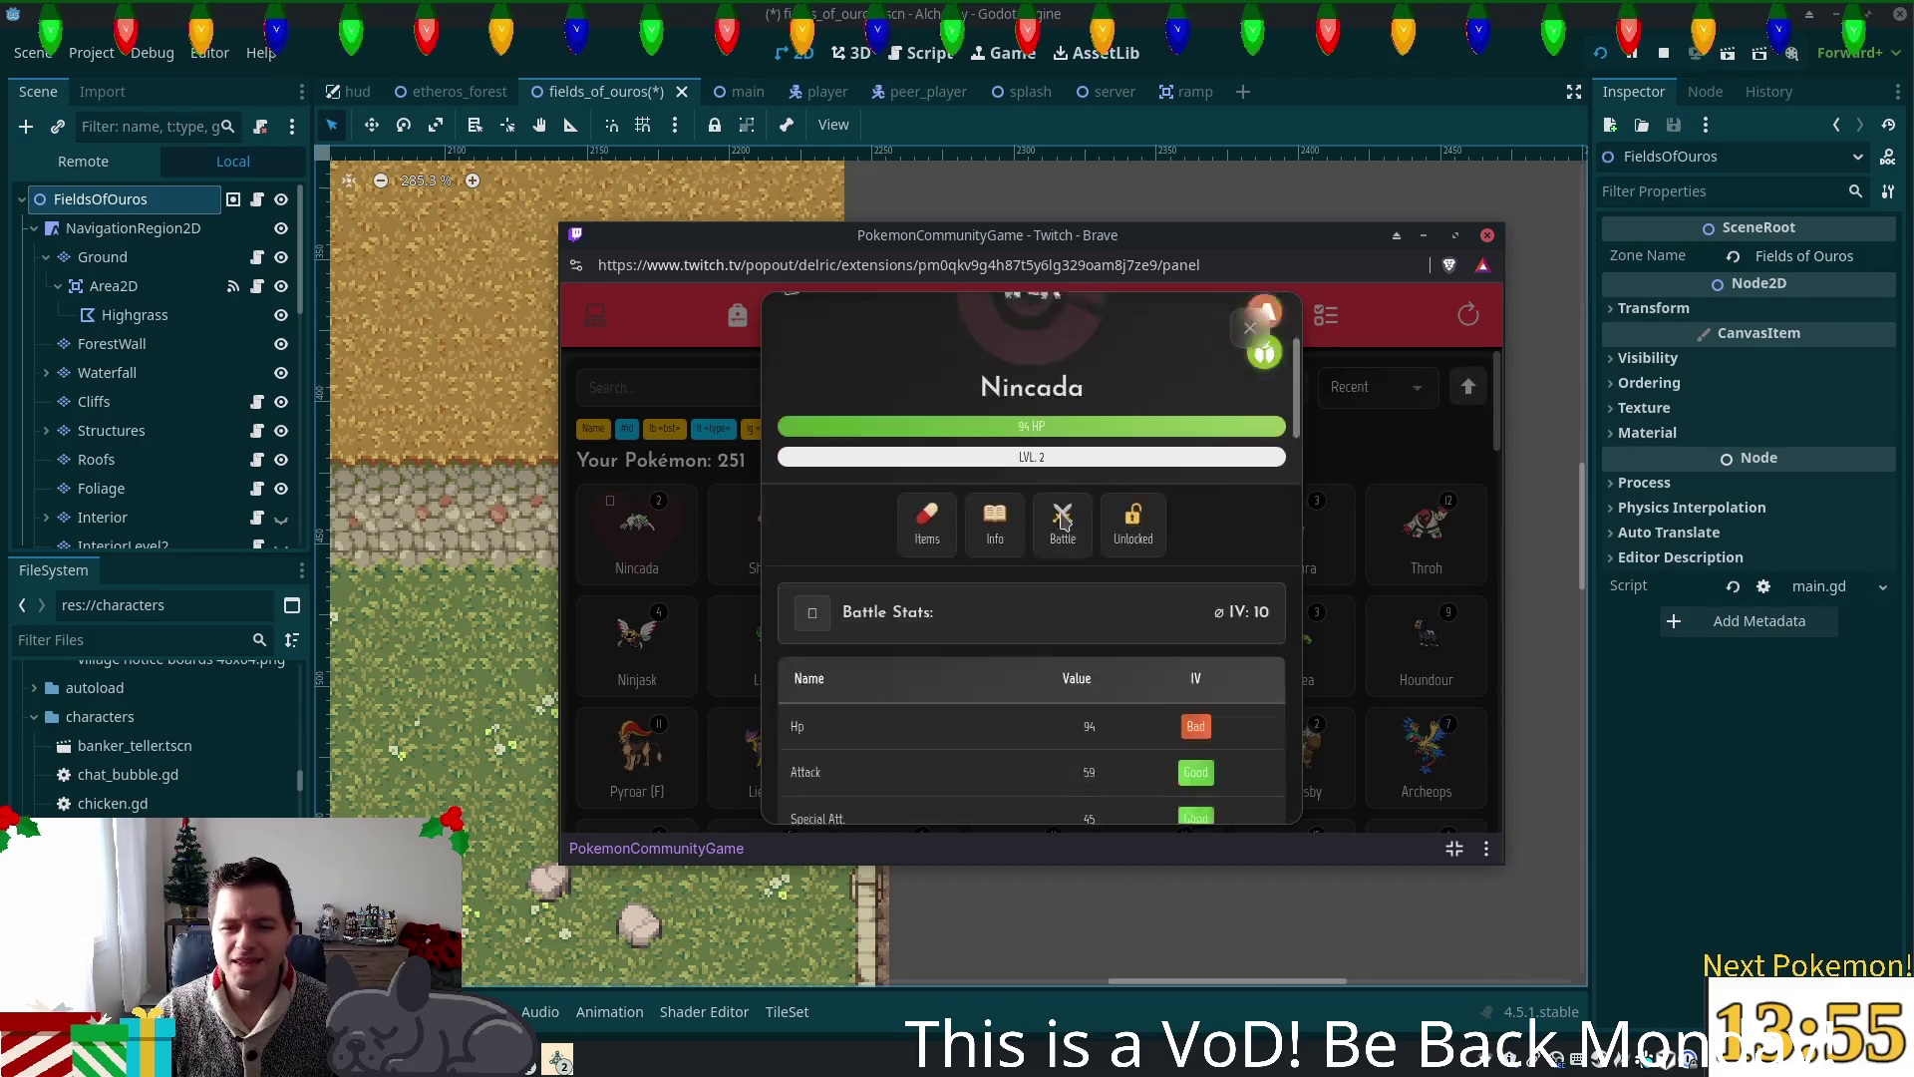
pyautogui.scroll(3, 1072, 551)
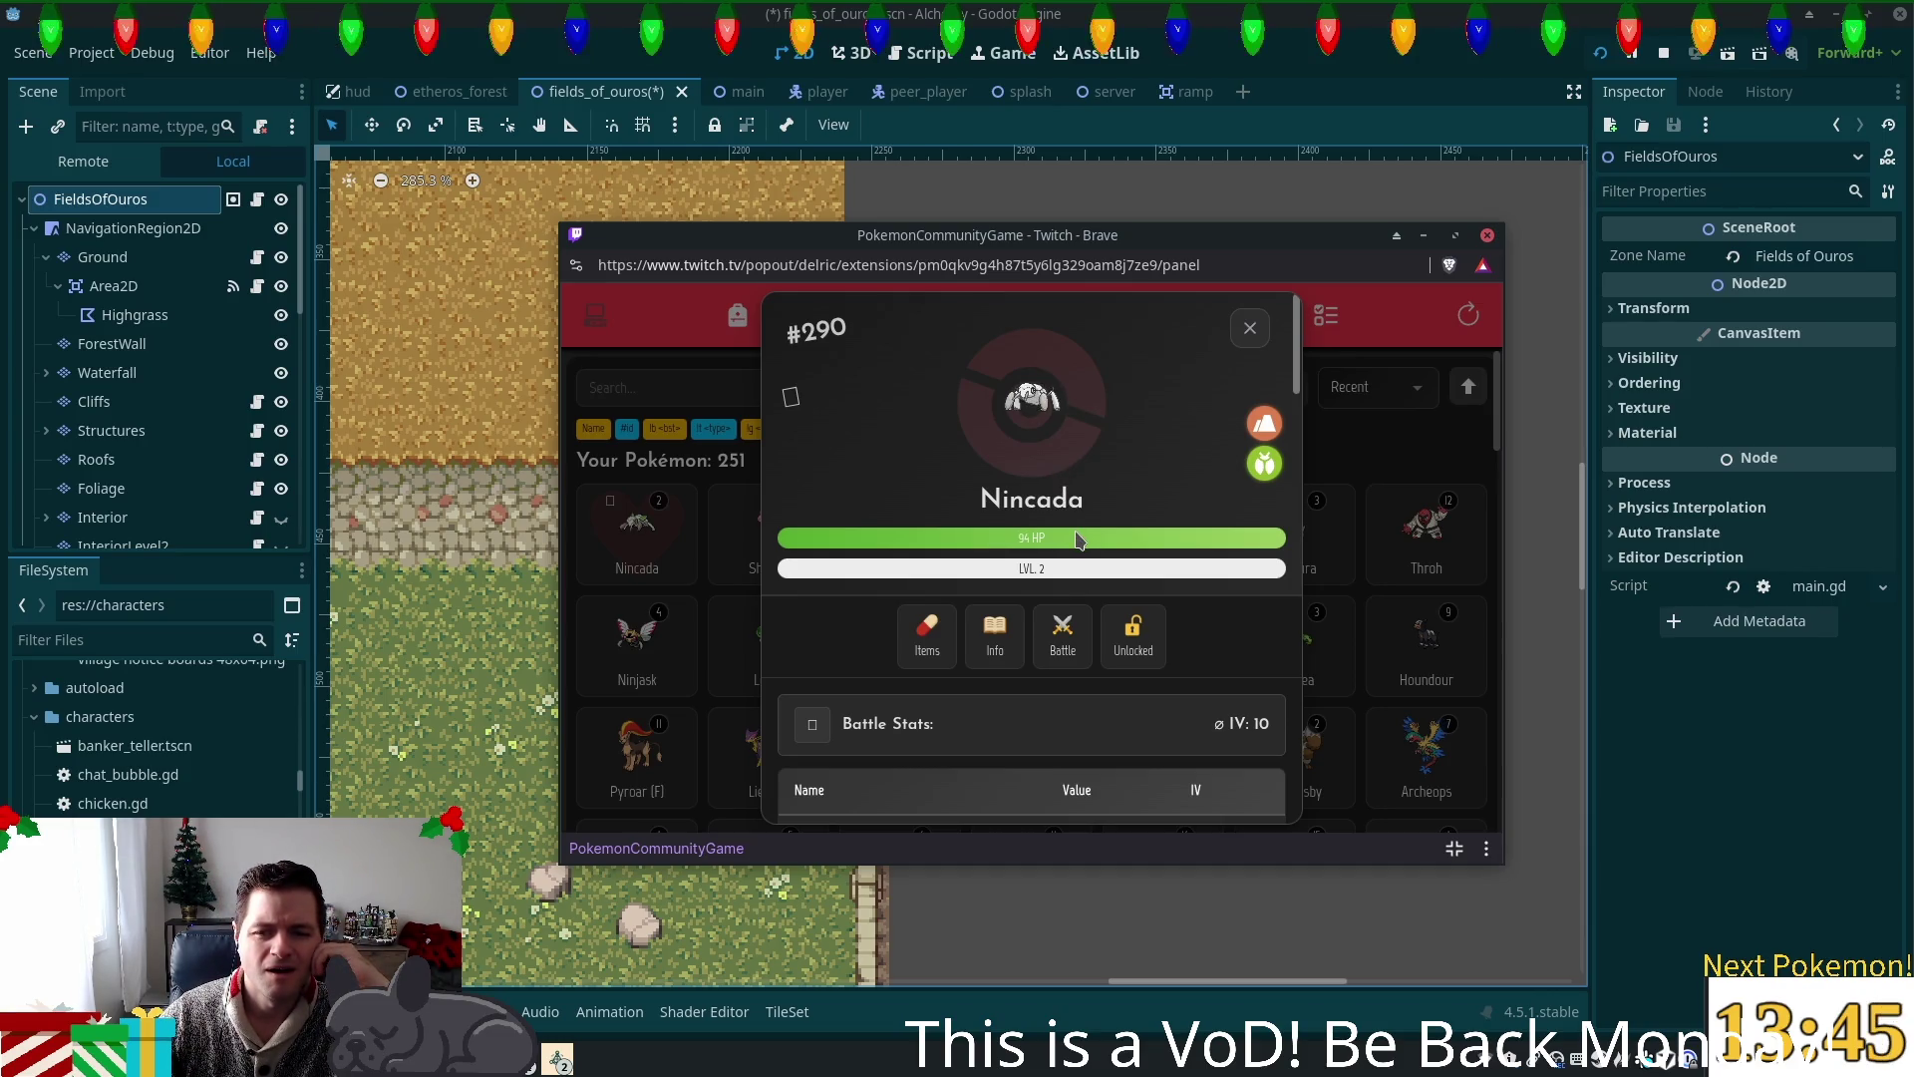
pyautogui.scroll(-5, 1077, 539)
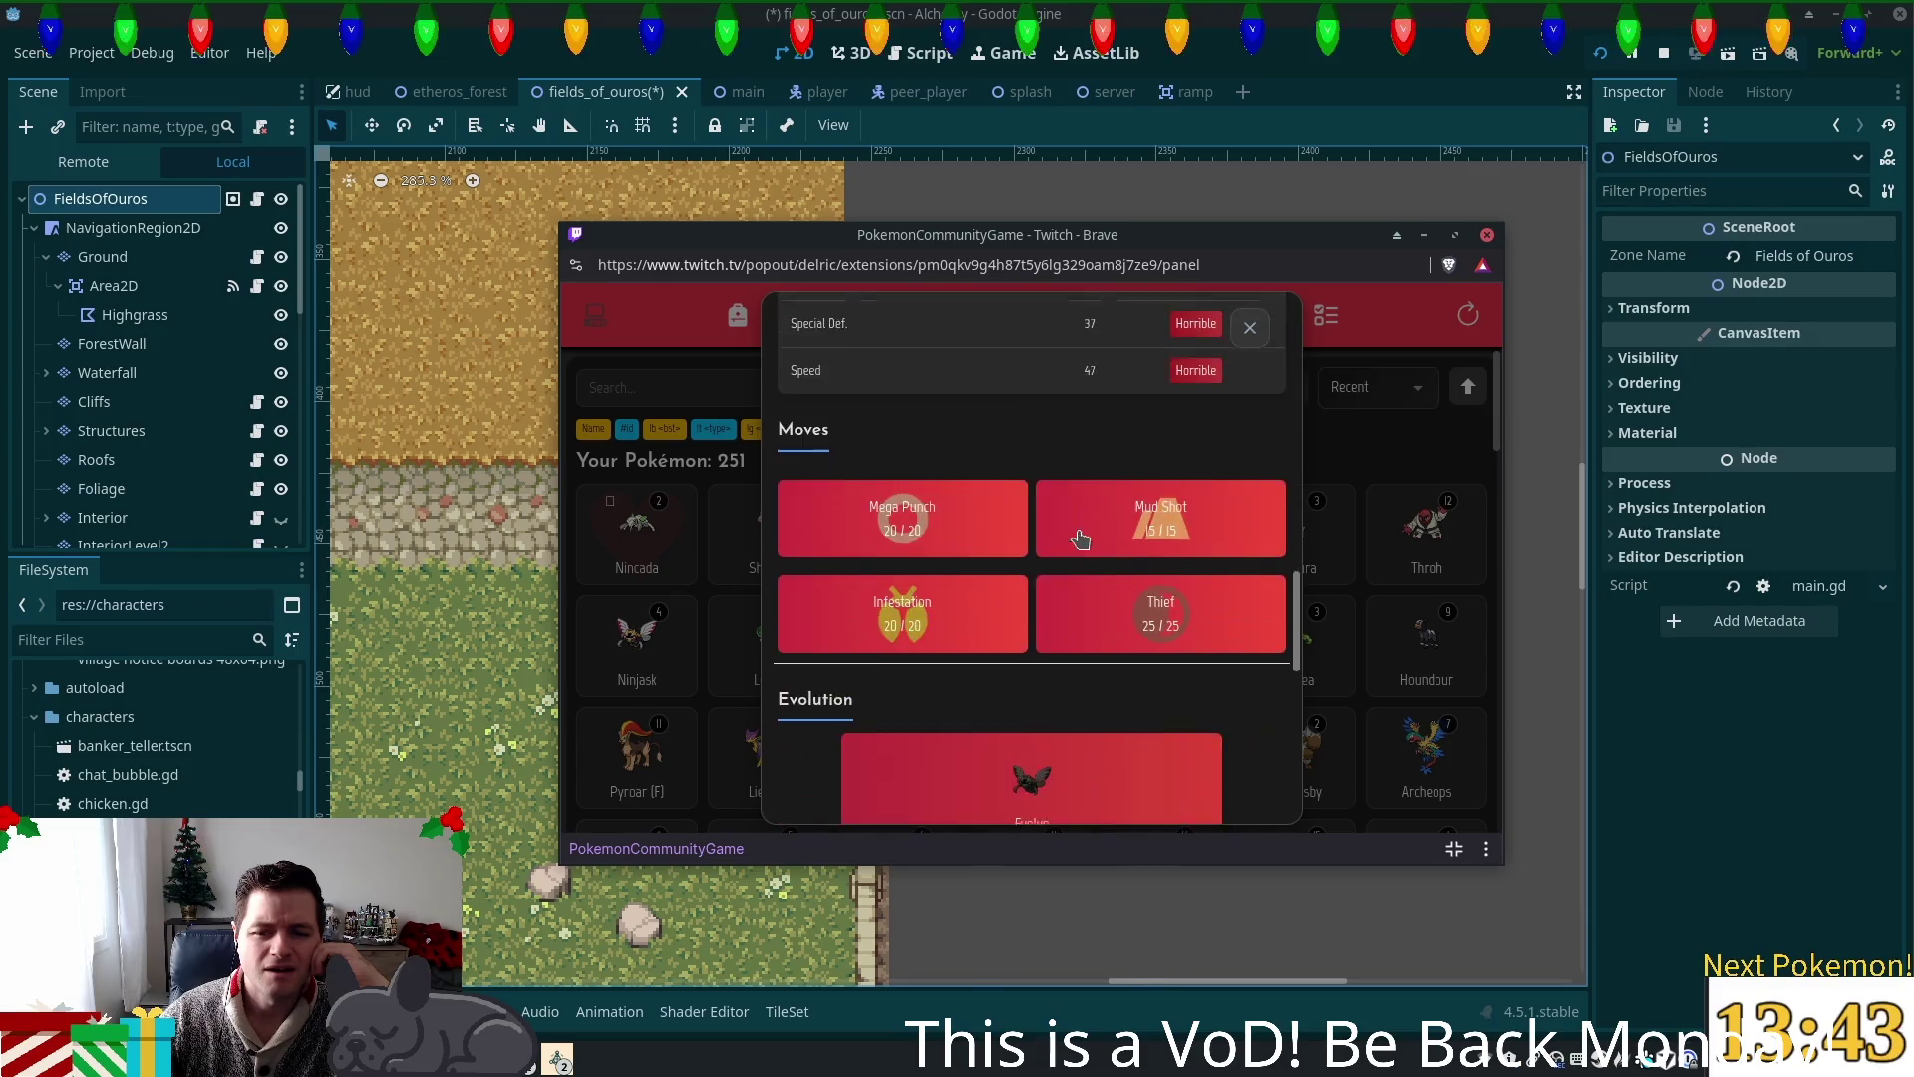
pyautogui.scroll(-2, 1081, 540)
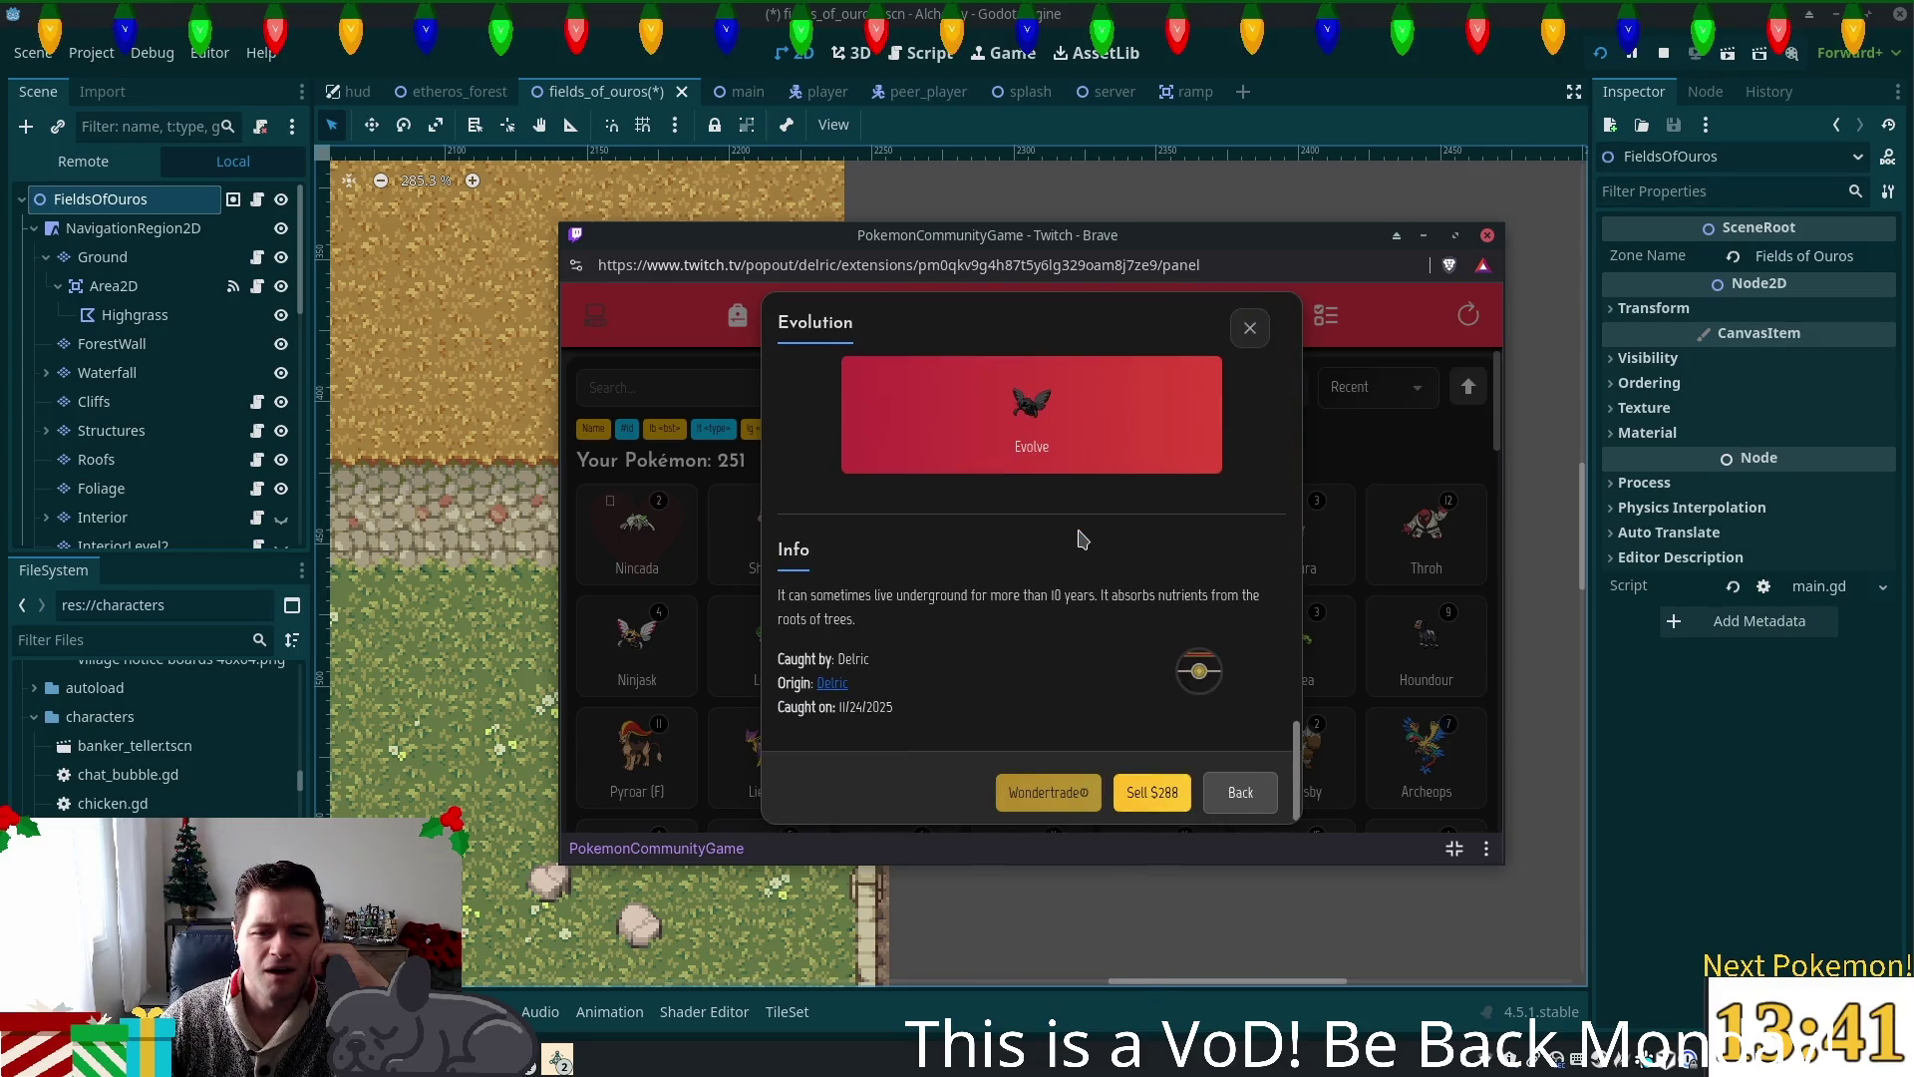
pyautogui.moveTo(1197, 677)
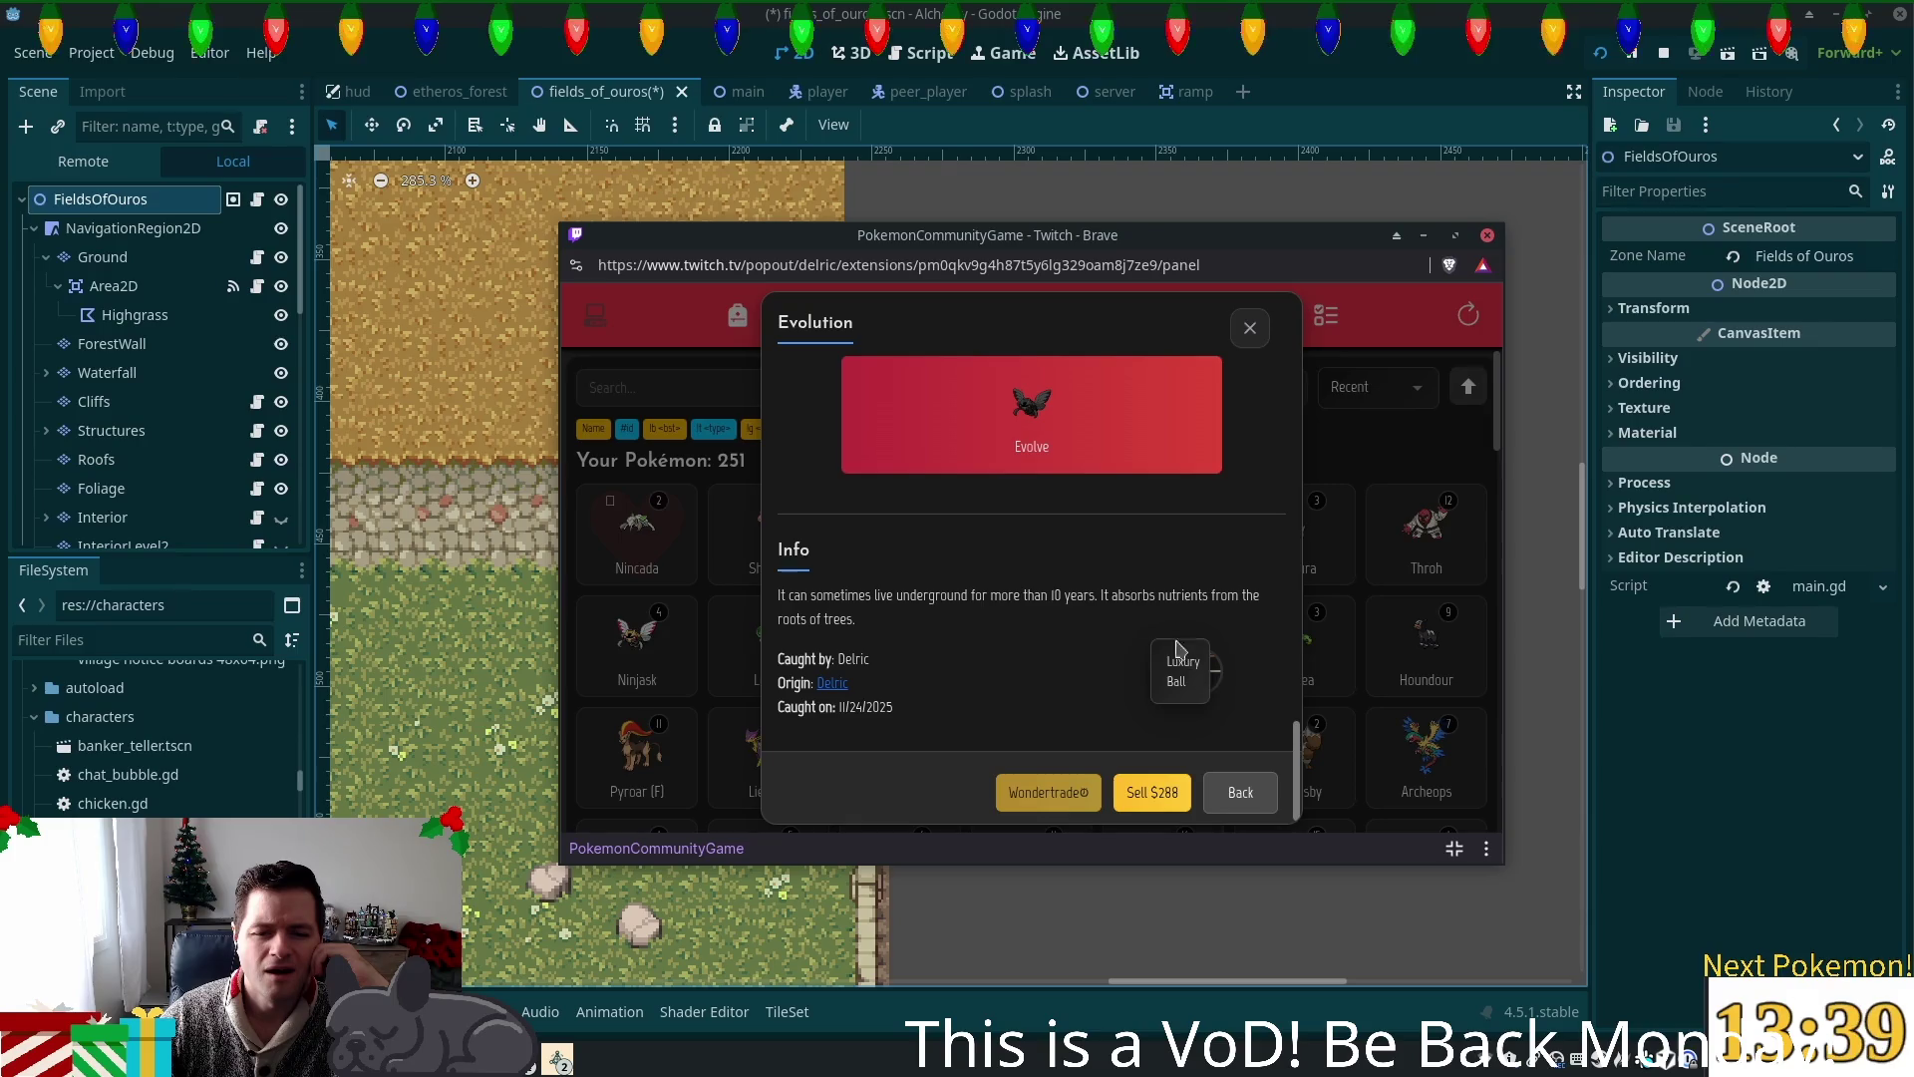
pyautogui.click(1249, 328)
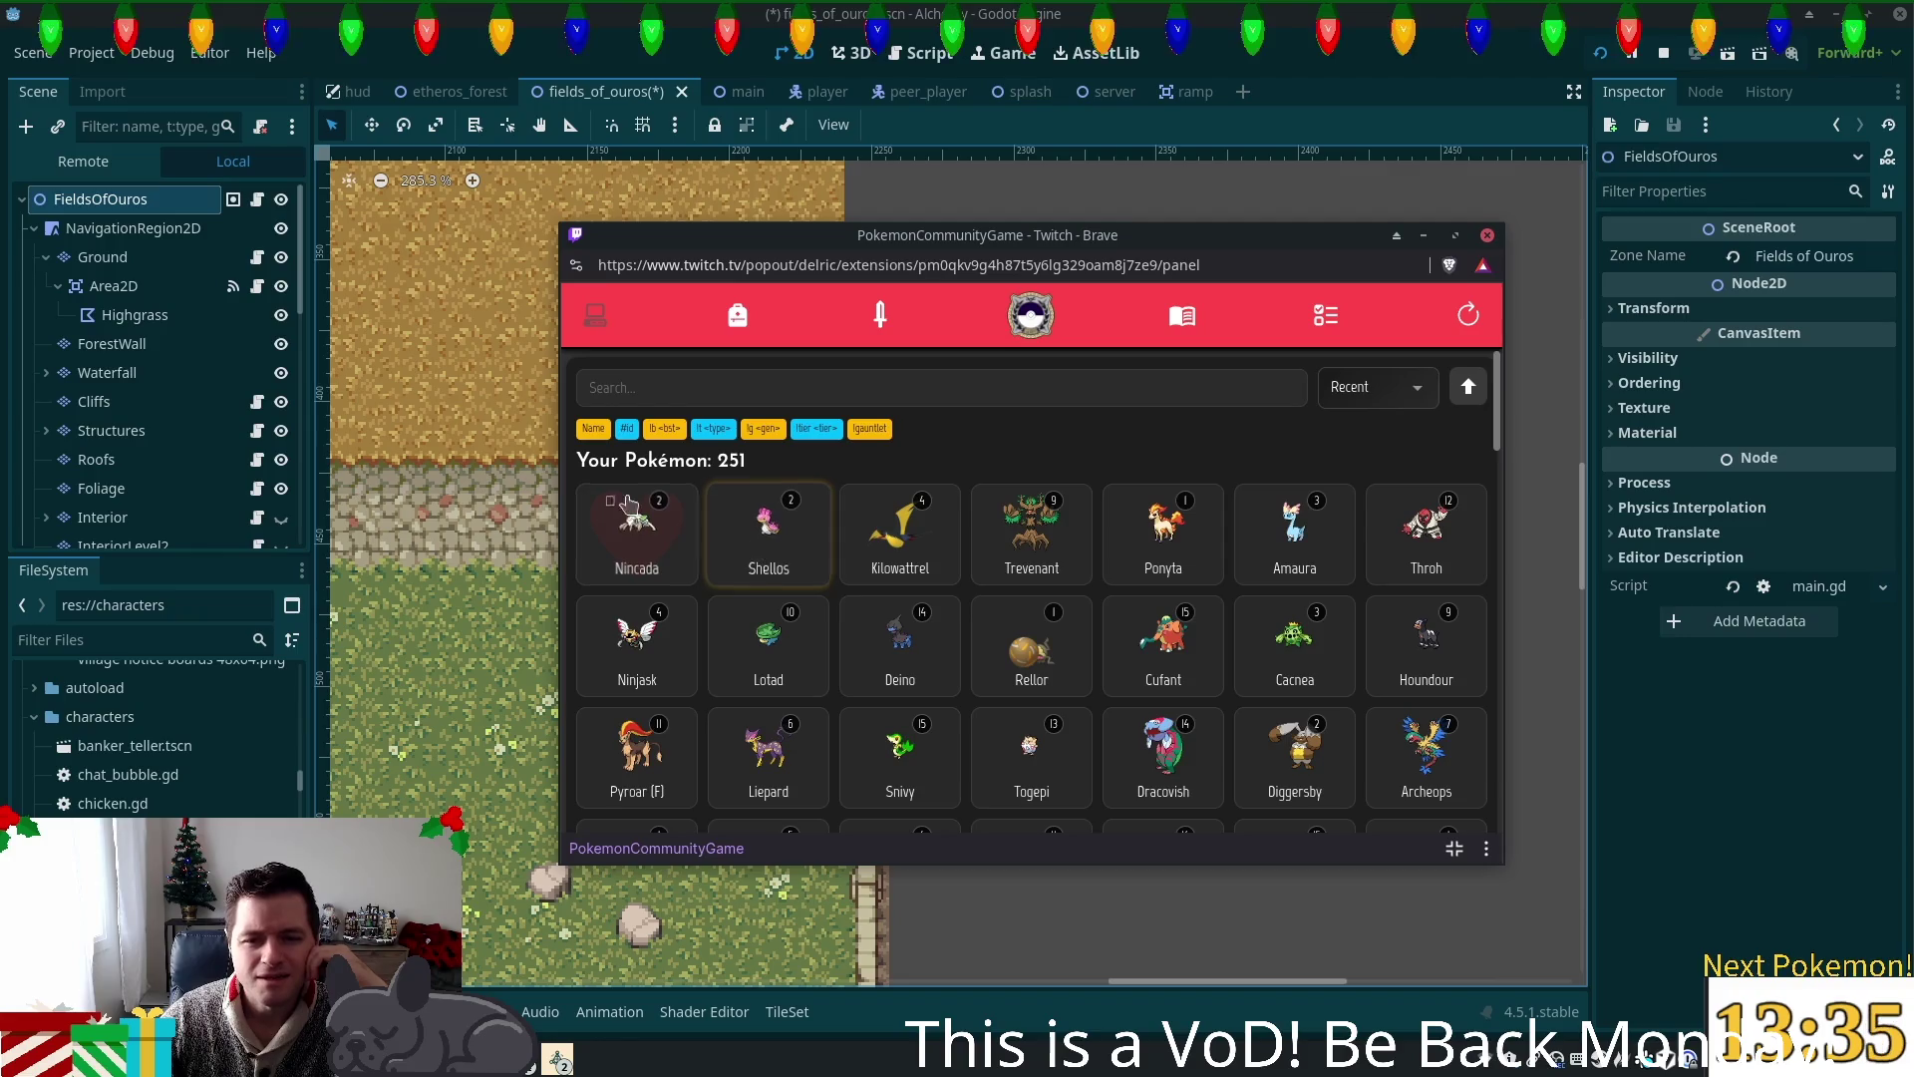
pyautogui.click(643, 533)
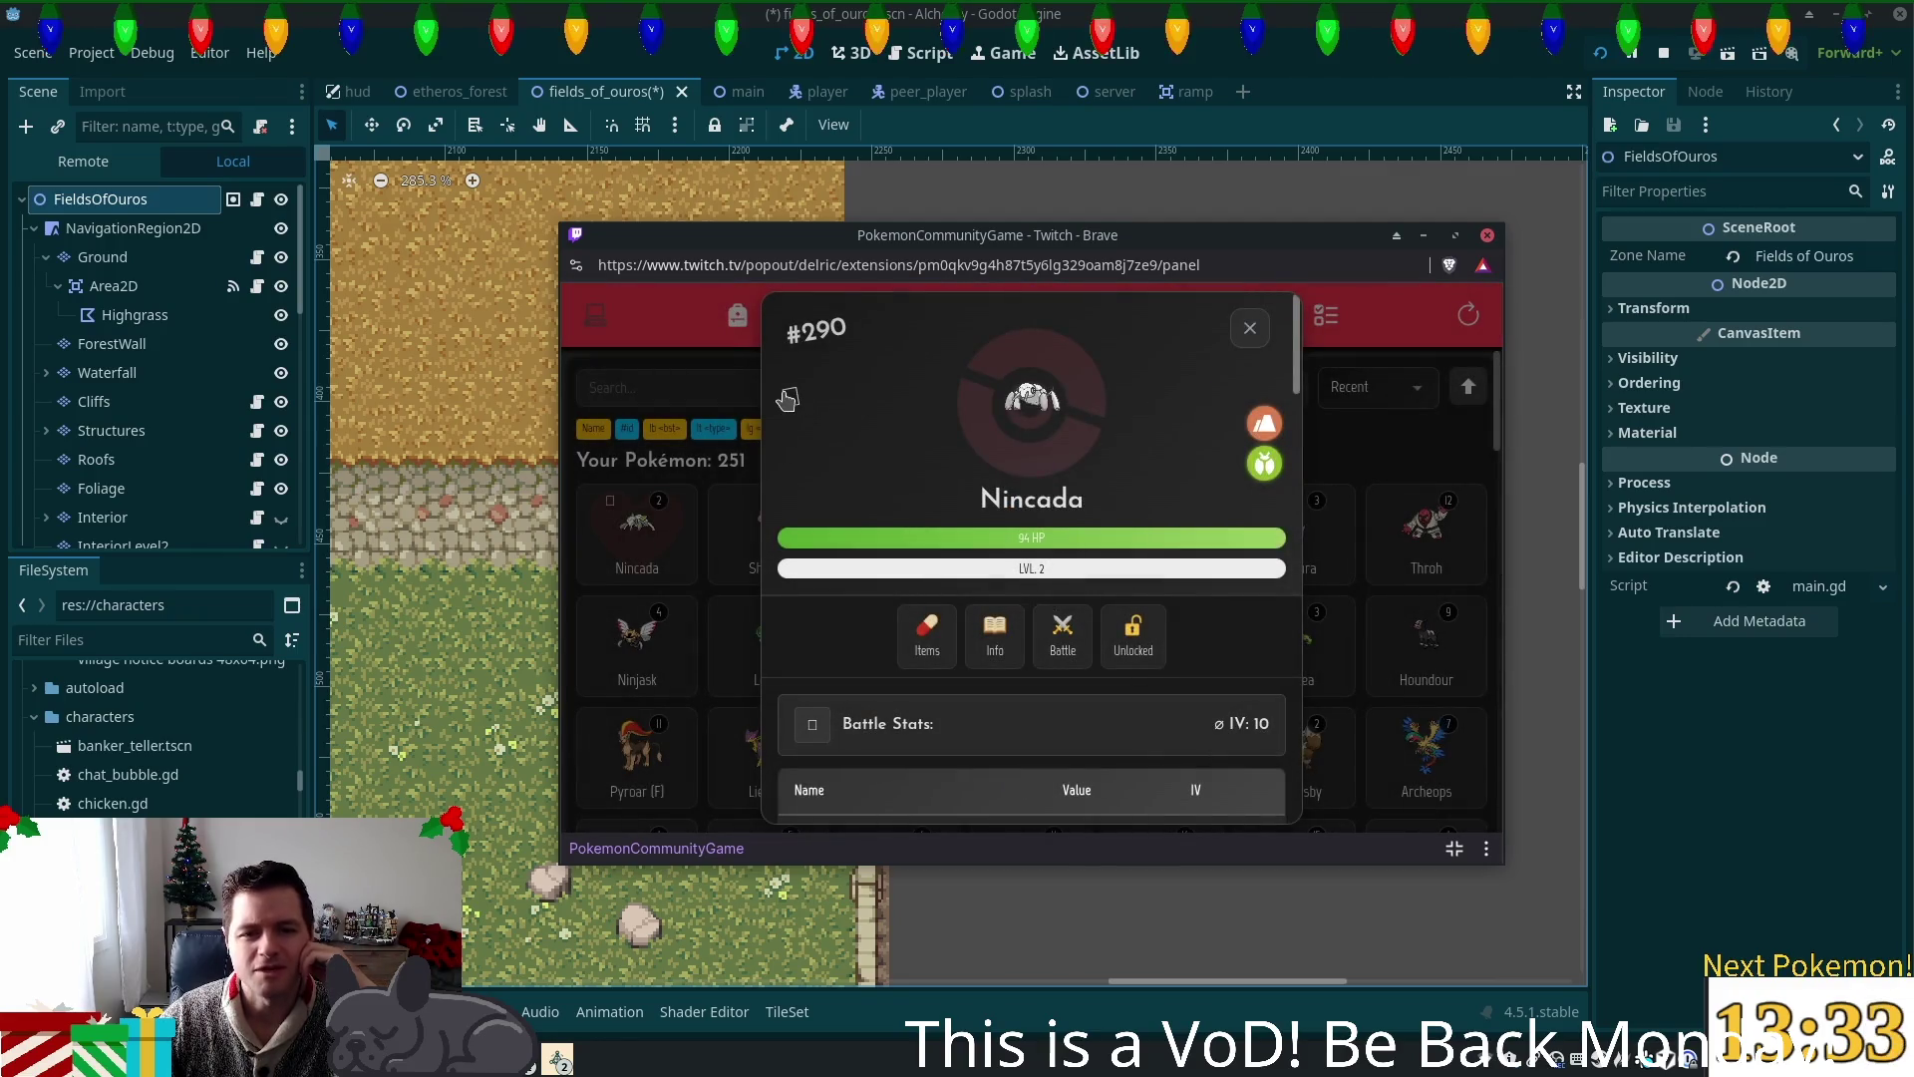
pyautogui.scroll(-3, 1044, 570)
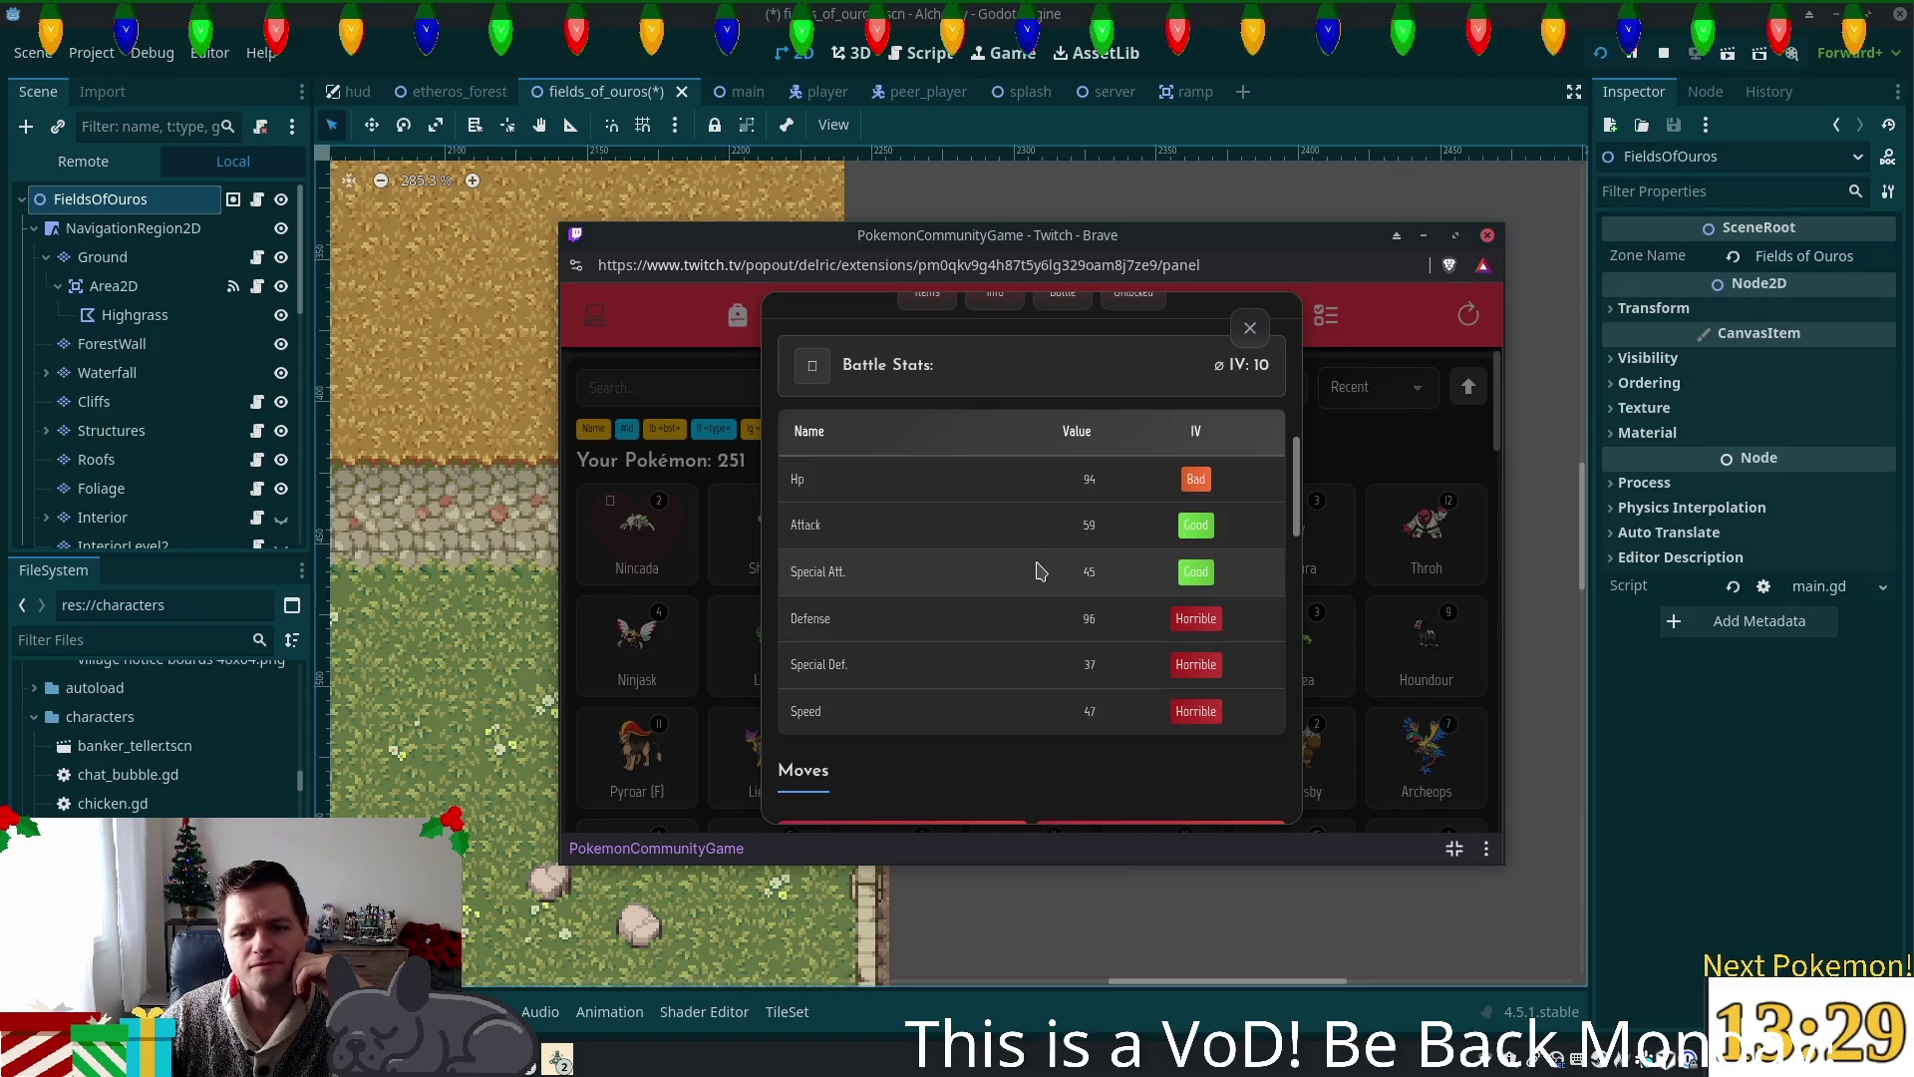
pyautogui.scroll(-3, 1040, 572)
pyautogui.scroll(-3, 1038, 576)
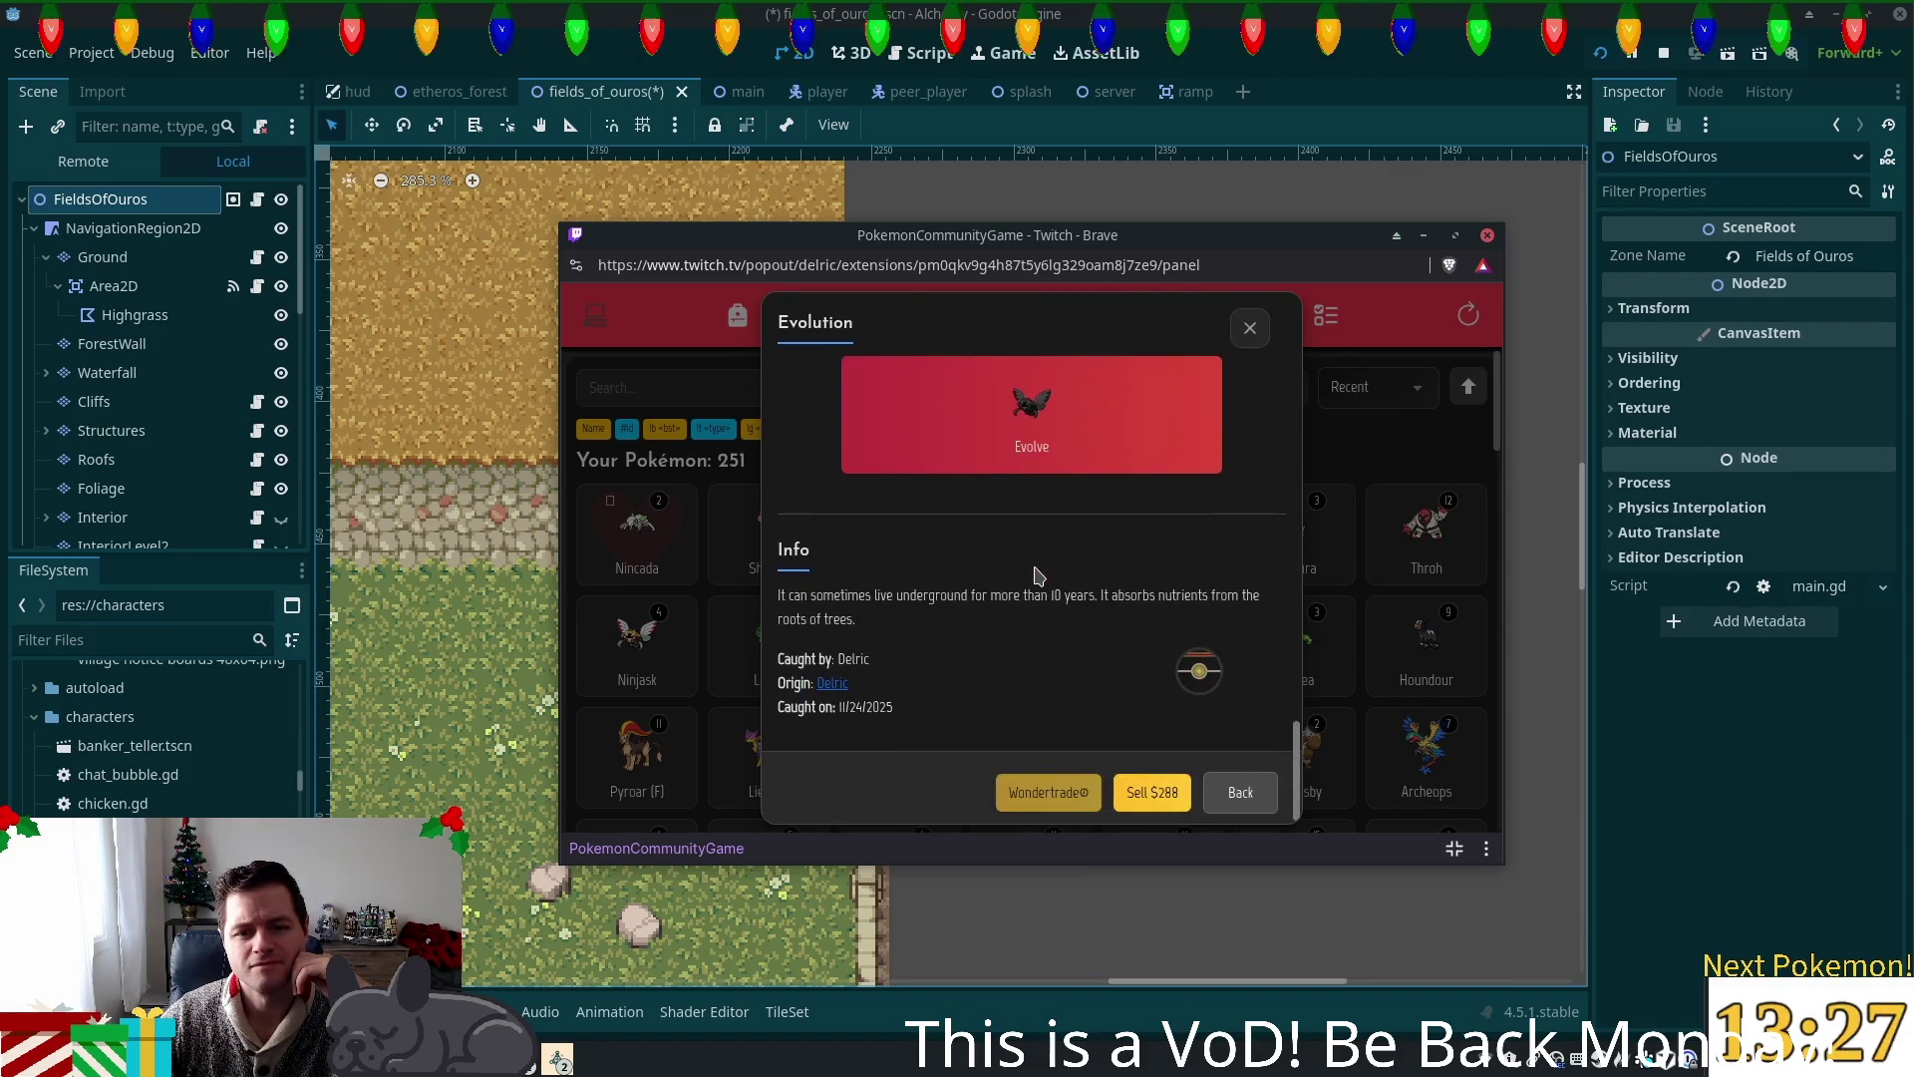
pyautogui.click(1251, 328)
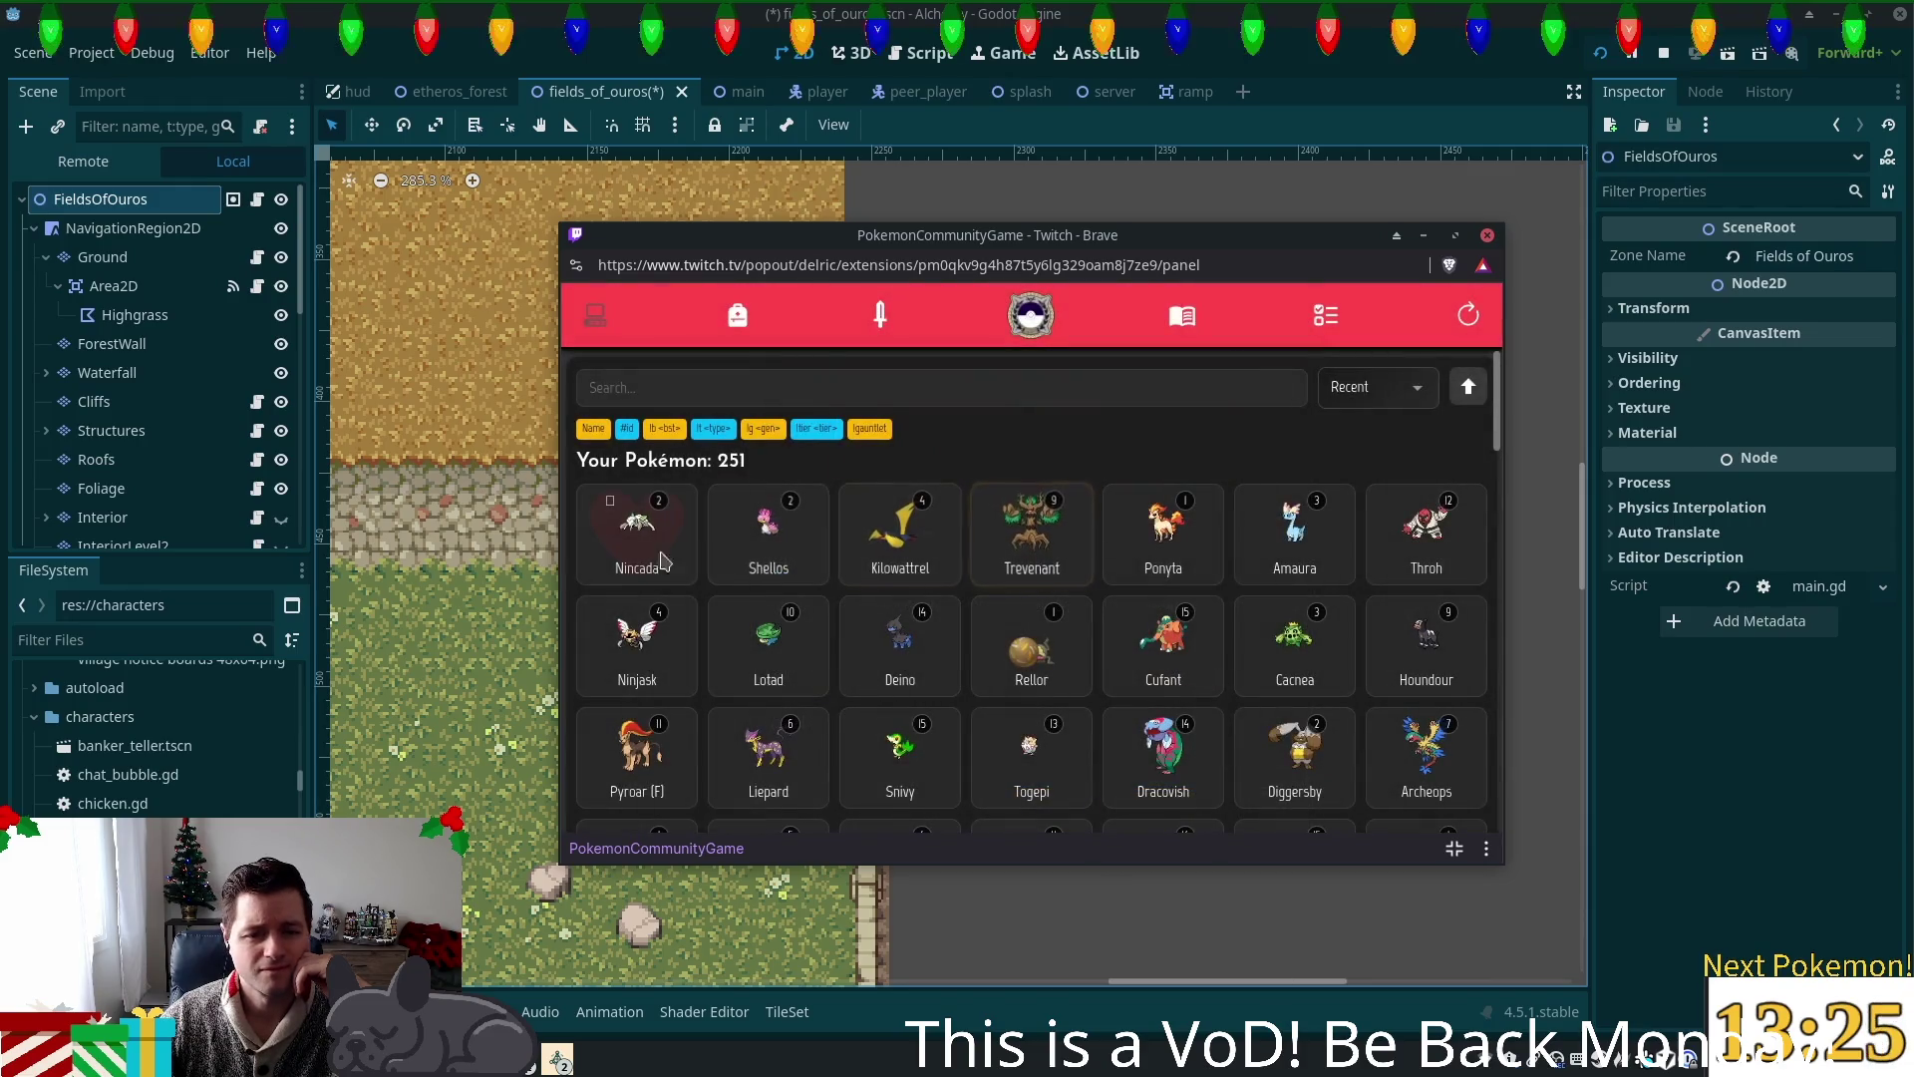
# Step: Open and scroll through another Pokémon's details card (Shellos), then close it
pyautogui.click(862, 551)
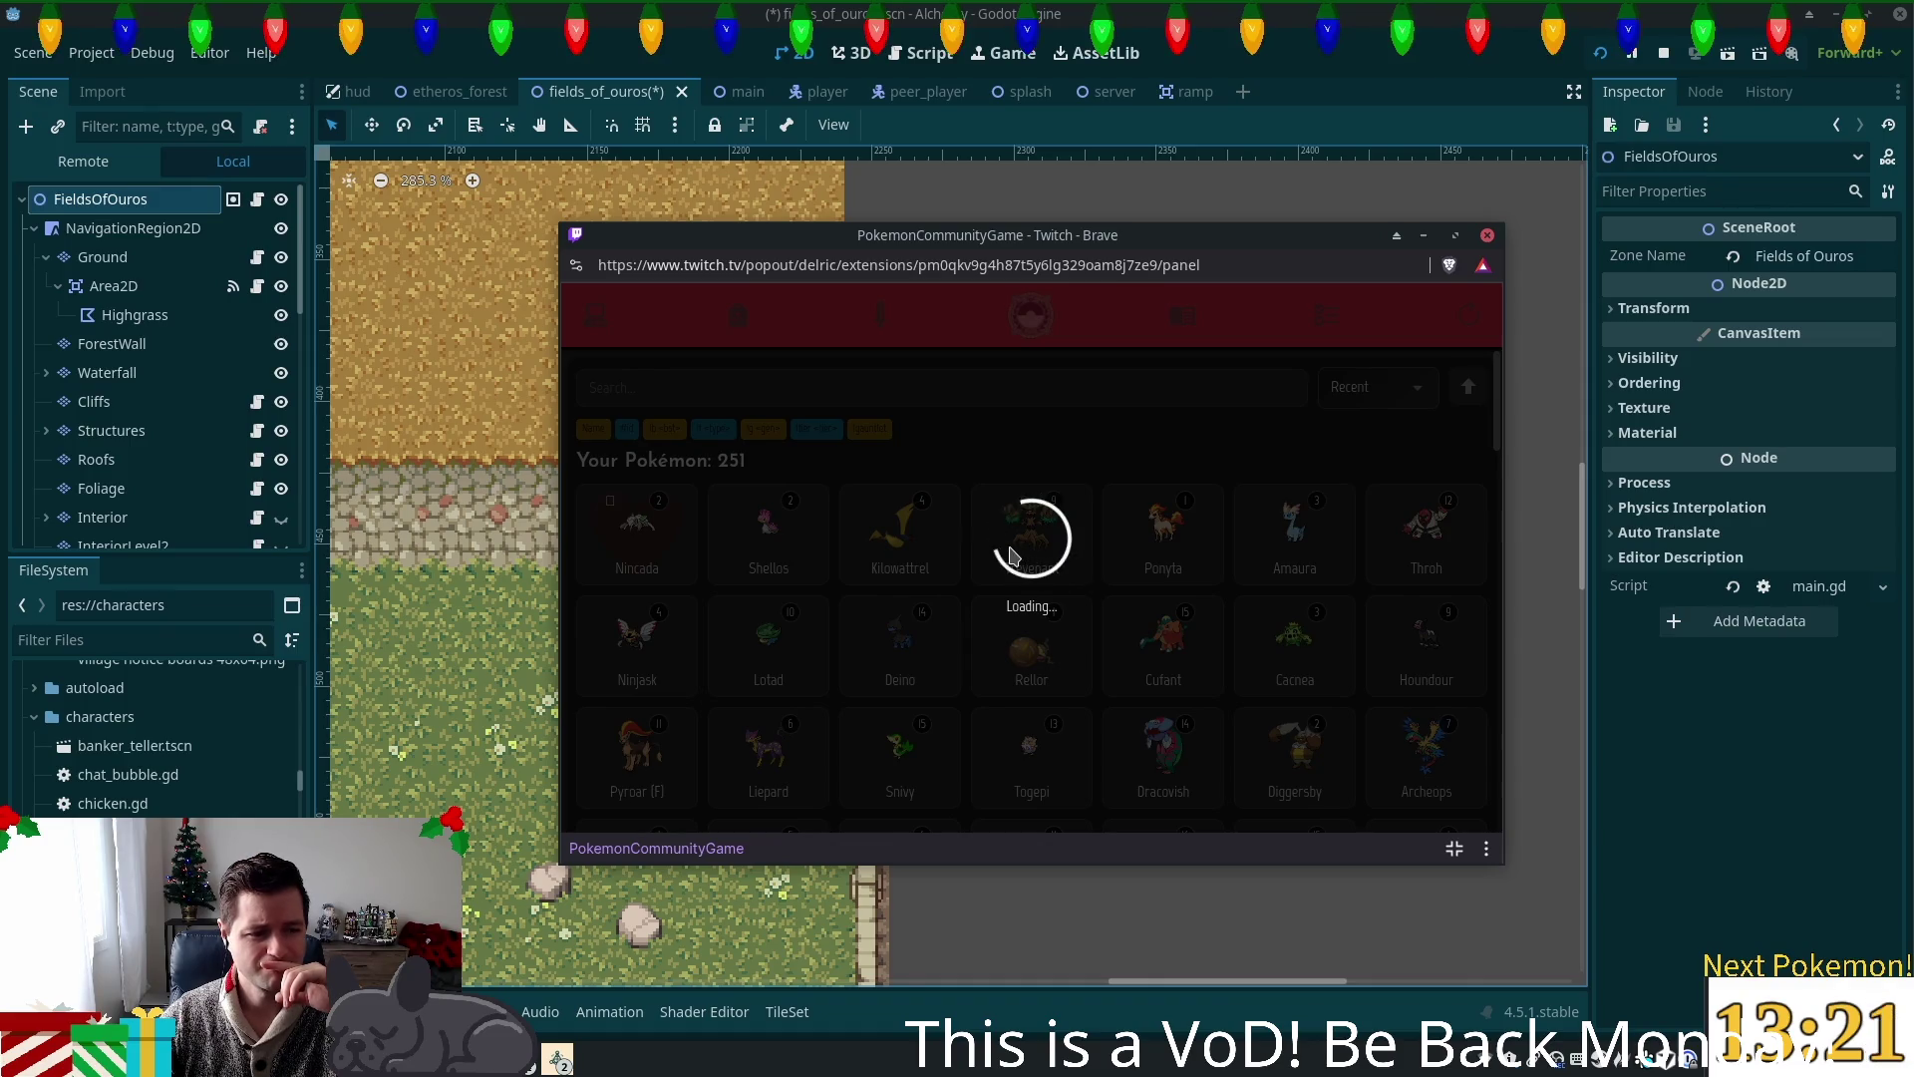
pyautogui.scroll(-5, 1101, 551)
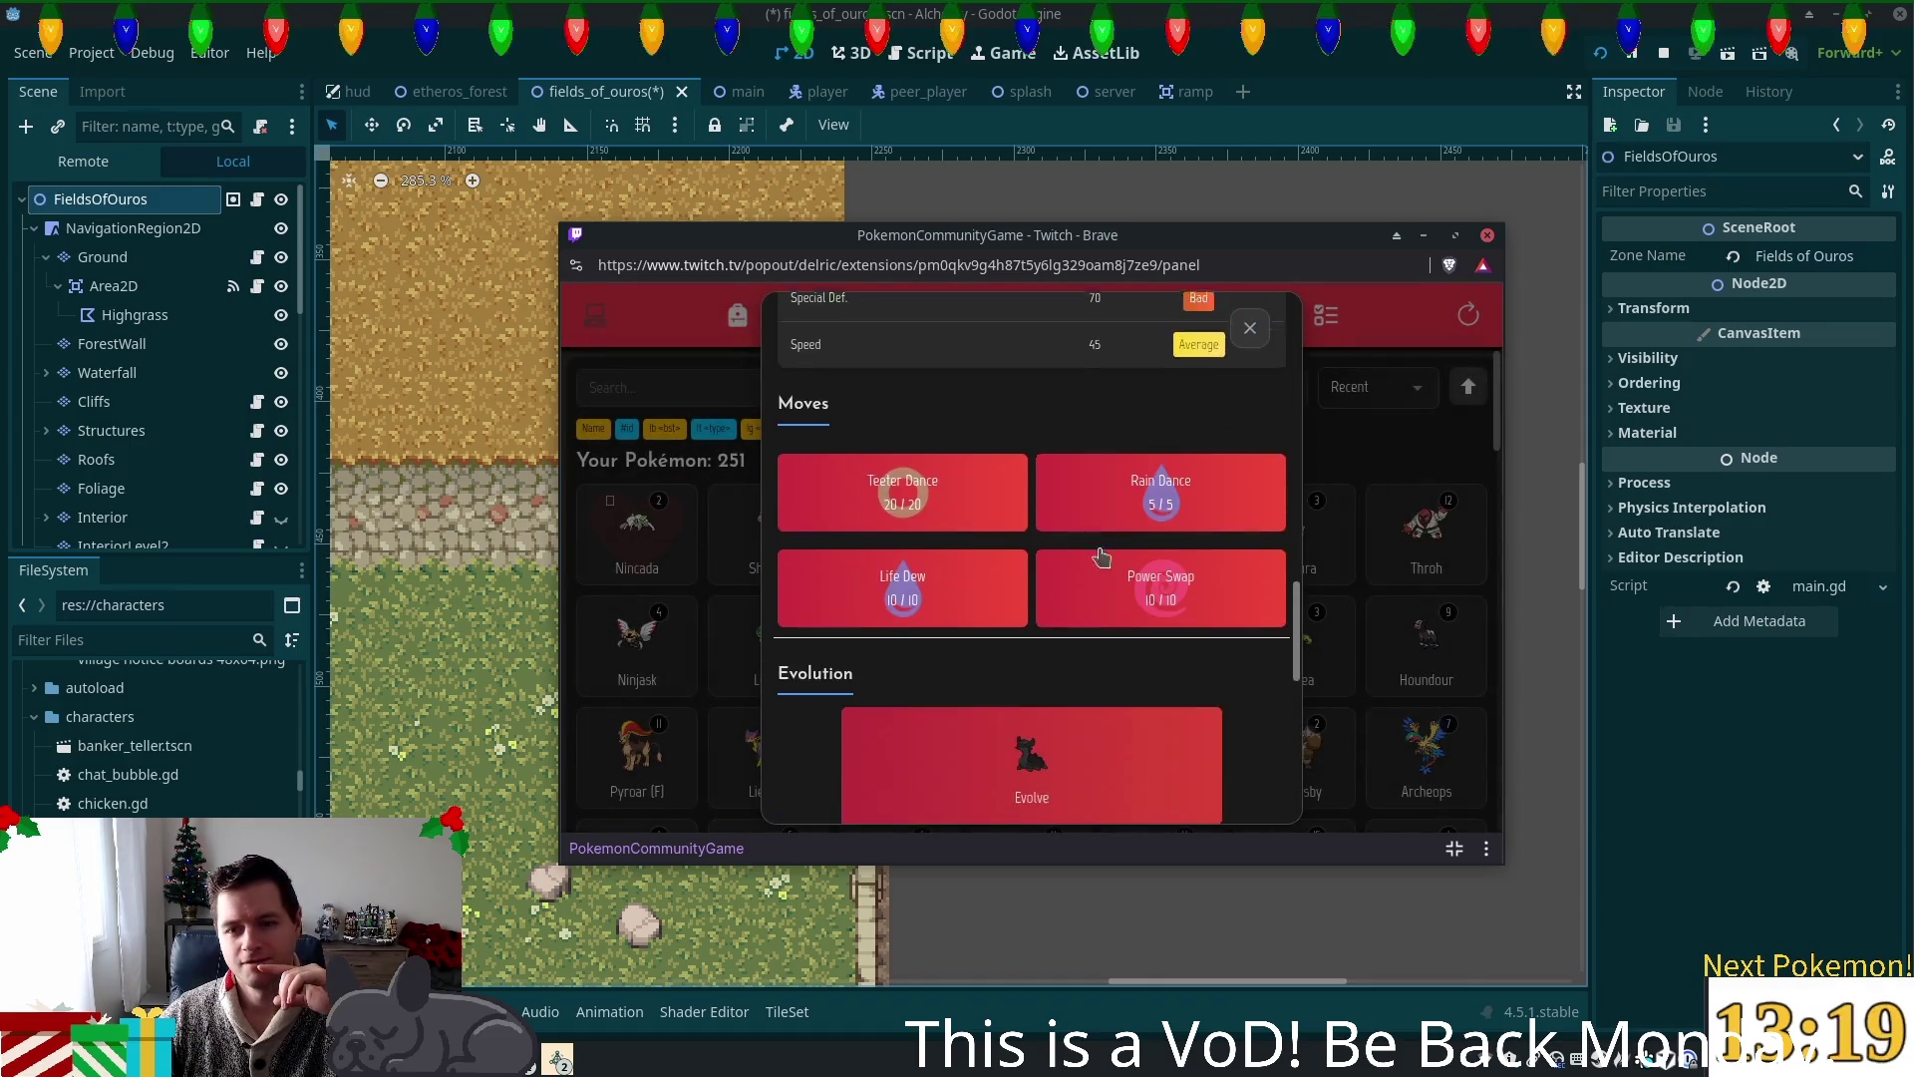
pyautogui.scroll(-3, 1102, 556)
pyautogui.scroll(8, 1107, 551)
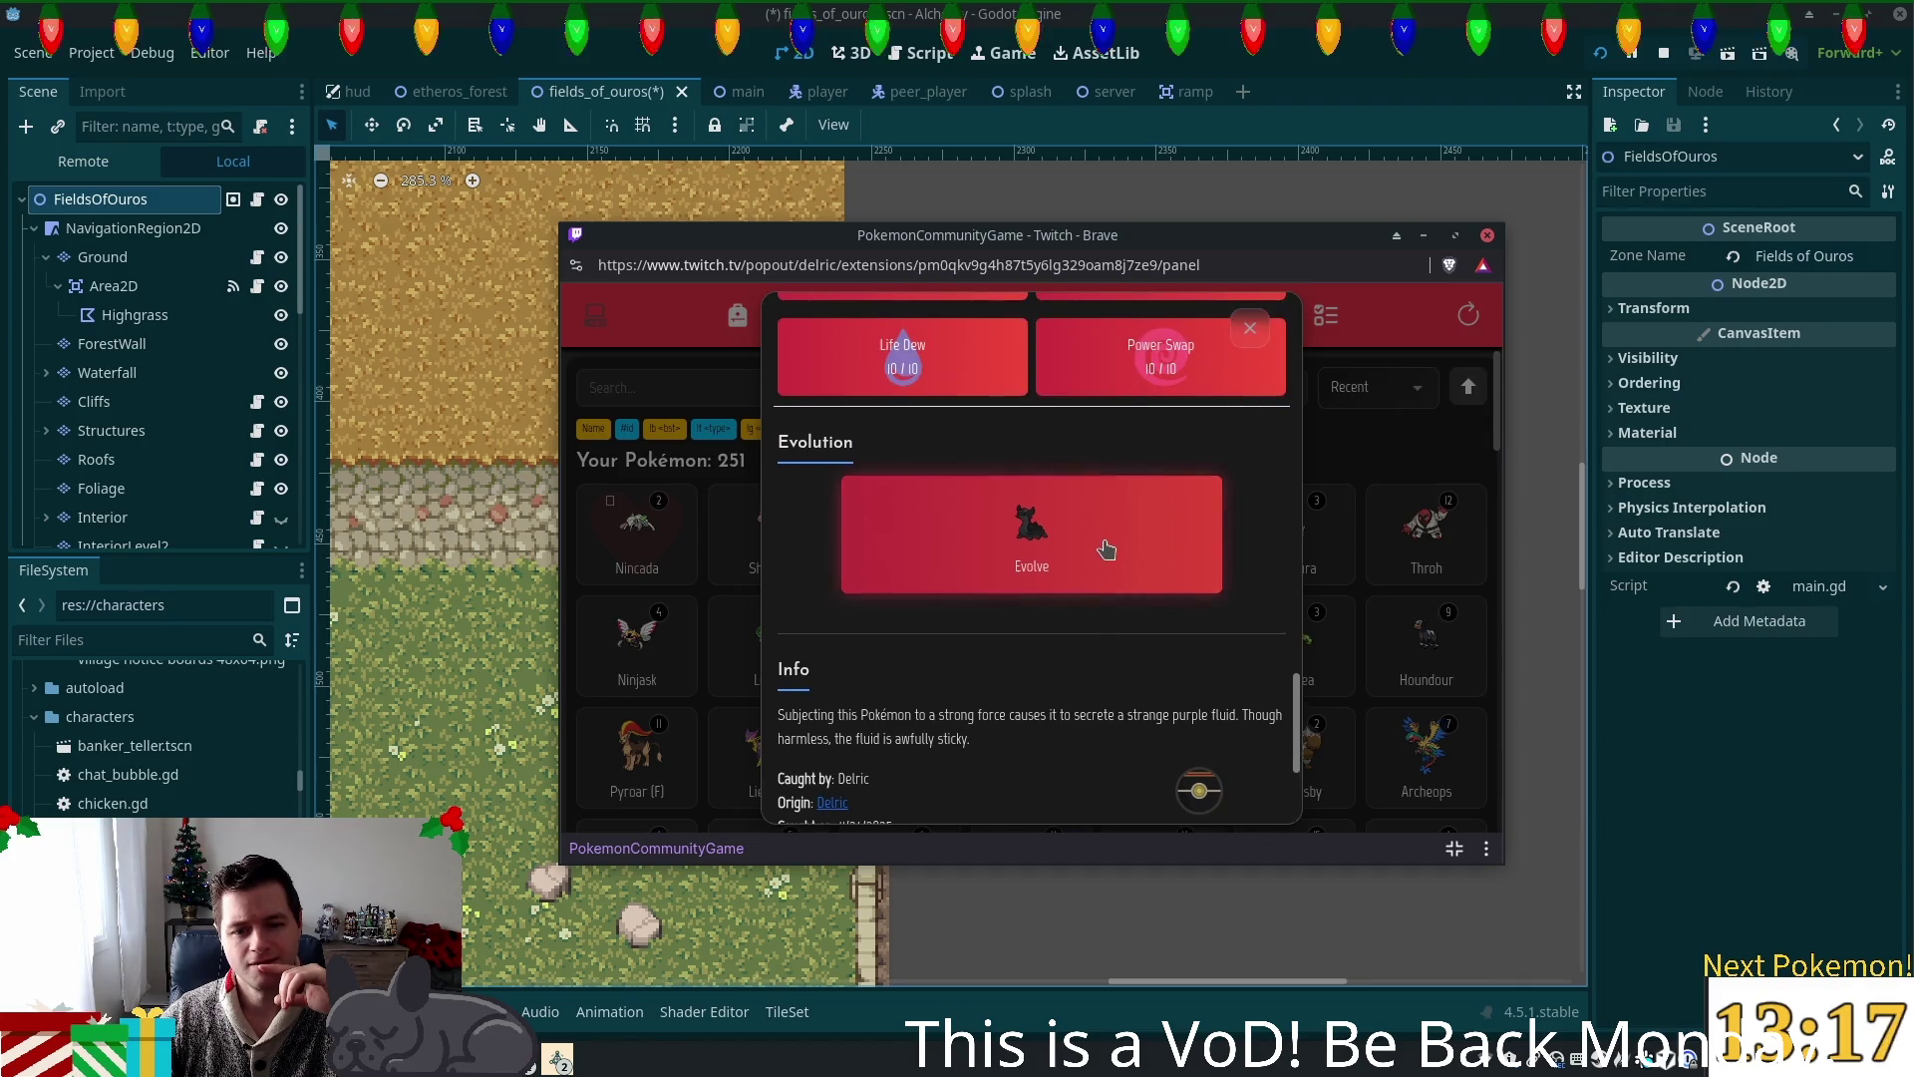
pyautogui.click(1248, 330)
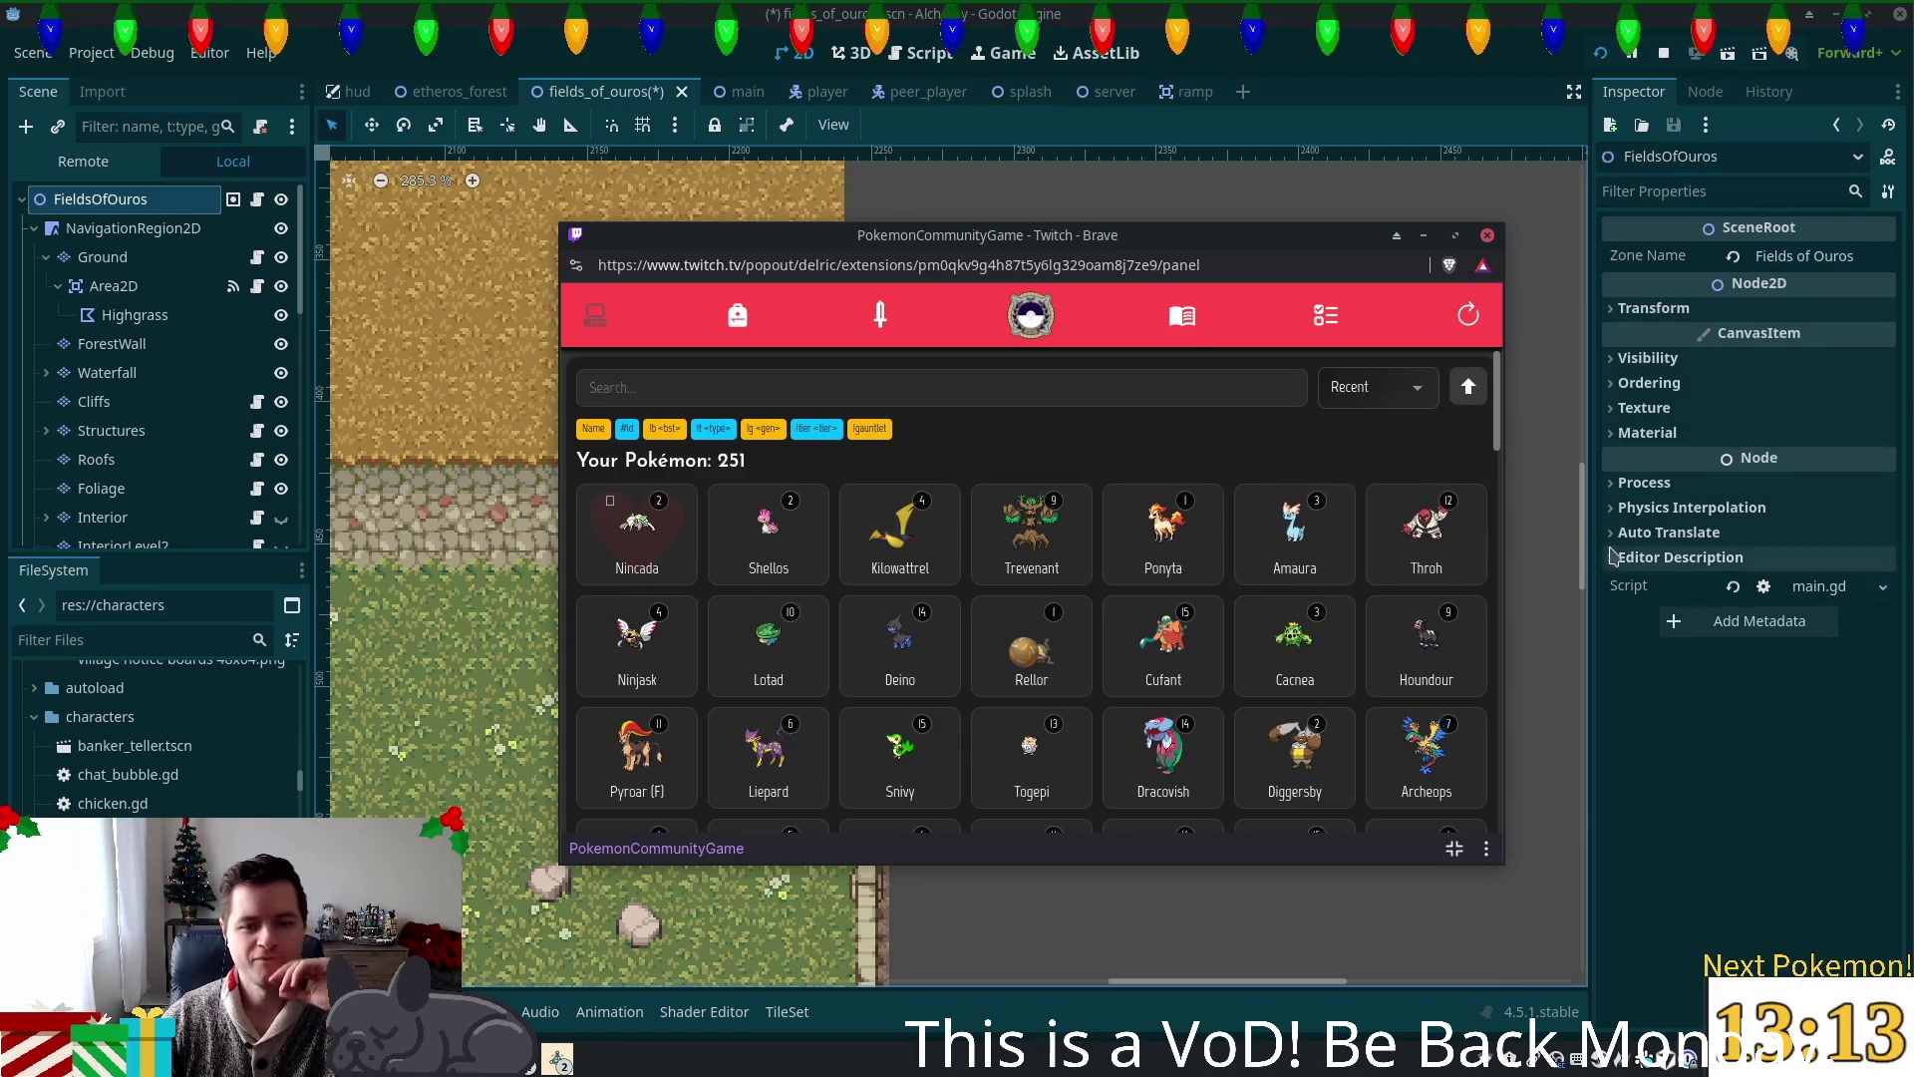
pyautogui.scroll(-1, 1499, 426)
pyautogui.scroll(1, 1499, 423)
pyautogui.scroll(-10, 1498, 419)
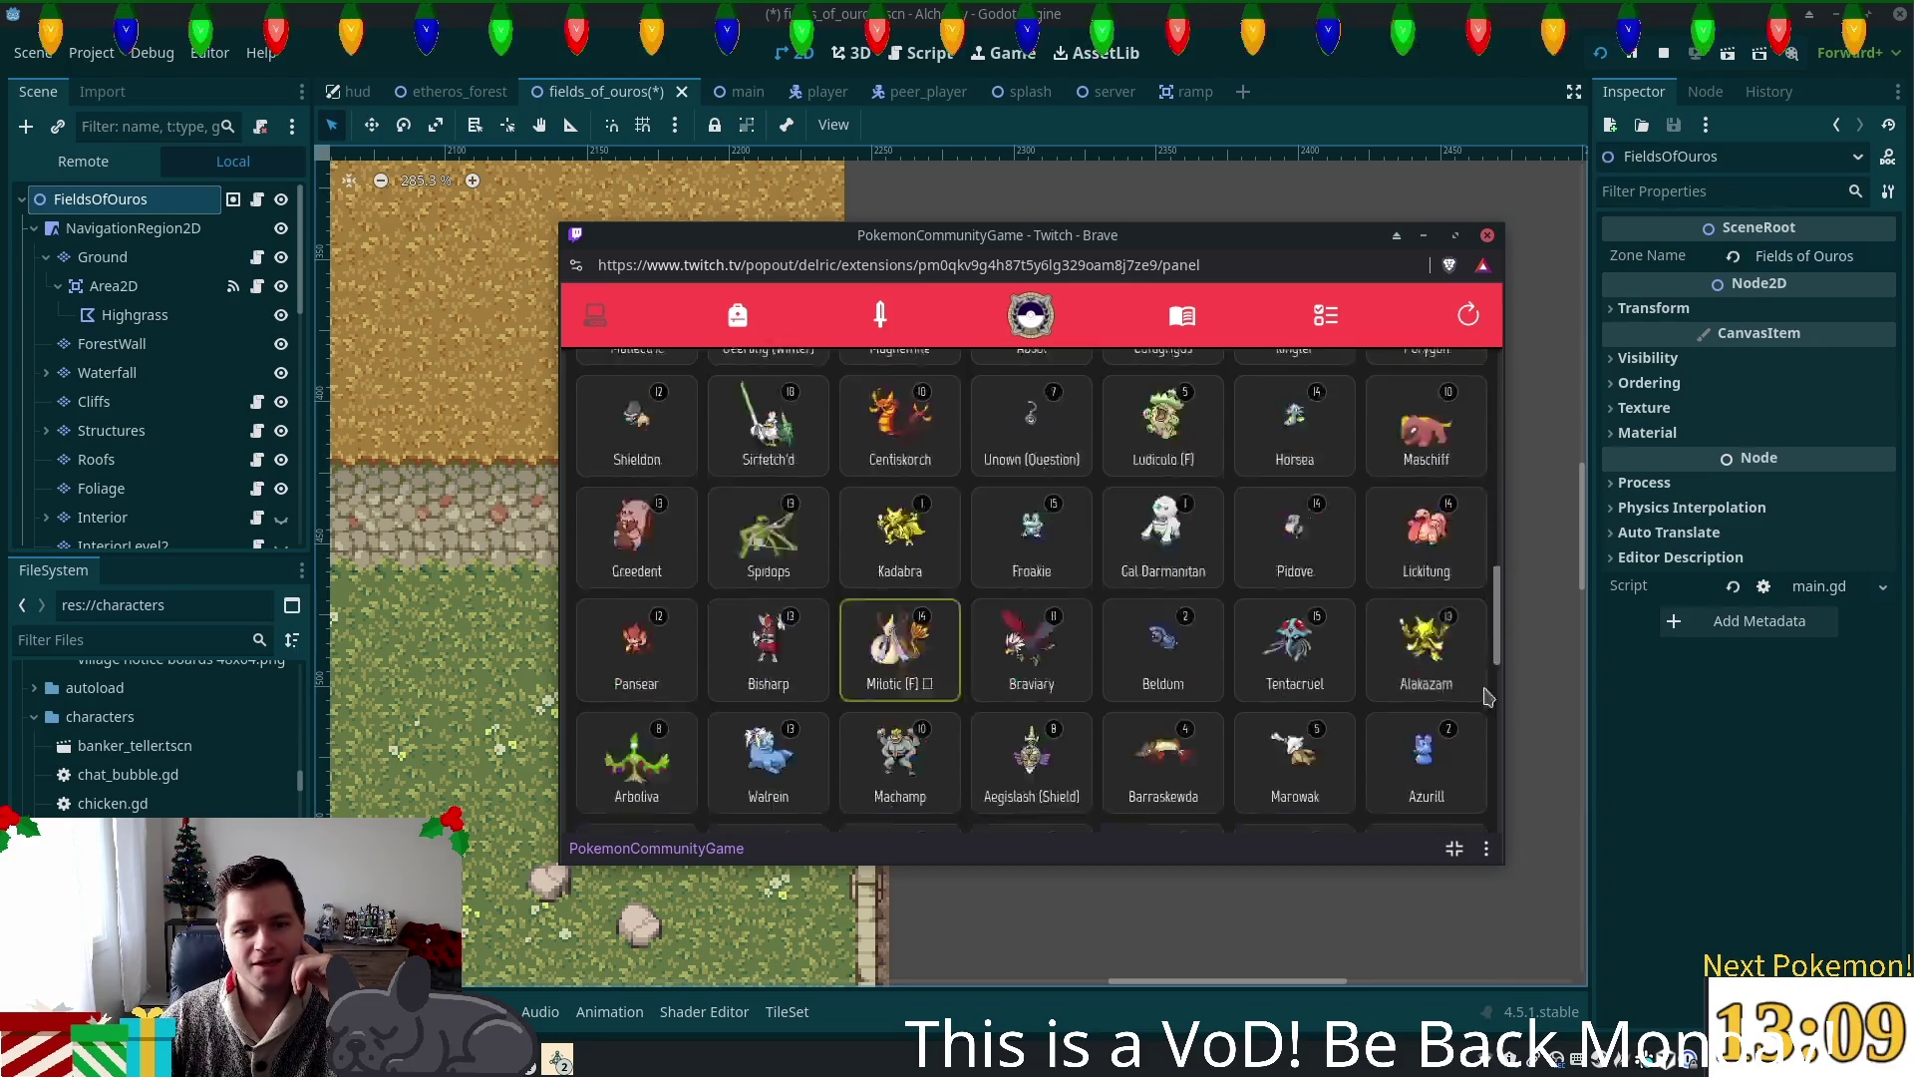
pyautogui.scroll(3, 1449, 469)
pyautogui.scroll(7, 1449, 469)
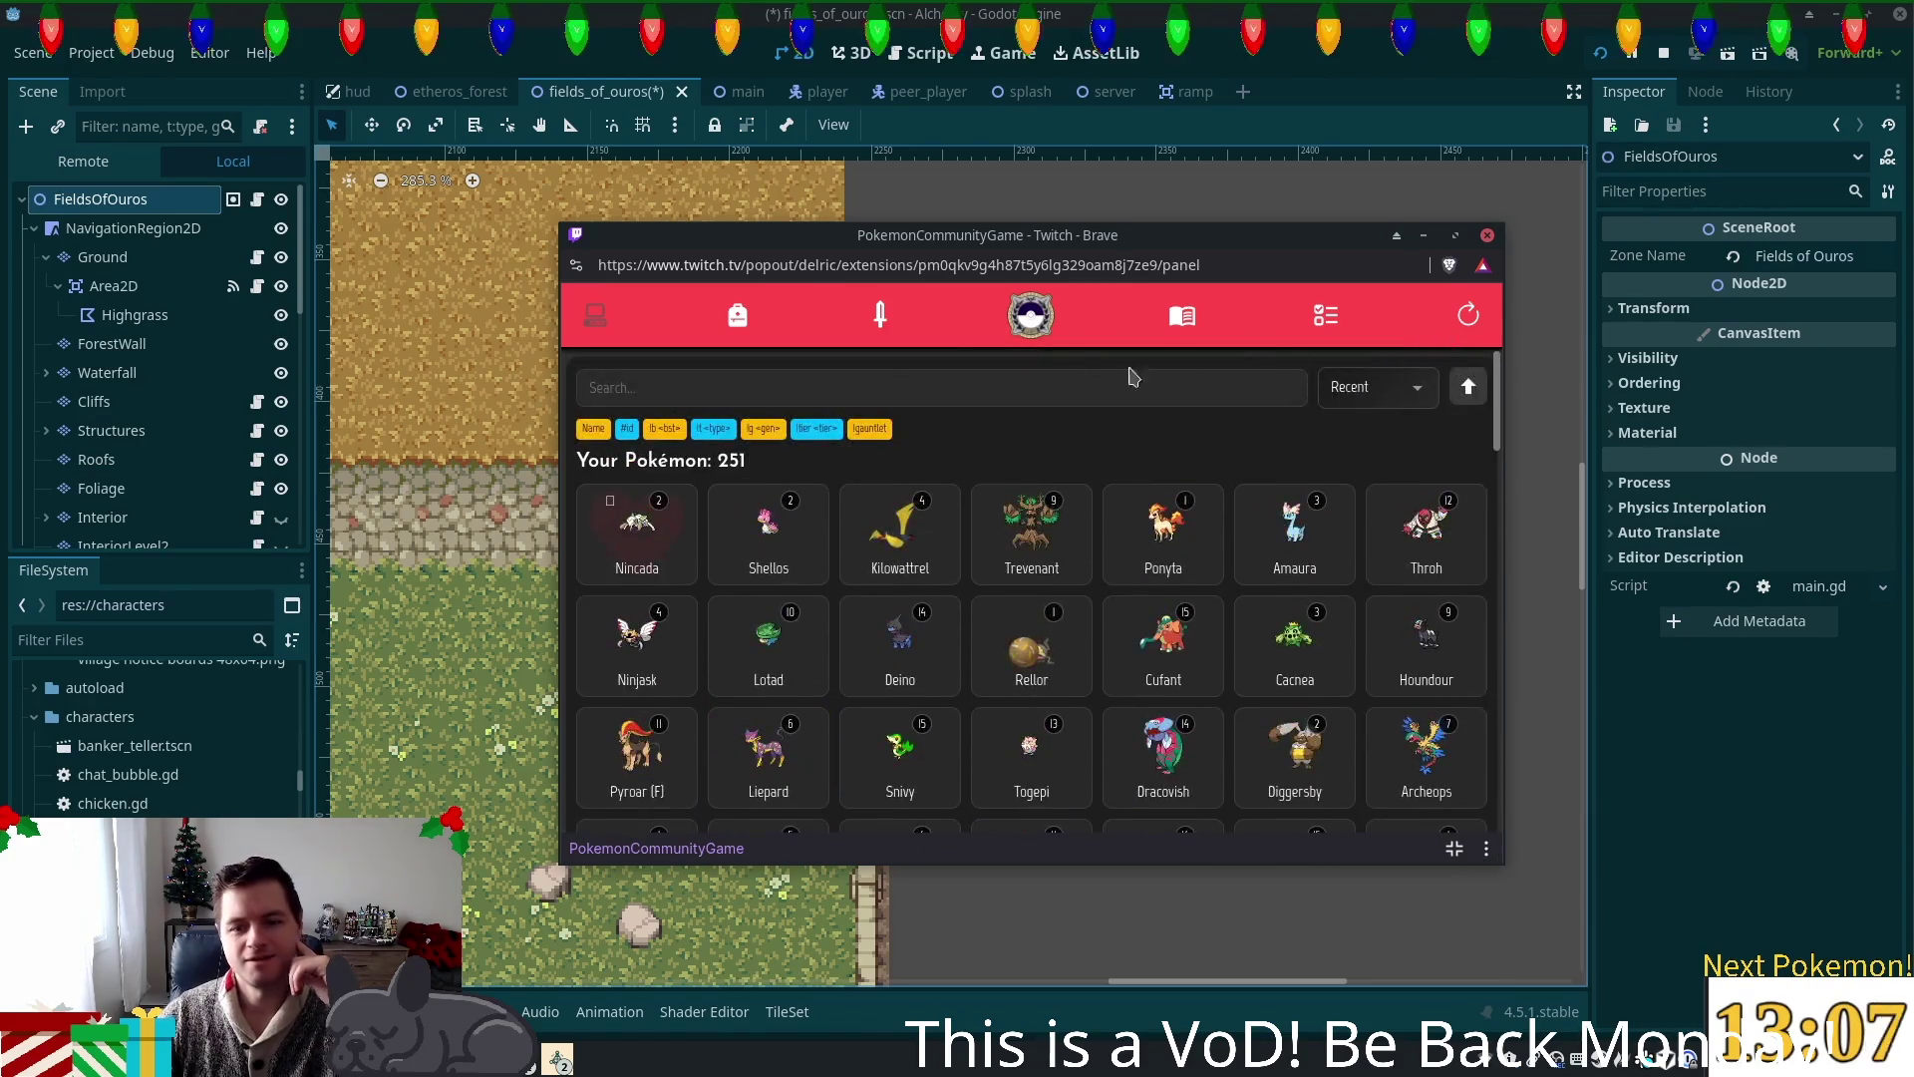
# Step: Filter the collection by 'salam' and view the level 26 Salamence card
pyautogui.click(869, 391)
pyautogui.write('aman')
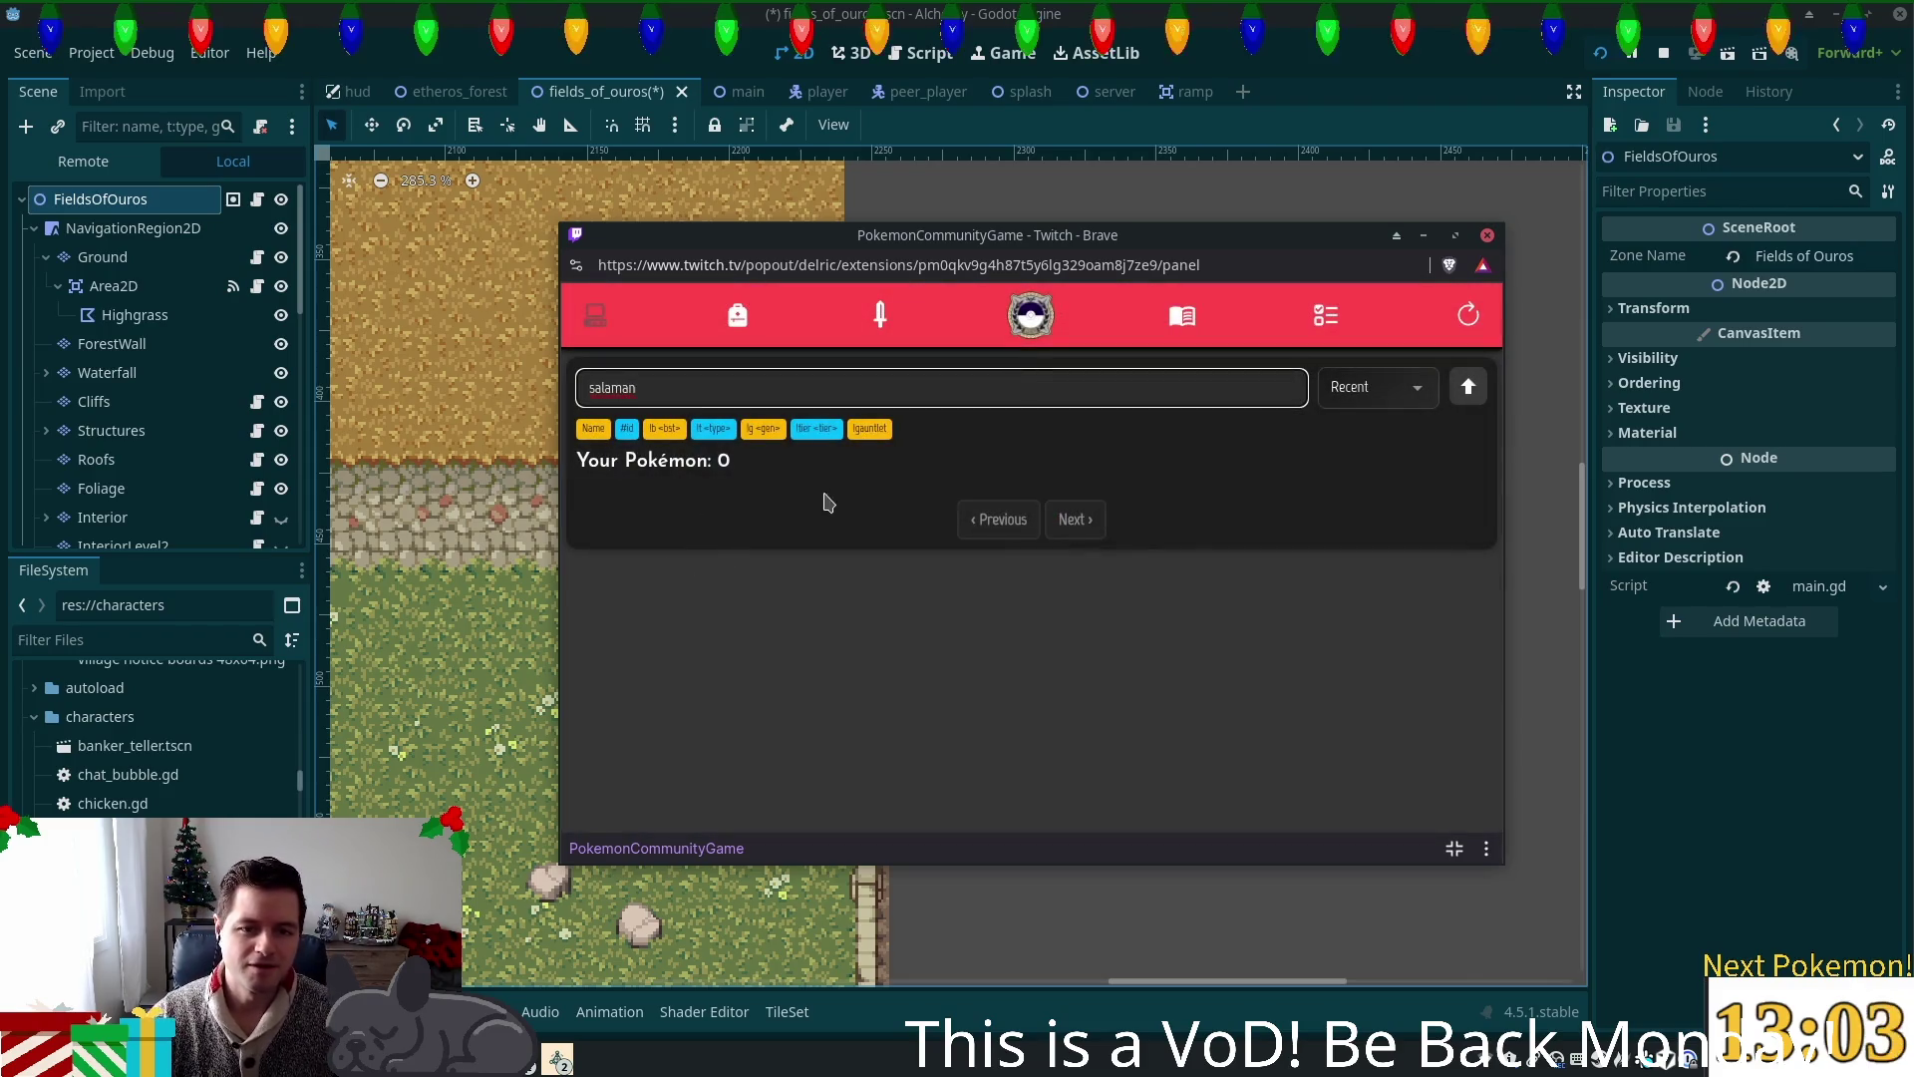
pyautogui.press('BackSpace')
pyautogui.press('BackSpace')
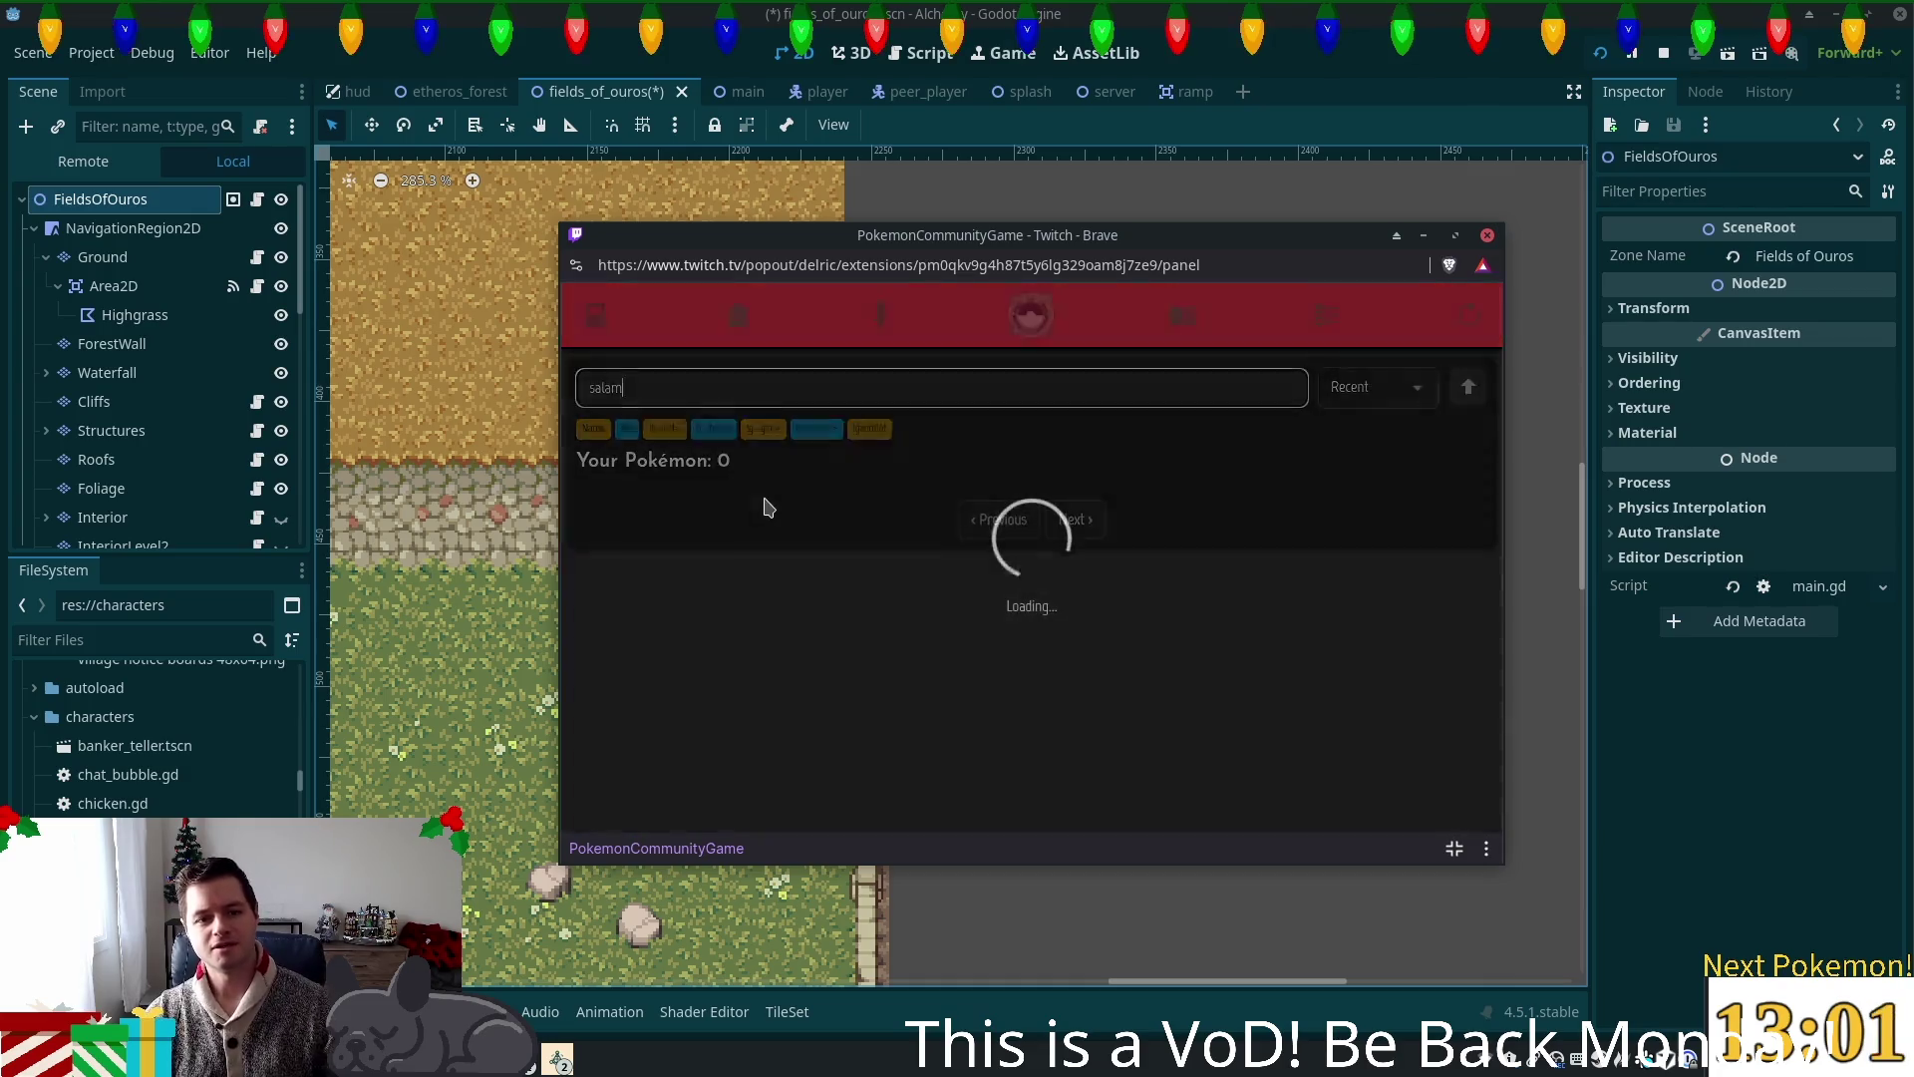
pyautogui.click(636, 529)
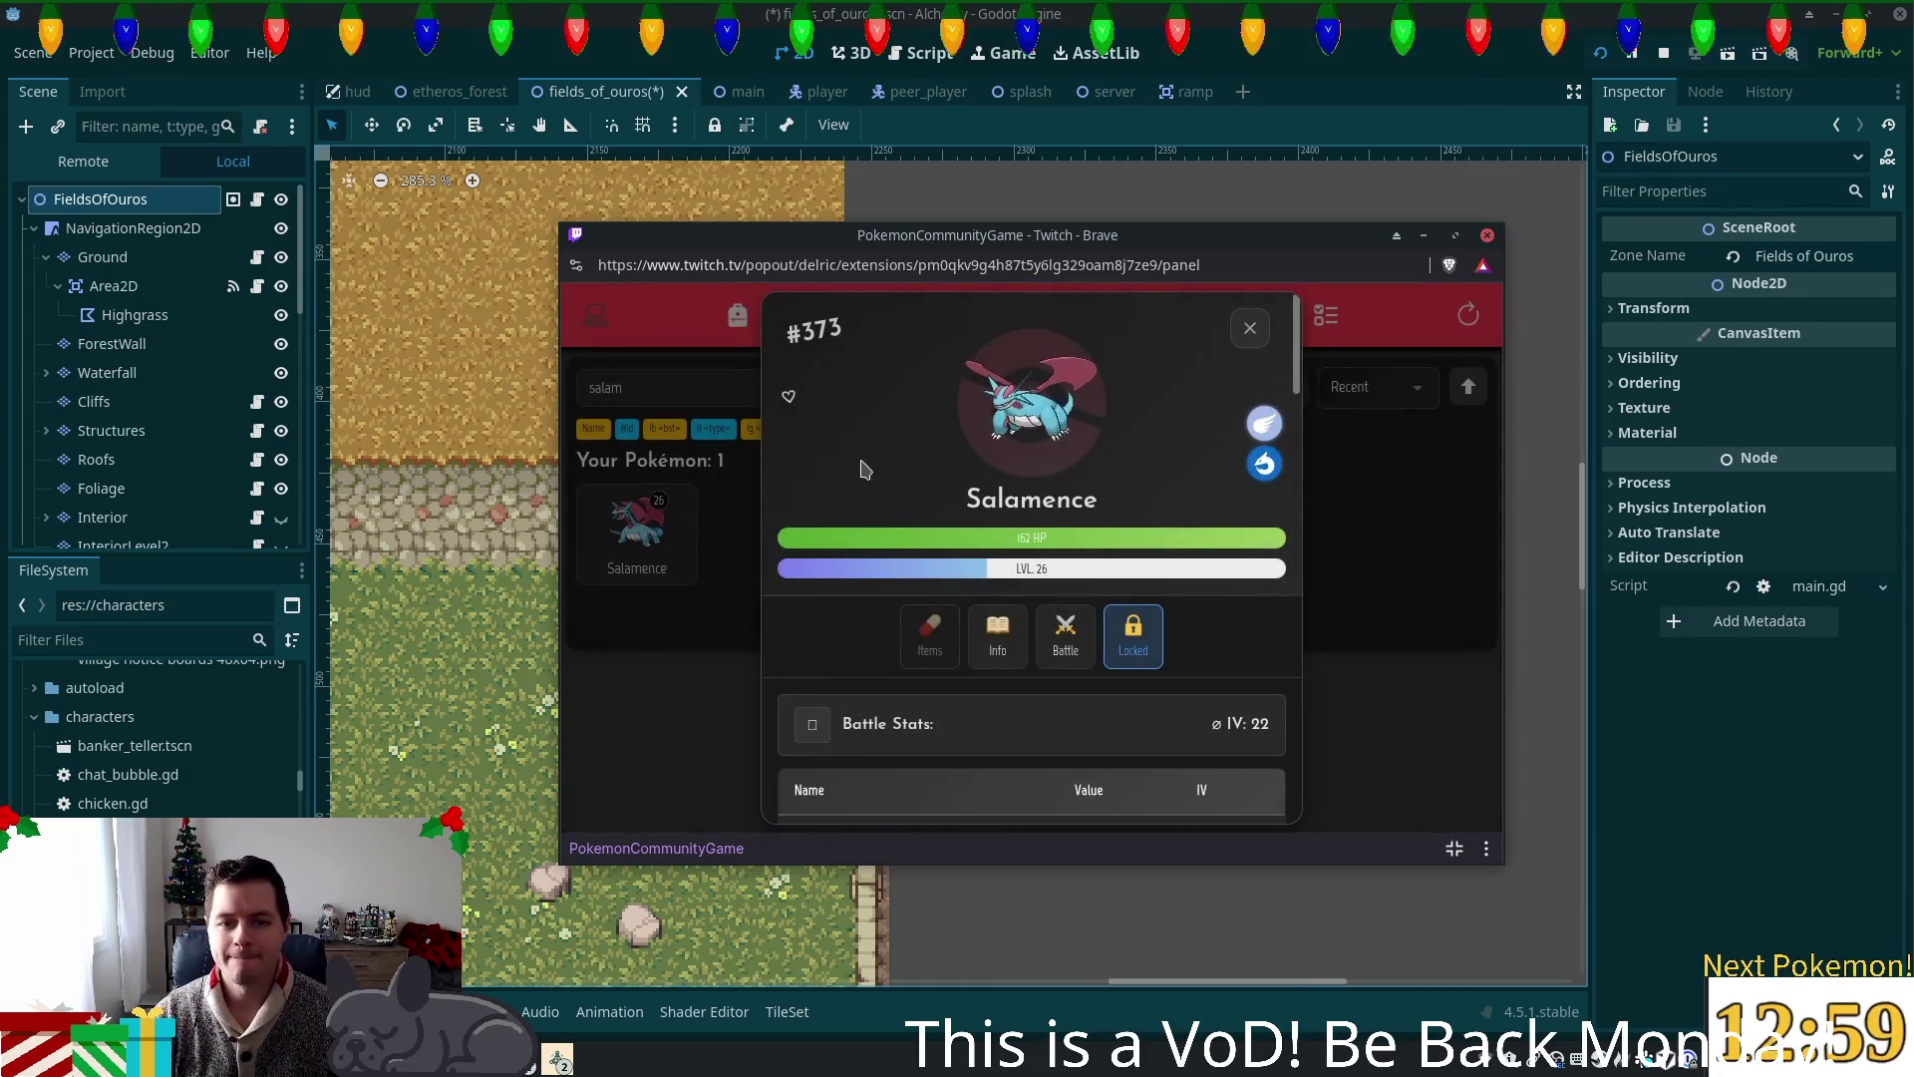
pyautogui.click(1250, 328)
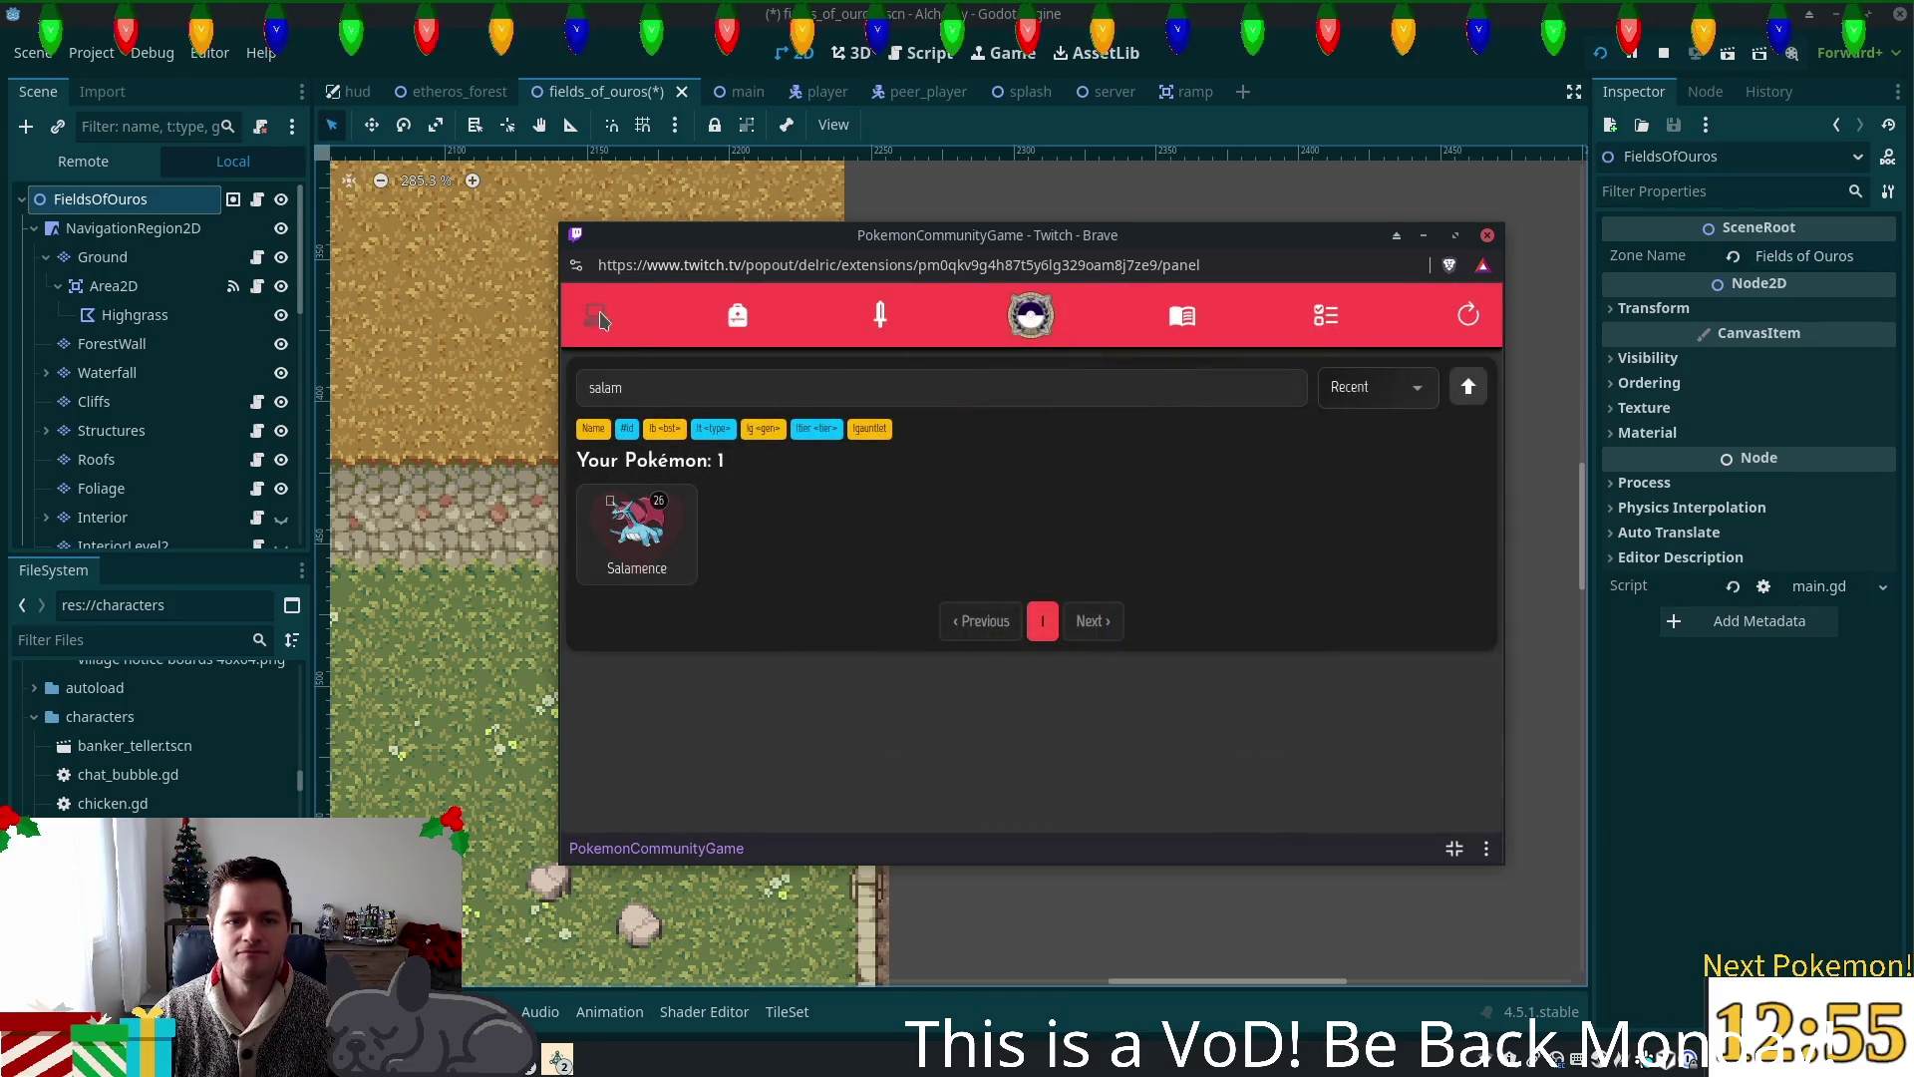
pyautogui.click(738, 315)
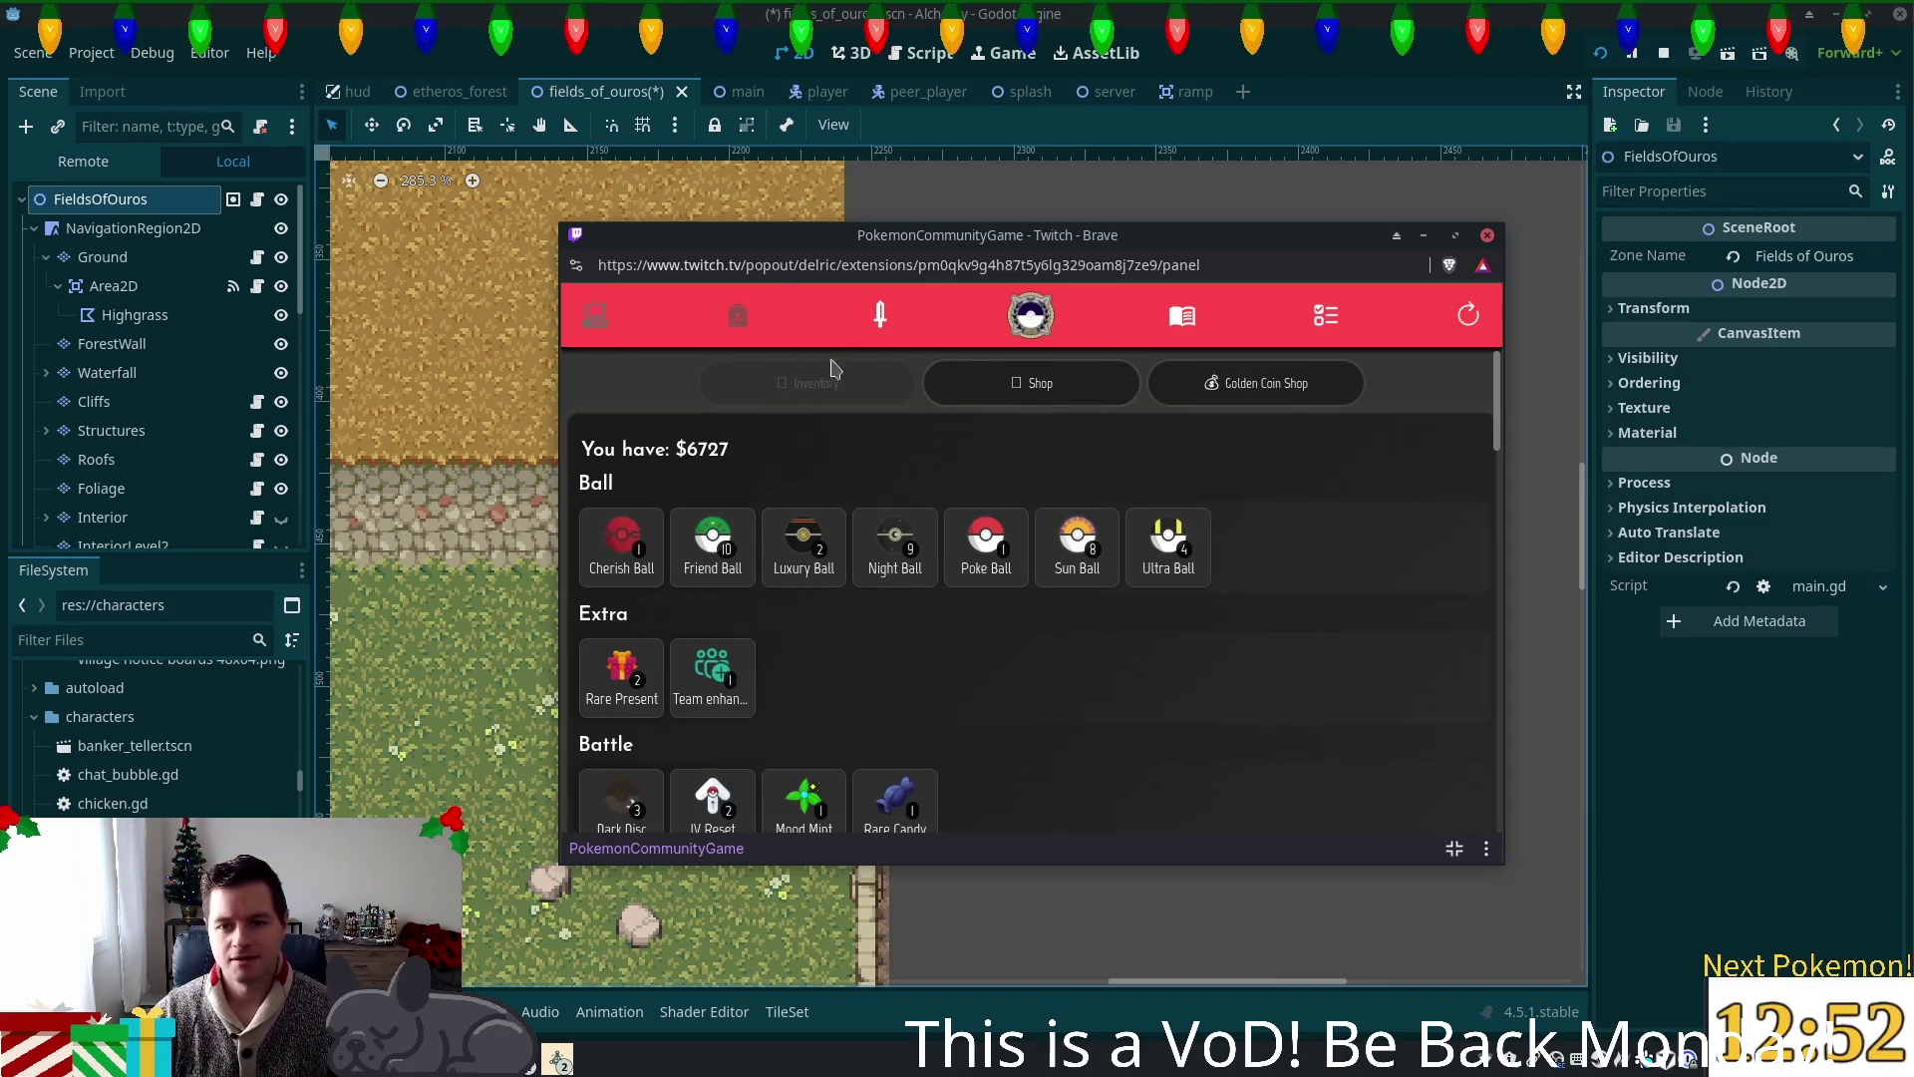
# Step: Scroll the item inventory and check the Team enhancer options, cancelling them
pyautogui.scroll(-3, 859, 541)
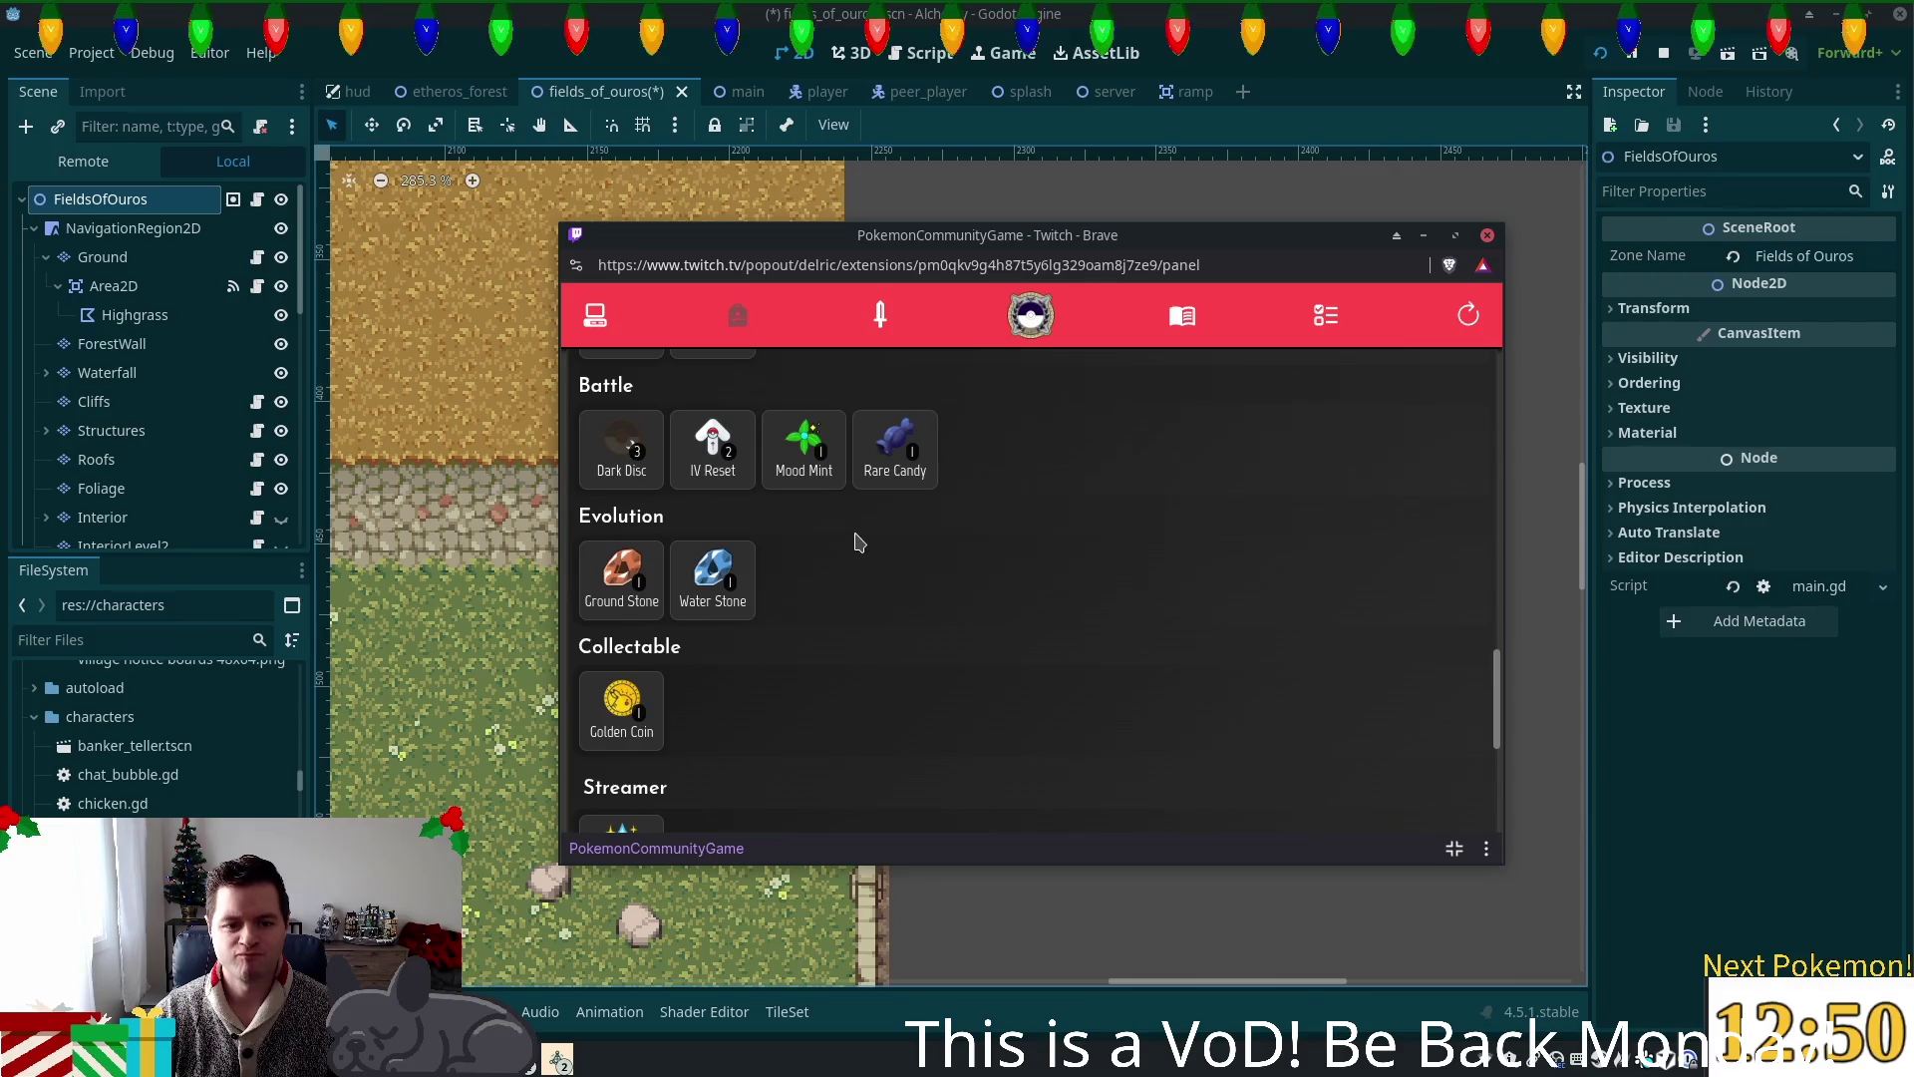
pyautogui.scroll(3, 710, 569)
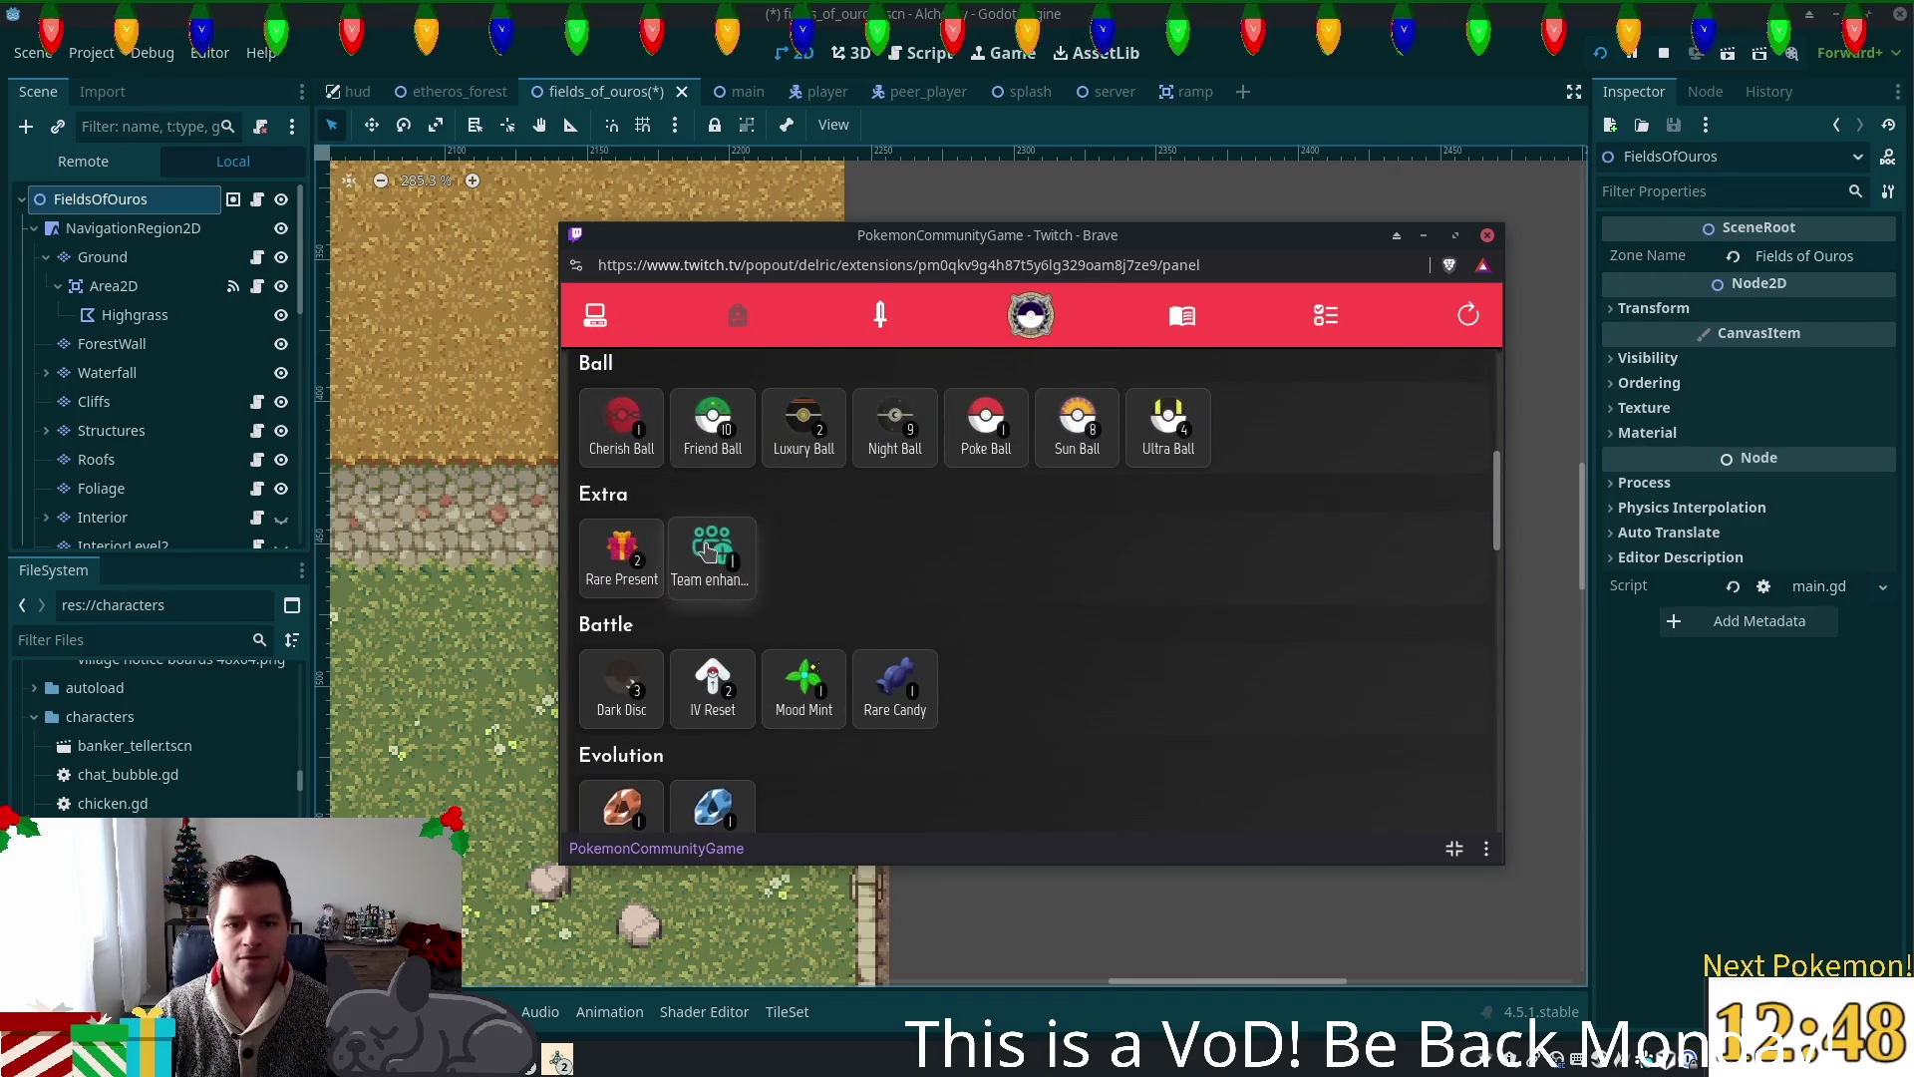
pyautogui.click(710, 547)
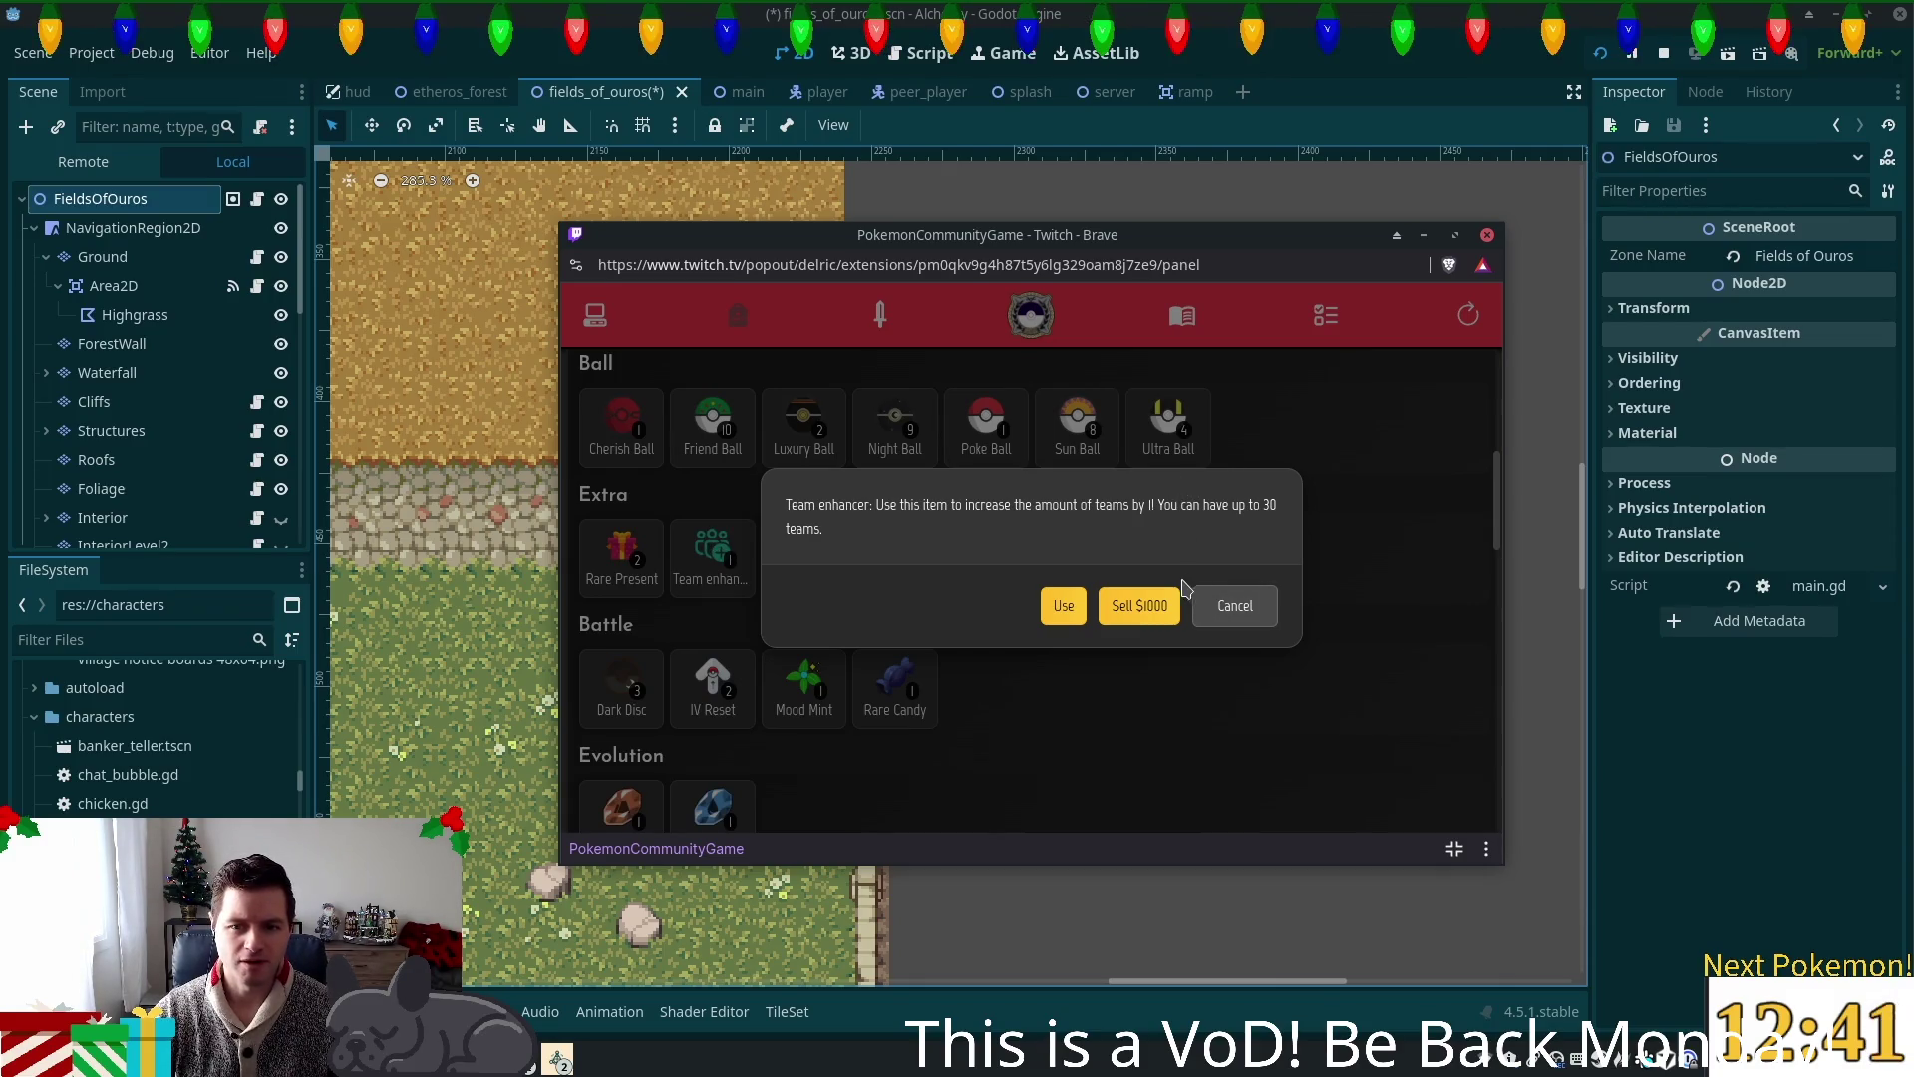
pyautogui.click(1234, 606)
# Step: View the Tutorial Missions list, then return to the owned Pokémon list
pyautogui.click(1337, 331)
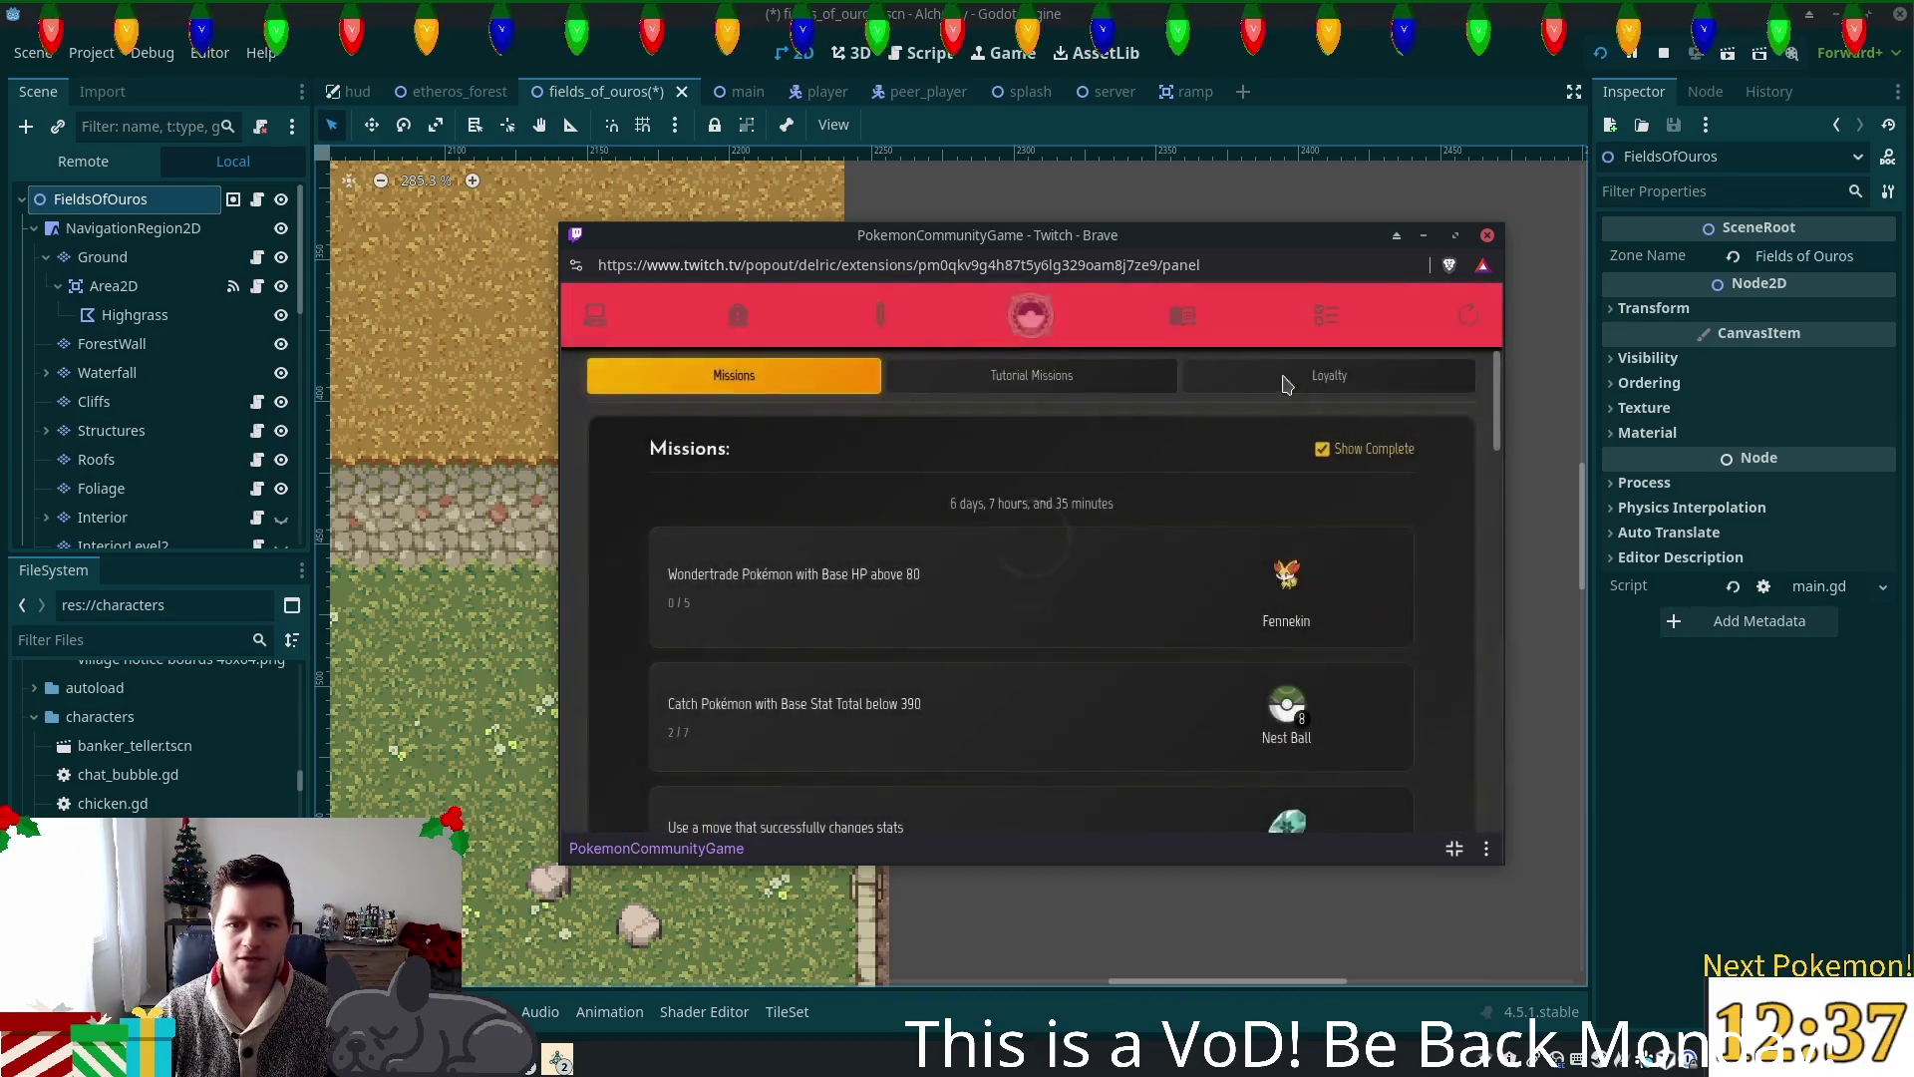
pyautogui.click(1059, 389)
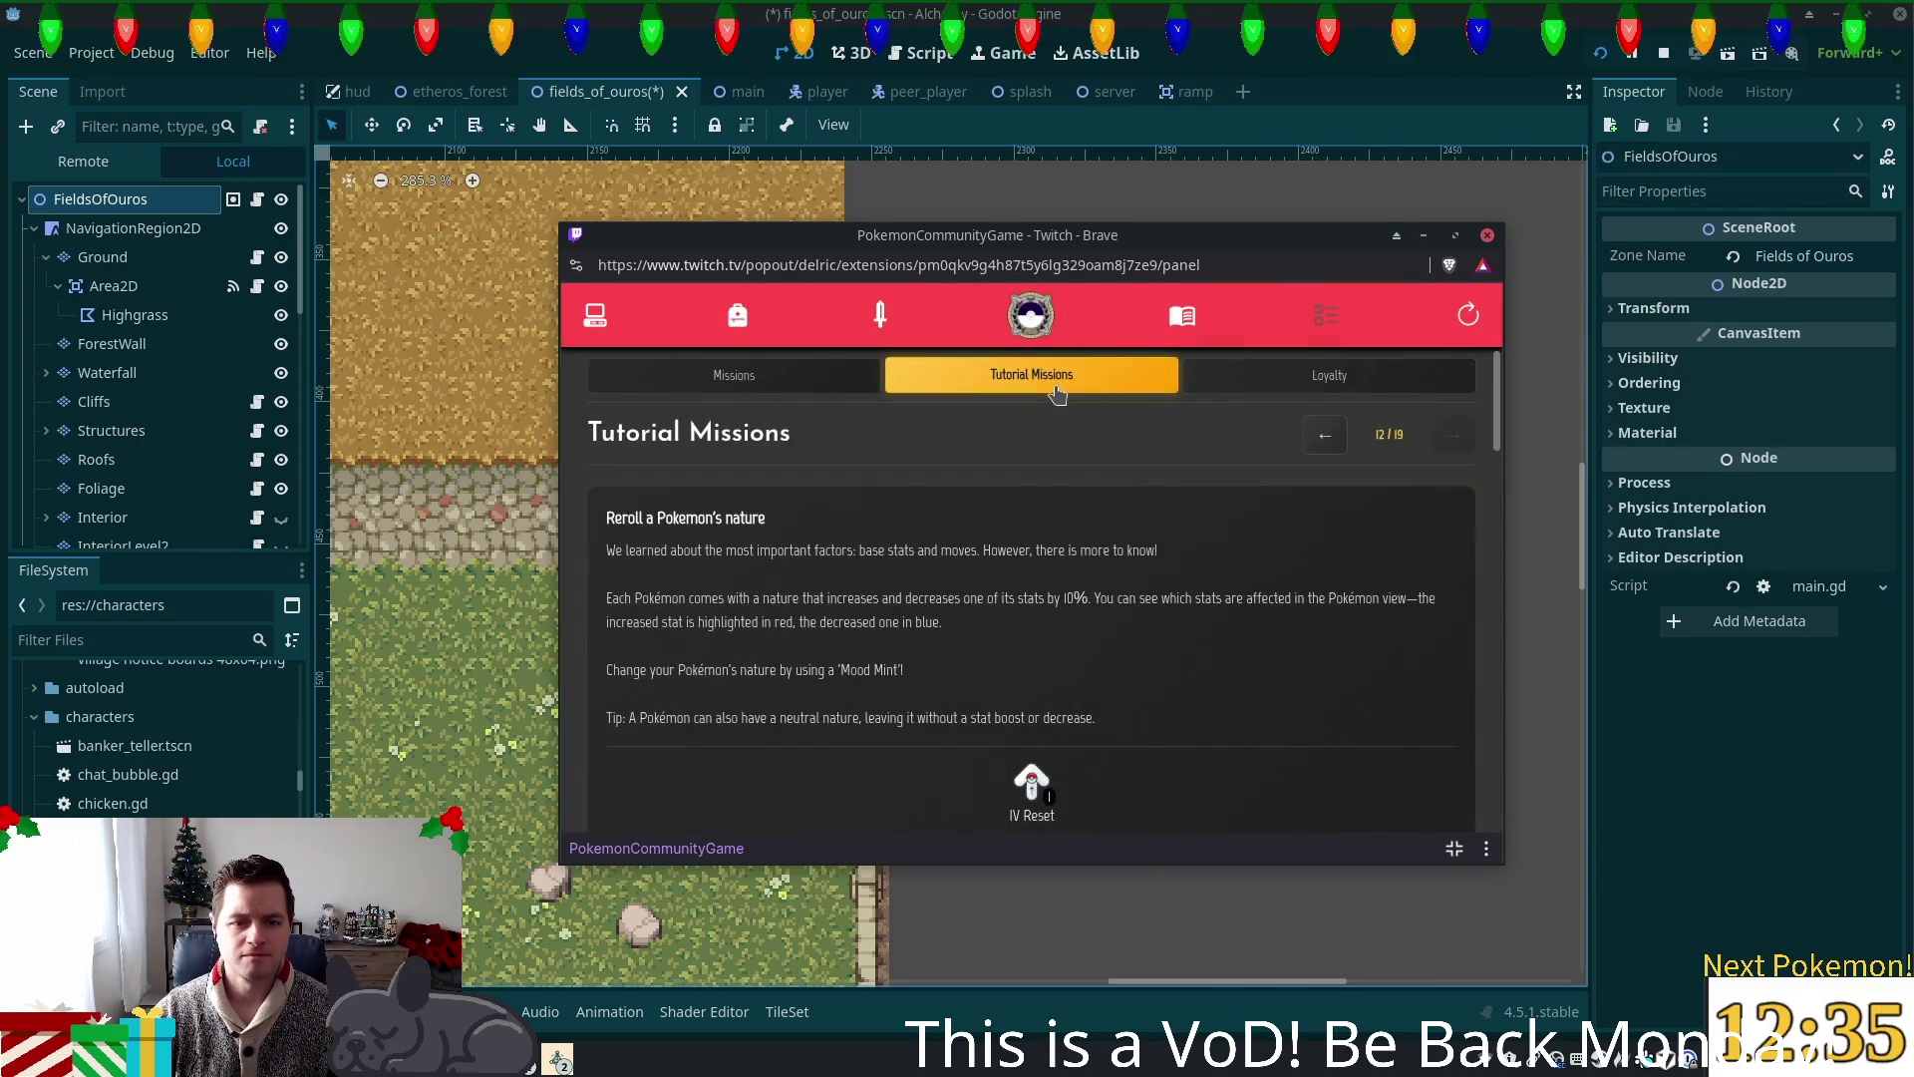
pyautogui.click(595, 315)
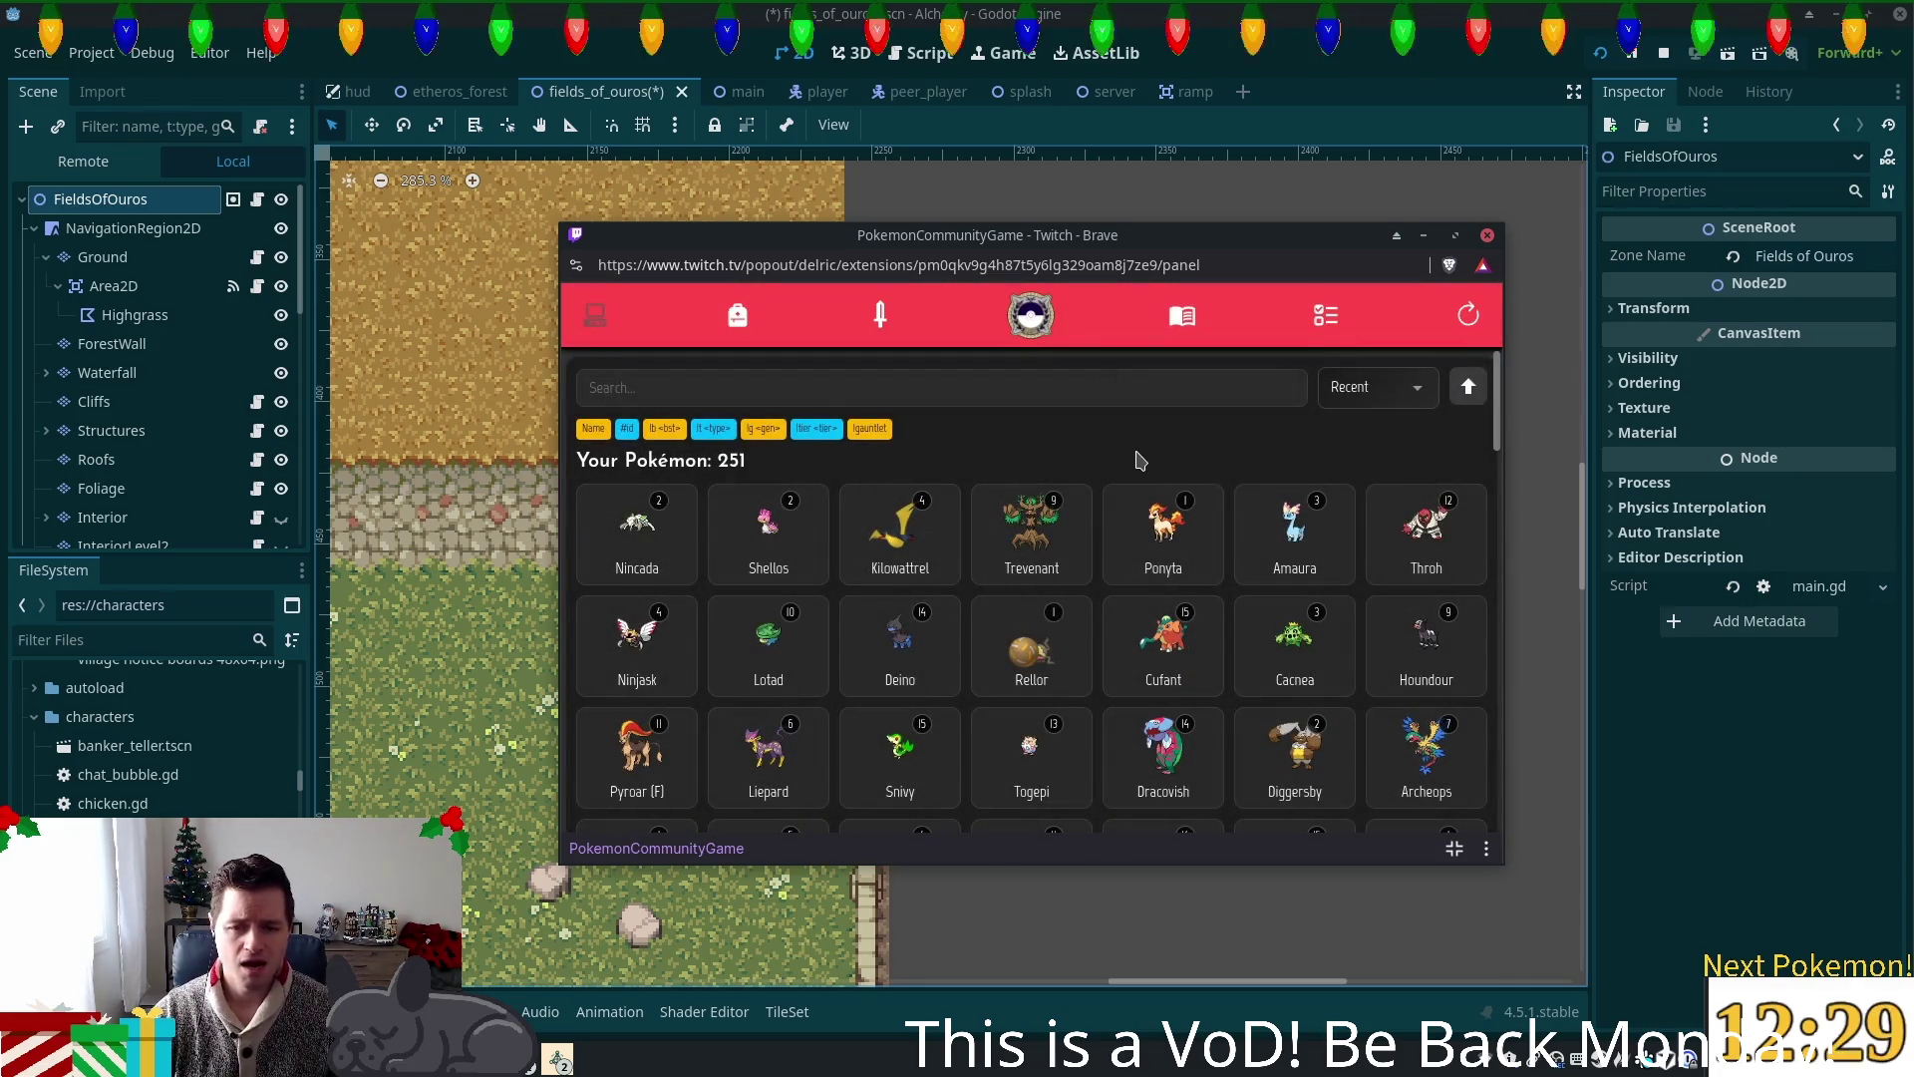
pyautogui.scroll(-3, 1356, 478)
pyautogui.scroll(-10, 1356, 479)
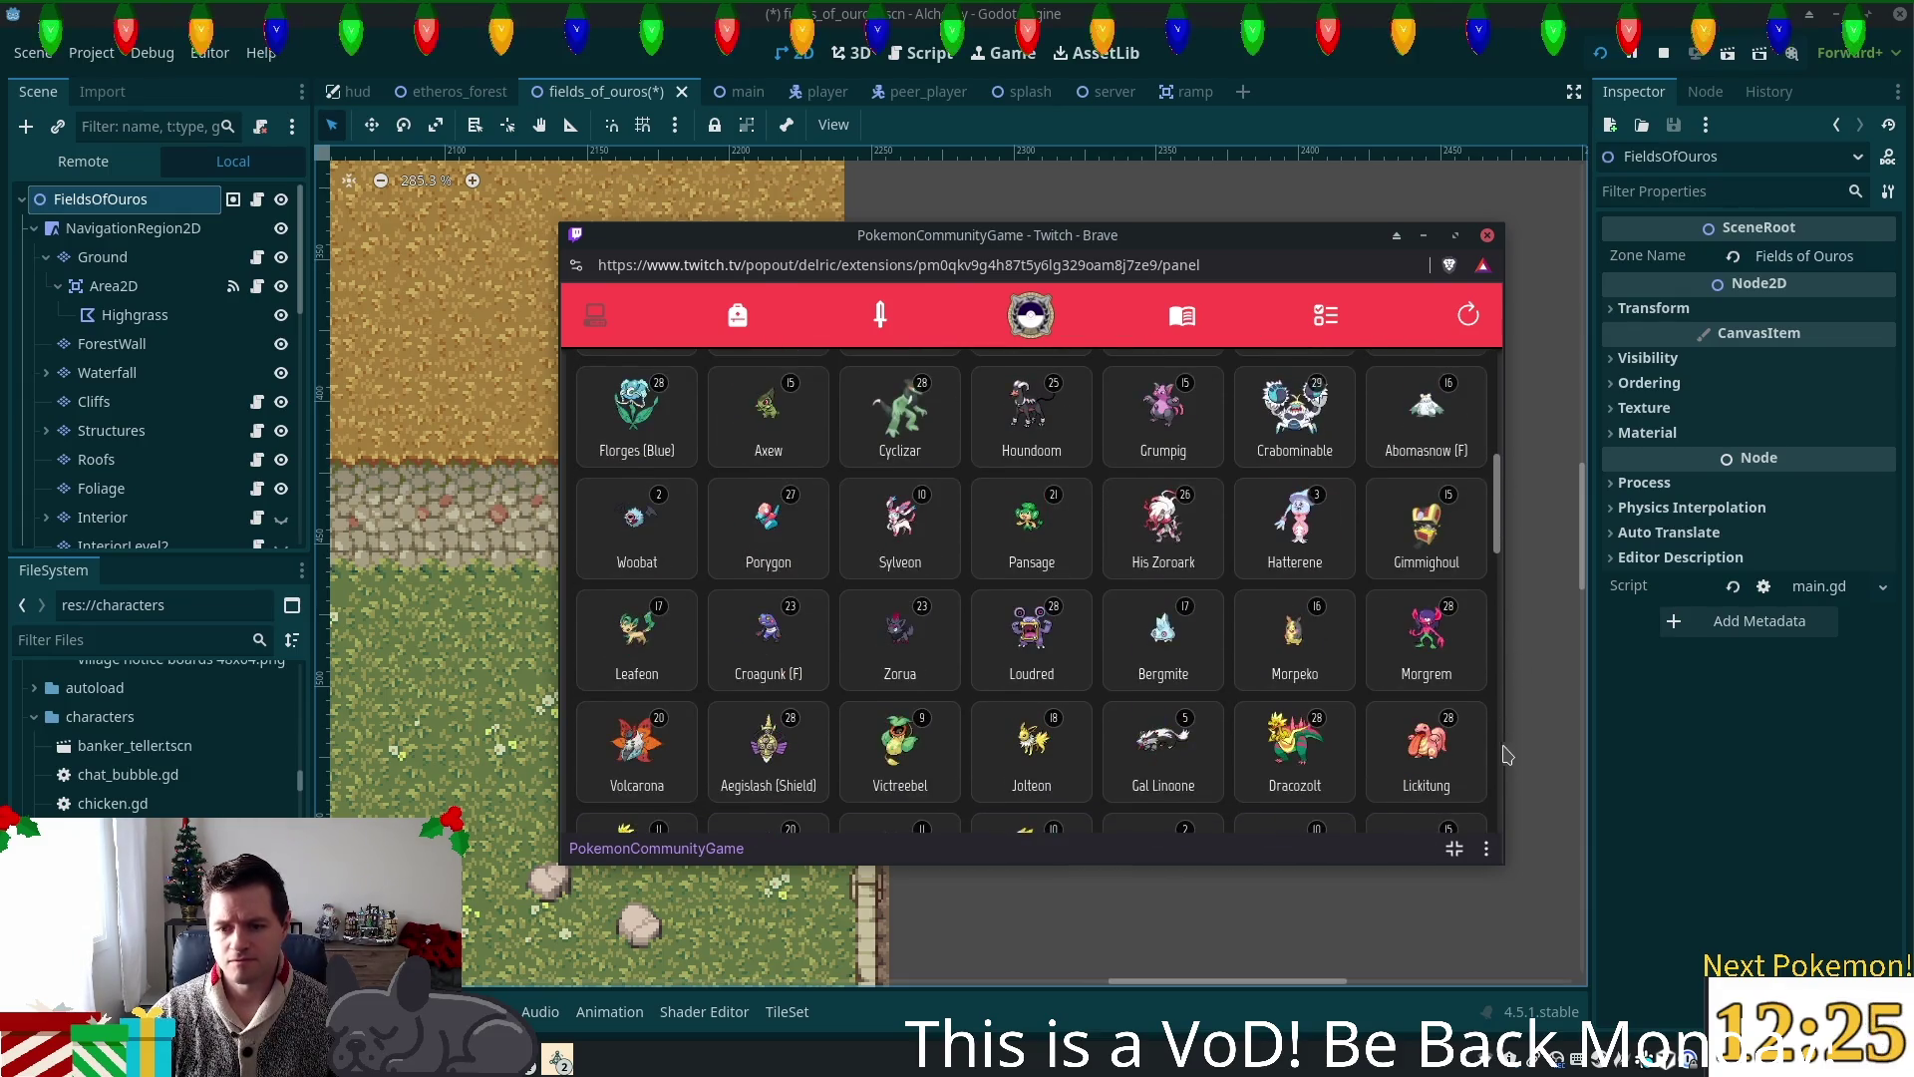
pyautogui.scroll(-2, 1426, 603)
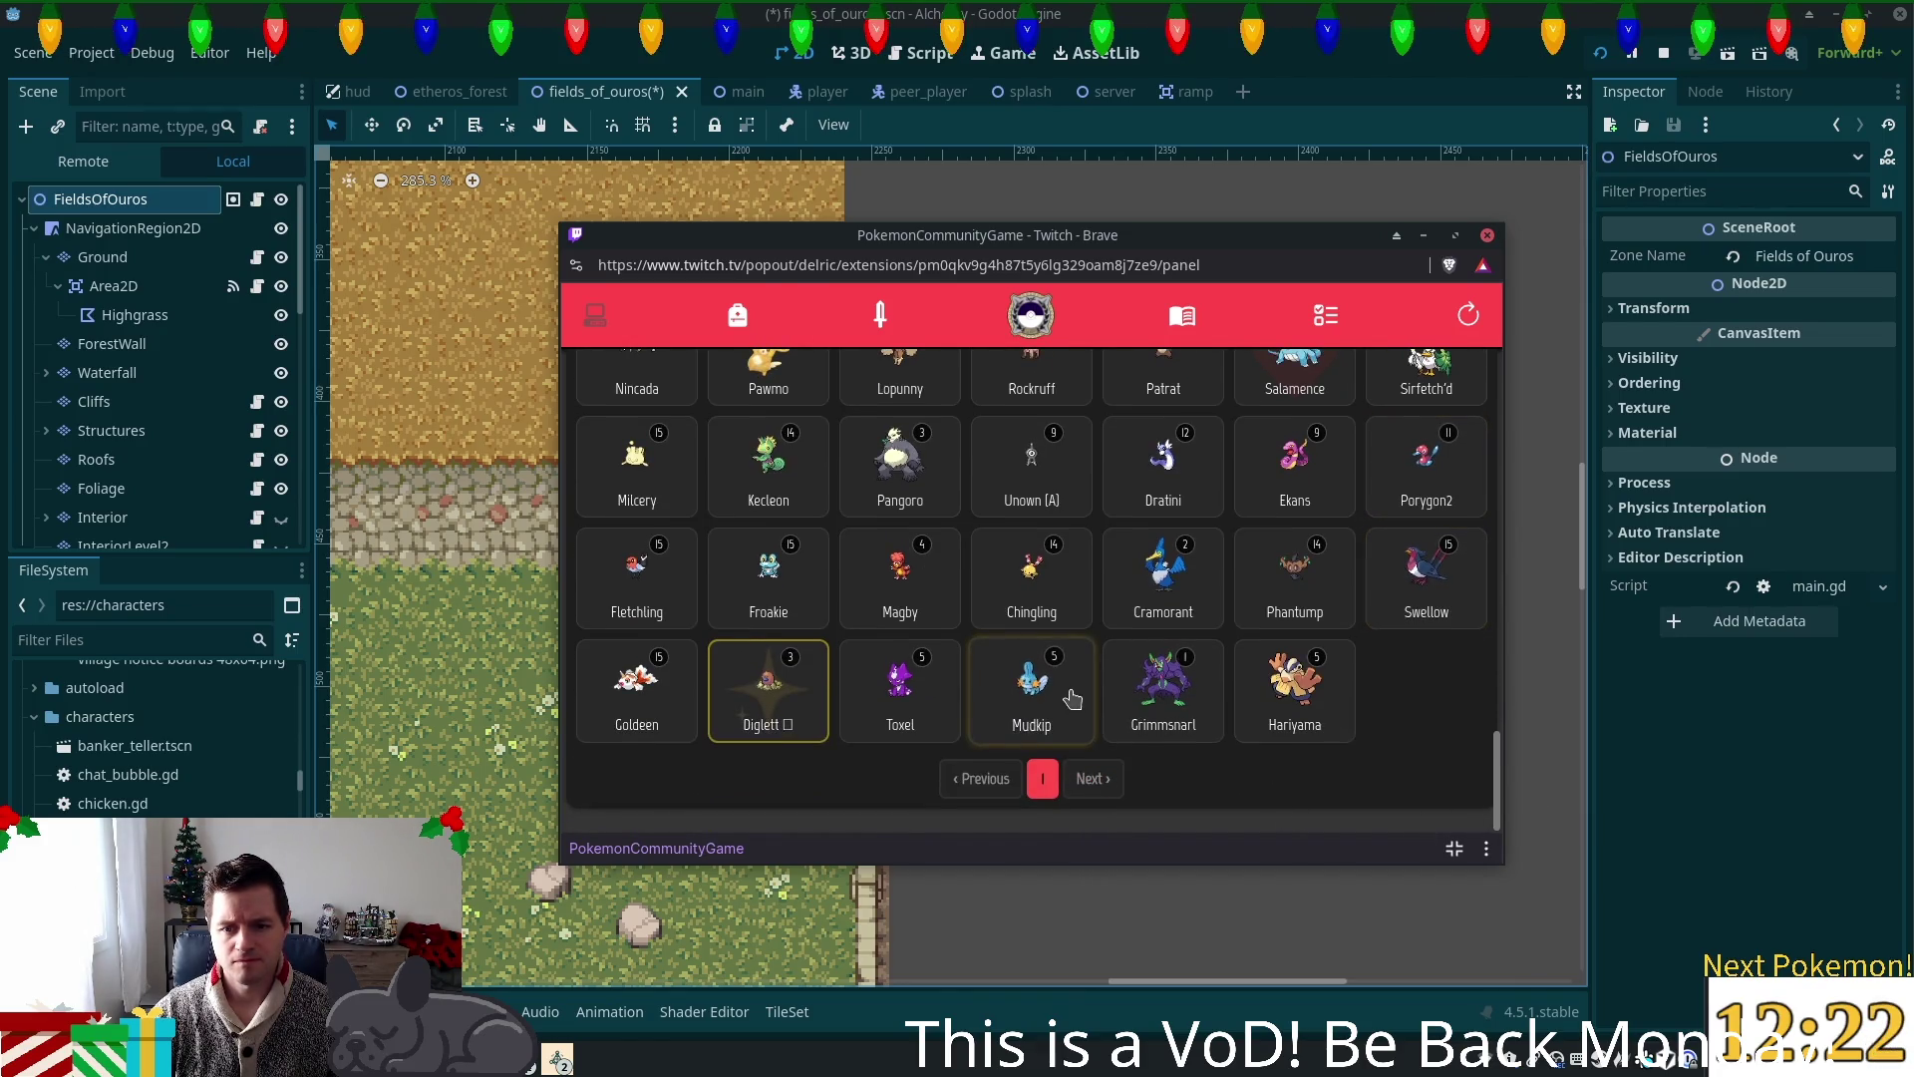
pyautogui.click(1037, 691)
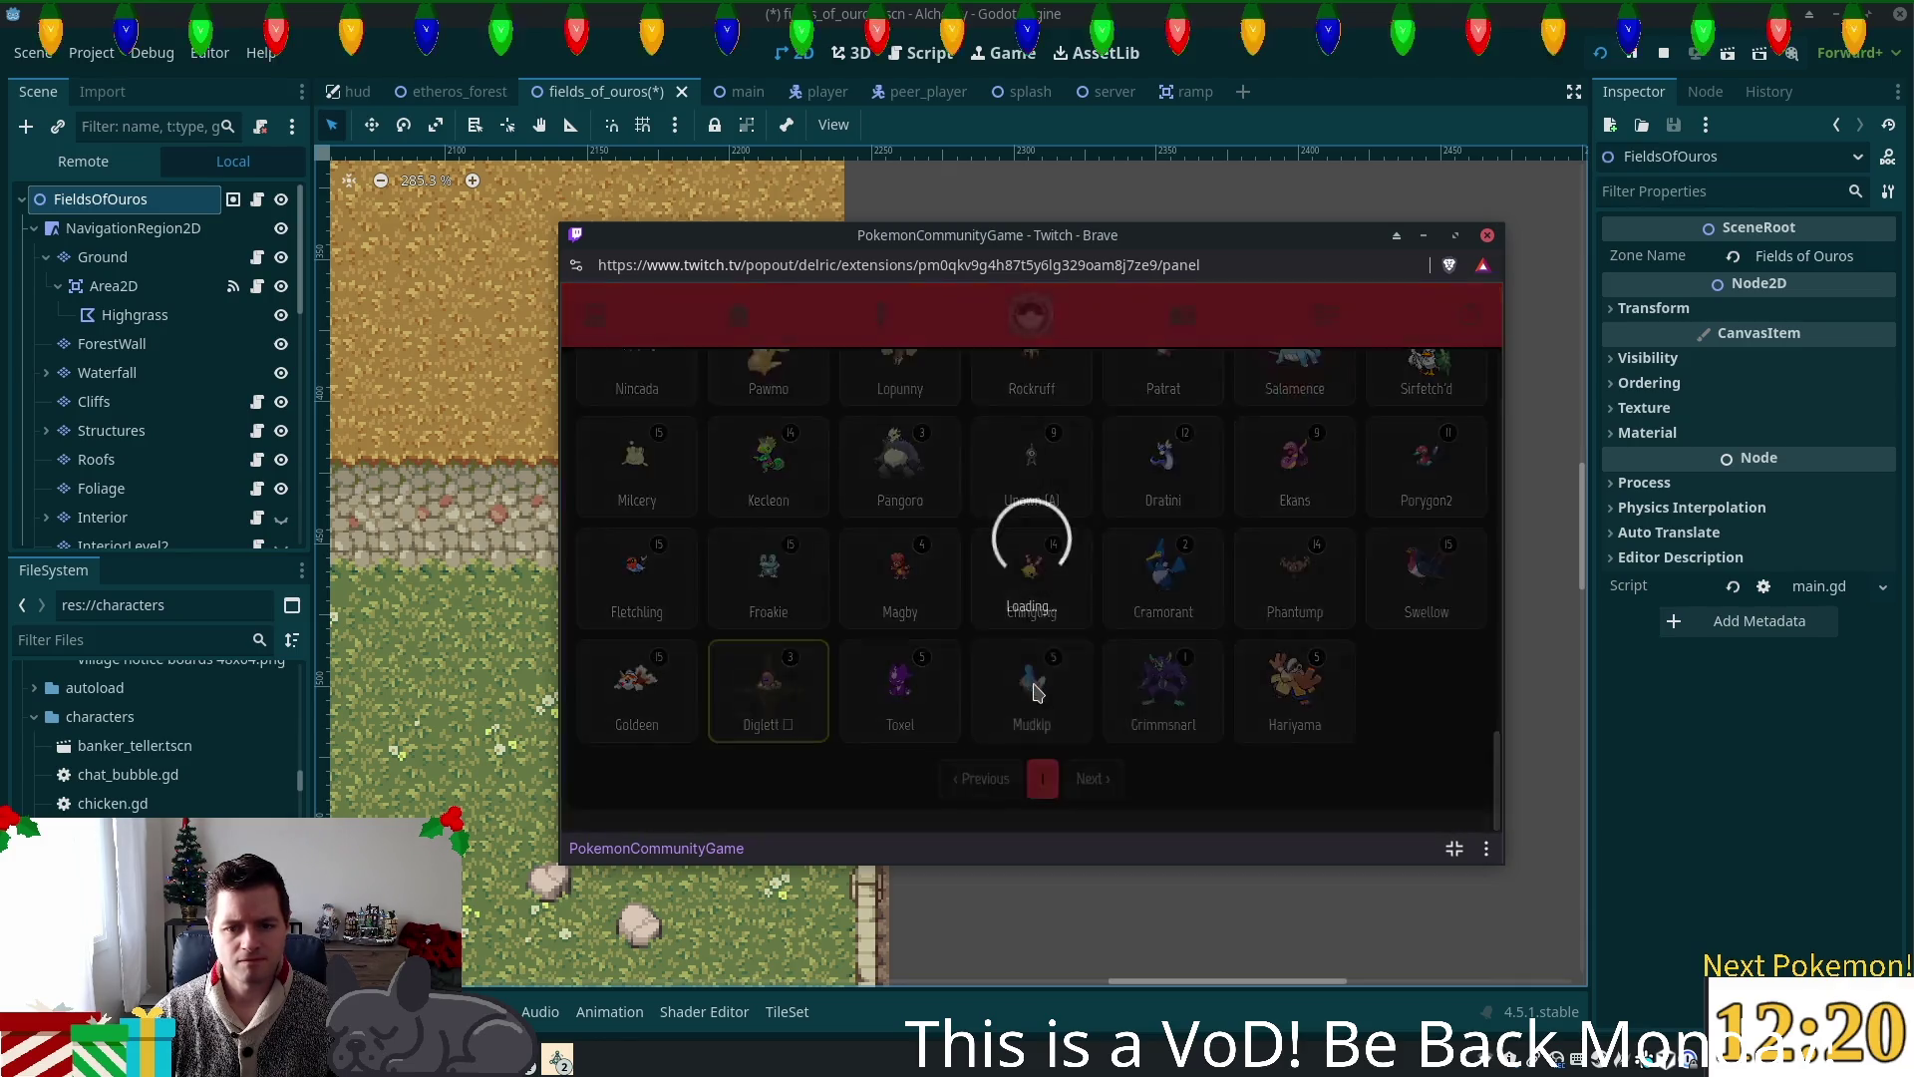
pyautogui.scroll(-4, 1077, 681)
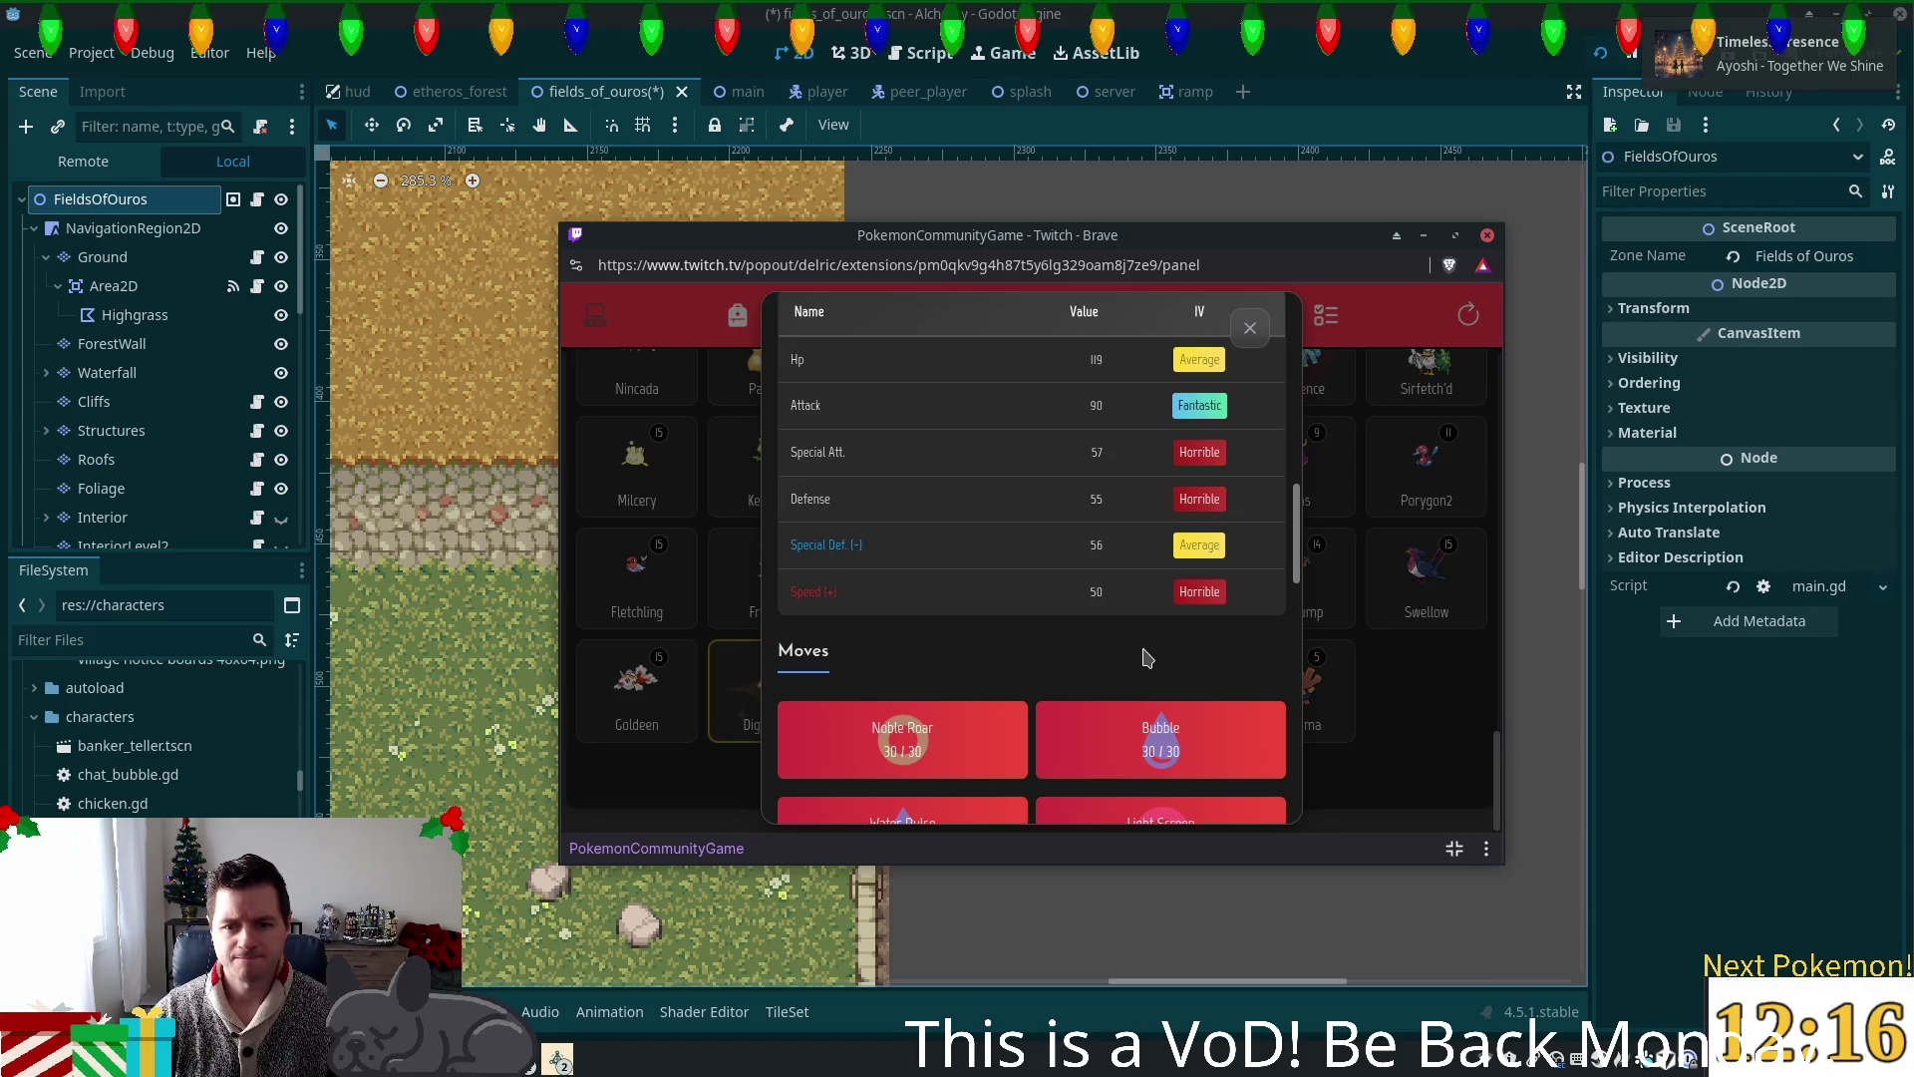
pyautogui.click(1249, 328)
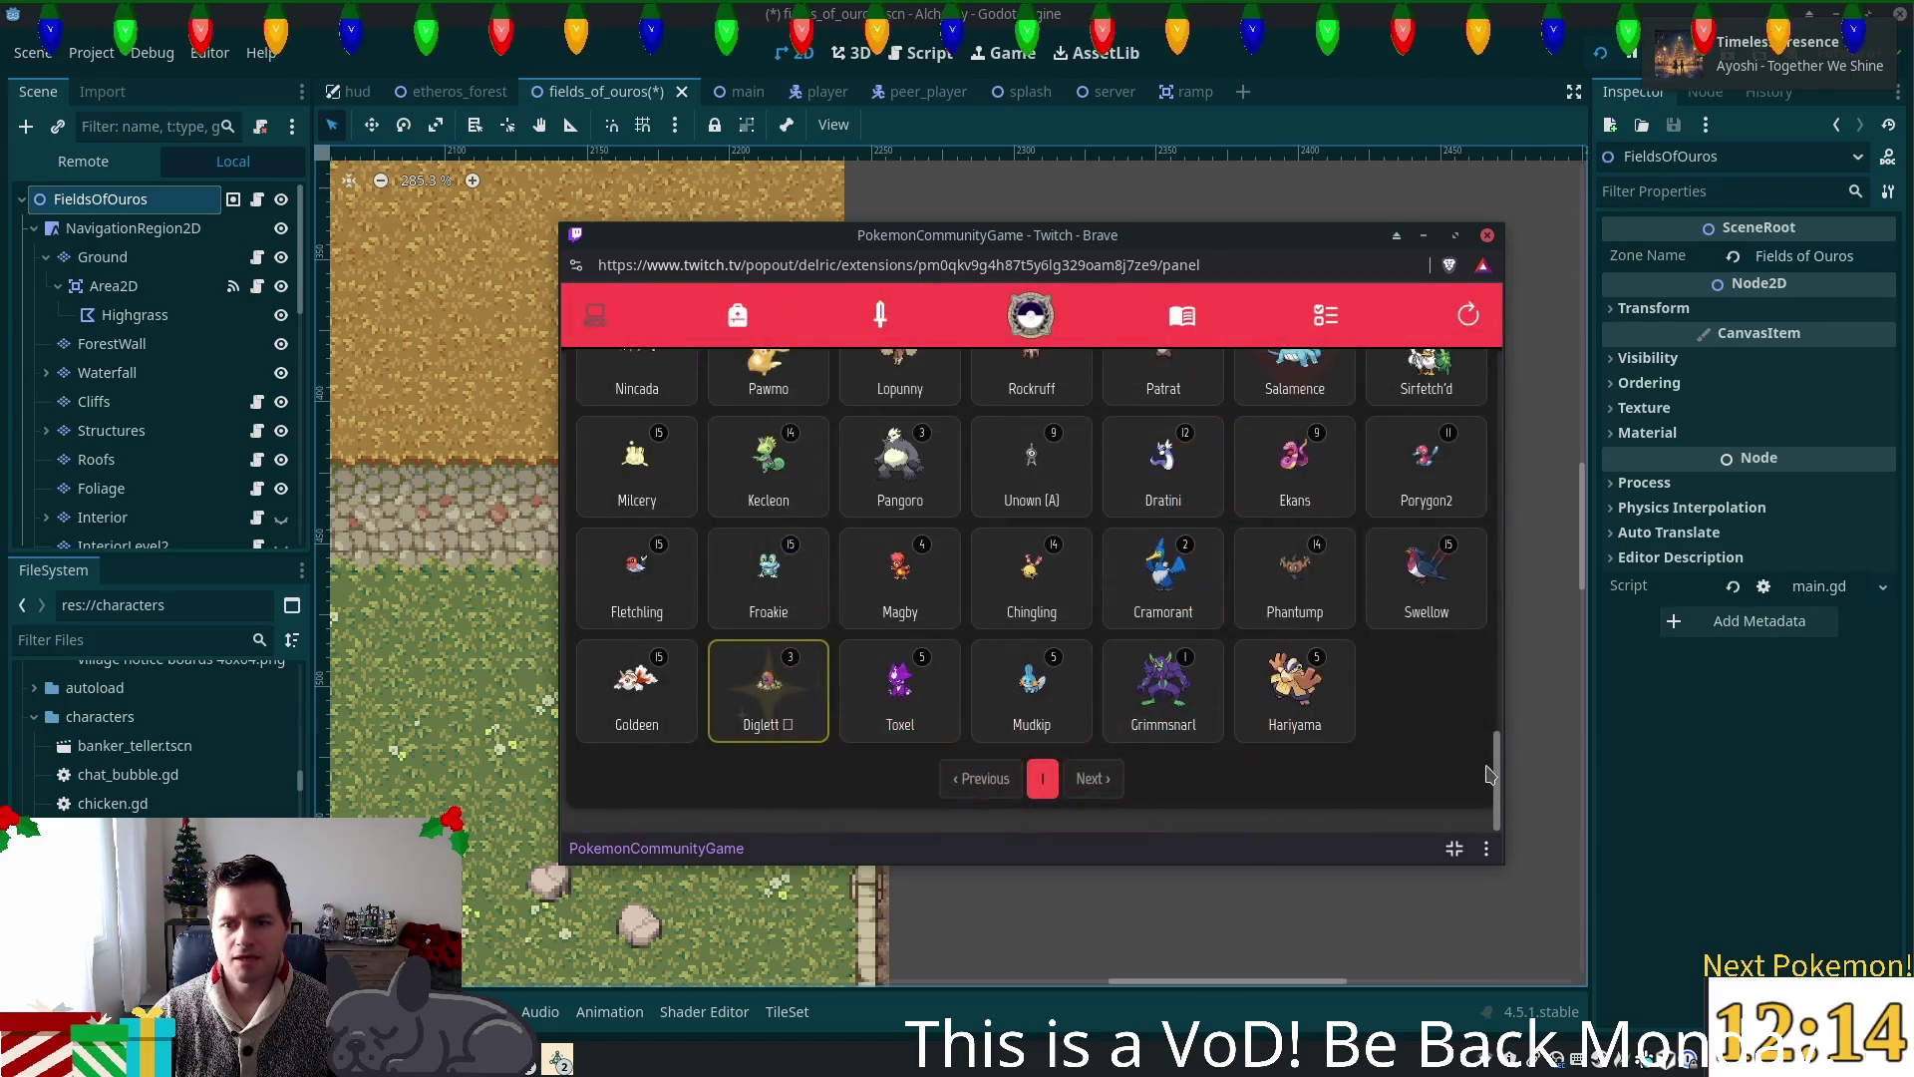
pyautogui.moveTo(1500, 800); pyautogui.dragTo(1499, 379)
pyautogui.scroll(-5, 595, 523)
pyautogui.scroll(5, 596, 523)
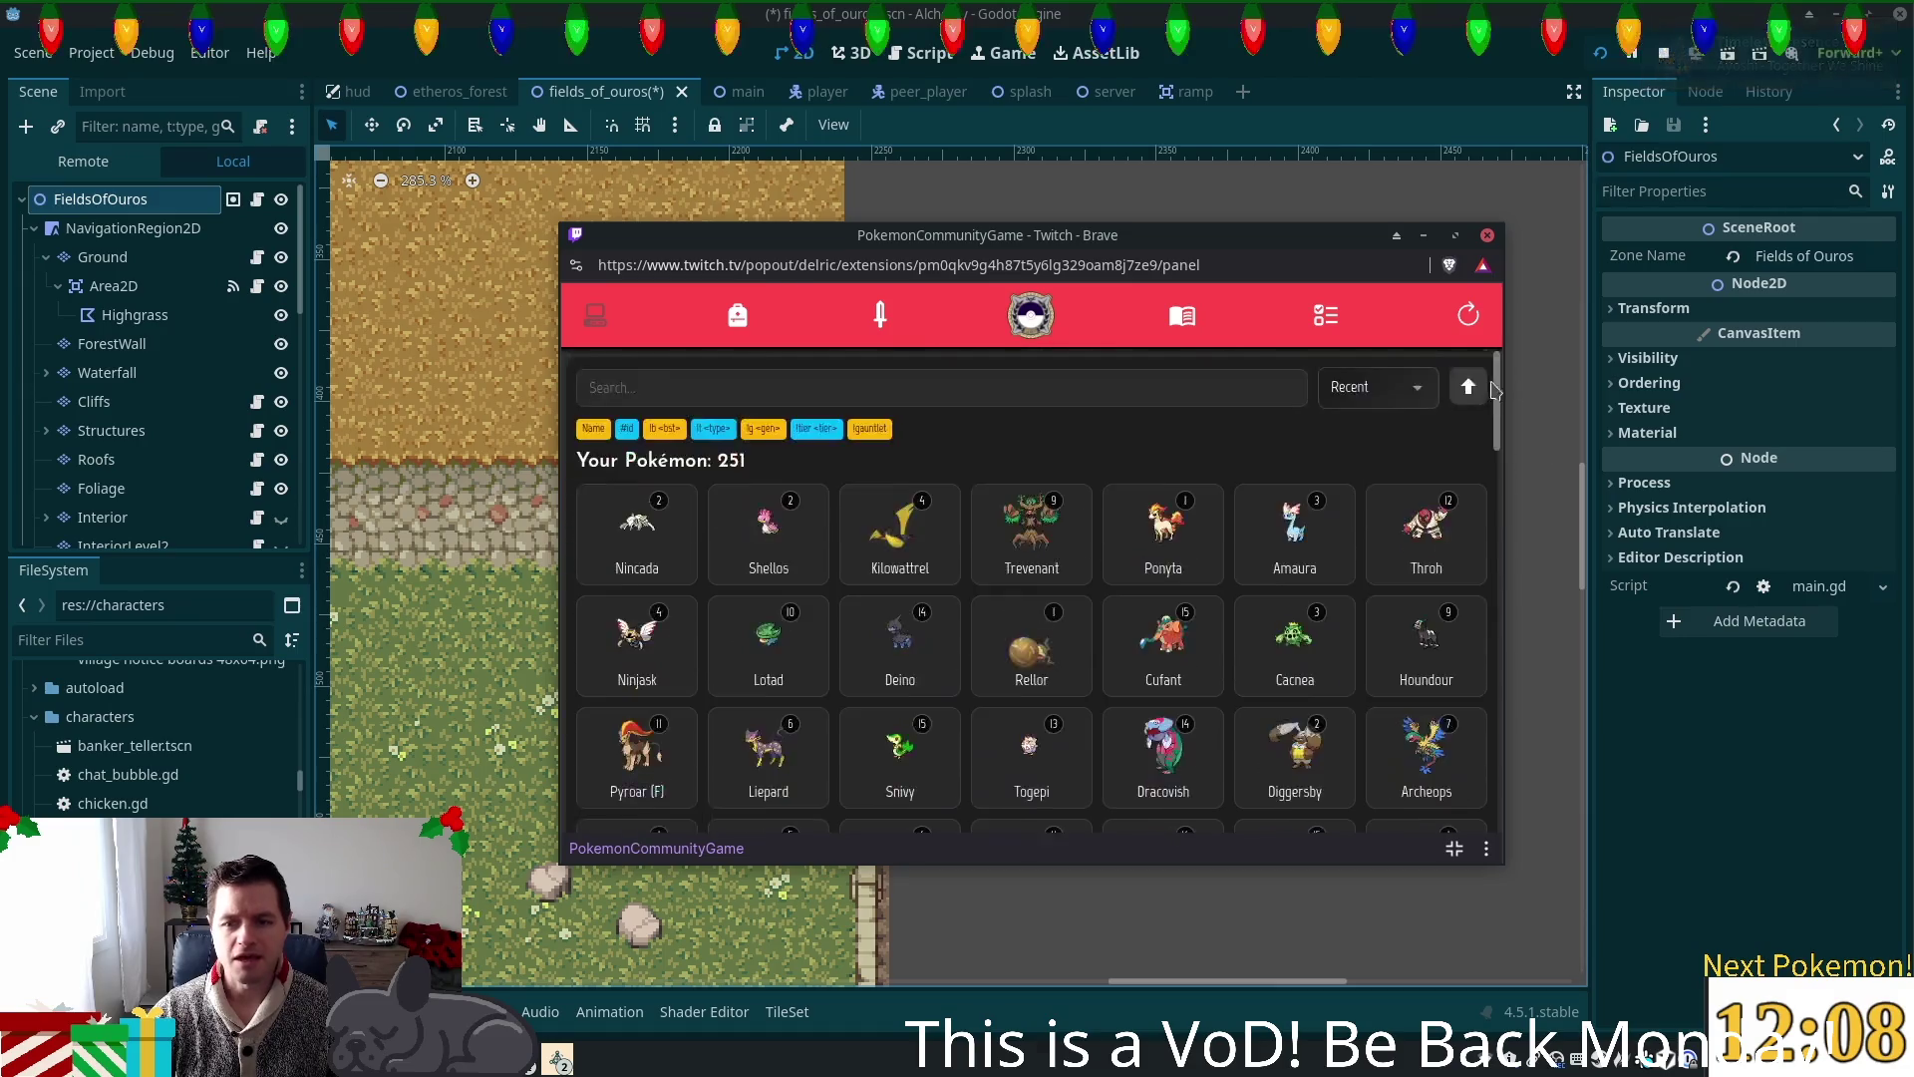
pyautogui.click(643, 476)
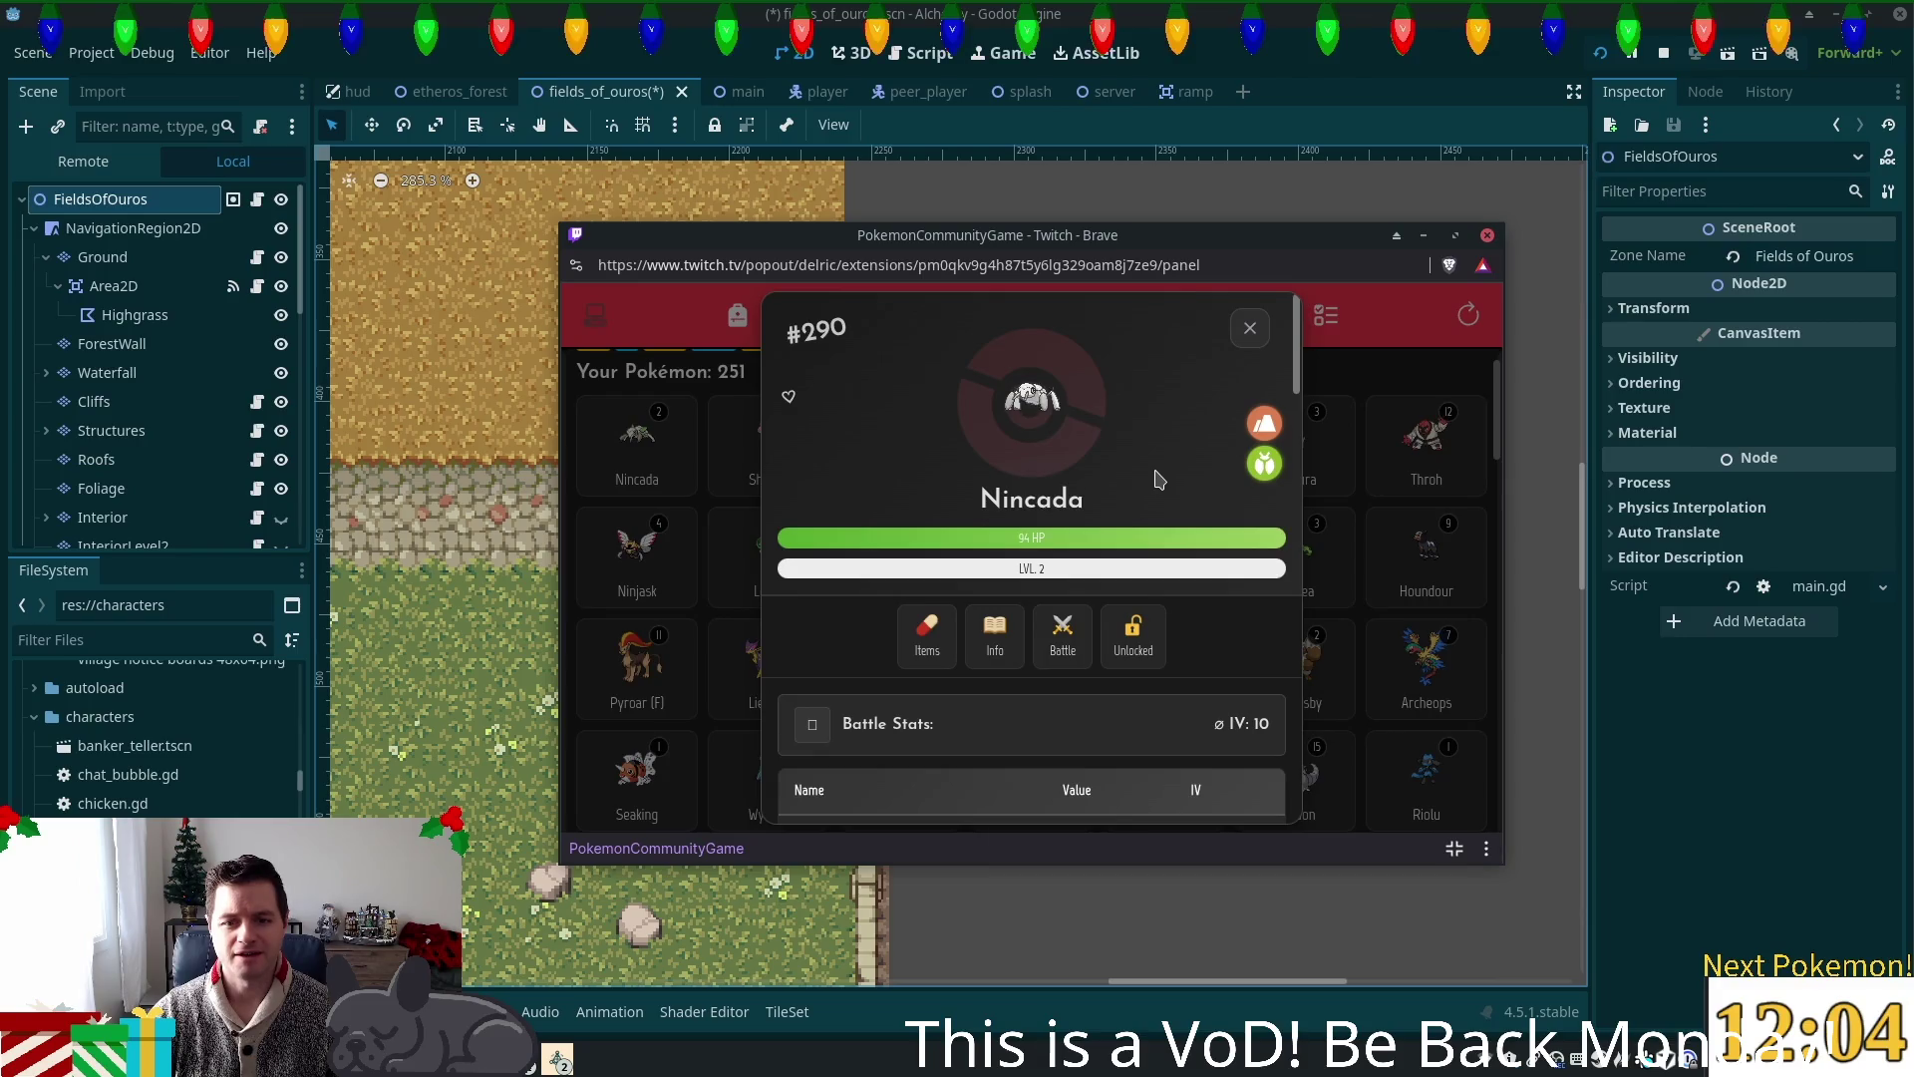
pyautogui.scroll(-3, 1160, 484)
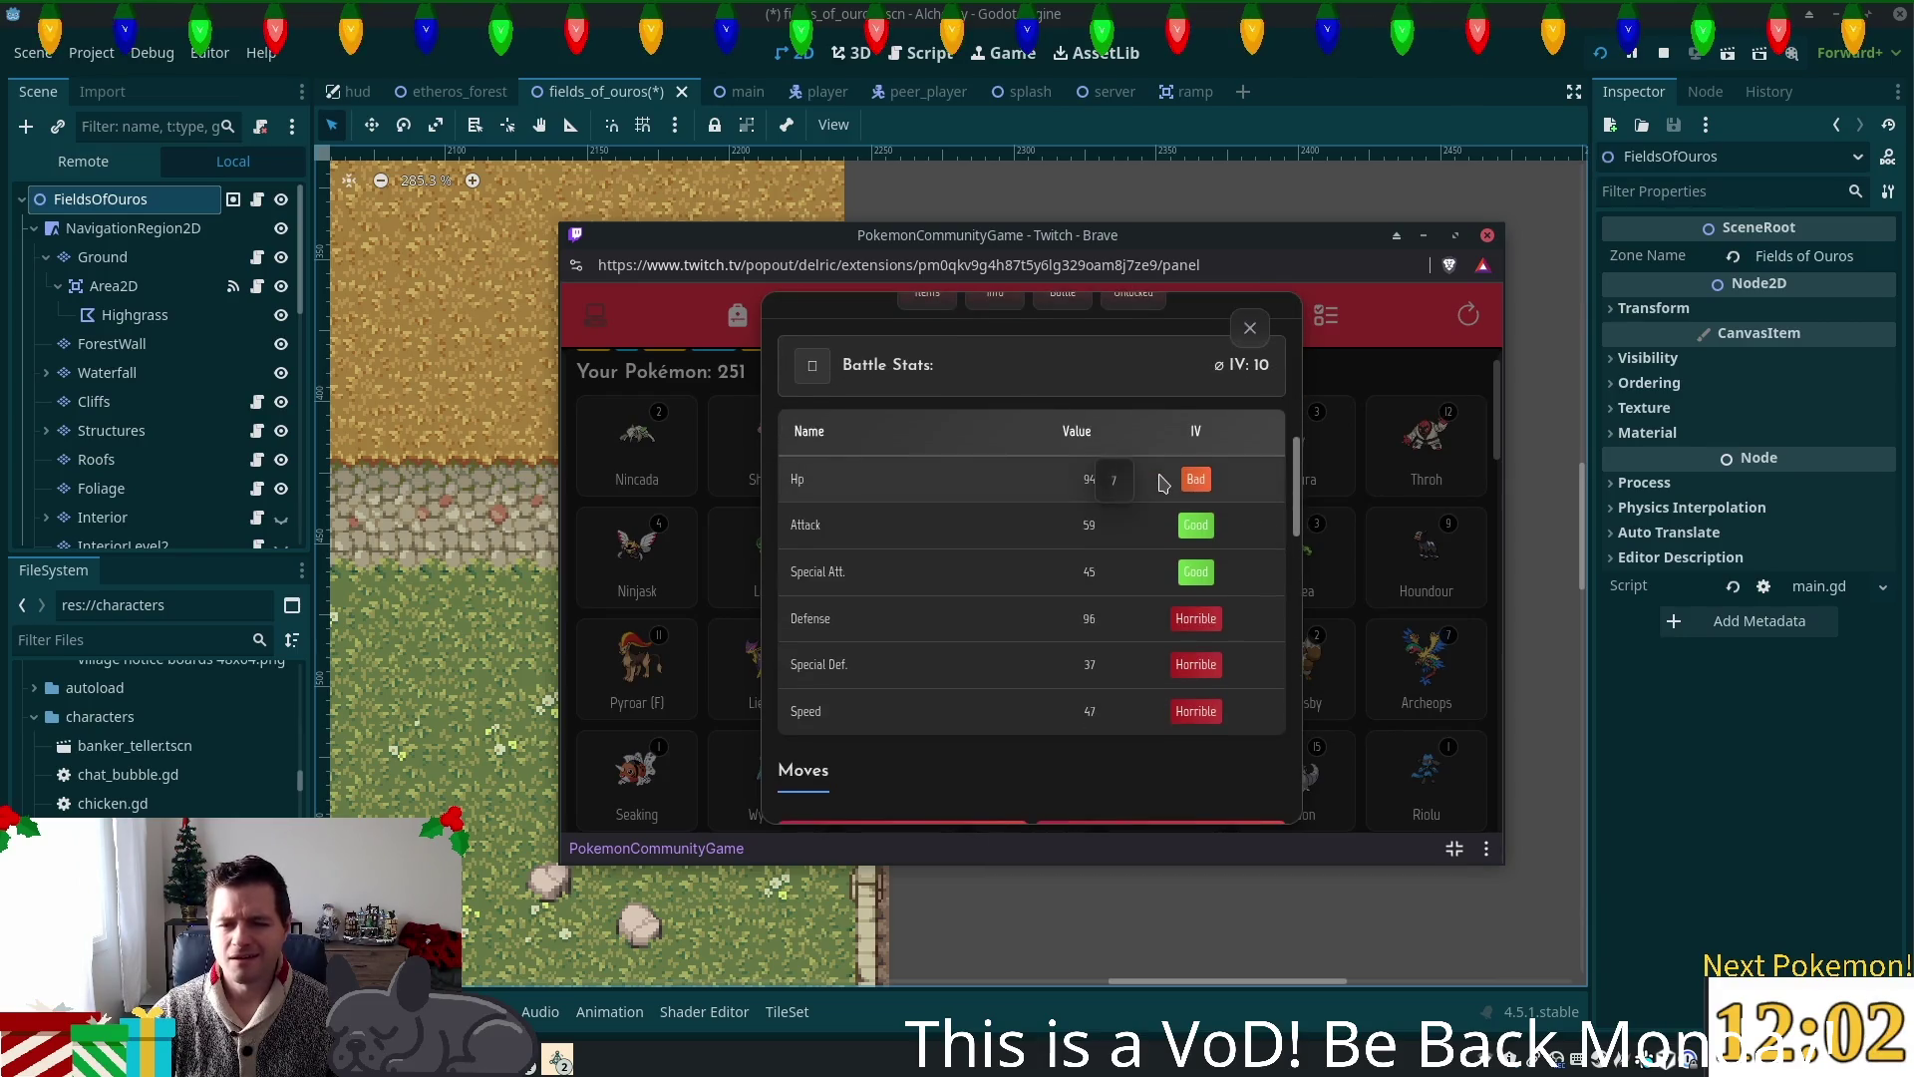
pyautogui.scroll(-1, 1162, 487)
pyautogui.scroll(-5, 1160, 488)
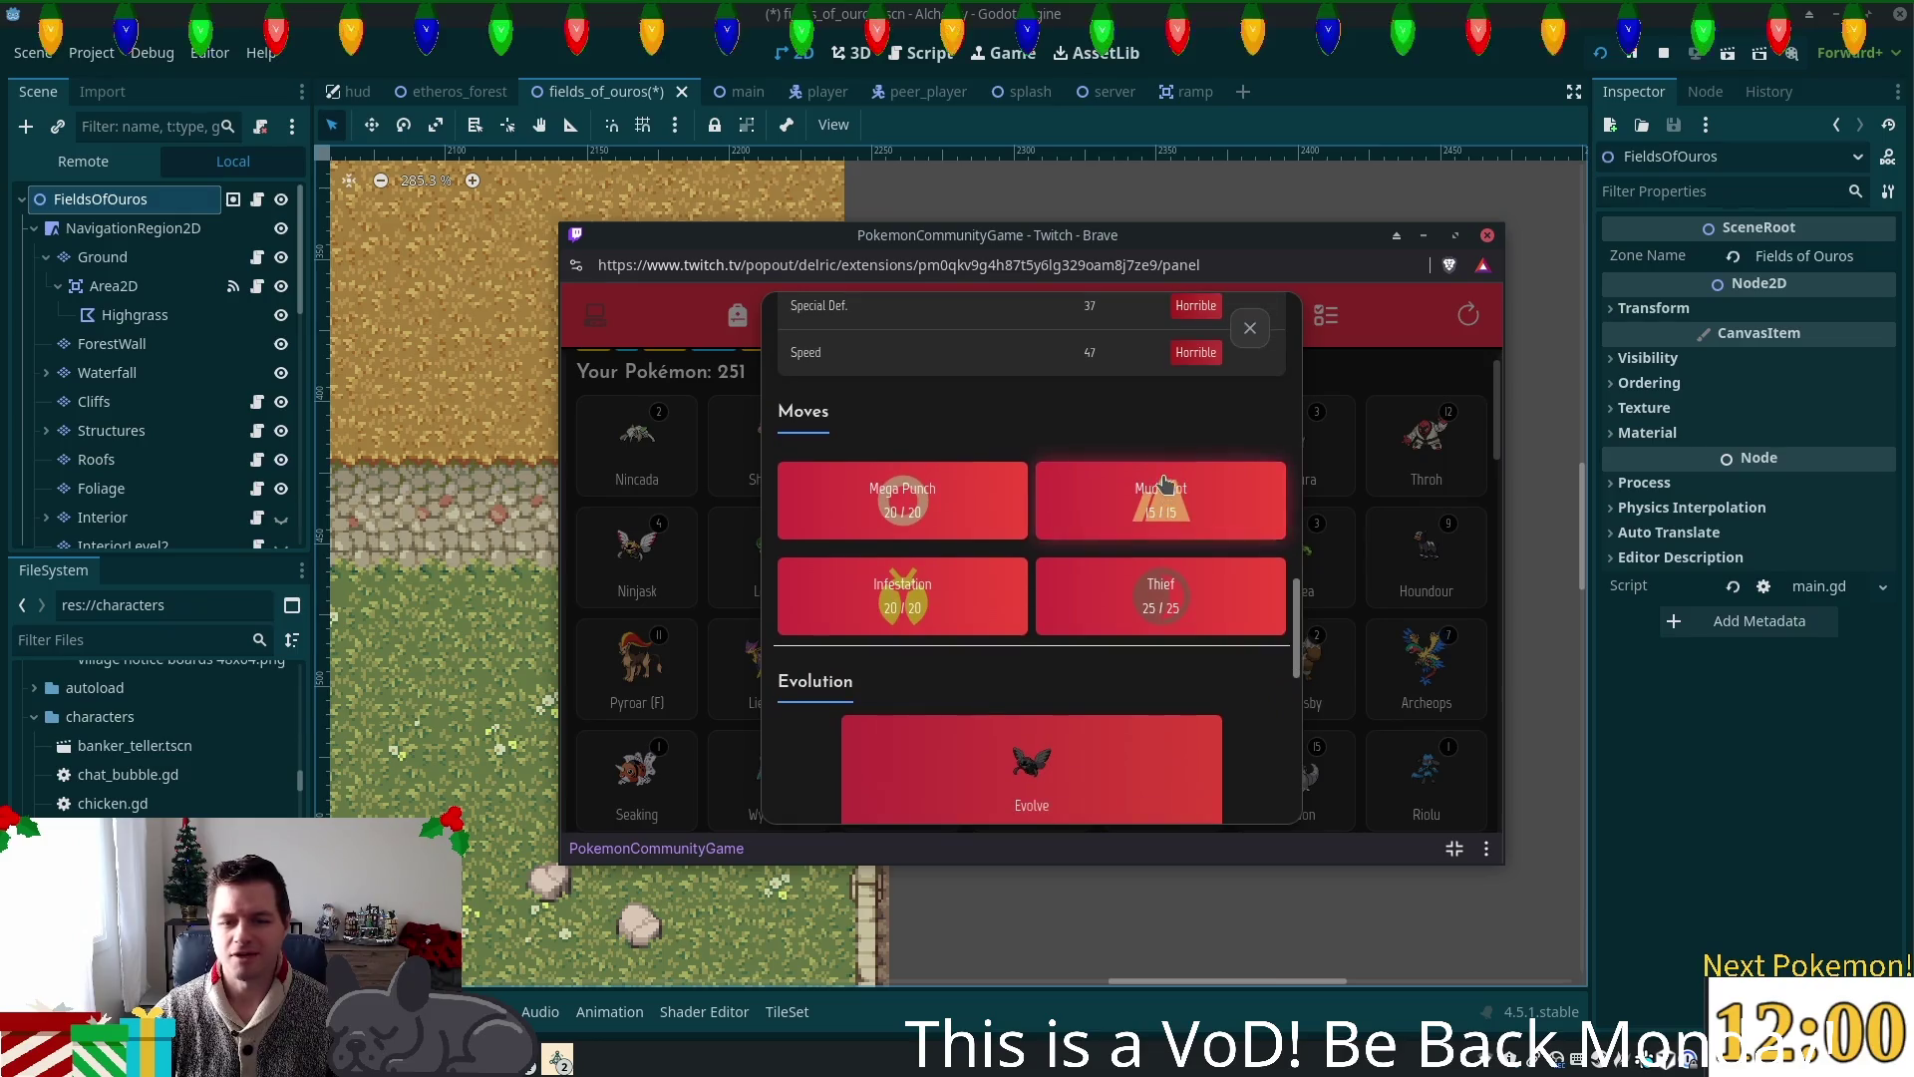
pyautogui.click(1294, 396)
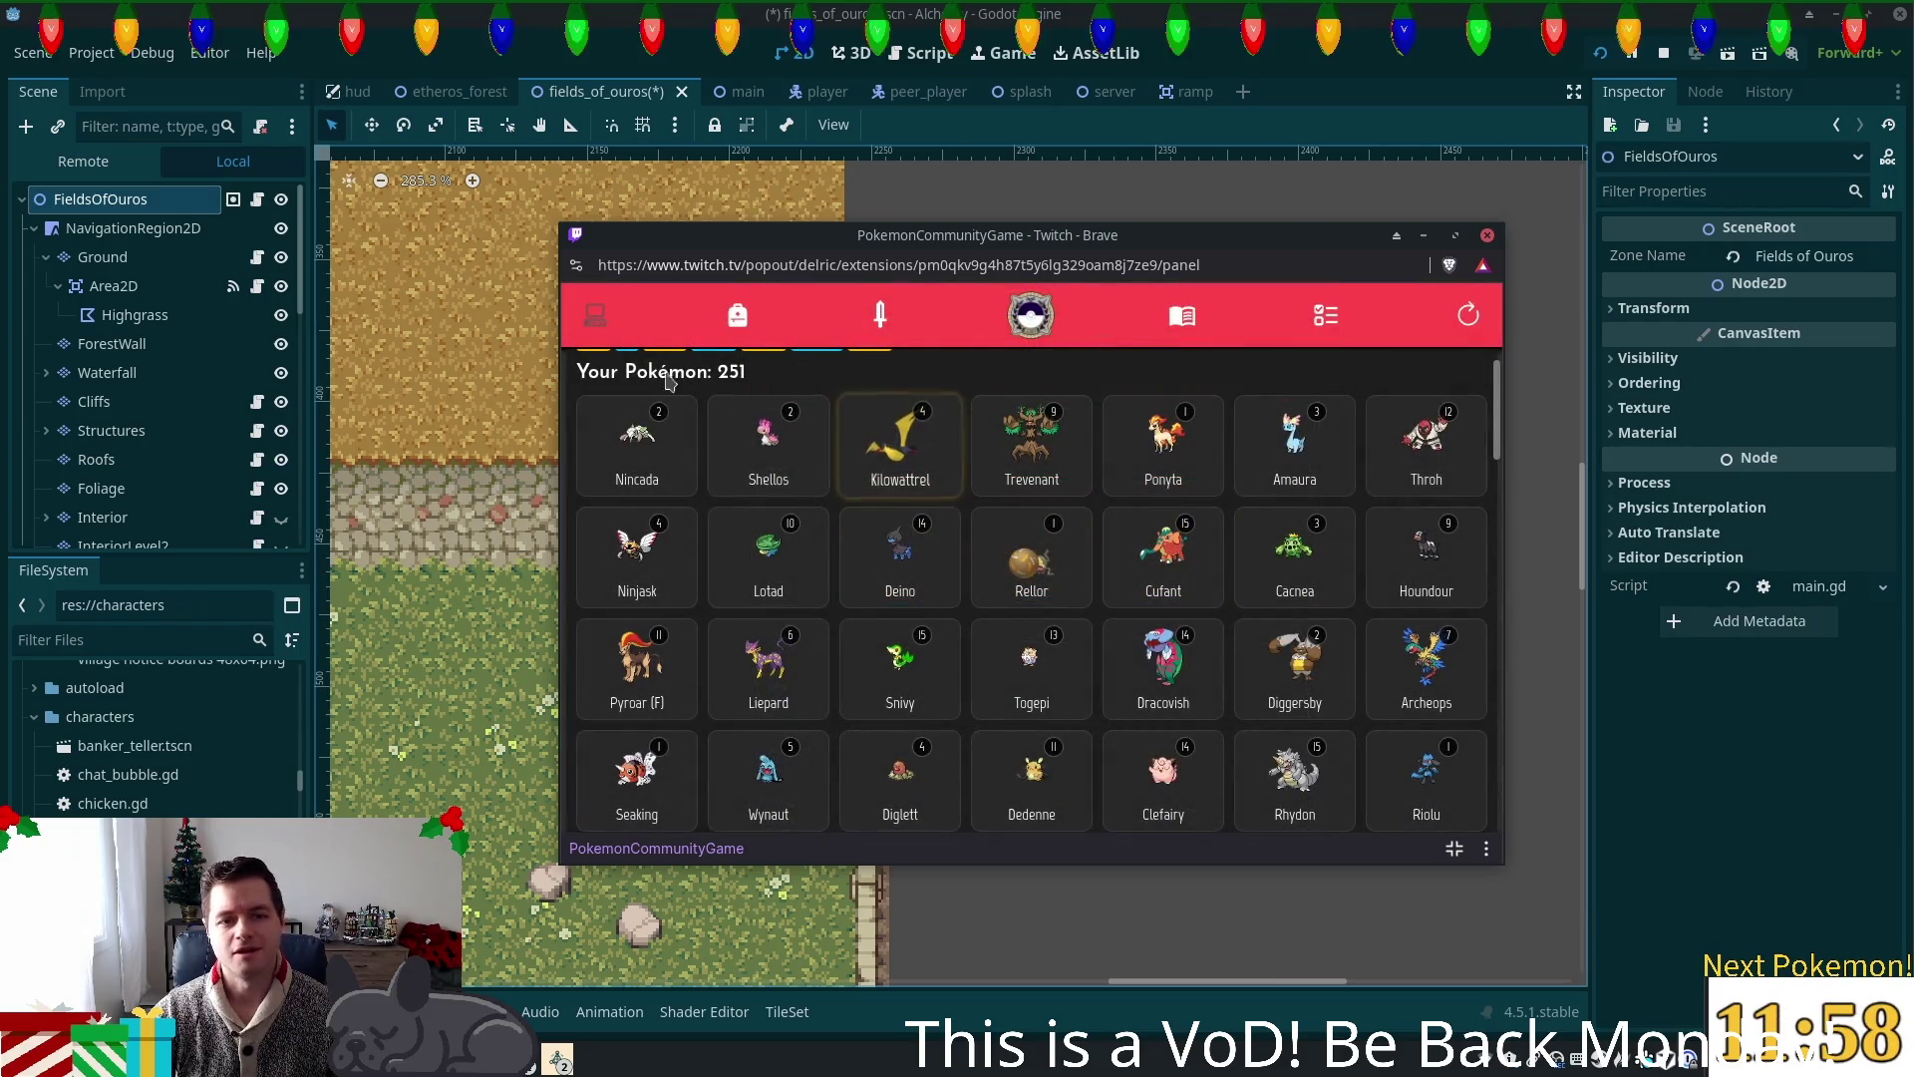
pyautogui.click(1282, 219)
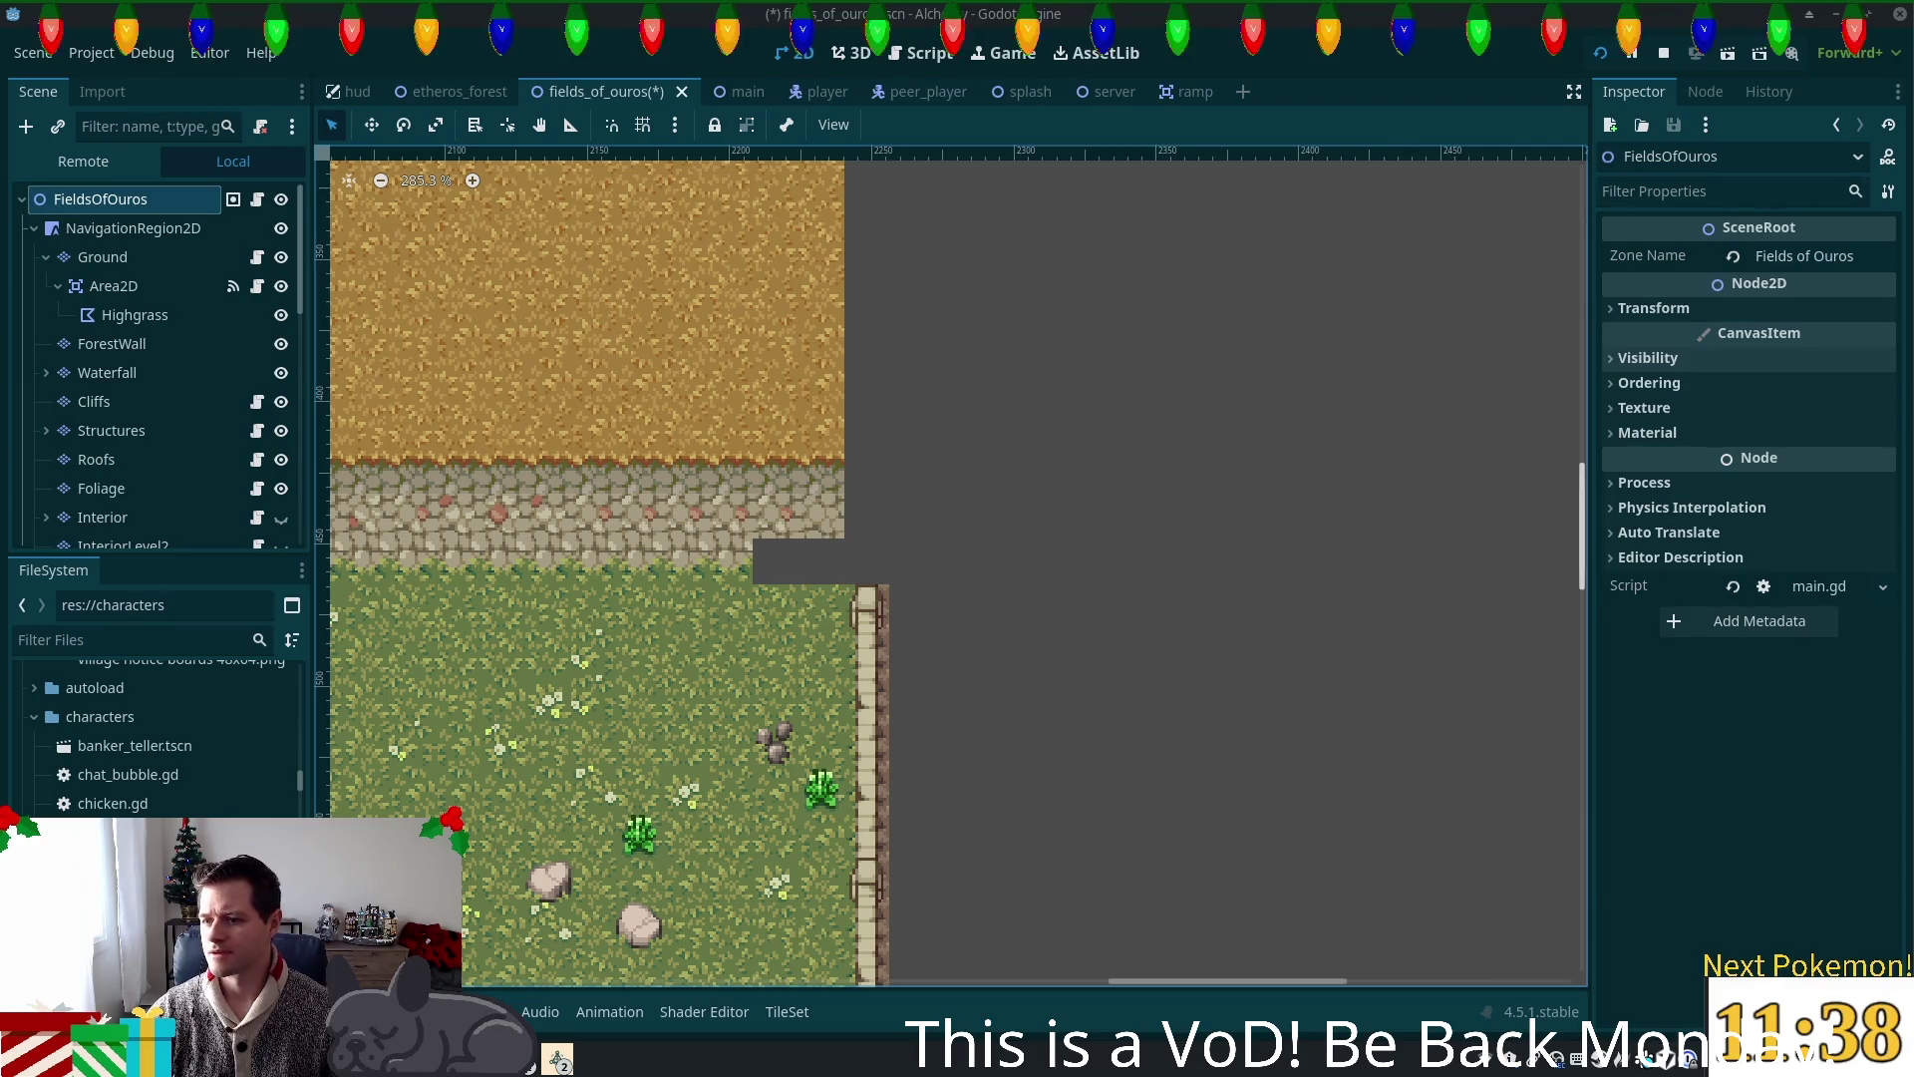
# Step: Survey the lake area and the eastern edge near the fence, then select the Ground TileMapLayer
pyautogui.scroll(-6, 932, 612)
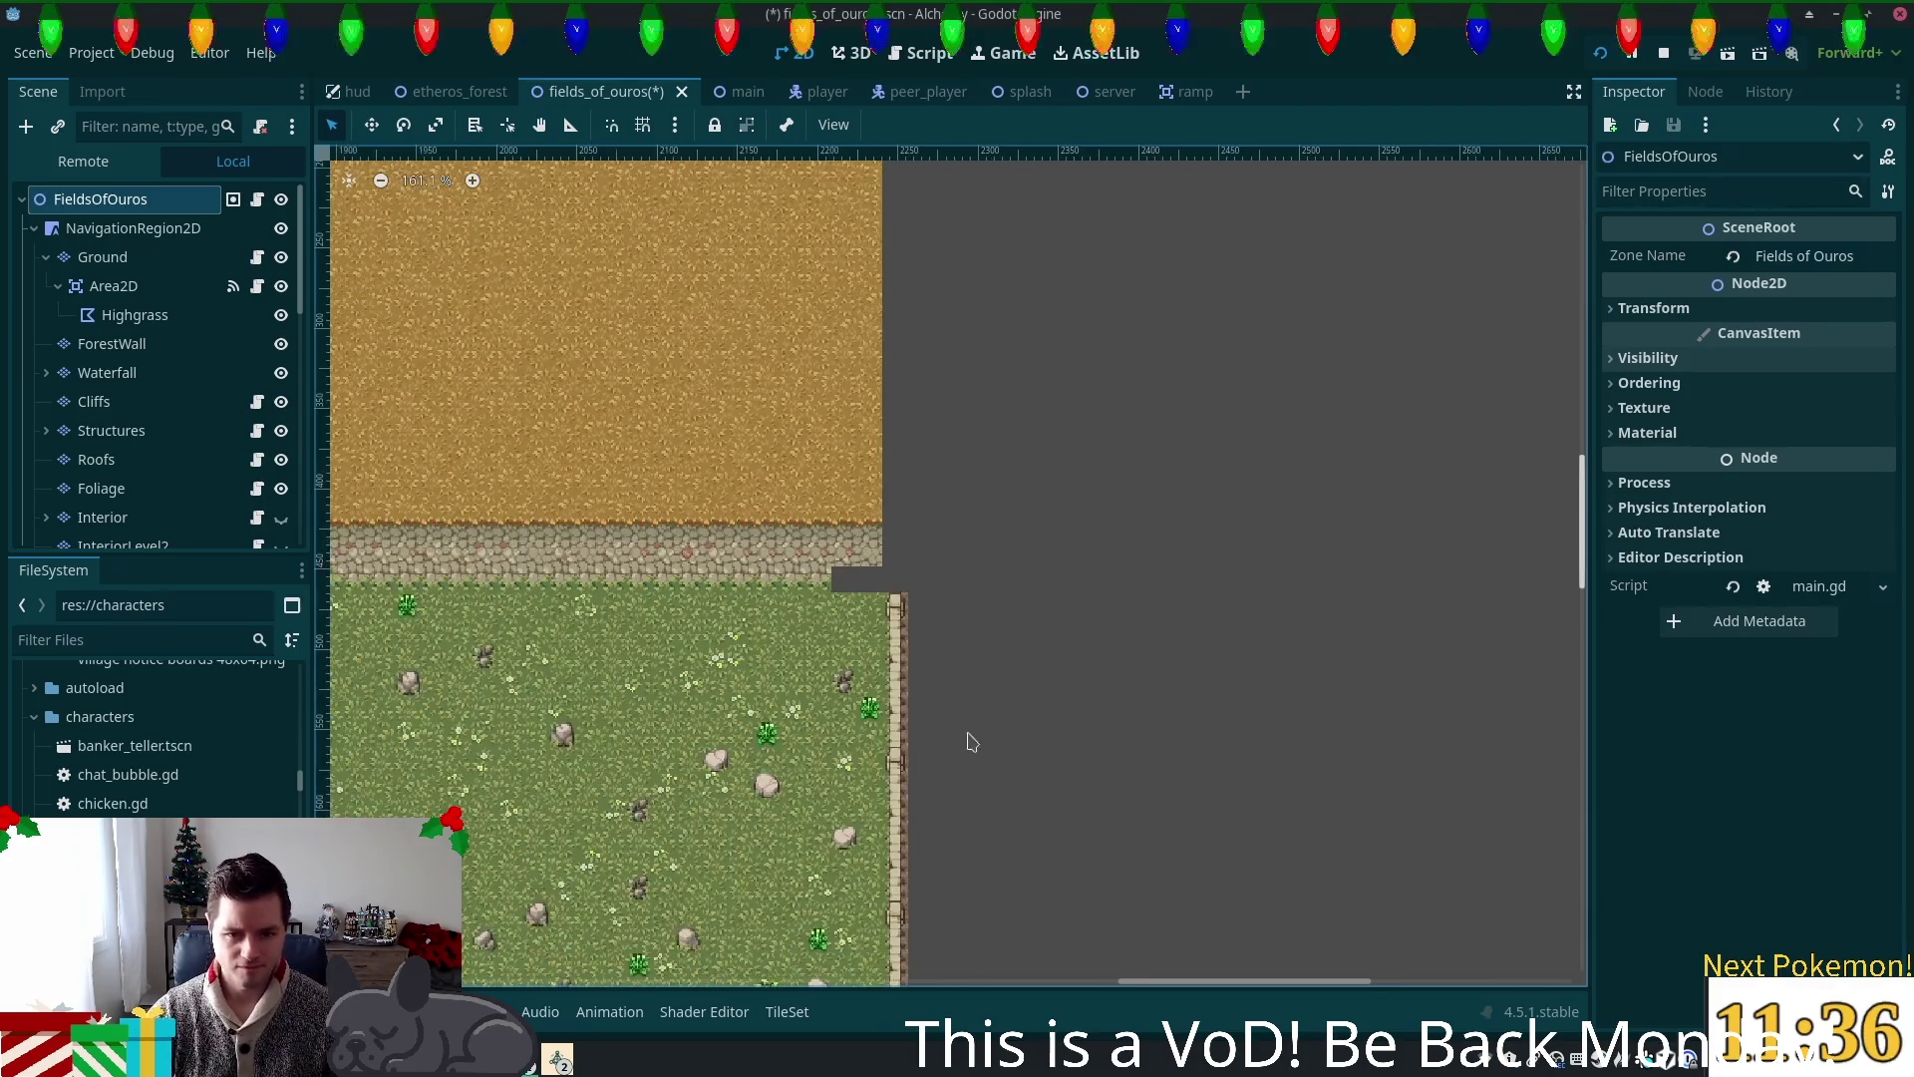
pyautogui.scroll(-4, 1021, 752)
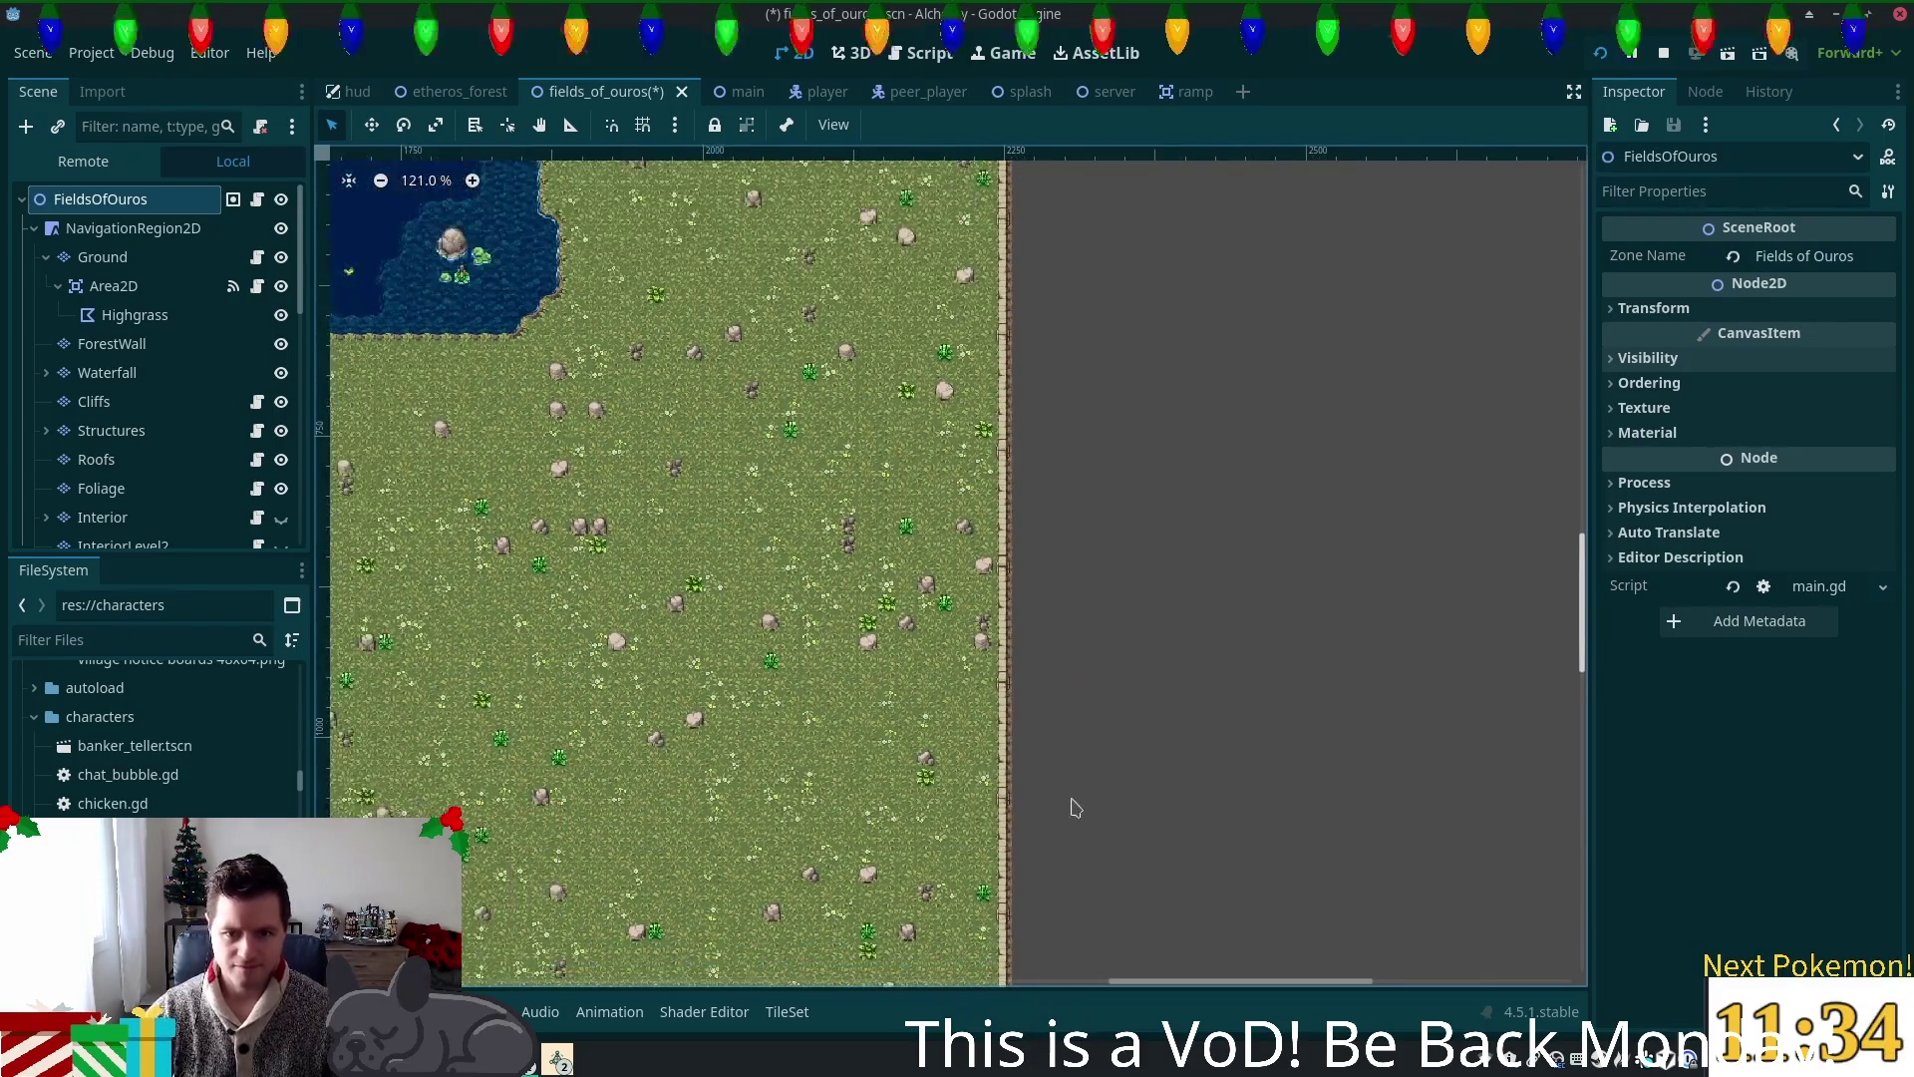
pyautogui.moveTo(1032, 753)
pyautogui.mouseDown()
pyautogui.moveTo(1087, 443)
pyautogui.moveTo(1320, 265)
pyautogui.moveTo(1341, 499)
pyautogui.moveTo(1111, 885)
pyautogui.moveTo(378, 688)
pyautogui.mouseUp()
pyautogui.scroll(5, 698, 598)
pyautogui.hscroll(5, 698, 598)
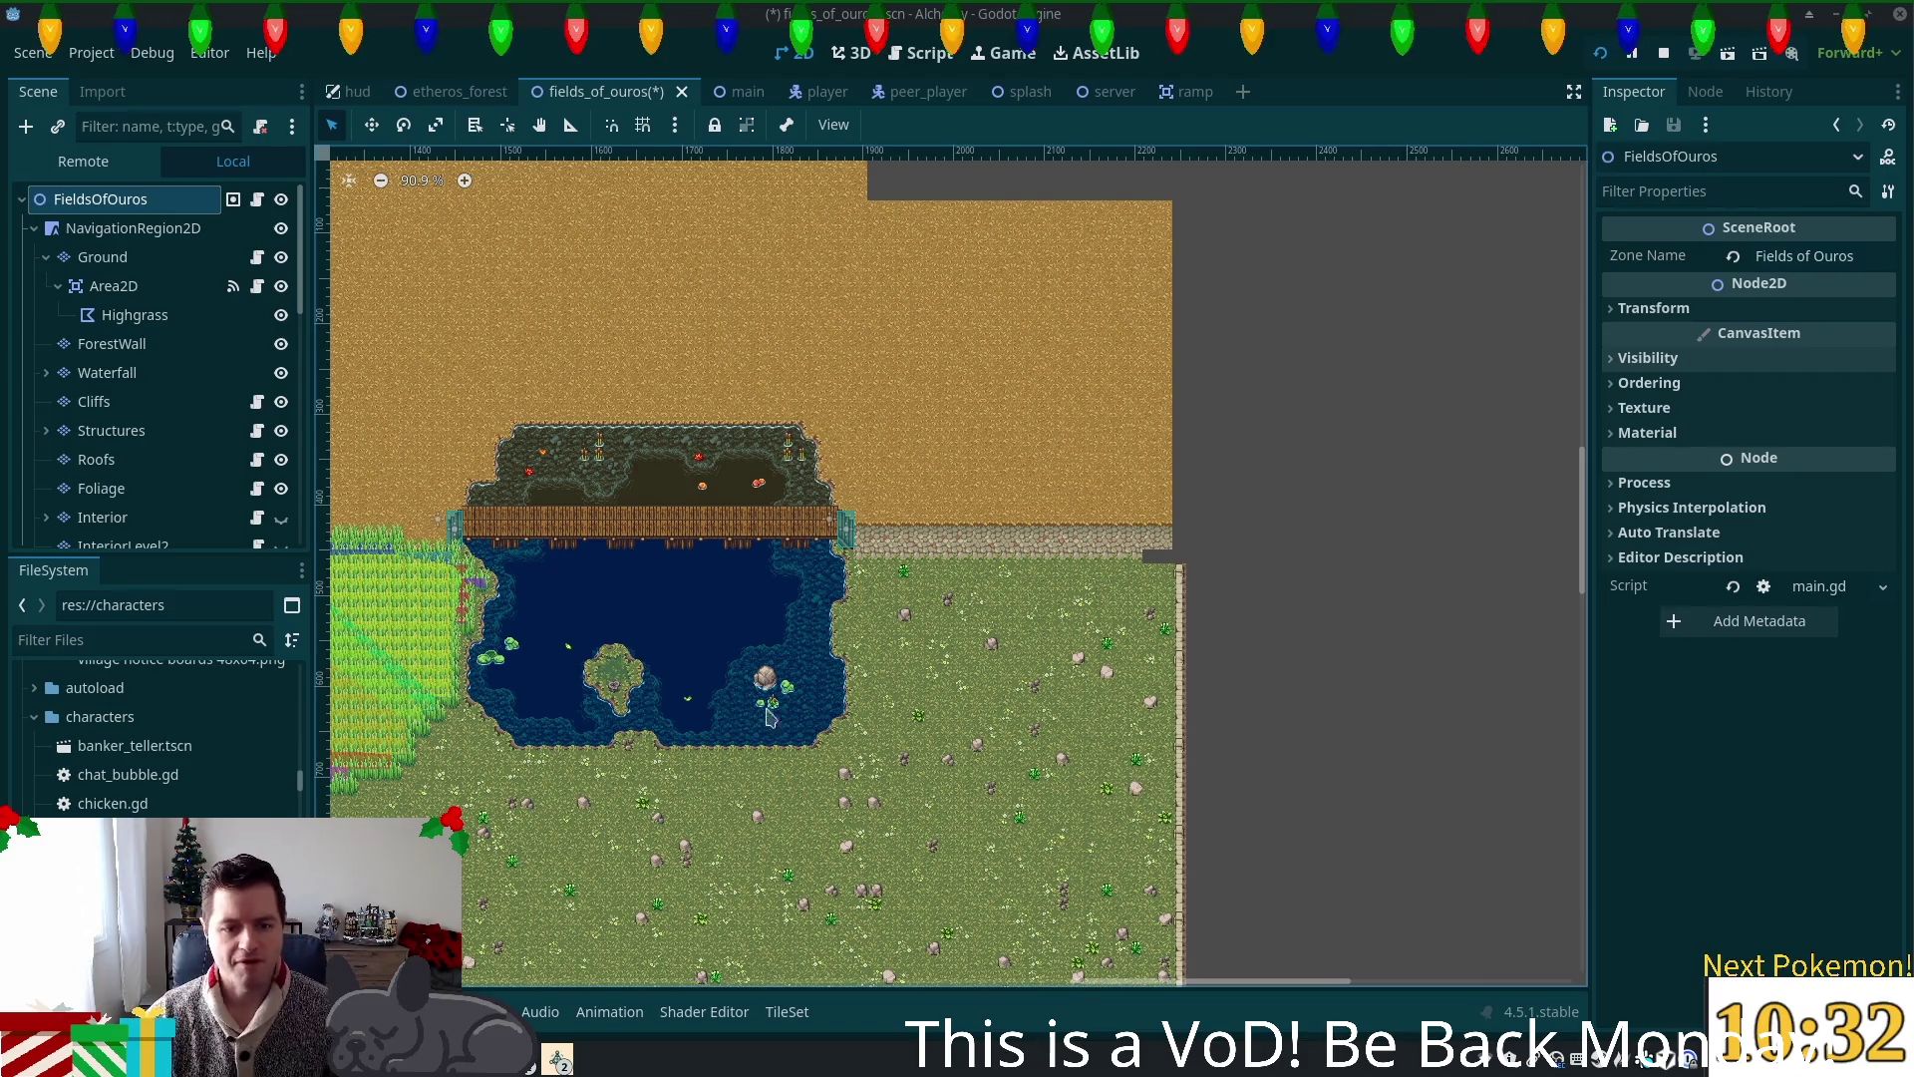
pyautogui.hscroll(5, 773, 698)
pyautogui.scroll(2, 784, 624)
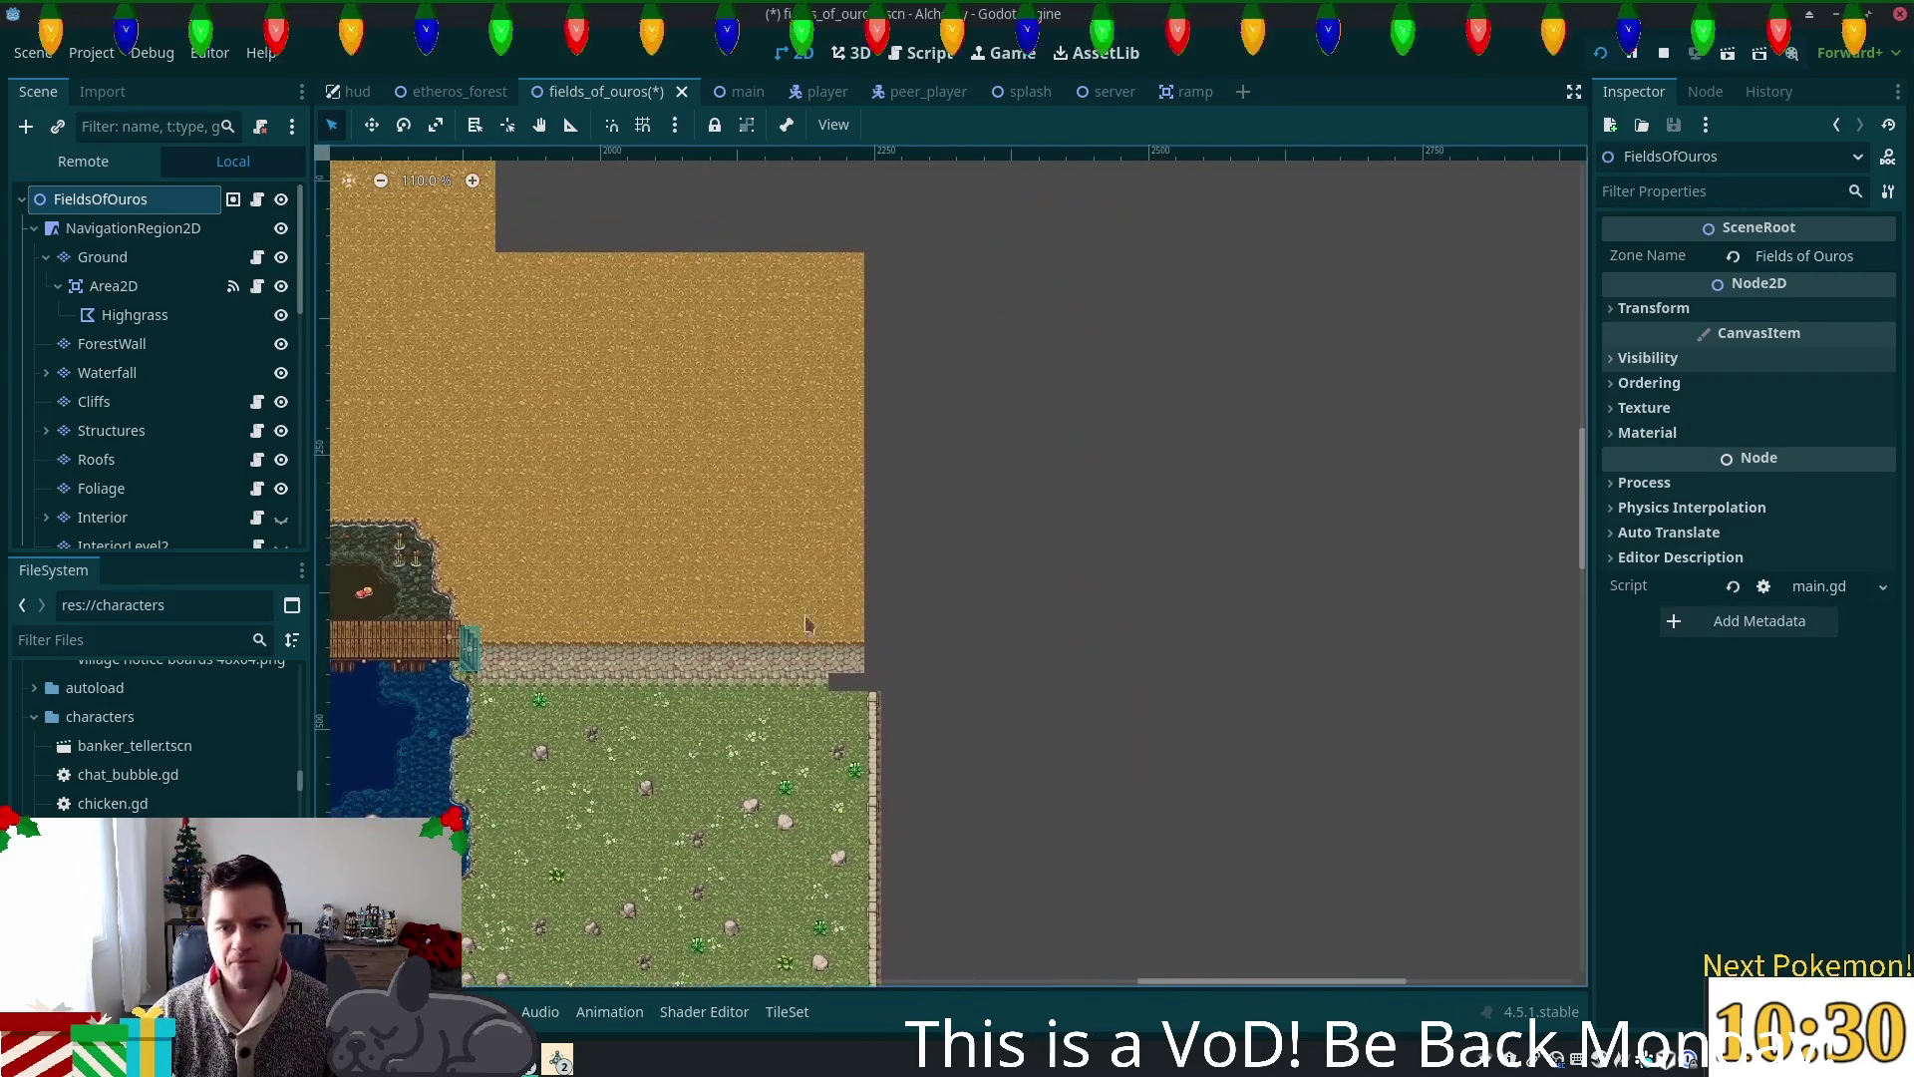
pyautogui.scroll(5, 799, 521)
pyautogui.scroll(-2, 1354, 346)
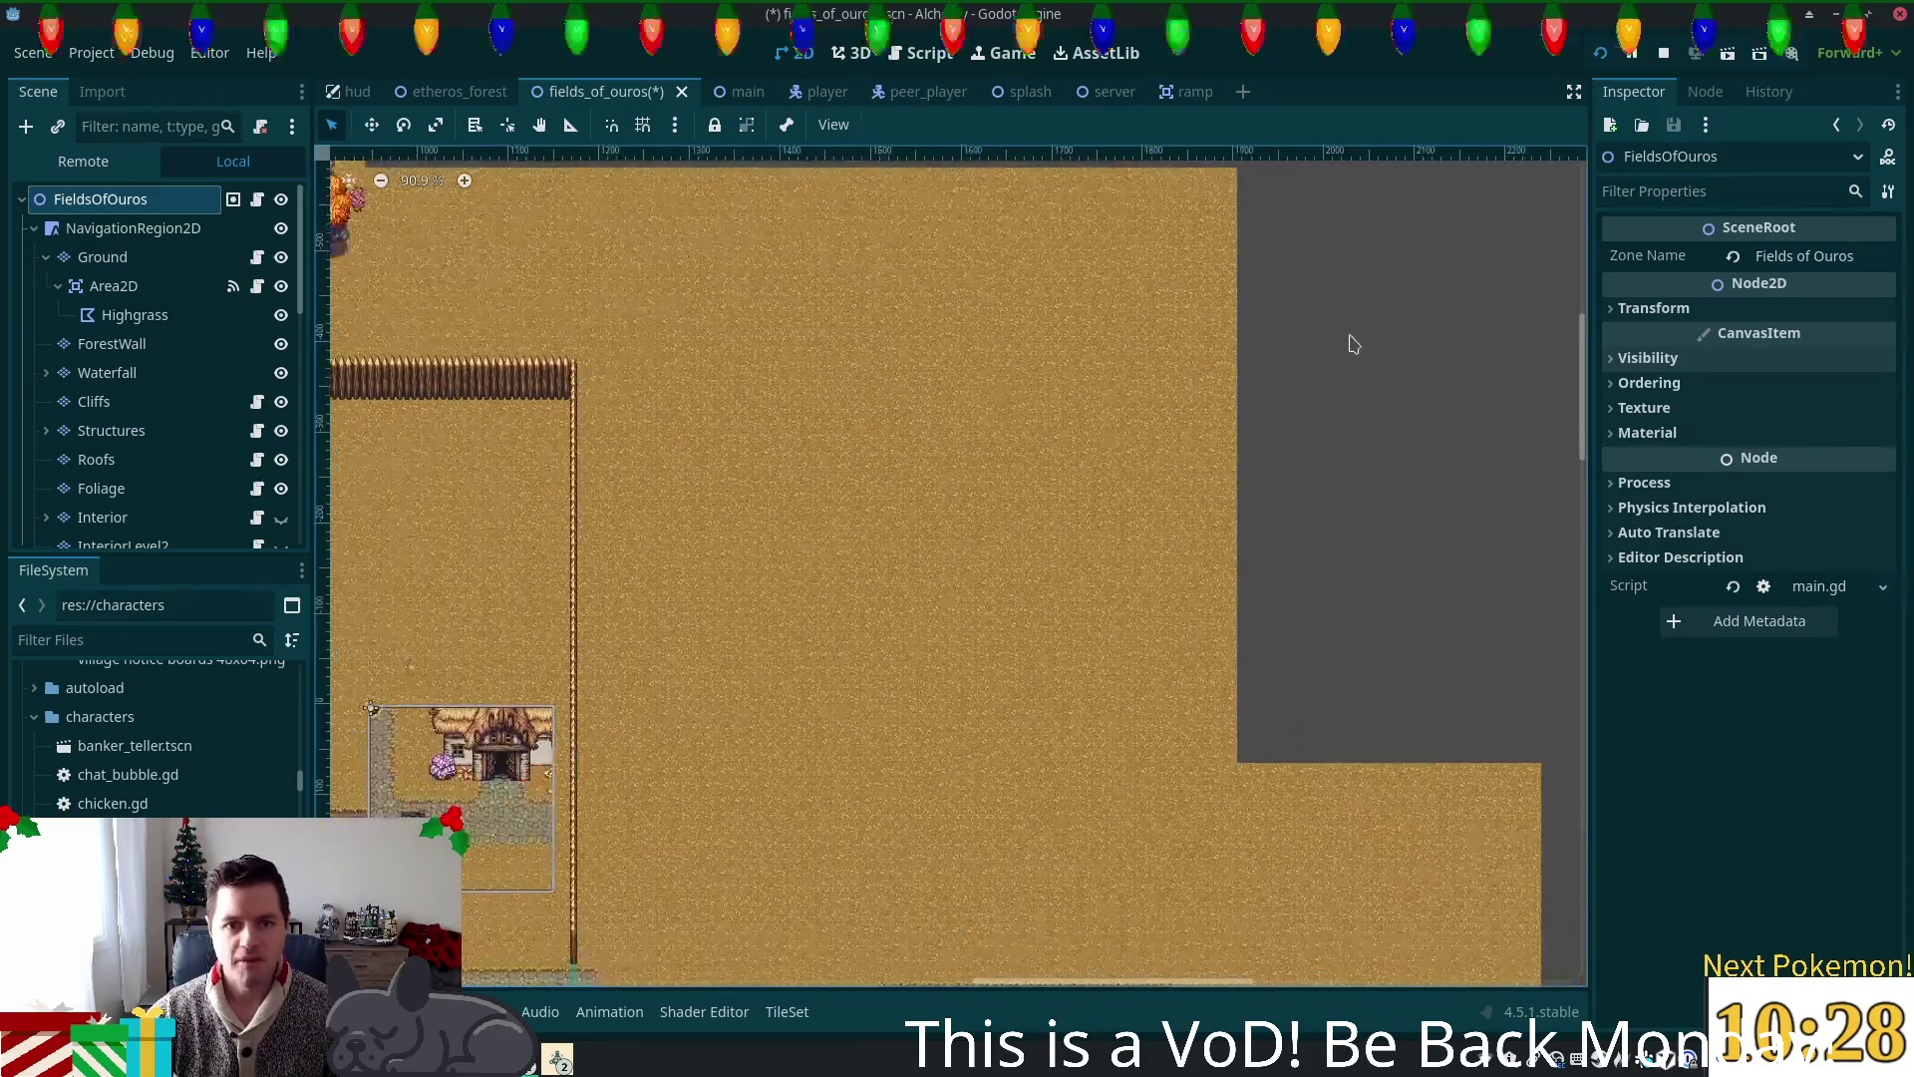
pyautogui.scroll(-3, 1354, 346)
pyautogui.scroll(2, 1022, 286)
pyautogui.scroll(-1, 1070, 432)
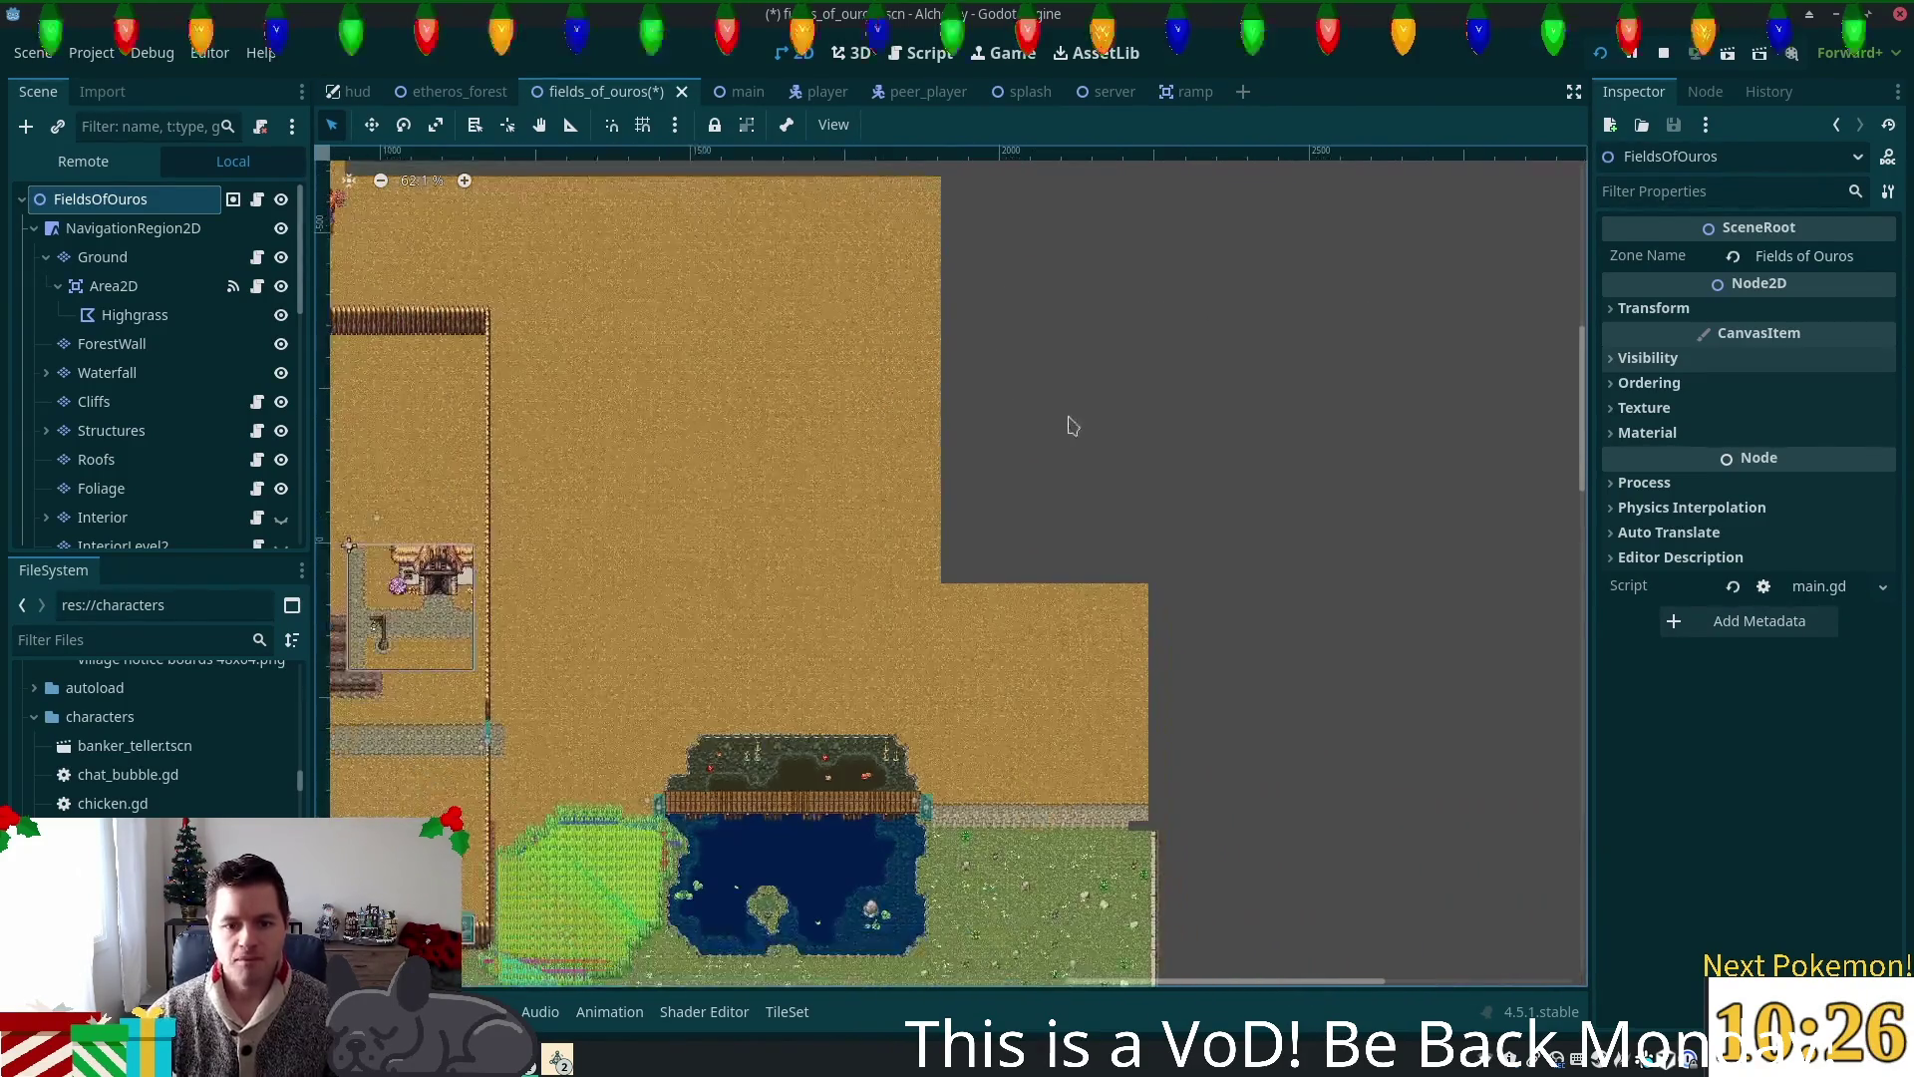
pyautogui.scroll(-2, 1145, 564)
pyautogui.hscroll(2, 1128, 583)
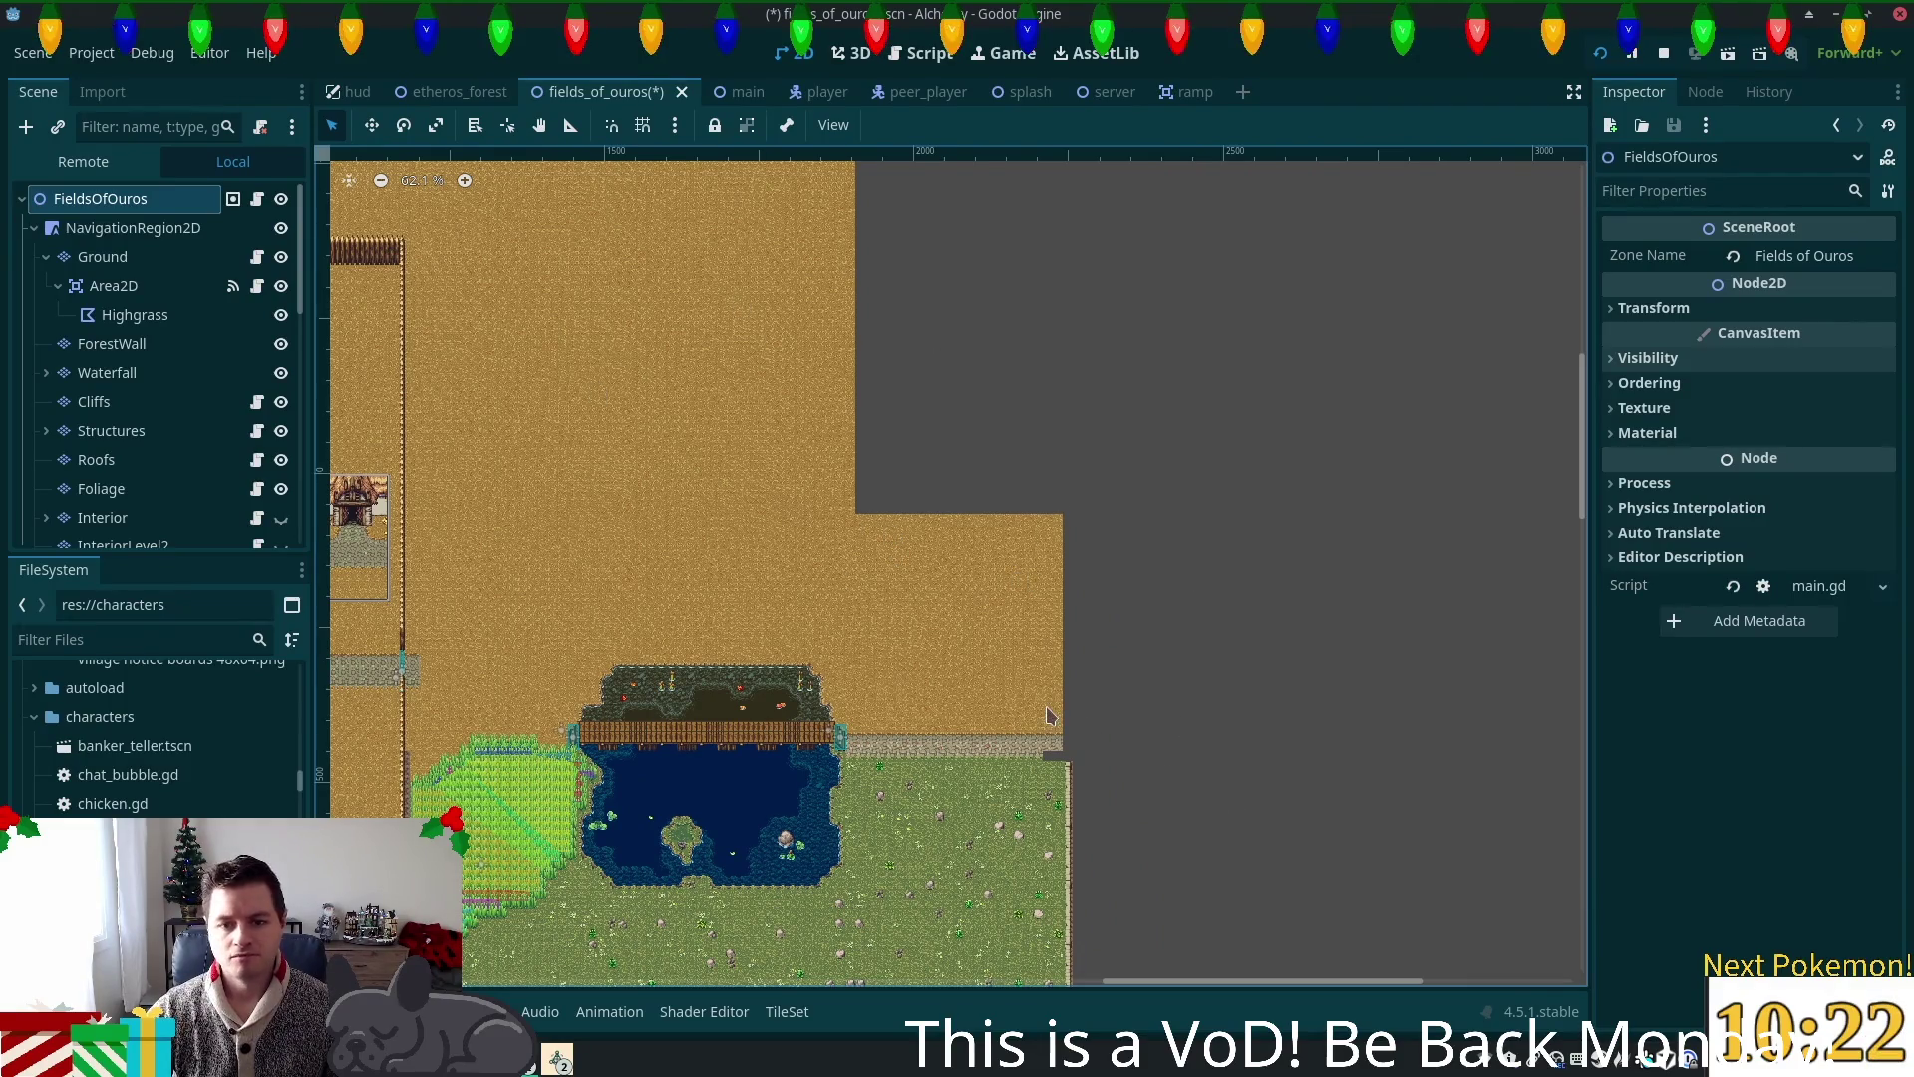
pyautogui.scroll(4, 1049, 715)
pyautogui.scroll(4, 1086, 794)
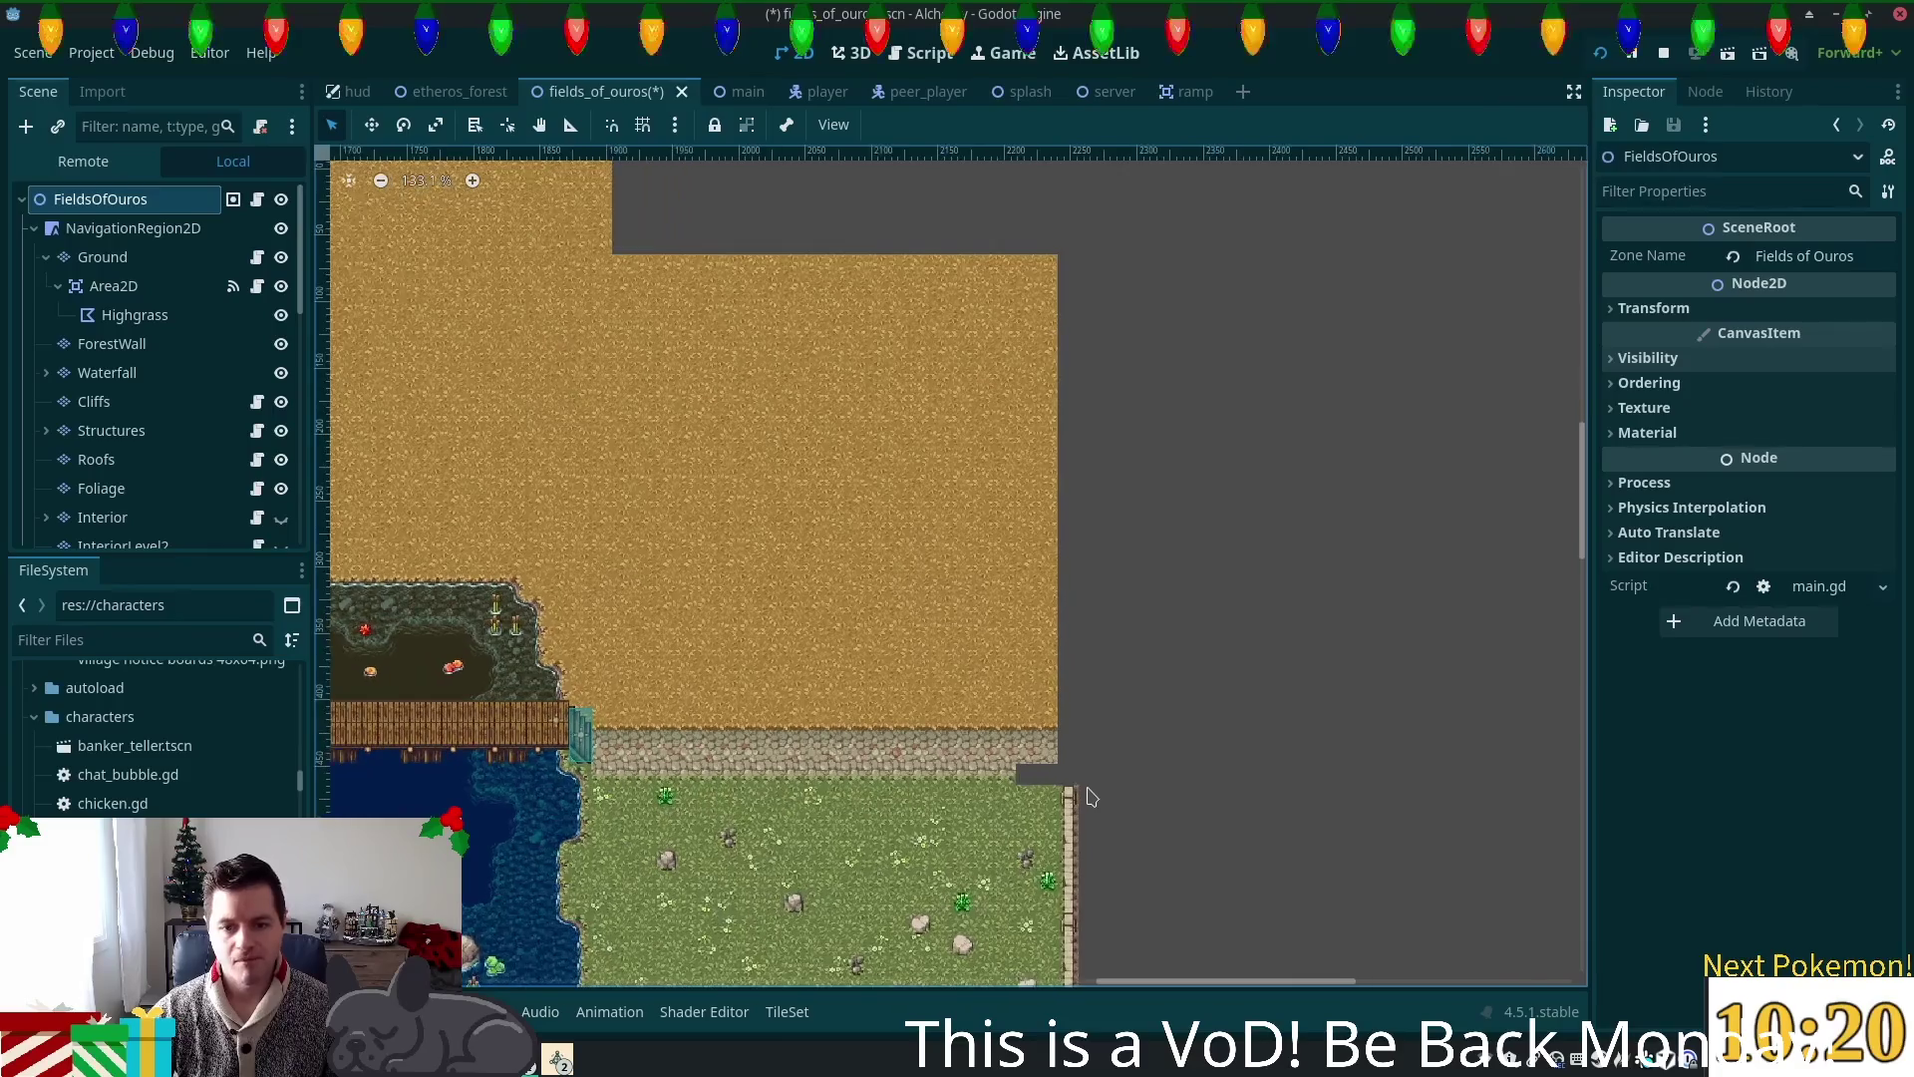
pyautogui.scroll(3, 1089, 797)
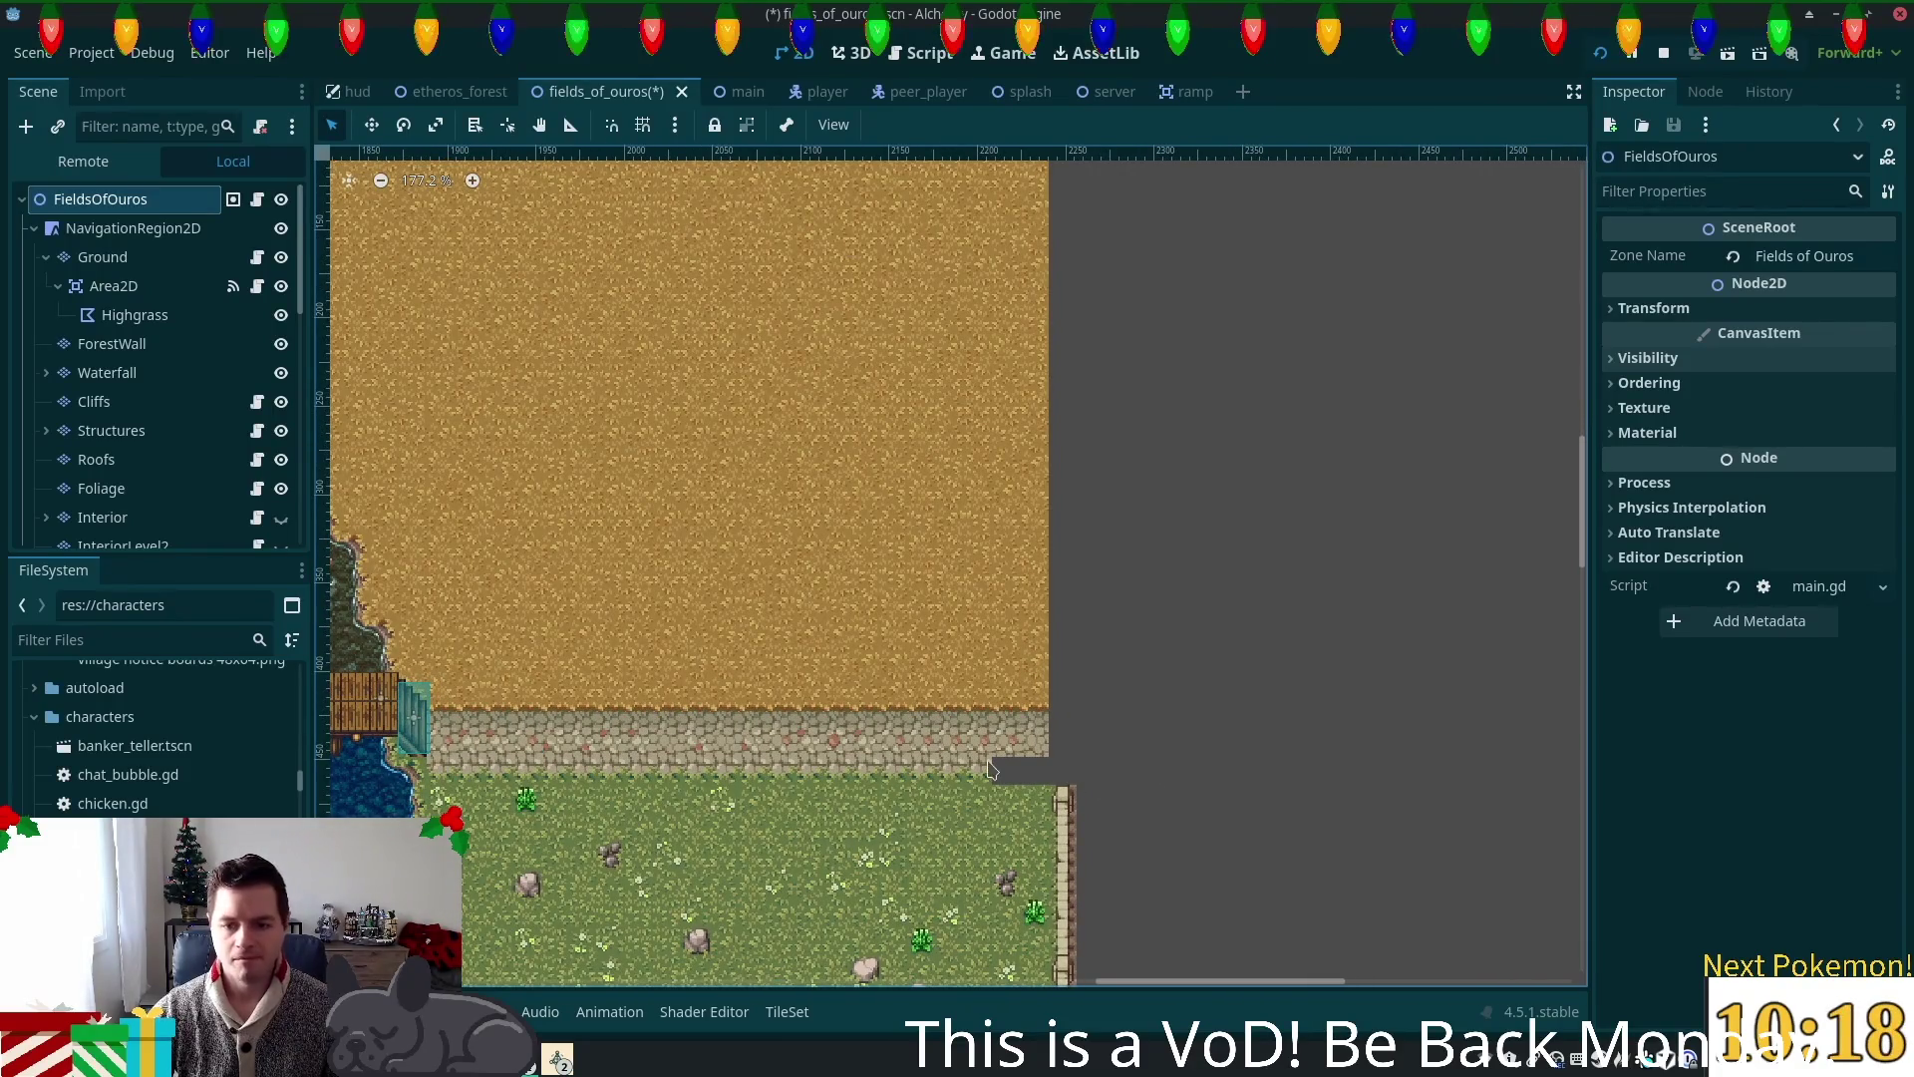
pyautogui.scroll(6, 1028, 848)
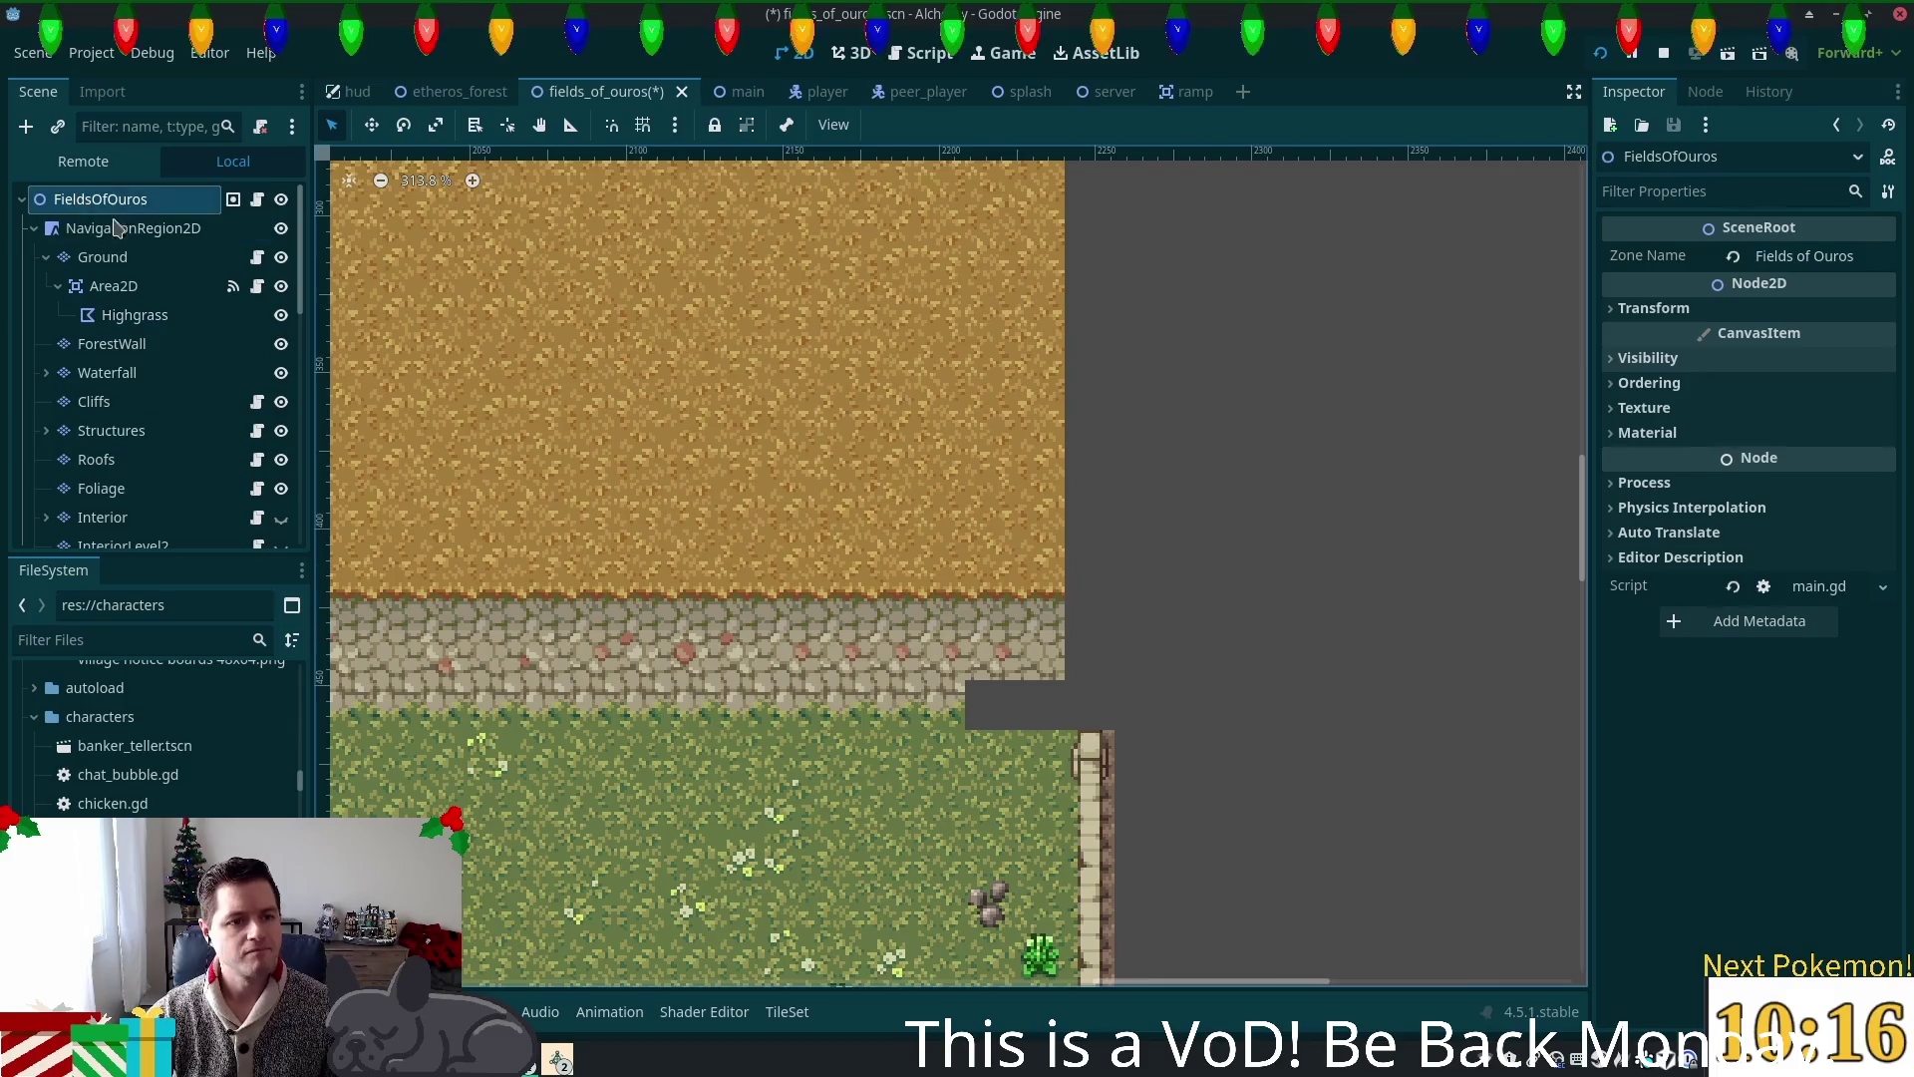
pyautogui.click(102, 256)
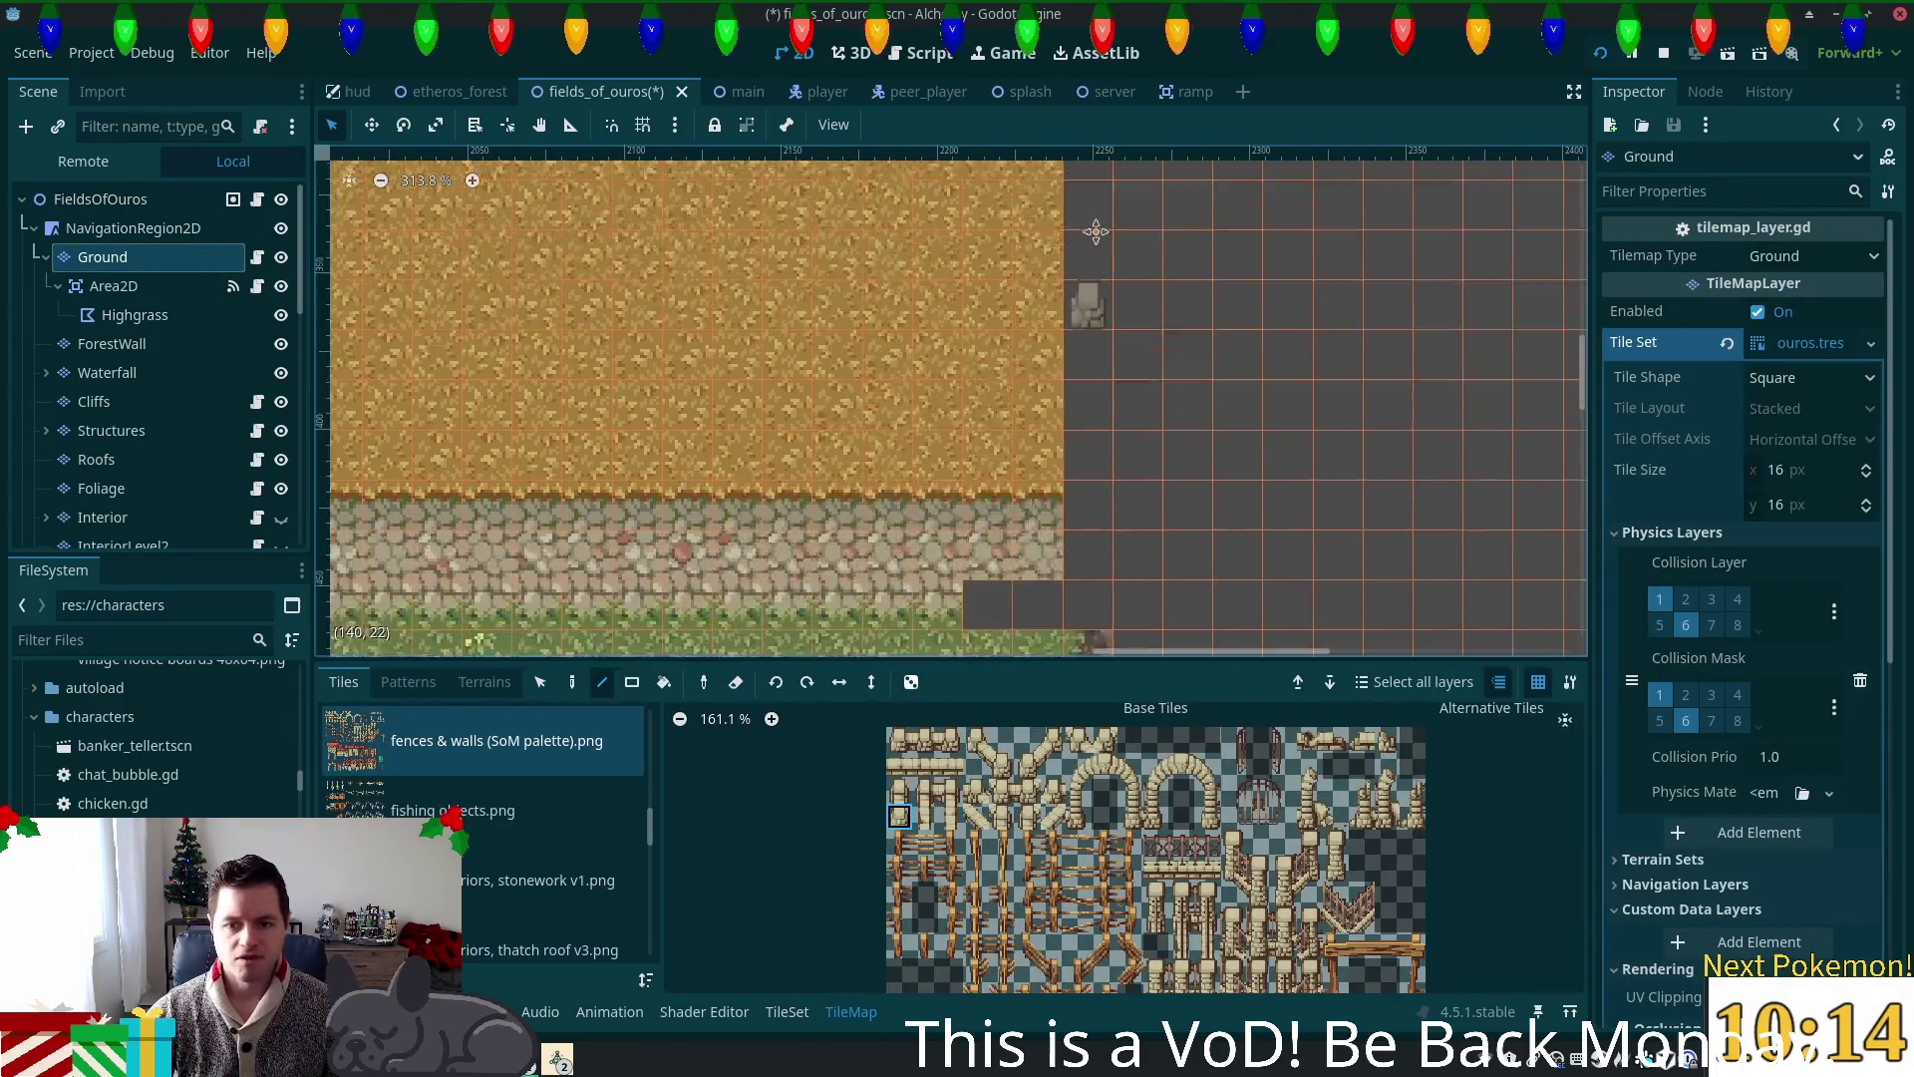
# Step: From the forest grass and stone tiles, paint grass into the two empty gap cells
pyautogui.scroll(-2, 997, 449)
pyautogui.scroll(1, 997, 448)
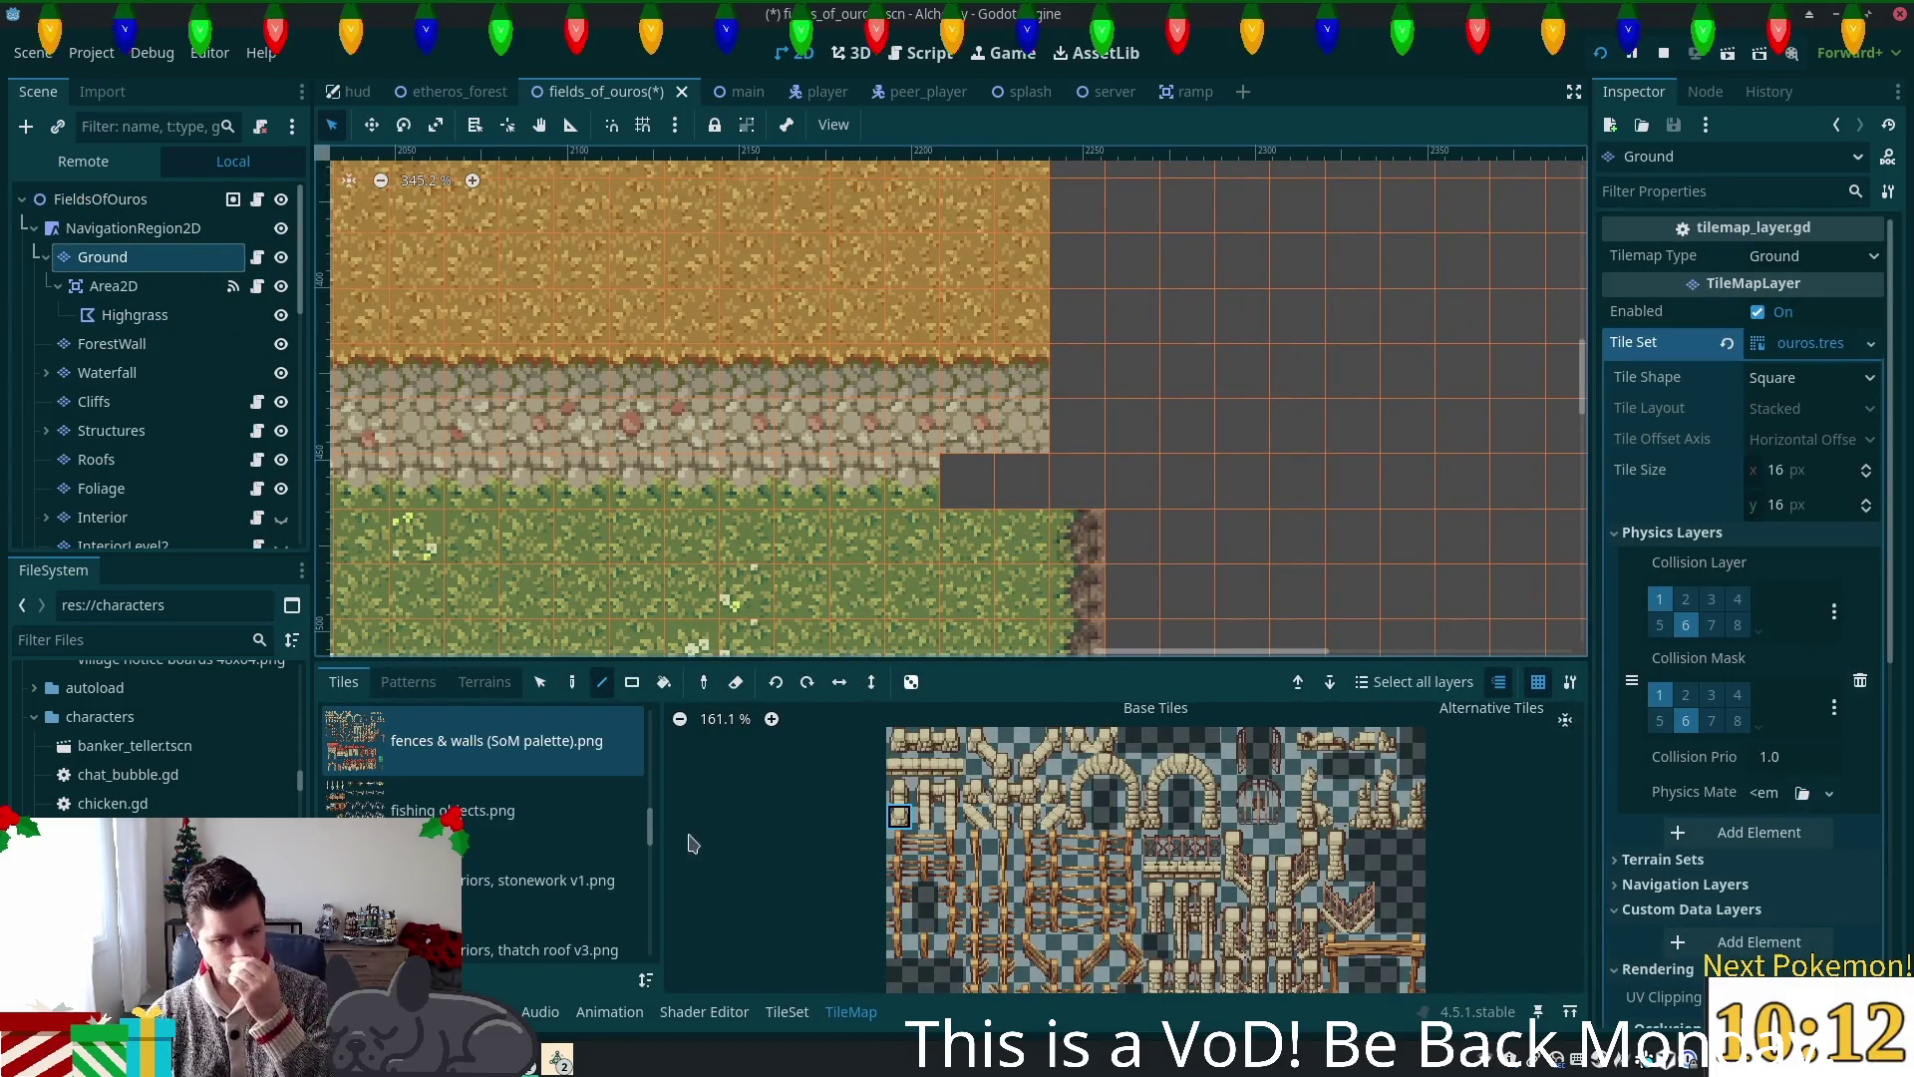
pyautogui.moveTo(648, 828); pyautogui.dragTo(648, 902)
pyautogui.click(558, 823)
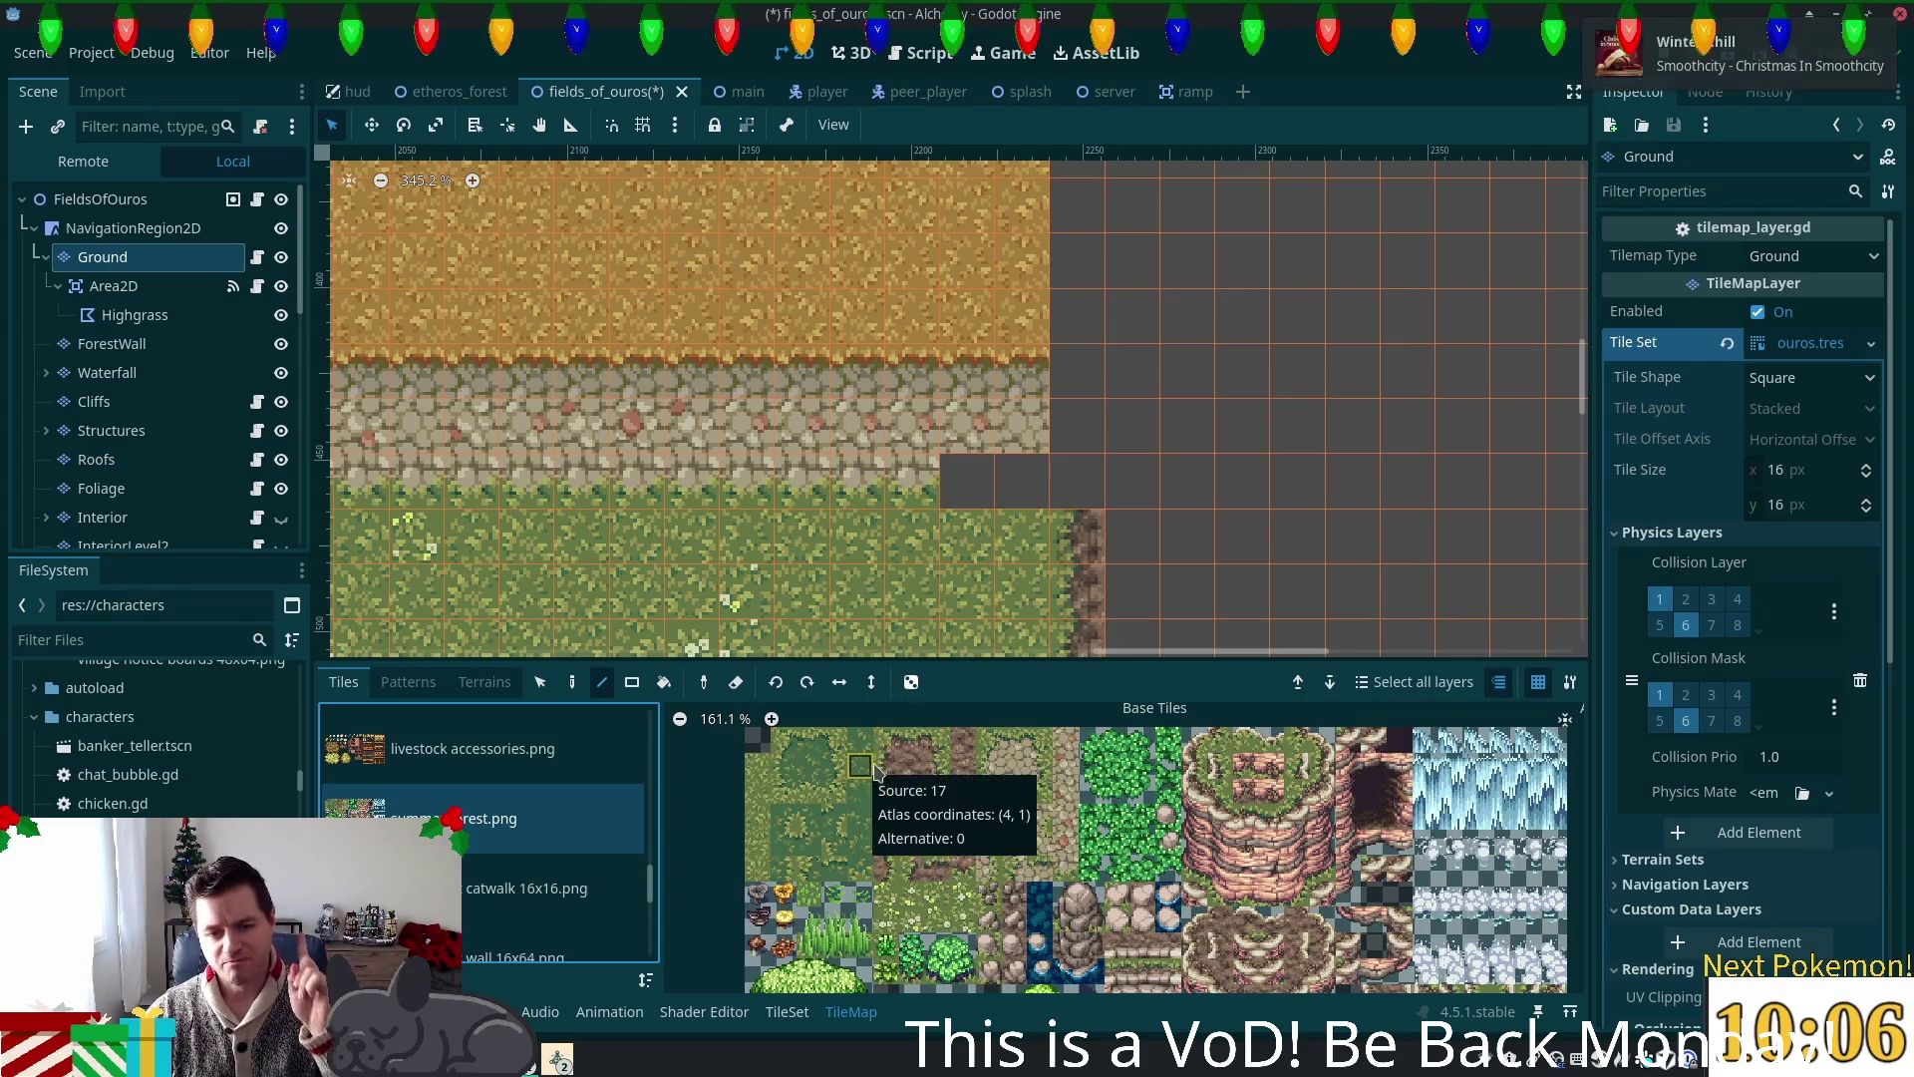
pyautogui.click(1009, 795)
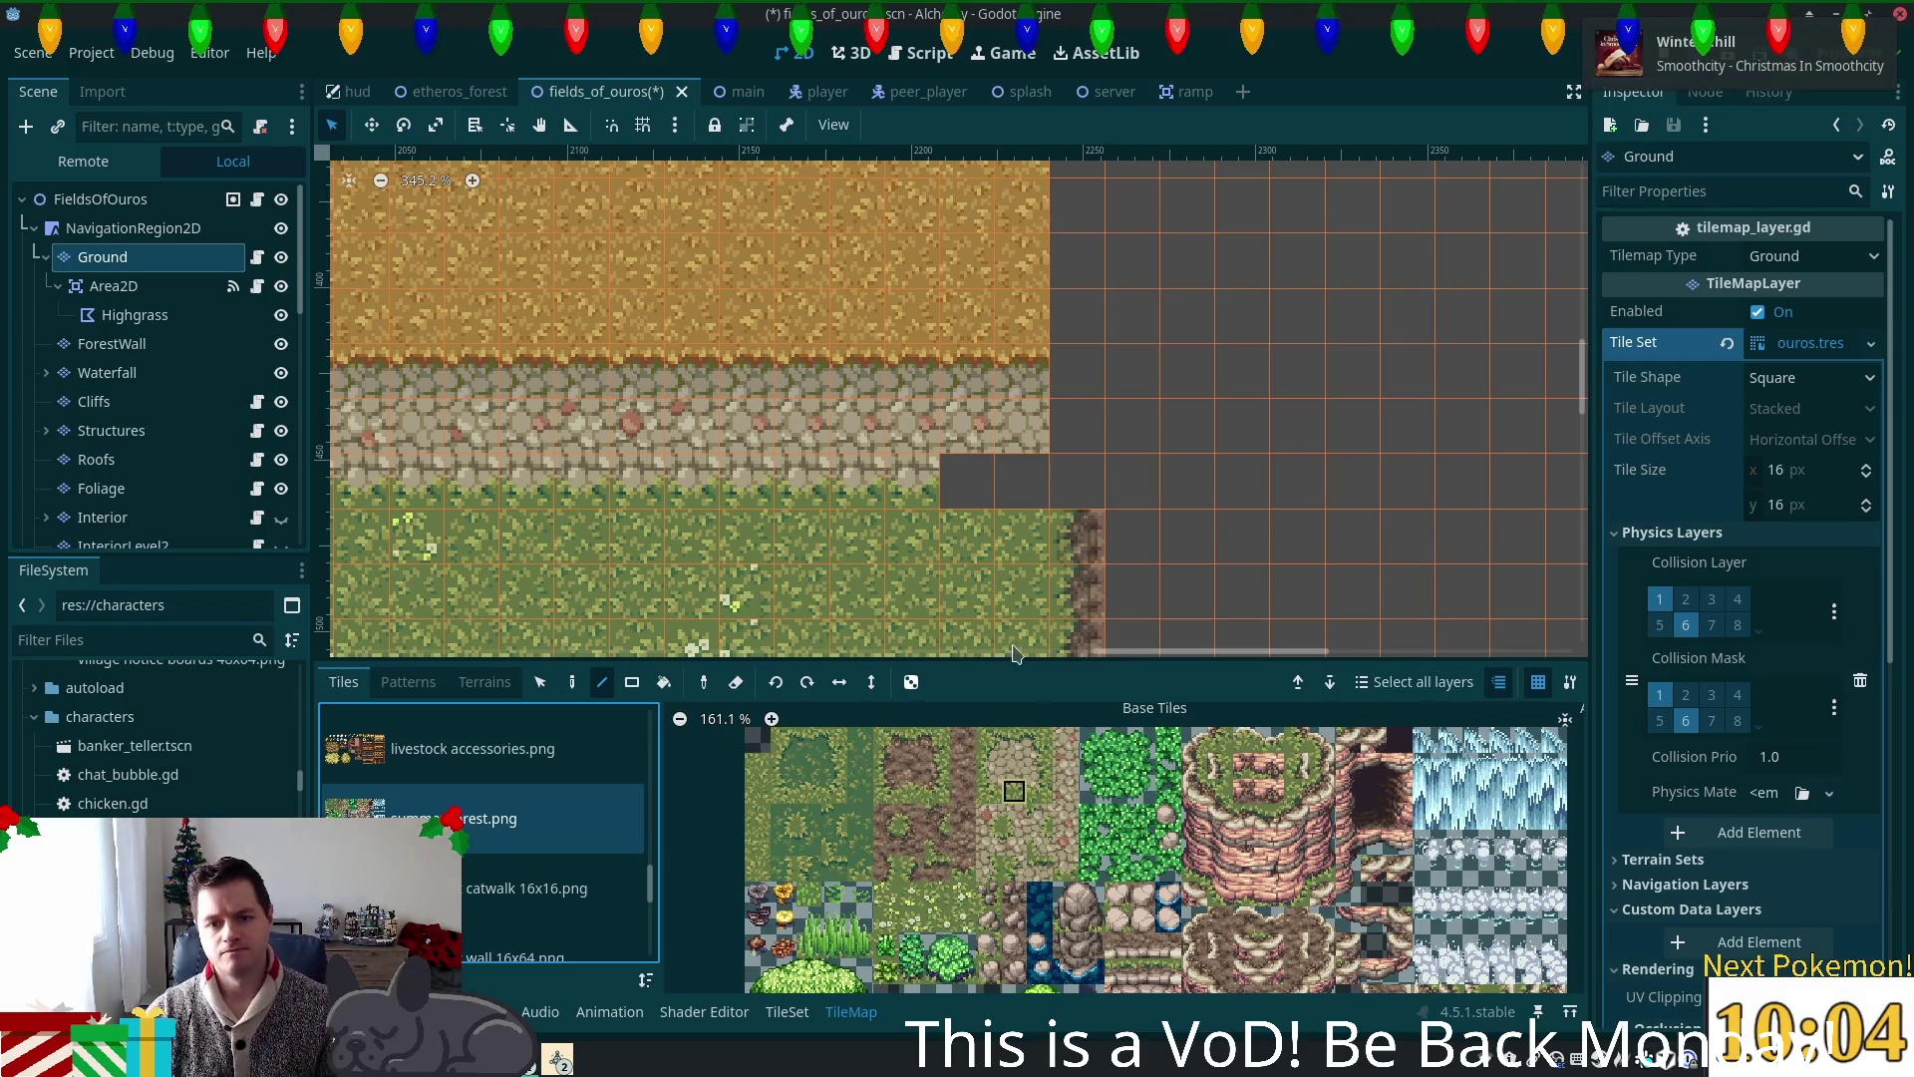
pyautogui.click(1067, 489)
pyautogui.moveTo(1067, 489); pyautogui.dragTo(972, 488)
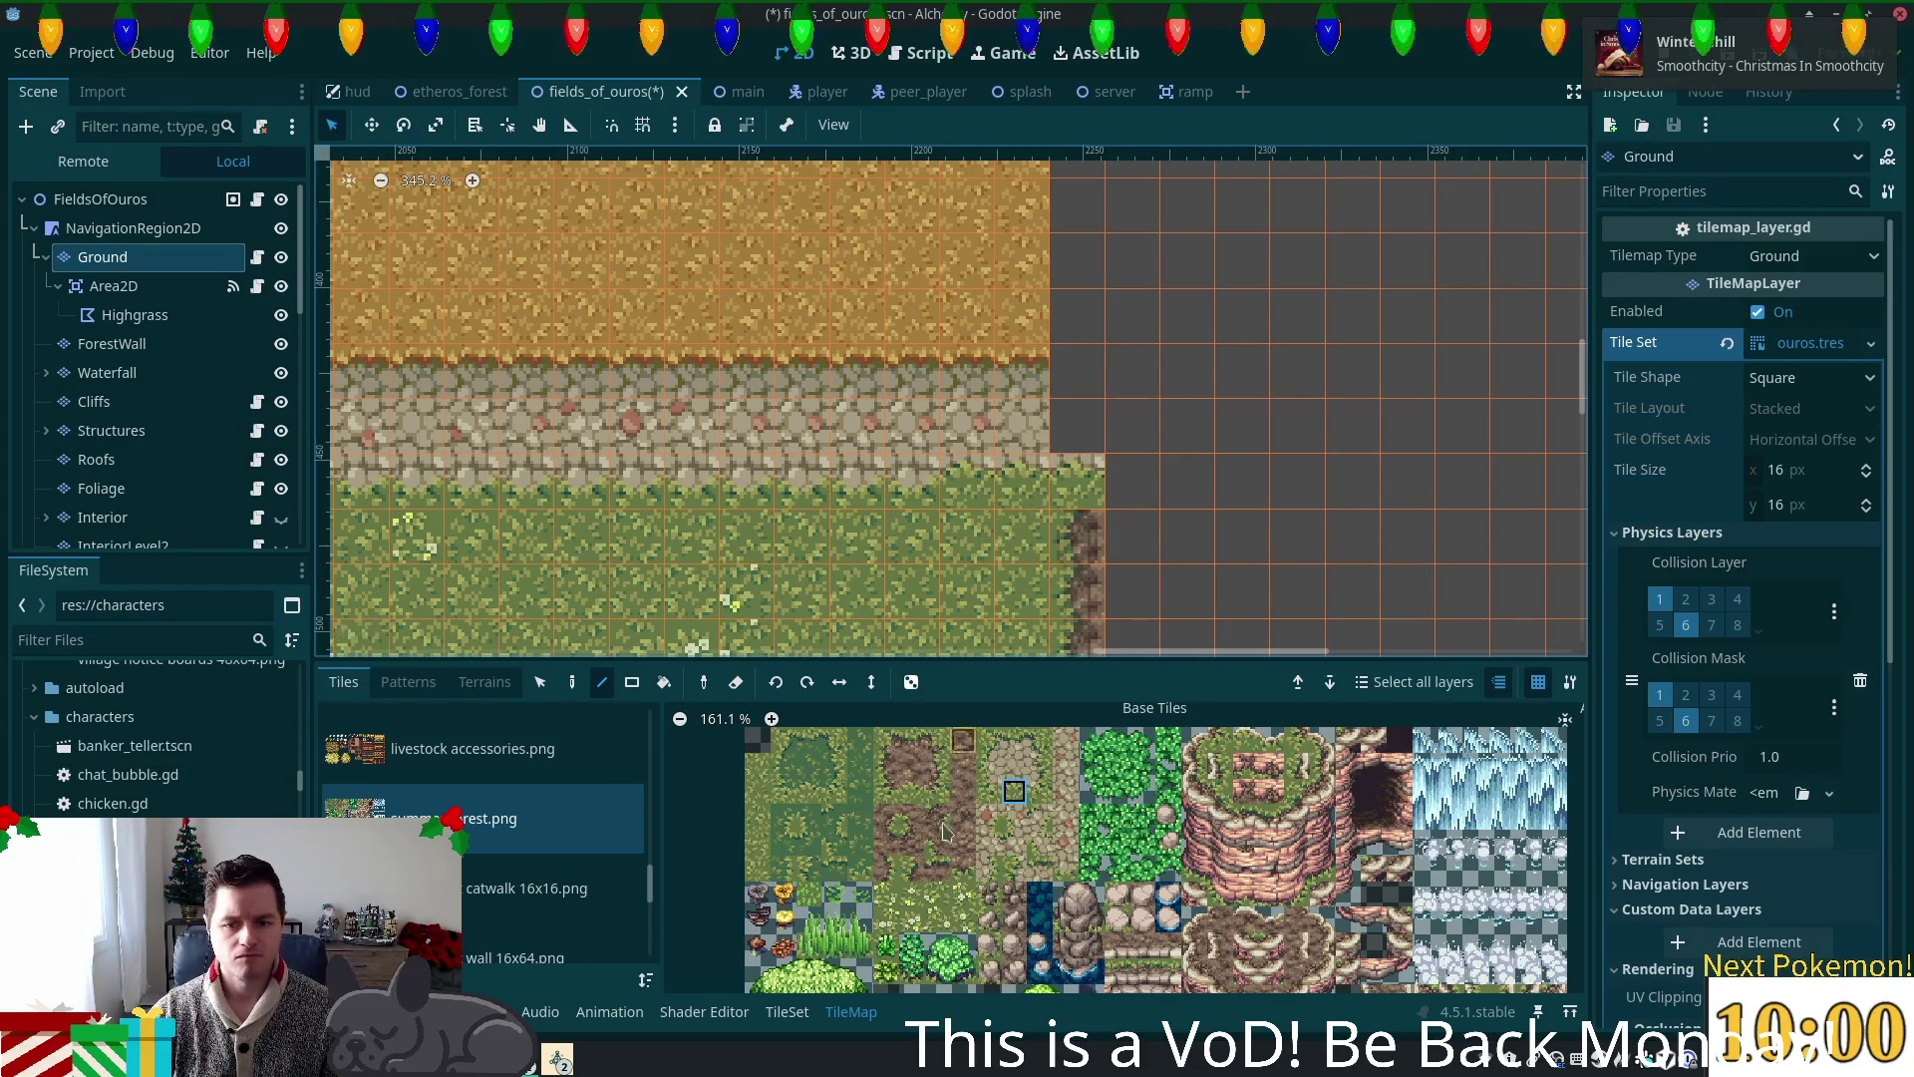
# Step: Place a grass-edge tile in the empty corner and a grass-and-cobble variant on the path edge
pyautogui.click(1066, 870)
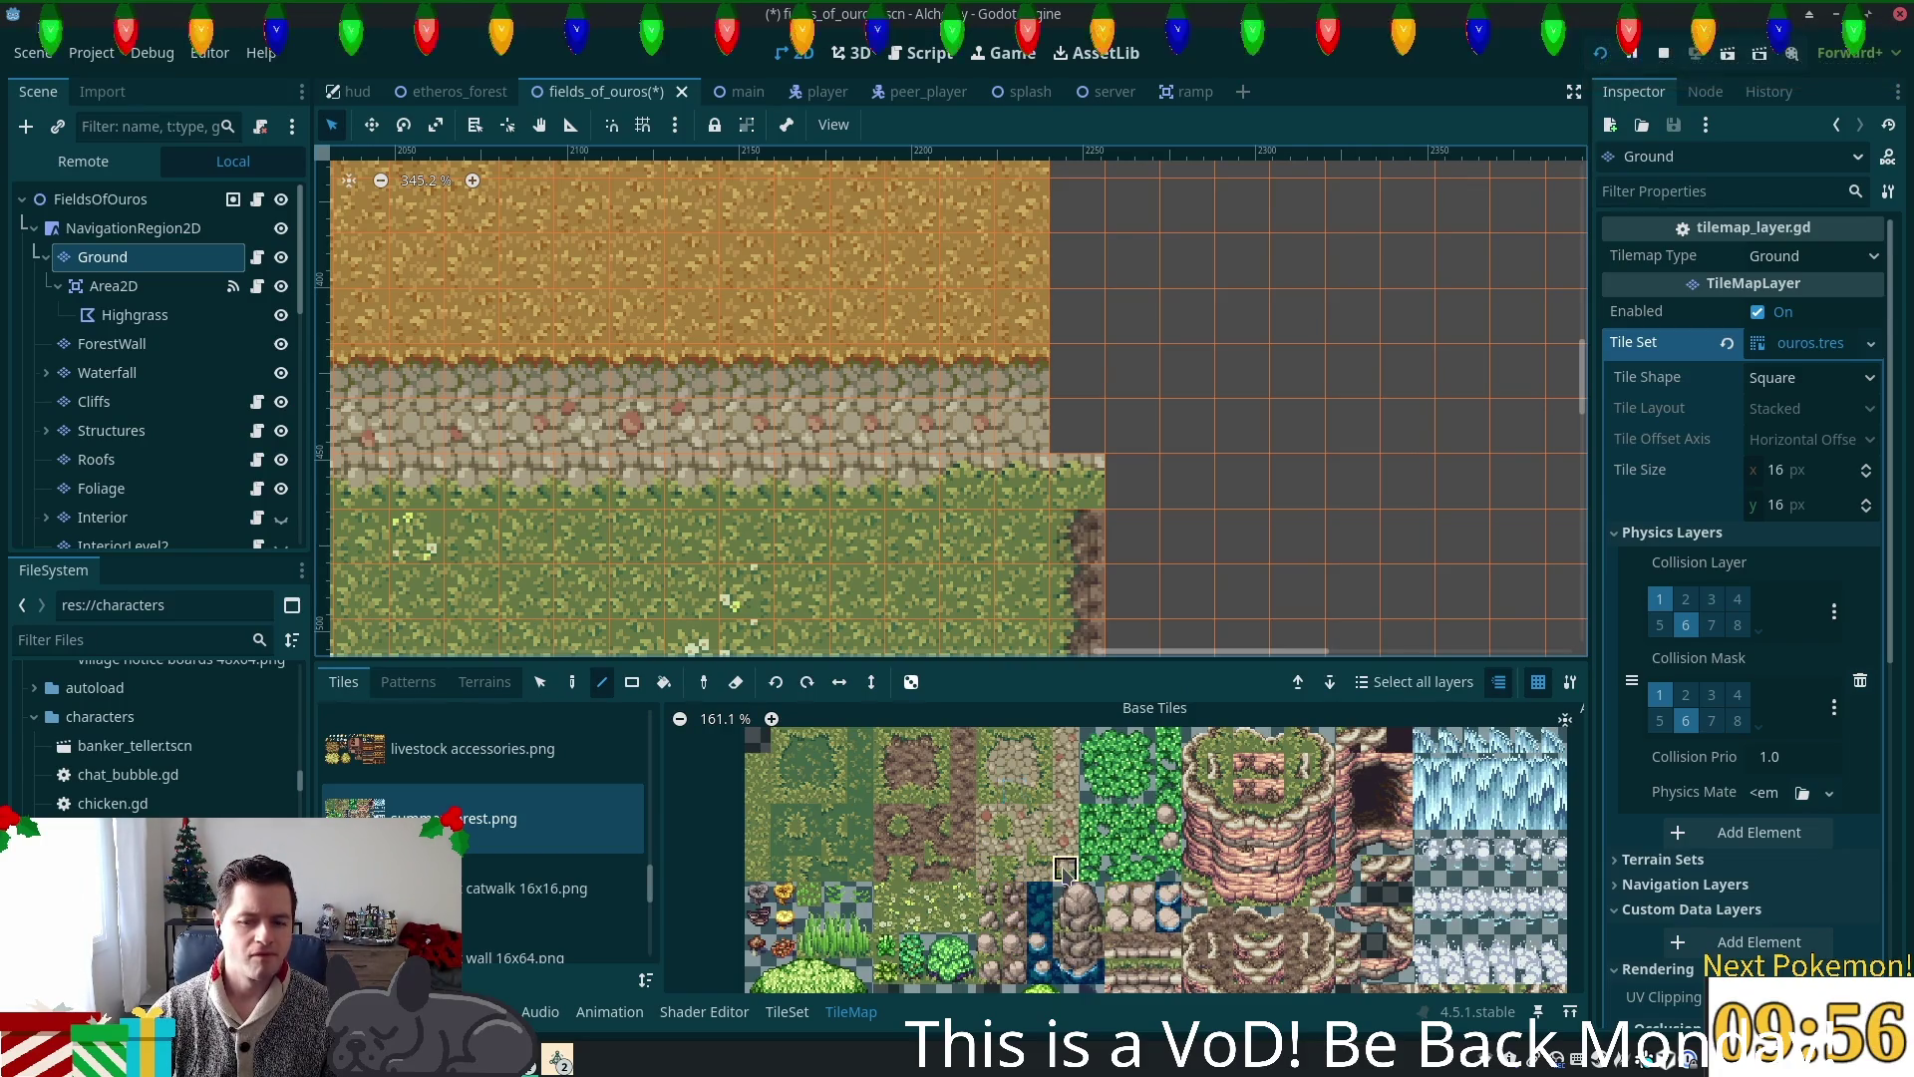
pyautogui.click(1082, 490)
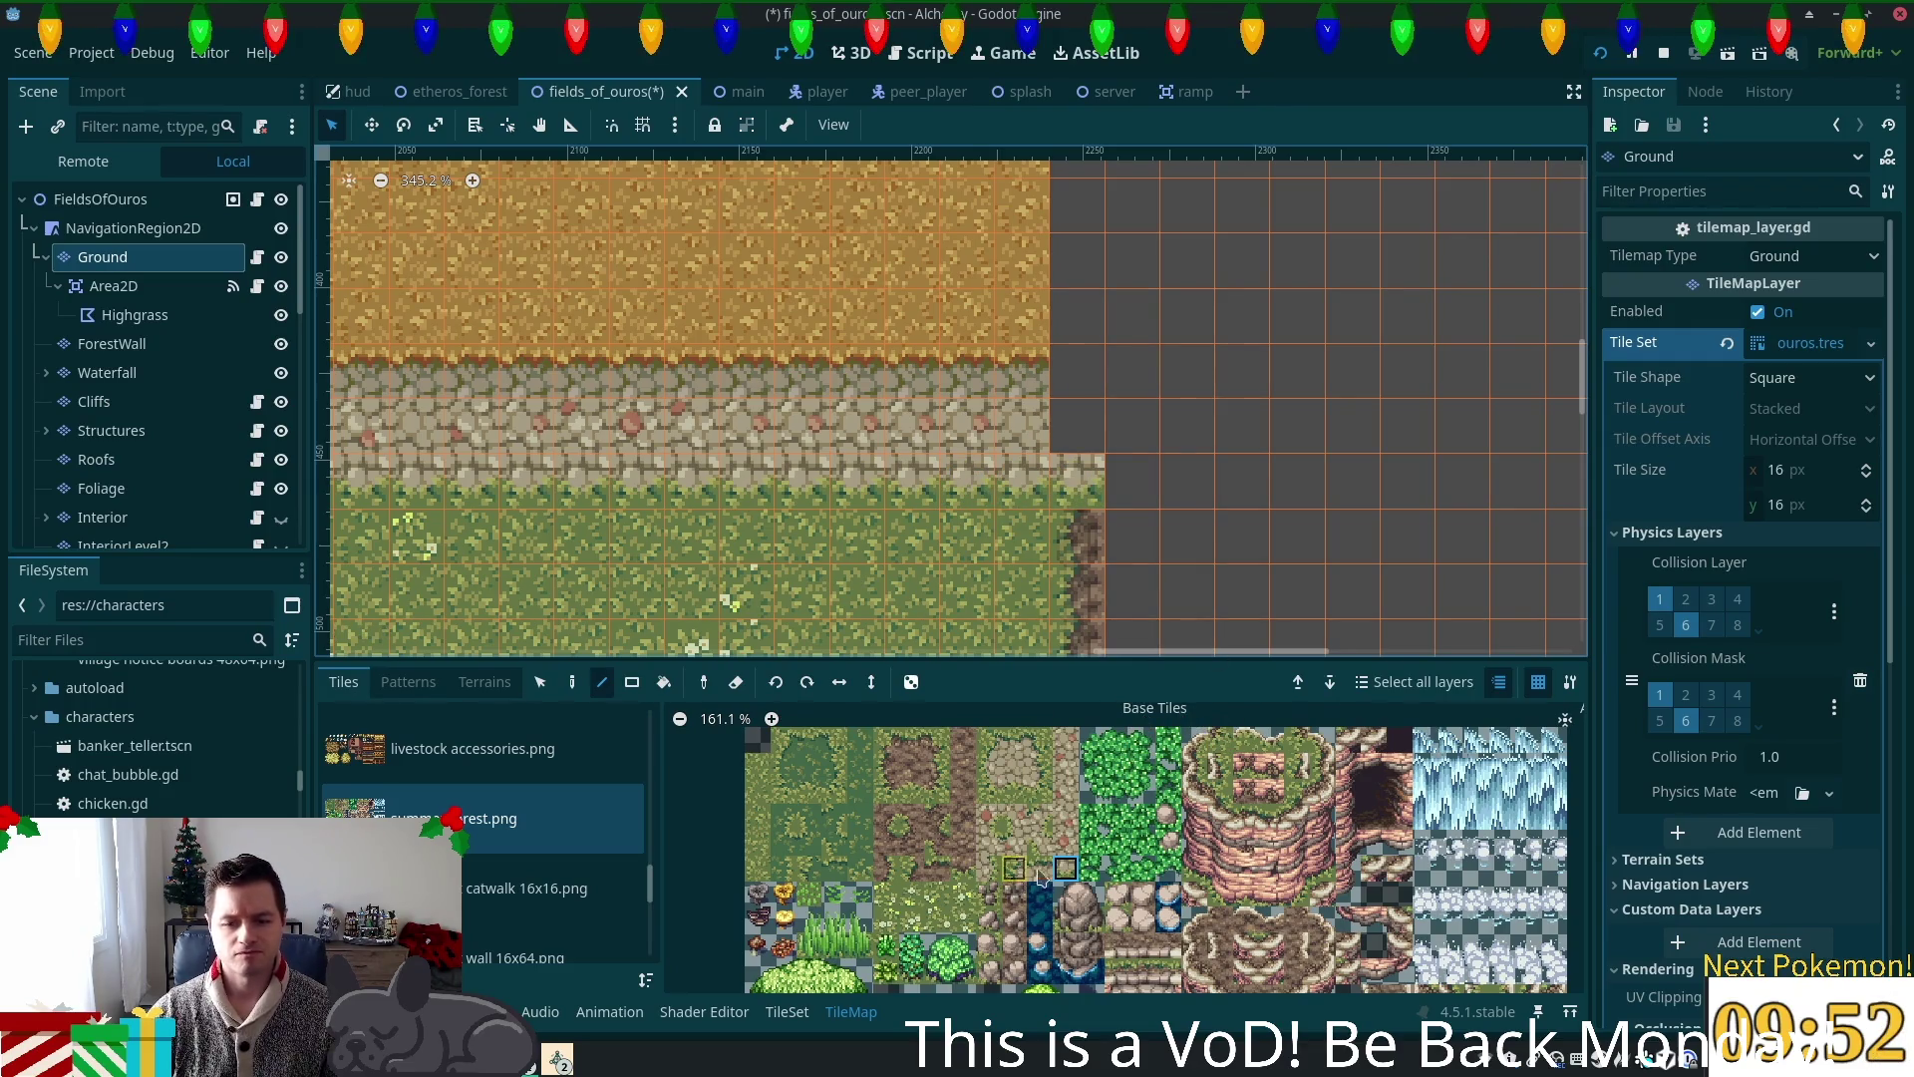
pyautogui.click(1014, 739)
pyautogui.click(802, 482)
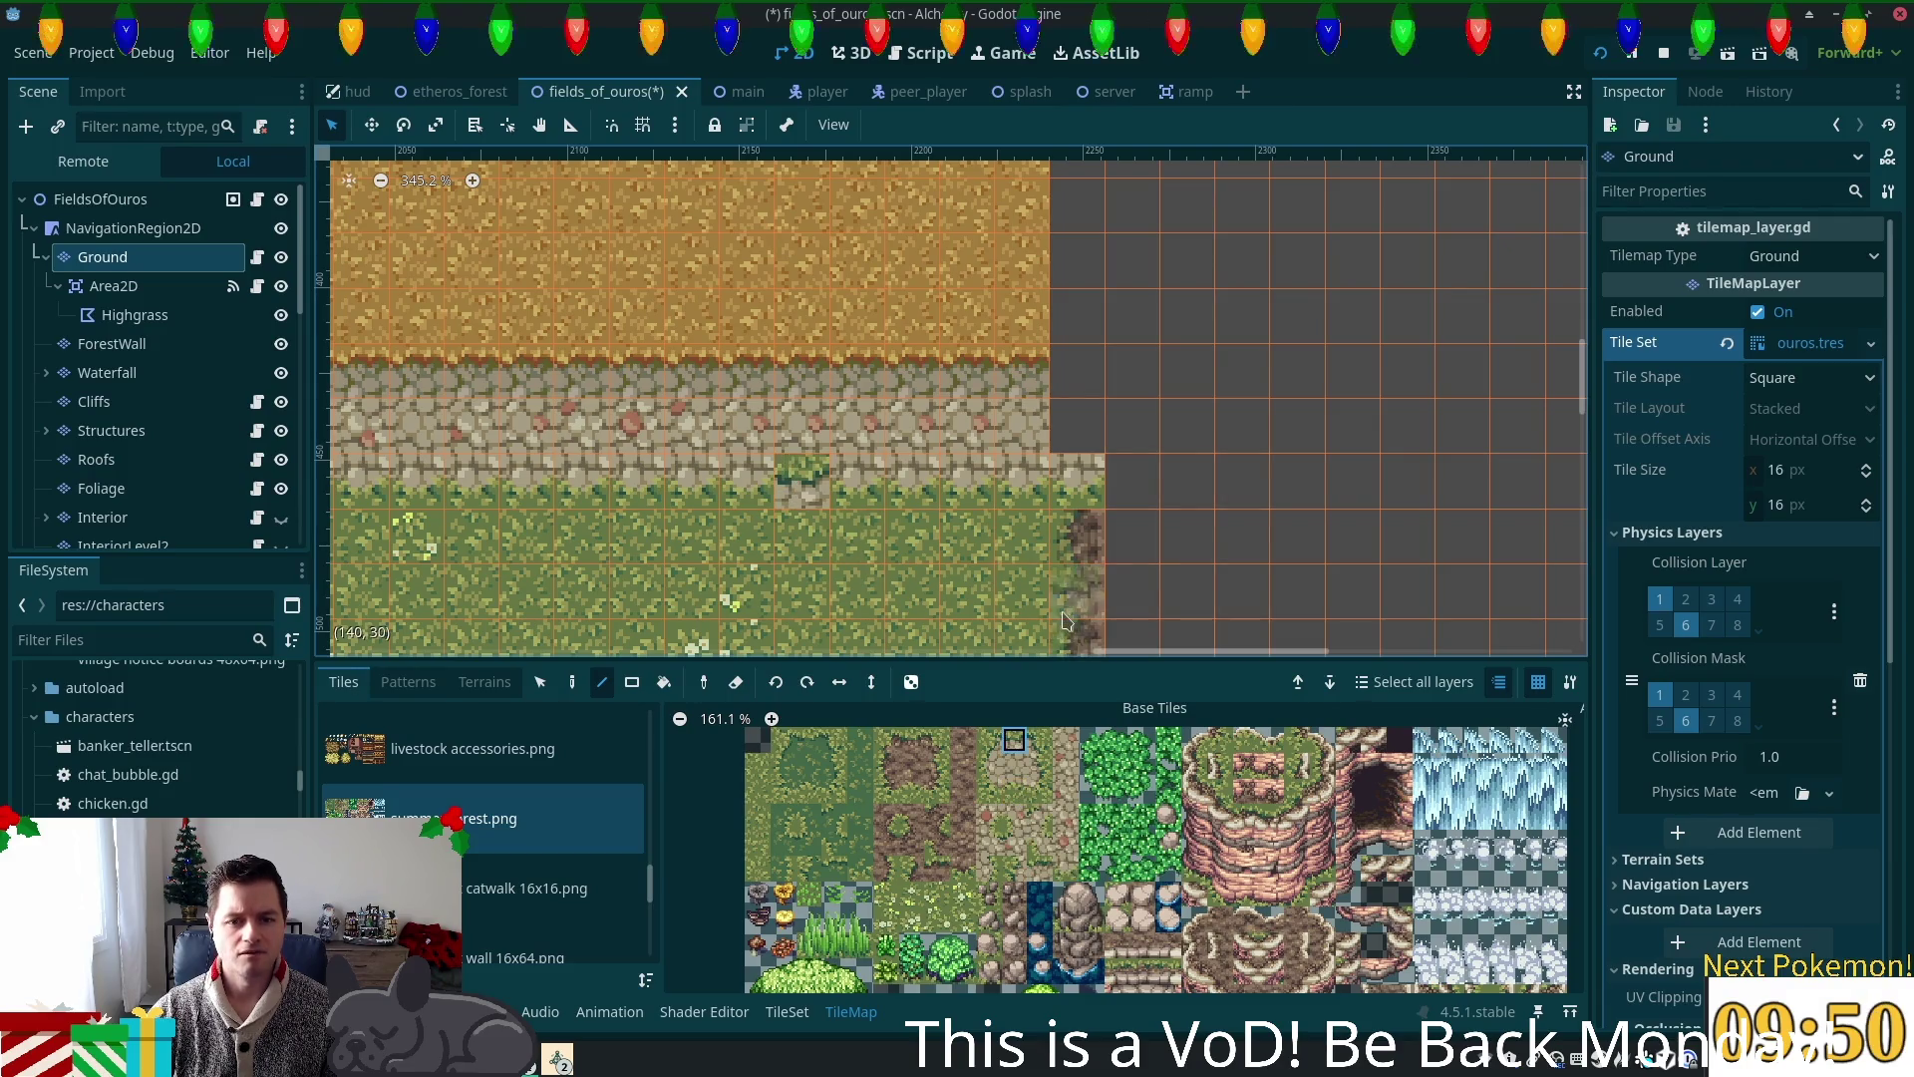
pyautogui.click(1014, 791)
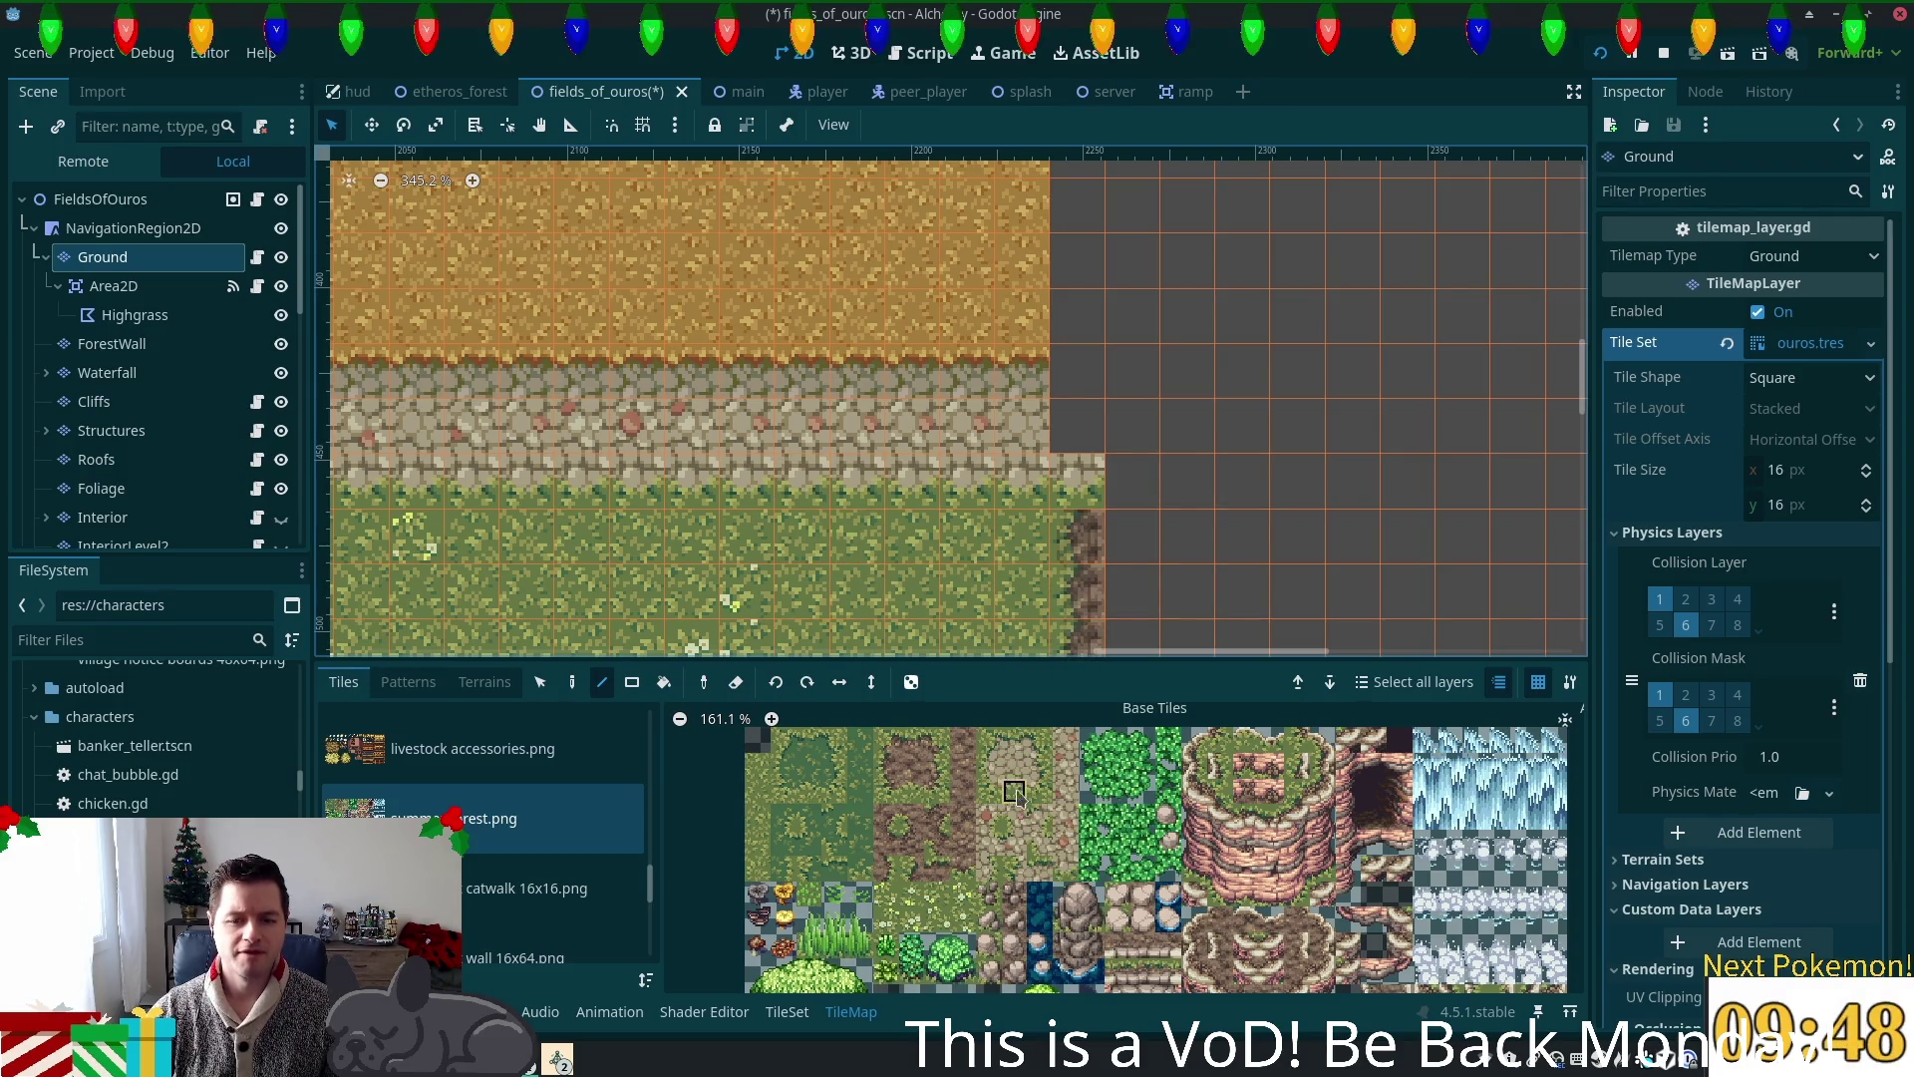
pyautogui.click(803, 482)
# Step: Paint a stone path tile at the right end of the path
pyautogui.hscroll(-5, 714, 502)
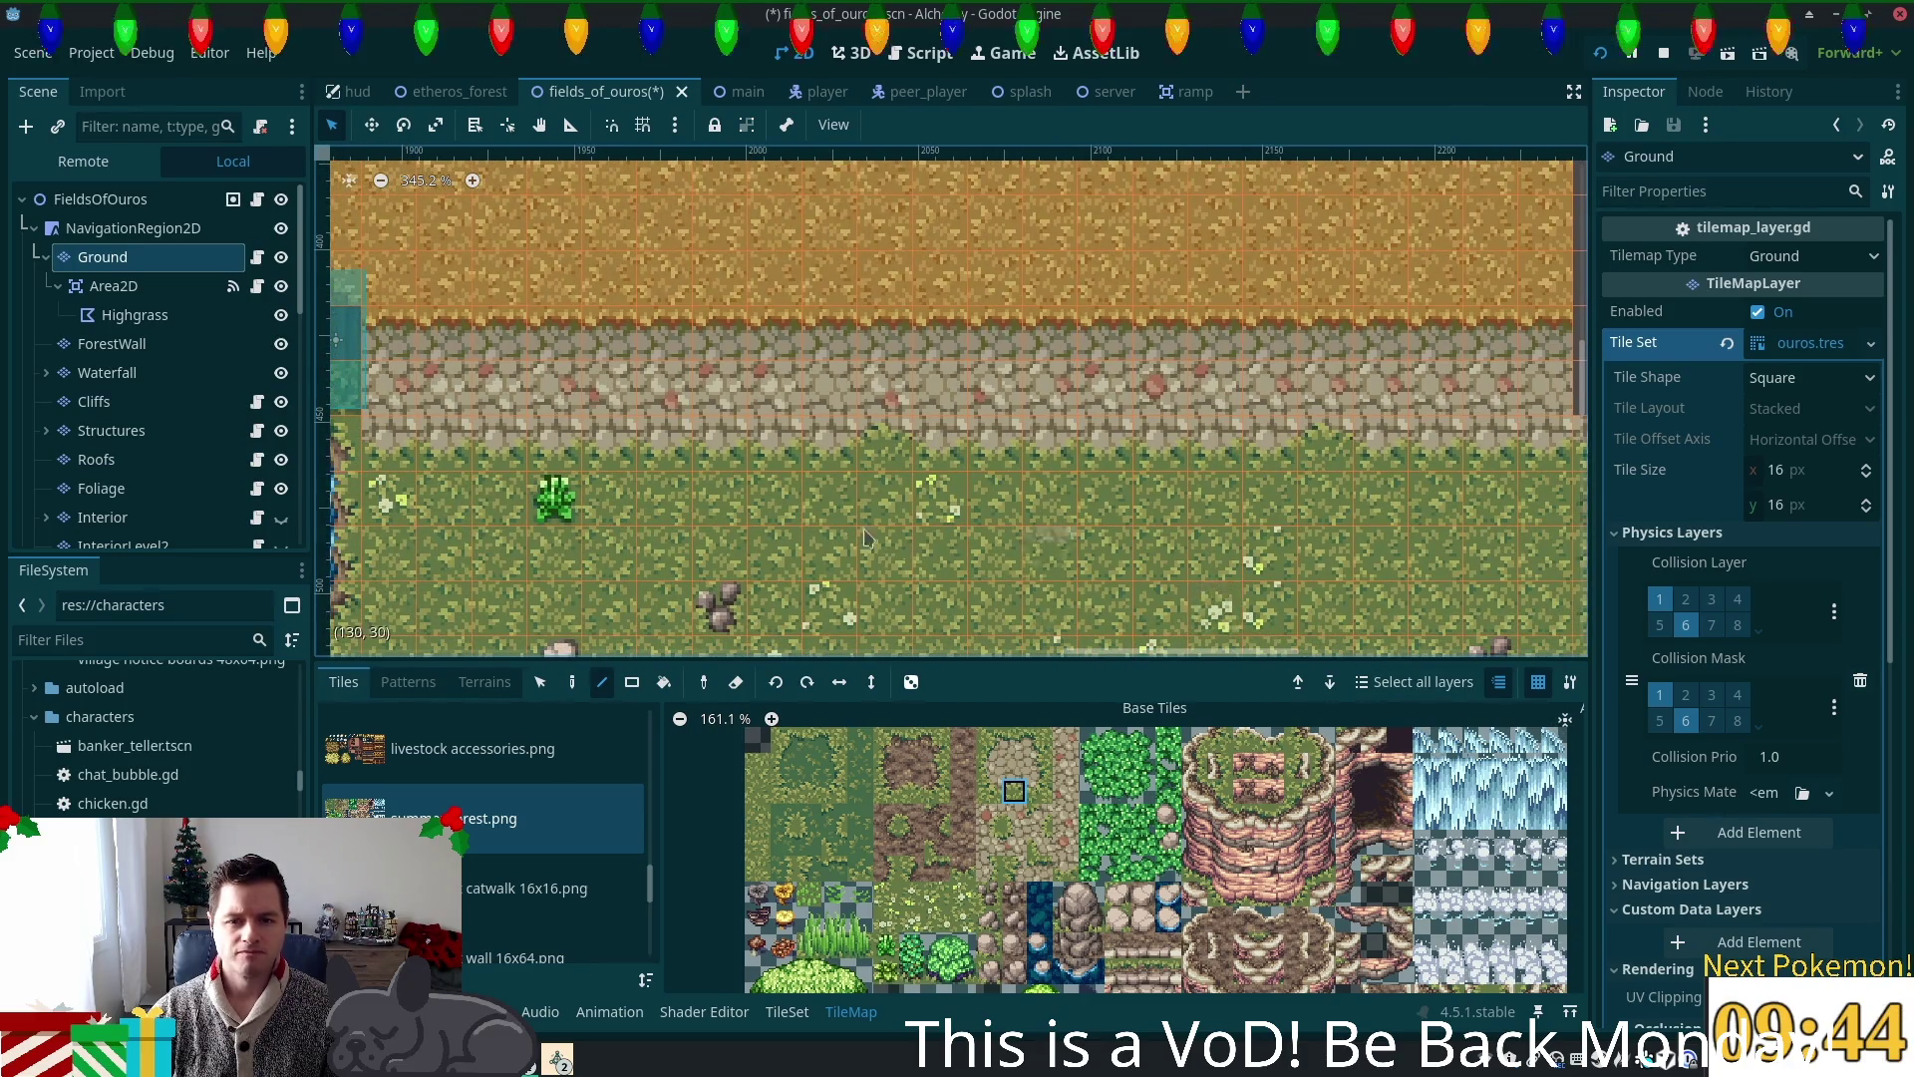
pyautogui.scroll(-2, 1225, 610)
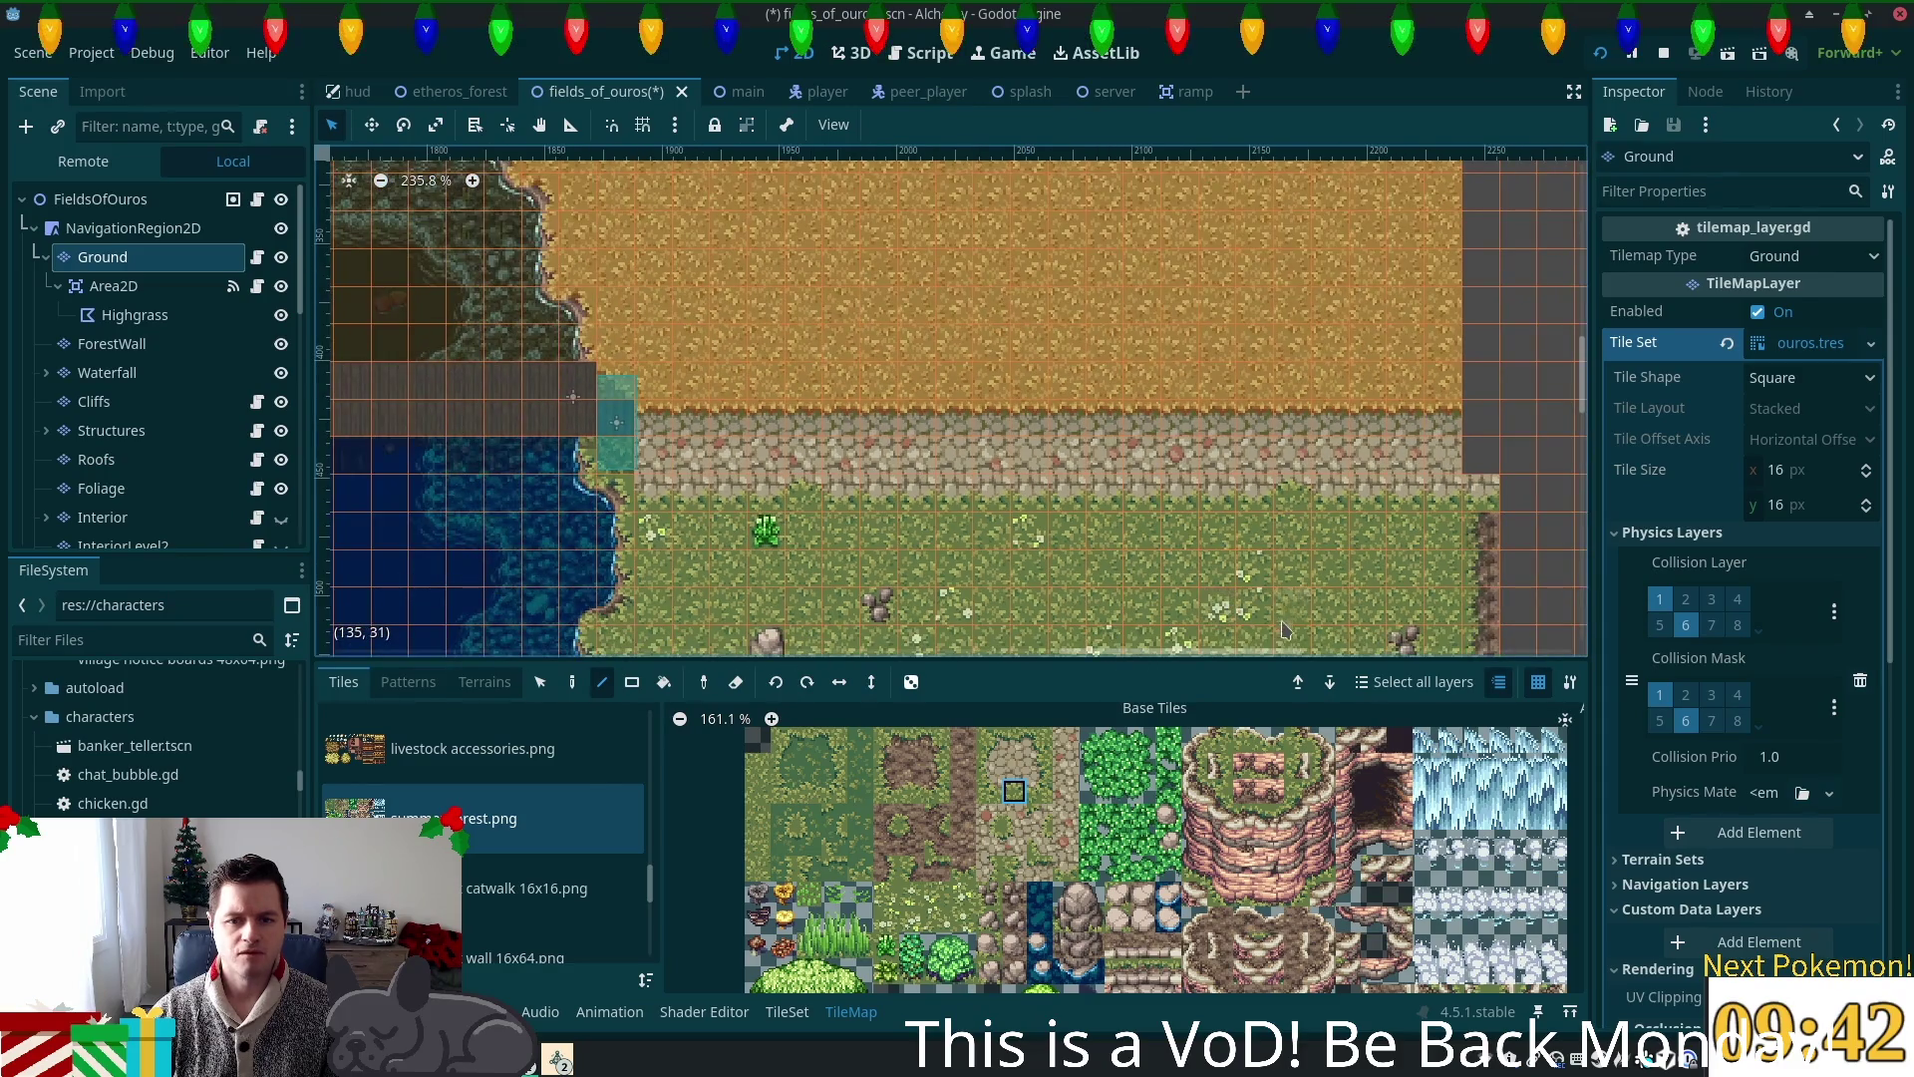
pyautogui.scroll(-2, 1236, 603)
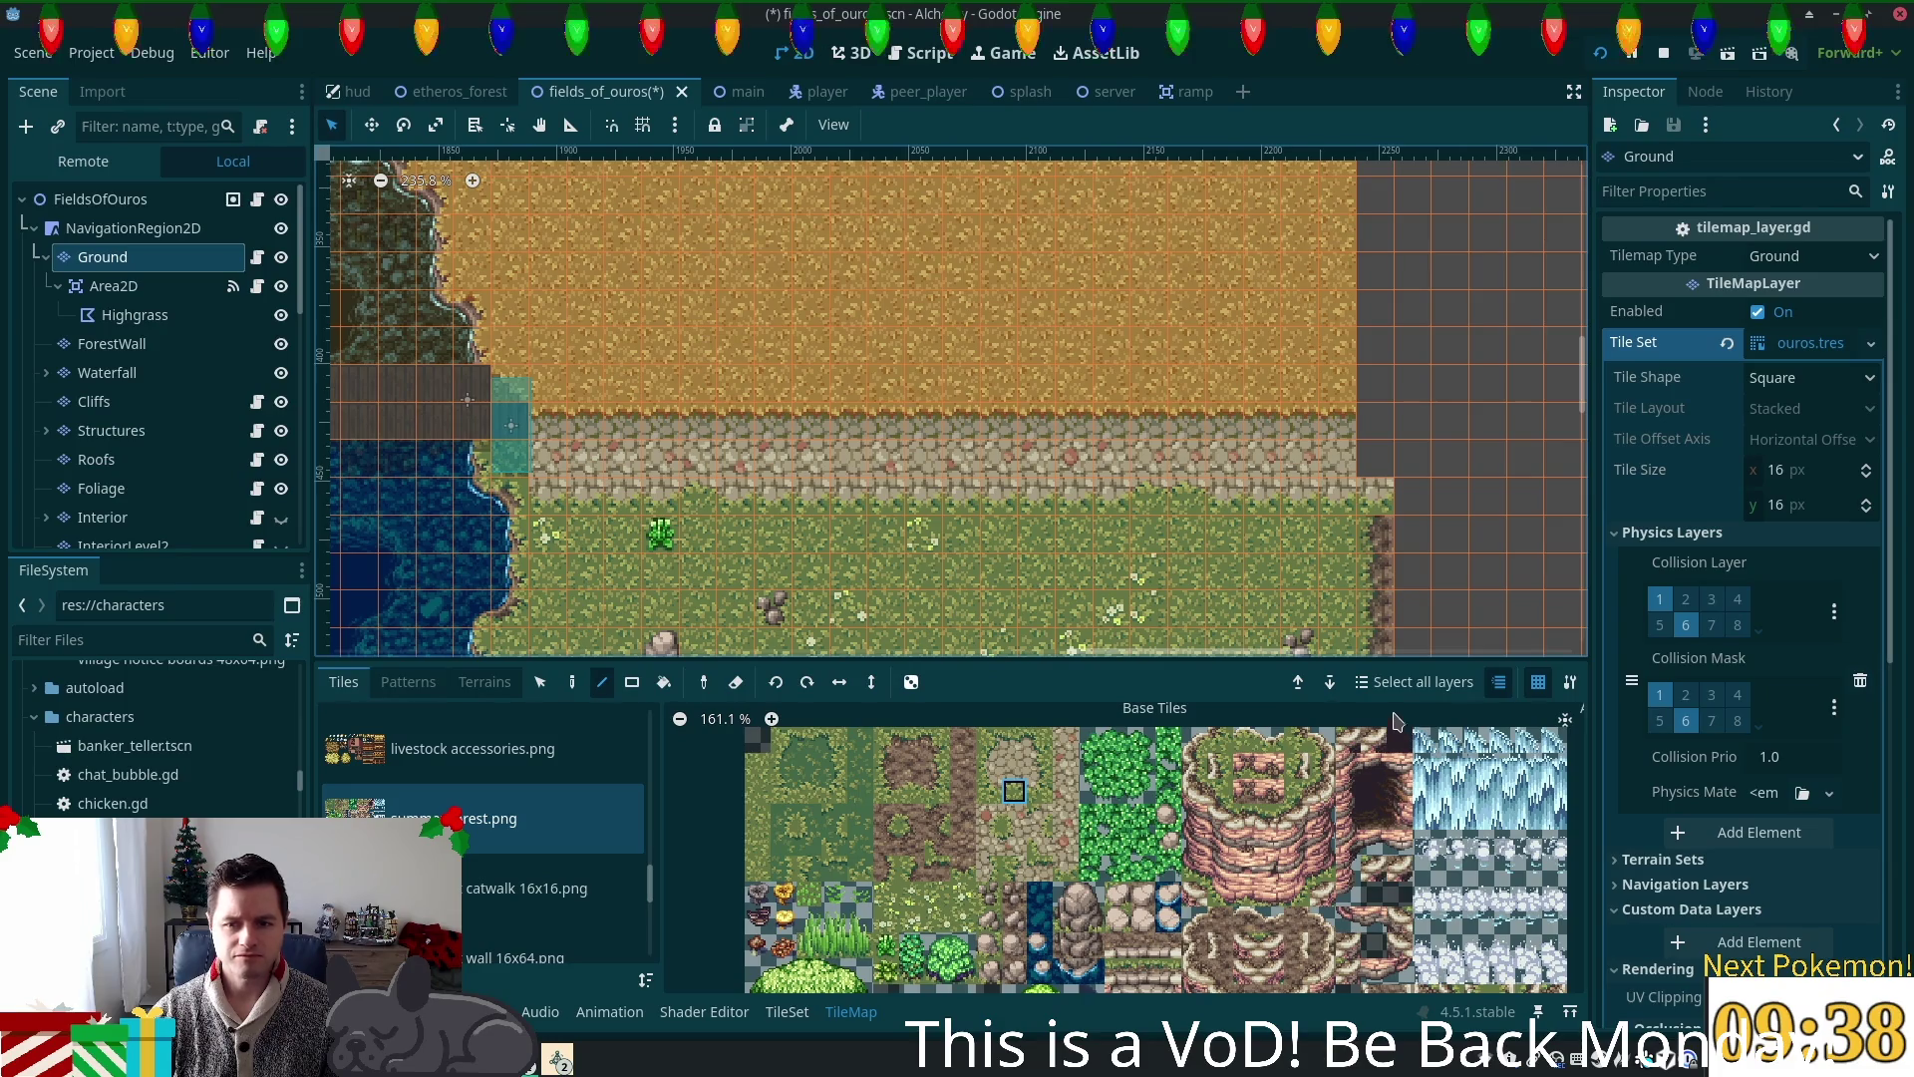
pyautogui.moveTo(1416, 641); pyautogui.dragTo(1177, 662)
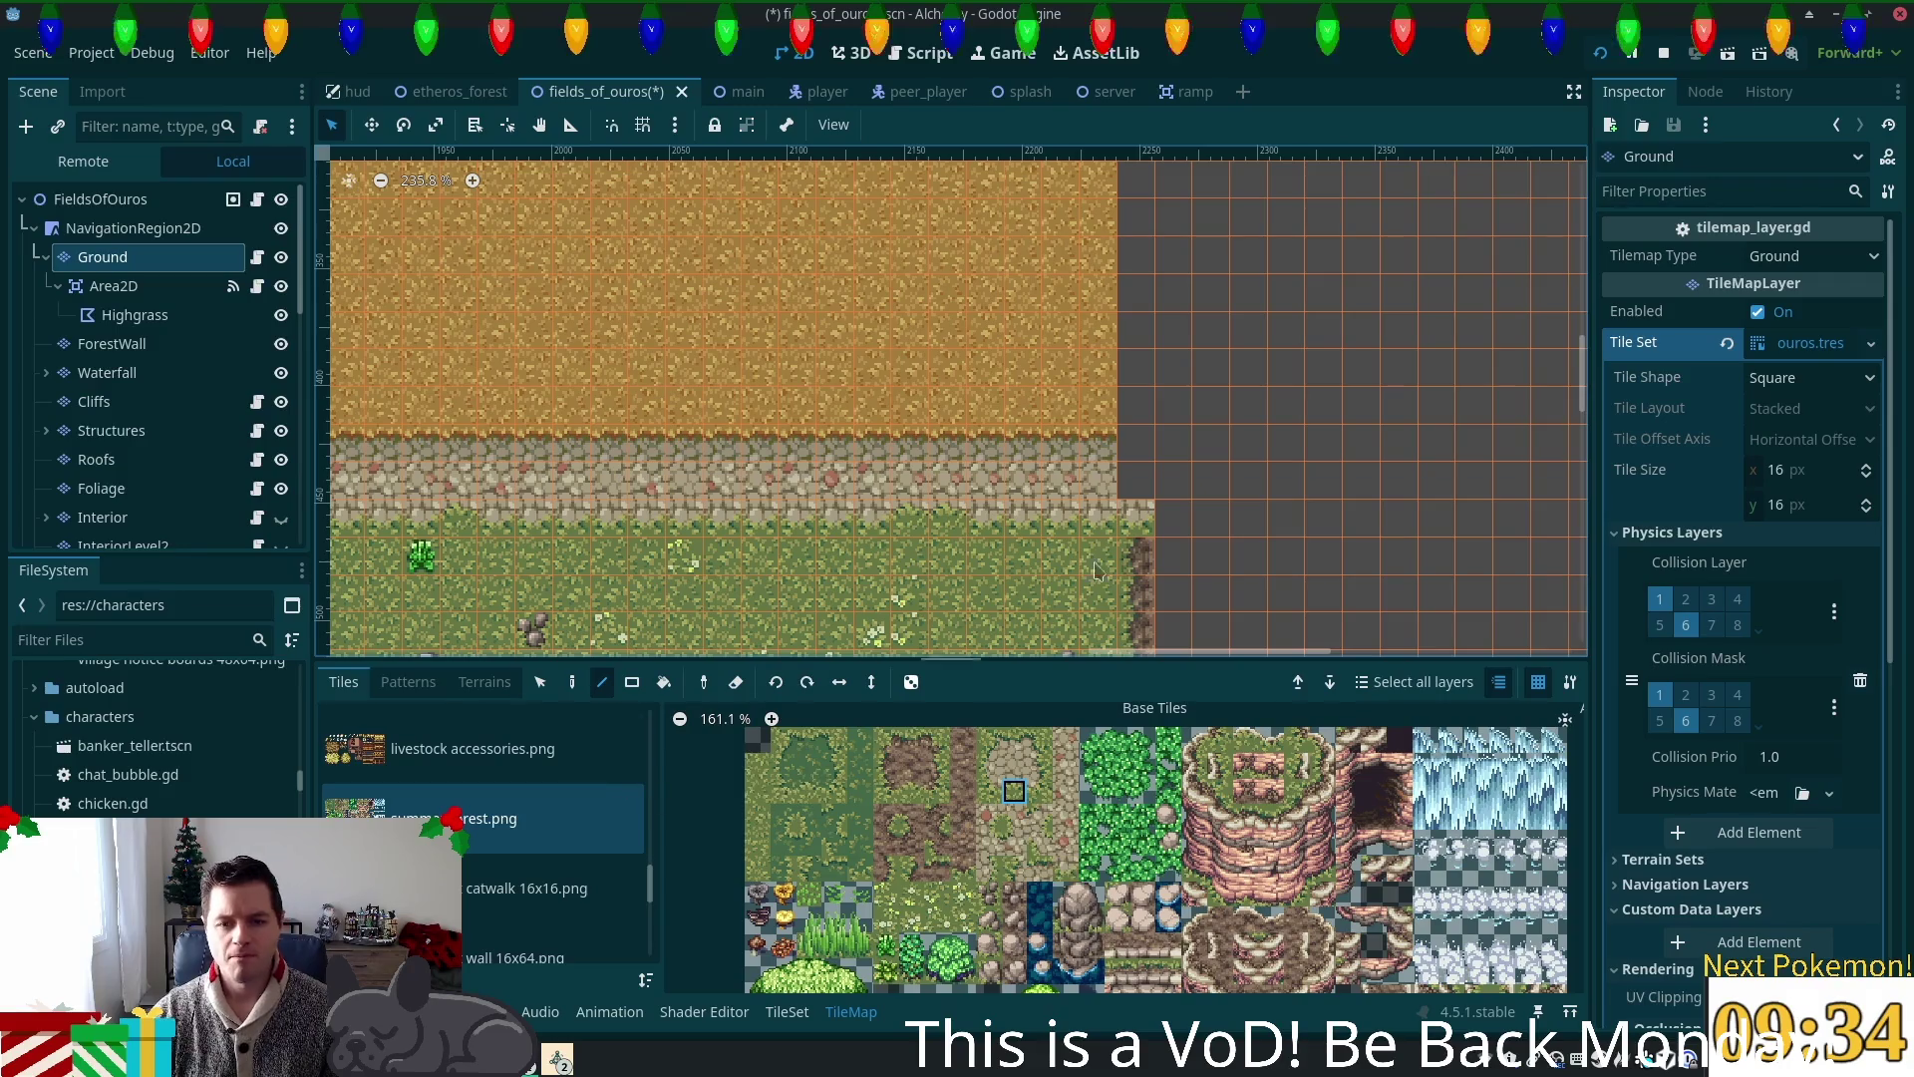
pyautogui.click(1014, 765)
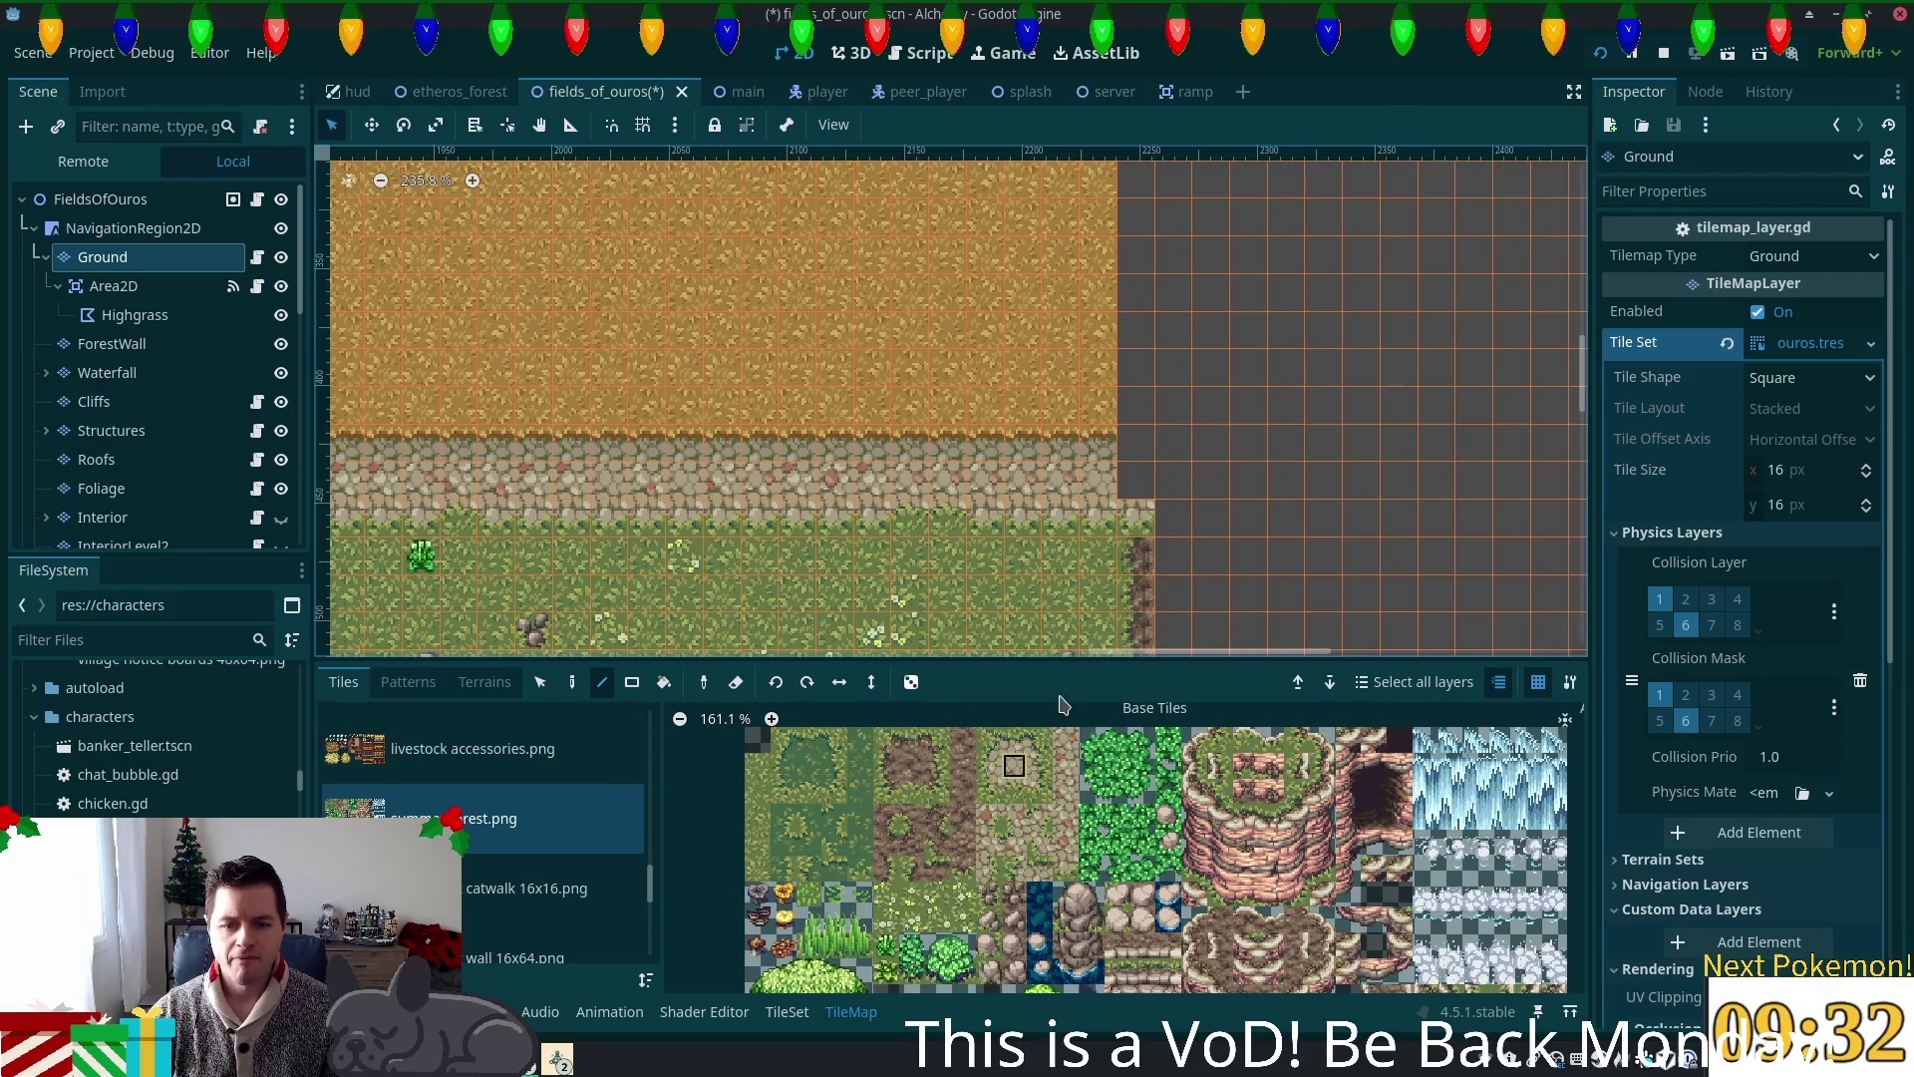
pyautogui.click(1140, 490)
# Step: Using the autumn forest (clean) tiles, paint stone tiles at the field edge and cobblestone strip's end
pyautogui.moveTo(654, 885); pyautogui.dragTo(653, 733)
pyautogui.click(475, 741)
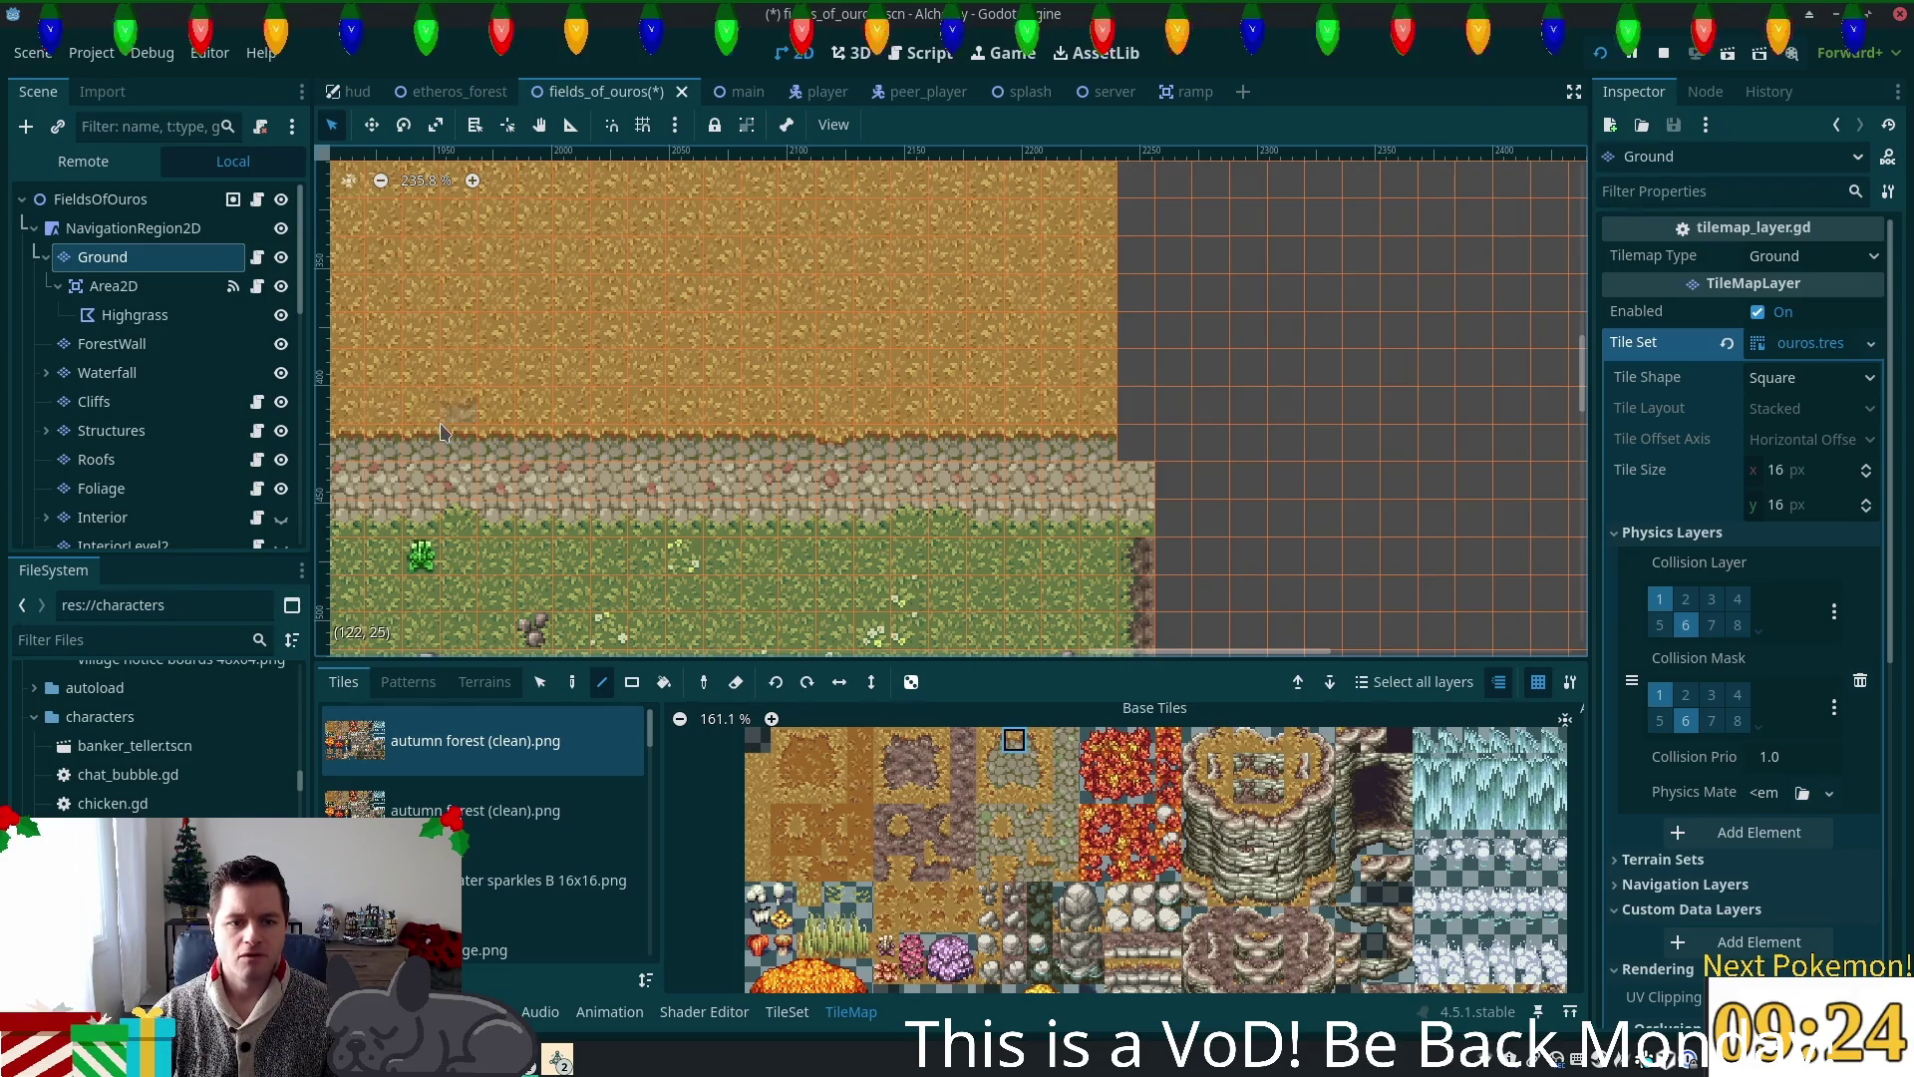
pyautogui.hscroll(-3, 678, 450)
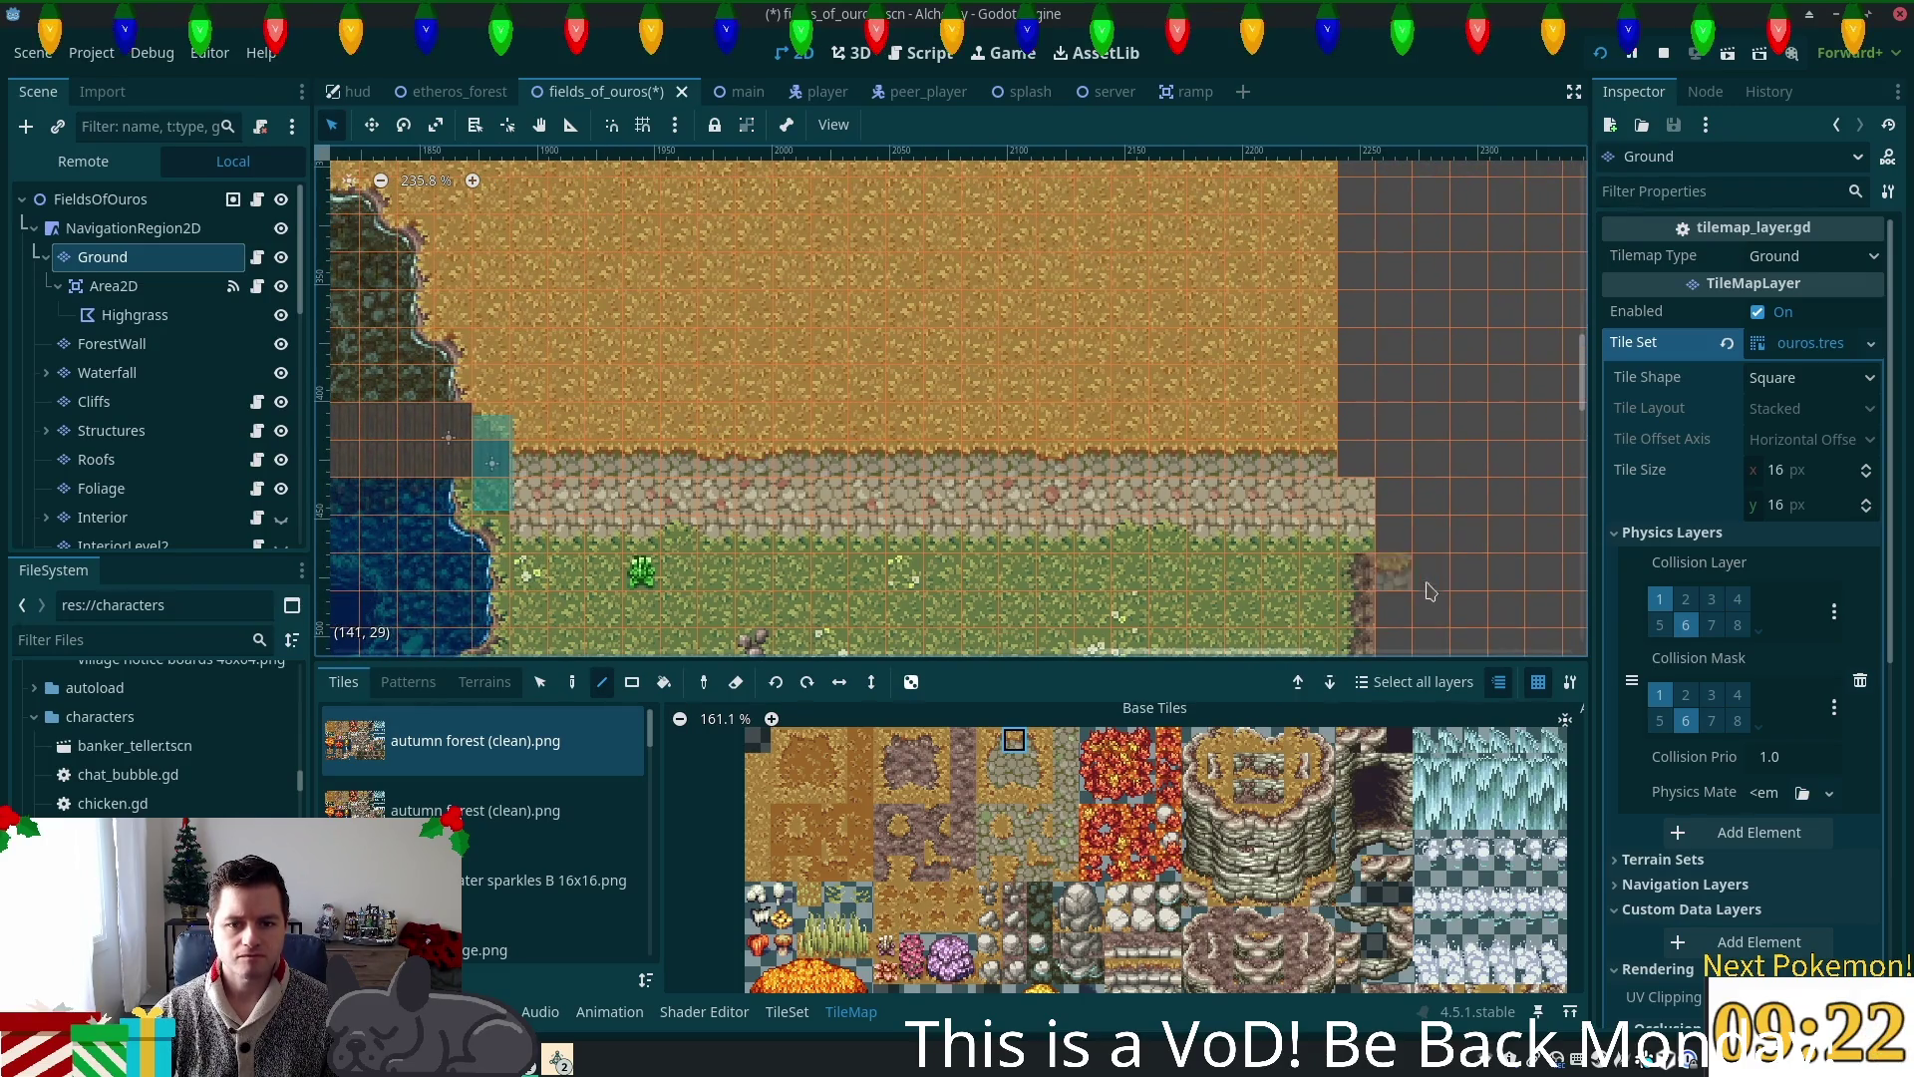
pyautogui.scroll(1, 1426, 583)
pyautogui.hscroll(1, 1426, 583)
pyautogui.hscroll(2, 1259, 569)
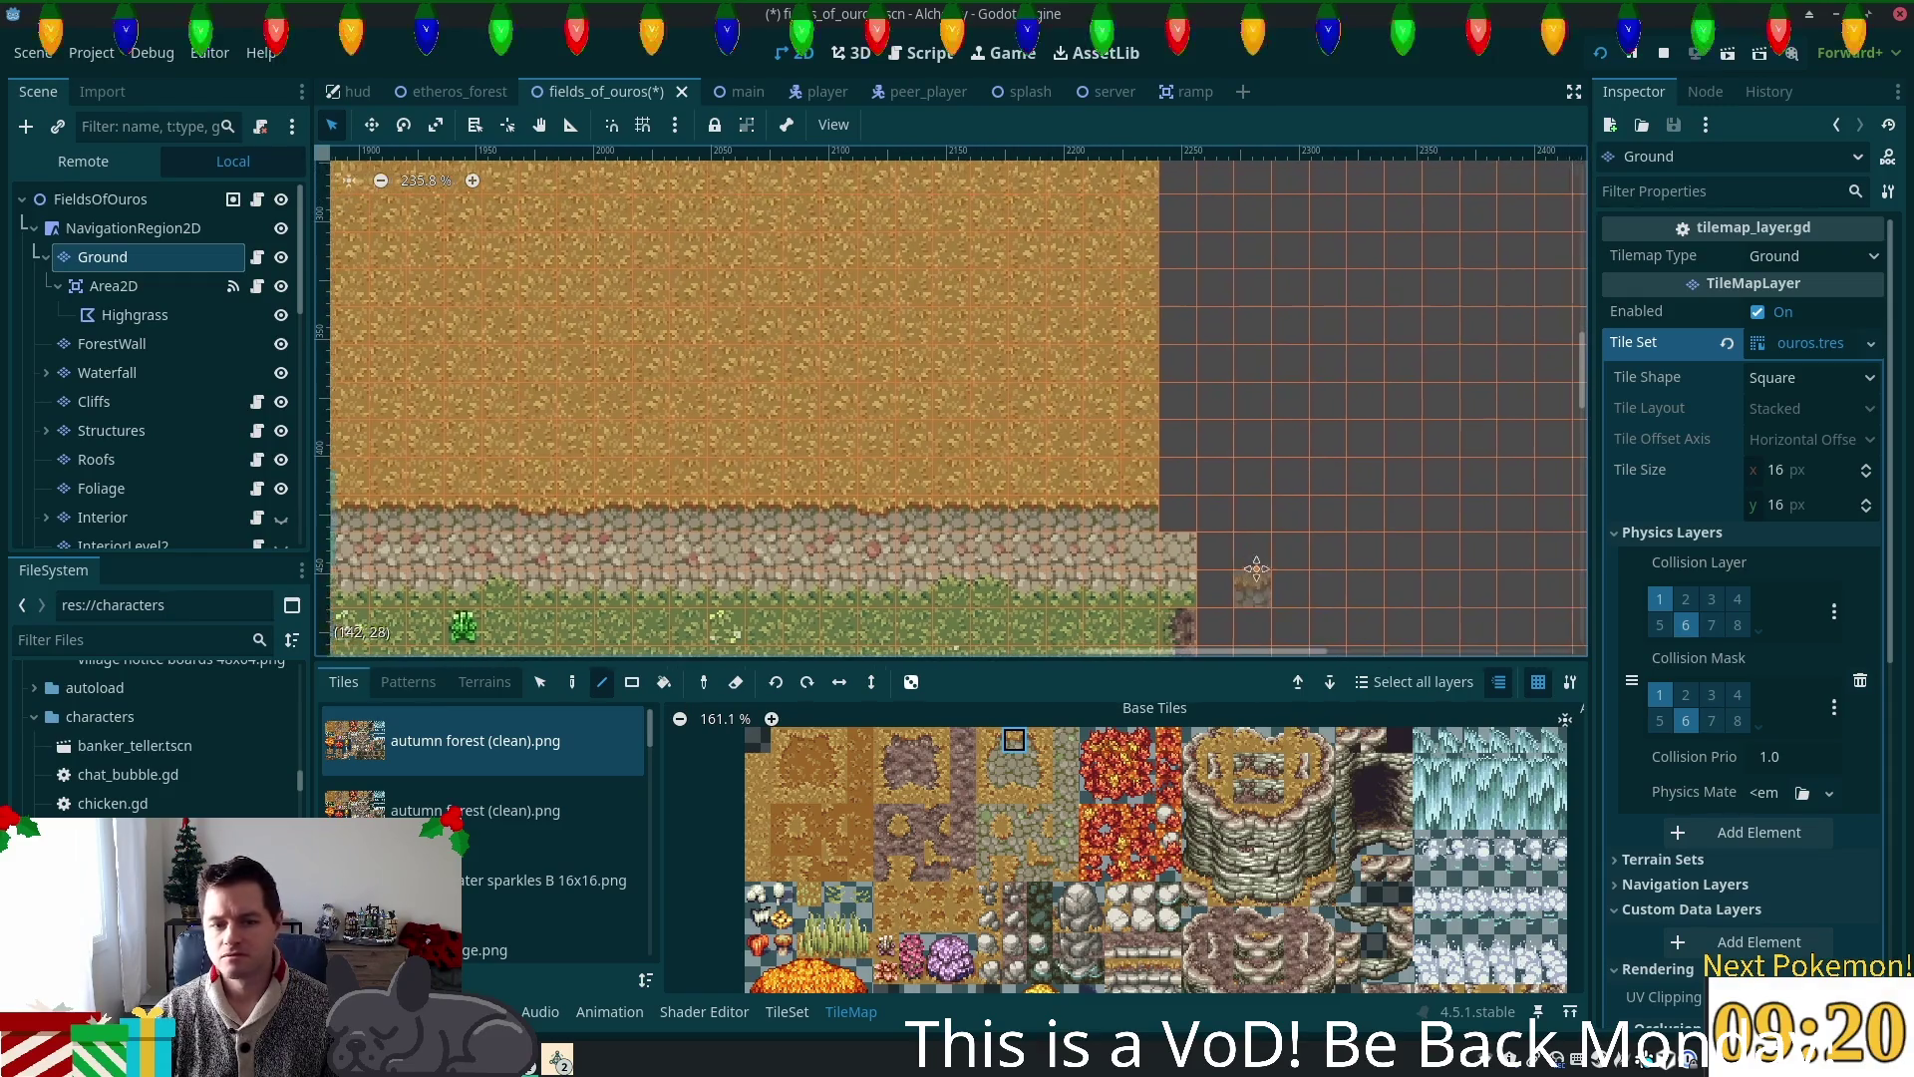
pyautogui.hscroll(1, 1226, 557)
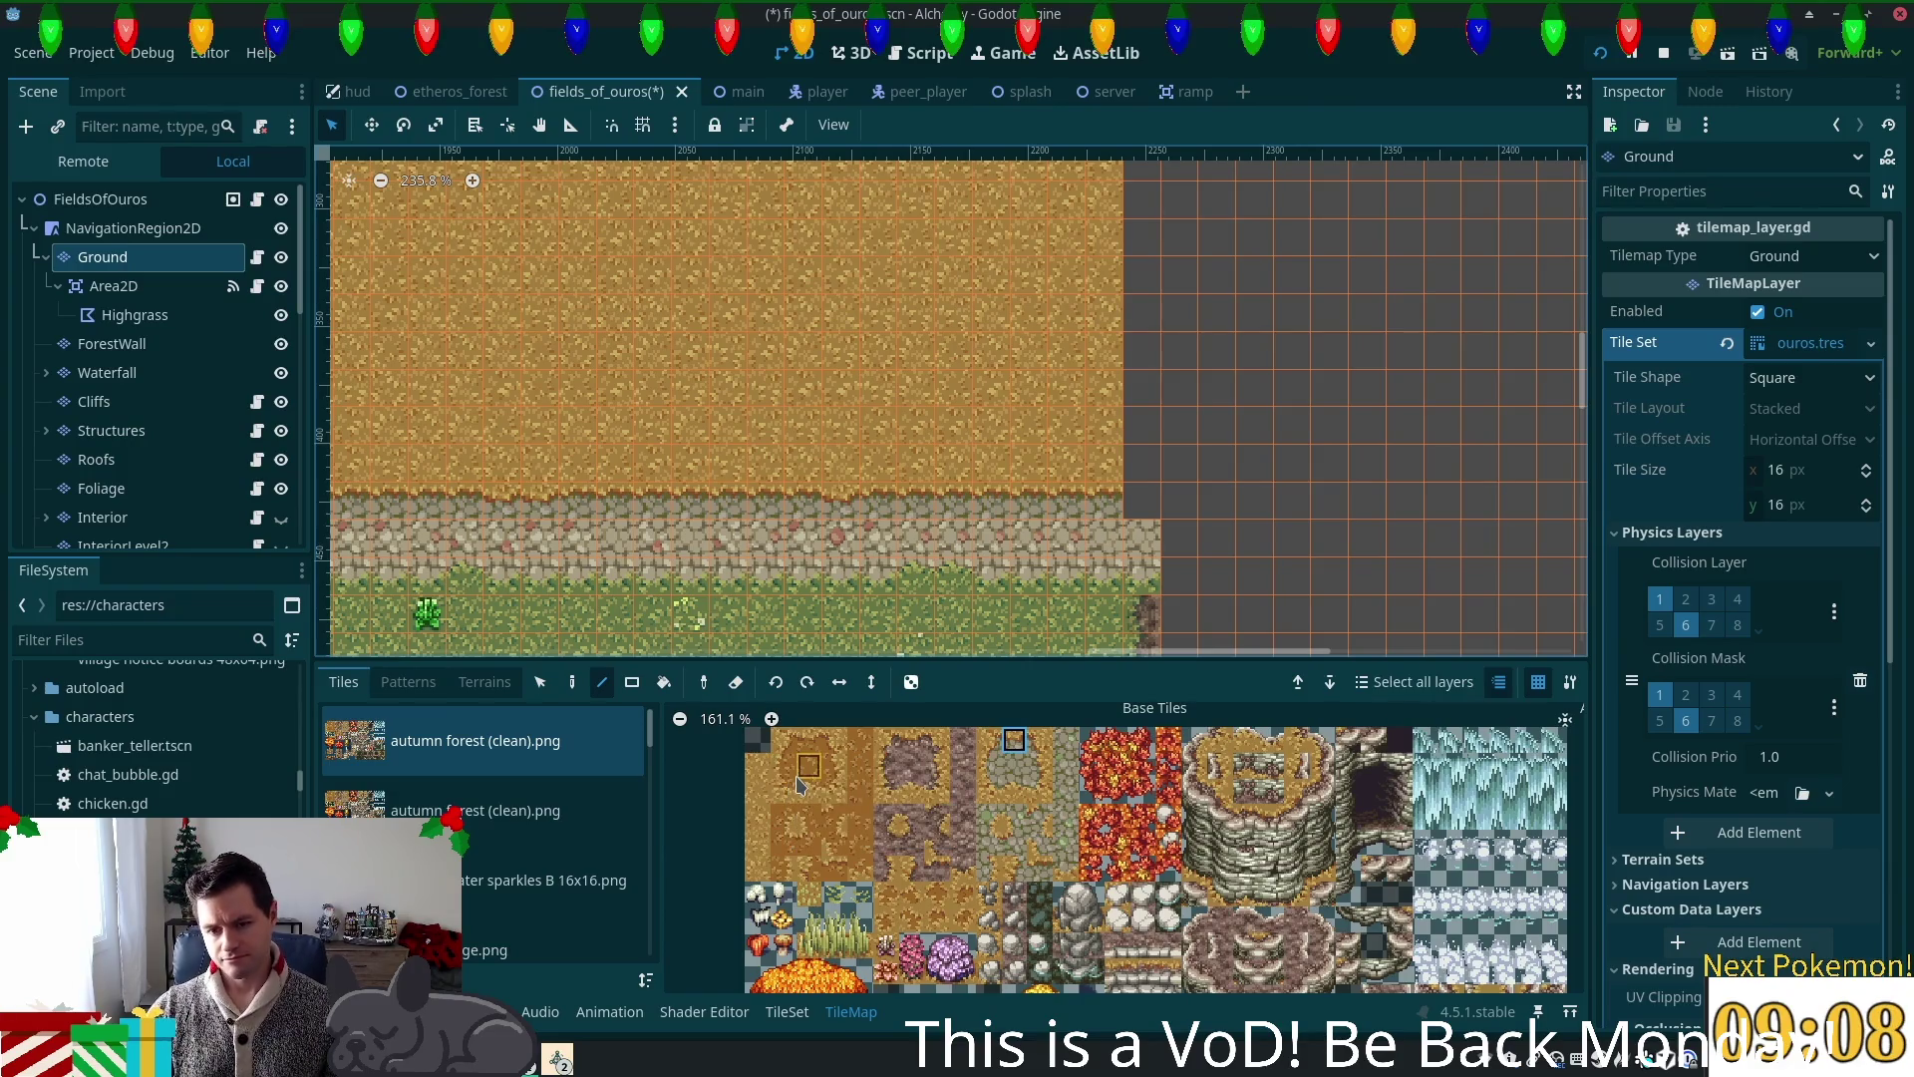
pyautogui.click(886, 765)
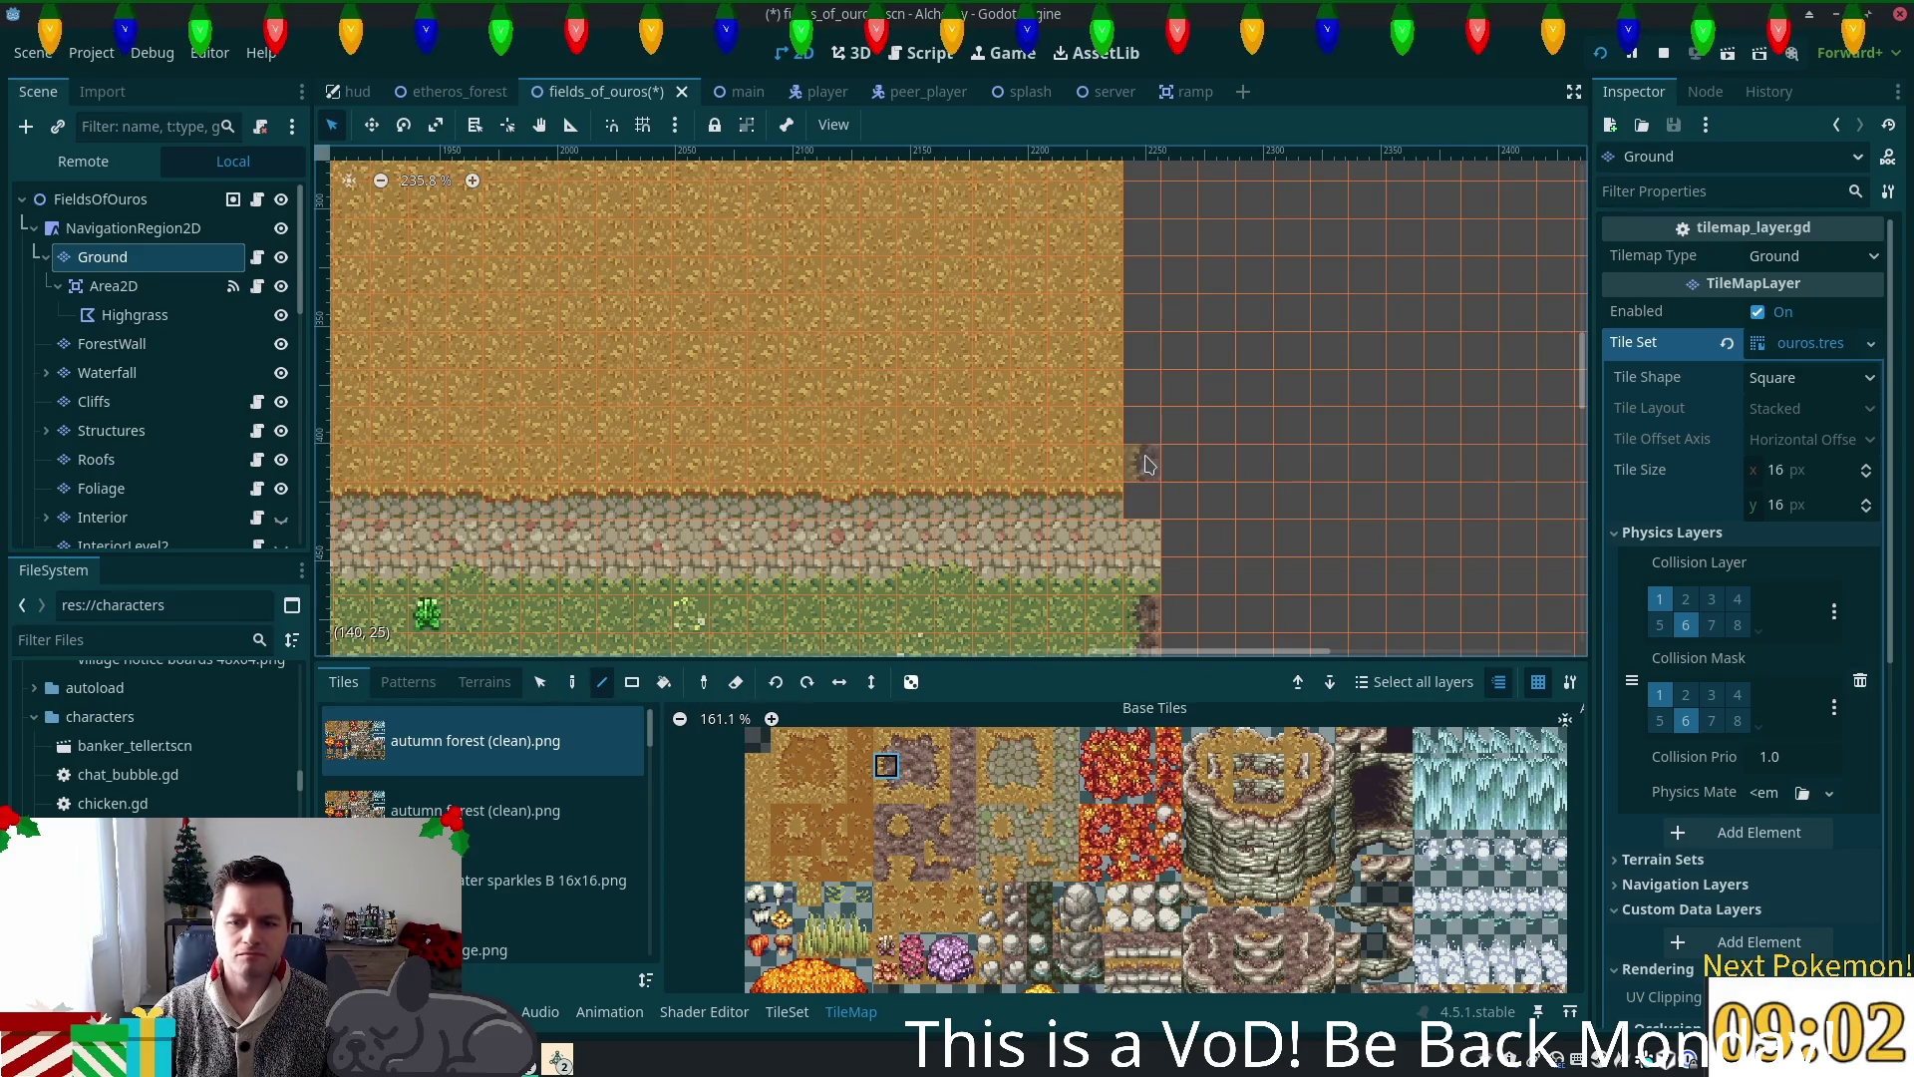
pyautogui.click(1146, 464)
pyautogui.click(1012, 846)
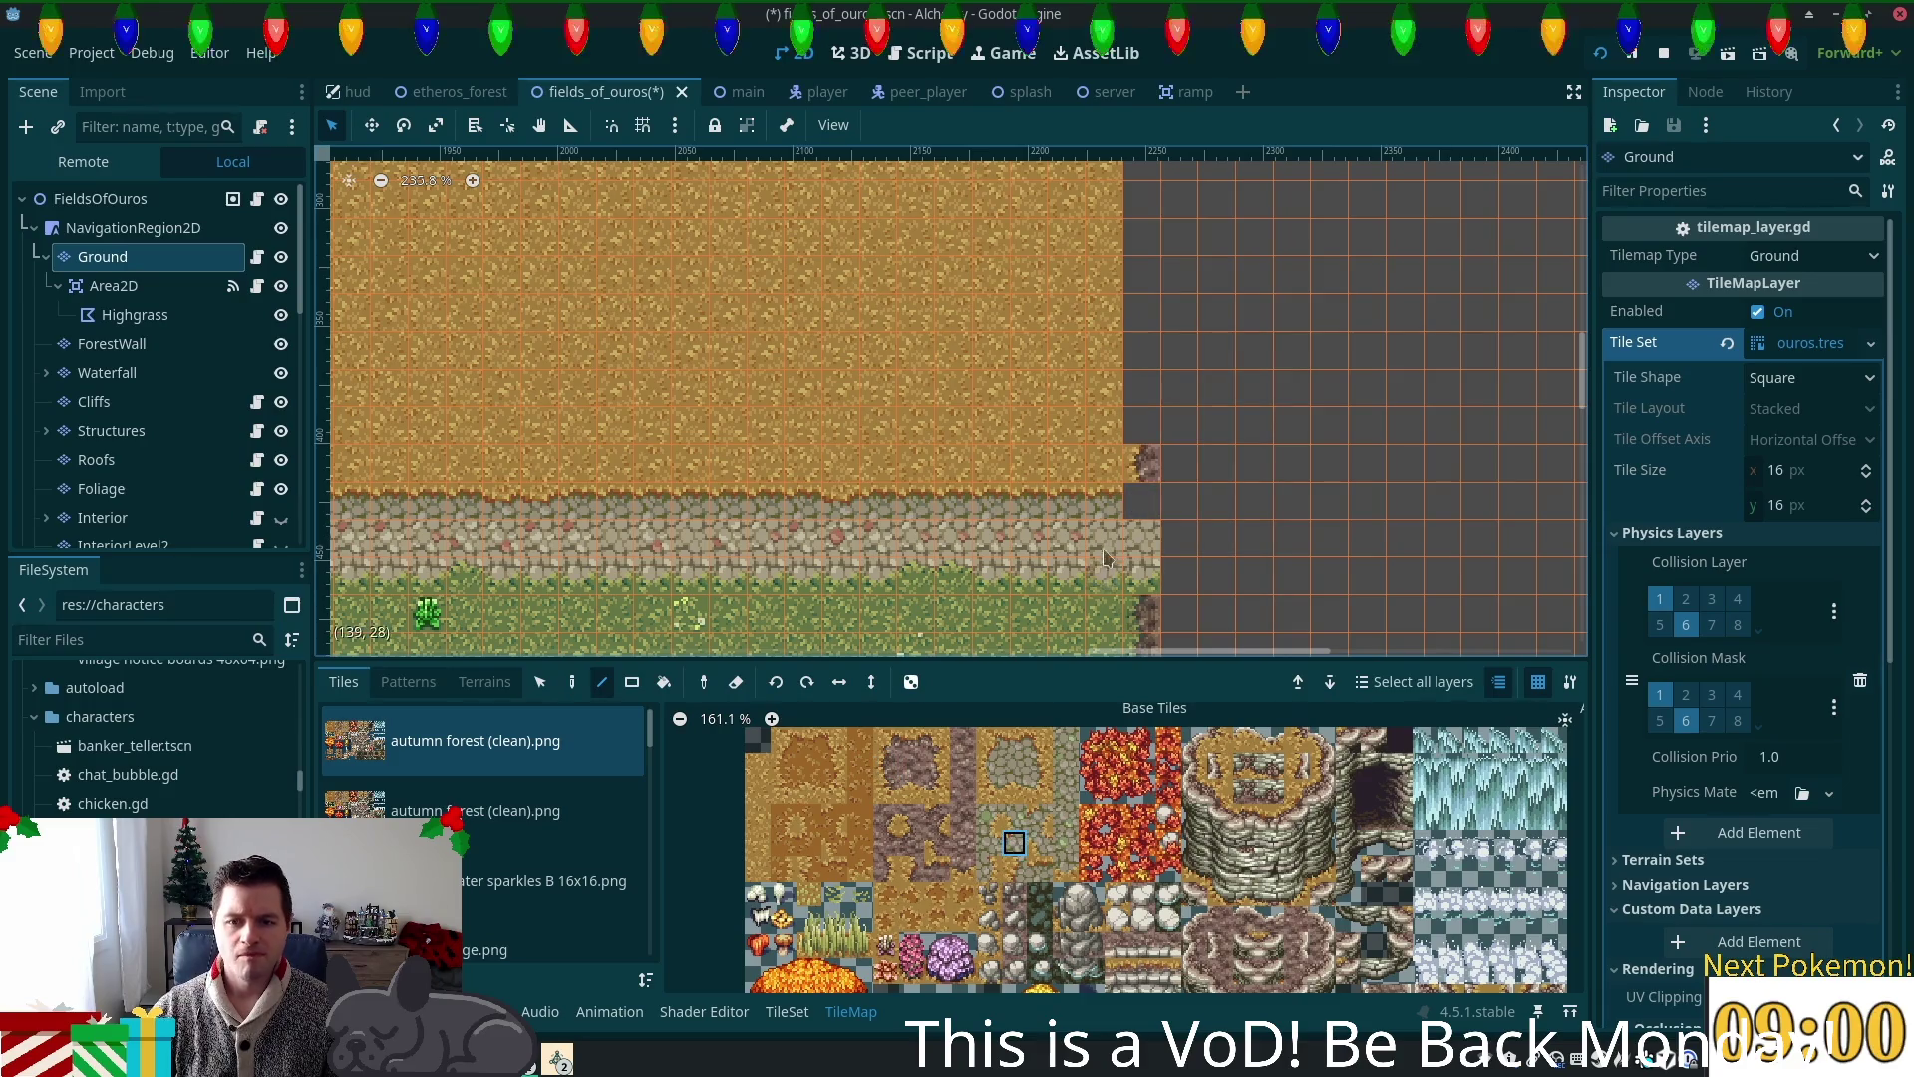
pyautogui.click(1147, 516)
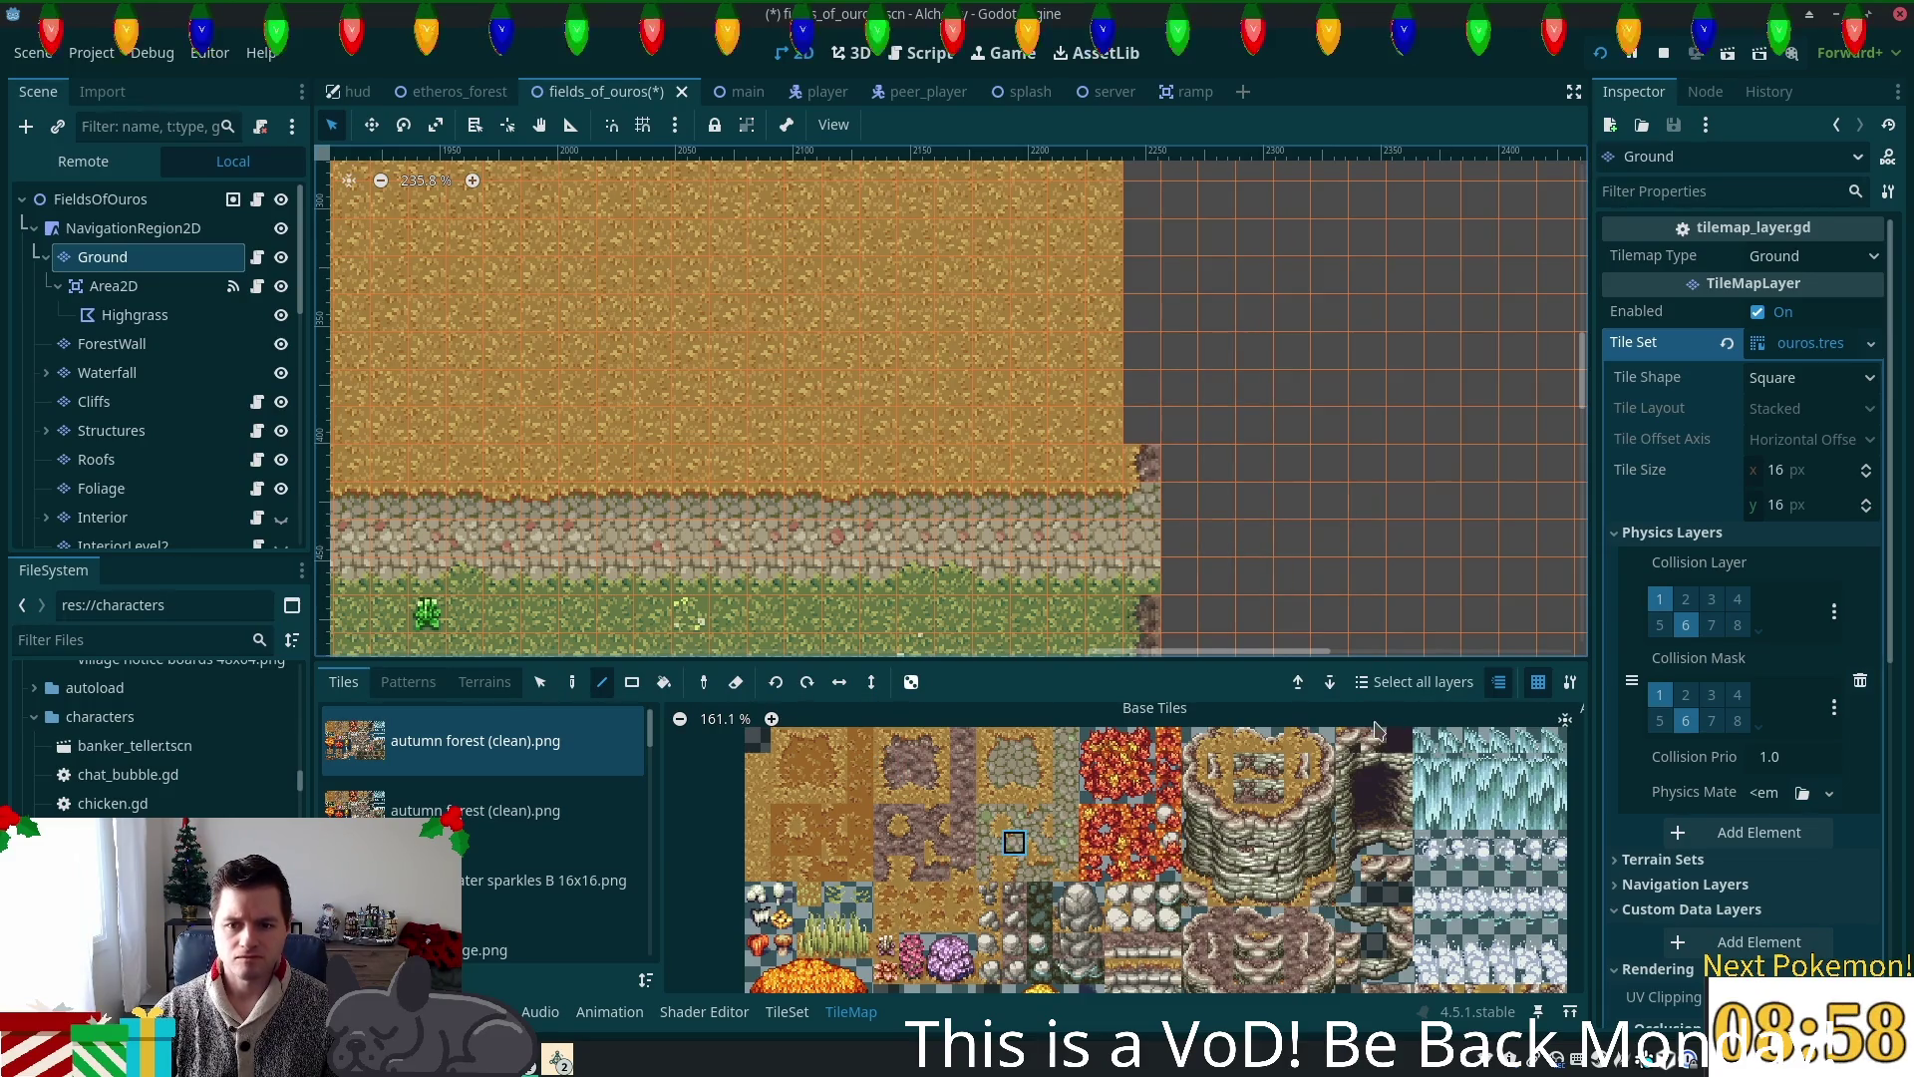
# Step: Paint a column of cliff-edge tiles upward along the dry grass's right side
pyautogui.hscroll(3, 1327, 628)
pyautogui.scroll(-1, 1326, 628)
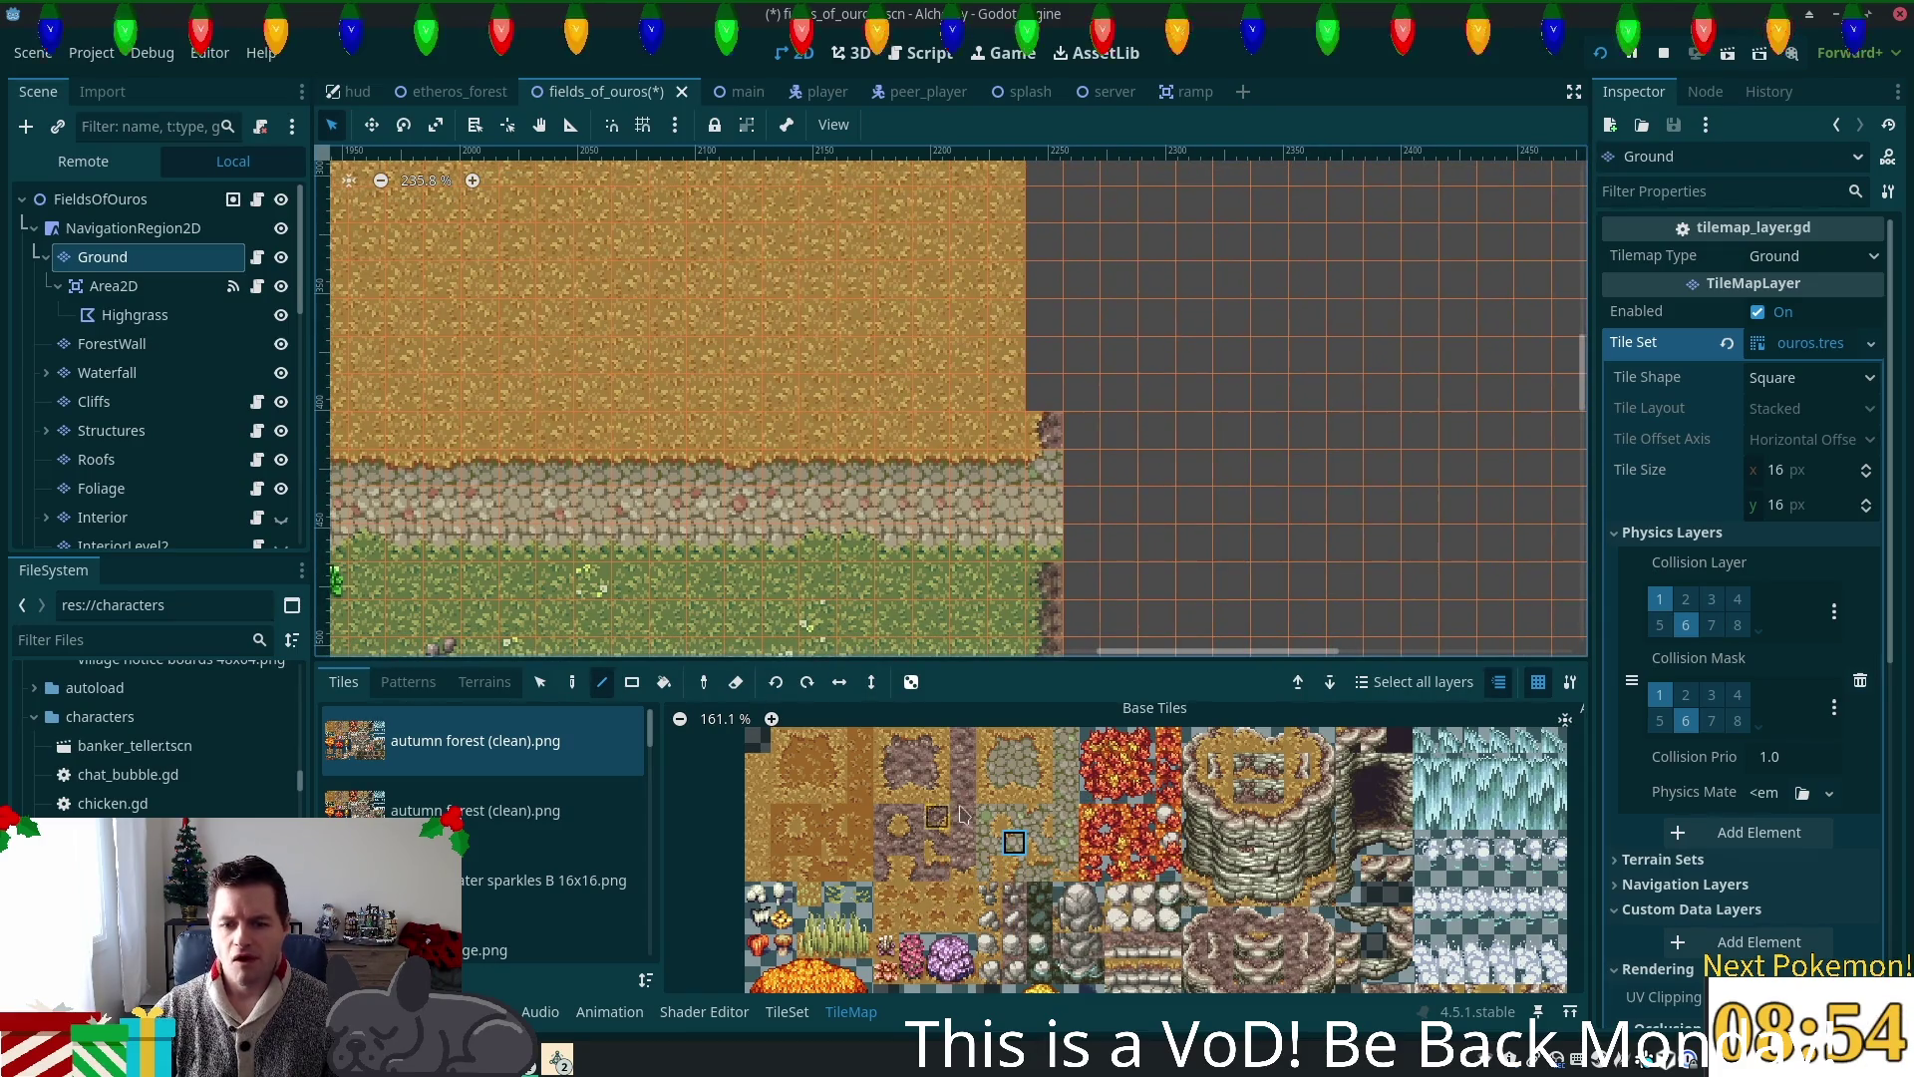
pyautogui.scroll(2, 973, 615)
pyautogui.hscroll(1, 972, 616)
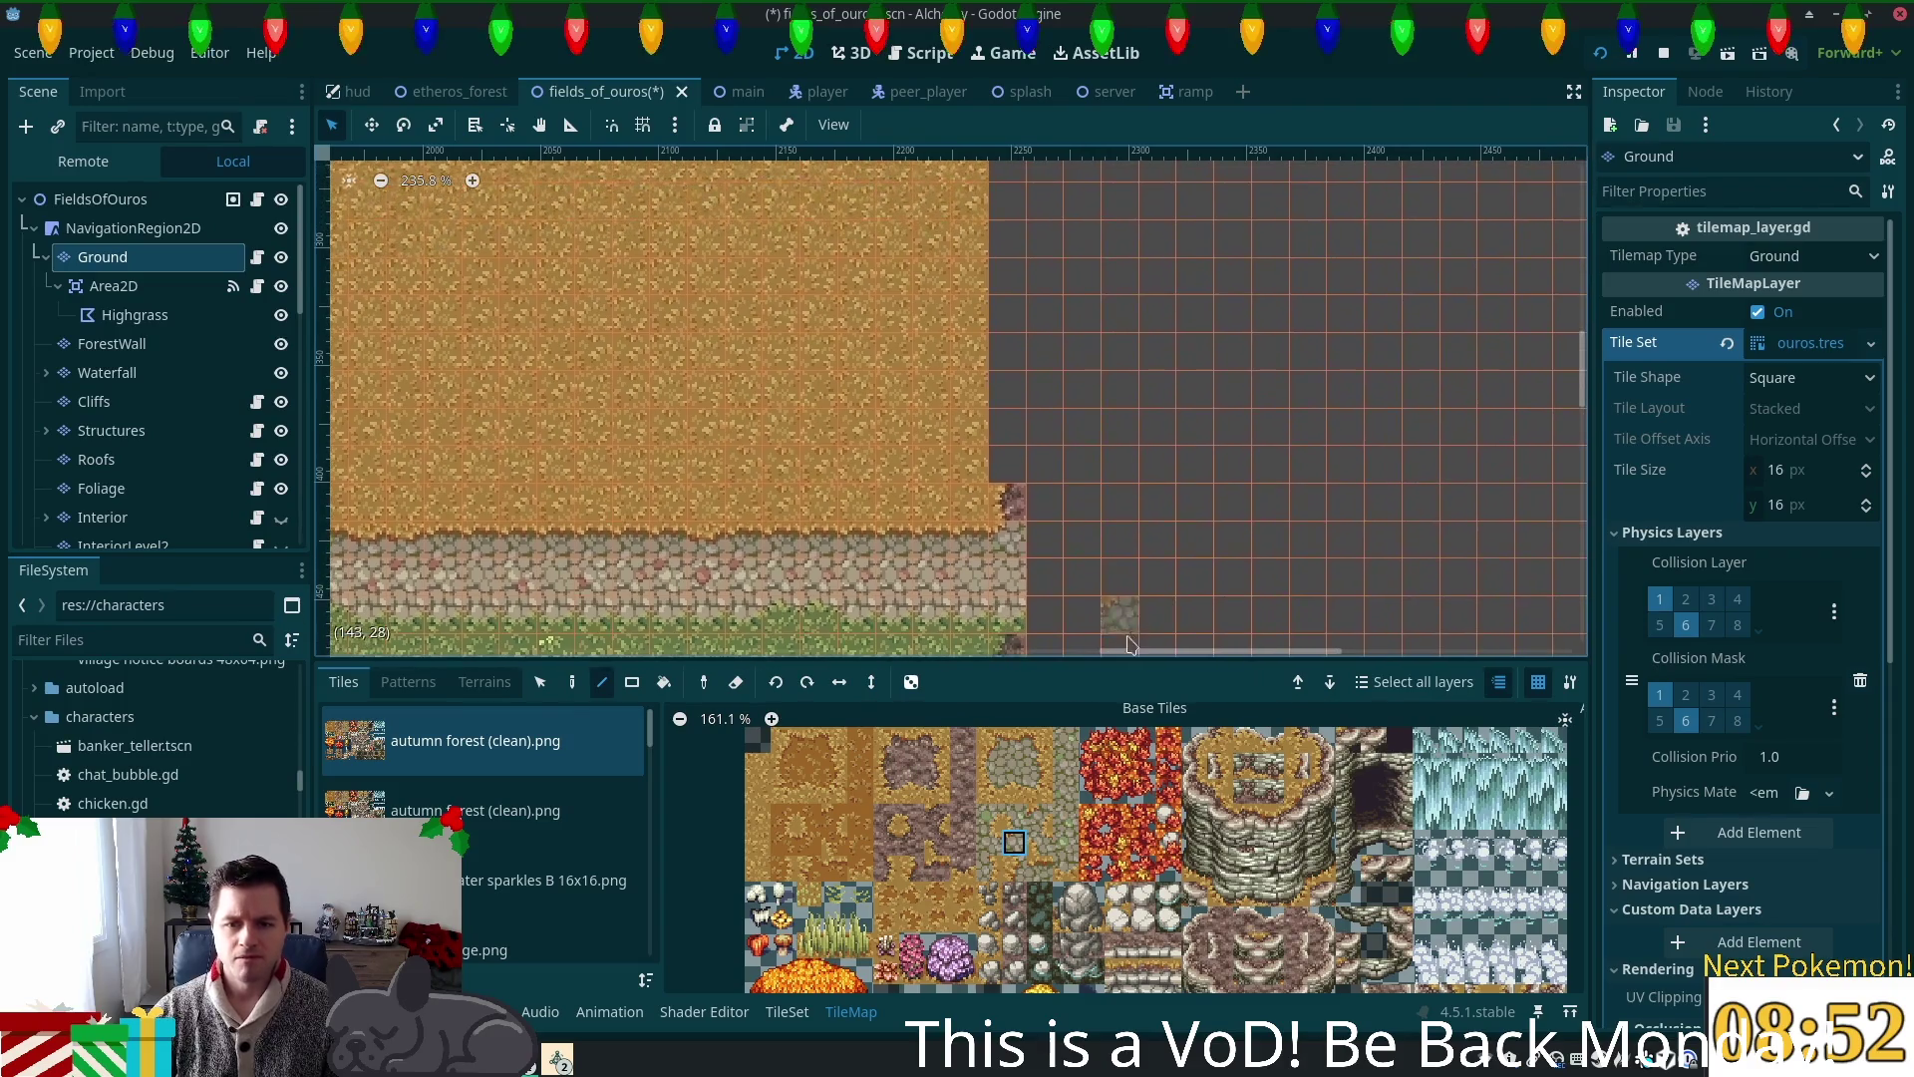
pyautogui.click(887, 775)
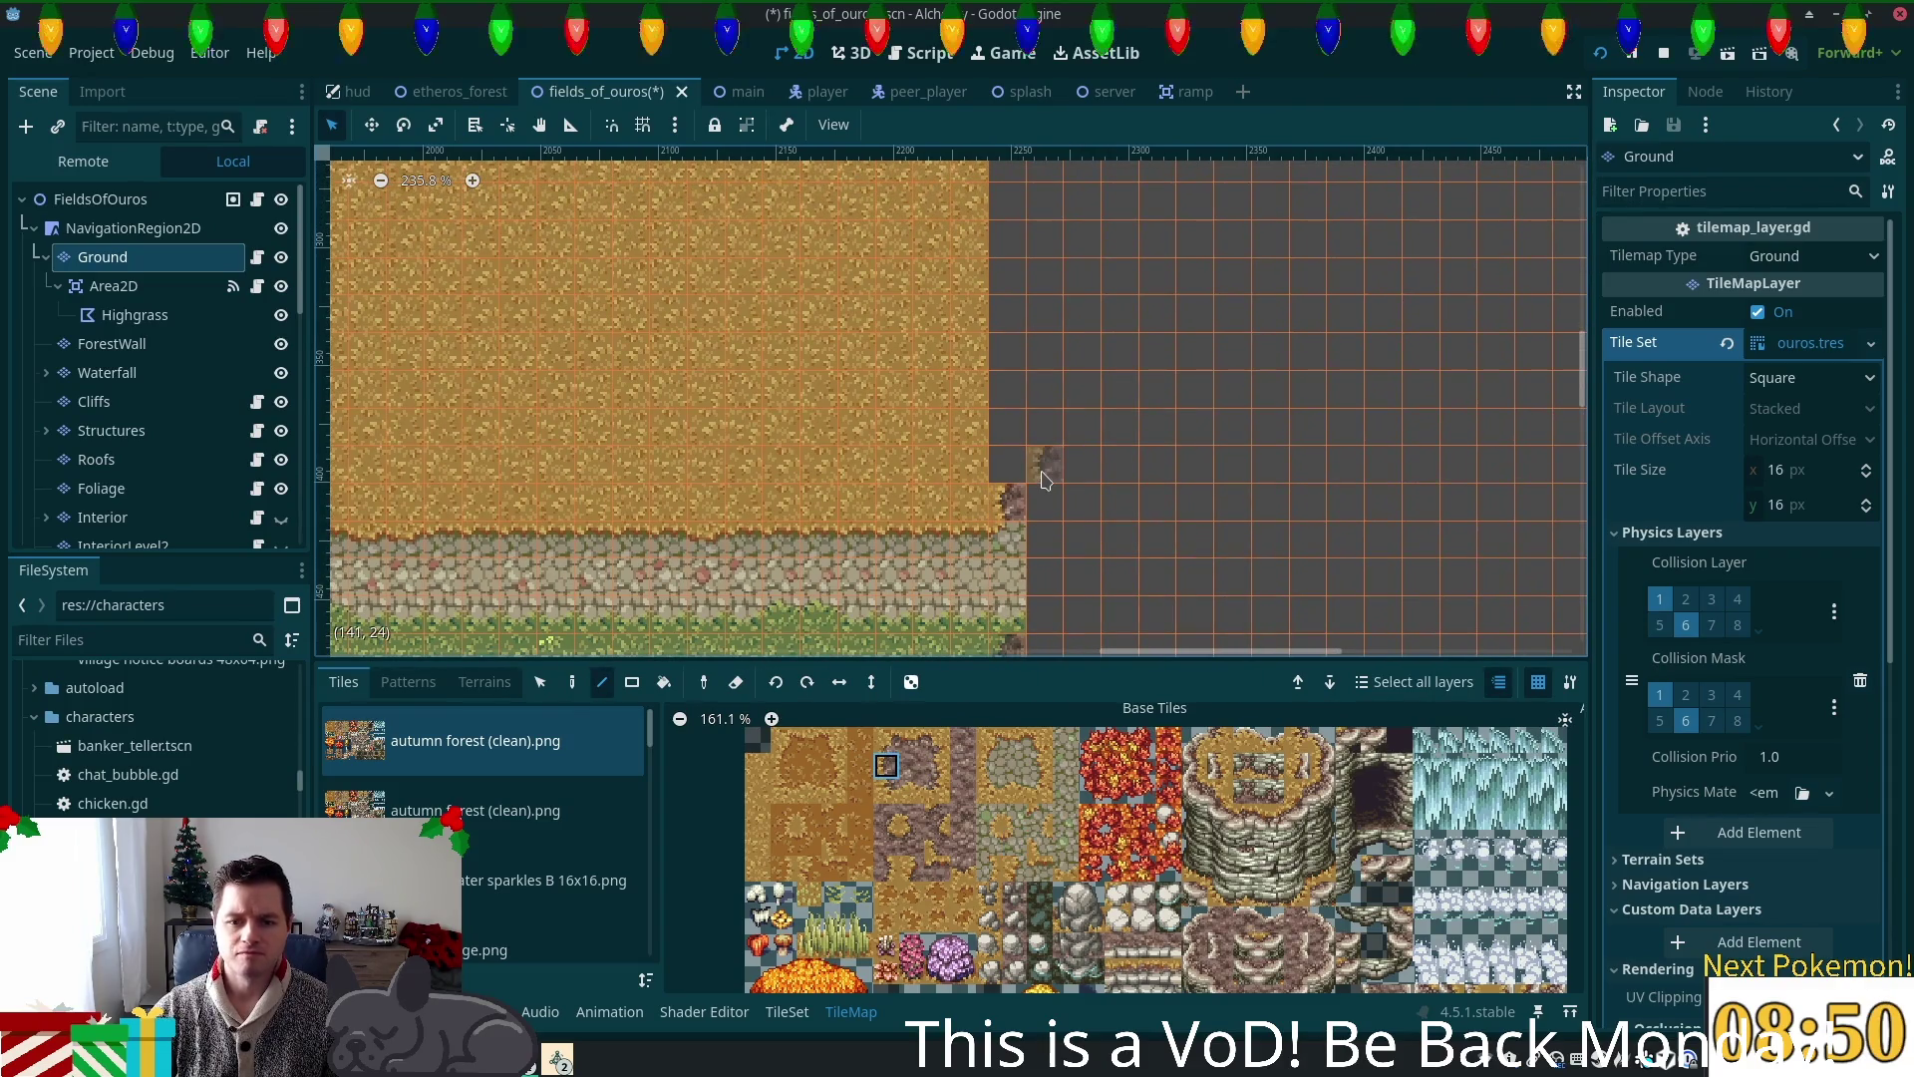
pyautogui.moveTo(1017, 476); pyautogui.dragTo(1013, 190)
# Step: Zoom out and paint a vertical line of dirt tiles along the field
pyautogui.scroll(-4, 1228, 344)
pyautogui.scroll(-7, 1227, 344)
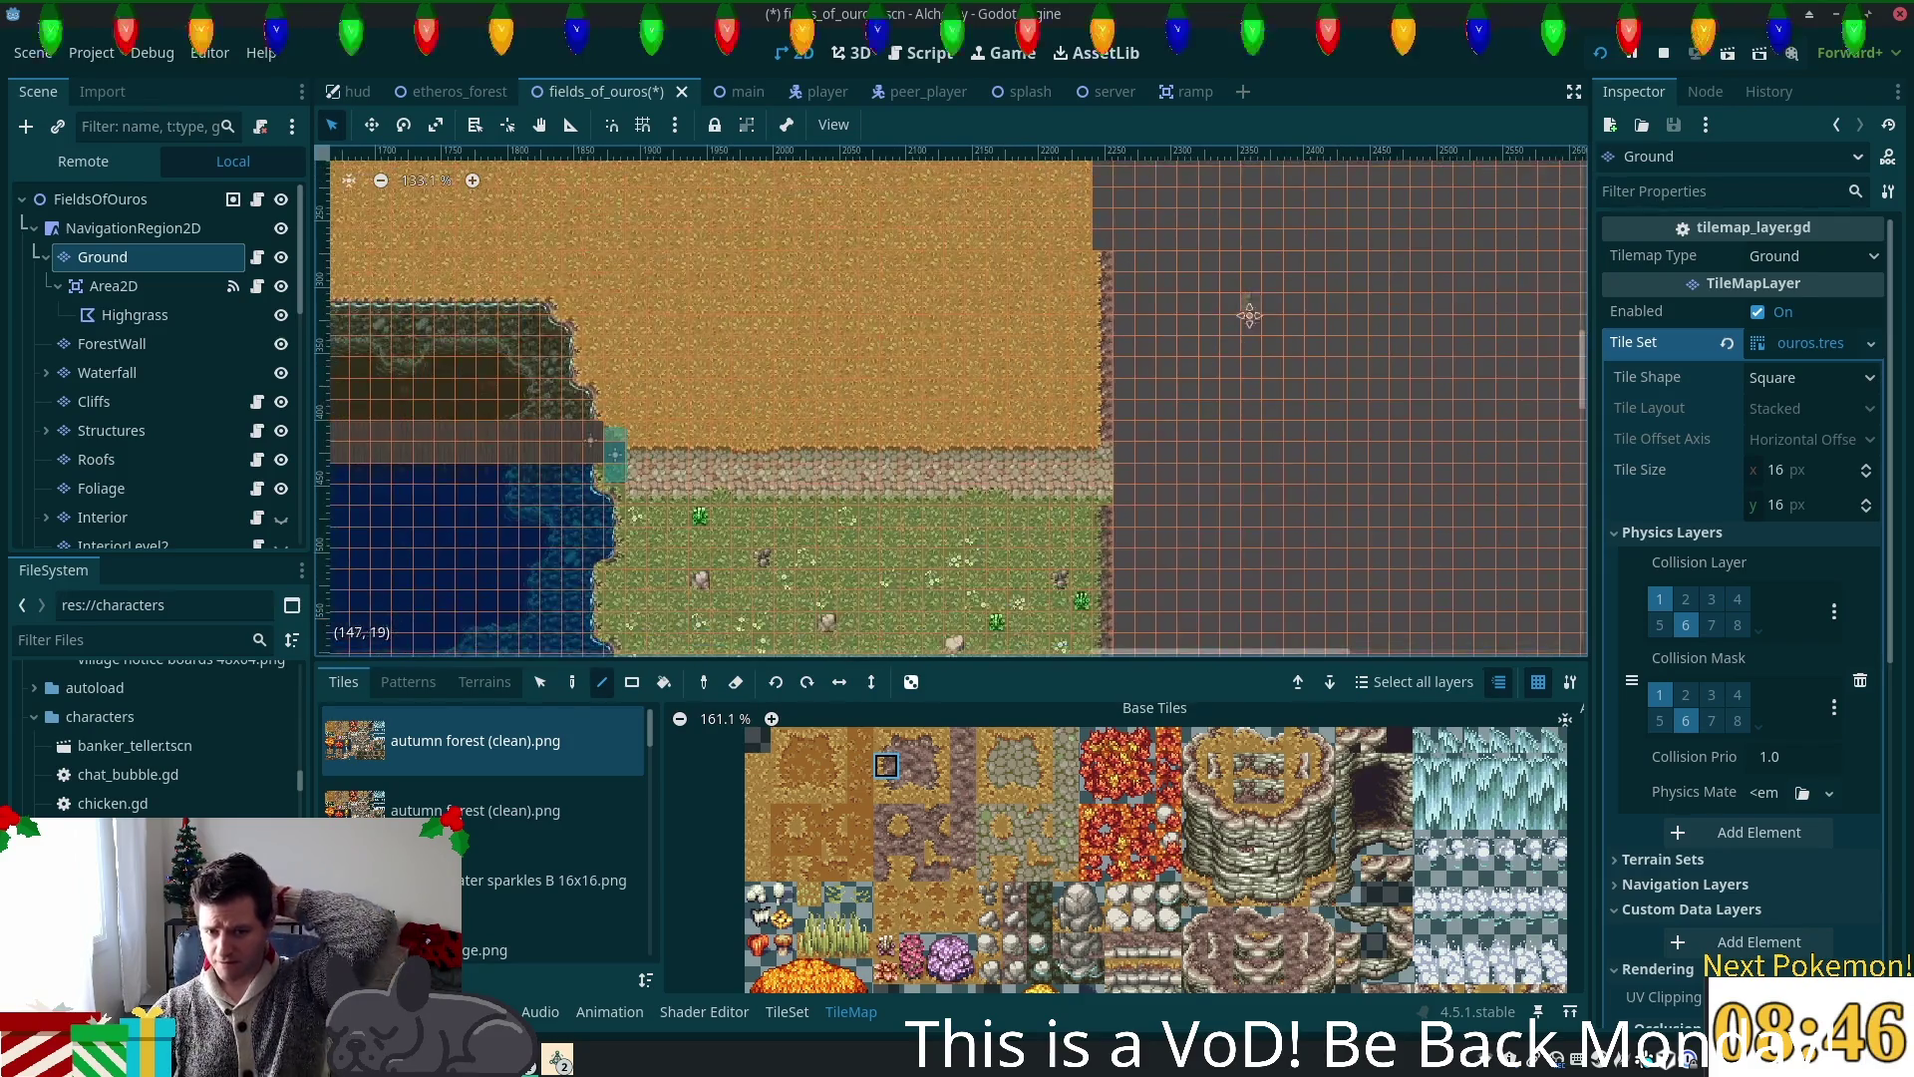
pyautogui.scroll(-2, 1174, 522)
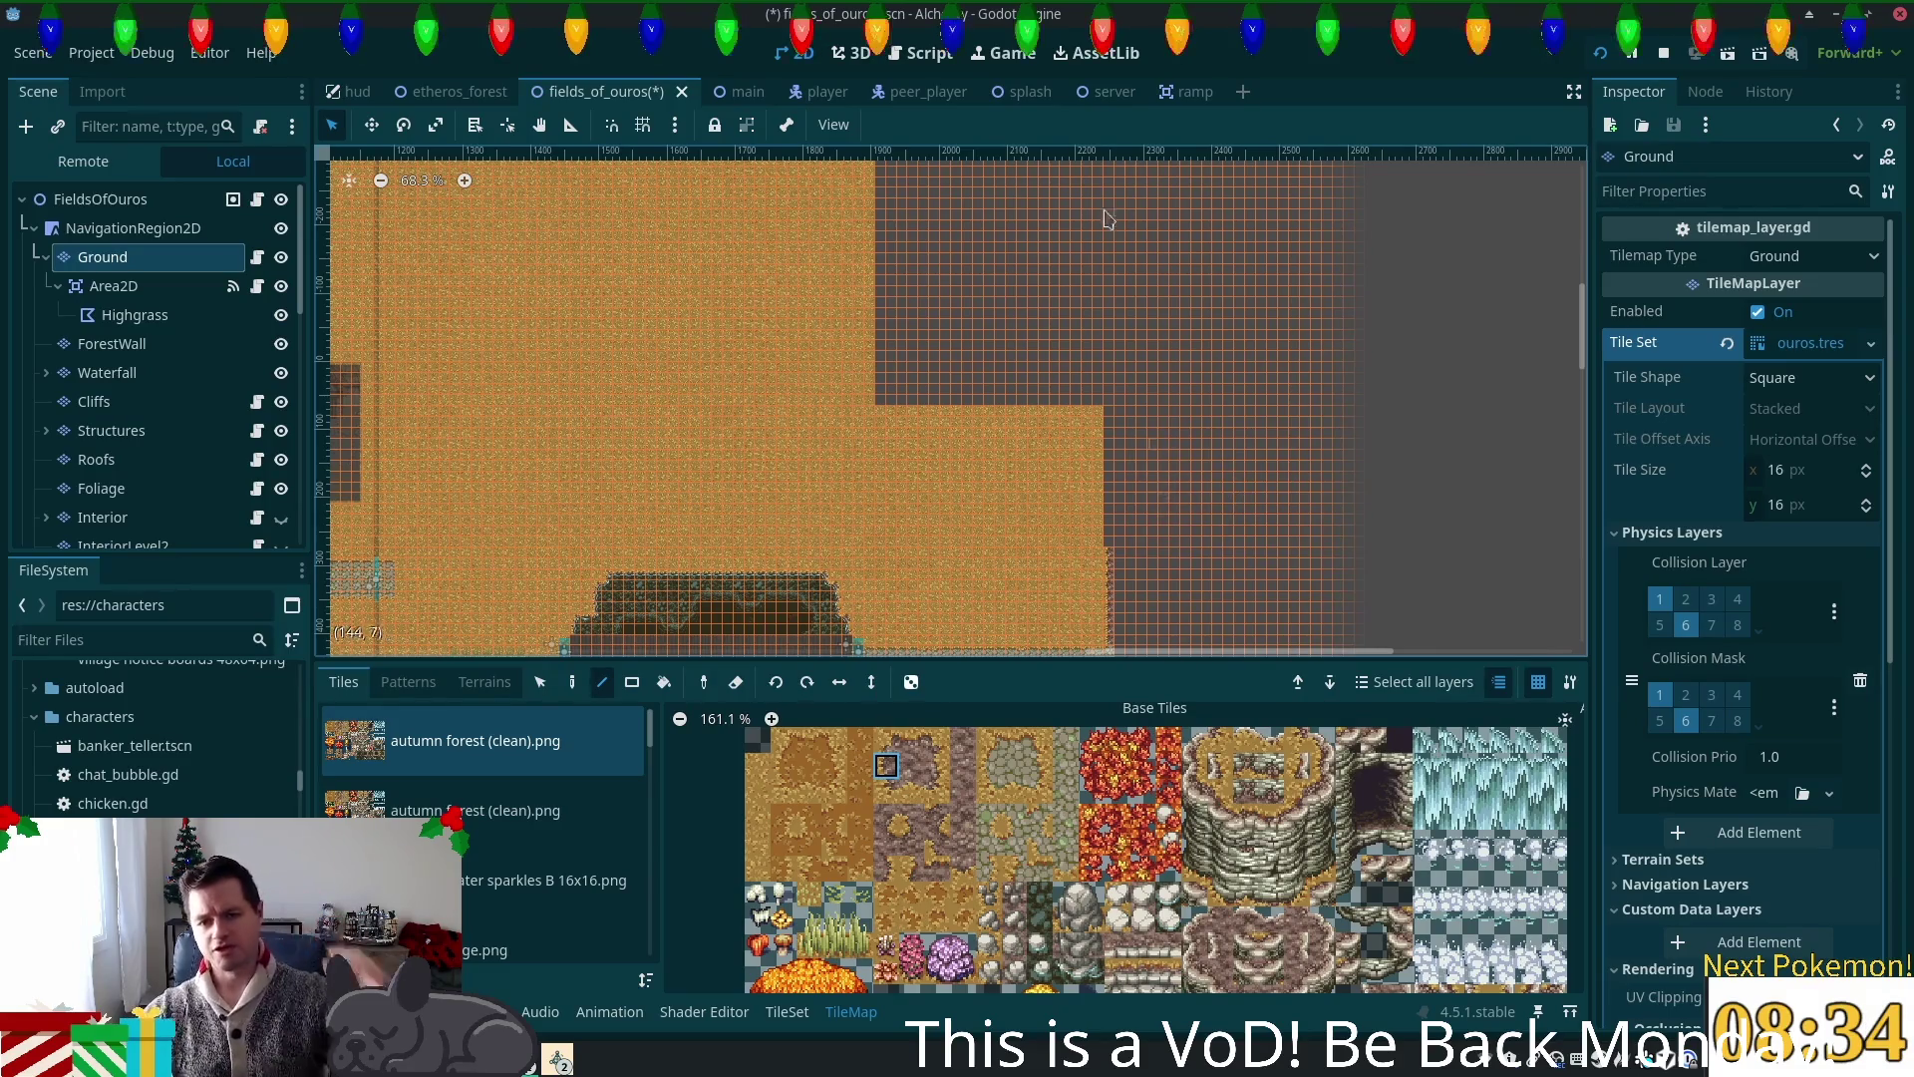
pyautogui.scroll(-1, 1167, 399)
pyautogui.scroll(-2, 1117, 453)
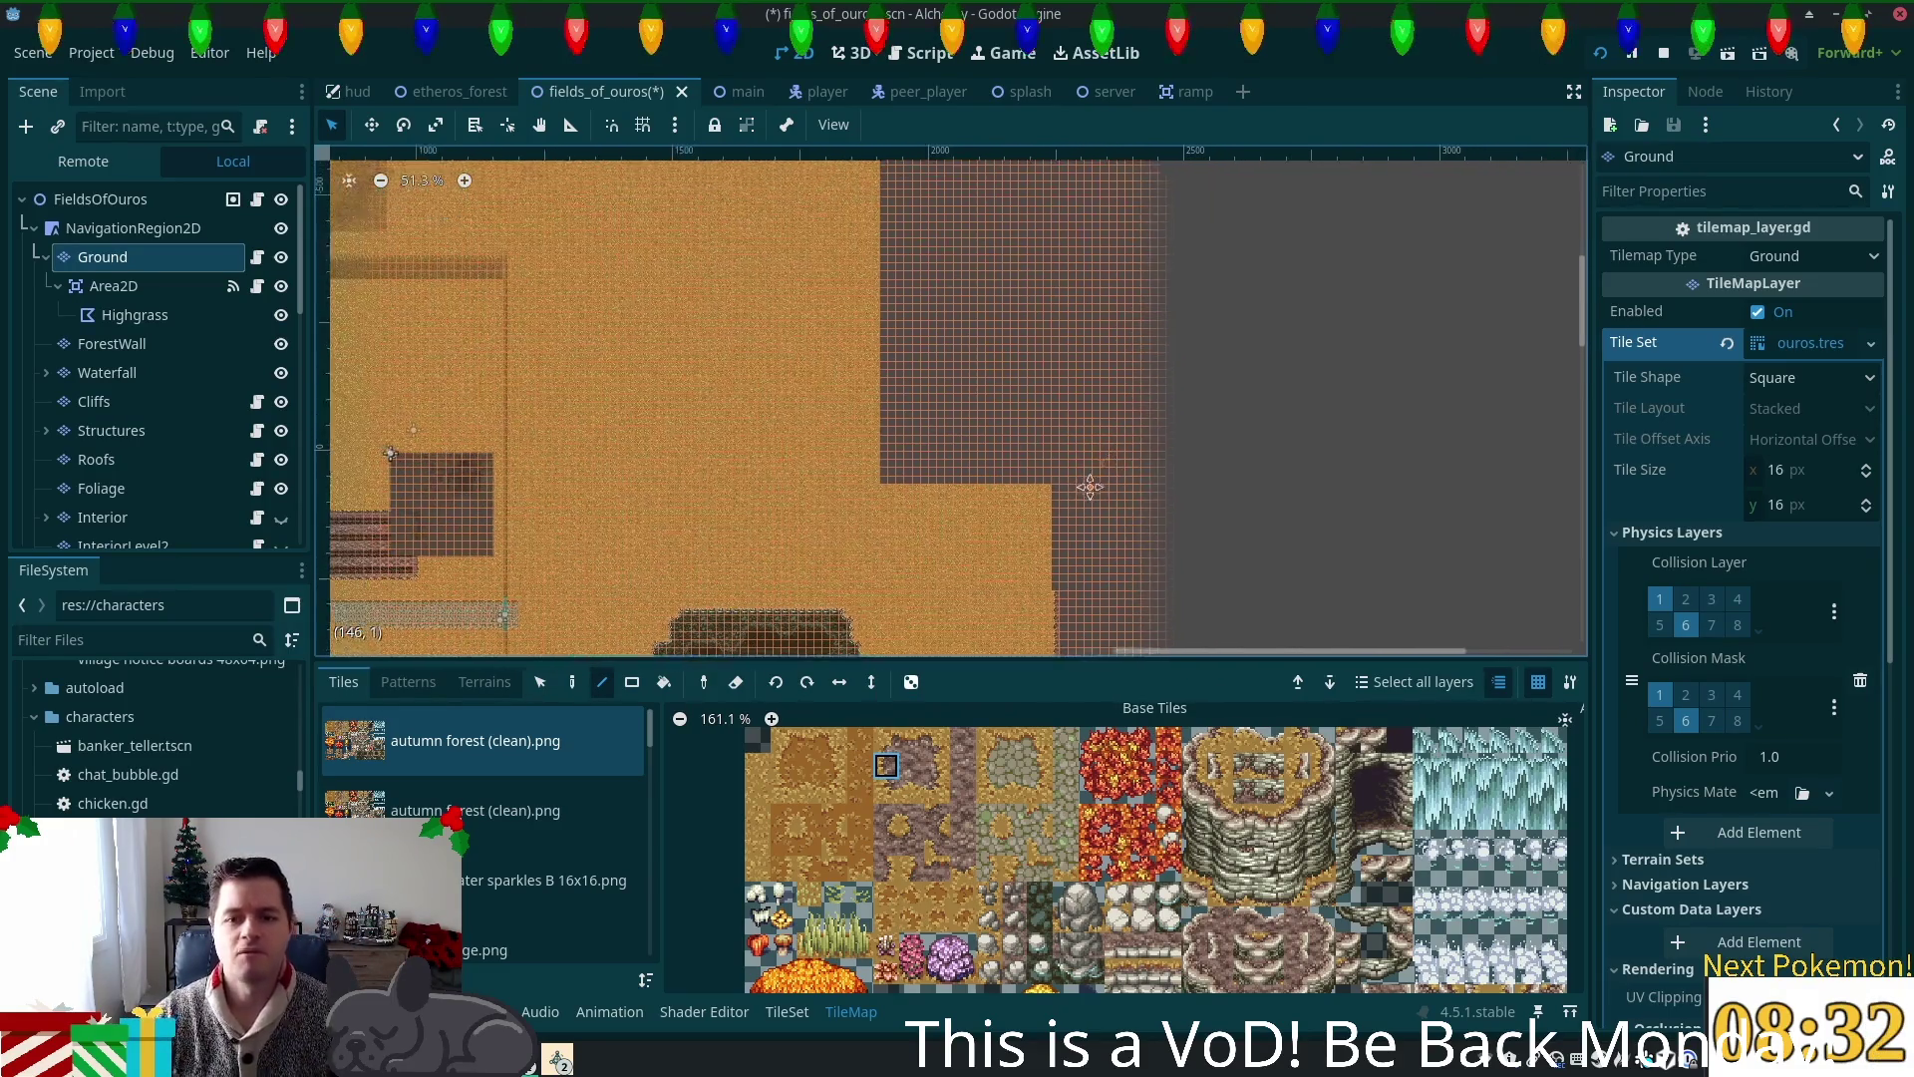
pyautogui.moveTo(1002, 630)
pyautogui.mouseDown()
pyautogui.moveTo(1003, 200)
pyautogui.moveTo(1021, 303)
pyautogui.moveTo(1124, 333)
pyautogui.mouseUp()
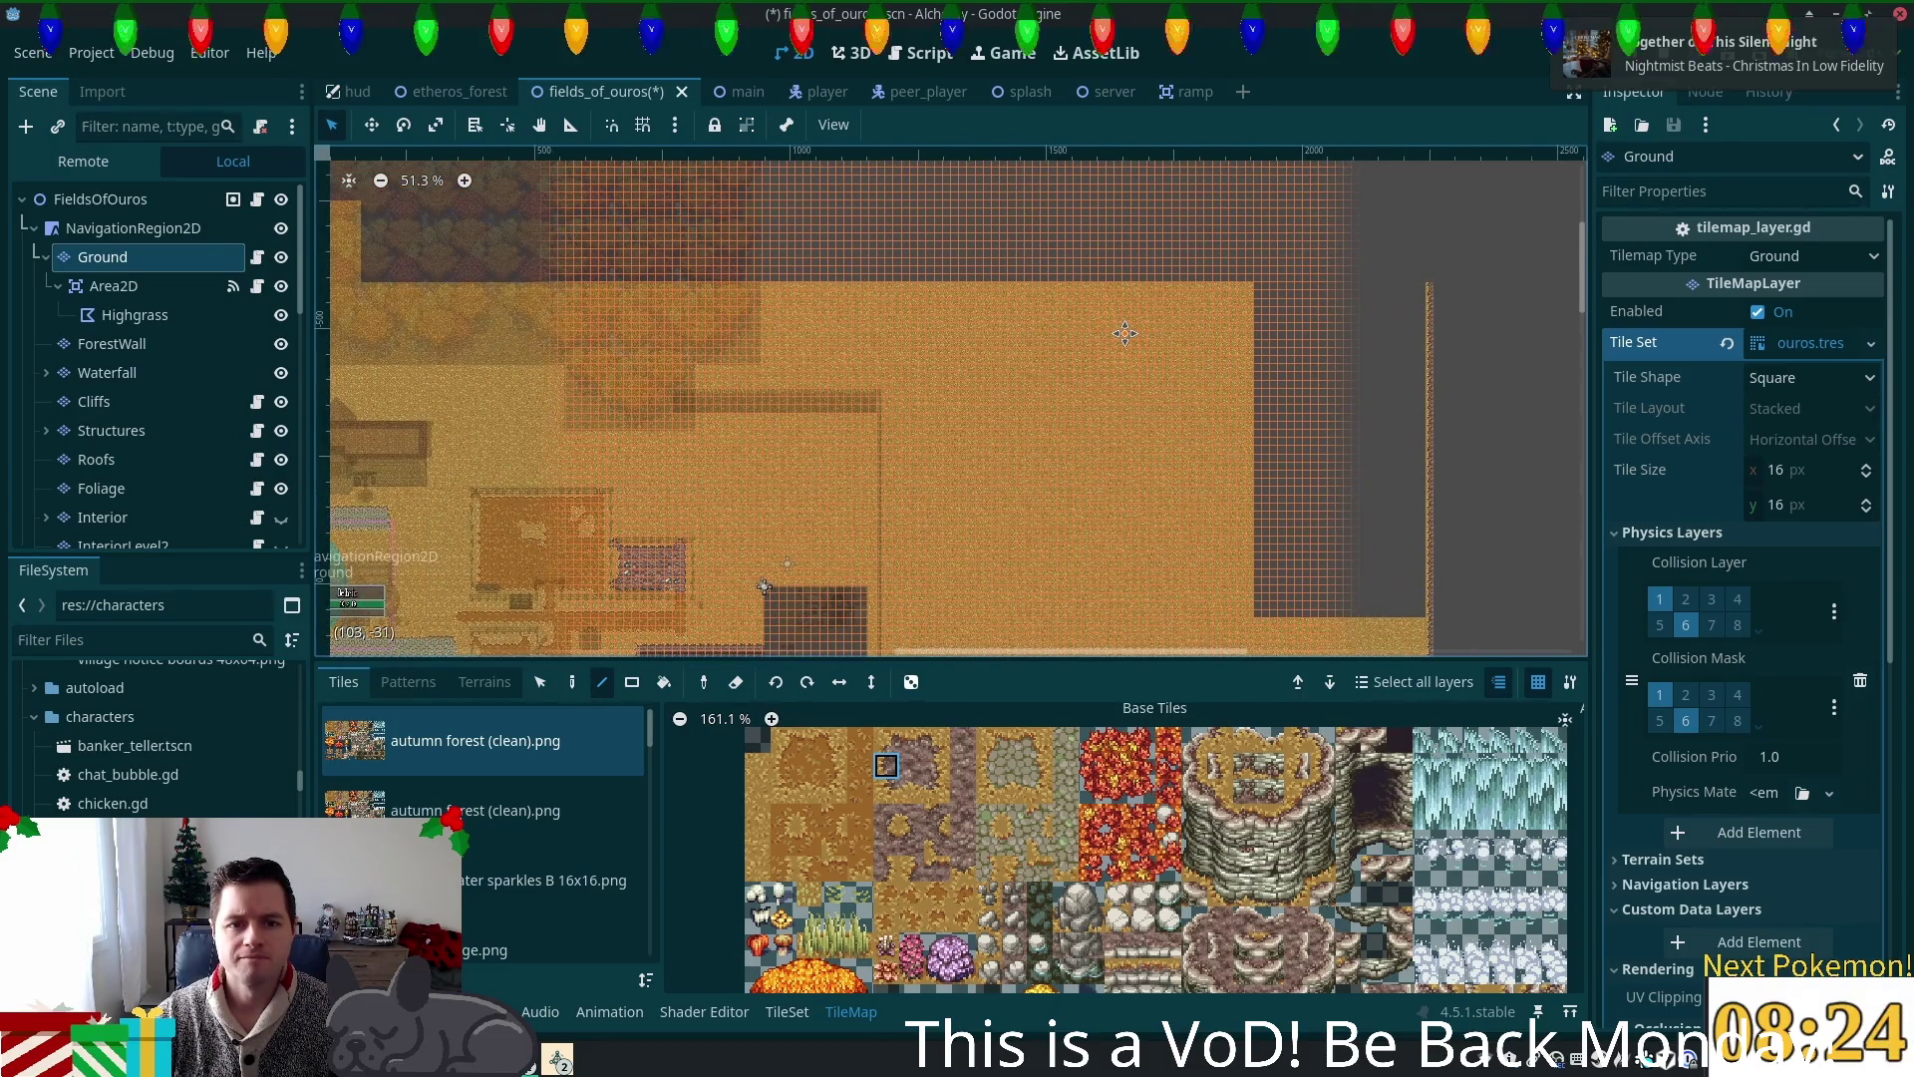
# Step: Pick a different ground tile and switch the paint tool to filled rectangles
pyautogui.scroll(2, 1197, 319)
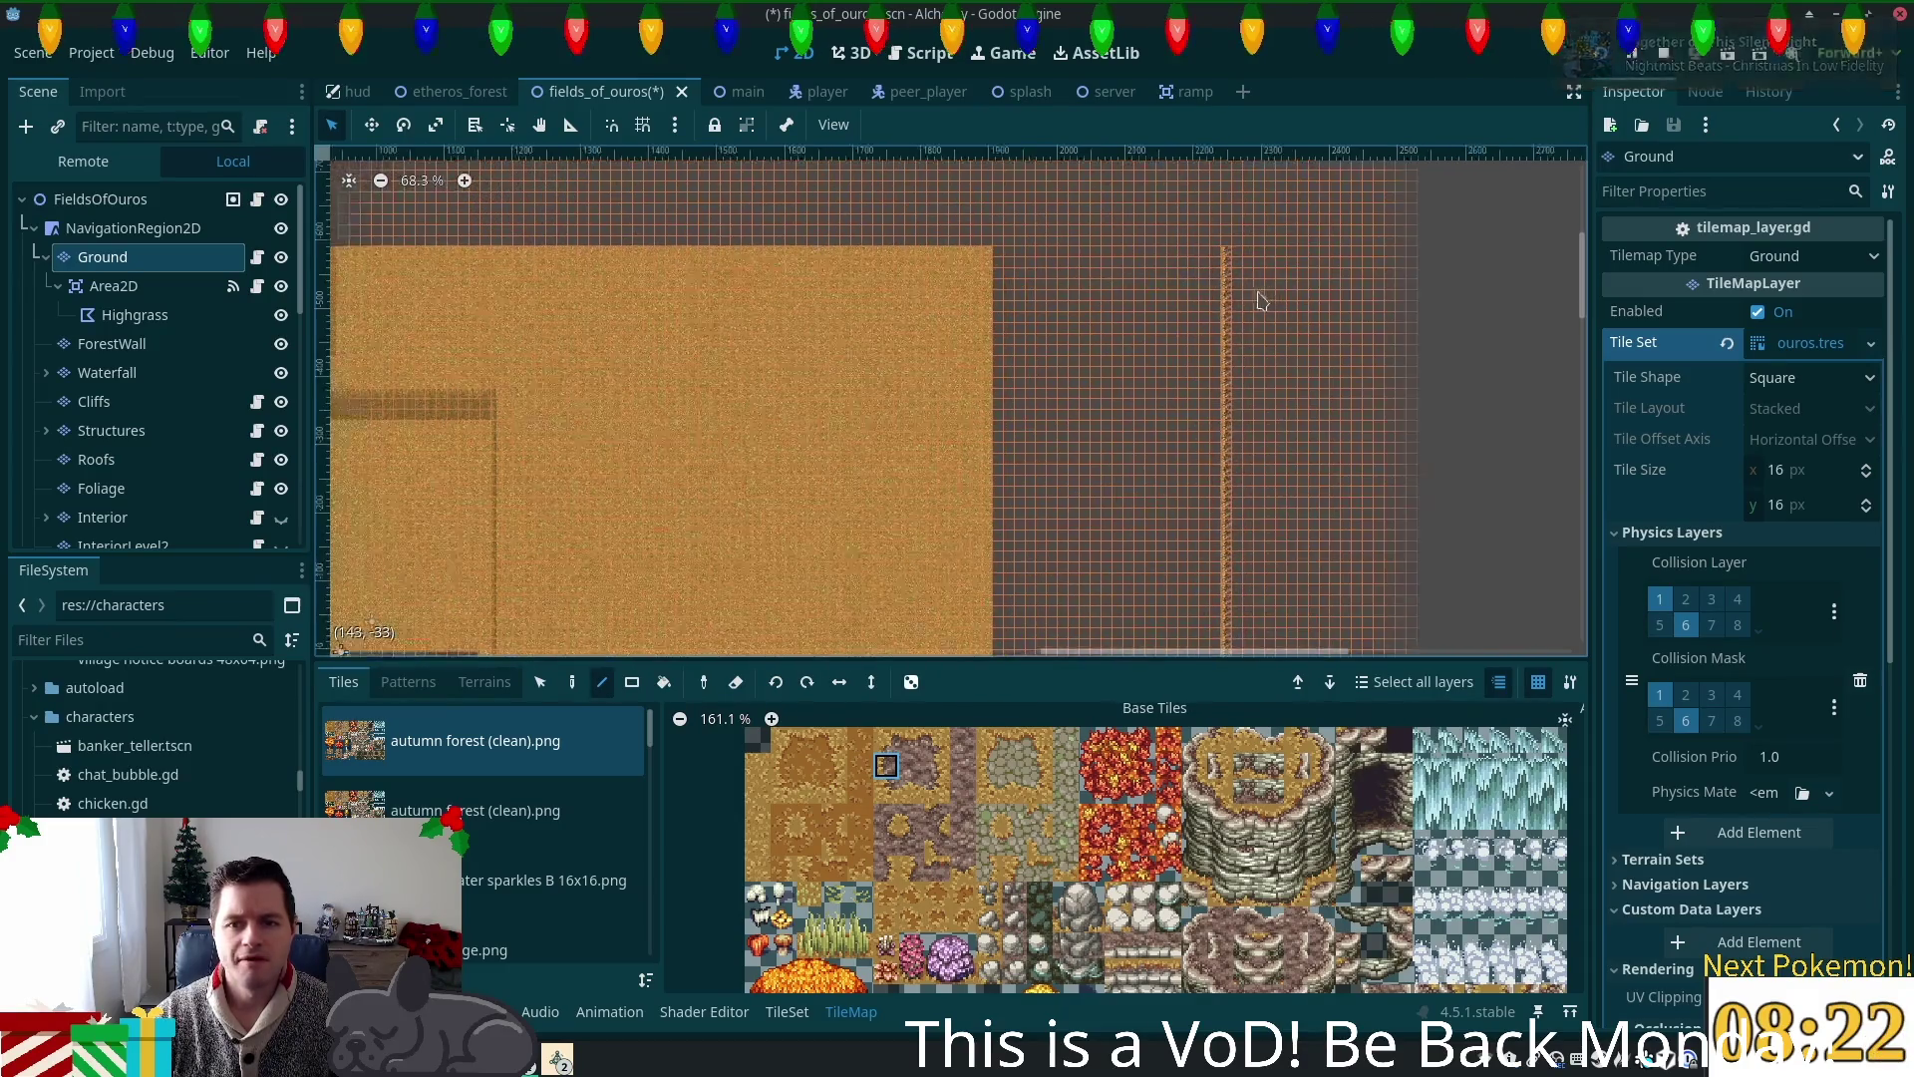
pyautogui.scroll(1, 1265, 301)
pyautogui.scroll(1, 1147, 448)
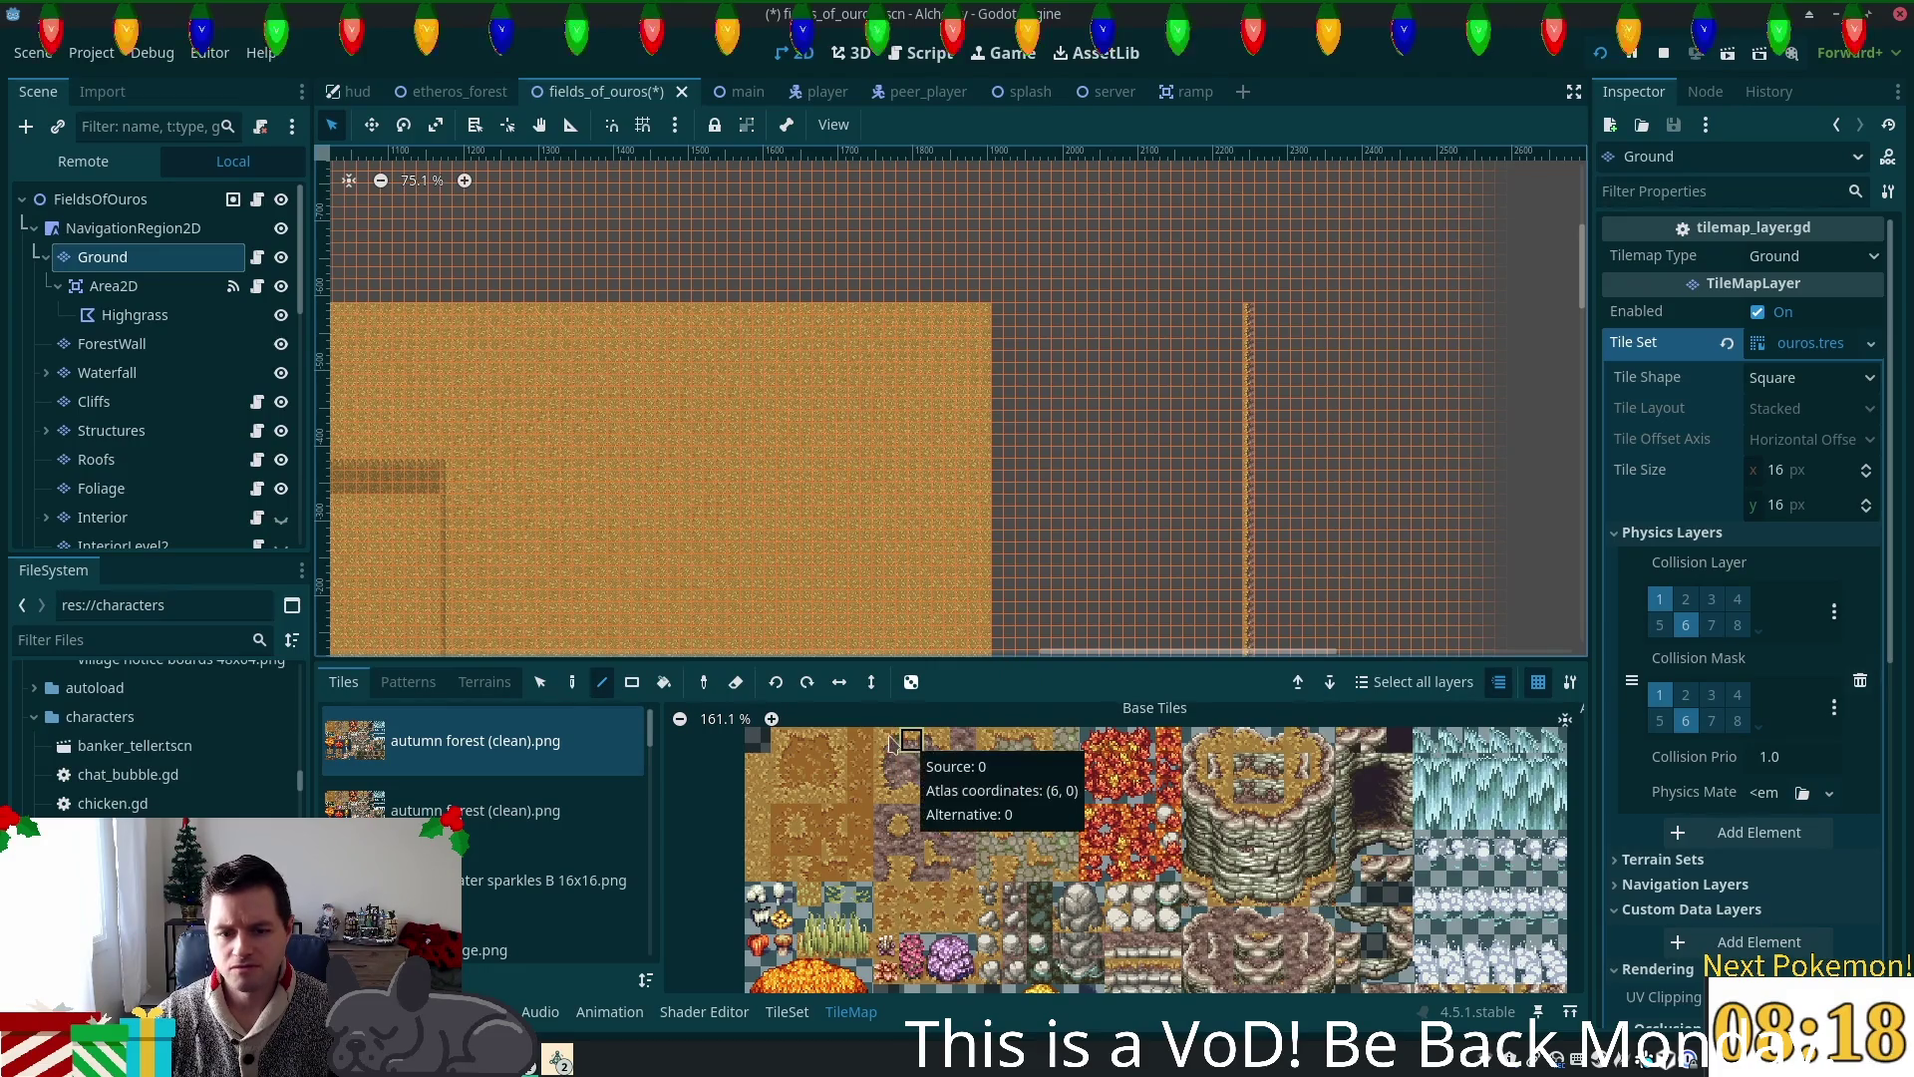
pyautogui.click(757, 791)
pyautogui.scroll(-4, 1305, 539)
pyautogui.scroll(-3, 1277, 265)
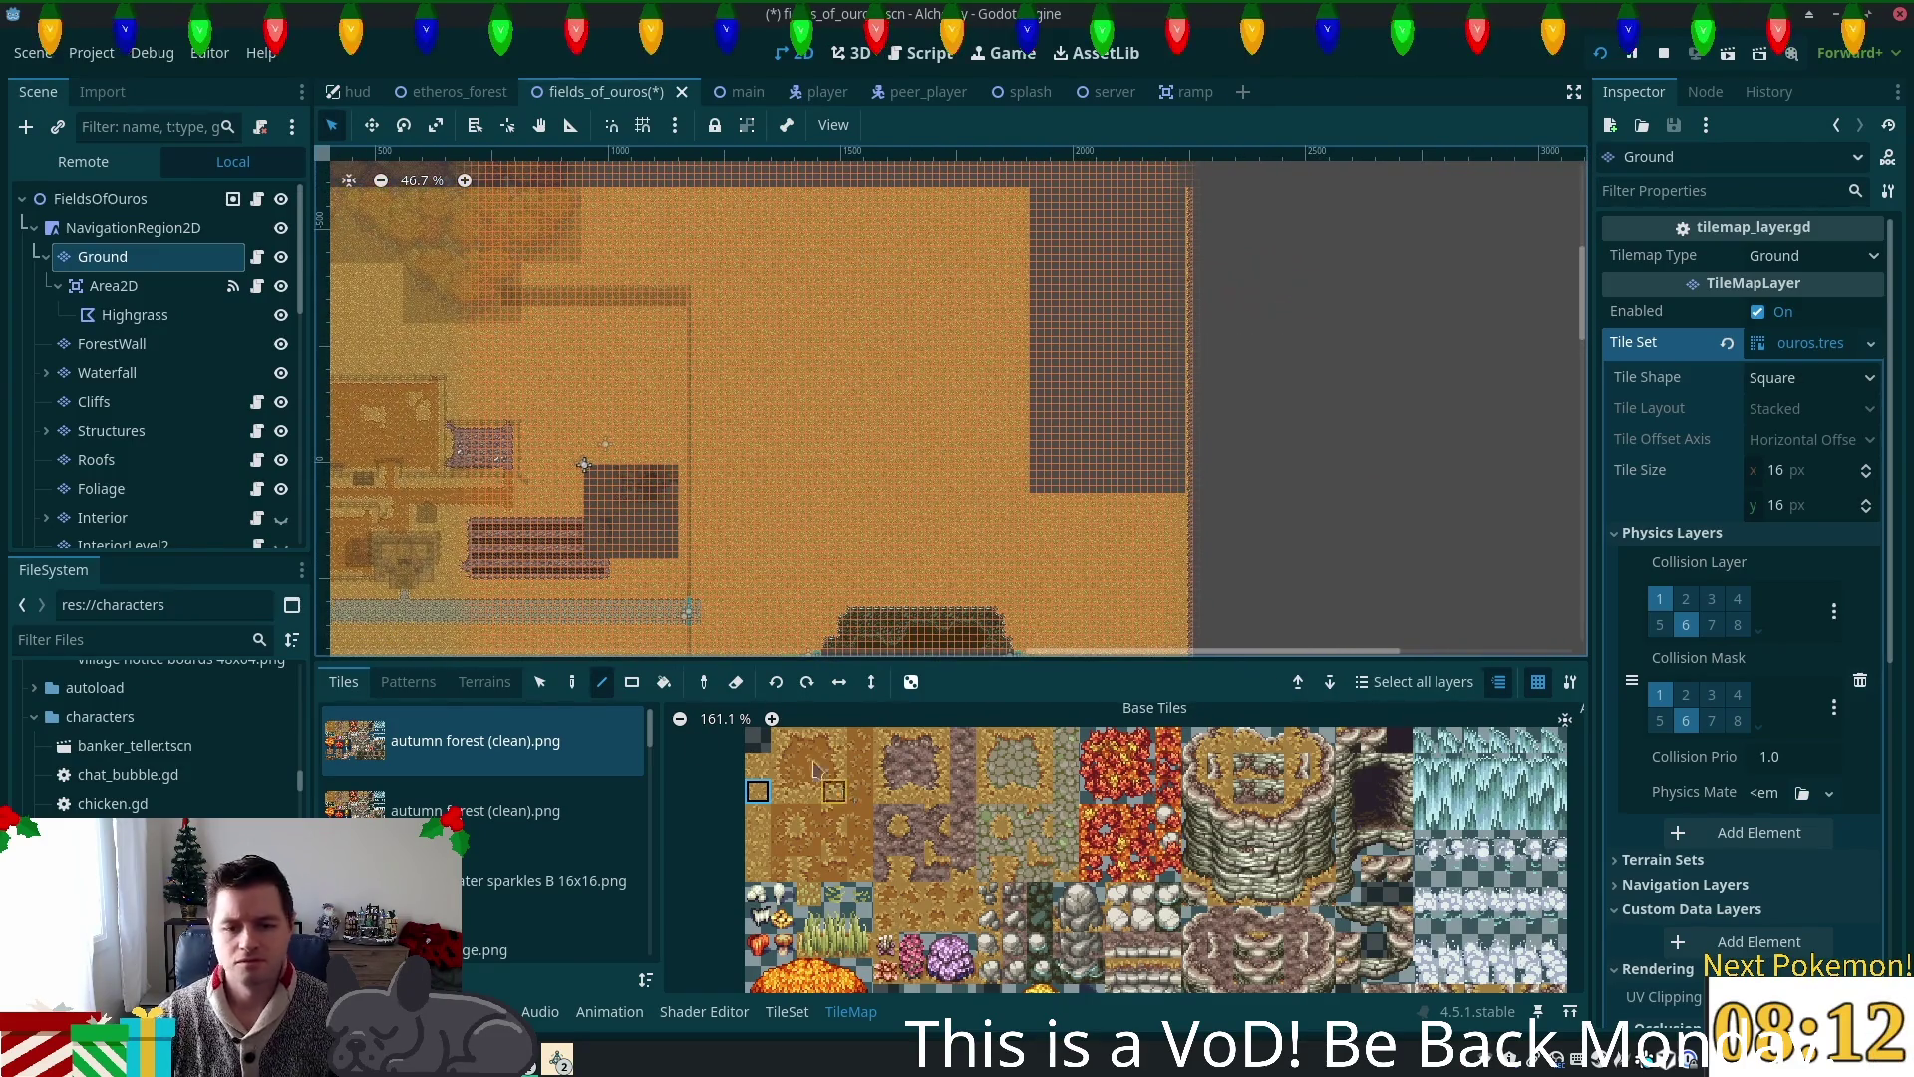
pyautogui.click(628, 687)
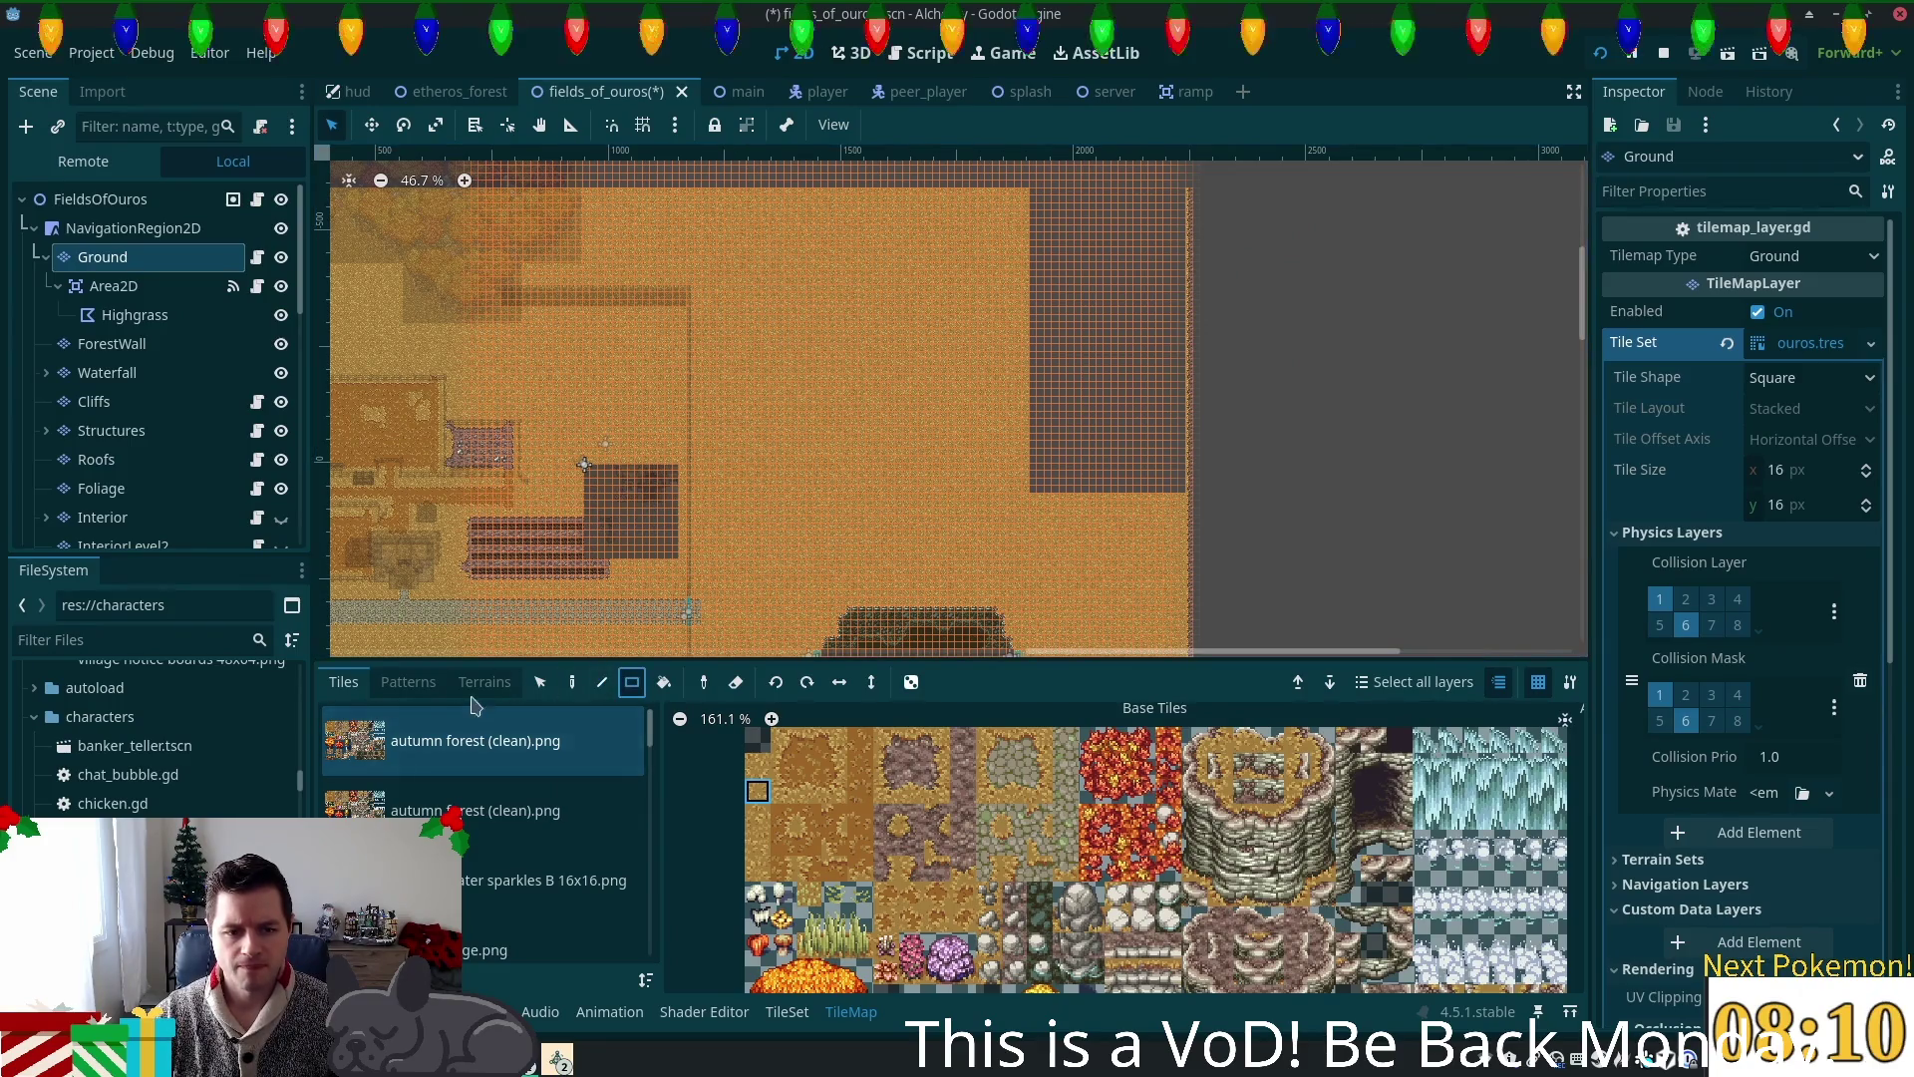
# Step: In the Terrains tab, choose the grass terrain and its first terrain tile
pyautogui.click(476, 688)
pyautogui.scroll(5, 379, 768)
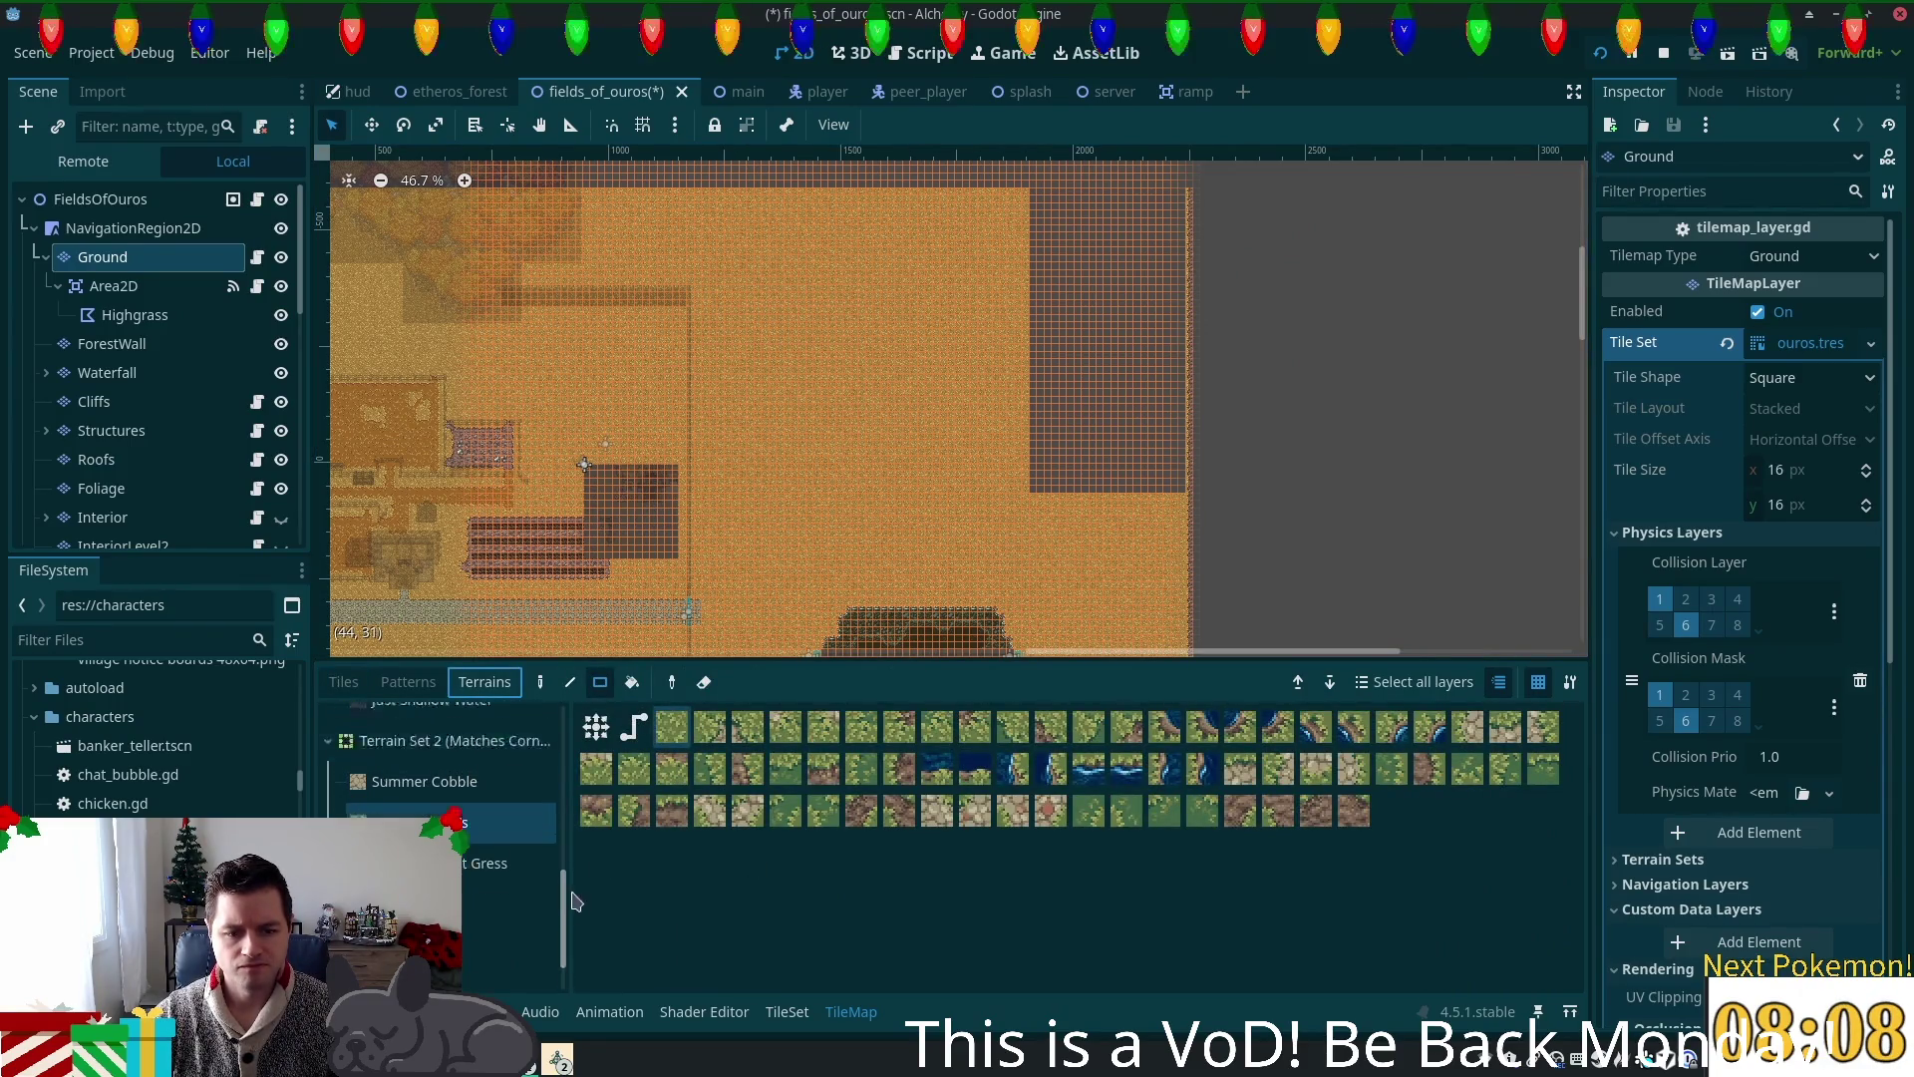
pyautogui.click(407, 767)
pyautogui.click(671, 729)
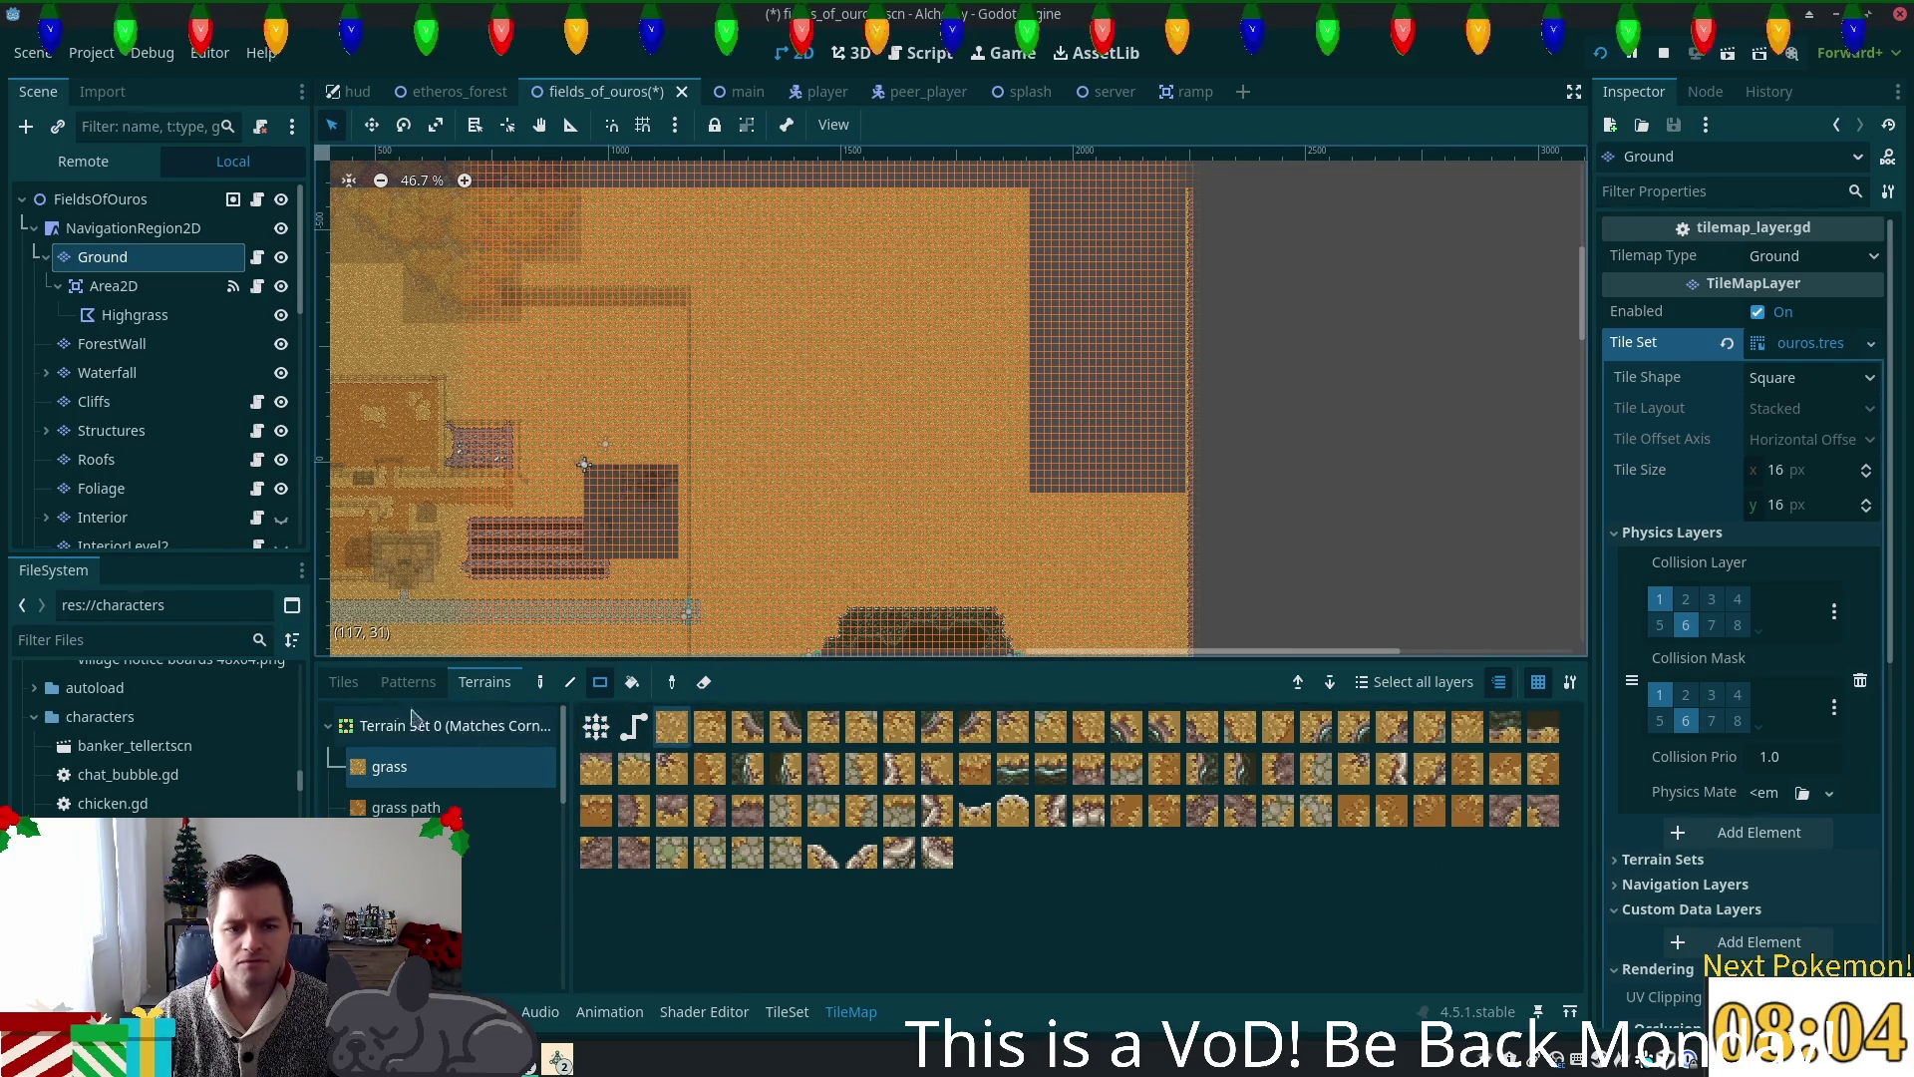
# Step: Check the stored patterns, then view the TileSet editor's Patterns tab
pyautogui.click(408, 683)
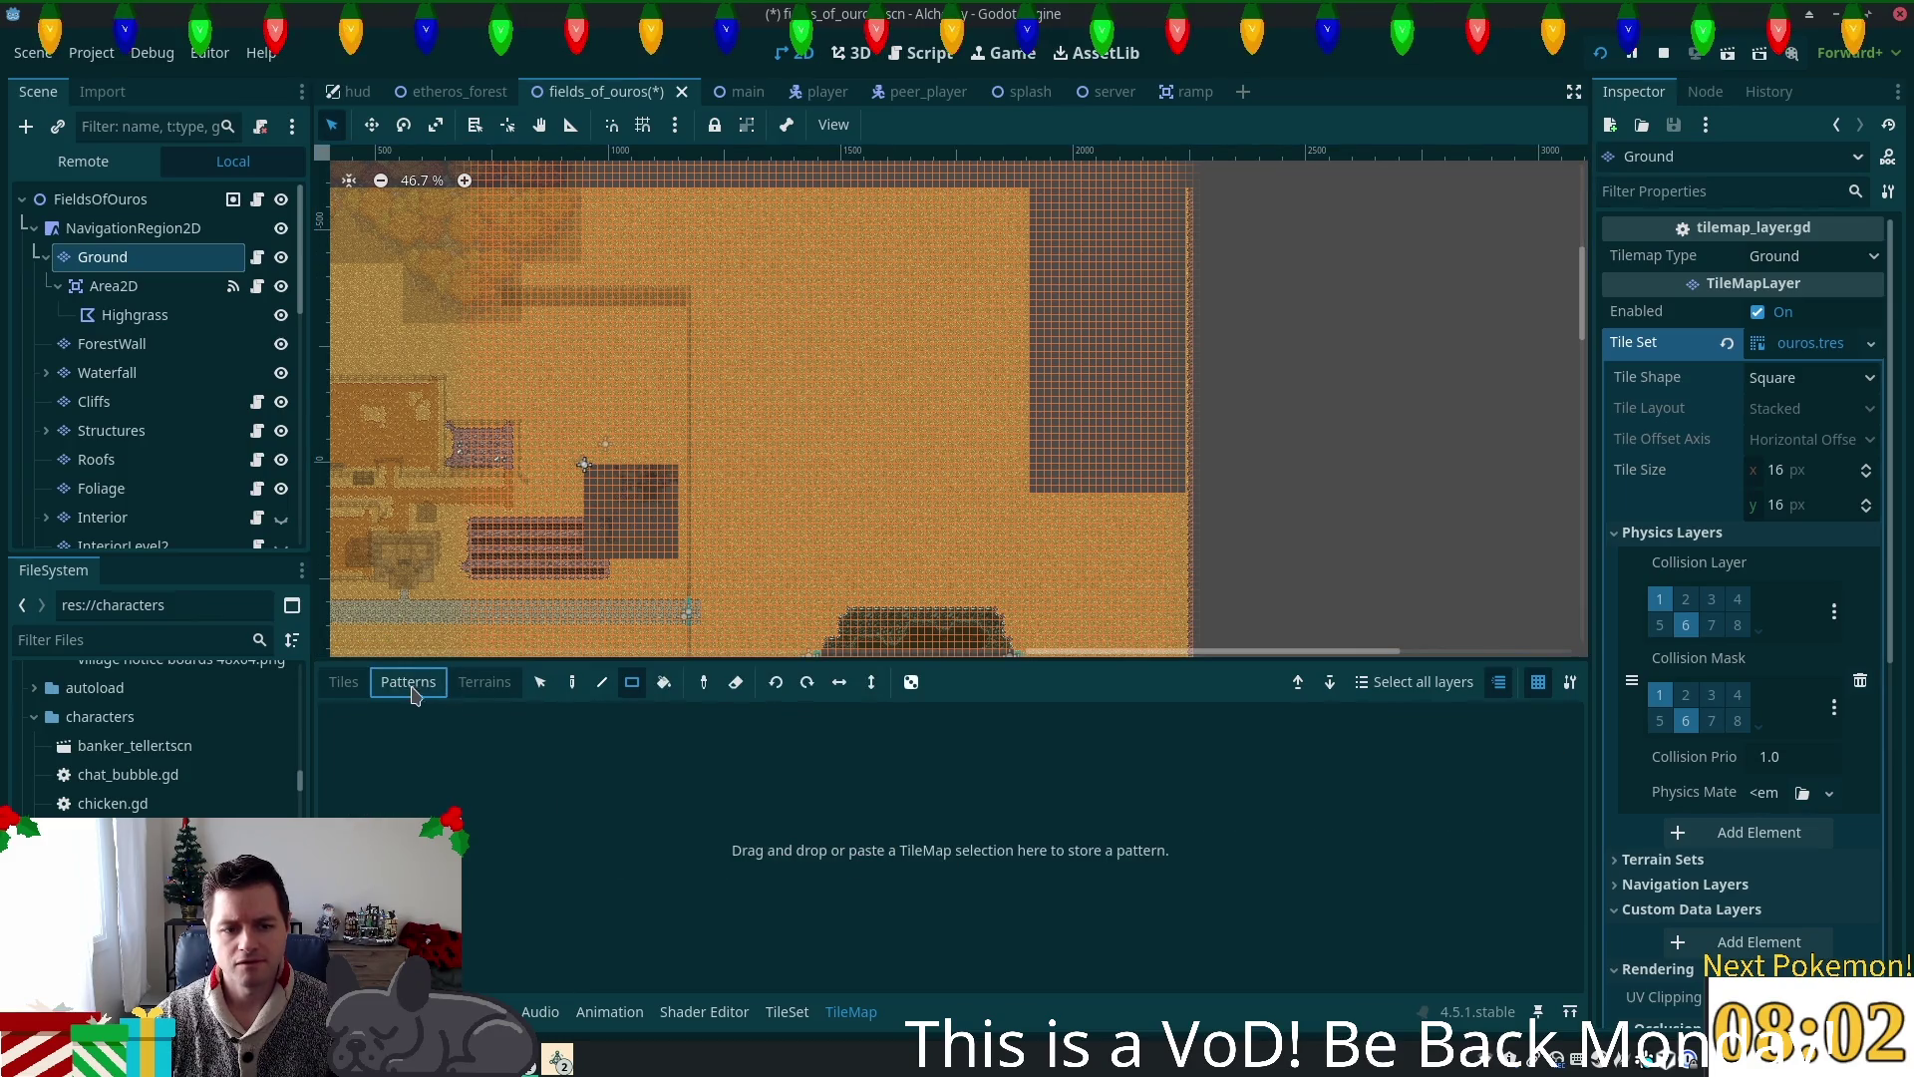
pyautogui.click(484, 682)
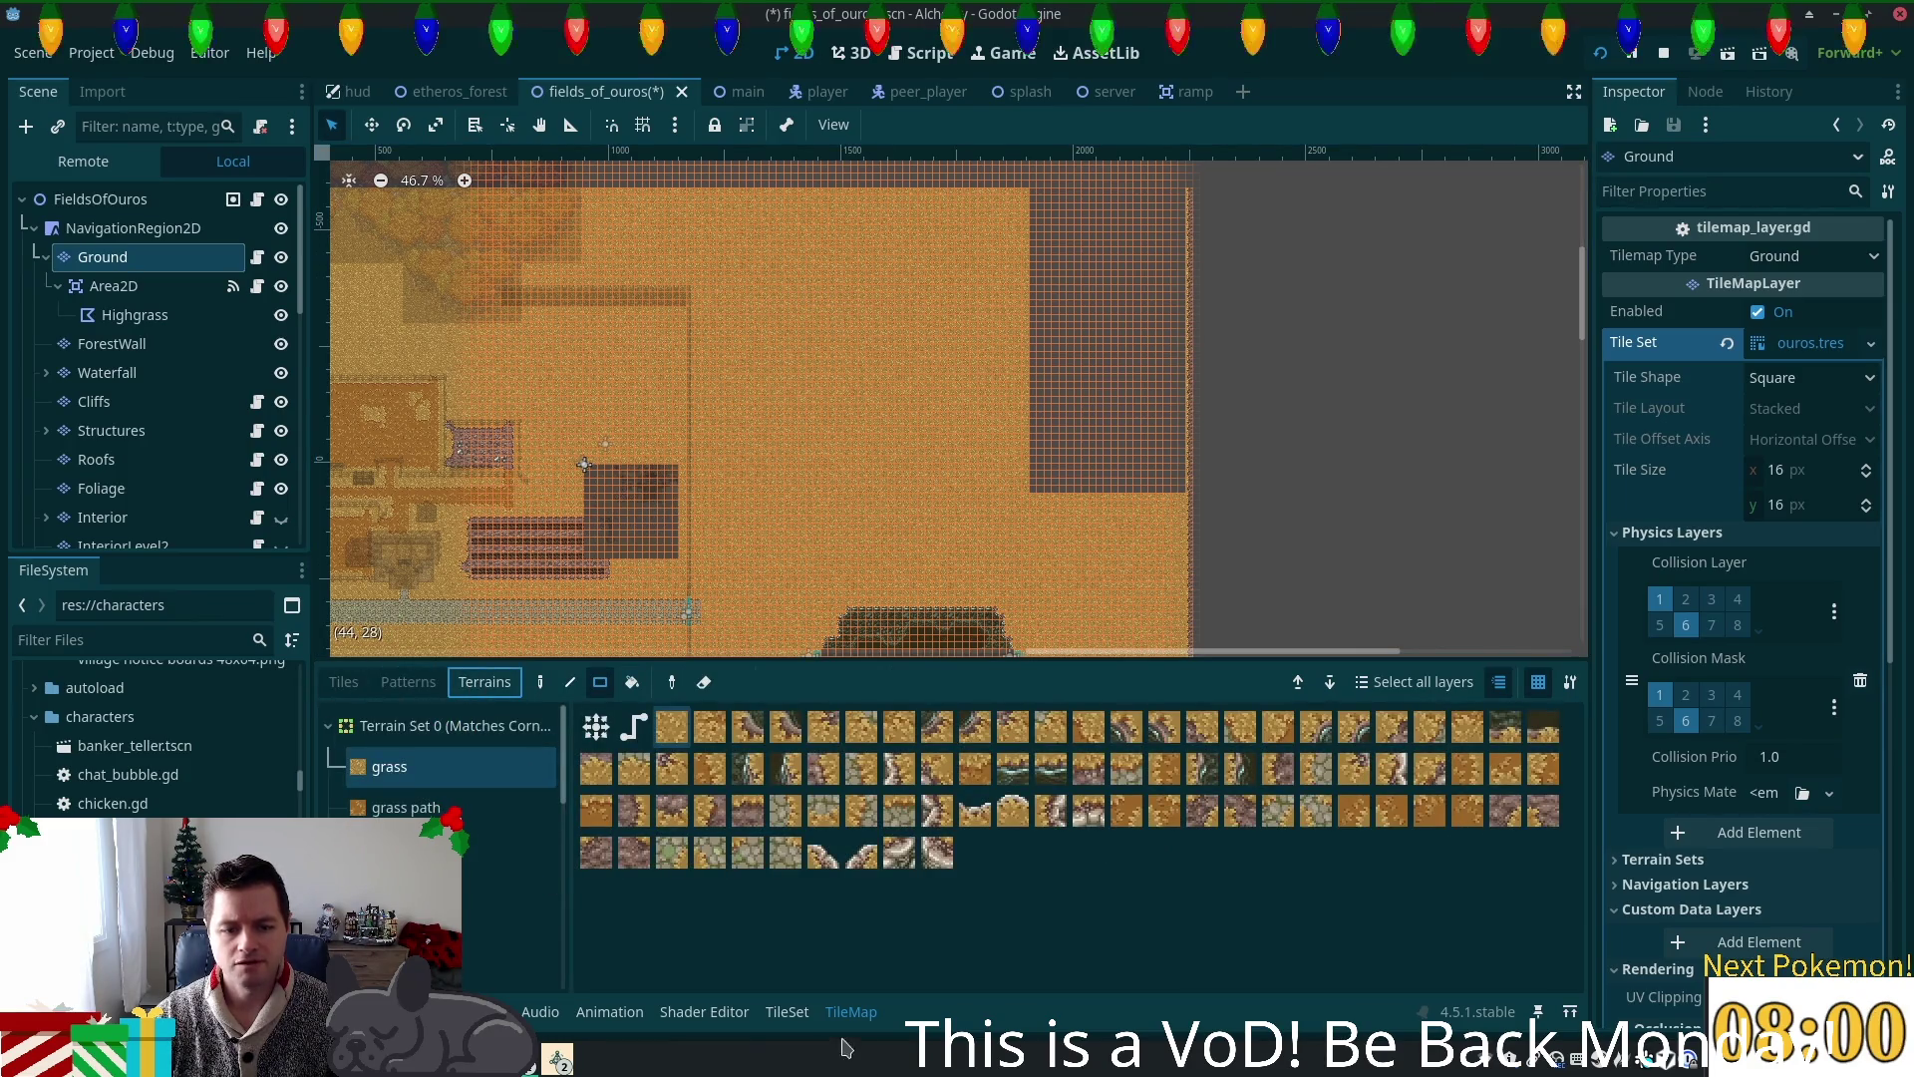
pyautogui.click(787, 1012)
pyautogui.click(457, 681)
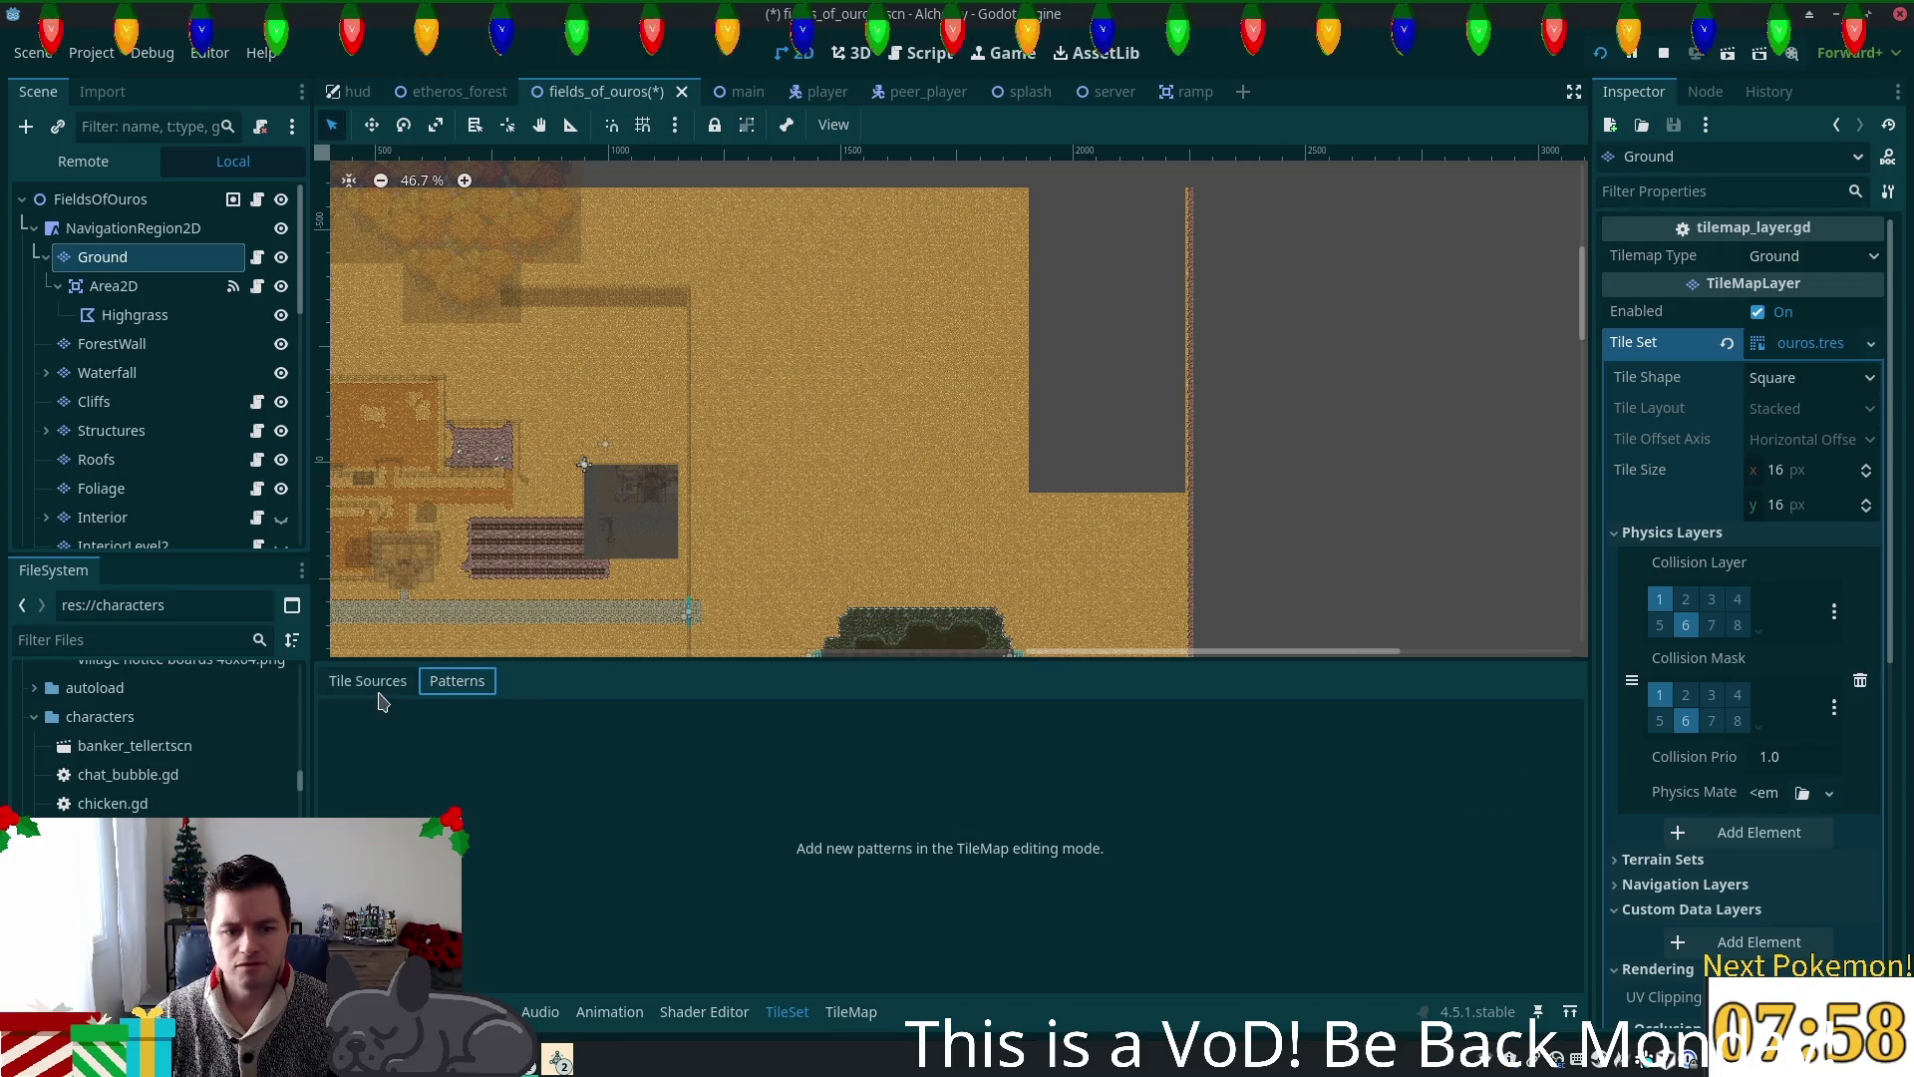
# Step: Return to the tileset's tile sources and browse the atlas, including the rock and bush tiles
pyautogui.click(375, 686)
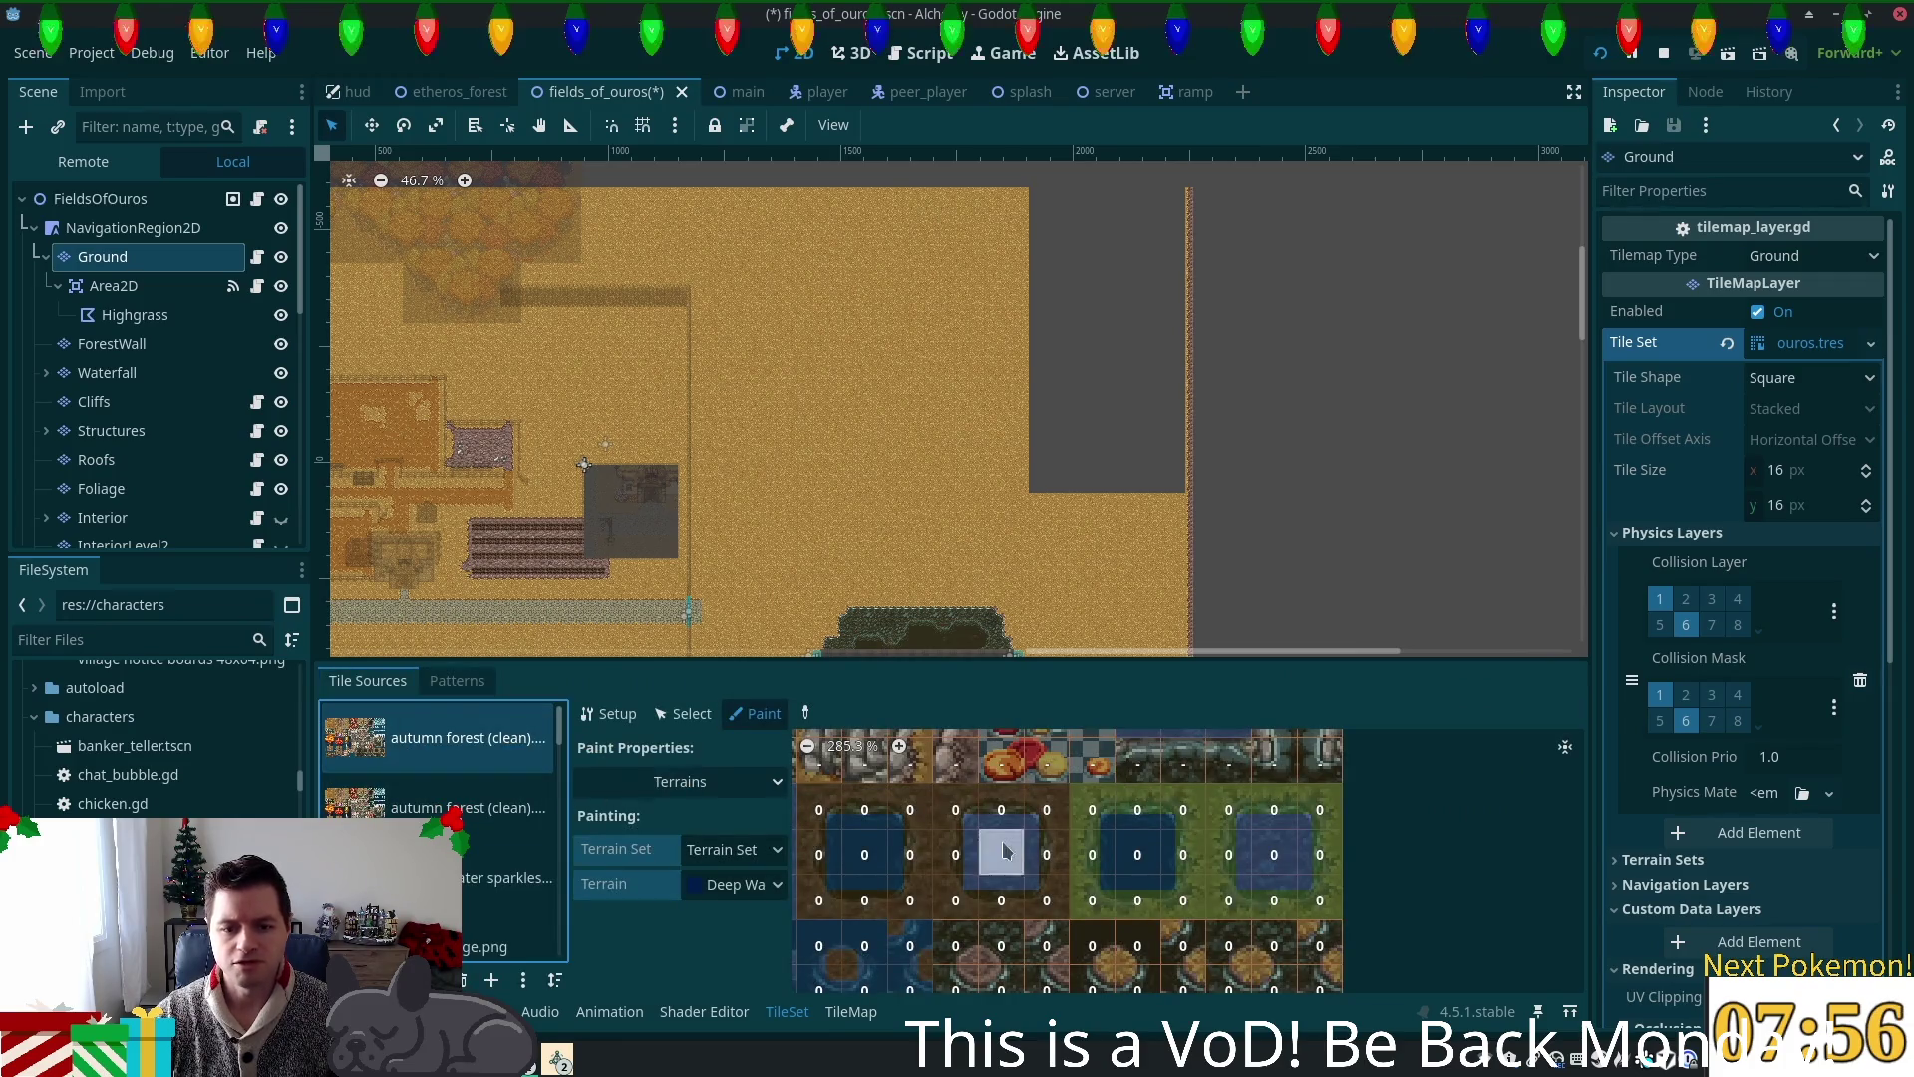
pyautogui.scroll(-3, 1005, 848)
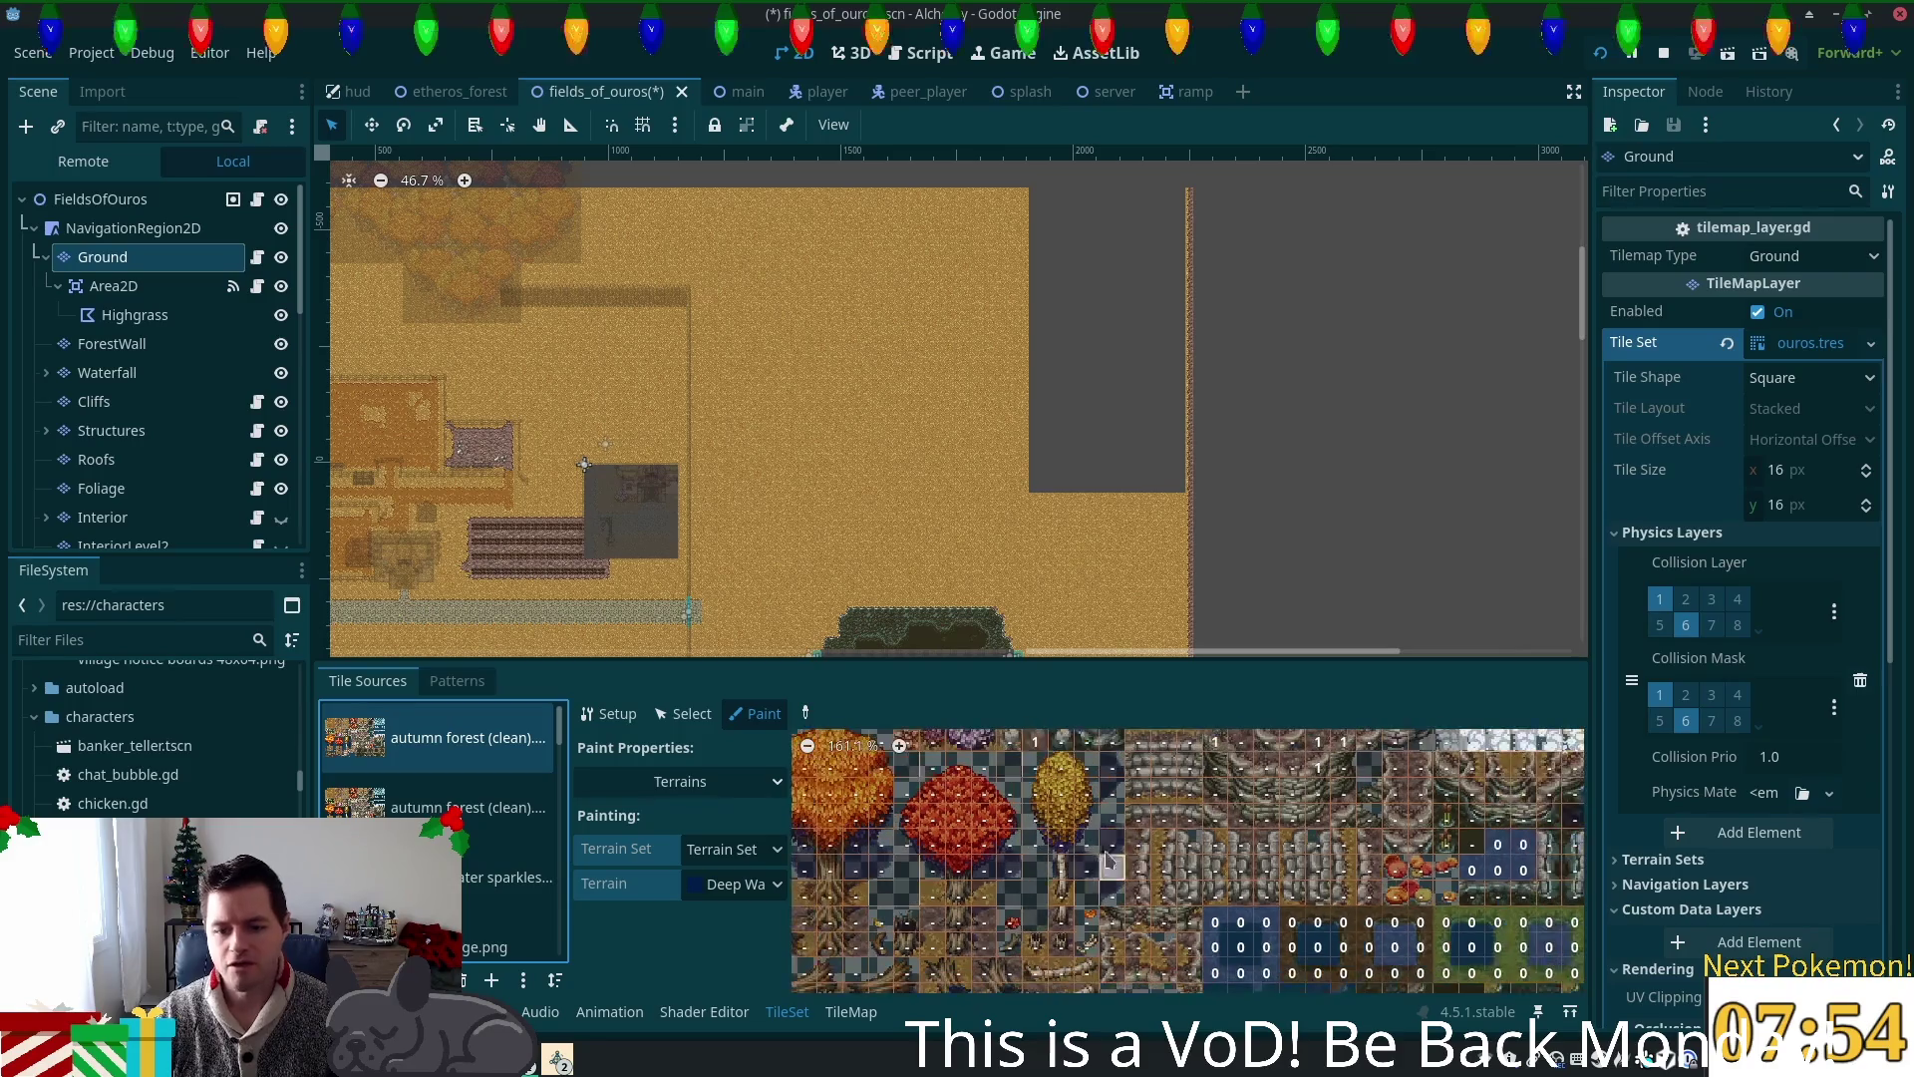
pyautogui.scroll(3, 1110, 862)
pyautogui.scroll(2, 1267, 868)
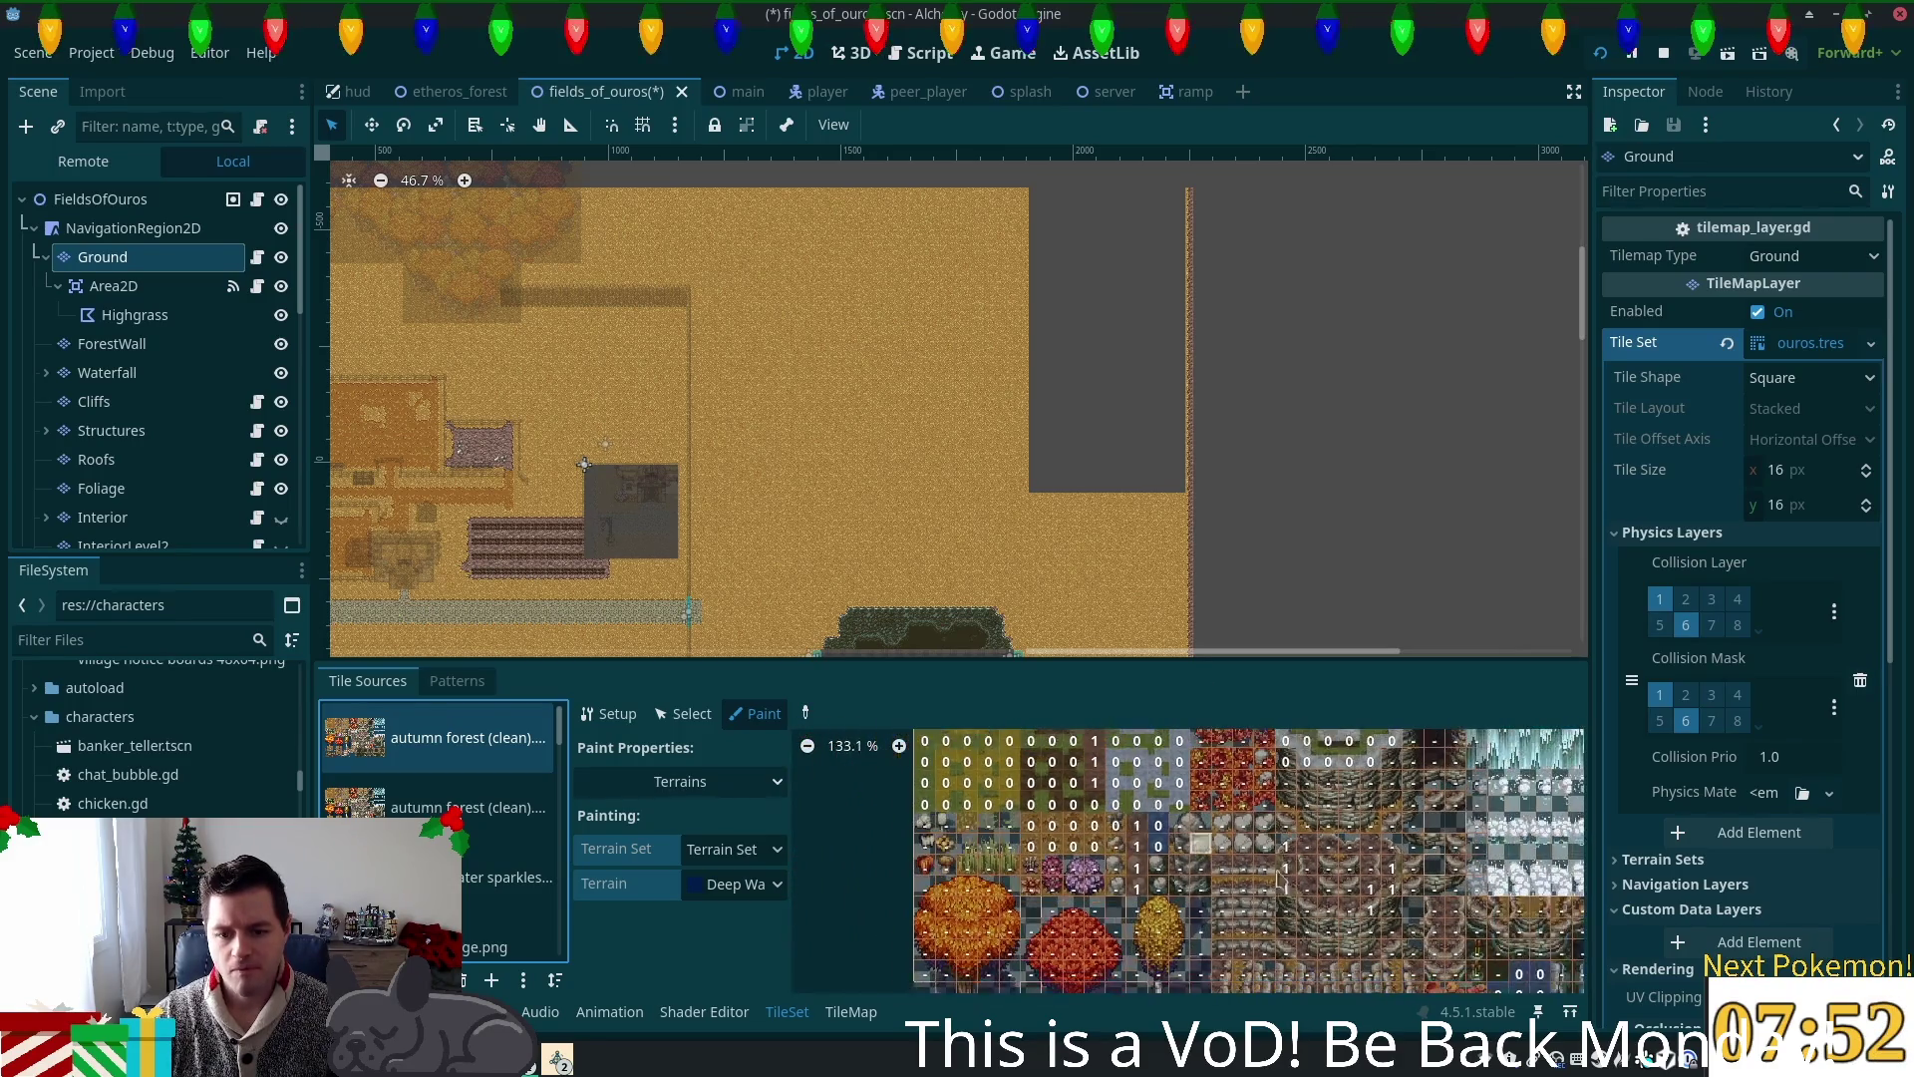
pyautogui.scroll(2, 1256, 870)
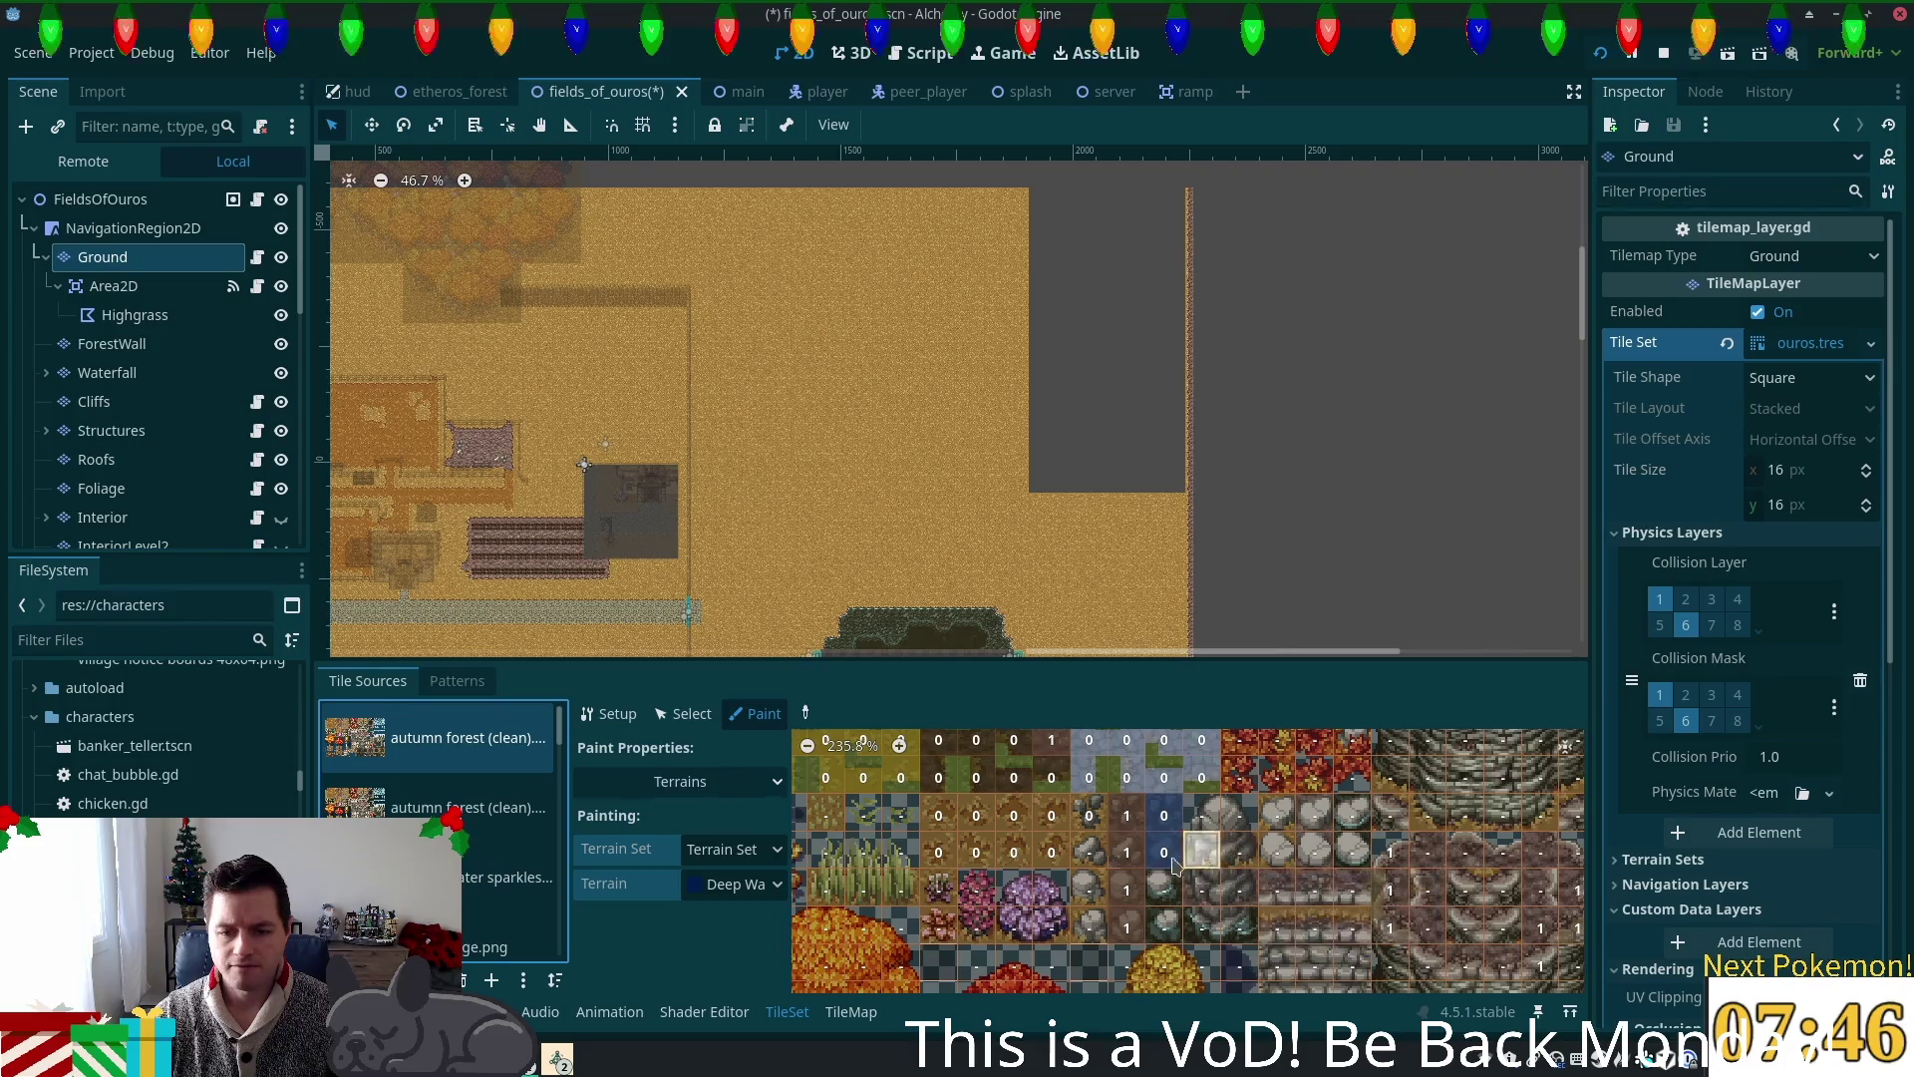
pyautogui.scroll(3, 1368, 957)
pyautogui.scroll(2, 1368, 957)
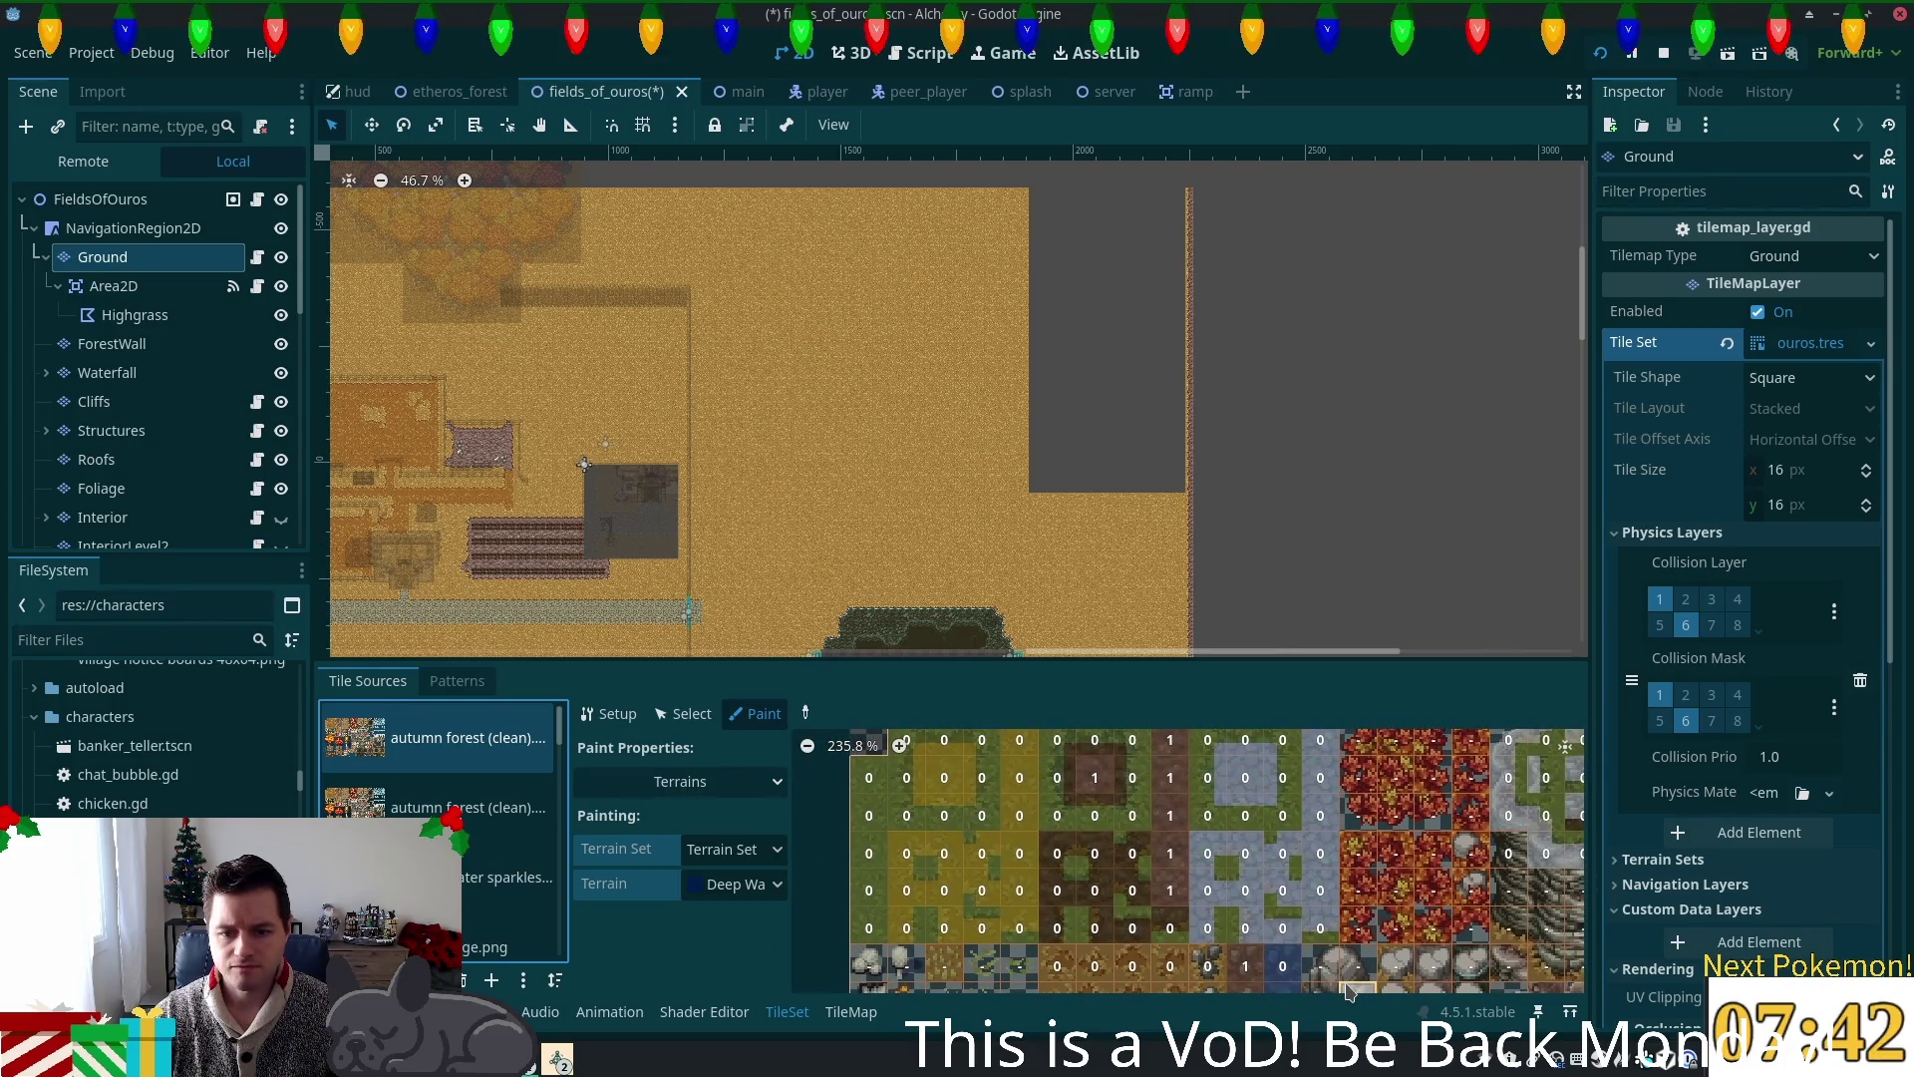
pyautogui.moveTo(1348, 989); pyautogui.dragTo(1310, 900)
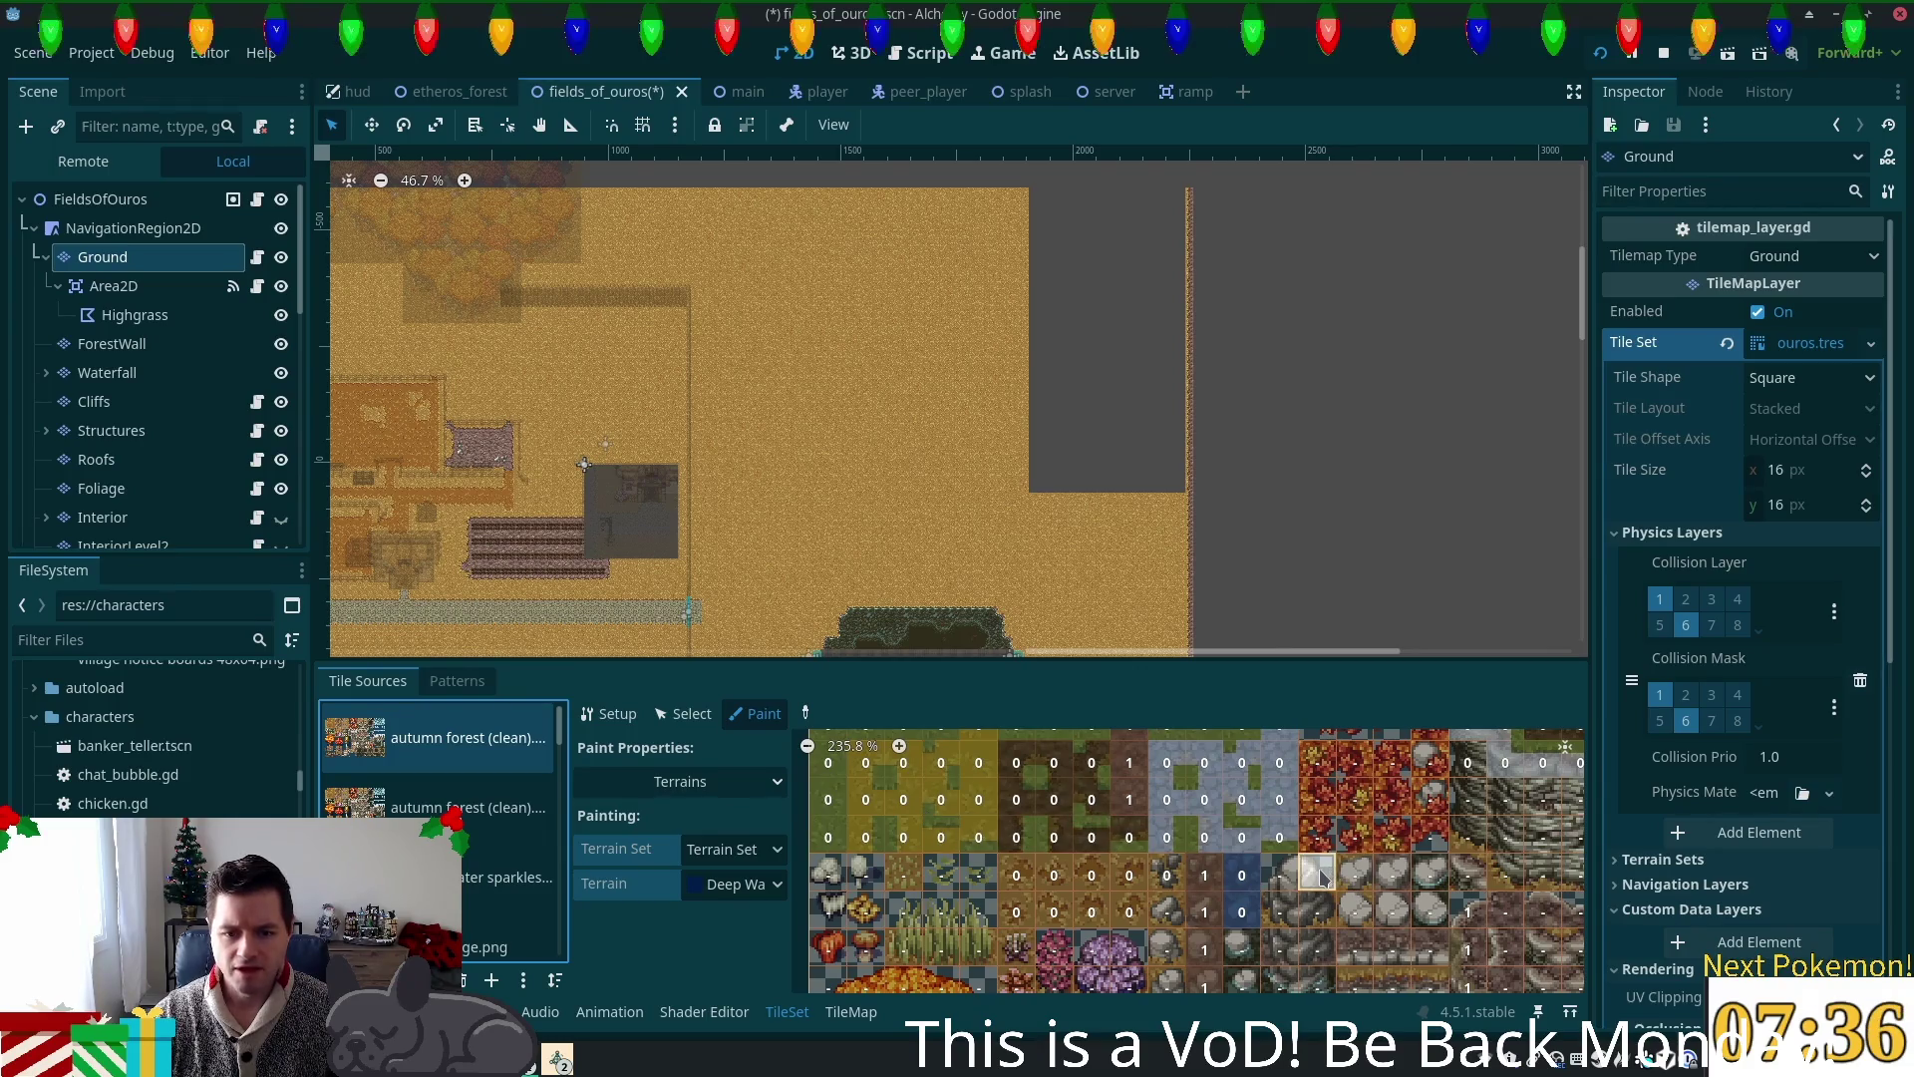
pyautogui.moveTo(1209, 810); pyautogui.dragTo(1224, 859)
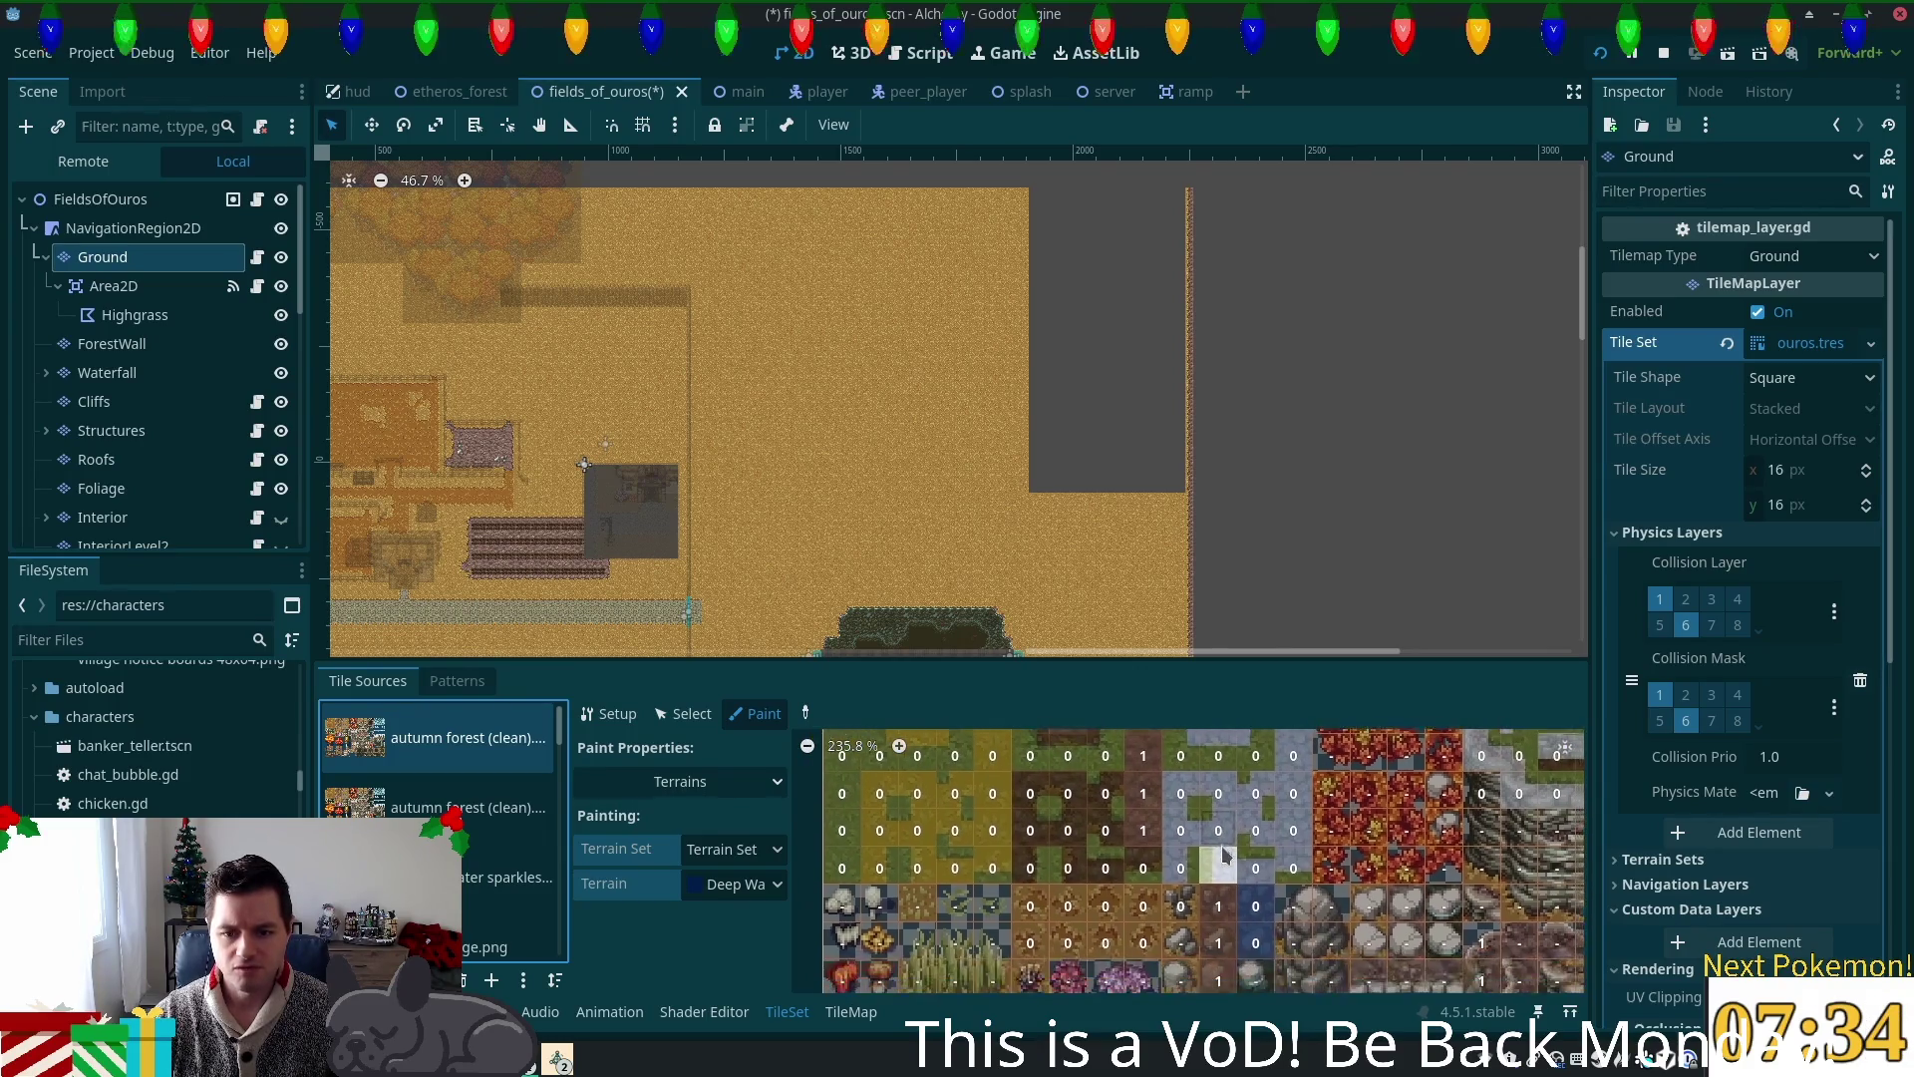
pyautogui.scroll(-4, 1223, 860)
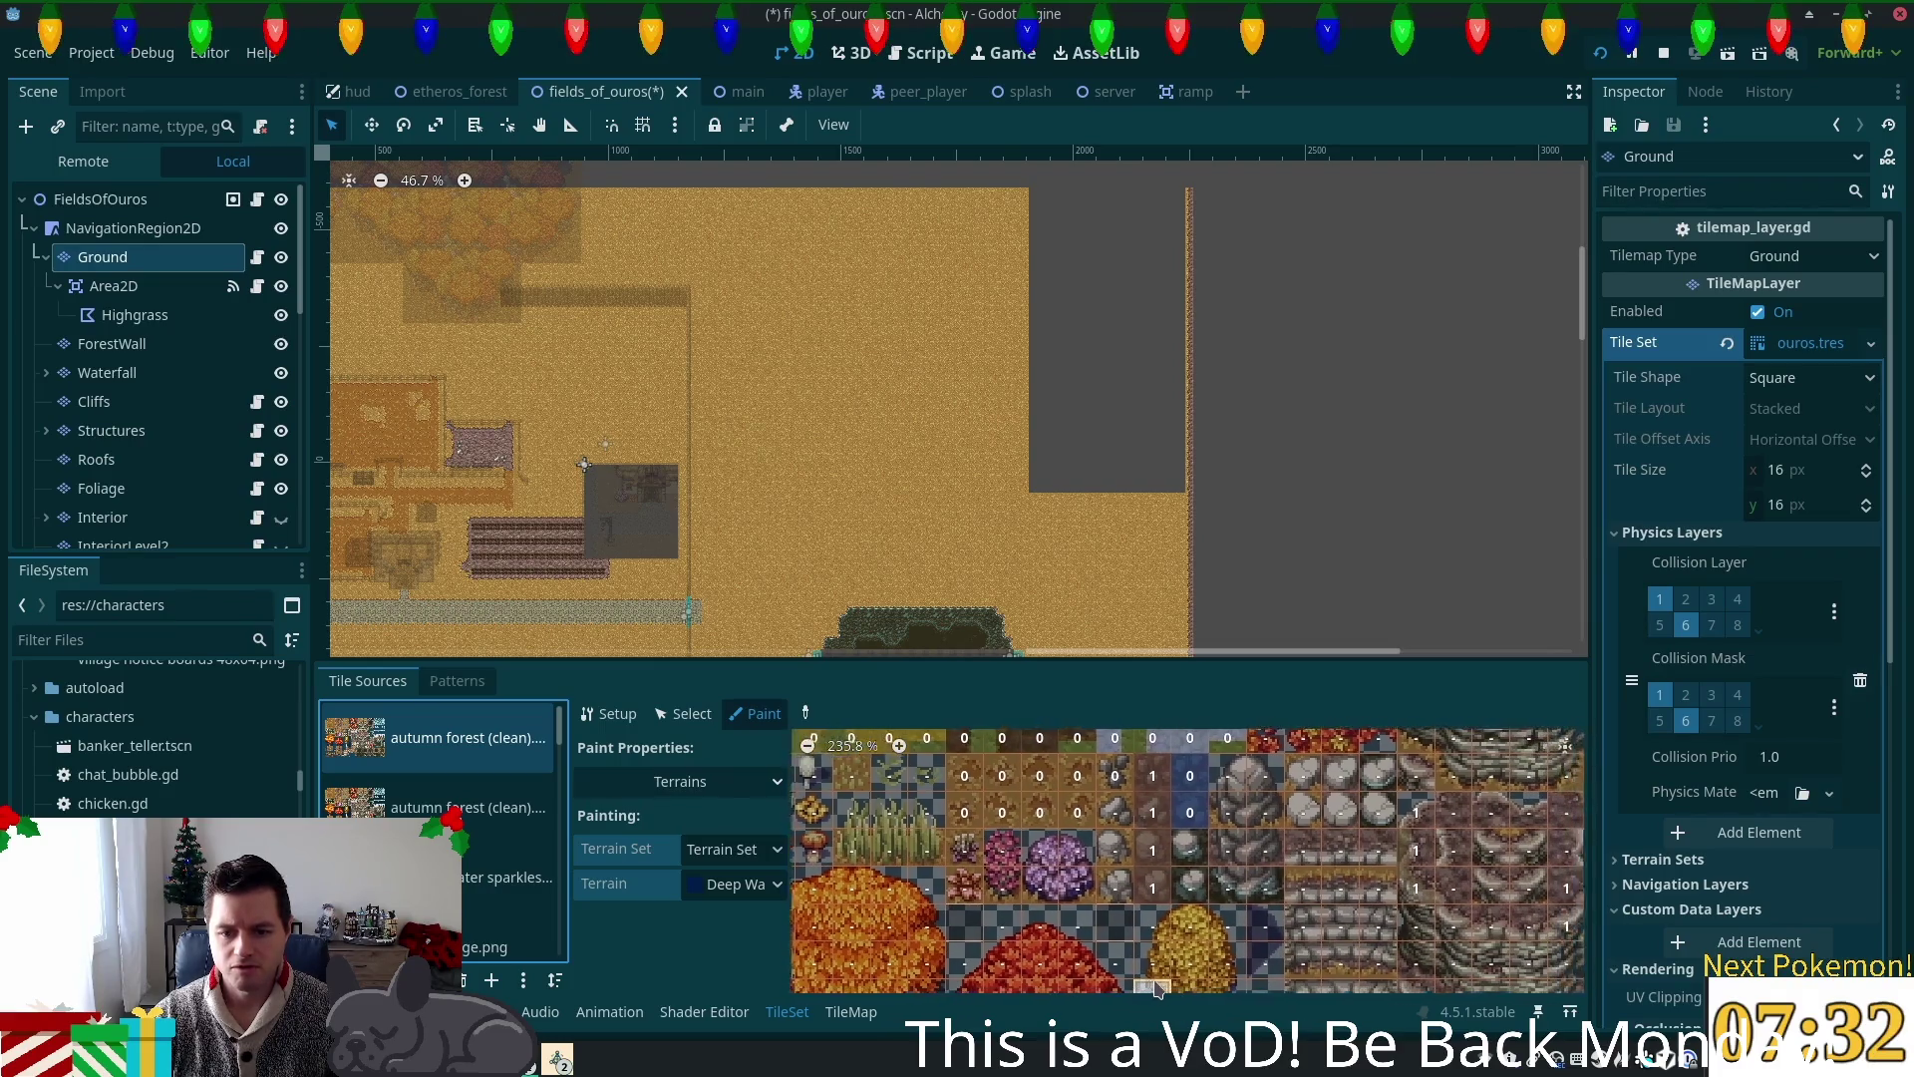
pyautogui.scroll(1, 1131, 870)
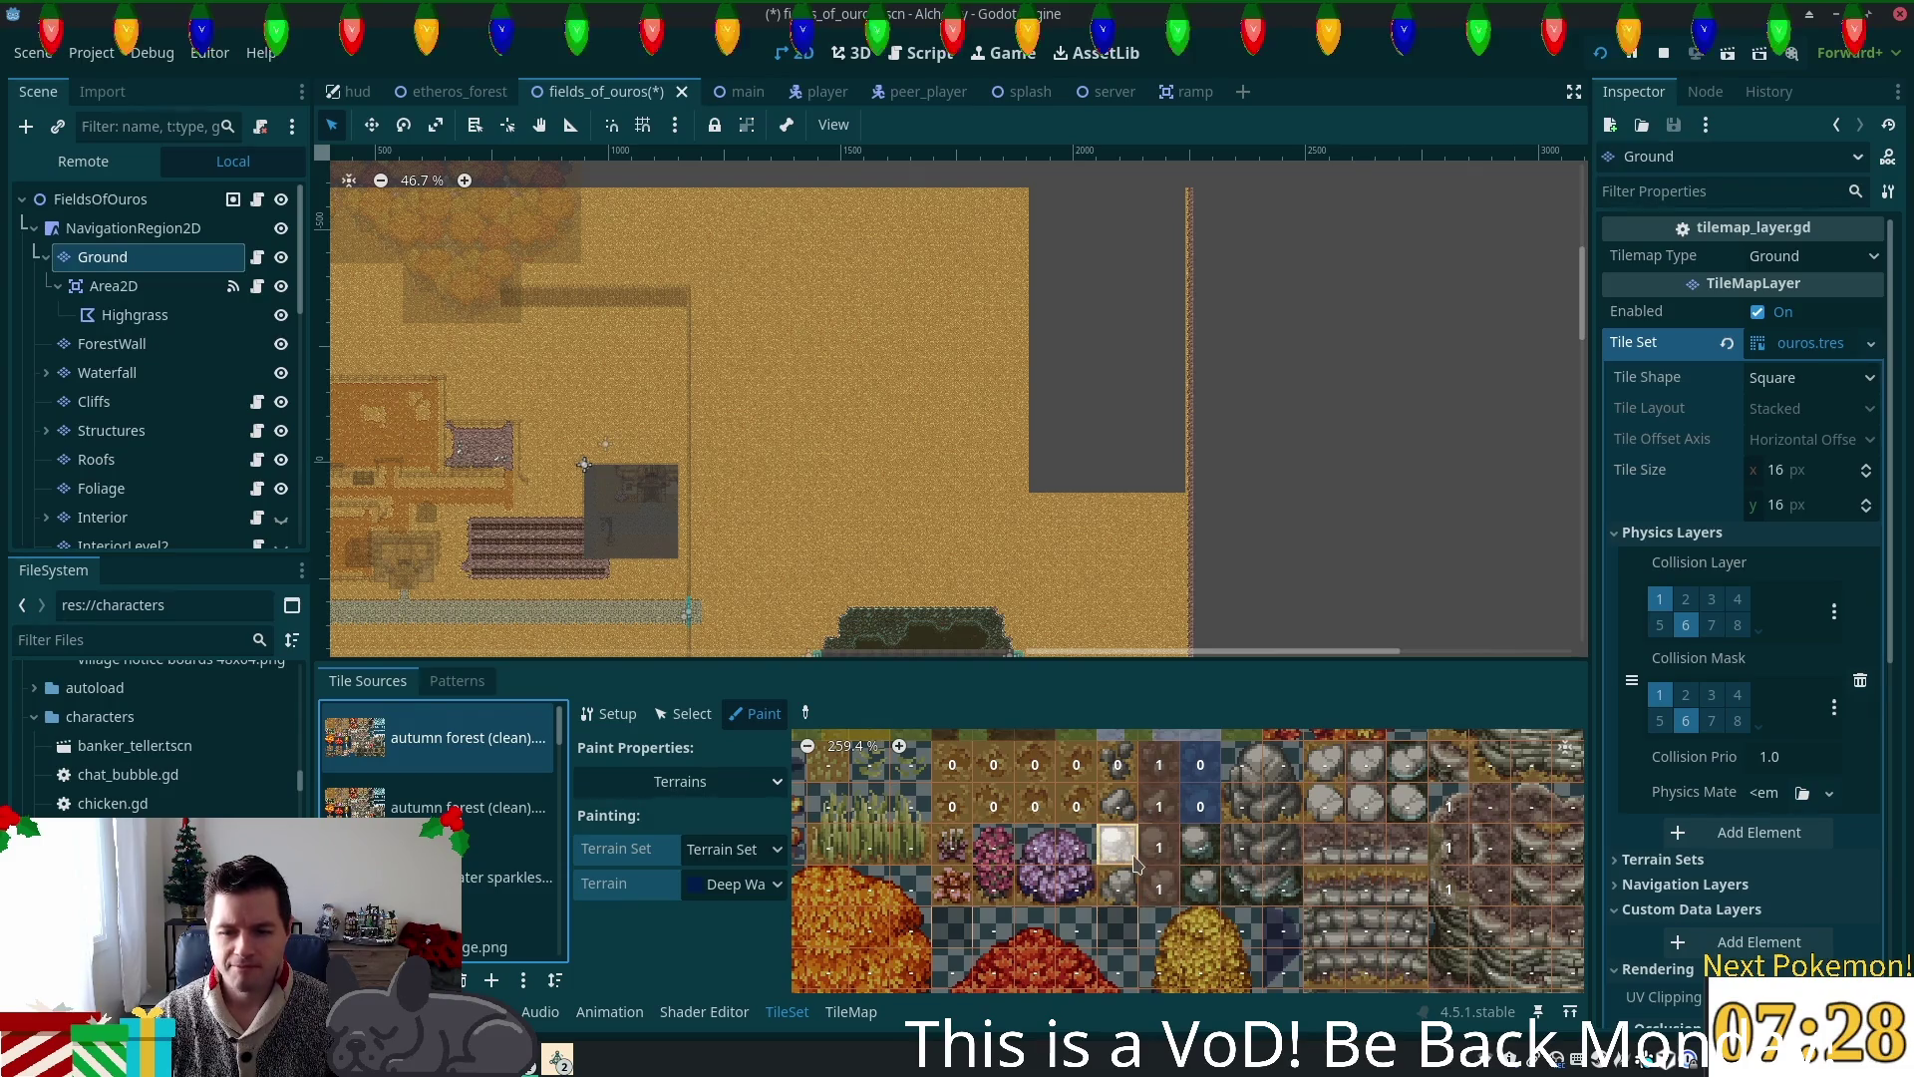
pyautogui.scroll(-3, 1107, 864)
pyautogui.scroll(-1, 1125, 875)
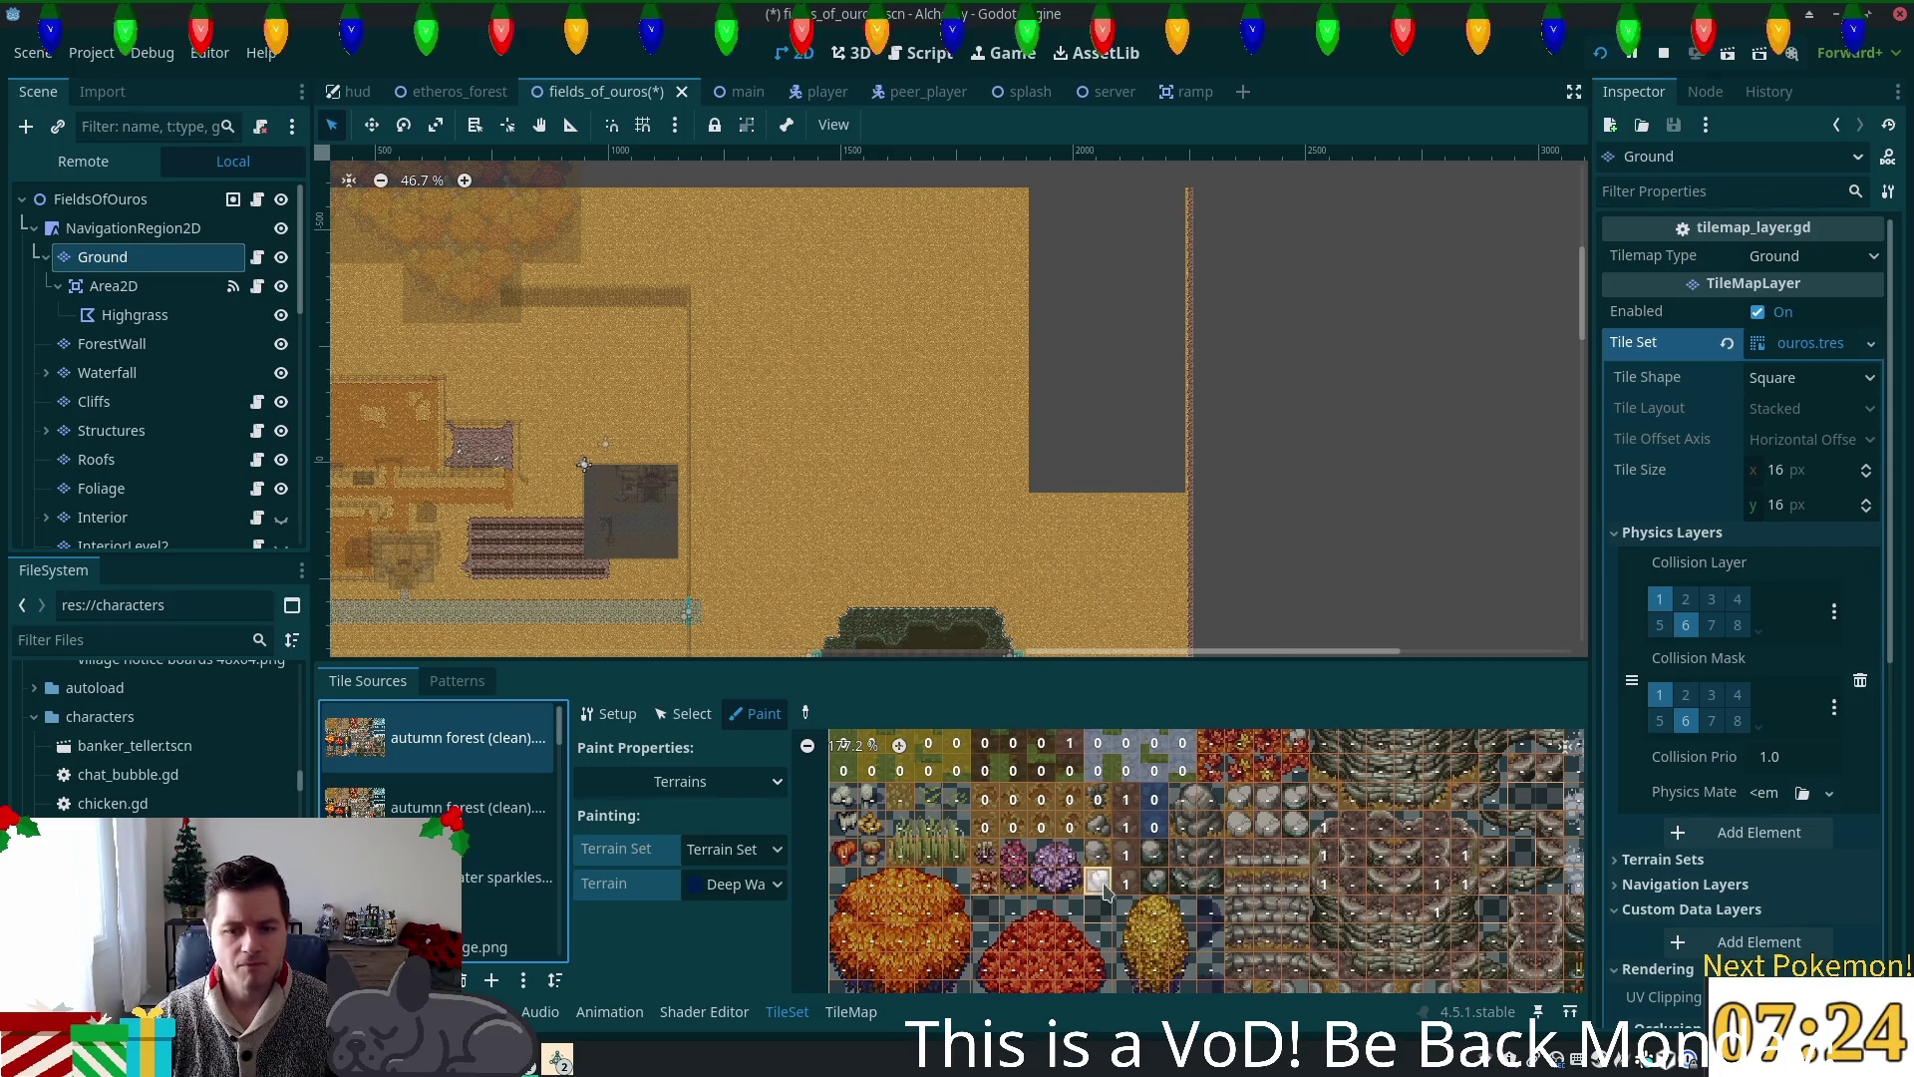
pyautogui.scroll(1, 1100, 879)
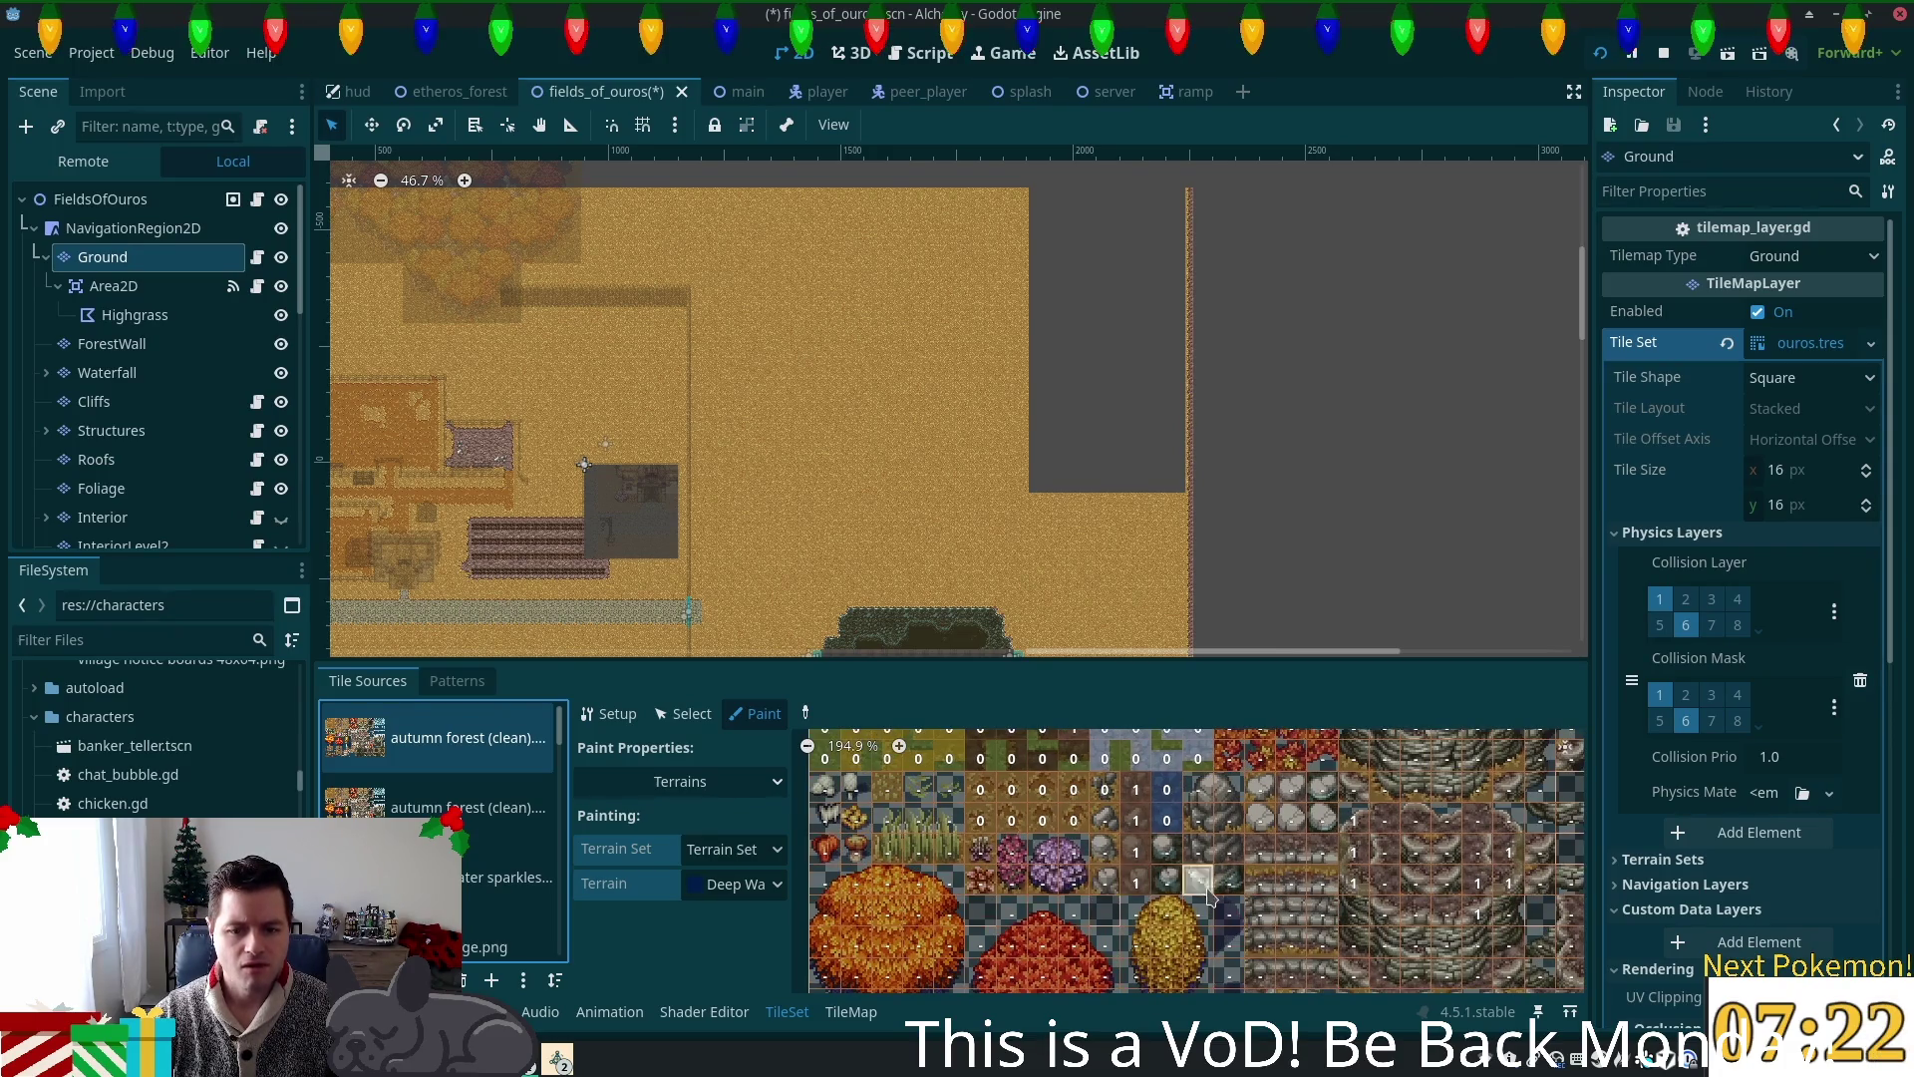
pyautogui.scroll(1, 1207, 893)
pyautogui.scroll(2, 1196, 890)
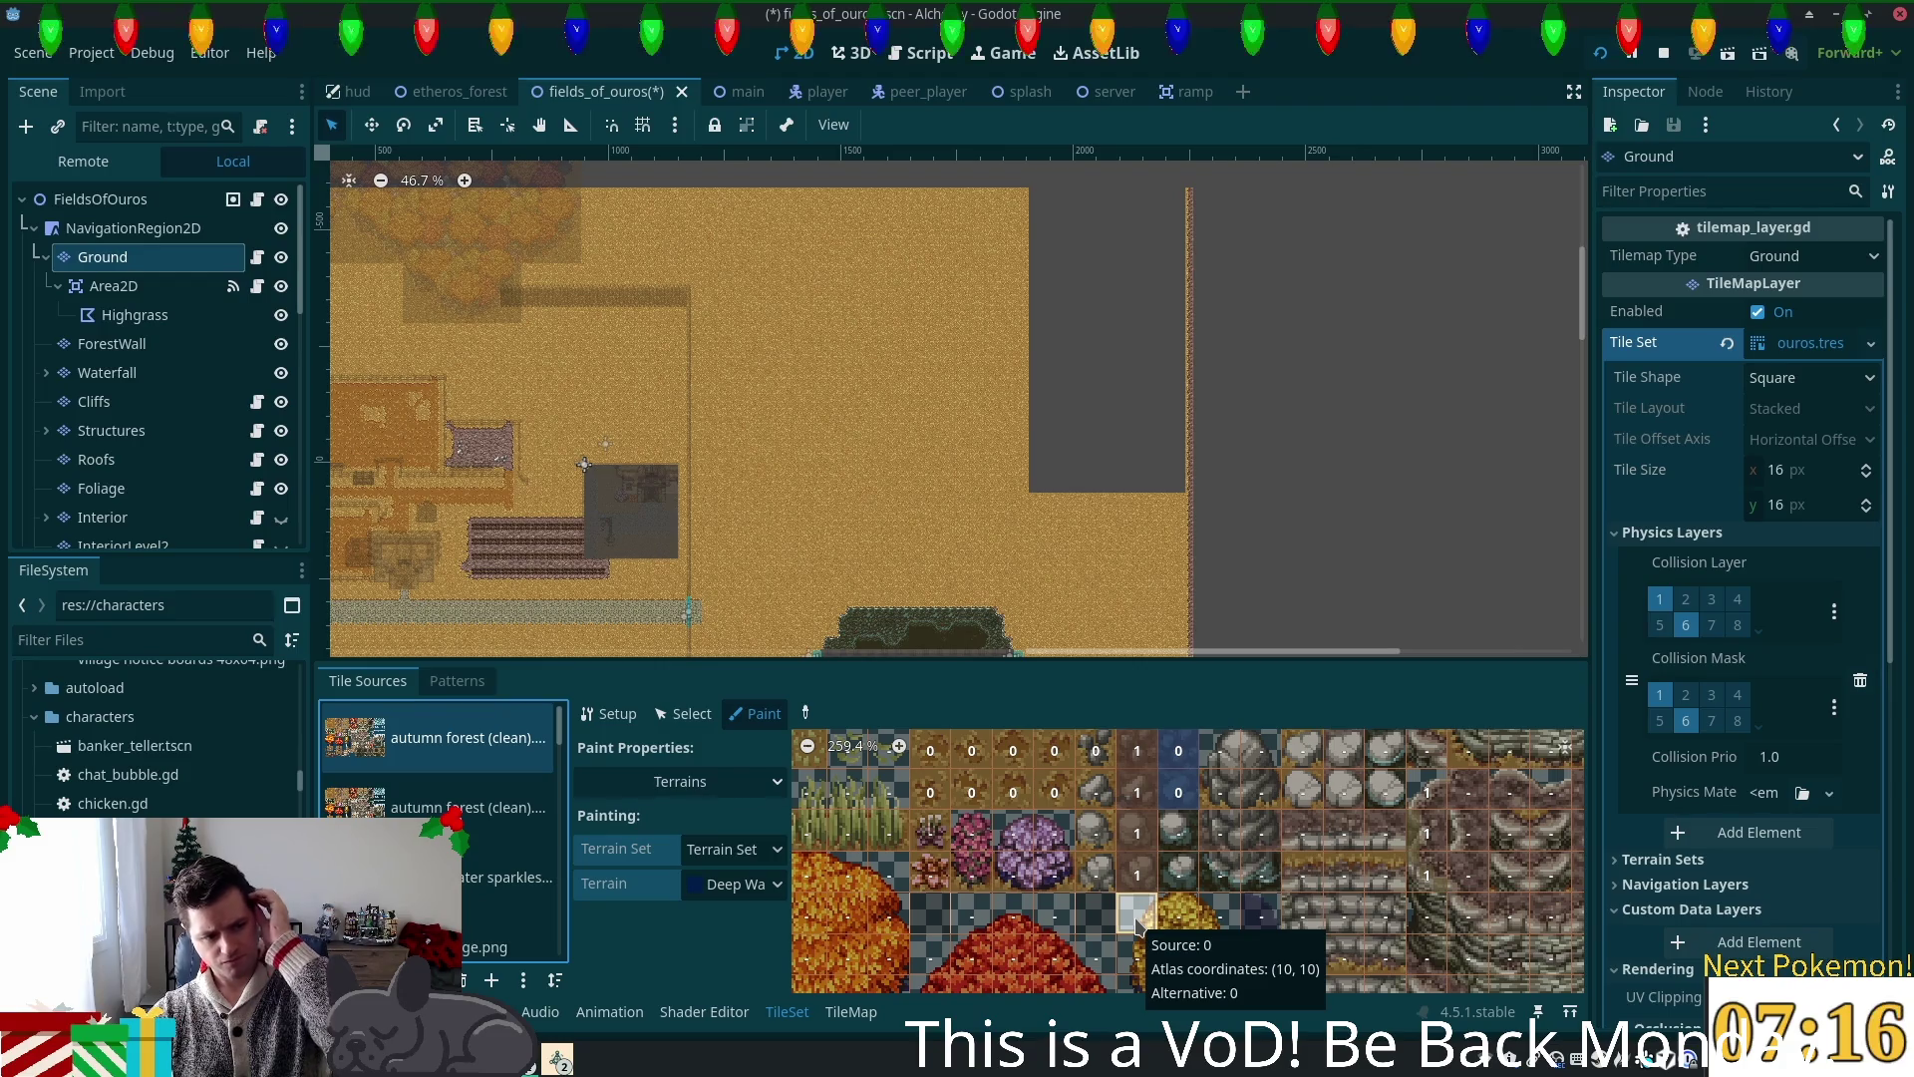
pyautogui.scroll(-3, 1134, 859)
pyautogui.scroll(-2, 1133, 860)
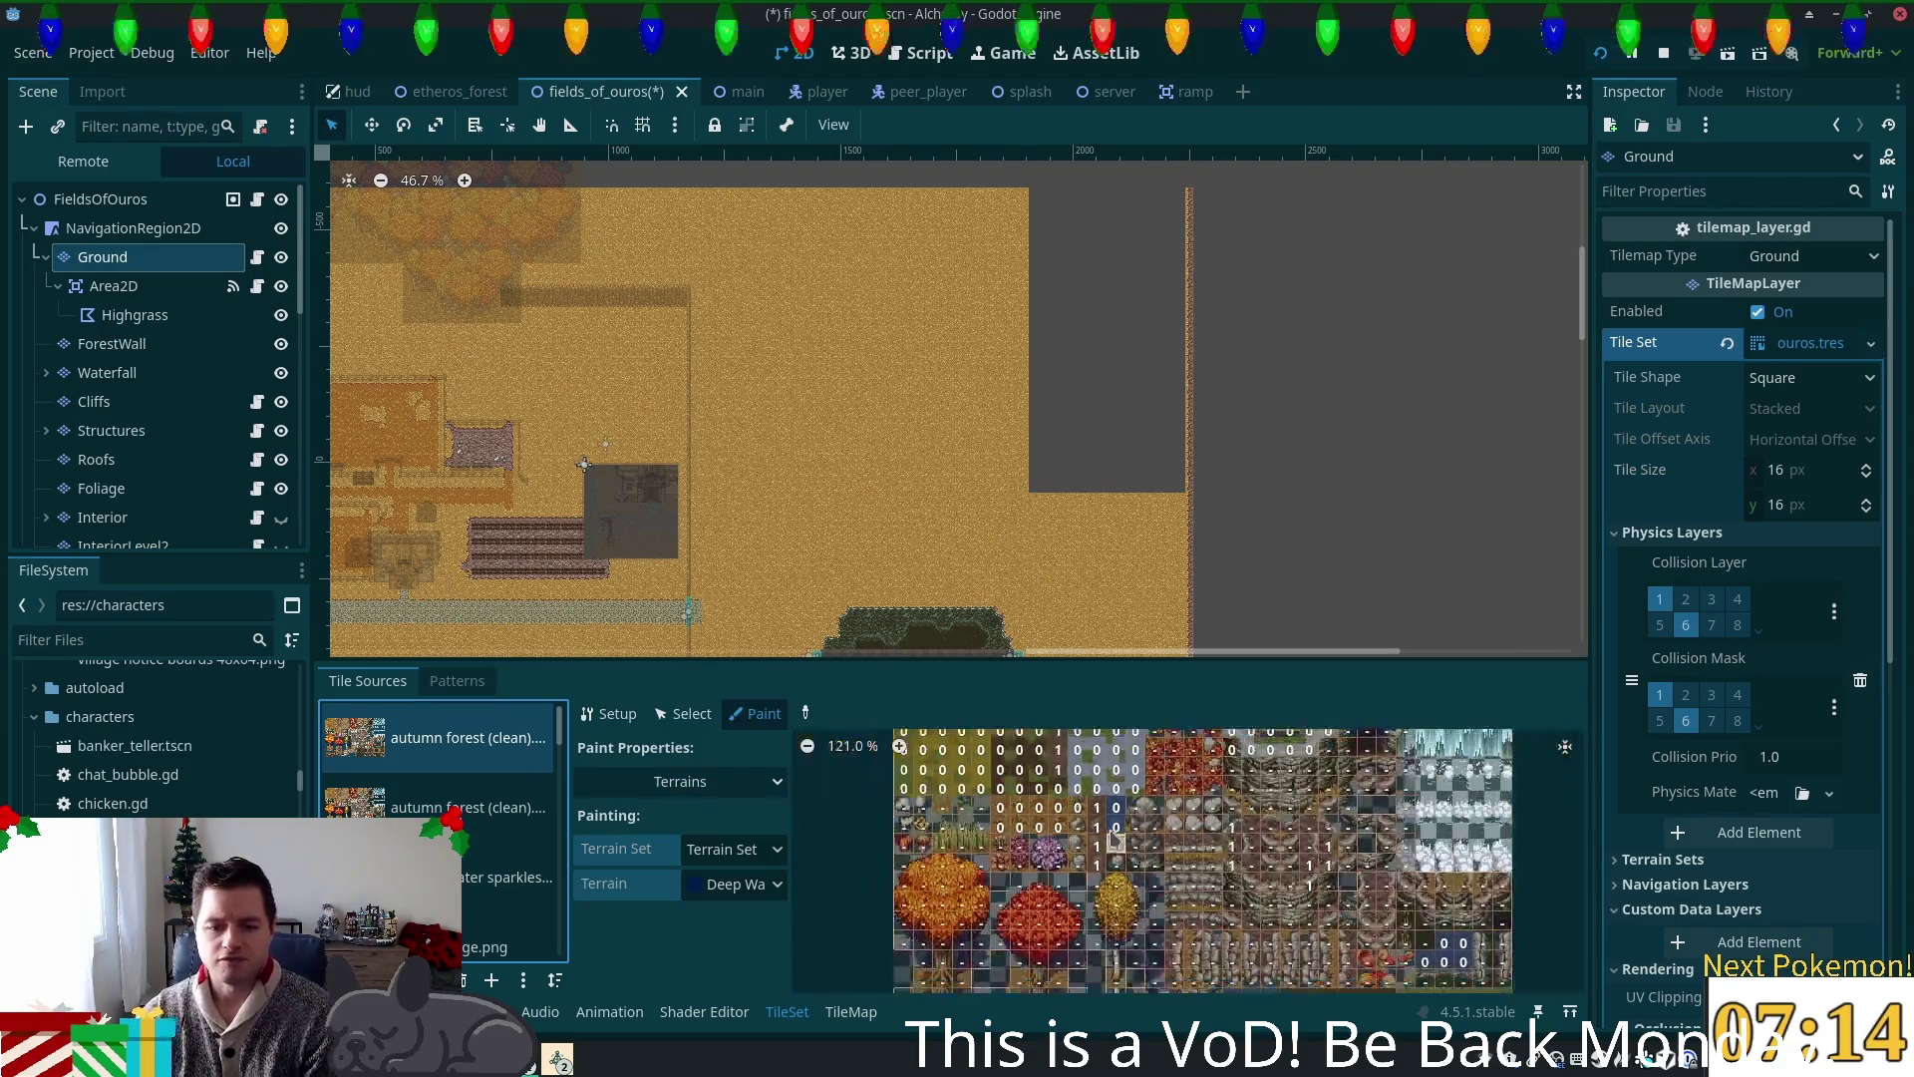
pyautogui.scroll(7, 1103, 940)
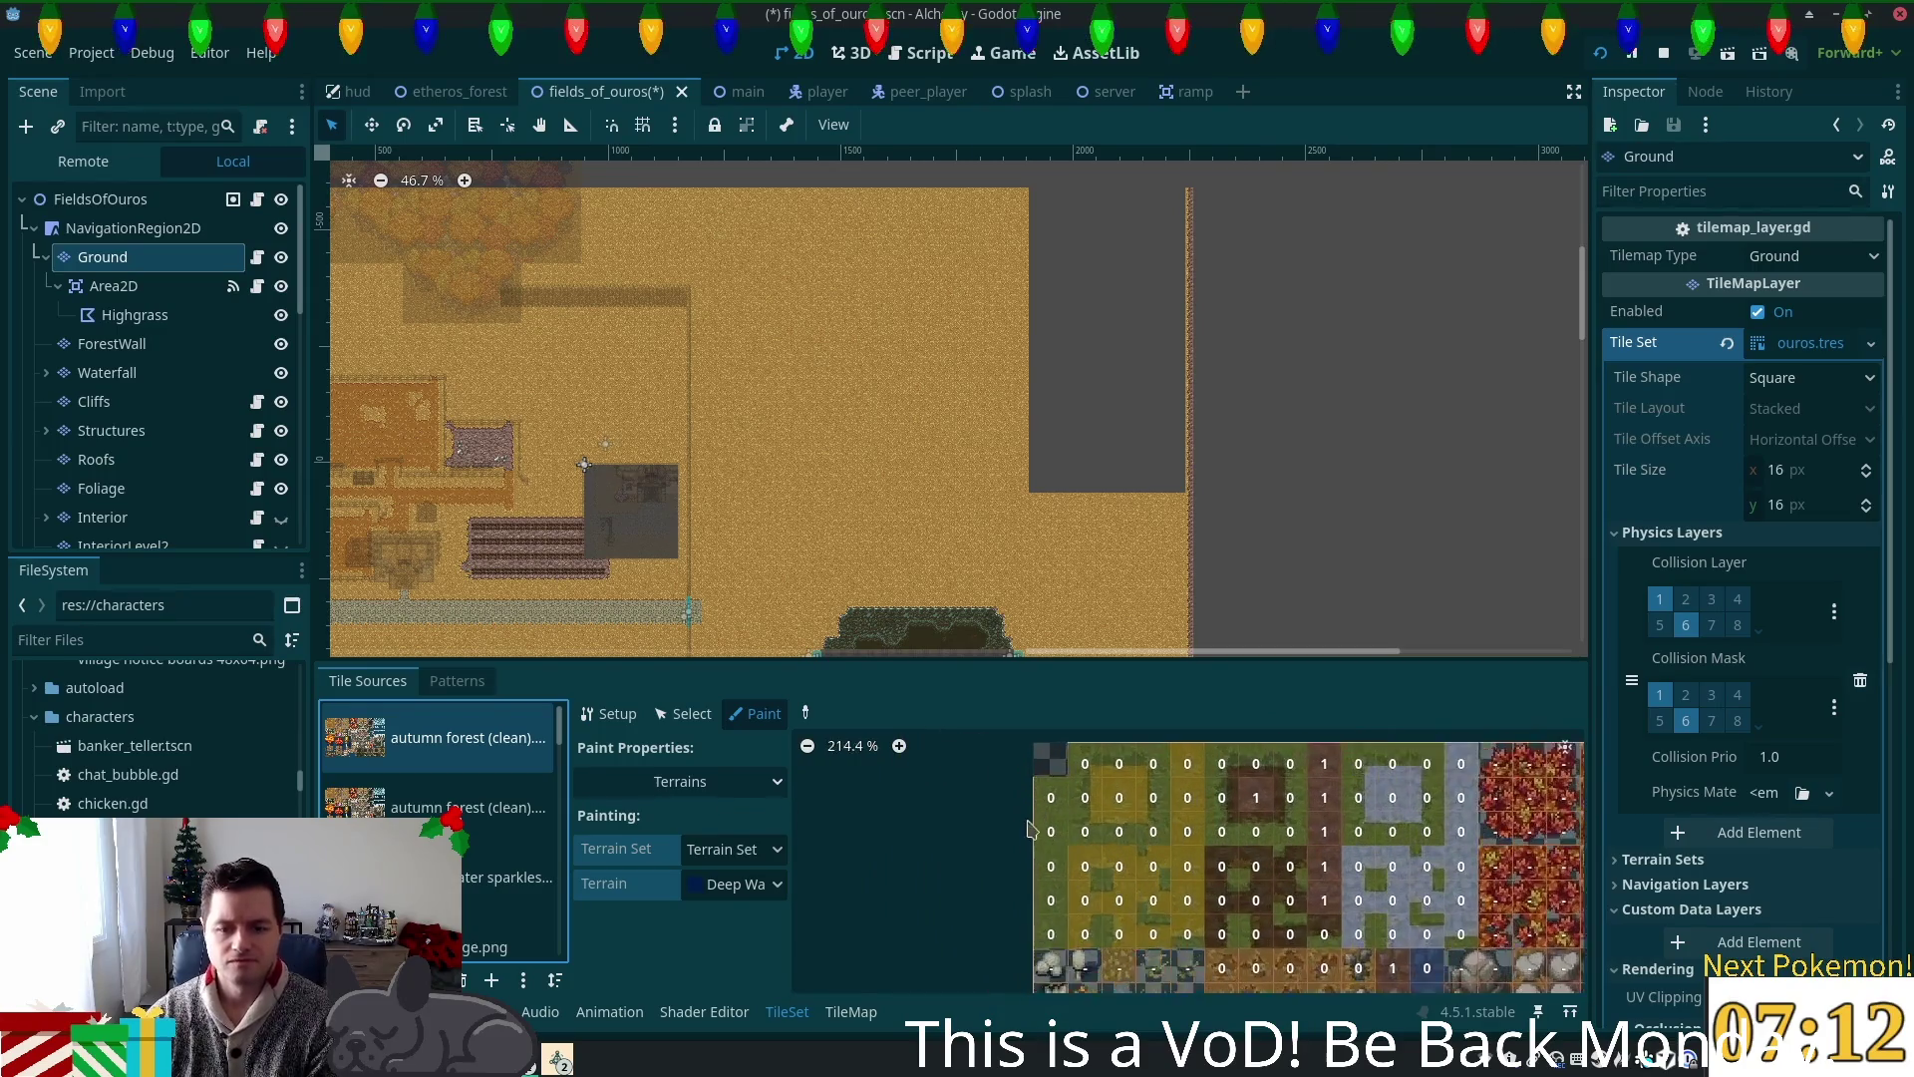
pyautogui.scroll(1, 1027, 791)
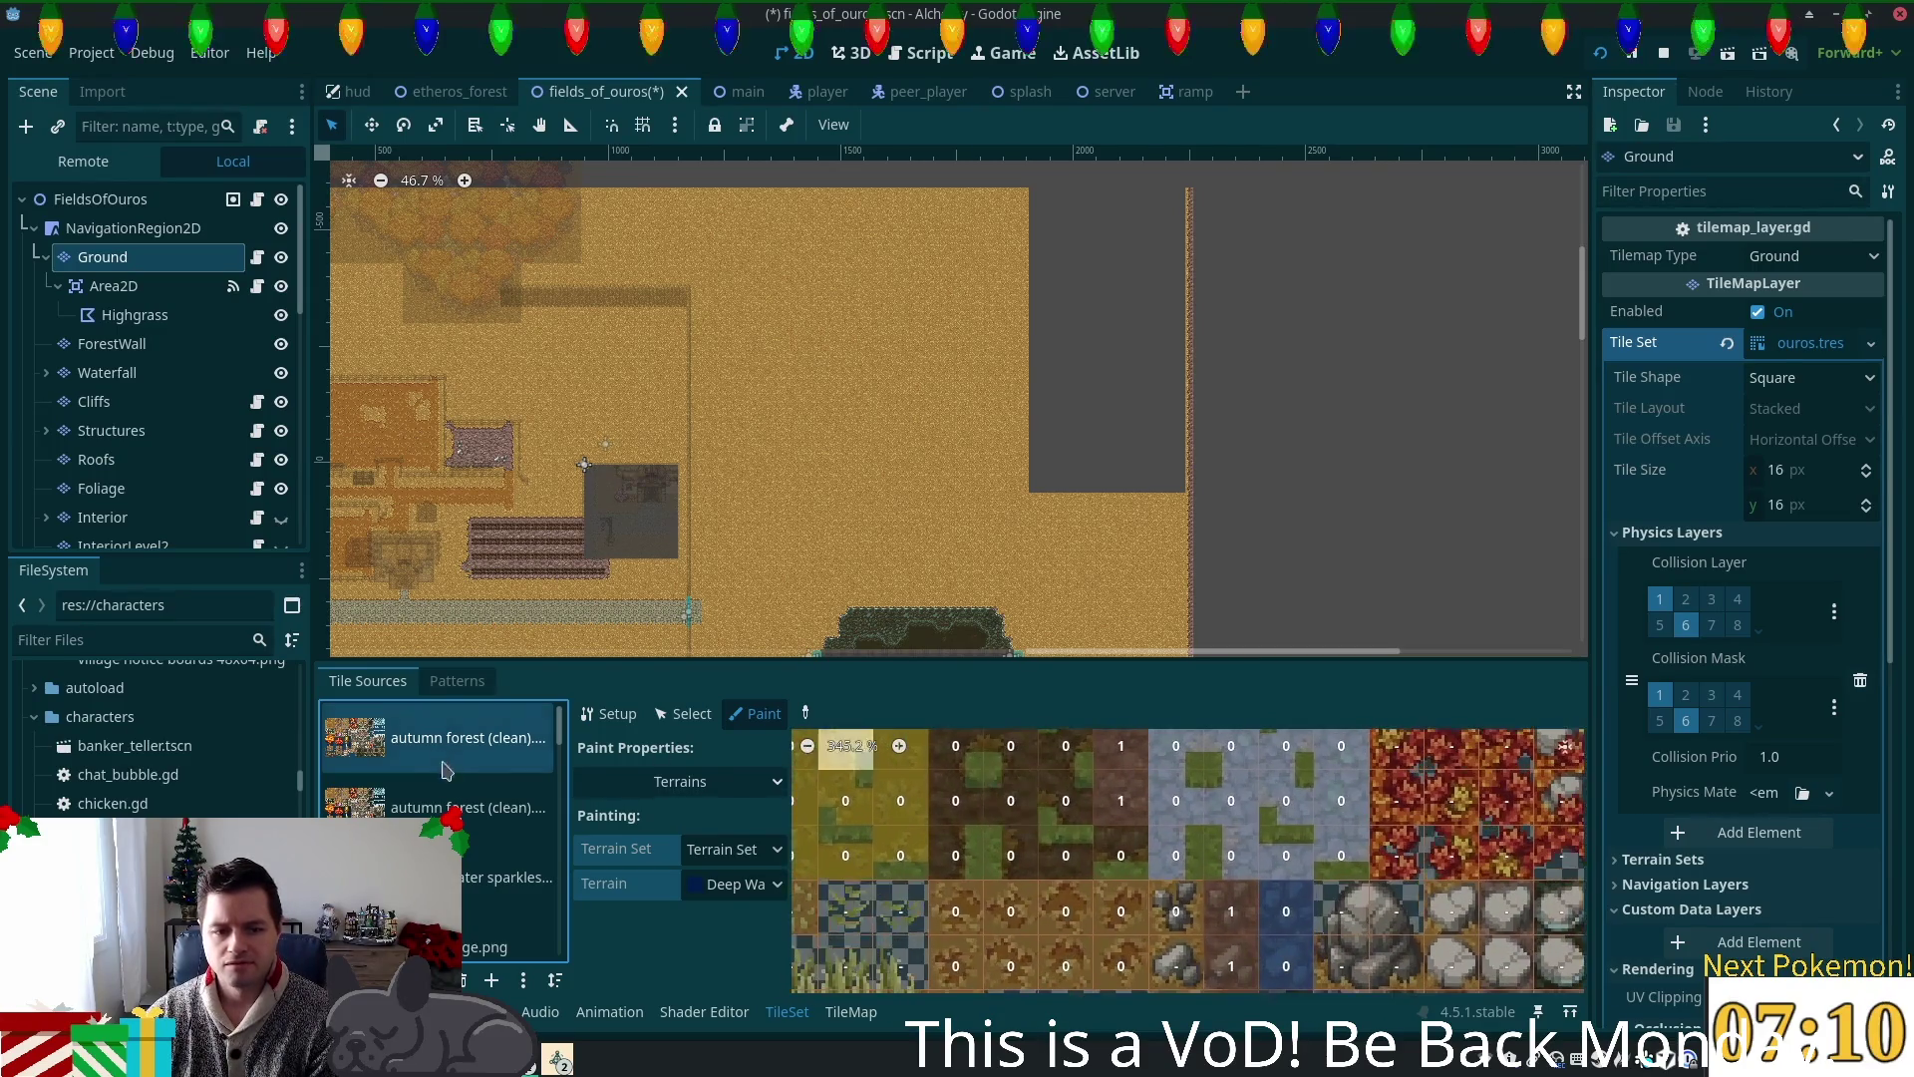
pyautogui.moveTo(1501, 888); pyautogui.dragTo(1071, 769)
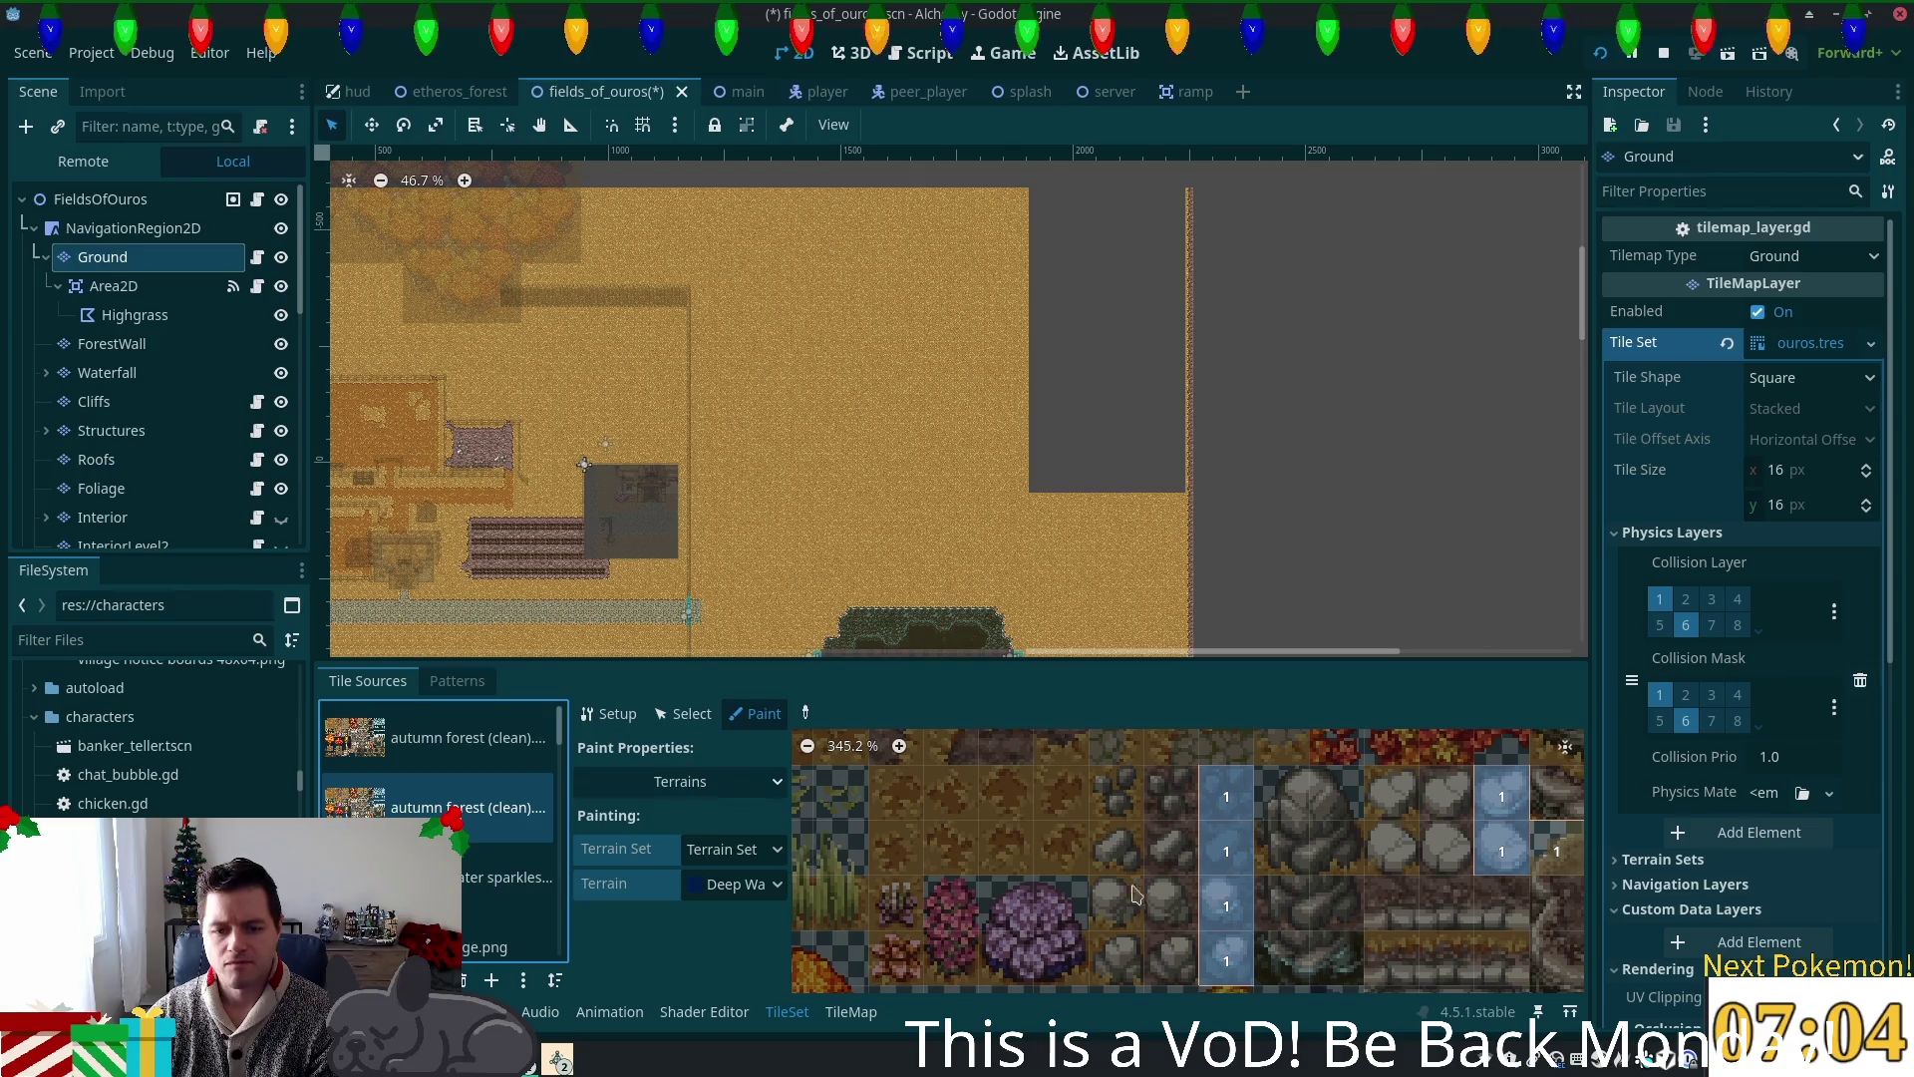
pyautogui.scroll(-8, 1027, 883)
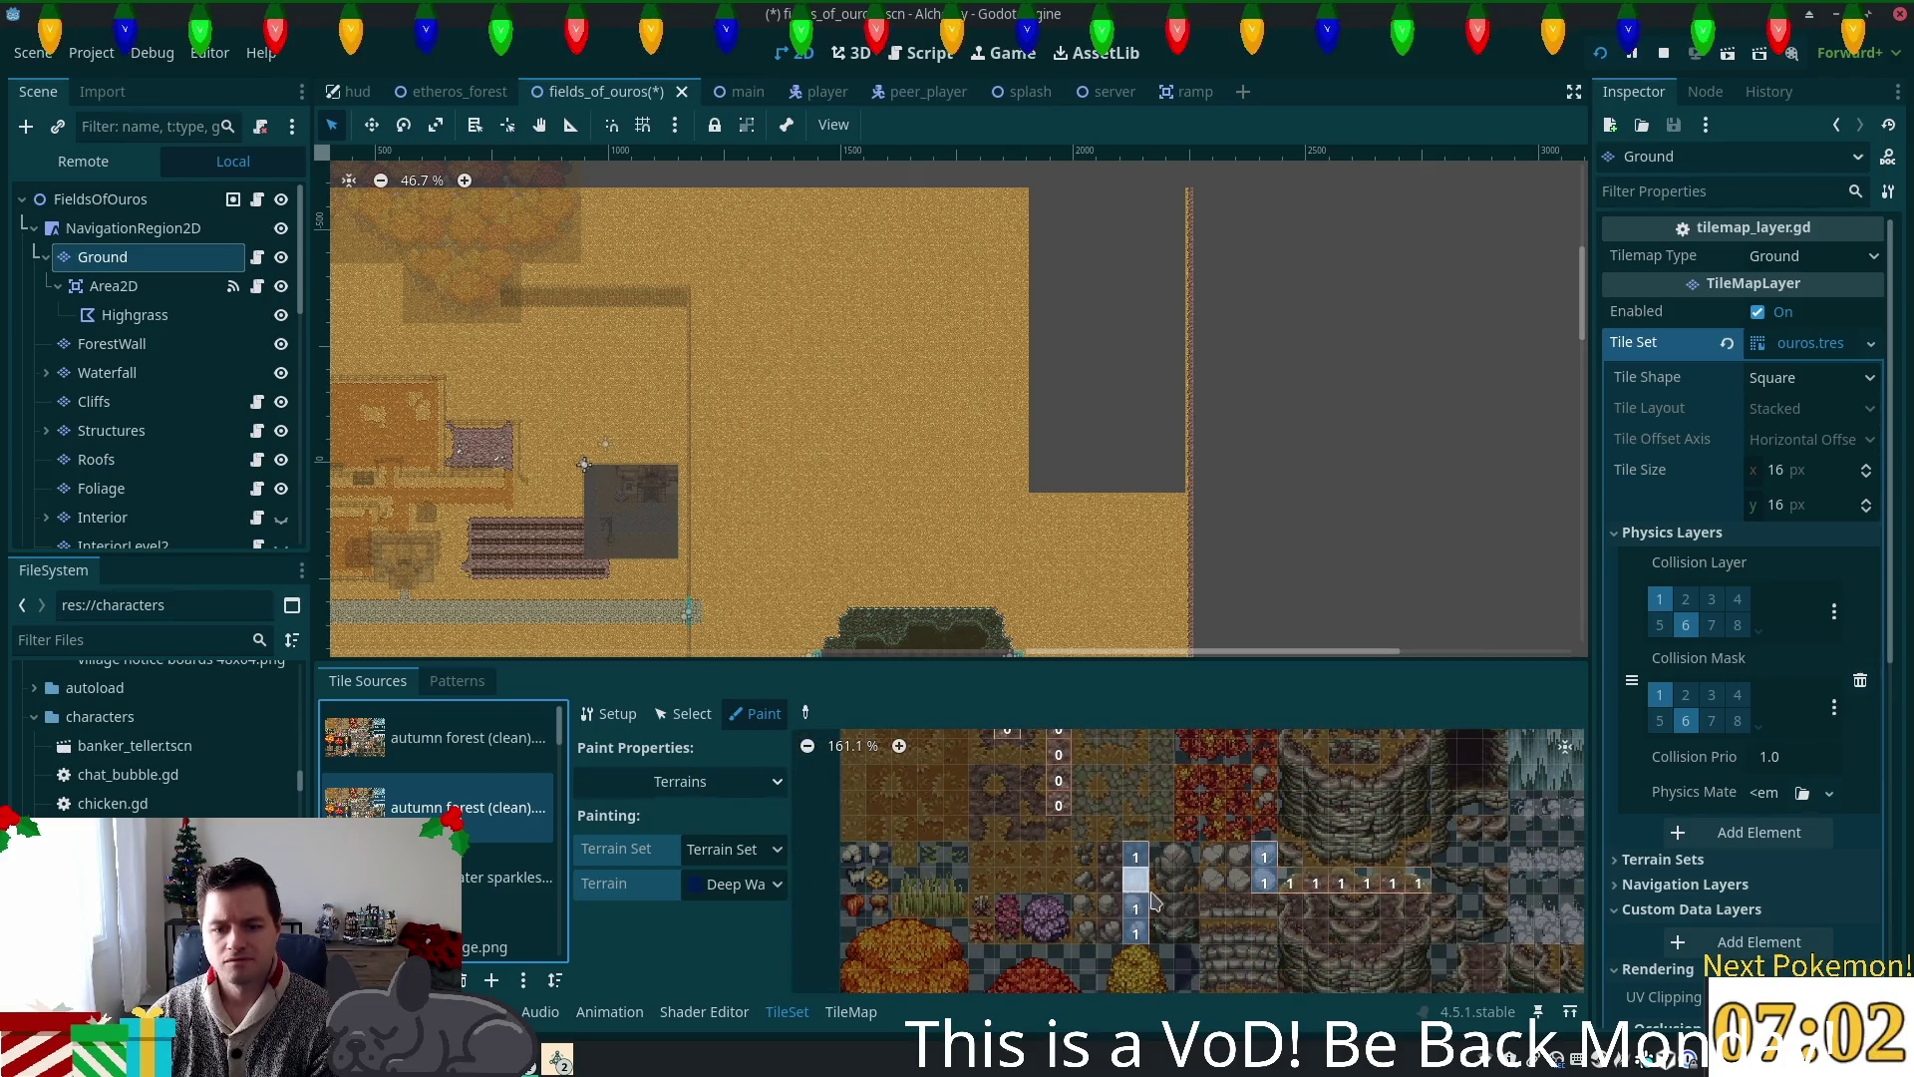
pyautogui.scroll(1, 1037, 883)
pyautogui.moveTo(1037, 883)
pyautogui.mouseDown()
pyautogui.moveTo(1062, 926)
pyautogui.moveTo(1032, 850)
pyautogui.mouseUp()
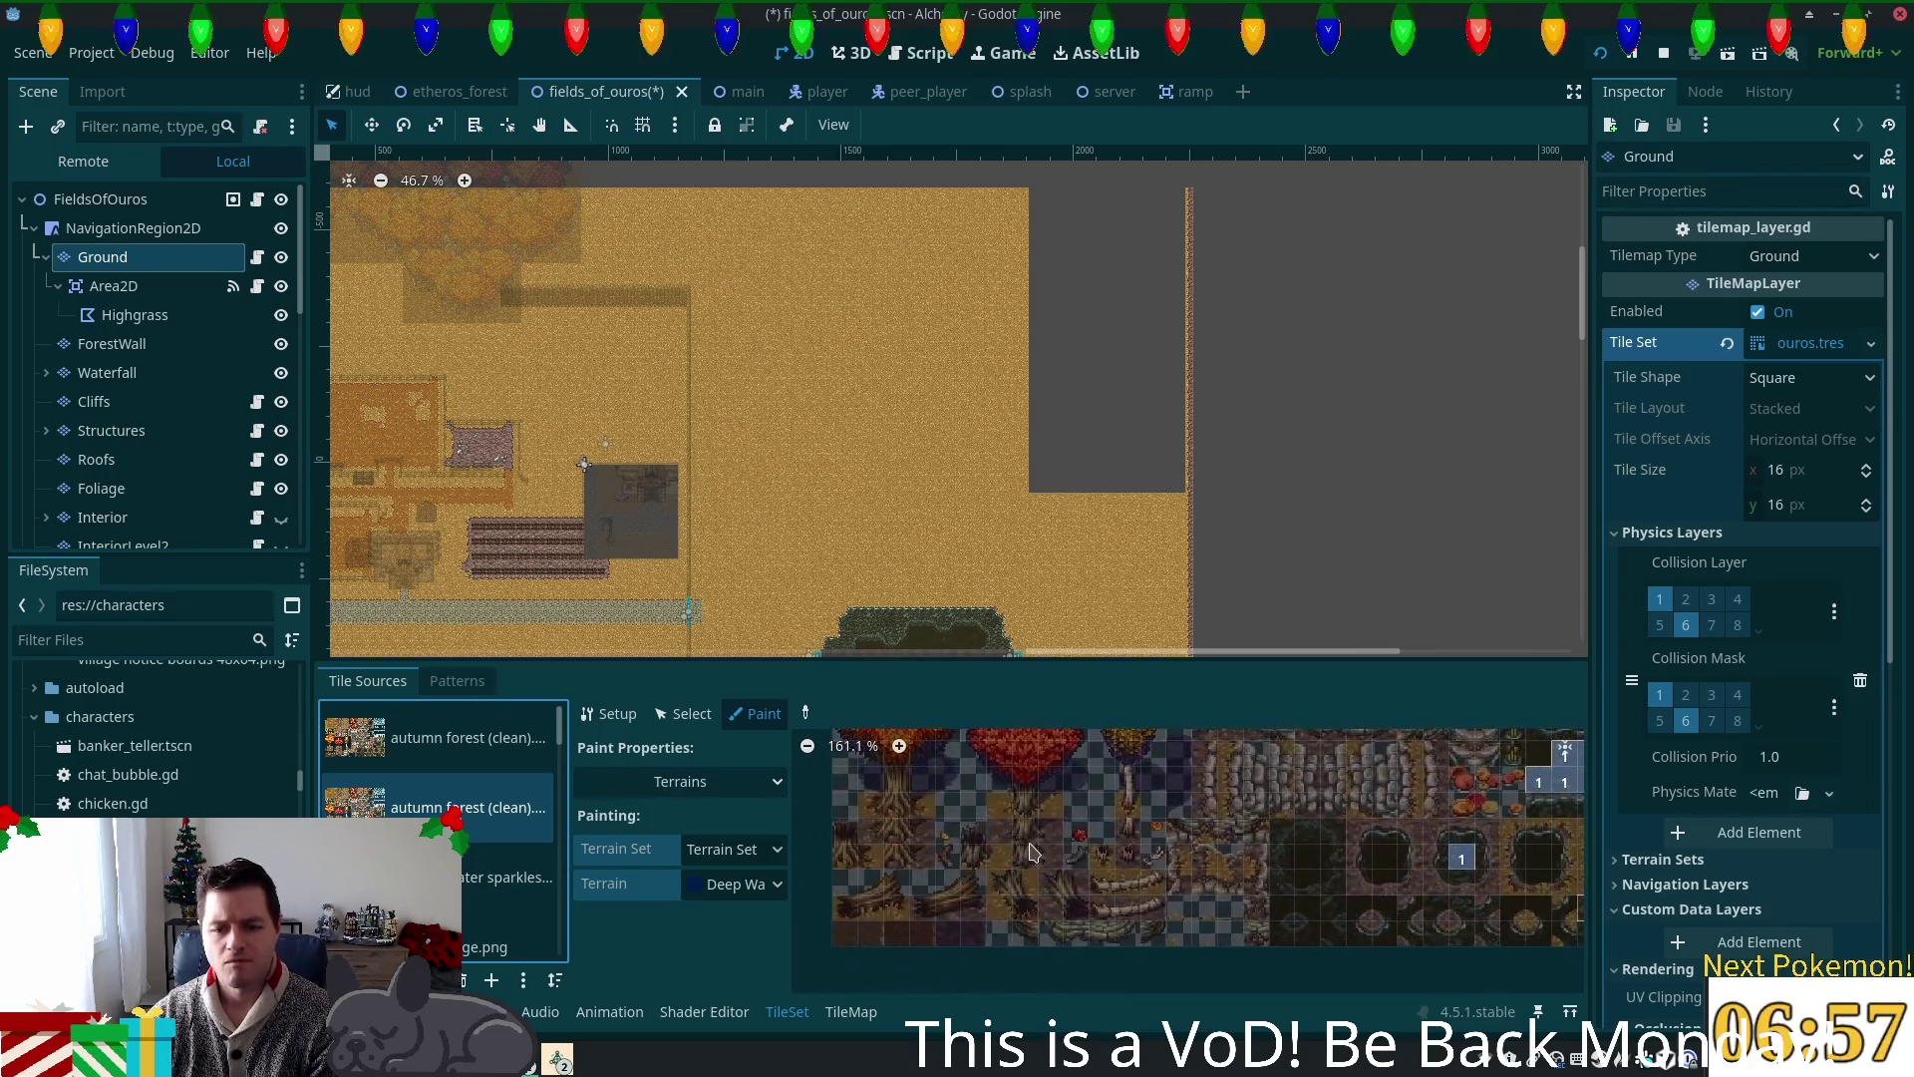
# Step: In the first autumn forest source, erase the terrain from two rows of autumn ground tiles
pyautogui.click(486, 735)
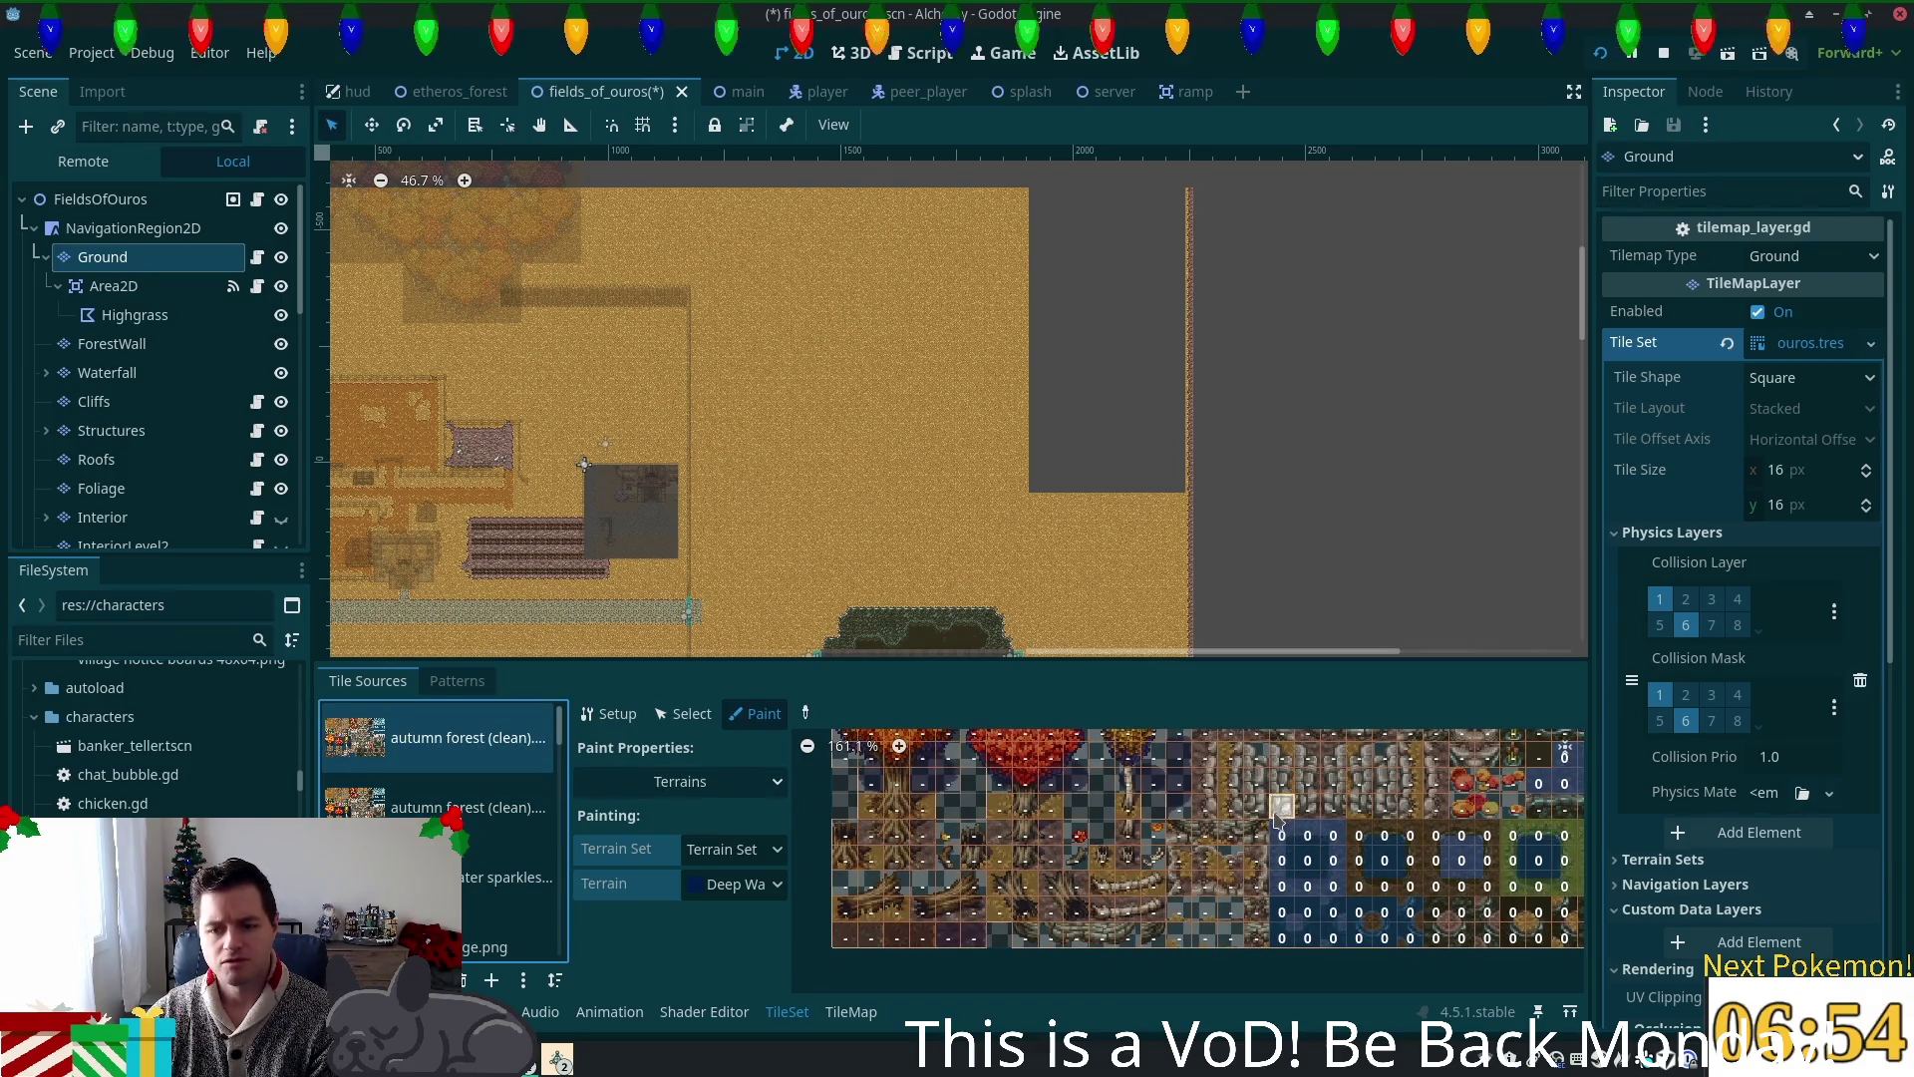
pyautogui.scroll(5, 1276, 813)
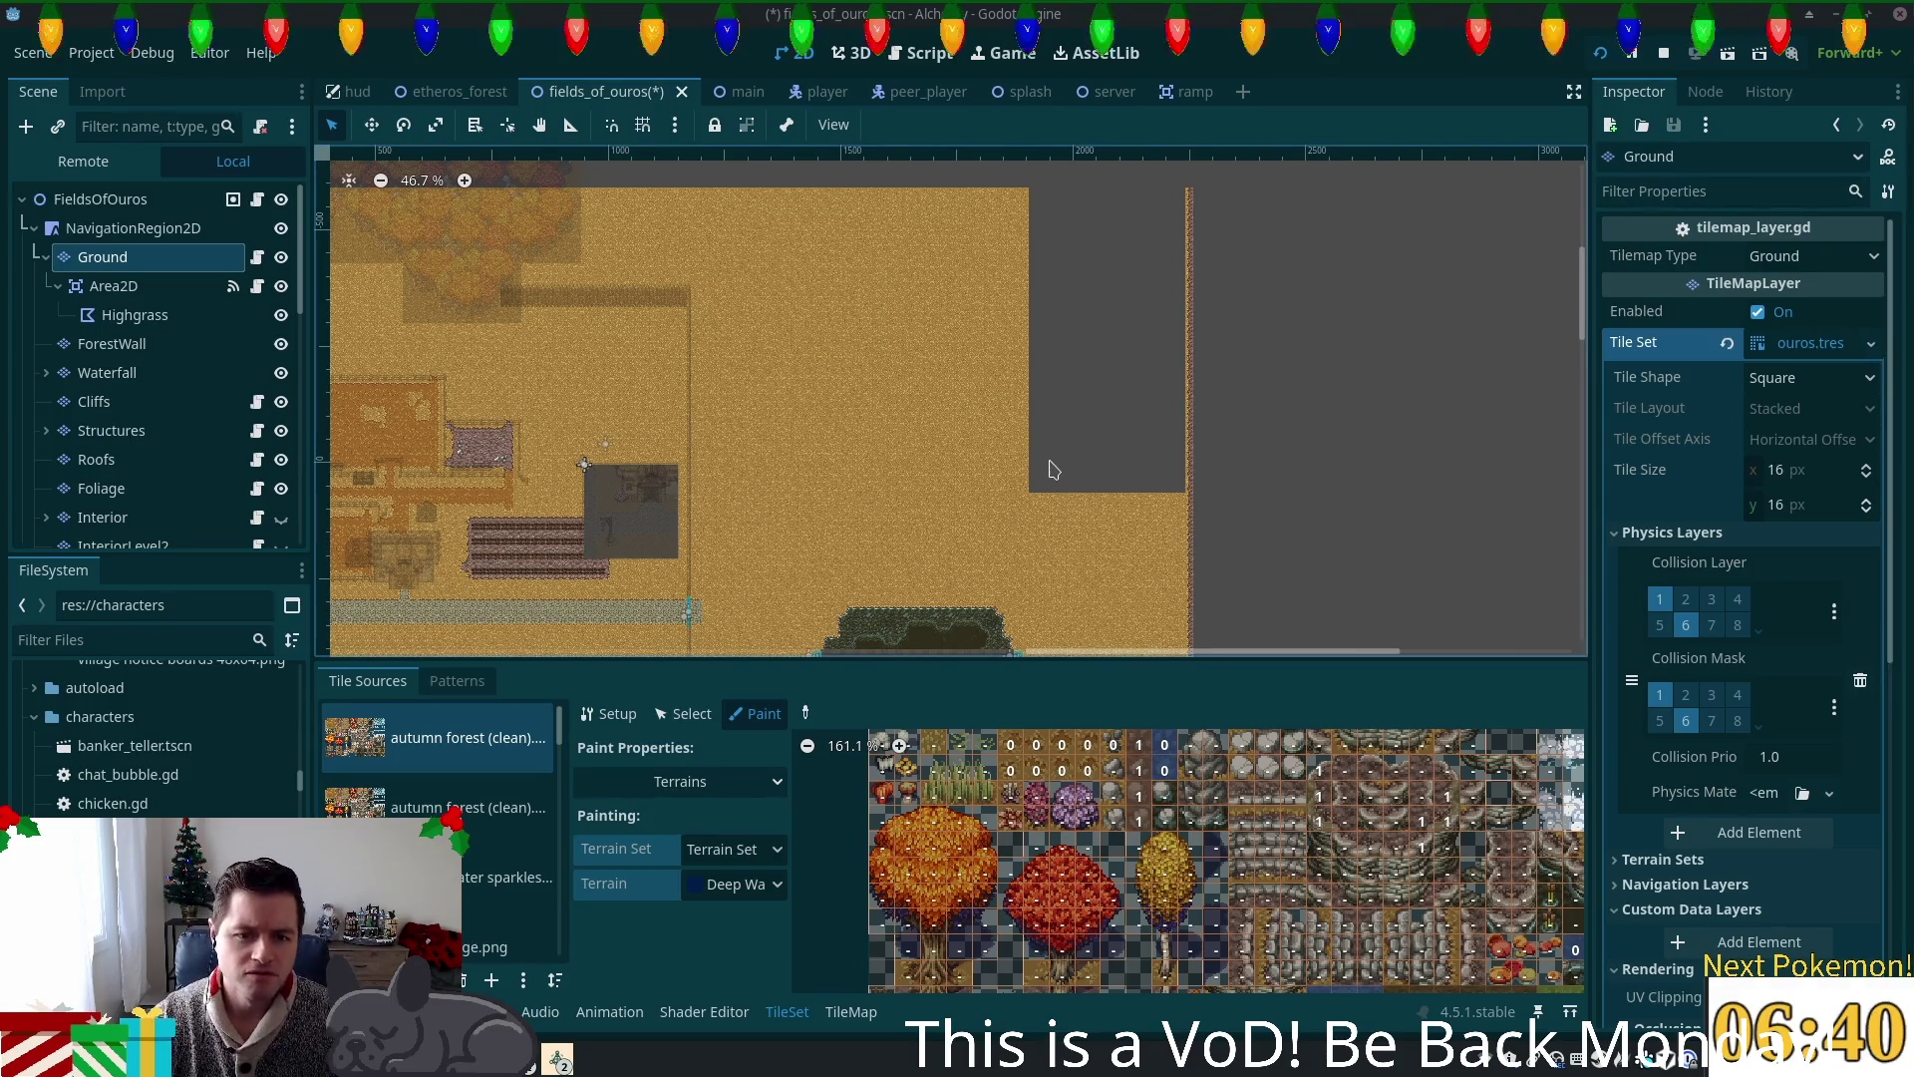
pyautogui.scroll(-3, 1037, 464)
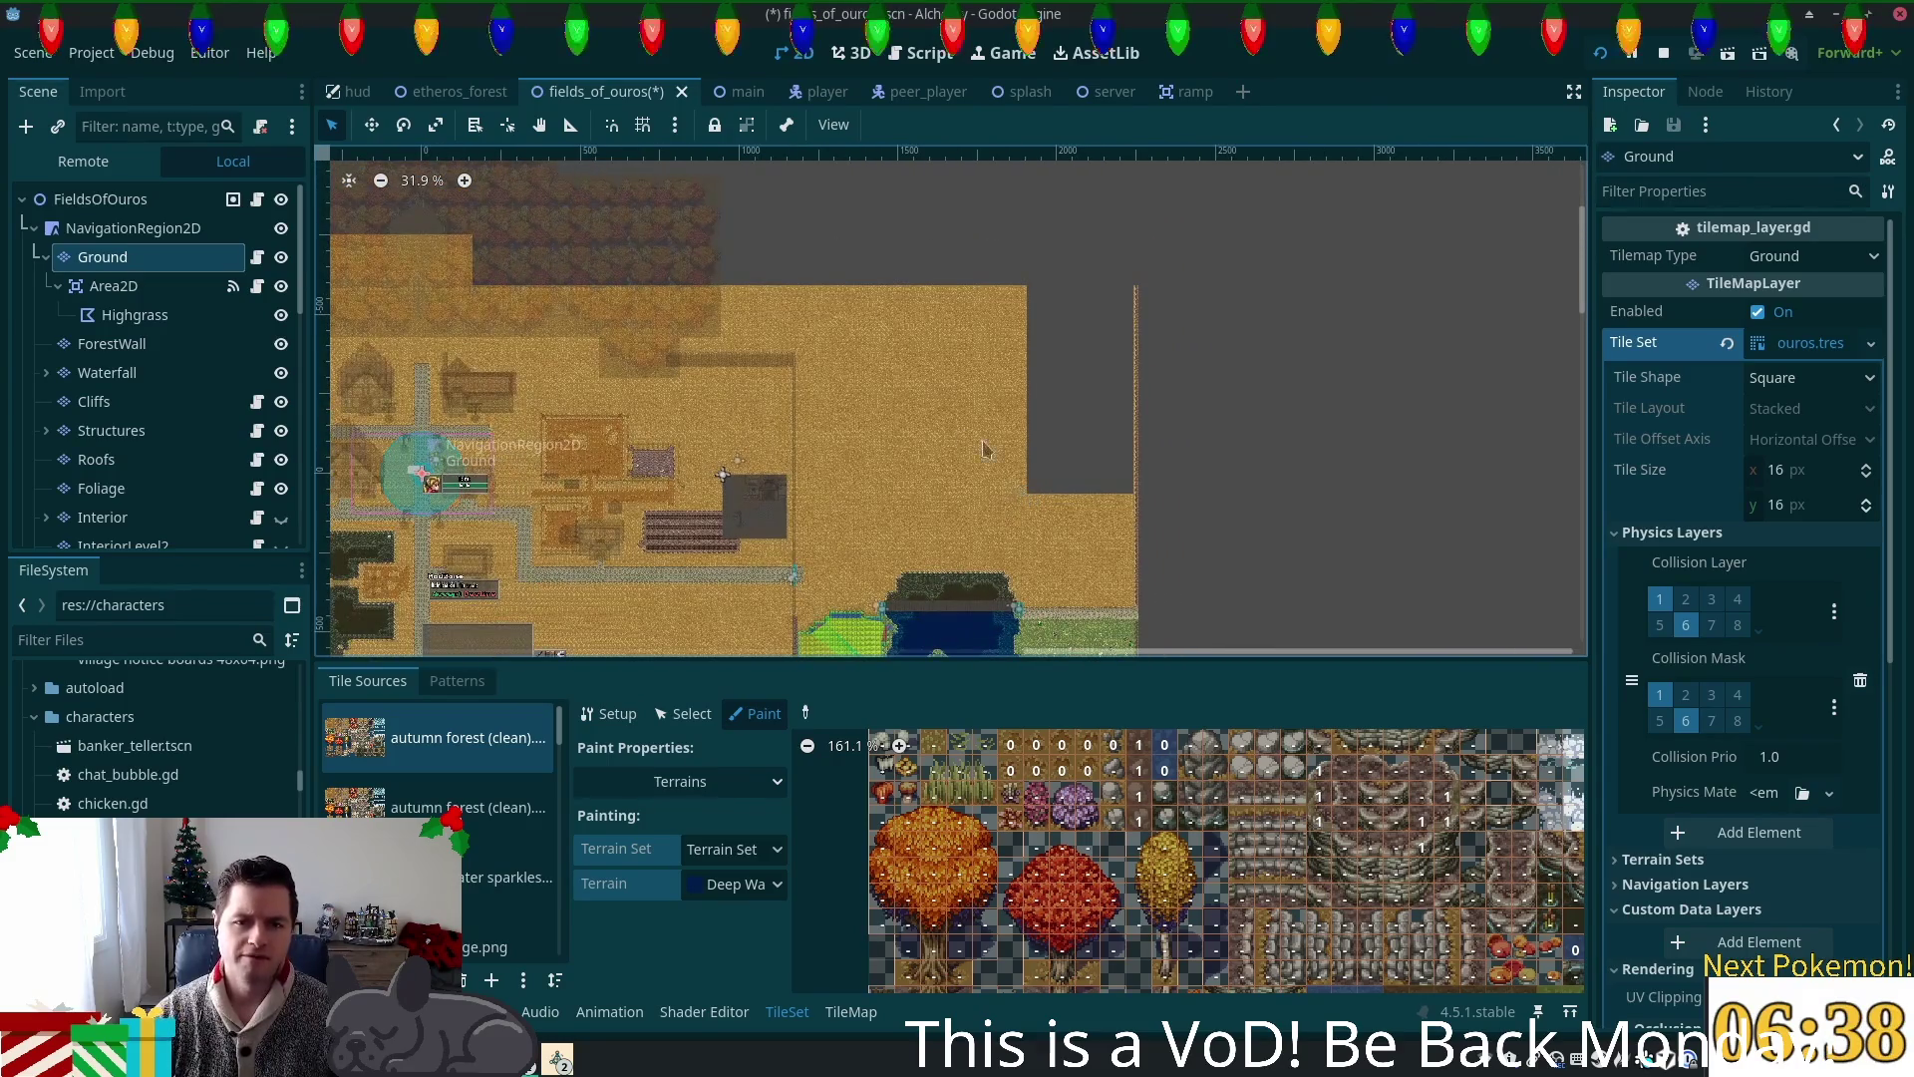
pyautogui.scroll(3, 912, 434)
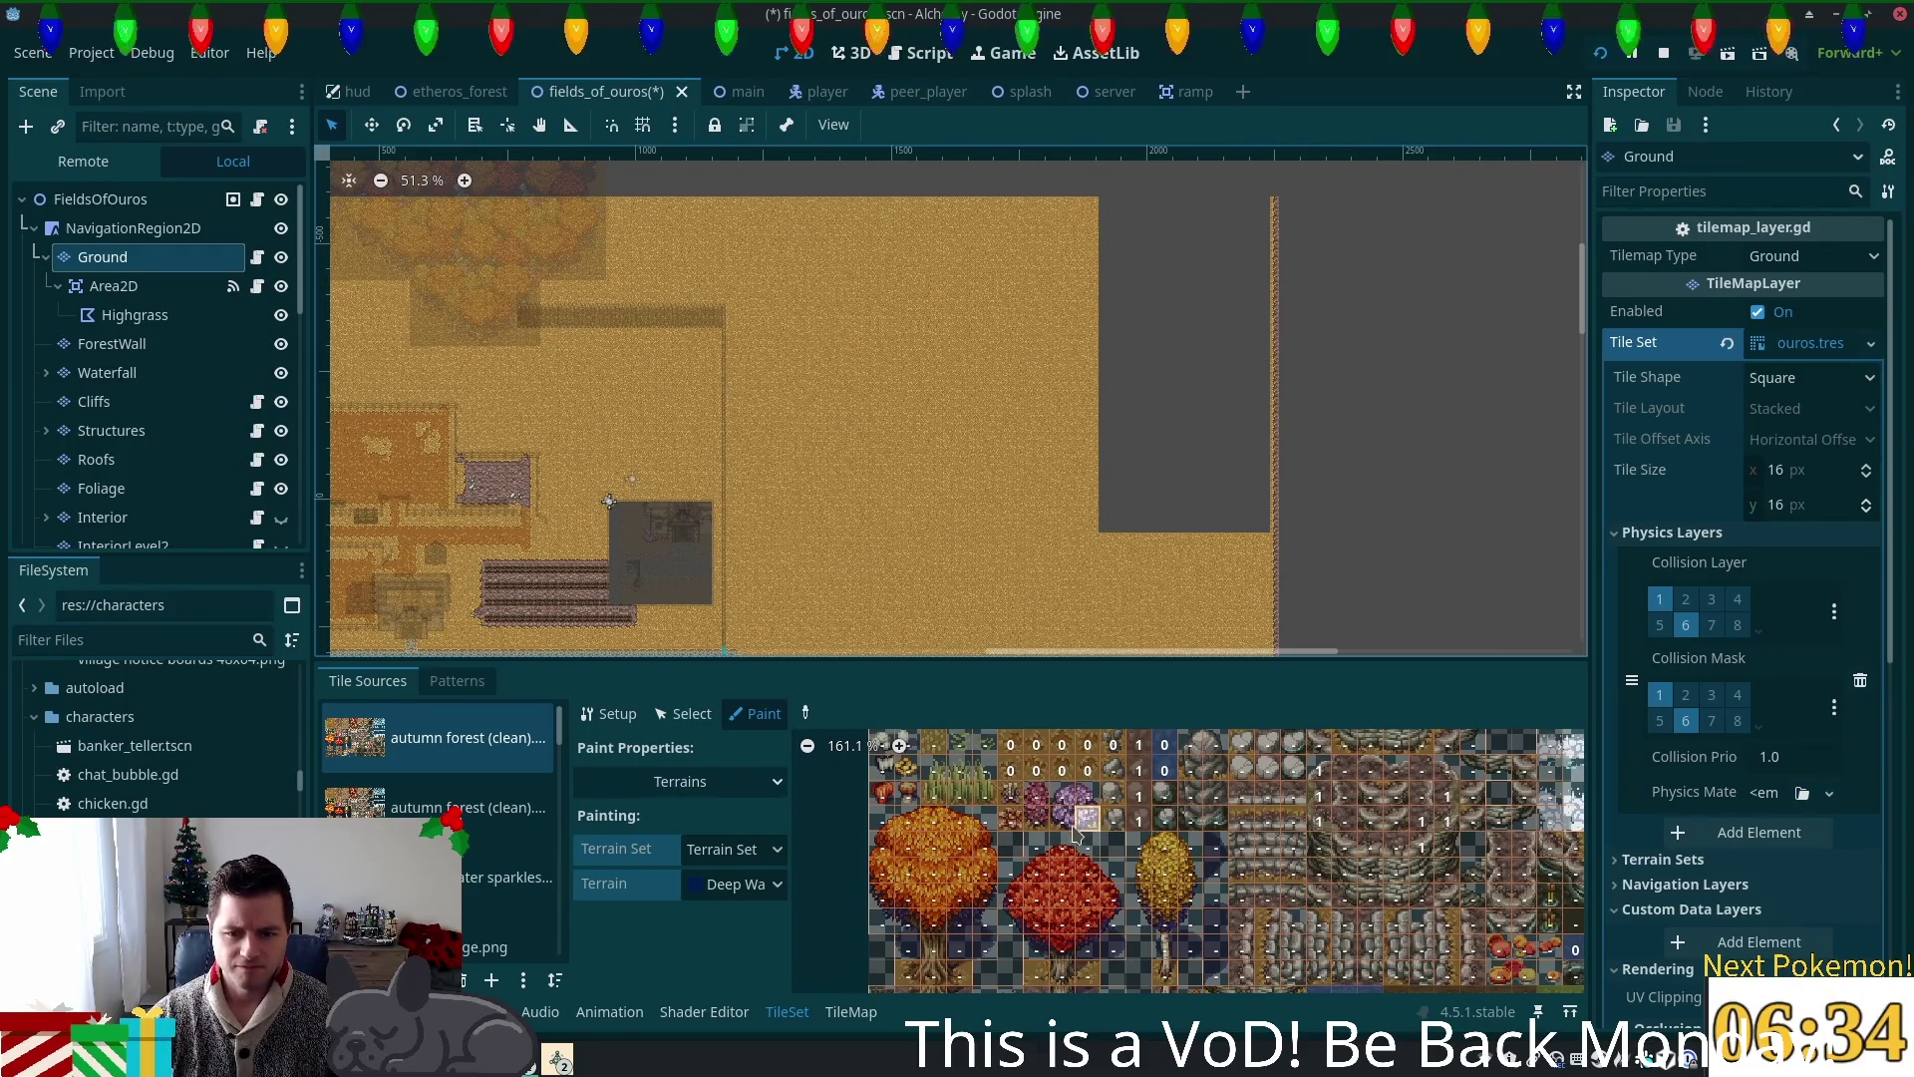
pyautogui.scroll(1, 1076, 837)
pyautogui.scroll(1, 1114, 871)
pyautogui.scroll(3, 1114, 870)
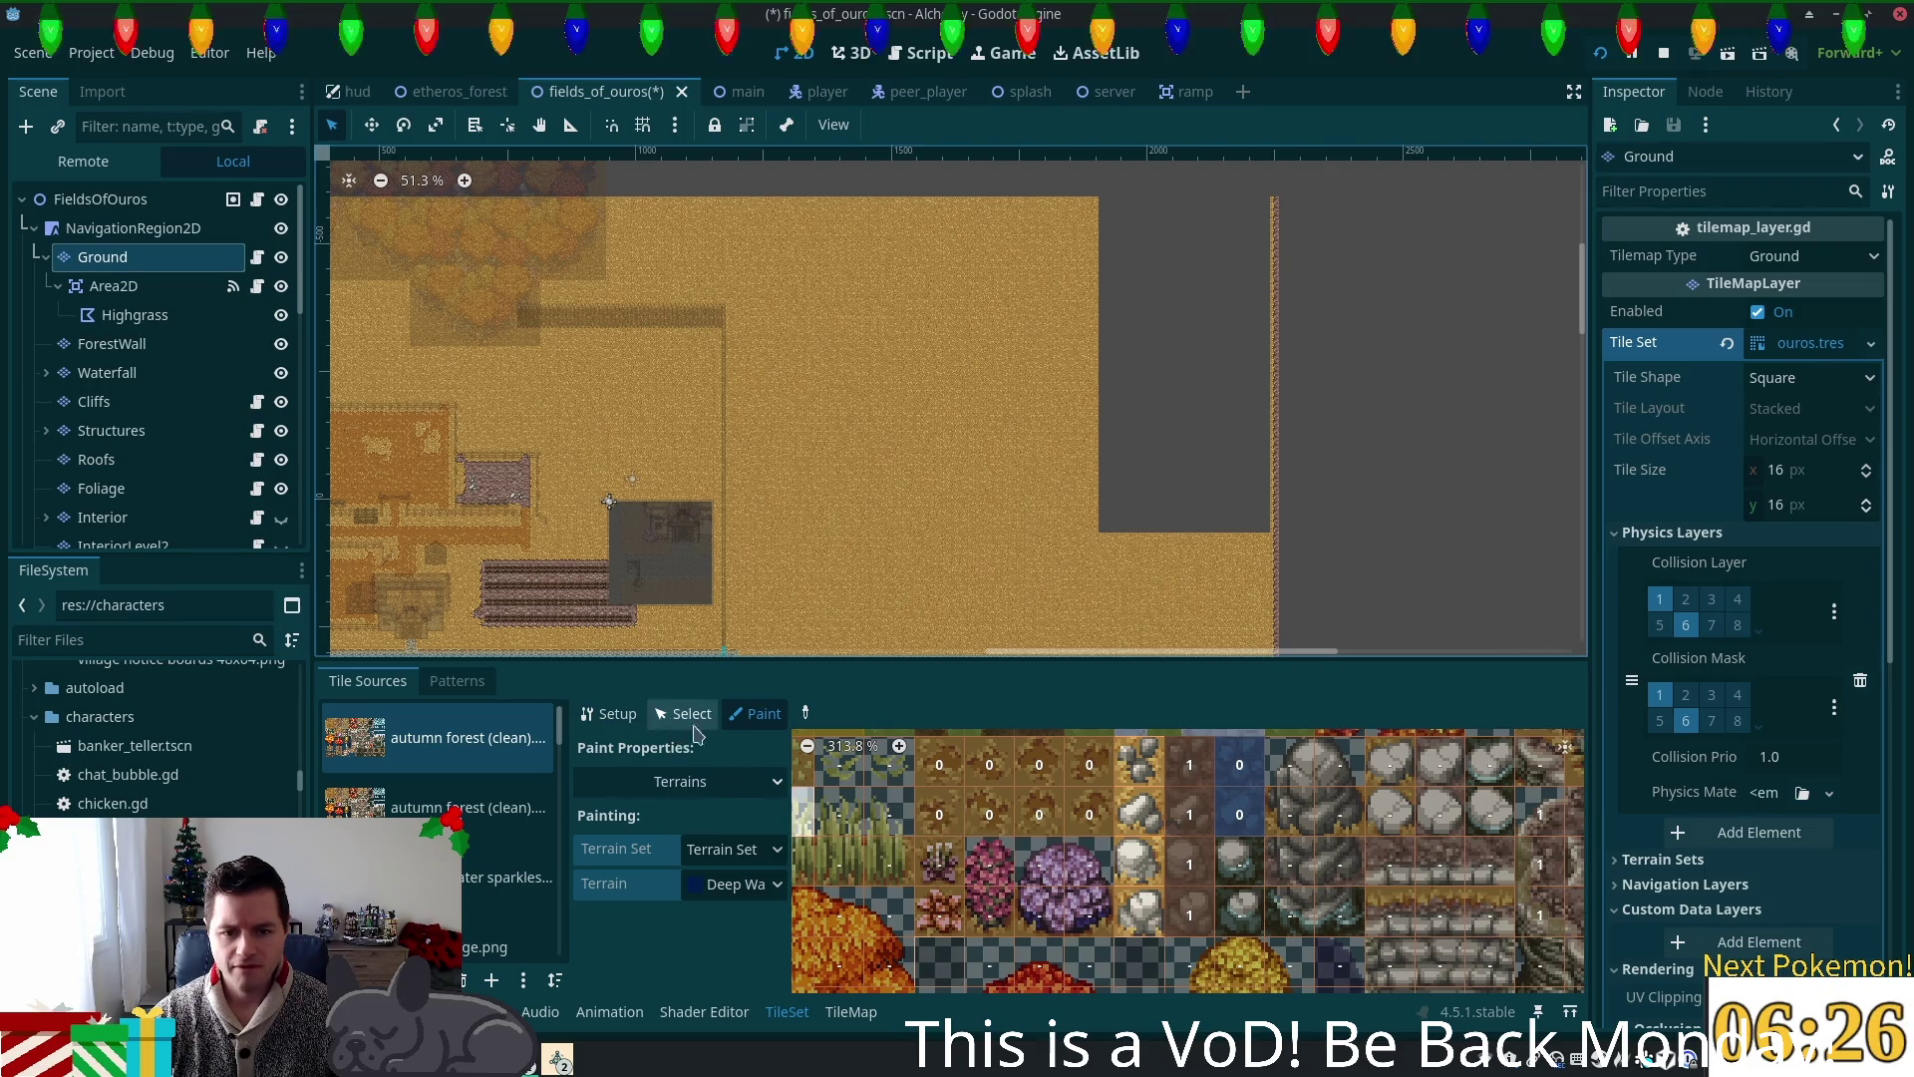
pyautogui.click(937, 864)
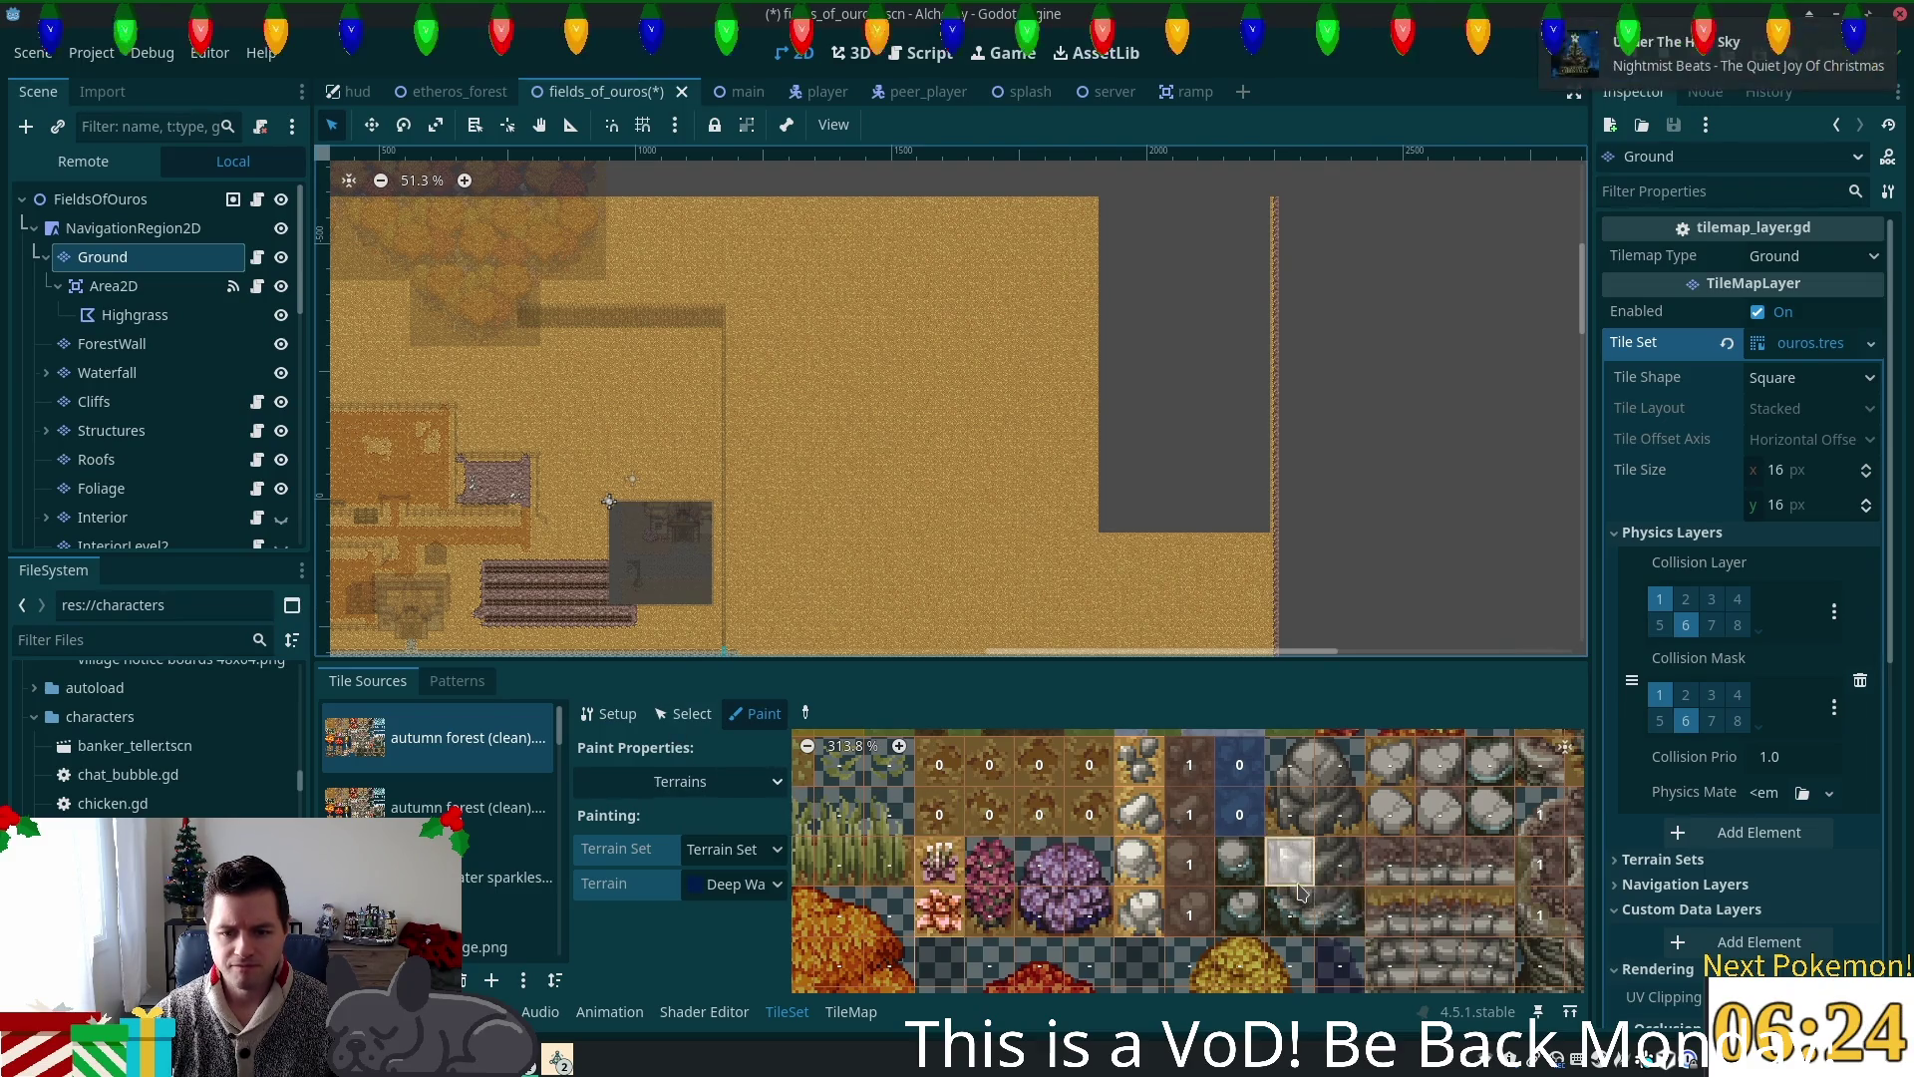
pyautogui.scroll(-3, 1296, 922)
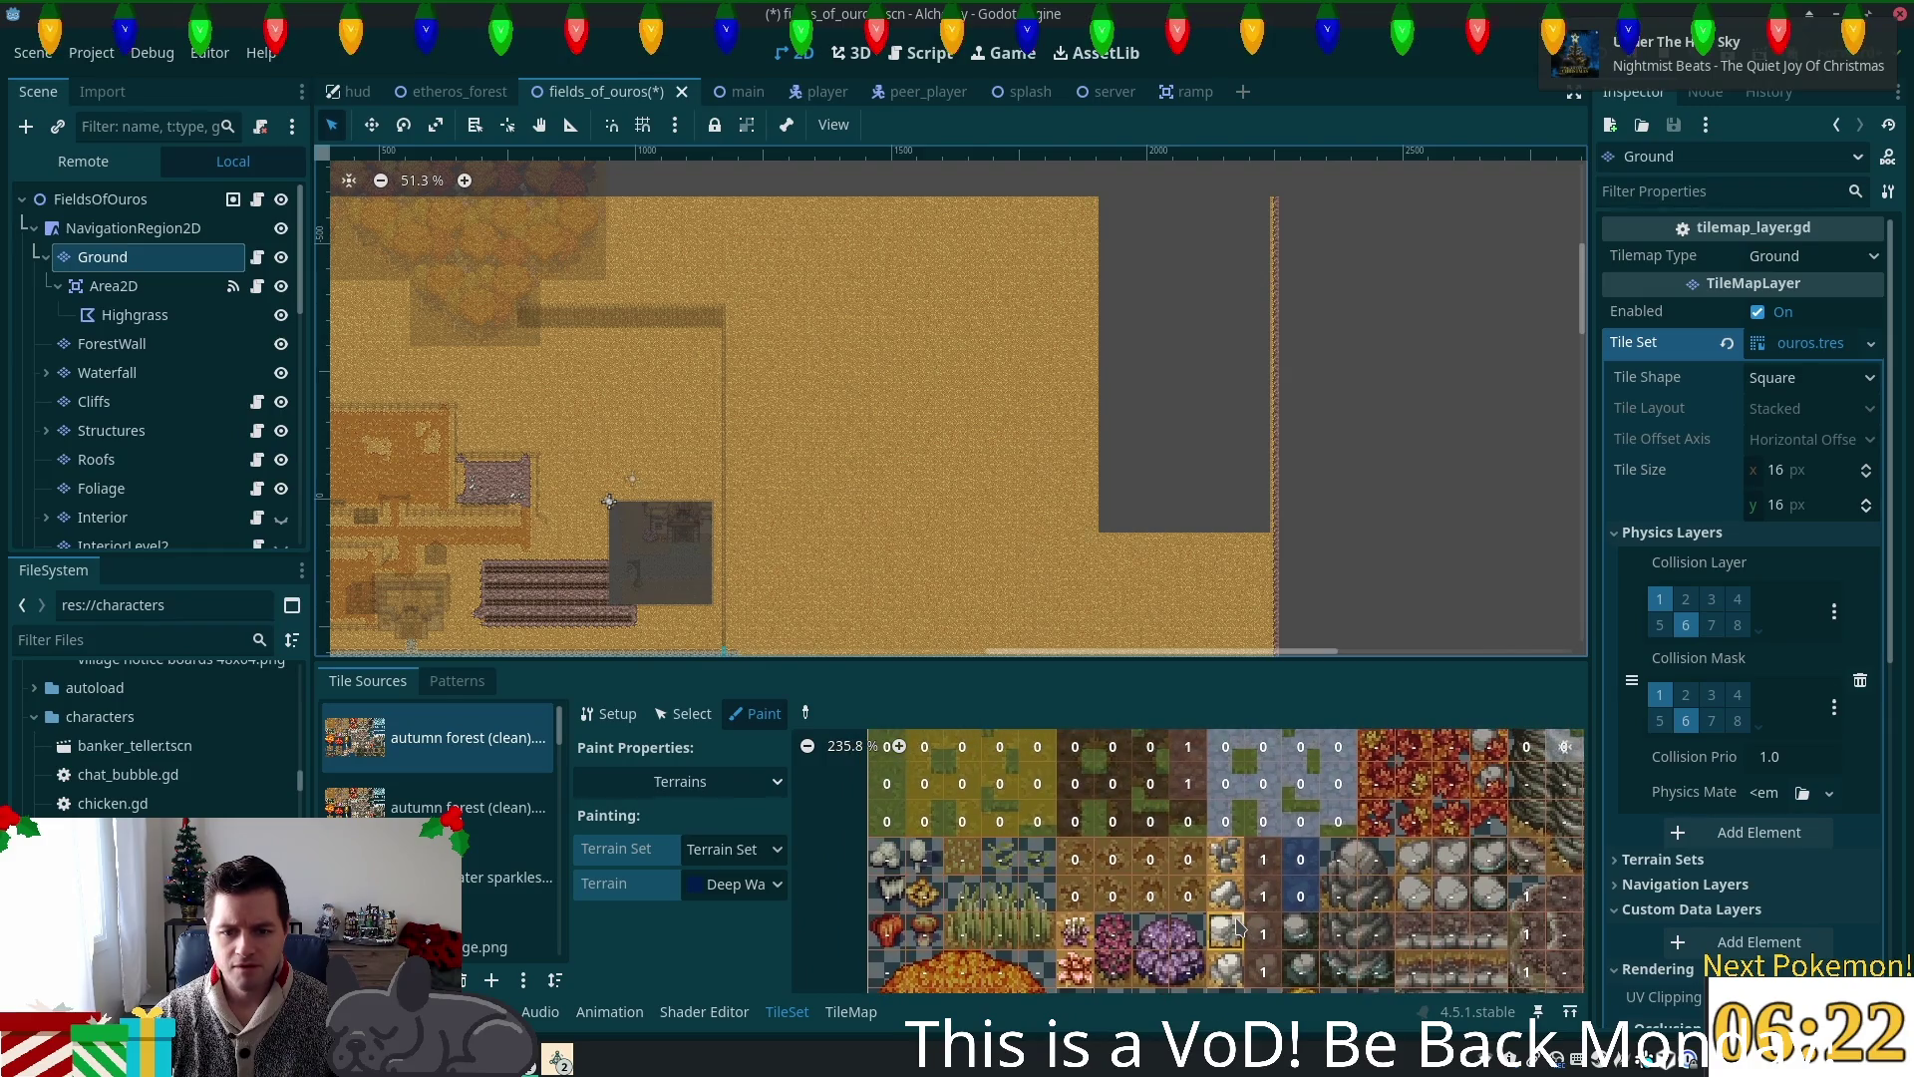
pyautogui.moveTo(1236, 928)
pyautogui.mouseDown()
pyautogui.moveTo(1015, 738)
pyautogui.moveTo(992, 638)
pyautogui.moveTo(897, 519)
pyautogui.mouseUp()
pyautogui.moveTo(1155, 986); pyautogui.dragTo(1248, 987)
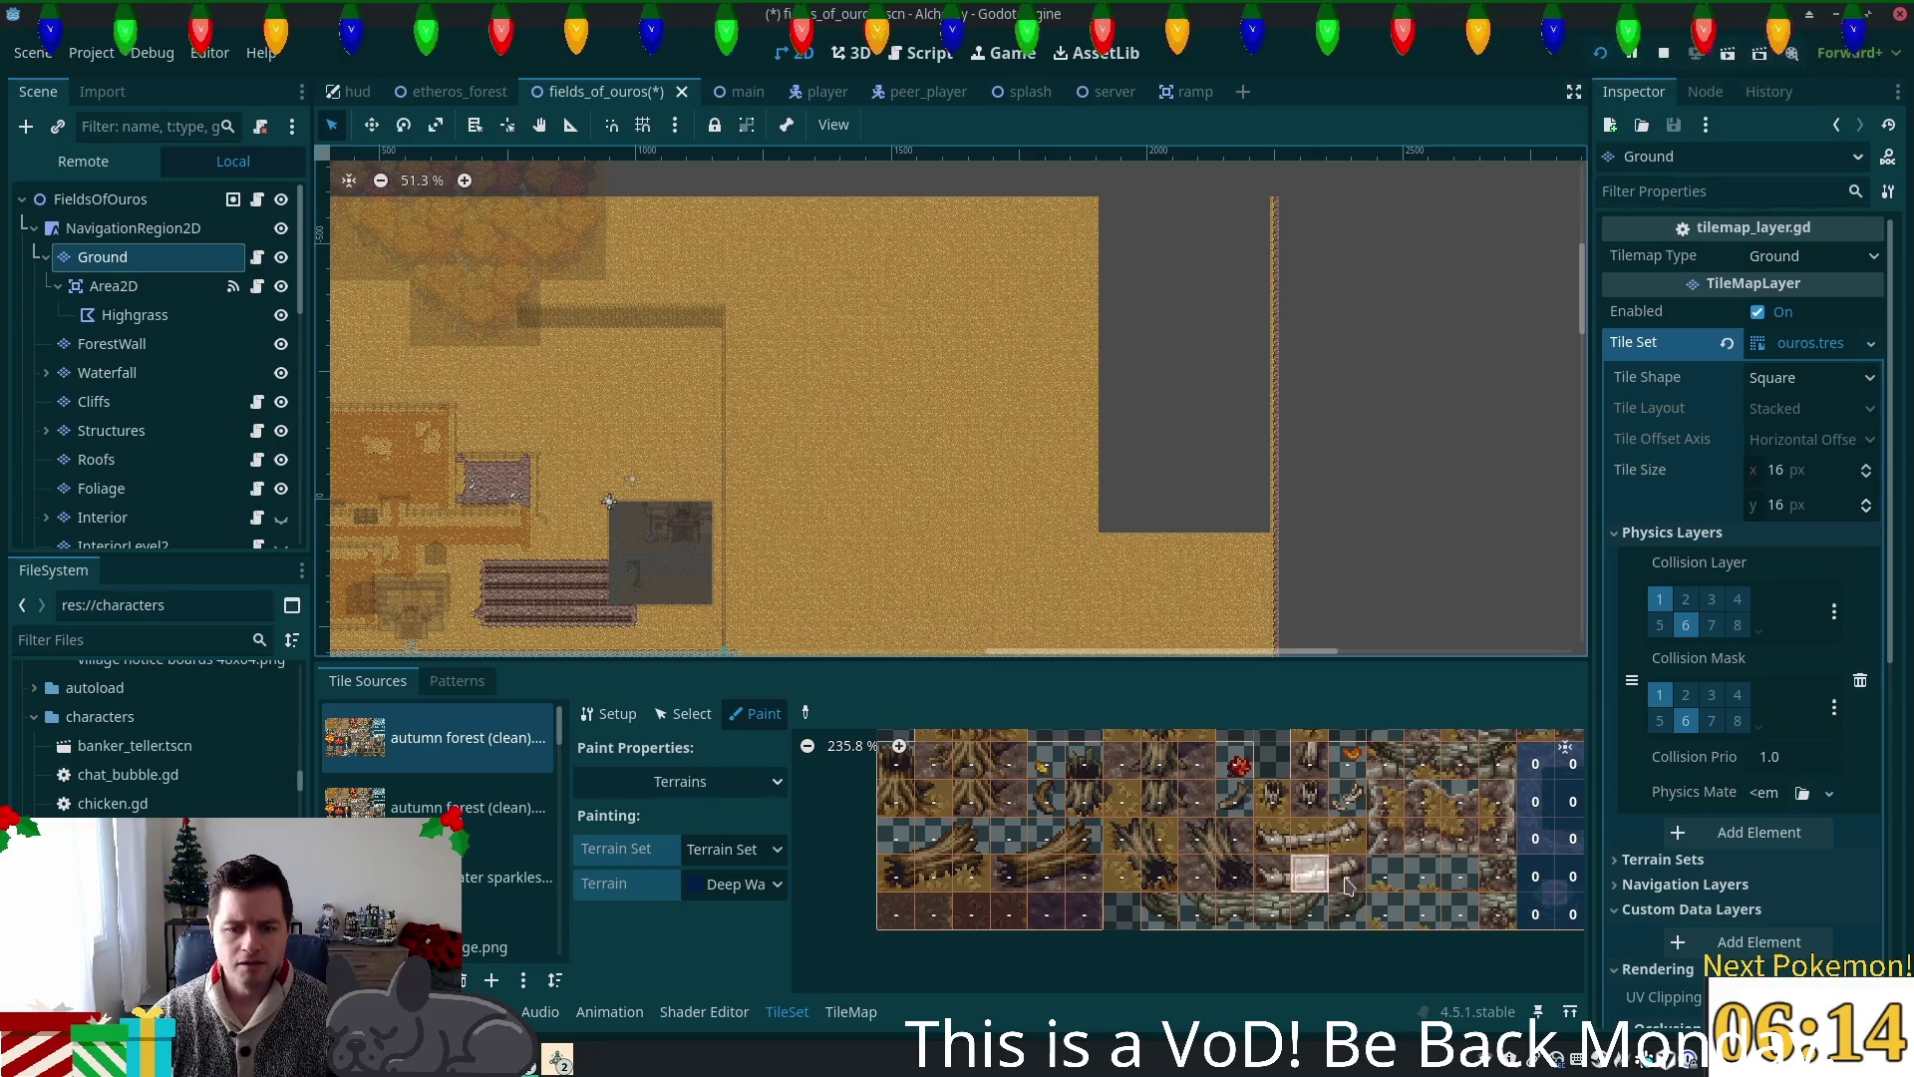
pyautogui.moveTo(1518, 891)
pyautogui.mouseDown()
pyautogui.moveTo(1099, 981)
pyautogui.moveTo(1117, 982)
pyautogui.mouseUp()
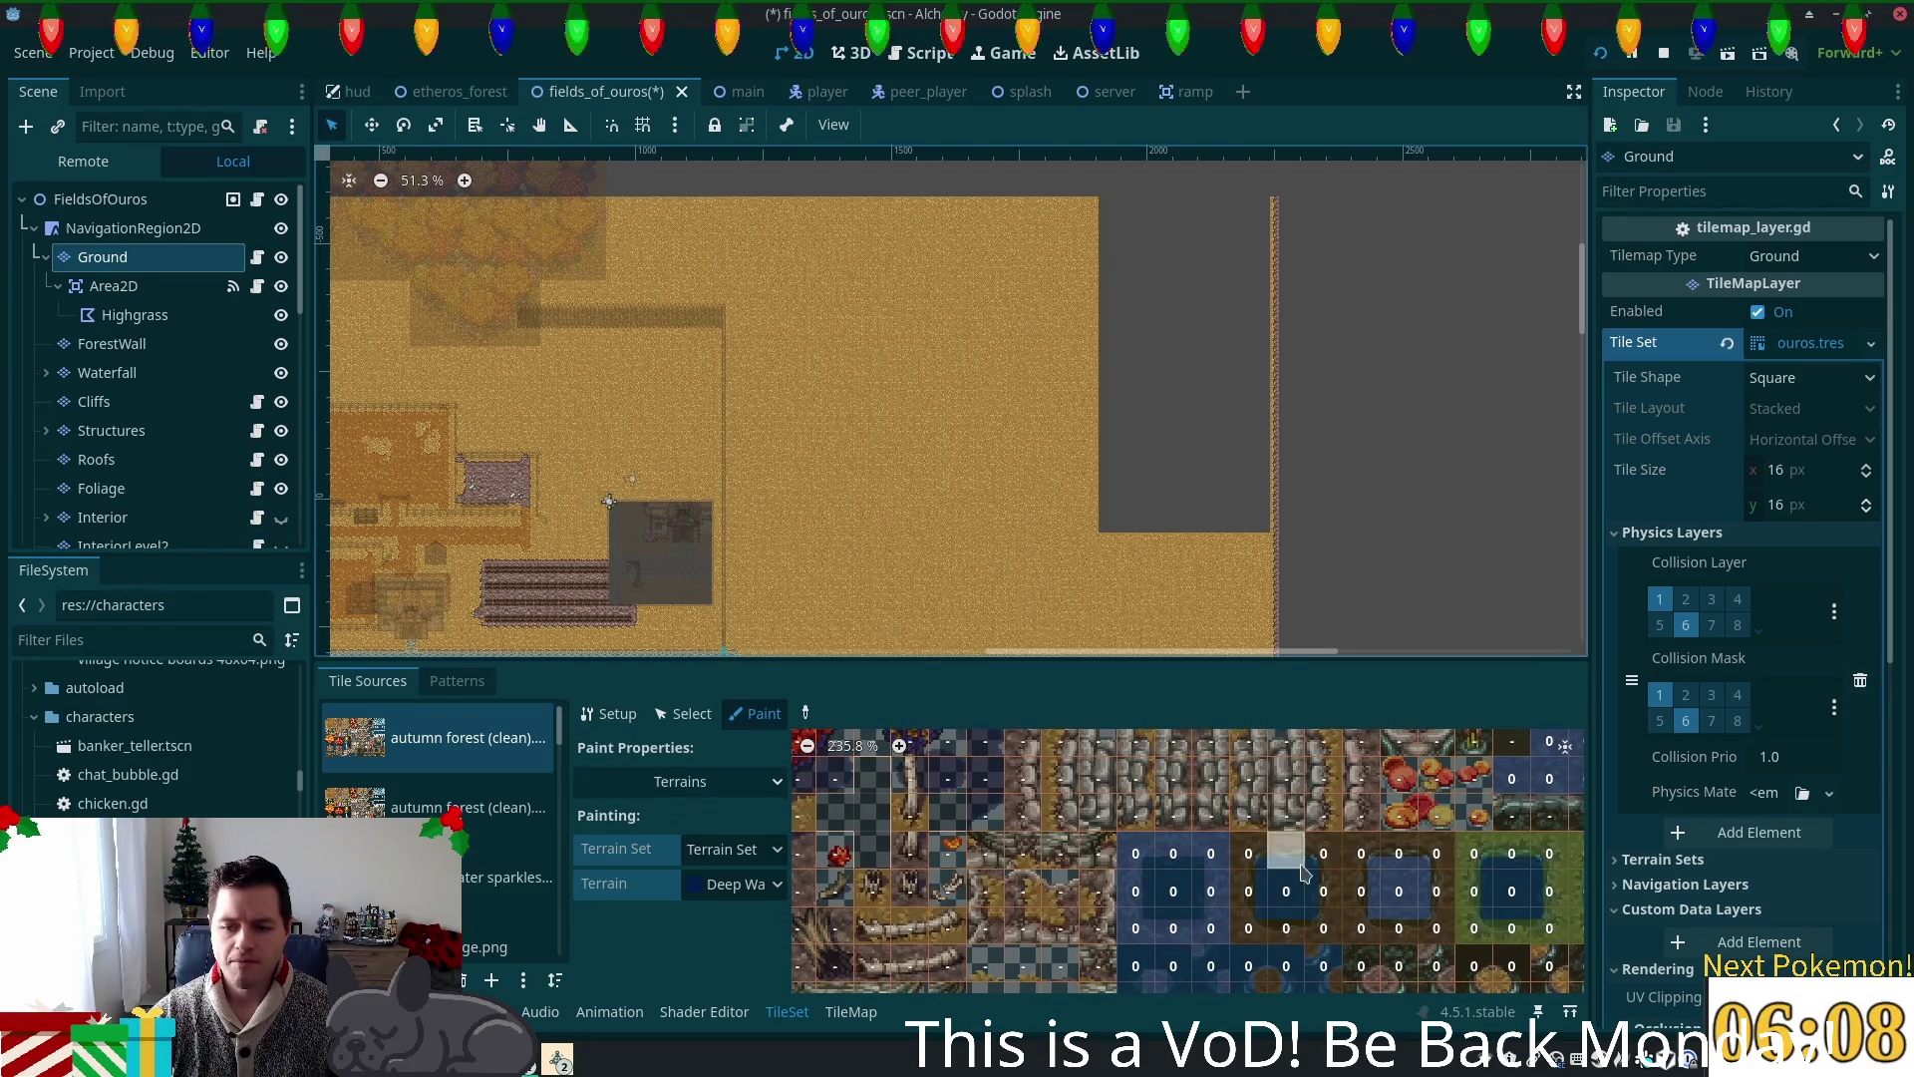
pyautogui.hscroll(10, 1302, 873)
pyautogui.scroll(10, 1241, 871)
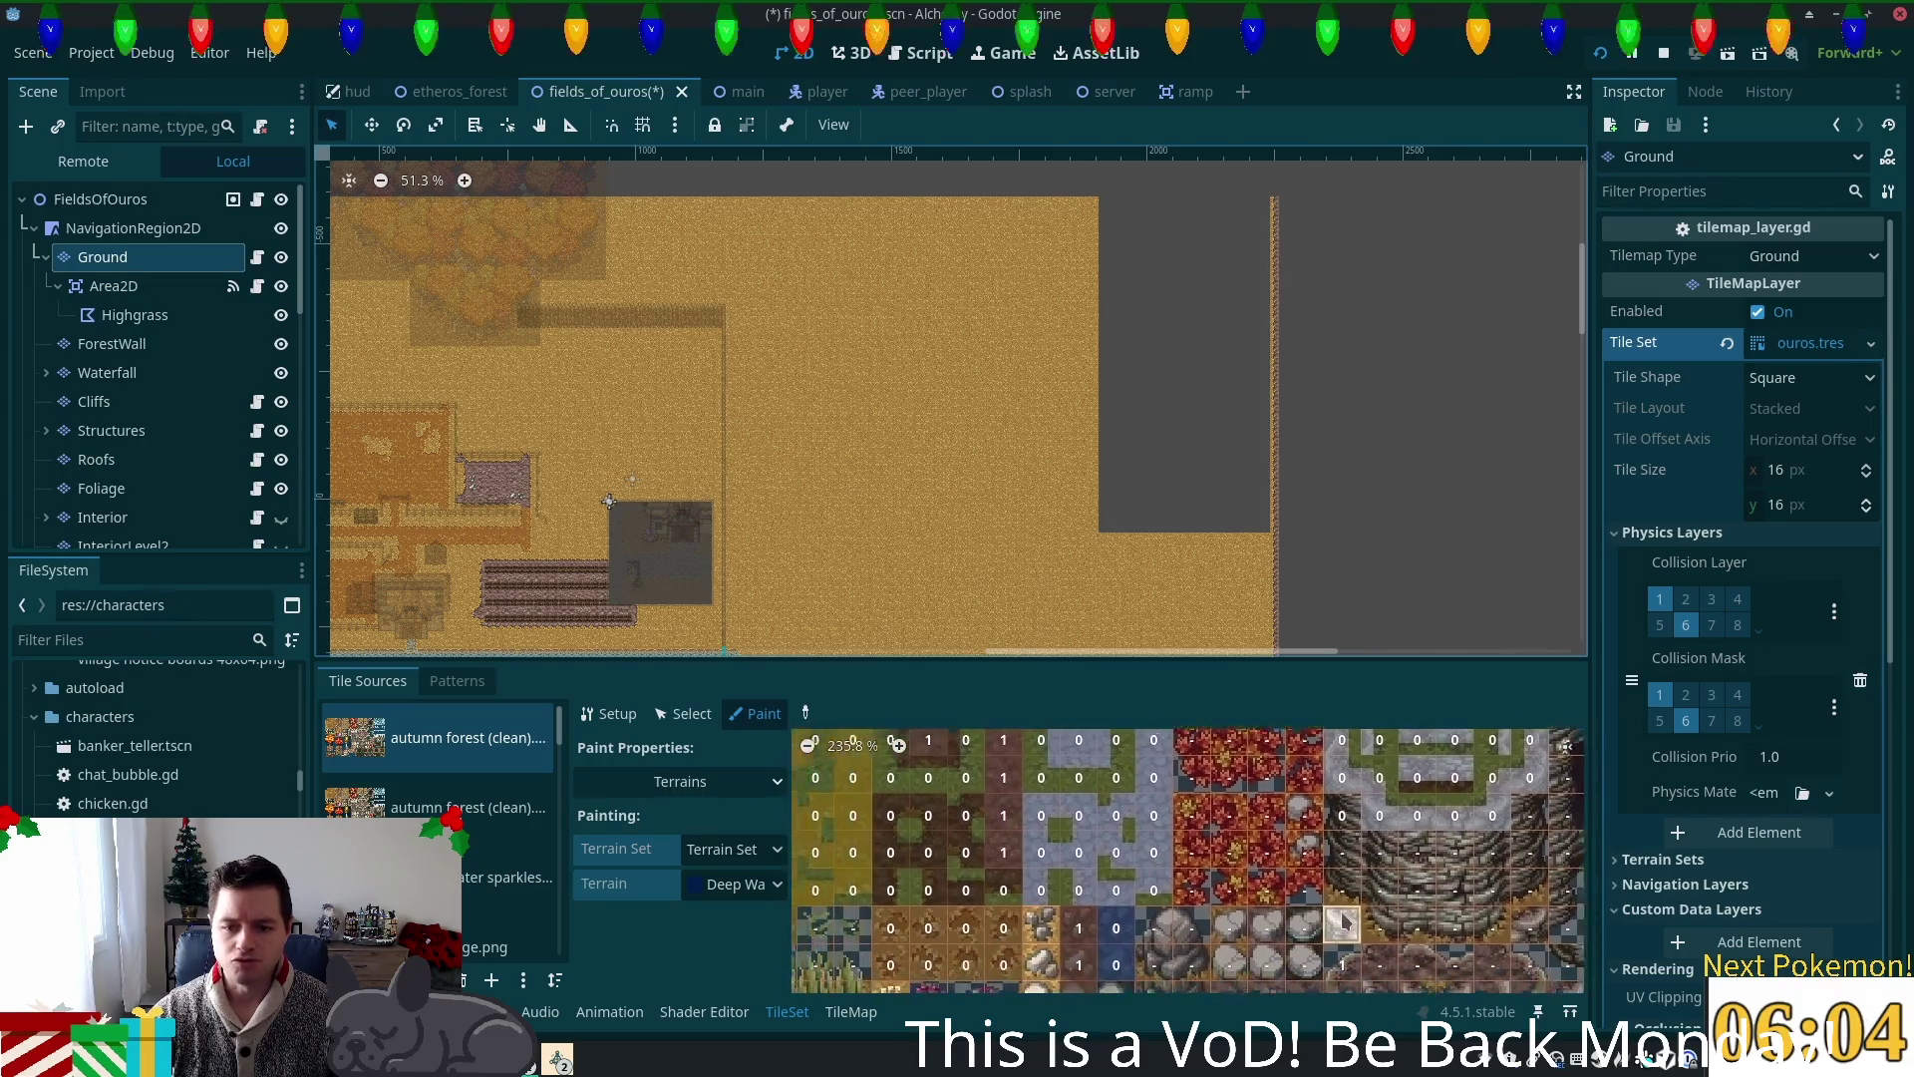
pyautogui.scroll(-5, 1343, 921)
pyautogui.hscroll(-5, 1386, 877)
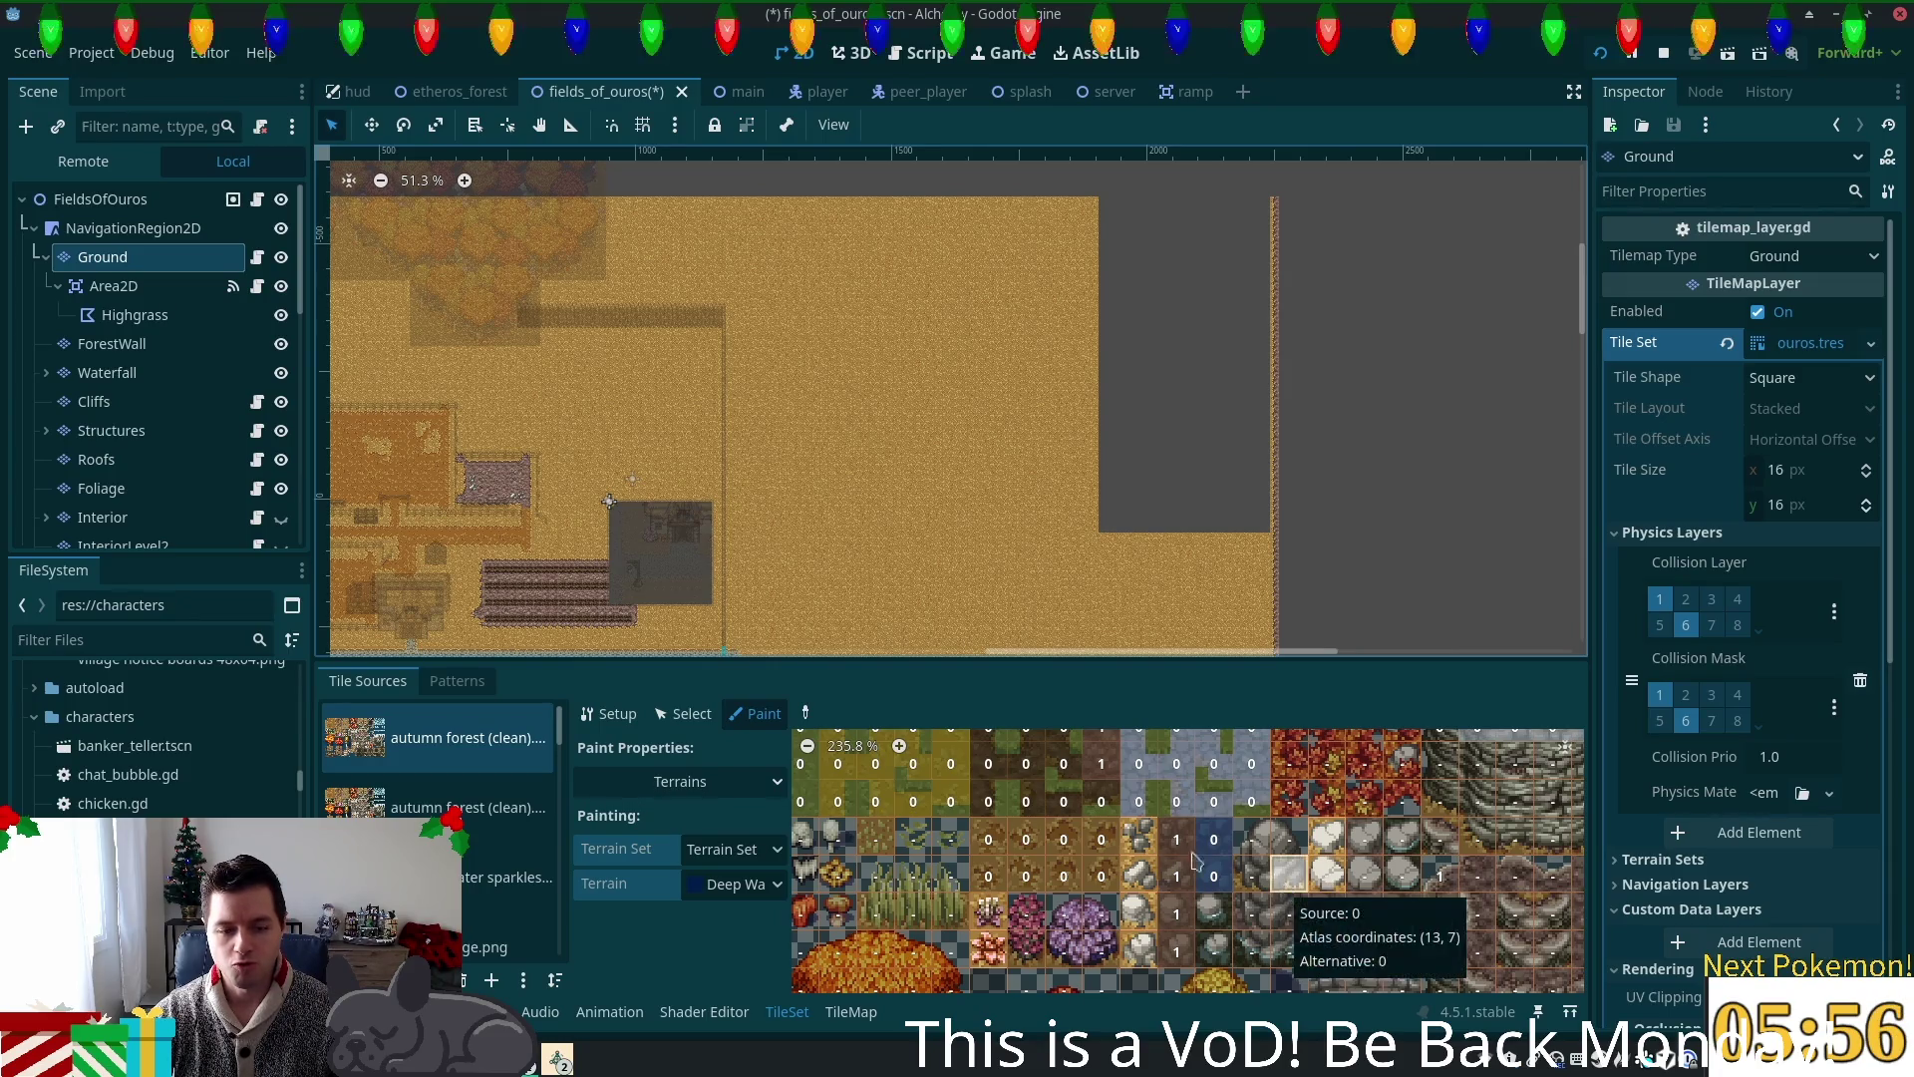
pyautogui.scroll(-1, 1167, 875)
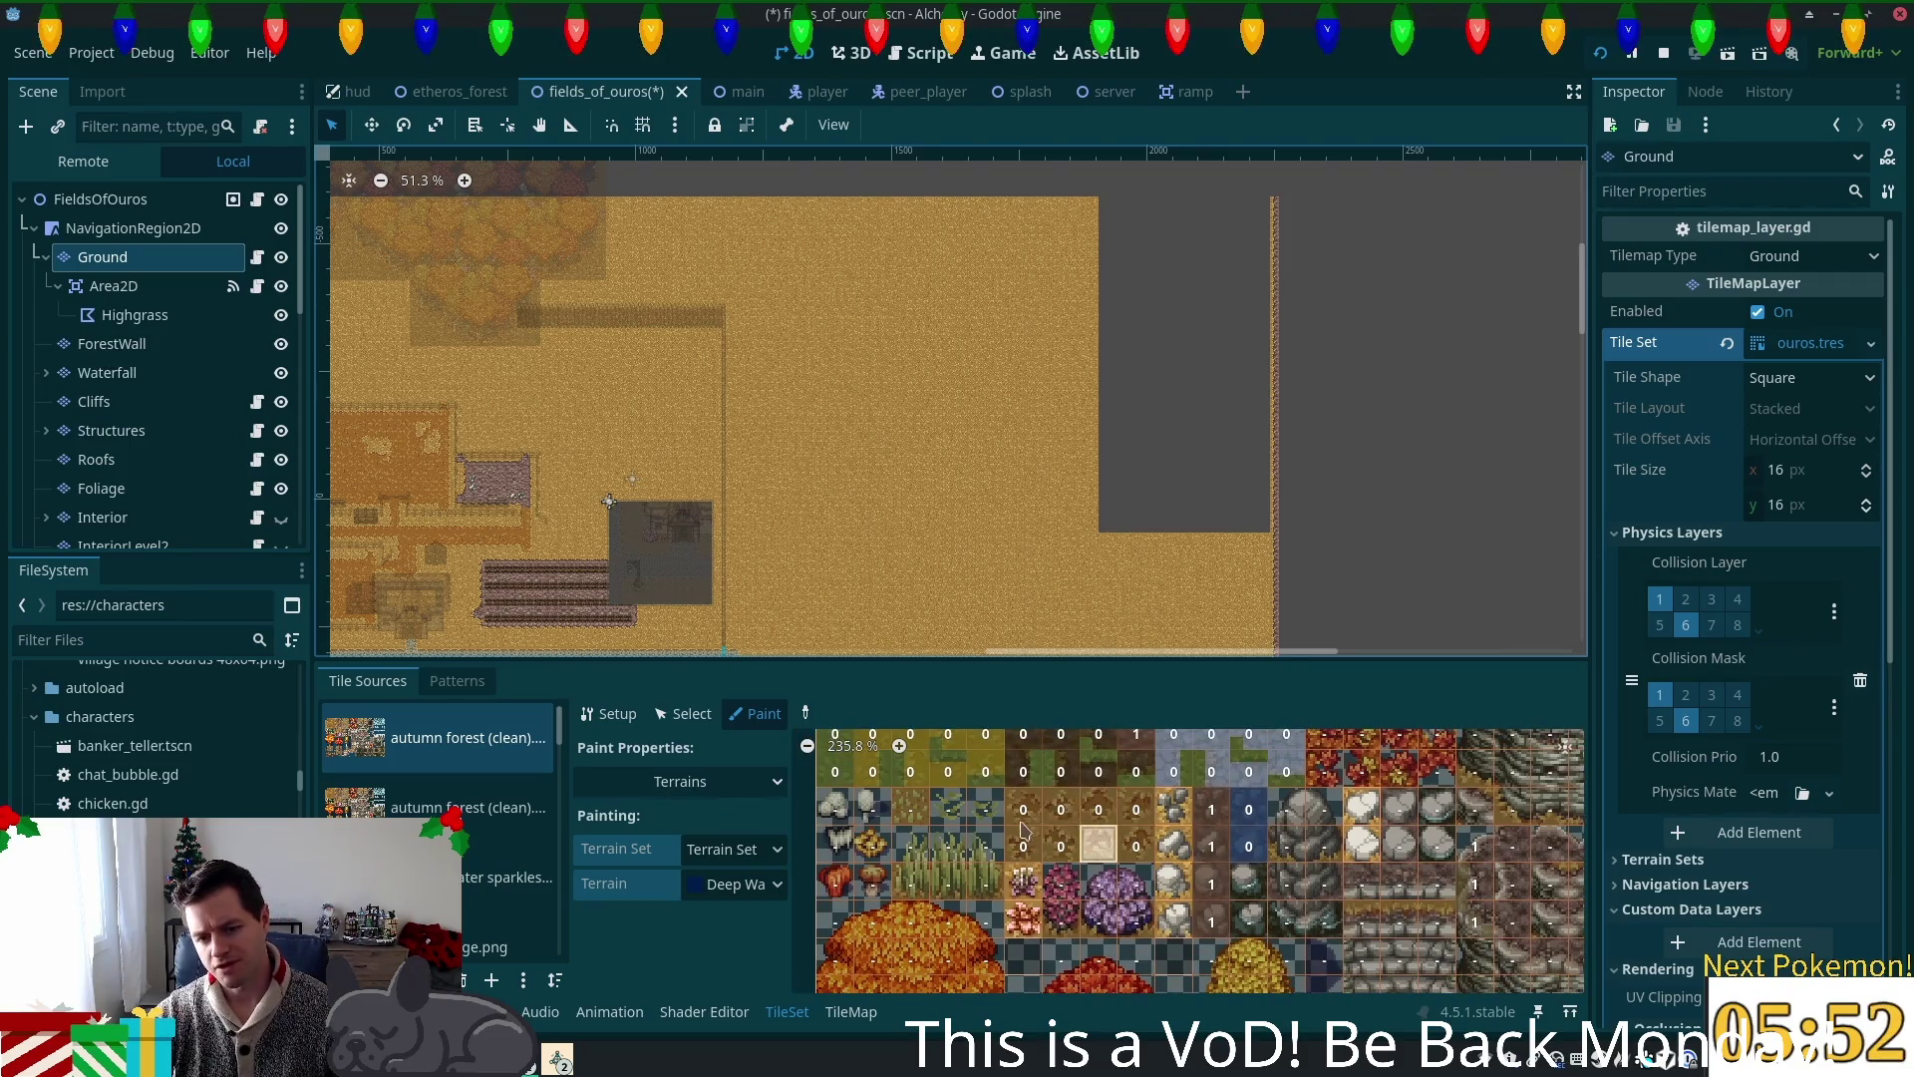
pyautogui.moveTo(1136, 820)
pyautogui.mouseDown()
pyautogui.moveTo(1037, 810)
pyautogui.moveTo(1022, 848)
pyautogui.moveTo(1117, 845)
pyautogui.mouseUp()
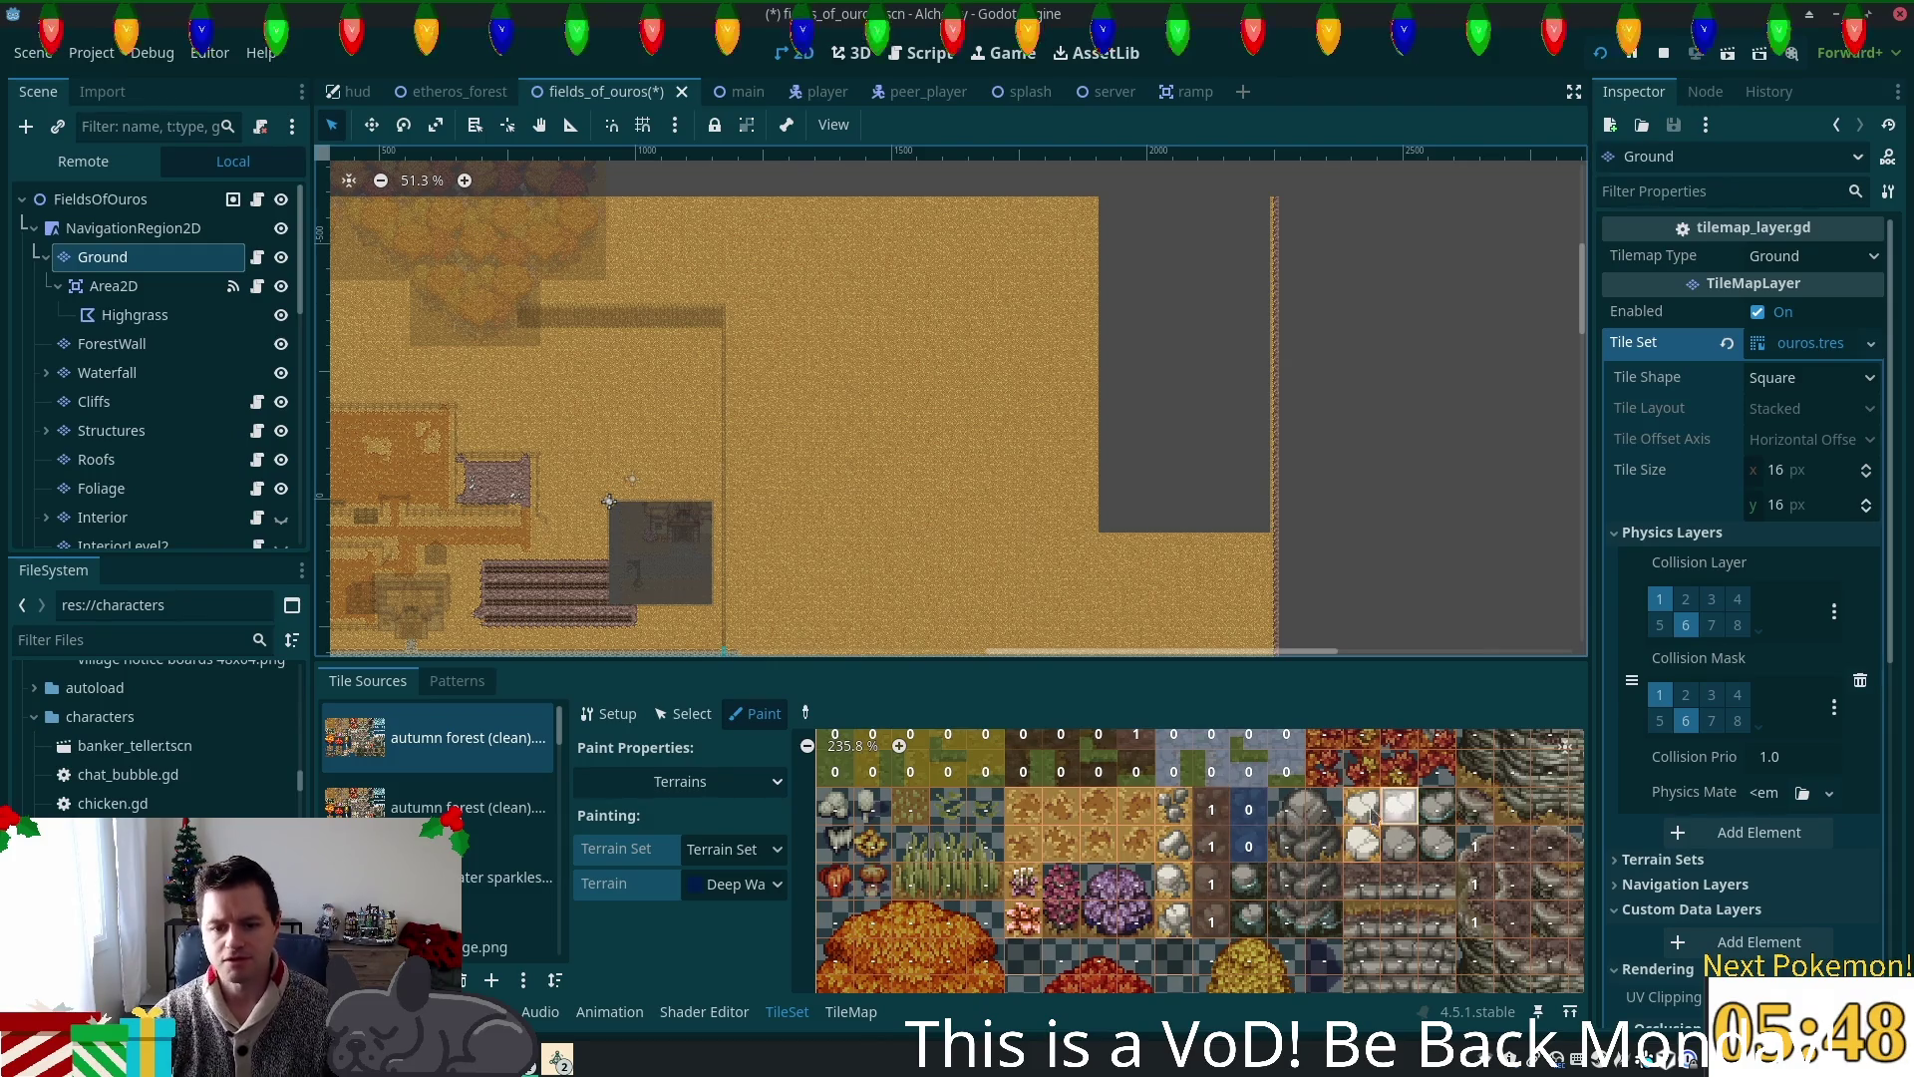
pyautogui.scroll(3, 1264, 860)
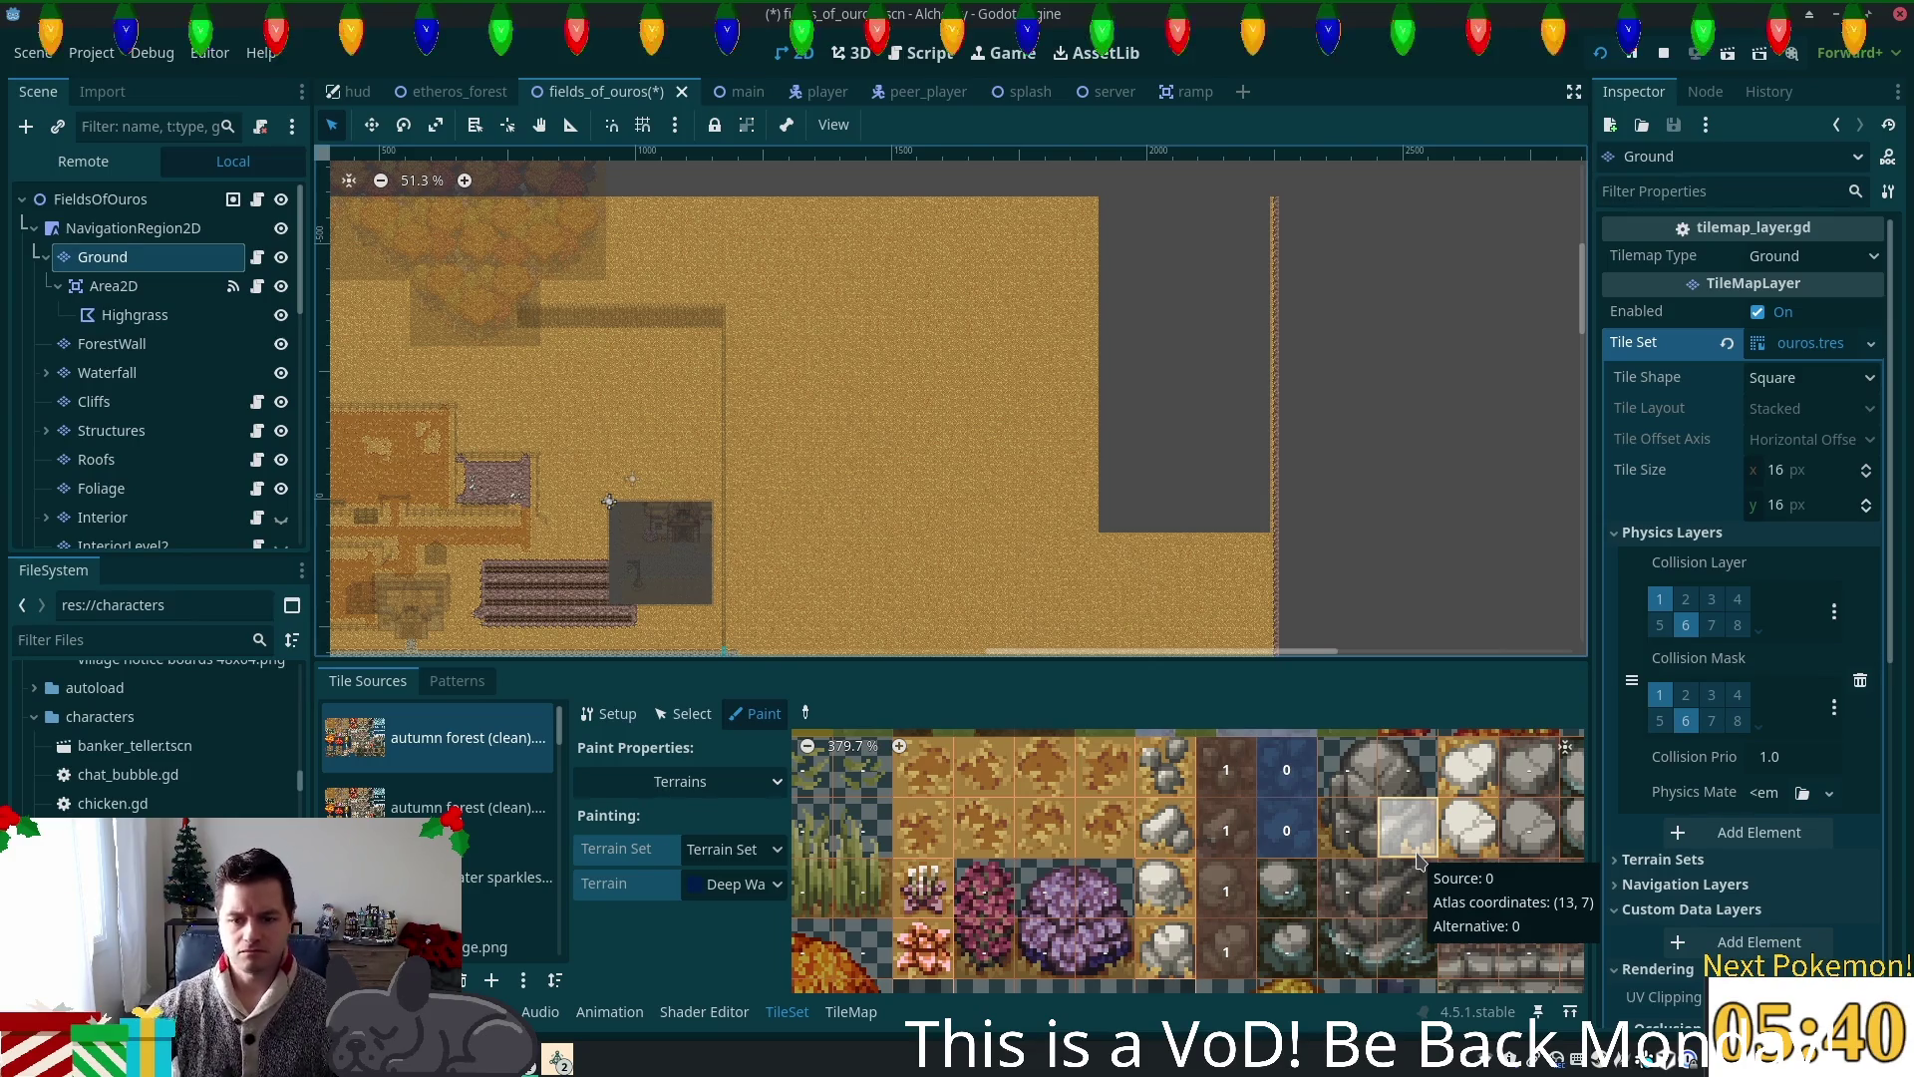
pyautogui.click(684, 714)
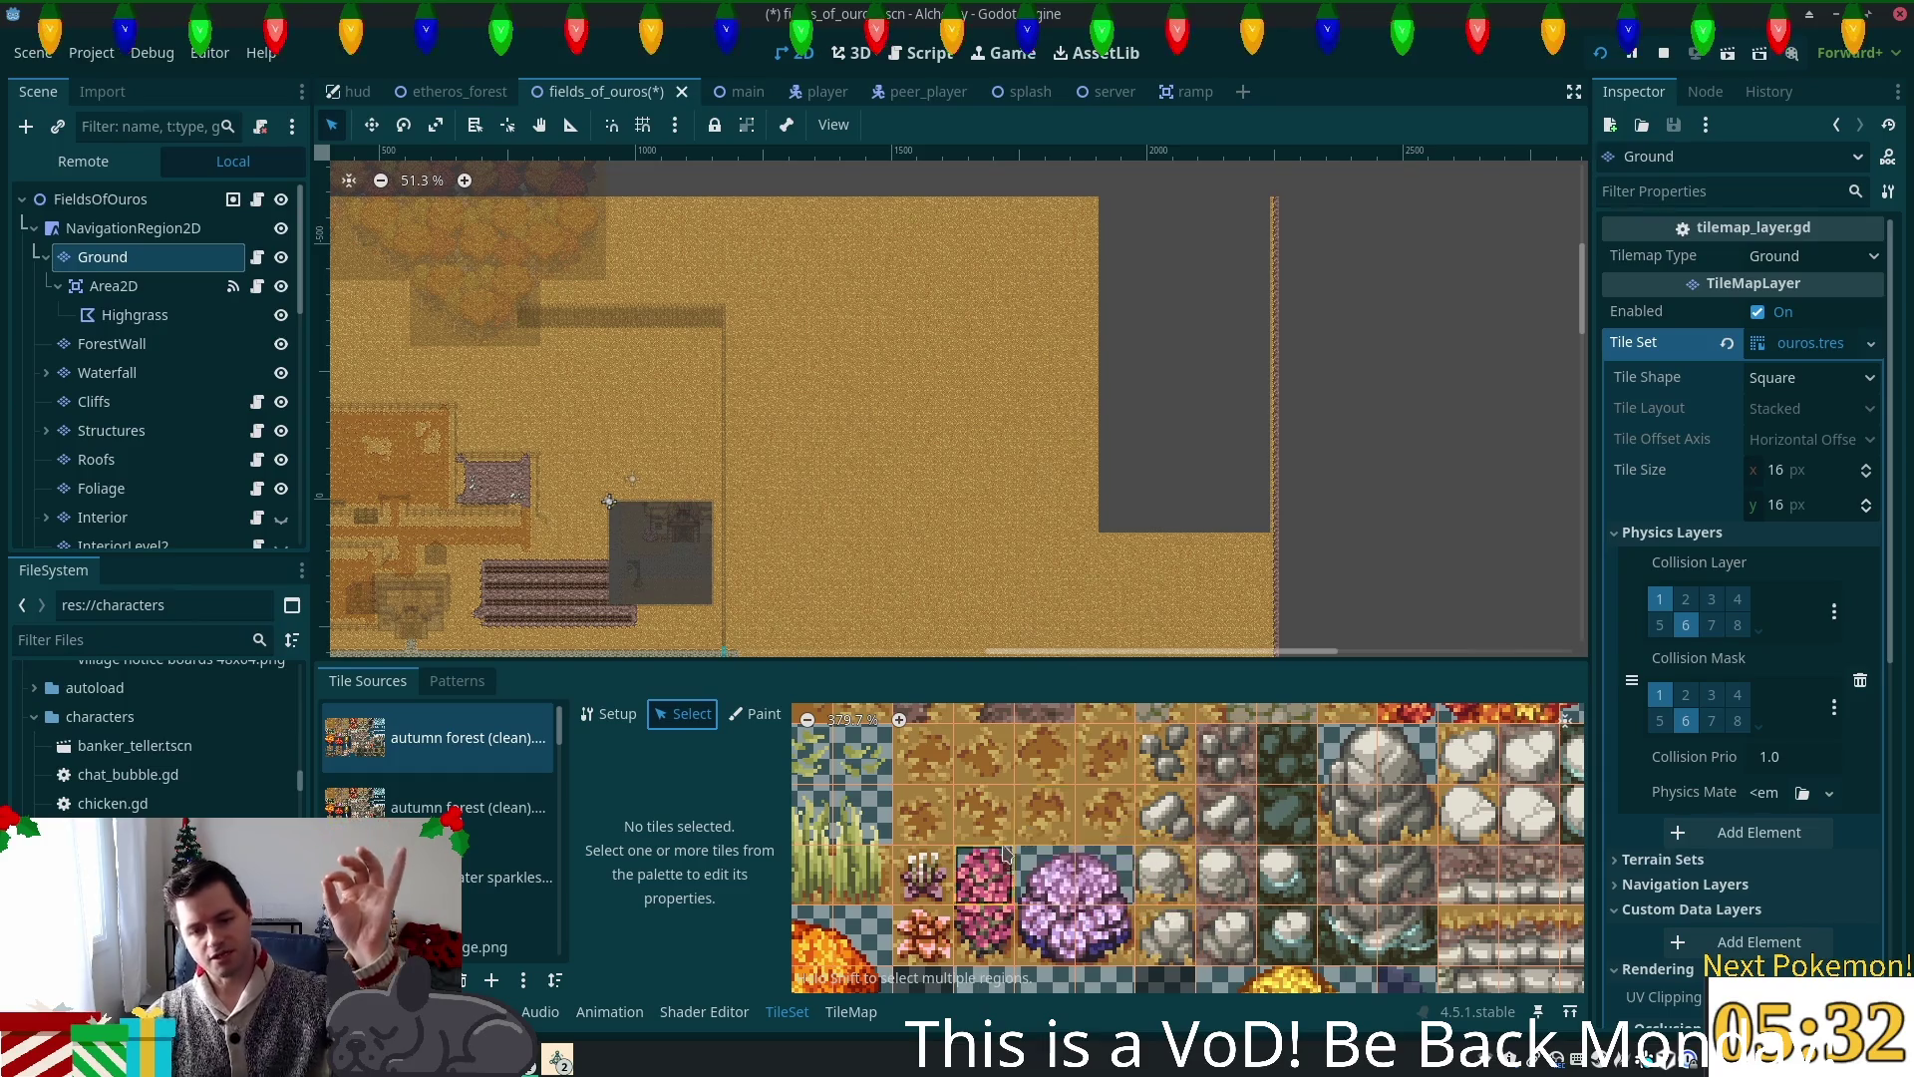
# Step: In Select mode, select the small rock tile plus eight autumn ground tiles
pyautogui.click(608, 714)
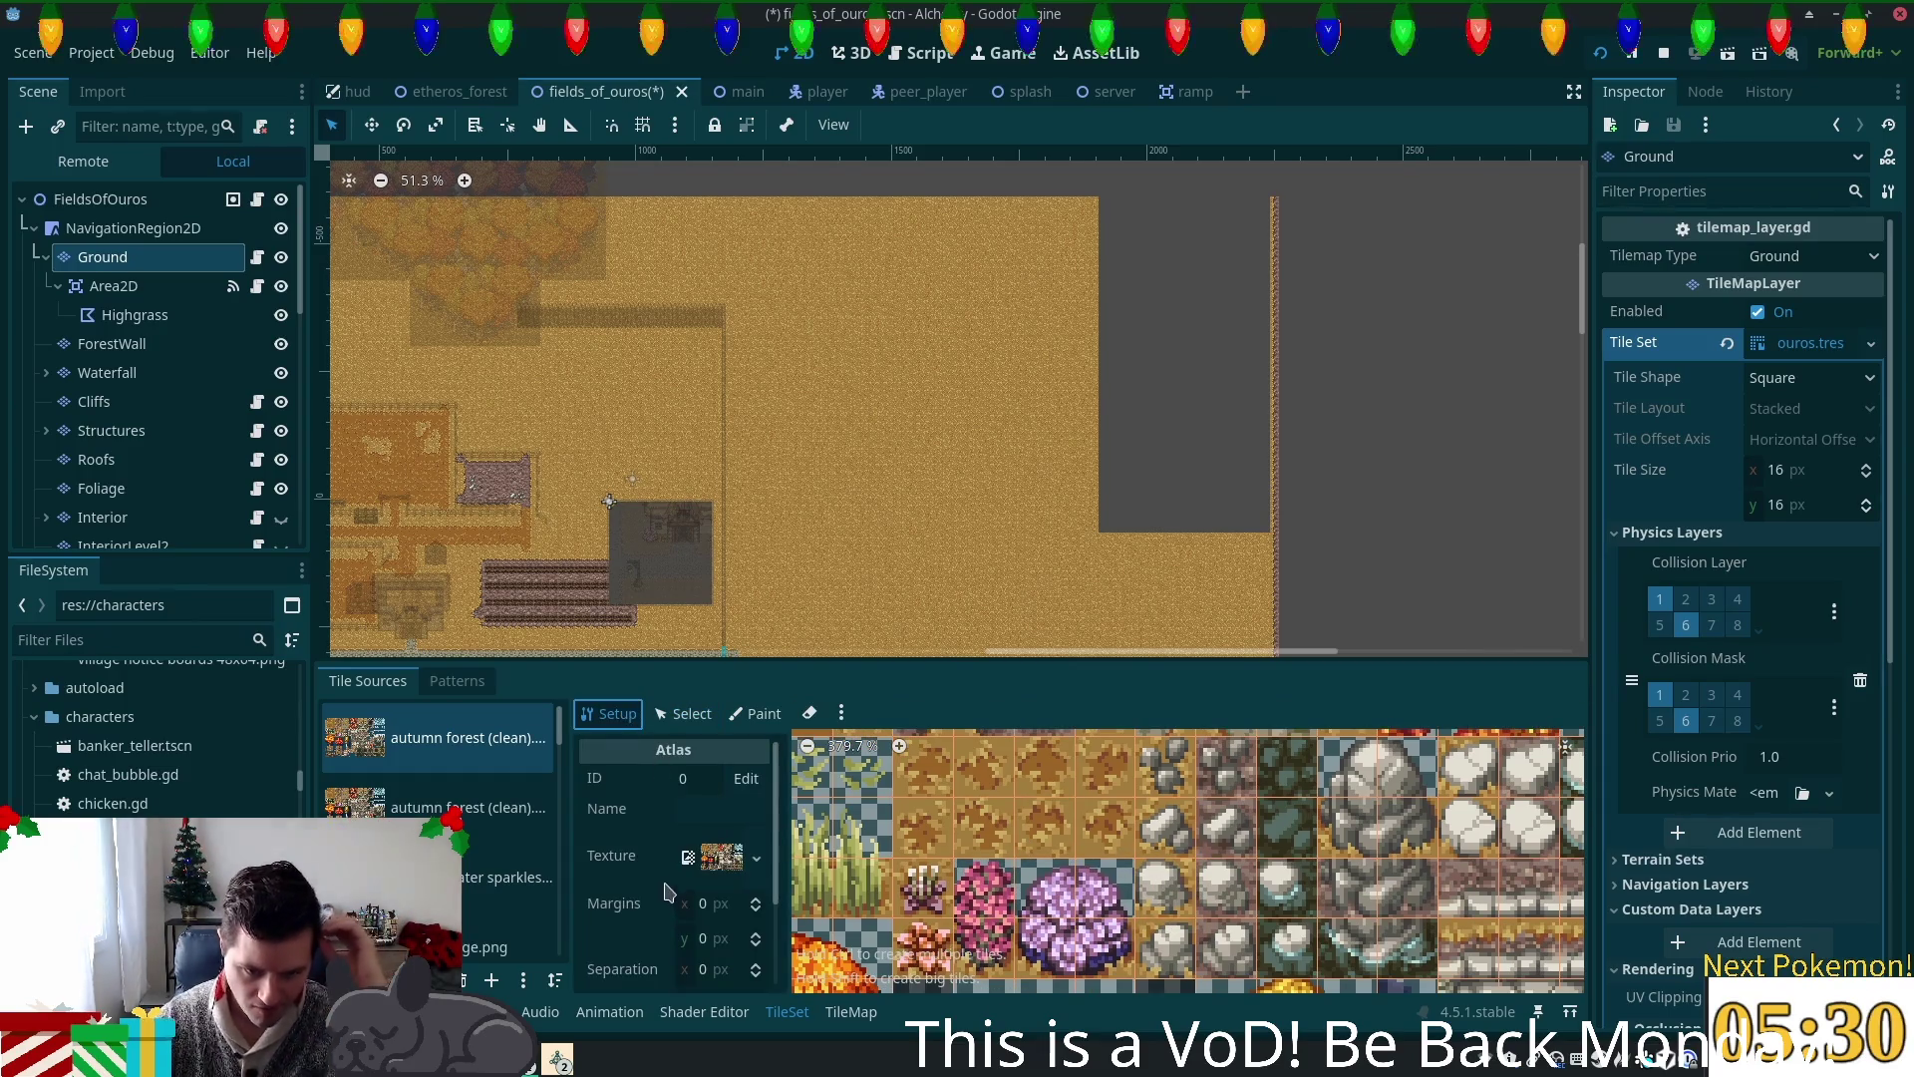
pyautogui.scroll(-3, 681, 863)
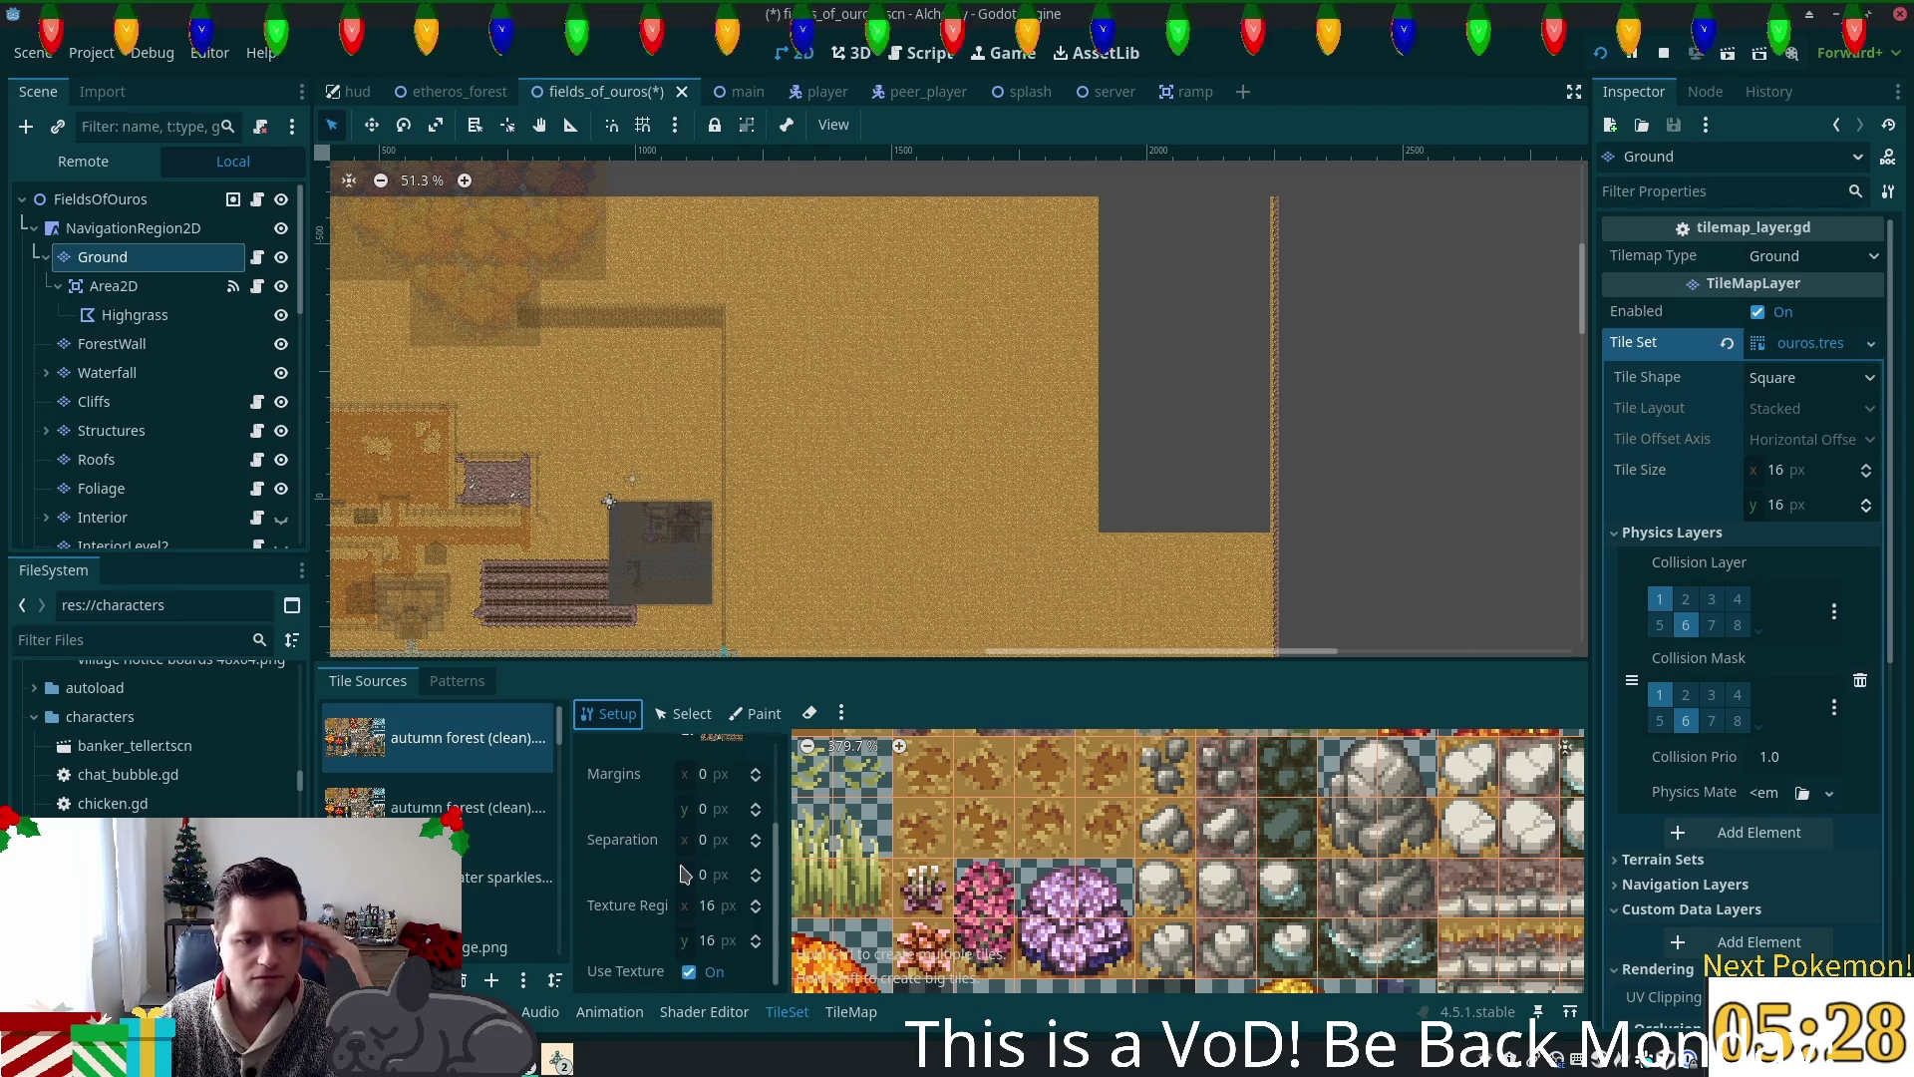
pyautogui.scroll(3, 681, 863)
pyautogui.click(691, 716)
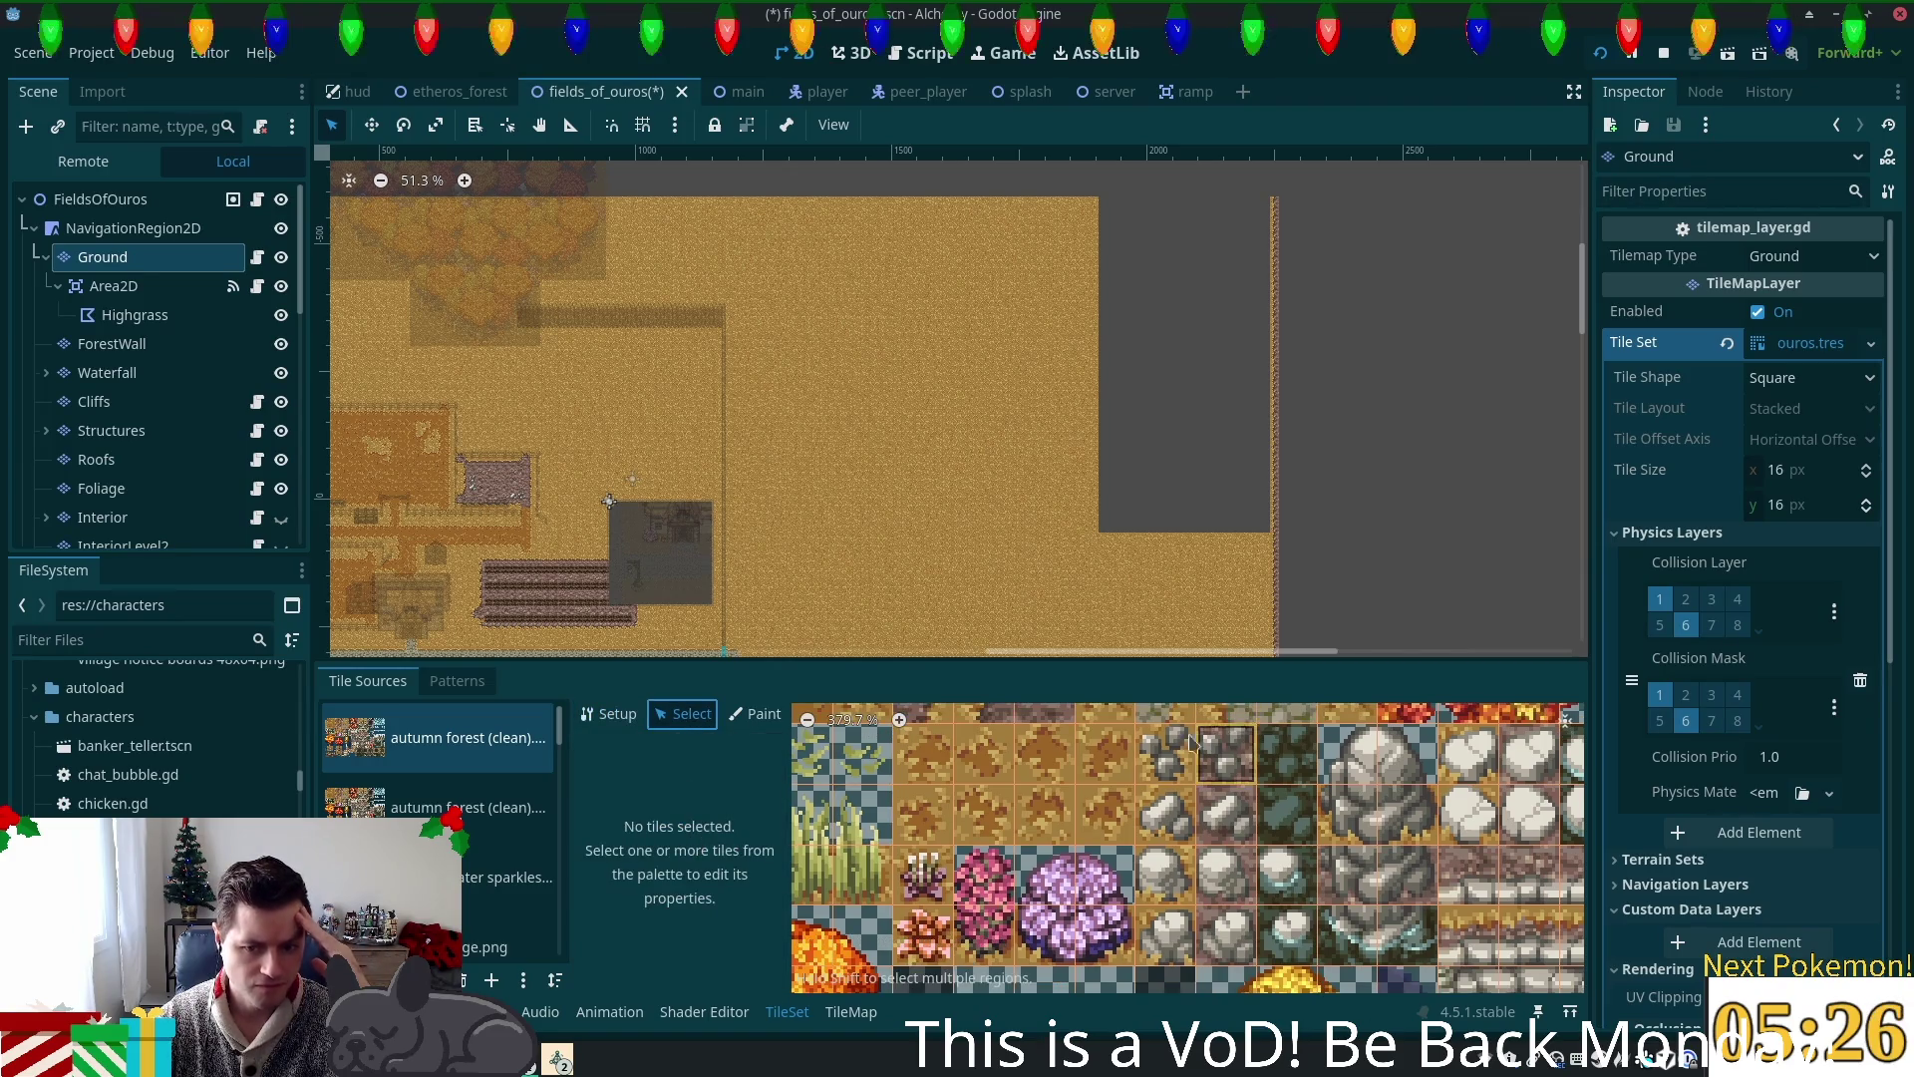
pyautogui.click(1166, 767)
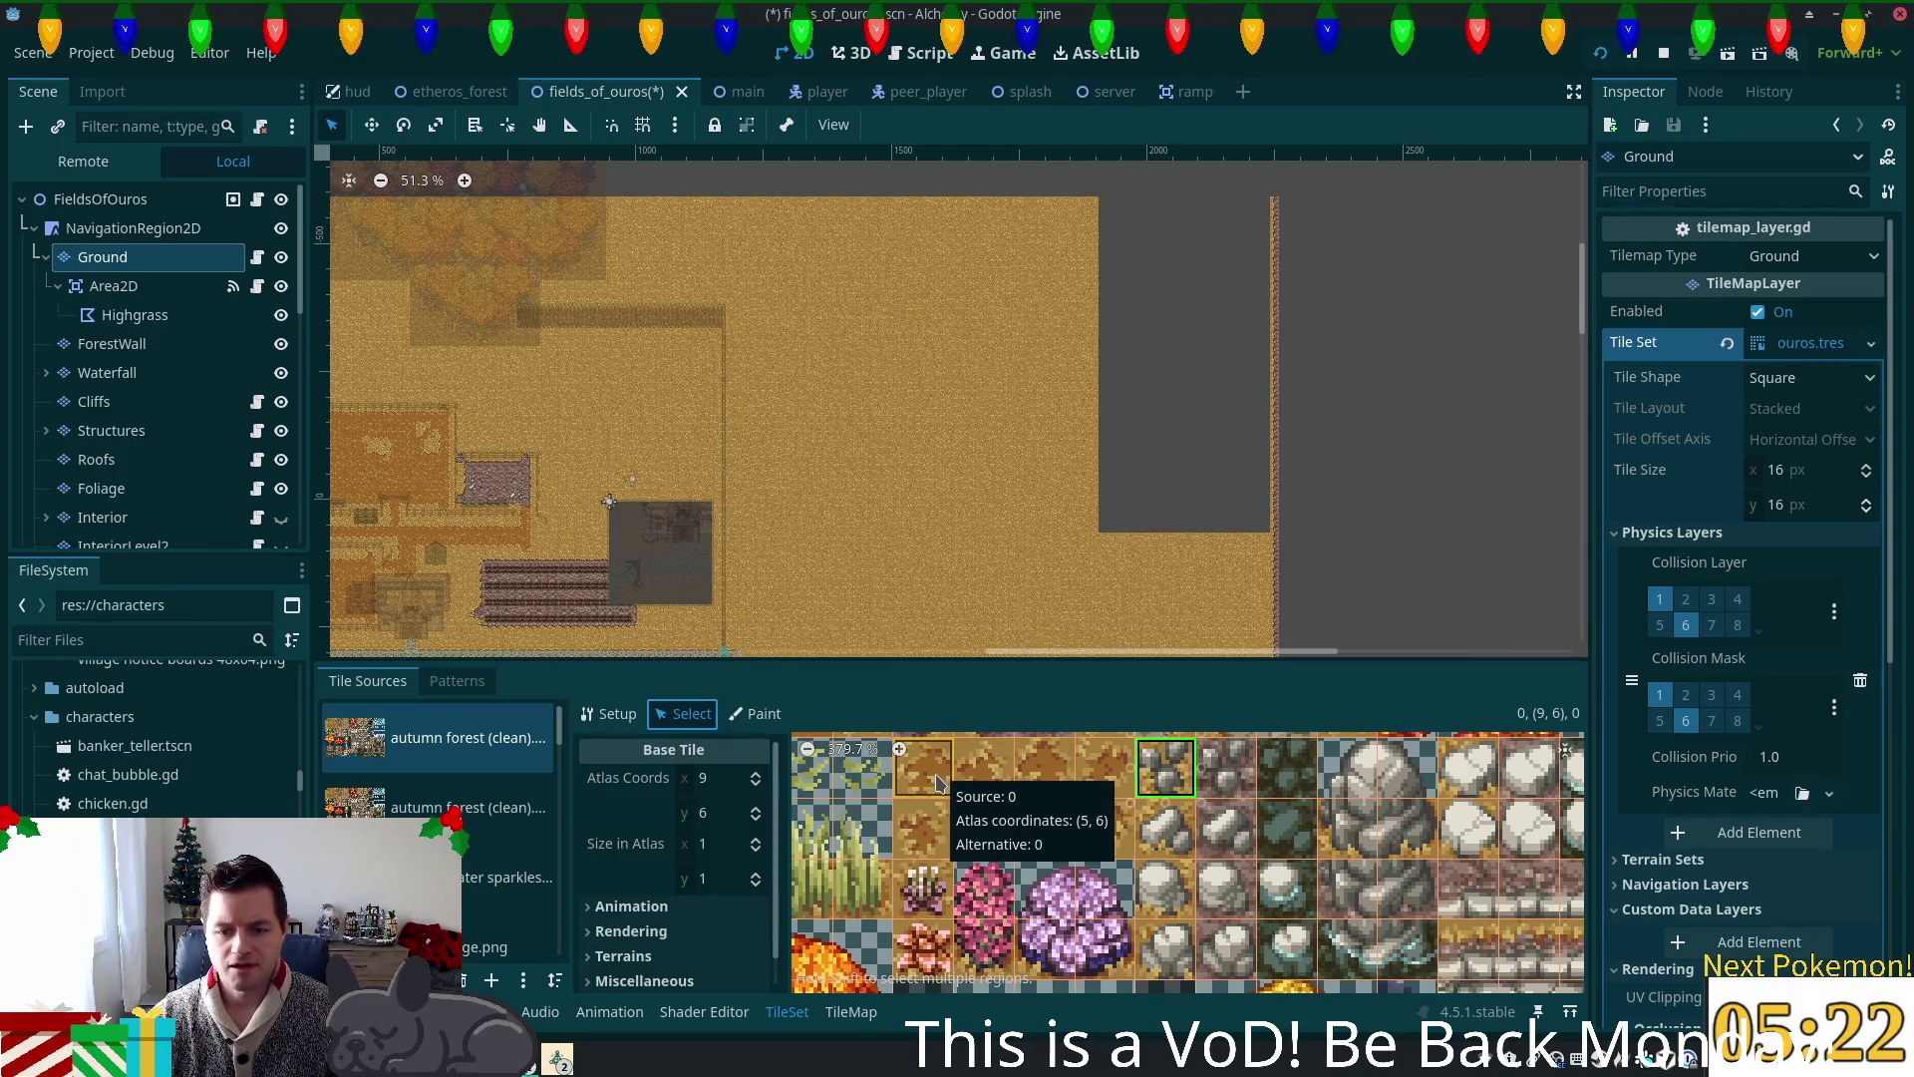
pyautogui.keyDown('shift'); pyautogui.click(1105, 768); pyautogui.keyUp('shift')
pyautogui.keyDown('shift'); pyautogui.click(1024, 768); pyautogui.keyUp('shift')
pyautogui.keyDown('shift'); pyautogui.click(984, 758); pyautogui.keyUp('shift')
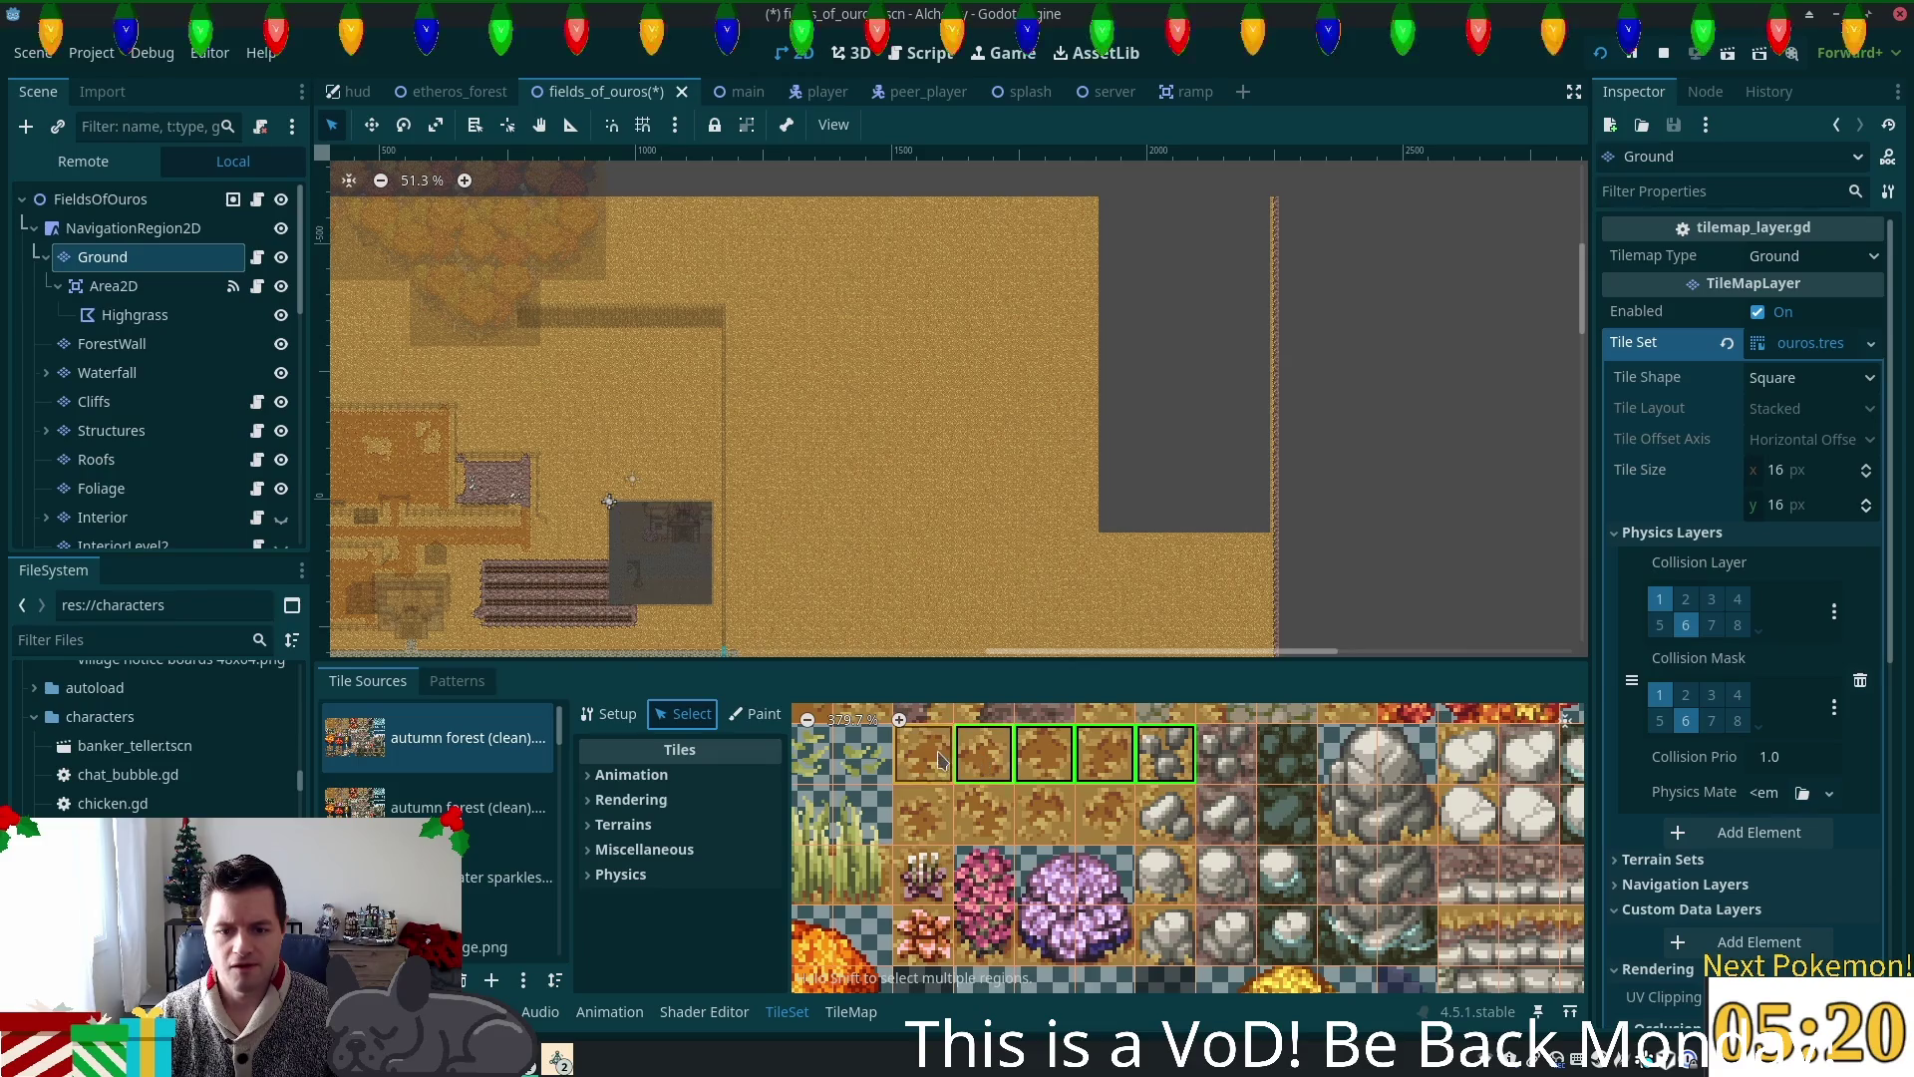
pyautogui.keyDown('shift'); pyautogui.click(924, 758); pyautogui.keyUp('shift')
pyautogui.keyDown('shift'); pyautogui.click(923, 816); pyautogui.keyUp('shift')
pyautogui.keyDown('shift'); pyautogui.click(1044, 815); pyautogui.keyUp('shift')
pyautogui.keyDown('shift'); pyautogui.click(1105, 815); pyautogui.keyUp('shift')
pyautogui.keyDown('shift'); pyautogui.click(977, 824); pyautogui.keyUp('shift')
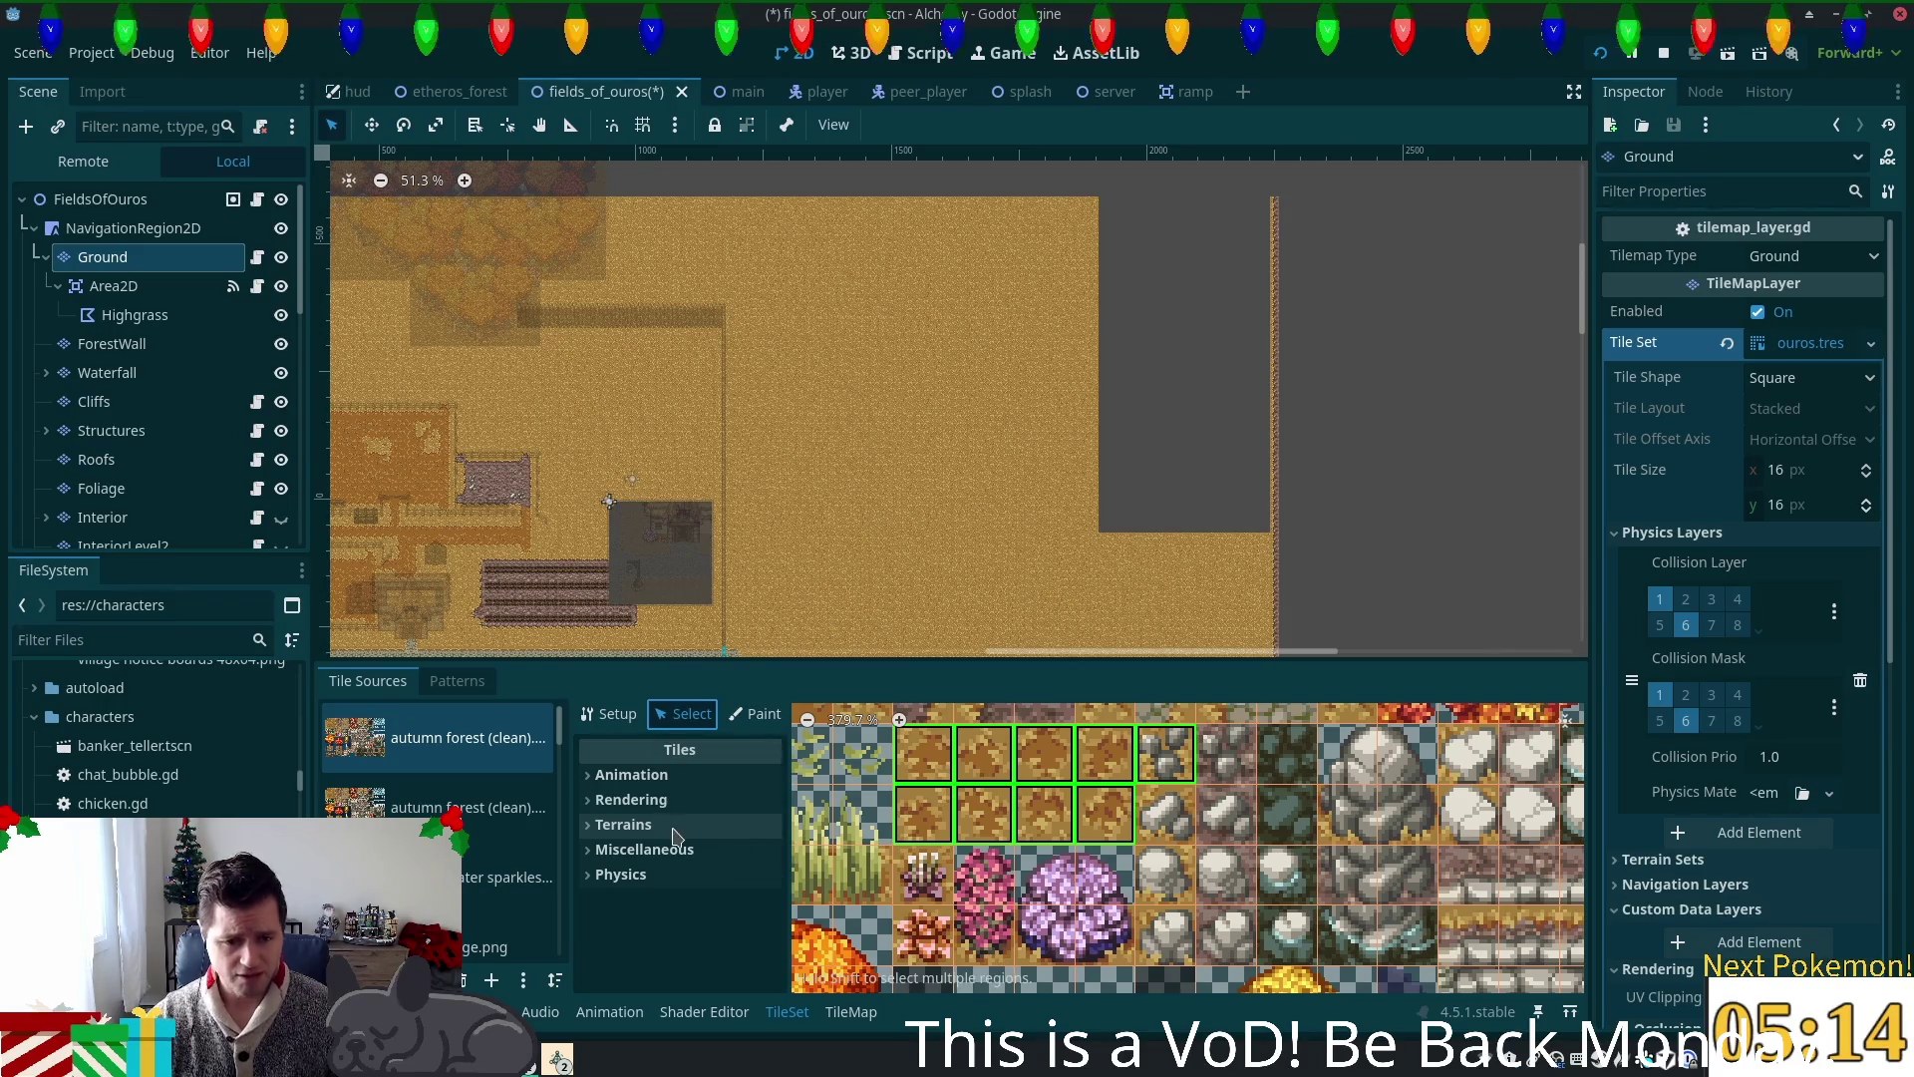
# Step: Set the selected tiles' Miscellaneous Probability to 0.05, then check the rock tile at (9, 7)
pyautogui.click(594, 850)
pyautogui.moveTo(743, 877); pyautogui.dragTo(733, 877)
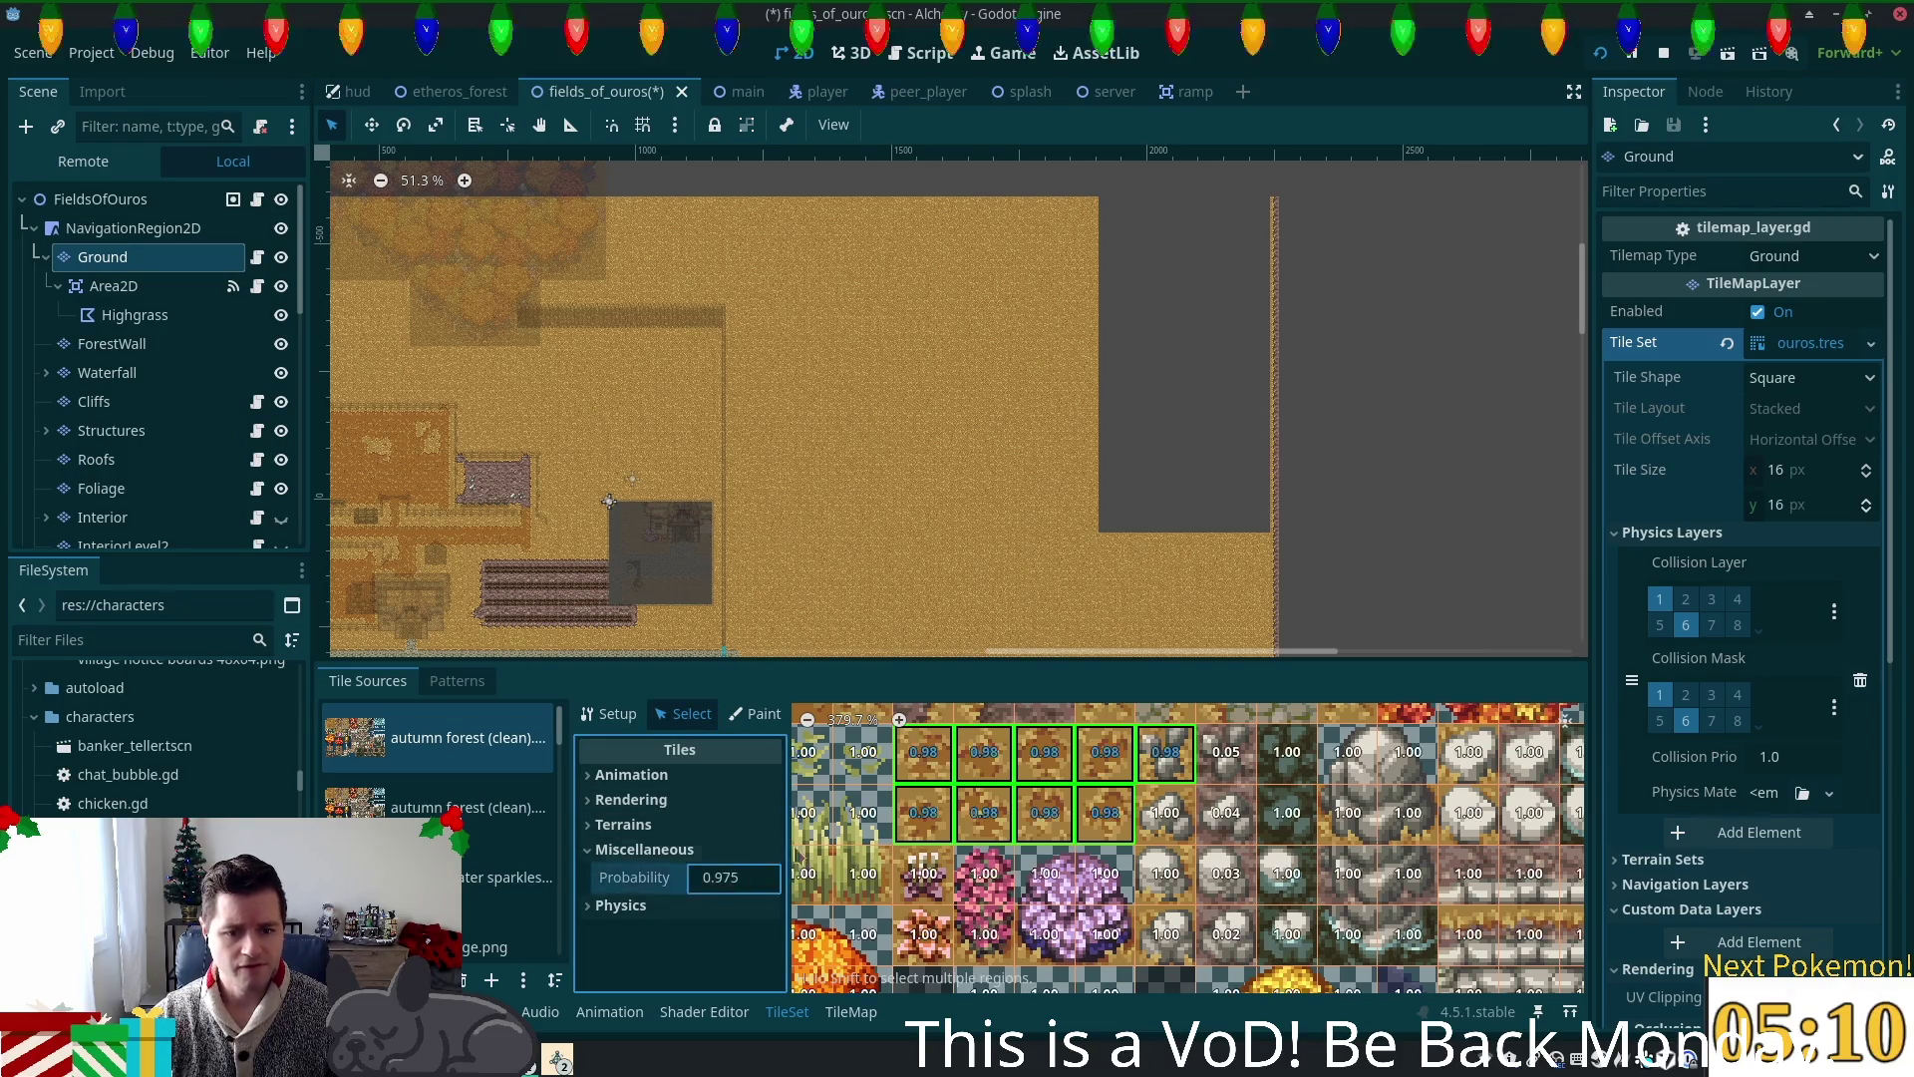
pyautogui.click(726, 881)
pyautogui.write('0.0')
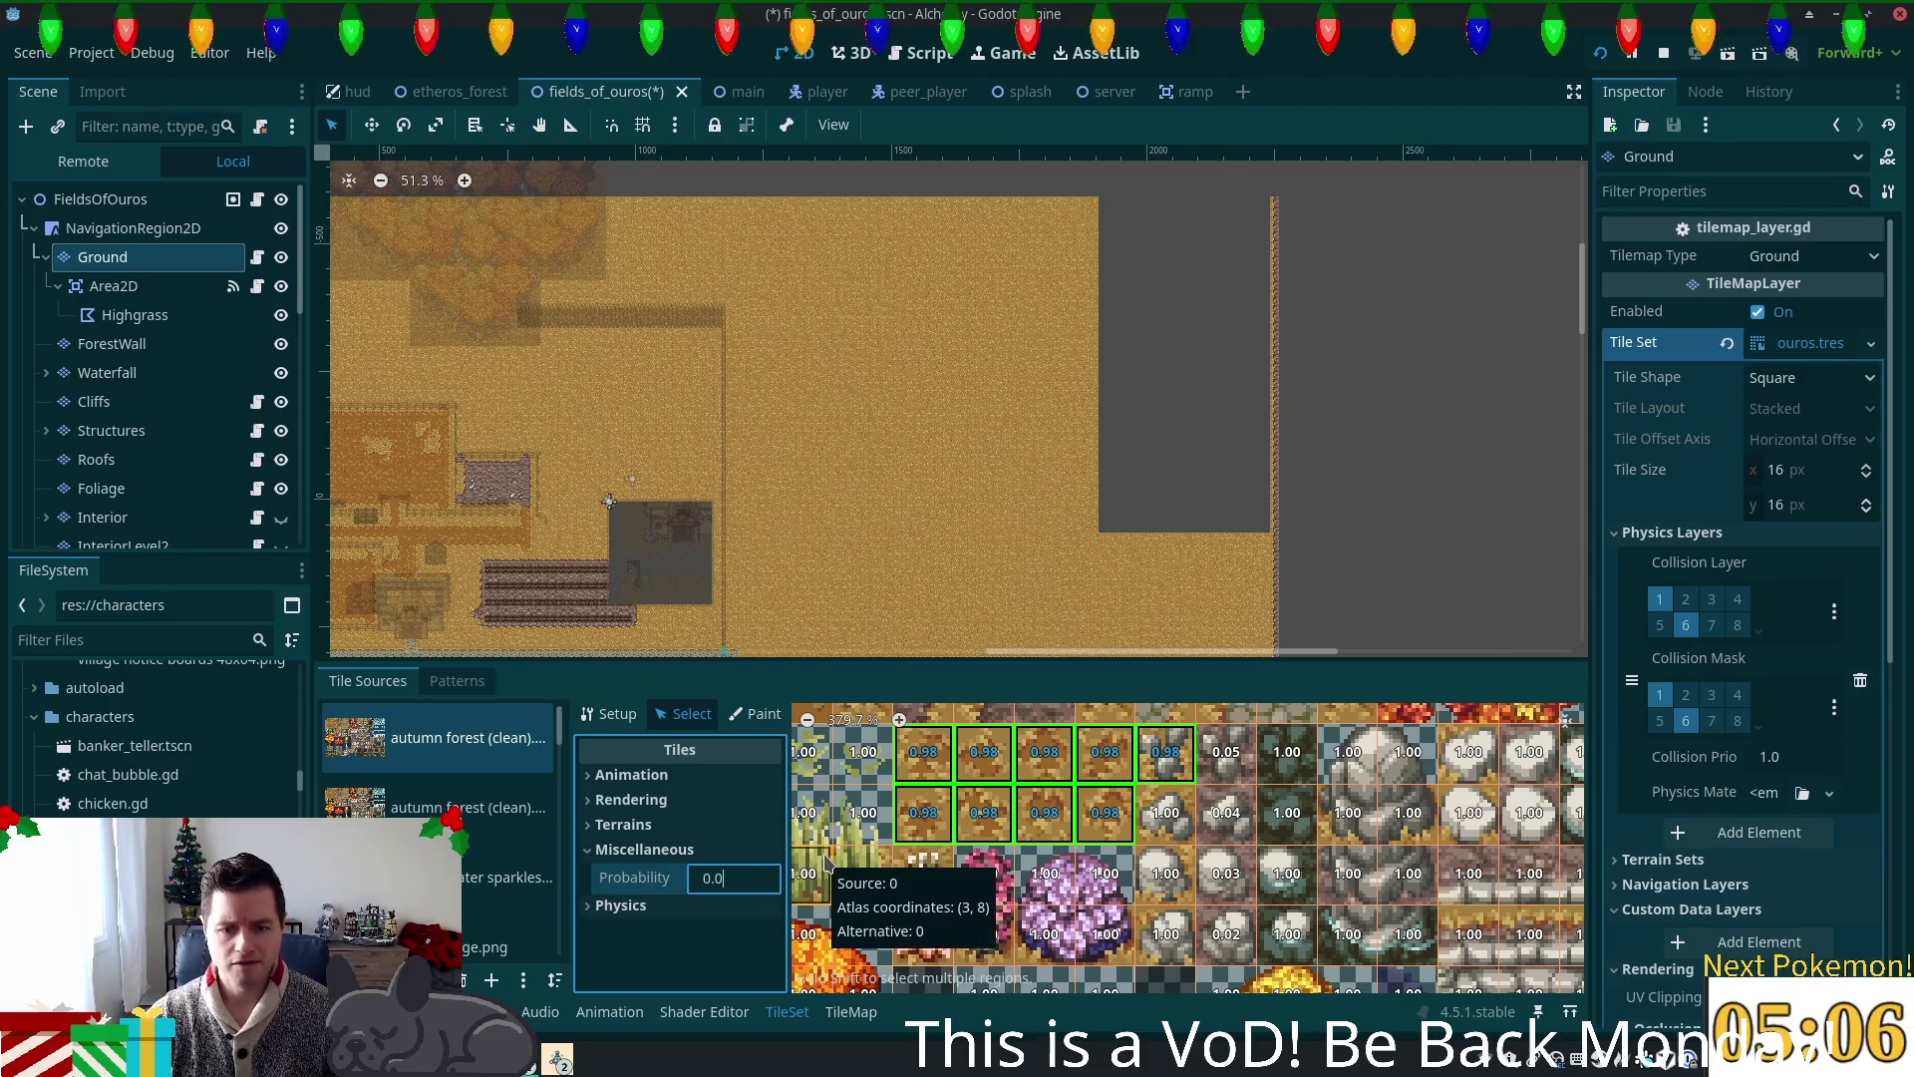
pyautogui.write('52')
pyautogui.press('BackSpace')
pyautogui.press('Return')
pyautogui.click(1162, 813)
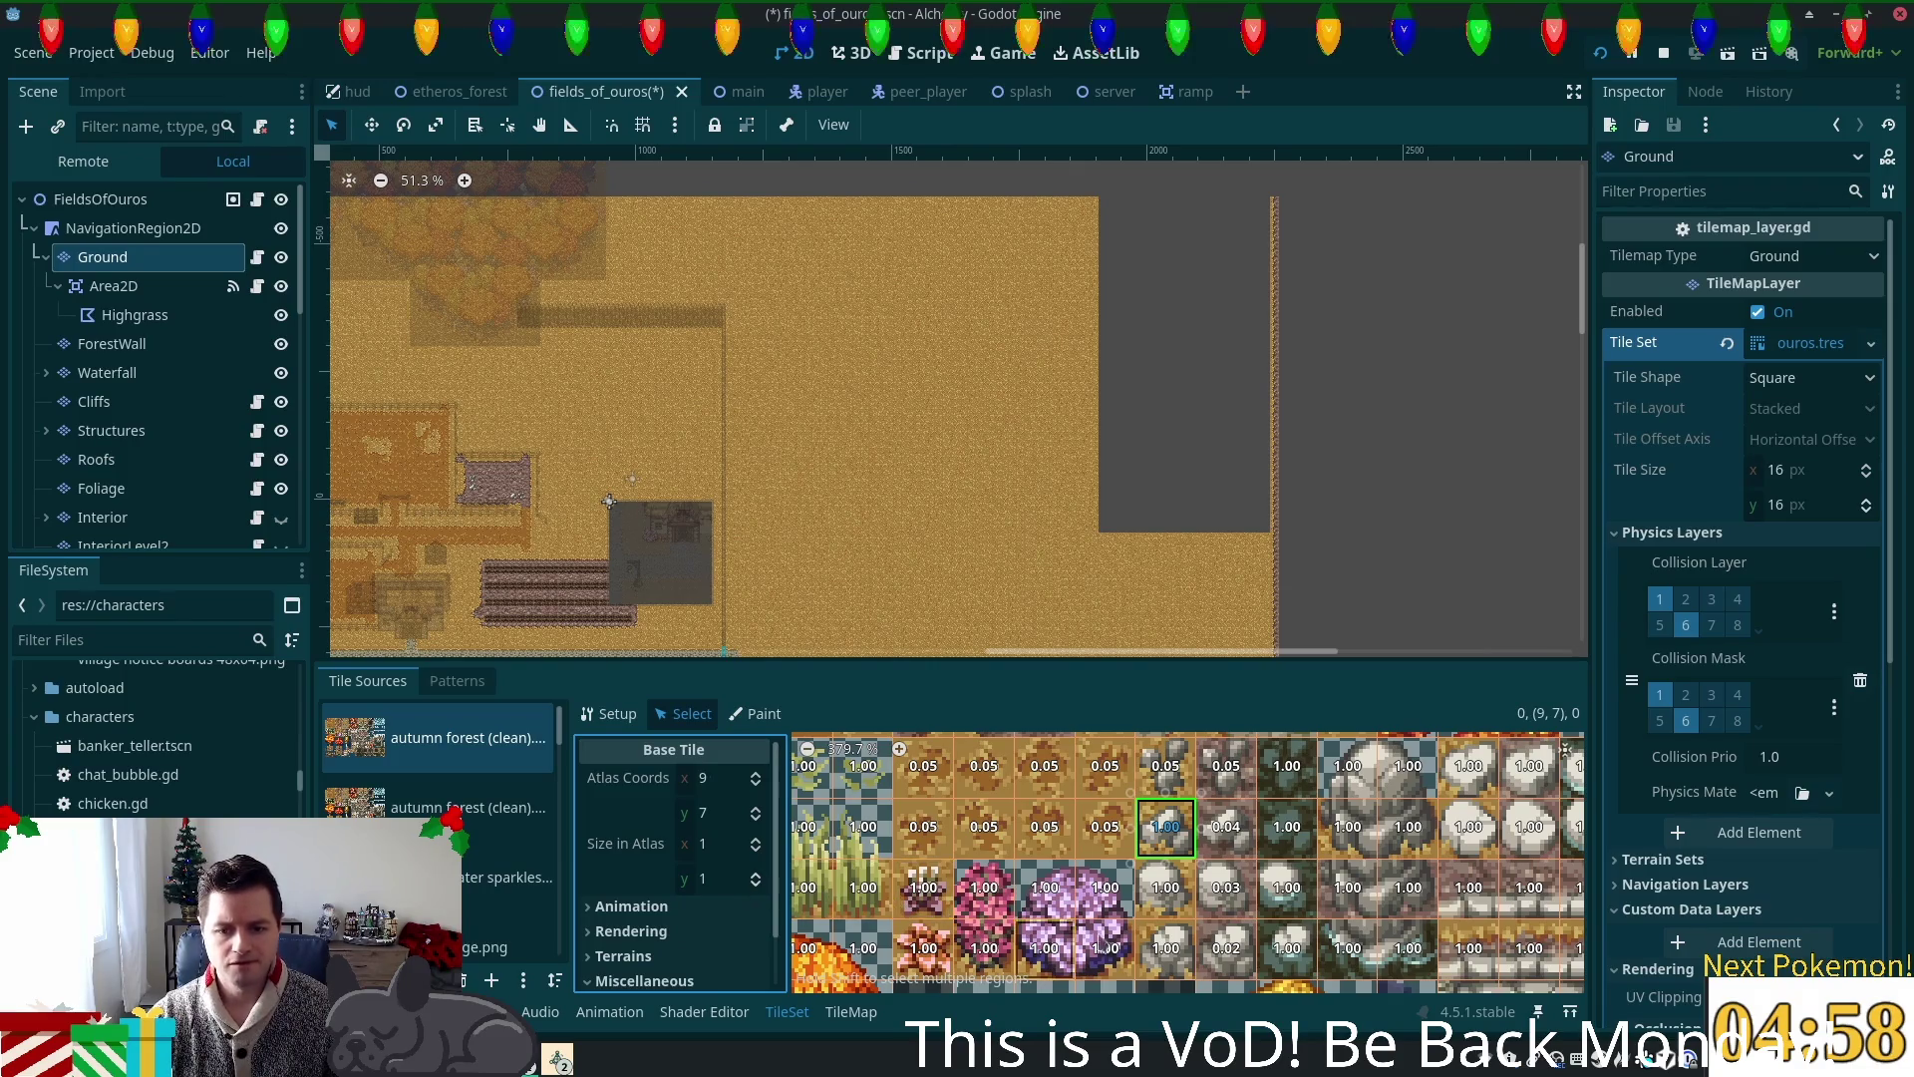
# Step: Give the first two stacked decoration tiles a probability of 0.05
pyautogui.click(923, 887)
pyautogui.keyDown('shift'); pyautogui.click(937, 937); pyautogui.keyUp('shift')
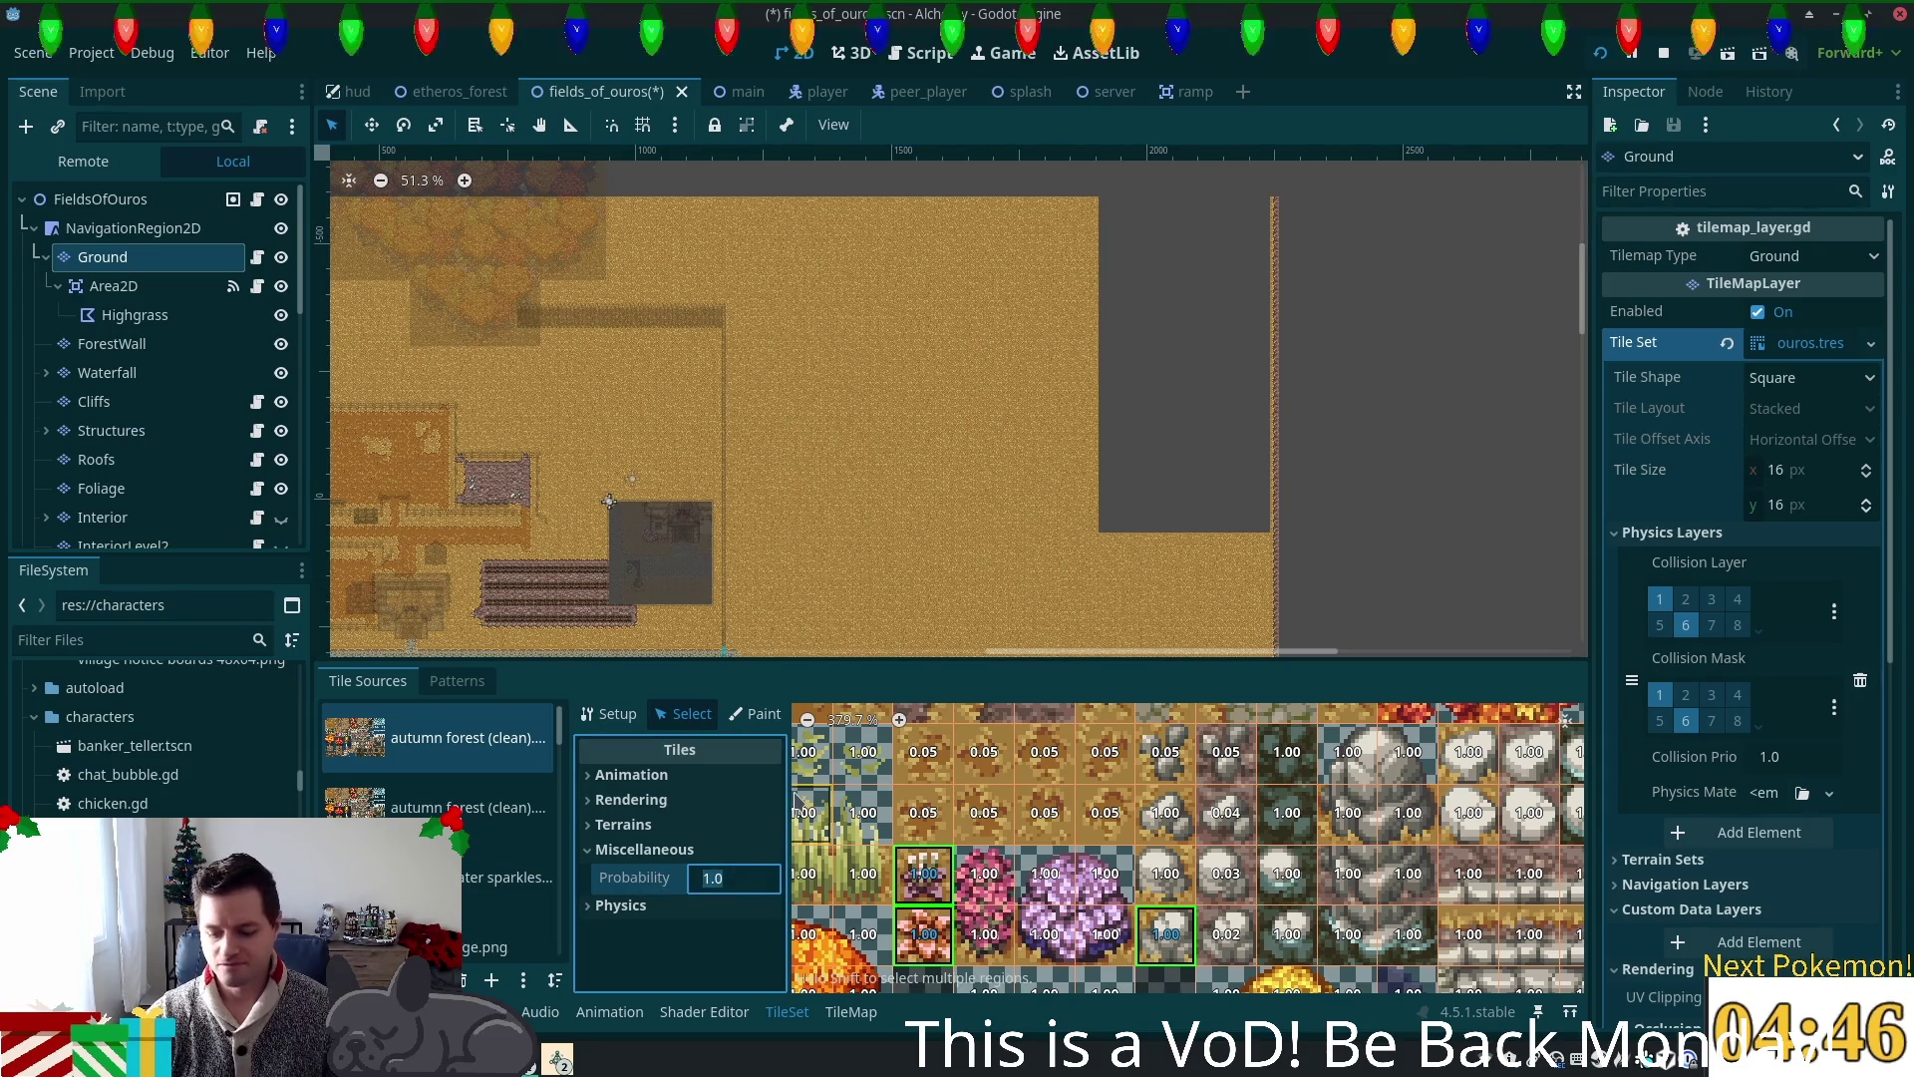
pyautogui.write('0.')
pyautogui.press('Return')
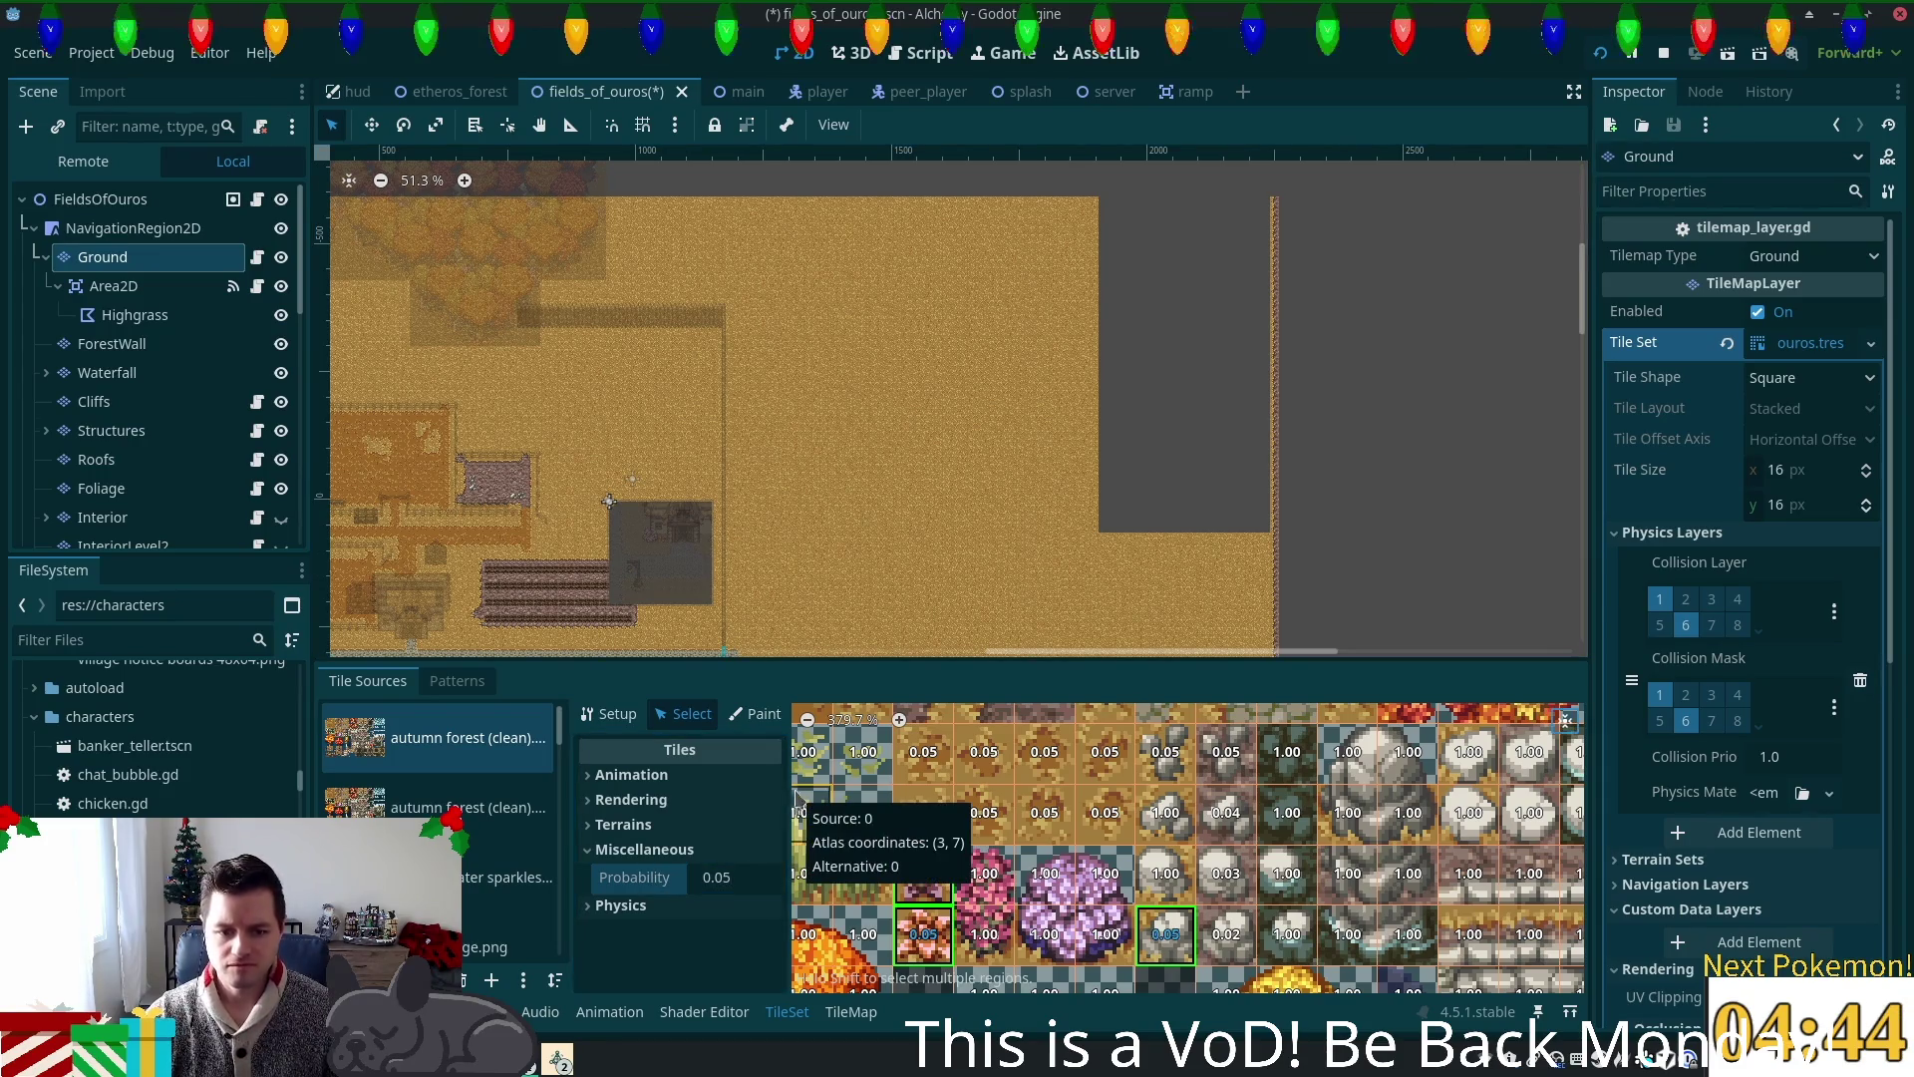
# Step: Set a shared probability of 0.01 on three decoration tiles
pyautogui.click(1166, 873)
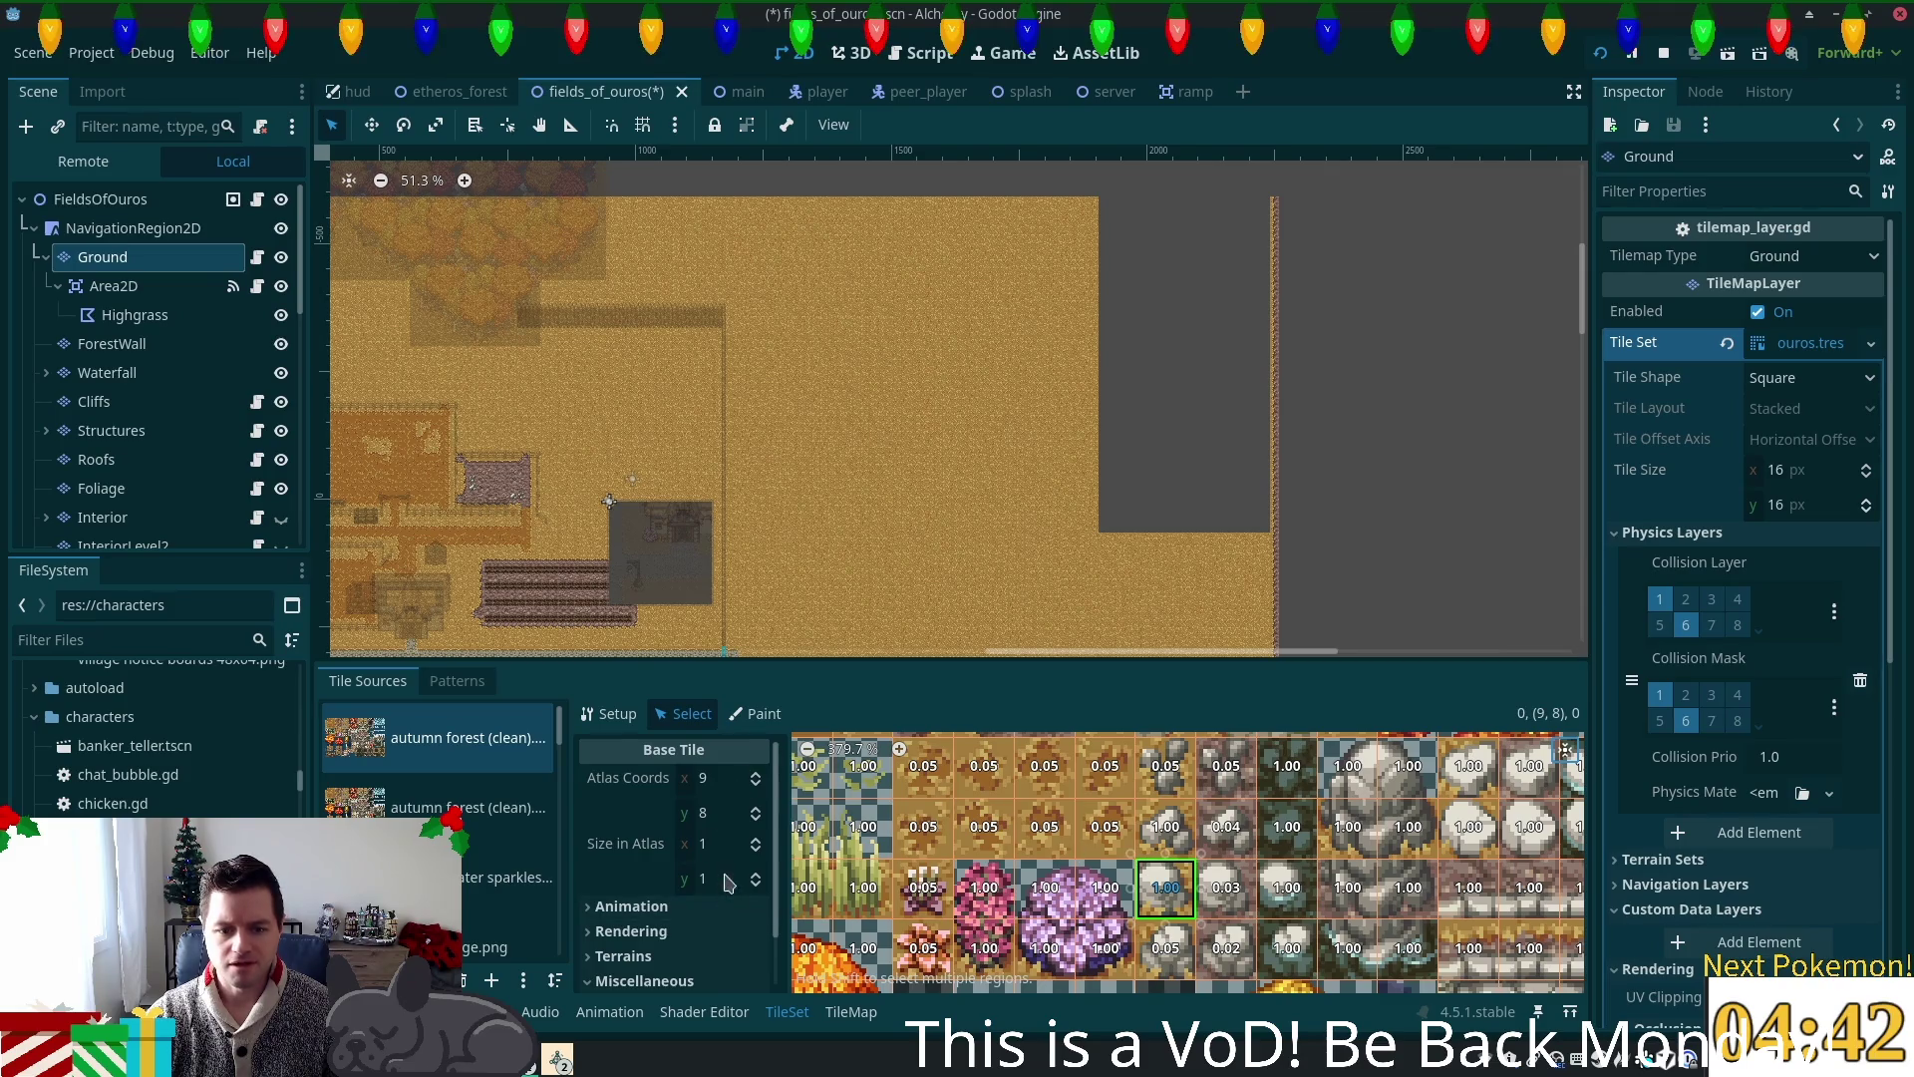
pyautogui.scroll(-3, 743, 878)
pyautogui.click(731, 976)
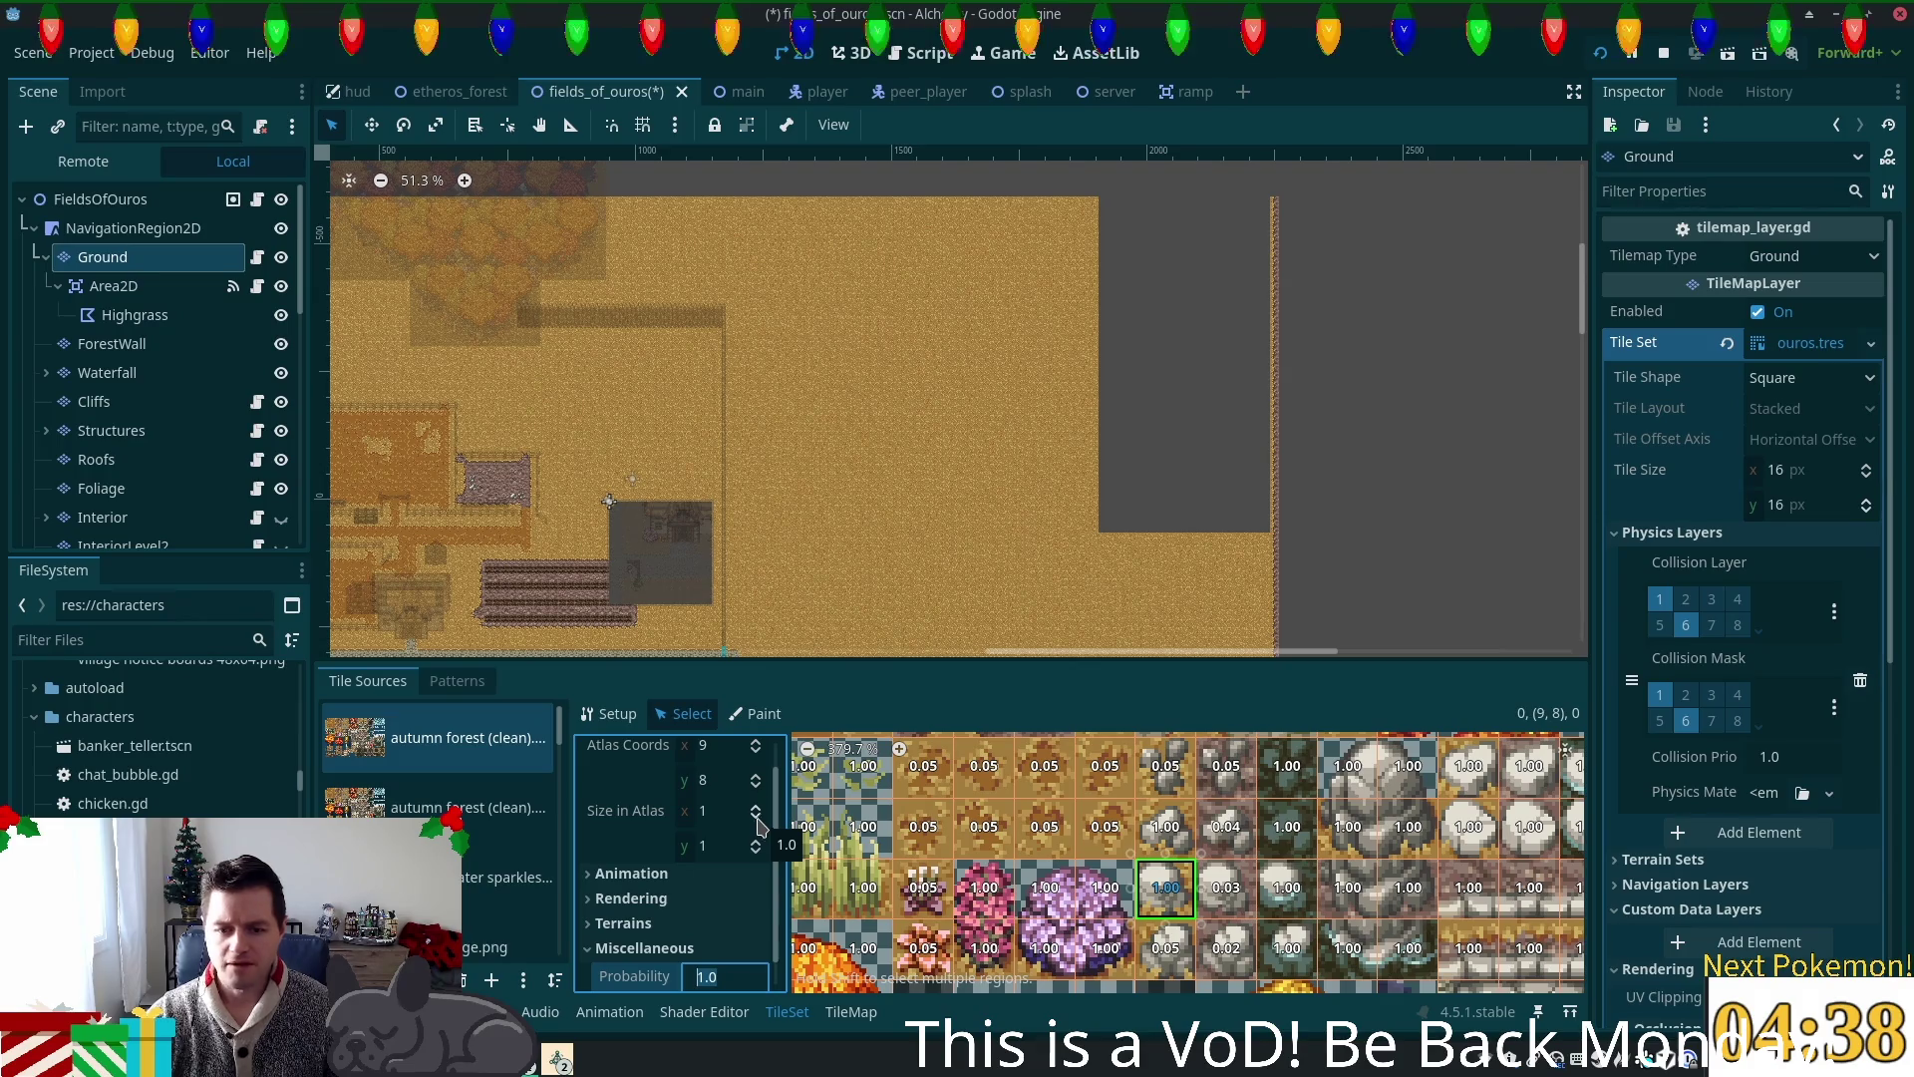
pyautogui.click(923, 888)
pyautogui.keyDown('shift'); pyautogui.click(923, 948); pyautogui.keyUp('shift')
pyautogui.keyDown('shift'); pyautogui.click(1165, 934); pyautogui.keyUp('shift')
pyautogui.click(761, 881)
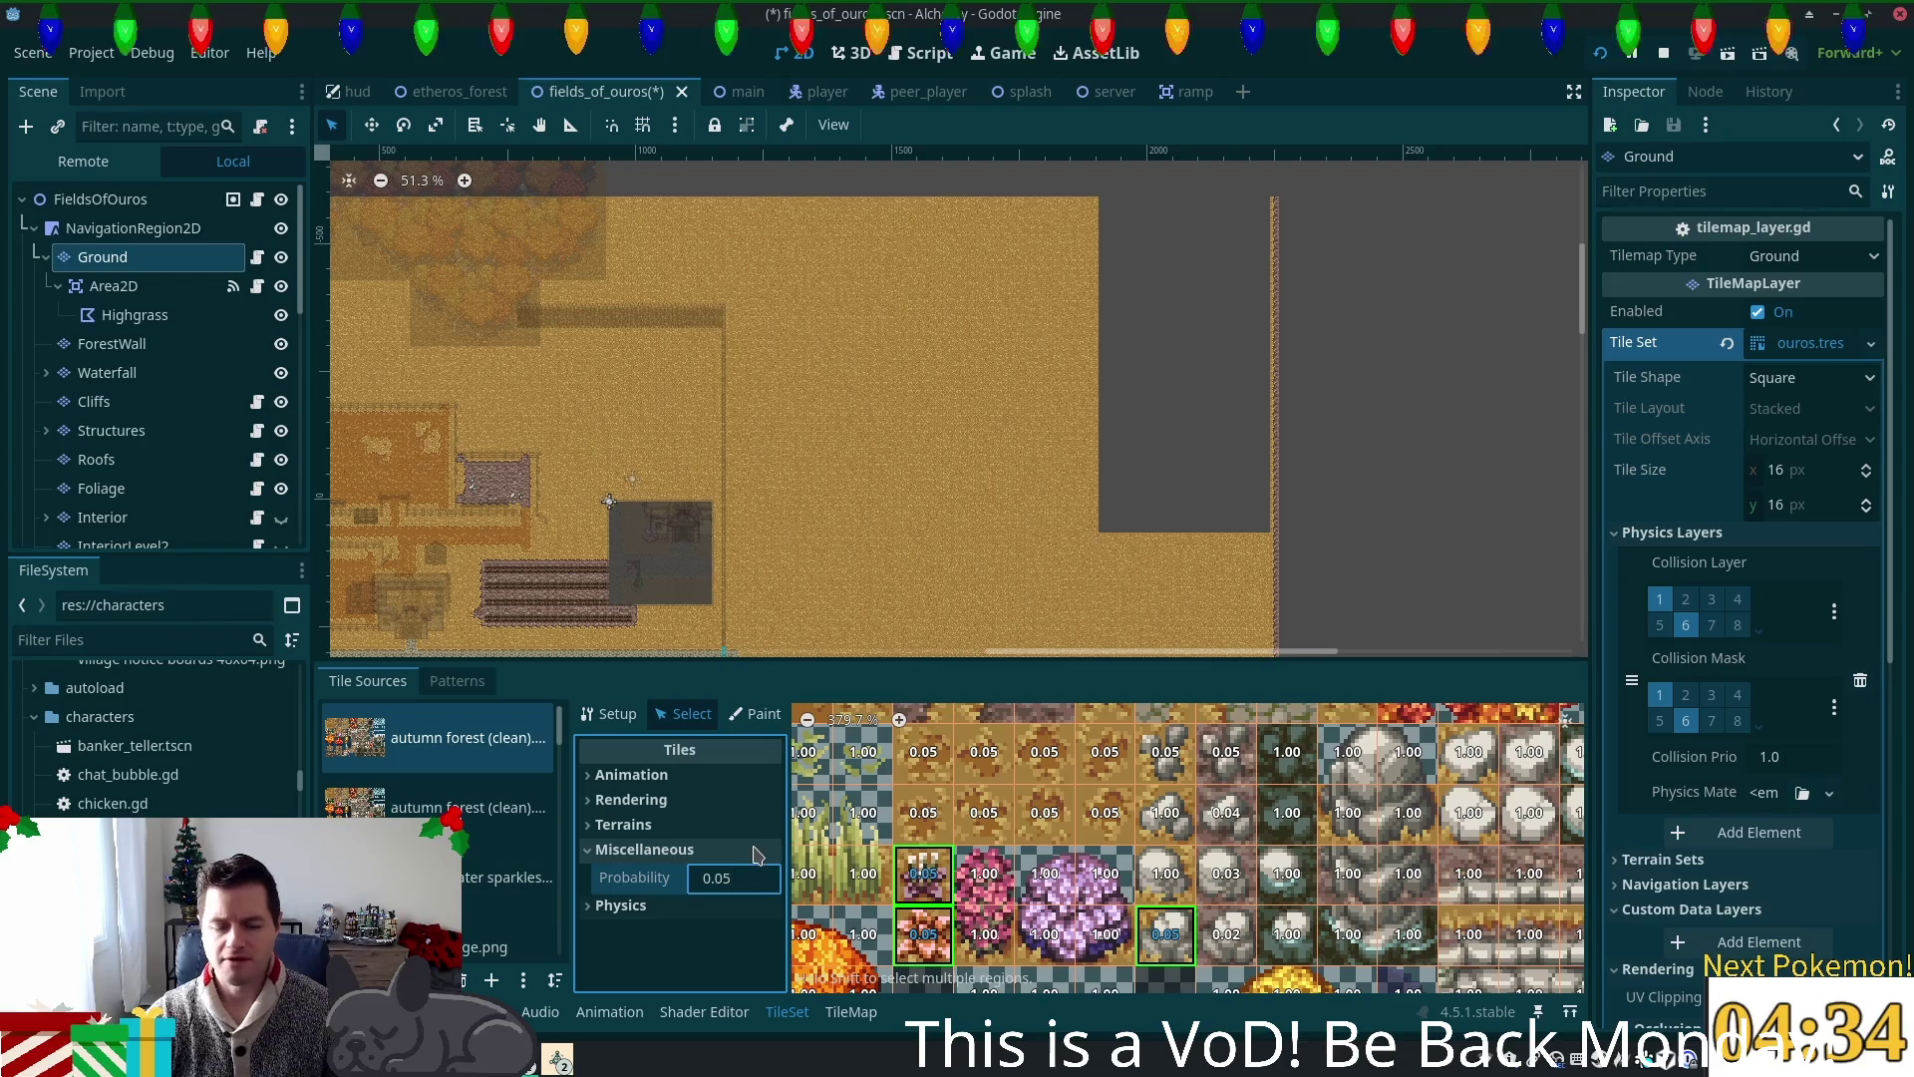
pyautogui.press('BackSpace')
pyautogui.write('1')
pyautogui.press('Return')
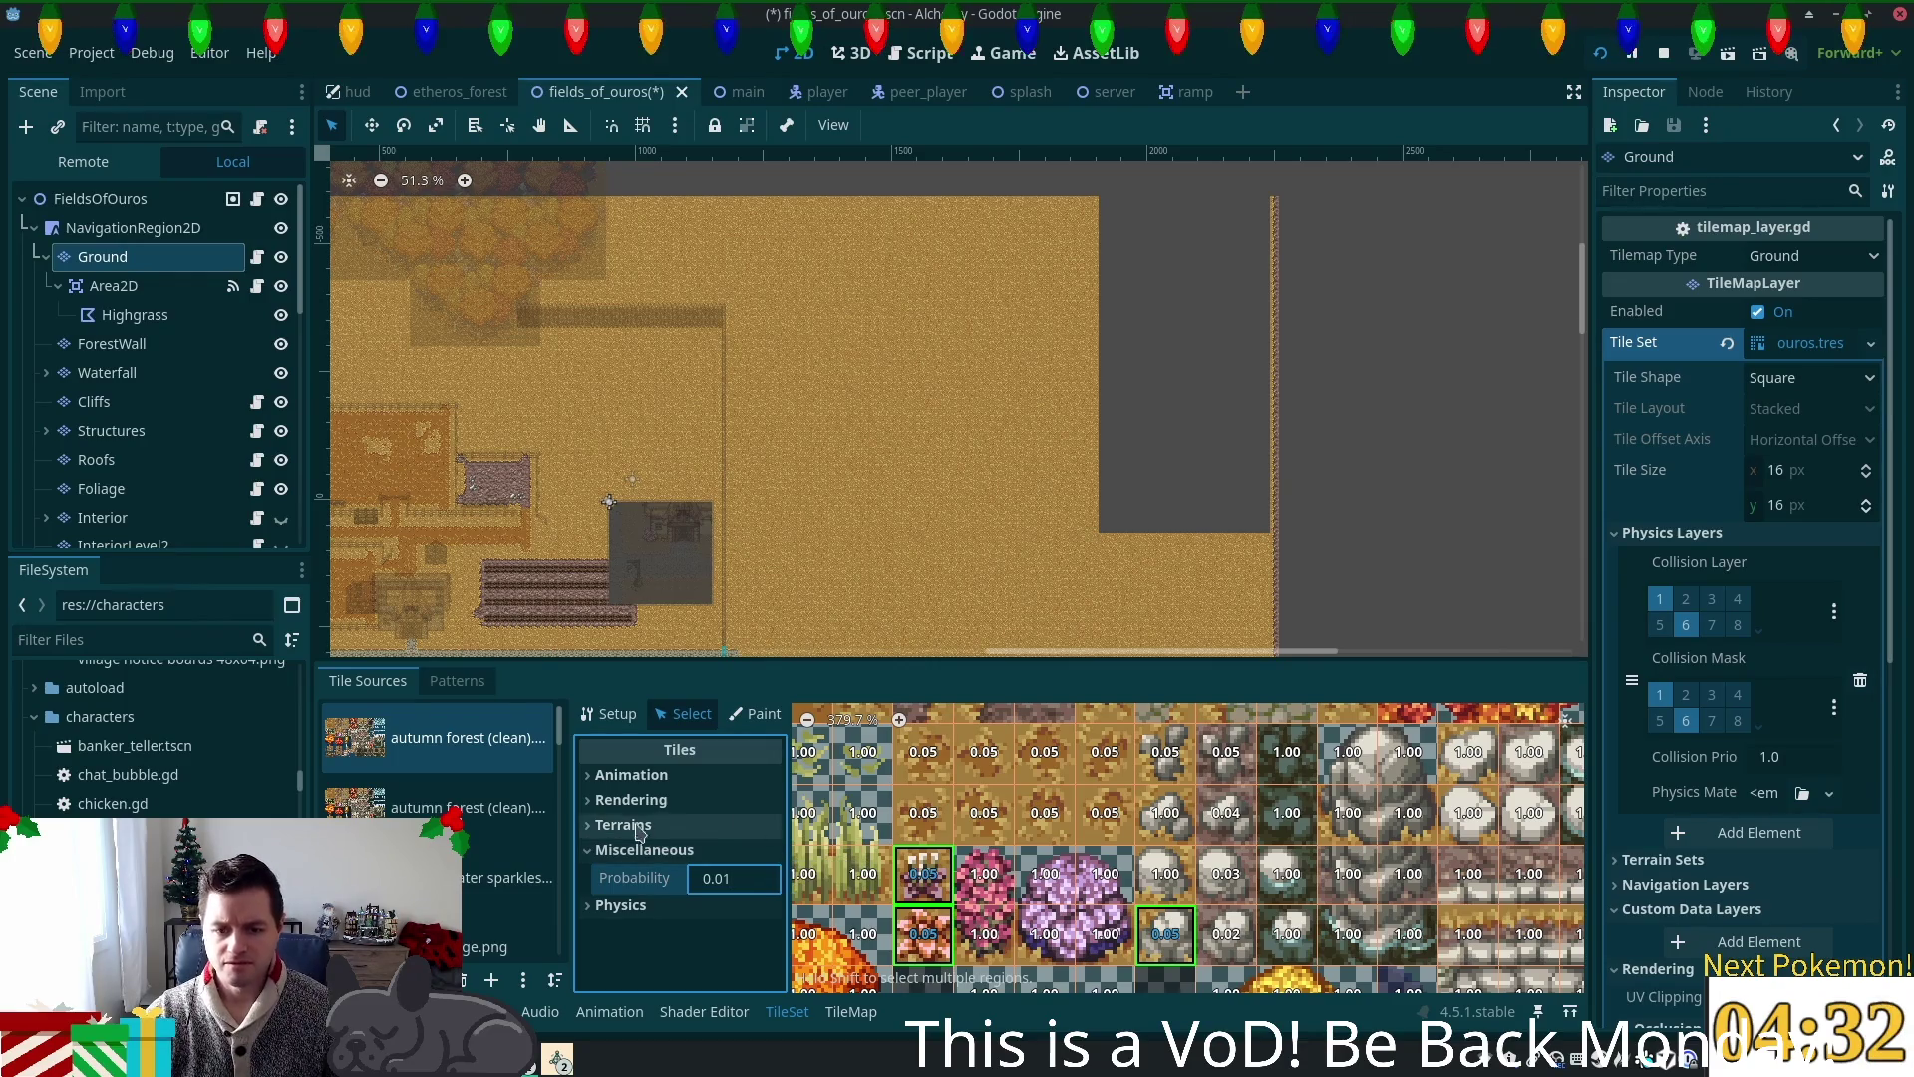
# Step: Set tile (9,8)'s probability to 0.03
pyautogui.click(1180, 860)
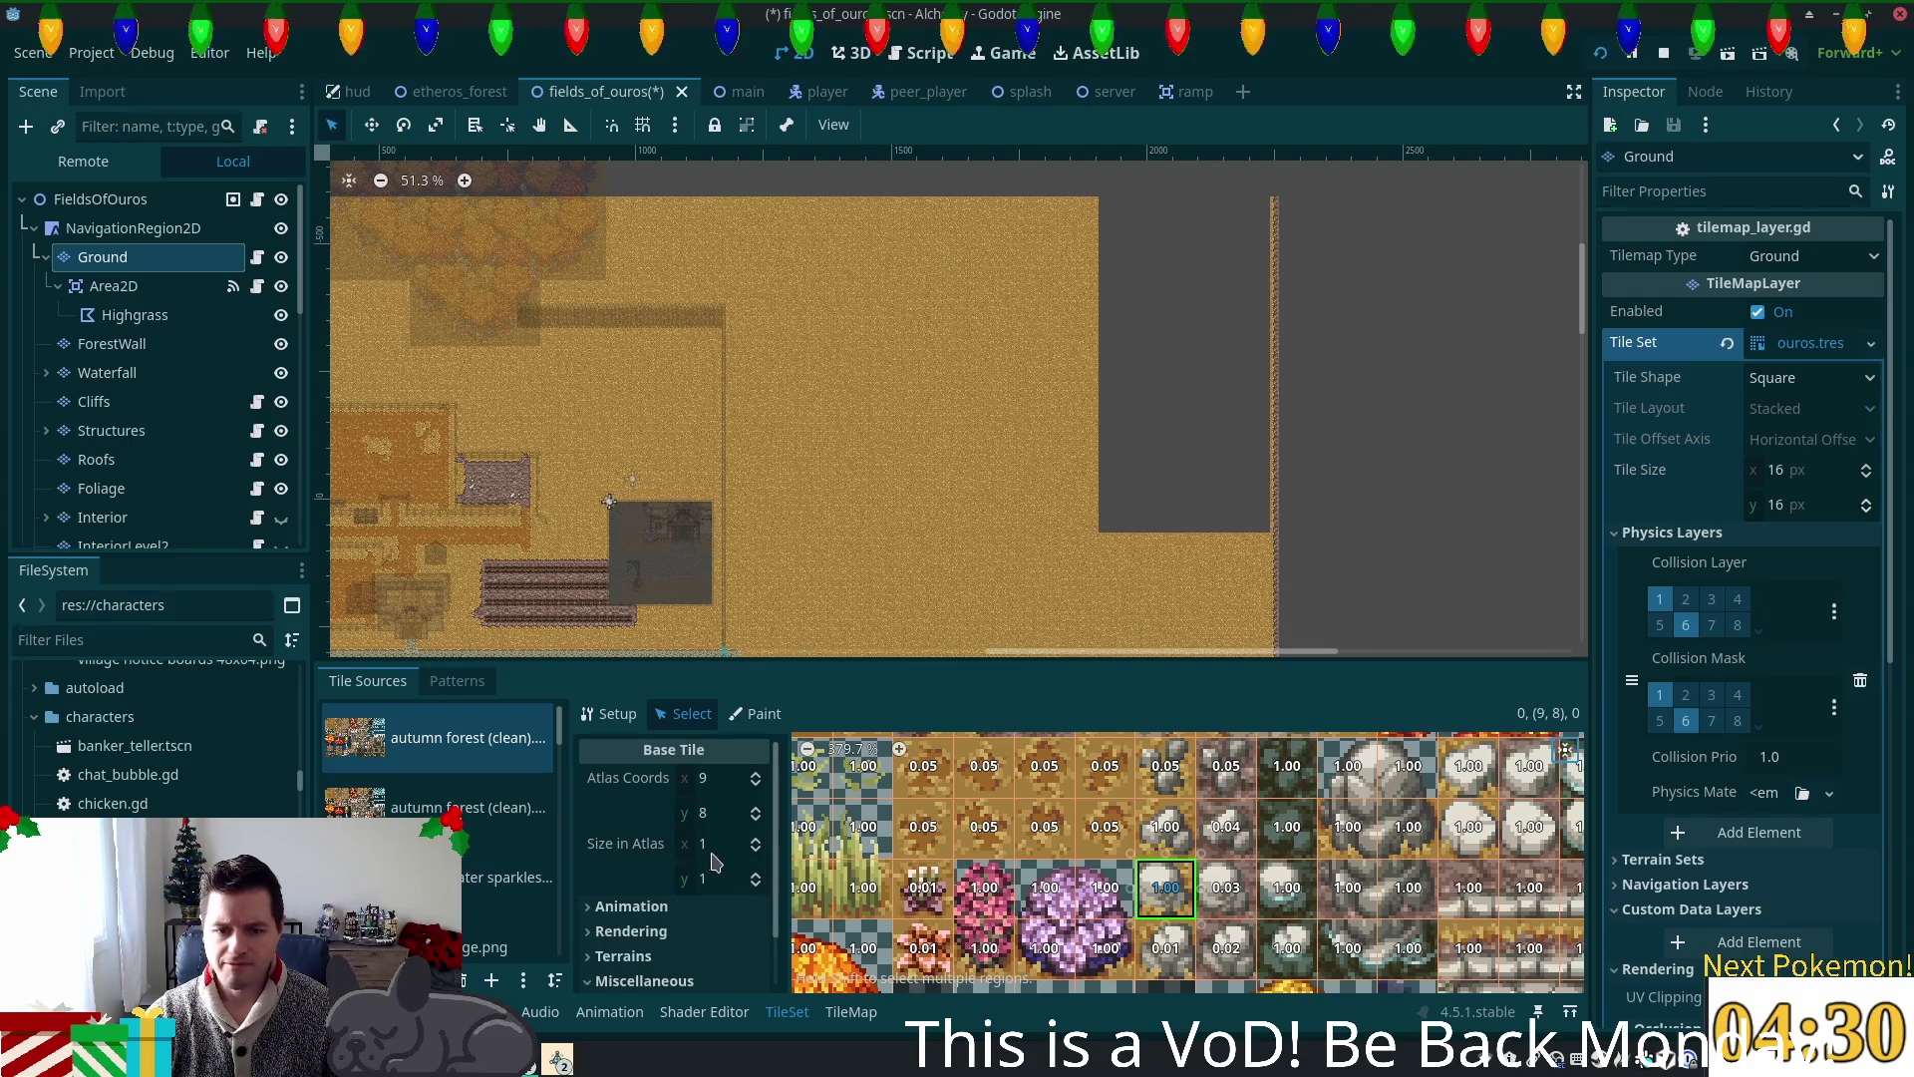
pyautogui.scroll(-2, 708, 878)
pyautogui.click(739, 949)
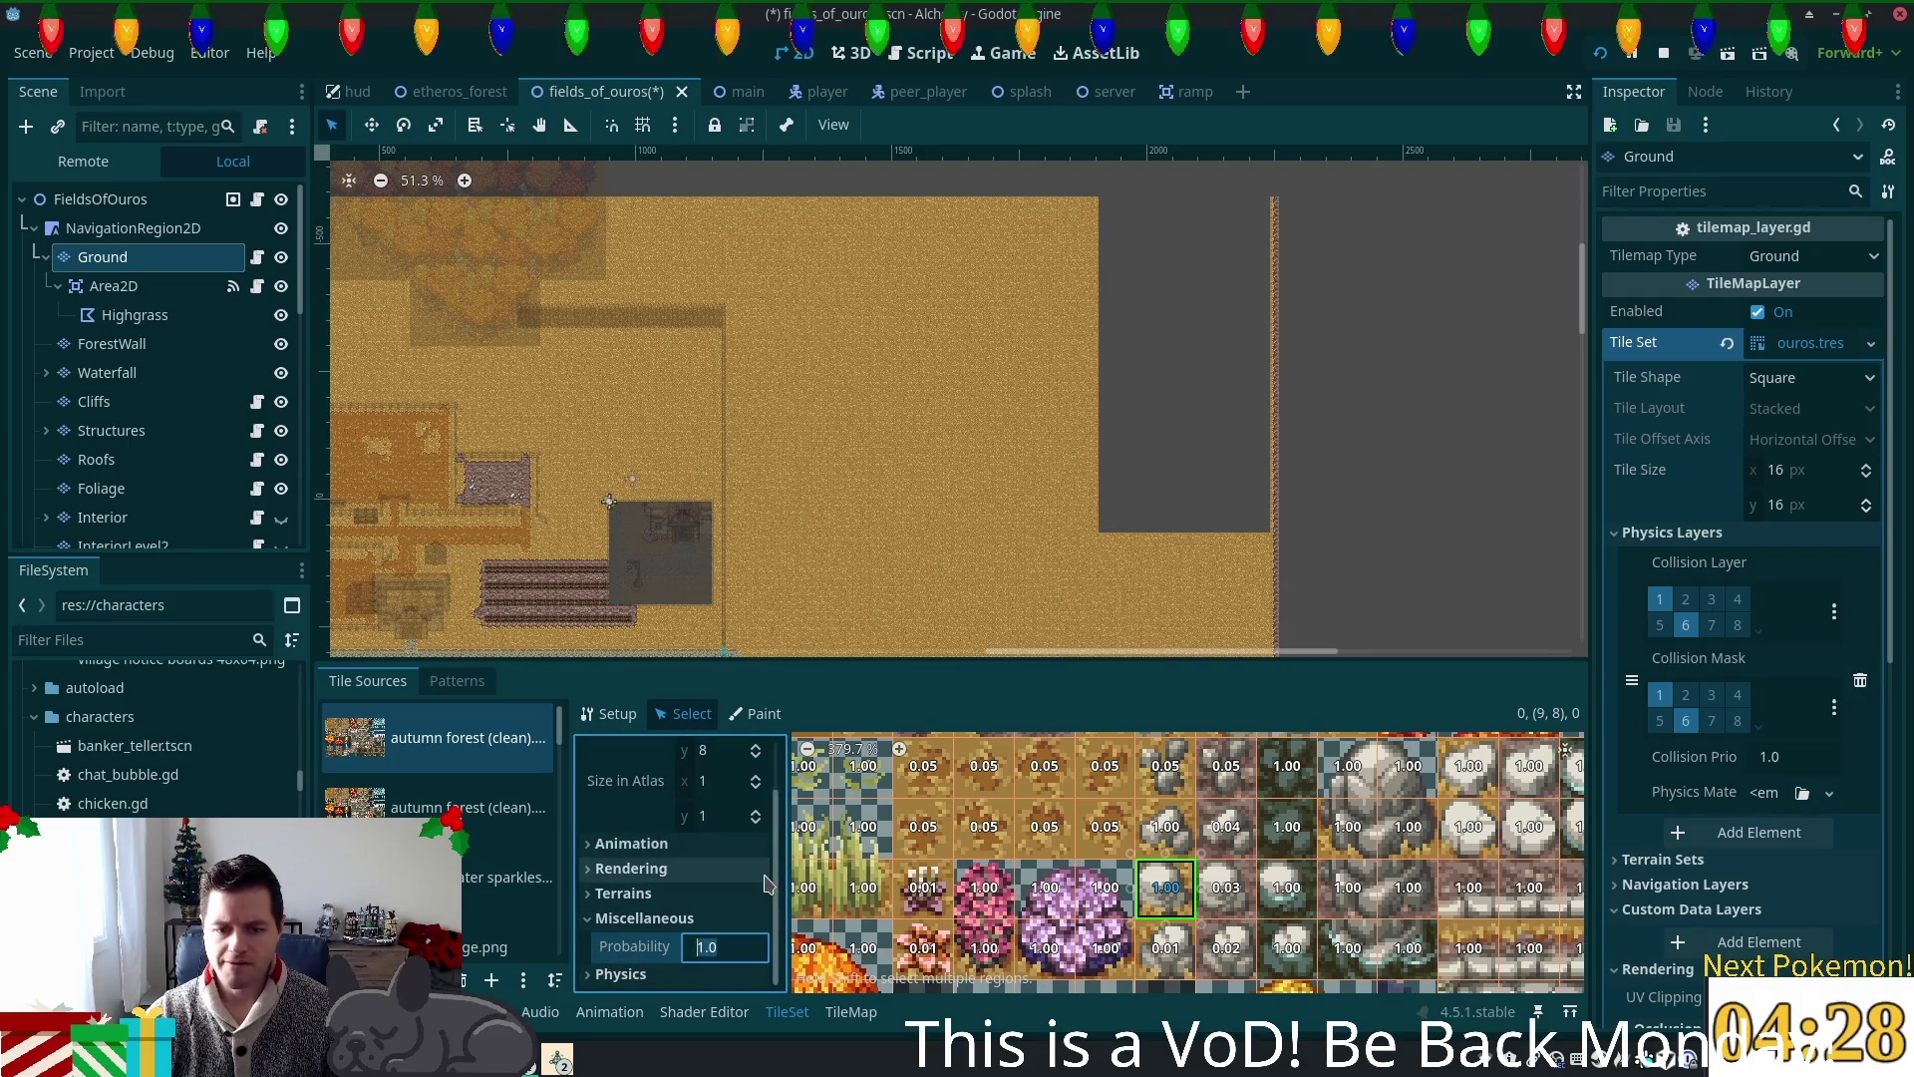
pyautogui.write('0.03')
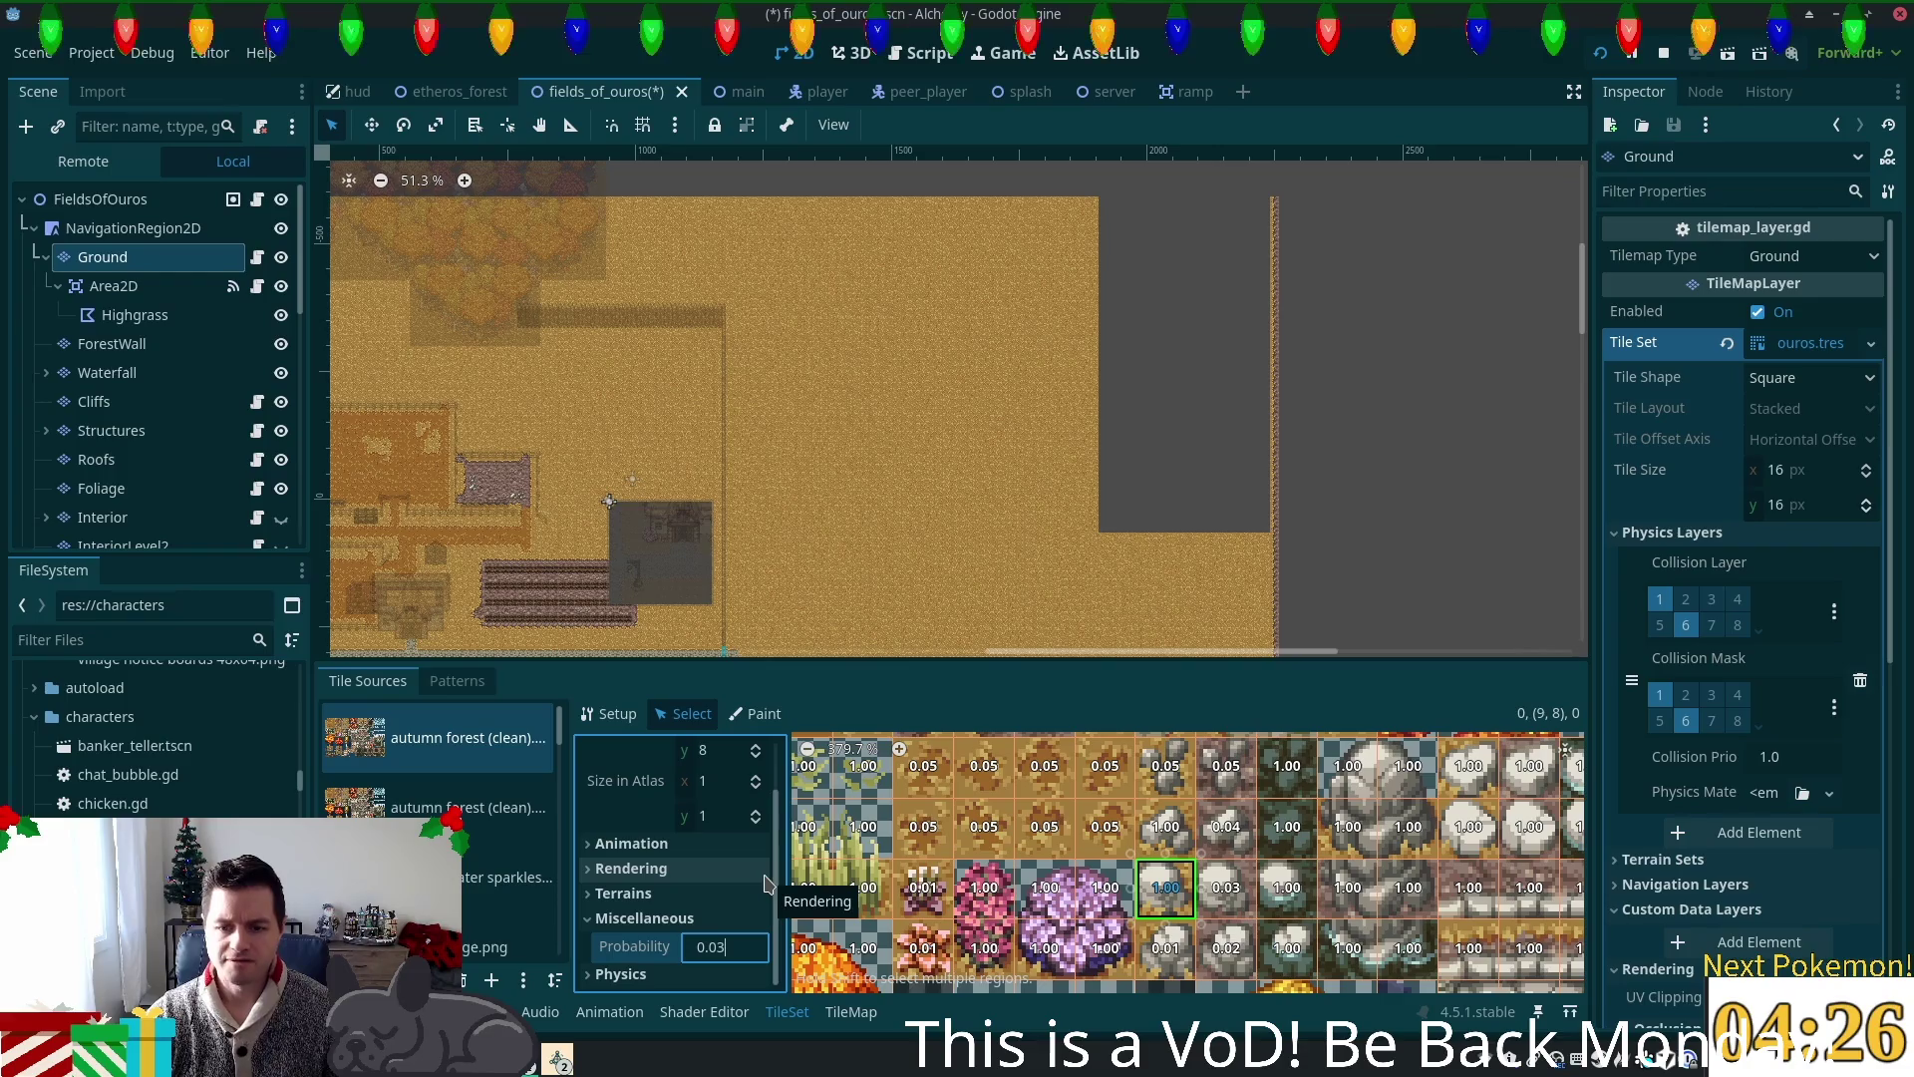
# Step: Give tile (9,7) probability 0.04 and save the fields_of_ouros scene
pyautogui.click(1166, 826)
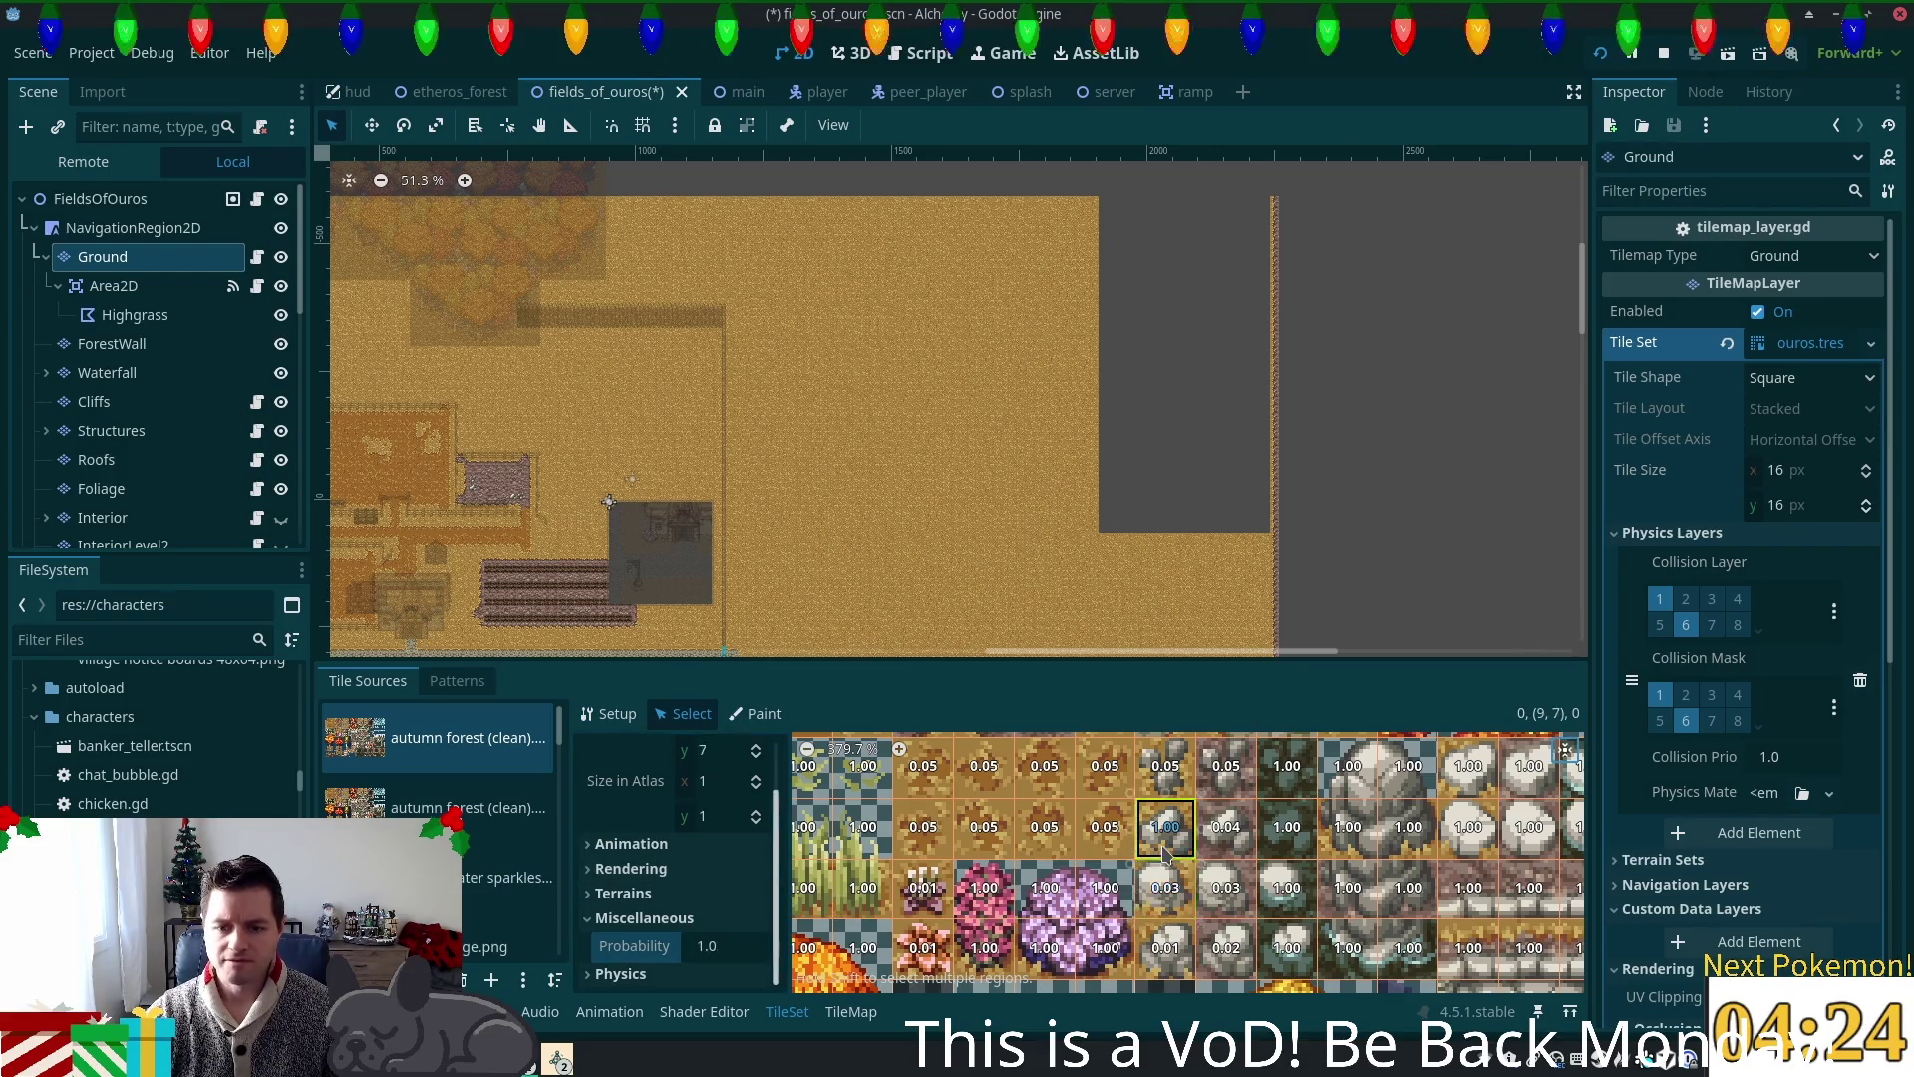
pyautogui.click(735, 945)
pyautogui.write('0.0')
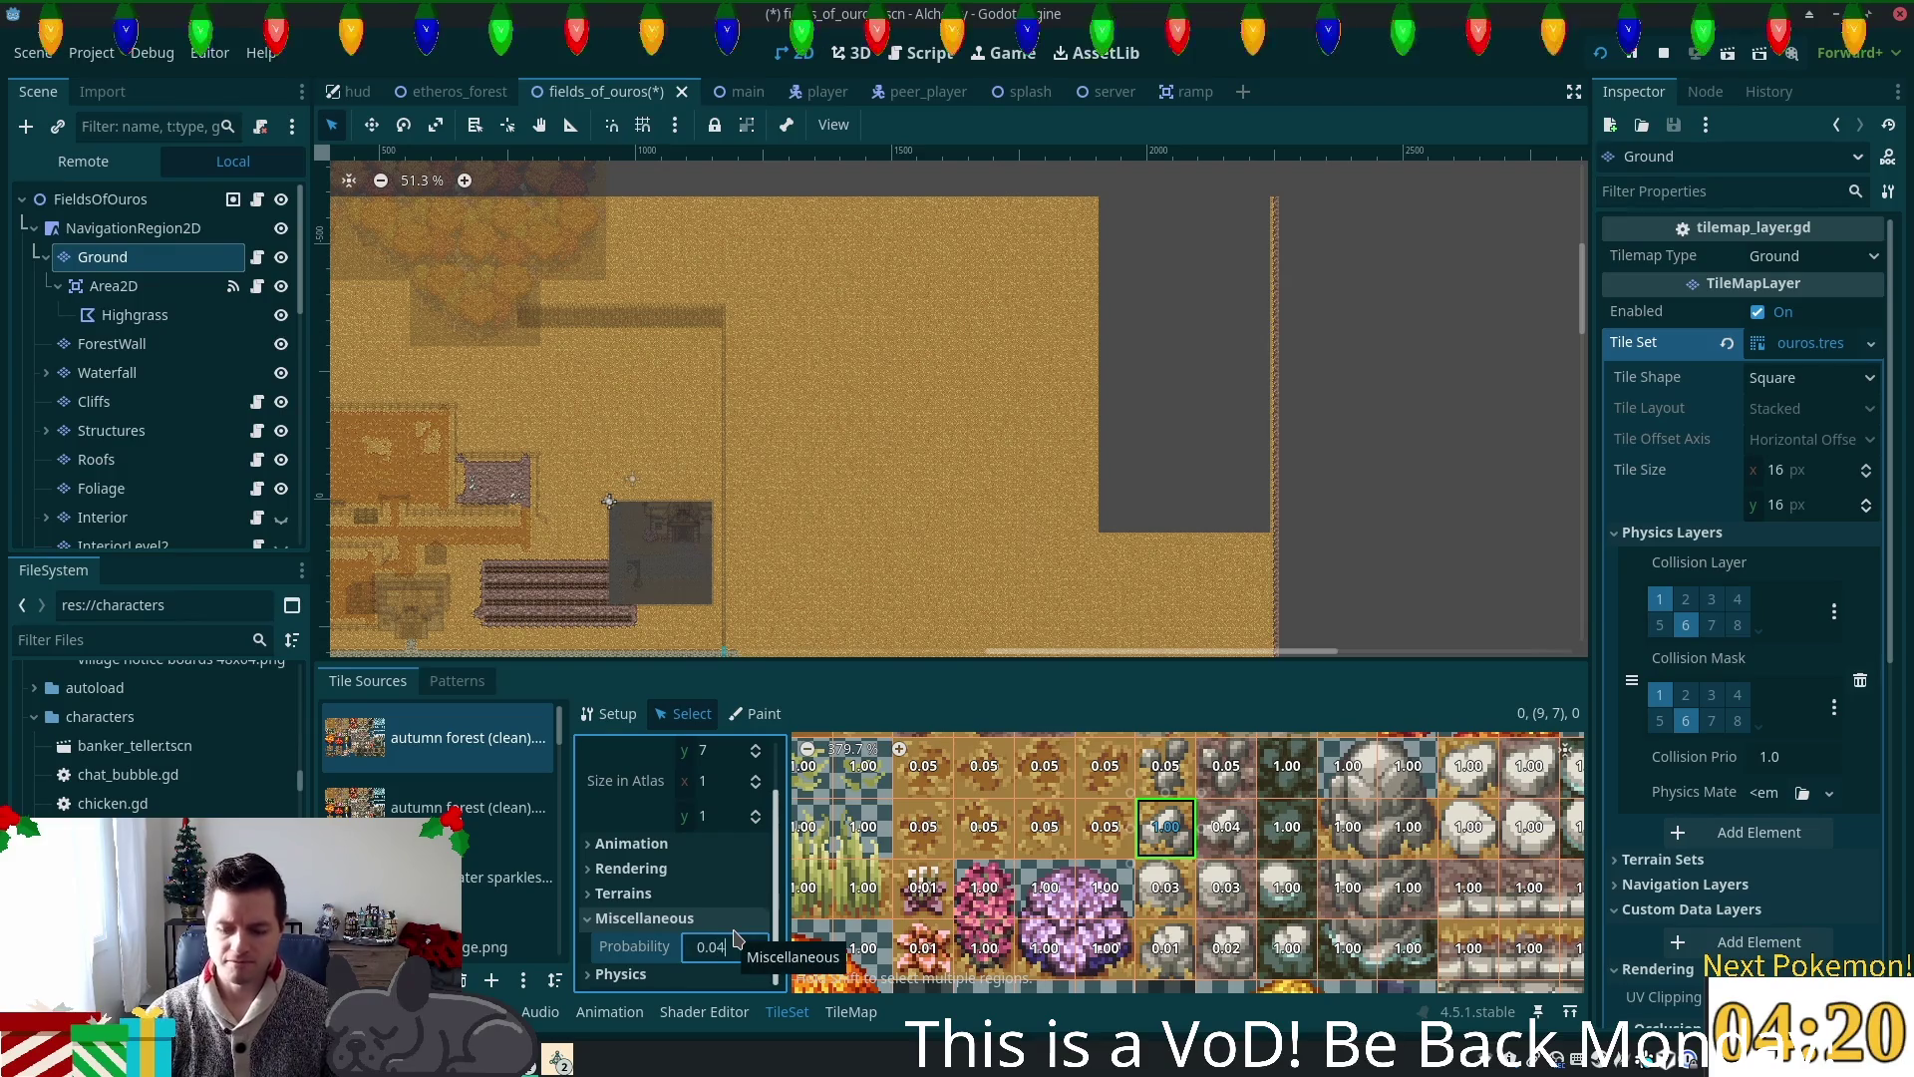
pyautogui.write('4')
pyautogui.press('Return')
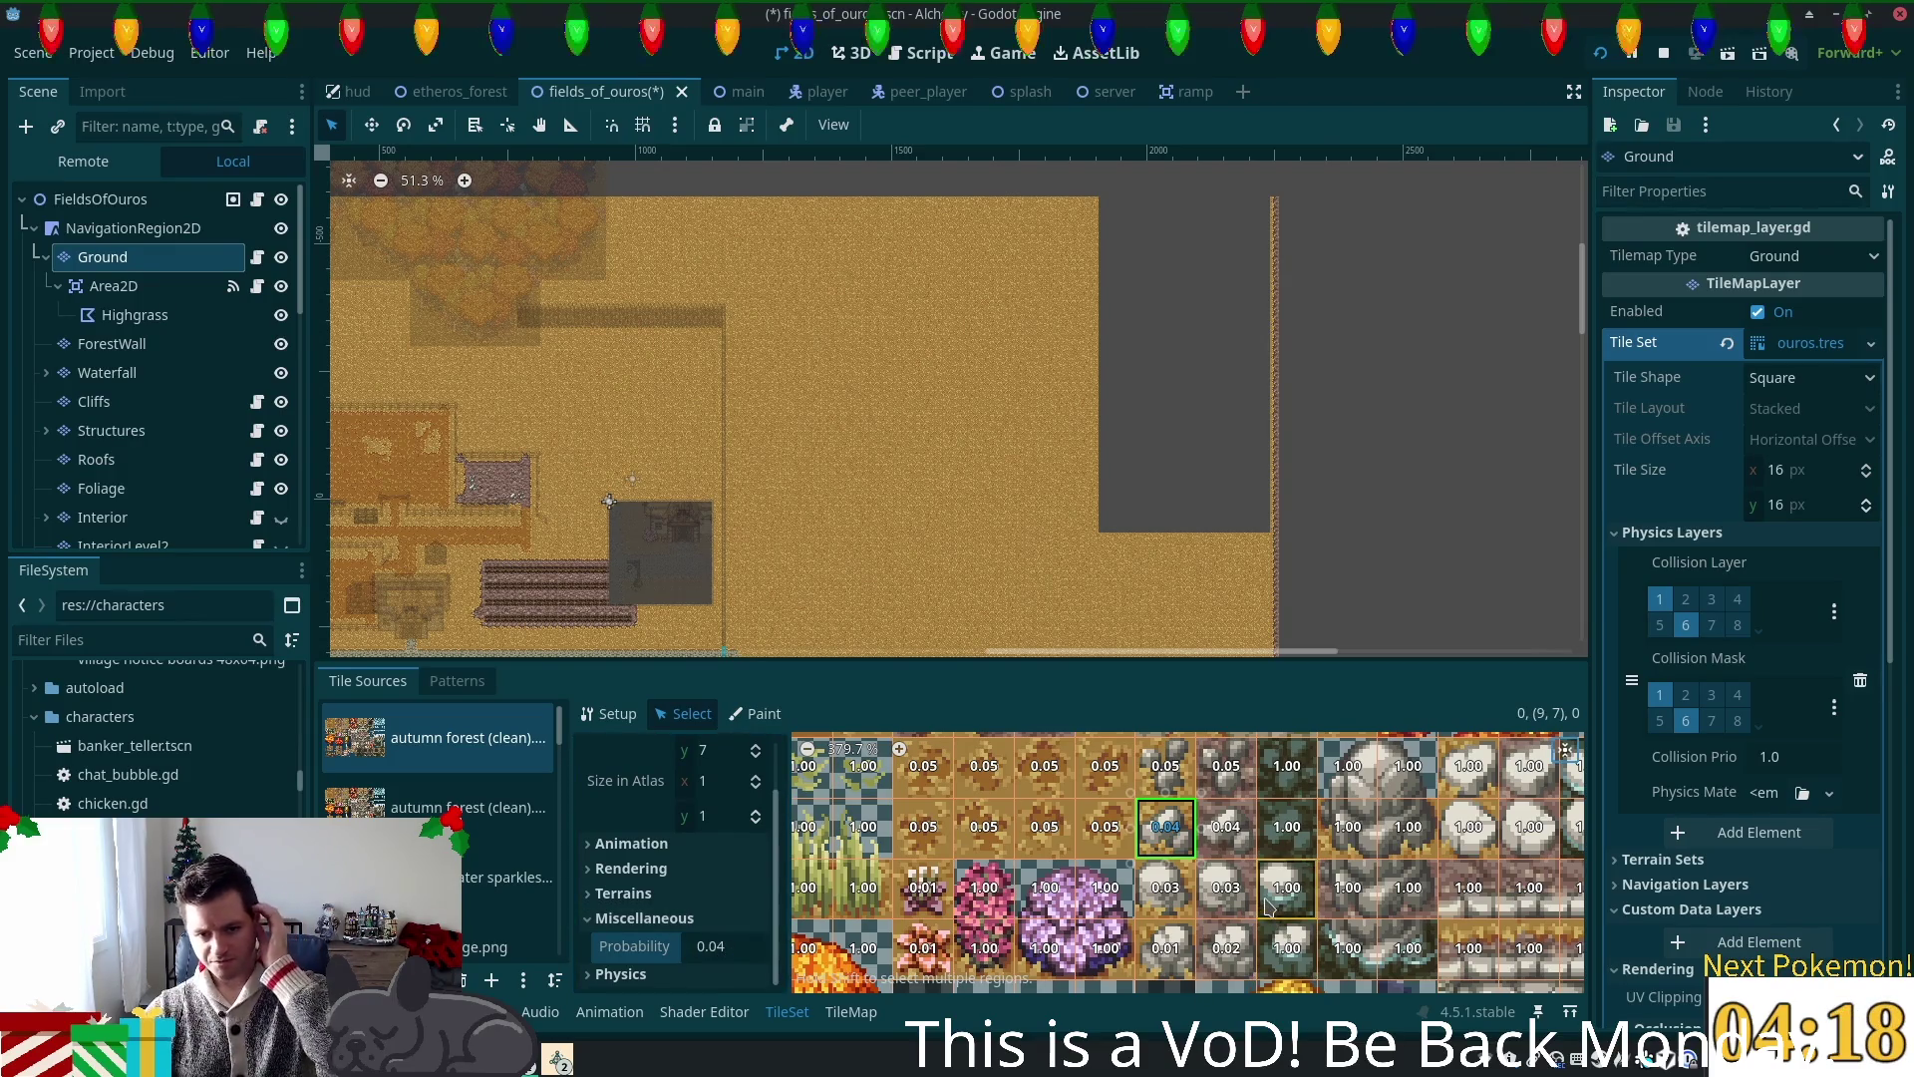
pyautogui.scroll(-2, 1264, 905)
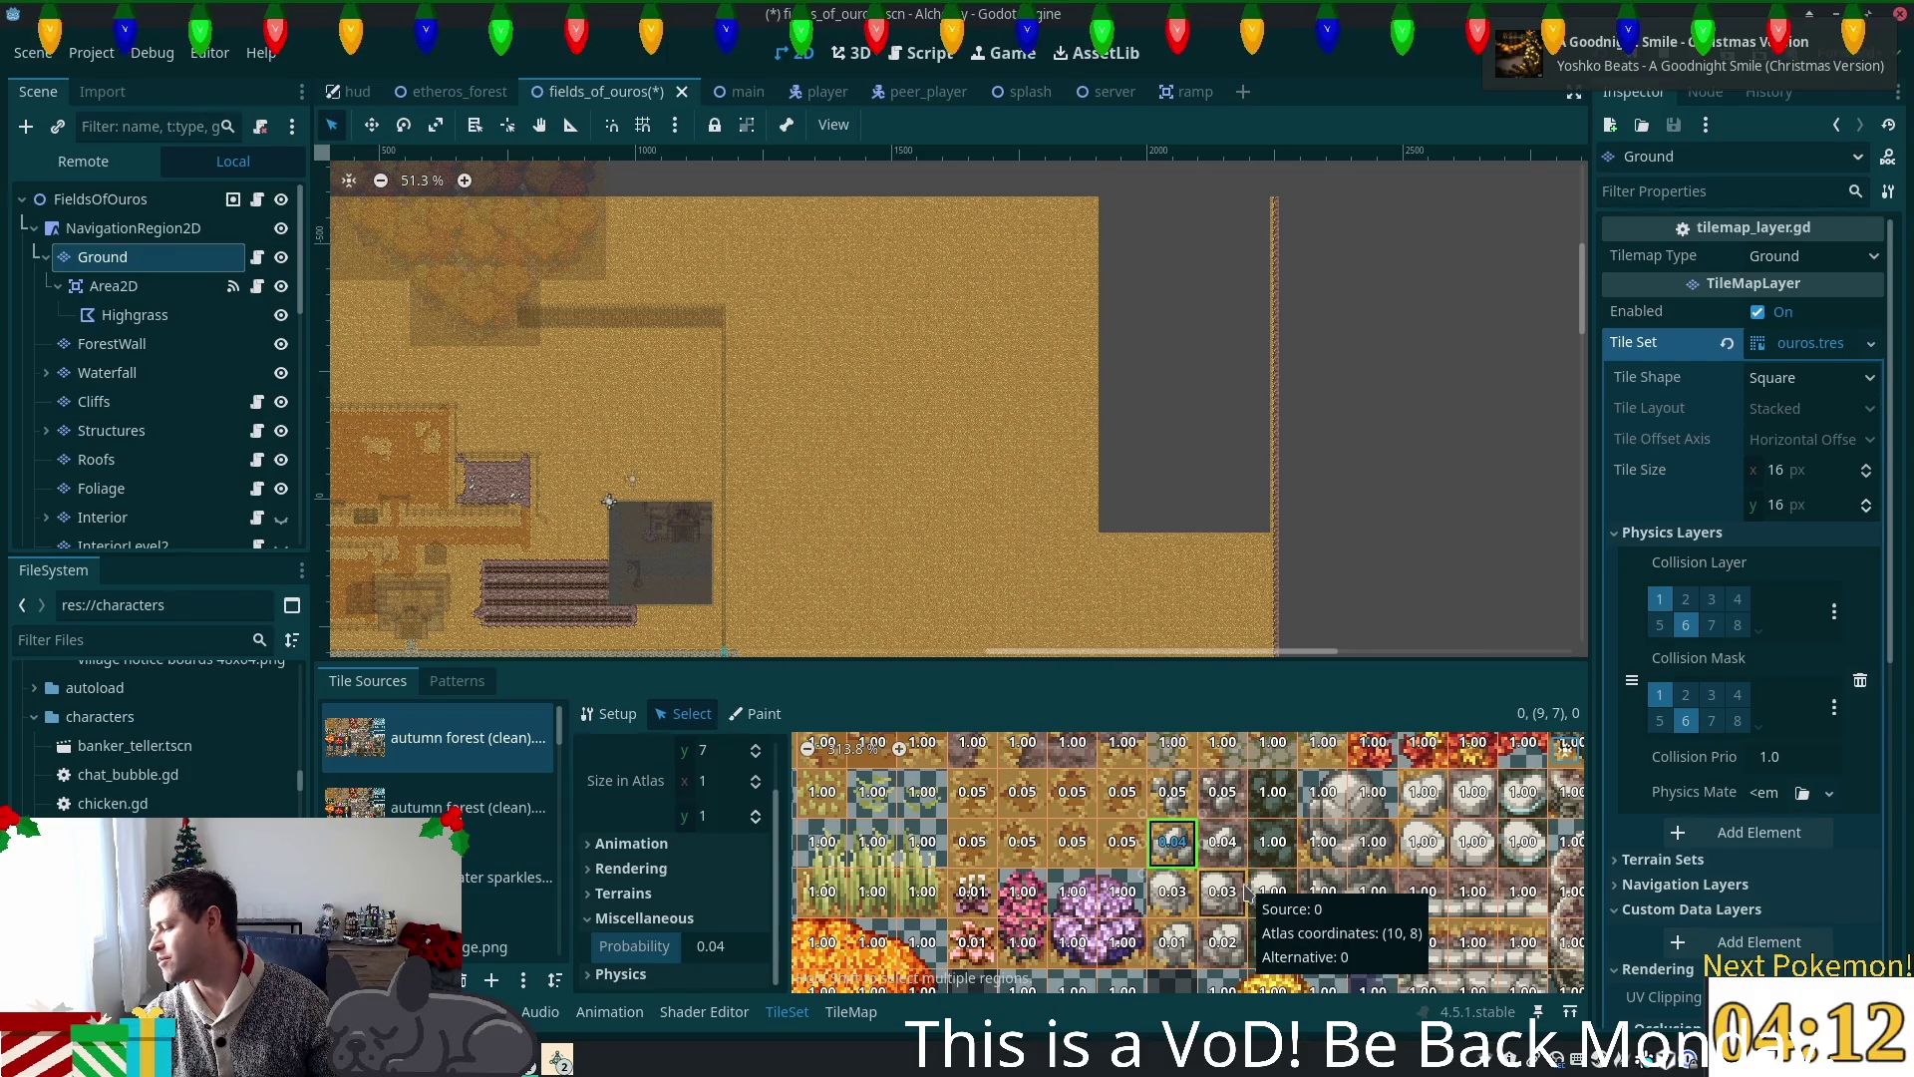
pyautogui.hotkey('ctrl', 's')
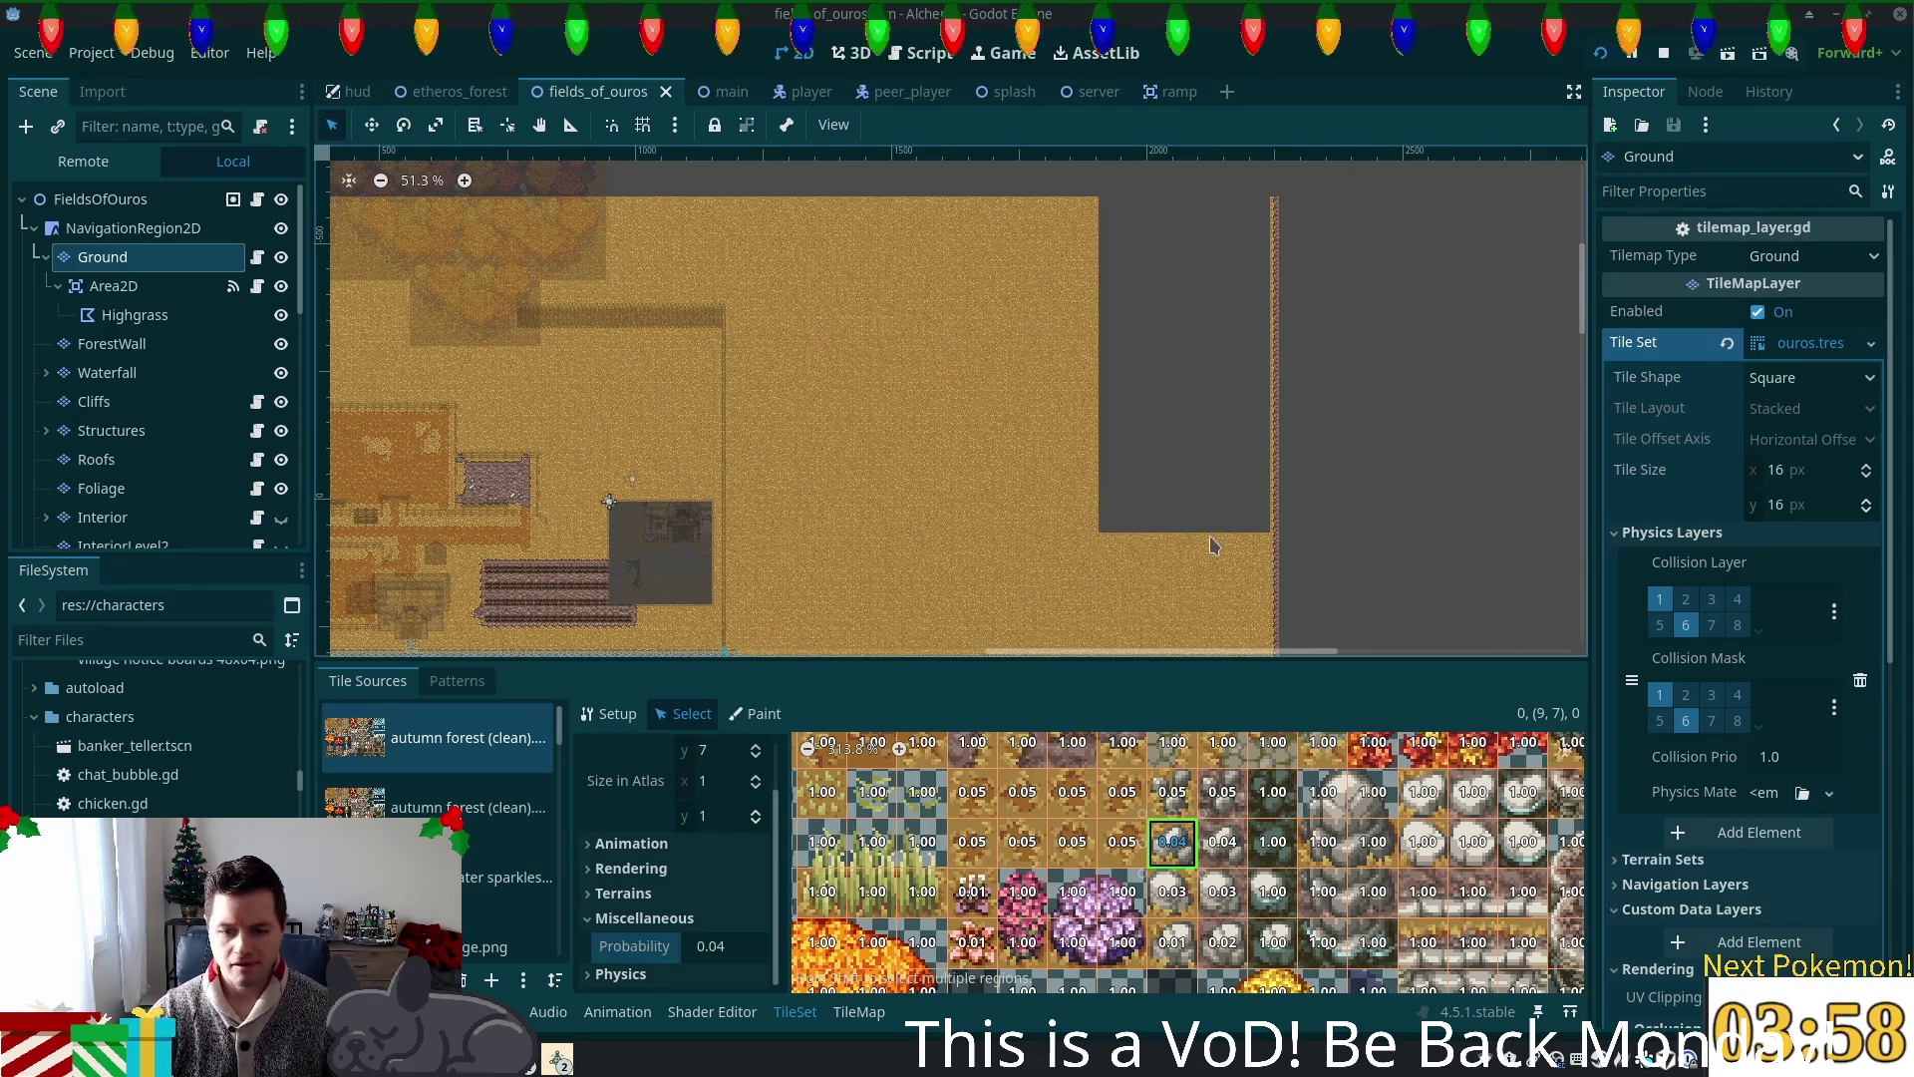
pyautogui.scroll(-3, 1336, 856)
pyautogui.scroll(-5, 1327, 850)
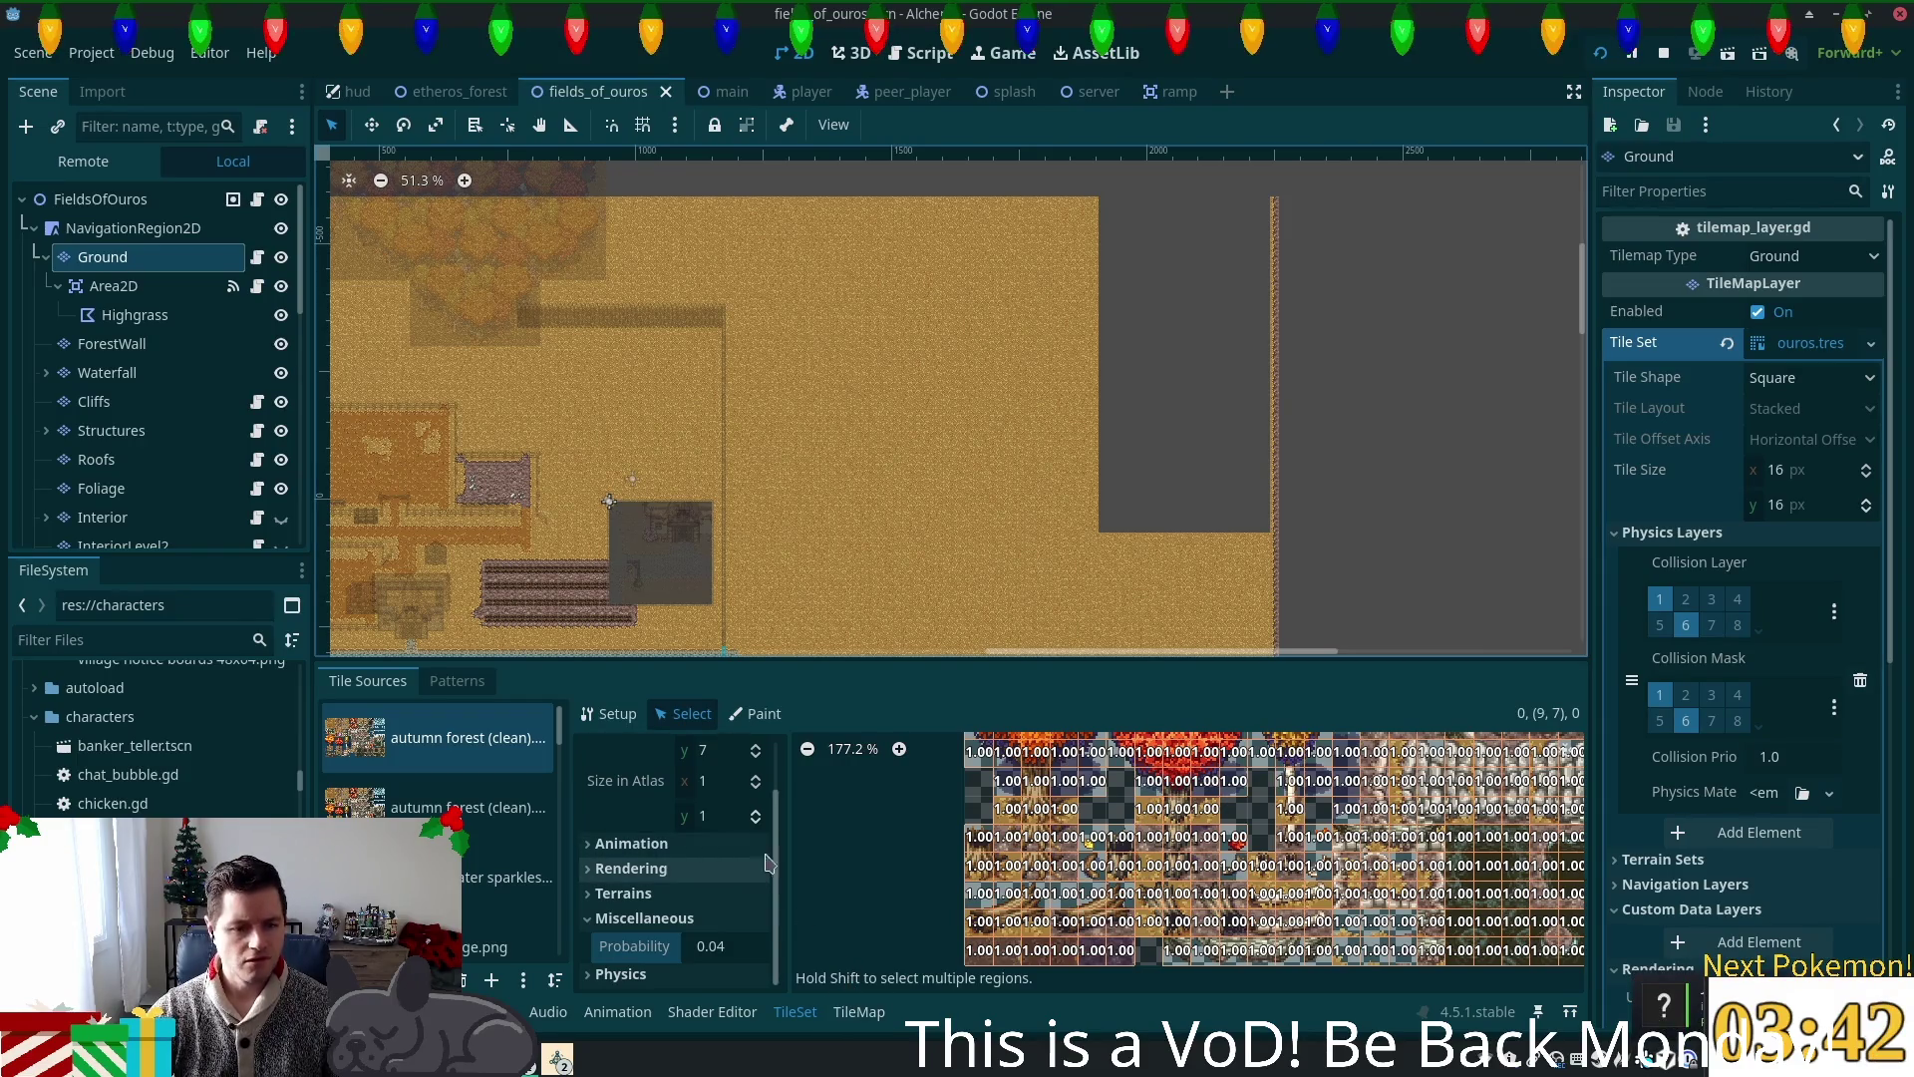
pyautogui.click(744, 720)
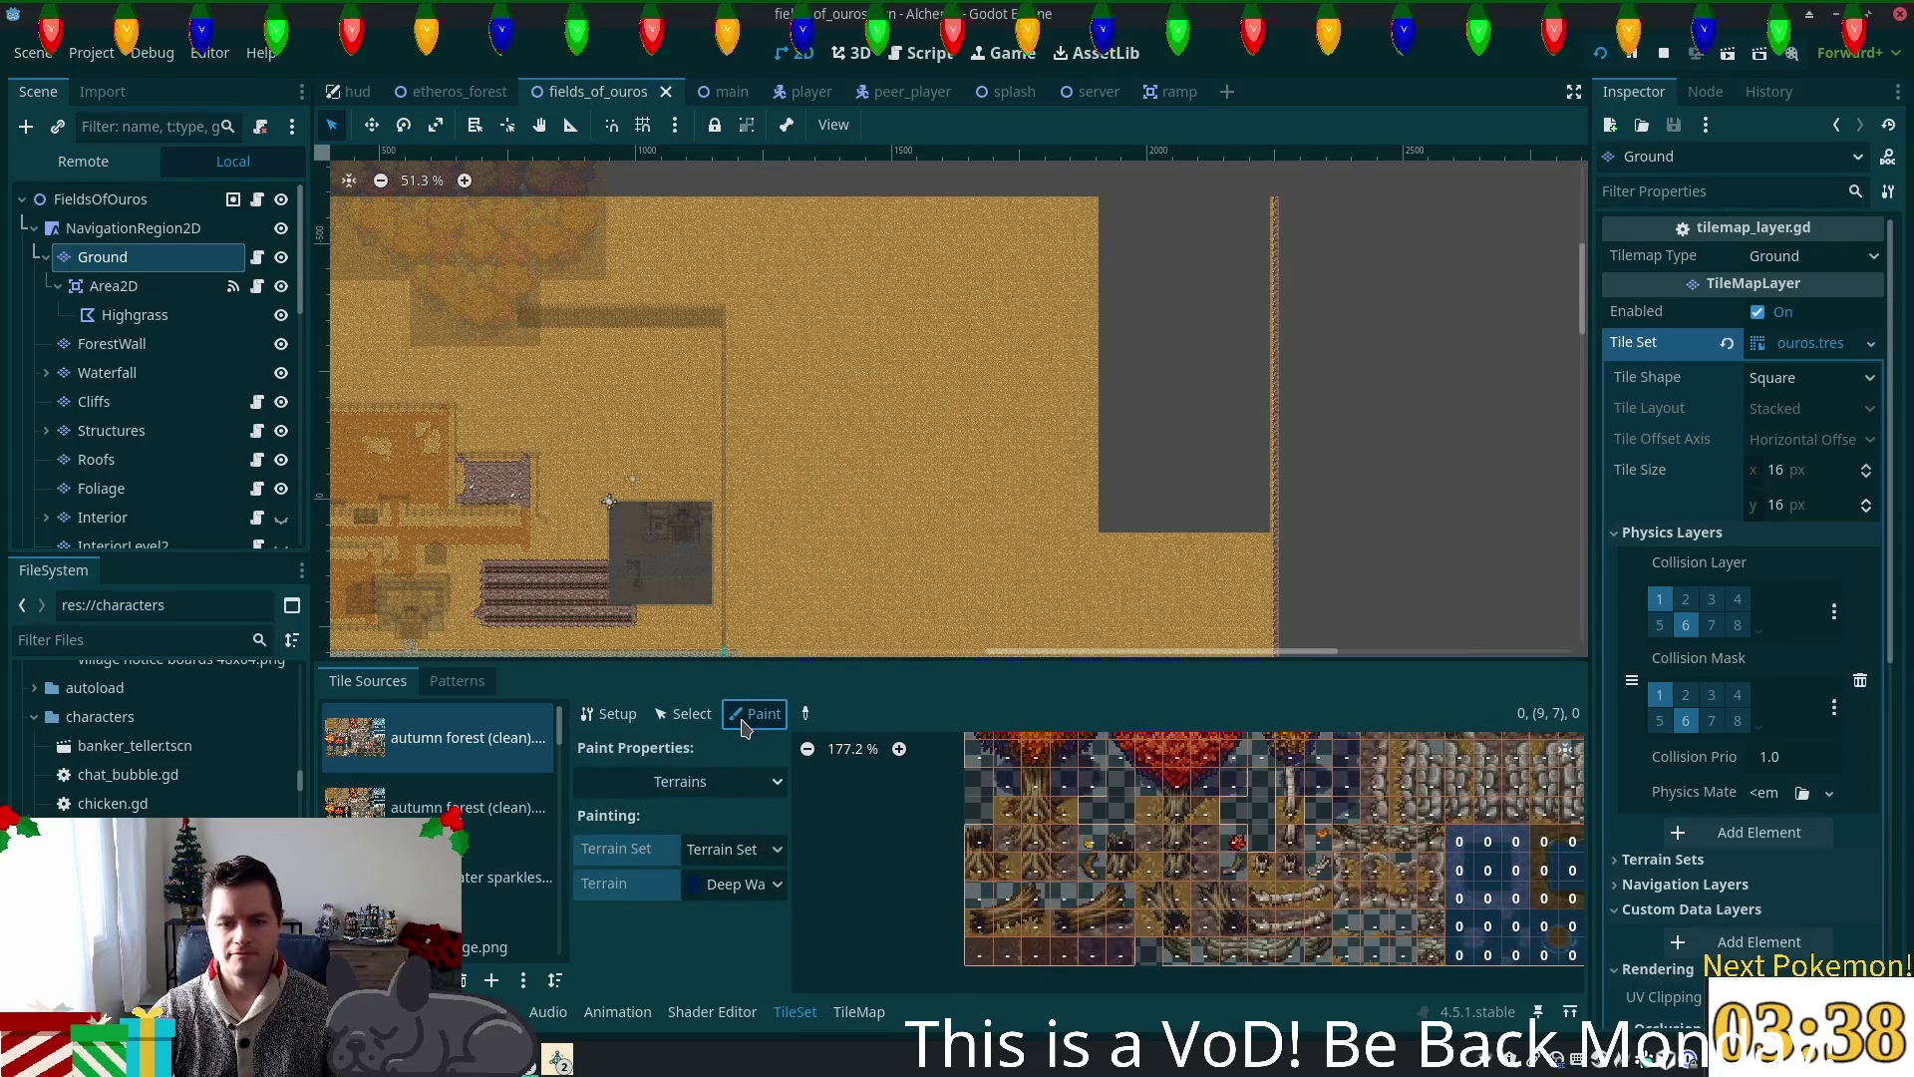
# Step: Review the grass terrain tiles in the TileMap panel, then switch the TileSet atlas to terrain Paint mode
pyautogui.click(686, 718)
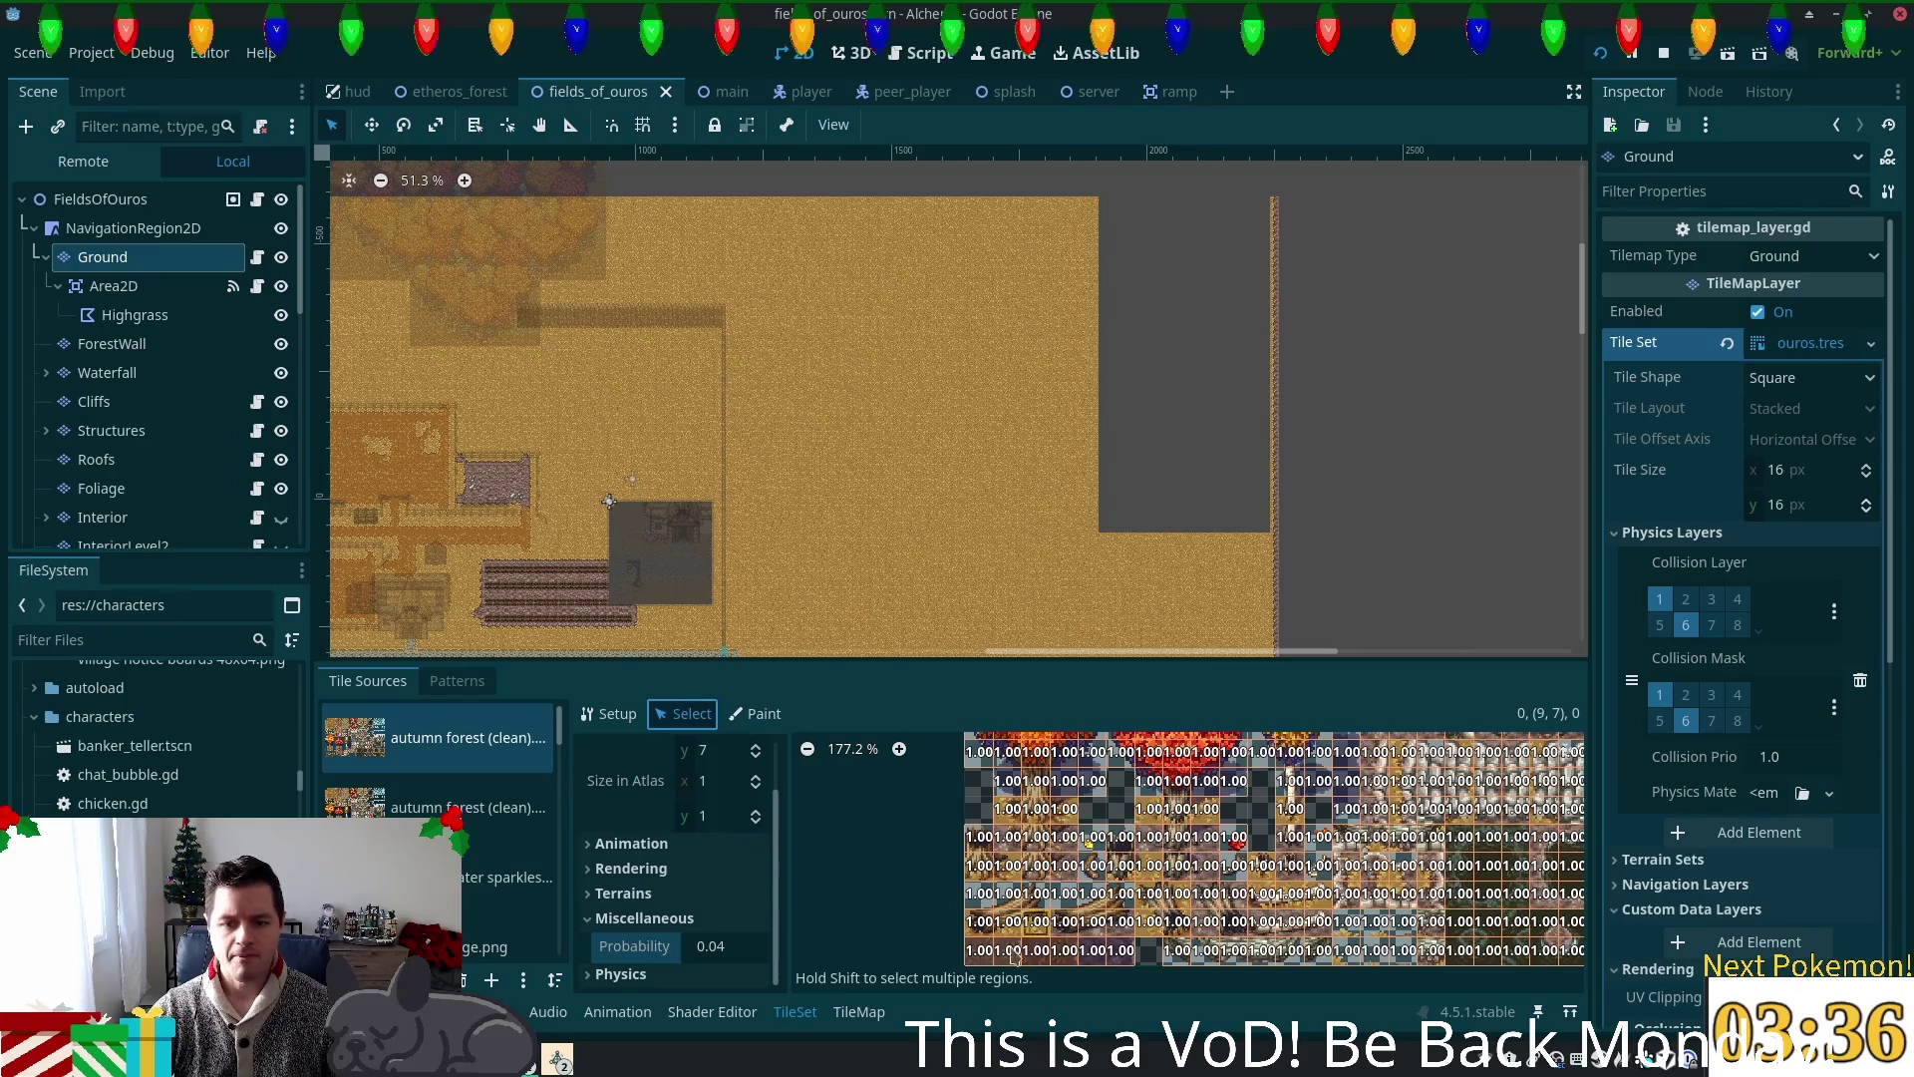
pyautogui.click(860, 1012)
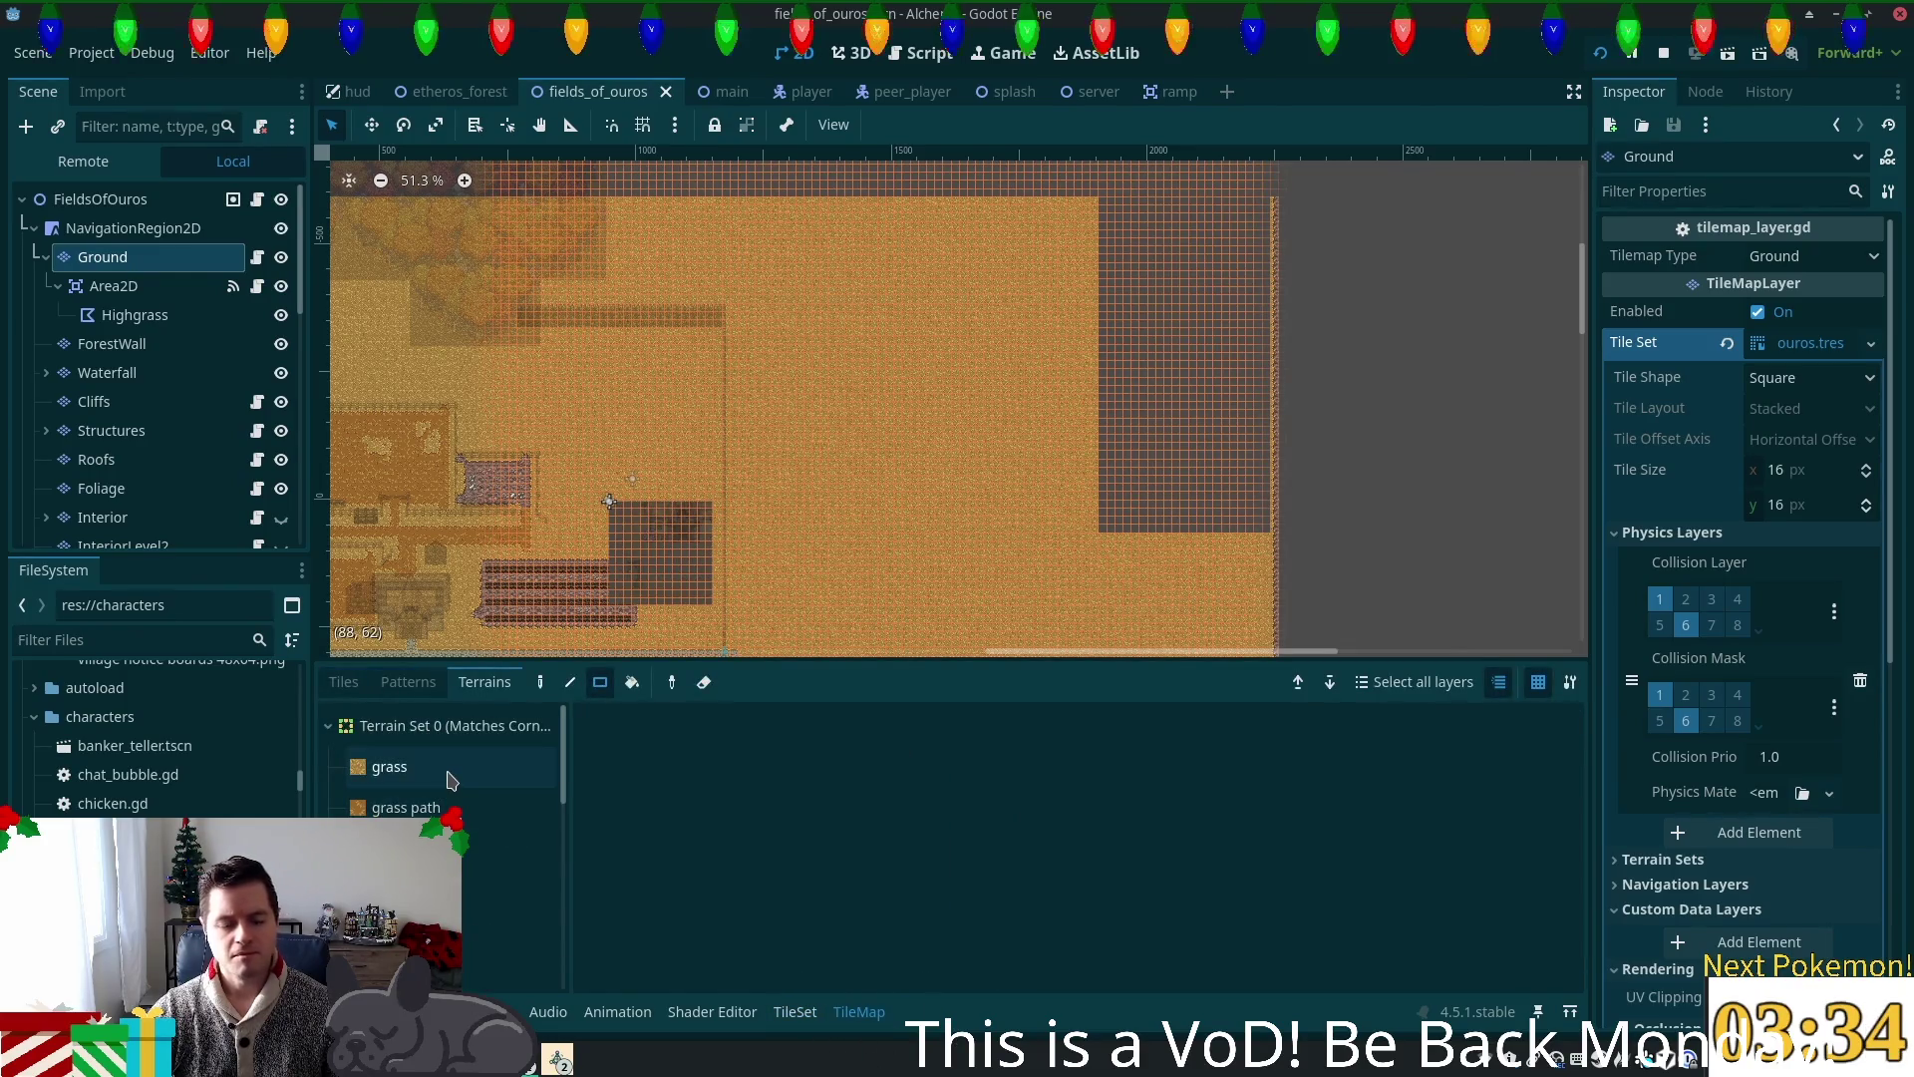
pyautogui.click(451, 778)
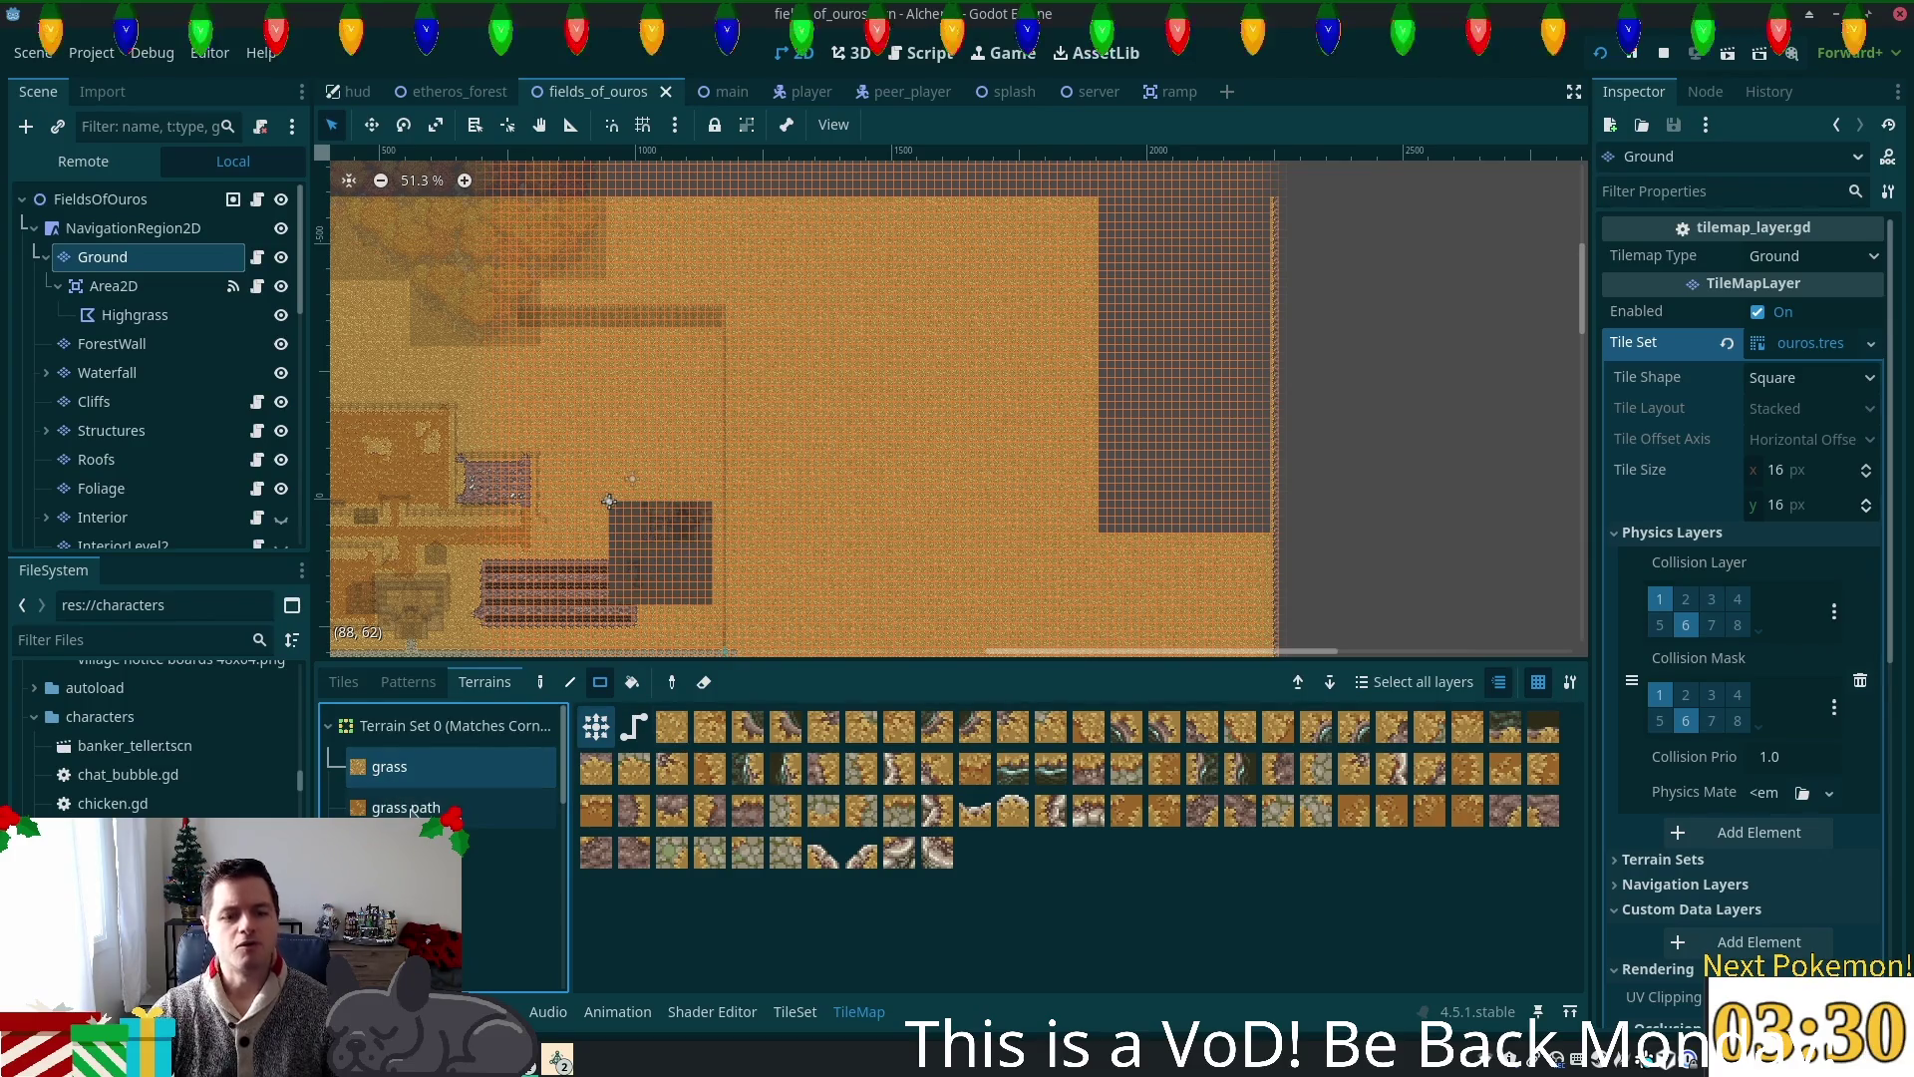
pyautogui.click(795, 1011)
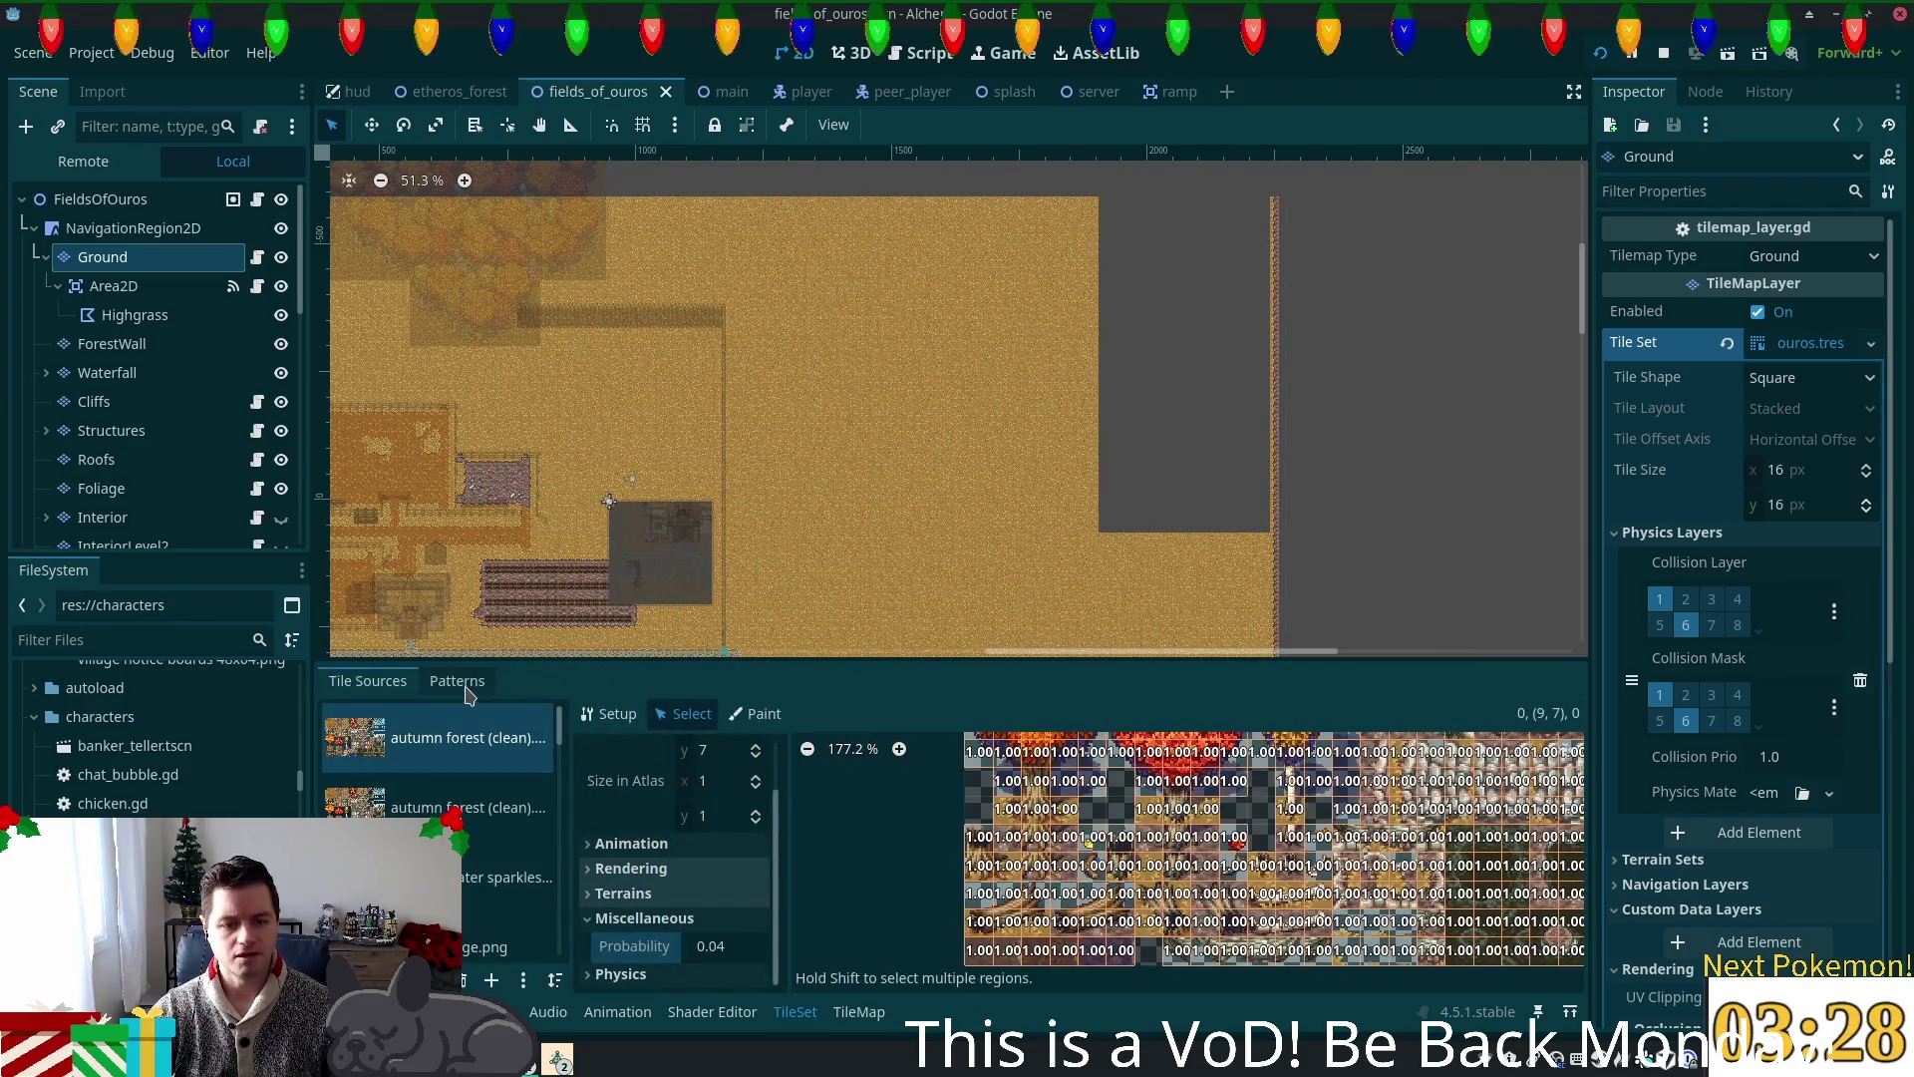
pyautogui.click(457, 680)
pyautogui.click(368, 680)
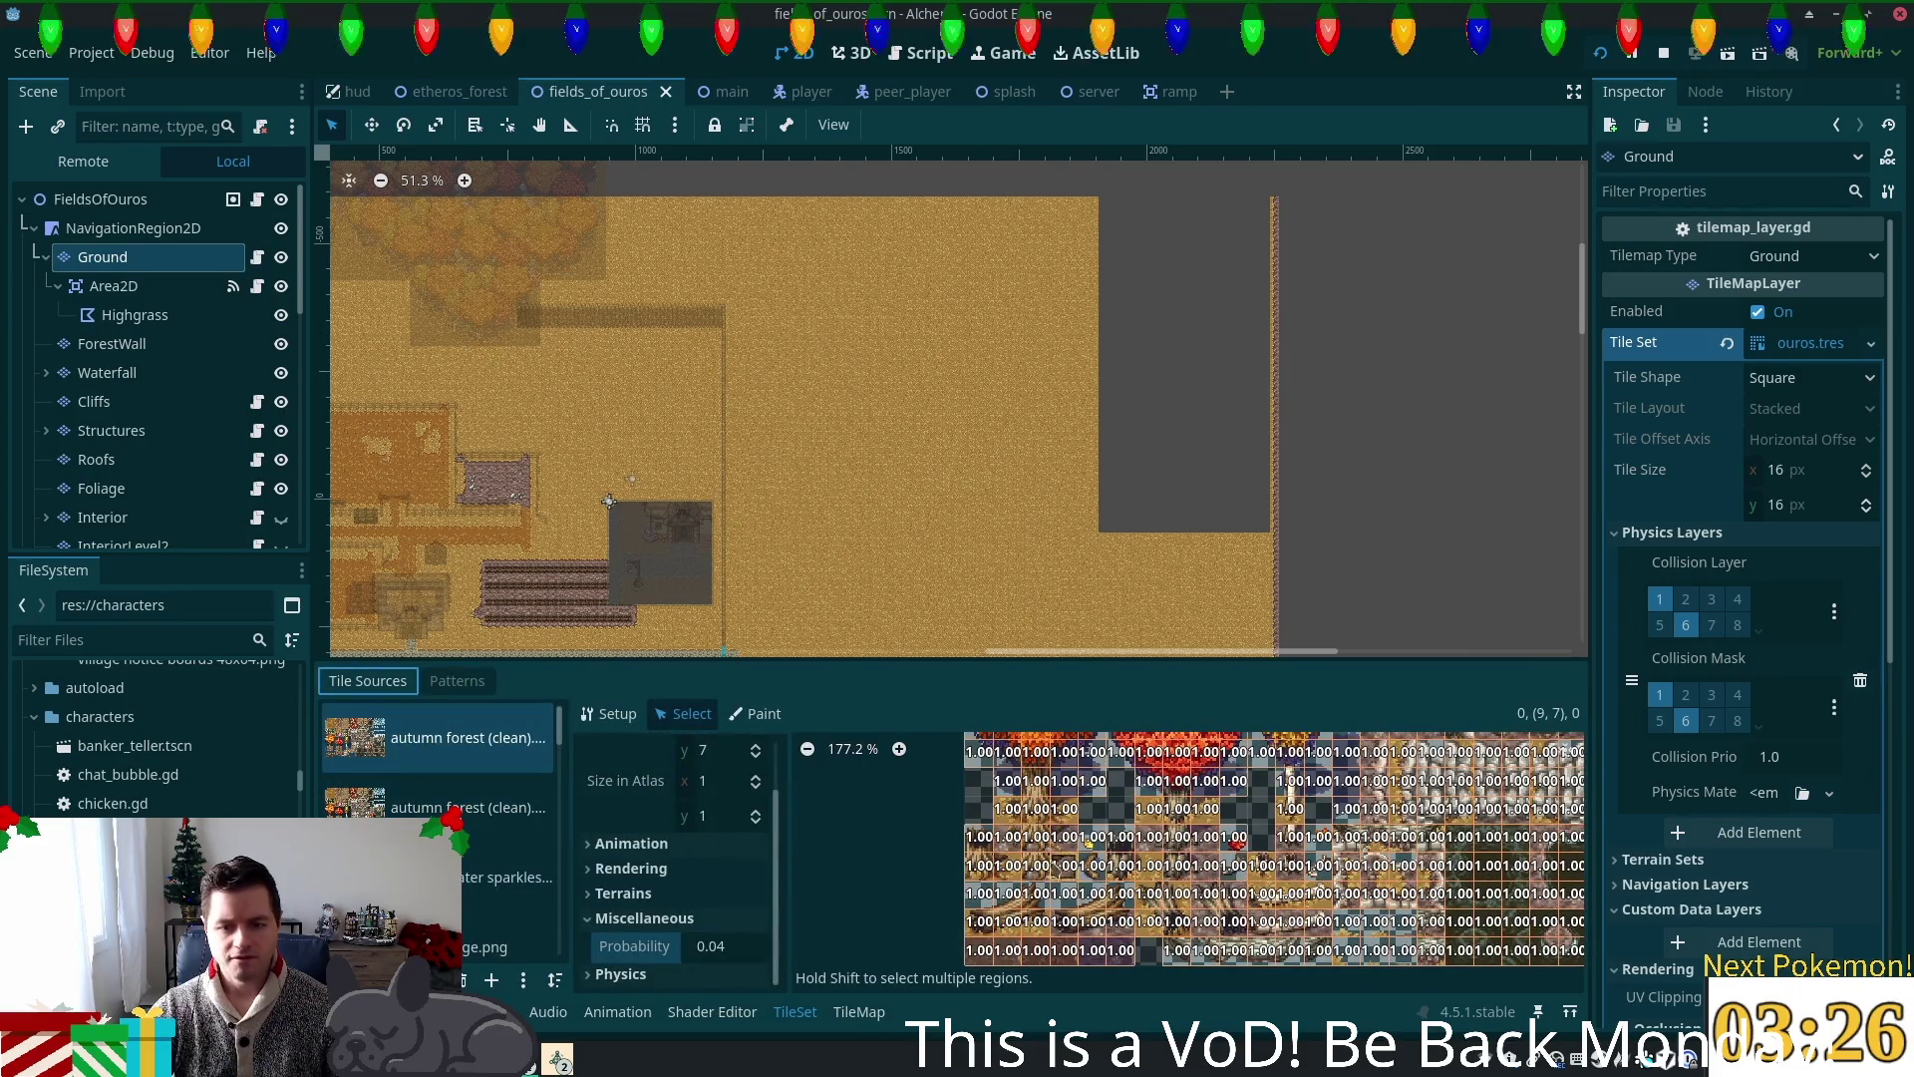
pyautogui.click(737, 718)
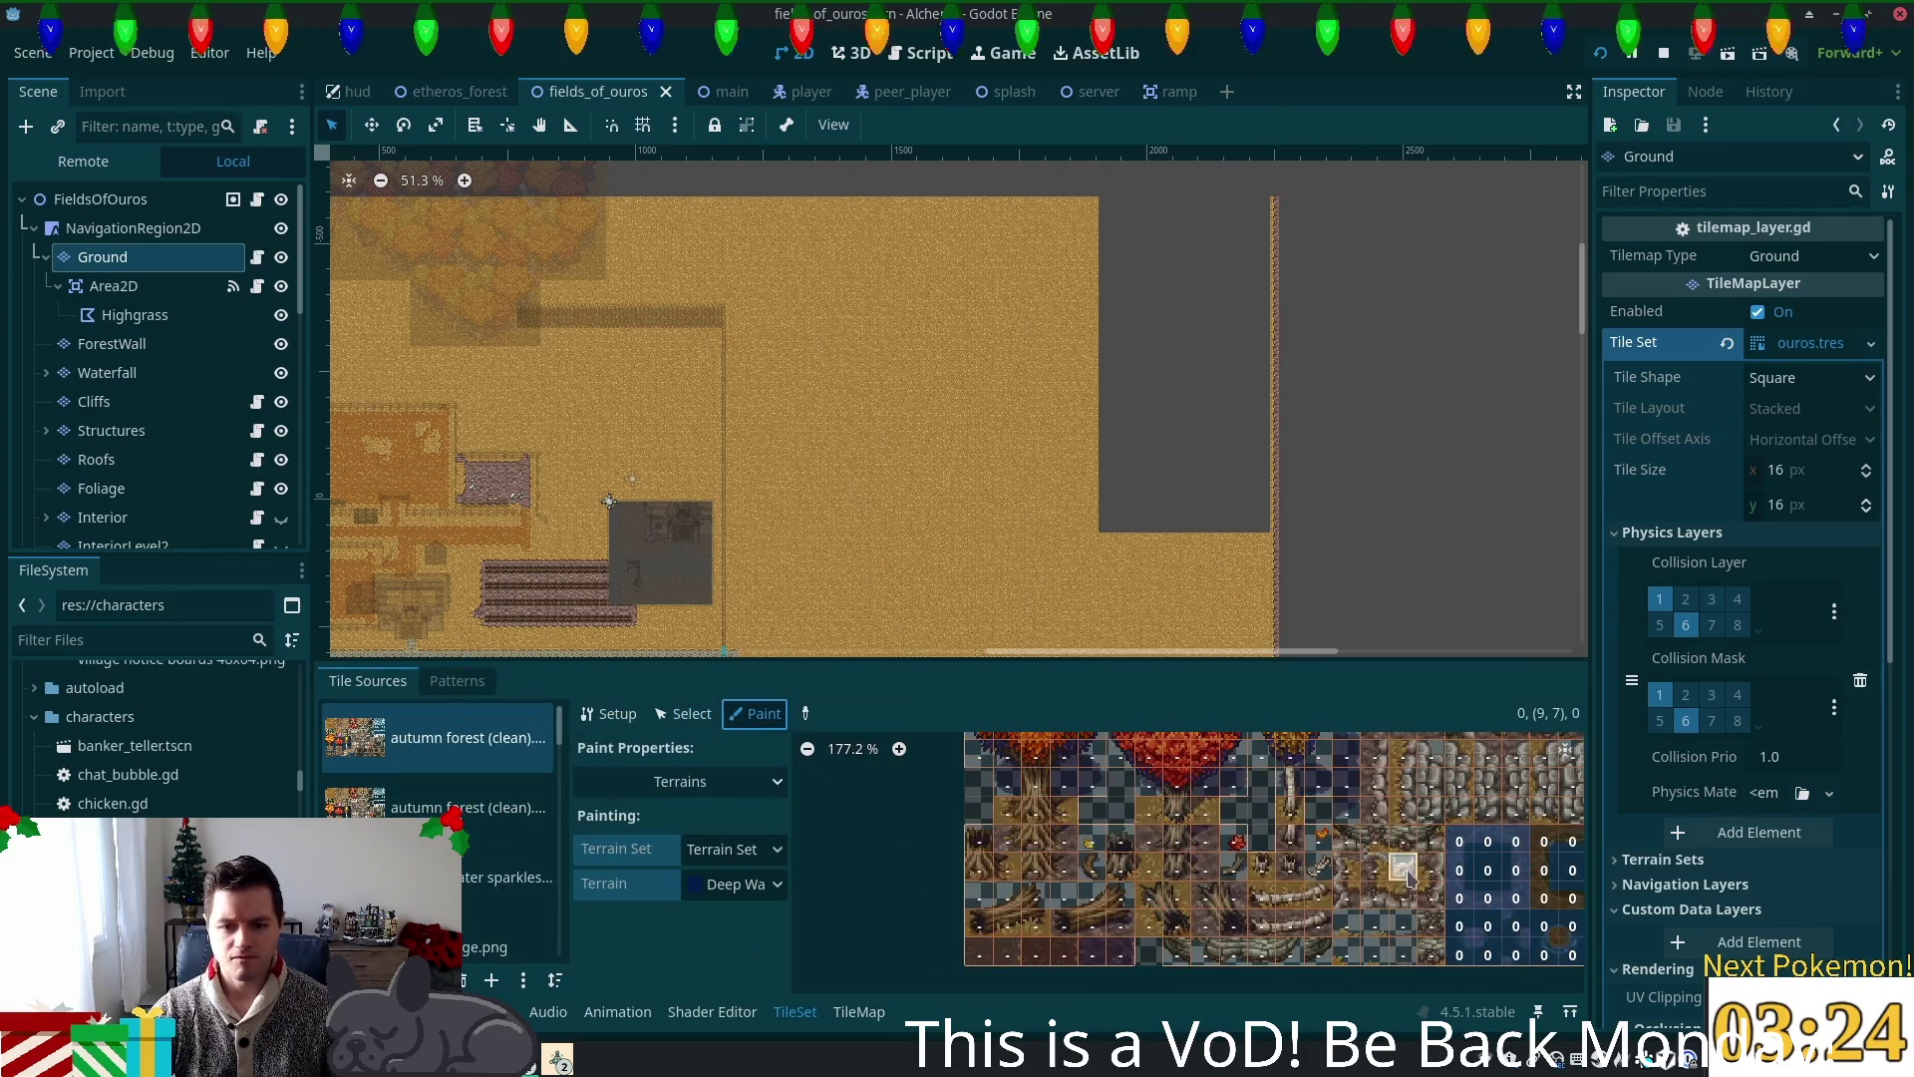
pyautogui.scroll(2, 1339, 947)
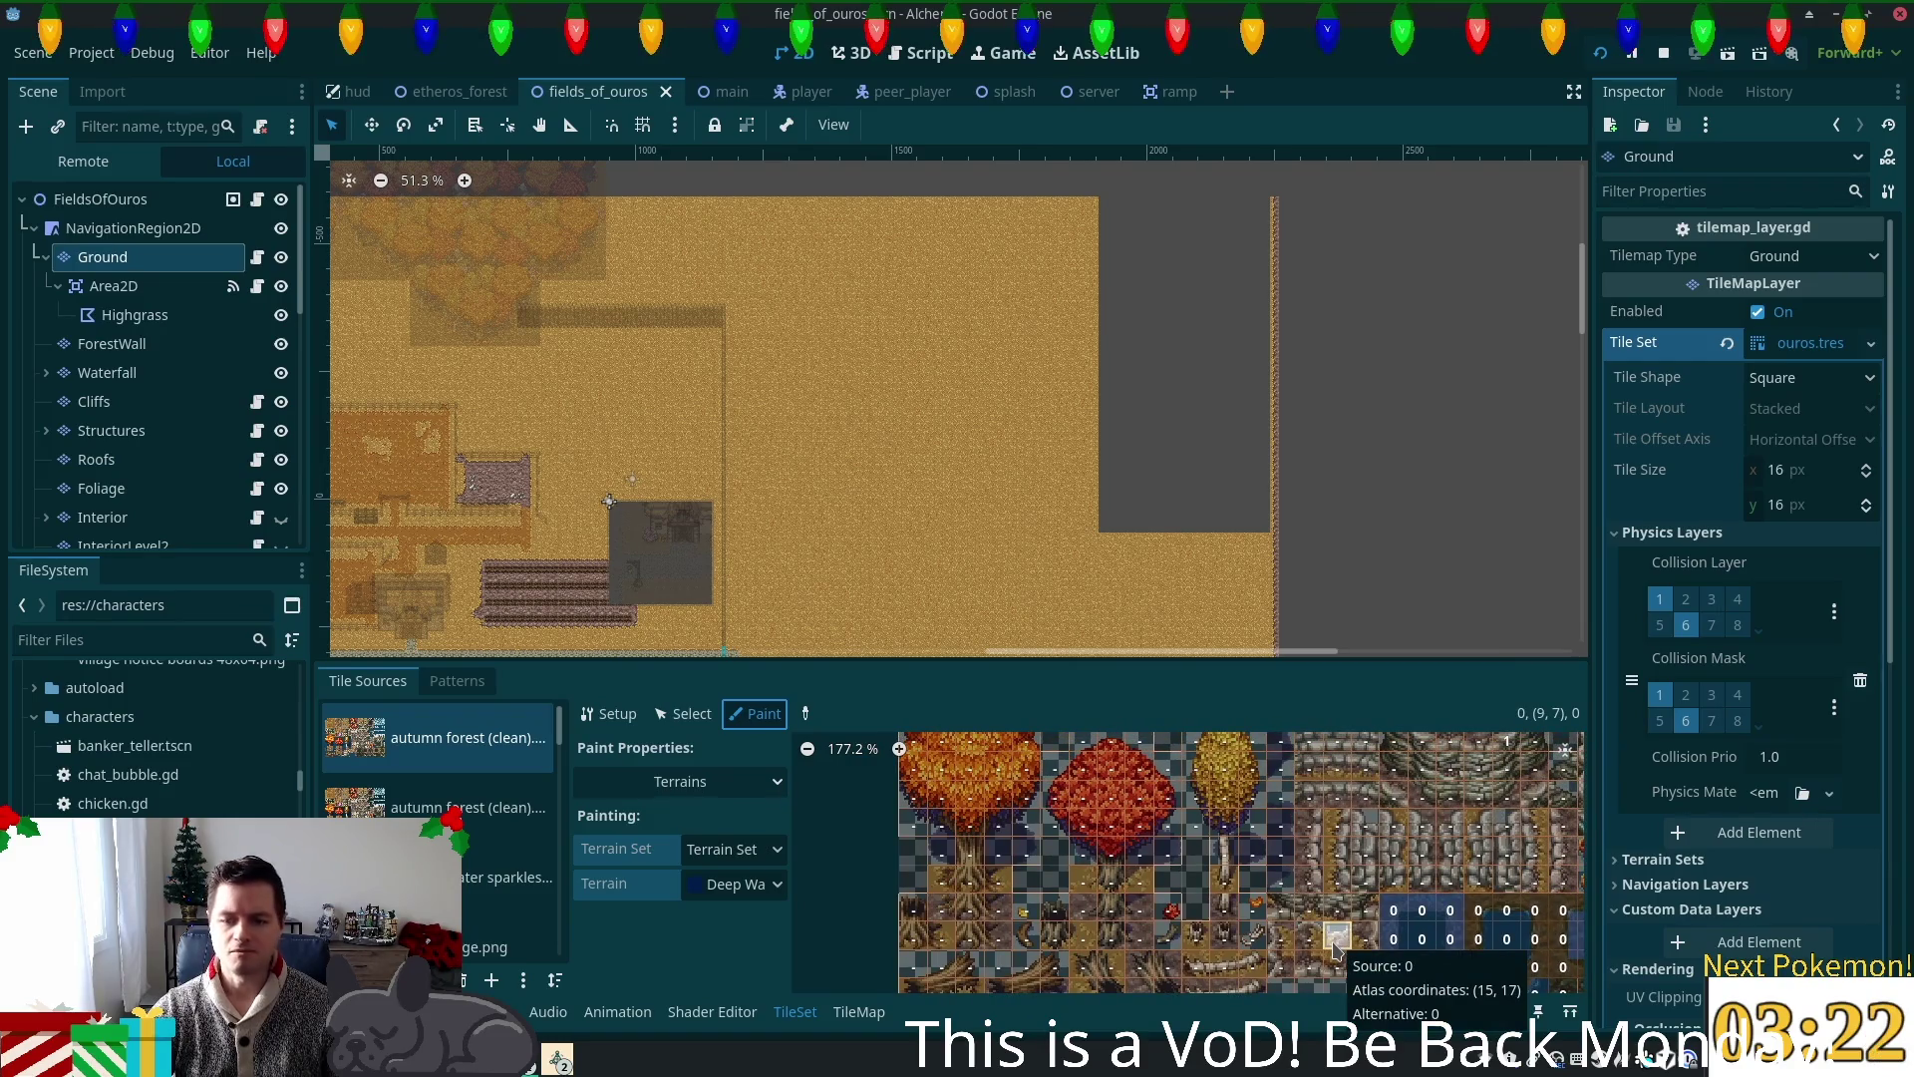
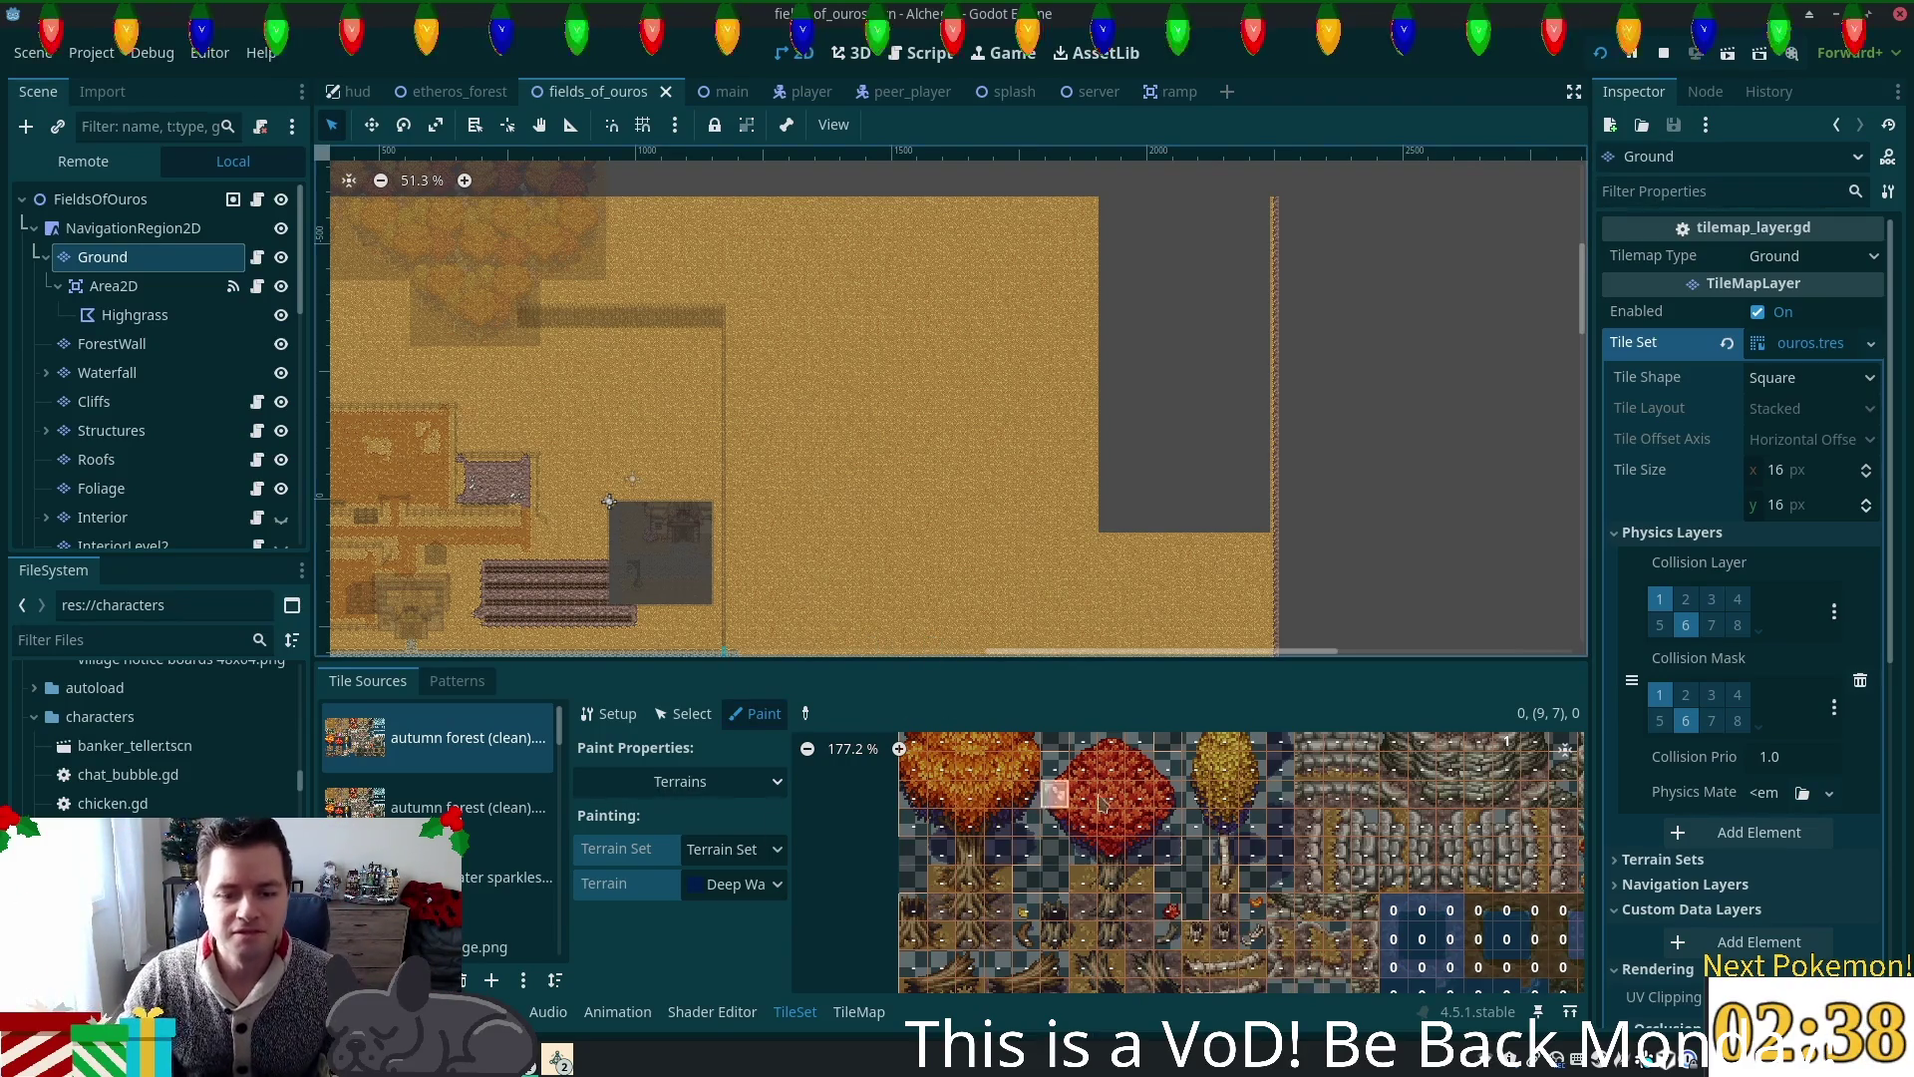
# Step: Choose Terrain Set 2 and the 'grass' terrain in the TileSet paint mode
pyautogui.scroll(3, 1196, 828)
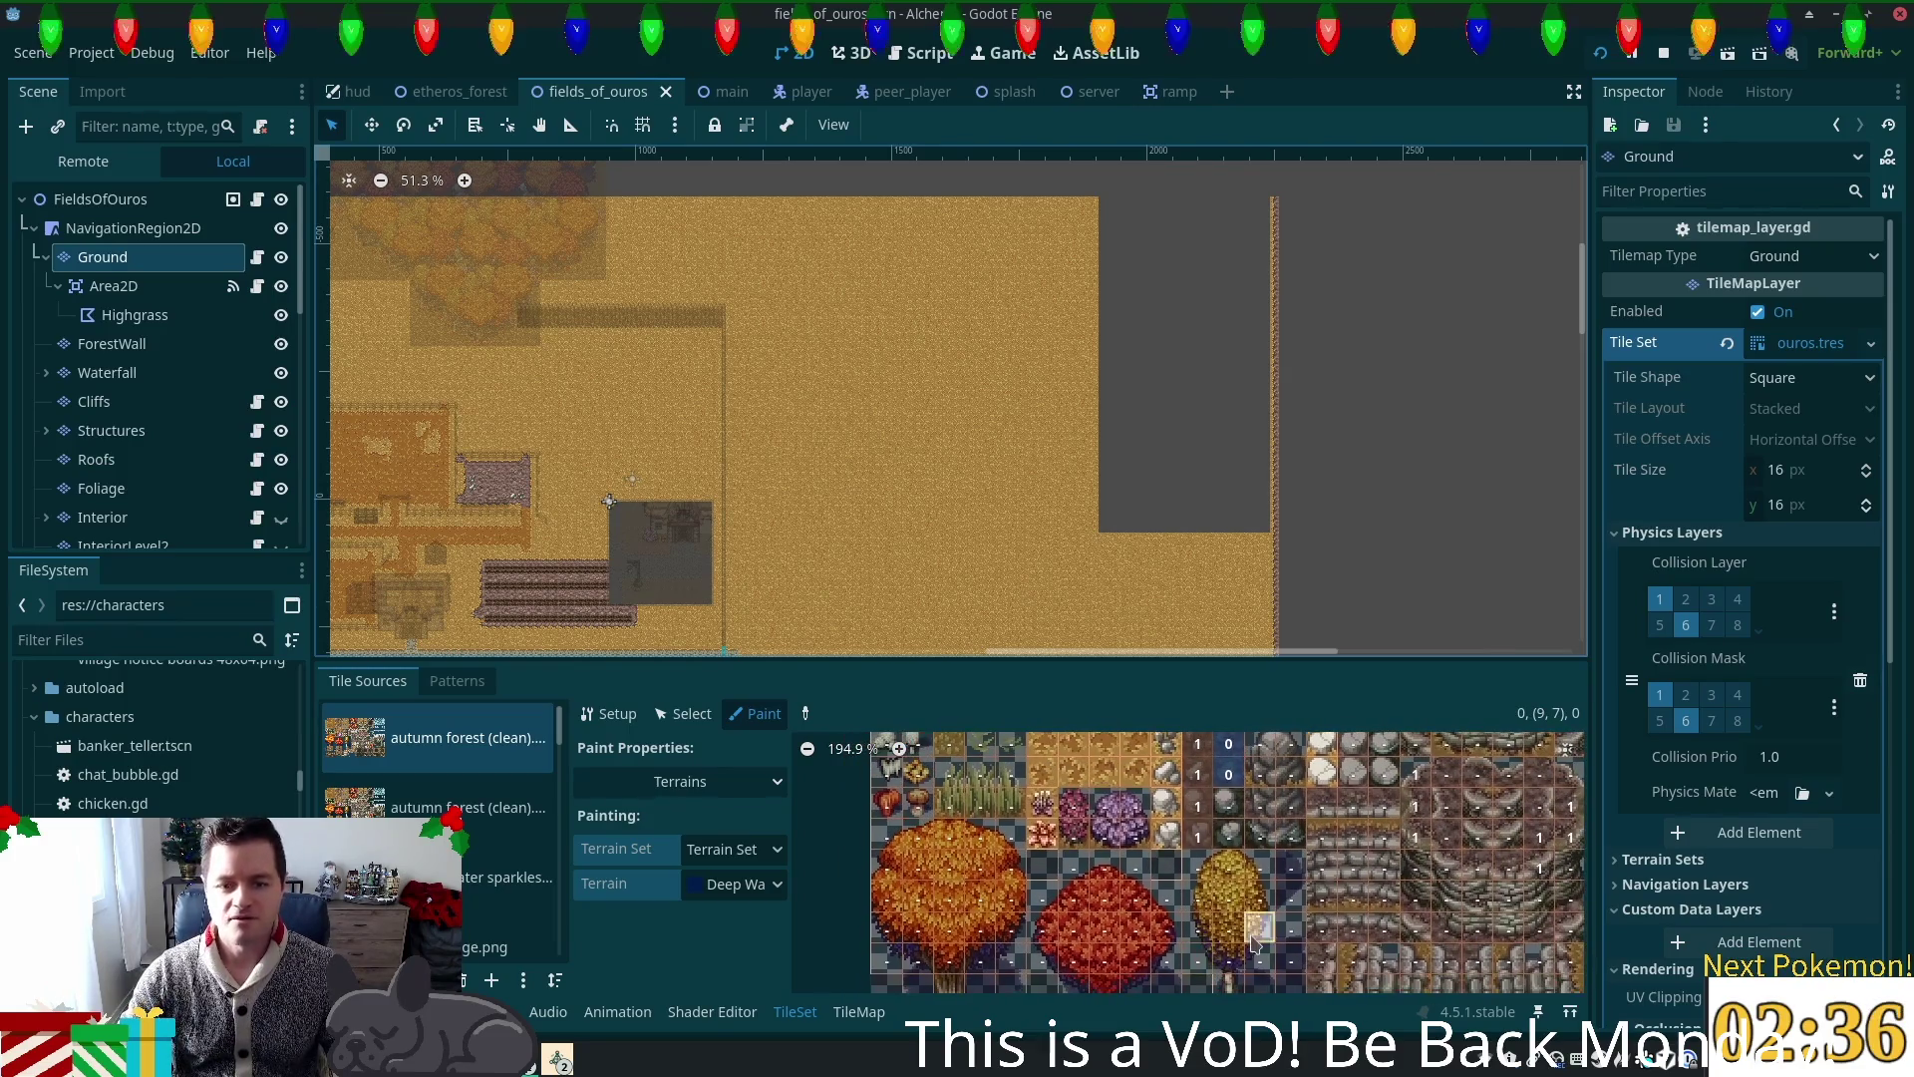
pyautogui.keyDown('ctrl'); pyautogui.scroll(1, 1139, 820); pyautogui.keyUp('ctrl')
pyautogui.scroll(1, 1140, 820)
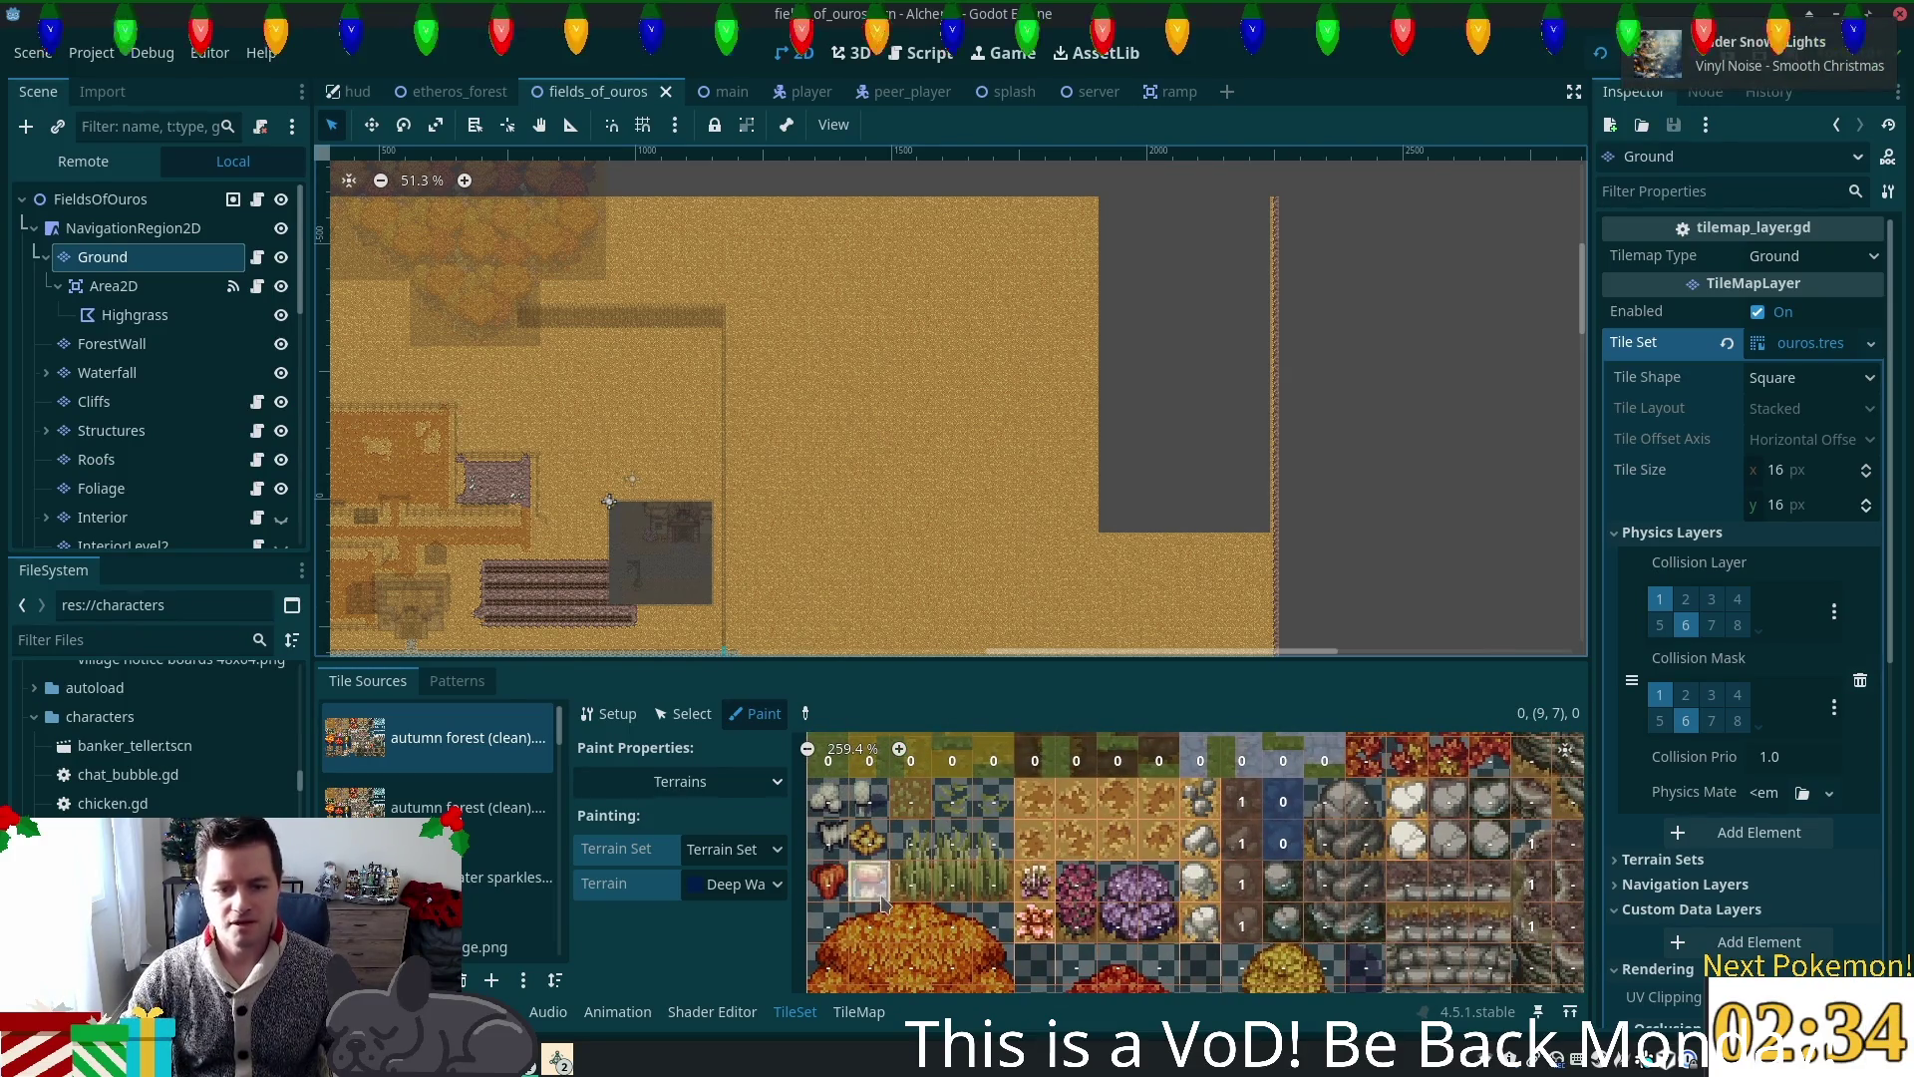
pyautogui.click(748, 858)
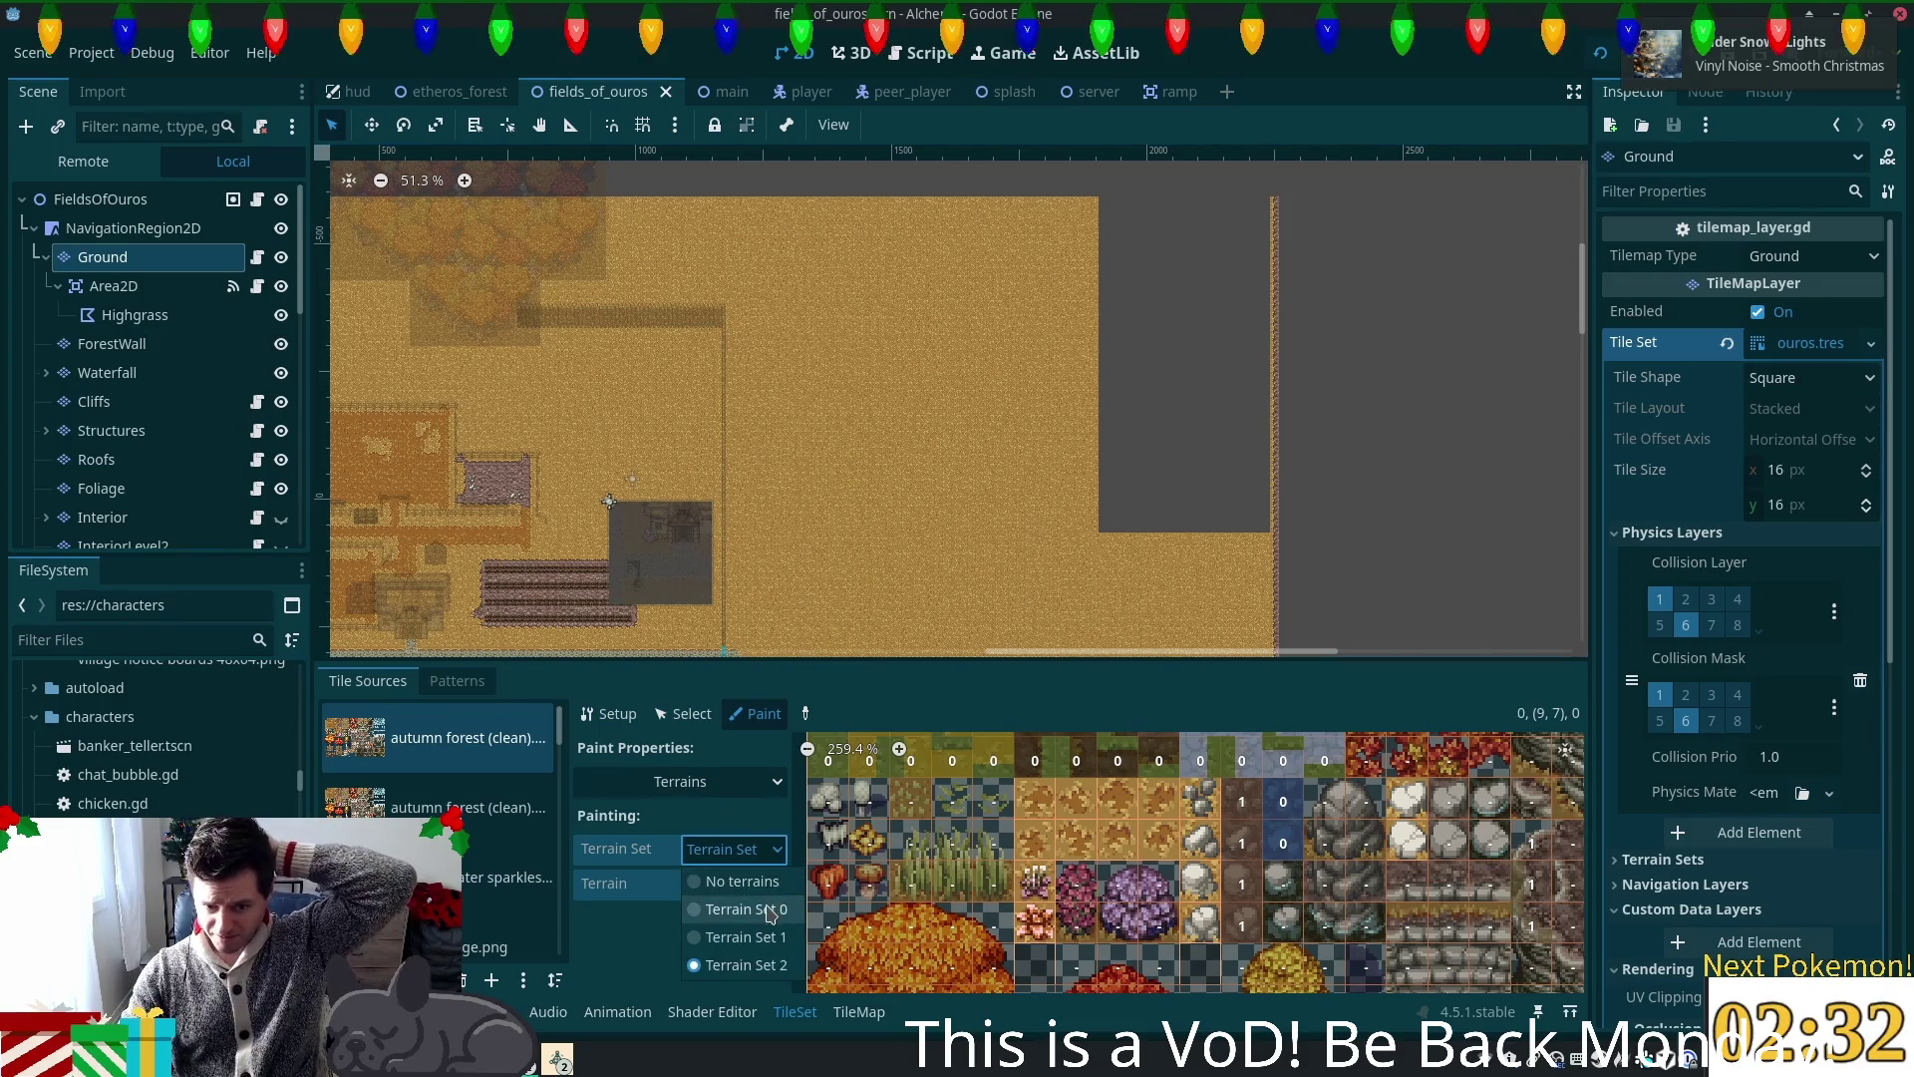
pyautogui.click(777, 905)
pyautogui.click(773, 887)
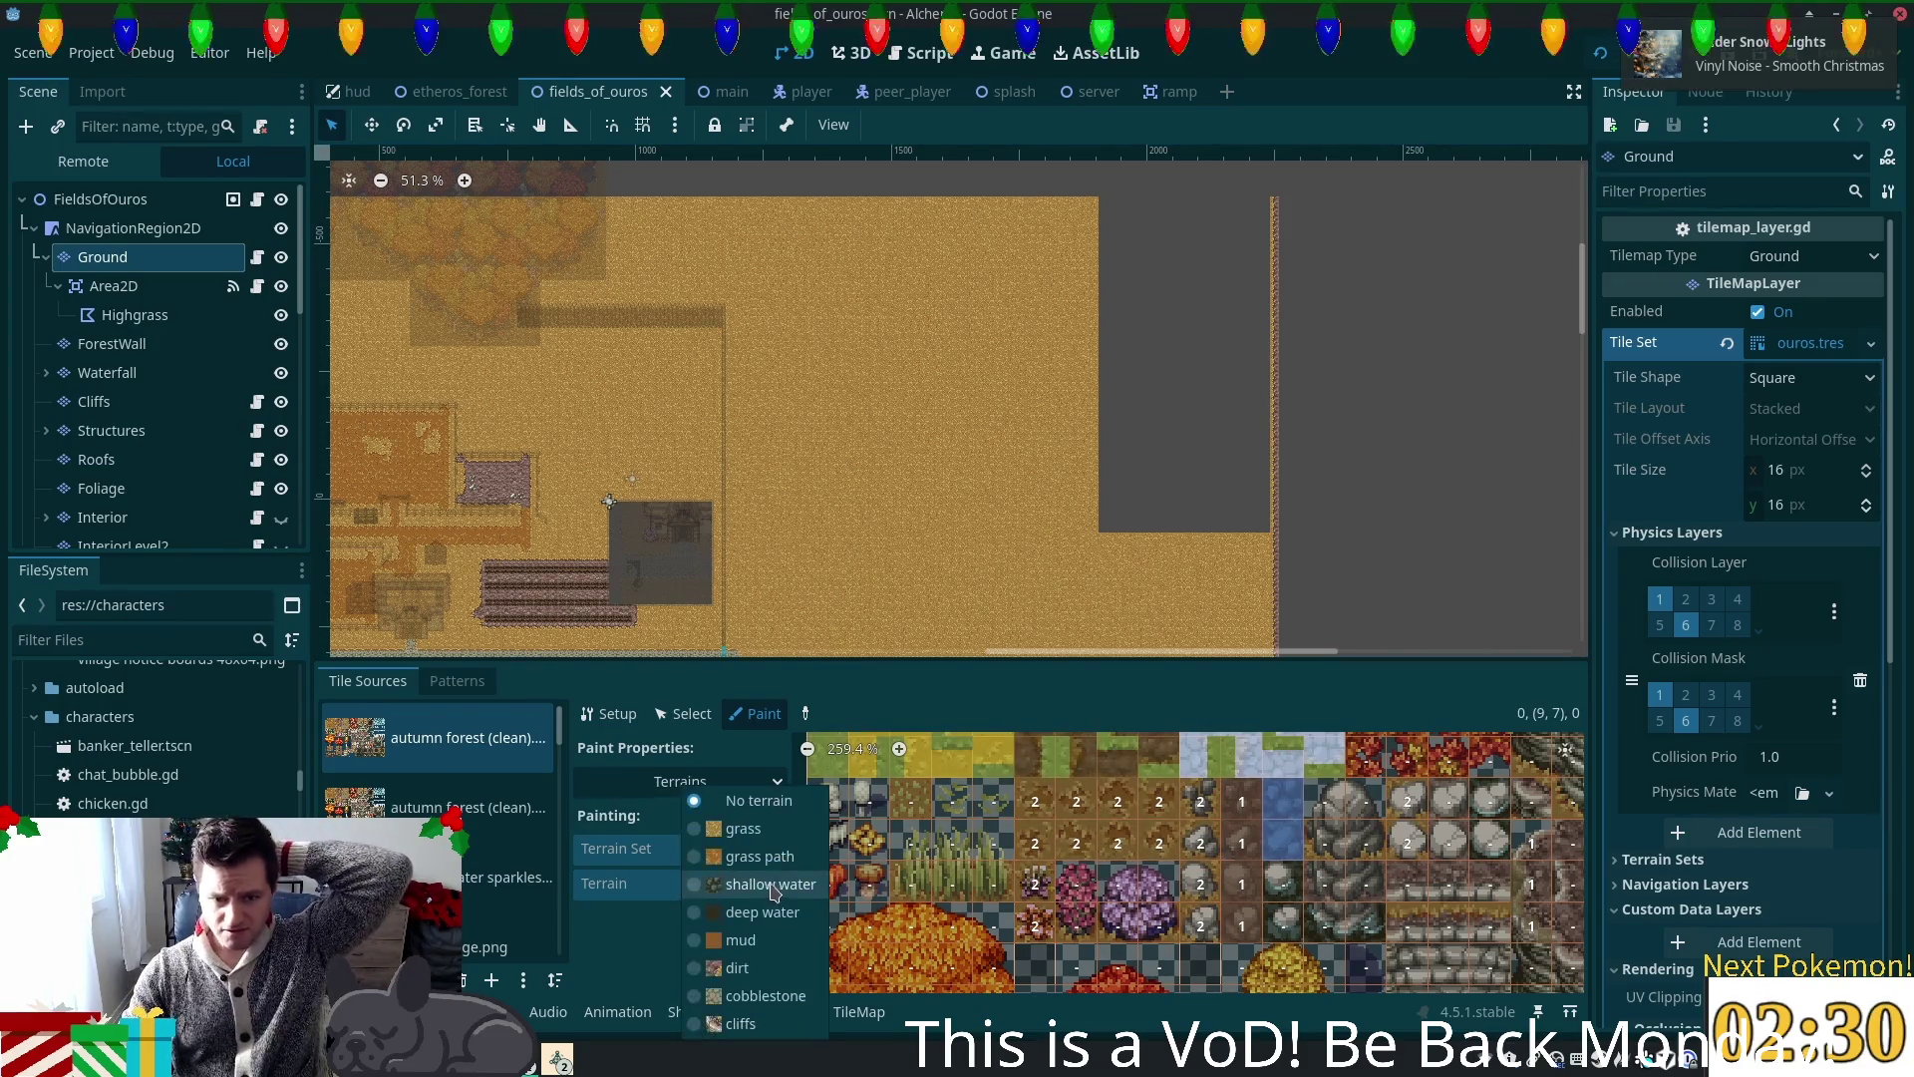
pyautogui.click(774, 832)
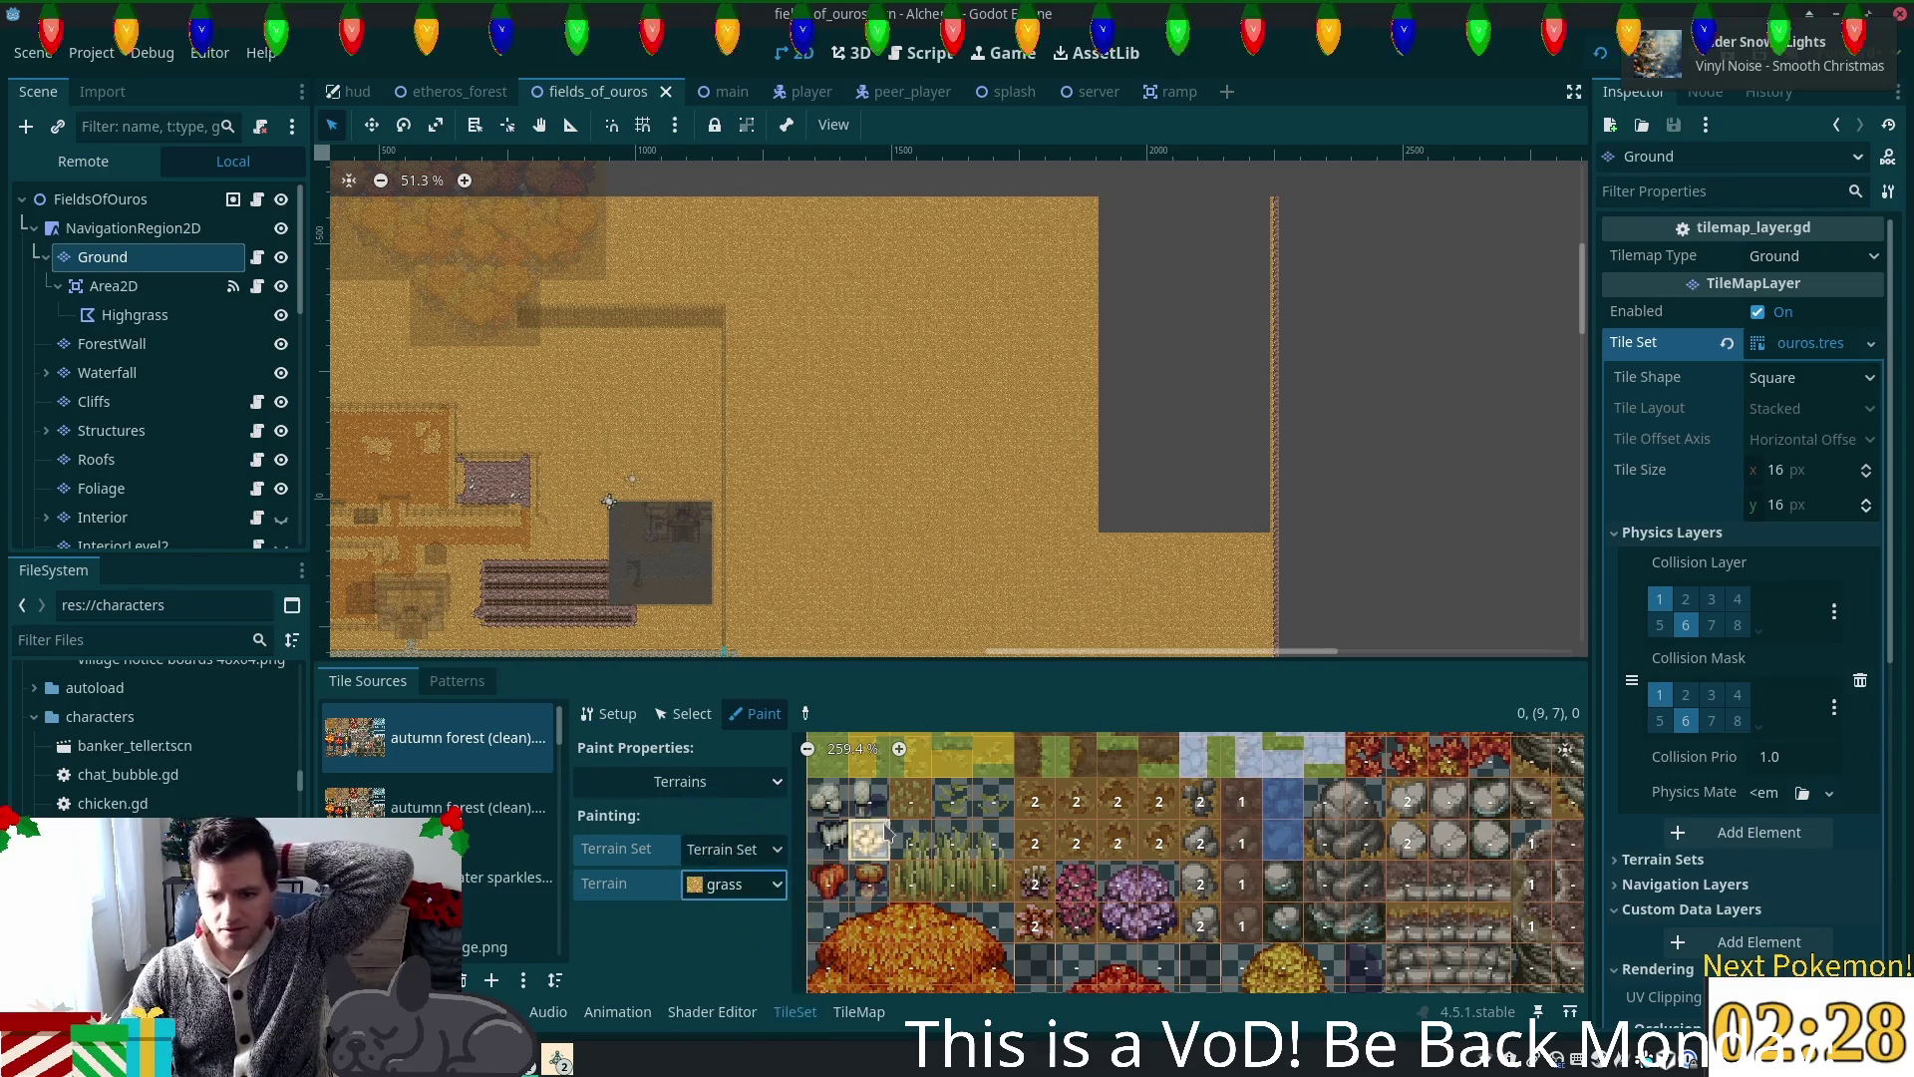
# Step: Mark the first column of grass atlas tiles and its neighbouring tile as grass terrain
pyautogui.click(1027, 799)
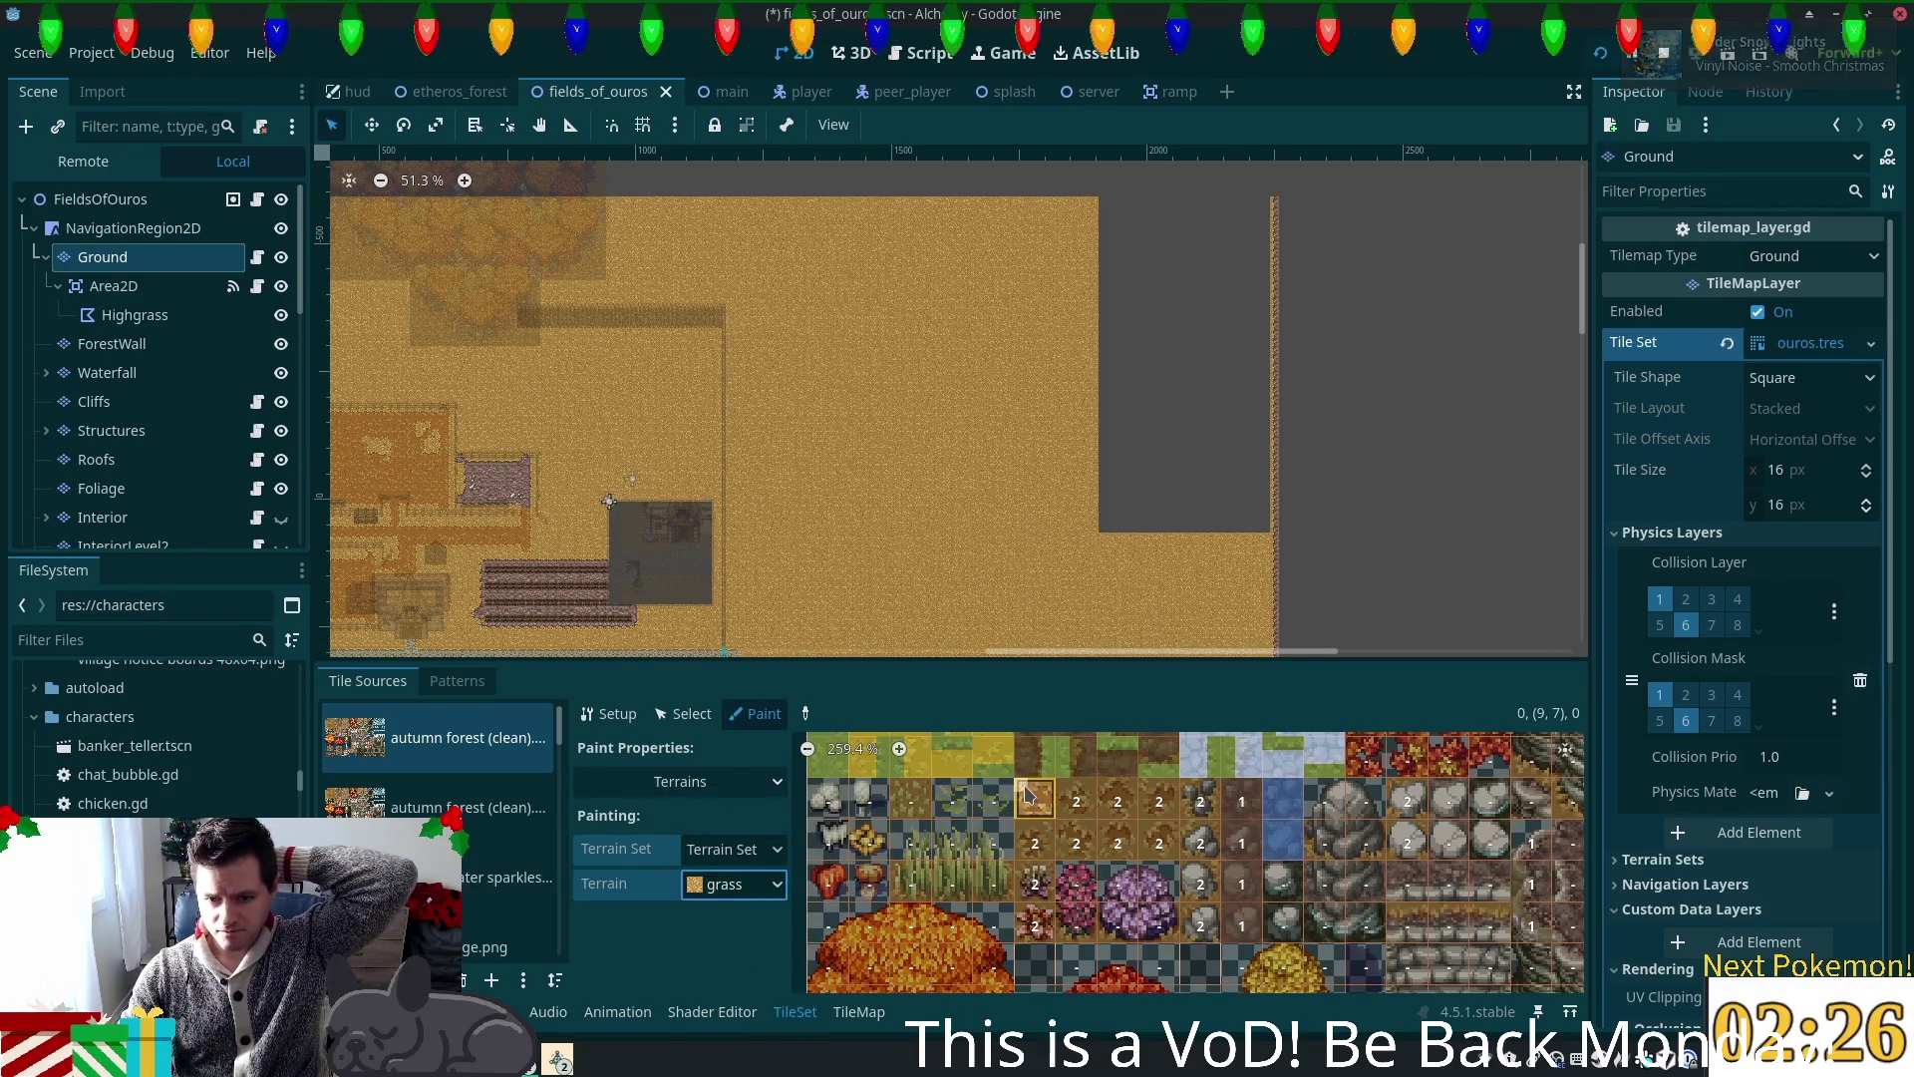
pyautogui.click(1035, 842)
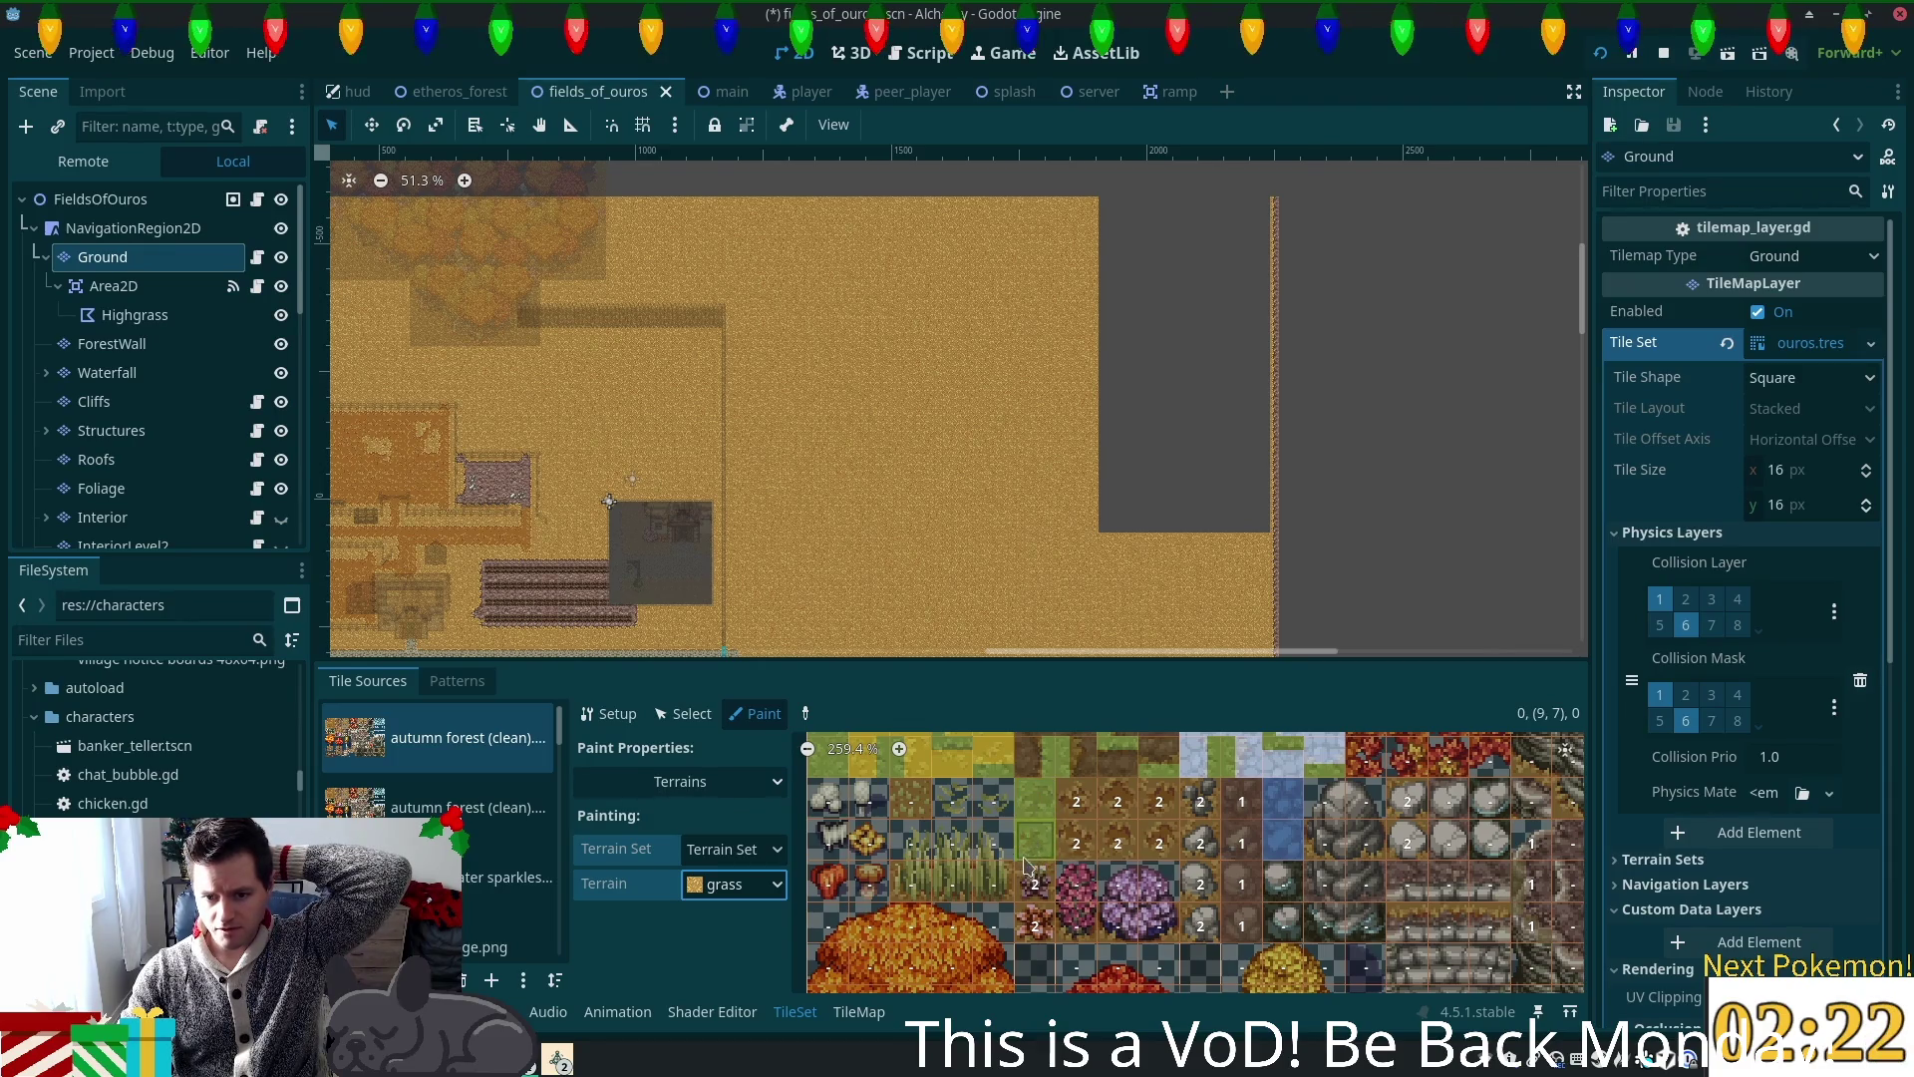
pyautogui.click(1037, 882)
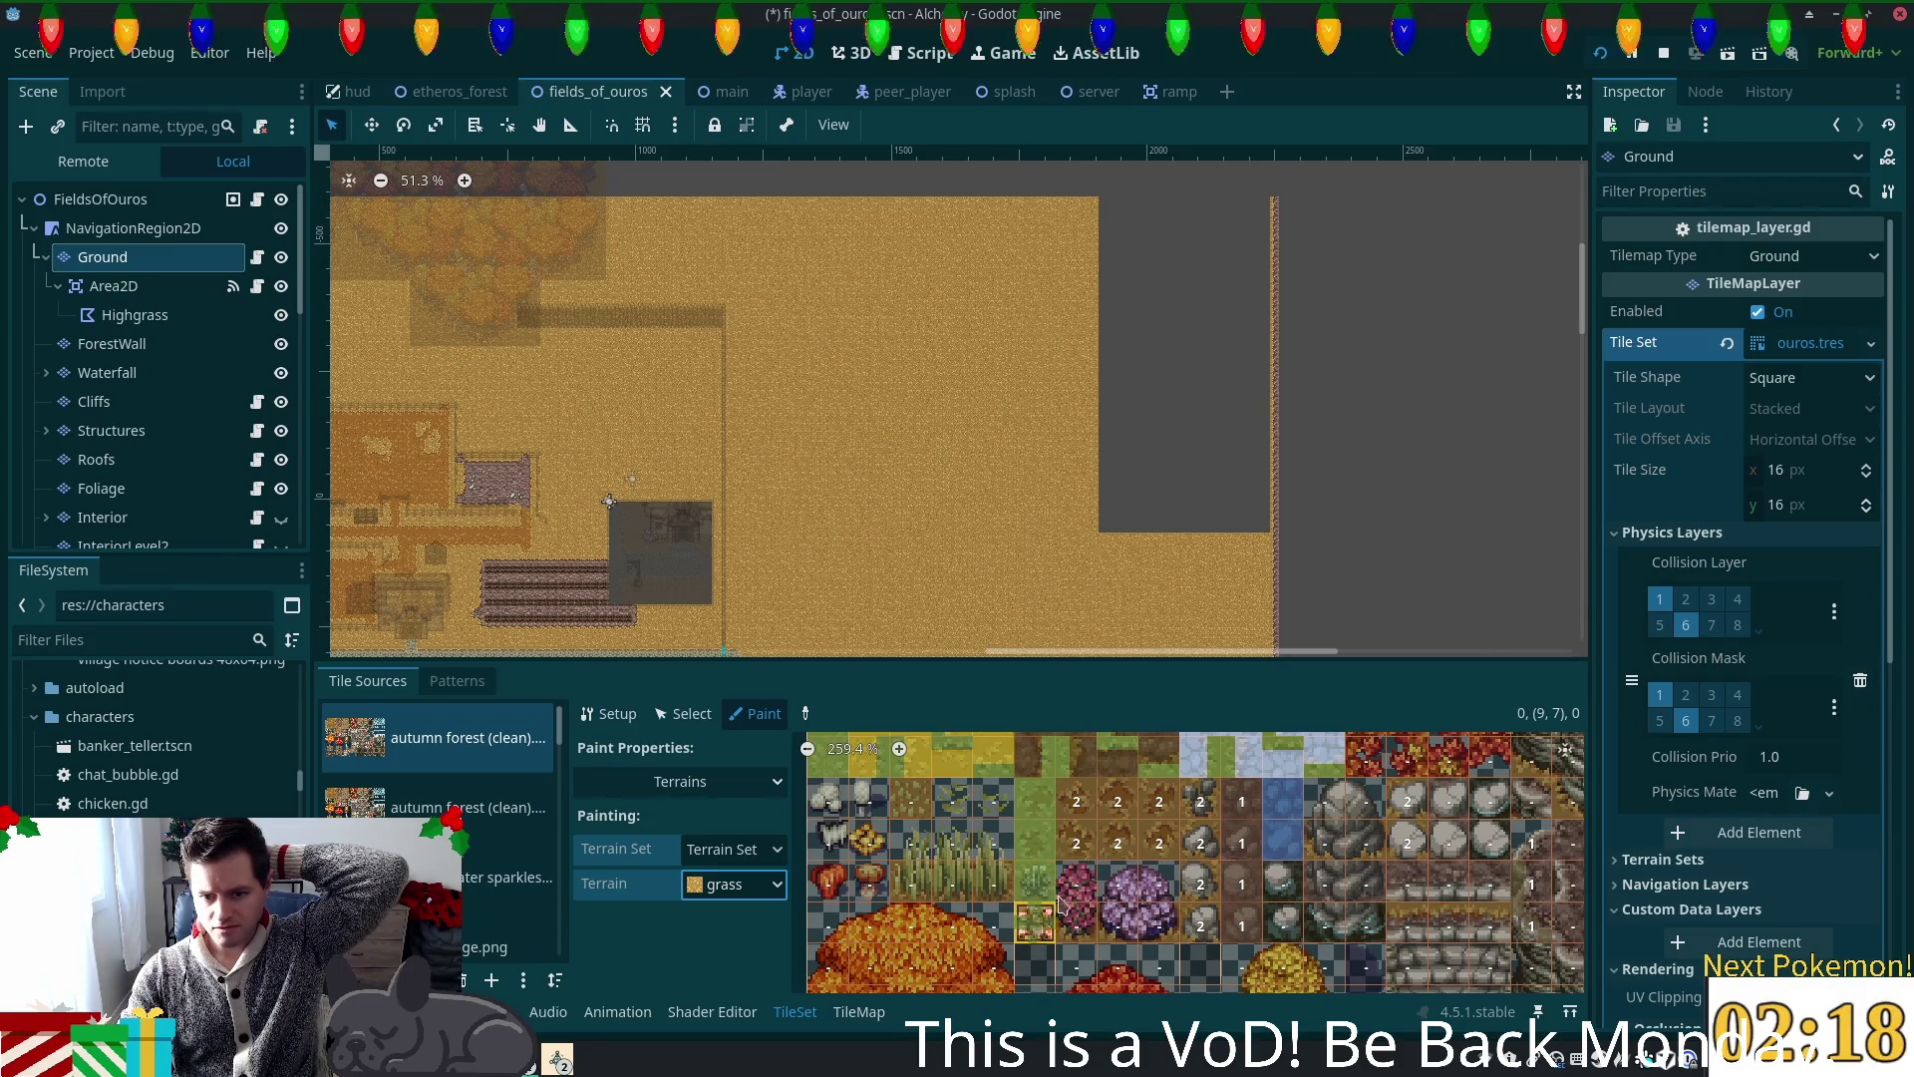
pyautogui.click(1017, 941)
pyautogui.click(1079, 841)
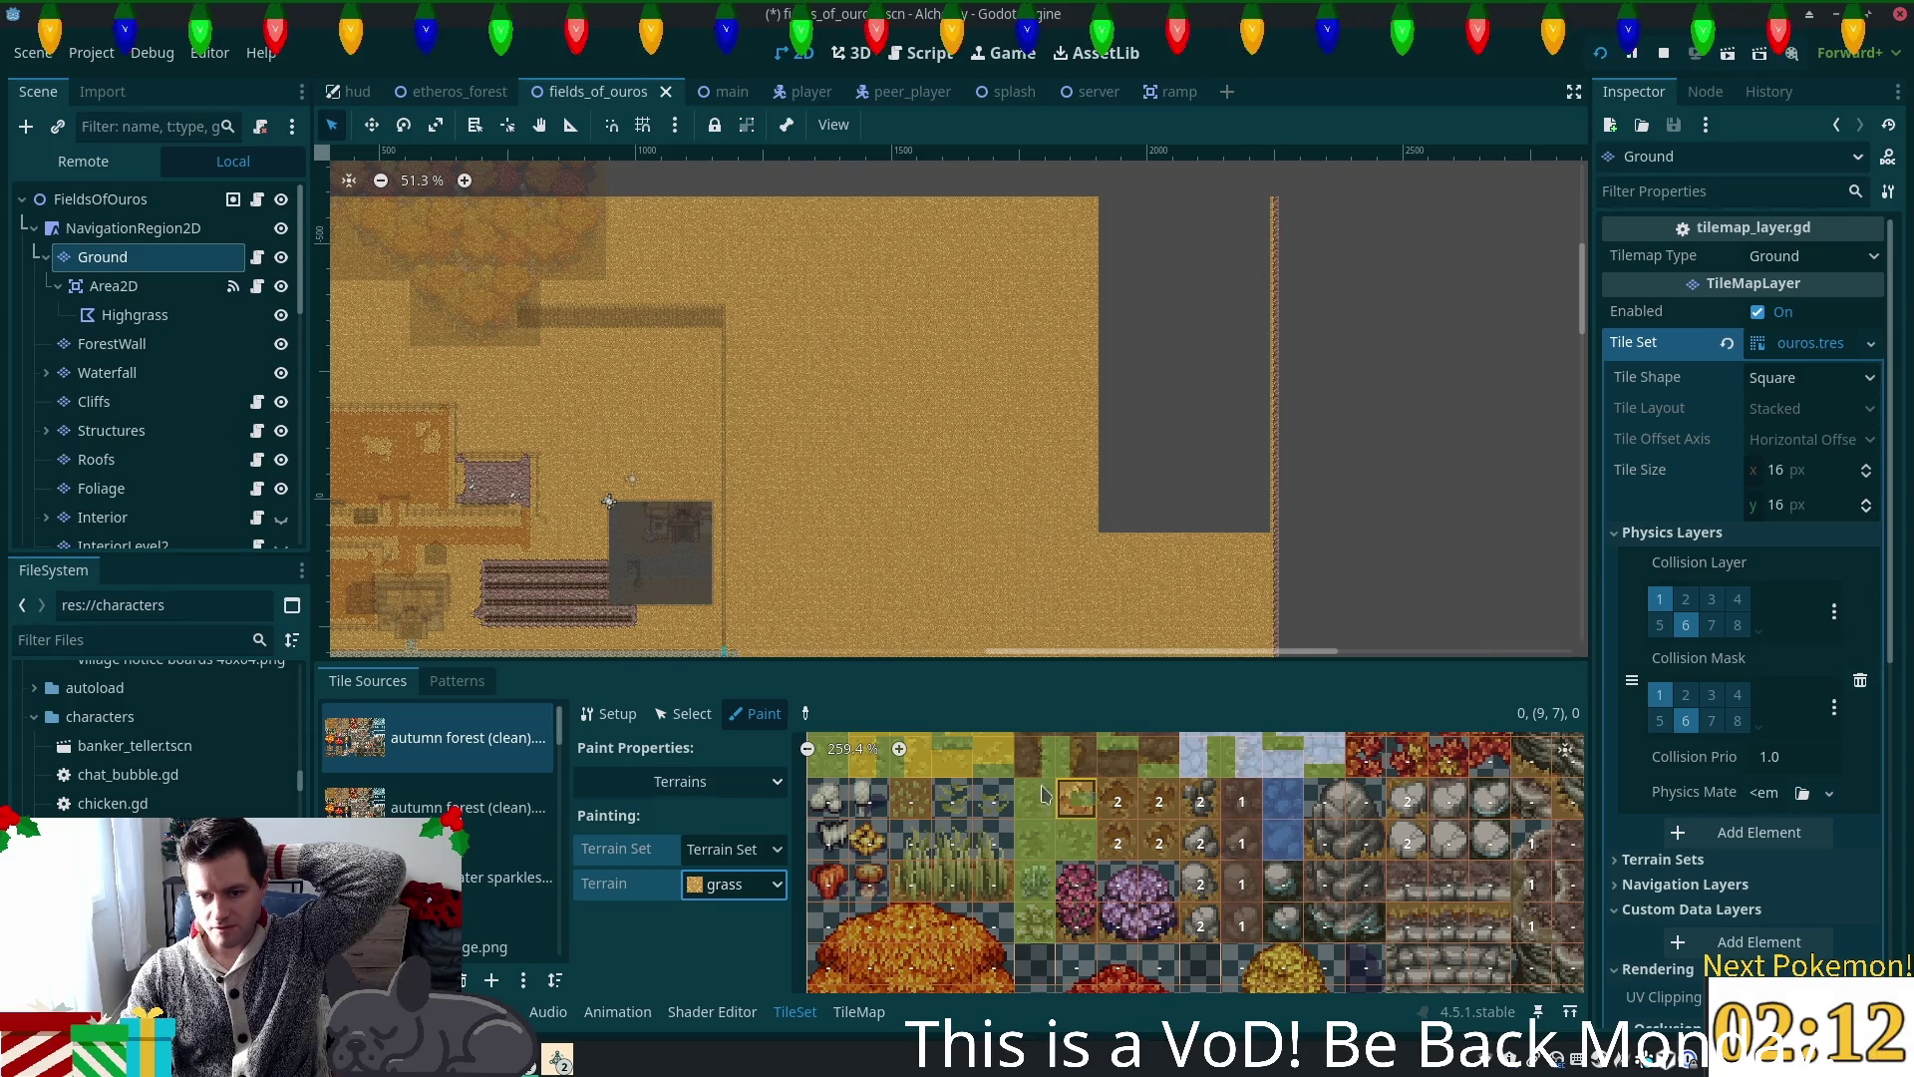
# Step: Assign grass to the remaining top-row and bush tile columns, then save the scene
pyautogui.moveTo(1077, 802); pyautogui.dragTo(1152, 805)
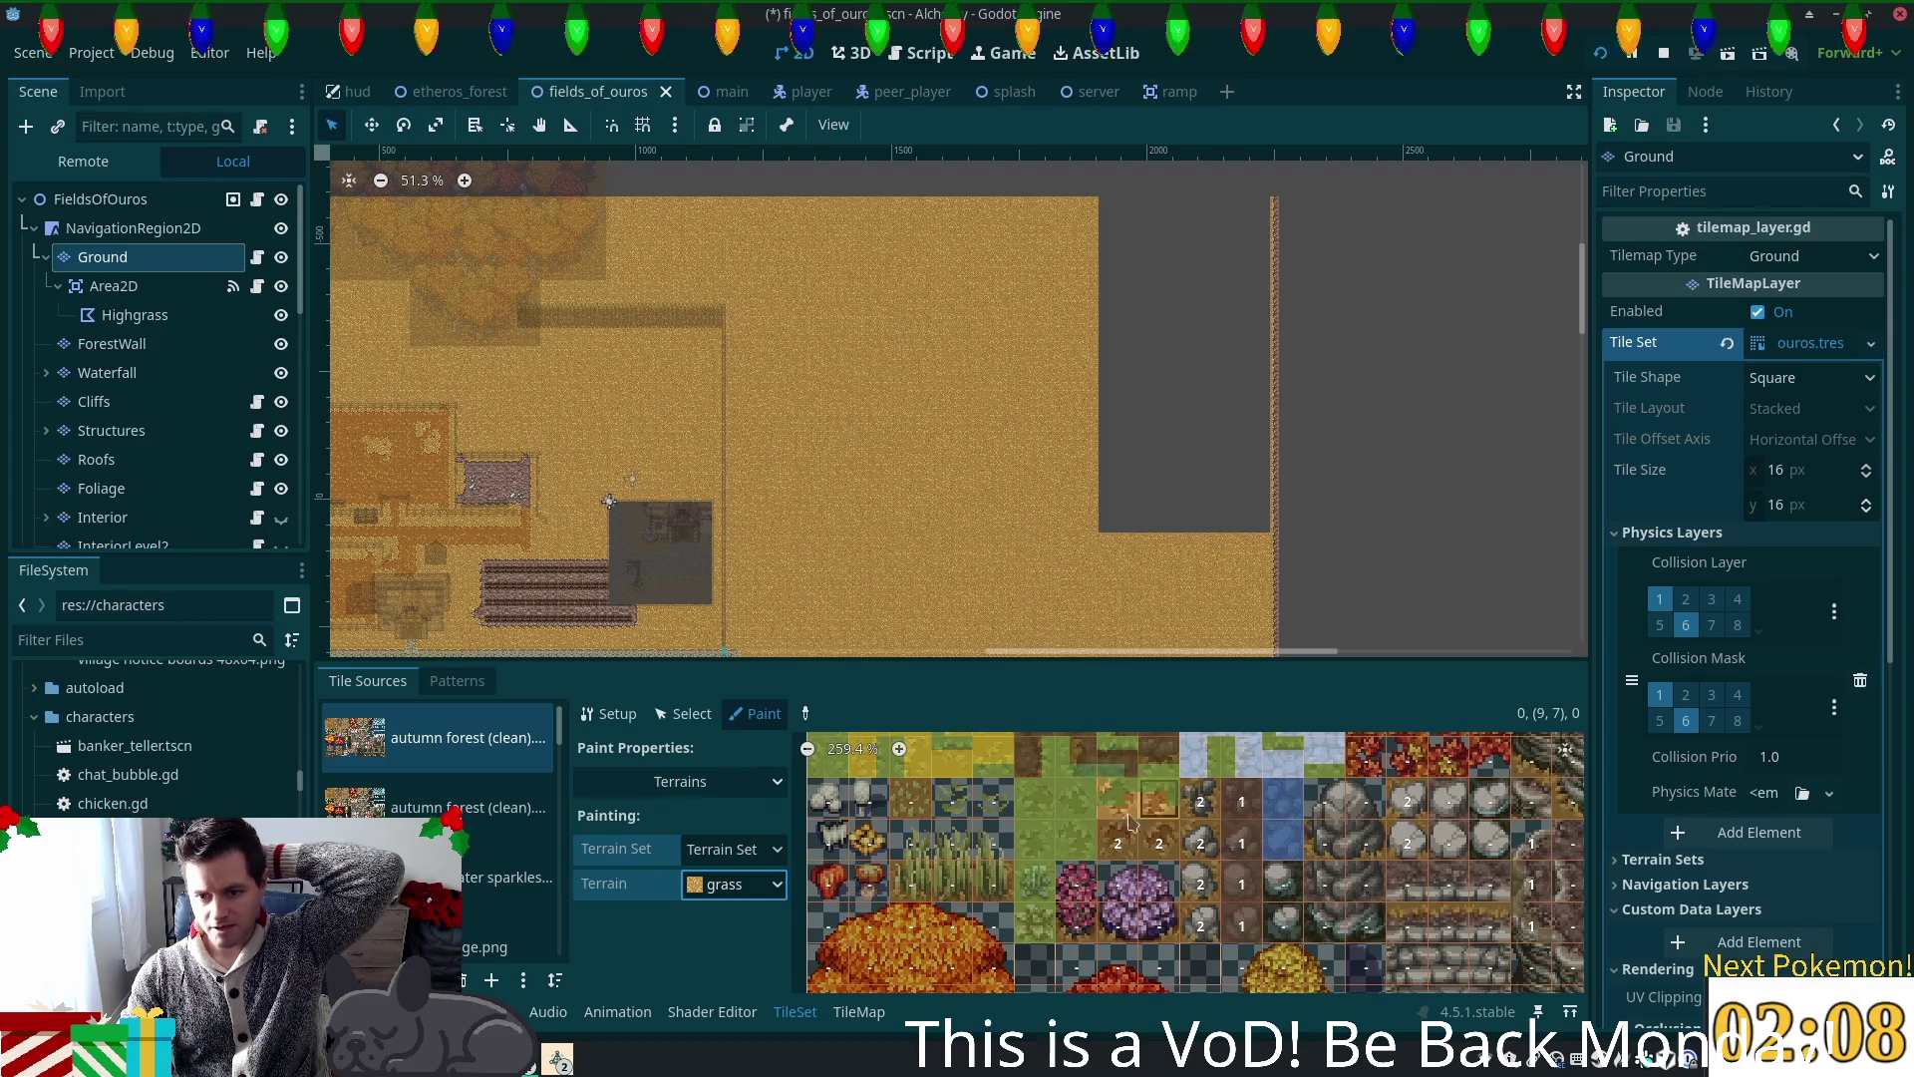
pyautogui.moveTo(1111, 838)
pyautogui.mouseDown()
pyautogui.moveTo(1187, 812)
pyautogui.moveTo(1210, 826)
pyautogui.moveTo(1218, 905)
pyautogui.mouseUp()
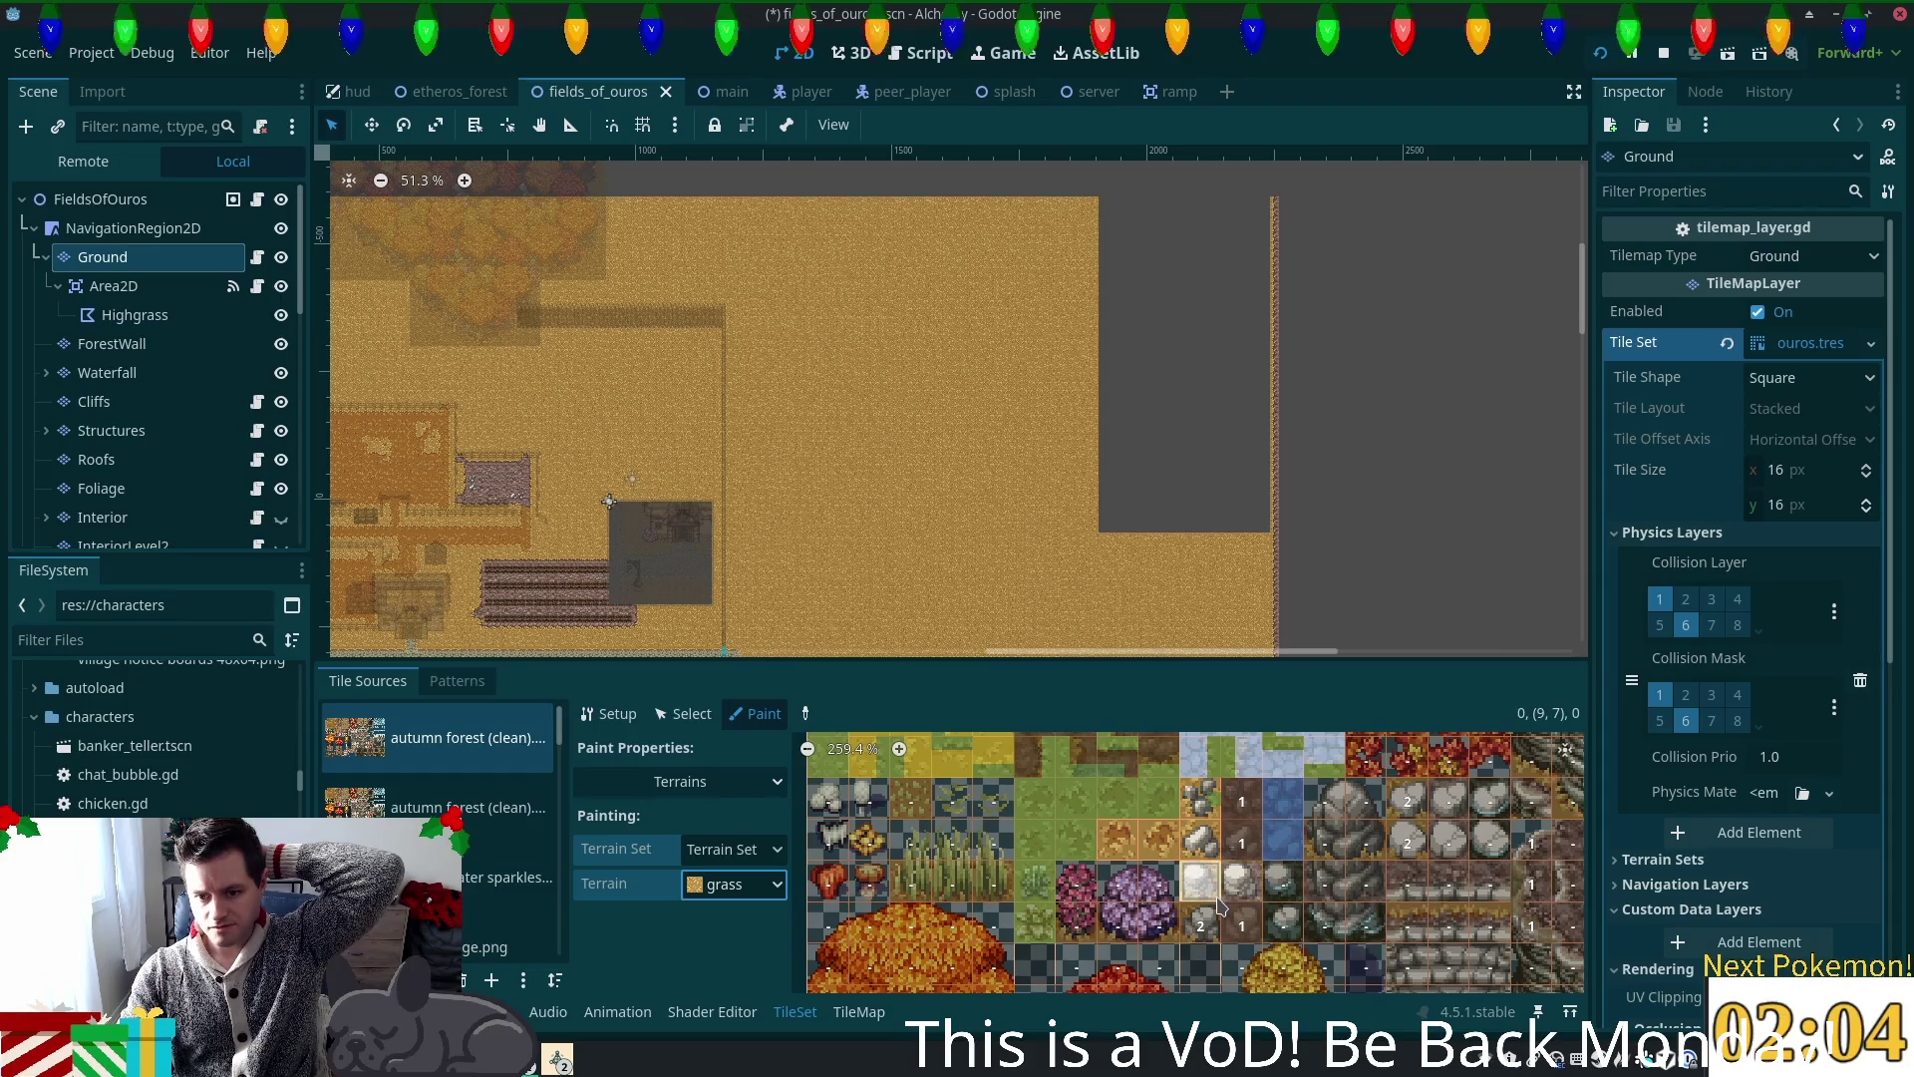
pyautogui.click(1212, 881)
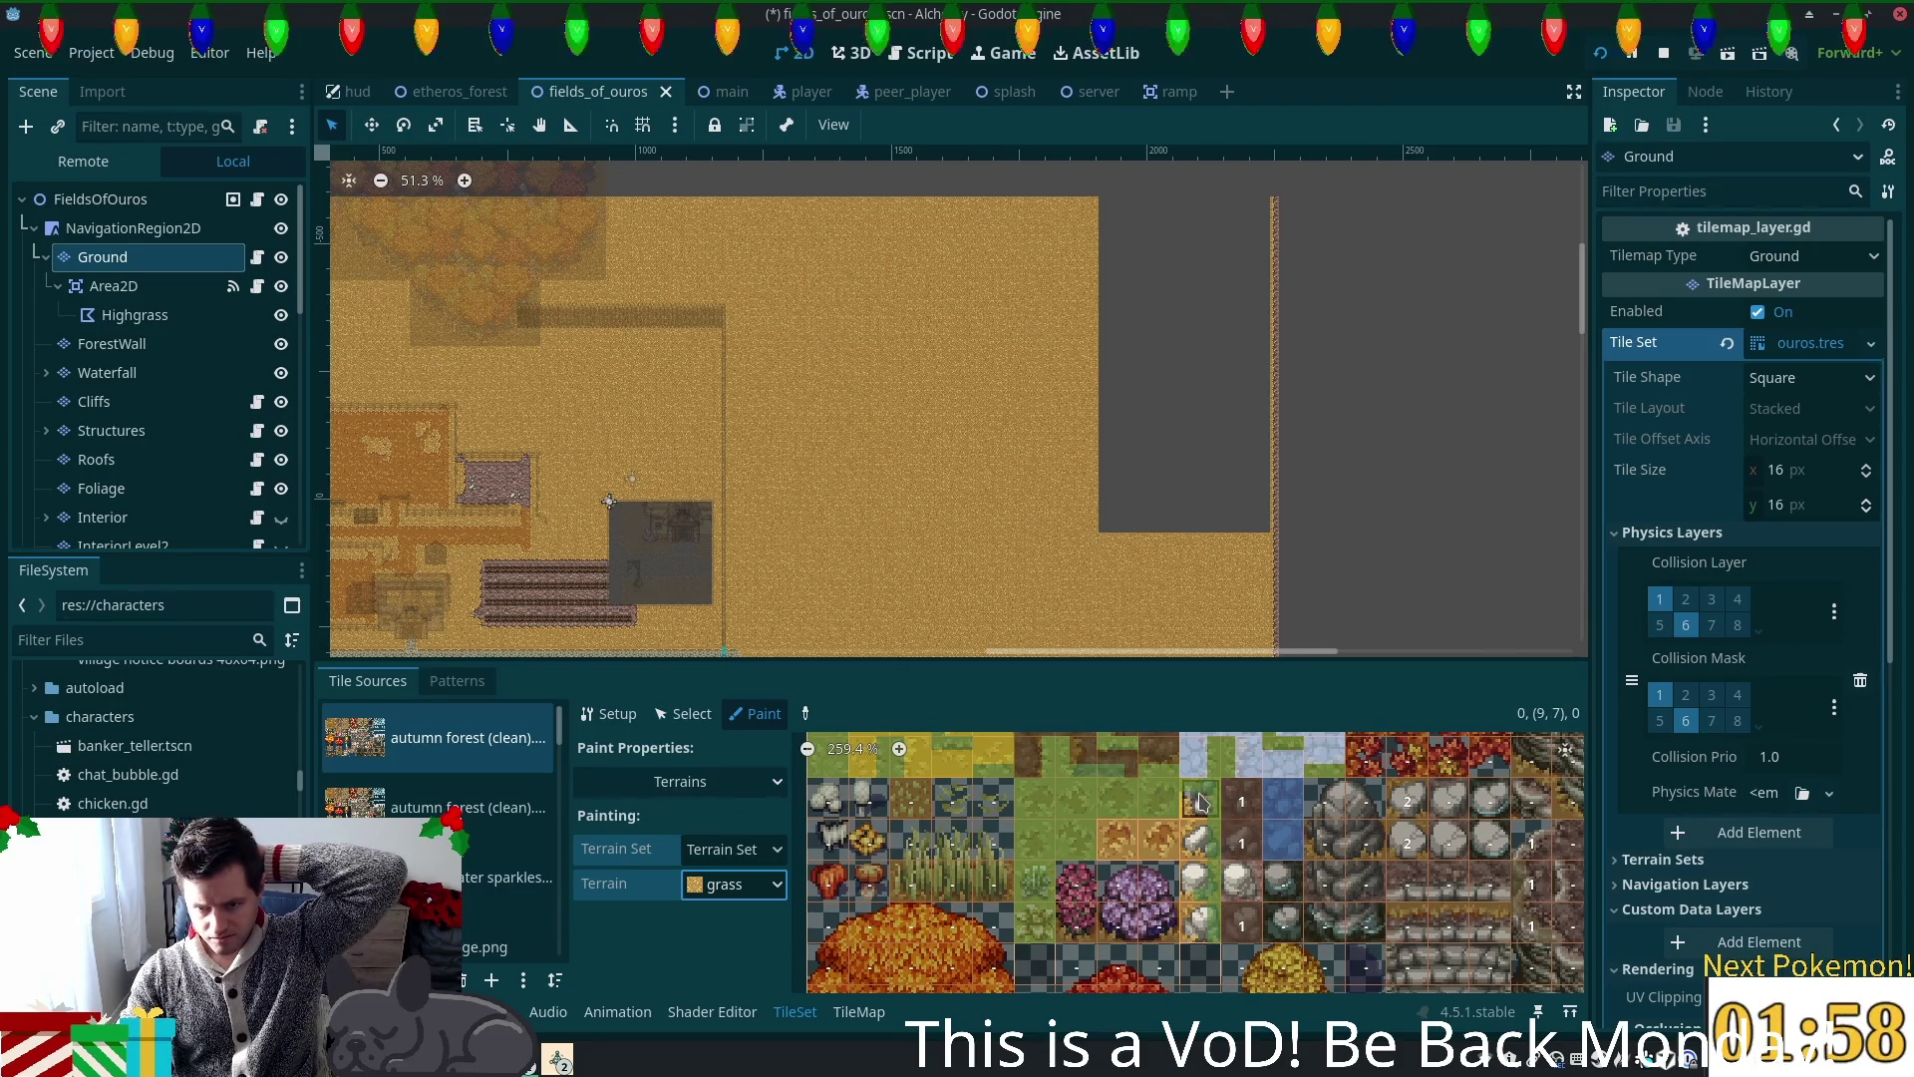
pyautogui.moveTo(1206, 946); pyautogui.dragTo(1201, 802)
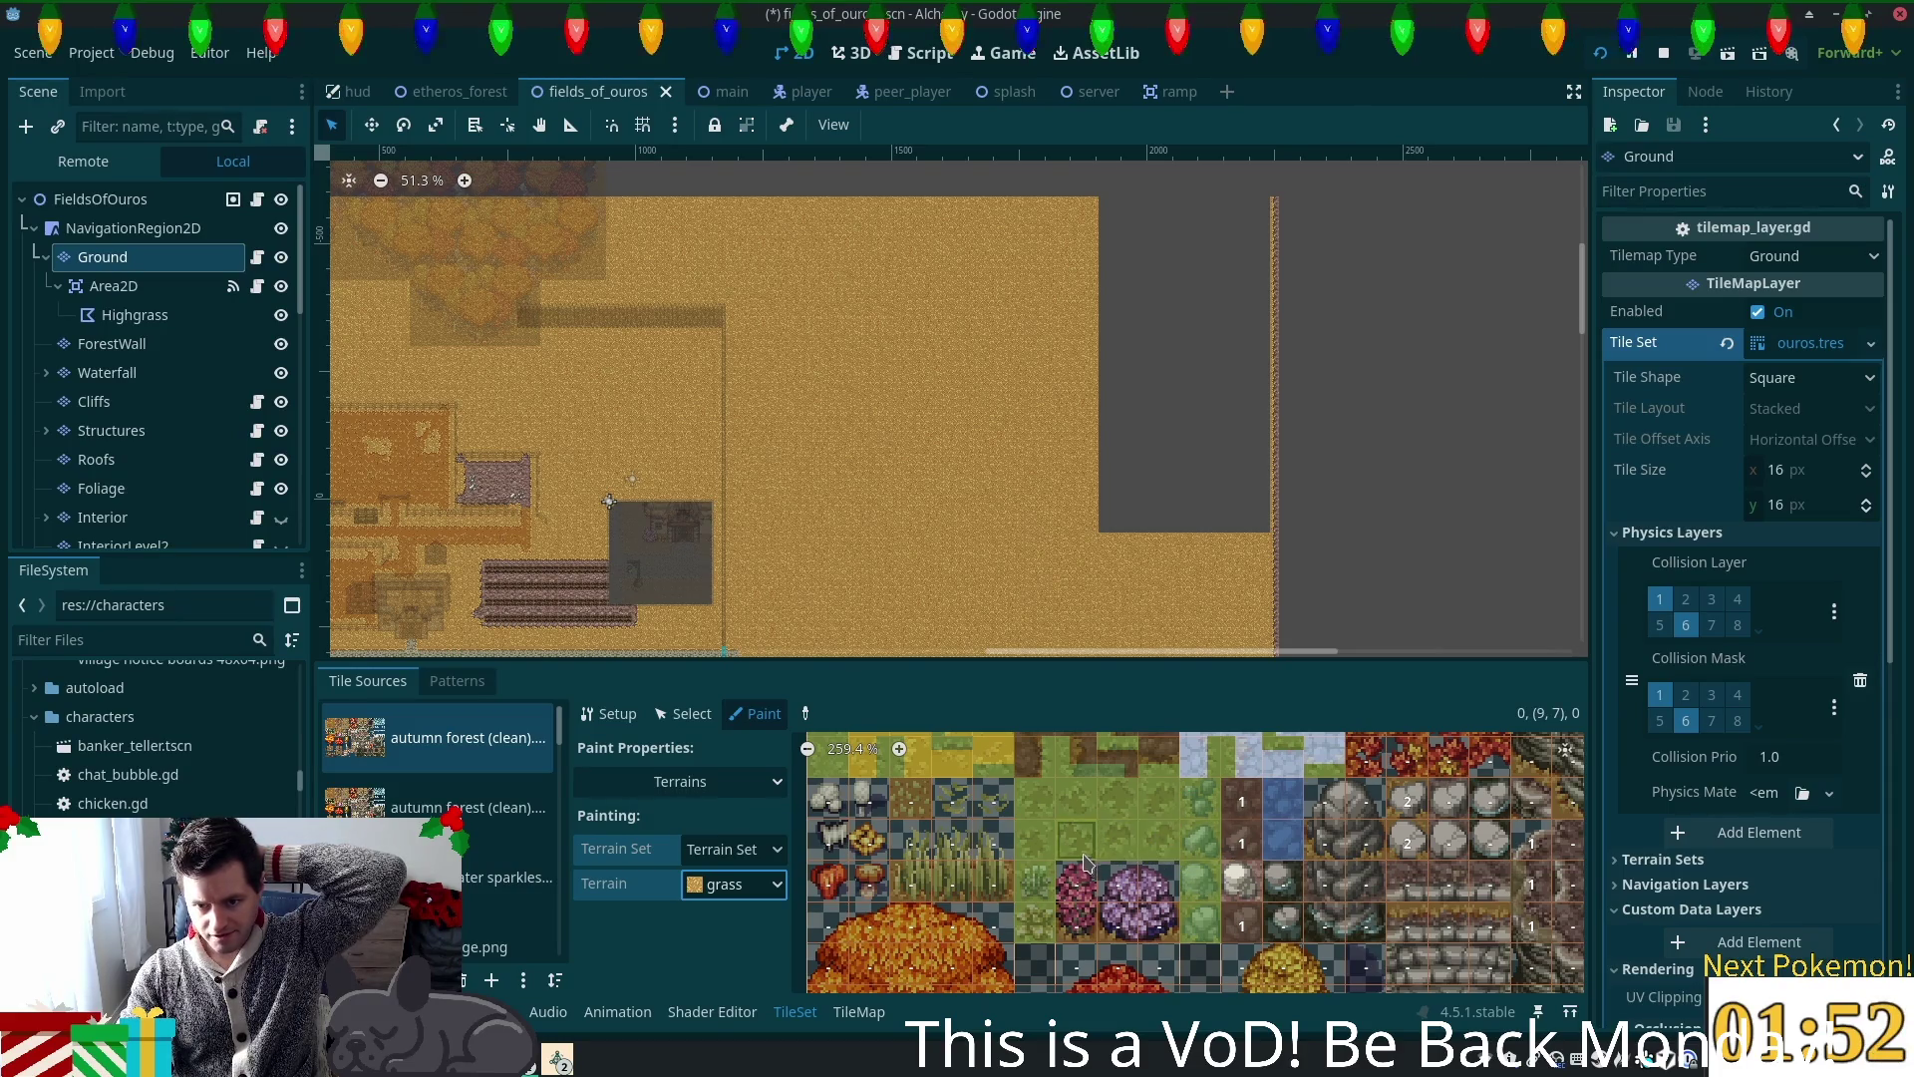
pyautogui.hotkey('ctrl', 's')
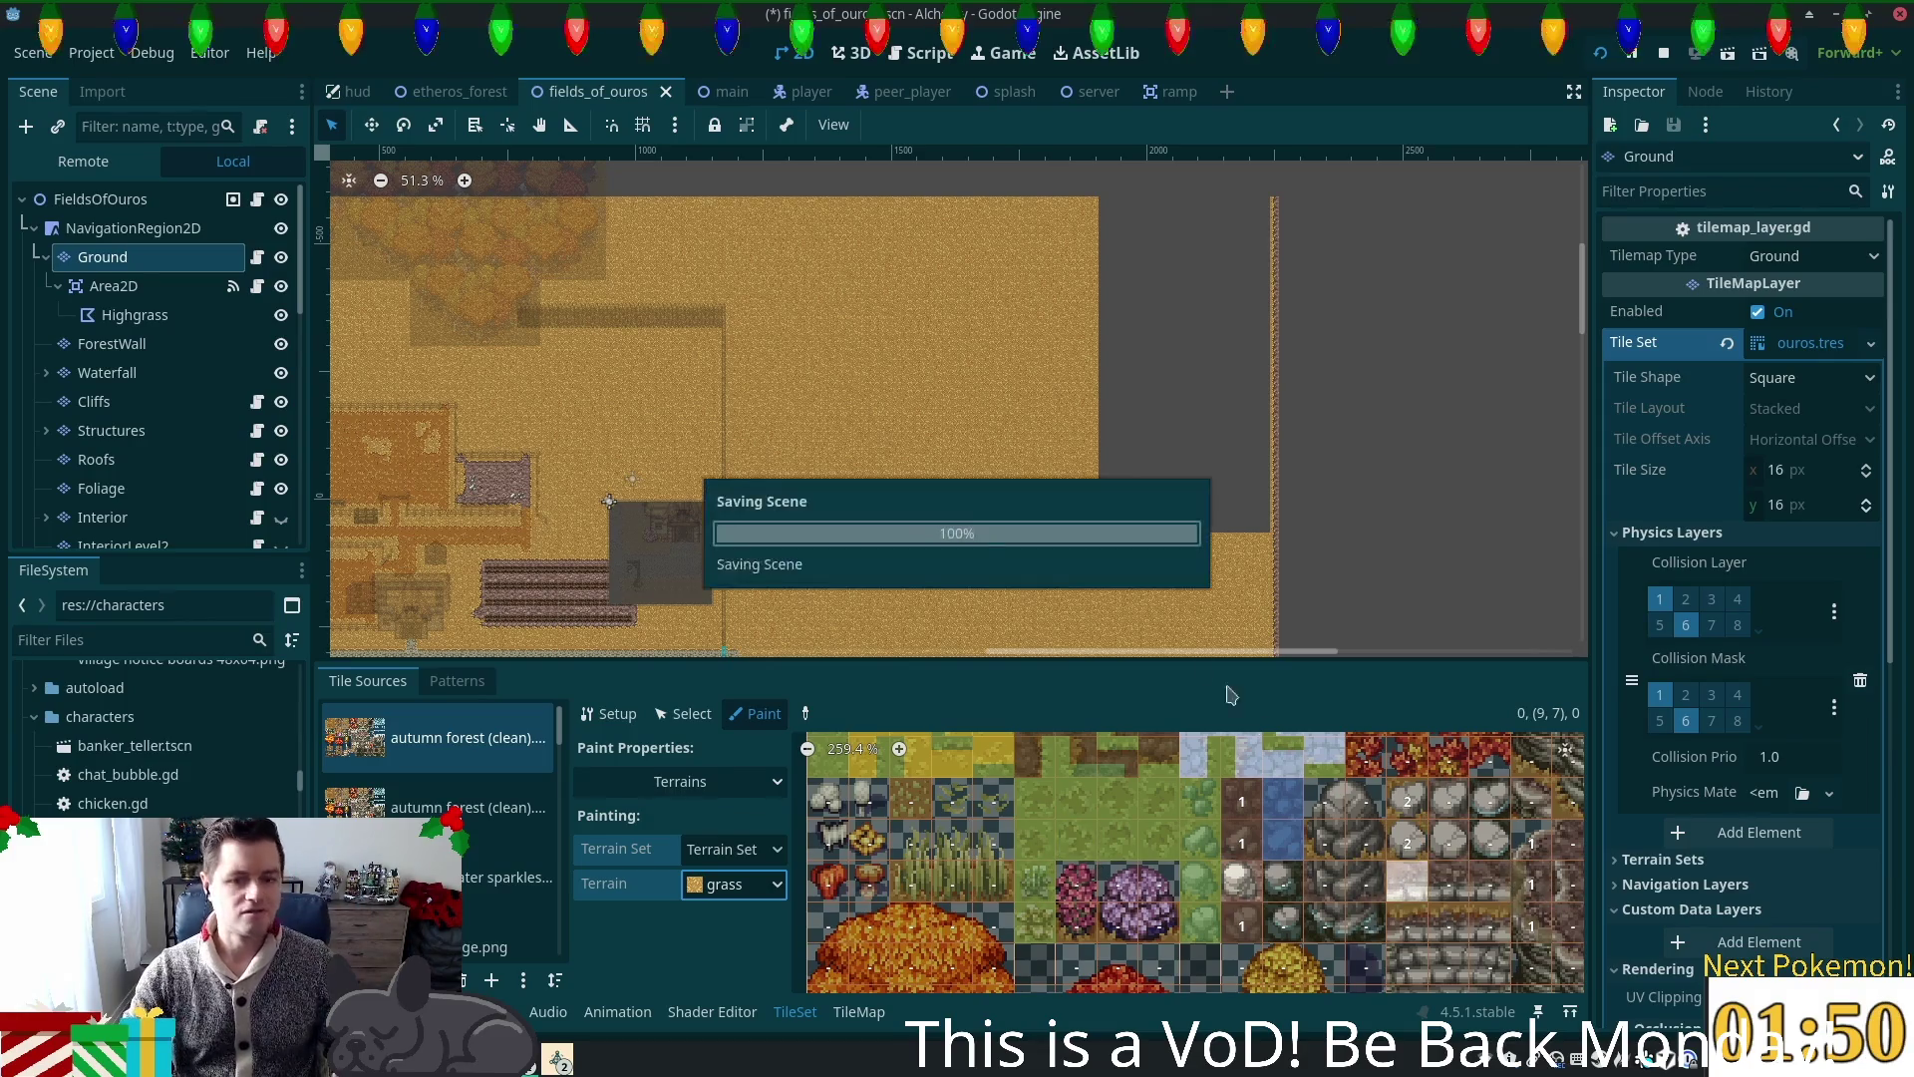
# Step: Go to the TileMap's Ground layer and browse the terrains in Terrain Set 0
pyautogui.click(858, 1012)
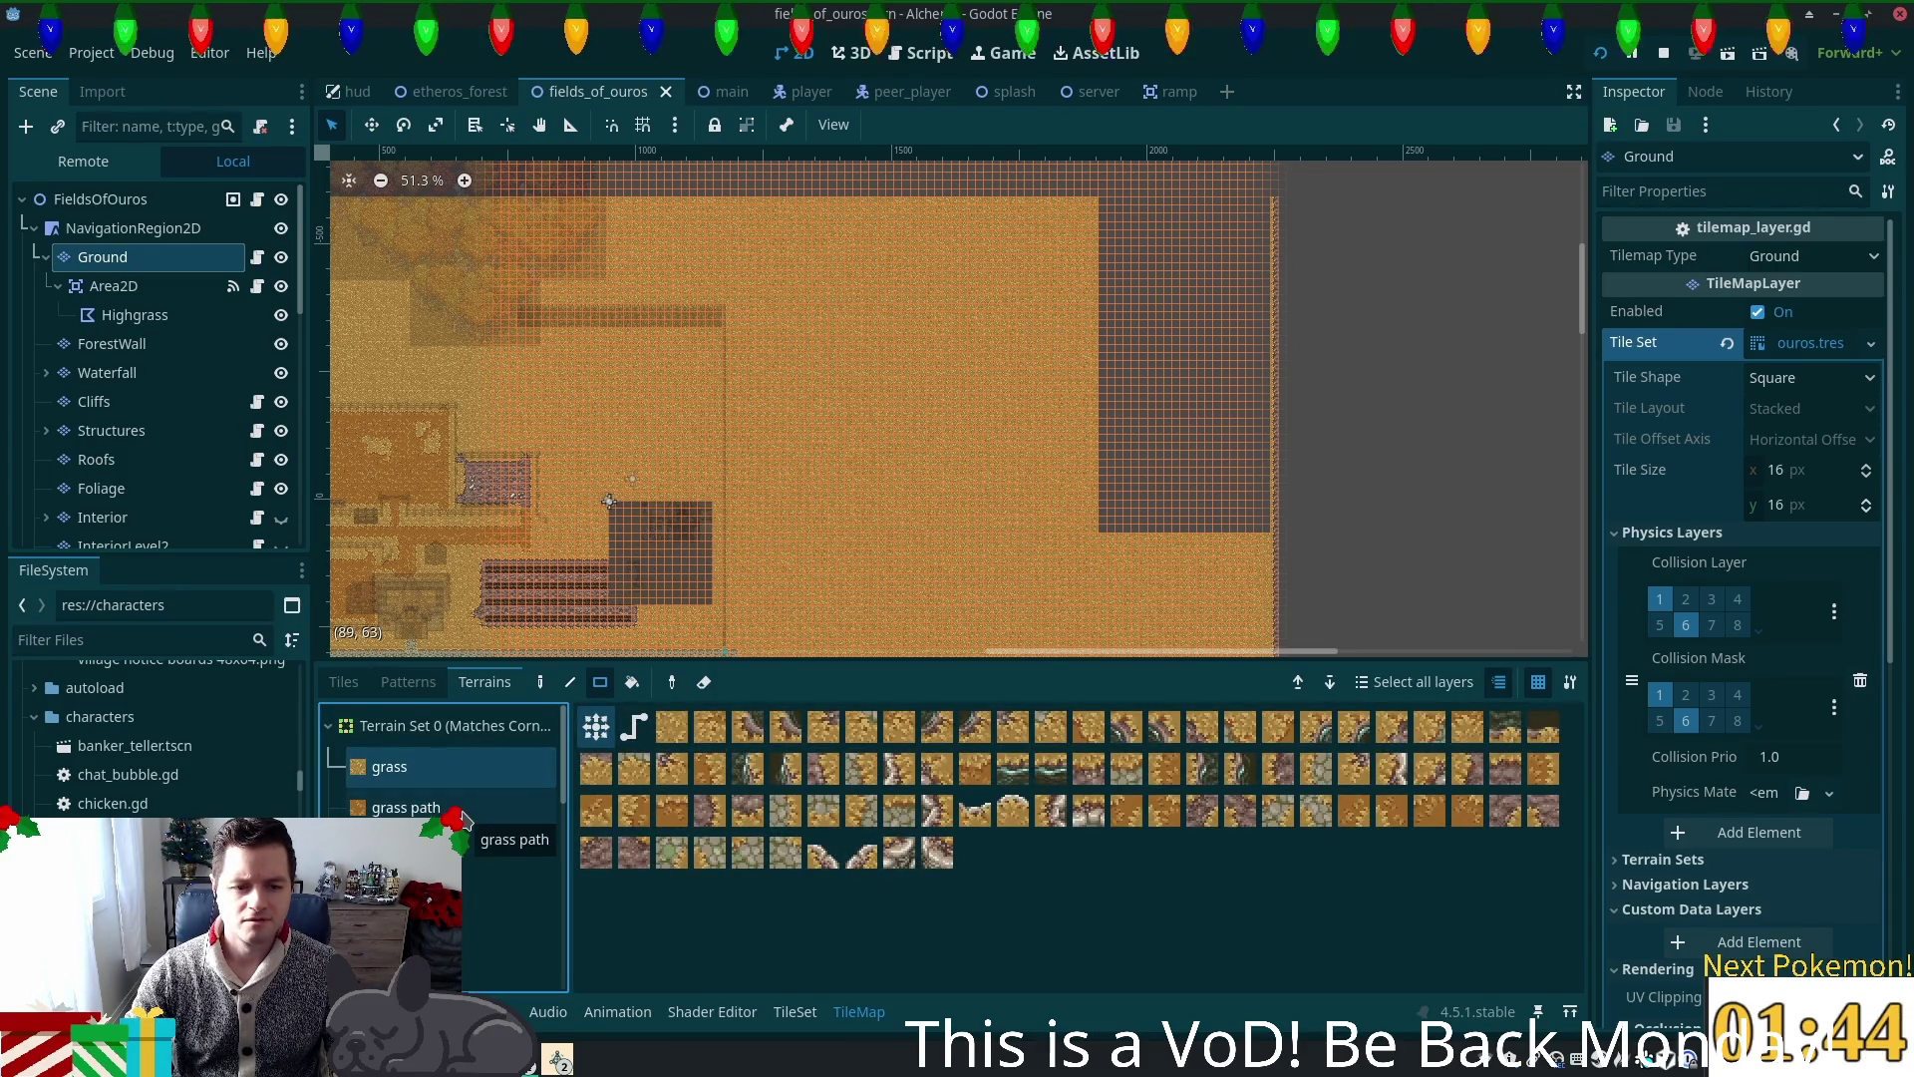
pyautogui.click(328, 725)
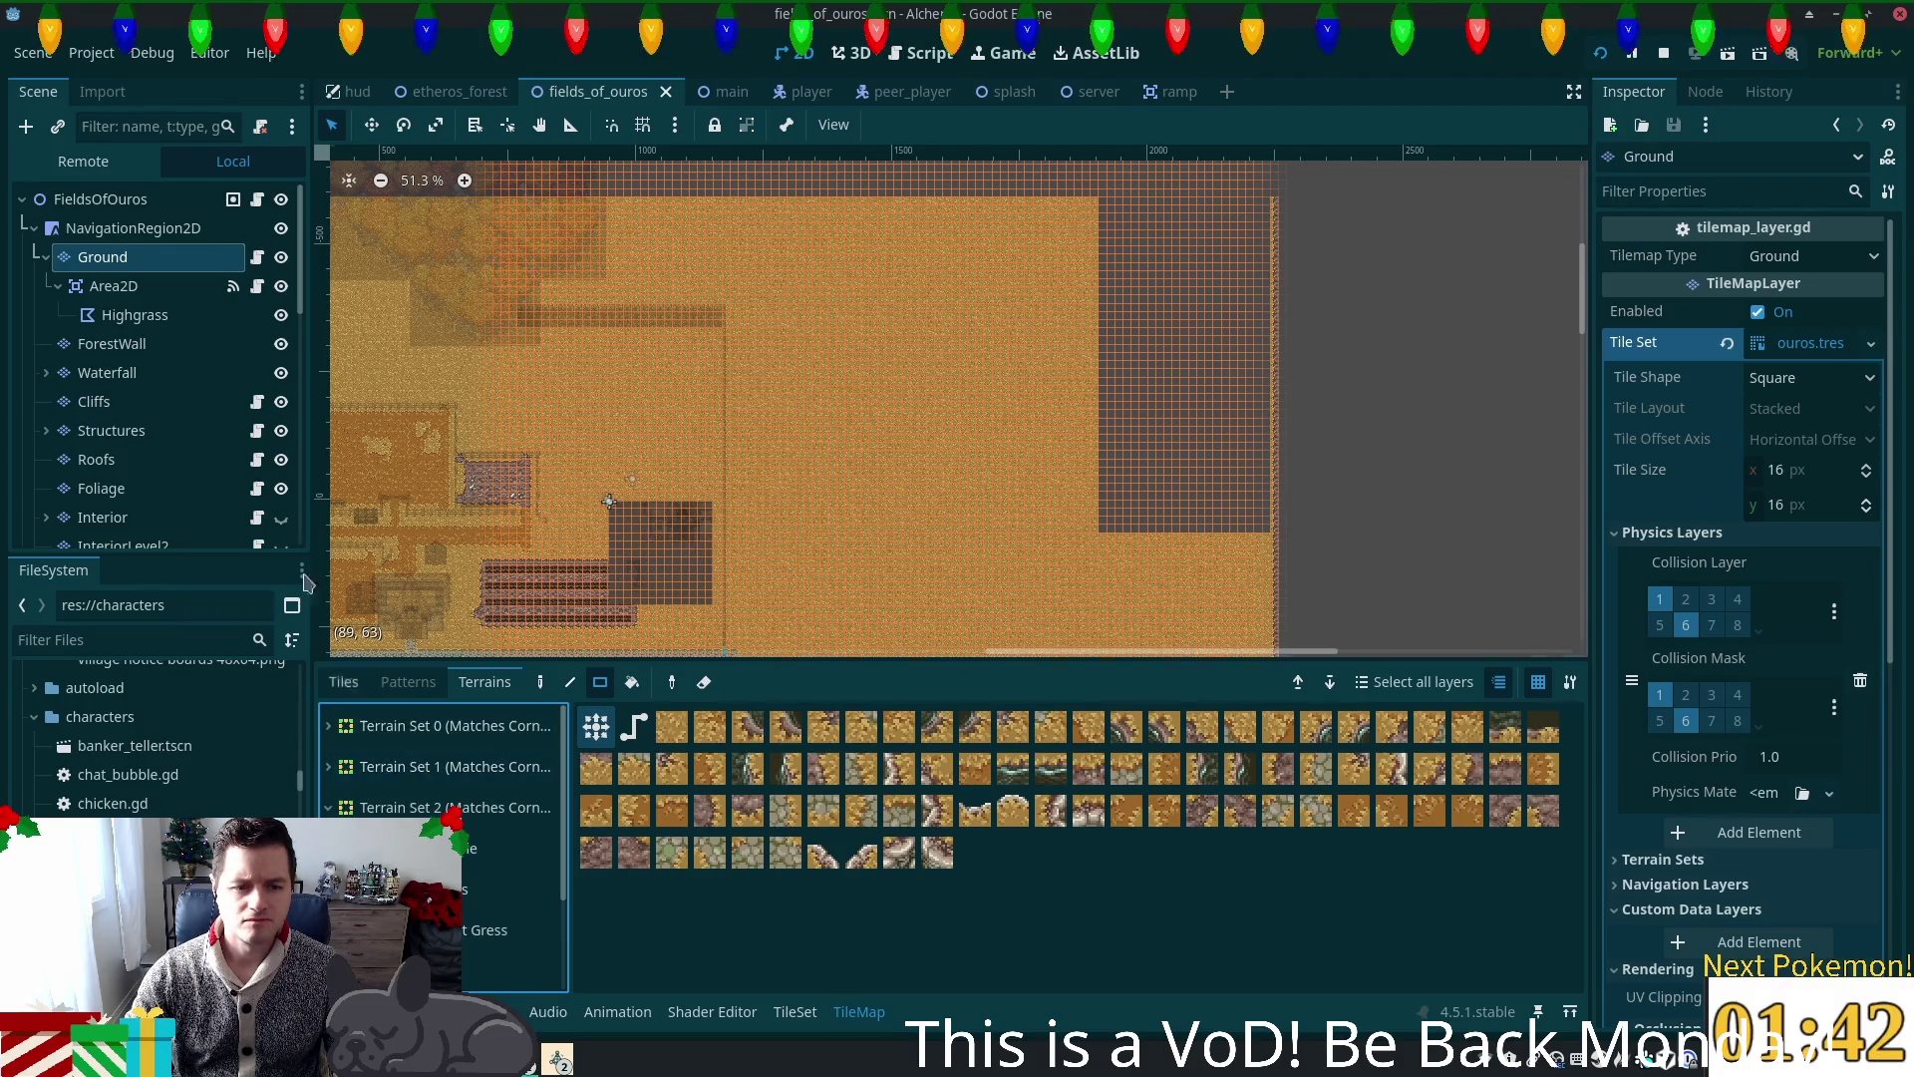
pyautogui.click(105, 372)
pyautogui.click(102, 257)
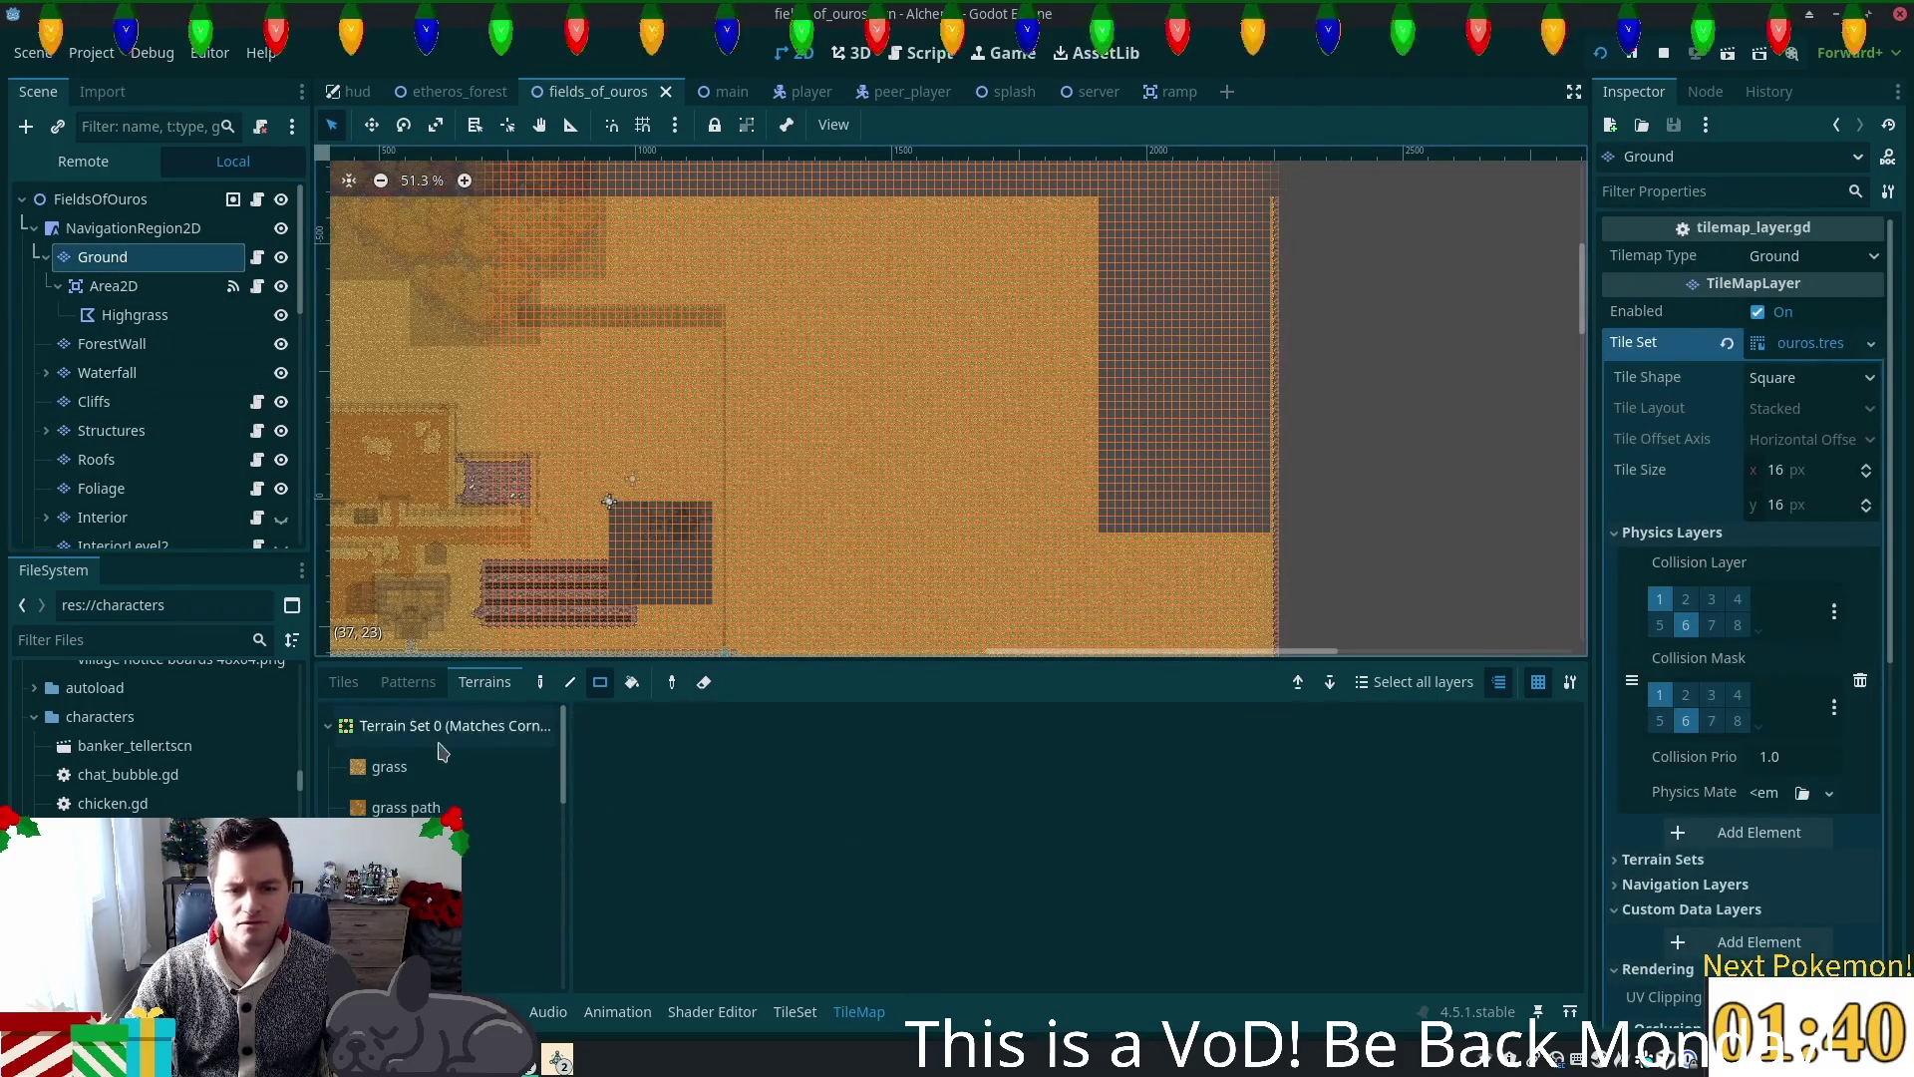
pyautogui.click(439, 768)
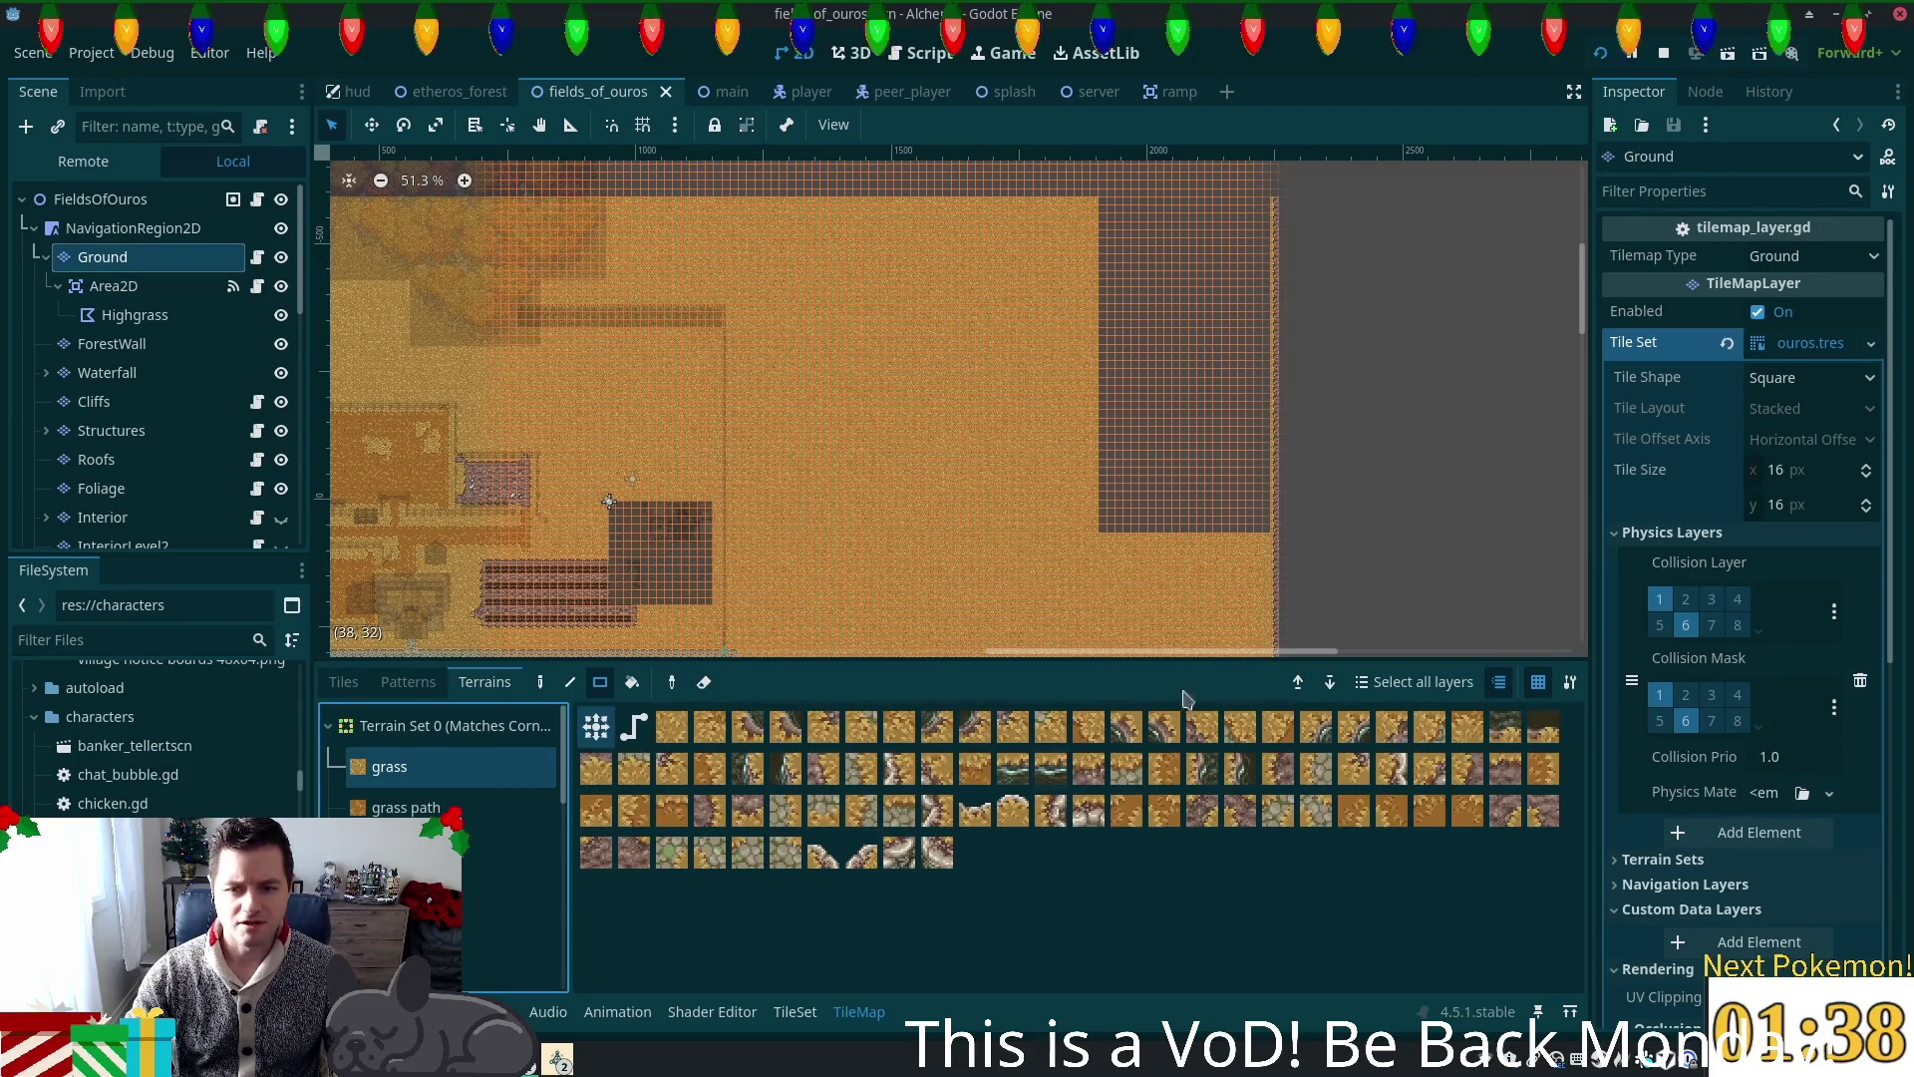
pyautogui.click(473, 733)
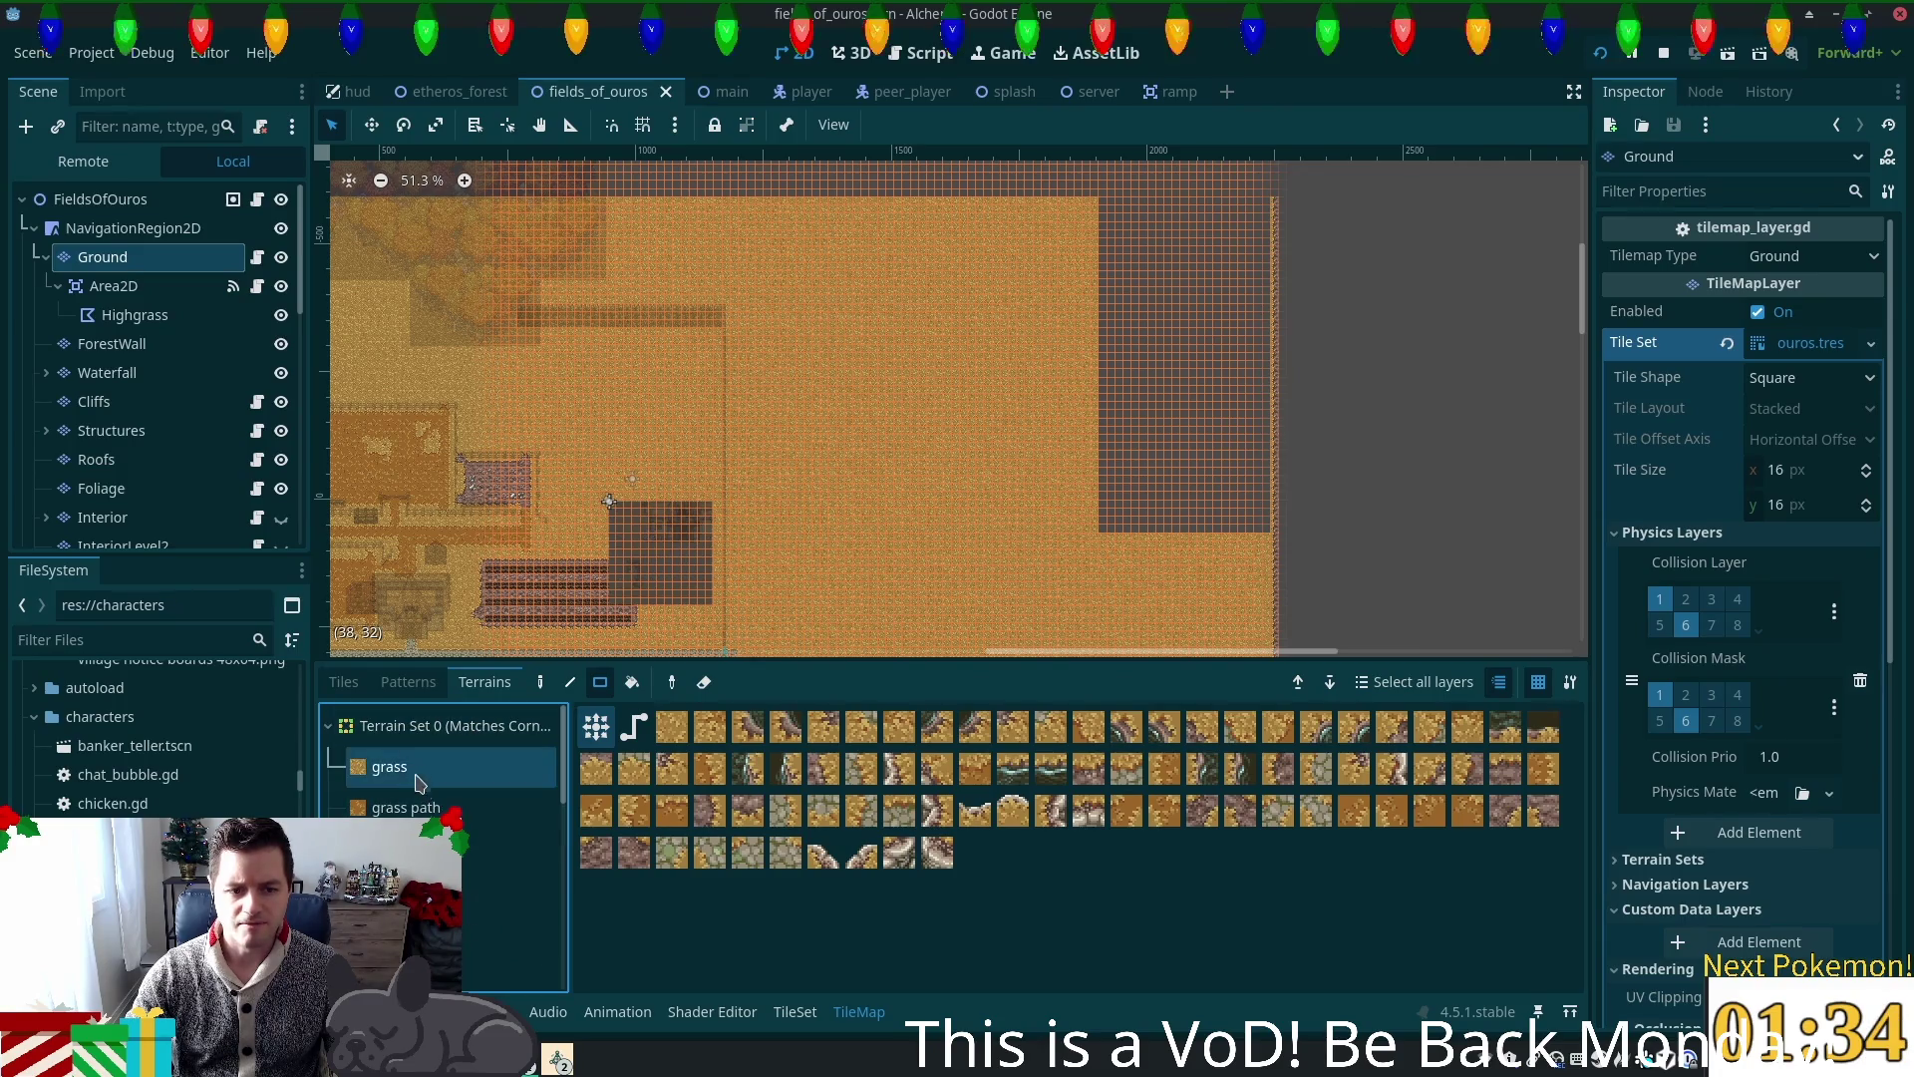
pyautogui.click(472, 726)
pyautogui.click(429, 848)
pyautogui.press('Down')
pyautogui.press('Down')
pyautogui.press('Down')
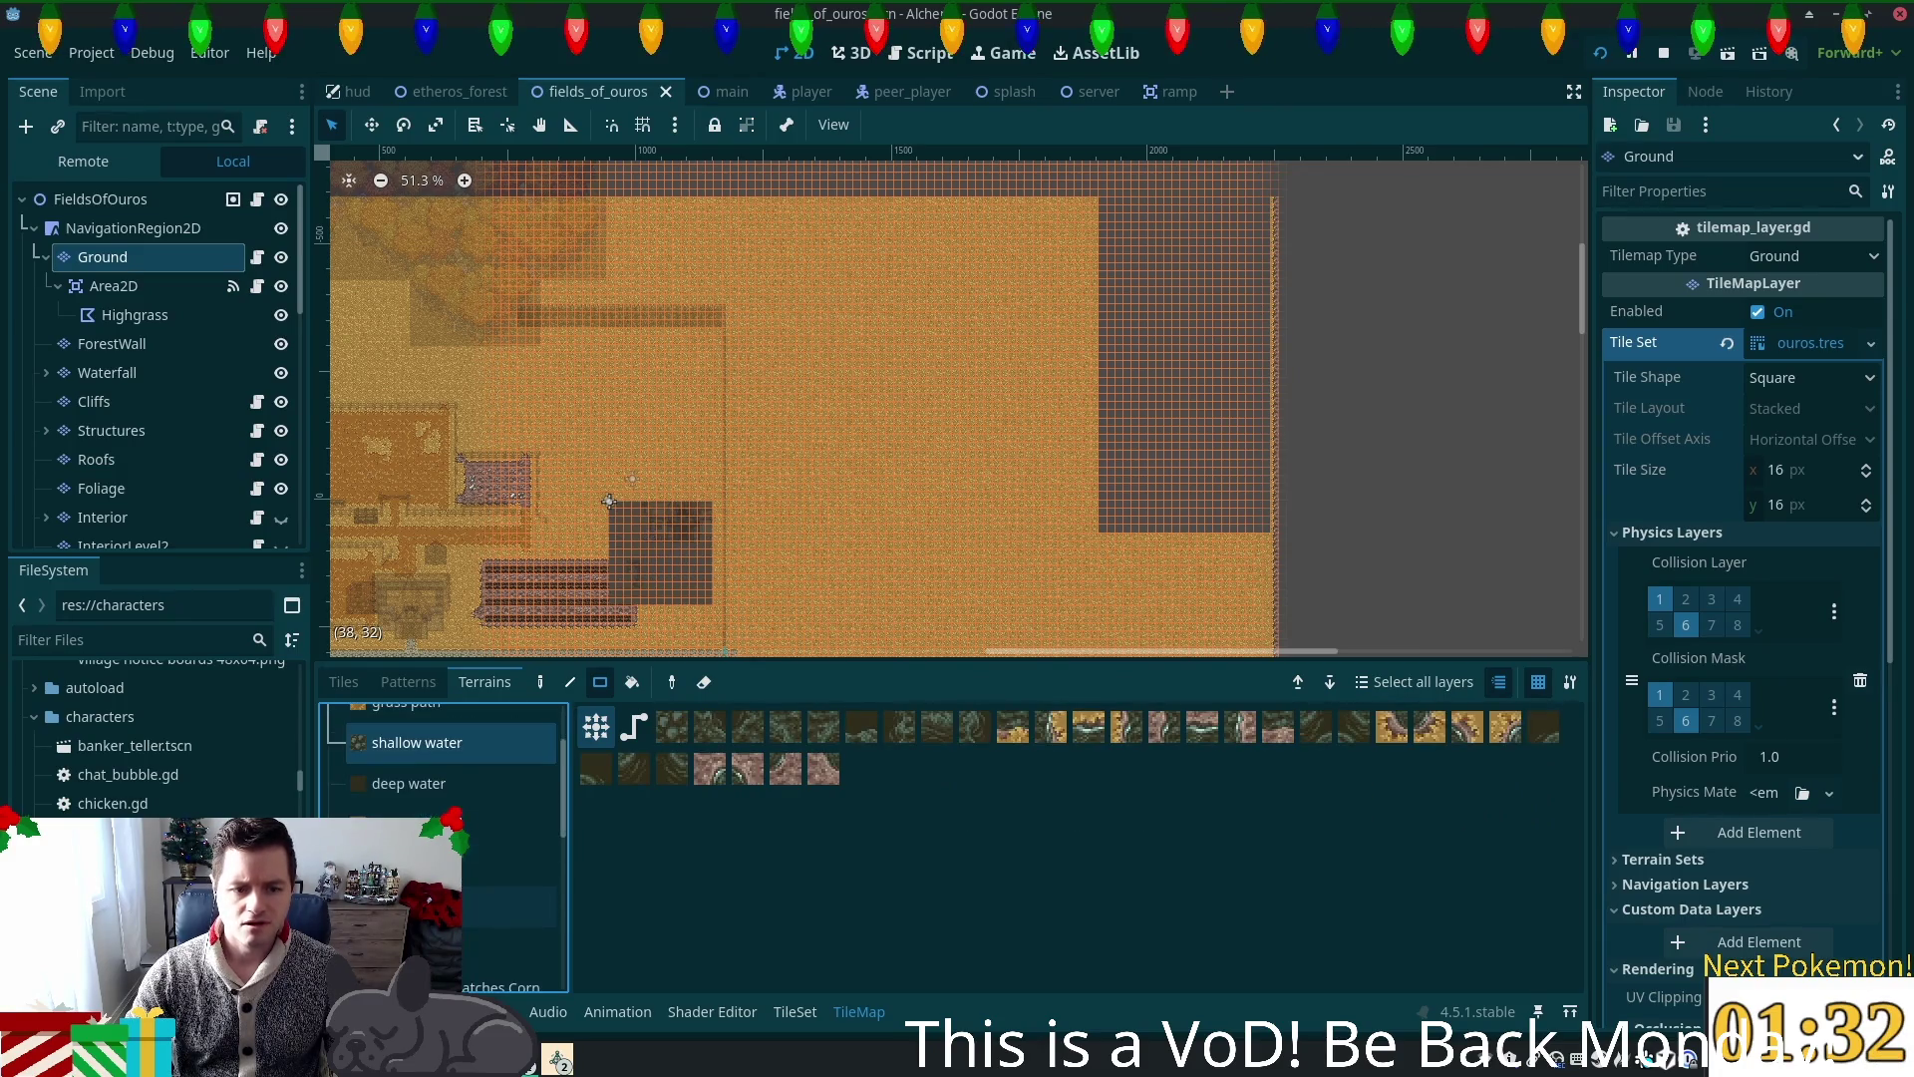
pyautogui.press('Up')
pyautogui.press('Up')
pyautogui.press('Up')
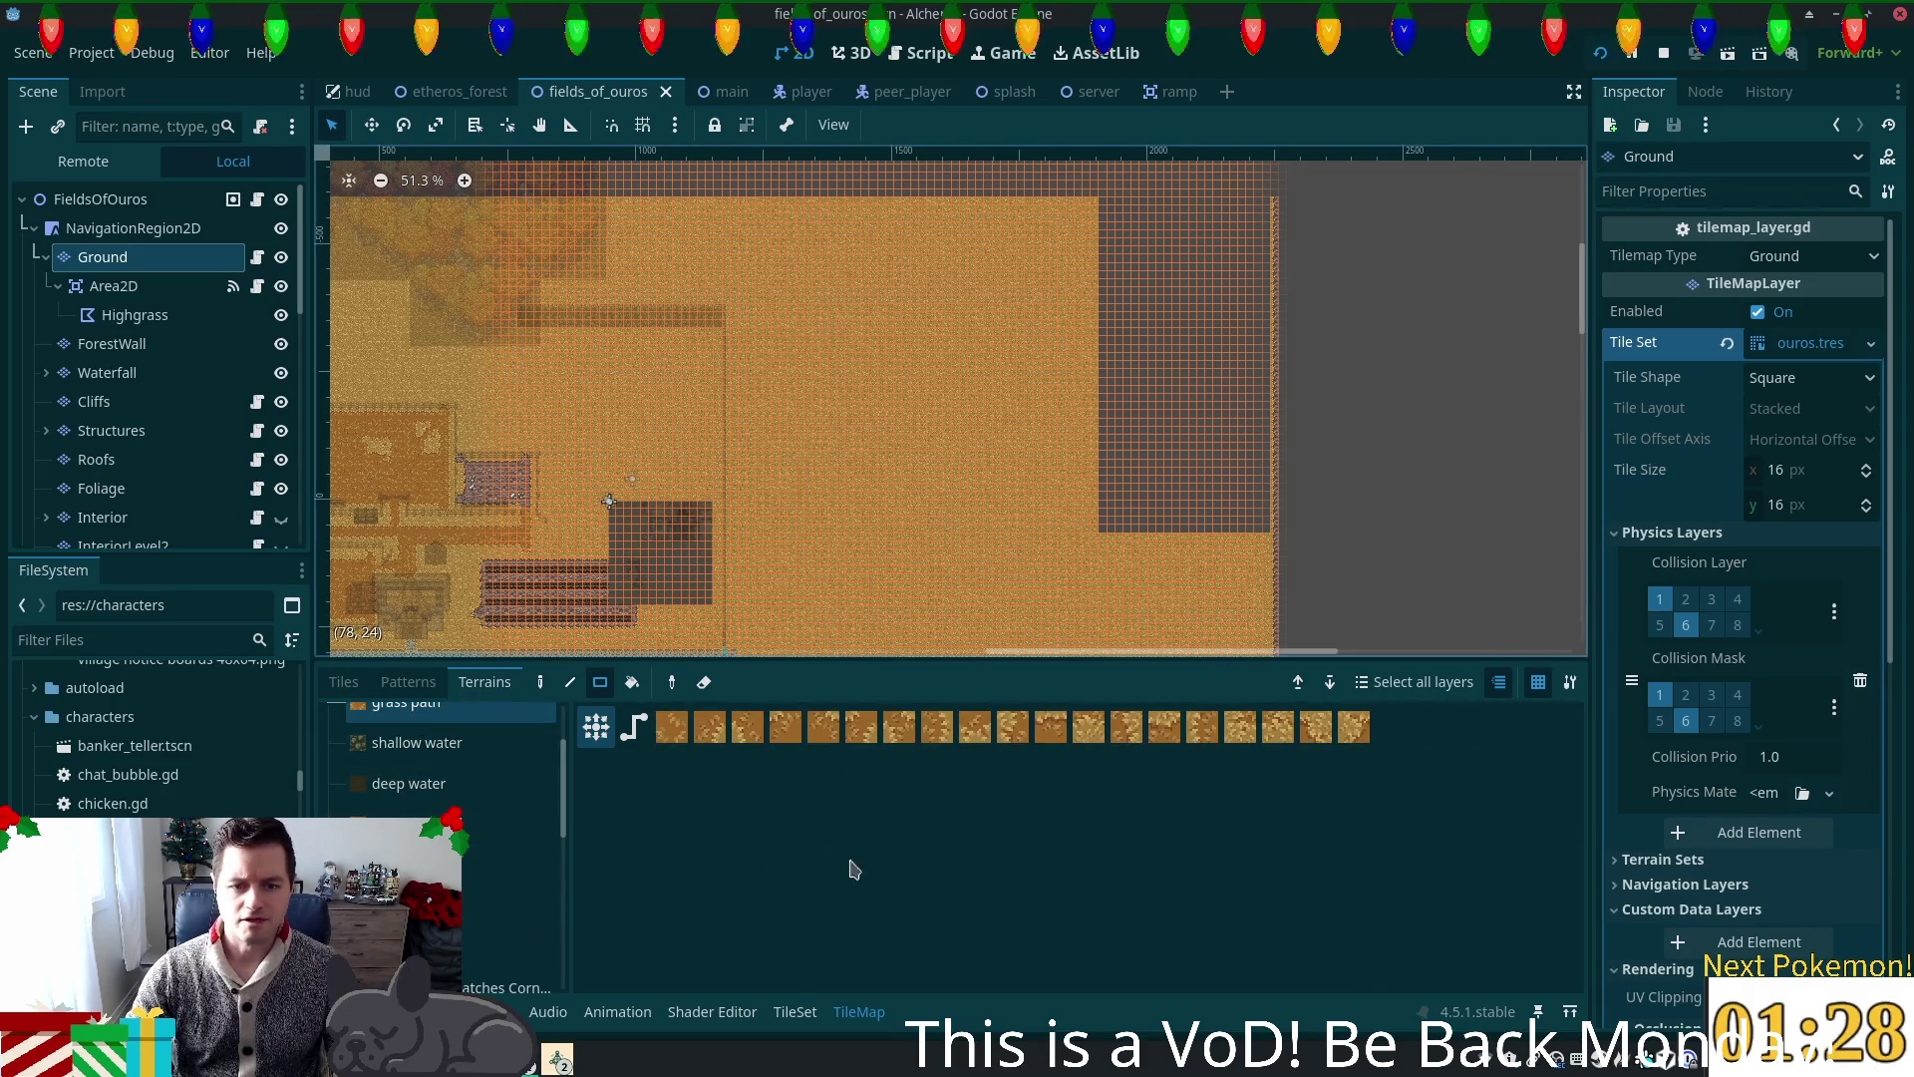
# Step: Select grass from Terrain Set 0 and fill a large rectangle of the map with it
pyautogui.scroll(3, 479, 792)
pyautogui.click(474, 778)
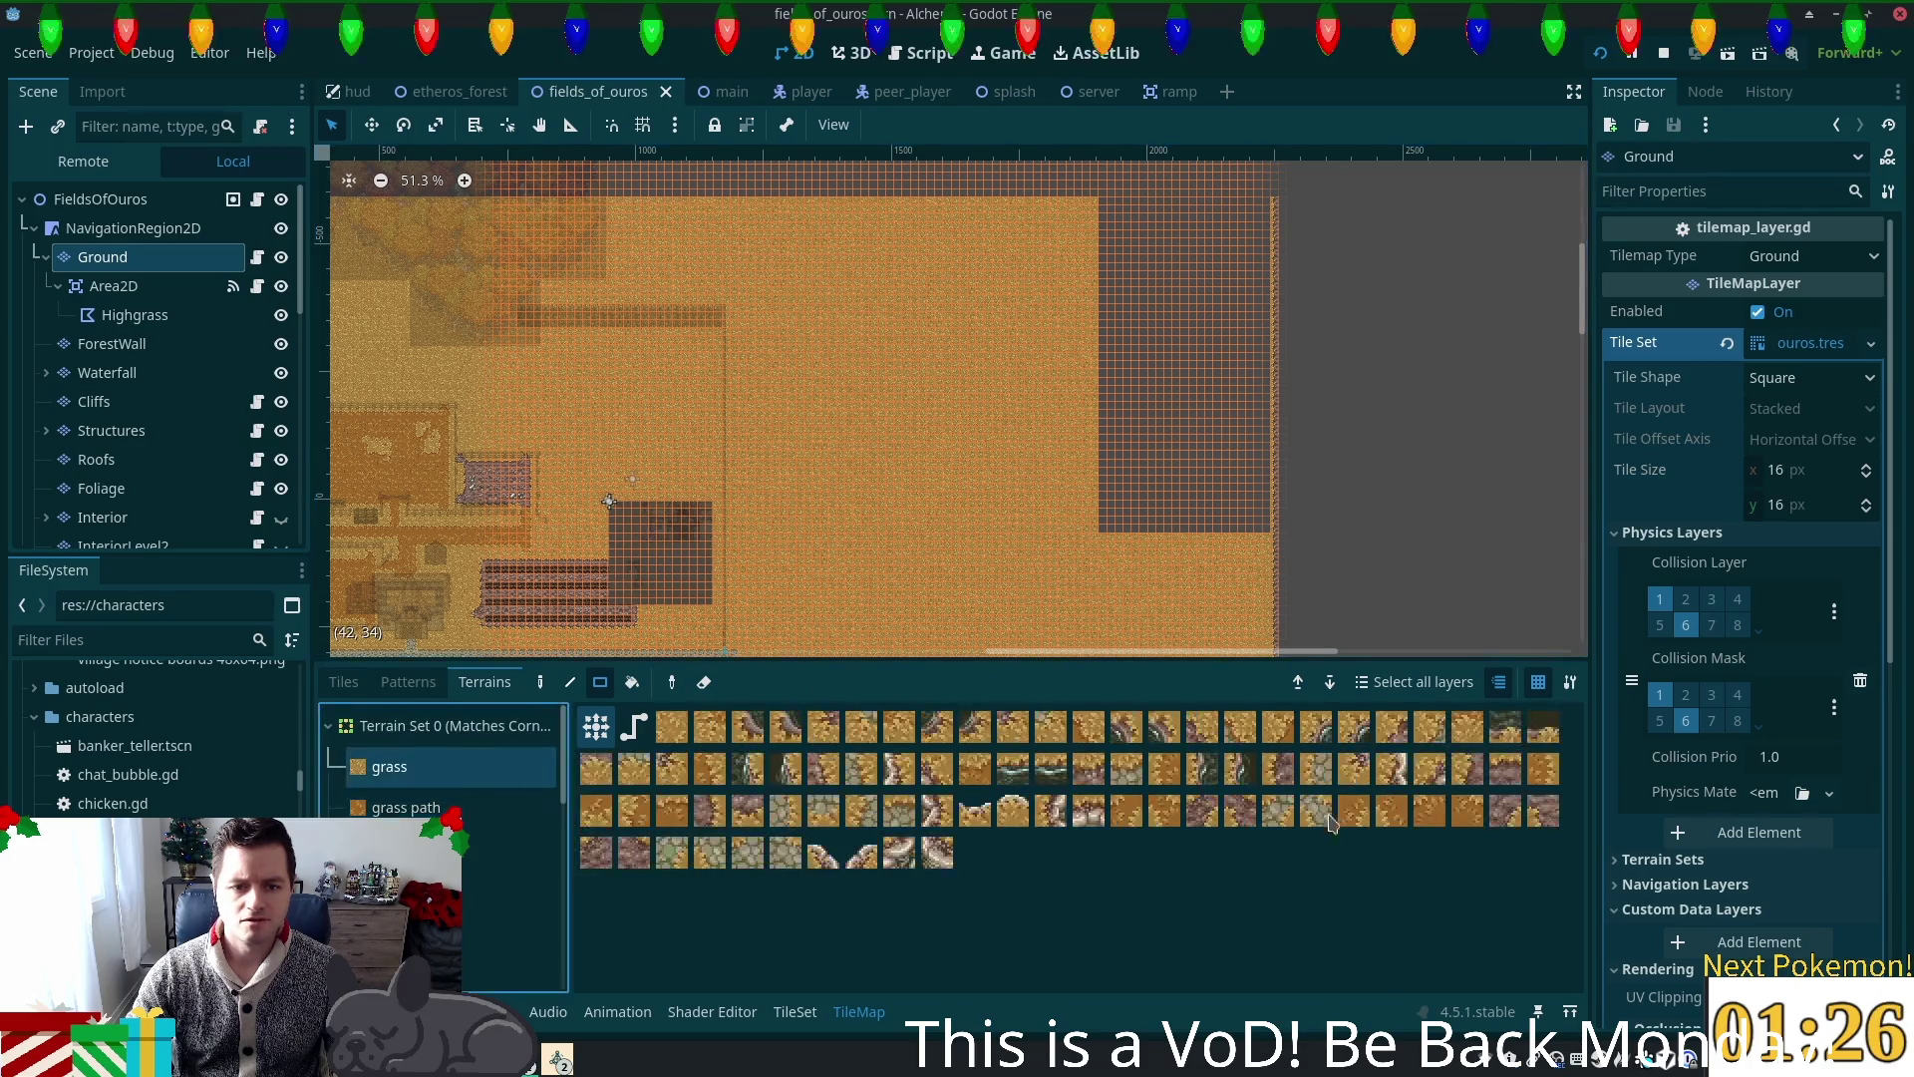
pyautogui.hscroll(-2, 1087, 409)
pyautogui.scroll(-1, 1118, 406)
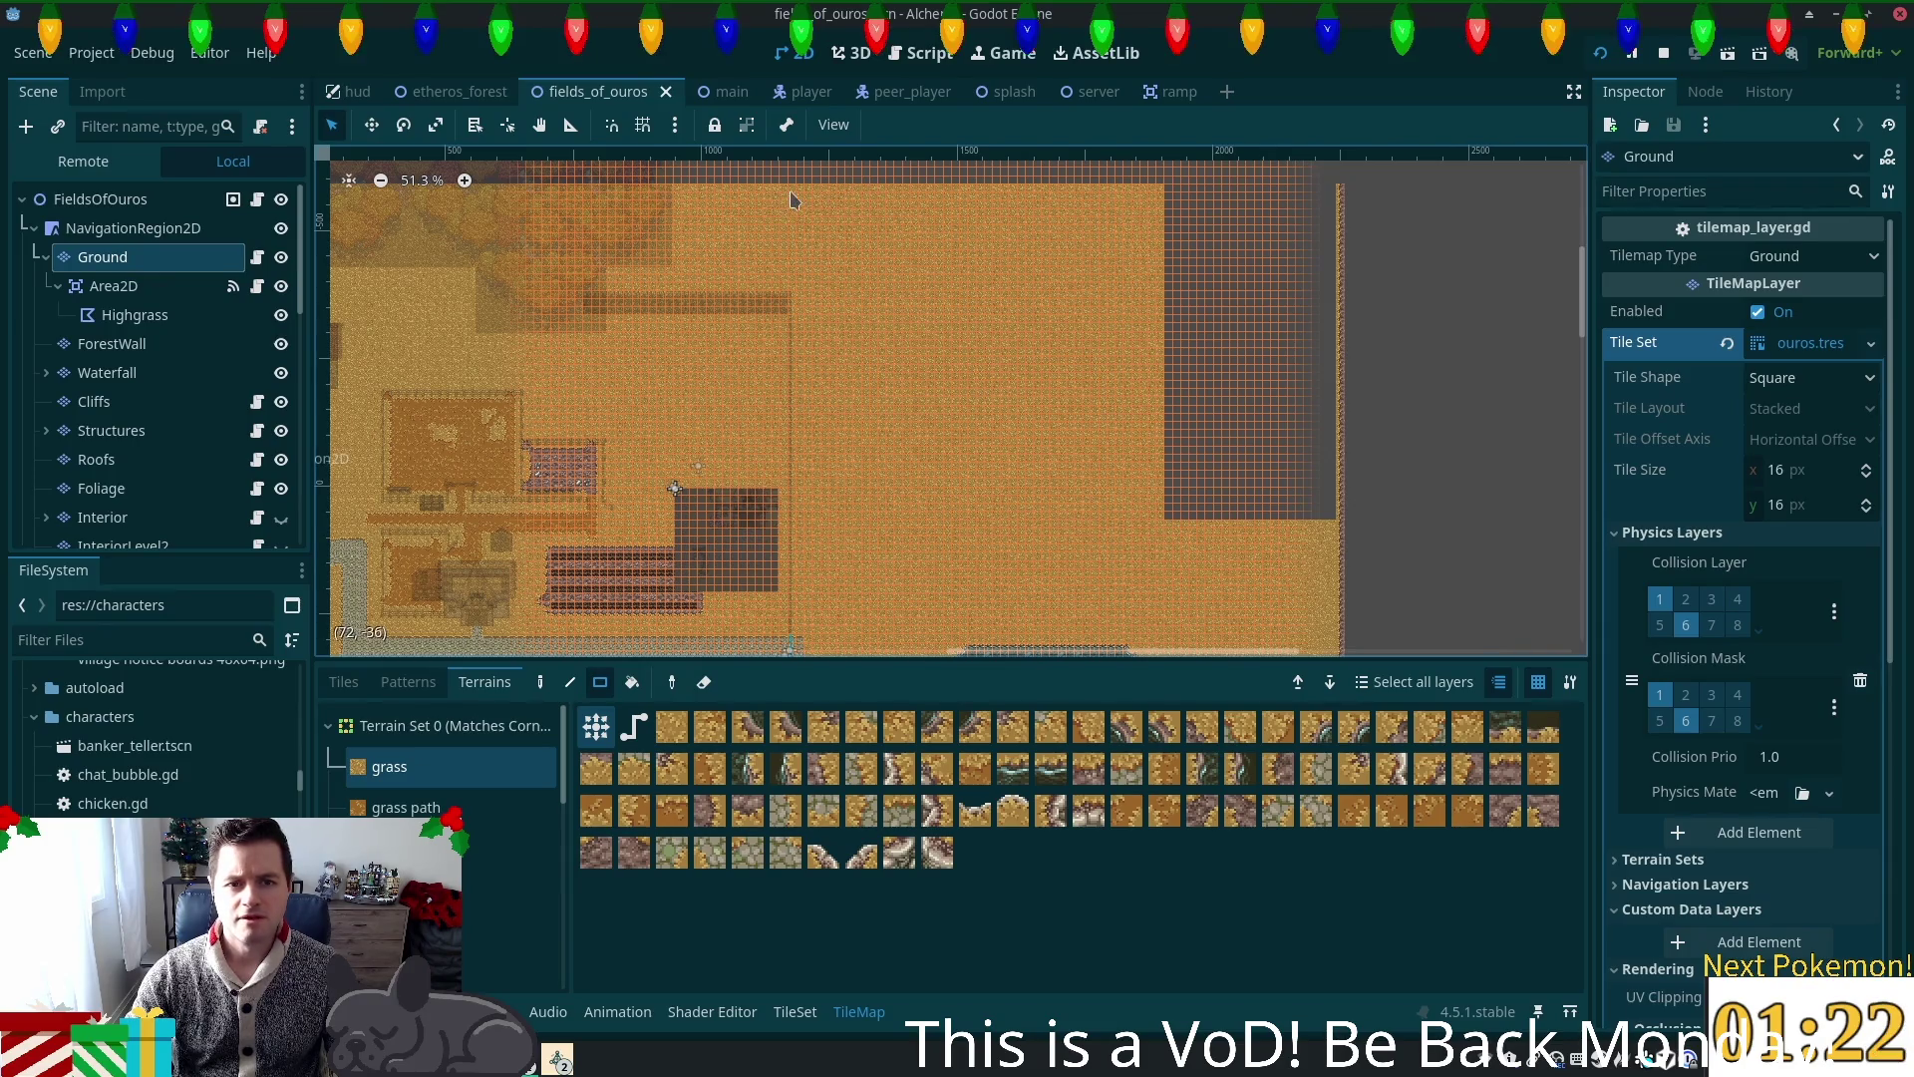
pyautogui.moveTo(795, 196)
pyautogui.mouseDown()
pyautogui.moveTo(1232, 449)
pyautogui.moveTo(1381, 570)
pyautogui.moveTo(1356, 595)
pyautogui.moveTo(1113, 400)
pyautogui.moveTo(1072, 344)
pyautogui.moveTo(987, 319)
pyautogui.moveTo(949, 245)
pyautogui.mouseUp()
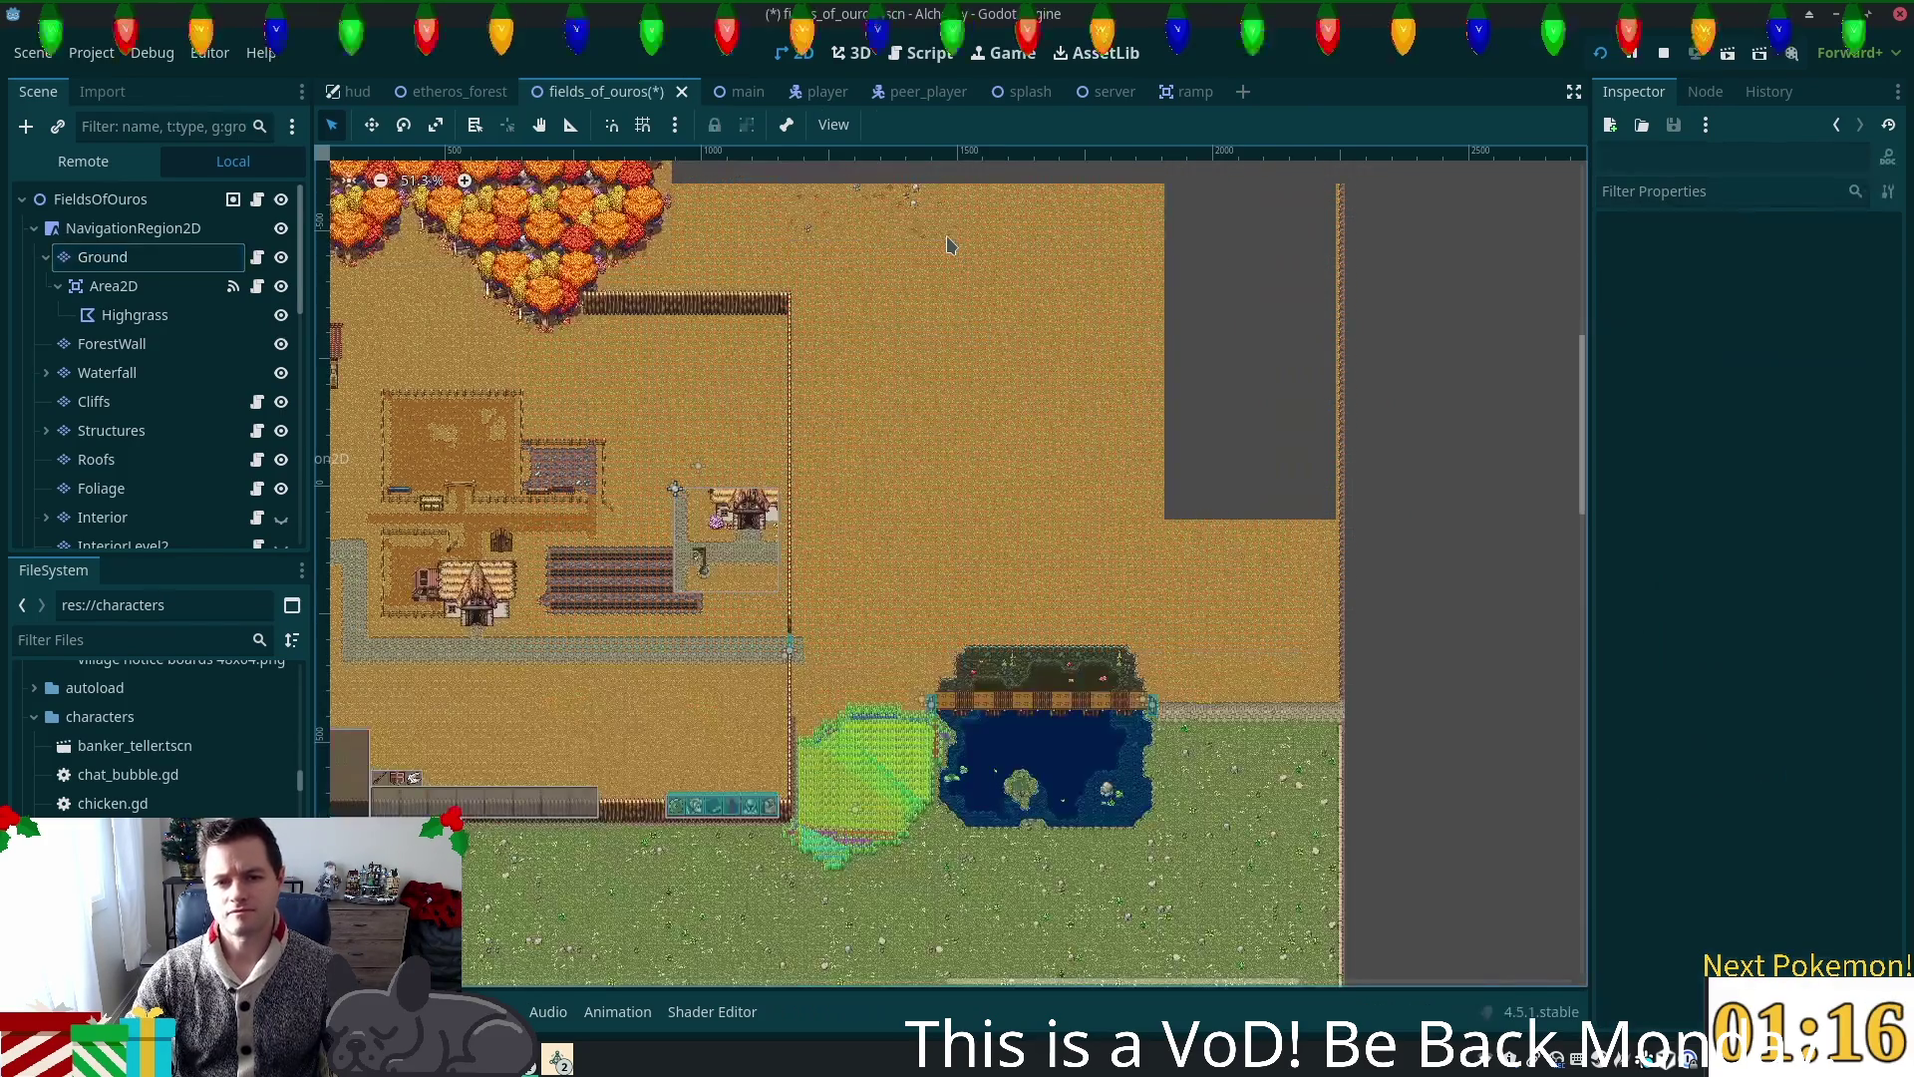
pyautogui.click(103, 256)
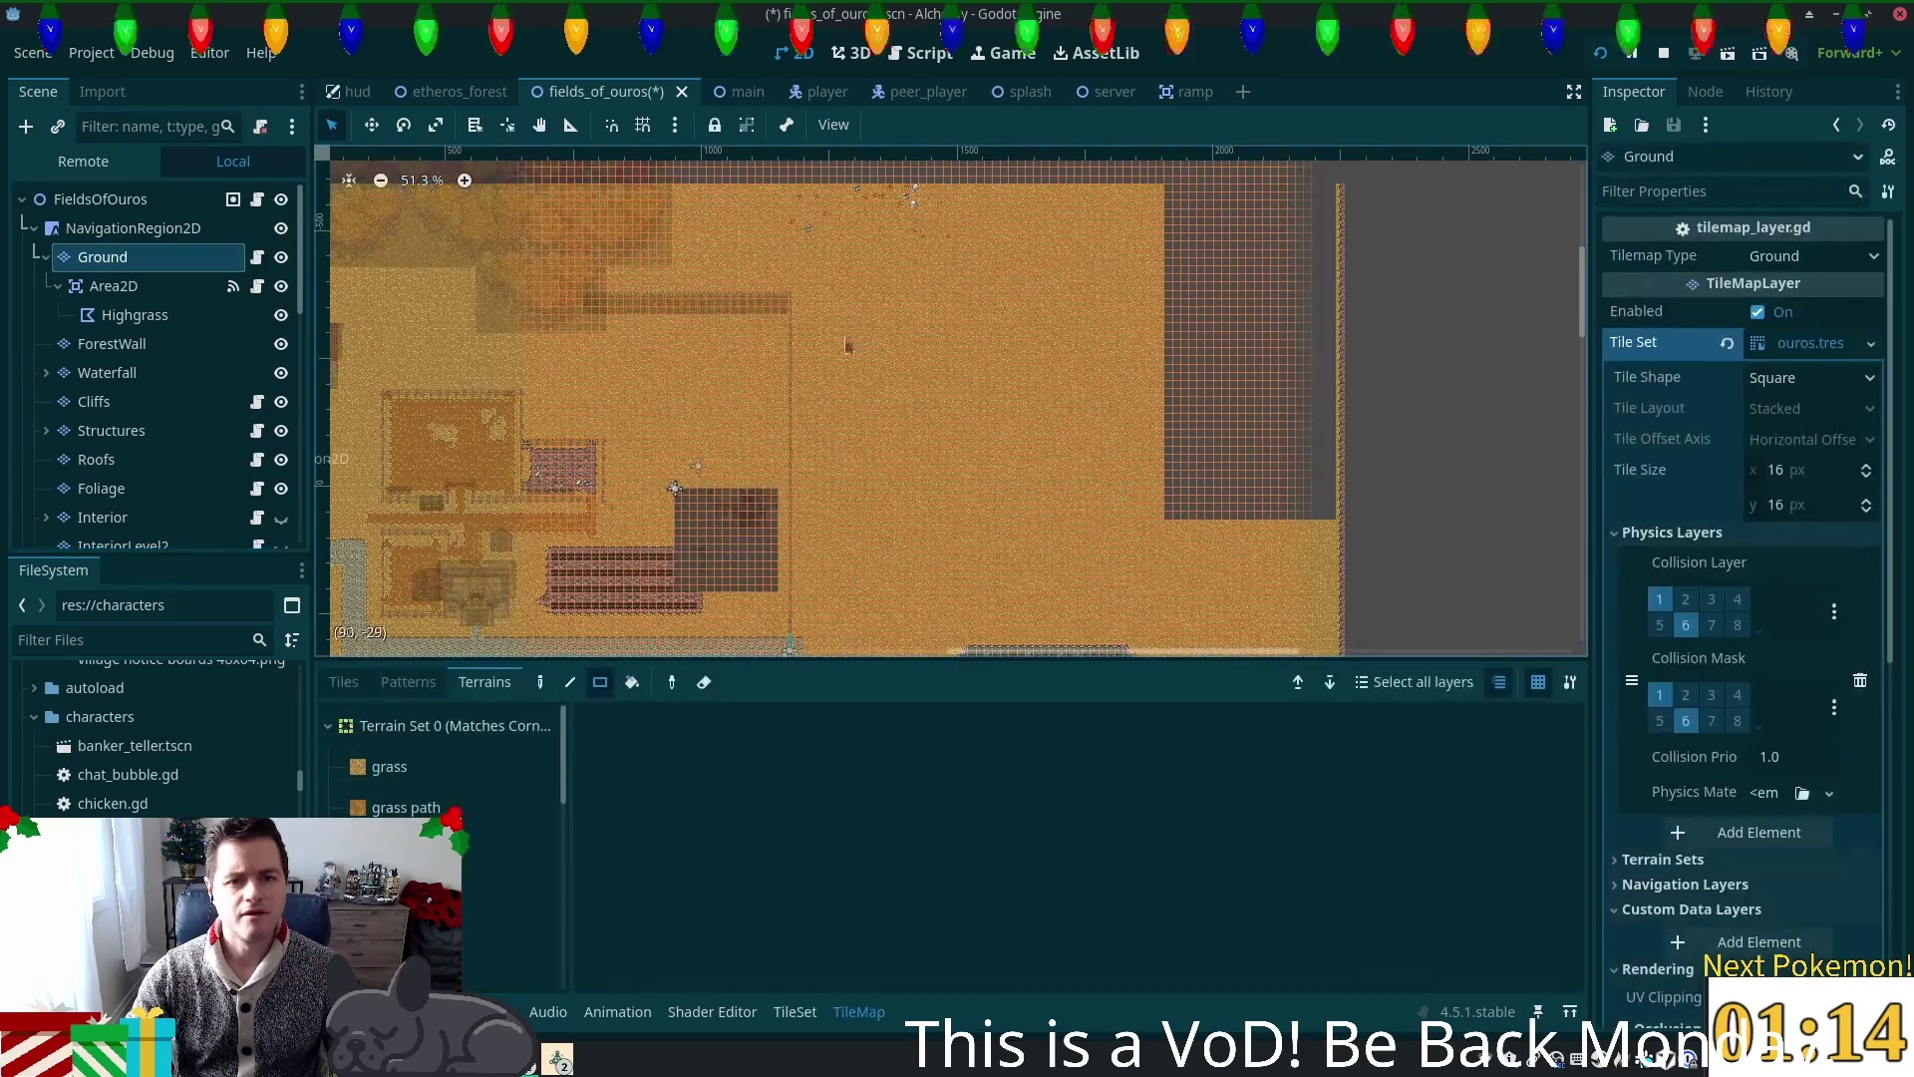
# Step: Fill the upper map area with a grass terrain rectangle
pyautogui.click(389, 767)
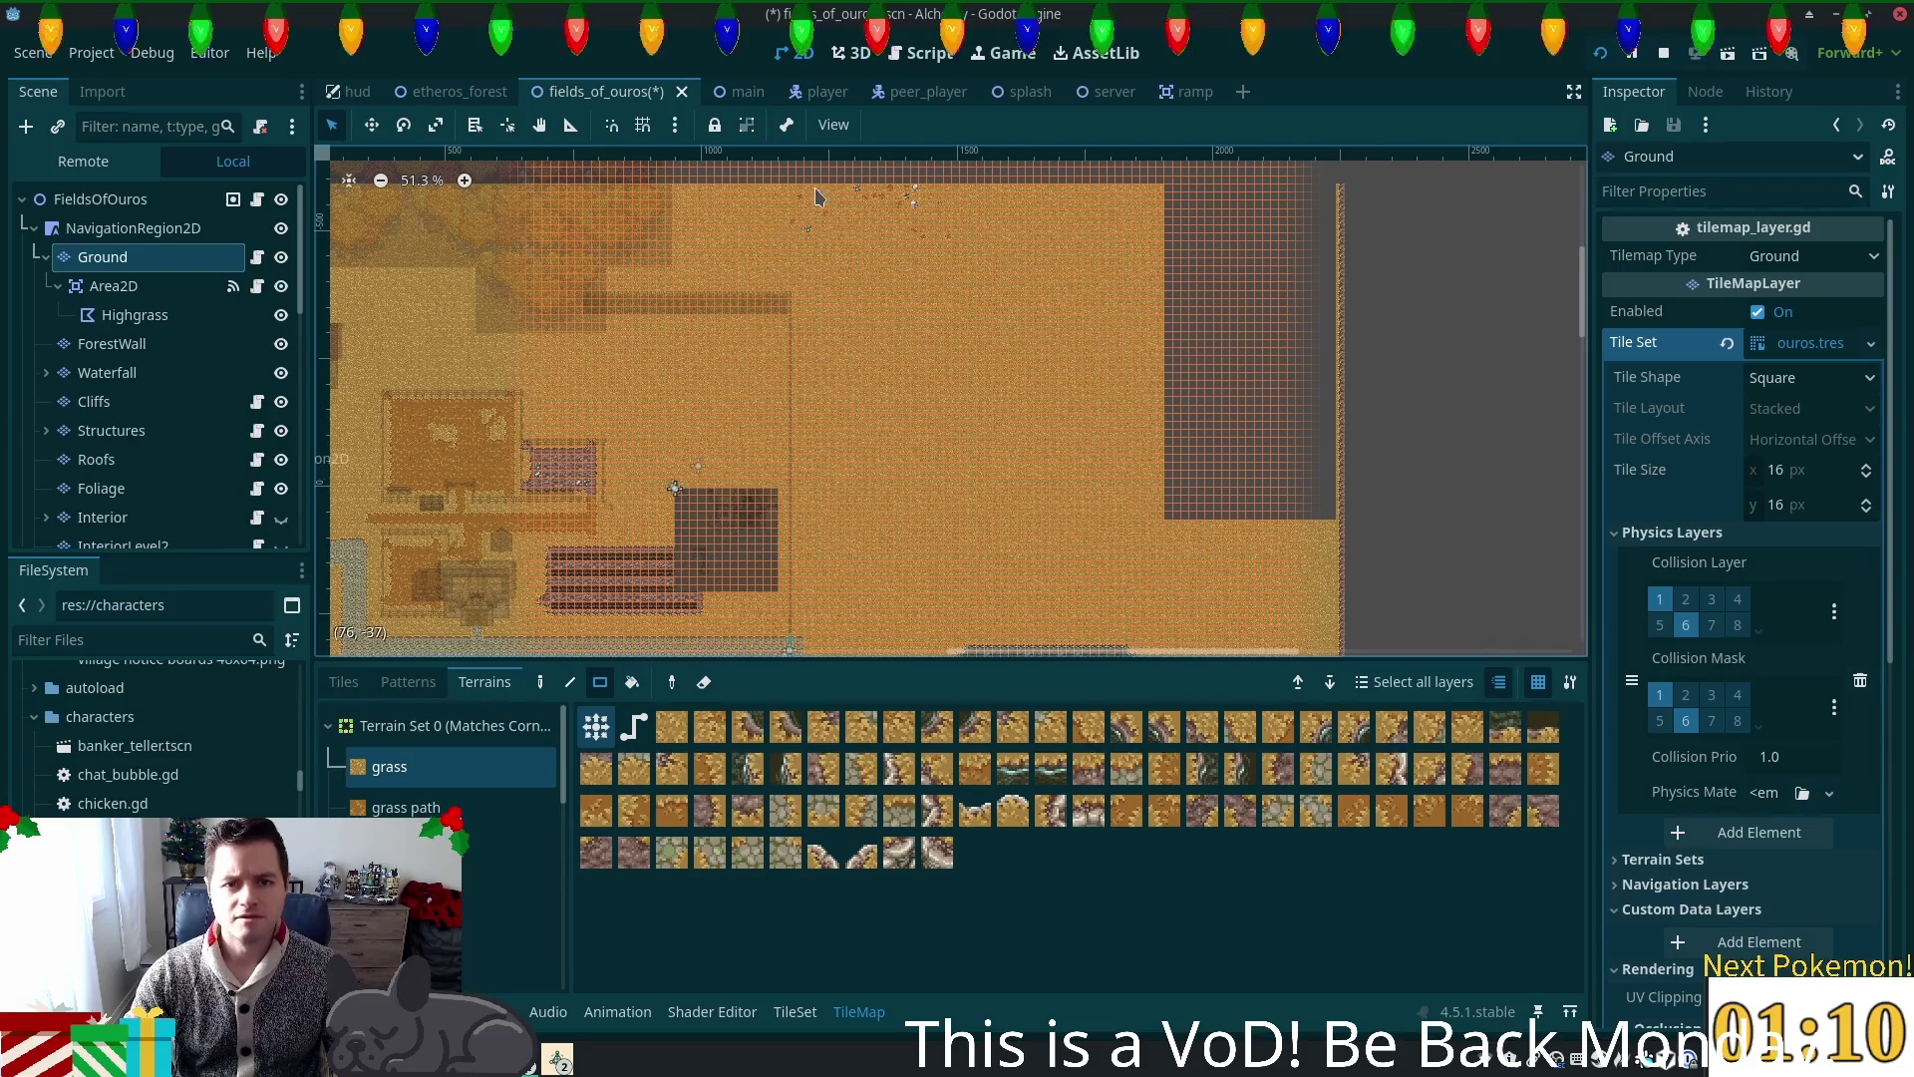
pyautogui.moveTo(807, 192)
pyautogui.mouseDown()
pyautogui.moveTo(822, 269)
pyautogui.moveTo(1175, 521)
pyautogui.moveTo(1274, 563)
pyautogui.moveTo(1326, 601)
pyautogui.moveTo(1338, 649)
pyautogui.mouseUp()
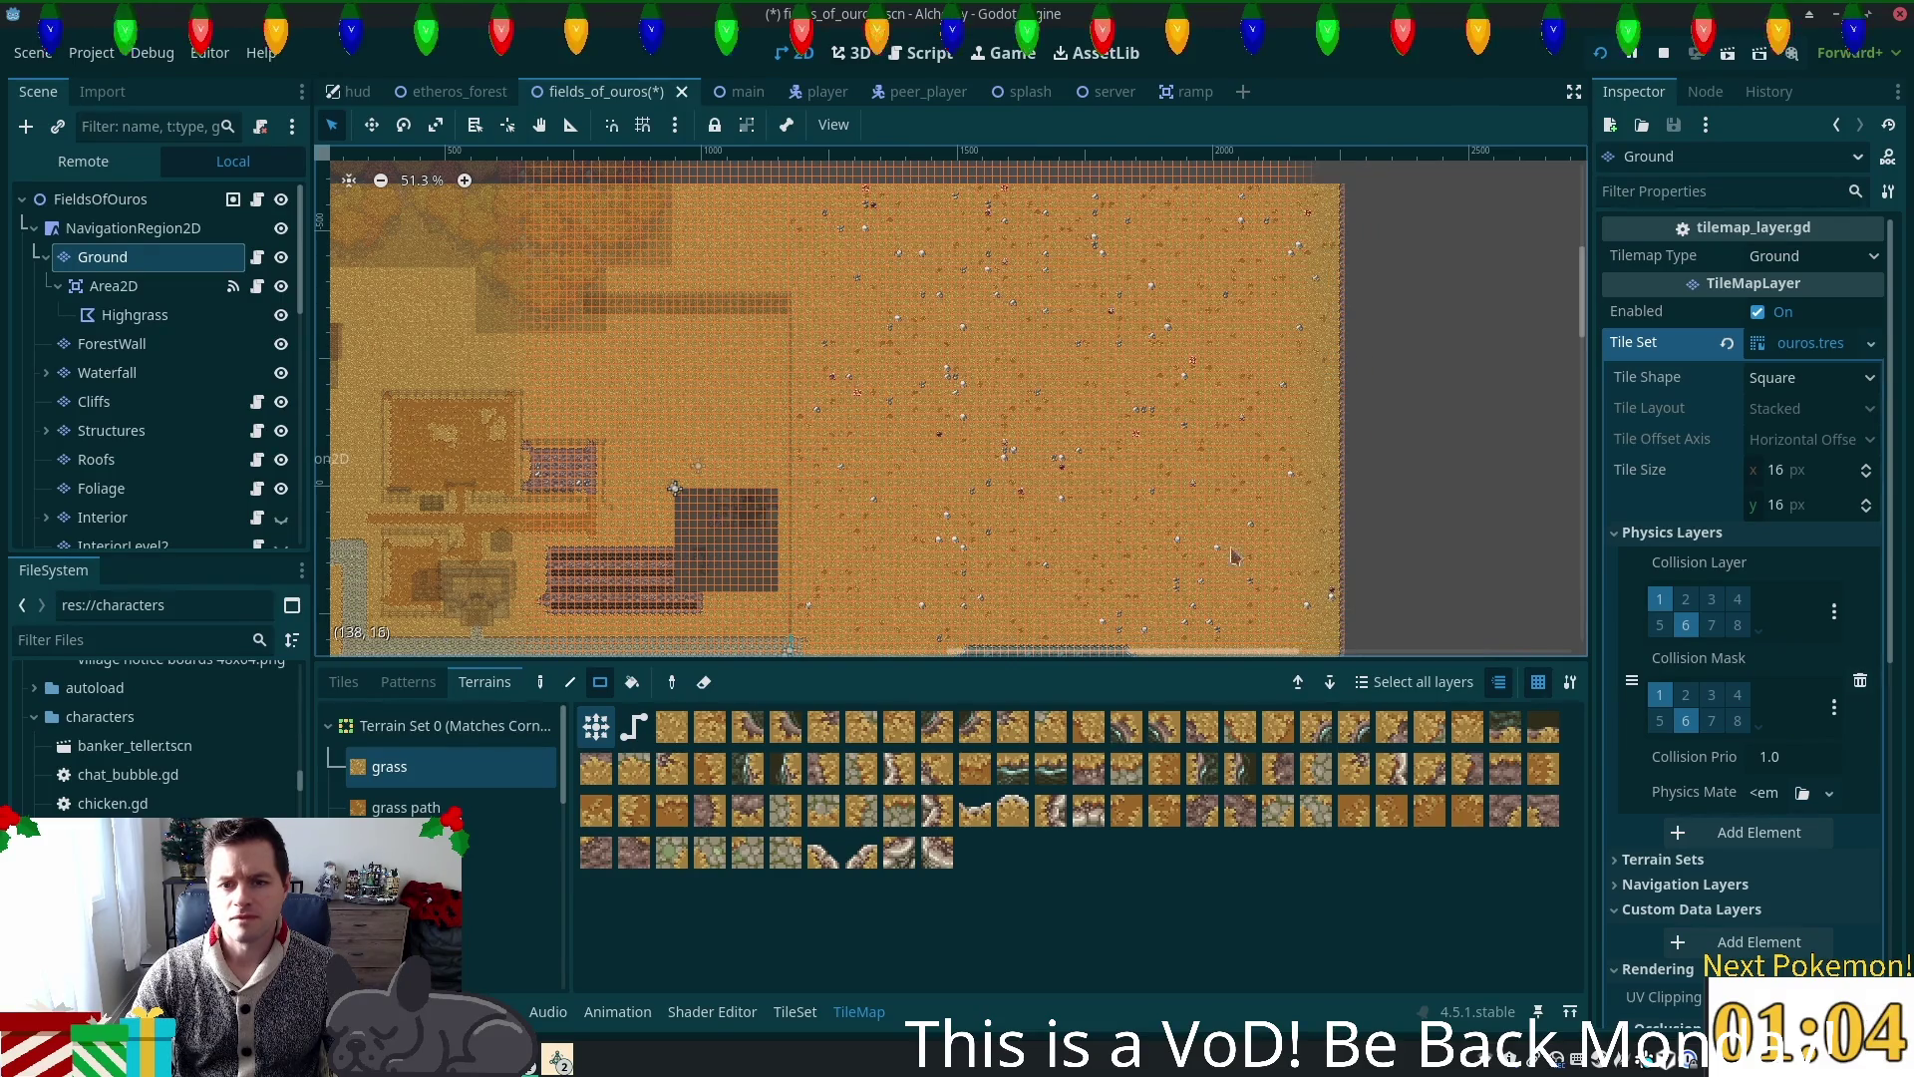
pyautogui.scroll(-5, 1098, 488)
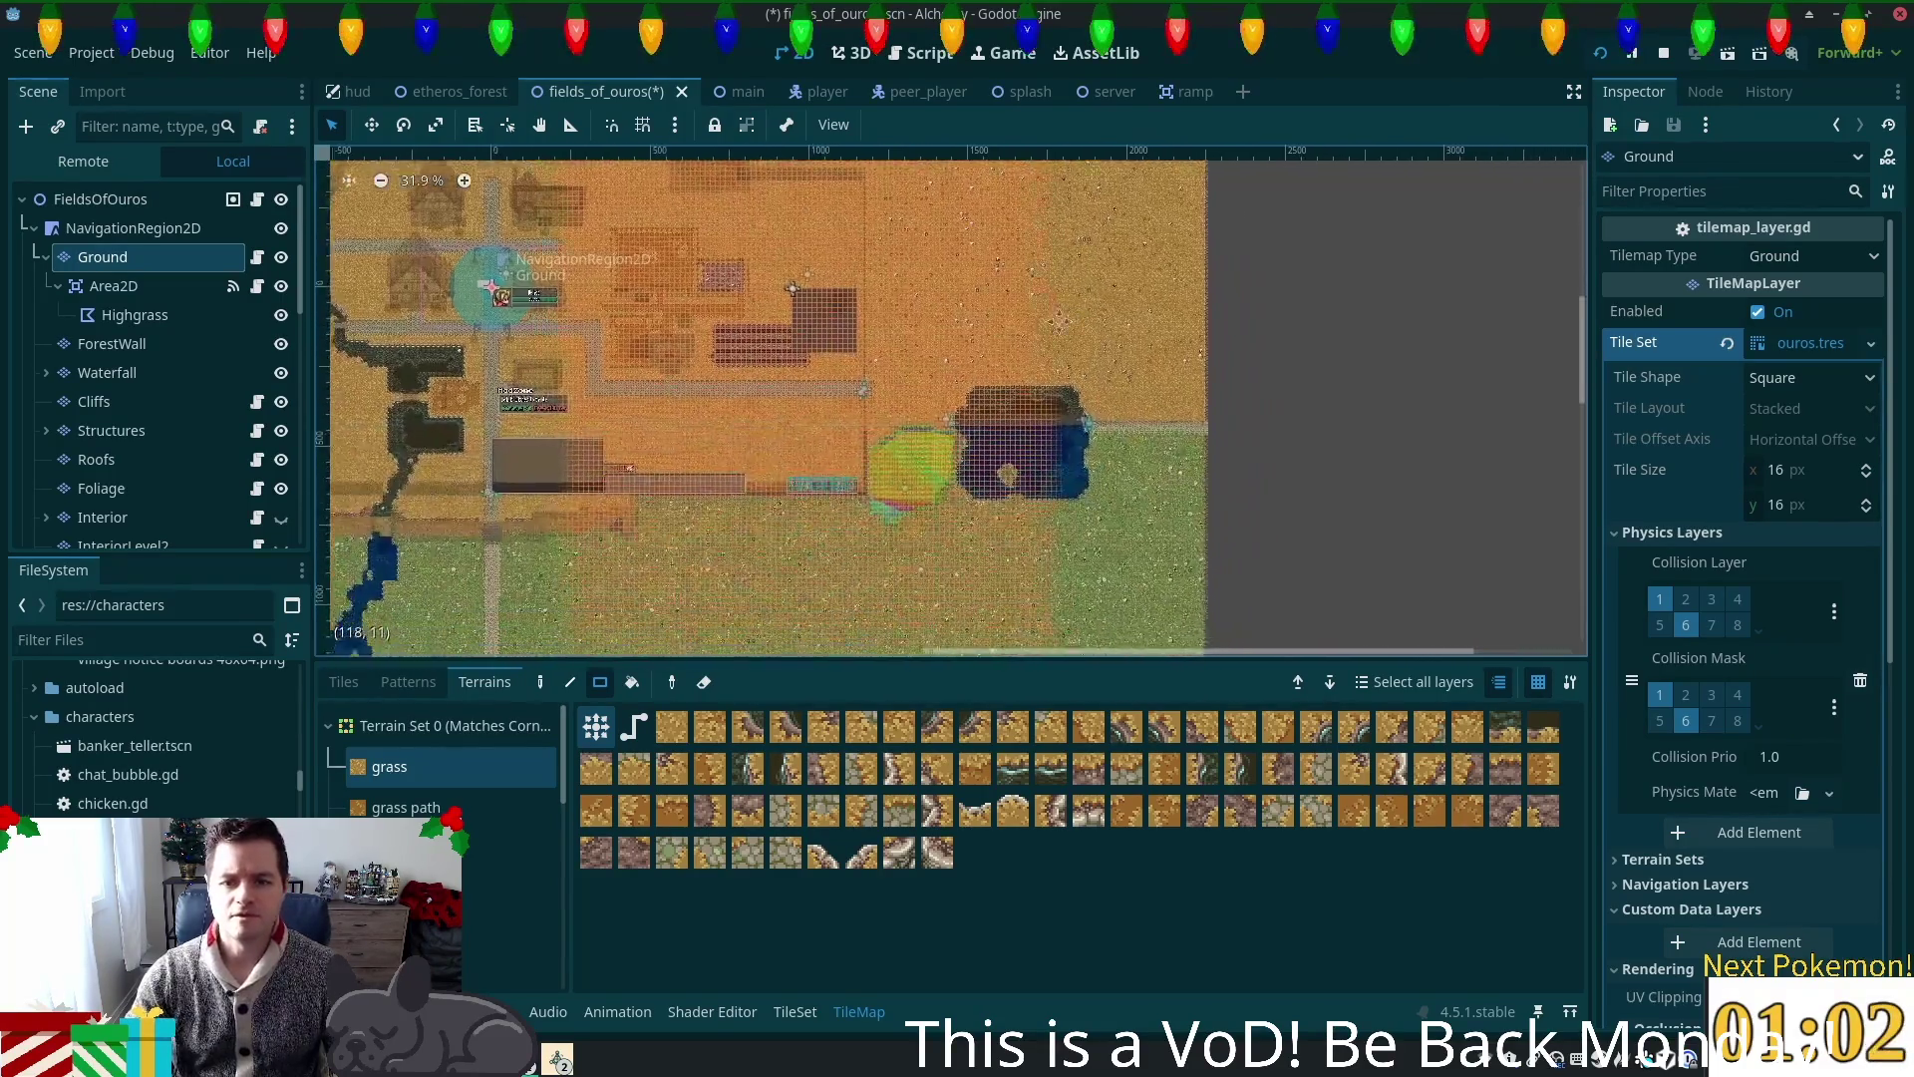
pyautogui.scroll(12, 909, 419)
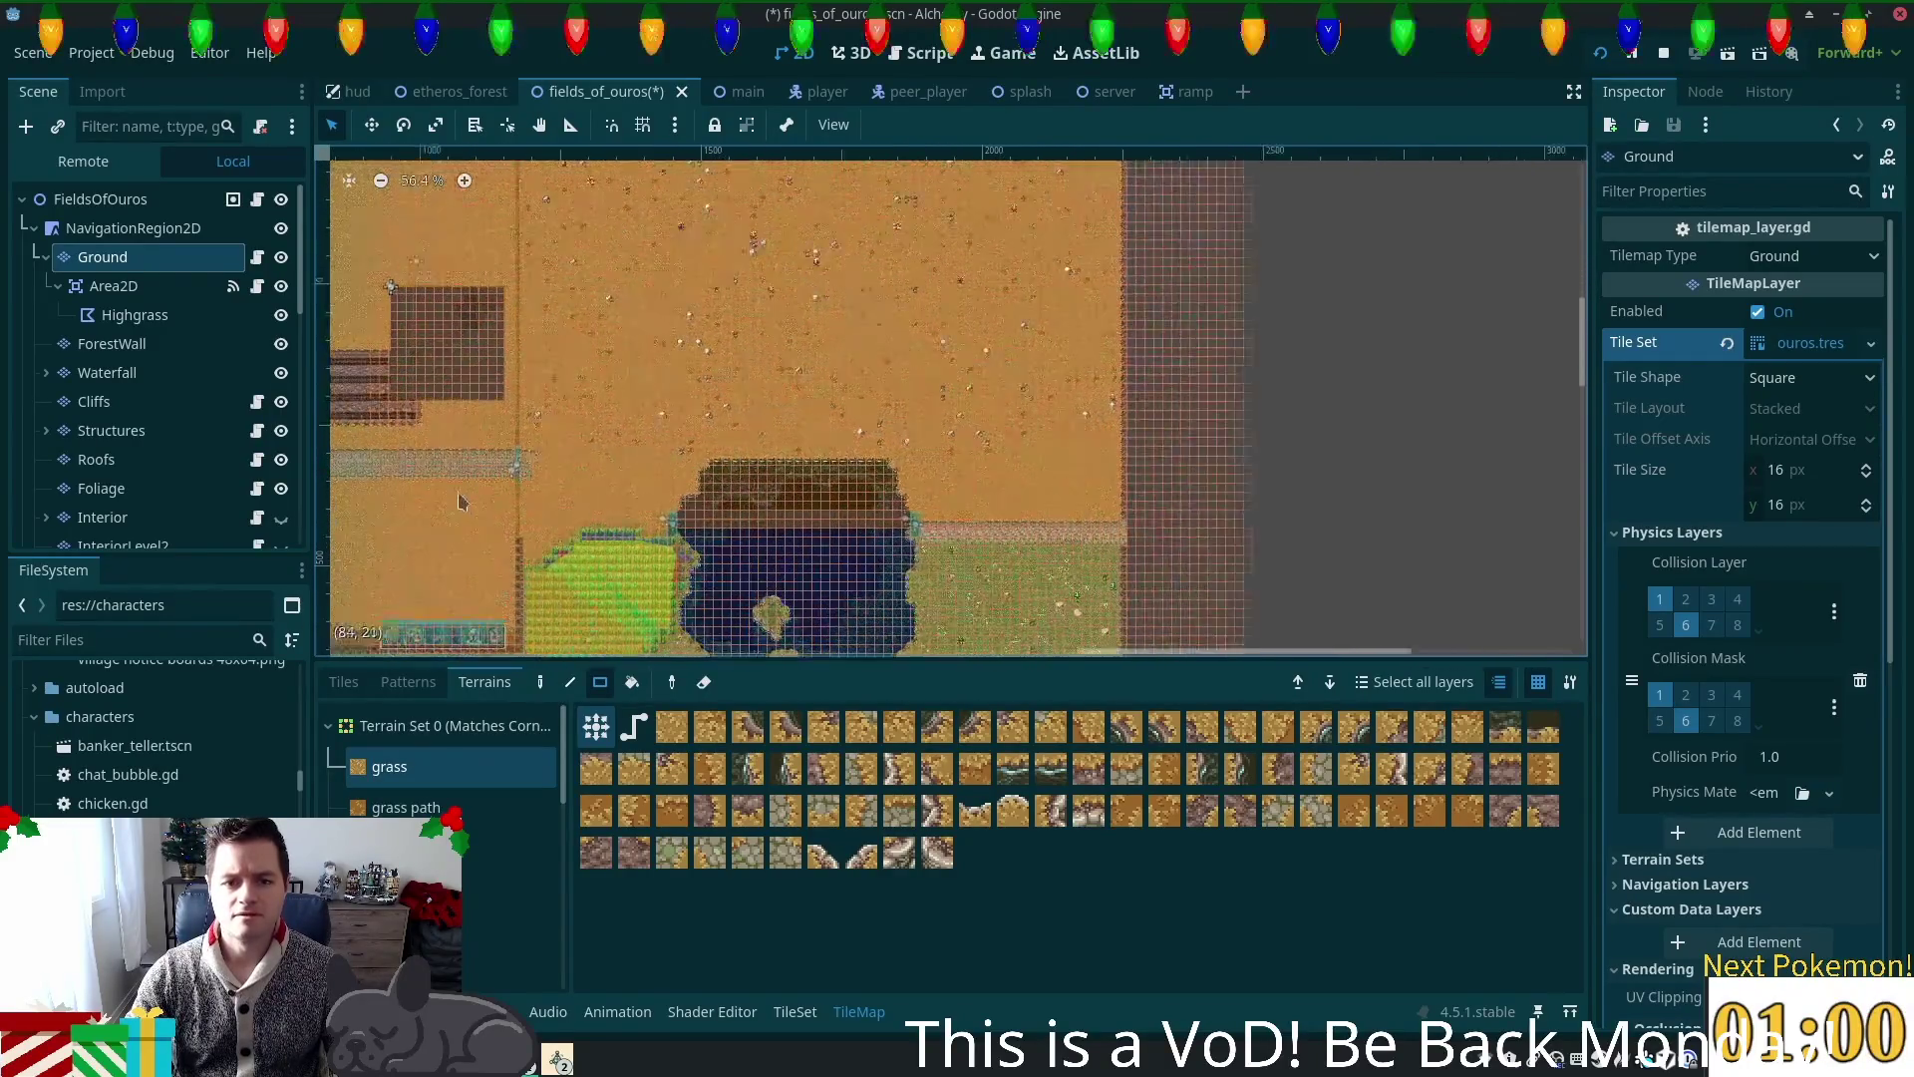
pyautogui.scroll(4, 726, 532)
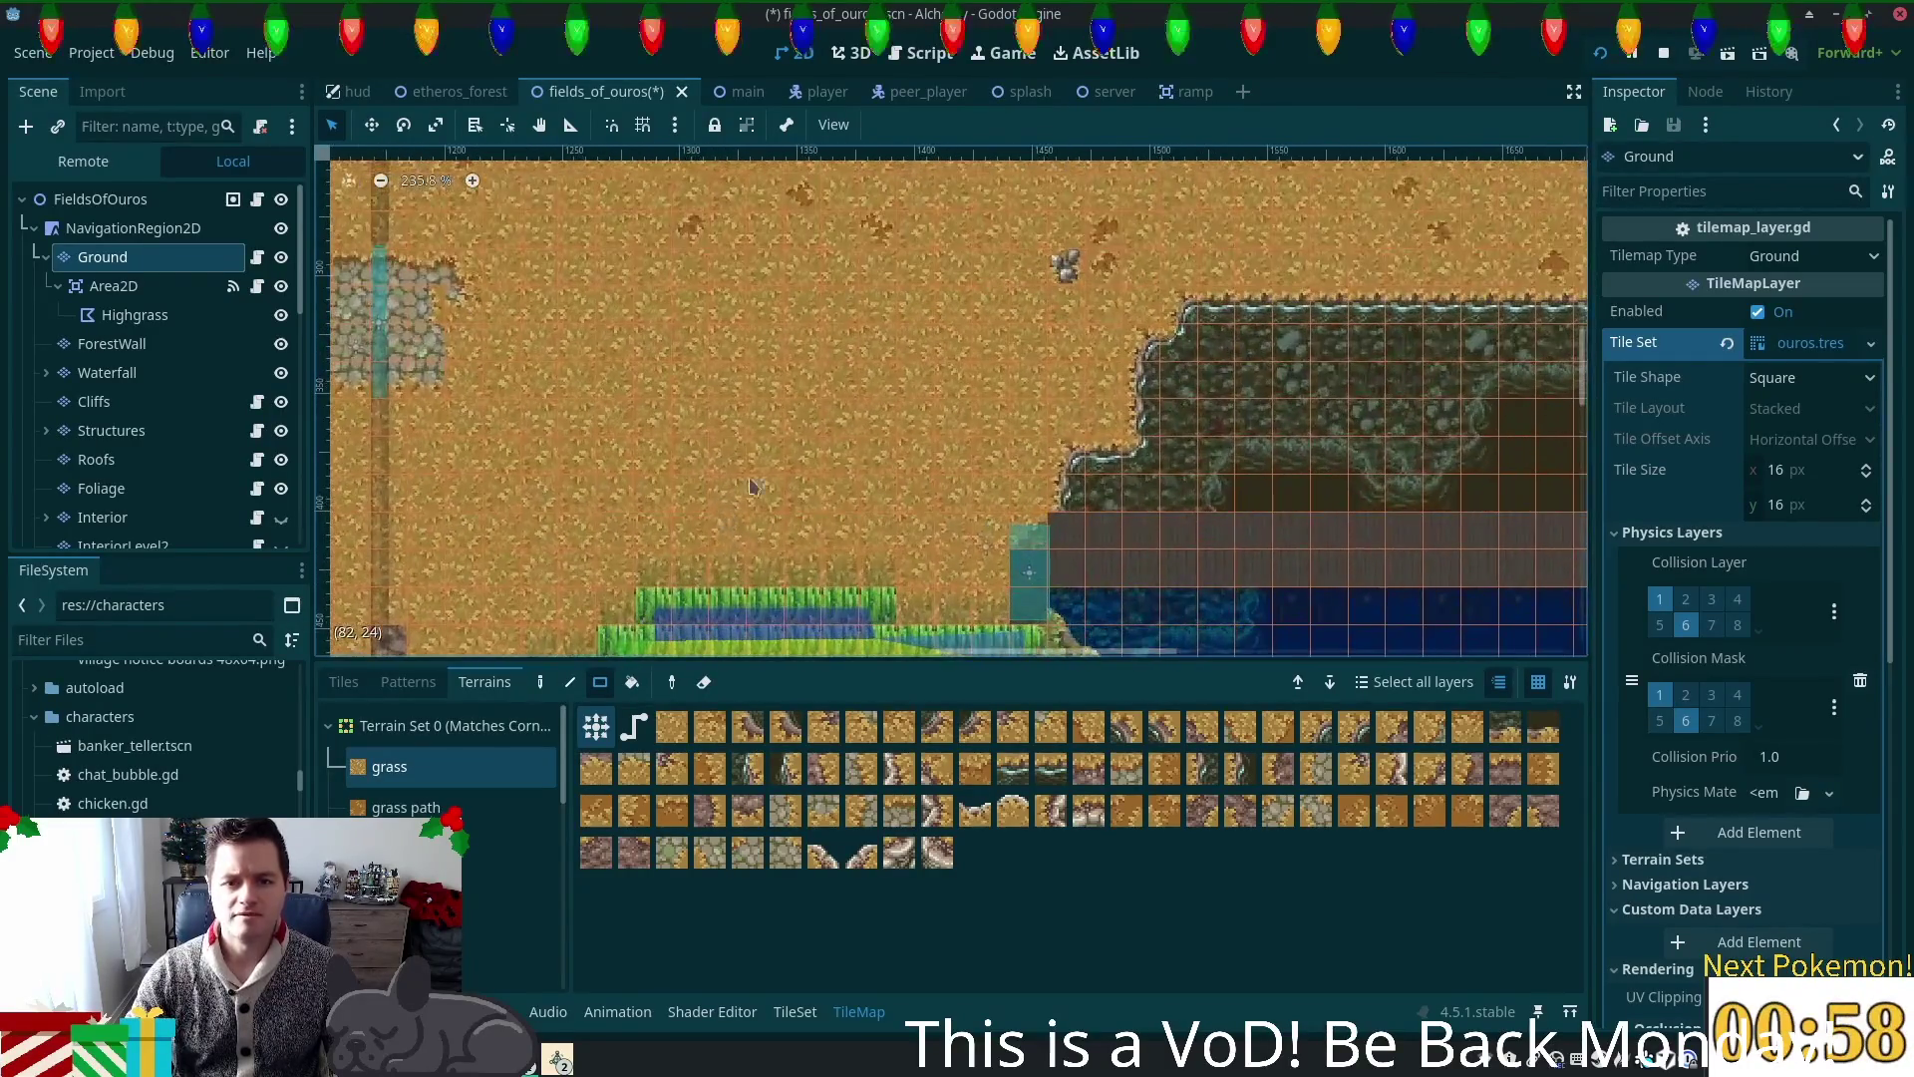
pyautogui.moveTo(749, 463)
pyautogui.mouseDown()
pyautogui.moveTo(549, 444)
pyautogui.moveTo(335, 334)
pyautogui.moveTo(484, 389)
pyautogui.moveTo(655, 371)
pyautogui.moveTo(605, 364)
pyautogui.moveTo(825, 436)
pyautogui.mouseUp()
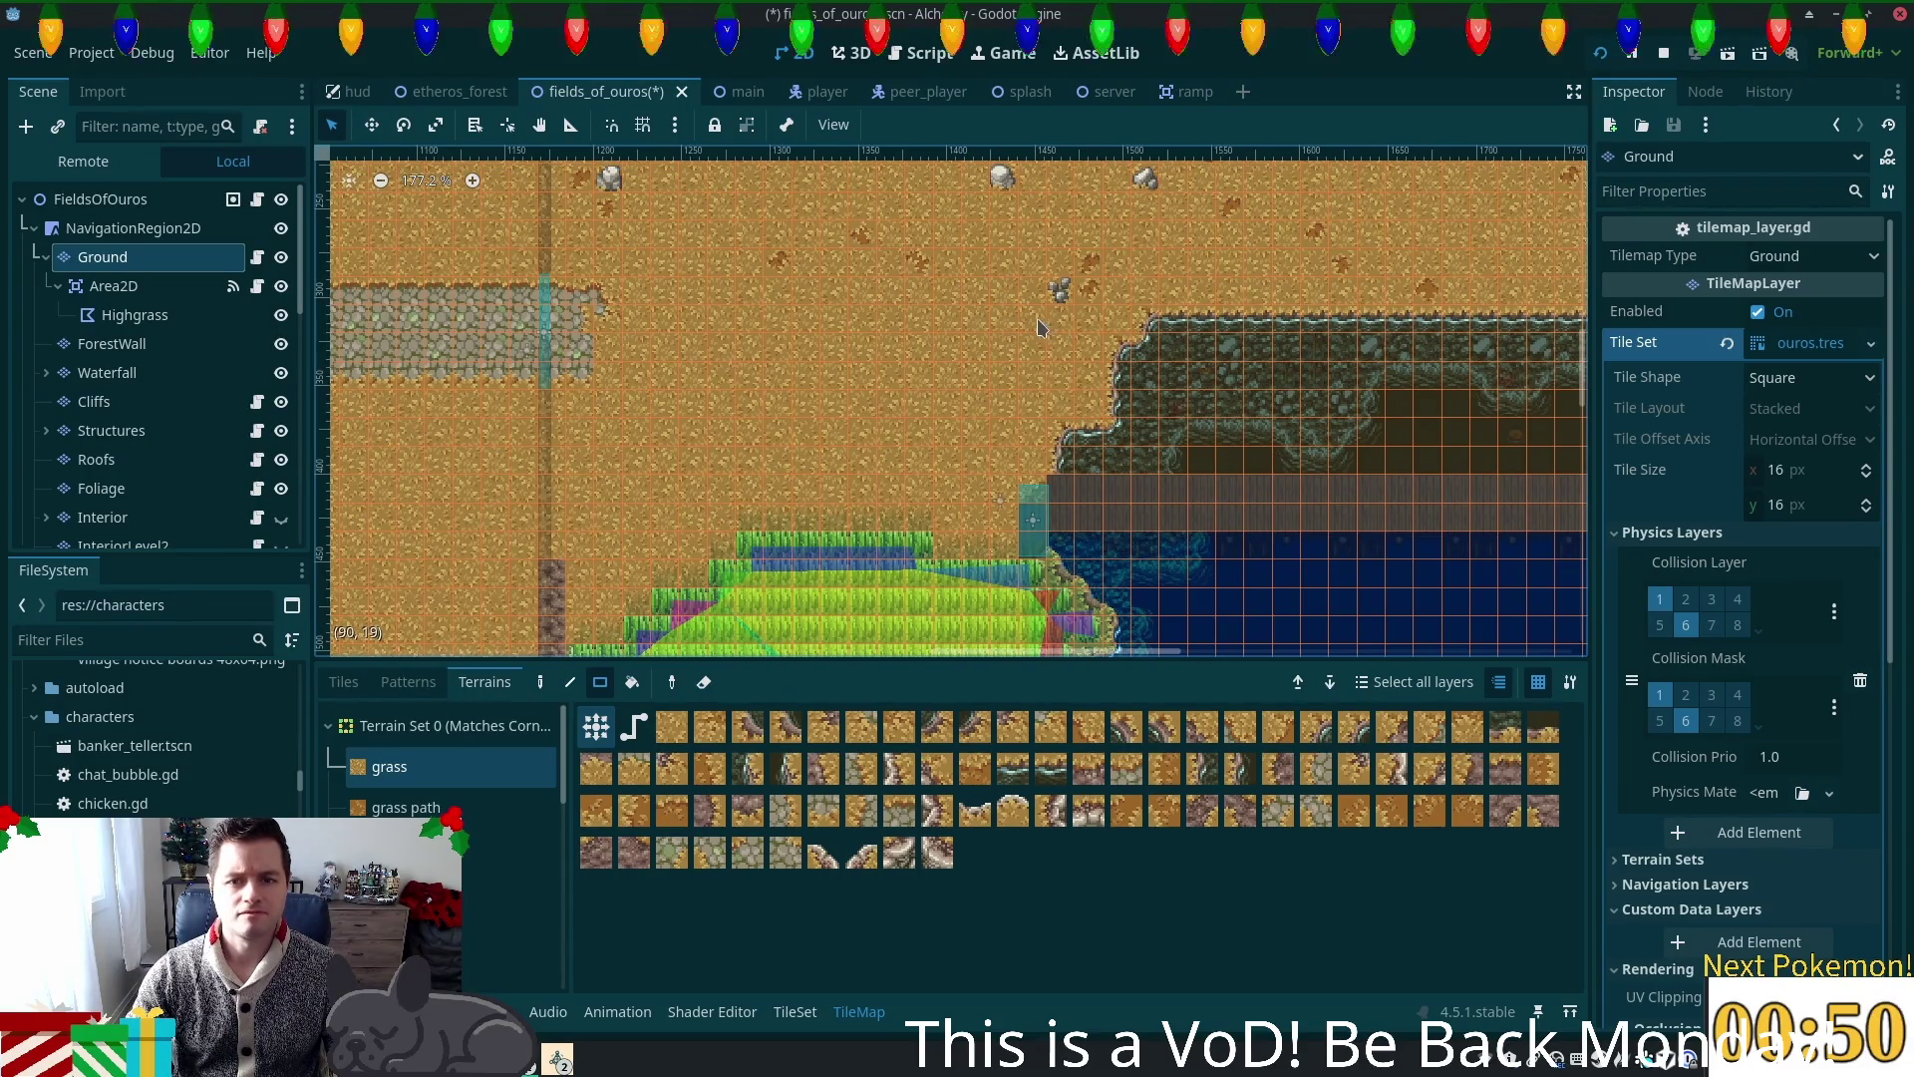
# Step: Paint grass over the open ground above the cobblestone strip and save the scene
pyautogui.moveTo(945, 377)
pyautogui.mouseDown()
pyautogui.moveTo(679, 446)
pyautogui.moveTo(597, 488)
pyautogui.moveTo(602, 560)
pyautogui.moveTo(583, 576)
pyautogui.mouseUp()
pyautogui.hscroll(10, 1131, 398)
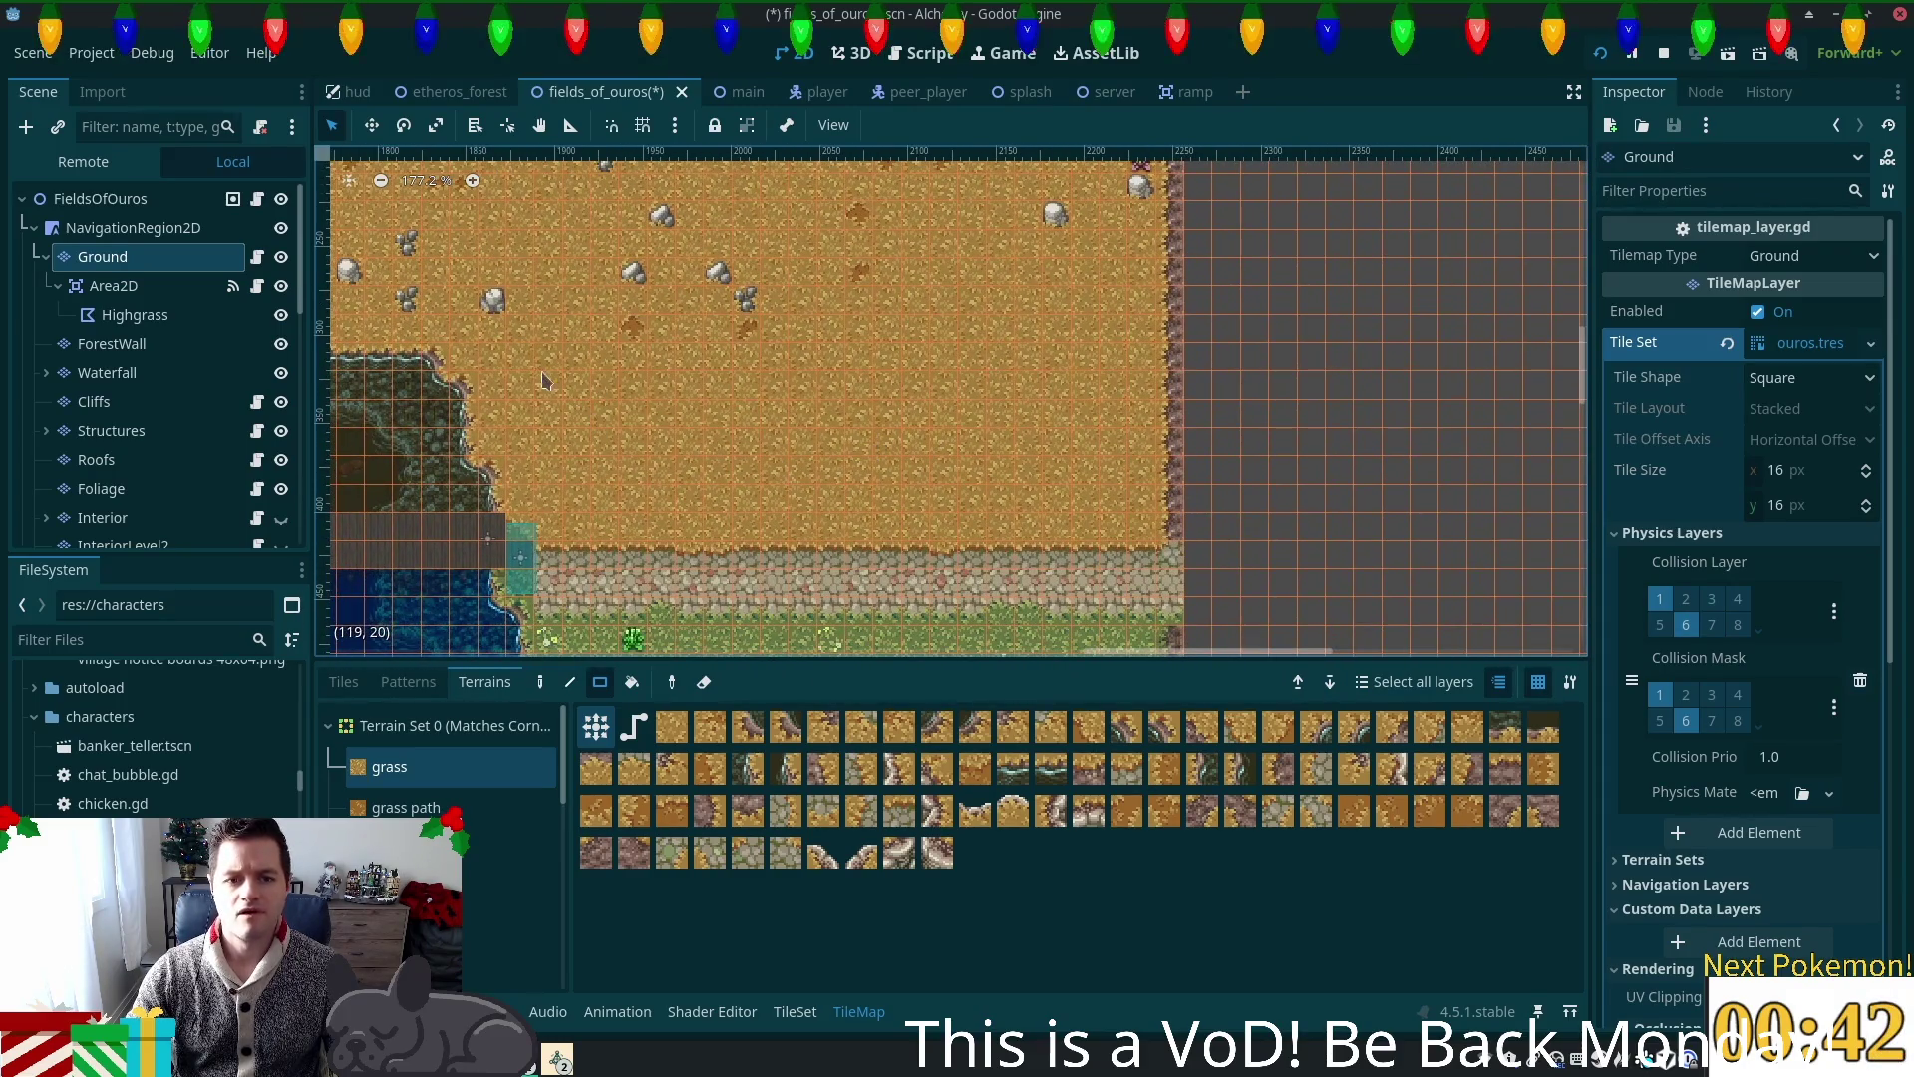
pyautogui.moveTo(539, 371)
pyautogui.mouseDown()
pyautogui.moveTo(1121, 477)
pyautogui.moveTo(1139, 521)
pyautogui.mouseUp()
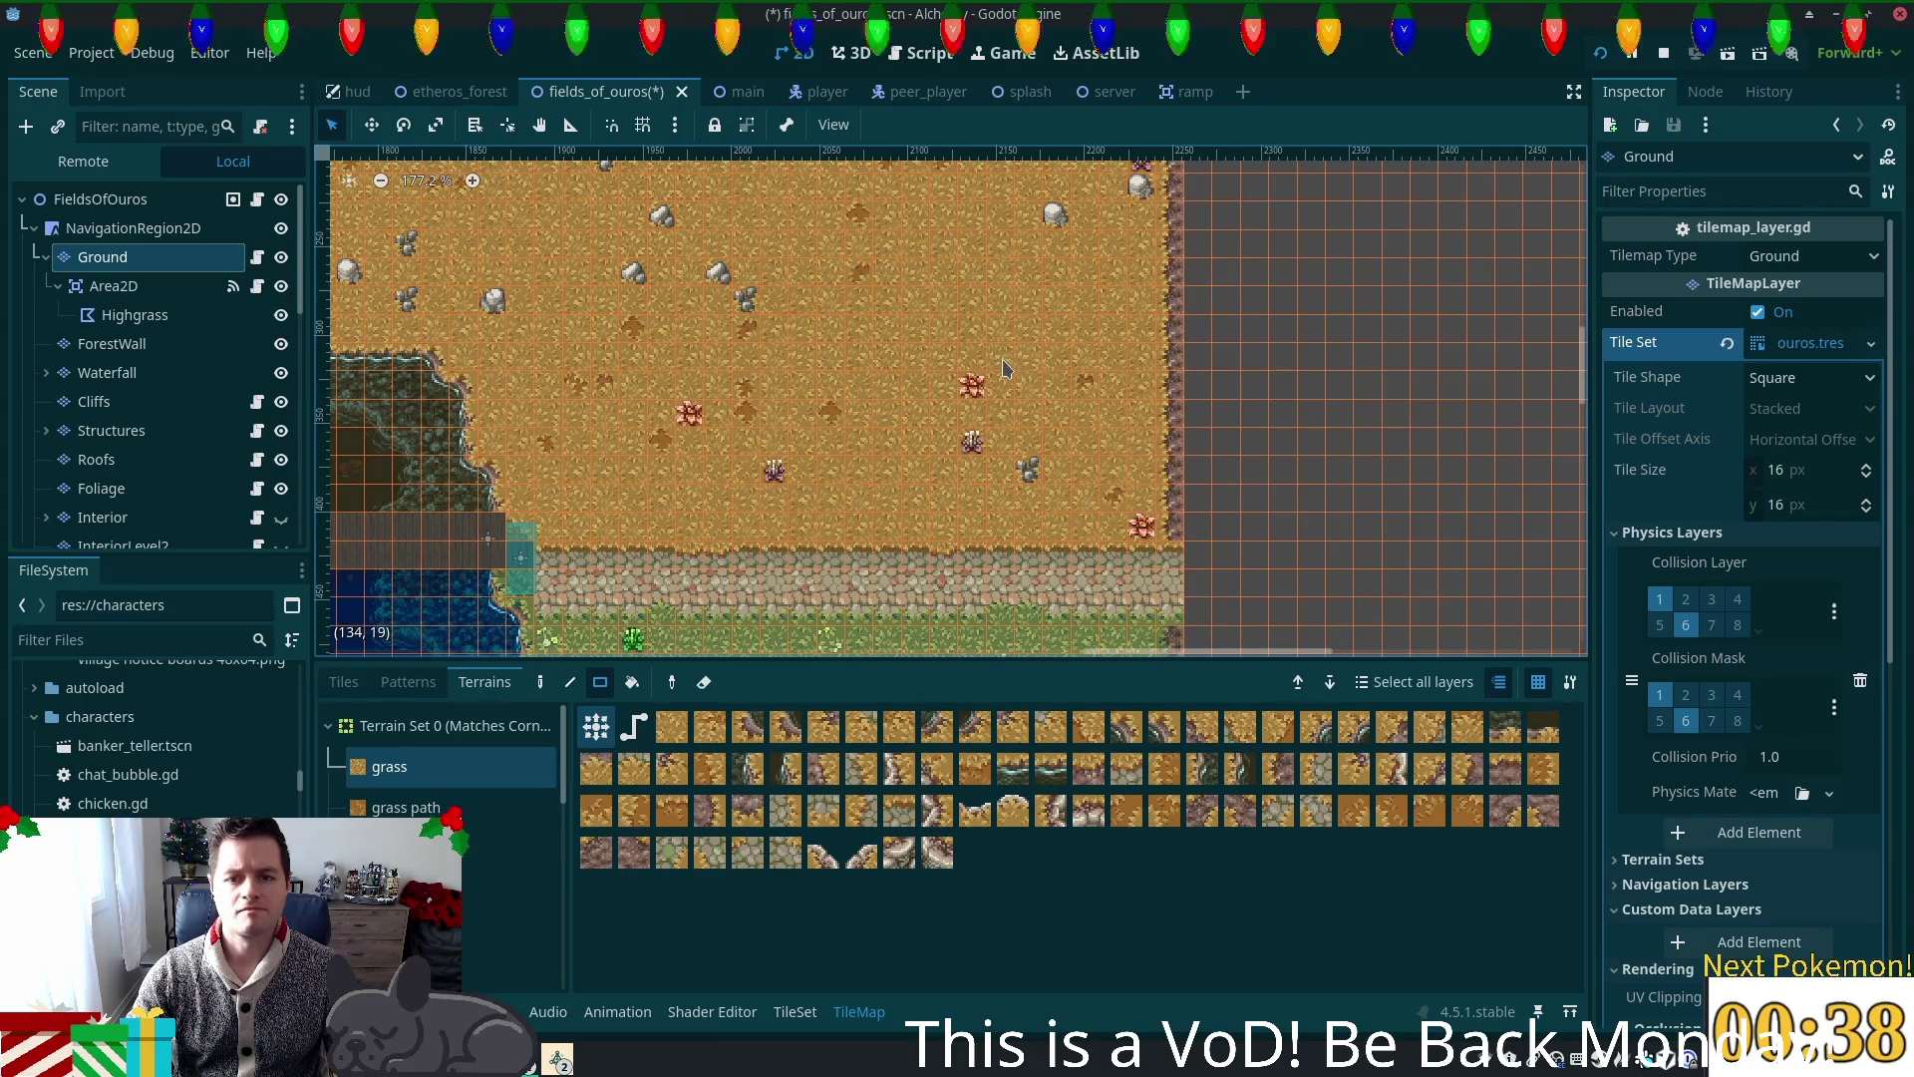
pyautogui.scroll(-2, 968, 339)
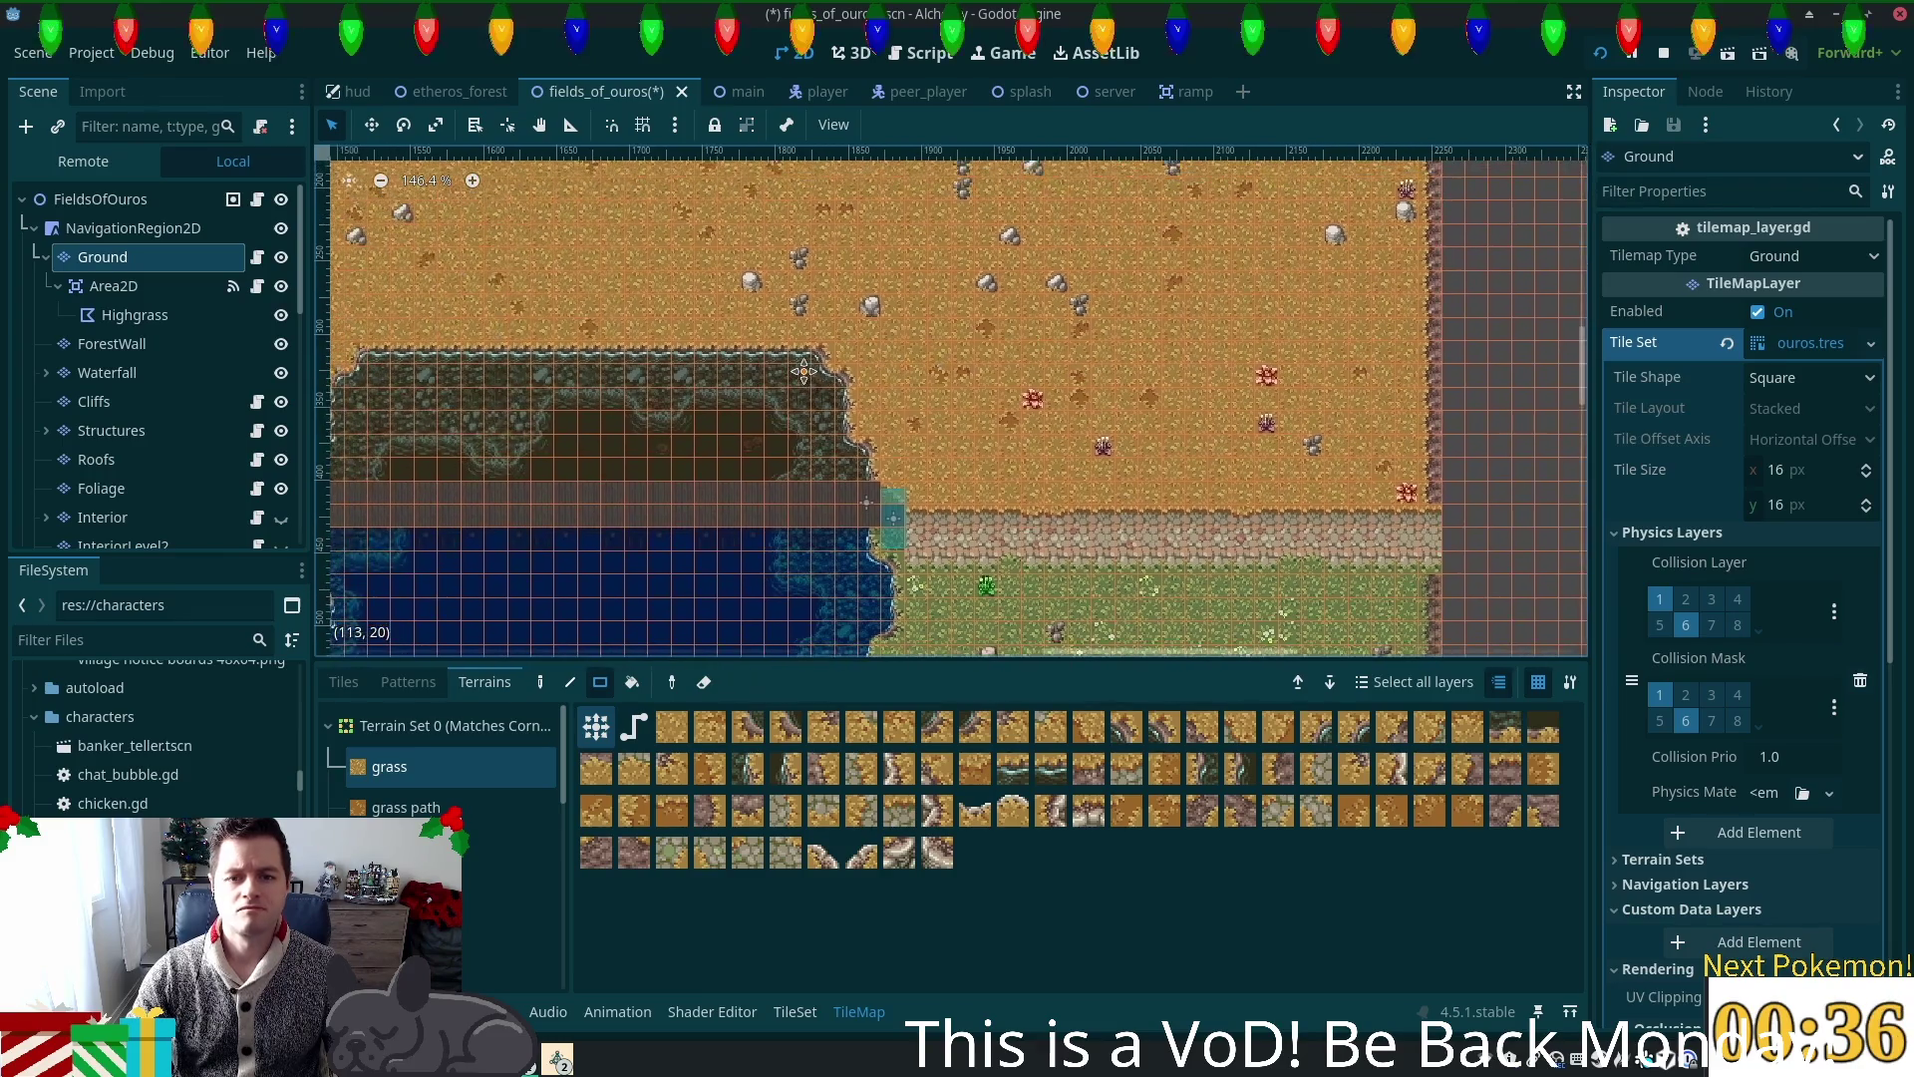
pyautogui.scroll(-2, 698, 399)
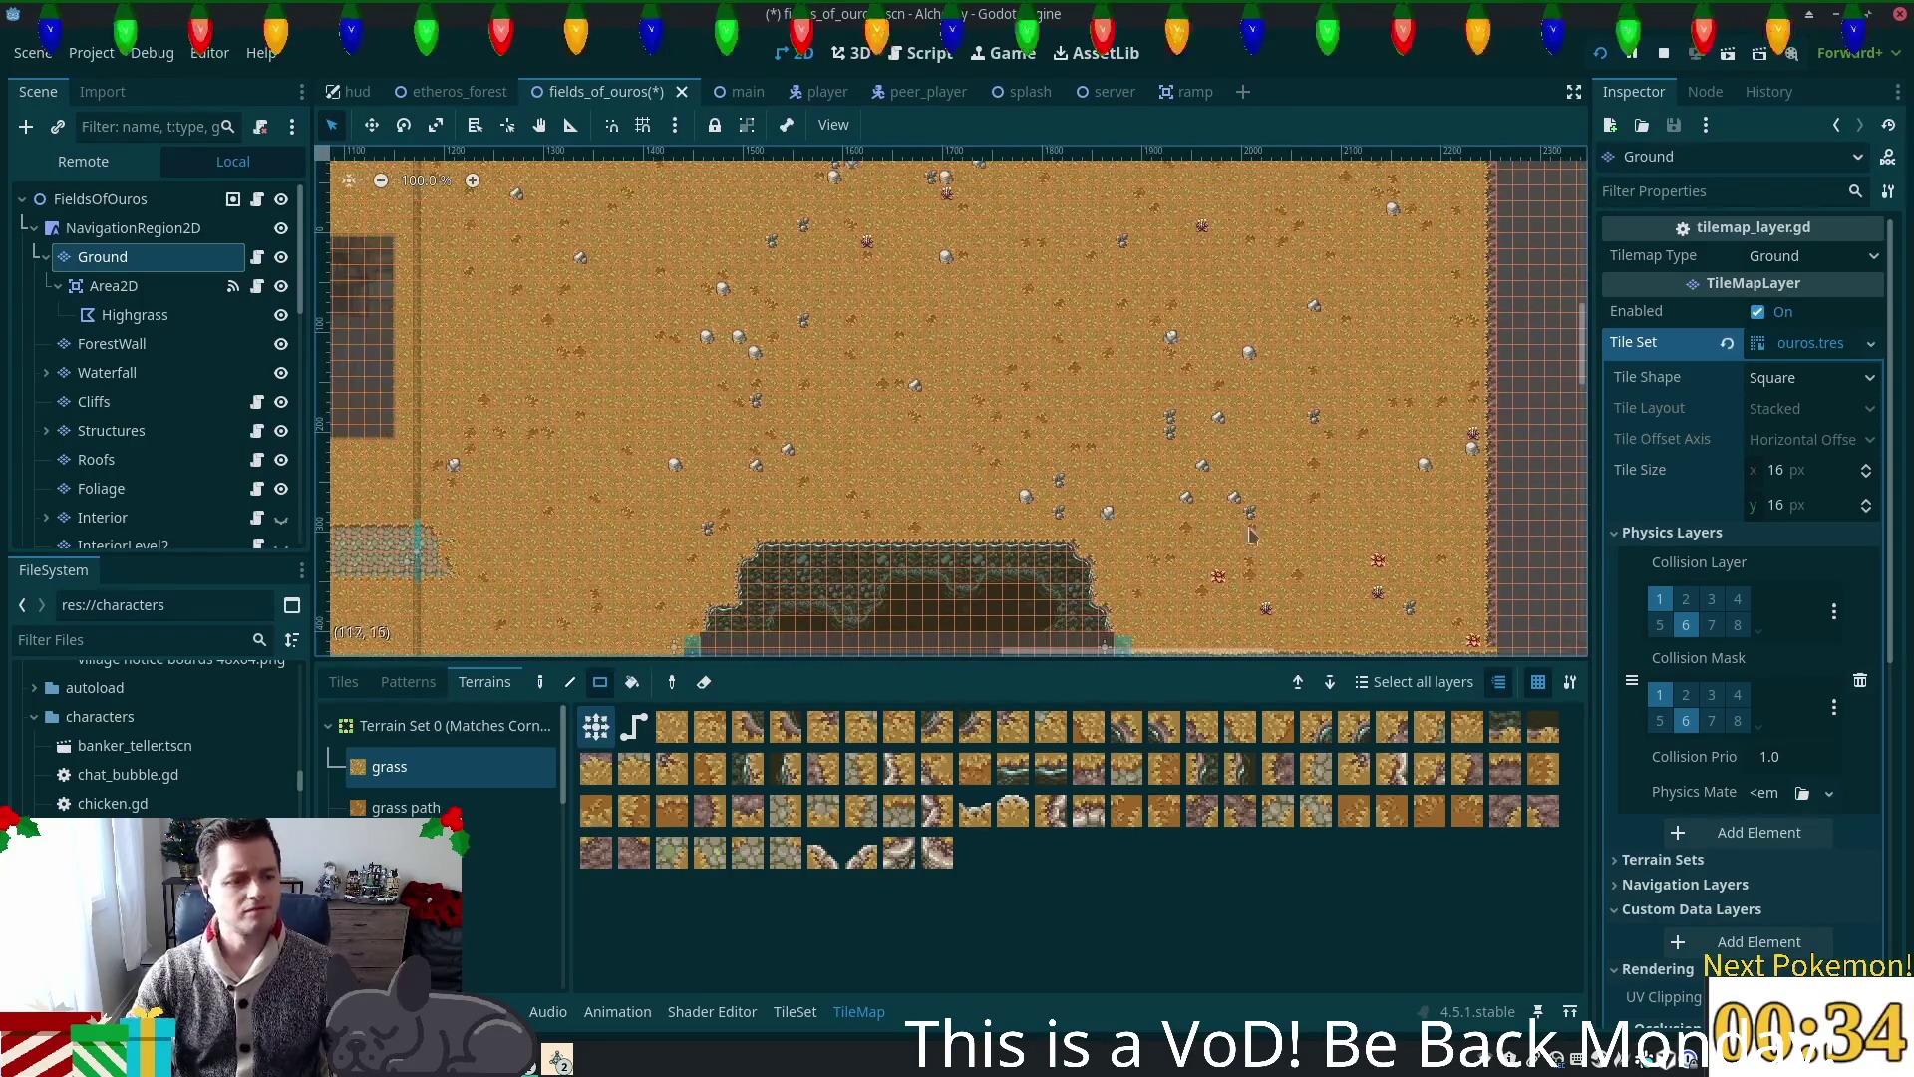
pyautogui.hotkey('ctrl', 's')
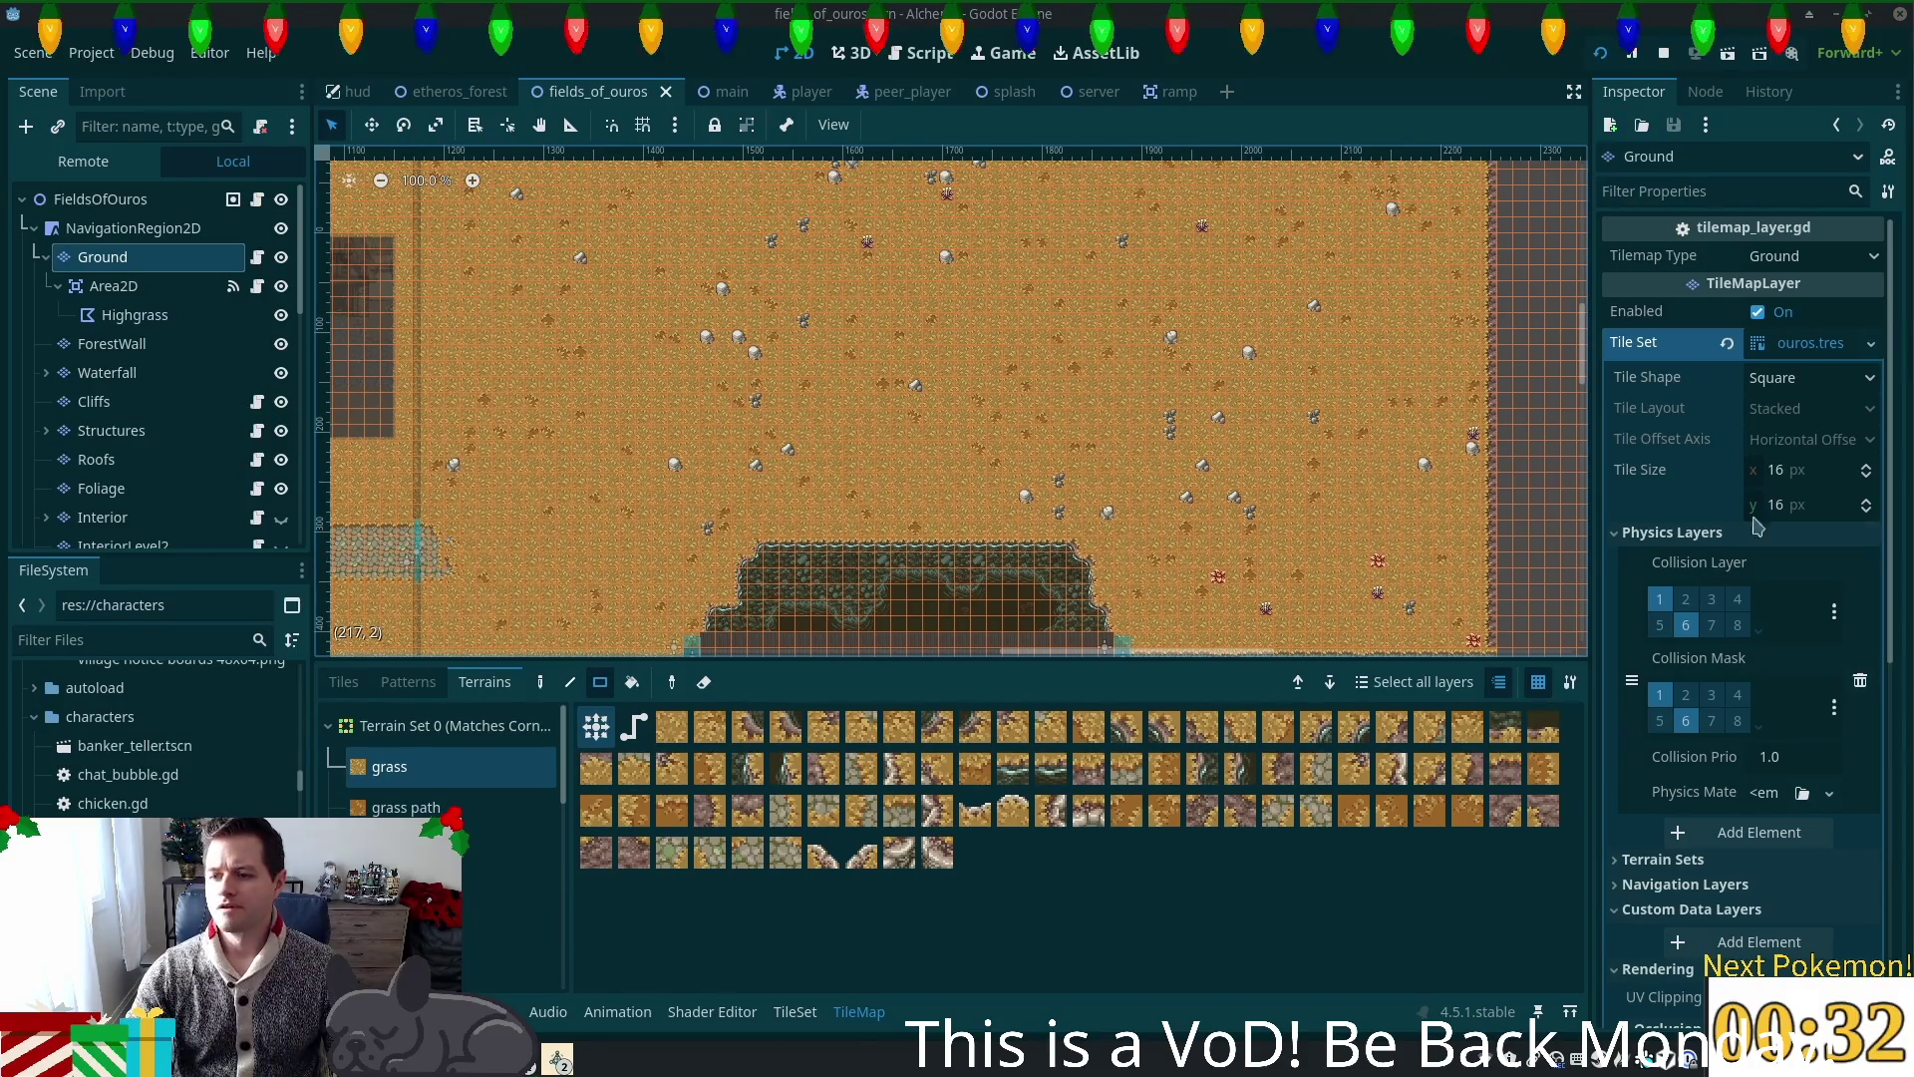
# Step: Zoom and pan across the painted map to the path's end, then bring up the TileSet editor
pyautogui.scroll(-2, 865, 453)
pyautogui.scroll(-2, 698, 419)
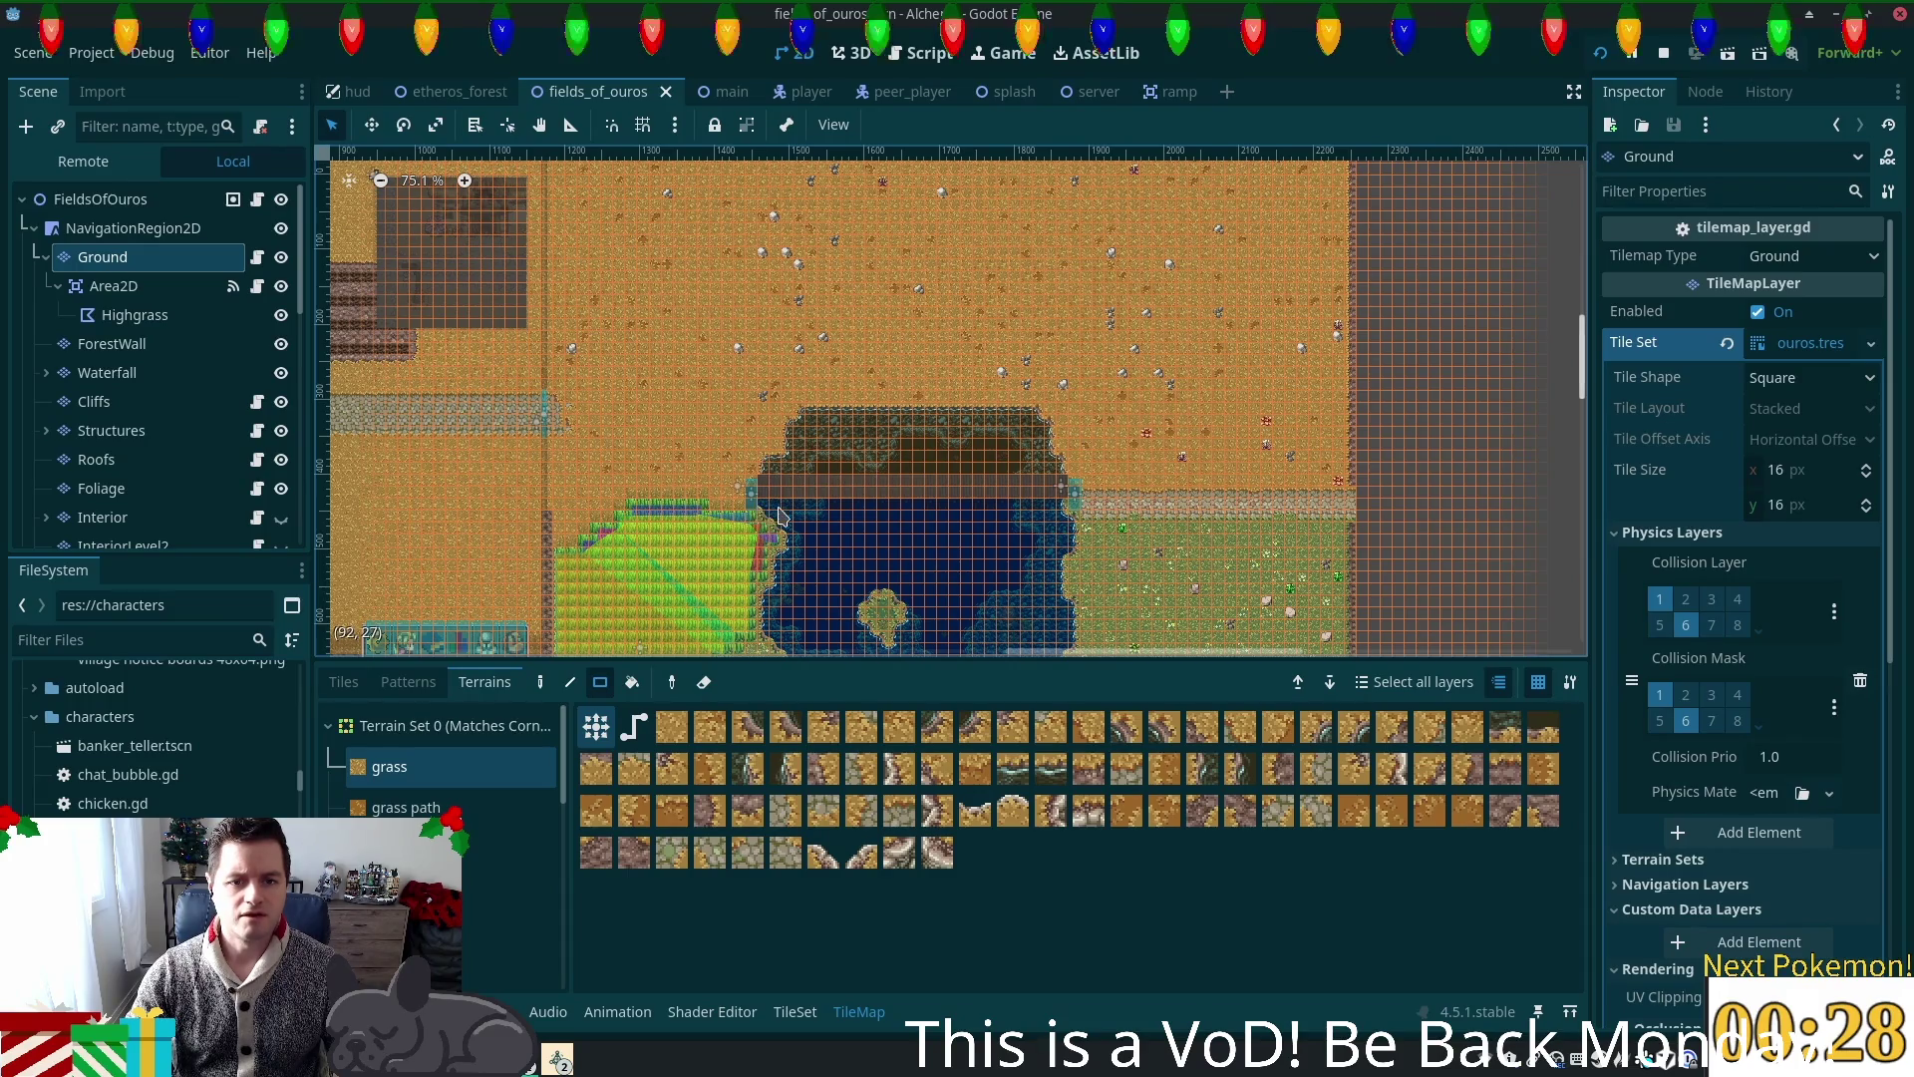
pyautogui.scroll(4, 696, 509)
pyautogui.scroll(3, 698, 507)
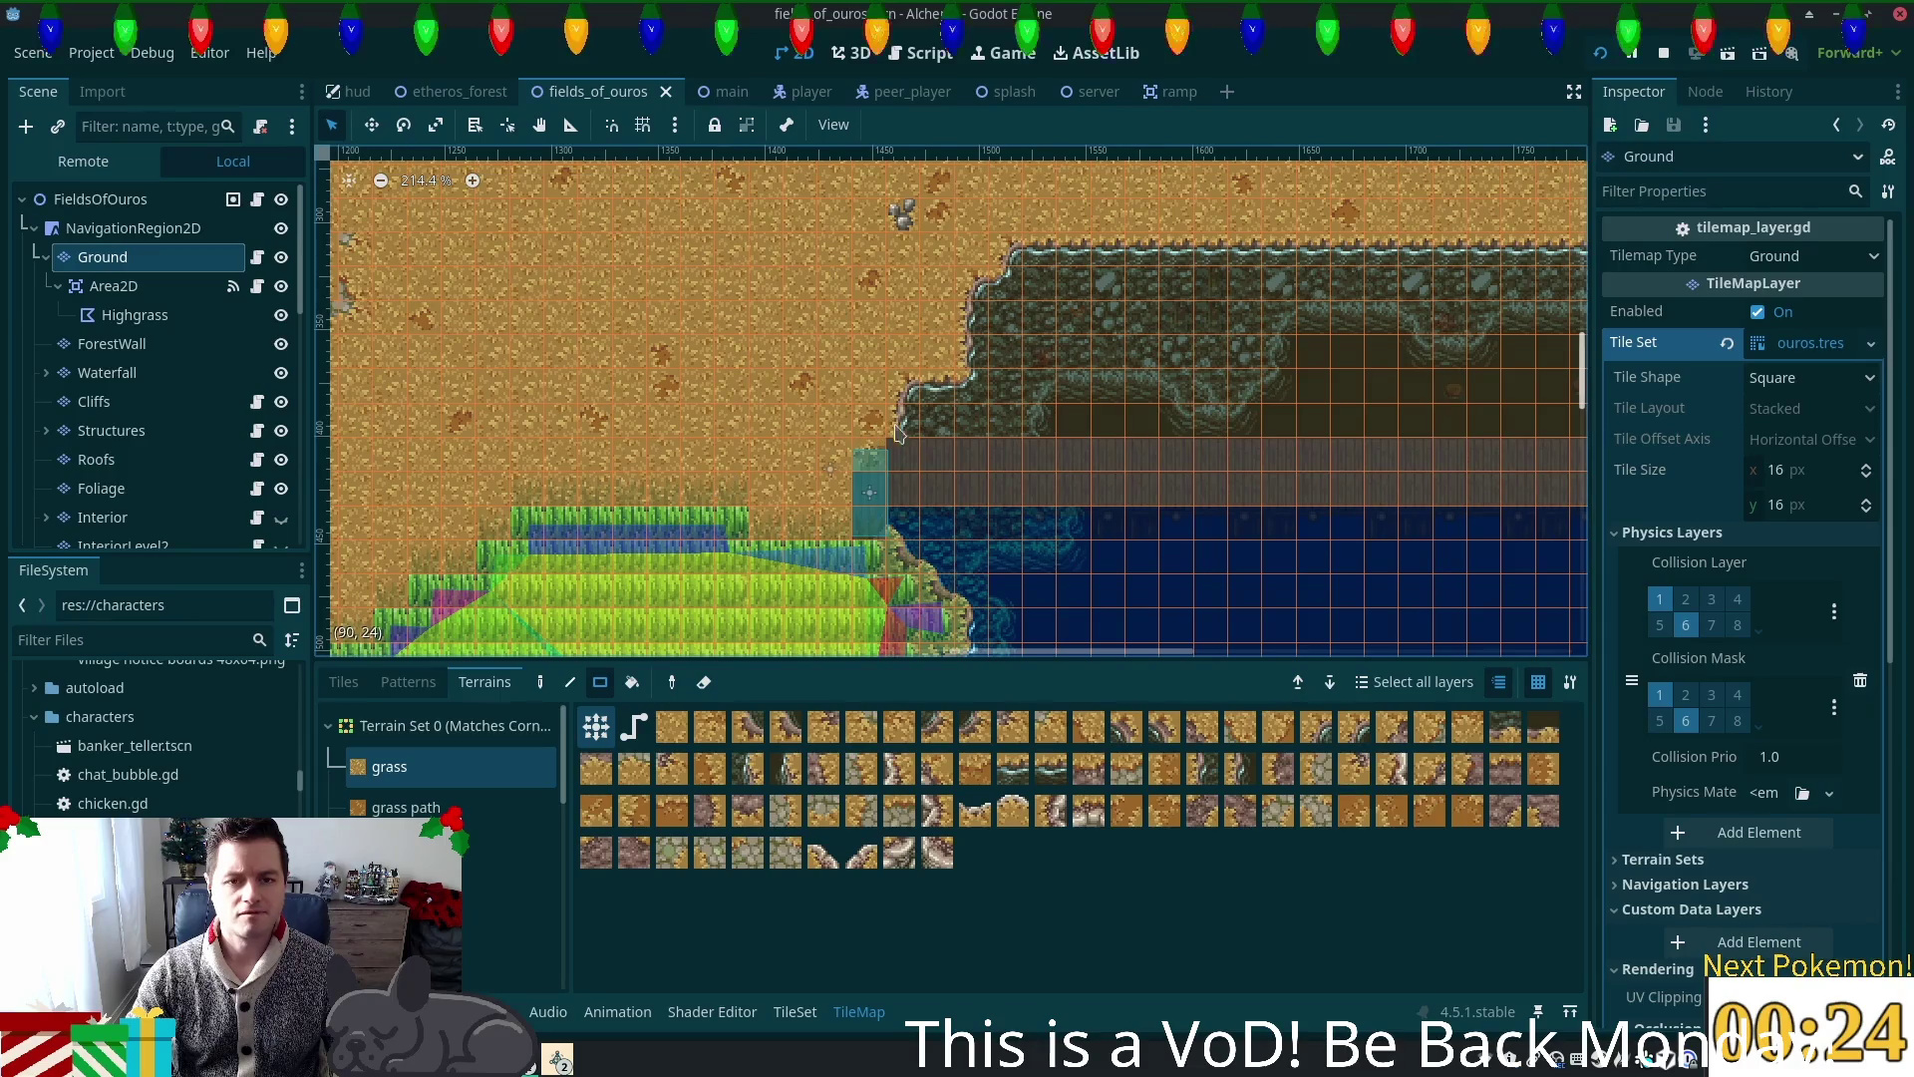
pyautogui.scroll(5, 890, 431)
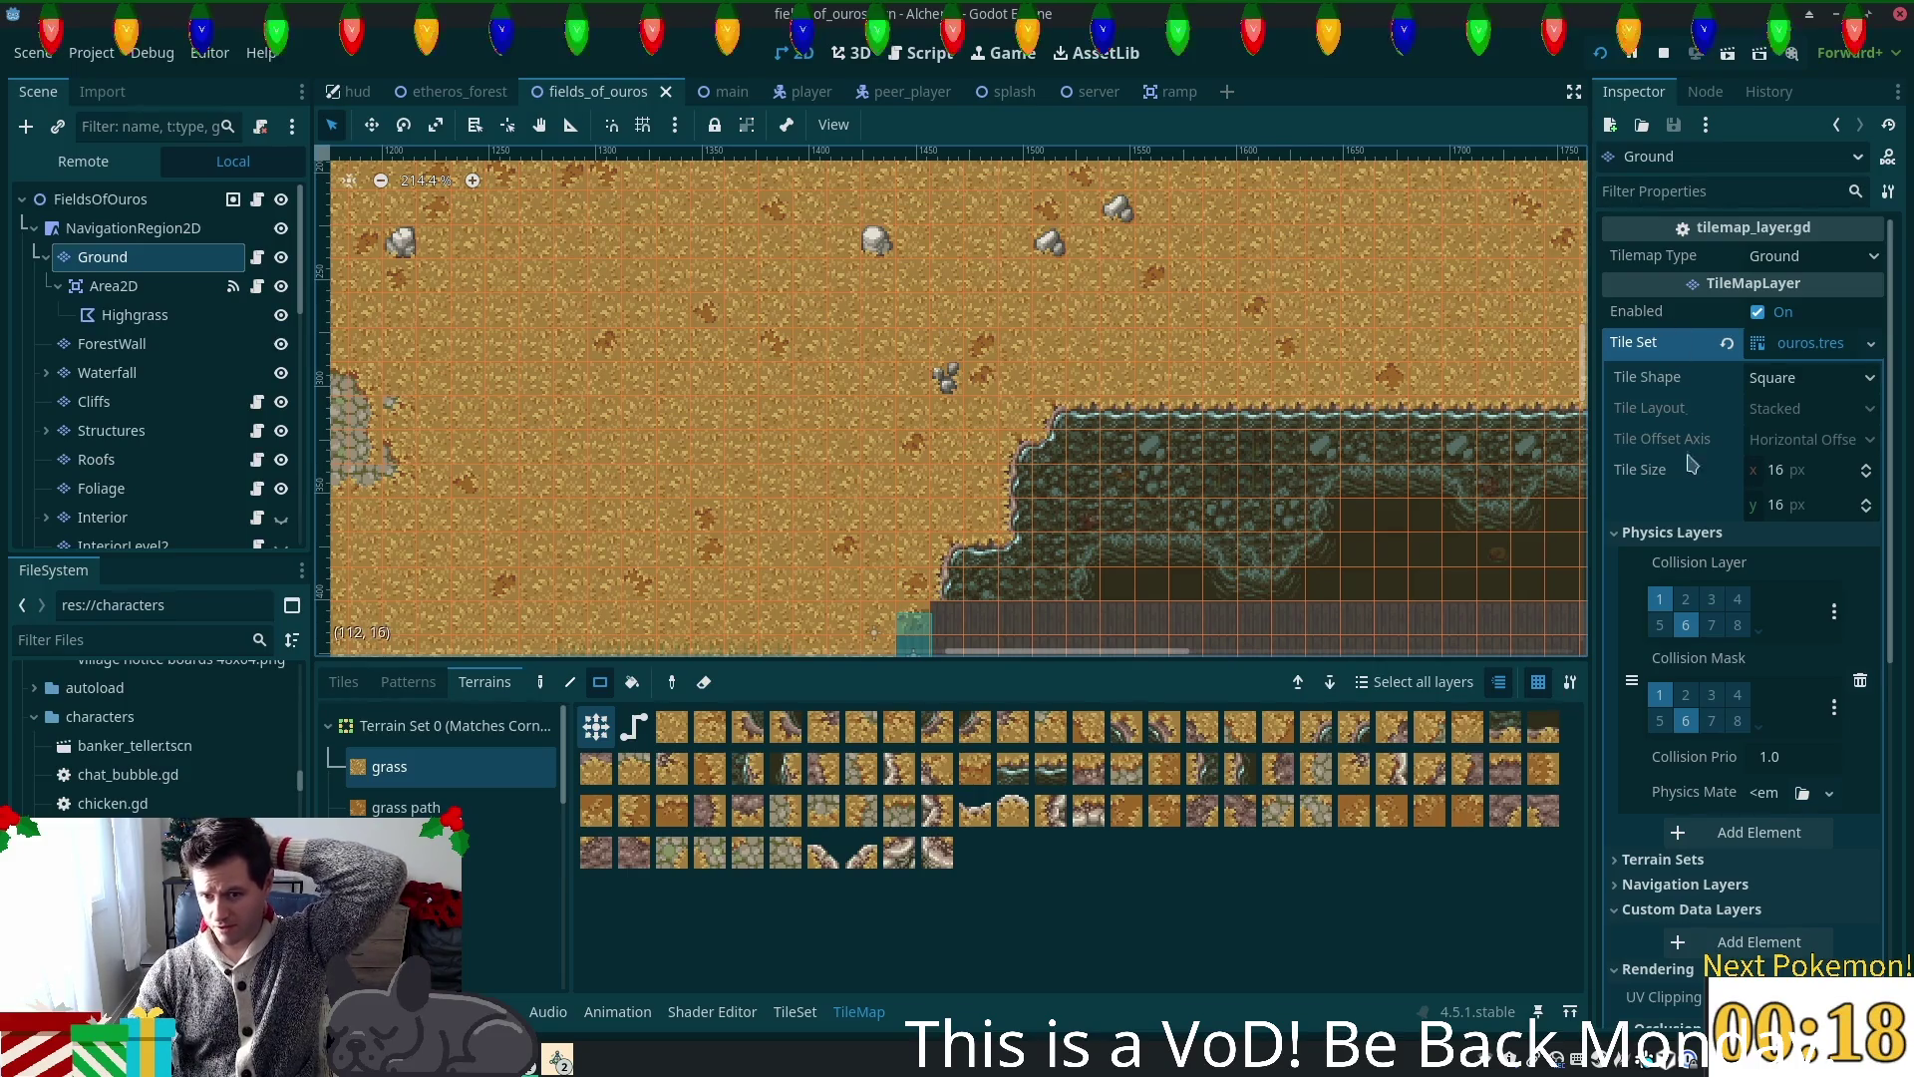
pyautogui.scroll(-10, 1099, 264)
pyautogui.scroll(5, 1098, 264)
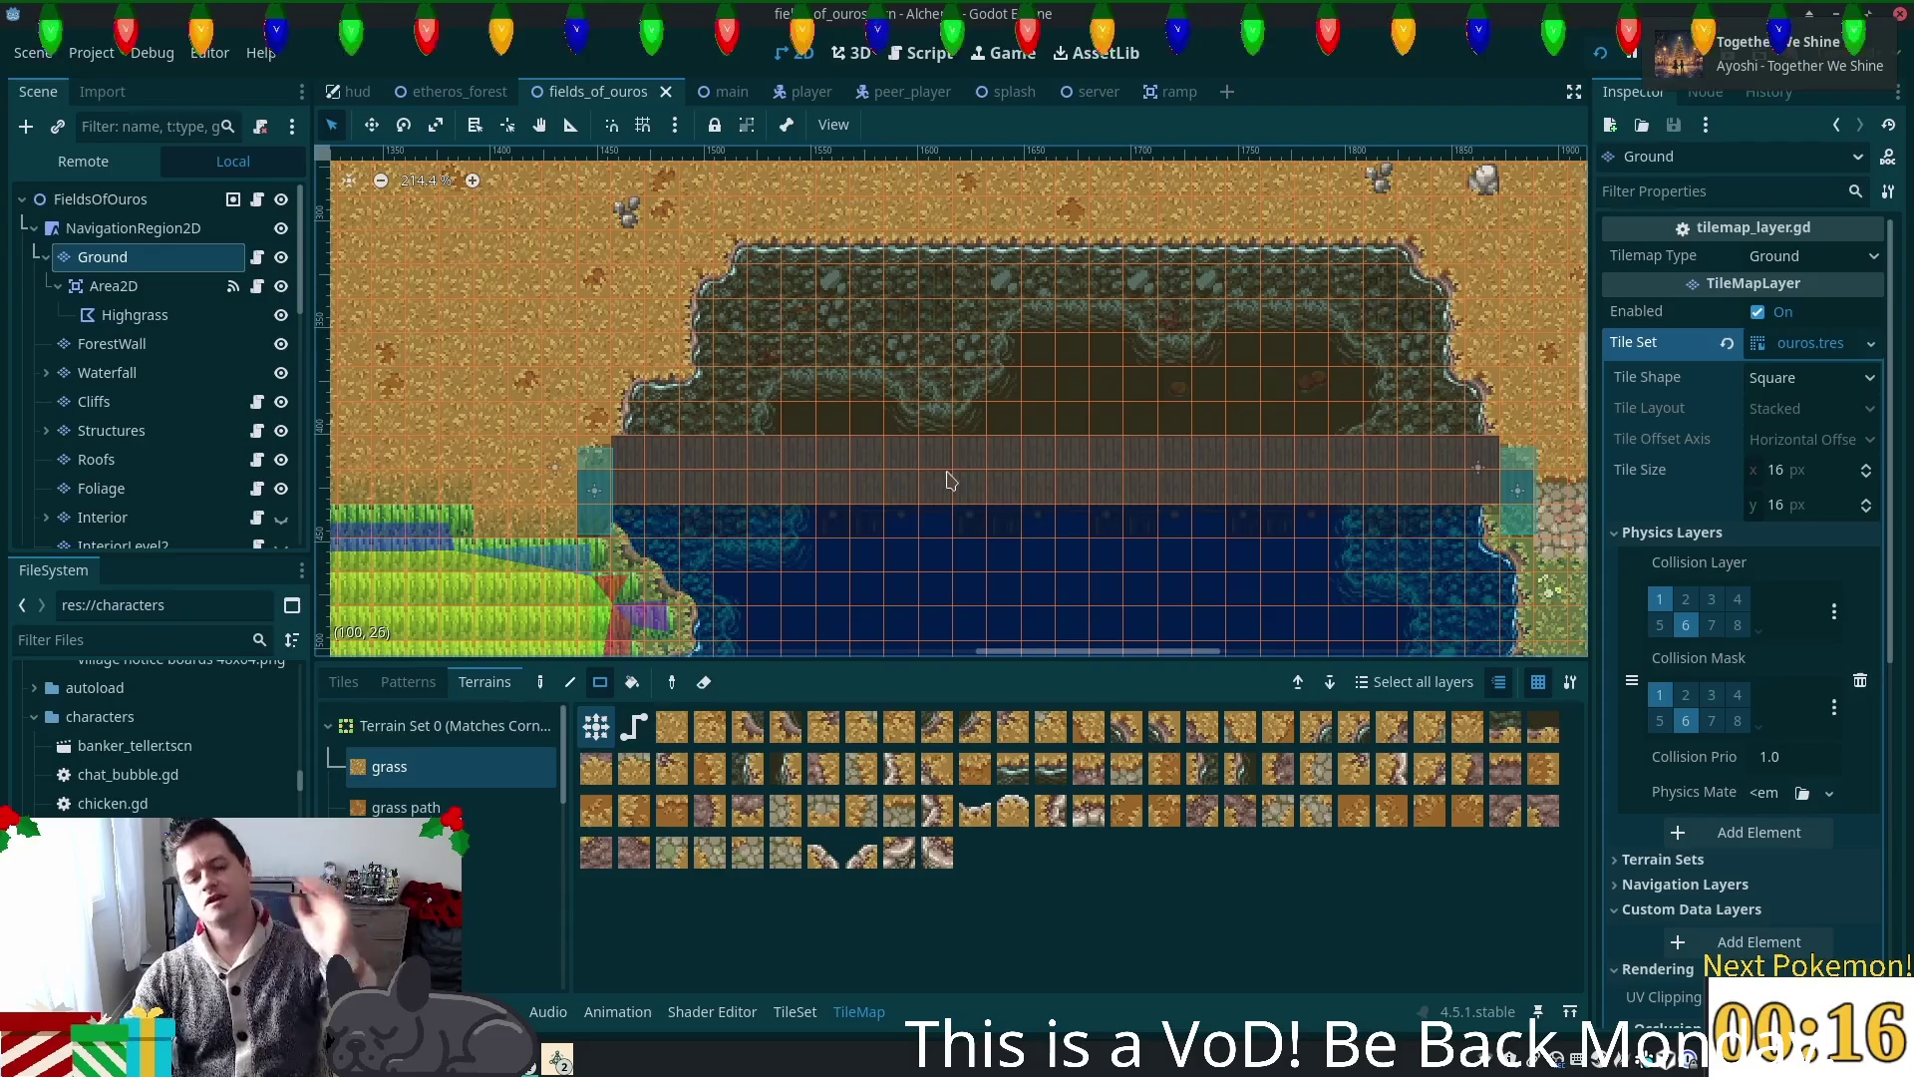
pyautogui.scroll(-1, 940, 457)
pyautogui.hscroll(-3, 622, 369)
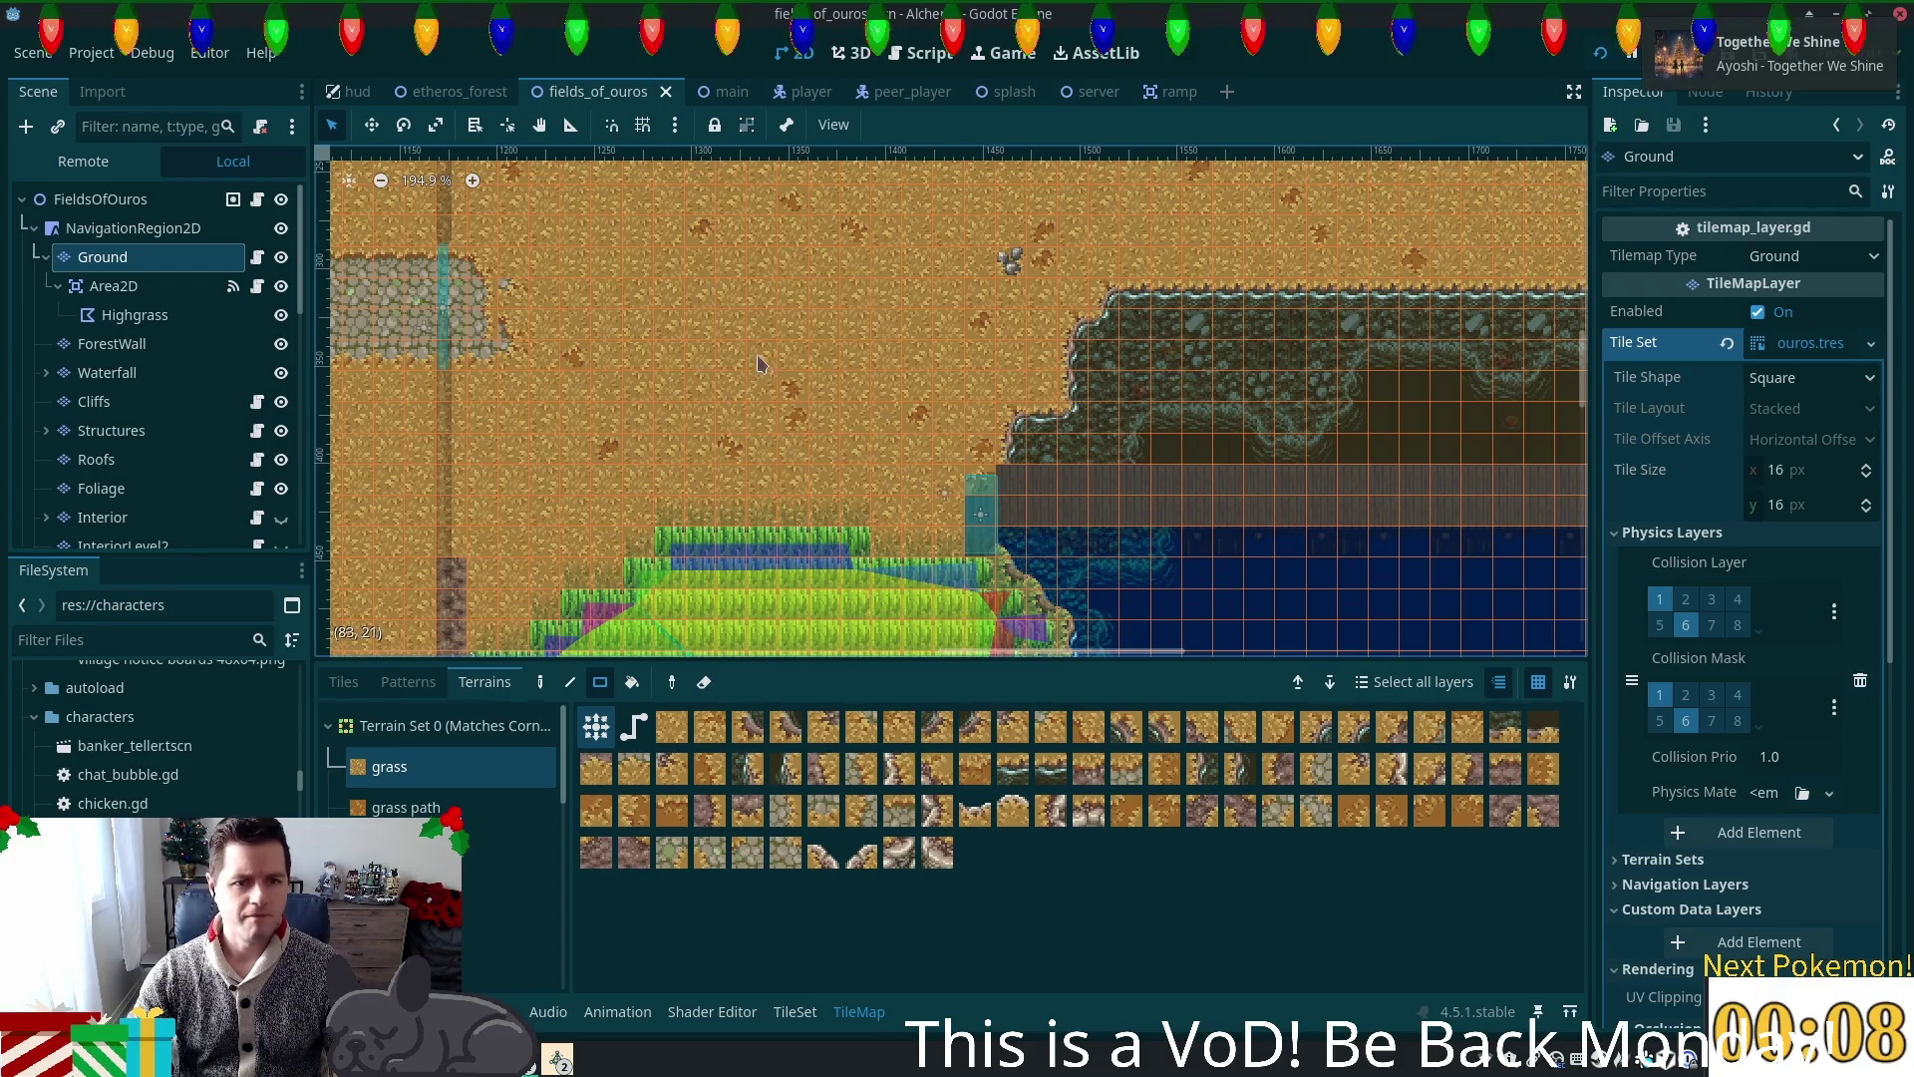
pyautogui.moveTo(760, 364); pyautogui.dragTo(967, 483)
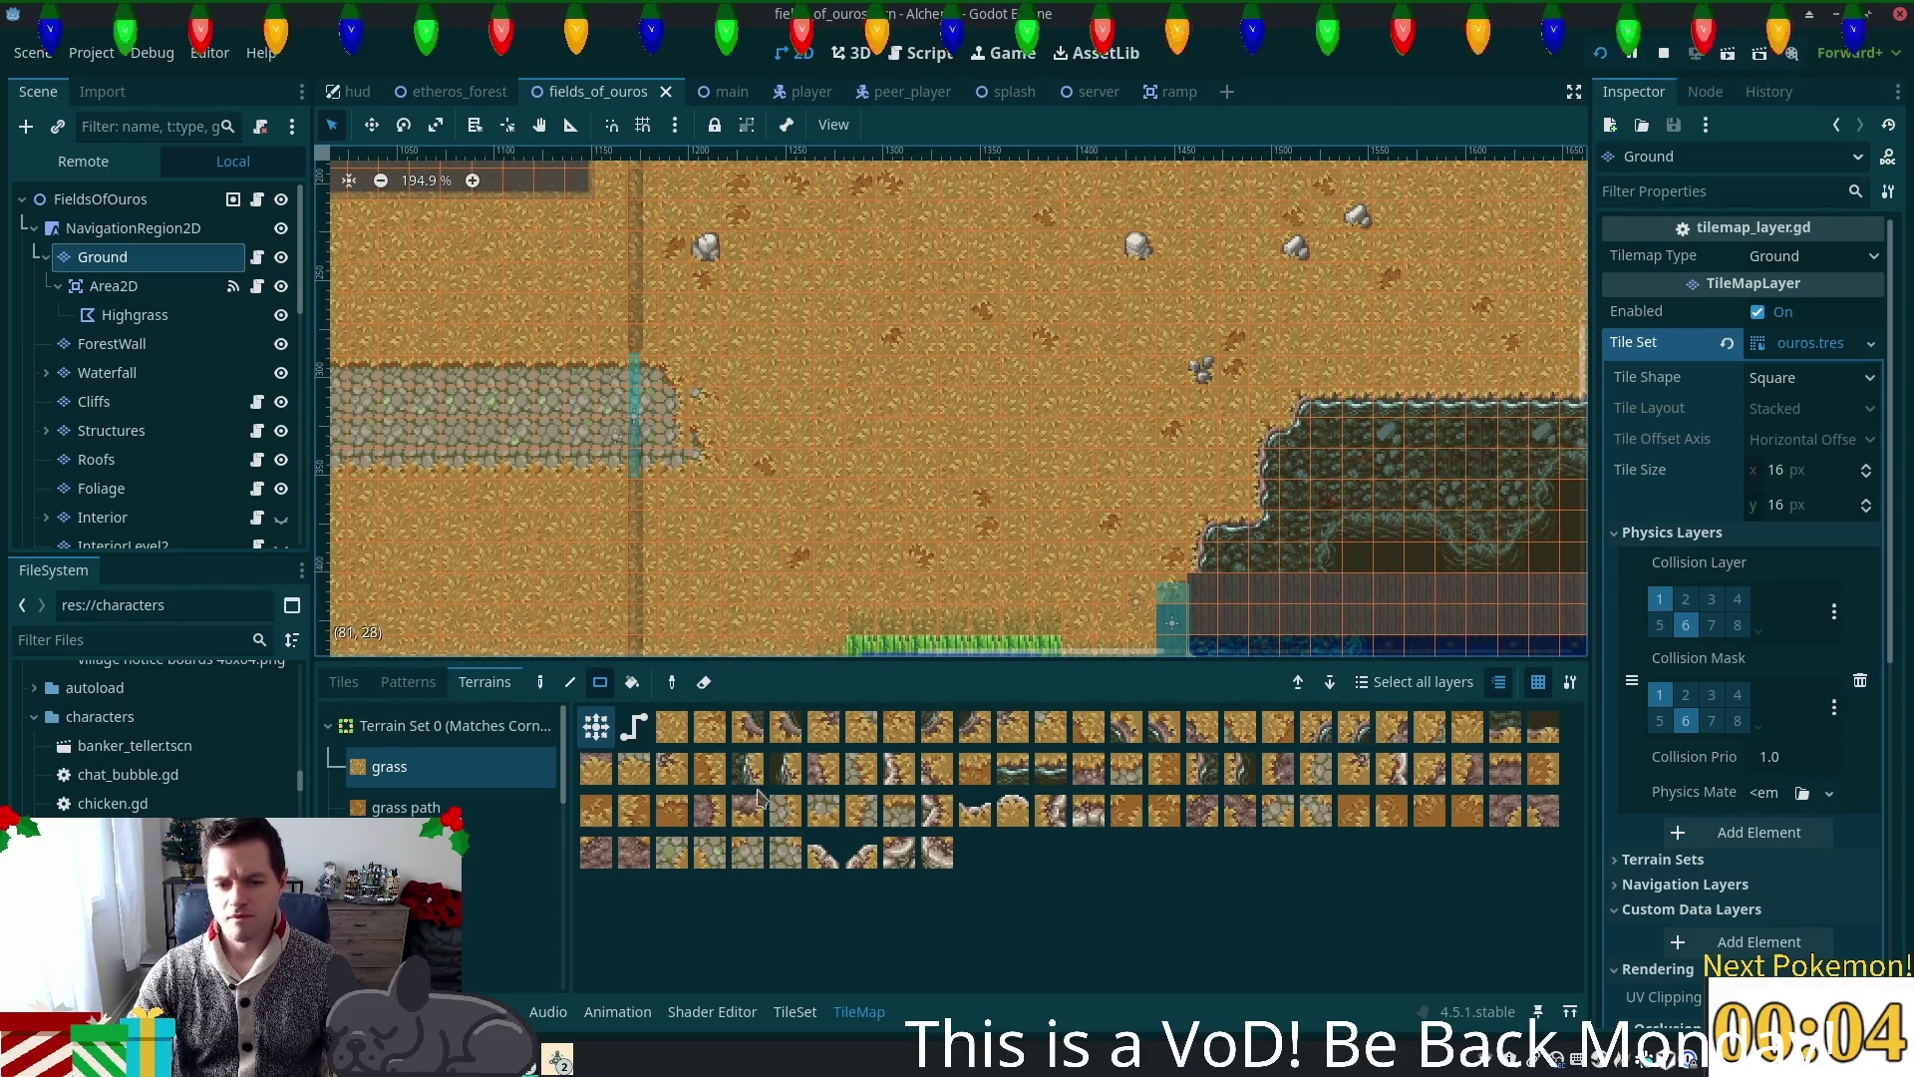
pyautogui.click(794, 1012)
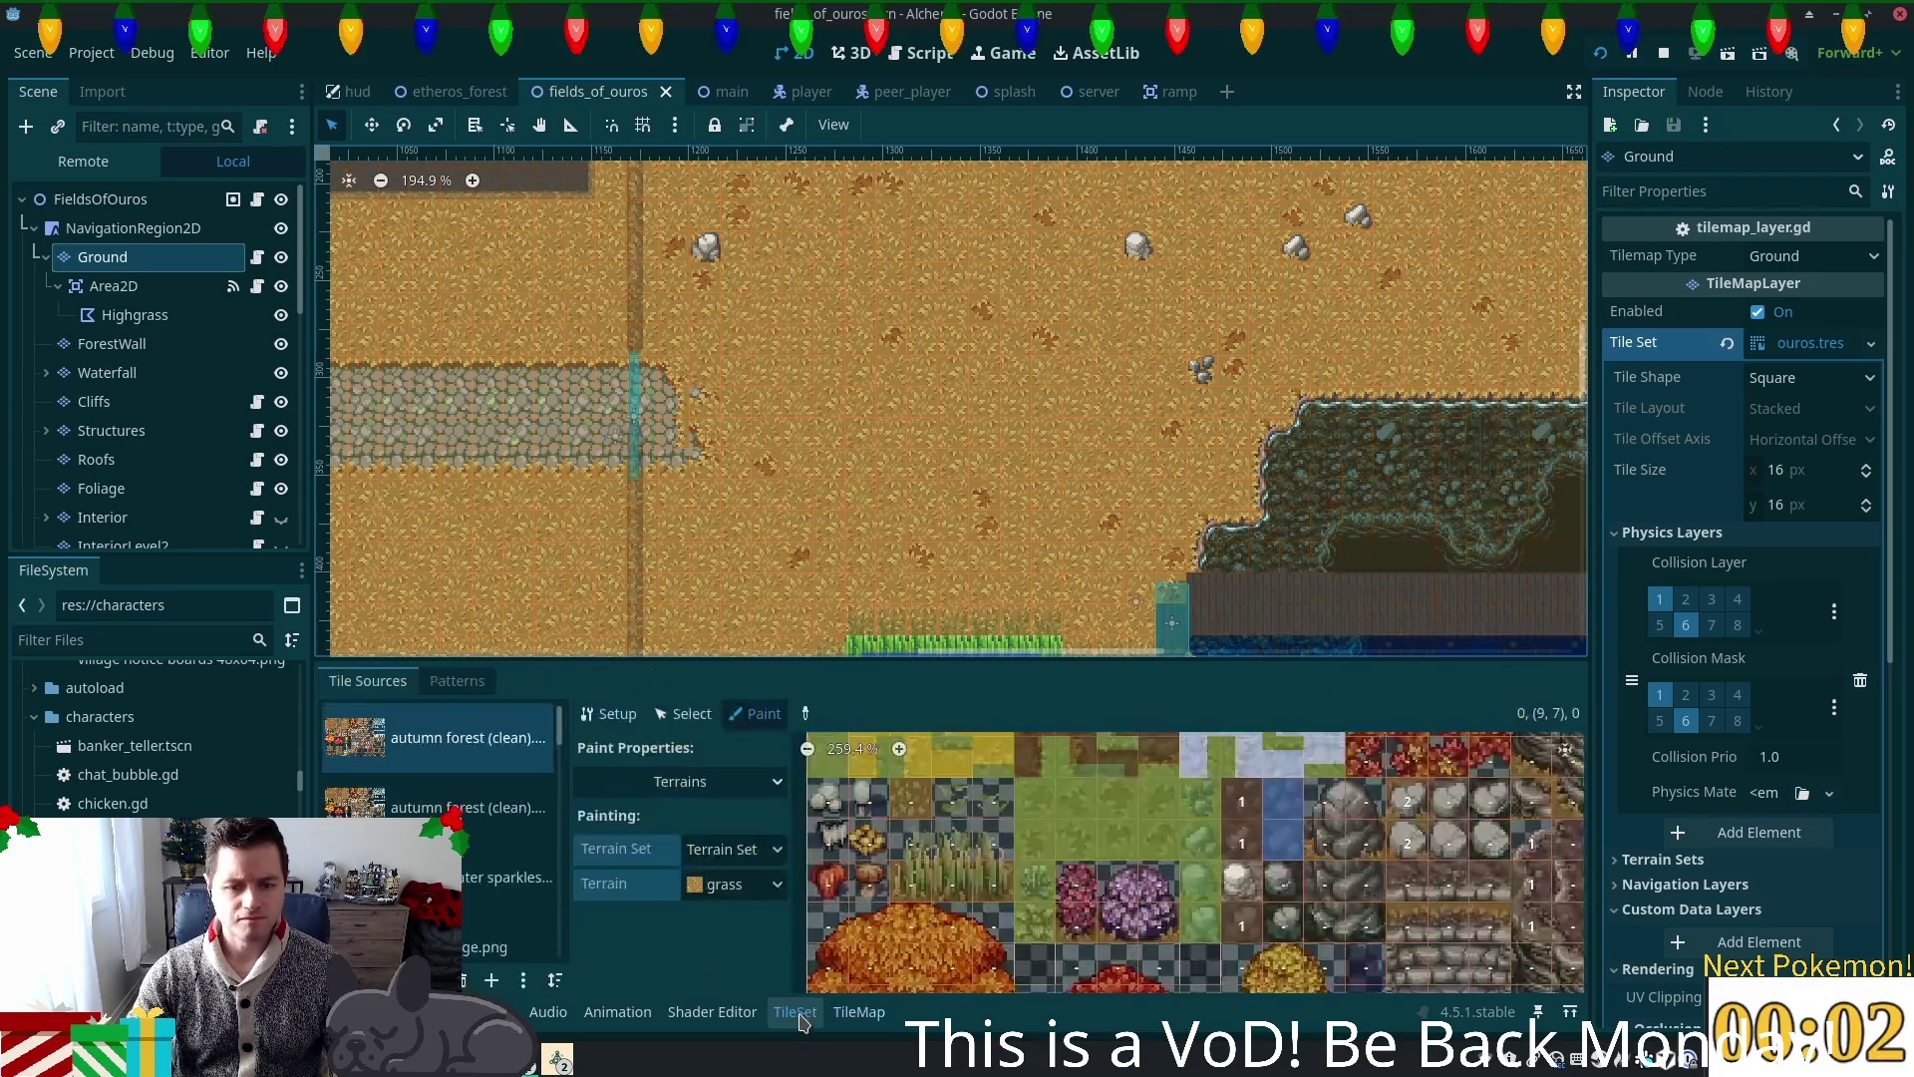
# Step: Back in the TileMap, repaint a 19x3 grass block around the cobblestone path's end
pyautogui.scroll(-2, 878, 855)
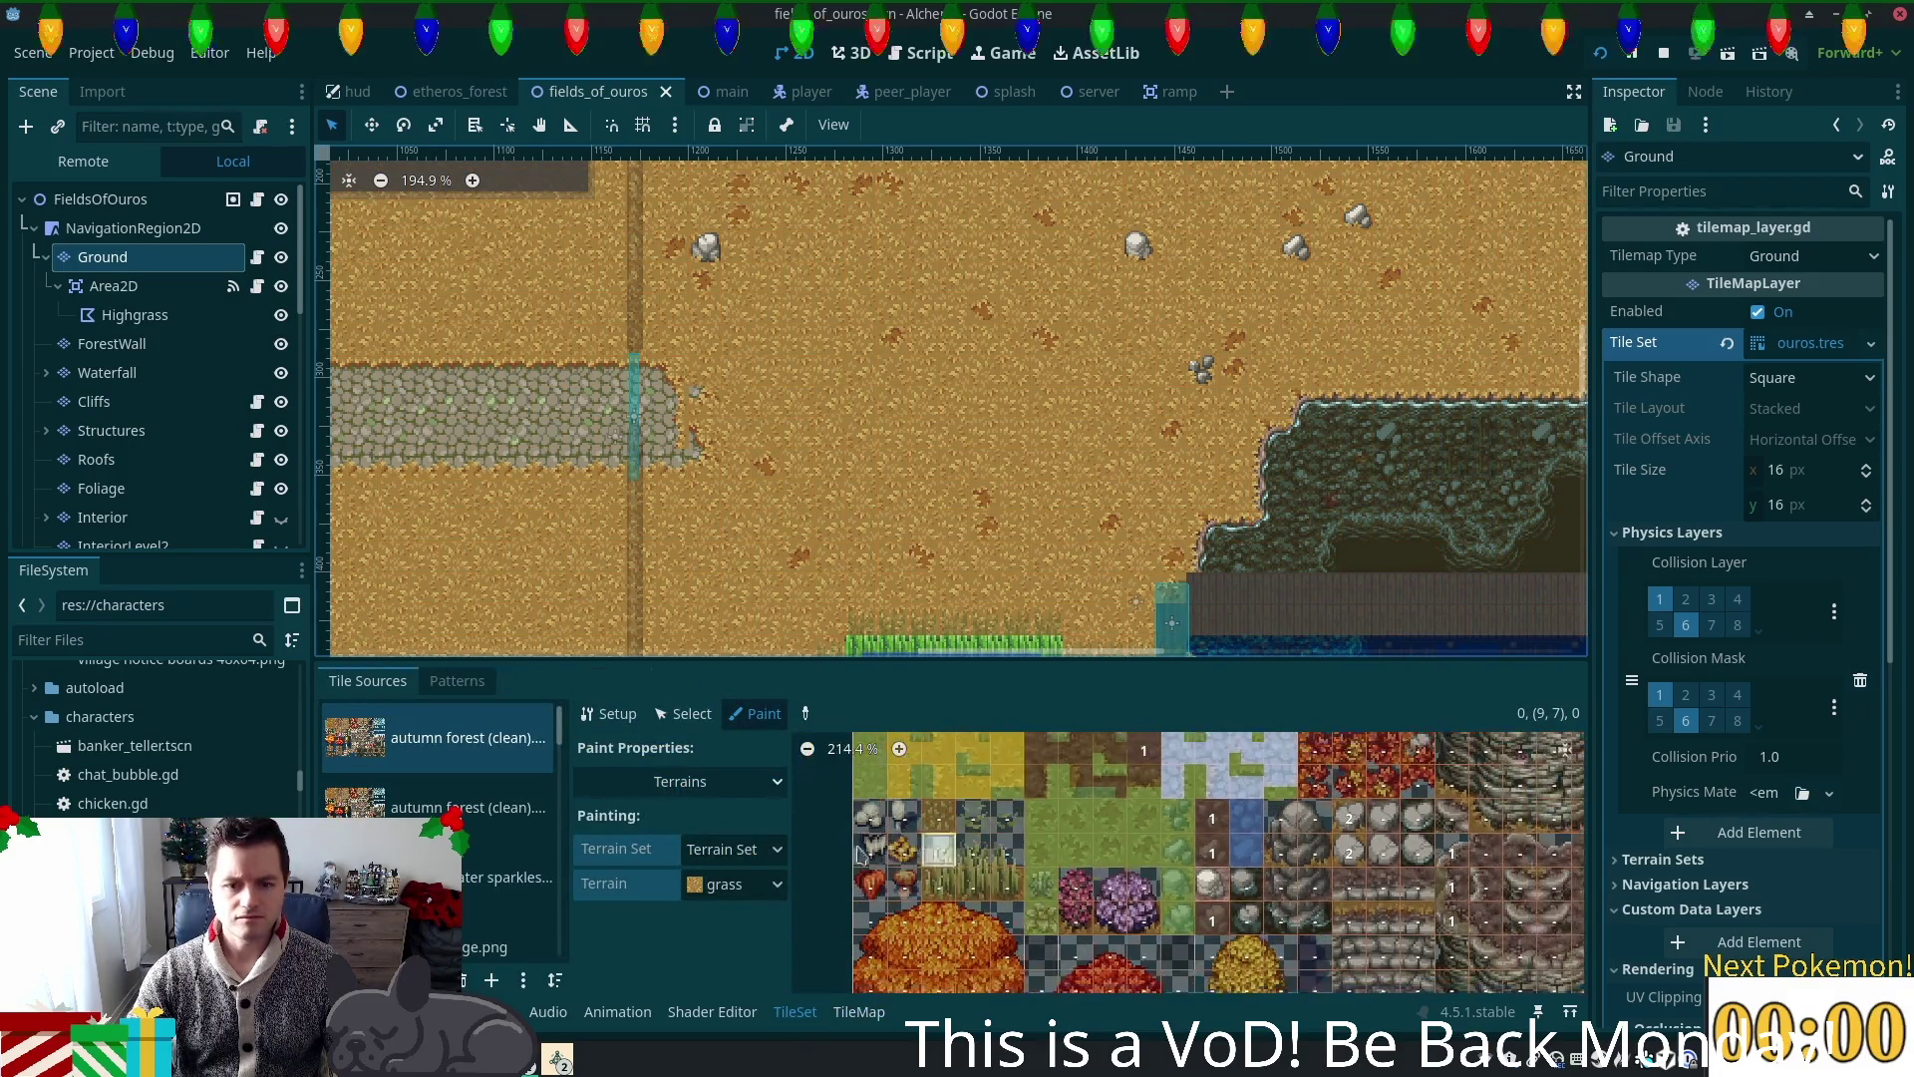
pyautogui.click(458, 681)
pyautogui.click(367, 681)
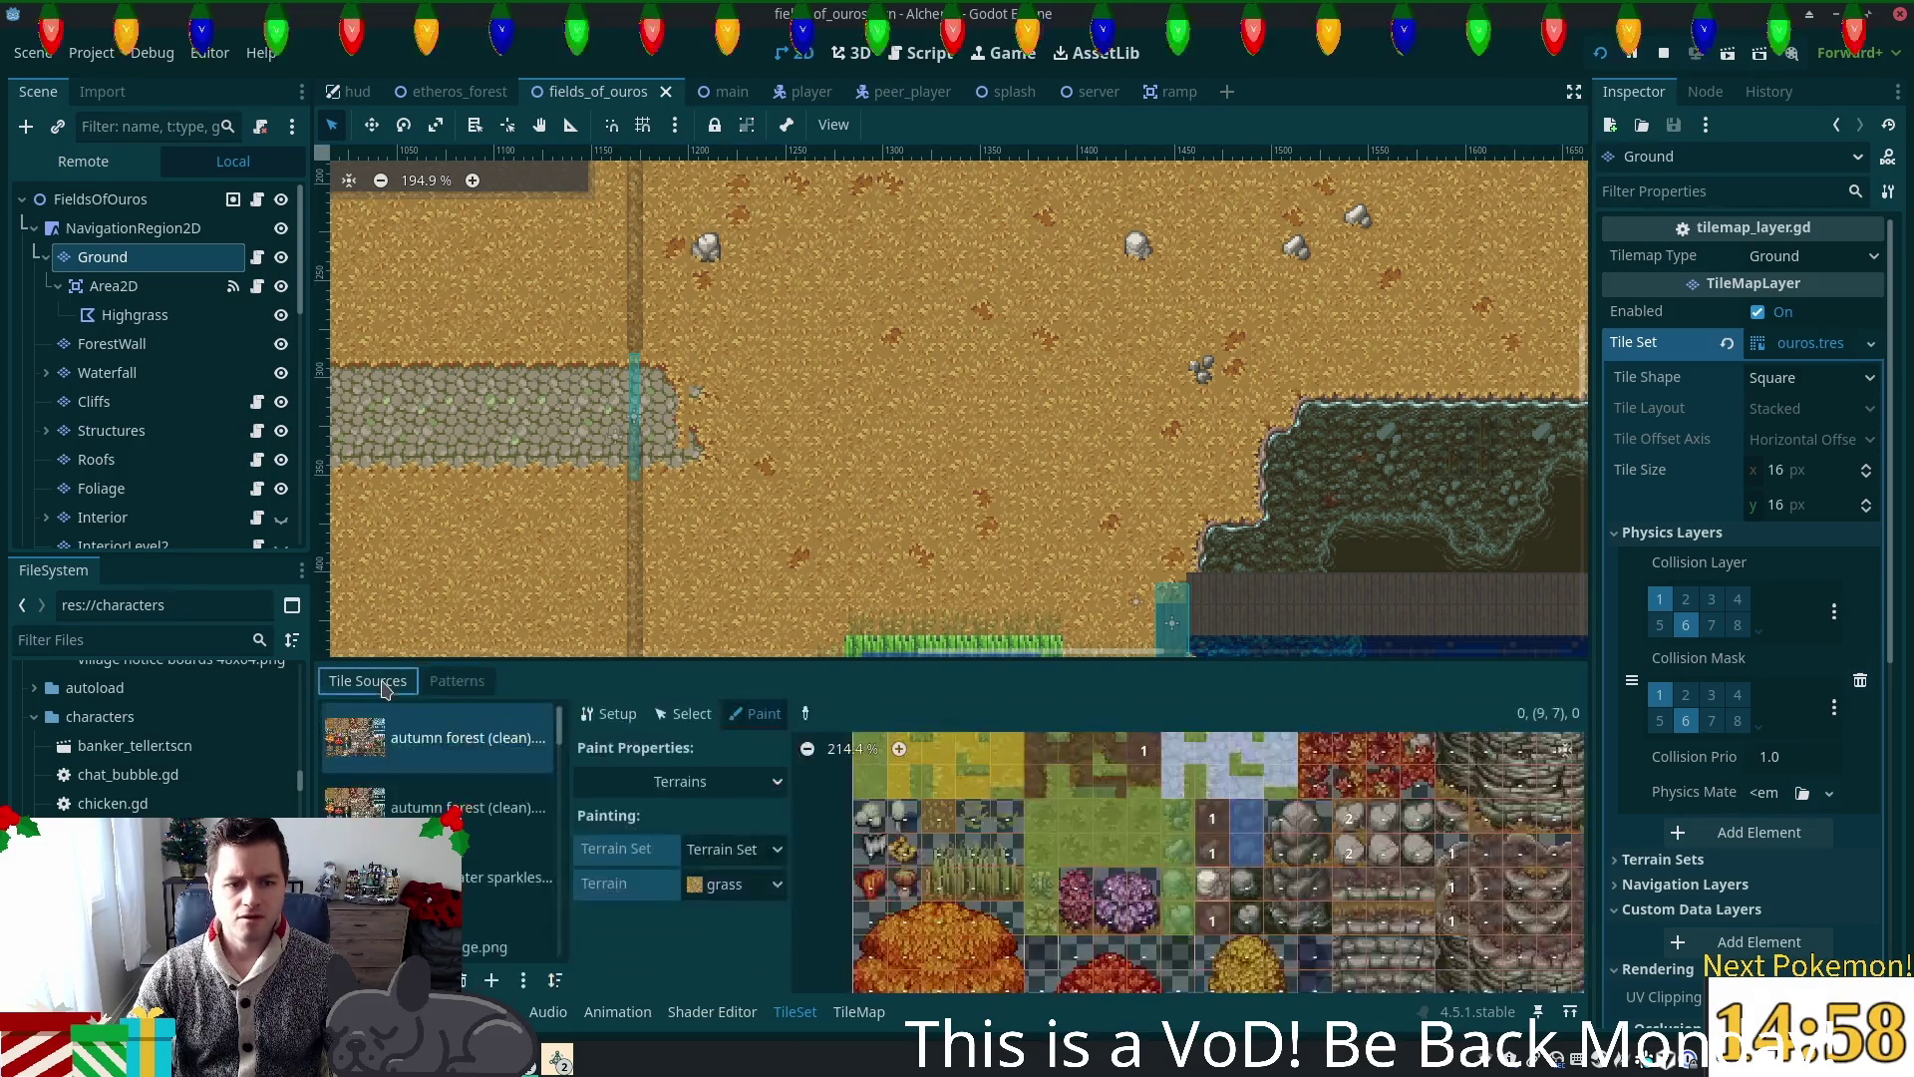
pyautogui.click(858, 1011)
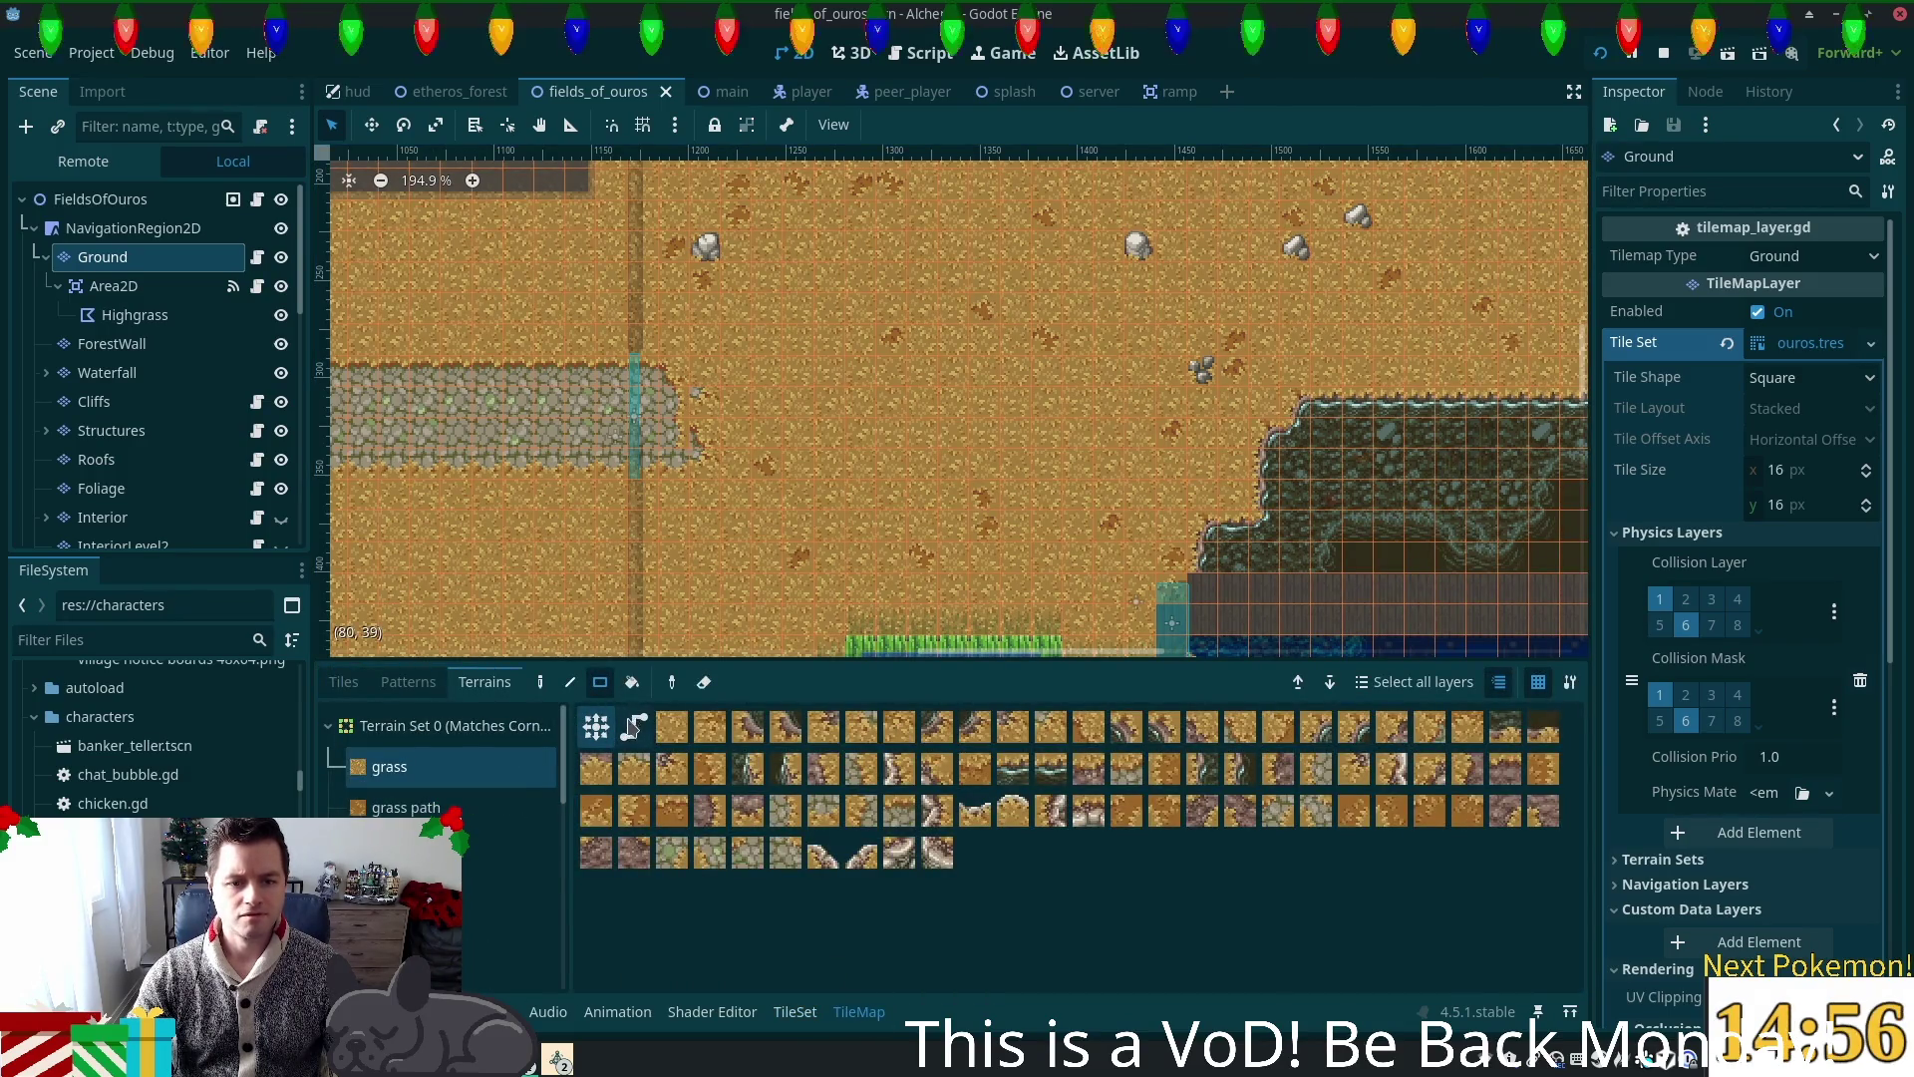
pyautogui.click(617, 714)
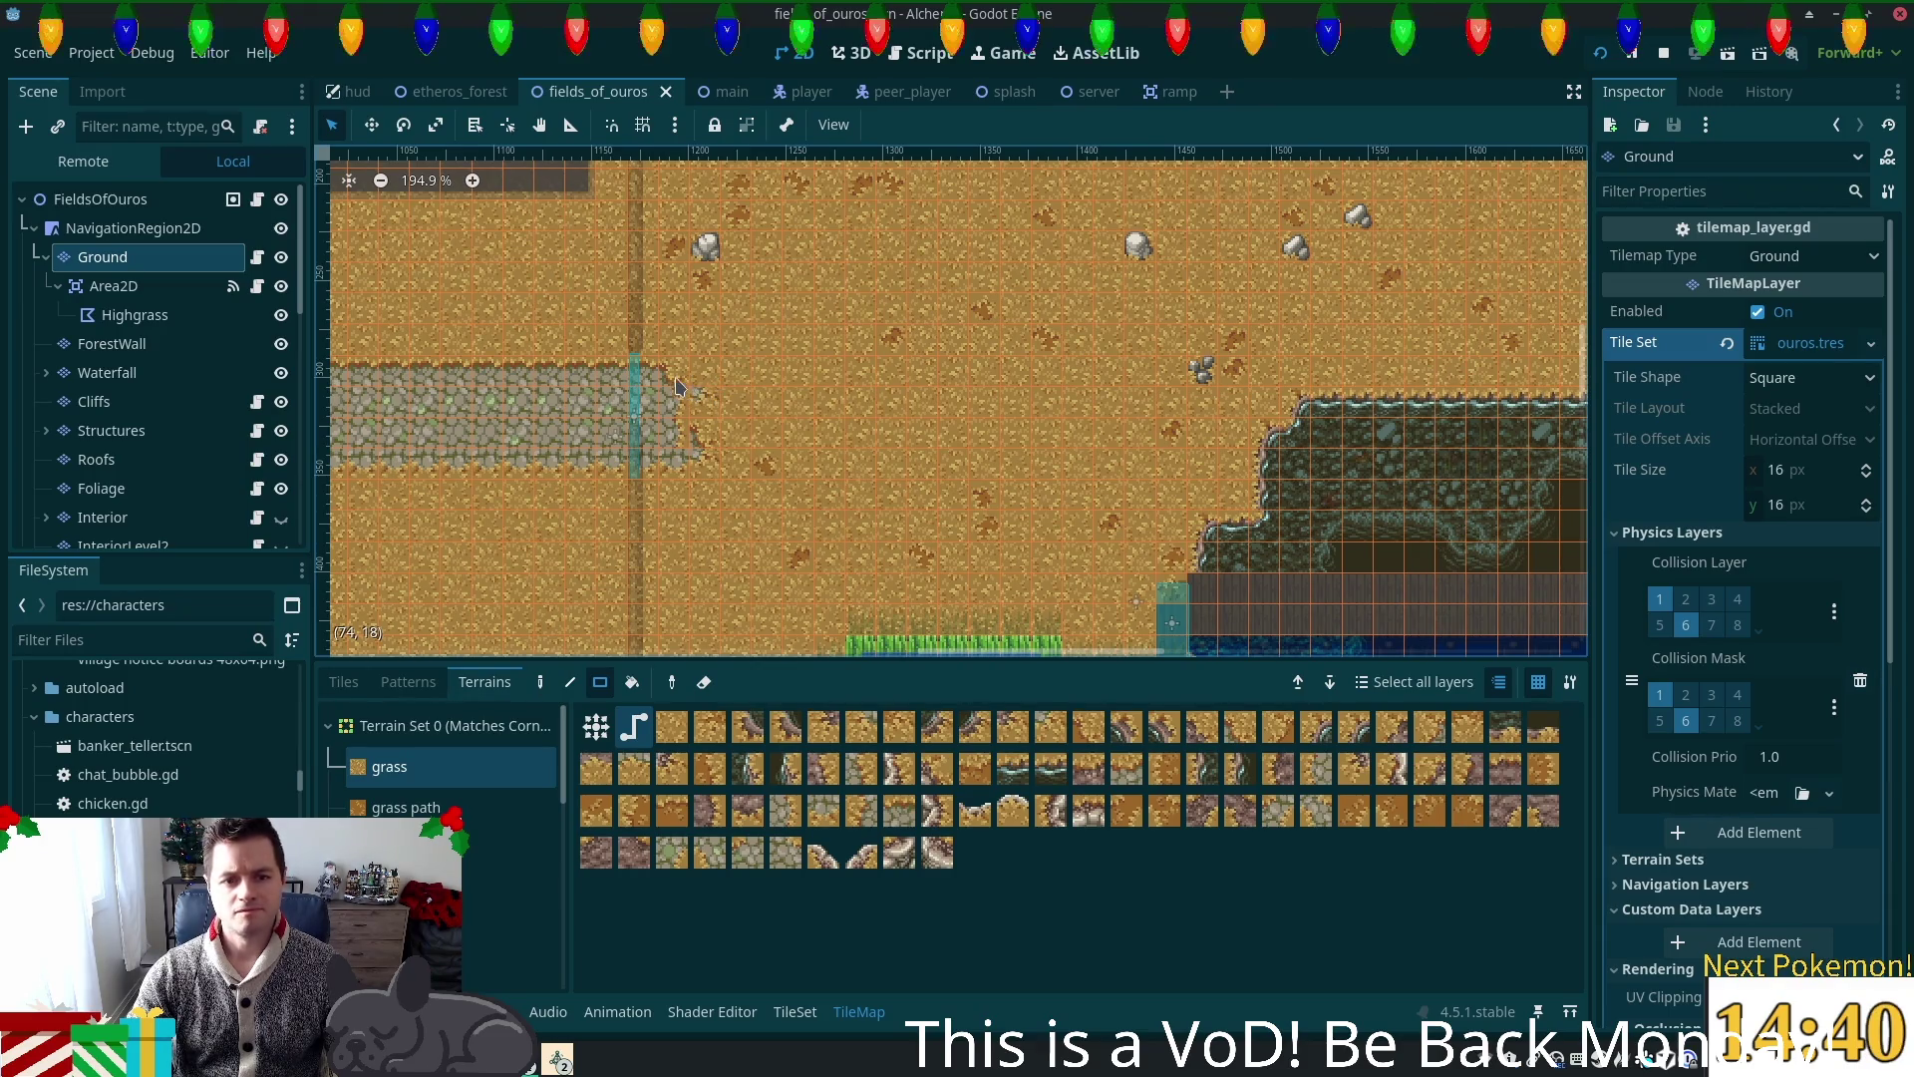
pyautogui.moveTo(678, 379)
pyautogui.mouseDown()
pyautogui.moveTo(965, 447)
pyautogui.moveTo(1228, 454)
pyautogui.moveTo(1211, 454)
pyautogui.mouseUp()
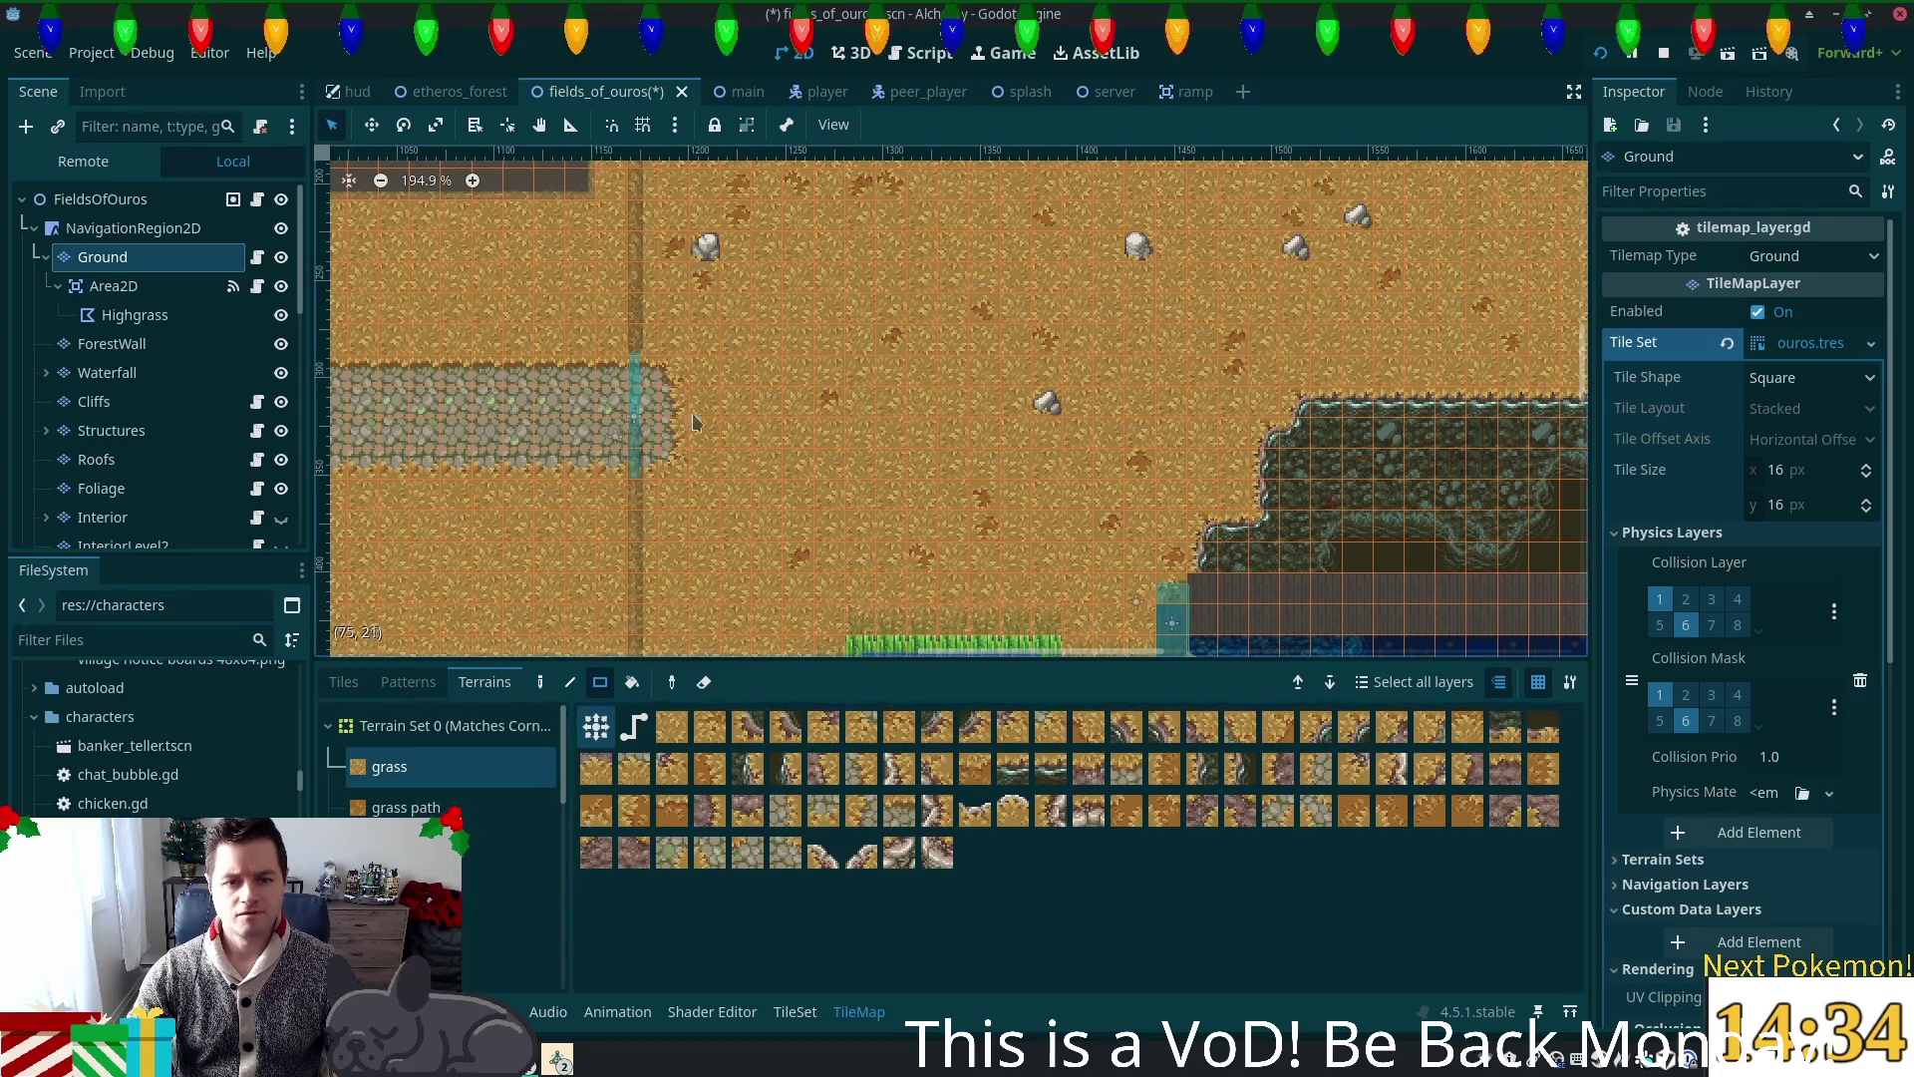
pyautogui.moveTo(667, 387); pyautogui.dragTo(1146, 481)
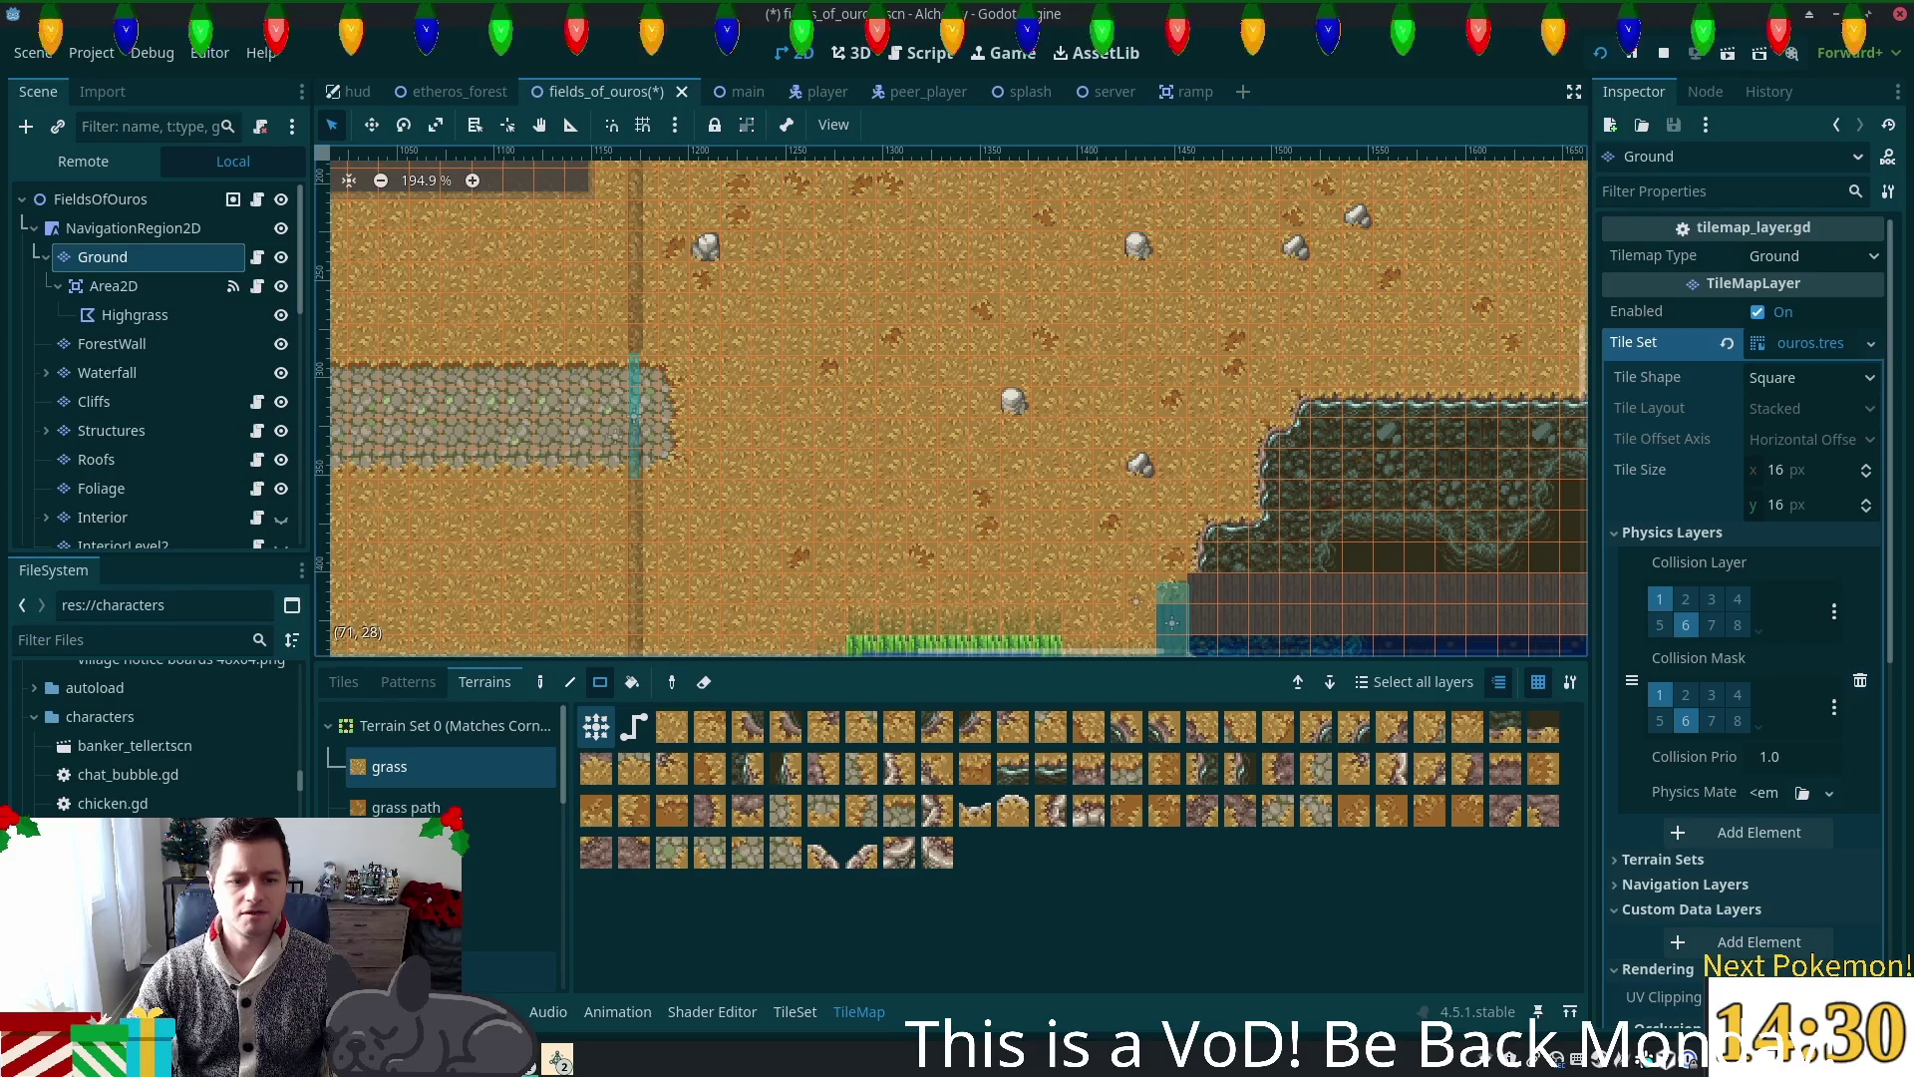
pyautogui.click(406, 808)
# Step: Pick the cobblestone path terrain and try extending the path eastward, undoing each attempt
pyautogui.scroll(-2, 463, 823)
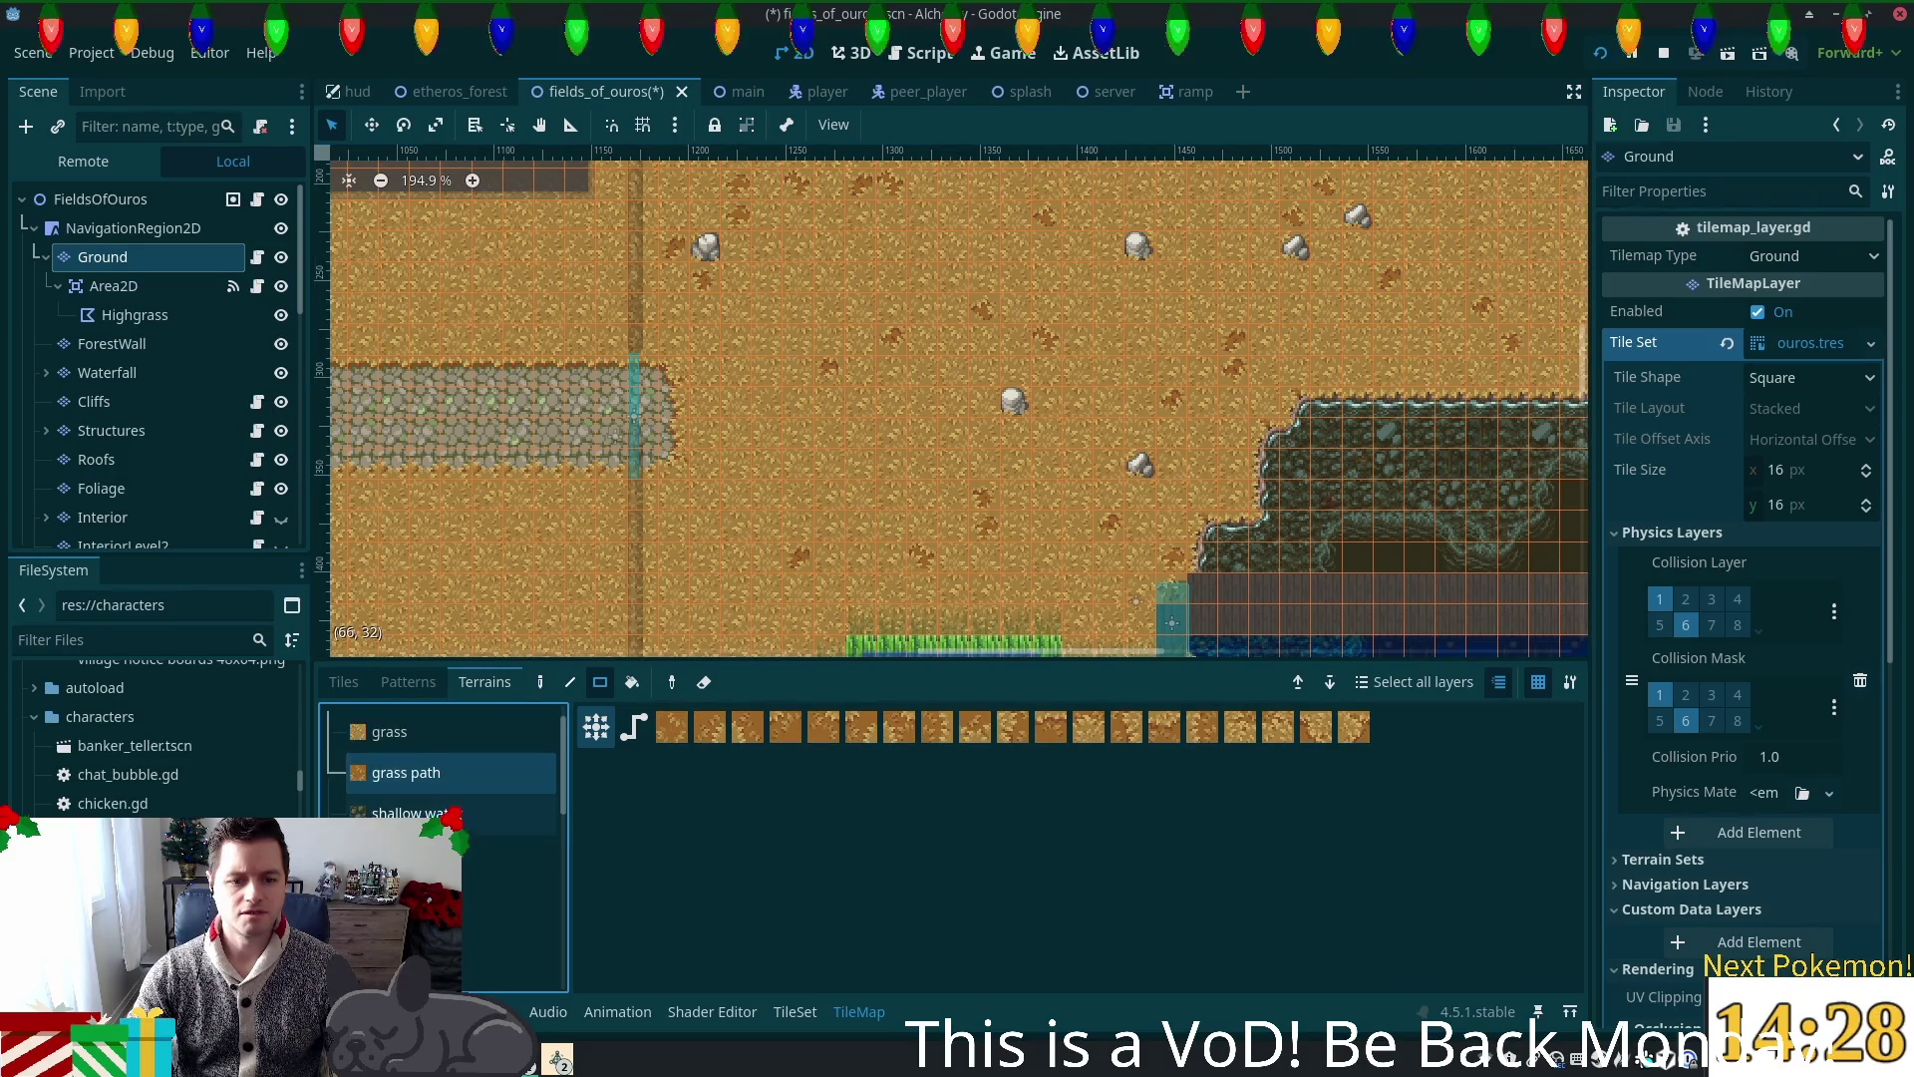
pyautogui.click(468, 907)
pyautogui.click(681, 735)
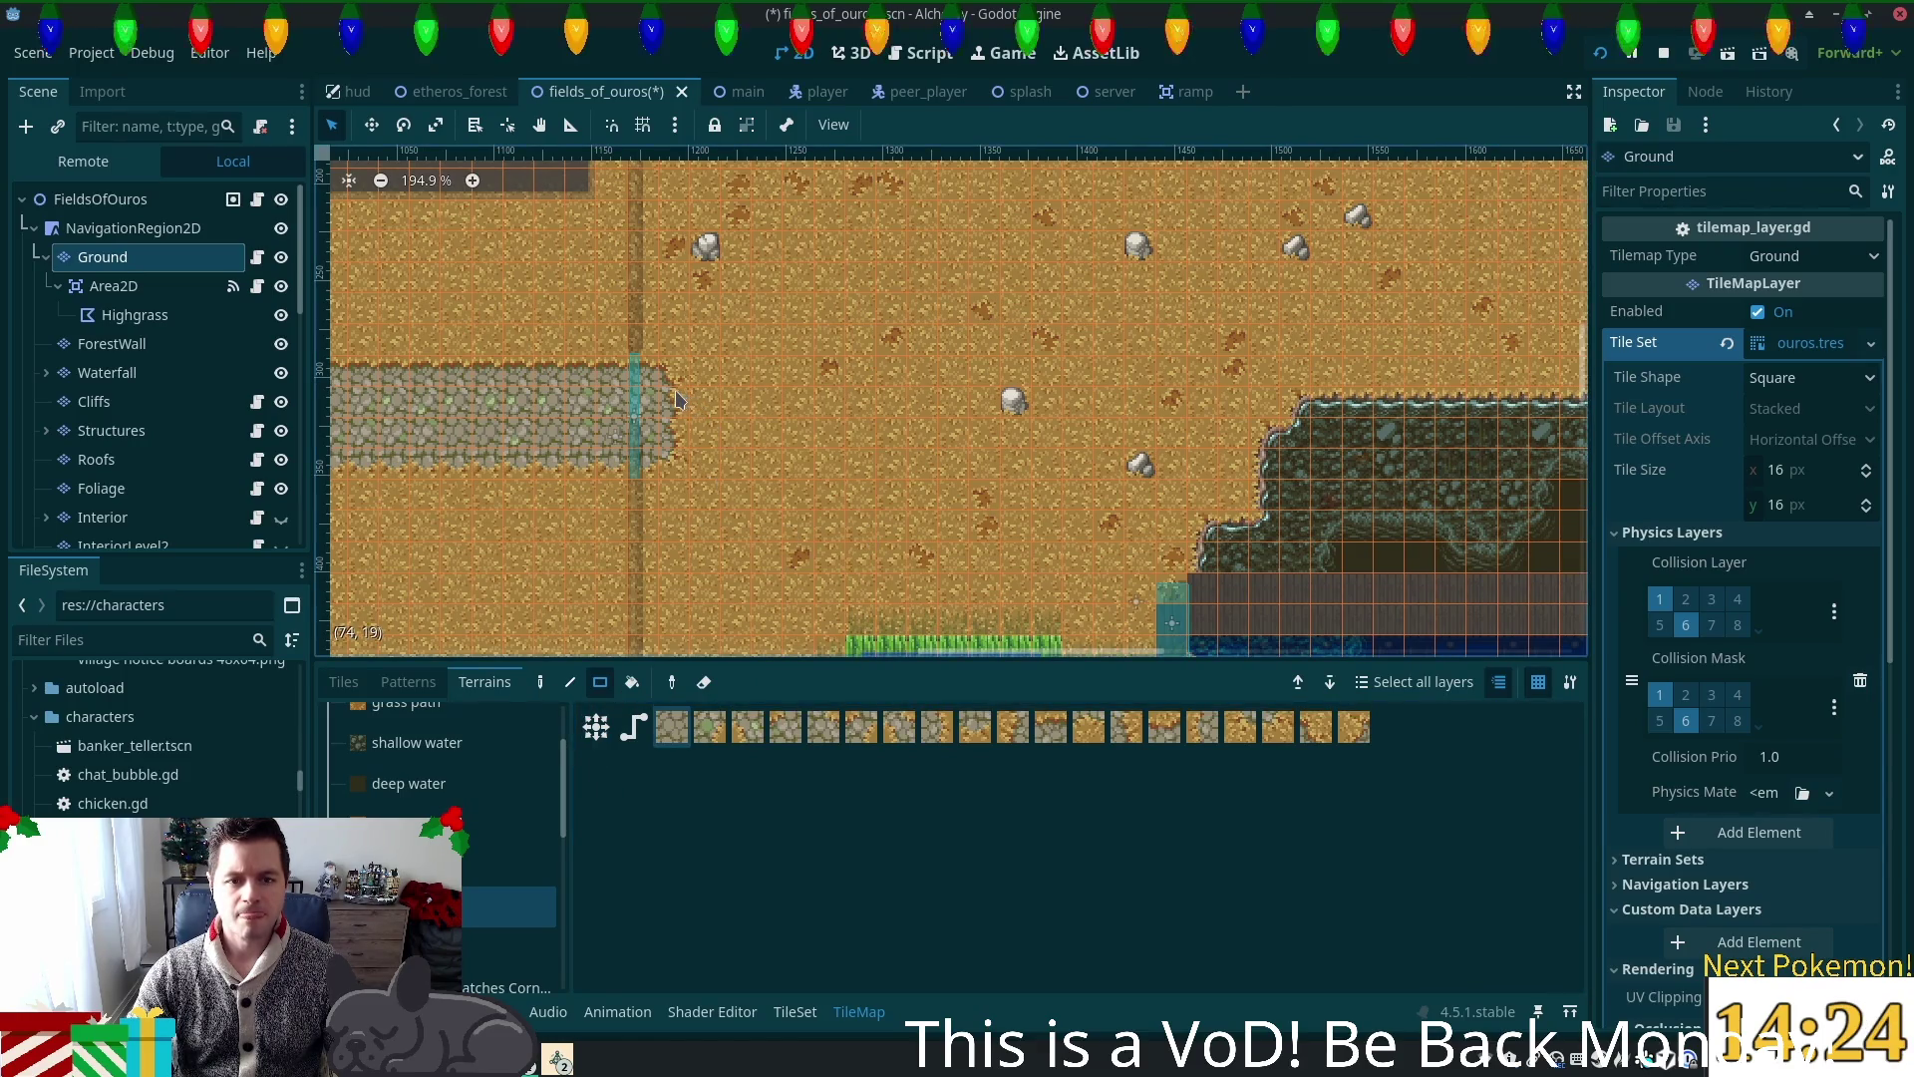
pyautogui.moveTo(676, 399); pyautogui.dragTo(1016, 436)
pyautogui.moveTo(1170, 444)
pyautogui.mouseDown()
pyautogui.moveTo(1221, 445)
pyautogui.moveTo(1017, 429)
pyautogui.moveTo(1235, 437)
pyautogui.mouseUp()
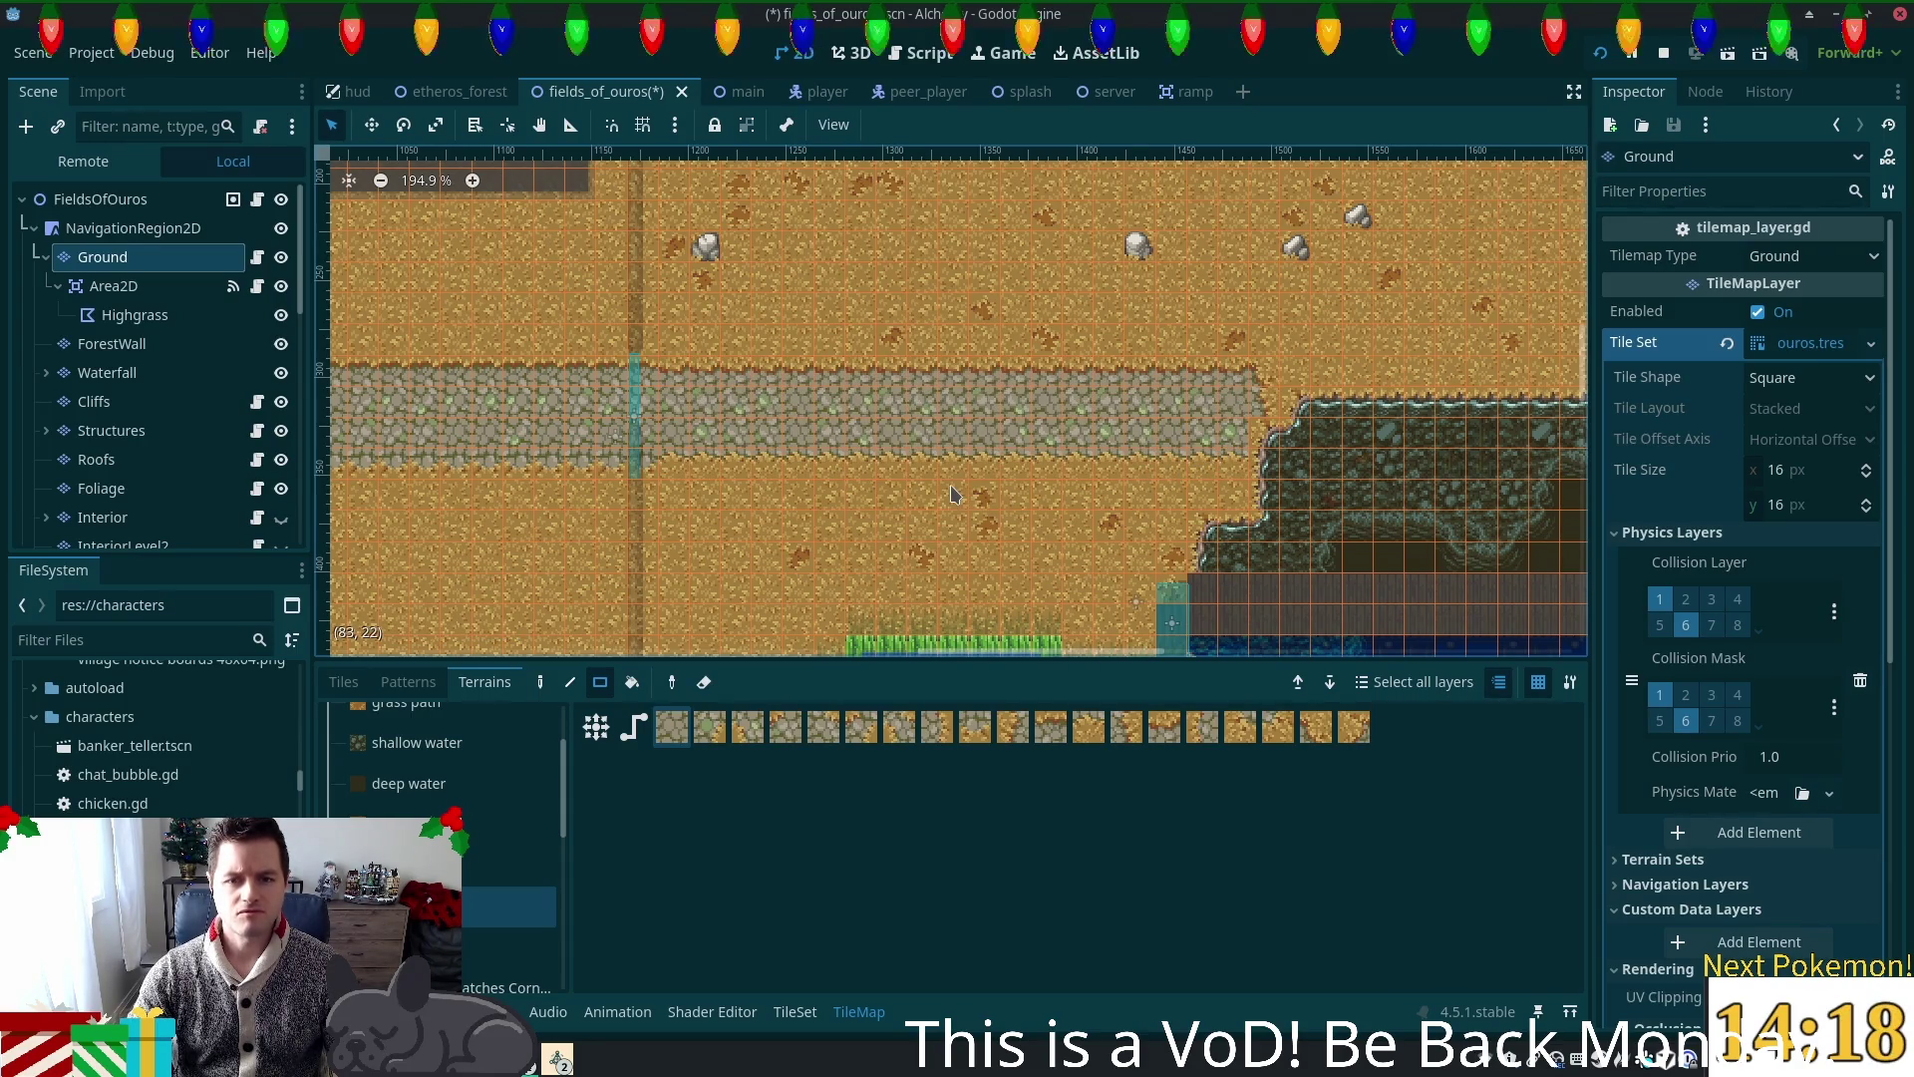
pyautogui.hotkey('ctrl', 'z')
pyautogui.moveTo(670, 382)
pyautogui.mouseDown()
pyautogui.moveTo(962, 469)
pyautogui.moveTo(1157, 469)
pyautogui.mouseUp()
pyautogui.hotkey('ctrl', 'z')
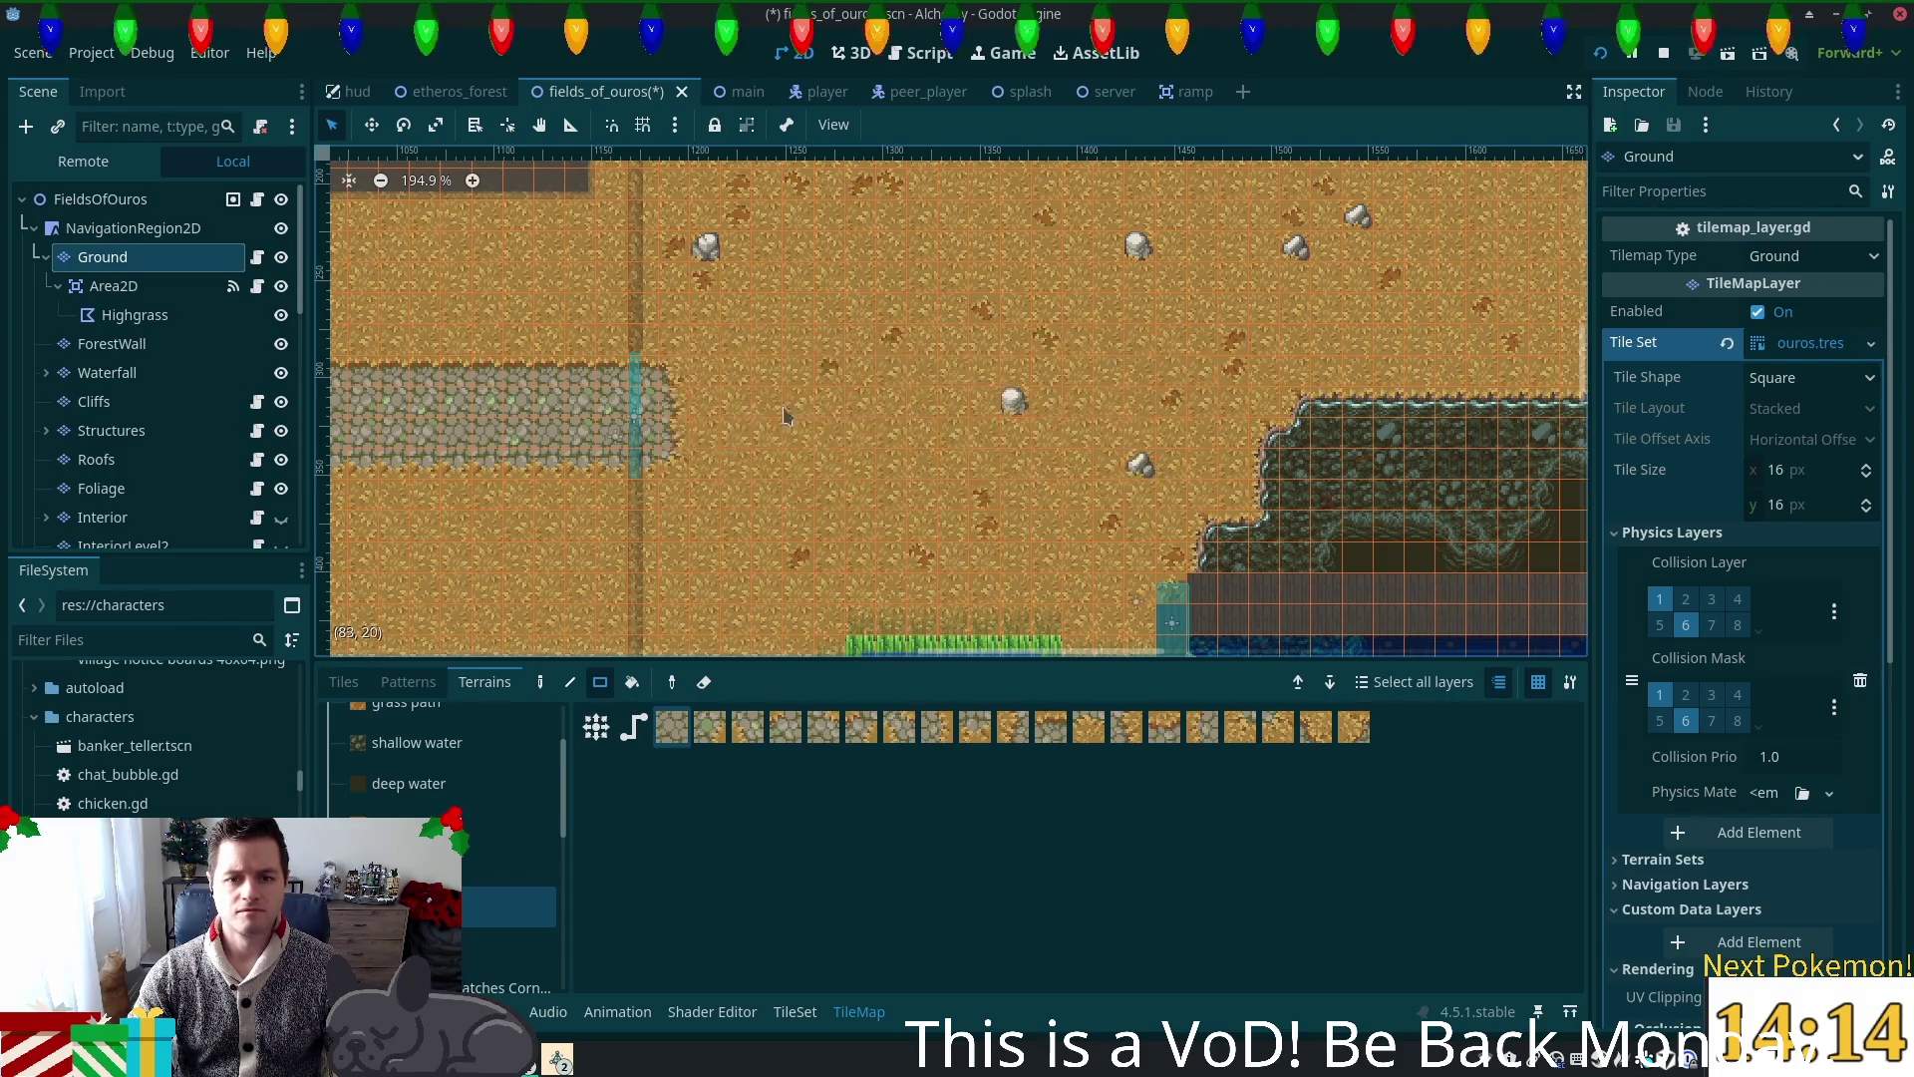
# Step: Try 15x2 to 15x4 cobblestone strips past the path's end, keeping a final 15x3 extension
pyautogui.moveTo(768, 421)
pyautogui.mouseDown()
pyautogui.moveTo(1177, 453)
pyautogui.moveTo(1124, 454)
pyautogui.mouseUp()
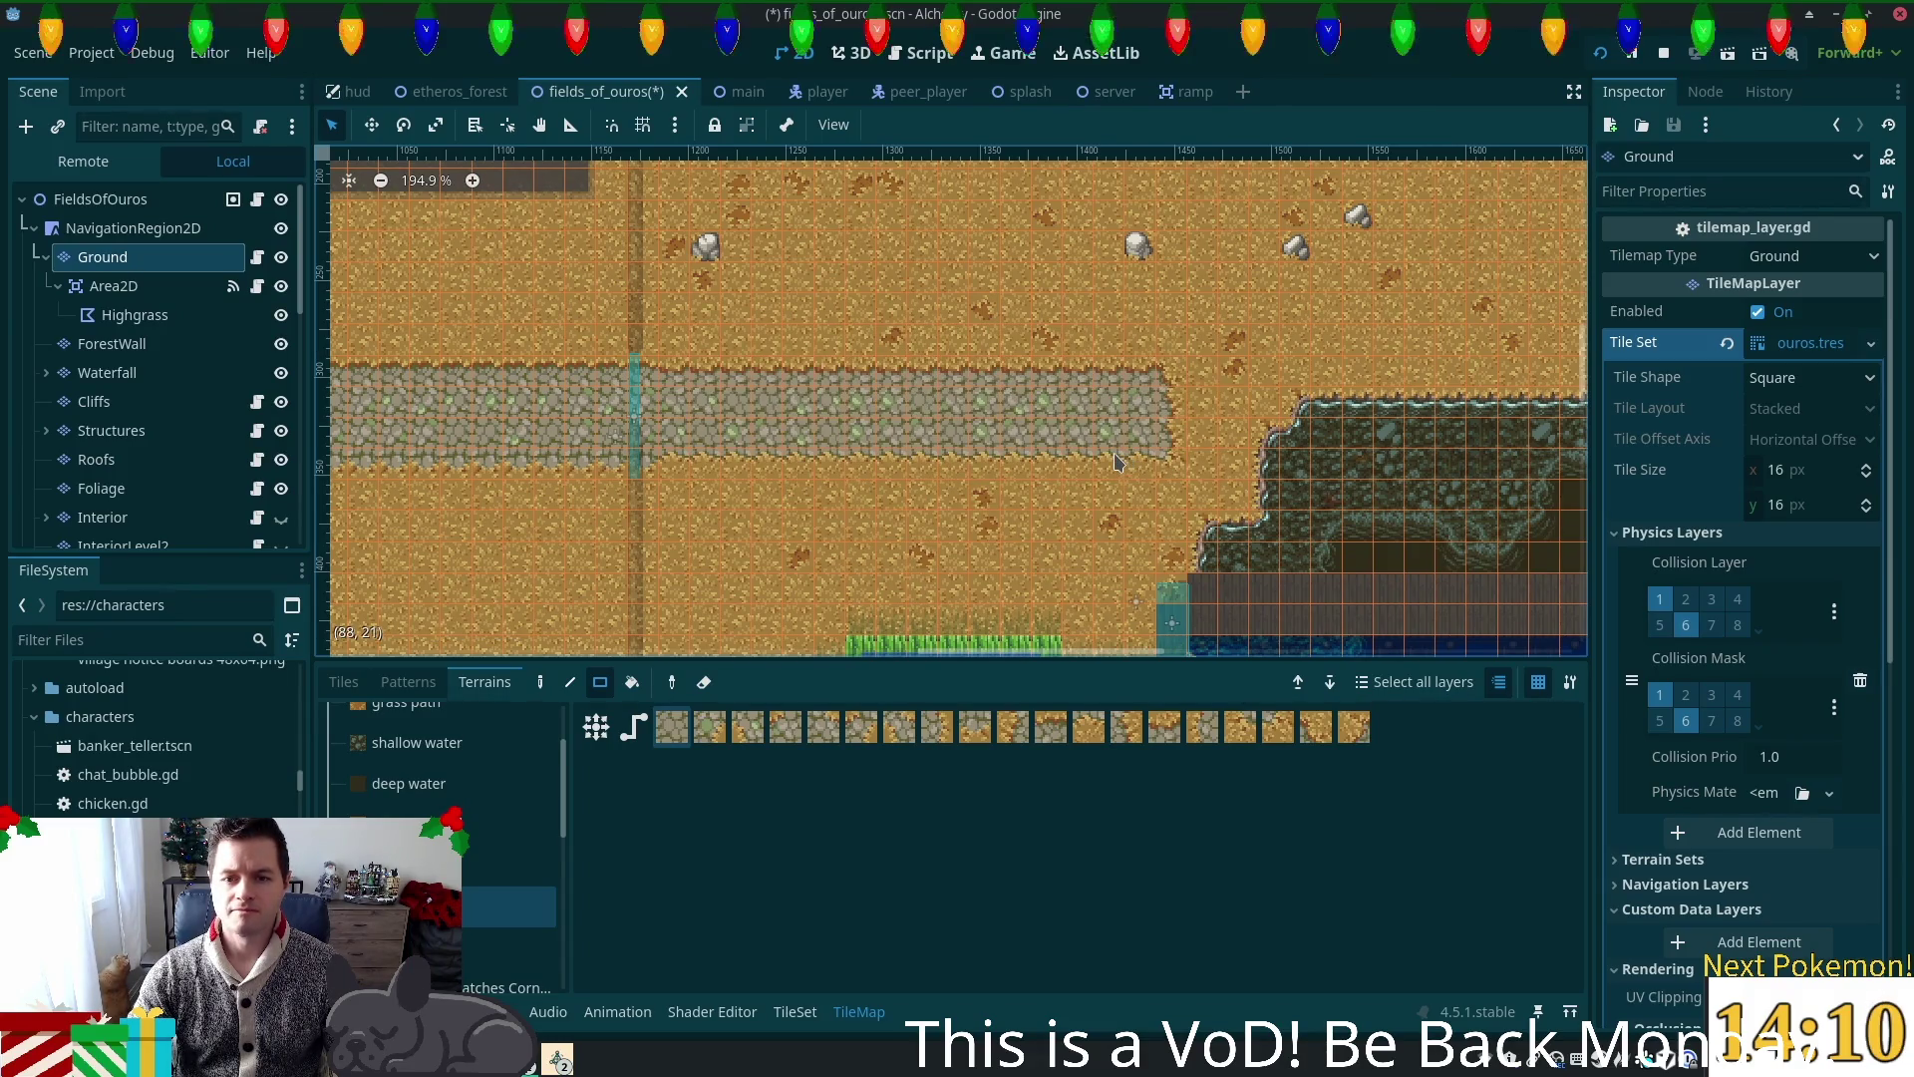
pyautogui.hotkey('ctrl', 'z')
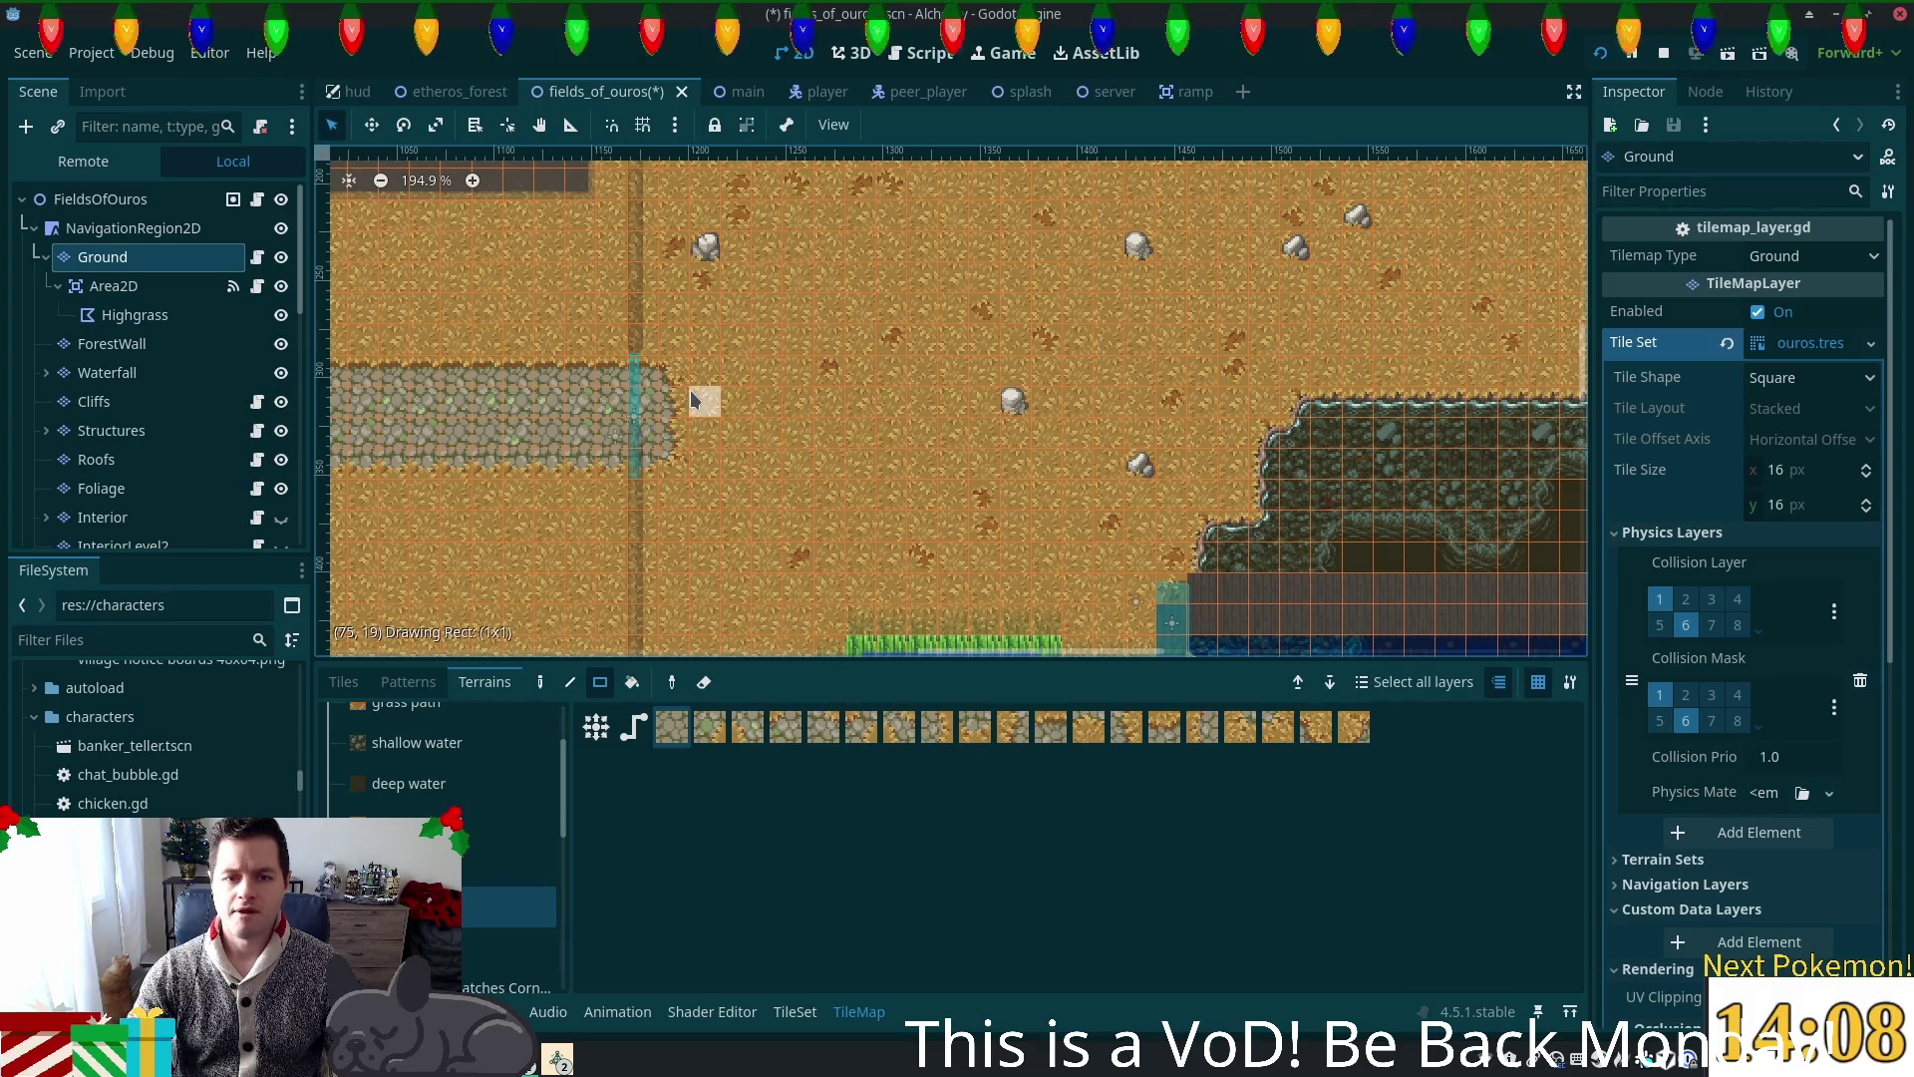
pyautogui.moveTo(735, 420); pyautogui.dragTo(1152, 446)
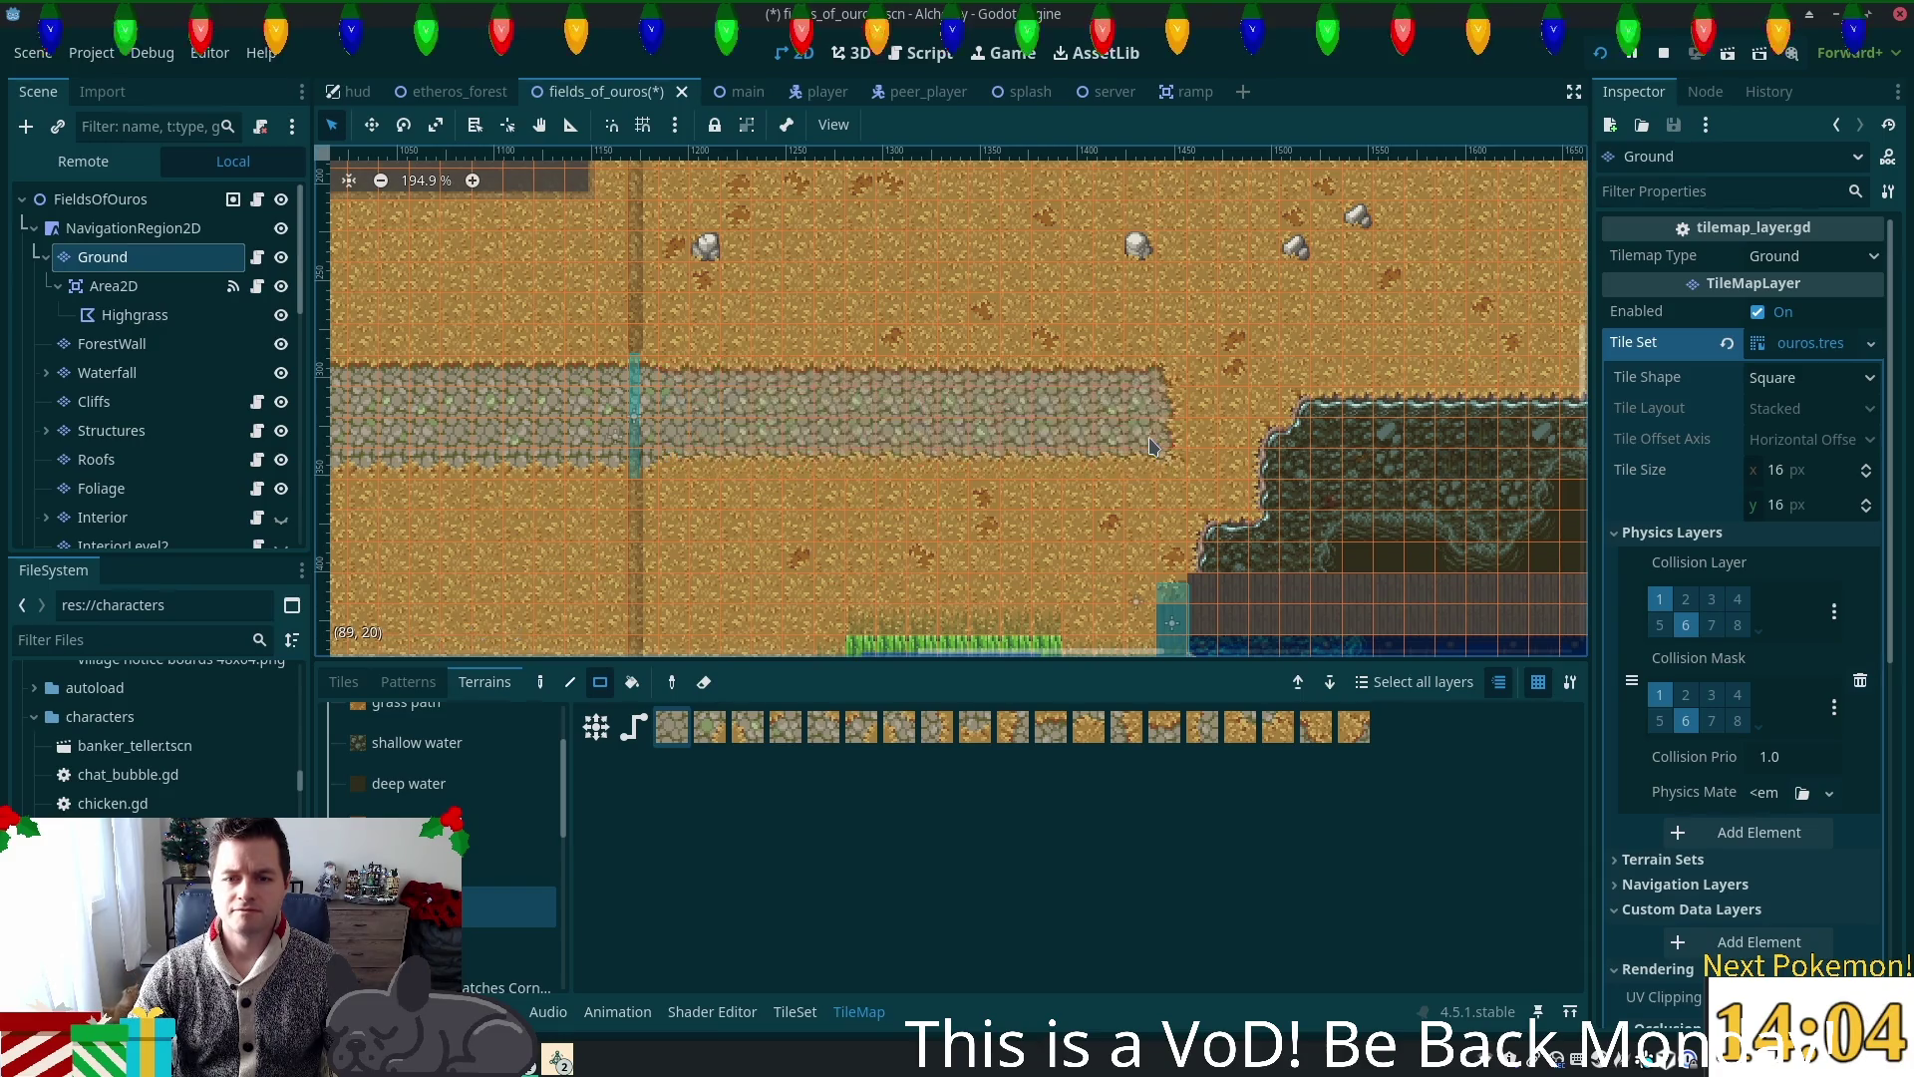
pyautogui.hotkey('ctrl', 'z')
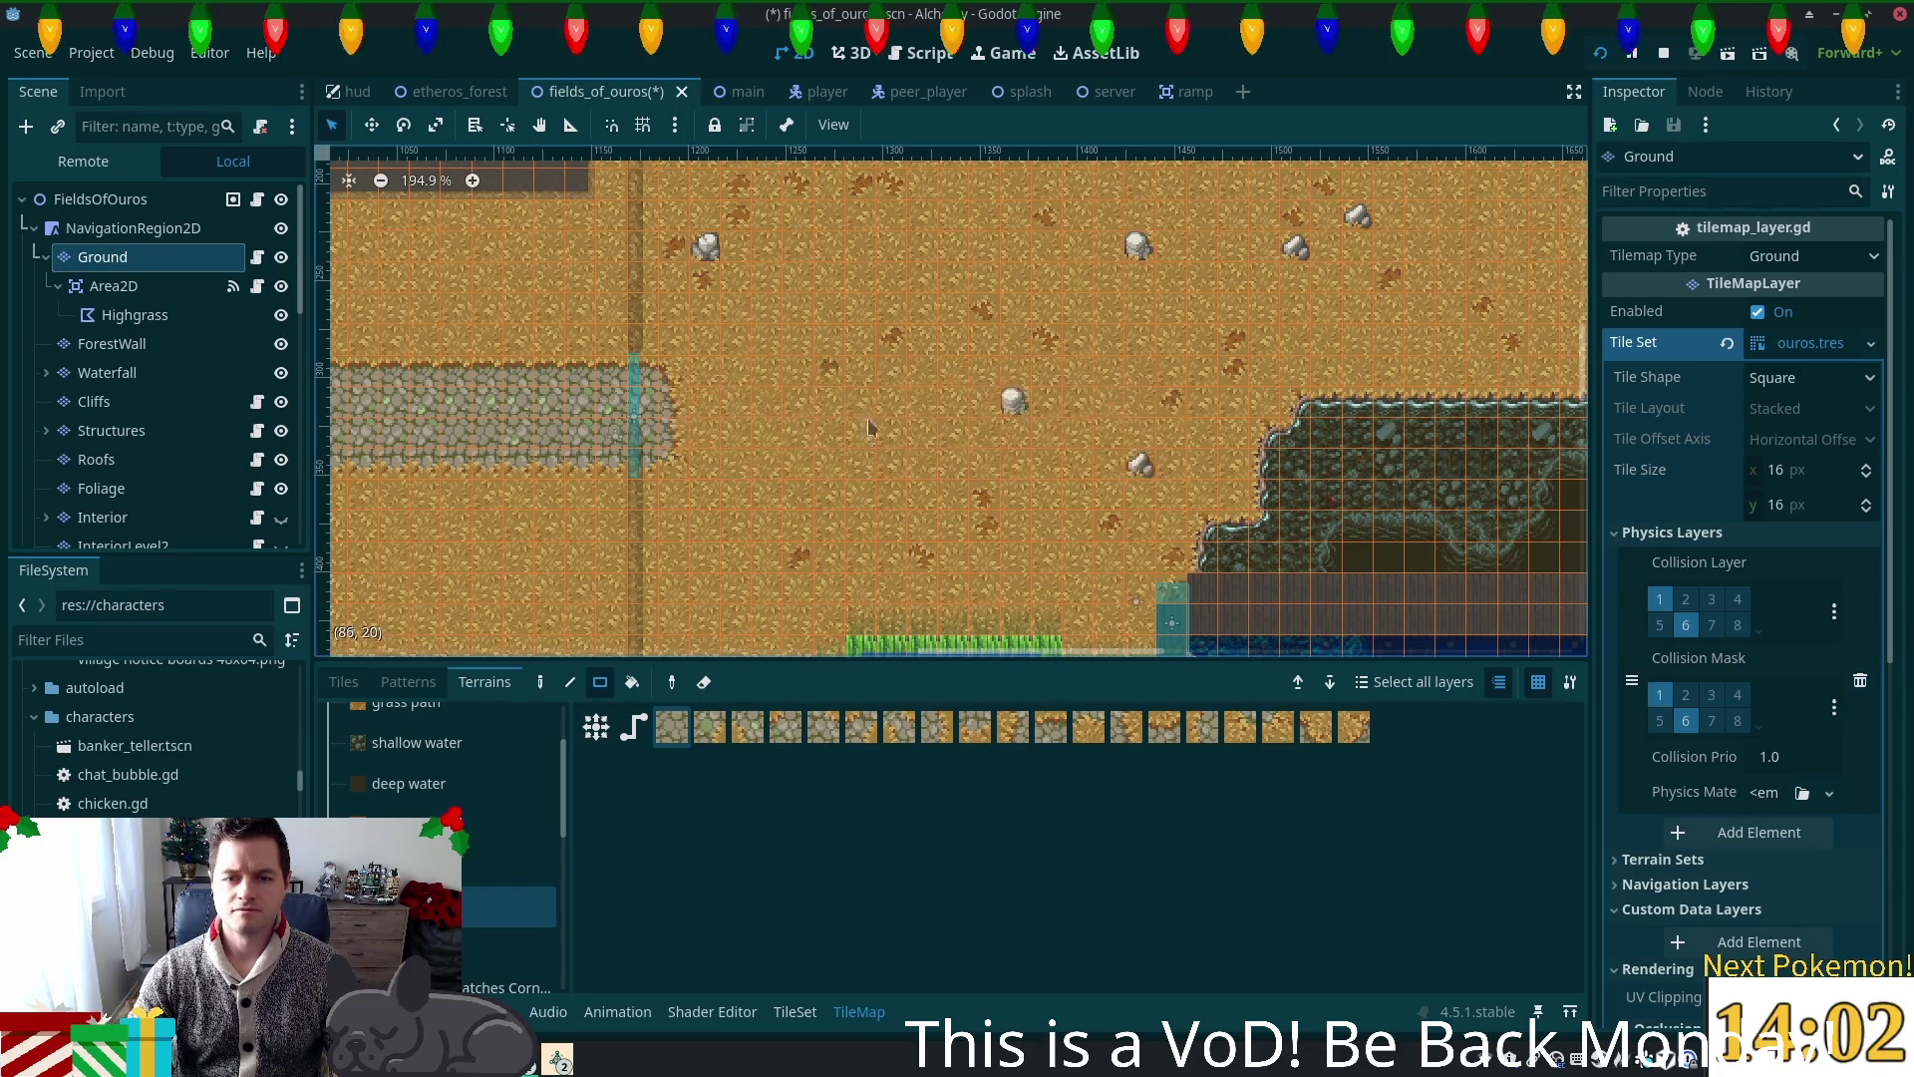
pyautogui.moveTo(663, 398)
pyautogui.mouseDown()
pyautogui.moveTo(967, 477)
pyautogui.moveTo(1125, 492)
pyautogui.mouseUp()
pyautogui.hotkey('ctrl', 'z')
pyautogui.moveTo(666, 394)
pyautogui.mouseDown()
pyautogui.moveTo(903, 411)
pyautogui.moveTo(1100, 458)
pyautogui.moveTo(1131, 445)
pyautogui.mouseUp()
pyautogui.hotkey('ctrl', 'z')
pyautogui.hotkey('ctrl', 'z')
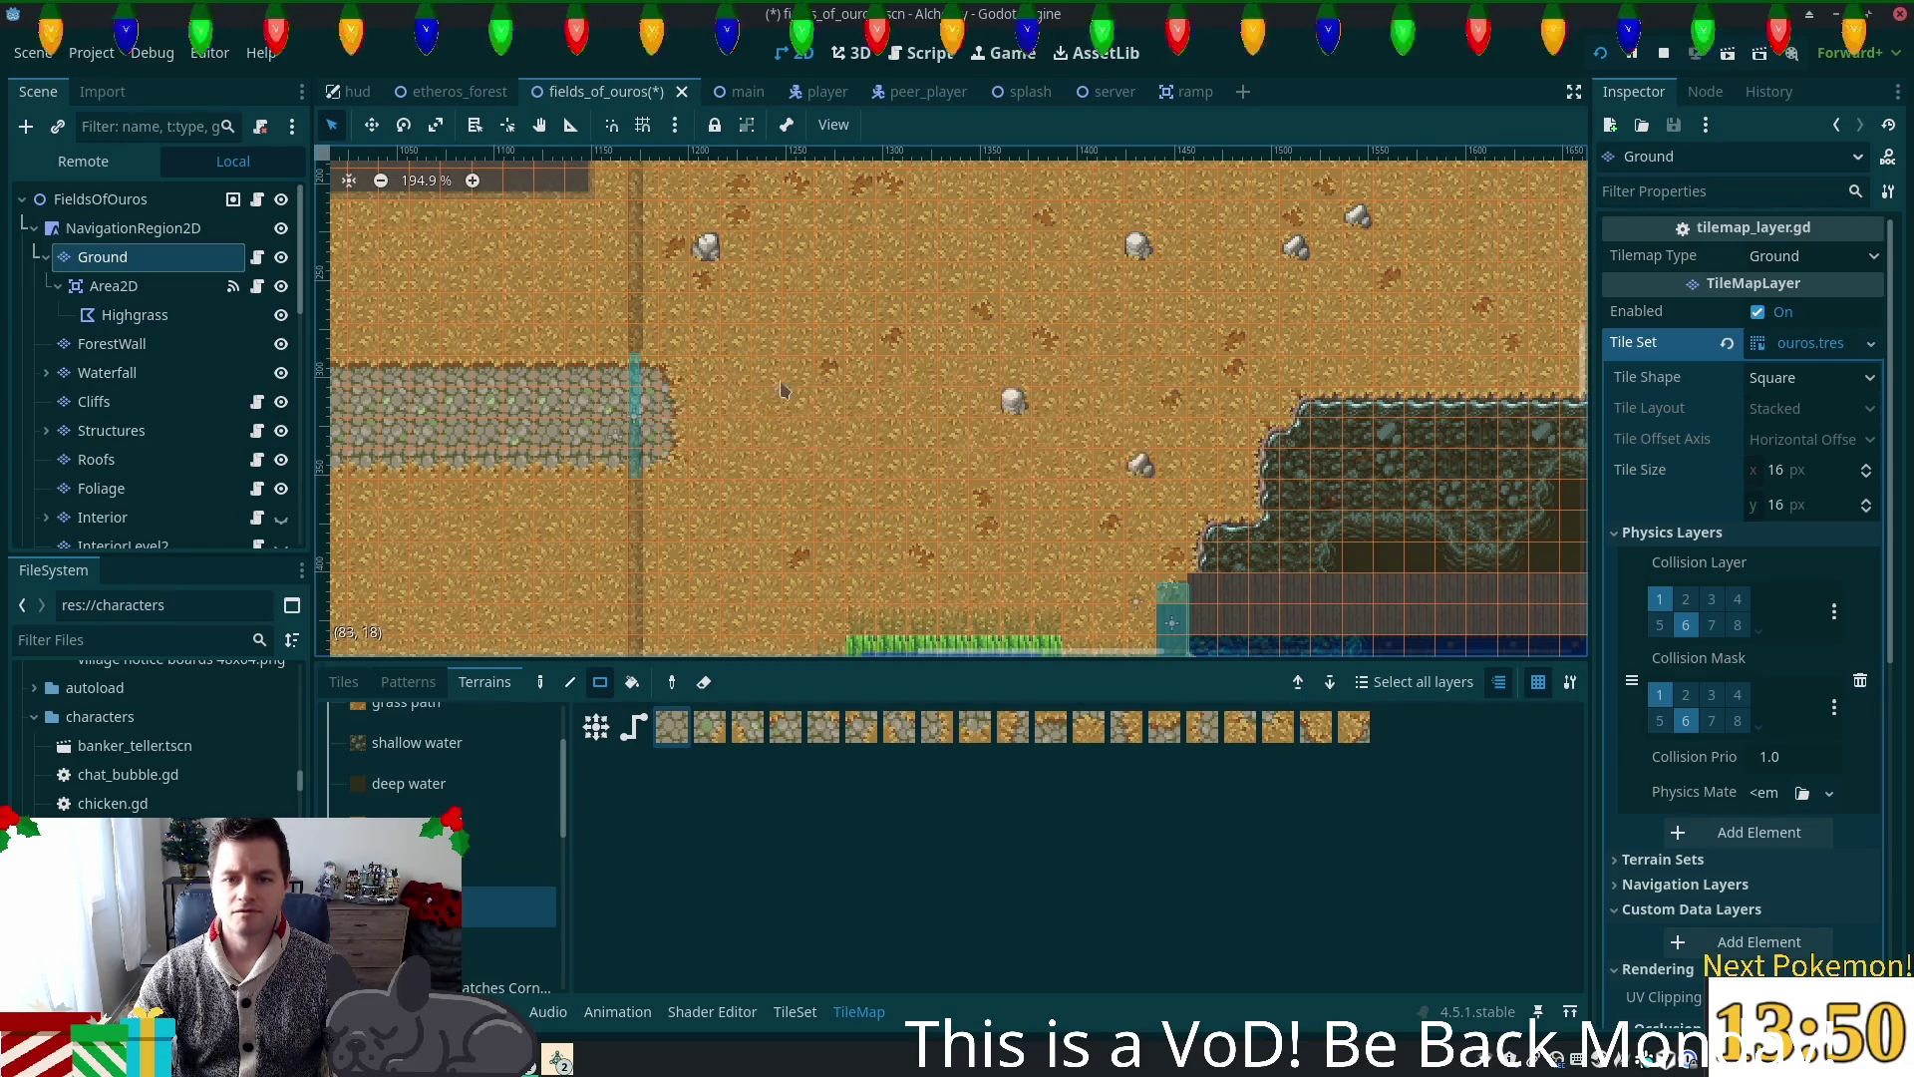
pyautogui.moveTo(676, 407)
pyautogui.mouseDown()
pyautogui.moveTo(1137, 444)
pyautogui.moveTo(1100, 449)
pyautogui.mouseUp()
pyautogui.scroll(1, 1122, 458)
# Step: Run the path down toward the grass ledge, select the third path tile, and save the scene
pyautogui.scroll(-3, 1107, 419)
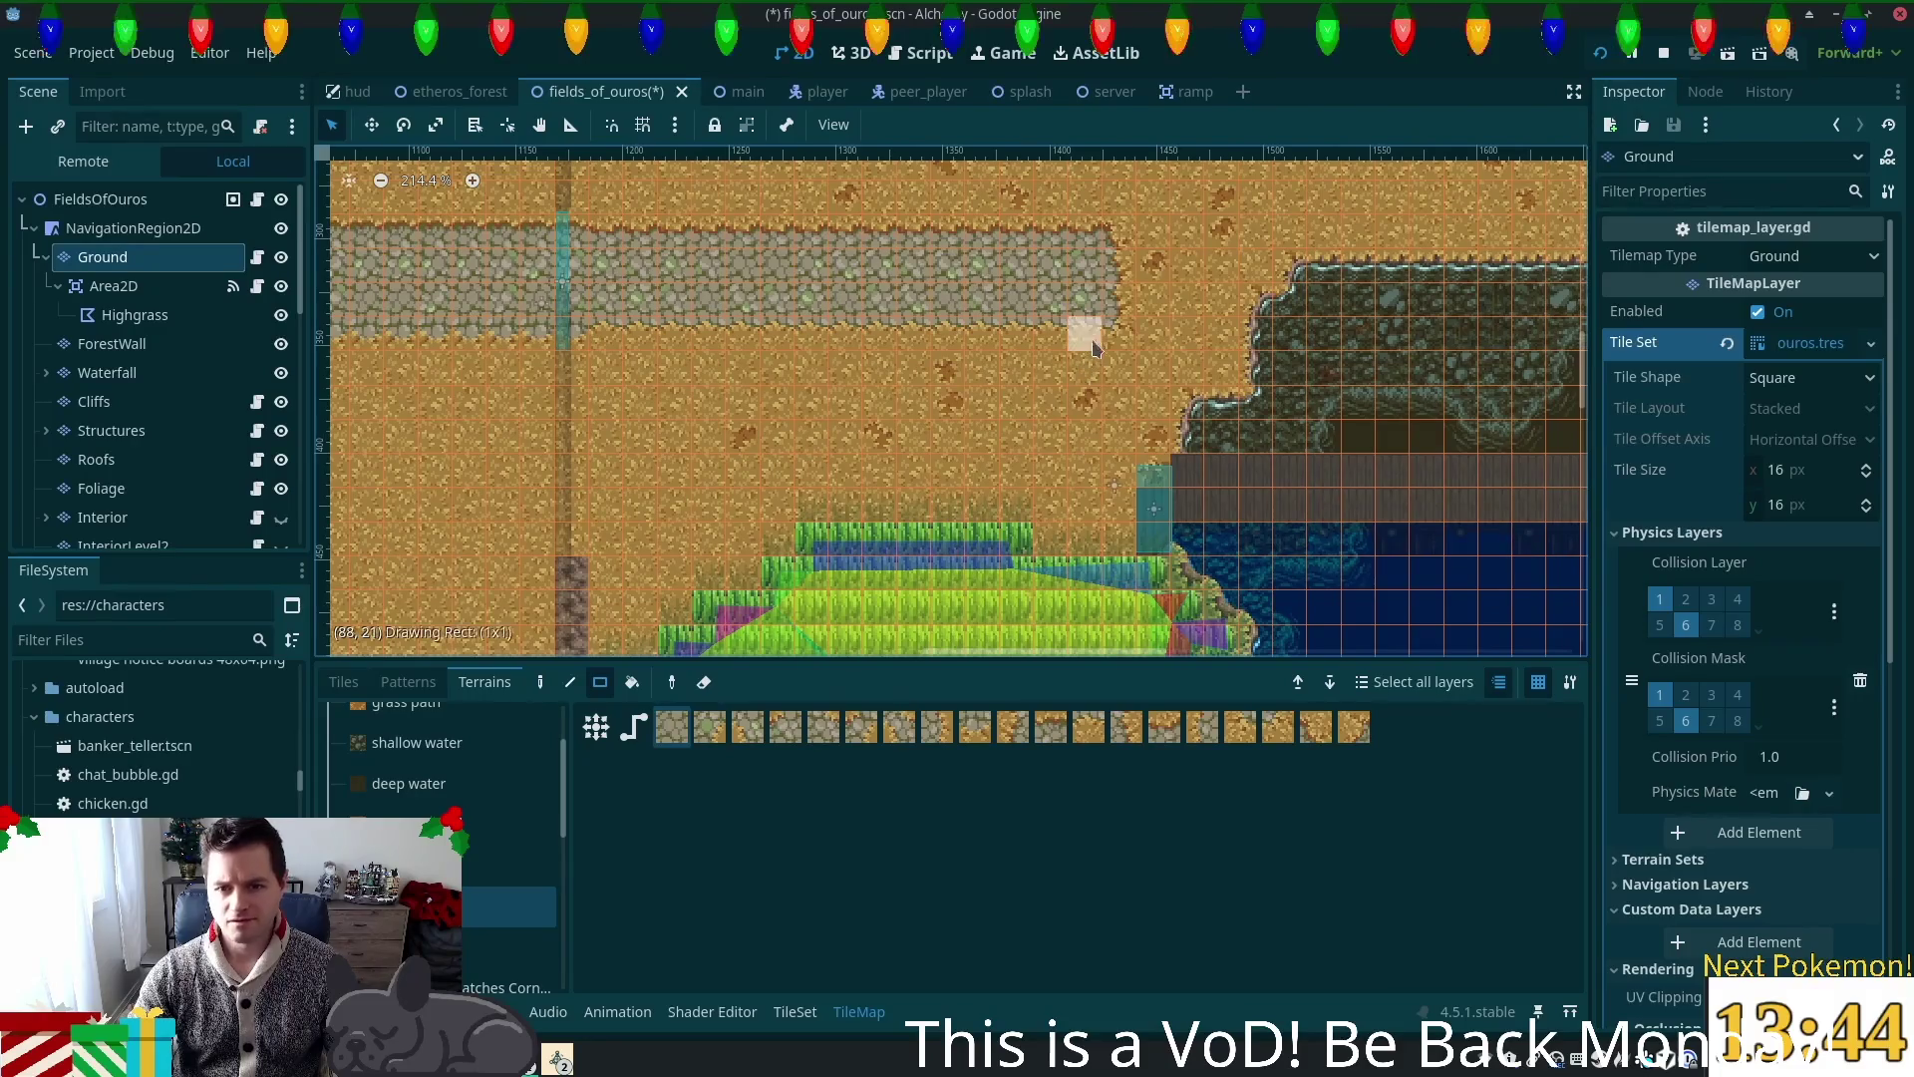
pyautogui.moveTo(1070, 507); pyautogui.dragTo(1066, 530)
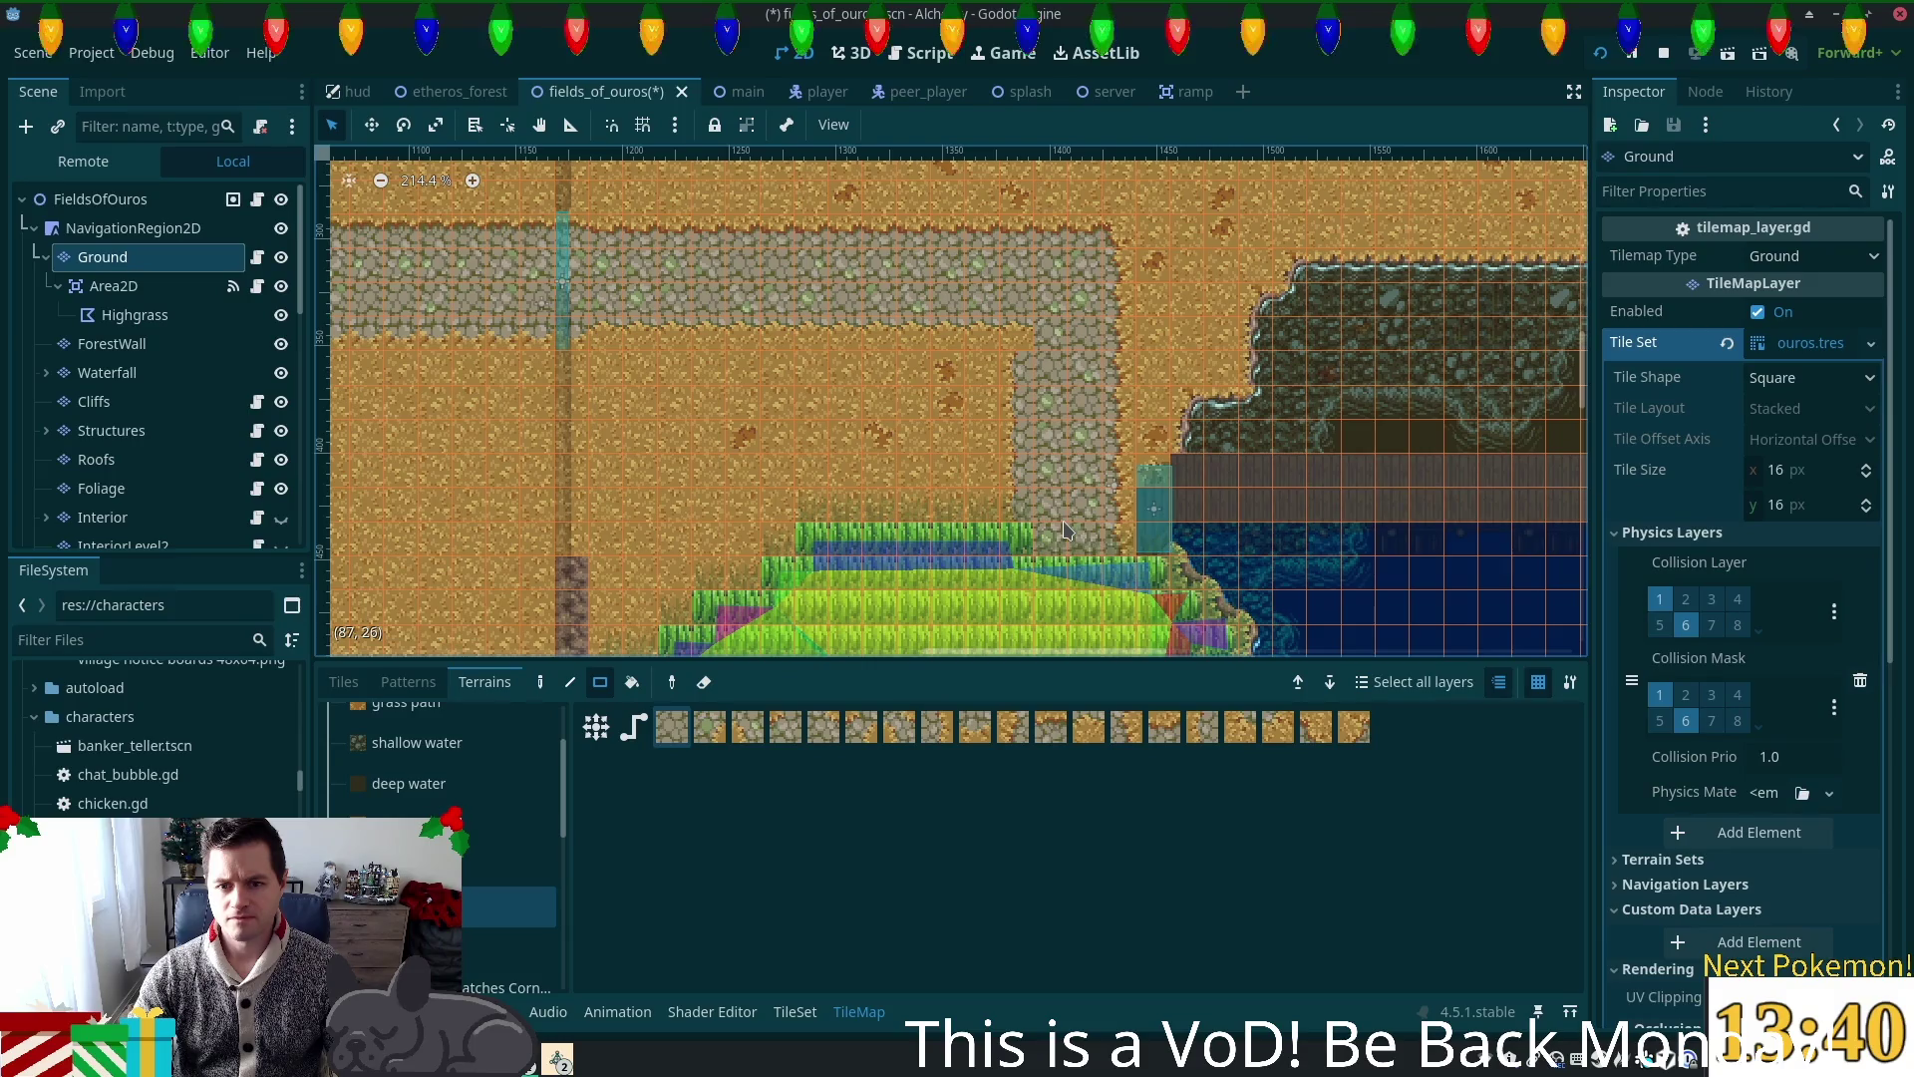
pyautogui.scroll(10, 1027, 360)
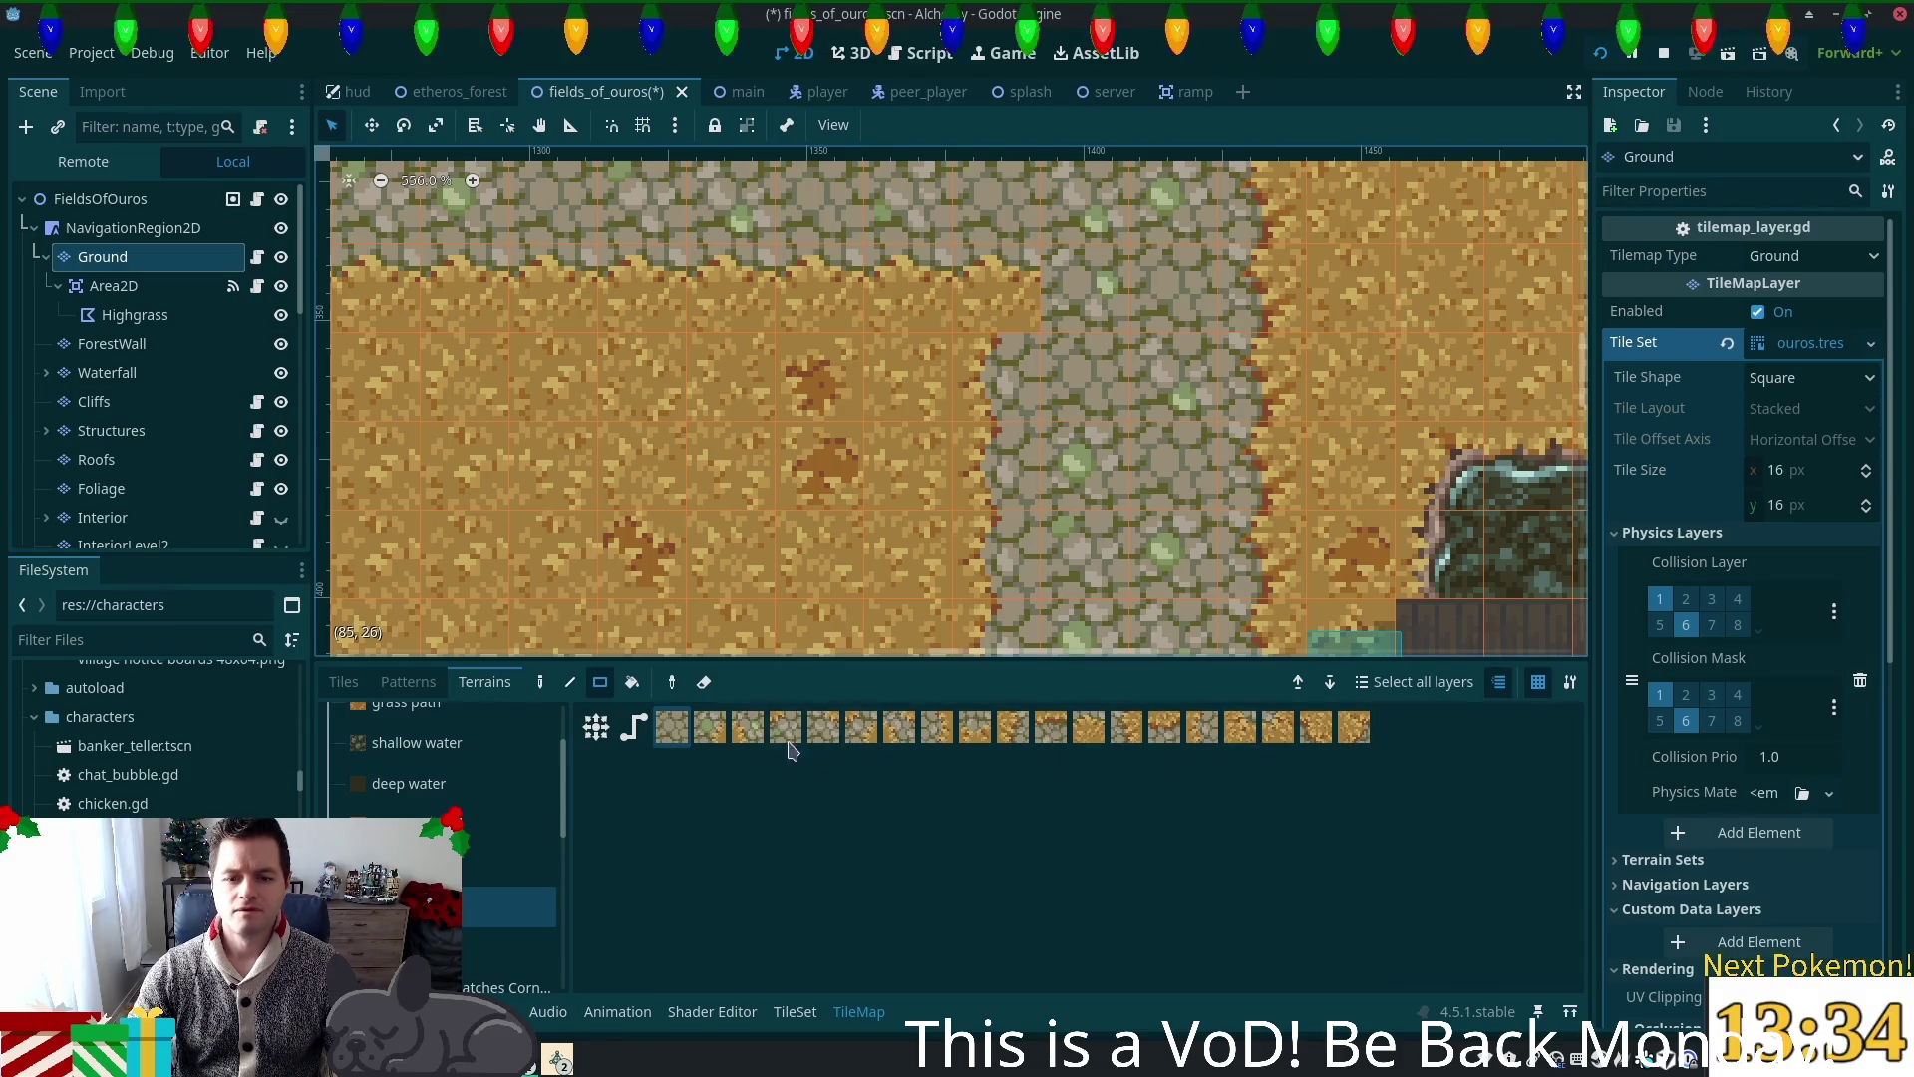
pyautogui.click(748, 727)
pyautogui.scroll(-7, 1084, 374)
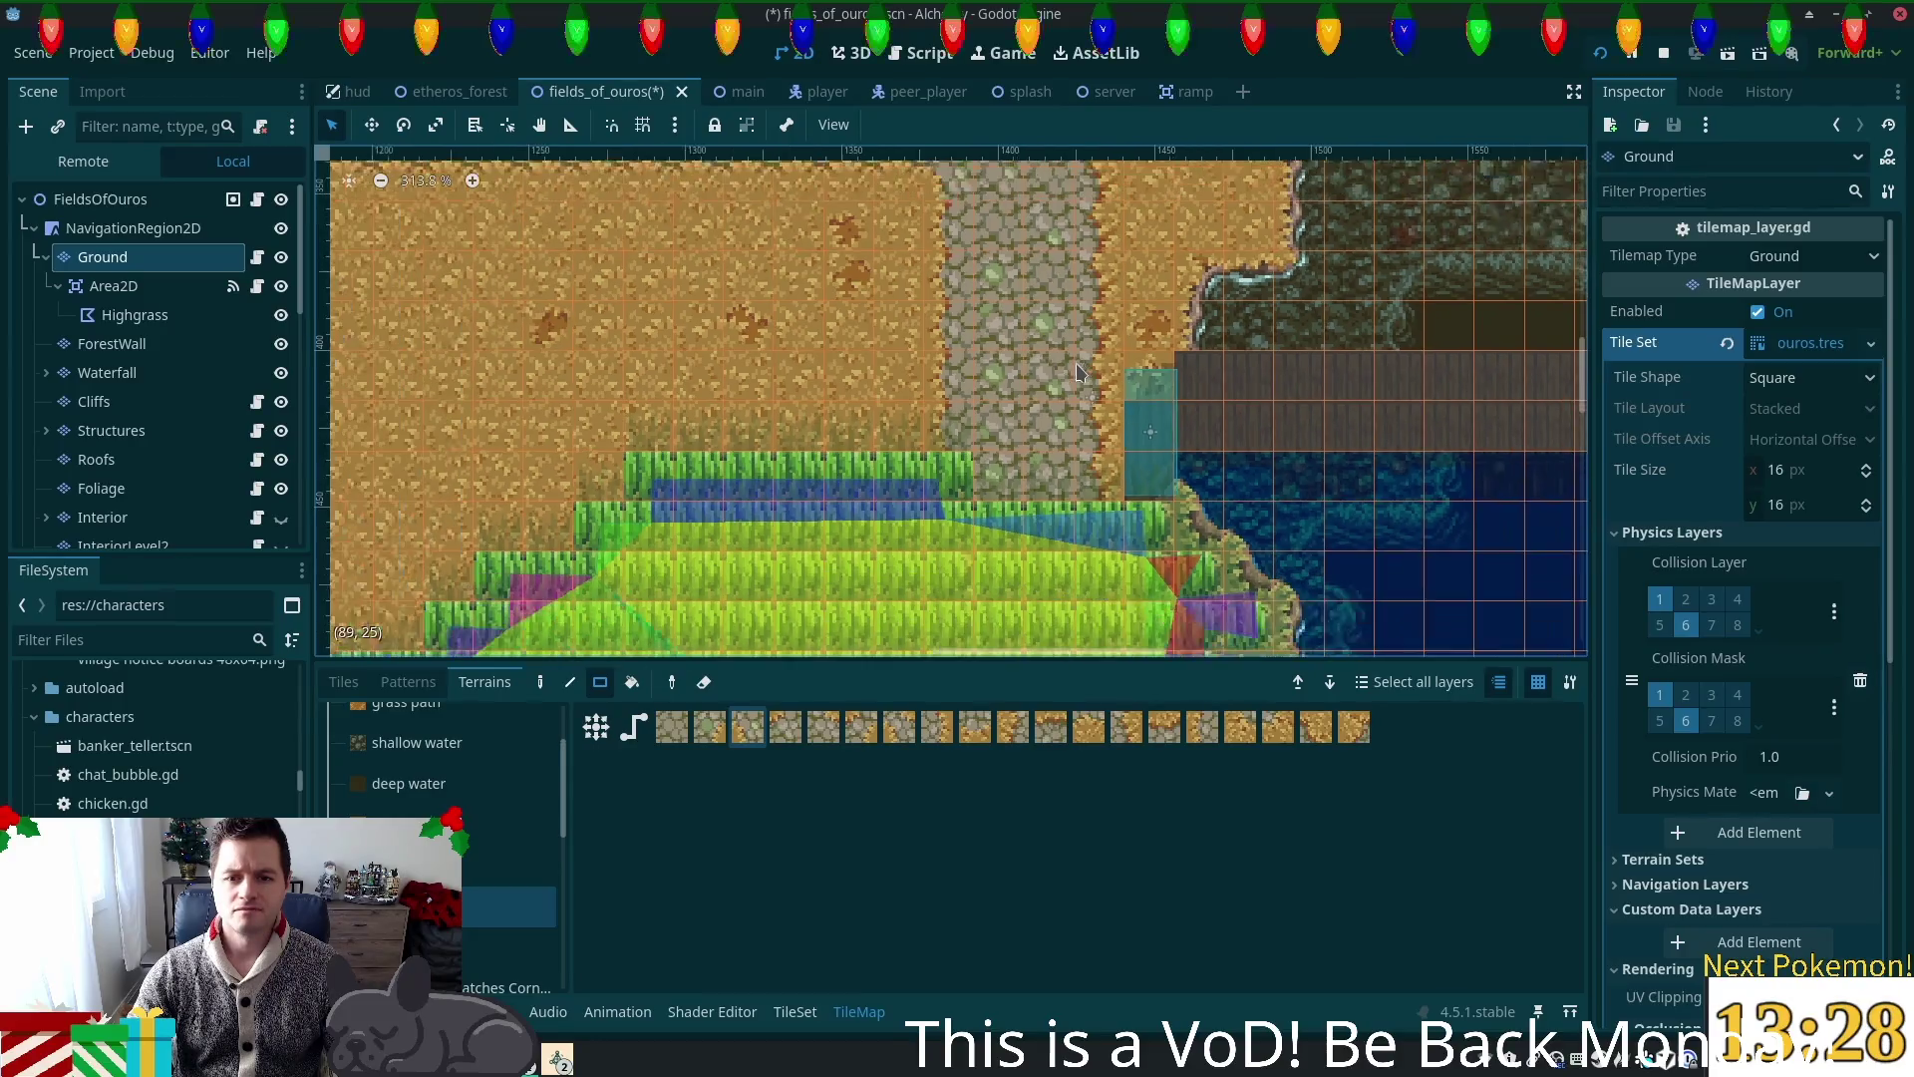
pyautogui.scroll(-1, 1083, 374)
pyautogui.hotkey('ctrl', 's')
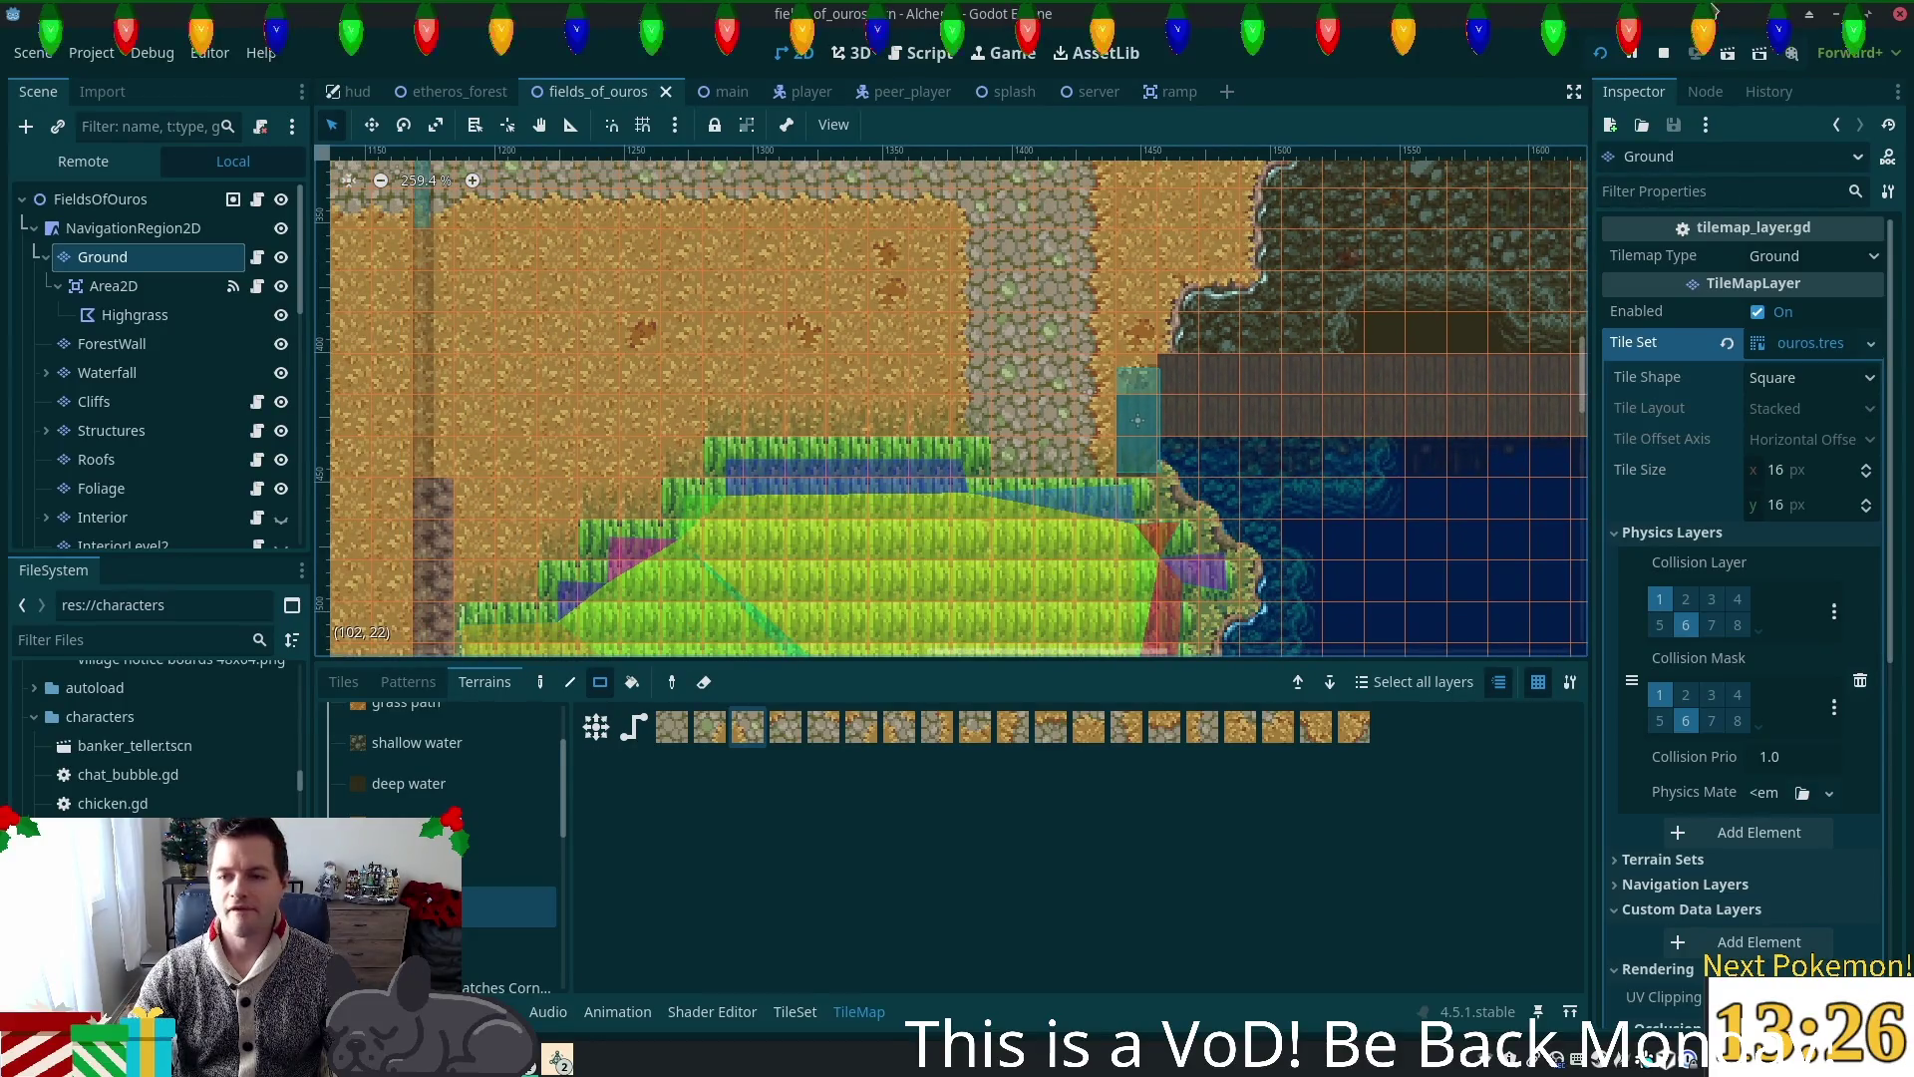
pyautogui.click(1597, 60)
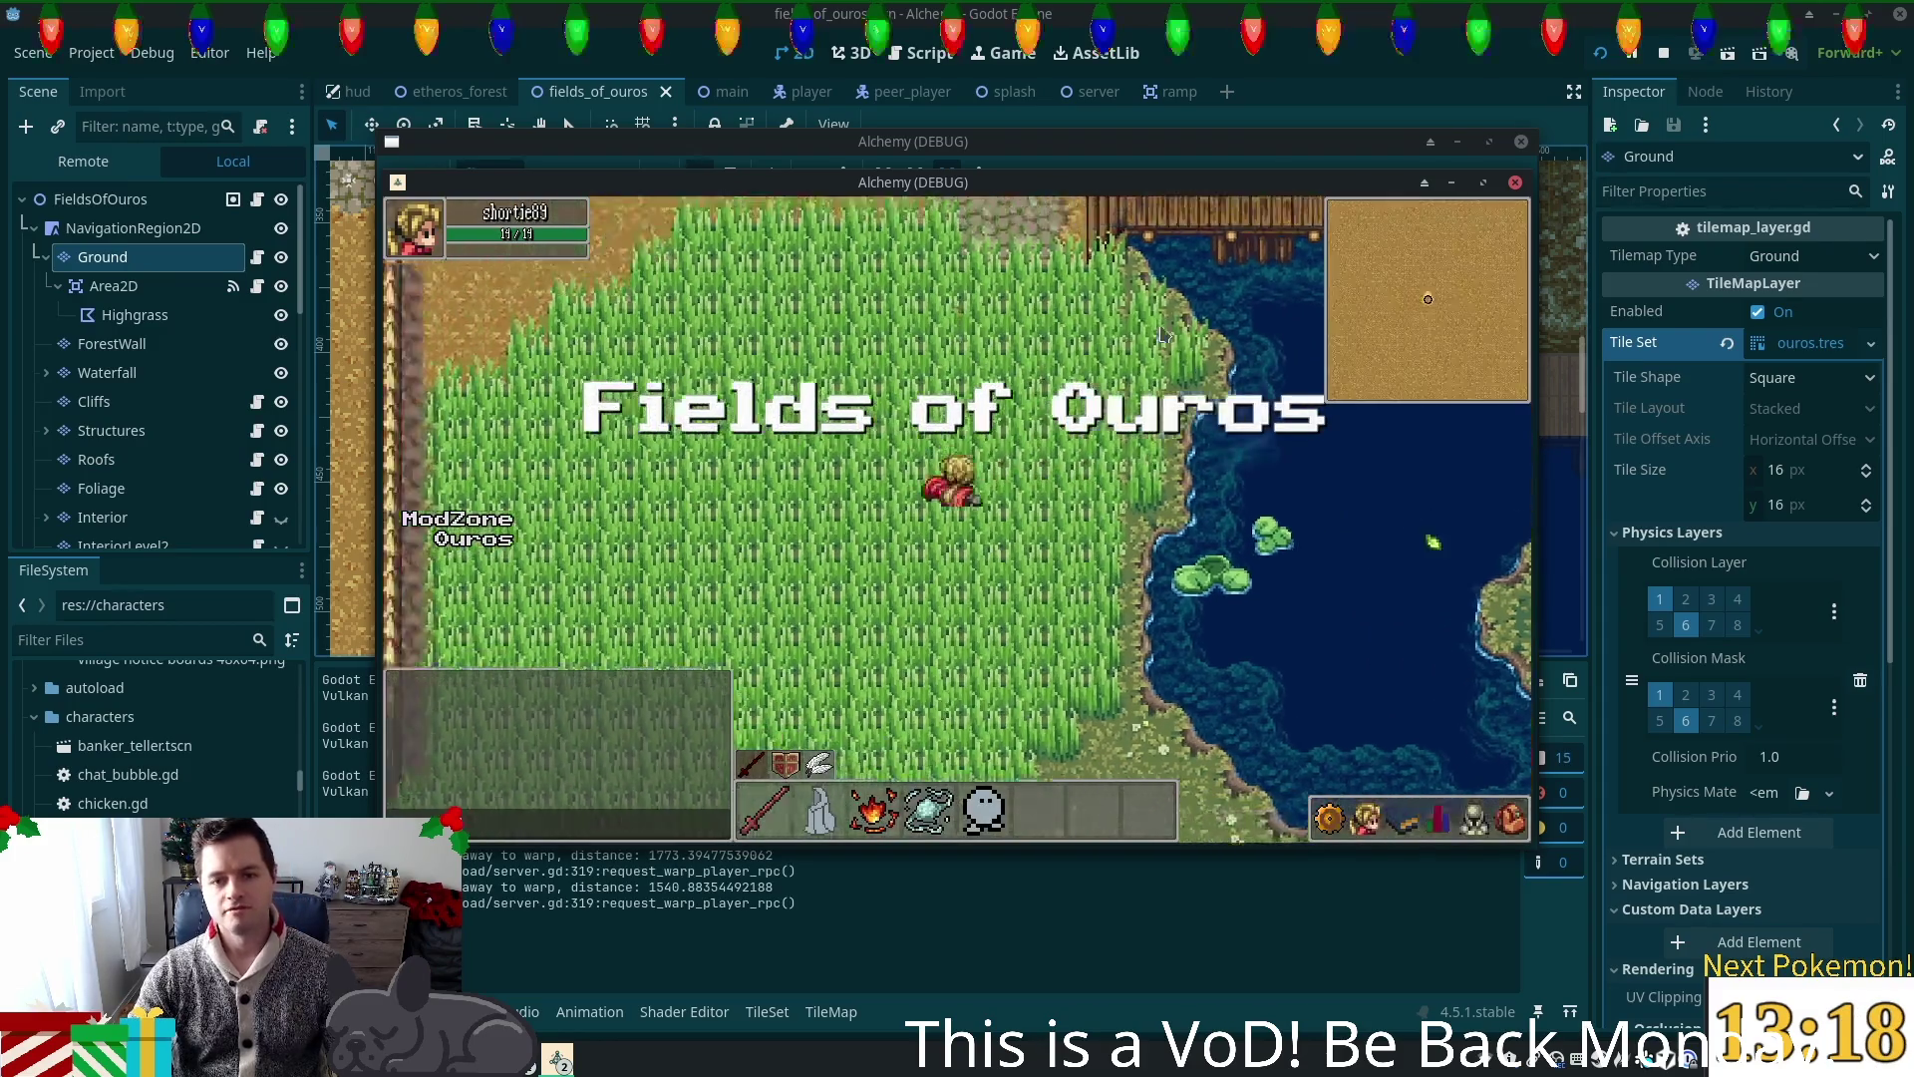
# Step: Walk the player over the wooden bridge, east along the stone path, then south toward the water
pyautogui.click(1393, 399)
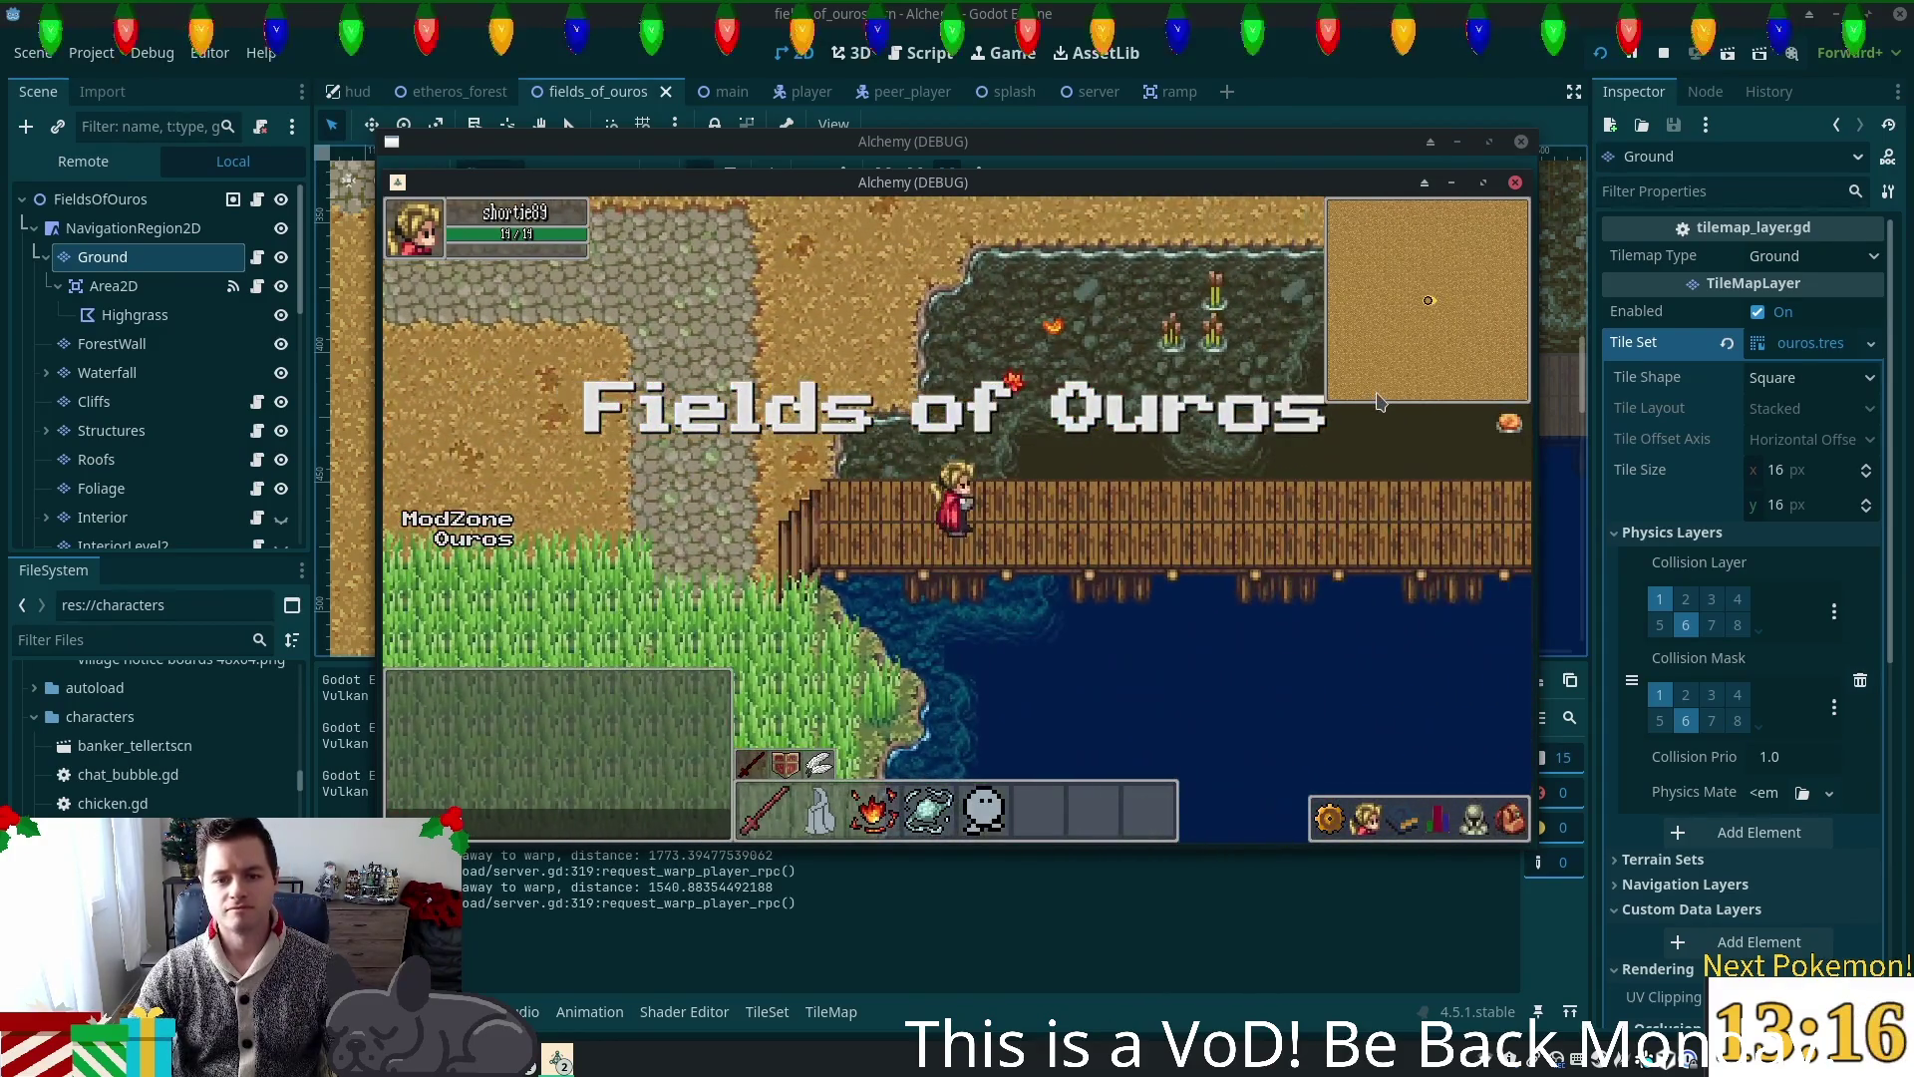
pyautogui.click(1376, 399)
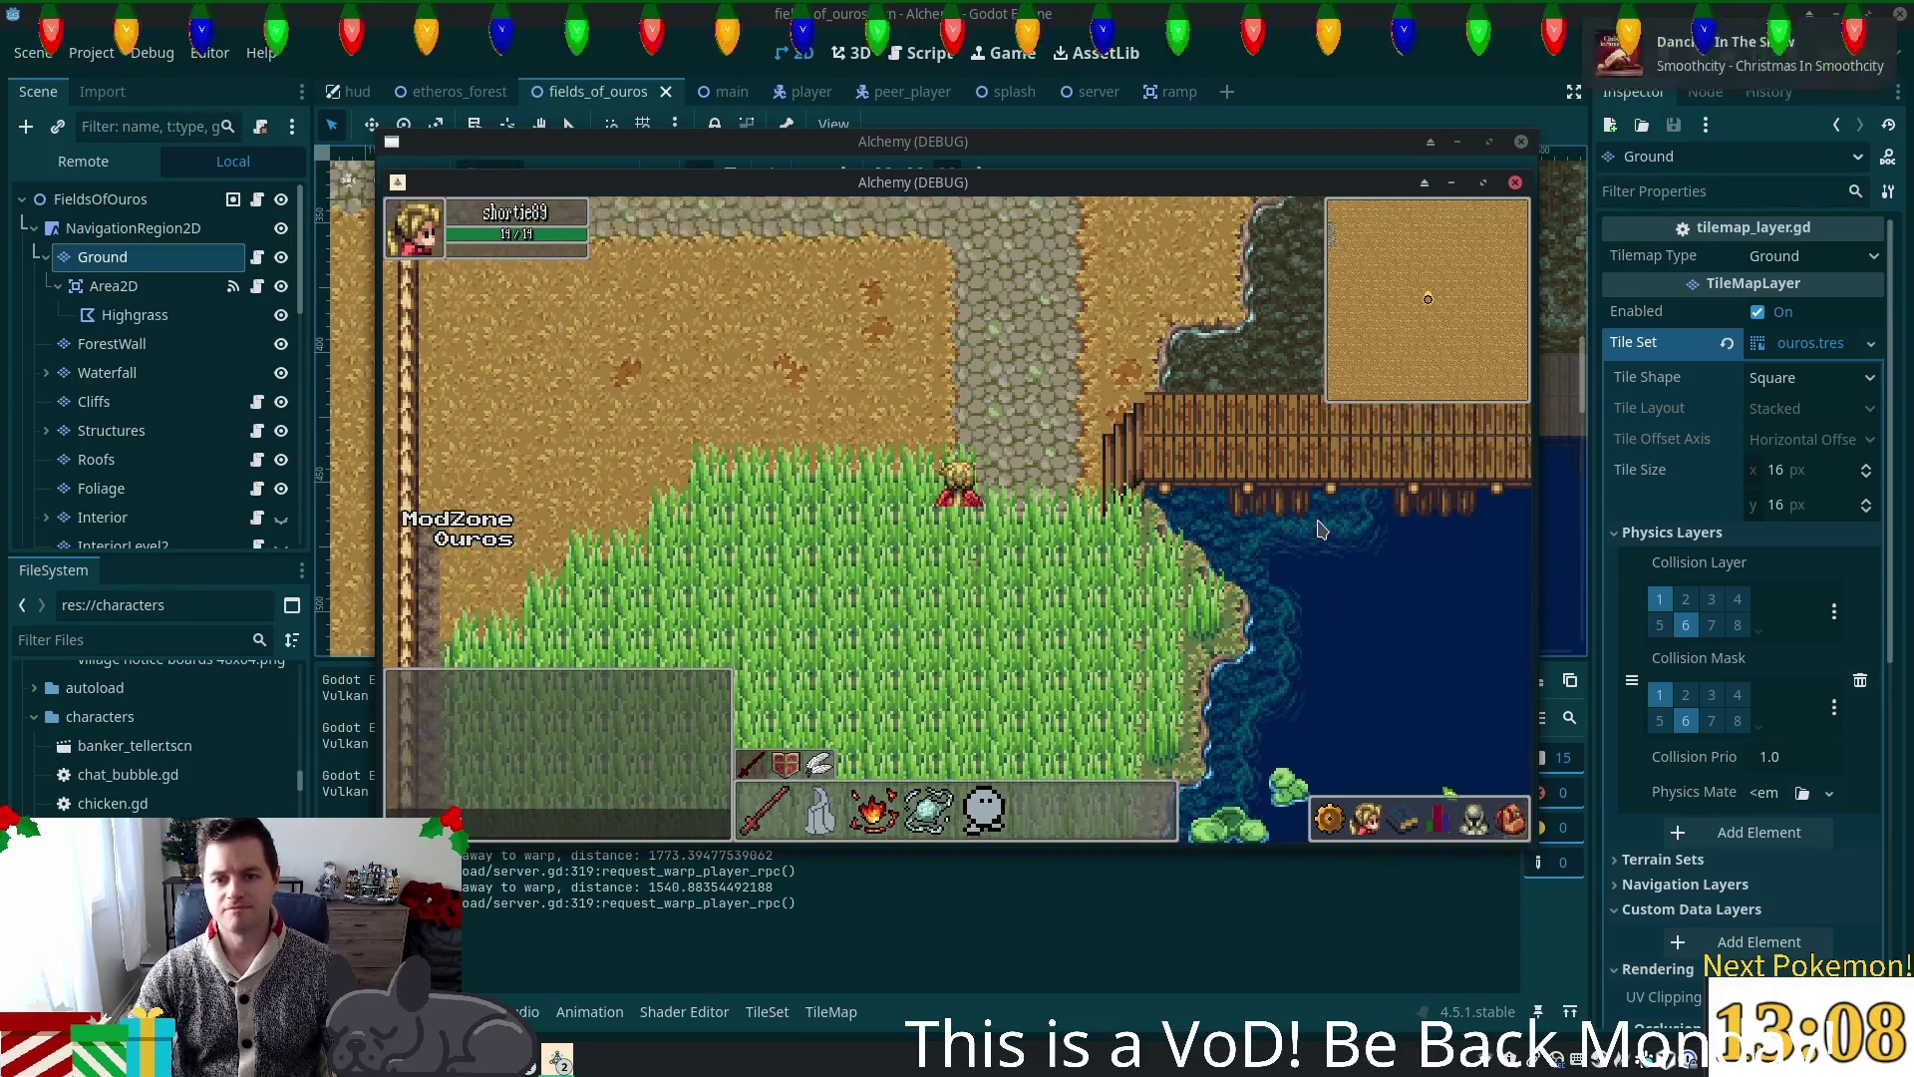
pyautogui.press('w')
pyautogui.press('s')
pyautogui.press('d')
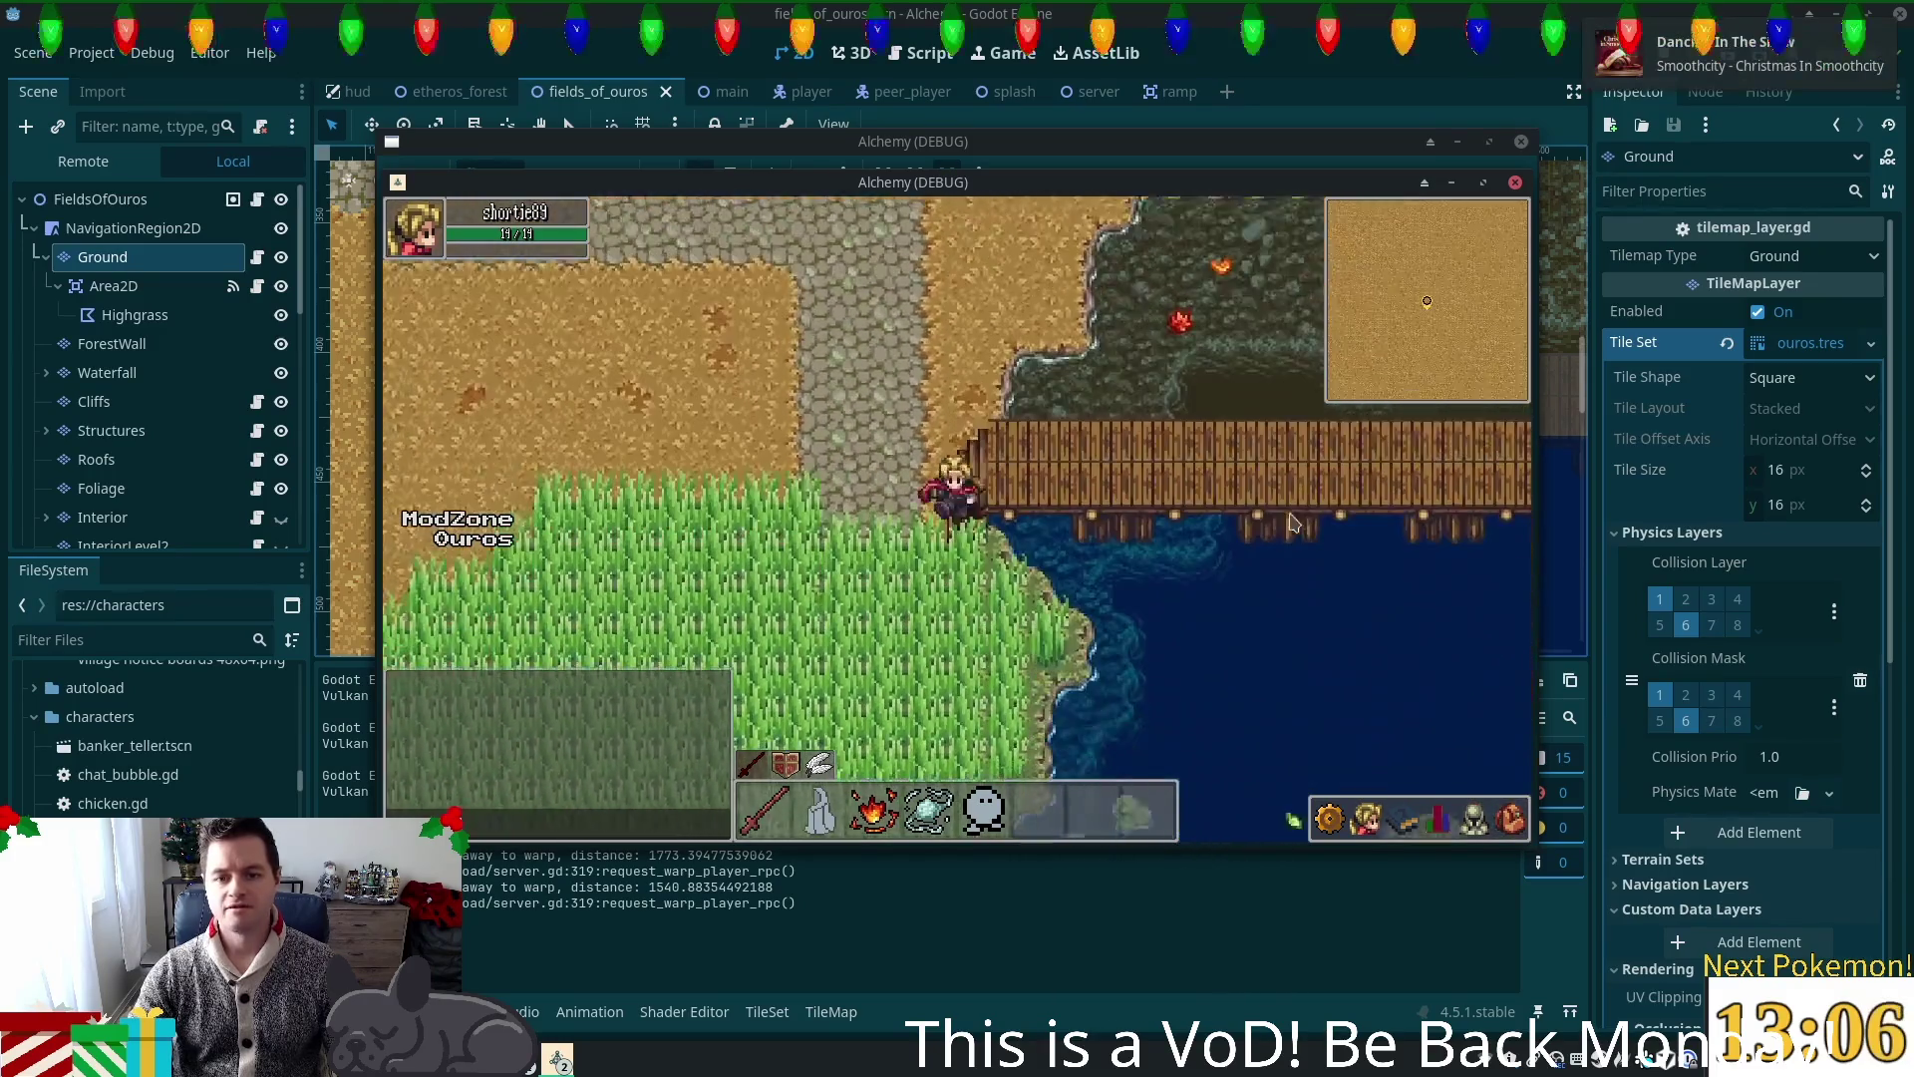
pyautogui.press('d')
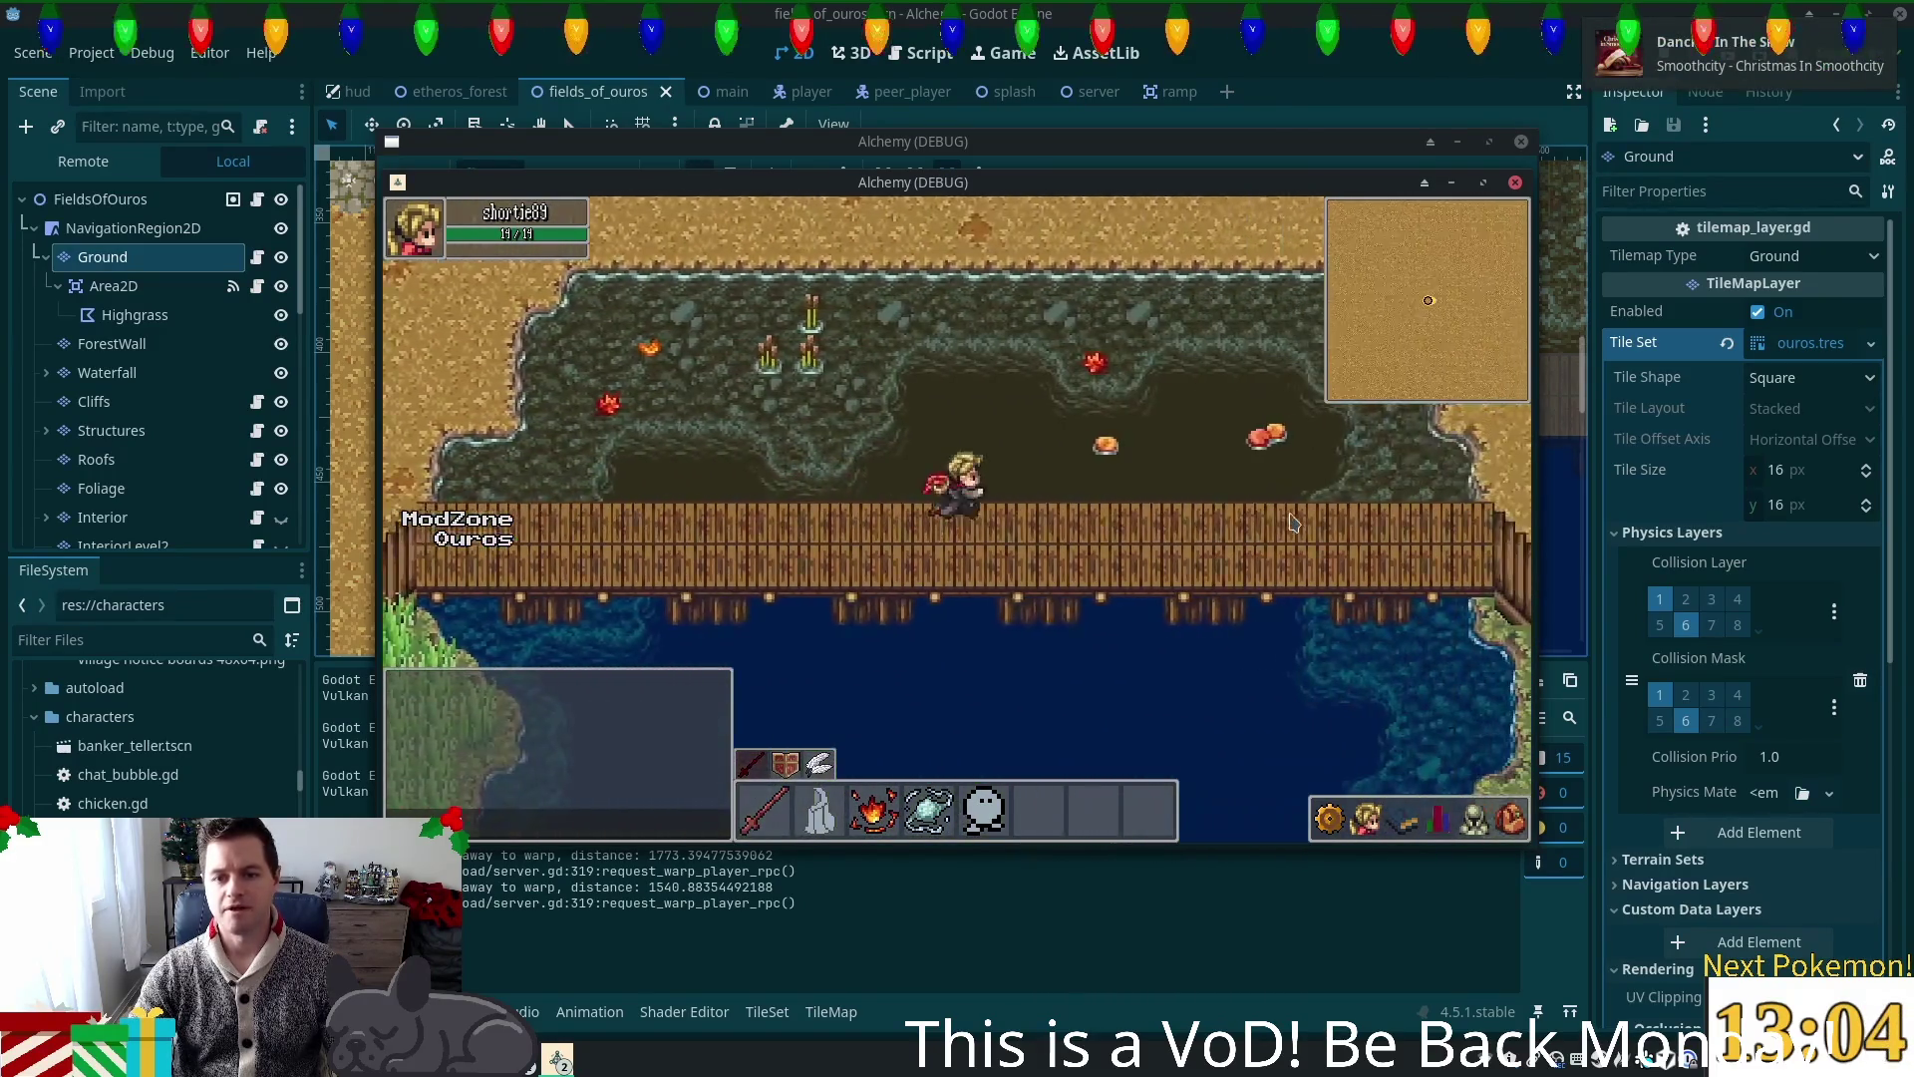
pyautogui.press('d')
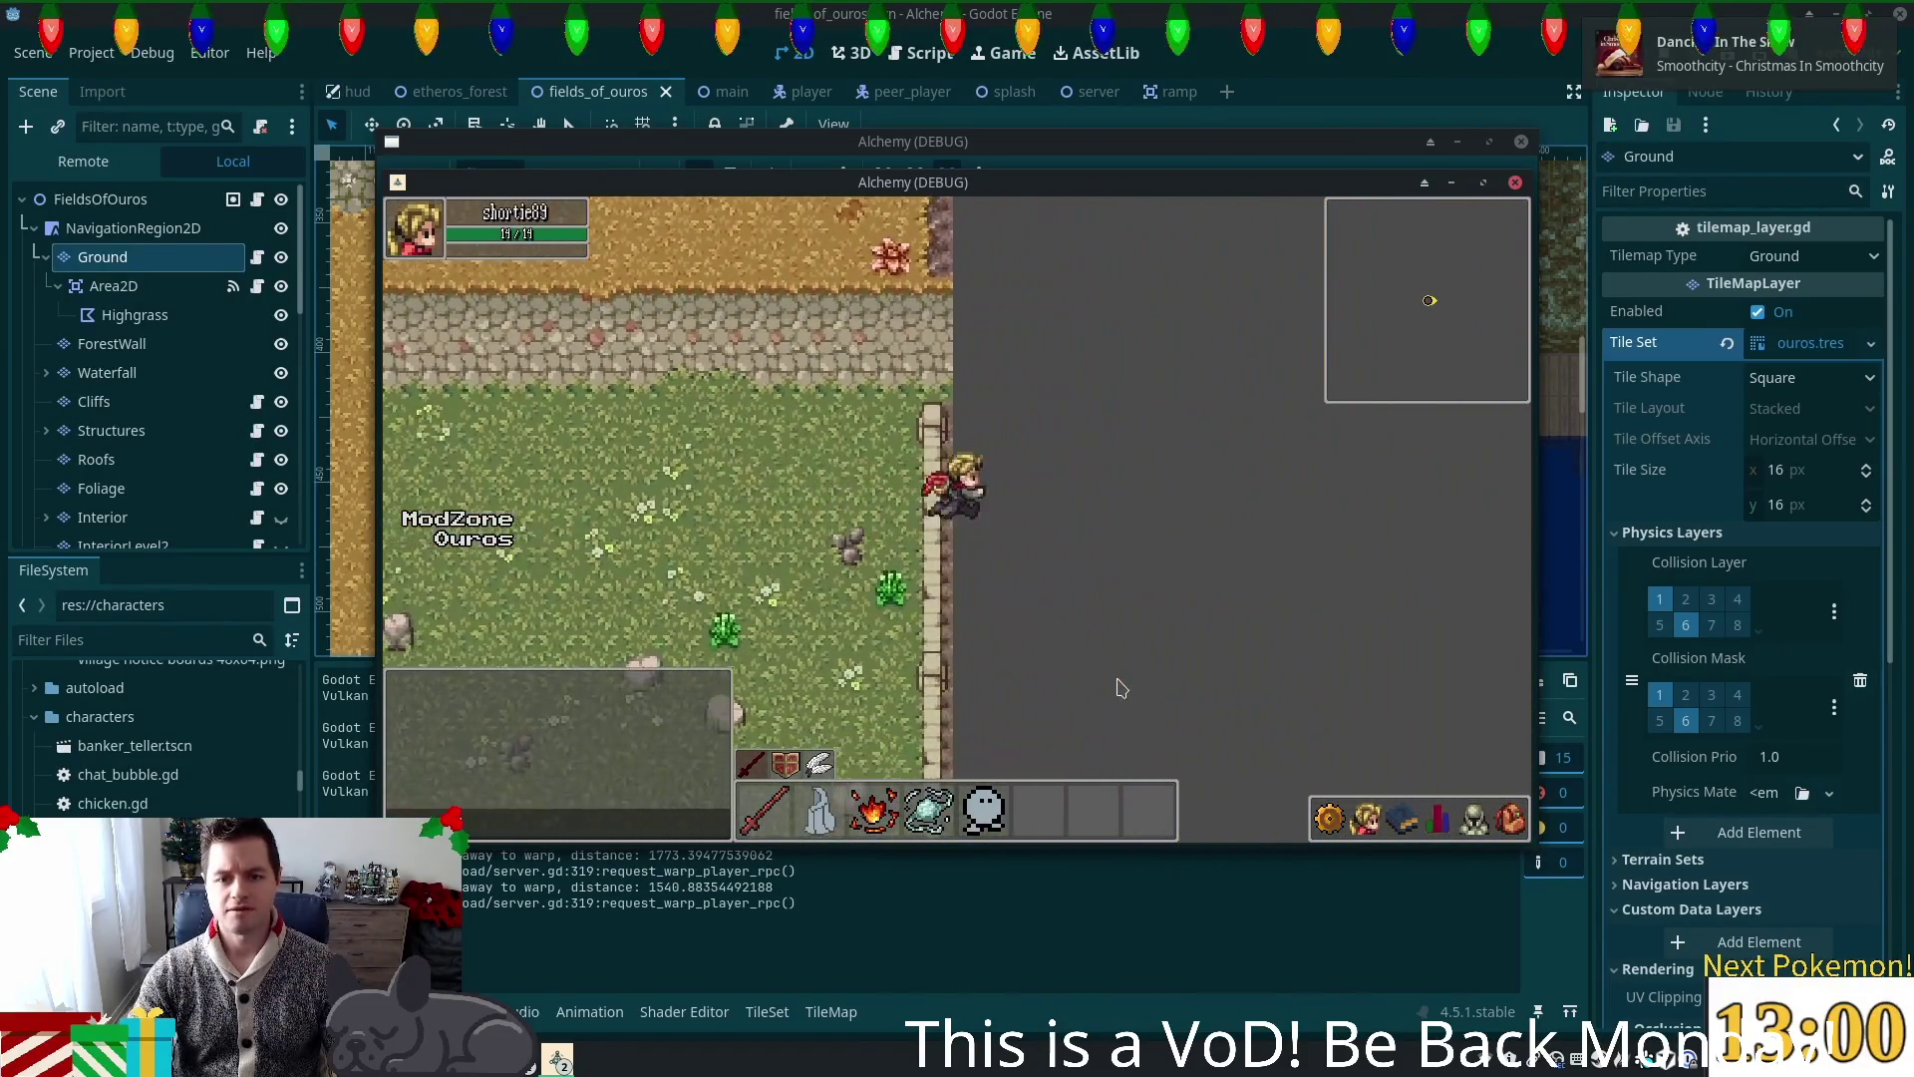
pyautogui.press('s')
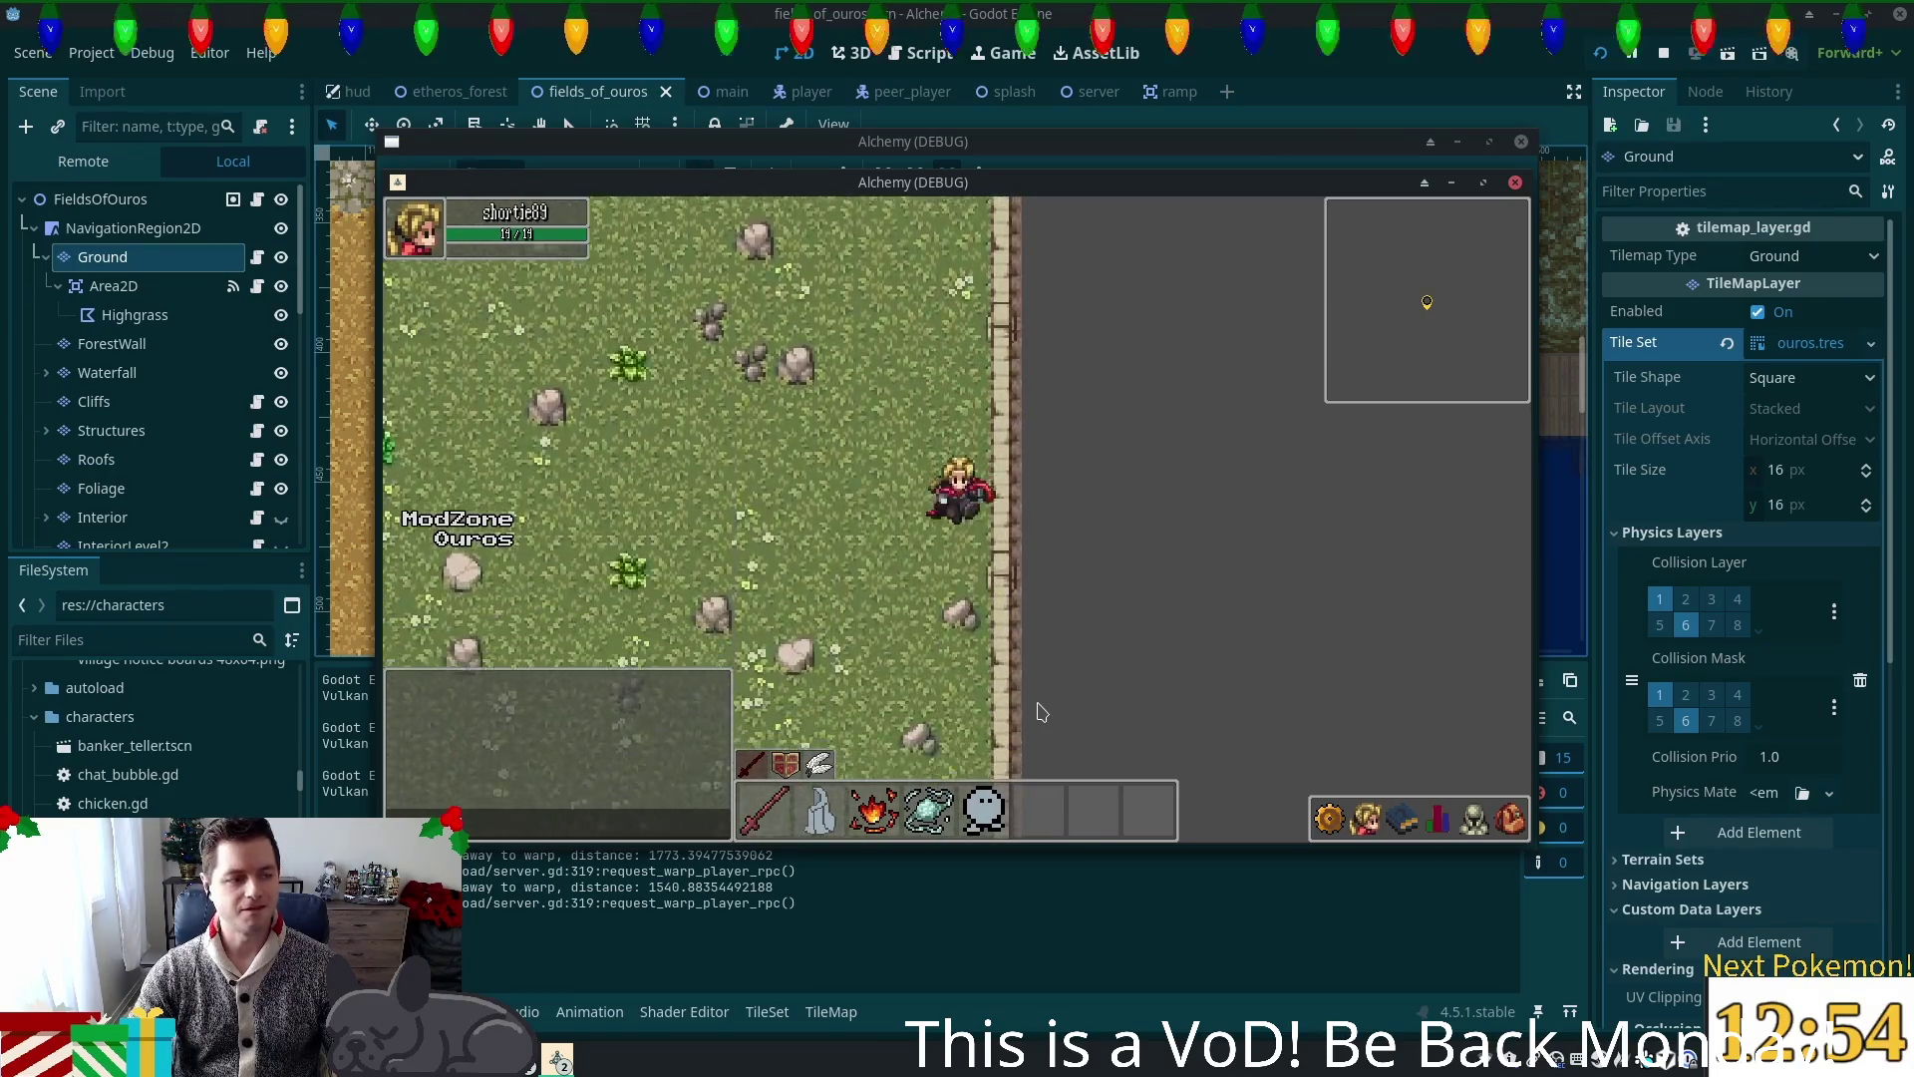
pyautogui.press('s')
pyautogui.press('s')
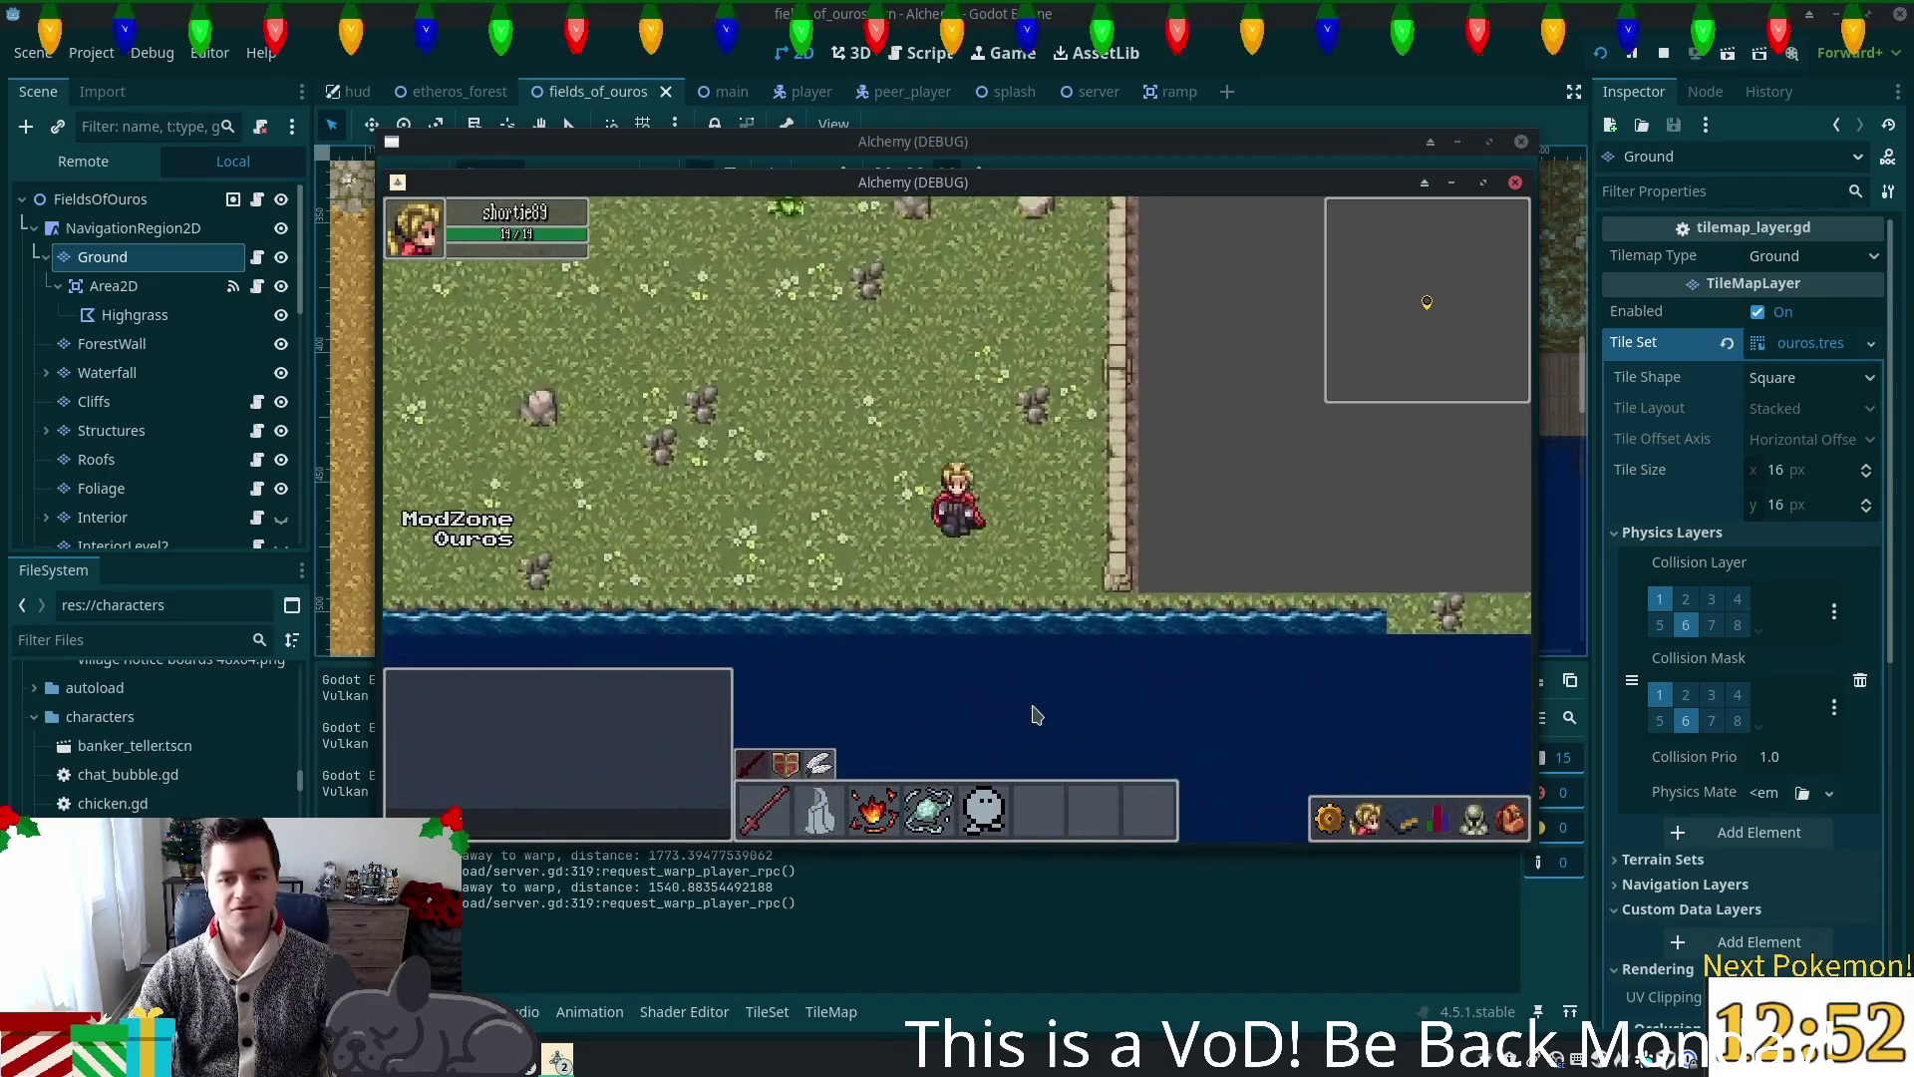
# Step: Walk the player west along the shoreline and around the dock and pier
pyautogui.press('a')
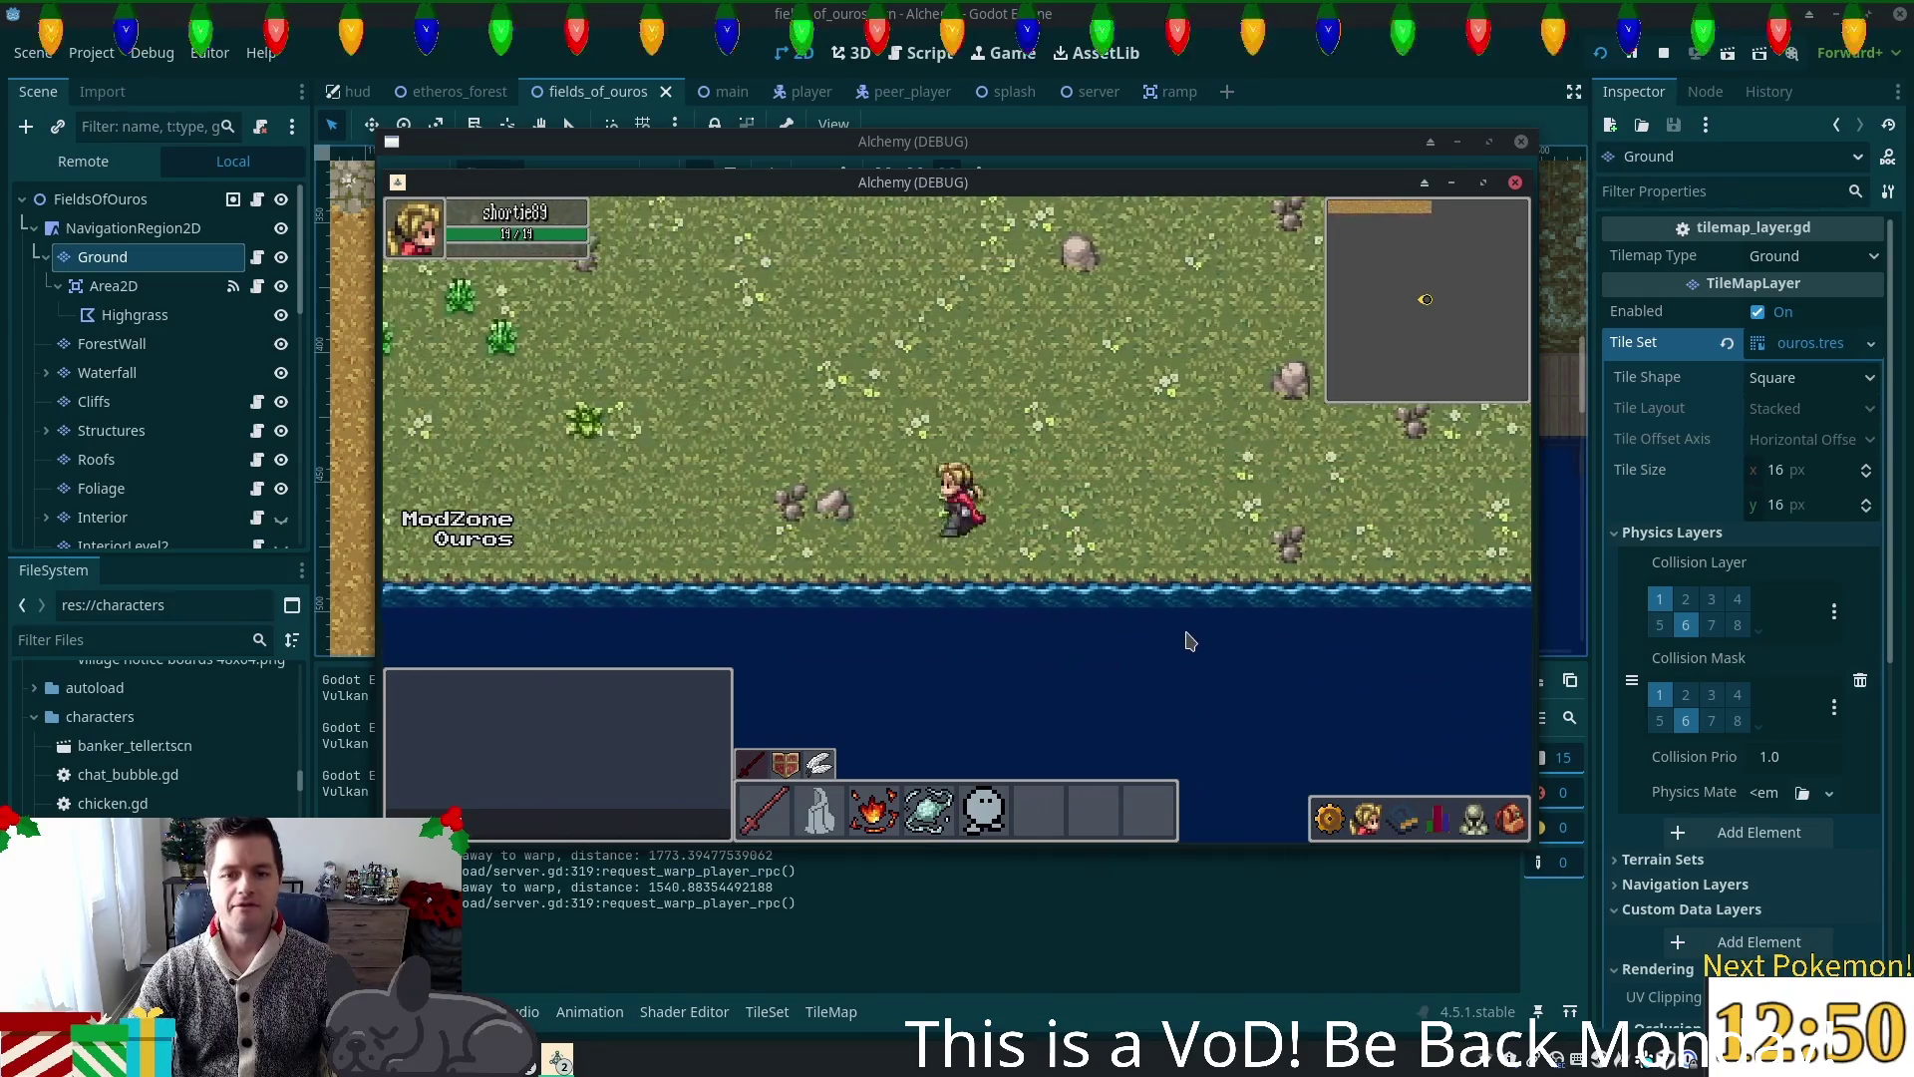
pyautogui.press('a')
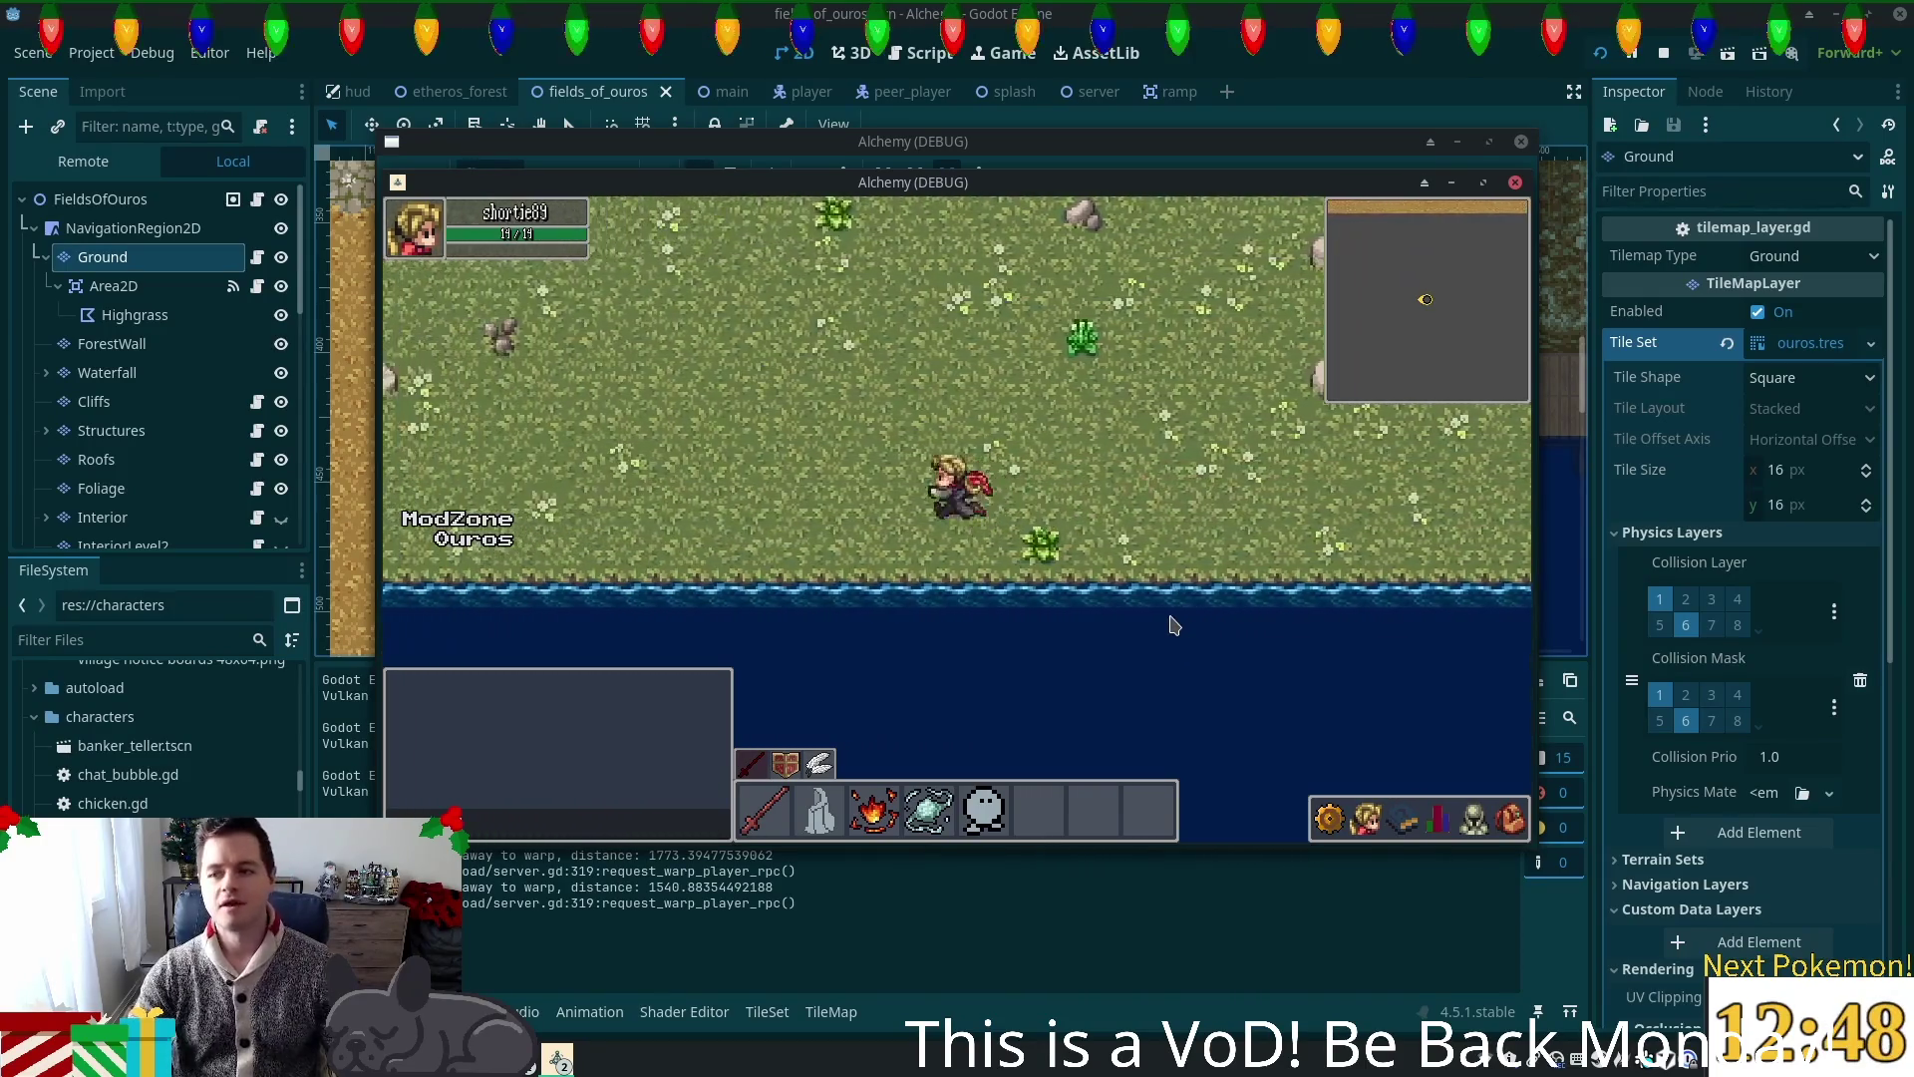
pyautogui.press('a')
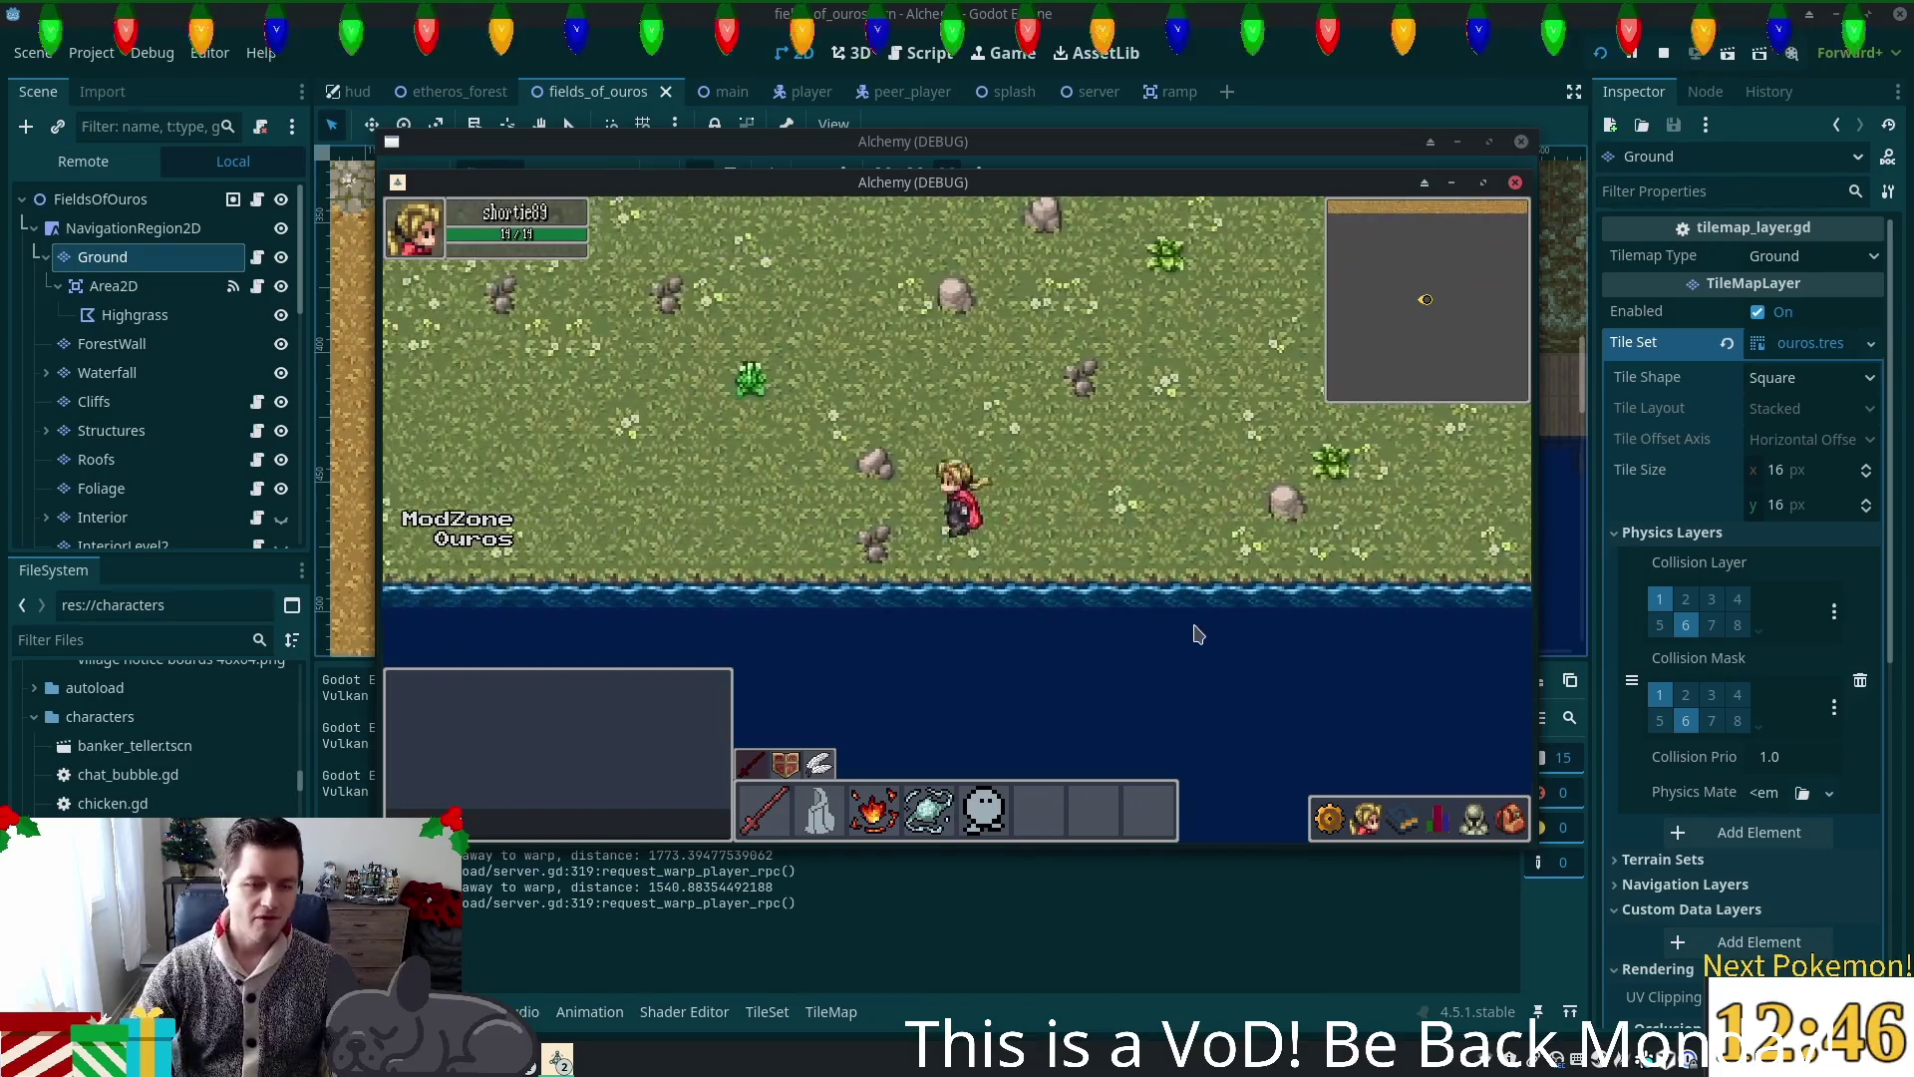
pyautogui.press('a')
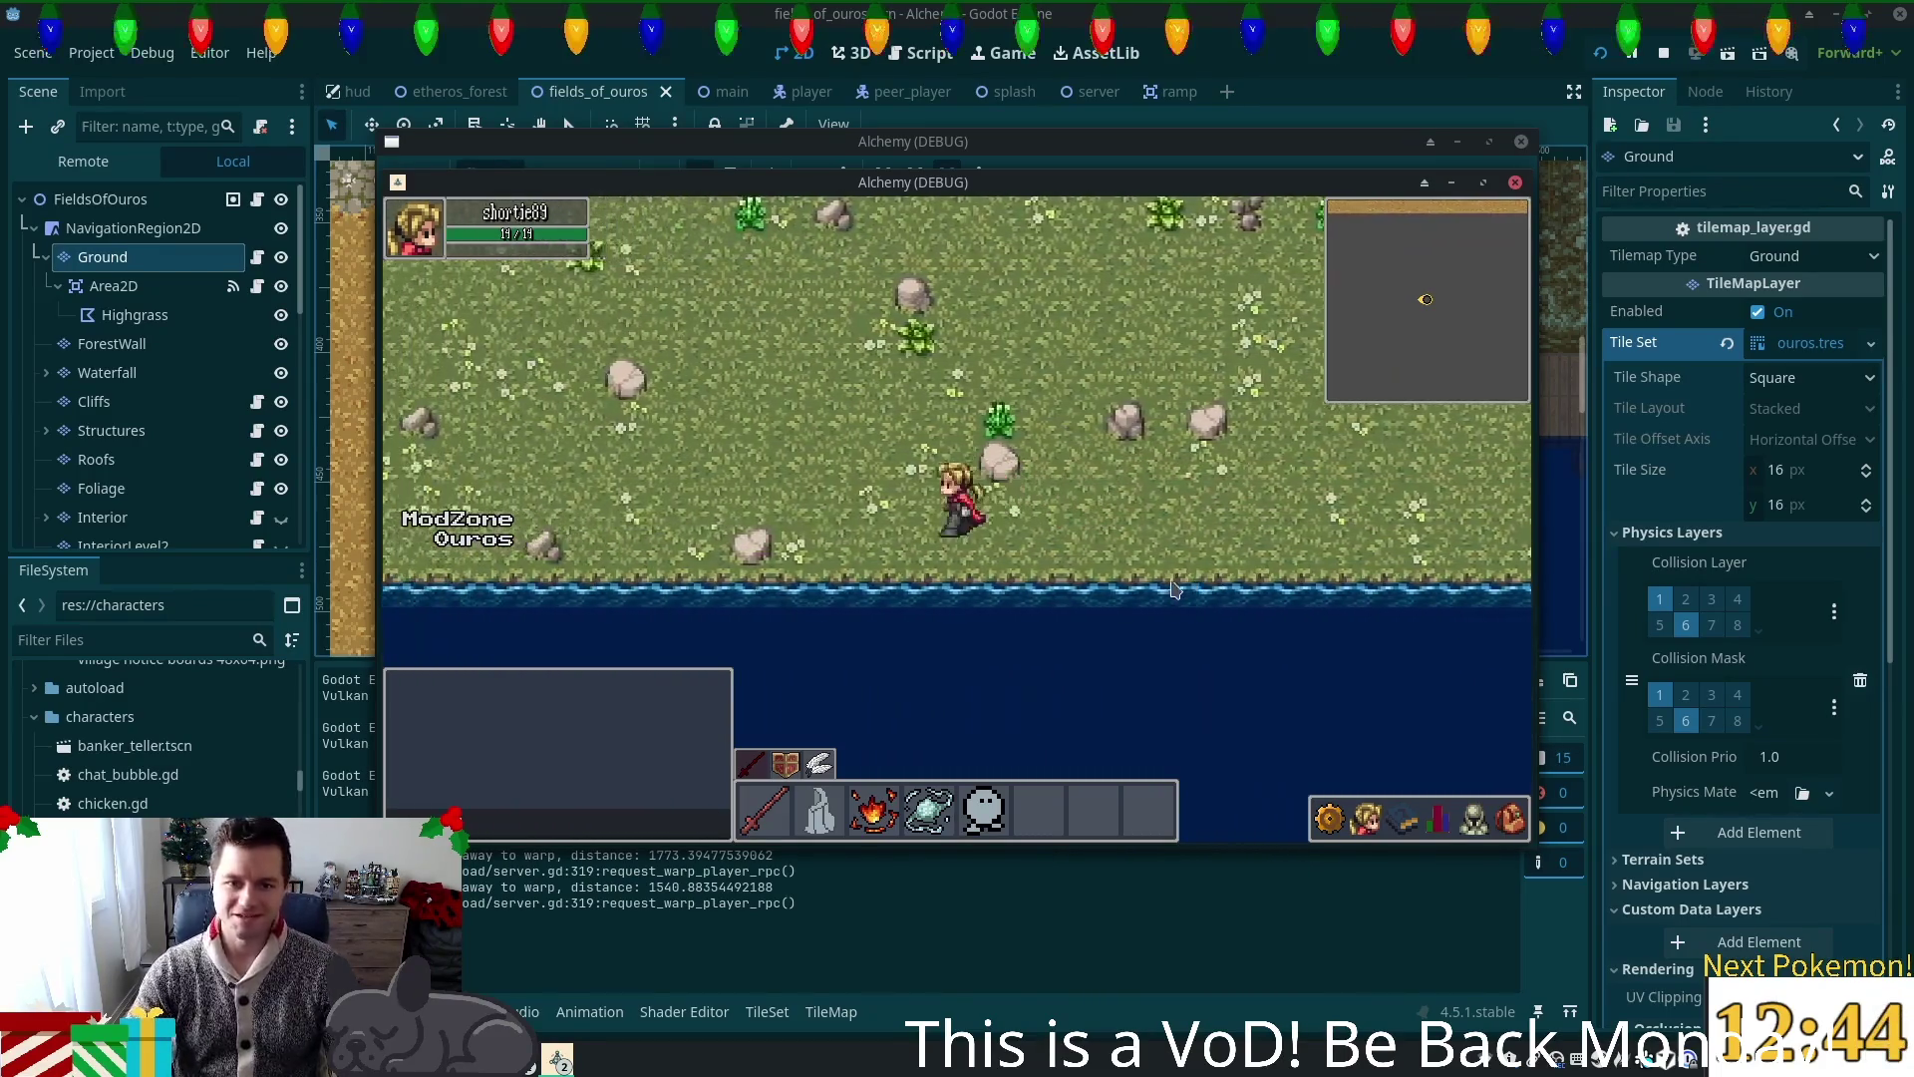
pyautogui.press('a')
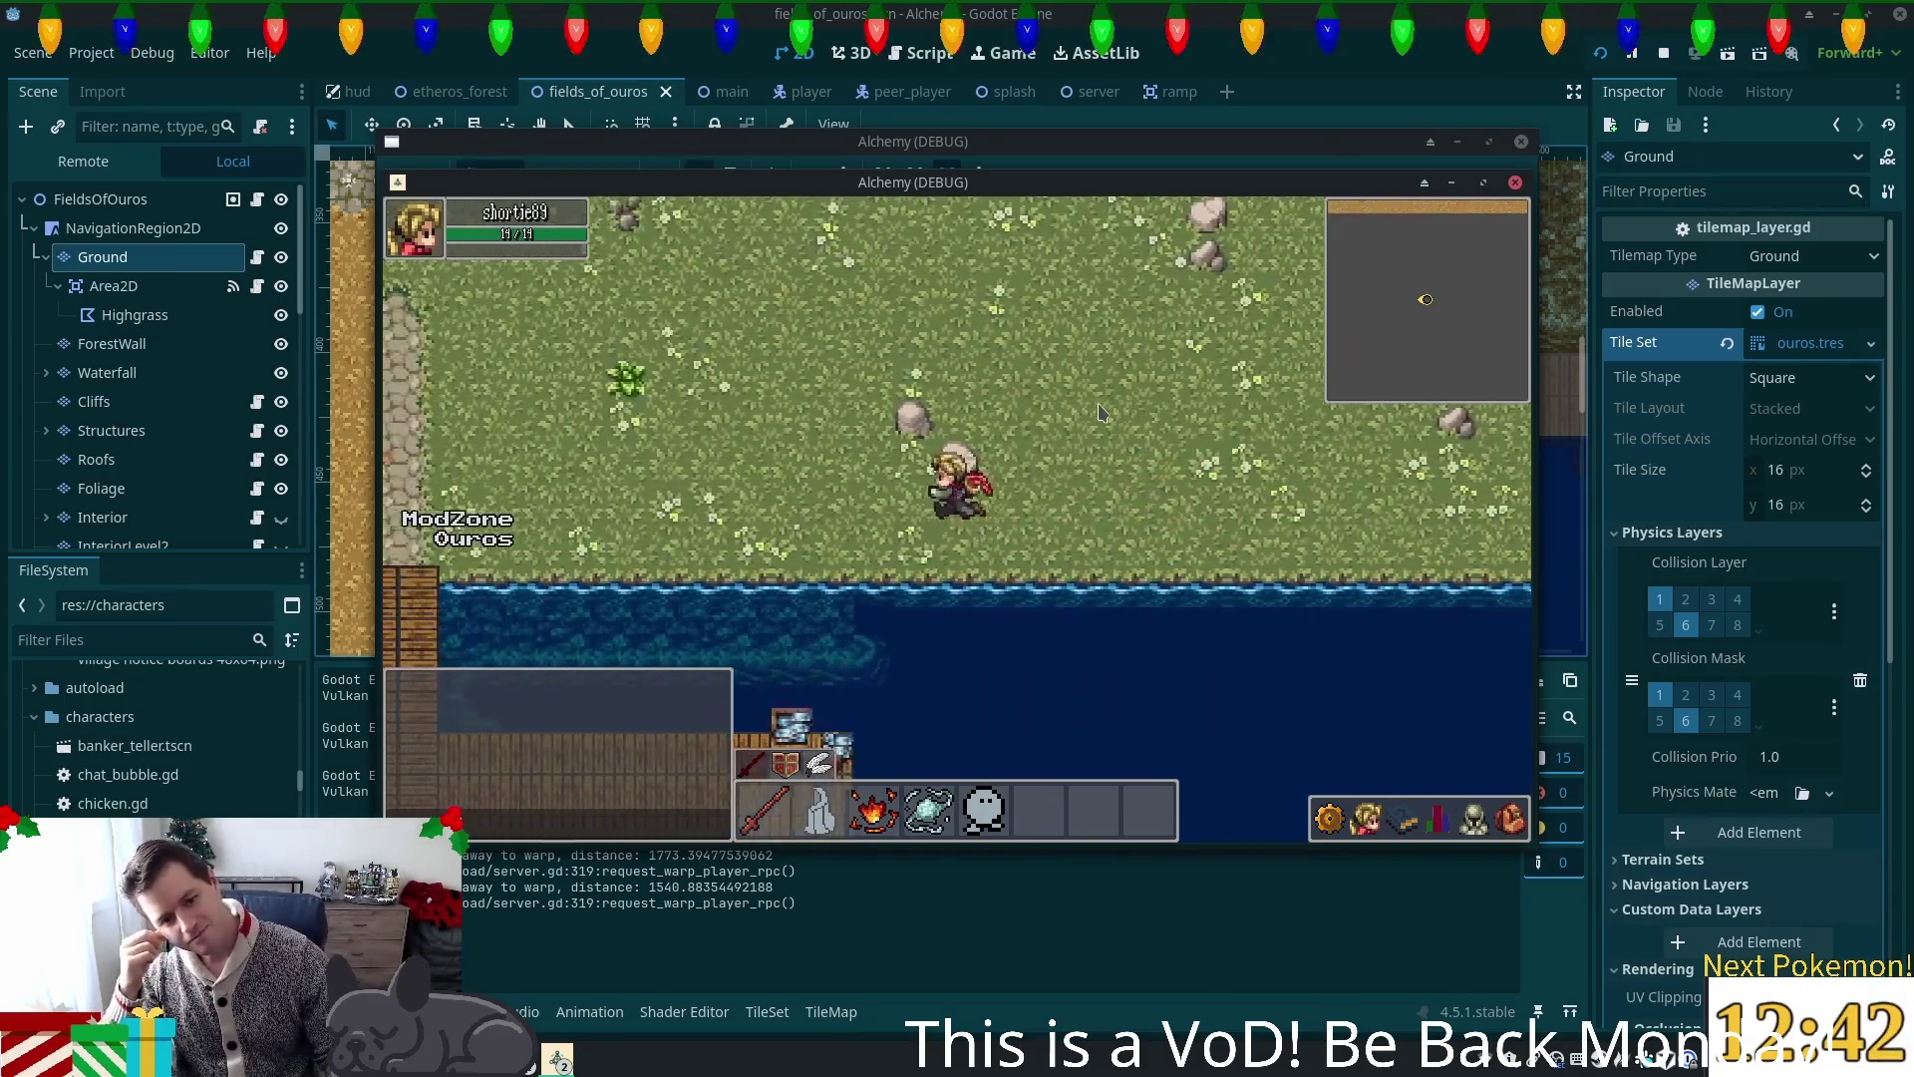
pyautogui.press('s')
pyautogui.press('s')
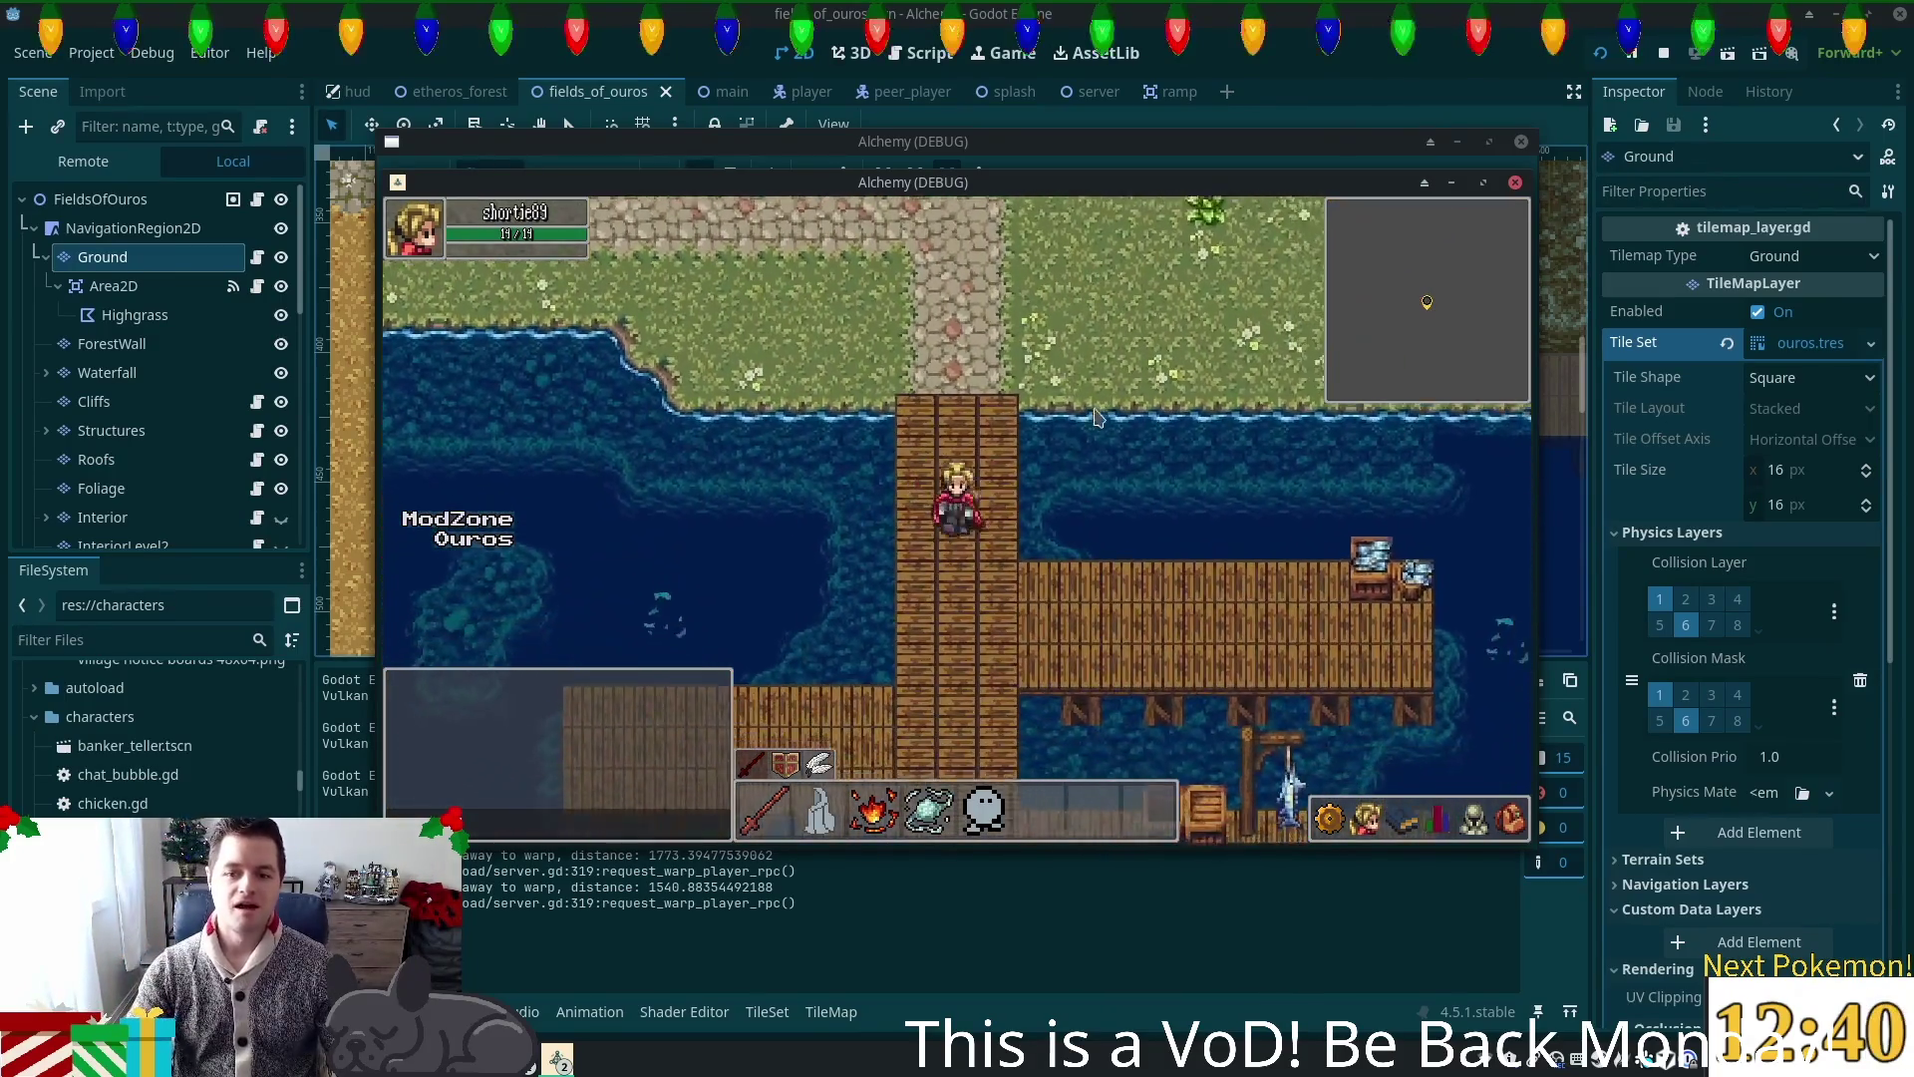
pyautogui.press('d')
pyautogui.press('a')
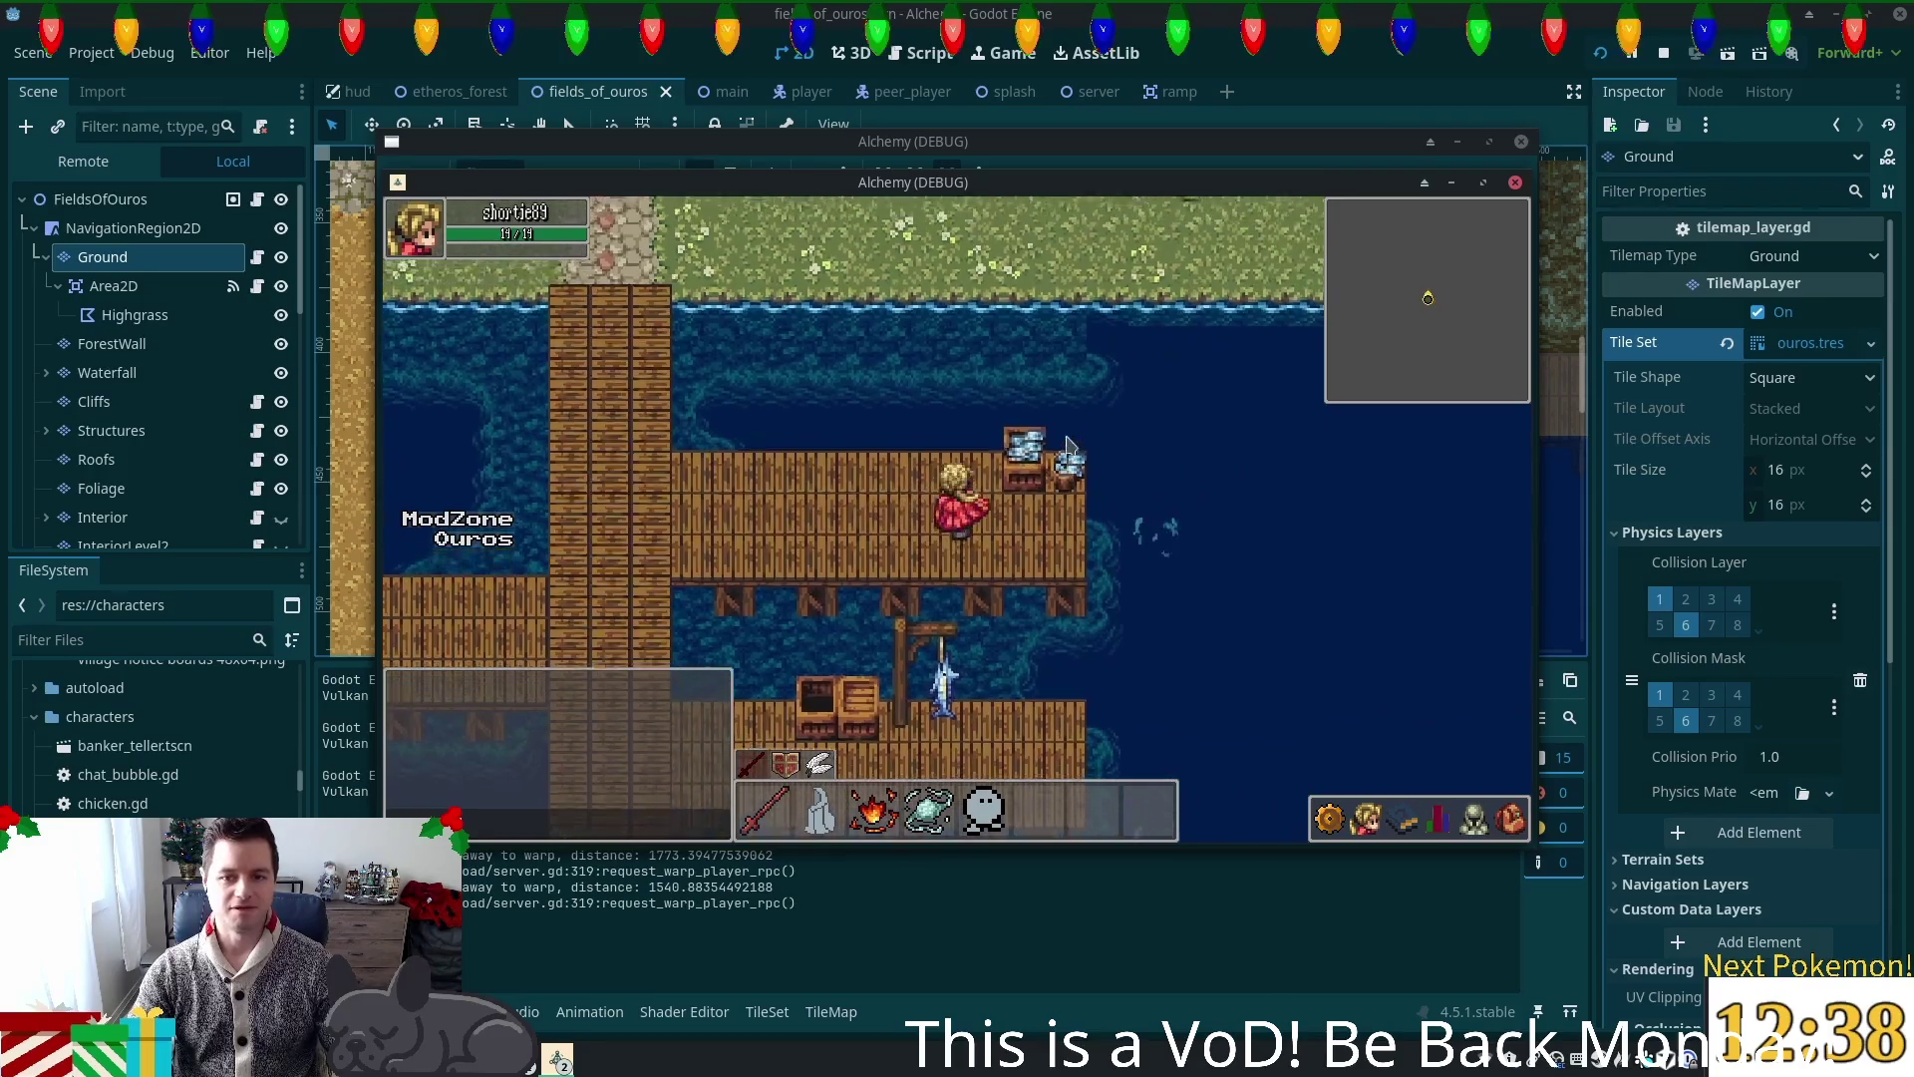
pyautogui.press('a')
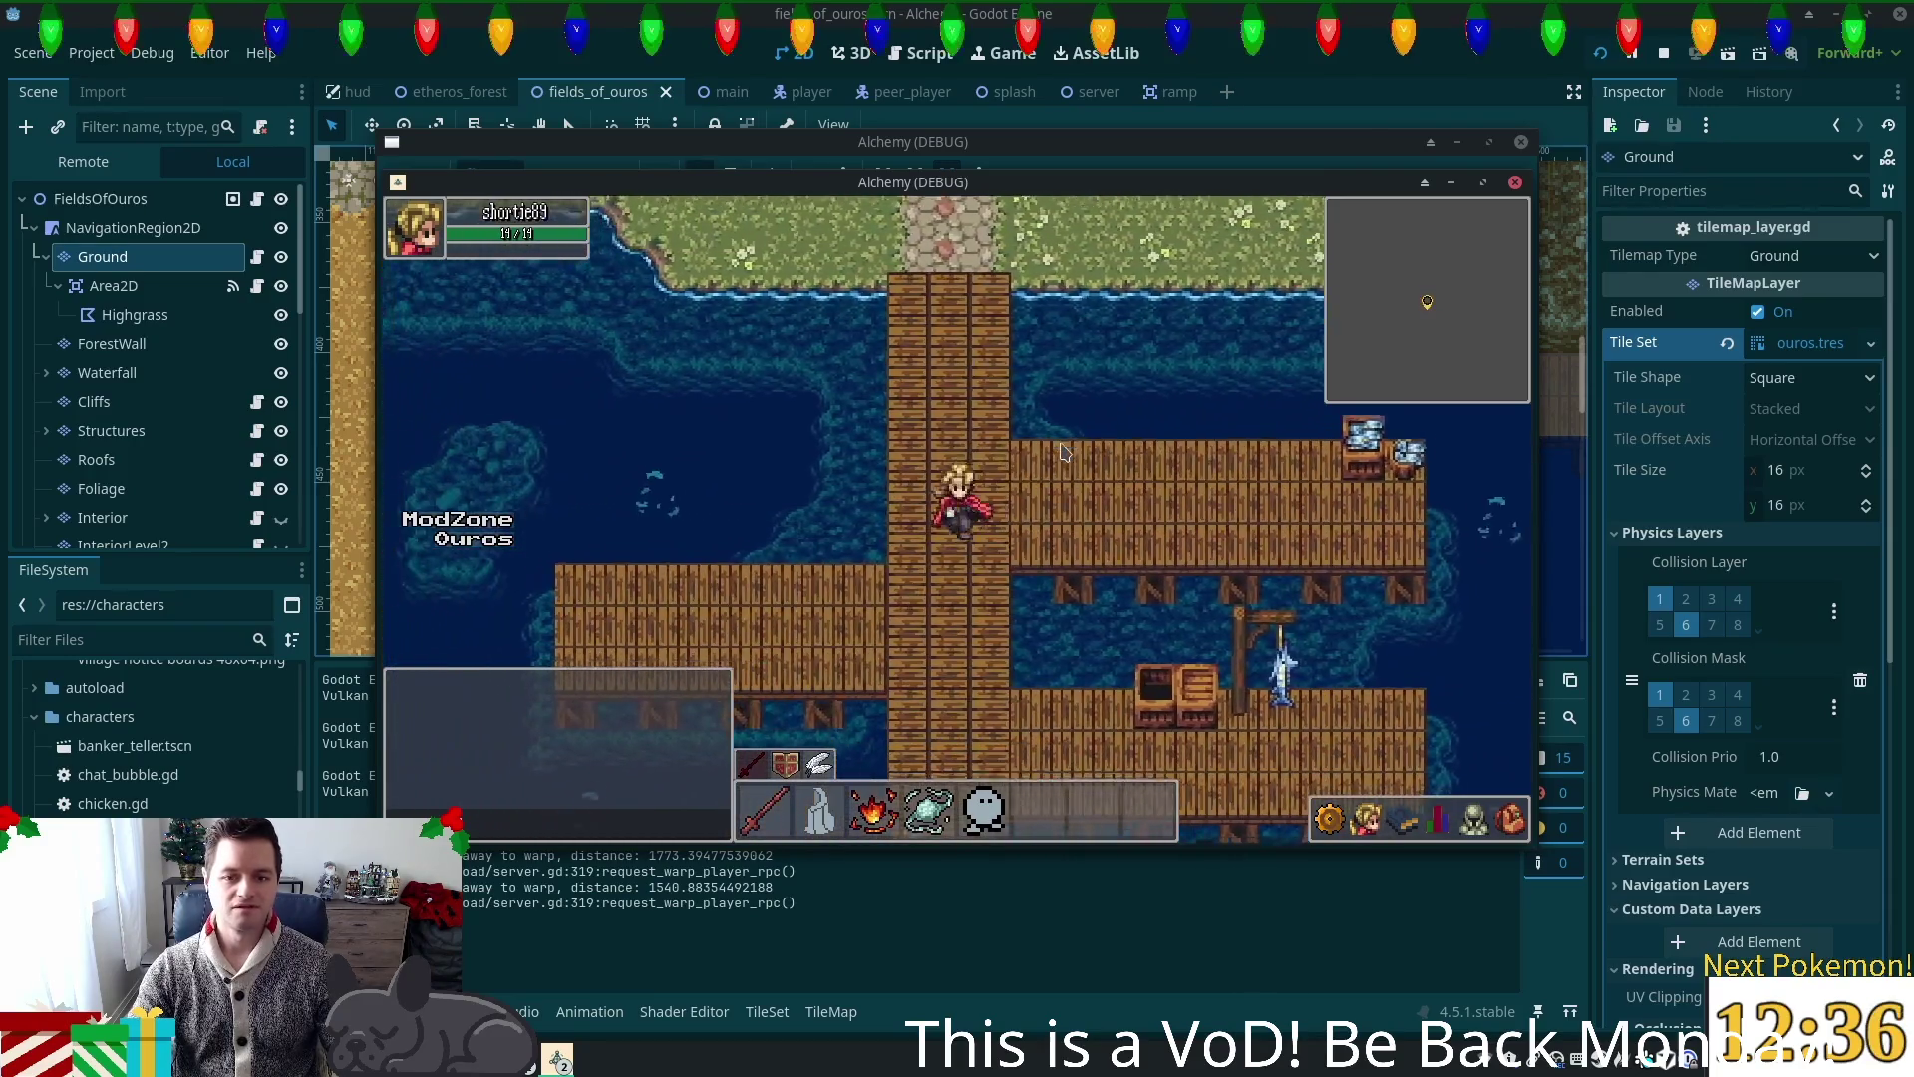
pyautogui.press('s')
pyautogui.press('a')
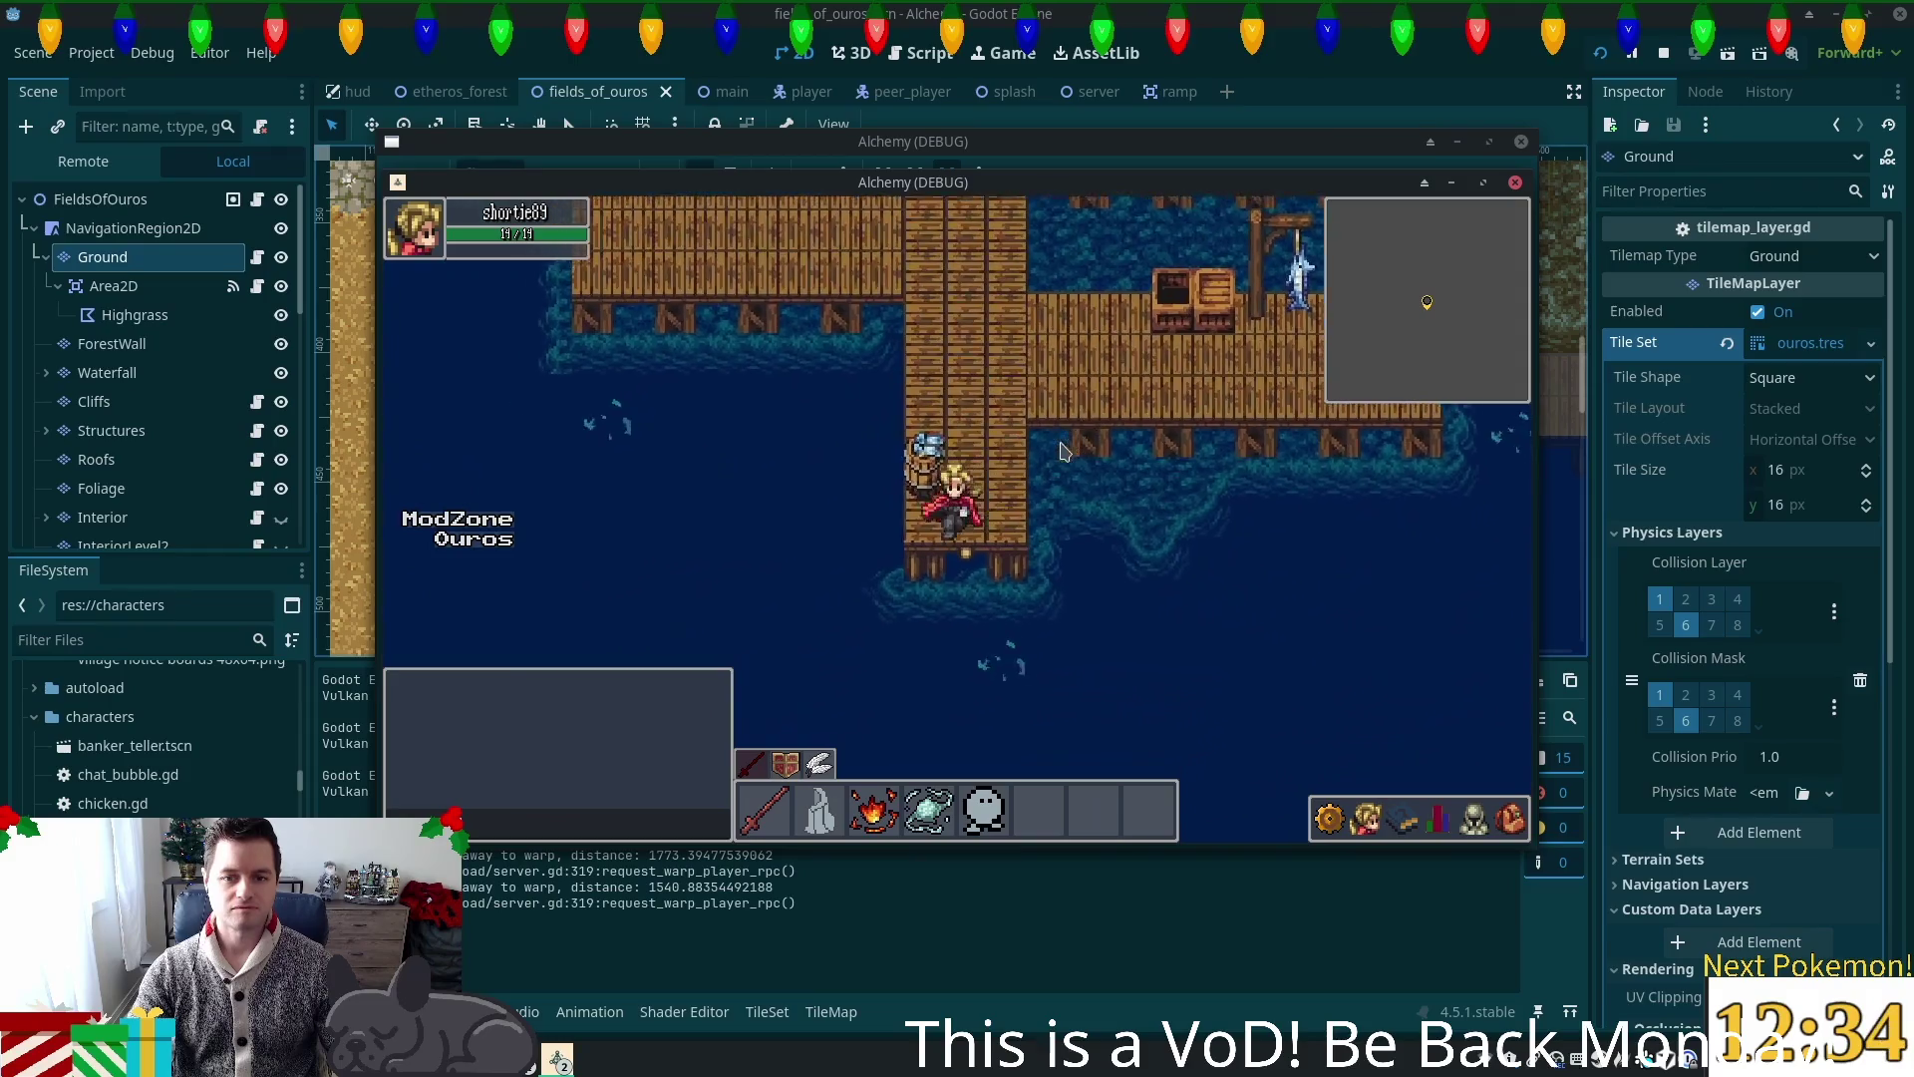
pyautogui.press('w')
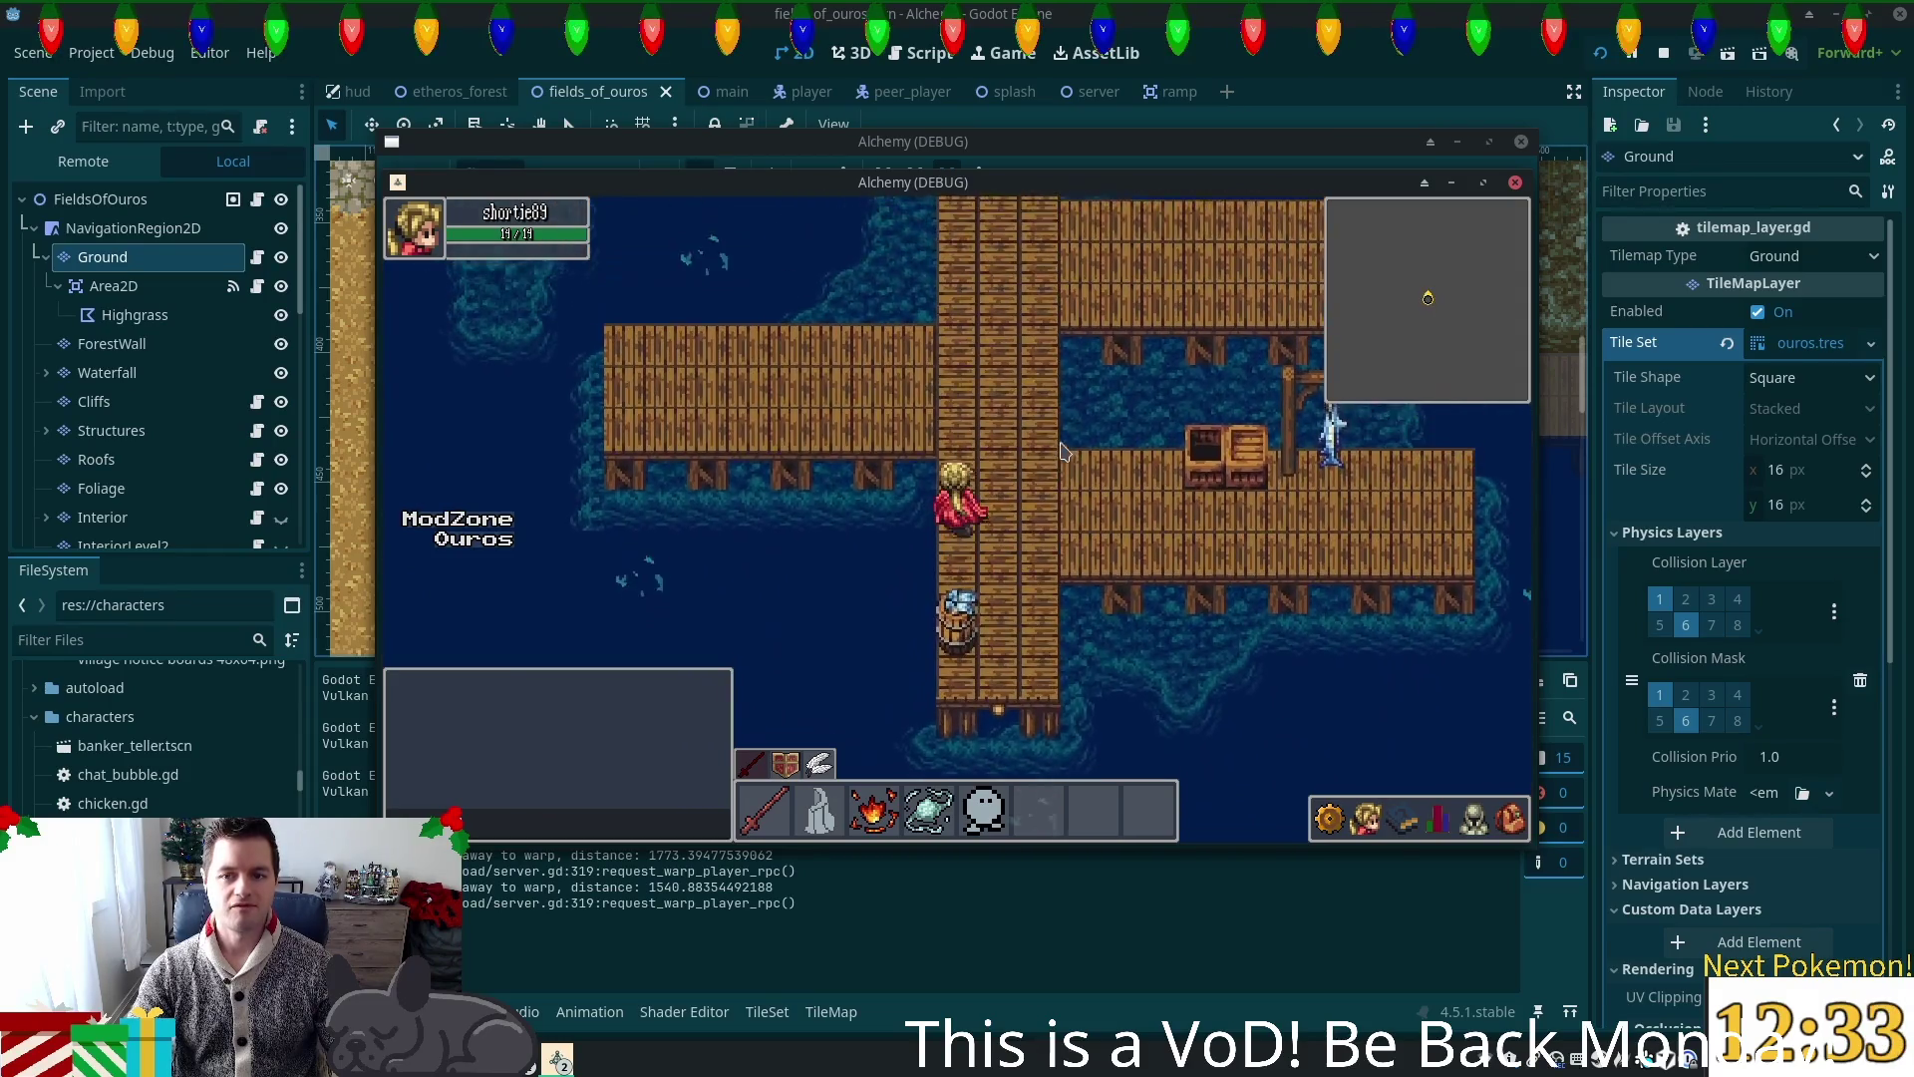
pyautogui.press('w')
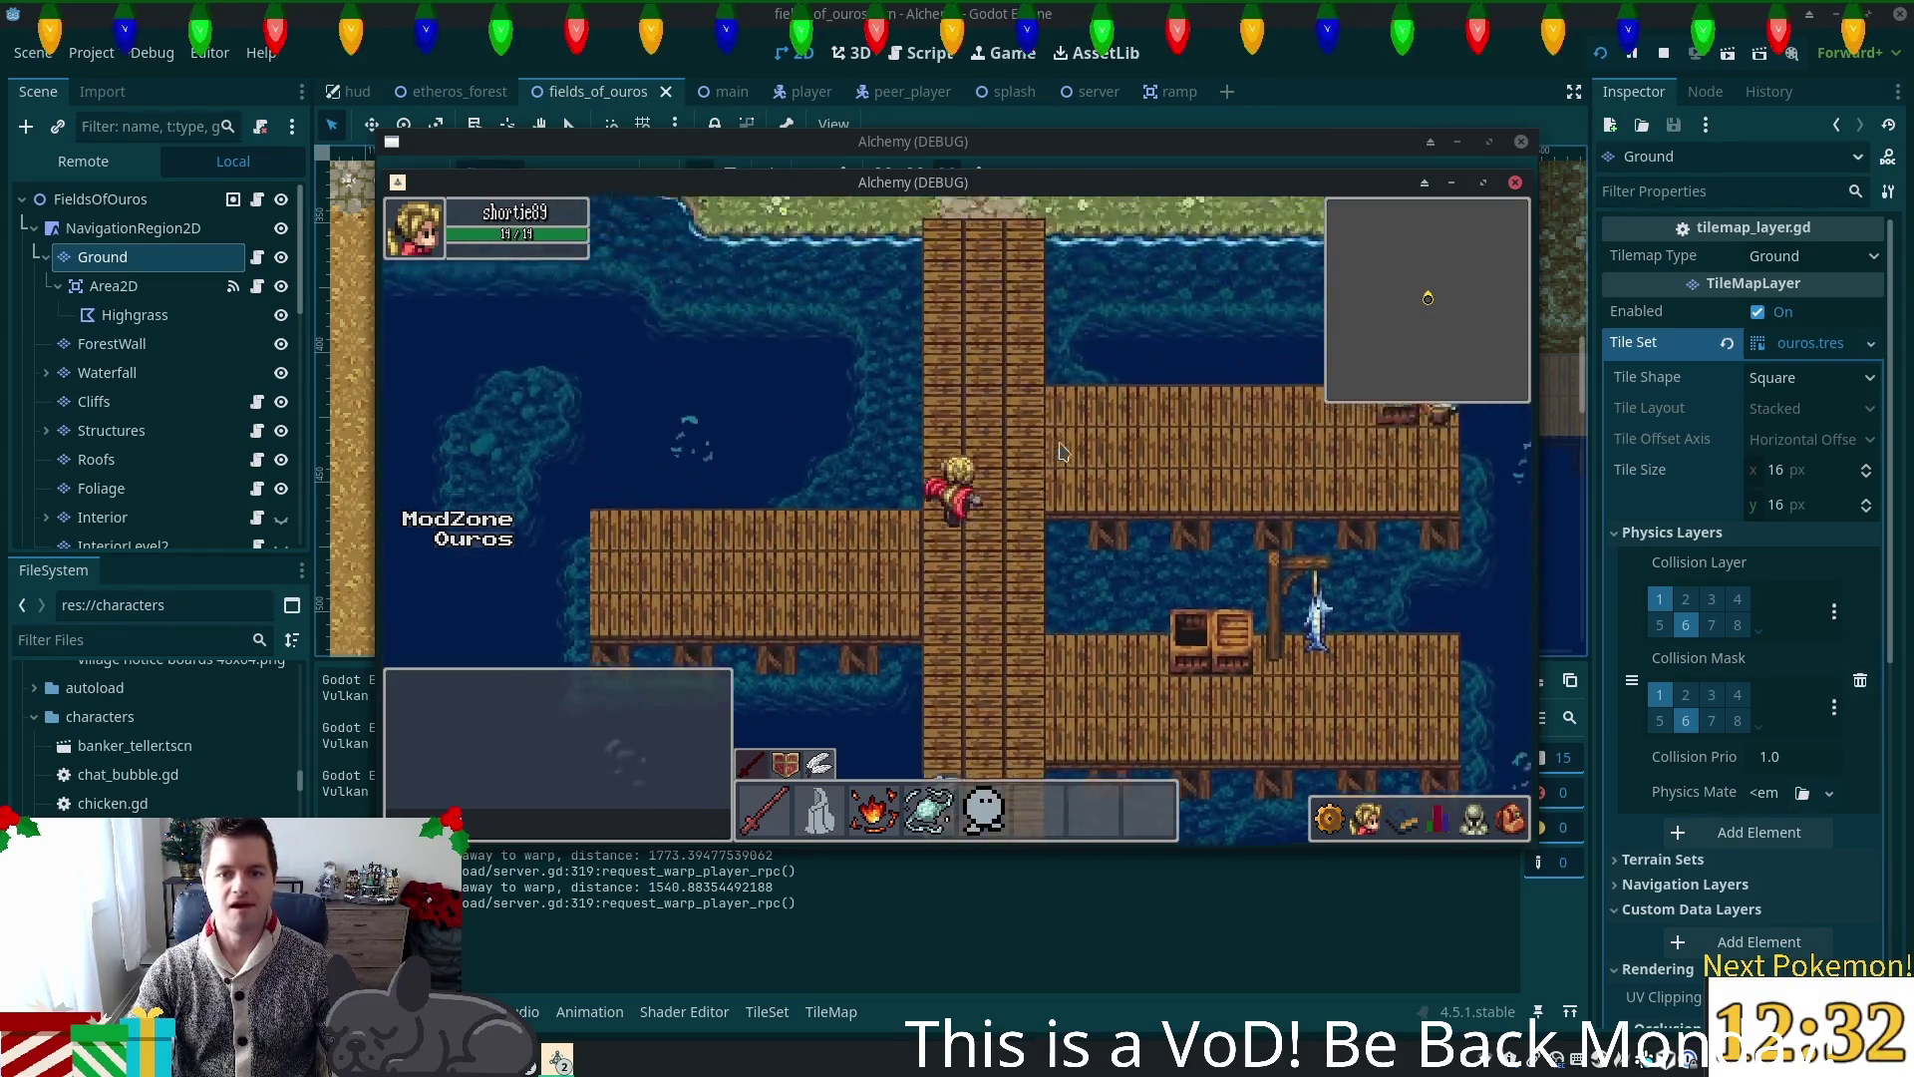
pyautogui.press('a')
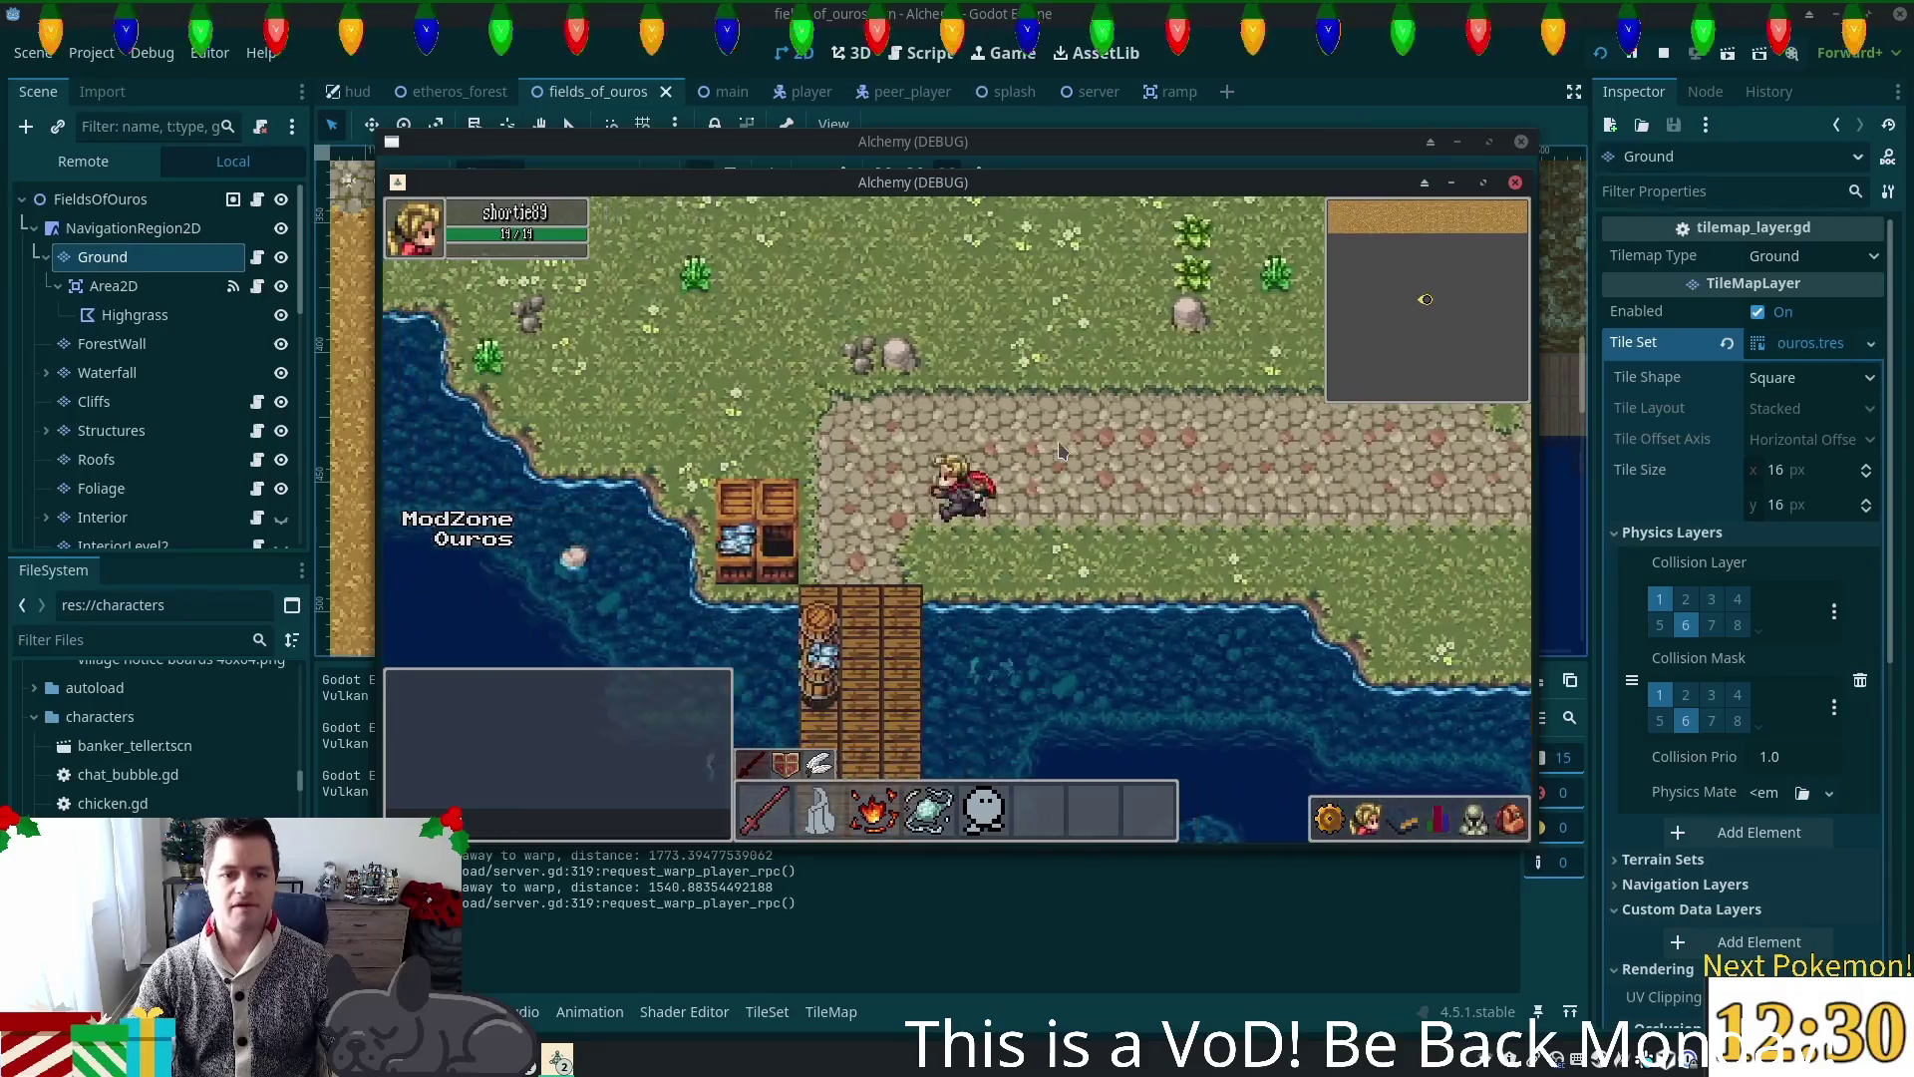
pyautogui.press('s')
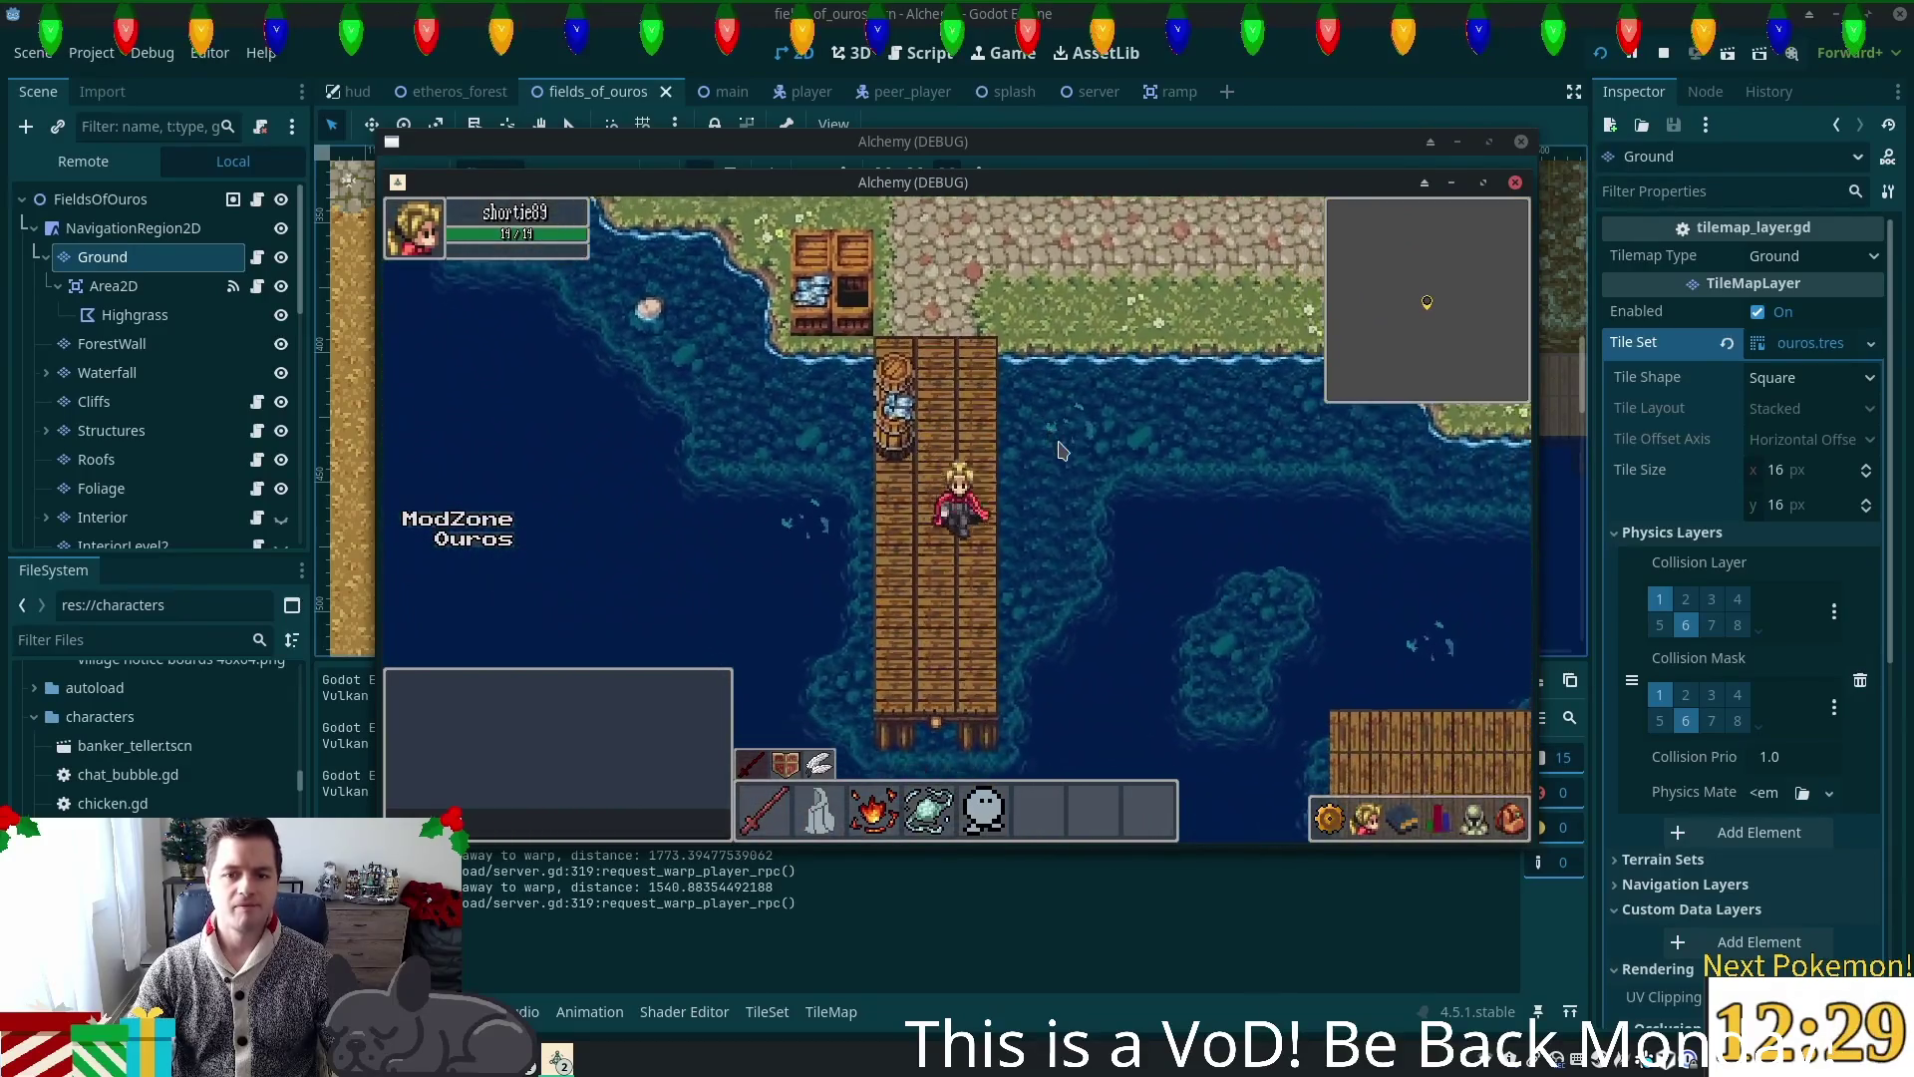
# Step: Walk north across the grass, up the cliff stairs and through Ouros town past the well
pyautogui.press('w')
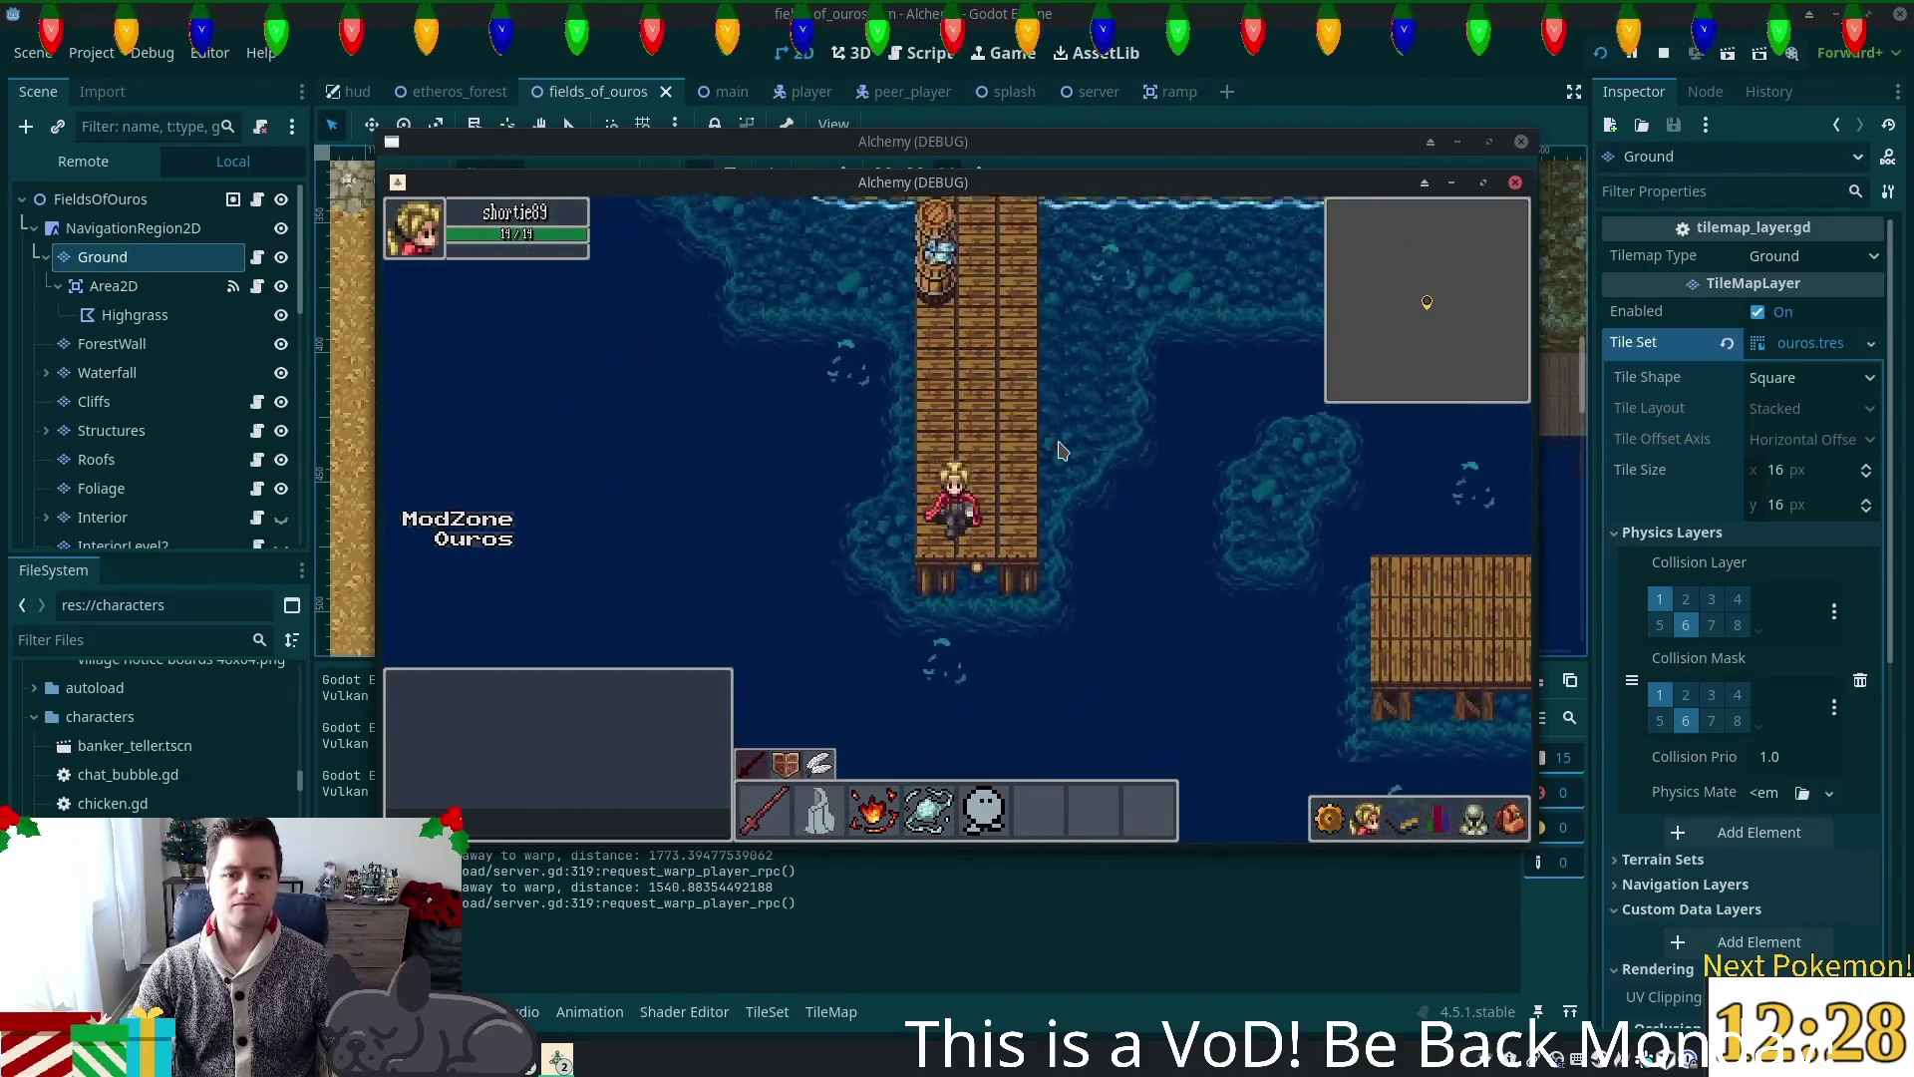
pyautogui.press('w')
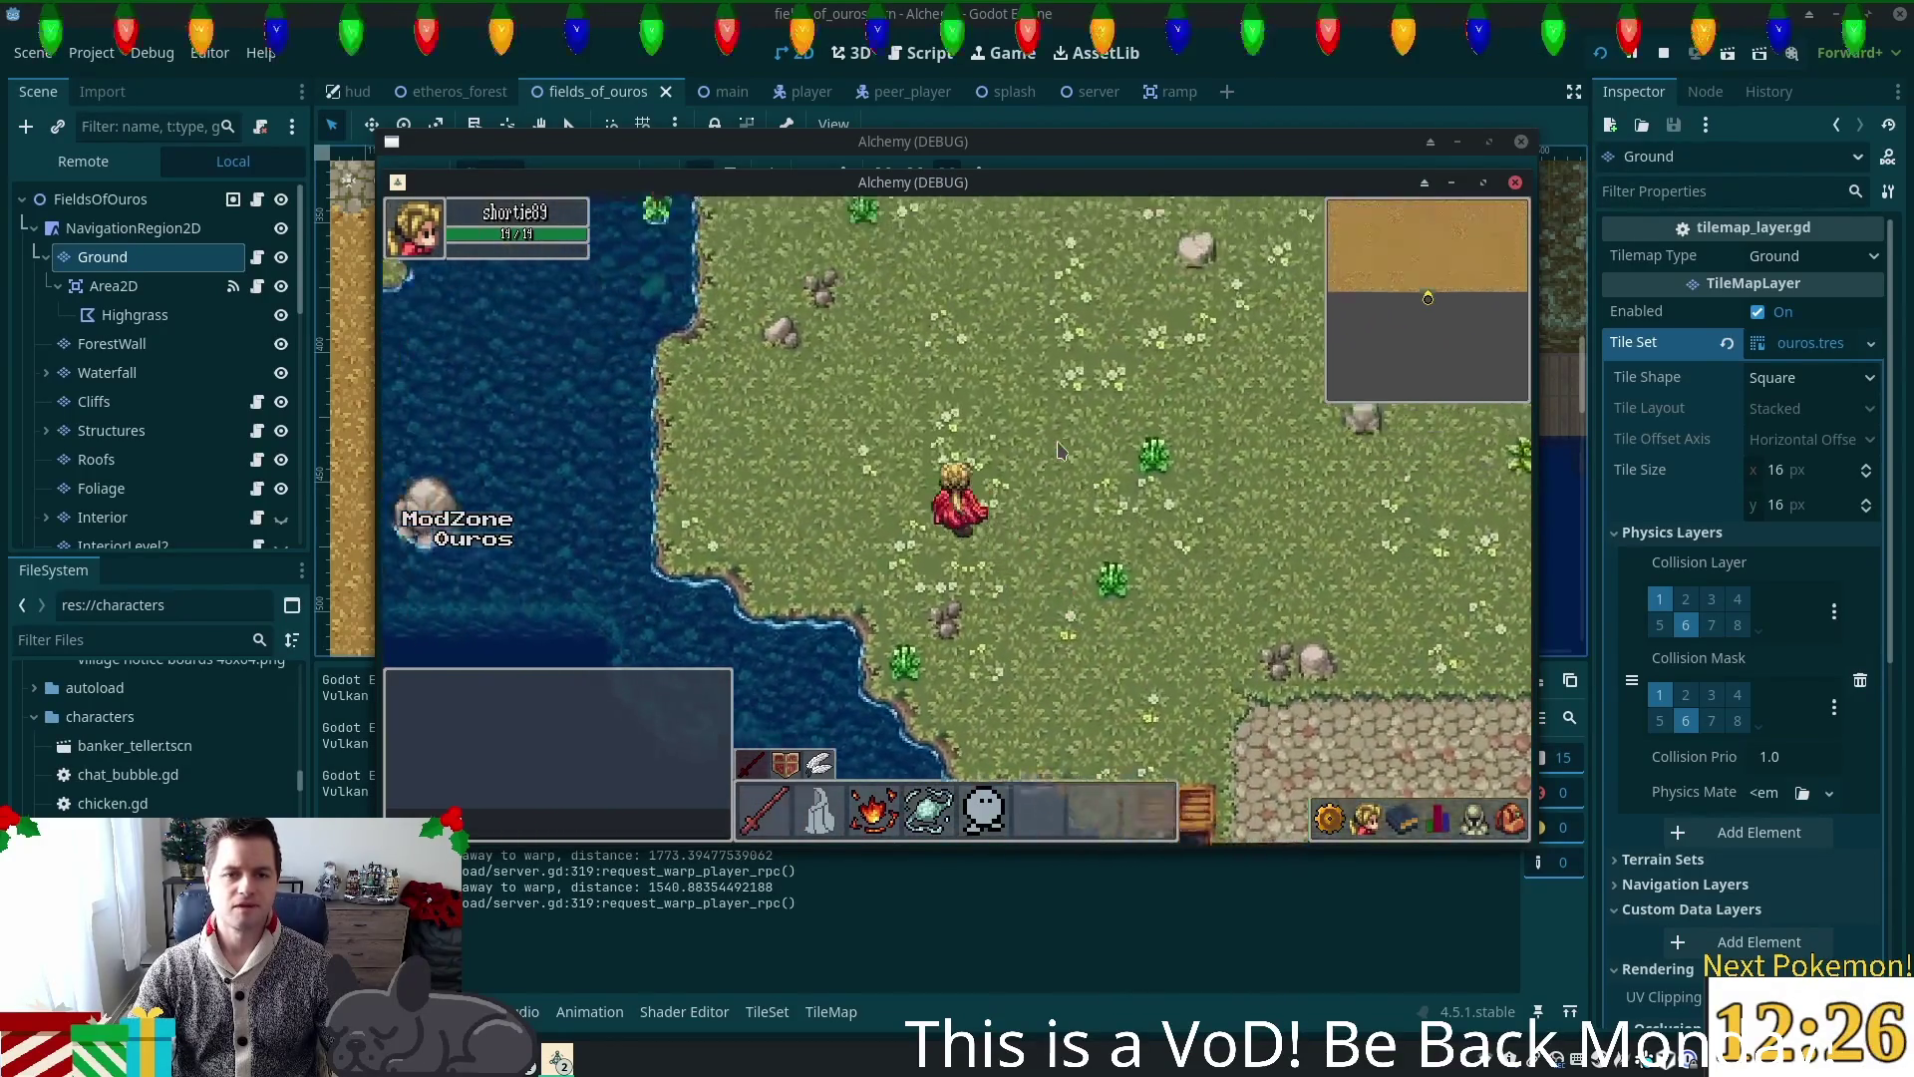
pyautogui.press('w')
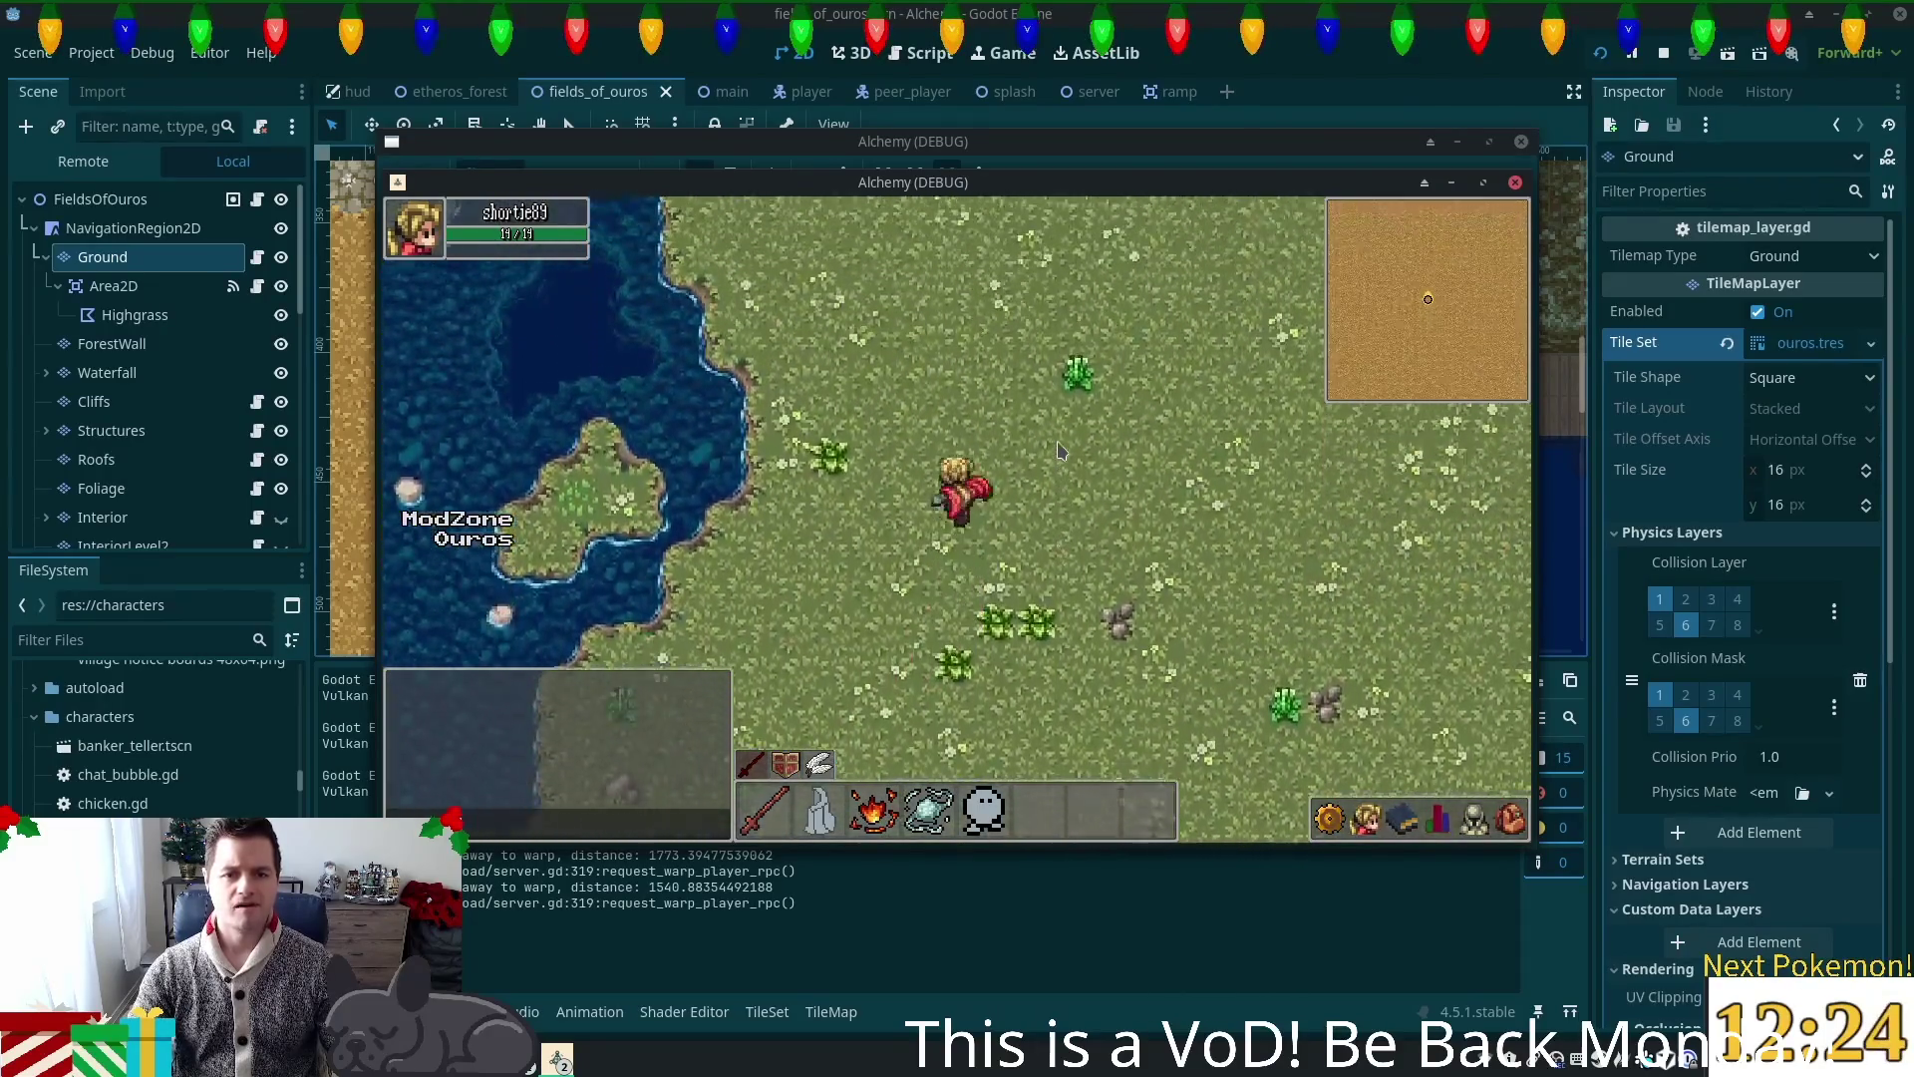
pyautogui.press('w')
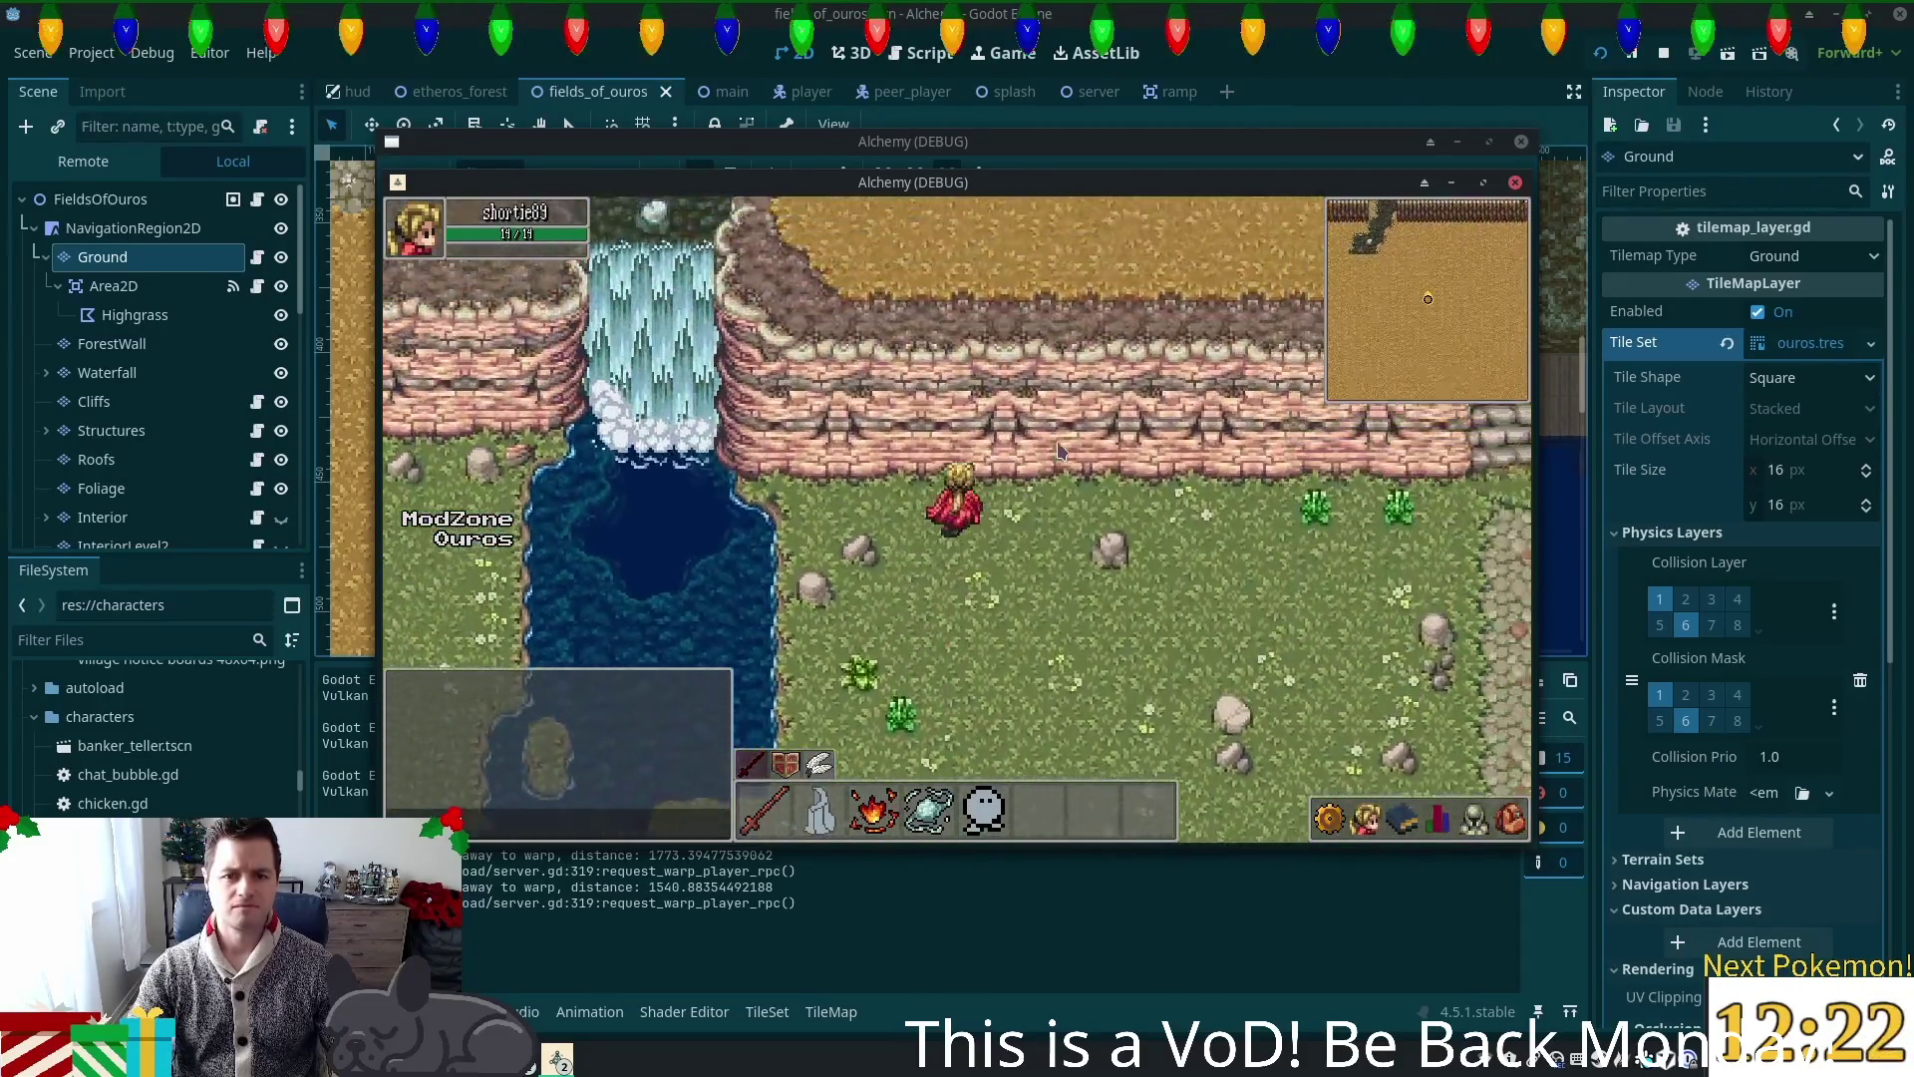
pyautogui.press('w')
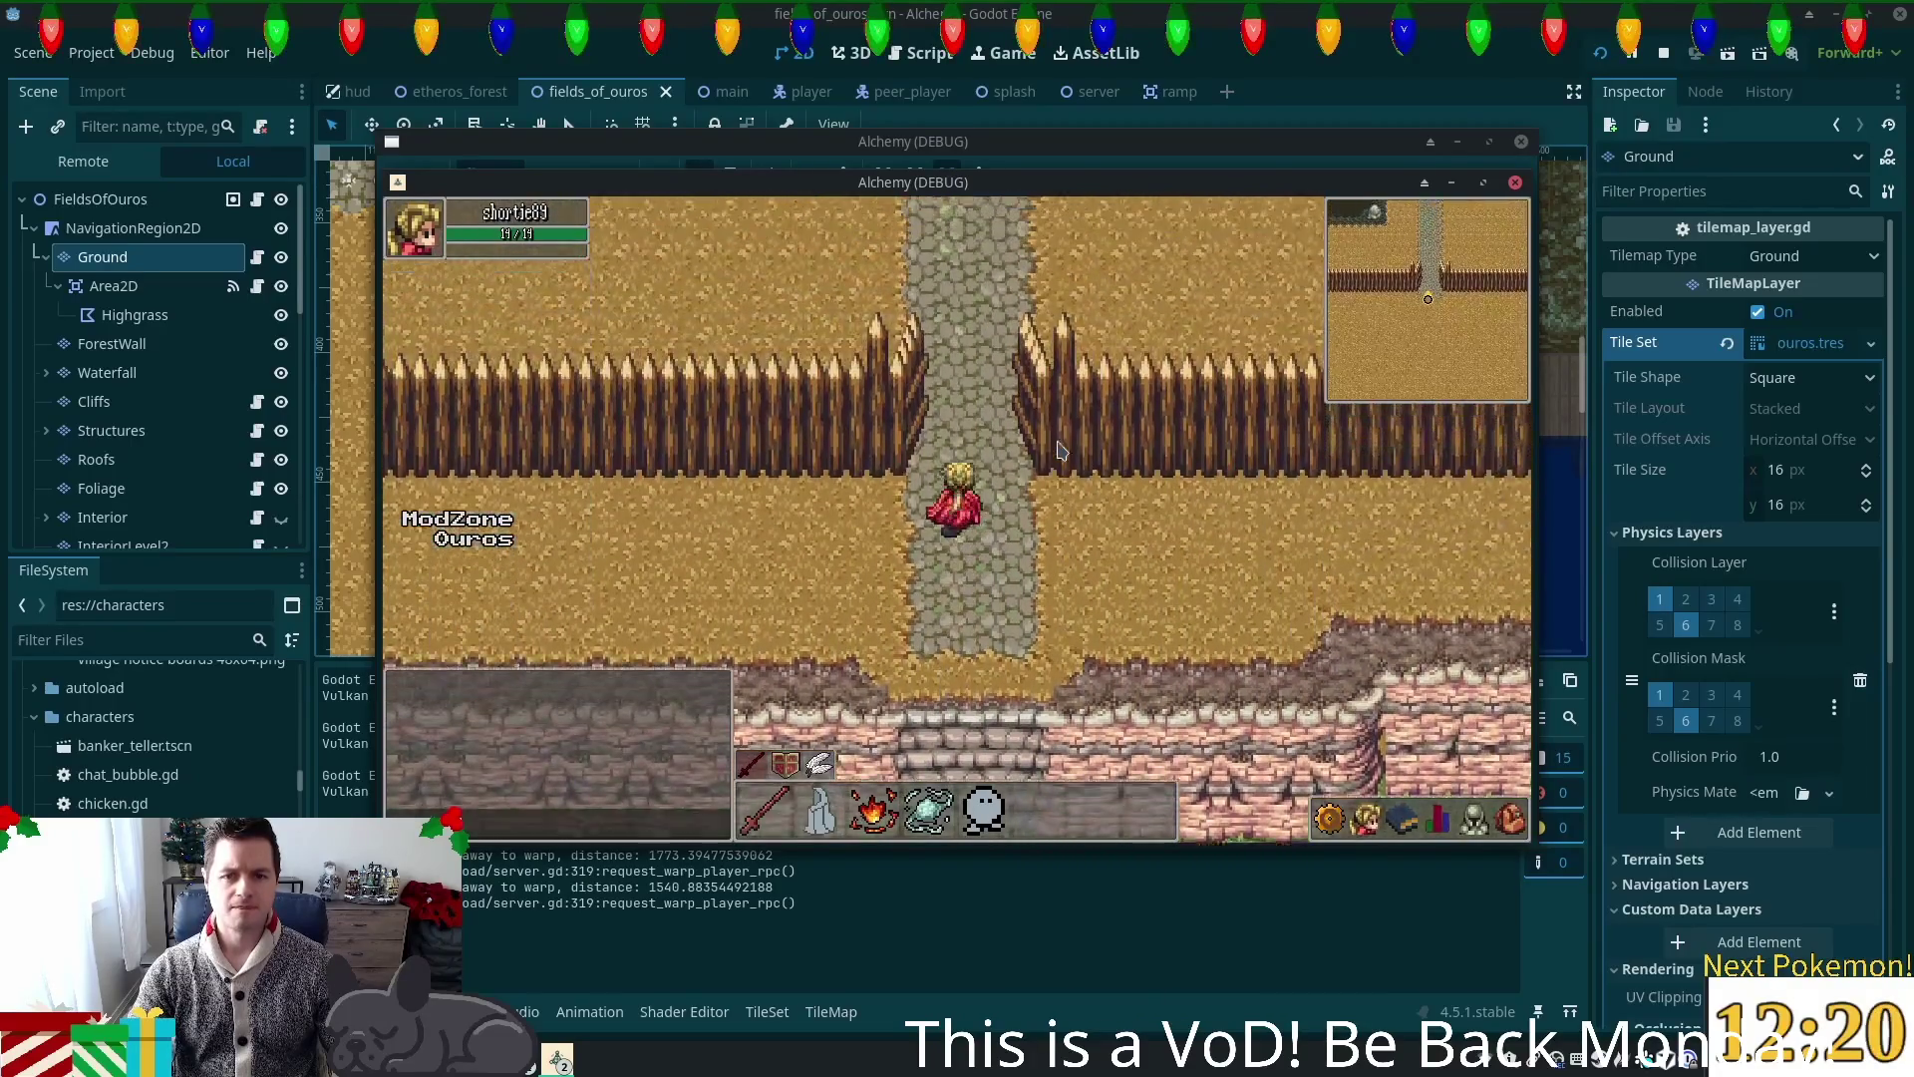
pyautogui.press('w')
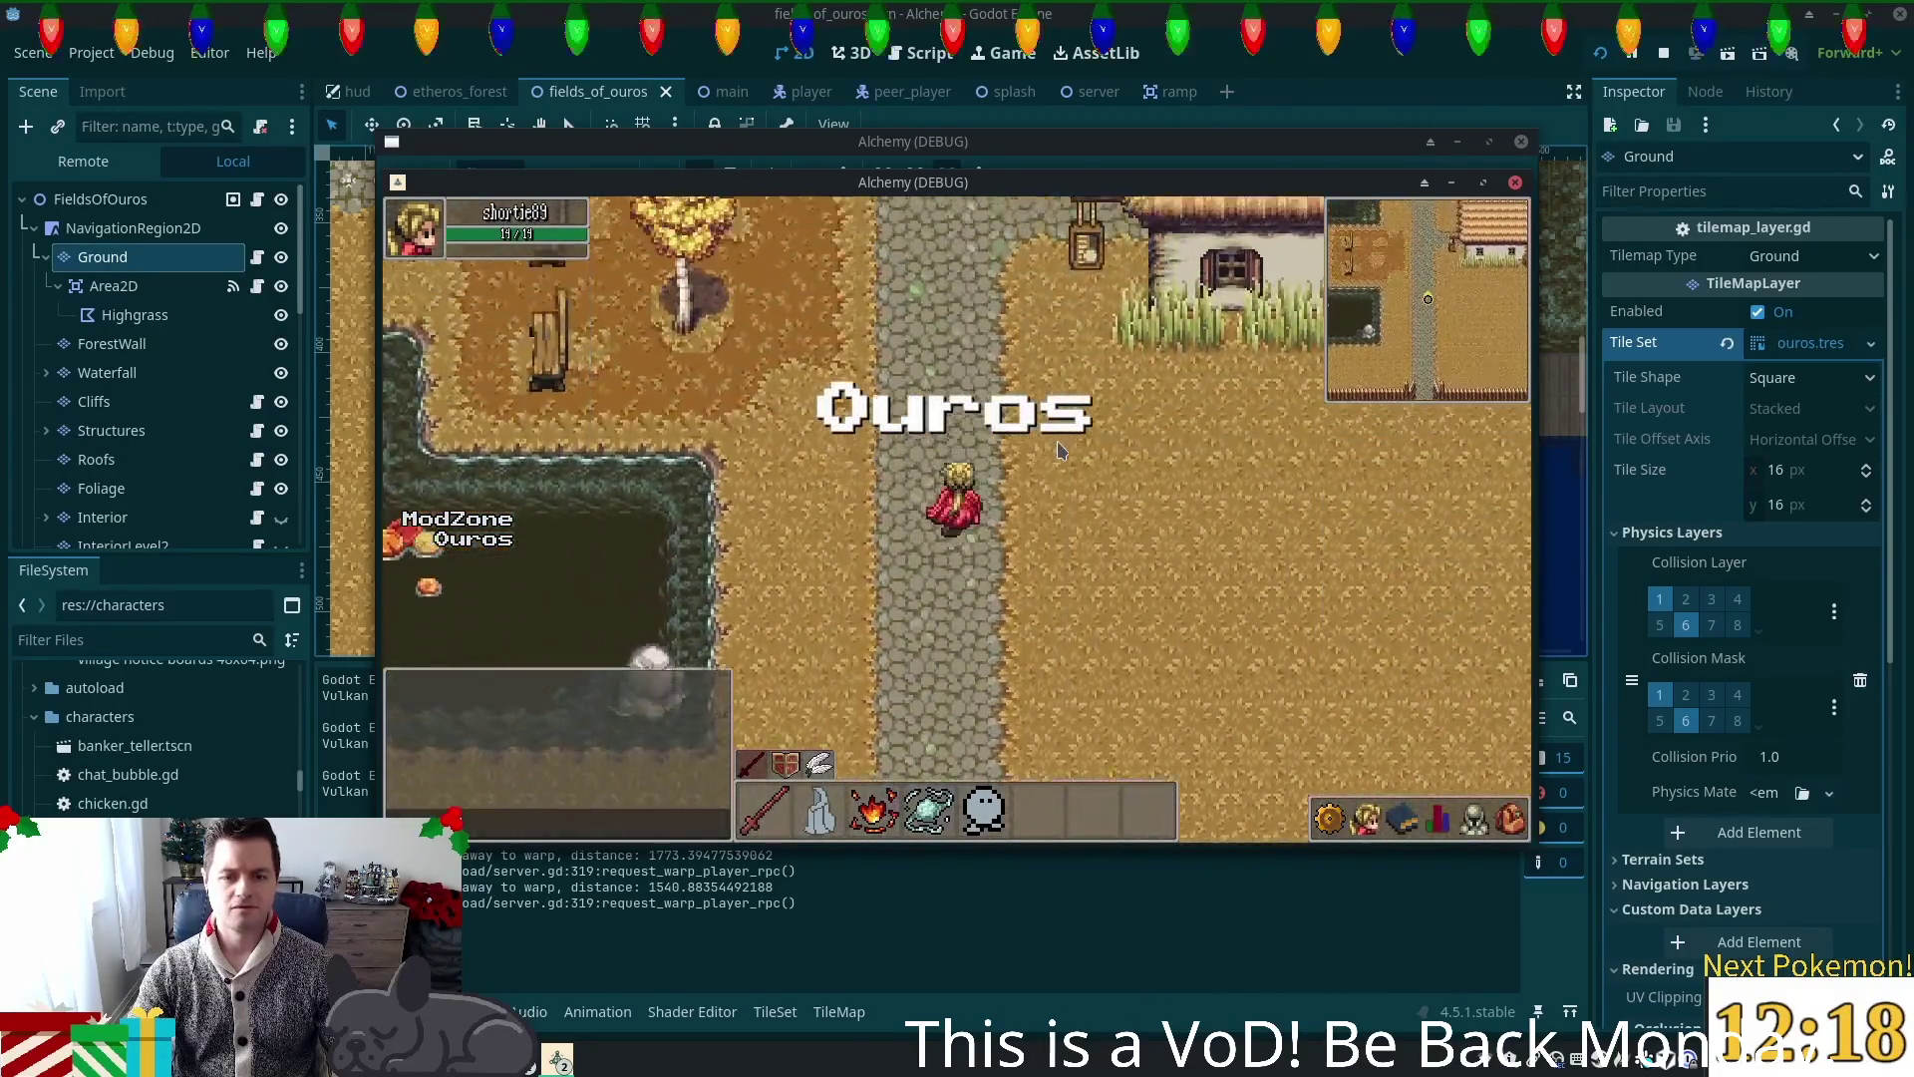
pyautogui.press('w')
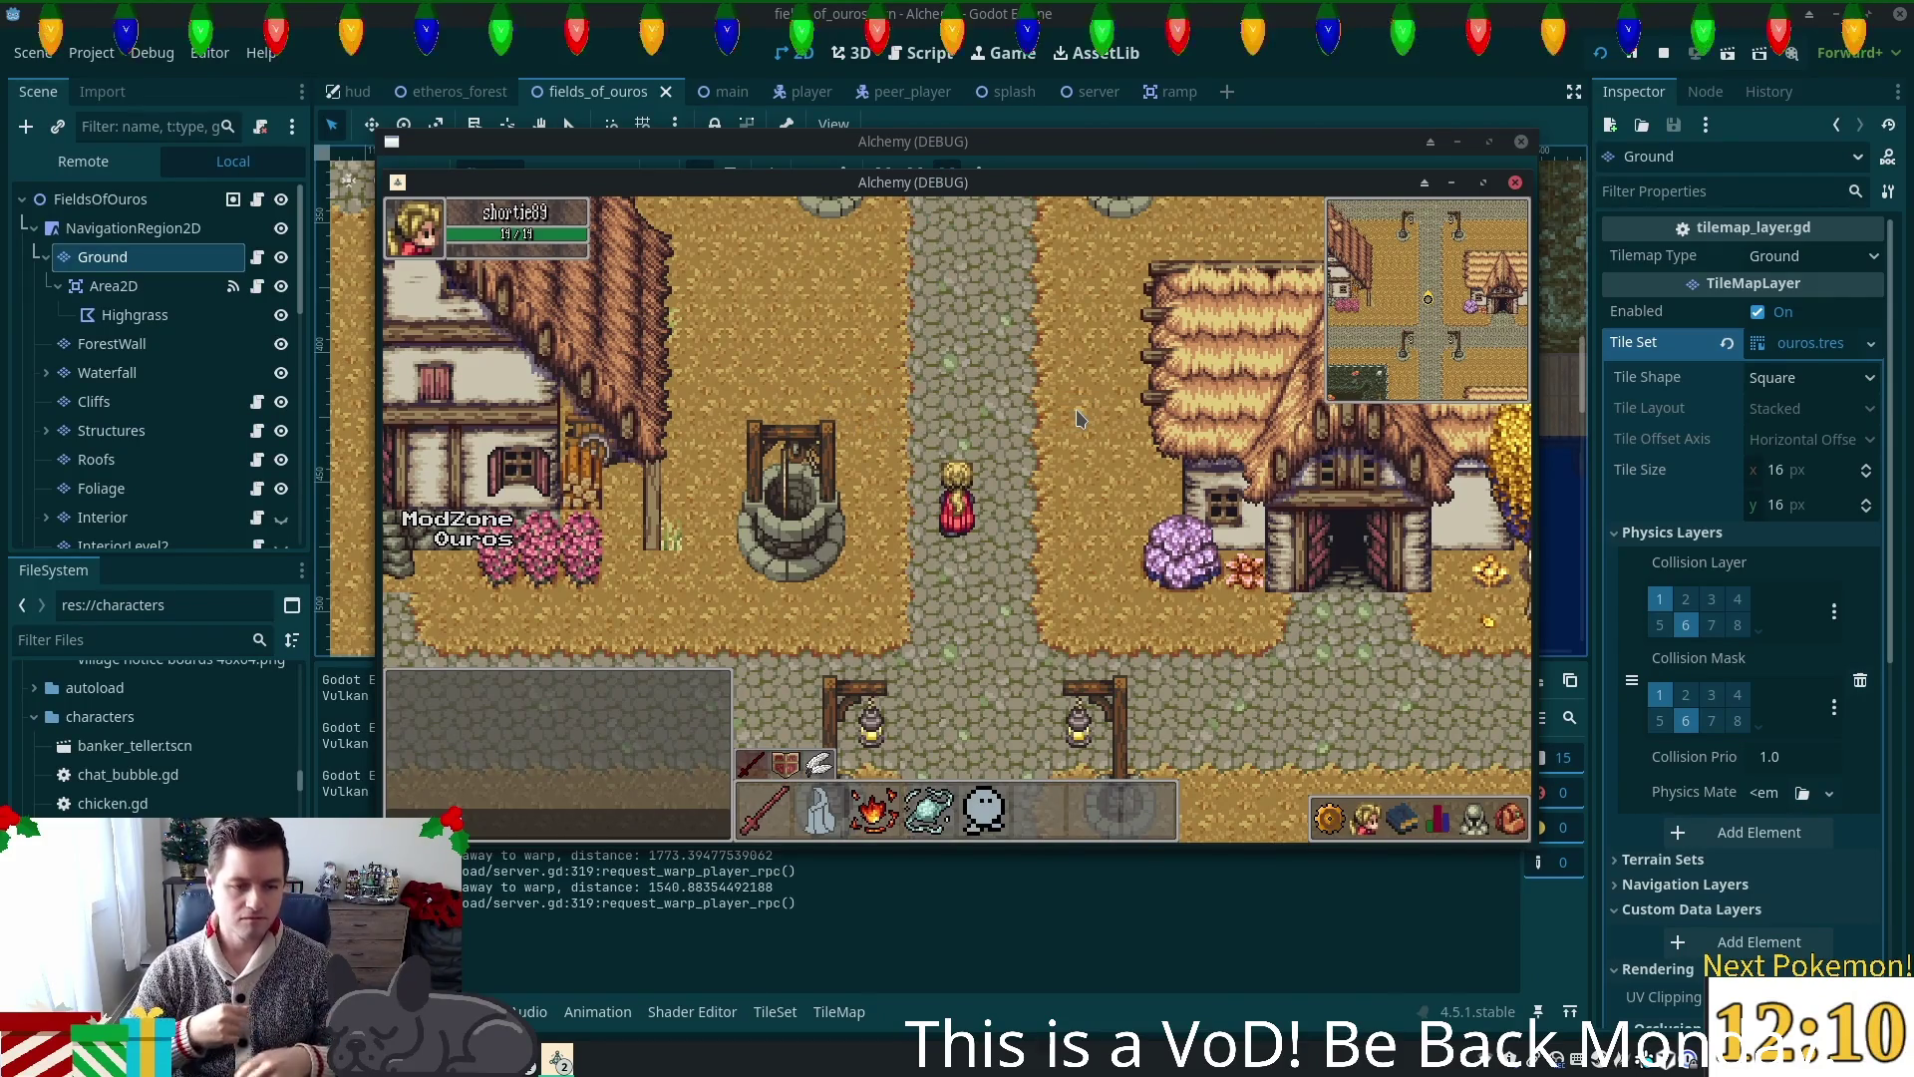
# Step: Enter the shop, talk to the shopkeeper, and open the shop and inventory
pyautogui.press('Down')
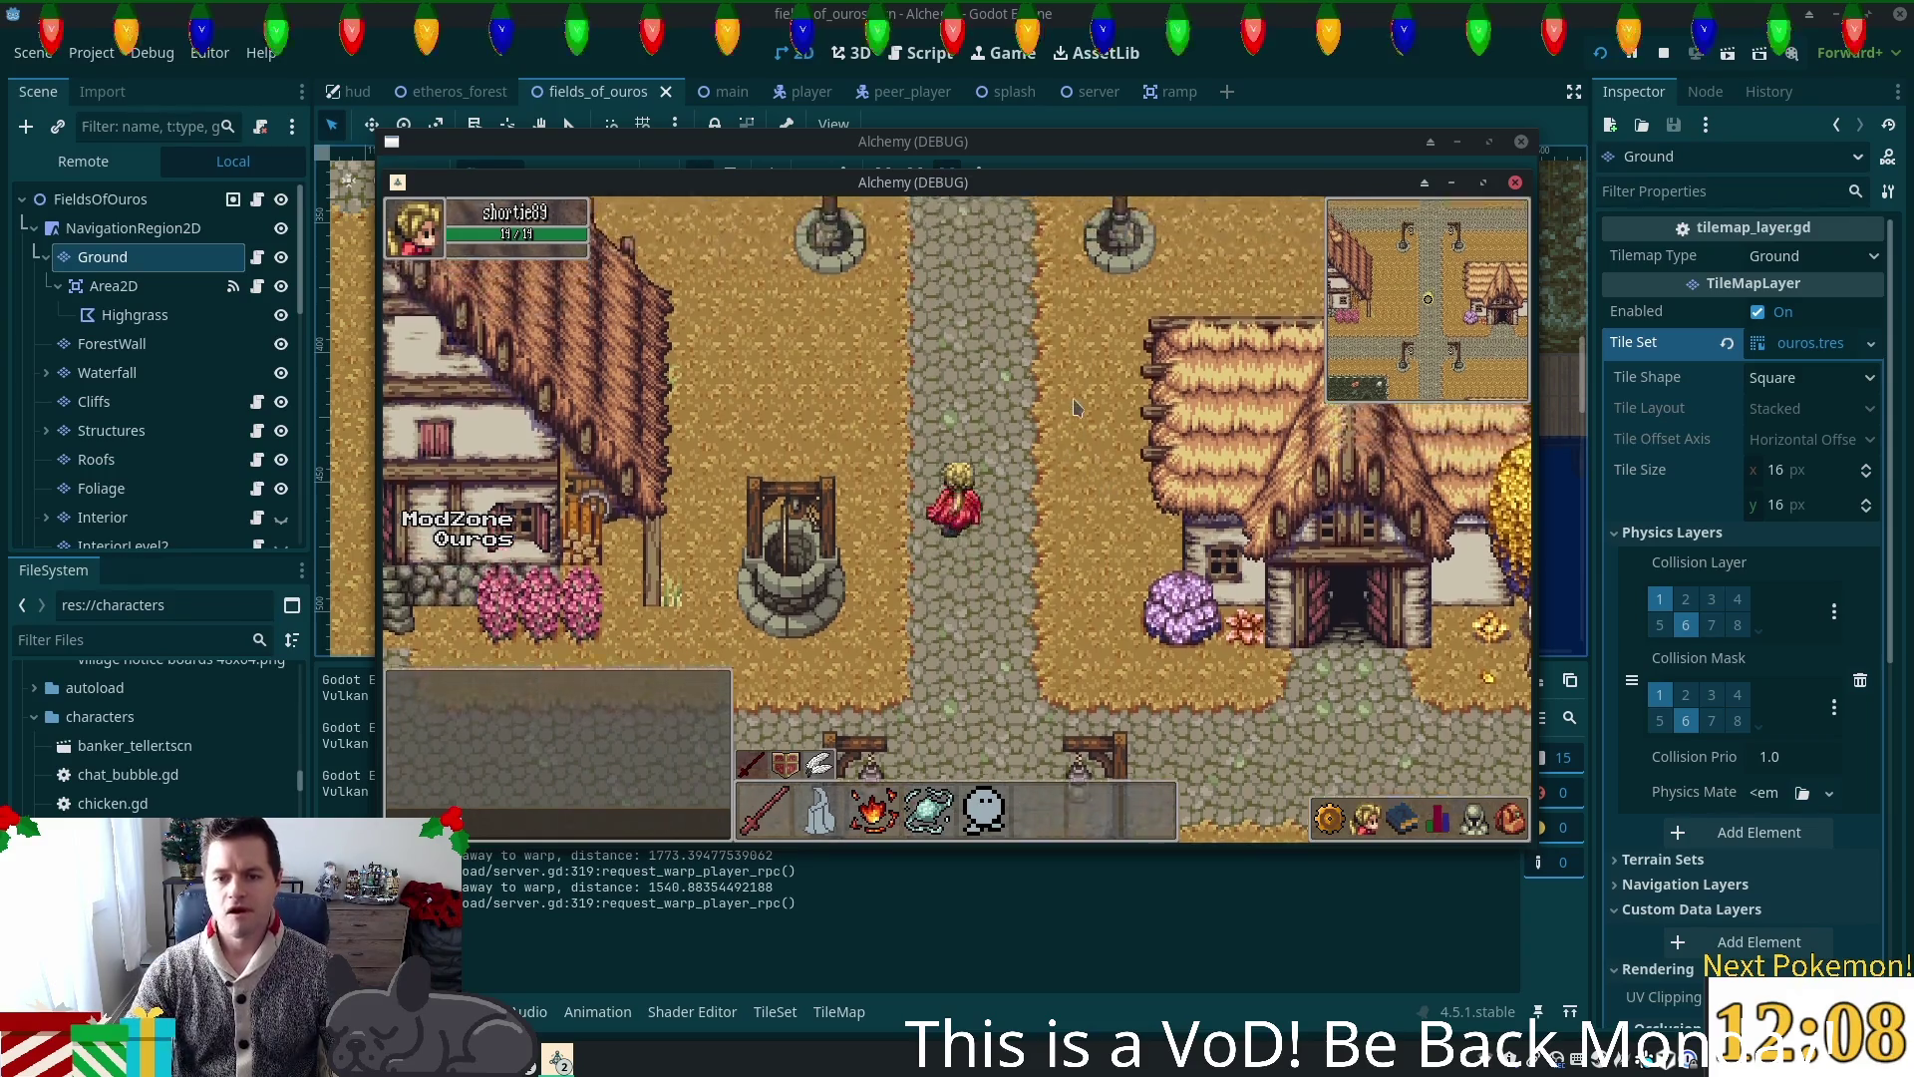
pyautogui.press('Left')
pyautogui.press('Up')
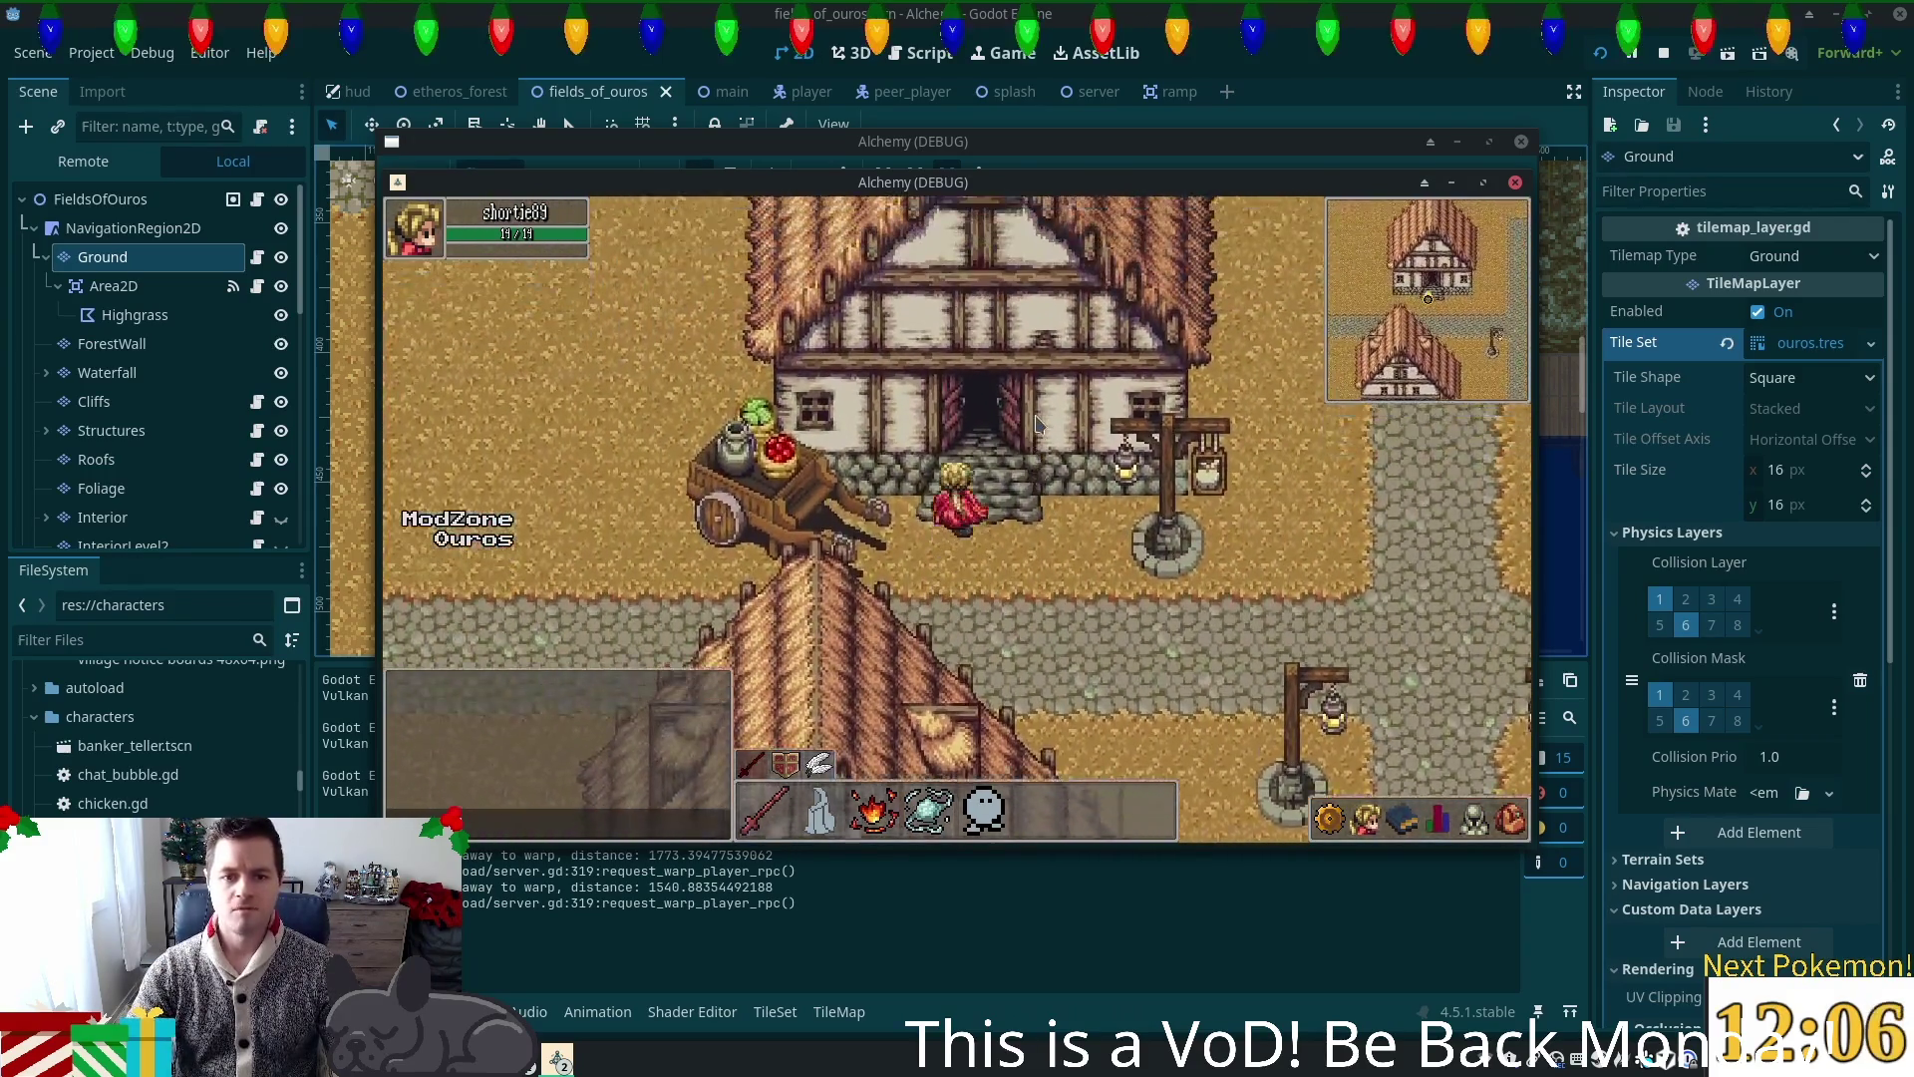
pyautogui.click(845, 468)
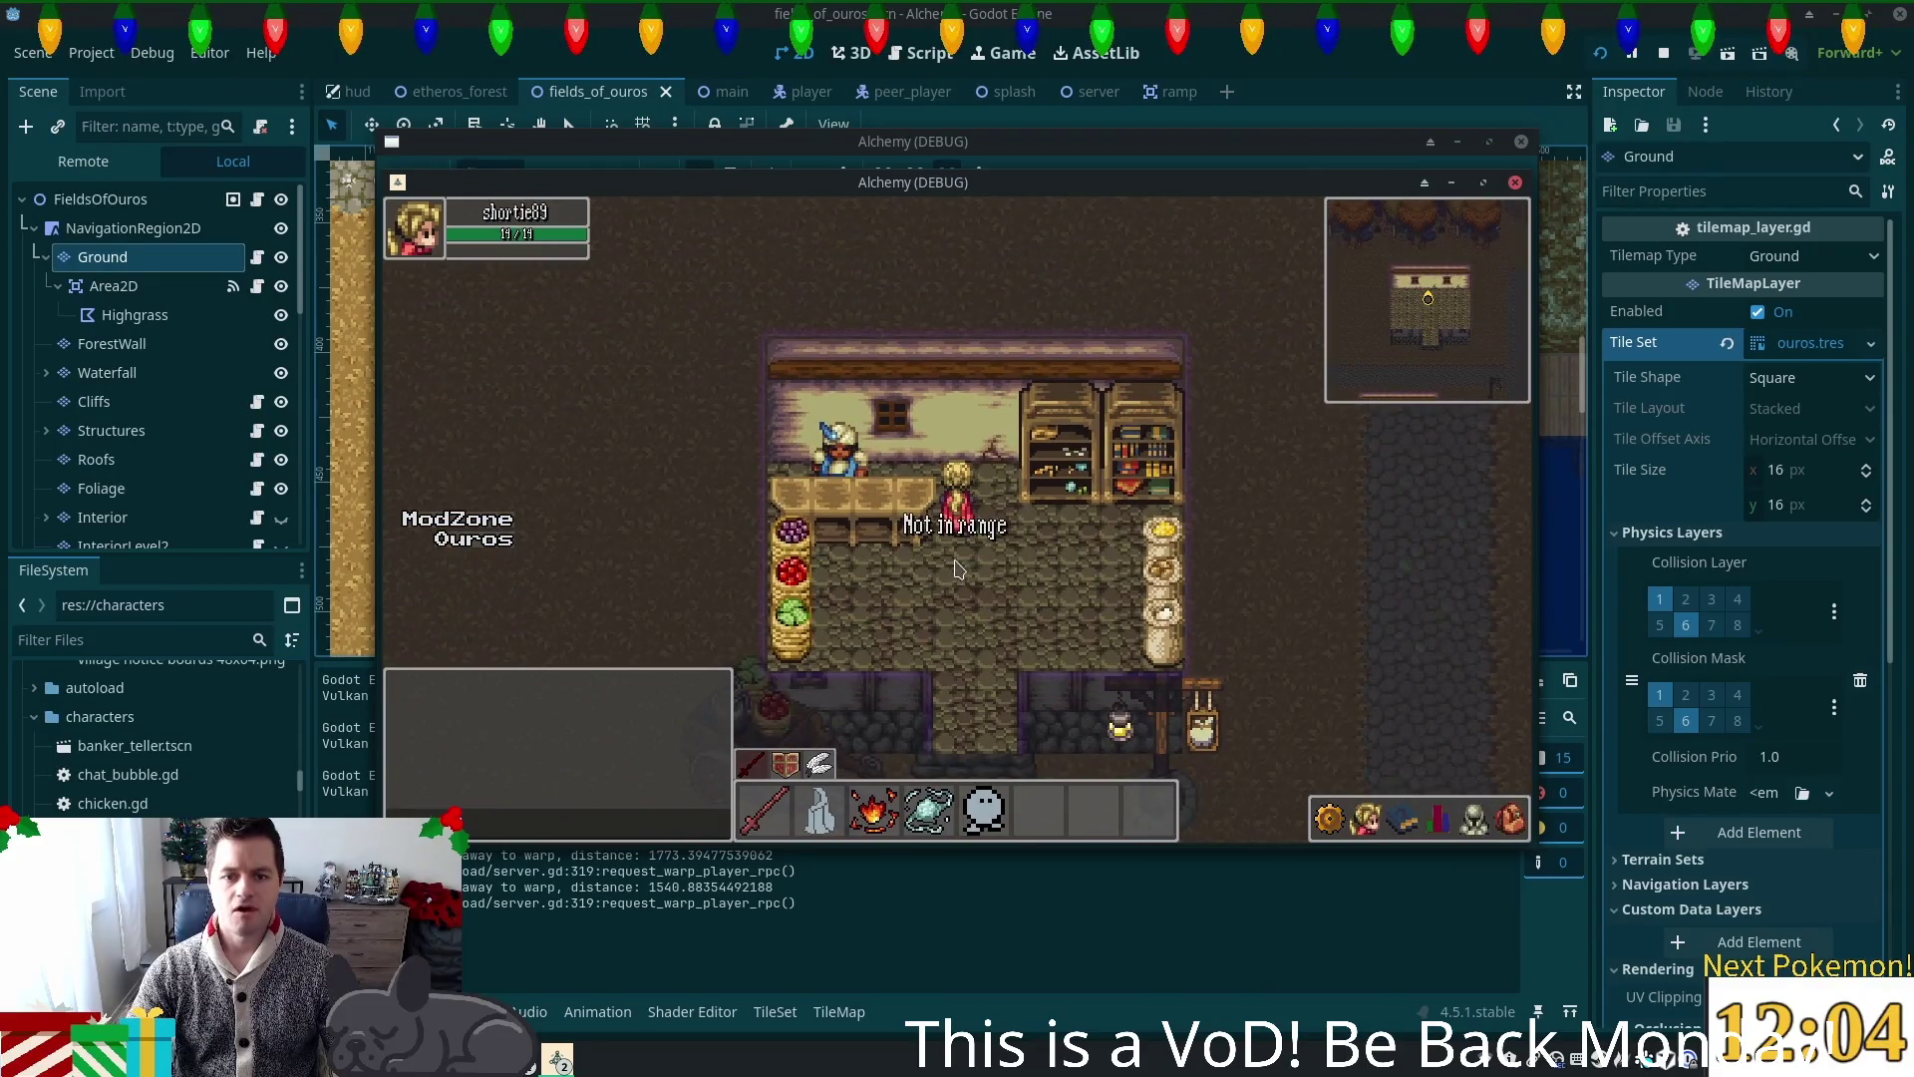
pyautogui.press('Left')
pyautogui.click(942, 441)
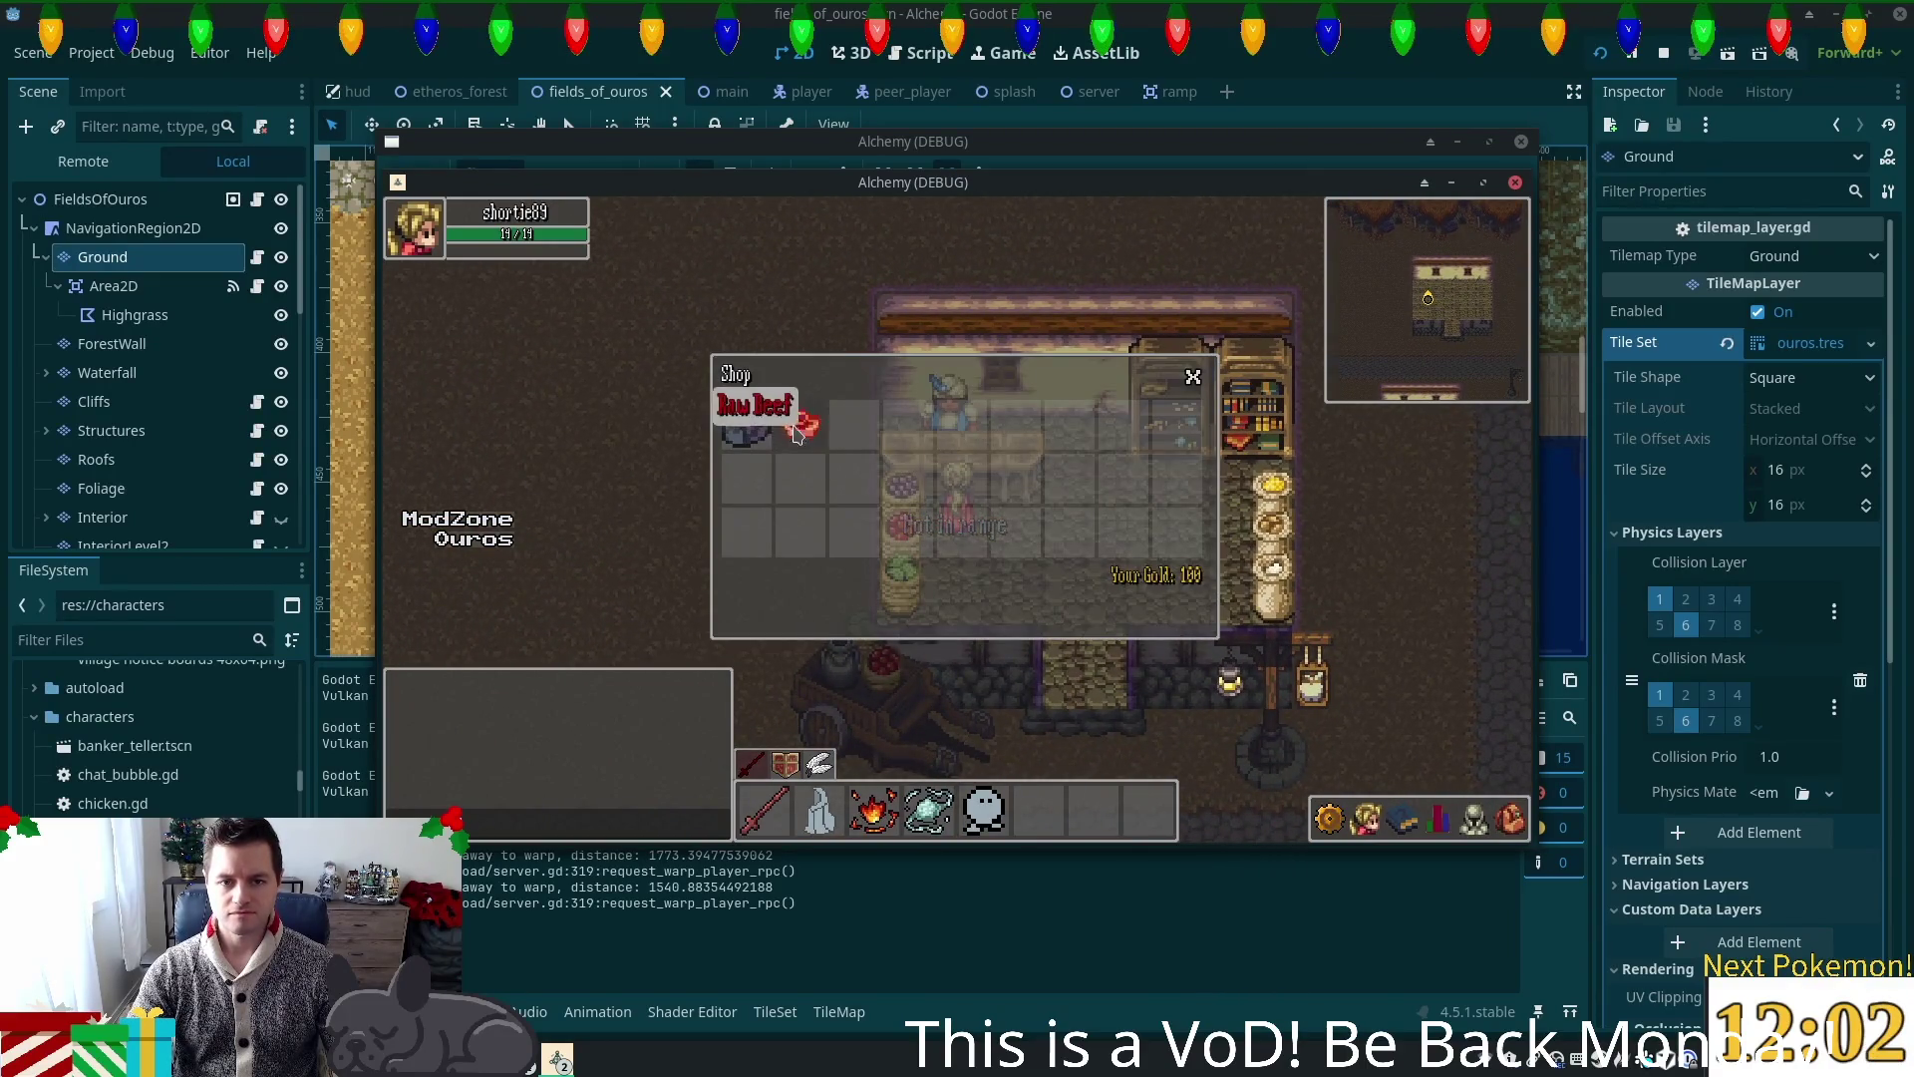
pyautogui.click(1513, 818)
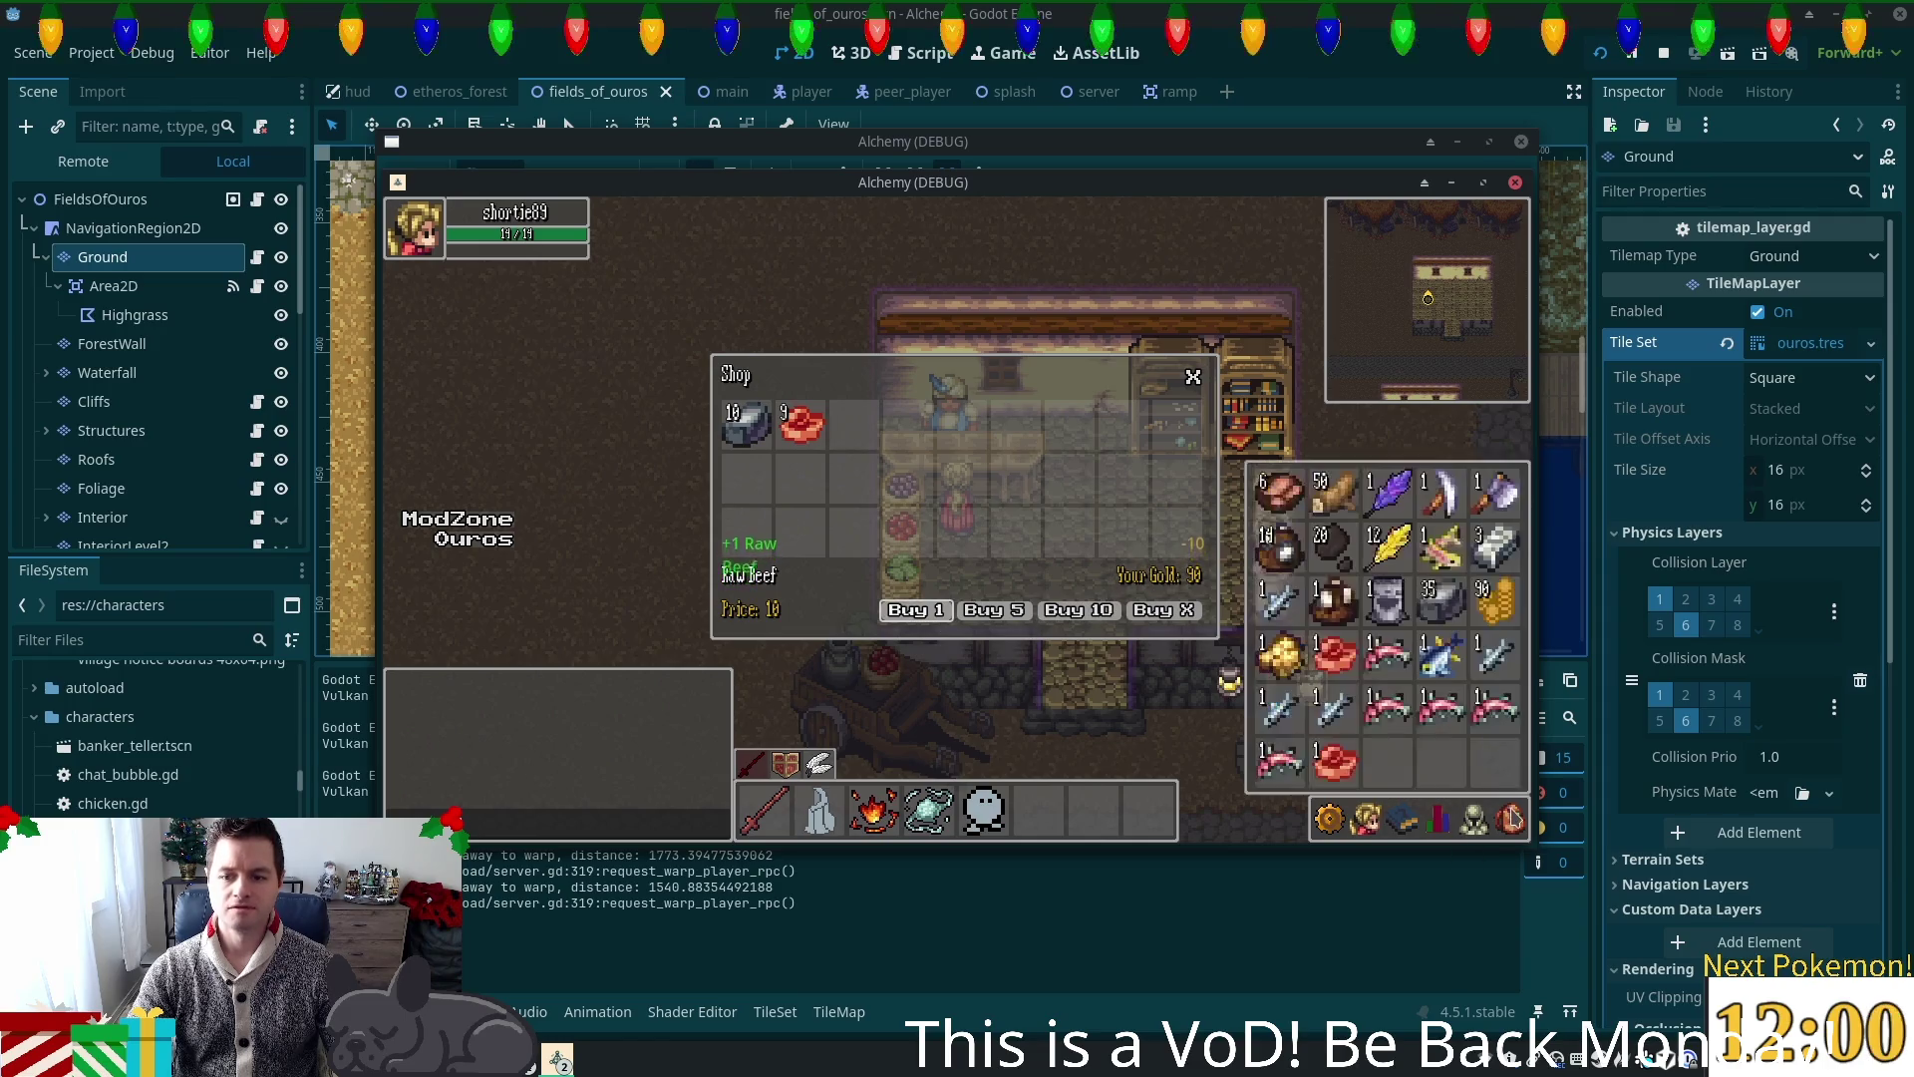
# Step: Leave the shop and walk into the village house over to the kitchen stove
pyautogui.press('Down')
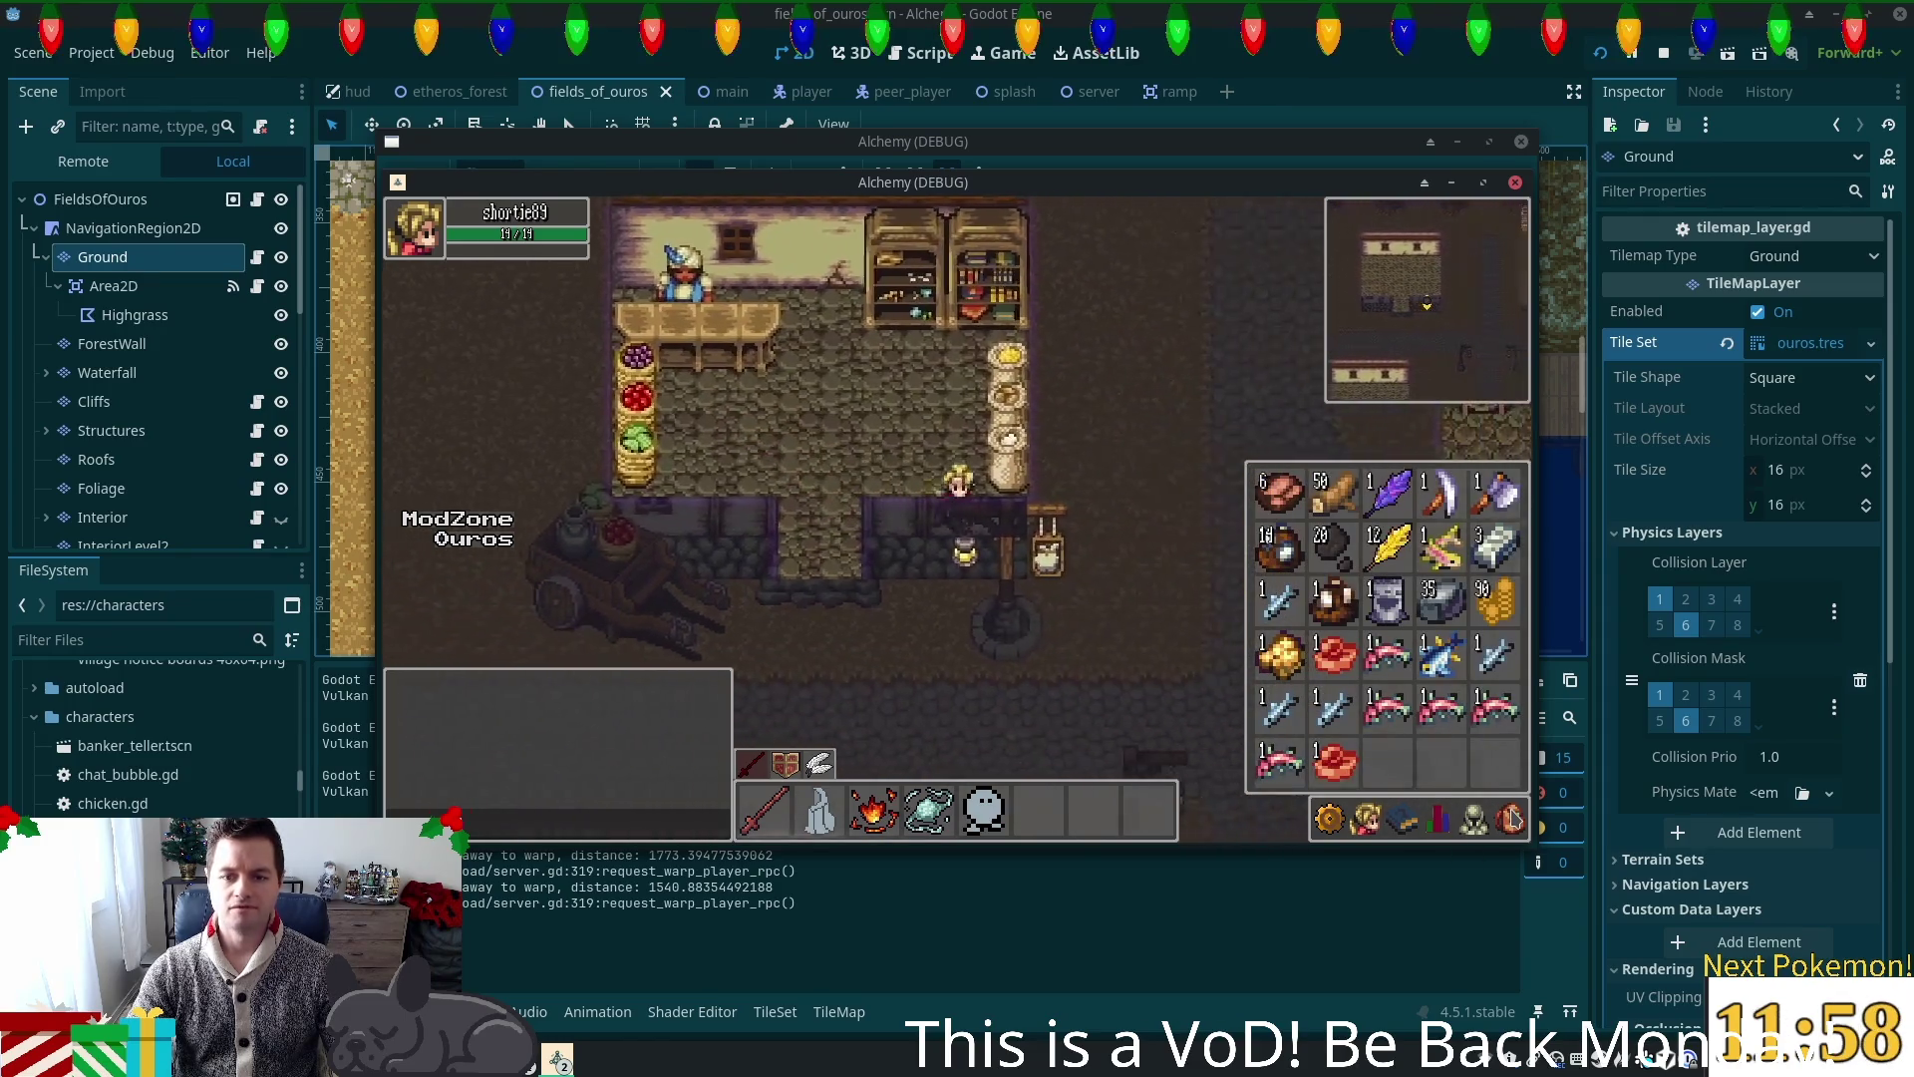
pyautogui.press('Left')
pyautogui.press('Up')
pyautogui.press('Up')
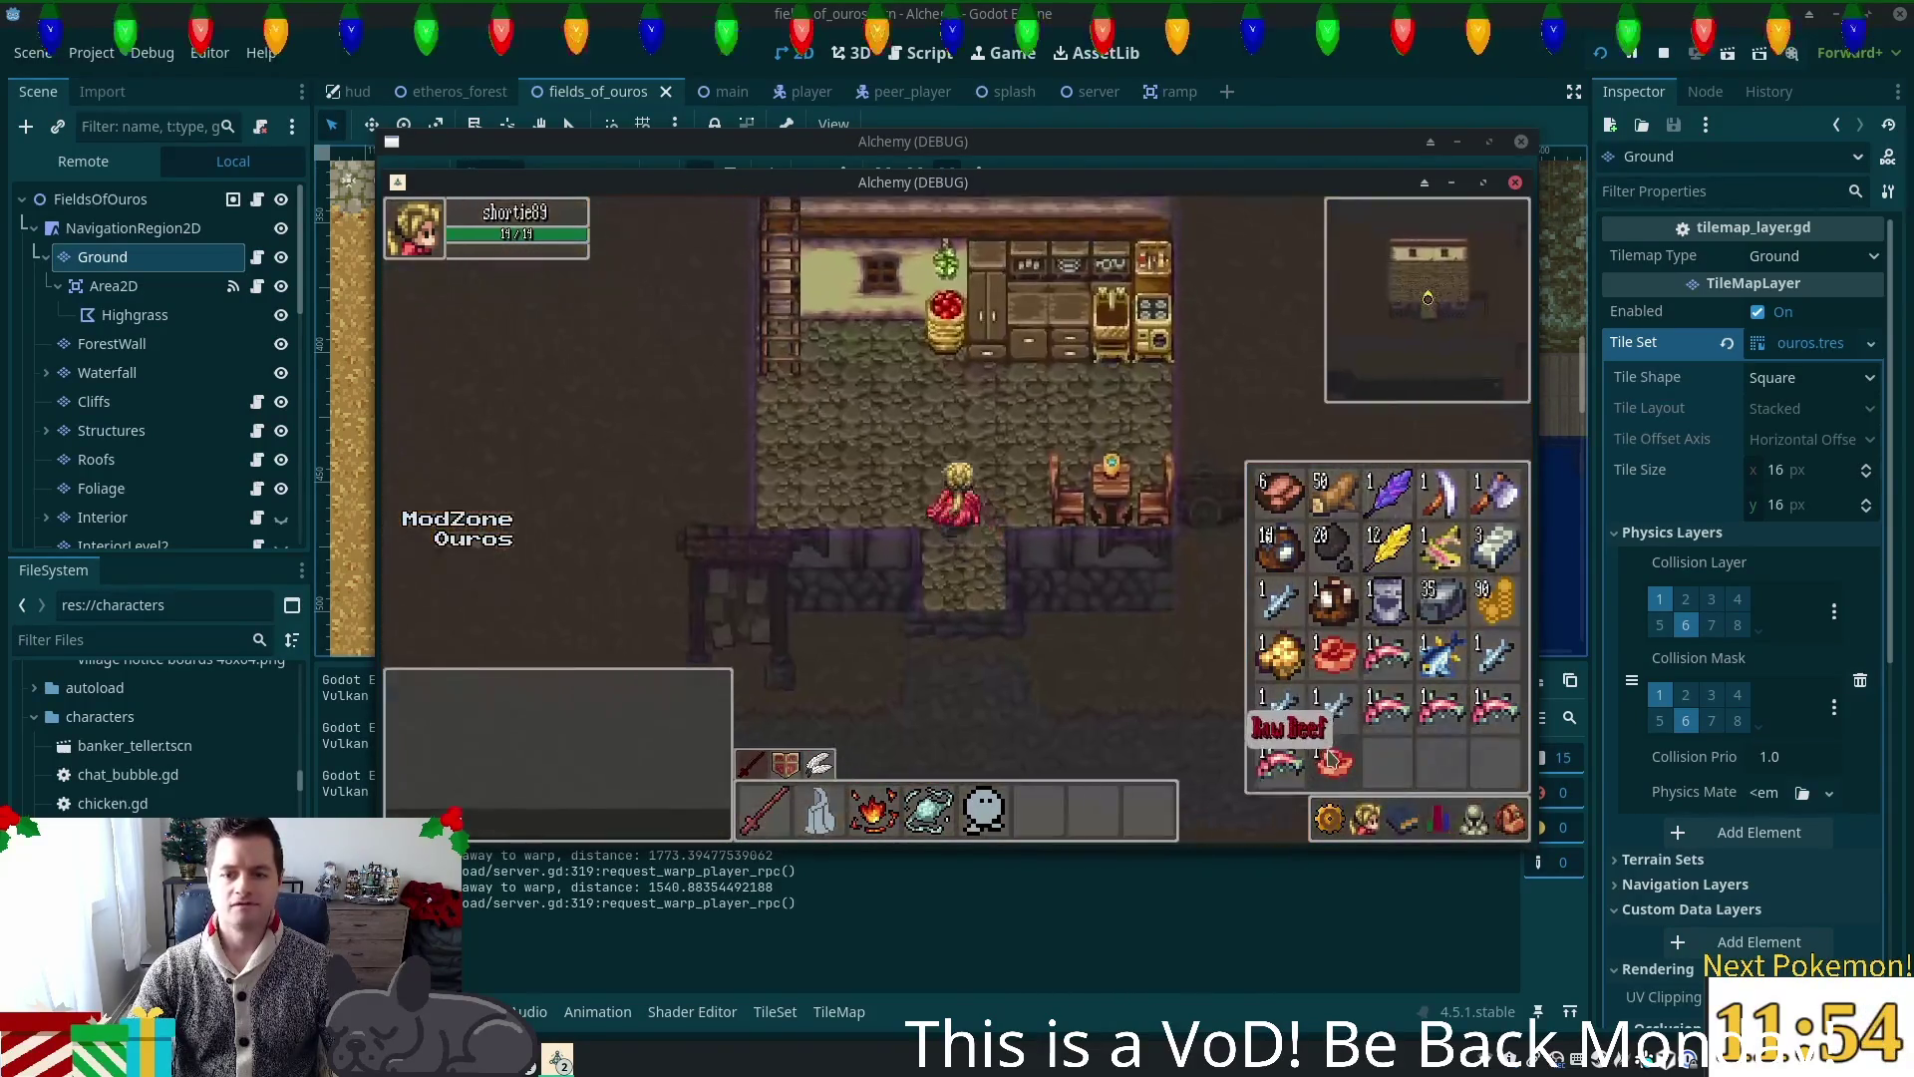
pyautogui.click(1000, 503)
pyautogui.press('Right')
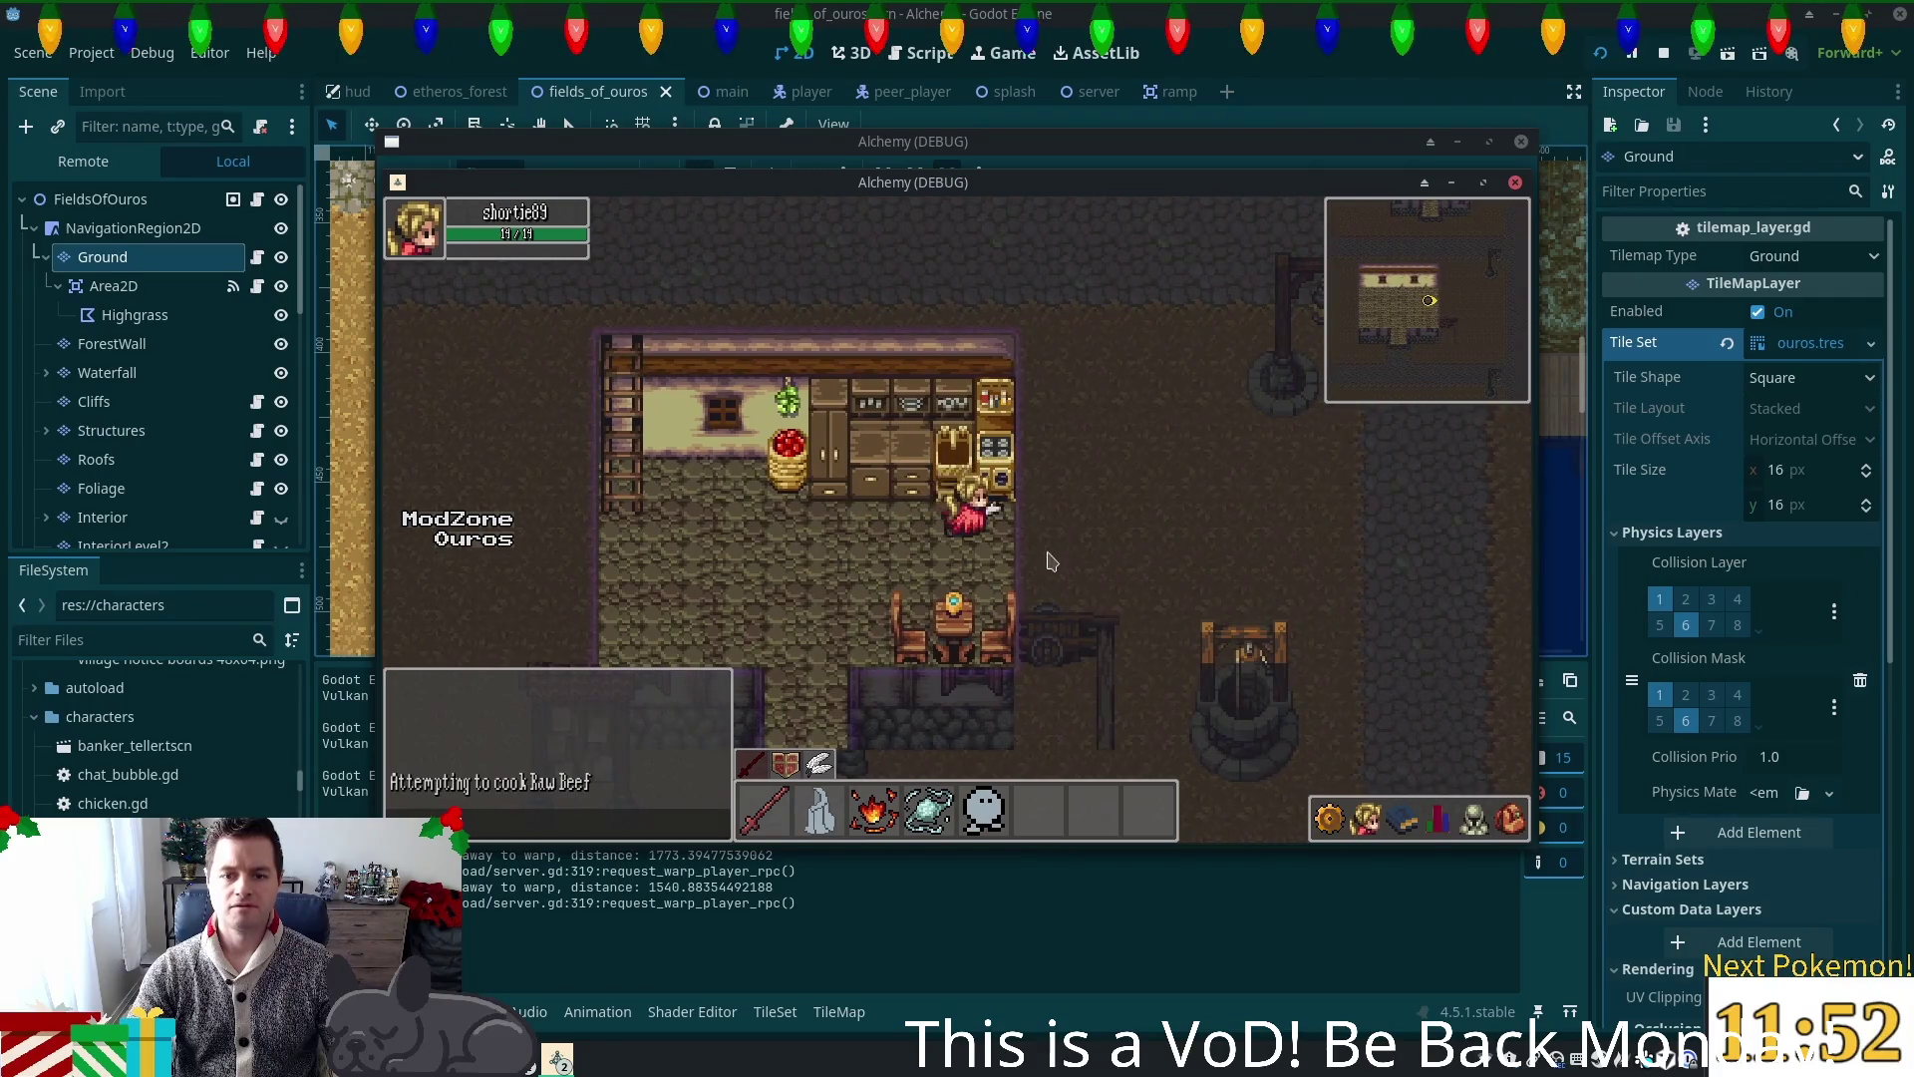
# Step: Cook the raw salmon items from the inventory, also trying to cook the tuna
pyautogui.click(1510, 820)
pyautogui.click(1474, 819)
pyautogui.click(1511, 819)
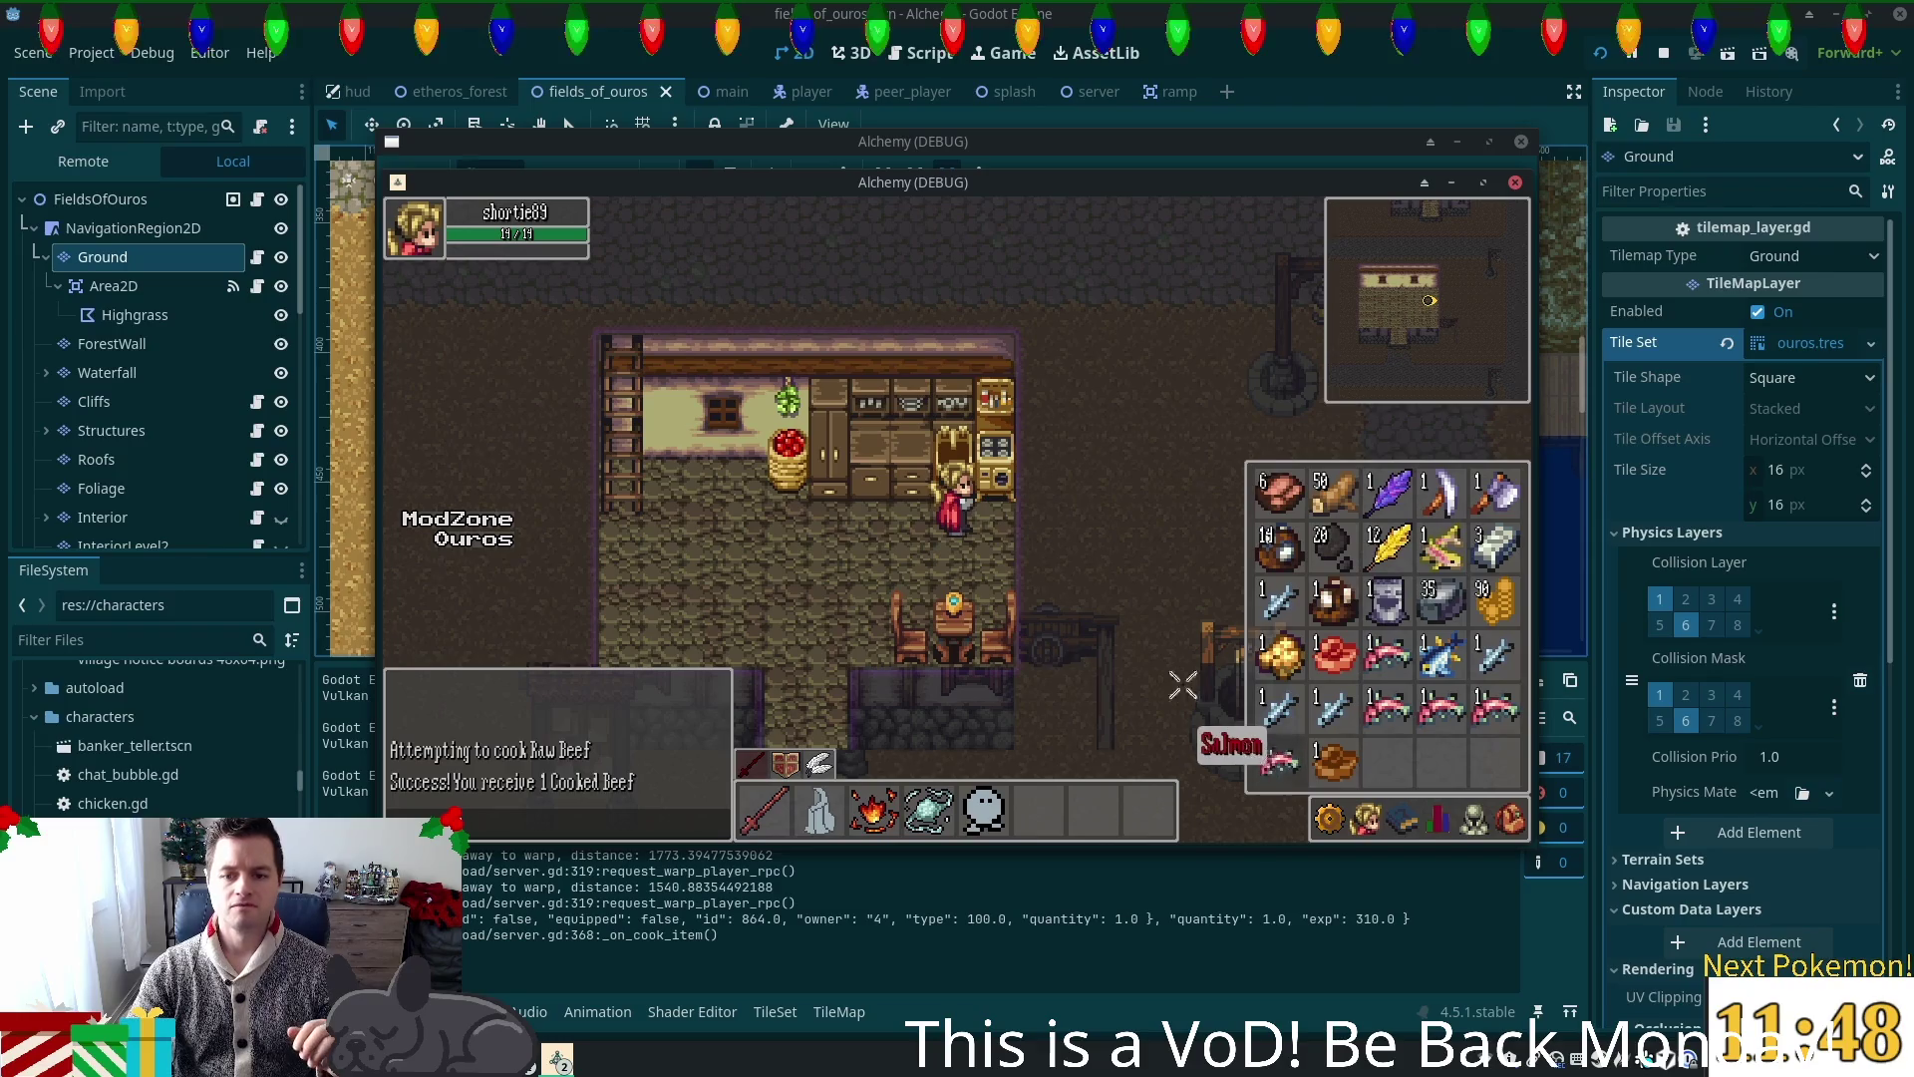
pyautogui.click(1218, 715)
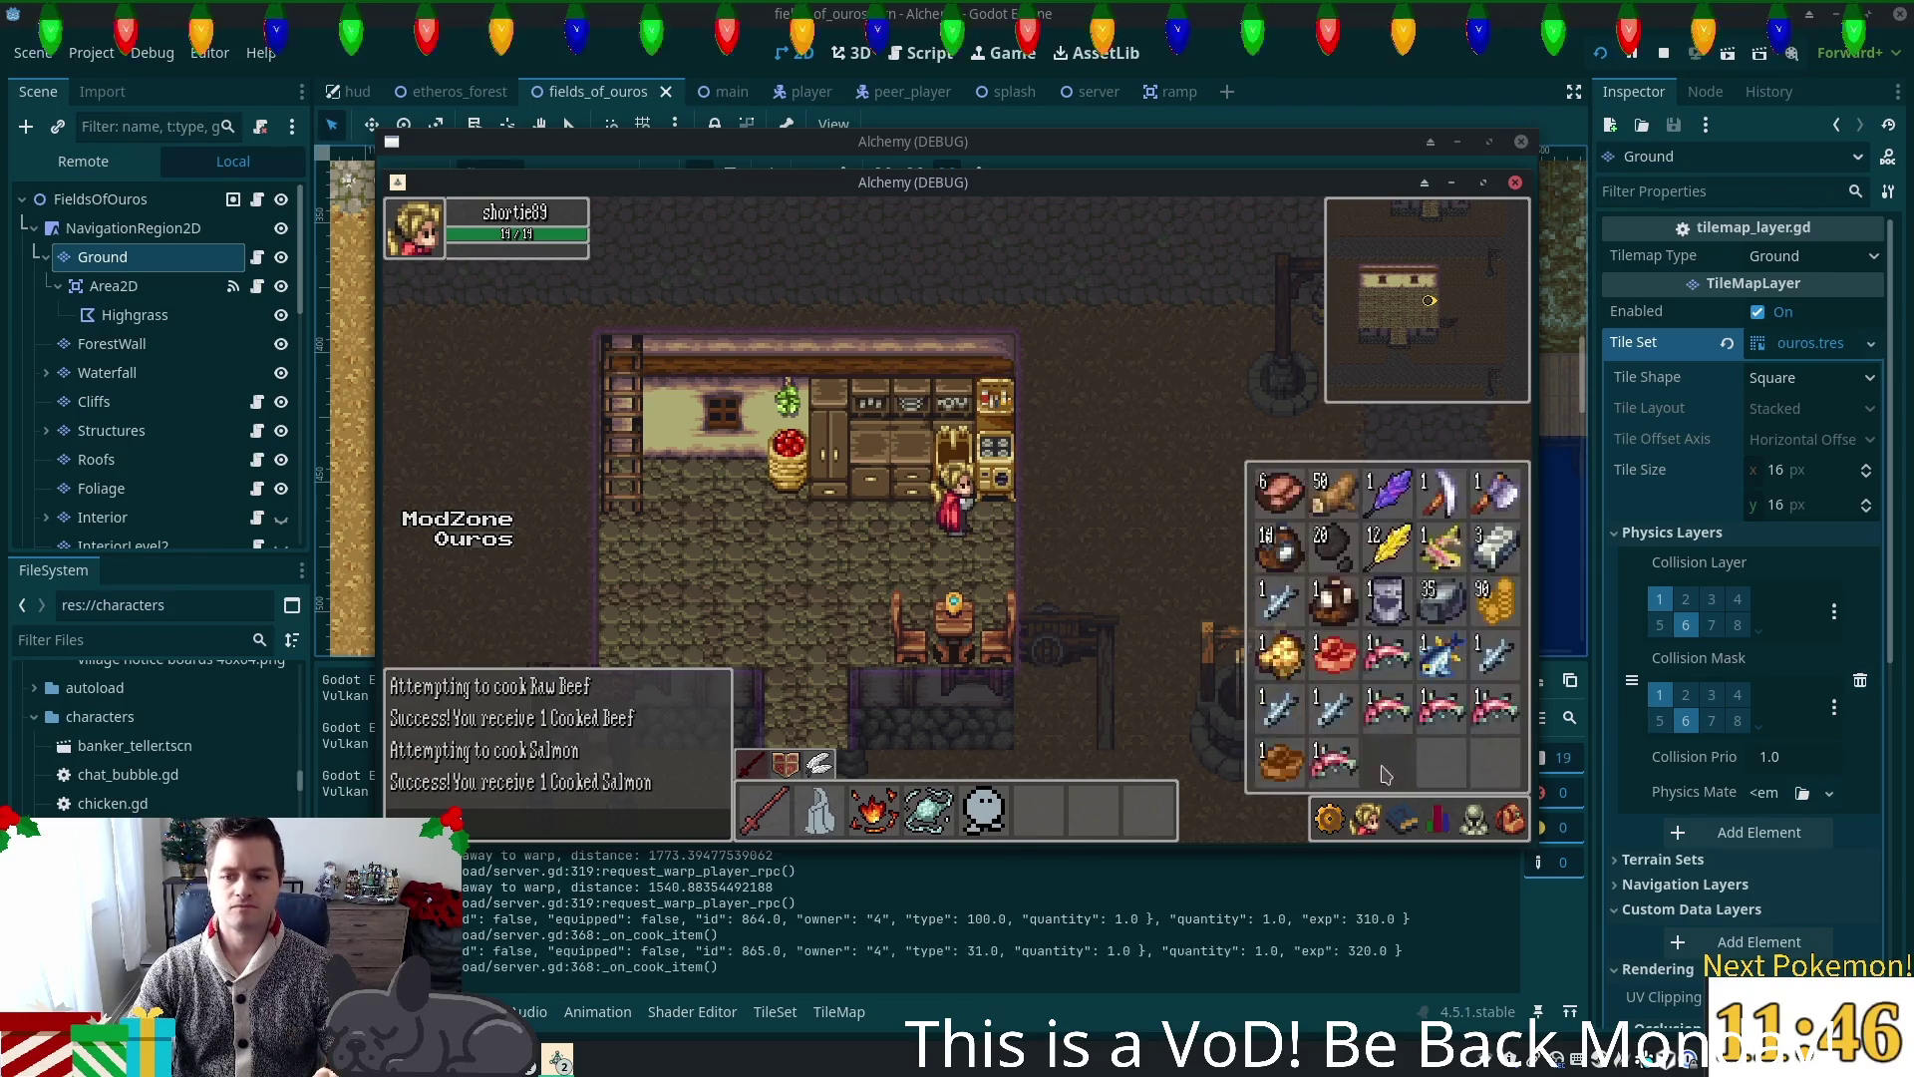
pyautogui.click(1326, 706)
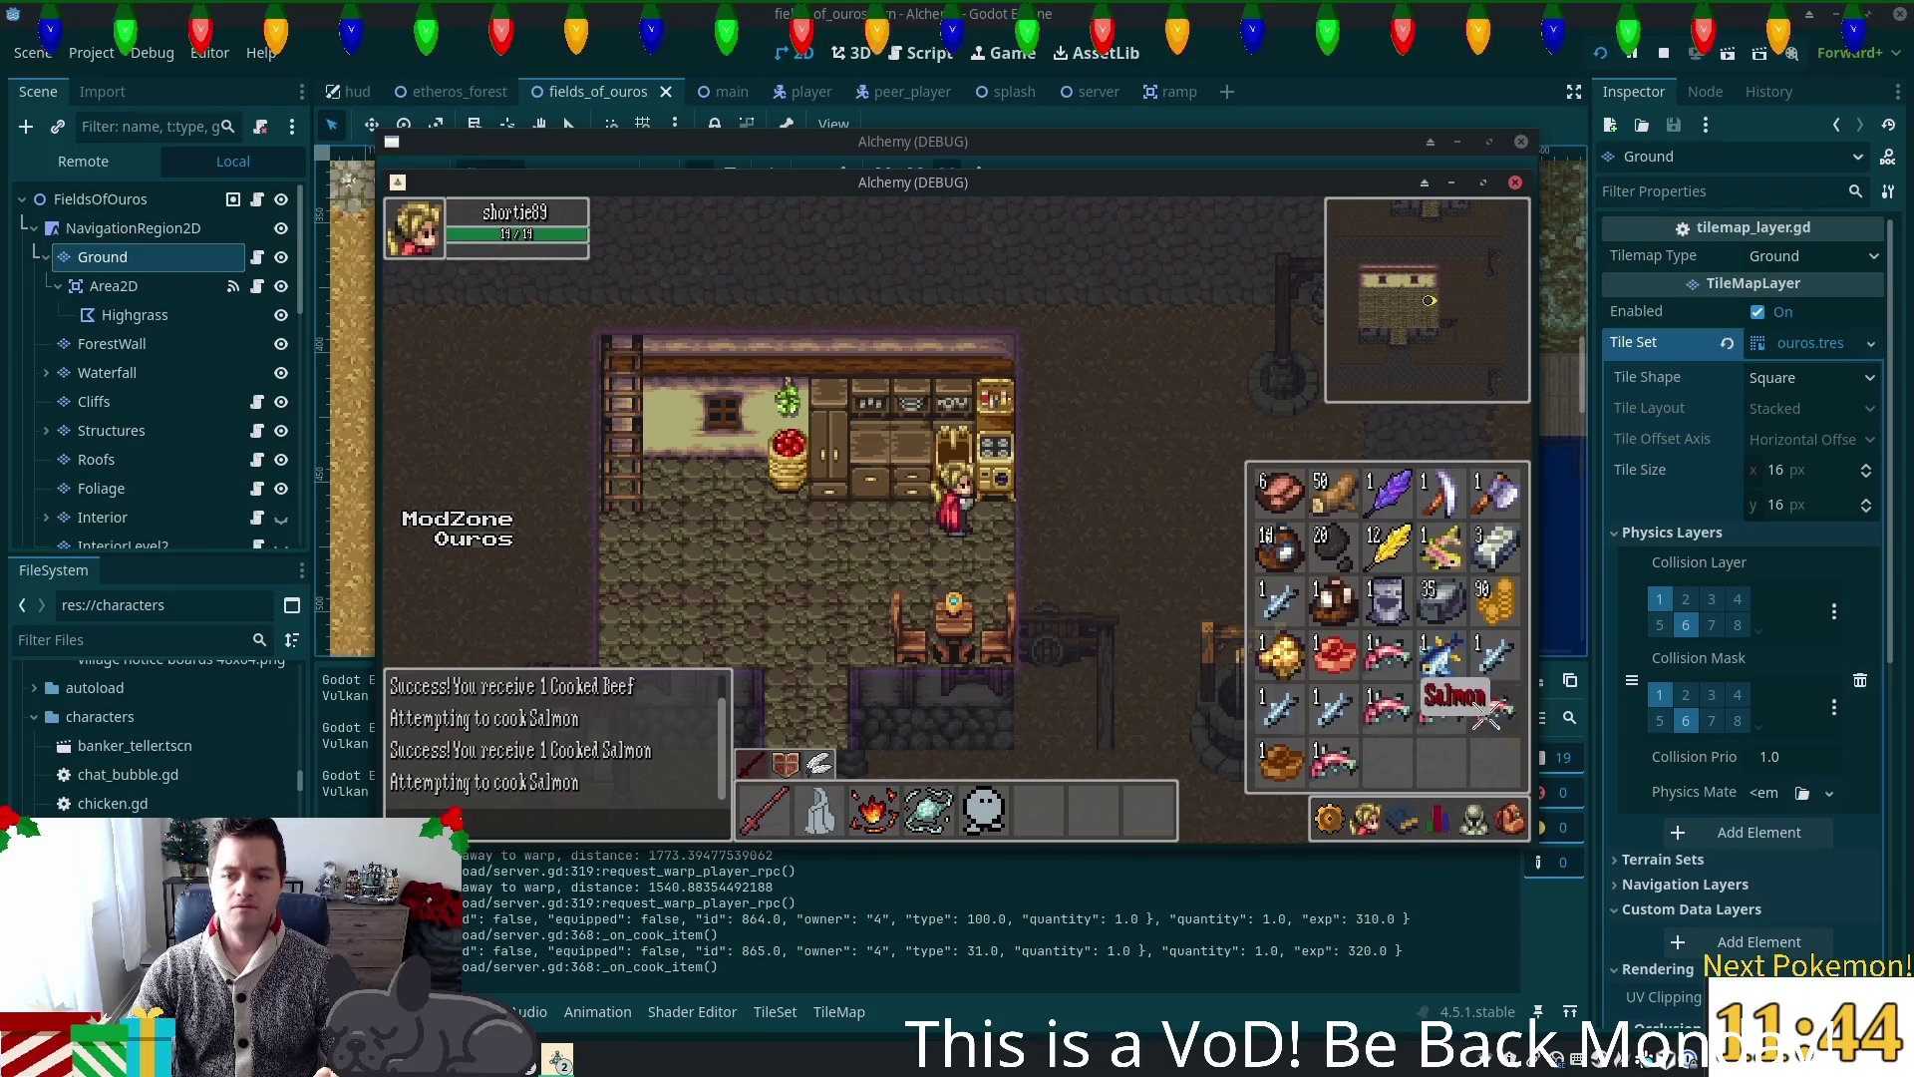
pyautogui.click(1490, 720)
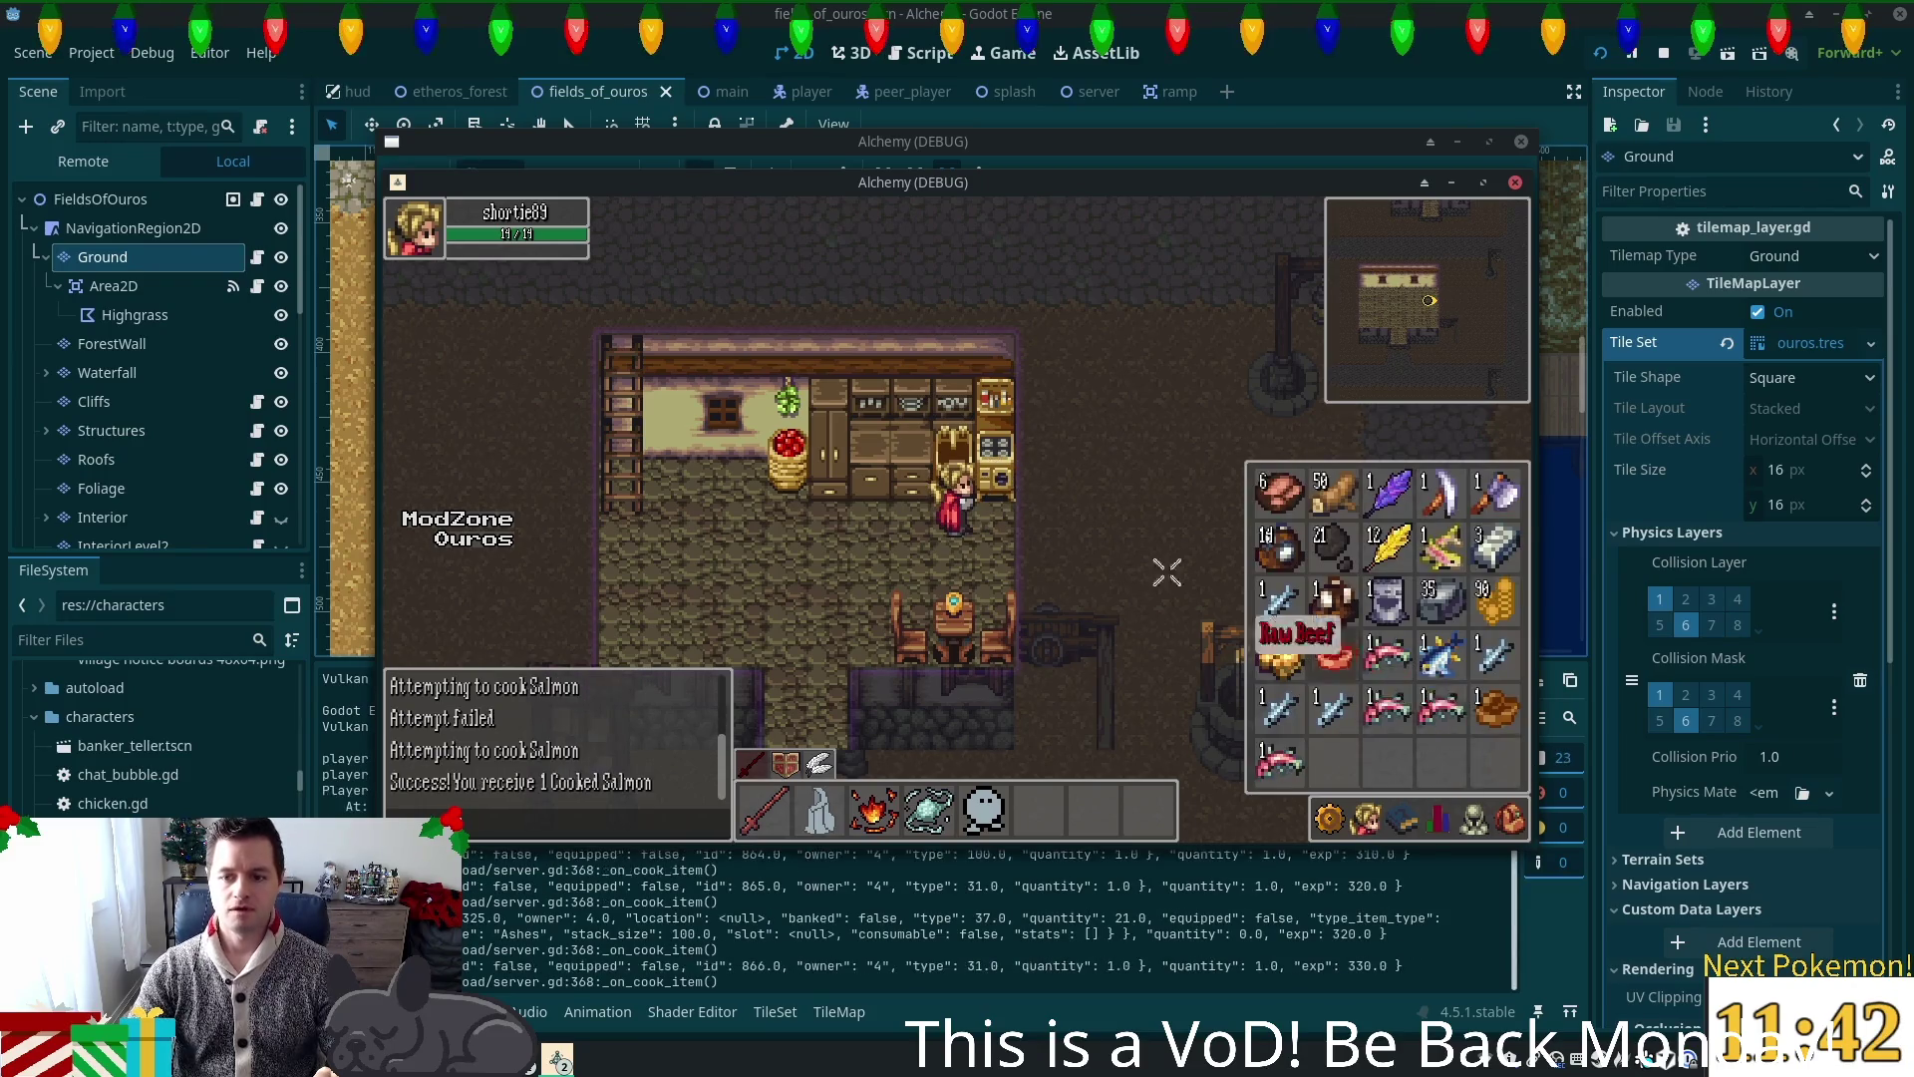
pyautogui.click(1374, 666)
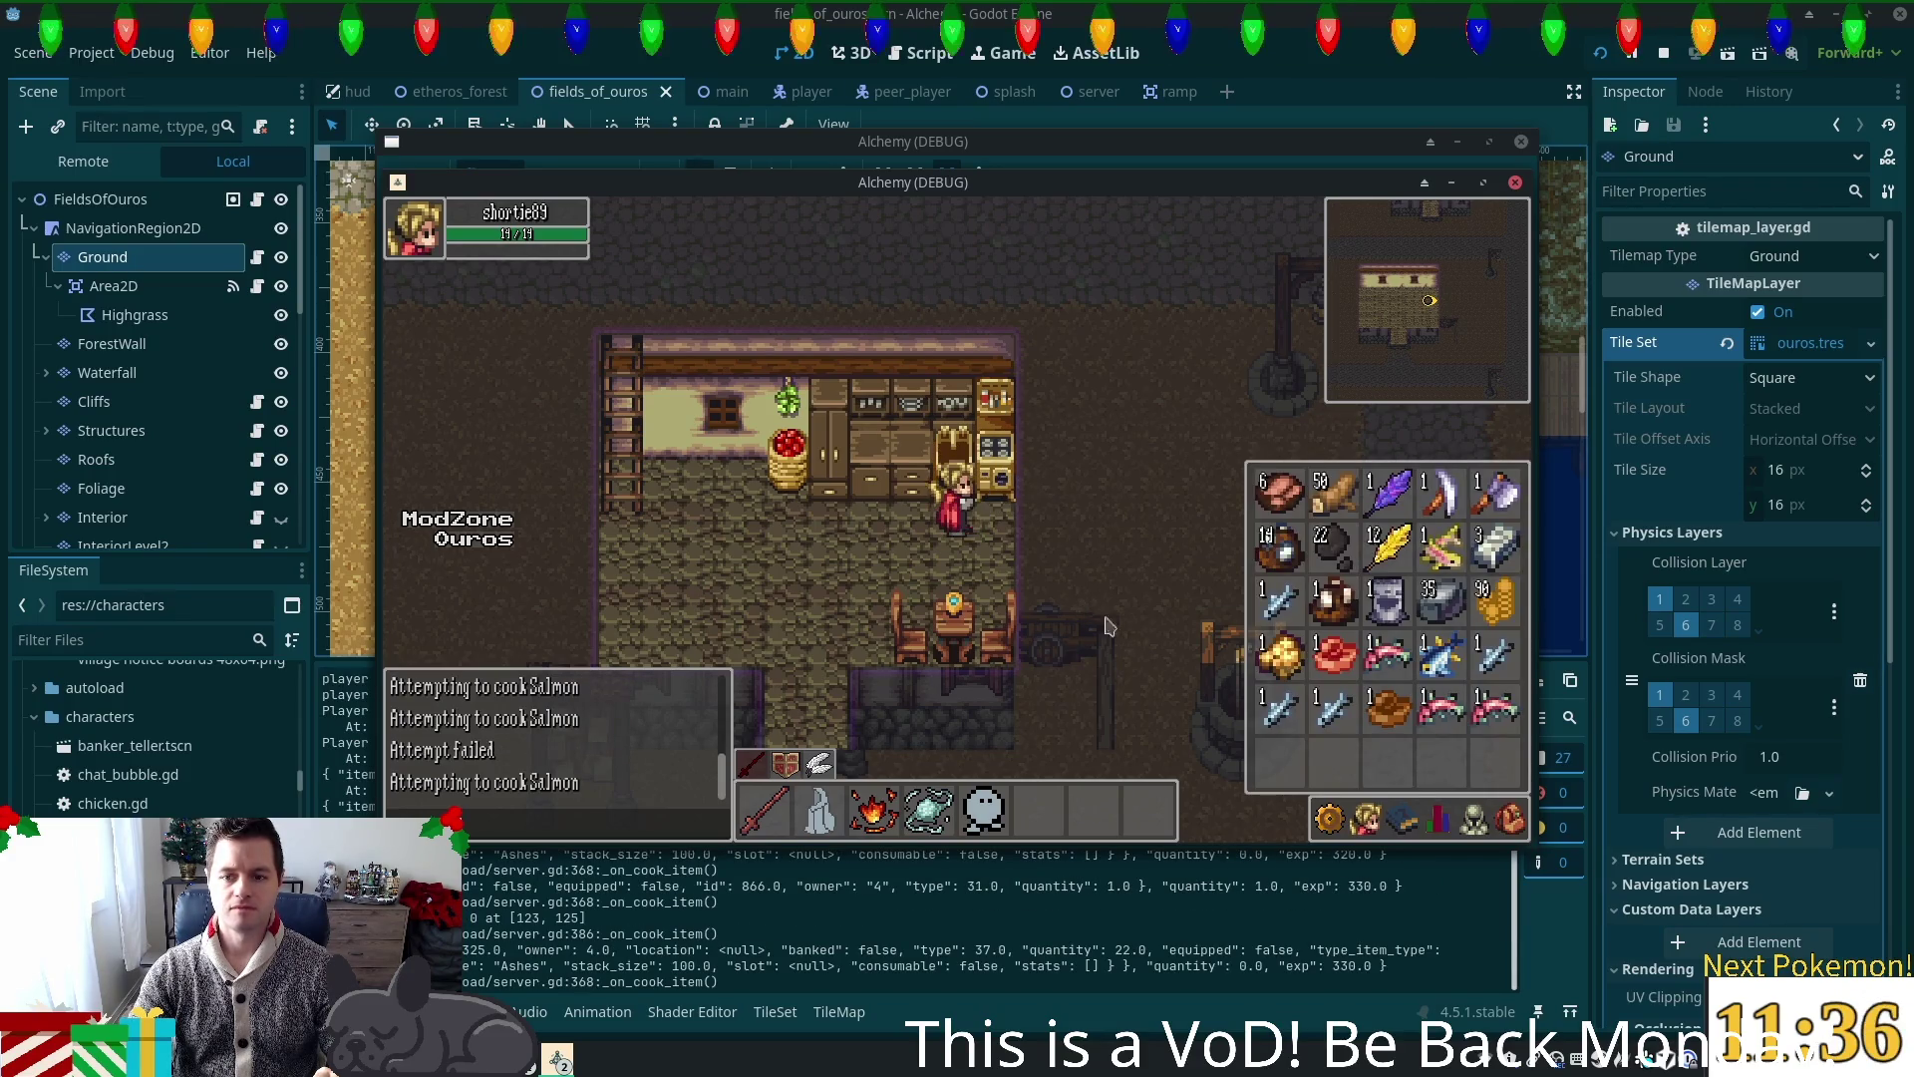
pyautogui.click(1386, 658)
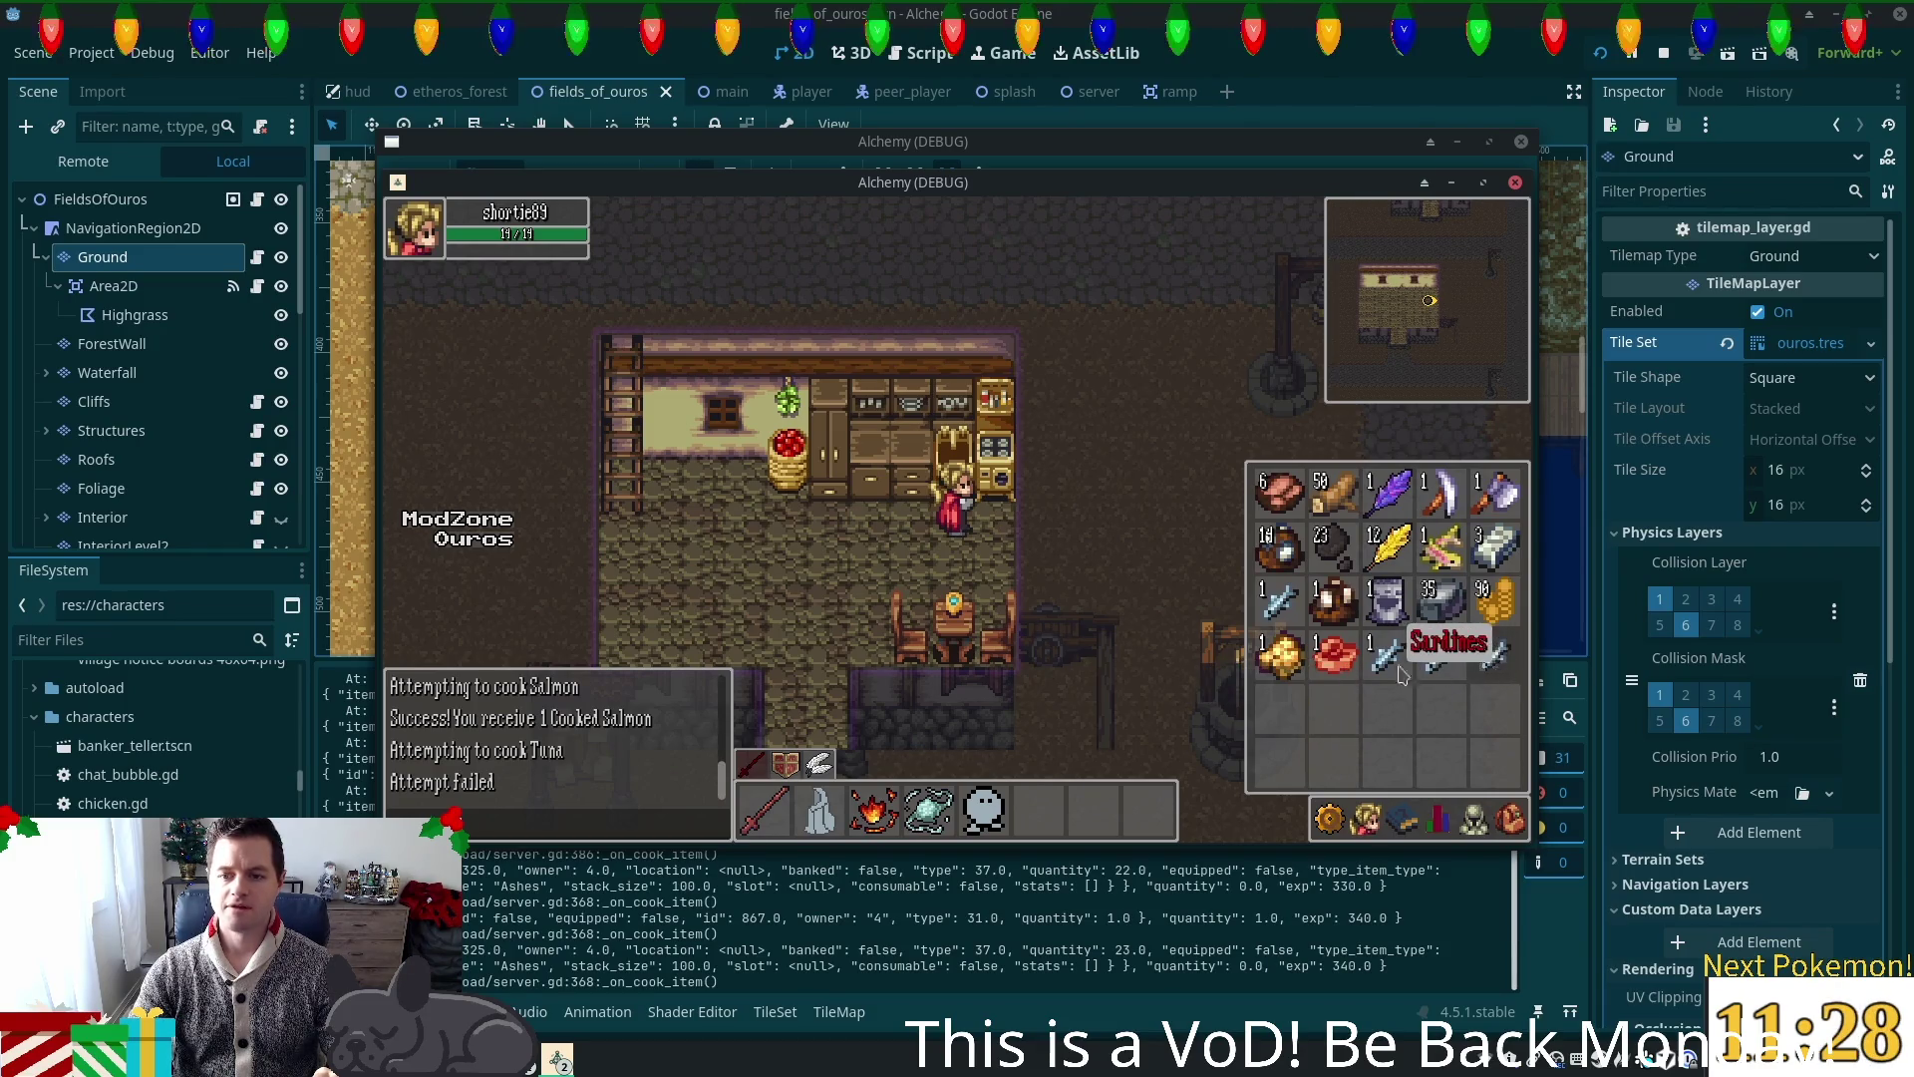
# Step: Close the inventory and walk out through the house doorway
pyautogui.press('i')
pyautogui.click(867, 630)
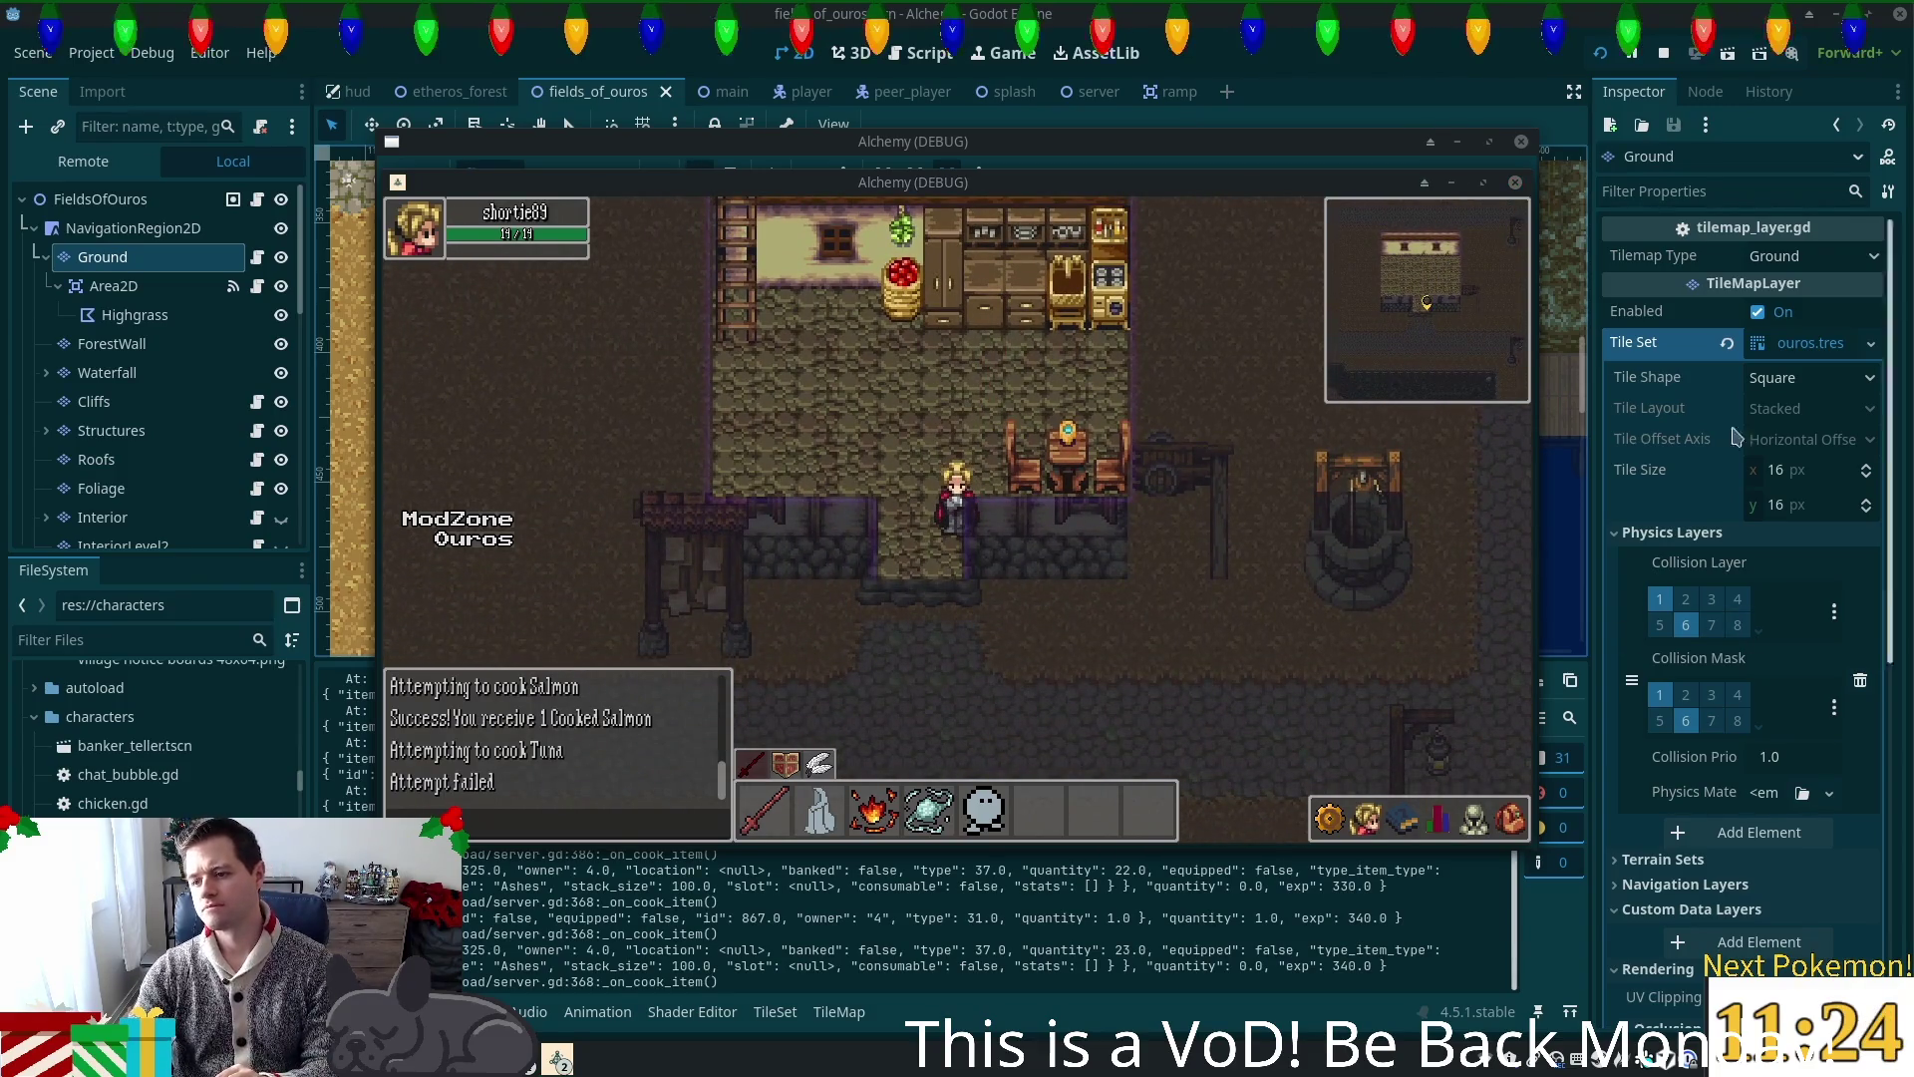
pyautogui.click(1017, 549)
# Step: Walk east through the village, down the tree-lined cobblestone path past the crops to the lake grass
pyautogui.press('Right')
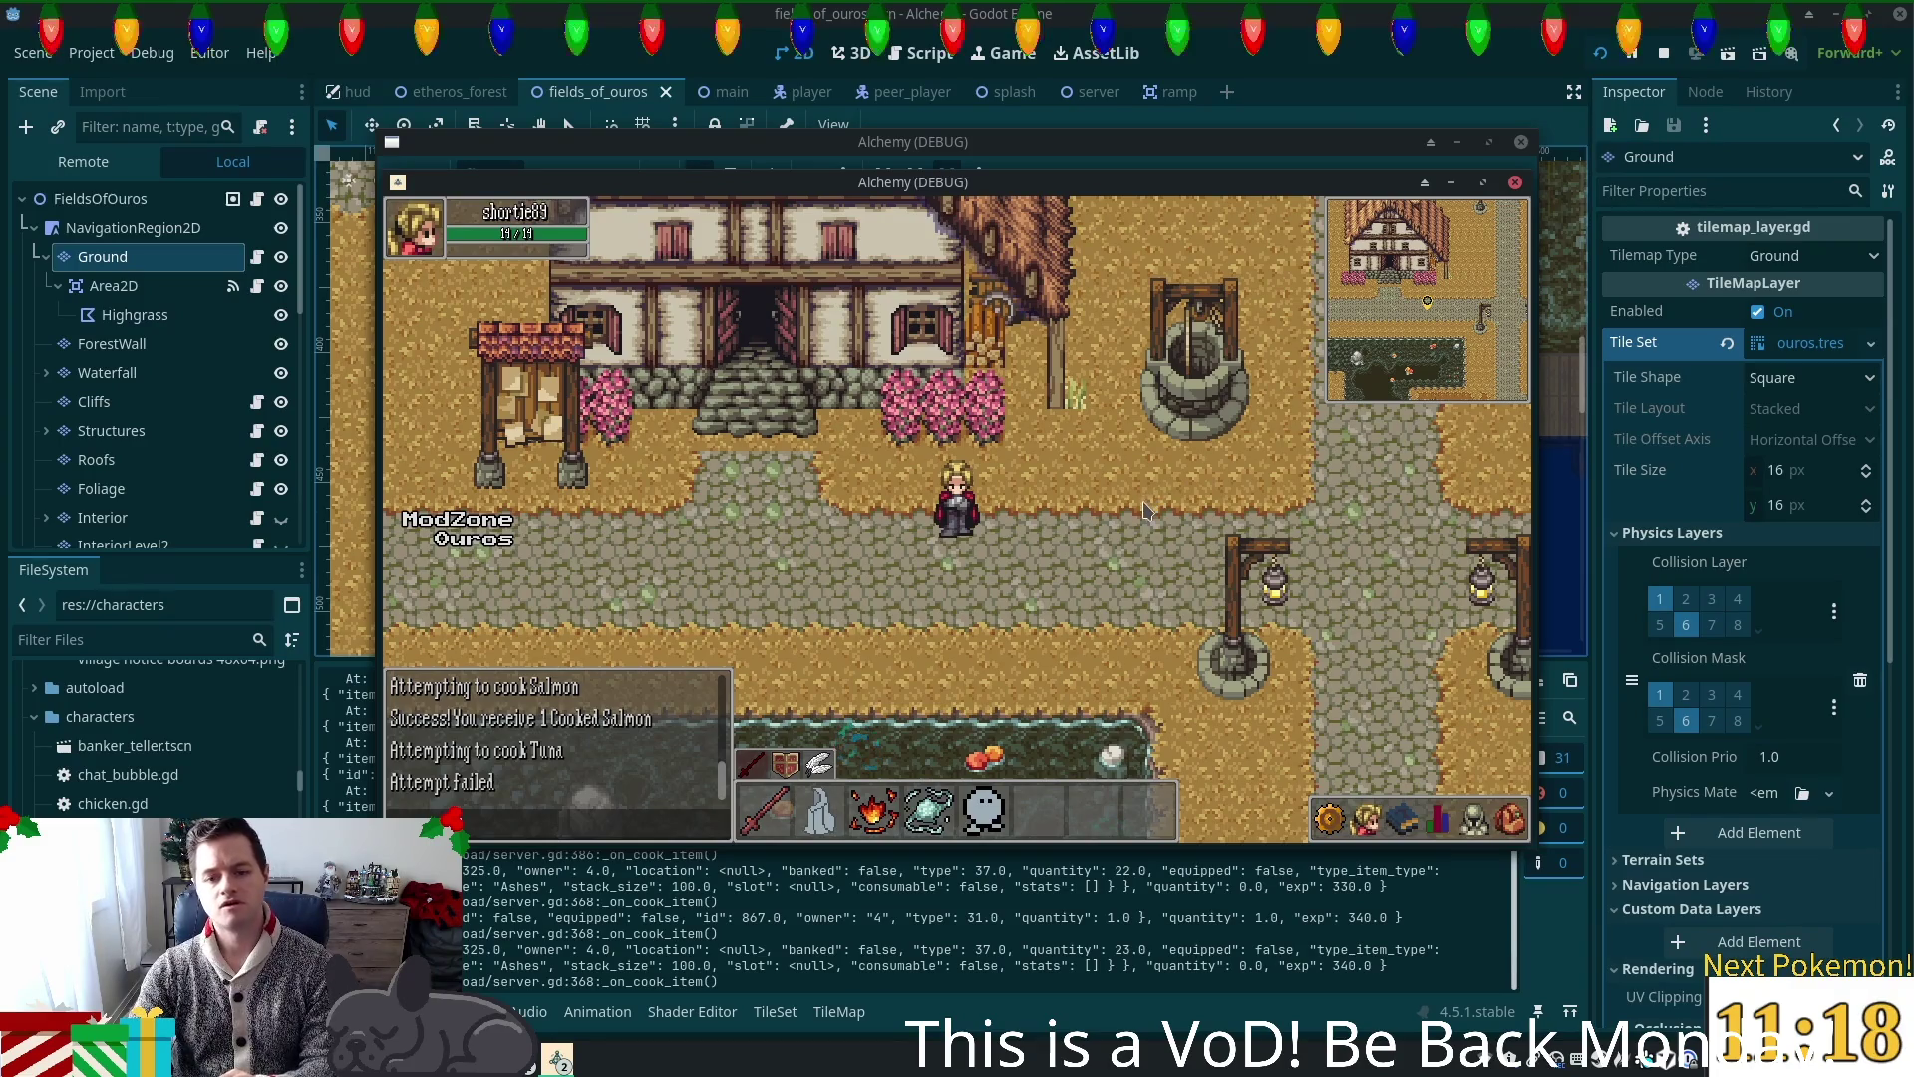
pyautogui.press('Right')
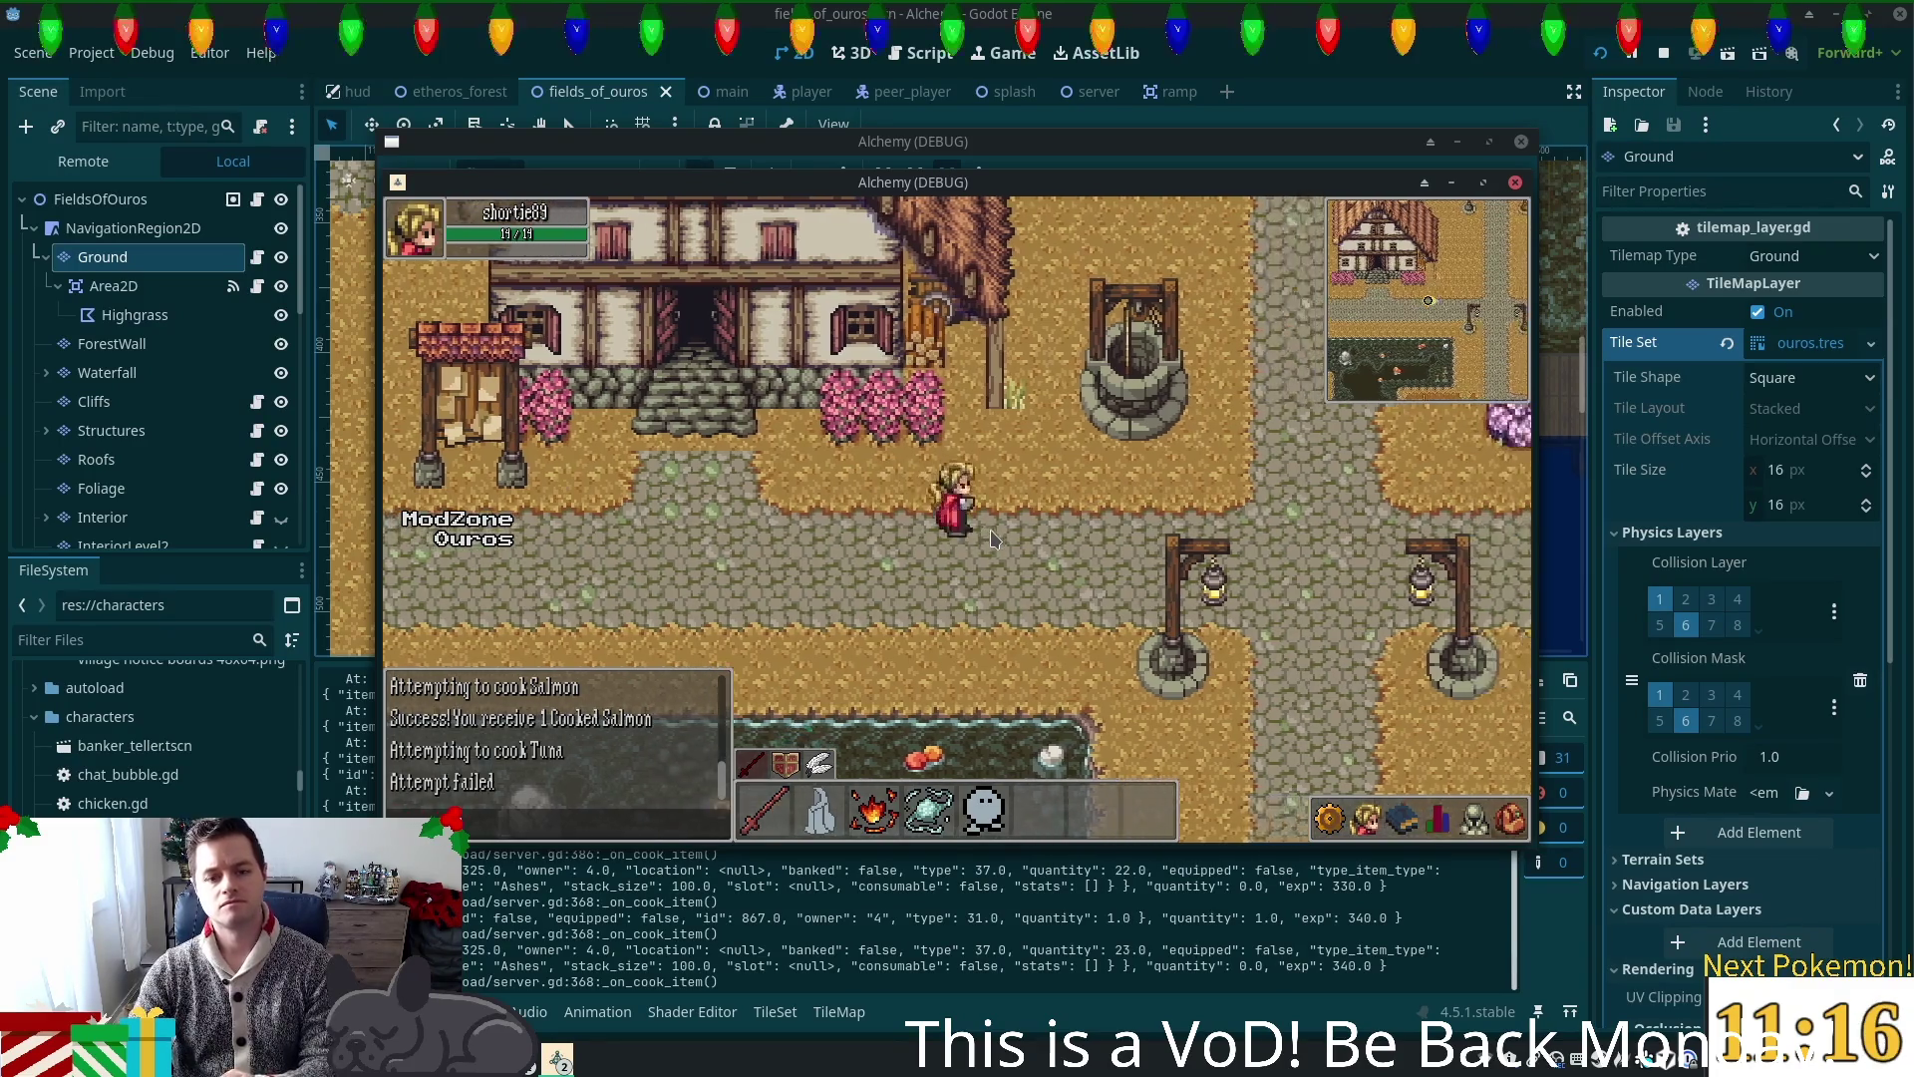
pyautogui.press('Right')
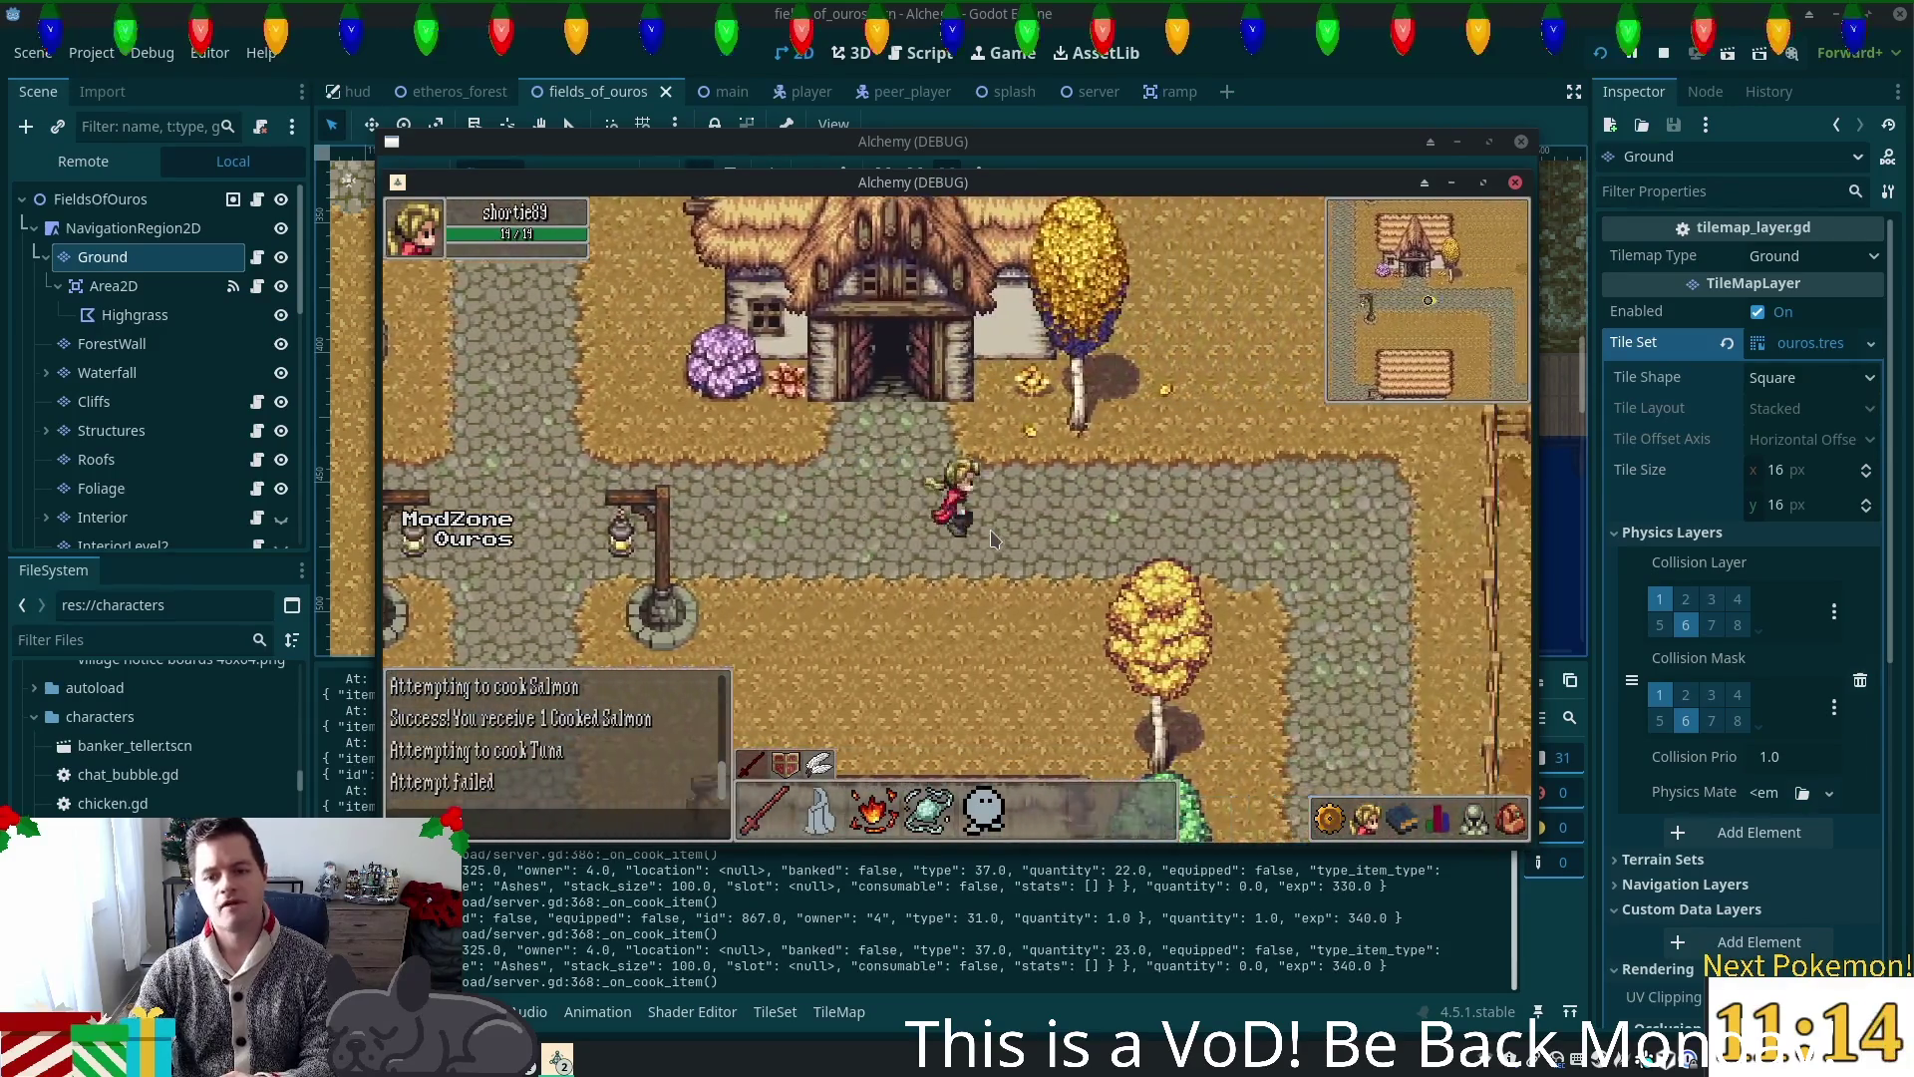
pyautogui.press('Down')
pyautogui.press('Down')
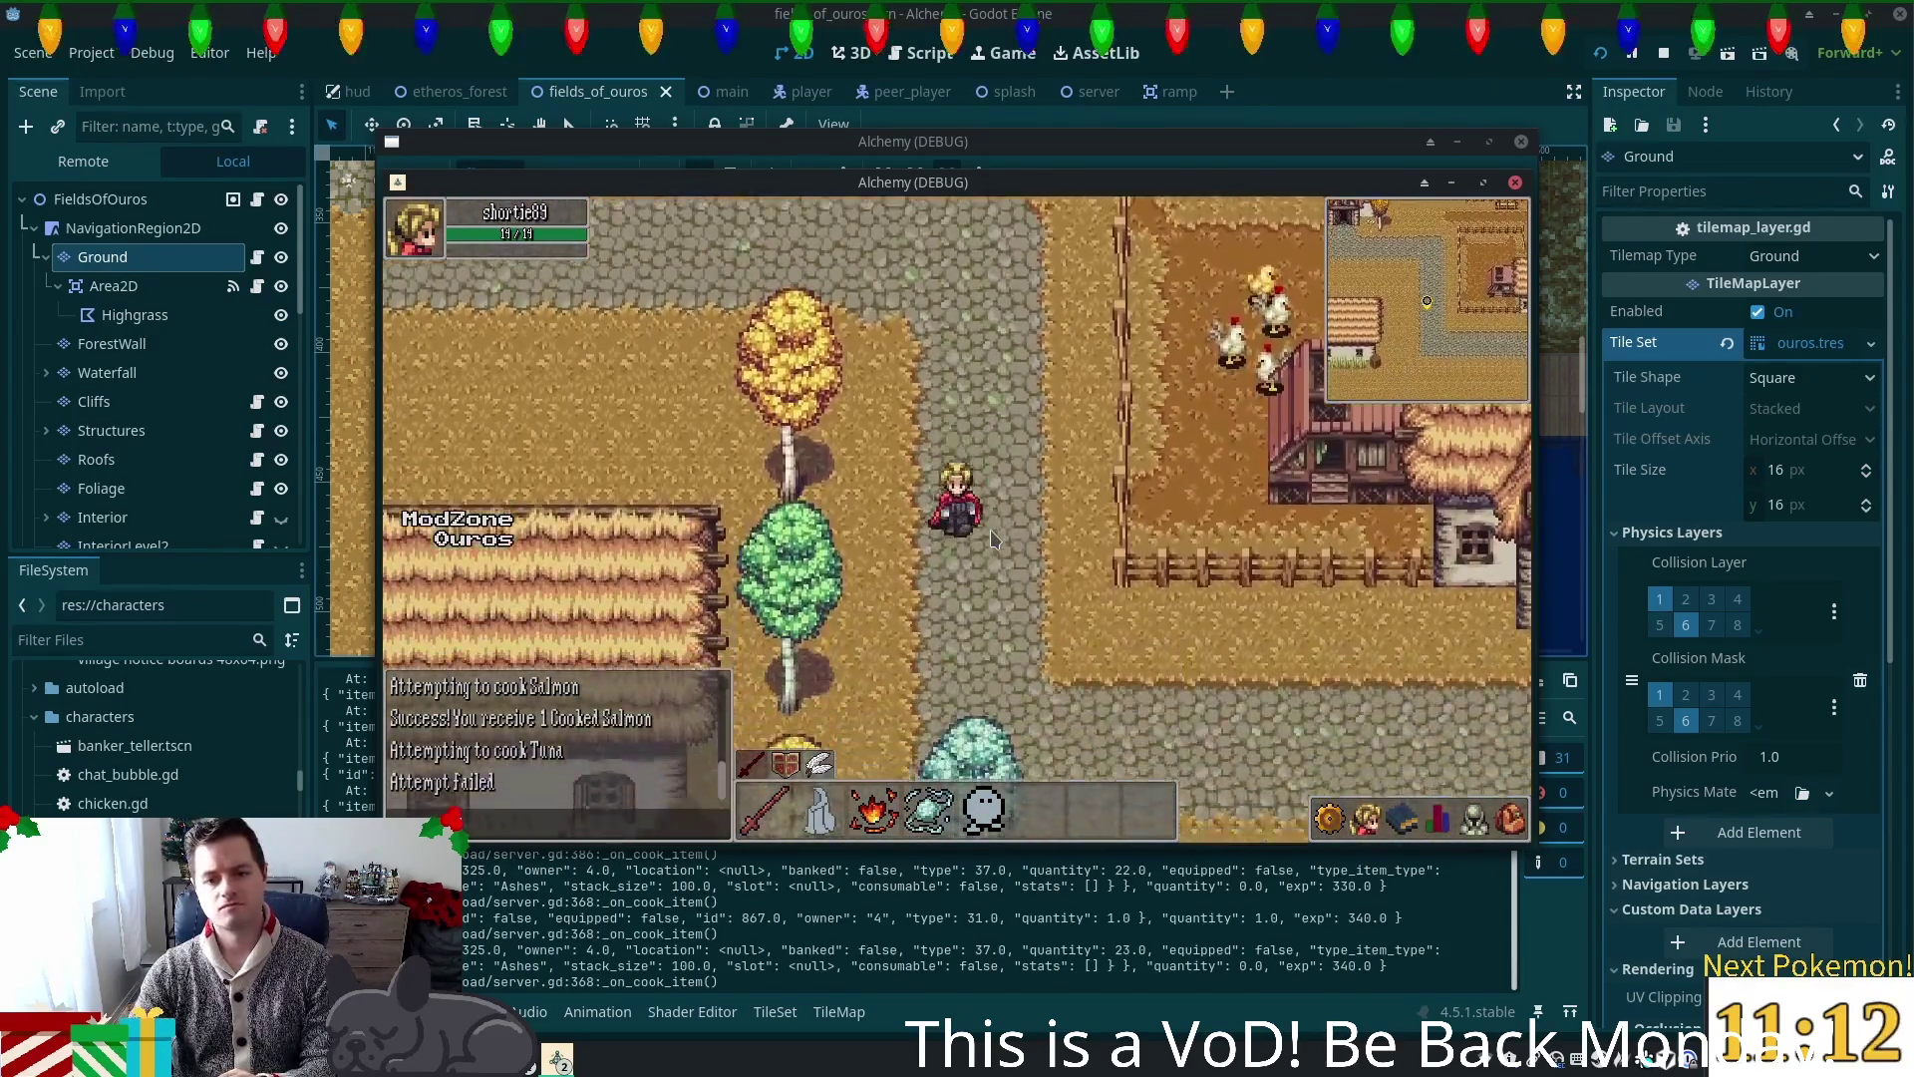
pyautogui.press('Right')
pyautogui.press('Right')
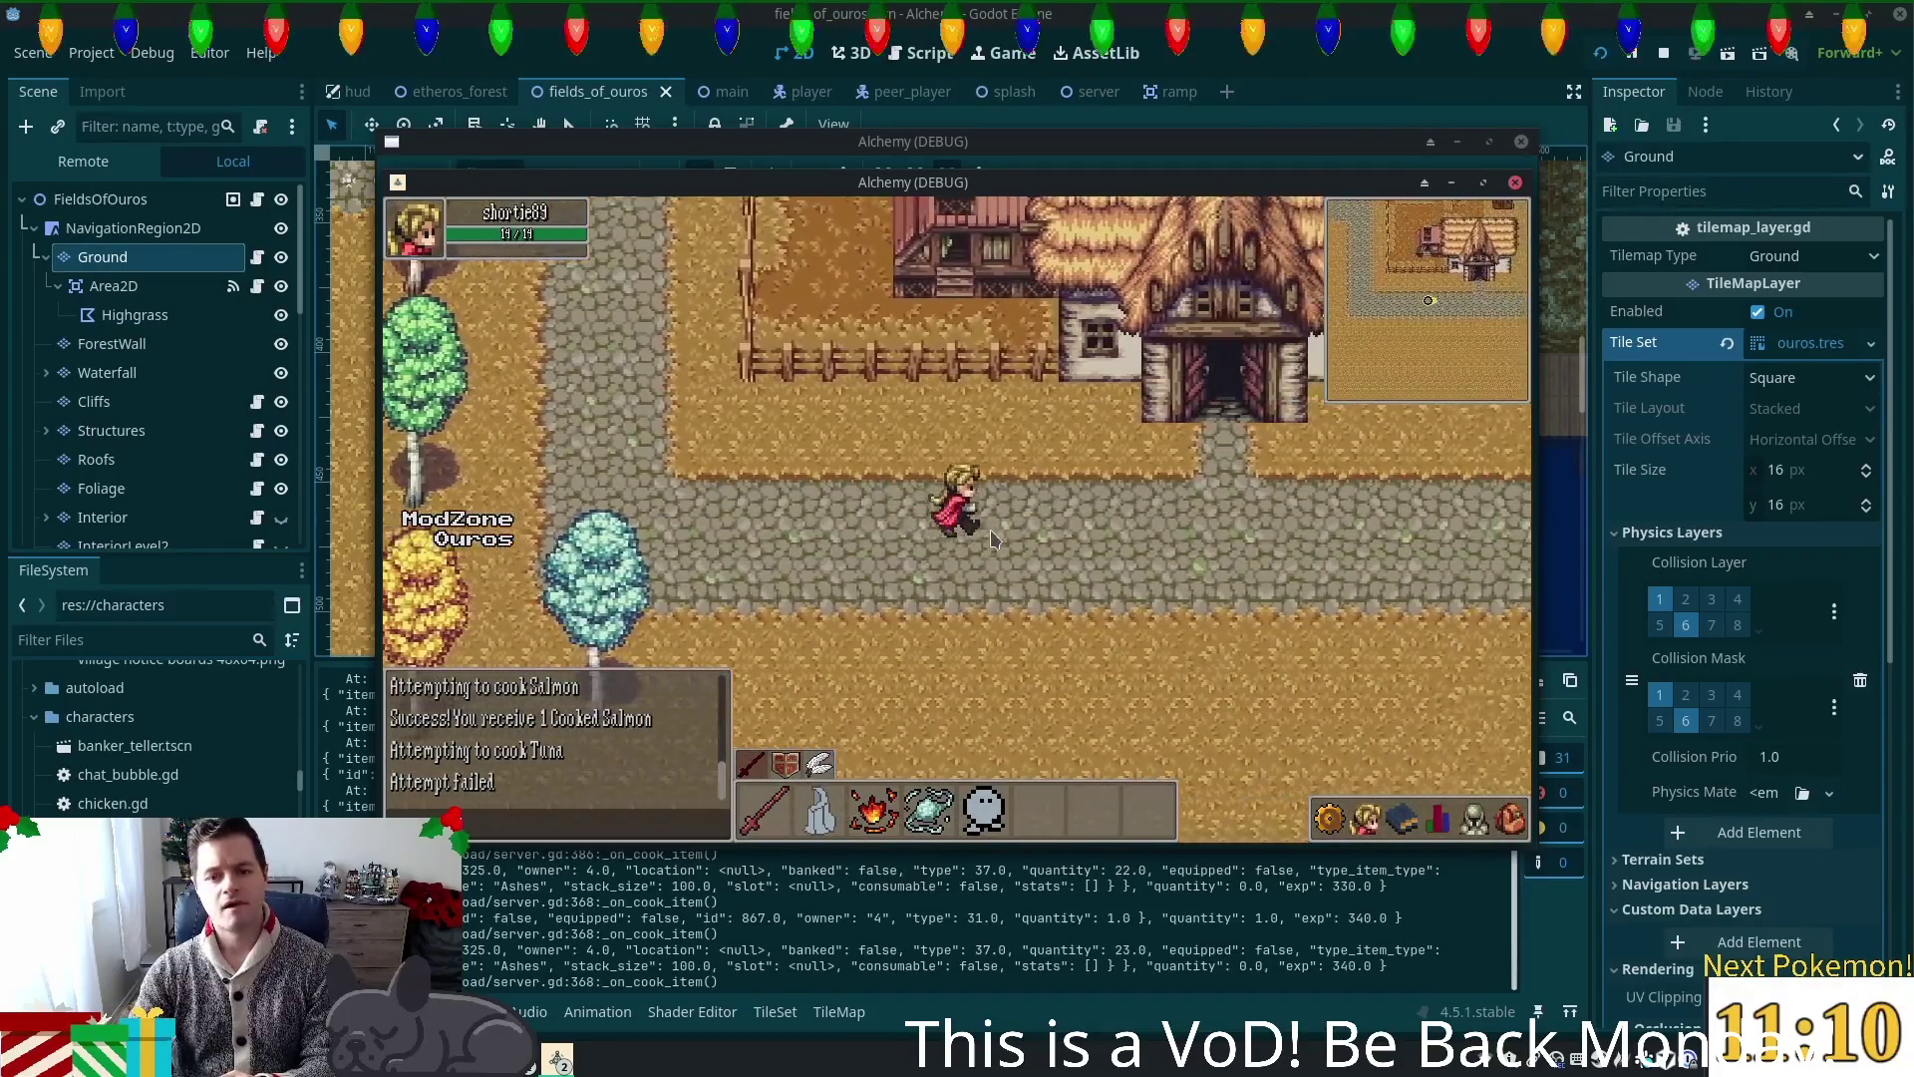
pyautogui.press('Right')
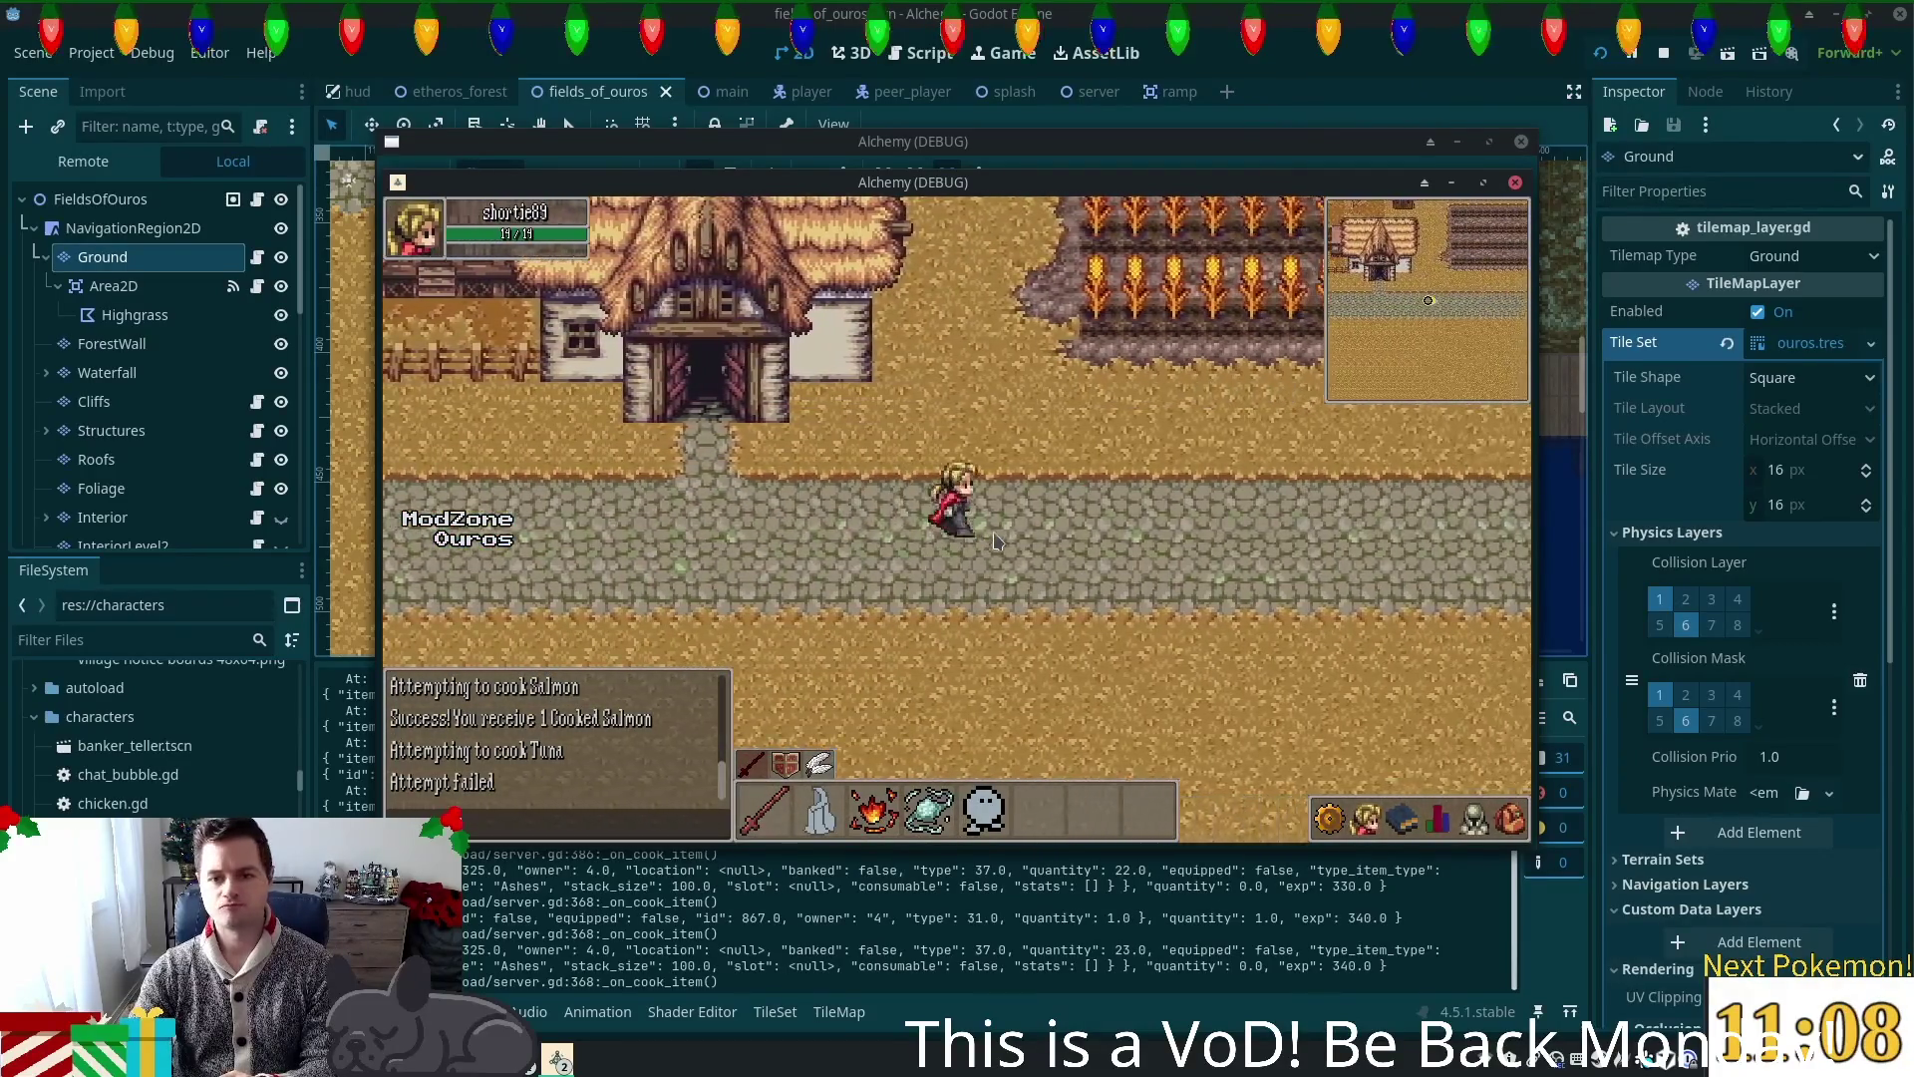
pyautogui.press('Right')
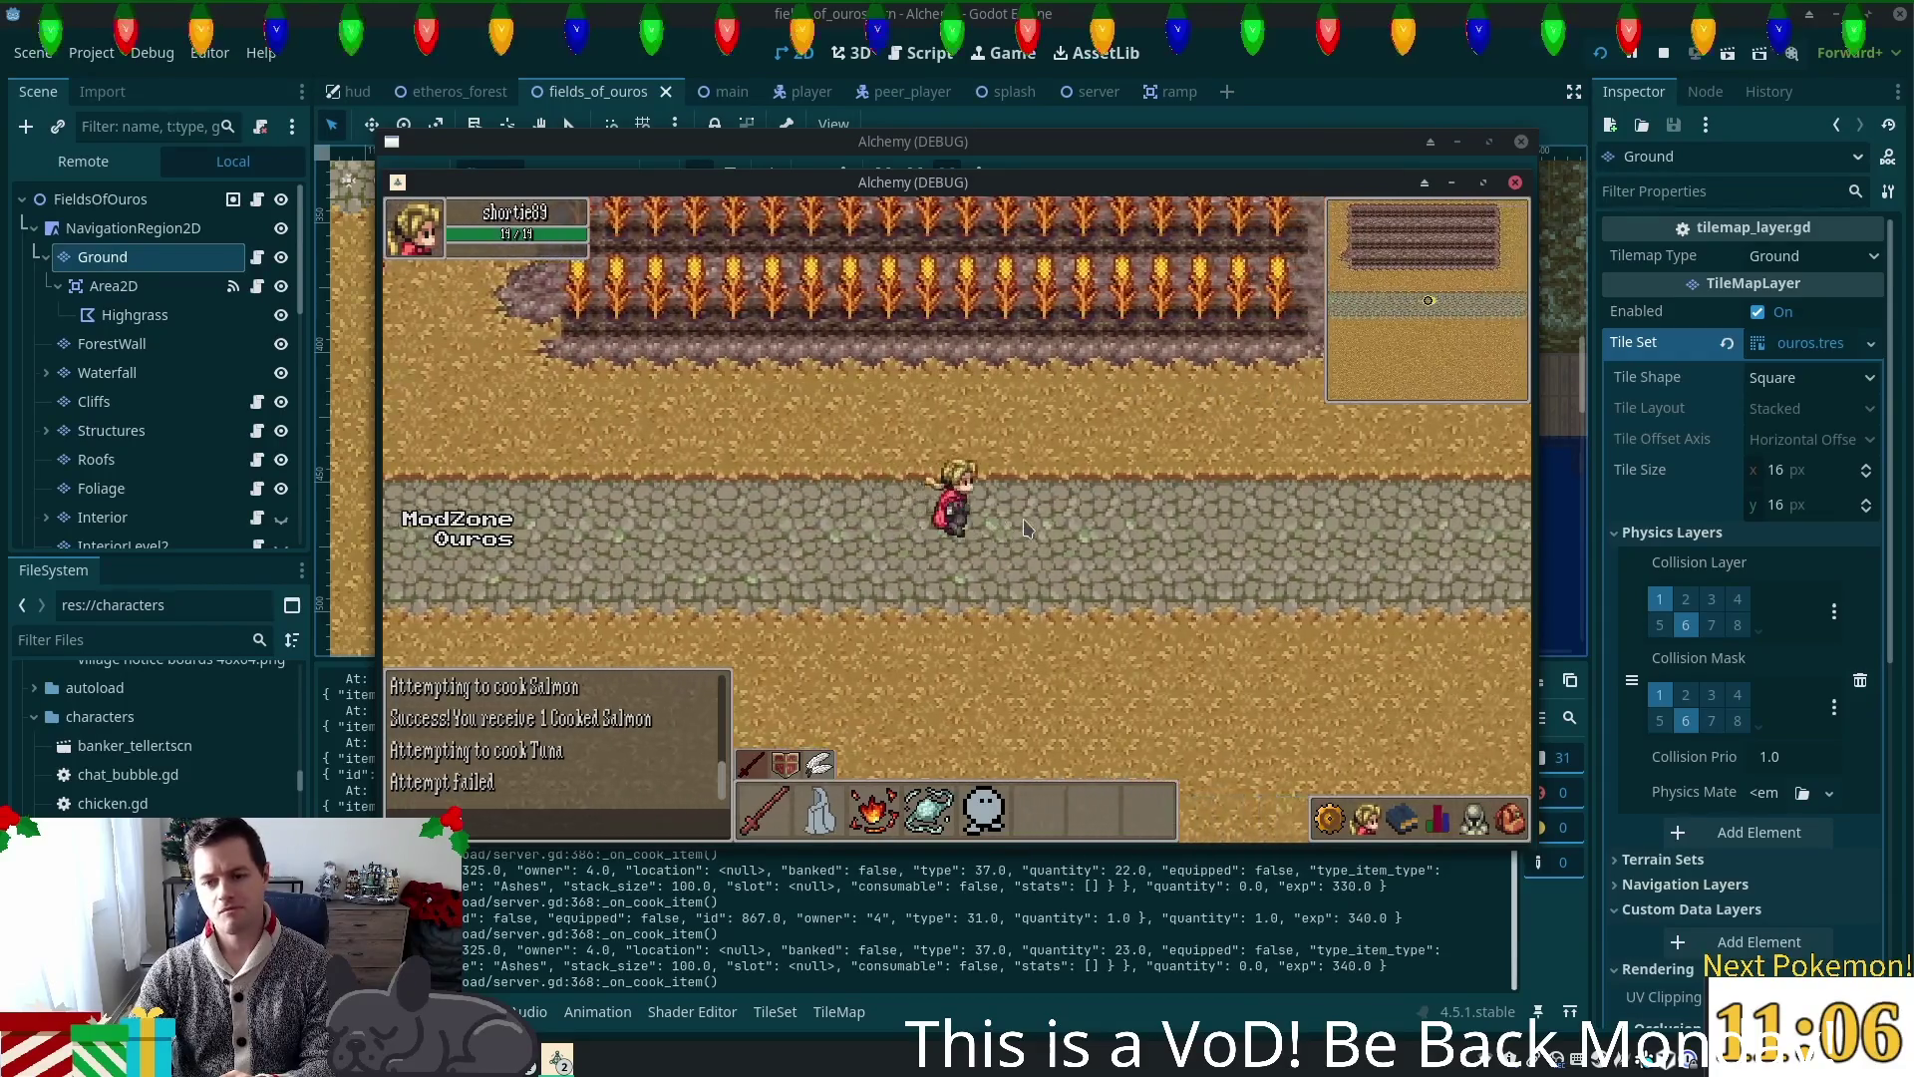
pyautogui.press('Right')
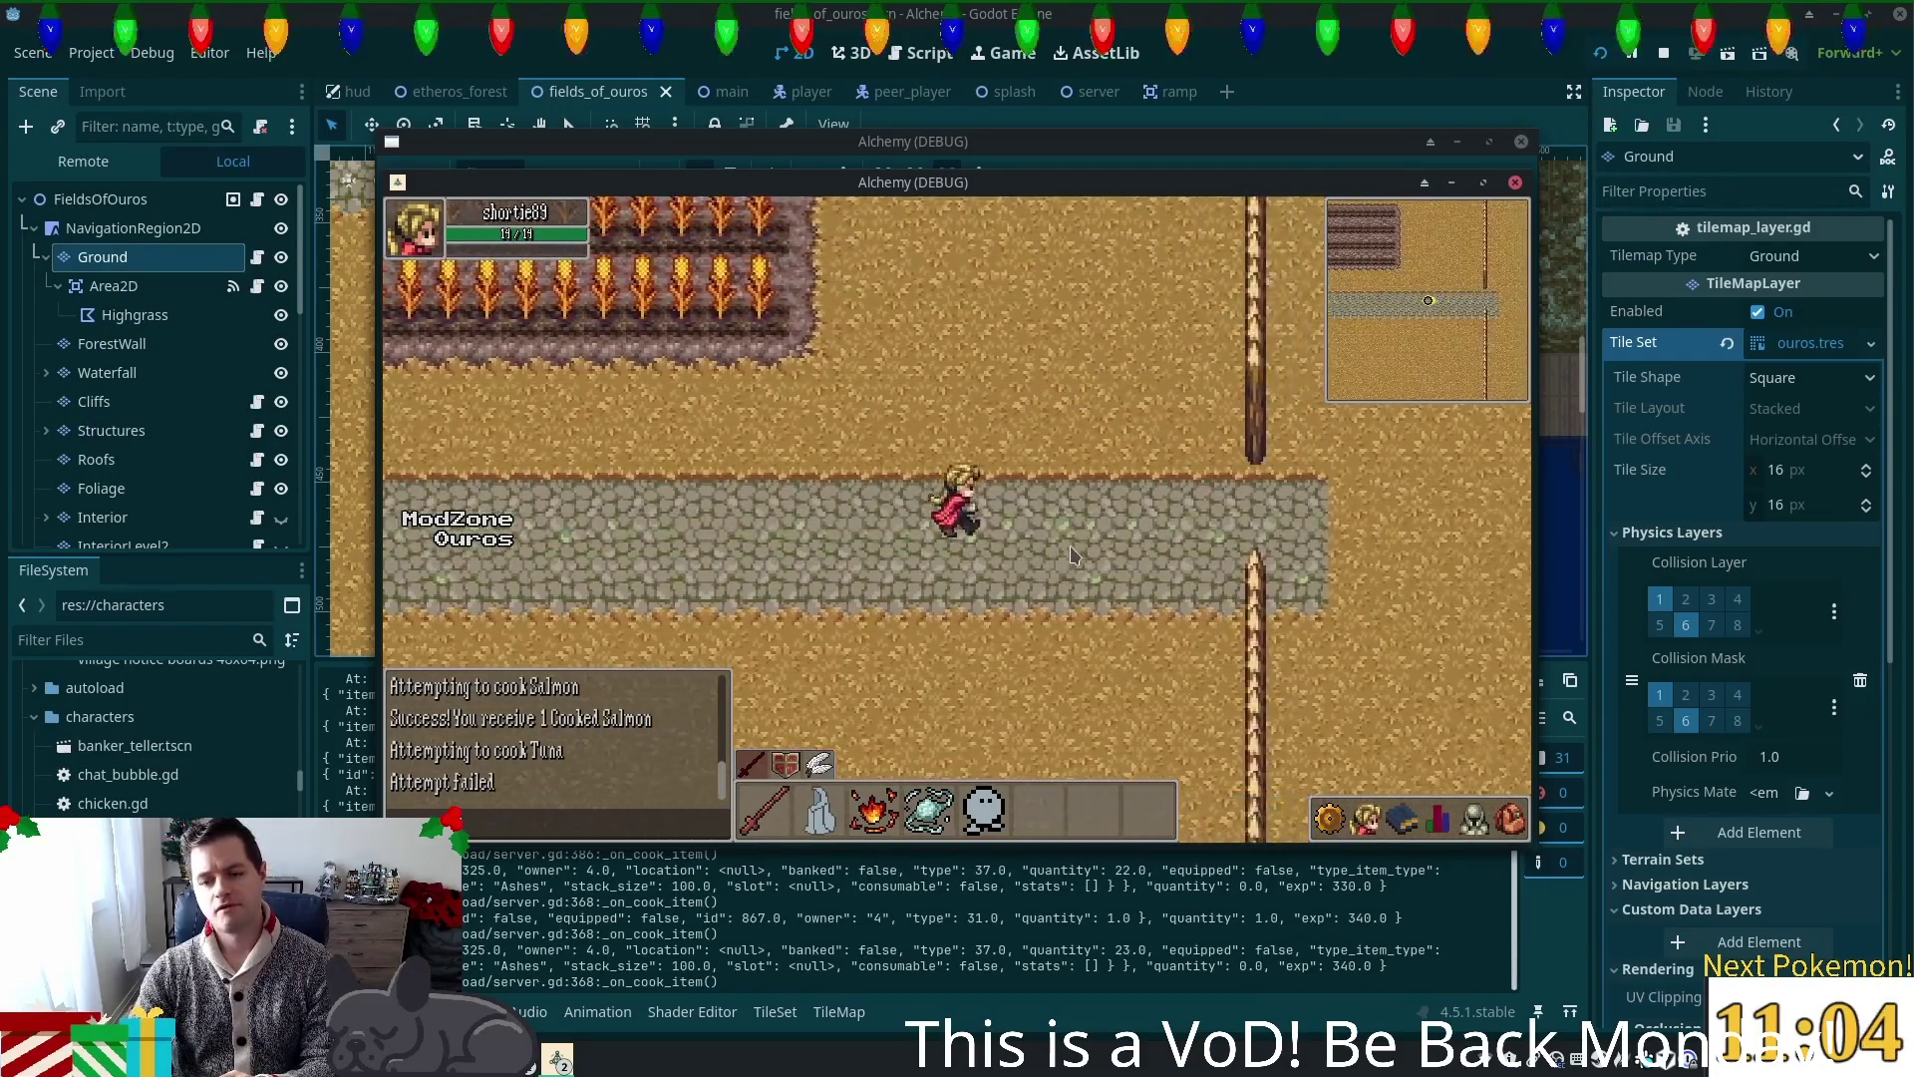
pyautogui.press('Right')
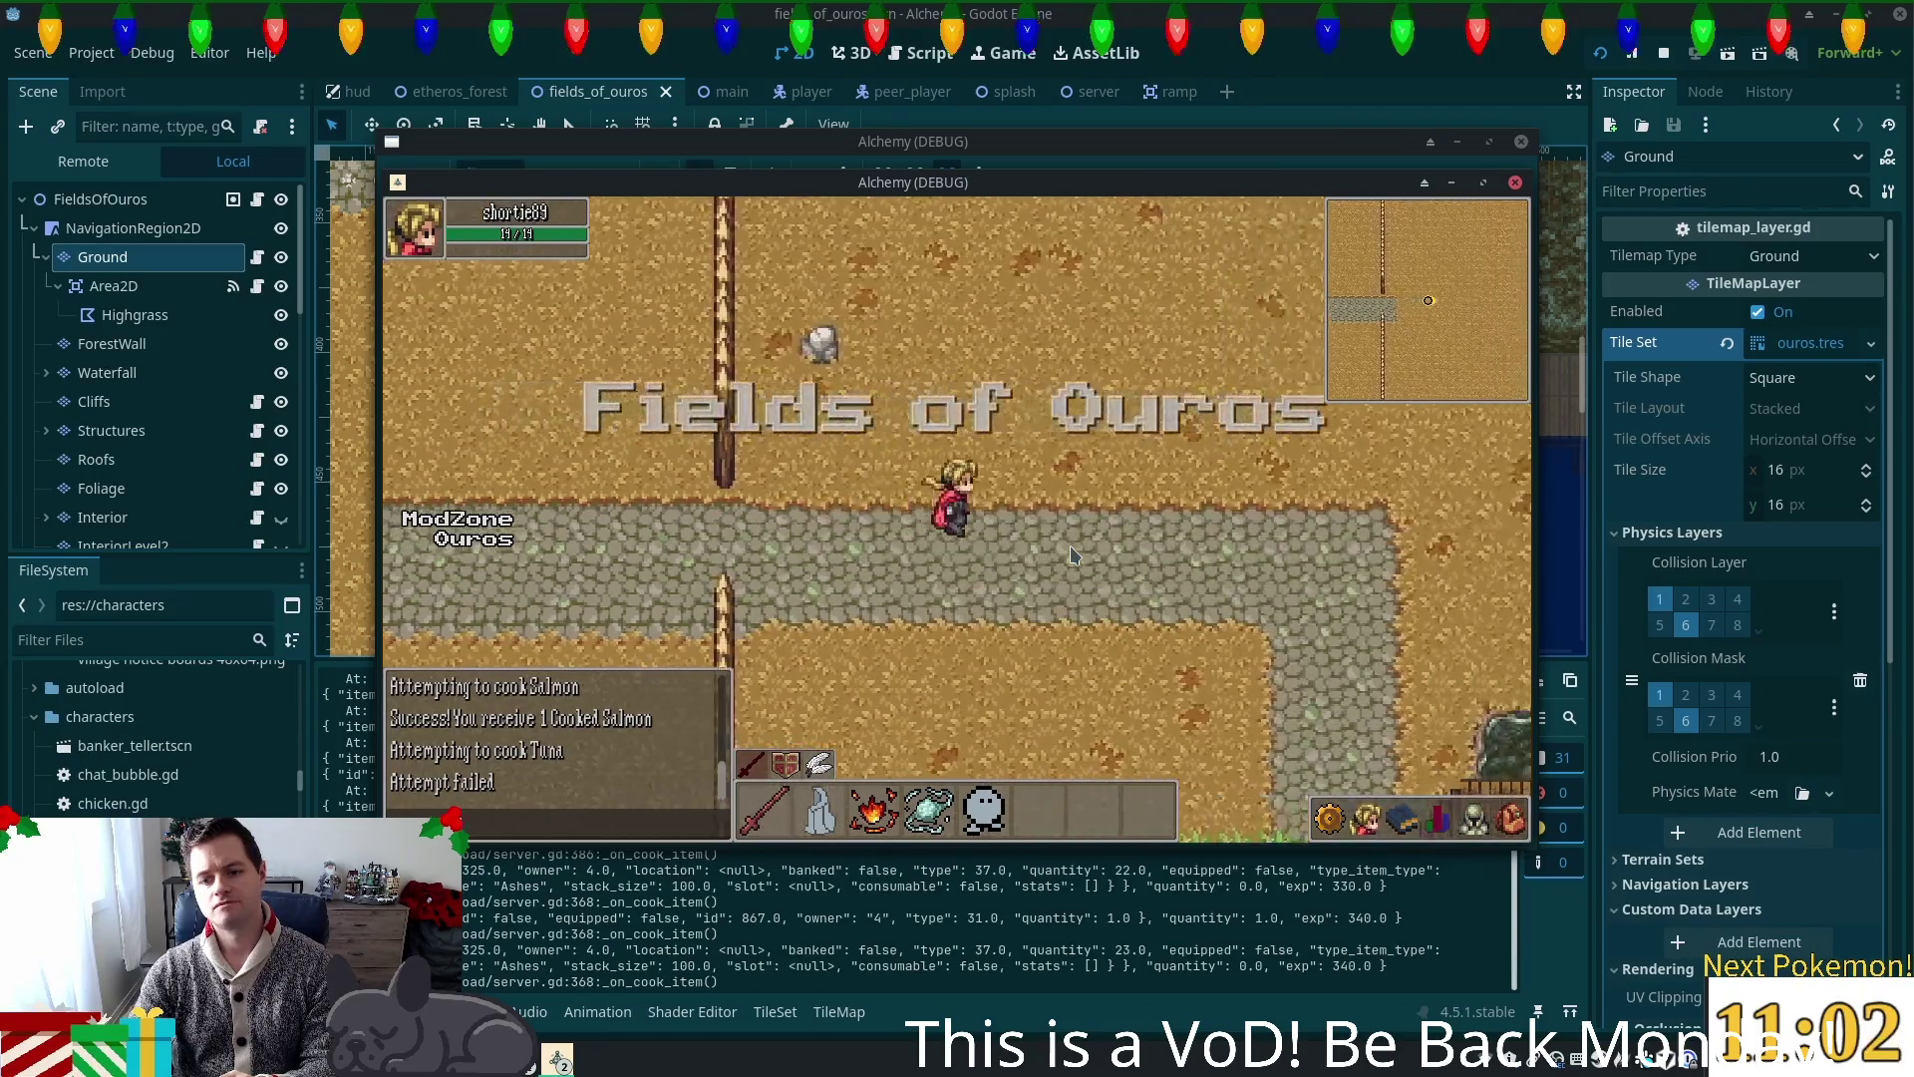
pyautogui.press('Down')
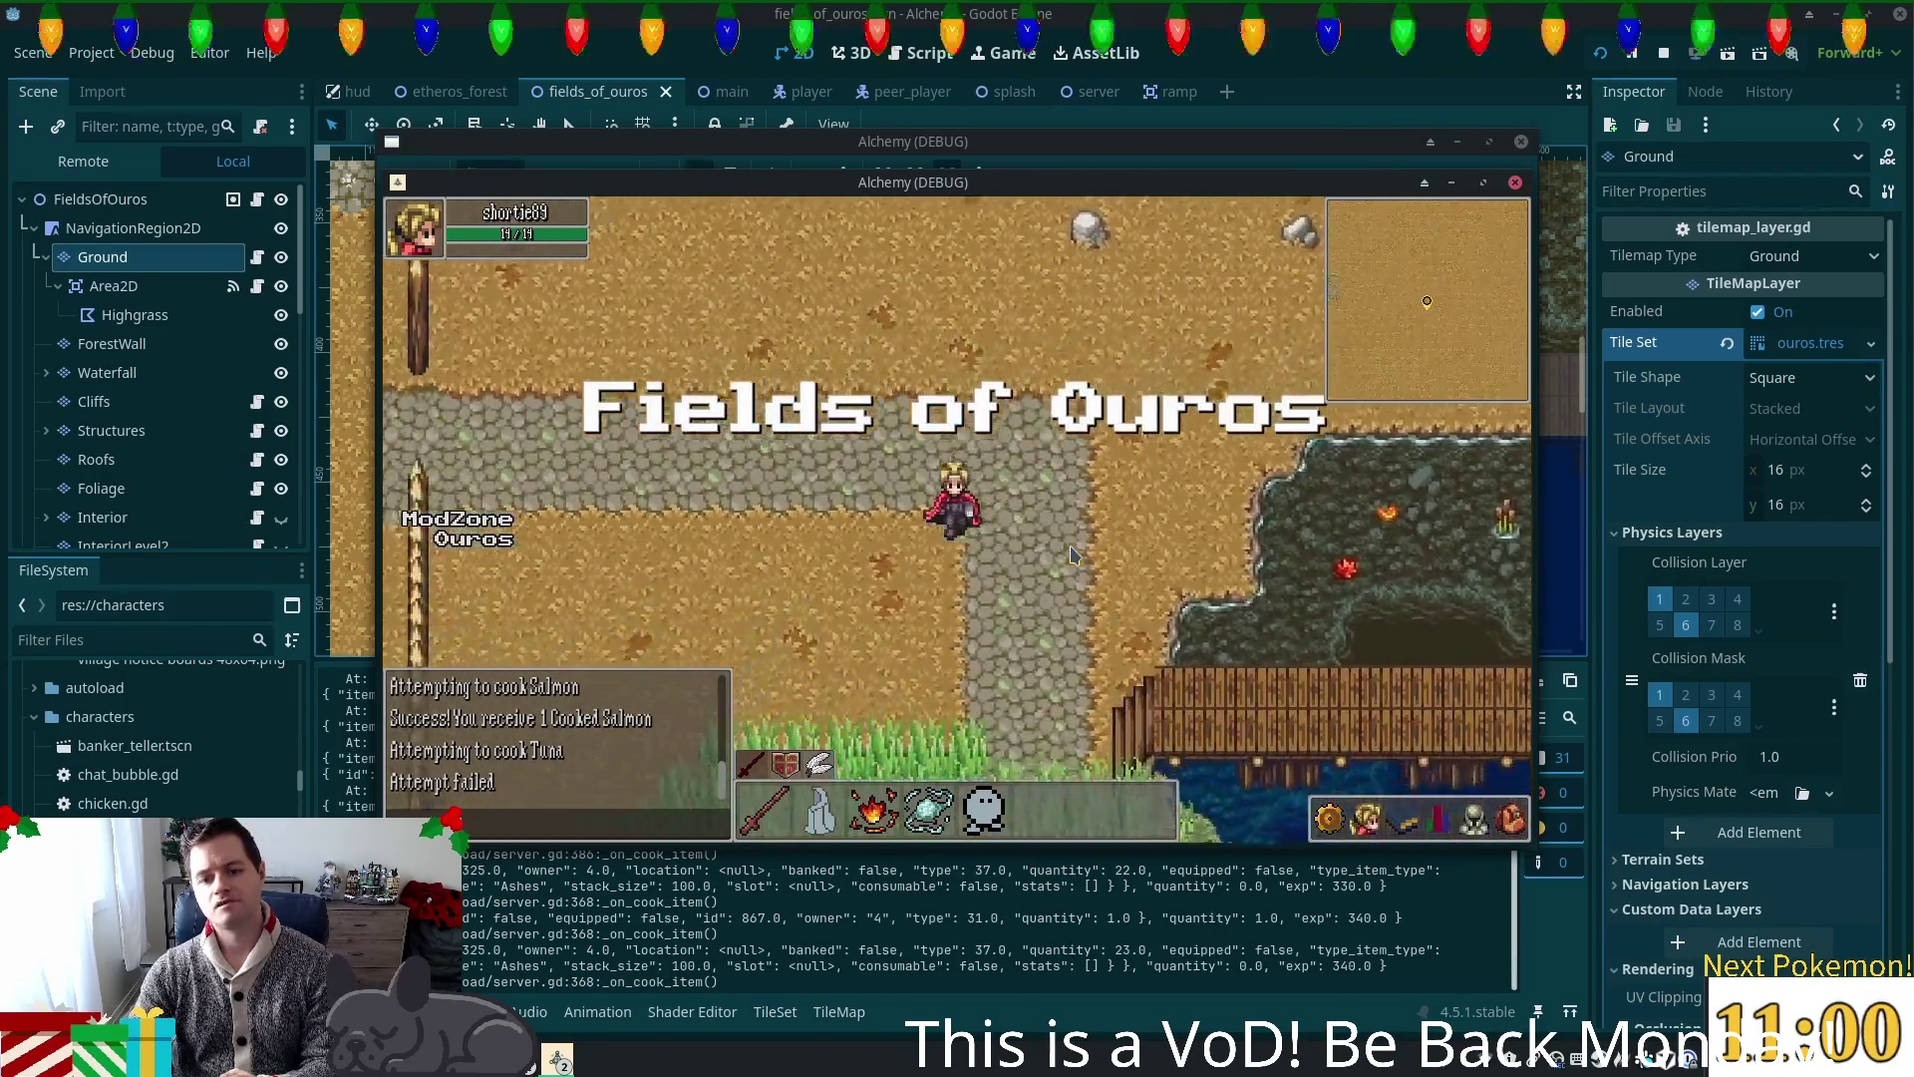
# Step: Bring the map editor back, zoom the view, and select the Foliage layer
pyautogui.click(1366, 101)
pyautogui.scroll(-1, 1037, 457)
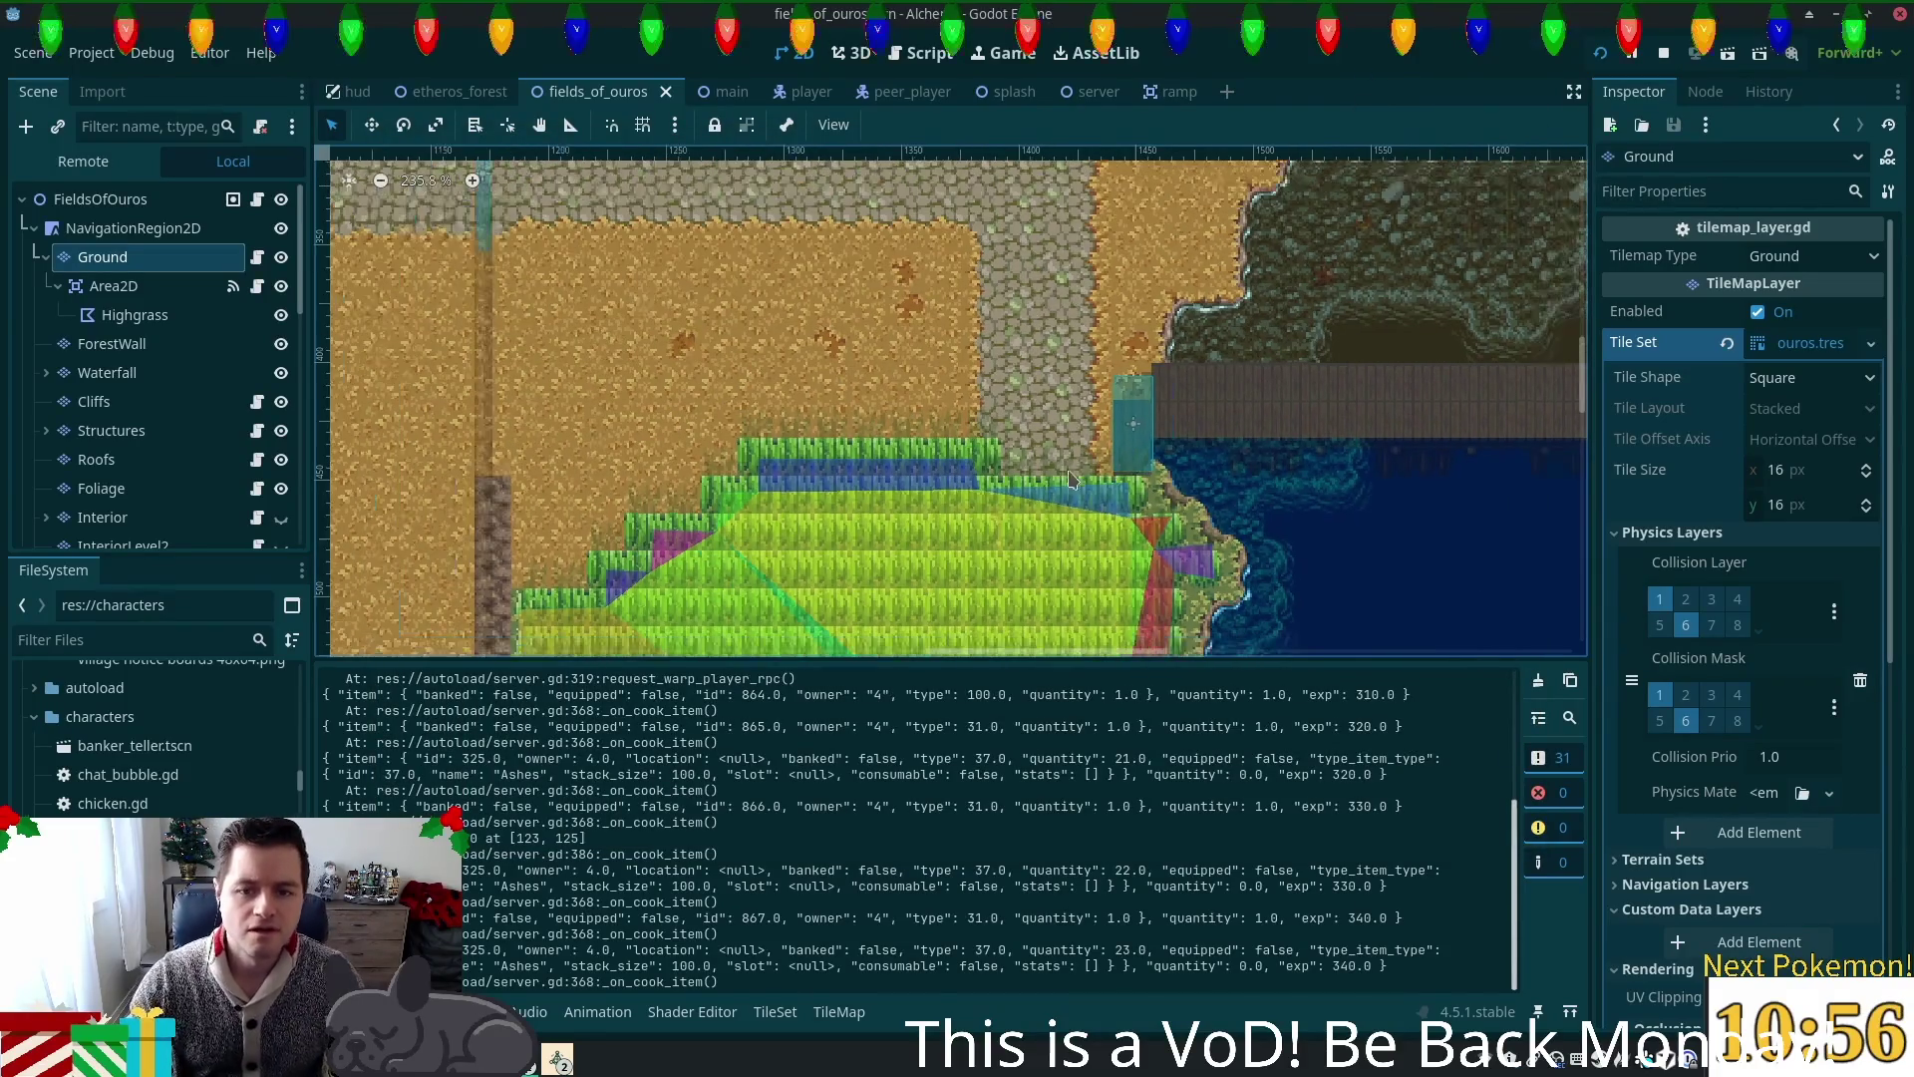
pyautogui.scroll(3, 1037, 606)
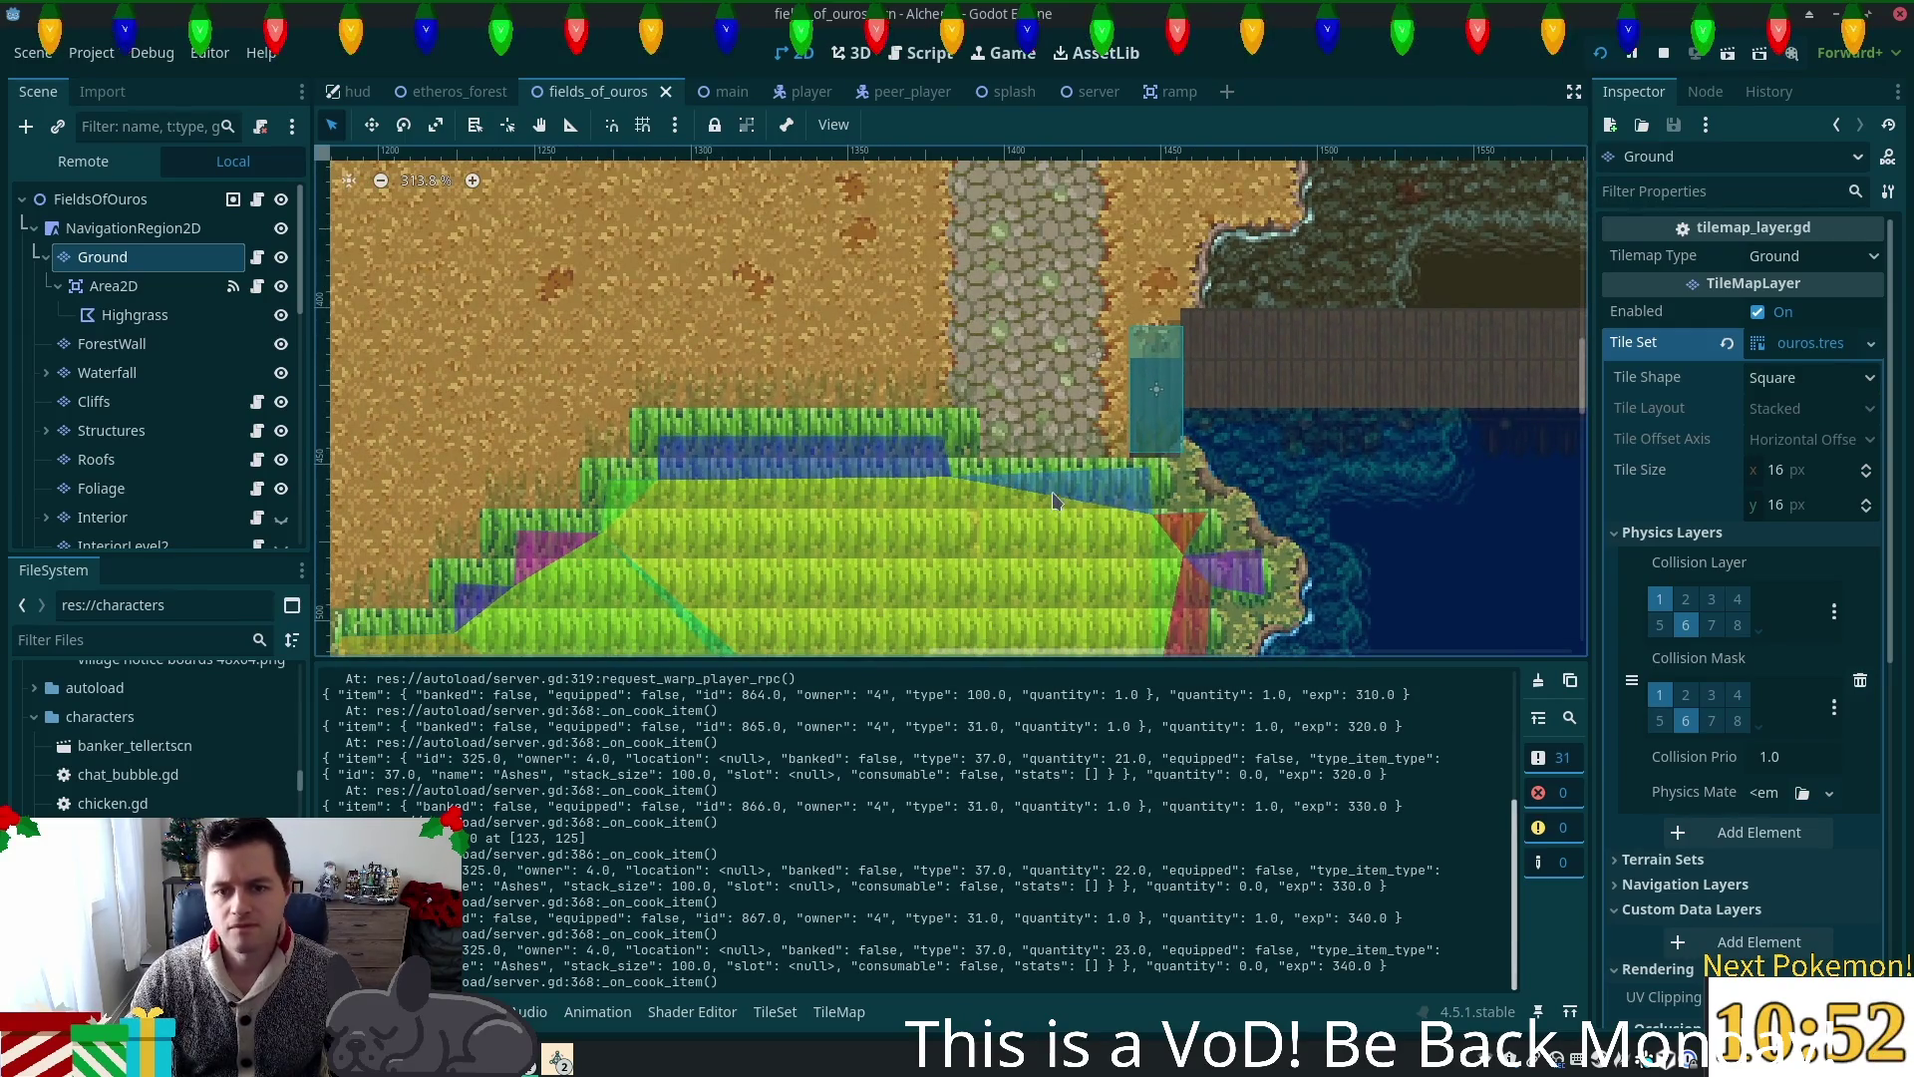
pyautogui.click(101, 487)
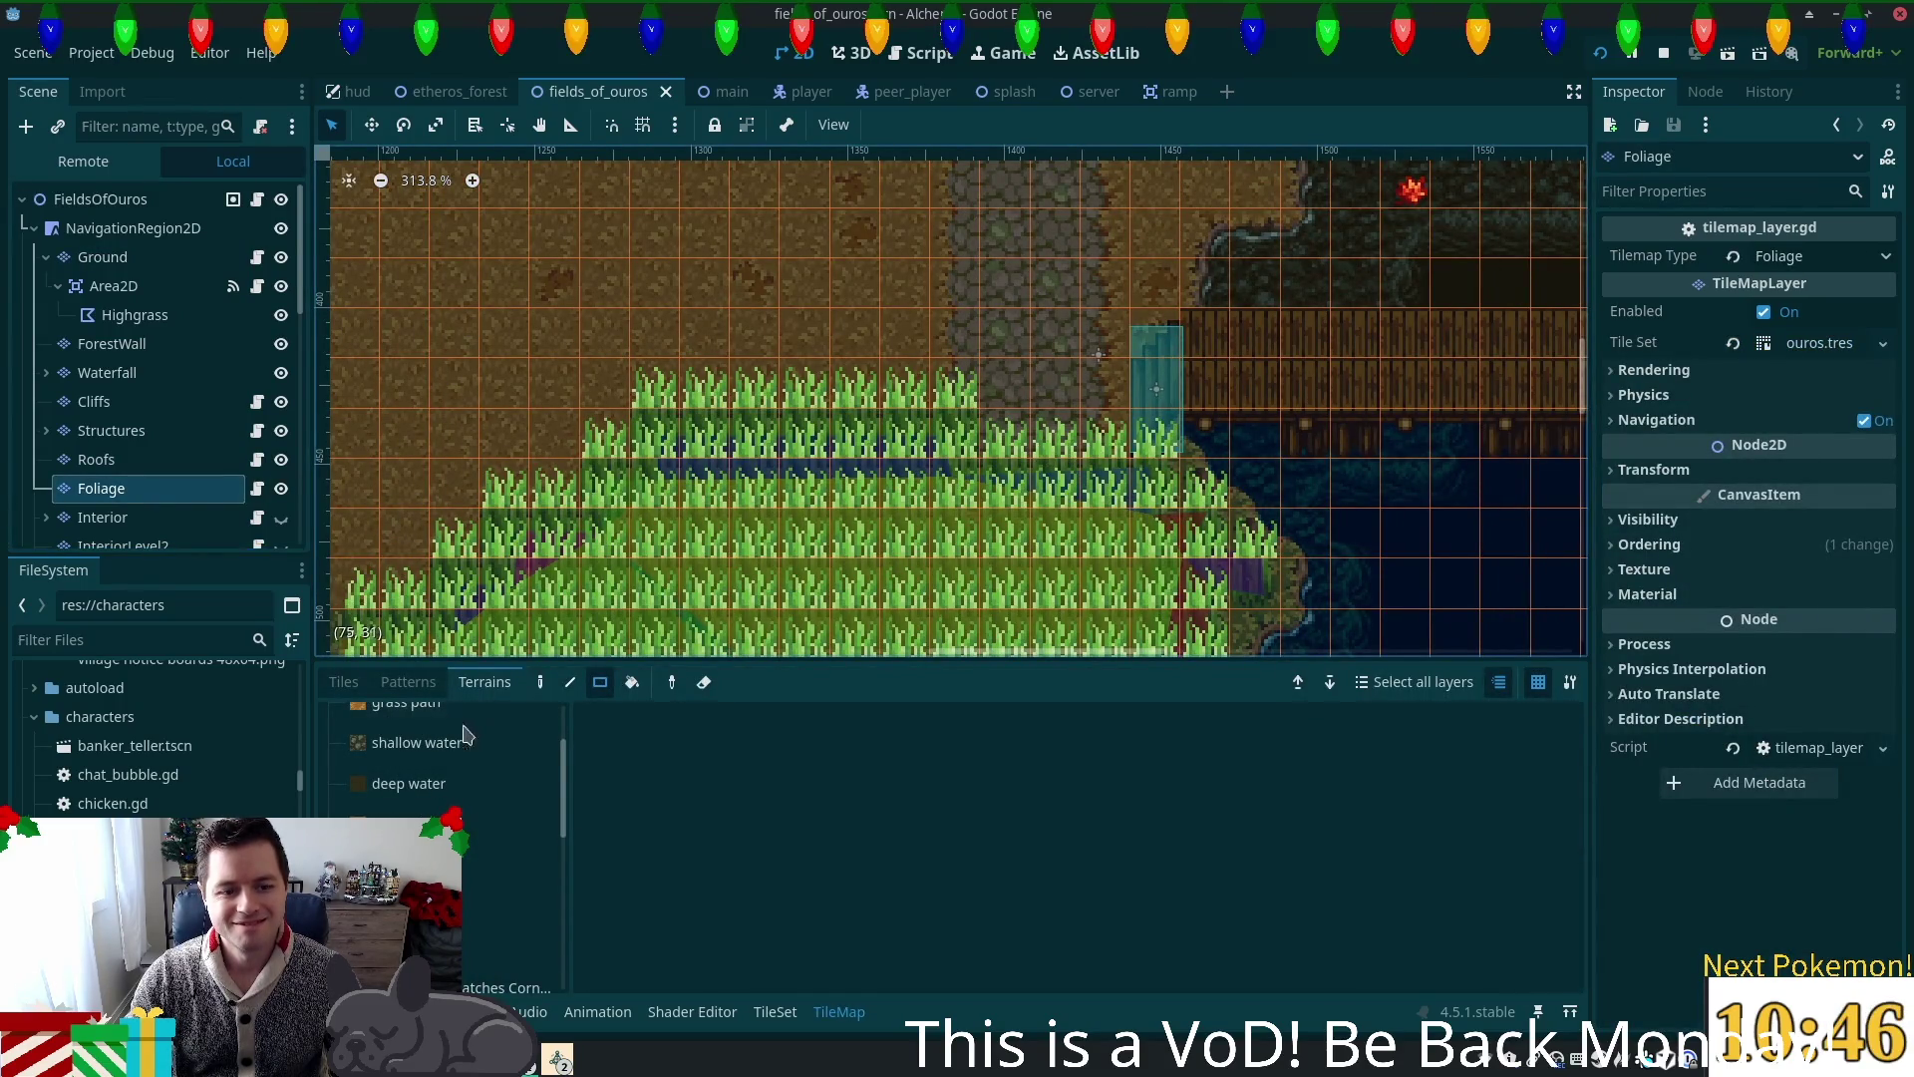
# Step: Switch among terrain tools, check the Ground layer, then show Foliage's individual autumn forest tiles
pyautogui.press('s')
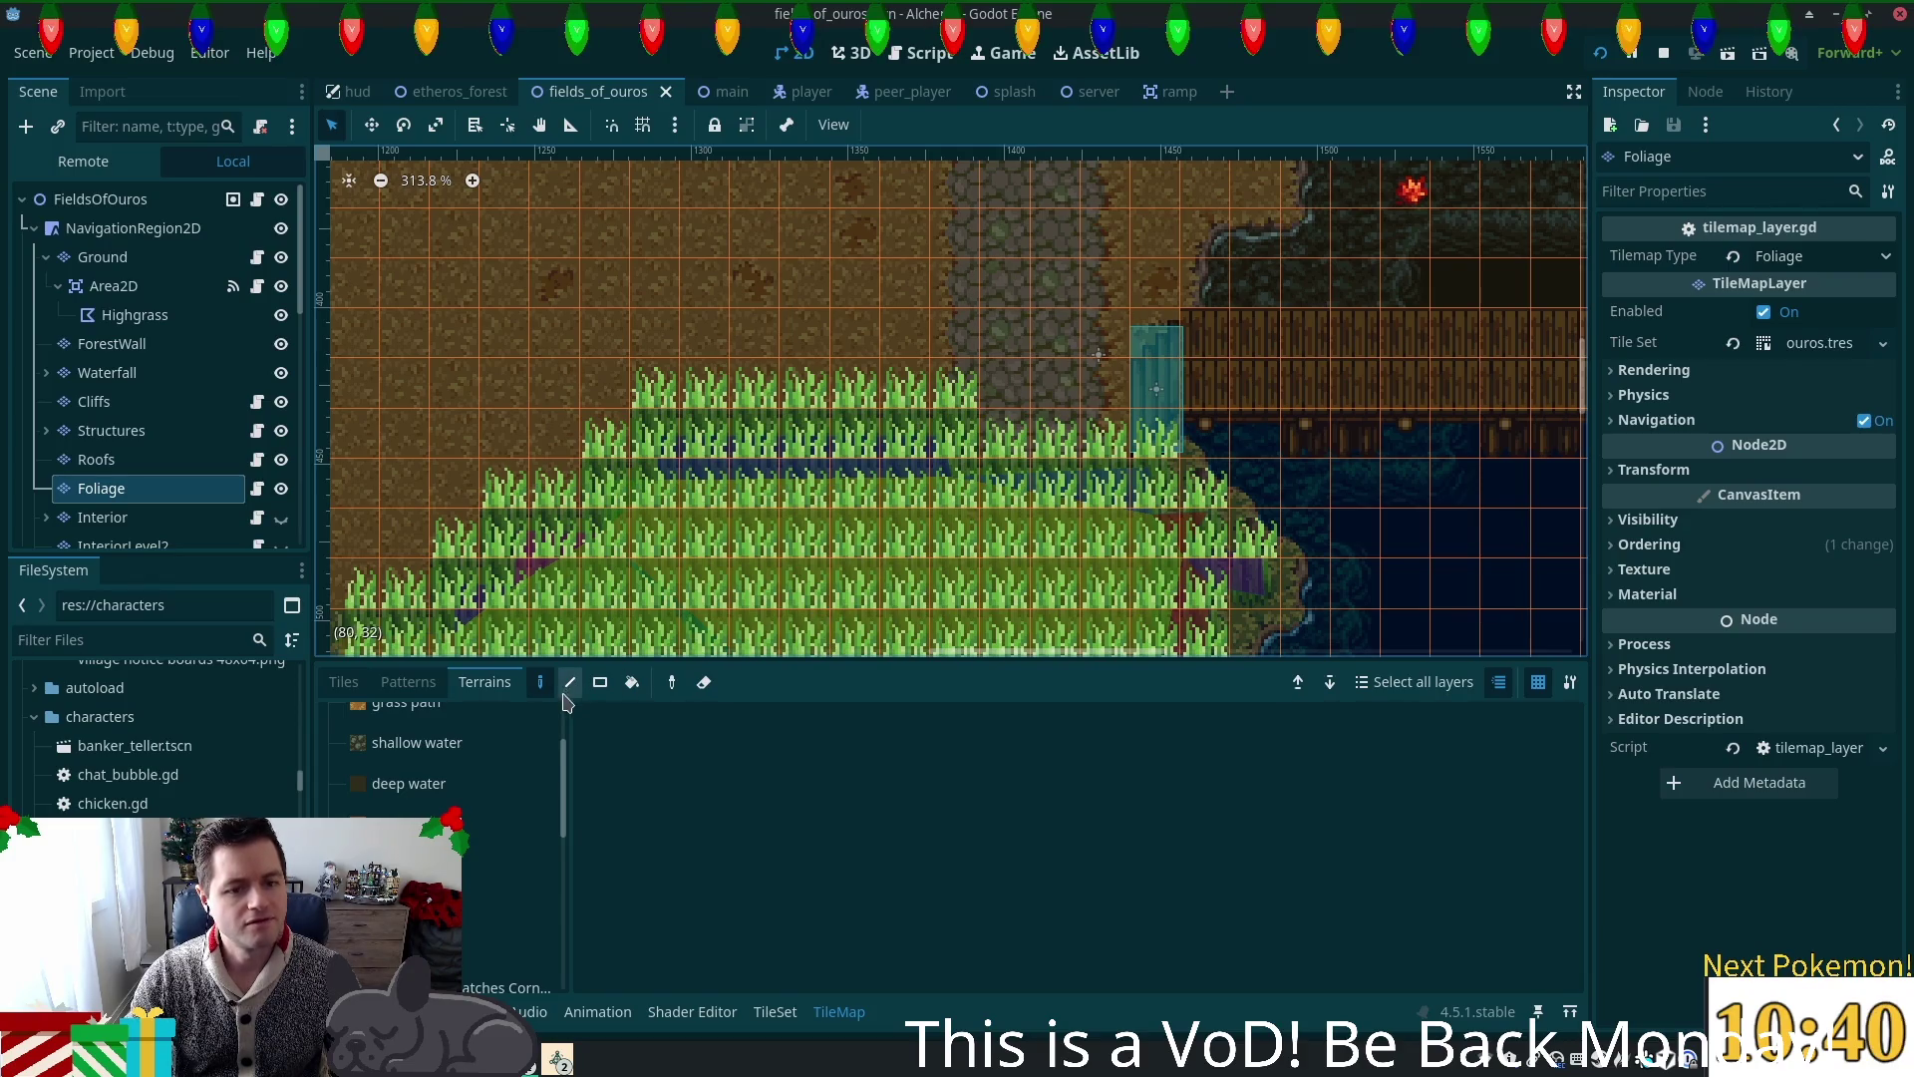
pyautogui.click(704, 682)
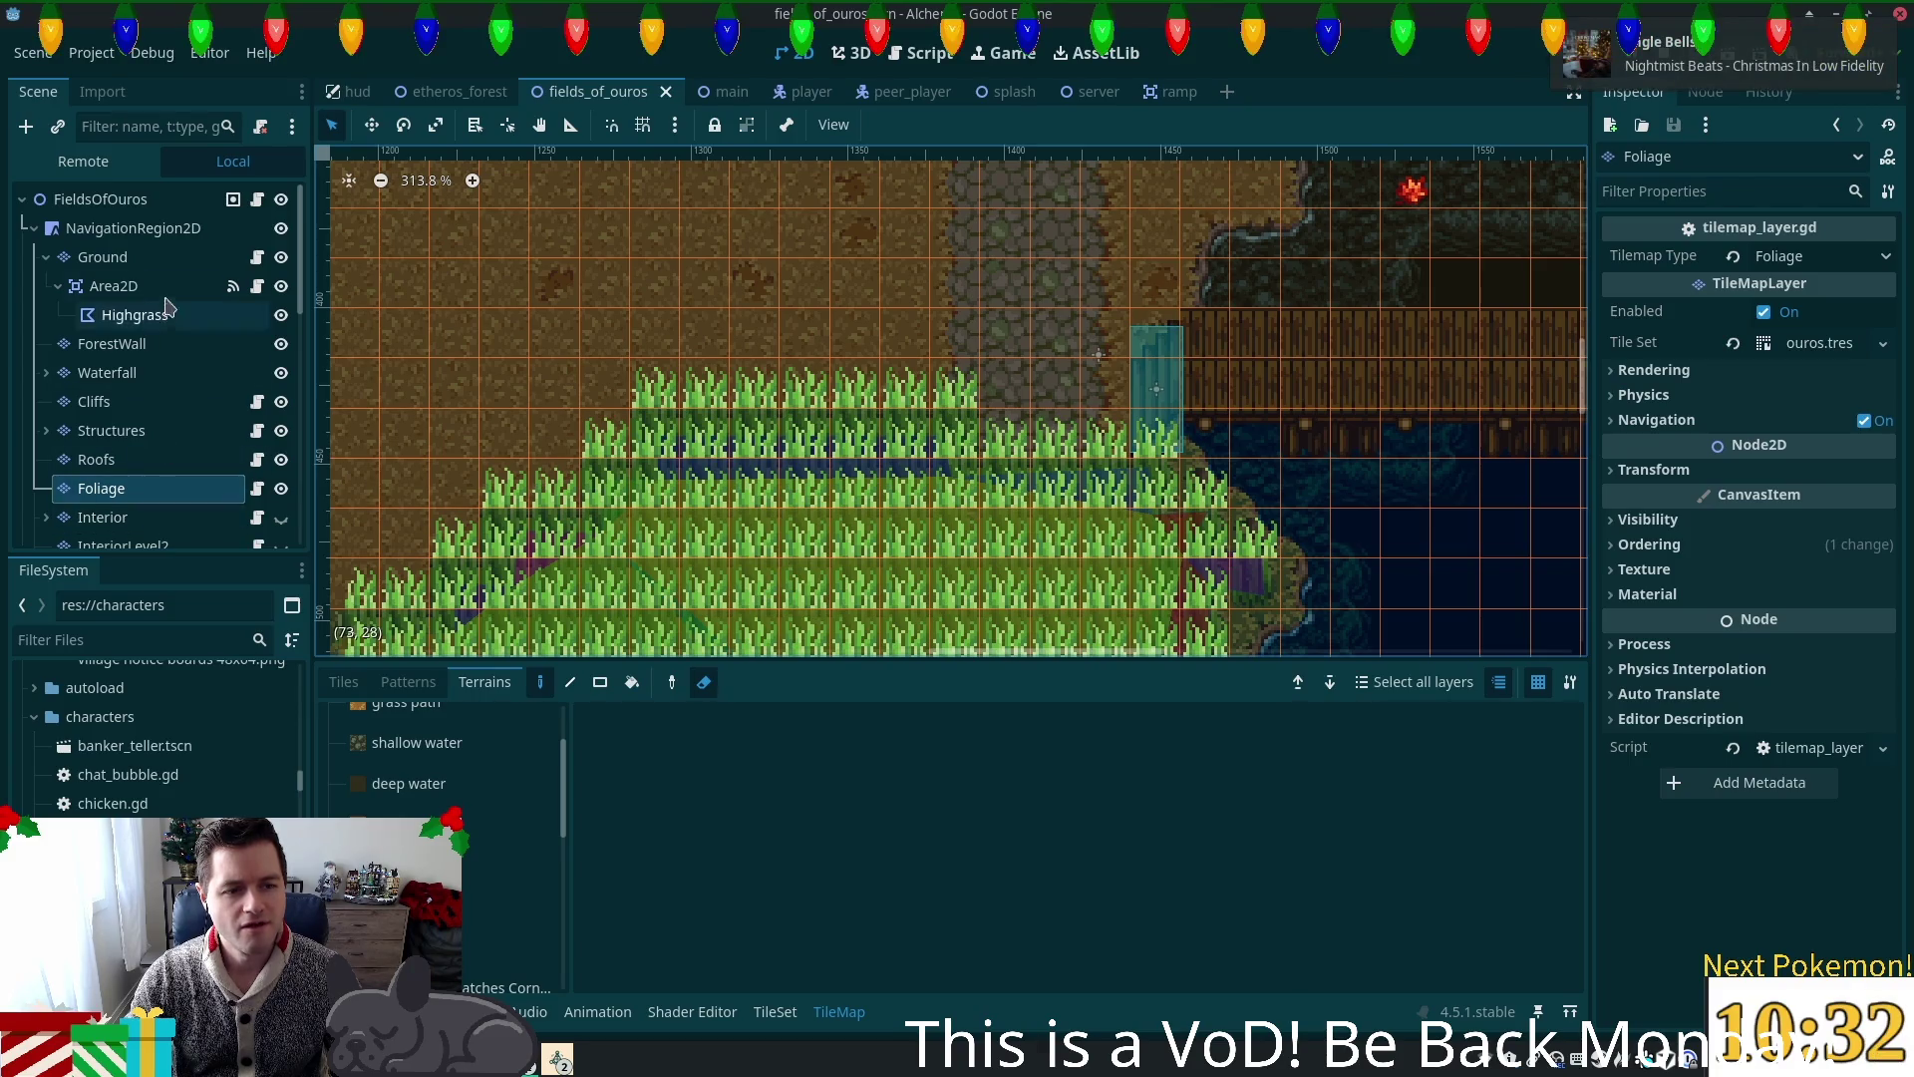
pyautogui.click(138, 265)
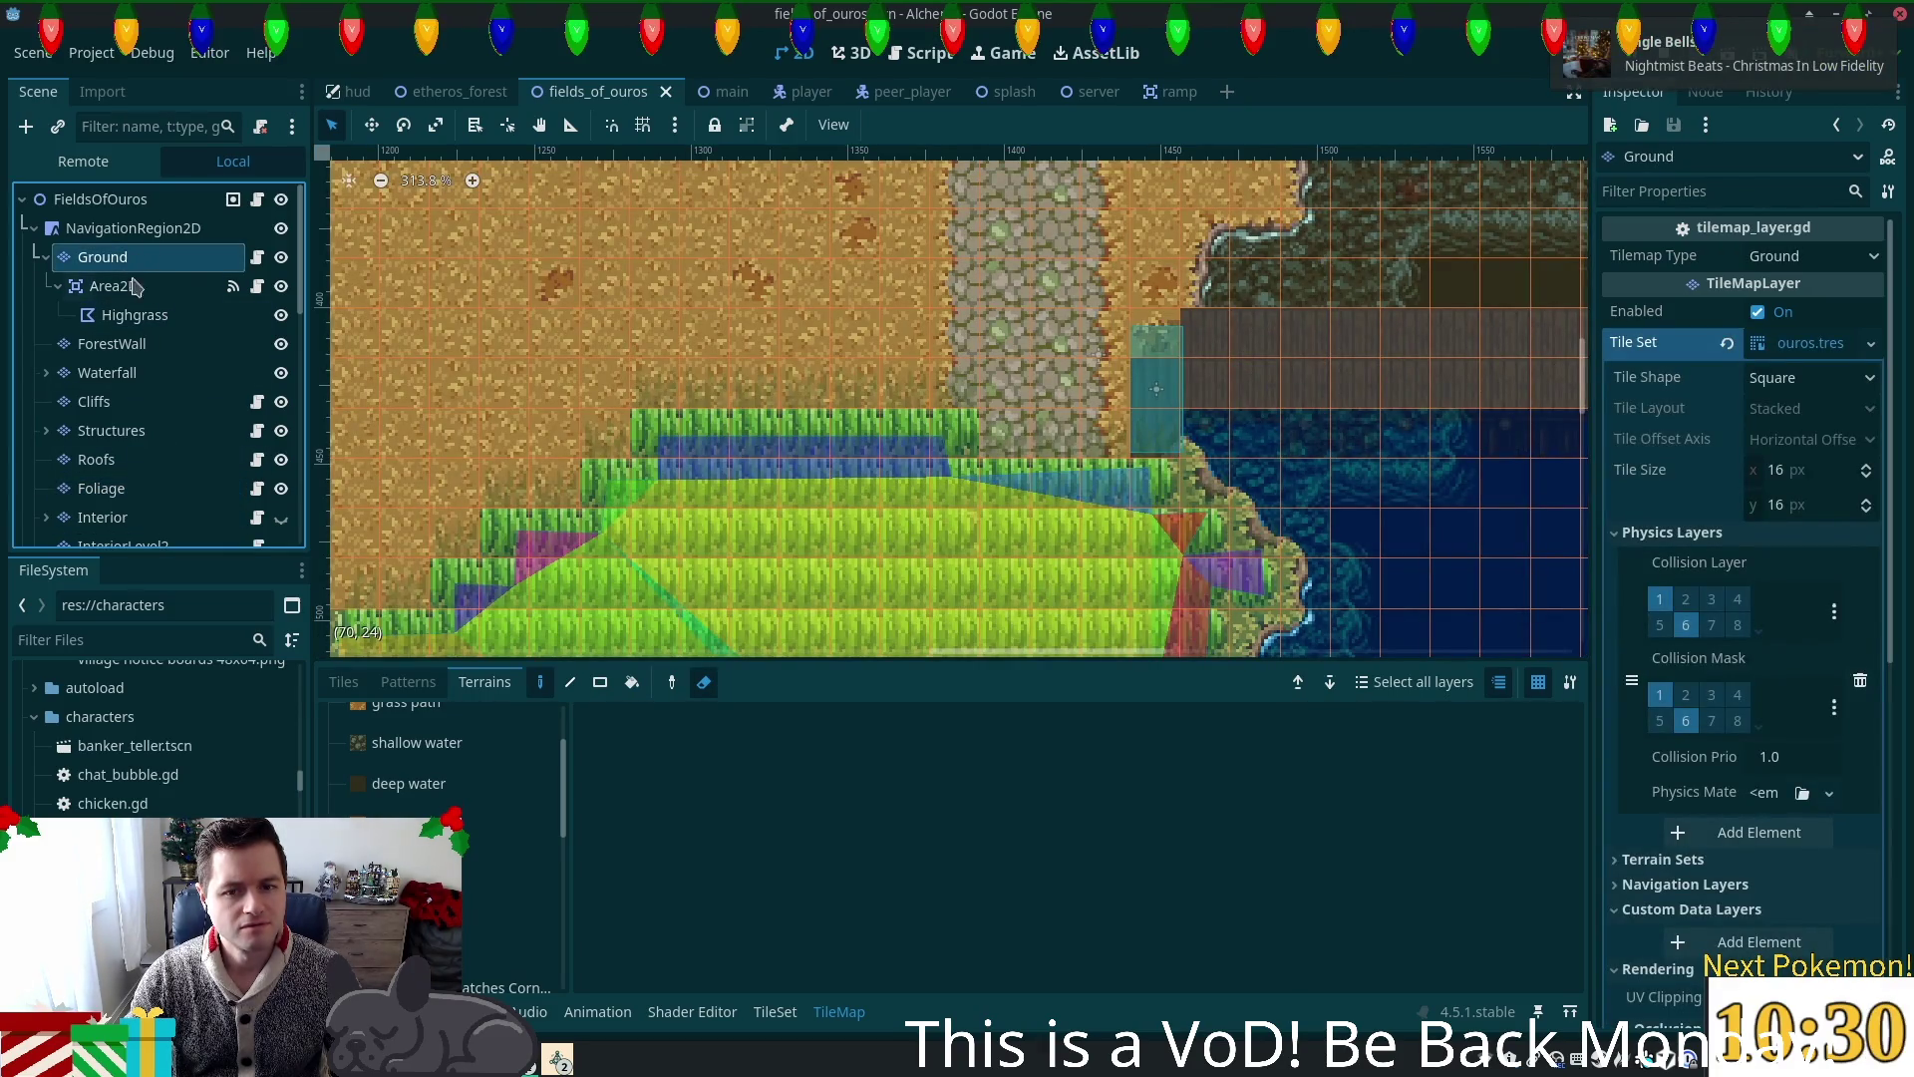
pyautogui.click(120, 488)
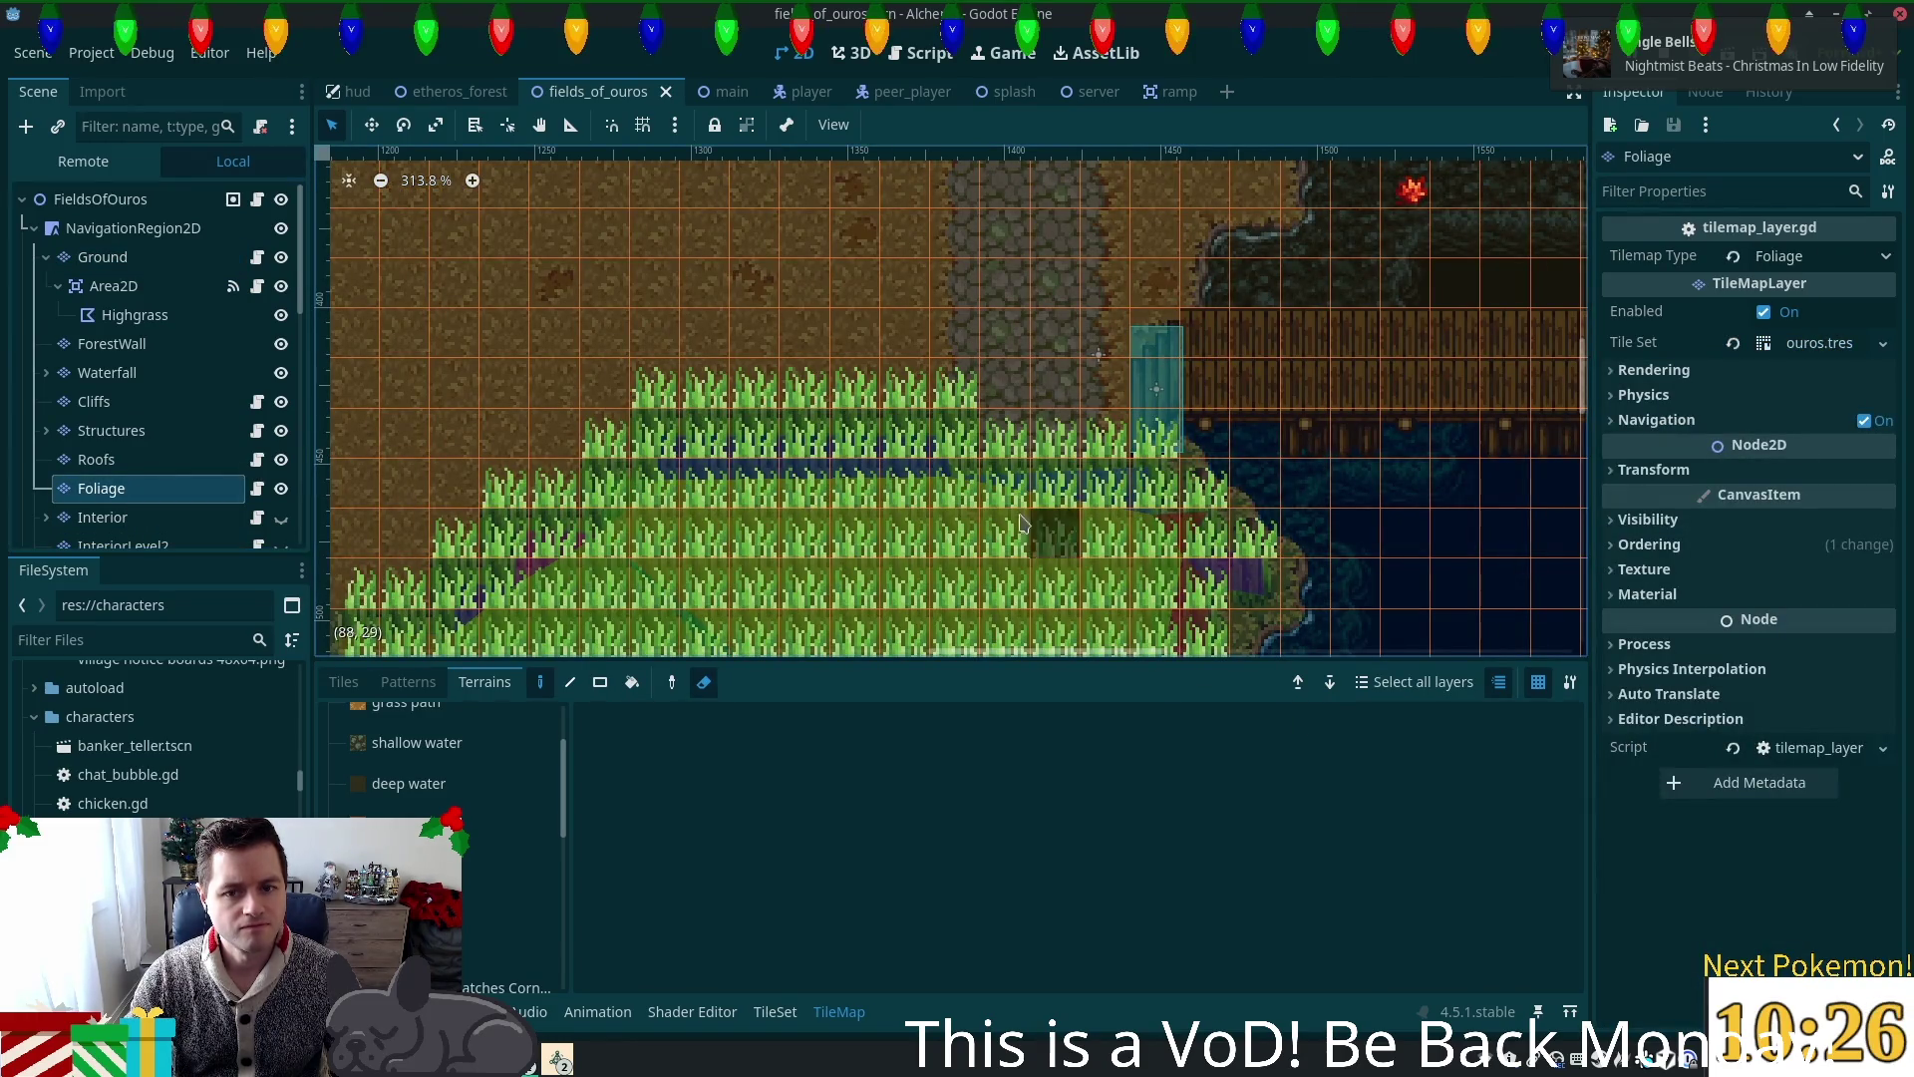
pyautogui.press('d')
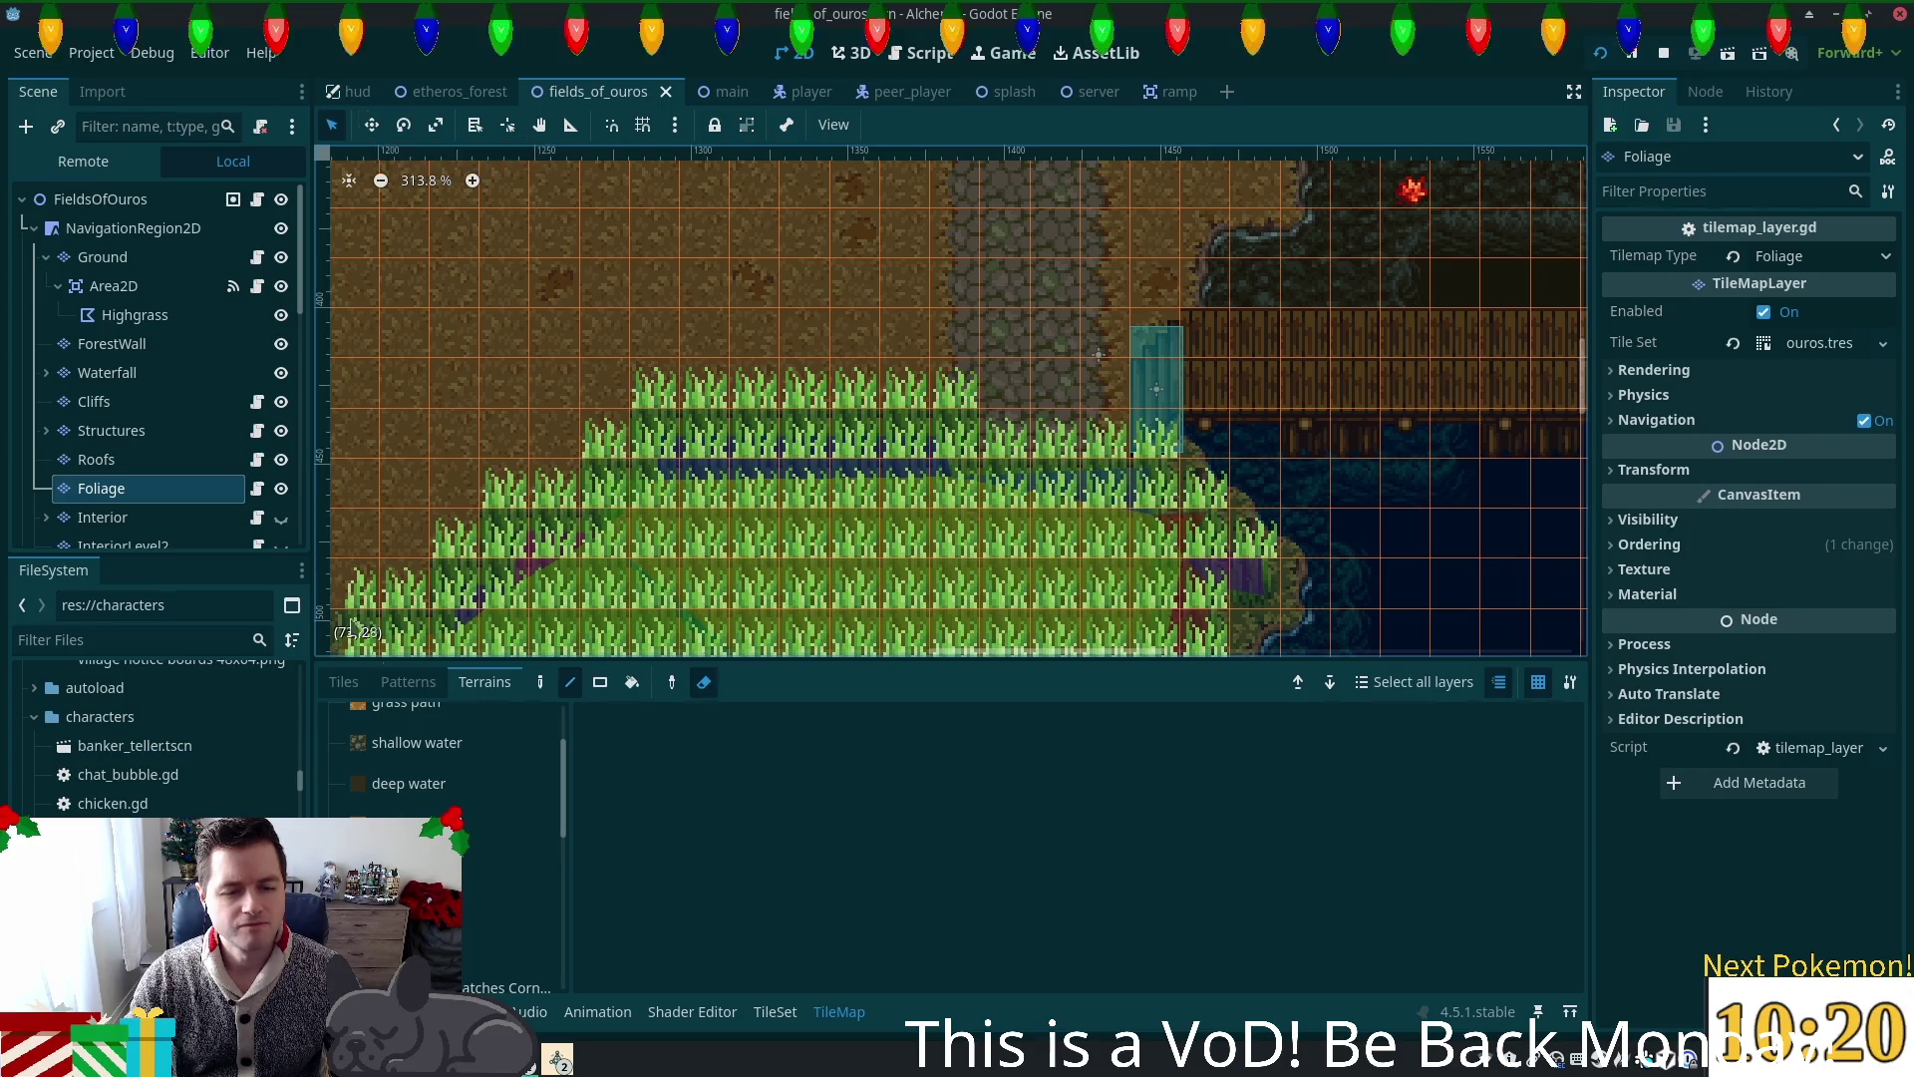
pyautogui.click(339, 686)
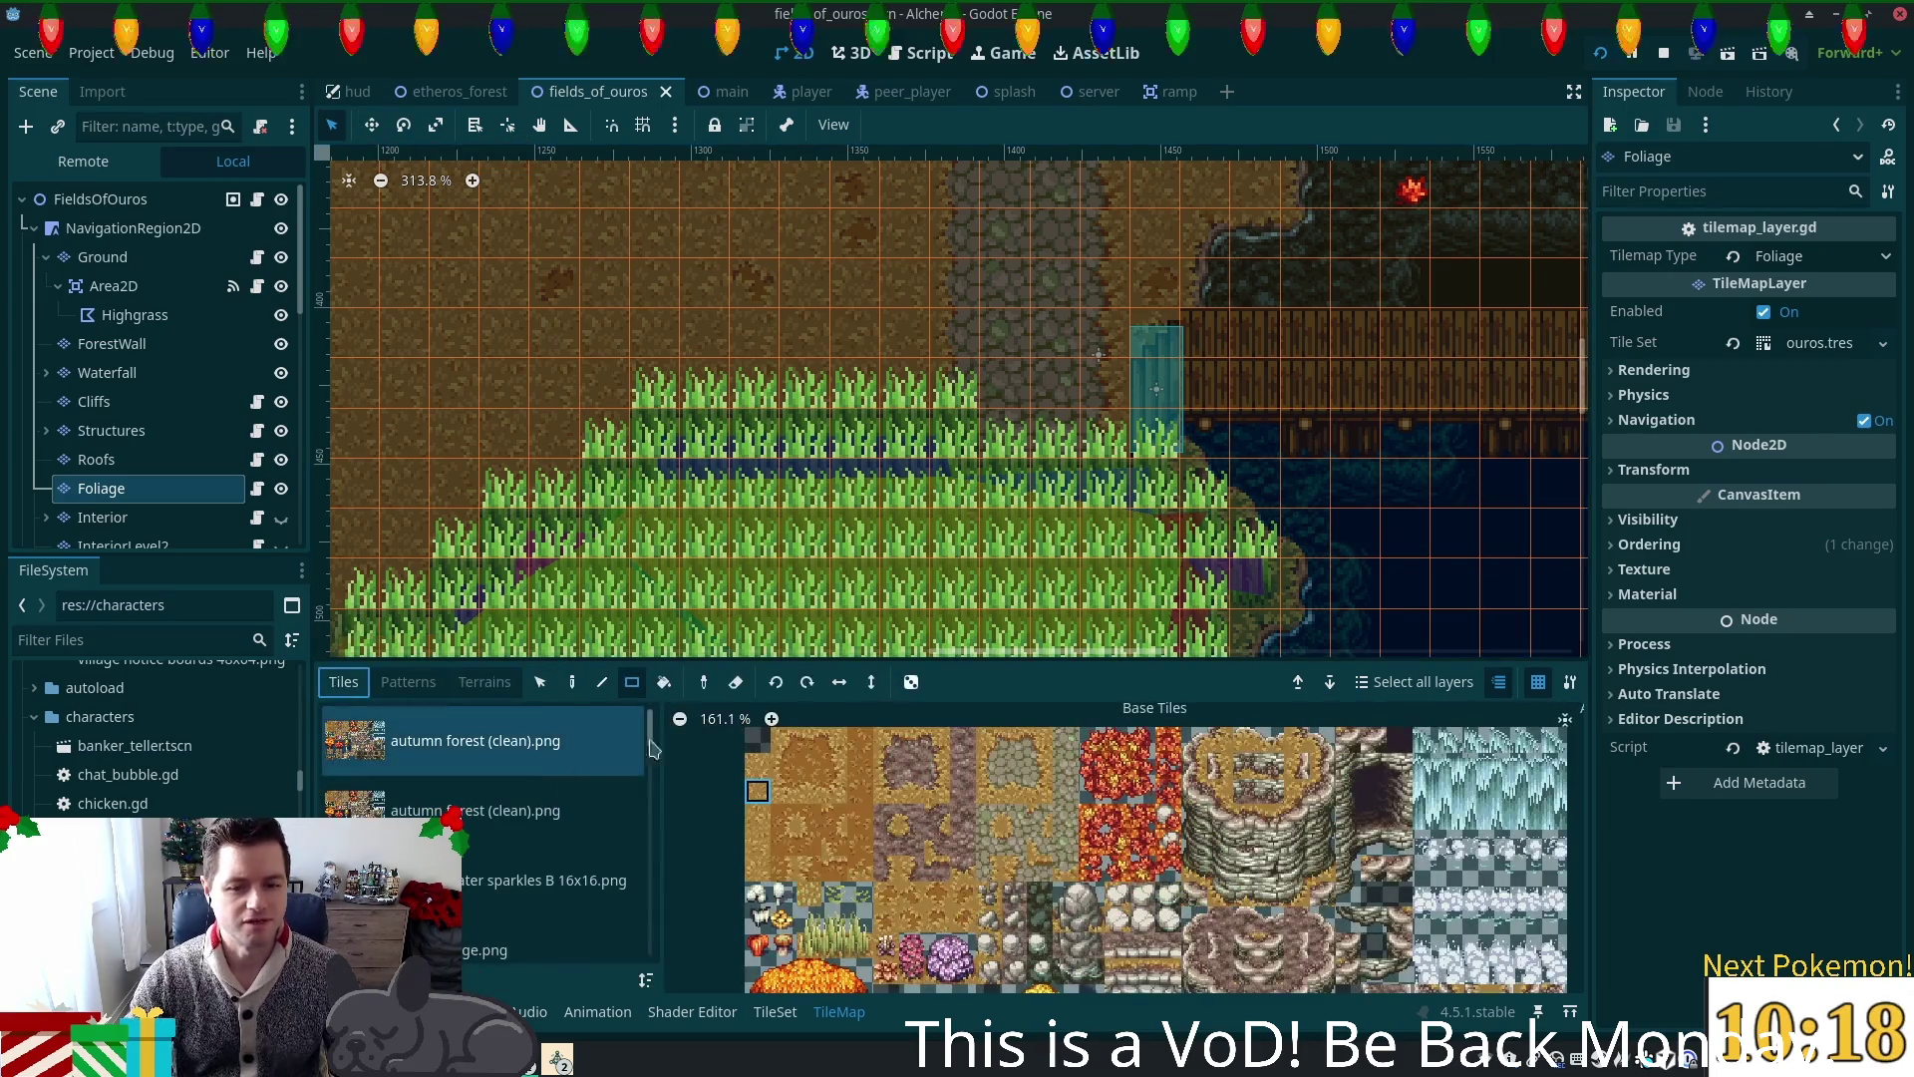
# Step: Erase tall grass tiles near the path on the Foliage layer and one on the Ground layer
pyautogui.click(571, 682)
pyautogui.click(1121, 464)
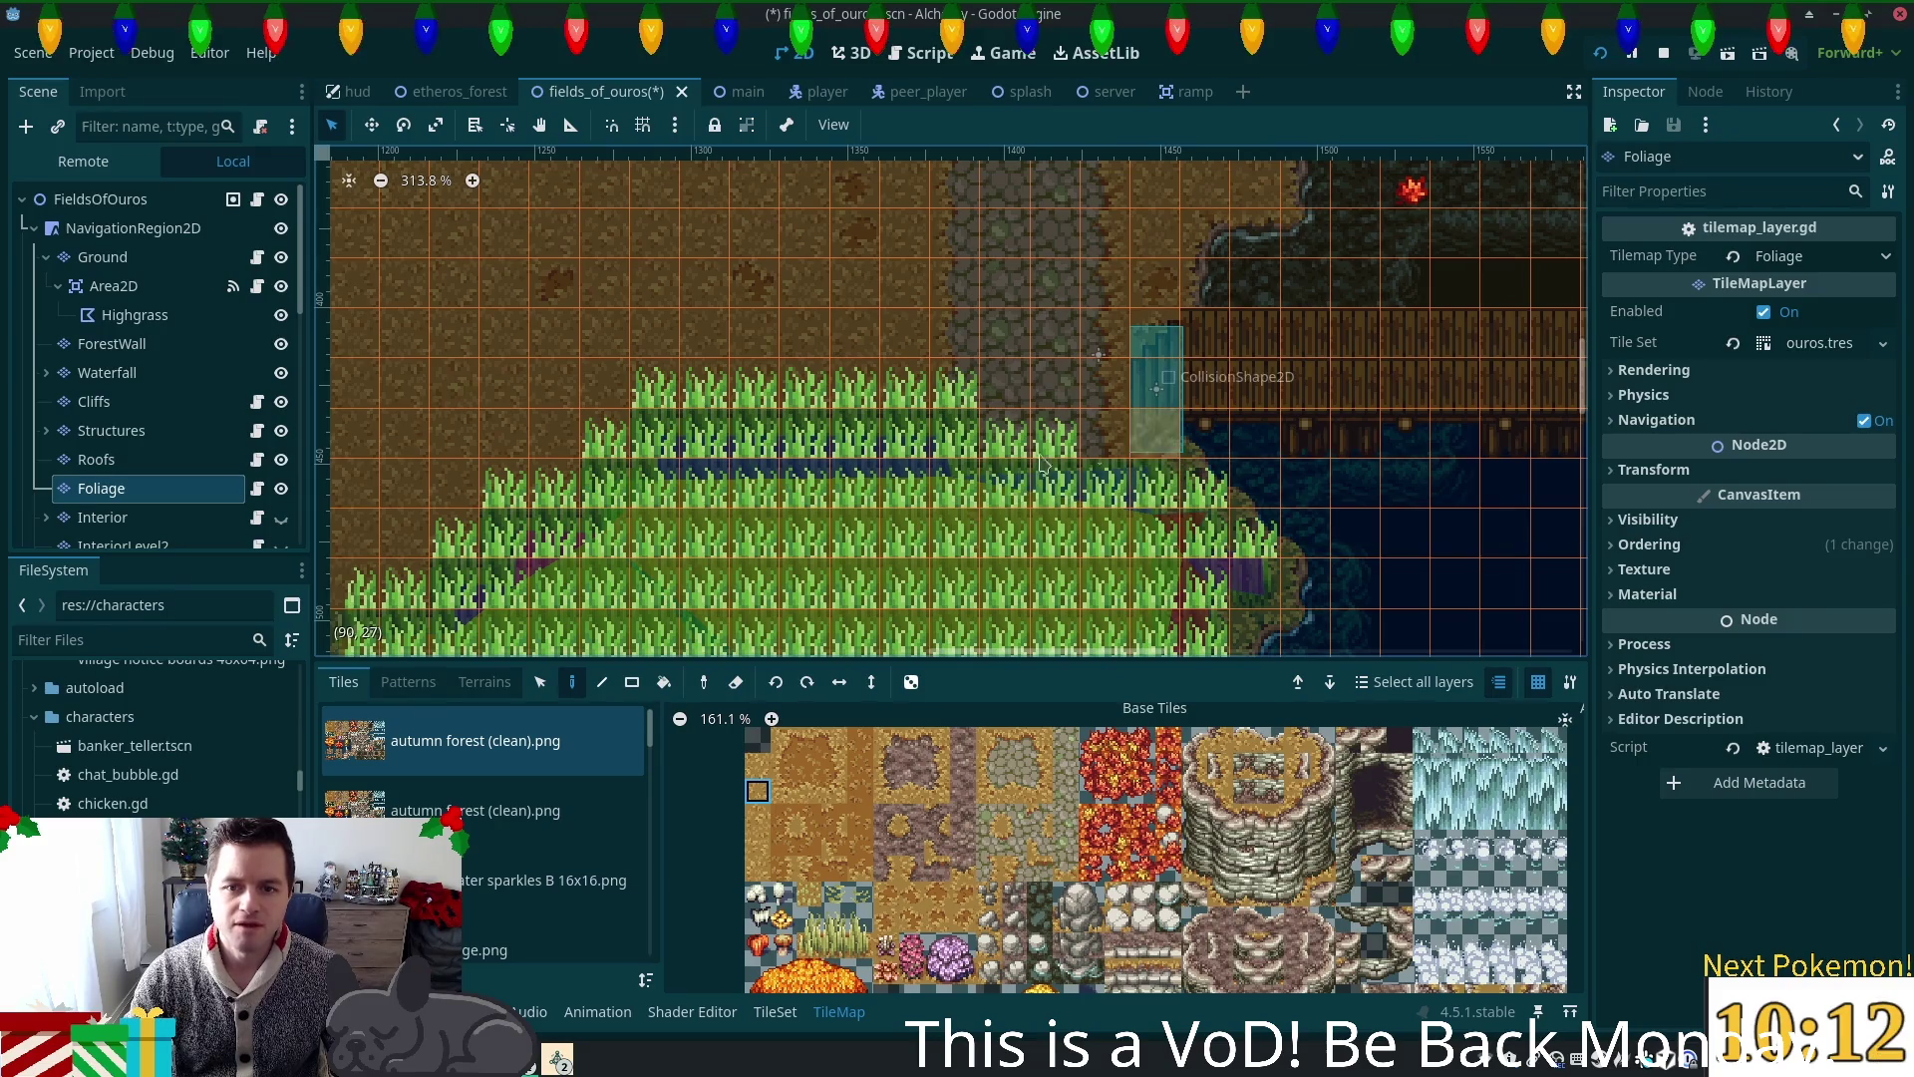
pyautogui.rightClick(1002, 436)
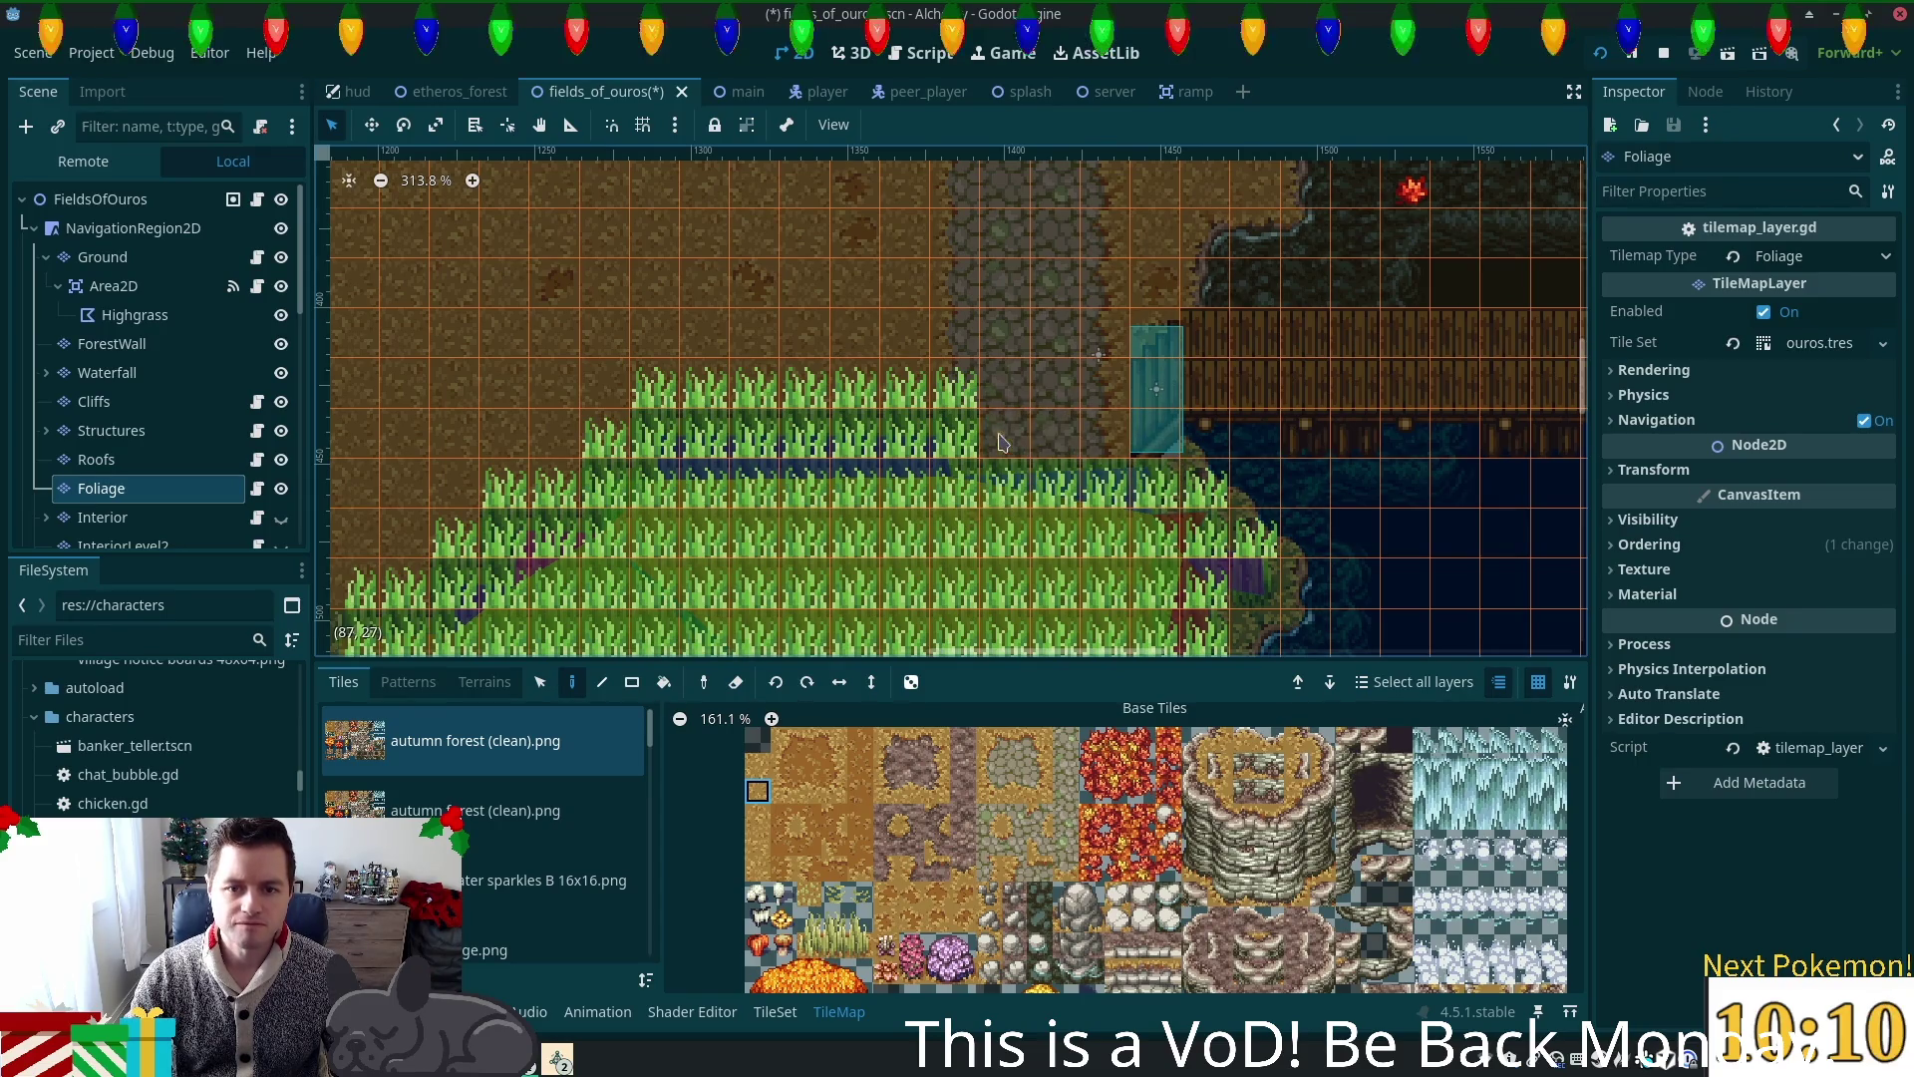
pyautogui.rightClick(955, 384)
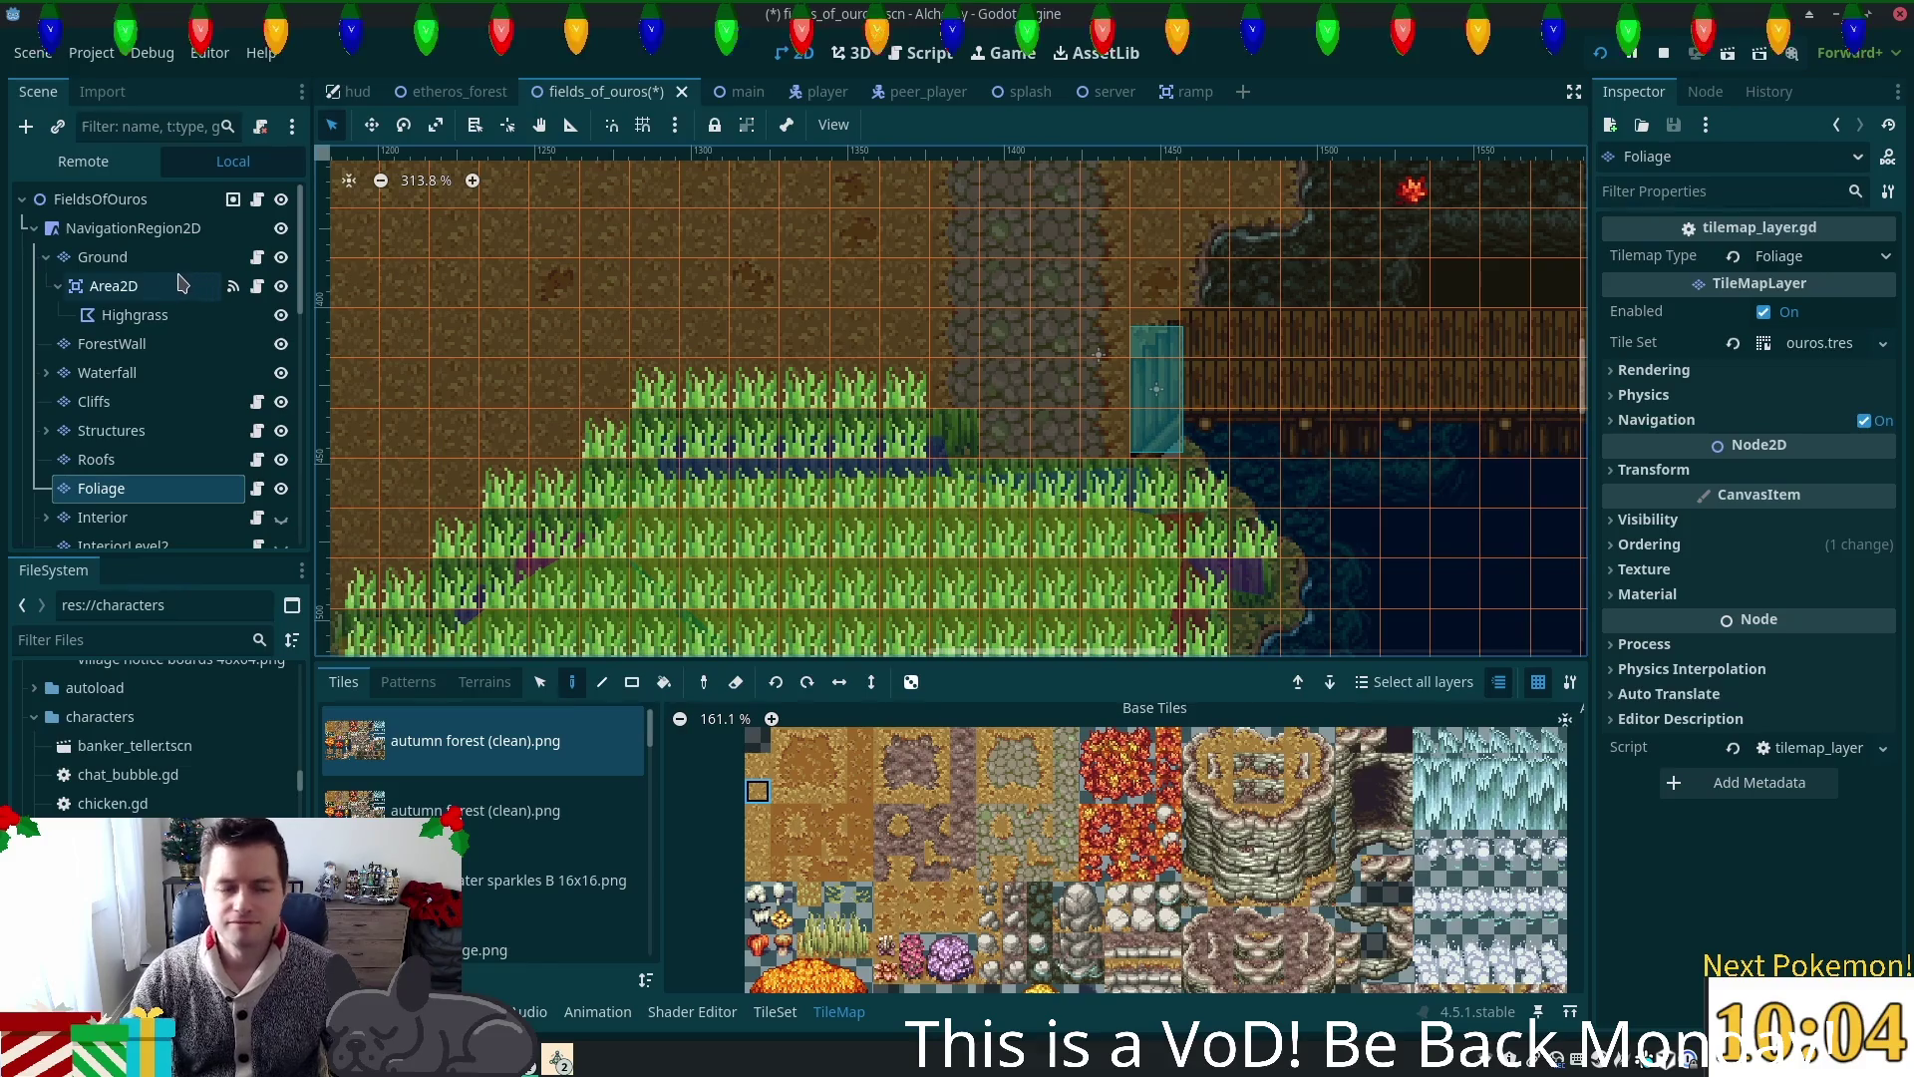
pyautogui.click(149, 262)
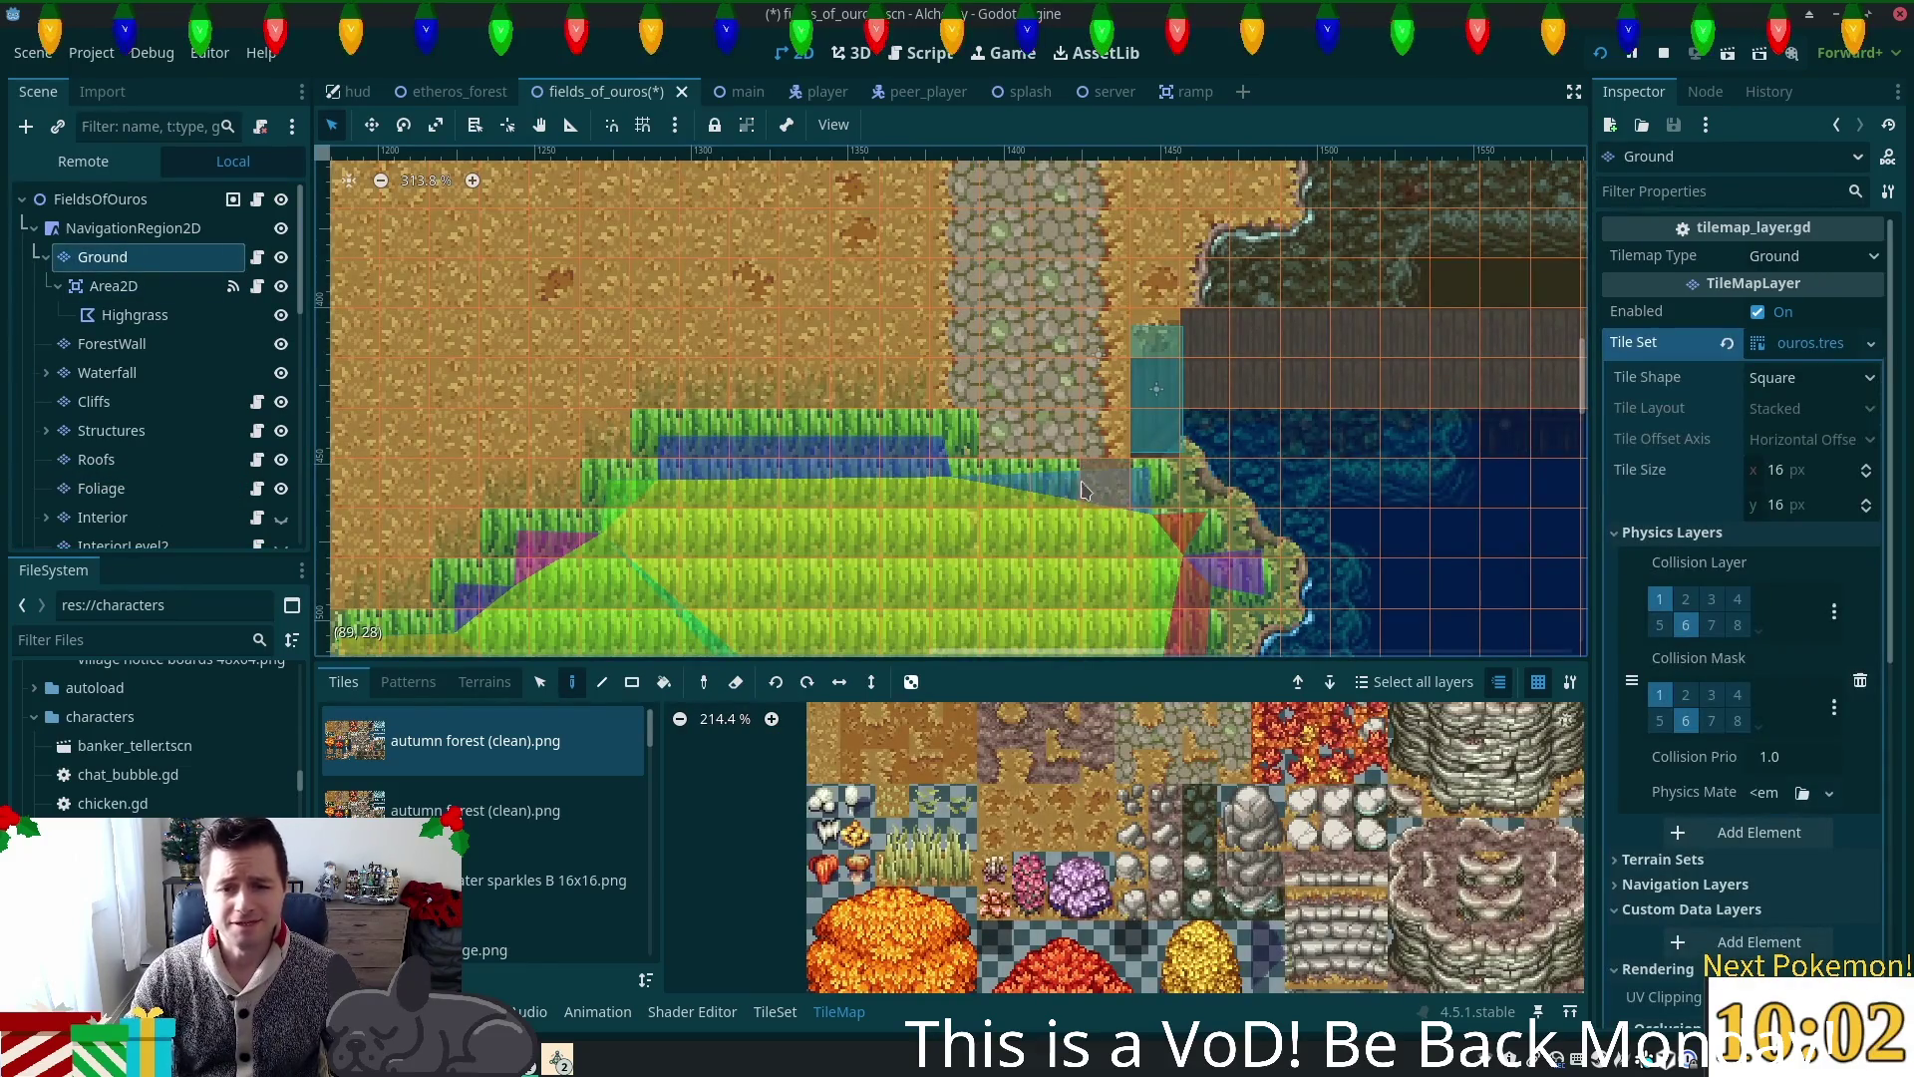
pyautogui.rightClick(954, 436)
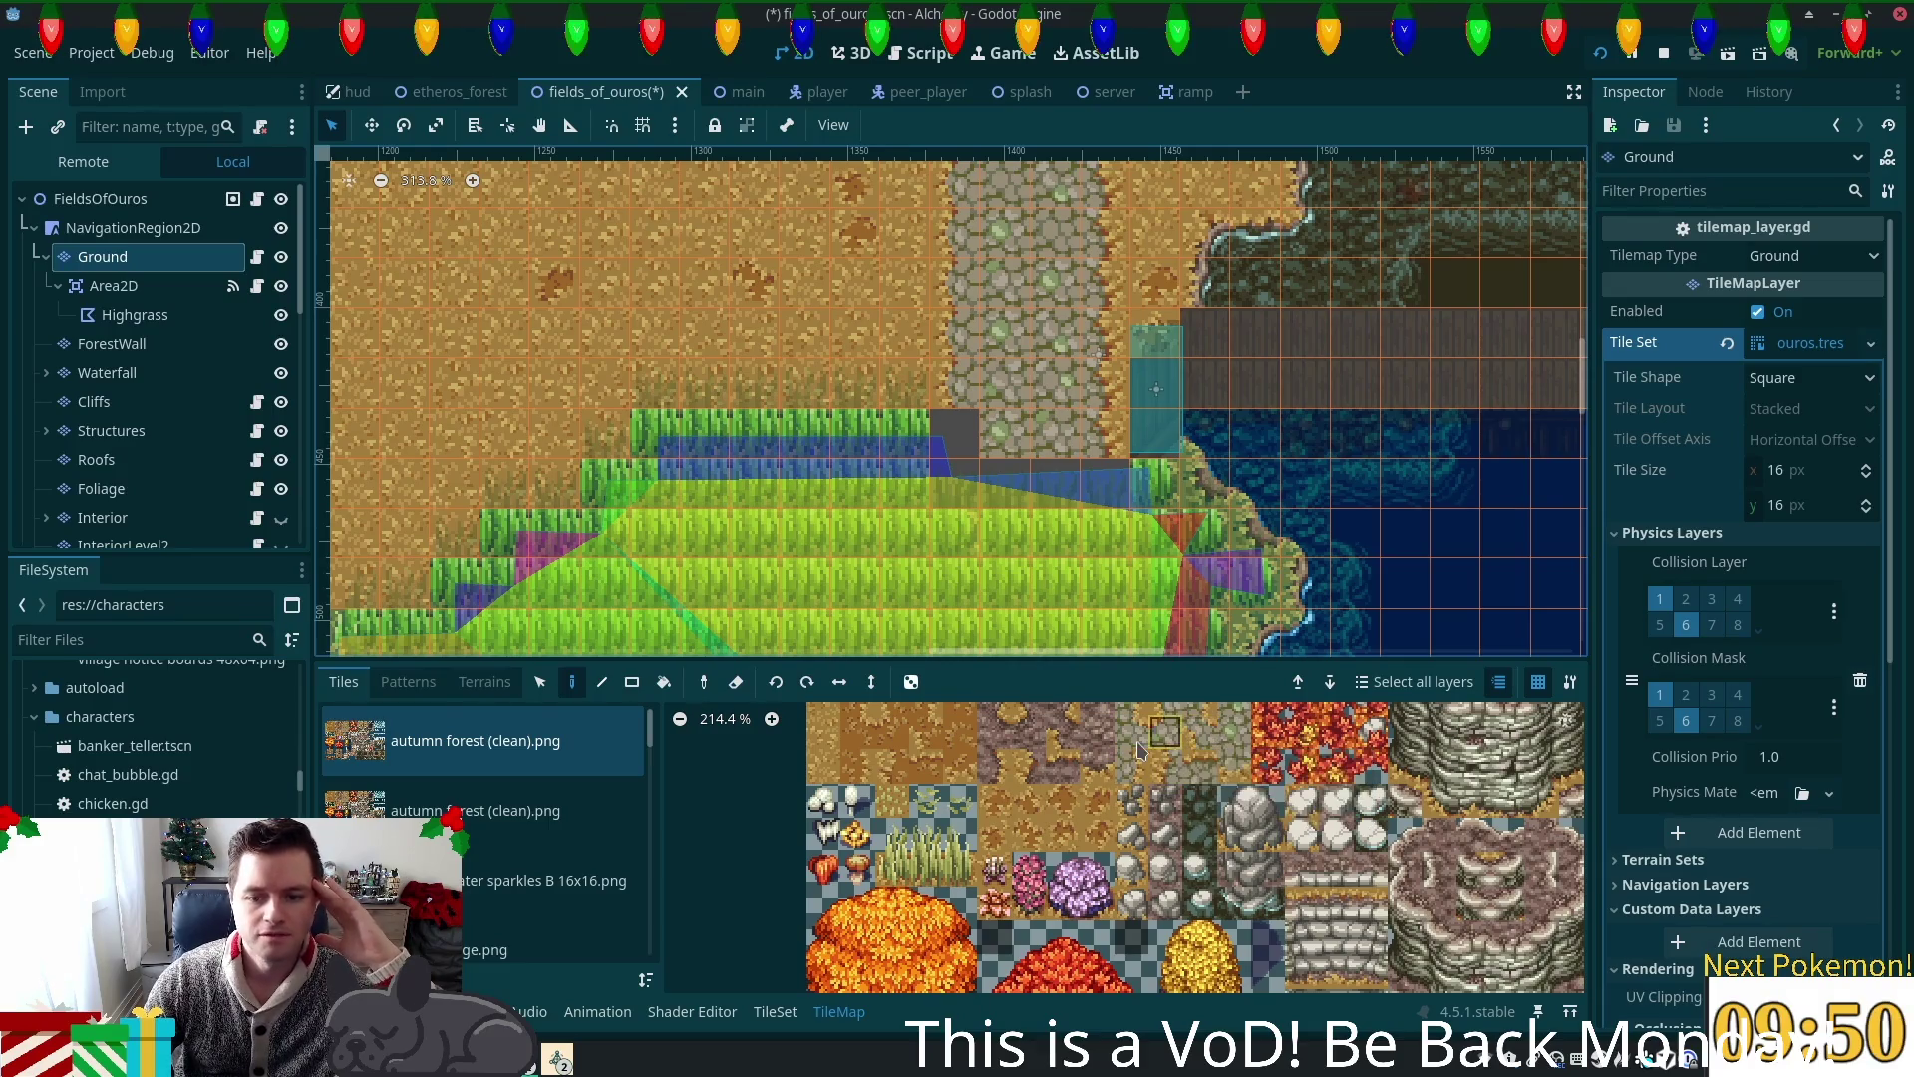
# Step: Pick a plain dirt tile from the Ground atlas and view the map from the FieldsOfOuros root
pyautogui.scroll(3, 1134, 755)
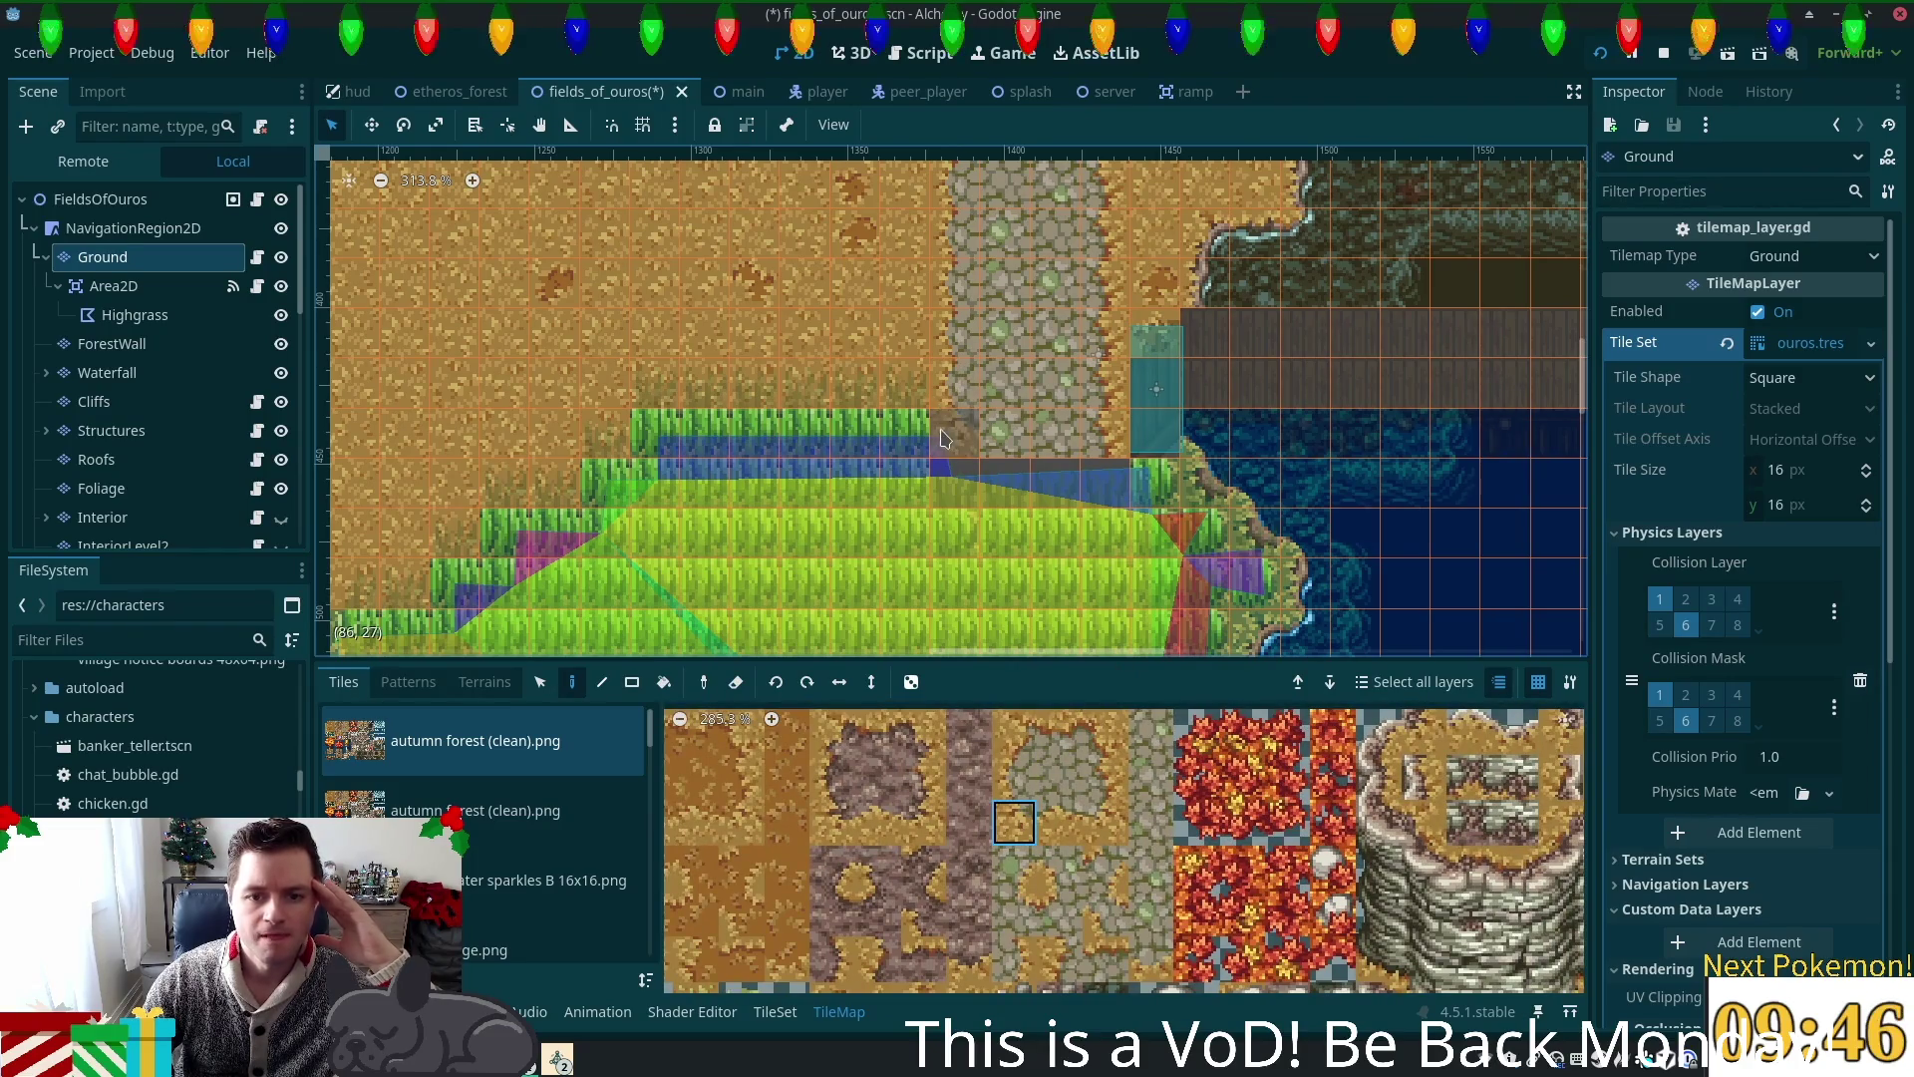
pyautogui.click(1059, 822)
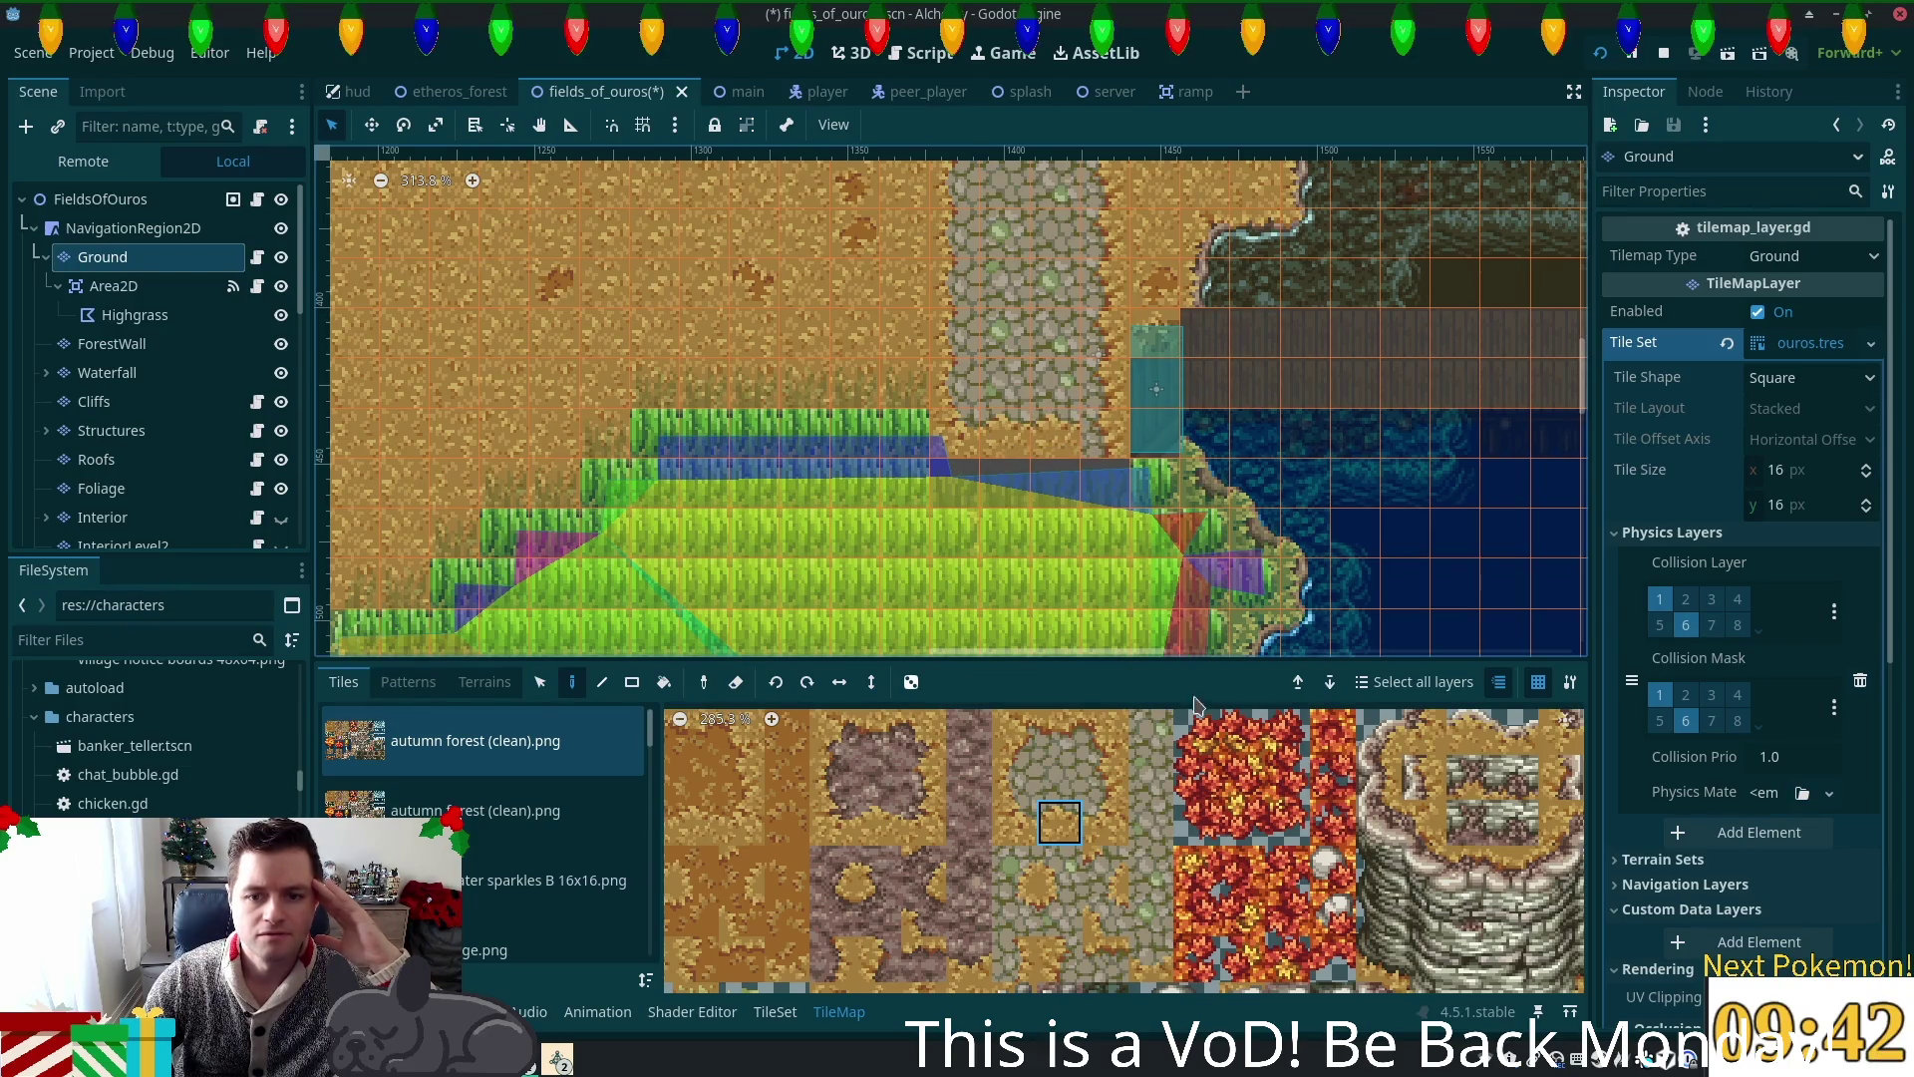
pyautogui.click(1106, 822)
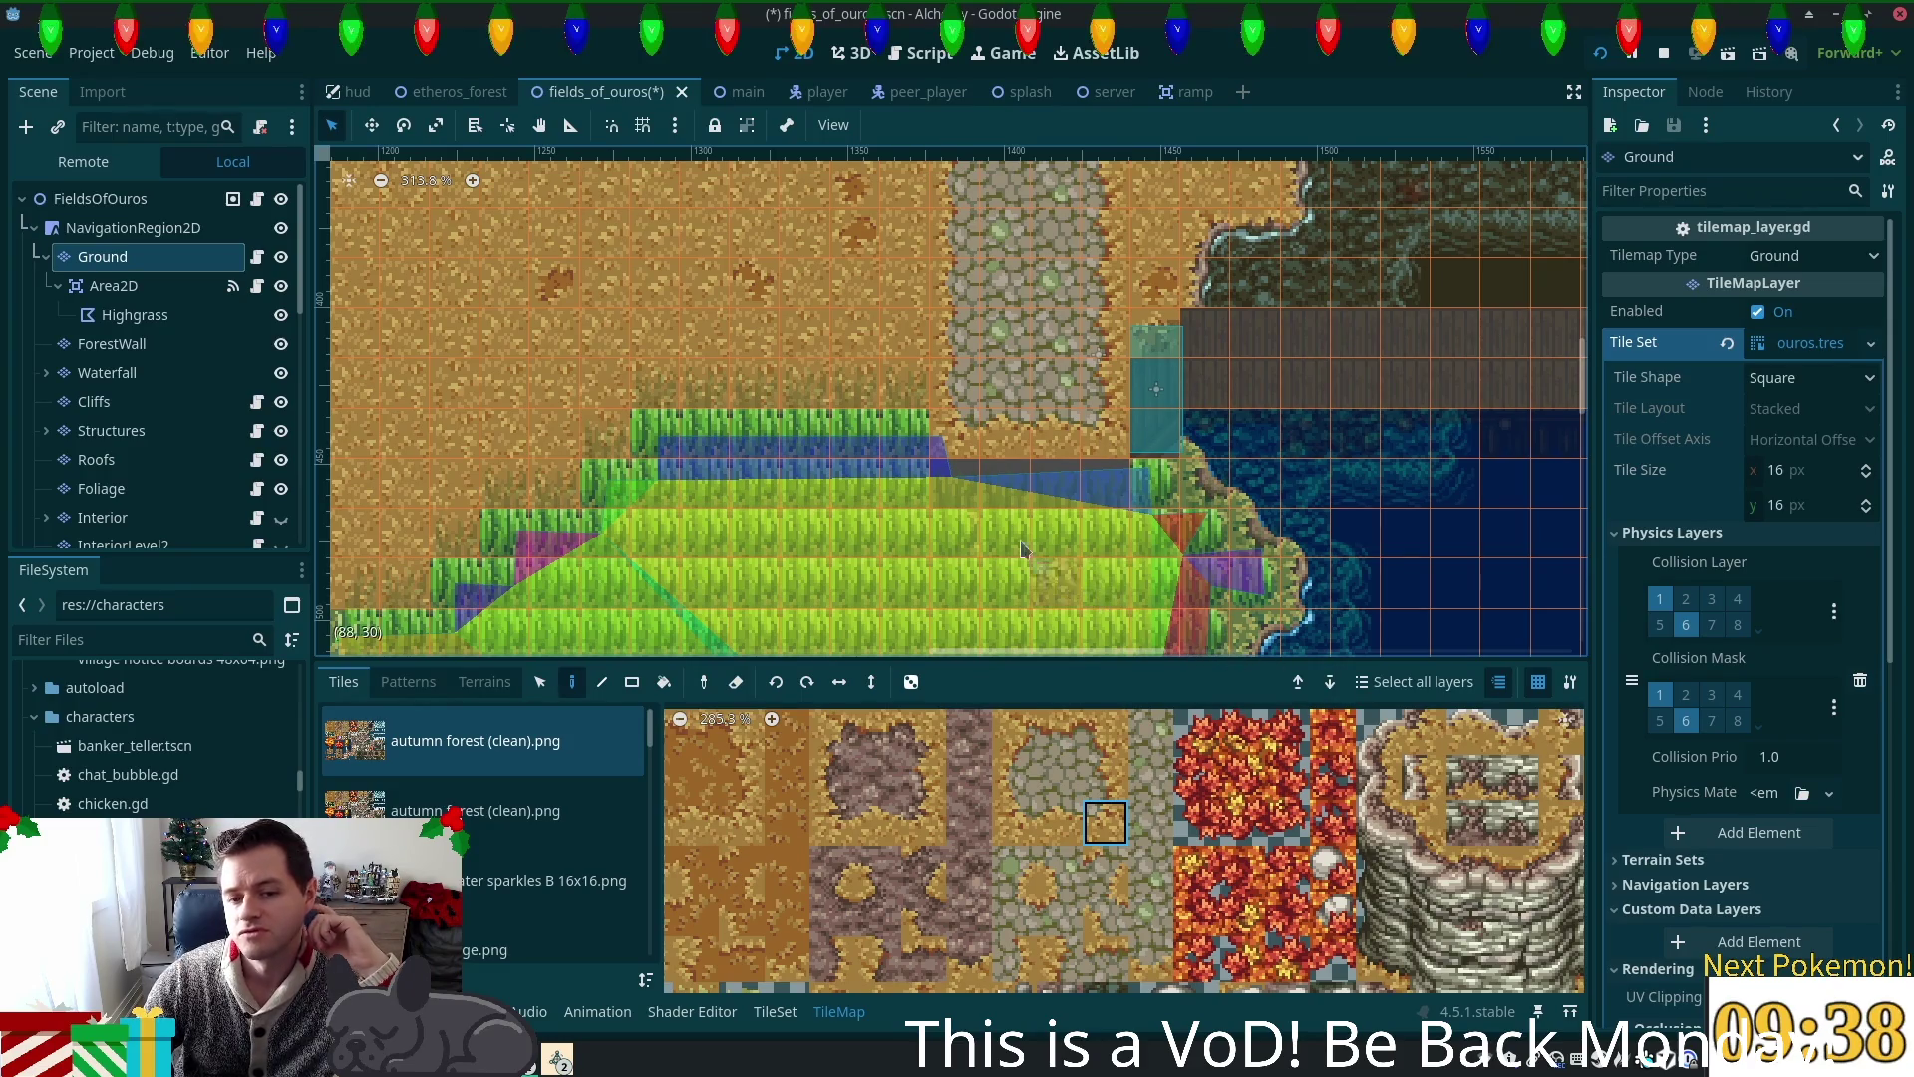
pyautogui.click(698, 776)
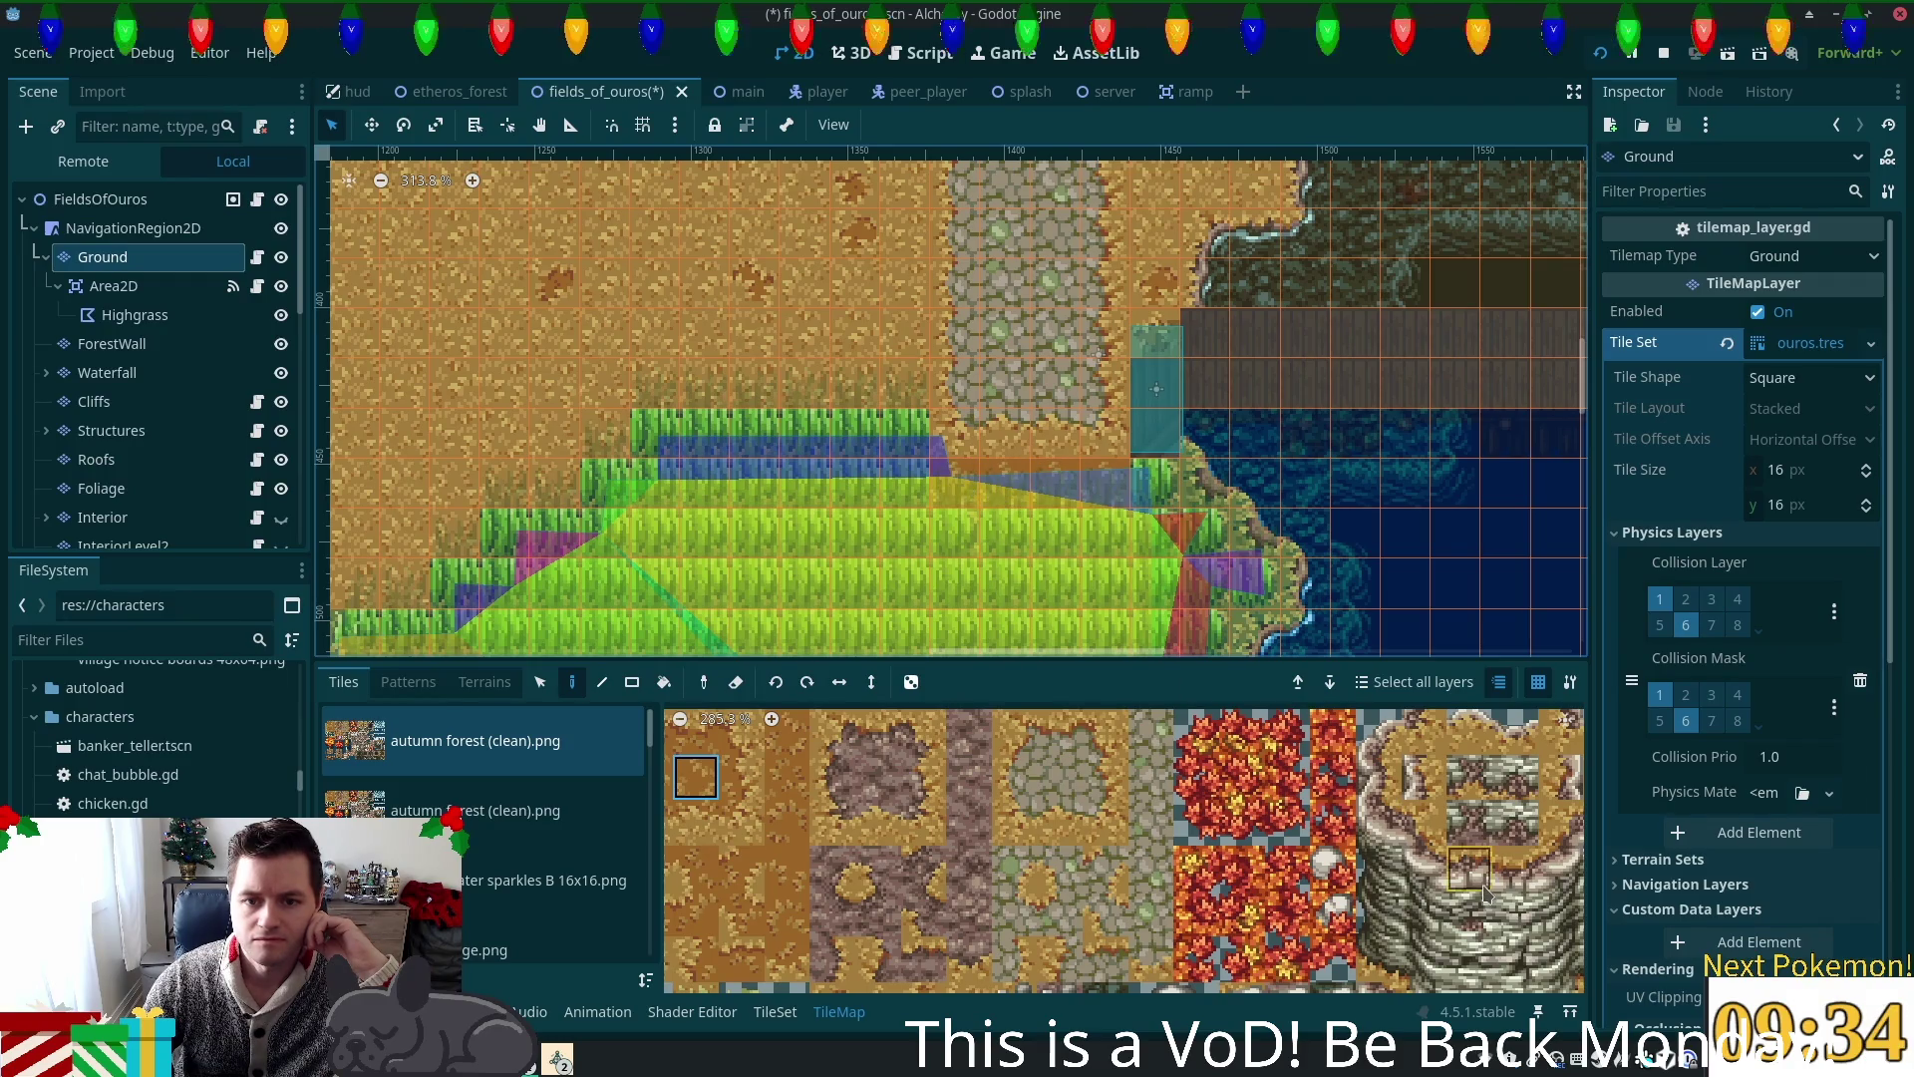
pyautogui.click(120, 205)
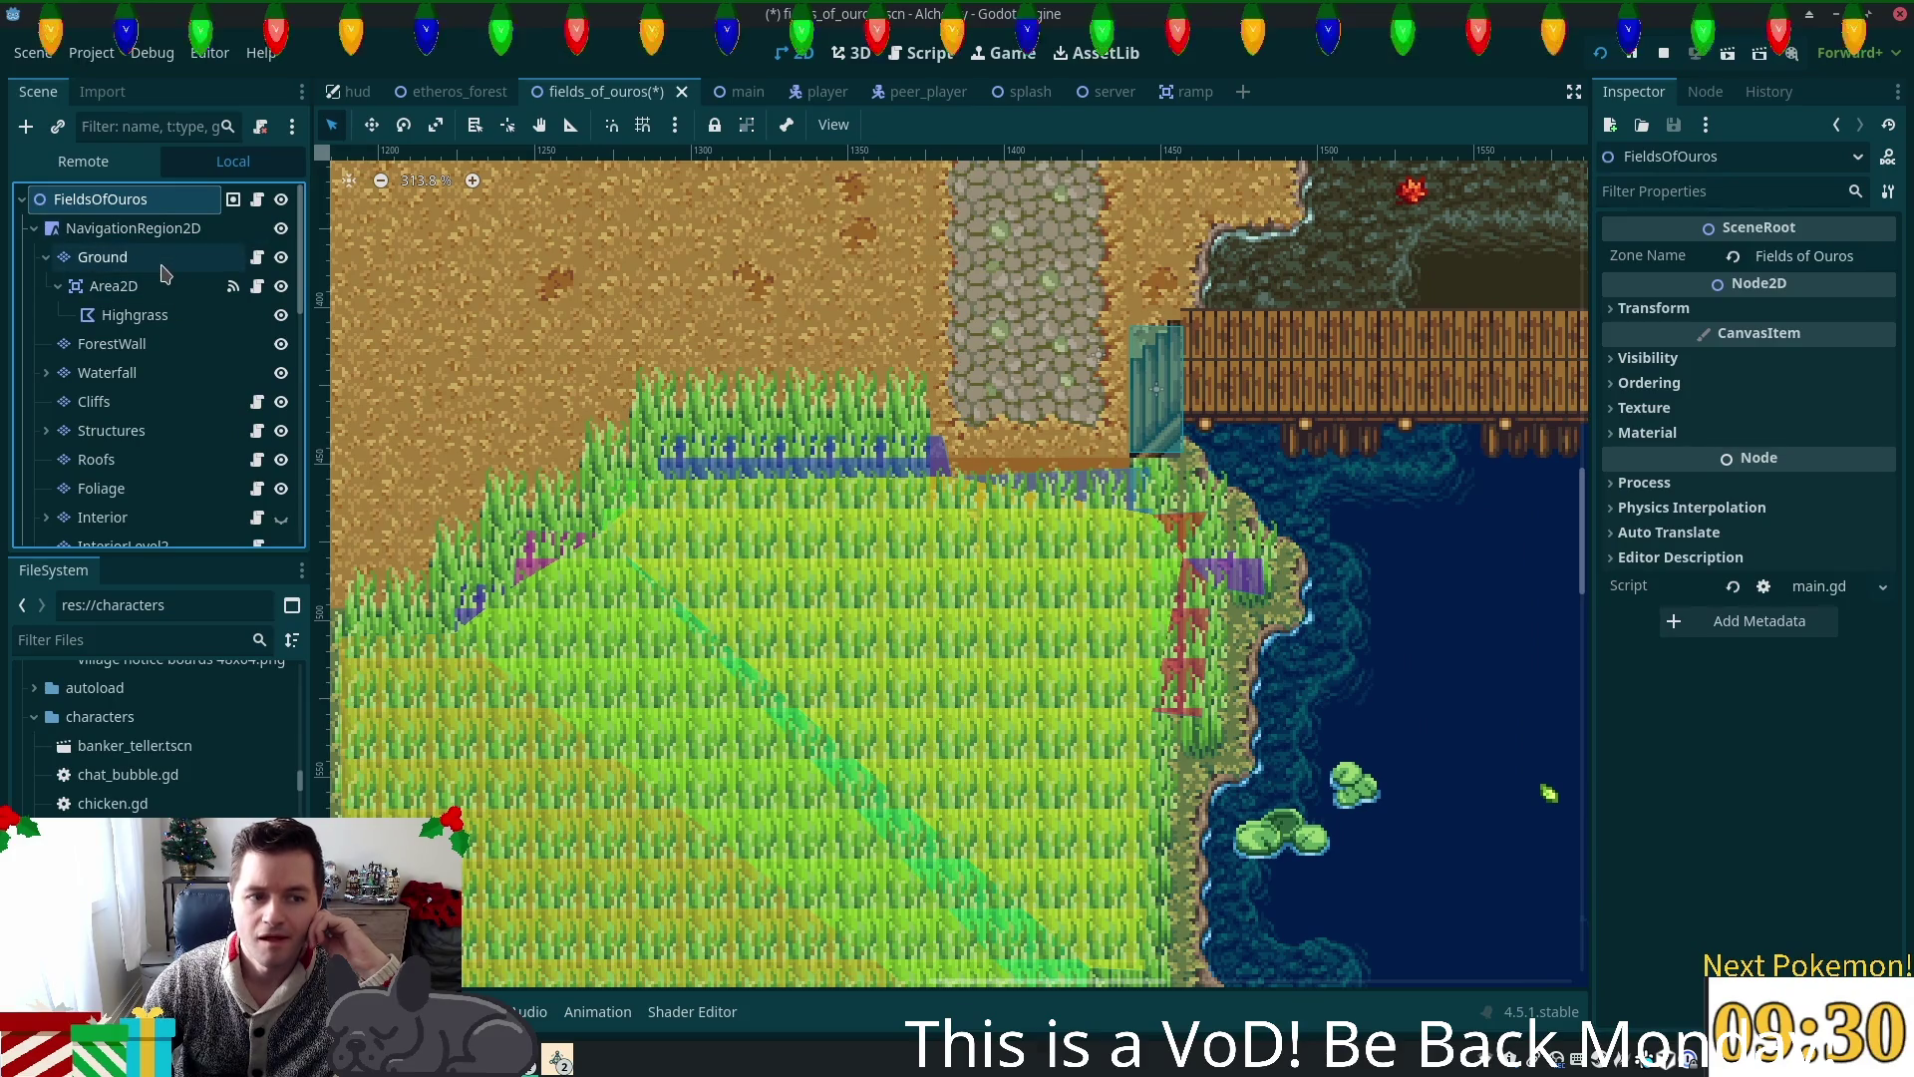
pyautogui.click(103, 257)
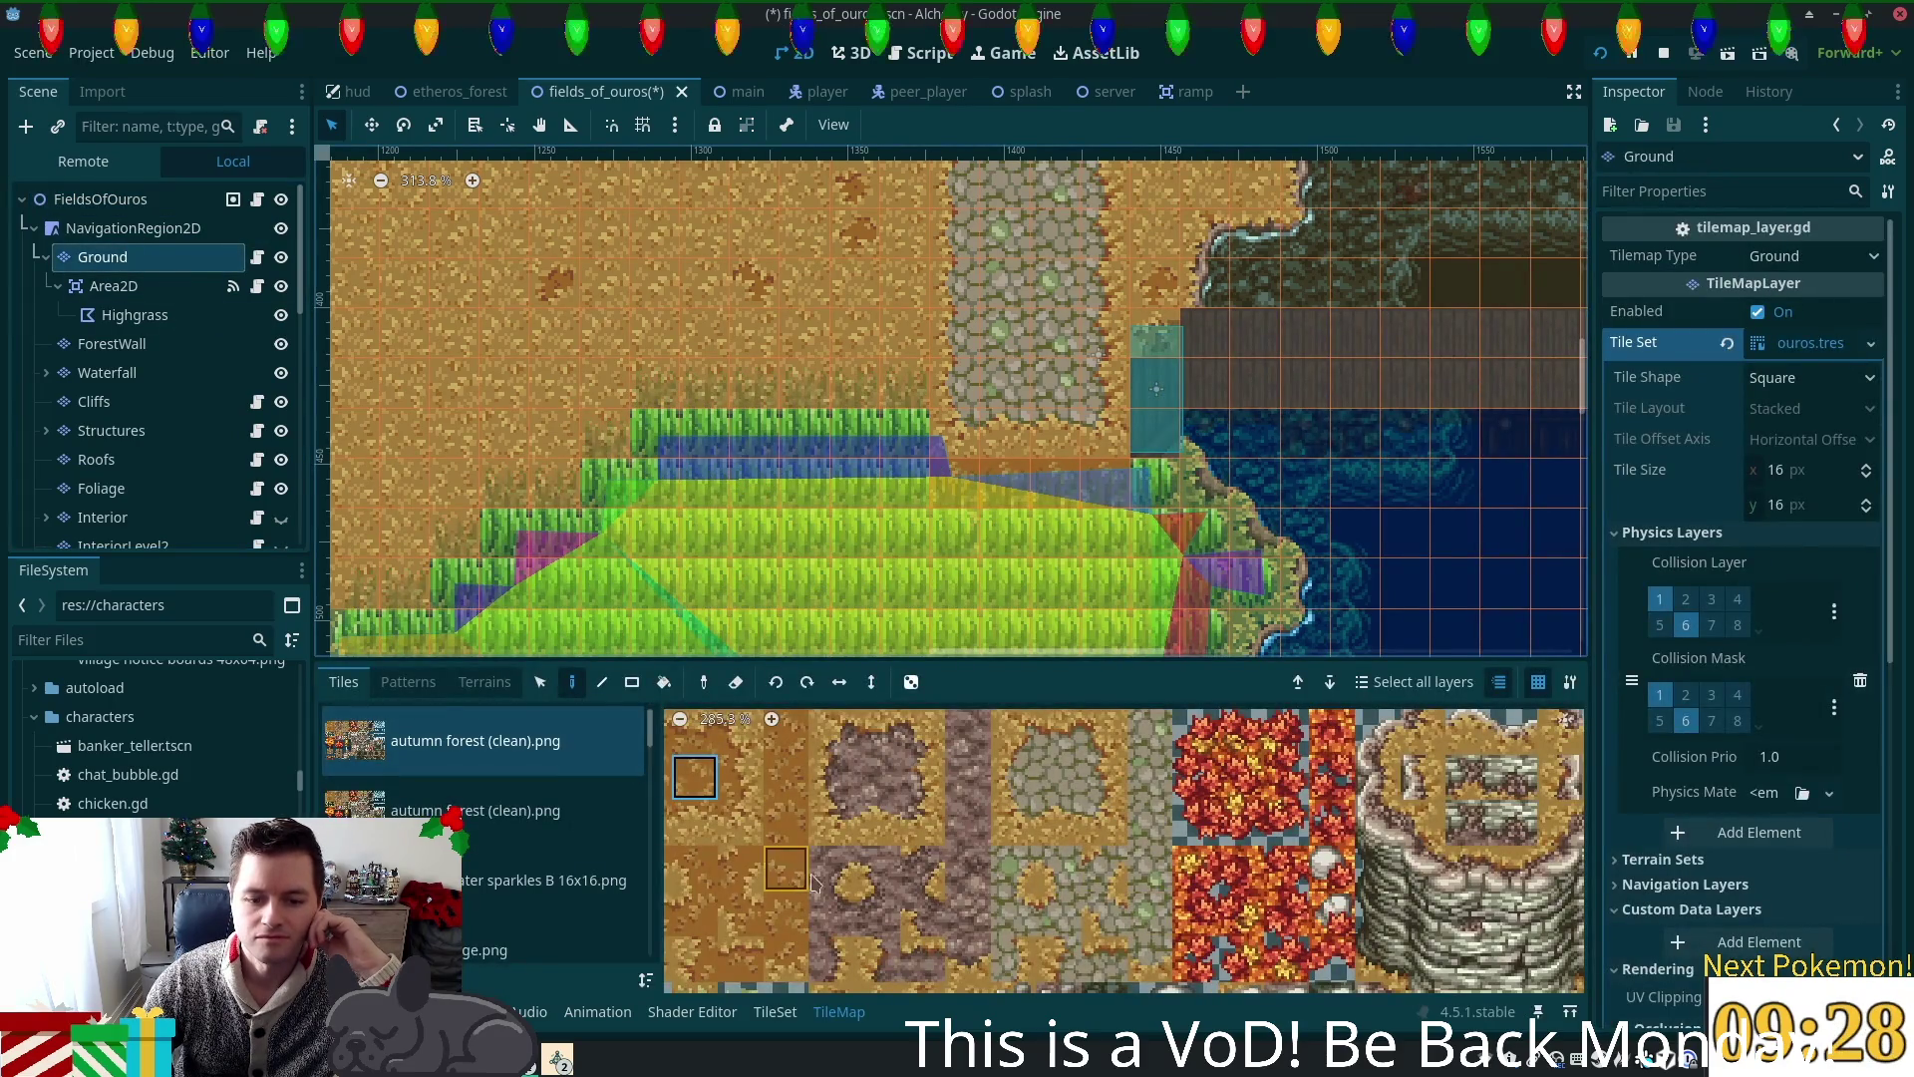
pyautogui.click(611, 748)
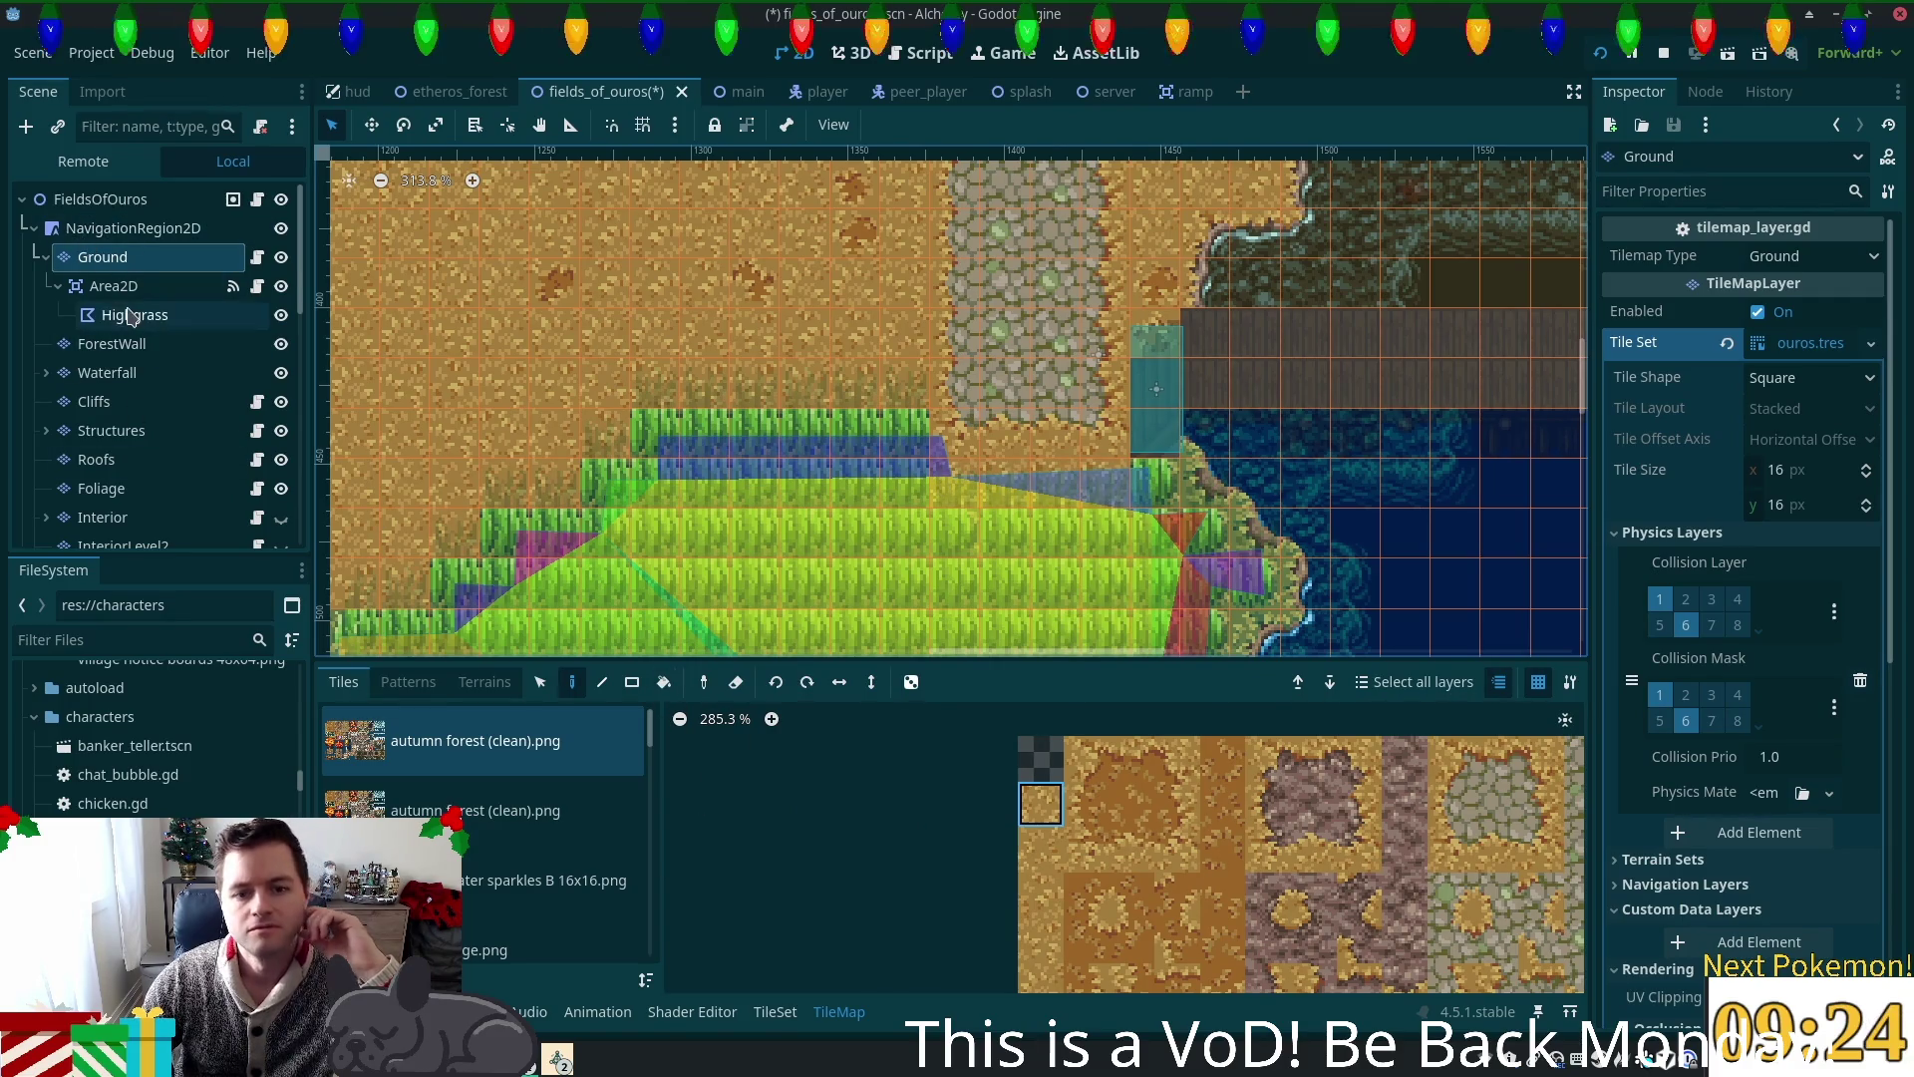
pyautogui.click(100, 198)
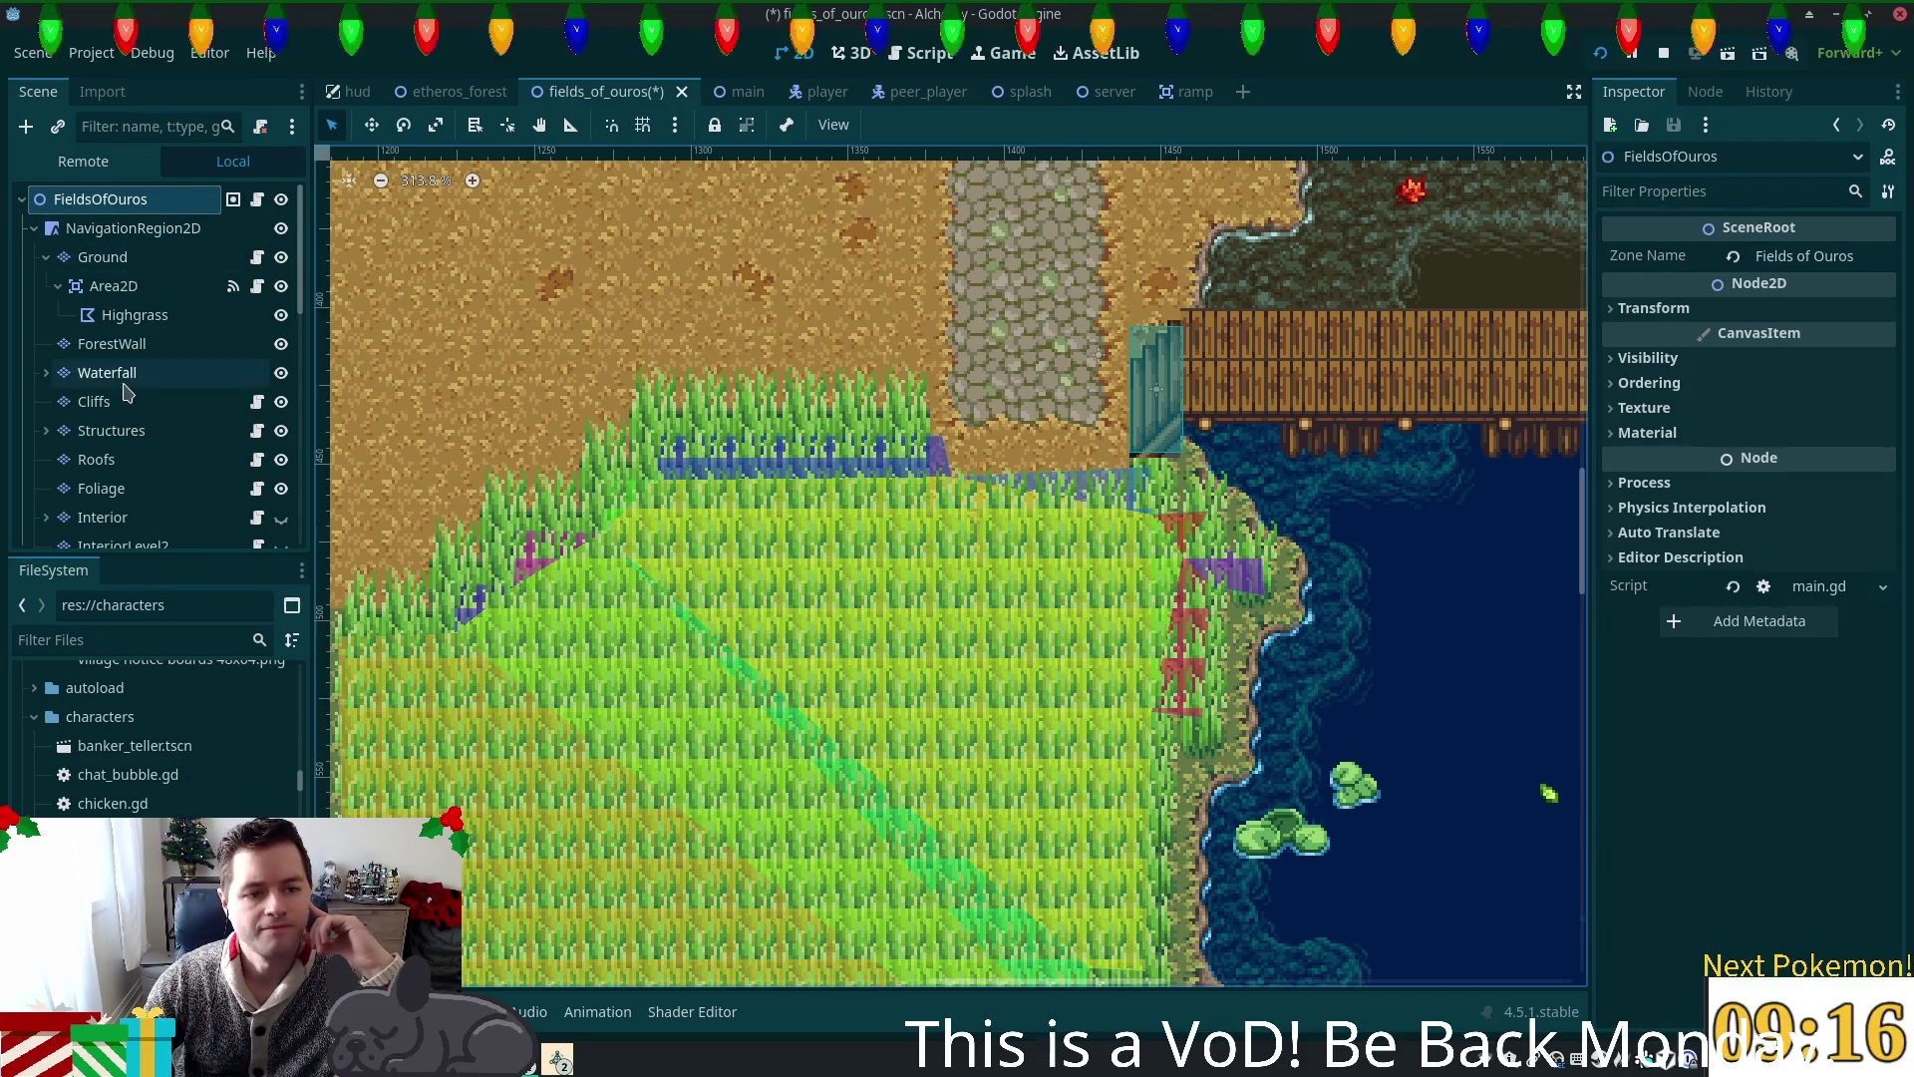
# Step: Drag the Highgrass collision polygon corners onto the trimmed grass edge and save with Ctrl+S
pyautogui.click(107, 317)
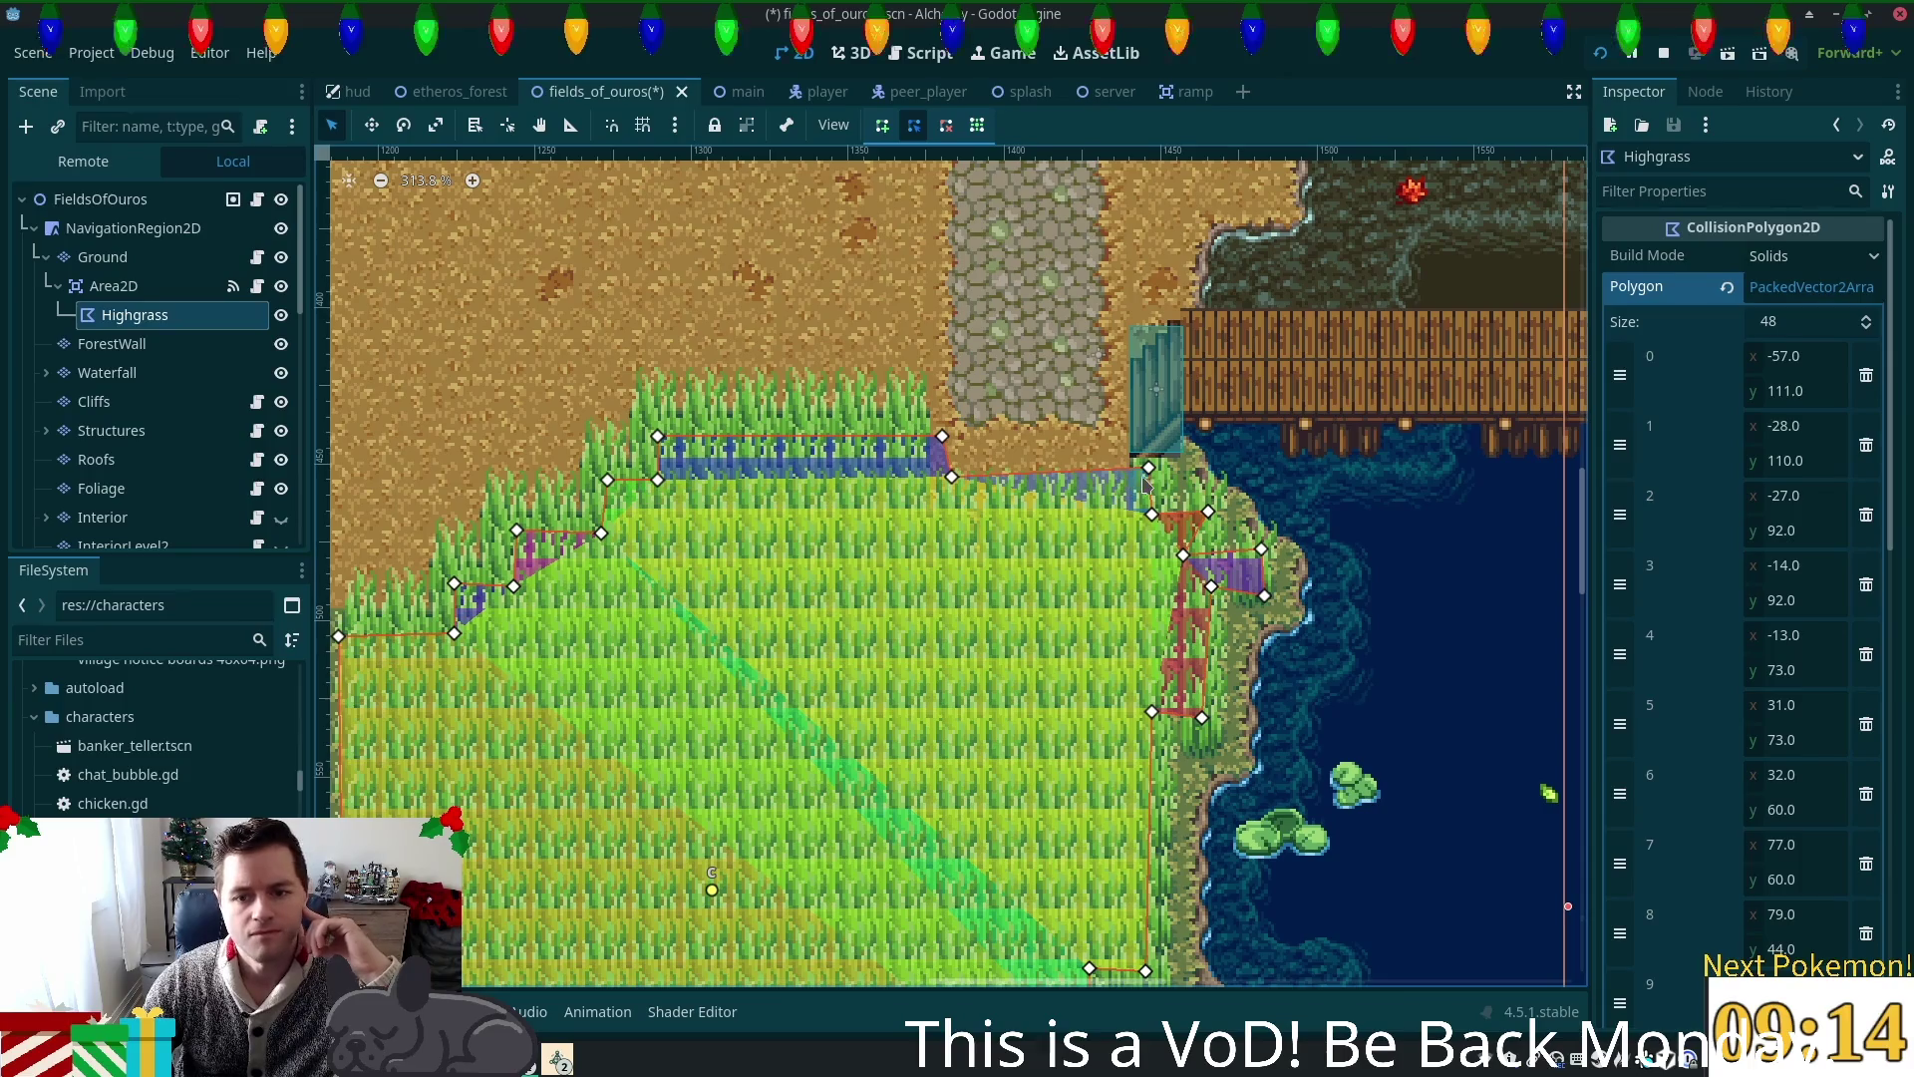
pyautogui.moveTo(1149, 468); pyautogui.dragTo(1131, 495)
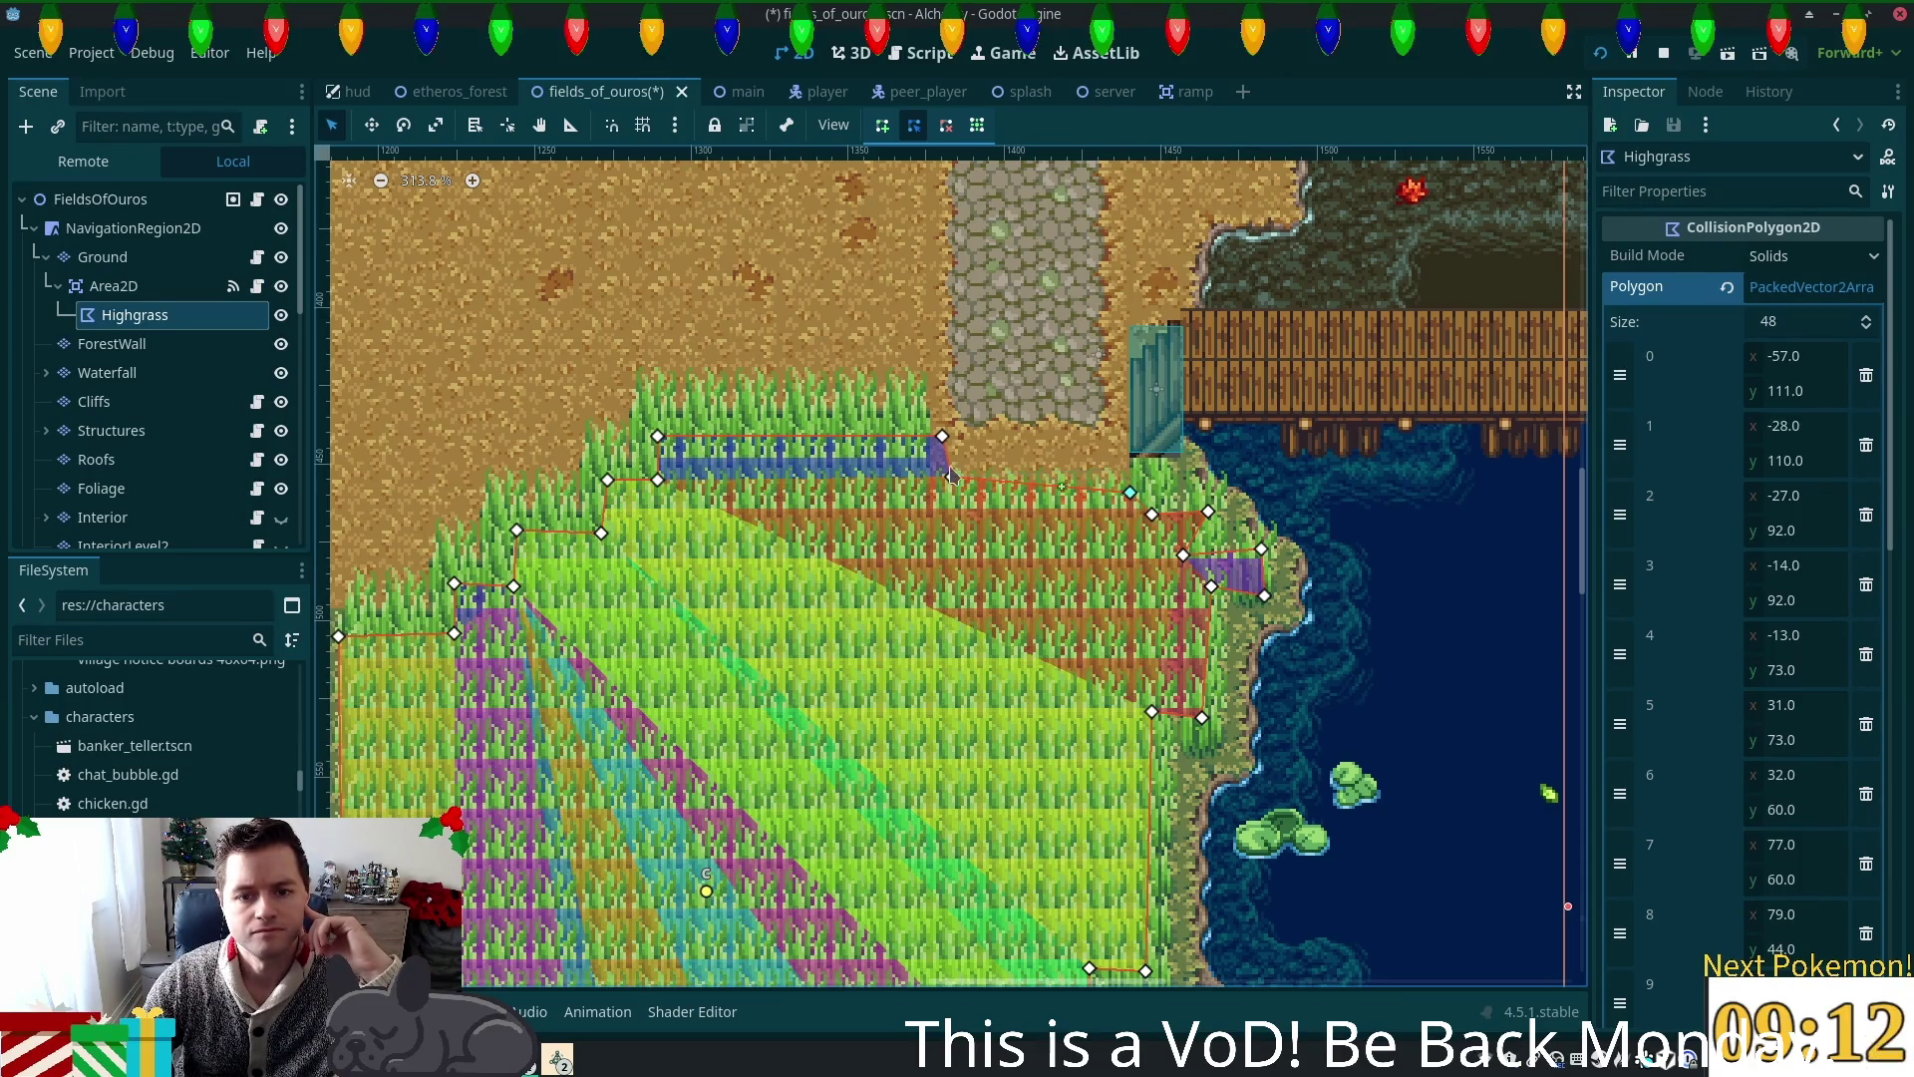
pyautogui.moveTo(952, 477); pyautogui.dragTo(906, 506)
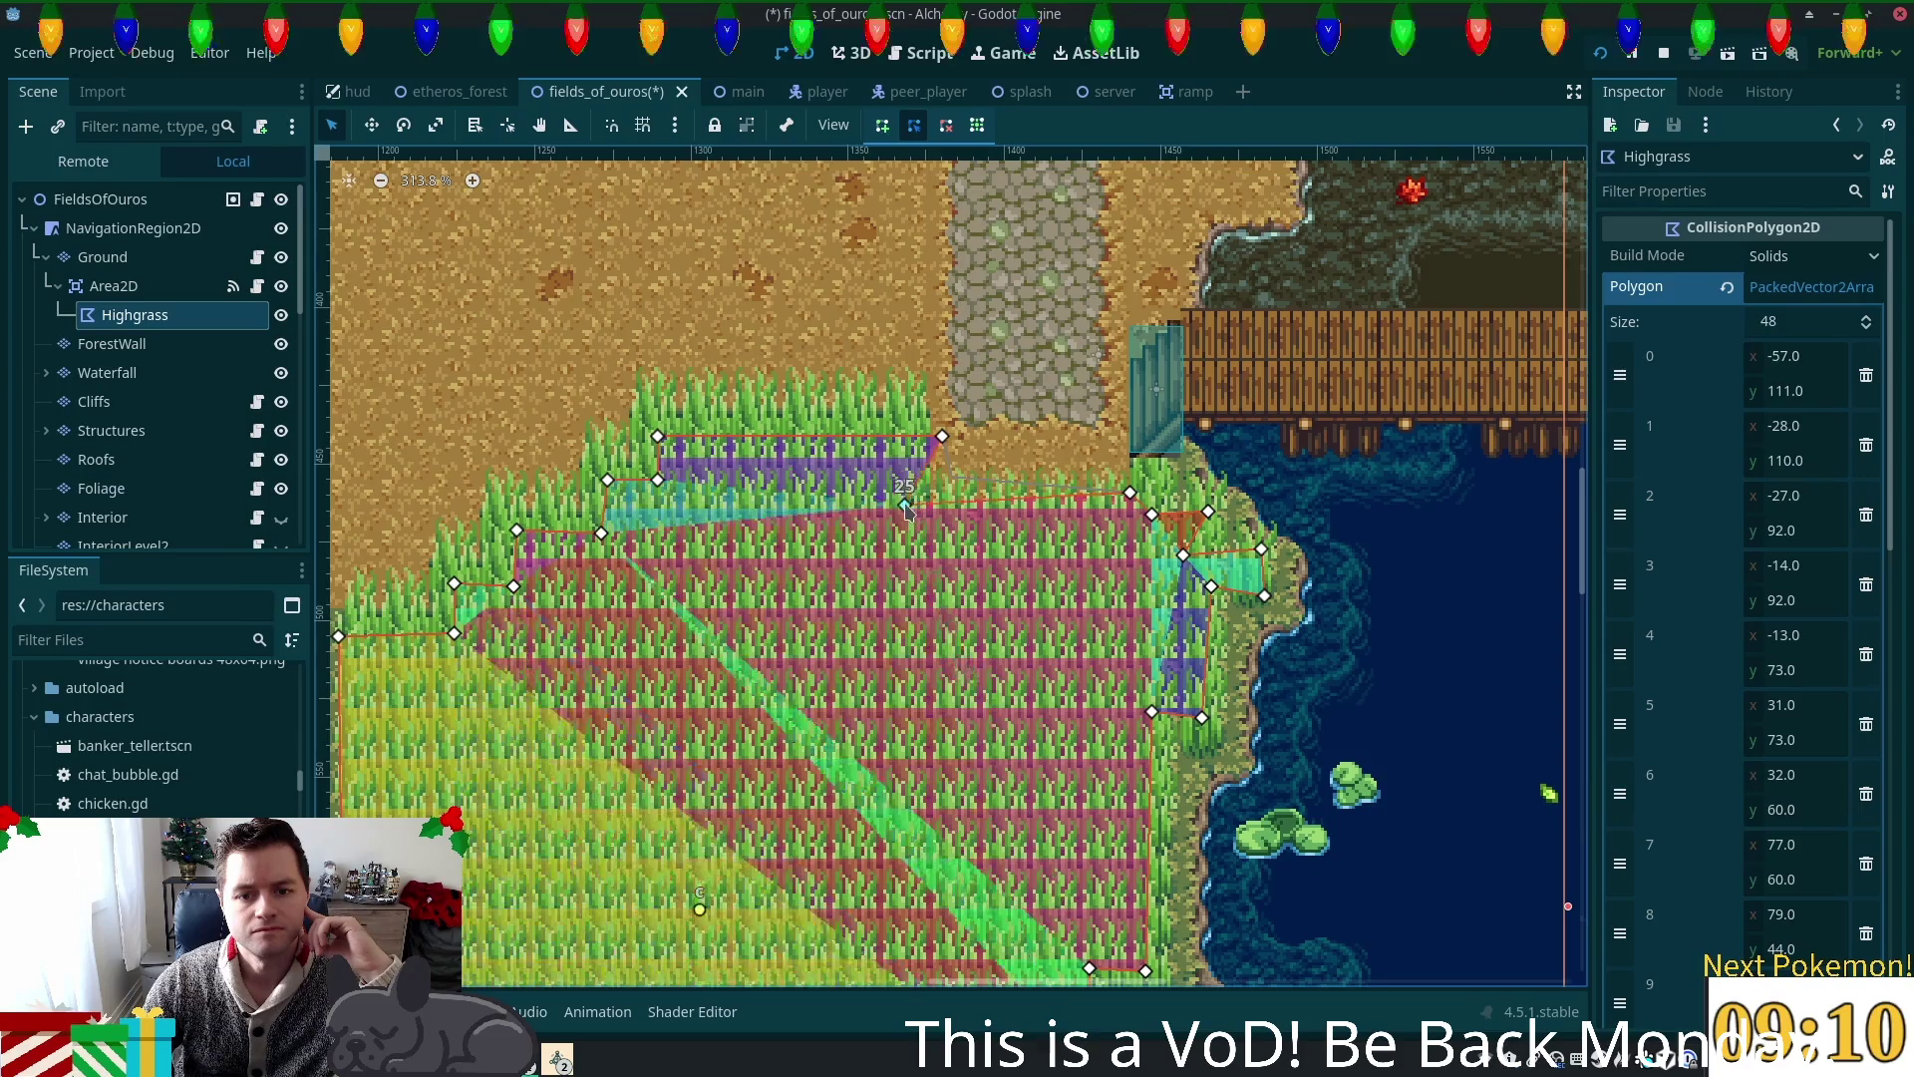
pyautogui.moveTo(1130, 493); pyautogui.dragTo(1161, 476)
pyautogui.moveTo(924, 440); pyautogui.dragTo(904, 423)
pyautogui.moveTo(658, 436); pyautogui.dragTo(658, 420)
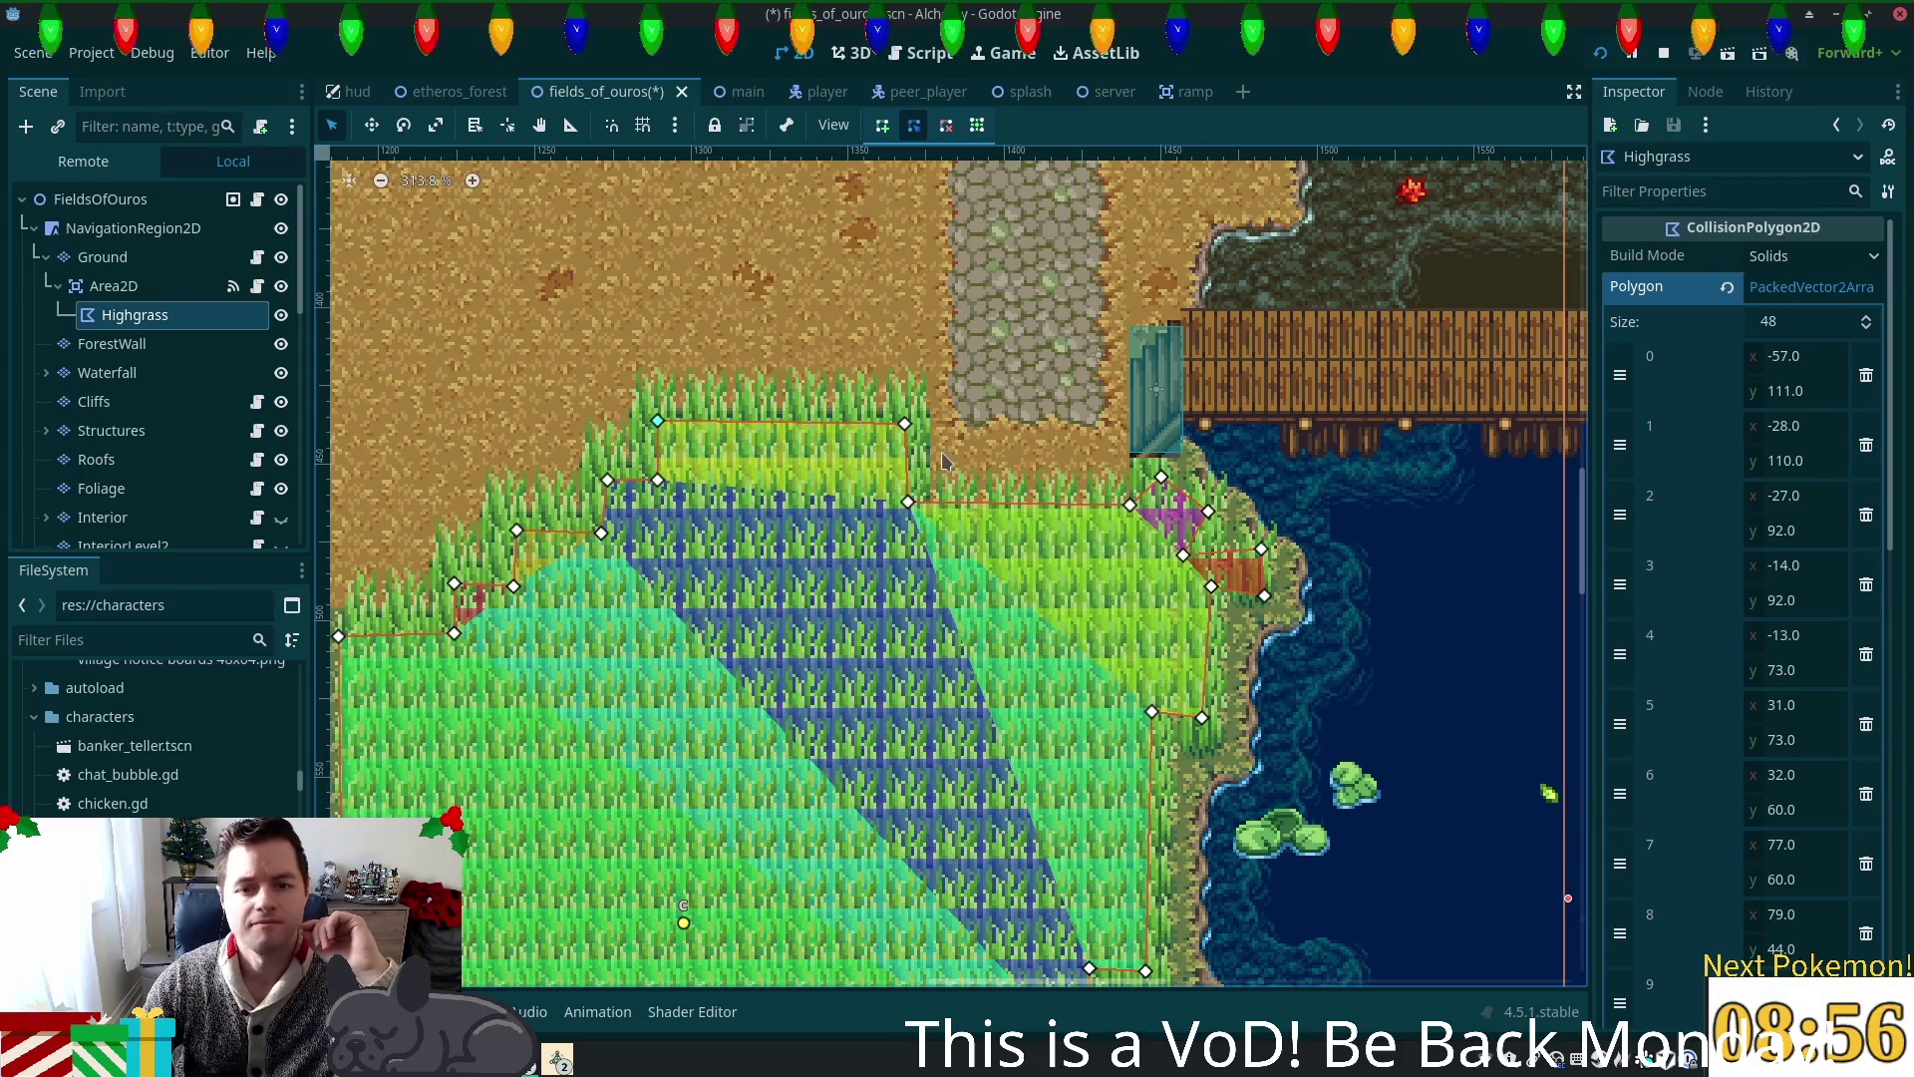
pyautogui.moveTo(907, 431); pyautogui.dragTo(909, 422)
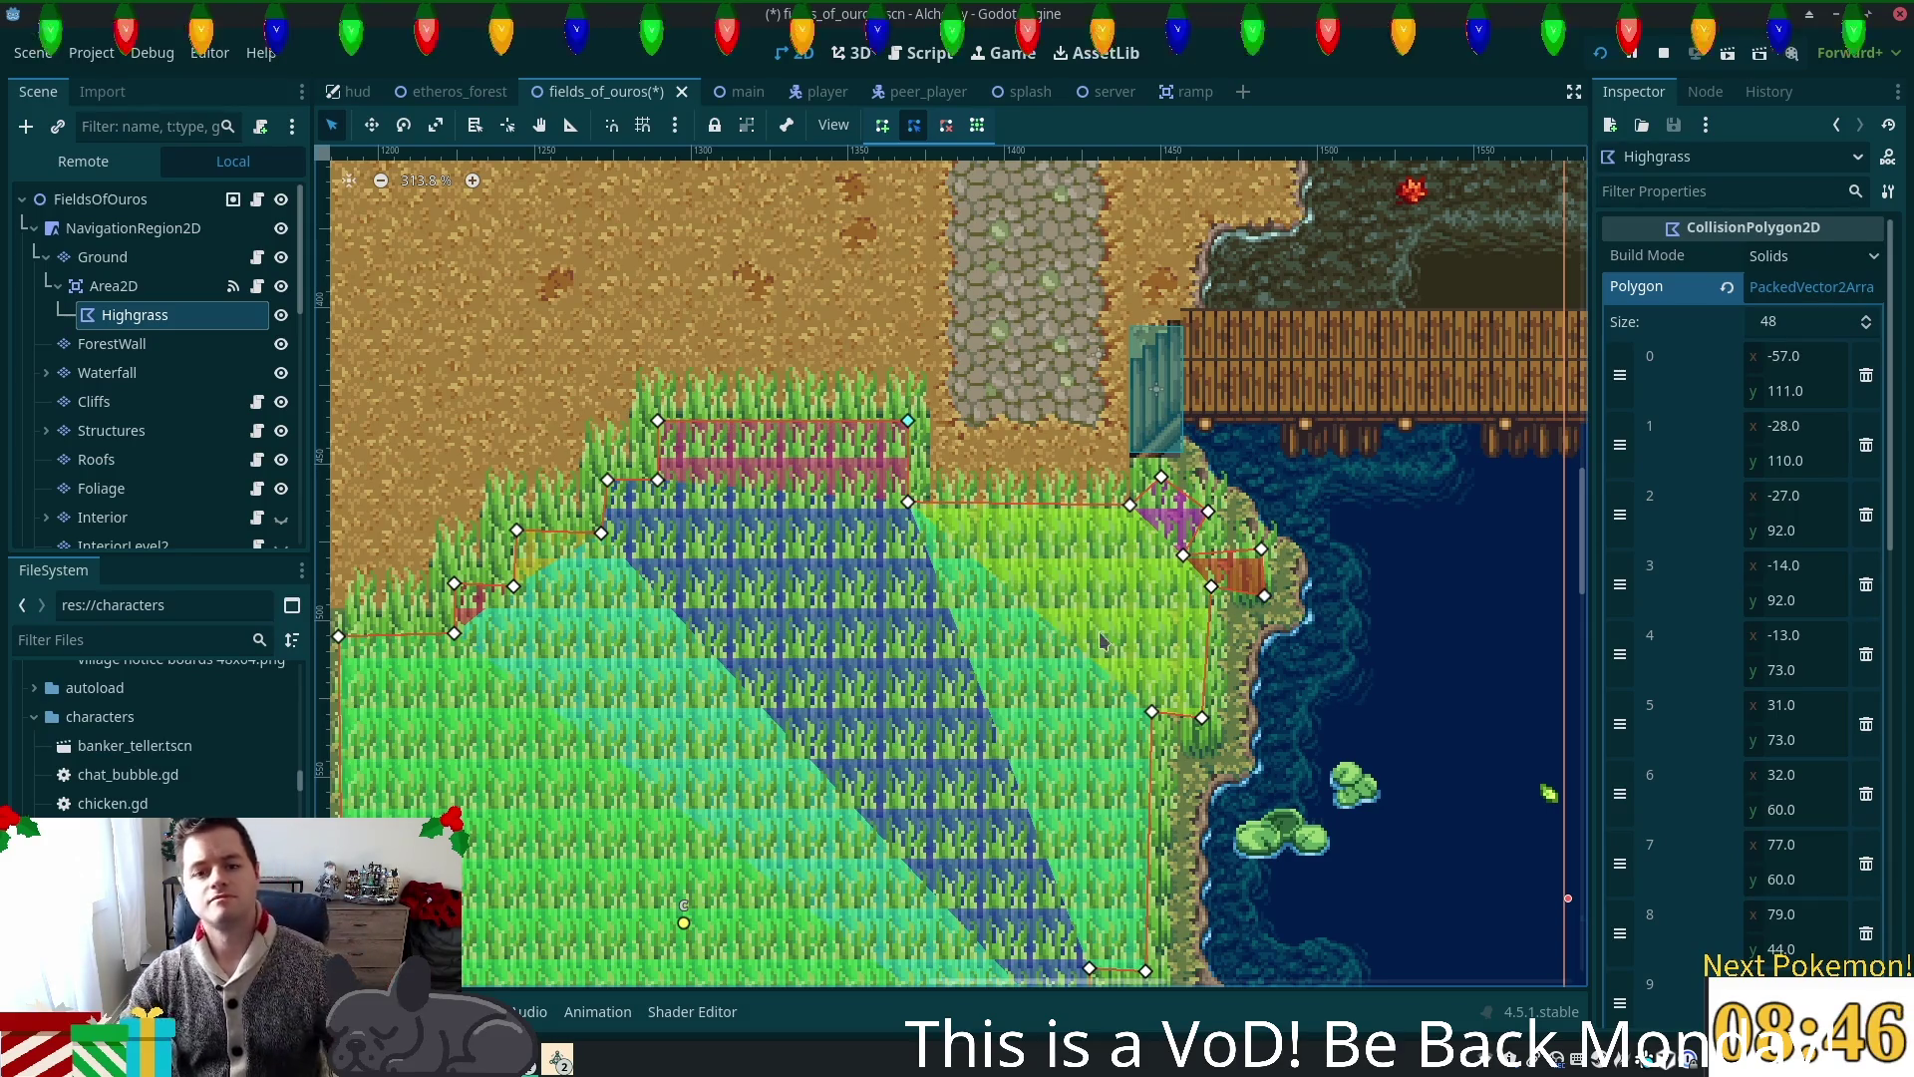
pyautogui.hotkey('ctrl', 's')
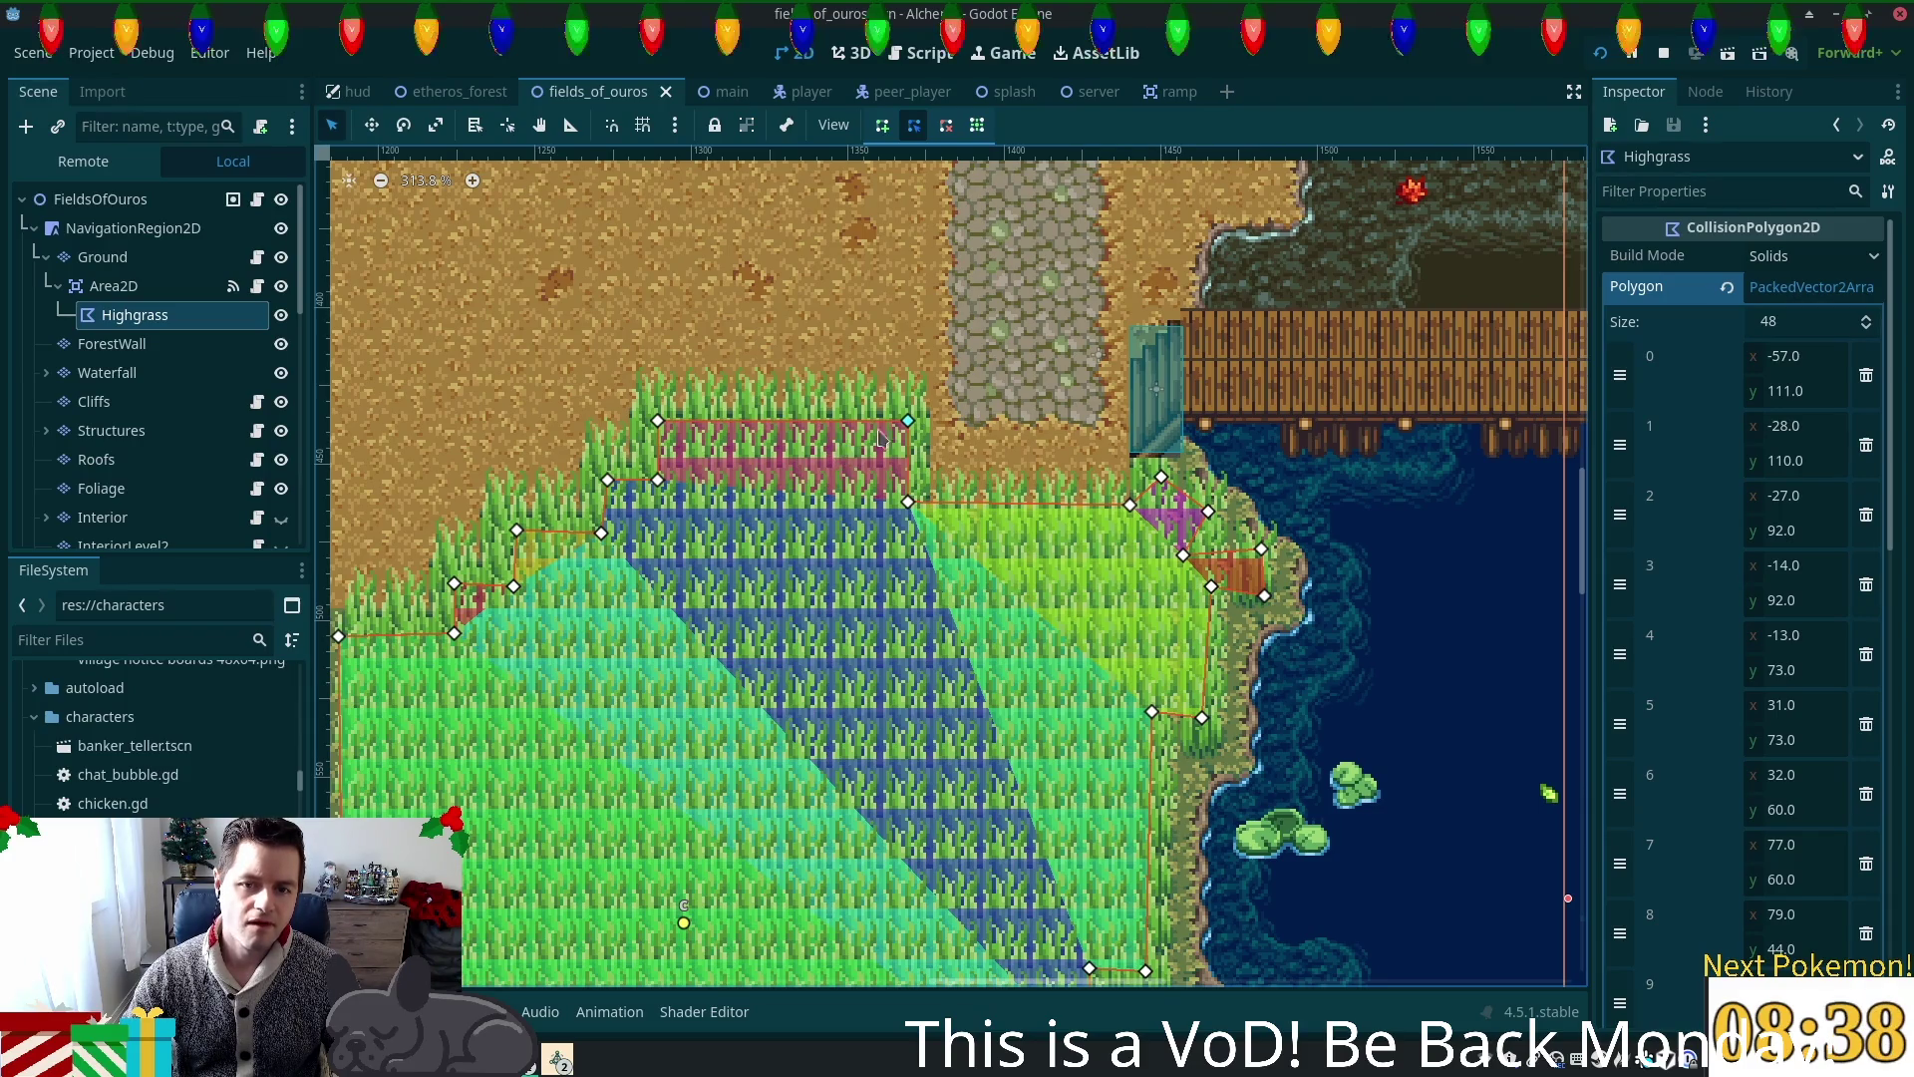
pyautogui.click(557, 1059)
pyautogui.click(635, 942)
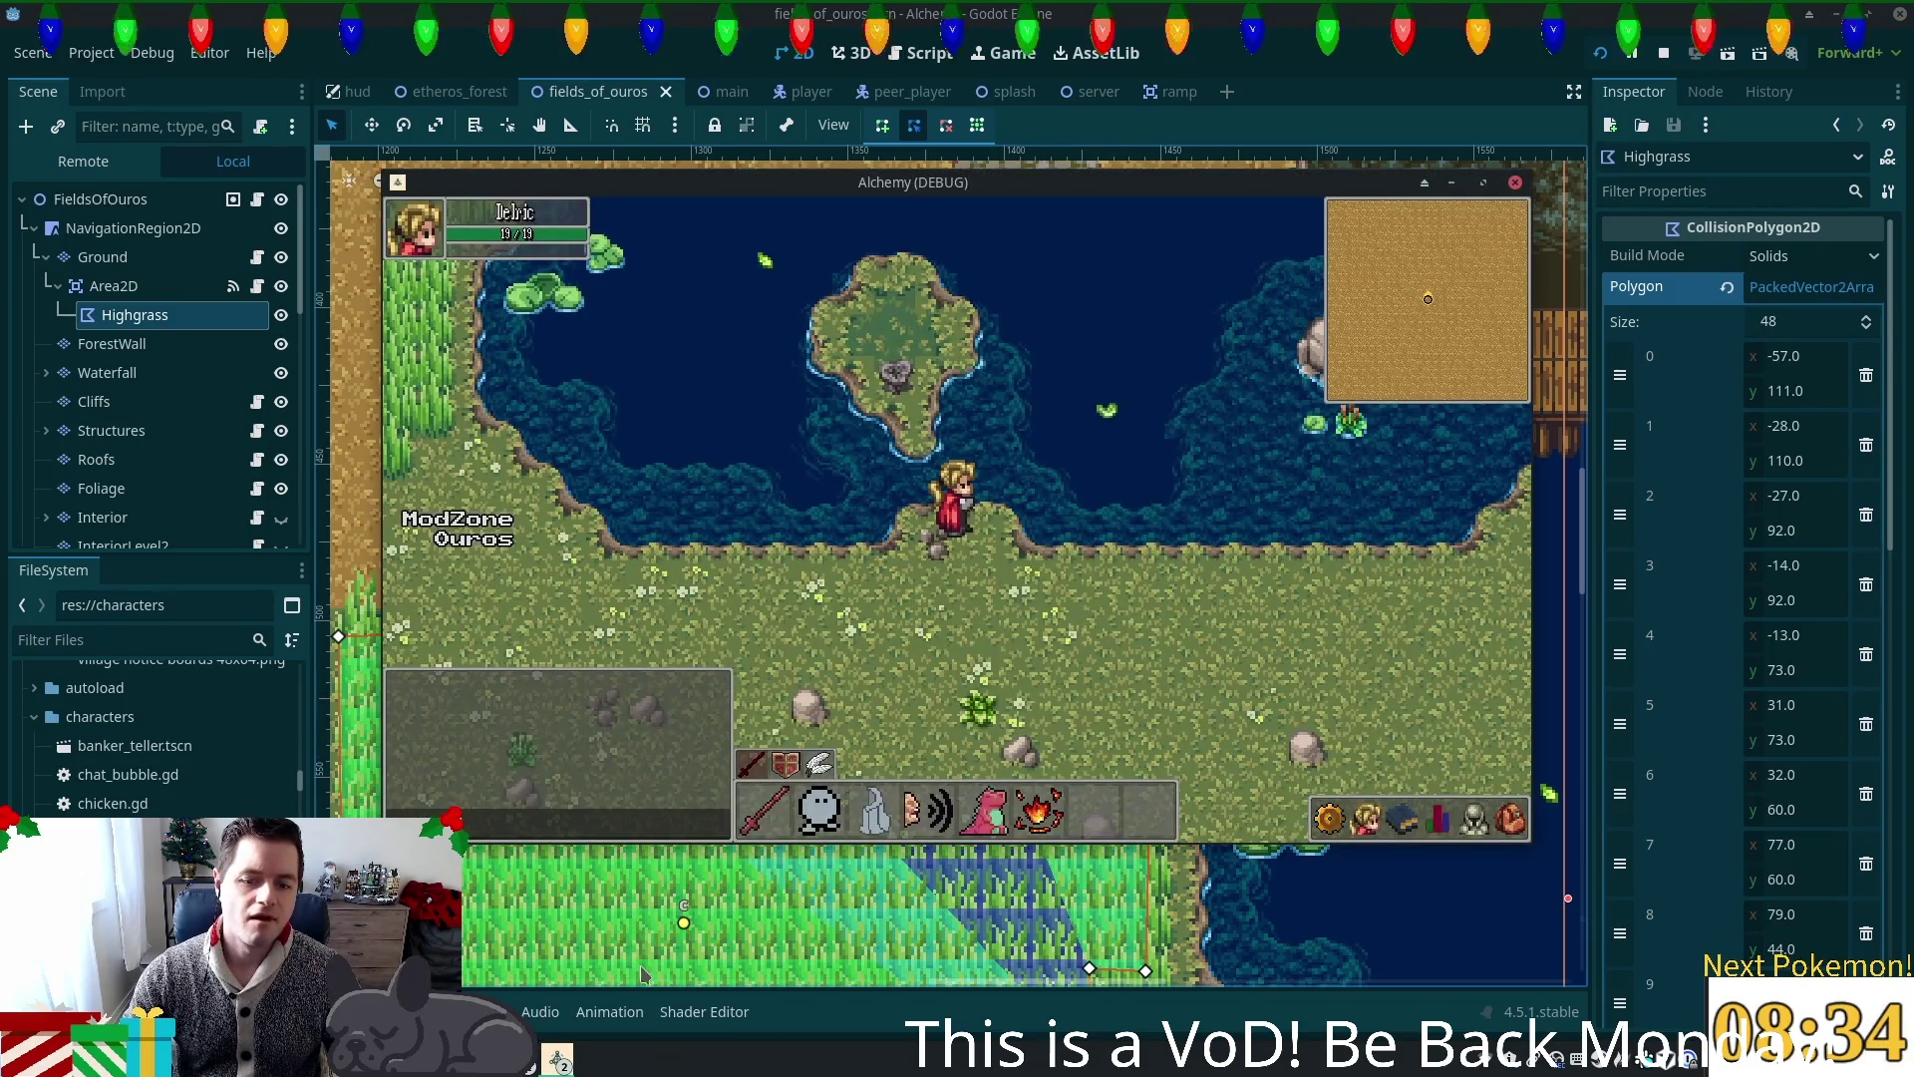
pyautogui.press('Left')
pyautogui.press('Up')
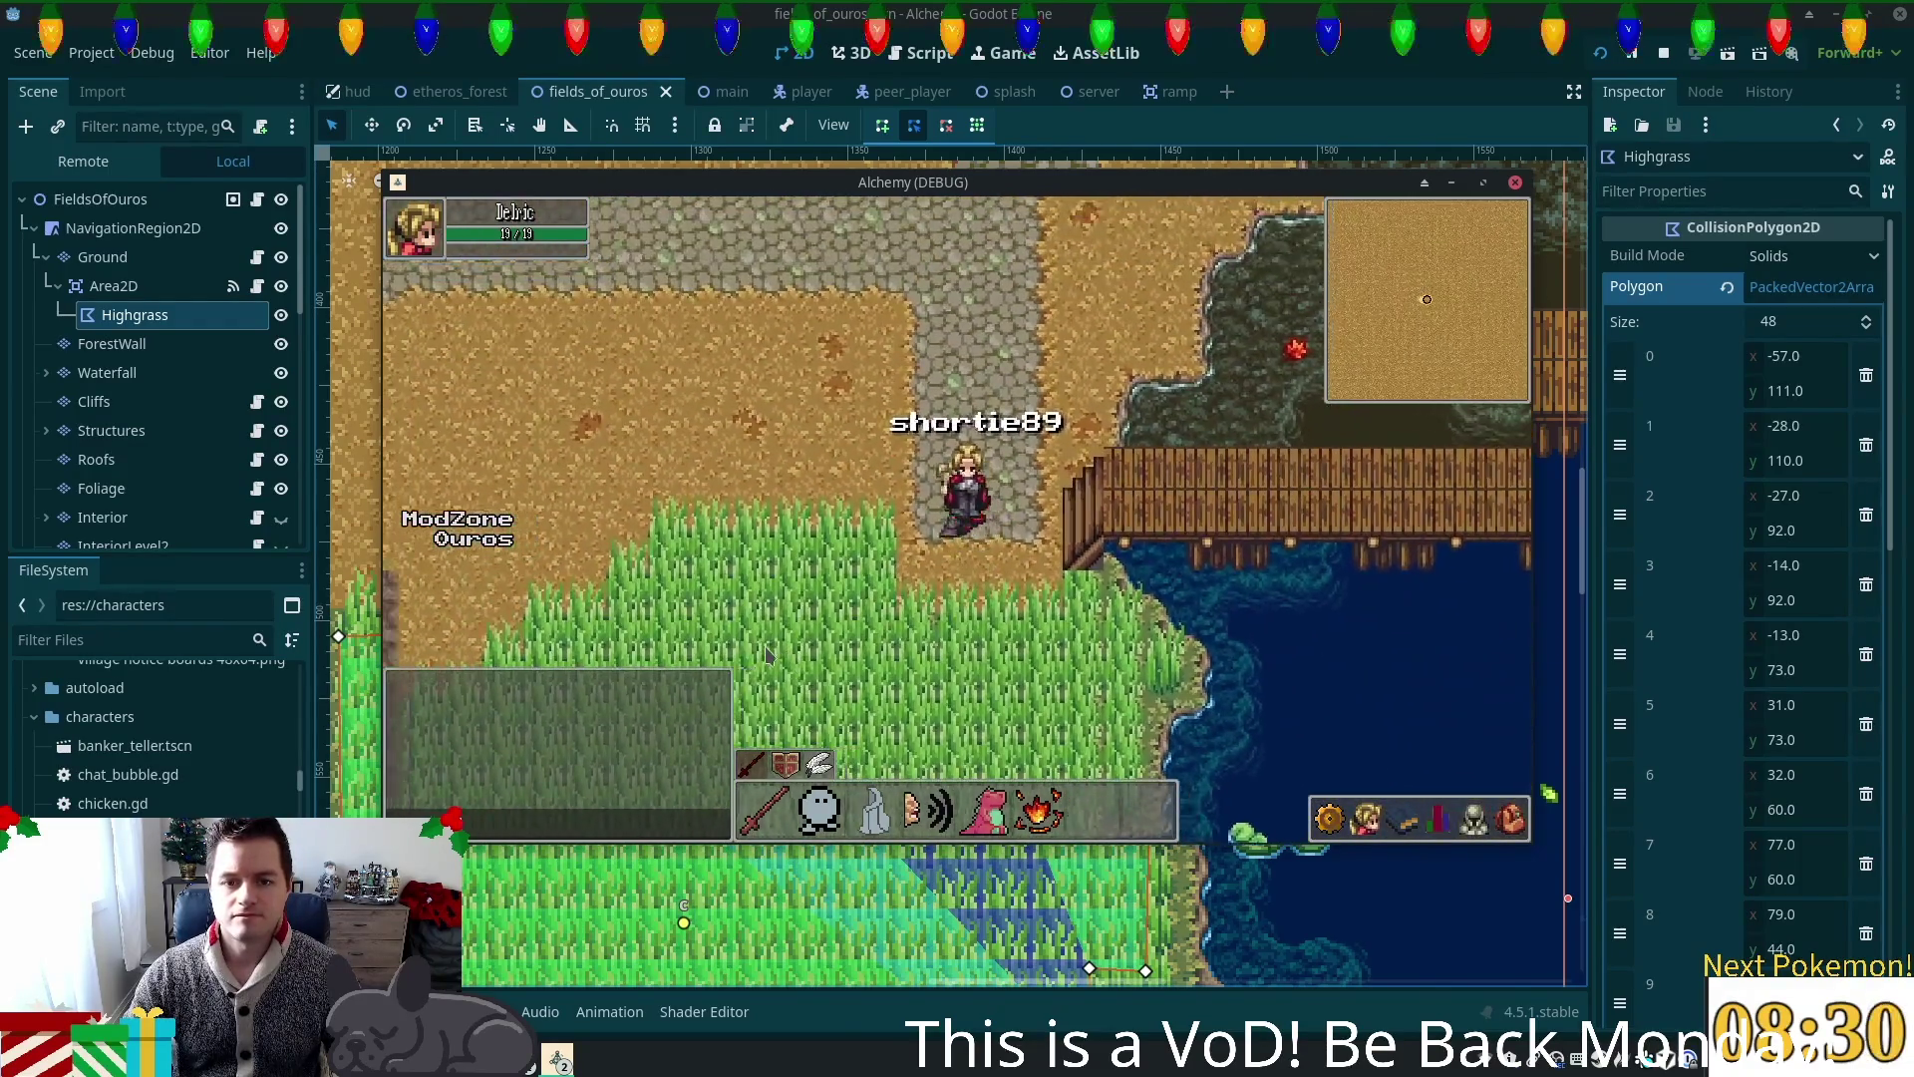
pyautogui.press('Left')
pyautogui.press('Down')
pyautogui.press('Up')
pyautogui.press('Right')
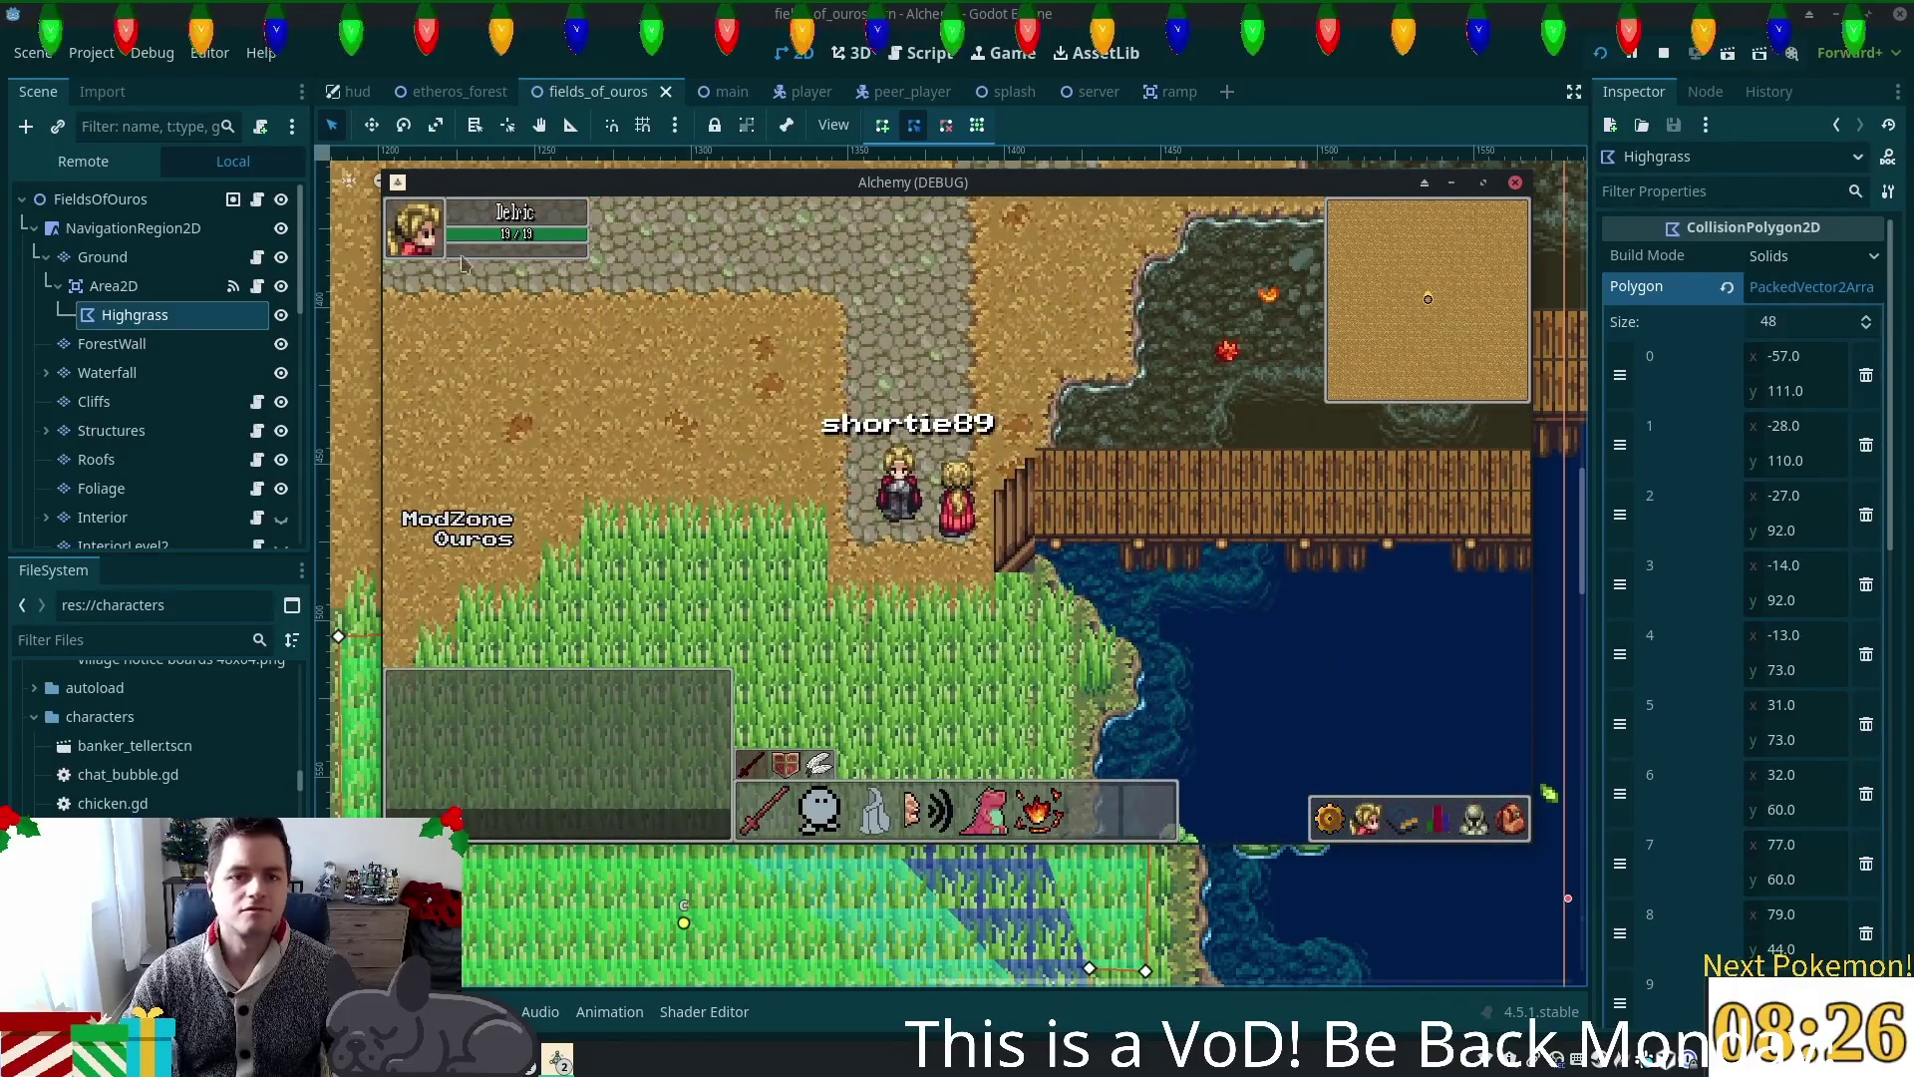
pyautogui.hotkey('alt', 'Tab')
pyautogui.click(105, 257)
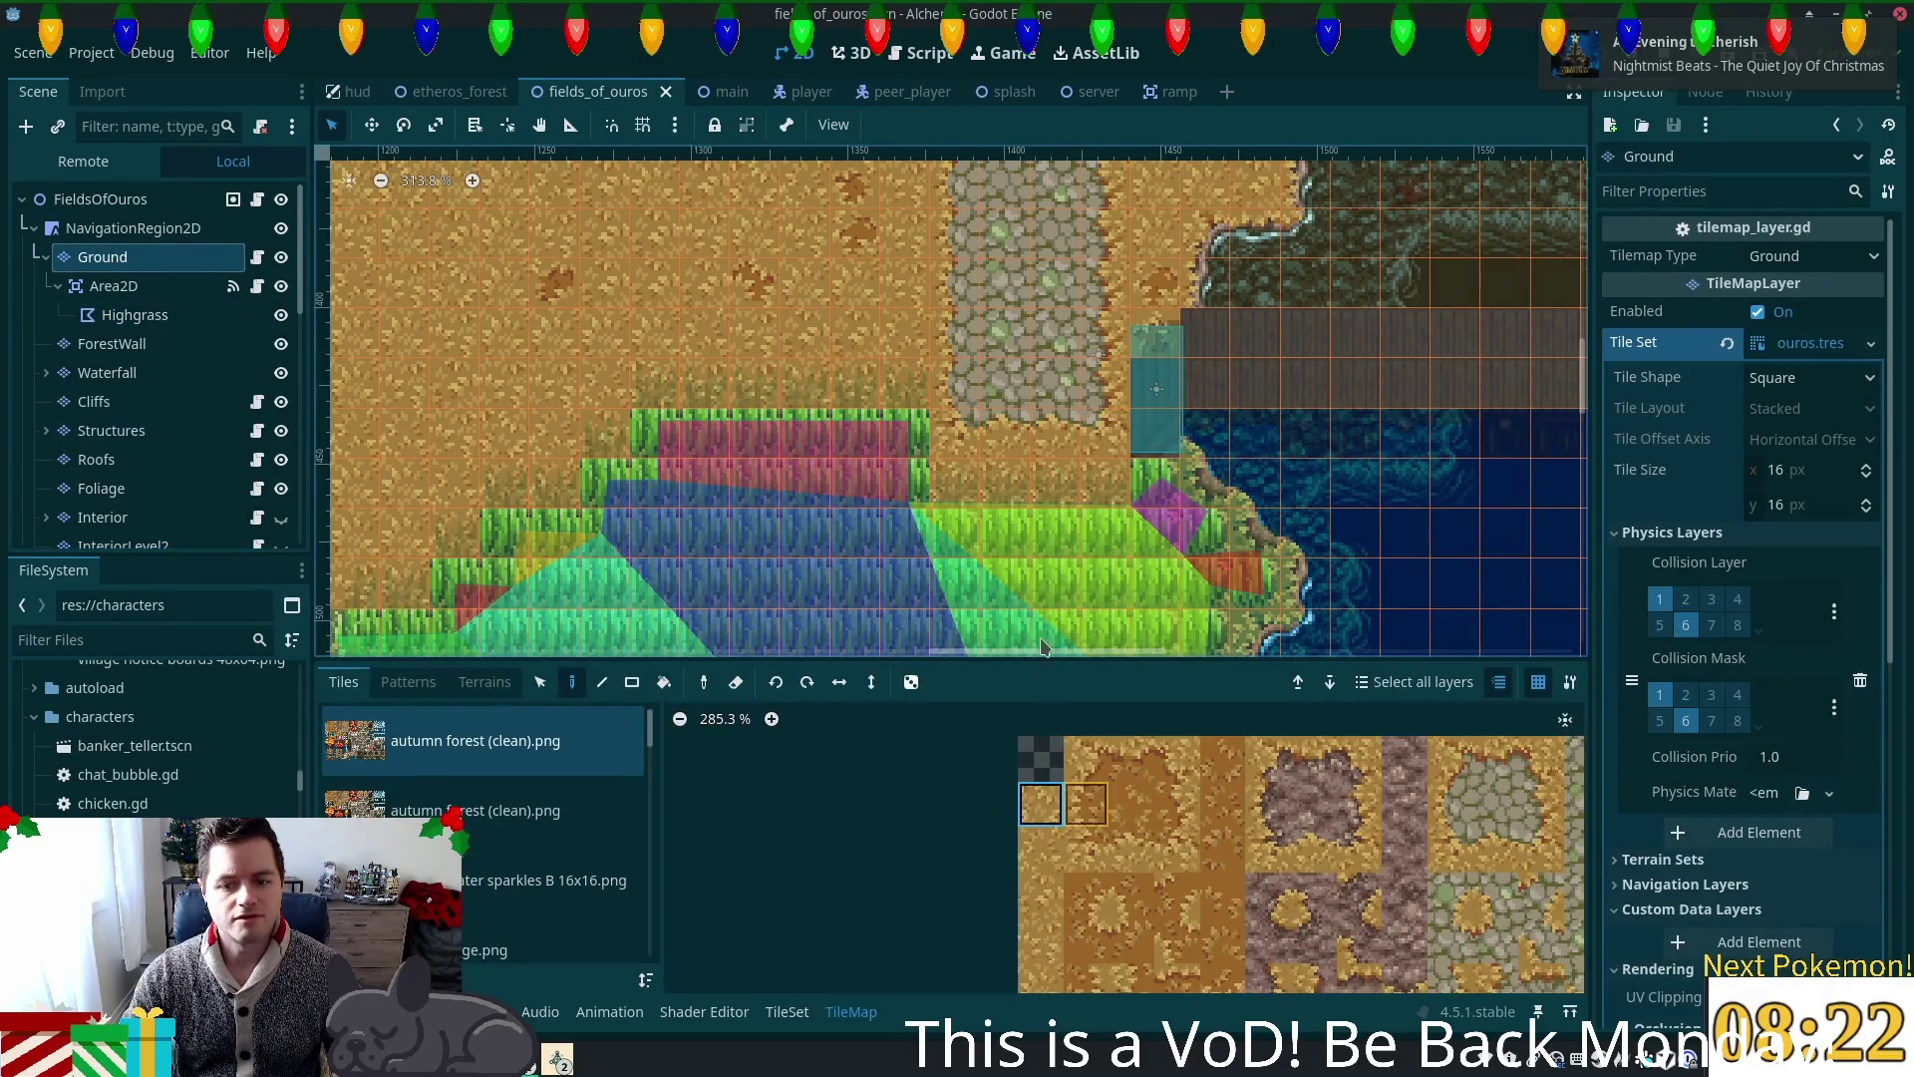
# Step: Paint dirt over two top-row grass tiles, erase a leftover Foliage grass tile, and save
pyautogui.moveTo(855, 432); pyautogui.dragTo(904, 432)
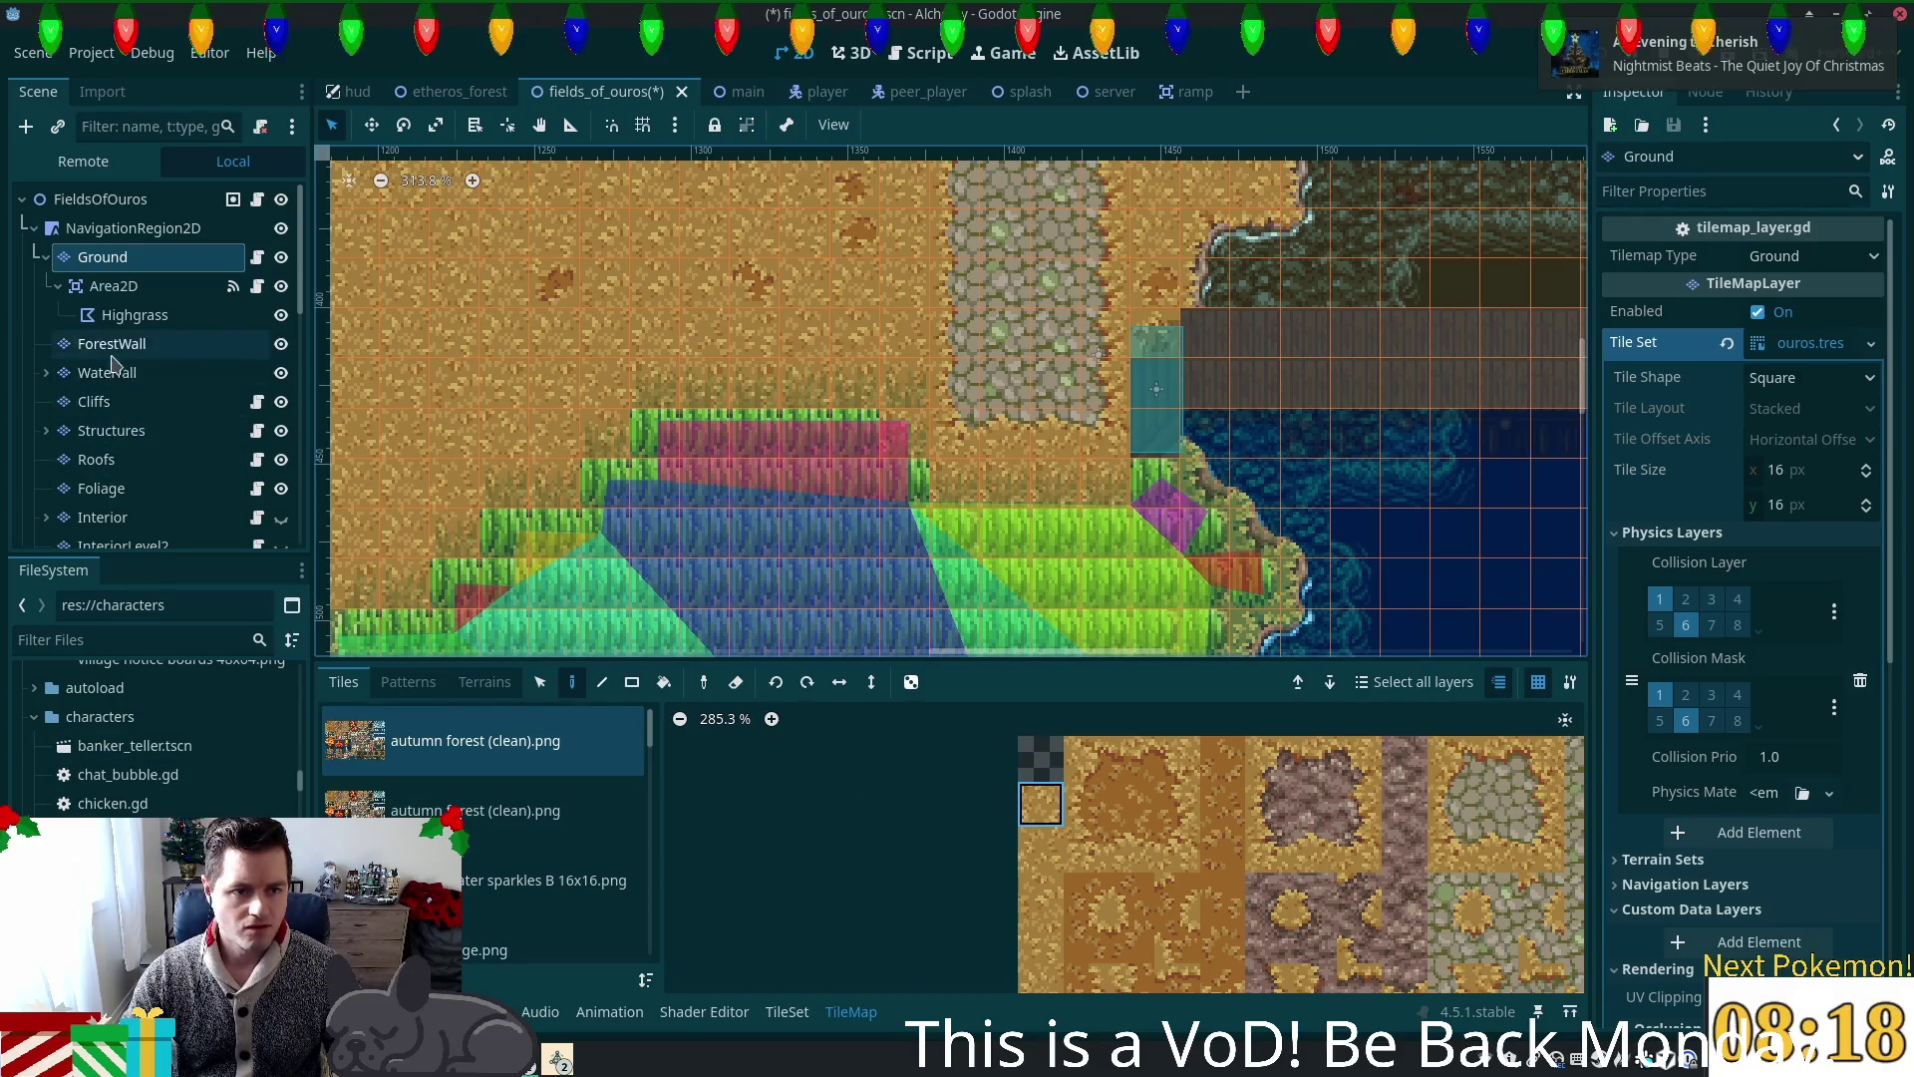
pyautogui.click(104, 489)
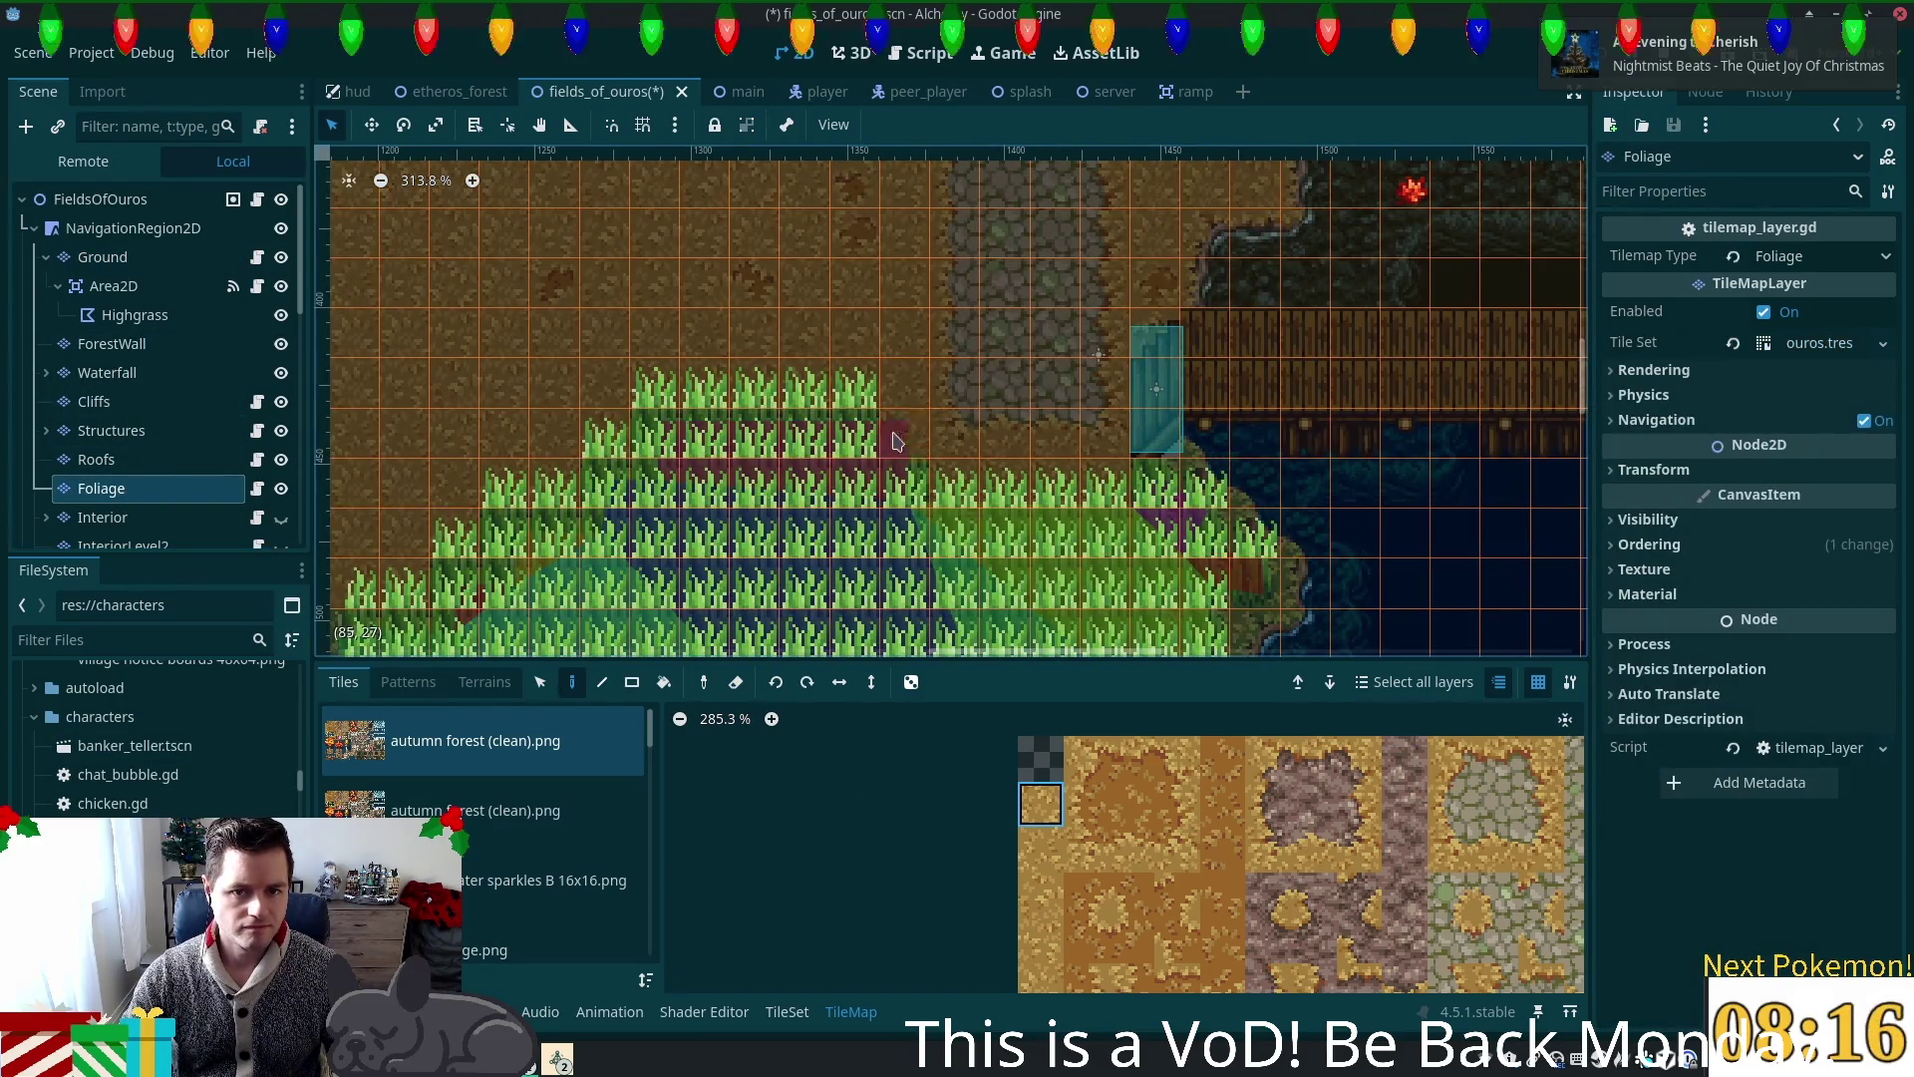
pyautogui.hotkey('ctrl', 's')
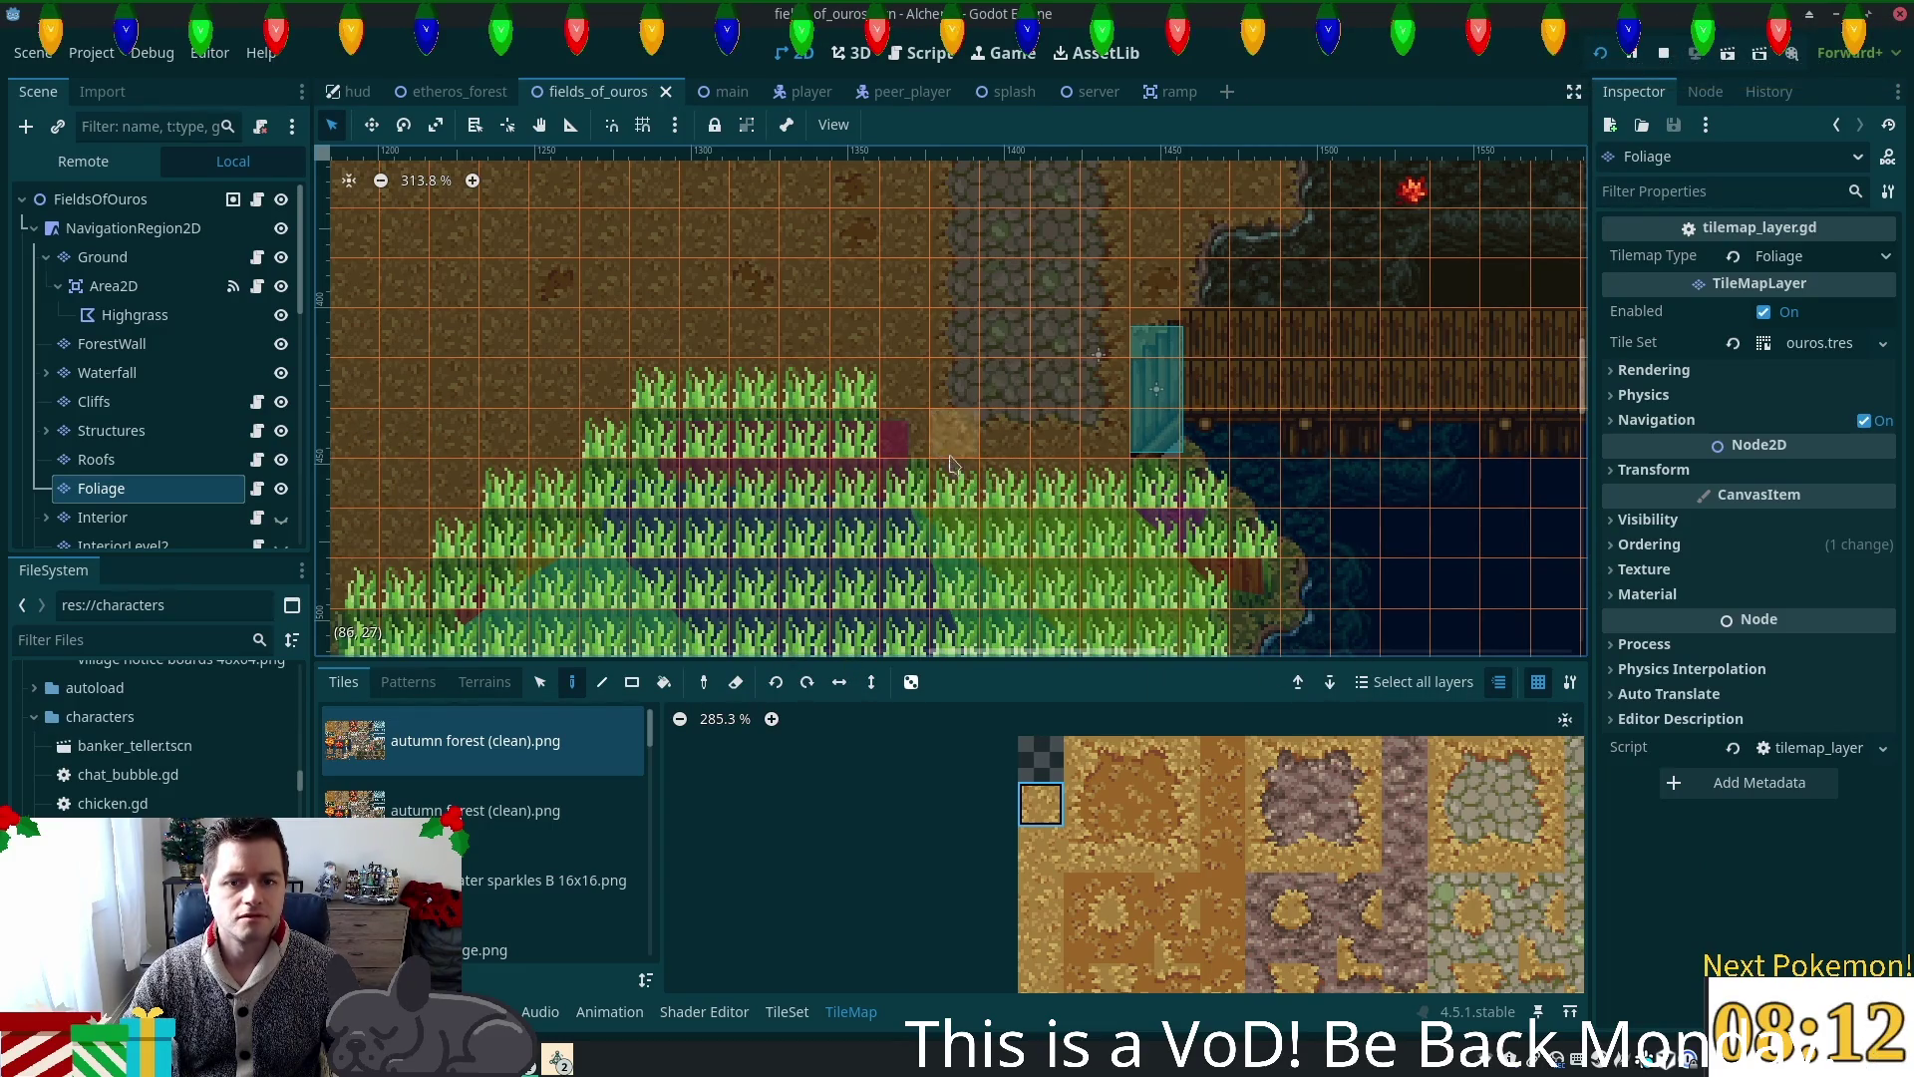
pyautogui.rightClick(852, 399)
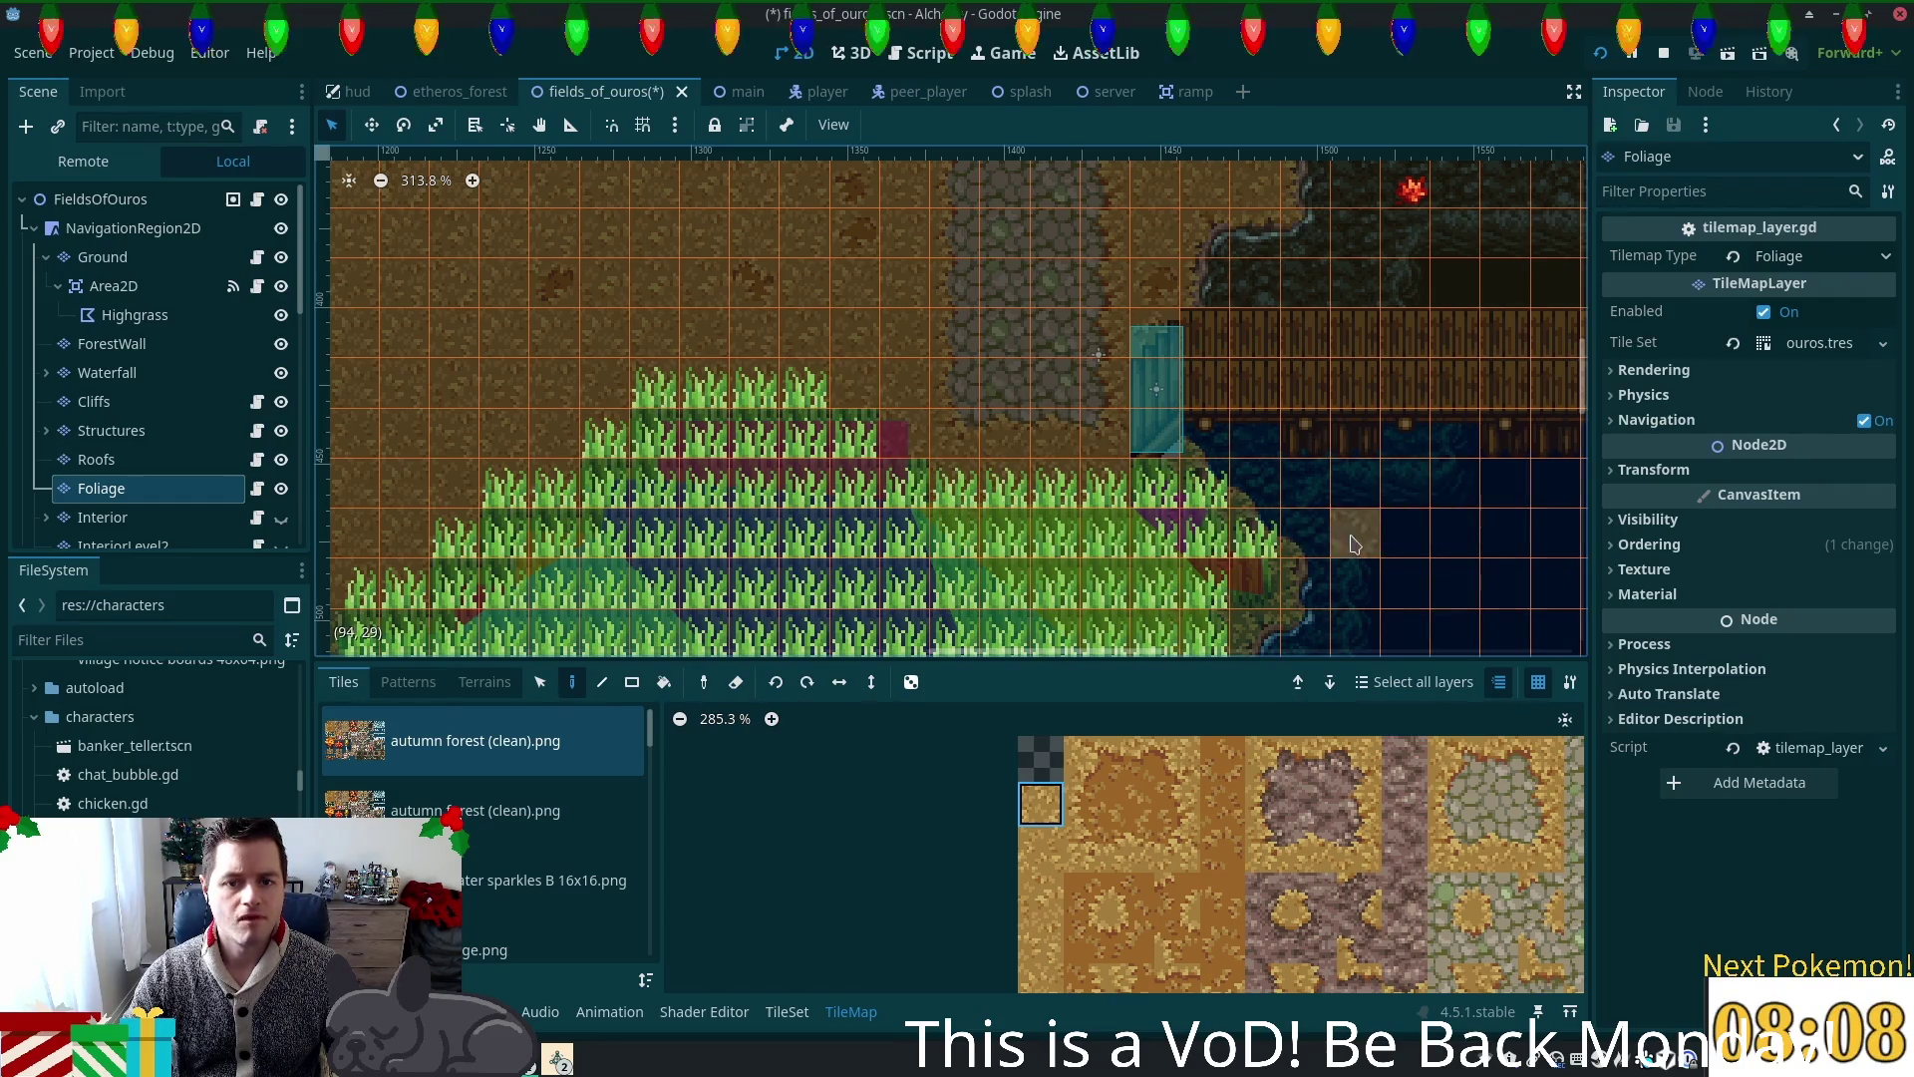
pyautogui.click(139, 257)
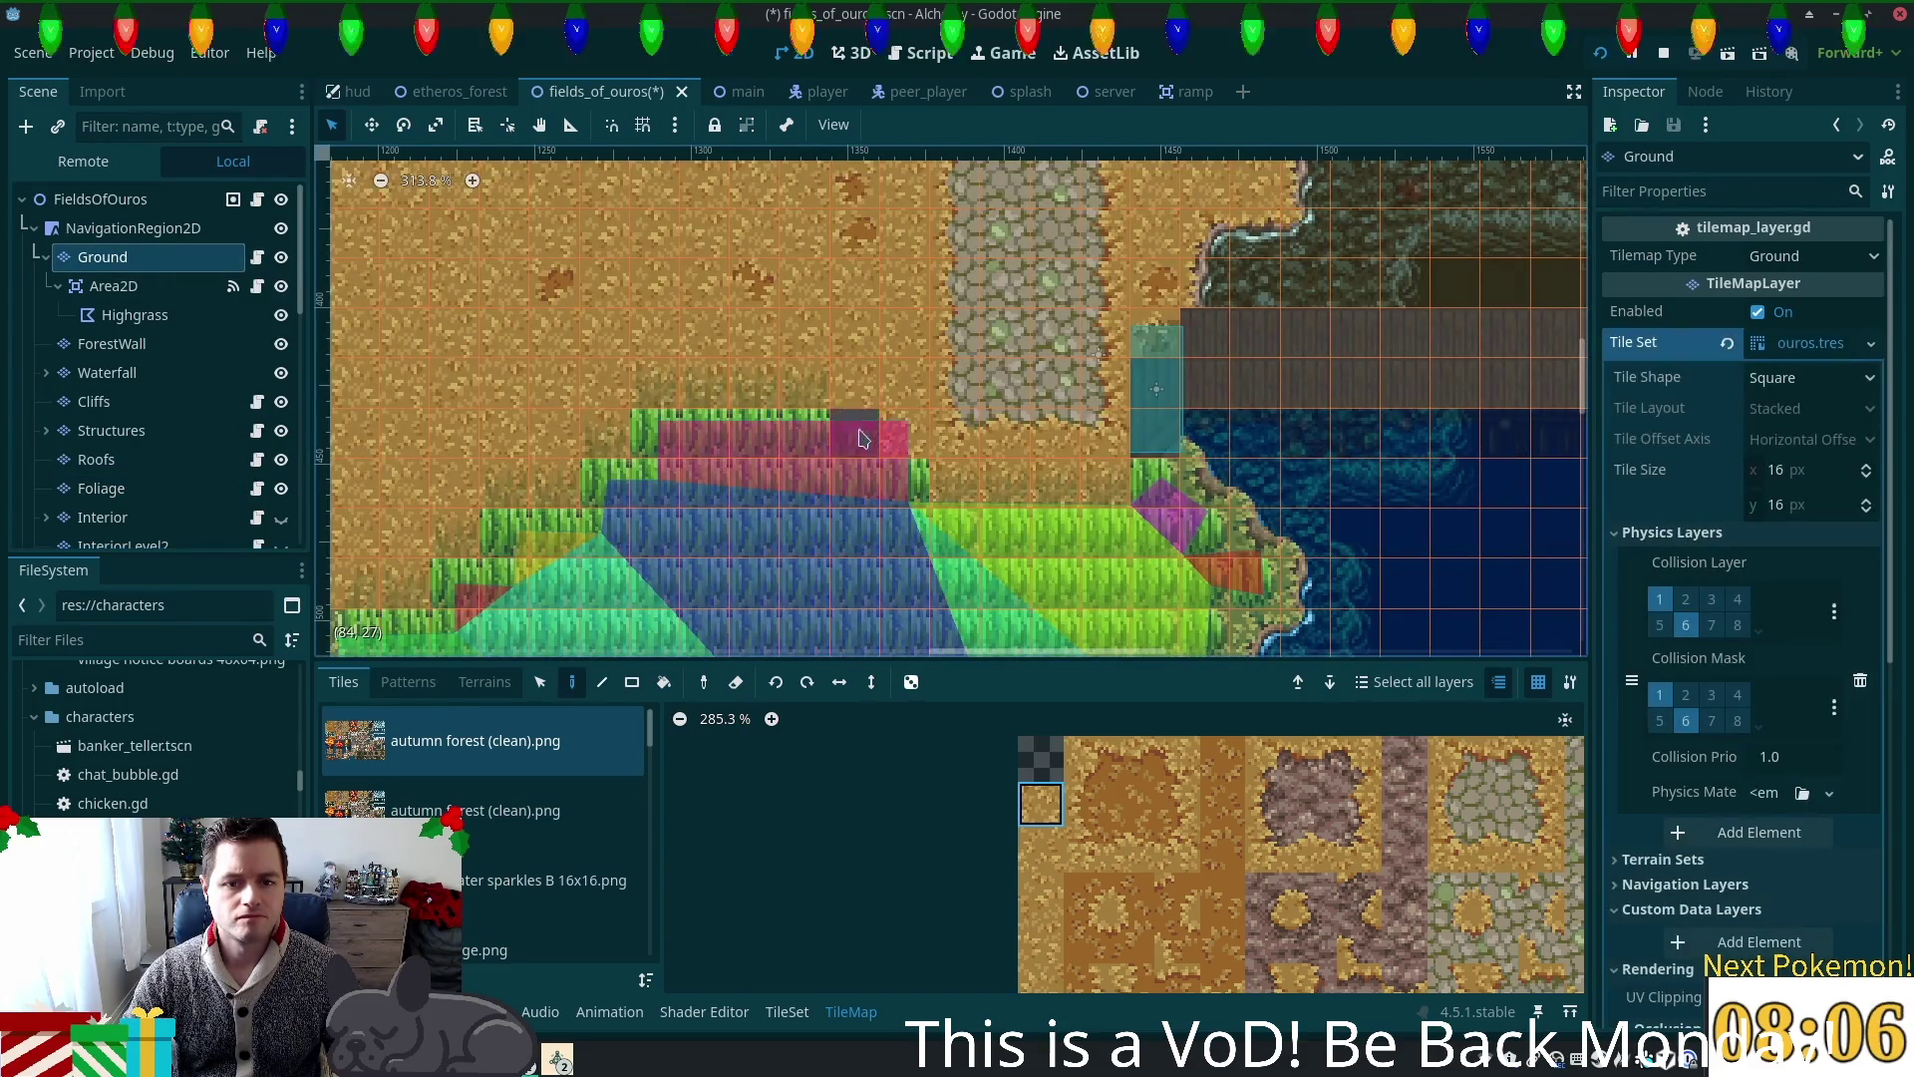
pyautogui.hotkey('ctrl', 's')
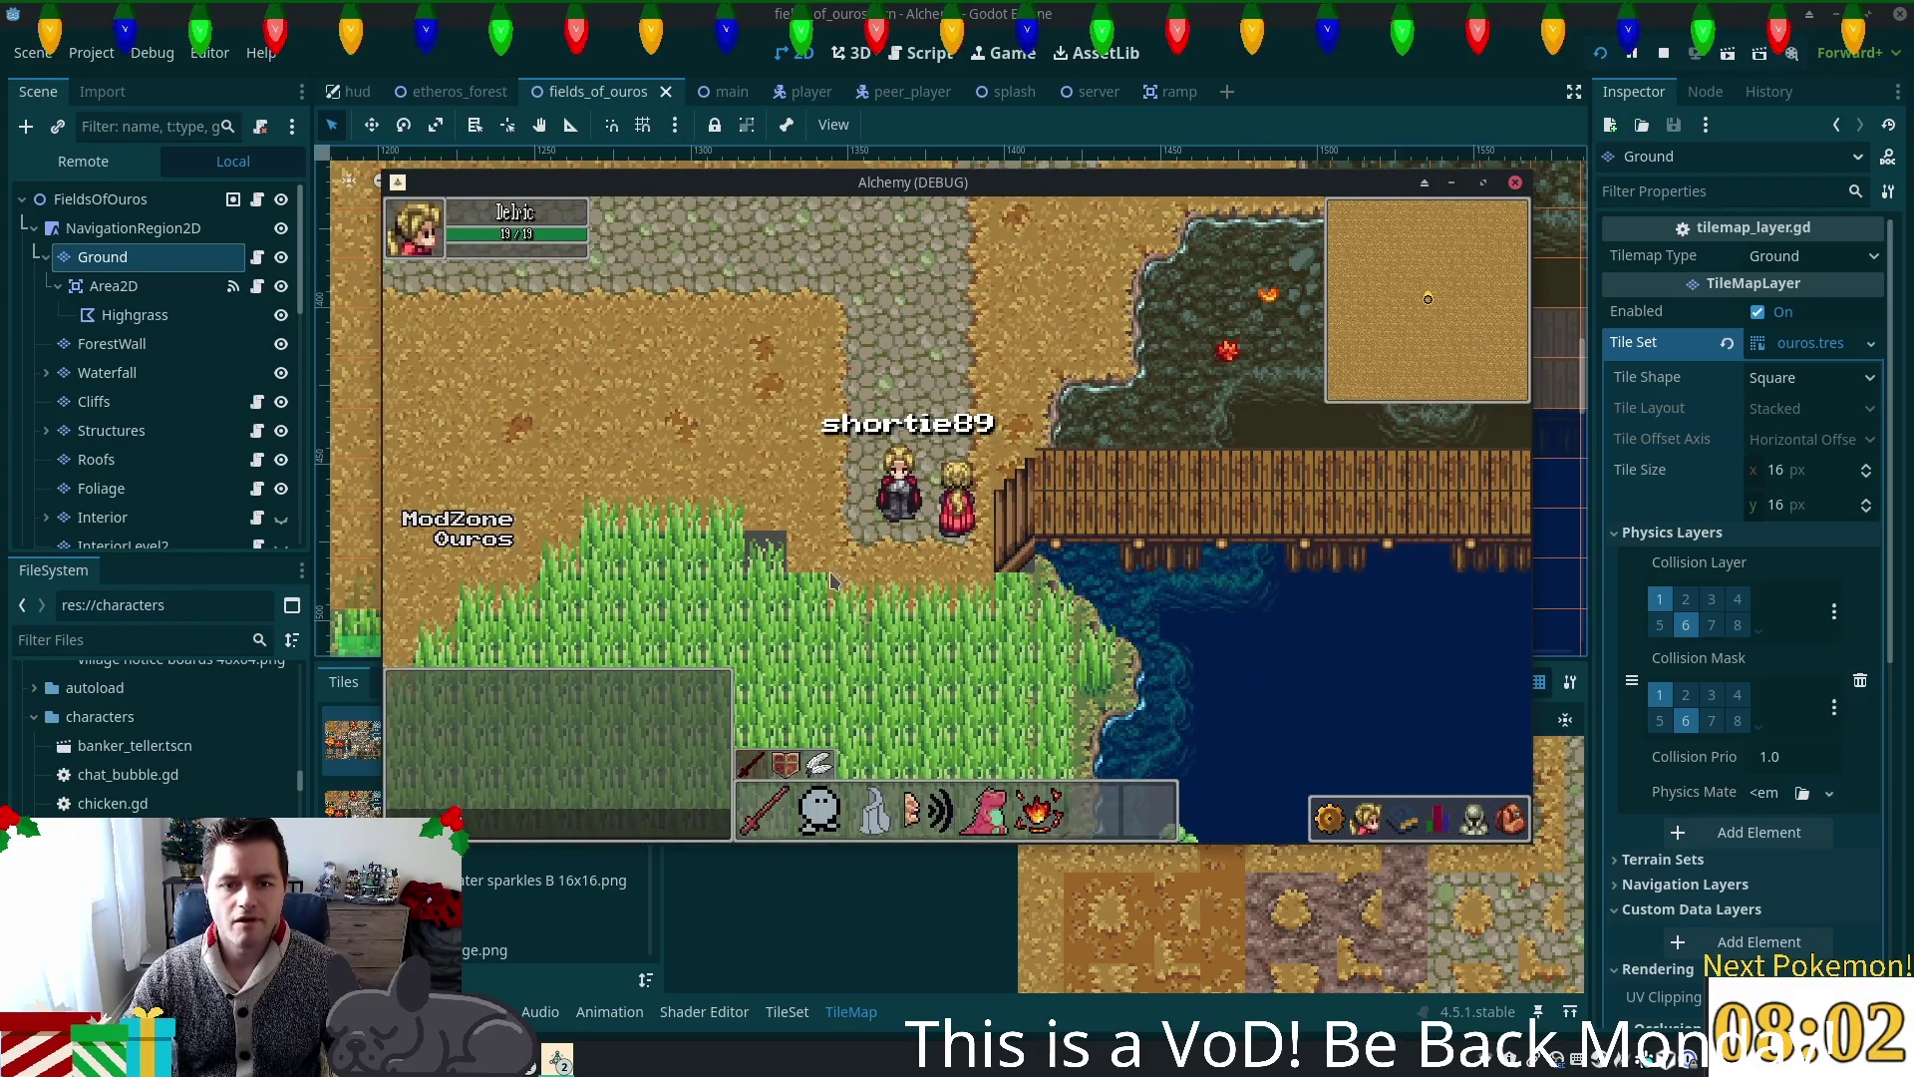
# Step: Launch the game with F5 and walk onto the cobblestone path and into the tall grass
pyautogui.click(344, 313)
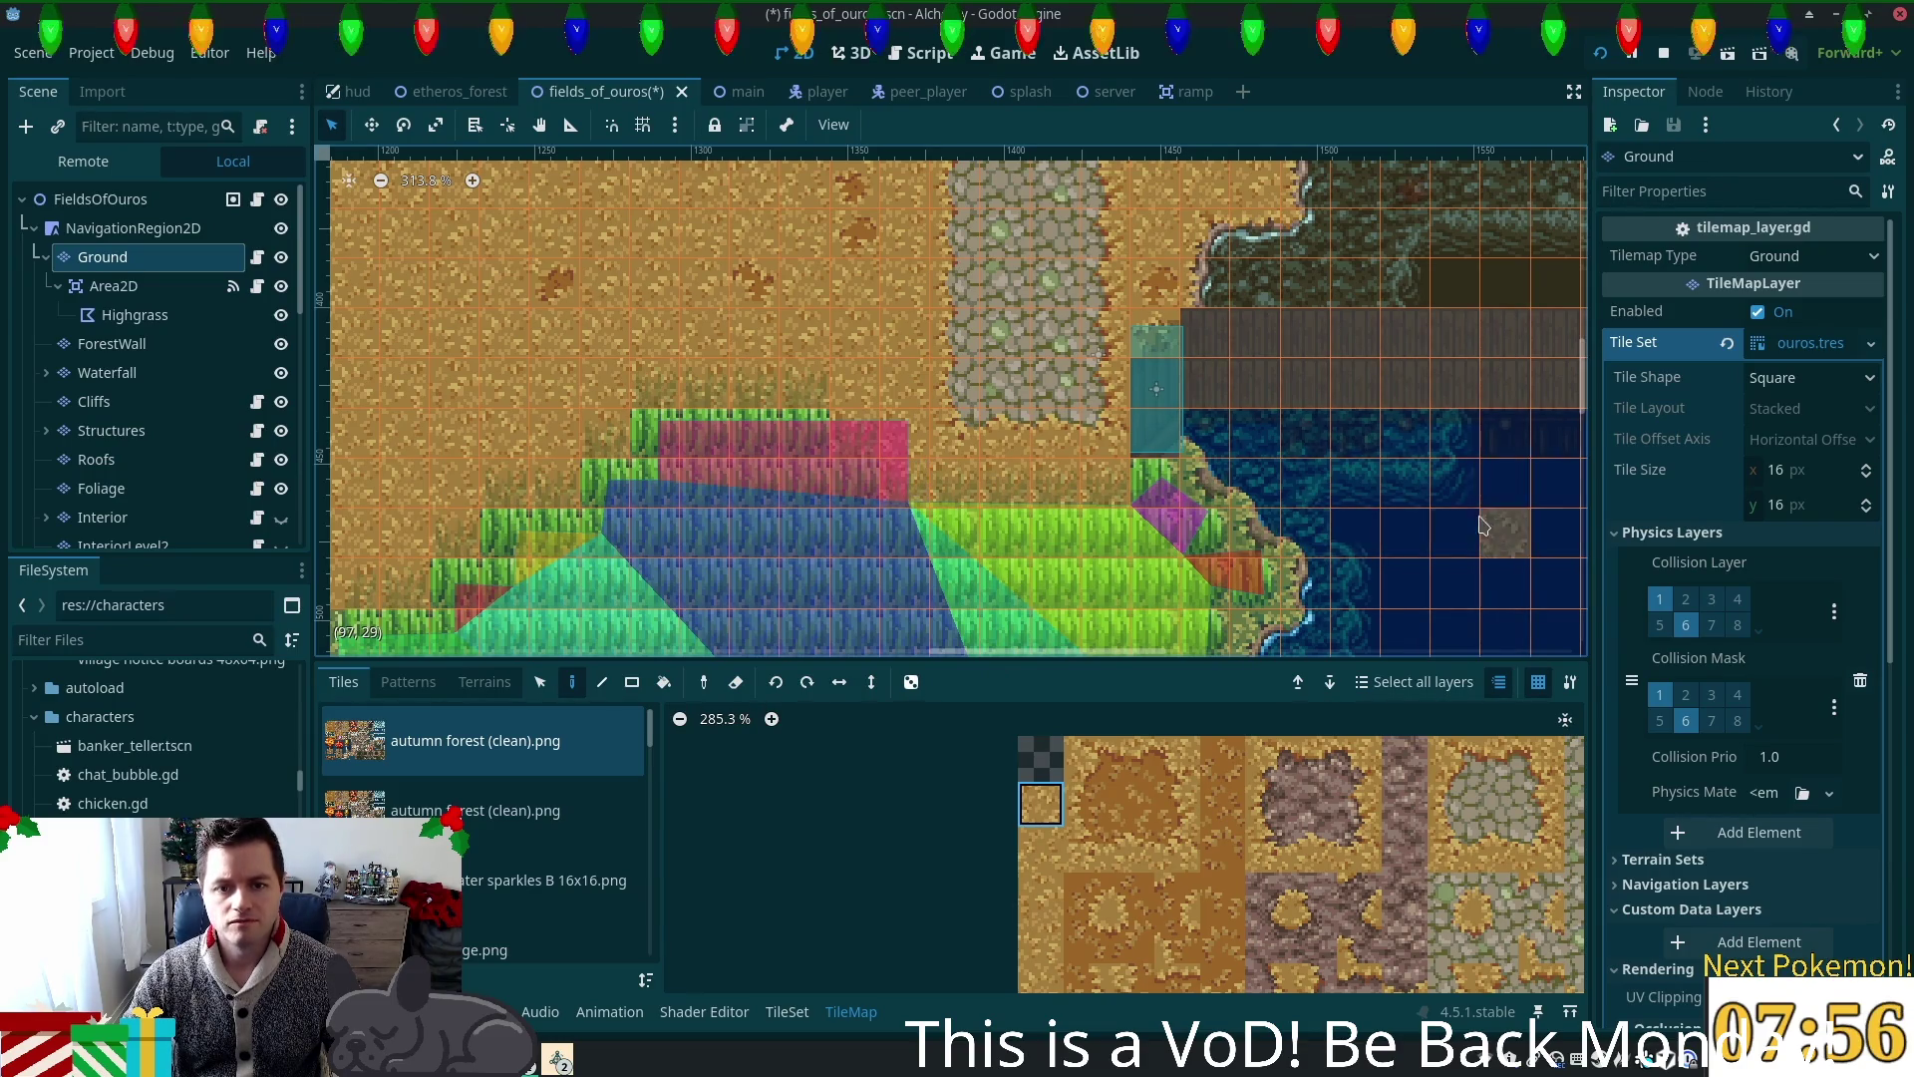
pyautogui.press('F5')
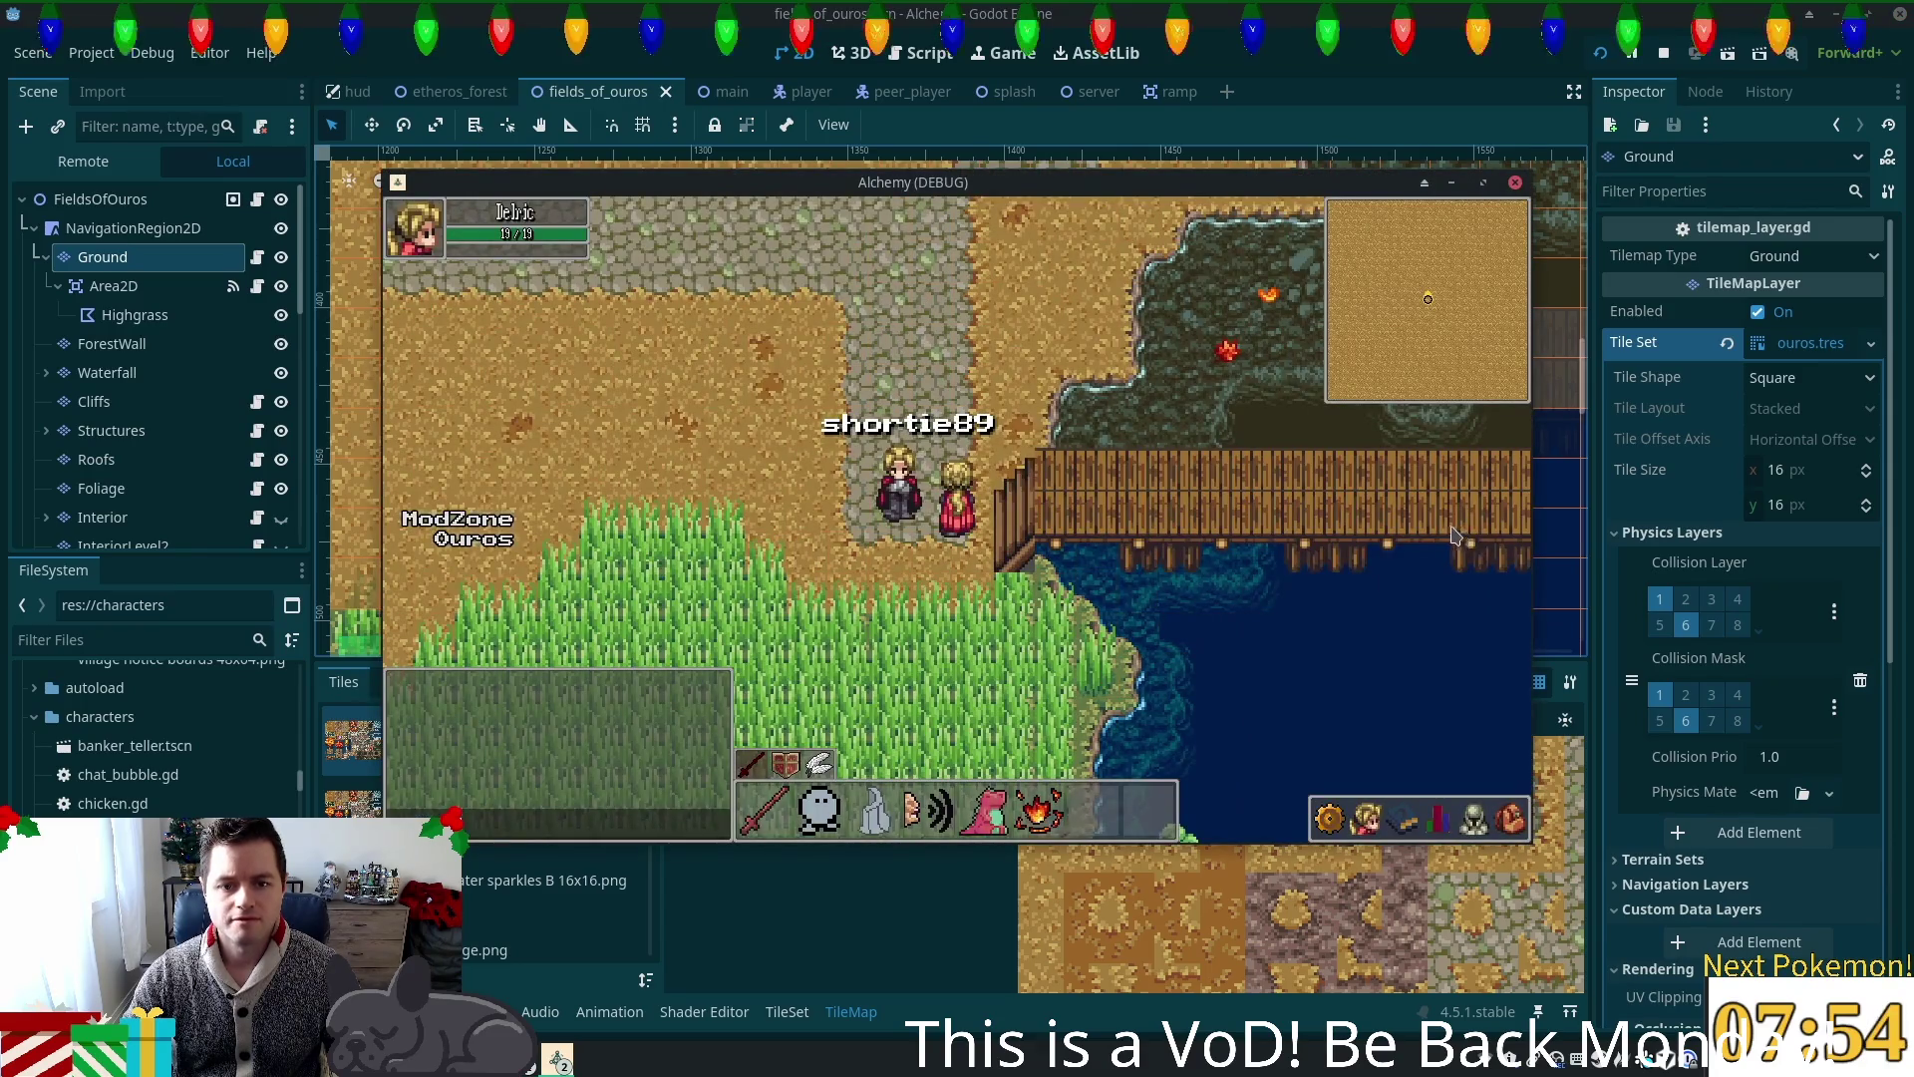
pyautogui.press('Left')
pyautogui.press('Up')
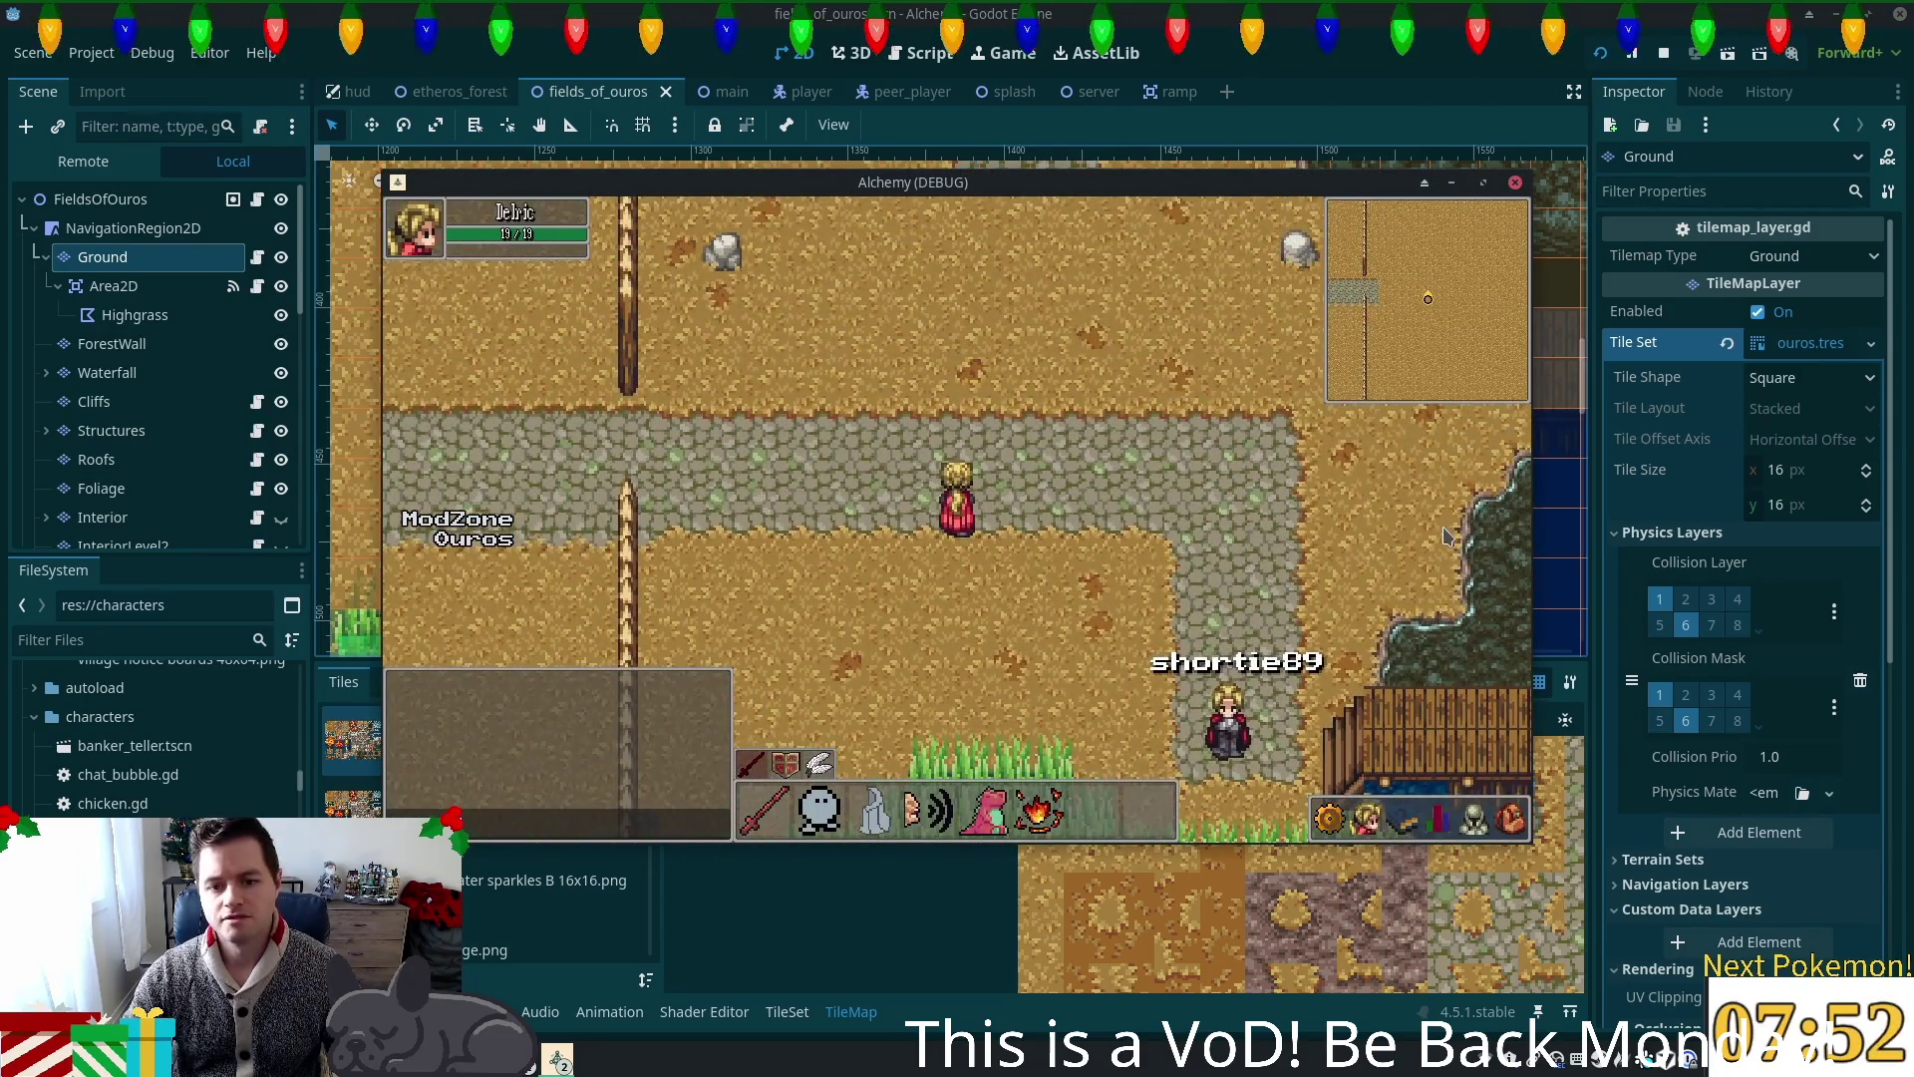
pyautogui.press('Down')
pyautogui.press('Left')
# Step: Walk around the pond, east across the bridge and north over the sand
pyautogui.press('Right')
pyautogui.press('Down')
pyautogui.press('Up')
pyautogui.press('Up')
pyautogui.press('Down')
pyautogui.press('Right')
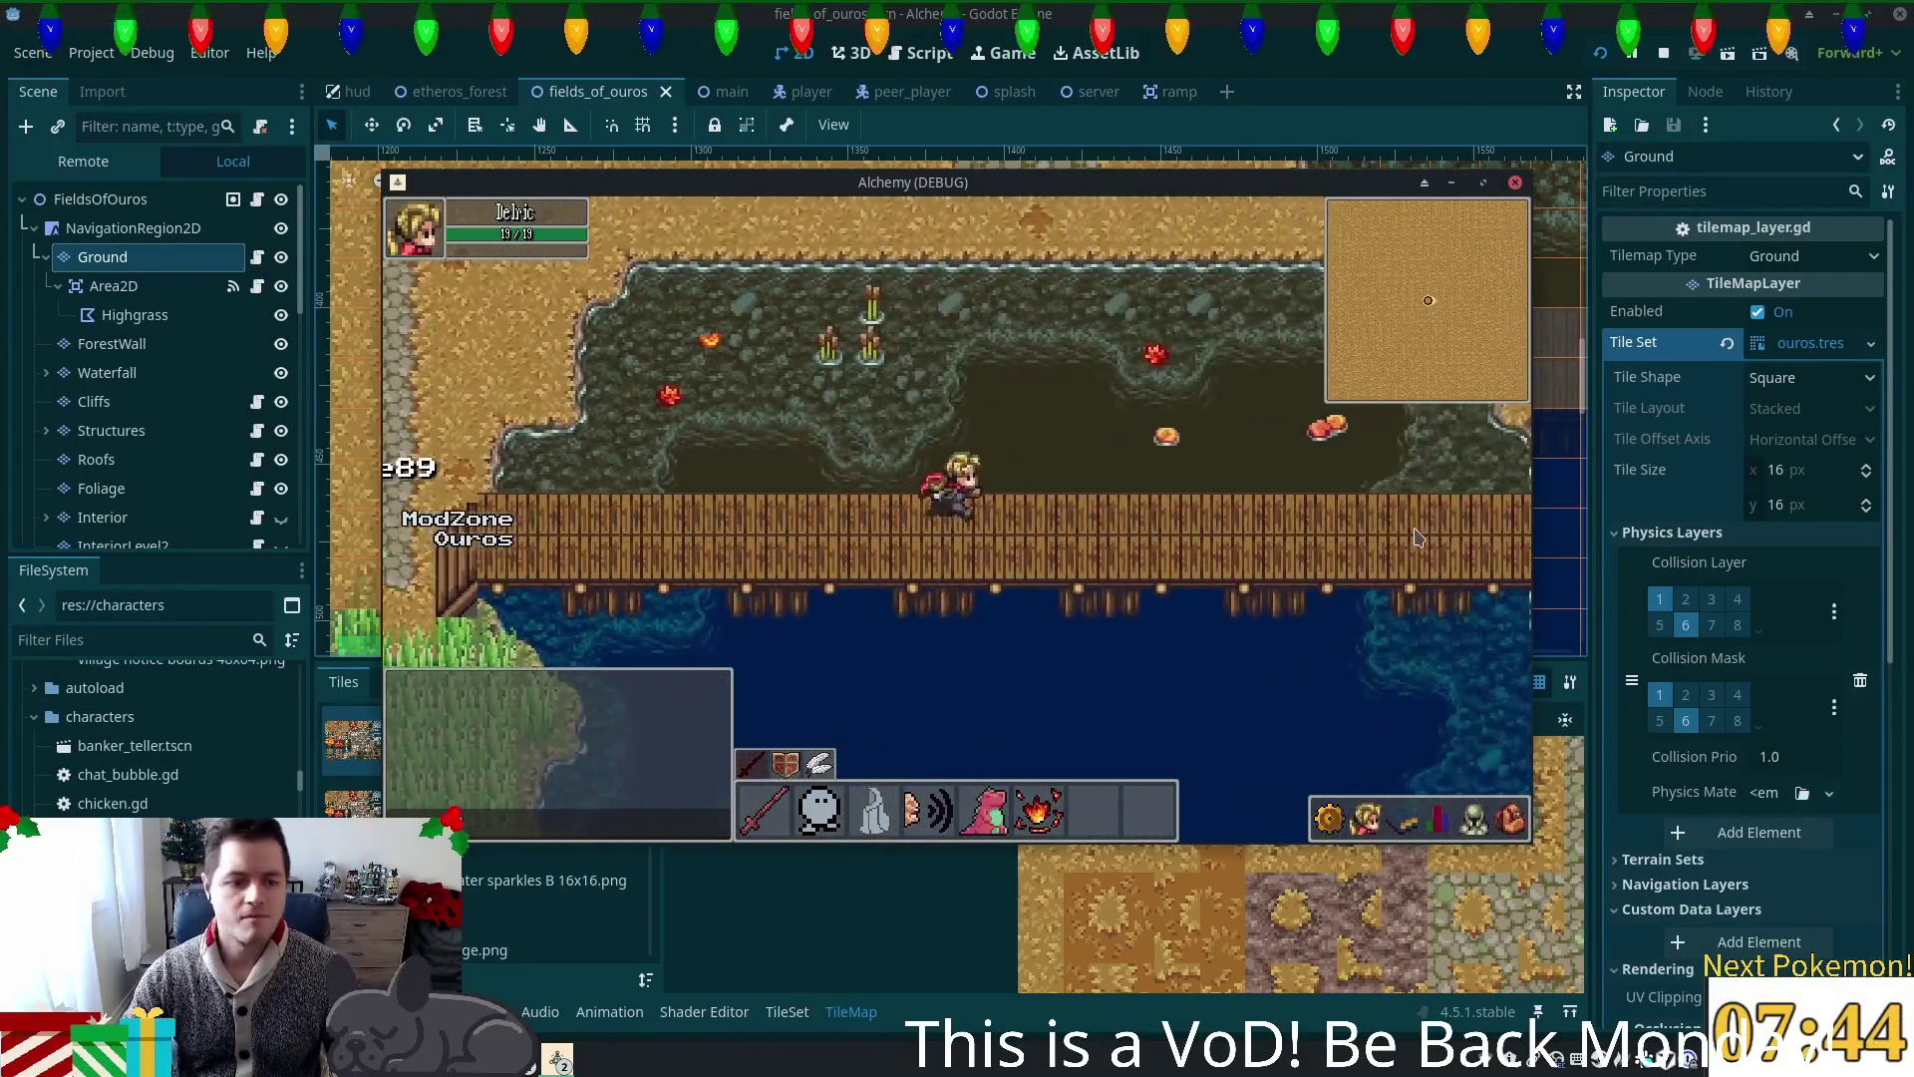
pyautogui.press('Right')
pyautogui.press('Up')
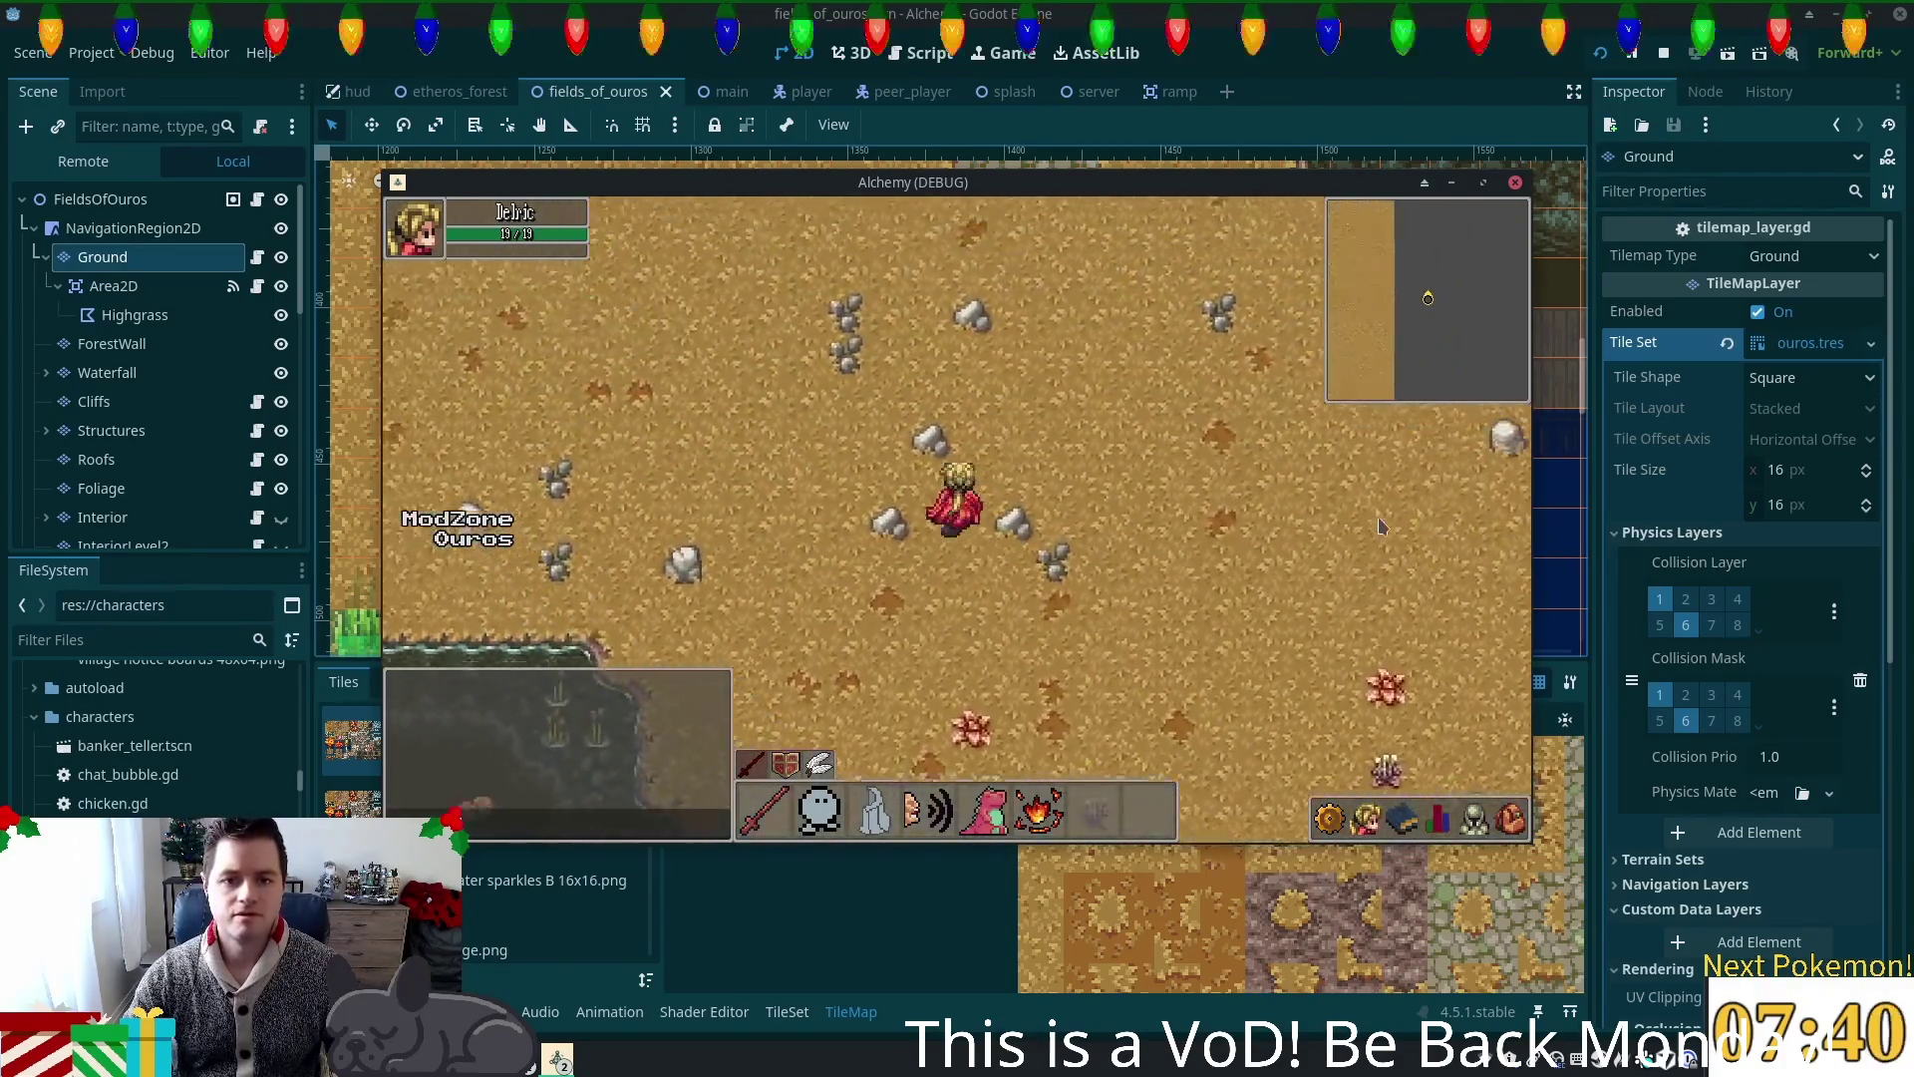
pyautogui.press('Up')
pyautogui.press('Up')
pyautogui.press('Up')
# Step: Follow the fence past the autumn trees to the rocky sand, then stop the game with F8
pyautogui.press('Left')
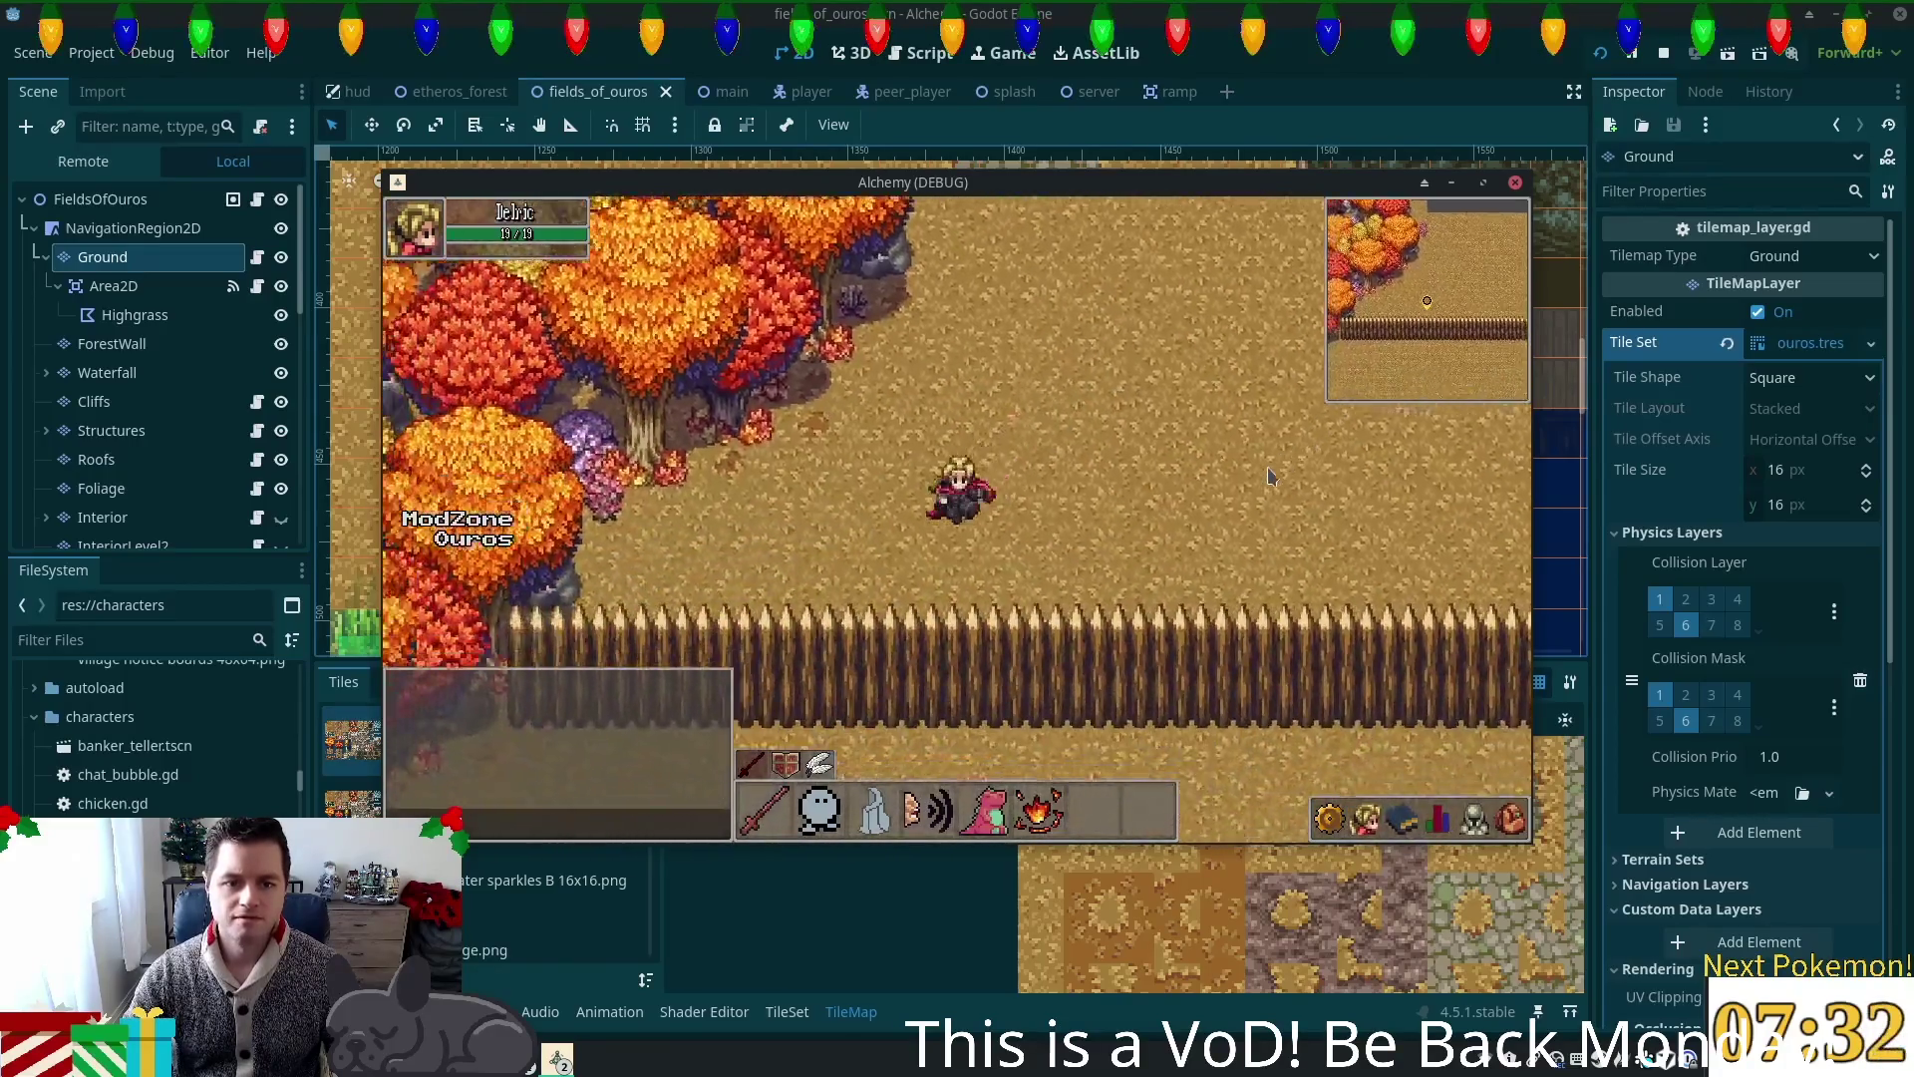
pyautogui.press('Down')
pyautogui.press('Right')
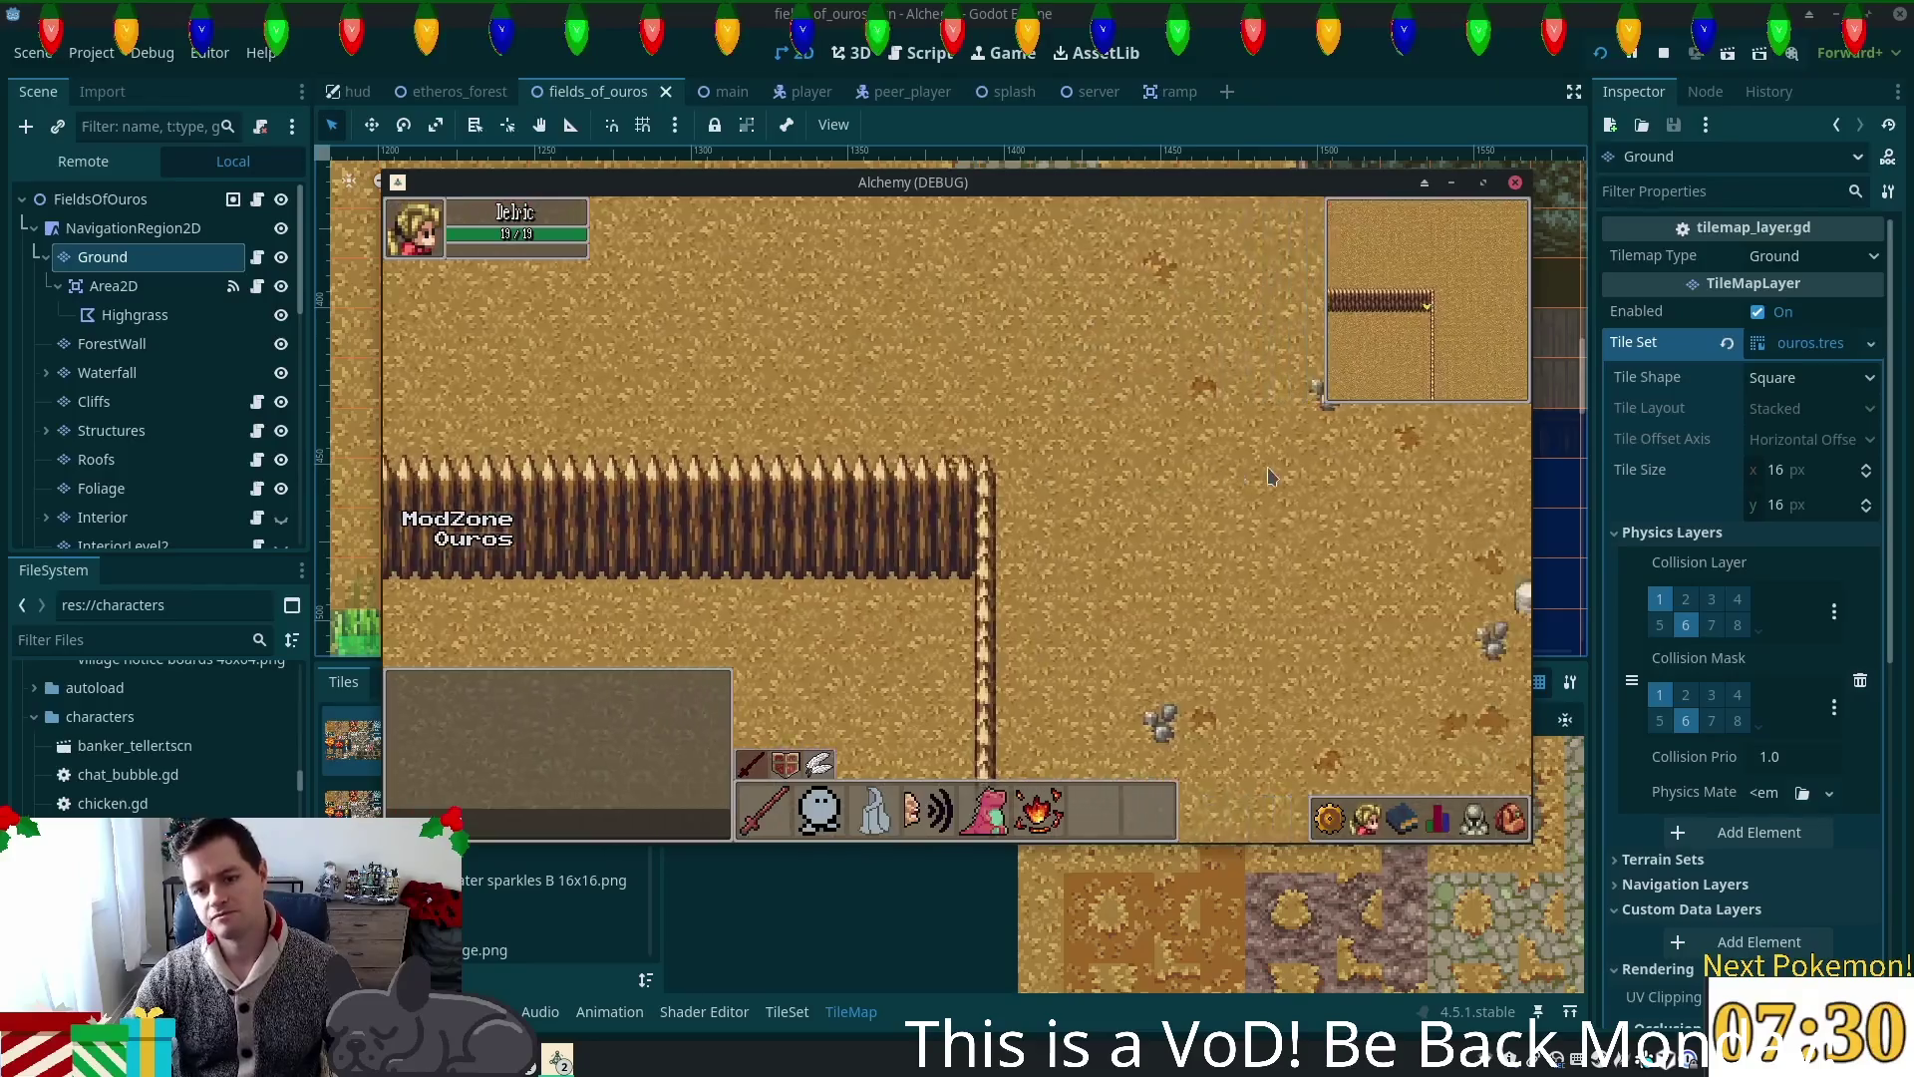
pyautogui.press('Down')
pyautogui.press('Right')
pyautogui.press('Right')
pyautogui.press('Down')
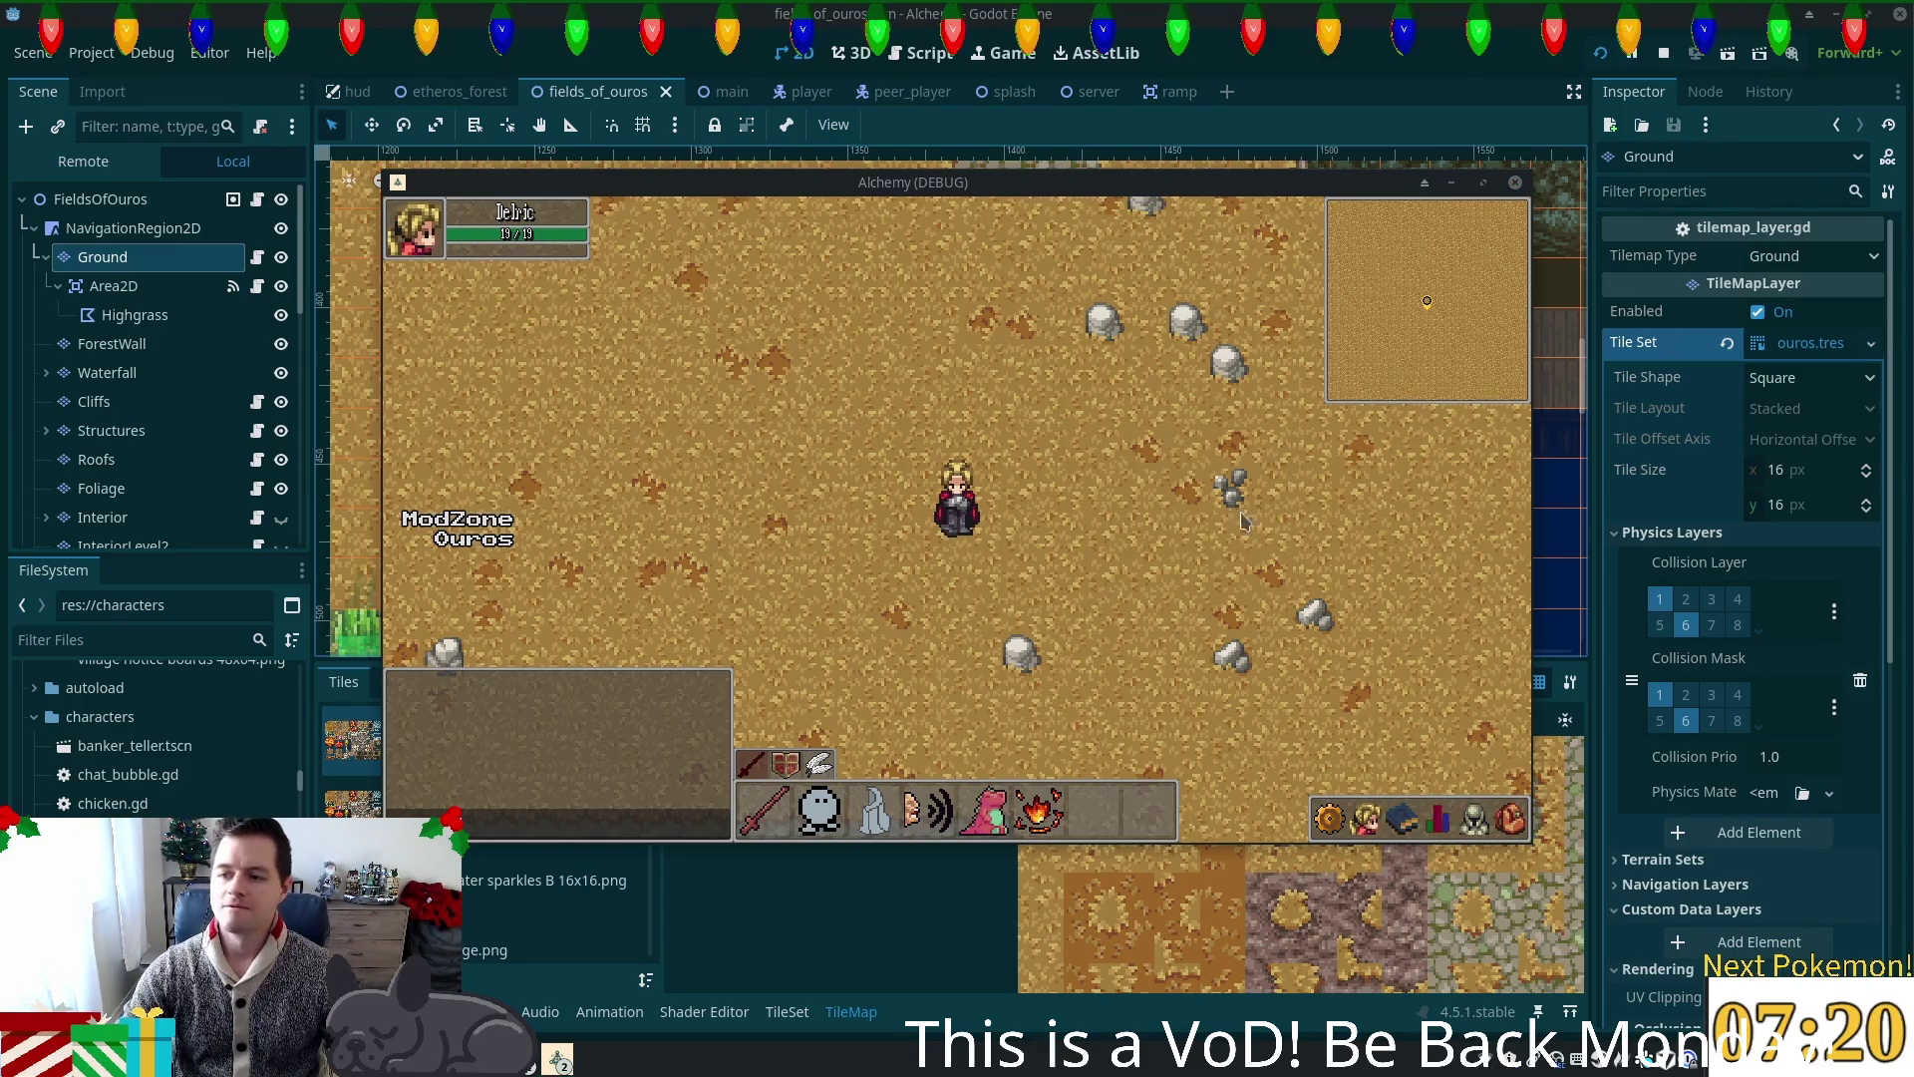
pyautogui.press('s')
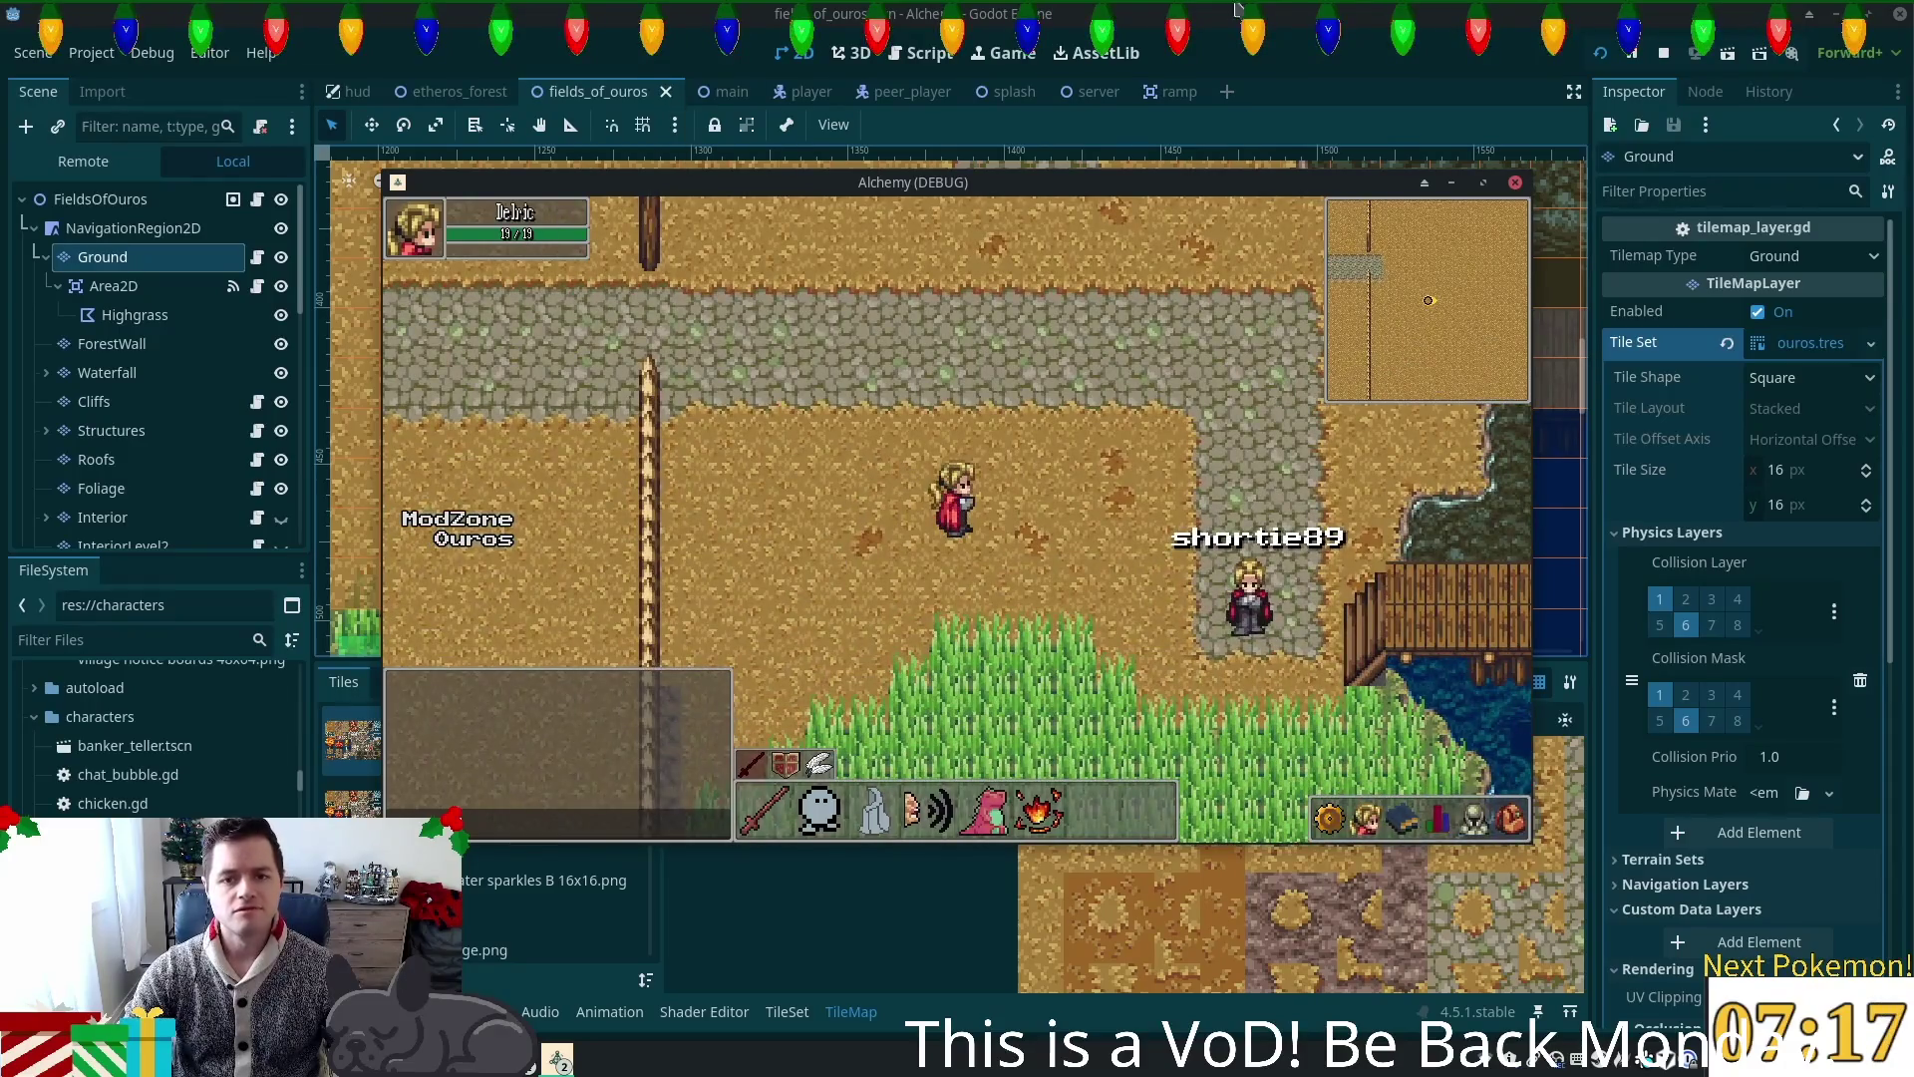
pyautogui.press('F8')
pyautogui.scroll(-2, 844, 409)
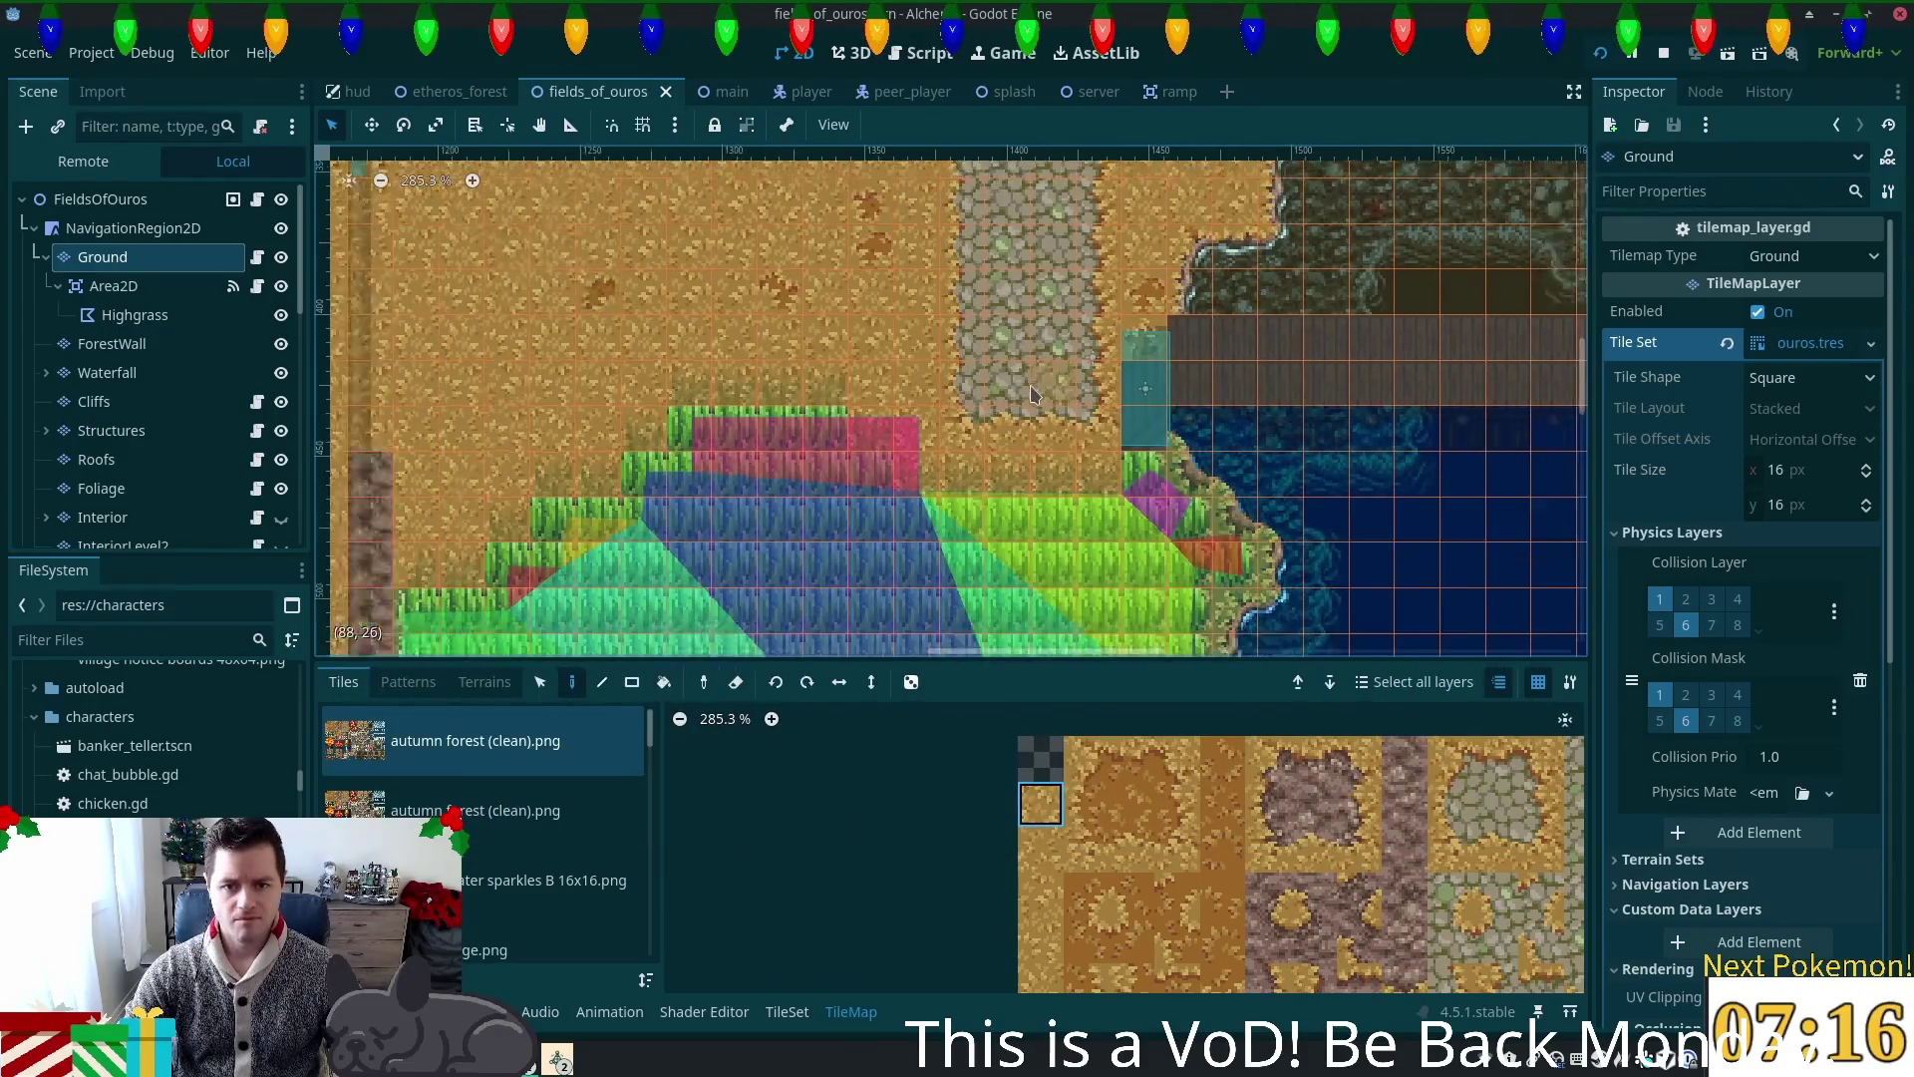
# Step: Pan down the map and repaint tiles along the rocky cliff column
pyautogui.moveTo(844, 409); pyautogui.dragTo(1093, 506)
pyautogui.moveTo(1112, 653); pyautogui.dragTo(1145, 298)
pyautogui.scroll(-1, 1047, 512)
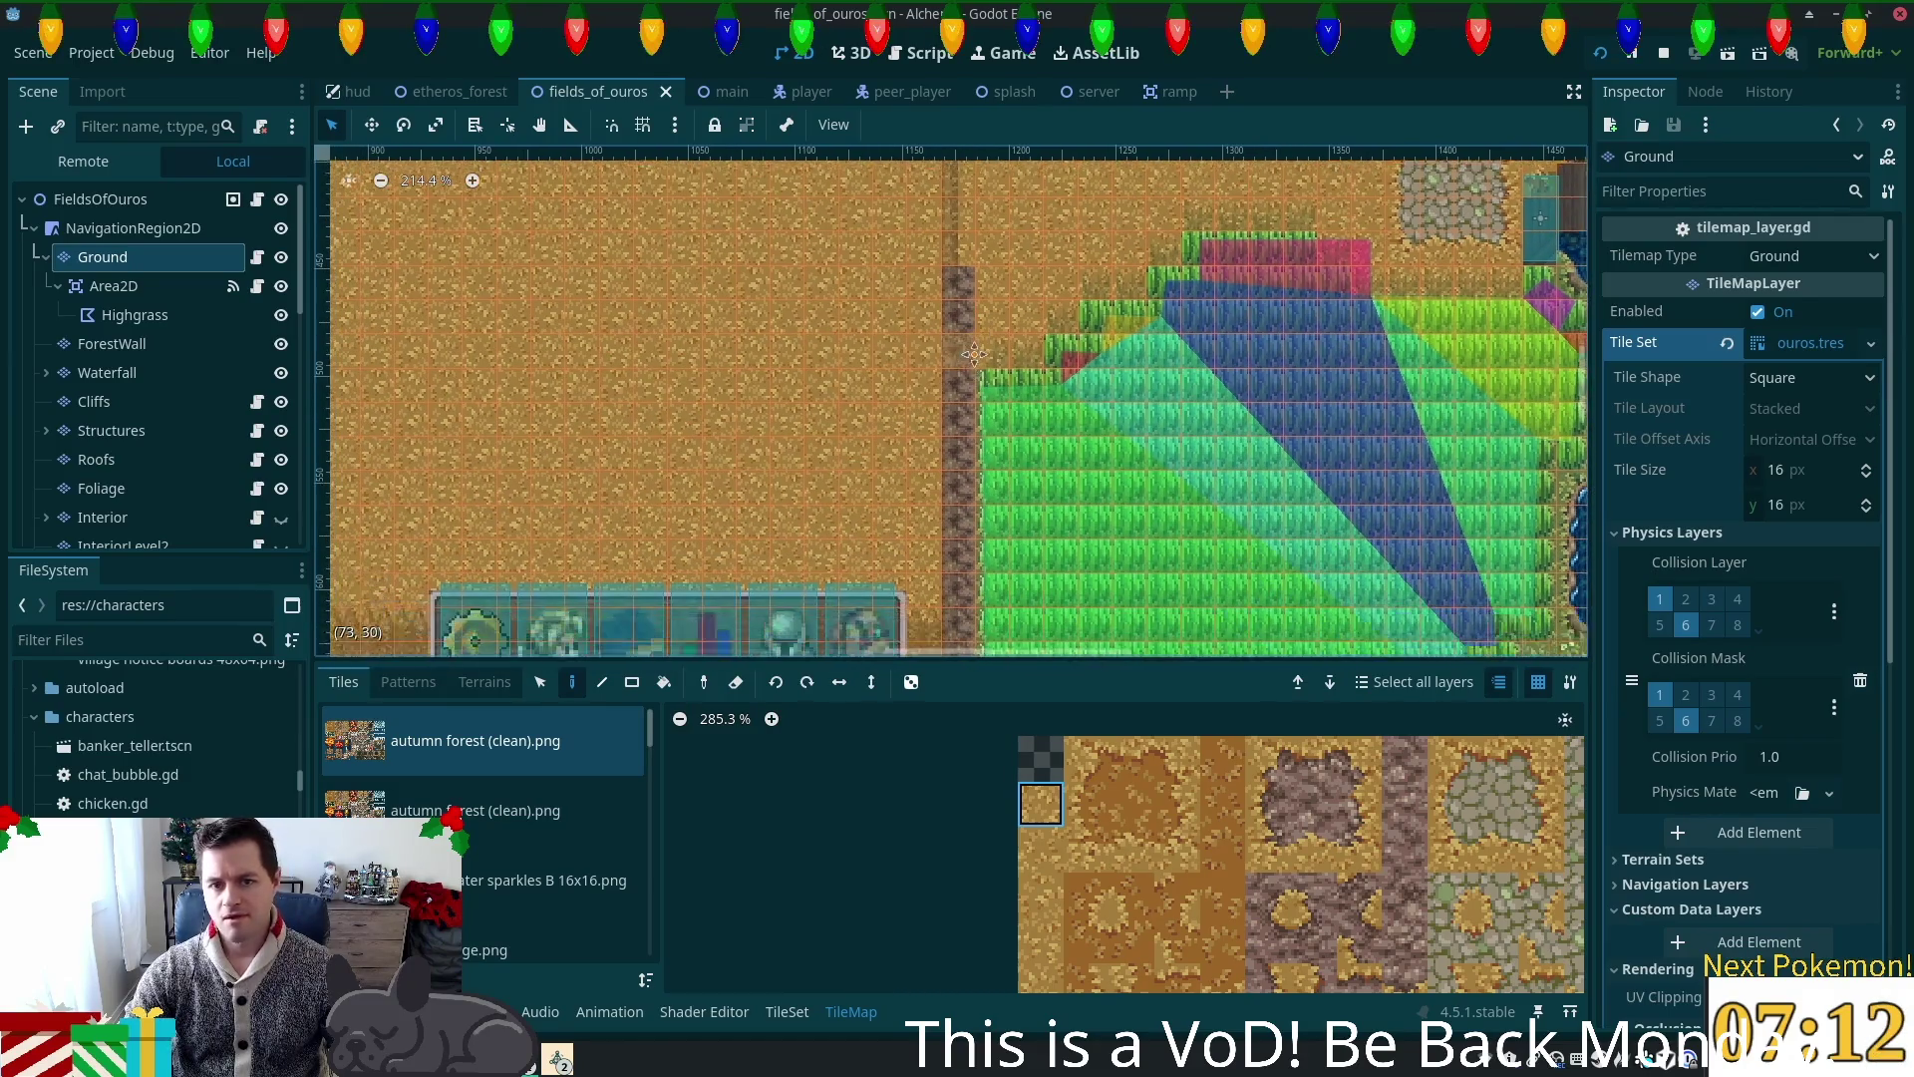
pyautogui.scroll(-3, 1047, 511)
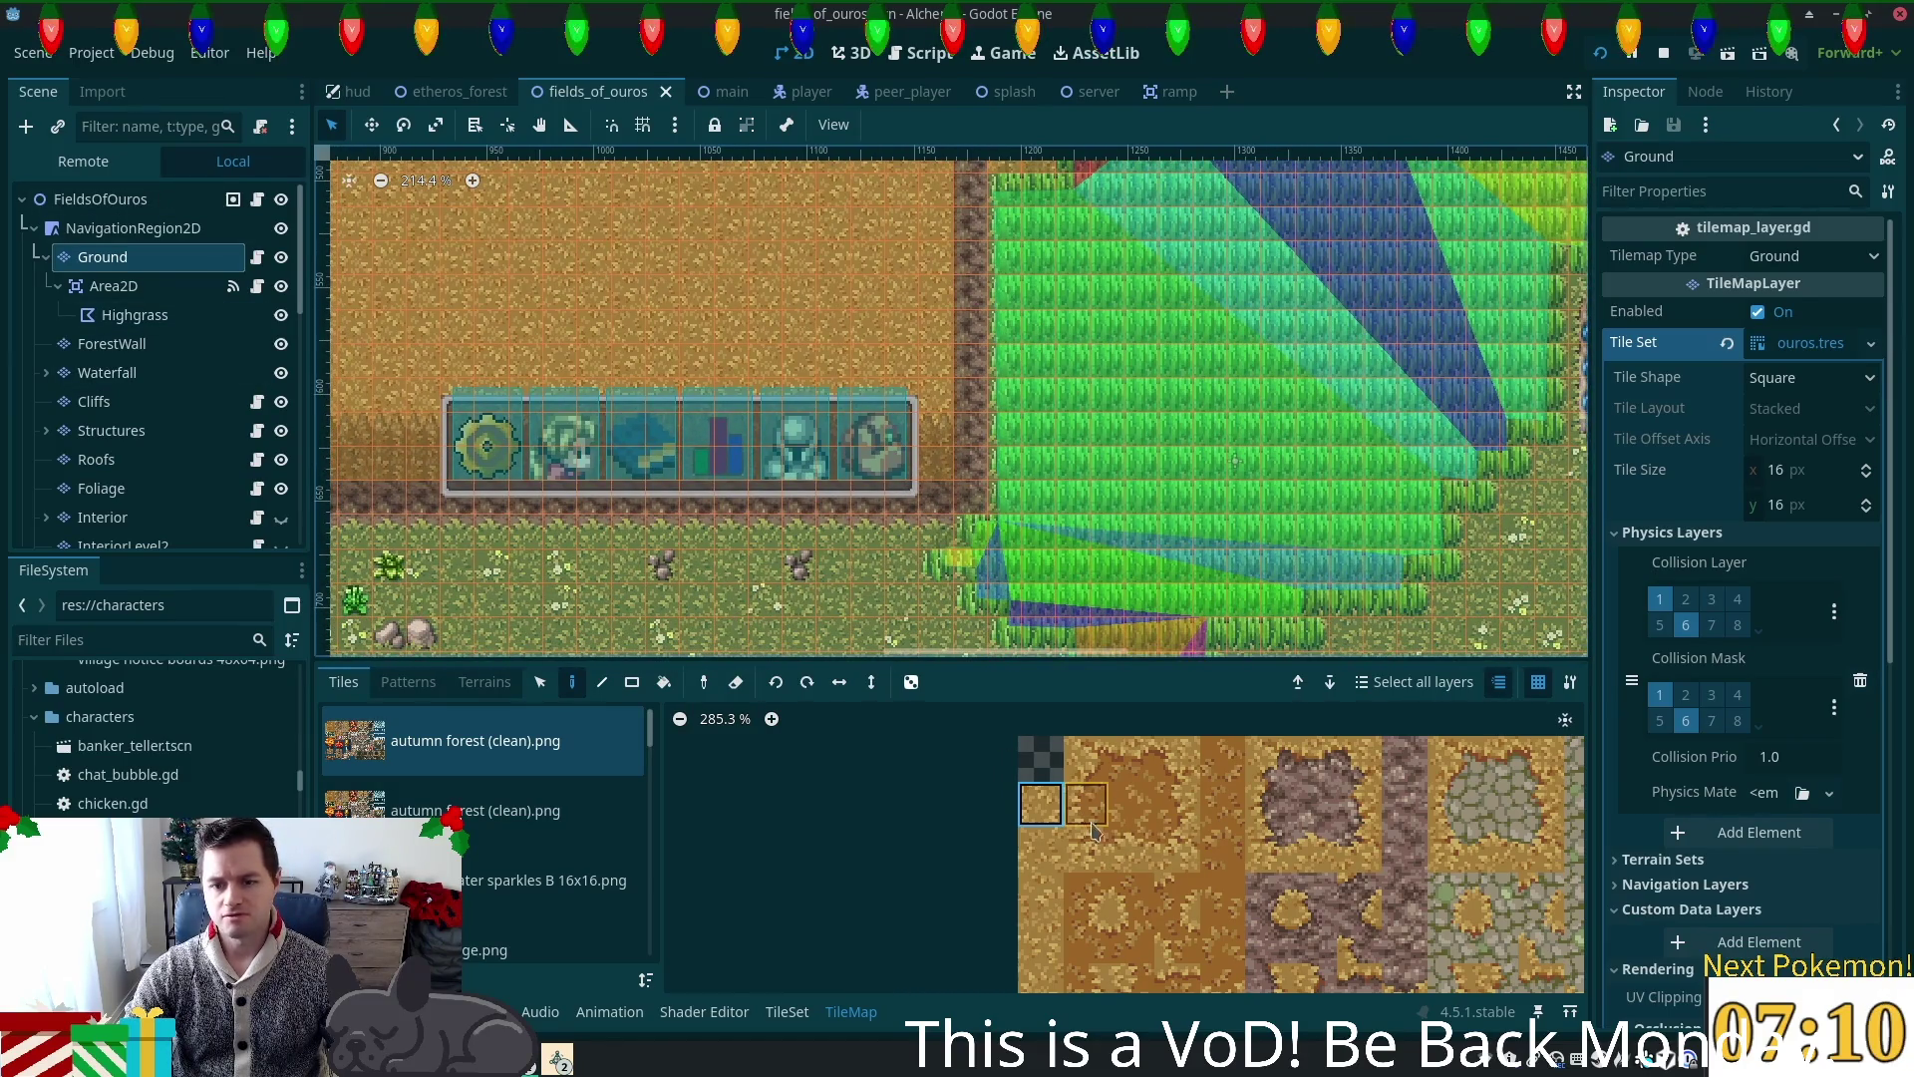
pyautogui.scroll(2, 1159, 483)
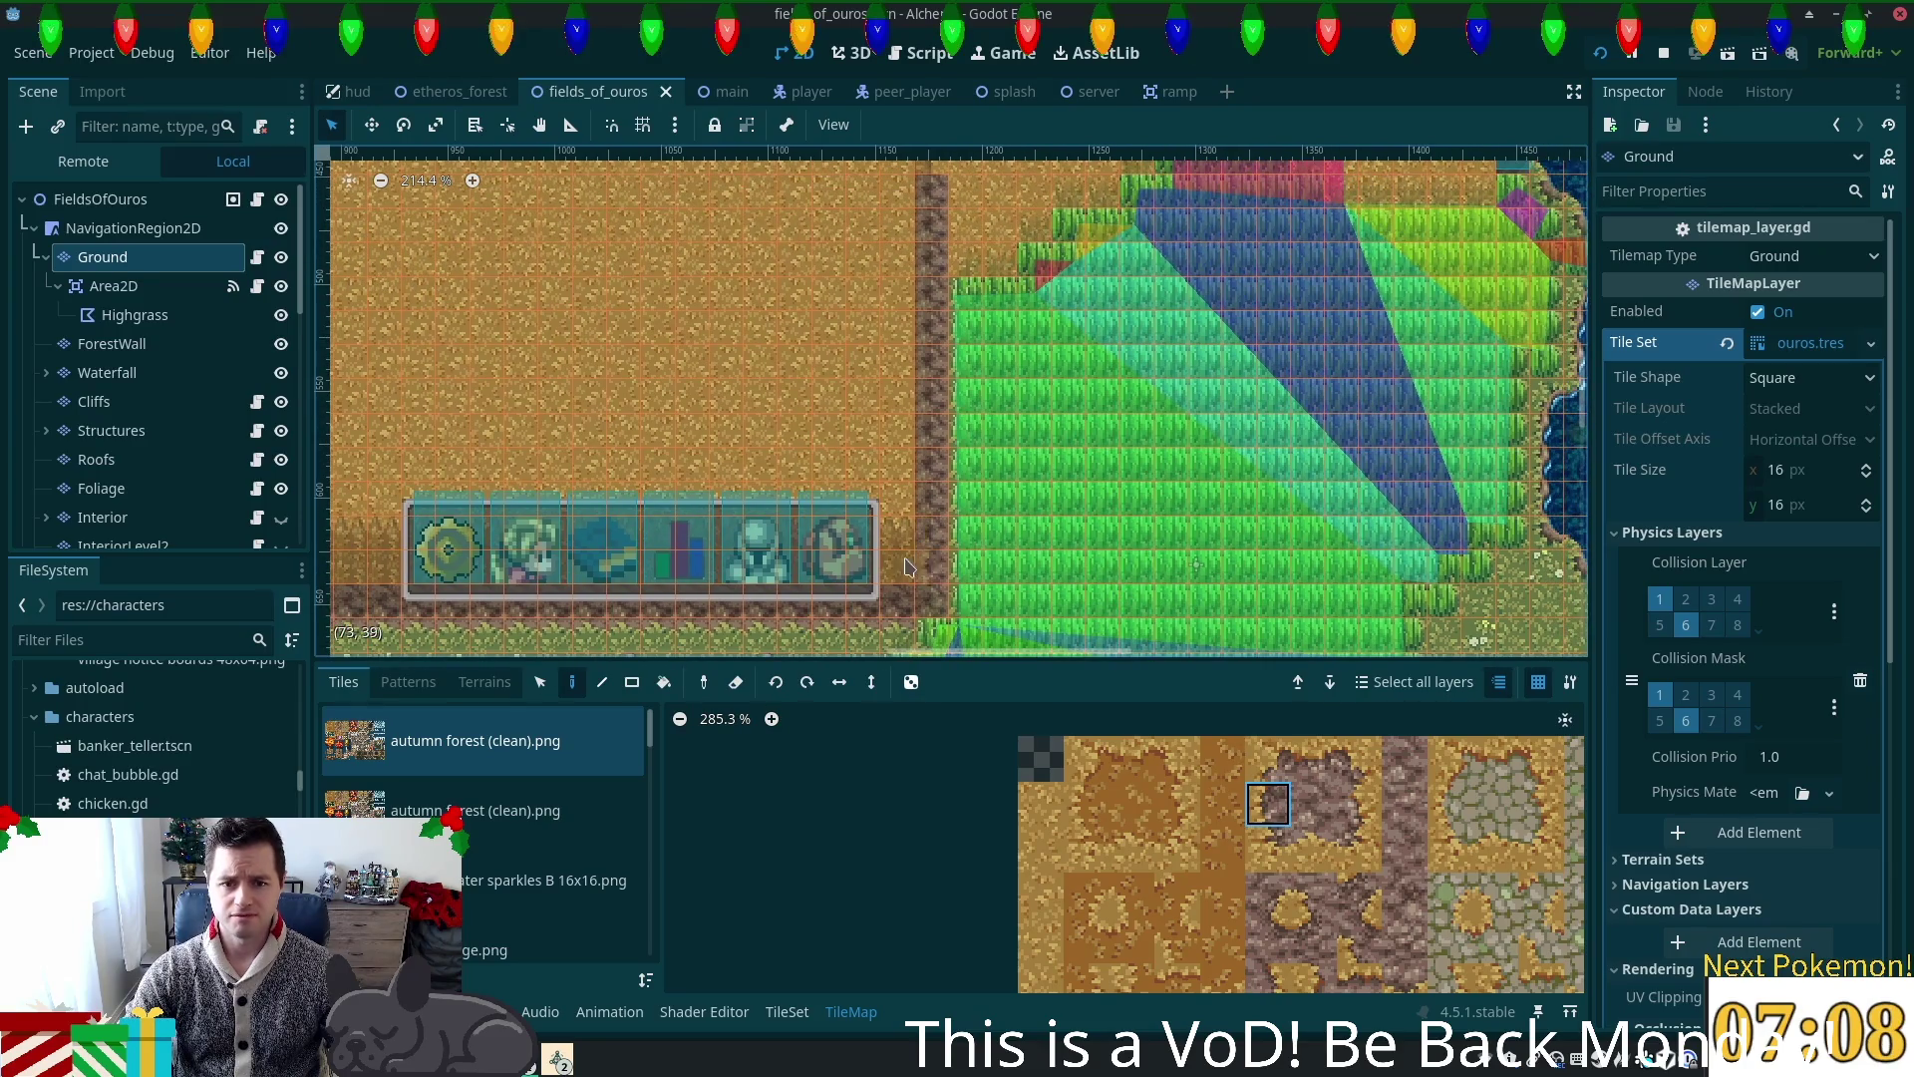
pyautogui.moveTo(935, 335); pyautogui.dragTo(932, 185)
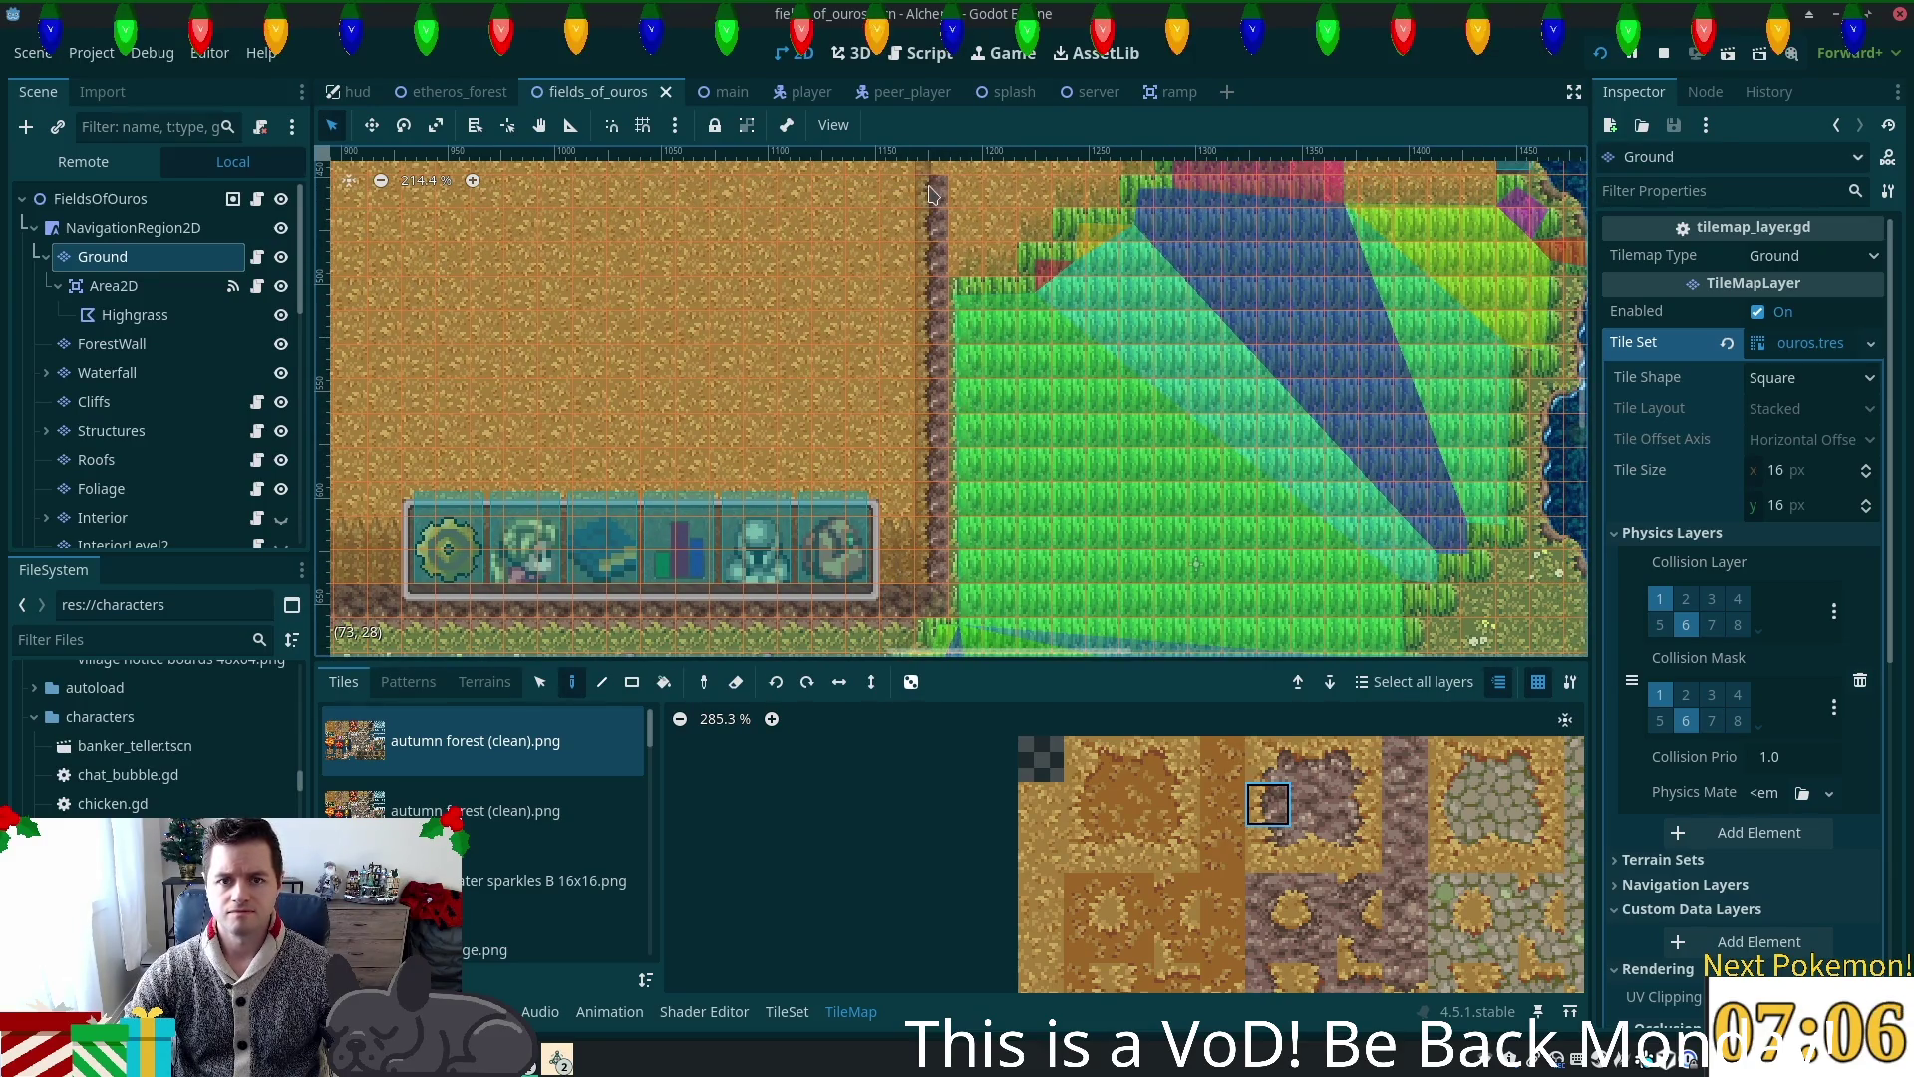
# Step: Paint a dark reddish-brown strip upward from the path, then switch to single-tile painting
pyautogui.scroll(6, 1132, 317)
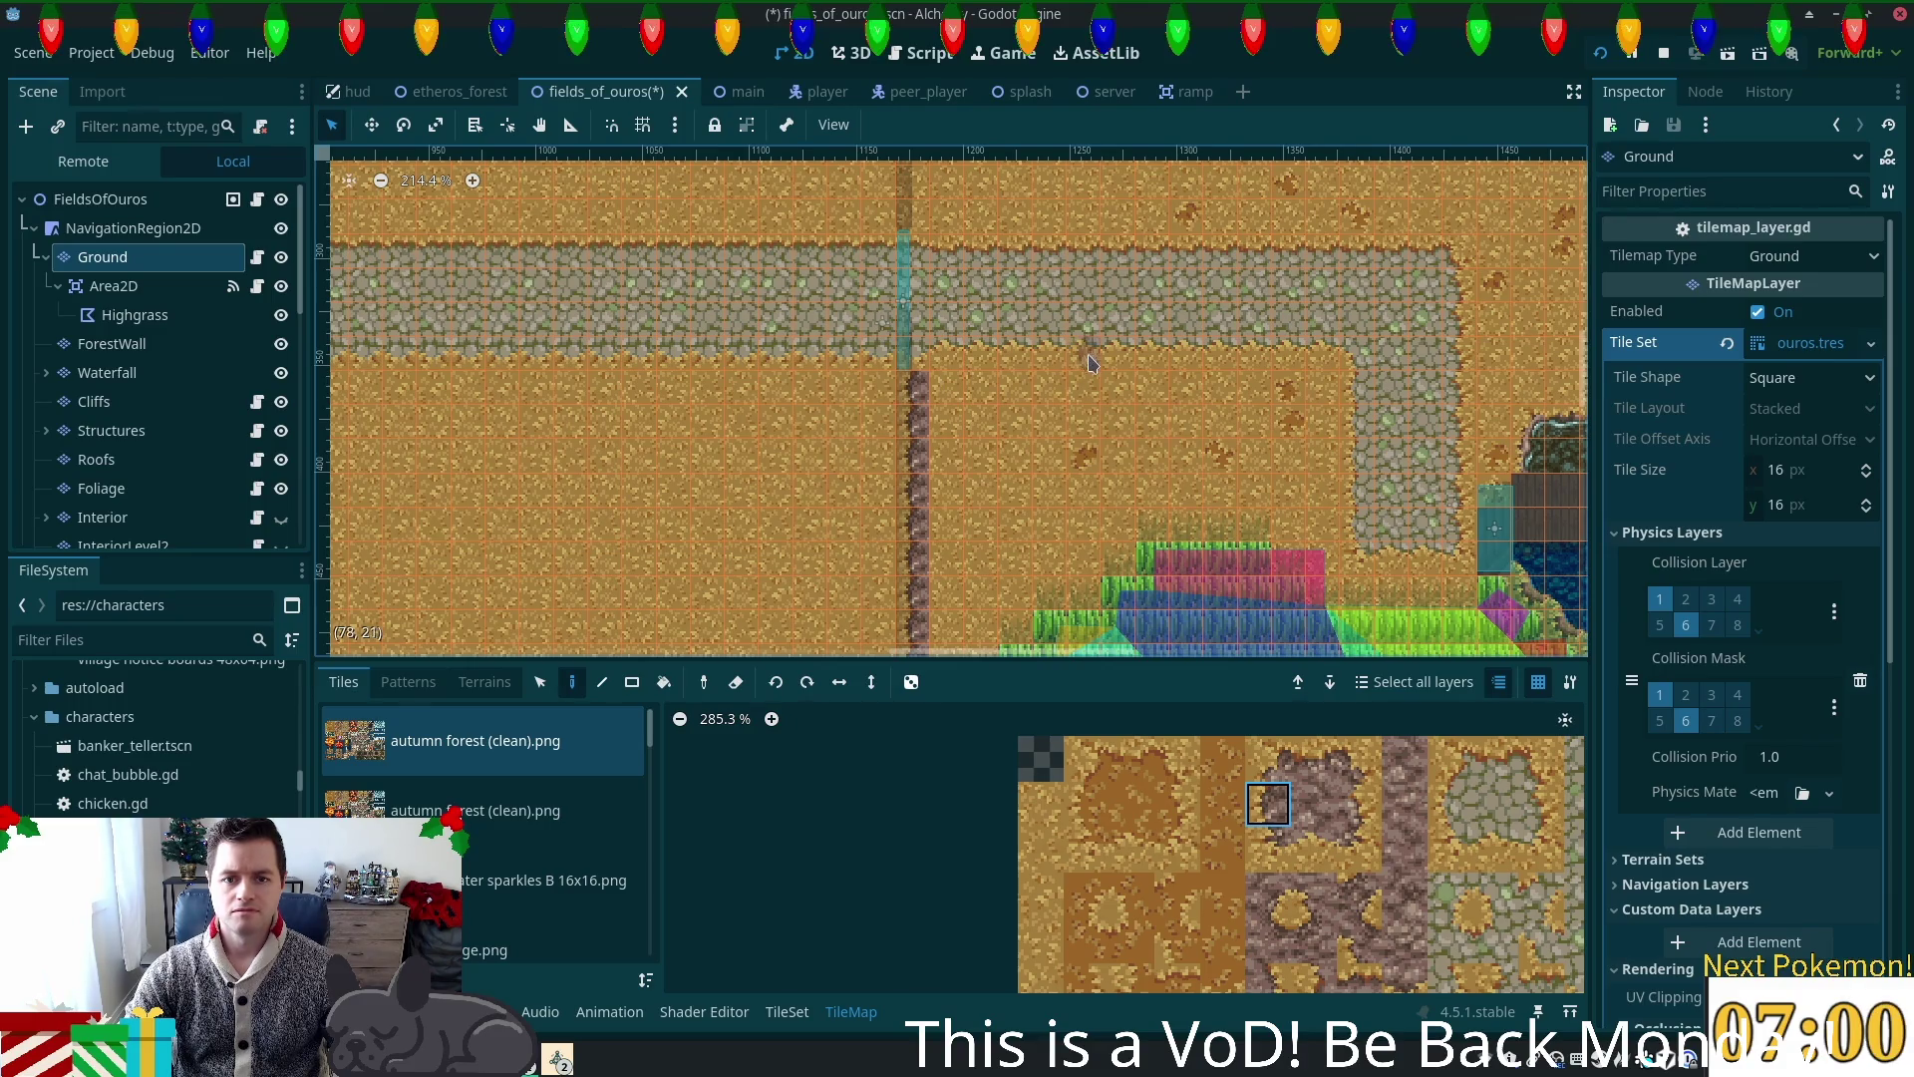
pyautogui.scroll(1, 1093, 408)
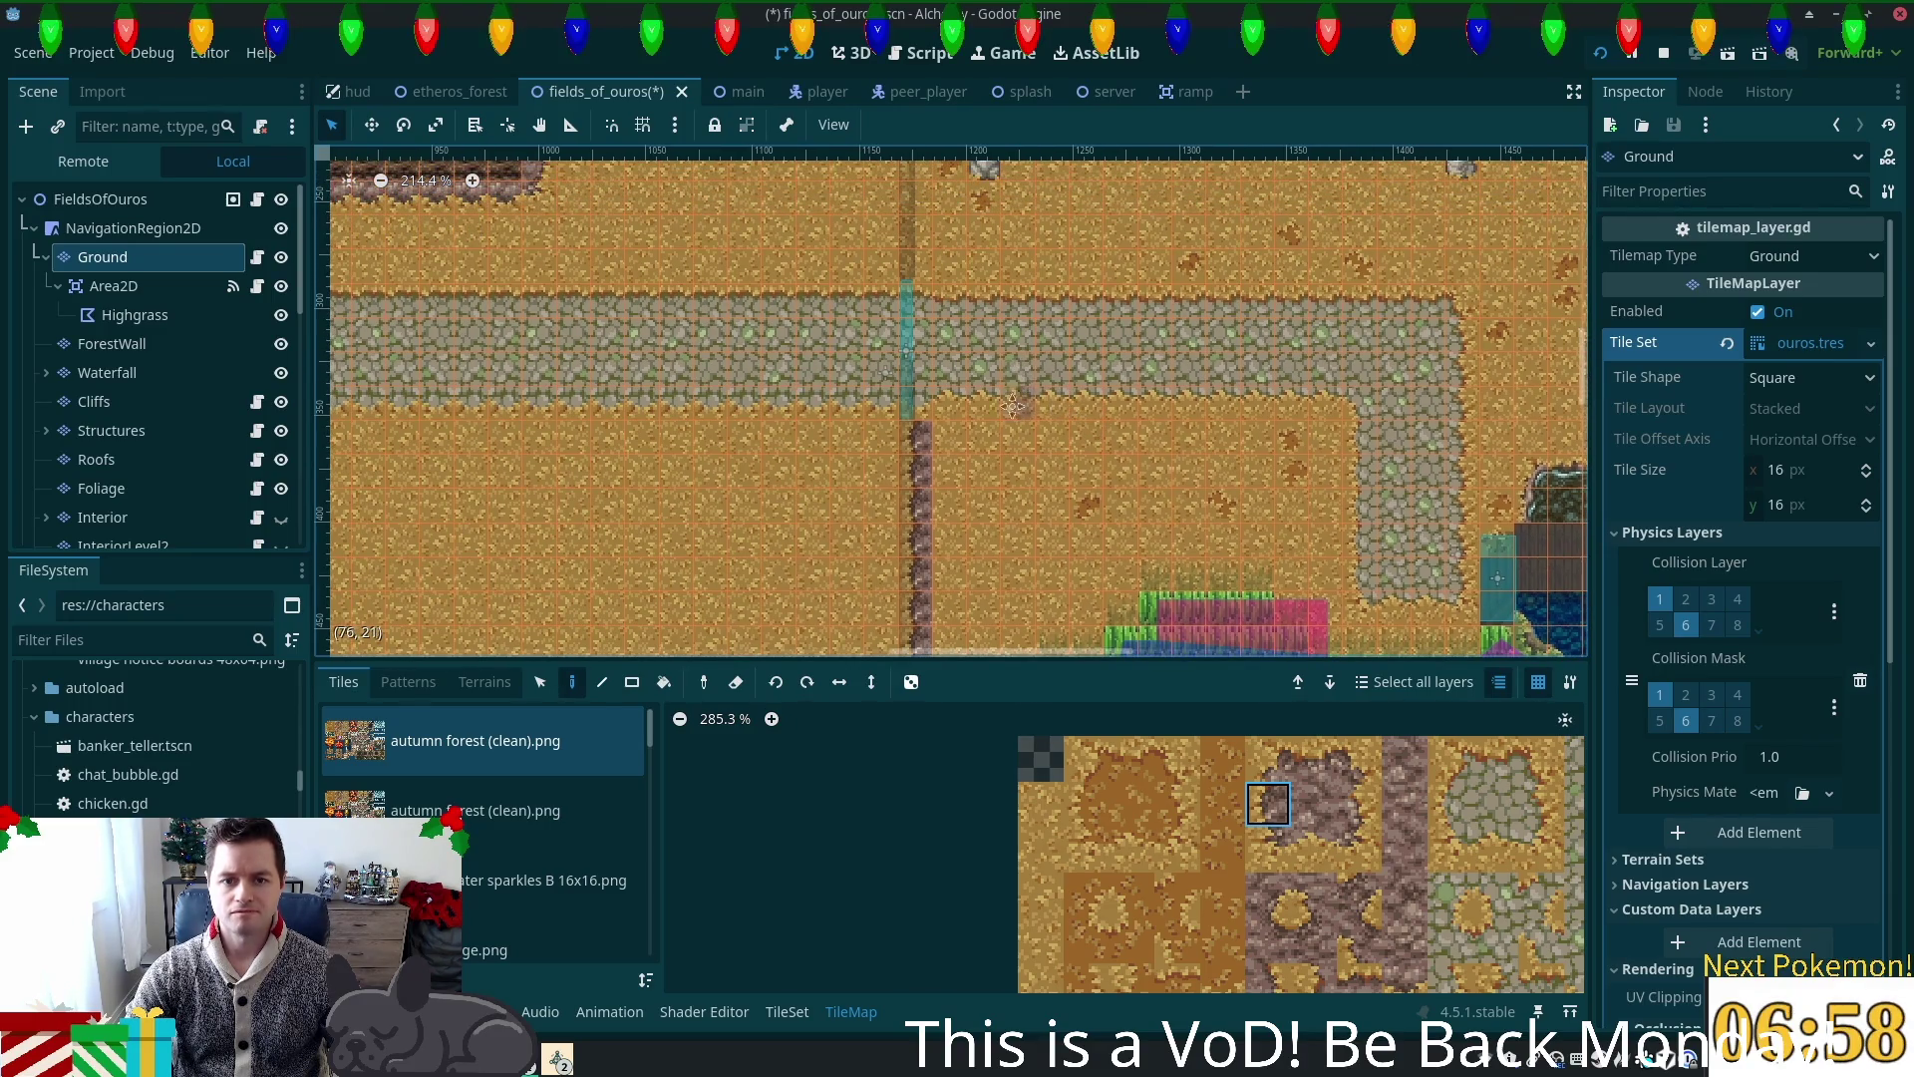
pyautogui.scroll(3, 1017, 384)
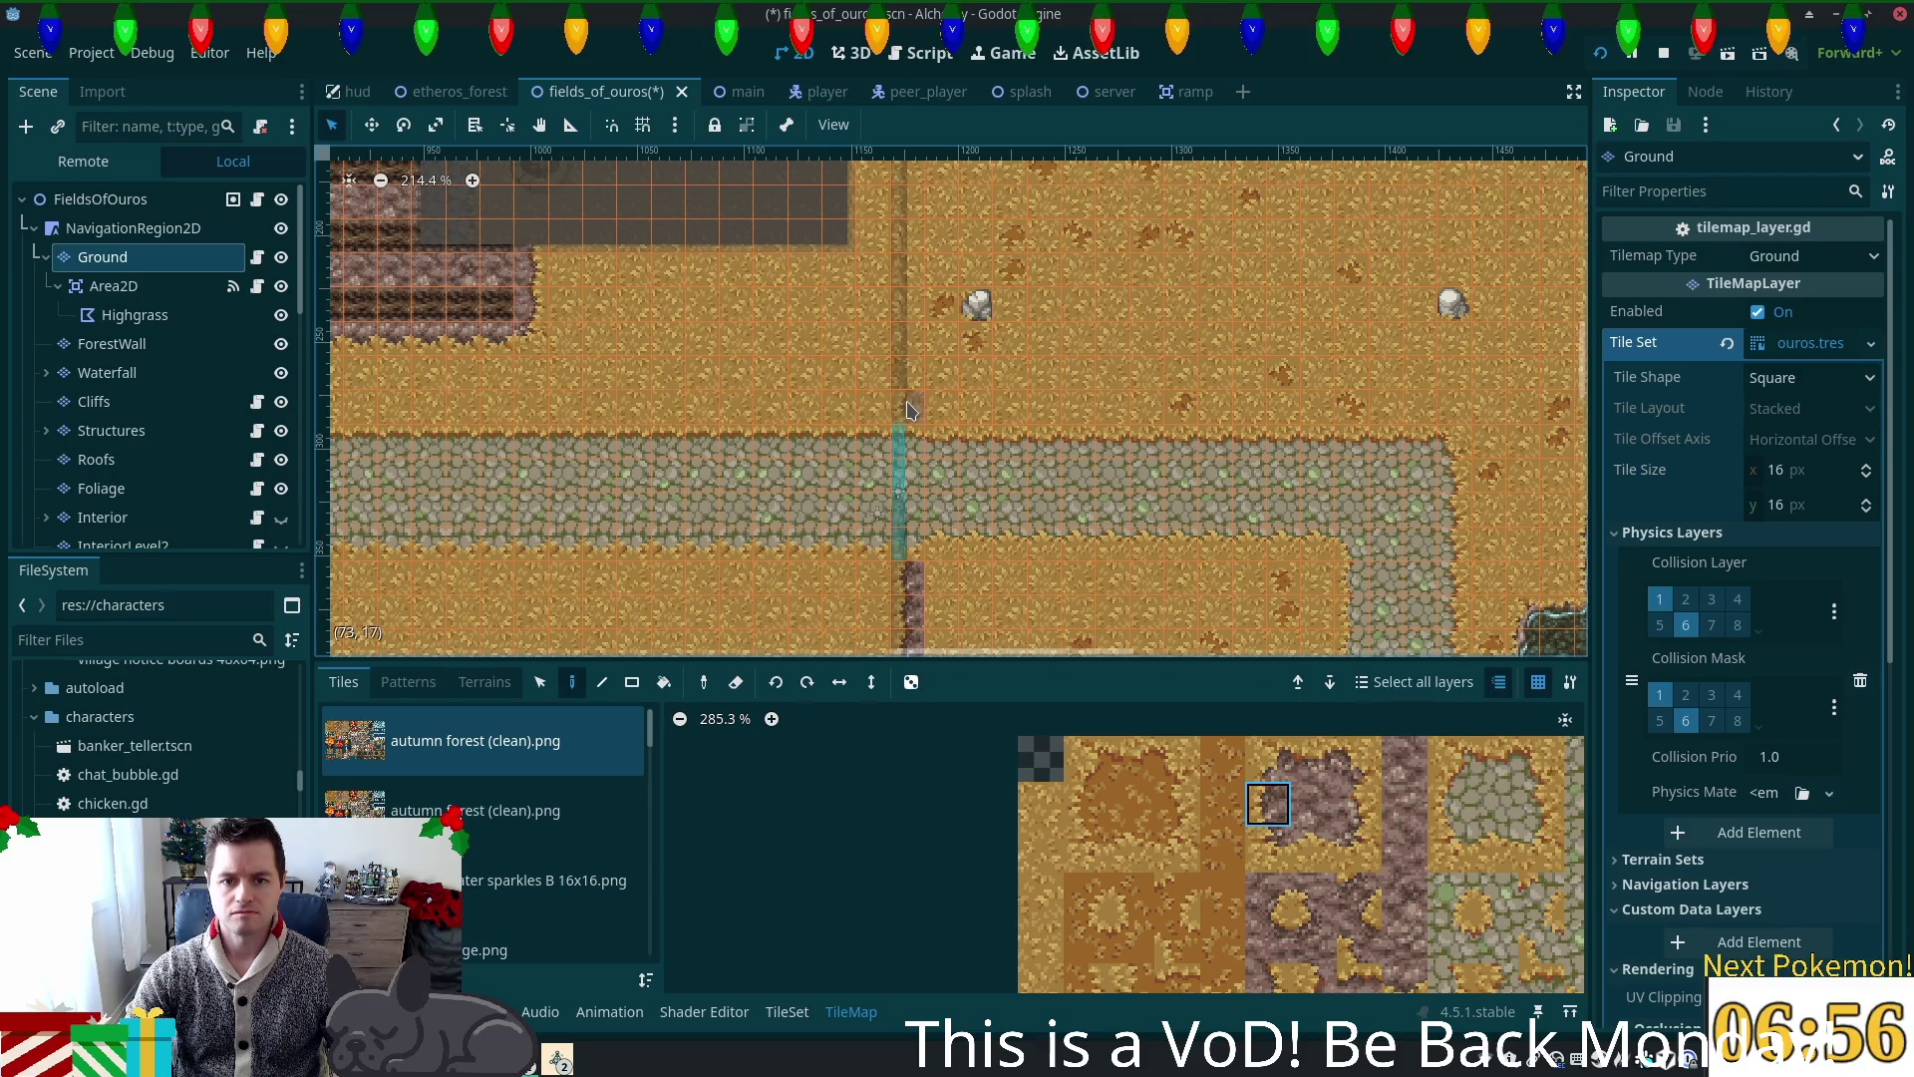
pyautogui.click(909, 400)
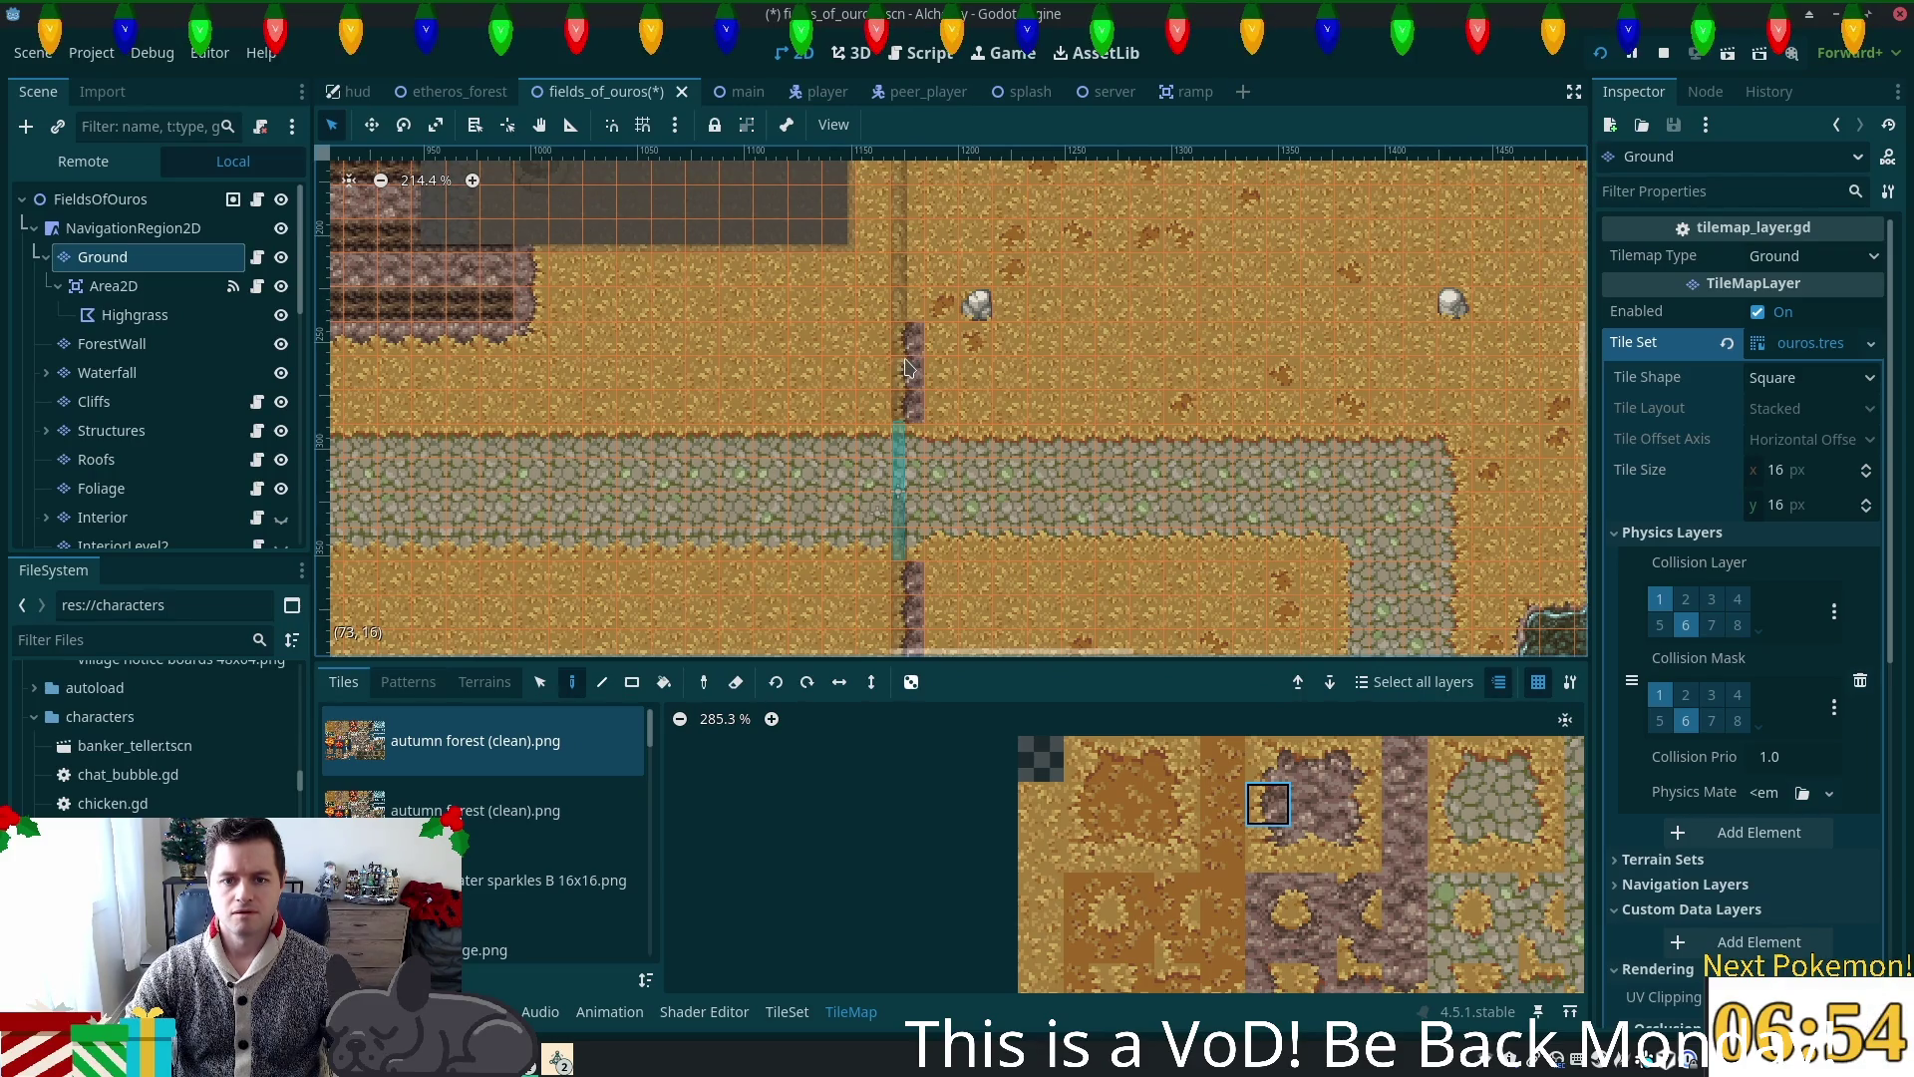
pyautogui.scroll(2, 910, 388)
pyautogui.moveTo(910, 429); pyautogui.dragTo(910, 299)
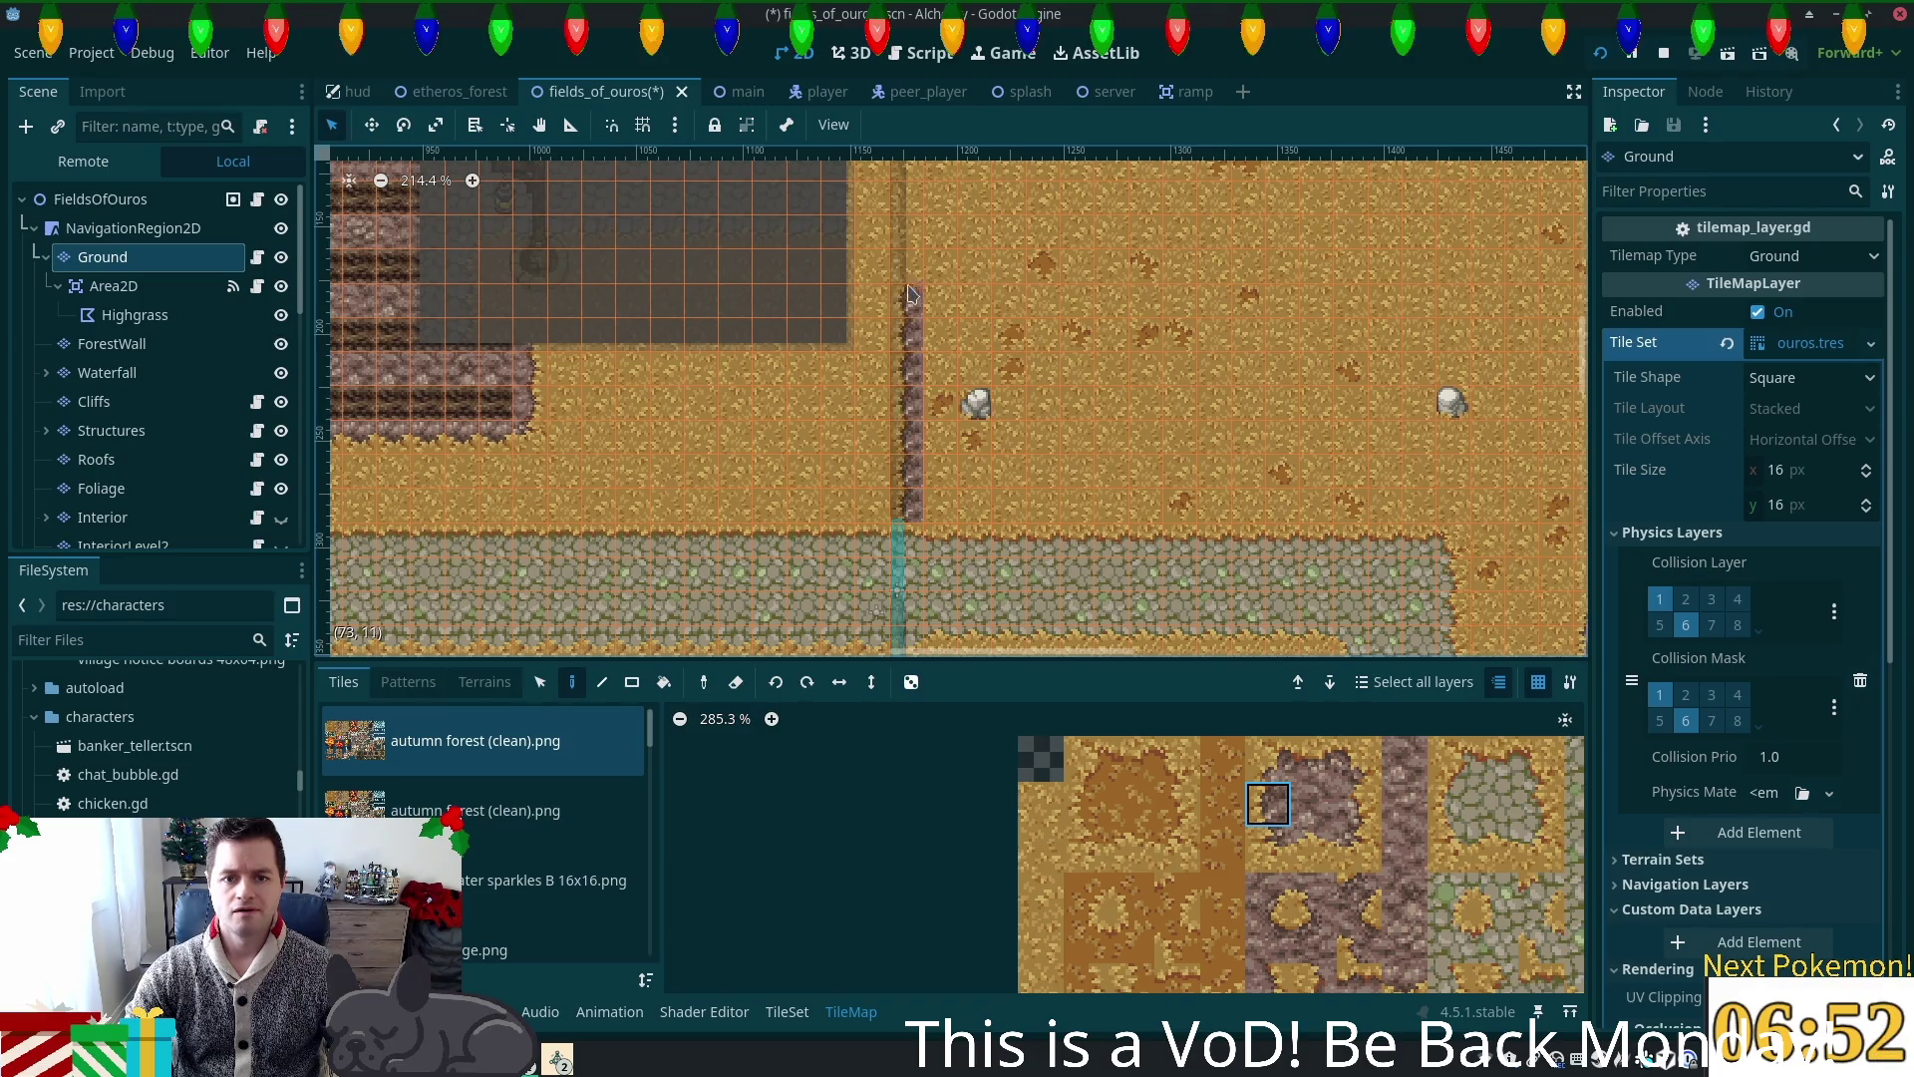
pyautogui.scroll(-5, 990, 262)
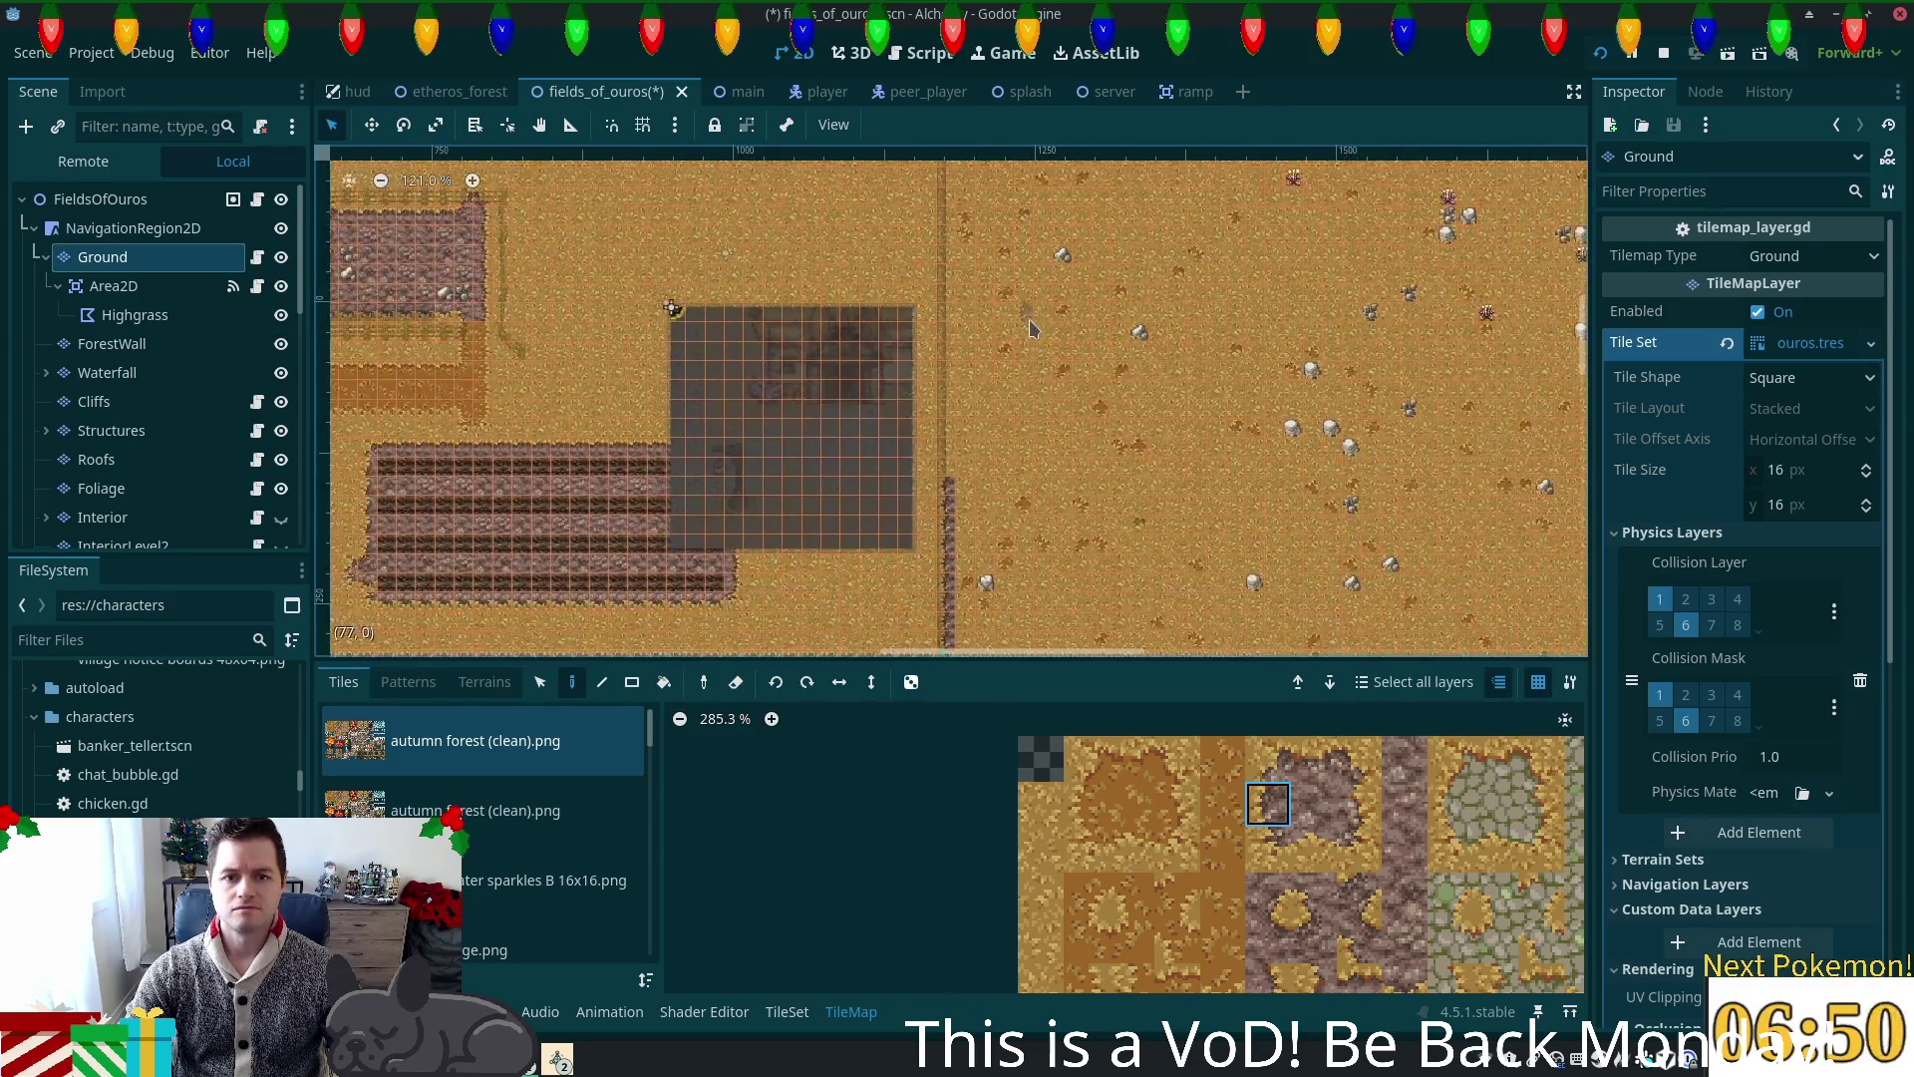
pyautogui.scroll(-3, 1057, 322)
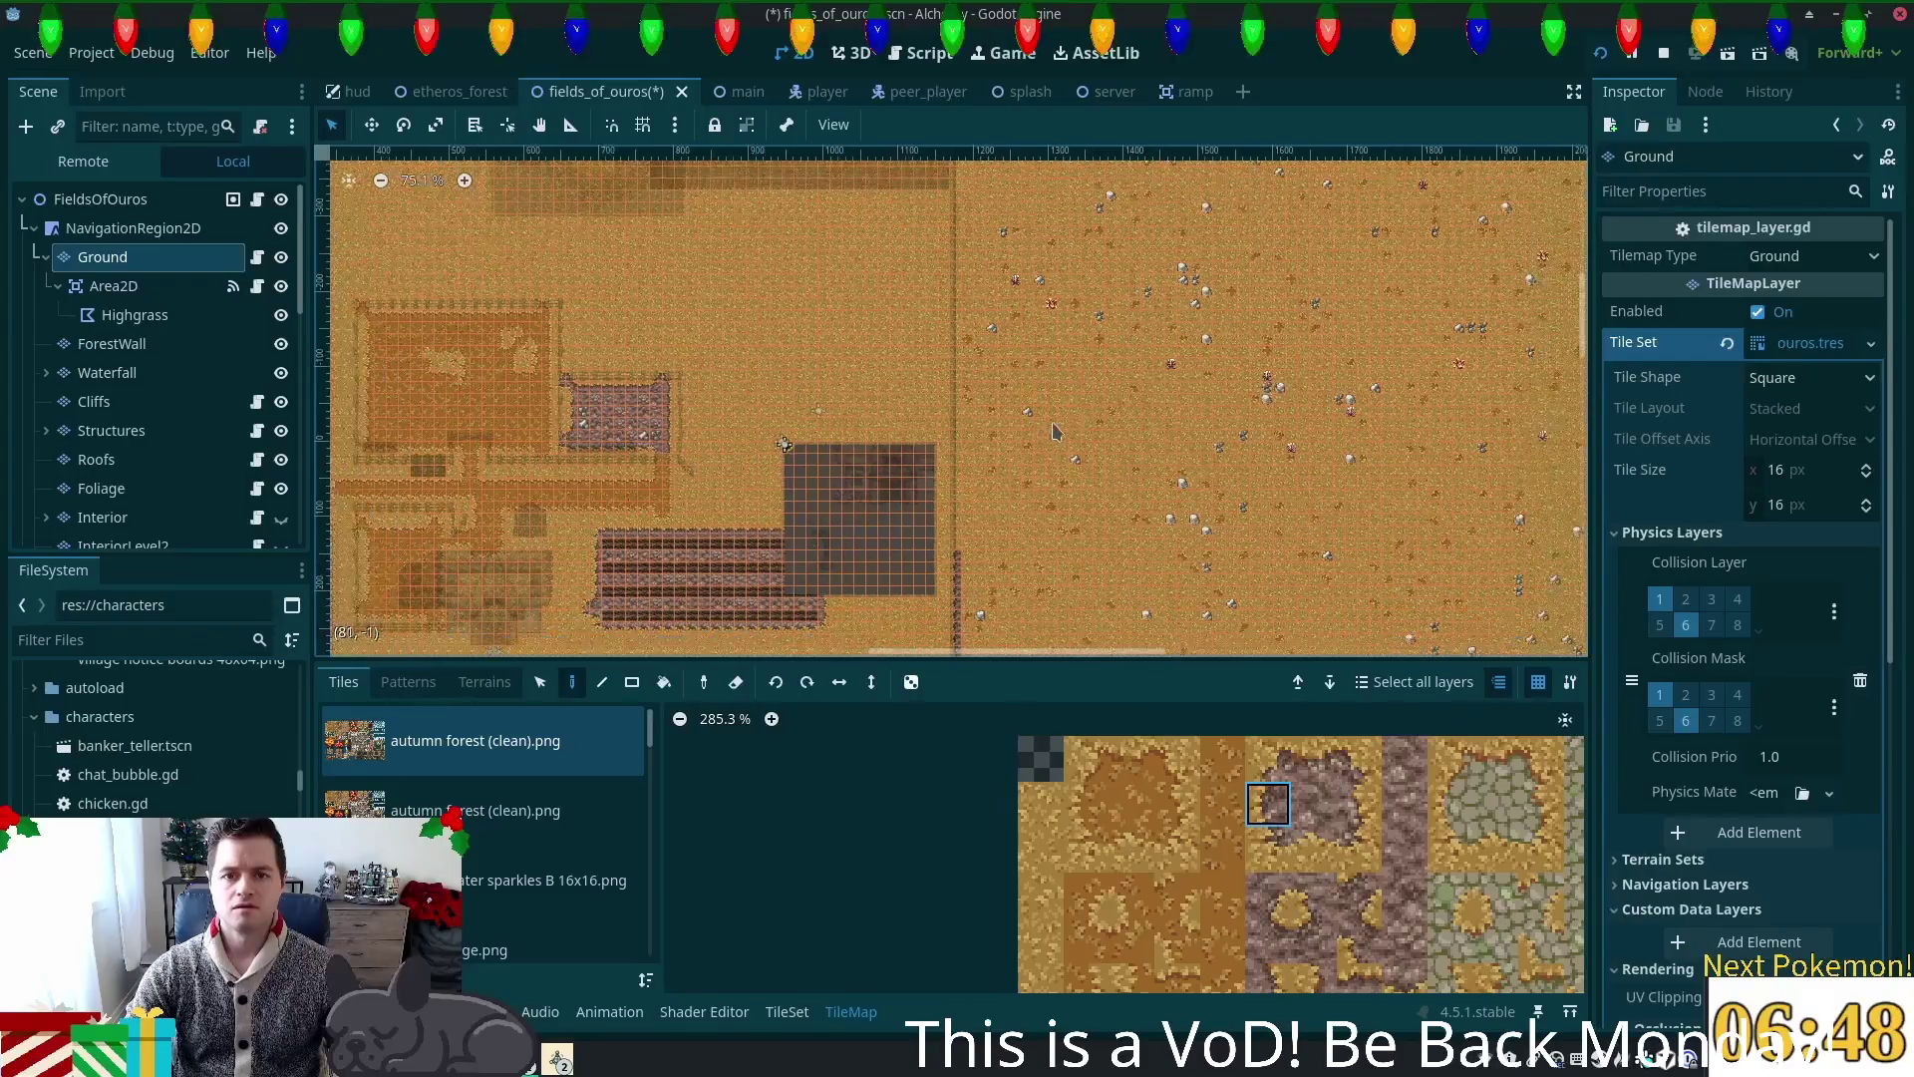
pyautogui.moveTo(1077, 424)
pyautogui.mouseDown()
pyautogui.moveTo(1067, 479)
pyautogui.moveTo(1057, 463)
pyautogui.mouseUp()
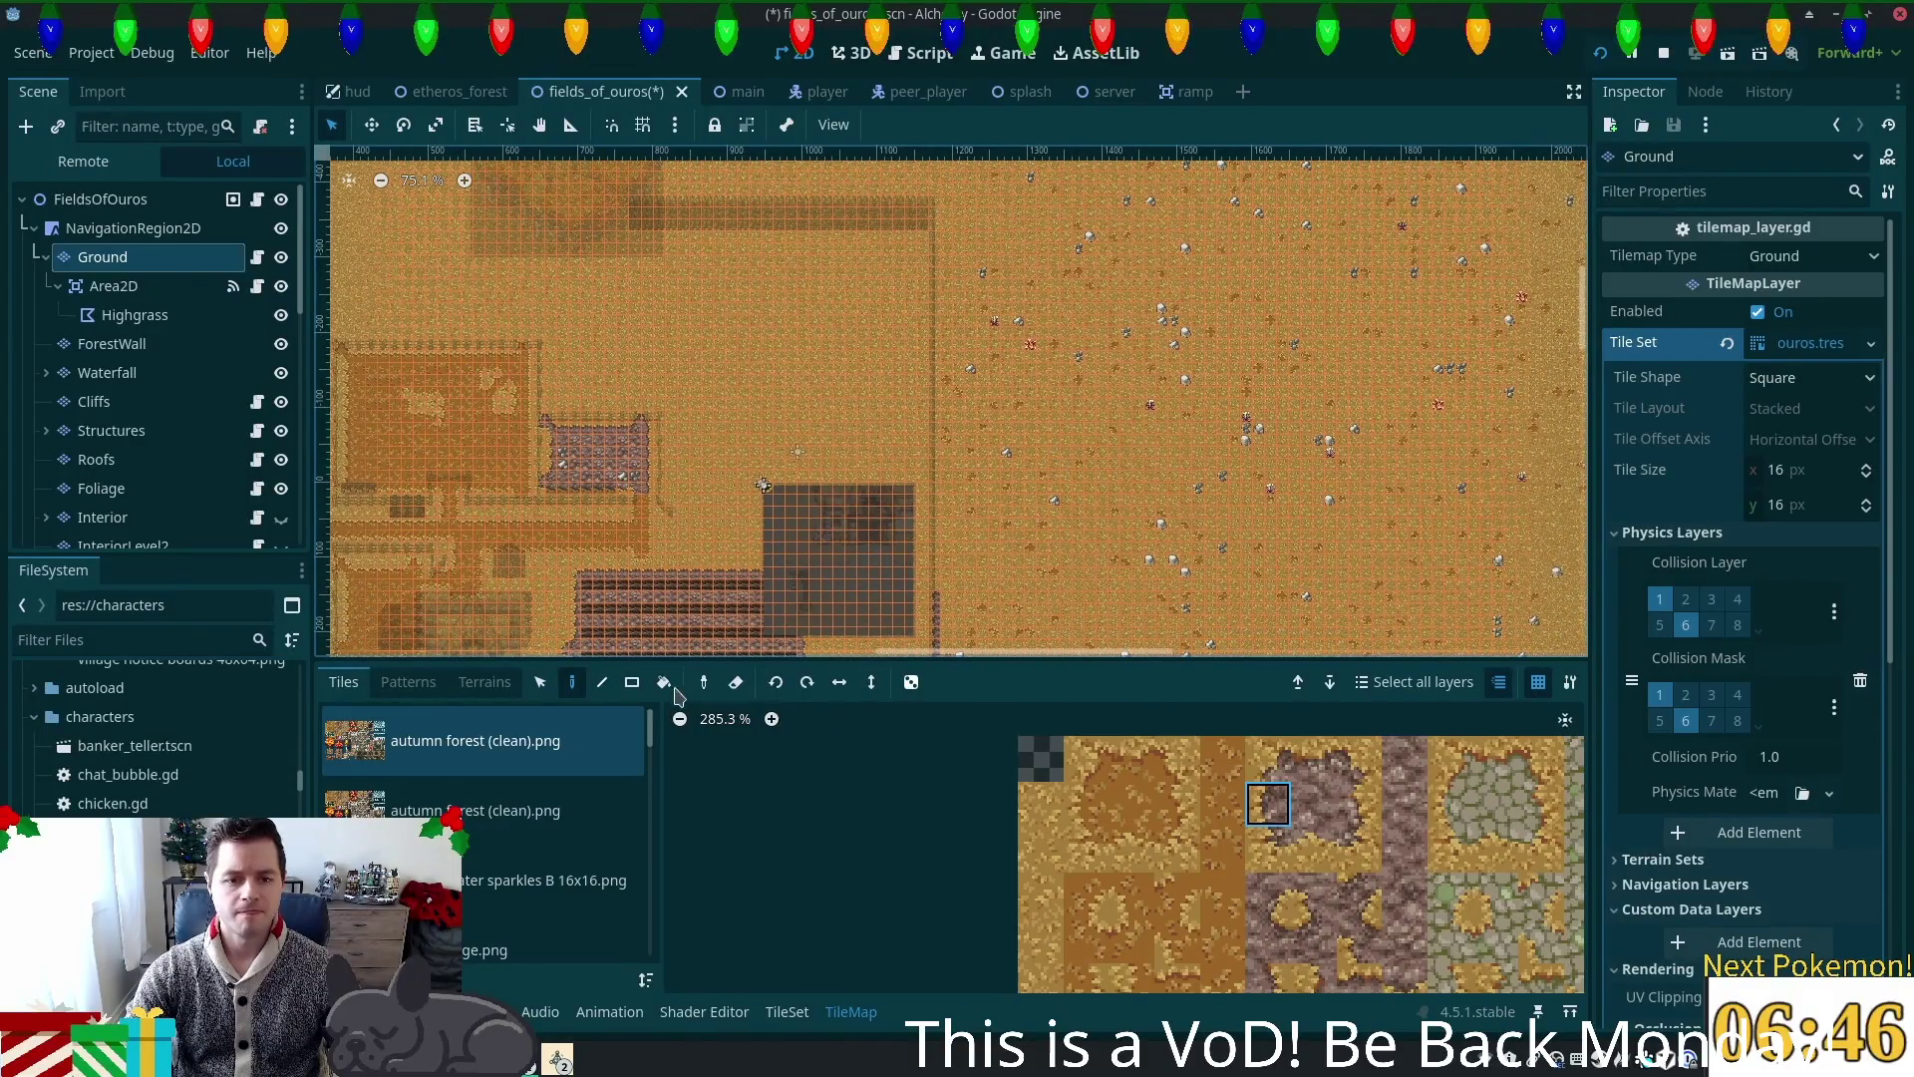
pyautogui.click(604, 684)
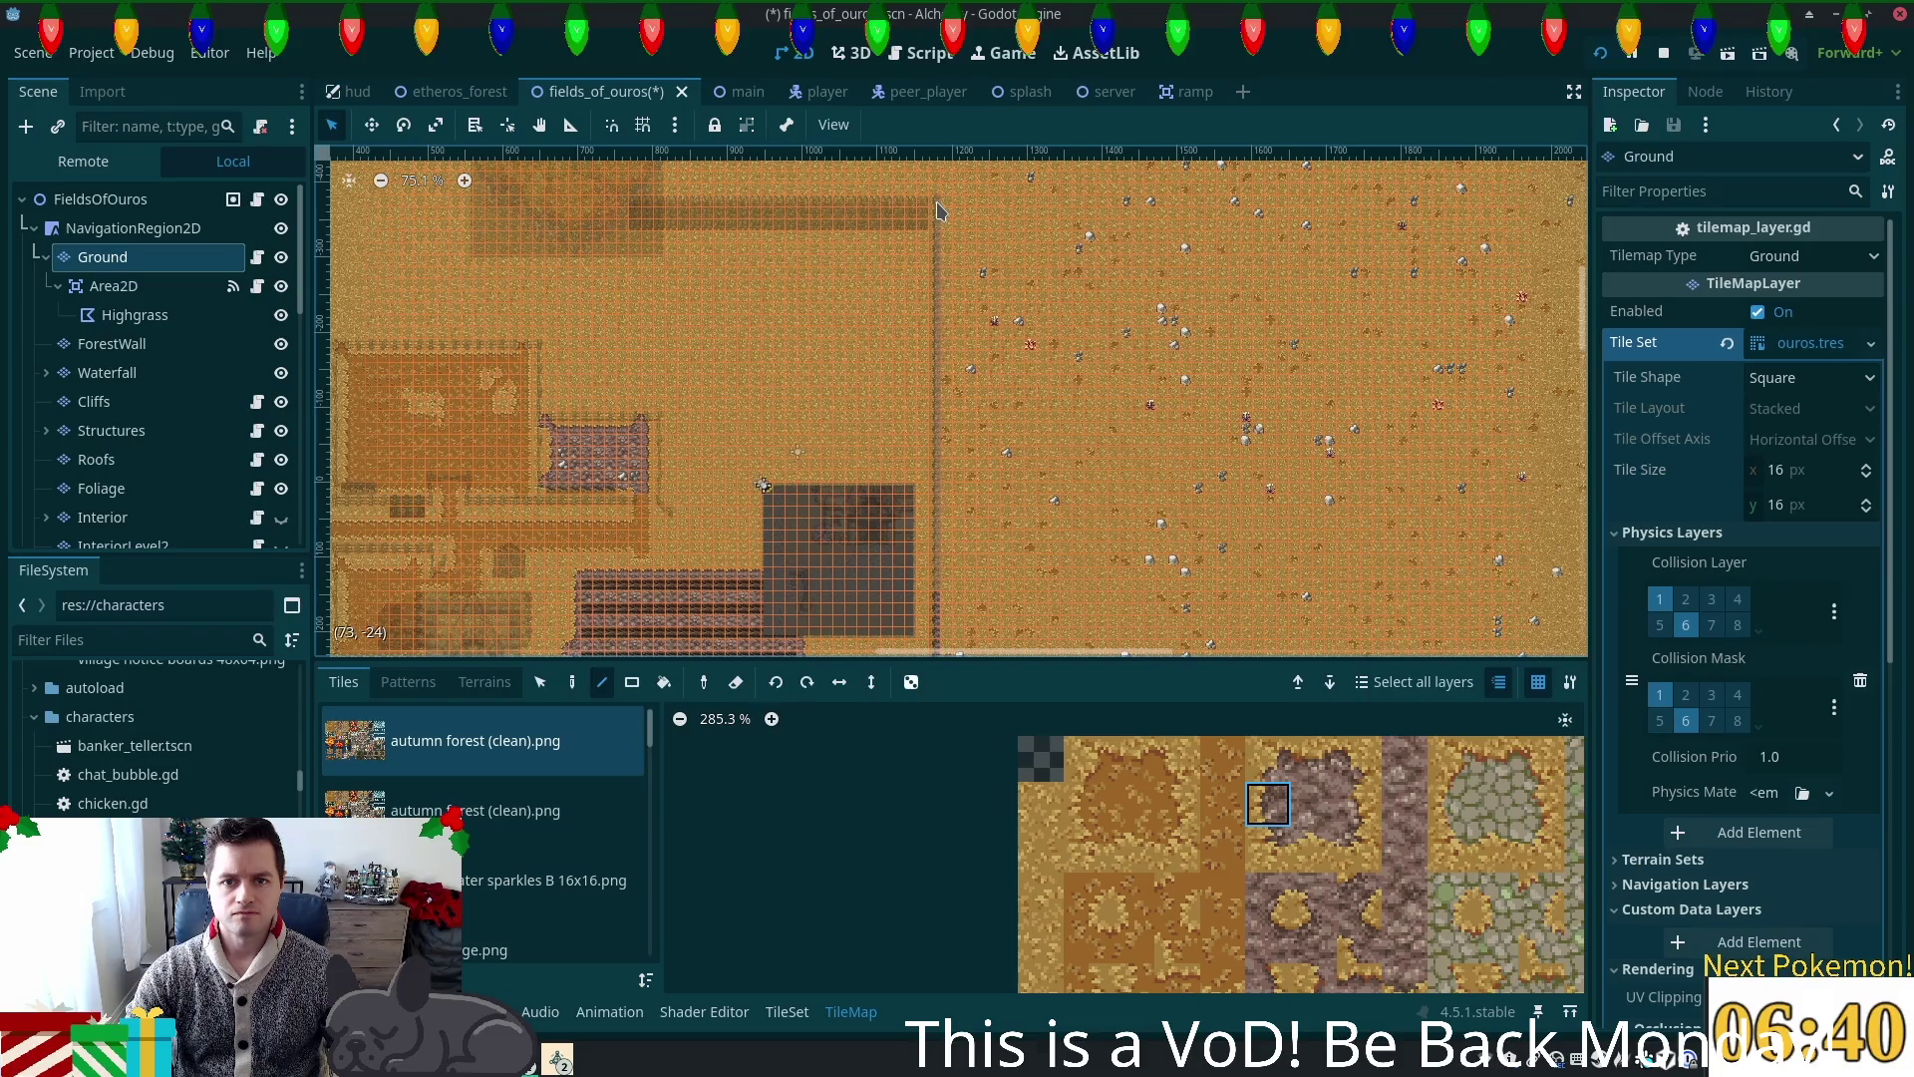
pyautogui.scroll(5, 962, 221)
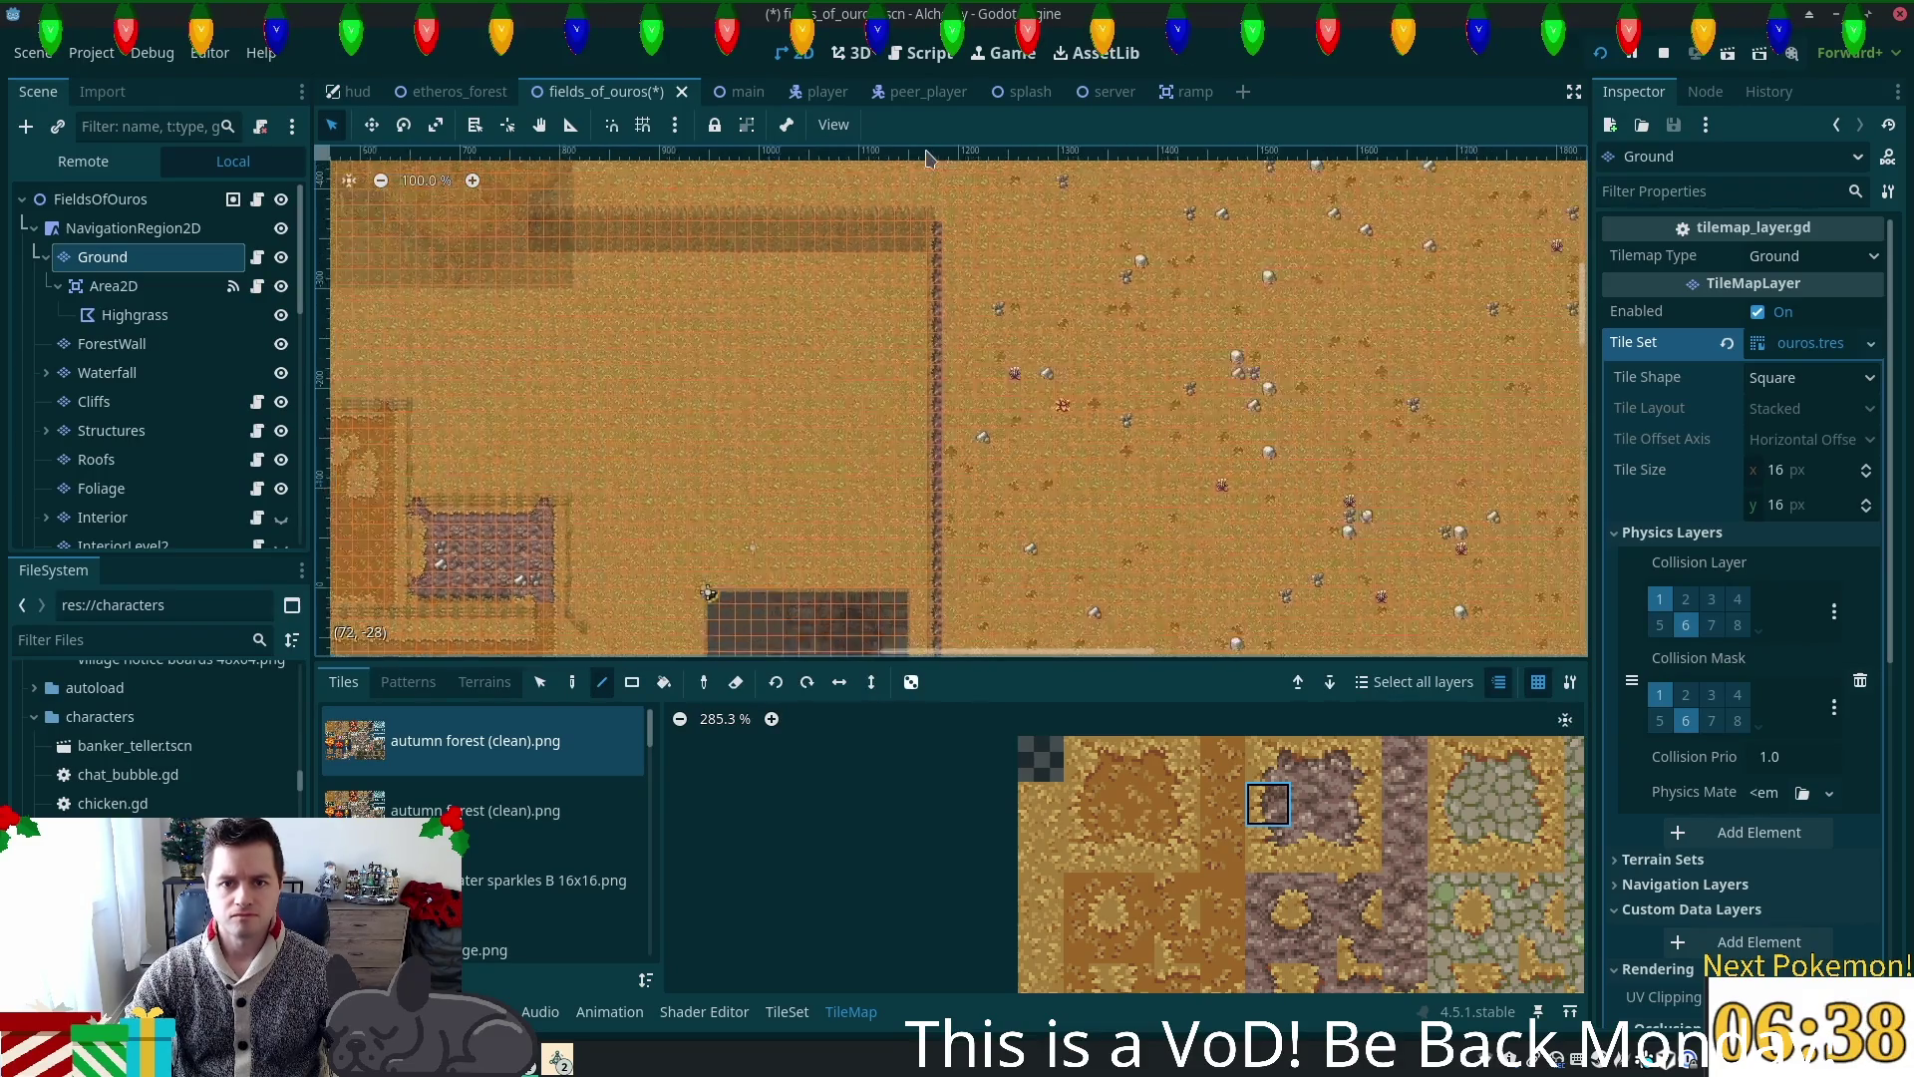
pyautogui.scroll(2, 962, 237)
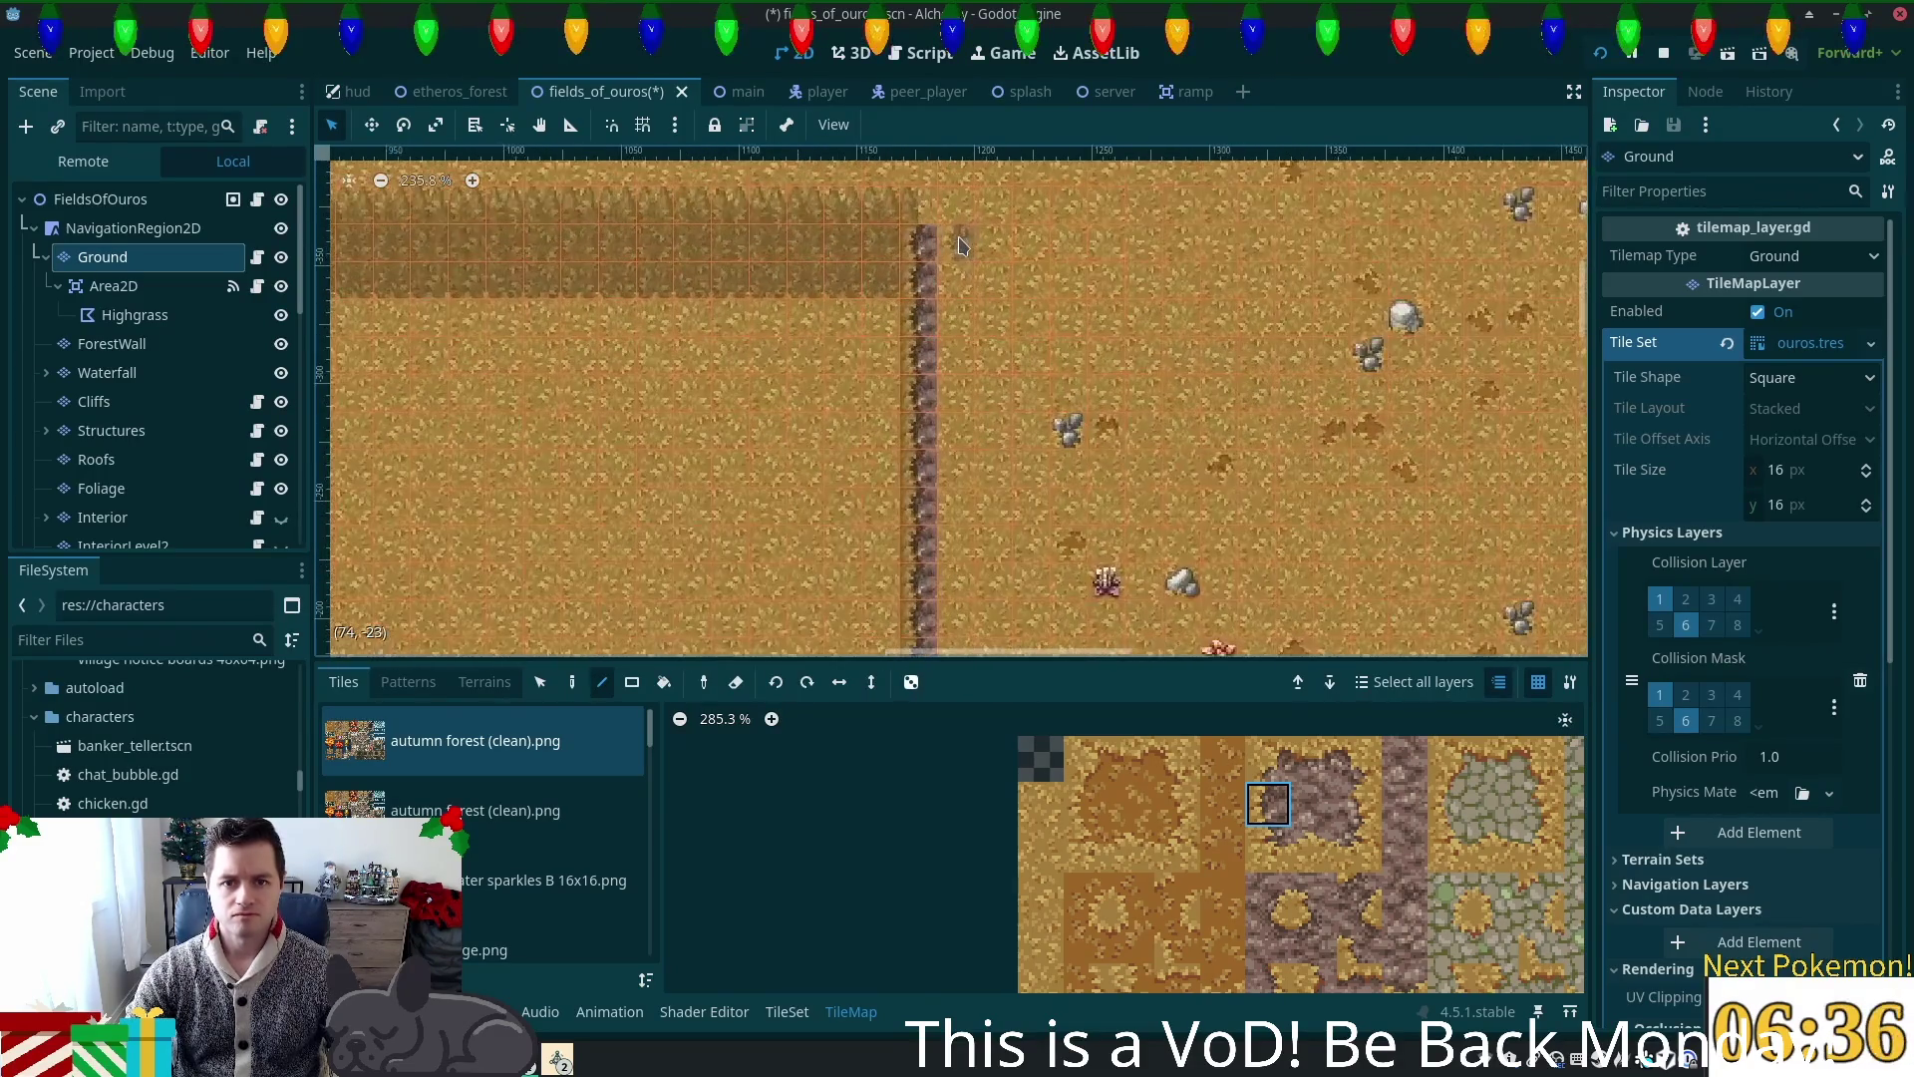
pyautogui.scroll(3, 1052, 304)
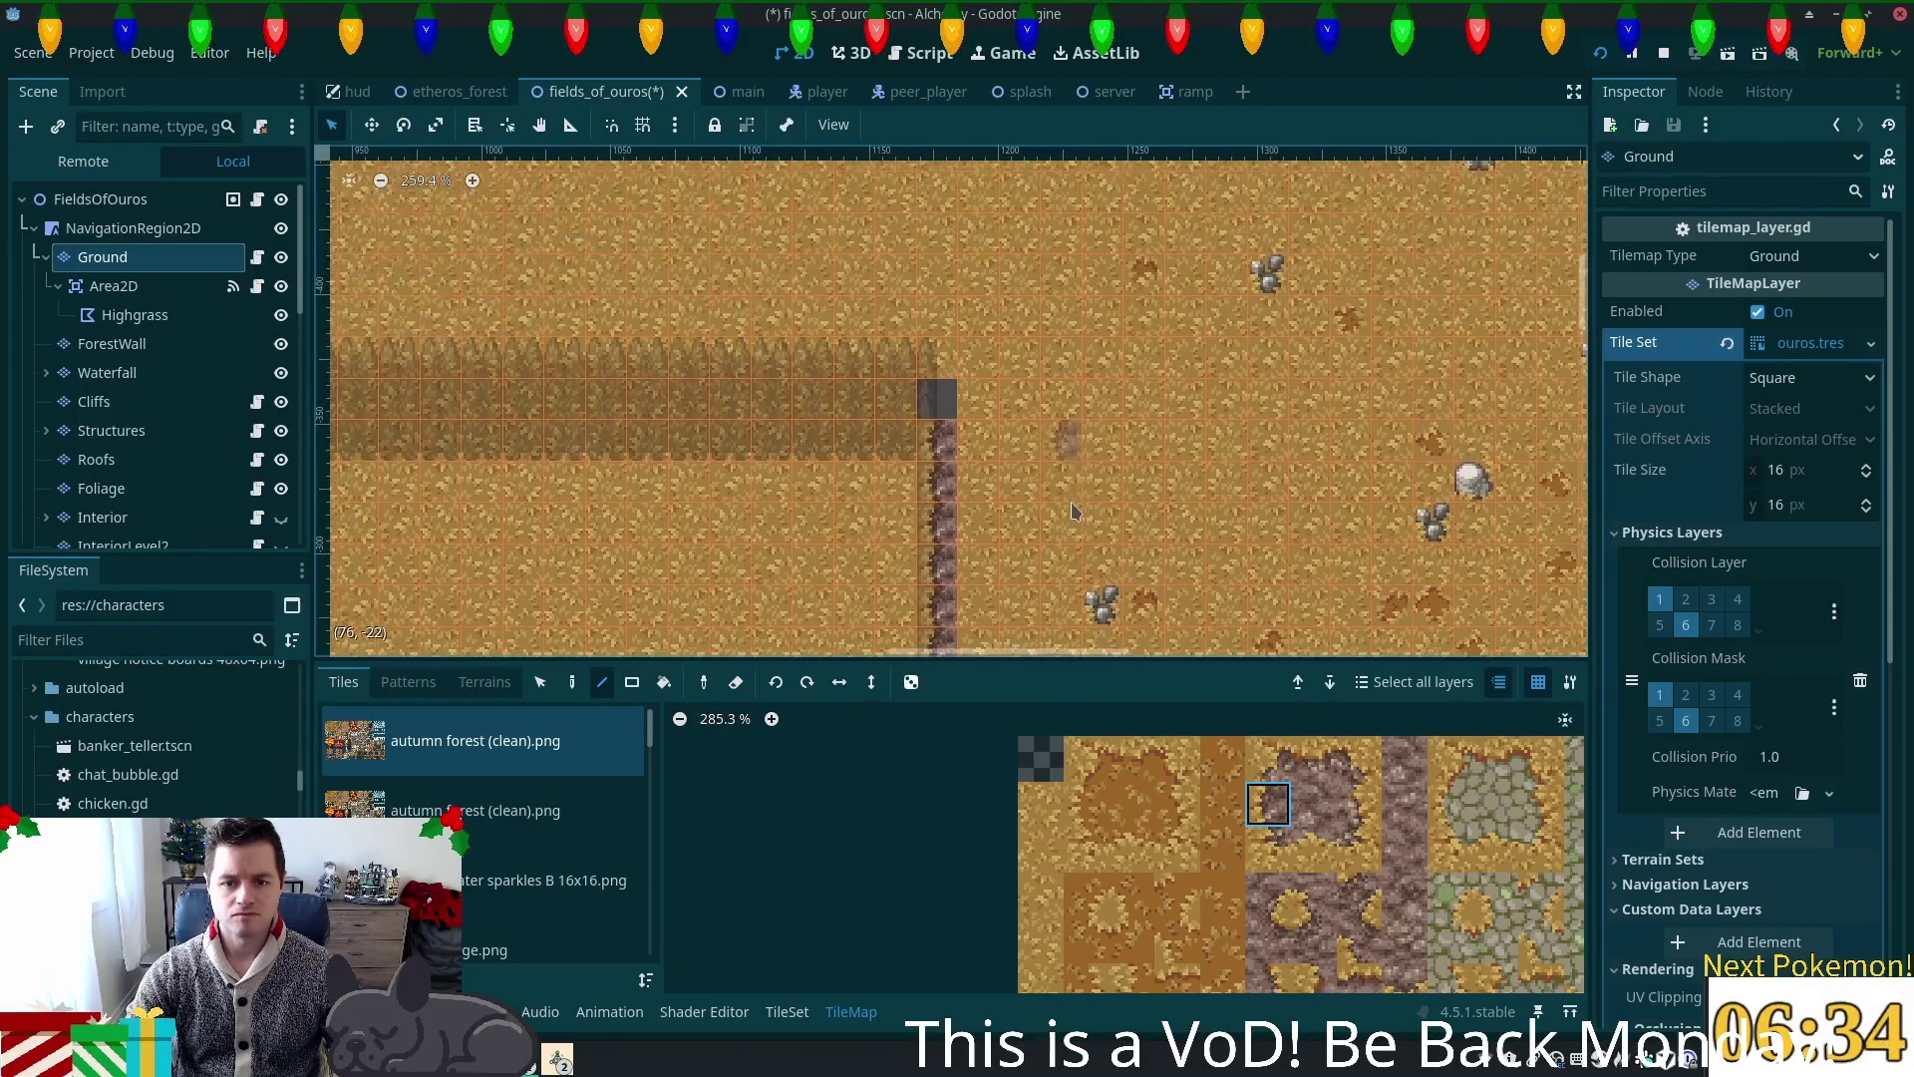
# Step: Cover the dark grey cell with ground, switch to the tile below, and save fields_of_ouros
pyautogui.click(942, 397)
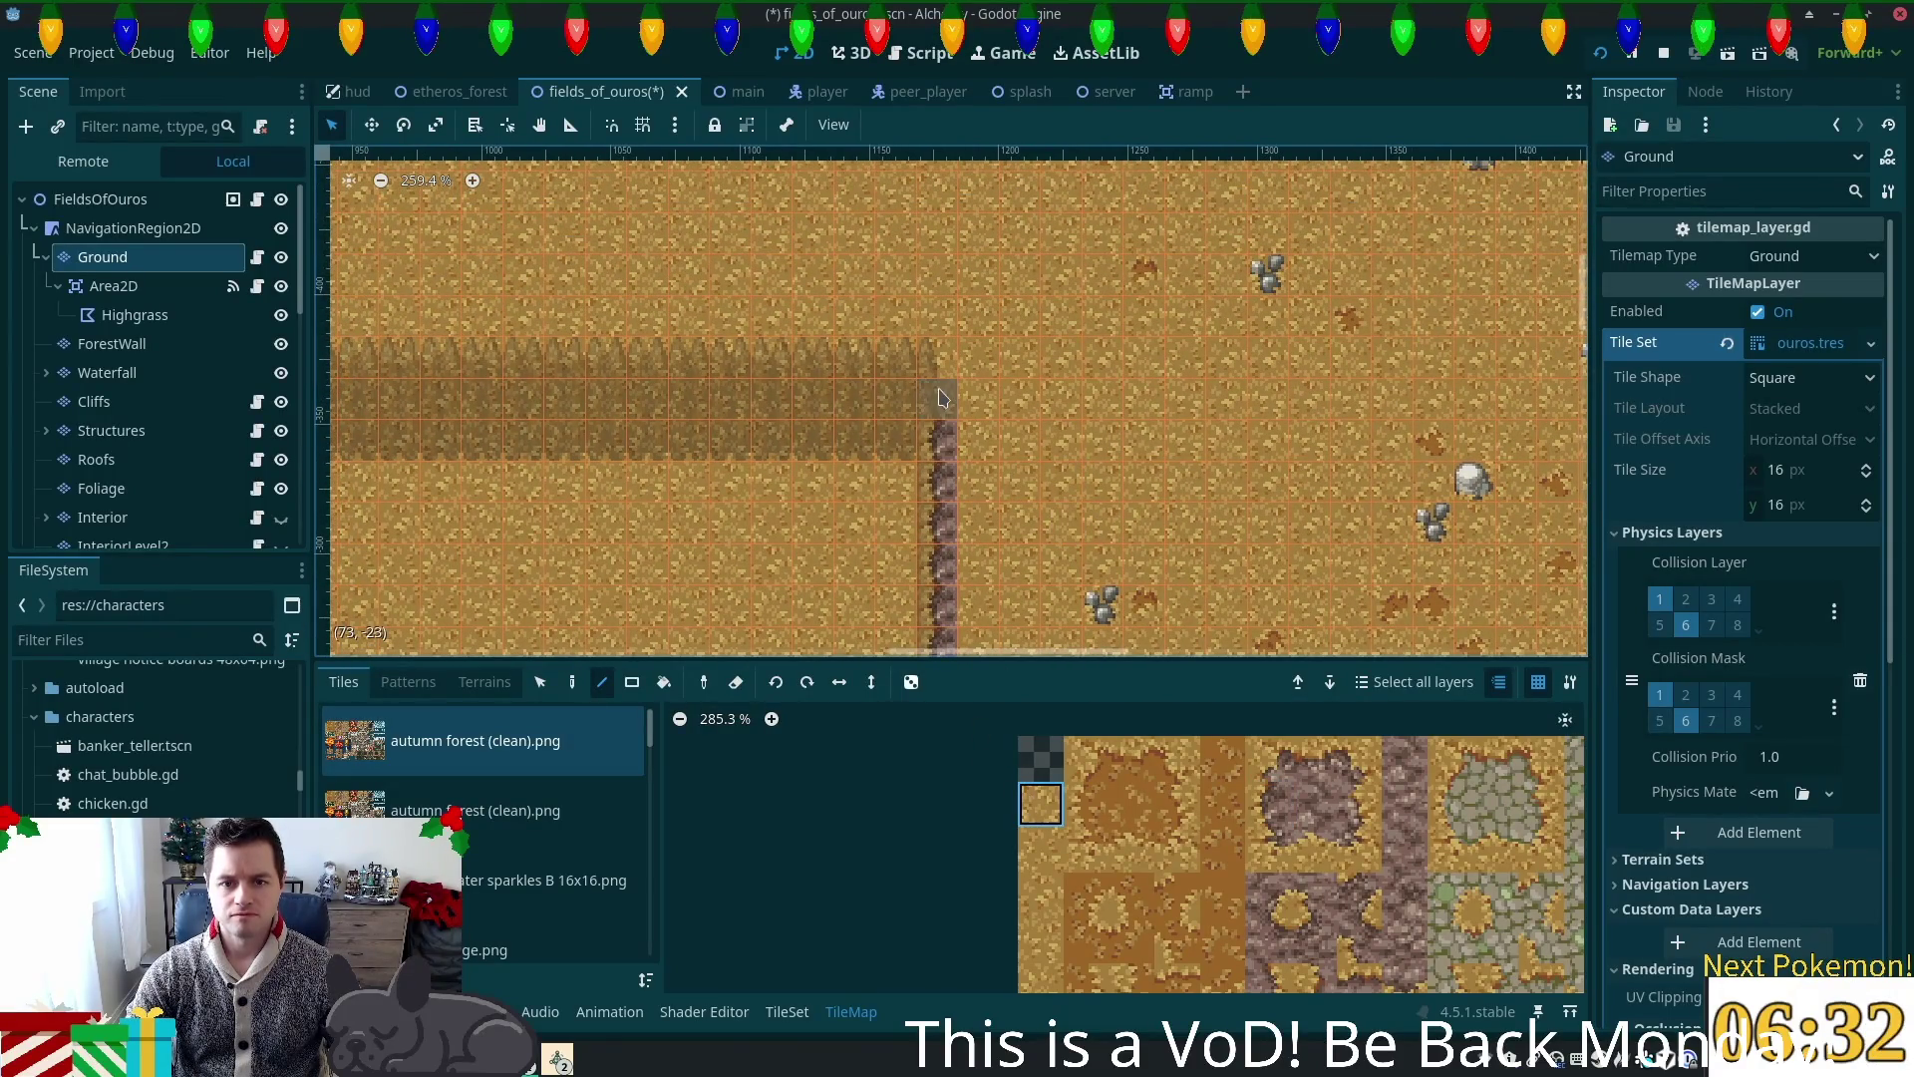
pyautogui.click(1268, 849)
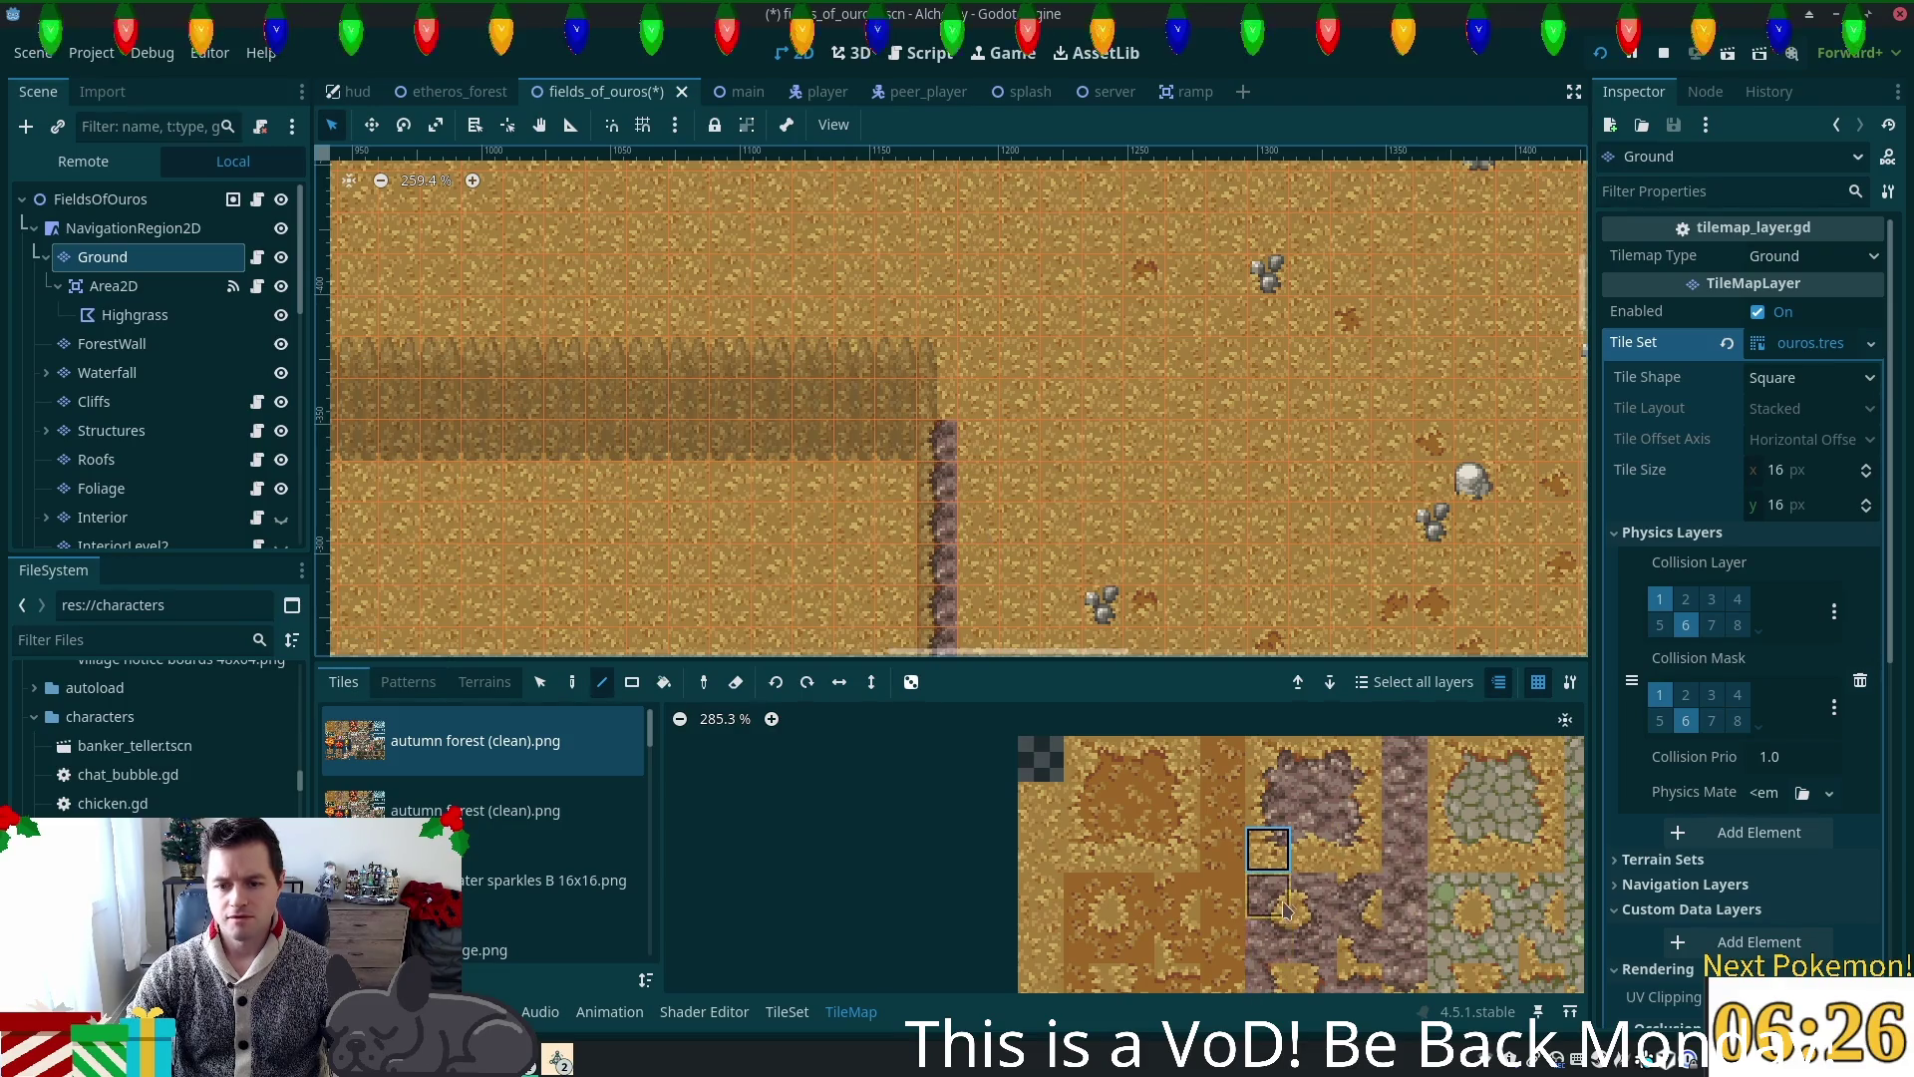
pyautogui.click(1314, 895)
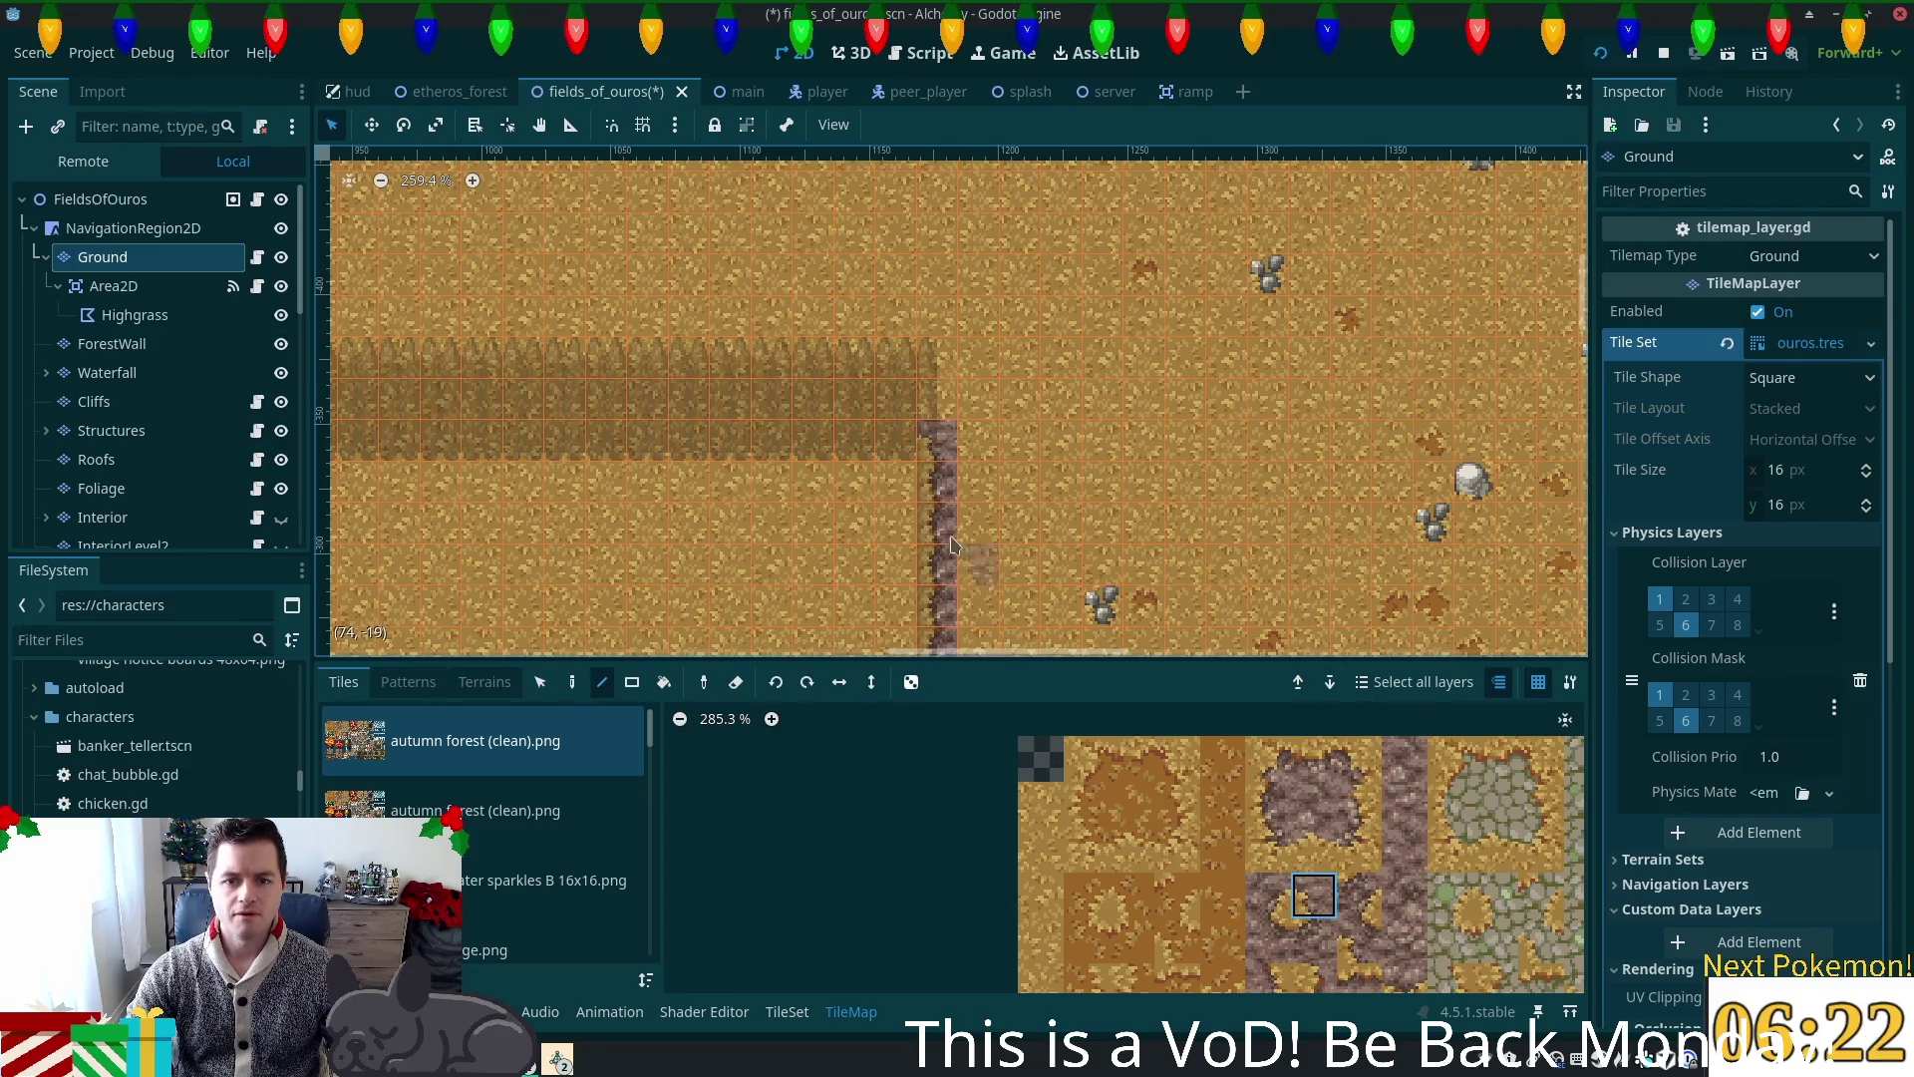
pyautogui.scroll(-3, 941, 630)
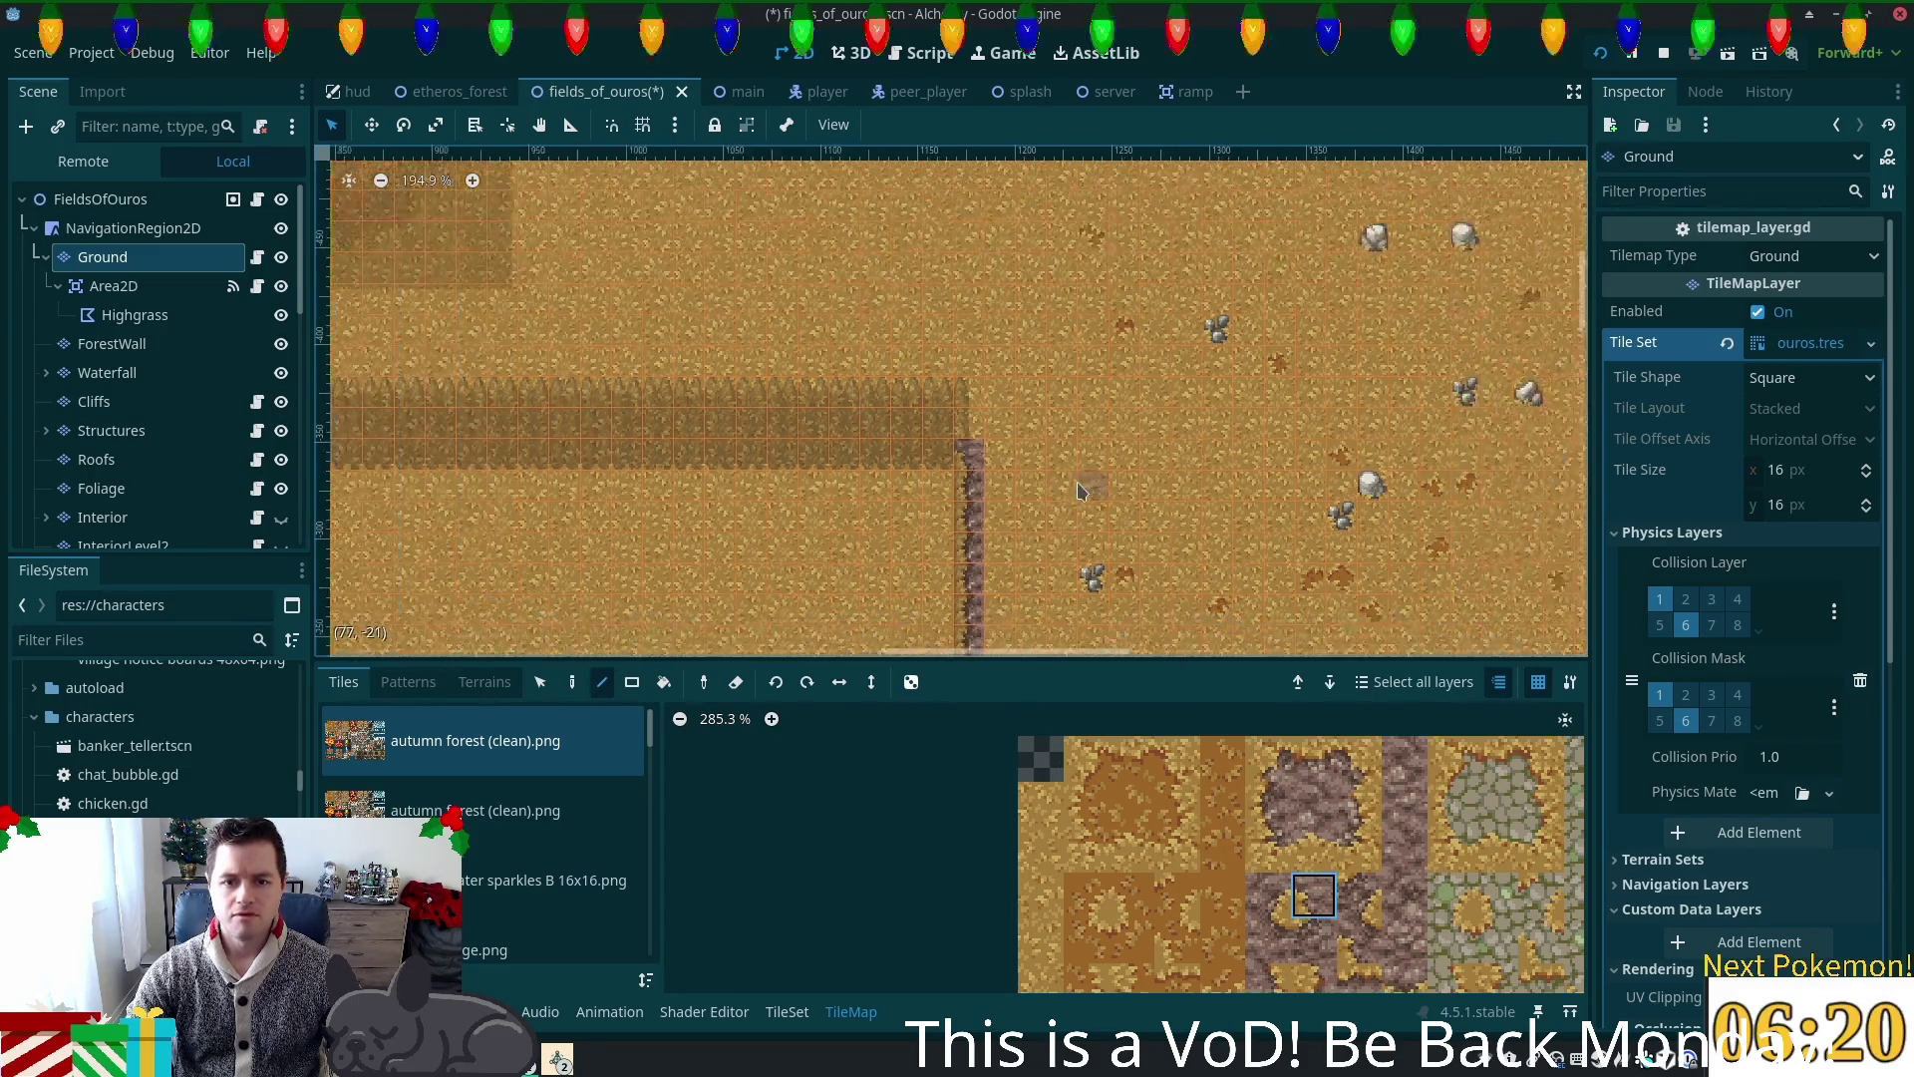
pyautogui.hotkey('ctrl', 's')
# Step: Select the Structures layer and switch to the TileMap Select tool
pyautogui.scroll(-3, 755, 217)
pyautogui.hscroll(10, 755, 217)
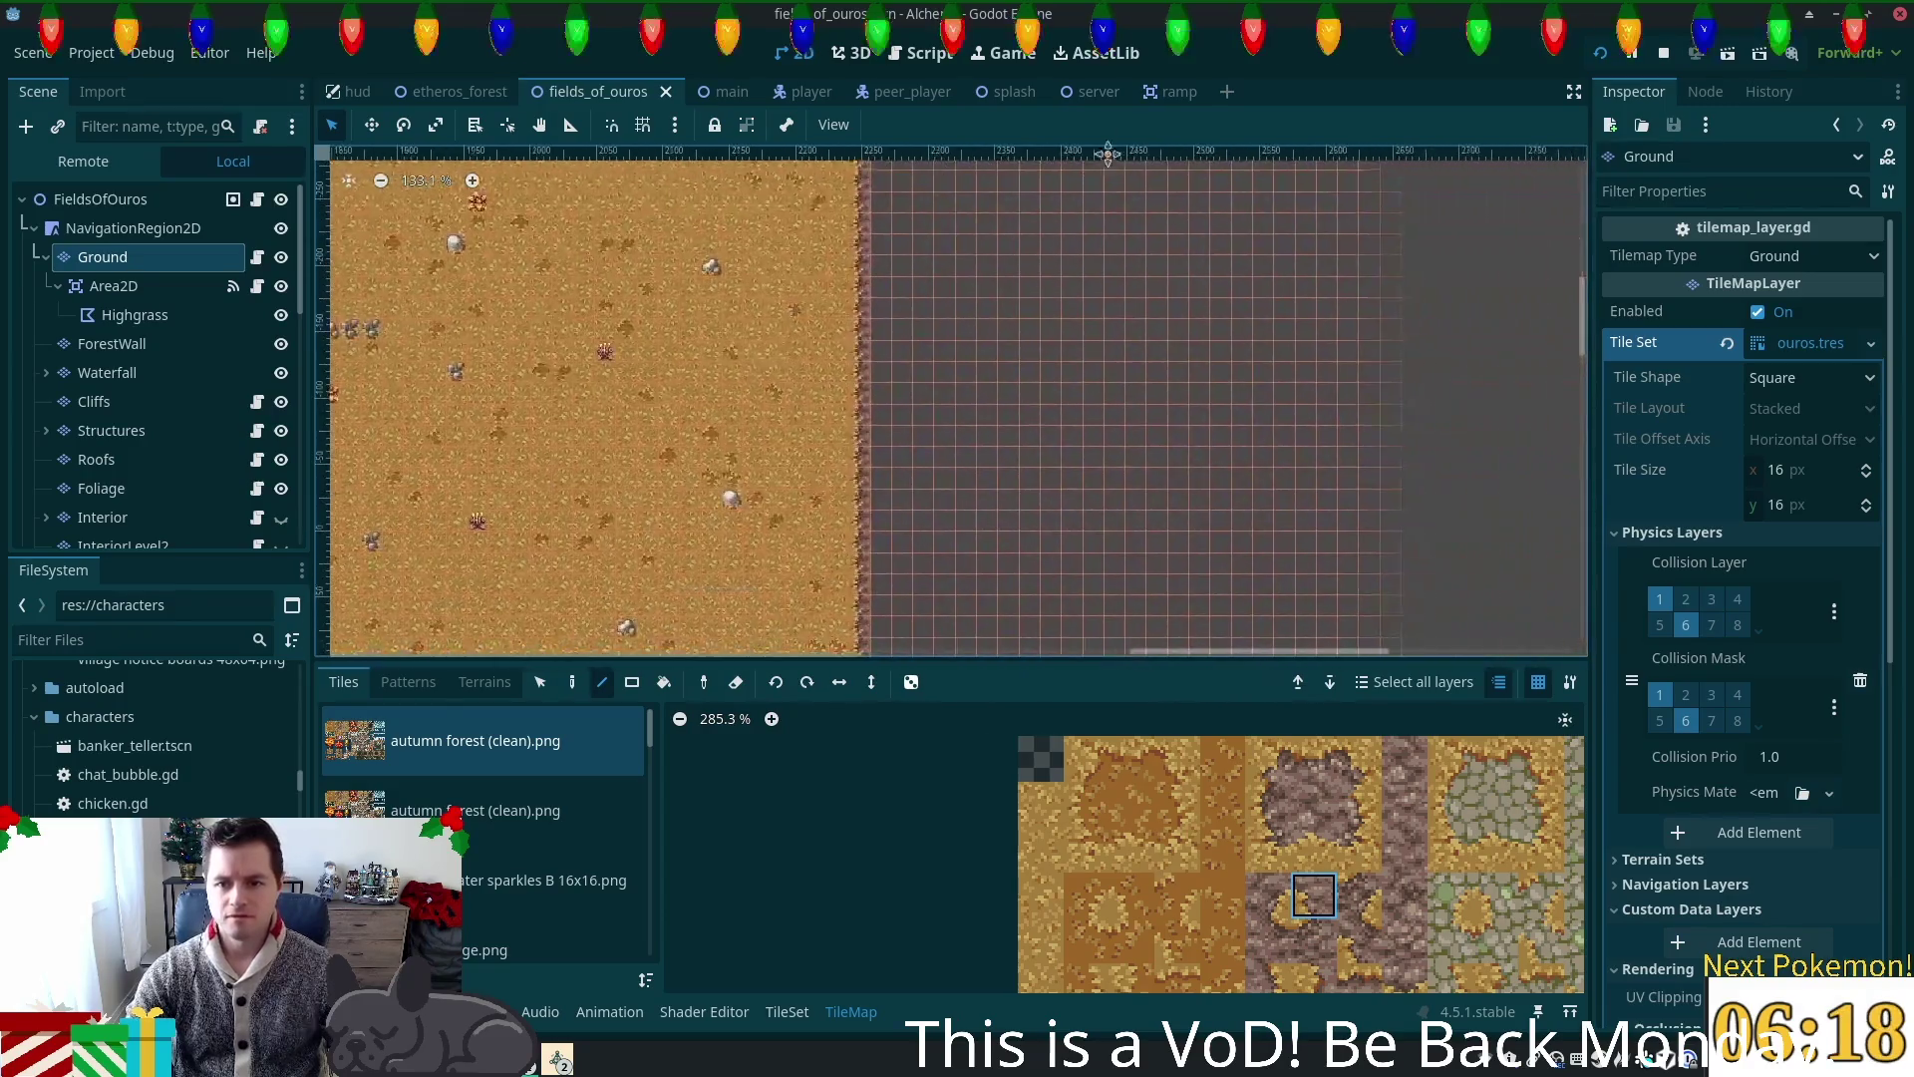
pyautogui.scroll(-3, 1296, 867)
pyautogui.scroll(-2, 1037, 510)
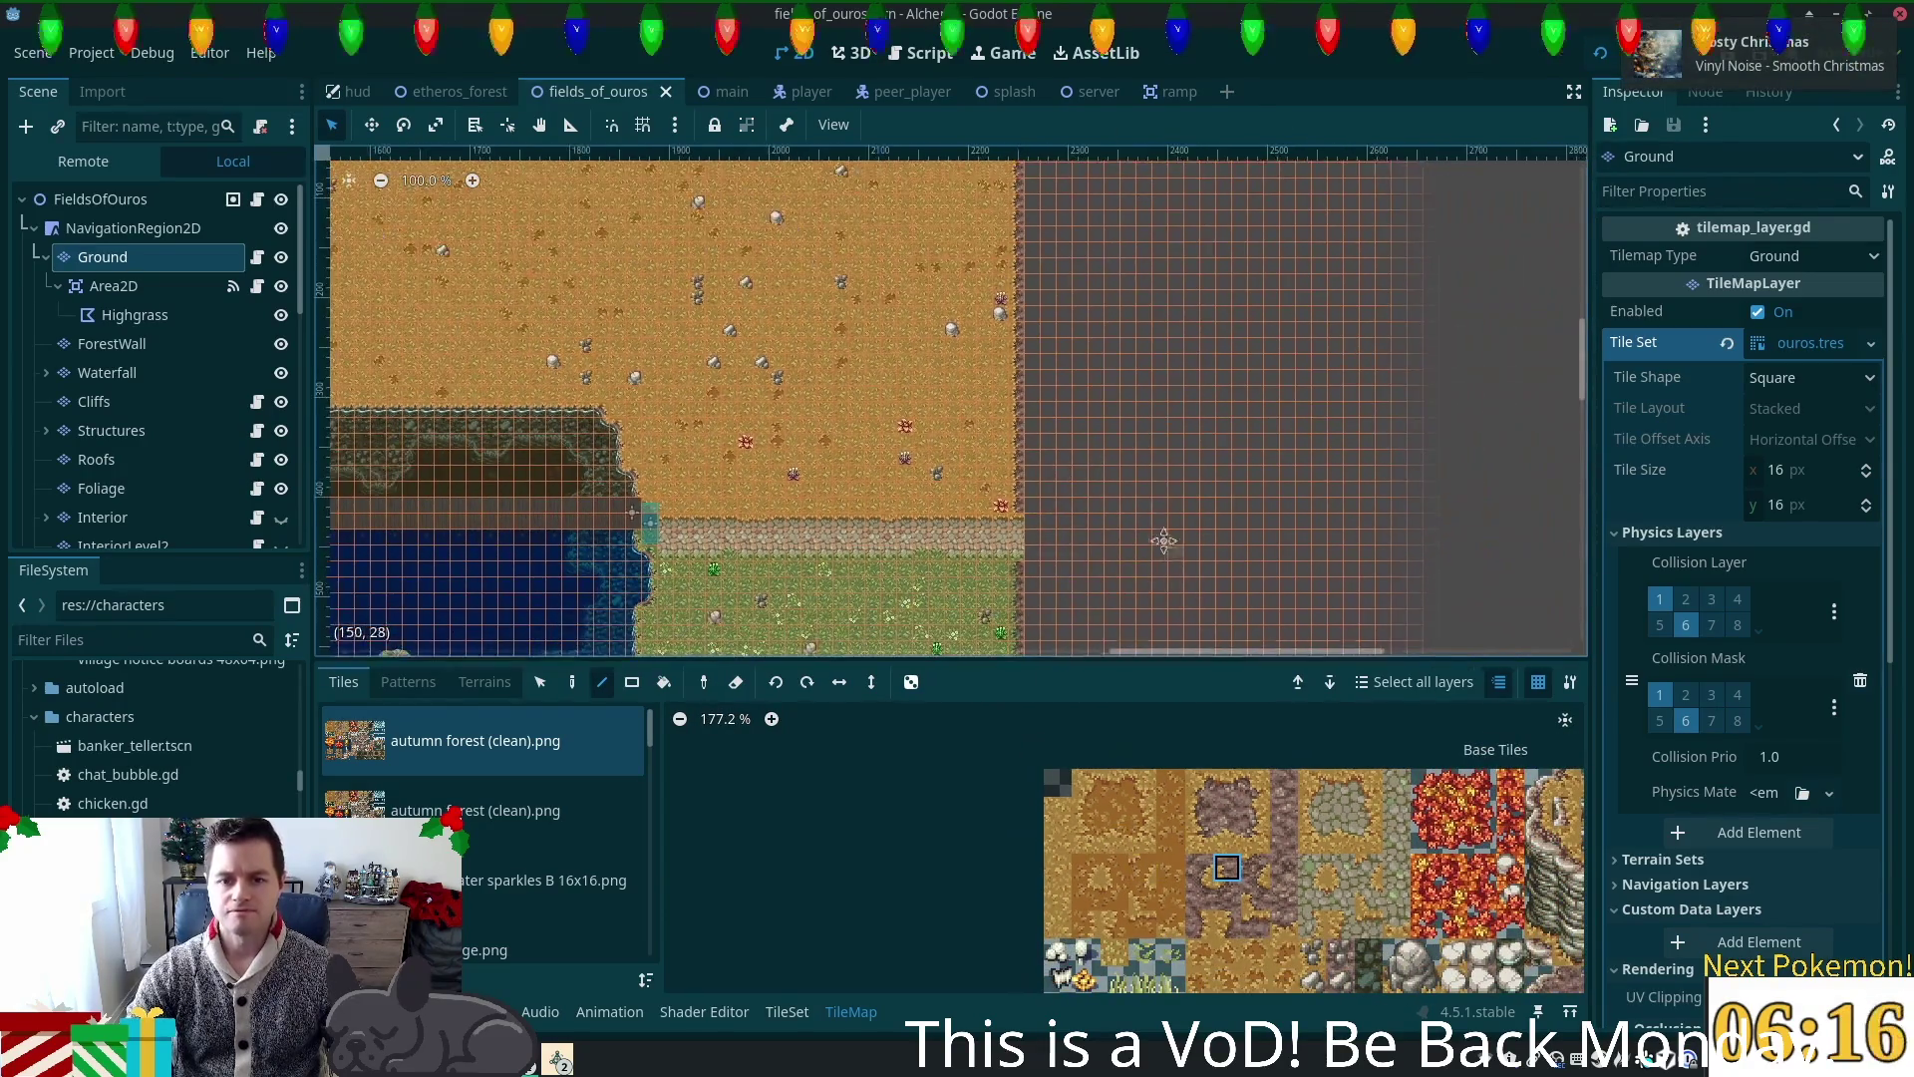
pyautogui.scroll(-5, 1037, 510)
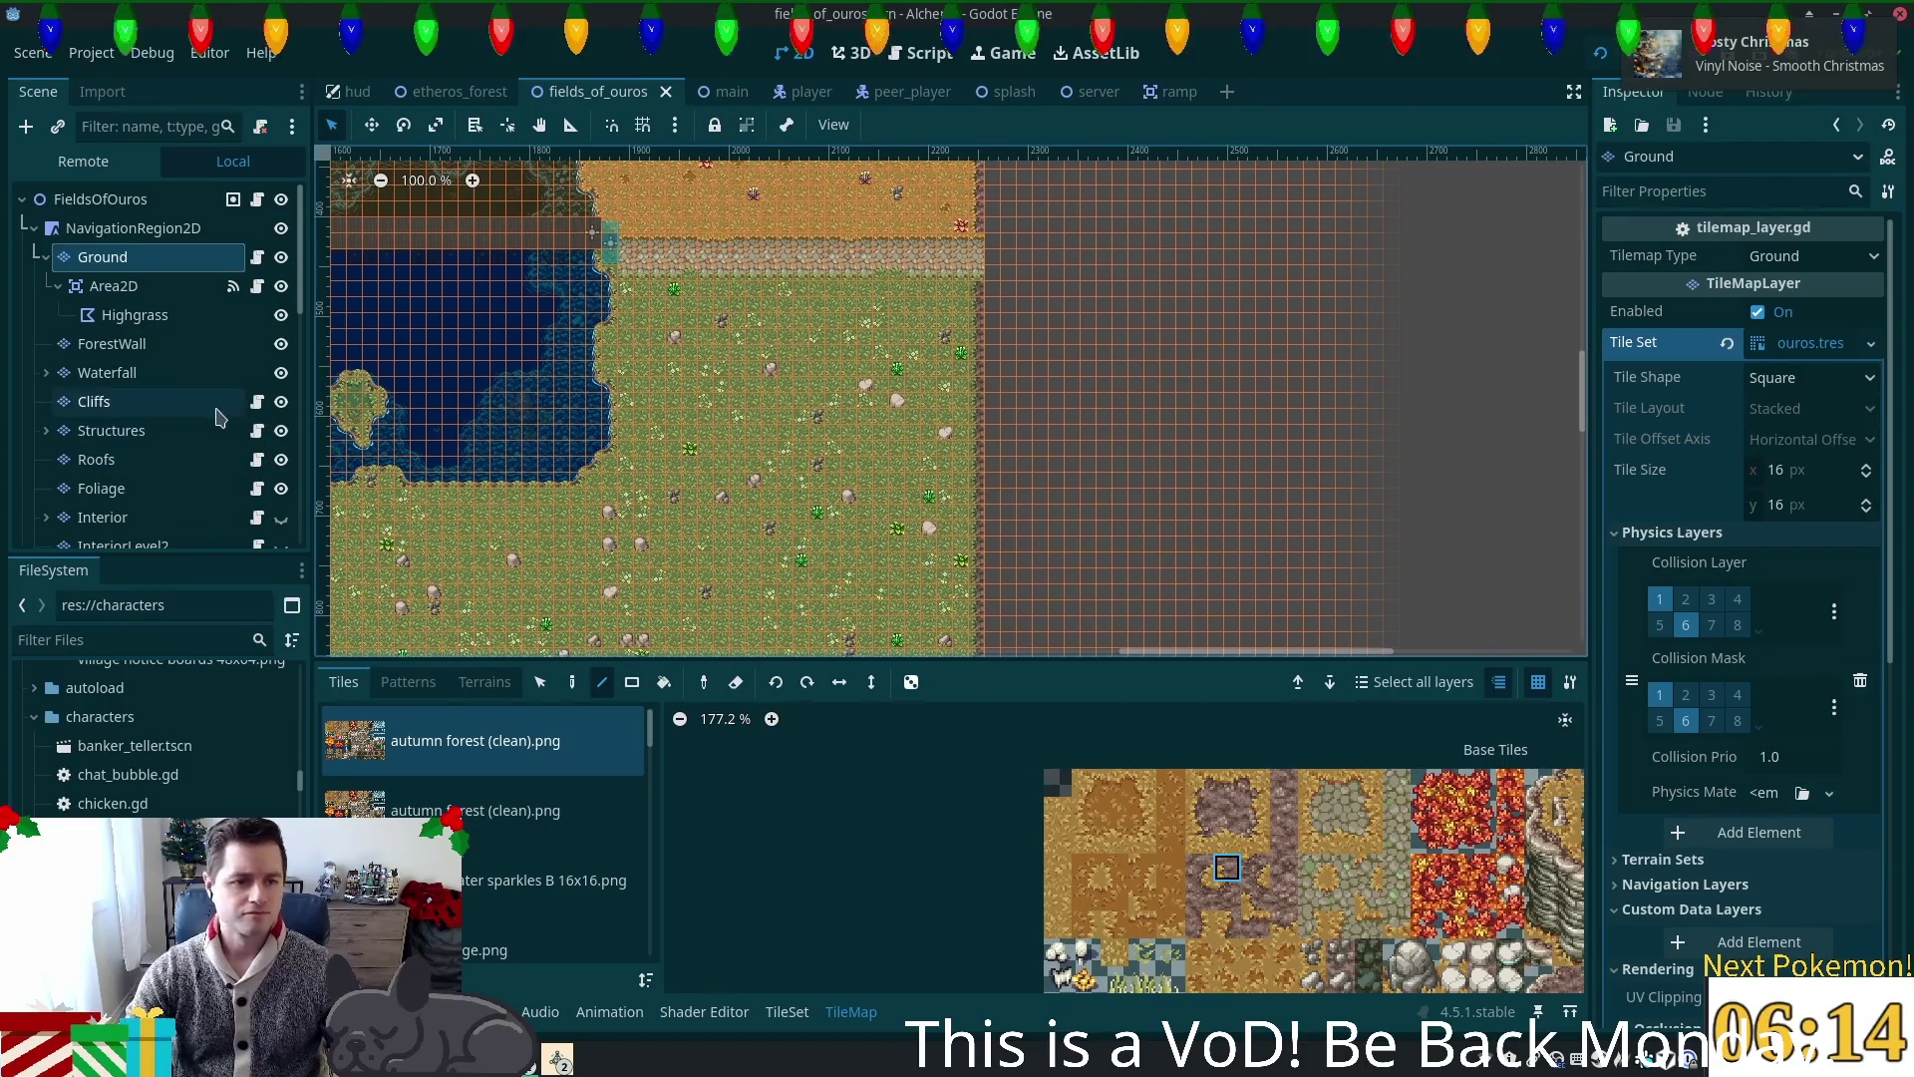
pyautogui.click(139, 430)
pyautogui.scroll(1, 942, 389)
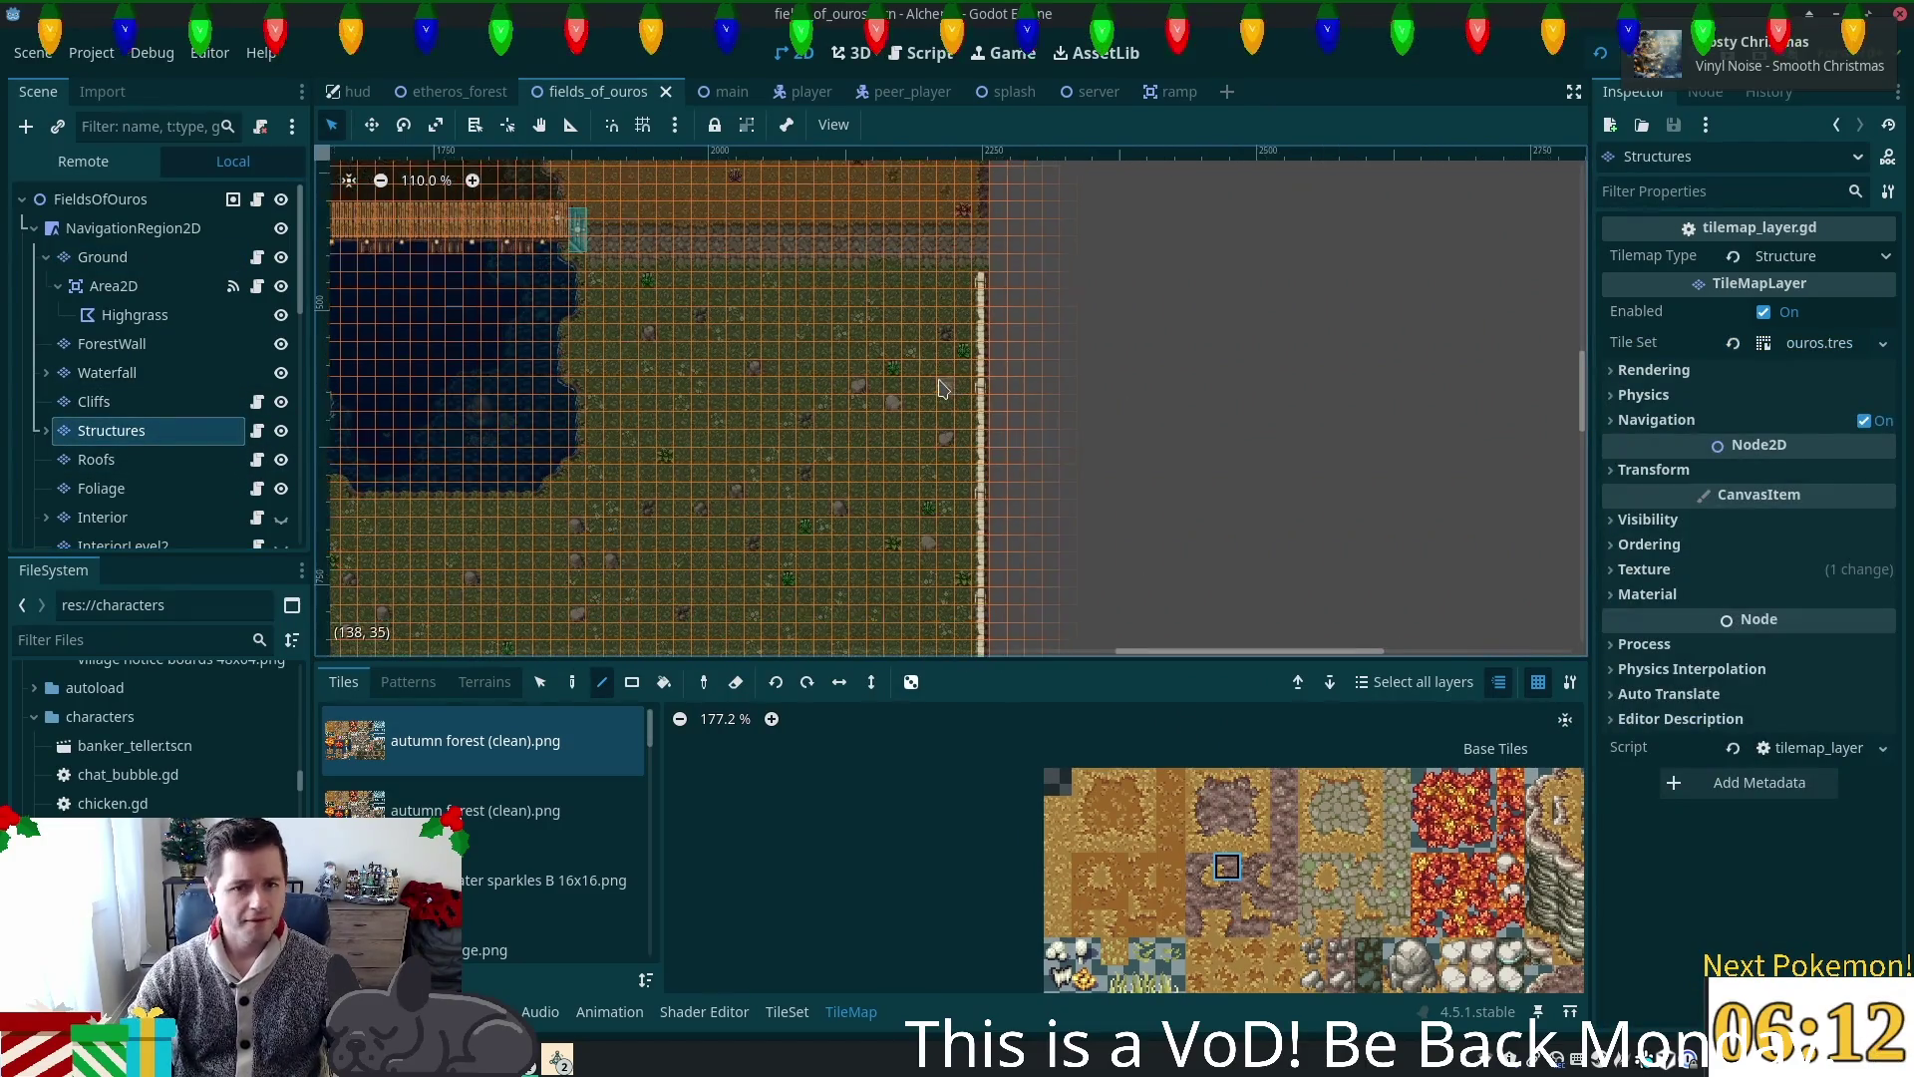
pyautogui.scroll(1, 943, 389)
pyautogui.click(541, 683)
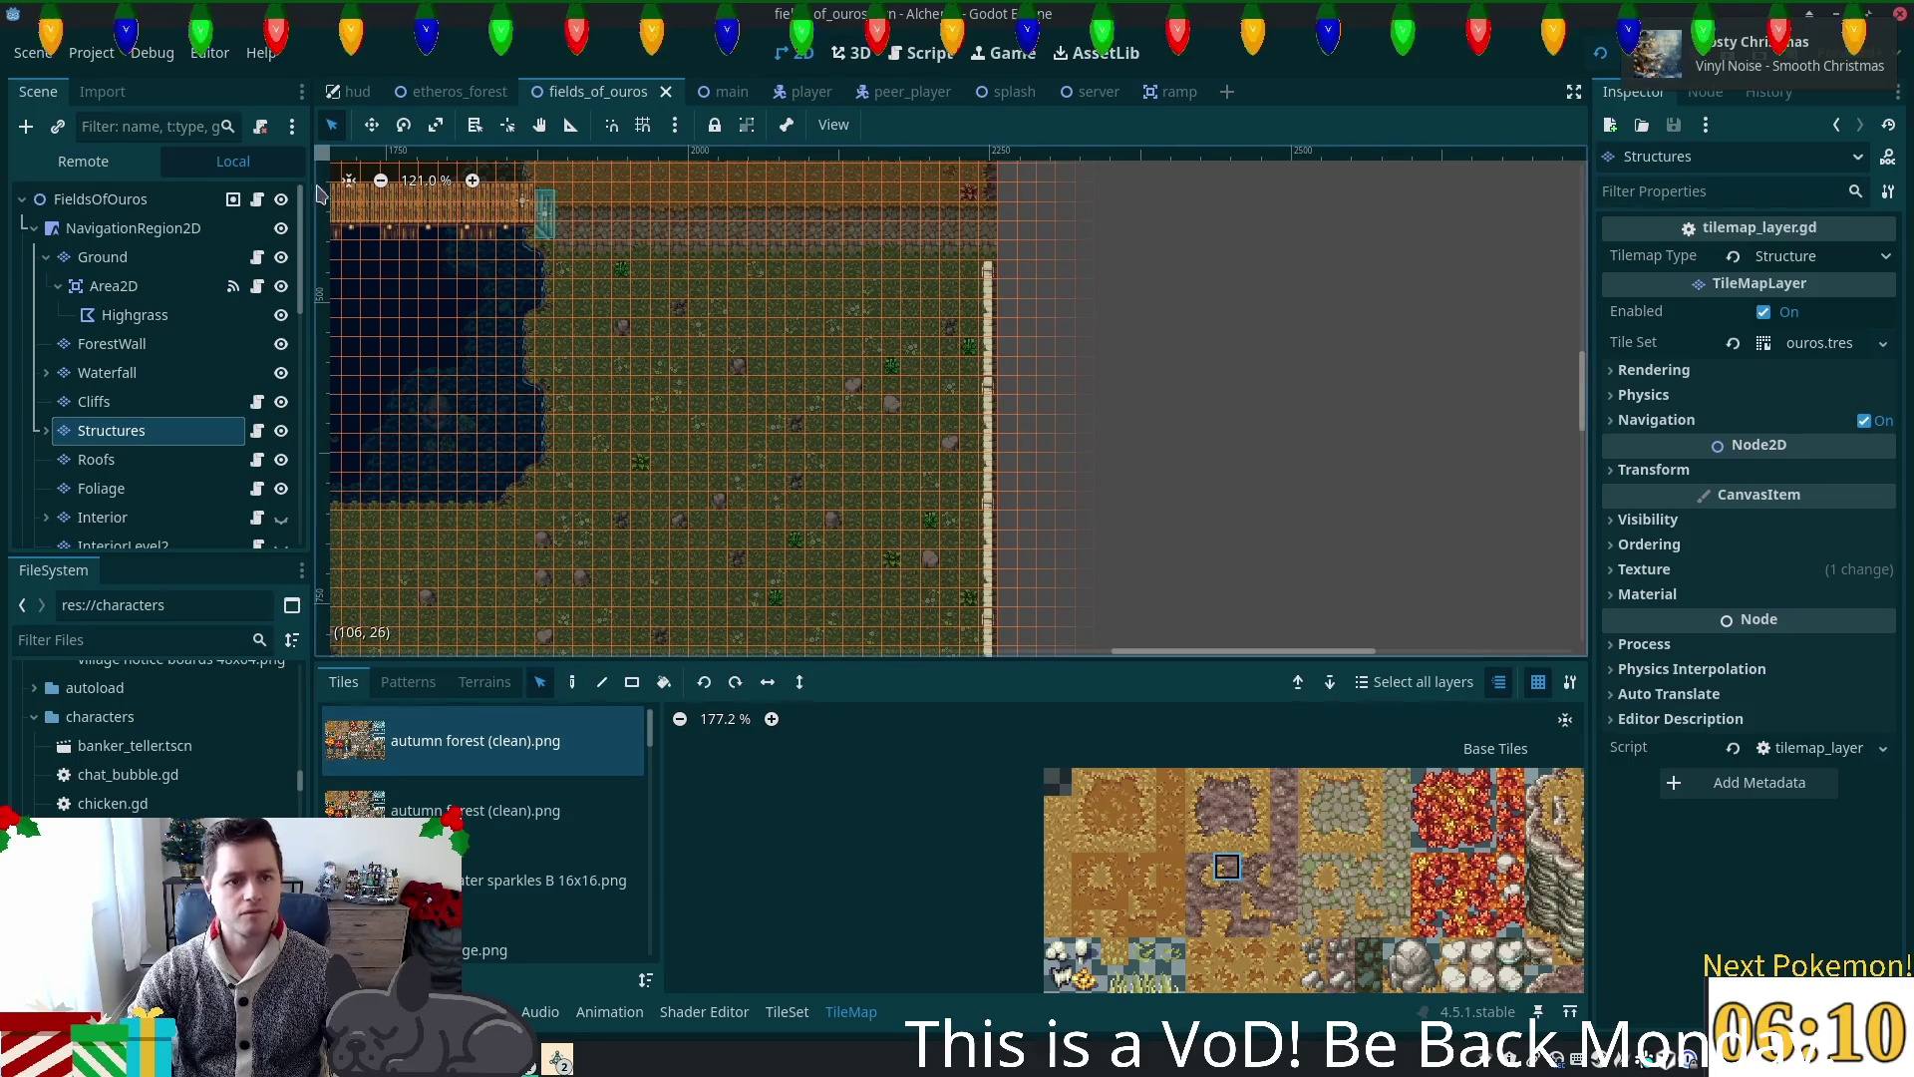
pyautogui.scroll(5, 1032, 499)
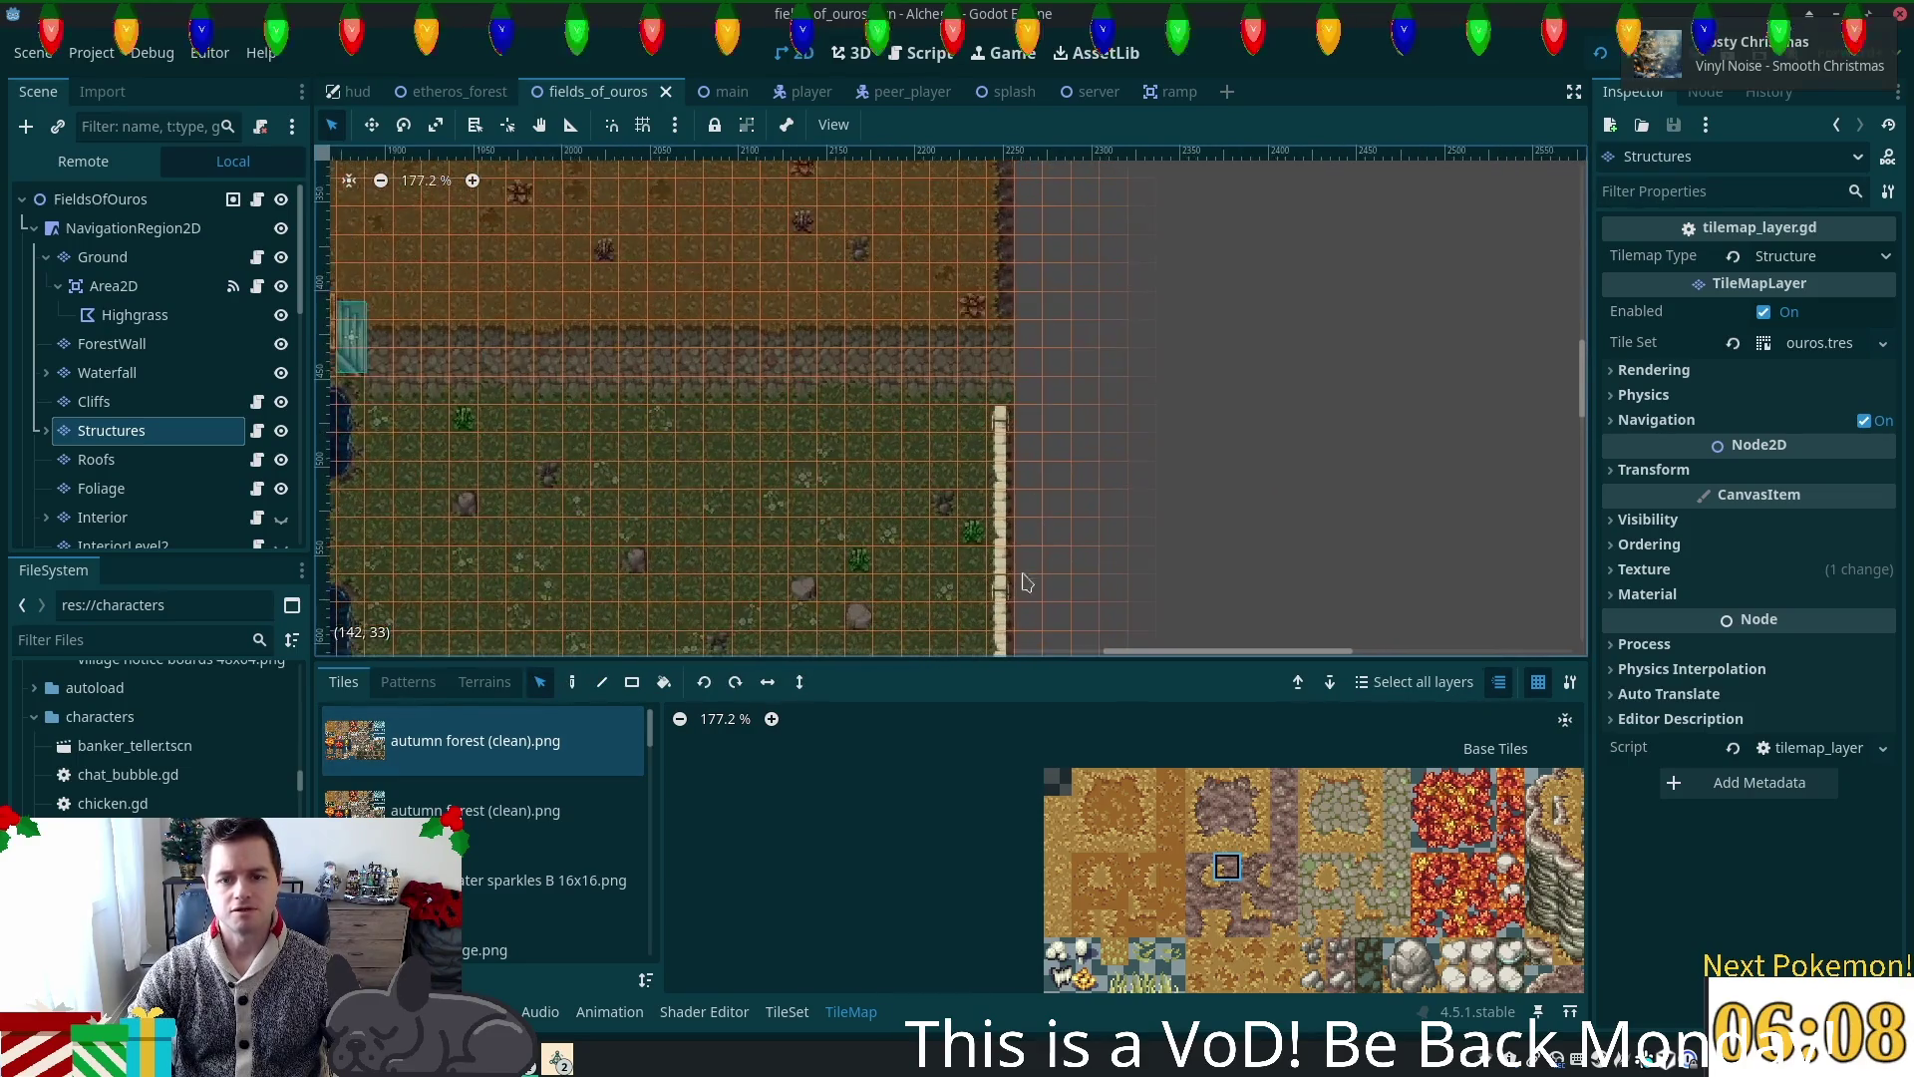
# Step: Copy the right-edge fence column and stamp two copies above the existing fence
pyautogui.moveTo(1001, 599); pyautogui.dragTo(992, 459)
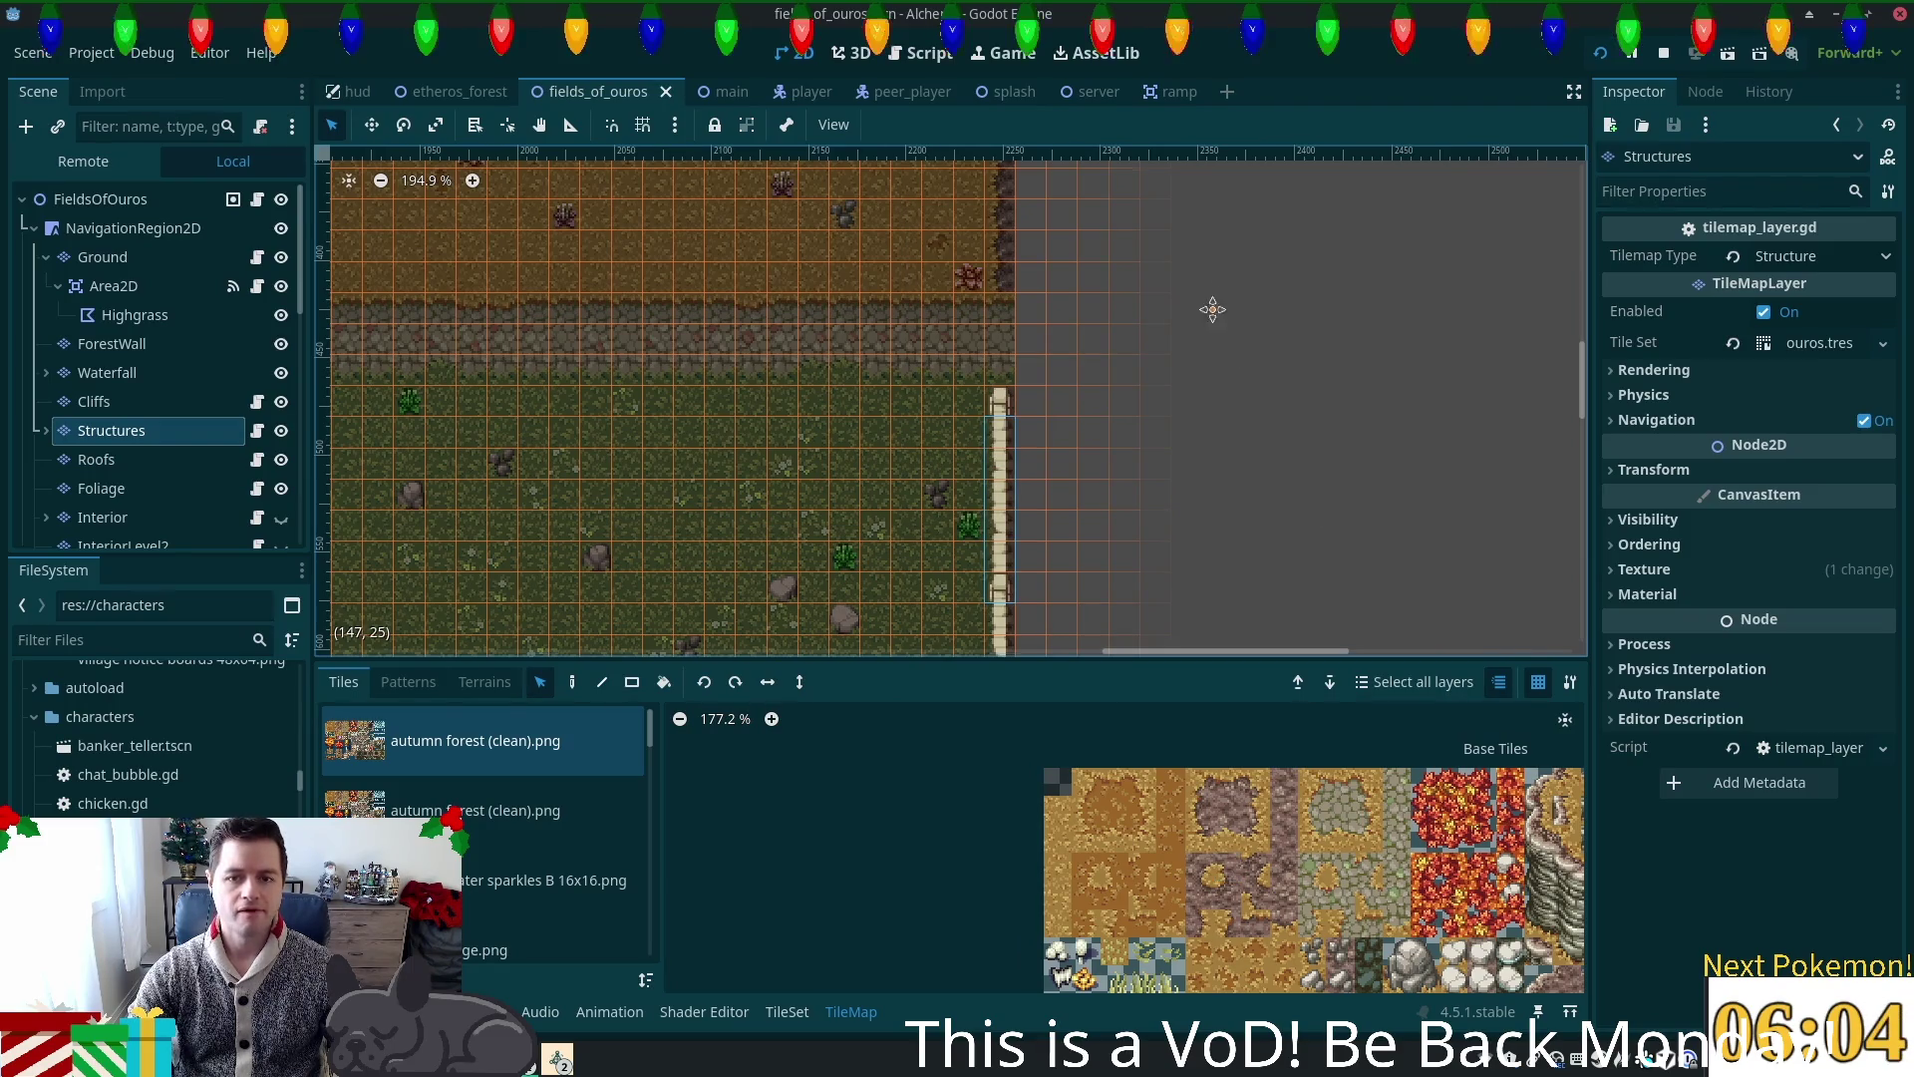
pyautogui.scroll(3, 1212, 304)
pyautogui.hotkey('ctrl', 'v')
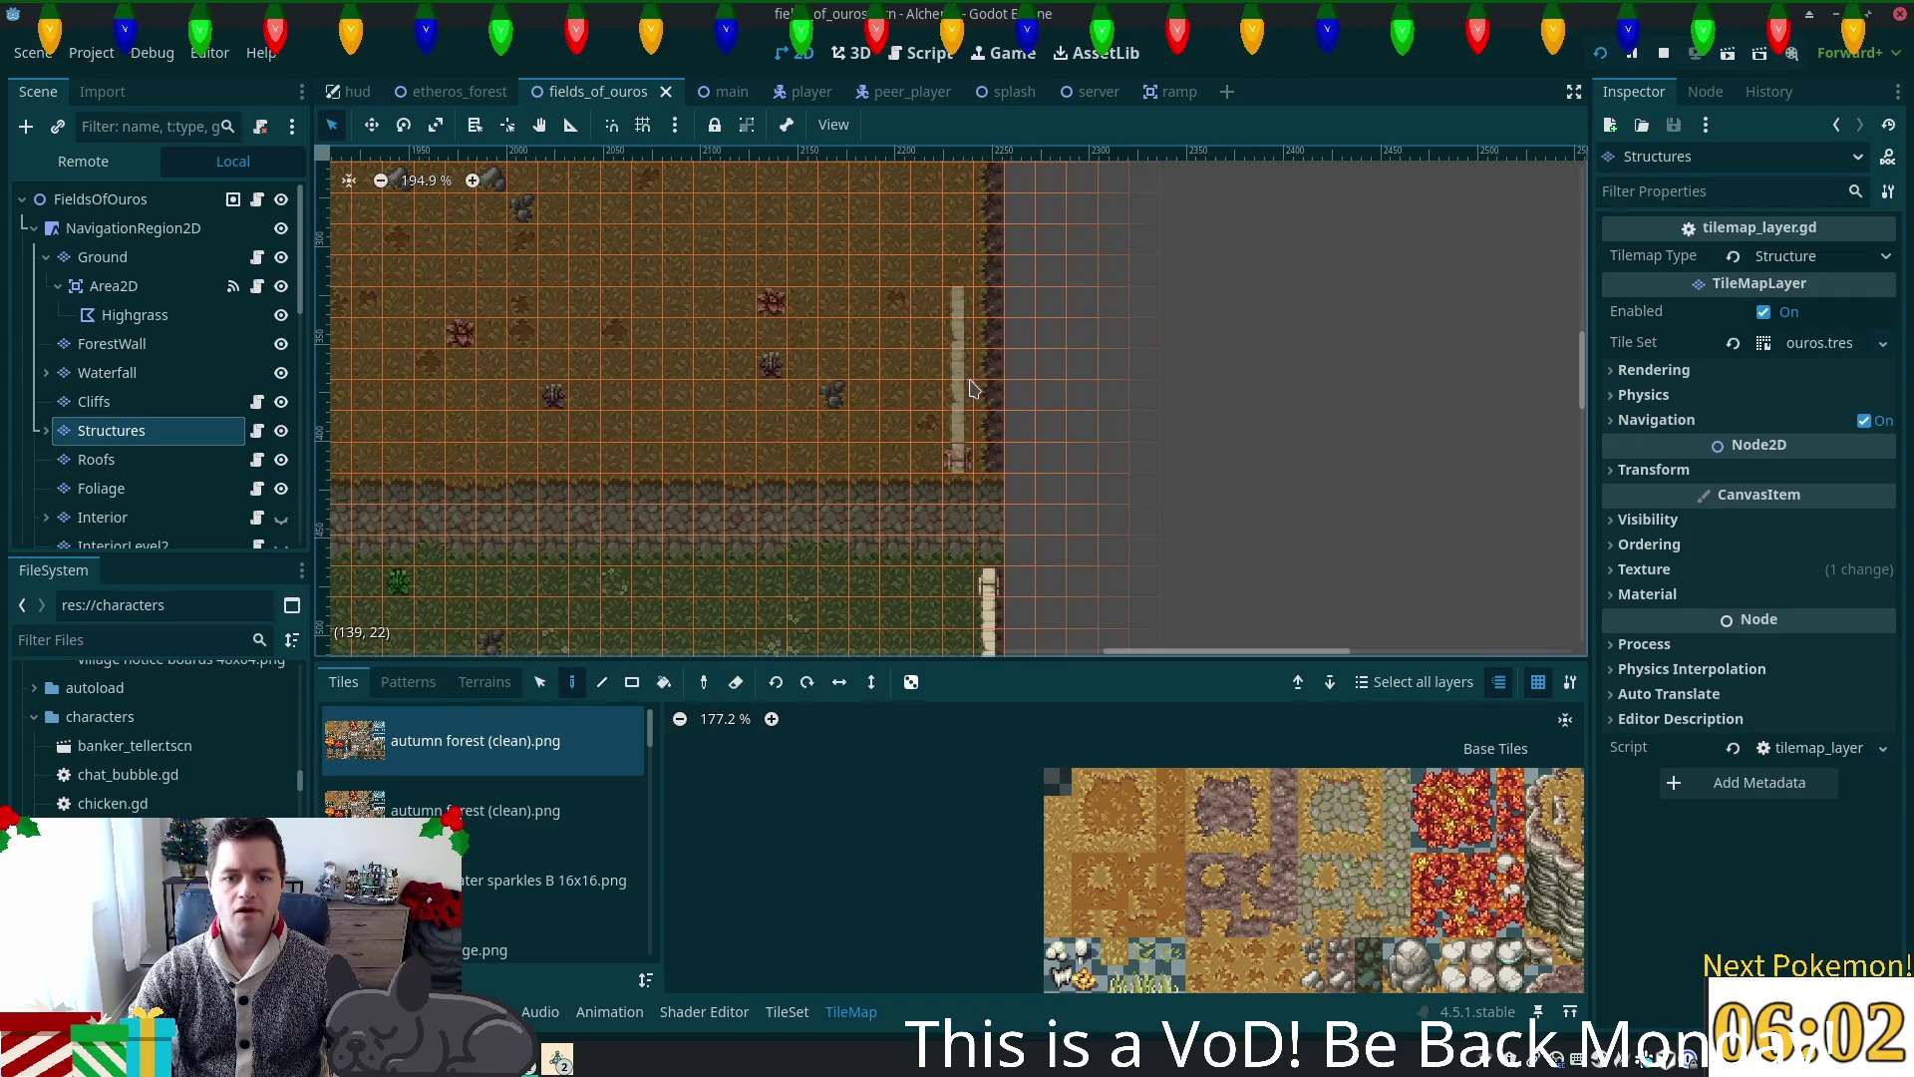
pyautogui.click(990, 386)
pyautogui.scroll(3, 1007, 379)
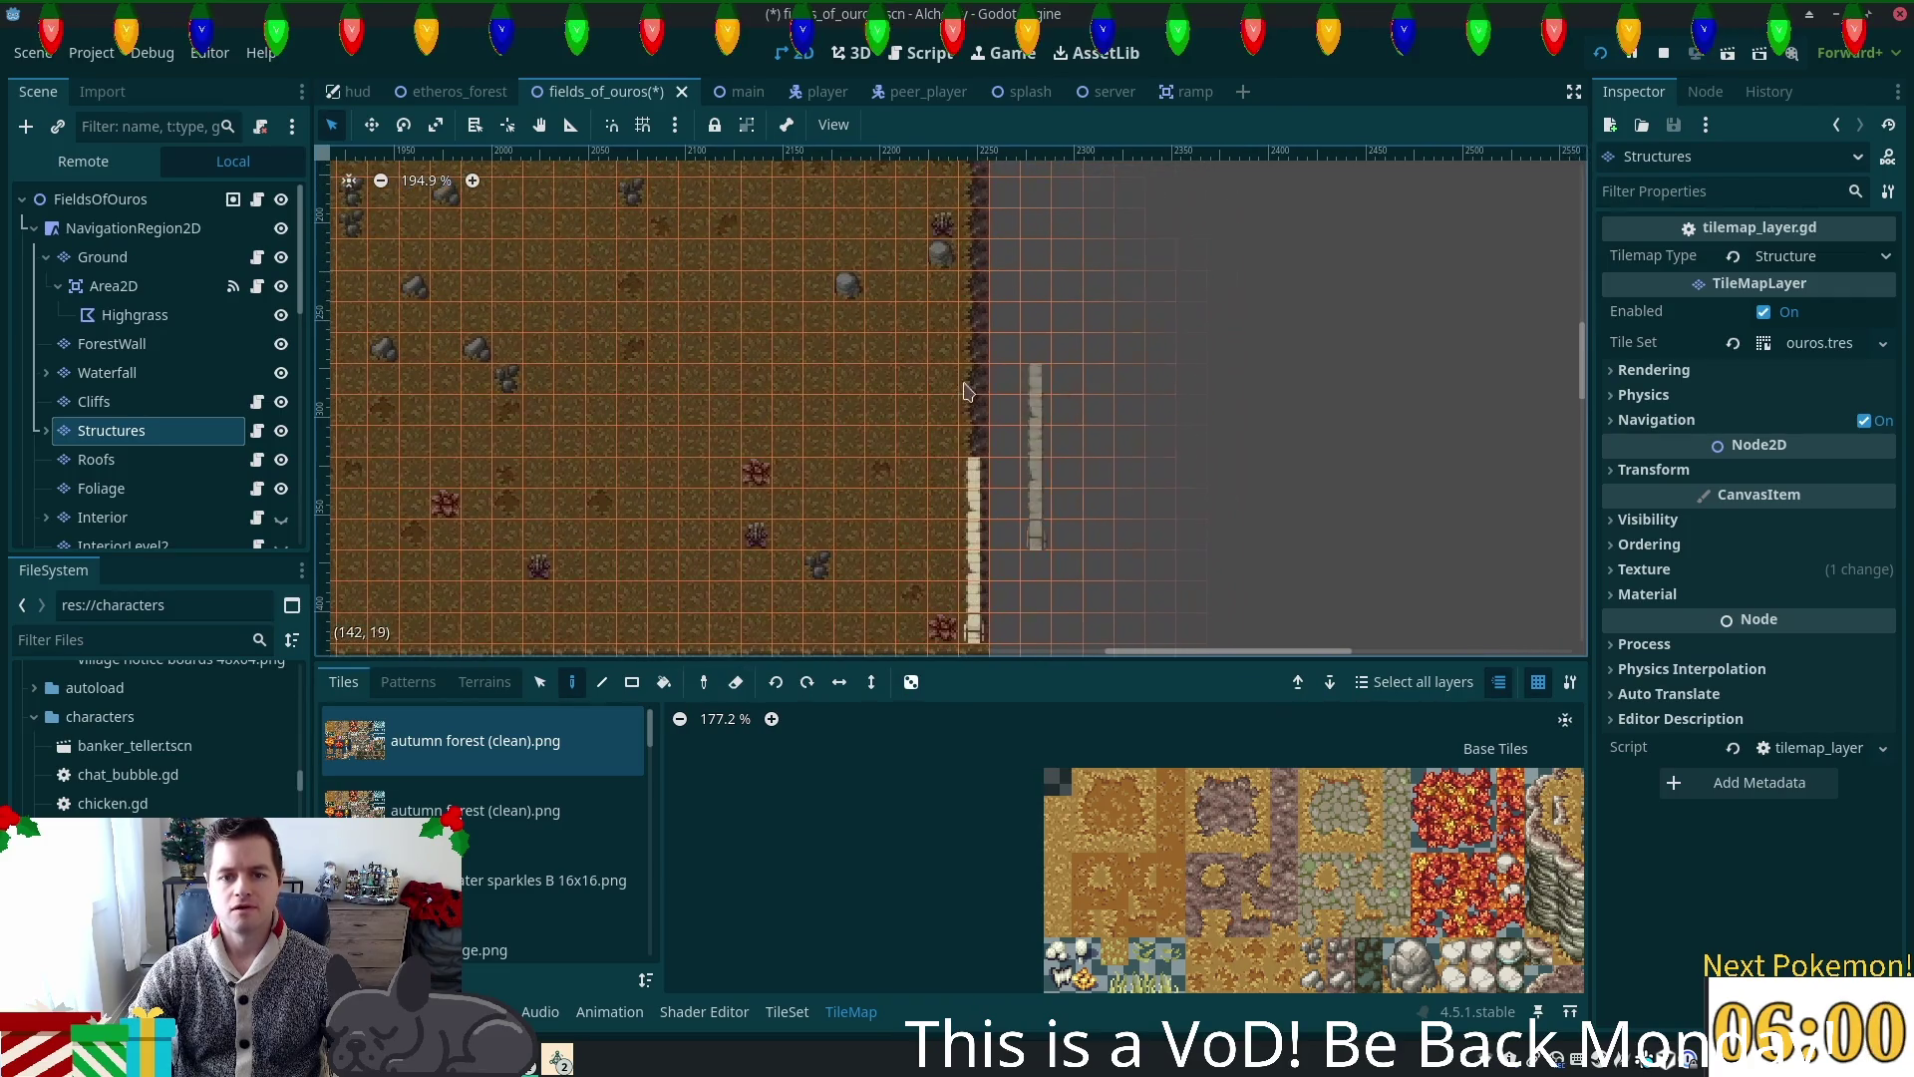
pyautogui.click(976, 368)
pyautogui.scroll(3, 1194, 516)
pyautogui.scroll(-1, 1193, 516)
pyautogui.scroll(-14, 1194, 516)
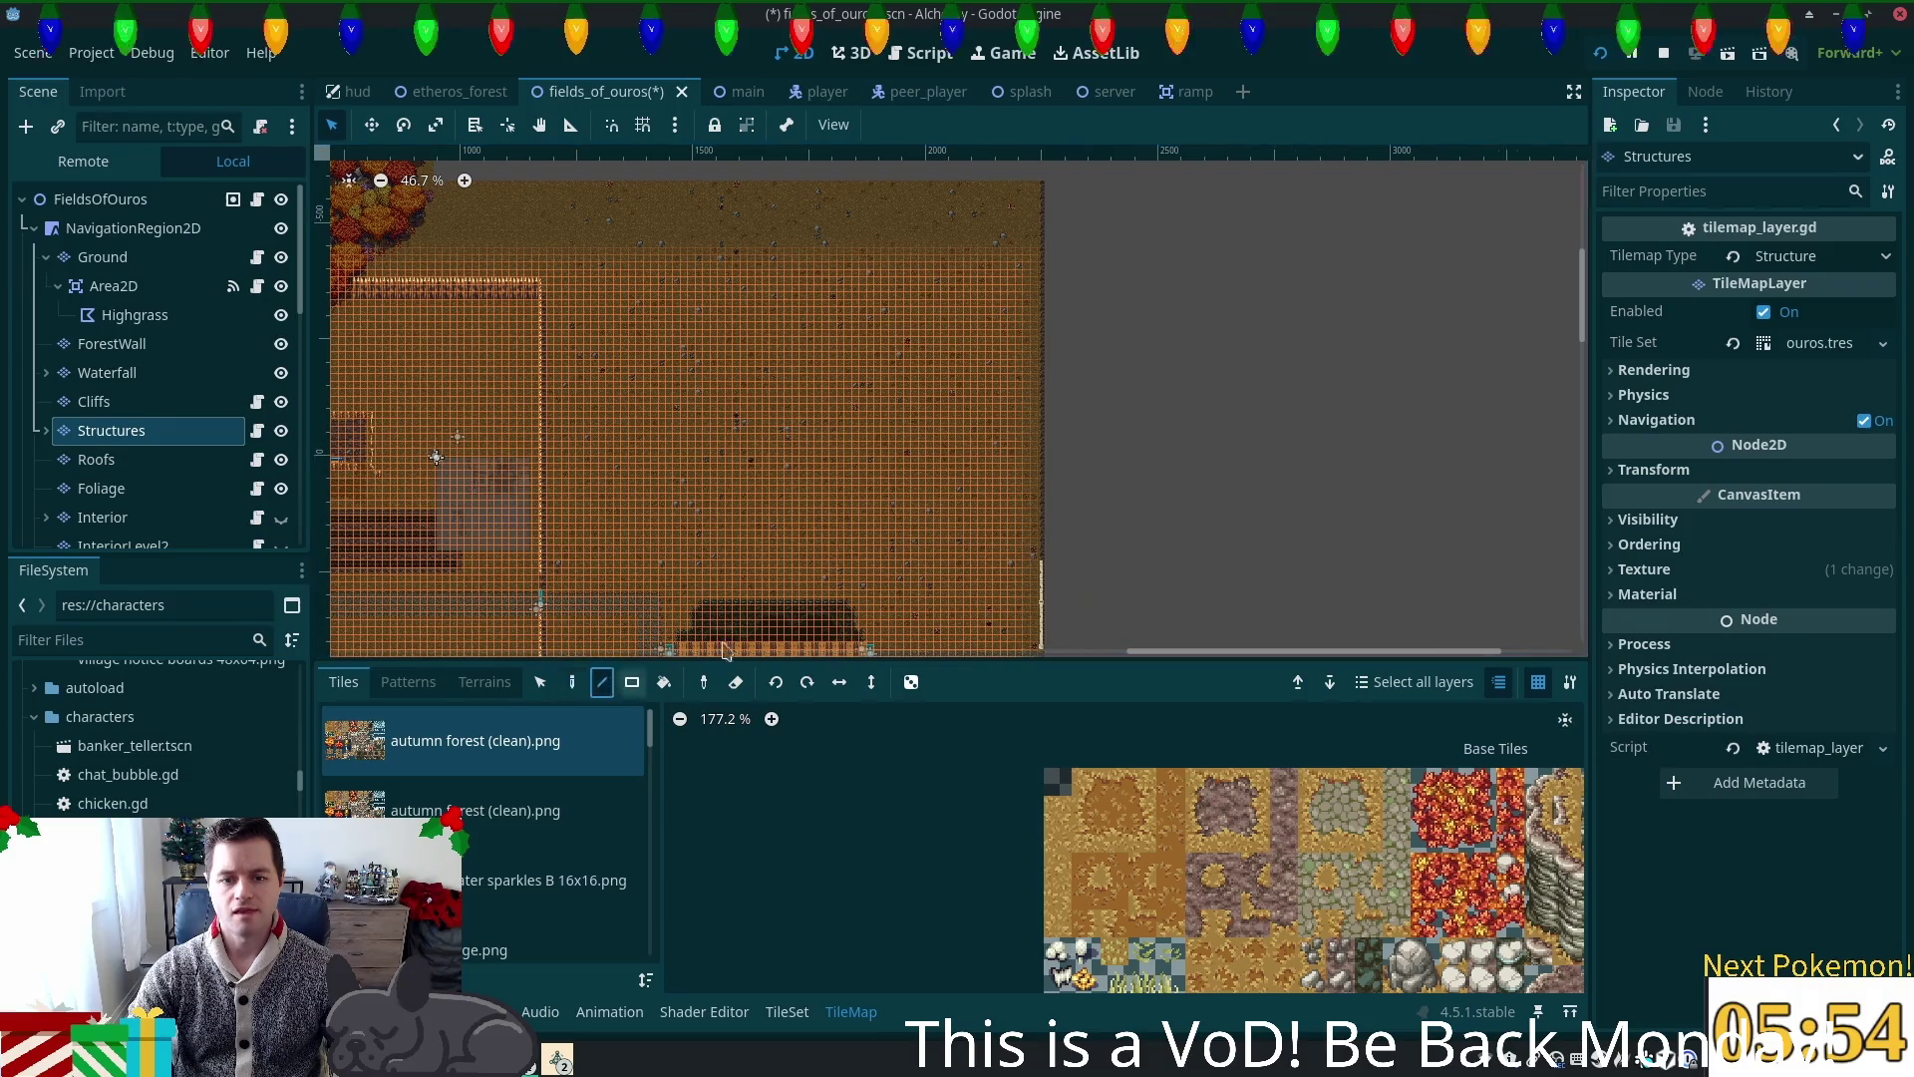
# Step: Draw a vertical fence line up to the map's top with the Line tool and cap it with a fence post
pyautogui.press('l')
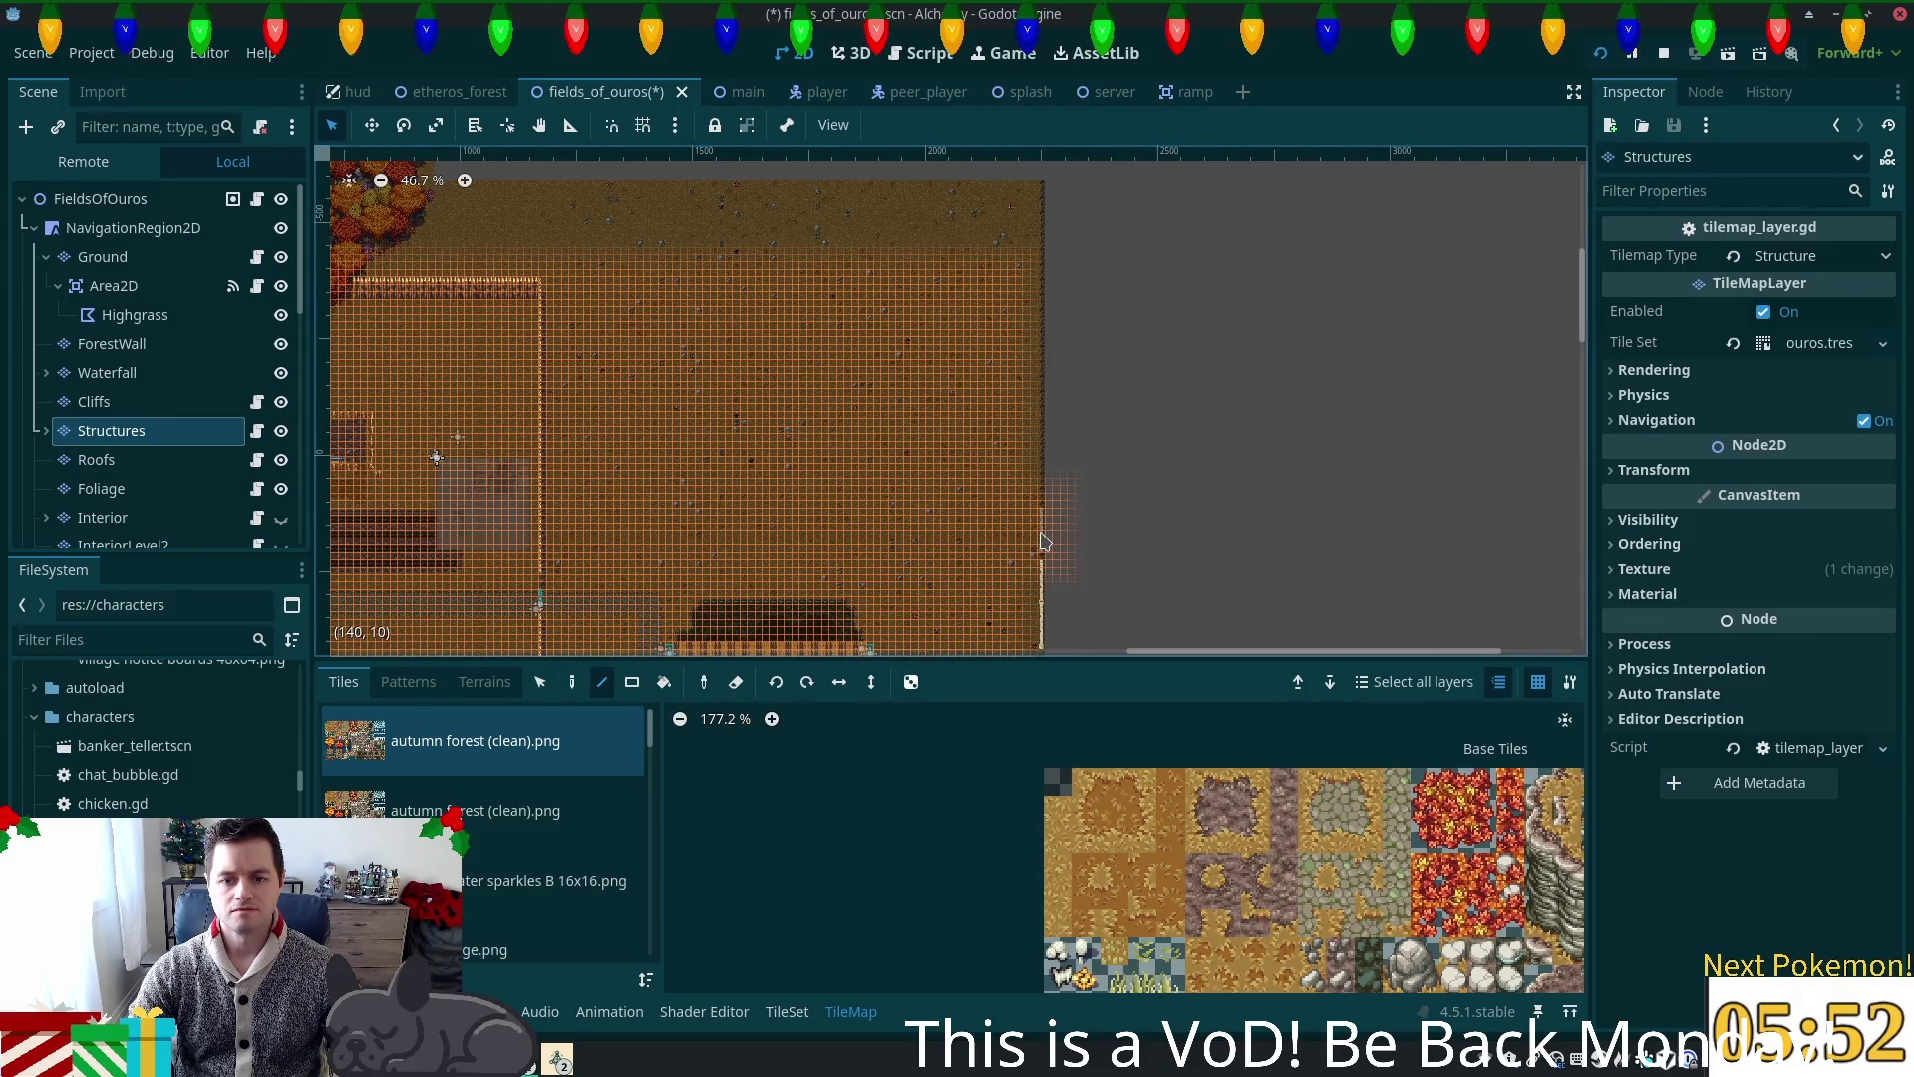
pyautogui.moveTo(1044, 543); pyautogui.dragTo(1043, 197)
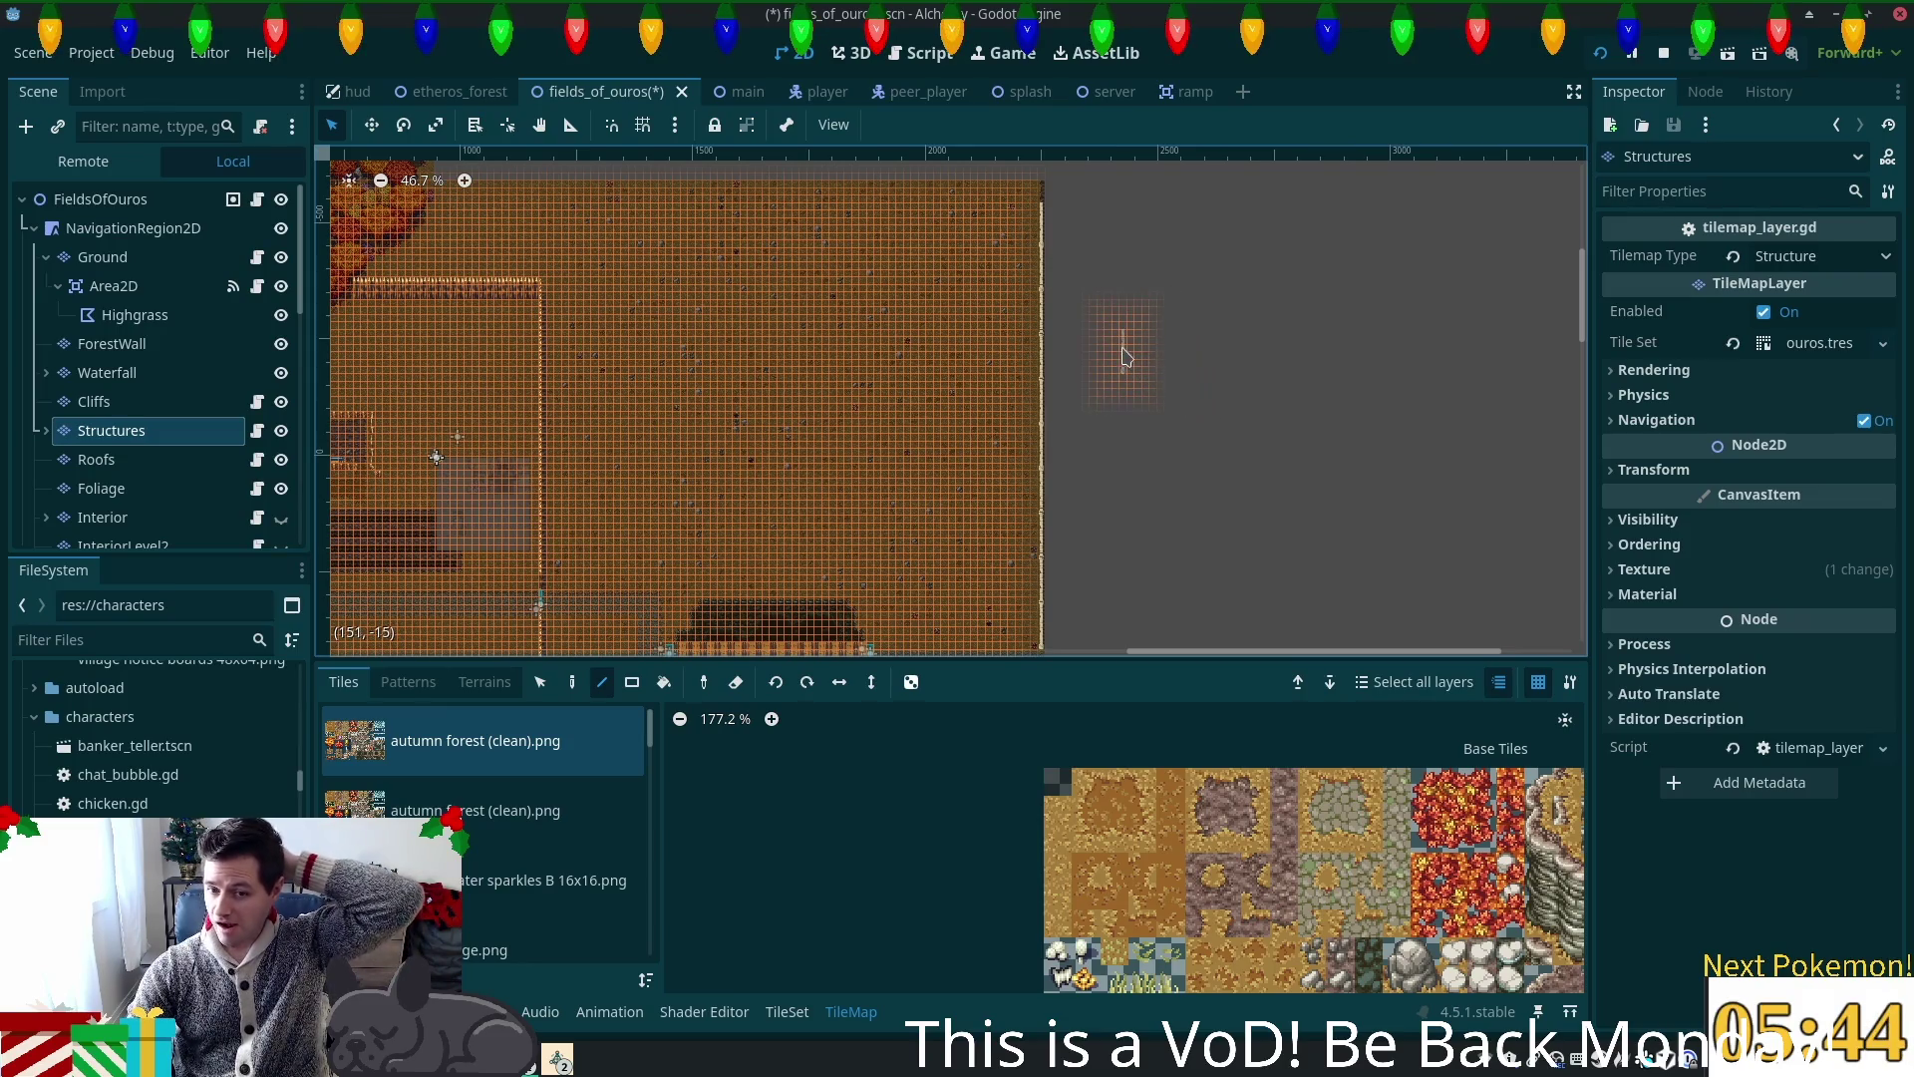
pyautogui.scroll(8, 1130, 365)
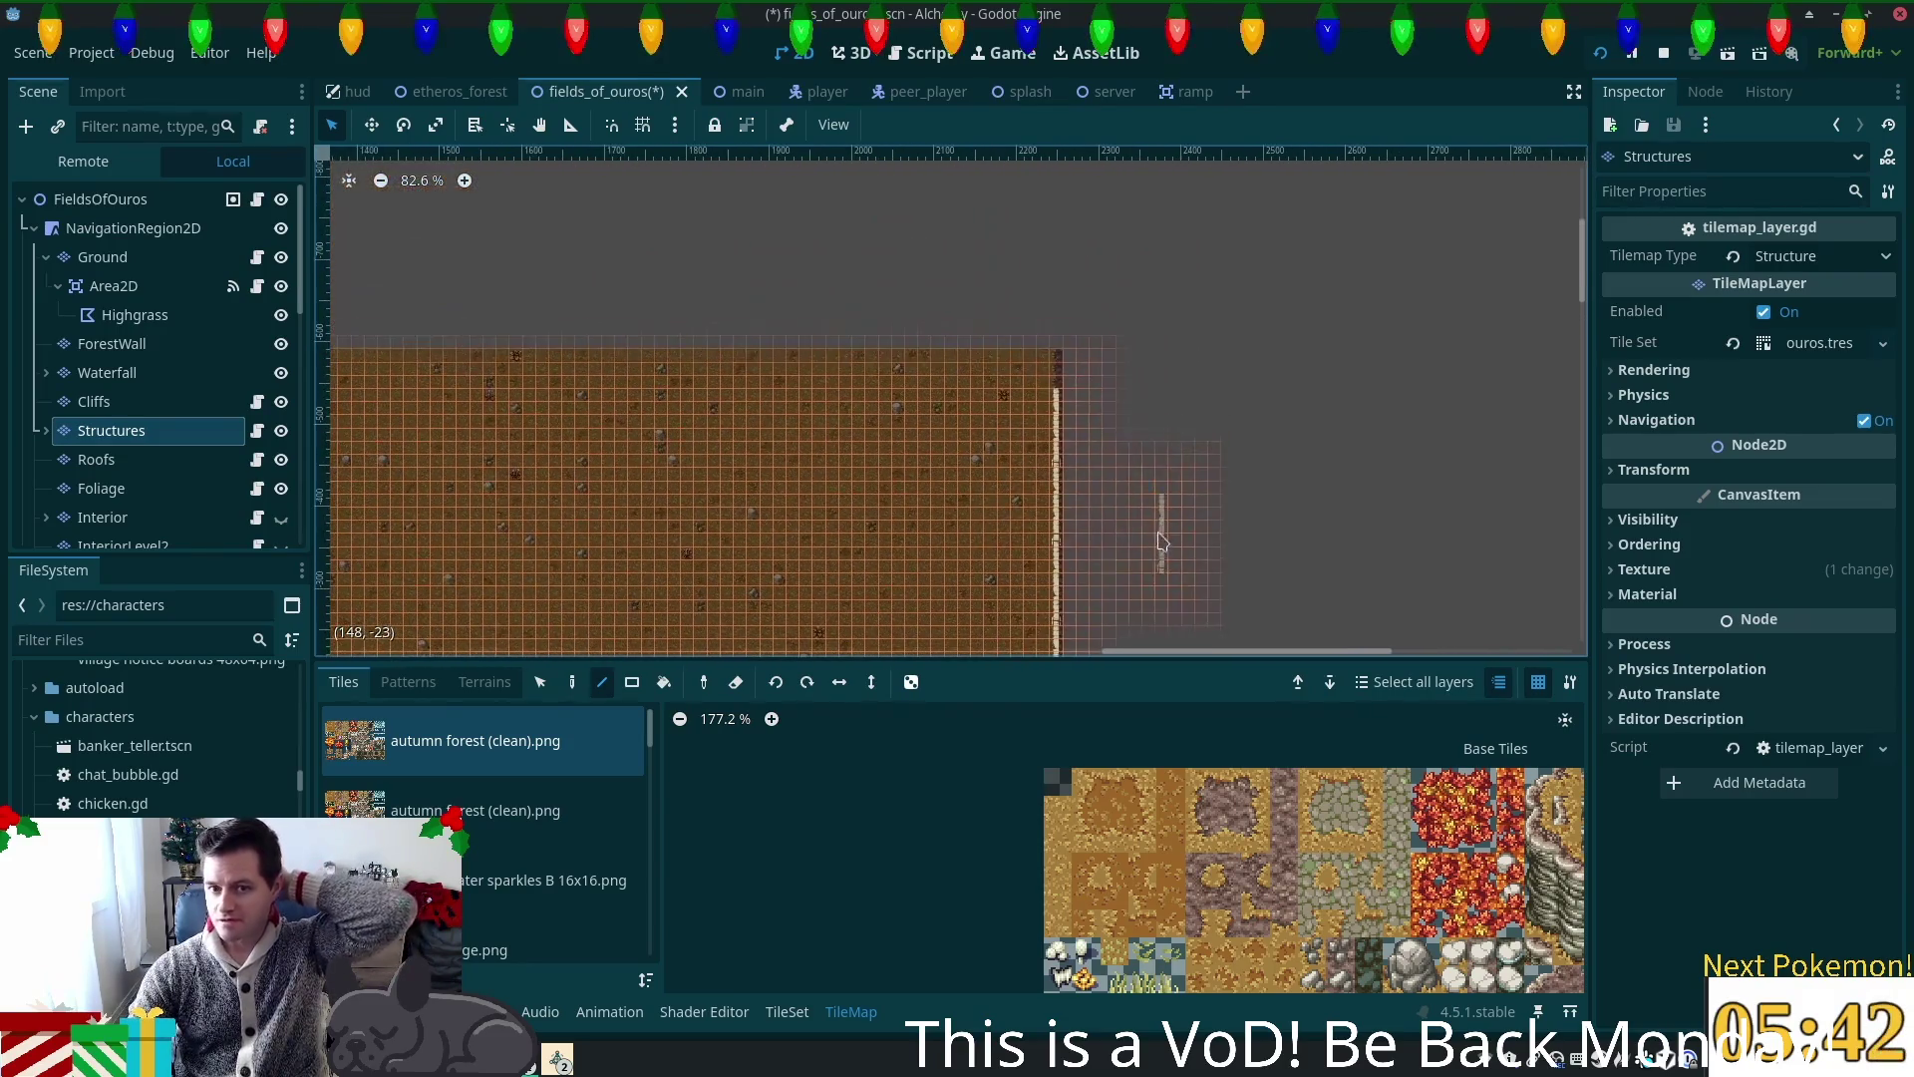
pyautogui.scroll(8, 1065, 418)
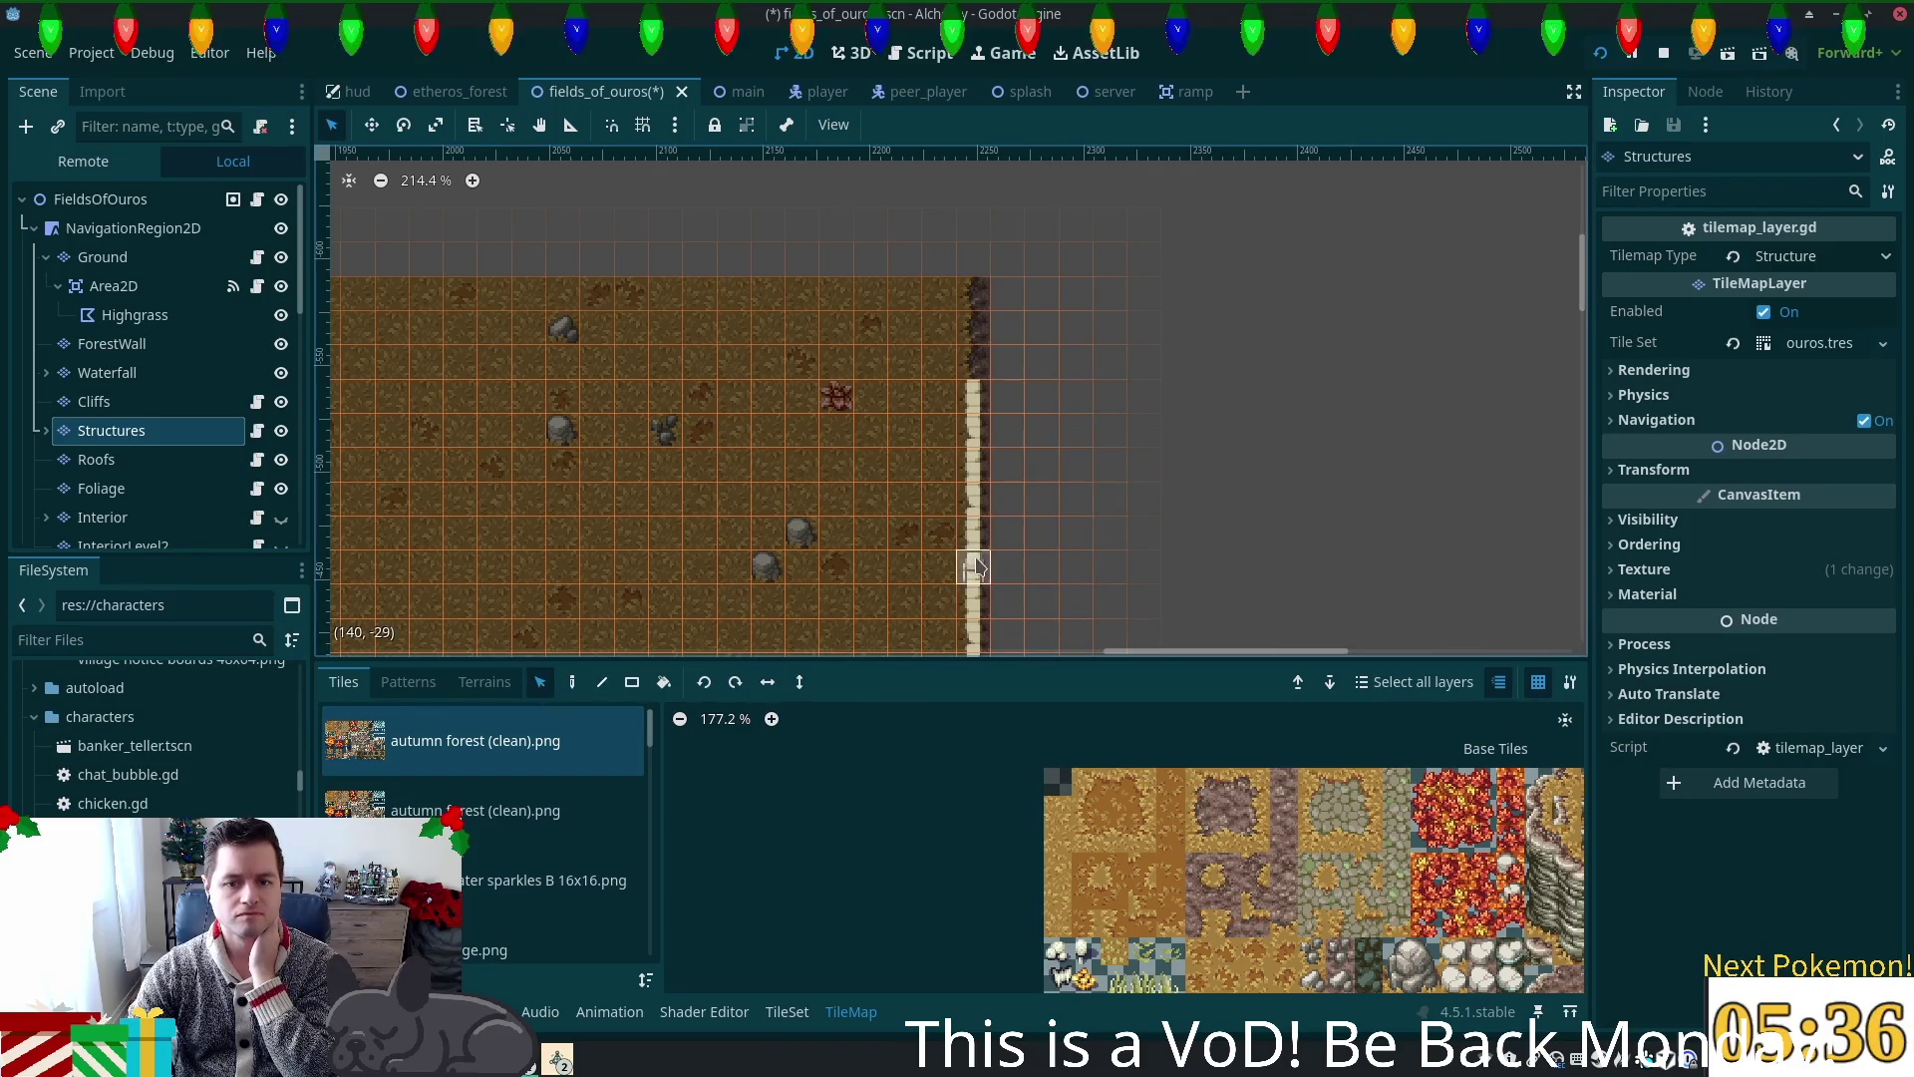
pyautogui.press('d')
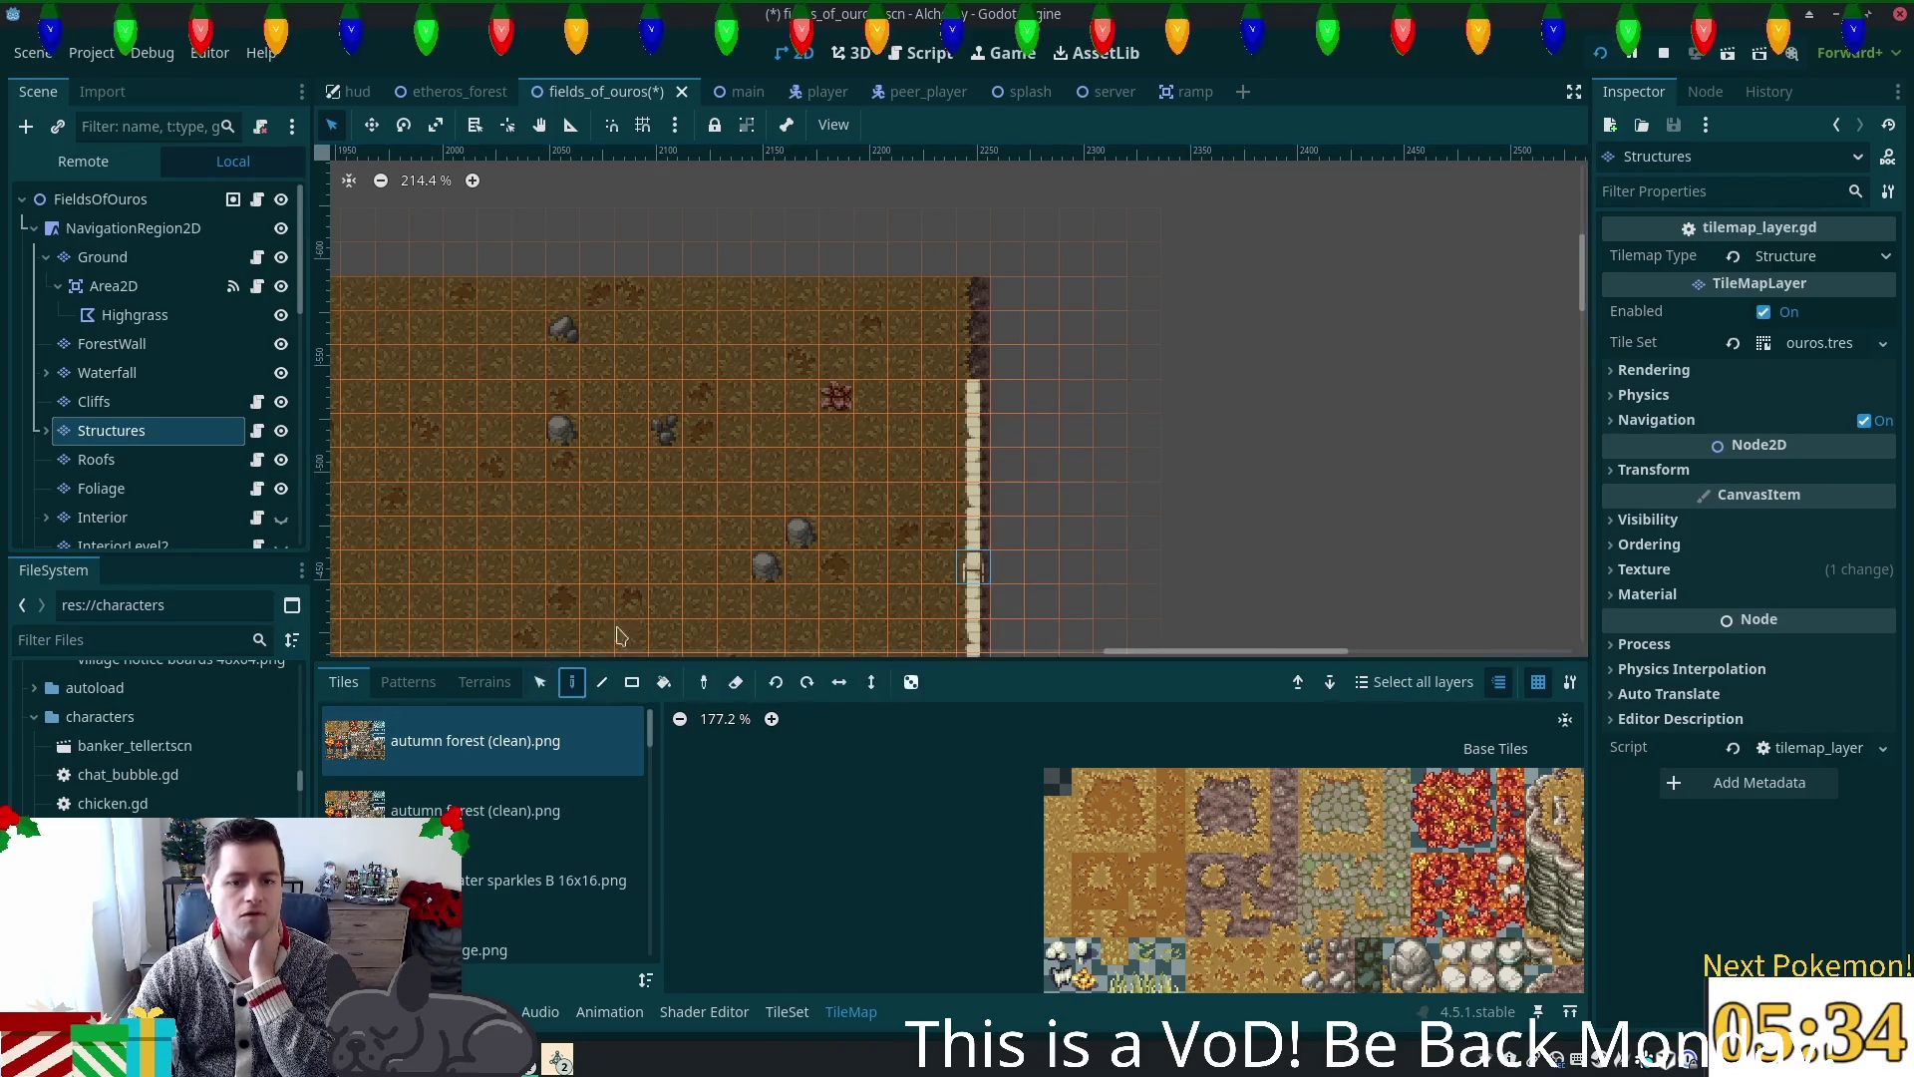
pyautogui.click(982, 286)
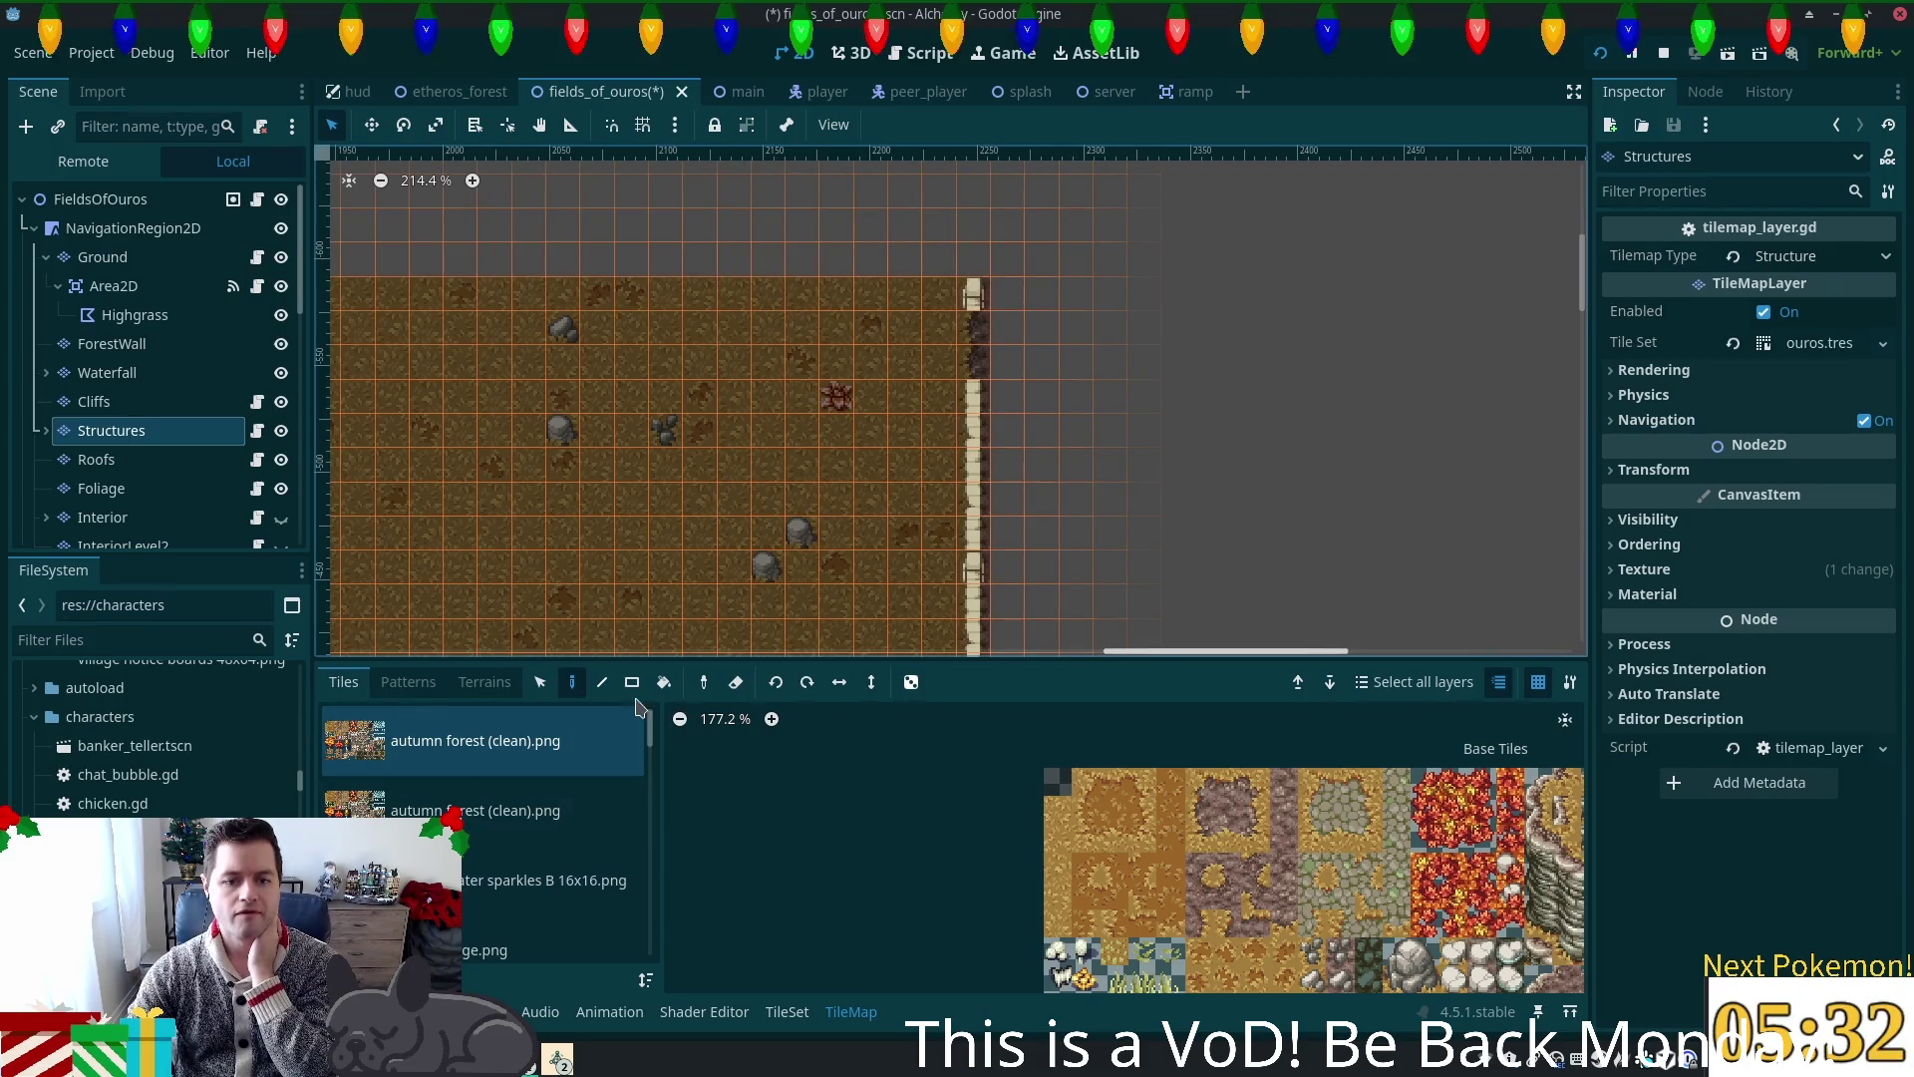
# Step: Pan back to the autumn forest edge and select the ForestWall layer
pyautogui.click(539, 684)
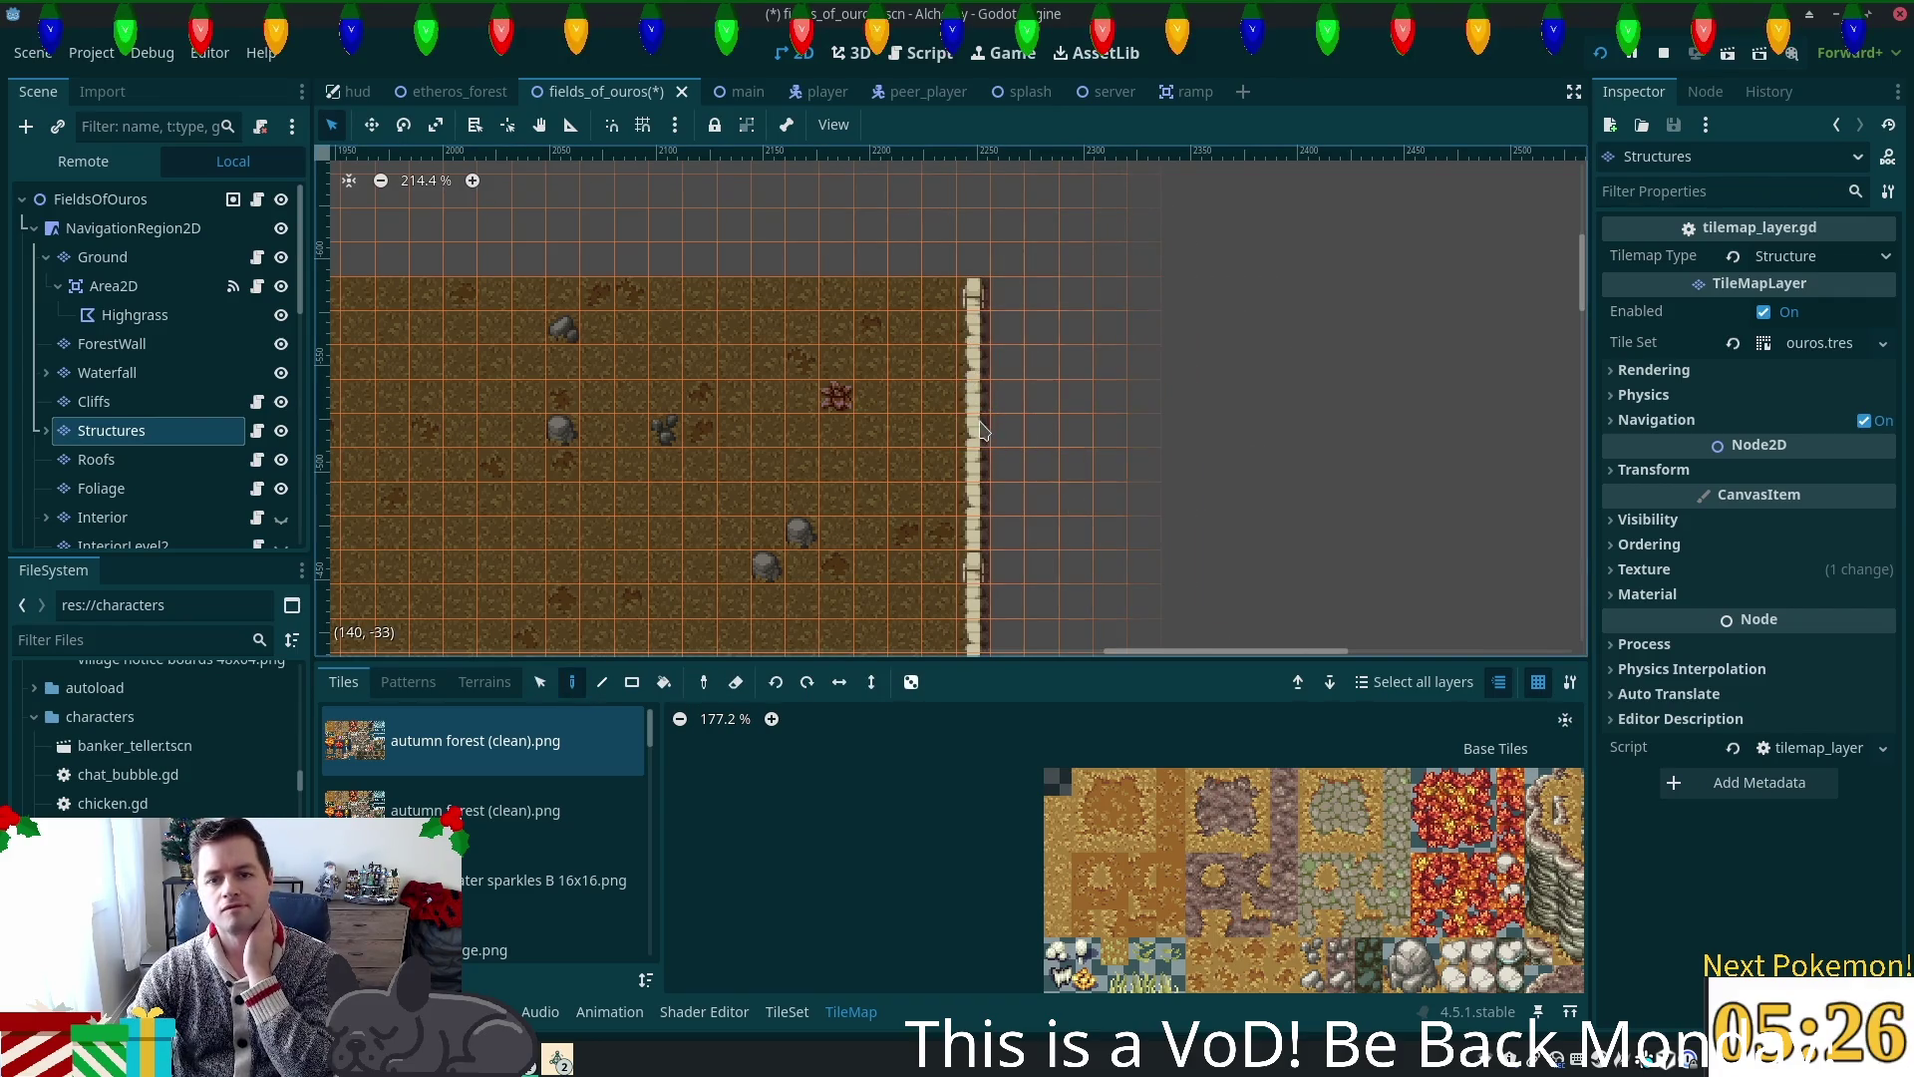
pyautogui.moveTo(543, 390)
pyautogui.mouseDown()
pyautogui.moveTo(1026, 542)
pyautogui.moveTo(1533, 422)
pyautogui.moveTo(359, 415)
pyautogui.mouseUp()
pyautogui.moveTo(1080, 384); pyautogui.dragTo(709, 308)
pyautogui.scroll(-5, 720, 306)
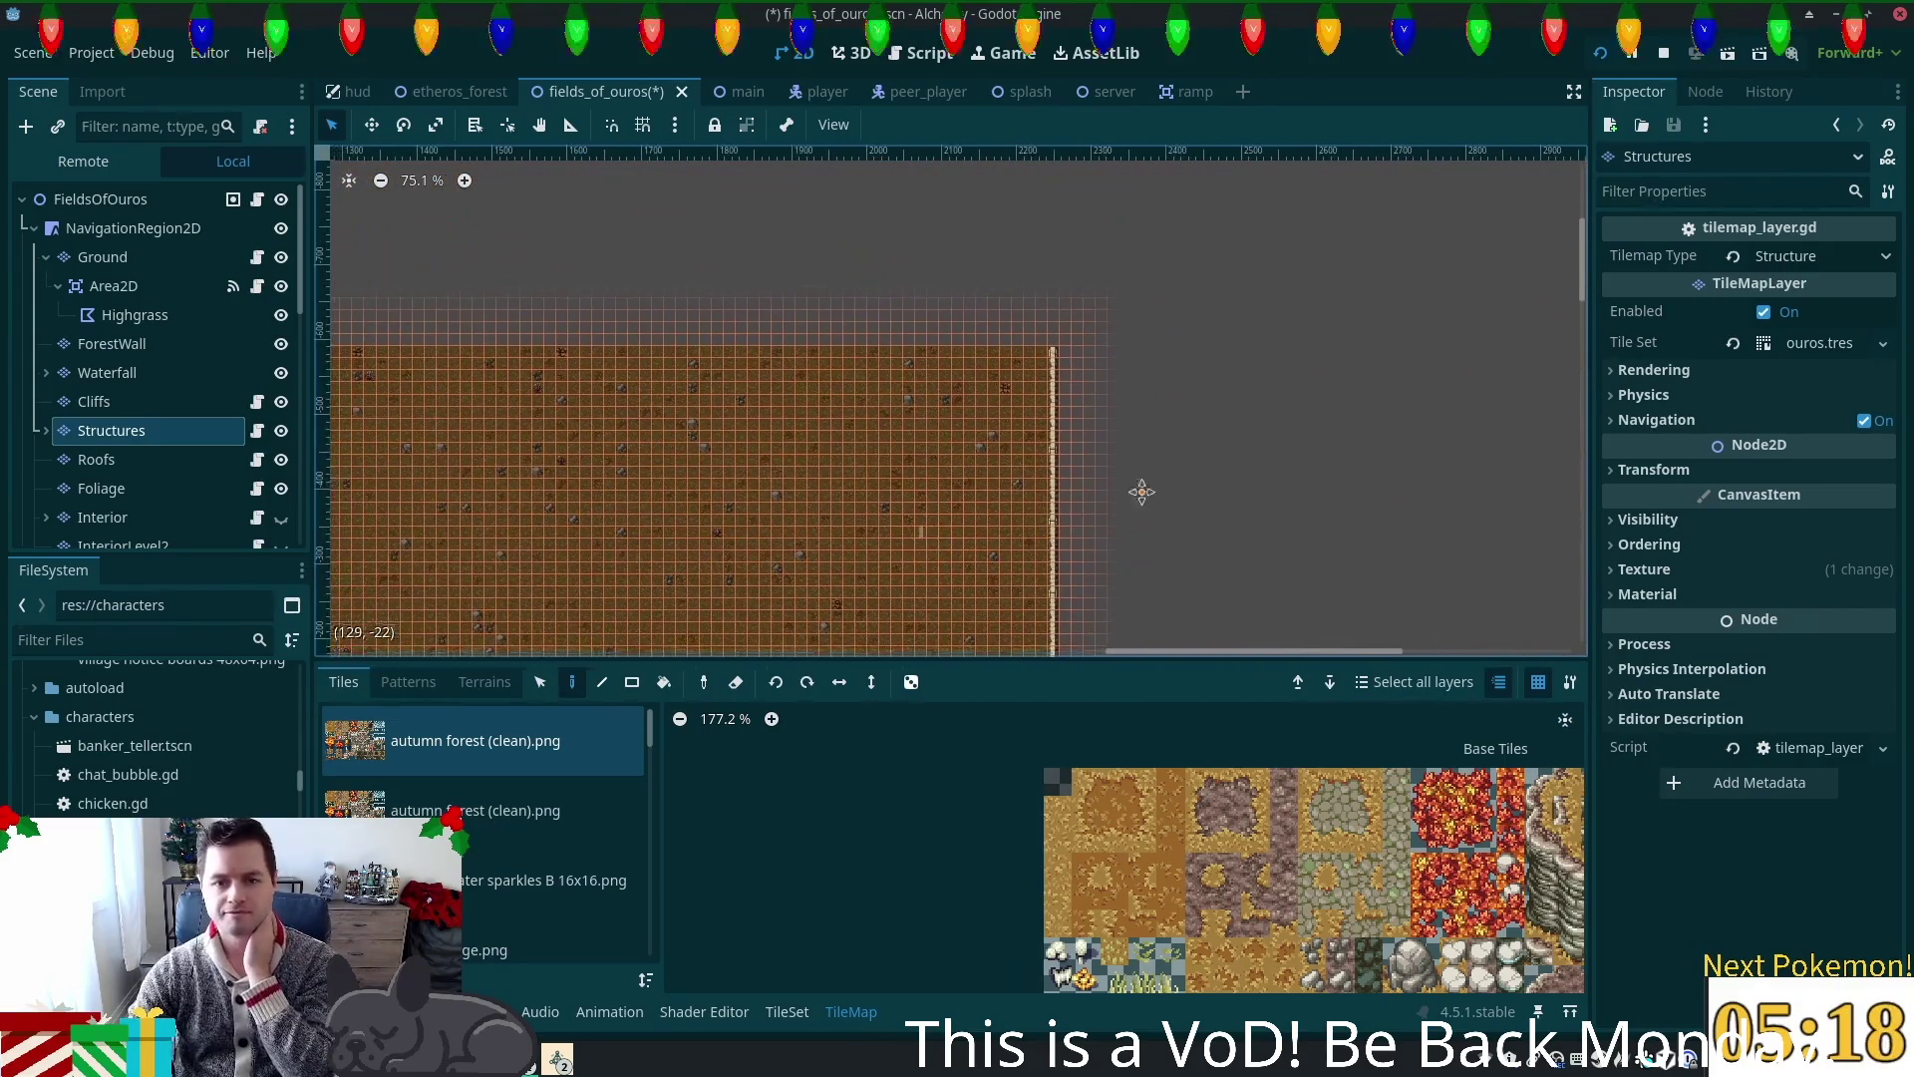
pyautogui.moveTo(1082, 501); pyautogui.dragTo(1475, 530)
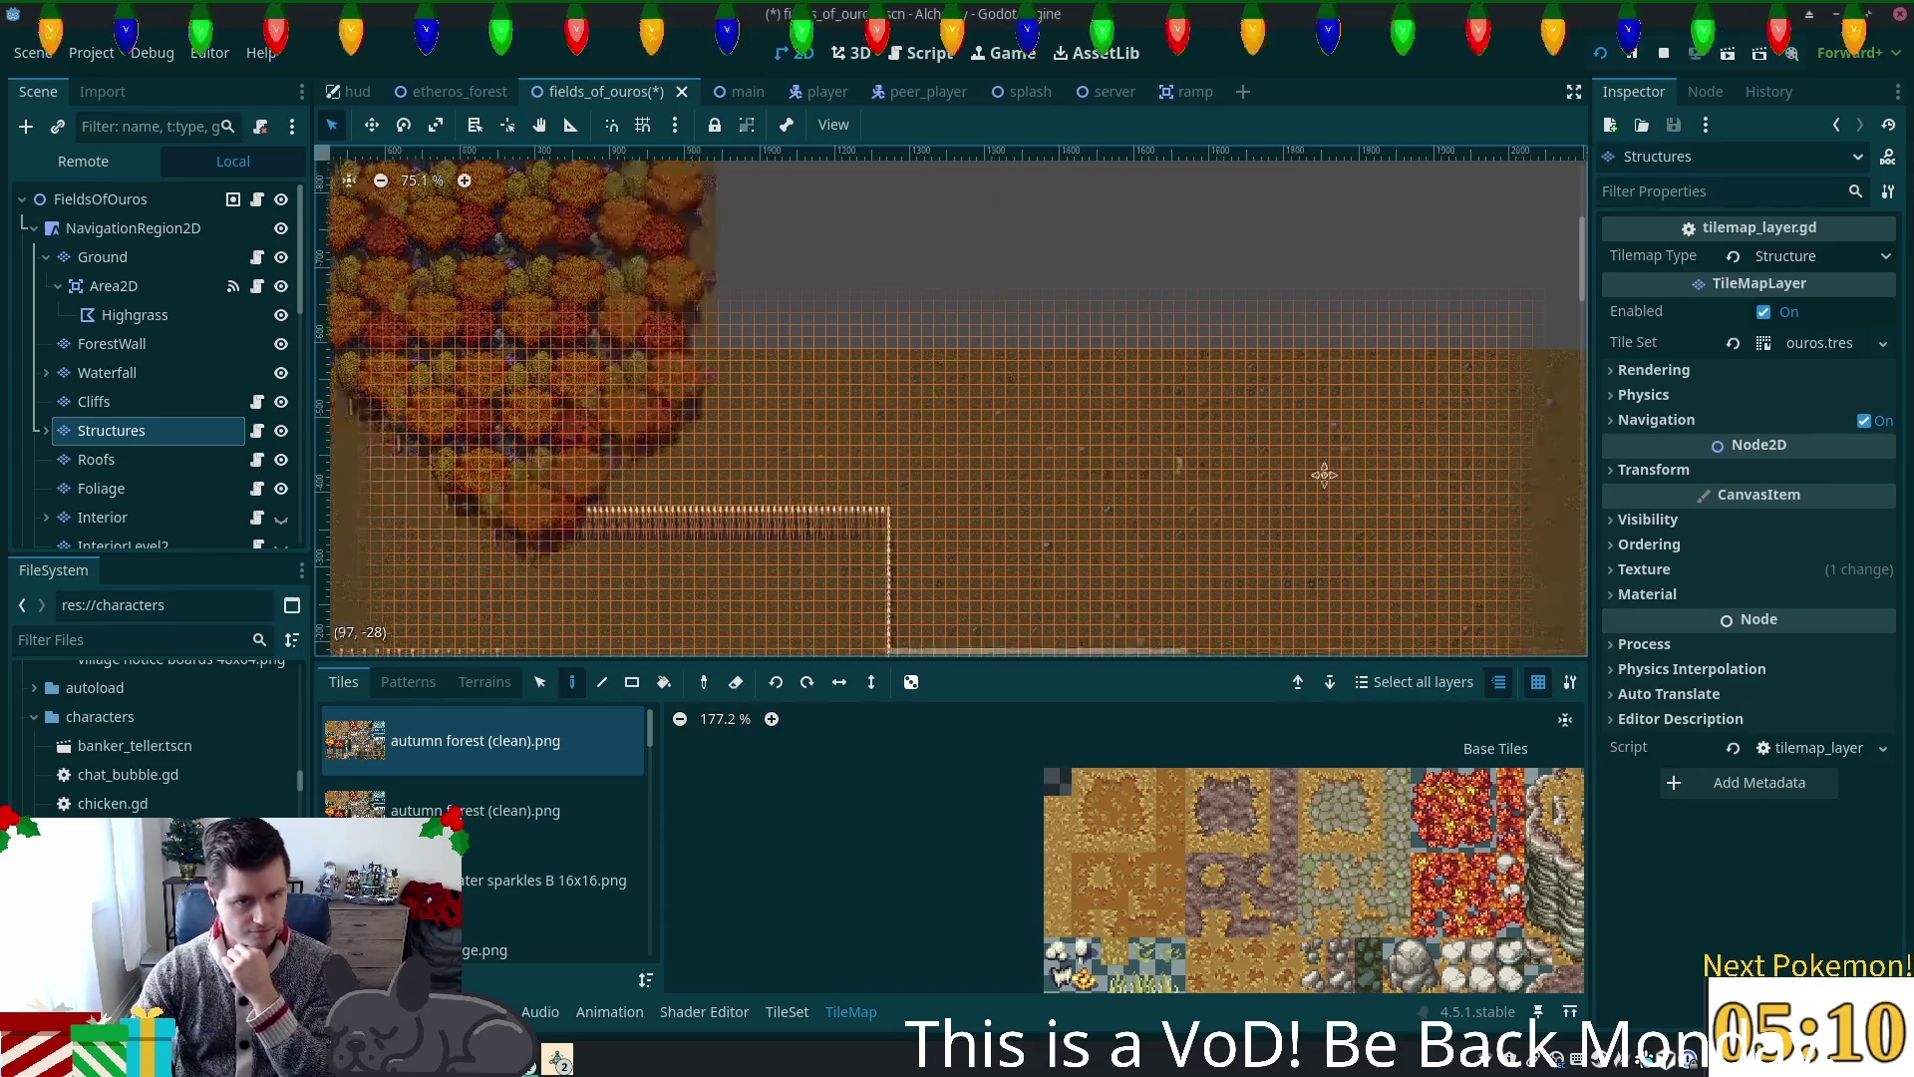
pyautogui.hscroll(-10, 489, 552)
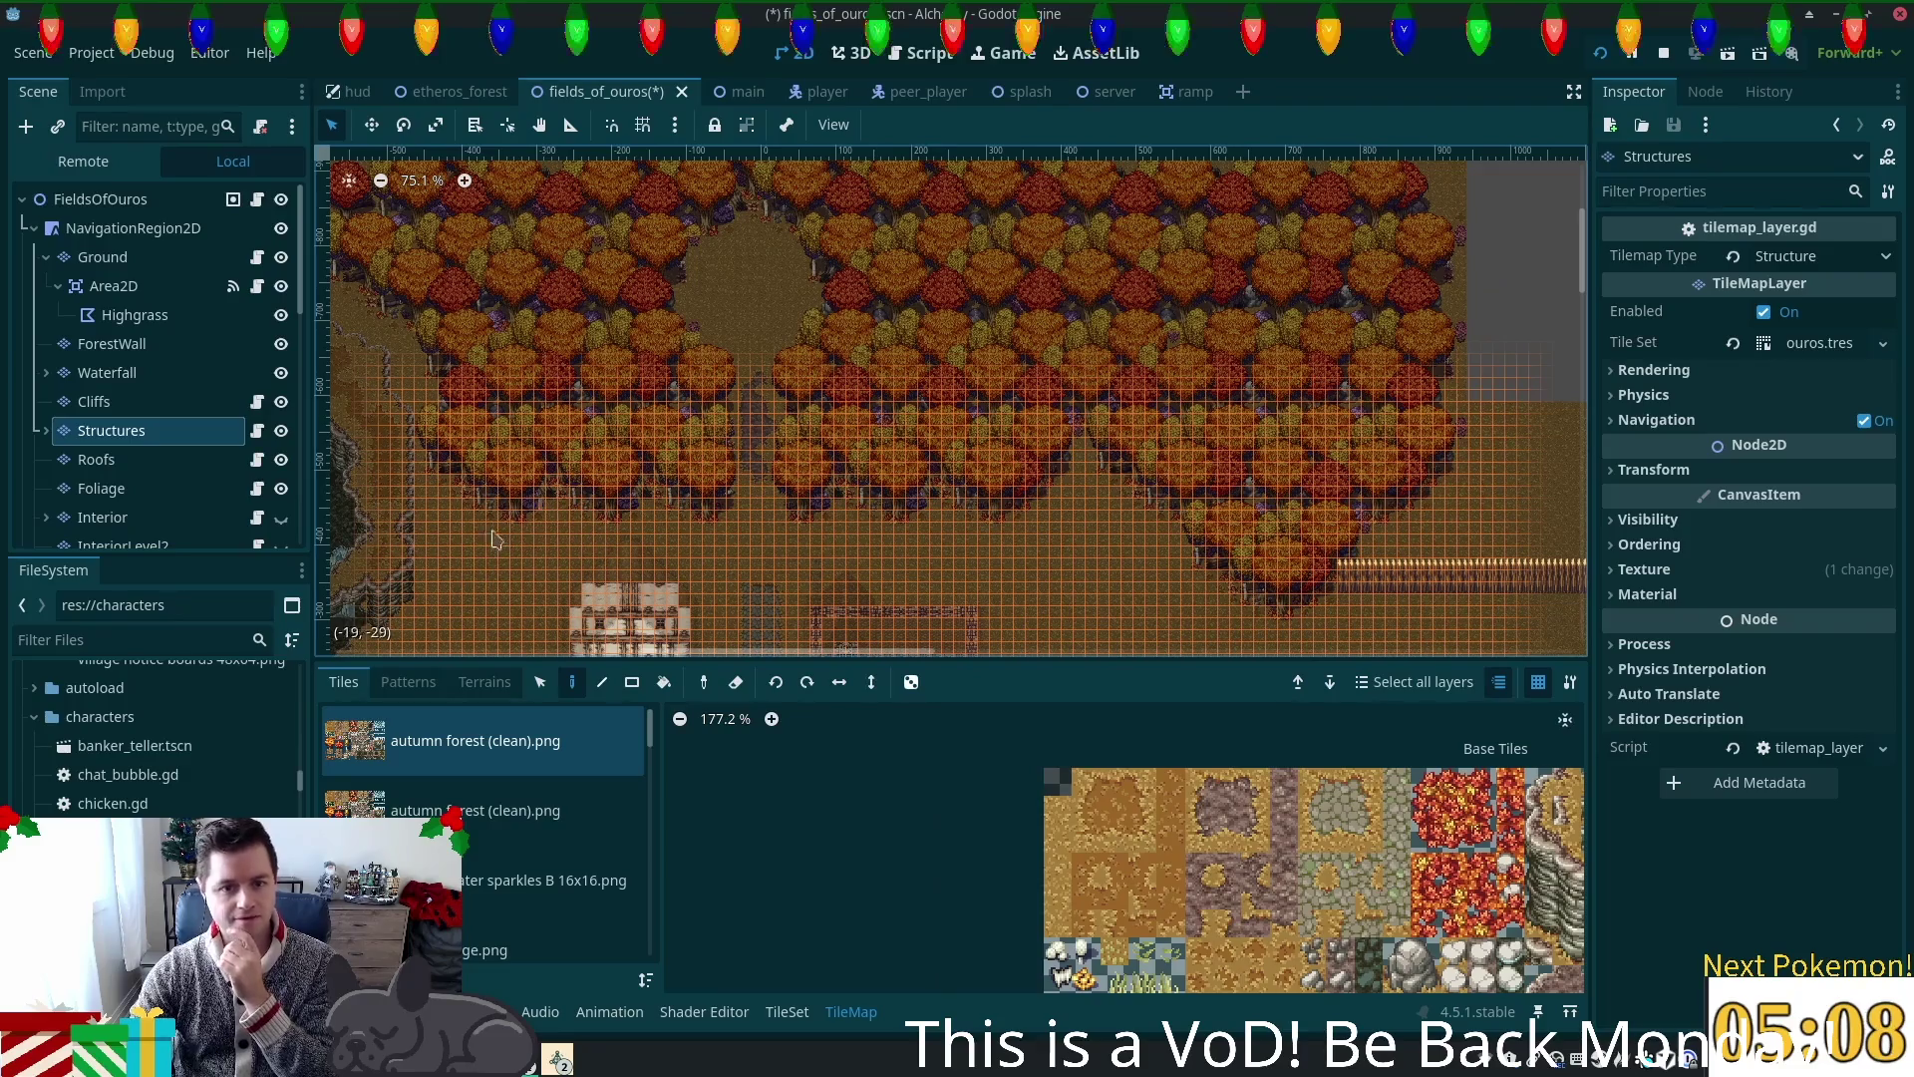
pyautogui.scroll(-3, 482, 540)
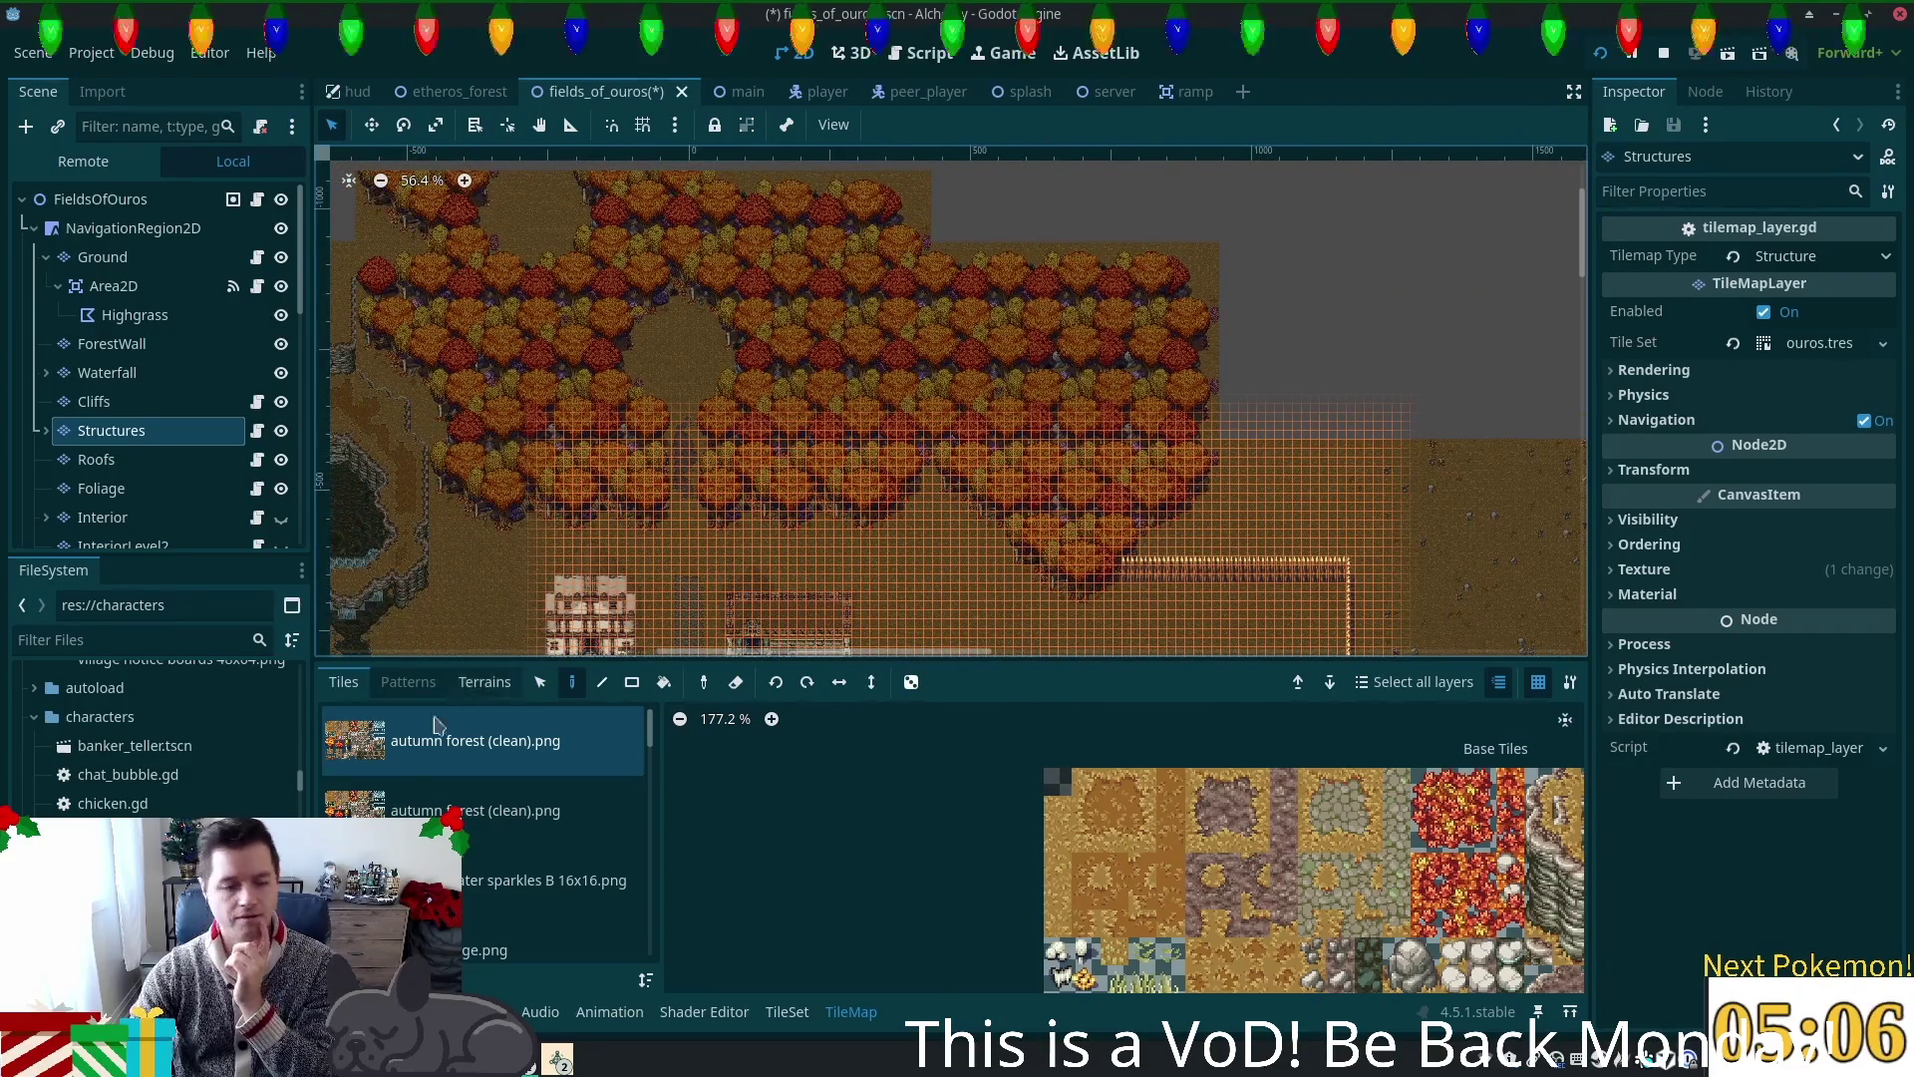
pyautogui.scroll(-3, 164, 497)
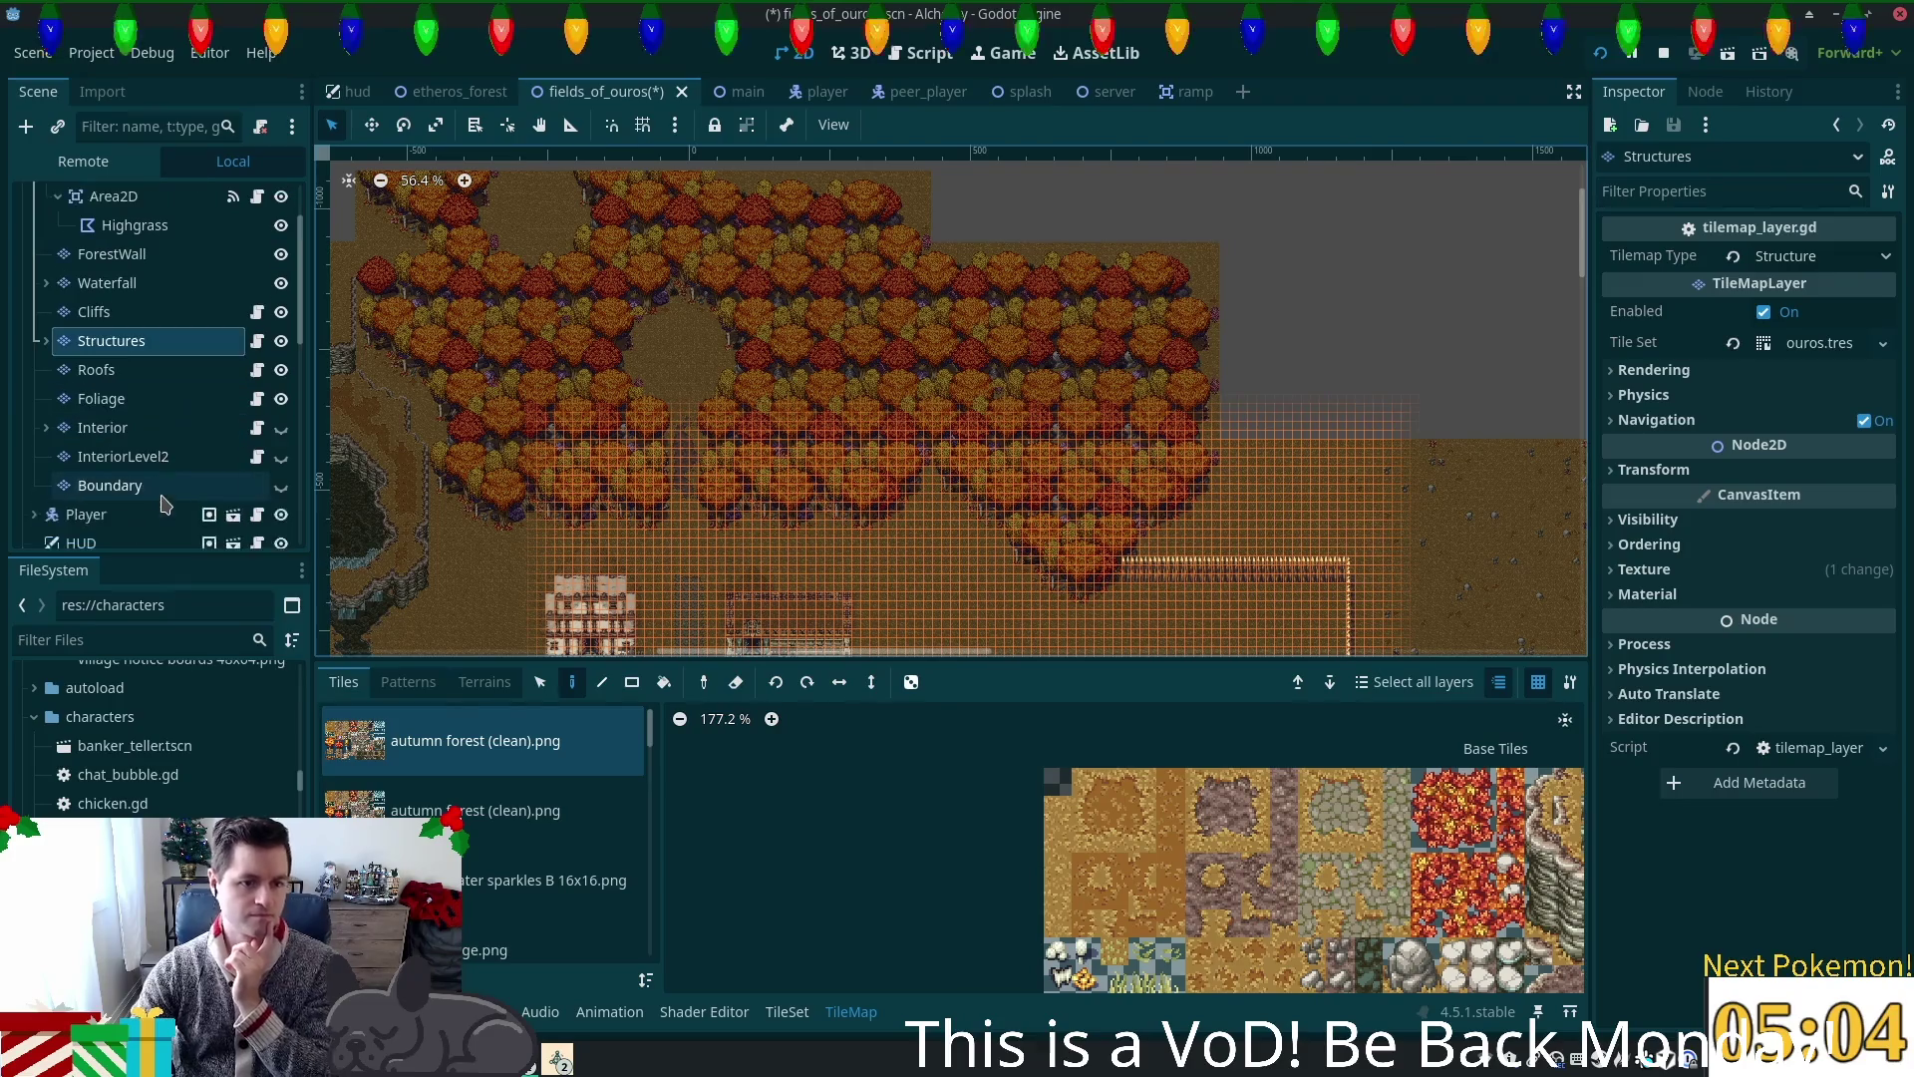
pyautogui.click(140, 255)
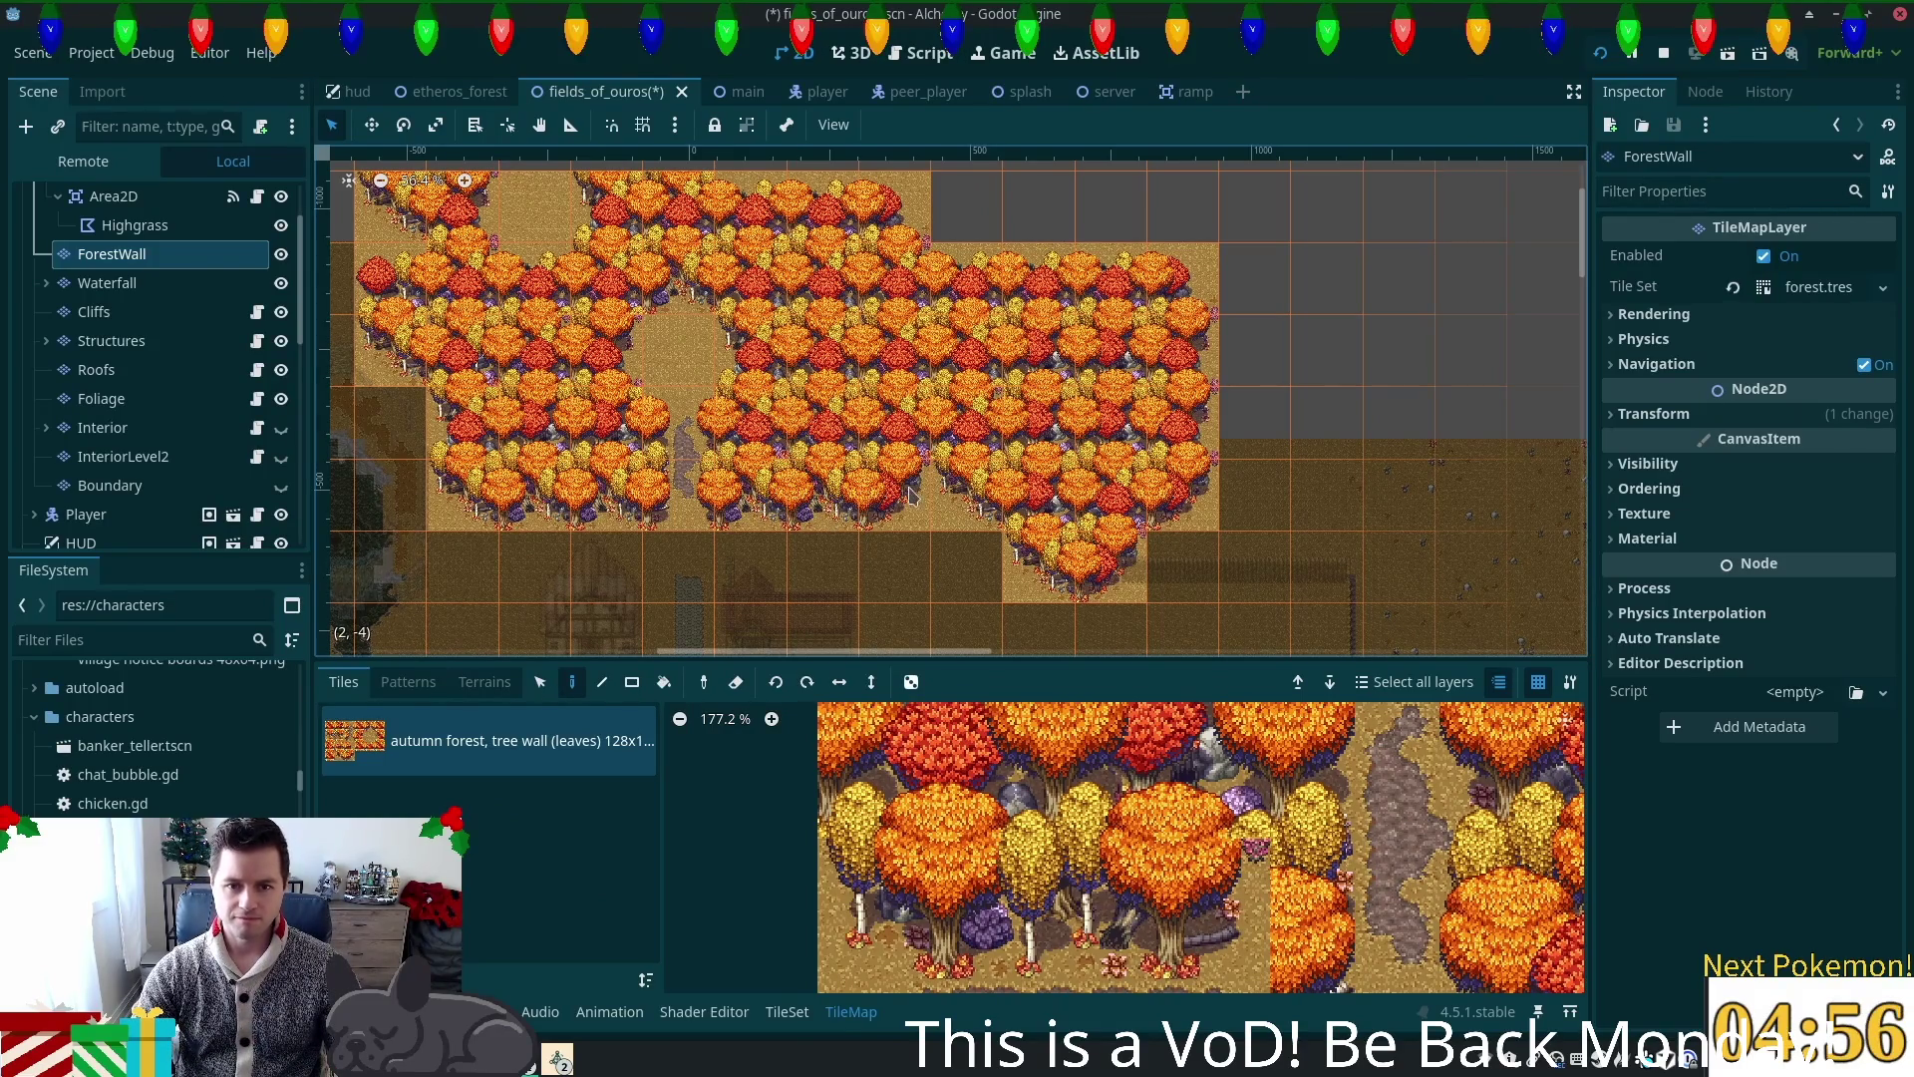
# Step: Copy a selected block of tree-wall tiles and paste it as a stamp
pyautogui.click(539, 682)
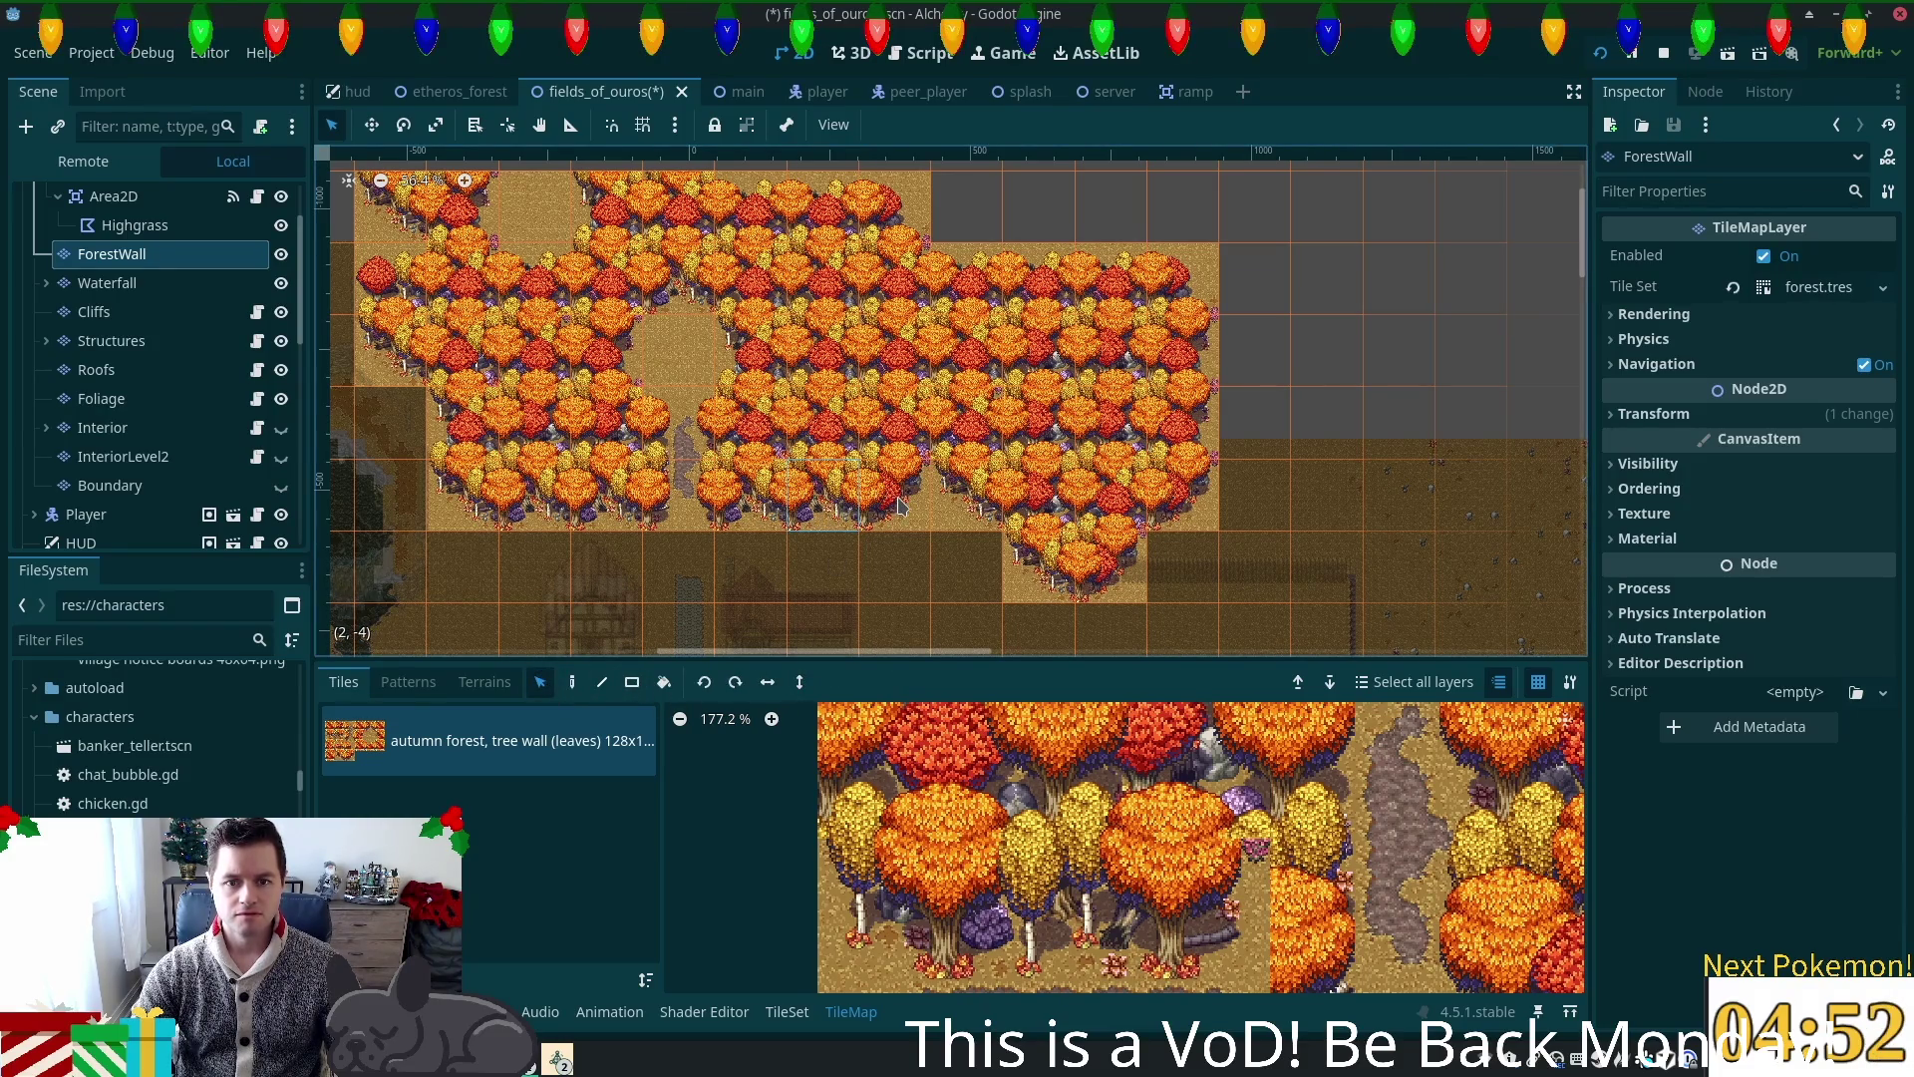
pyautogui.hotkey('ctrl', 'c')
pyautogui.hotkey('ctrl', 'v')
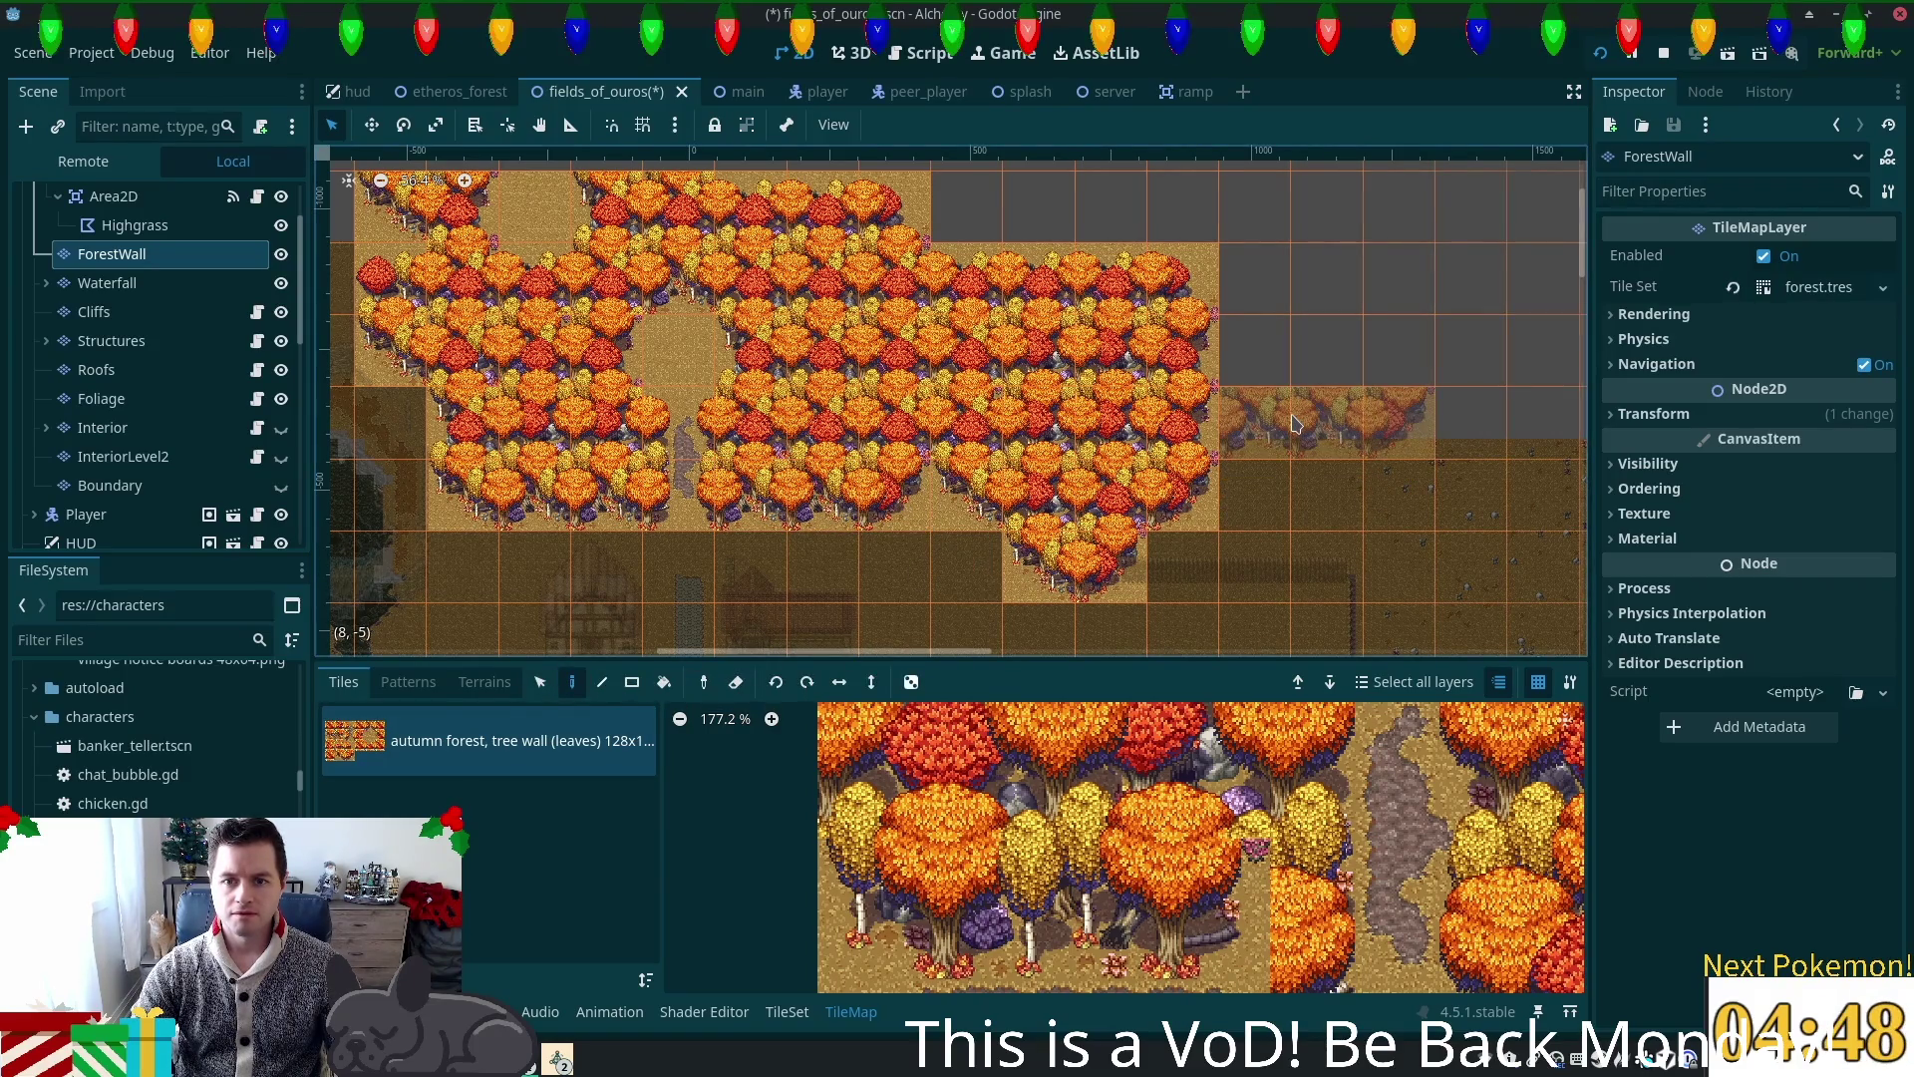
pyautogui.scroll(4, 1294, 423)
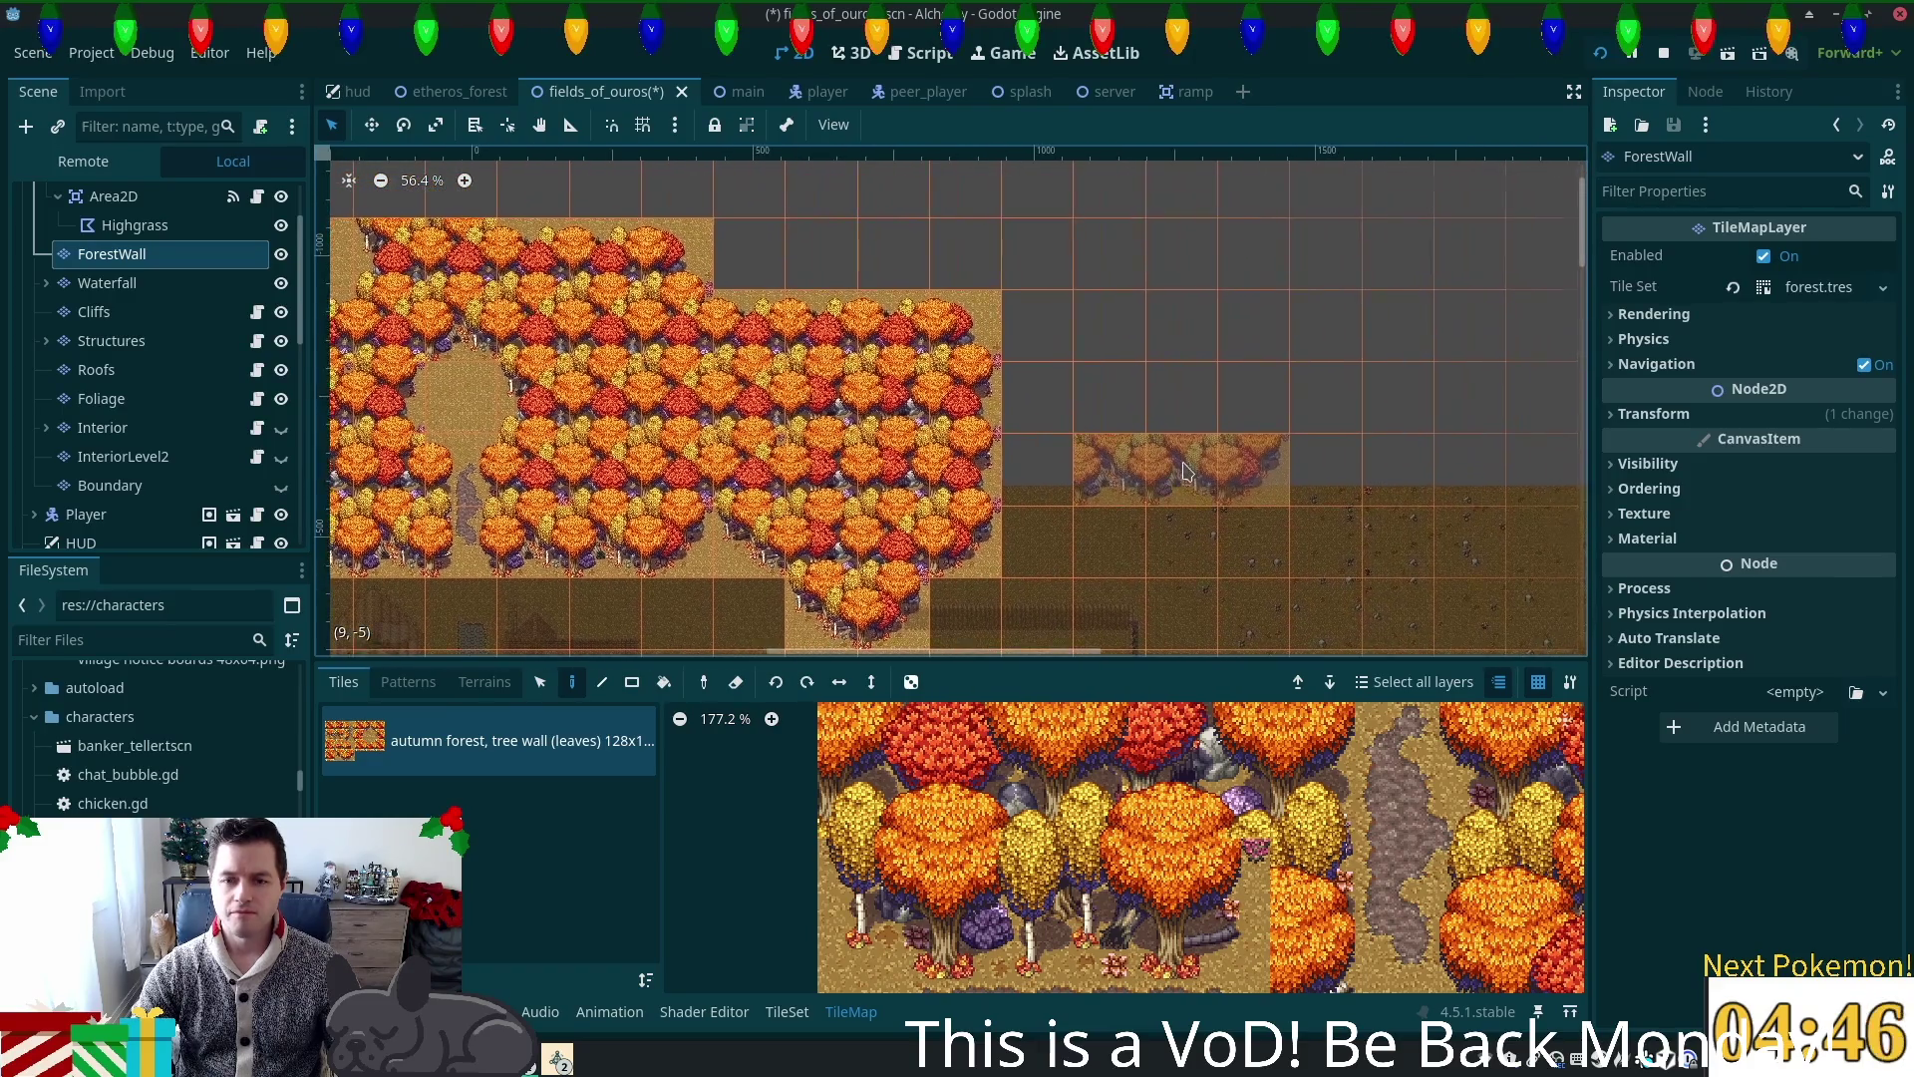
pyautogui.scroll(1, 1045, 496)
# Step: Stamp tree-wall copies rightward along the top edge, covering seams up to the right end
pyautogui.click(1185, 483)
pyautogui.hscroll(3, 1010, 442)
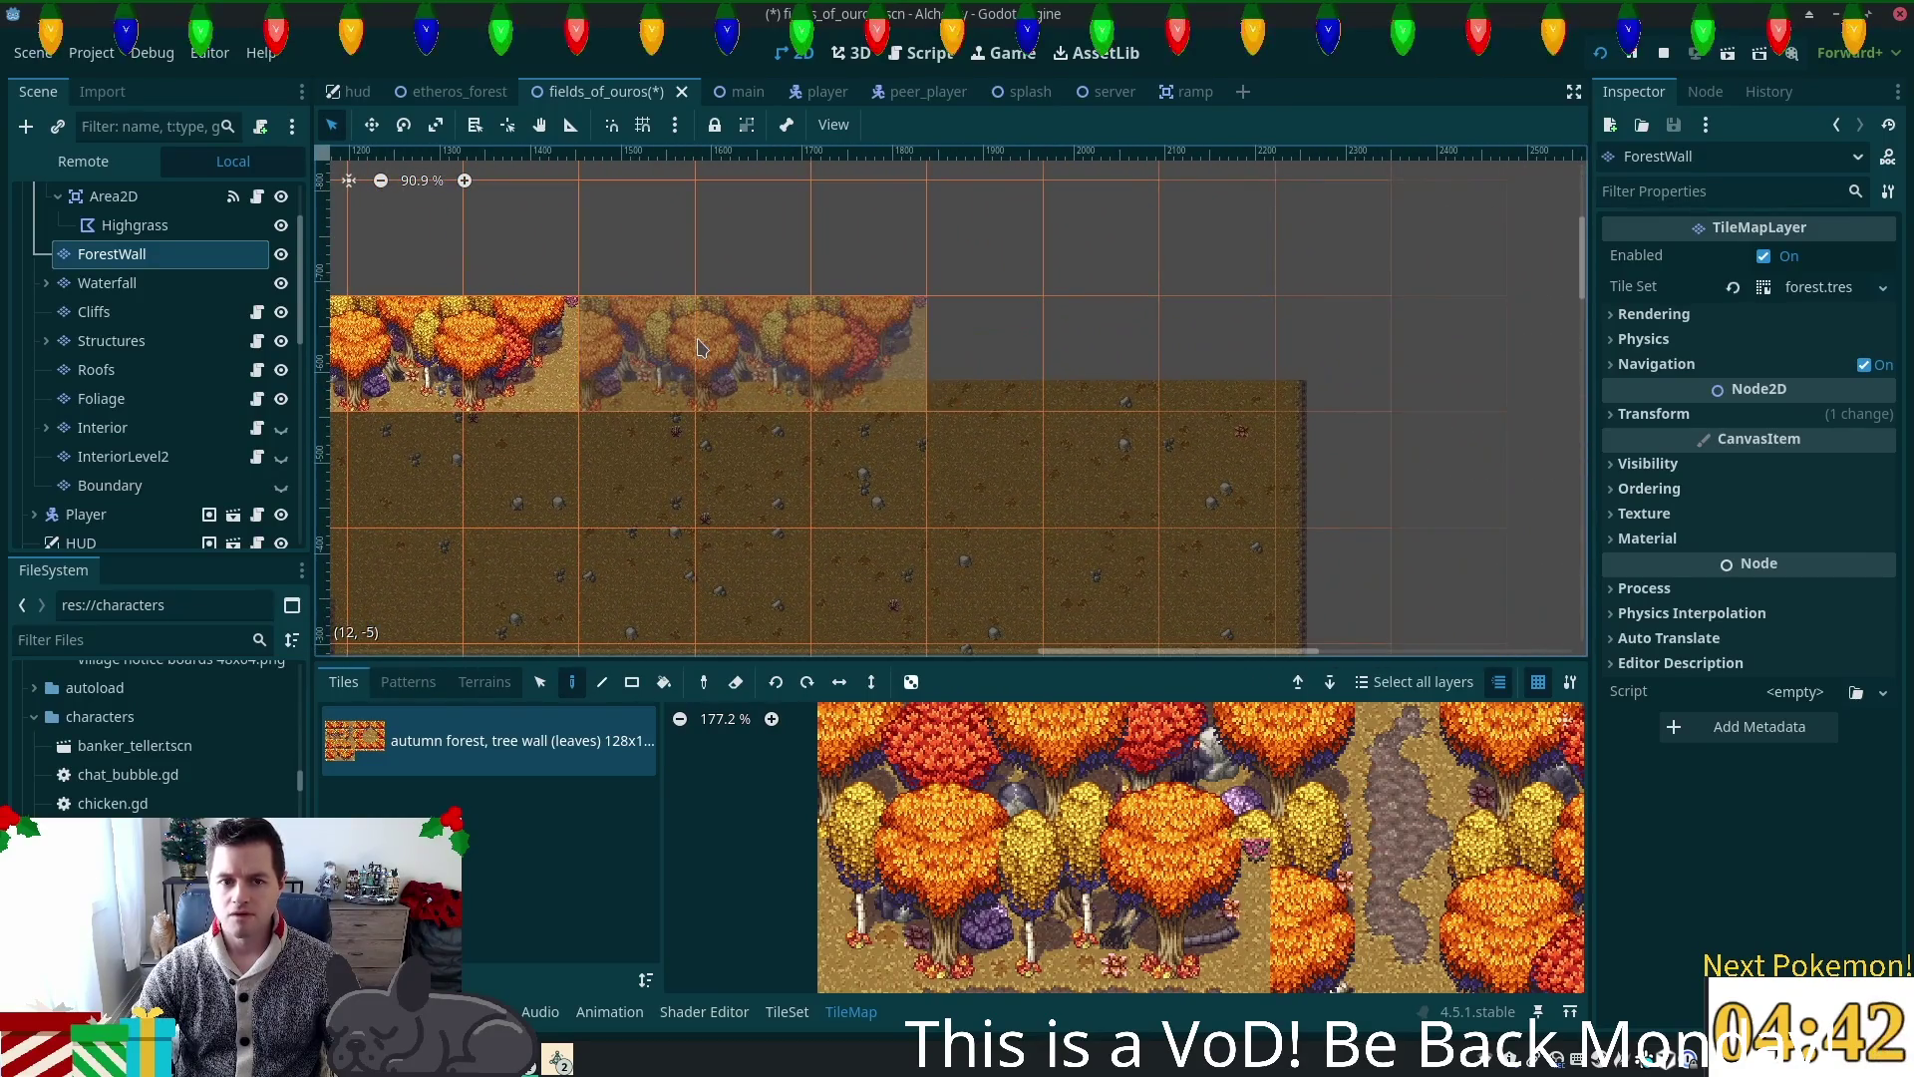
pyautogui.click(746, 347)
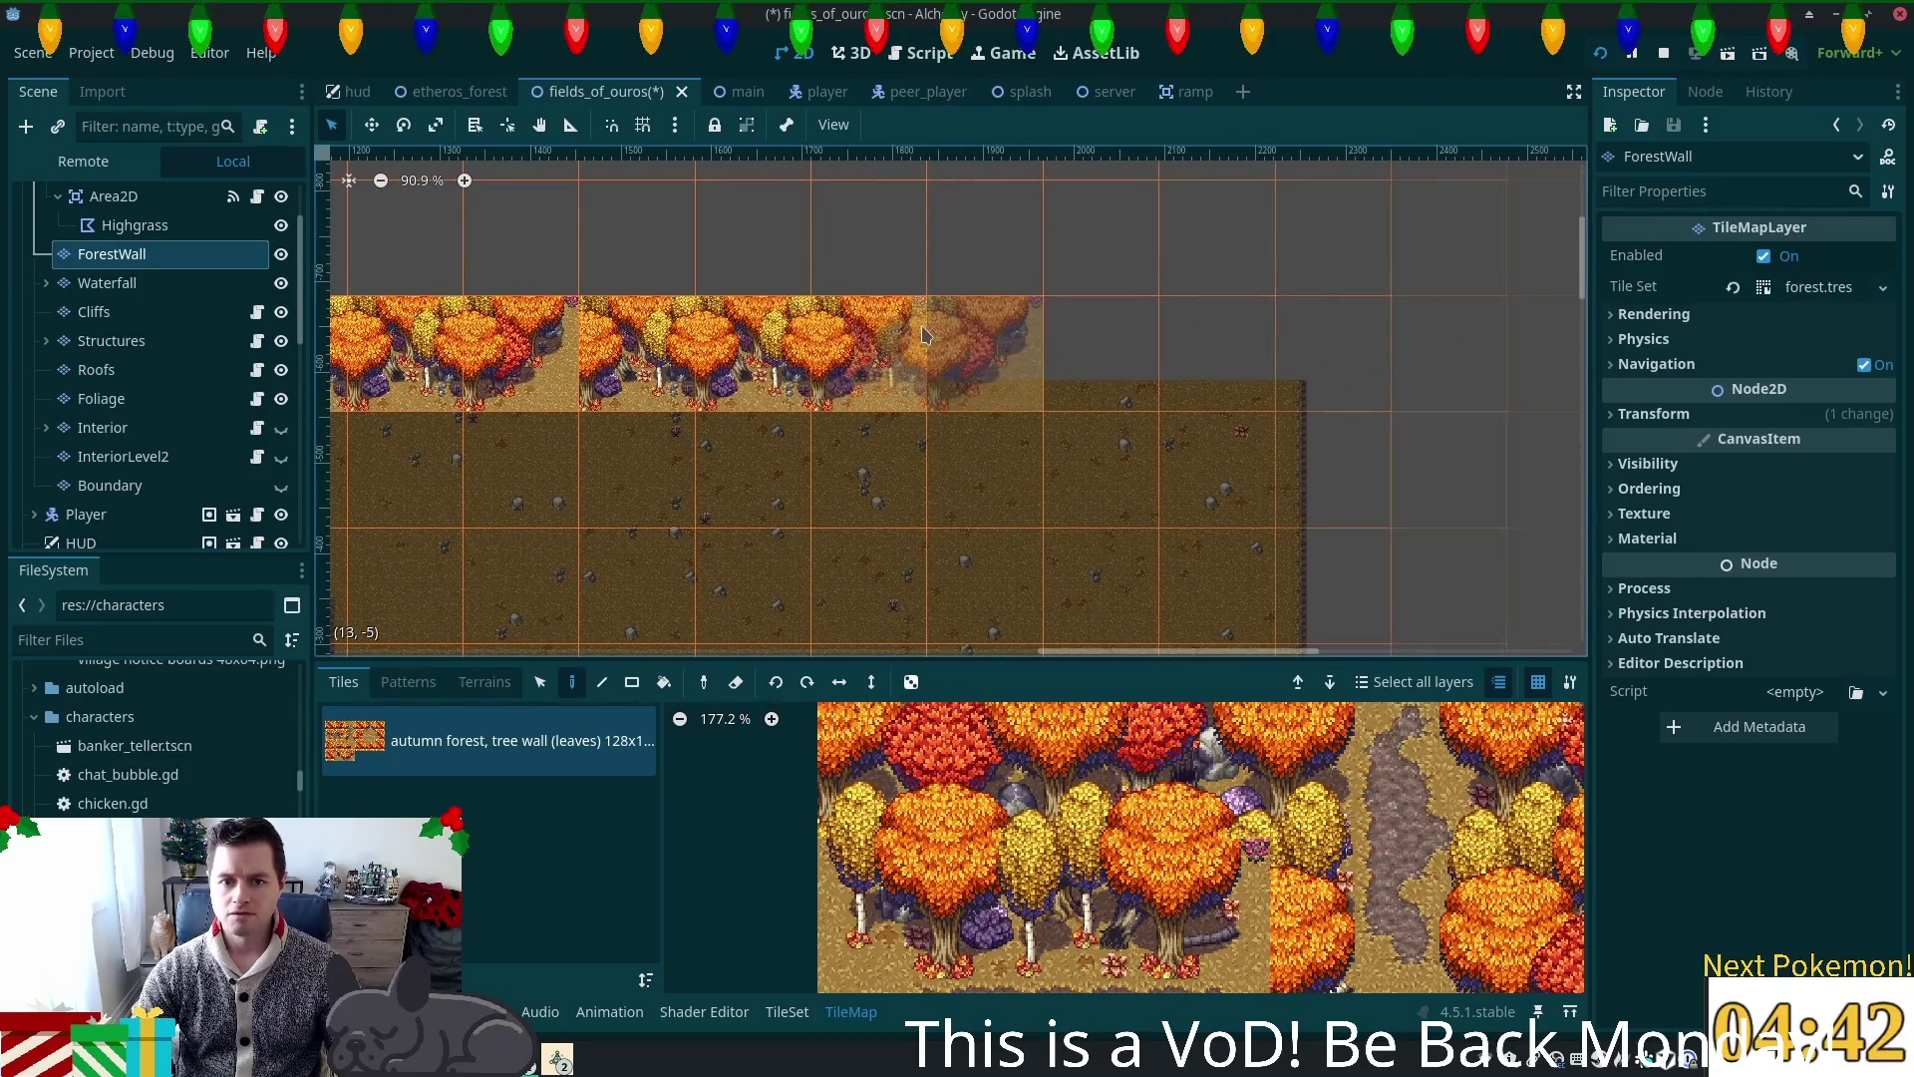
pyautogui.click(1027, 337)
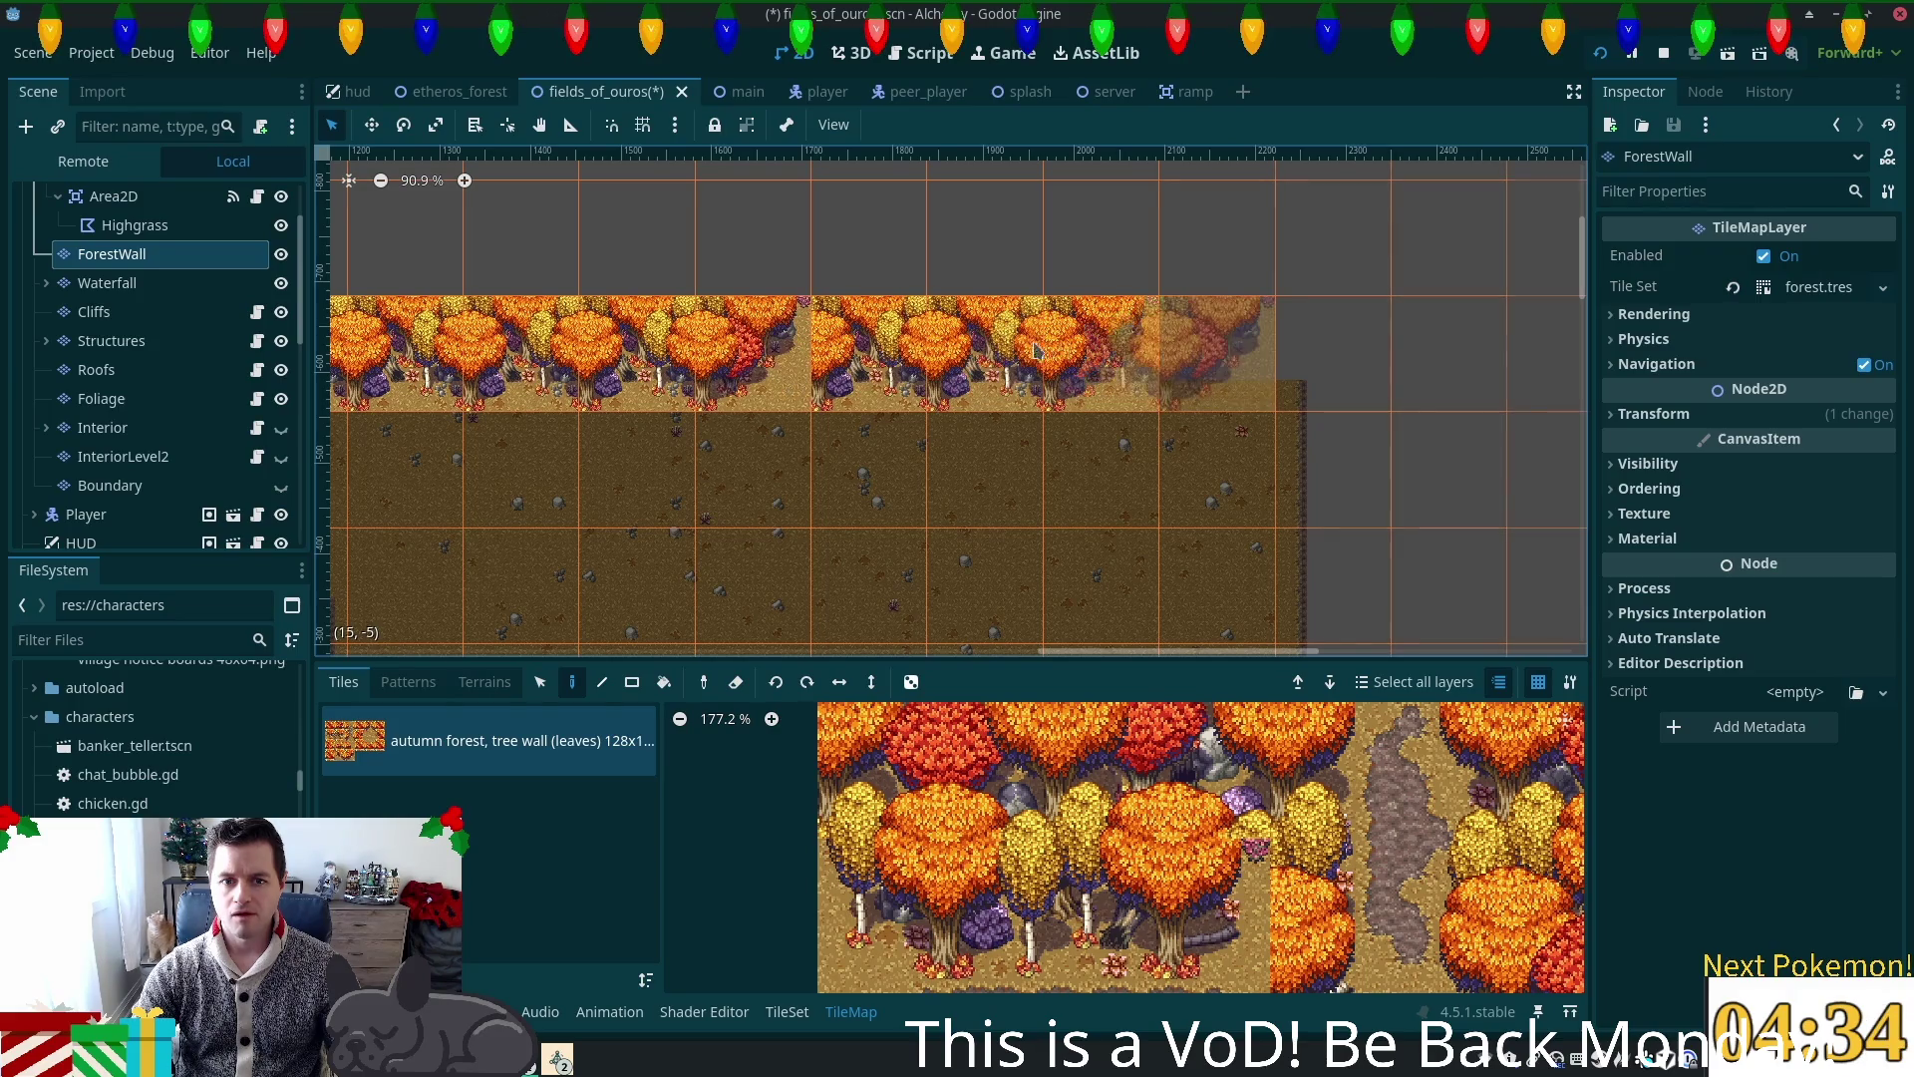
pyautogui.click(827, 350)
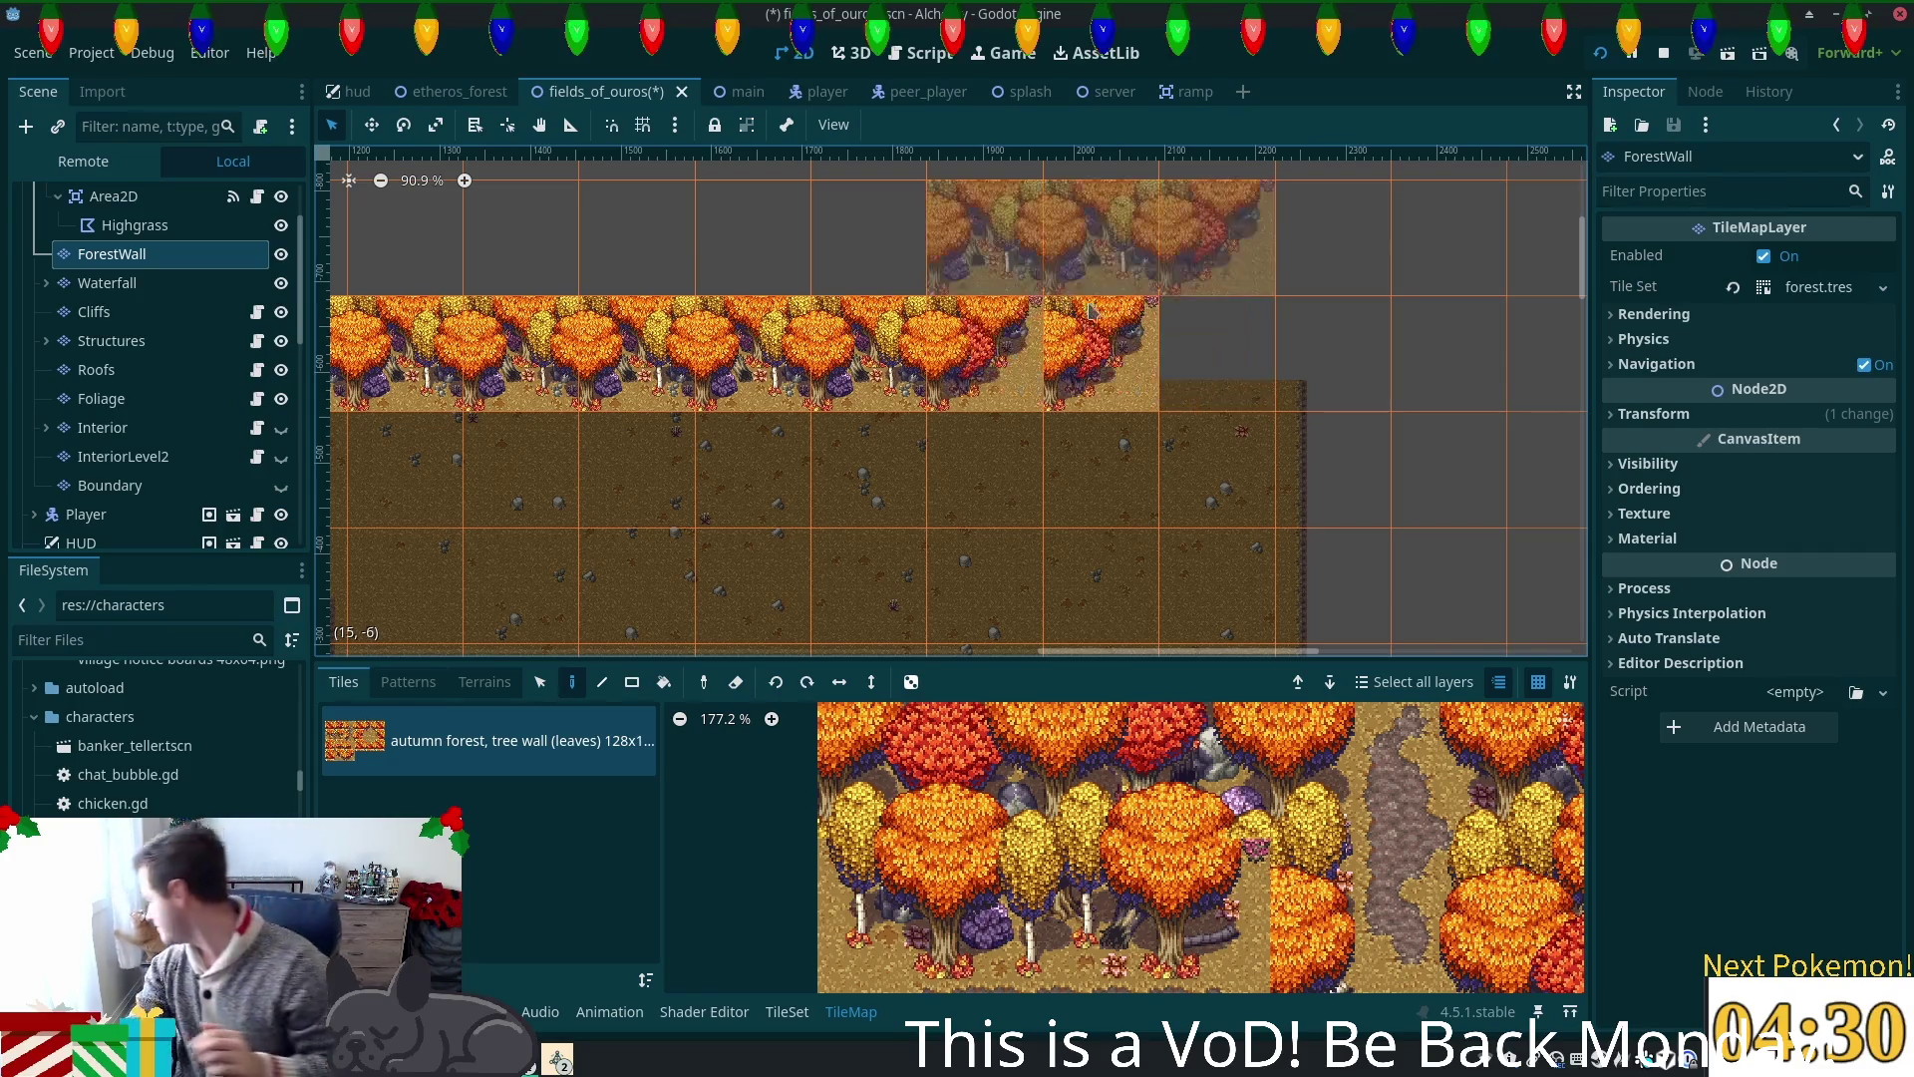
pyautogui.click(1122, 333)
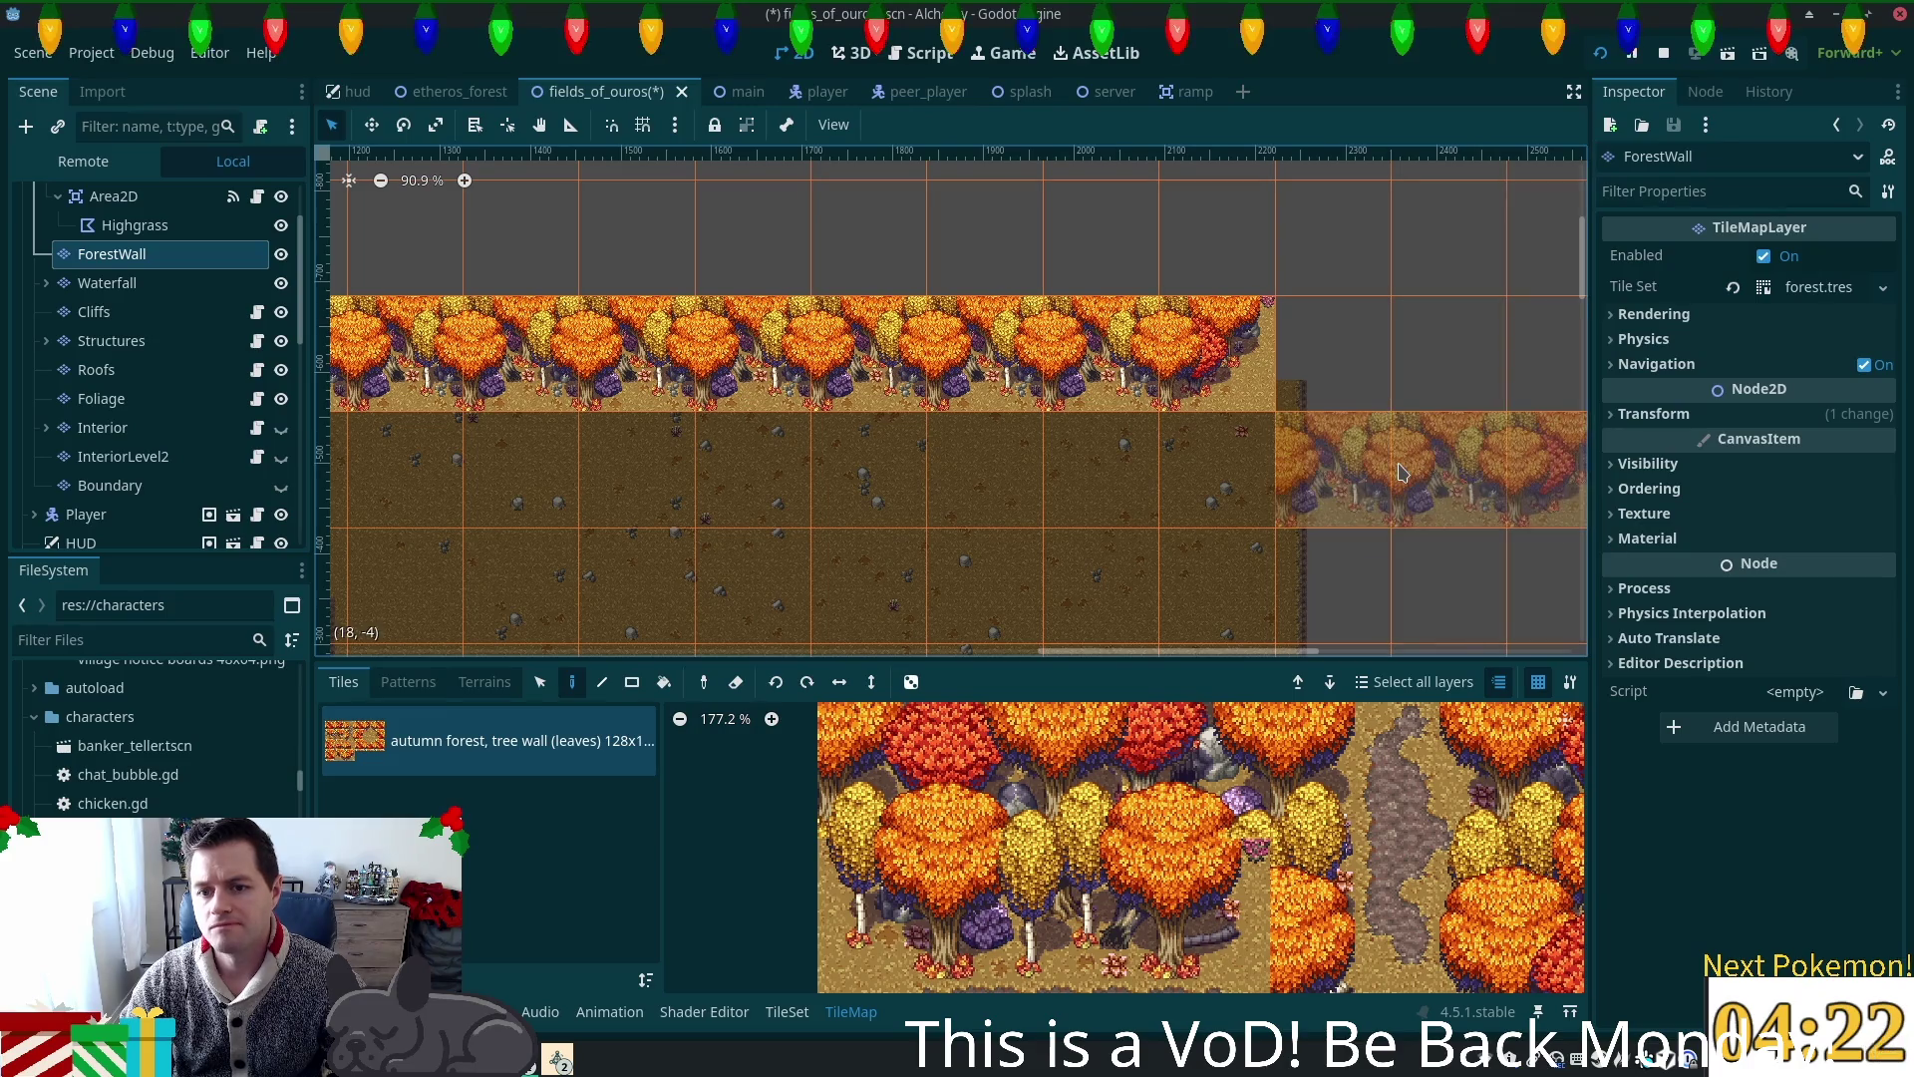
# Step: Pan over the finished tree wall and return to the Structures layer
pyautogui.scroll(3, 1403, 472)
pyautogui.scroll(1, 1392, 464)
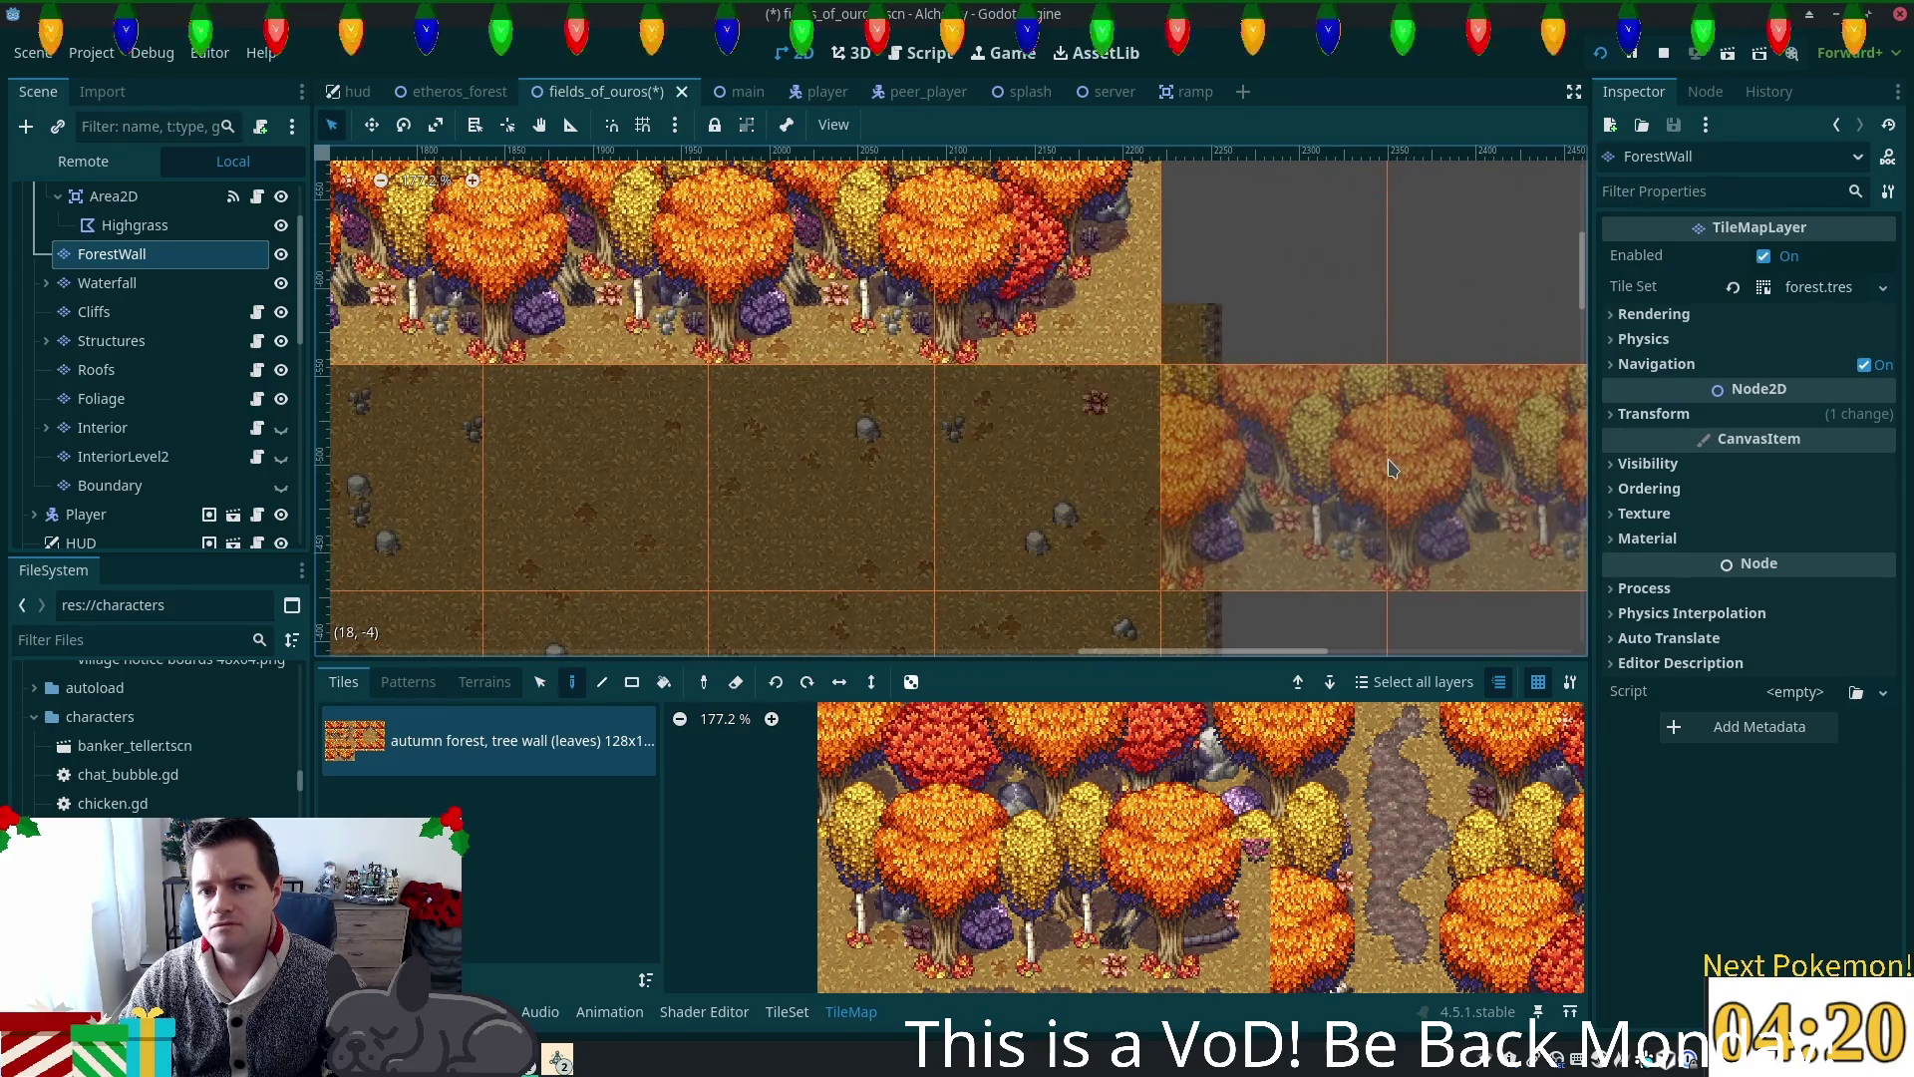
pyautogui.scroll(-2, 1392, 469)
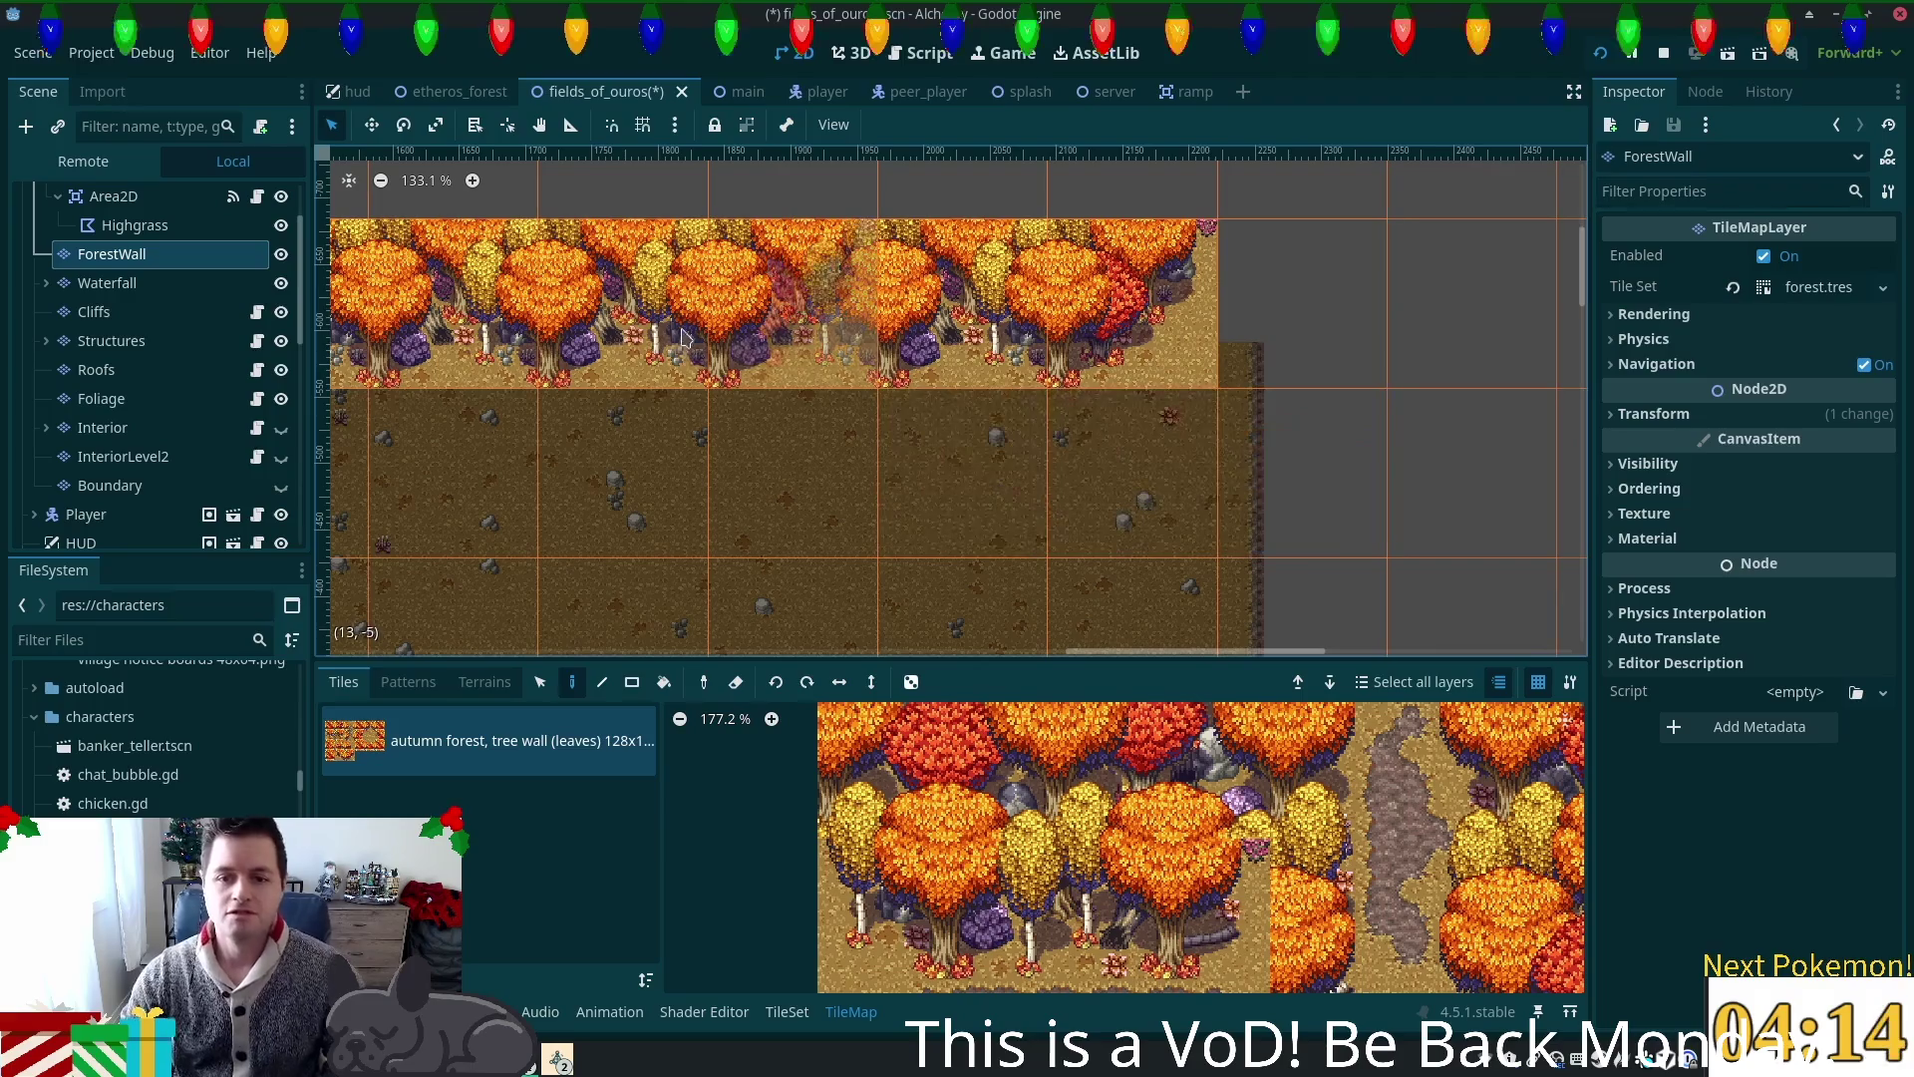
pyautogui.scroll(2, 1227, 395)
pyautogui.scroll(5, 1275, 391)
pyautogui.hscroll(5, 1286, 419)
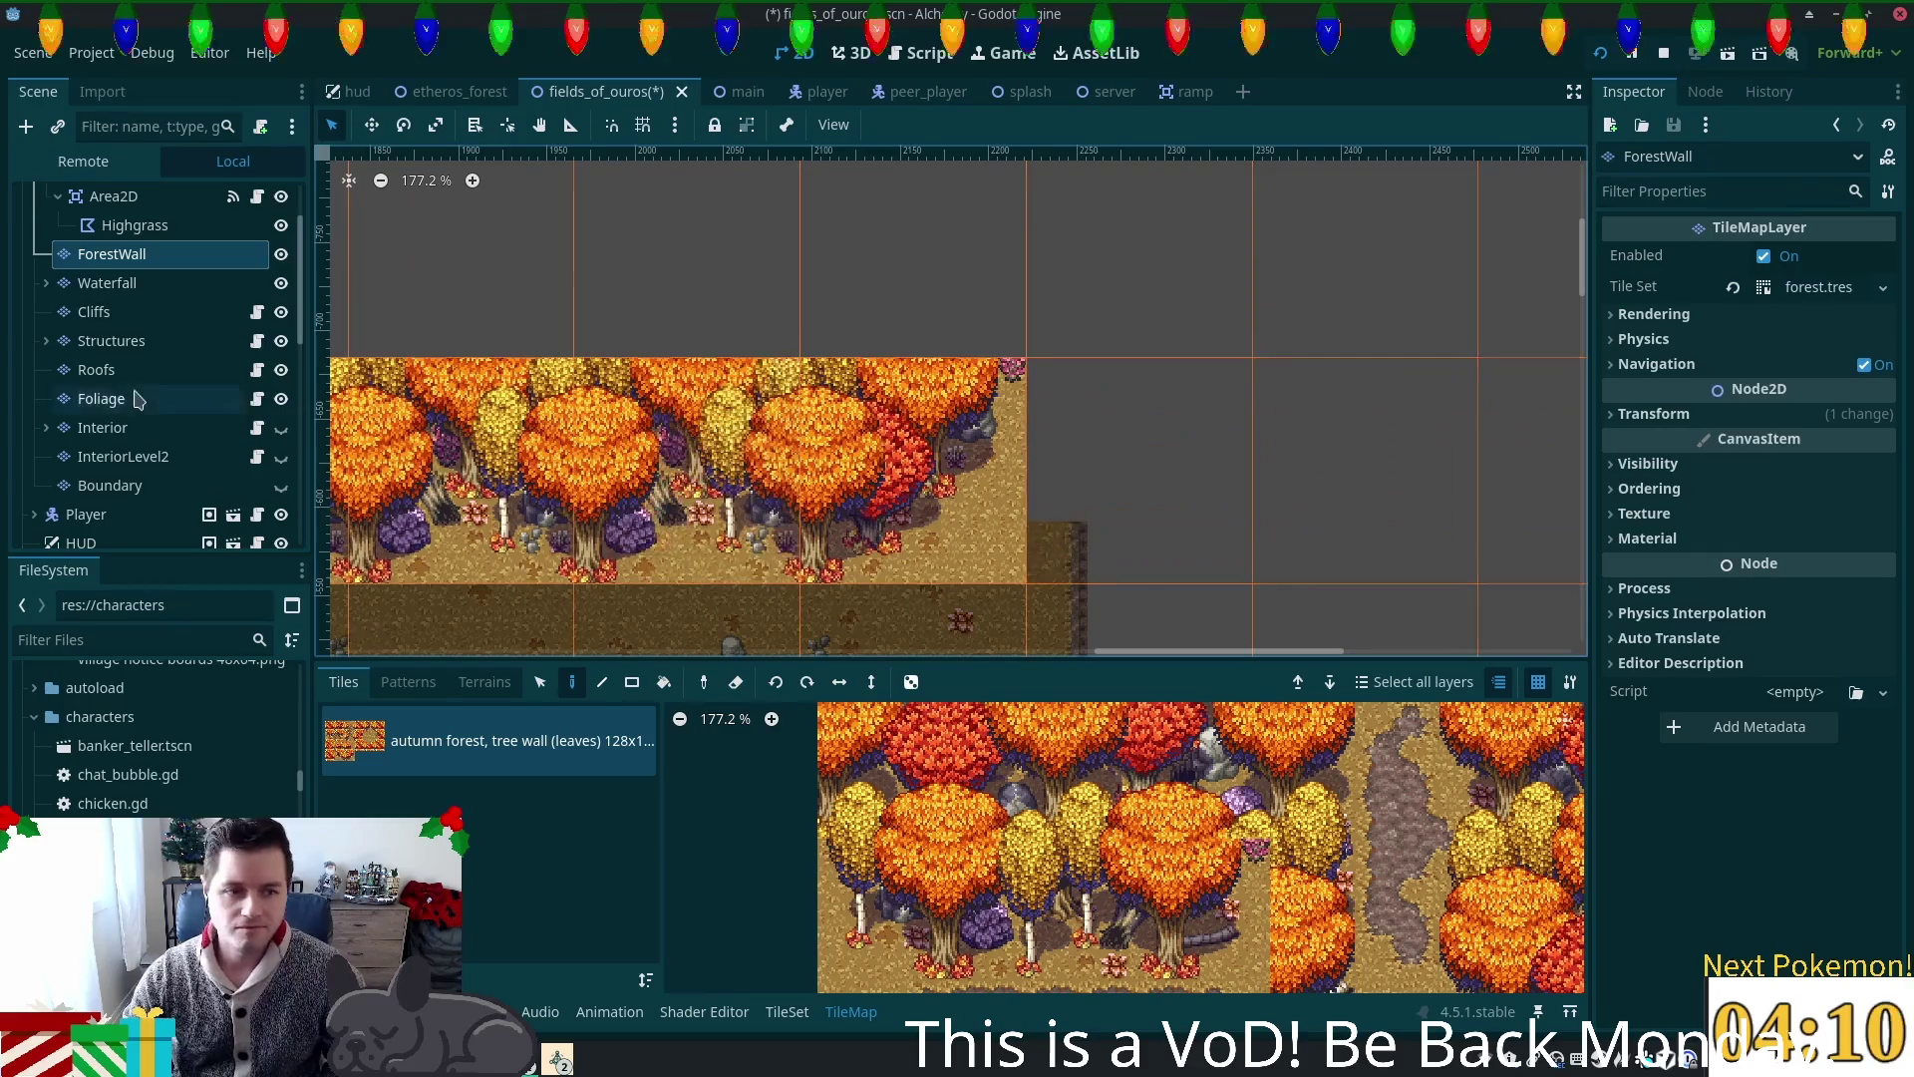
pyautogui.click(130, 341)
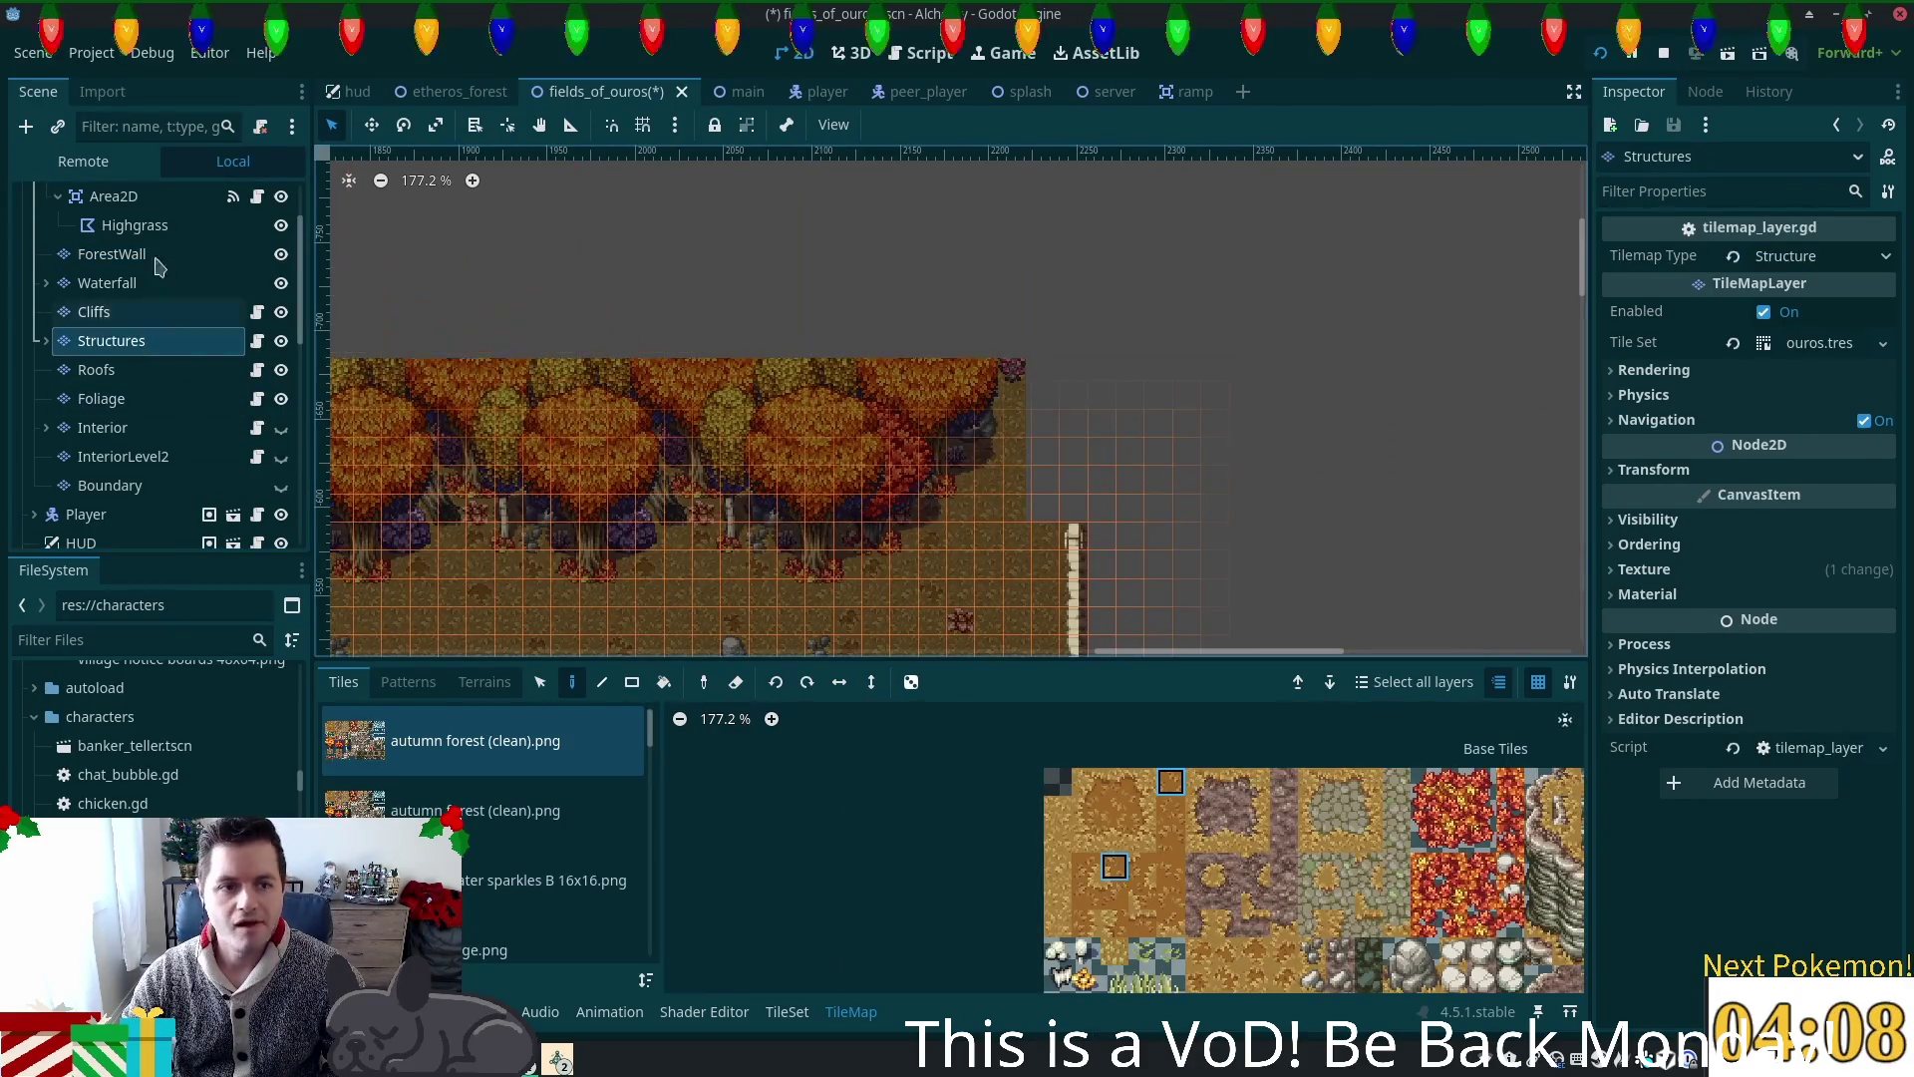
# Step: On the Ground layer, paint dirt up the strip beside the forest's right corner, then reselect Structures
pyautogui.scroll(3, 136, 249)
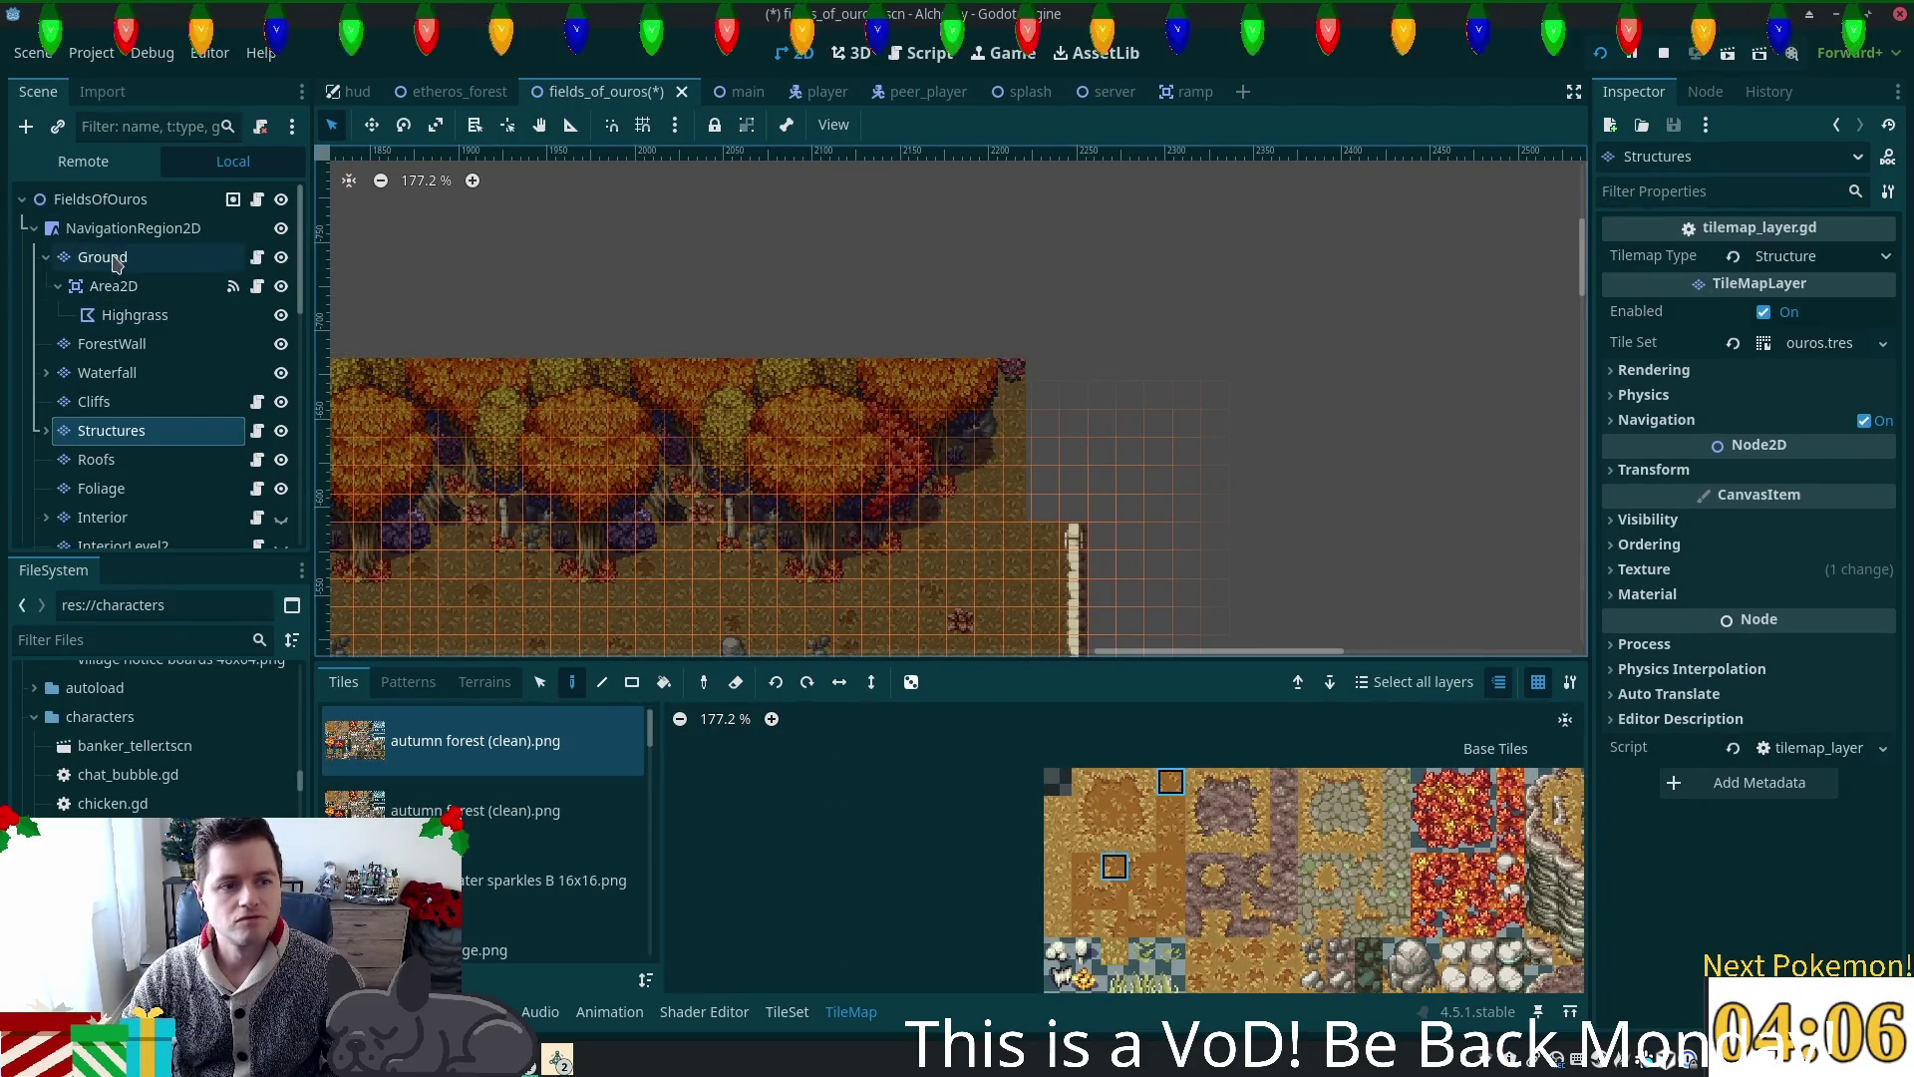
pyautogui.click(111, 258)
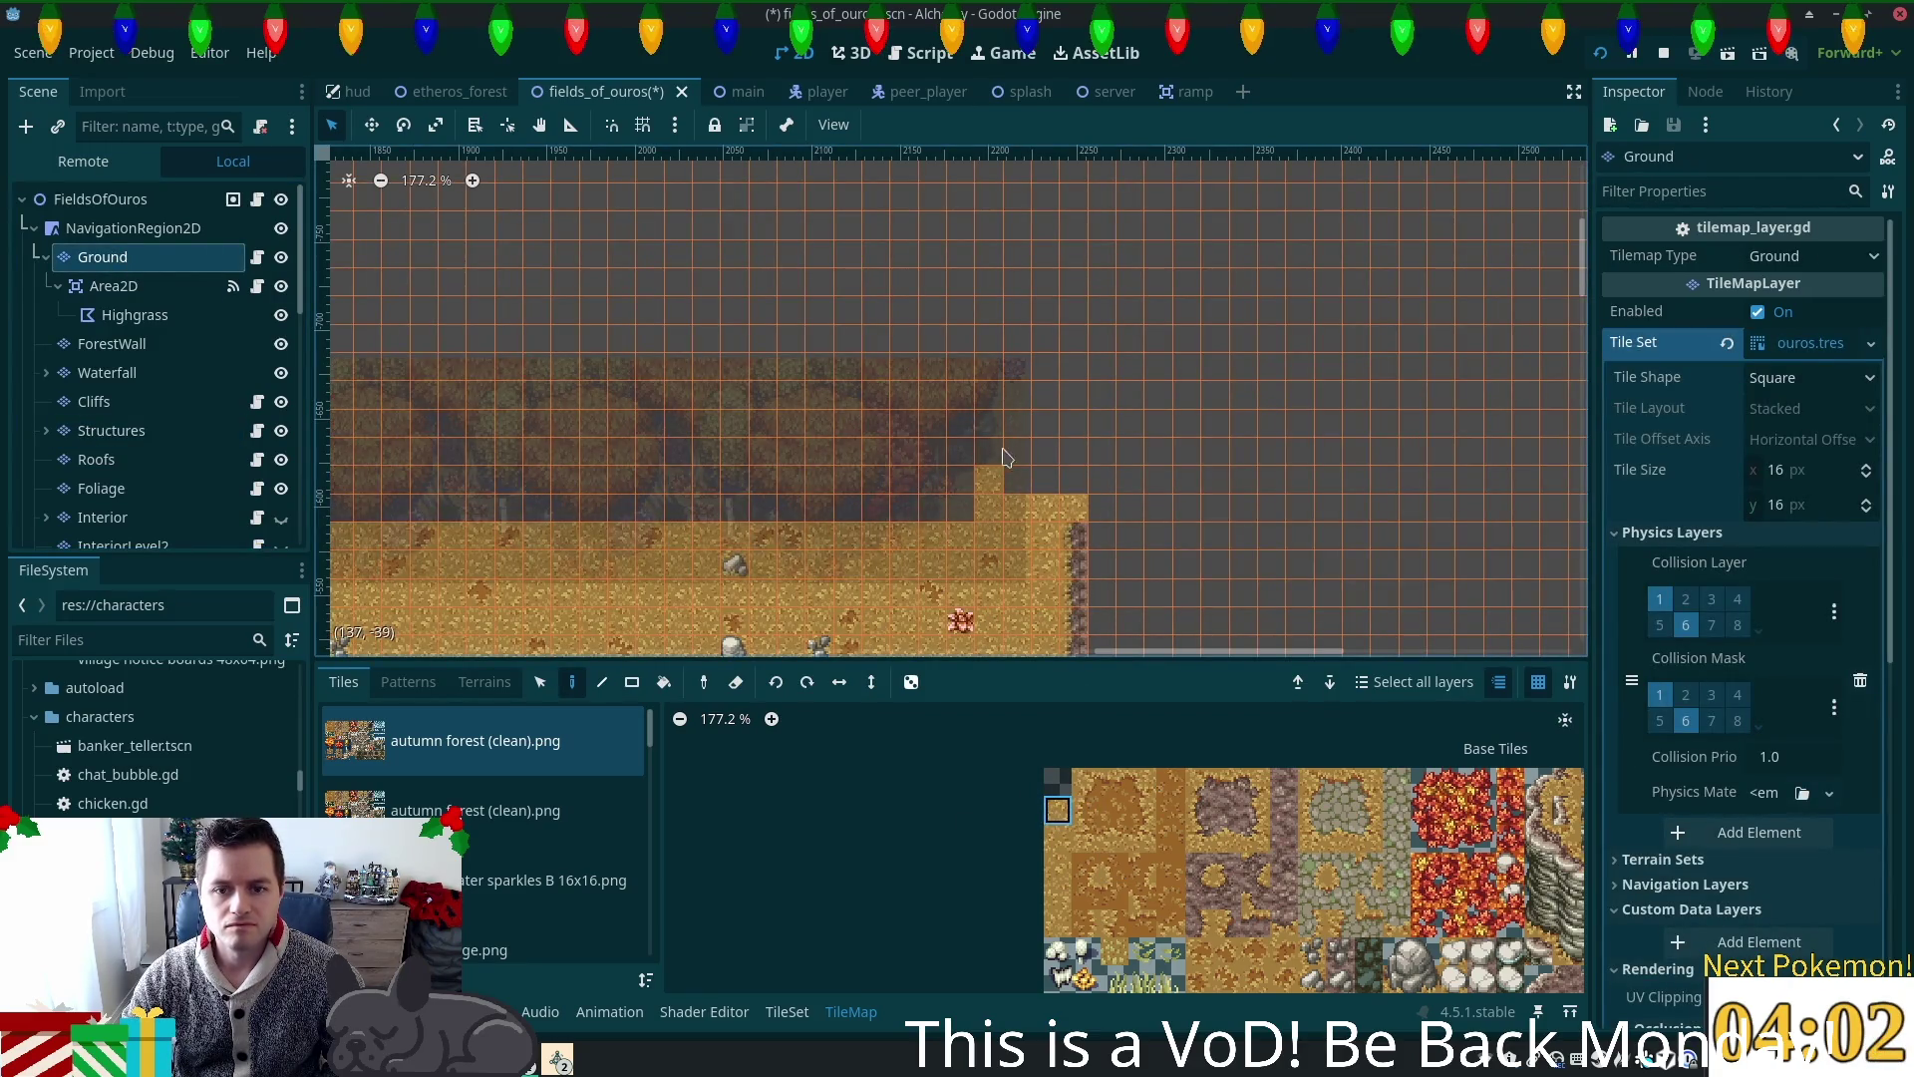
pyautogui.moveTo(1039, 401); pyautogui.dragTo(1065, 456)
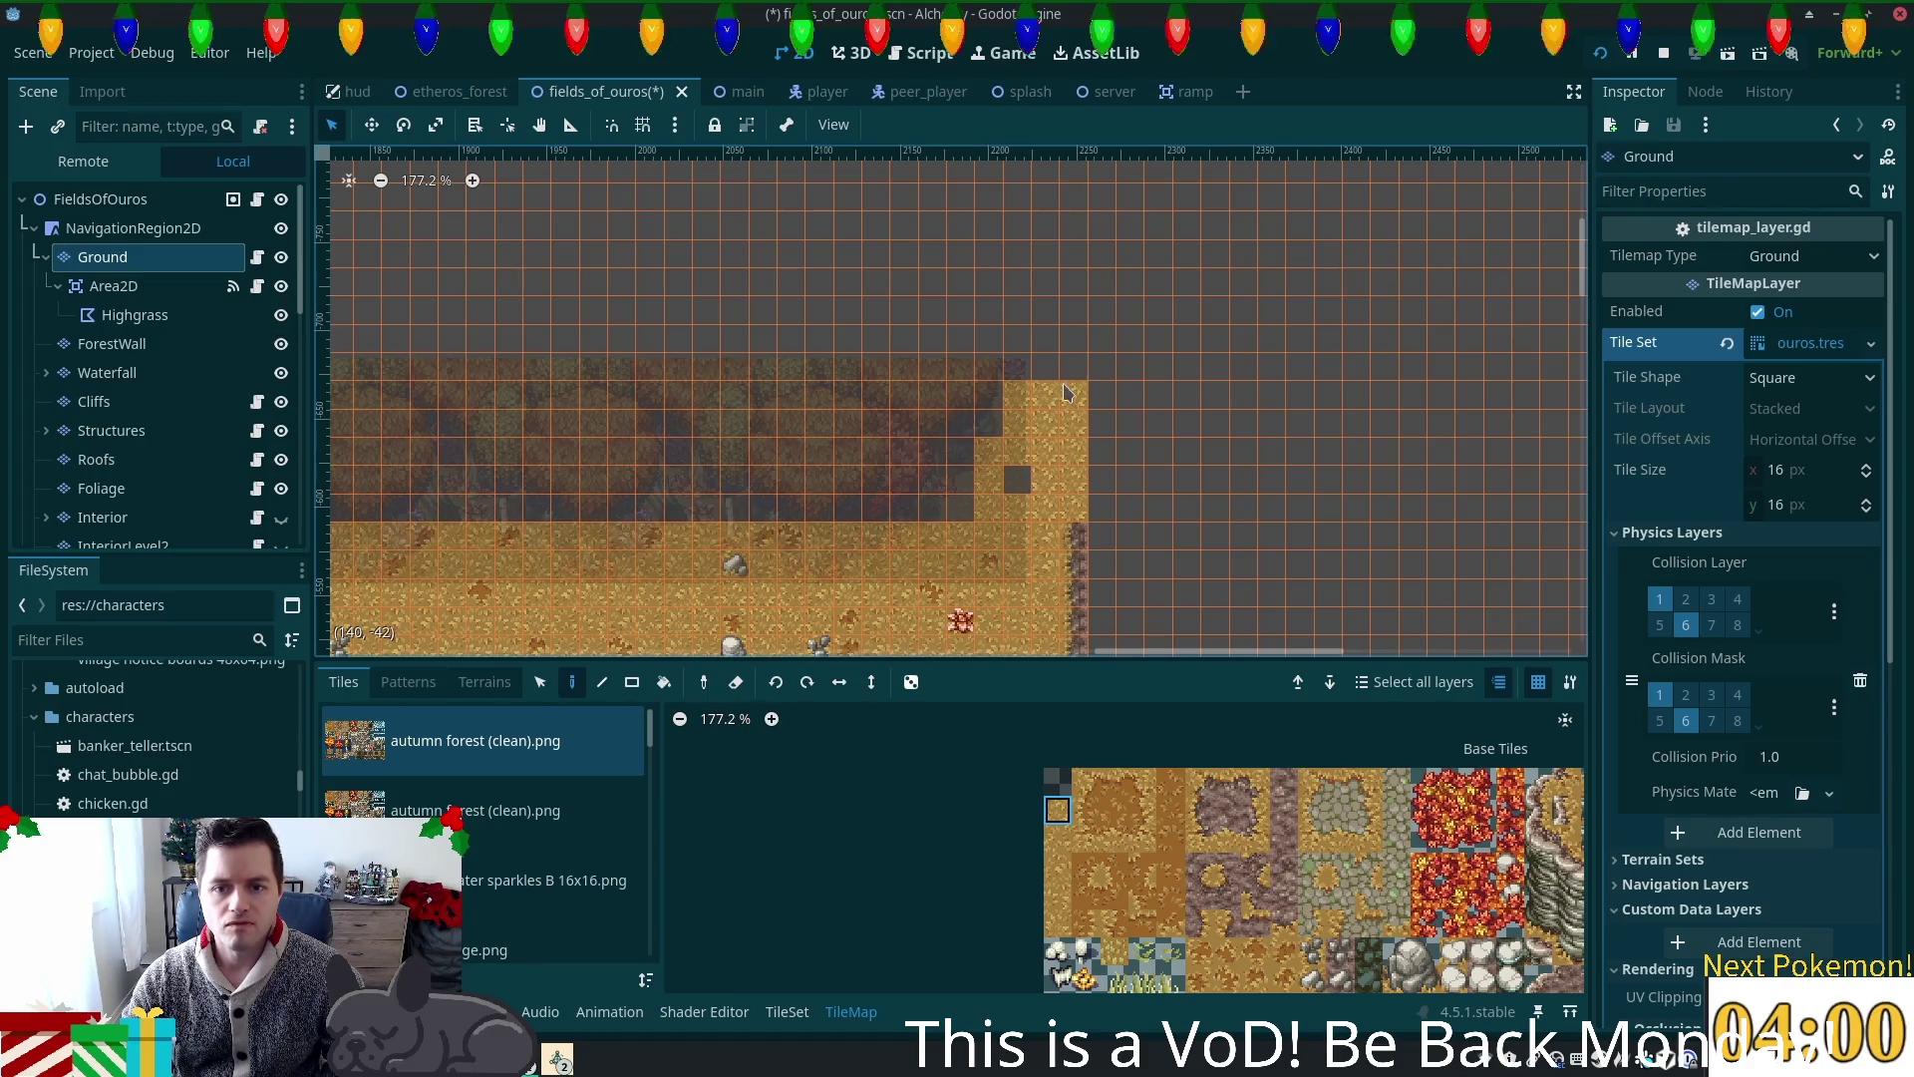
pyautogui.scroll(3, 942, 487)
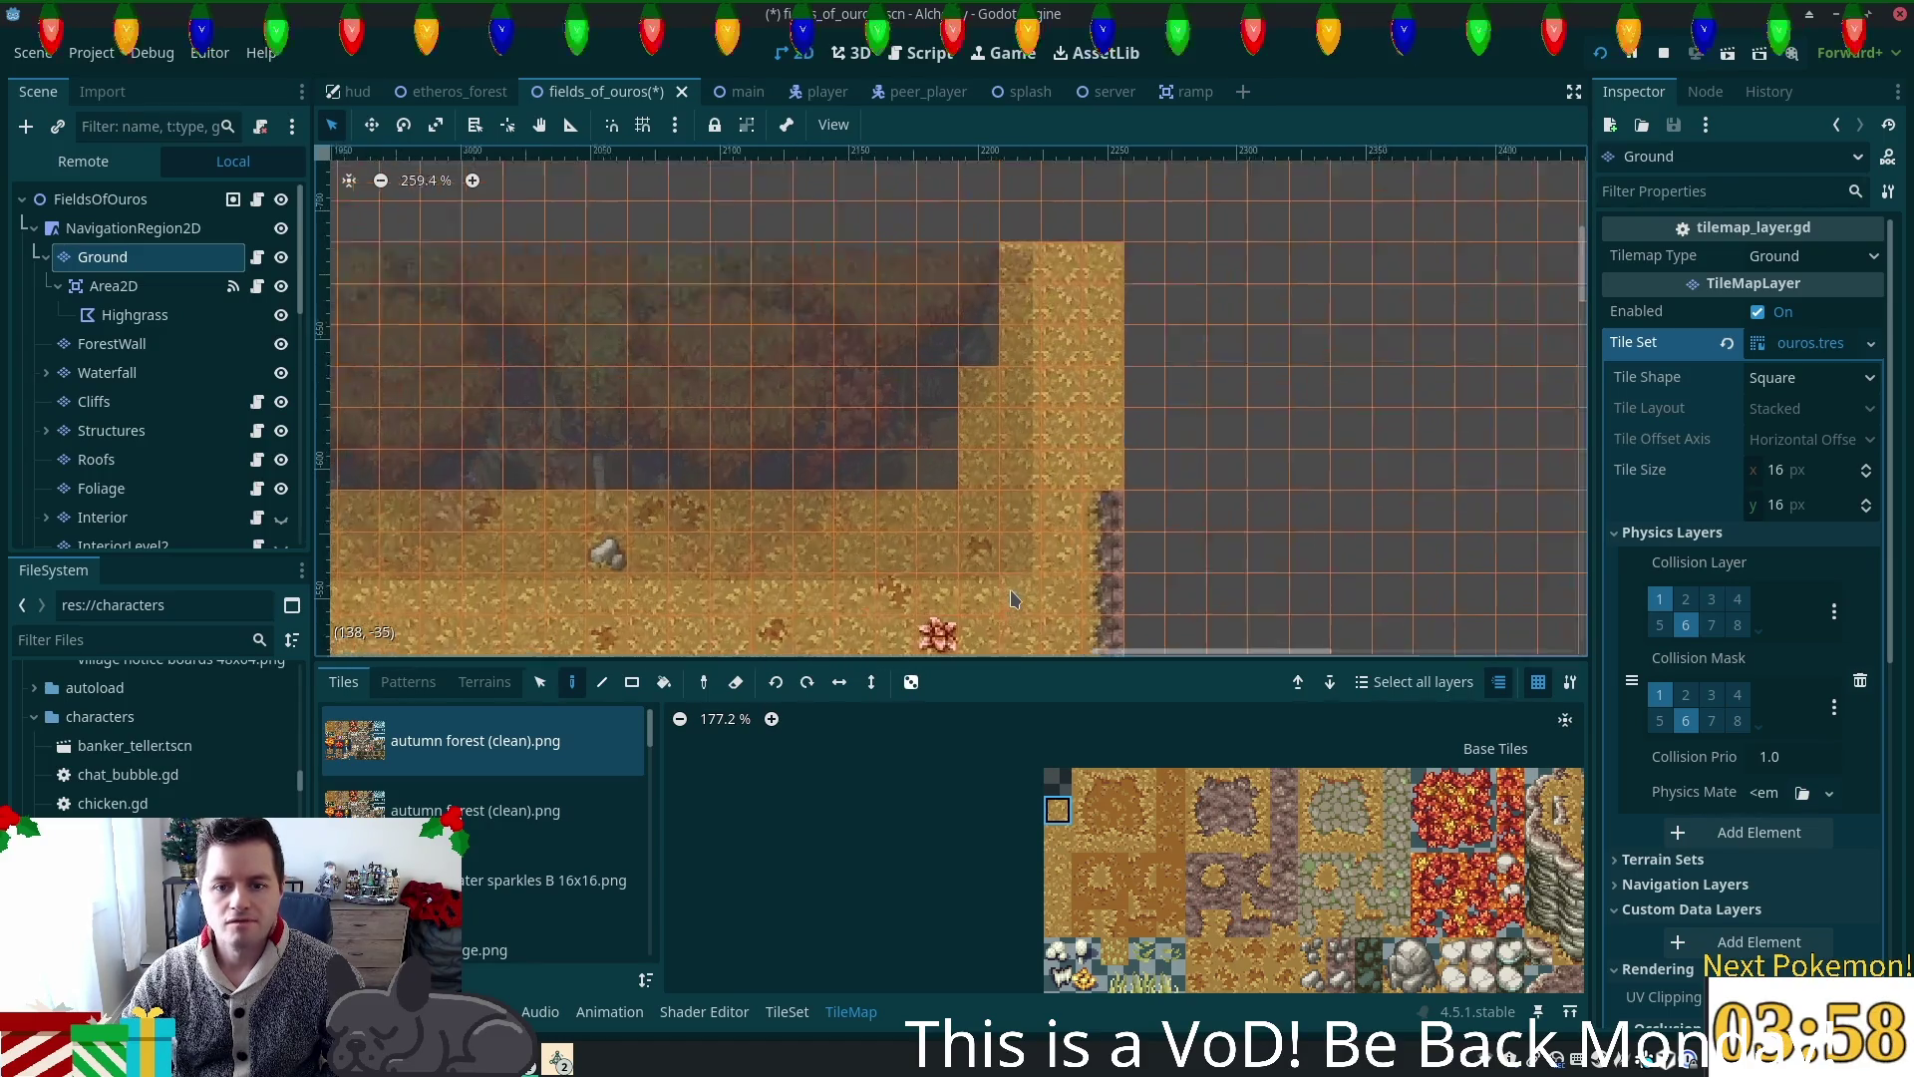
pyautogui.click(157, 429)
pyautogui.scroll(3, 1122, 553)
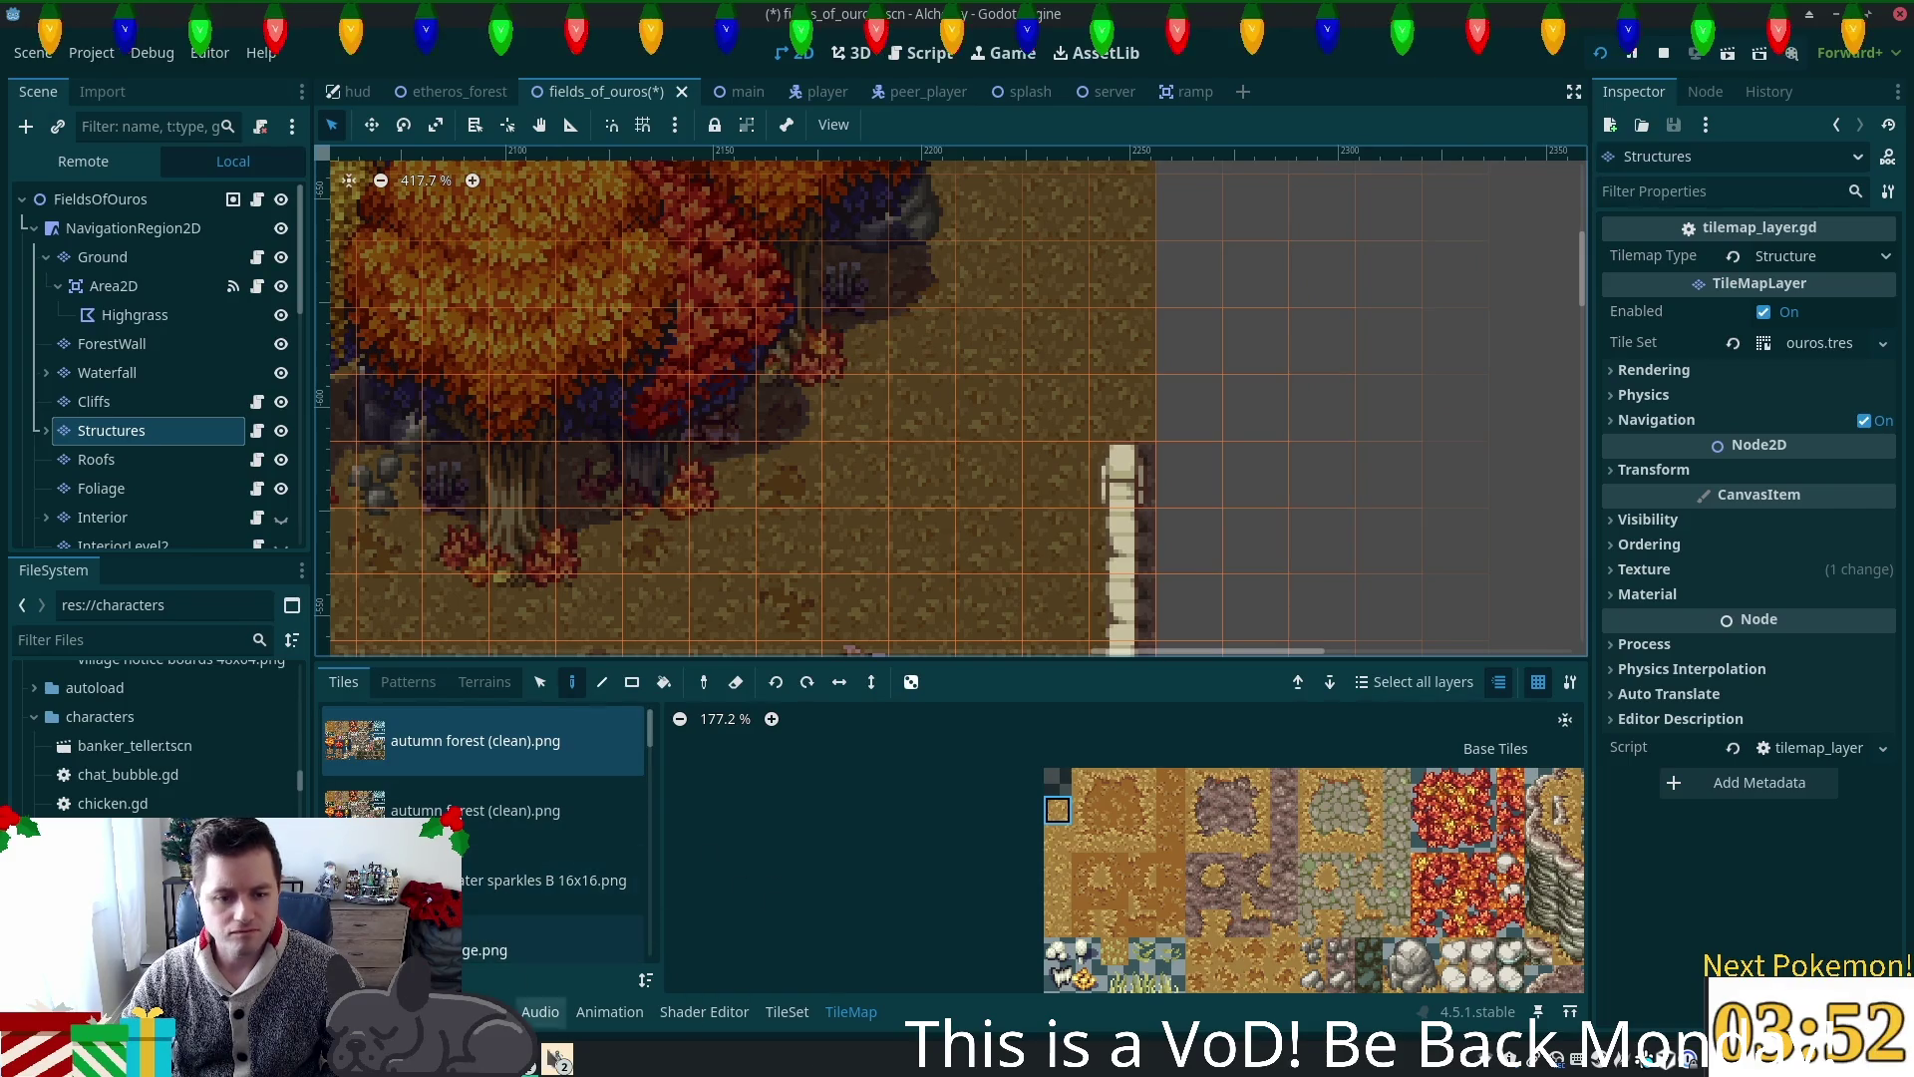
pyautogui.moveTo(652, 728)
pyautogui.mouseDown()
pyautogui.moveTo(645, 950)
pyautogui.moveTo(632, 769)
pyautogui.moveTo(626, 837)
pyautogui.mouseUp()
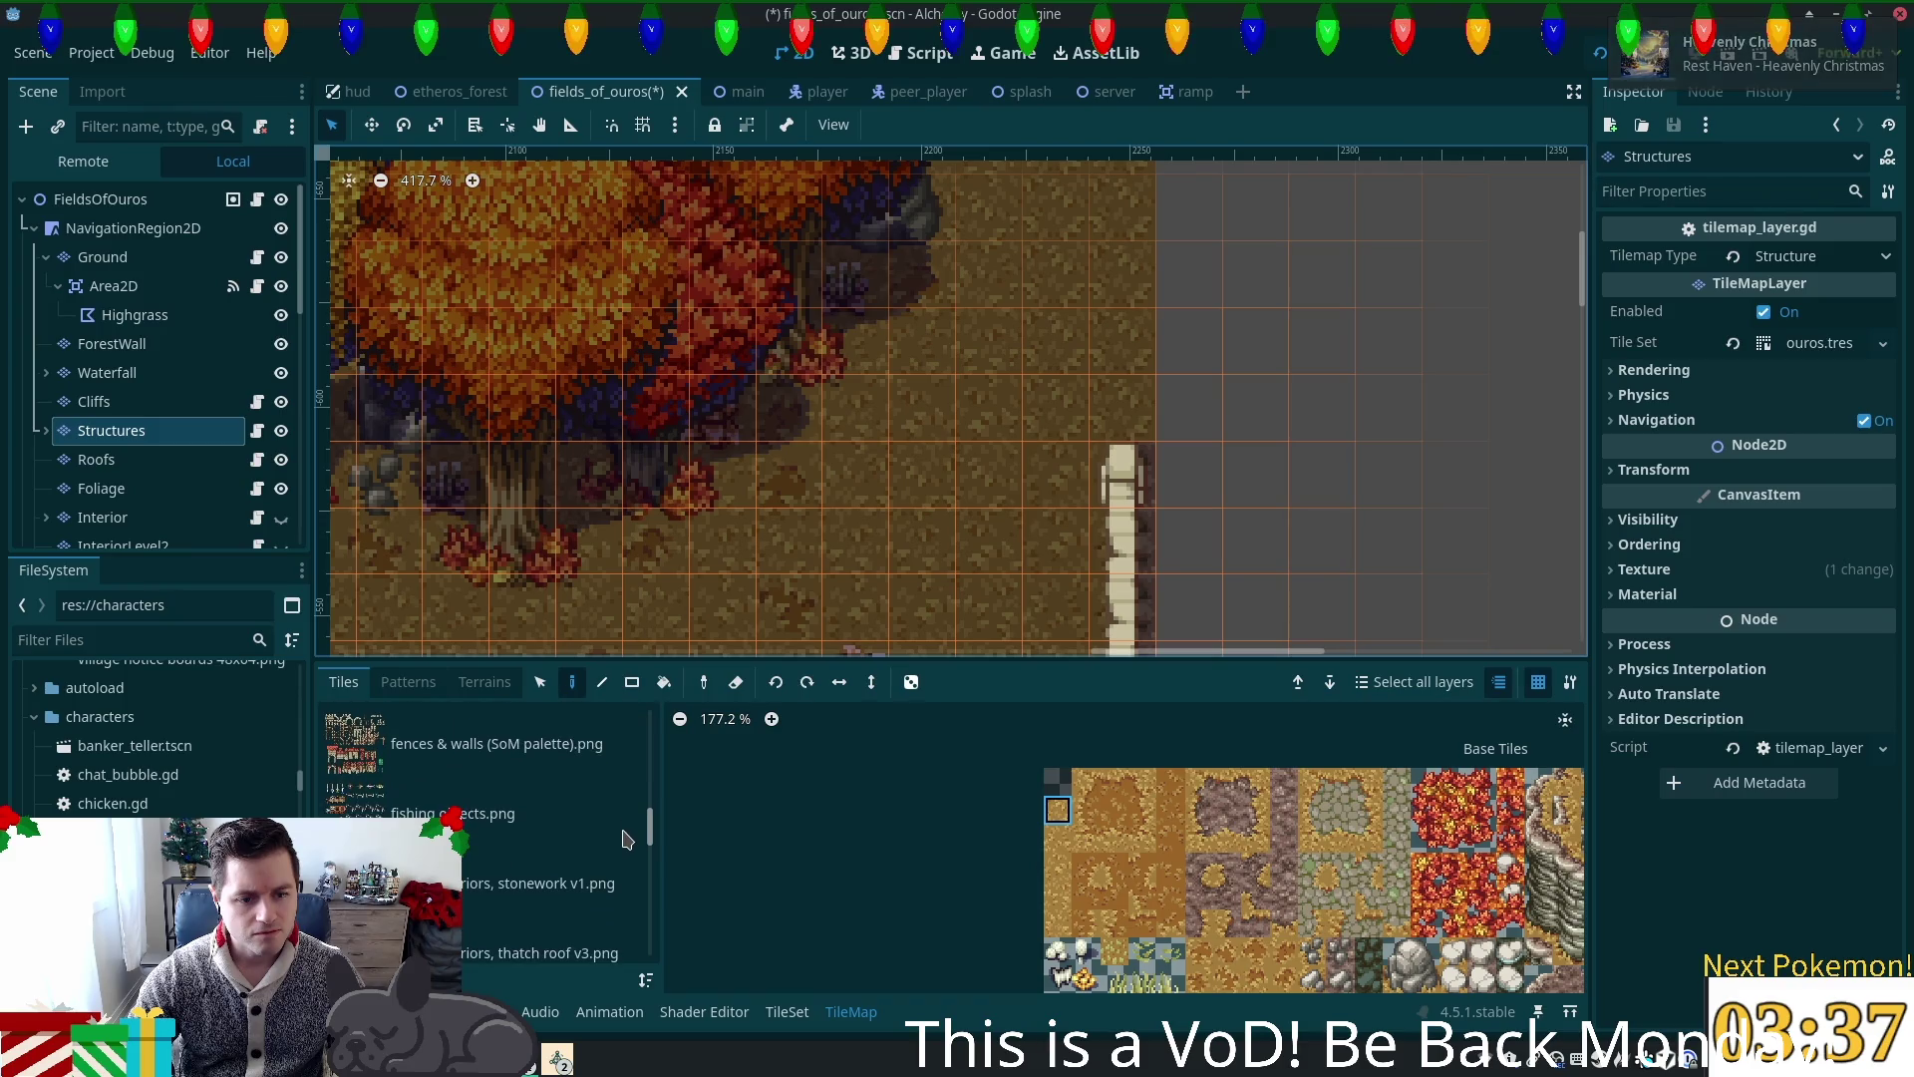
# Step: Paint a diagonal fence piece from fences & walls (SoM palette).png up-left of the fence post
pyautogui.click(474, 822)
pyautogui.scroll(-2, 1162, 911)
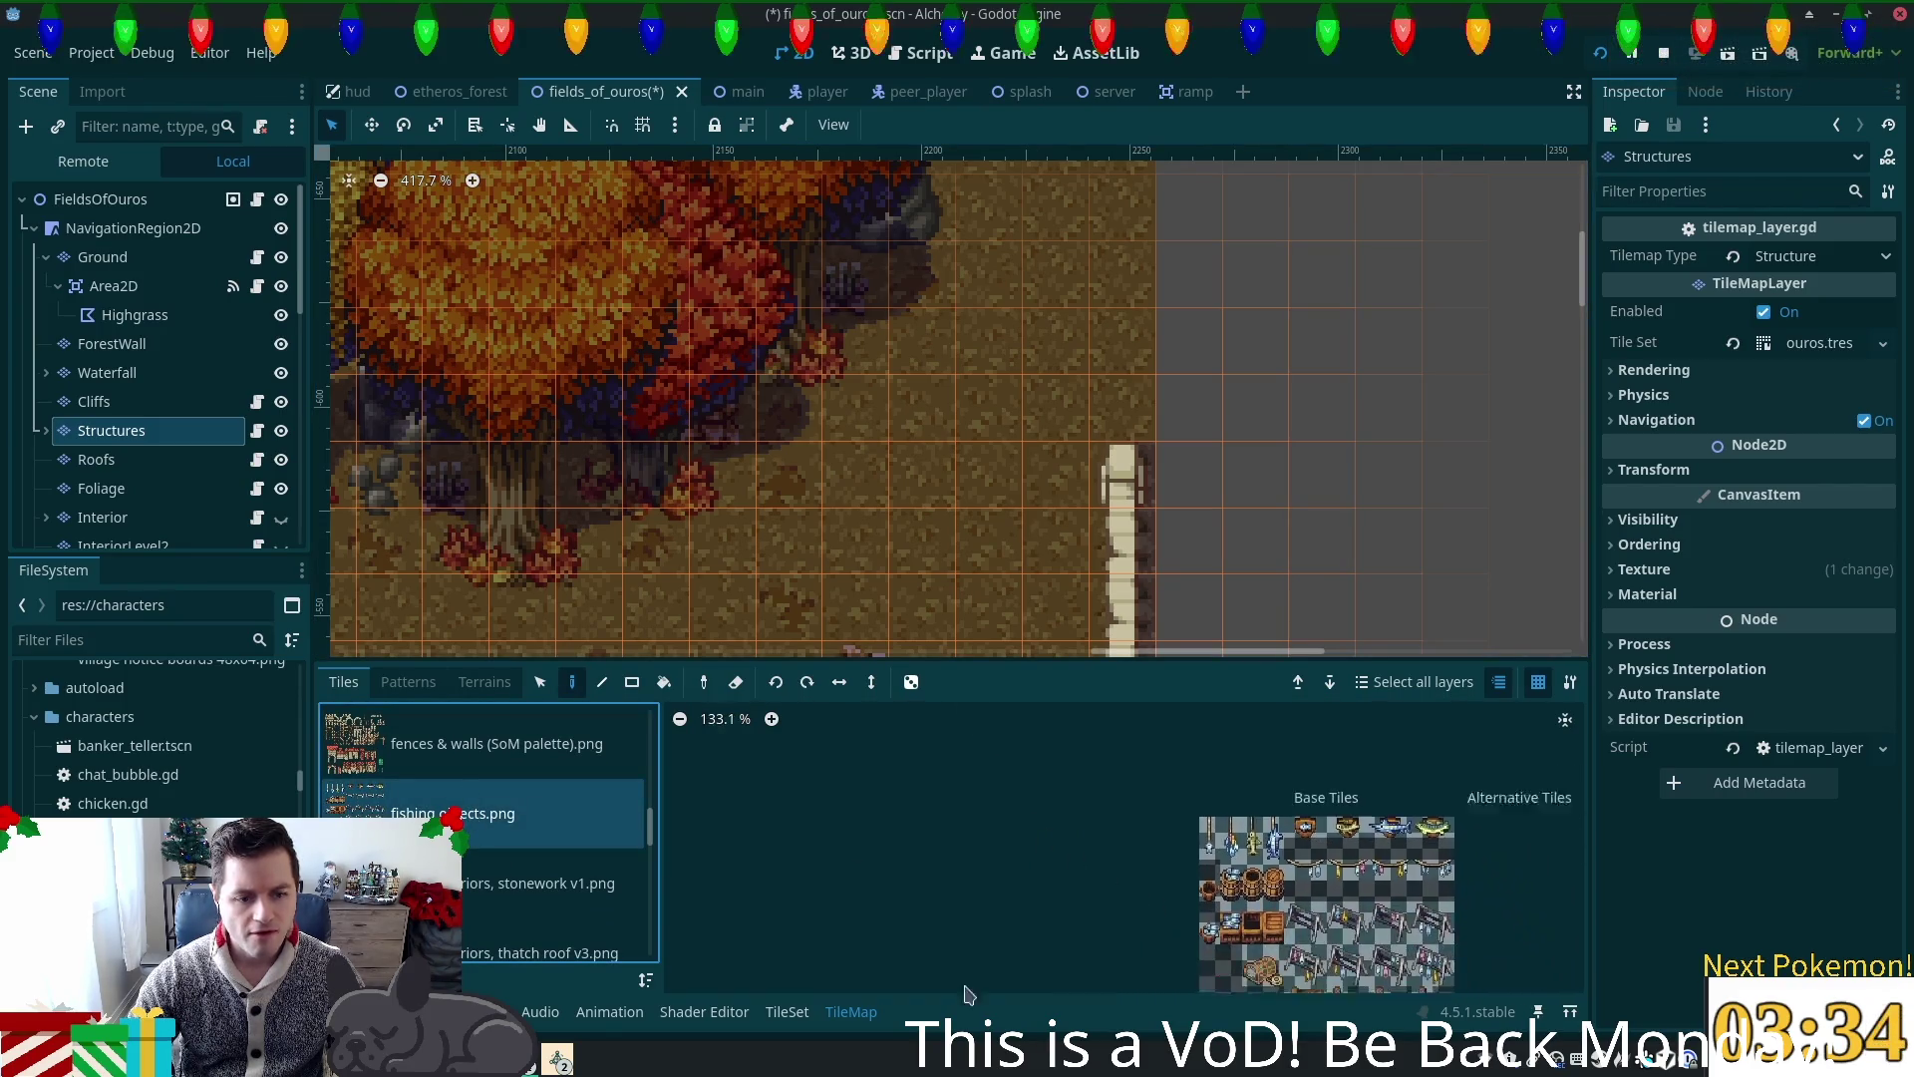
pyautogui.click(371, 757)
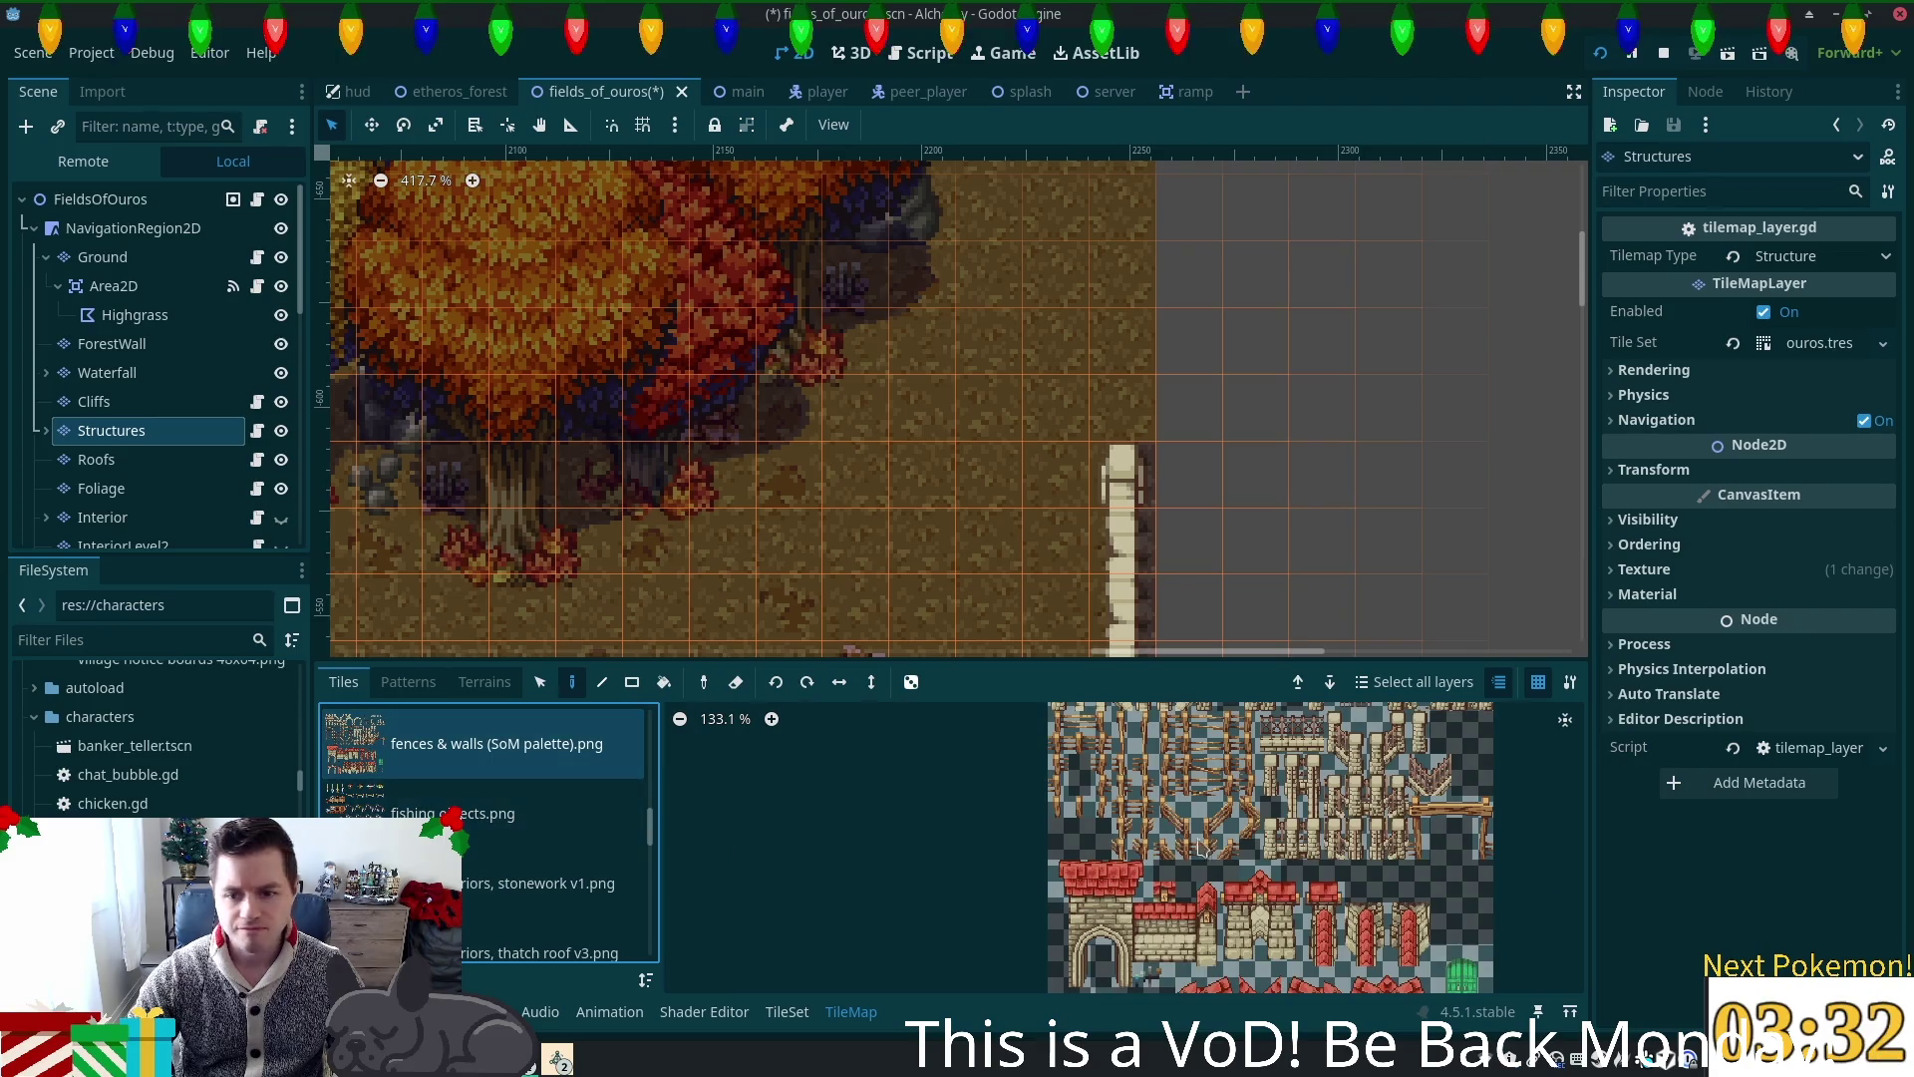
pyautogui.scroll(2, 1303, 820)
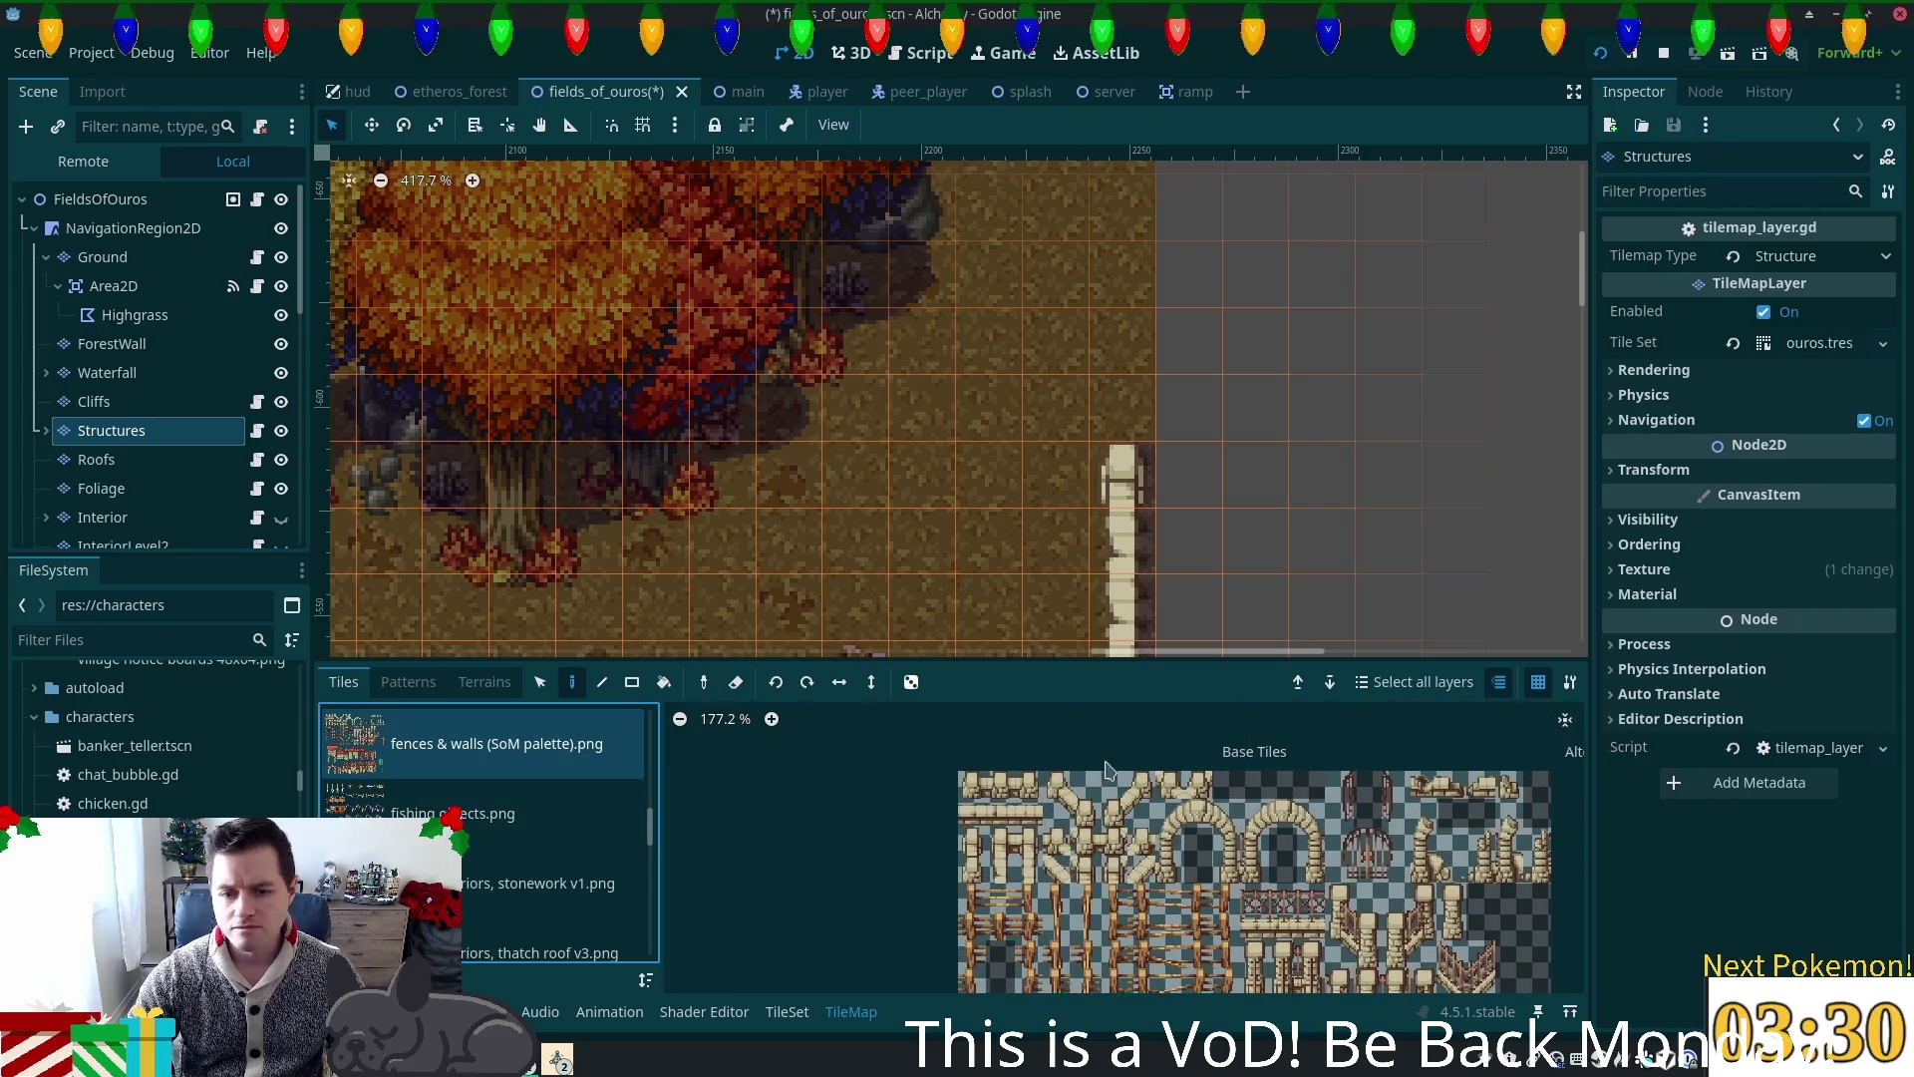
pyautogui.click(1085, 818)
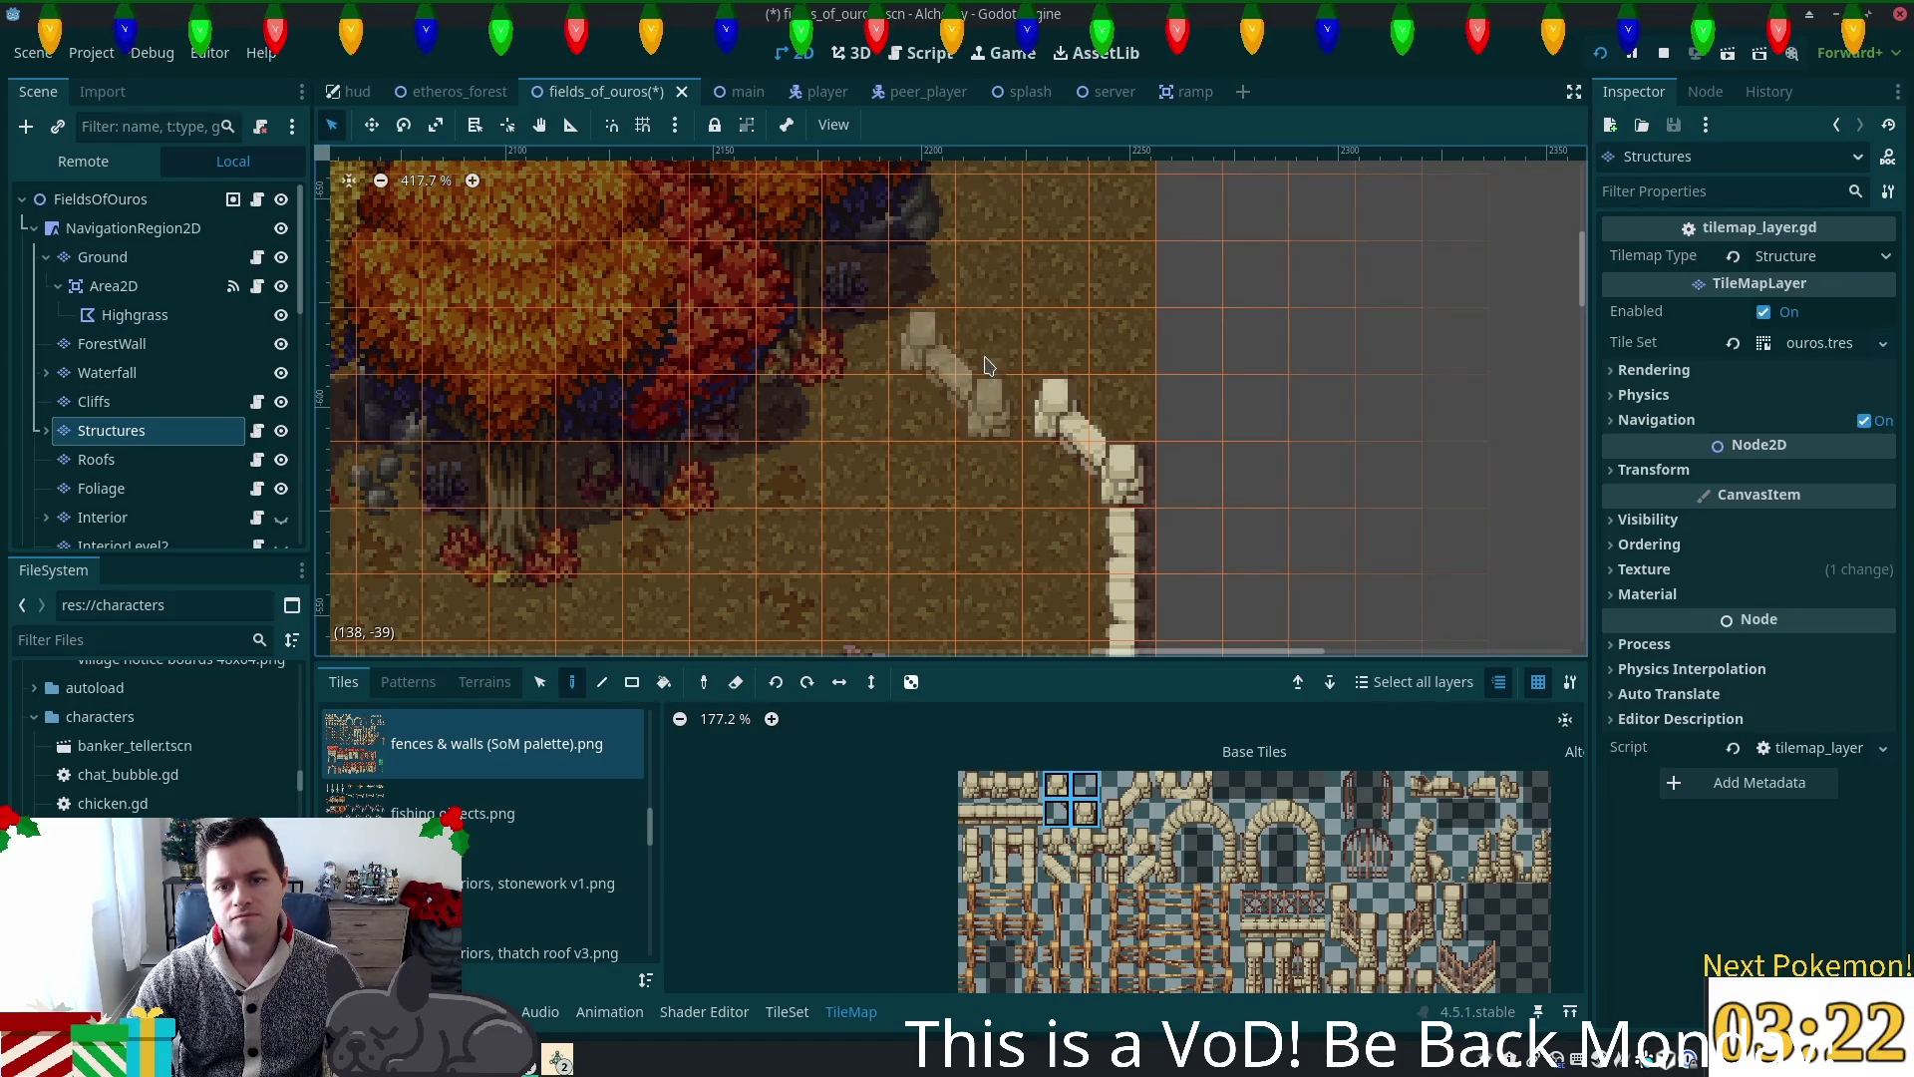
pyautogui.click(997, 366)
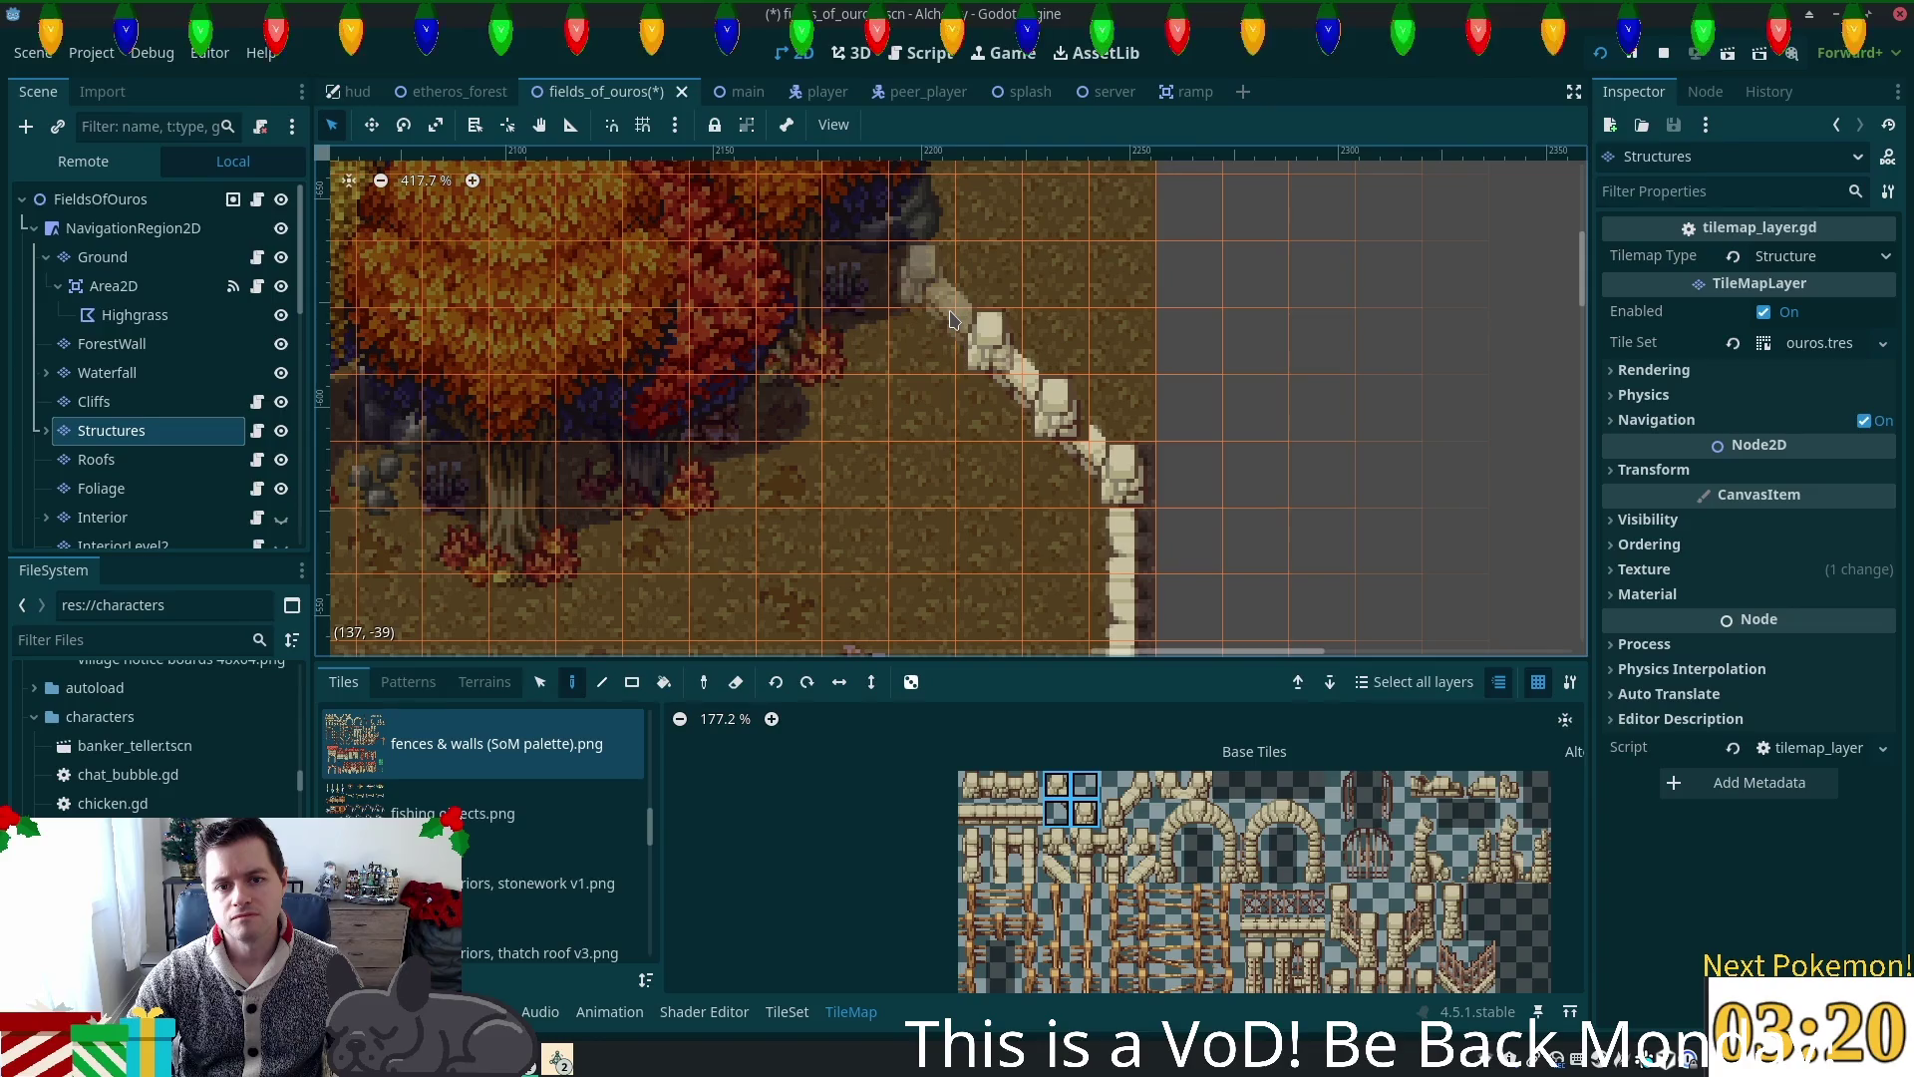
# Step: Zoom and pan out to view the new diagonal fence against the tree wall
pyautogui.scroll(5, 955, 317)
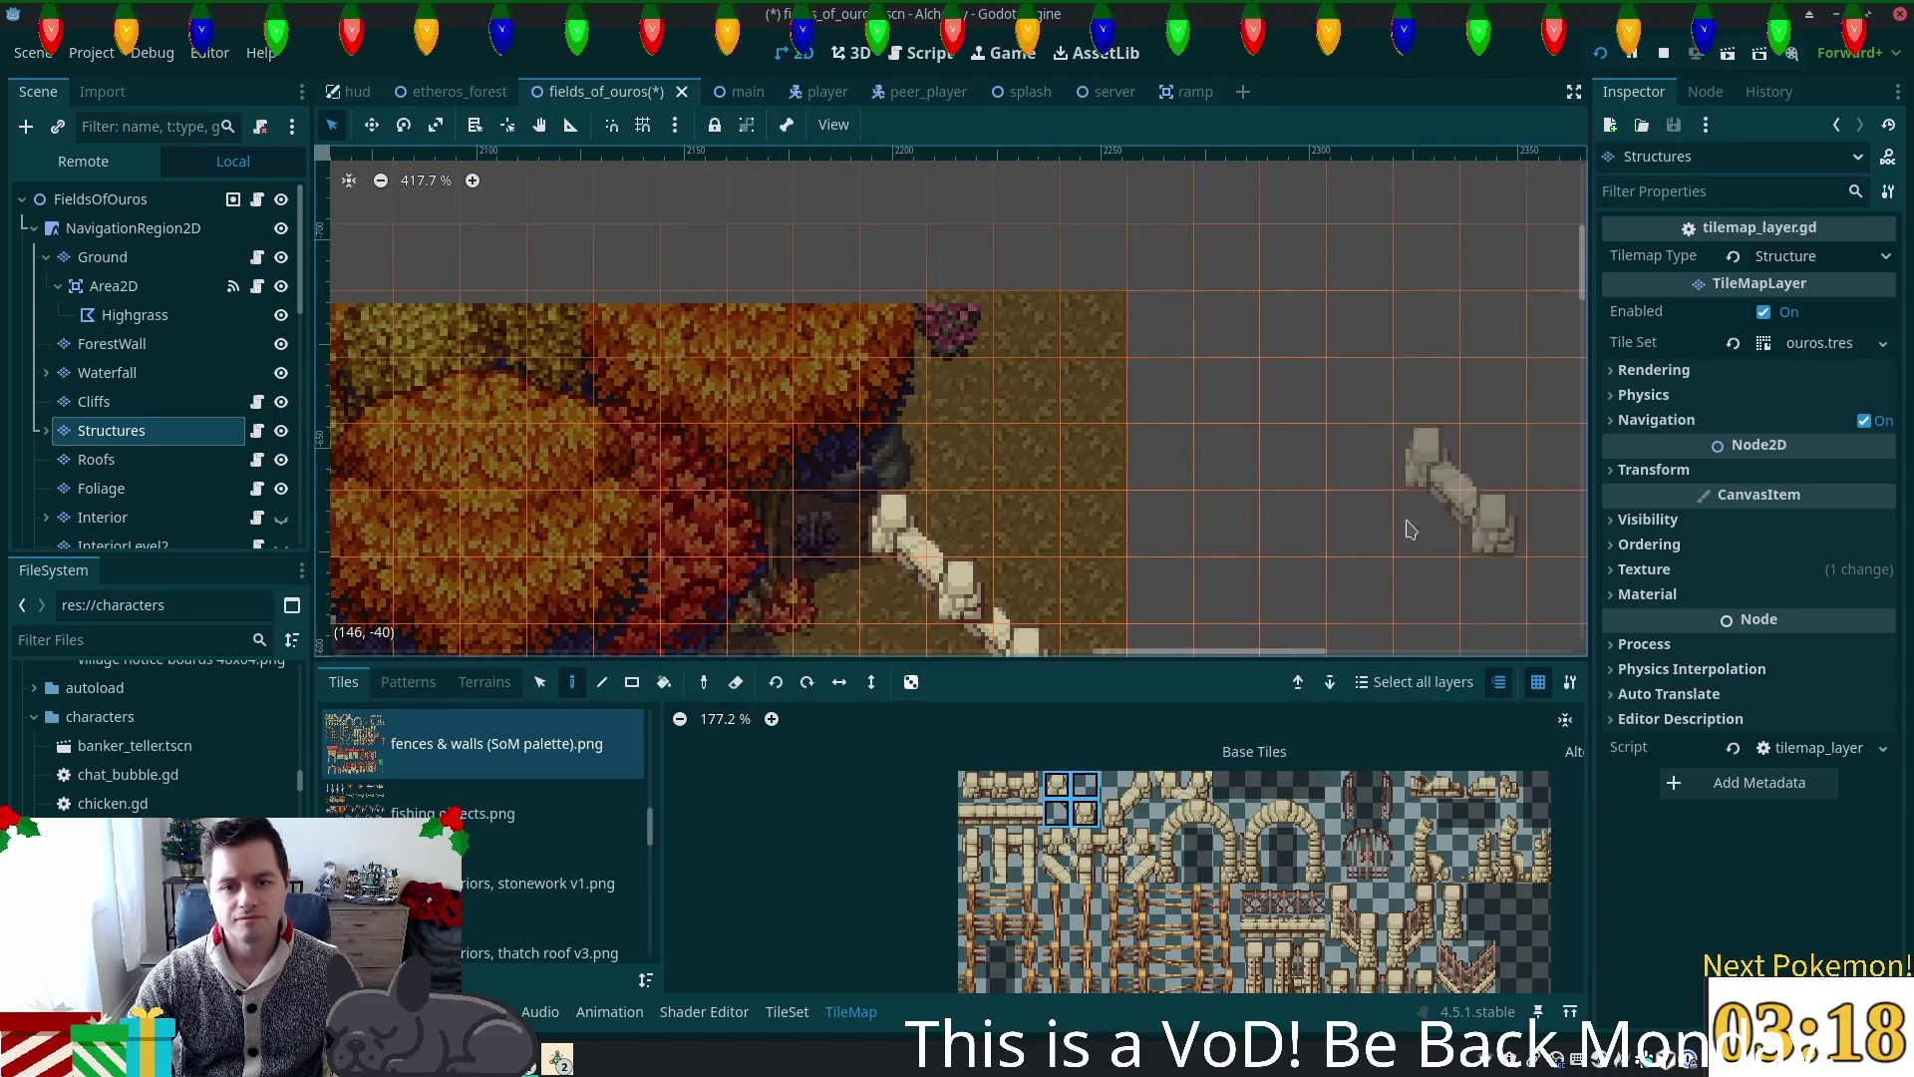
pyautogui.scroll(-3, 1279, 389)
pyautogui.scroll(-1, 1279, 389)
pyautogui.scroll(-1, 1117, 469)
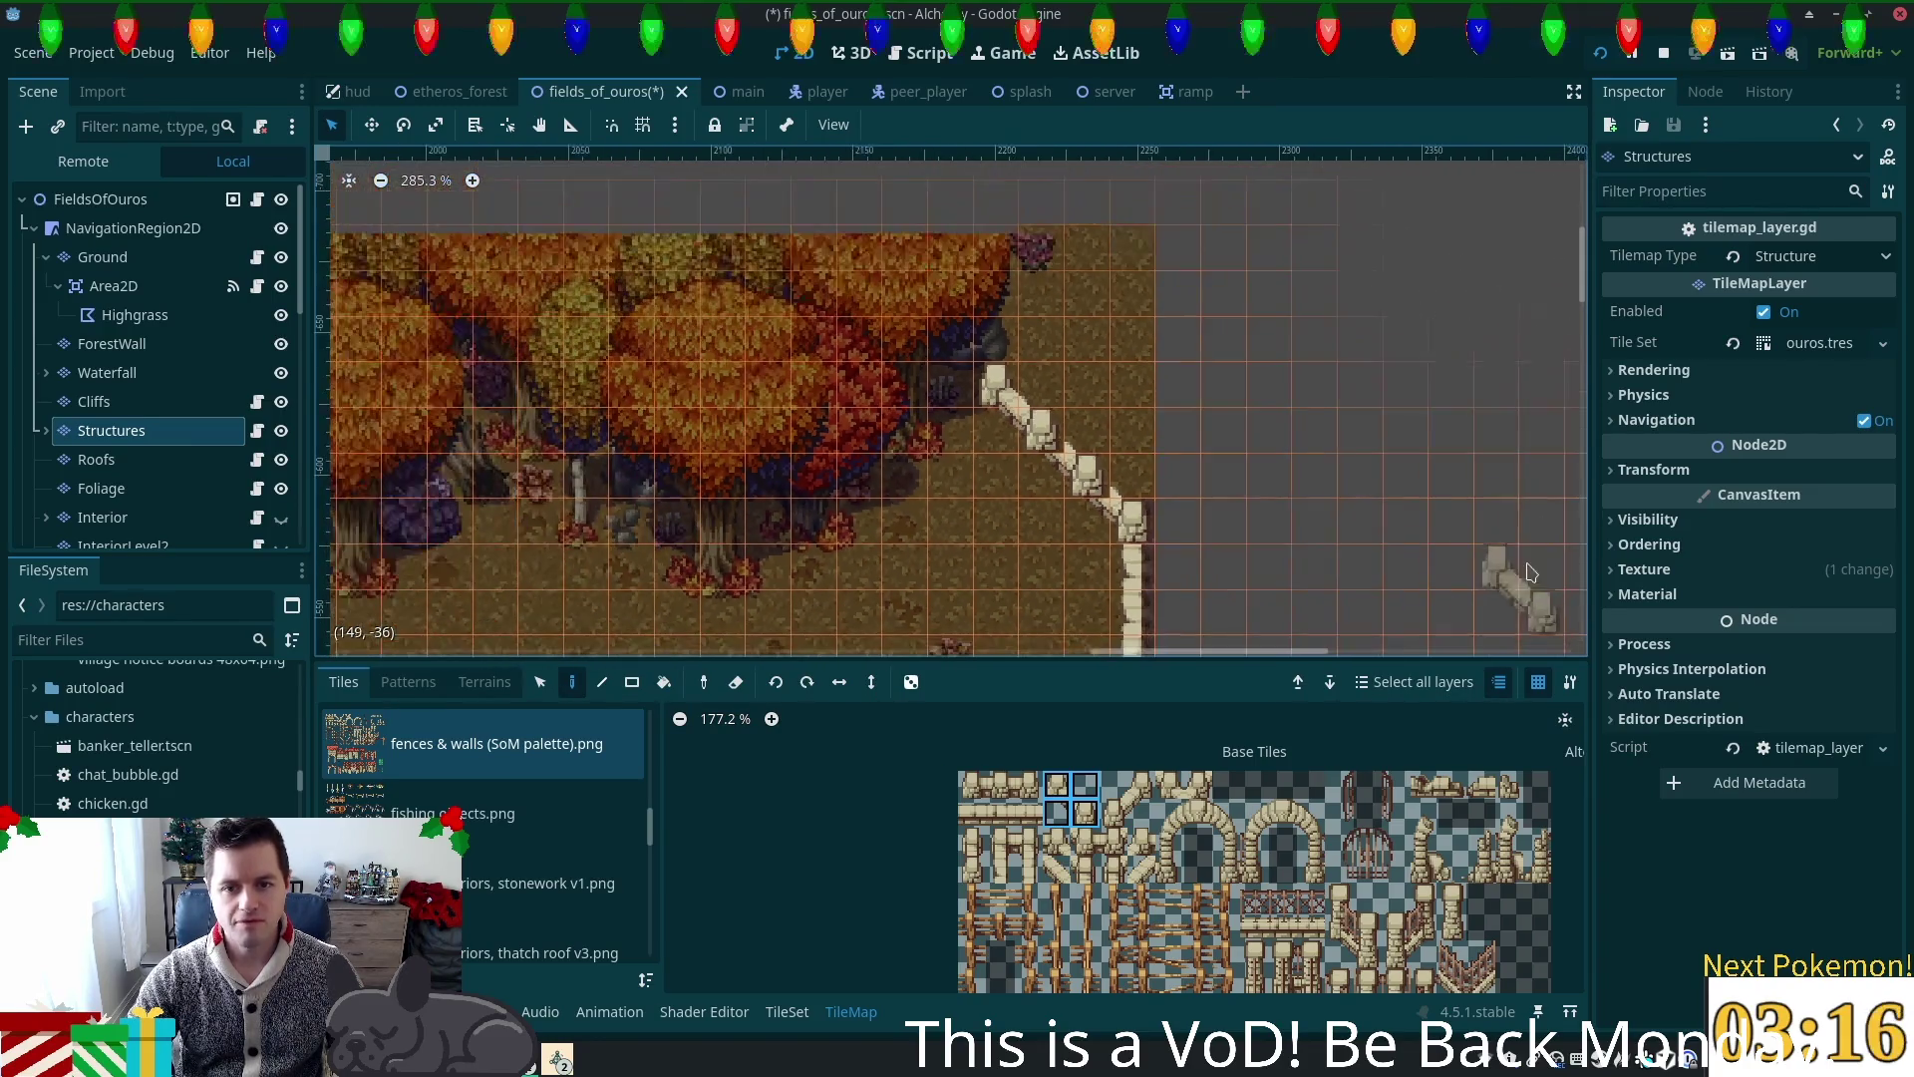
pyautogui.scroll(-3, 1374, 543)
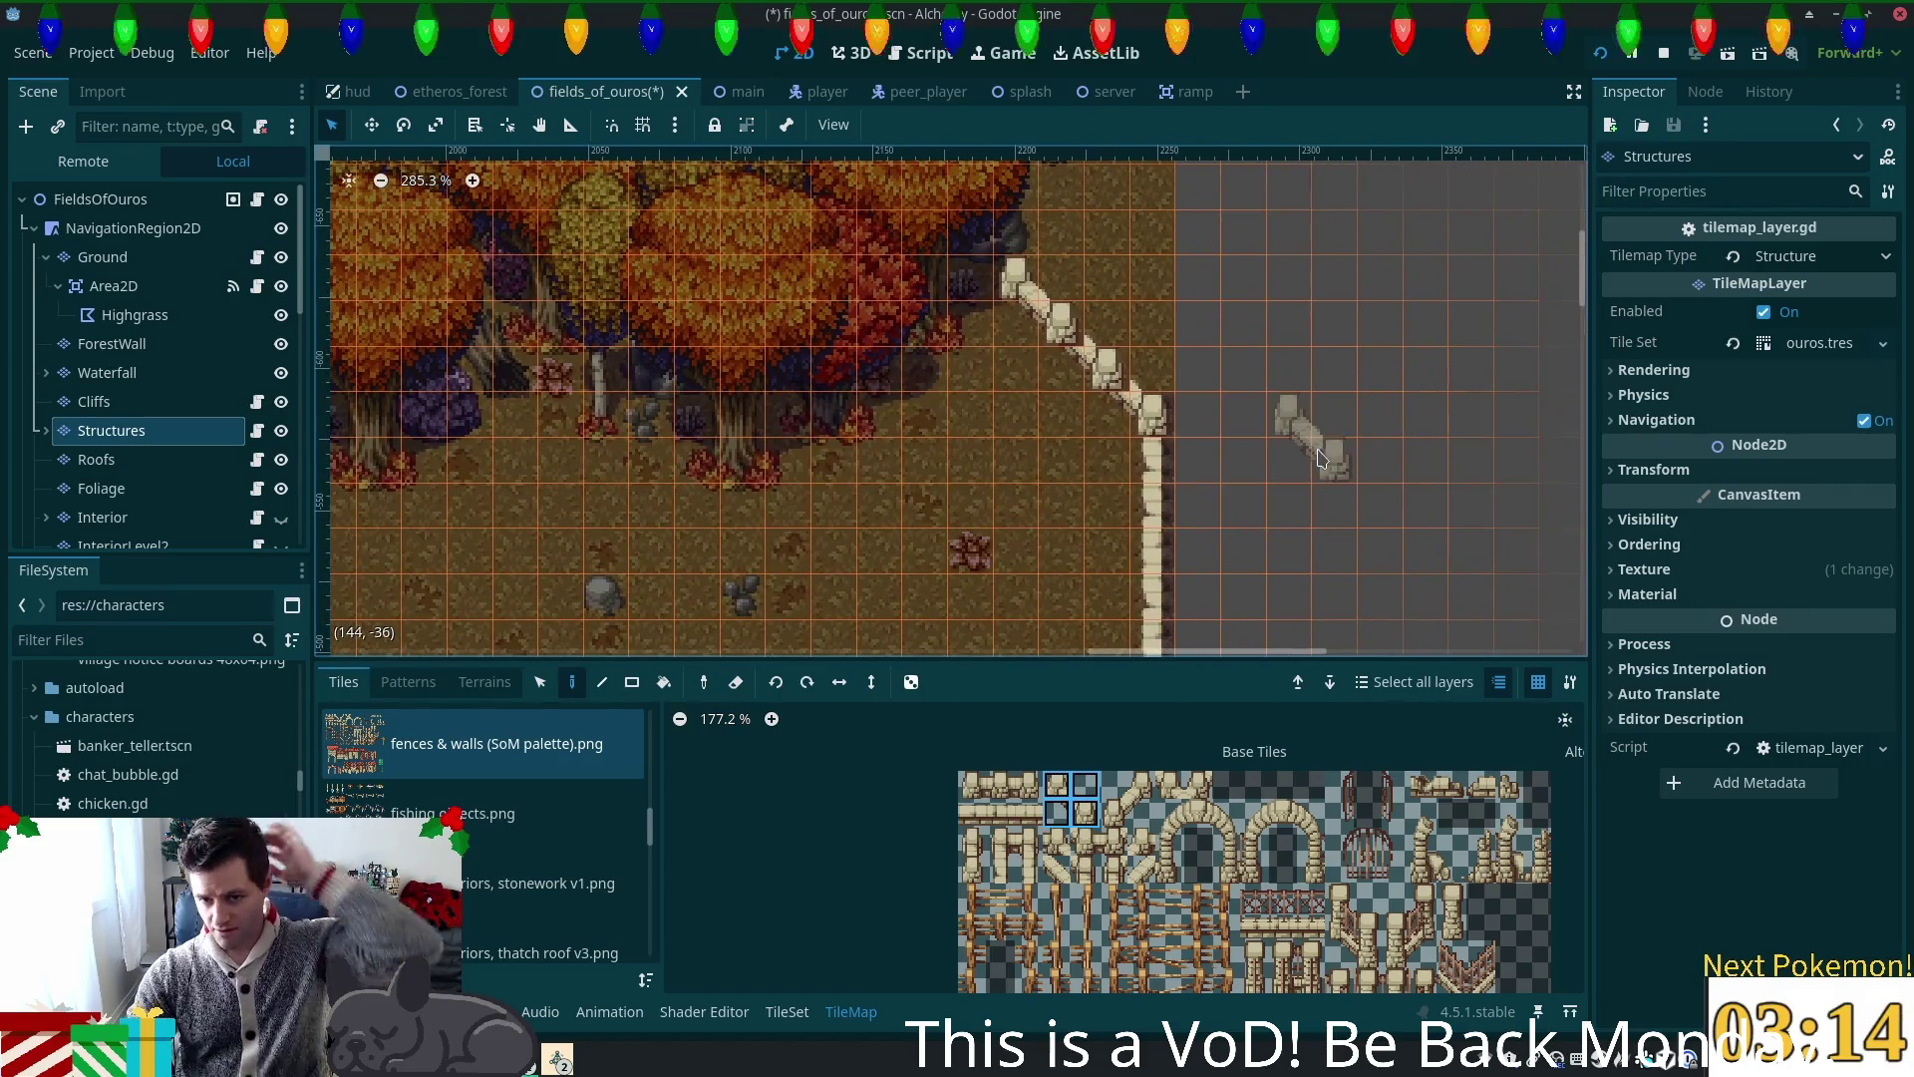
pyautogui.hscroll(-15, 1285, 472)
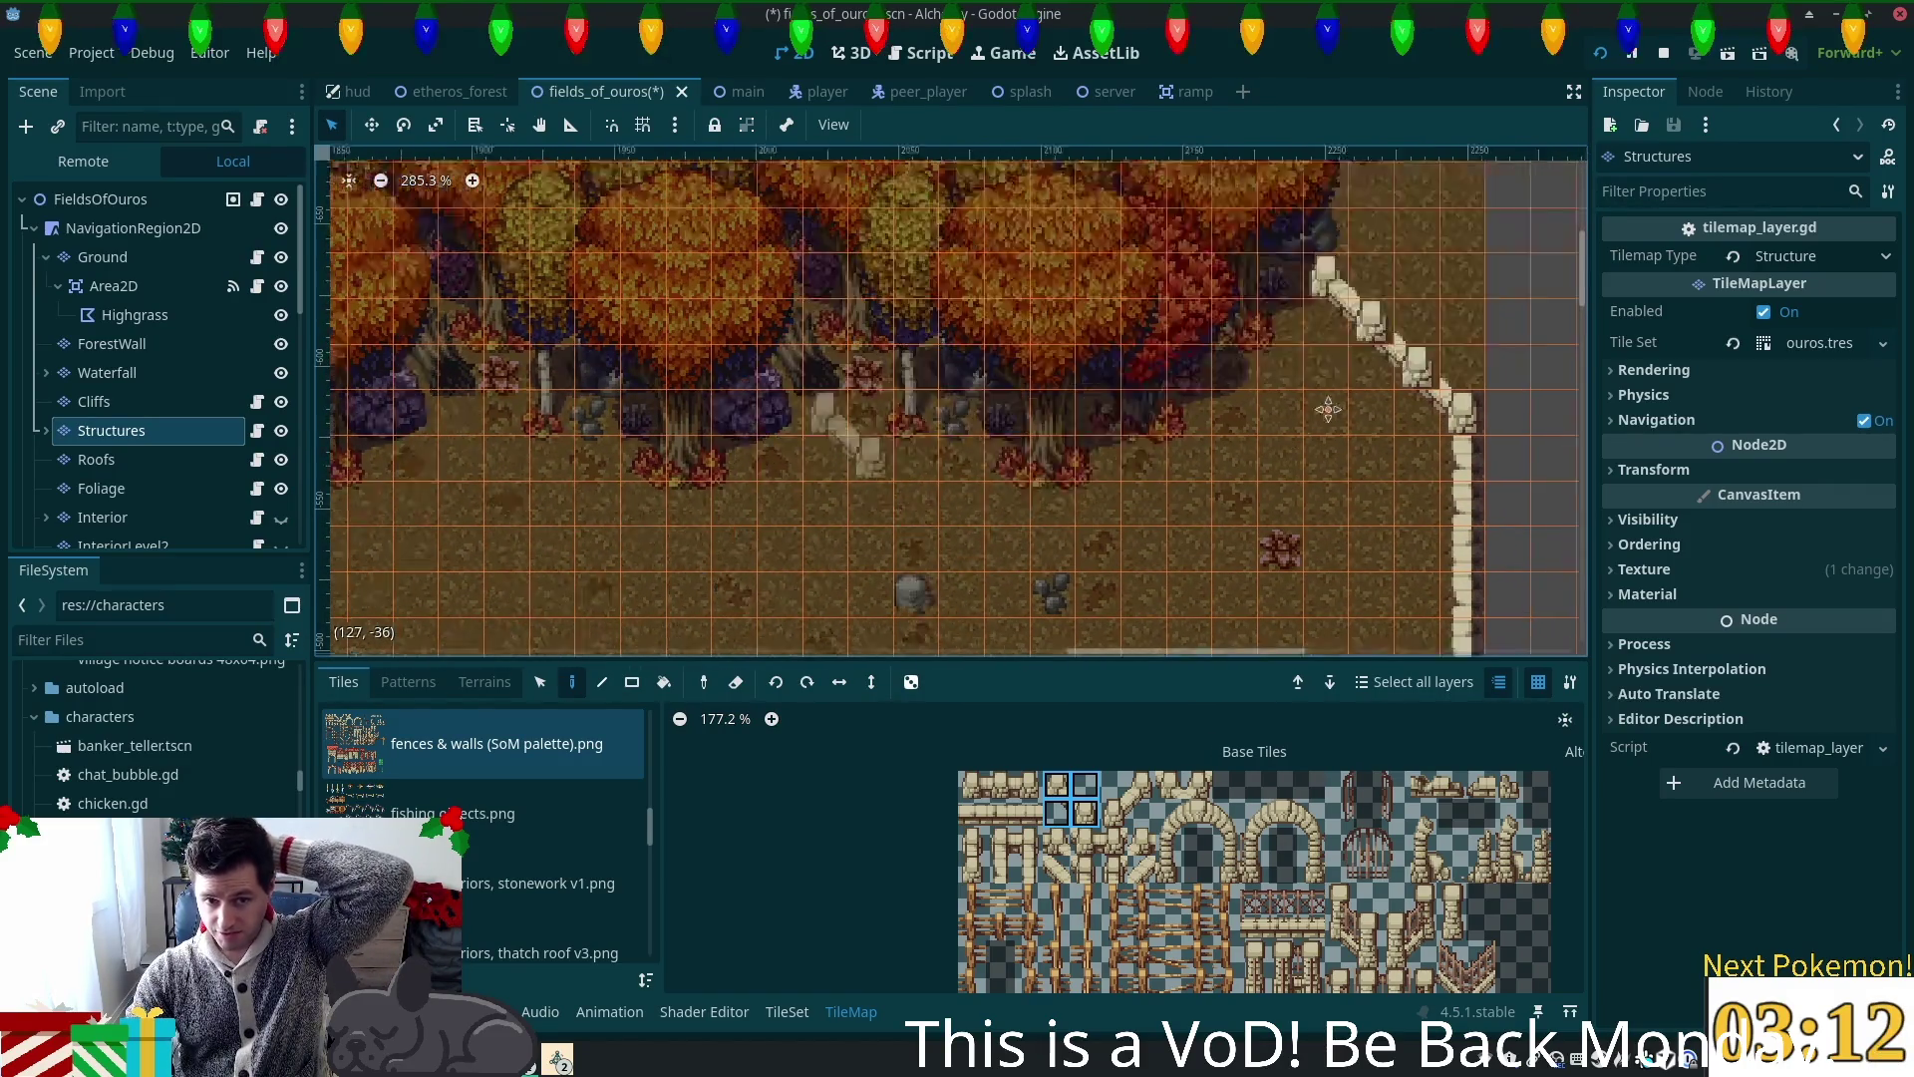
pyautogui.hscroll(-10, 641, 547)
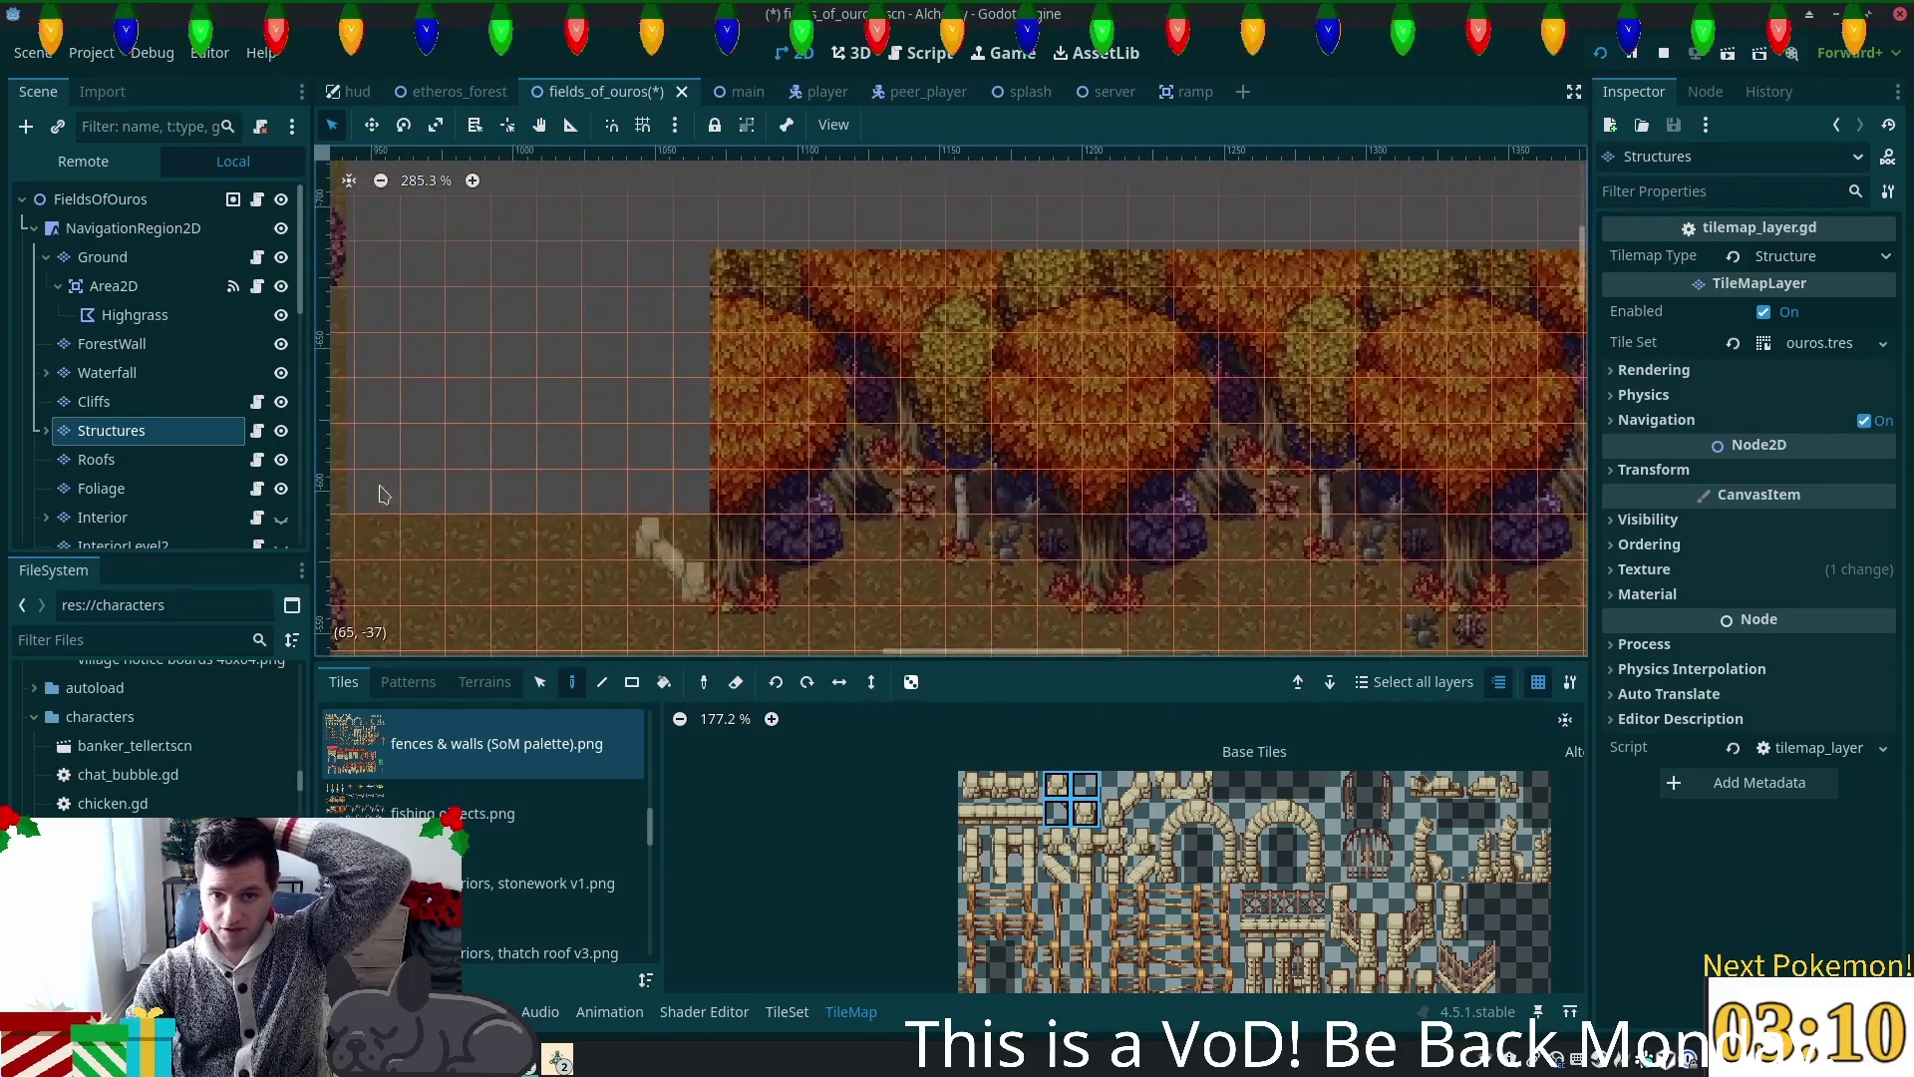
pyautogui.hscroll(-5, 449, 427)
pyautogui.scroll(-3, 1030, 454)
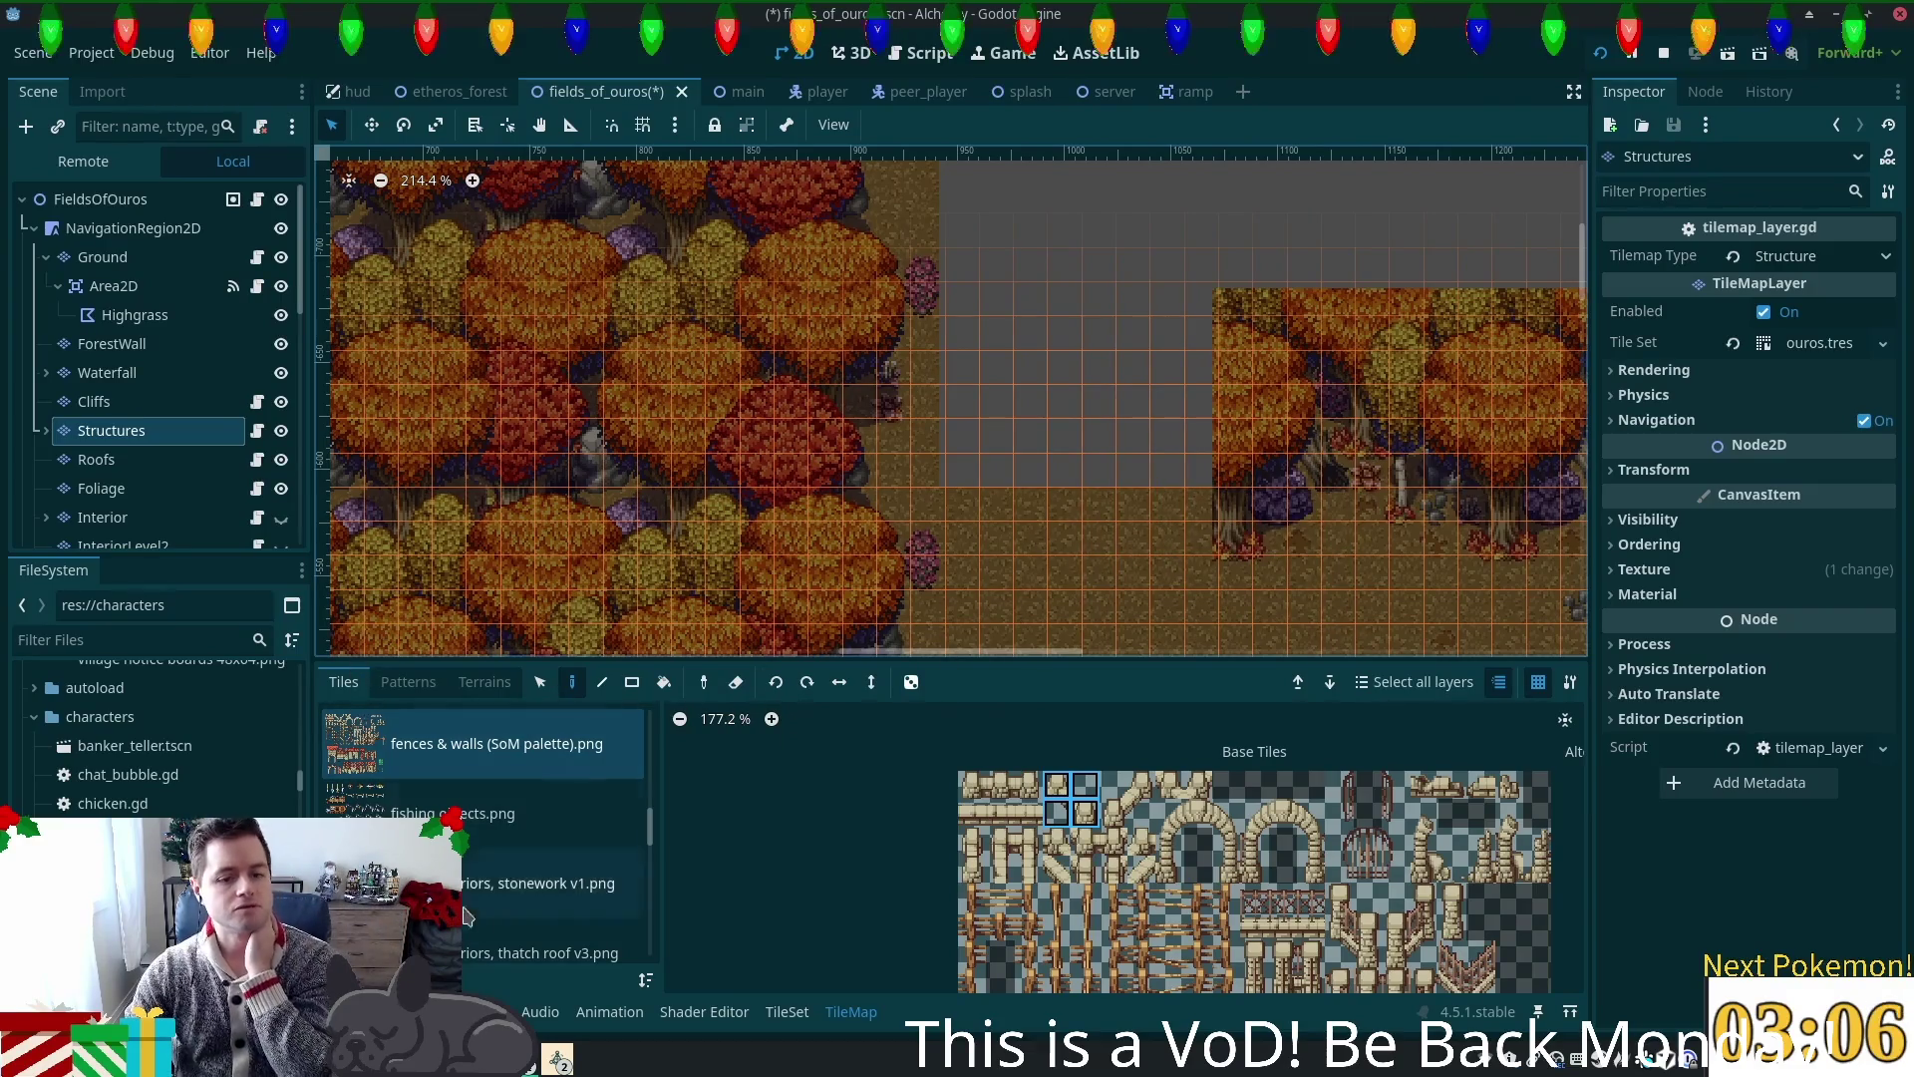
pyautogui.scroll(-3, 200, 469)
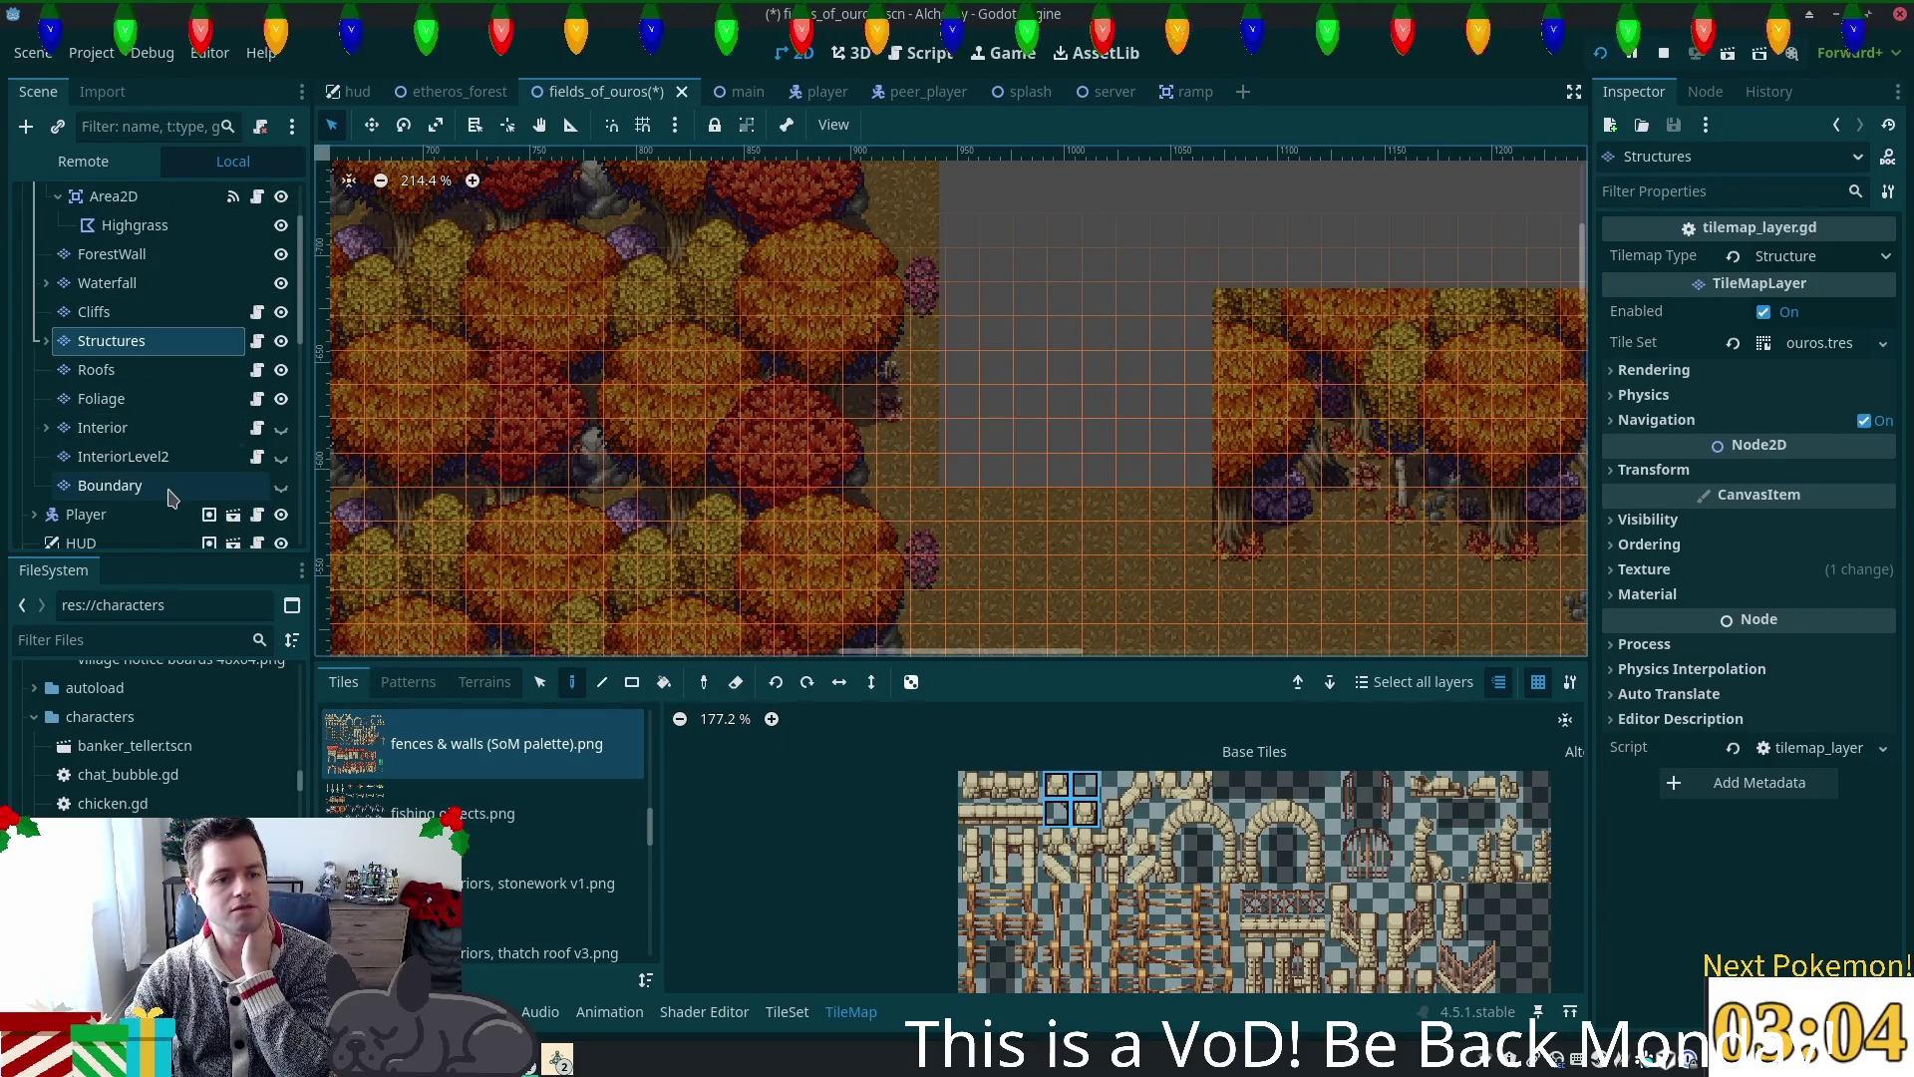
# Step: On the ForestWall layer, place a single red-tree wall tile in the forest gap
pyautogui.click(155, 257)
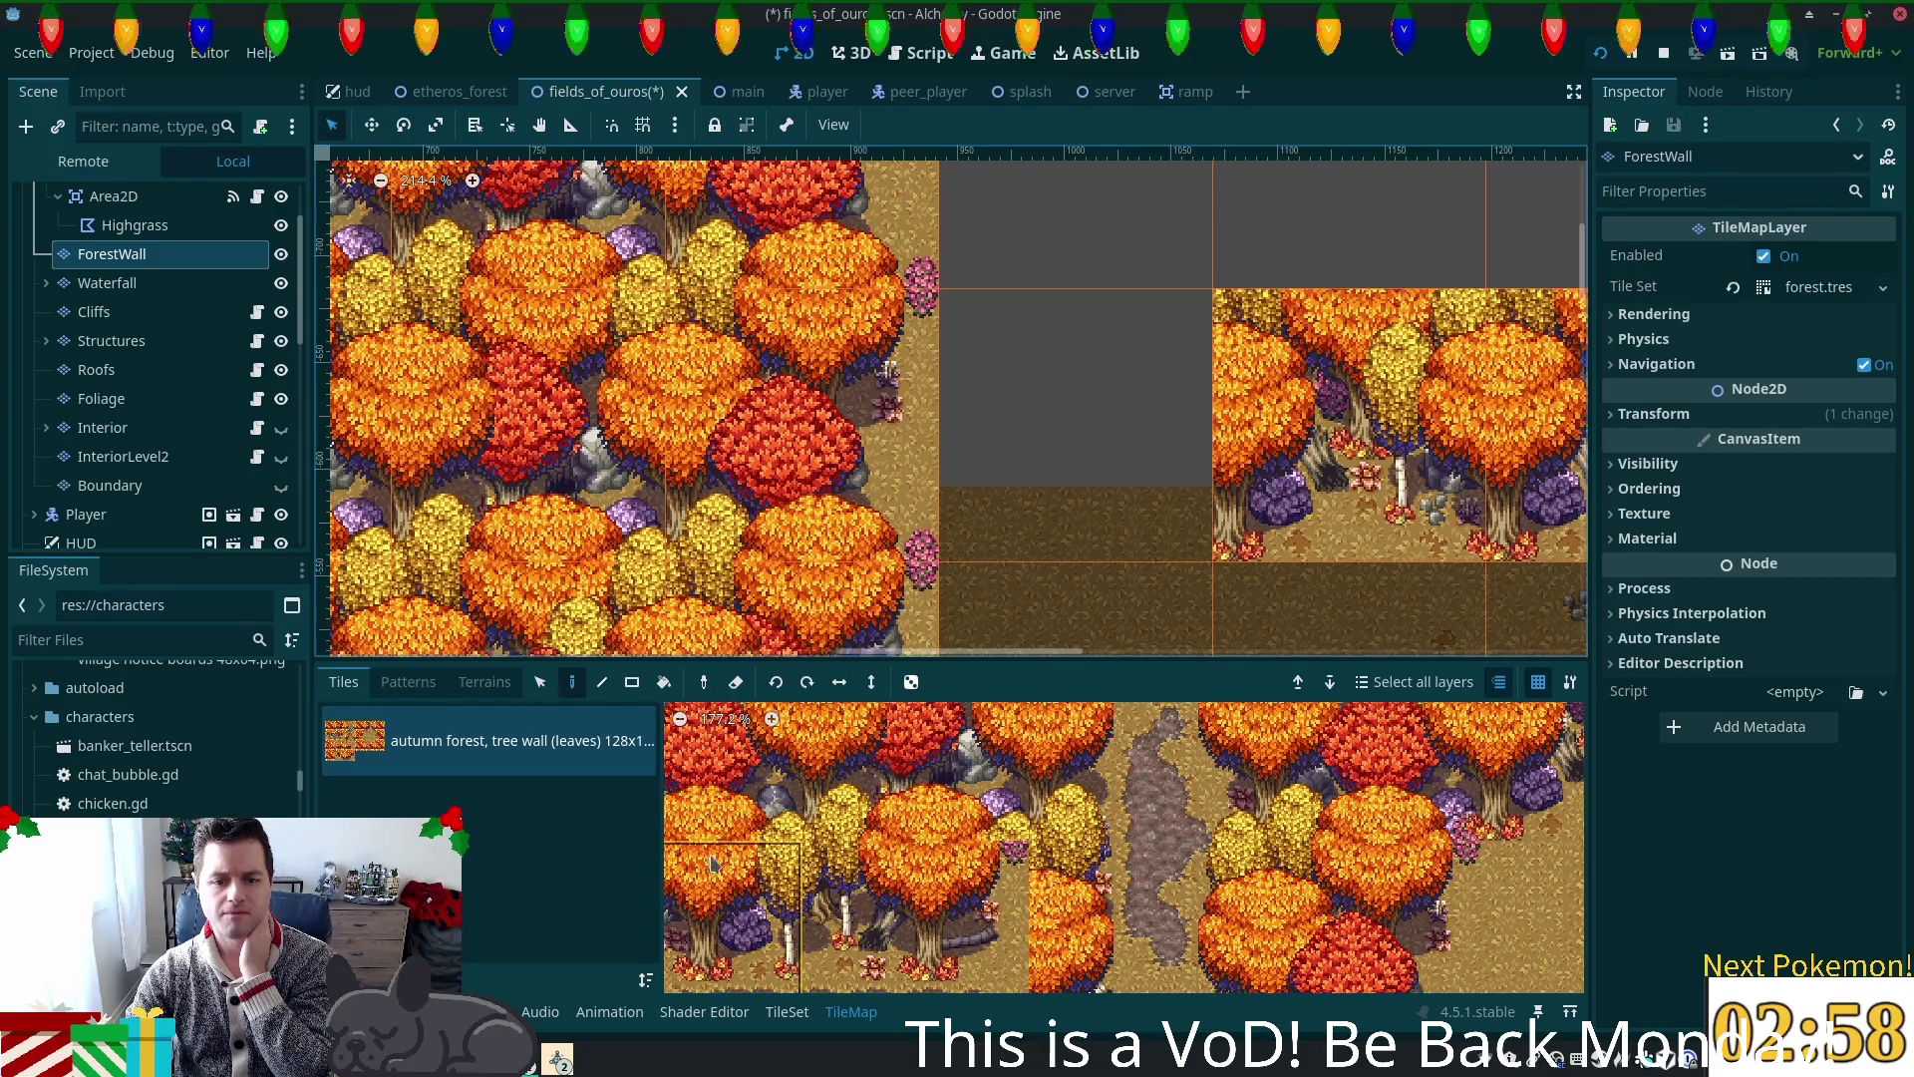
pyautogui.scroll(-5, 1404, 874)
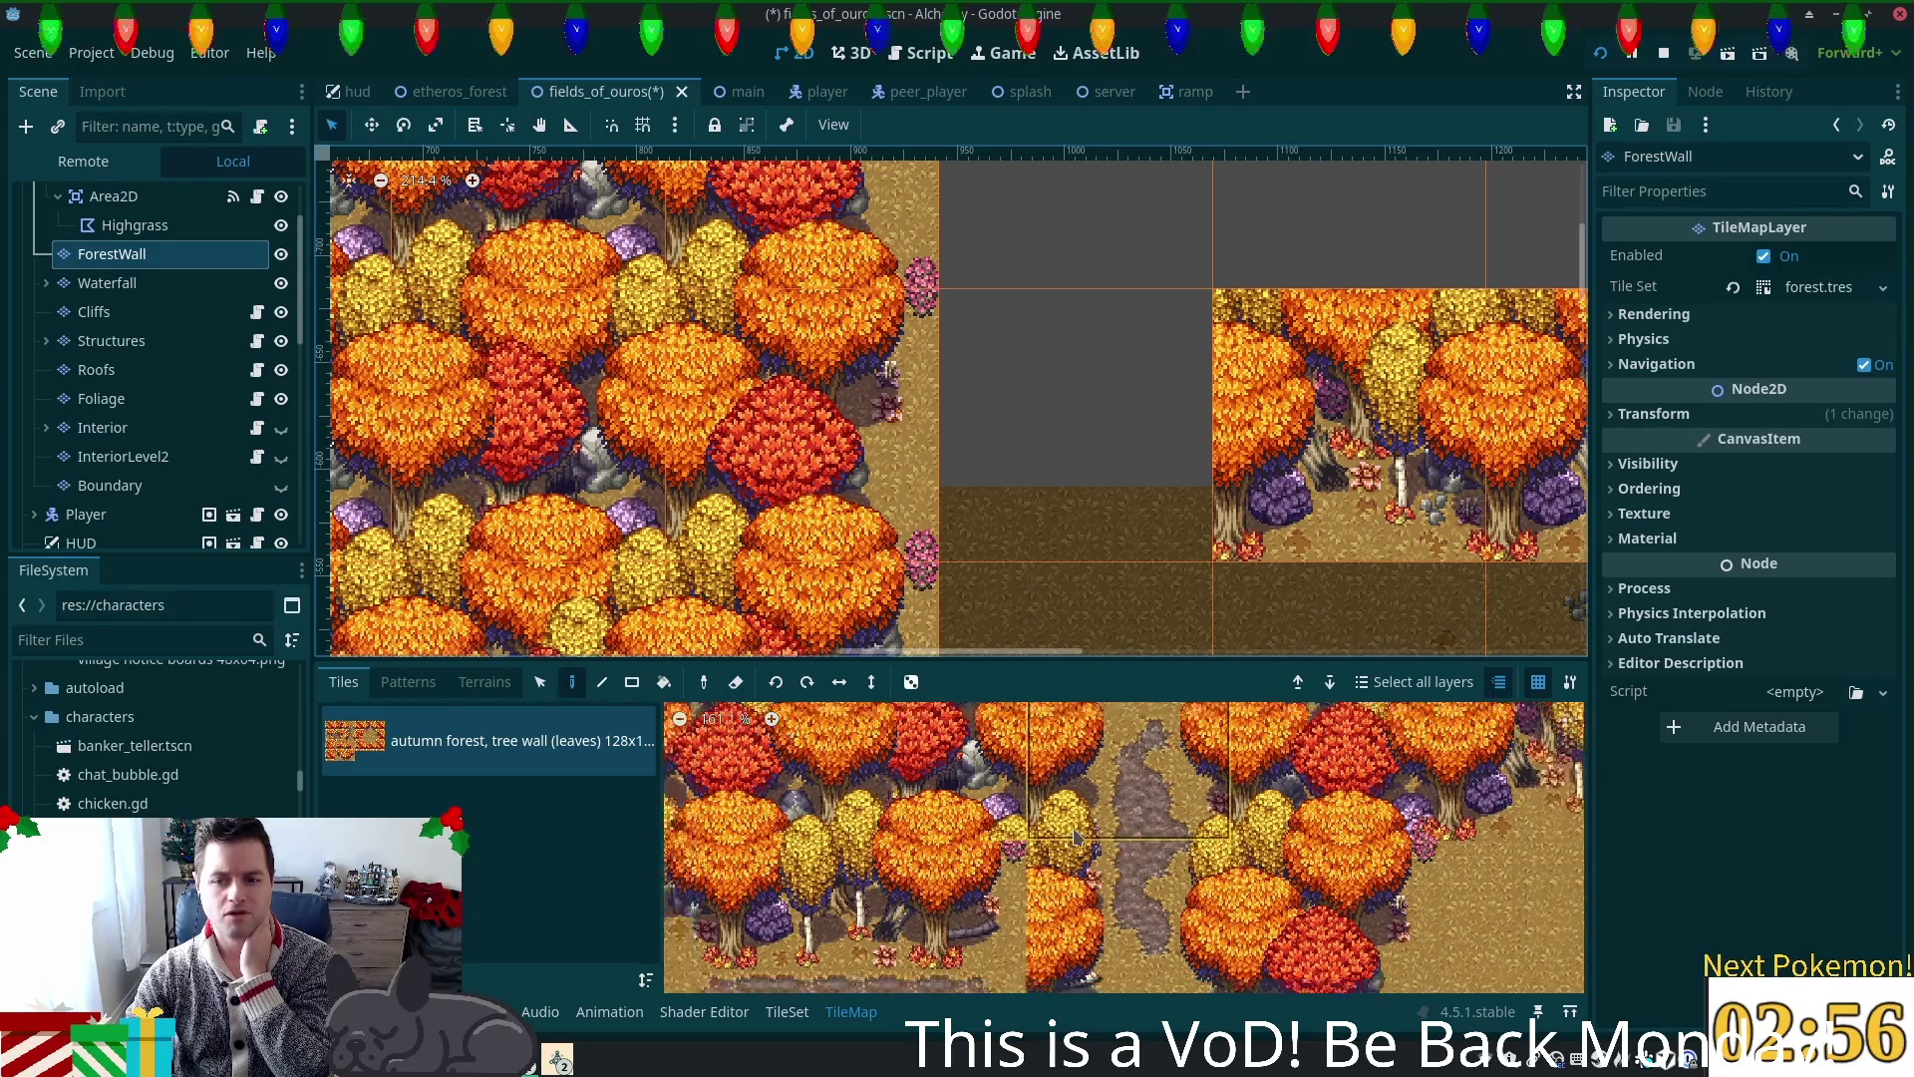
pyautogui.scroll(-2, 1100, 826)
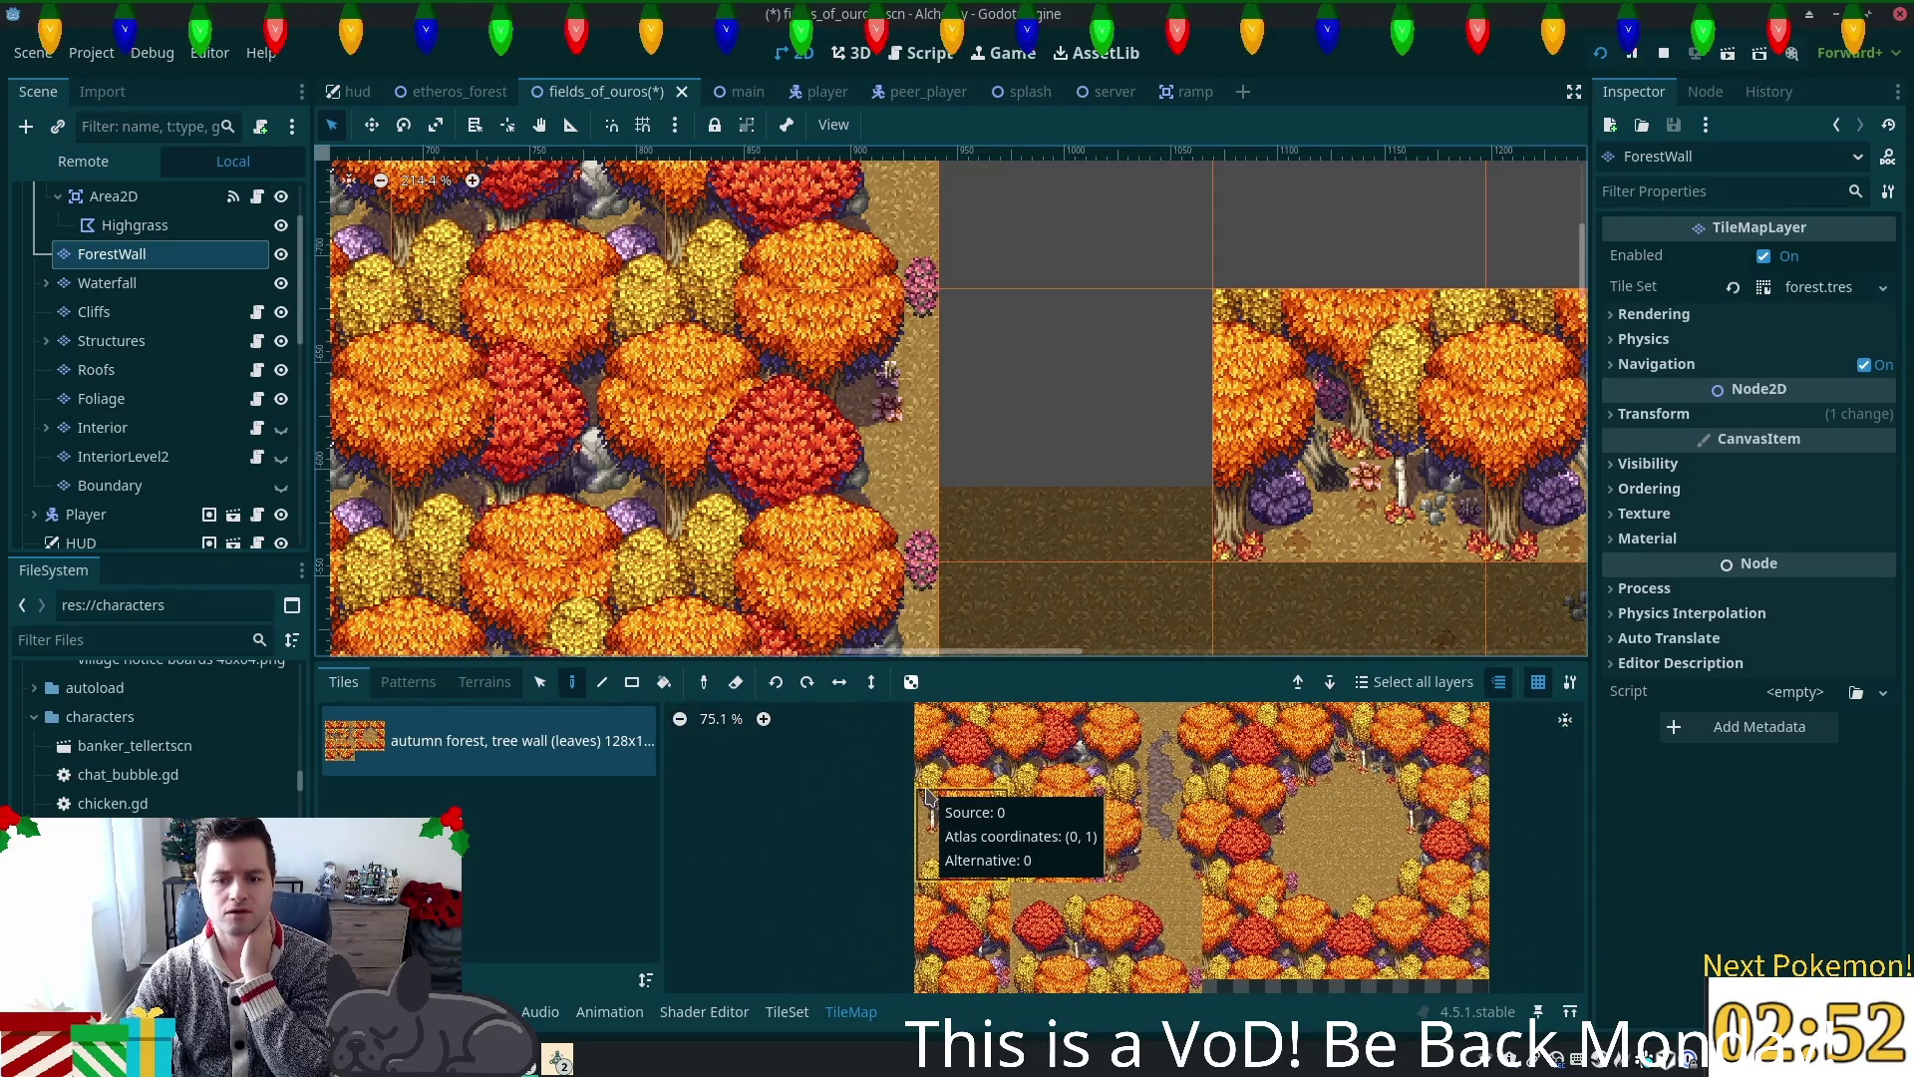
pyautogui.click(1057, 927)
pyautogui.scroll(-3, 1087, 897)
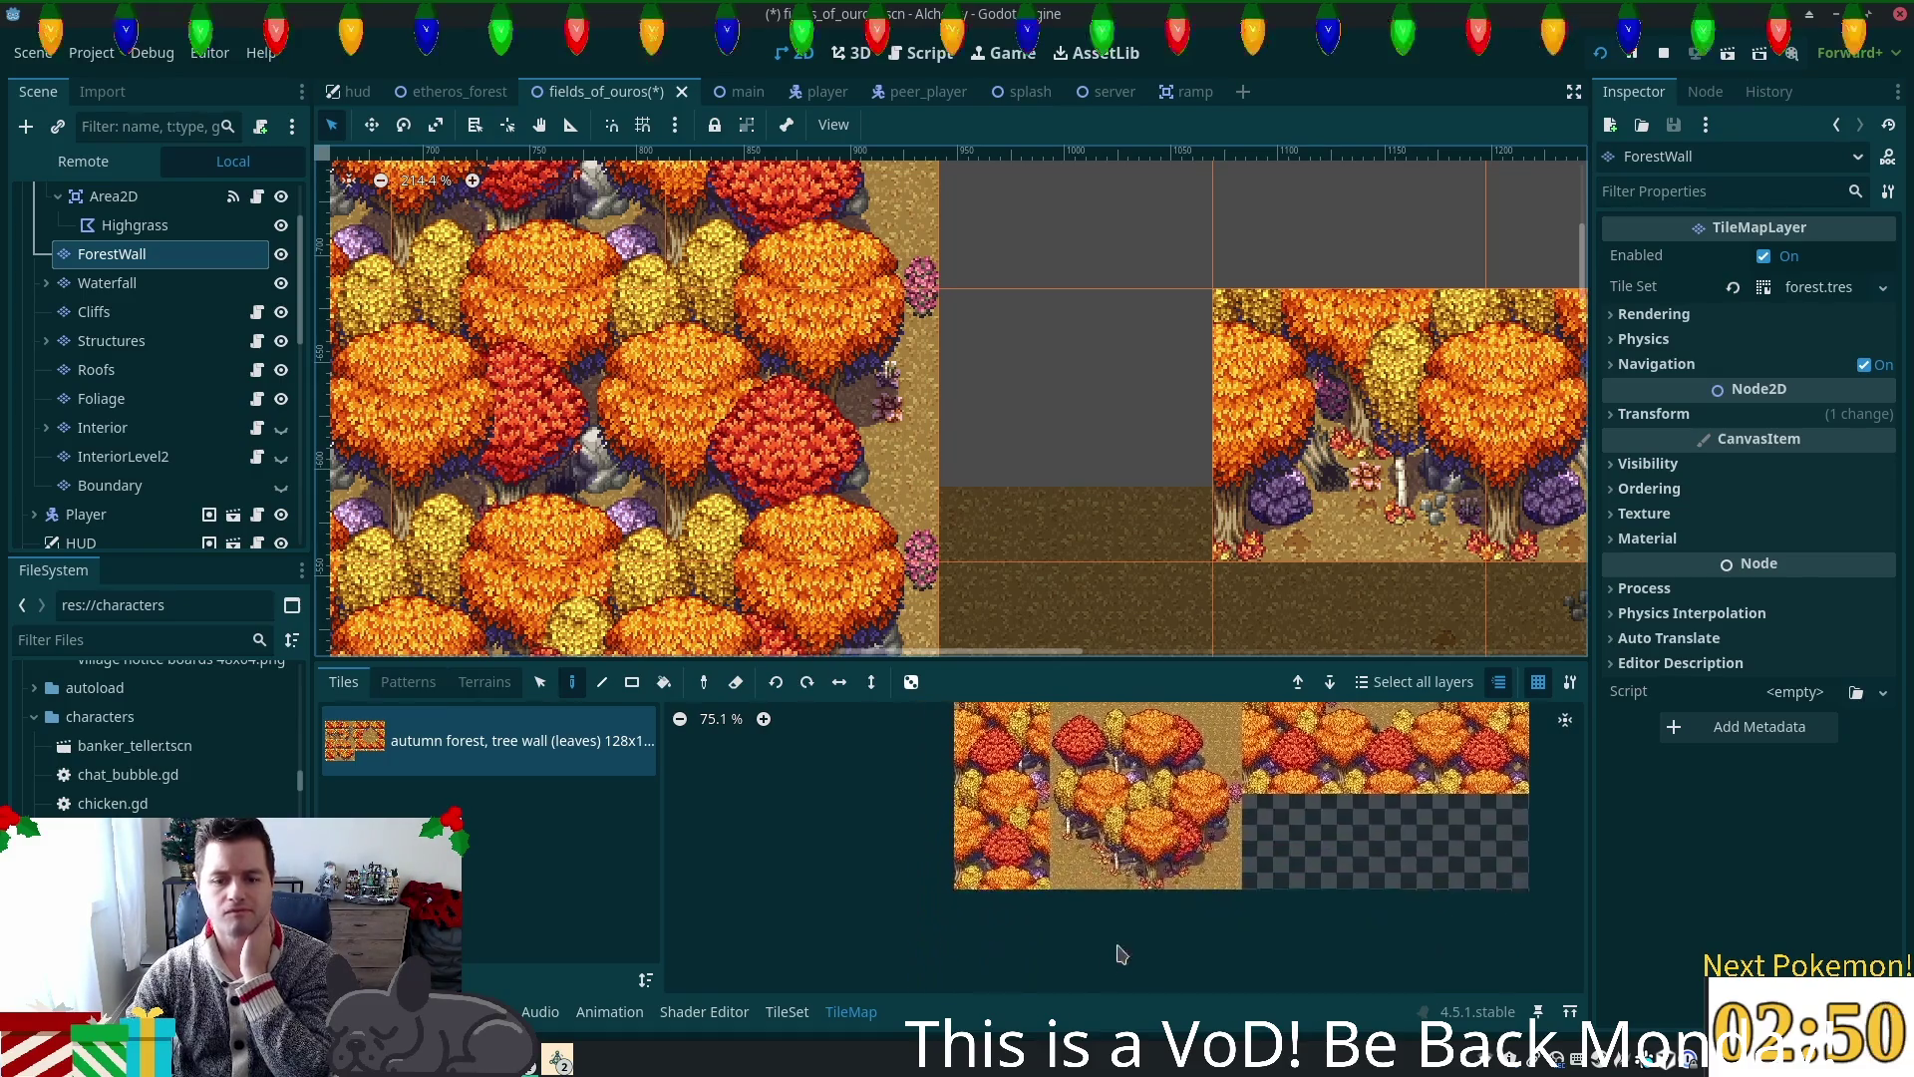
pyautogui.click(1097, 848)
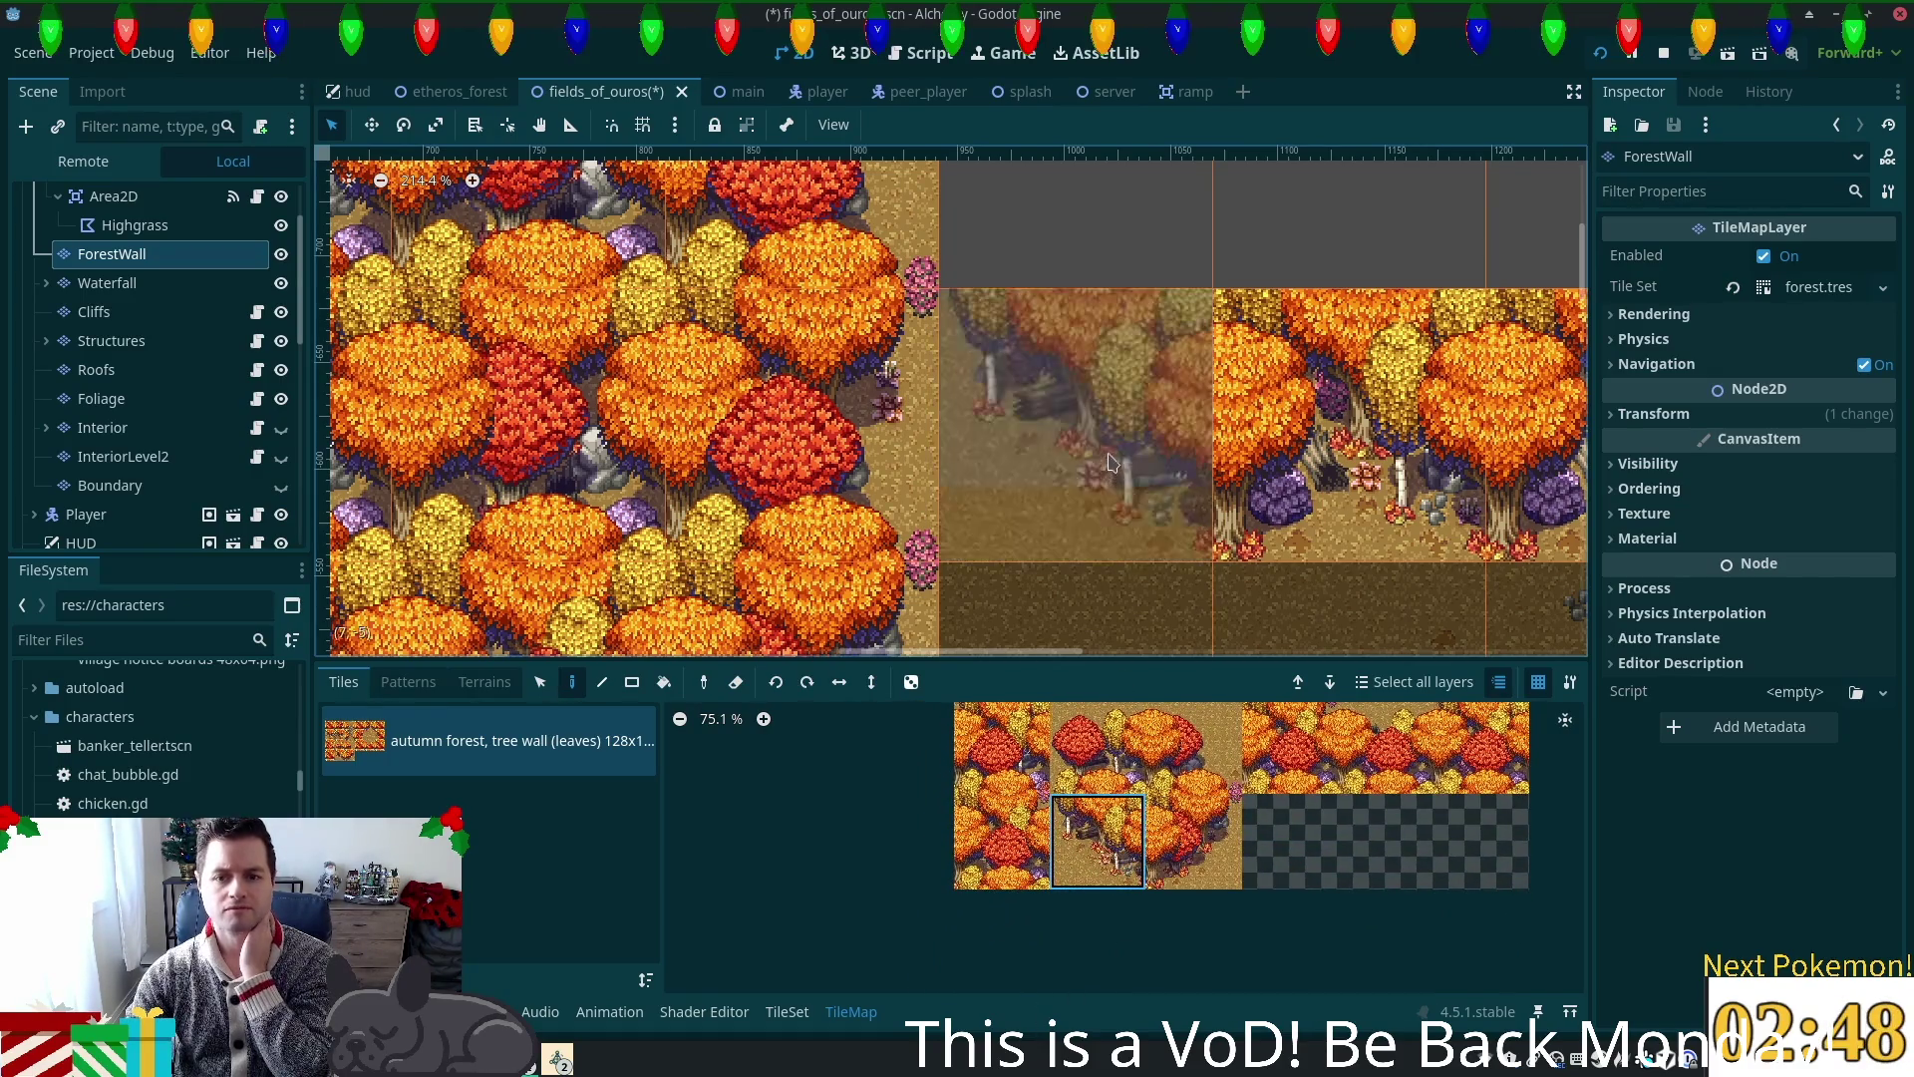
pyautogui.click(1117, 438)
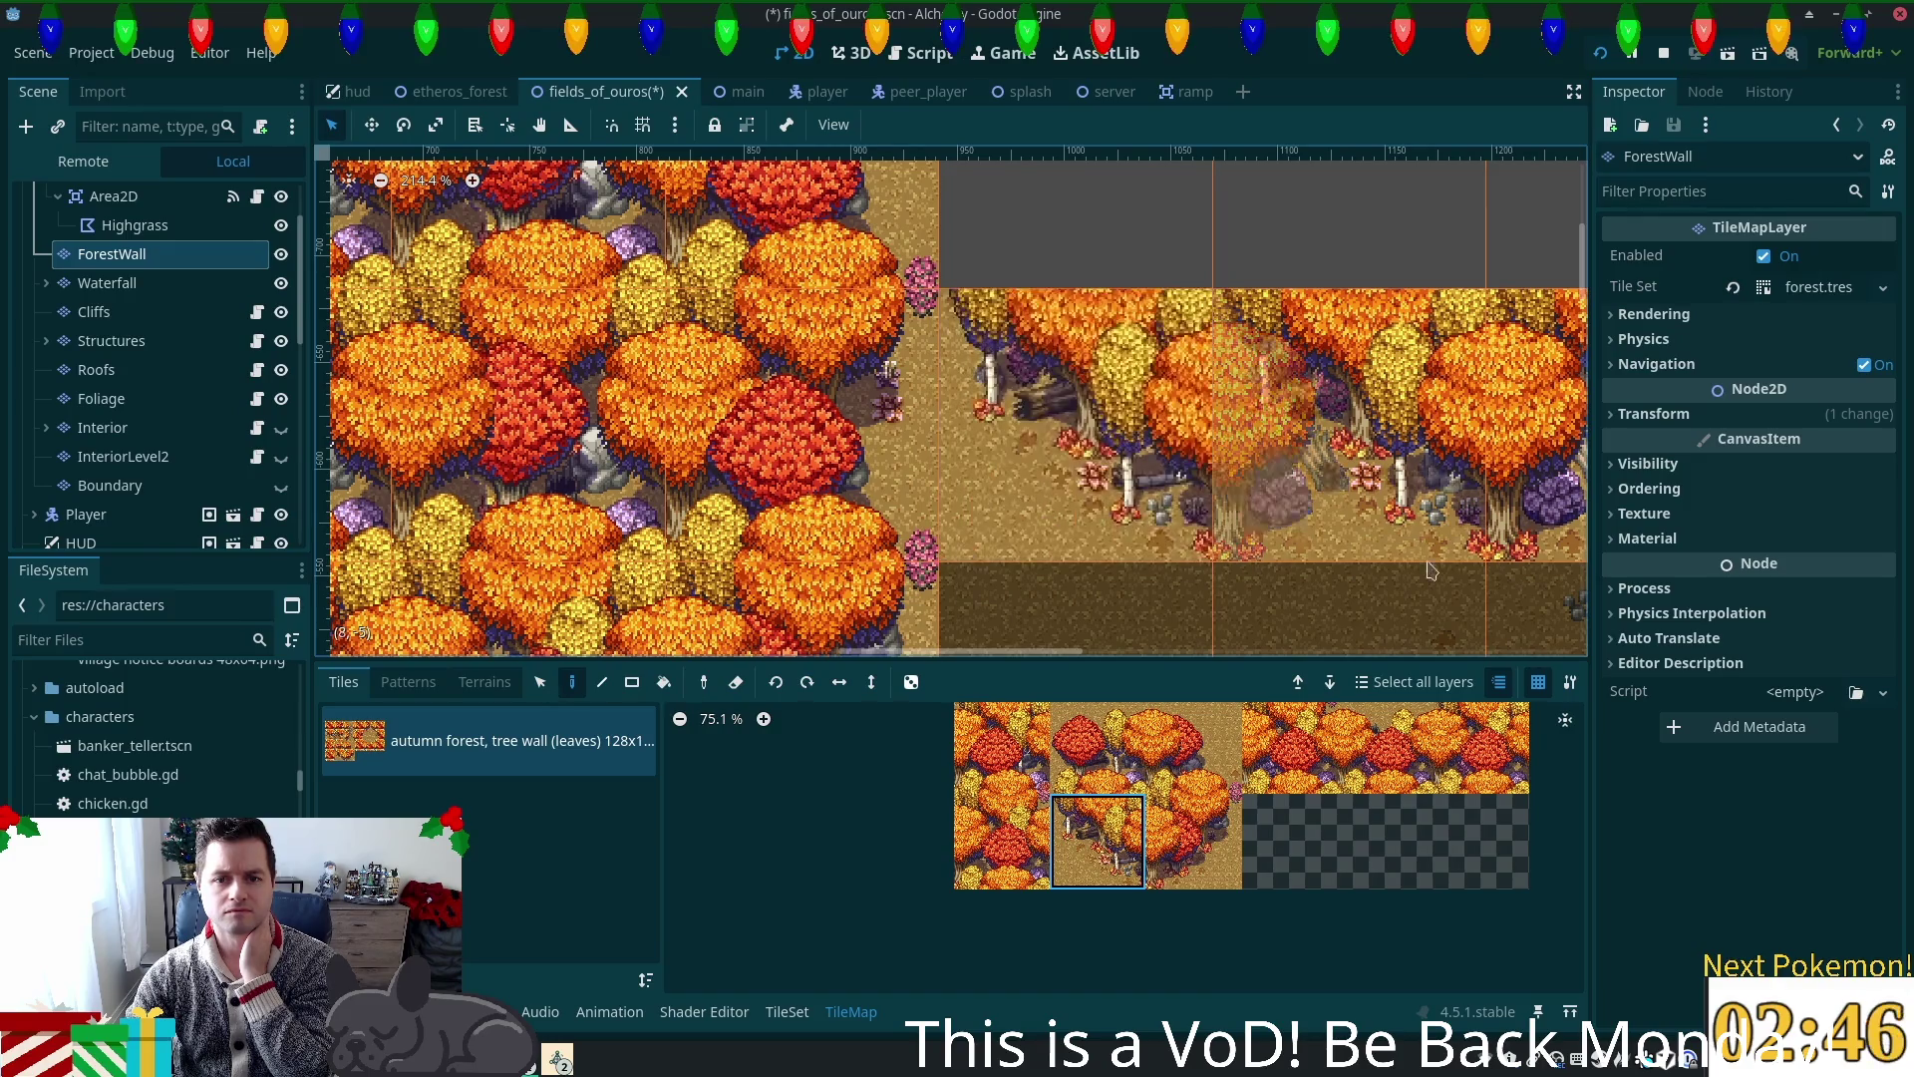
# Step: Pick two adjacent tree-wall tiles together and bring the empty area above the forest into view
pyautogui.scroll(3, 1097, 468)
pyautogui.hscroll(3, 1097, 469)
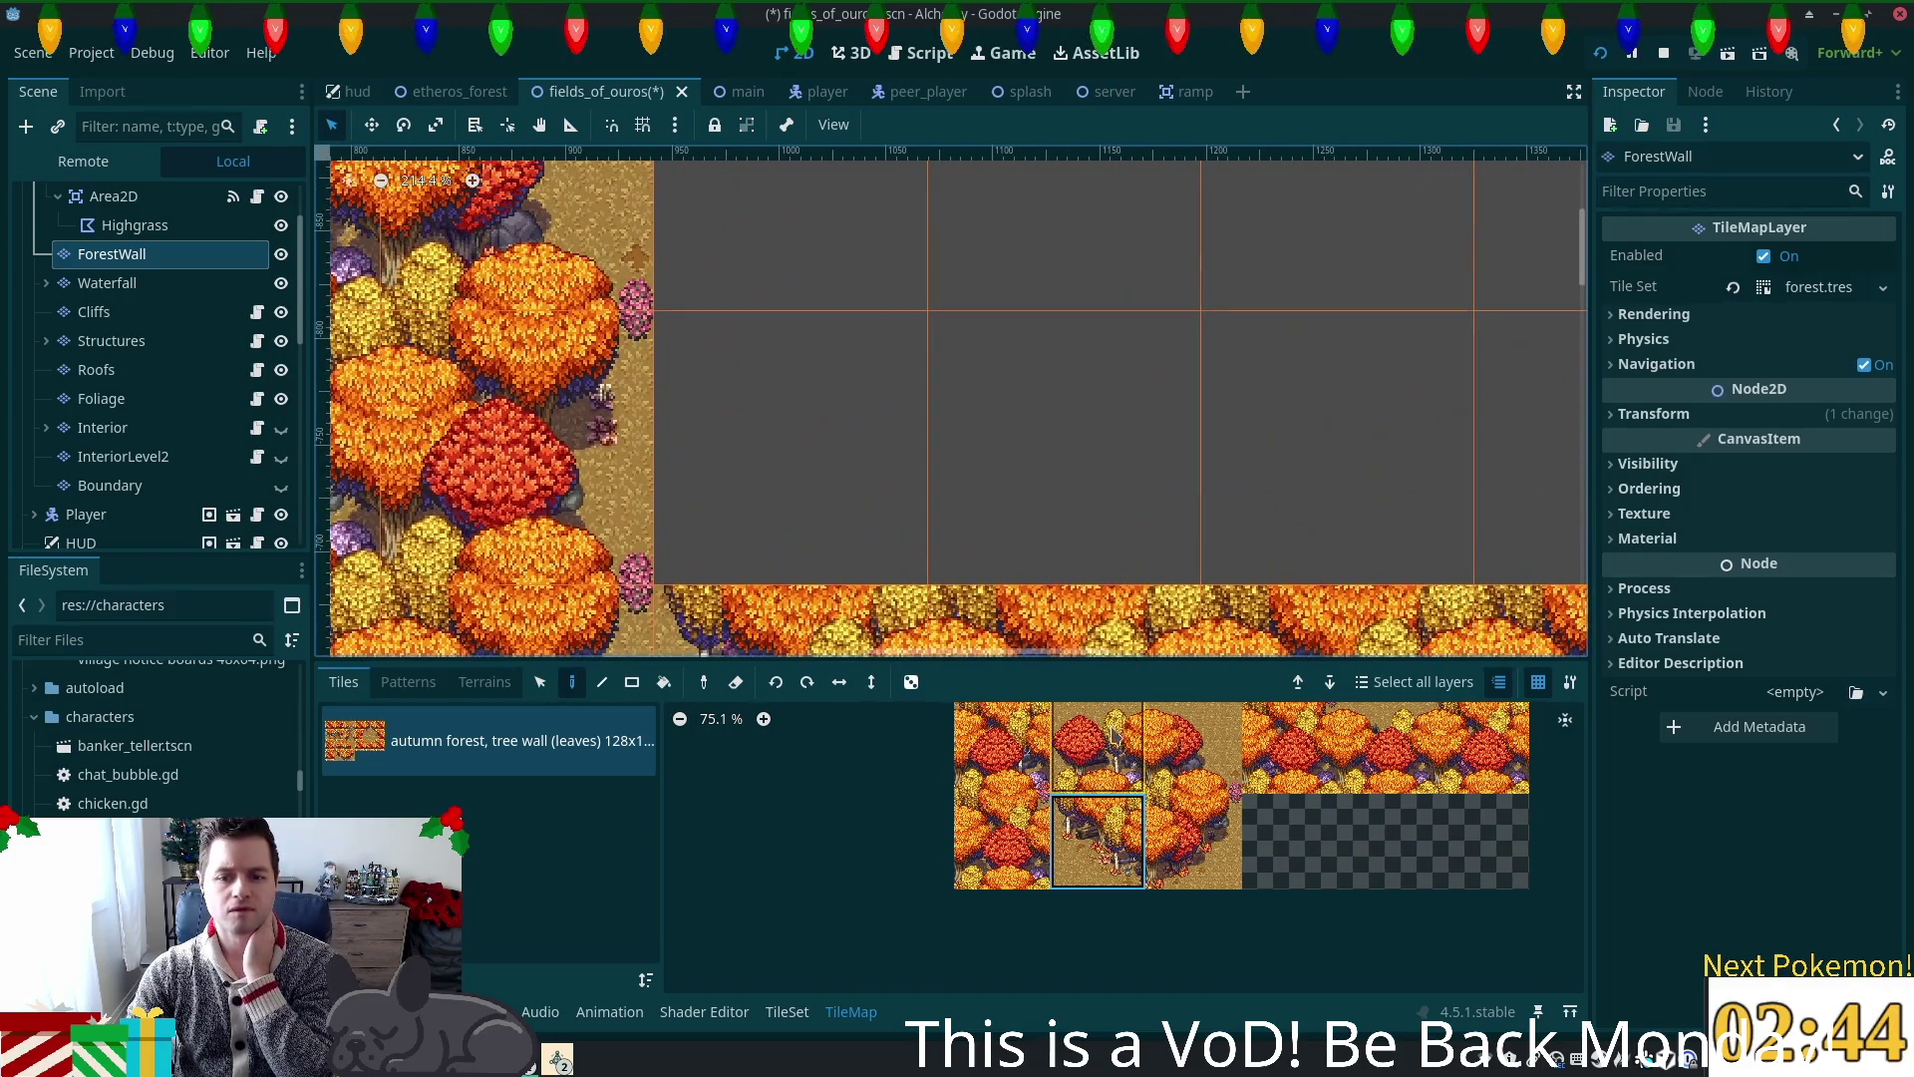
pyautogui.moveTo(1149, 755); pyautogui.dragTo(1097, 755)
pyautogui.scroll(3, 1197, 499)
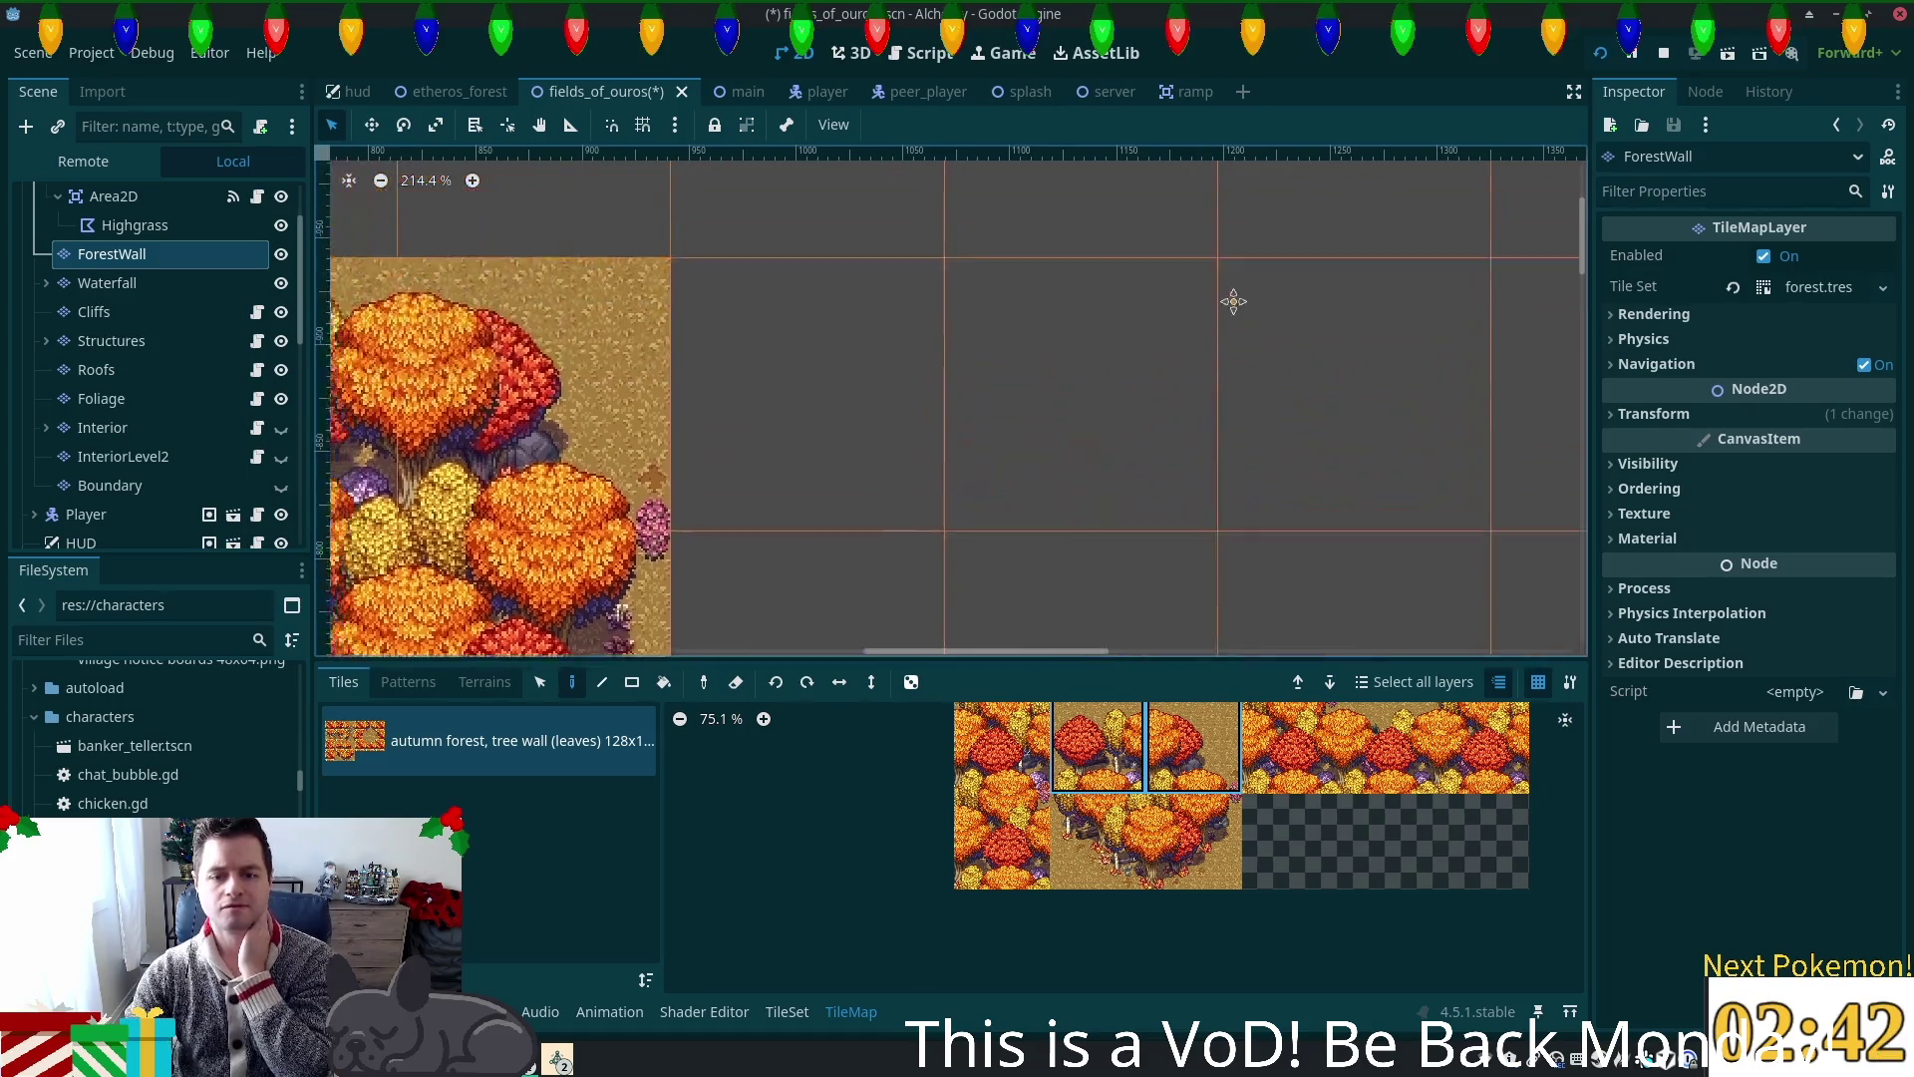
pyautogui.scroll(-3, 1234, 877)
pyautogui.scroll(-1, 1282, 385)
pyautogui.moveTo(1282, 385)
pyautogui.mouseDown()
pyautogui.moveTo(1147, 202)
pyautogui.moveTo(1195, 500)
pyautogui.mouseUp()
pyautogui.scroll(1, 1179, 760)
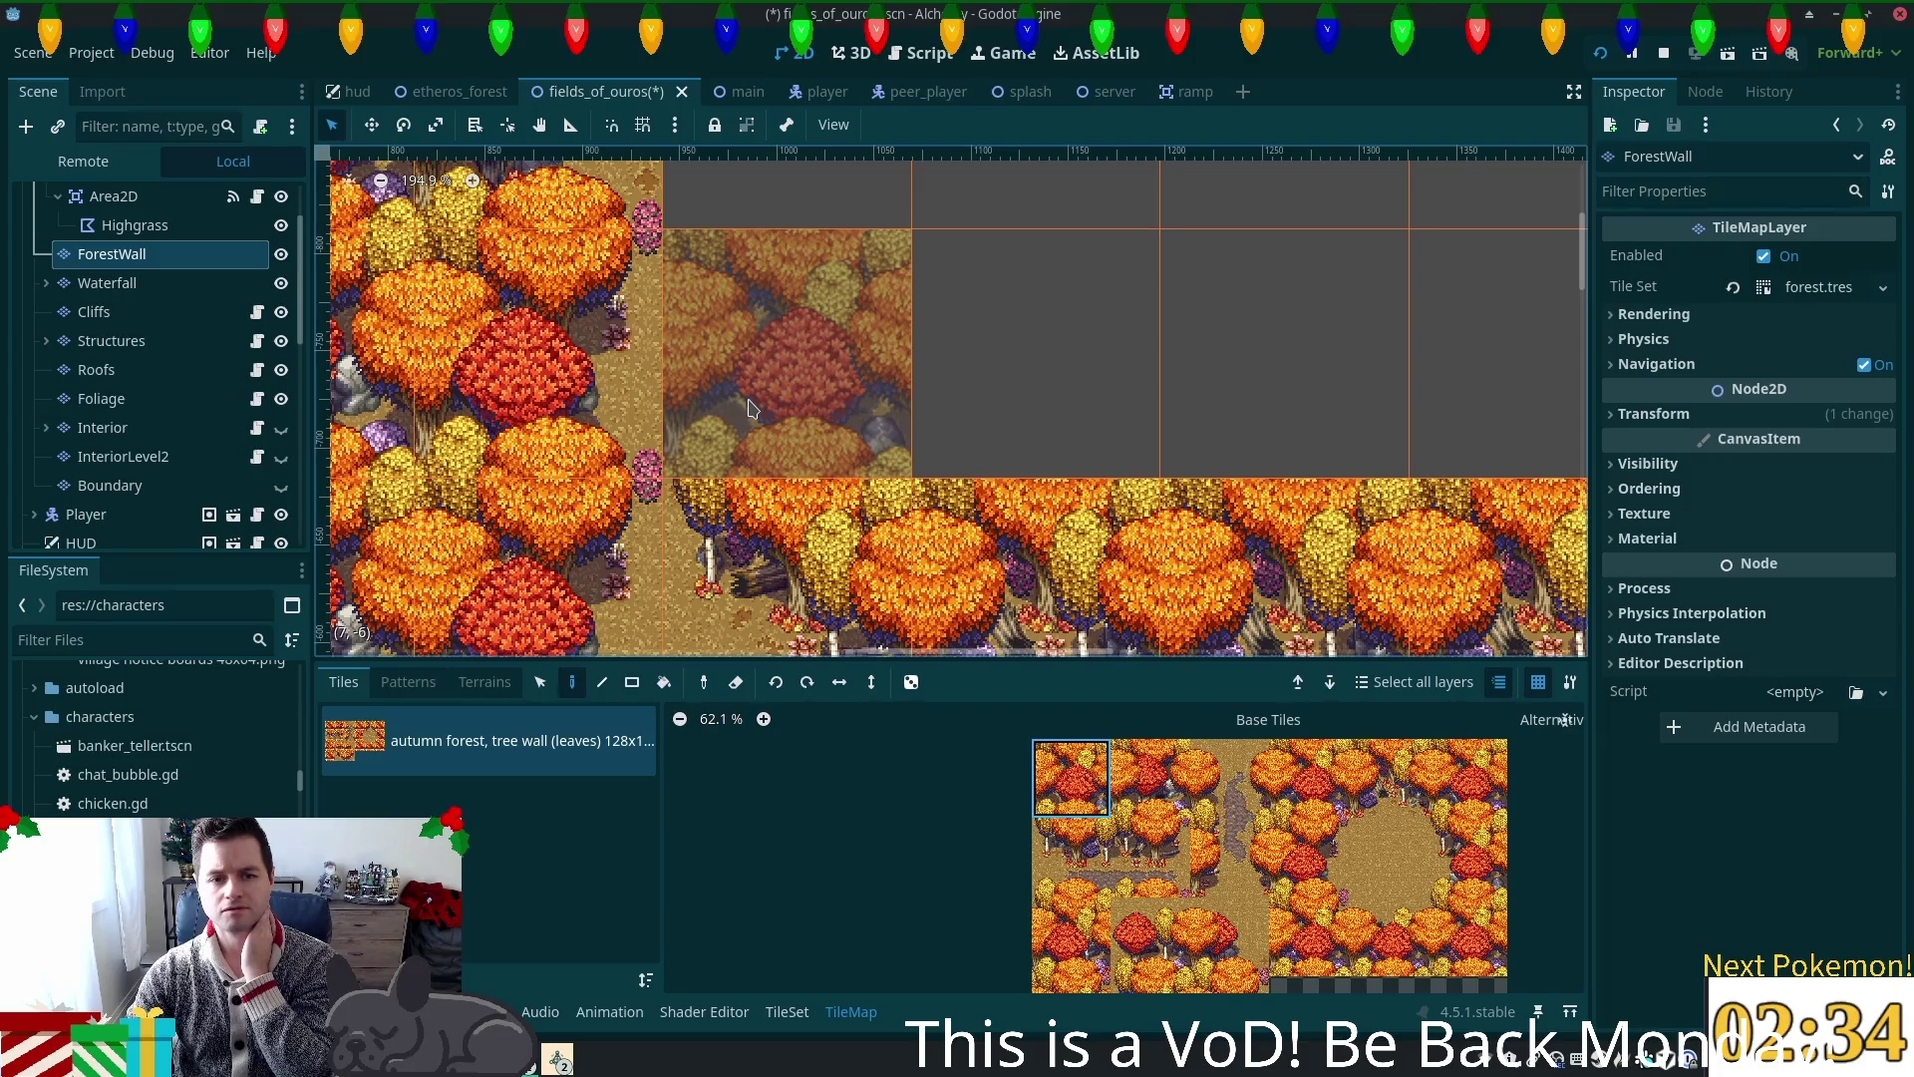
# Step: Paint two tree-wall tiles side by side into the forest gap
pyautogui.click(751, 408)
pyautogui.click(1146, 783)
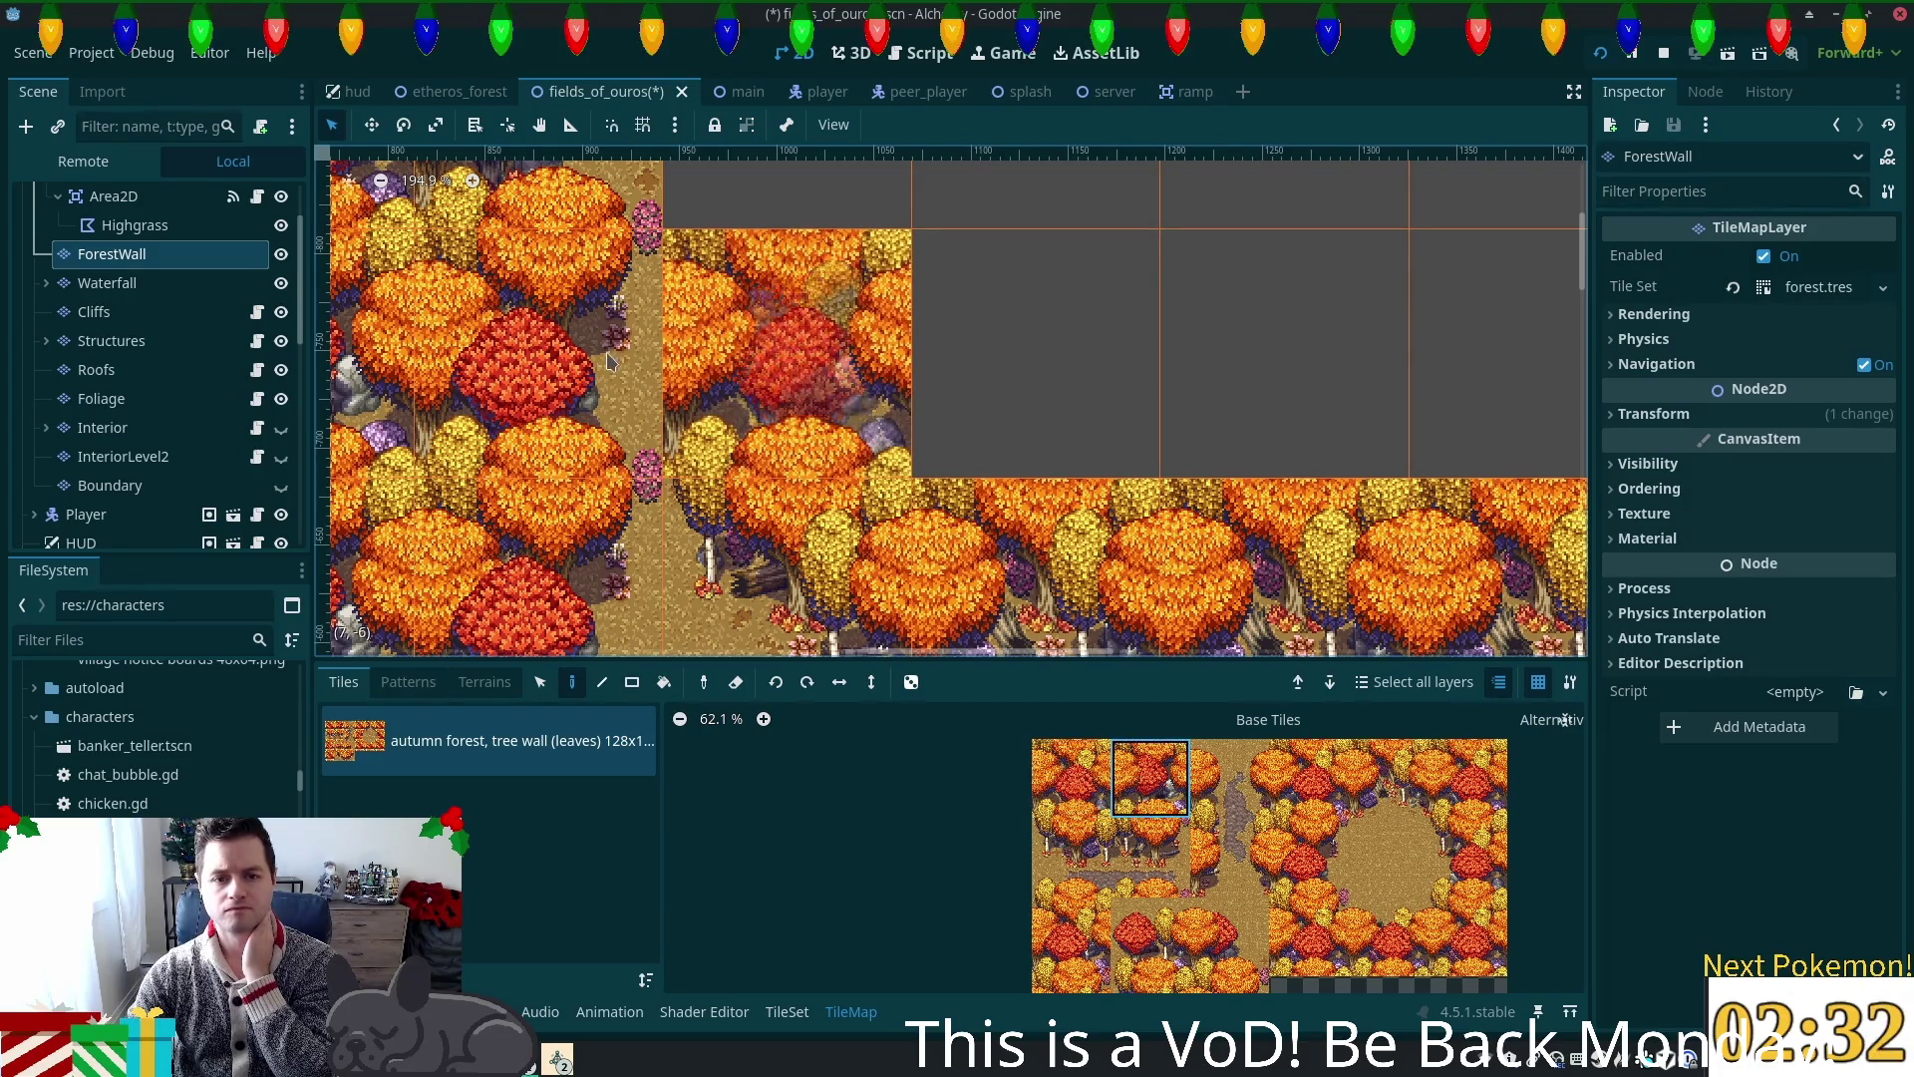
pyautogui.click(559, 359)
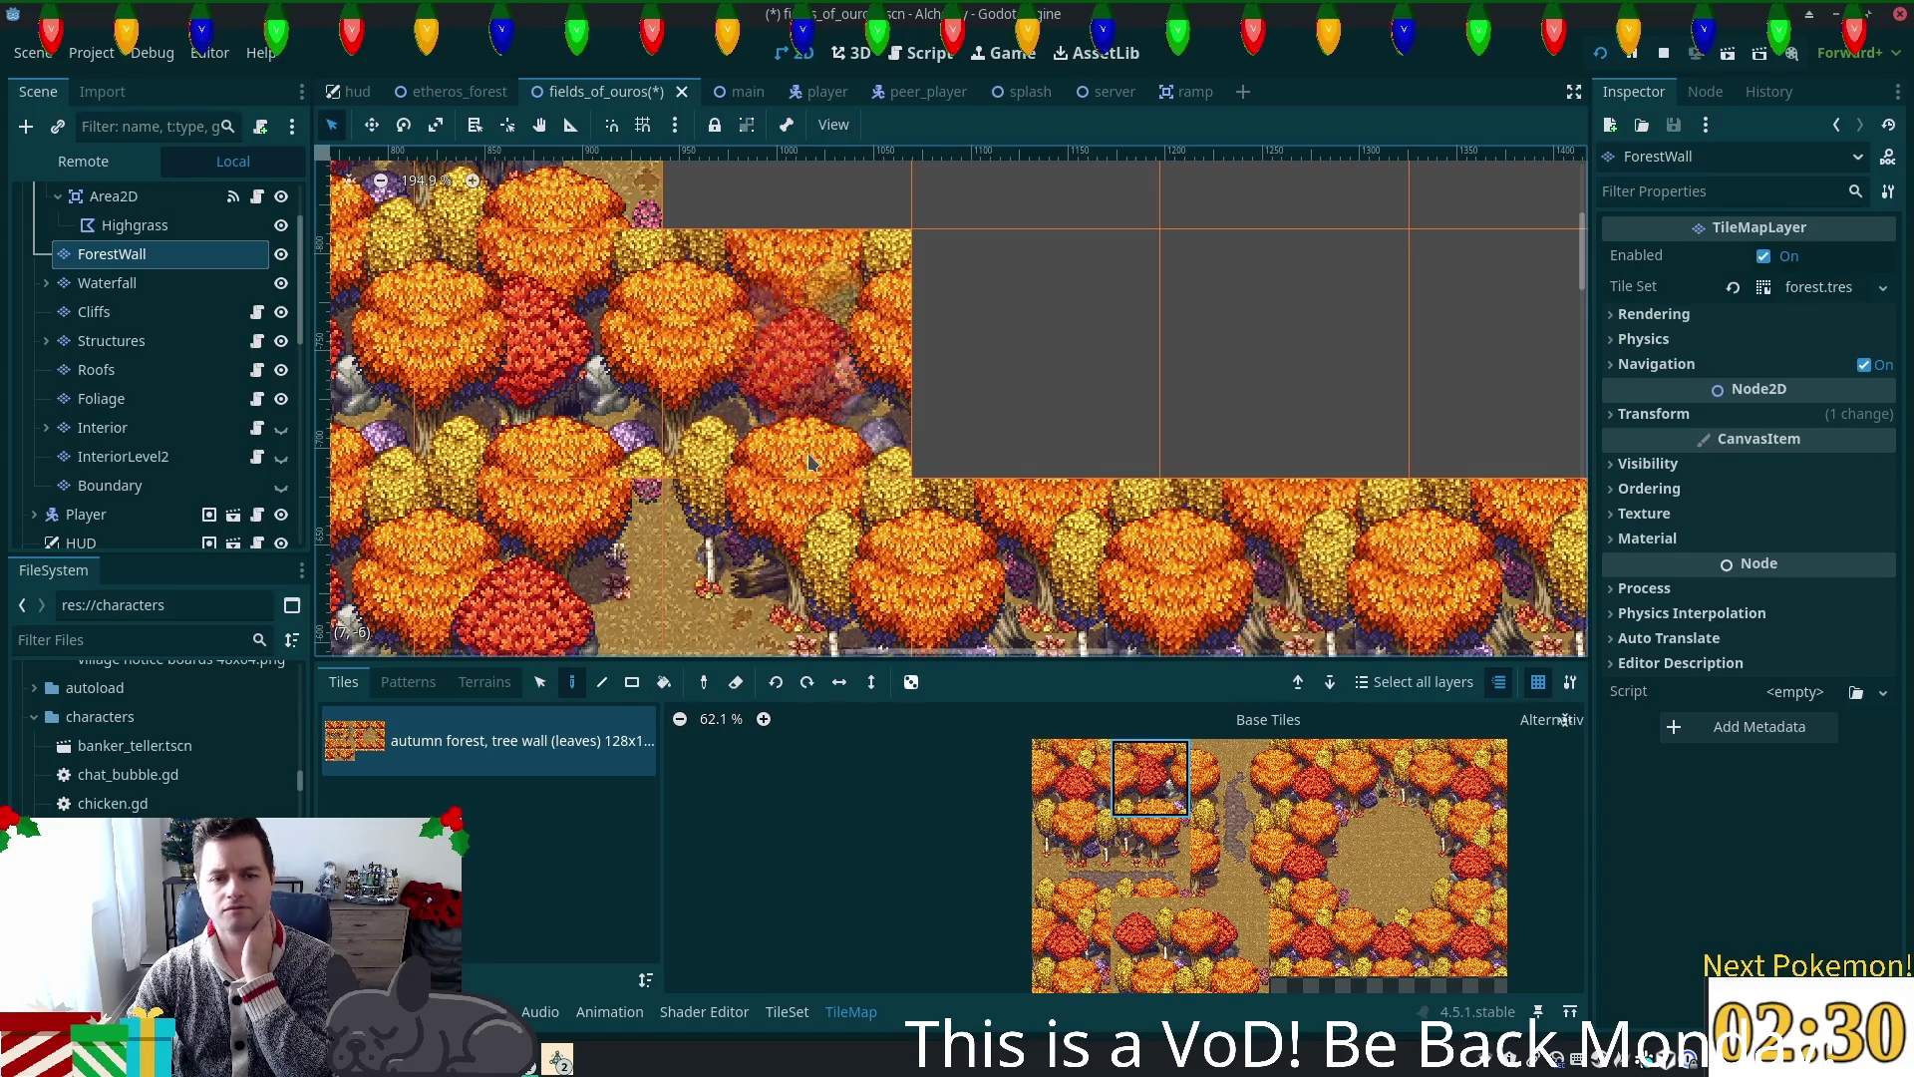
pyautogui.moveTo(740, 464); pyautogui.dragTo(1024, 650)
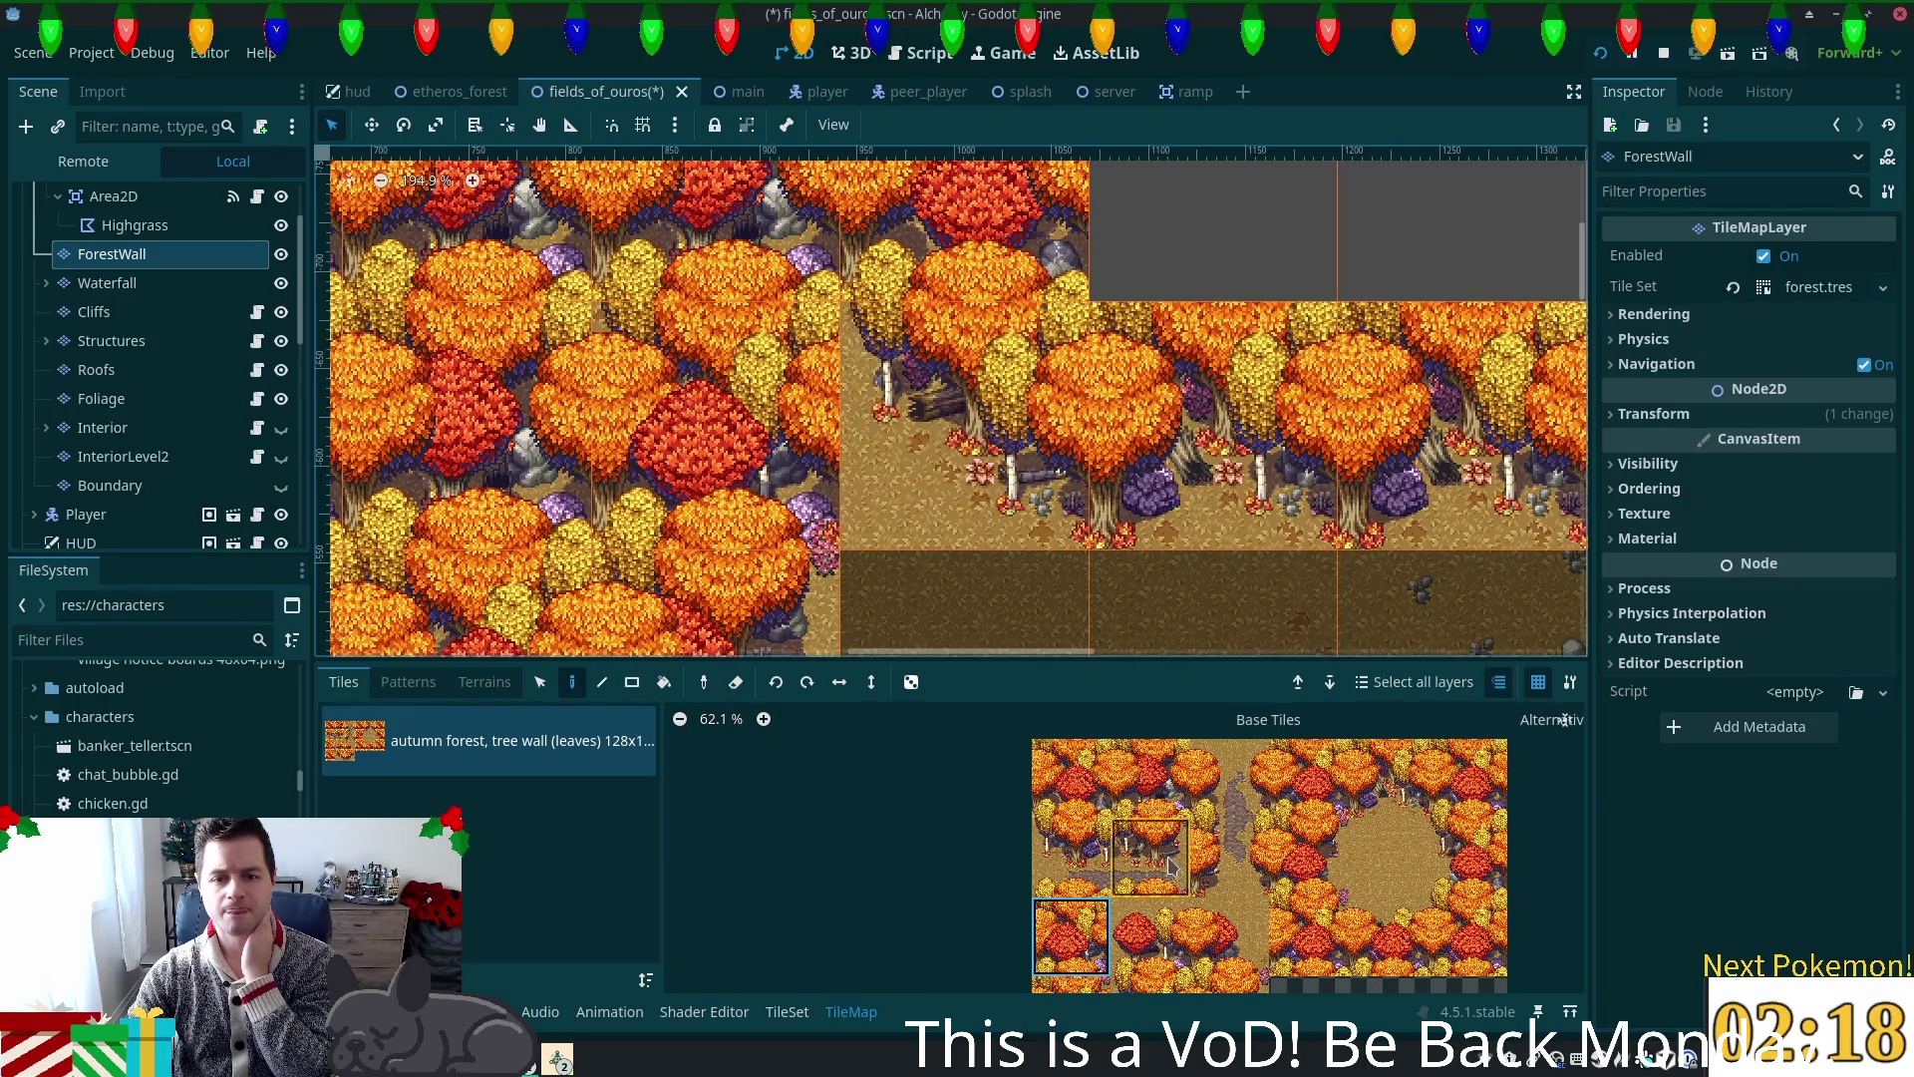
# Step: Fill the rest of the wall gap with two more autumn forest tiles
pyautogui.scroll(-2, 1193, 804)
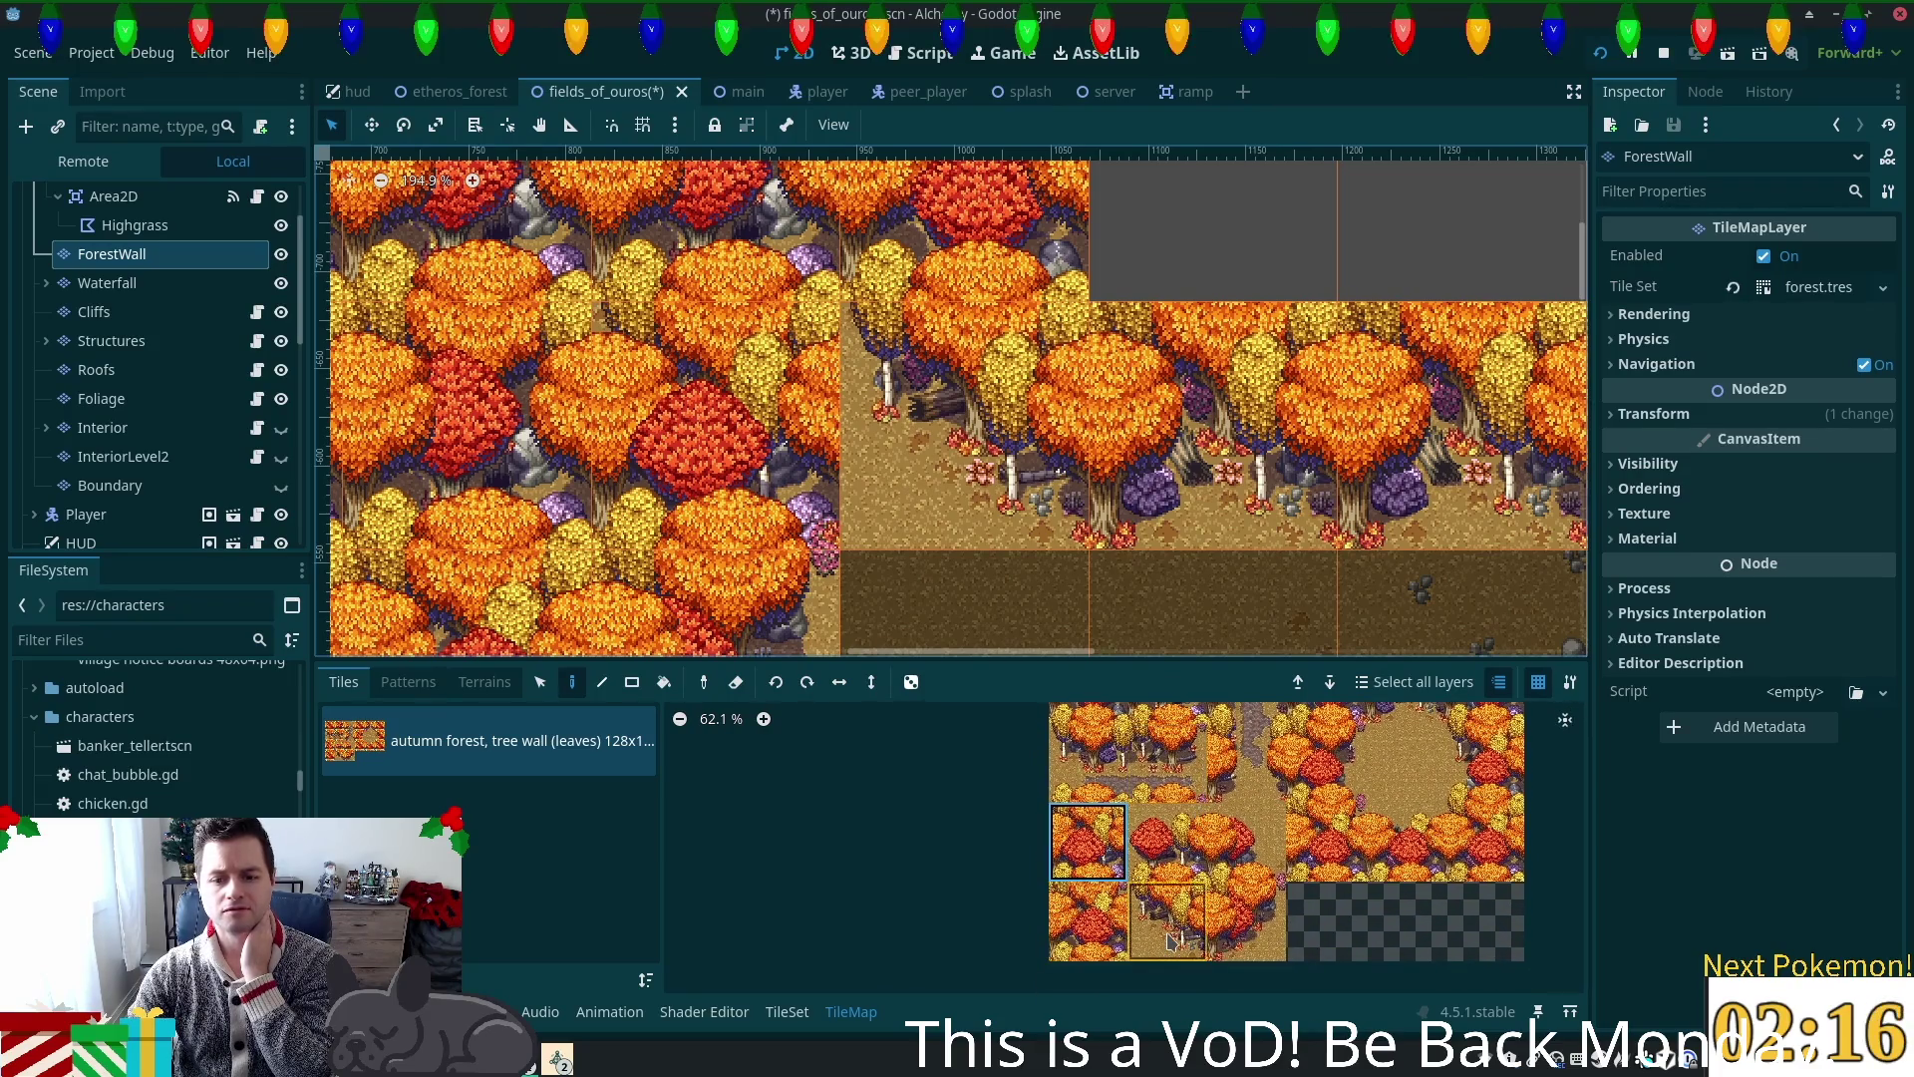
pyautogui.click(1243, 929)
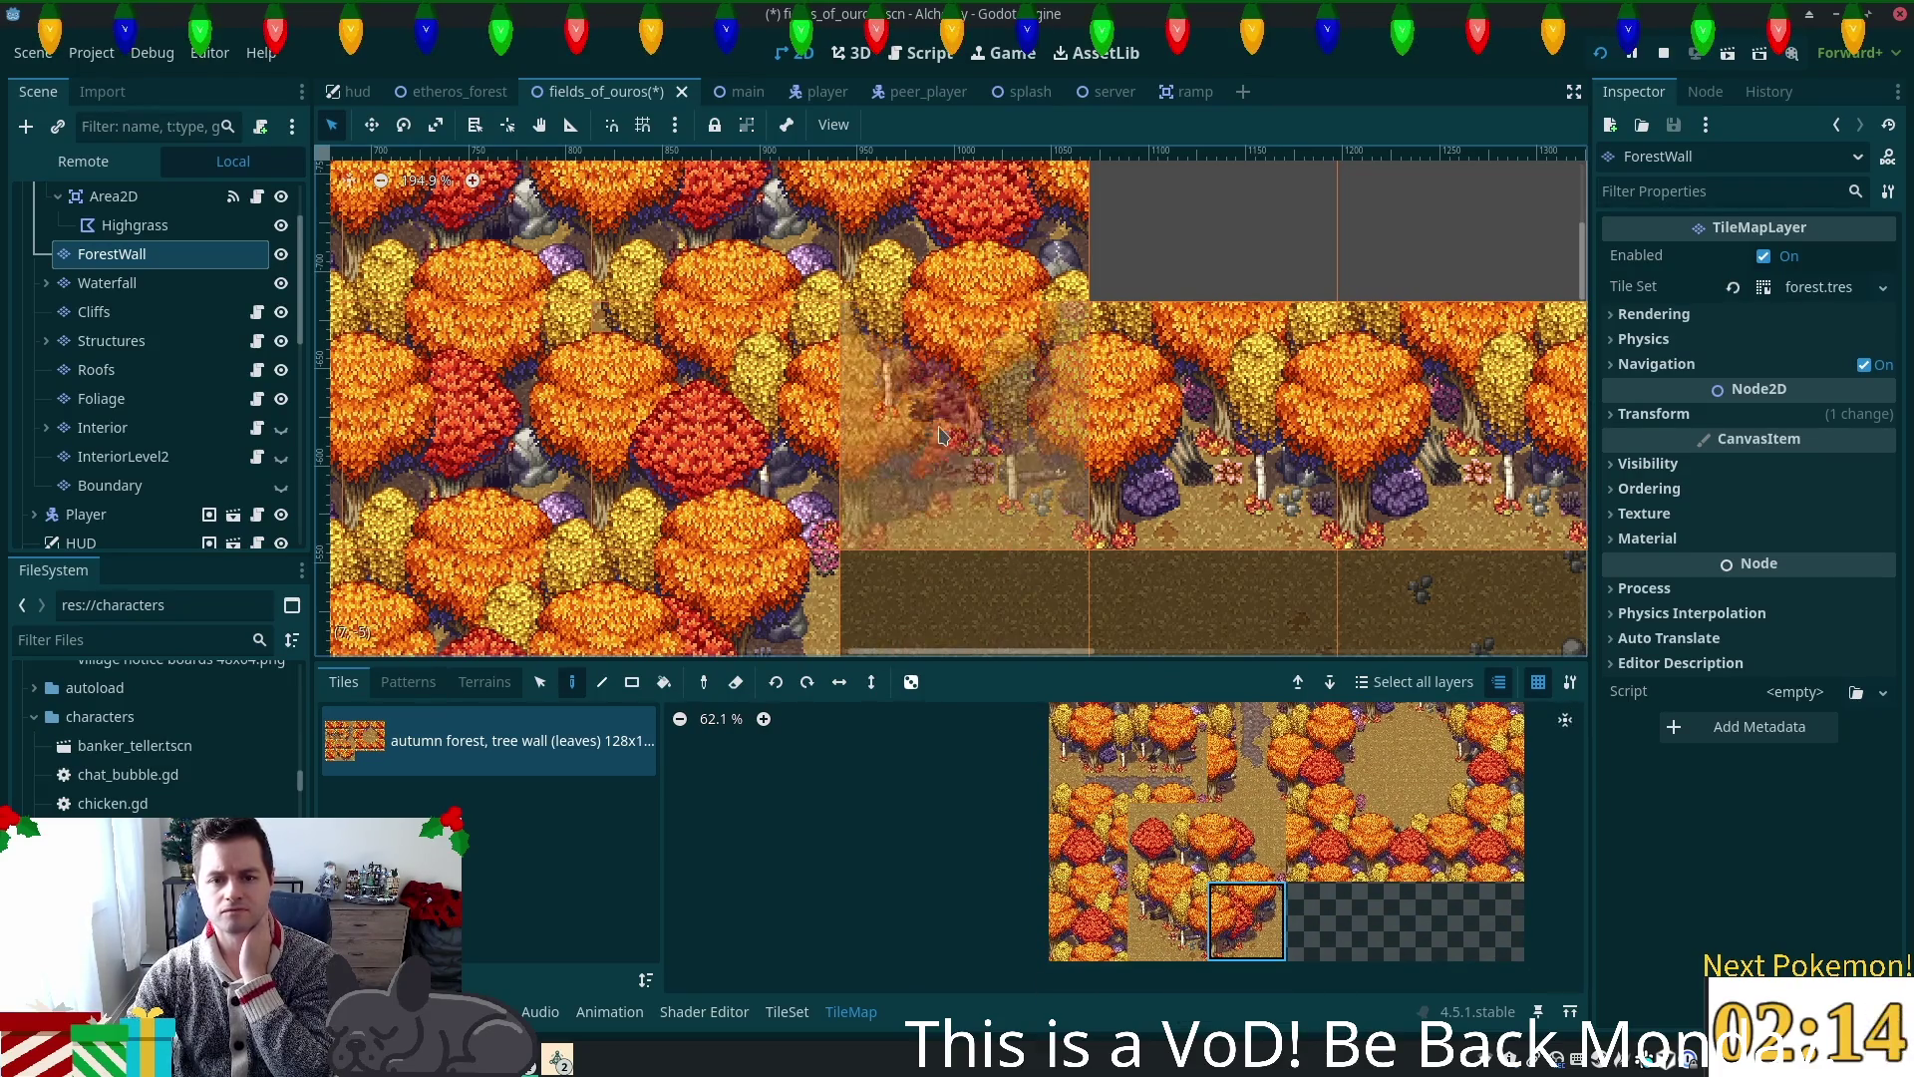
pyautogui.click(940, 435)
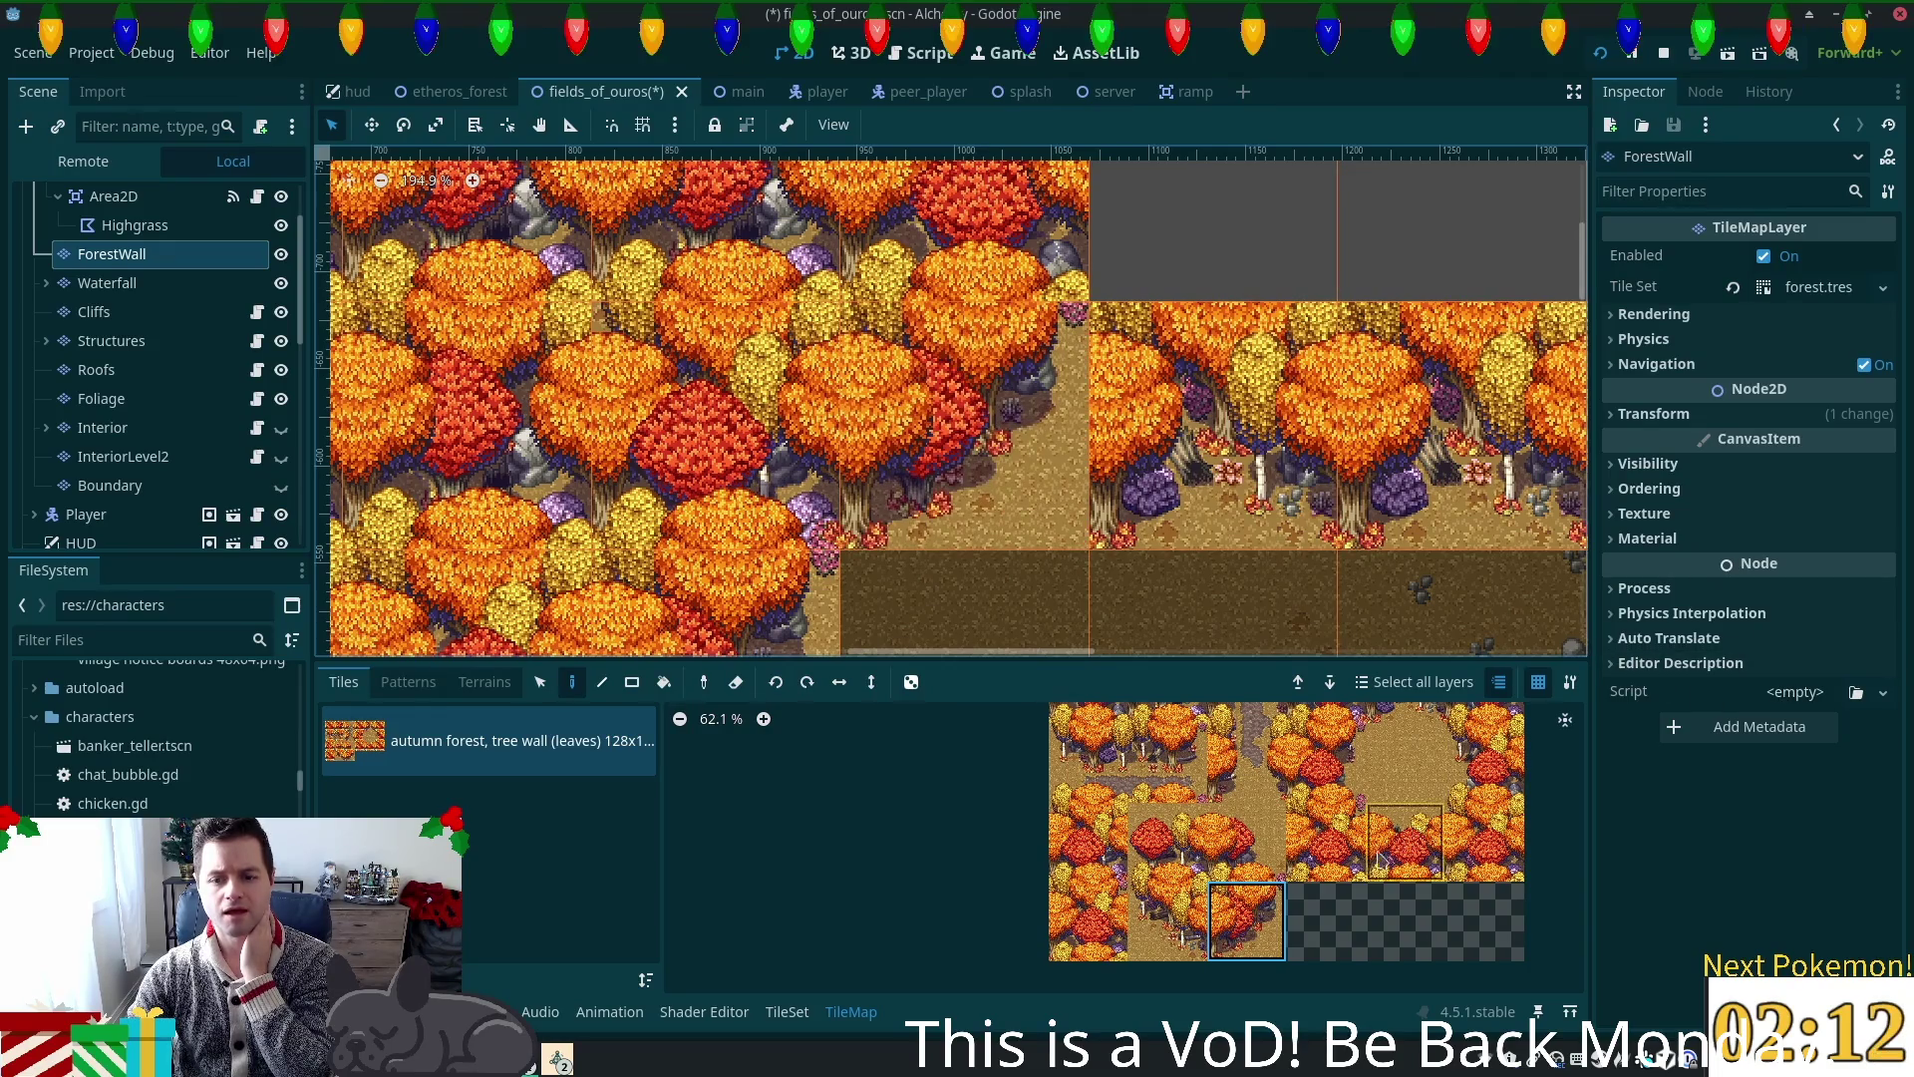
pyautogui.scroll(2, 1436, 773)
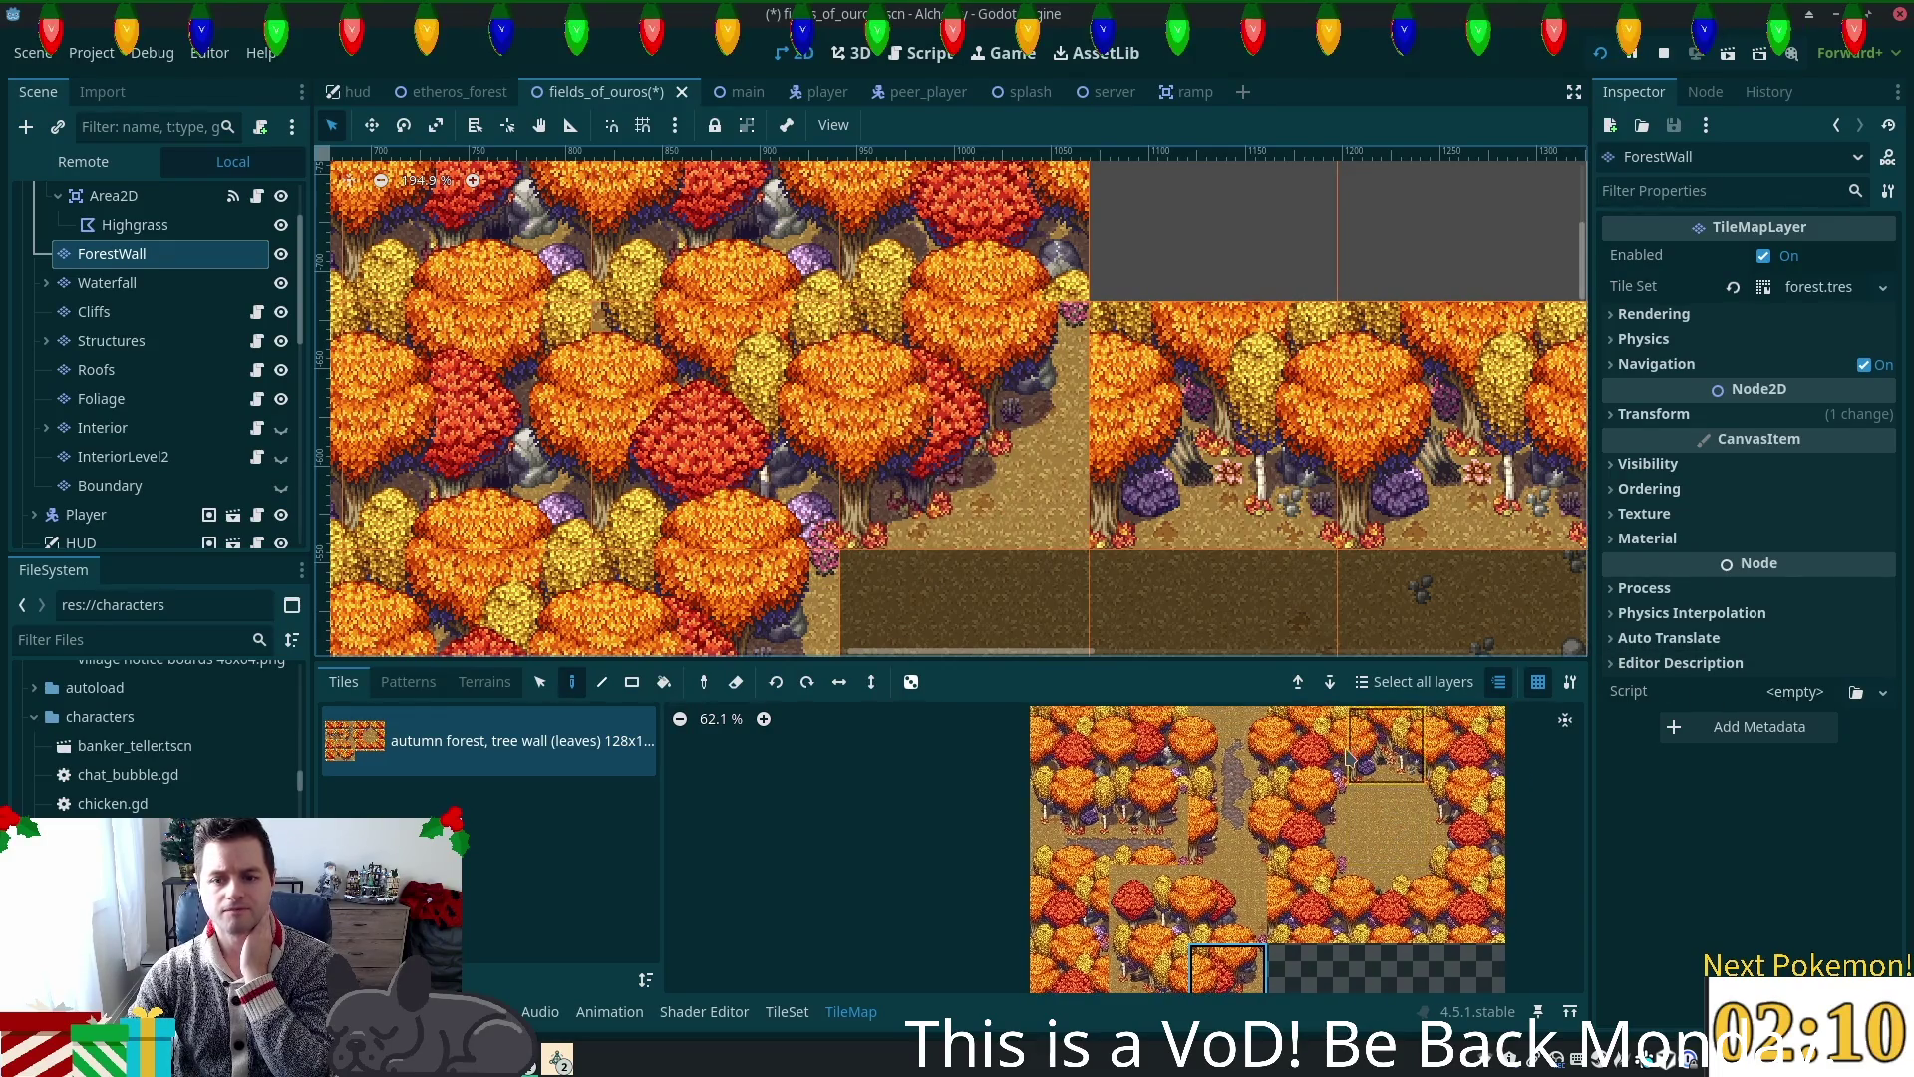
pyautogui.click(1371, 761)
pyautogui.click(900, 414)
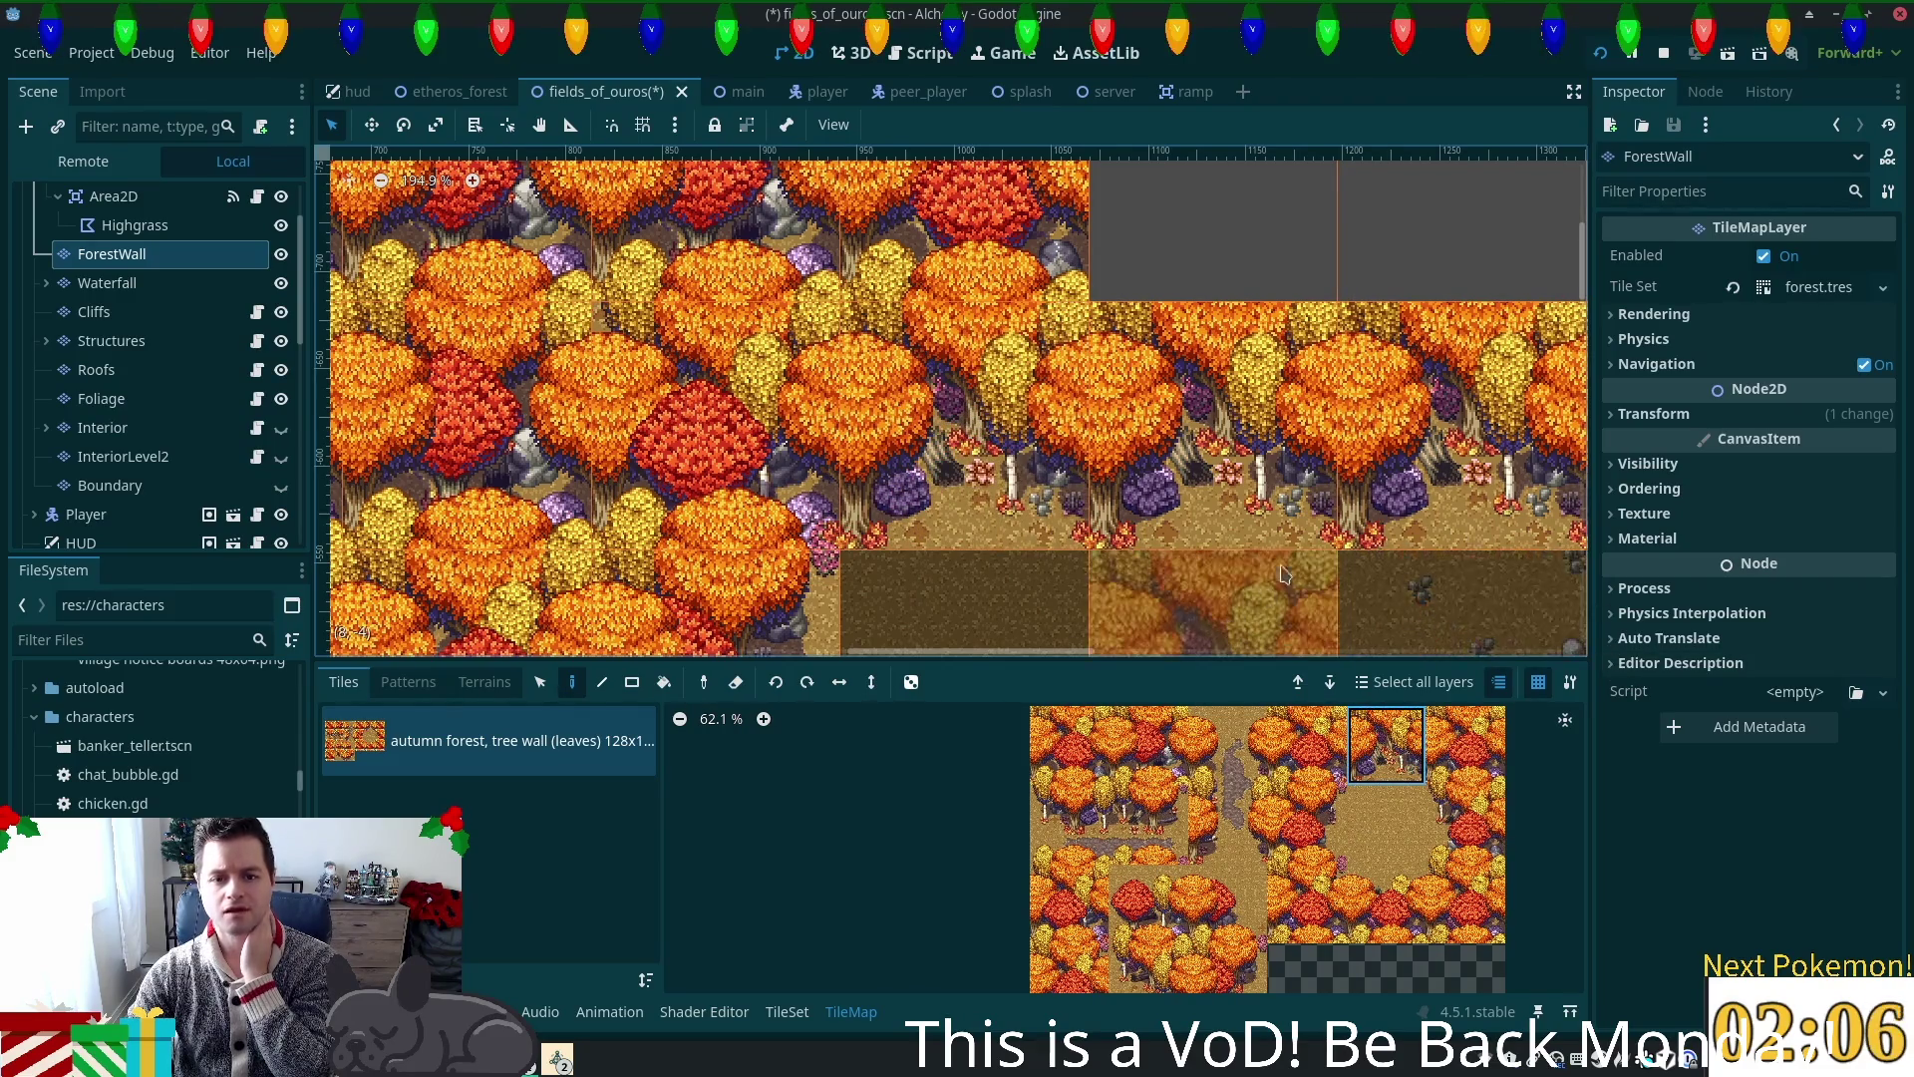
pyautogui.scroll(-2, 1401, 581)
pyautogui.scroll(4, 1321, 487)
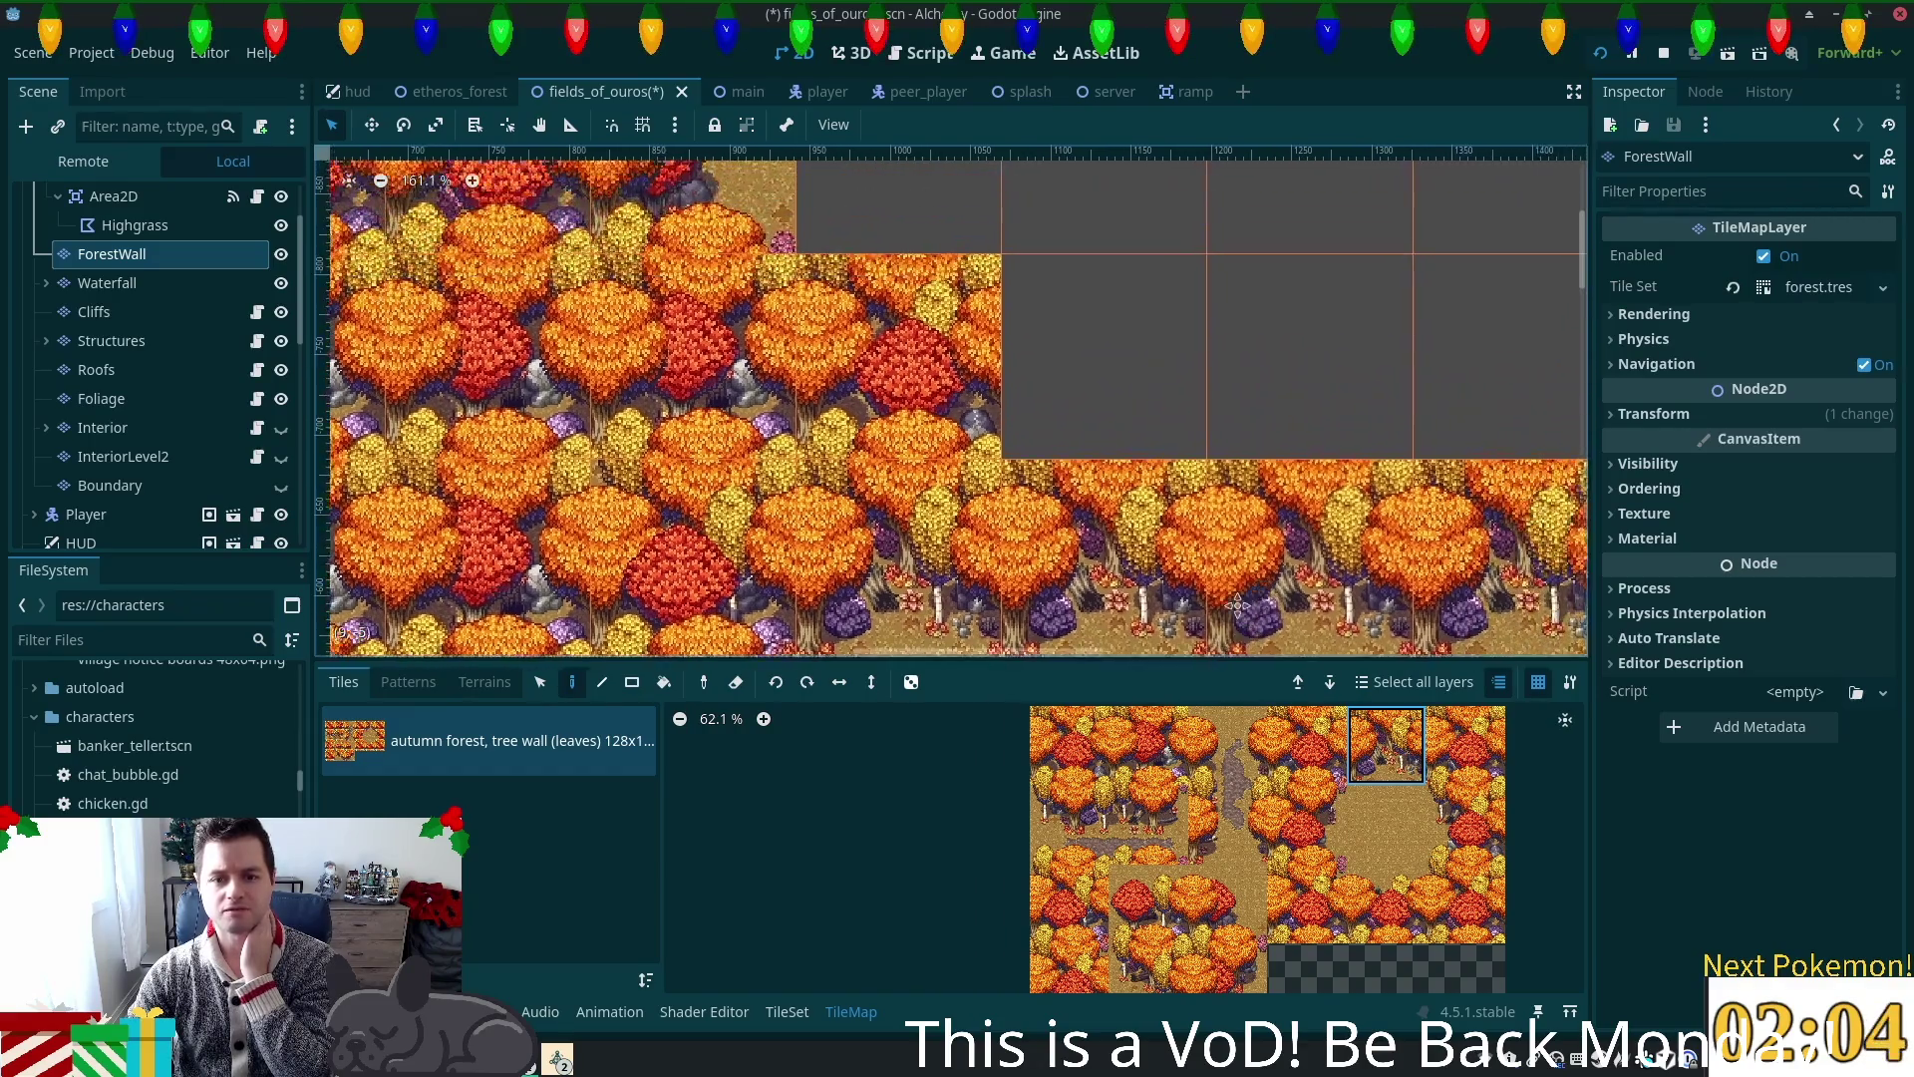
pyautogui.hscroll(5, 1336, 349)
pyautogui.scroll(-2, 1340, 845)
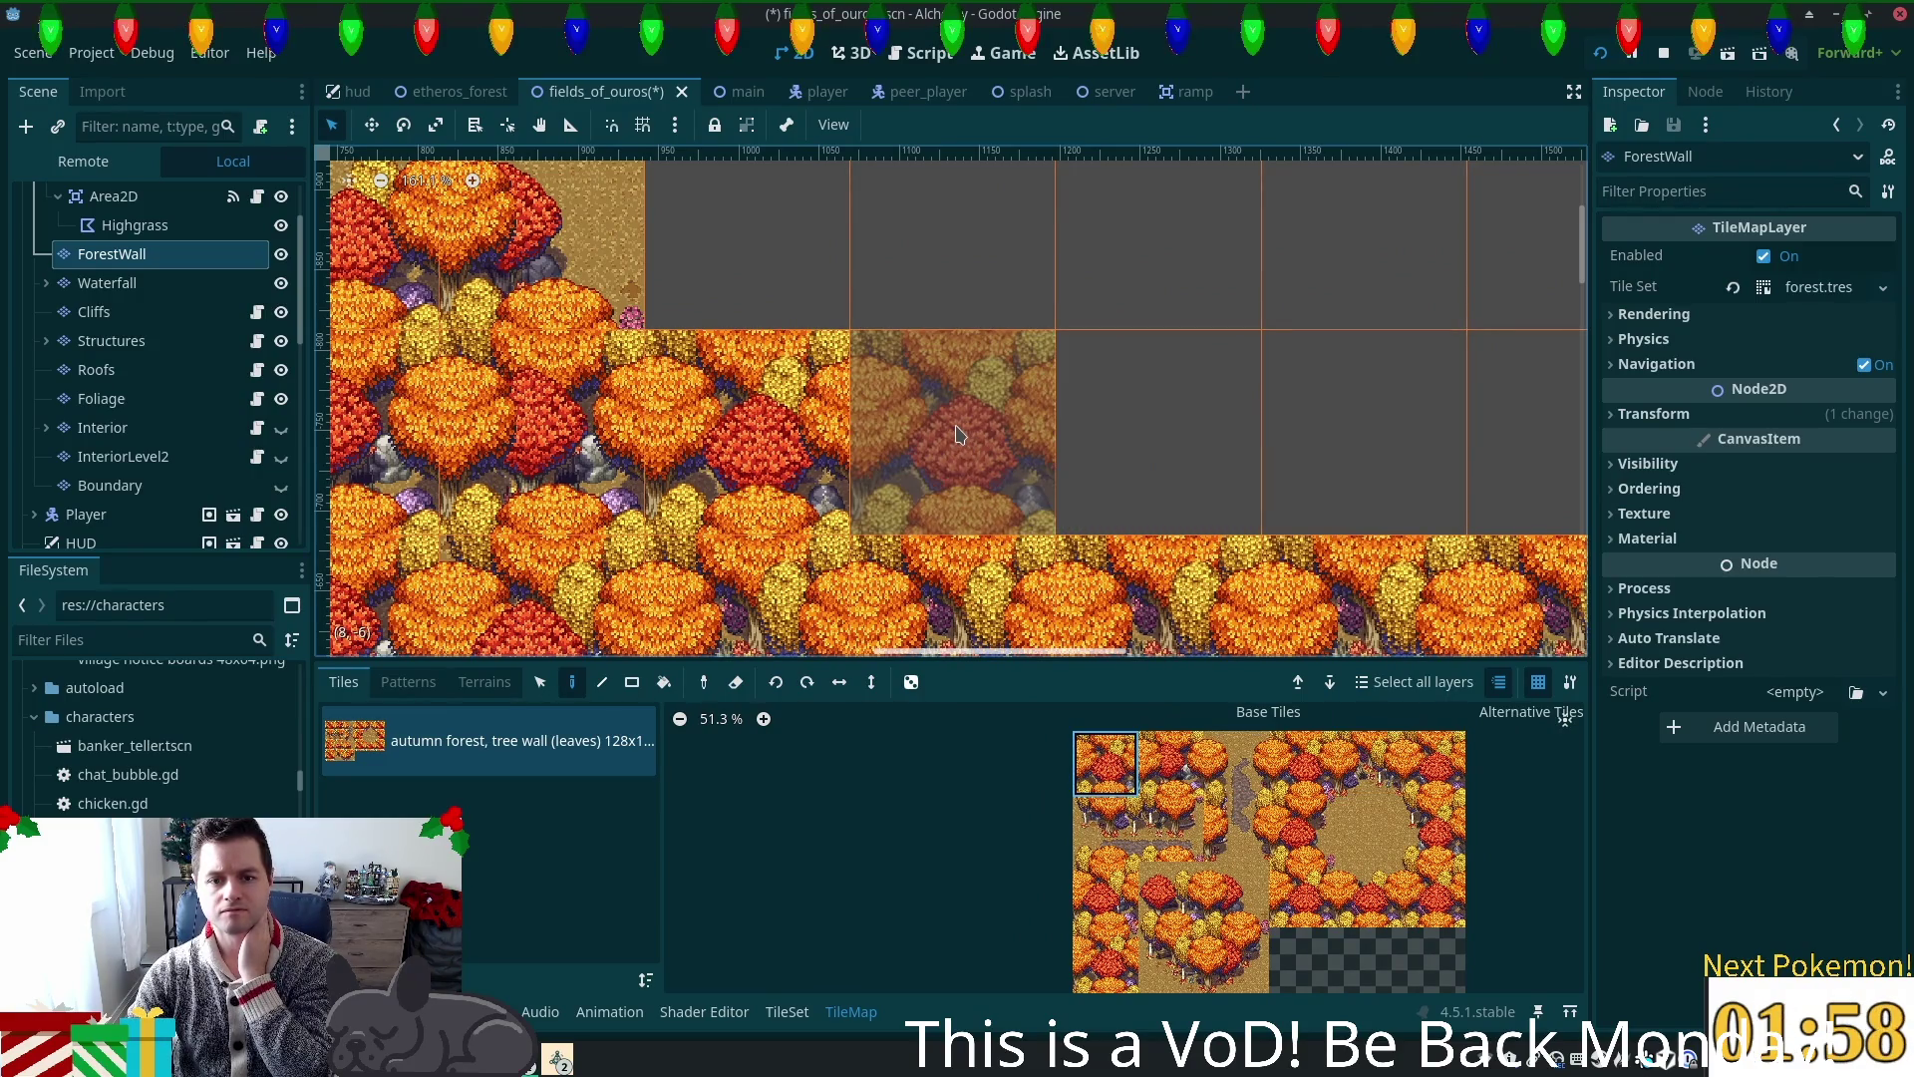
# Step: Paint a row of forest tiles across the gap and a new tree row at the top right
pyautogui.click(958, 434)
pyautogui.click(1157, 434)
pyautogui.click(1366, 434)
pyautogui.scroll(-2, 1268, 262)
pyautogui.hscroll(5, 1268, 262)
pyautogui.moveTo(898, 398); pyautogui.dragTo(1576, 399)
# Step: Add an autumn forest tile at the wall's end and try other forest edge tiles
pyautogui.scroll(-2, 1030, 345)
pyautogui.hscroll(6, 1030, 345)
pyautogui.click(1075, 369)
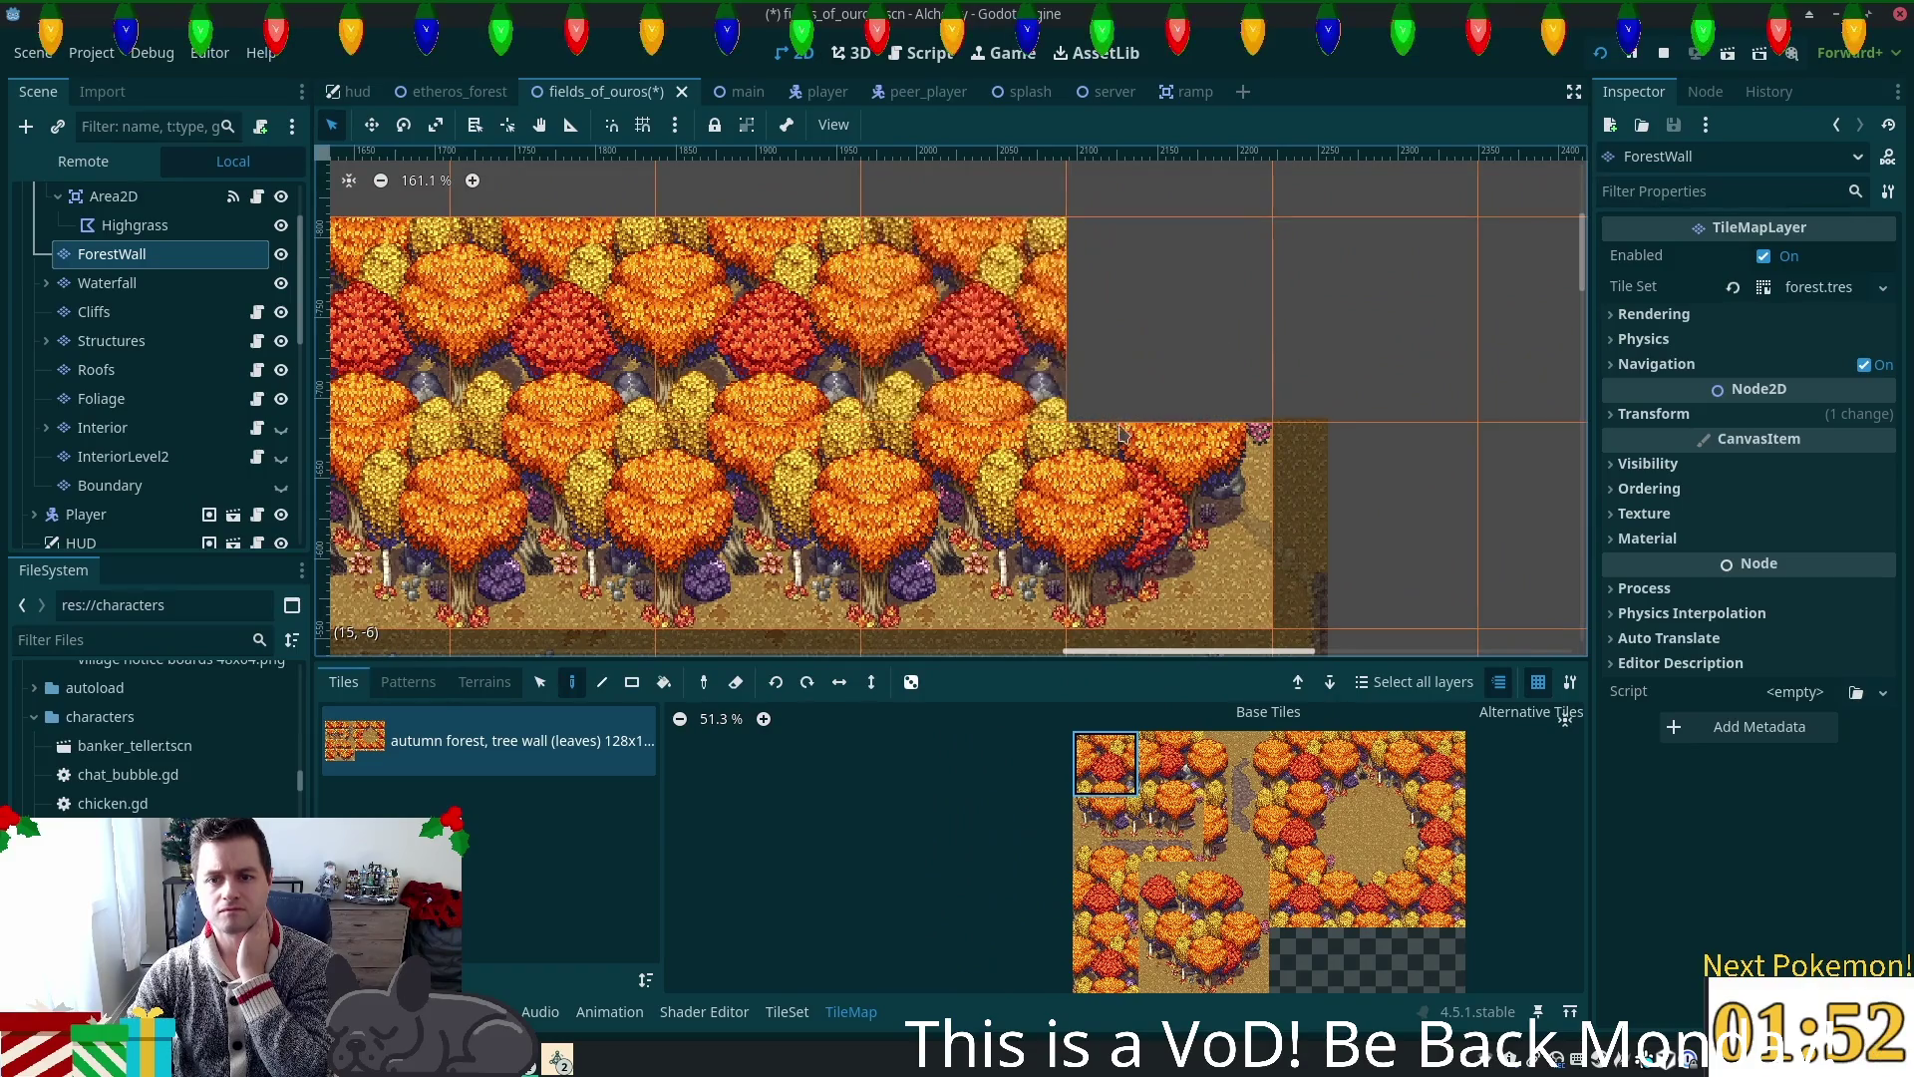
pyautogui.click(1237, 763)
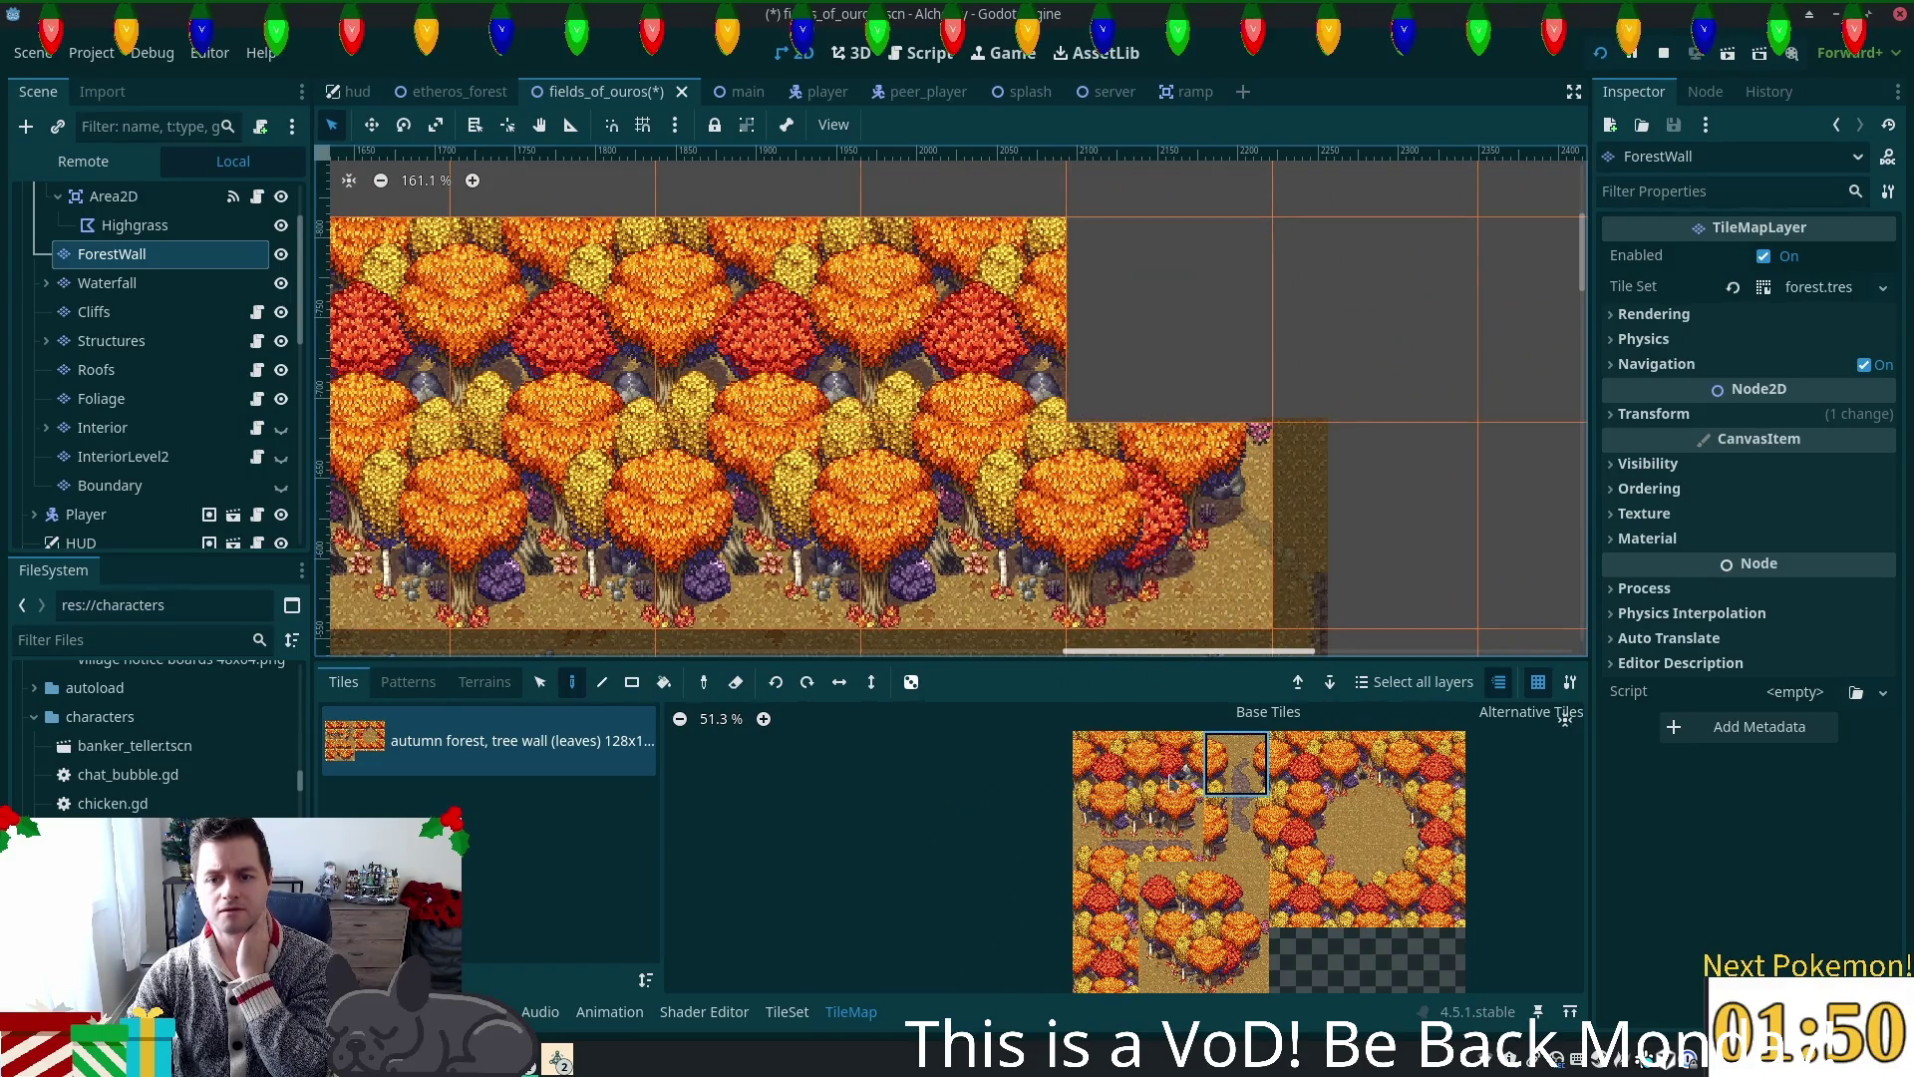
pyautogui.click(1301, 885)
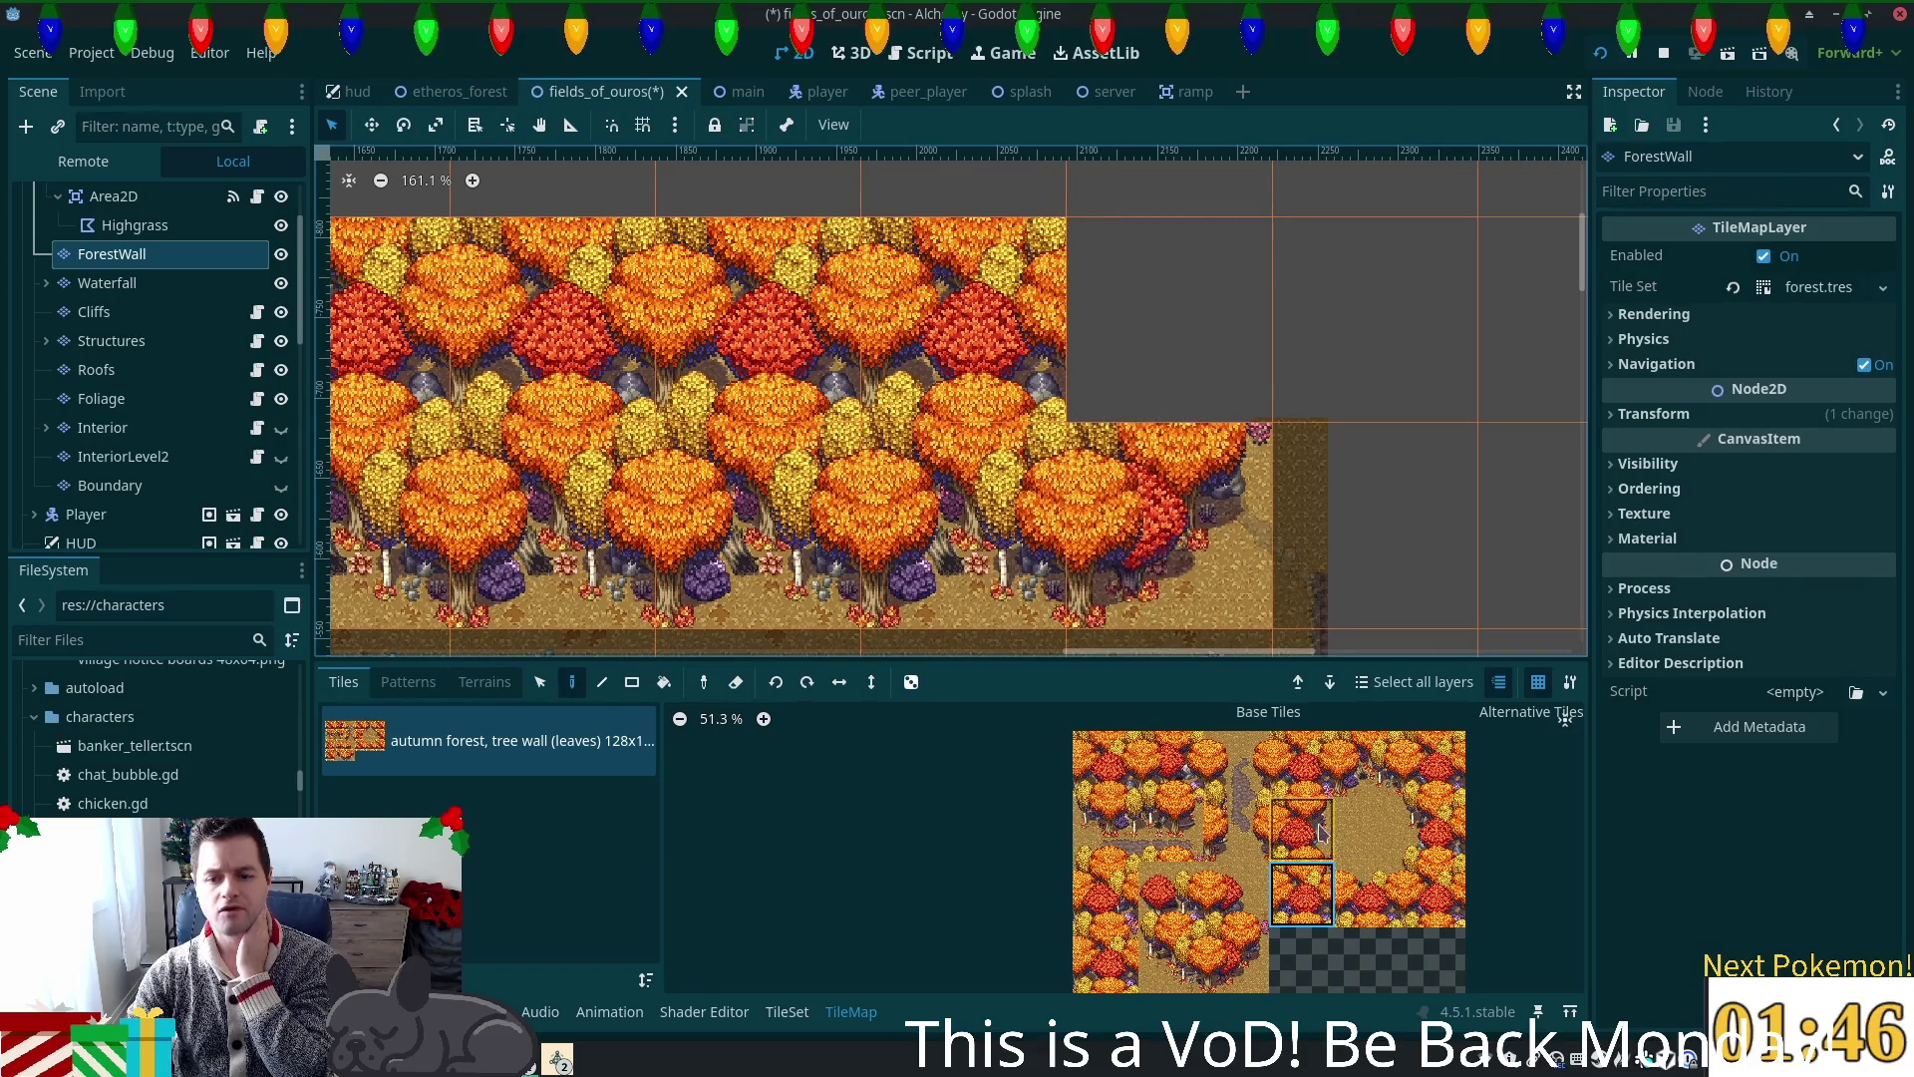
pyautogui.click(1234, 911)
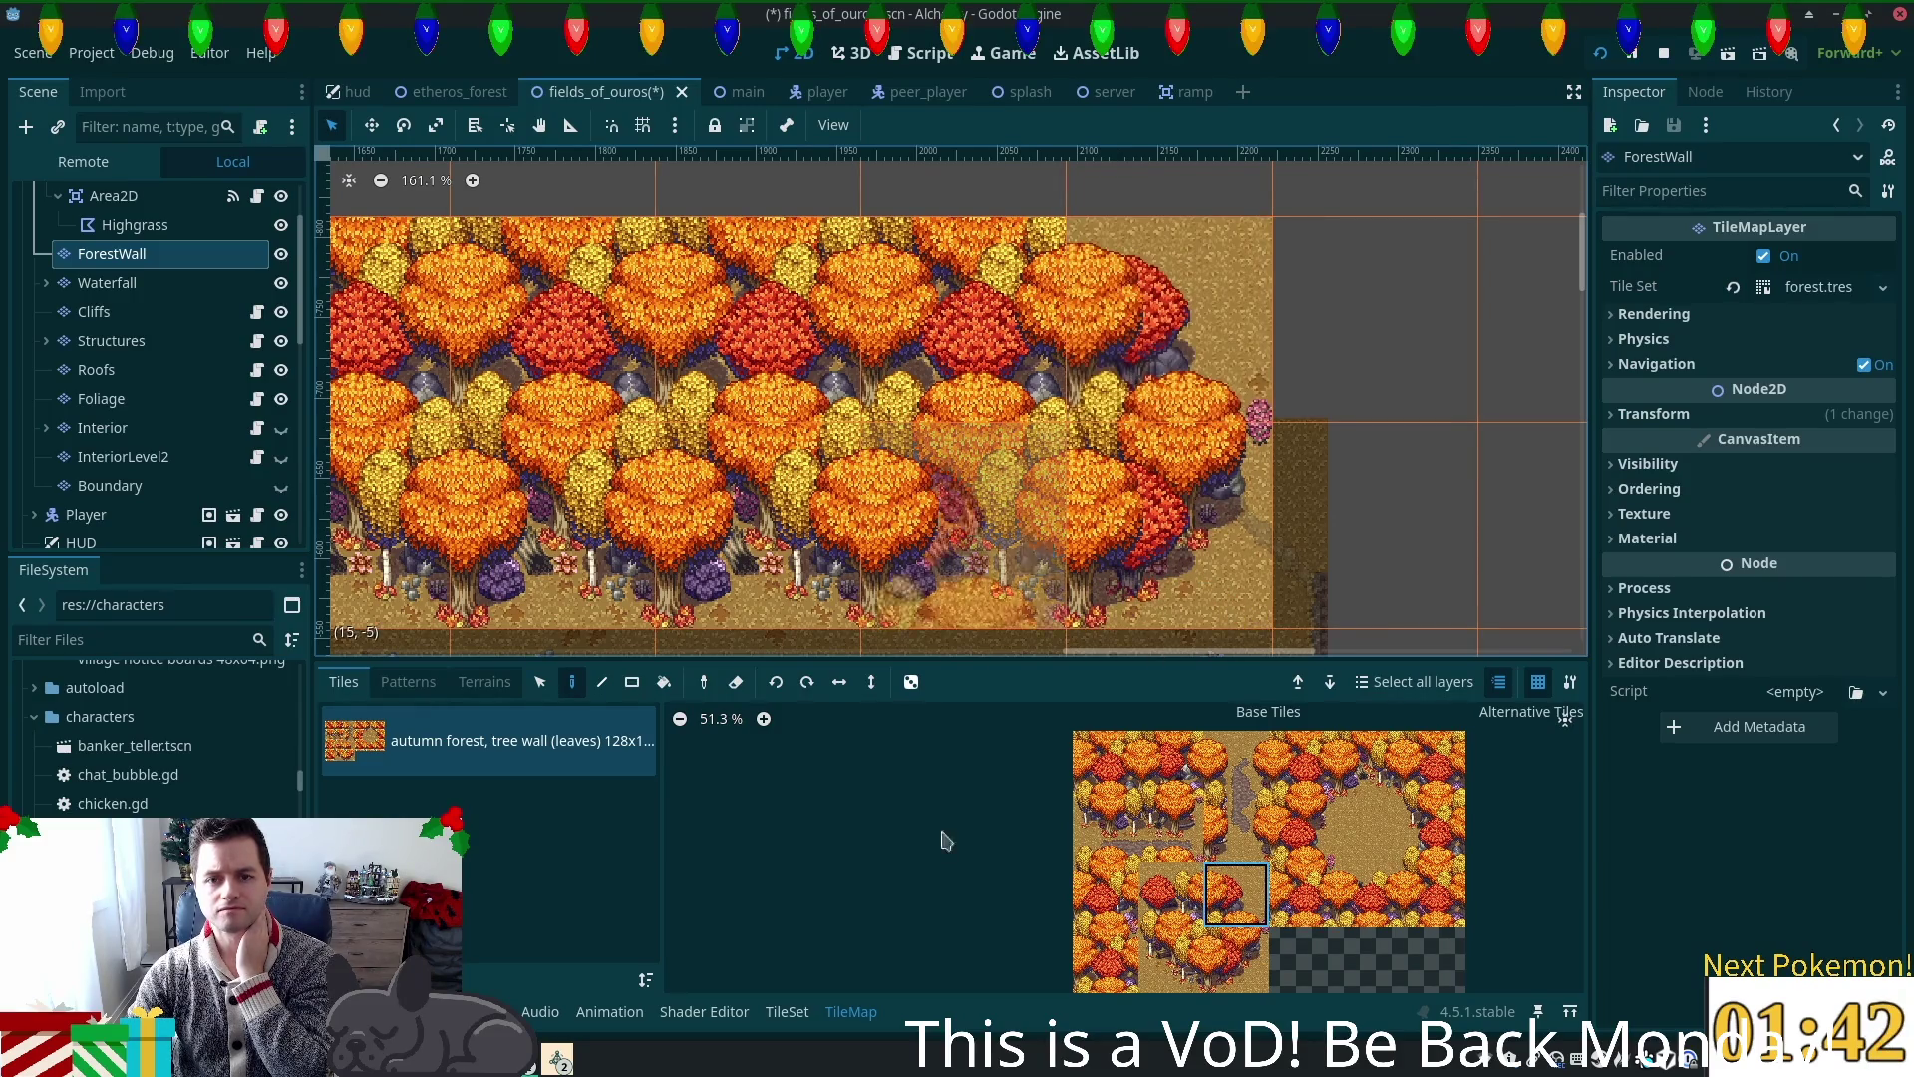
pyautogui.scroll(-4, 992, 460)
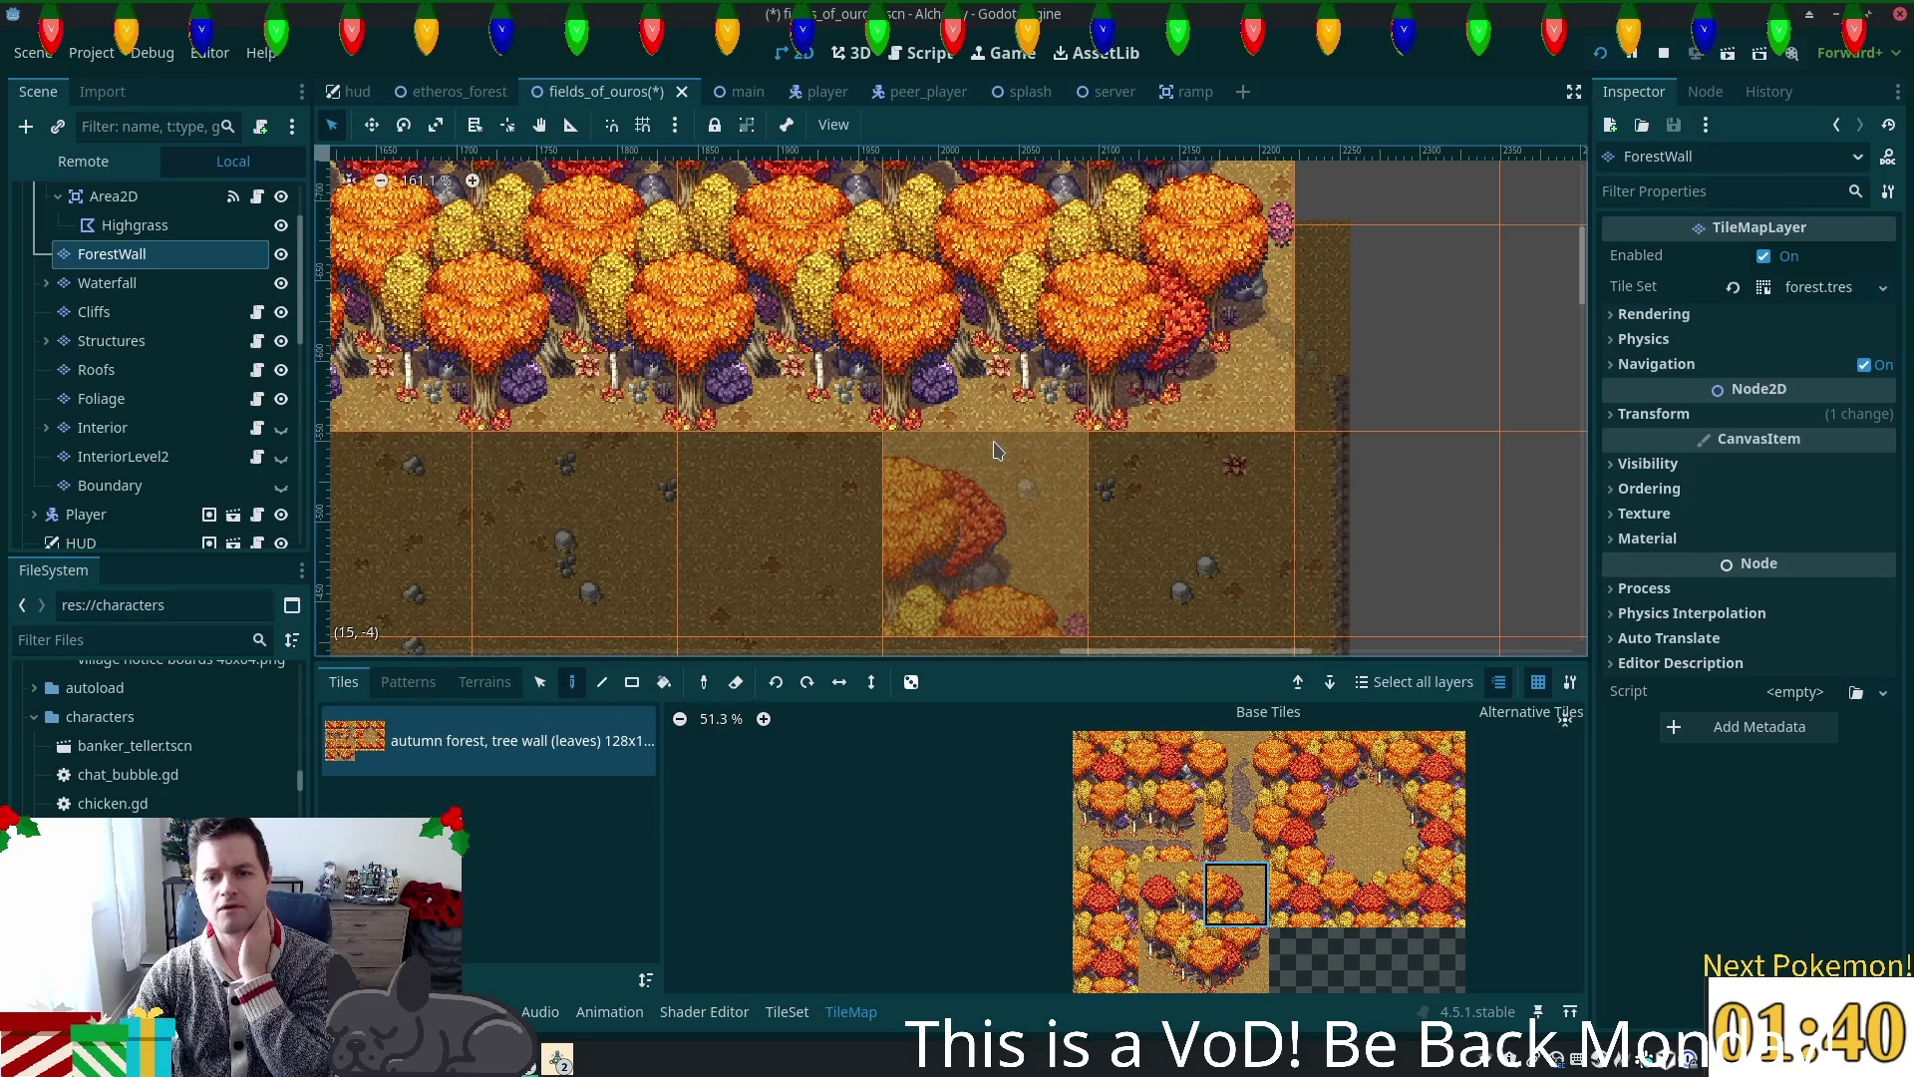
pyautogui.keyDown('ctrl'); pyautogui.scroll(-8, 992, 449); pyautogui.keyUp('ctrl')
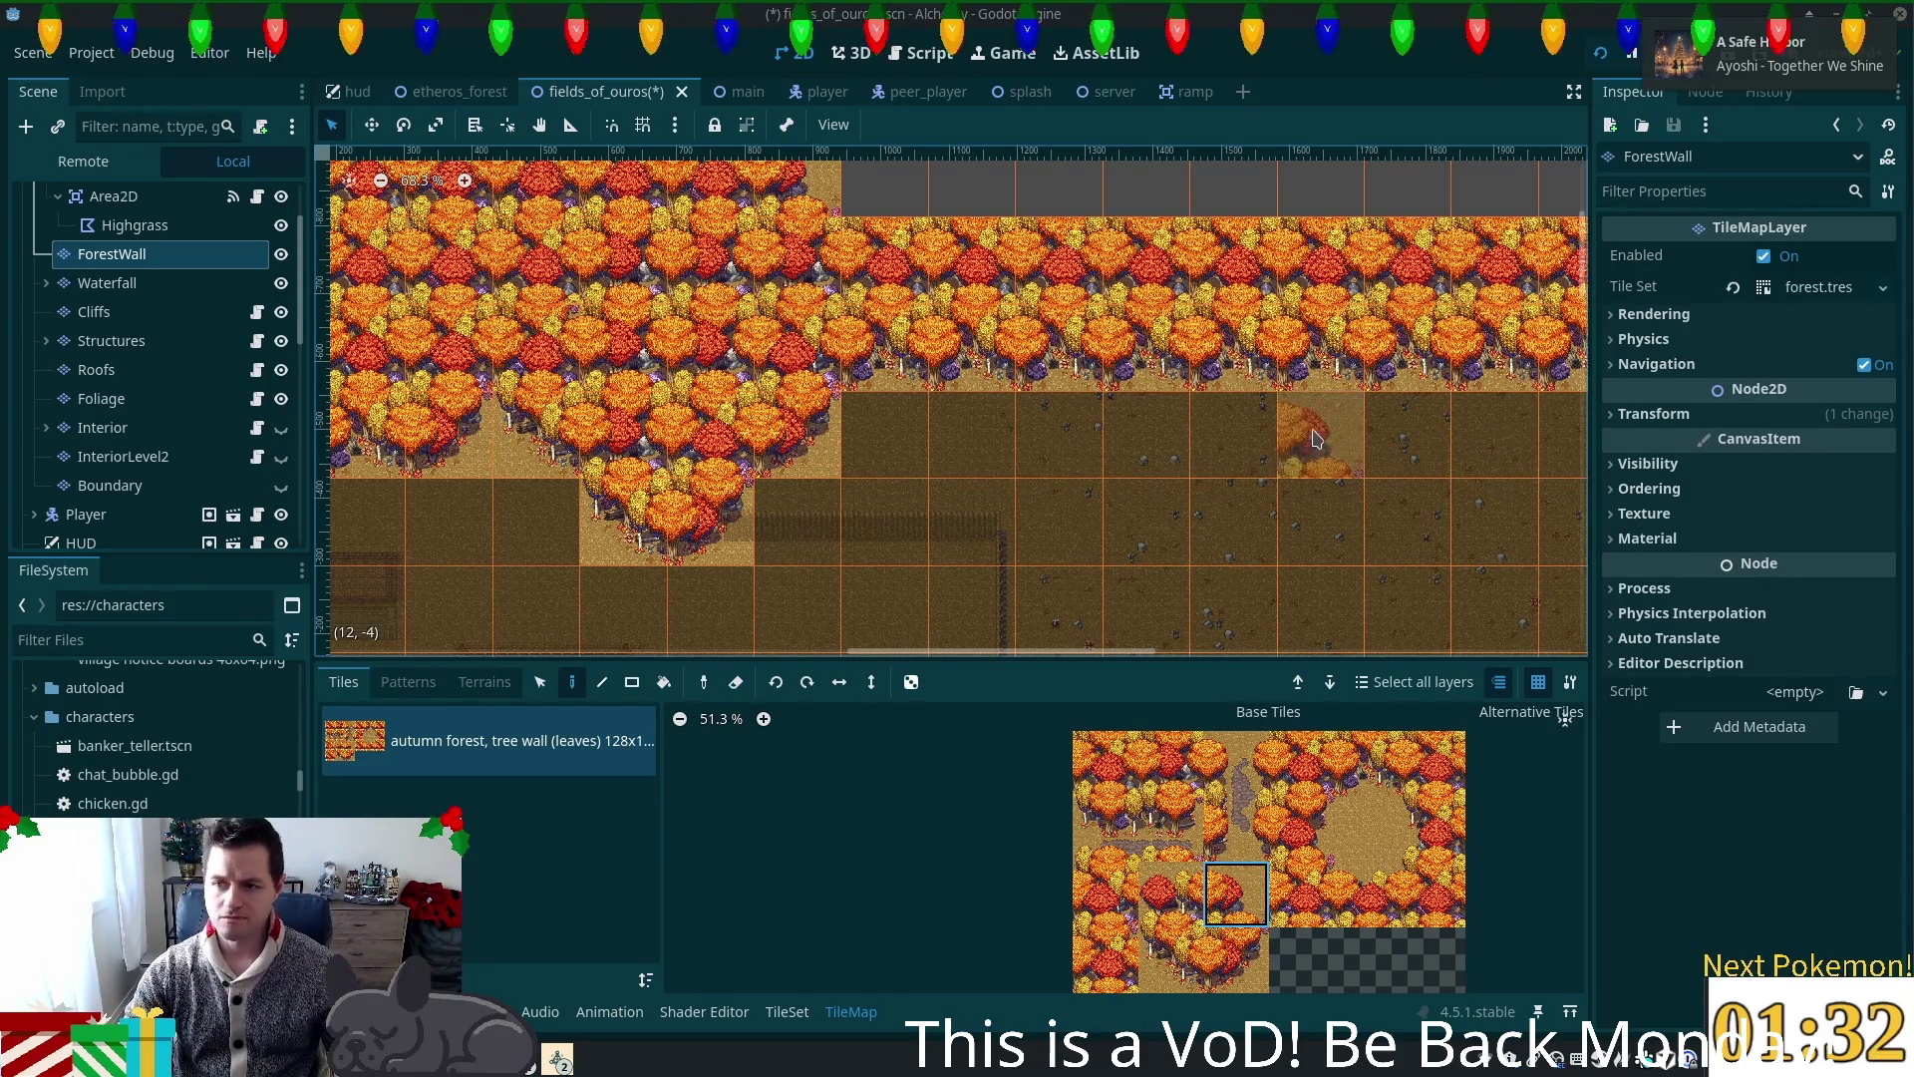
pyautogui.scroll(-2, 1318, 440)
pyautogui.moveTo(1510, 440)
pyautogui.mouseDown()
pyautogui.moveTo(1396, 399)
pyautogui.moveTo(1209, 284)
pyautogui.moveTo(1067, 264)
pyautogui.mouseUp()
pyautogui.moveTo(1072, 342); pyautogui.dragTo(1327, 425)
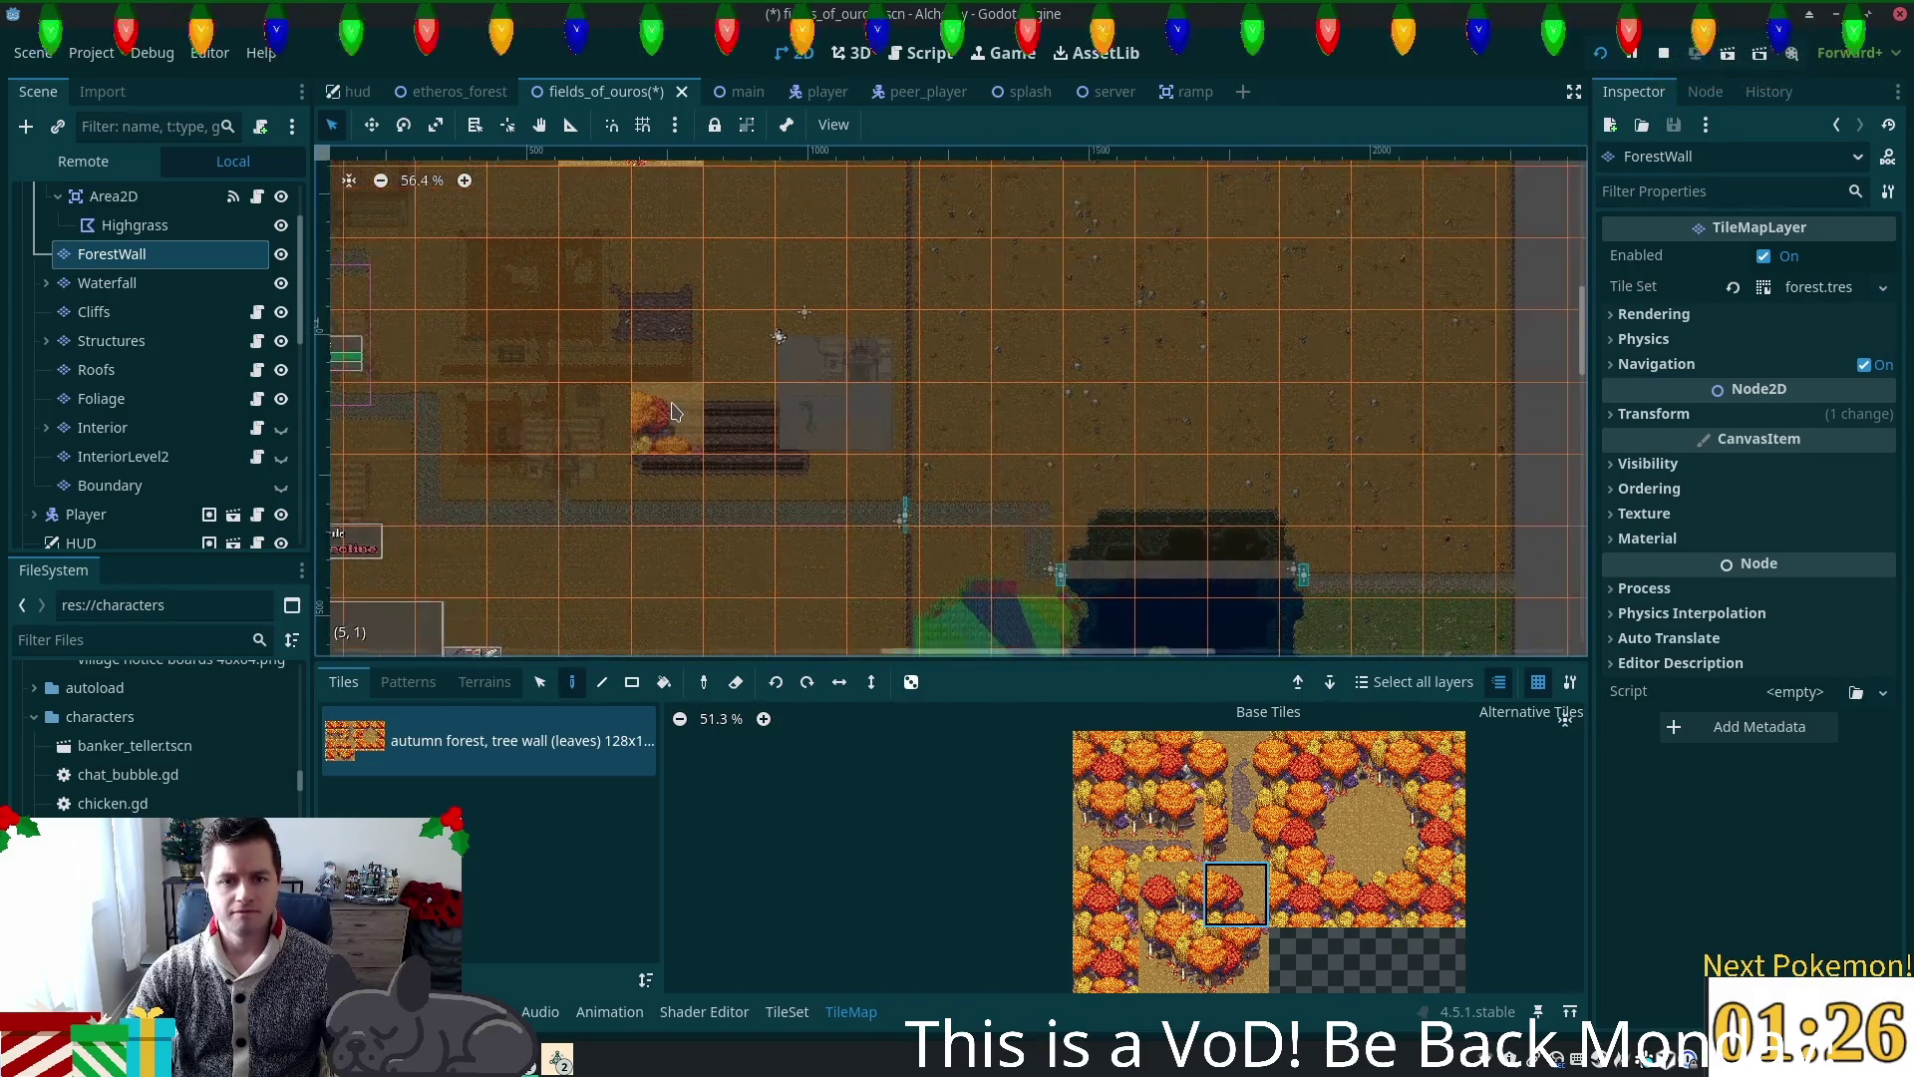
pyautogui.scroll(5, 782, 320)
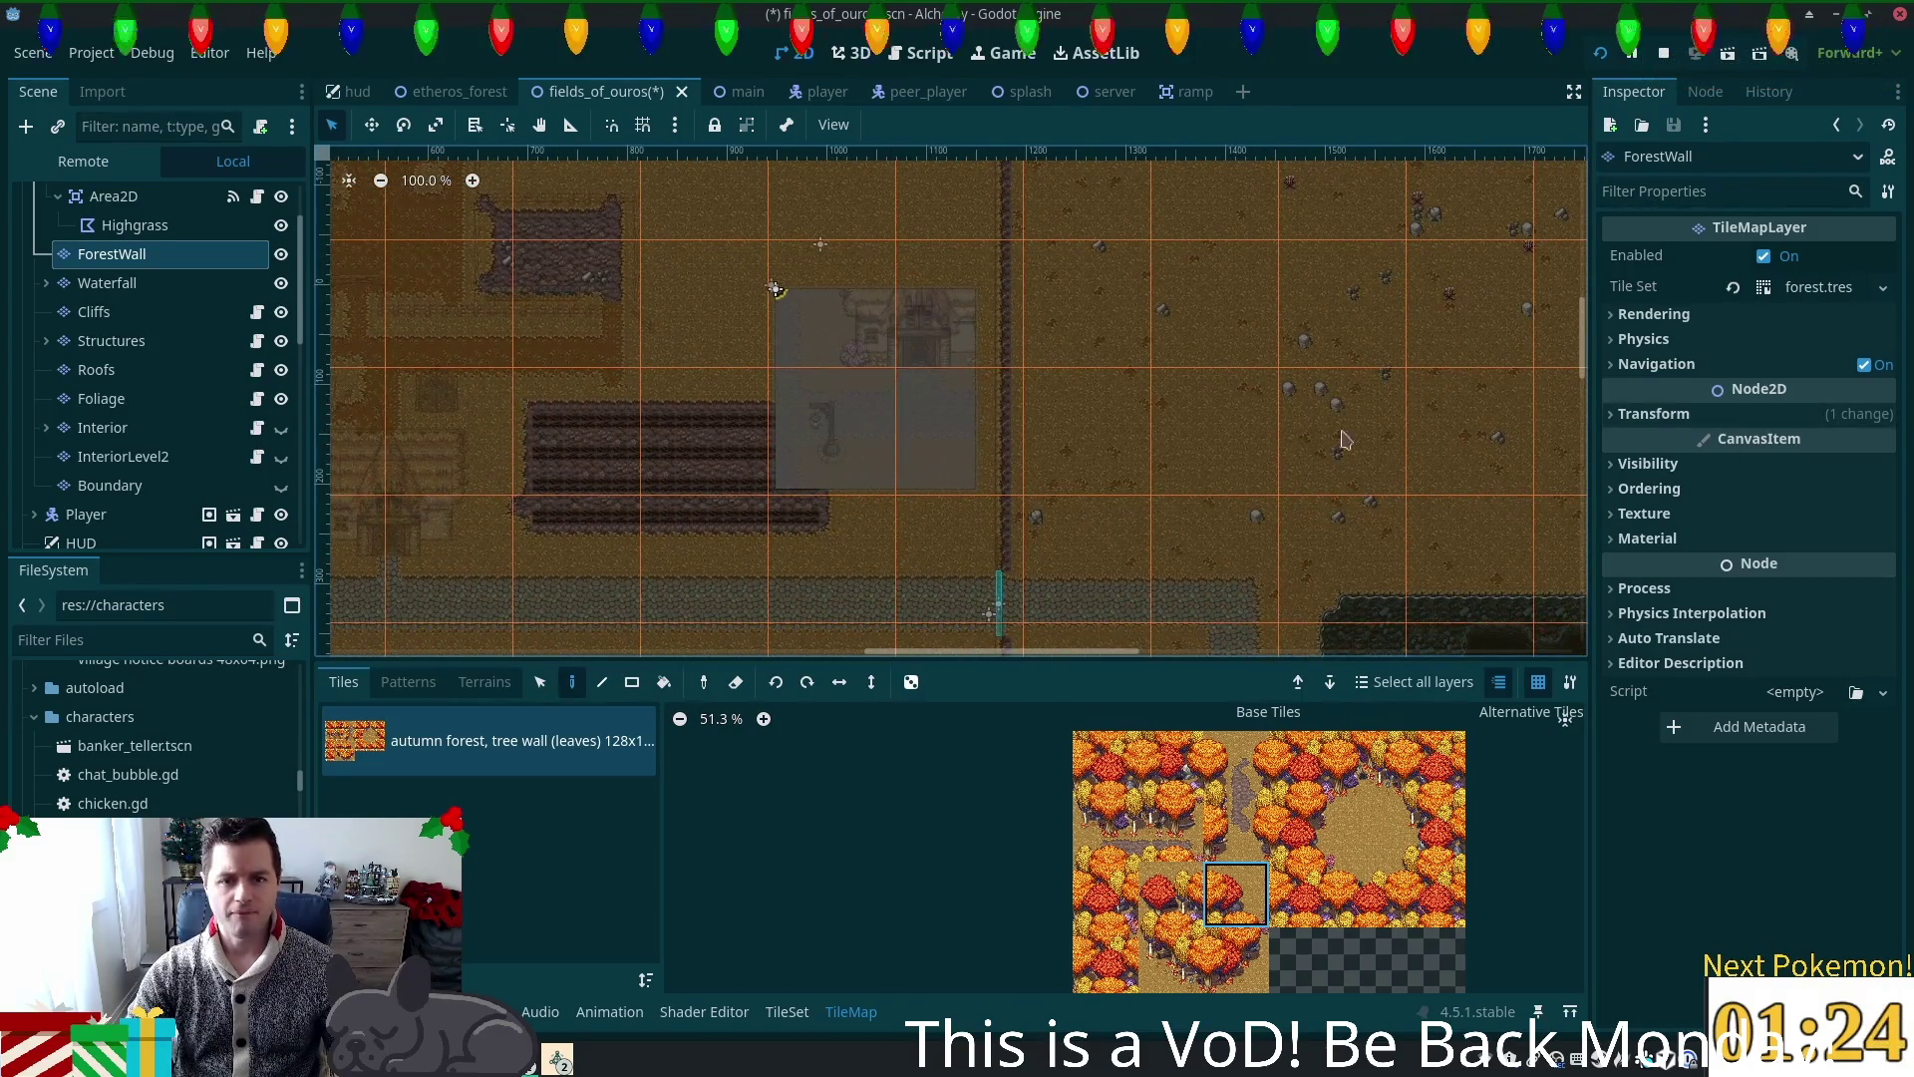
pyautogui.click(1466, 309)
pyautogui.moveTo(1190, 343); pyautogui.dragTo(667, 338)
pyautogui.scroll(-10, 987, 319)
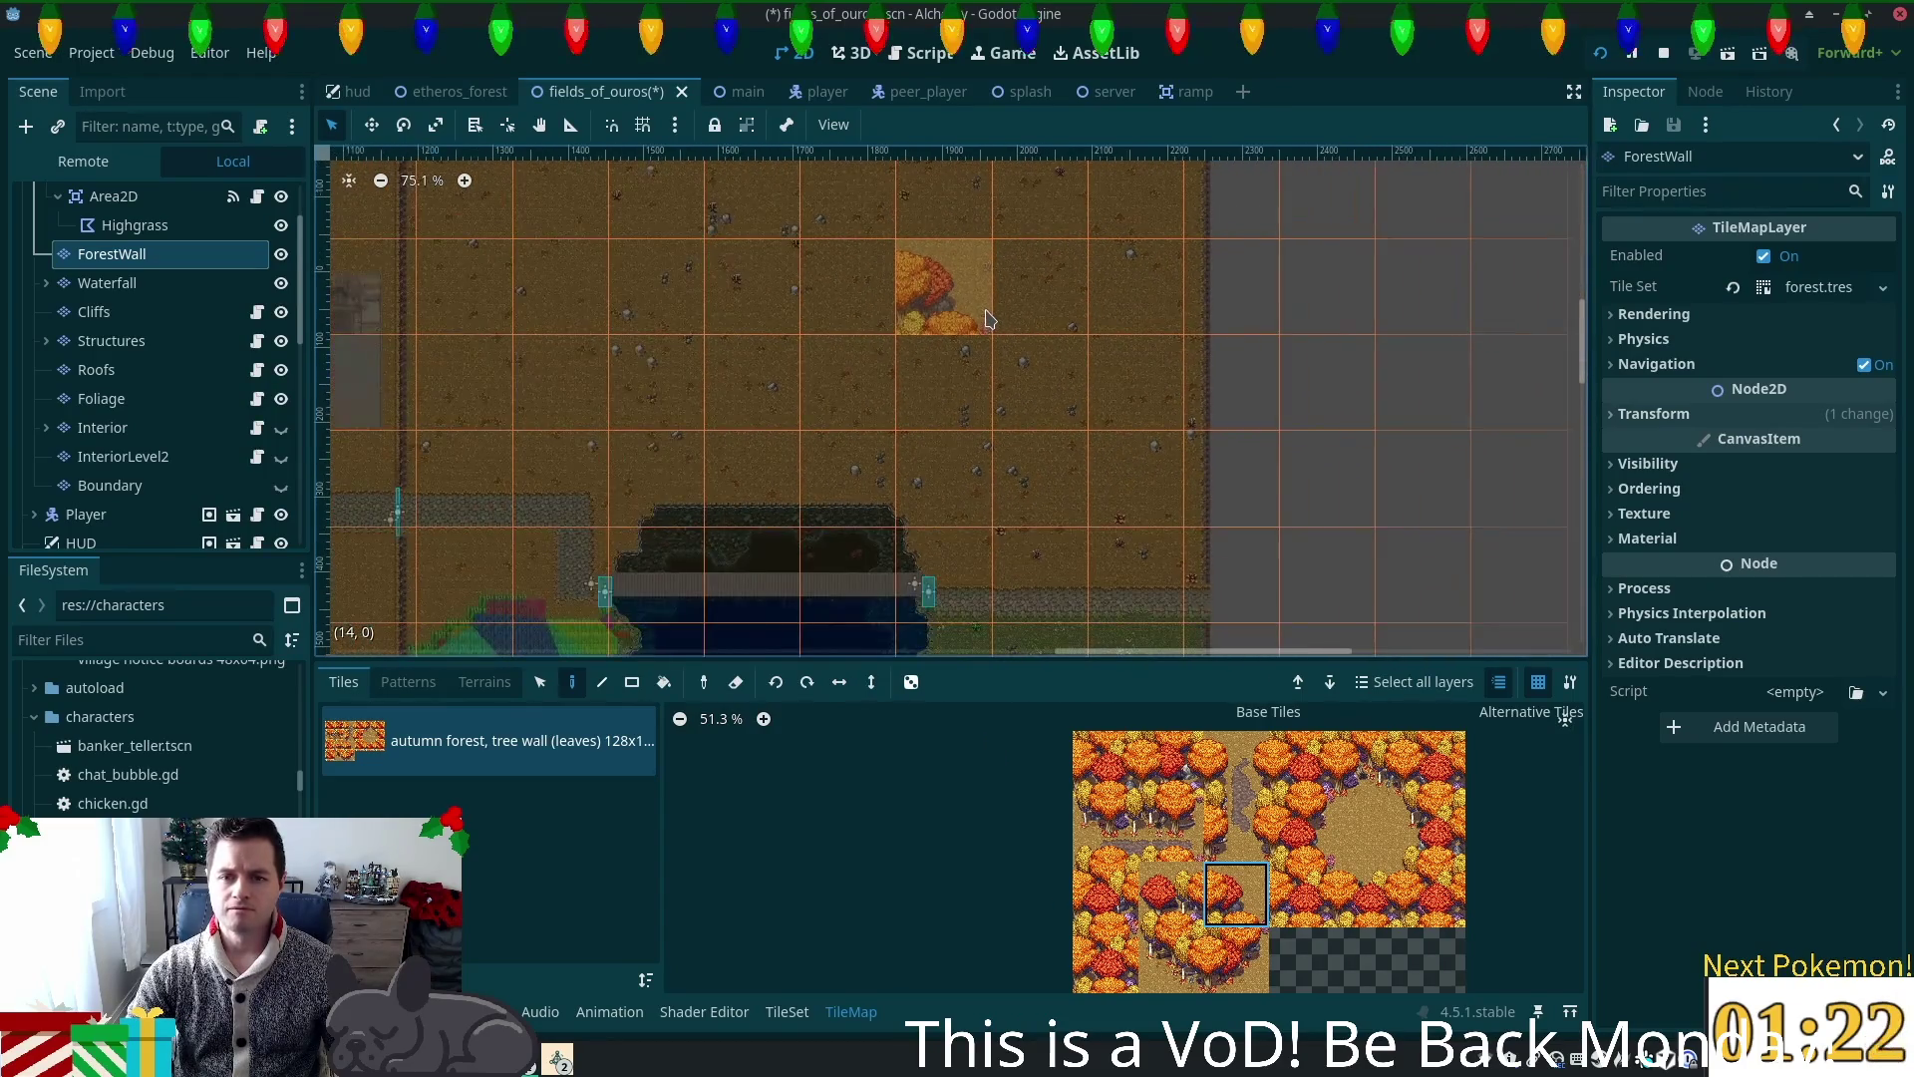
pyautogui.scroll(-3, 975, 454)
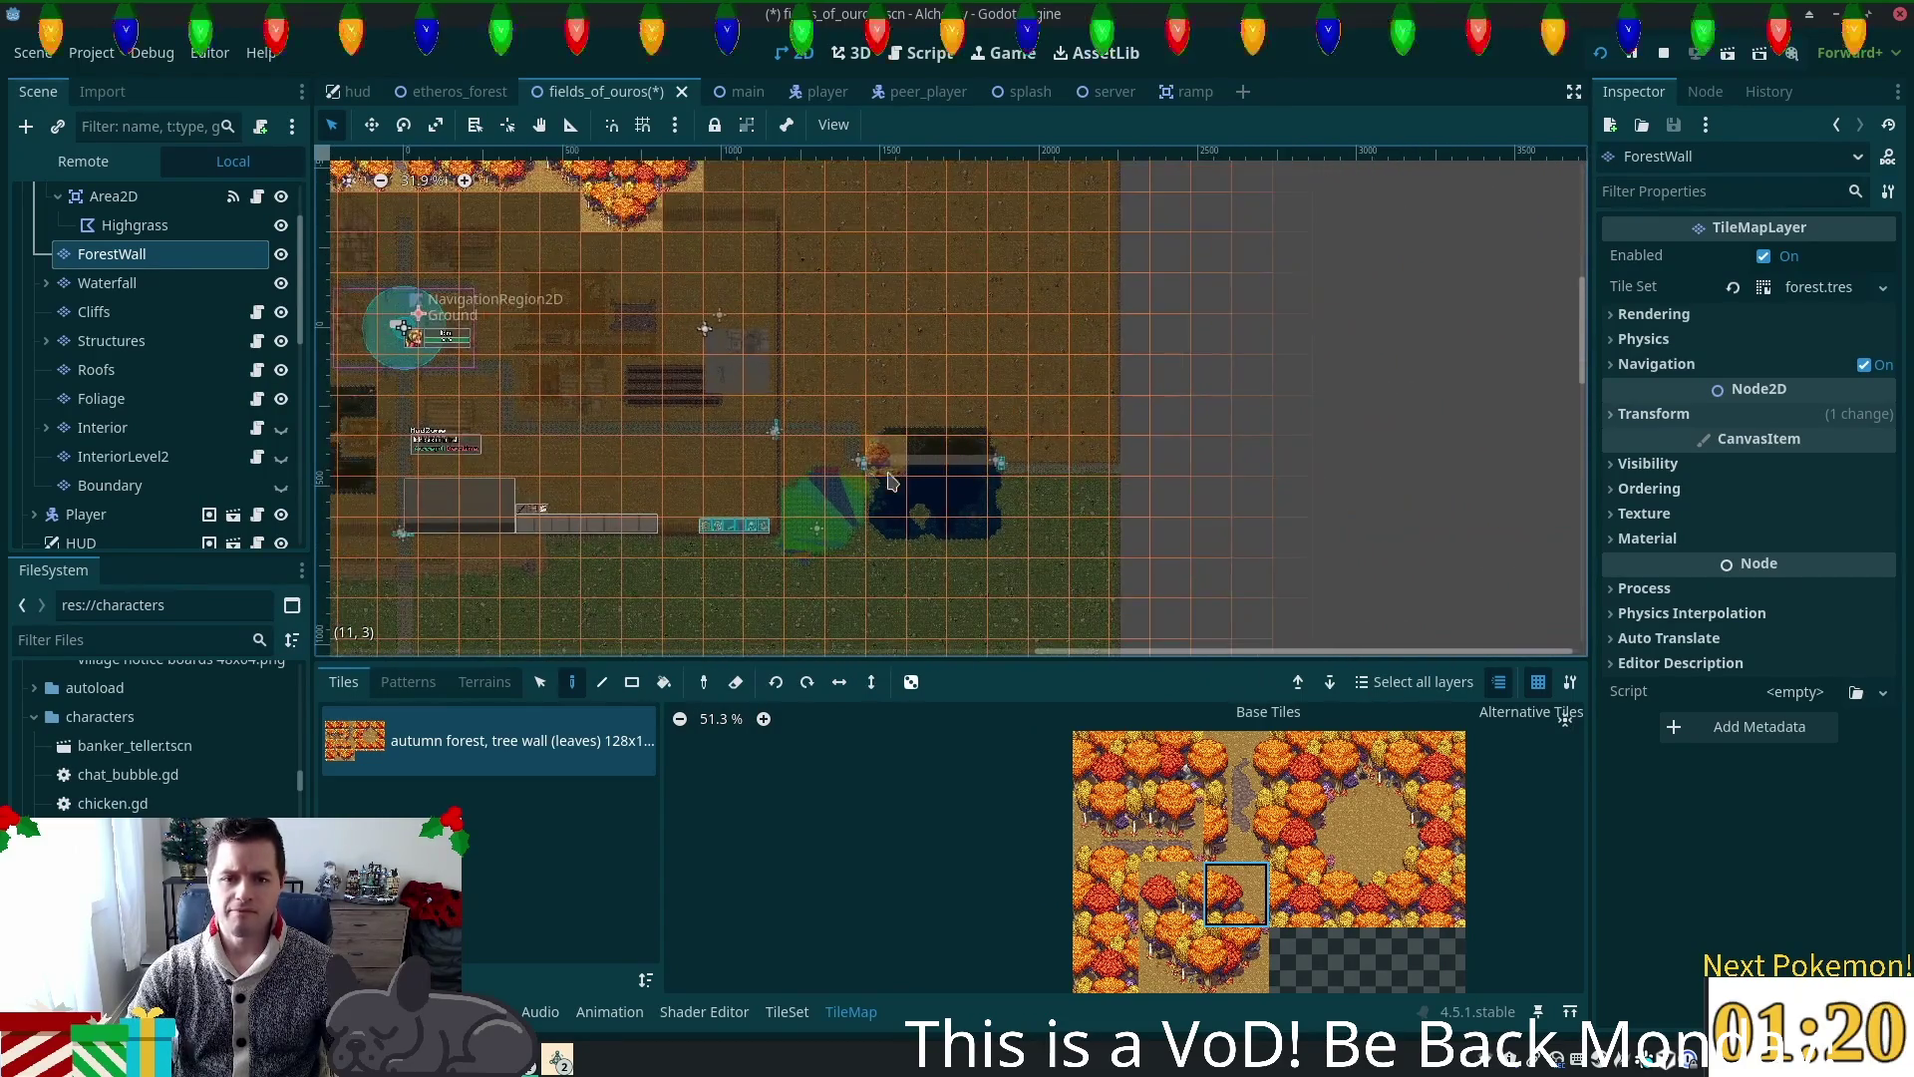
pyautogui.moveTo(1129, 165)
pyautogui.mouseDown()
pyautogui.moveTo(1064, 598)
pyautogui.moveTo(1064, 329)
pyautogui.moveTo(1154, 479)
pyautogui.moveTo(1302, 577)
pyautogui.mouseUp()
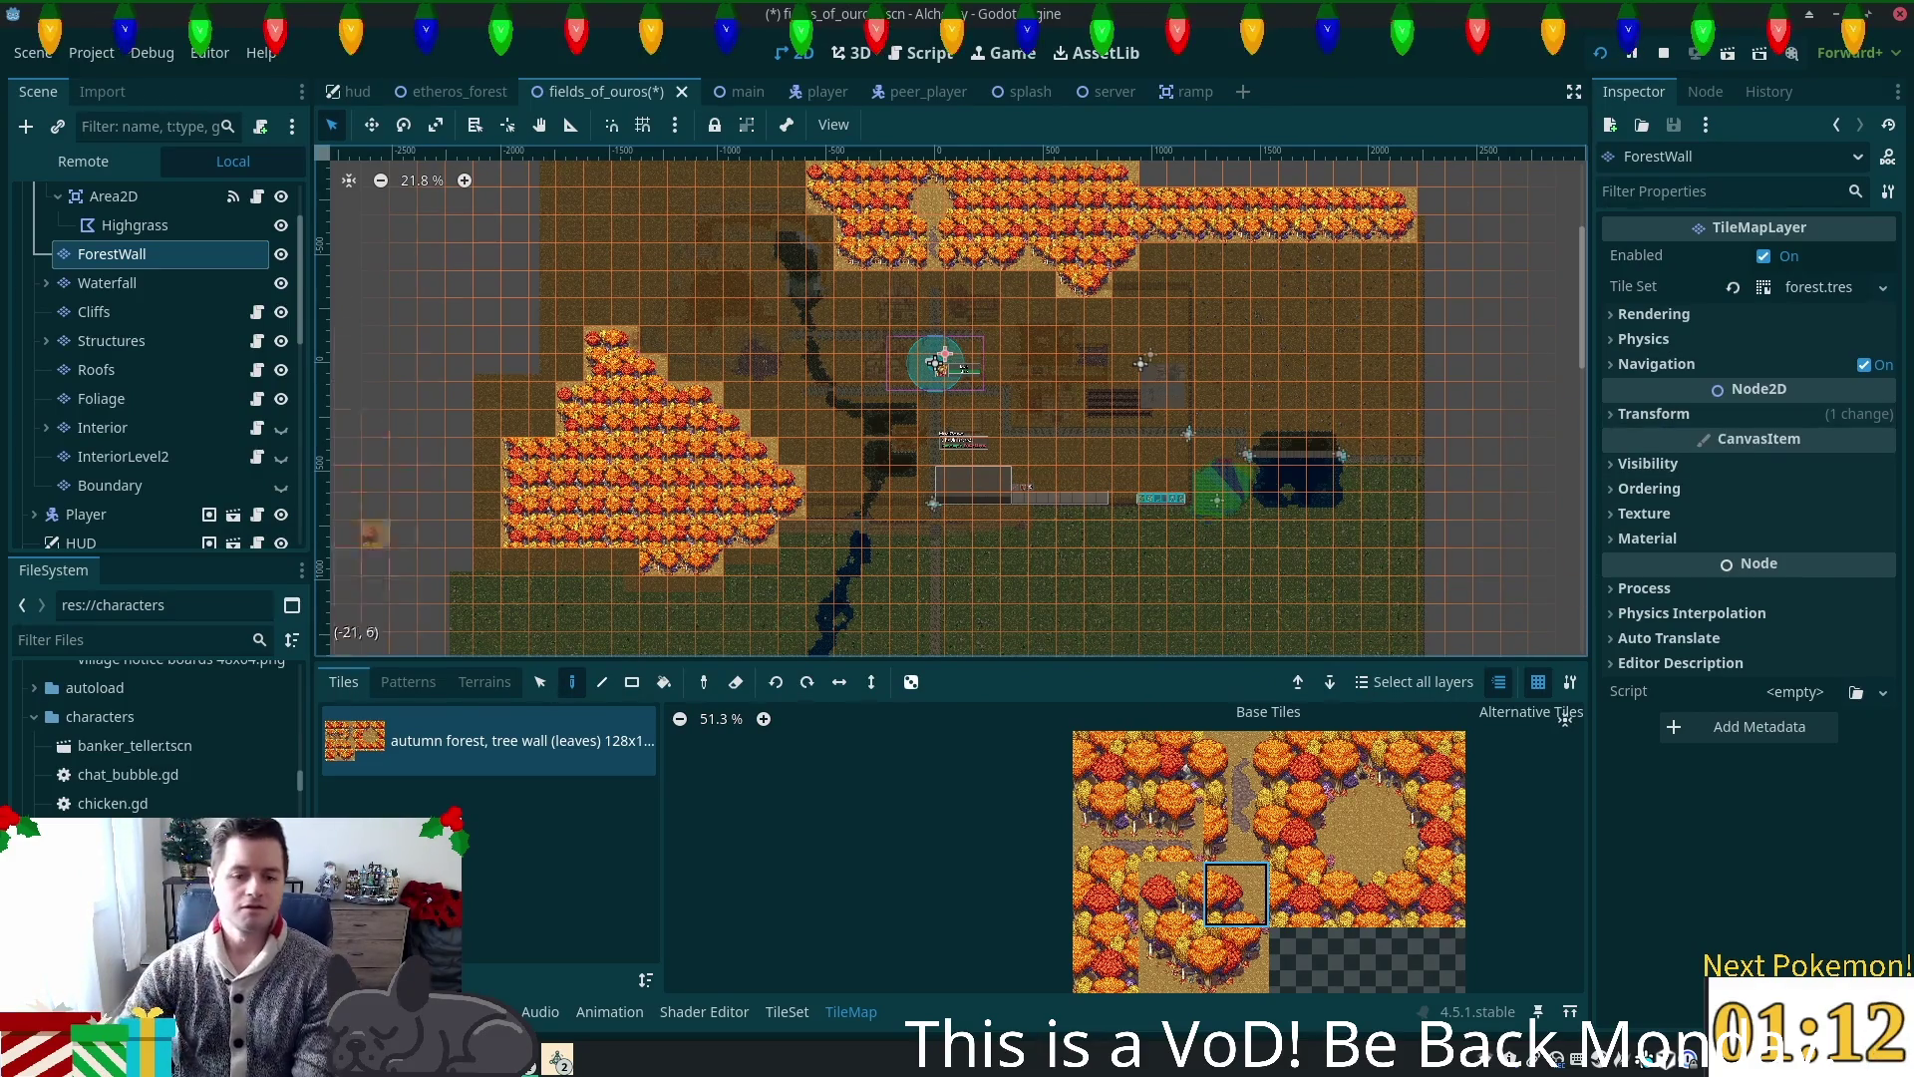
# Step: Set the TileSet editor to Select mode and make Structures the active layer
pyautogui.click(767, 1013)
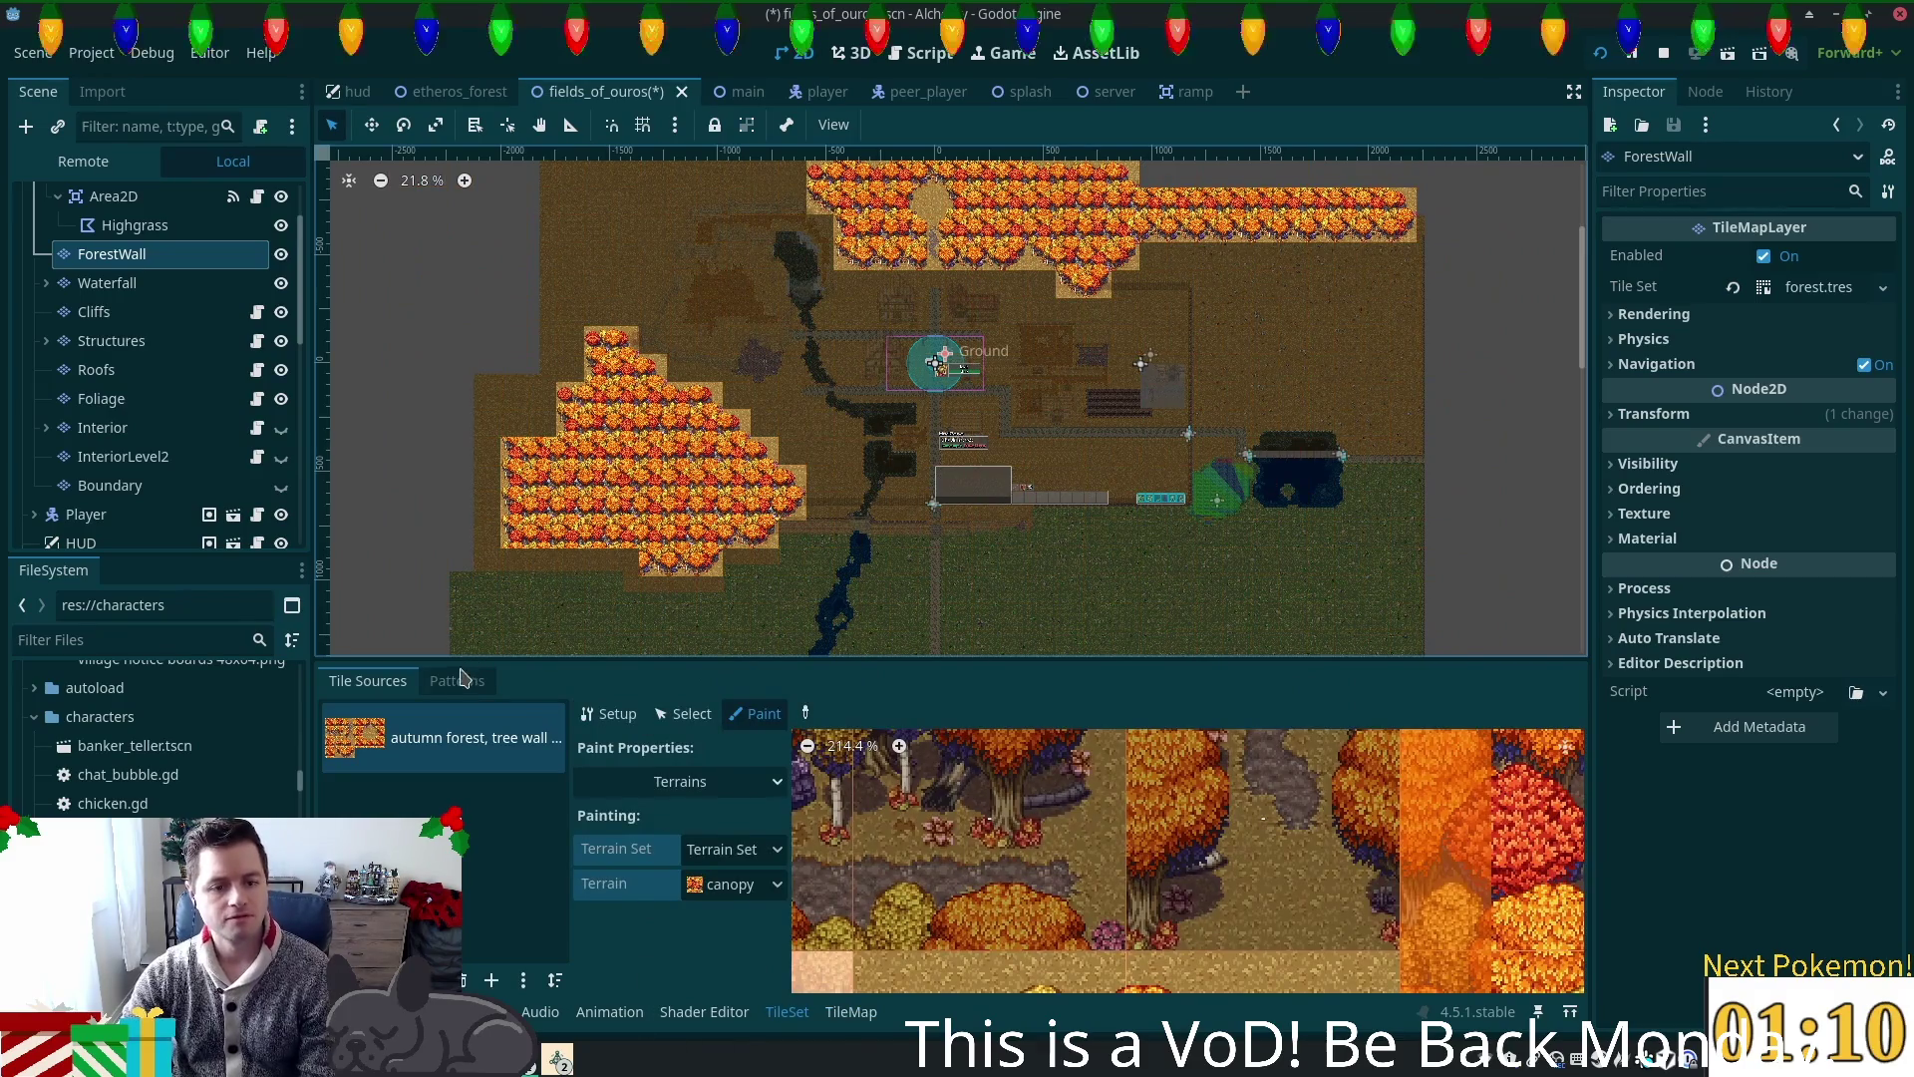
pyautogui.click(684, 714)
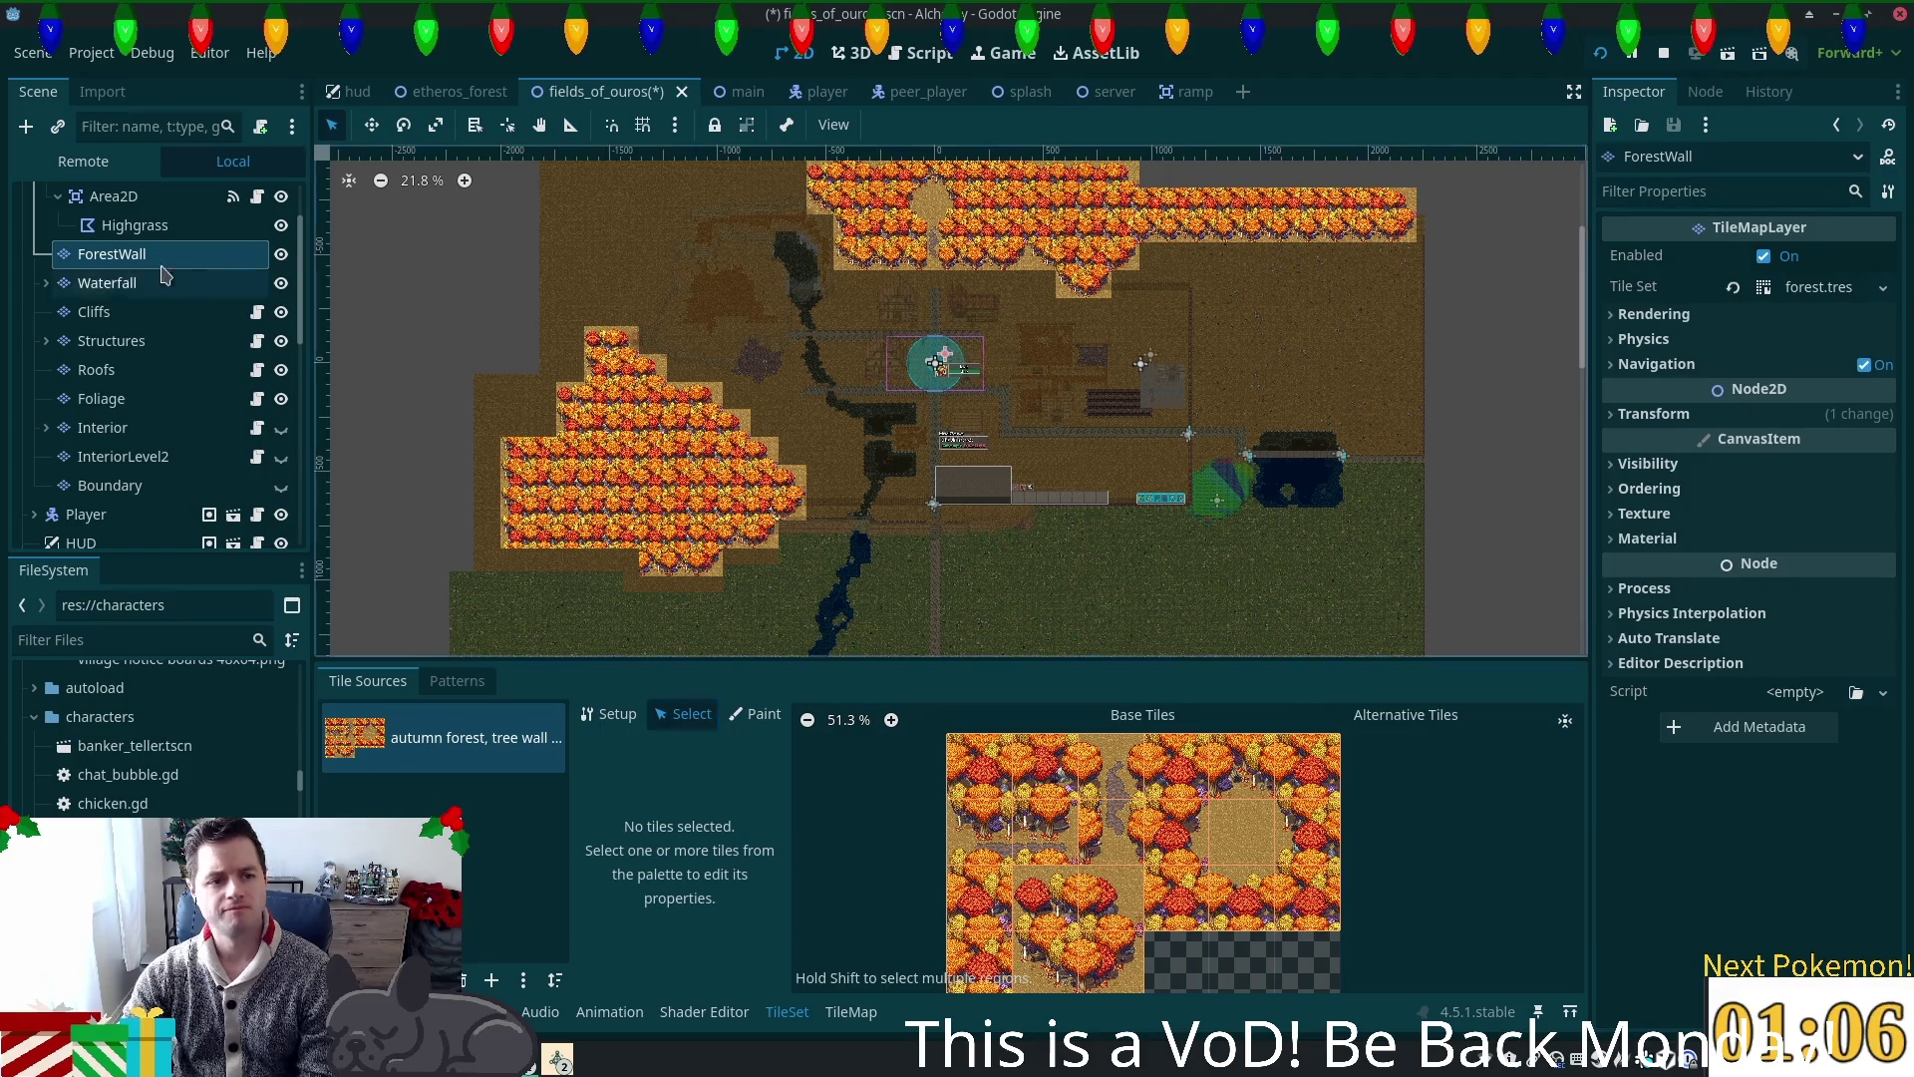
pyautogui.click(118, 348)
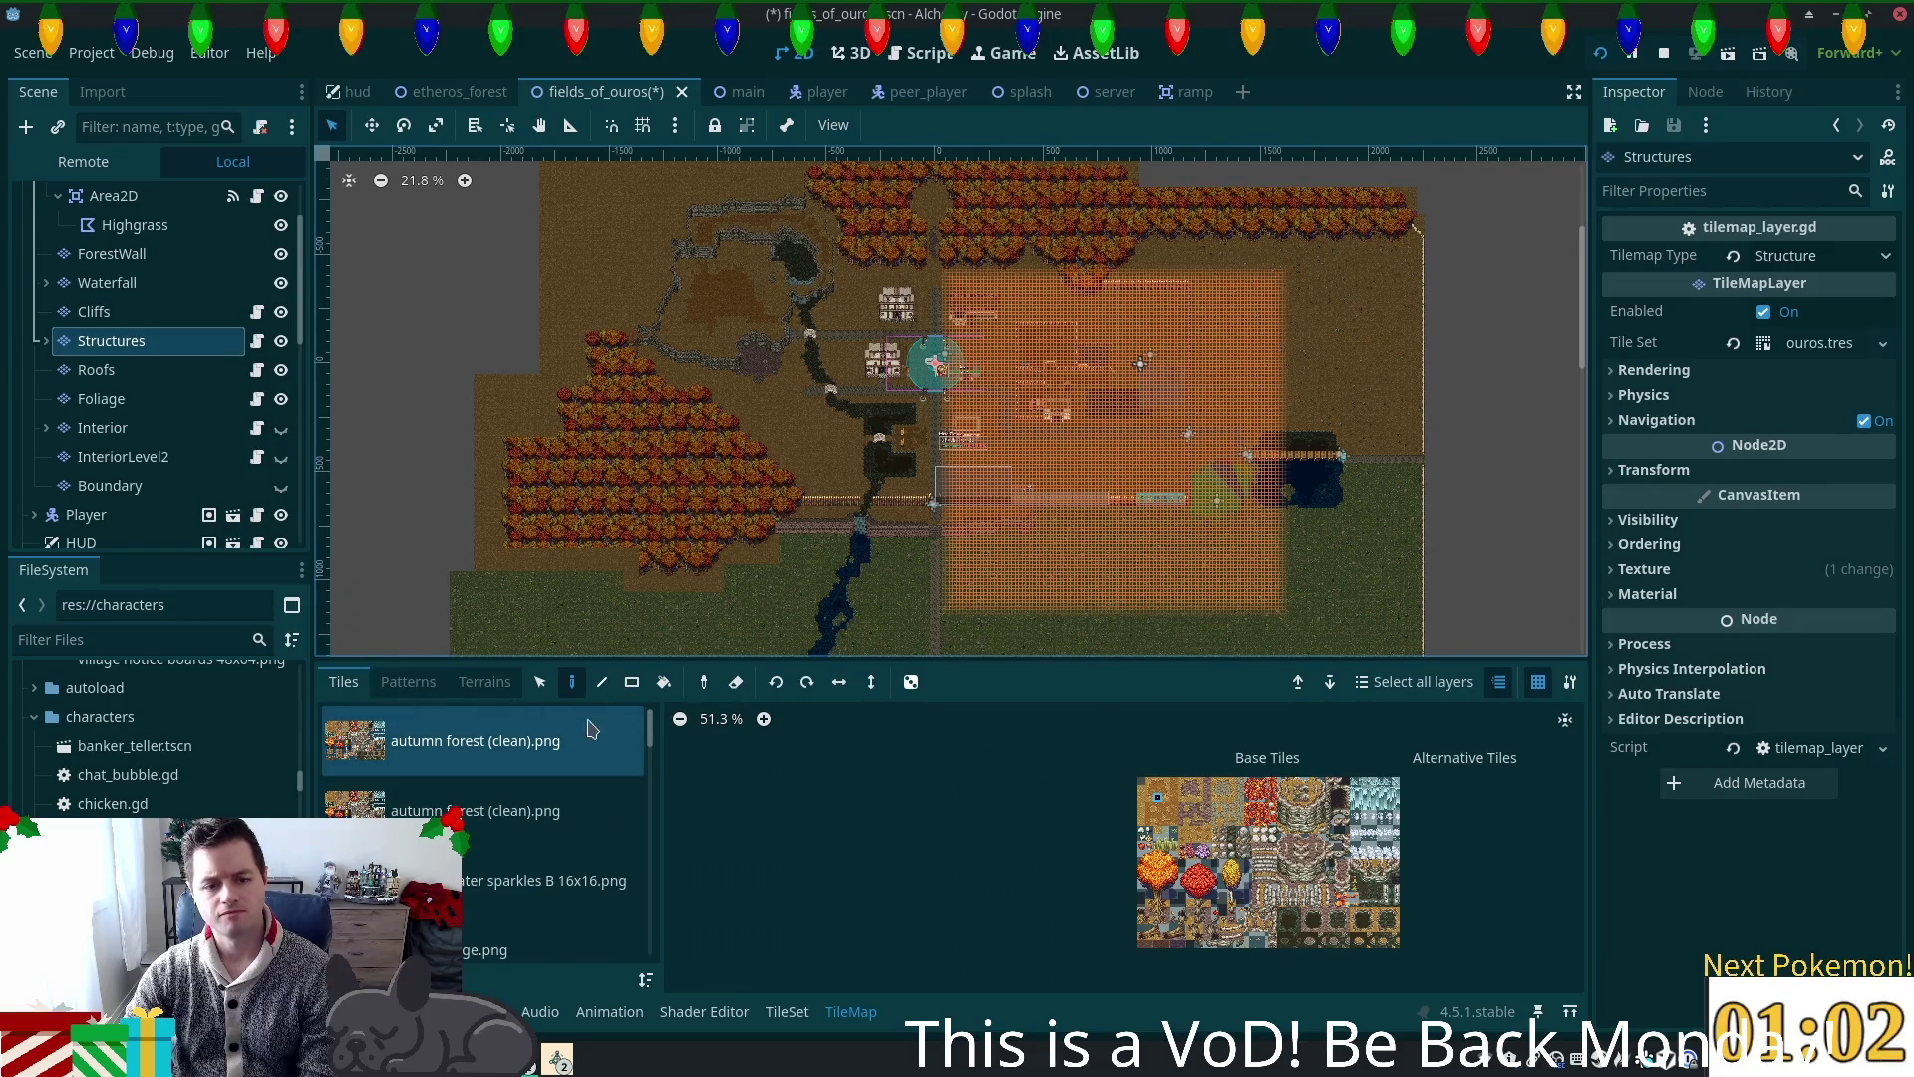
# Step: Show the walls (SoM palette).png source in the TileSet editor and zoom into its atlas
pyautogui.scroll(-5, 589, 857)
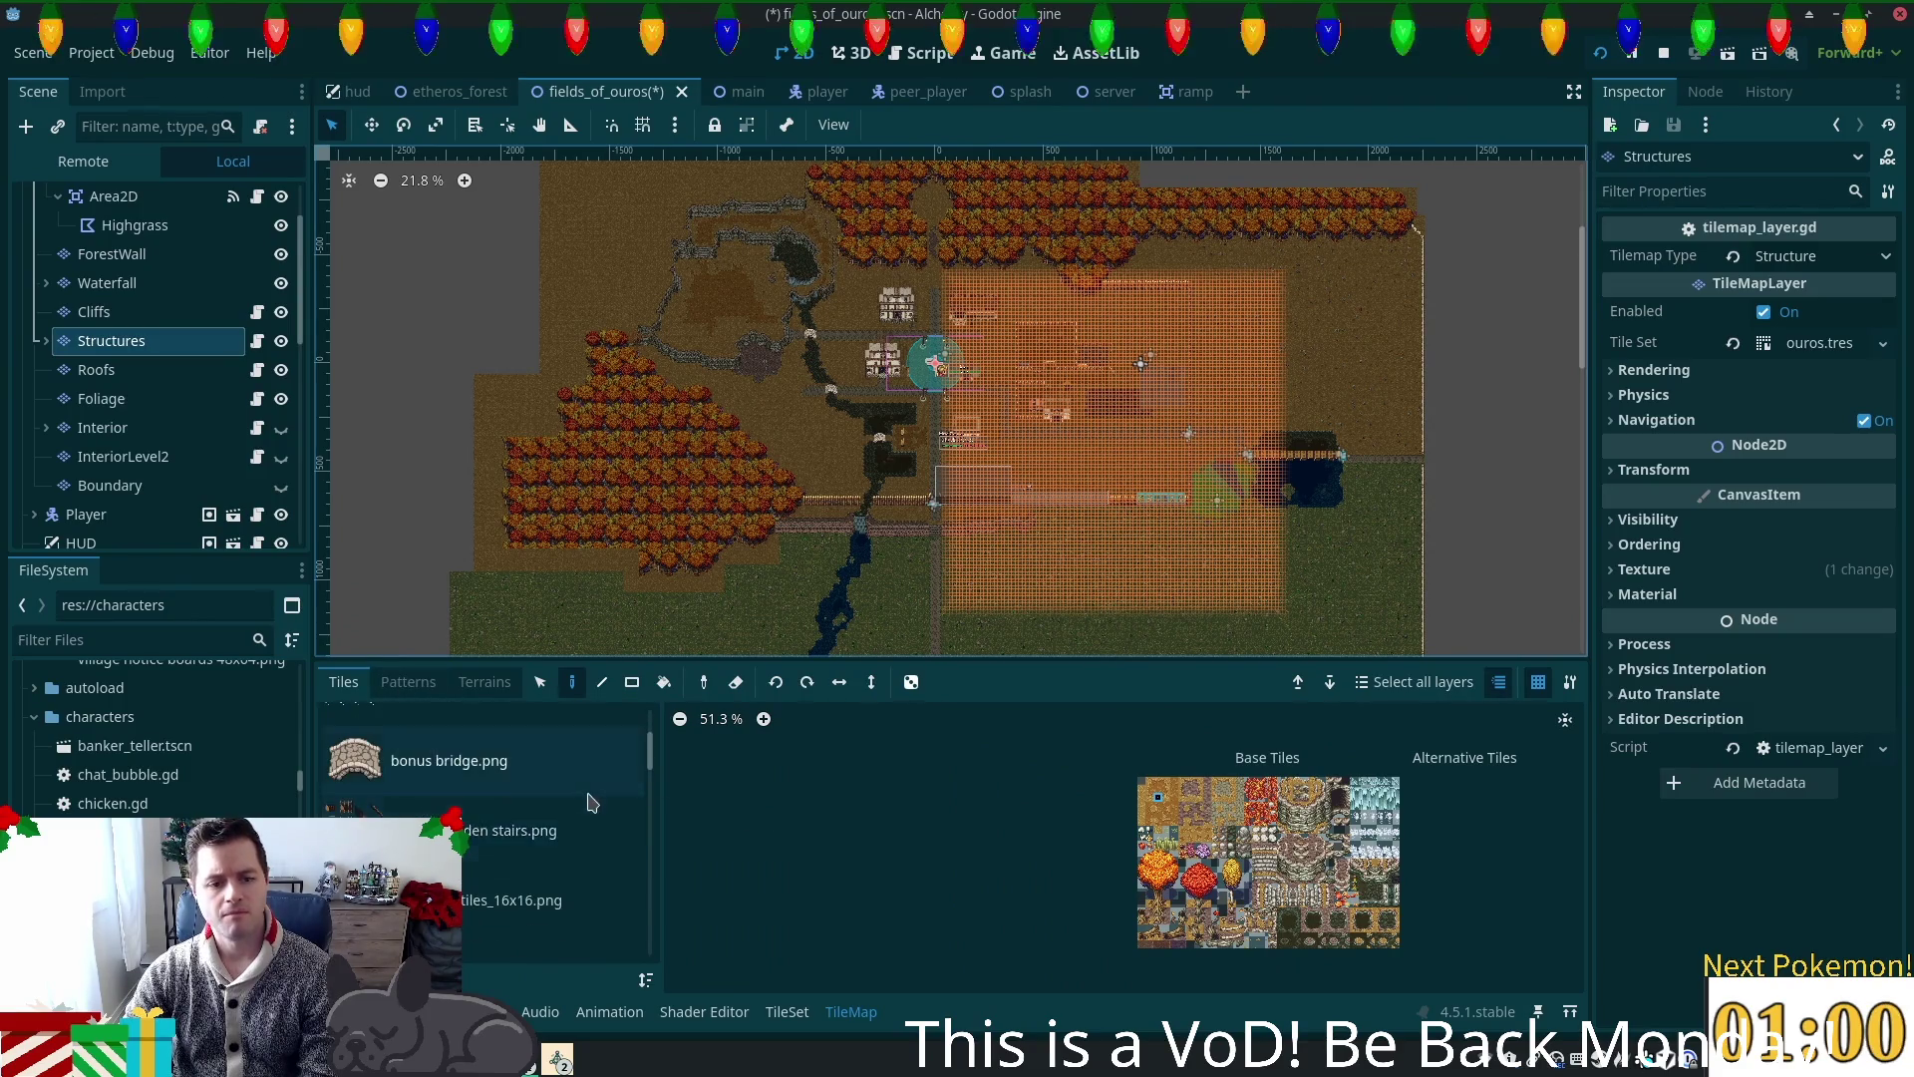
pyautogui.scroll(-5, 589, 808)
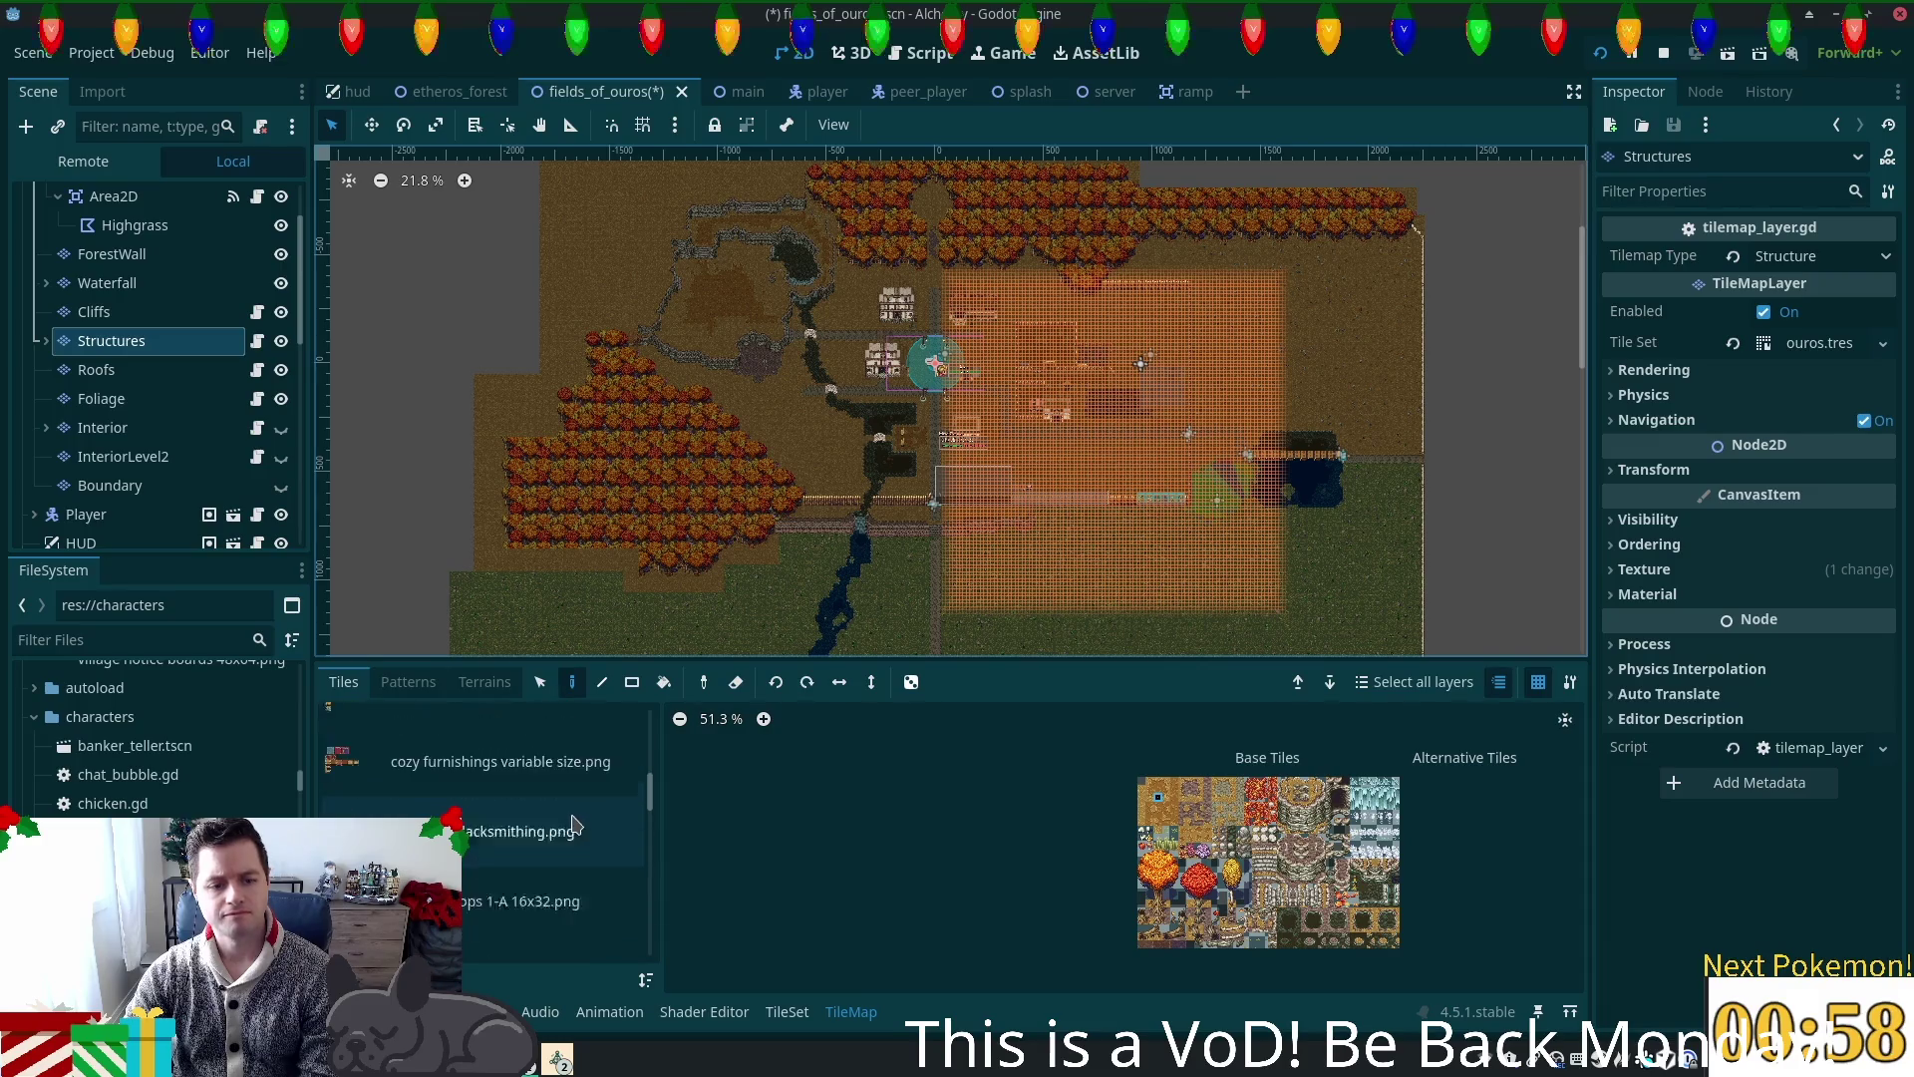
pyautogui.click(546, 859)
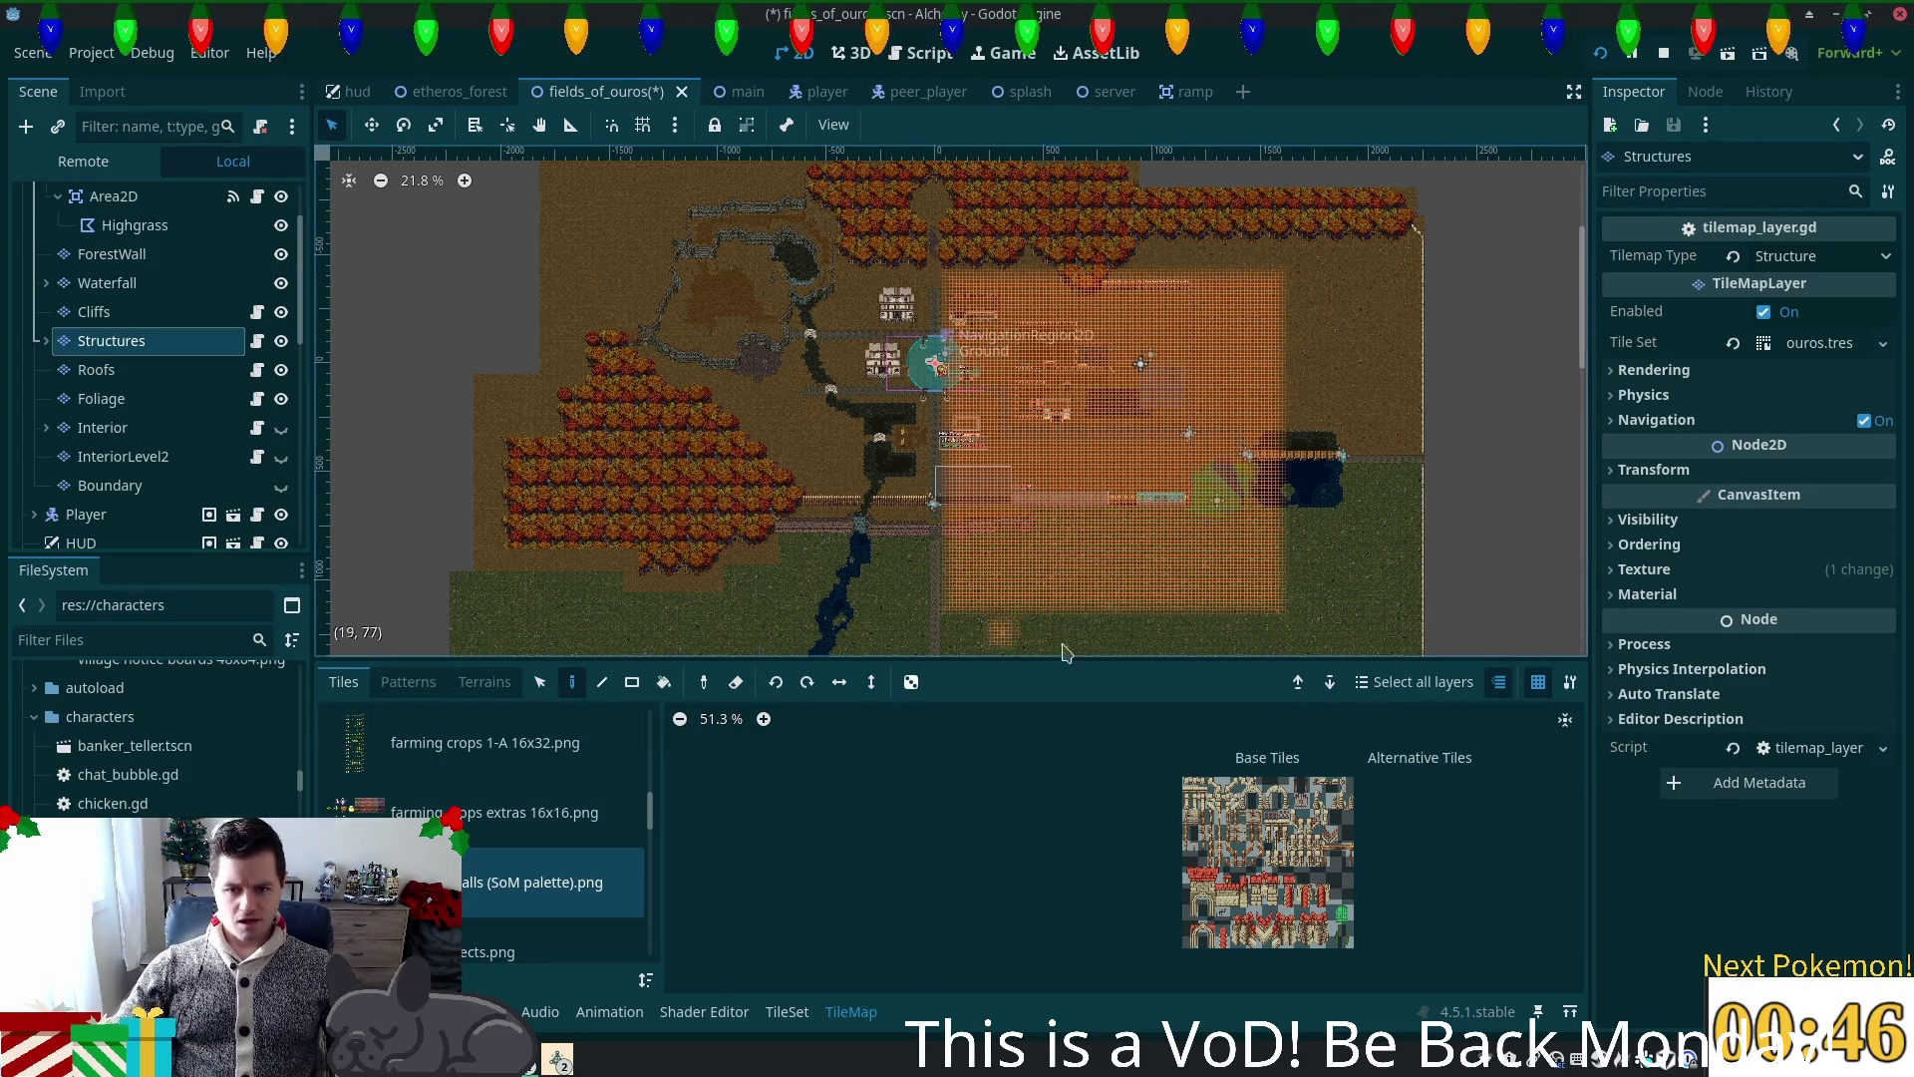
pyautogui.scroll(2, 1202, 803)
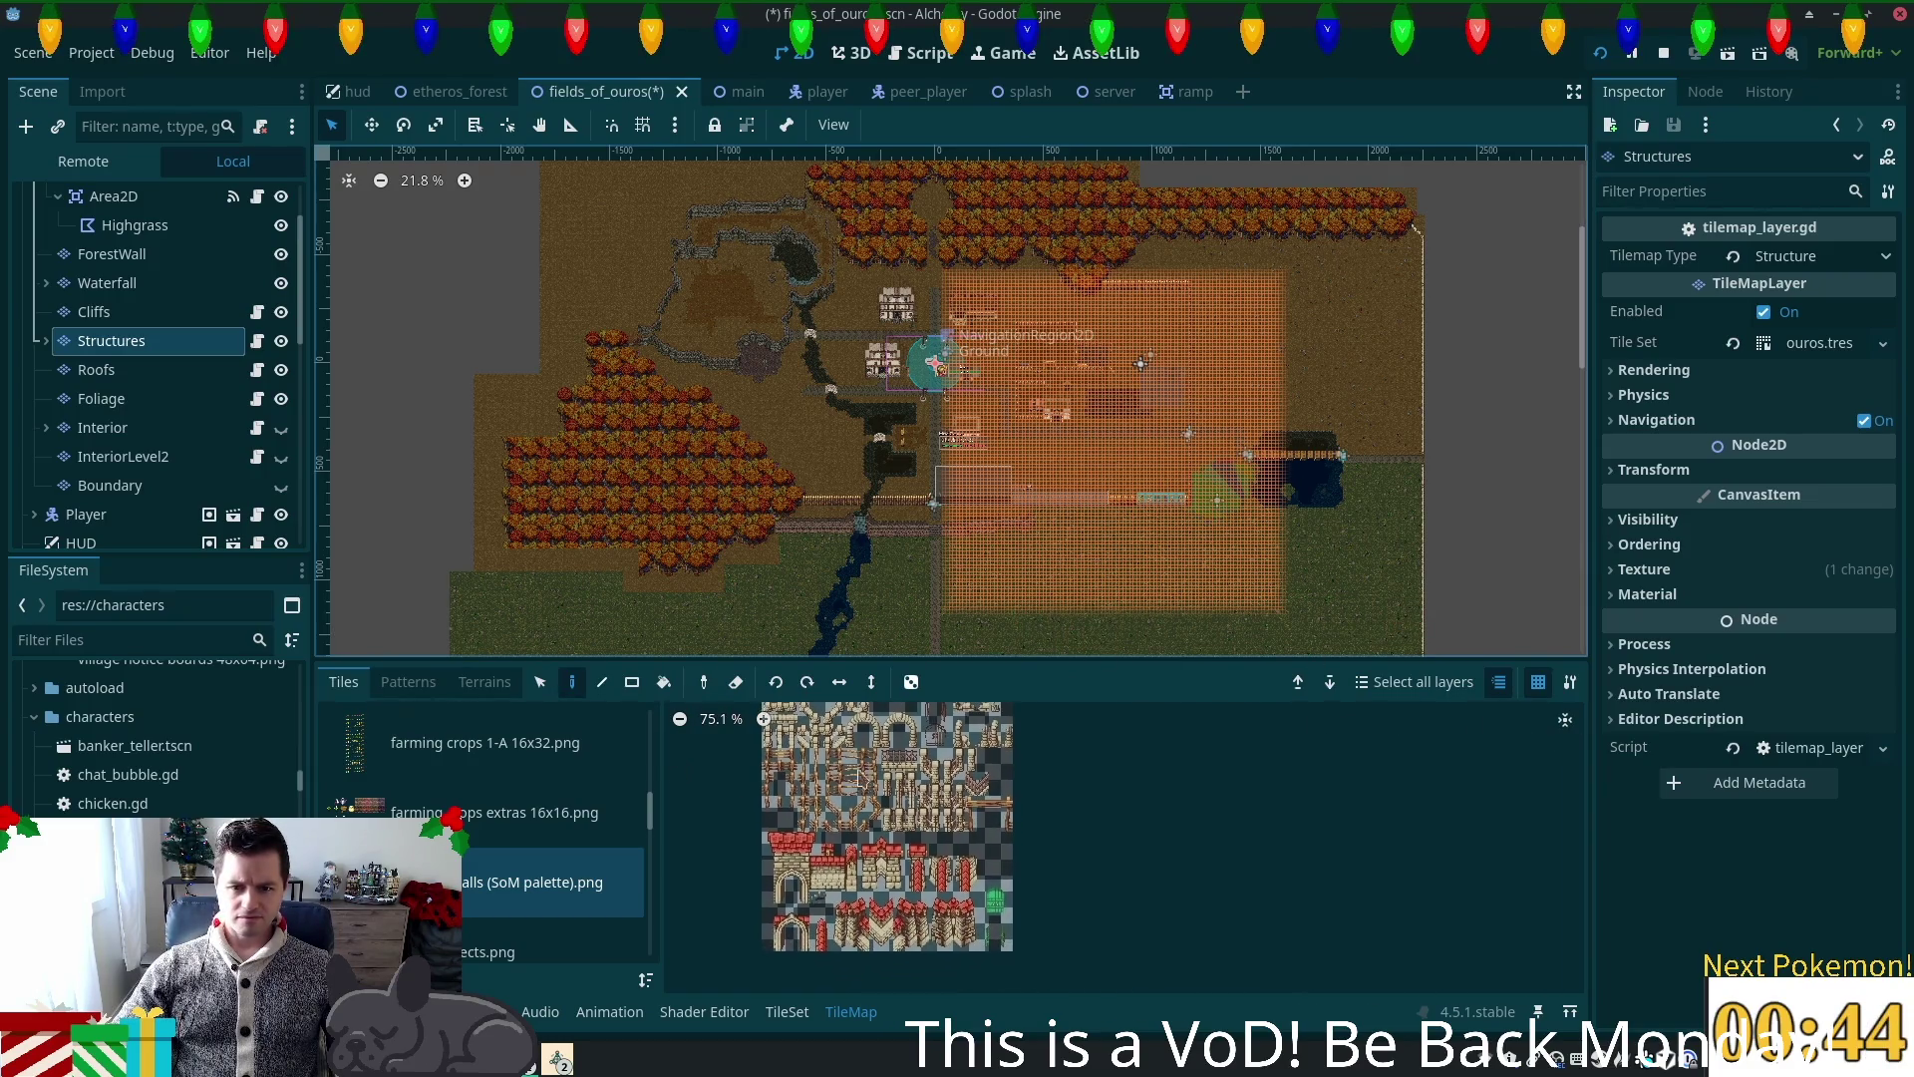
pyautogui.scroll(1, 832, 862)
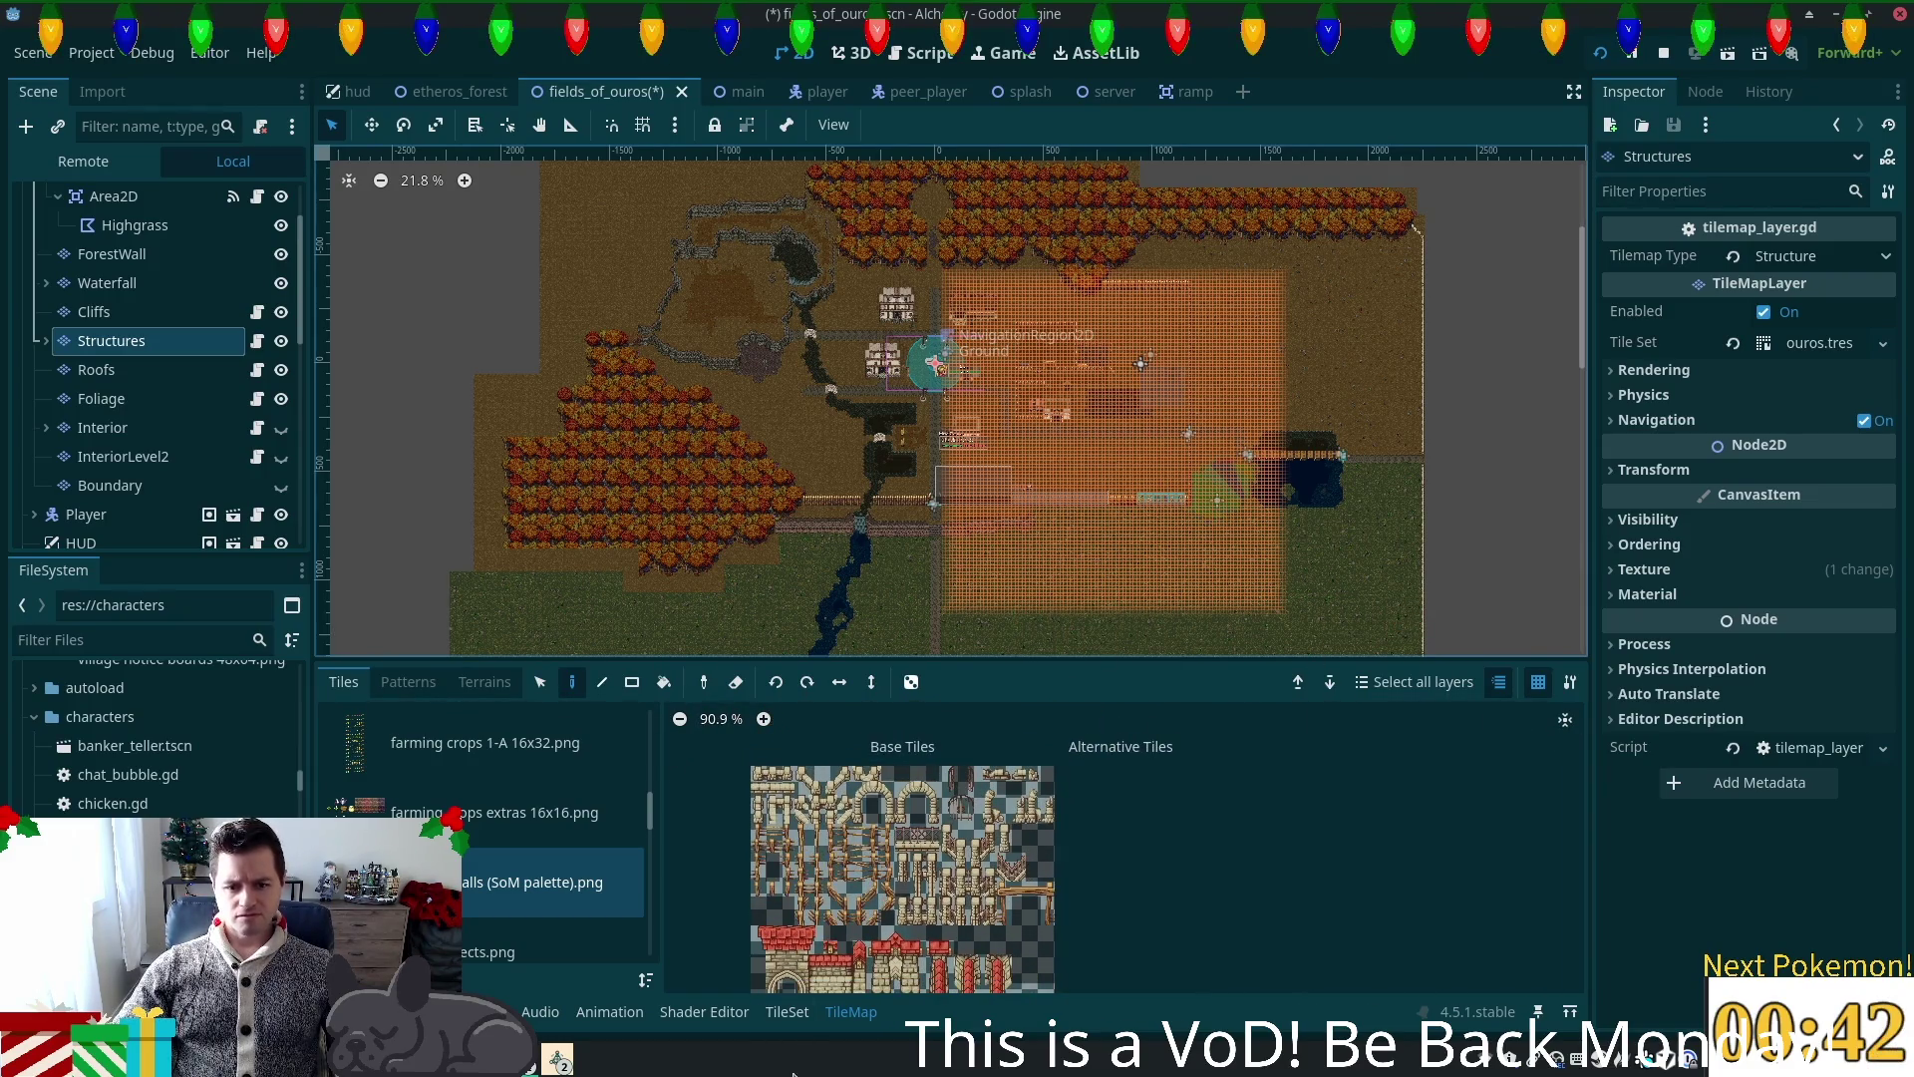
pyautogui.click(786, 1013)
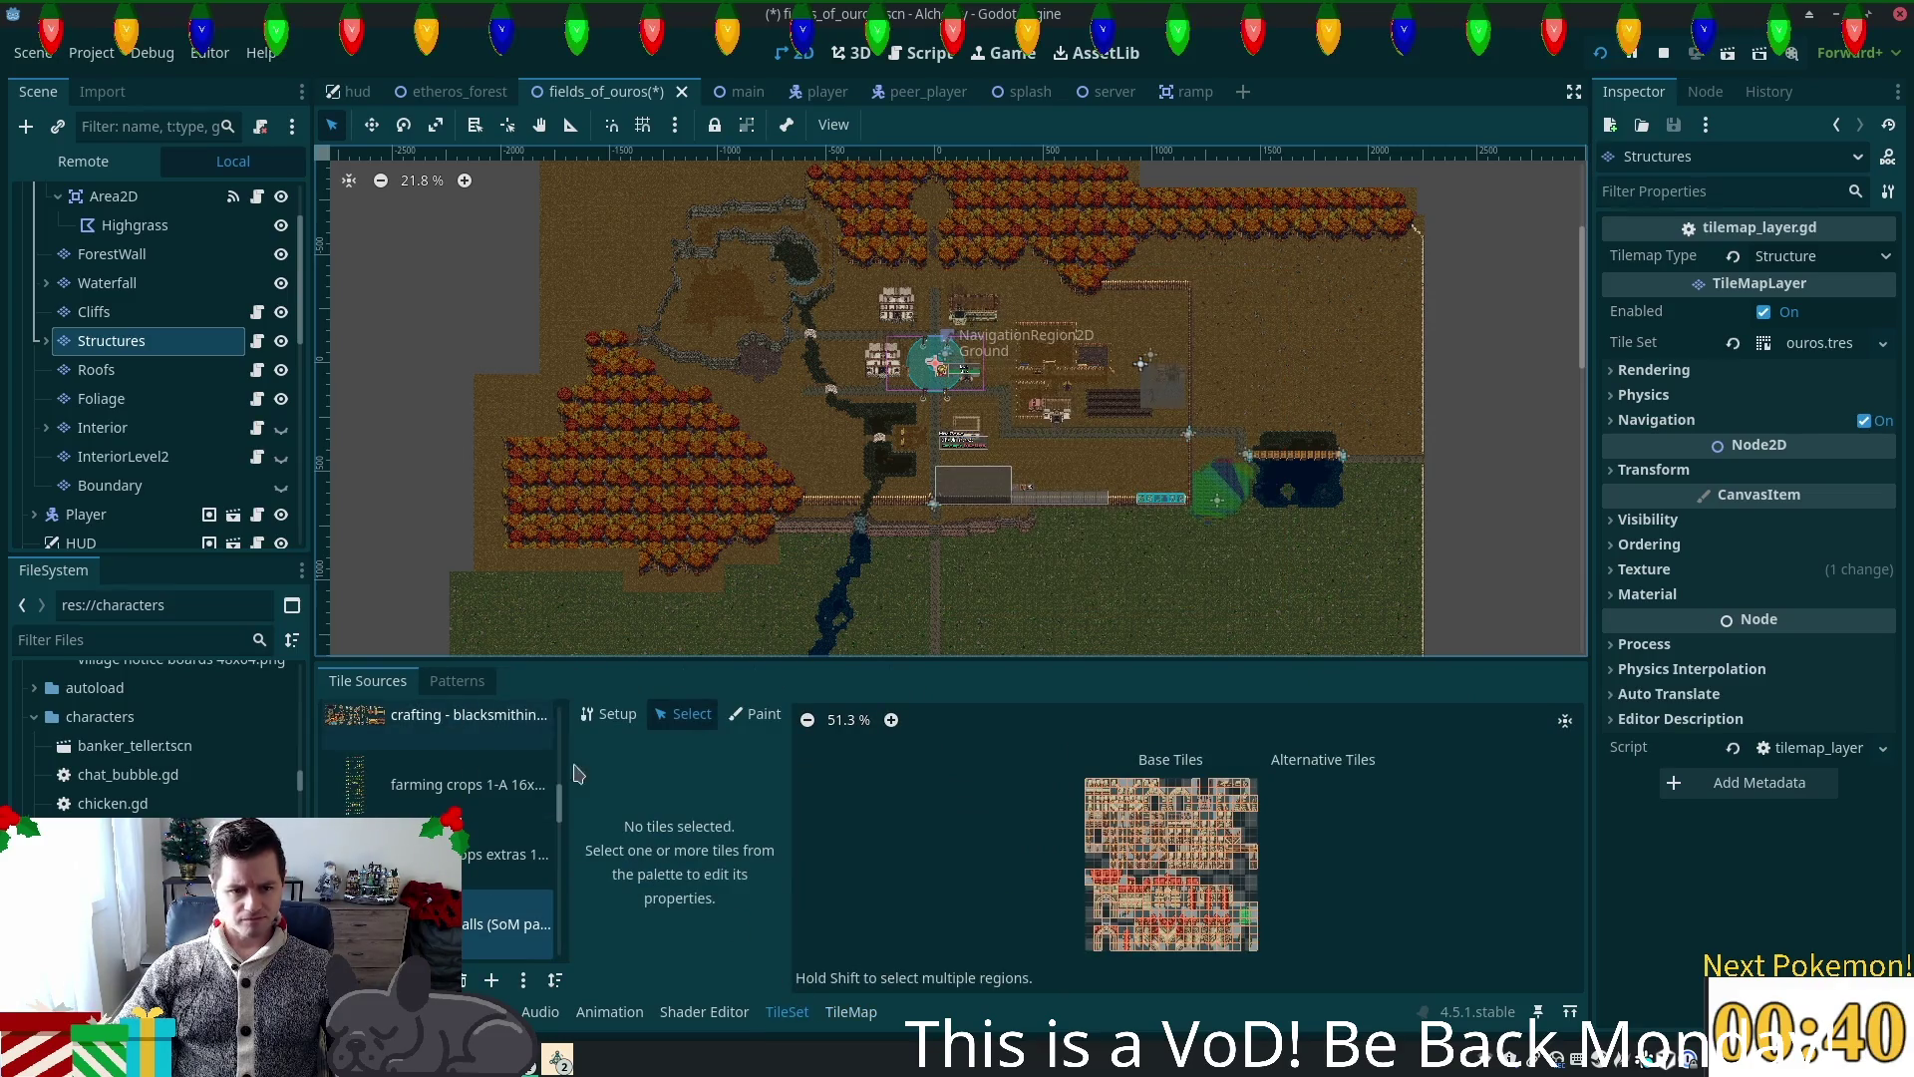
pyautogui.scroll(3, 1181, 779)
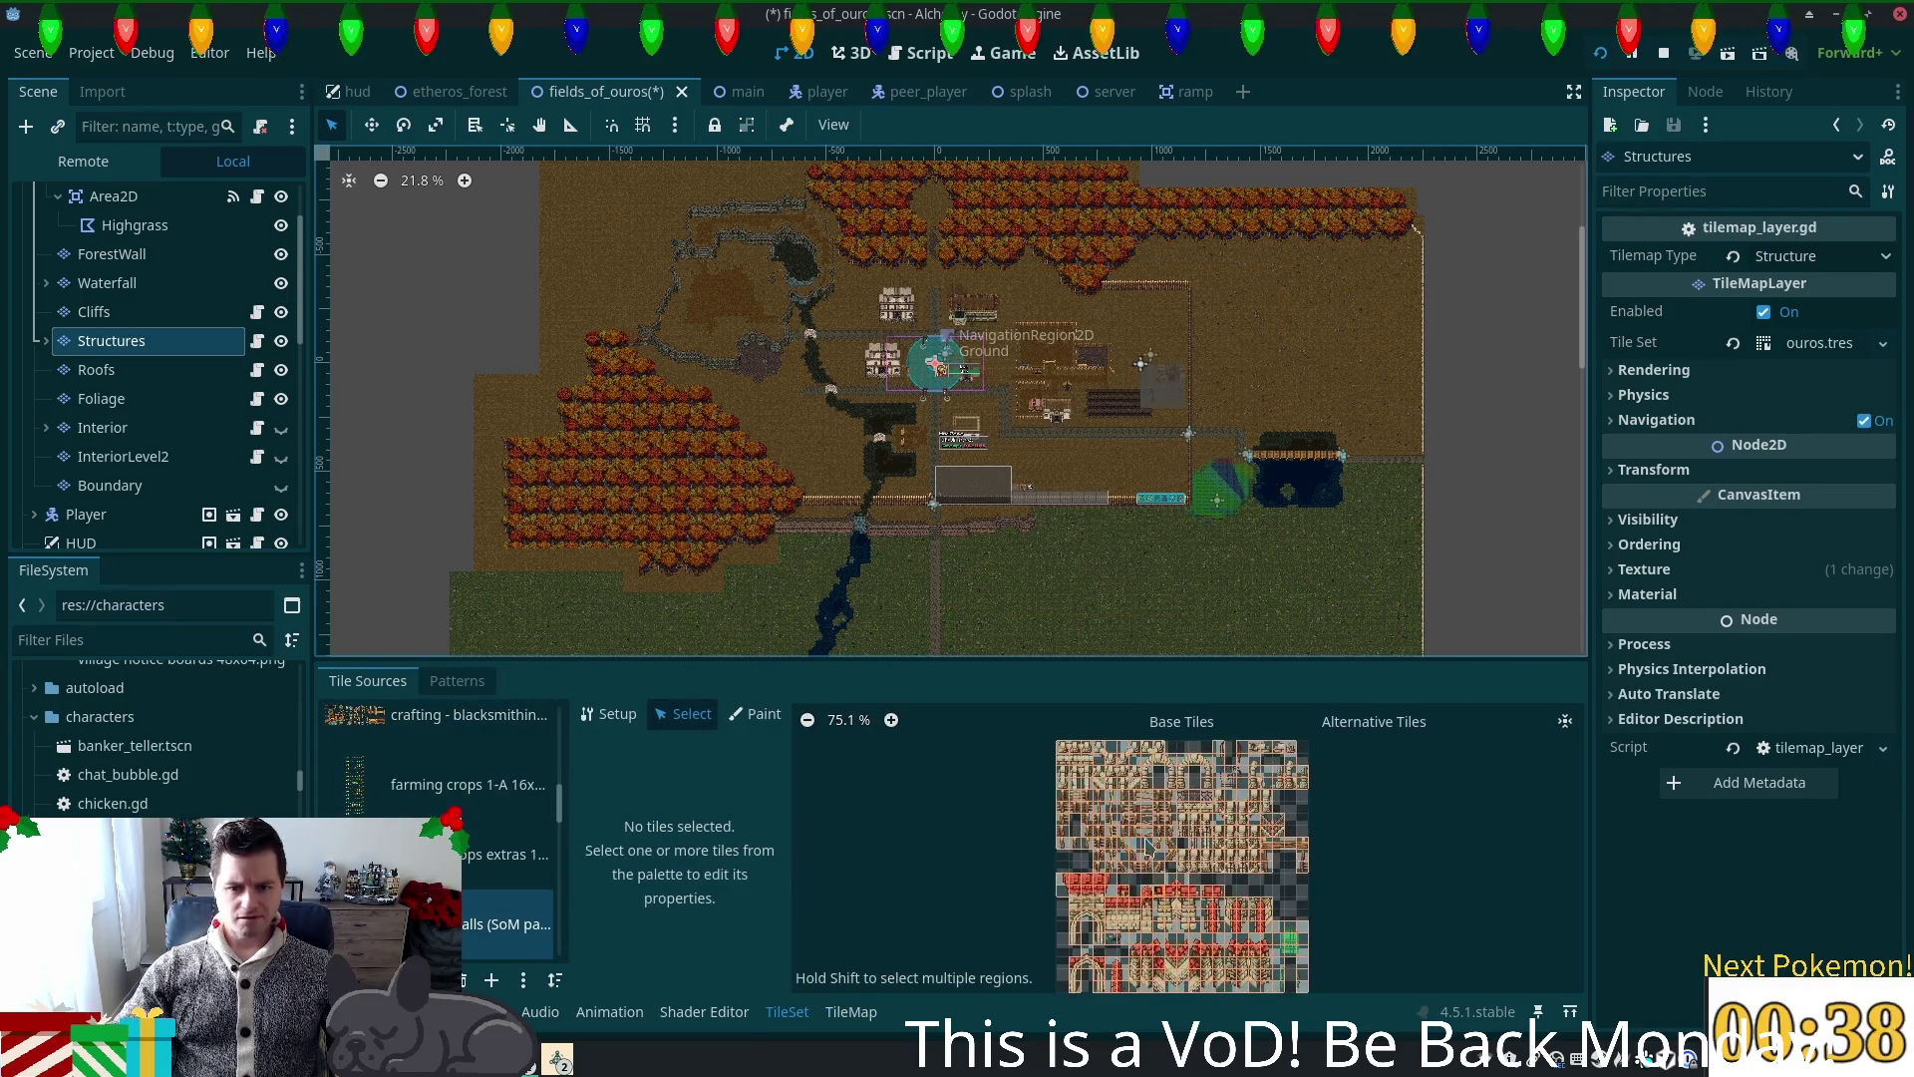
pyautogui.scroll(5, 1183, 780)
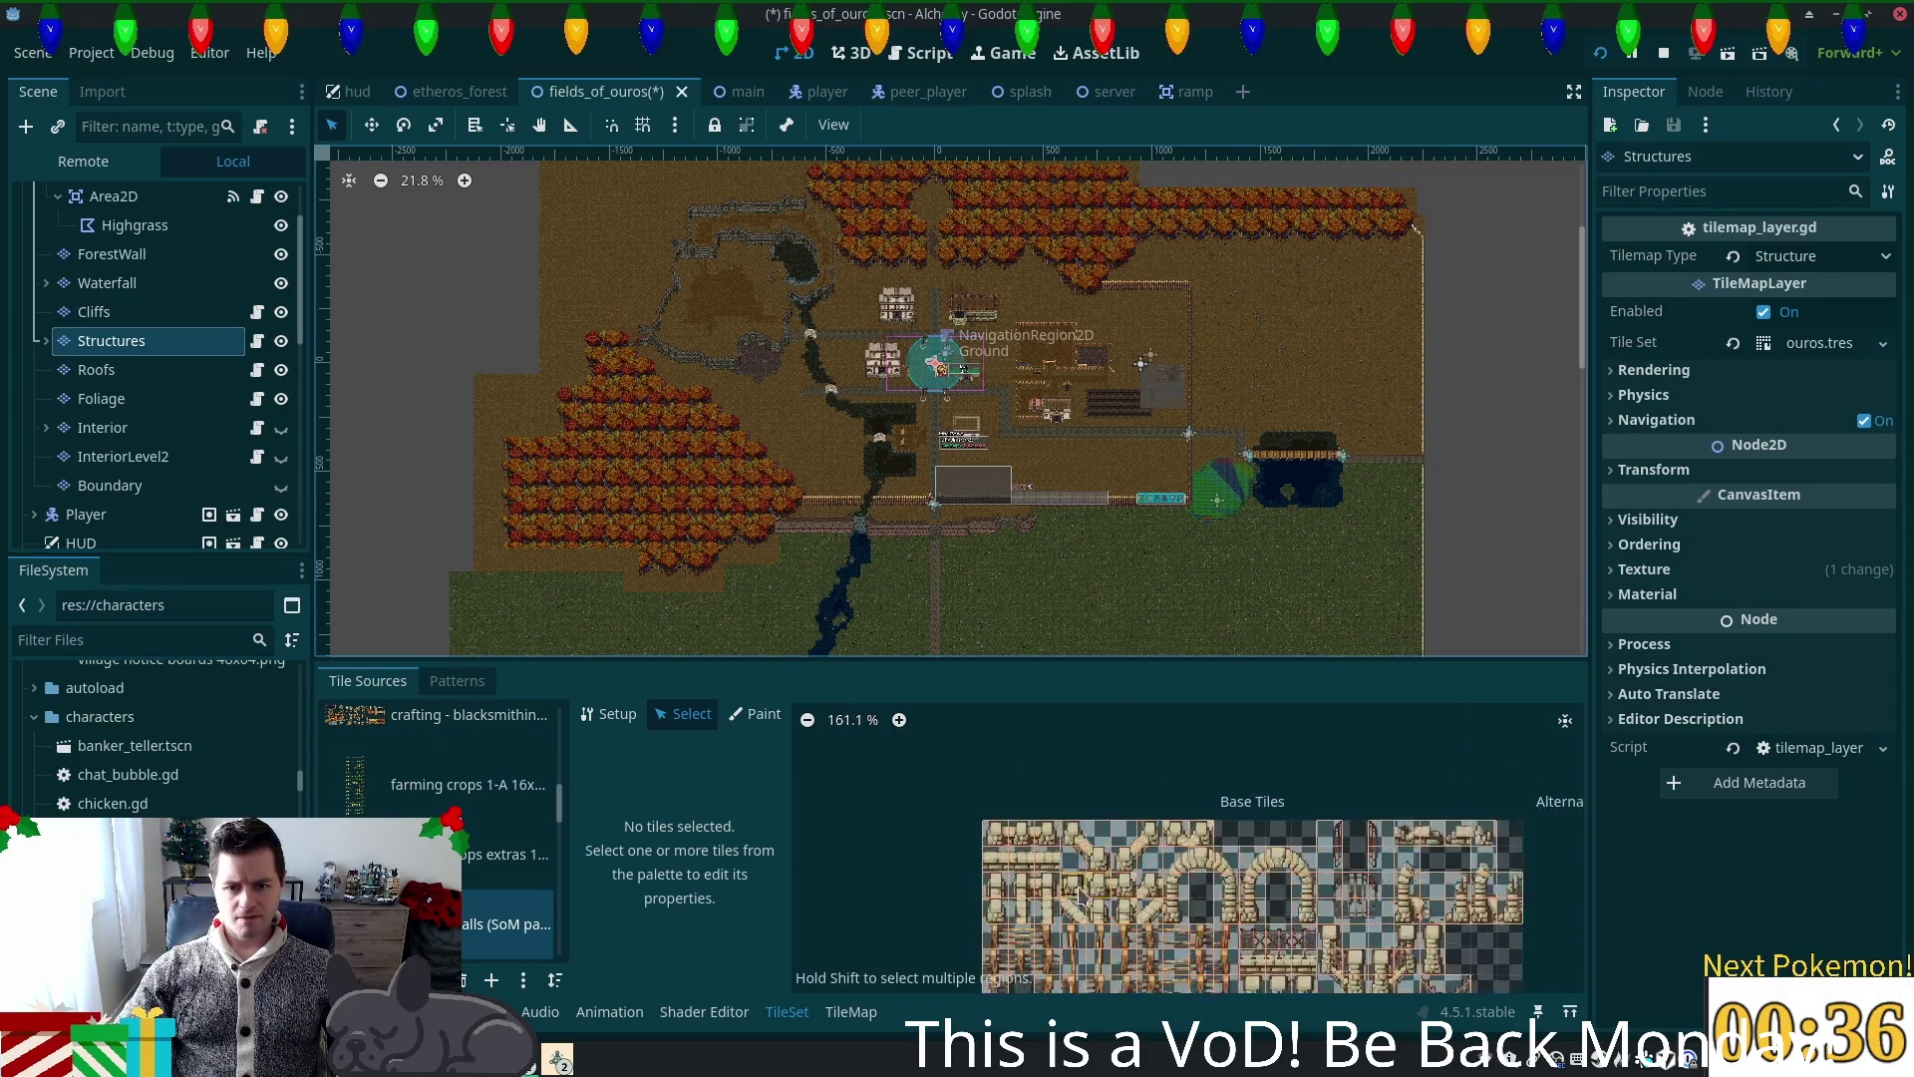